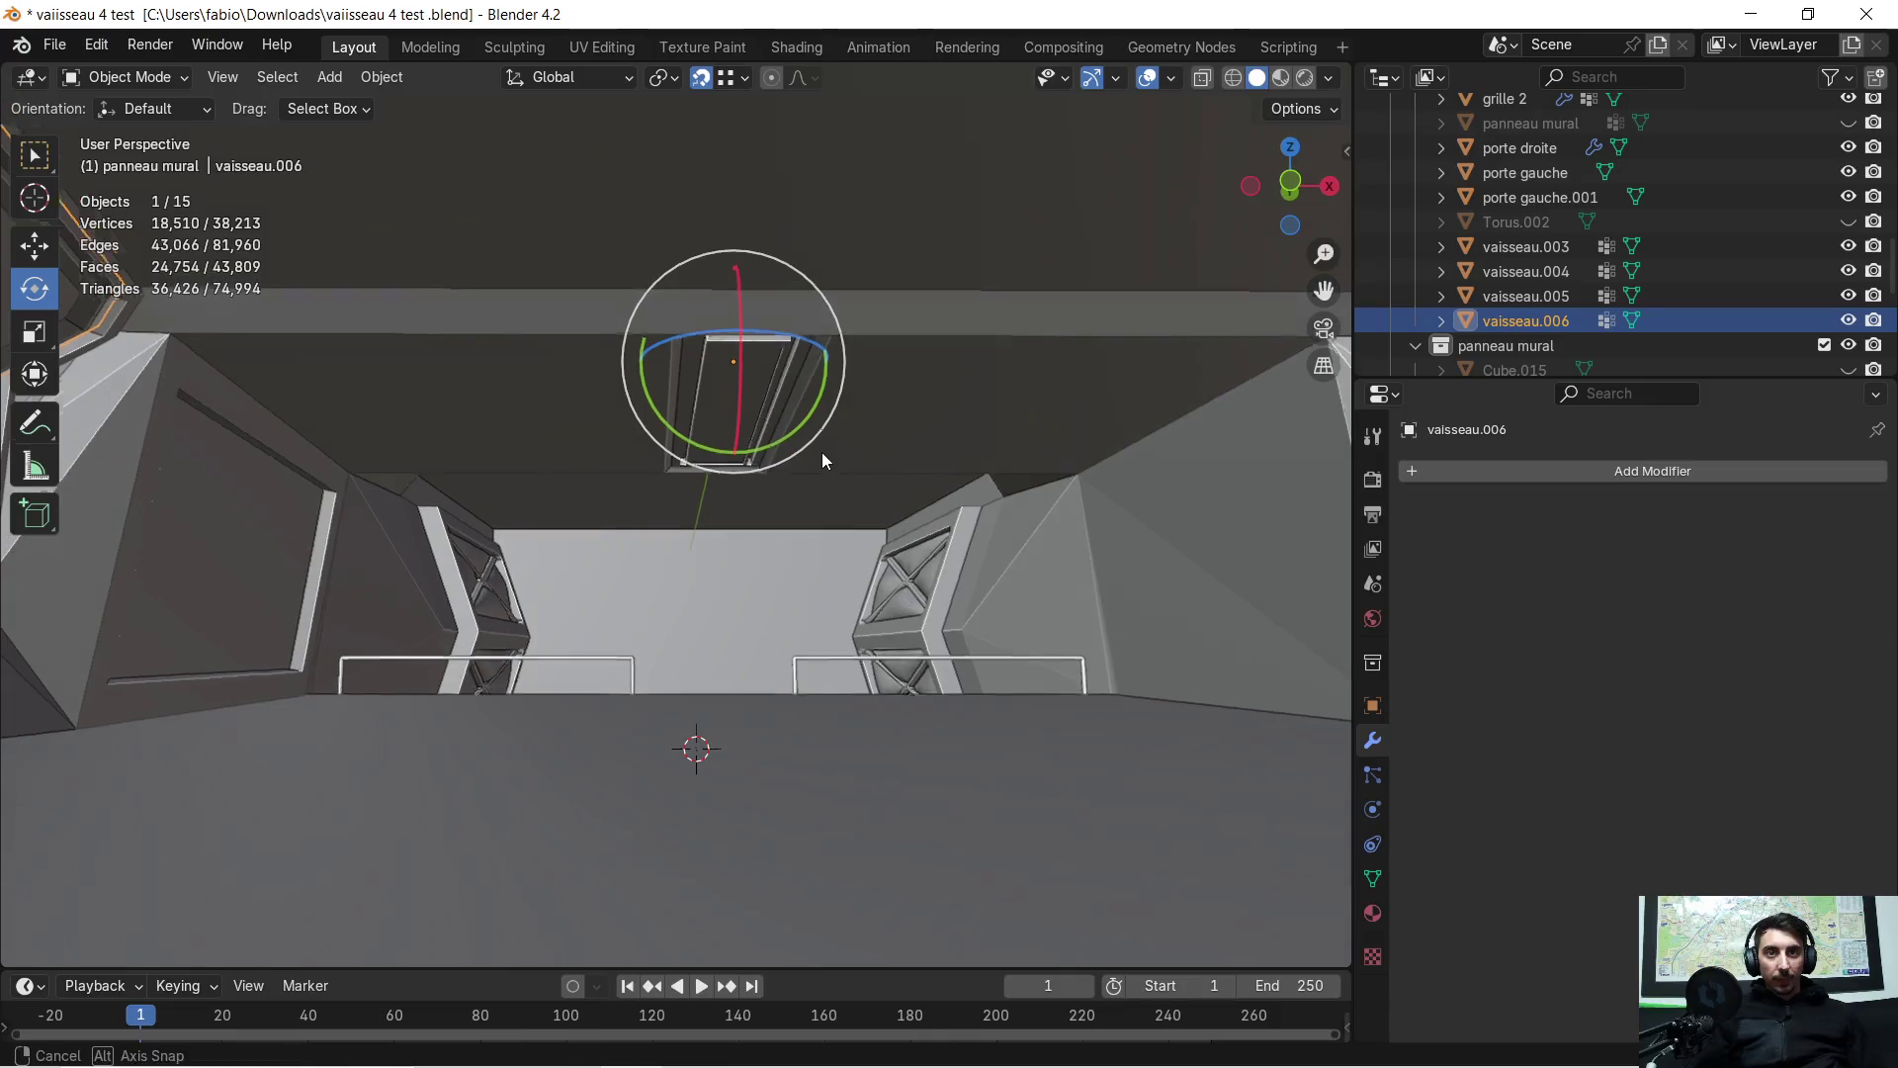
Select the ceiling piece vaisseau.004 and toggle Edit Mode on it to inspect it
click(876, 389)
key(Tab)
key(Tab)
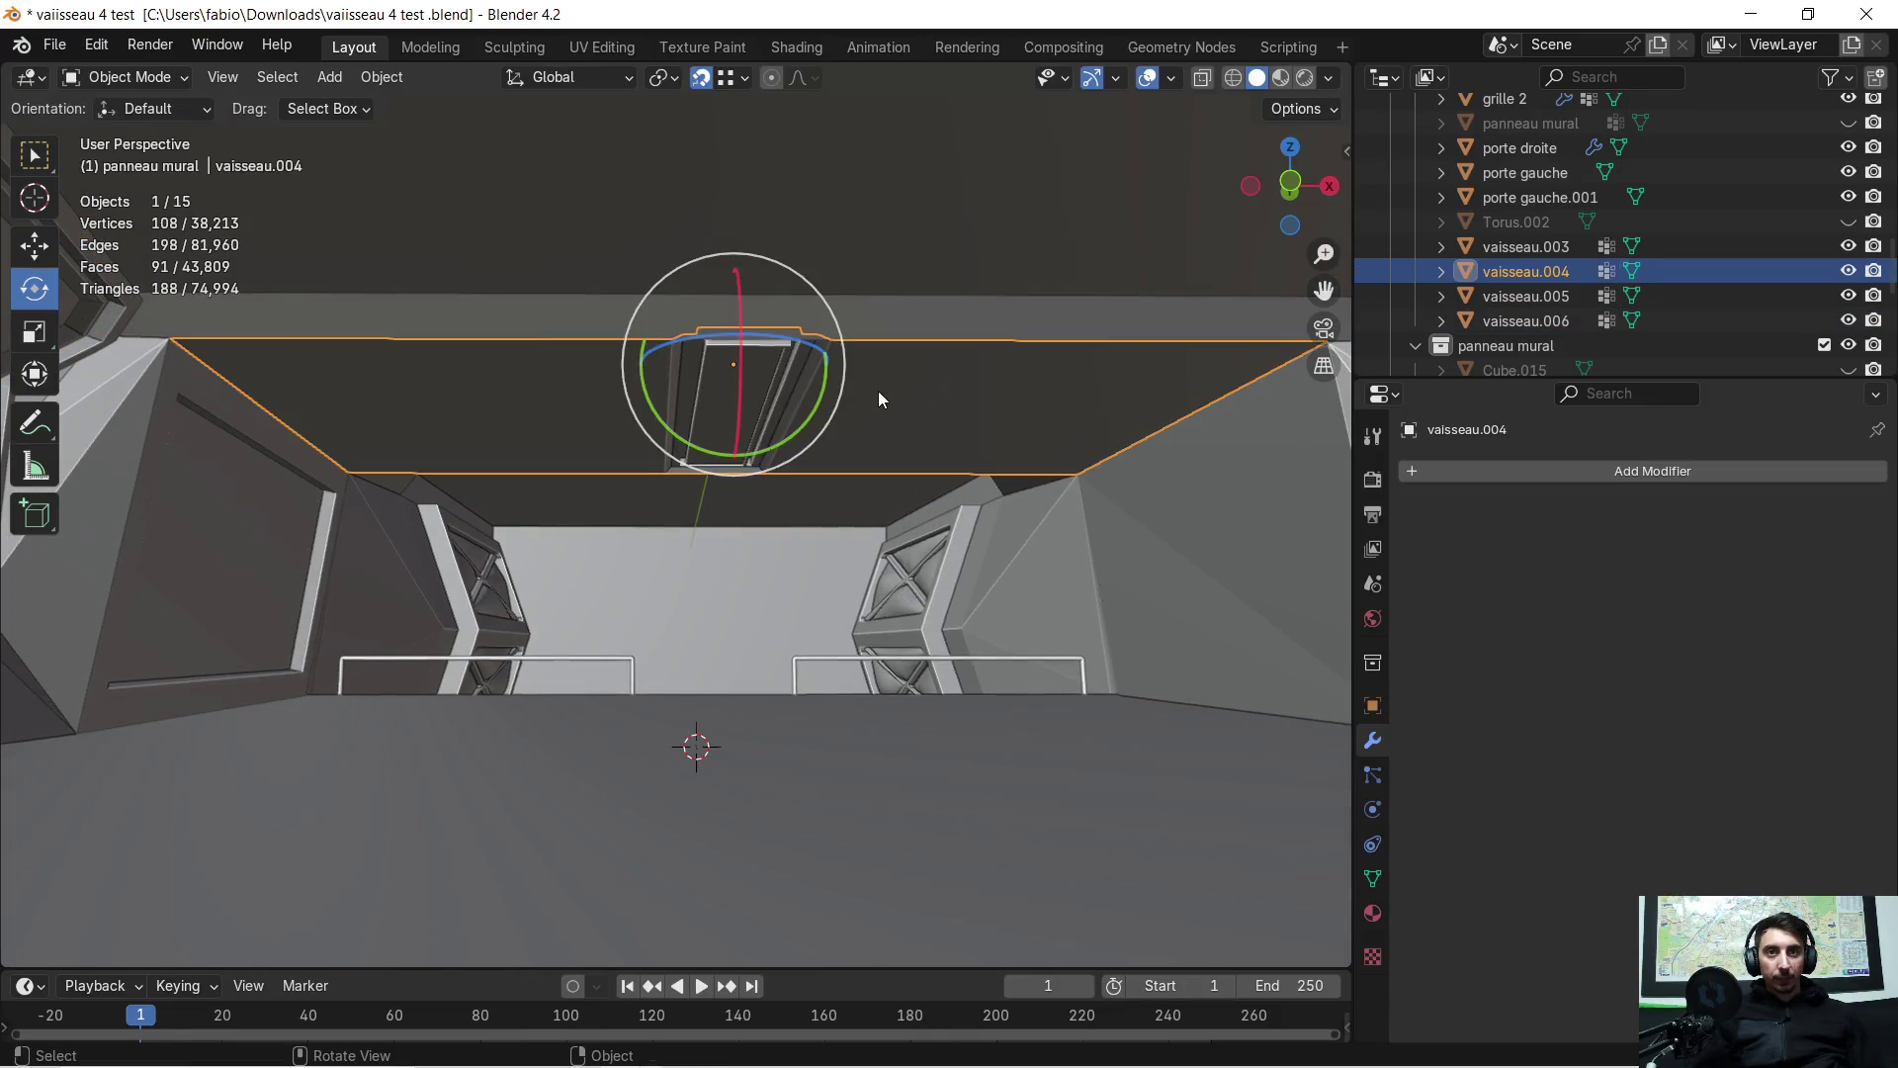
Re-enter Edit Mode and look along the ship's side and interior
key(Tab)
scroll(660, 423, up, 2)
mouse_move(660, 423)
middle_down()
mouse_move(686, 369)
mouse_move(715, 559)
mouse_move(746, 532)
mouse_move(694, 571)
mouse_move(804, 590)
middle_up()
scroll(726, 534, down, 5)
key(Tab)
mouse_move(919, 662)
middle_down()
mouse_move(969, 613)
mouse_move(892, 570)
mouse_move(1090, 518)
mouse_move(1096, 538)
mouse_move(927, 495)
middle_up()
scroll(1017, 583, up, 3)
scroll(755, 492, down, 4)
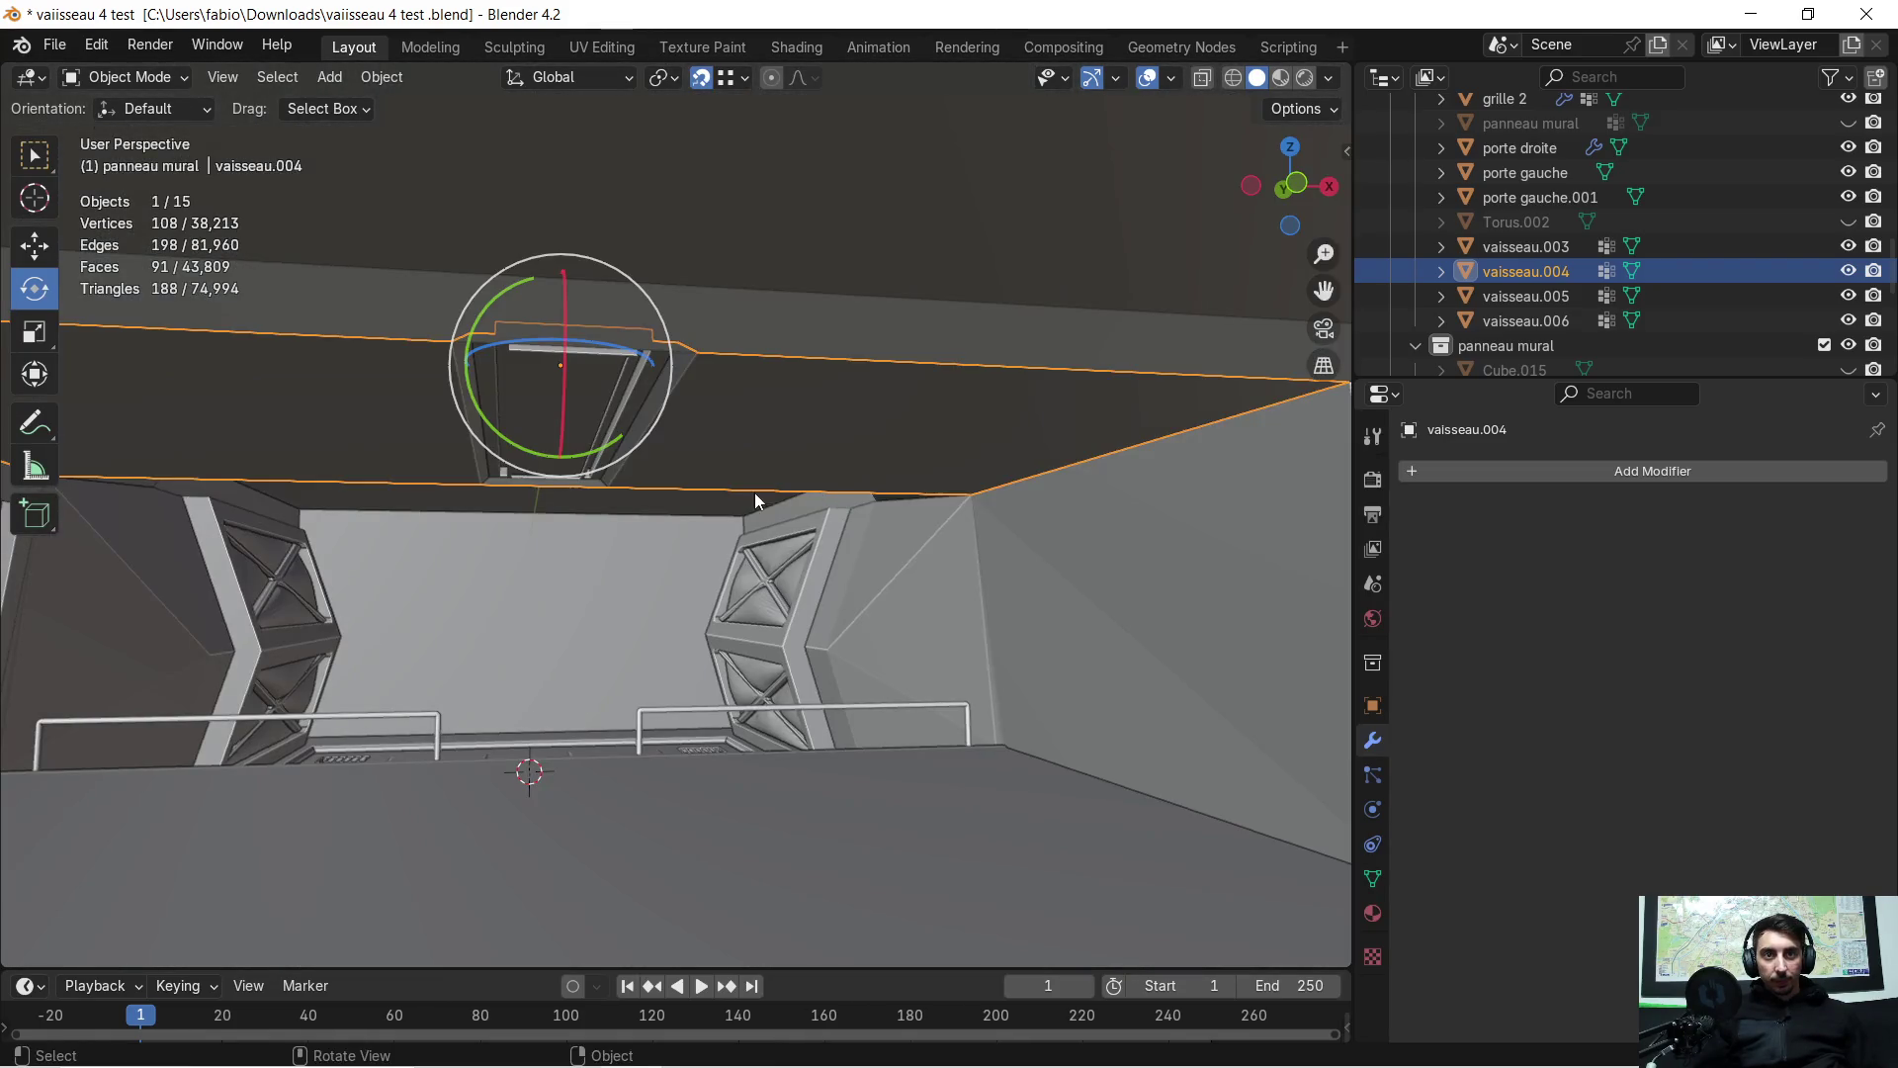
mouse_move(727, 496)
middle_down()
mouse_move(767, 484)
mouse_move(714, 490)
mouse_move(721, 512)
mouse_move(702, 500)
middle_up()
Trial-delete the ceiling piece vaisseau.004, then undo to restore it
shift+click(570, 288)
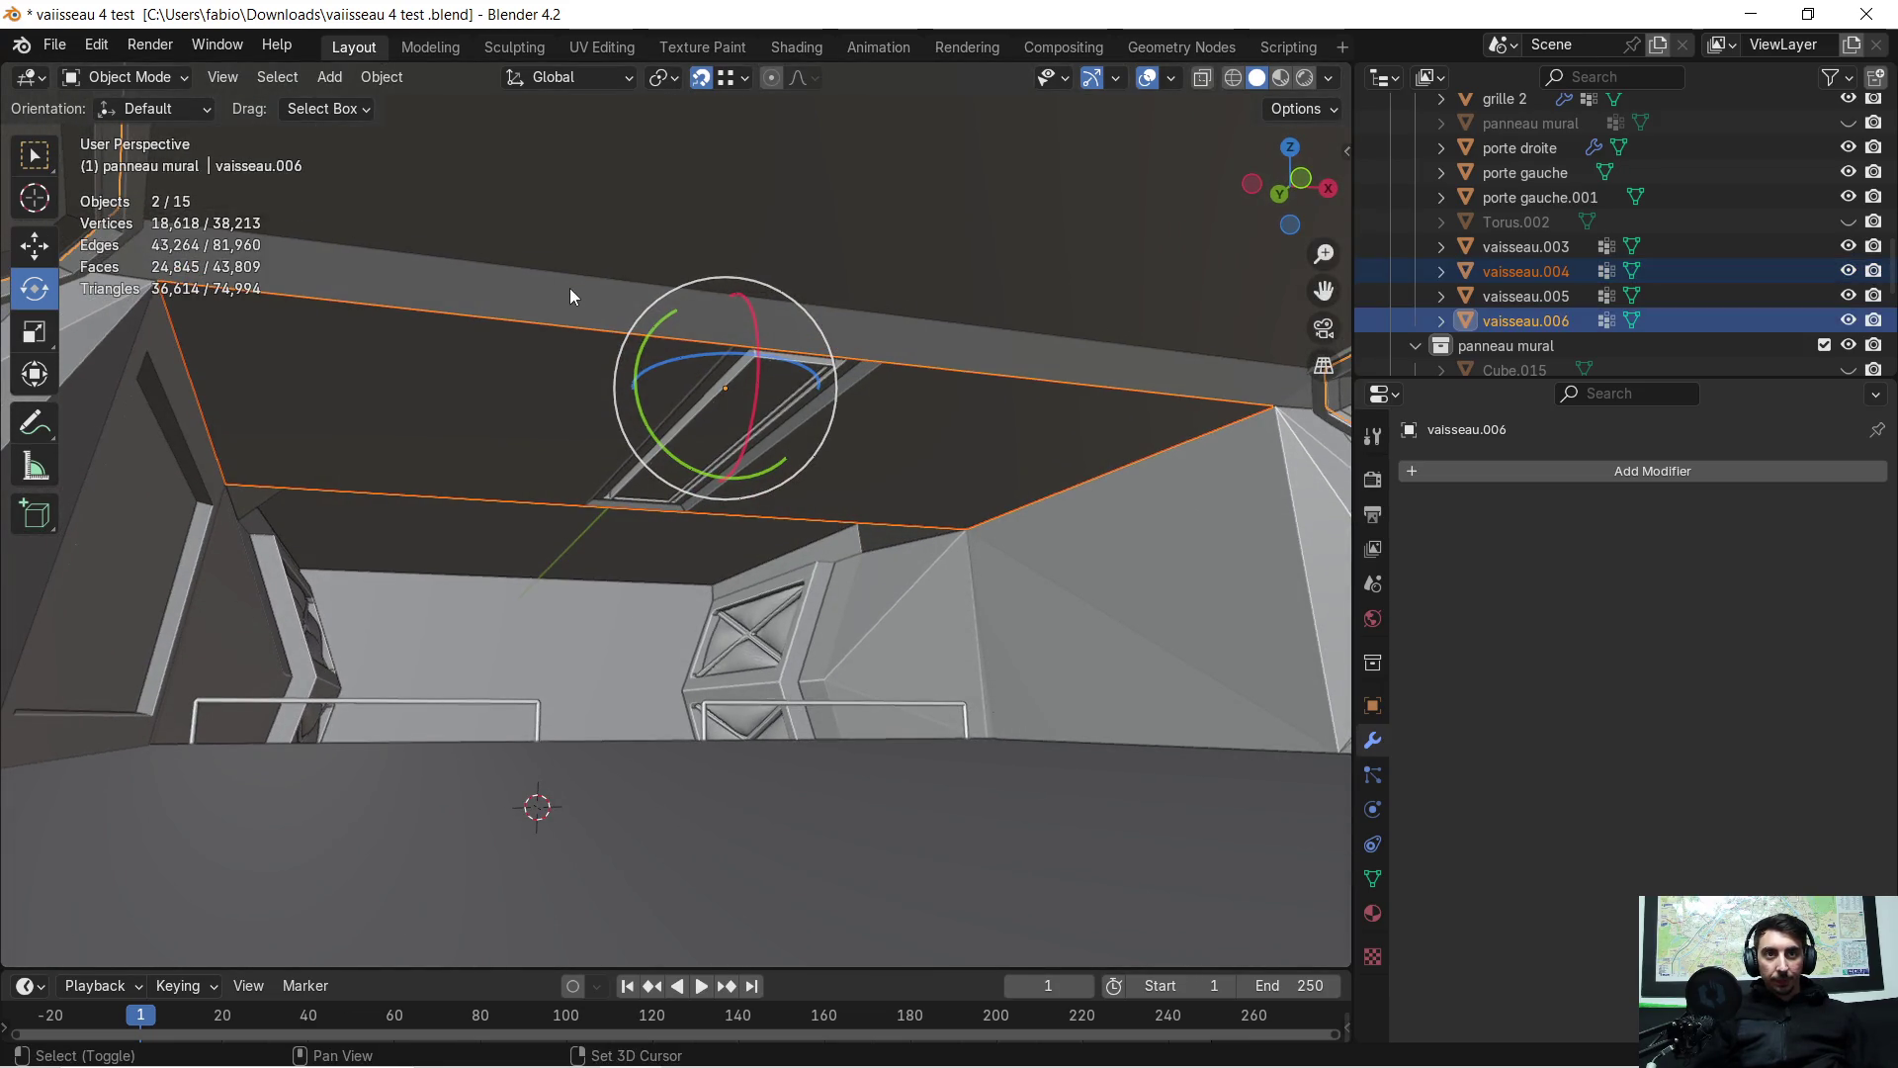
key(Delete)
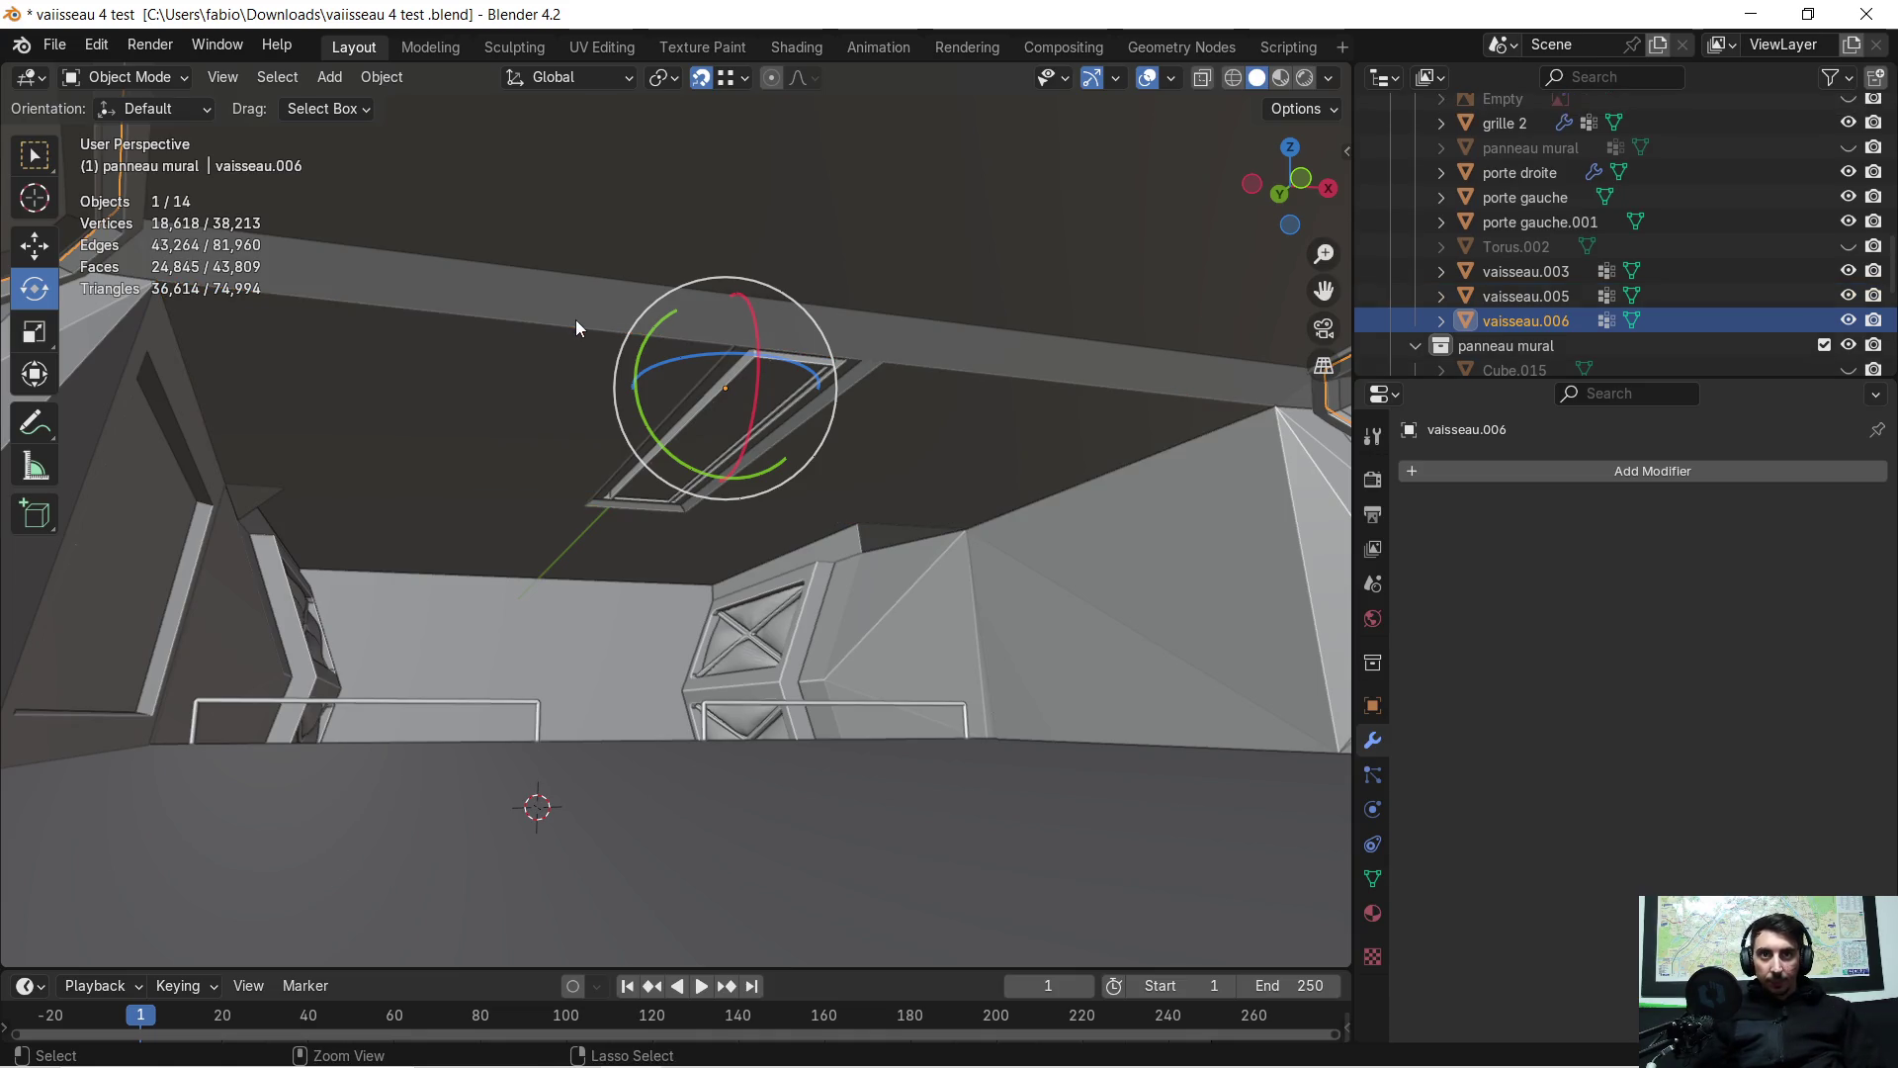
key(Tab)
mouse_move(617, 300)
middle_down()
mouse_move(594, 287)
mouse_move(592, 307)
middle_up()
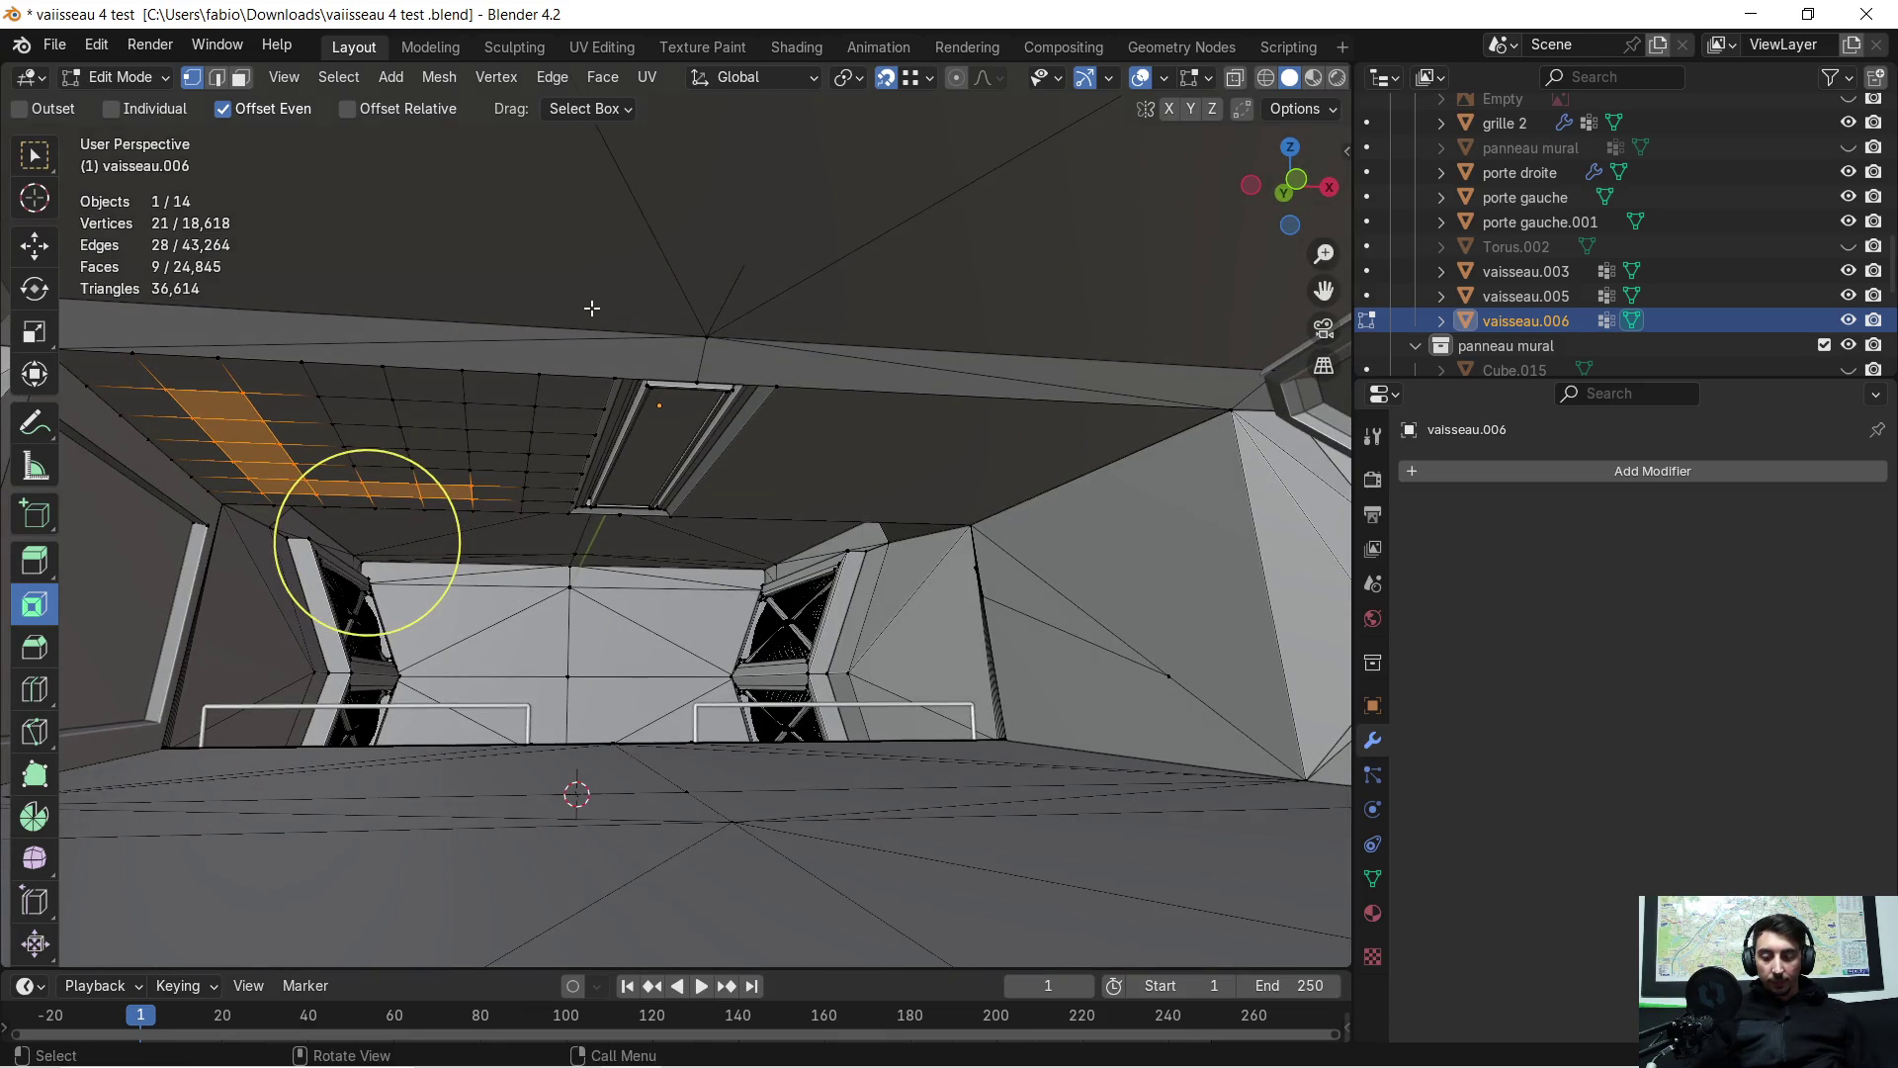
key(ctrl+z)
key(ctrl+z)
Select the mirrored wall panel Cube.016
mouse_move(828, 368)
middle_down()
mouse_move(820, 400)
mouse_move(769, 401)
mouse_move(334, 263)
mouse_move(245, 265)
middle_up()
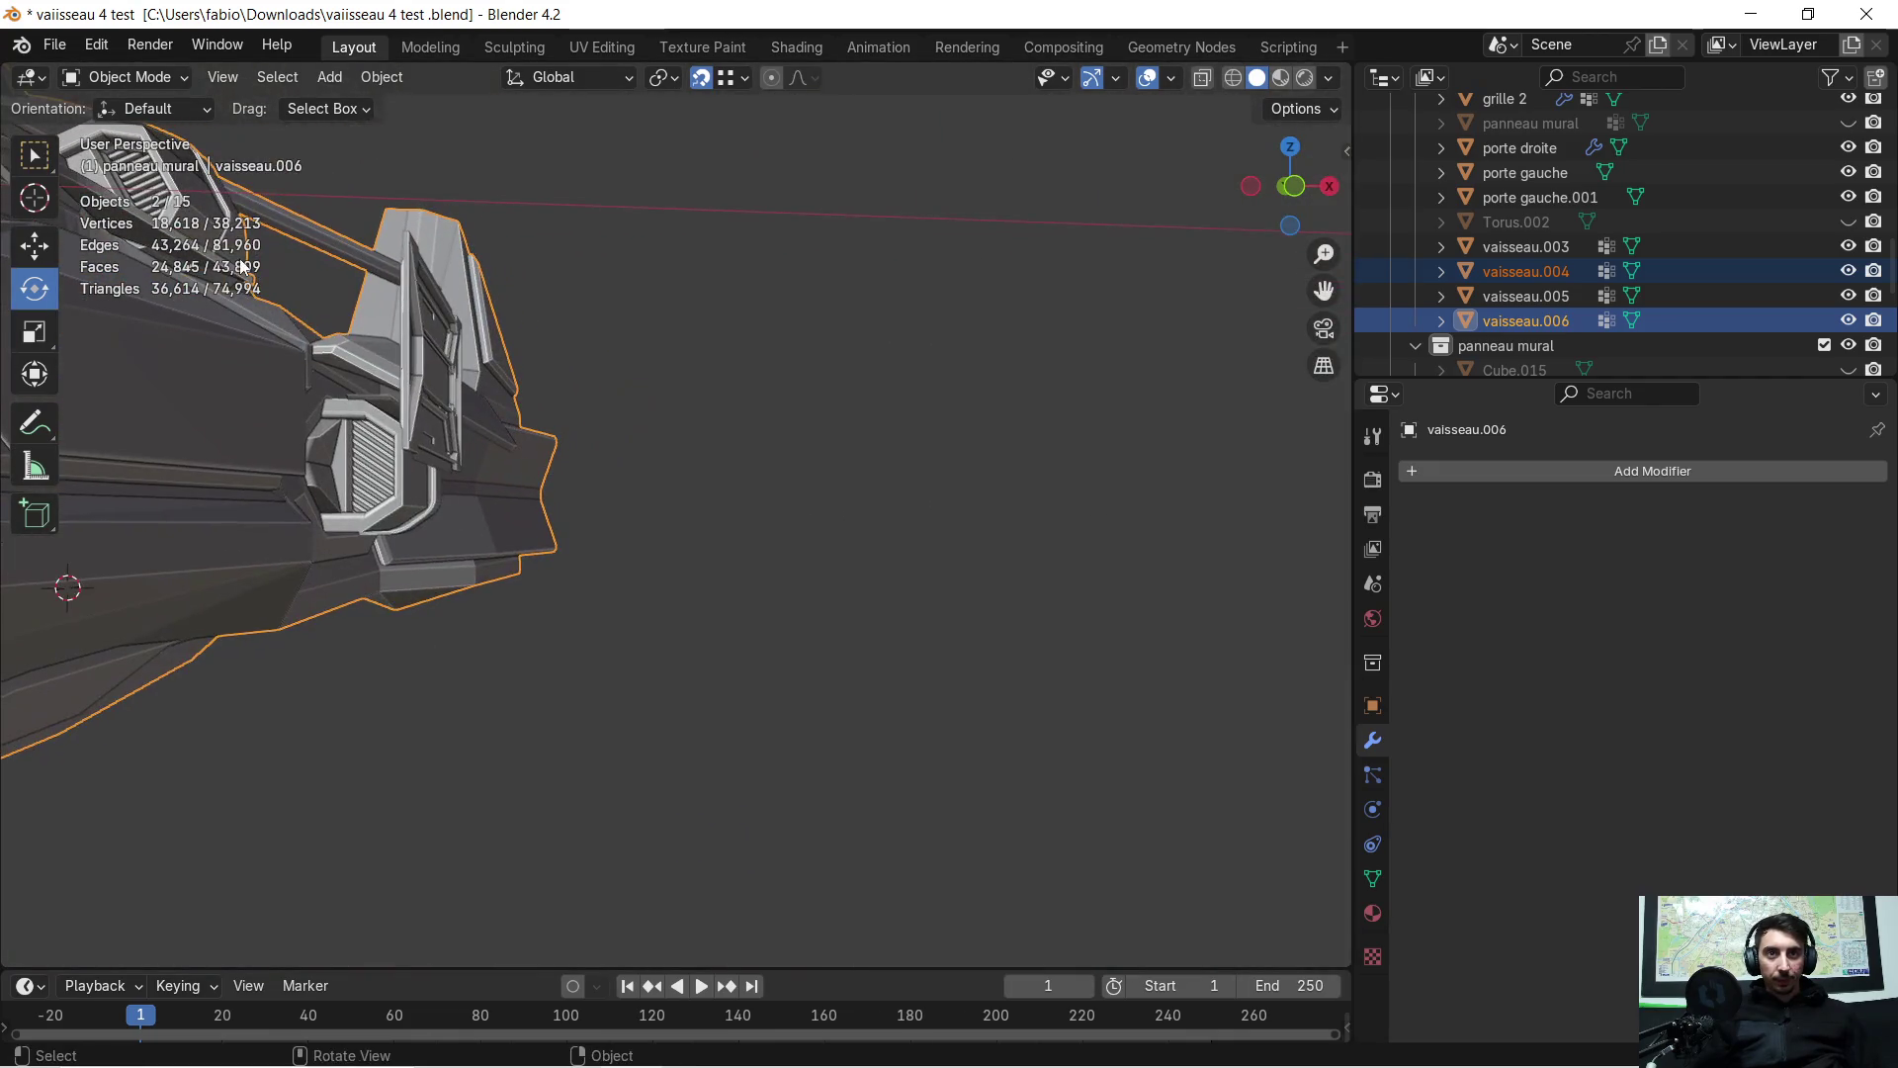
click(430, 305)
mouse_move(430, 305)
middle_down()
mouse_move(380, 377)
mouse_move(649, 320)
mouse_move(441, 364)
mouse_move(669, 358)
mouse_move(638, 360)
middle_up()
Move the wall panel -7.9231 m along X and 6.5051 m along Y
key(g)
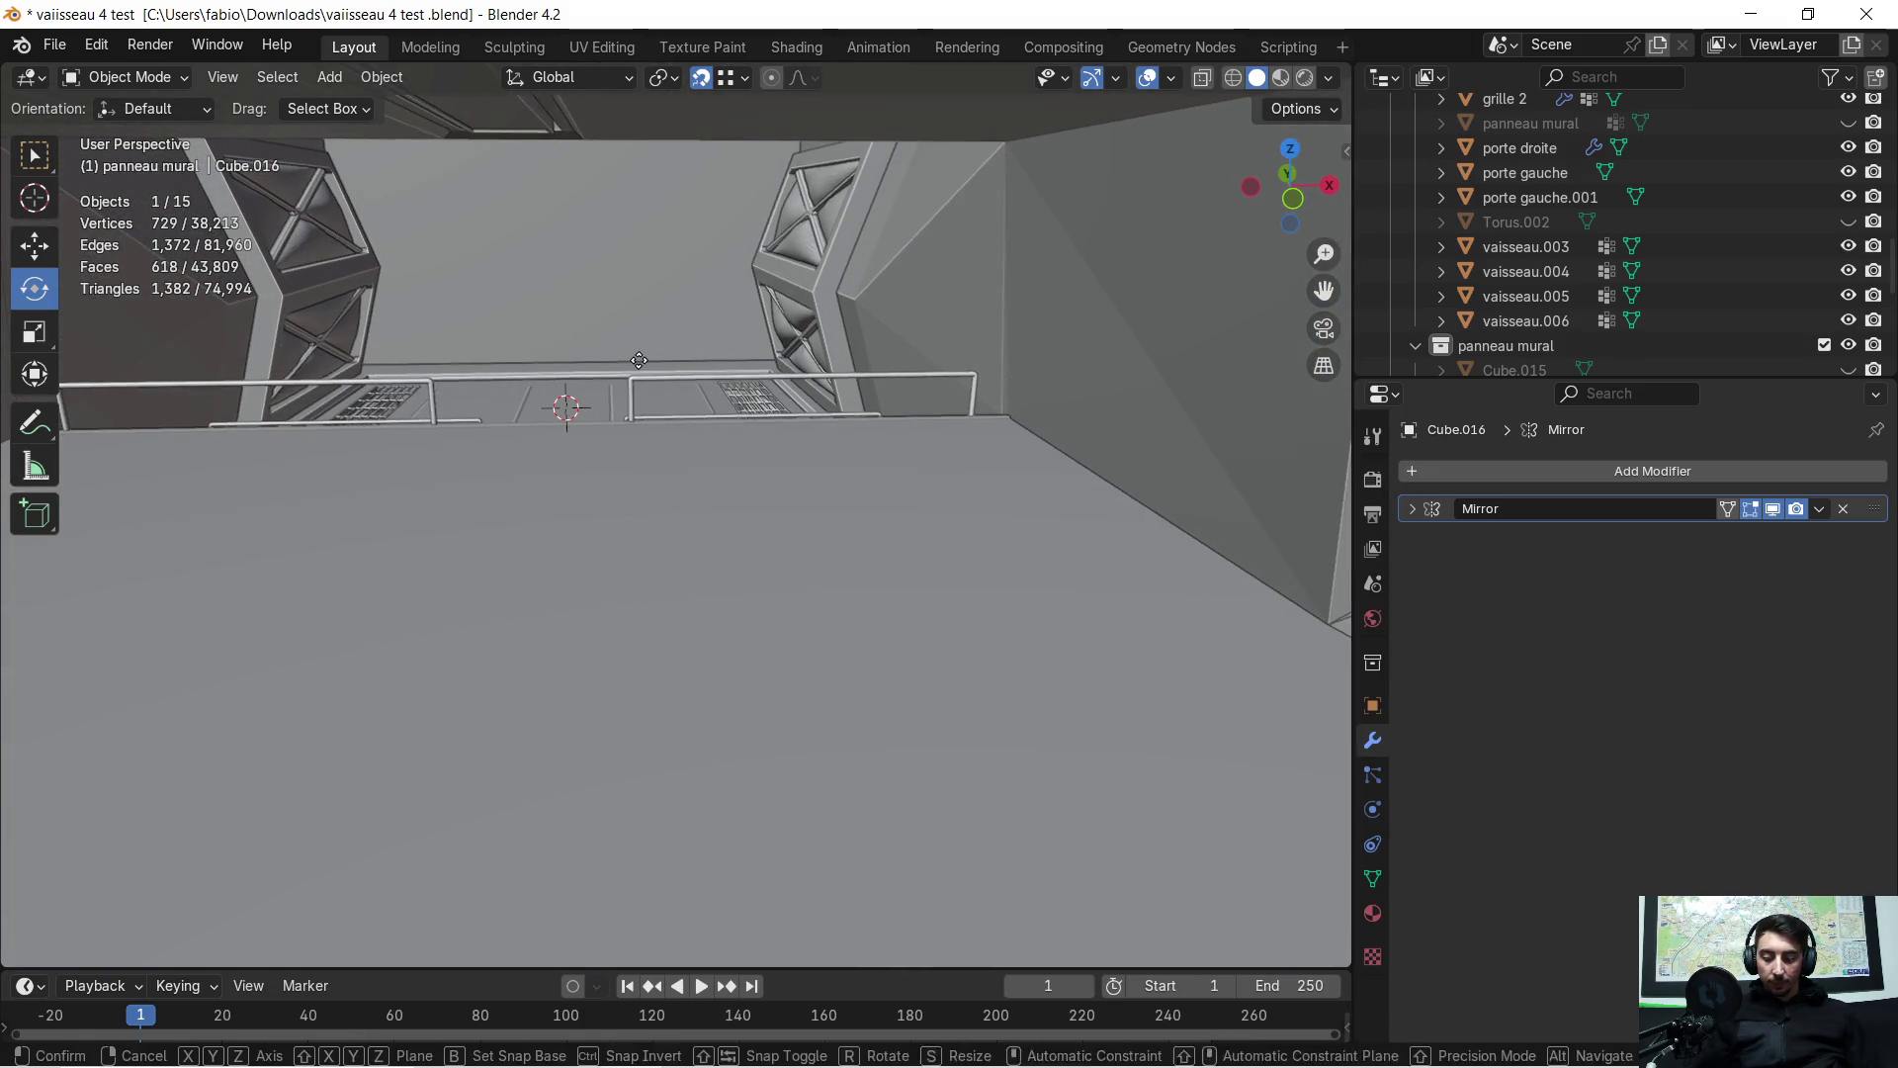
key(x)
click(448, 442)
mouse_move(454, 433)
middle_down()
mouse_move(497, 469)
mouse_move(560, 471)
mouse_move(568, 495)
mouse_move(560, 467)
mouse_move(573, 491)
mouse_move(597, 493)
mouse_move(596, 461)
mouse_move(592, 477)
middle_up()
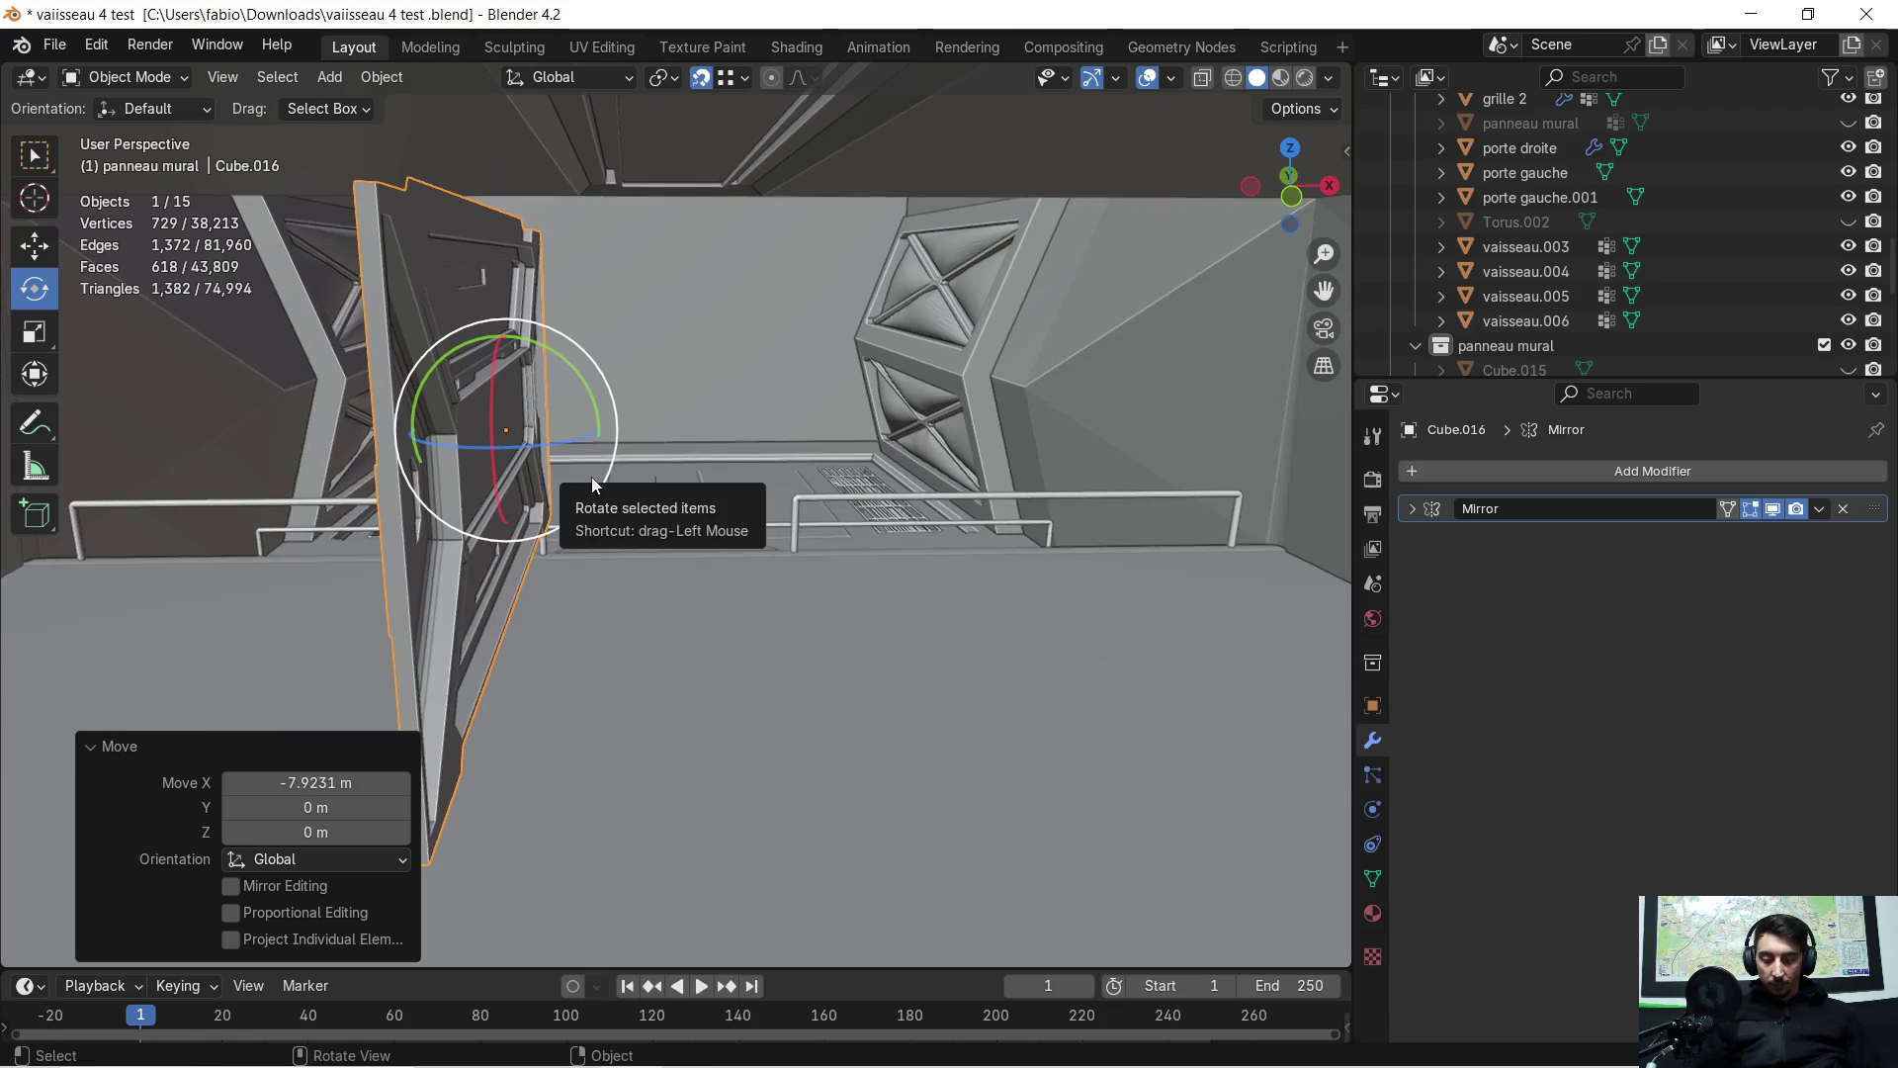
key(g)
key(y)
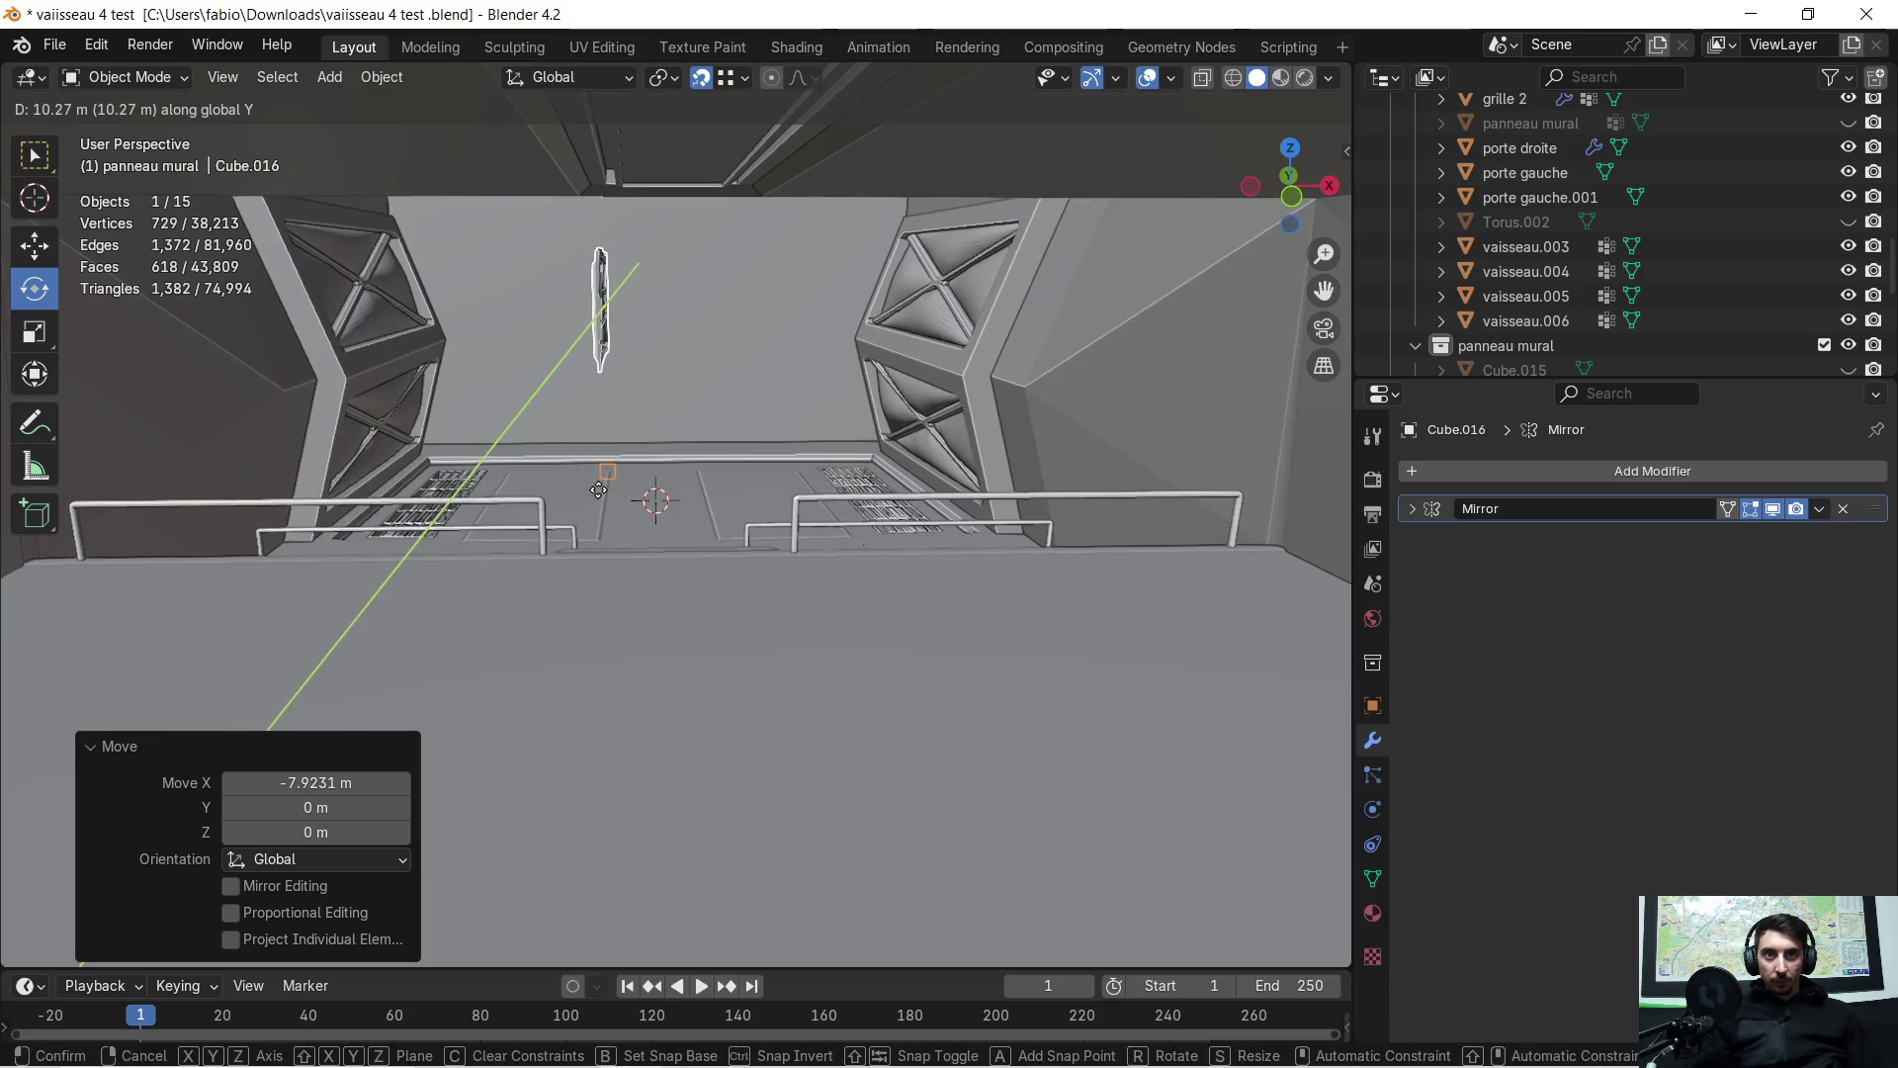
click(601, 519)
scroll(607, 451, up, 1)
mouse_move(607, 451)
middle_down()
mouse_move(691, 698)
mouse_move(686, 634)
mouse_move(696, 656)
middle_up()
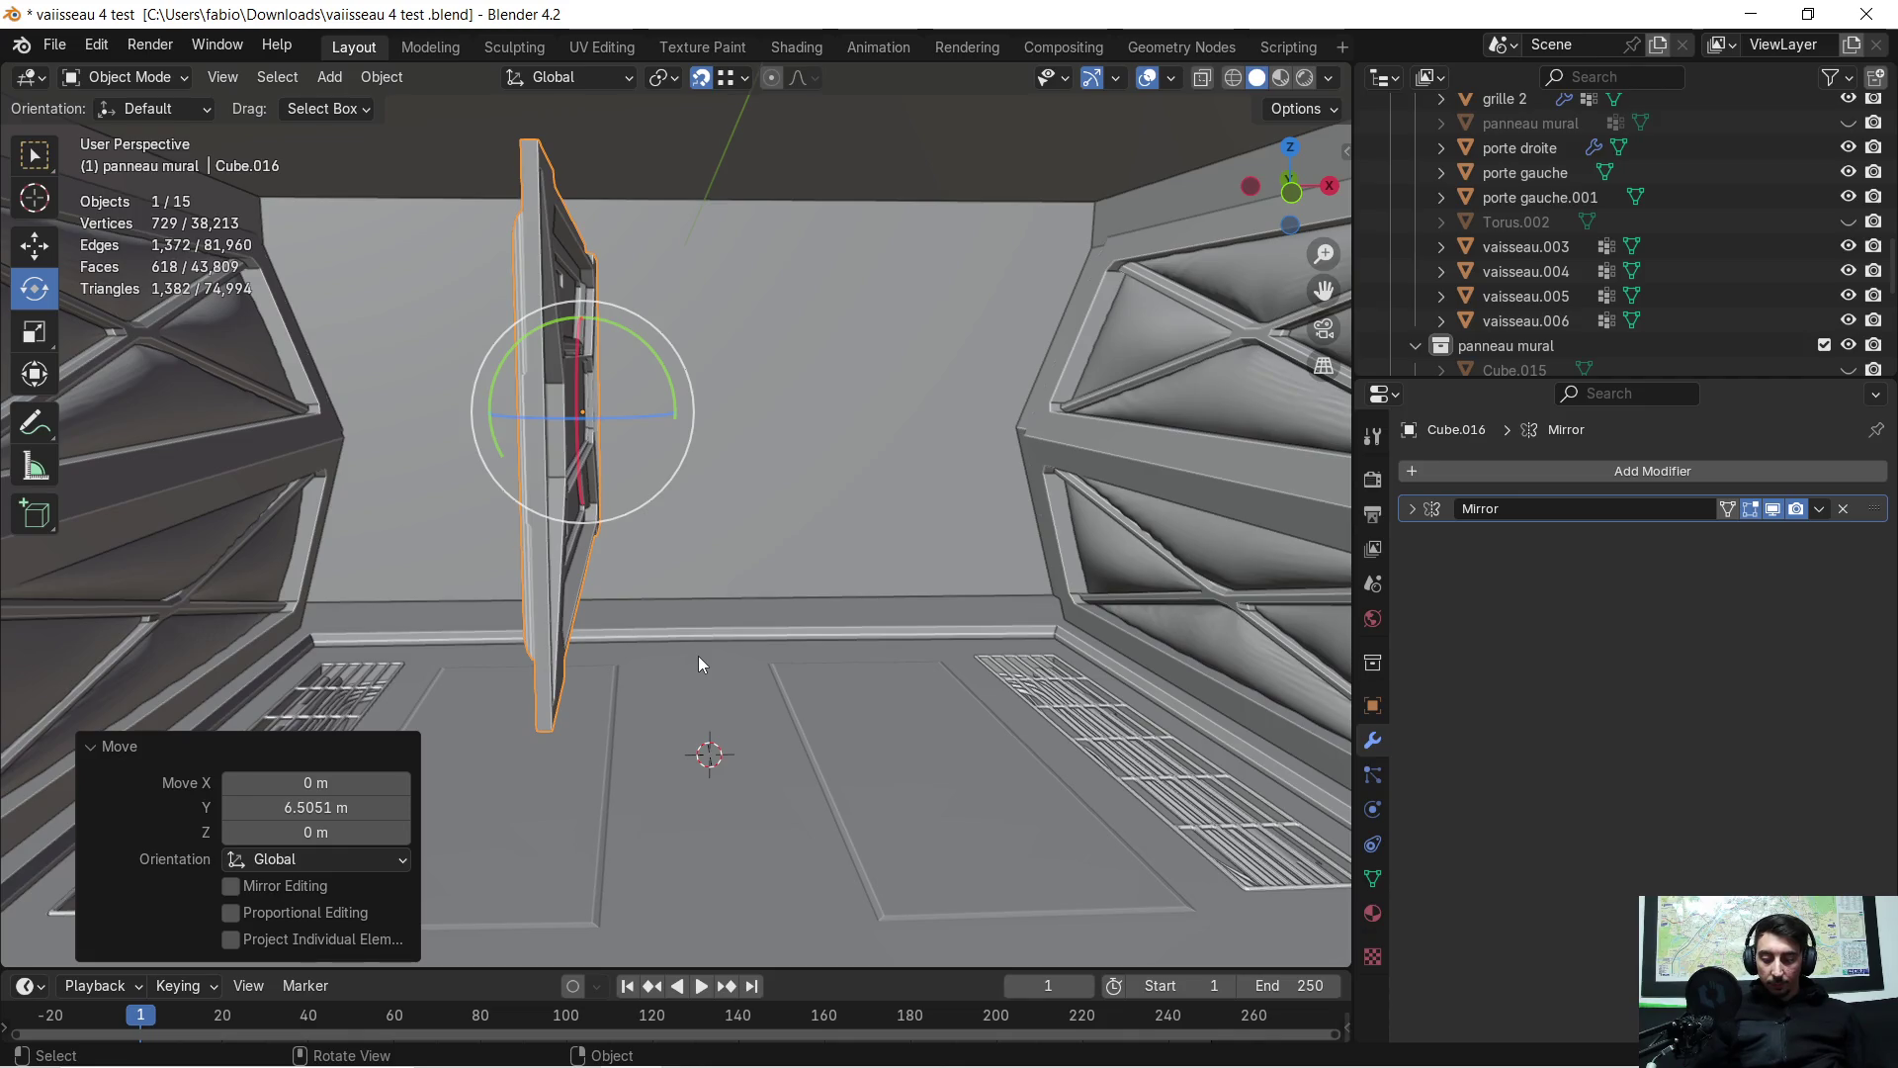
Try a 90° Z rotation and a 16.5° Y tilt on the panel, undoing both
text(rz)
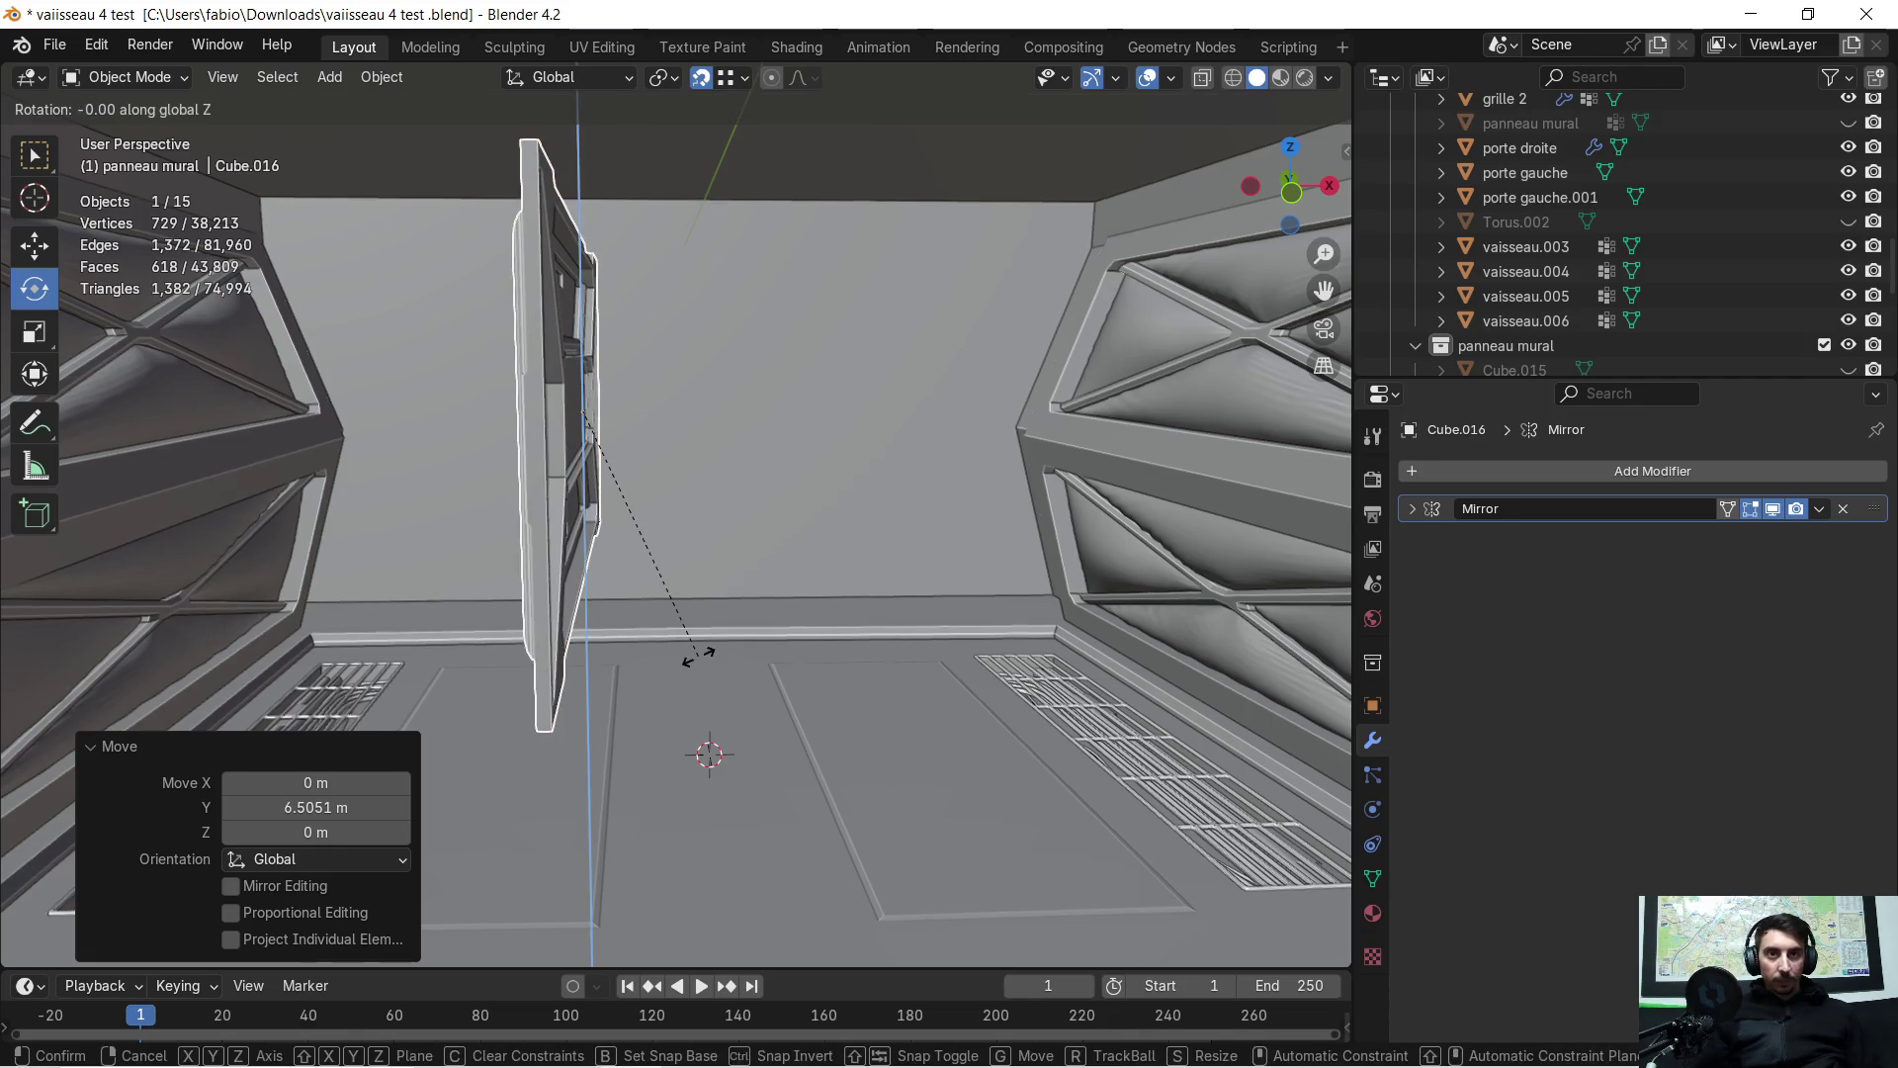
text(90)
key(Return)
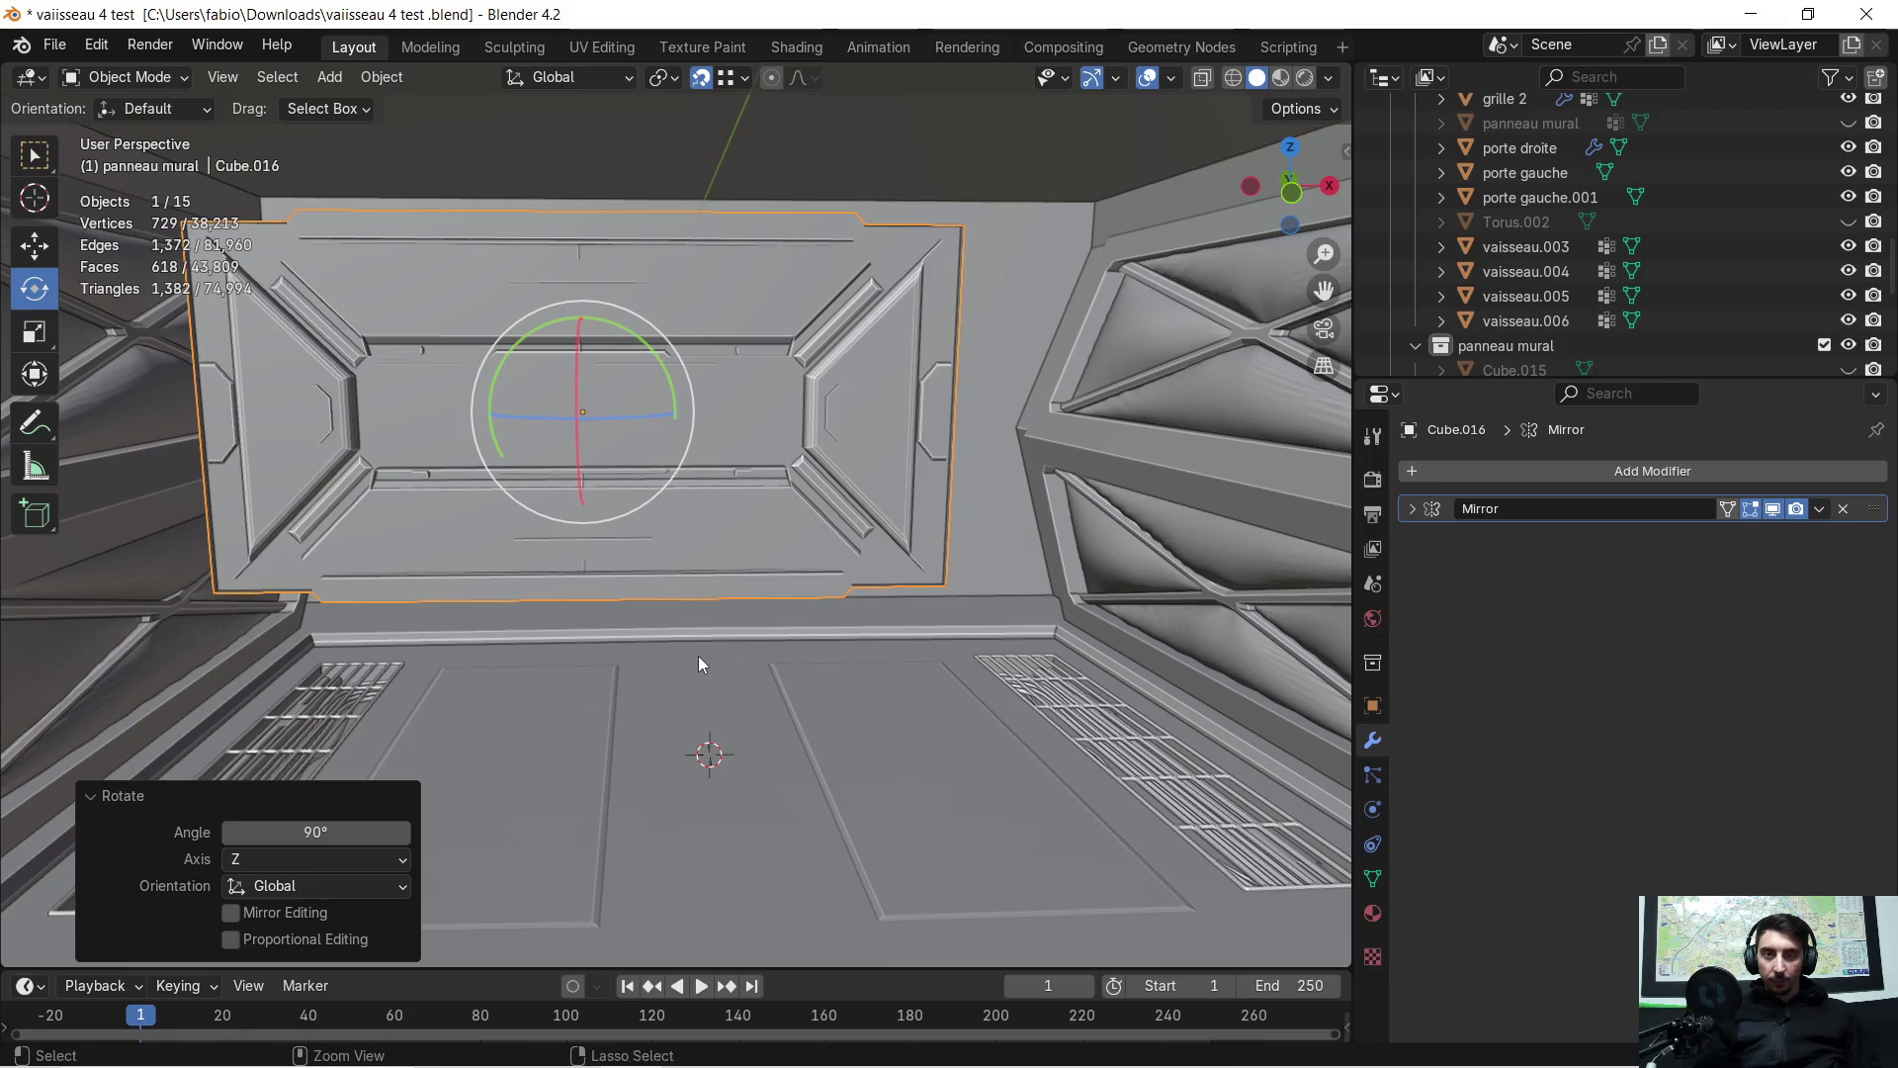
key(ctrl+z)
text(rz90)
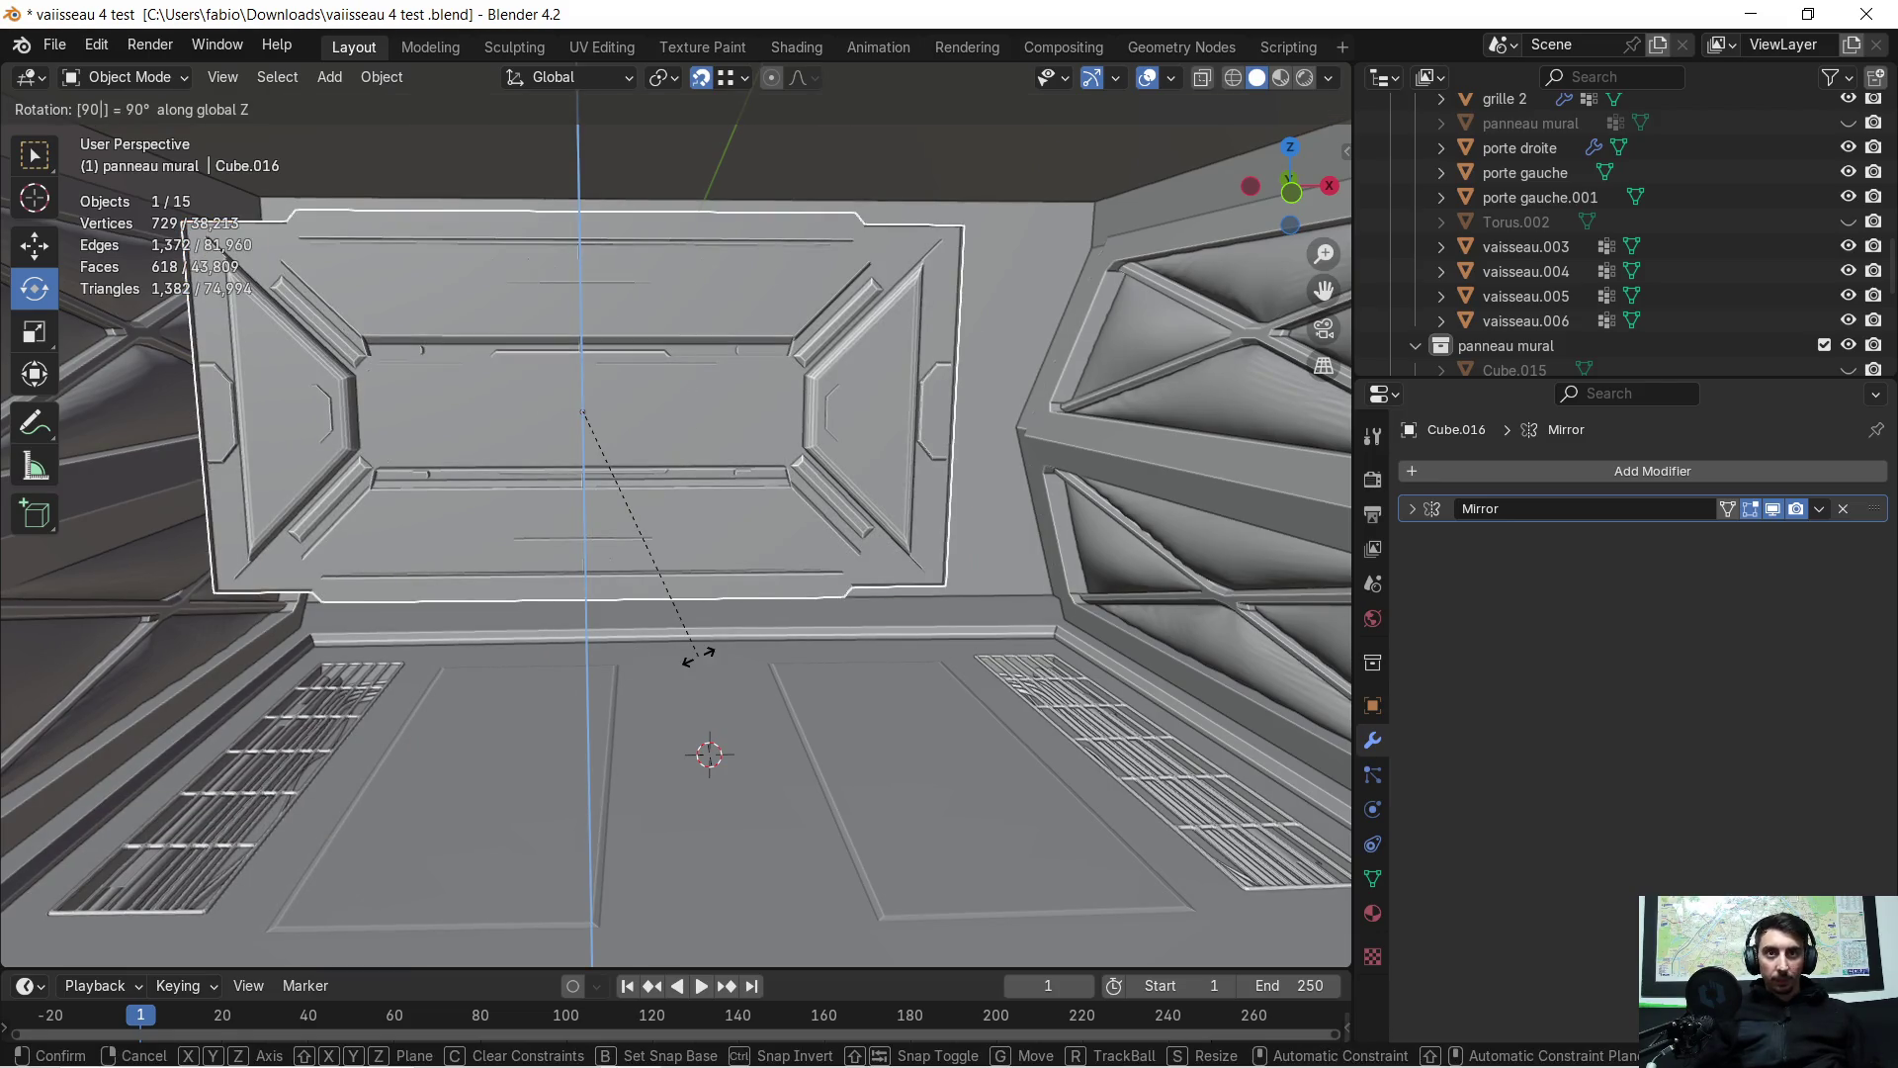
key(Return)
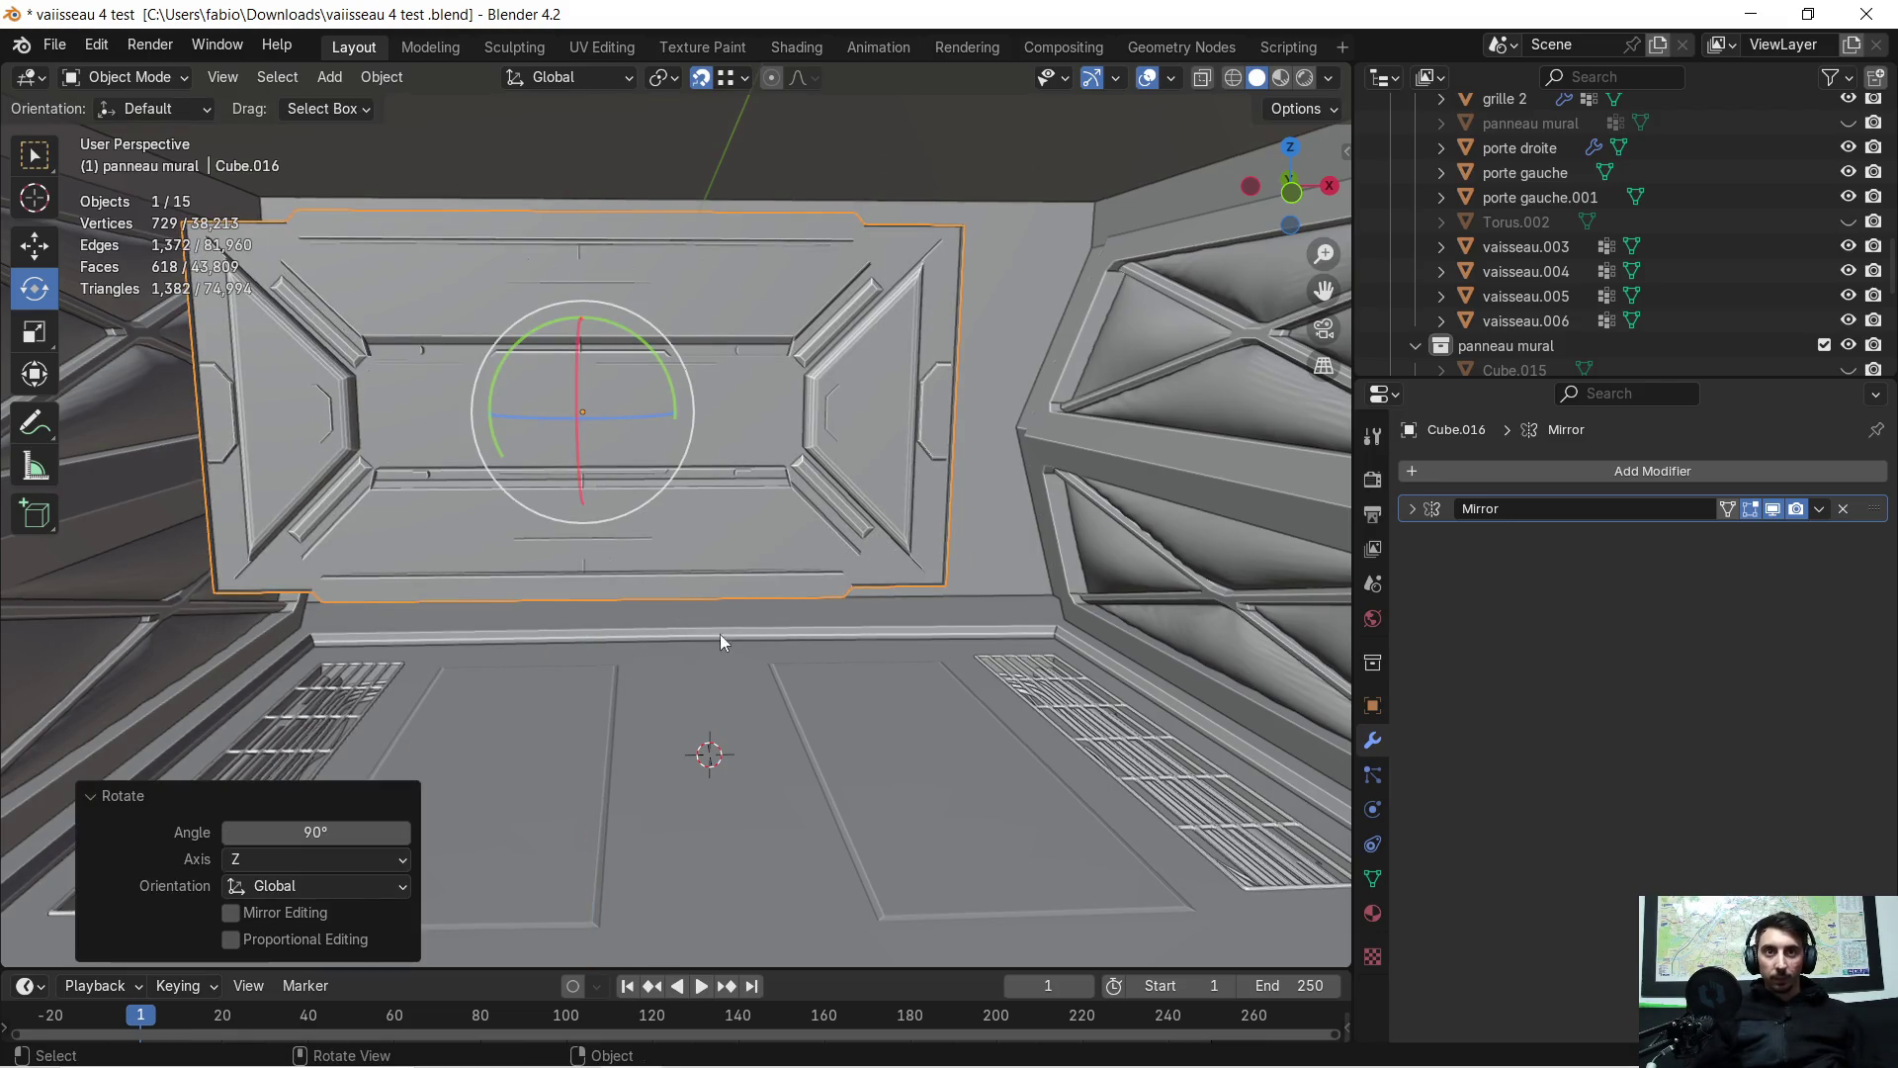
scroll(709, 500, down, 1)
key(ctrl+z)
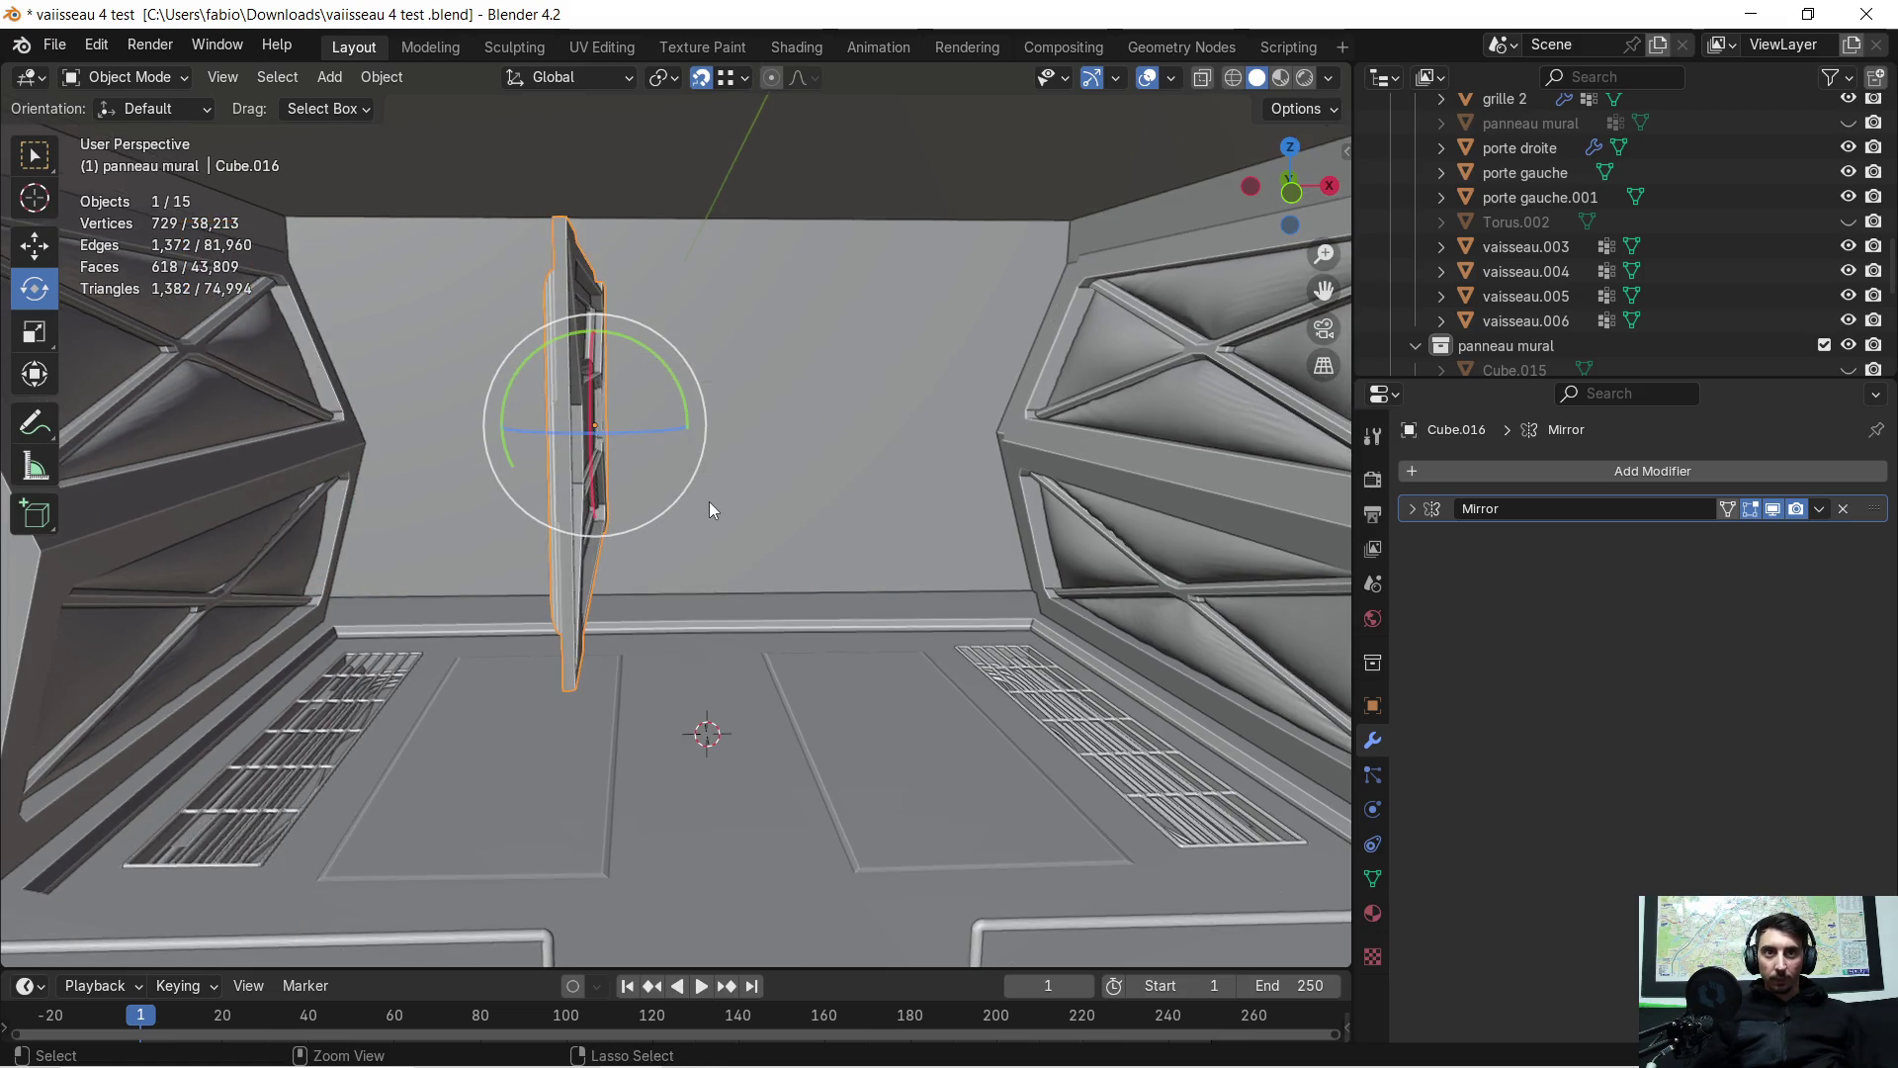
drag(656, 356, 763, 359)
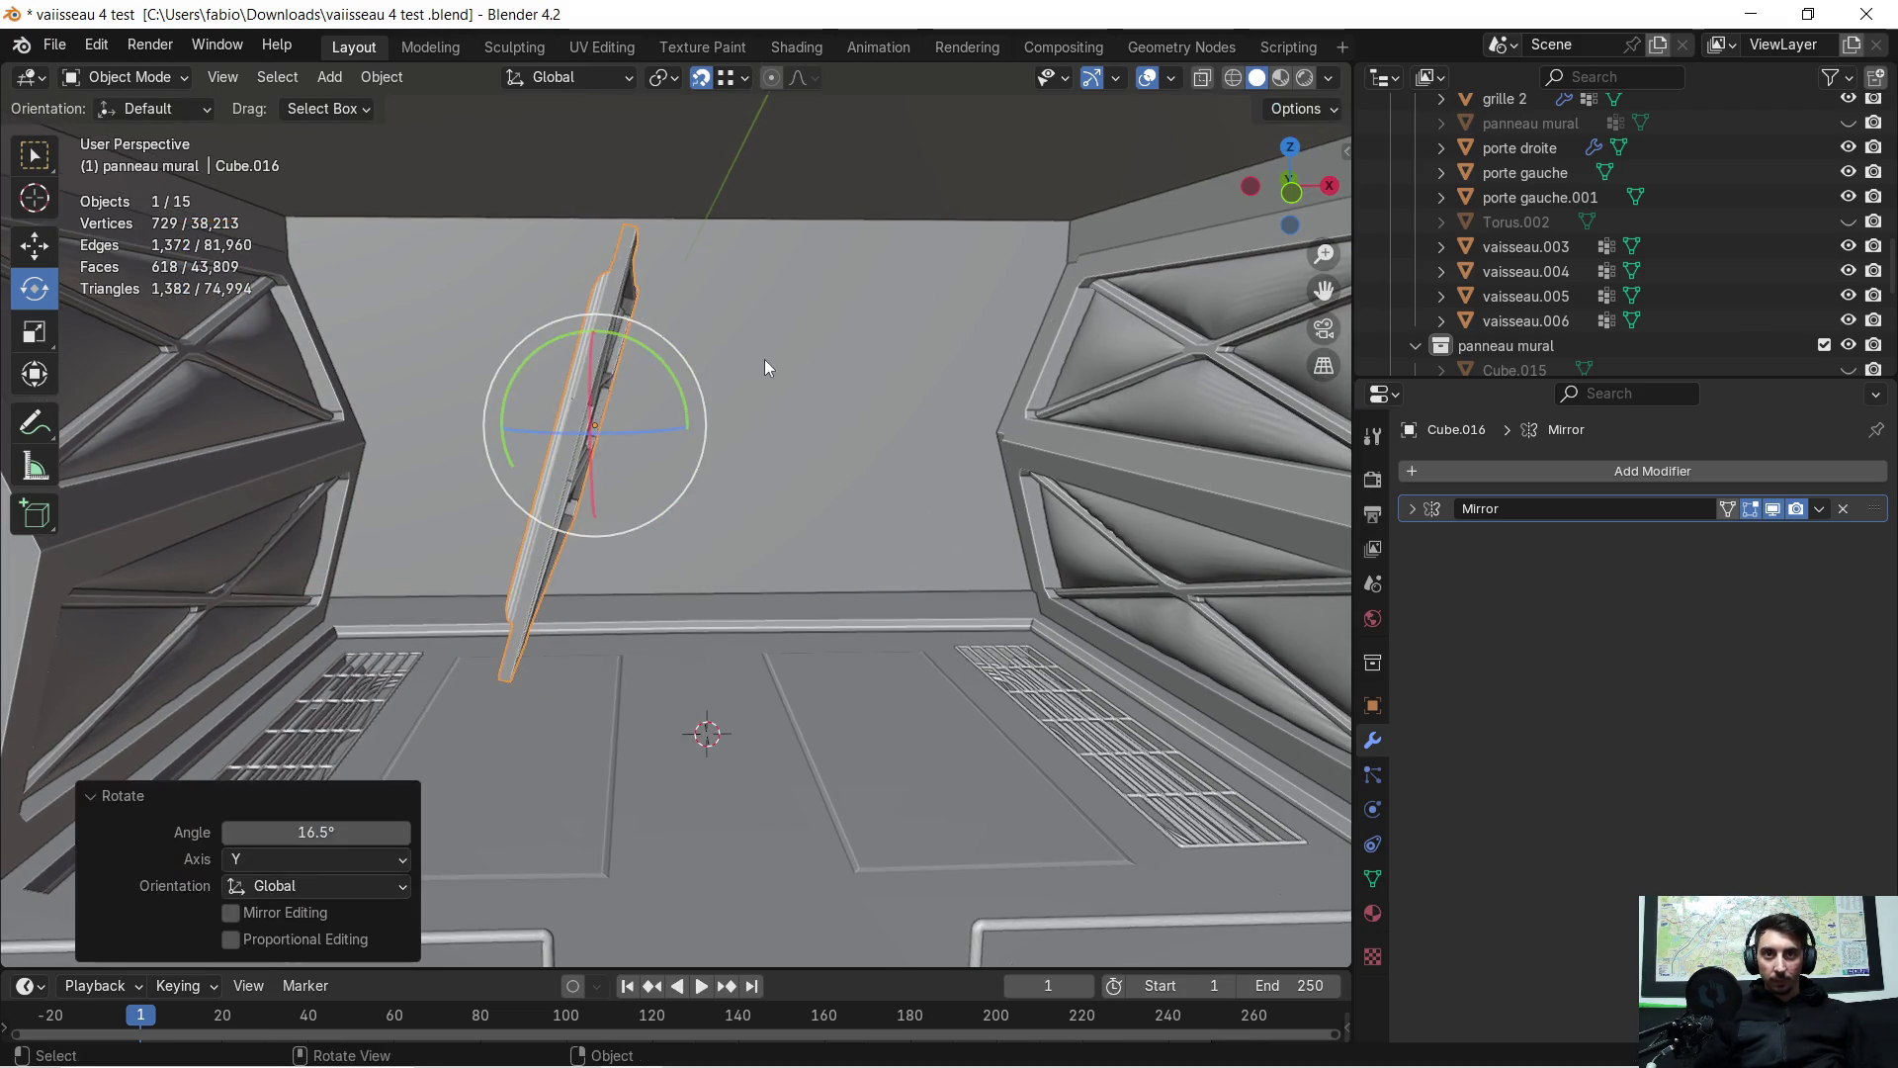
key(r)
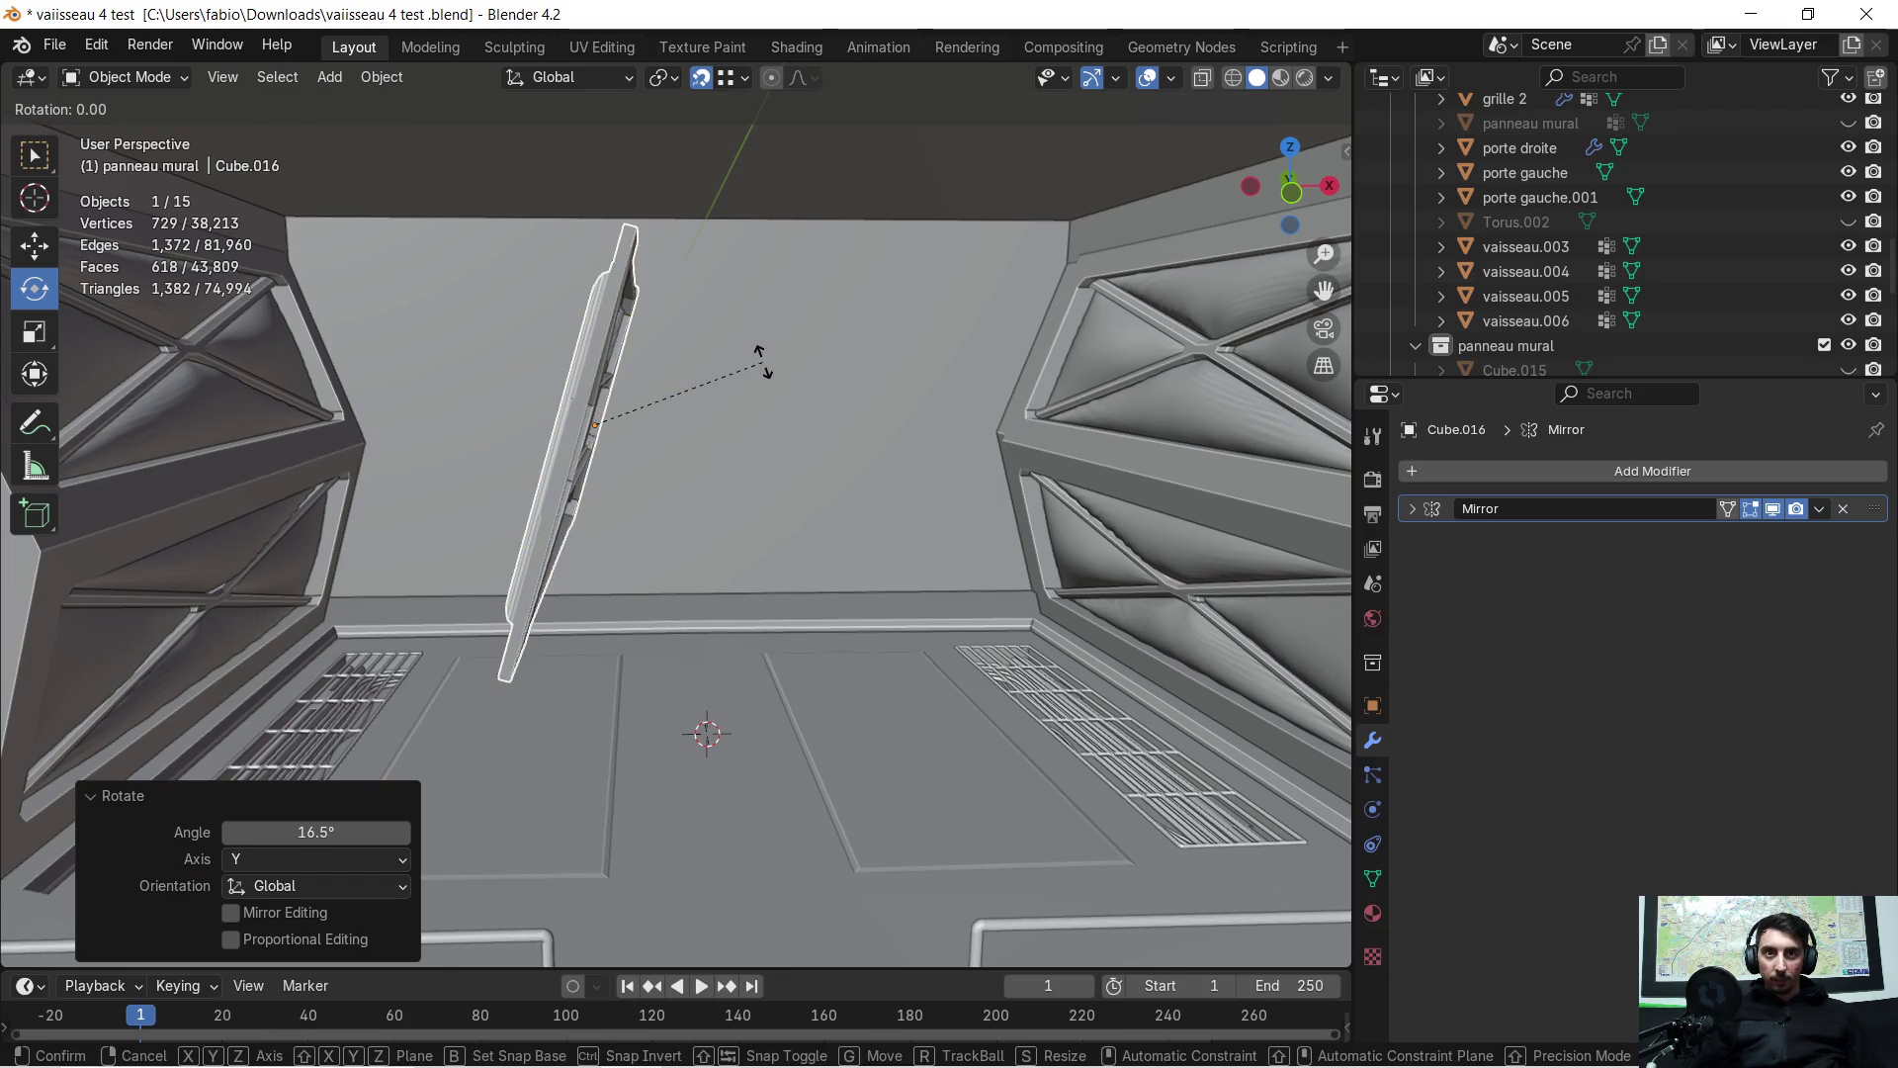
right_click(764, 361)
key(ctrl+z)
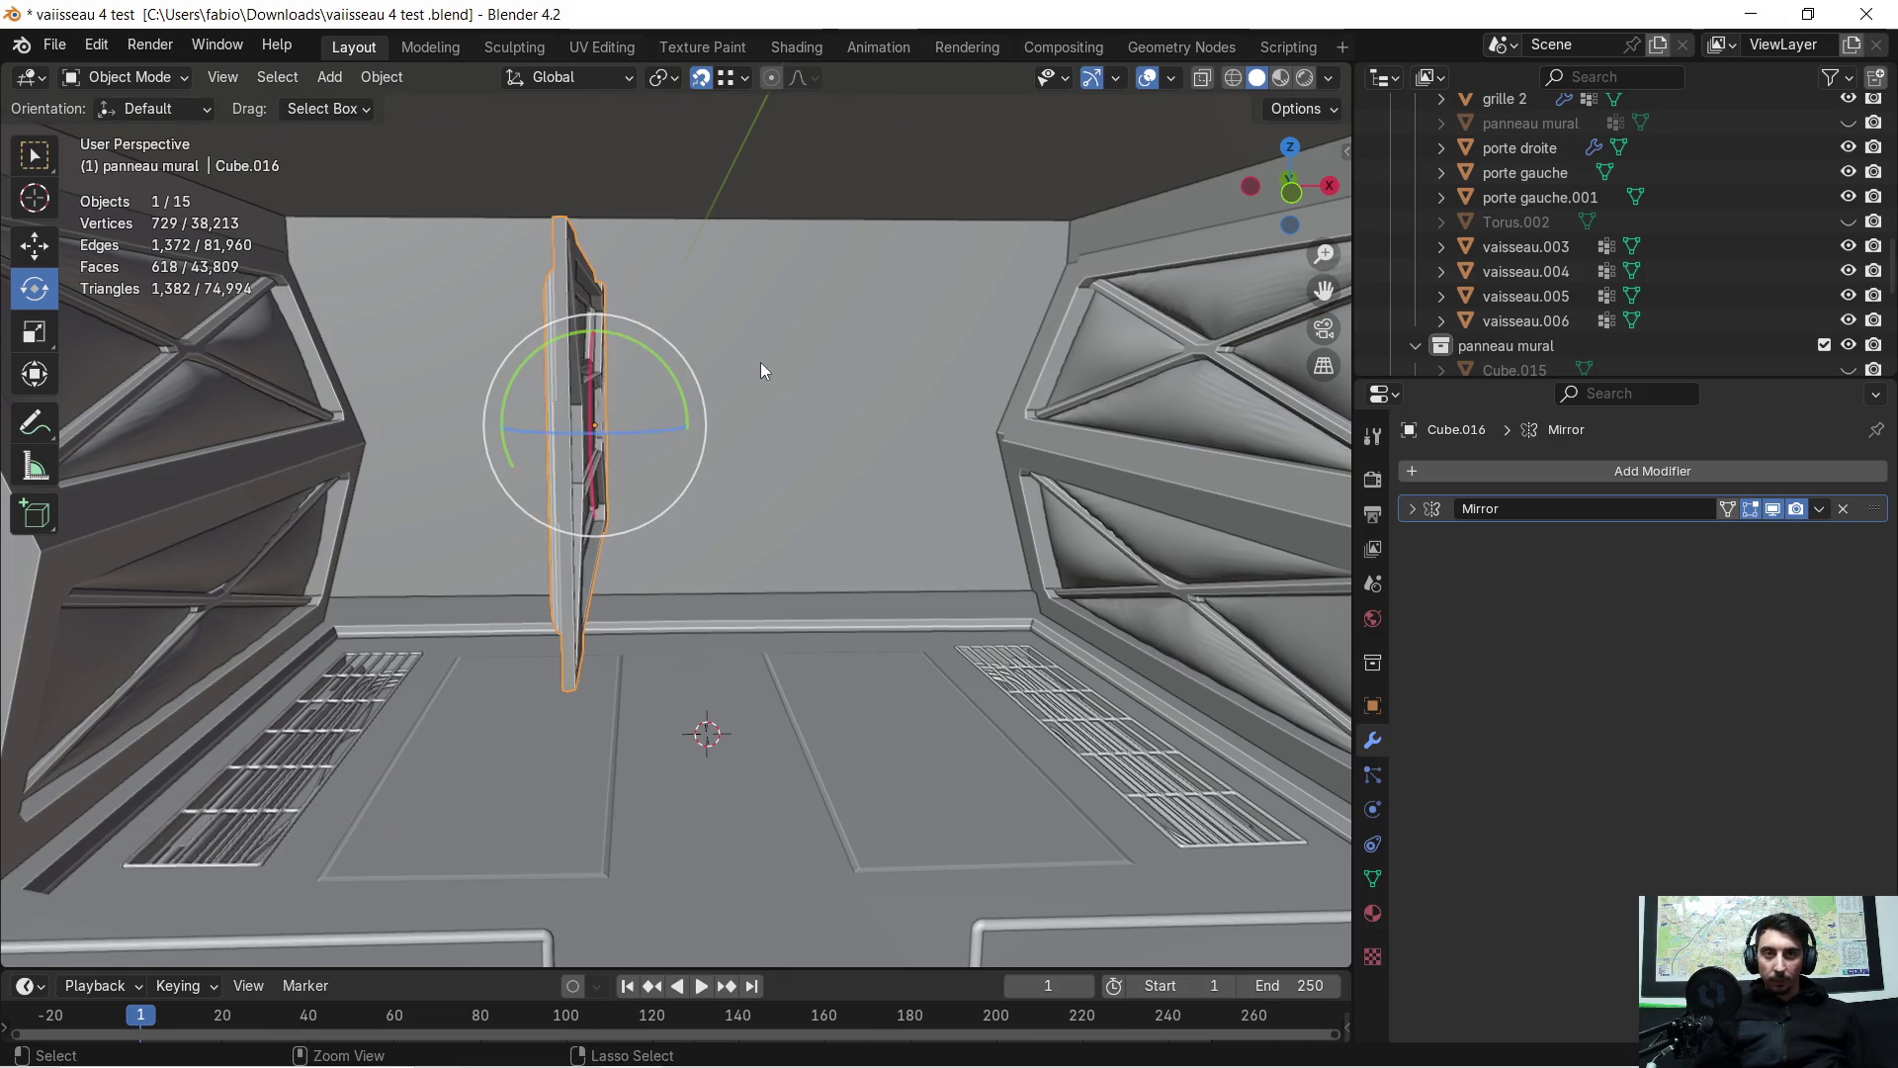
Rotate the panel 90° about Y so it lies flat
key(r)
text(y)
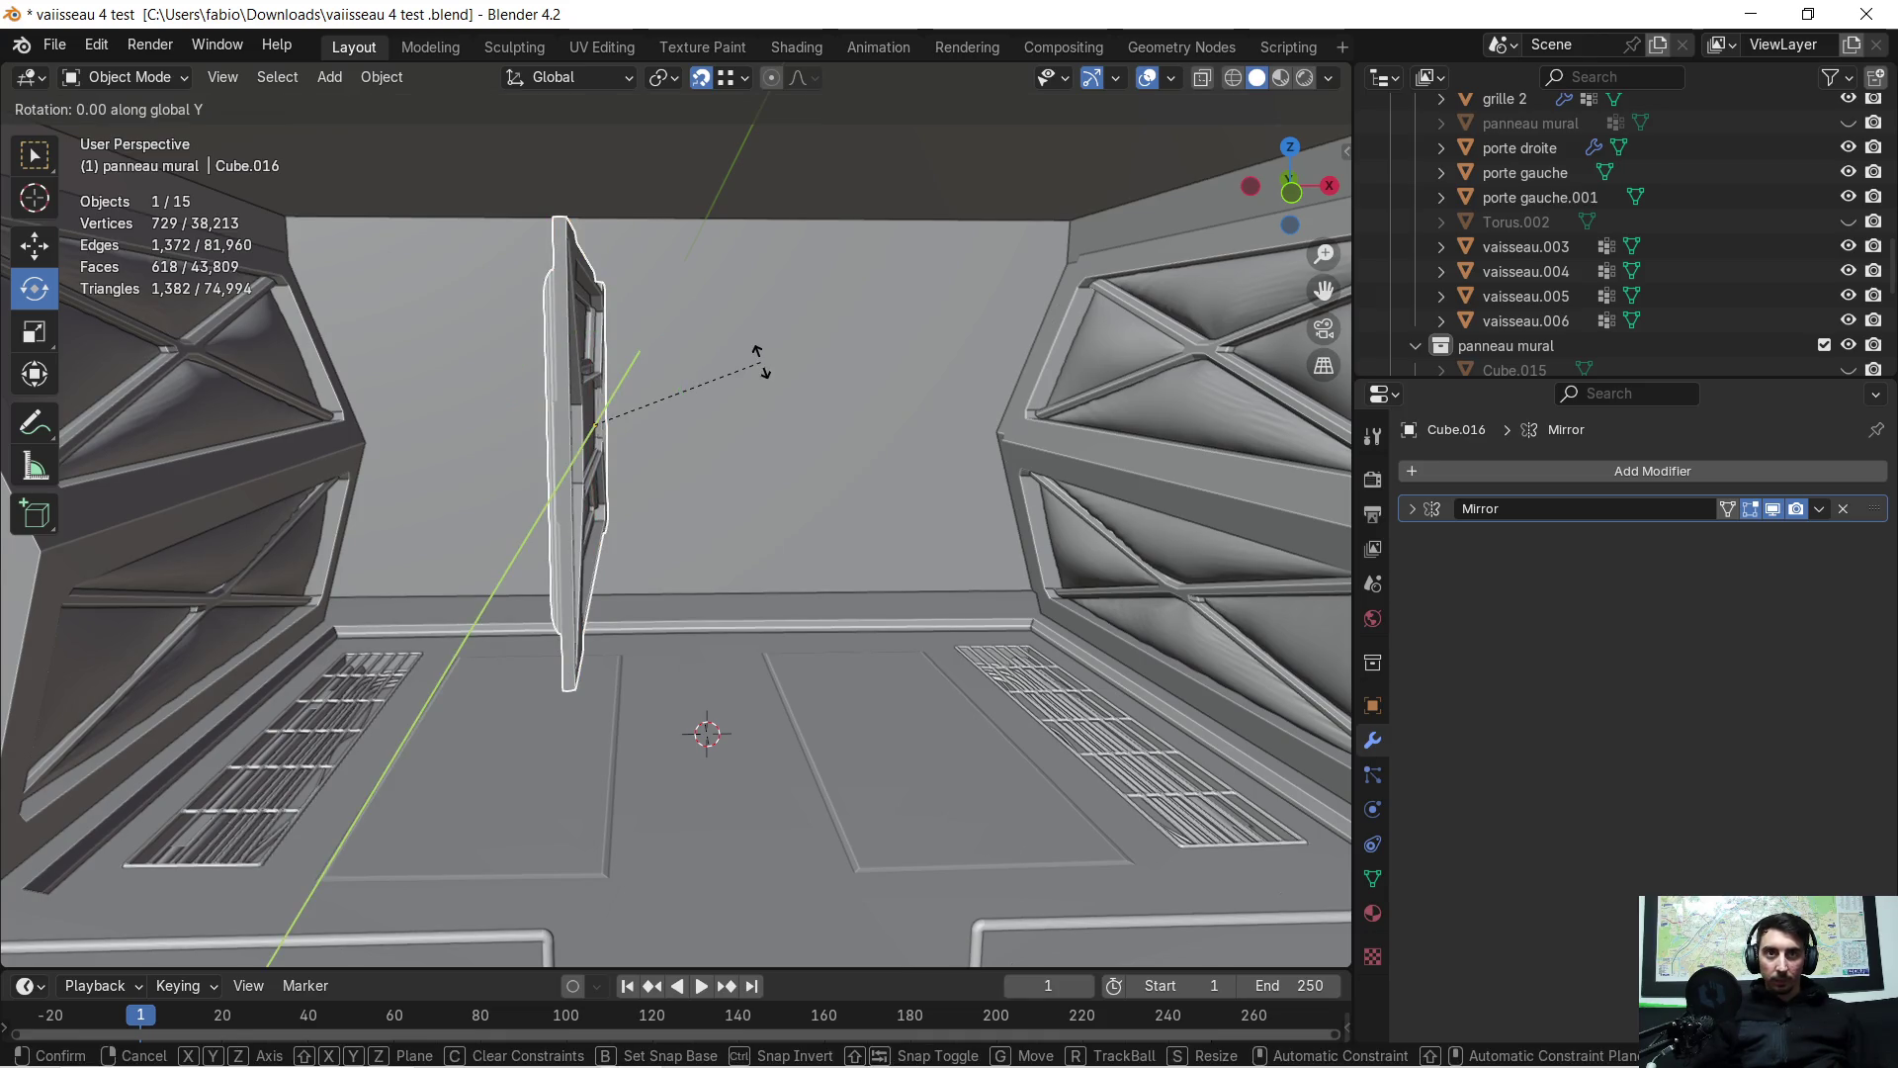
text(90)
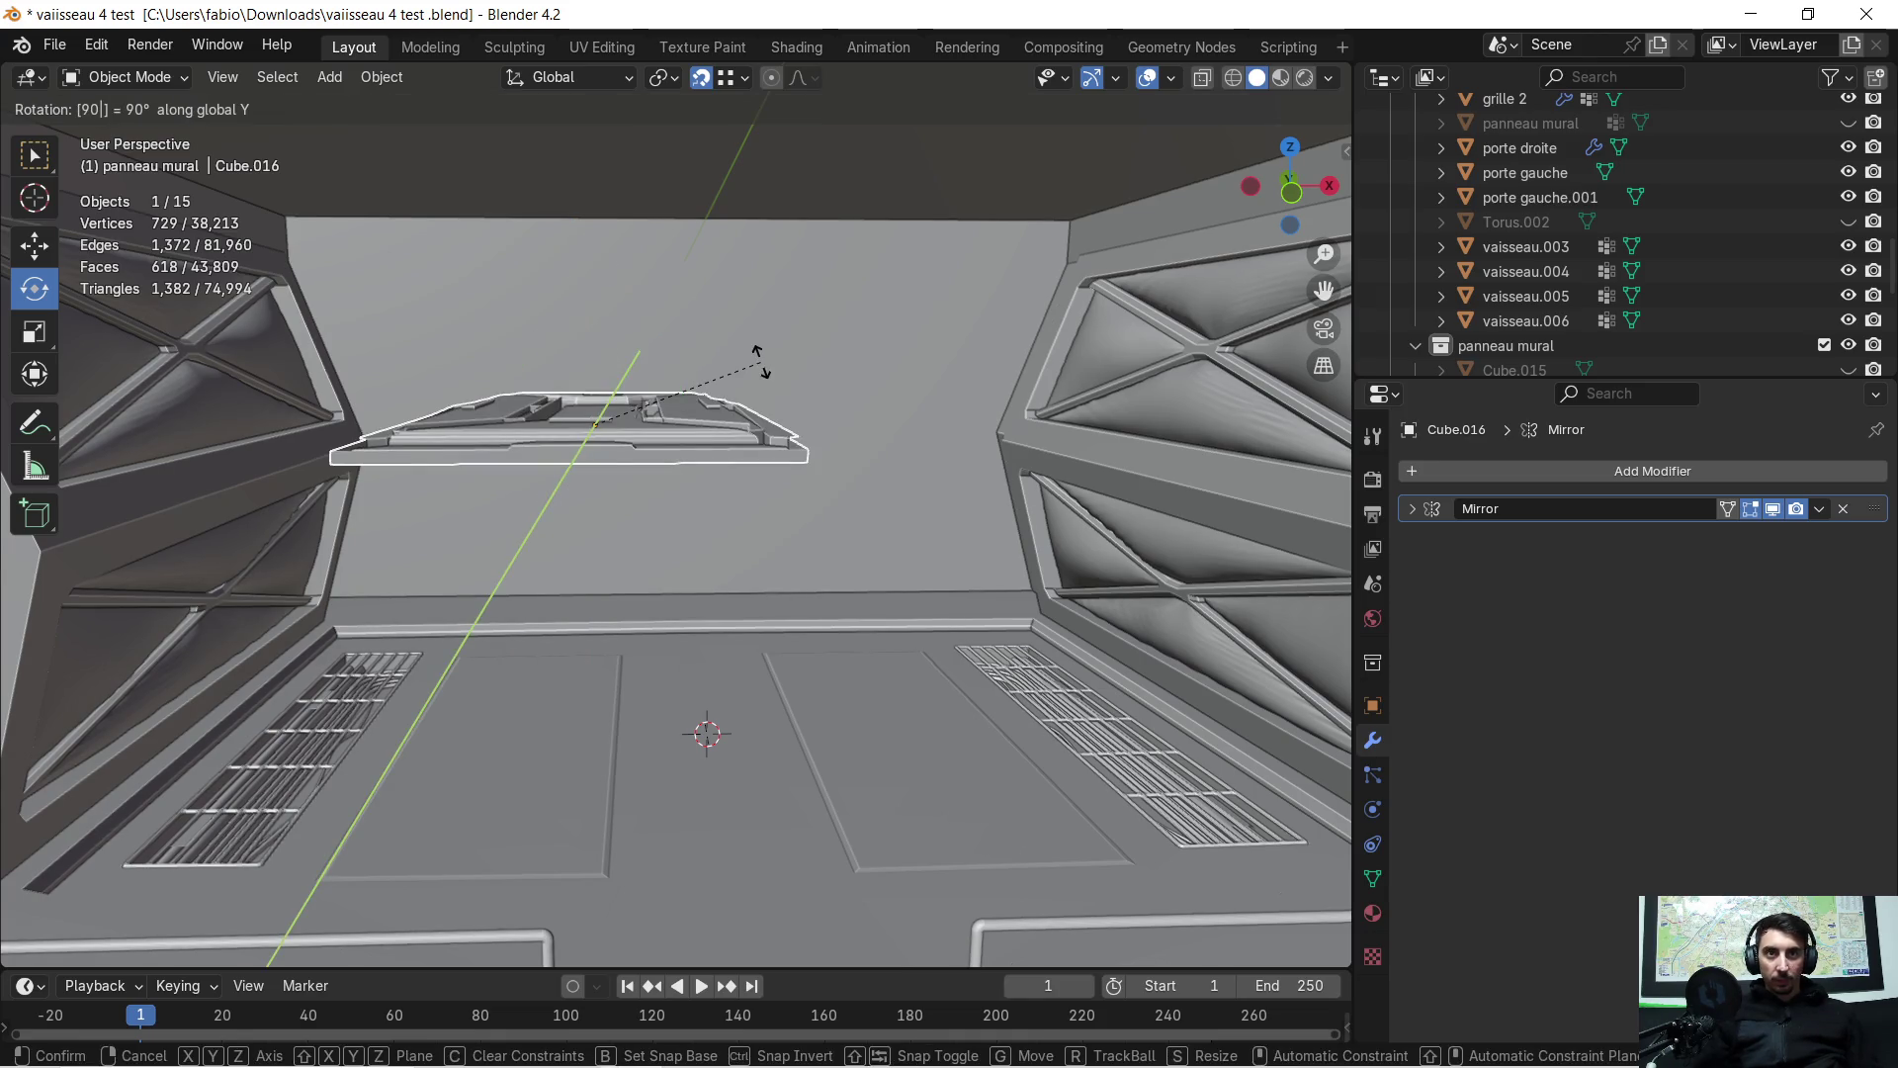
key(Return)
mouse_move(536, 540)
middle_down()
mouse_move(551, 403)
mouse_move(549, 666)
middle_up()
Raise the panel 1.608 m along Z up to the ceiling
key(g)
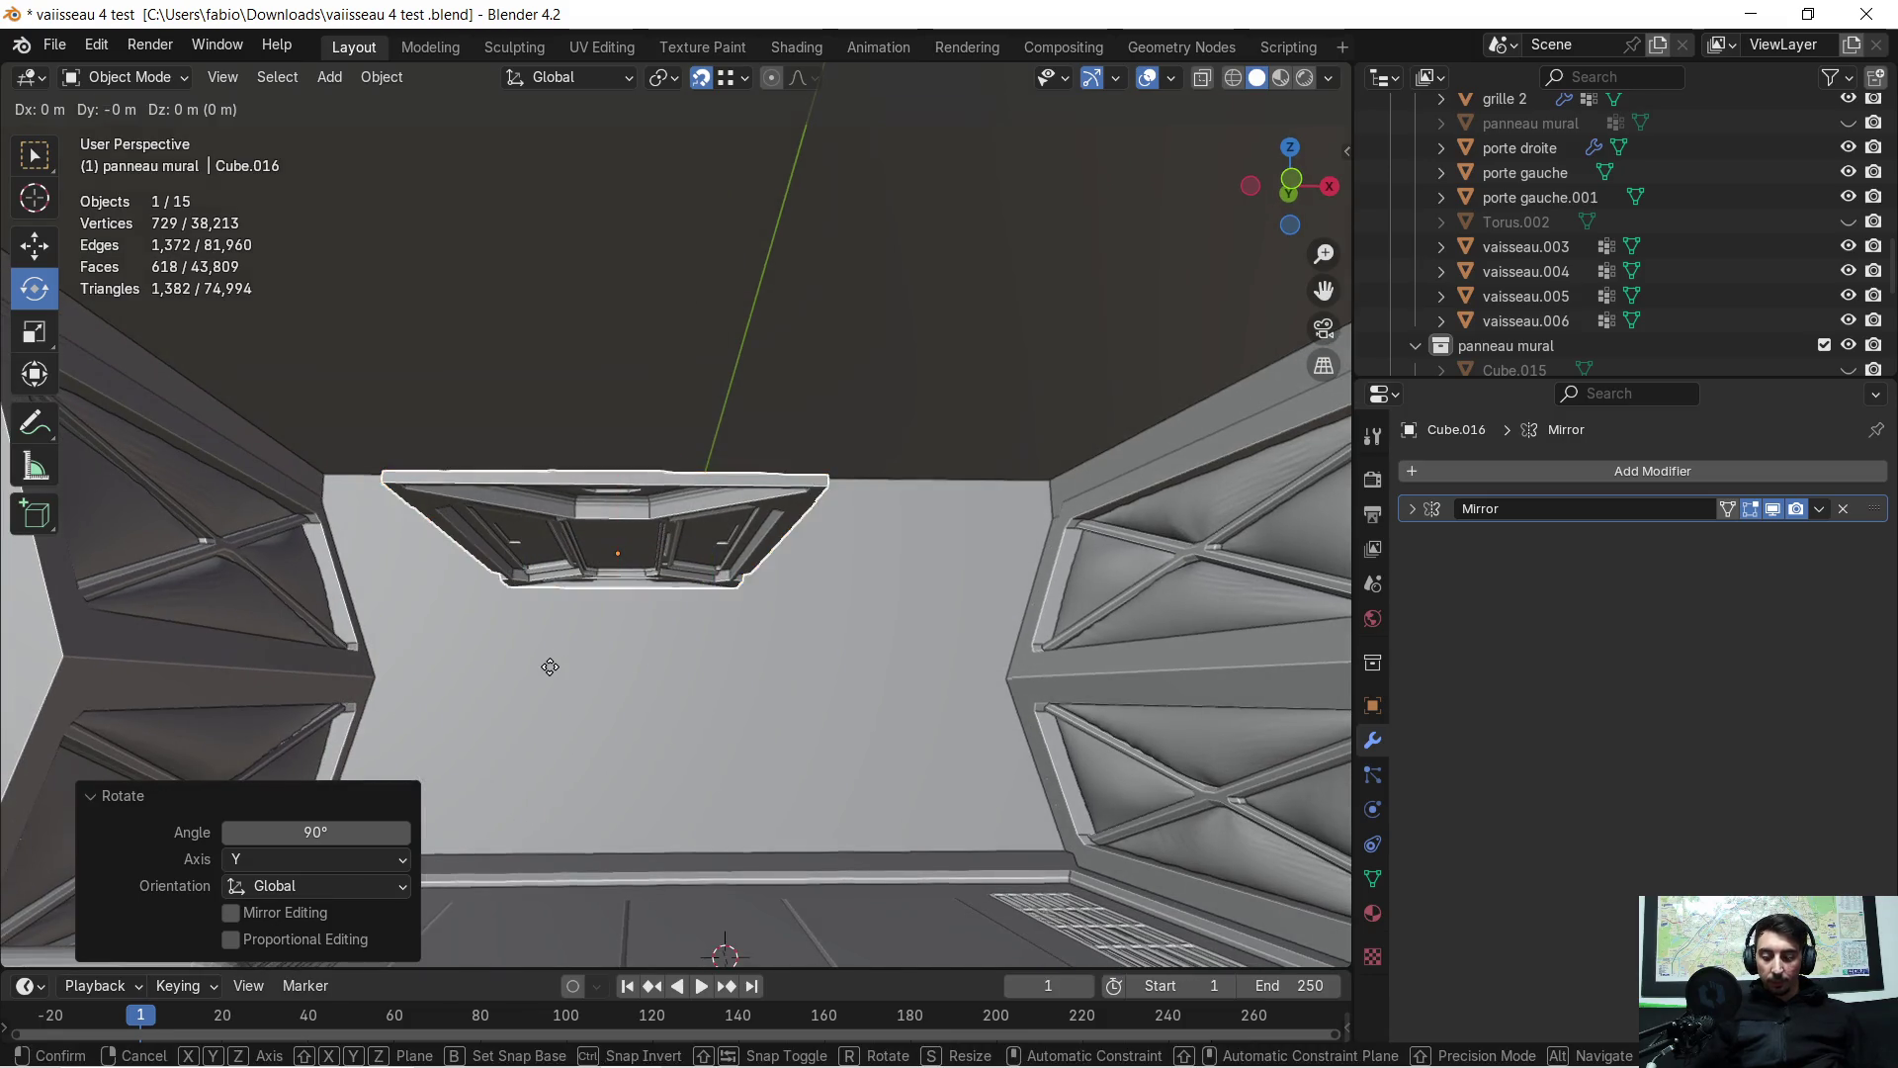
key(z)
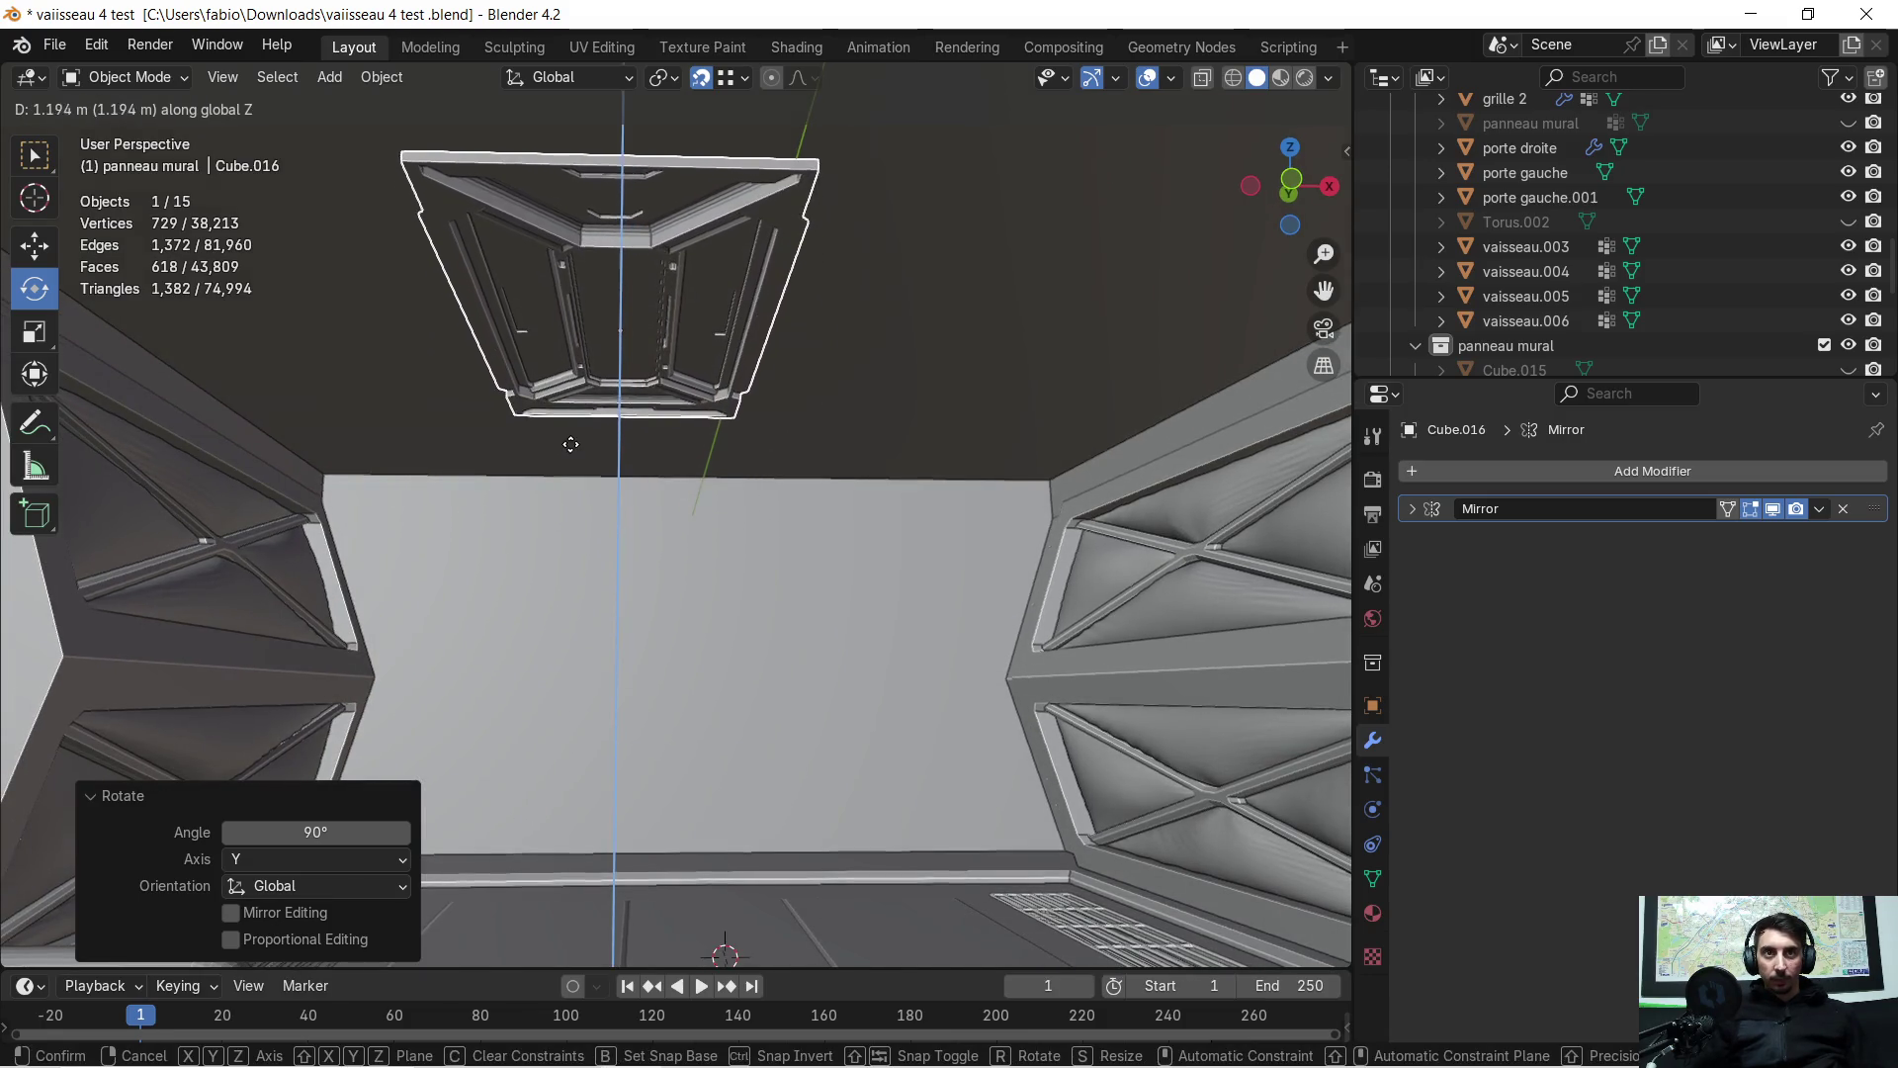
click(342, 469)
mouse_move(372, 464)
middle_down()
mouse_move(438, 488)
mouse_move(431, 515)
mouse_move(572, 532)
mouse_move(630, 508)
mouse_move(637, 367)
mouse_move(637, 413)
middle_up()
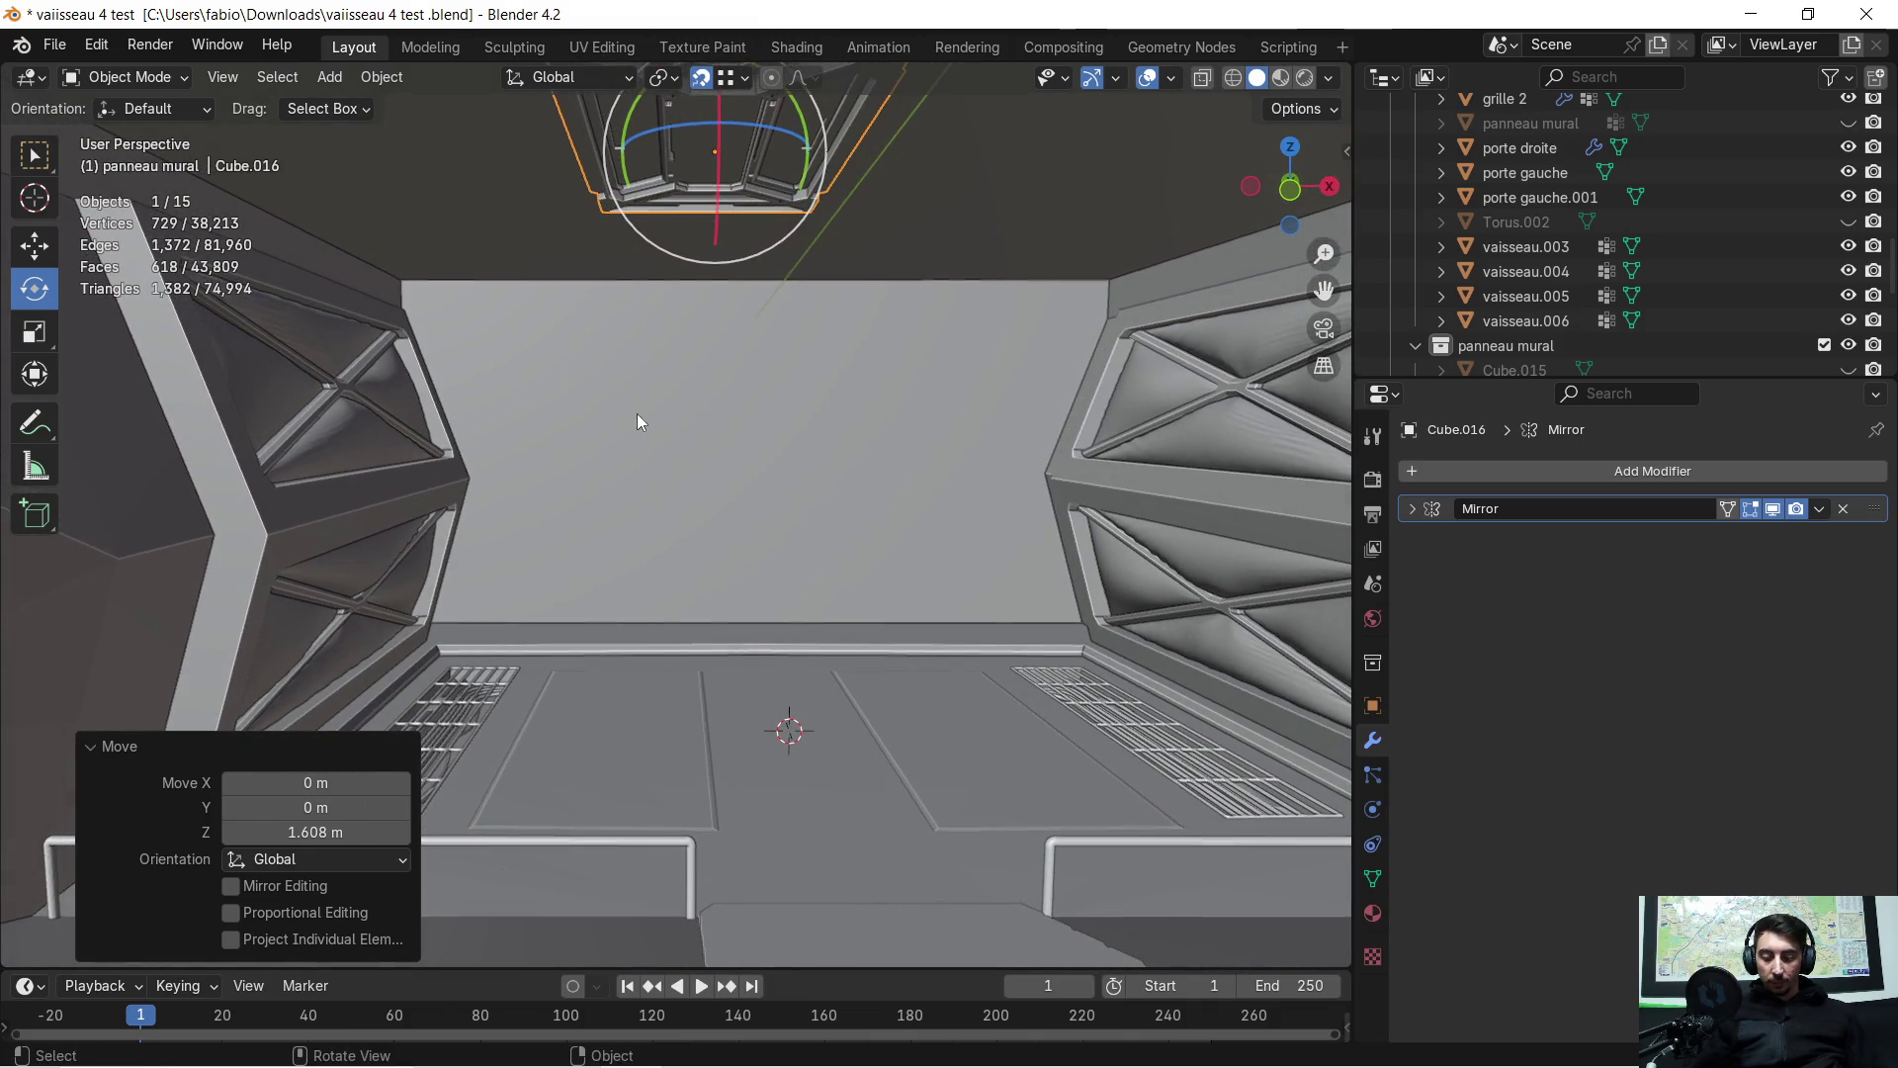
Shift the ceiling panel -0.98576 m along X
key(g)
key(x)
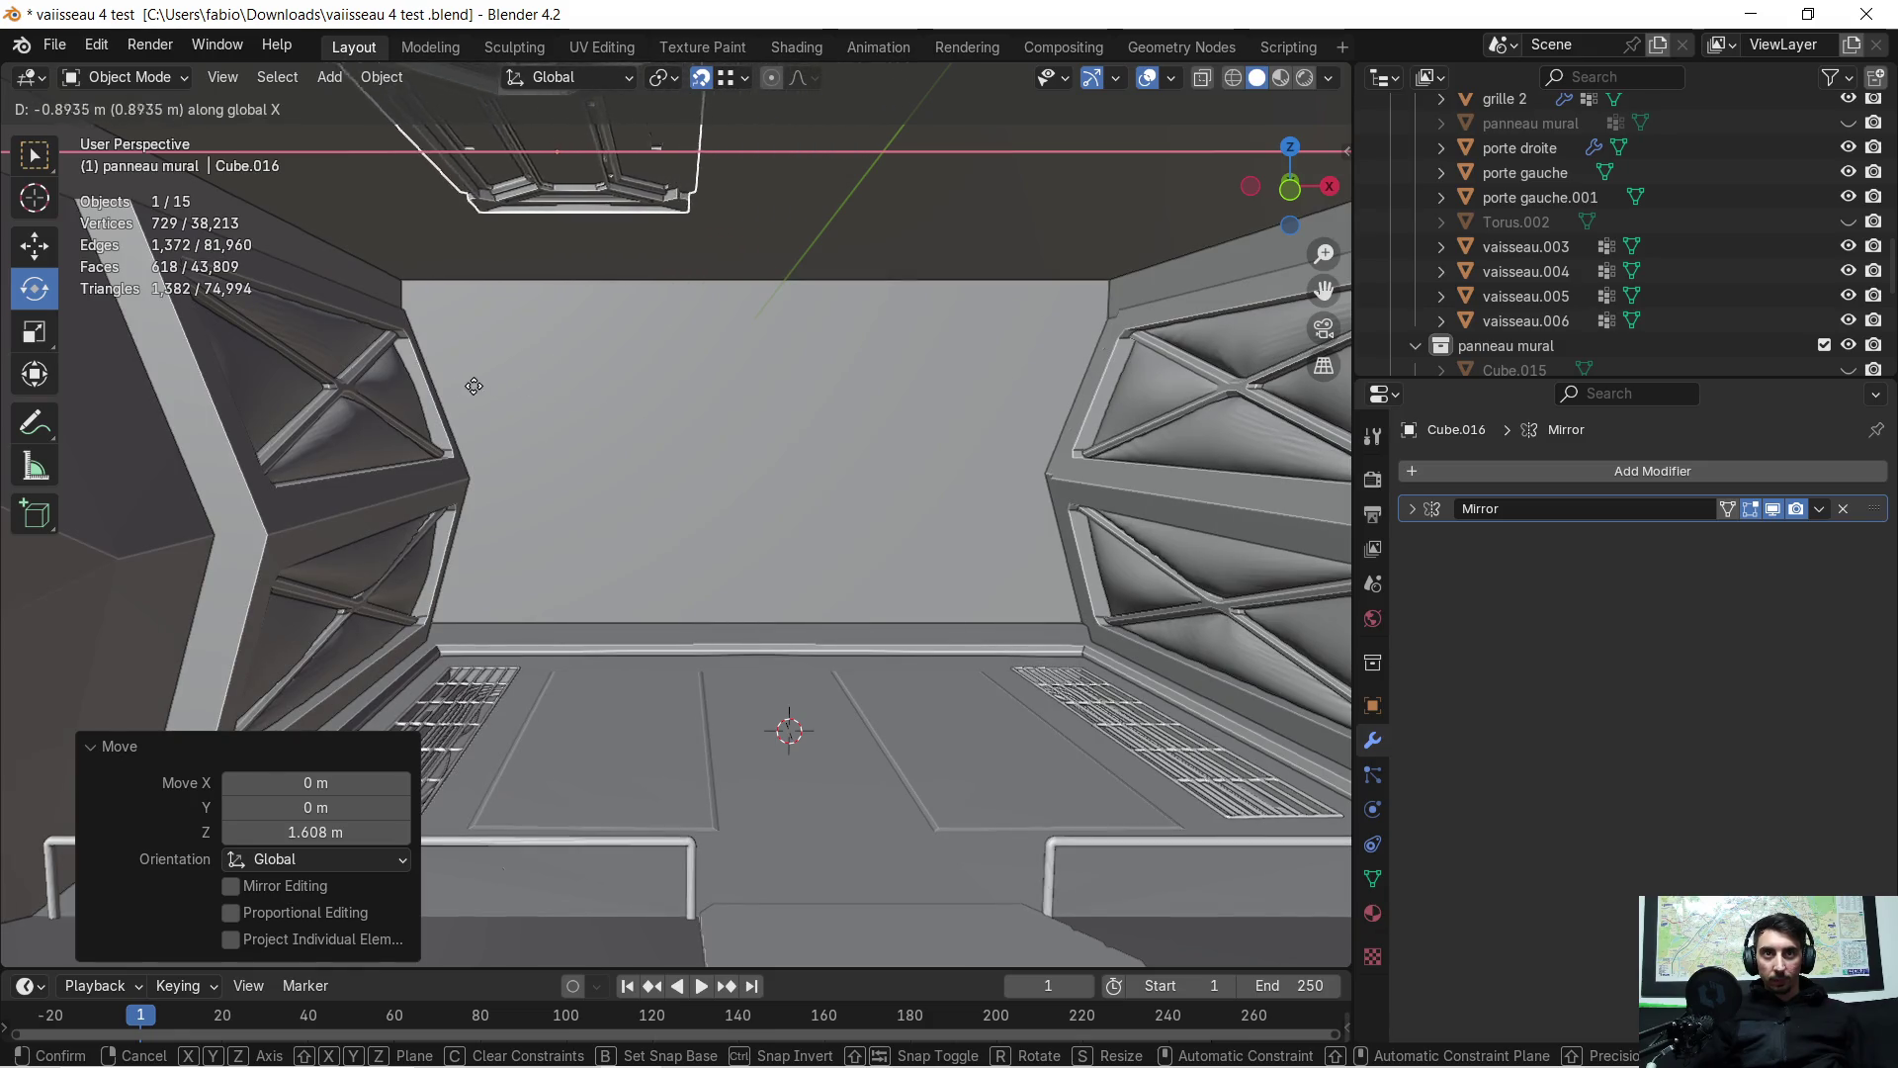
click(461, 379)
middle_drag(463, 376, 608, 404)
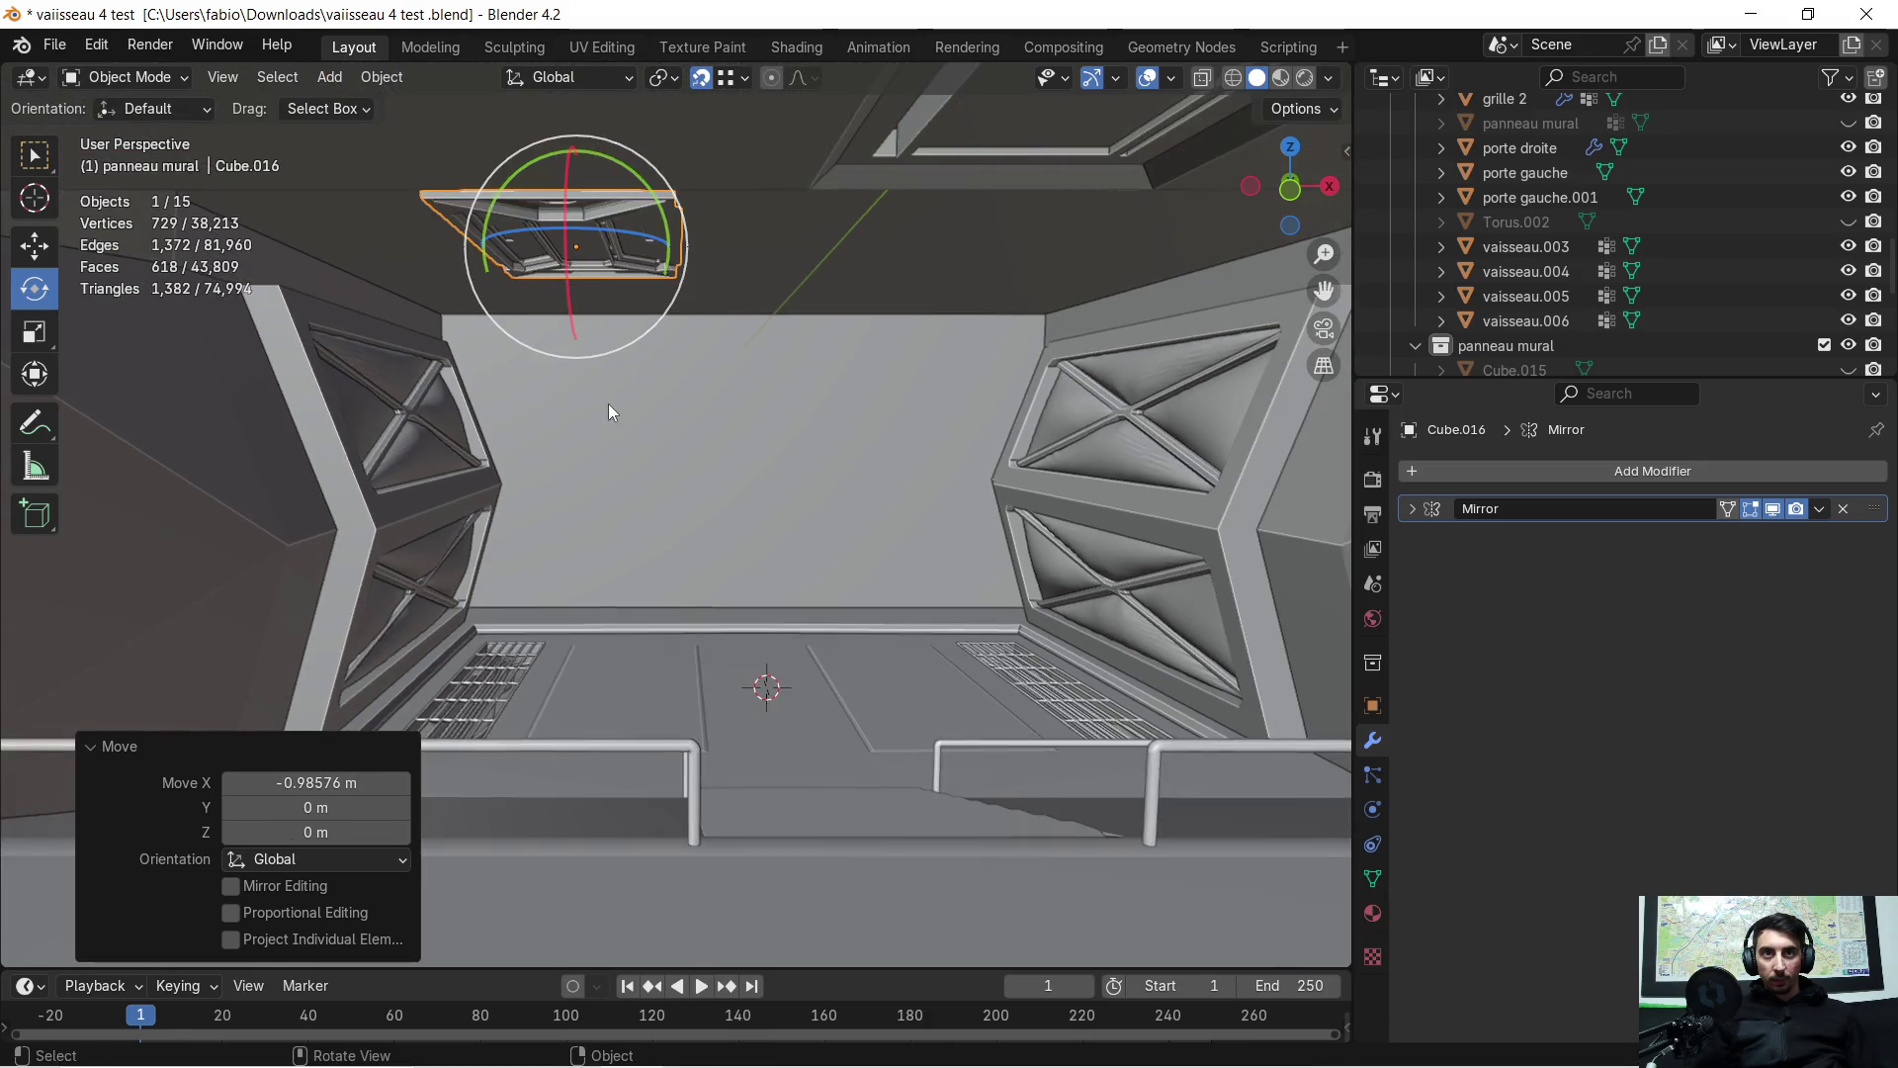
mouse_move(743, 388)
middle_down()
mouse_move(797, 445)
mouse_move(742, 393)
mouse_move(674, 427)
mouse_move(649, 393)
mouse_move(759, 429)
mouse_move(833, 423)
mouse_move(745, 418)
mouse_move(761, 486)
mouse_move(764, 466)
middle_up()
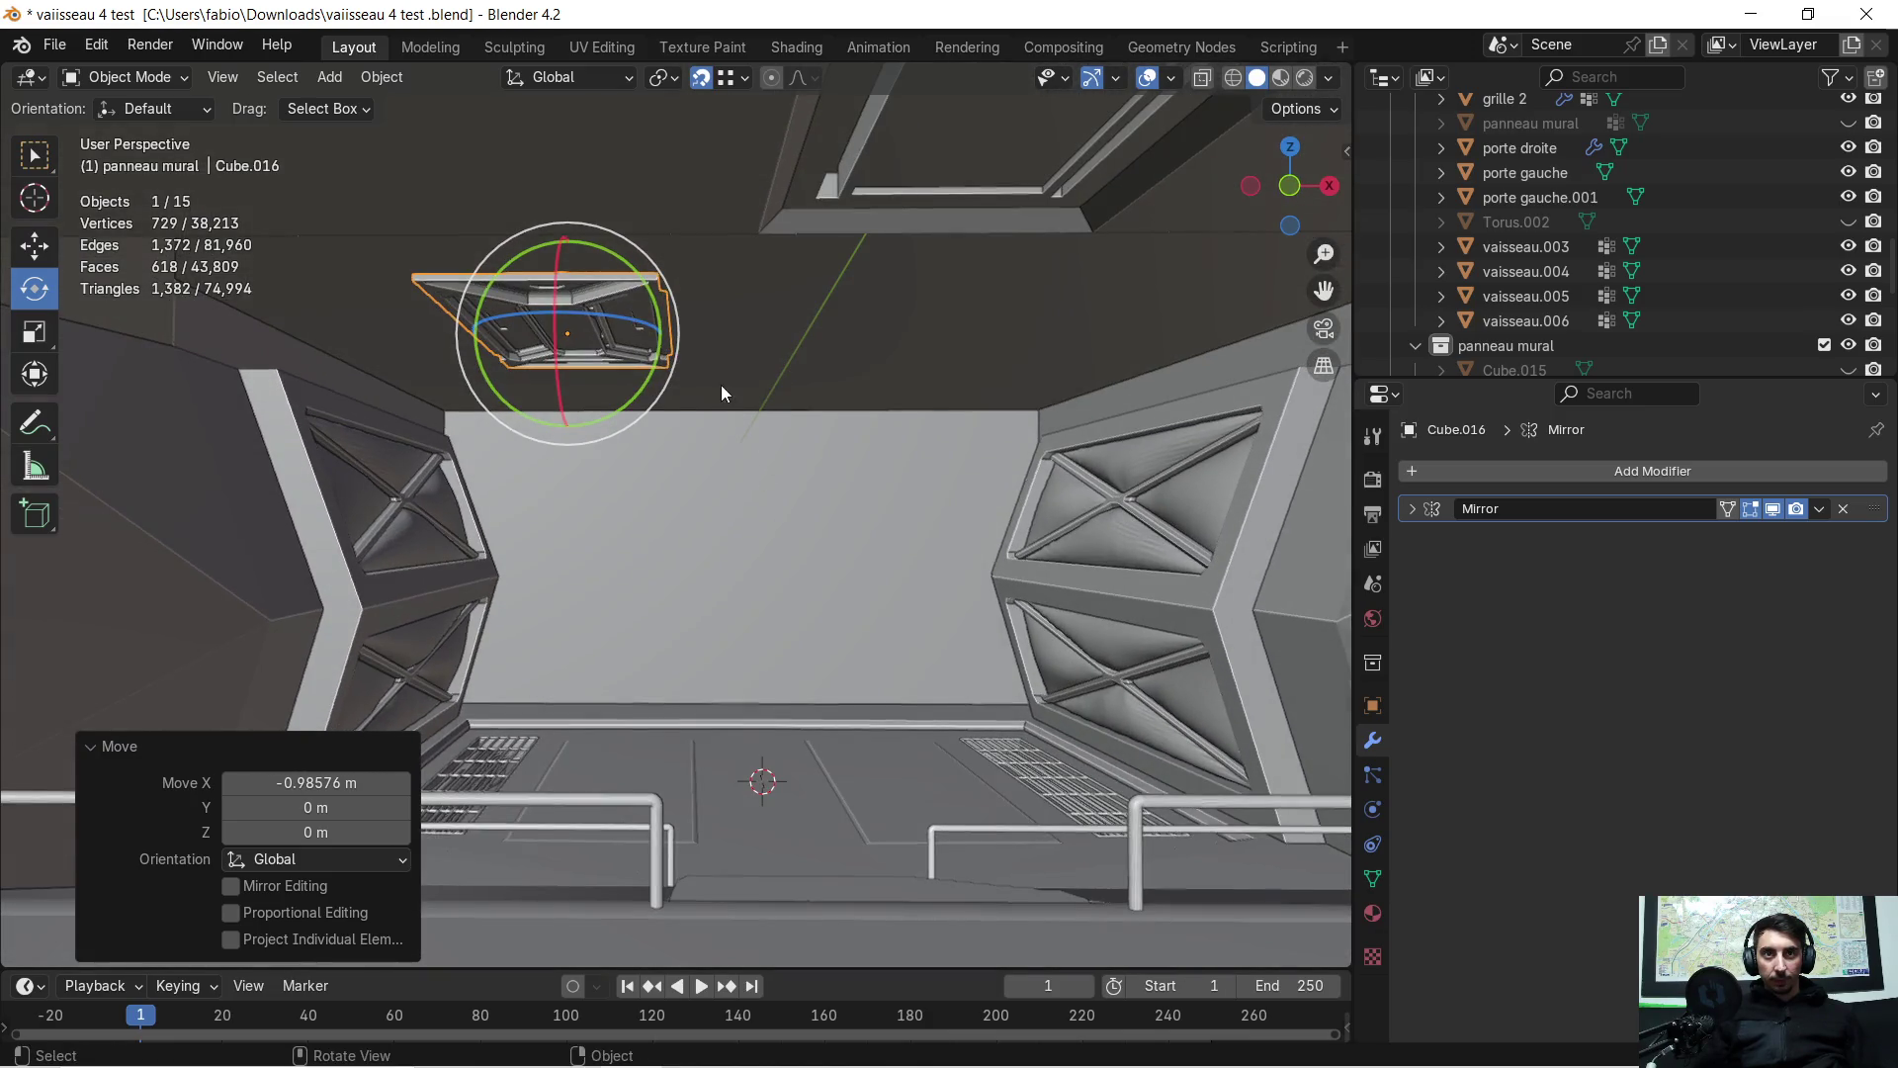
scroll(722, 366, up, 2)
mouse_move(722, 352)
middle_down()
mouse_move(892, 638)
mouse_move(811, 445)
middle_up()
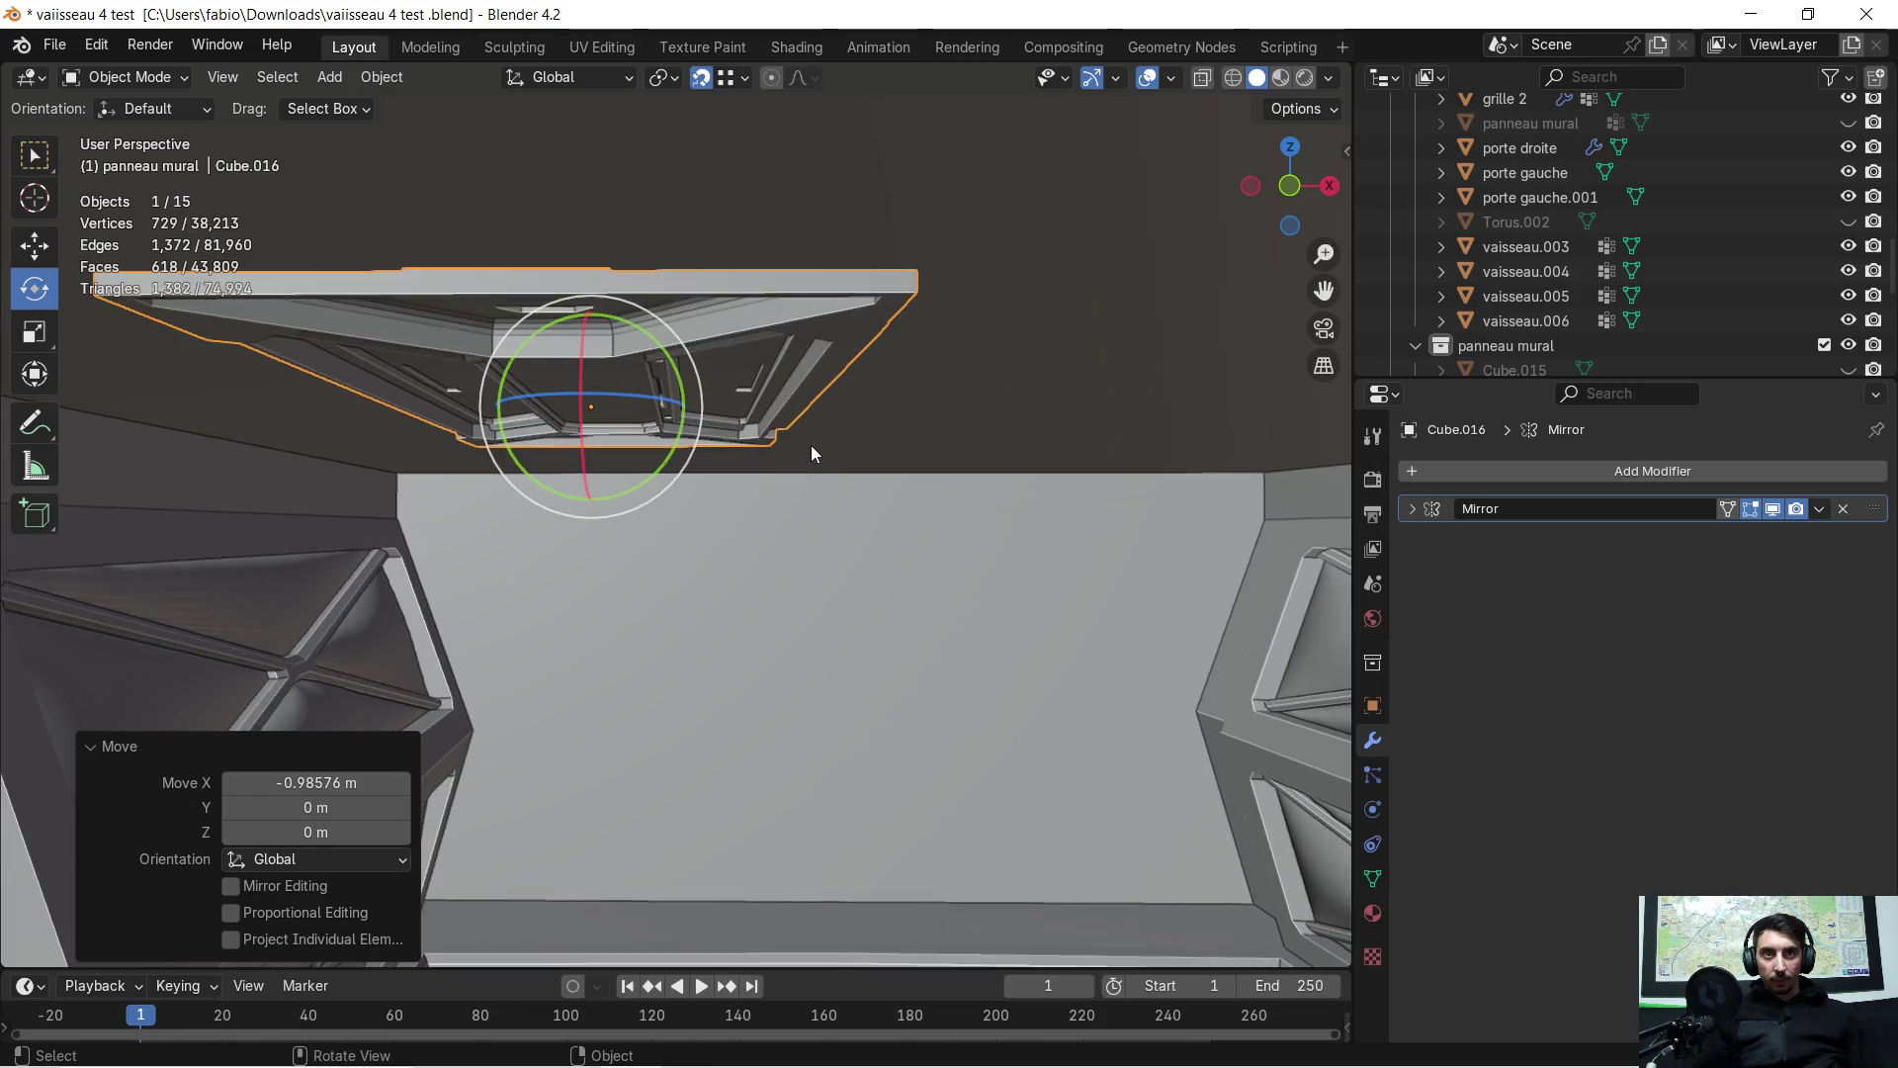
Begin a vertical move of the panel but leave its height unchanged
key(g)
key(z)
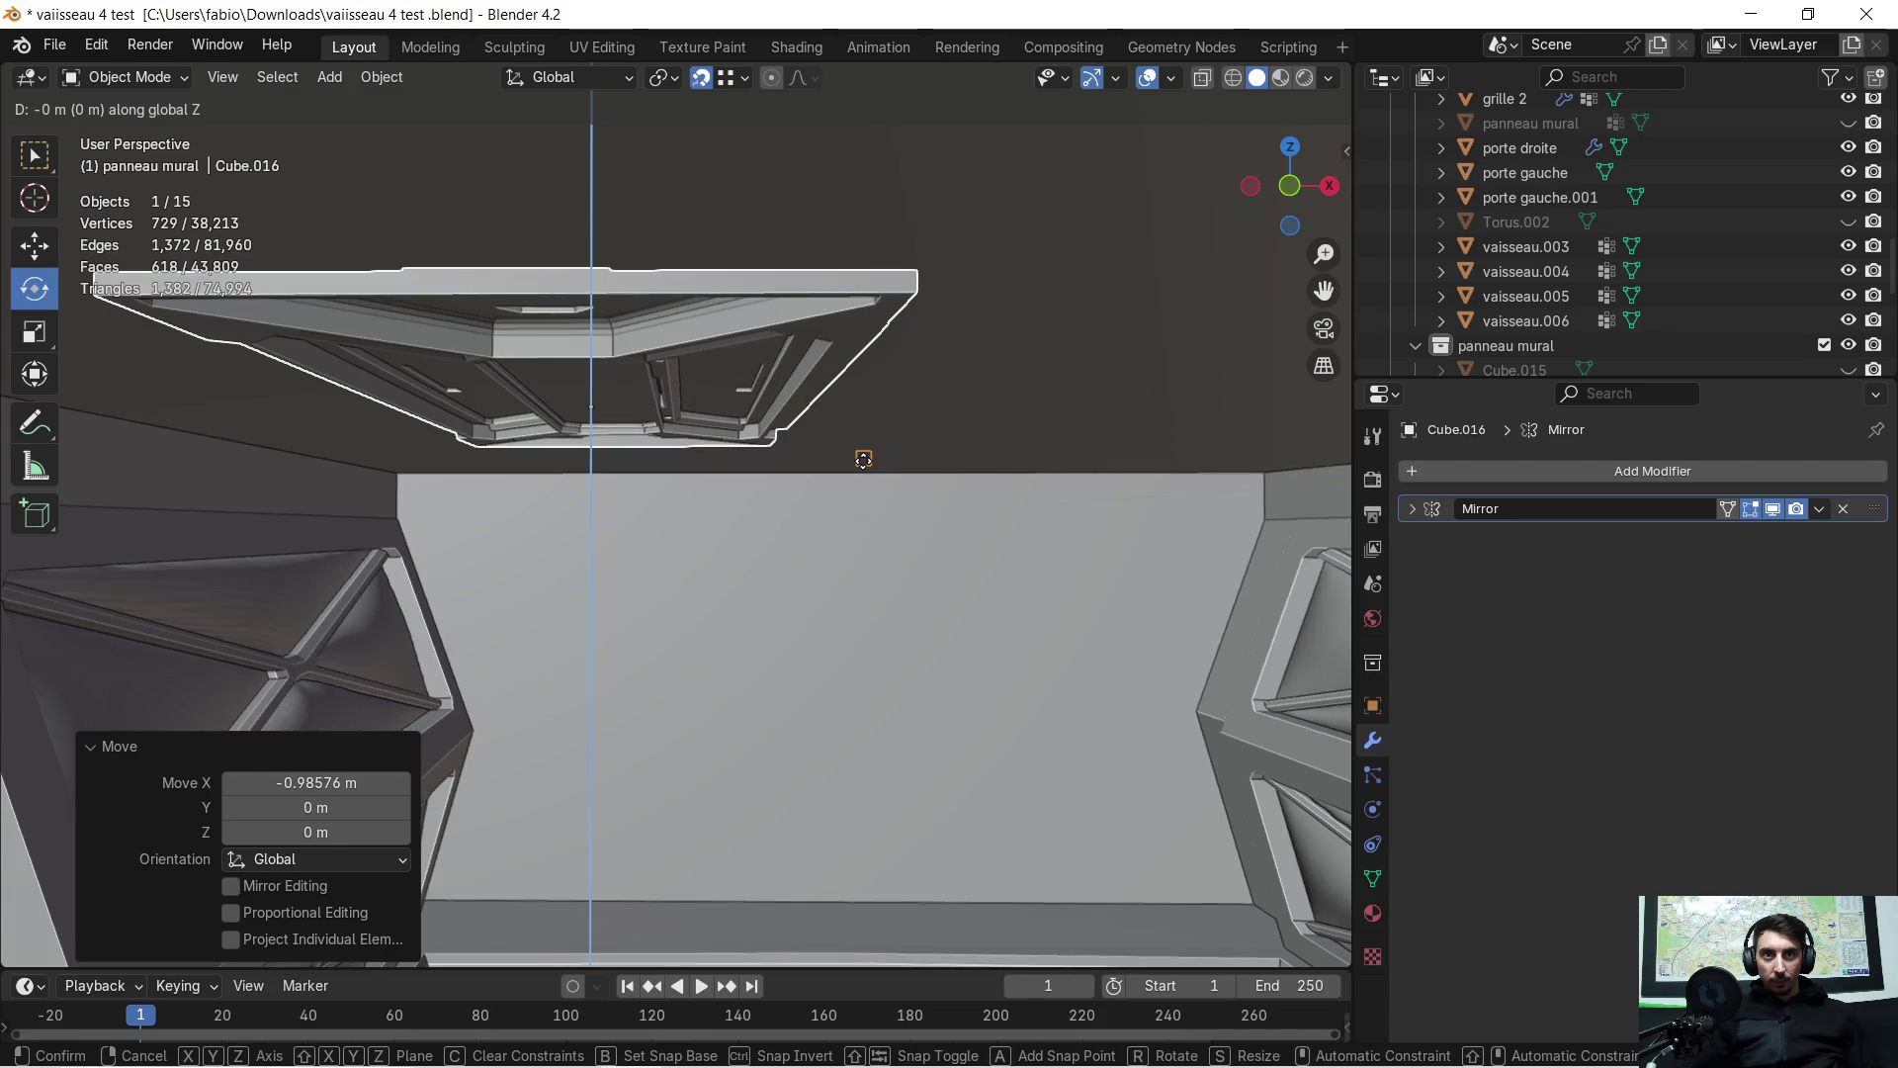
click(547, 510)
mouse_move(548, 510)
middle_down()
mouse_move(757, 615)
mouse_move(721, 379)
middle_up()
mouse_move(804, 618)
middle_down()
mouse_move(747, 395)
mouse_move(726, 443)
middle_up()
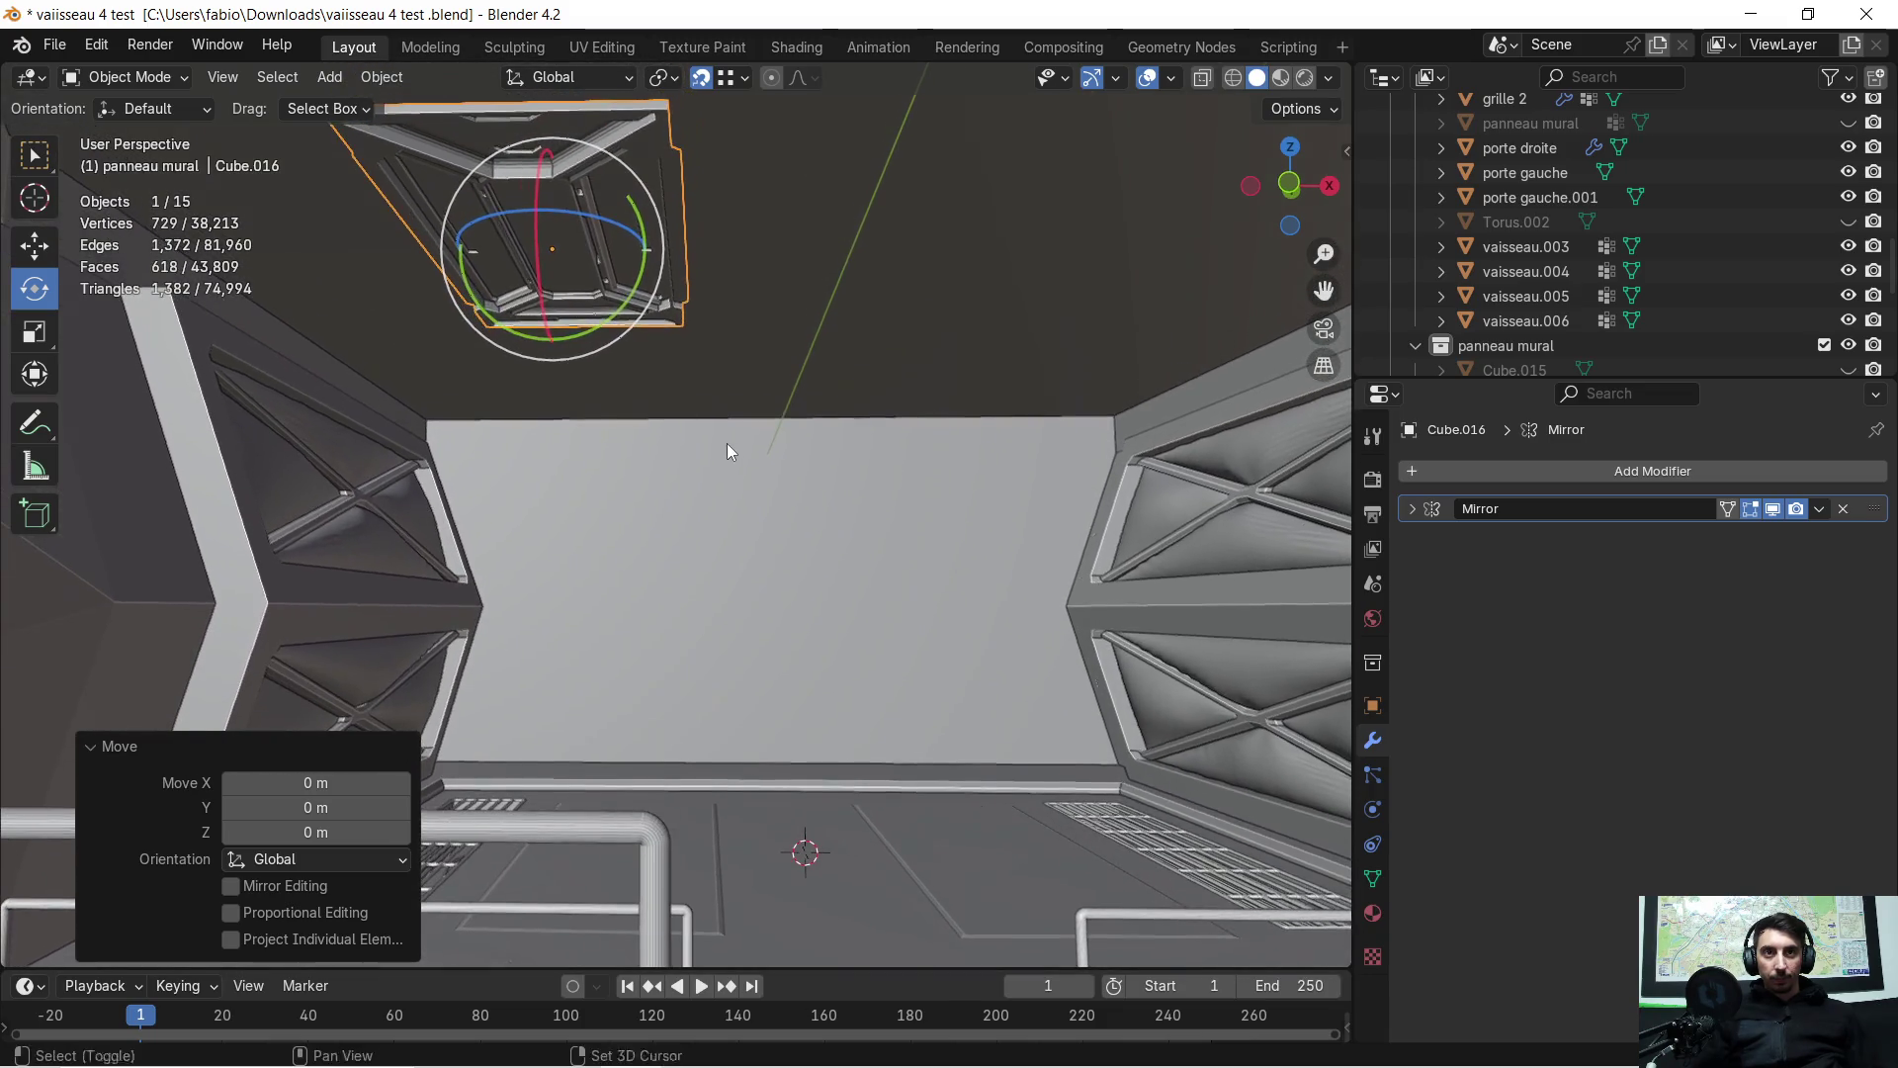
Set the panel's origin to the 3D cursor, then undo that change
right_click(591, 222)
mouse_move(590, 221)
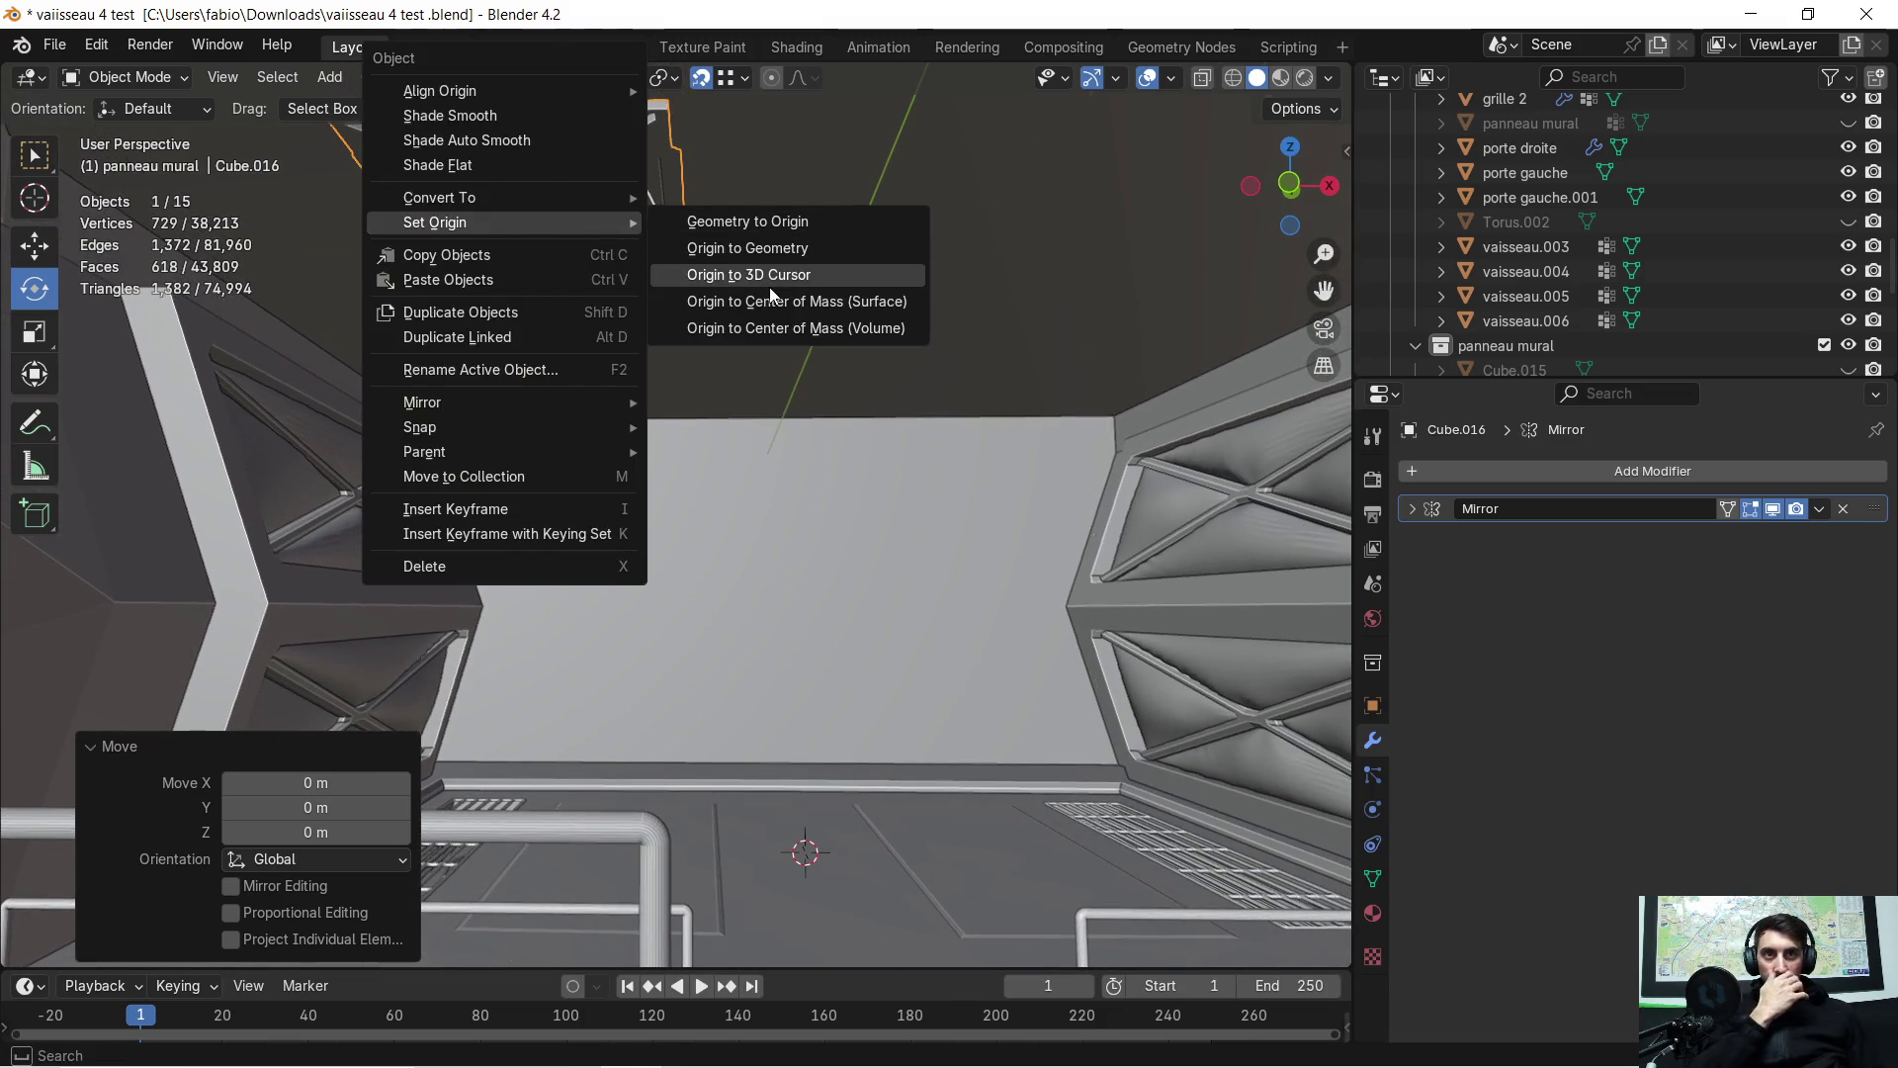
click(770, 286)
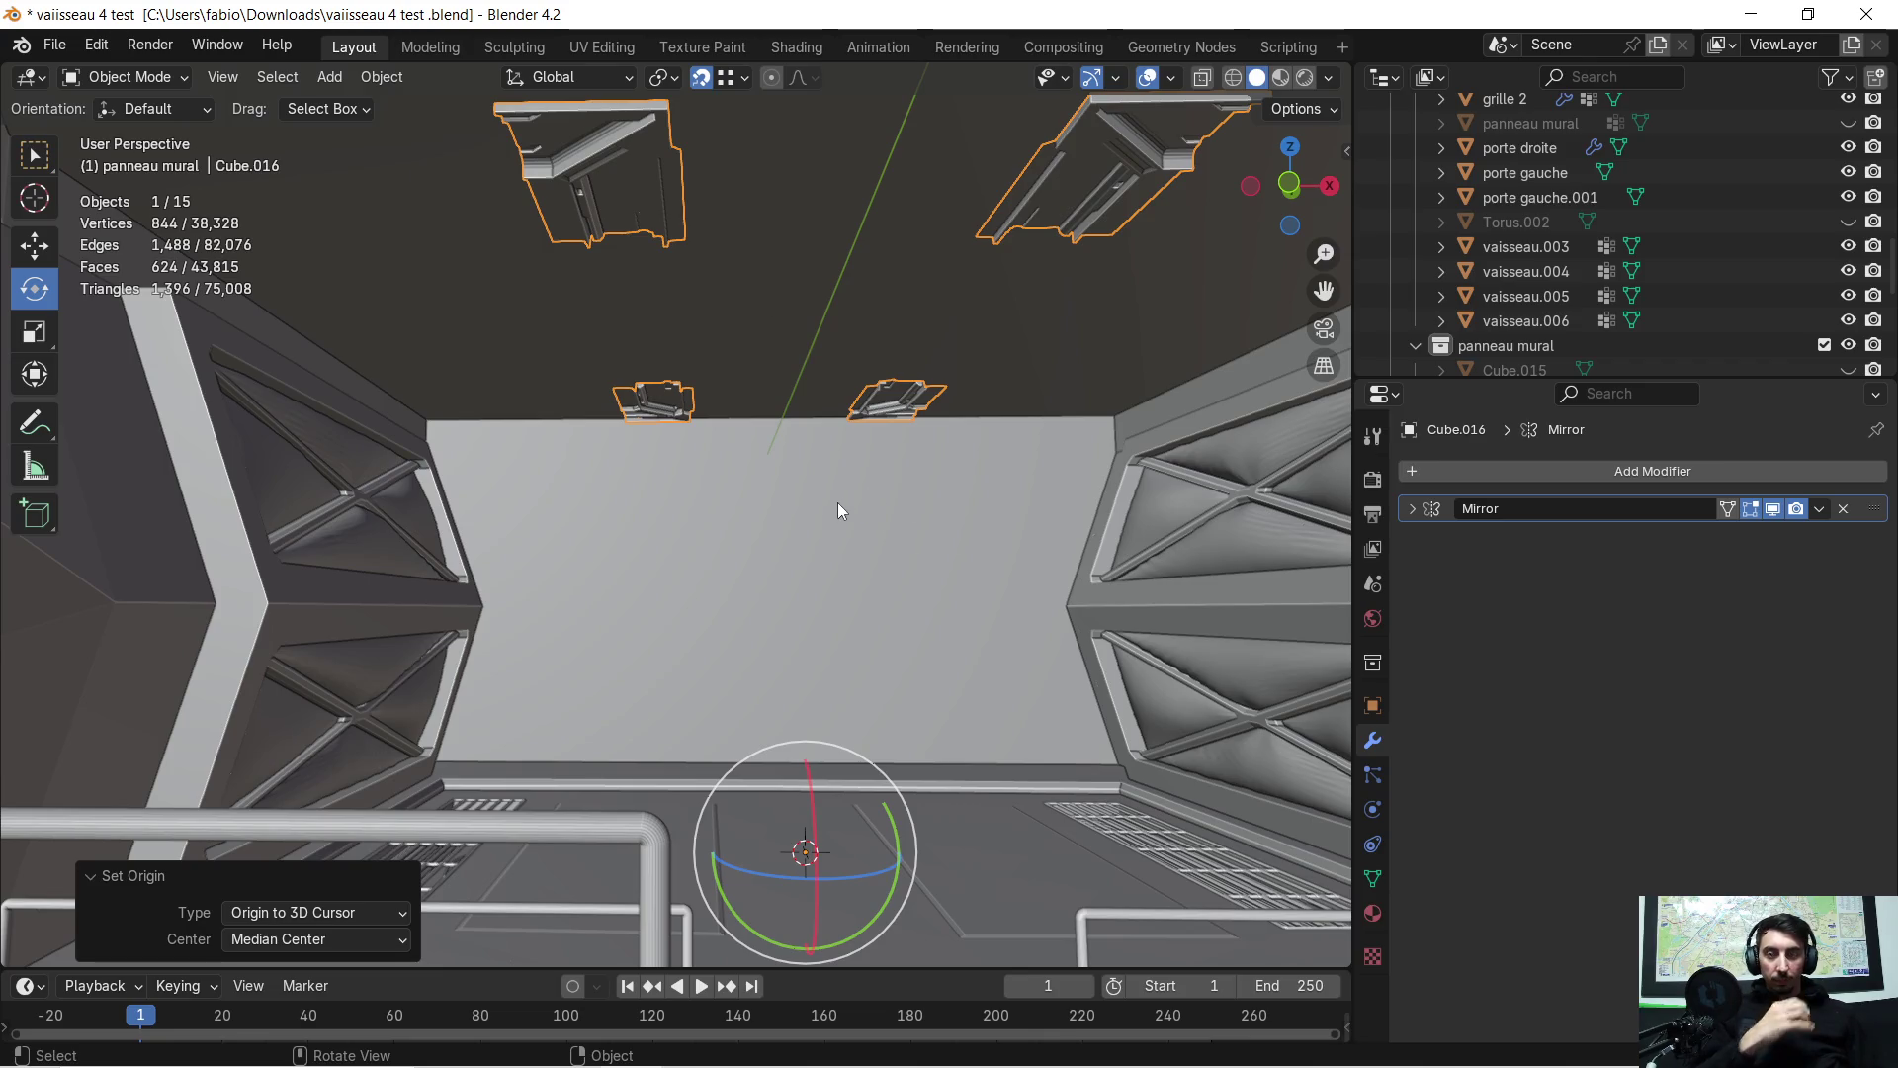
key(ctrl+z)
mouse_move(773, 417)
middle_down()
mouse_move(804, 419)
mouse_move(757, 414)
middle_up()
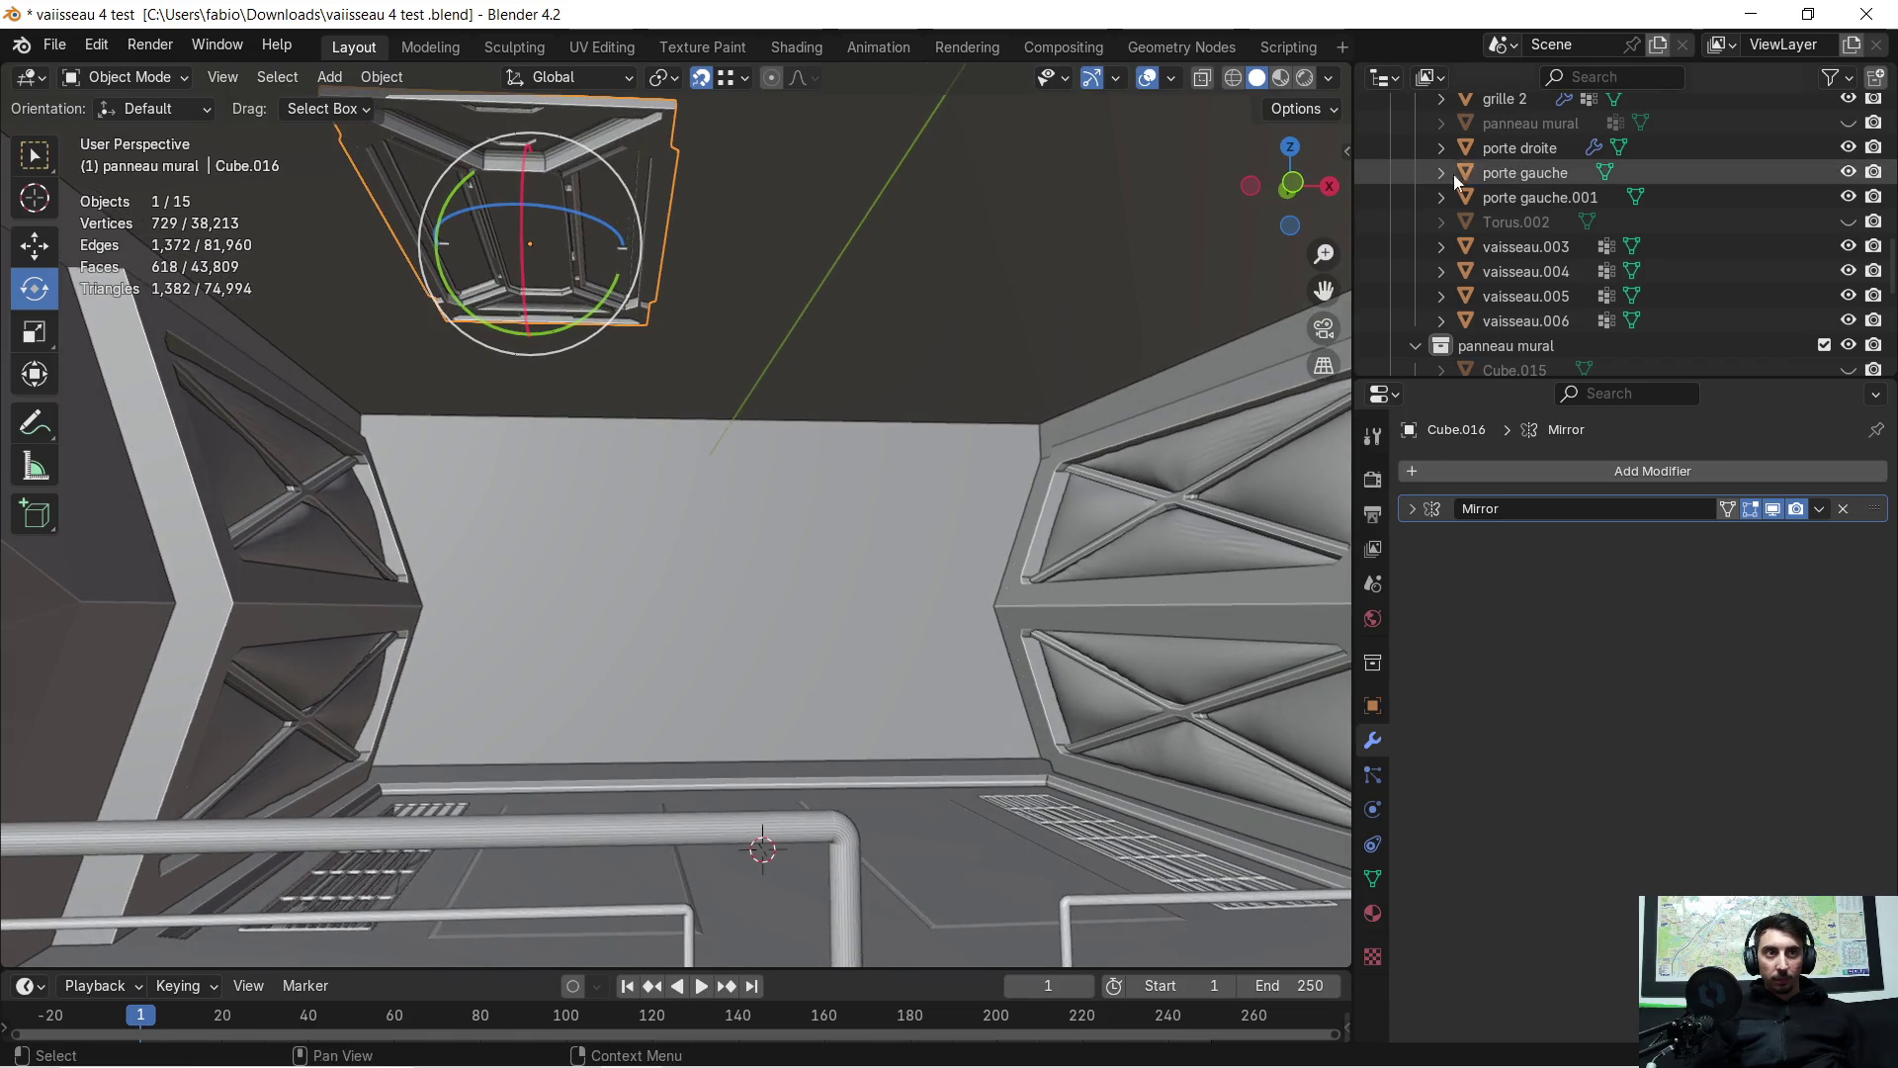
Rename Cube.016 to 'mur style 1' in the Outliner
scroll(1493, 185, down, 5)
double_click(1520, 201)
scroll(1520, 205, up, 1)
text(mur style 1)
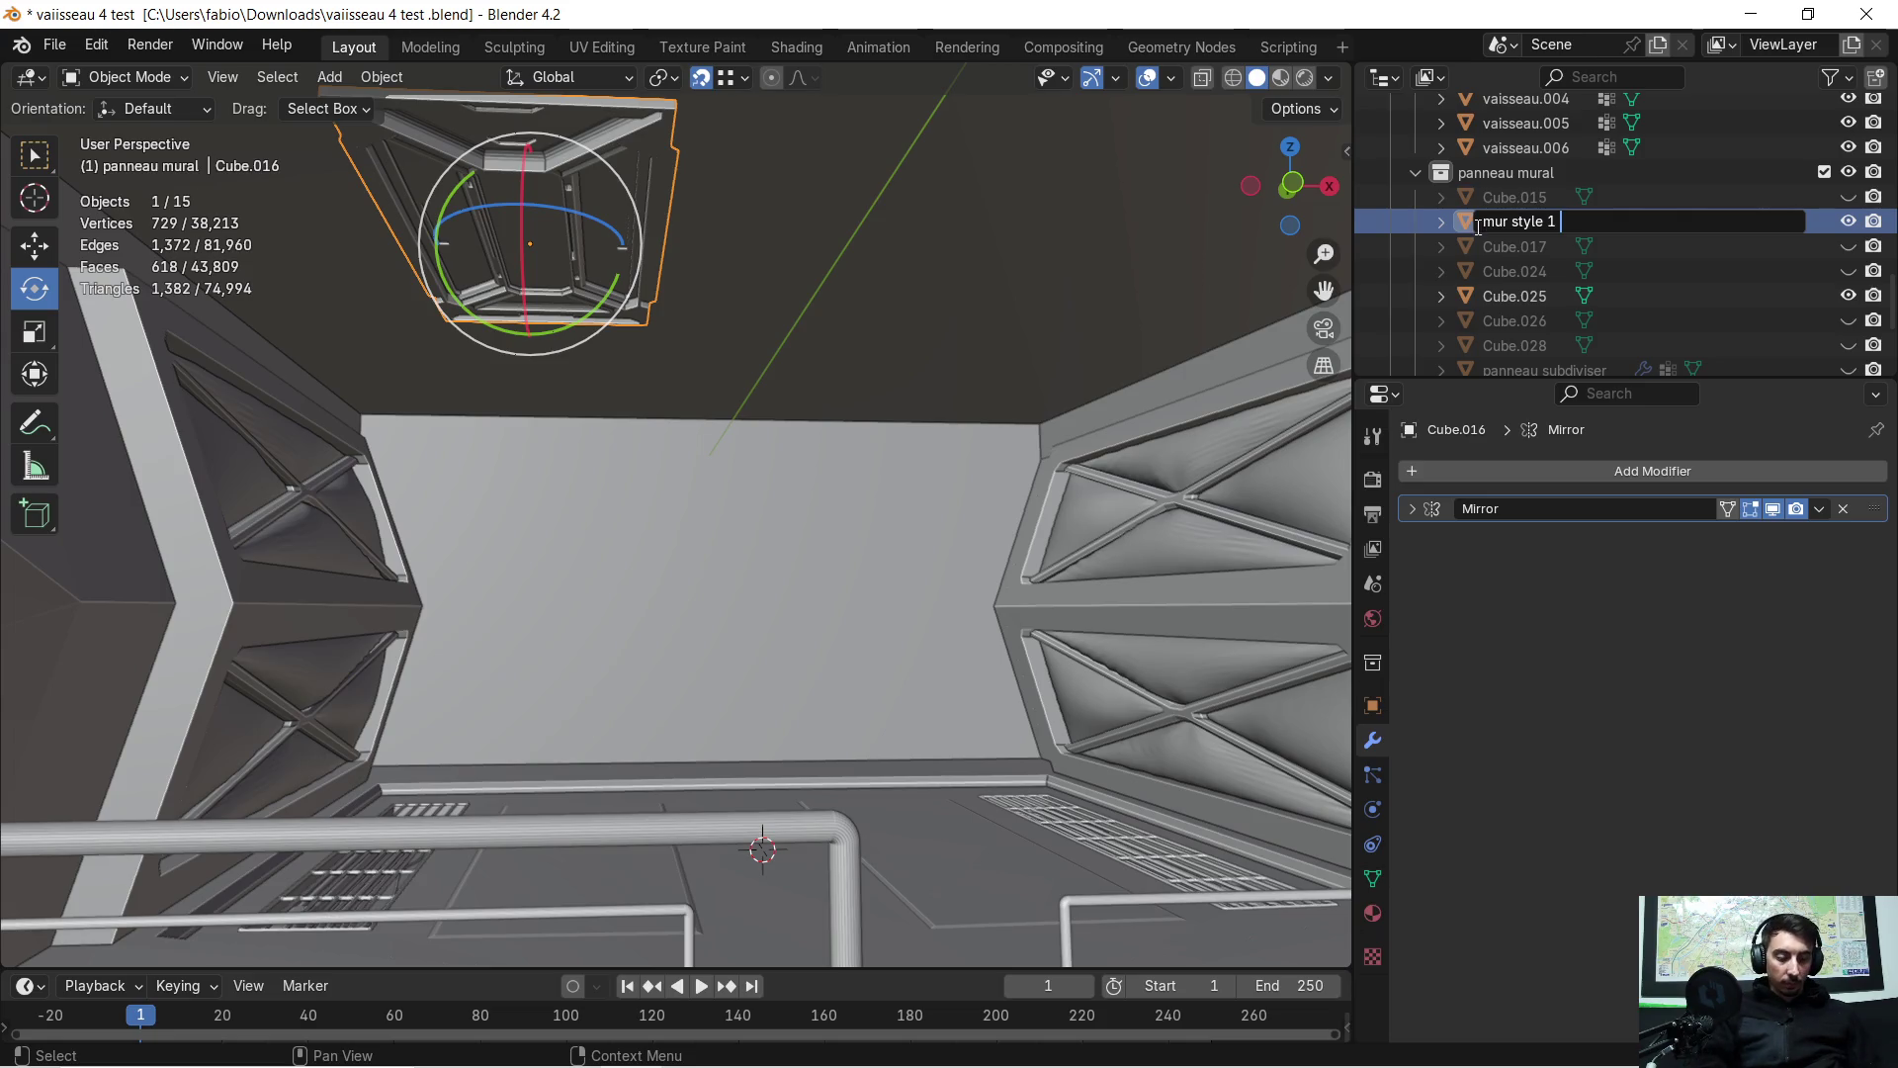
key(Return)
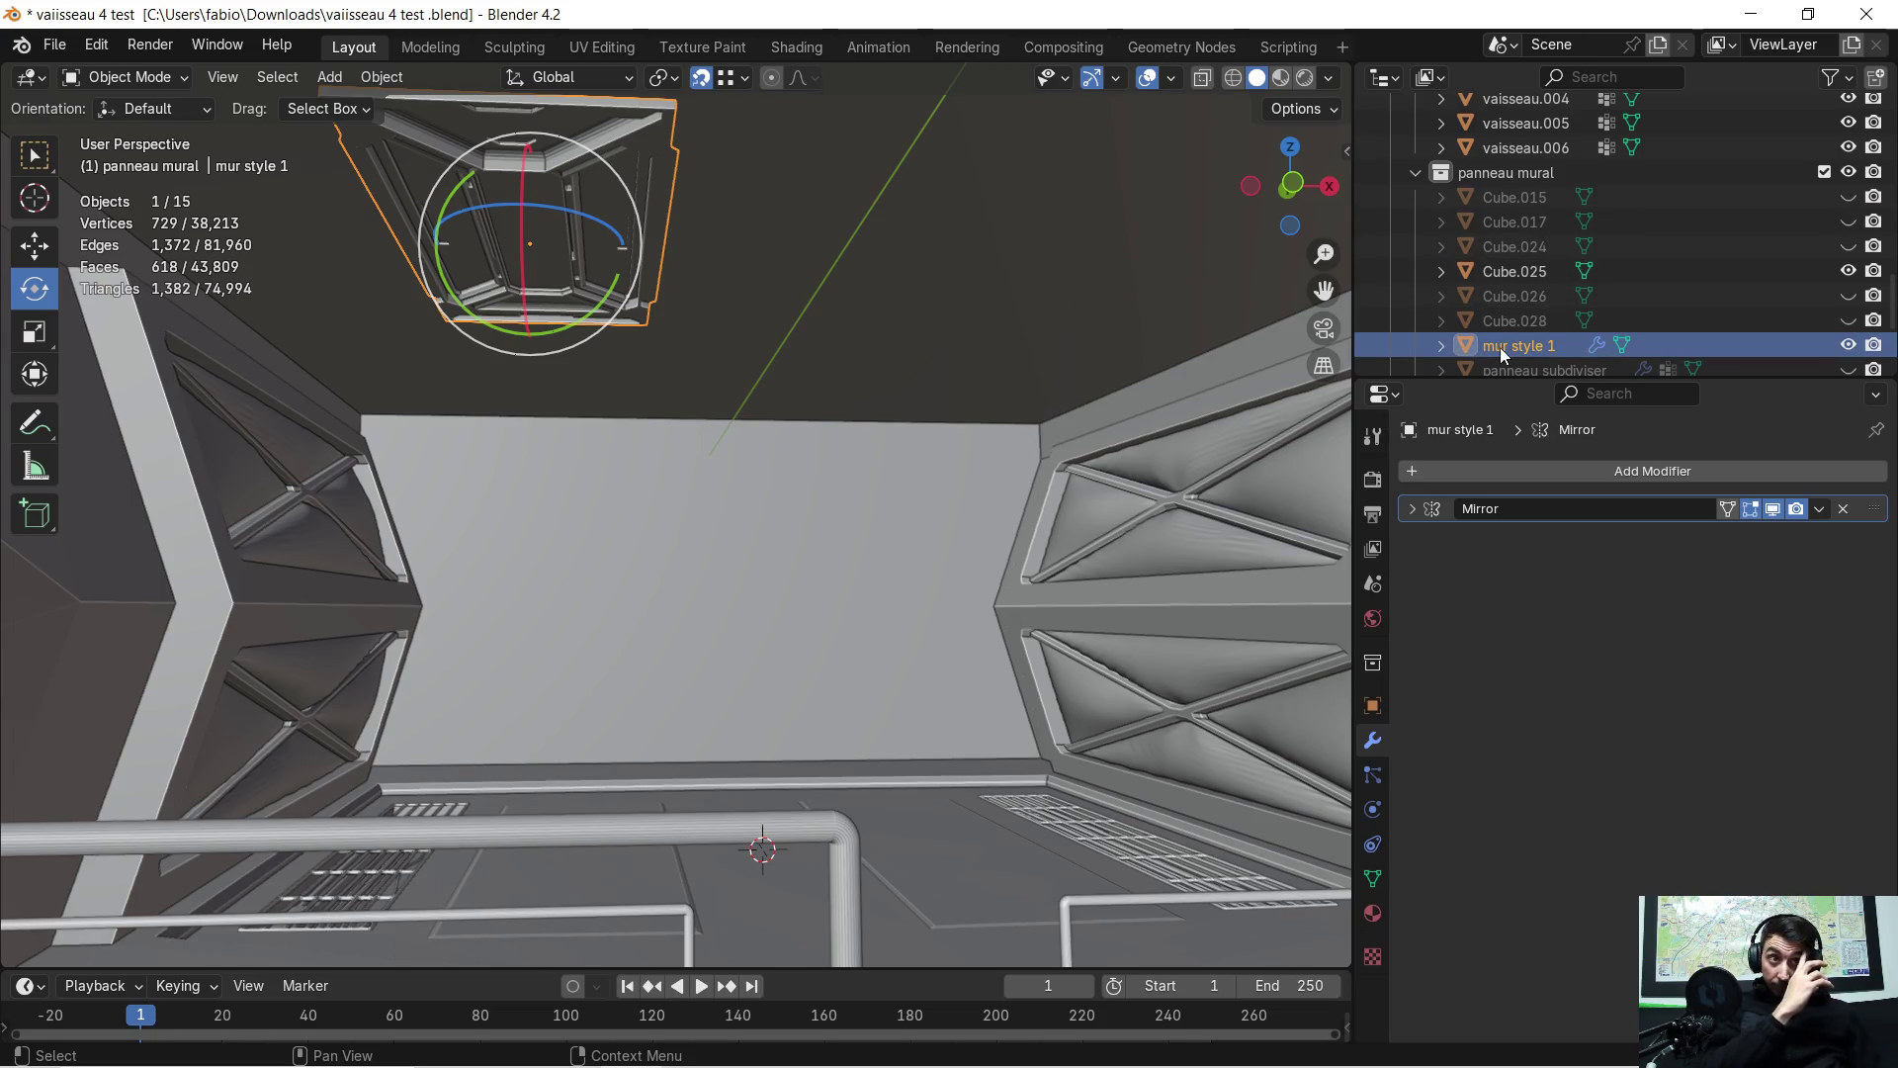
Paste a backup copy, mur style 1.001, and hide it
key(ctrl+c)
key(ctrl+v)
scroll(1519, 336, down, 1)
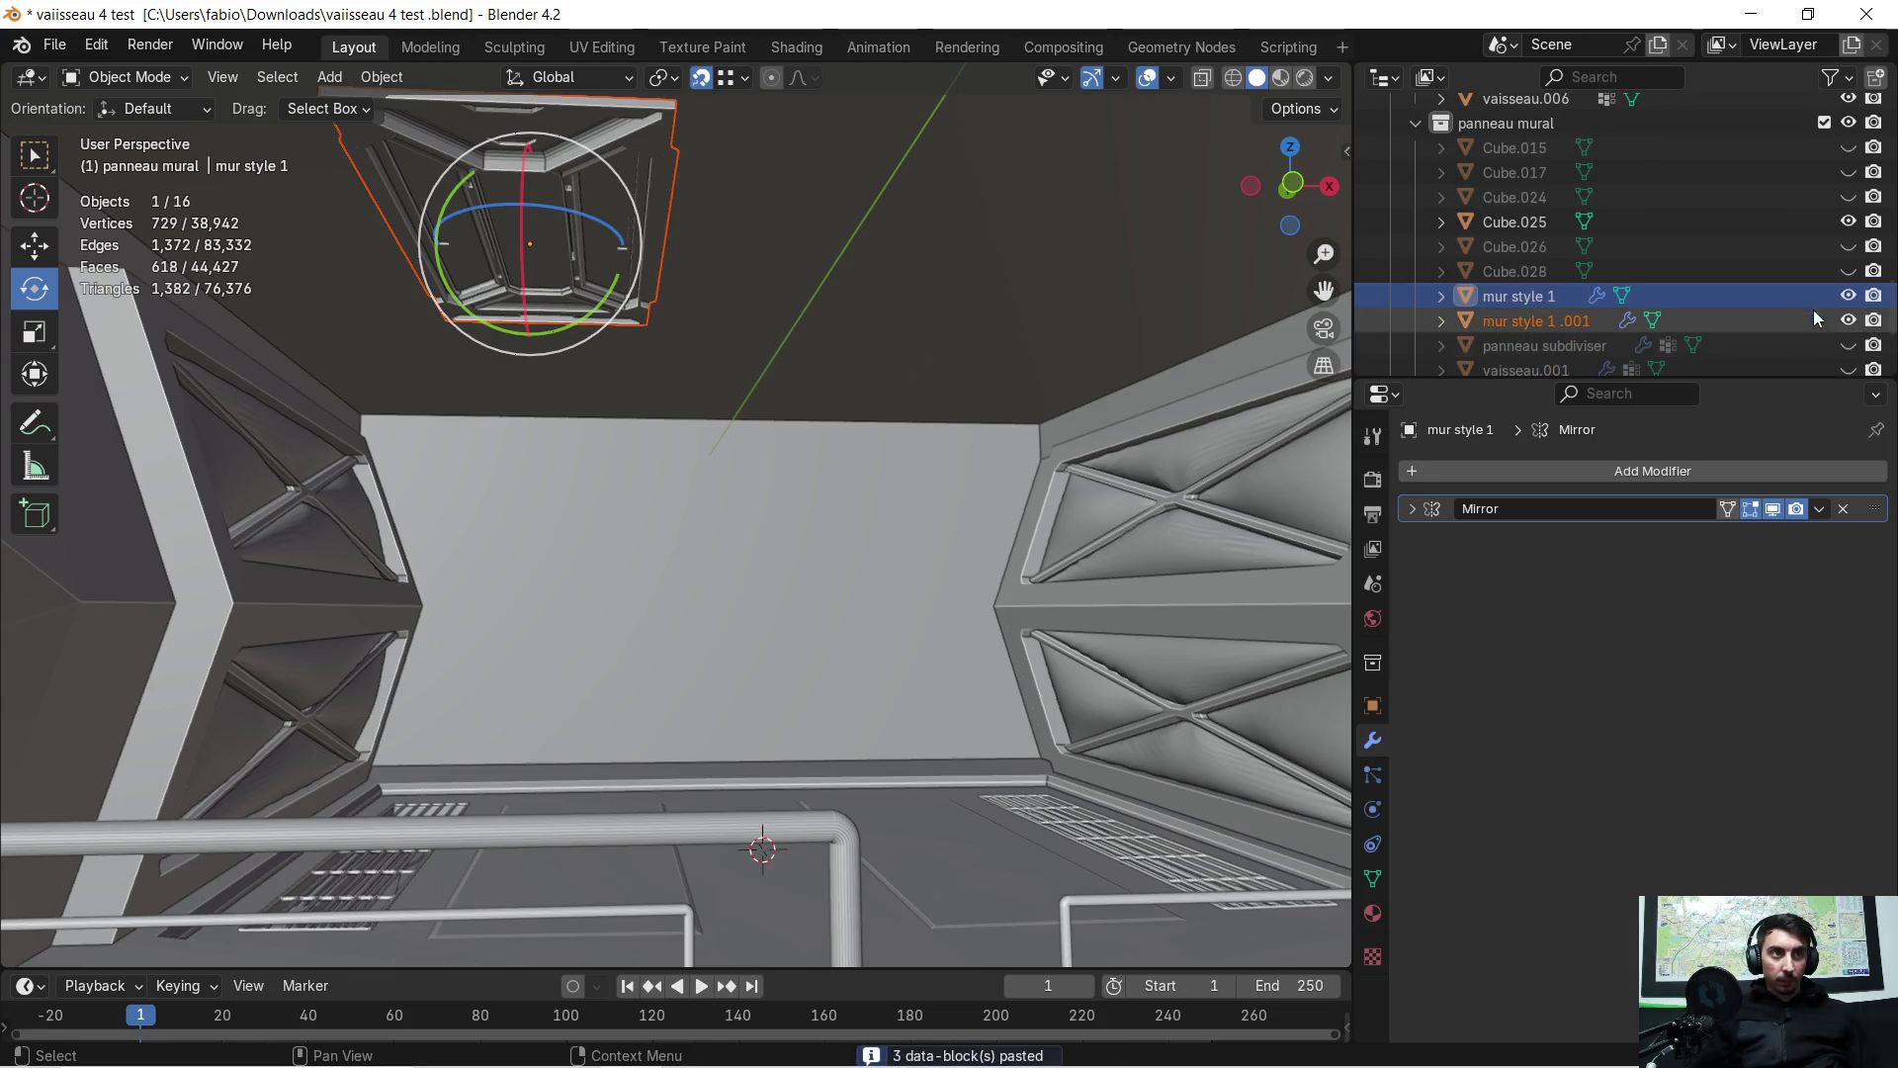
click(1848, 321)
Apply the Mirror modifier and set the panel's origin to the 3D cursor
click(1818, 516)
click(1709, 534)
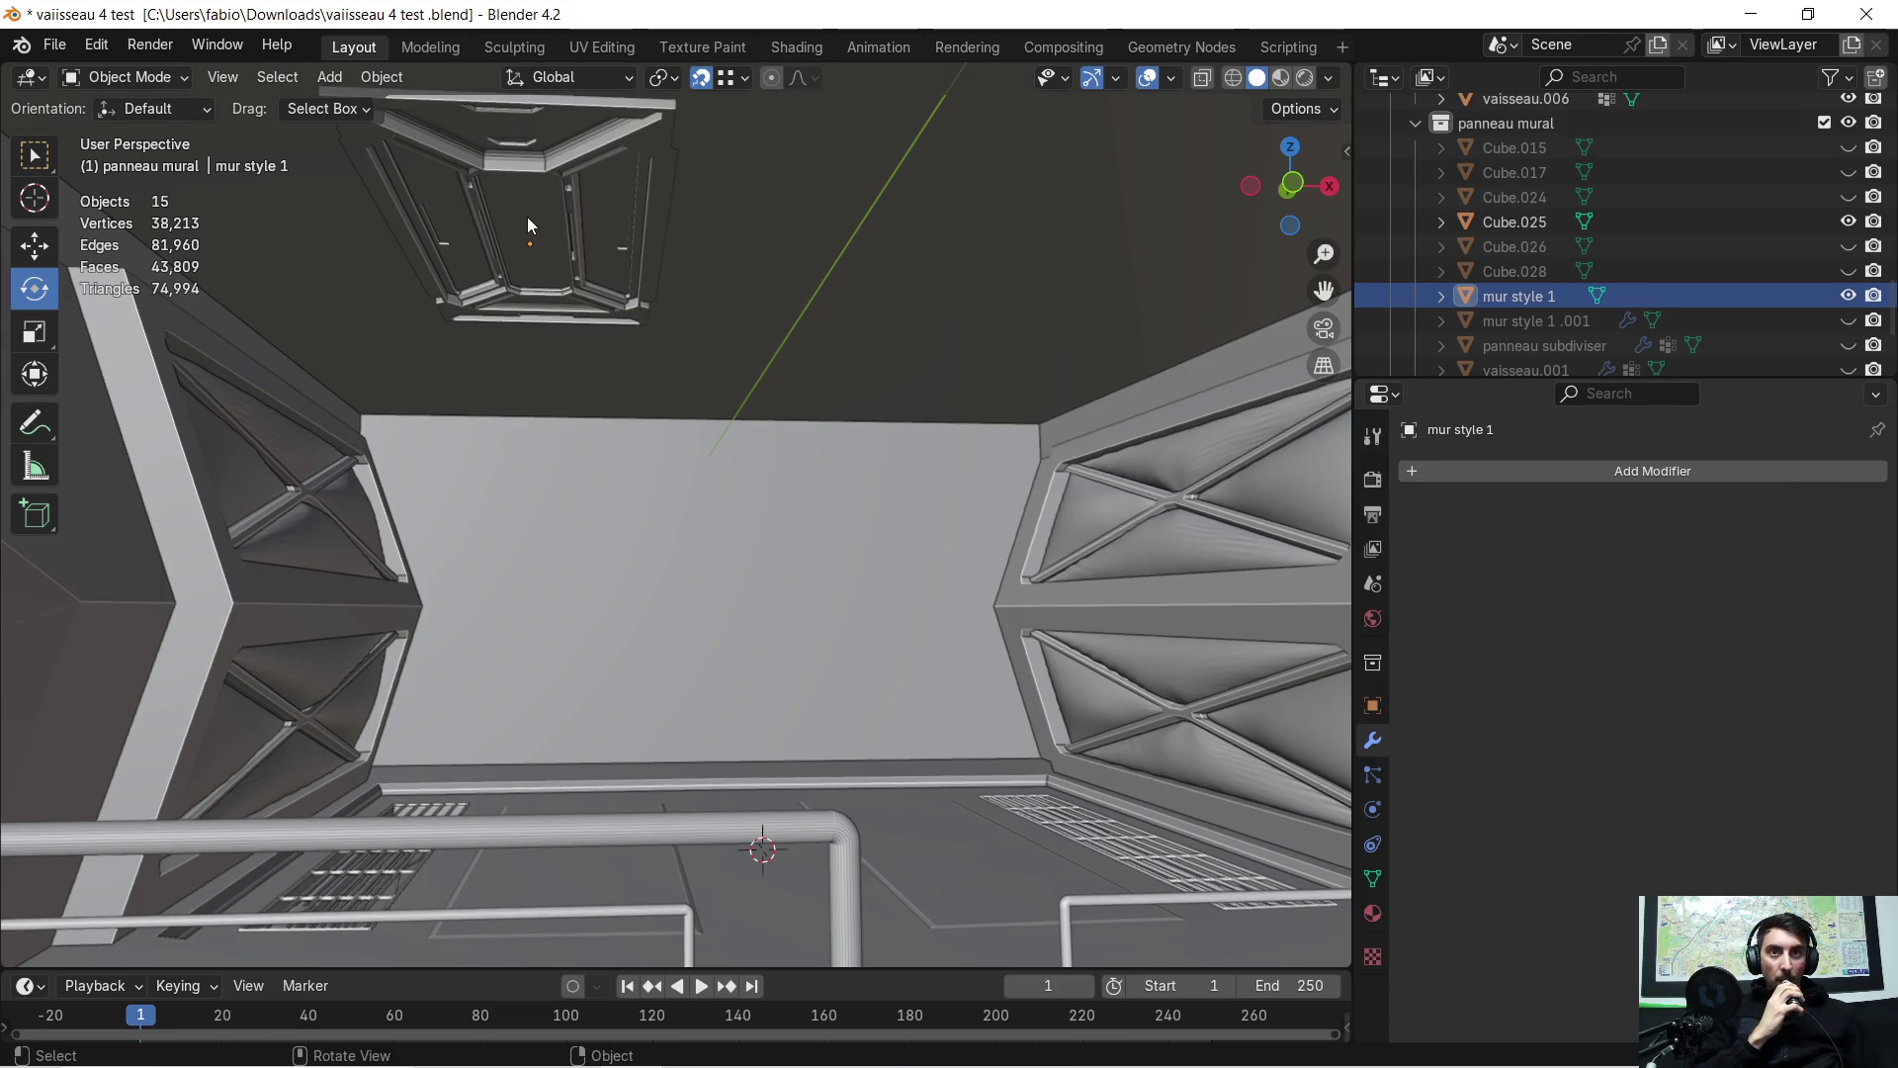
click(527, 219)
right_click(528, 218)
click(742, 267)
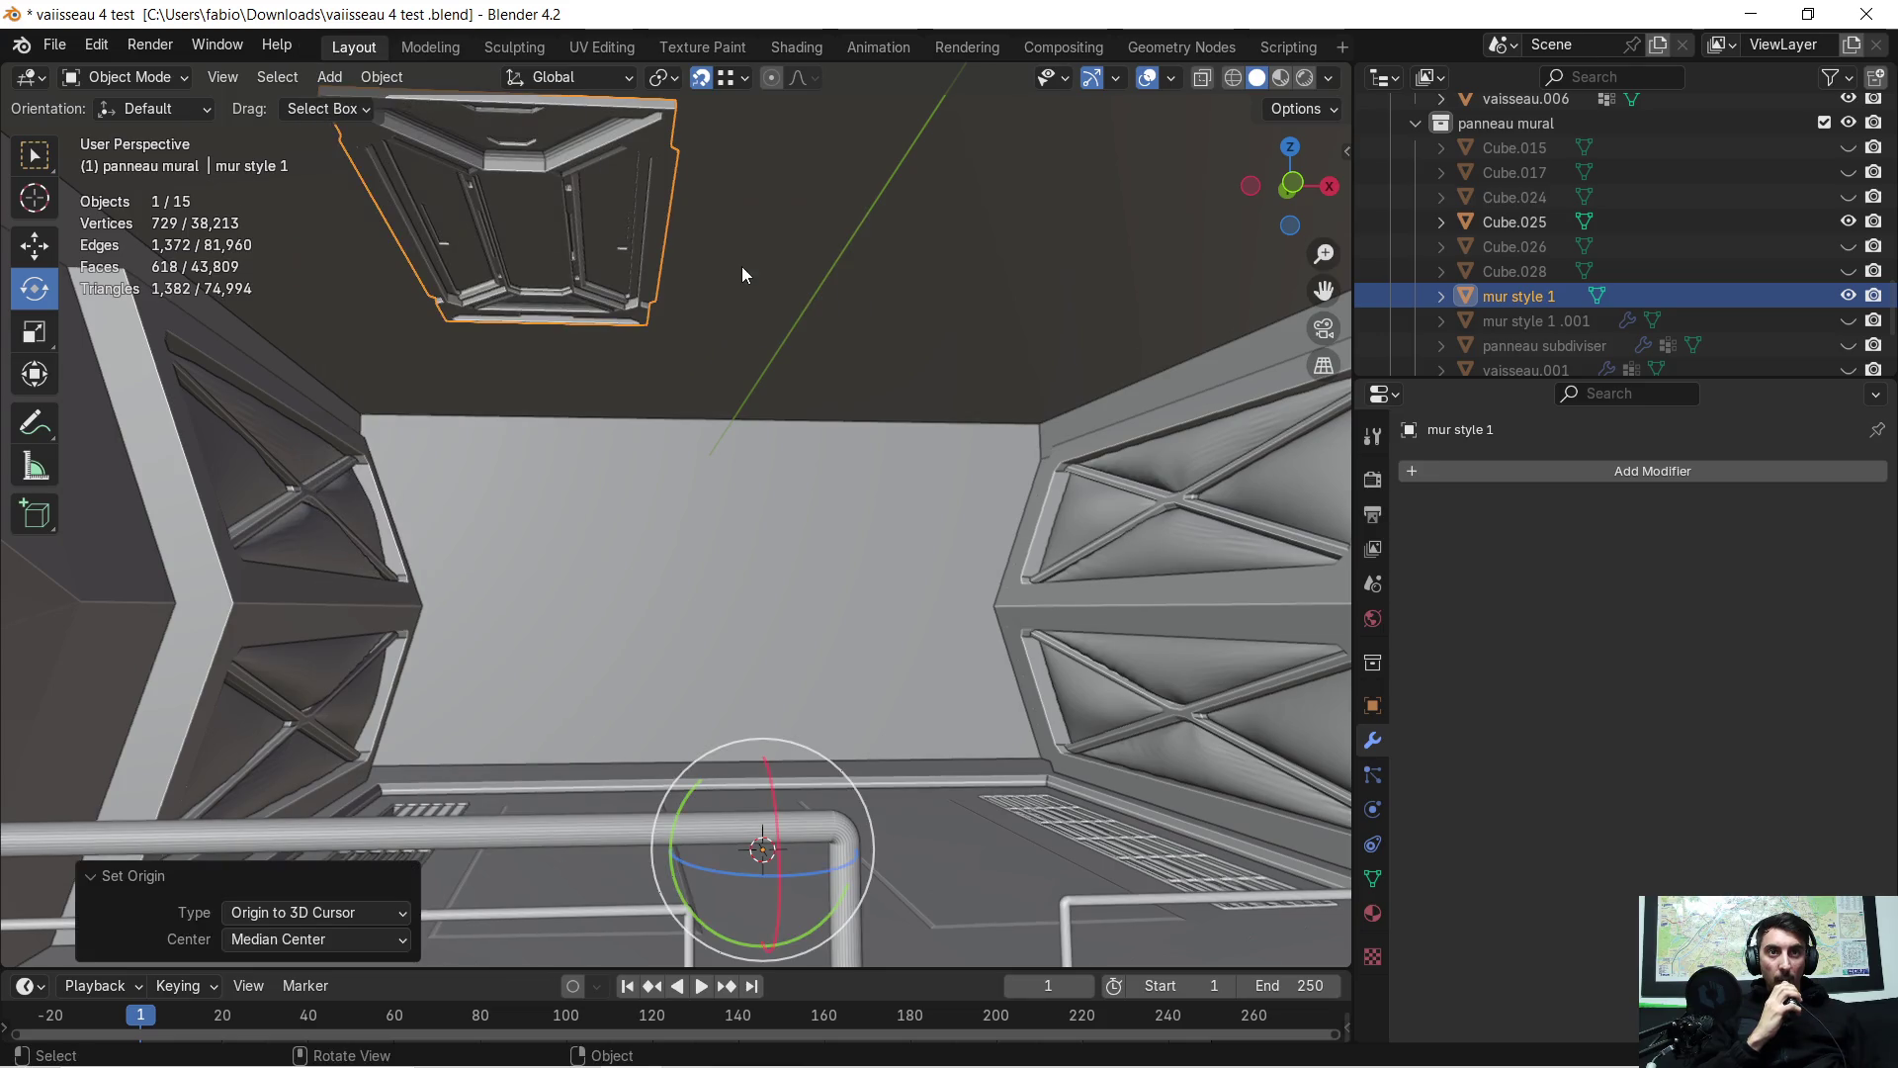
click(1420, 470)
click(1420, 472)
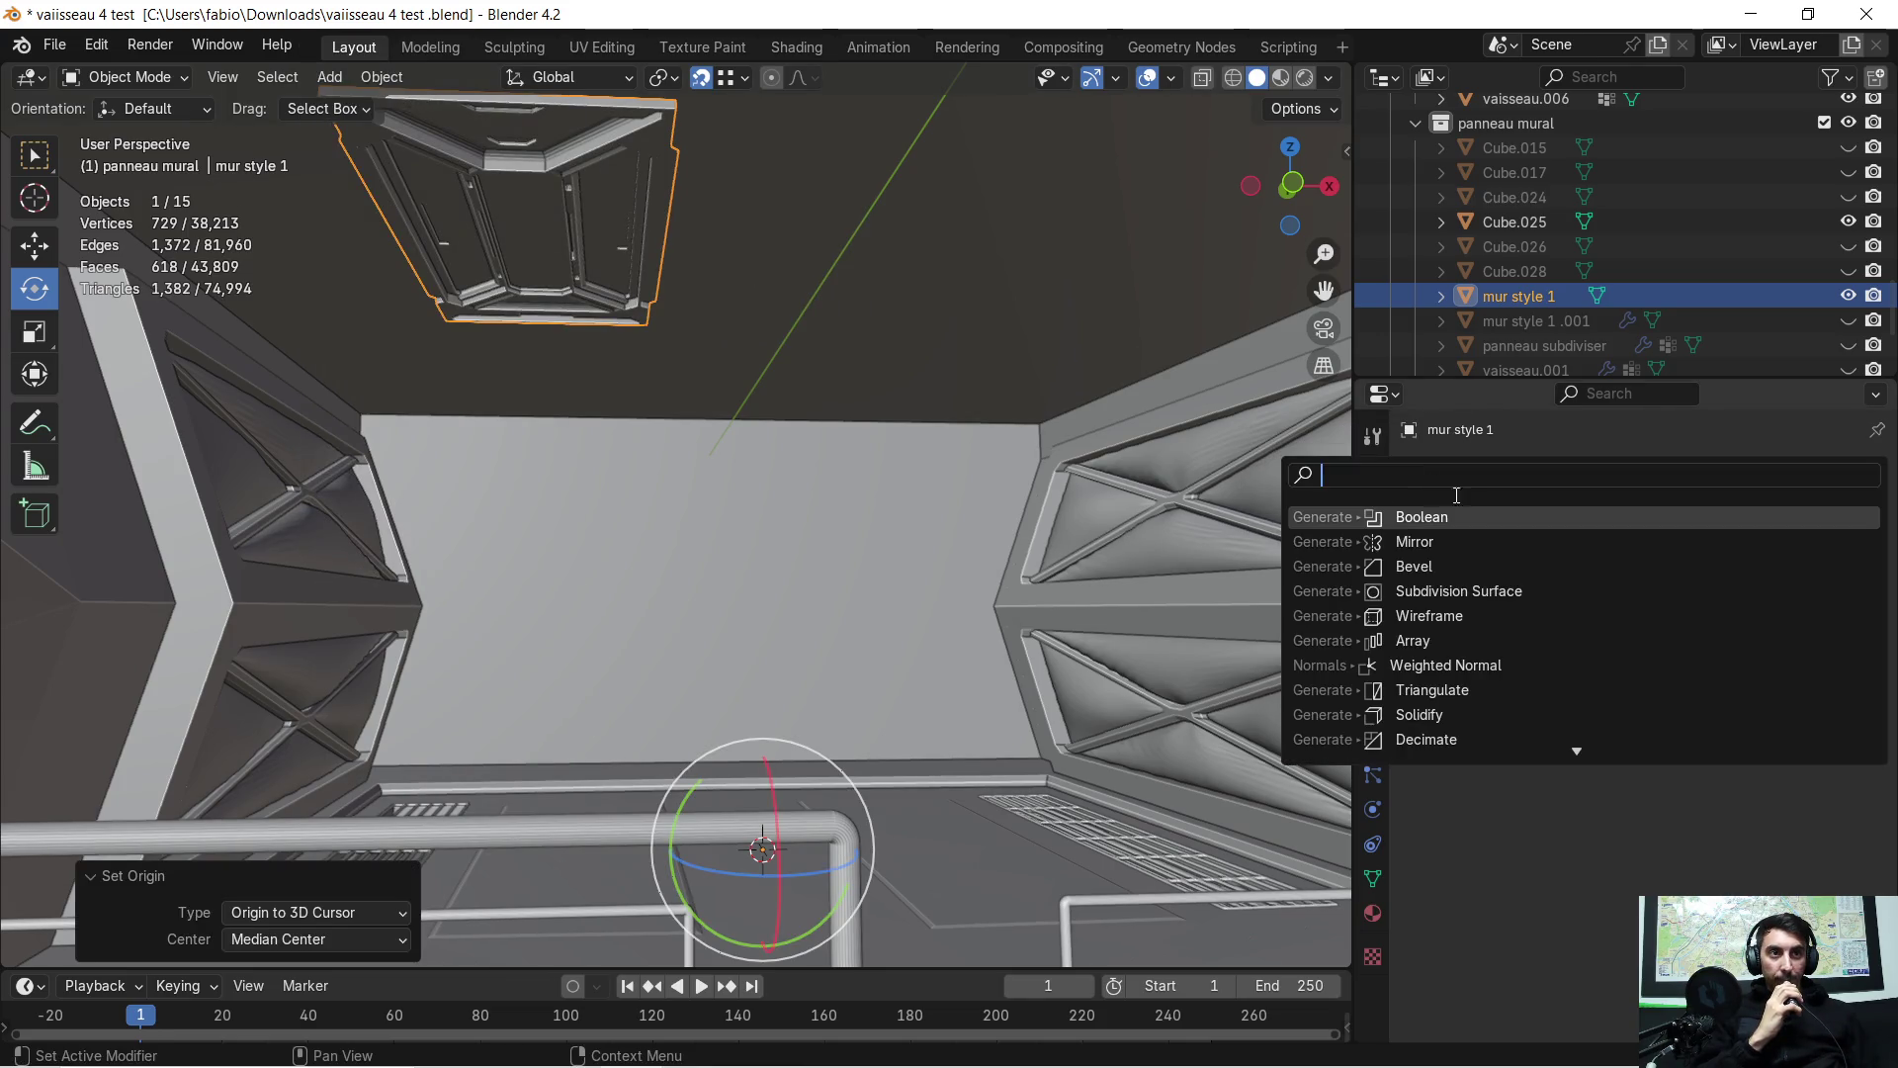
Add a Mirror modifier to mur style 1 with the Y axis enabled
click(1498, 542)
mouse_move(1097, 509)
middle_down()
mouse_move(1069, 524)
mouse_move(963, 502)
mouse_move(988, 504)
middle_up()
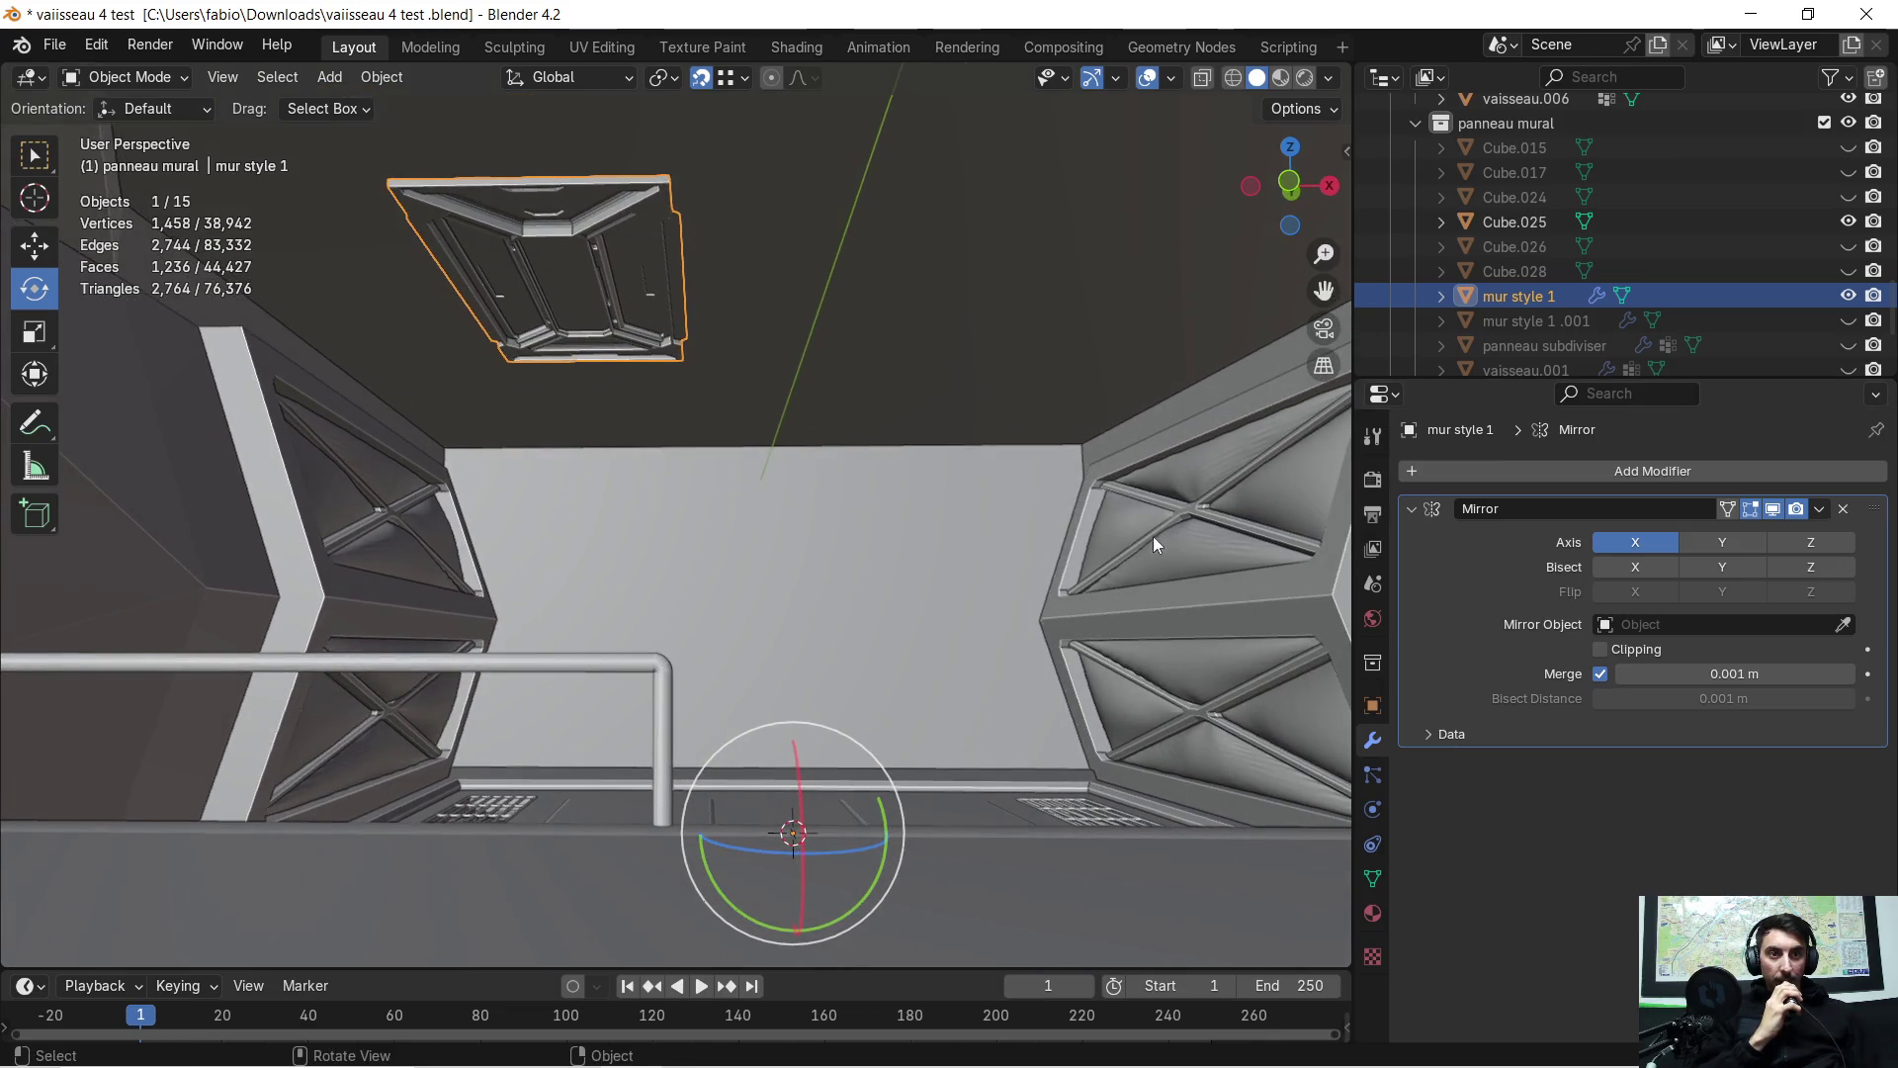
click(1734, 550)
middle_drag(868, 441, 870, 453)
mouse_move(633, 426)
middle_down()
mouse_move(537, 433)
mouse_move(602, 433)
mouse_move(659, 366)
mouse_move(652, 228)
mouse_move(625, 229)
mouse_move(602, 540)
middle_up()
scroll(744, 579, up, 3)
middle_drag(743, 579, 739, 526)
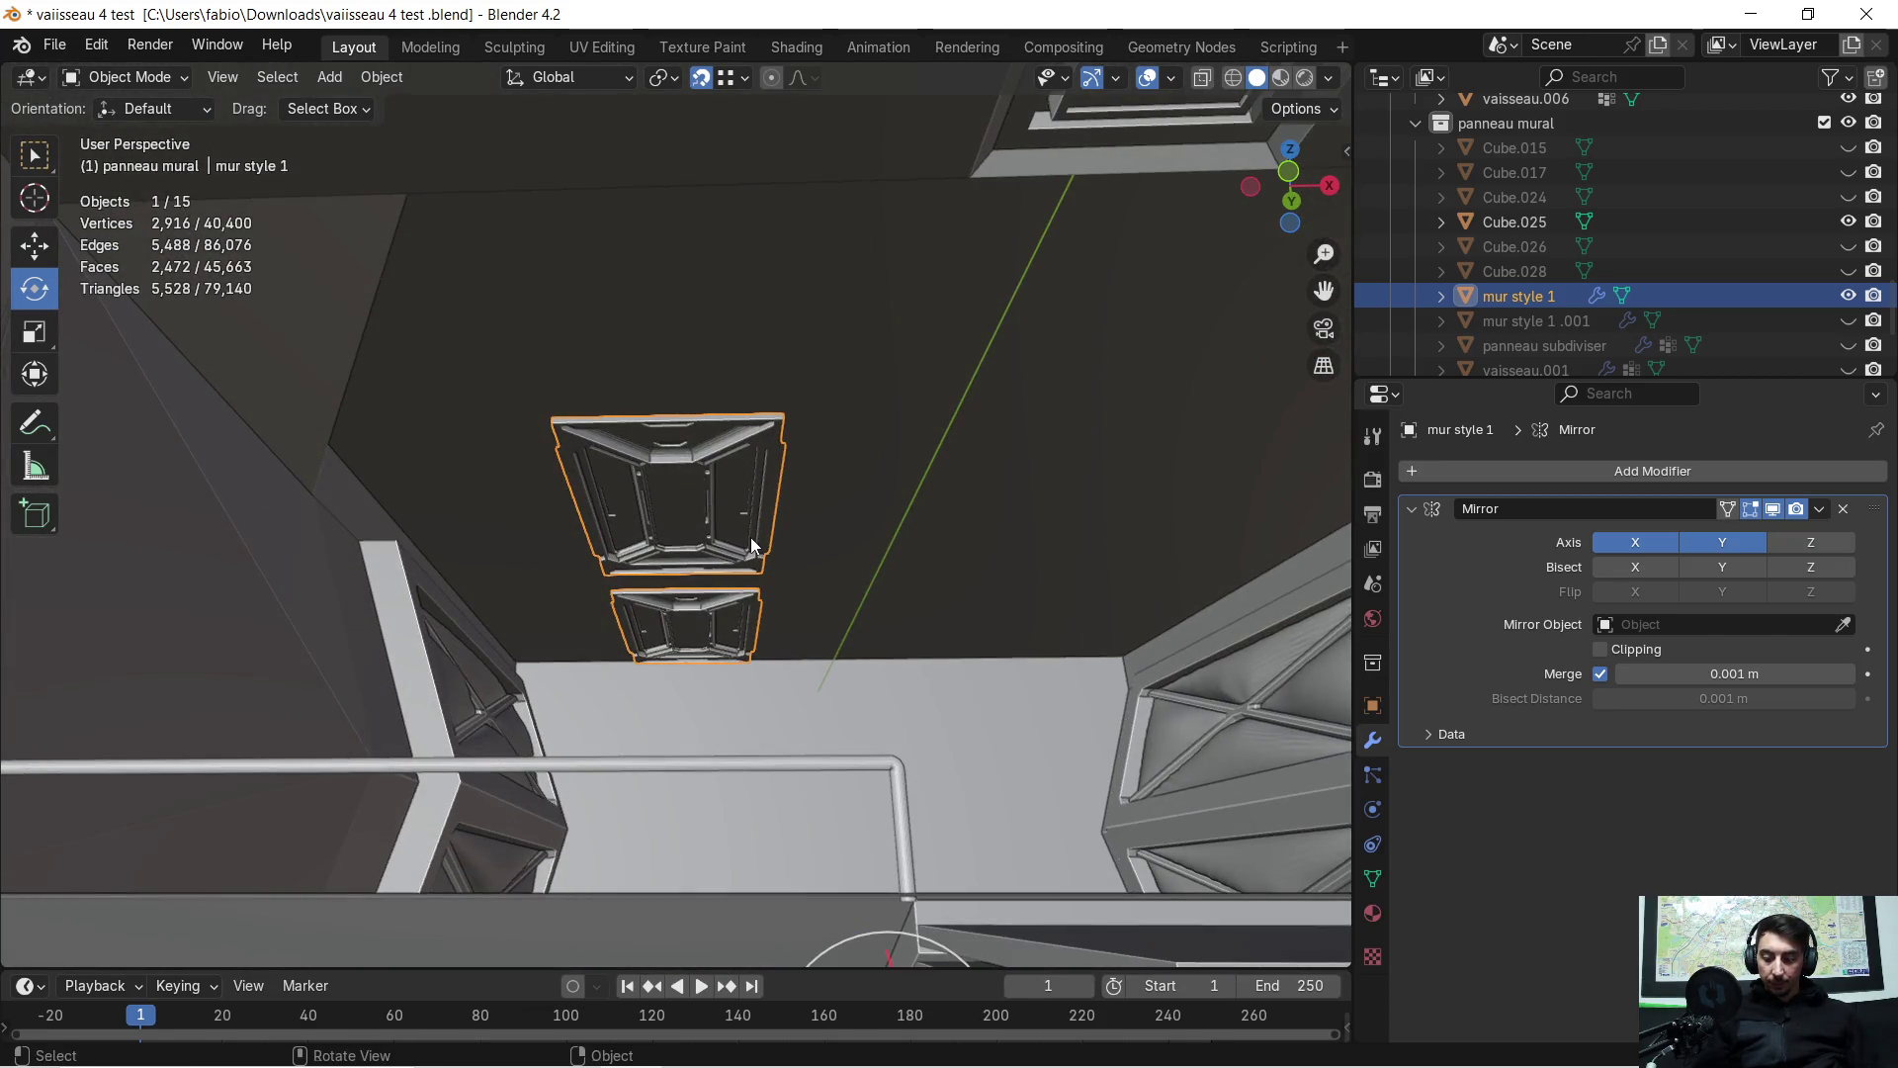
Apply rotation and scale to mur style 1, then delete the Mirror modifier
key(ctrl+a)
click(754, 542)
mouse_move(753, 542)
middle_down()
mouse_move(755, 654)
mouse_move(745, 615)
mouse_move(780, 500)
mouse_move(754, 525)
mouse_move(746, 475)
mouse_move(766, 582)
mouse_move(775, 531)
mouse_move(758, 512)
middle_up()
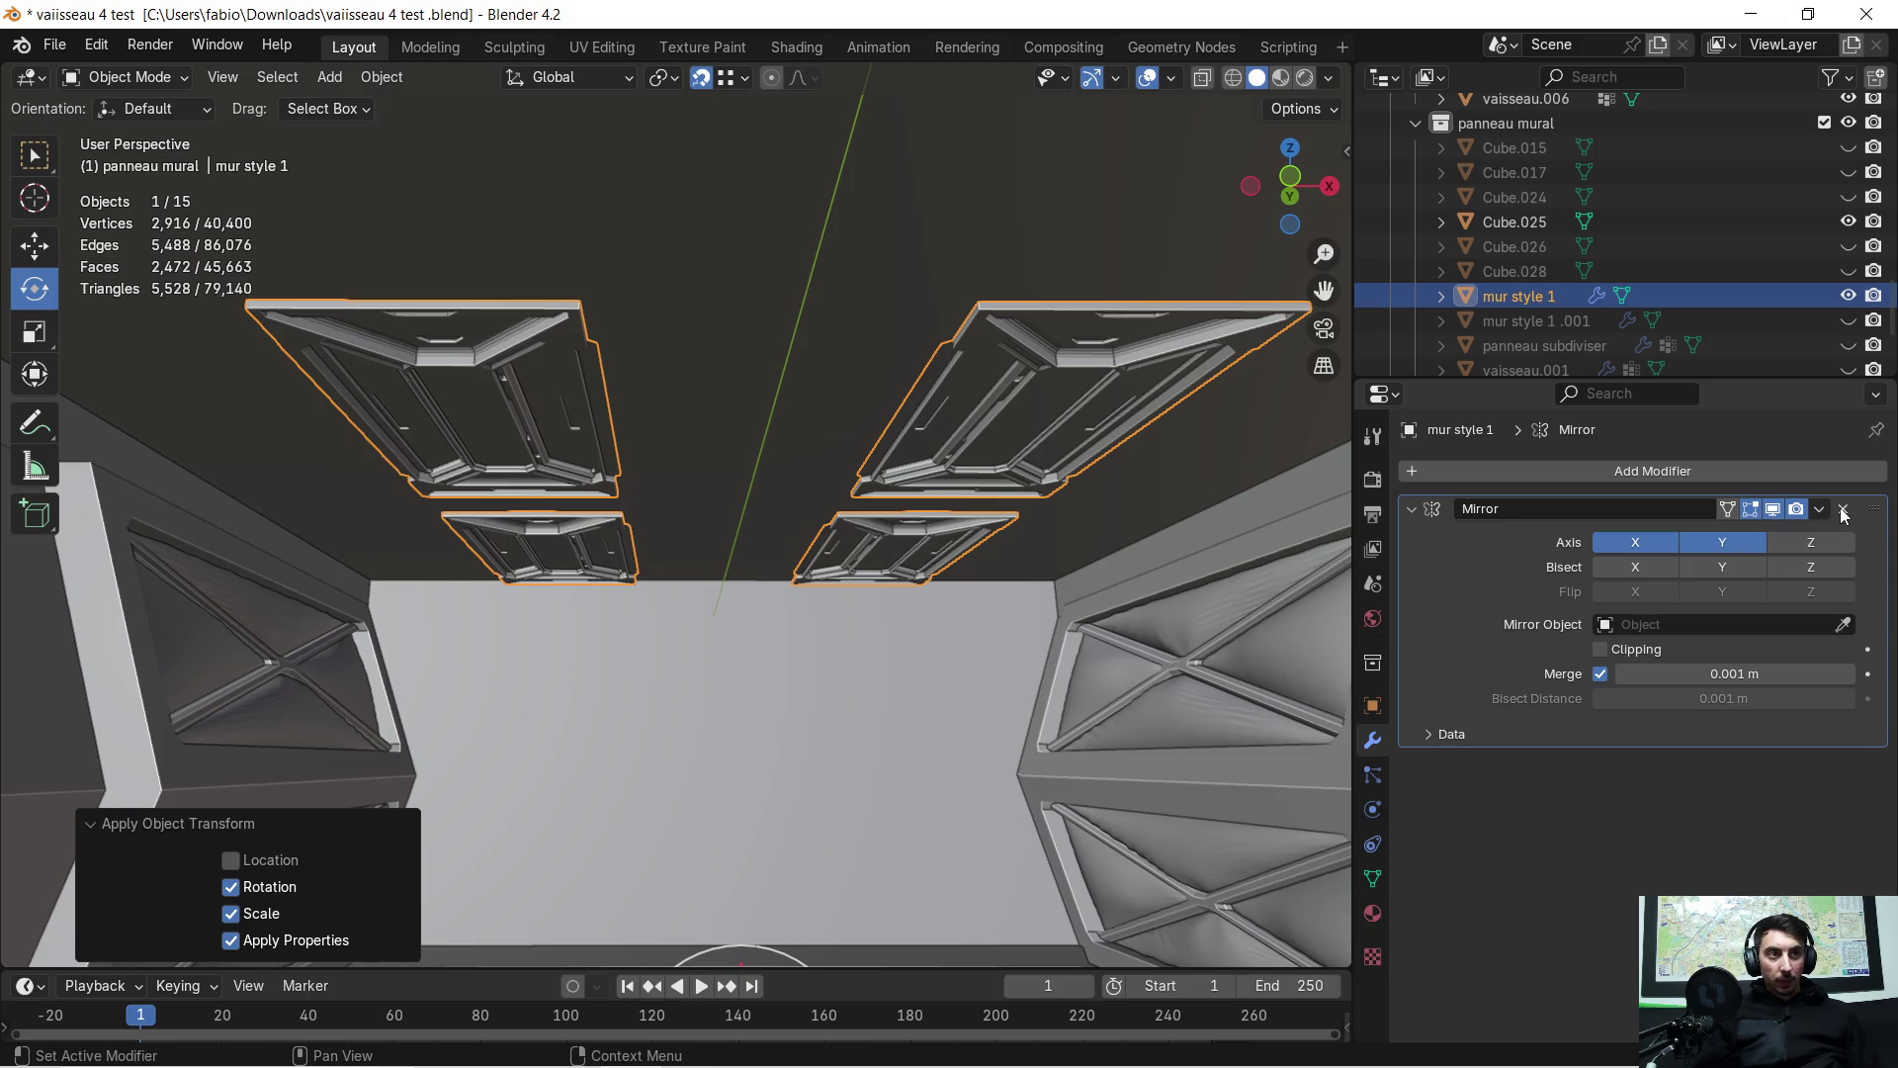
click(1841, 507)
click(1427, 478)
click(1426, 477)
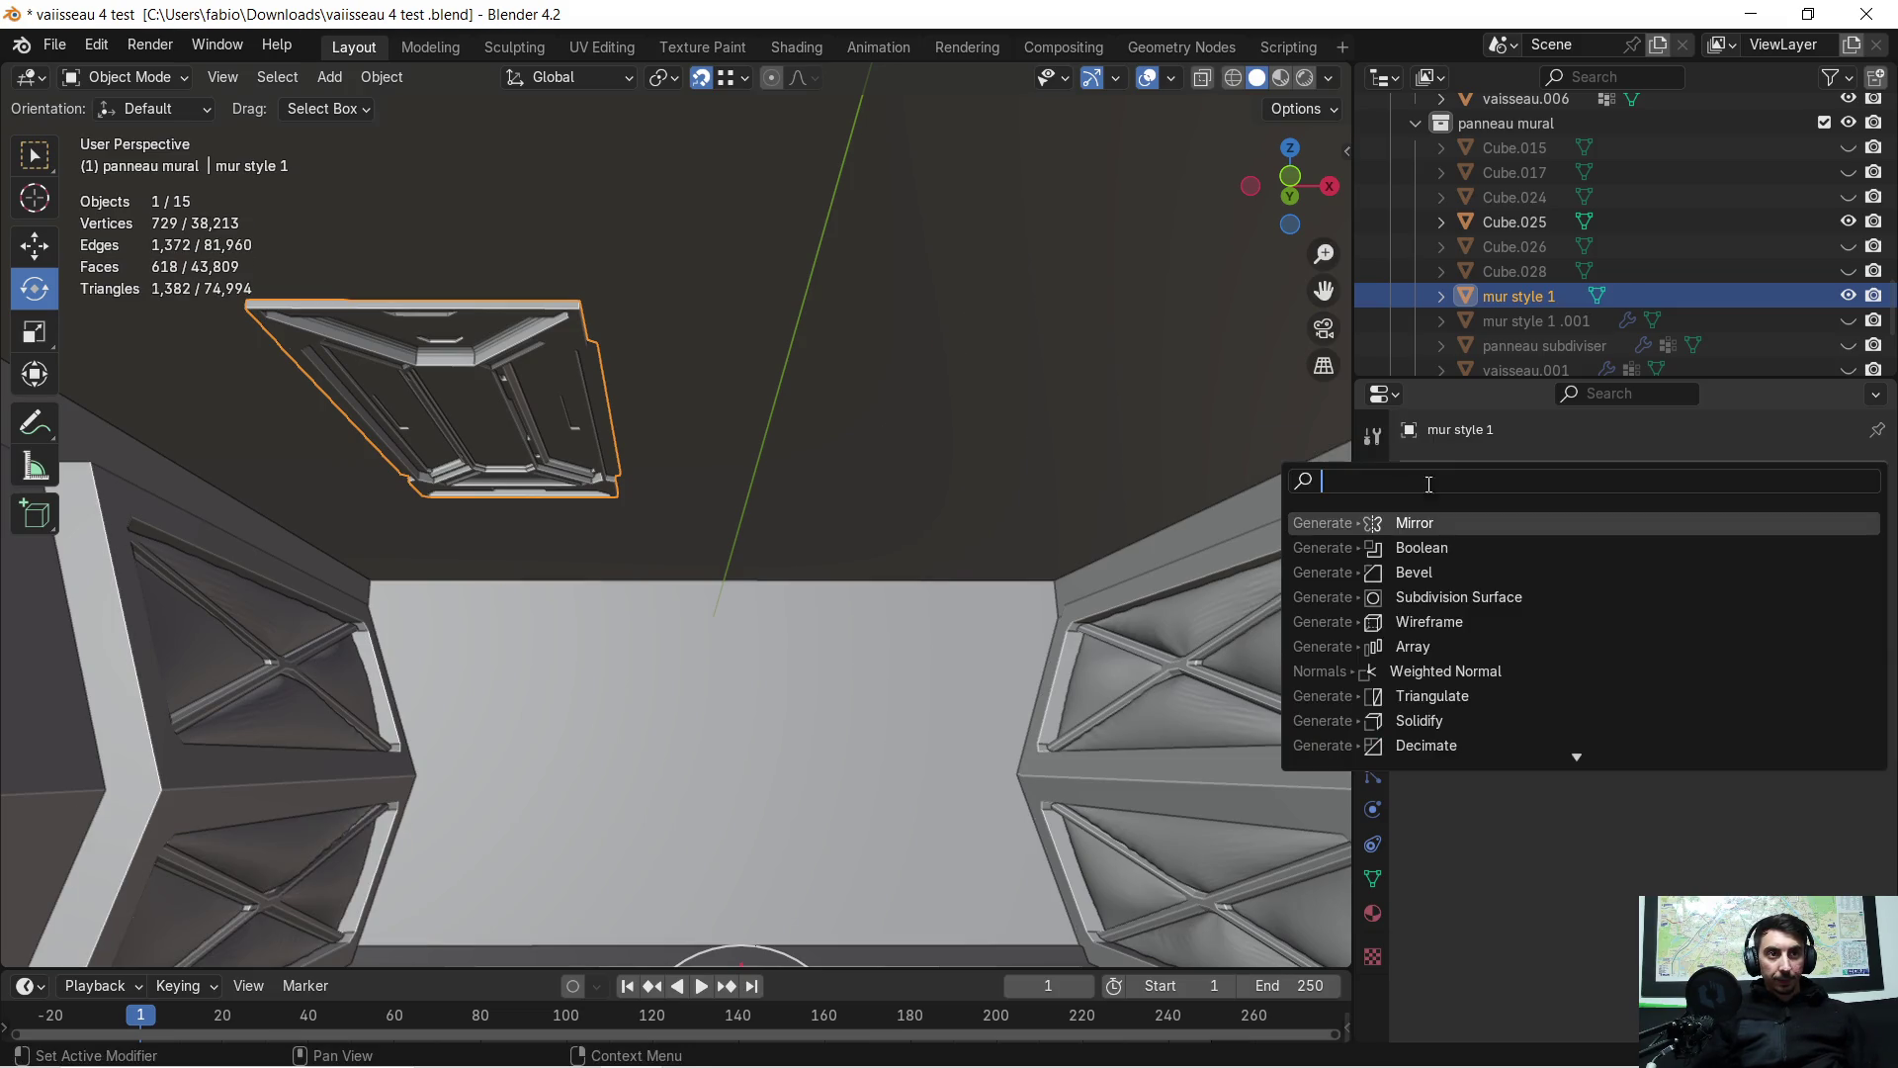
Add an Array modifier to mur style 1 with a count of 5
click(1429, 643)
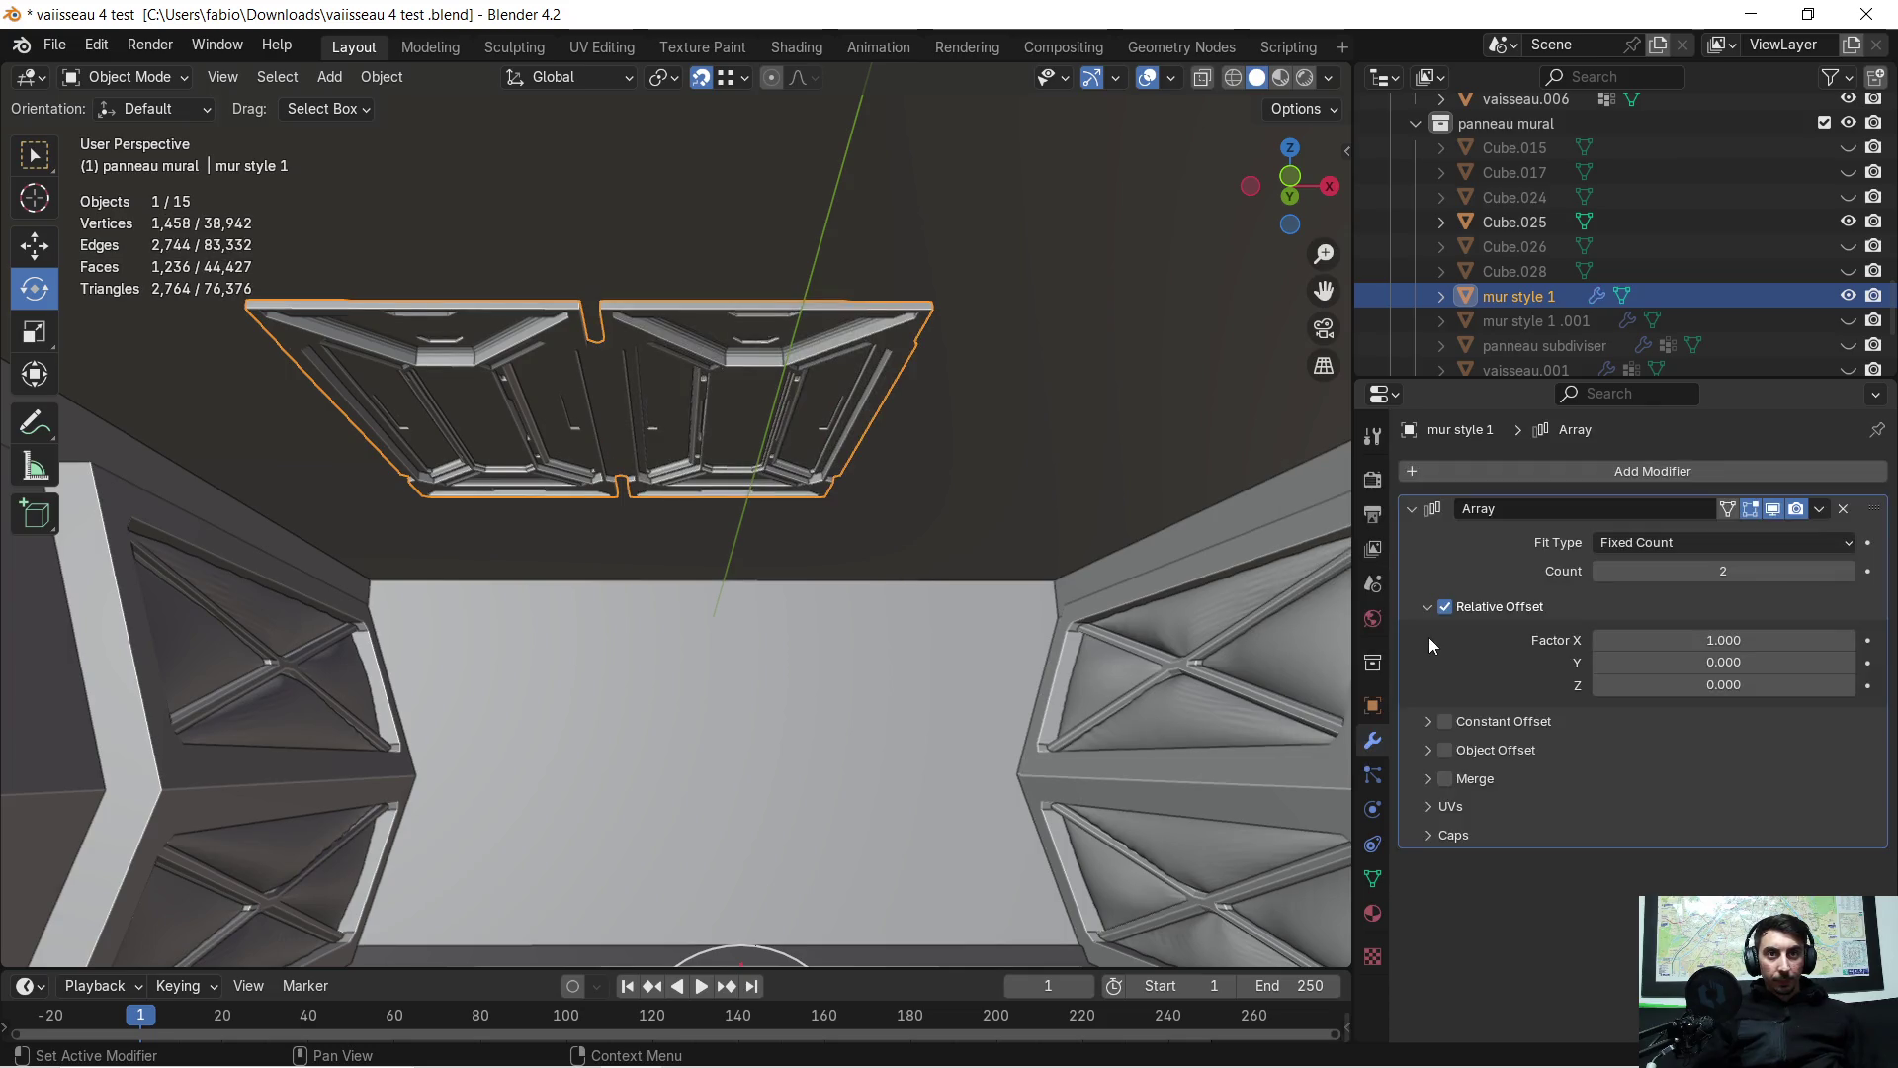
click(1849, 571)
click(1847, 571)
mouse_move(1220, 538)
middle_down()
mouse_move(799, 497)
mouse_move(756, 517)
middle_up()
click(1738, 572)
text(5)
key(Return)
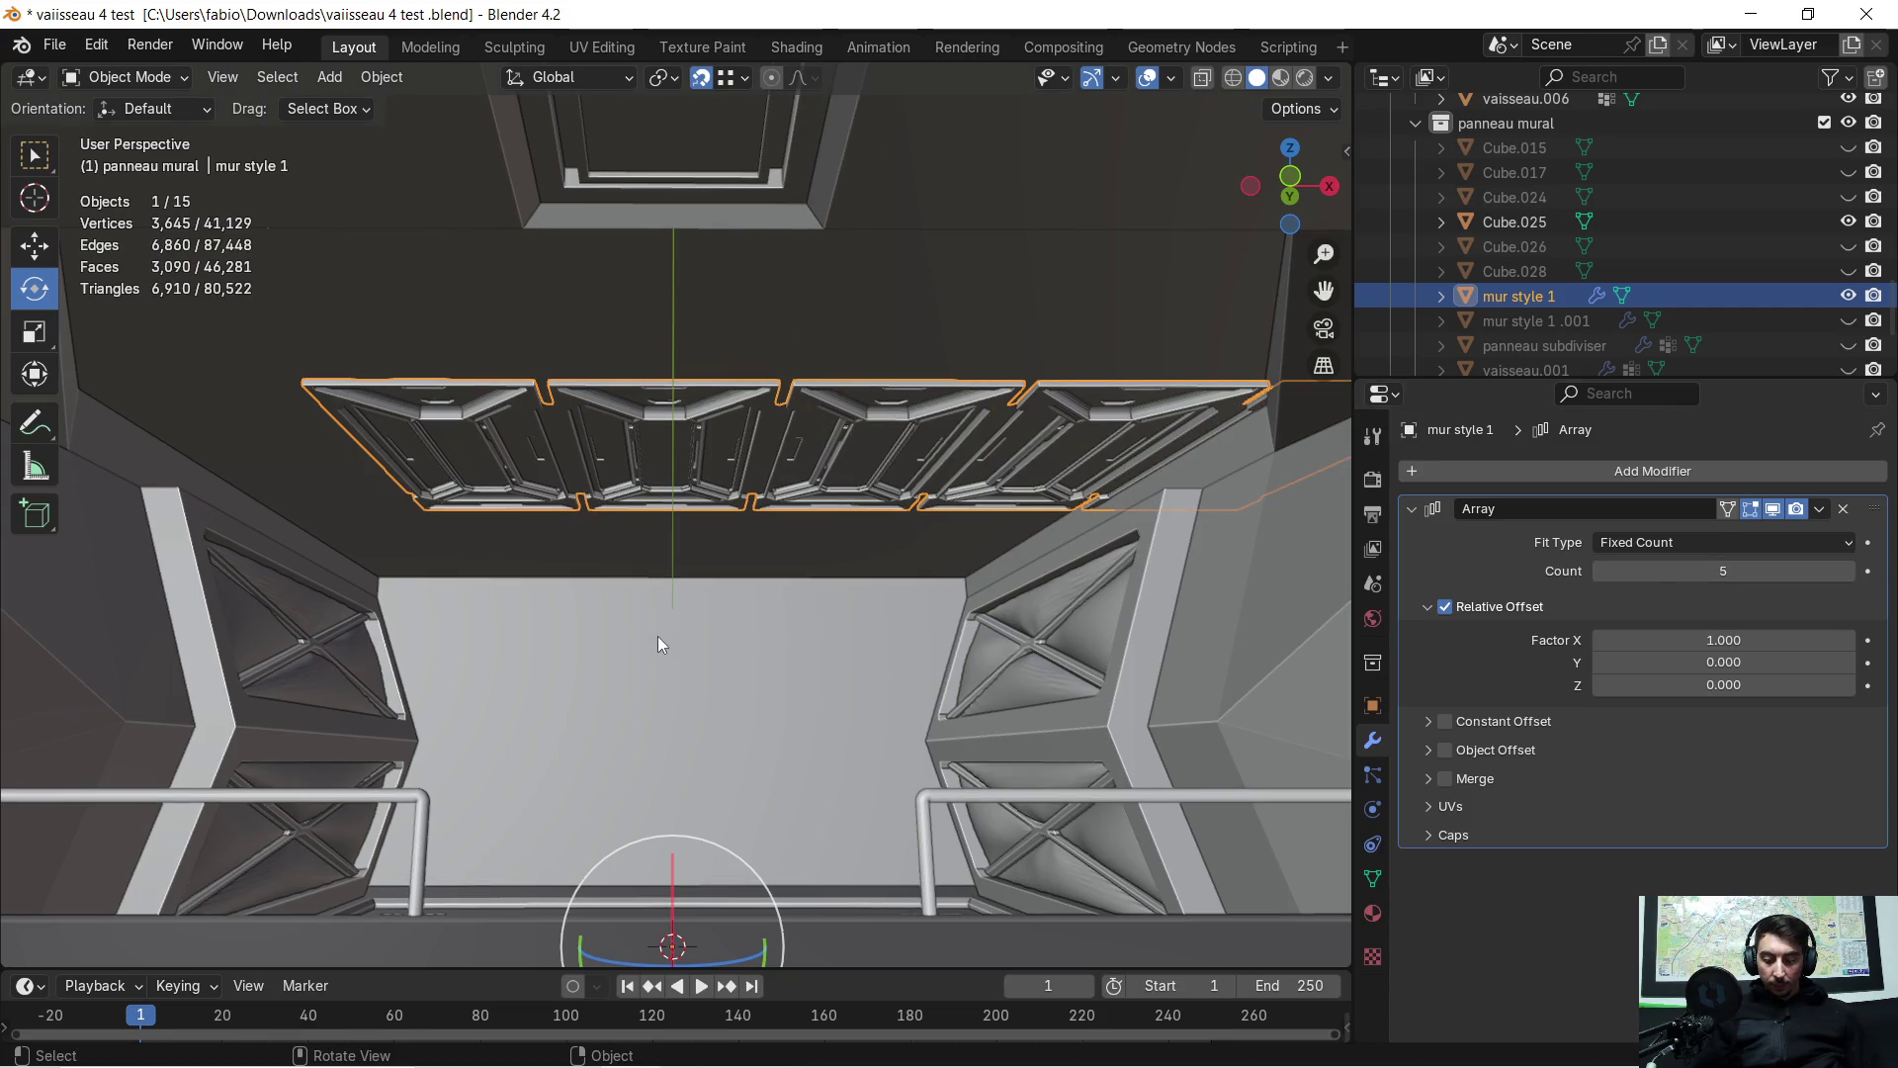
Slide the panel row -1.6351 m along X
key(g)
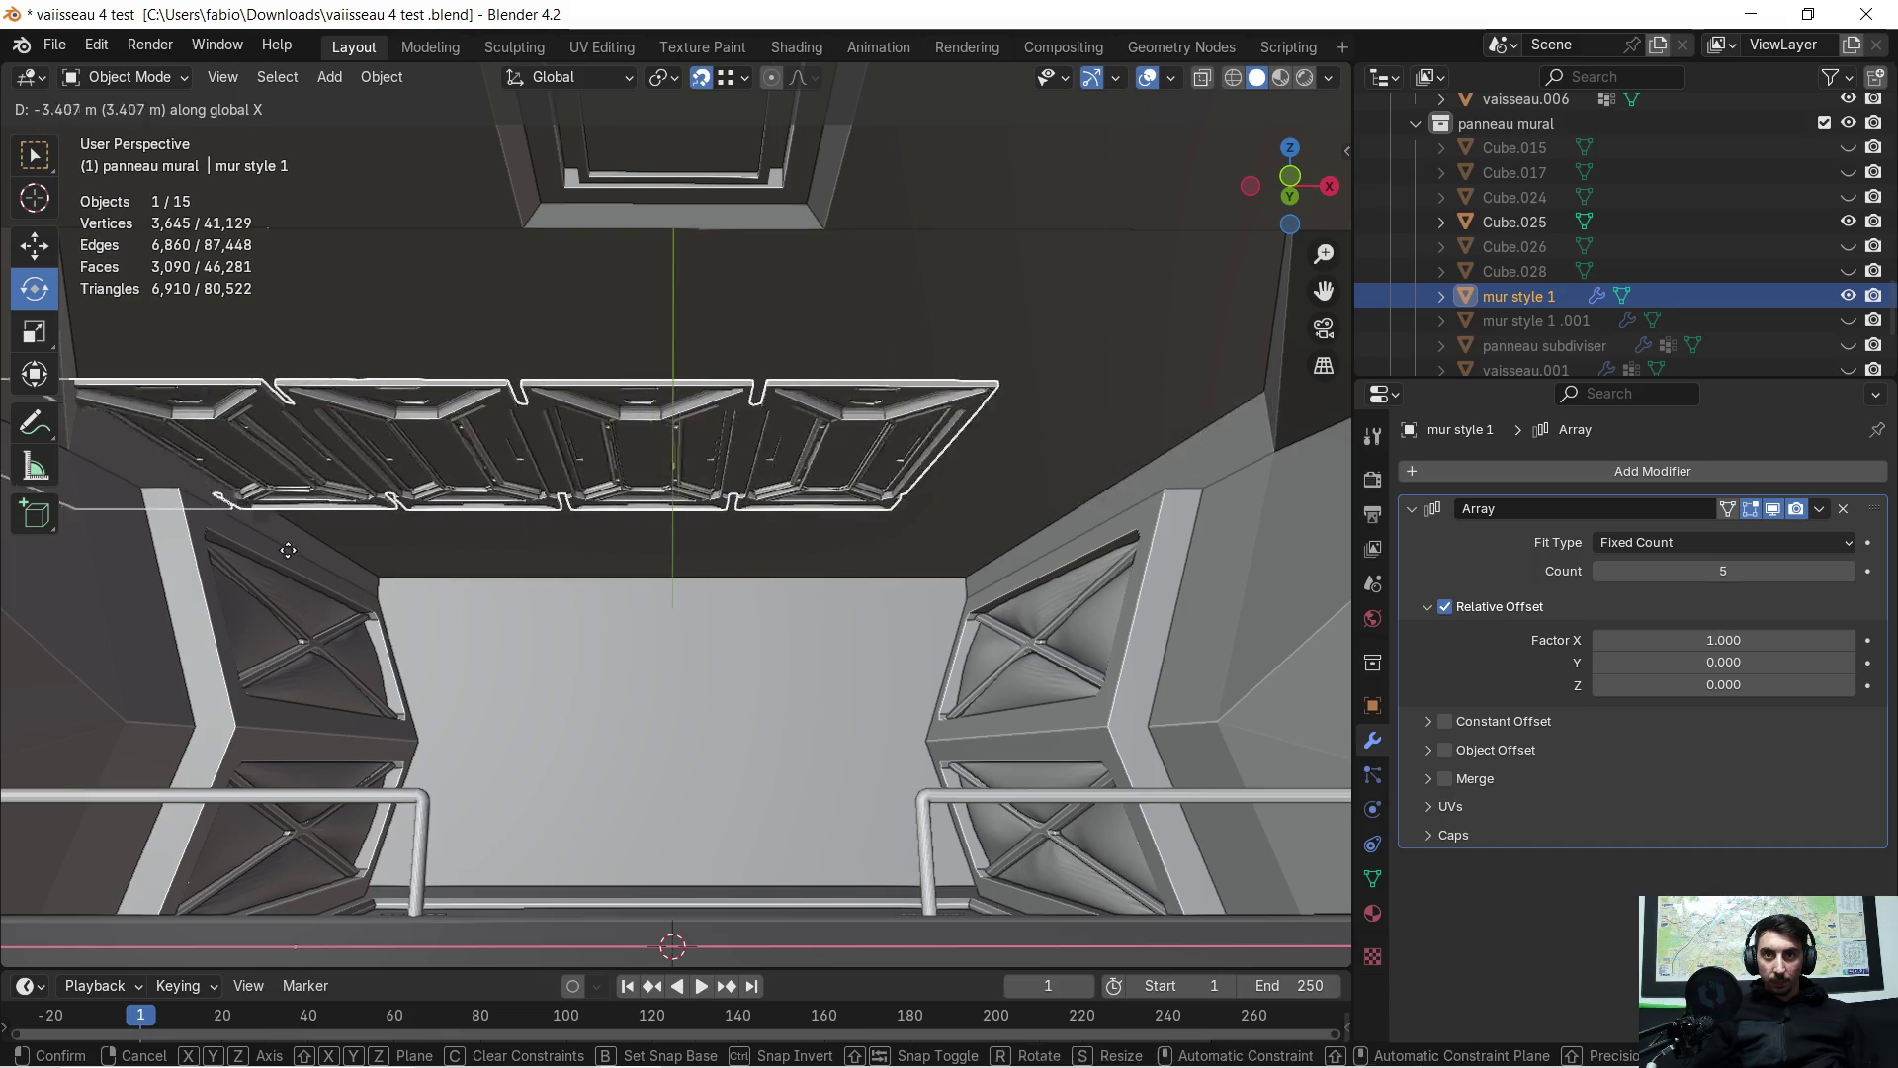
click(226, 491)
middle_drag(445, 532, 672, 561)
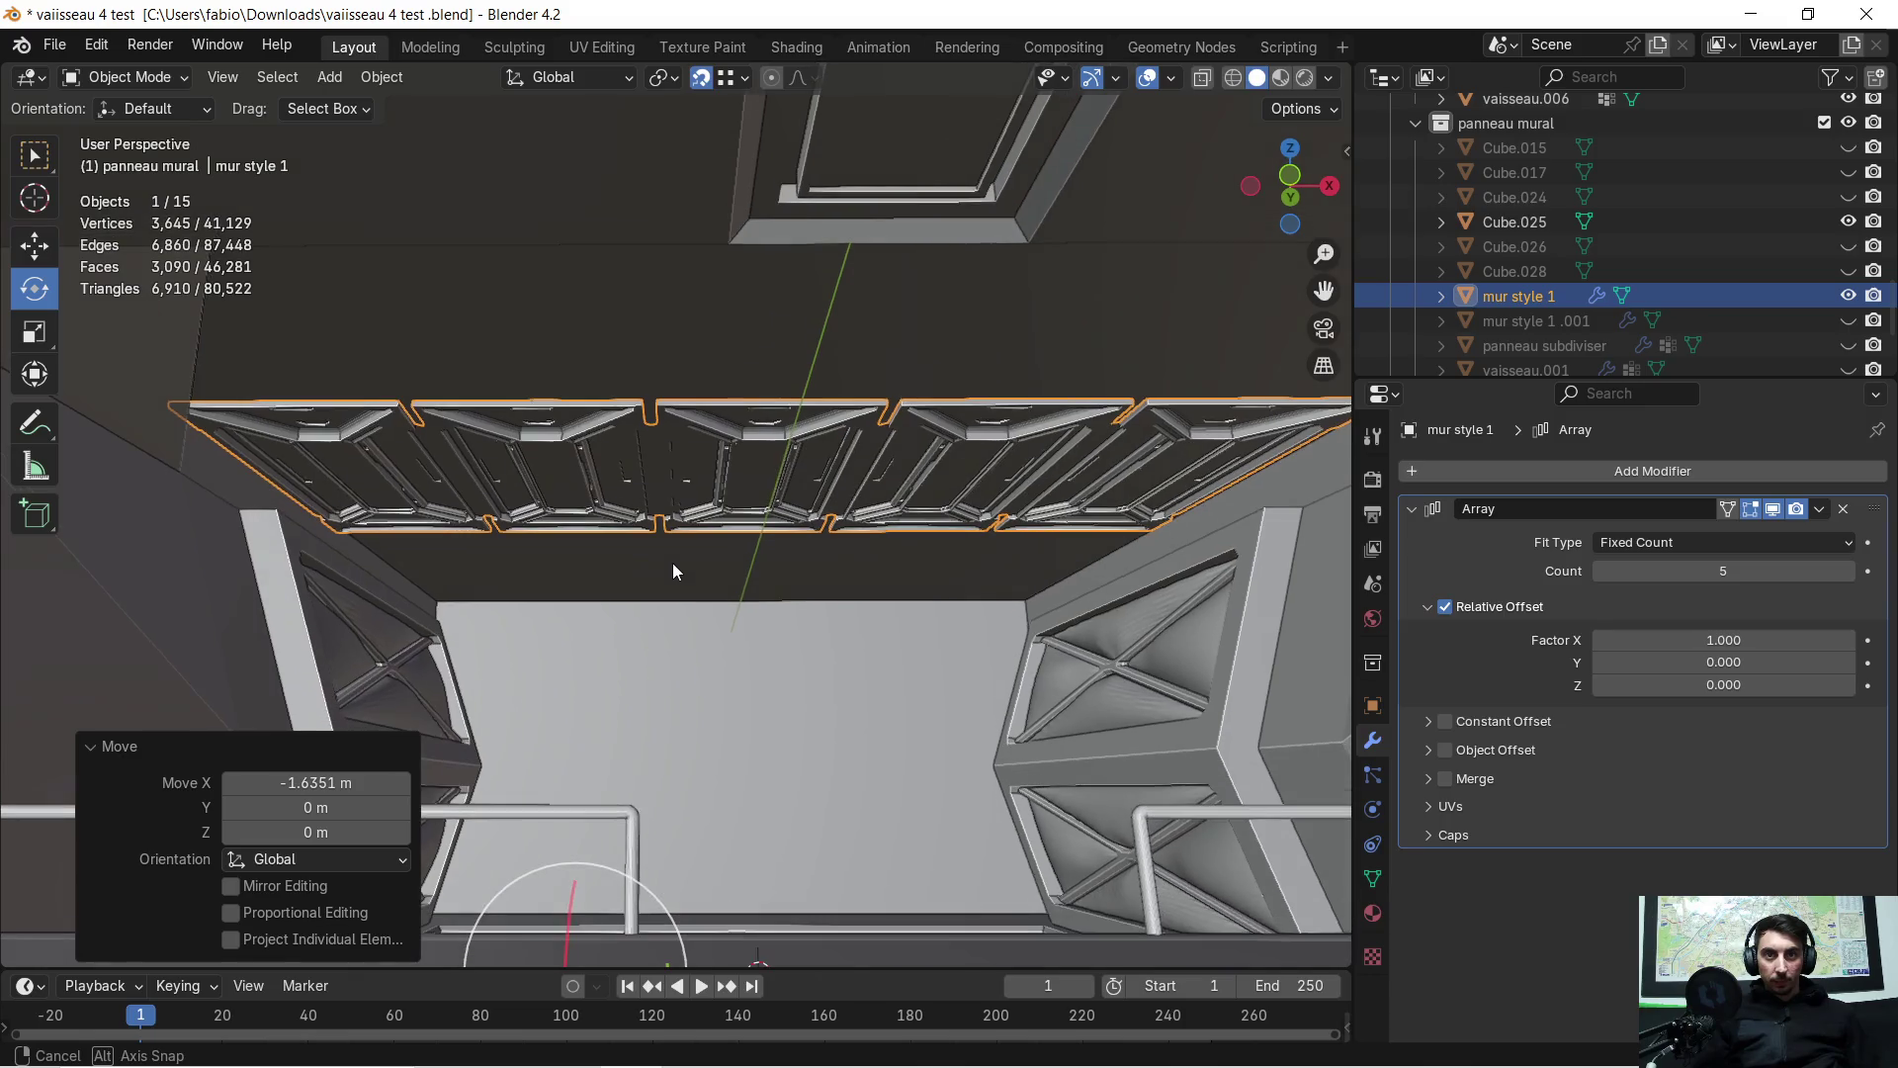
middle_drag(1003, 619, 994, 602)
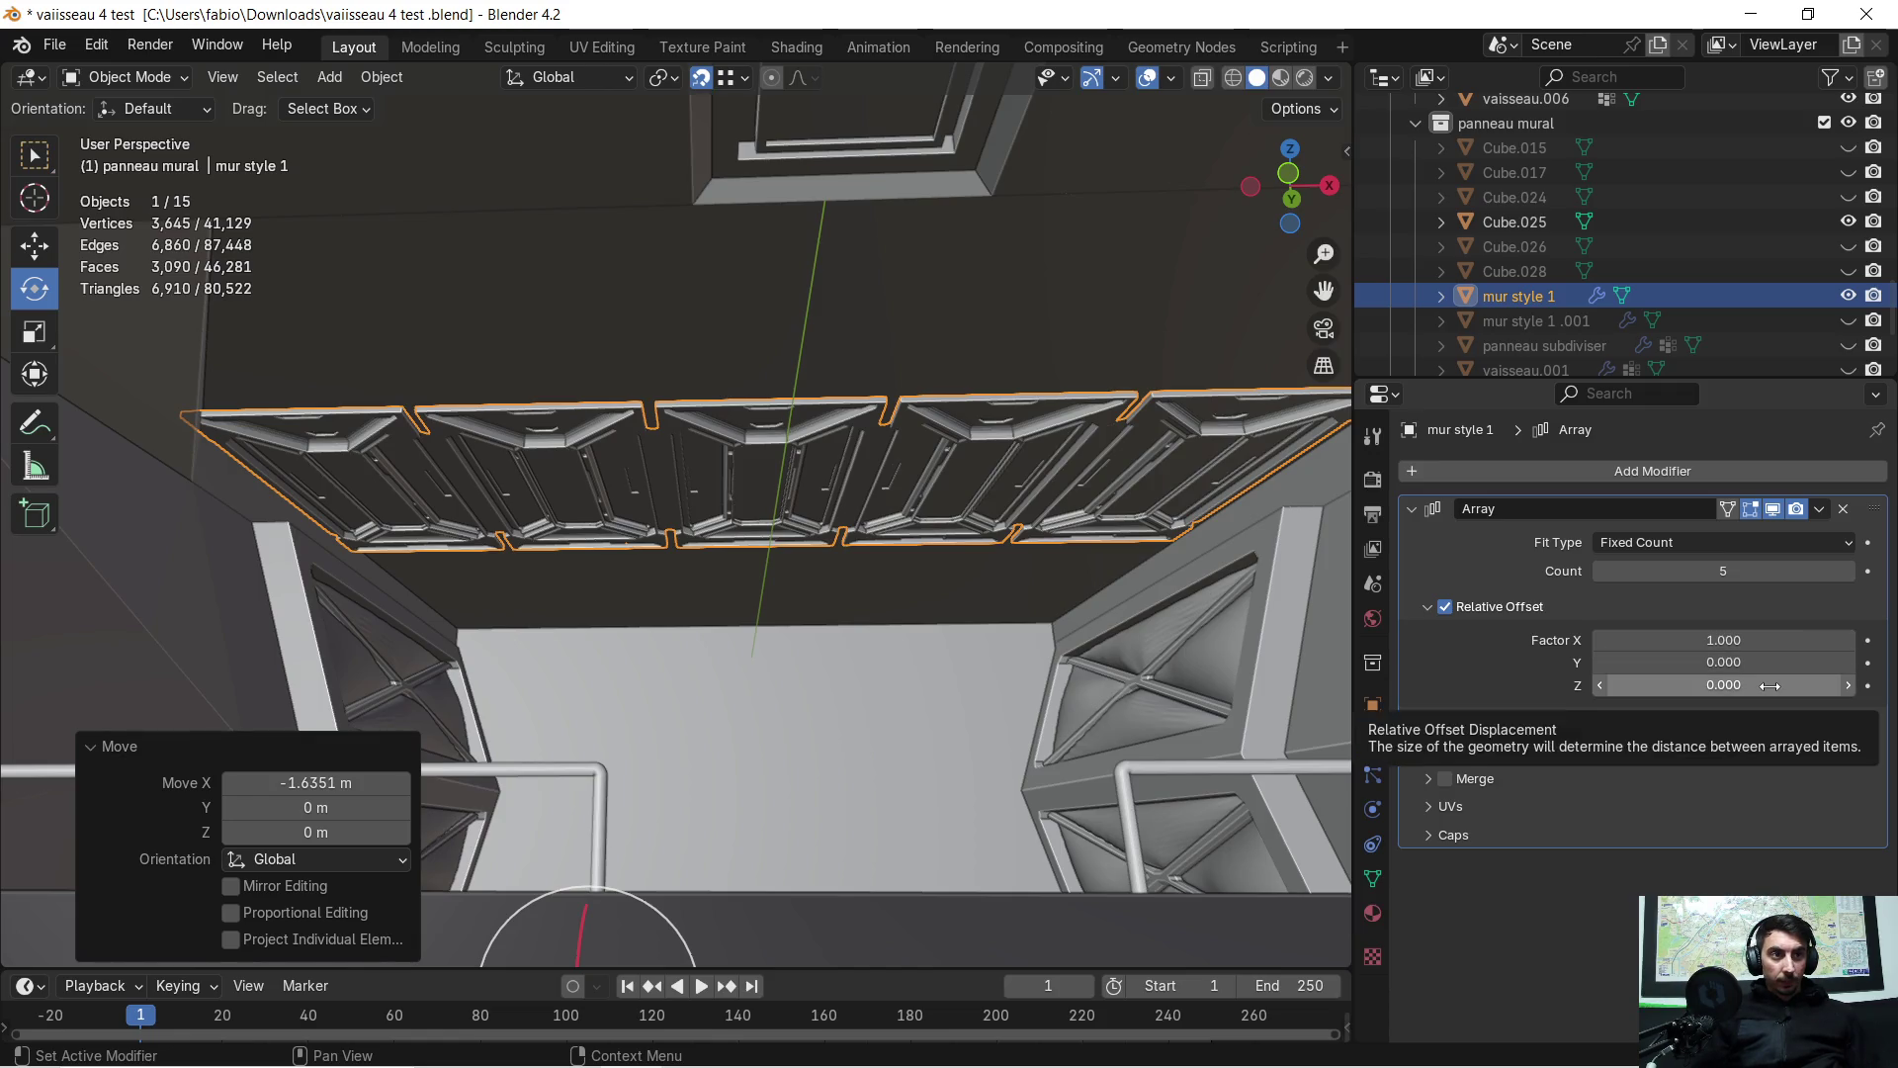
Set the array's Y offset factor to 1, reset it to 0, then remove the Array modifier
click(1797, 660)
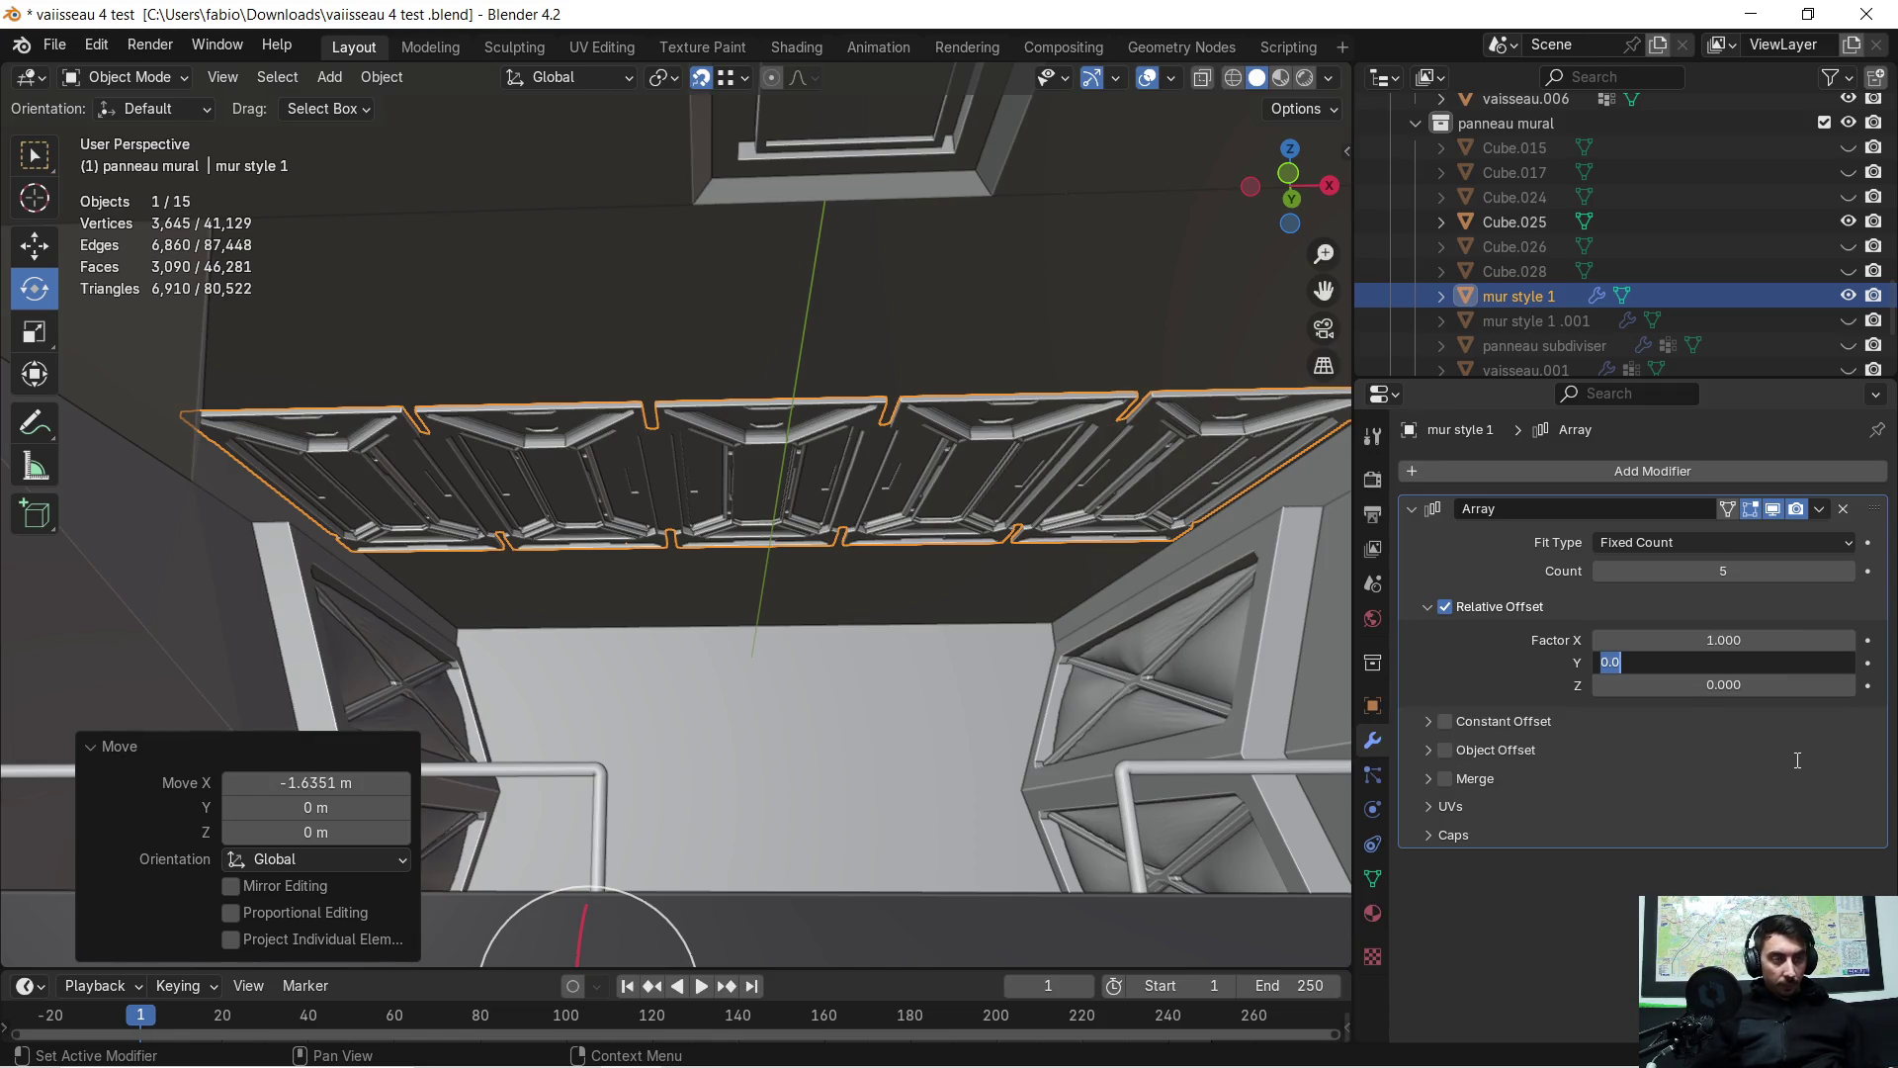
text(1)
key(Return)
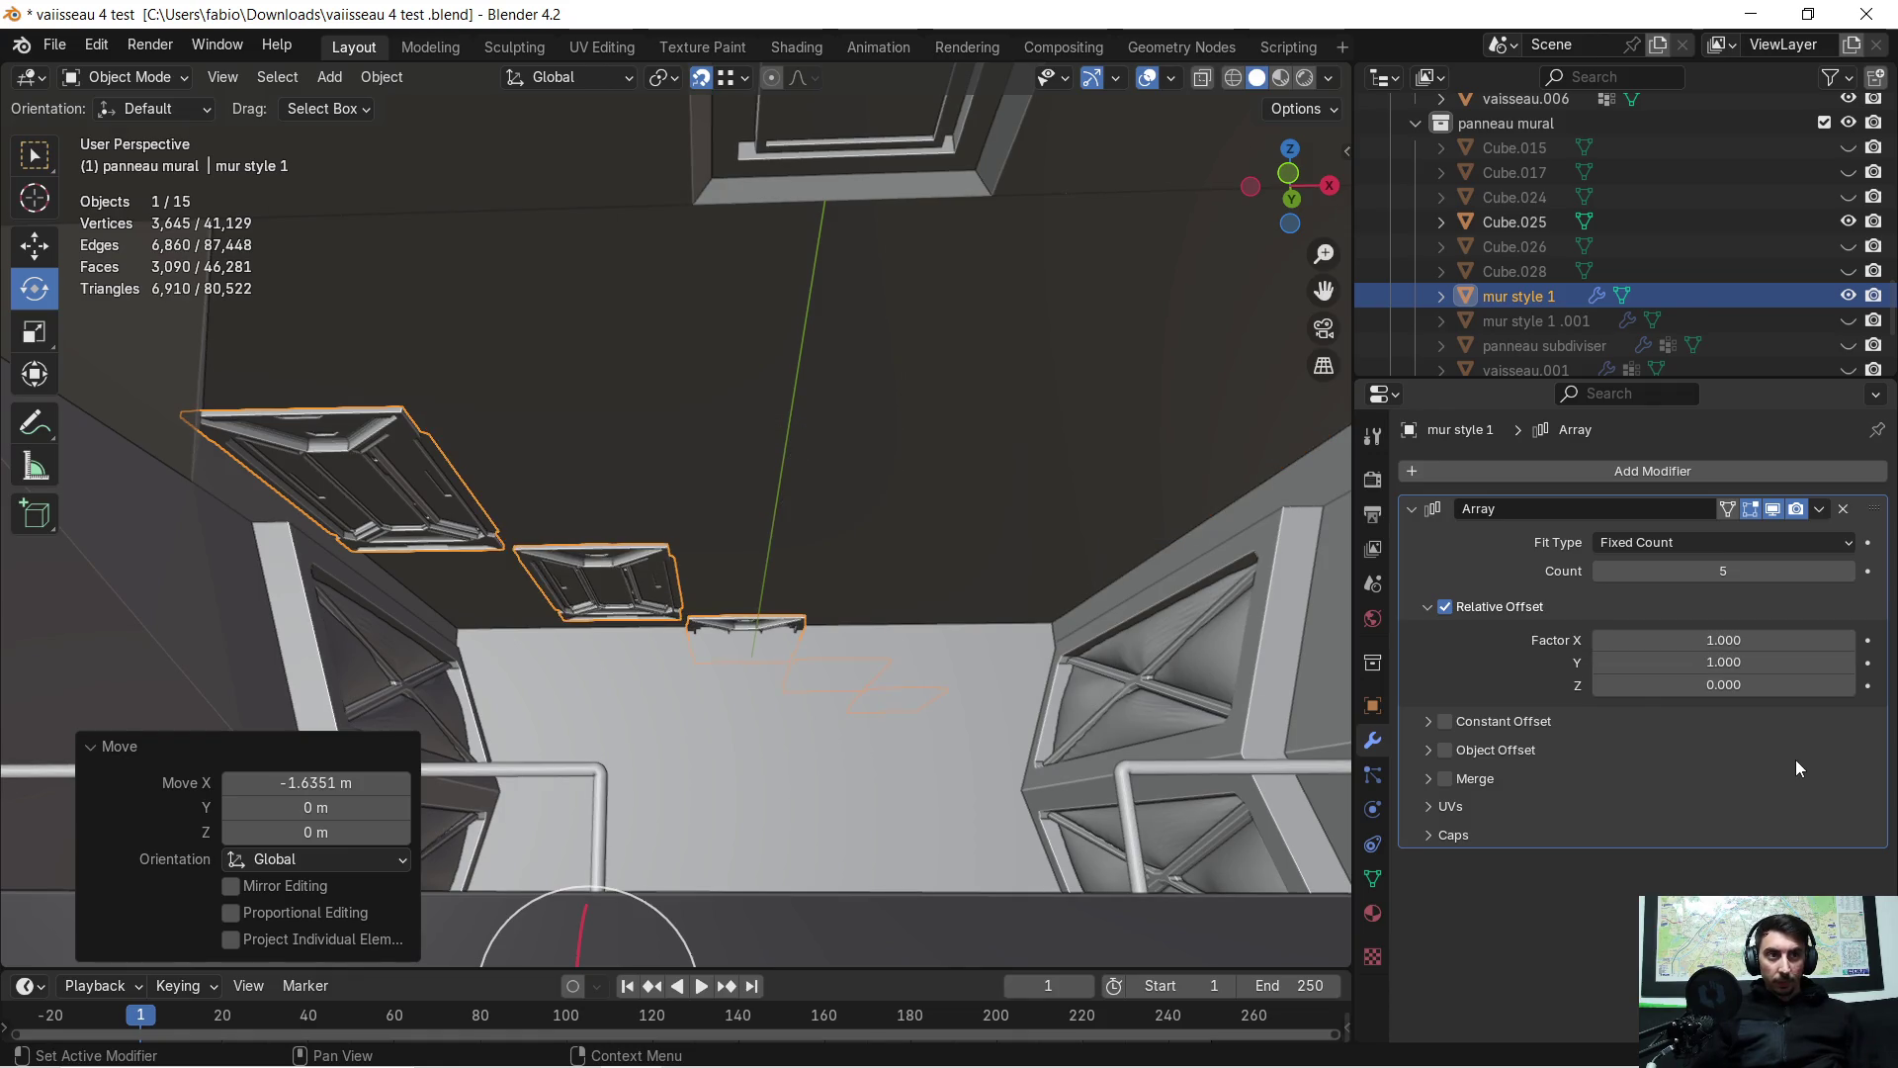
click(1776, 667)
text(0)
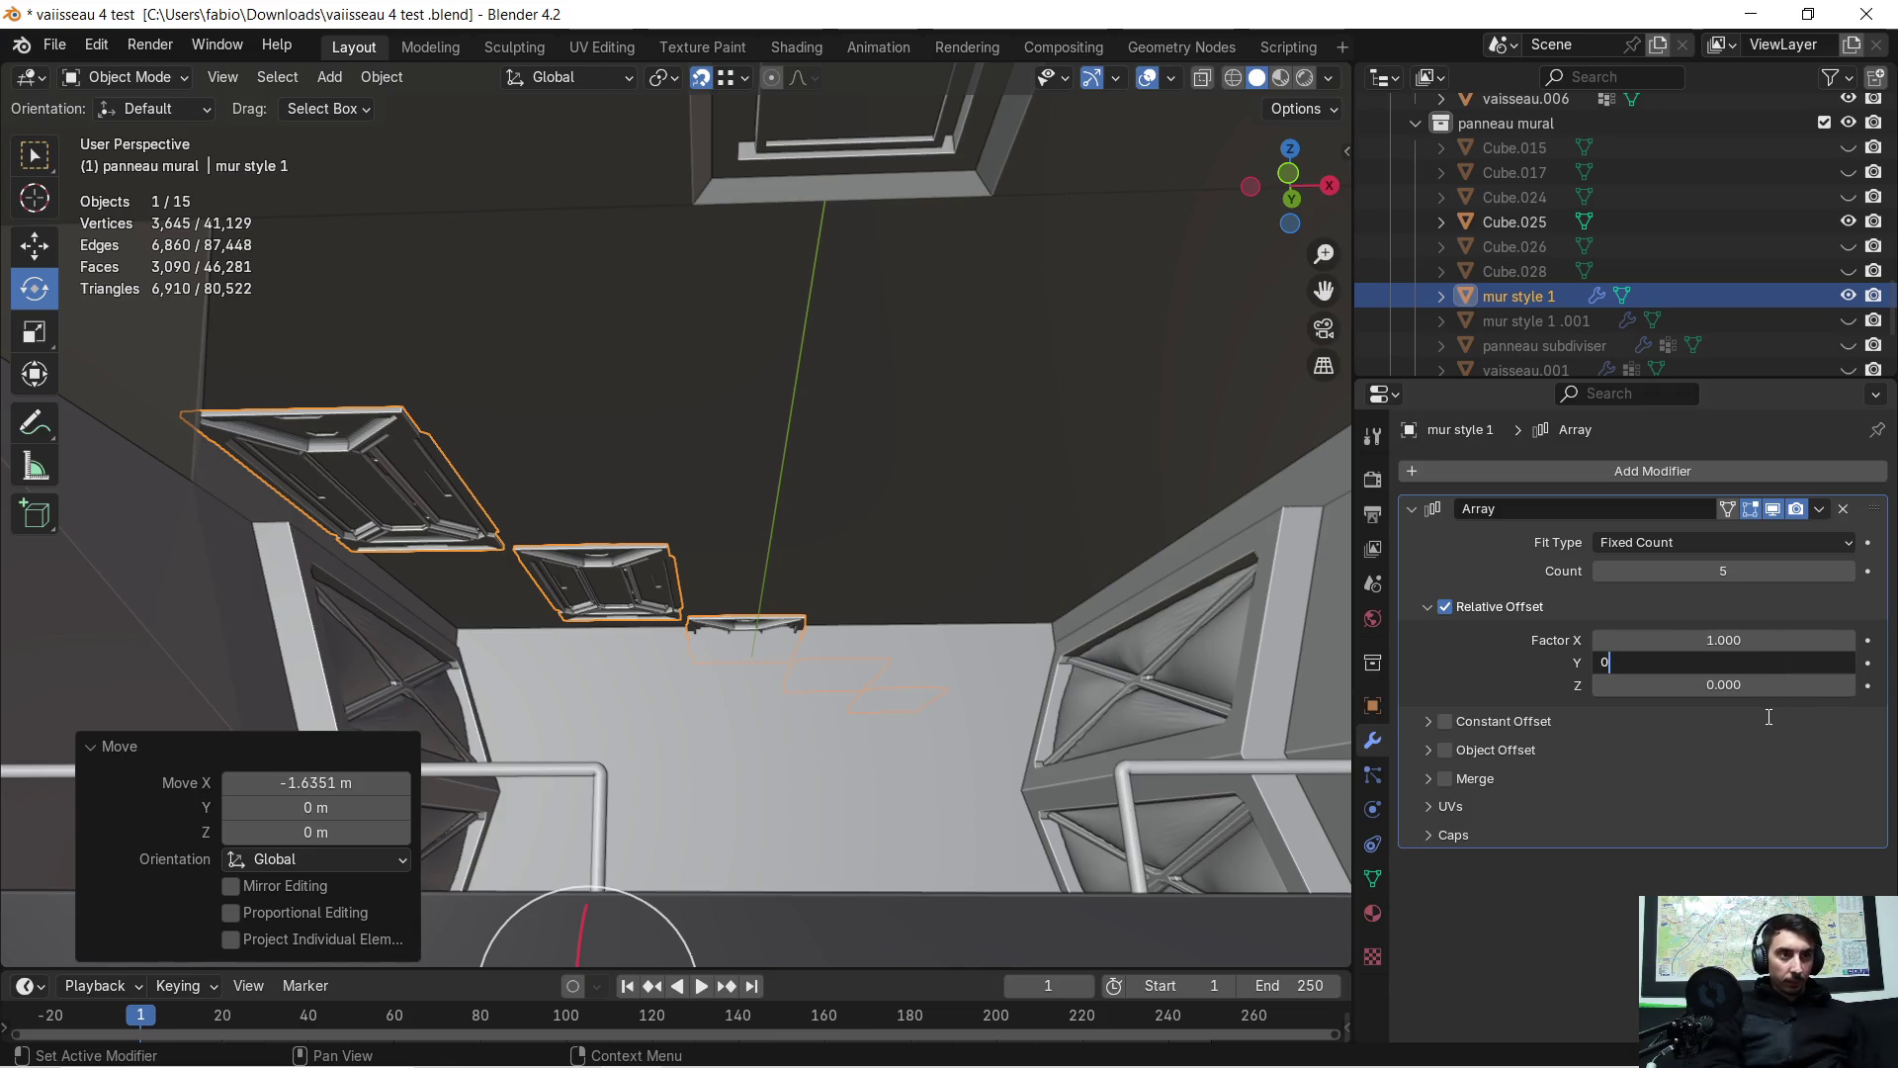
key(Return)
mouse_move(979, 542)
middle_down()
mouse_move(1014, 528)
mouse_move(971, 573)
mouse_move(988, 514)
mouse_move(854, 520)
mouse_move(649, 476)
mouse_move(504, 512)
mouse_move(526, 496)
mouse_move(531, 516)
mouse_move(453, 543)
mouse_move(568, 536)
mouse_move(572, 519)
mouse_move(911, 563)
mouse_move(1113, 552)
mouse_move(816, 557)
mouse_move(876, 554)
mouse_move(858, 531)
mouse_move(852, 696)
mouse_move(864, 638)
mouse_move(864, 681)
mouse_move(874, 668)
middle_up()
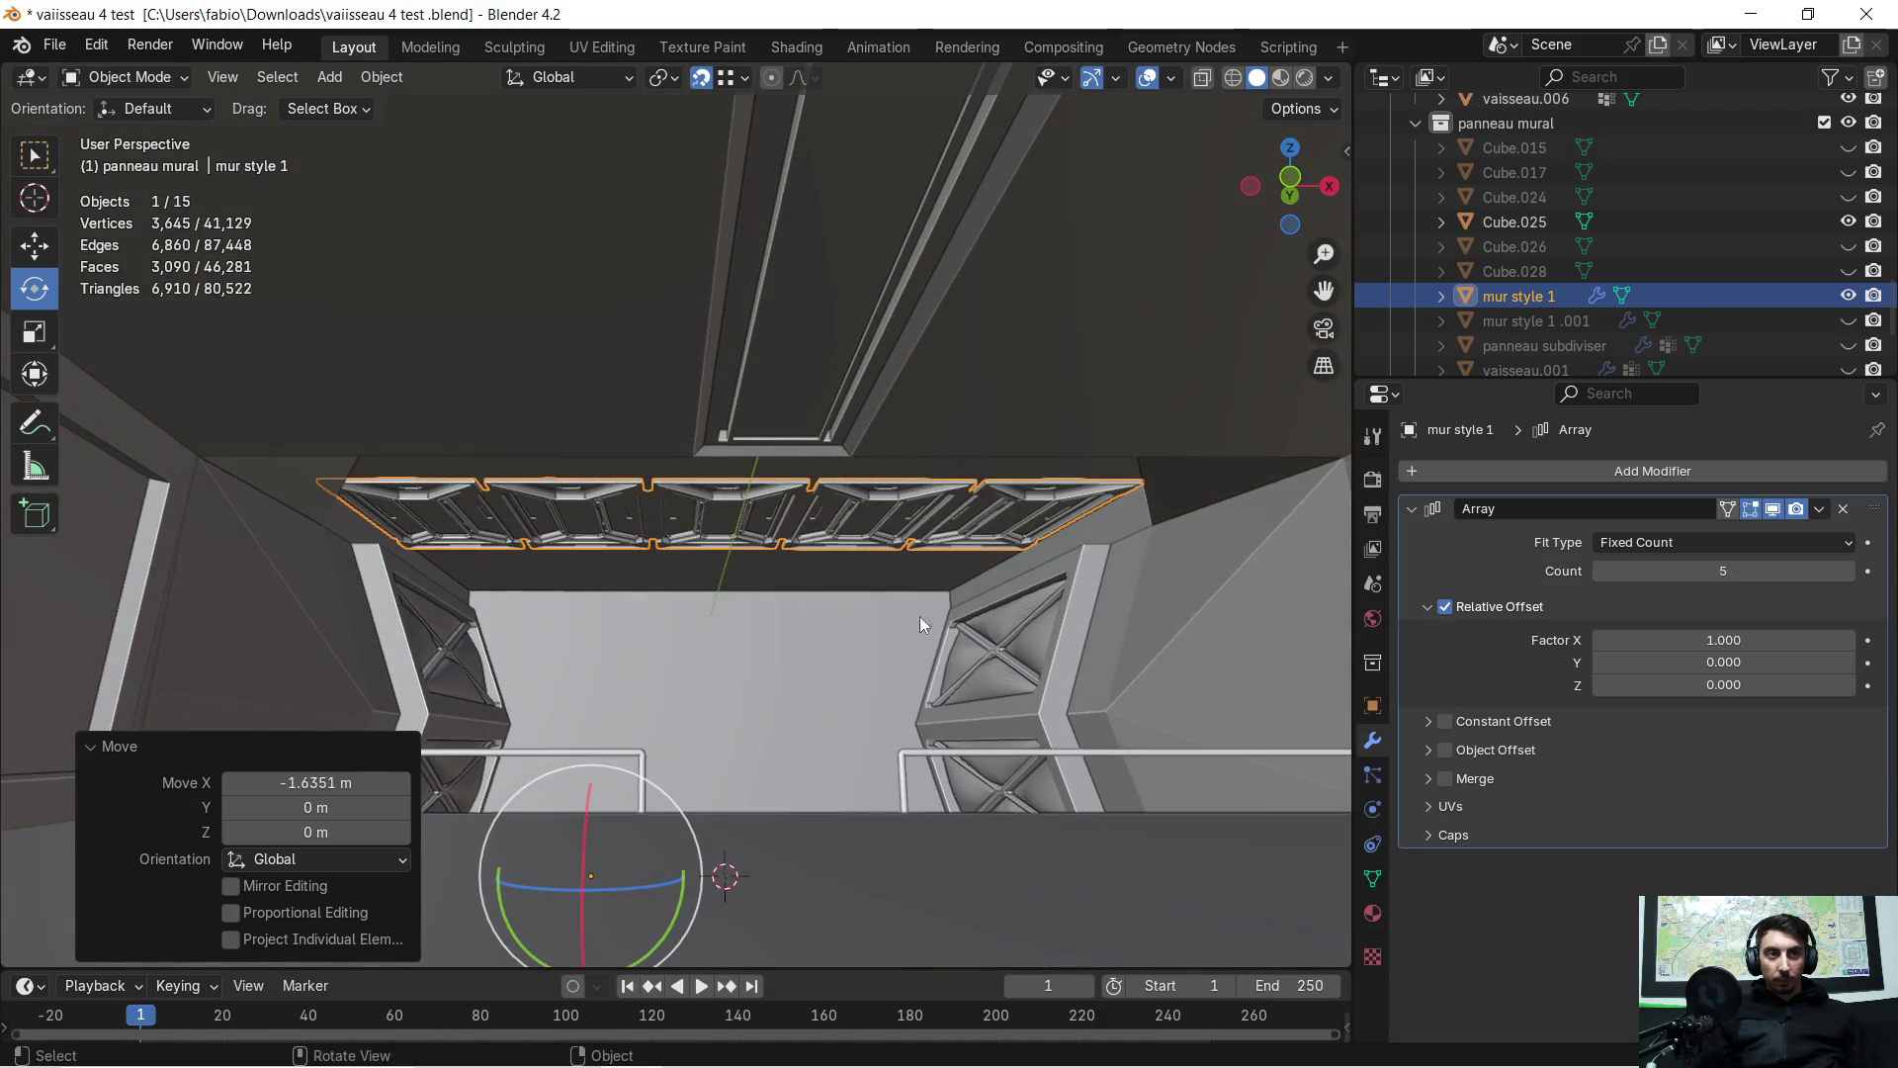
click(1843, 508)
Hide mur style 1, then select vaisseau.006 and enter its Edit Mode
middle_drag(424, 580, 427, 577)
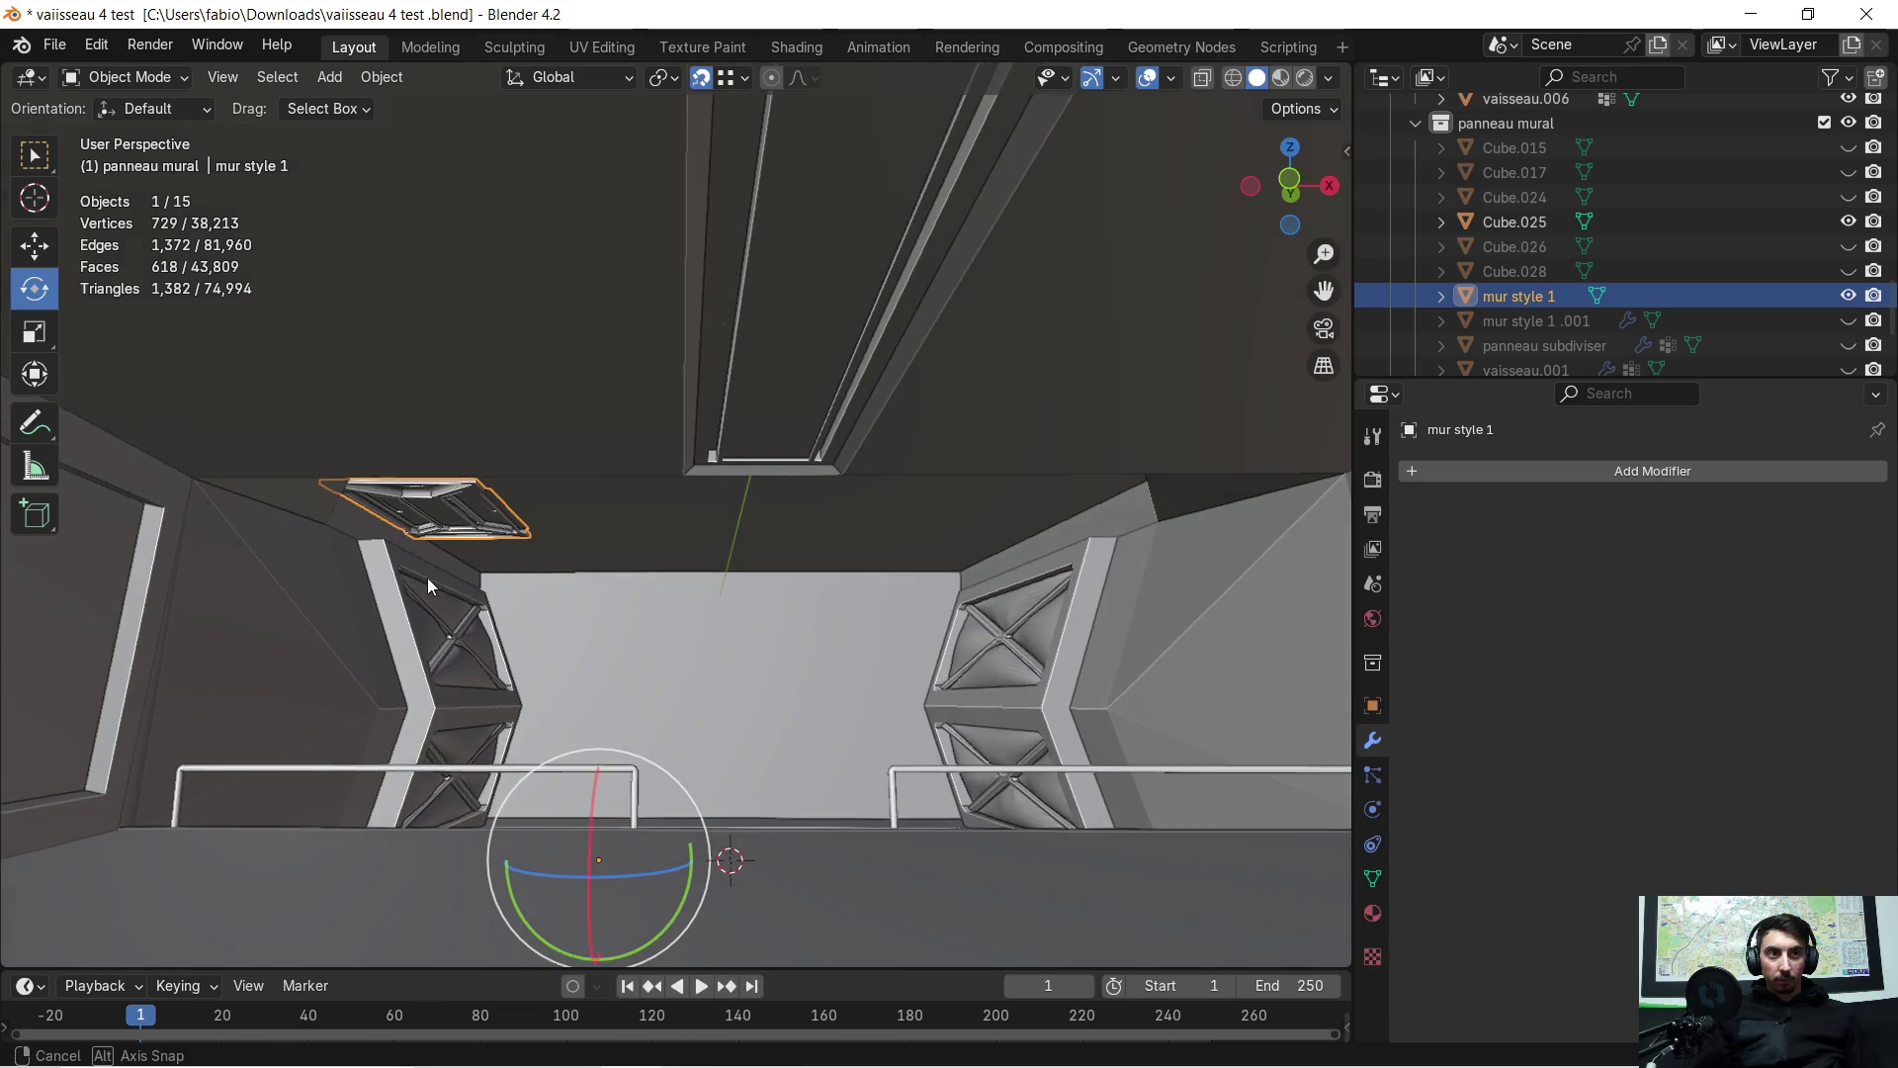
key(h)
mouse_move(574, 597)
middle_down()
mouse_move(611, 597)
mouse_move(627, 636)
mouse_move(668, 637)
mouse_move(669, 521)
mouse_move(657, 563)
mouse_move(705, 552)
mouse_move(708, 584)
mouse_move(583, 554)
mouse_move(708, 540)
mouse_move(638, 576)
middle_up()
scroll(531, 682, up, 2)
mouse_move(534, 692)
shift+middle_down()
mouse_move(767, 477)
mouse_move(729, 525)
mouse_move(532, 627)
shift+middle_up()
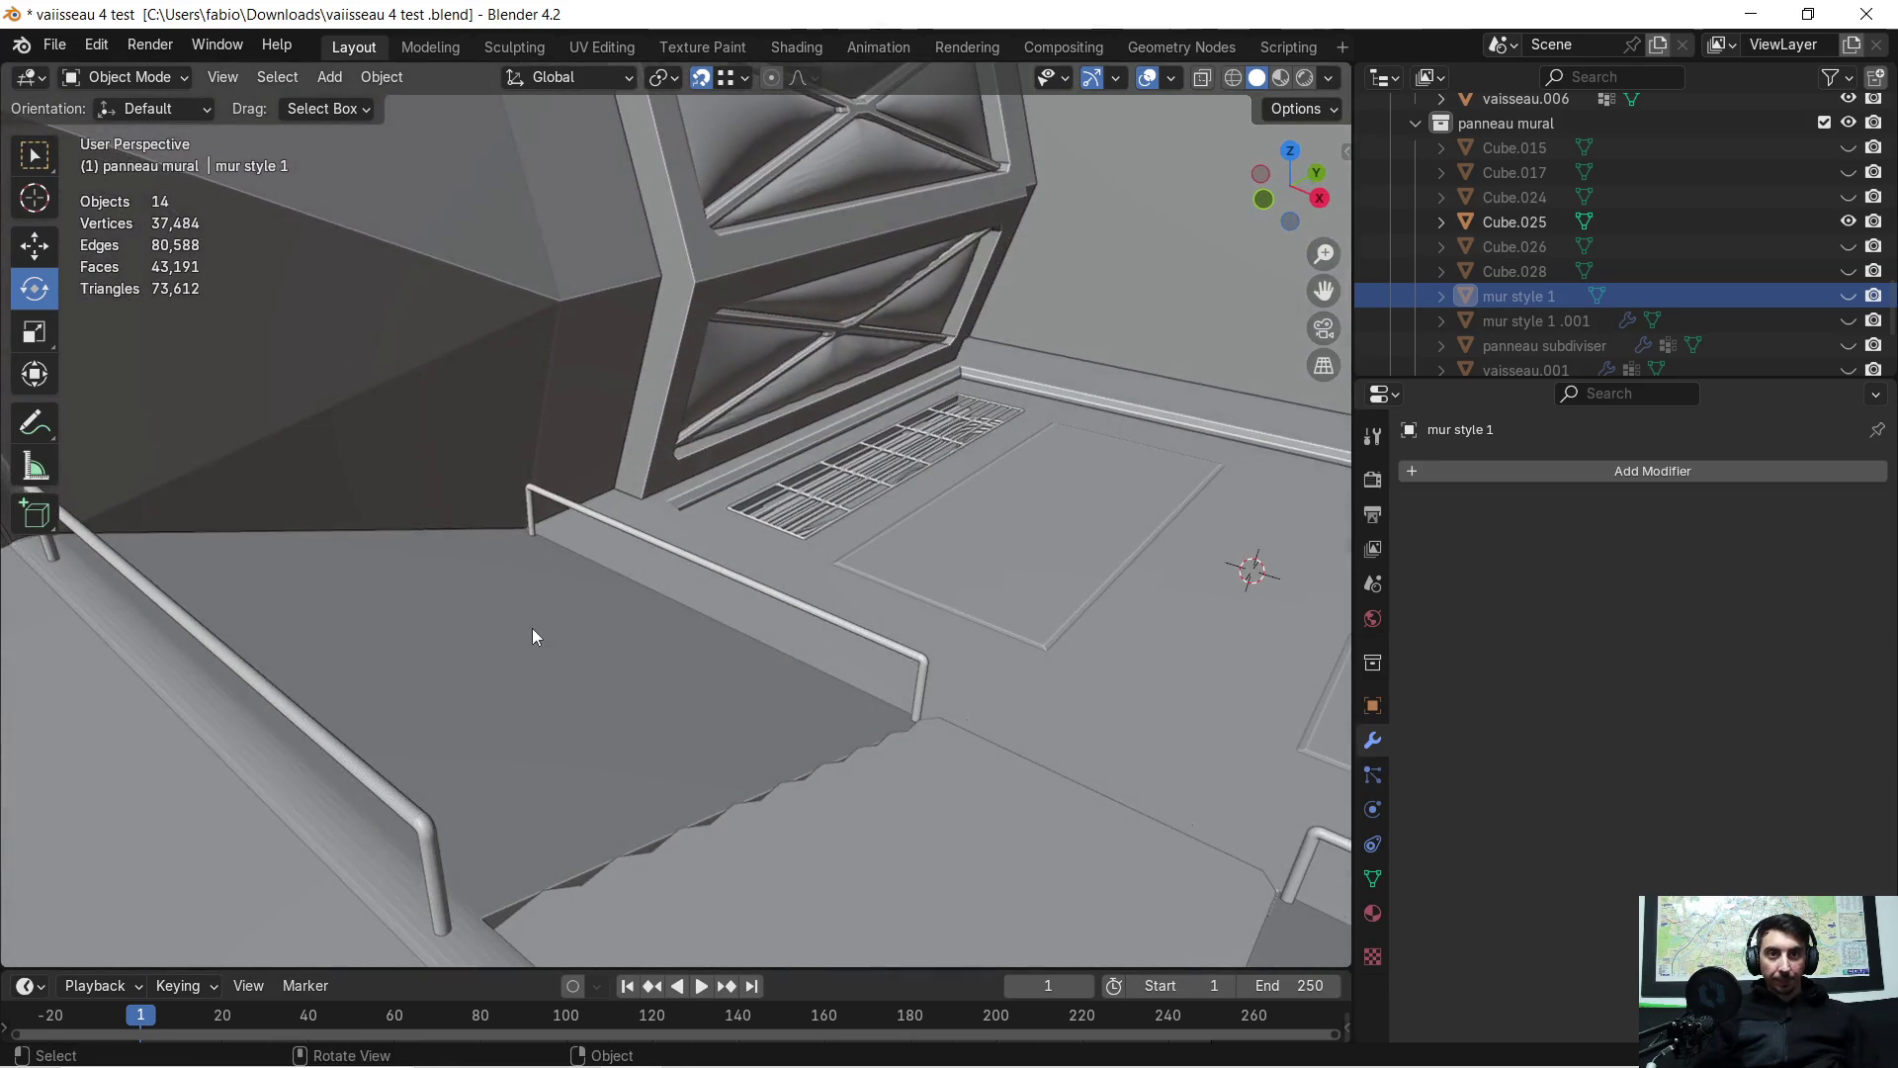
click(532, 627)
key(Tab)
Select the two floor faces beside the railing and frame them in view
click(518, 650)
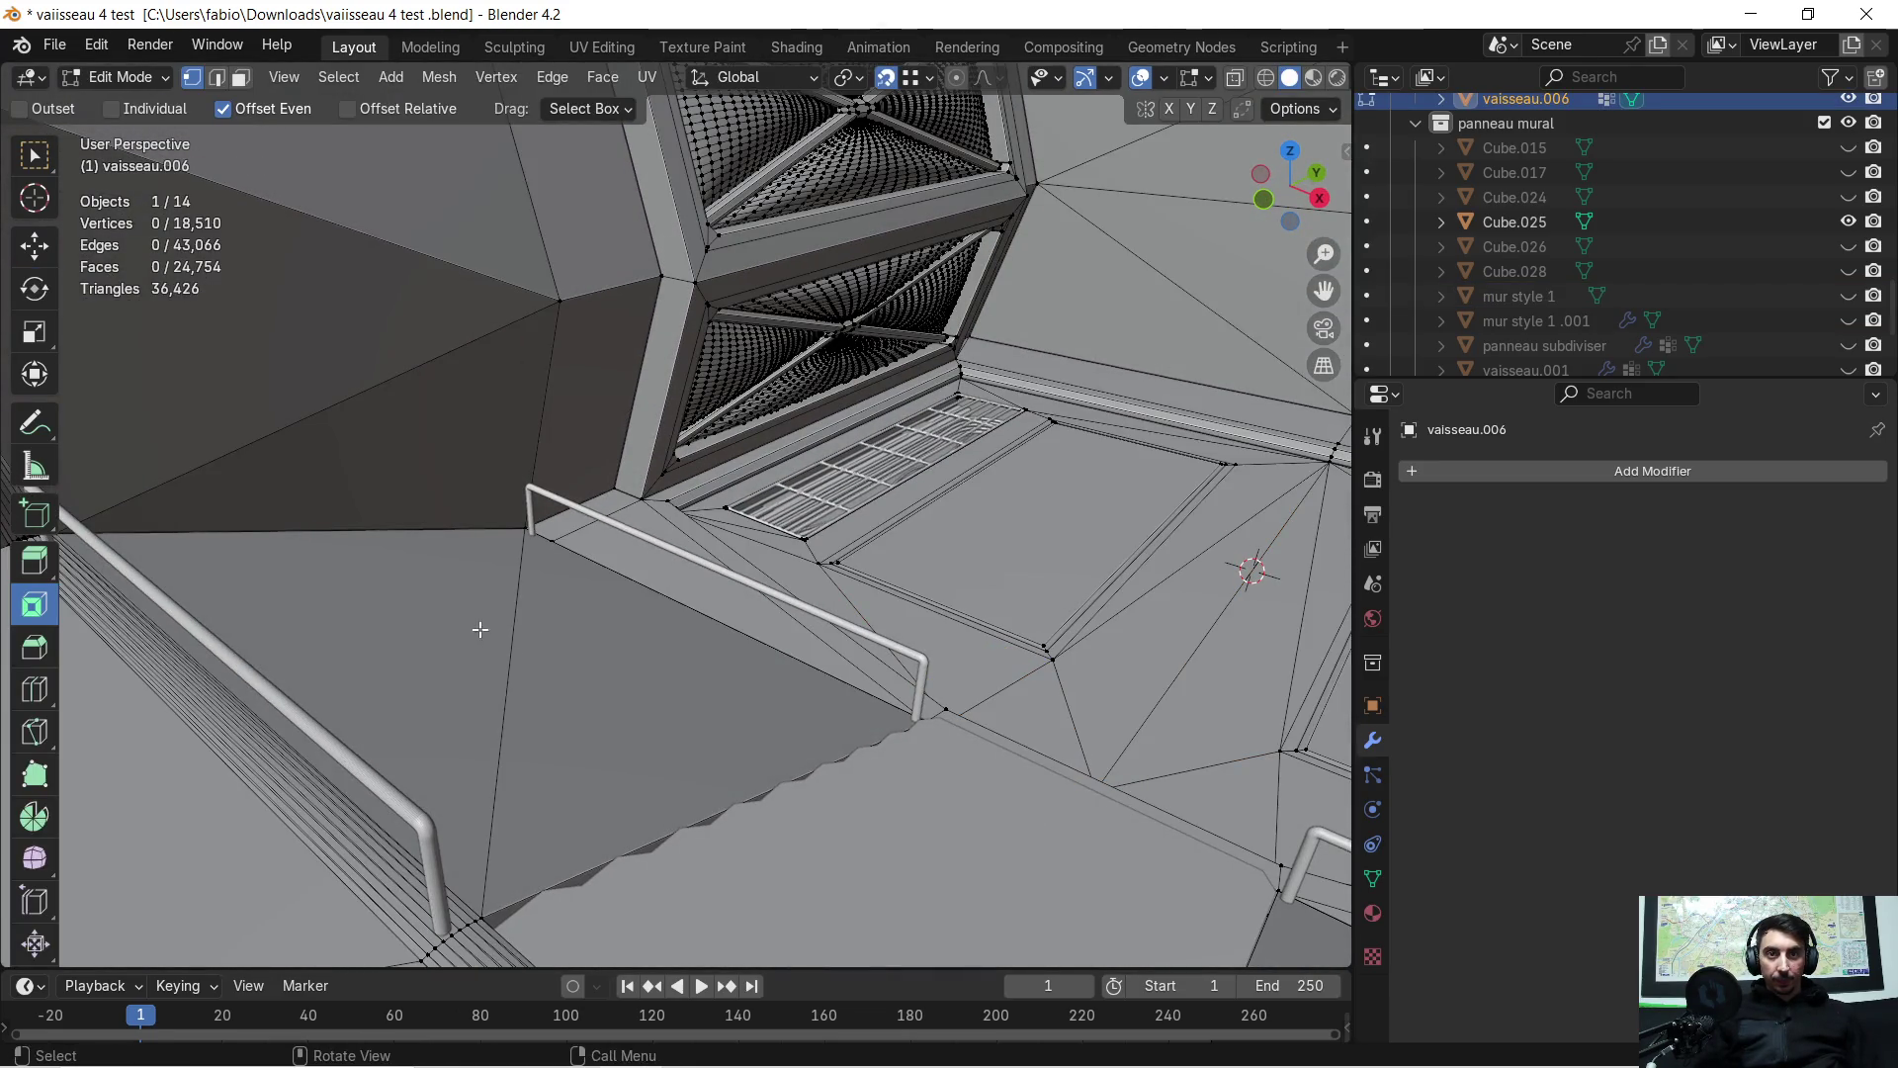
click(553, 657)
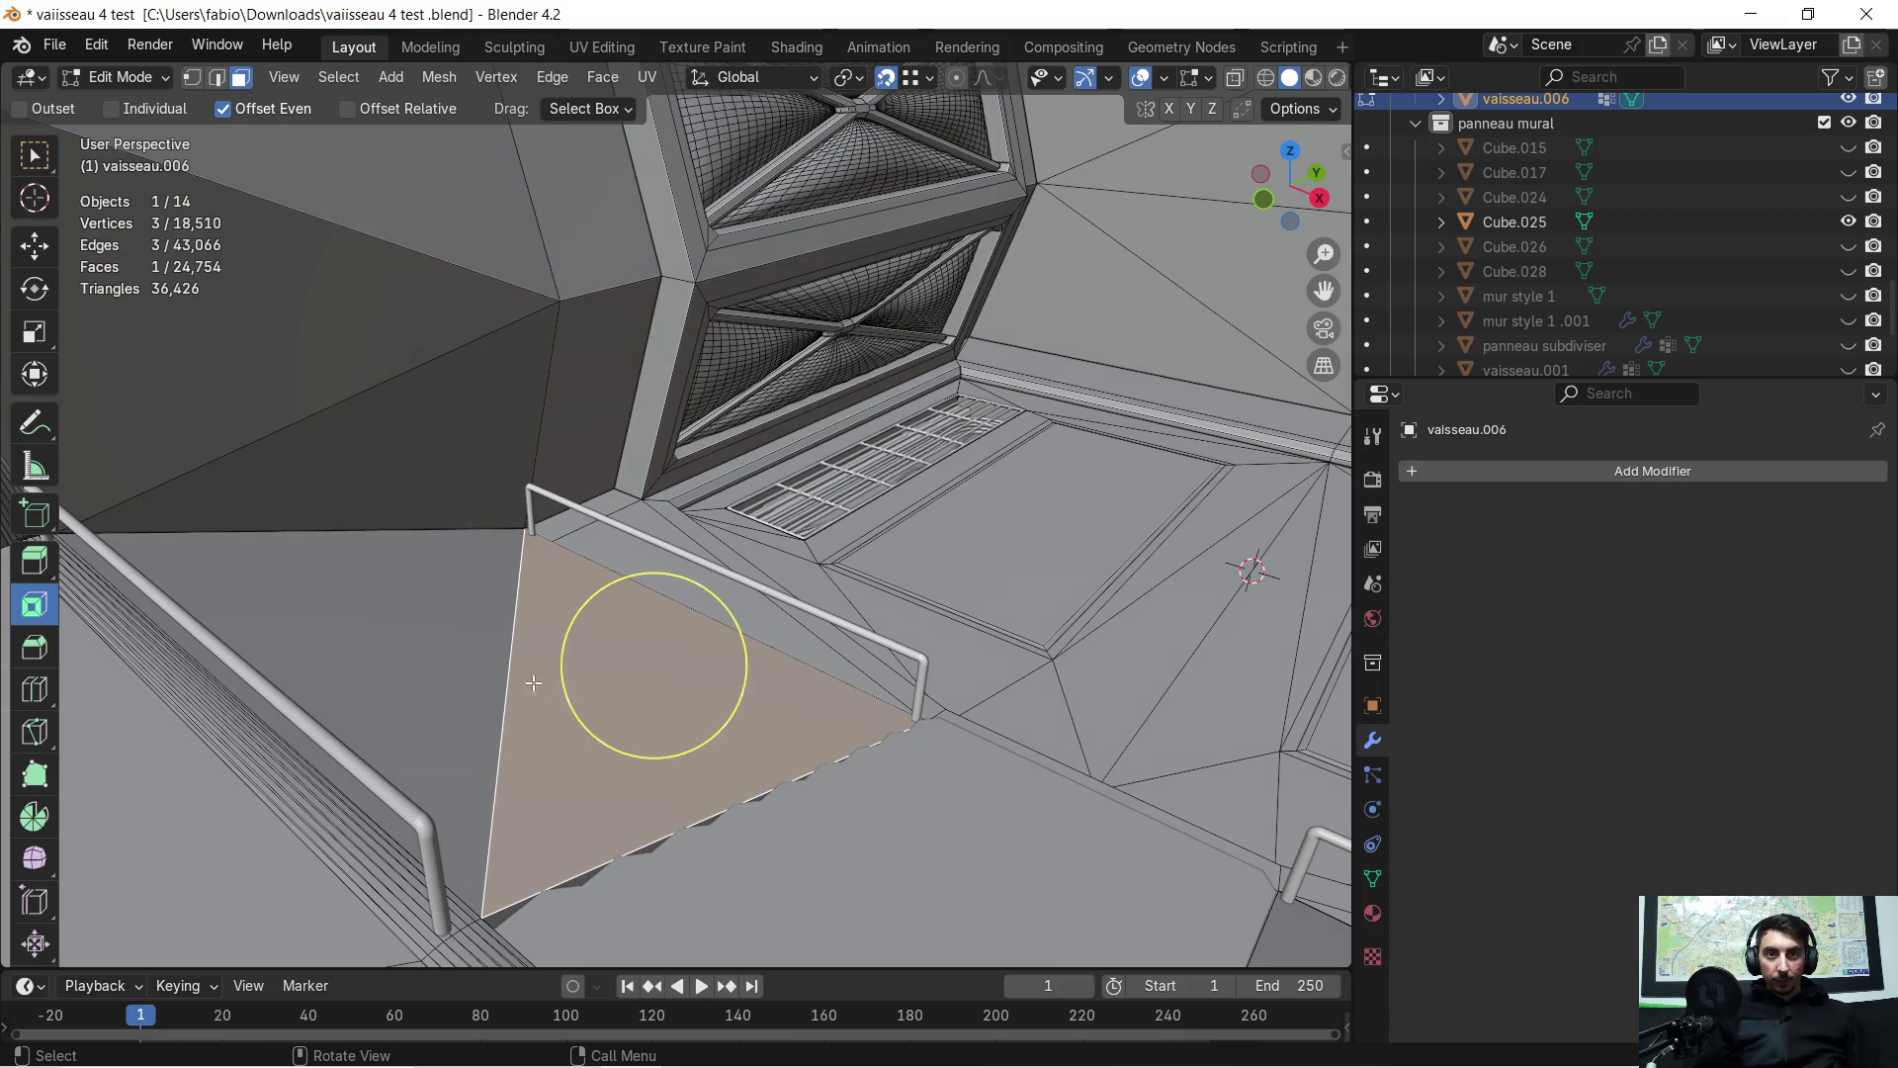
shift+click(432, 623)
key(KP_Decimal)
scroll(413, 649, down, 5)
mouse_move(425, 645)
middle_down()
mouse_move(516, 619)
mouse_move(474, 647)
mouse_move(678, 628)
middle_up()
scroll(485, 638, up, 5)
scroll(569, 623, down, 5)
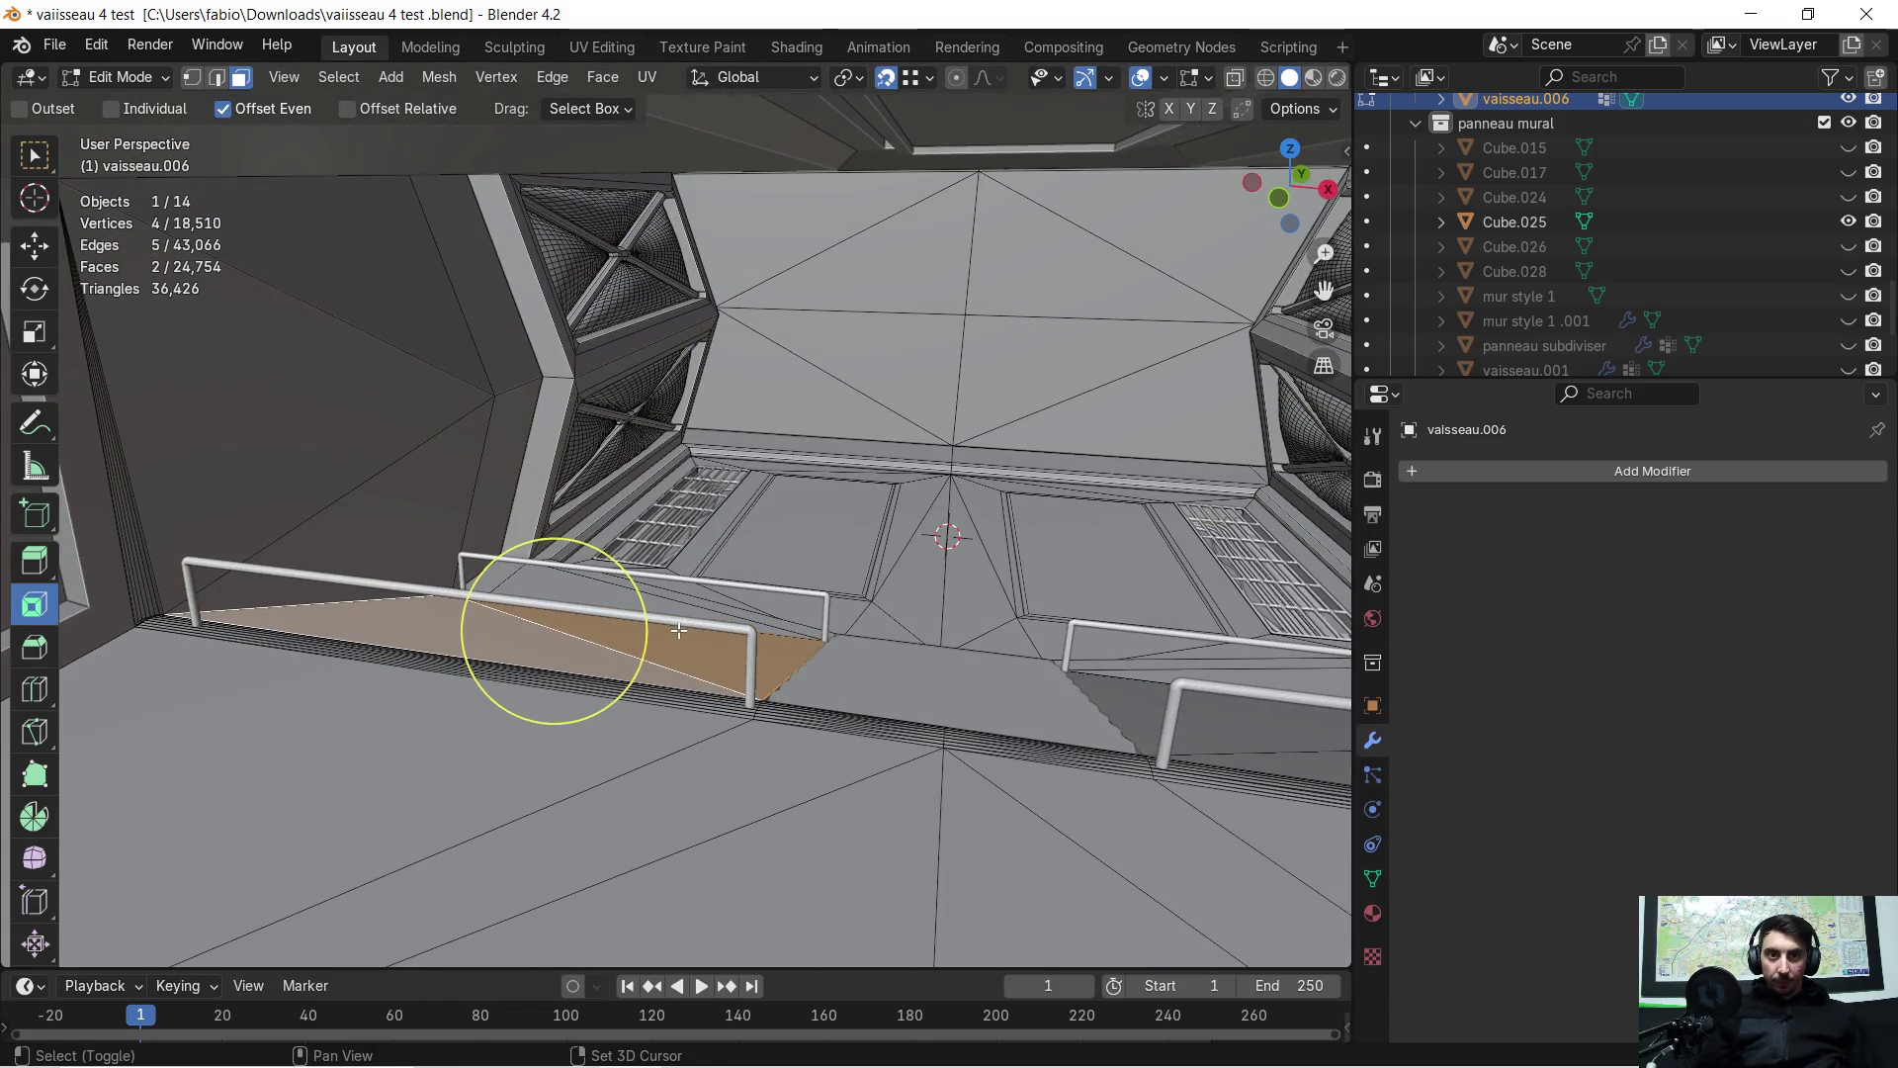
Duplicate the two floor faces and raise the copies 0.257 m along Z
key(shift+d)
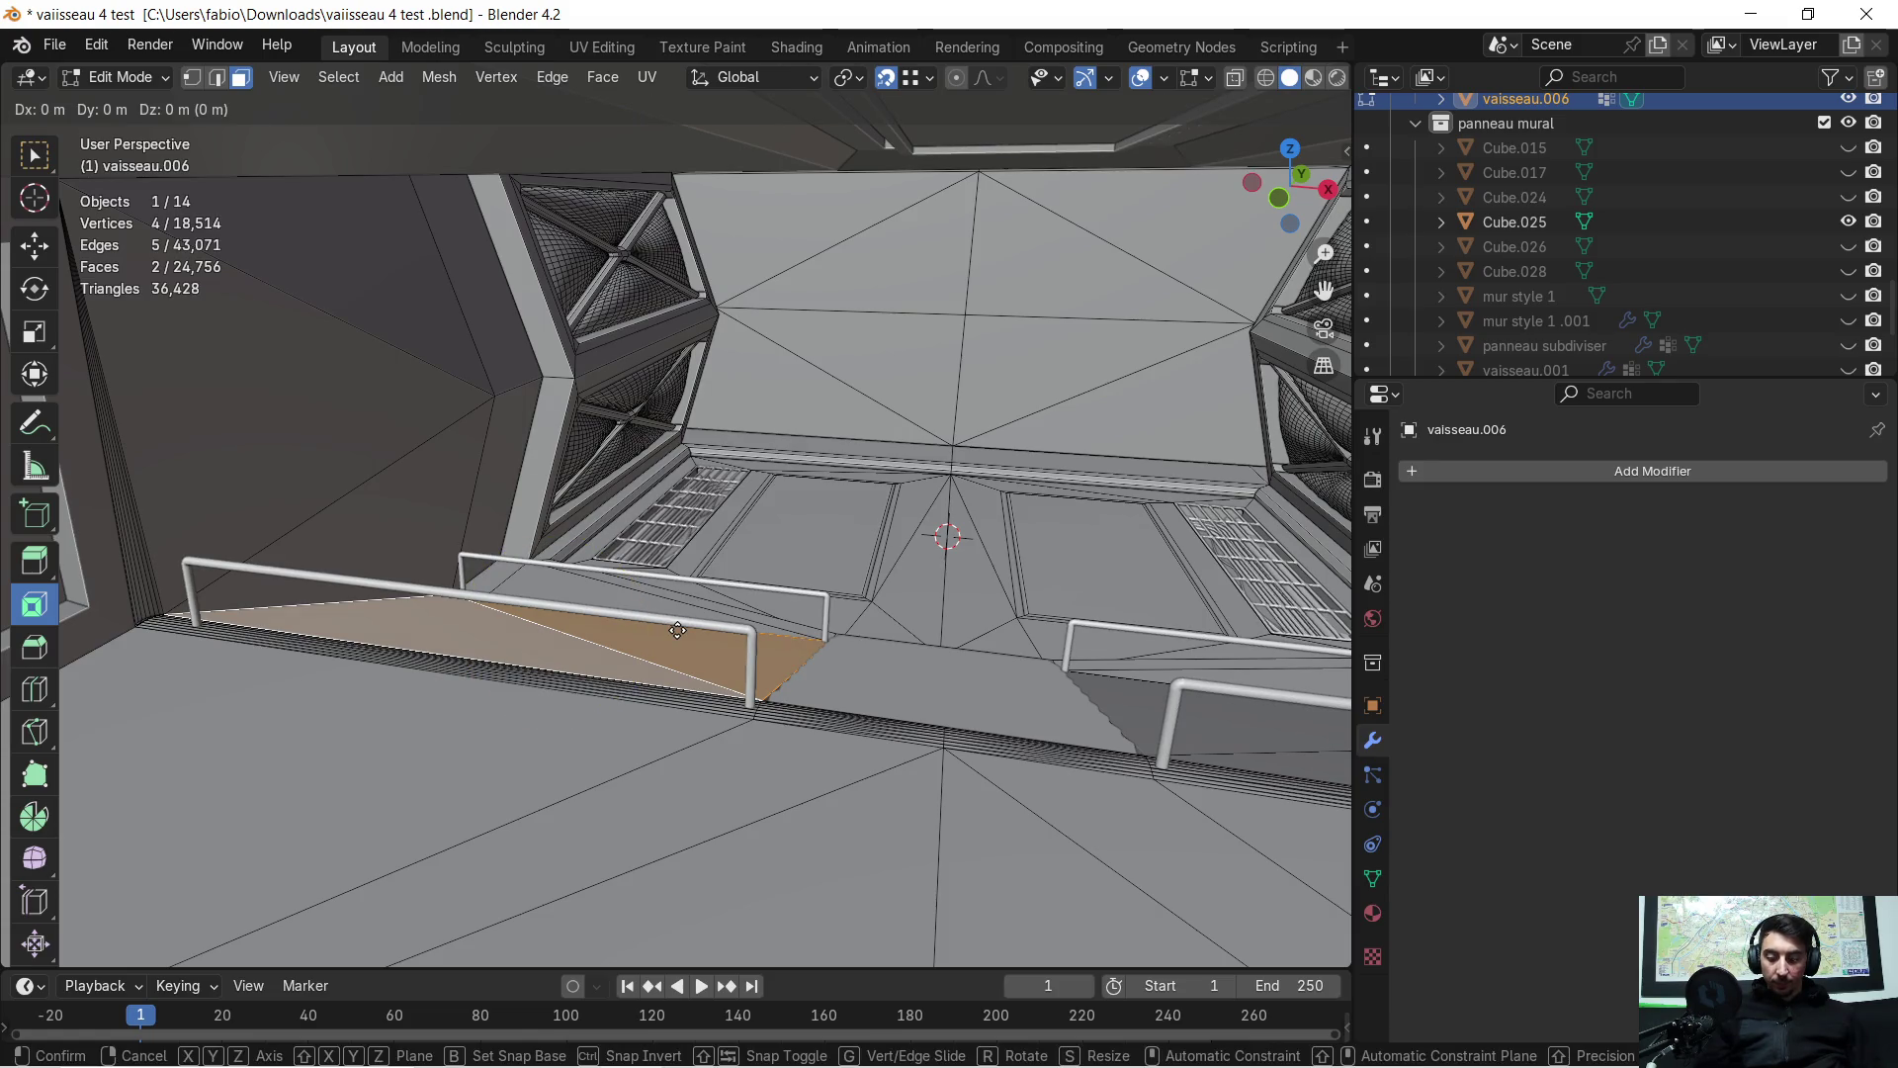
click(677, 629)
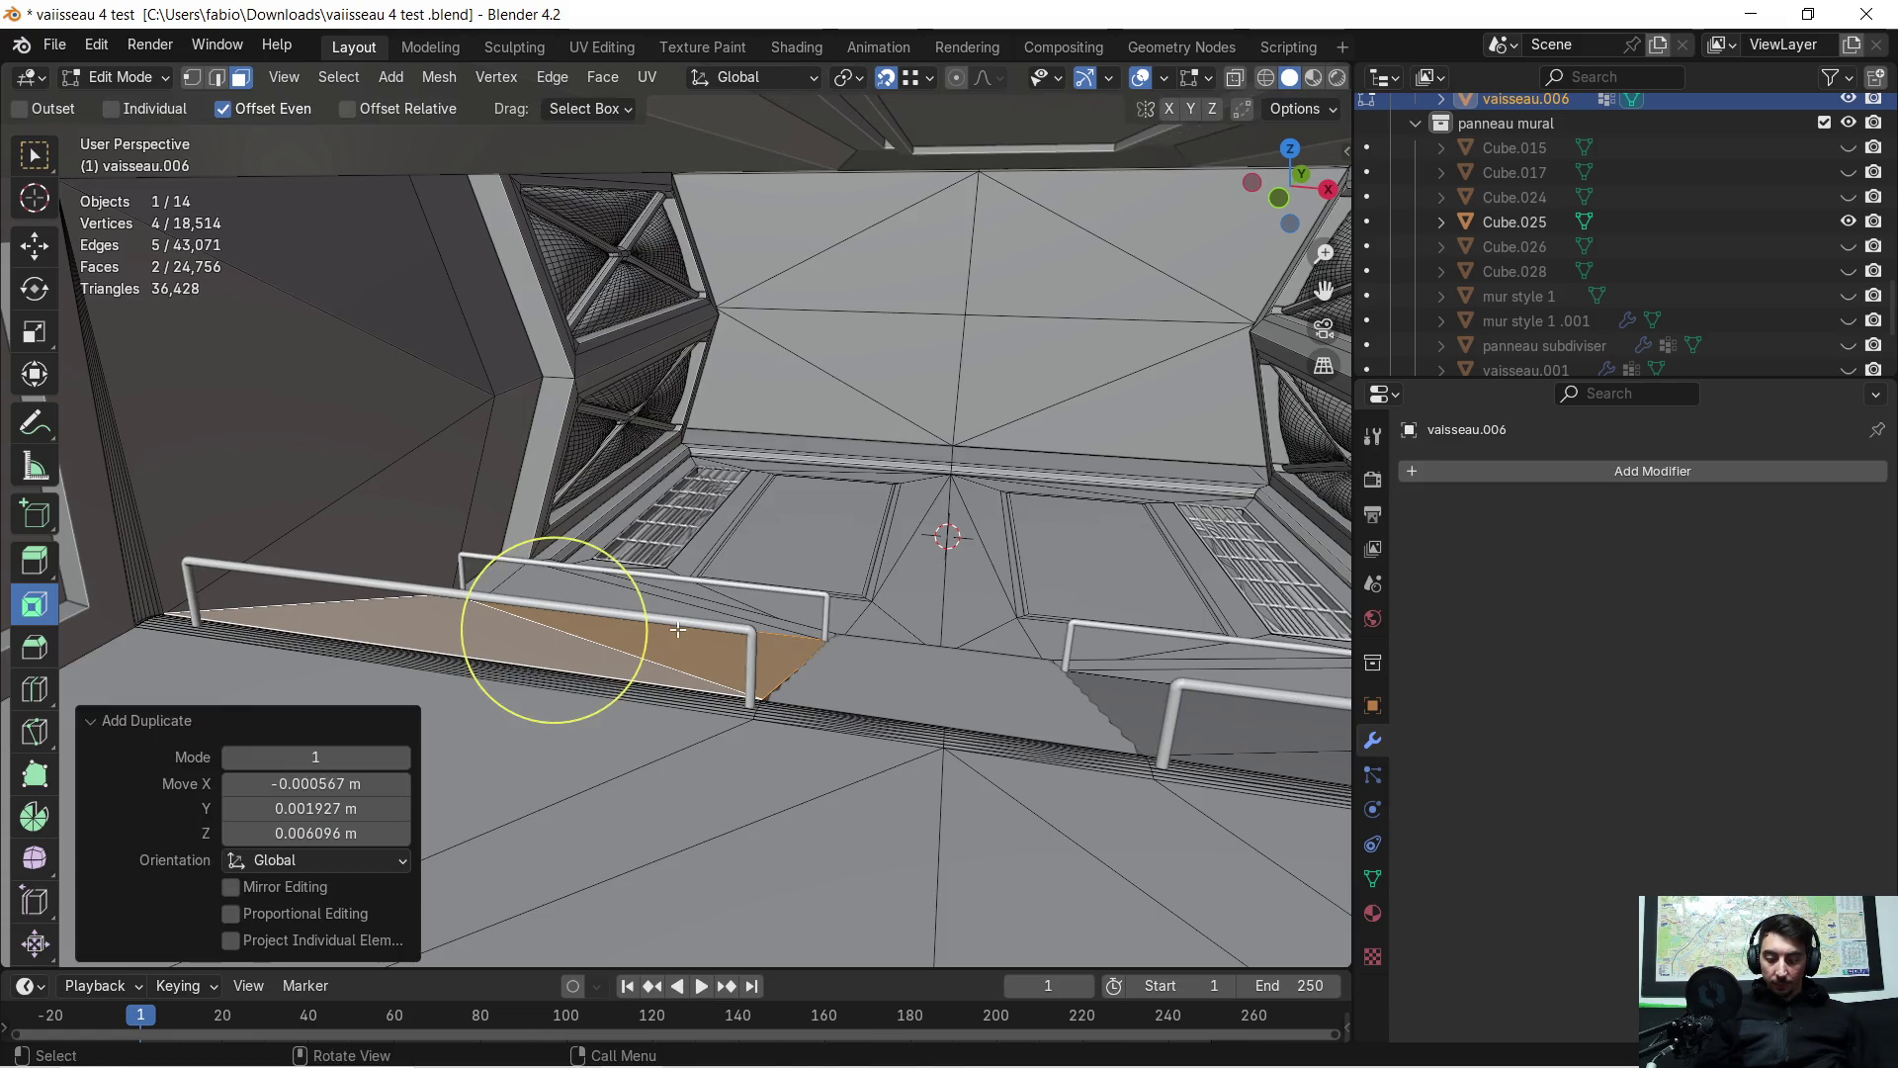
key(g)
key(z)
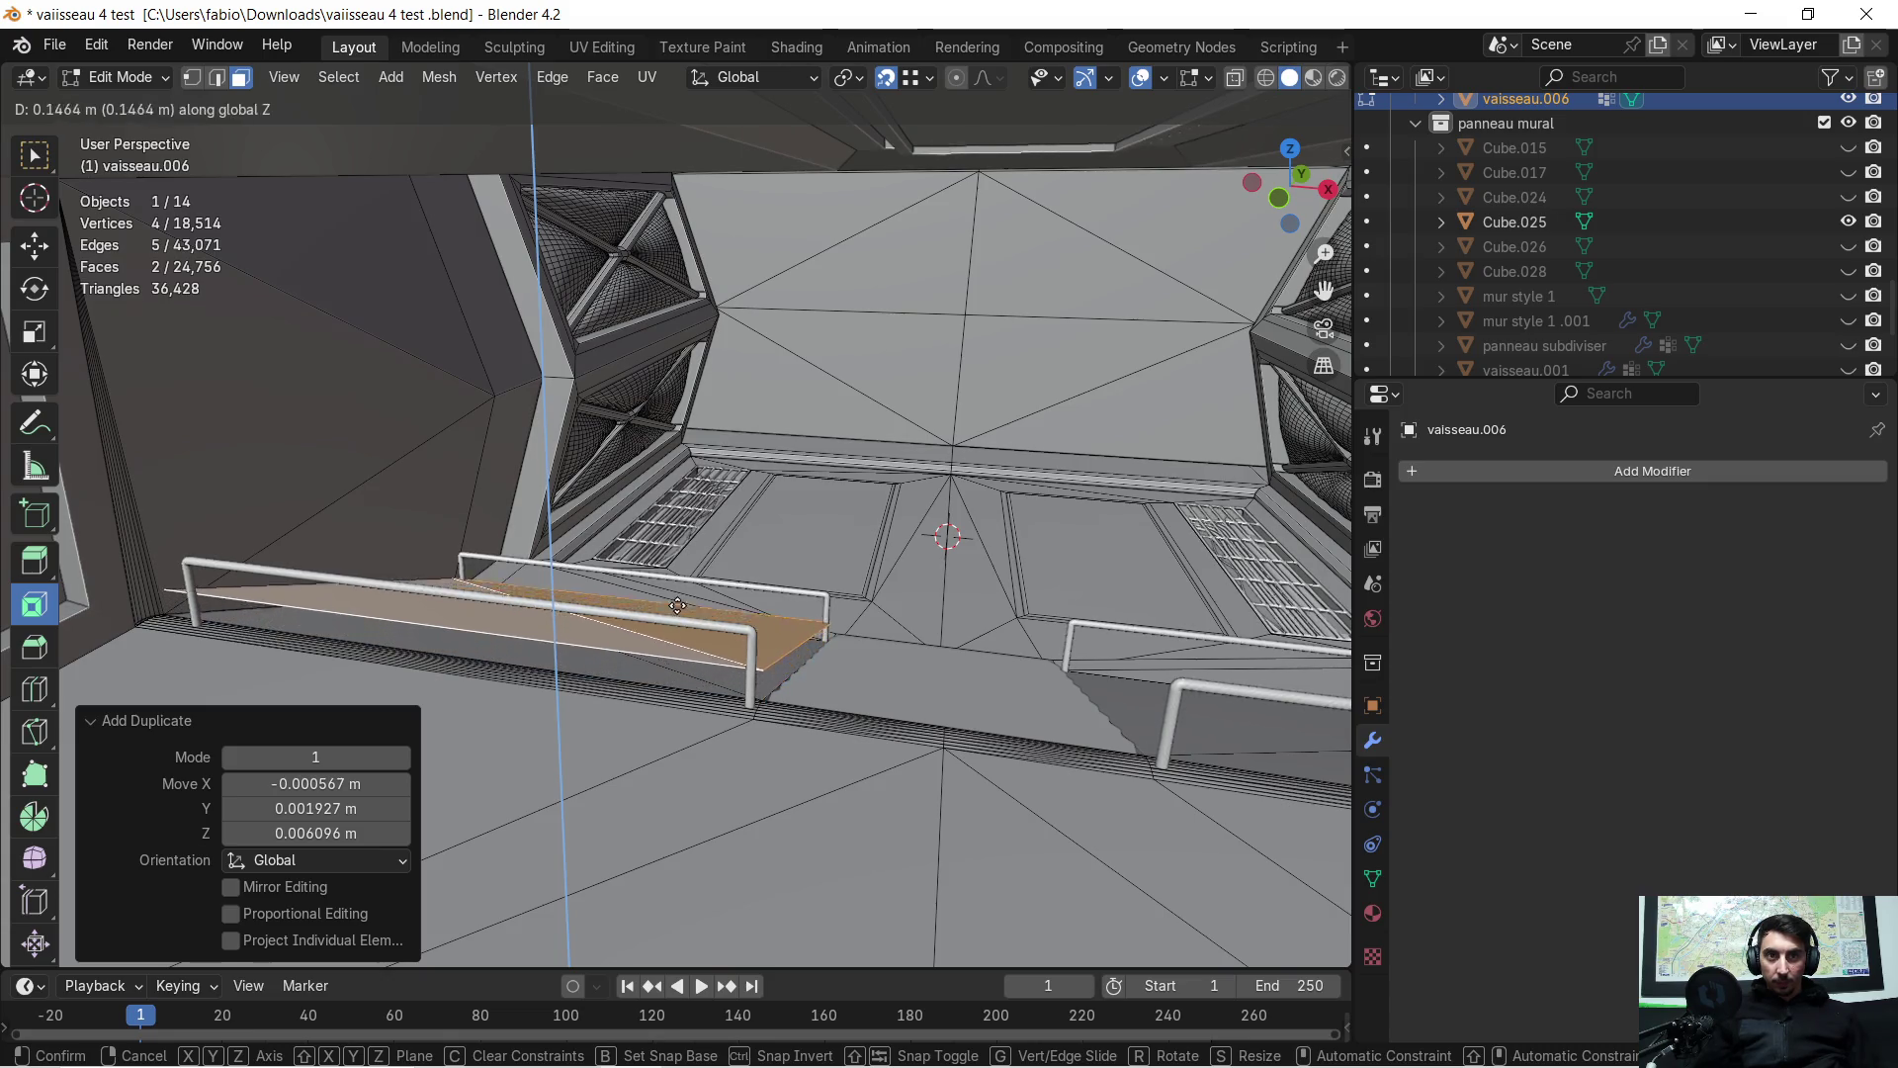
key(ctrl)
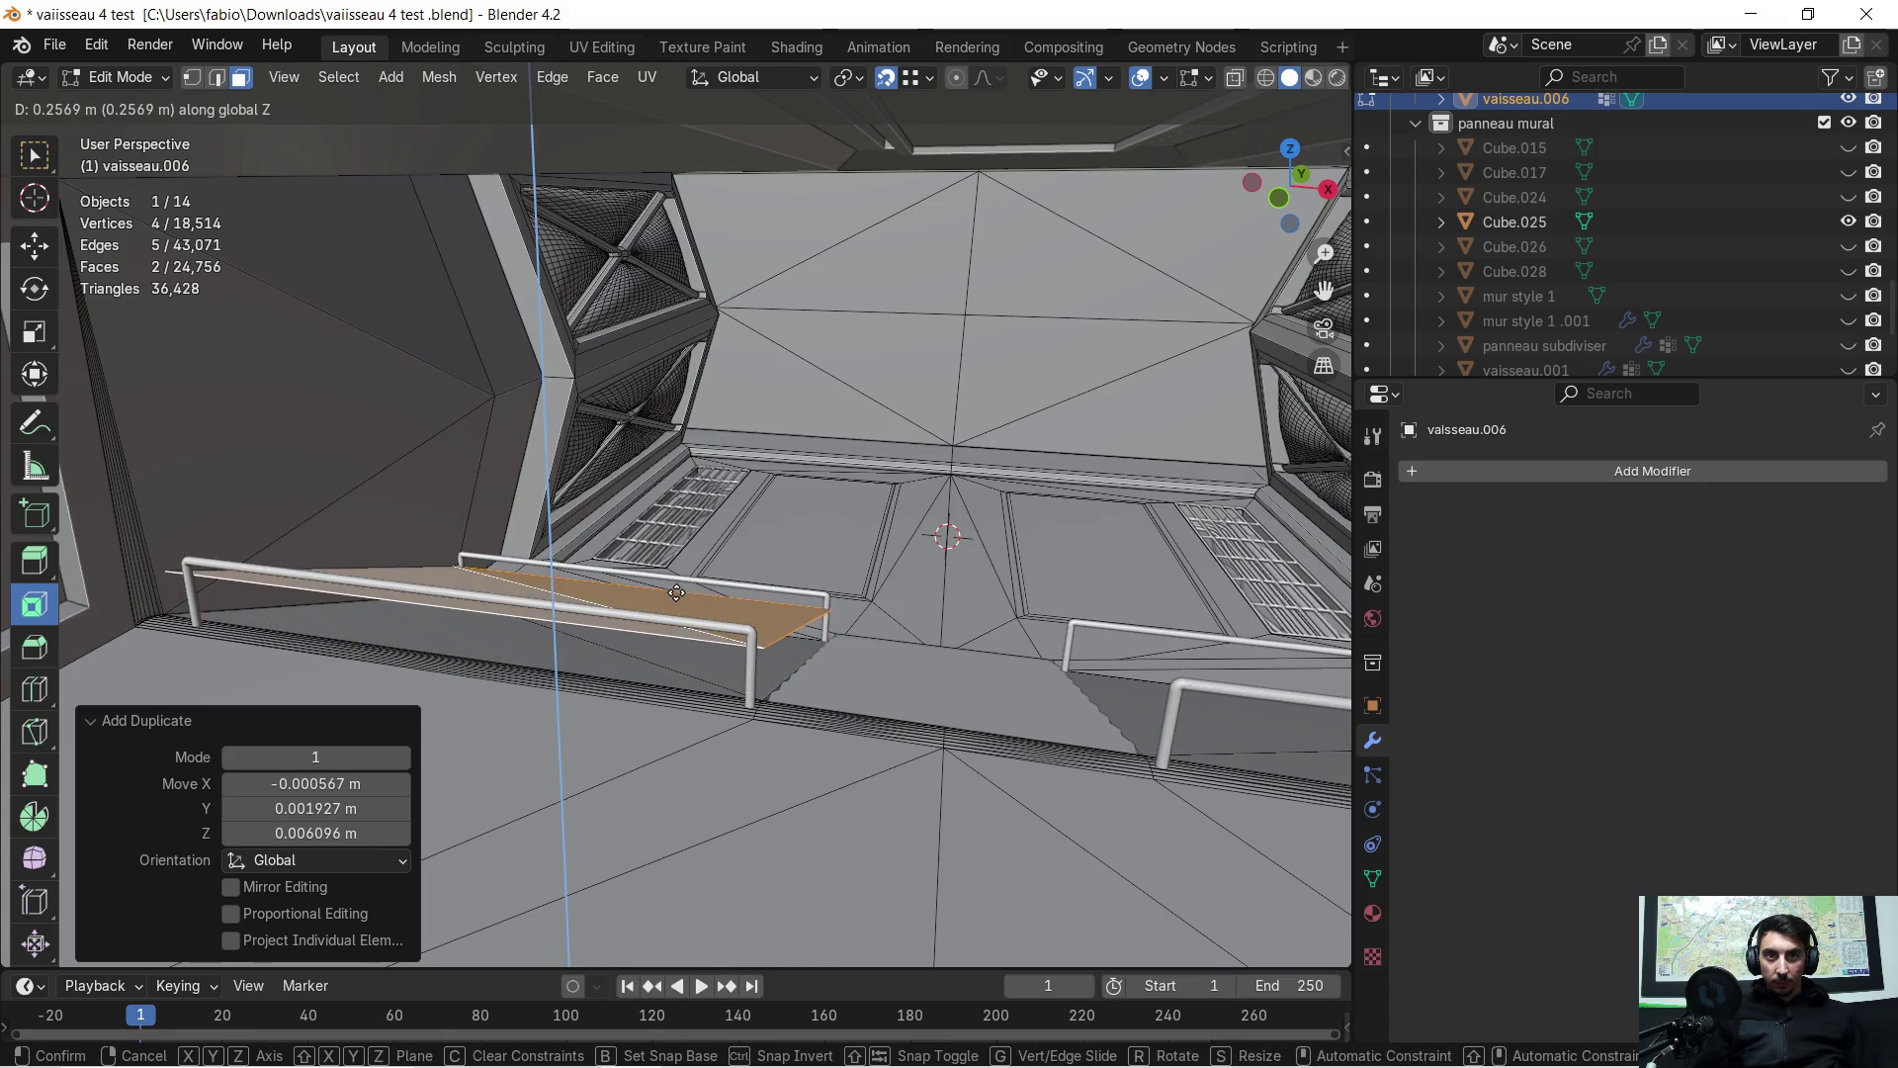
click(676, 591)
scroll(627, 597, up, 5)
scroll(628, 597, down, 5)
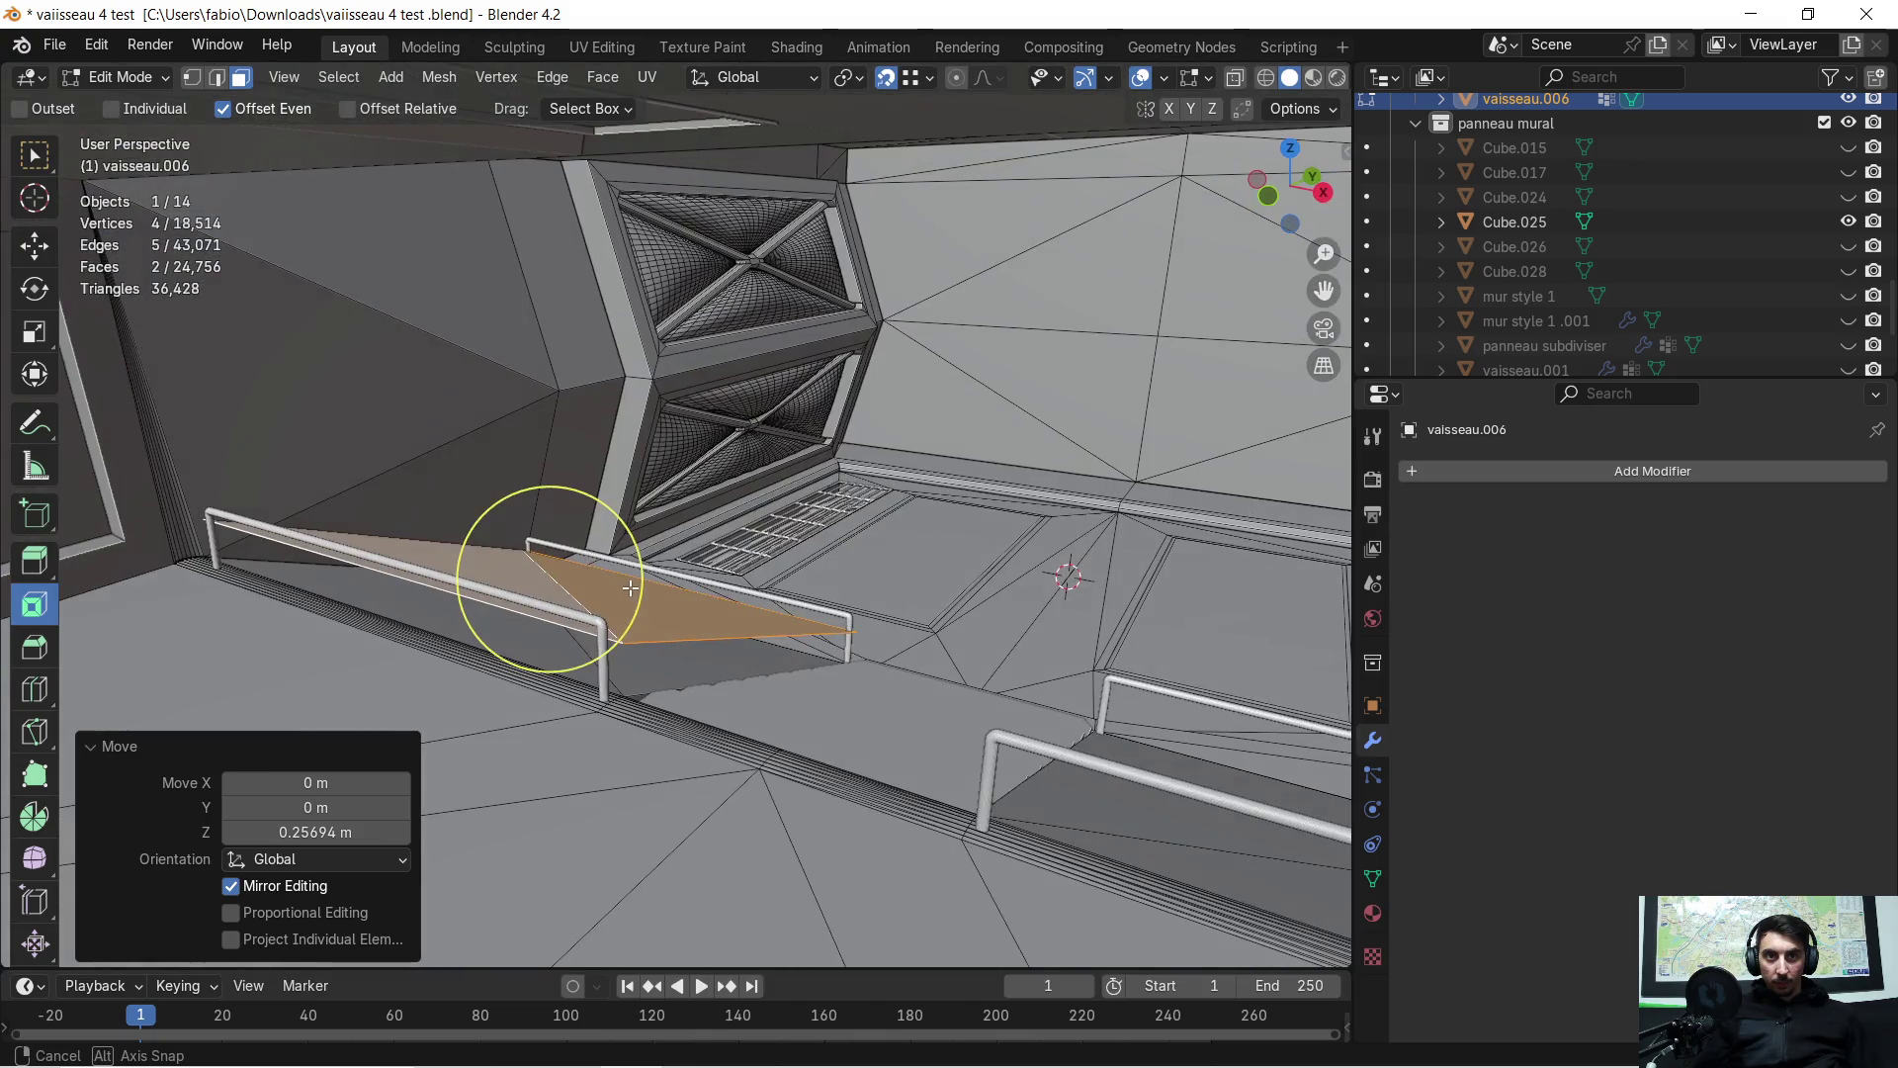
Separate the duplicated faces by selection into a new object, vaisseau.007
key(p)
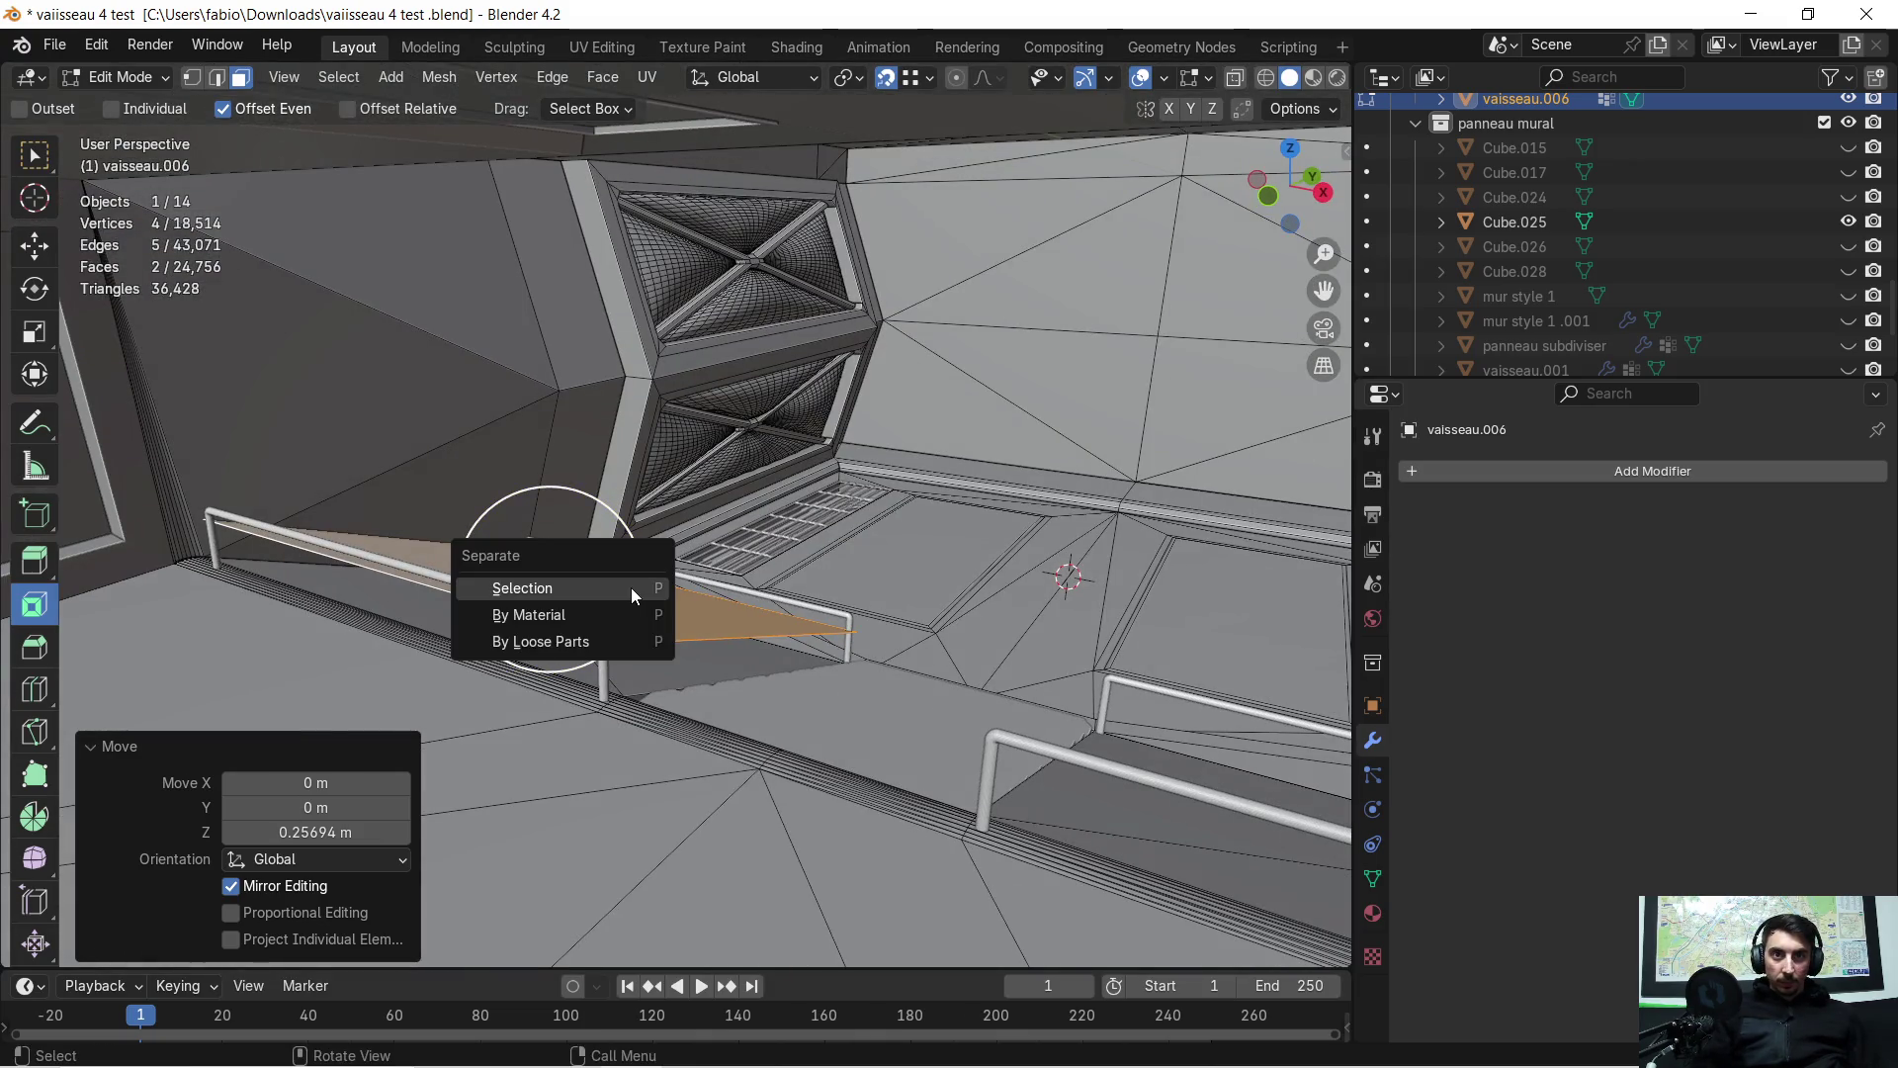
click(631, 588)
key(c)
click(625, 594)
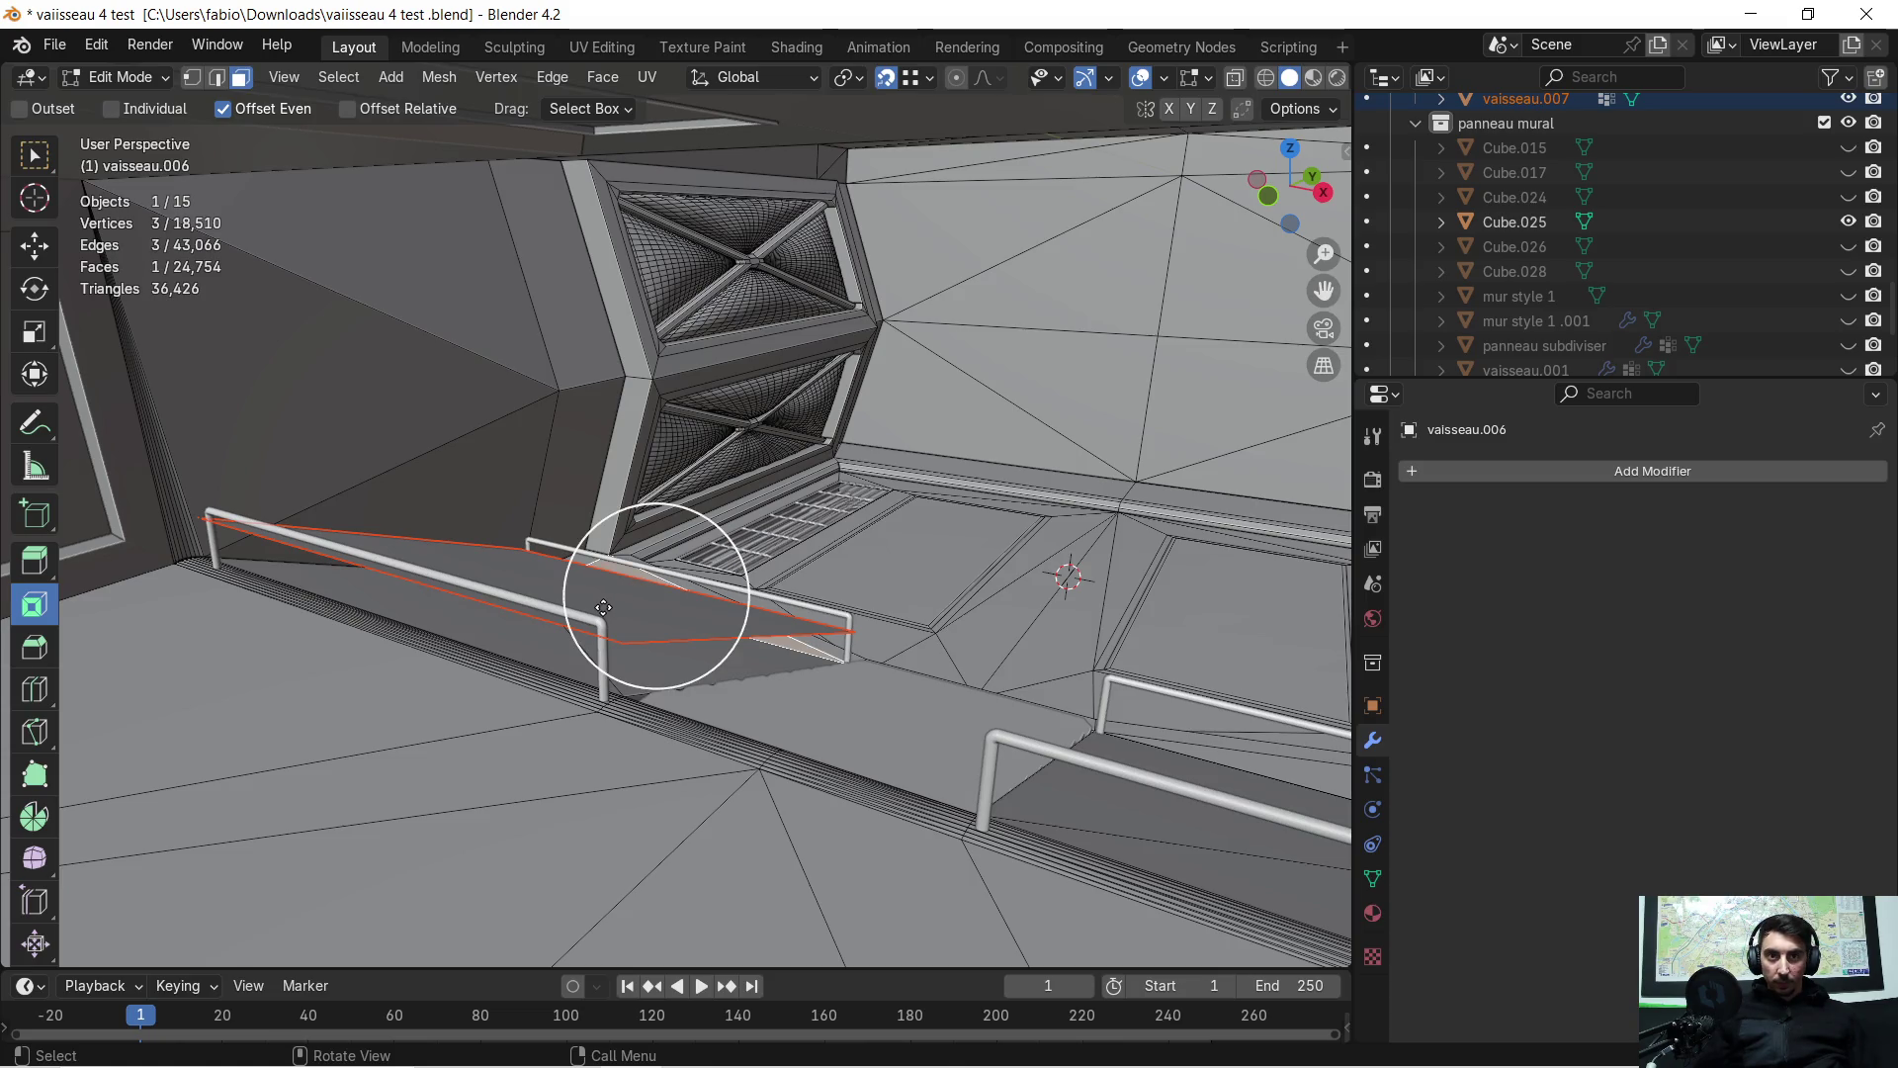
right_click(565, 573)
right_click(376, 442)
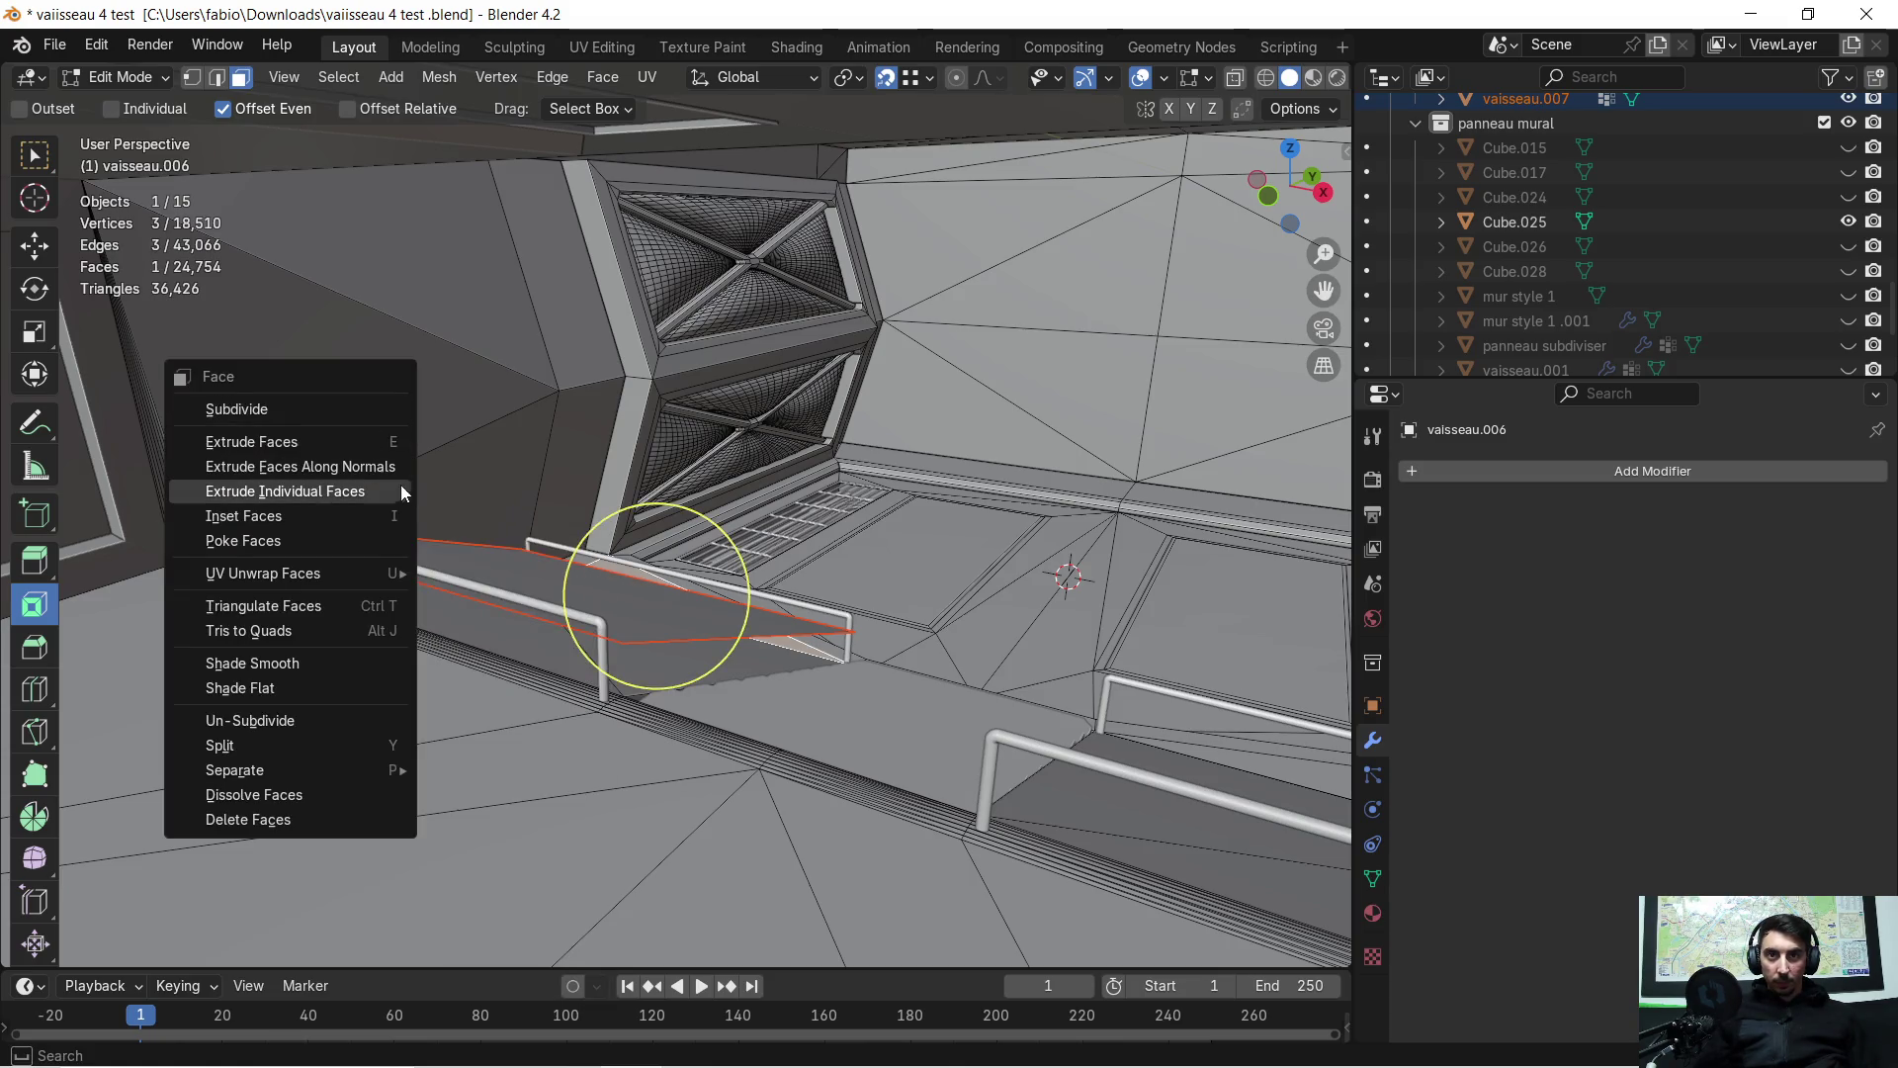
right_click(479, 497)
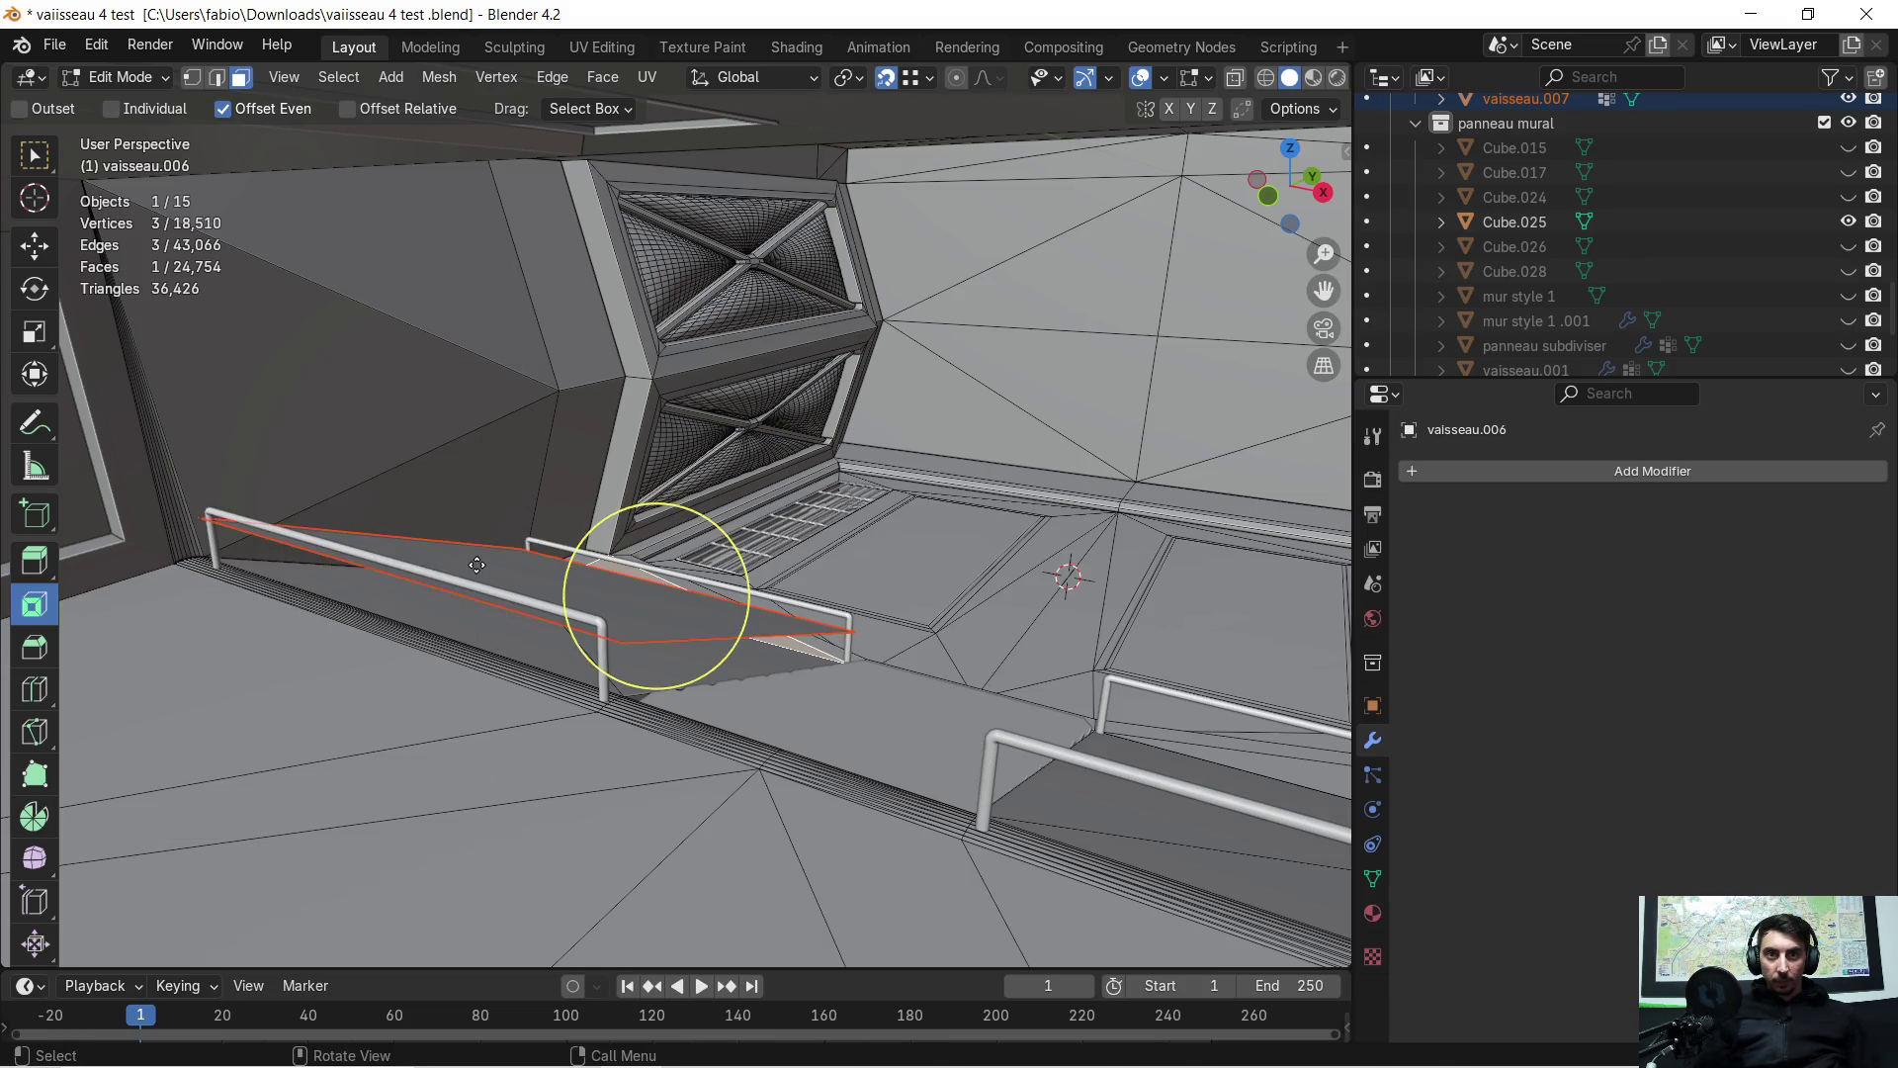
Return to Object Mode and select the separated piece vaisseau.007
key(Tab)
click(499, 566)
middle_drag(499, 566, 513, 574)
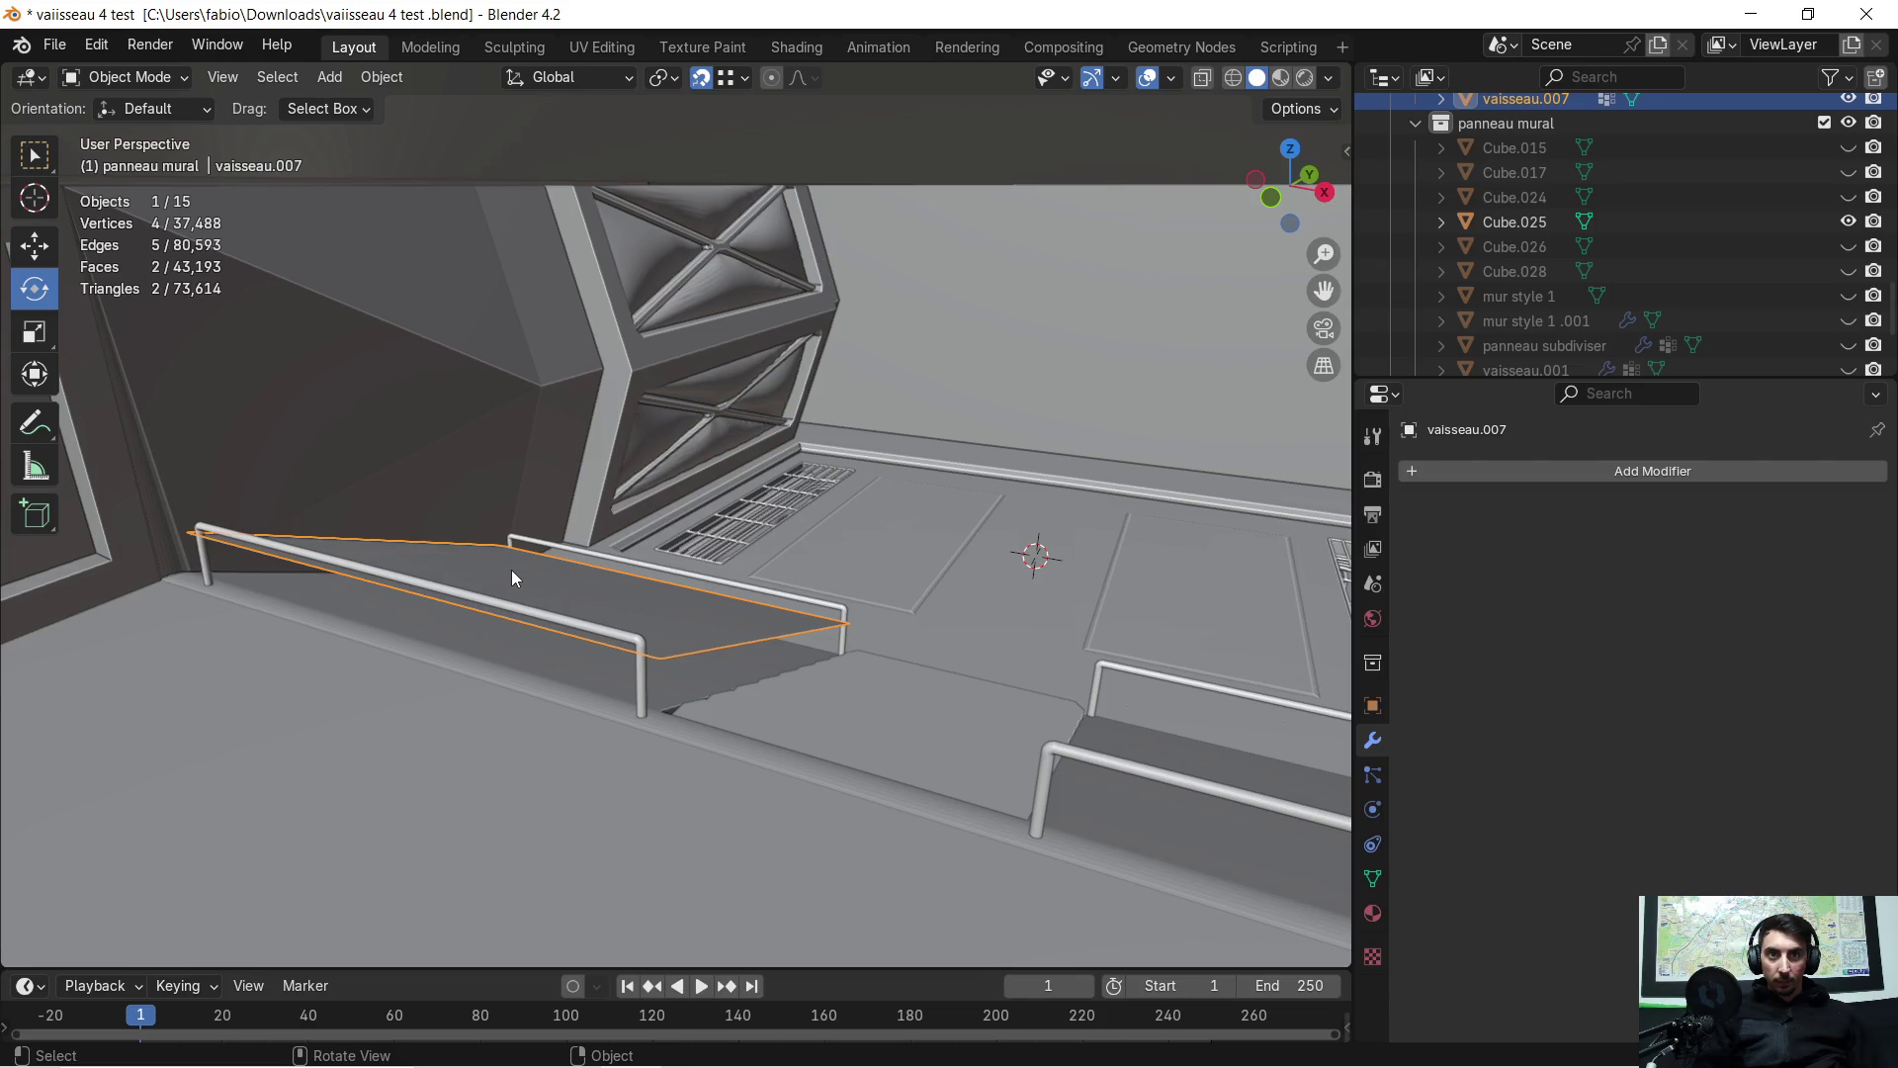
Select the separated plane vaisseau.007 and isolate it in local view
mouse_move(489, 570)
middle_down()
mouse_move(602, 554)
mouse_move(543, 572)
mouse_move(532, 558)
mouse_move(558, 552)
mouse_move(541, 568)
mouse_move(470, 548)
mouse_move(649, 545)
mouse_move(524, 555)
middle_up()
click(328, 658)
click(496, 558)
scroll(1671, 245, up, 2)
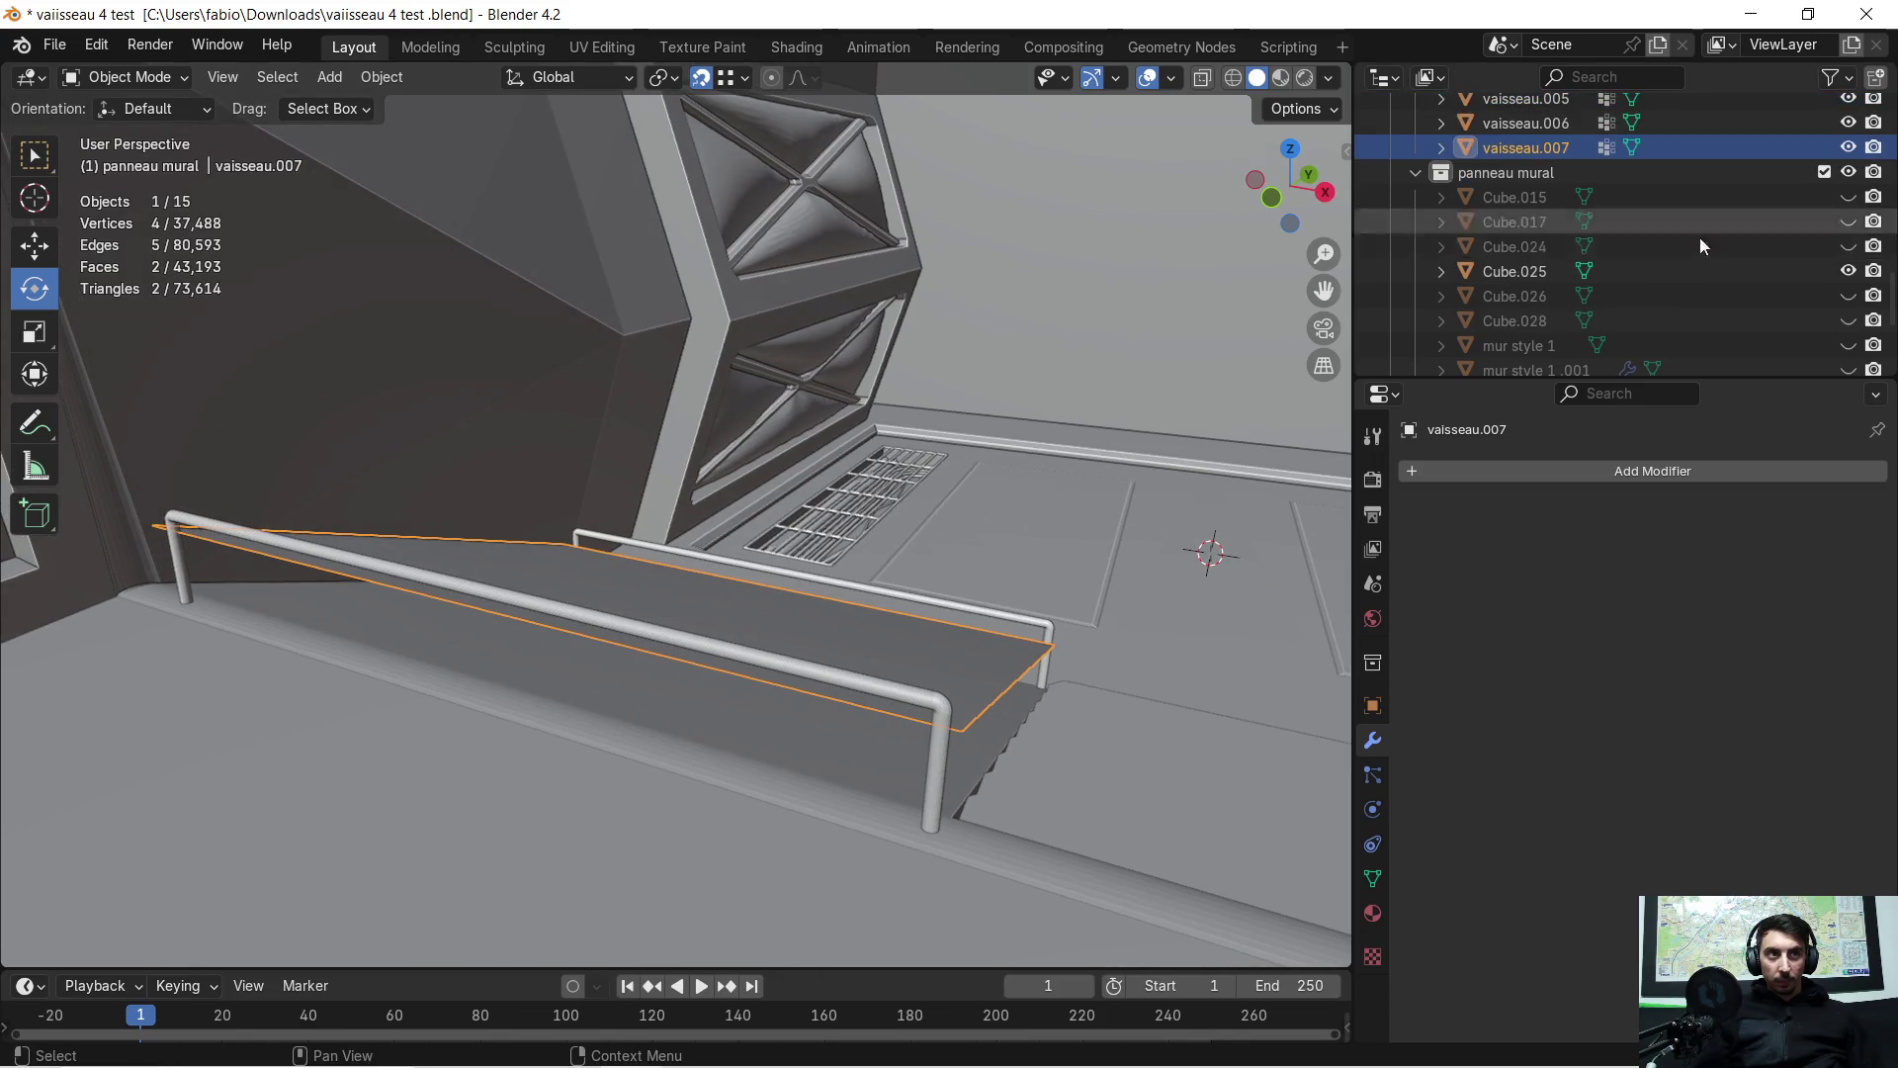
click(1847, 147)
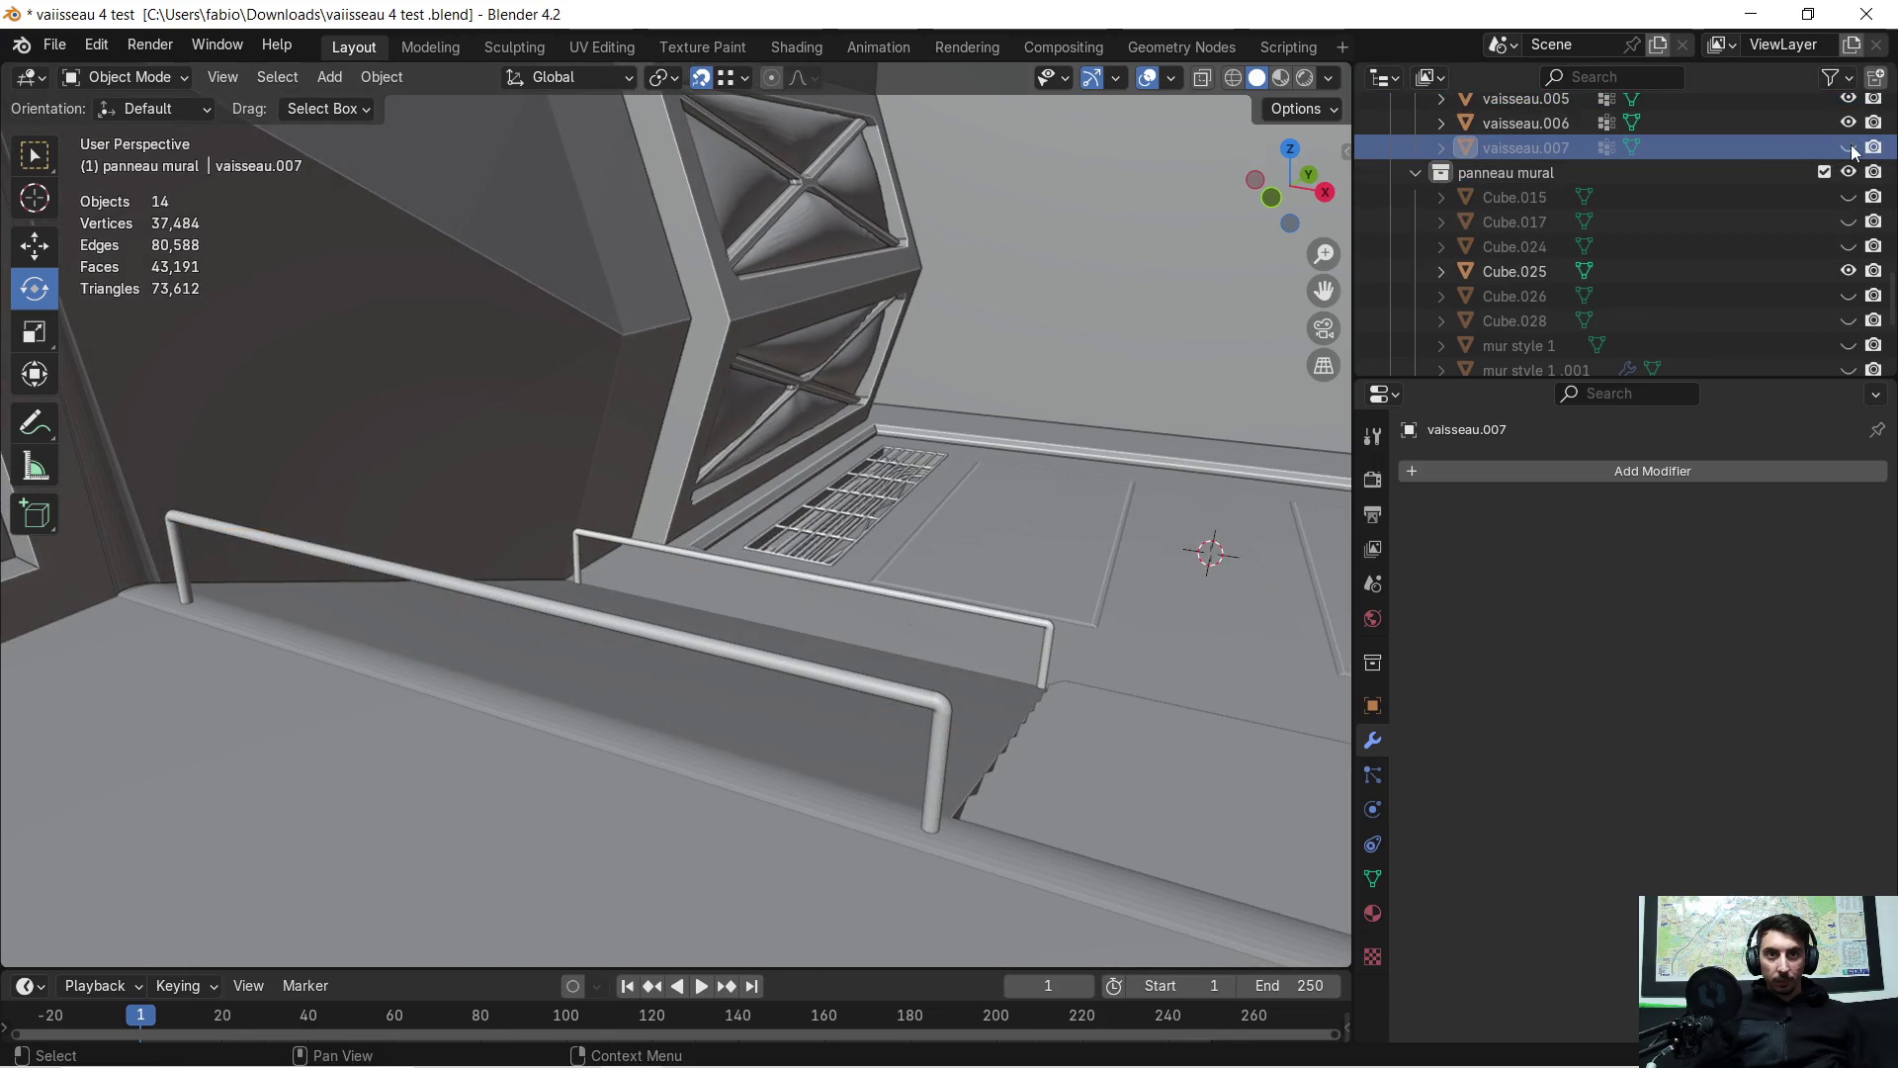
key(ctrl+z)
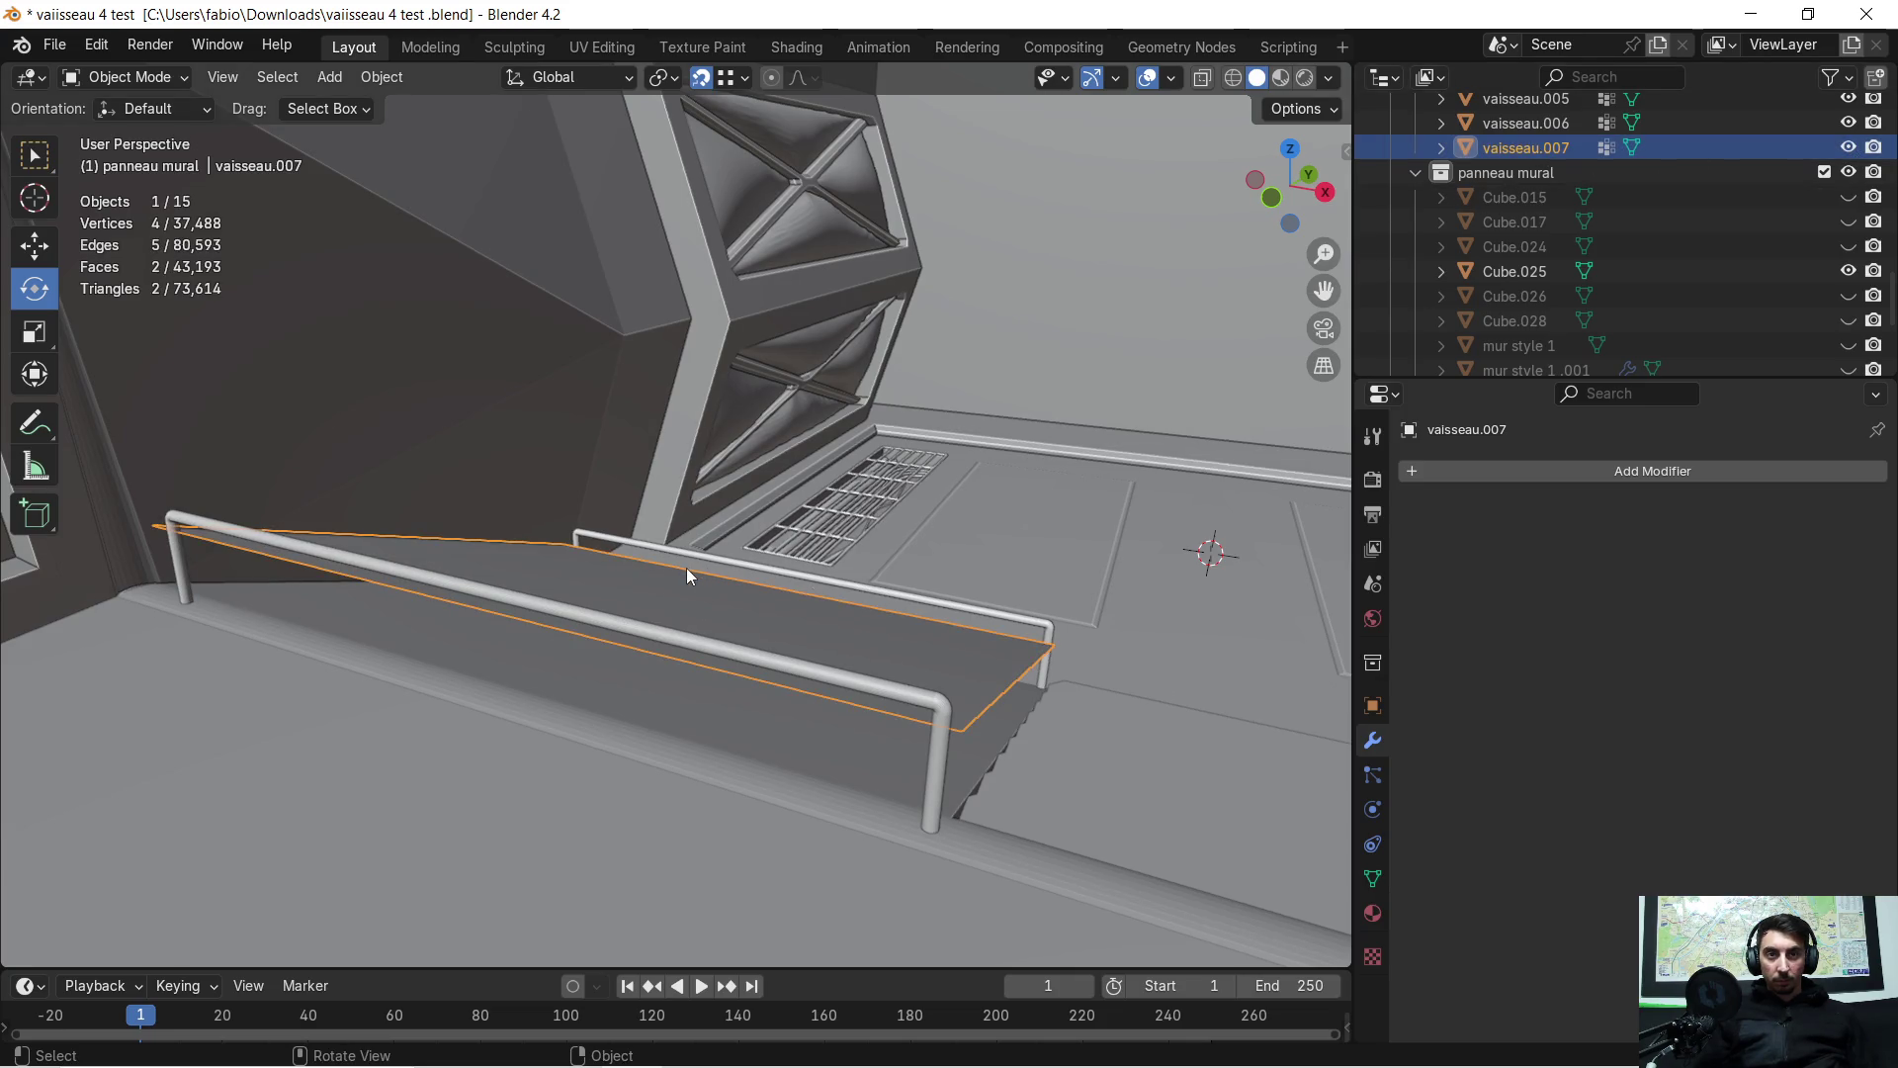
key(KP_Divide)
mouse_move(826, 387)
middle_down()
mouse_move(762, 455)
mouse_move(671, 451)
mouse_move(656, 401)
mouse_move(883, 385)
mouse_move(842, 421)
middle_up()
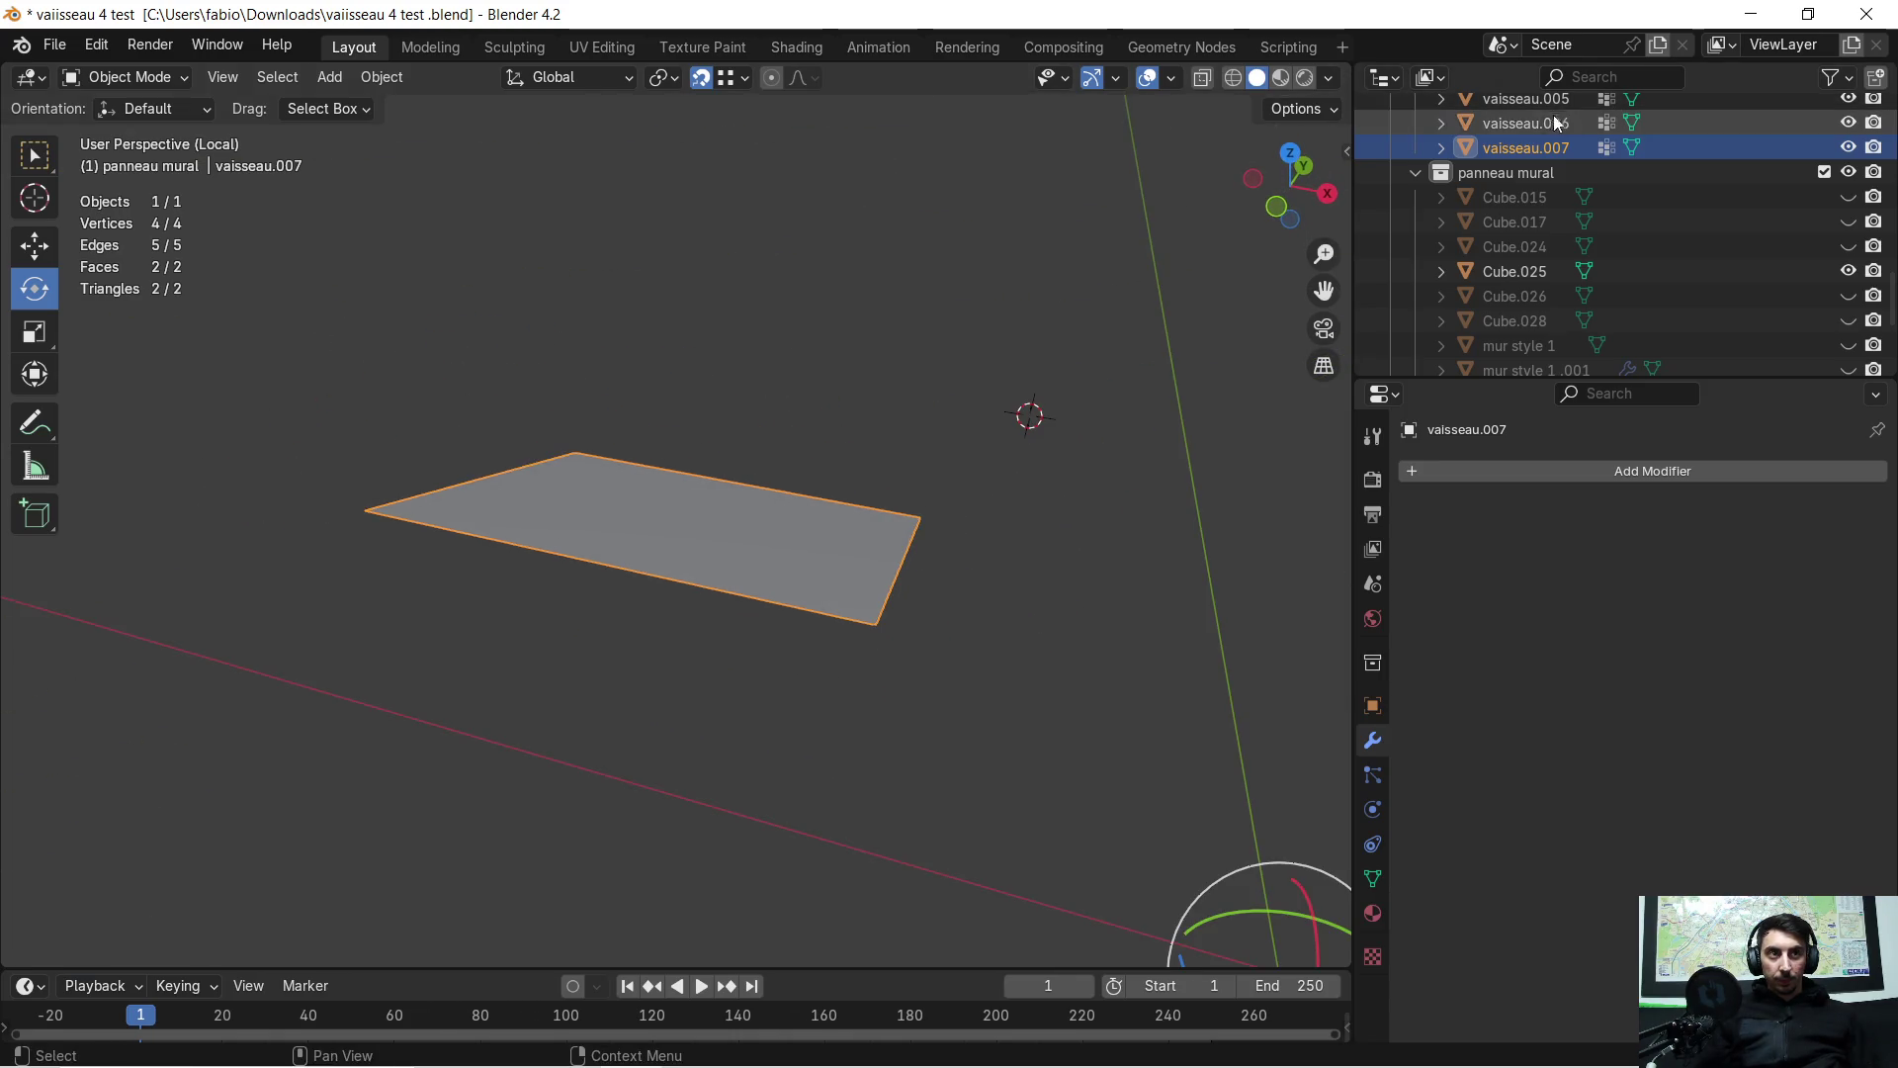
Rename vaisseau.007 to BASE CAISSE
key(F2)
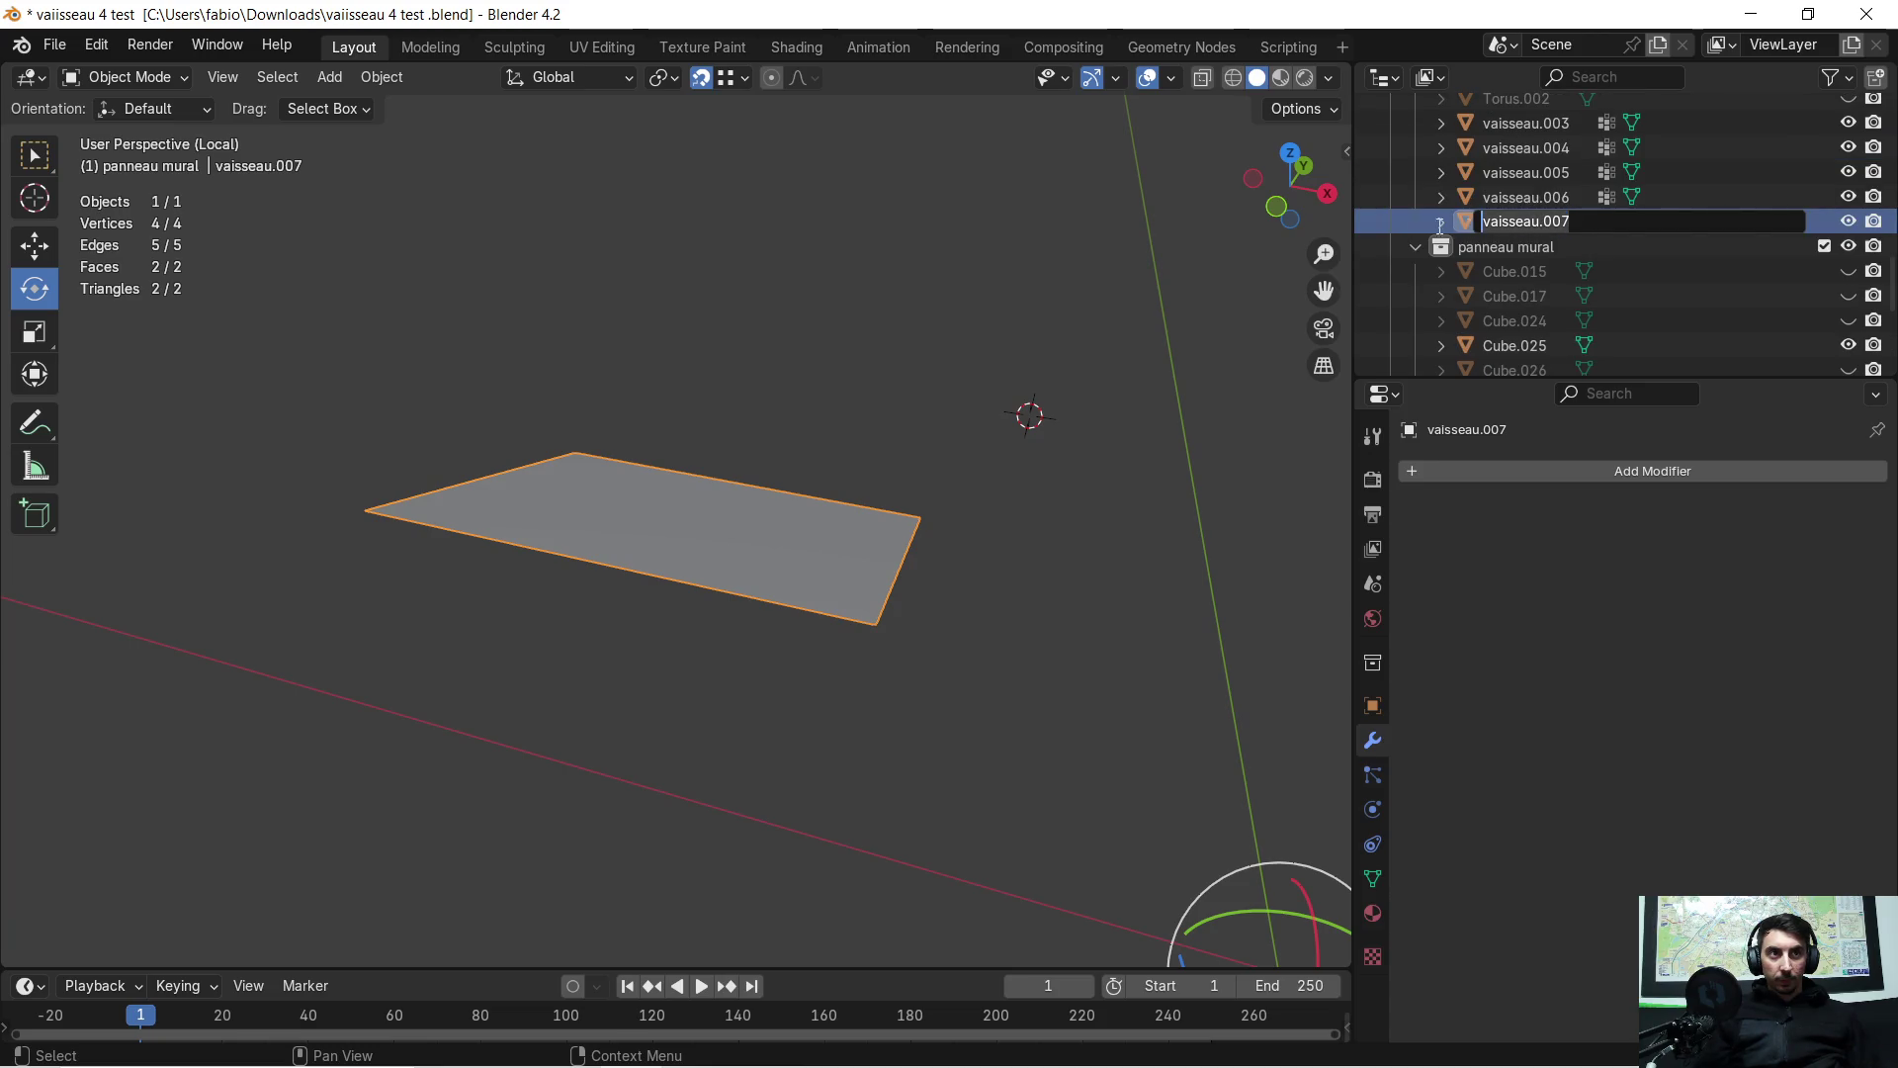
text(BAS)
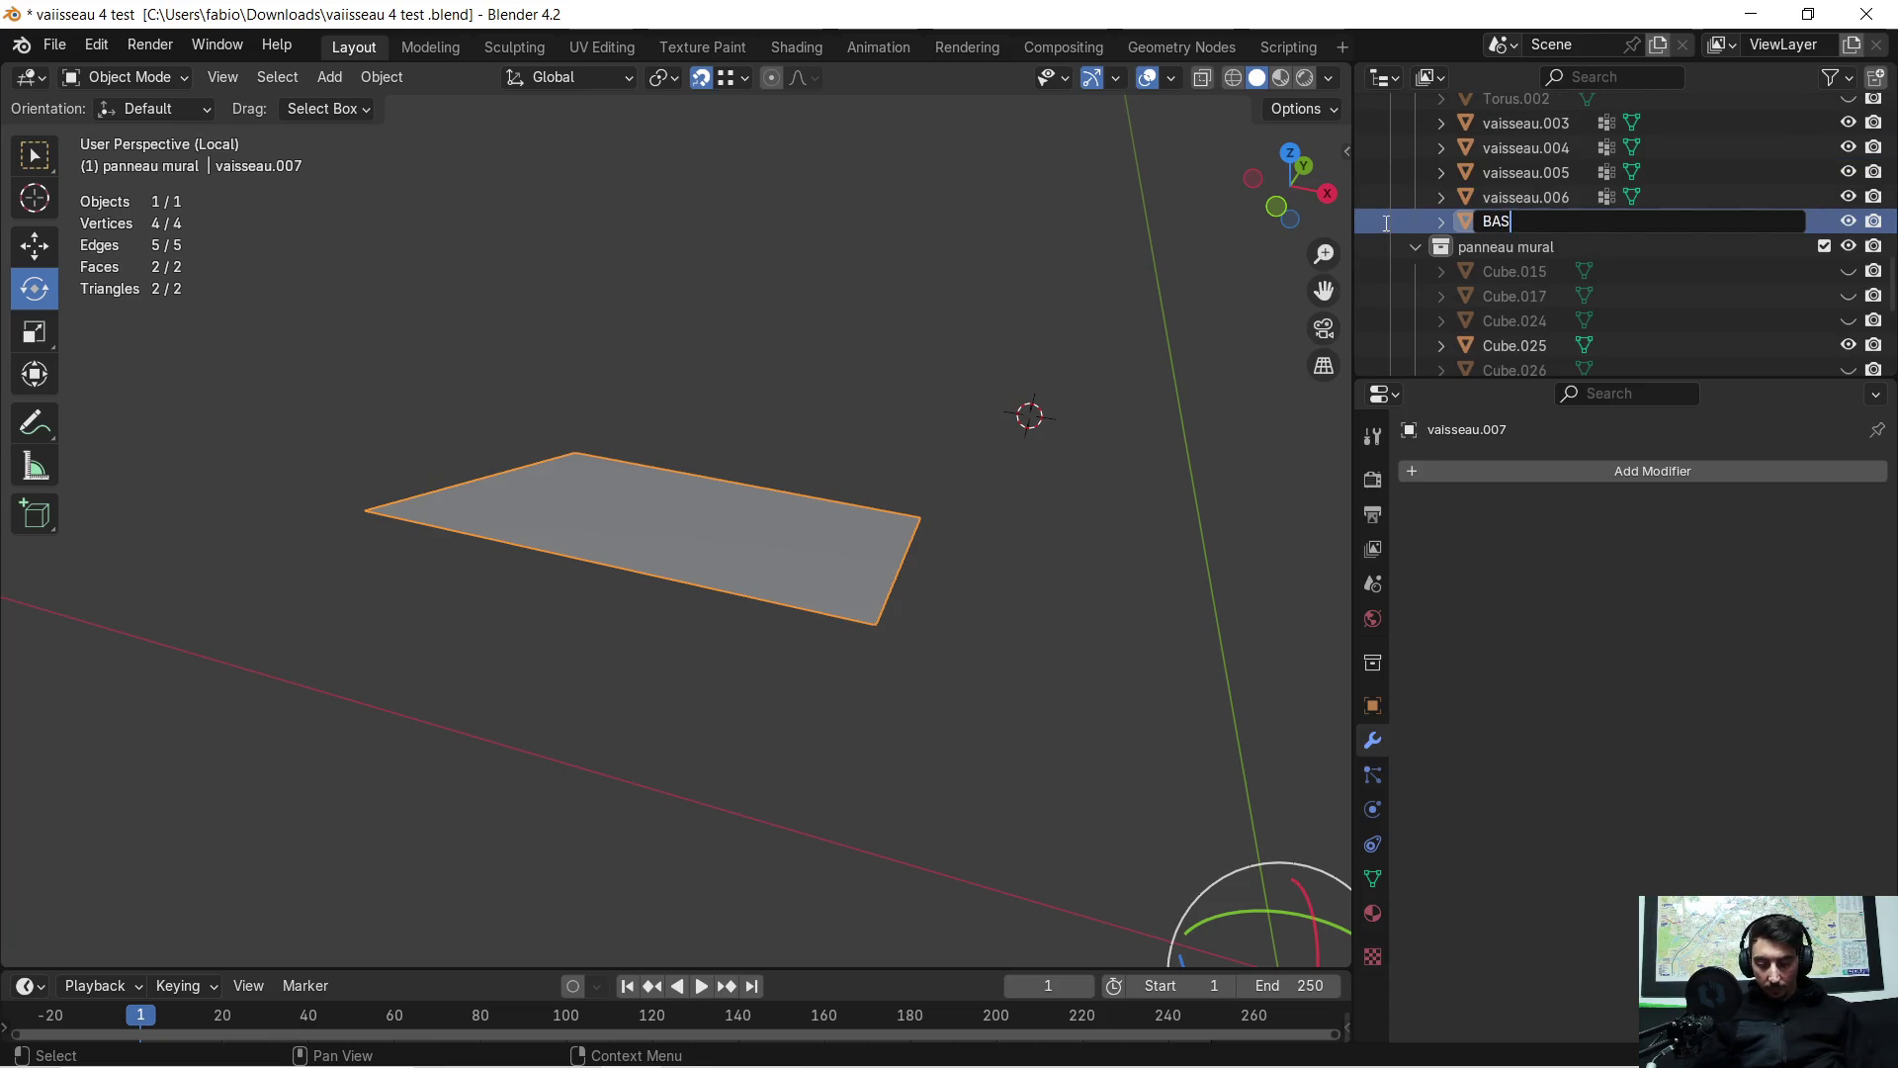
text(SE CAIS)
key(Return)
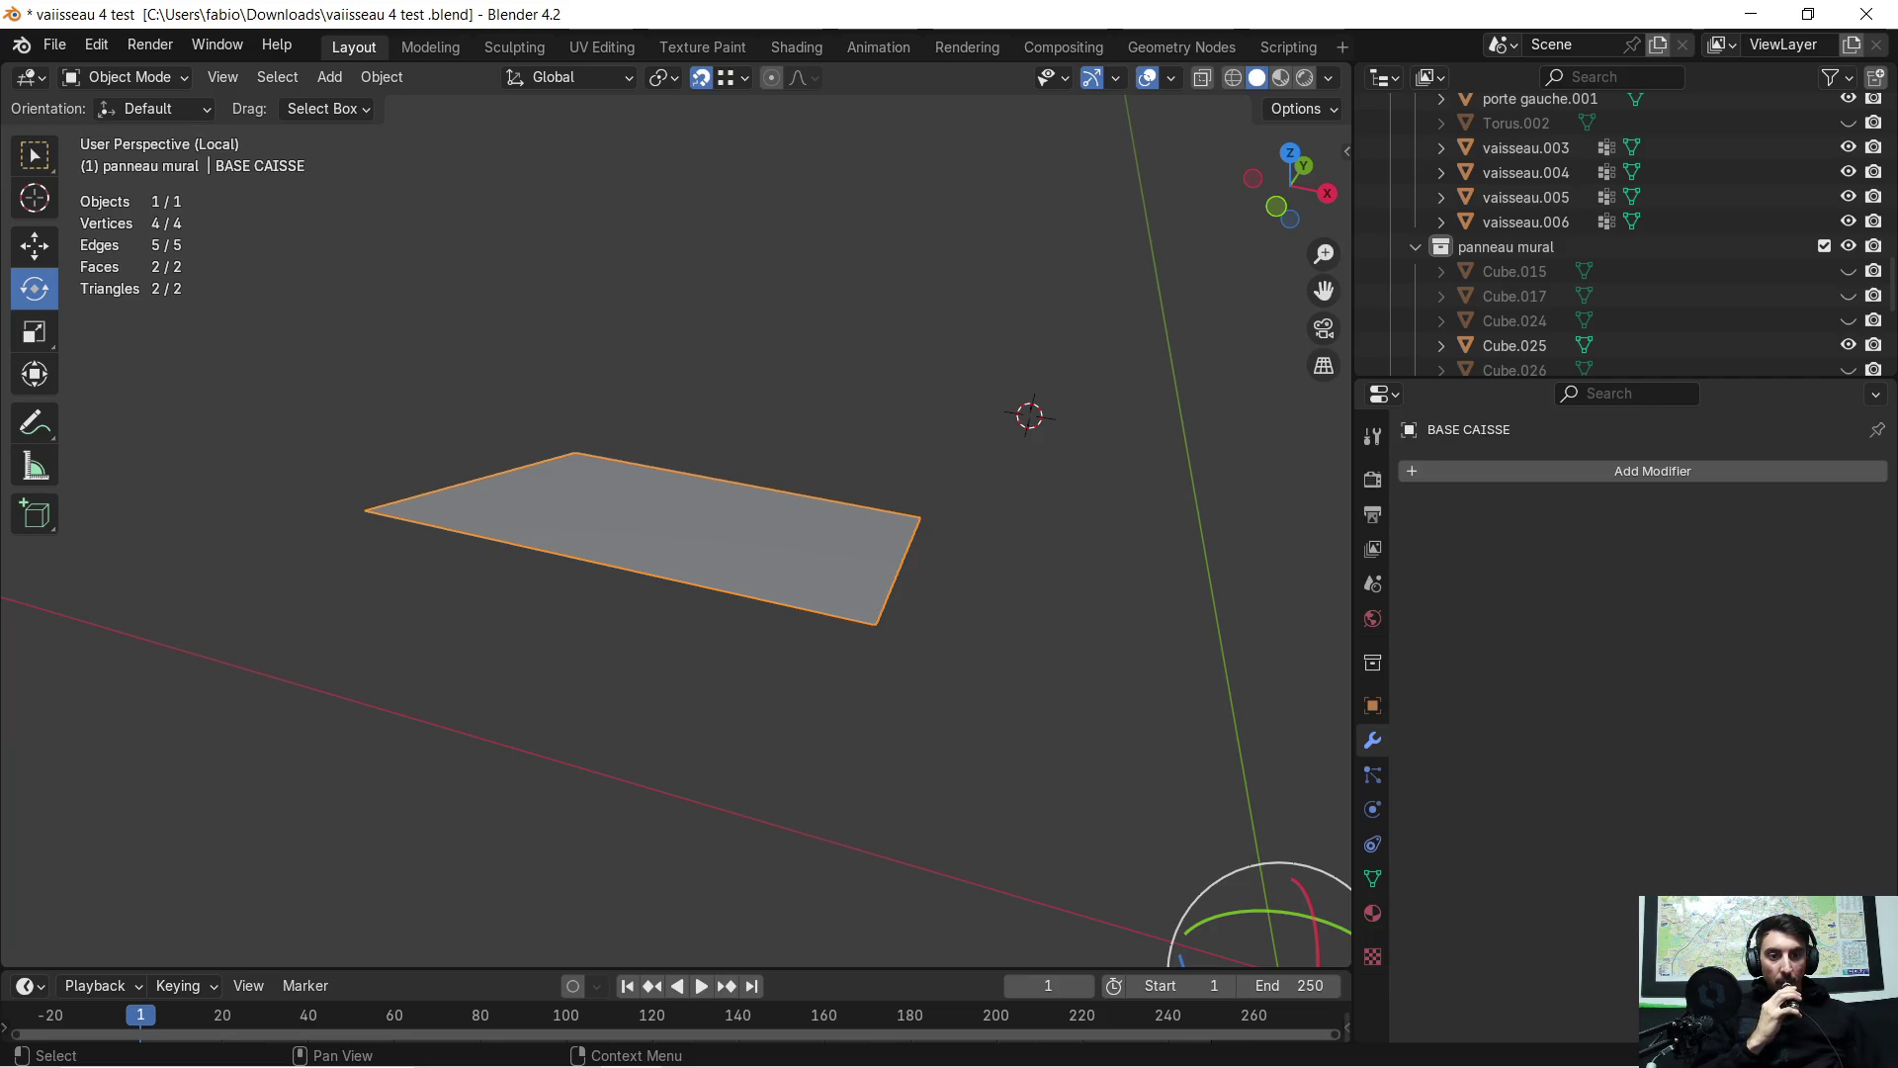
Bring the browser over Blender and search Pinterest for 'caisse sci fi'
mouse_move(1897, 27)
mouse_down()
mouse_move(1237, 27)
mouse_move(1260, 49)
mouse_up()
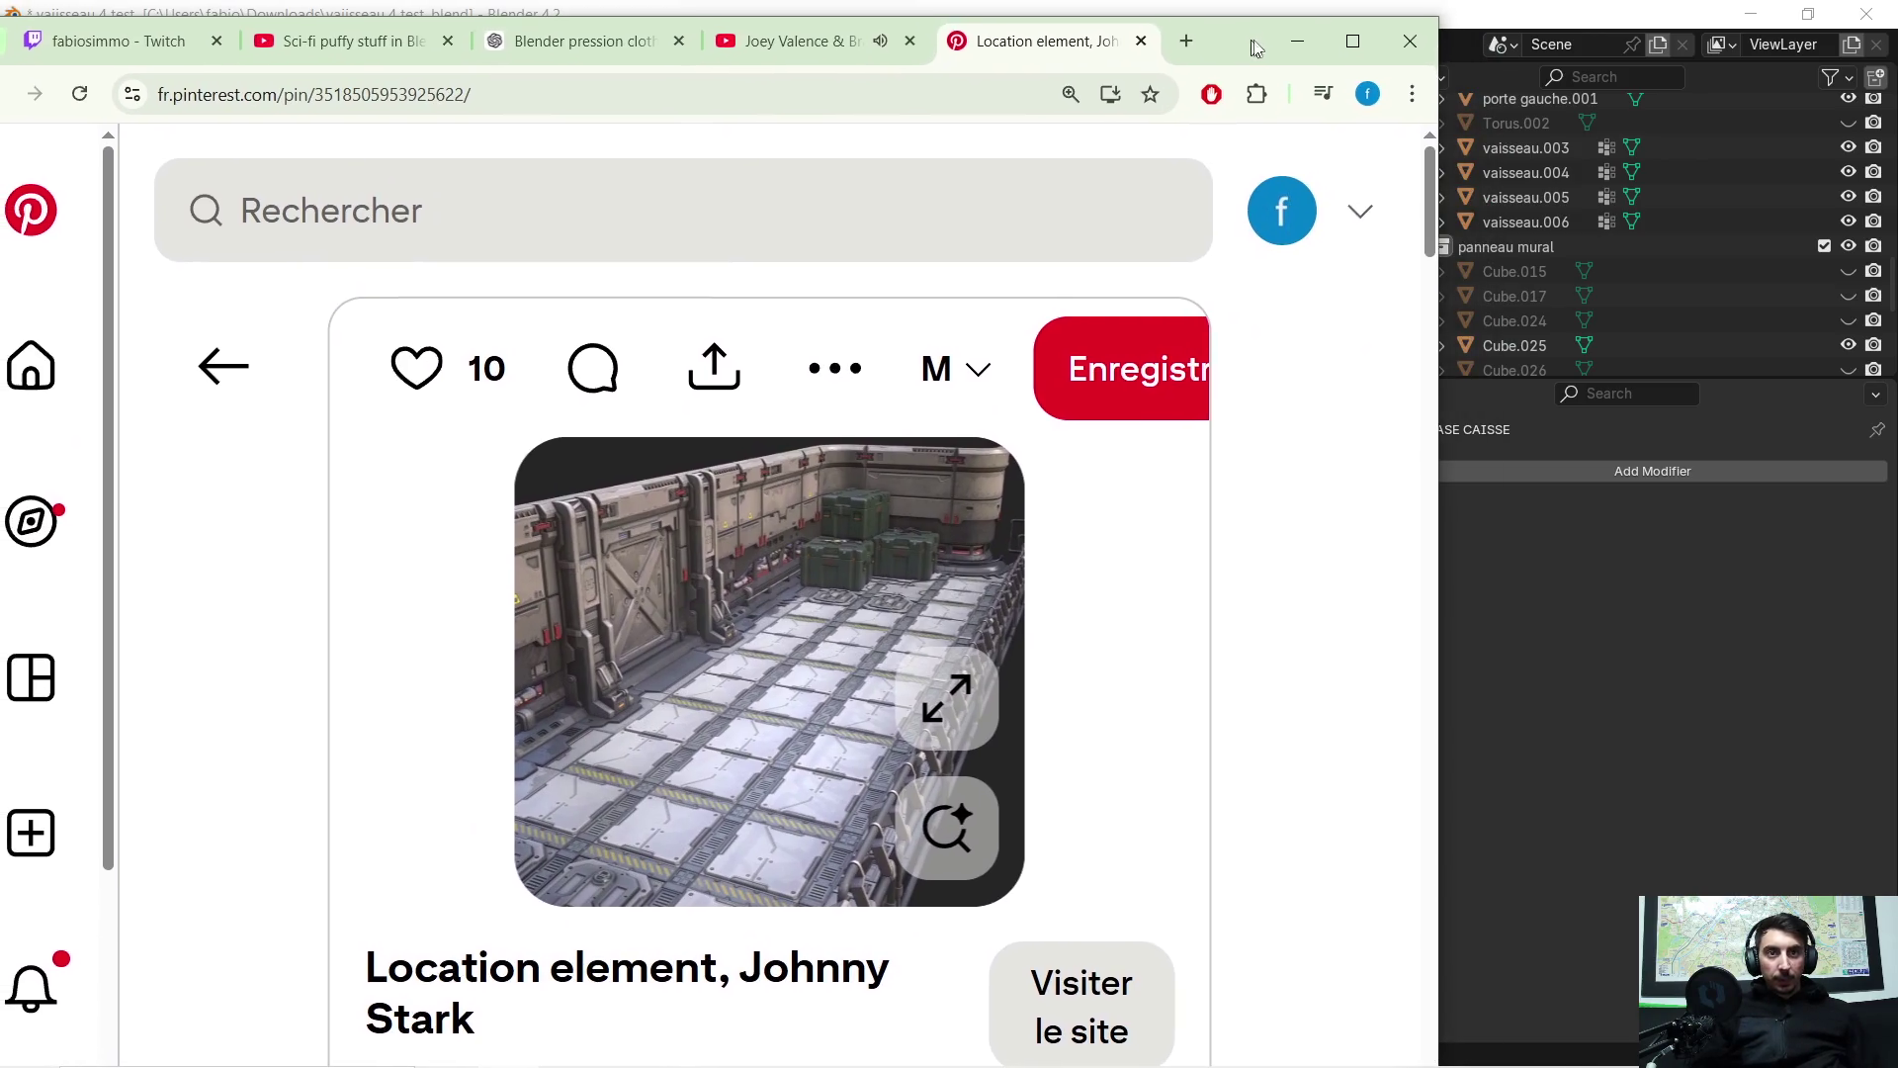
click(457, 227)
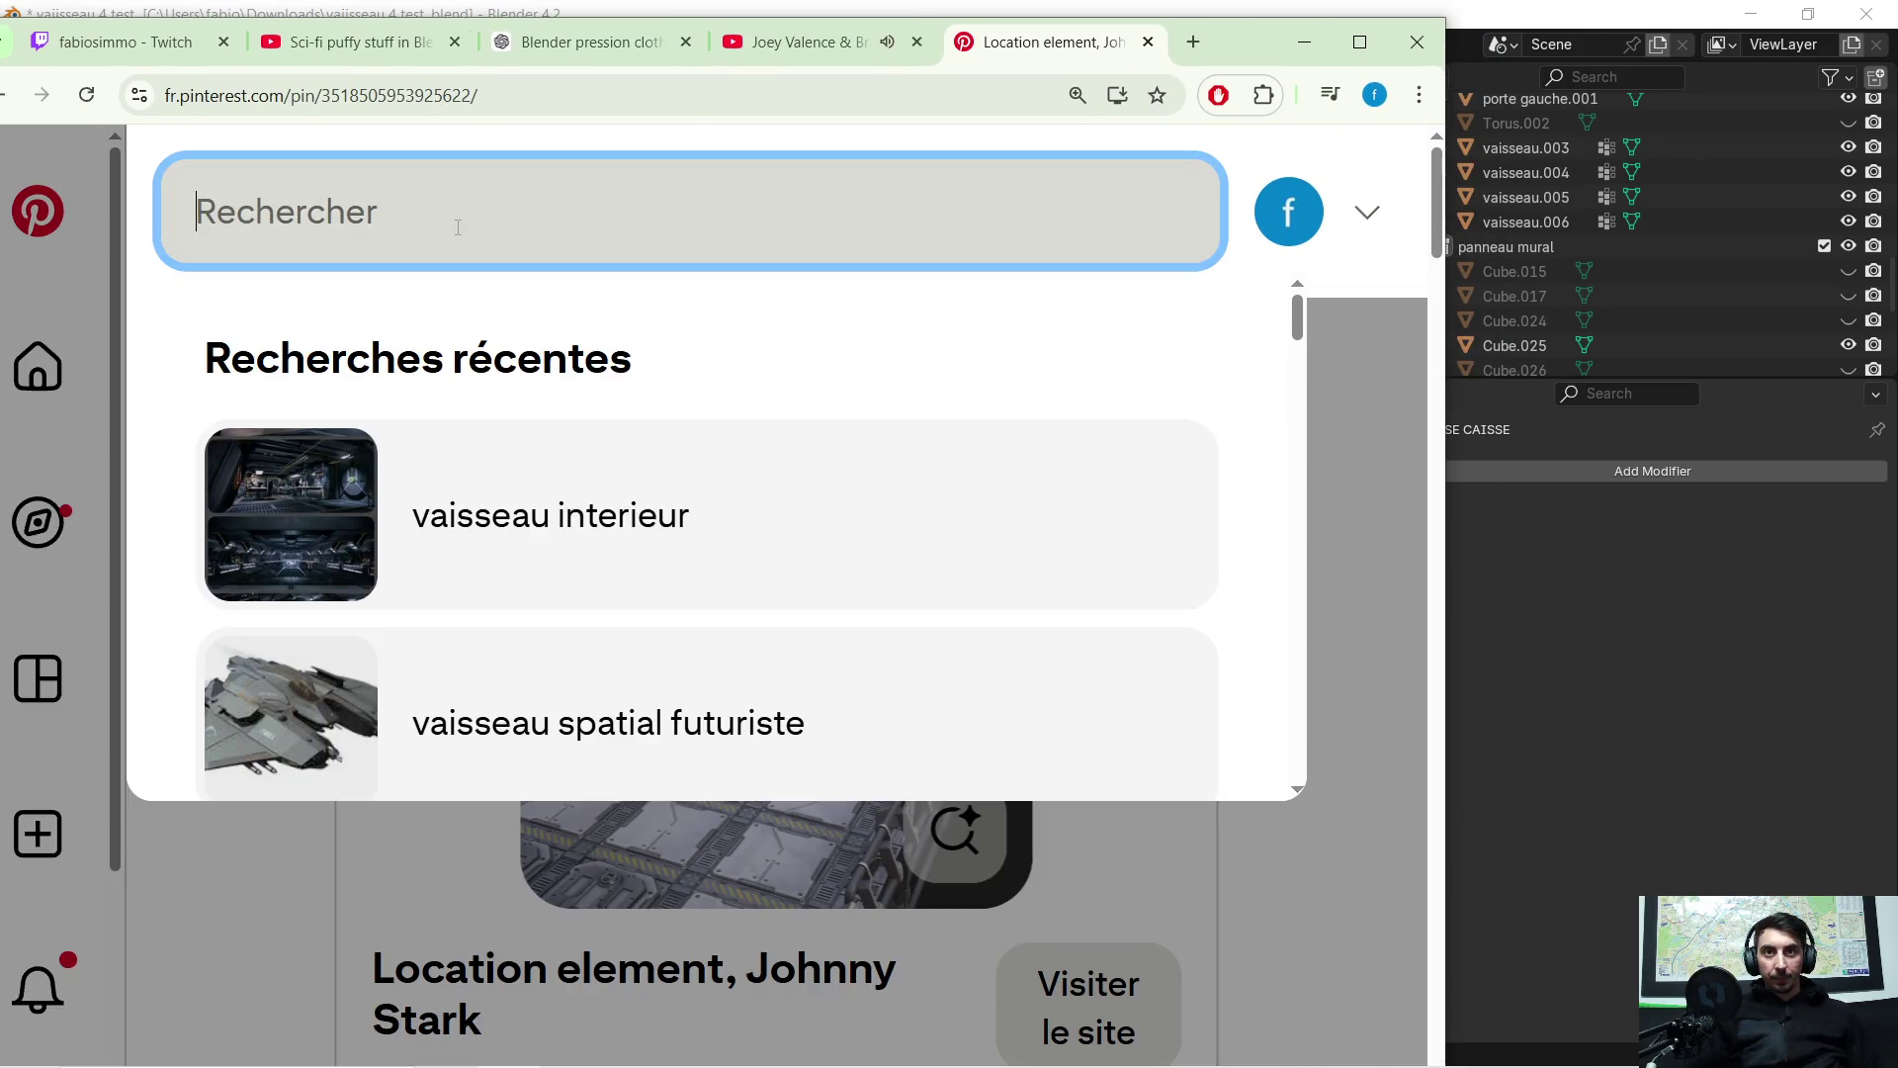
text(CAISSE)
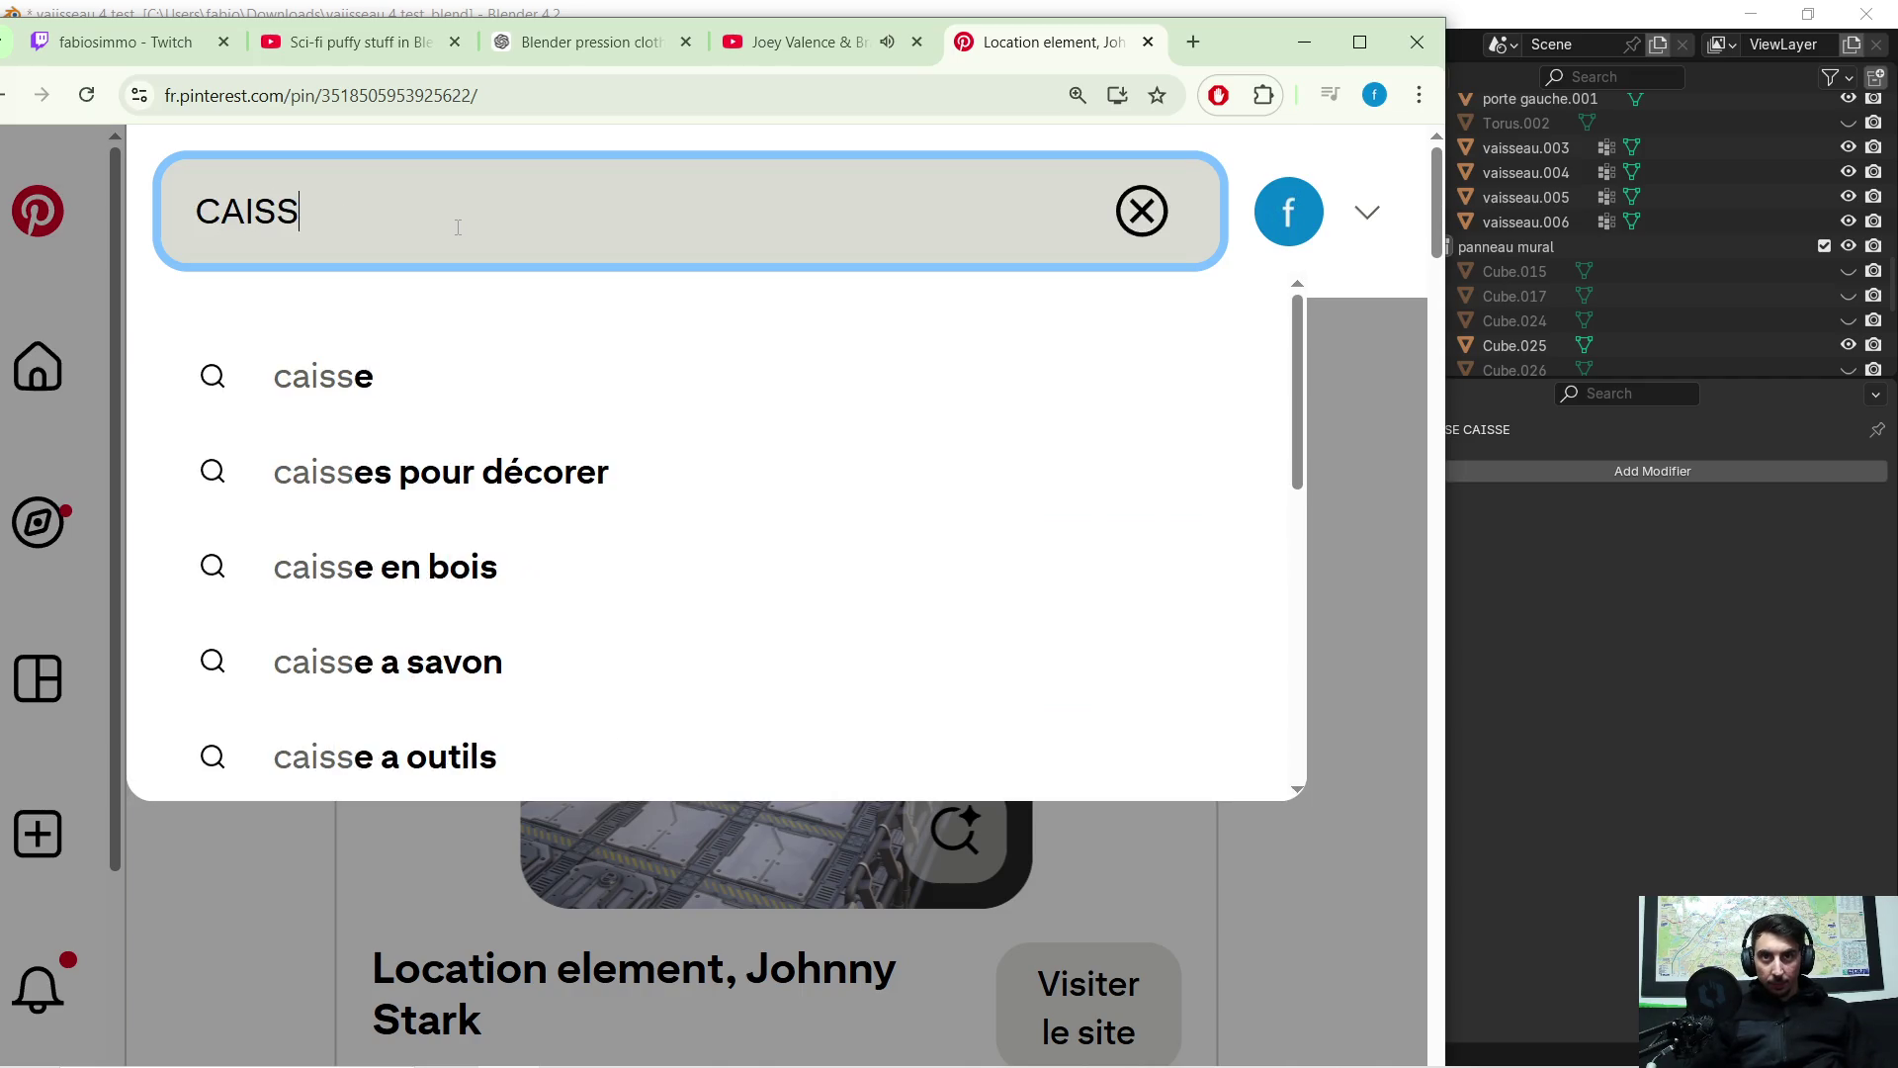
key(BackSpace)
key(BackSpace)
key(BackSpace)
key(BackSpace)
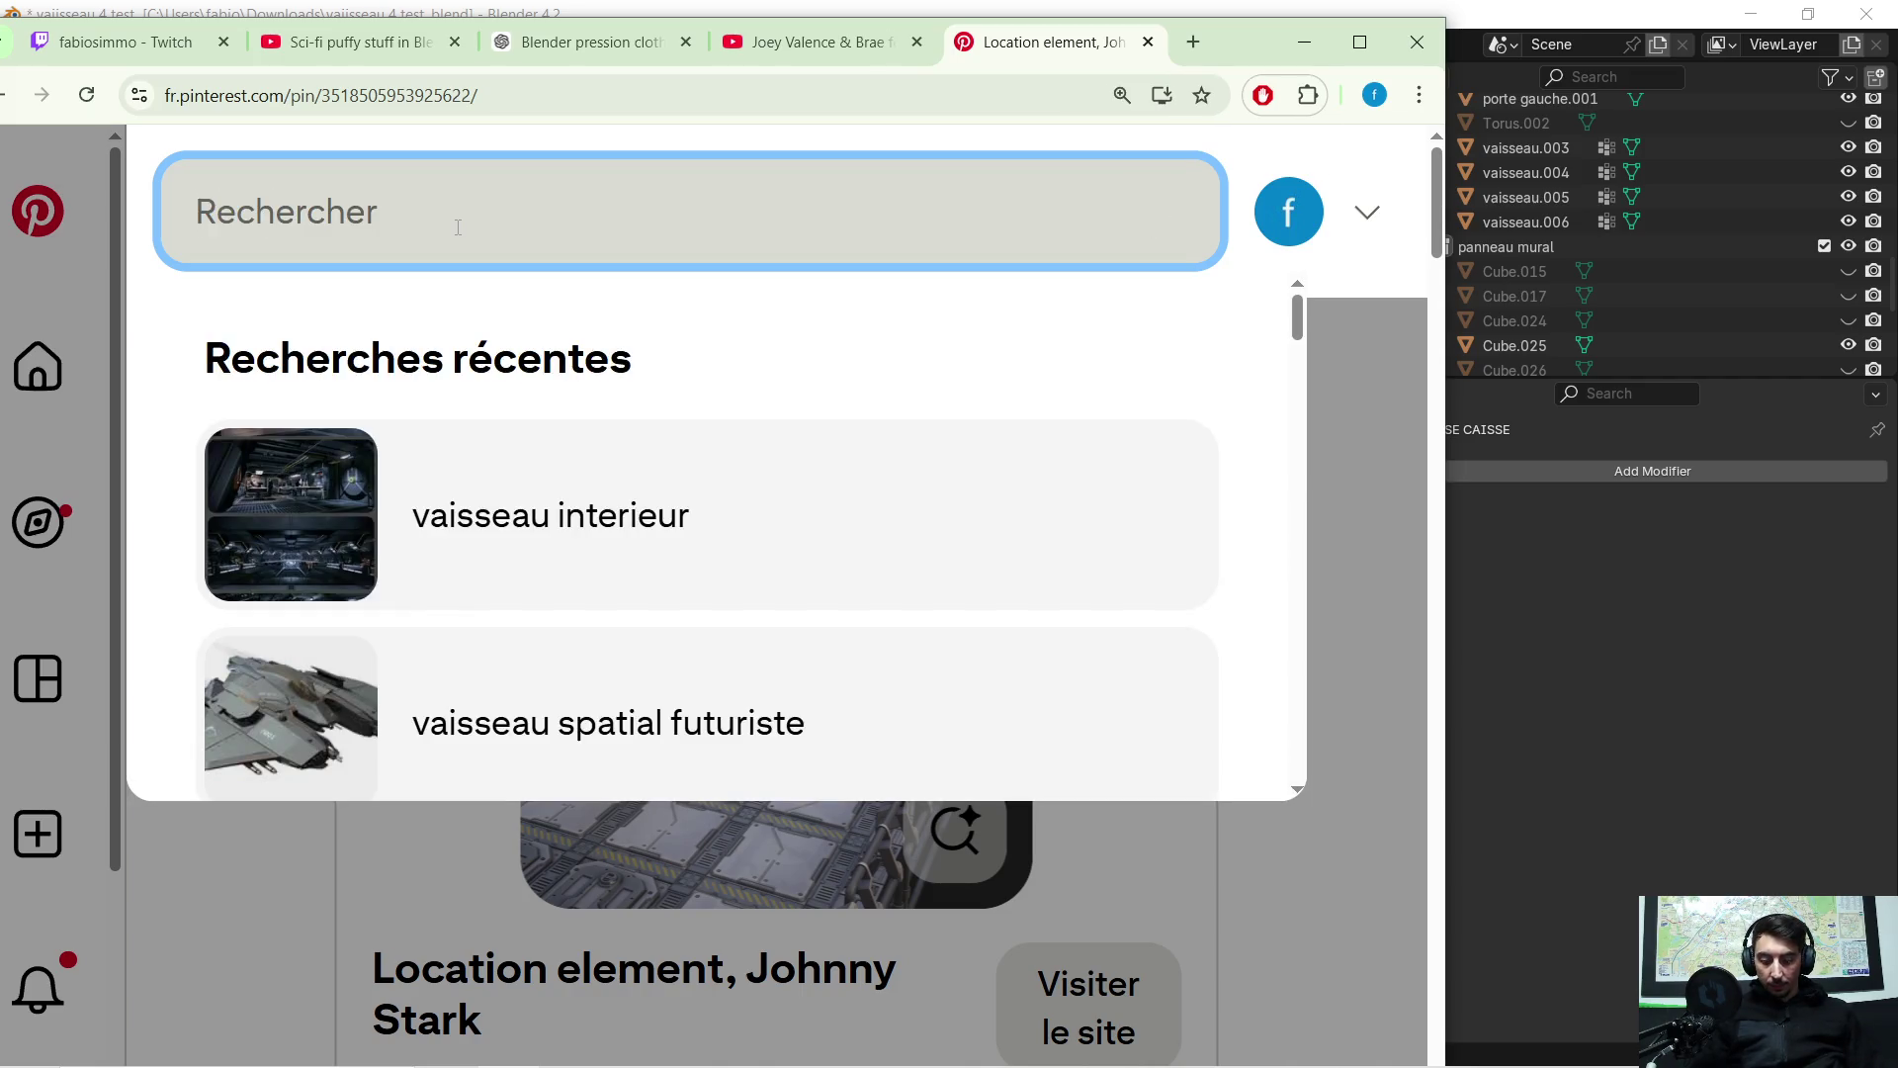
text(caisse sci fi)
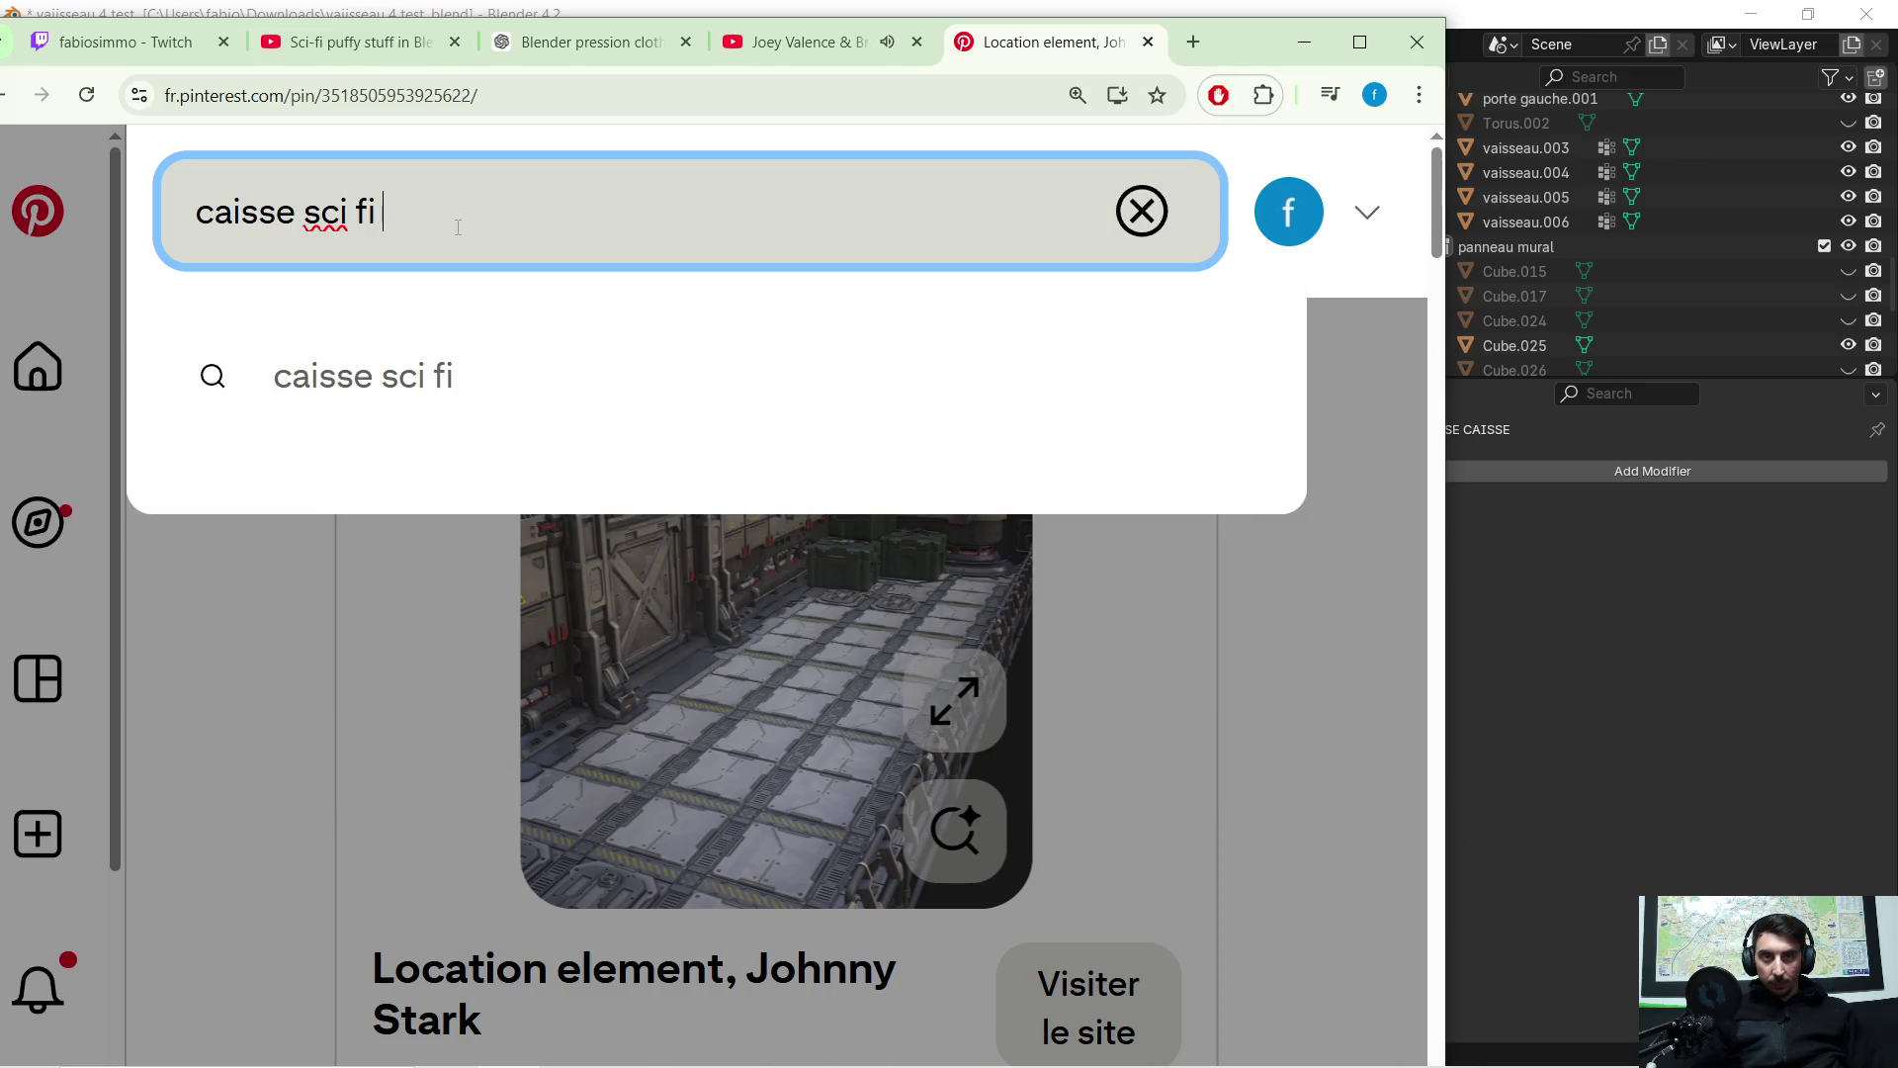
key(Return)
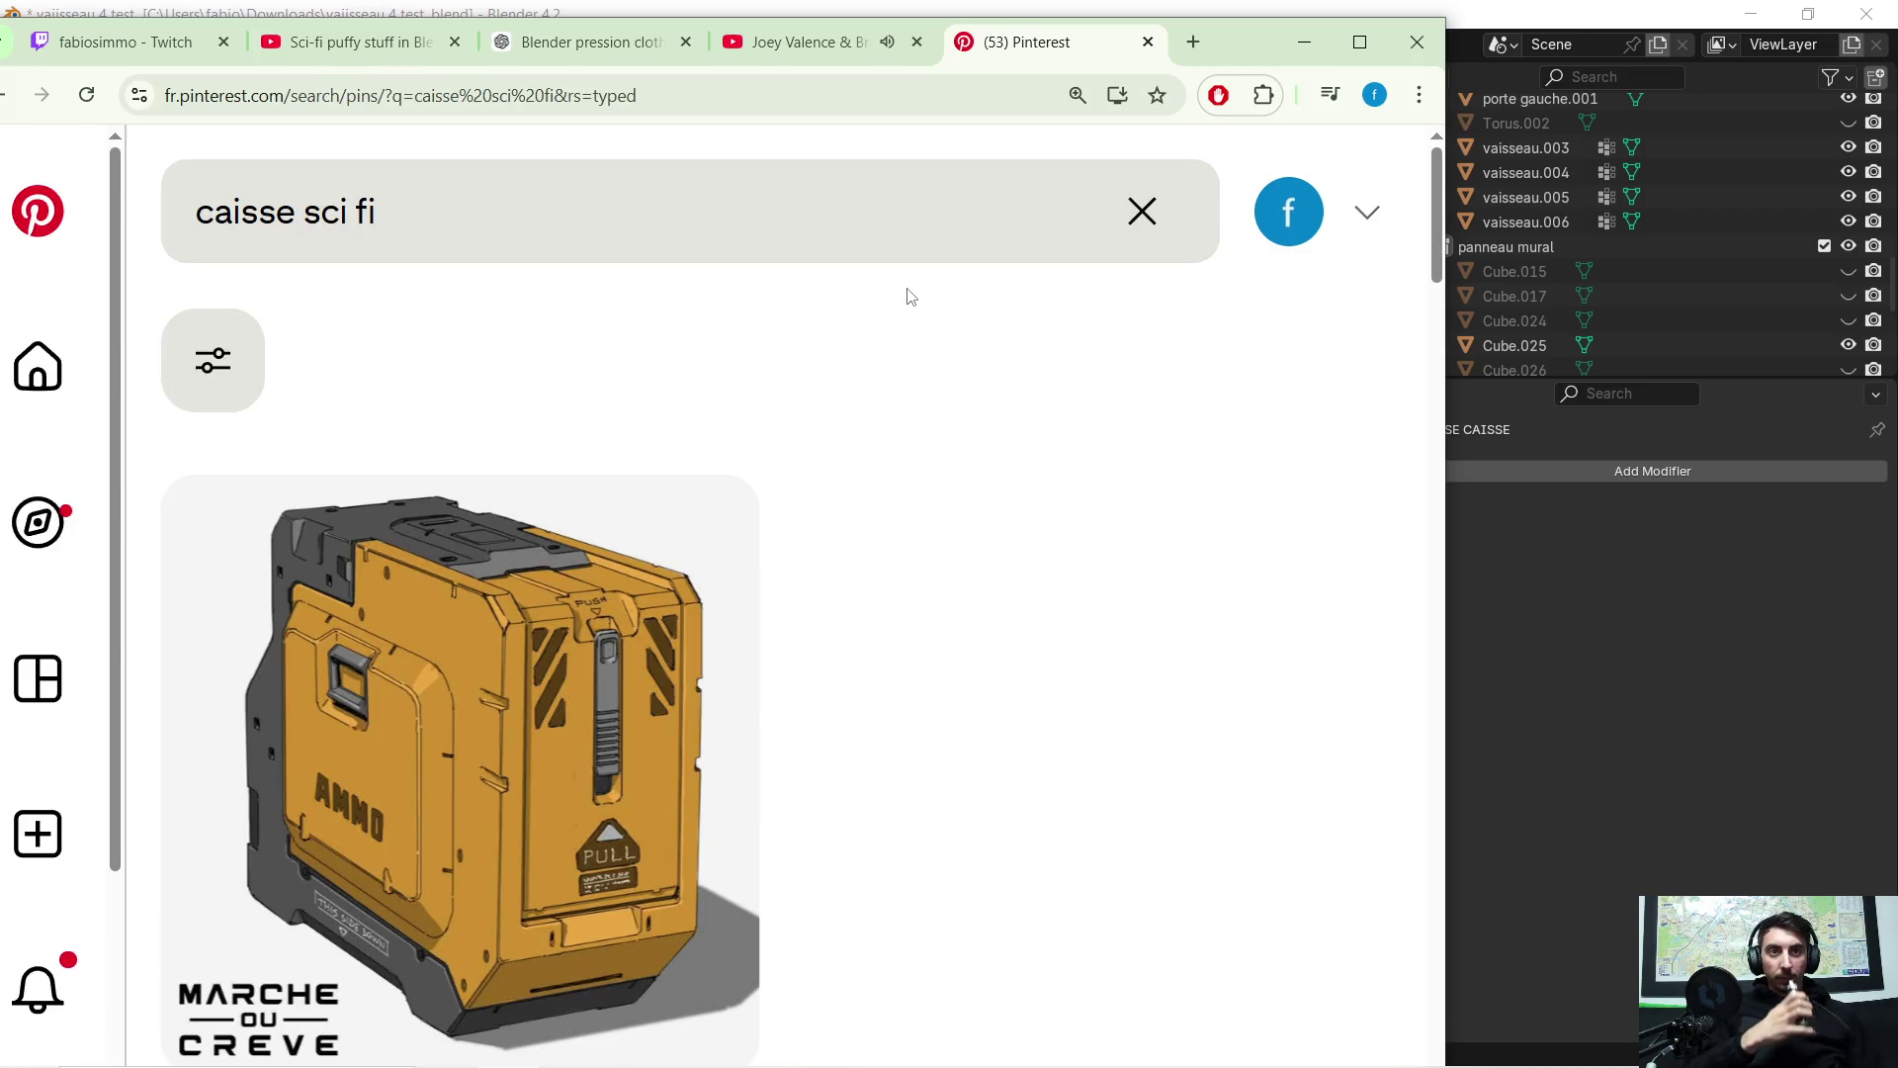
Save the sci-fi panel-sheet pin from the results to Mes enregistrements
scroll(949, 425, down, 5)
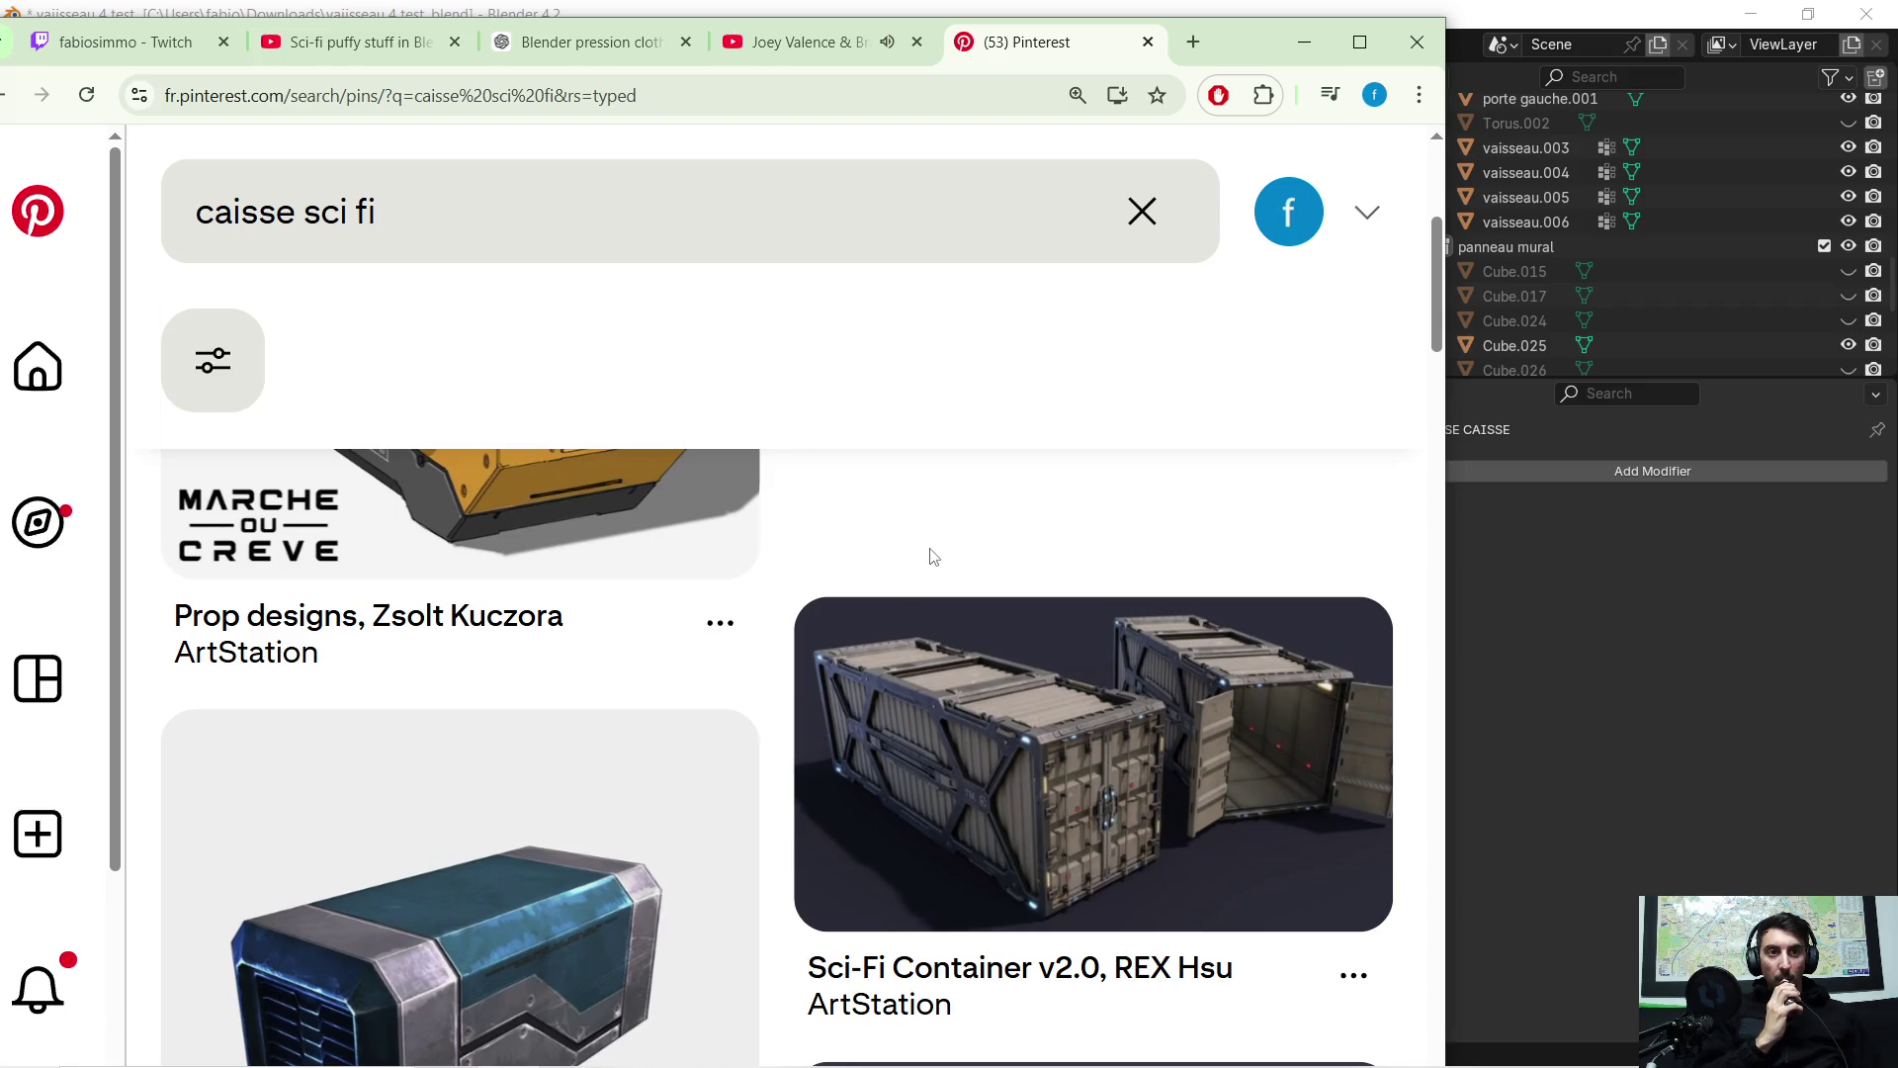
scroll(929, 557, down, 1)
scroll(751, 692, down, 3)
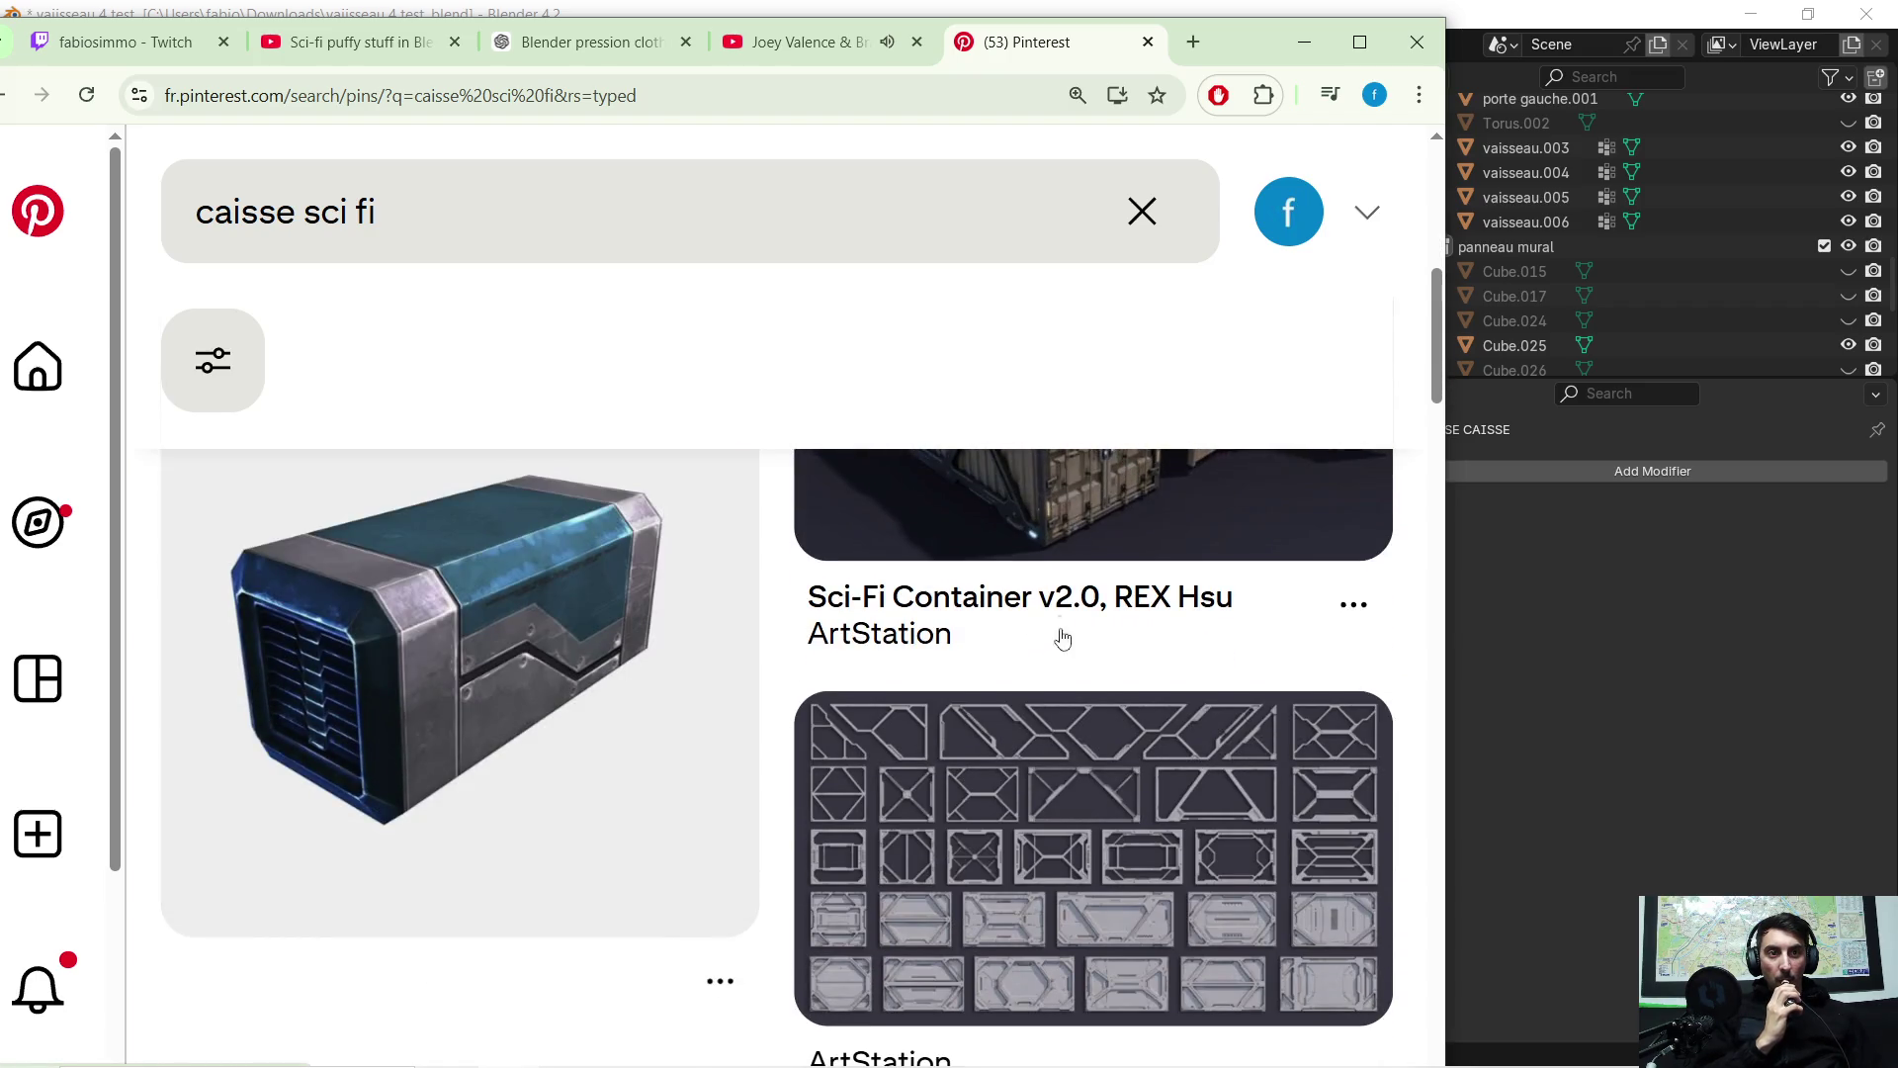
scroll(1048, 653, down, 6)
scroll(1020, 704, up, 5)
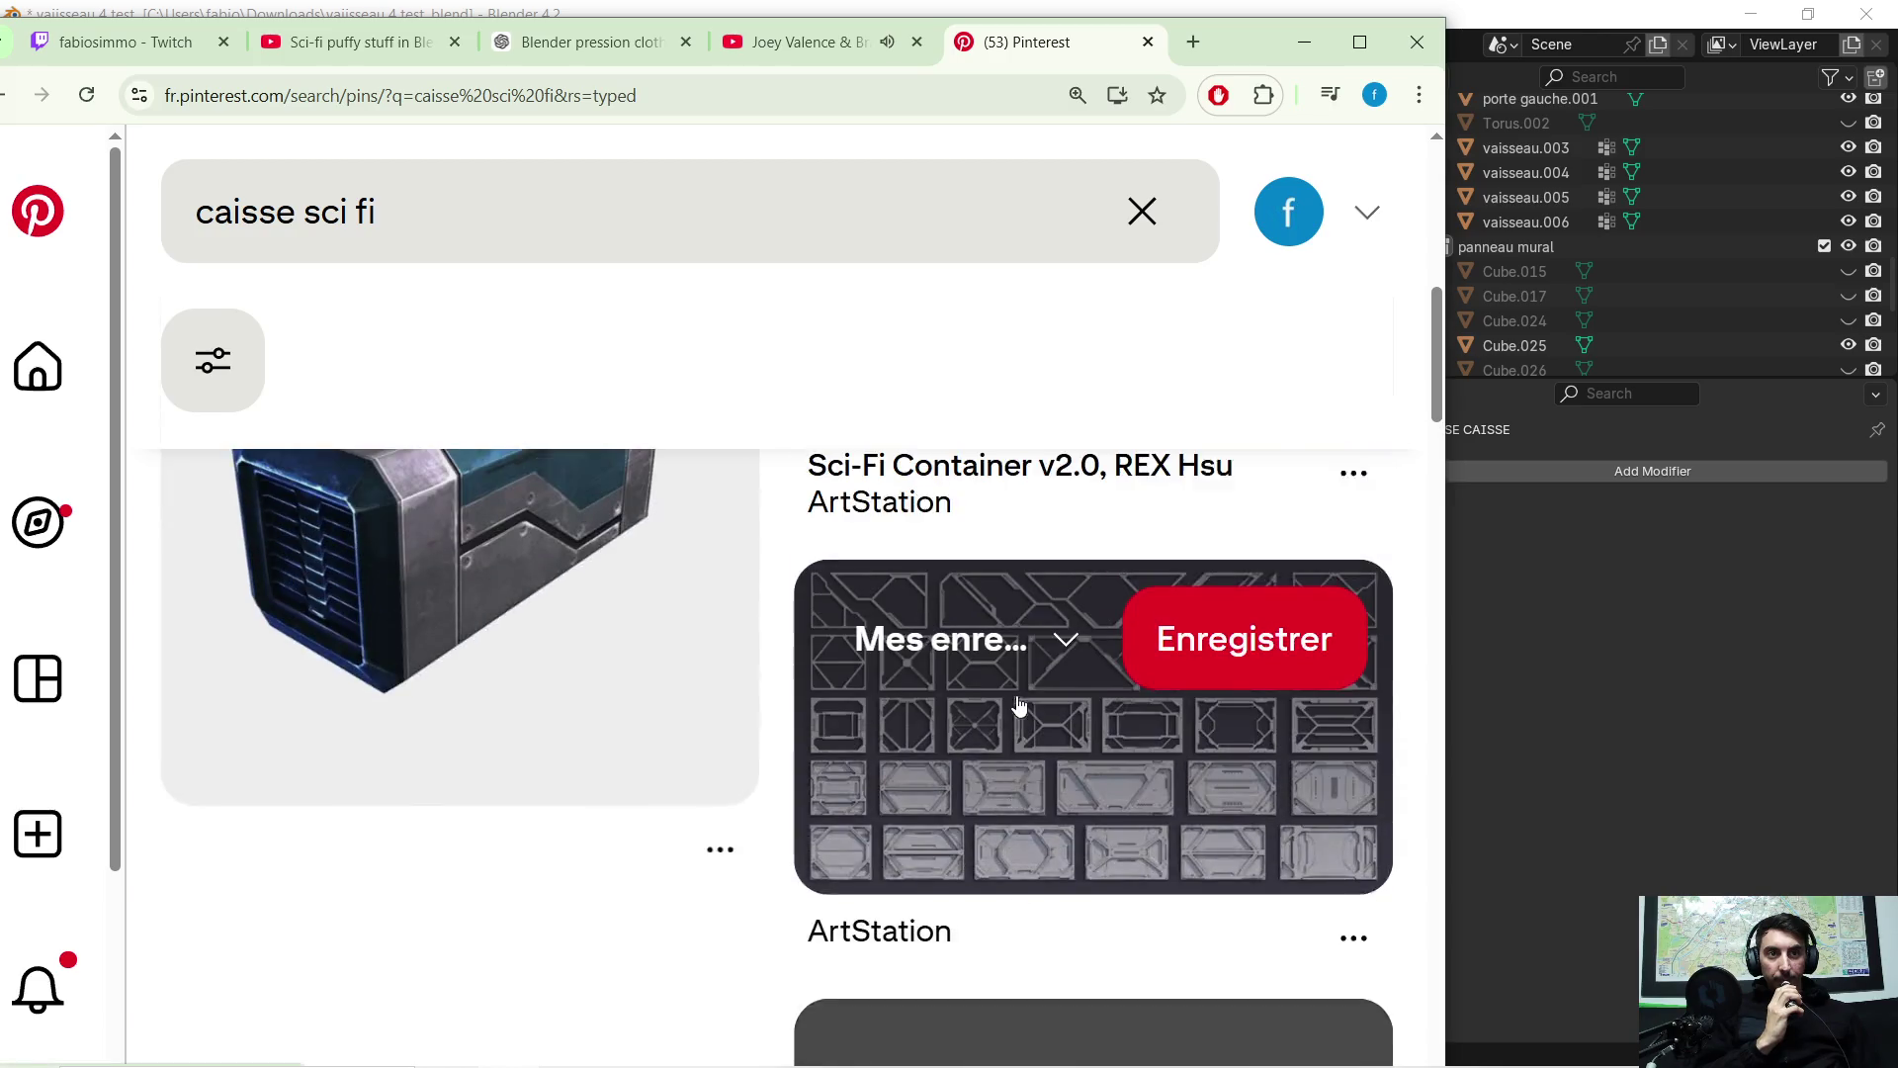
scroll(1019, 704, up, 3)
scroll(1127, 820, down, 1)
click(1204, 774)
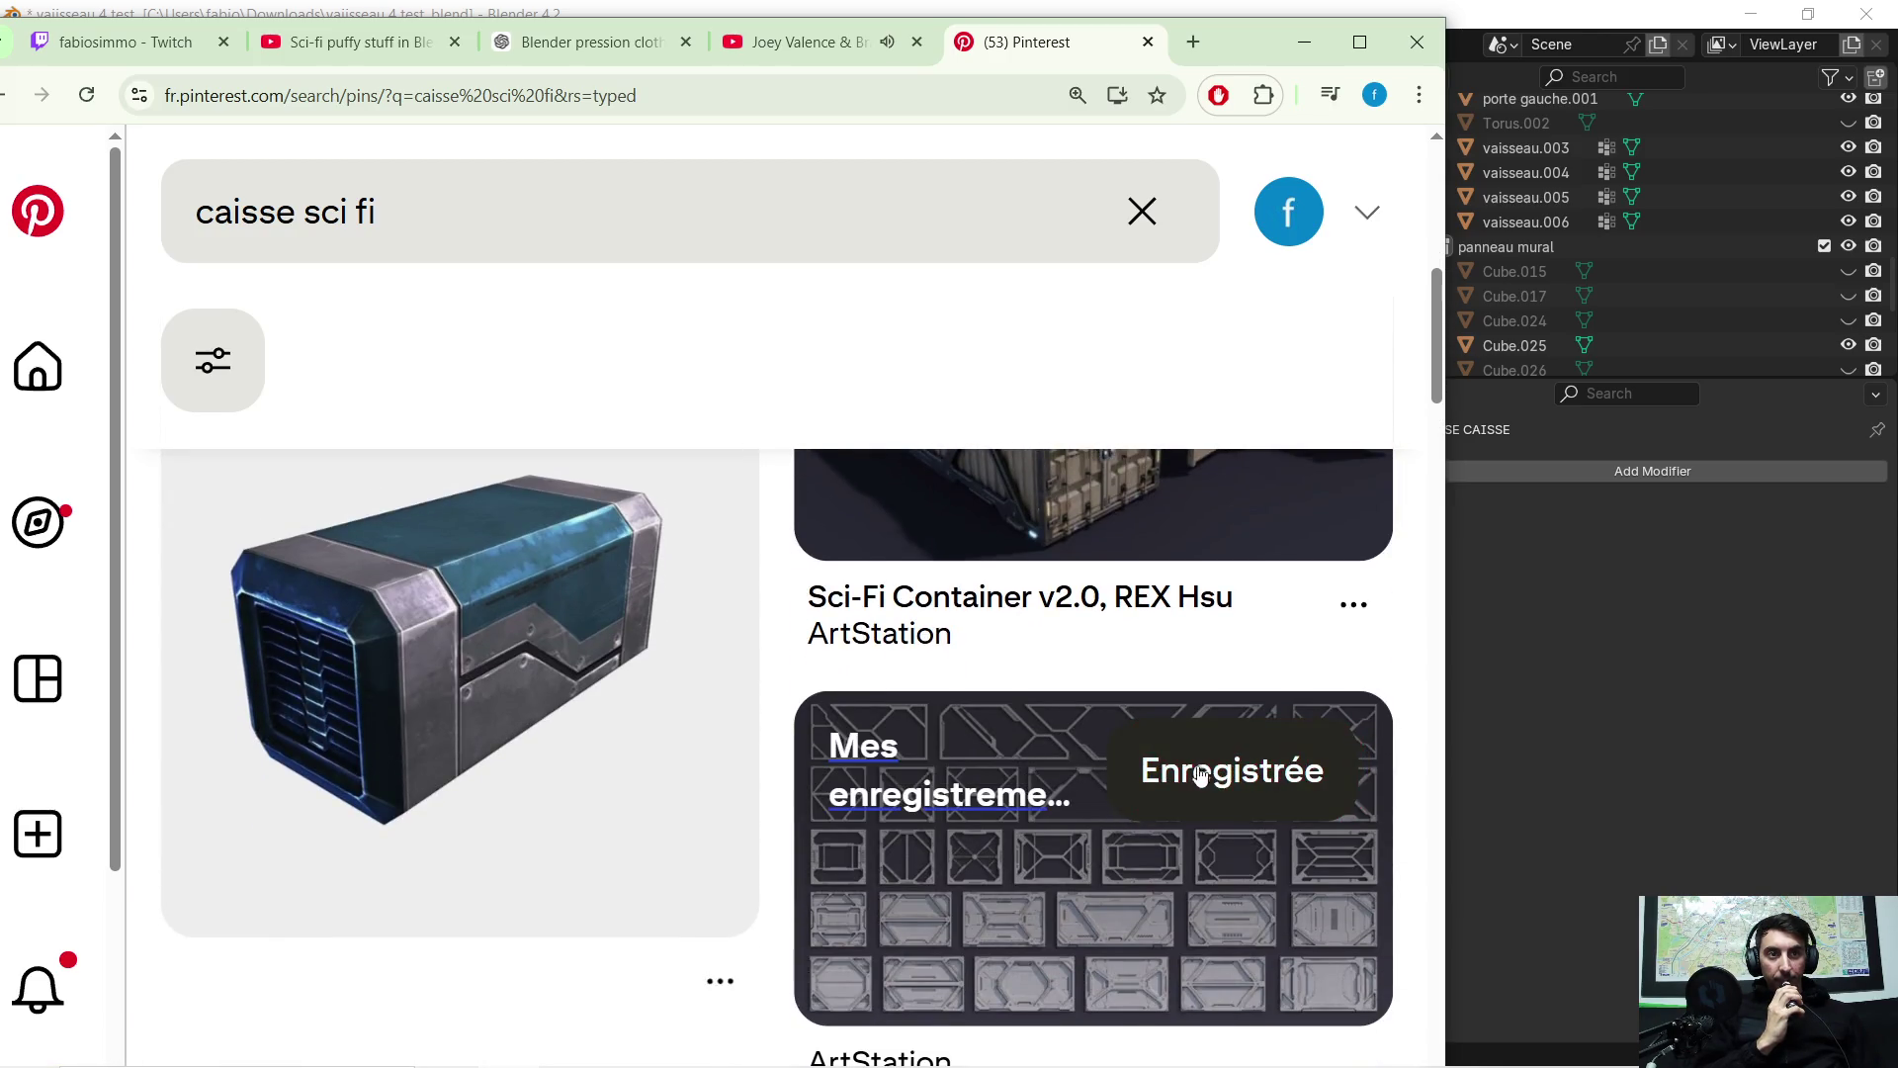
Open and enlarge the grey sci-fi crate pin, then move the browser off Blender
scroll(829, 729, down, 2)
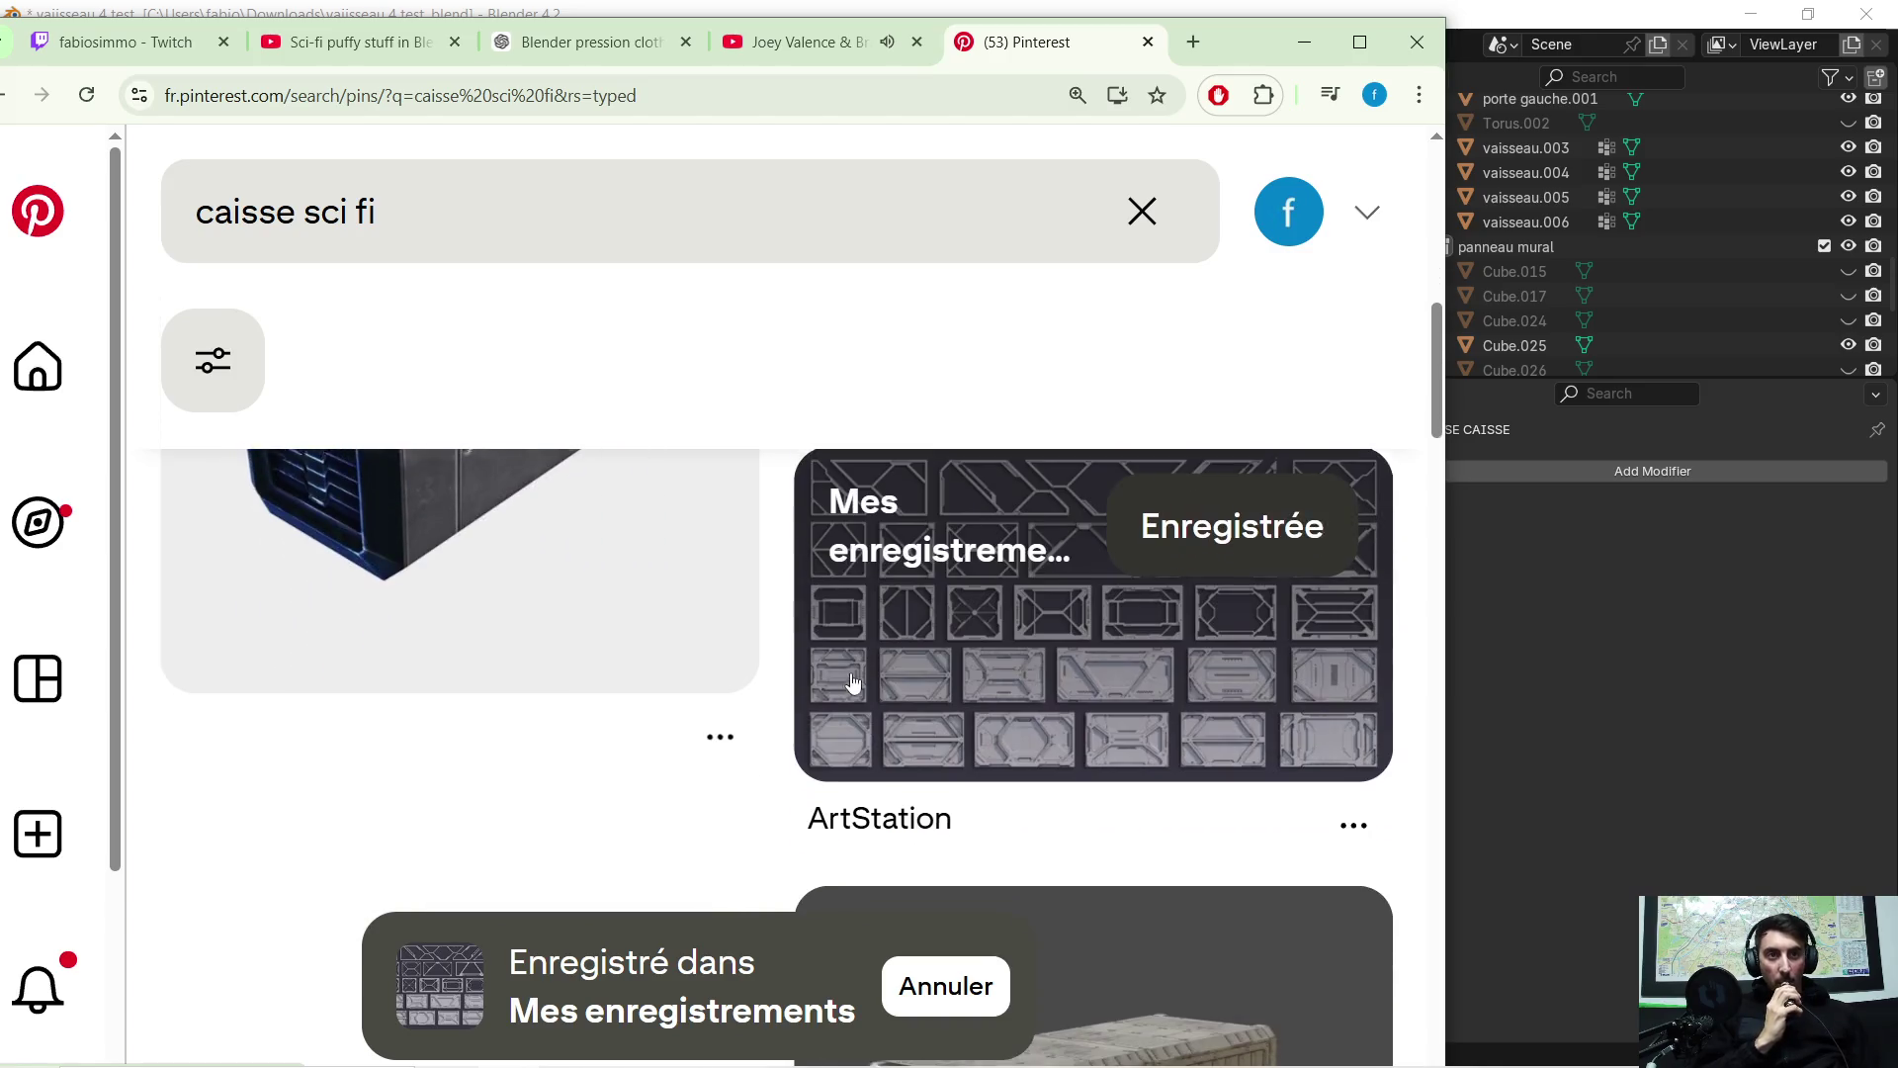
scroll(803, 661, down, 3)
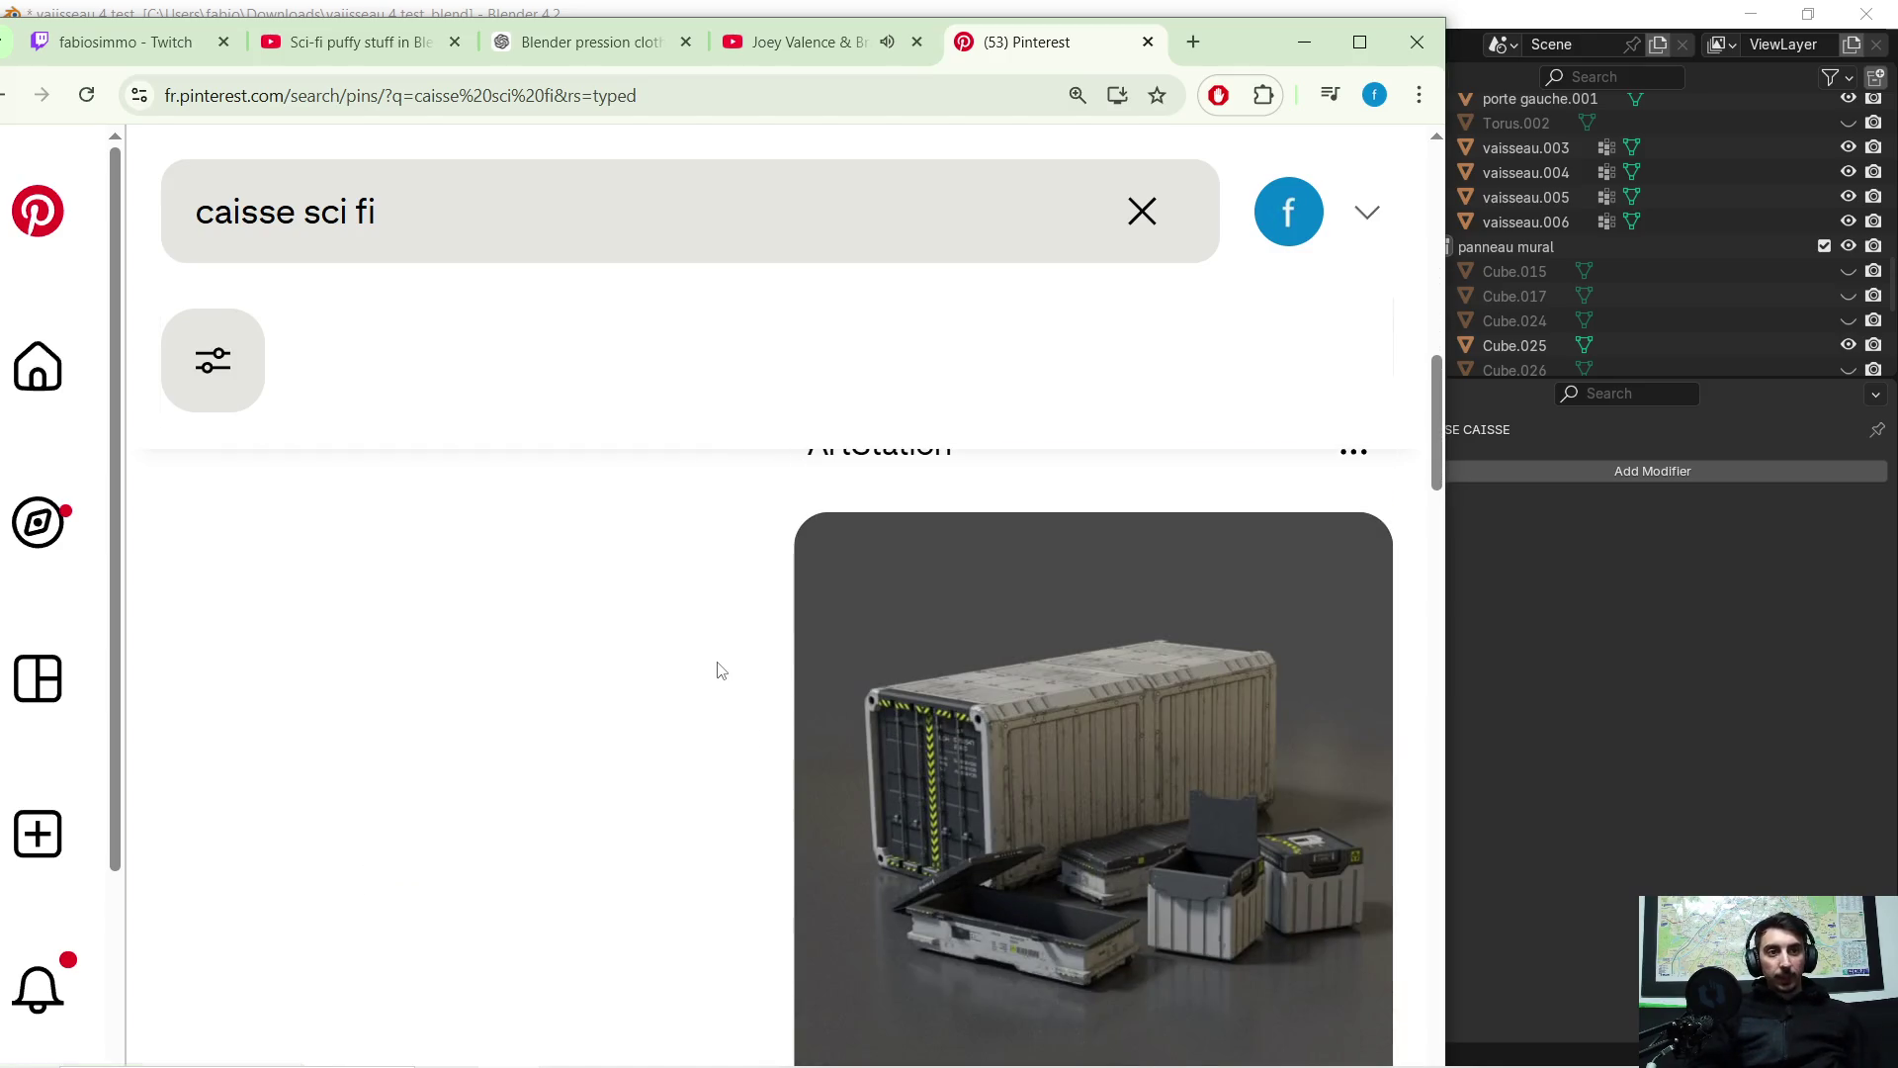
scroll(716, 665, down, 1)
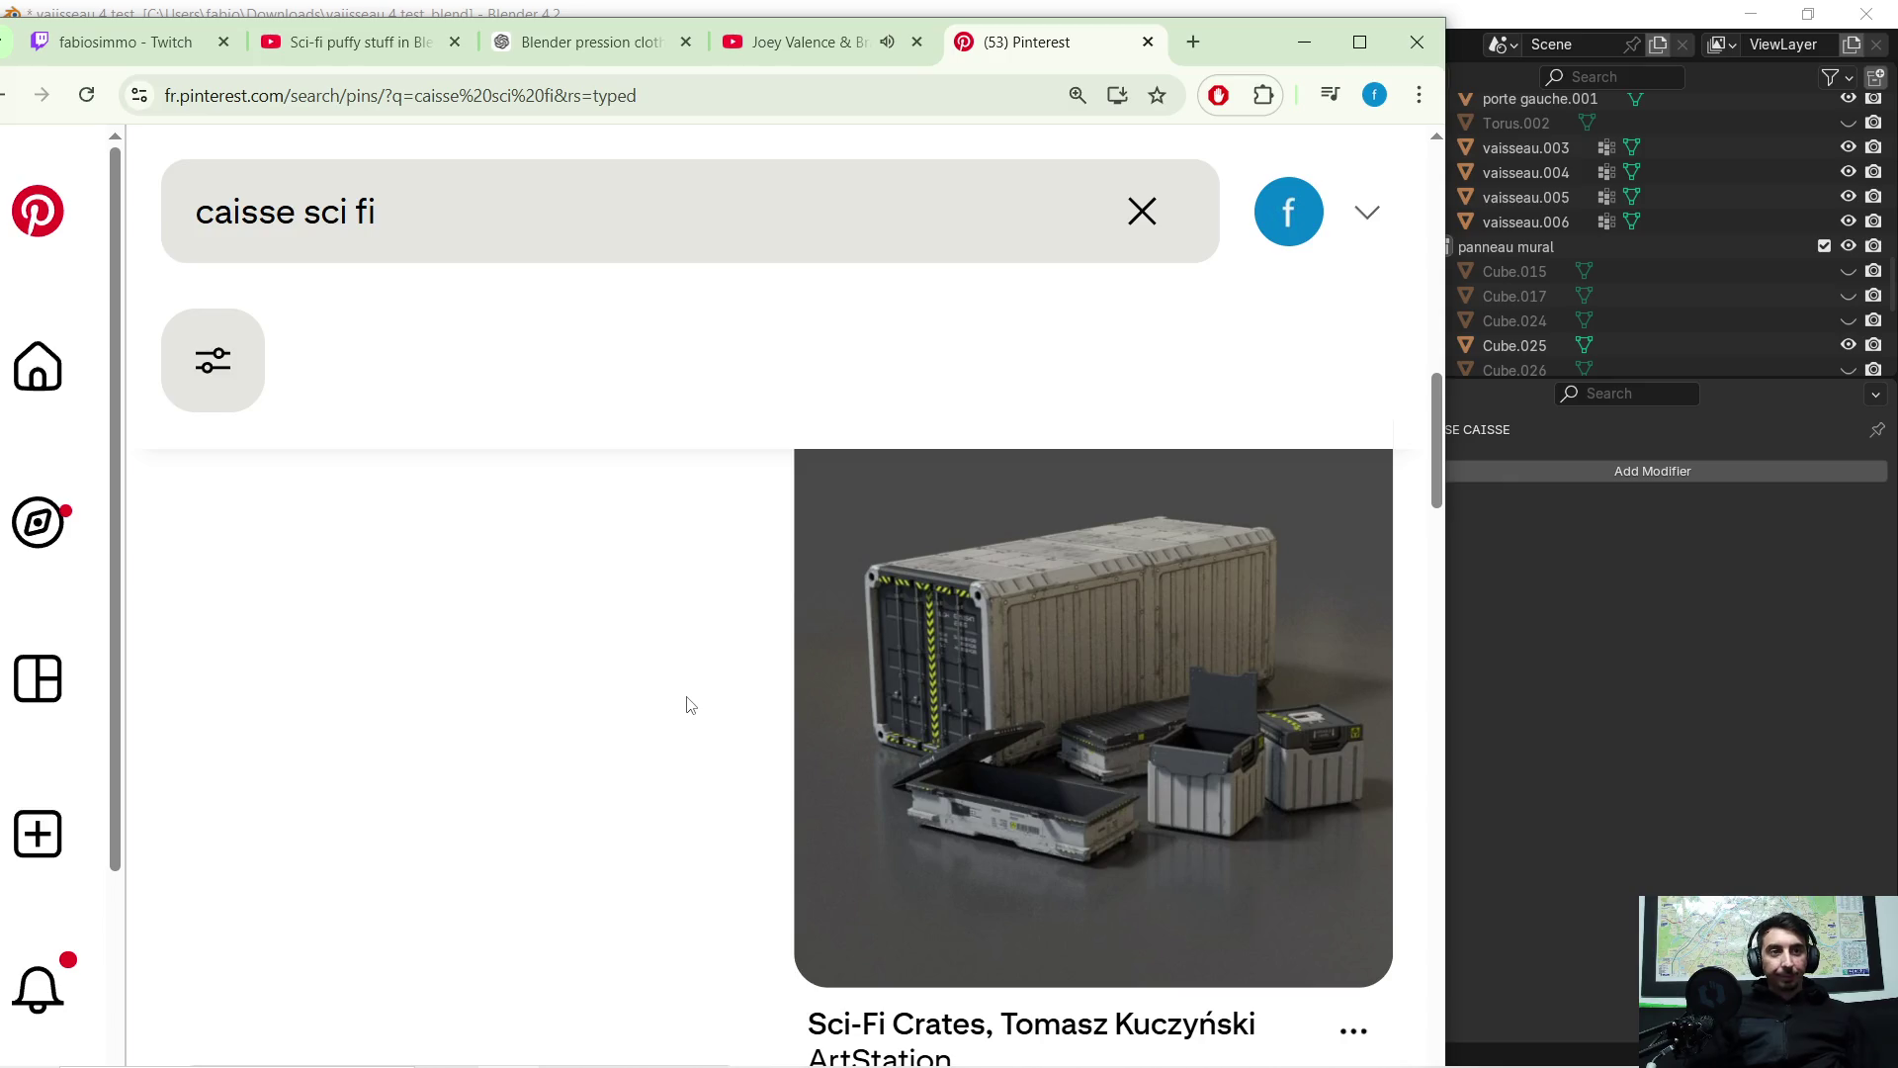
scroll(660, 709, down, 5)
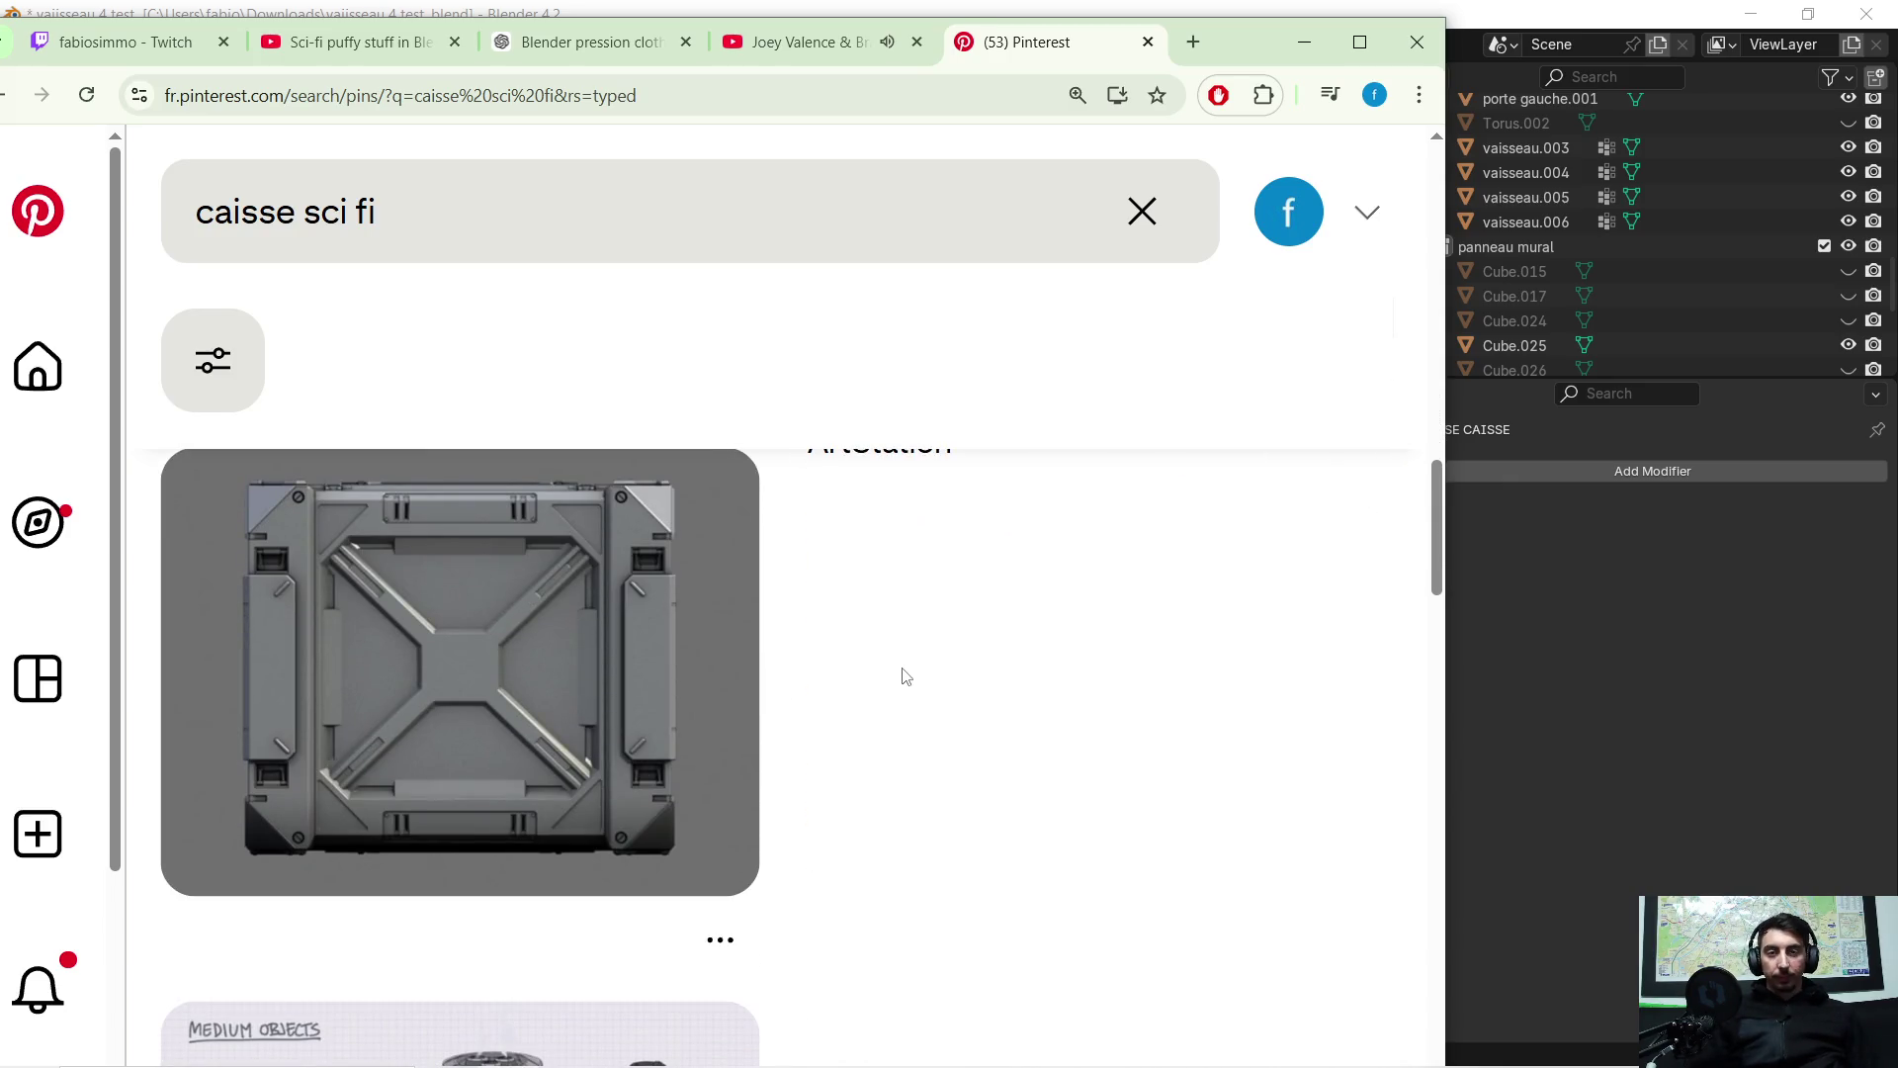
scroll(936, 630, down, 2)
scroll(936, 630, up, 2)
click(460, 663)
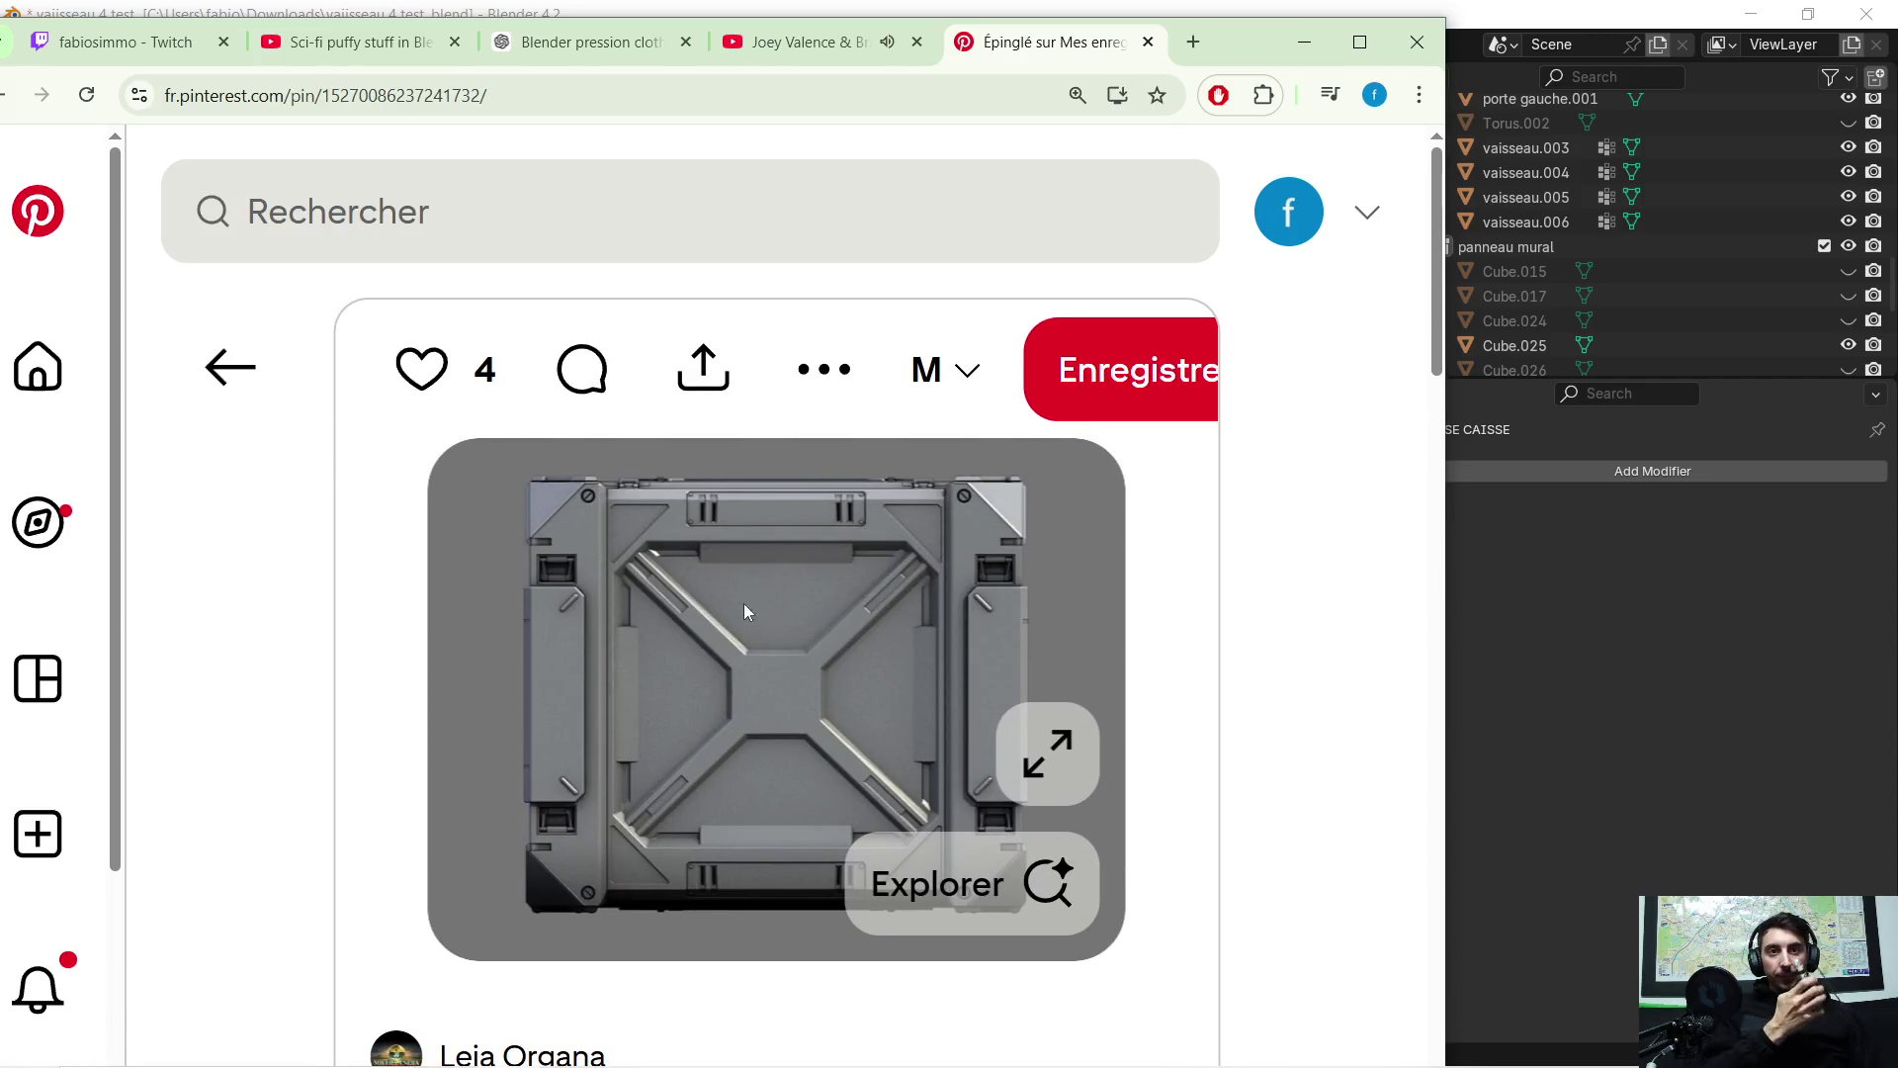
click(1040, 758)
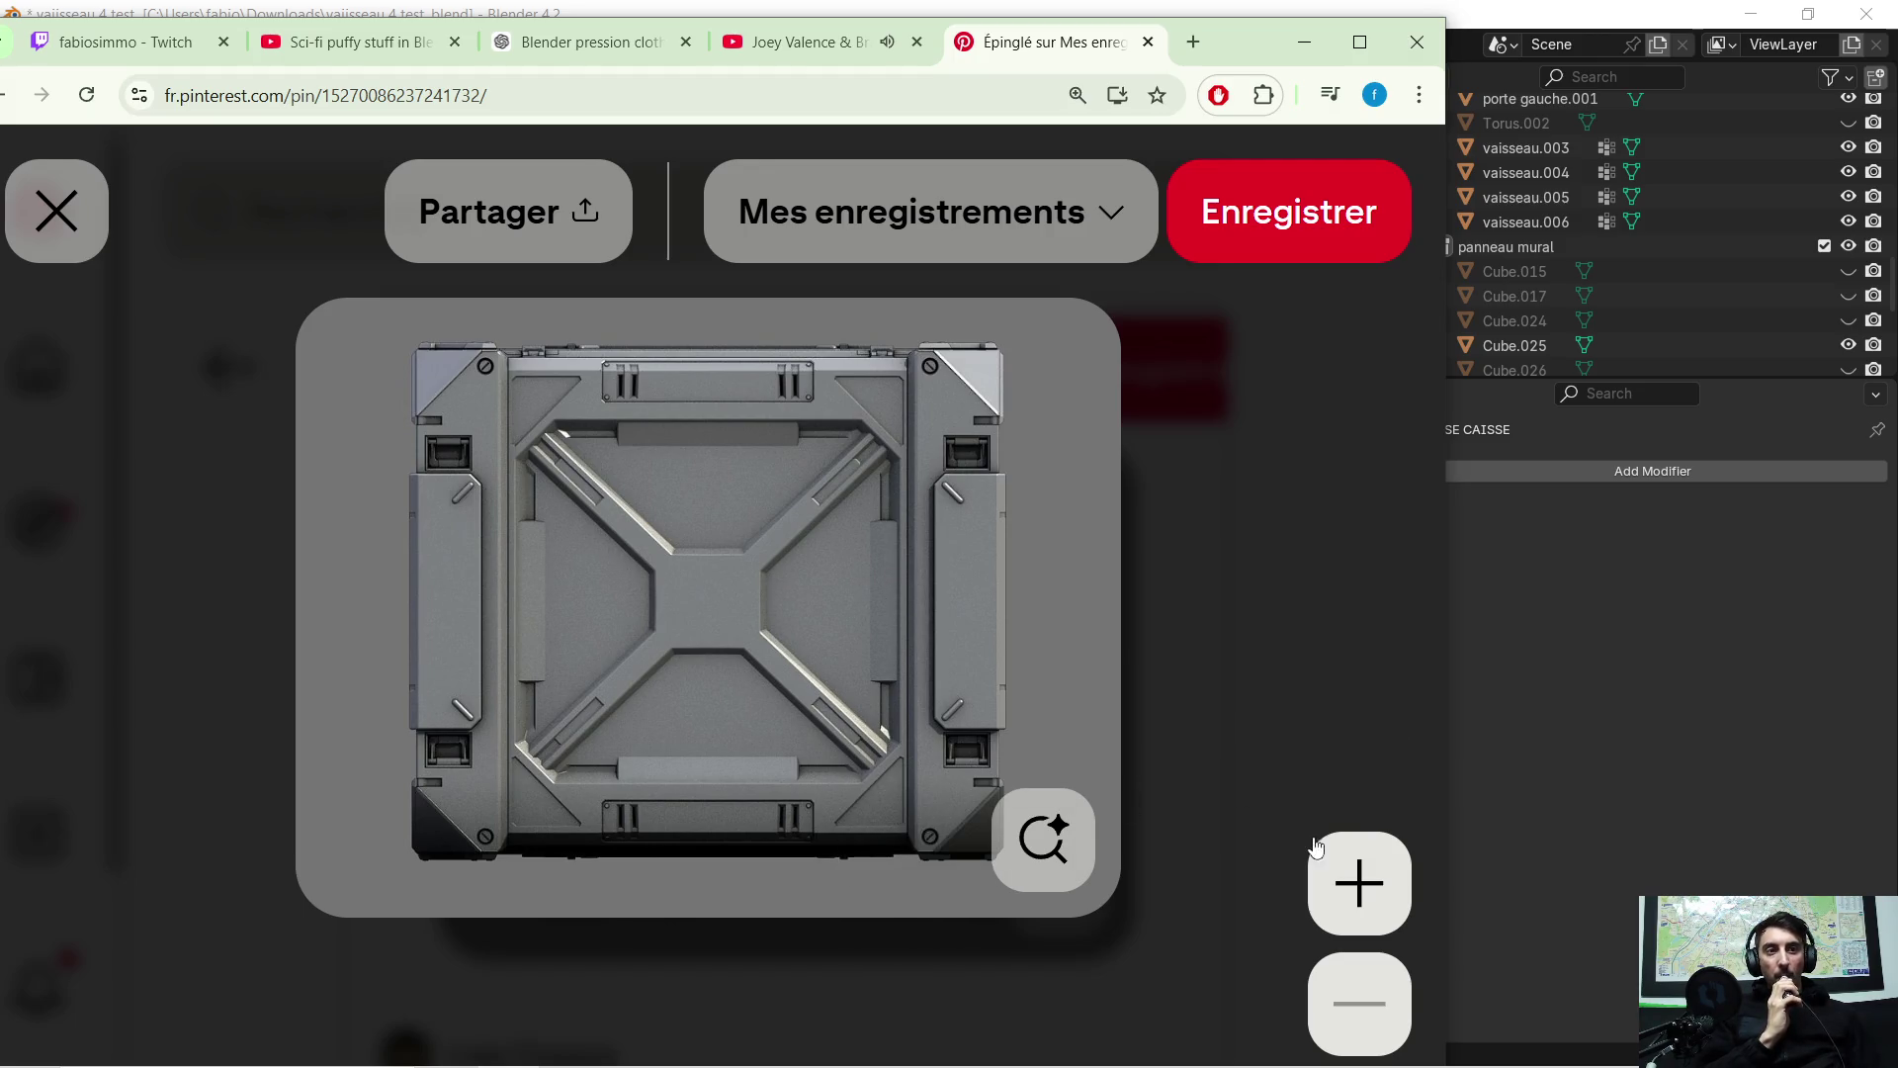
drag(1226, 45, 1897, 99)
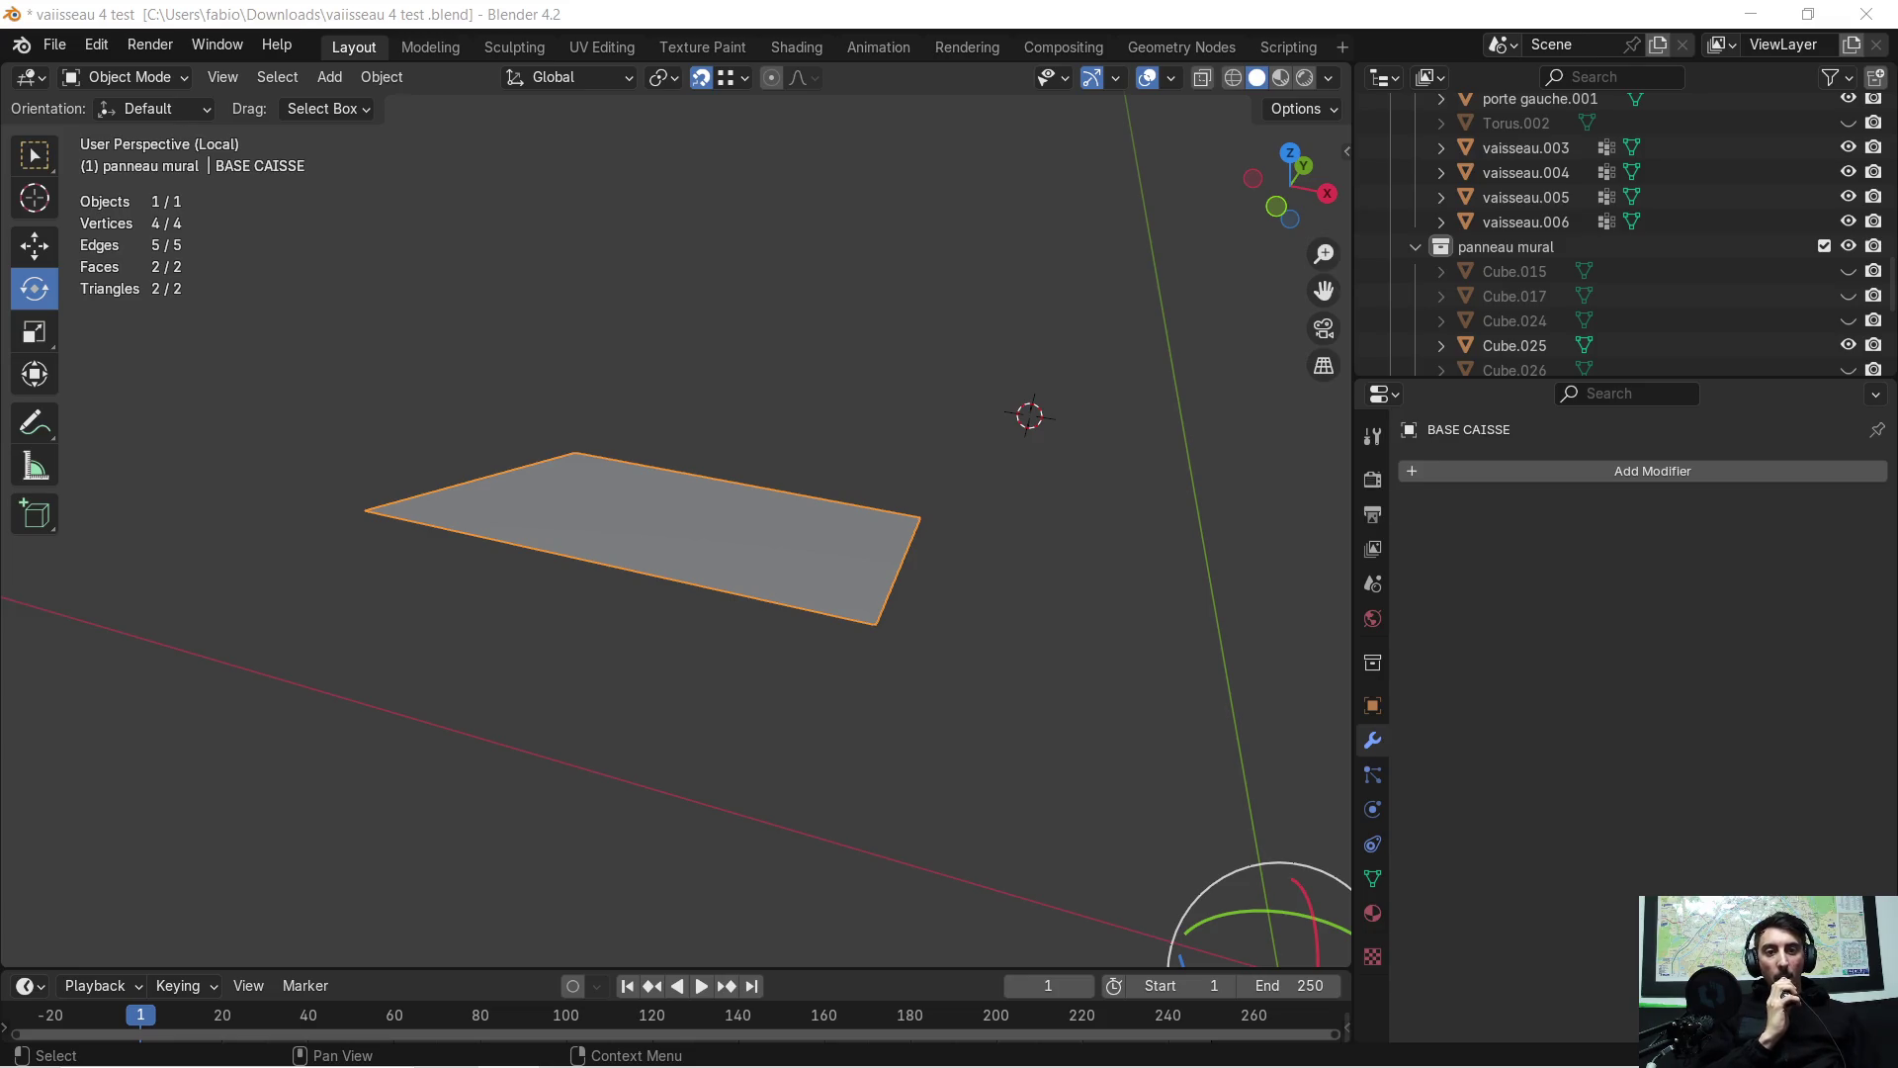
Exit local view and look around the ship interior for the wall panel
mouse_move(763, 383)
middle_down()
mouse_move(816, 441)
mouse_move(709, 471)
mouse_move(656, 428)
mouse_move(995, 378)
mouse_move(866, 412)
middle_up()
drag(866, 412, 876, 400)
key(KP_Divide)
key(KP_Decimal)
mouse_move(882, 415)
middle_down()
mouse_move(936, 400)
mouse_move(945, 420)
mouse_move(550, 501)
middle_up()
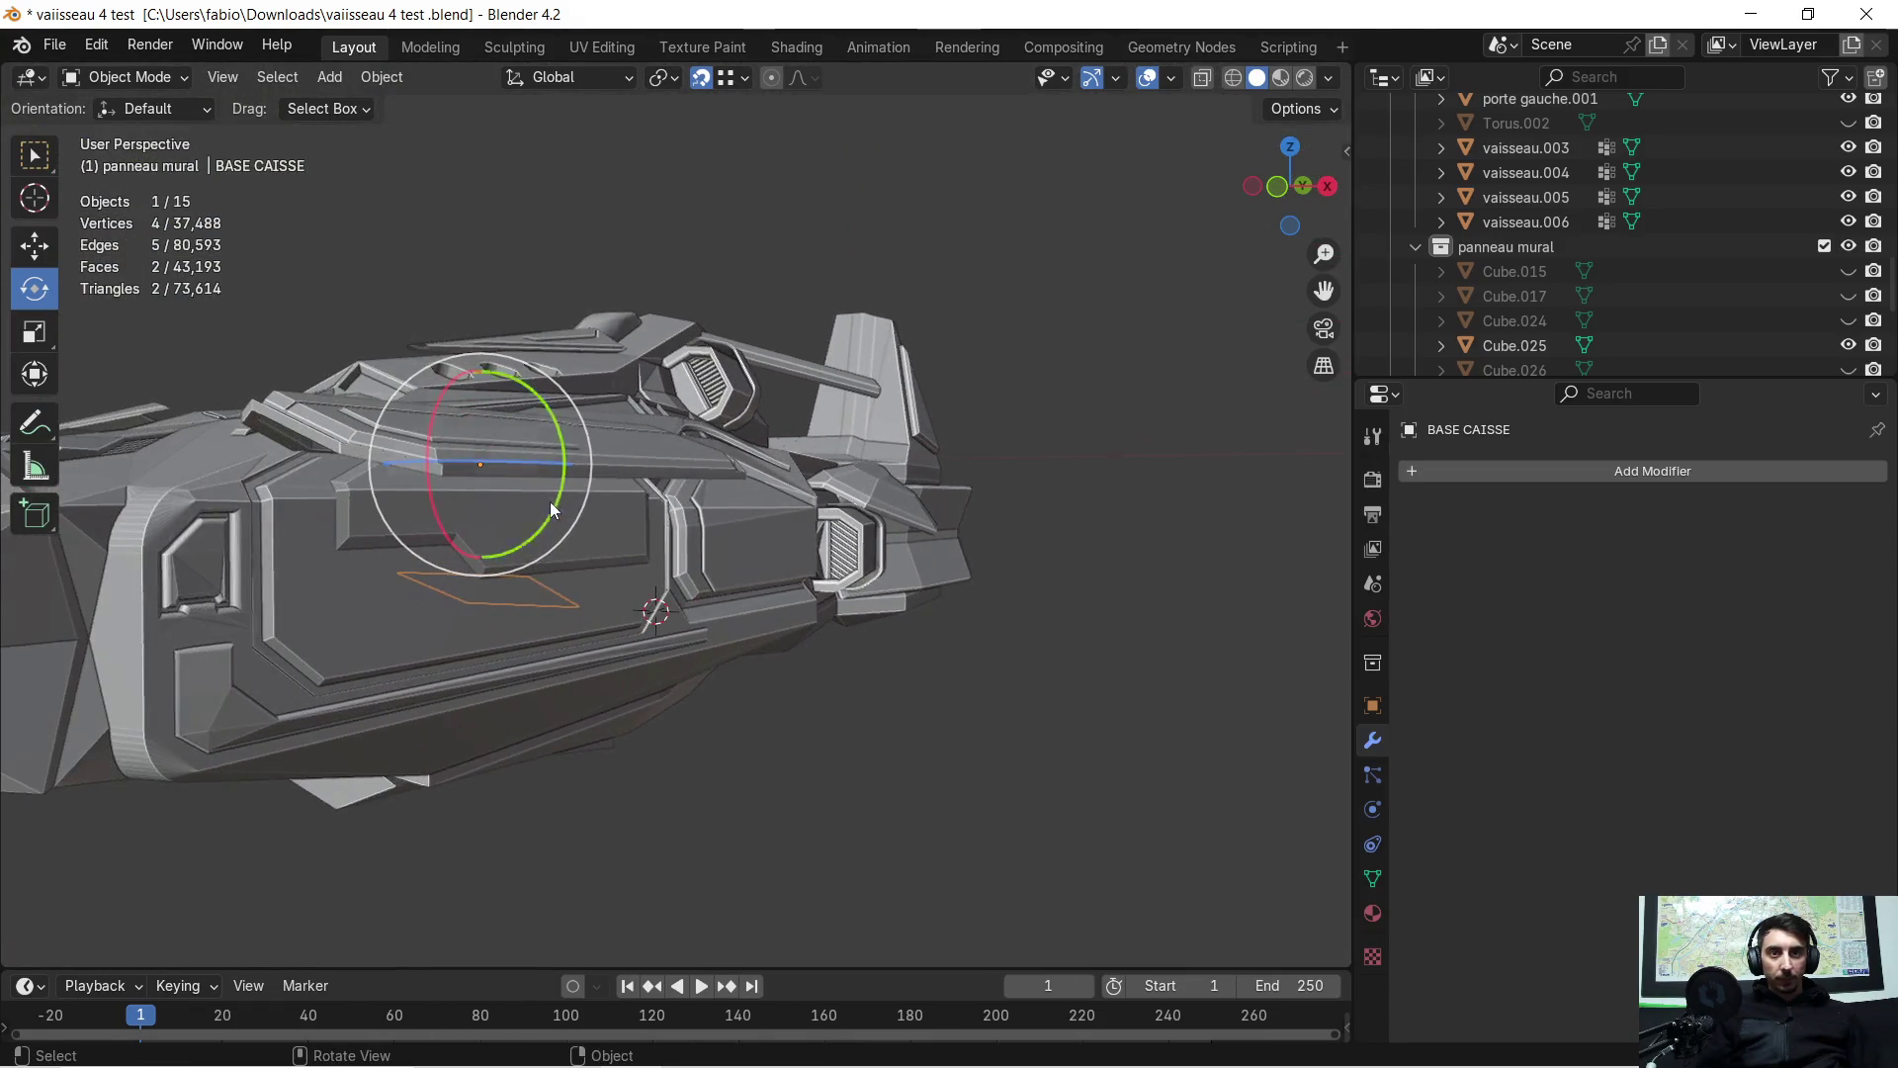
scroll(452, 518, up, 8)
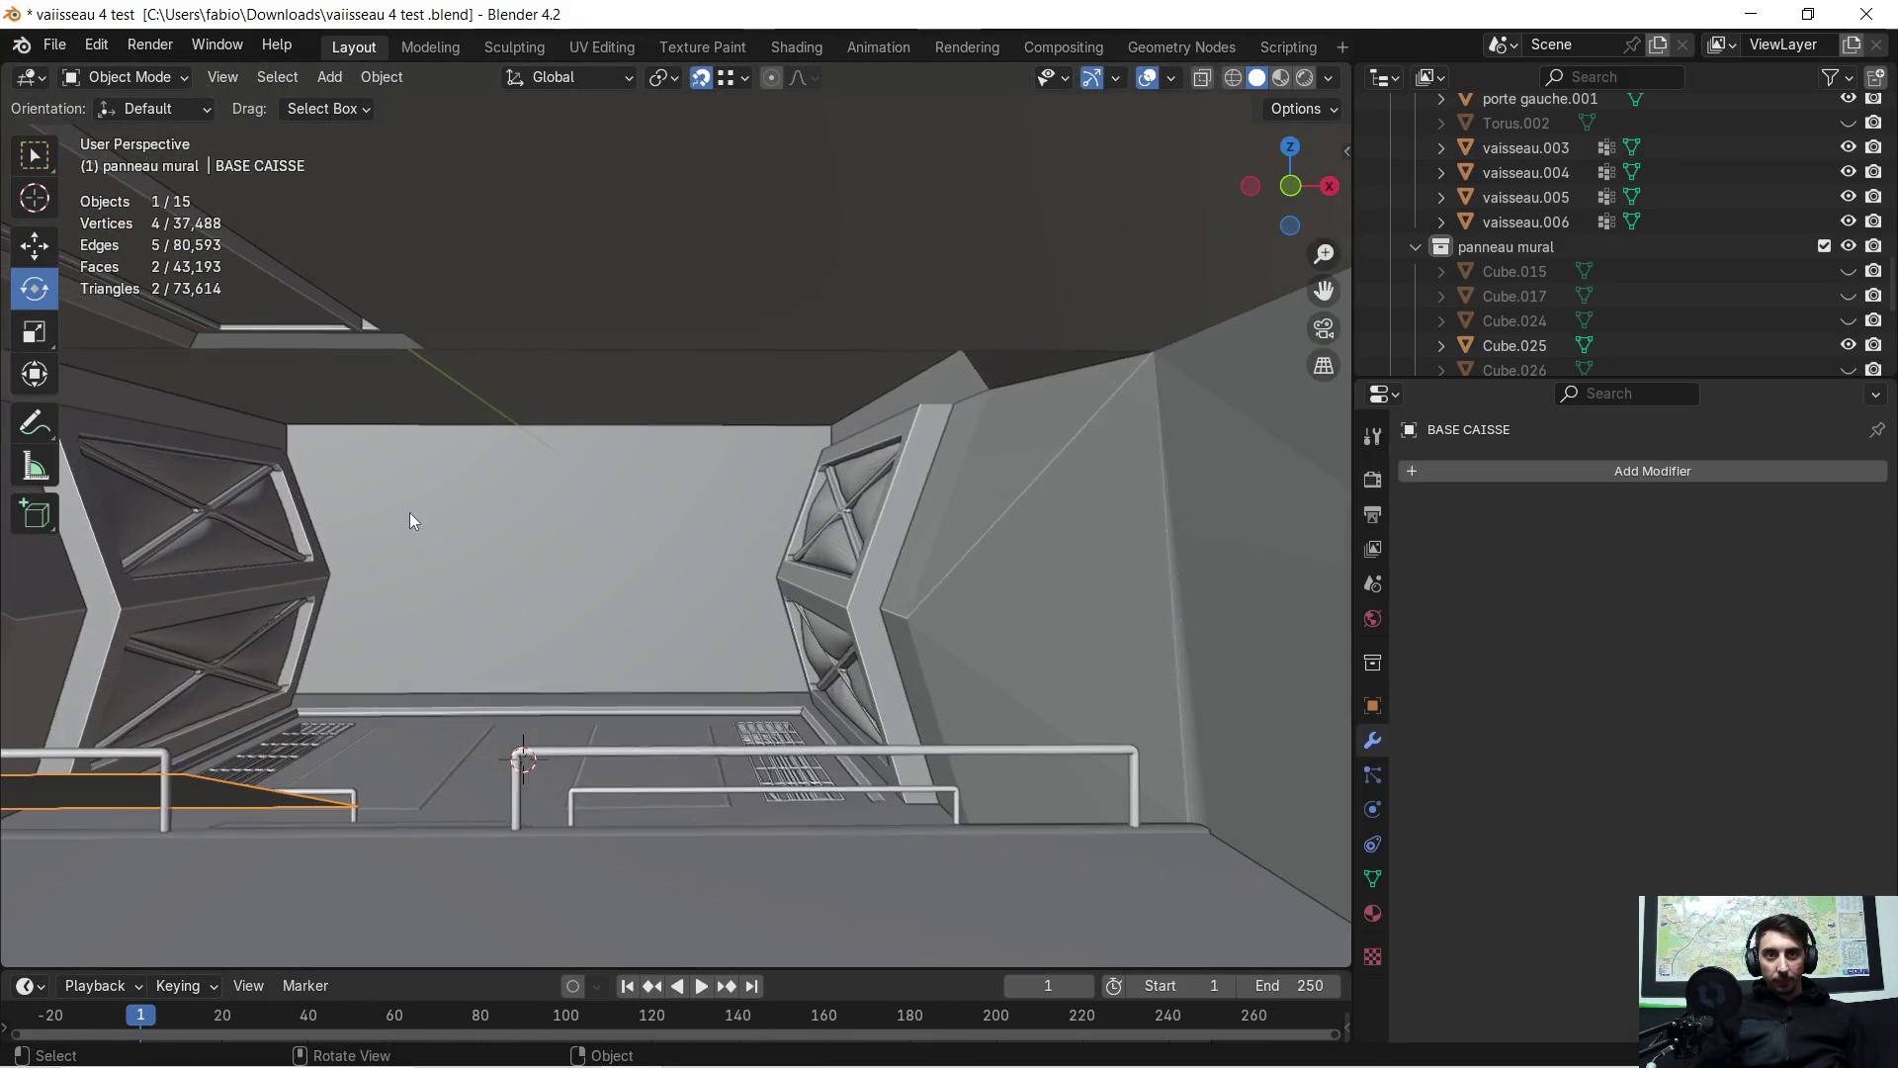
middle_drag(409, 512, 775, 498)
scroll(1641, 262, up, 5)
scroll(1597, 249, up, 4)
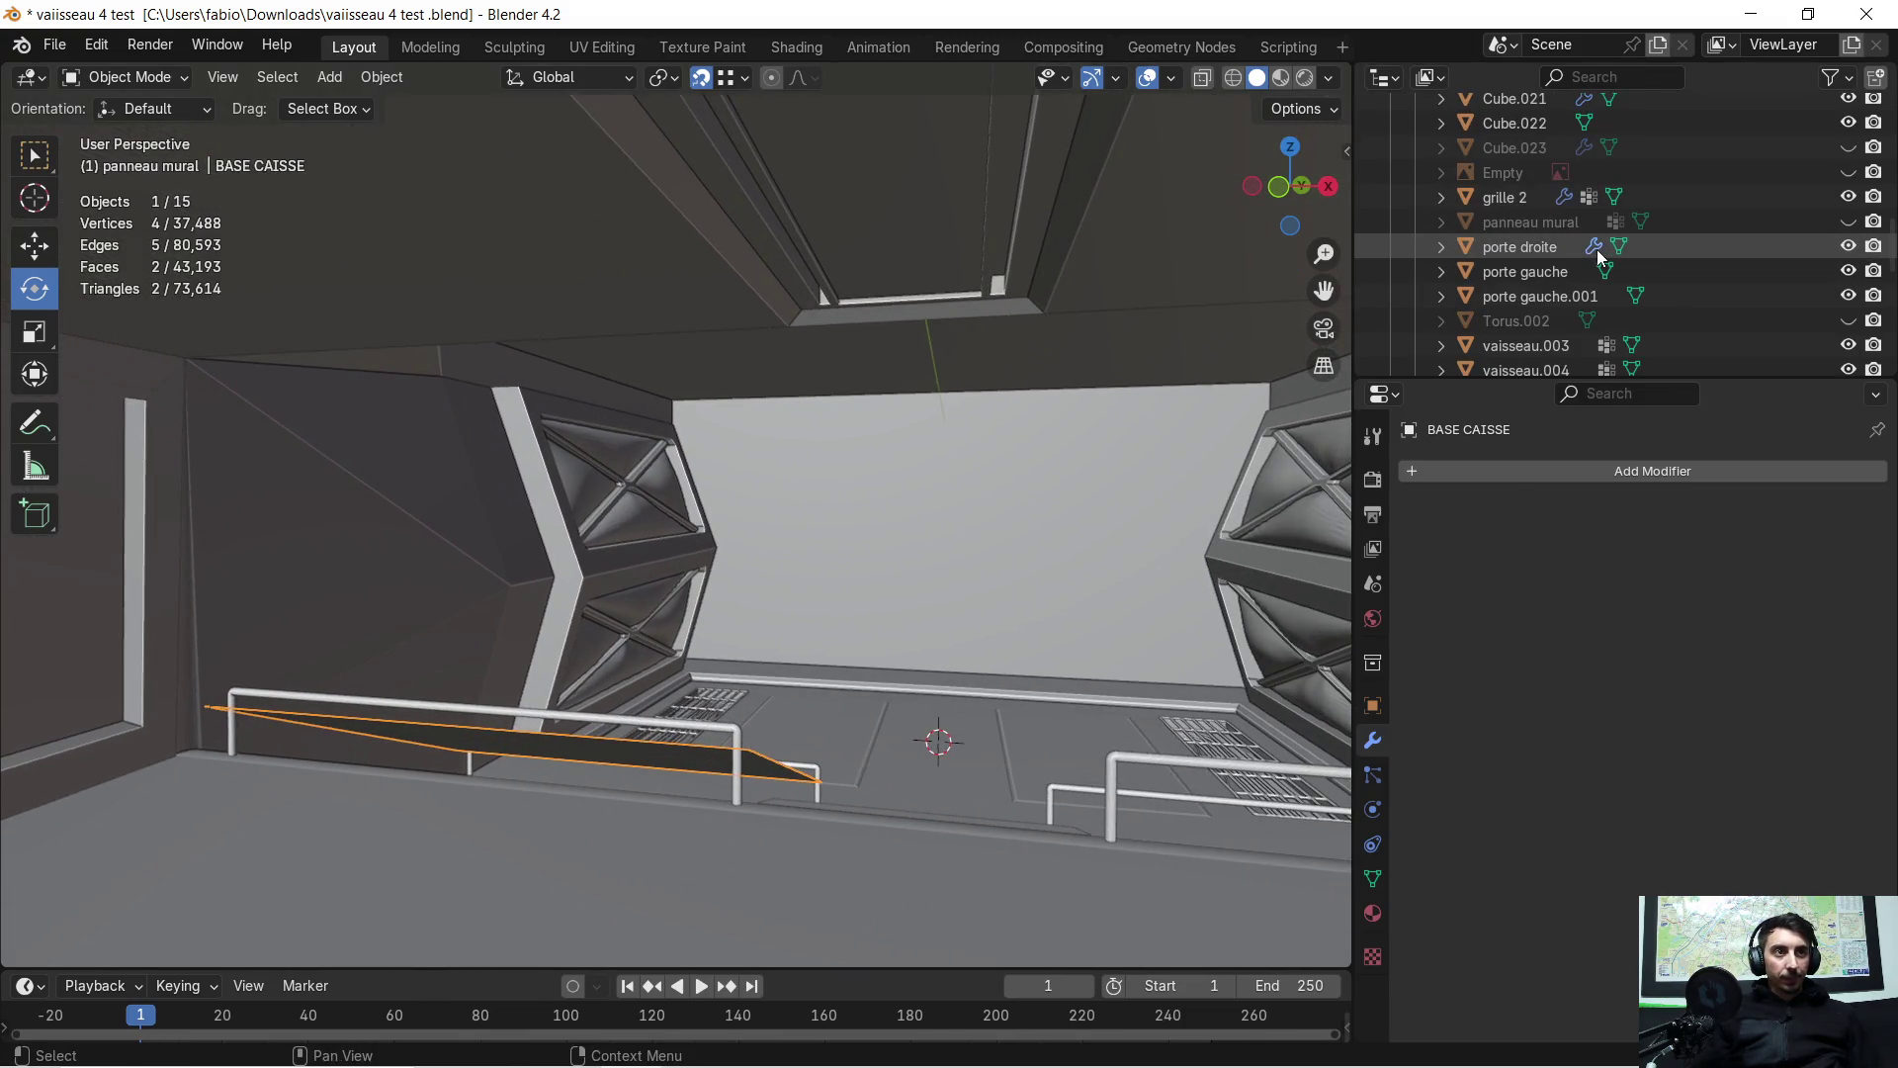
scroll(1584, 224, up, 5)
scroll(1581, 172, up, 4)
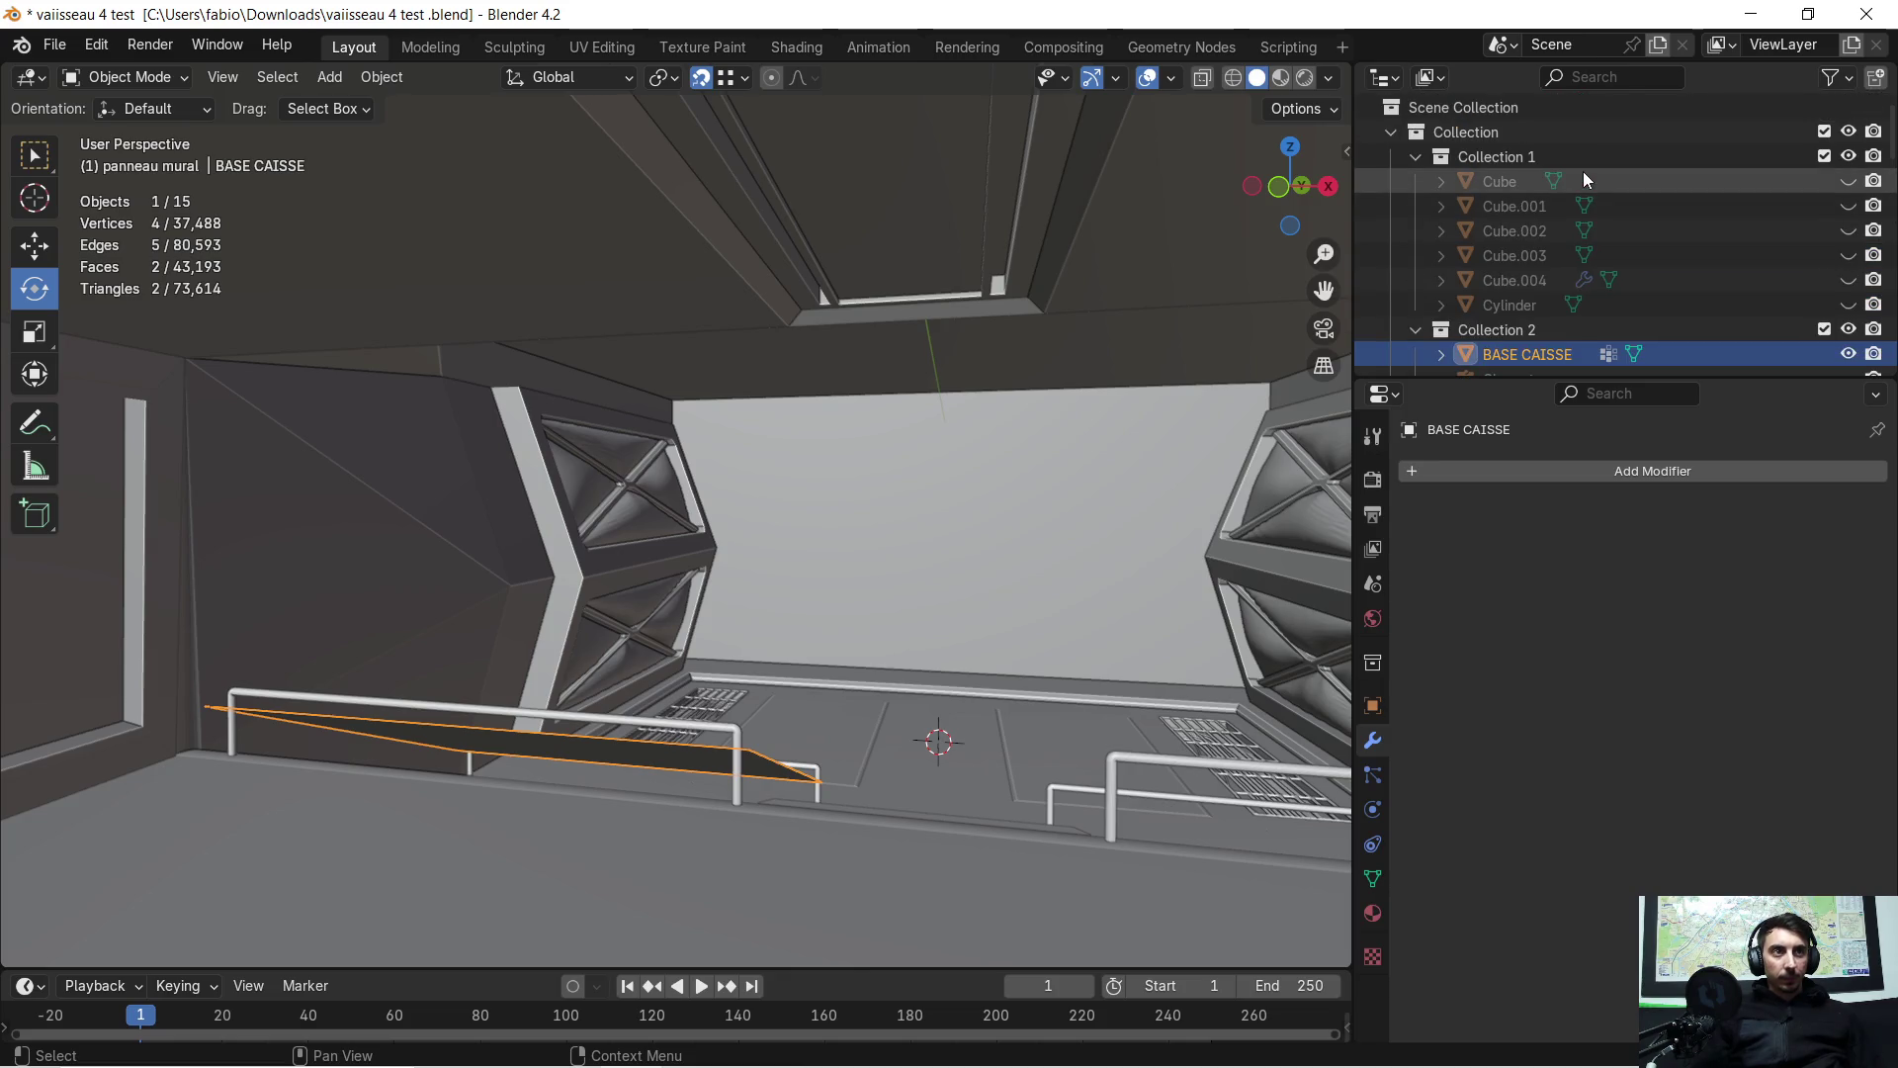
scroll(1583, 180, down, 8)
scroll(1583, 185, down, 6)
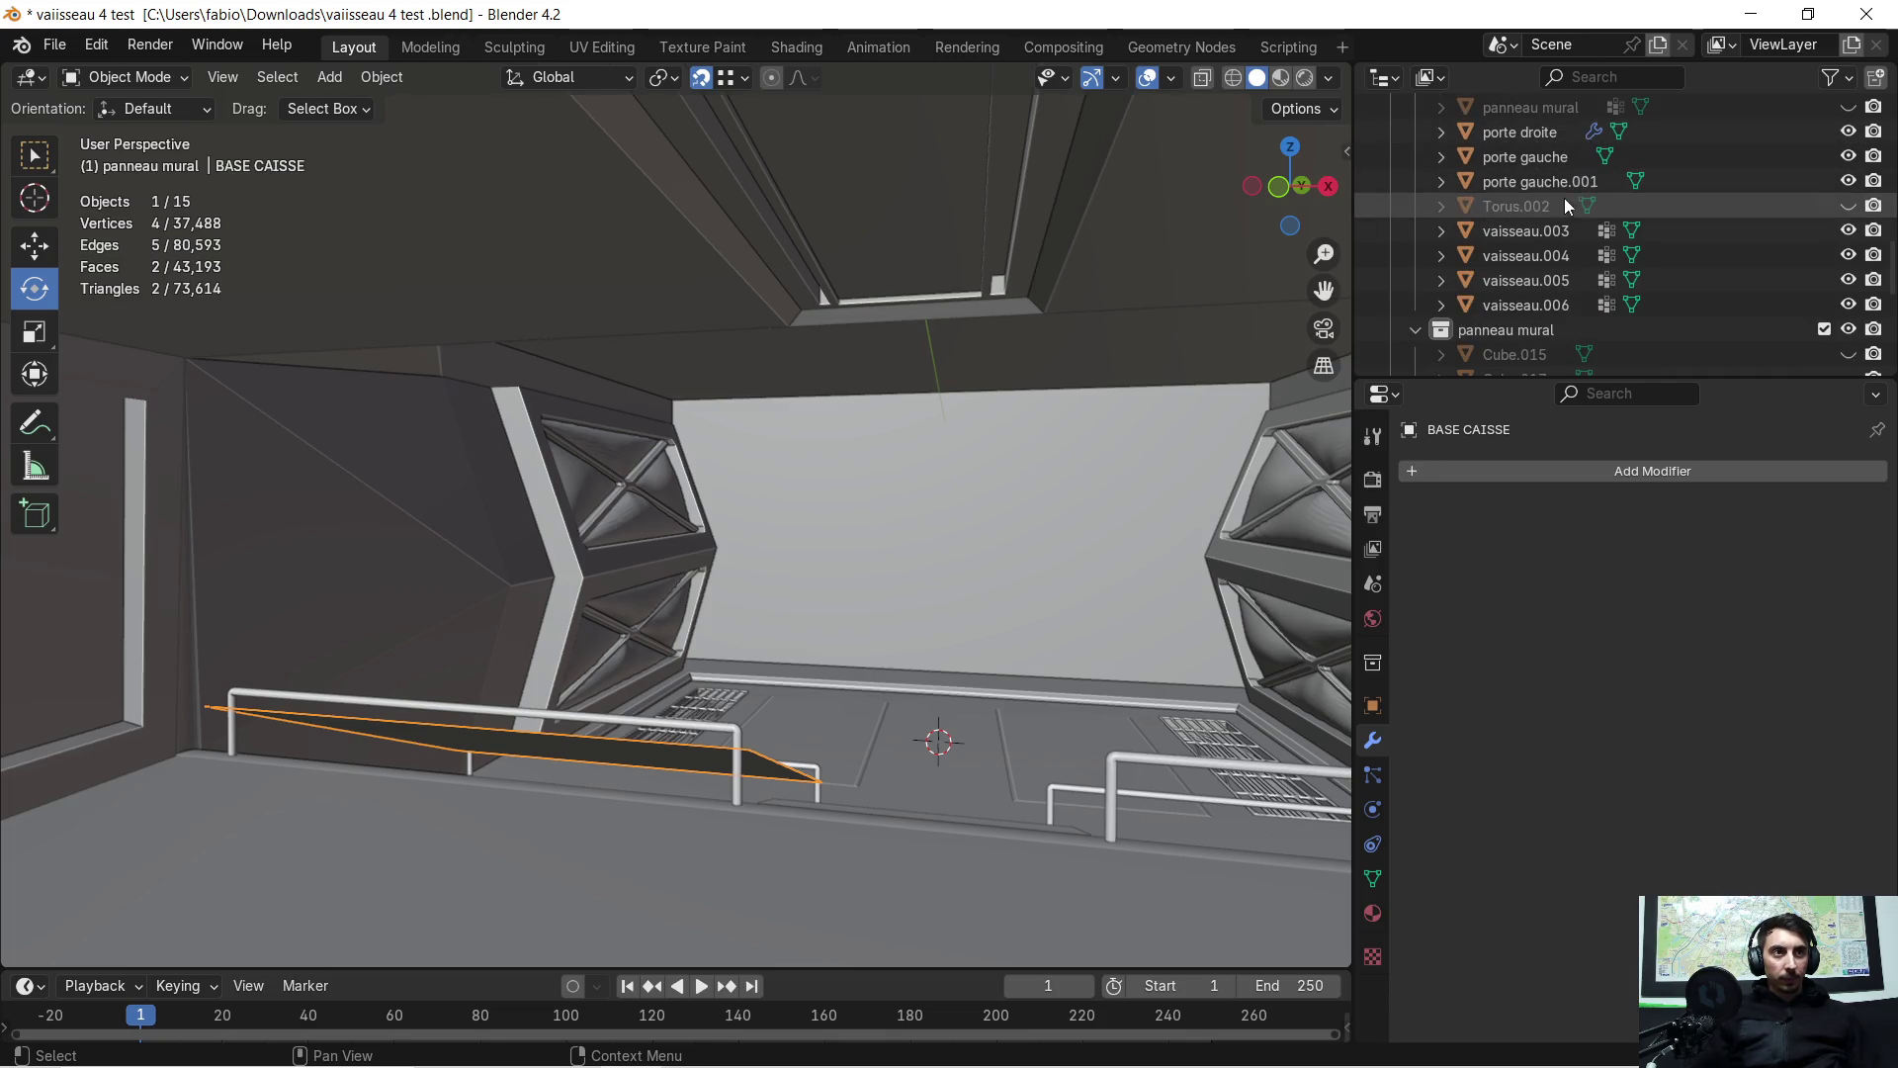
scroll(1548, 288, down, 4)
scroll(1548, 289, down, 4)
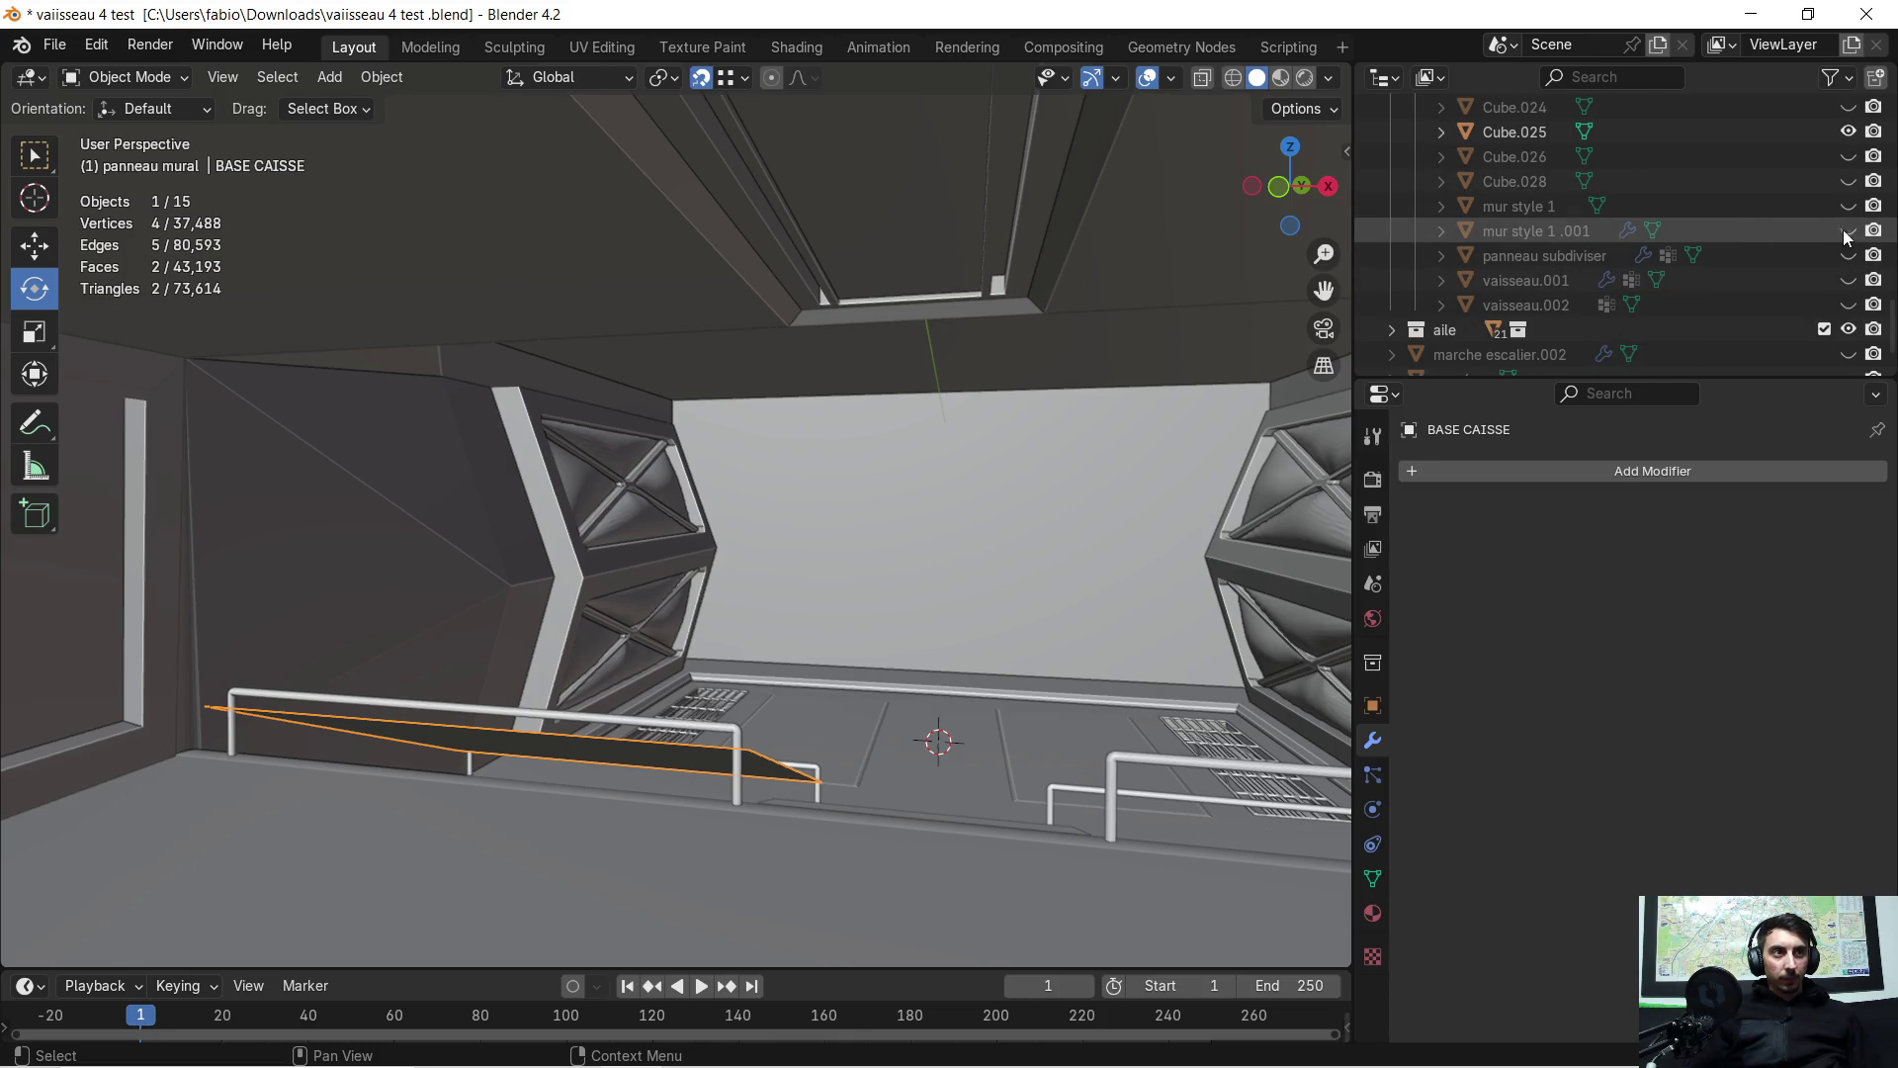
Select mur style 1 .001 together with BASE CAISSE and isolate them in local view
click(1586, 230)
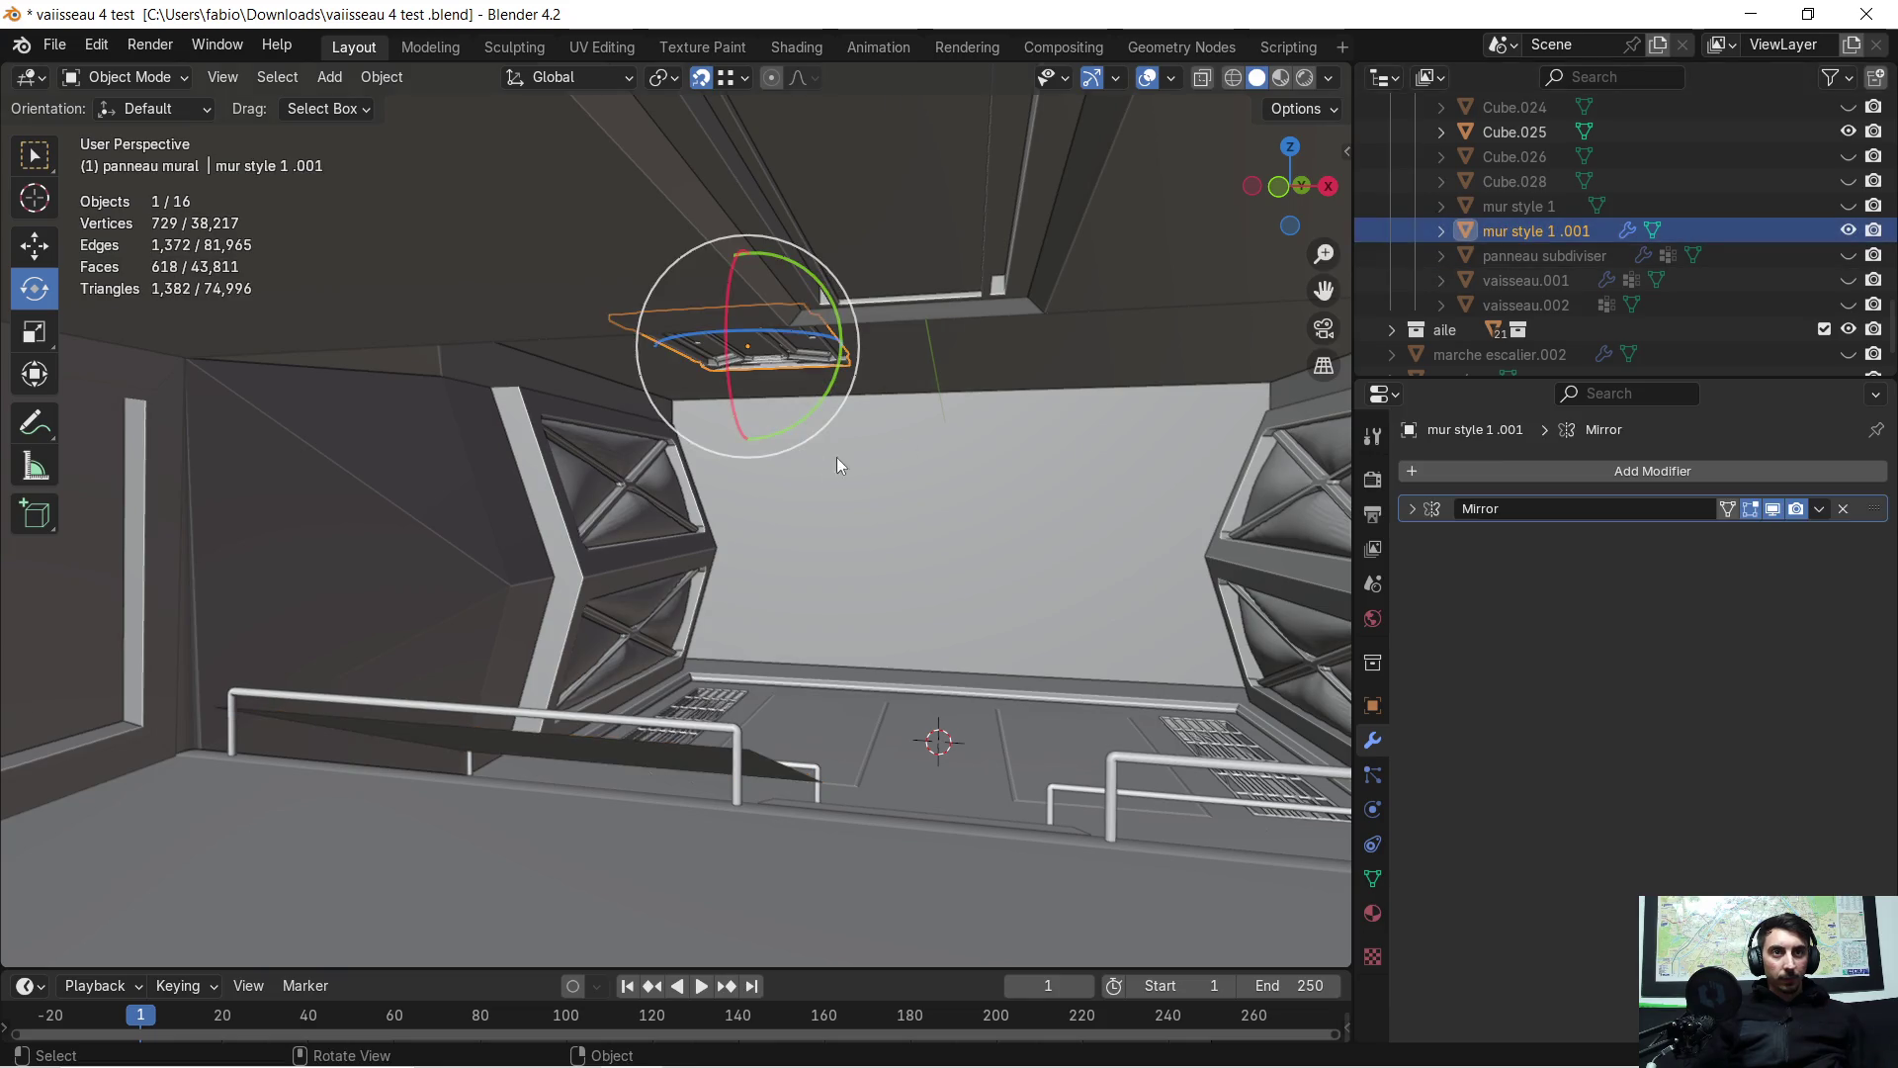
scroll(837, 457, up, 5)
middle_drag(721, 591, 725, 563)
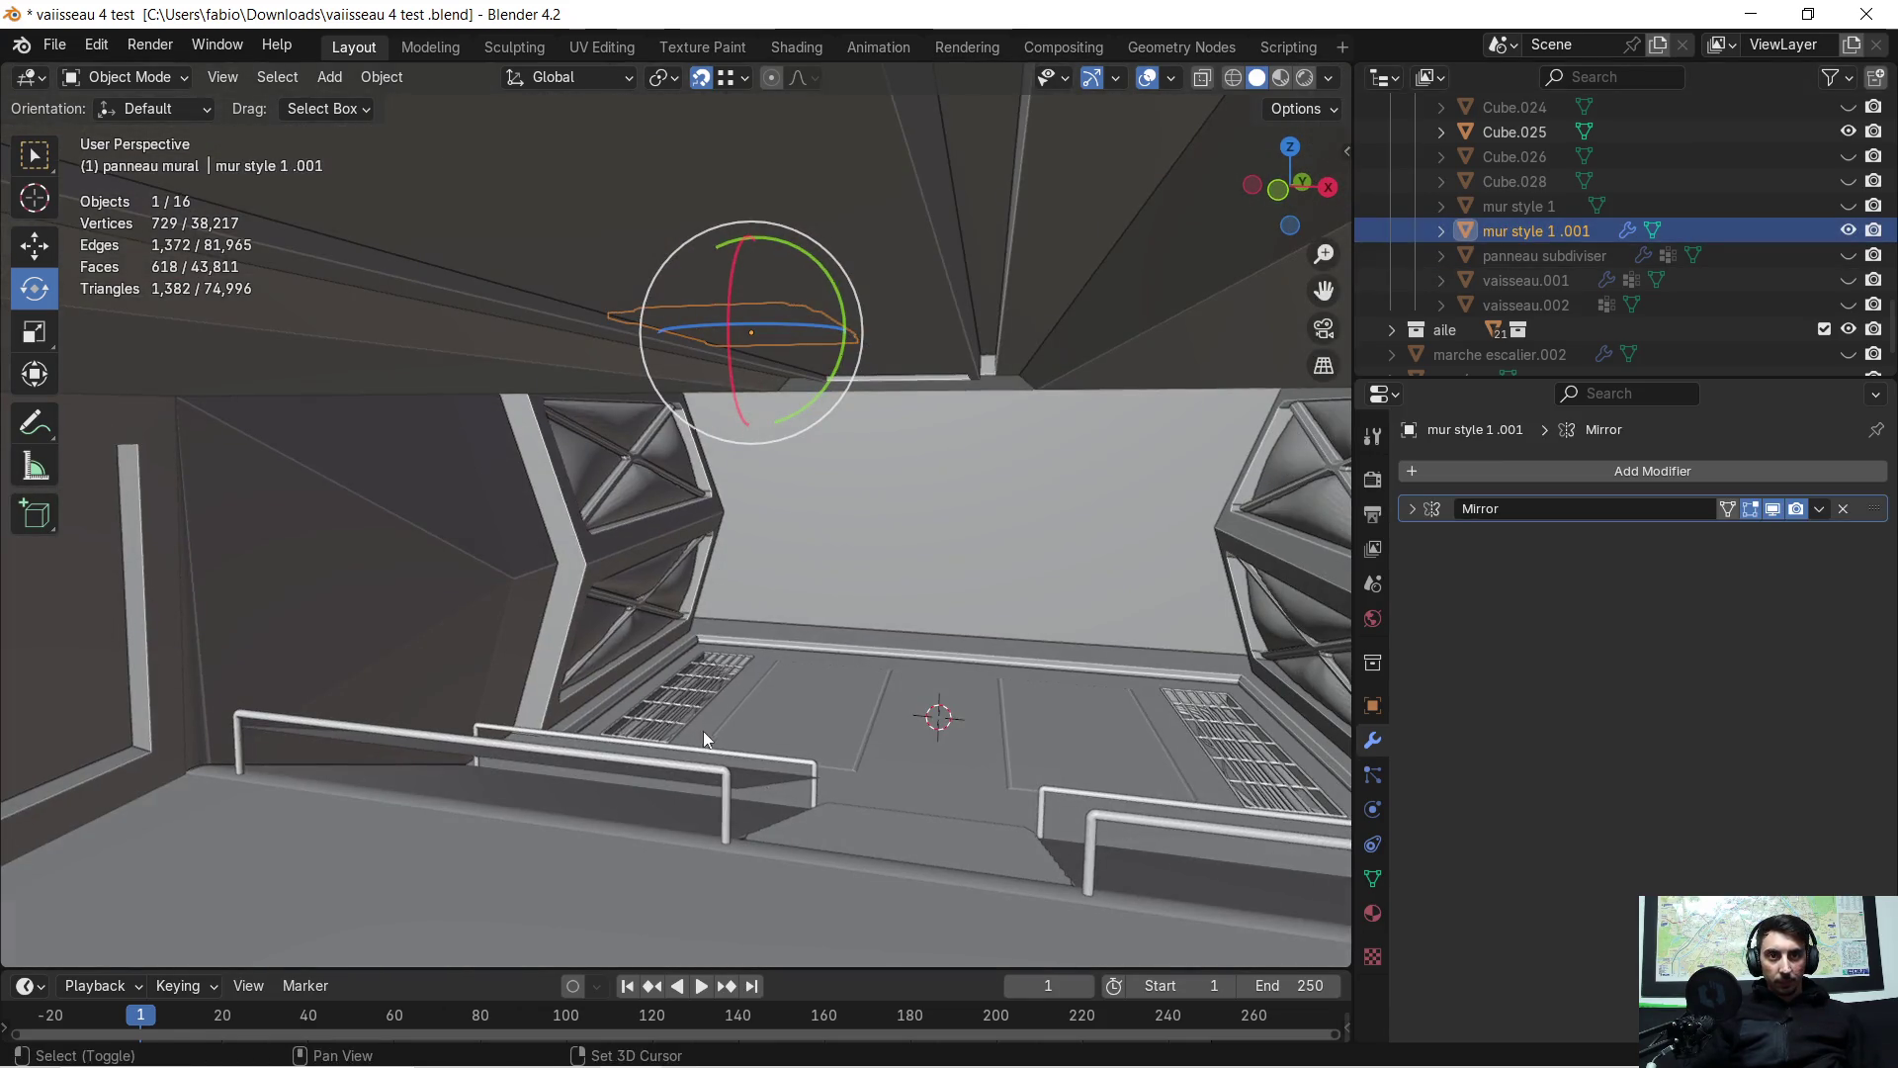
shift+click(735, 780)
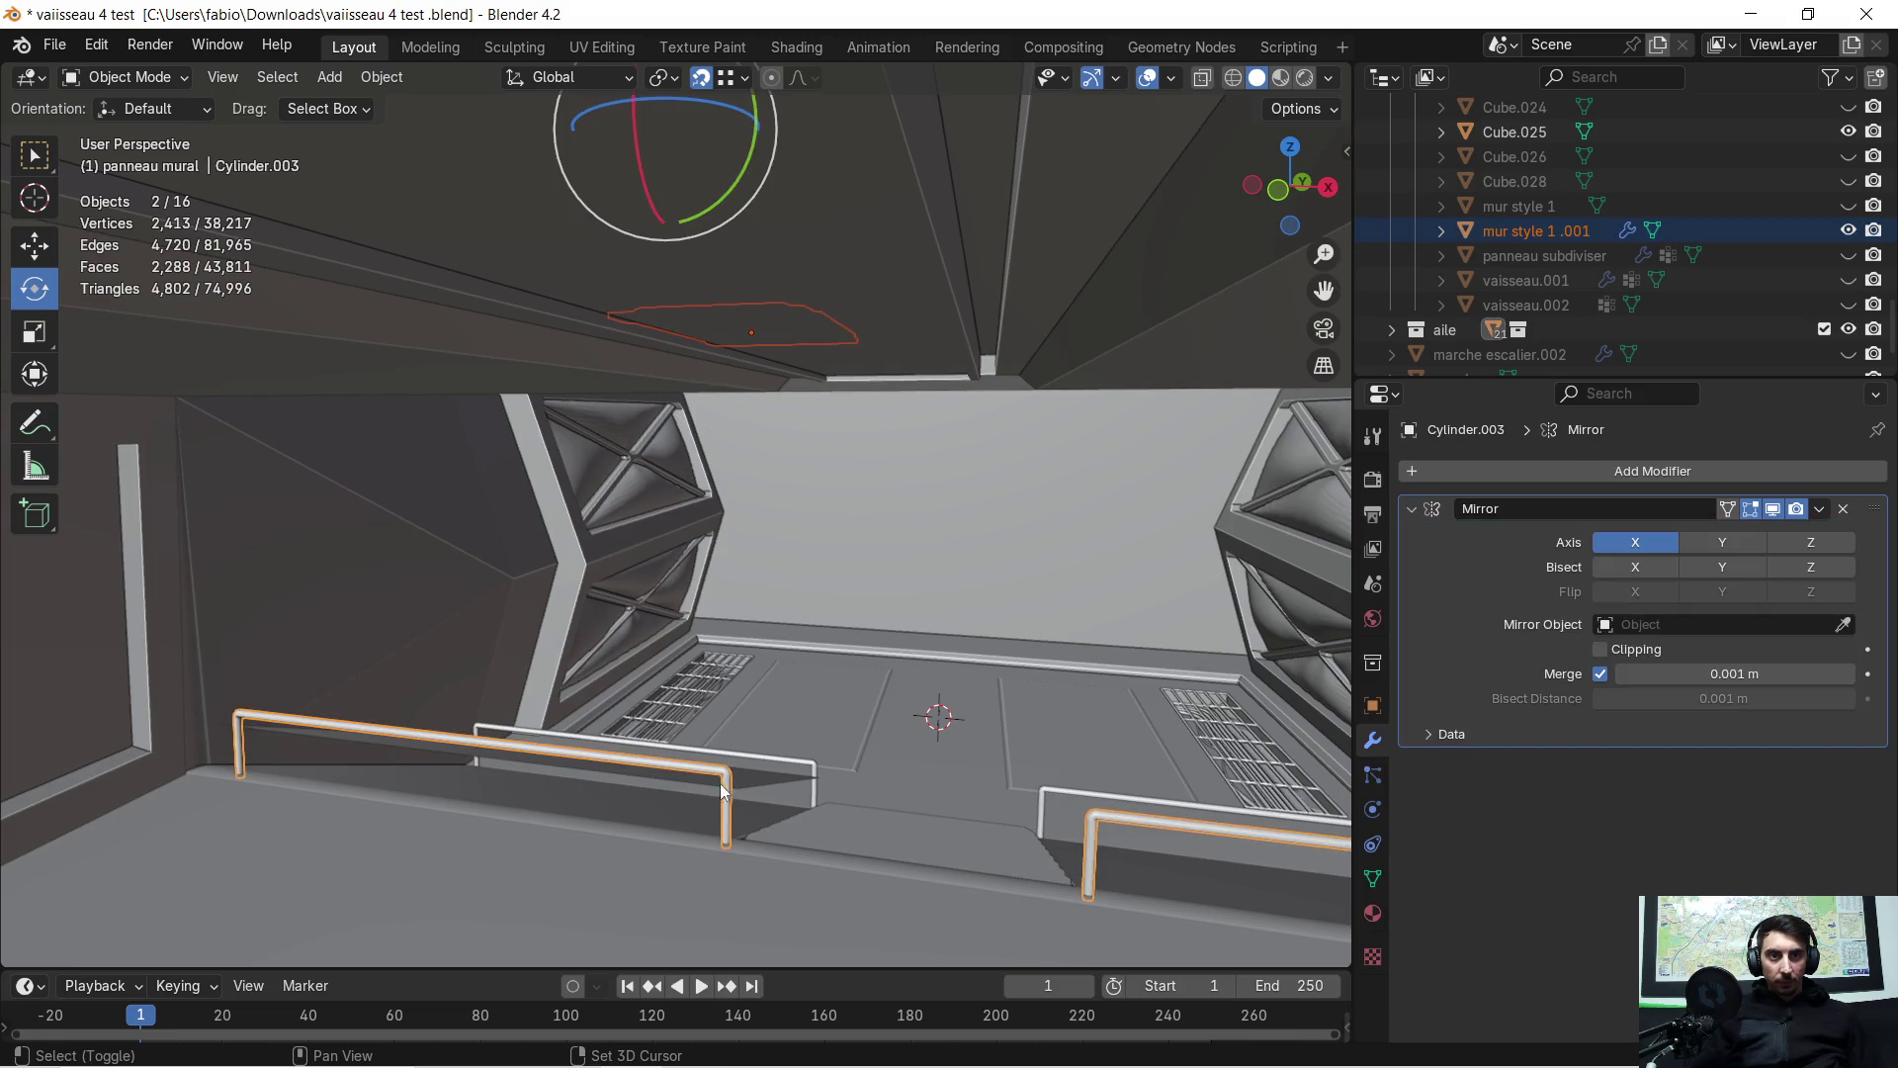
shift+click(741, 777)
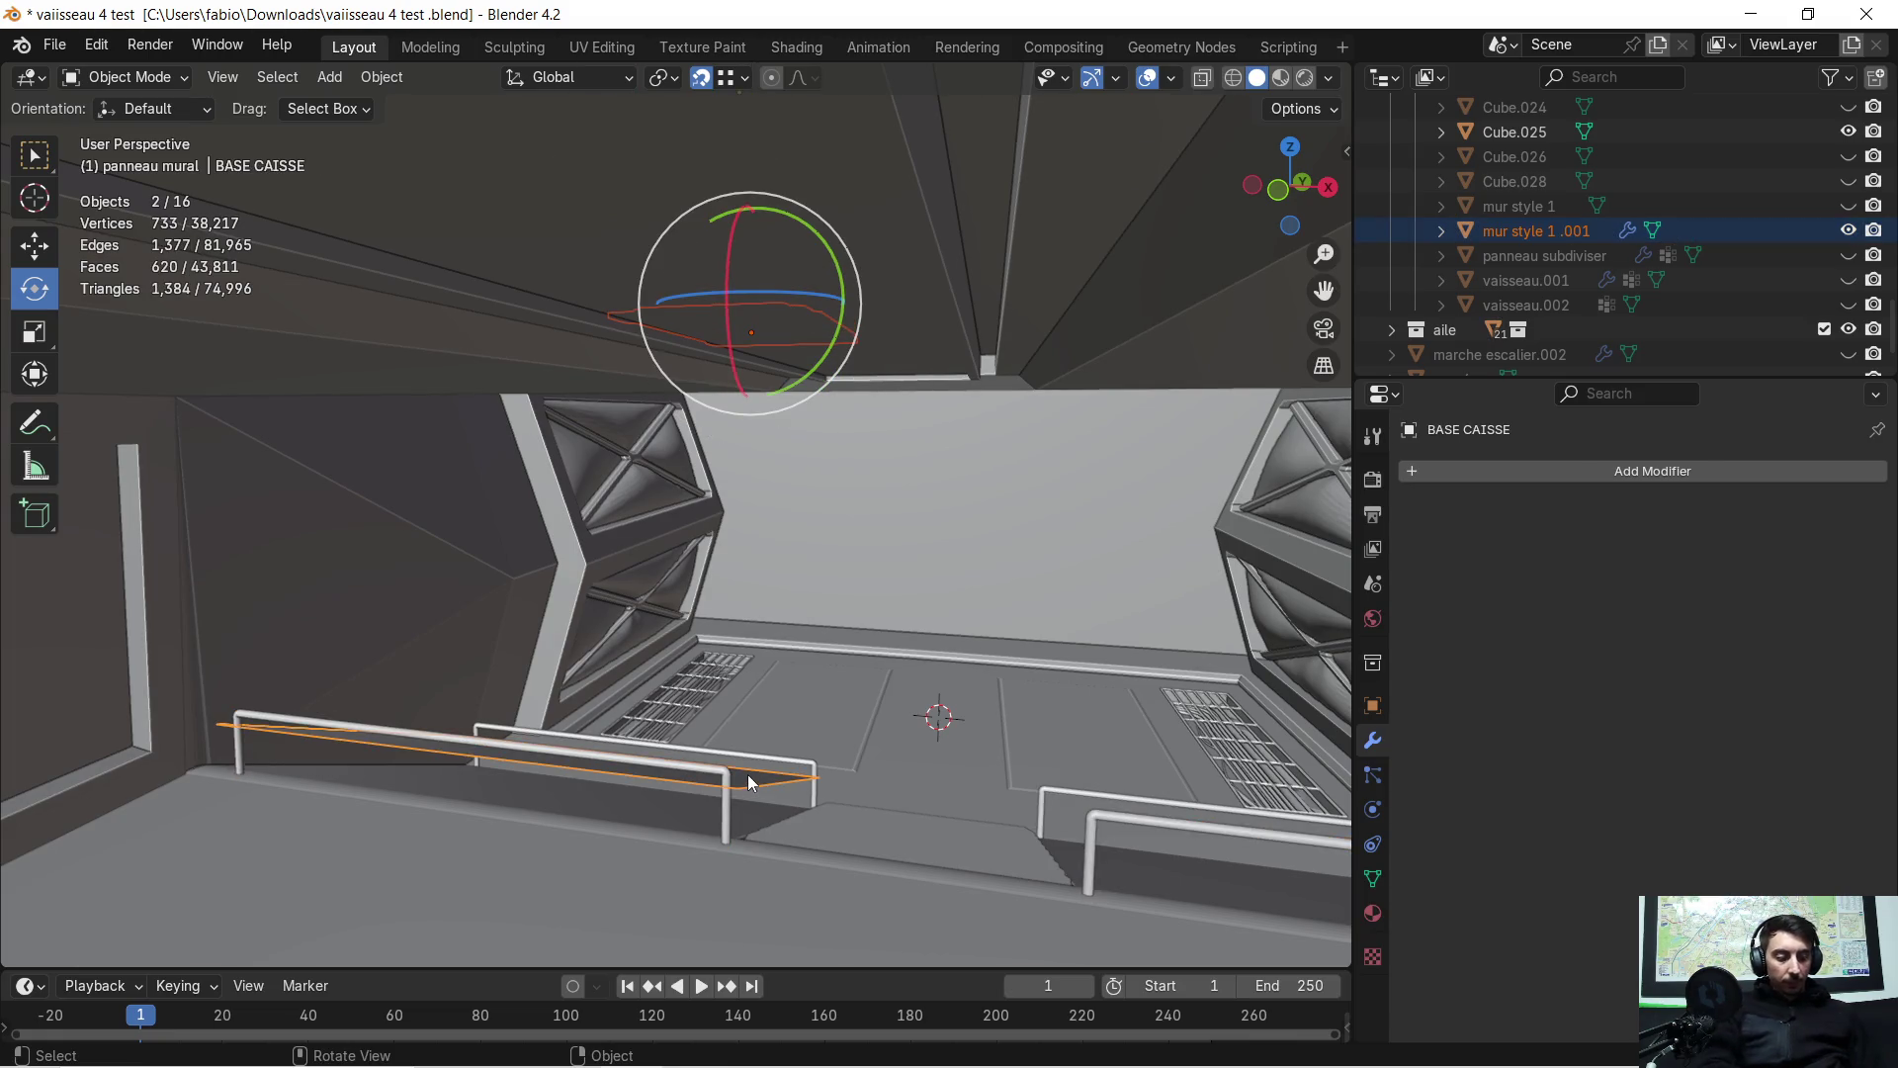
key(KP_Divide)
mouse_move(755, 768)
middle_down()
mouse_move(776, 496)
mouse_move(753, 339)
middle_up()
Rotate the wall panel 90° about Y to stand it upright
click(725, 337)
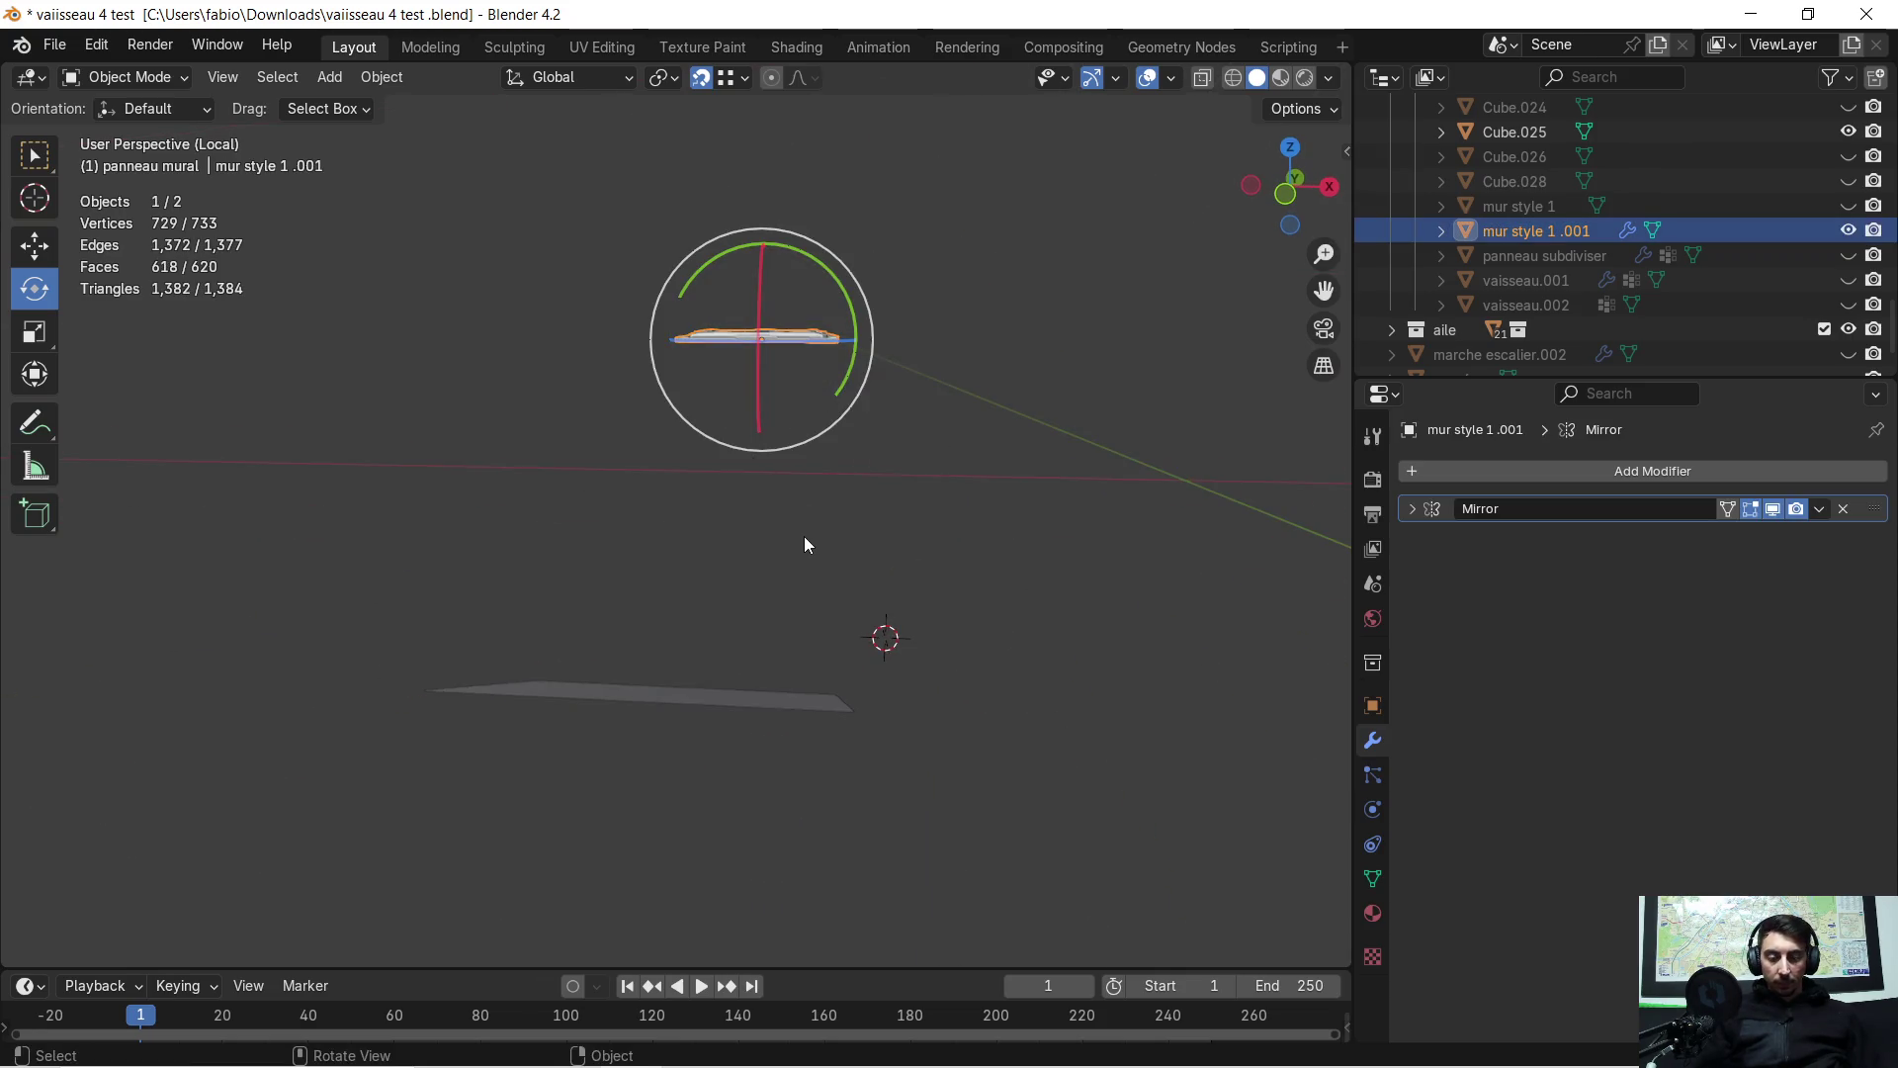
key(r)
key(y)
key(9)
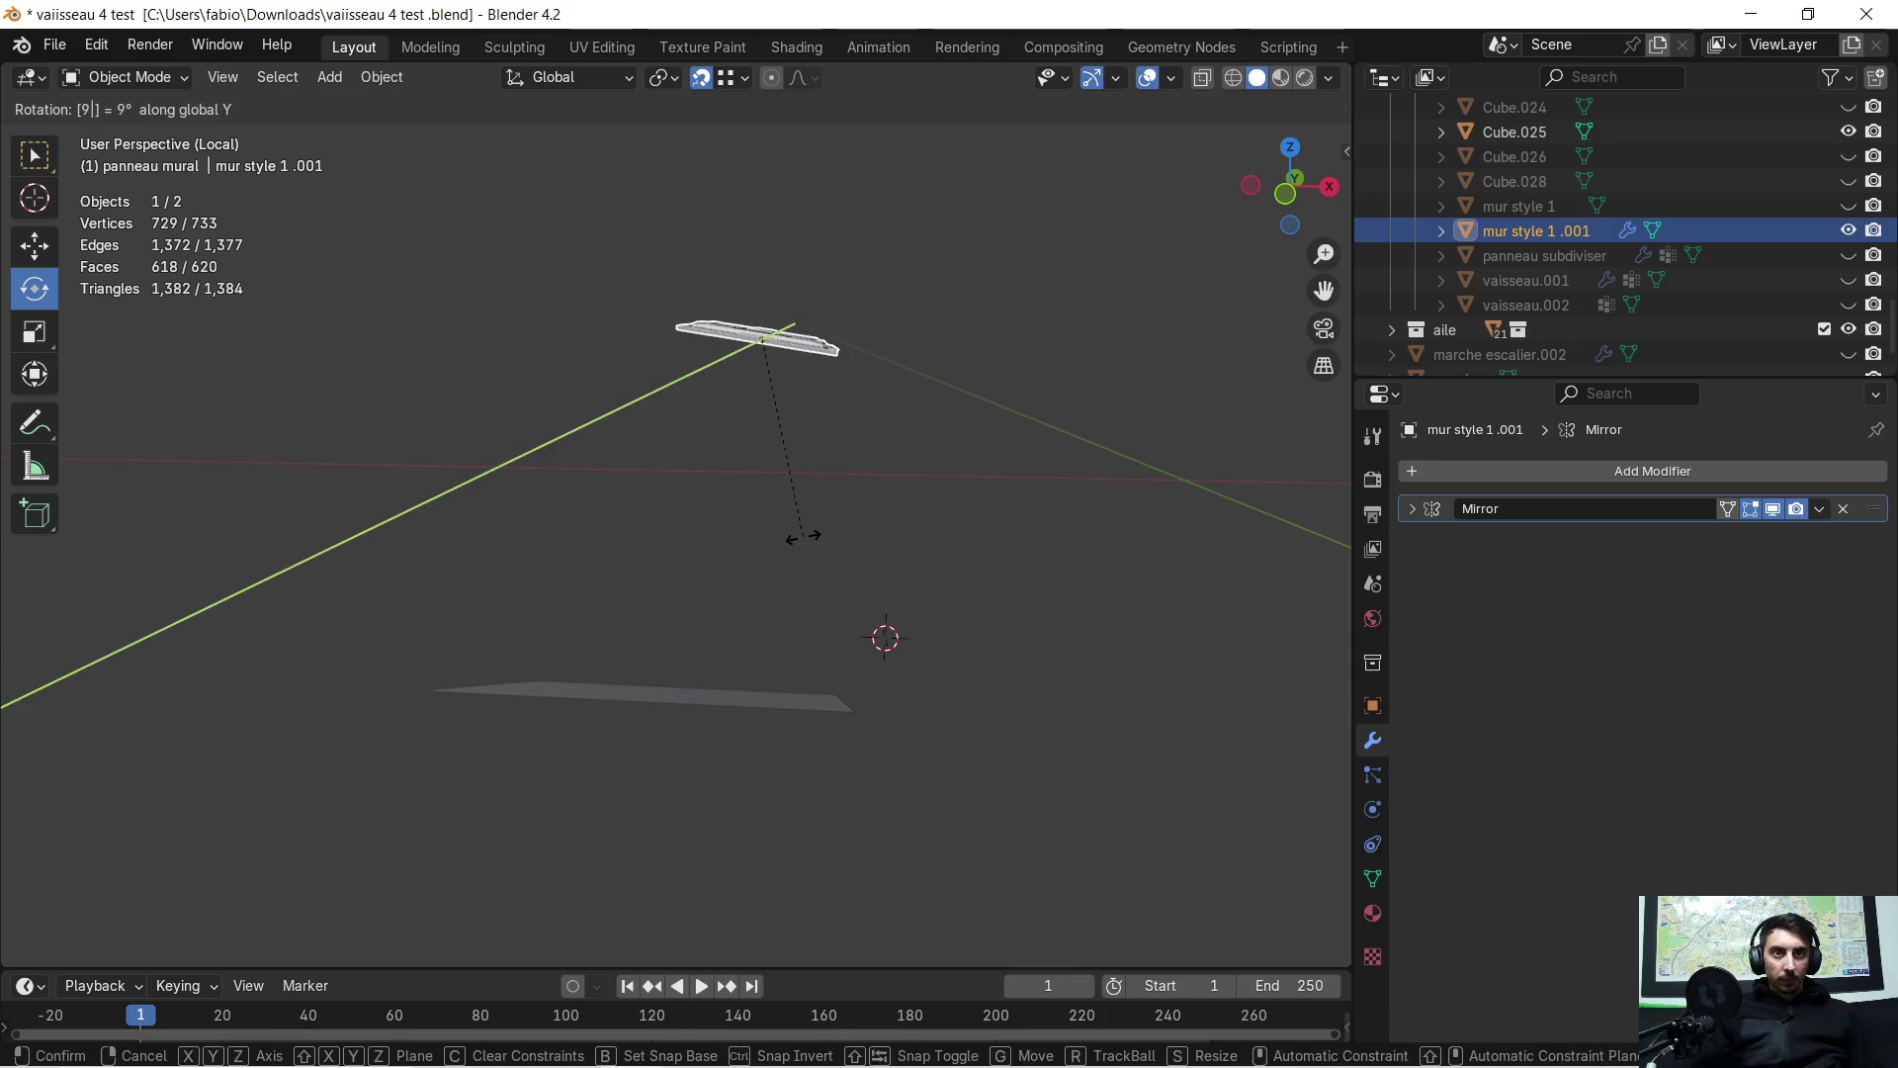
key(Return)
mouse_move(815, 519)
middle_down()
mouse_move(414, 530)
mouse_move(570, 498)
mouse_move(547, 531)
middle_up()
Slide the panel along Y and lower it along Z above the floor plane
key(g)
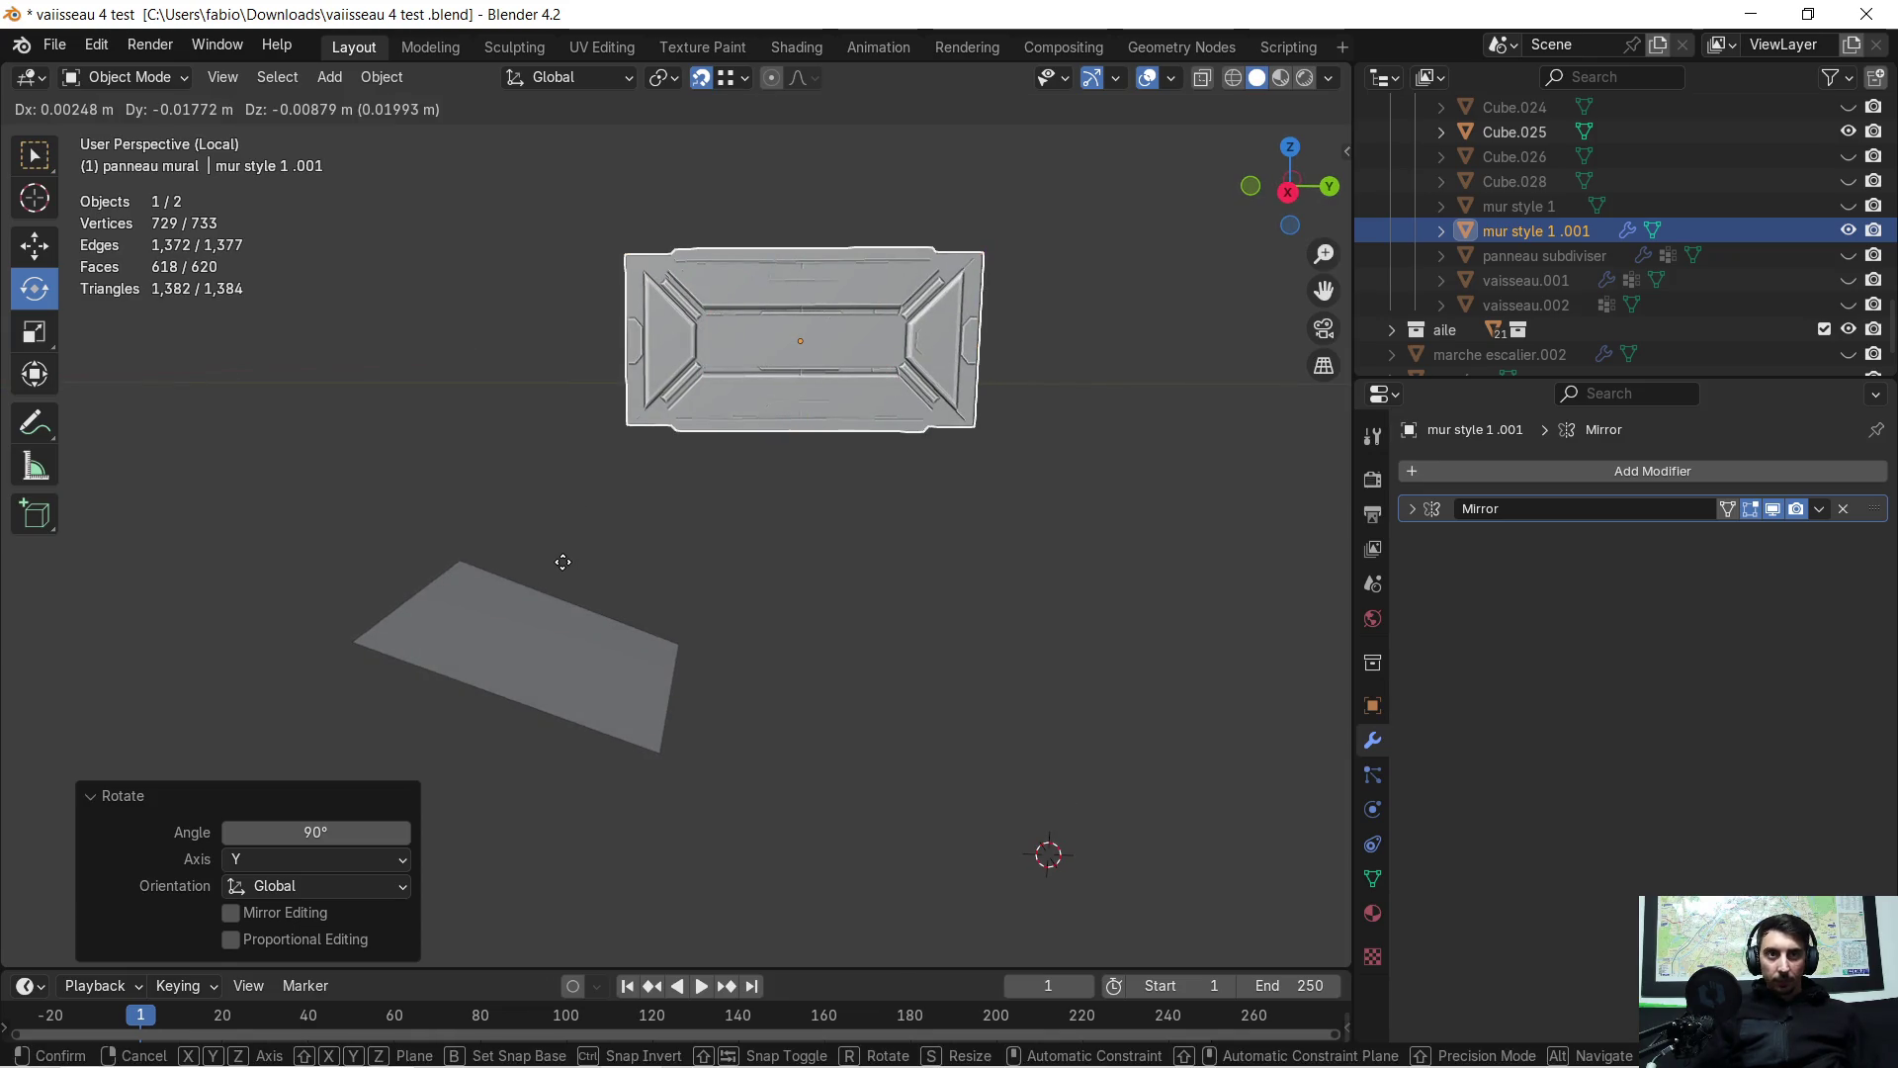
key(y)
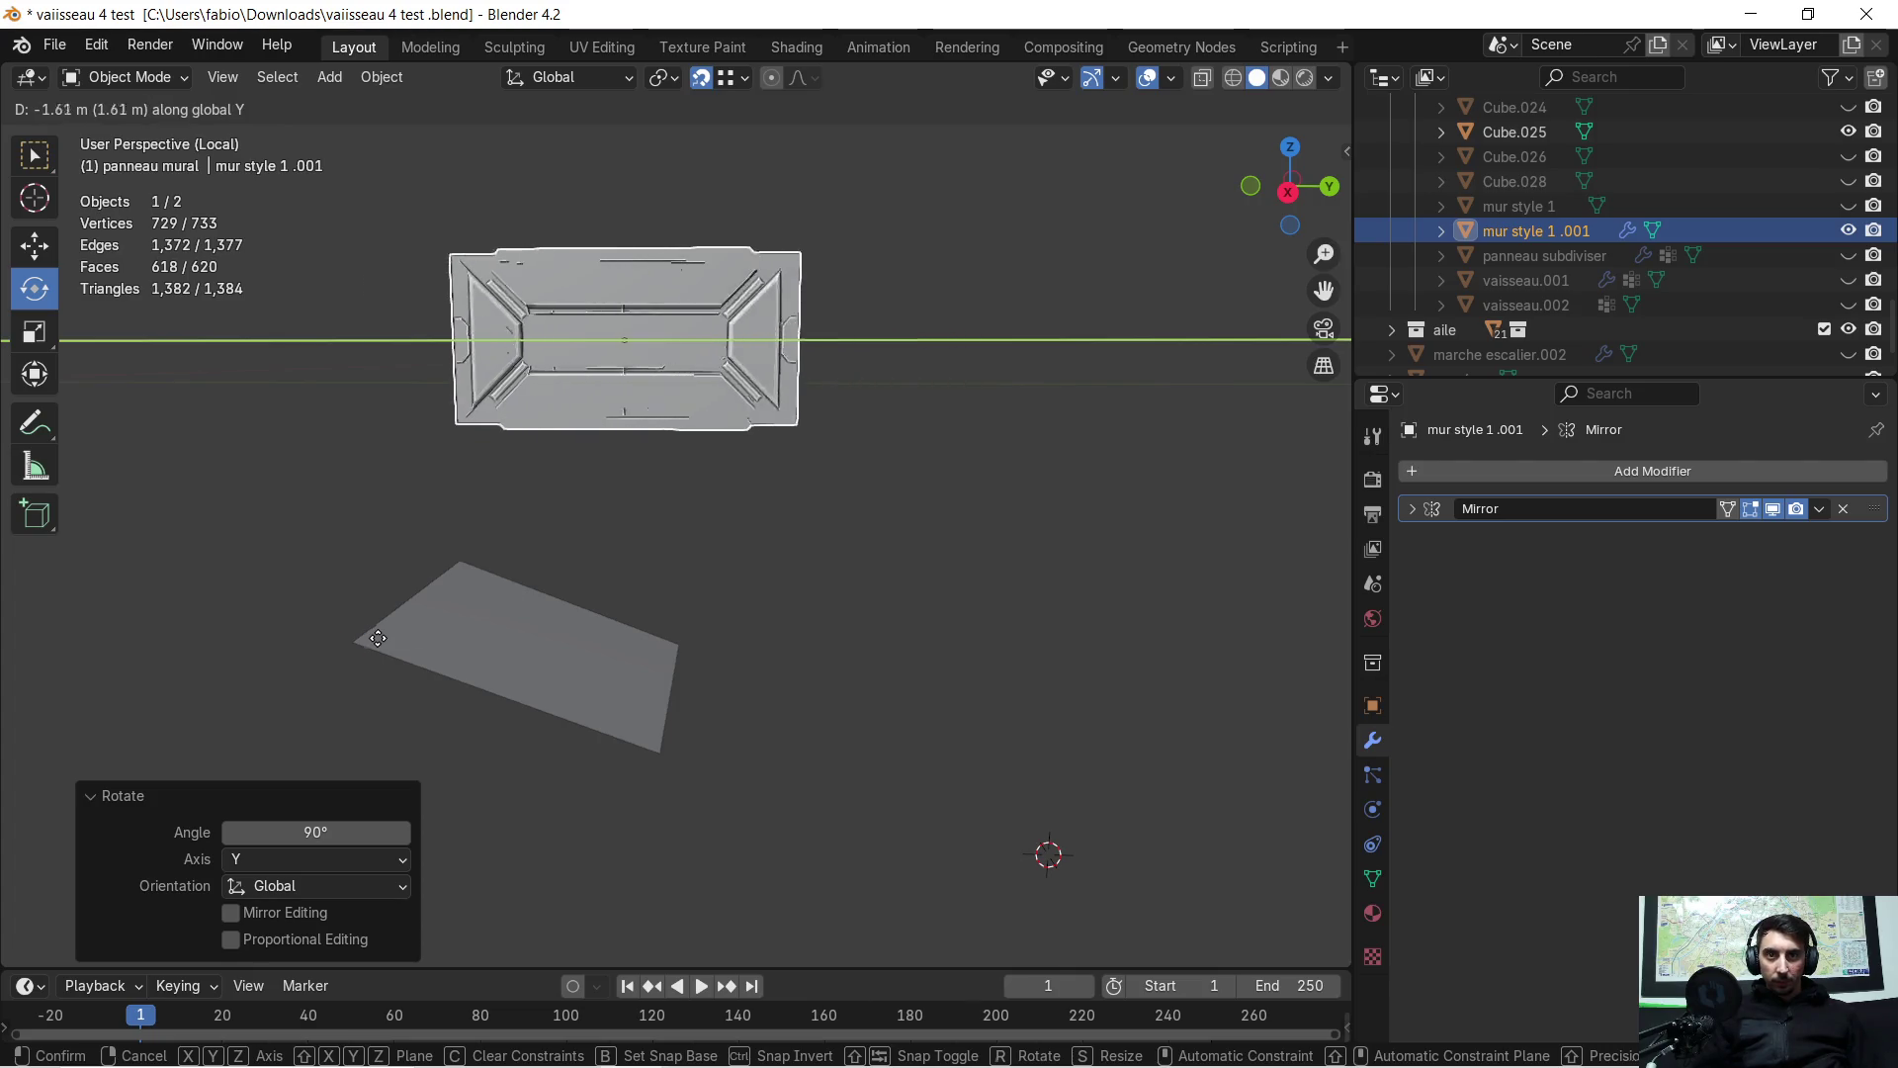
click(376, 648)
key(g)
key(z)
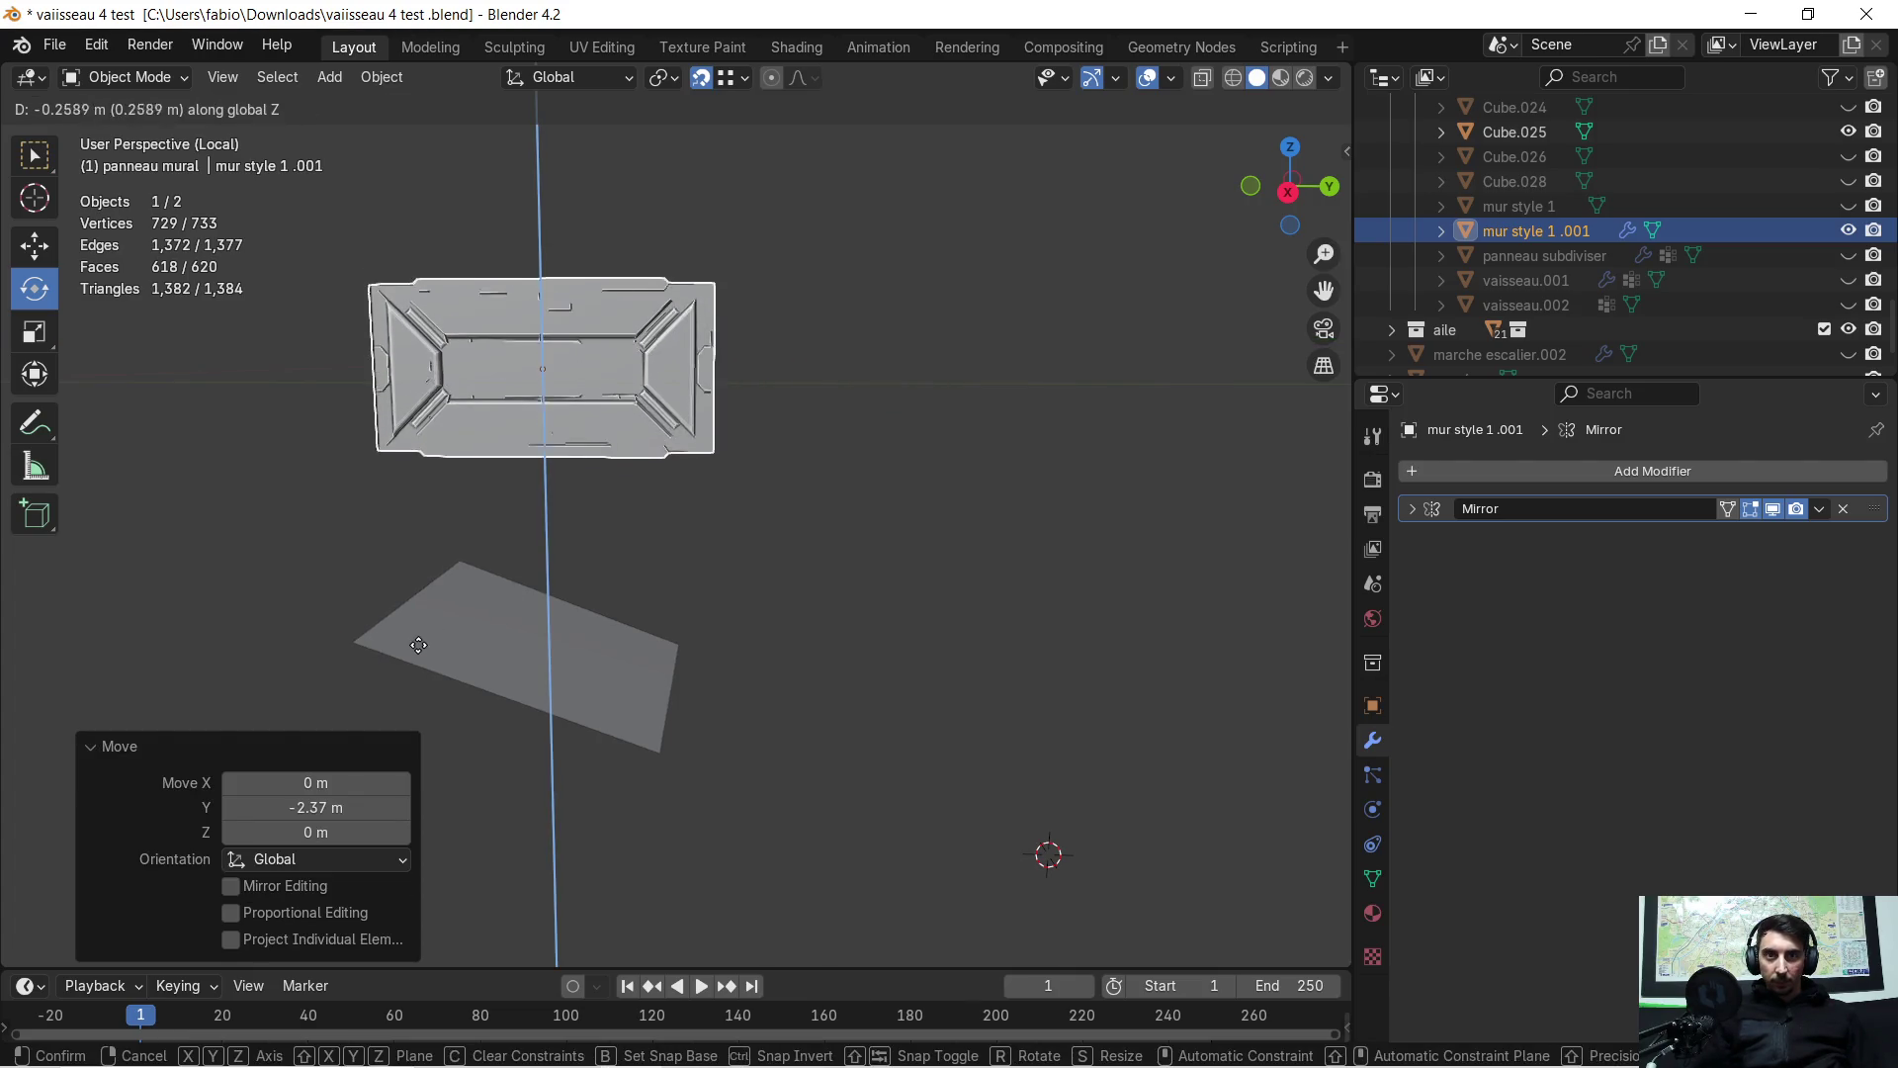
click(367, 655)
mouse_move(368, 654)
middle_down()
mouse_move(864, 644)
mouse_move(921, 603)
mouse_move(726, 686)
mouse_move(460, 625)
mouse_move(473, 608)
mouse_move(643, 630)
mouse_move(673, 674)
middle_up()
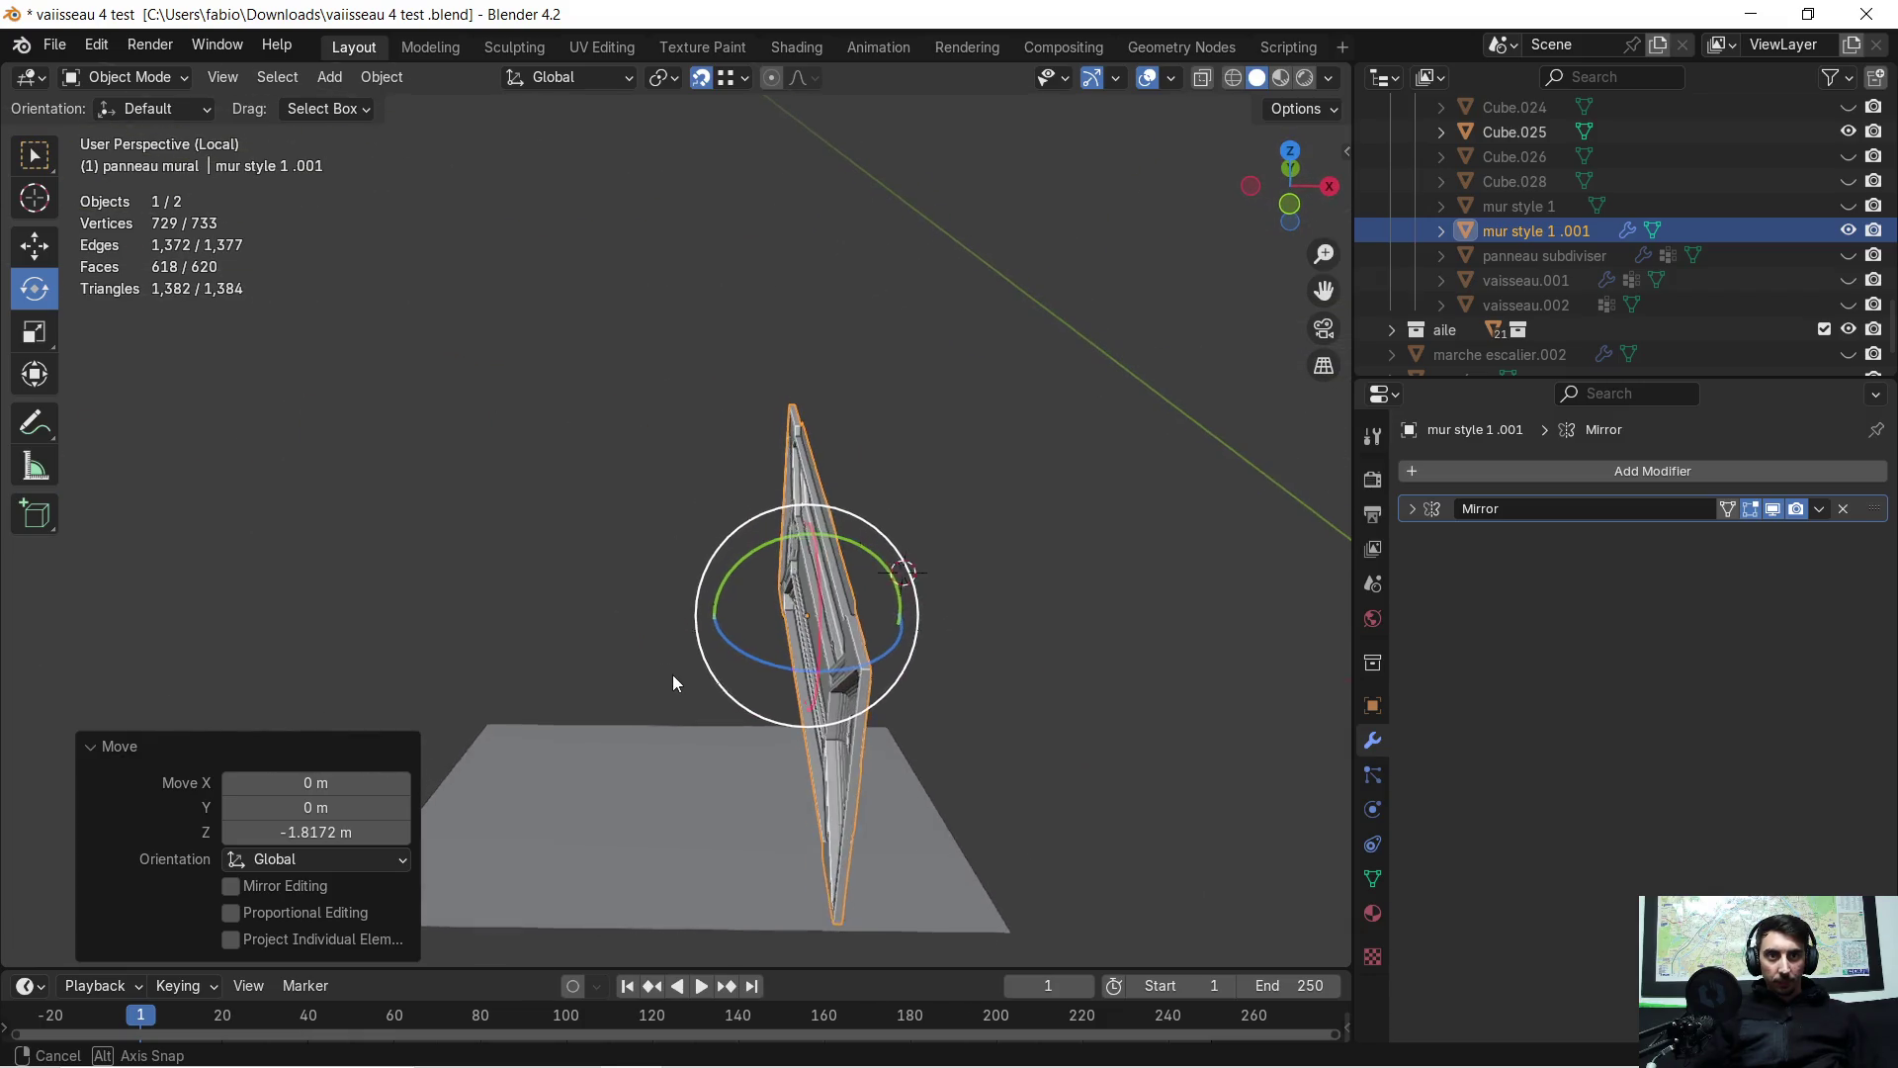
Turn the panel 180° about Z and shift it 0.875 m along X
text(rz180)
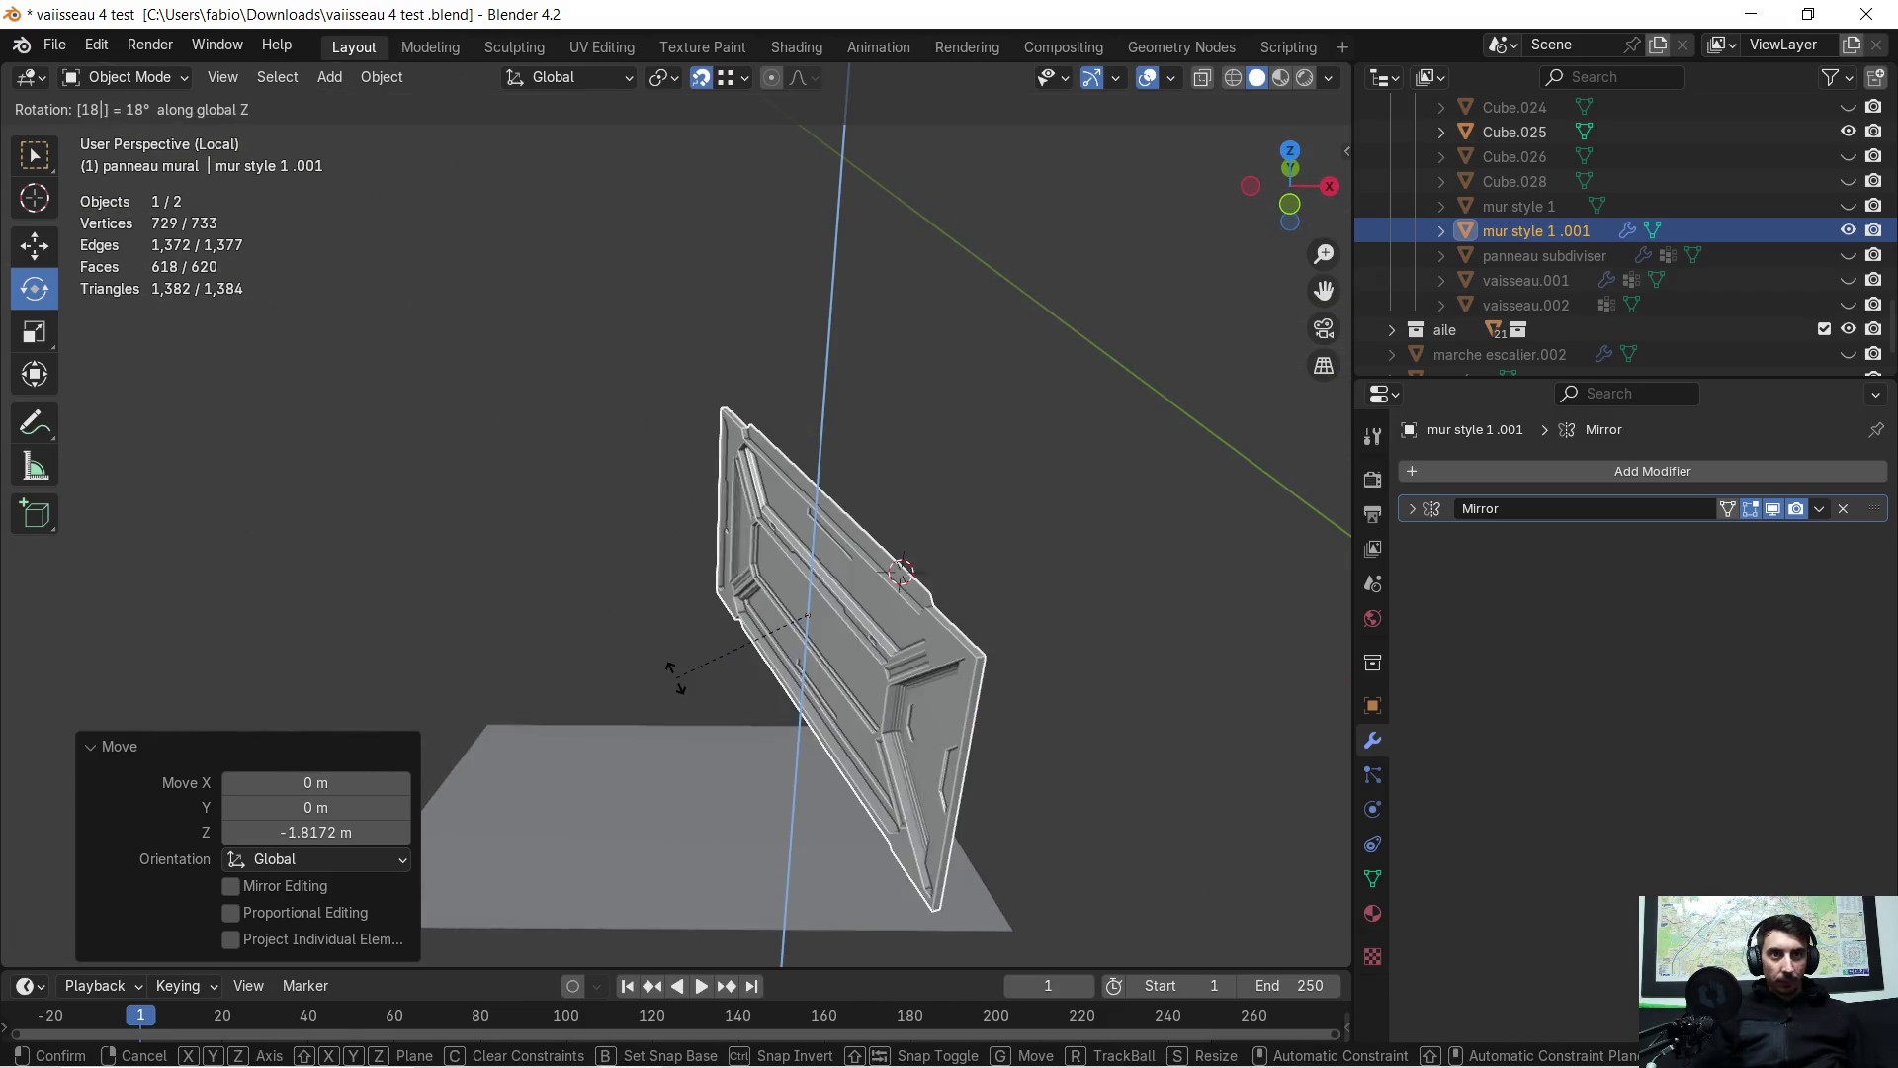
key(Return)
mouse_move(1186, 674)
middle_down()
mouse_move(969, 675)
mouse_move(607, 610)
mouse_move(460, 631)
mouse_move(661, 537)
middle_up()
key(g)
key(x)
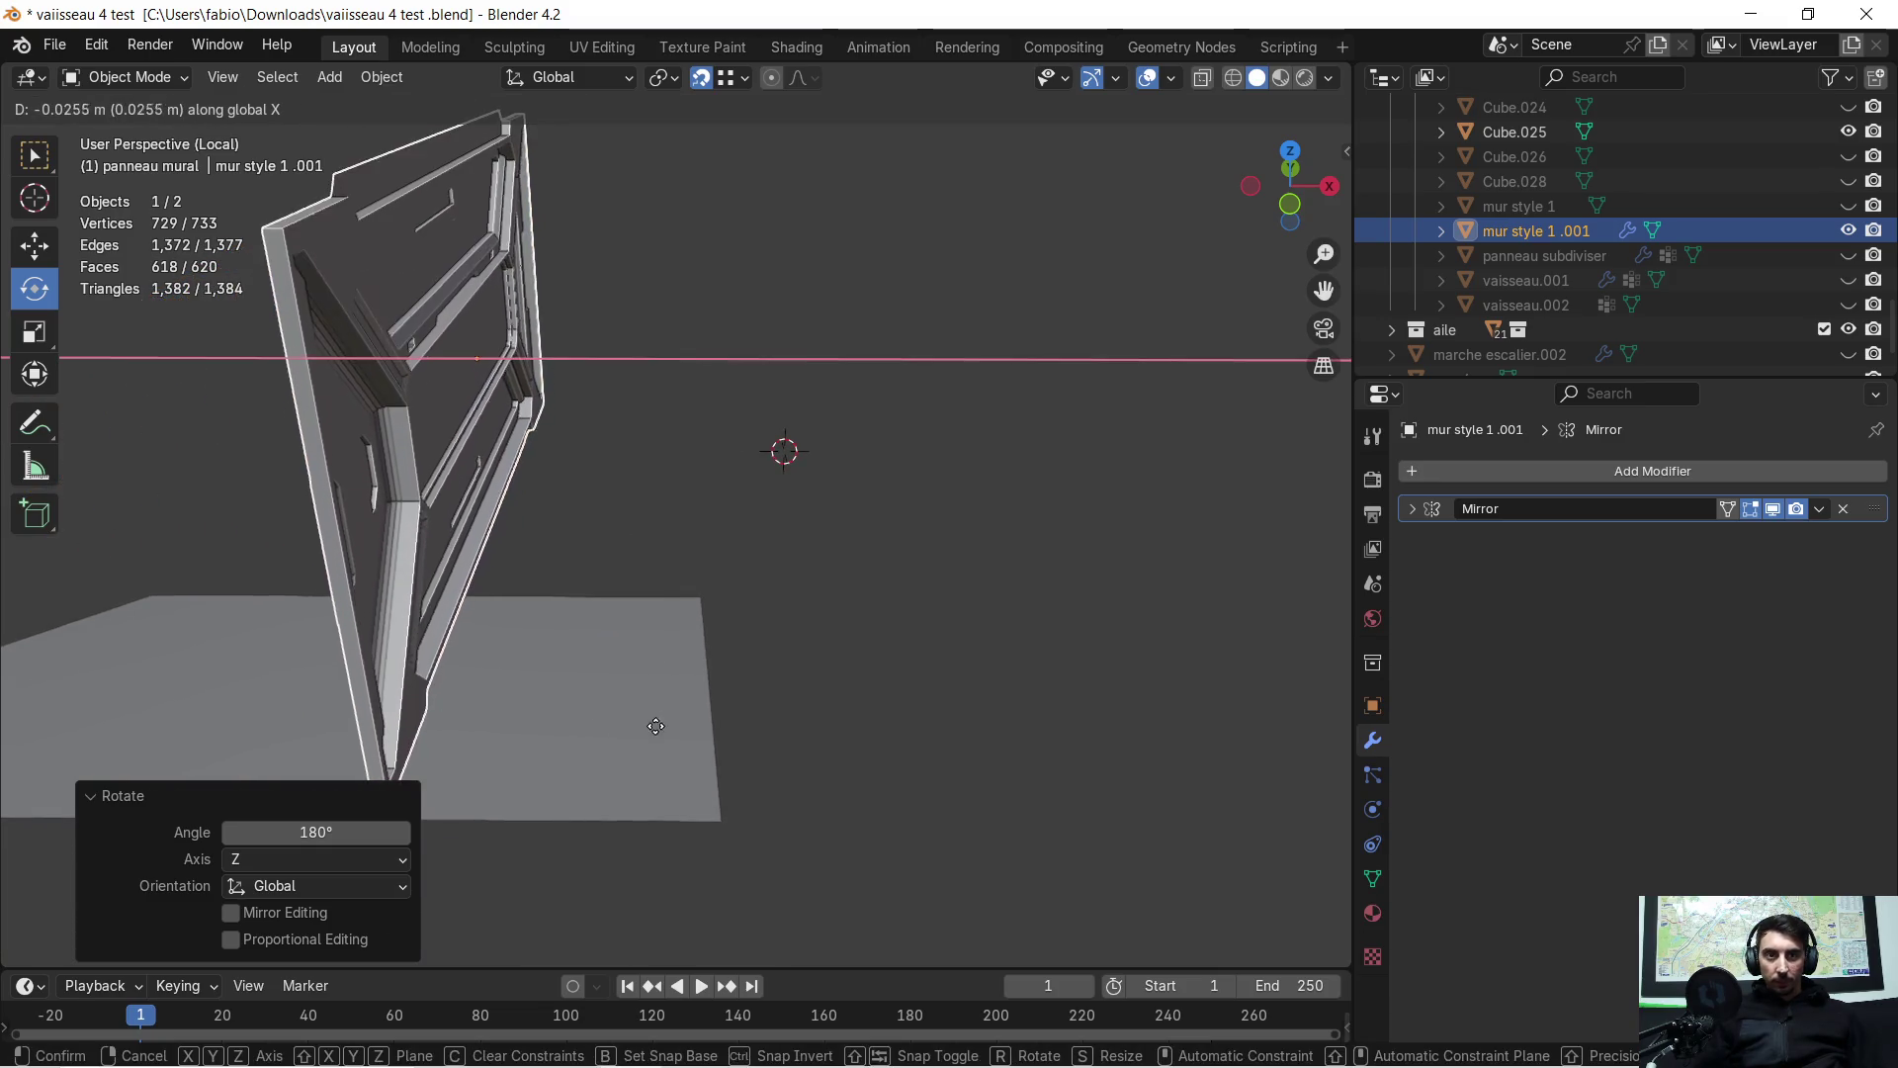
click(868, 682)
mouse_move(868, 682)
middle_down()
mouse_move(699, 656)
mouse_move(610, 555)
mouse_move(718, 633)
mouse_move(657, 690)
mouse_move(699, 665)
middle_up()
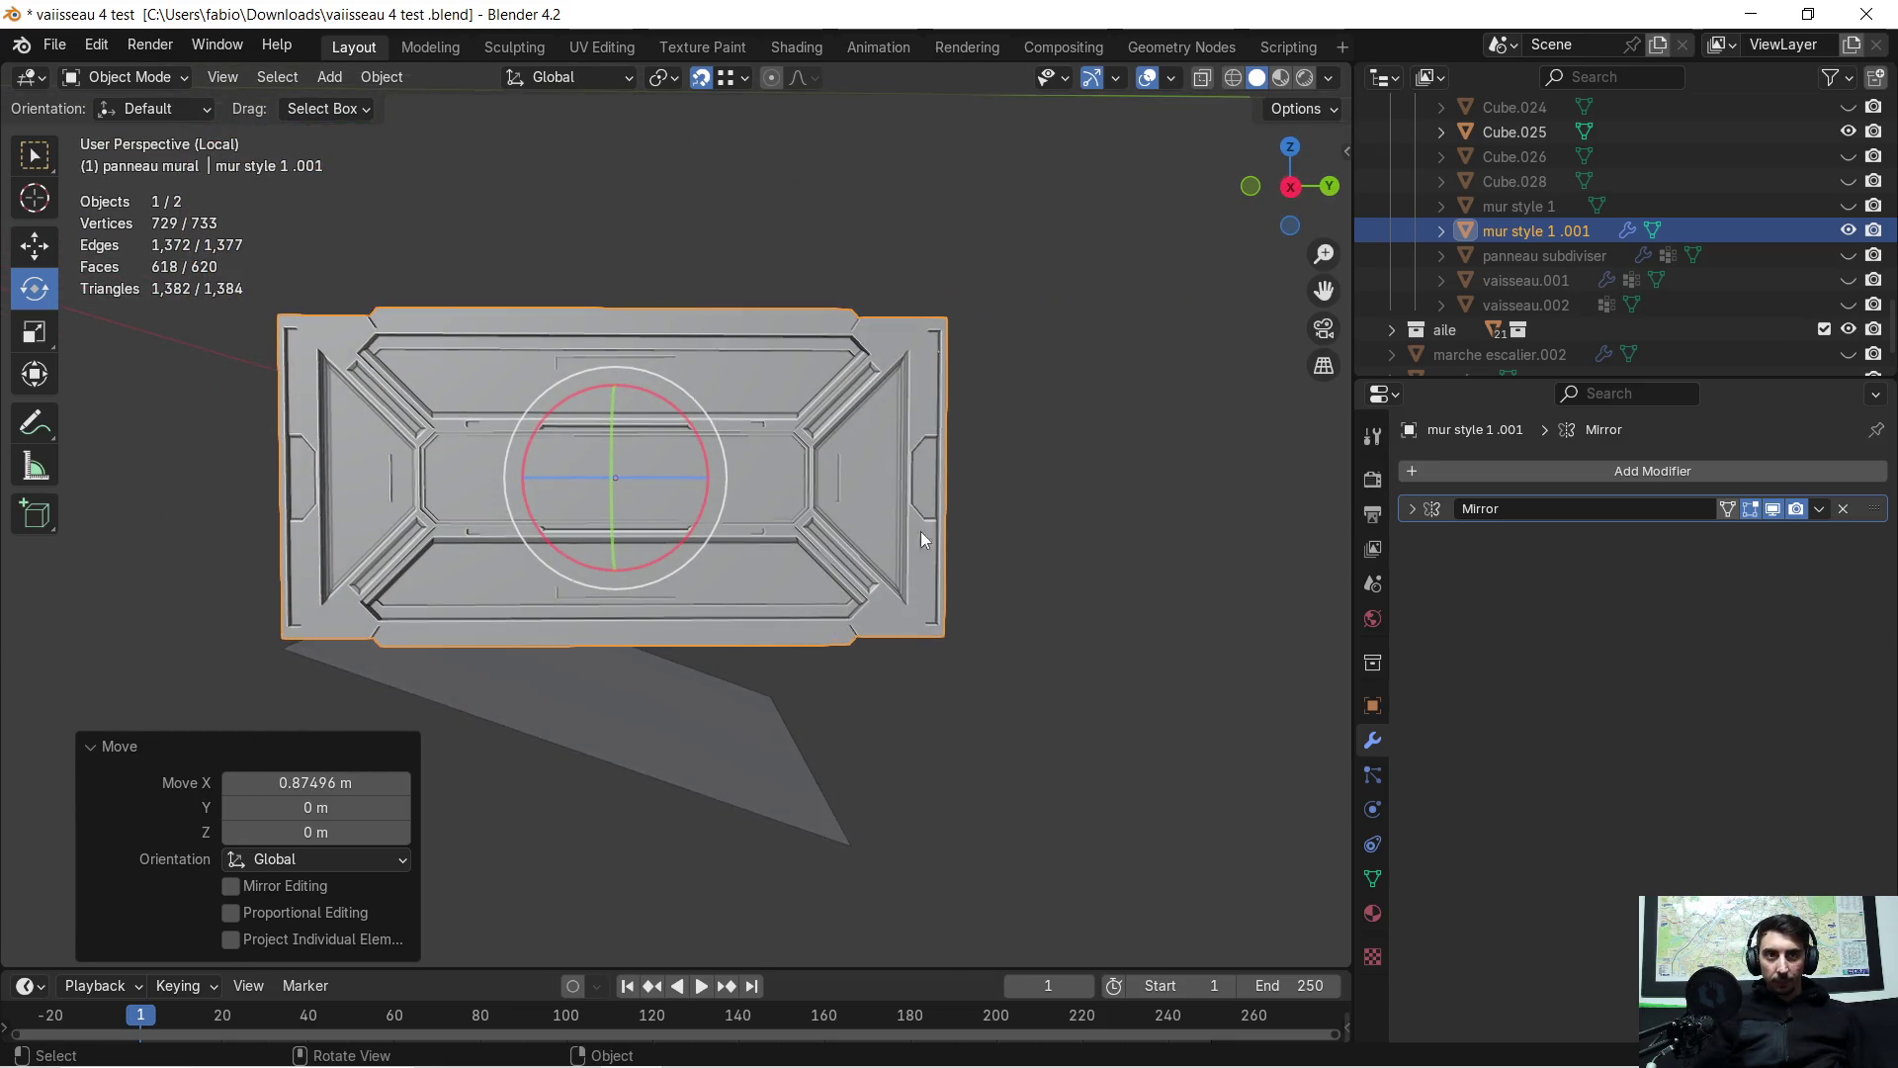
Scale the panel to 0.534 and lower it 0.376 m along Z
key(s)
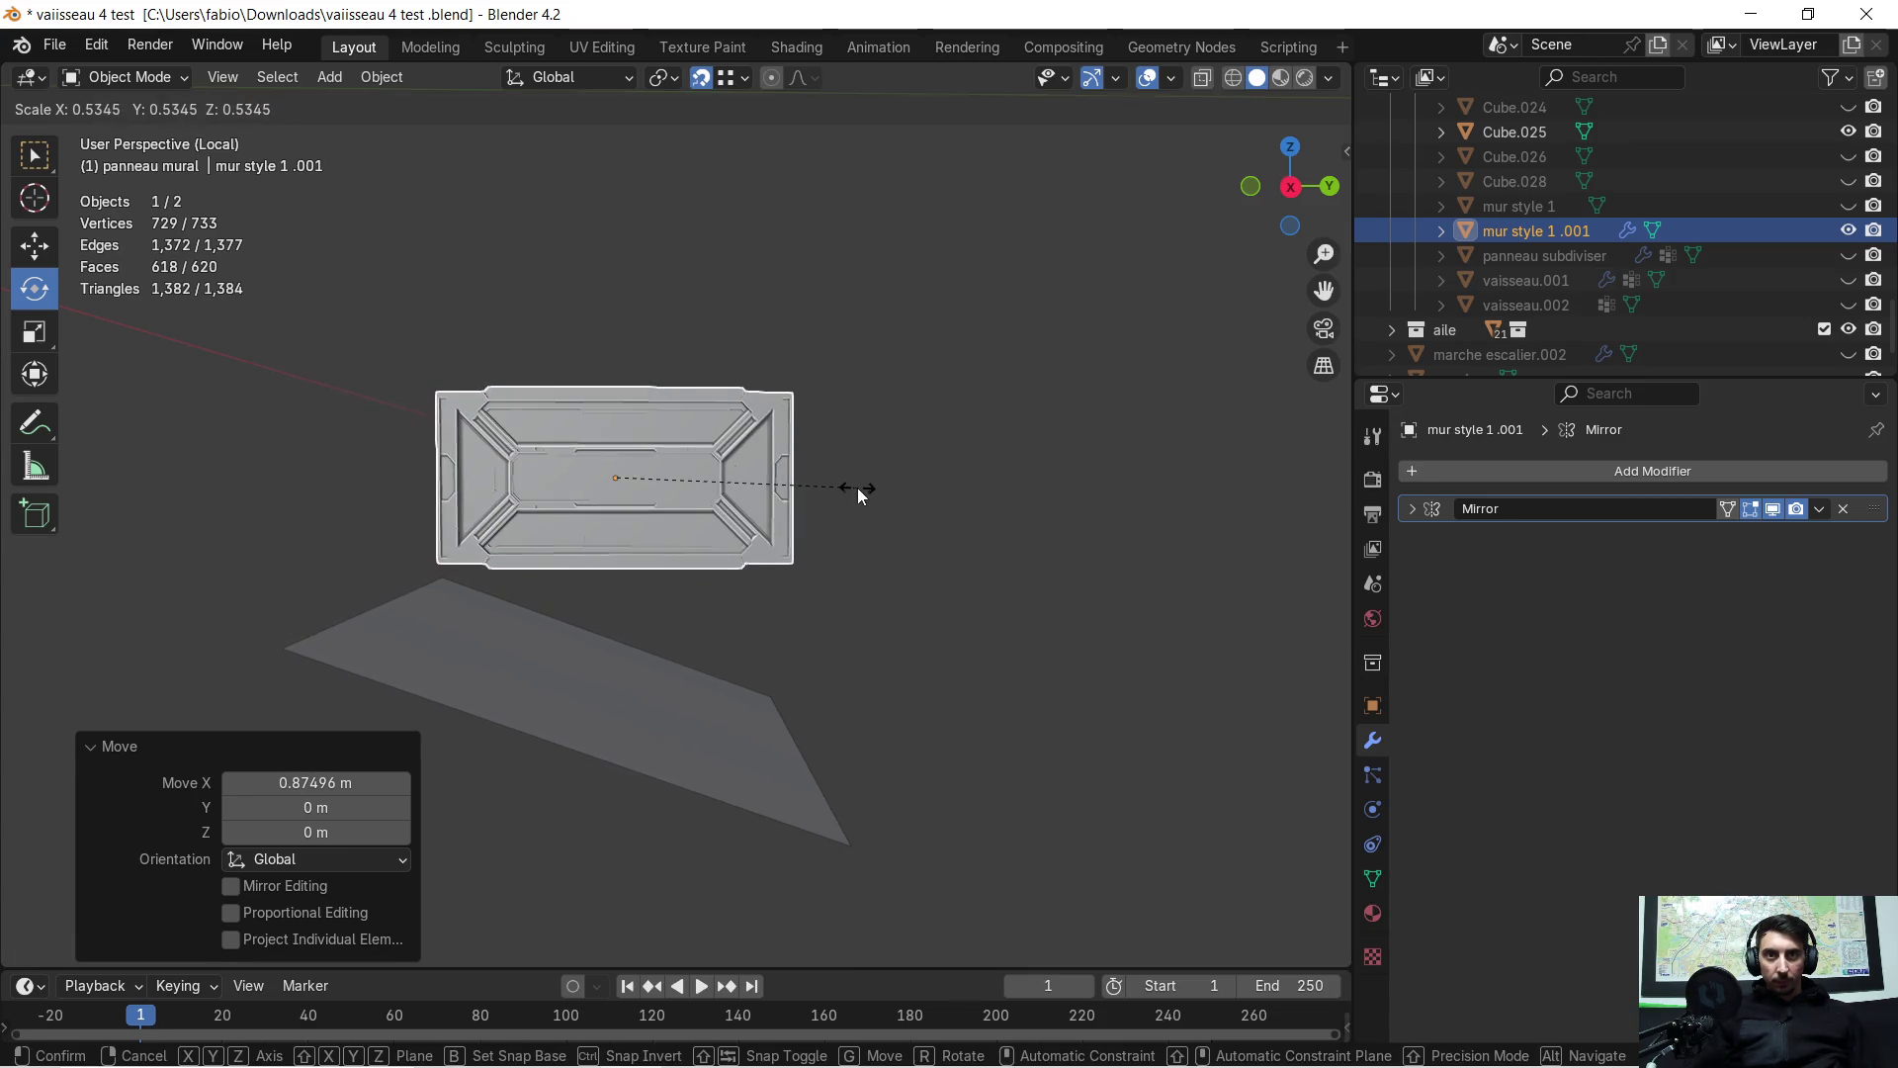
click(857, 488)
key(g)
key(z)
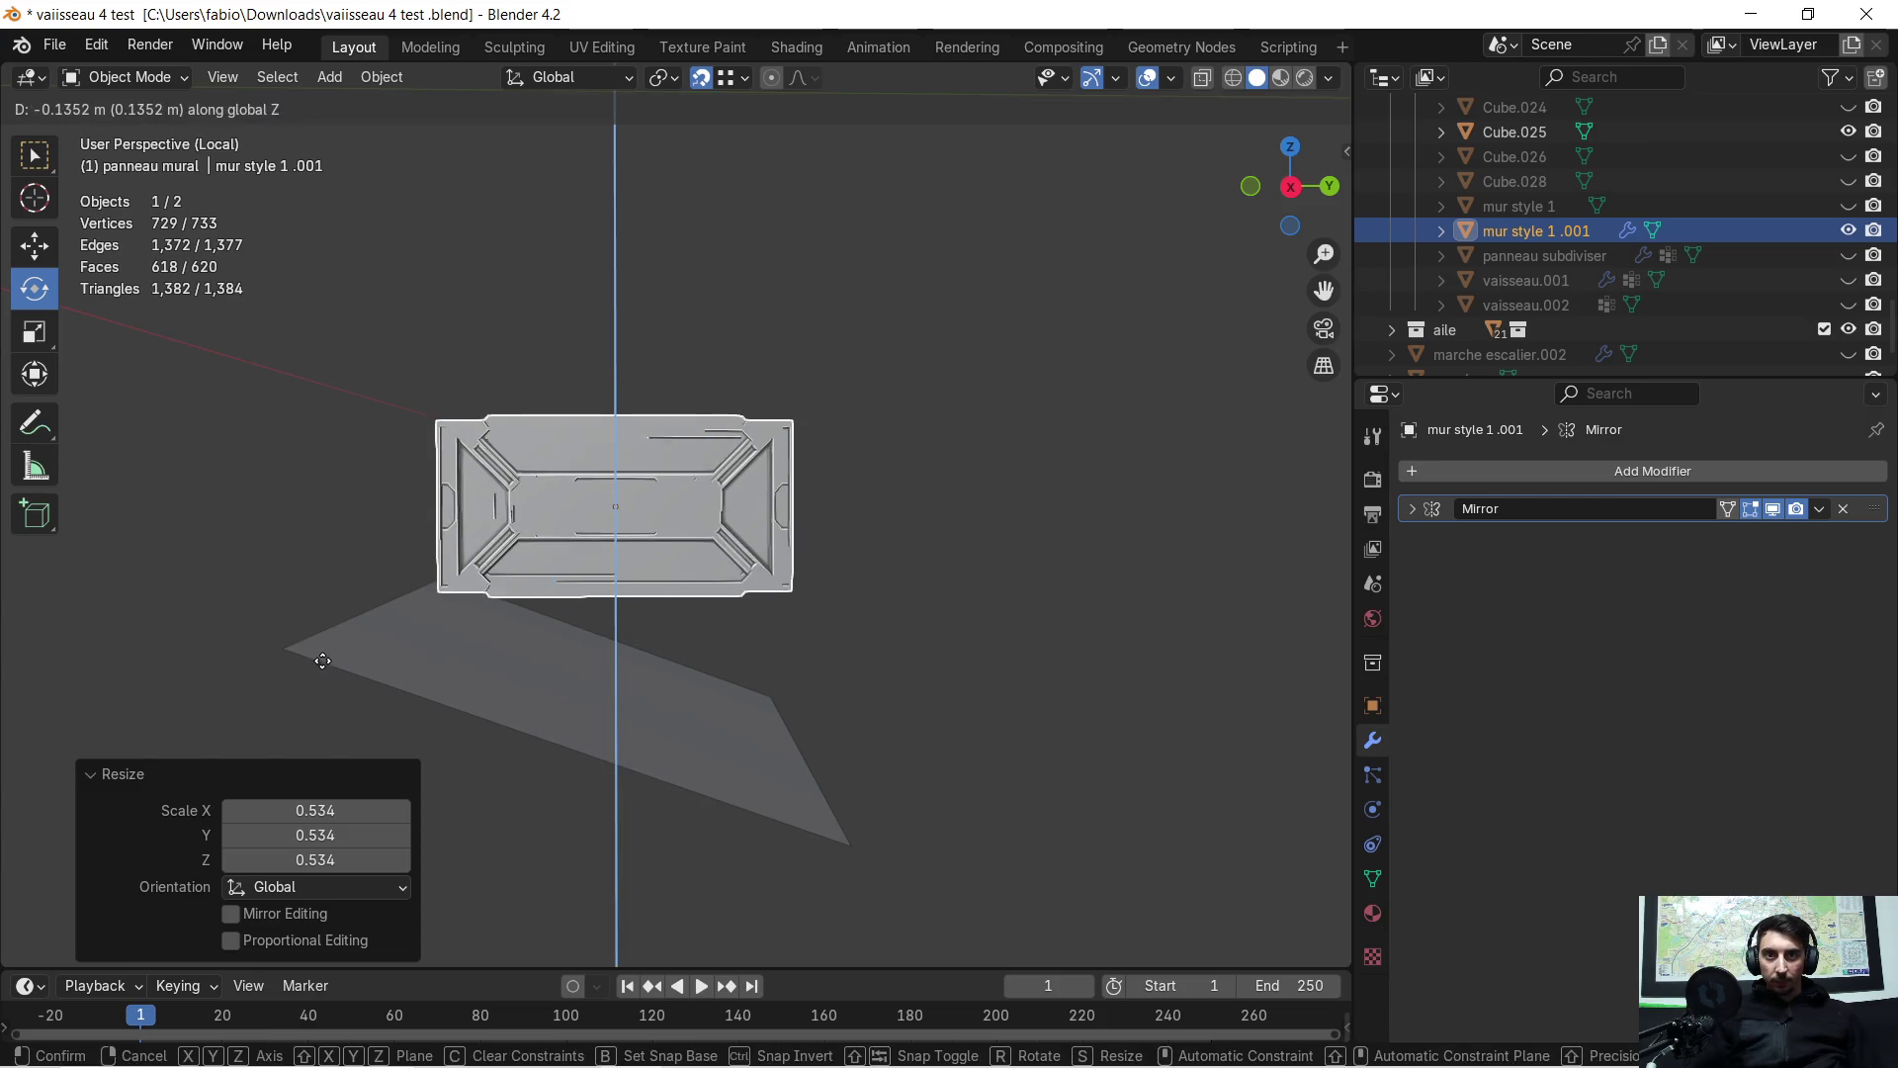
click(307, 653)
scroll(475, 708, up, 3)
mouse_move(475, 708)
middle_down()
mouse_move(626, 553)
mouse_move(704, 609)
middle_up()
scroll(704, 609, down, 1)
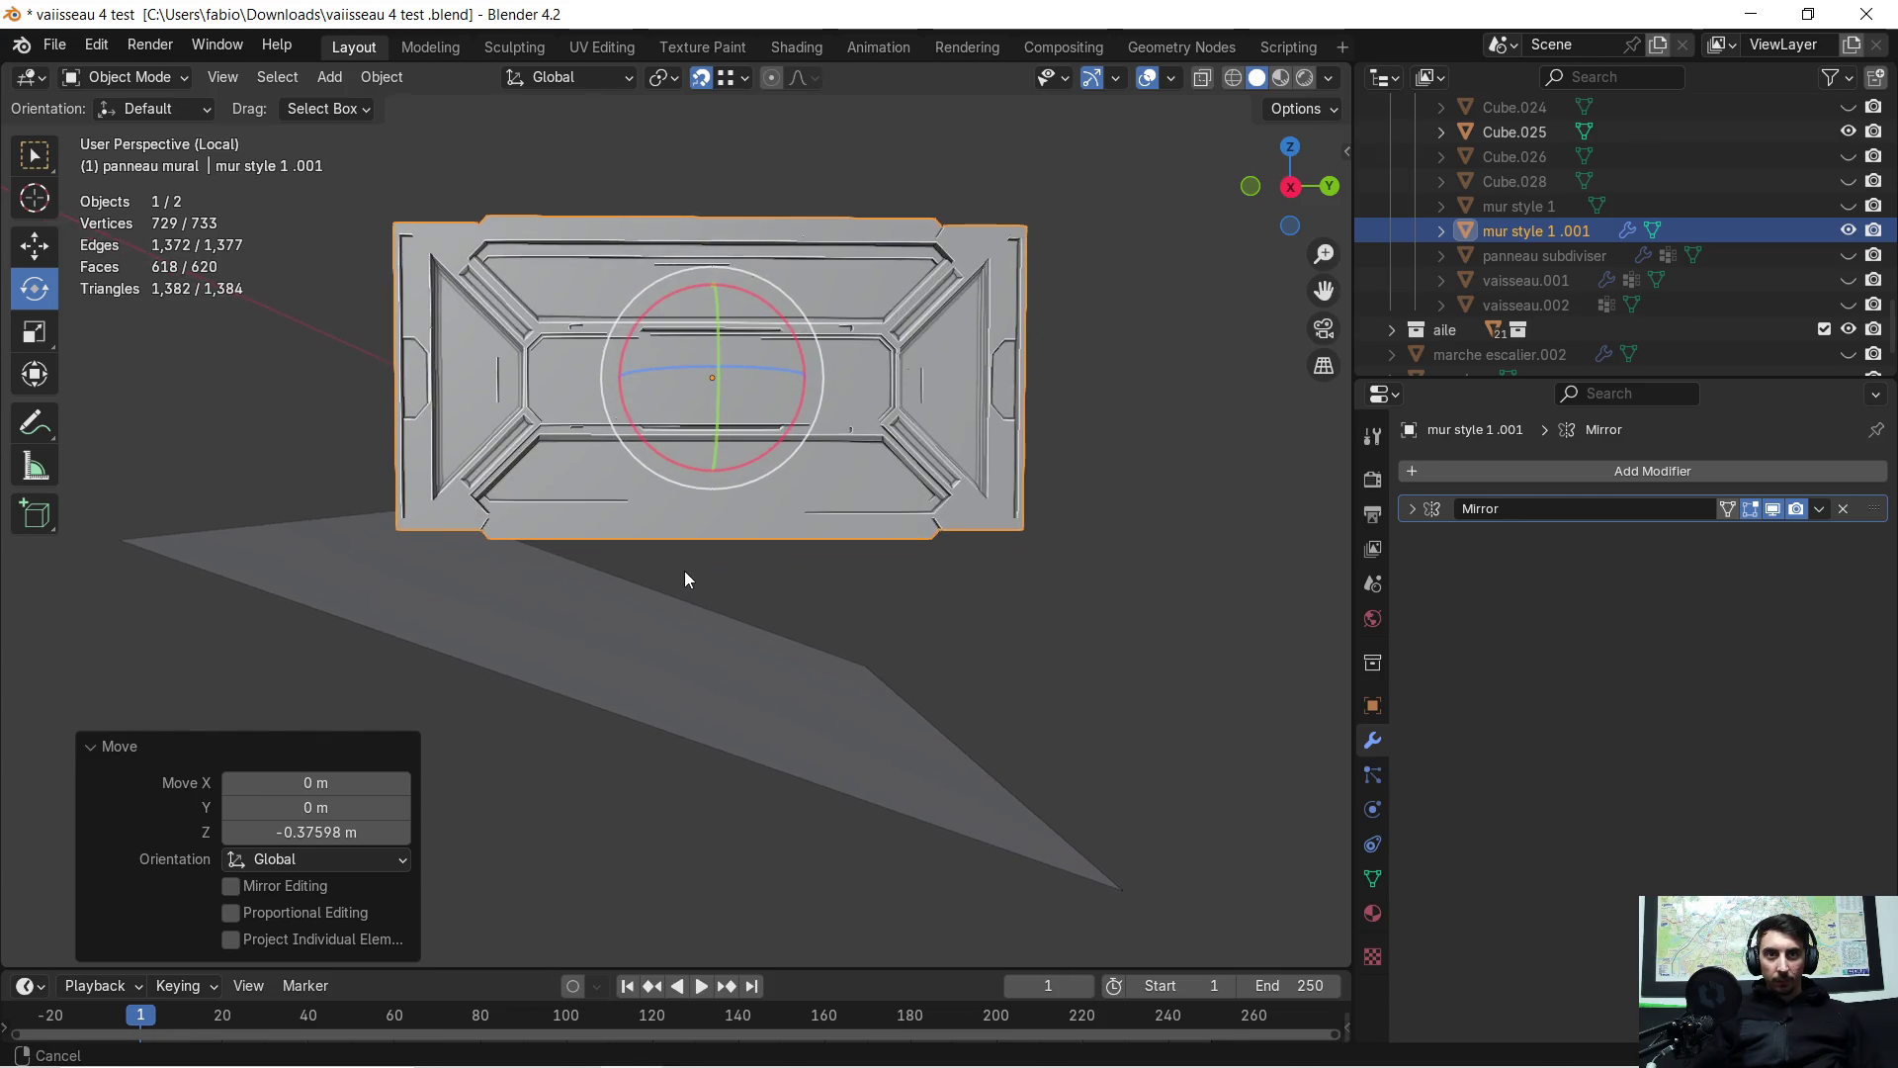
scroll(685, 572, down, 1)
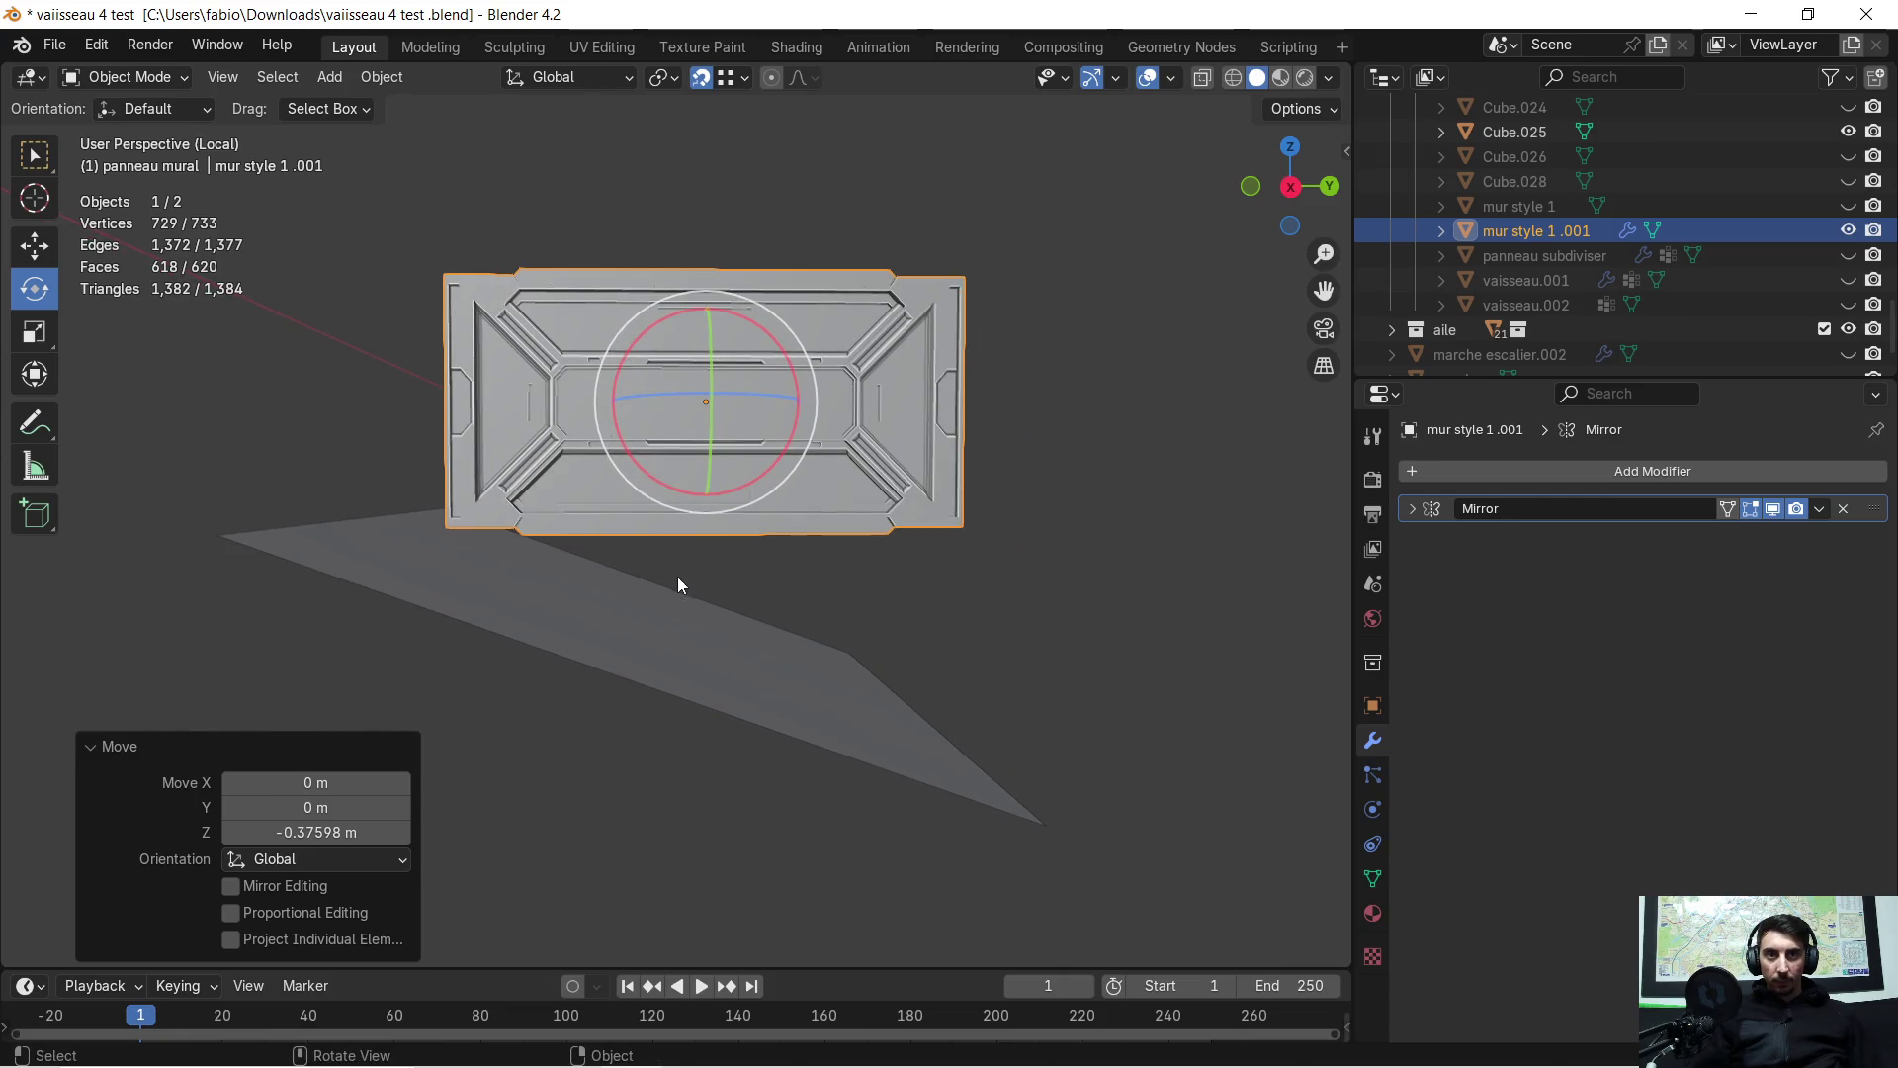
Check the panel from the right orthographic view and select the BASE CAISSE floor plane
click(1297, 193)
mouse_move(755, 581)
middle_down()
mouse_move(874, 493)
mouse_move(512, 669)
middle_up()
key(Tab)
key(Tab)
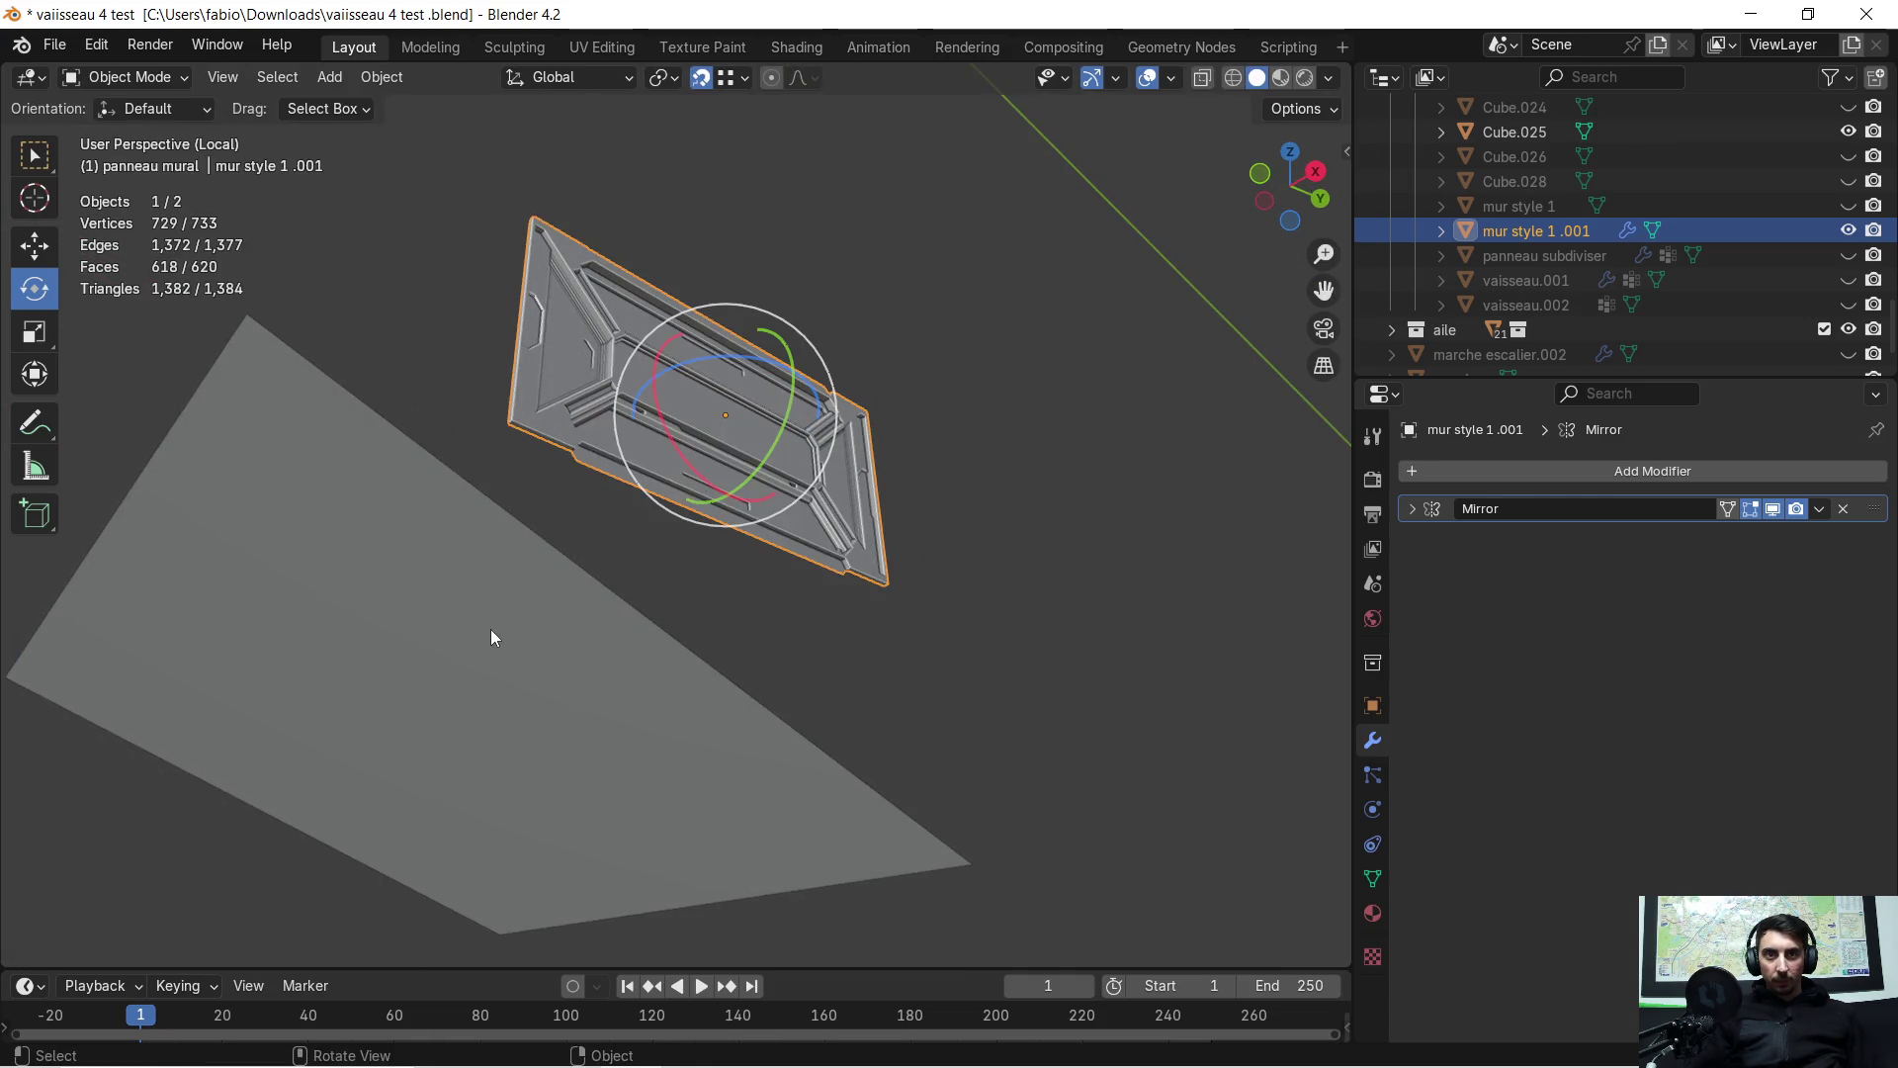
click(491, 627)
key(Tab)
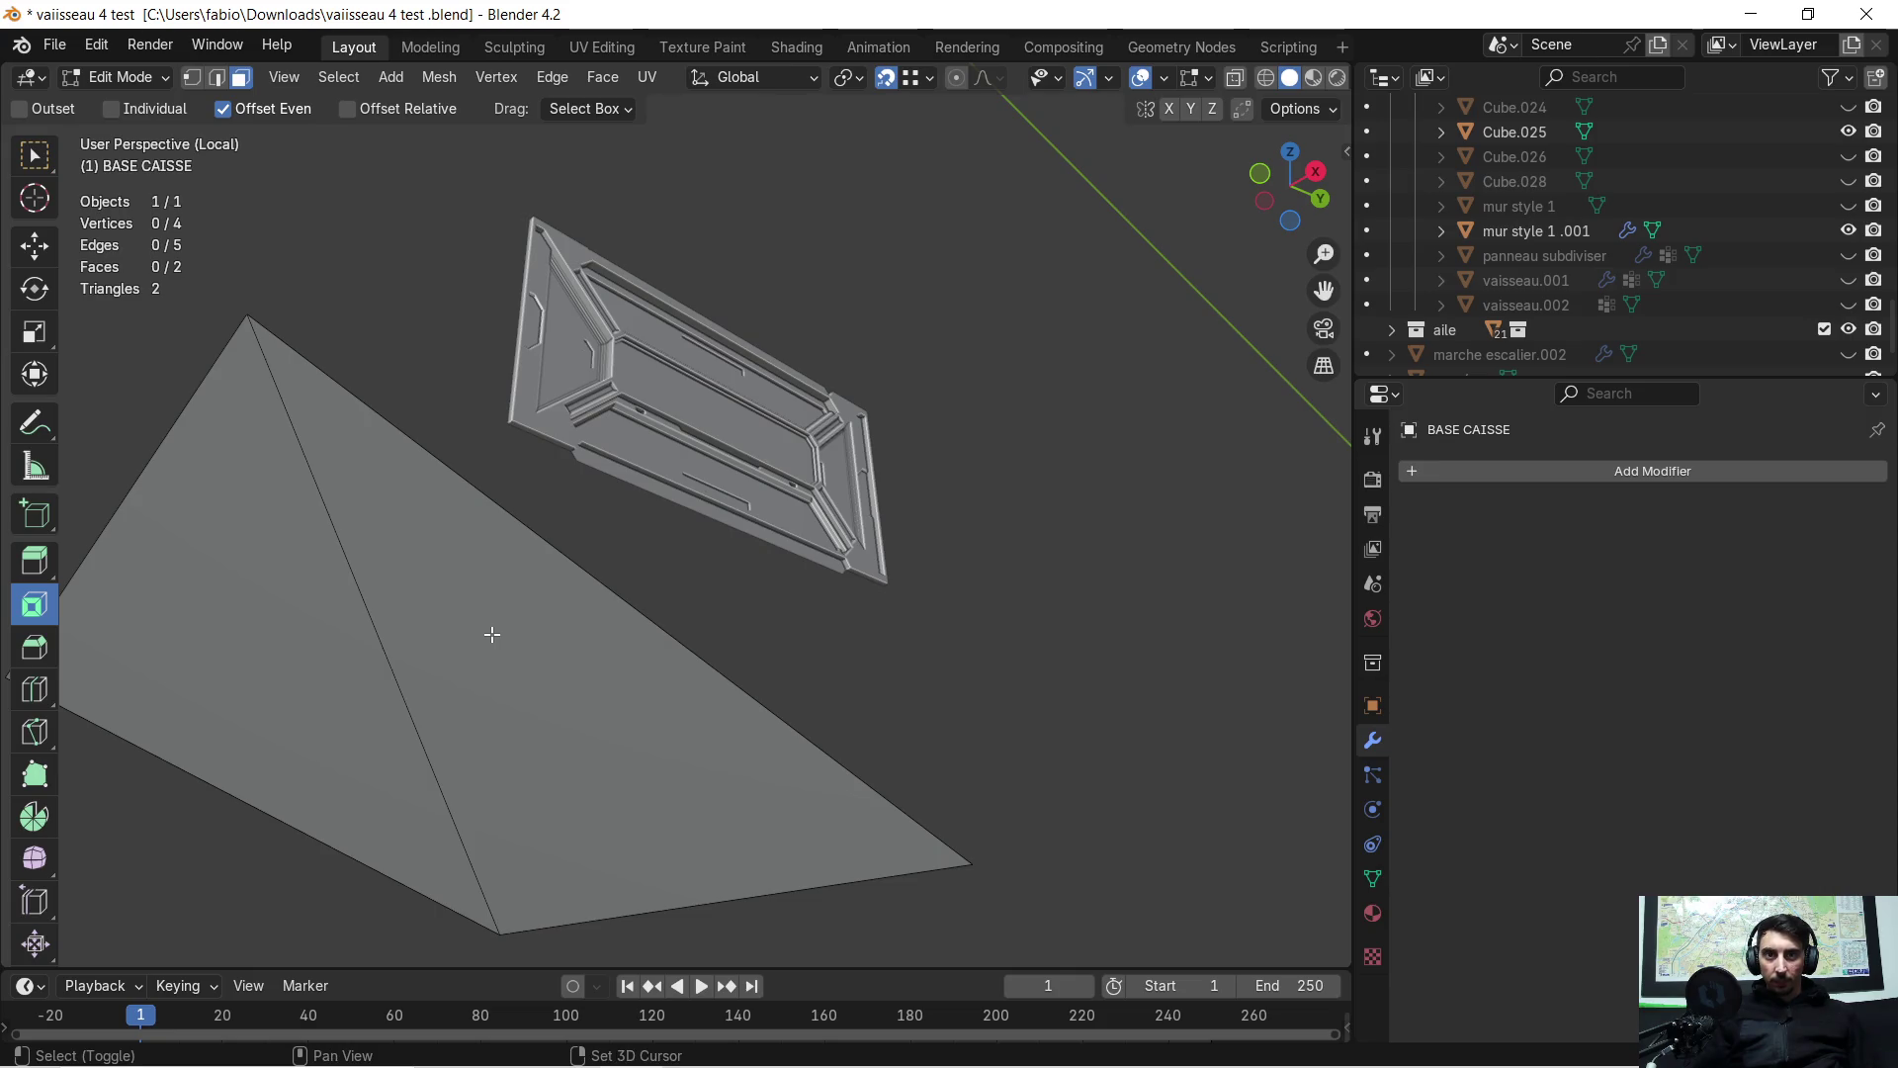
Extrude the floor plane into a thick slab and return to object mode
key(a)
key(e)
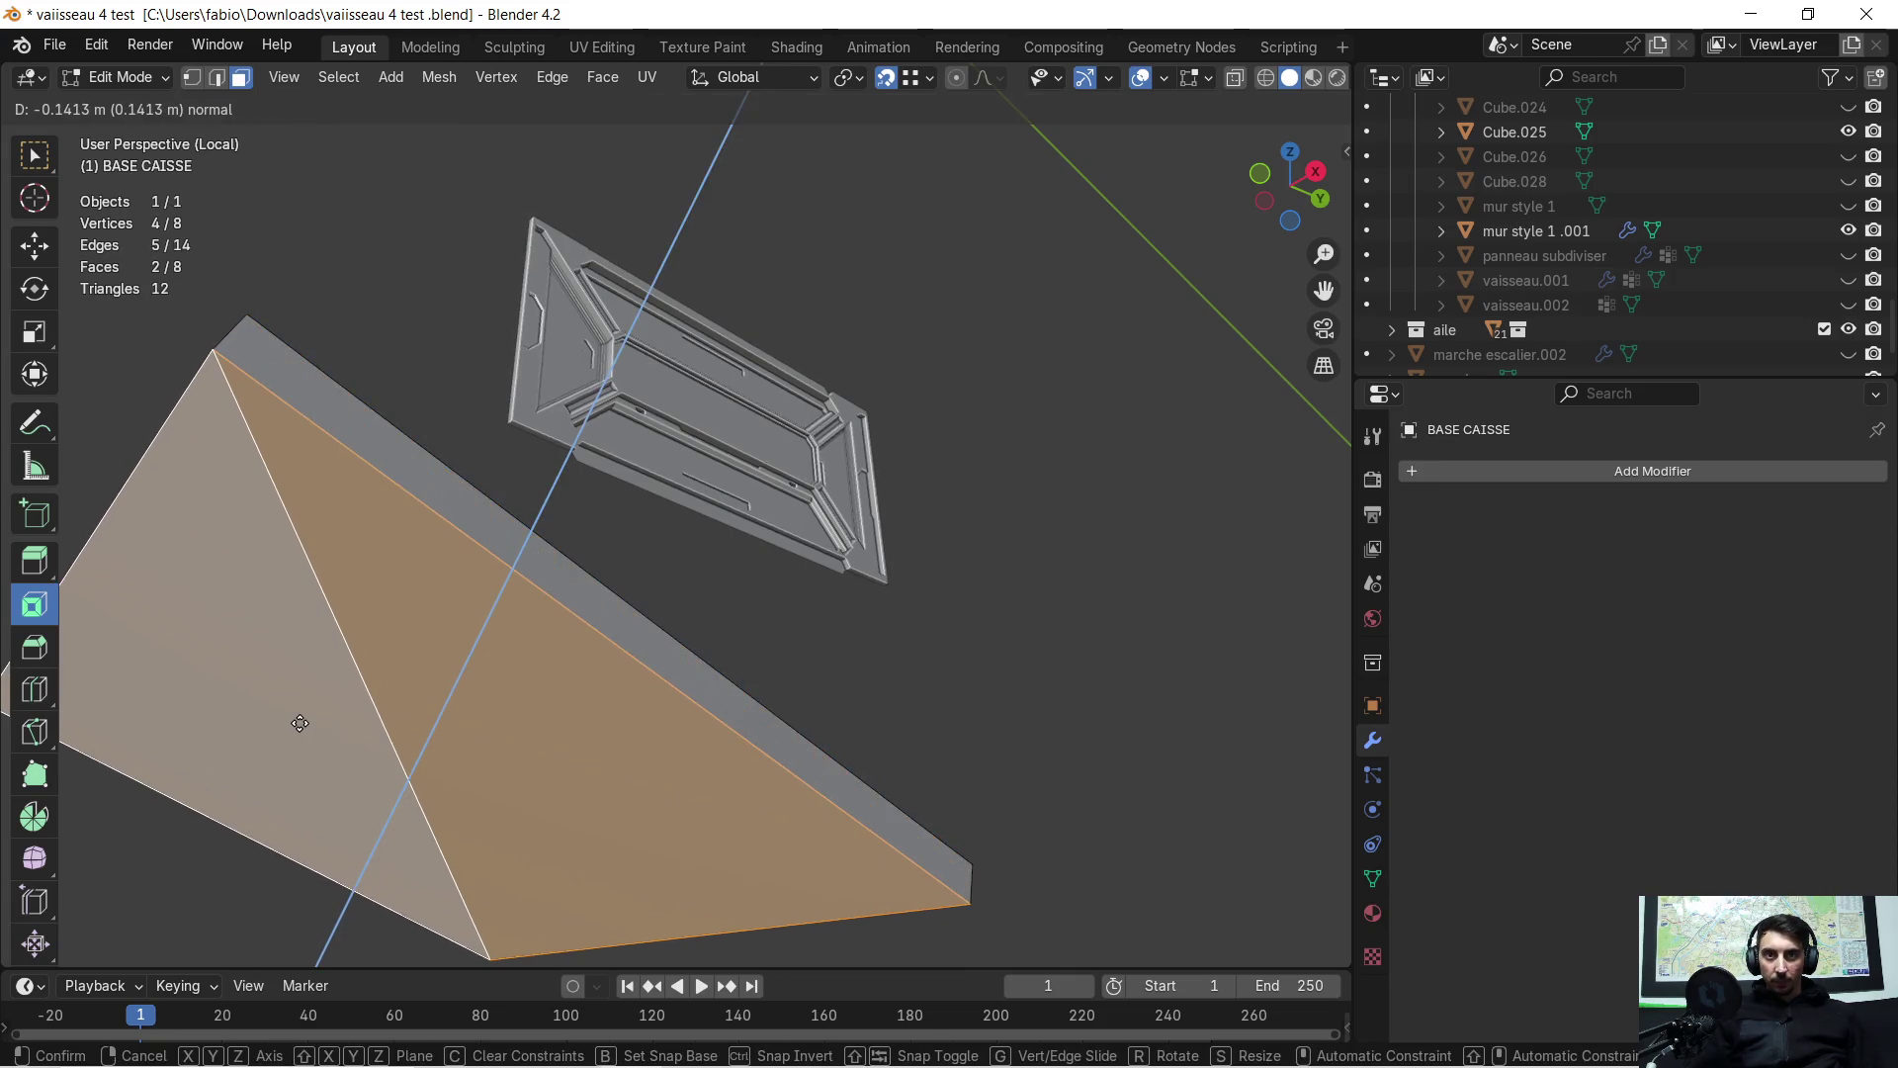
click(300, 723)
mouse_move(423, 784)
middle_down()
mouse_move(500, 699)
mouse_move(1282, 276)
middle_up()
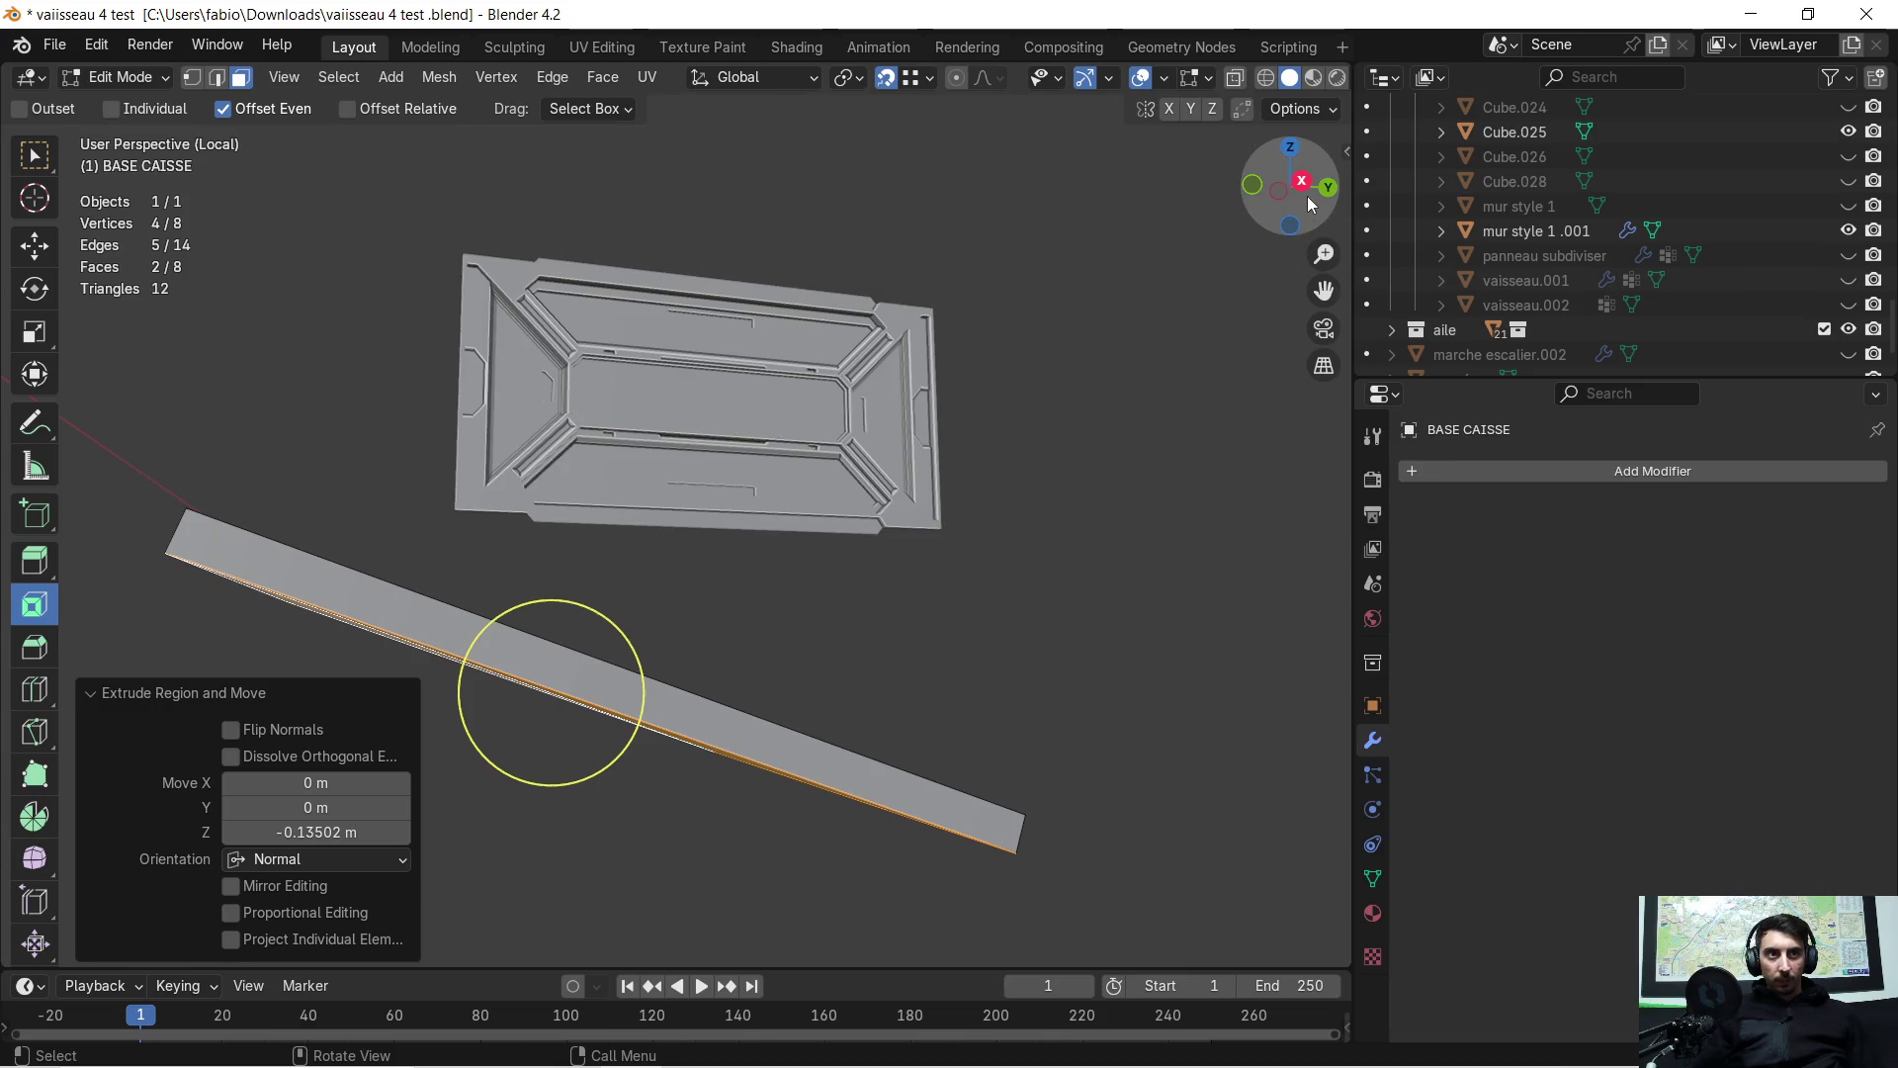
click(1306, 193)
click(686, 437)
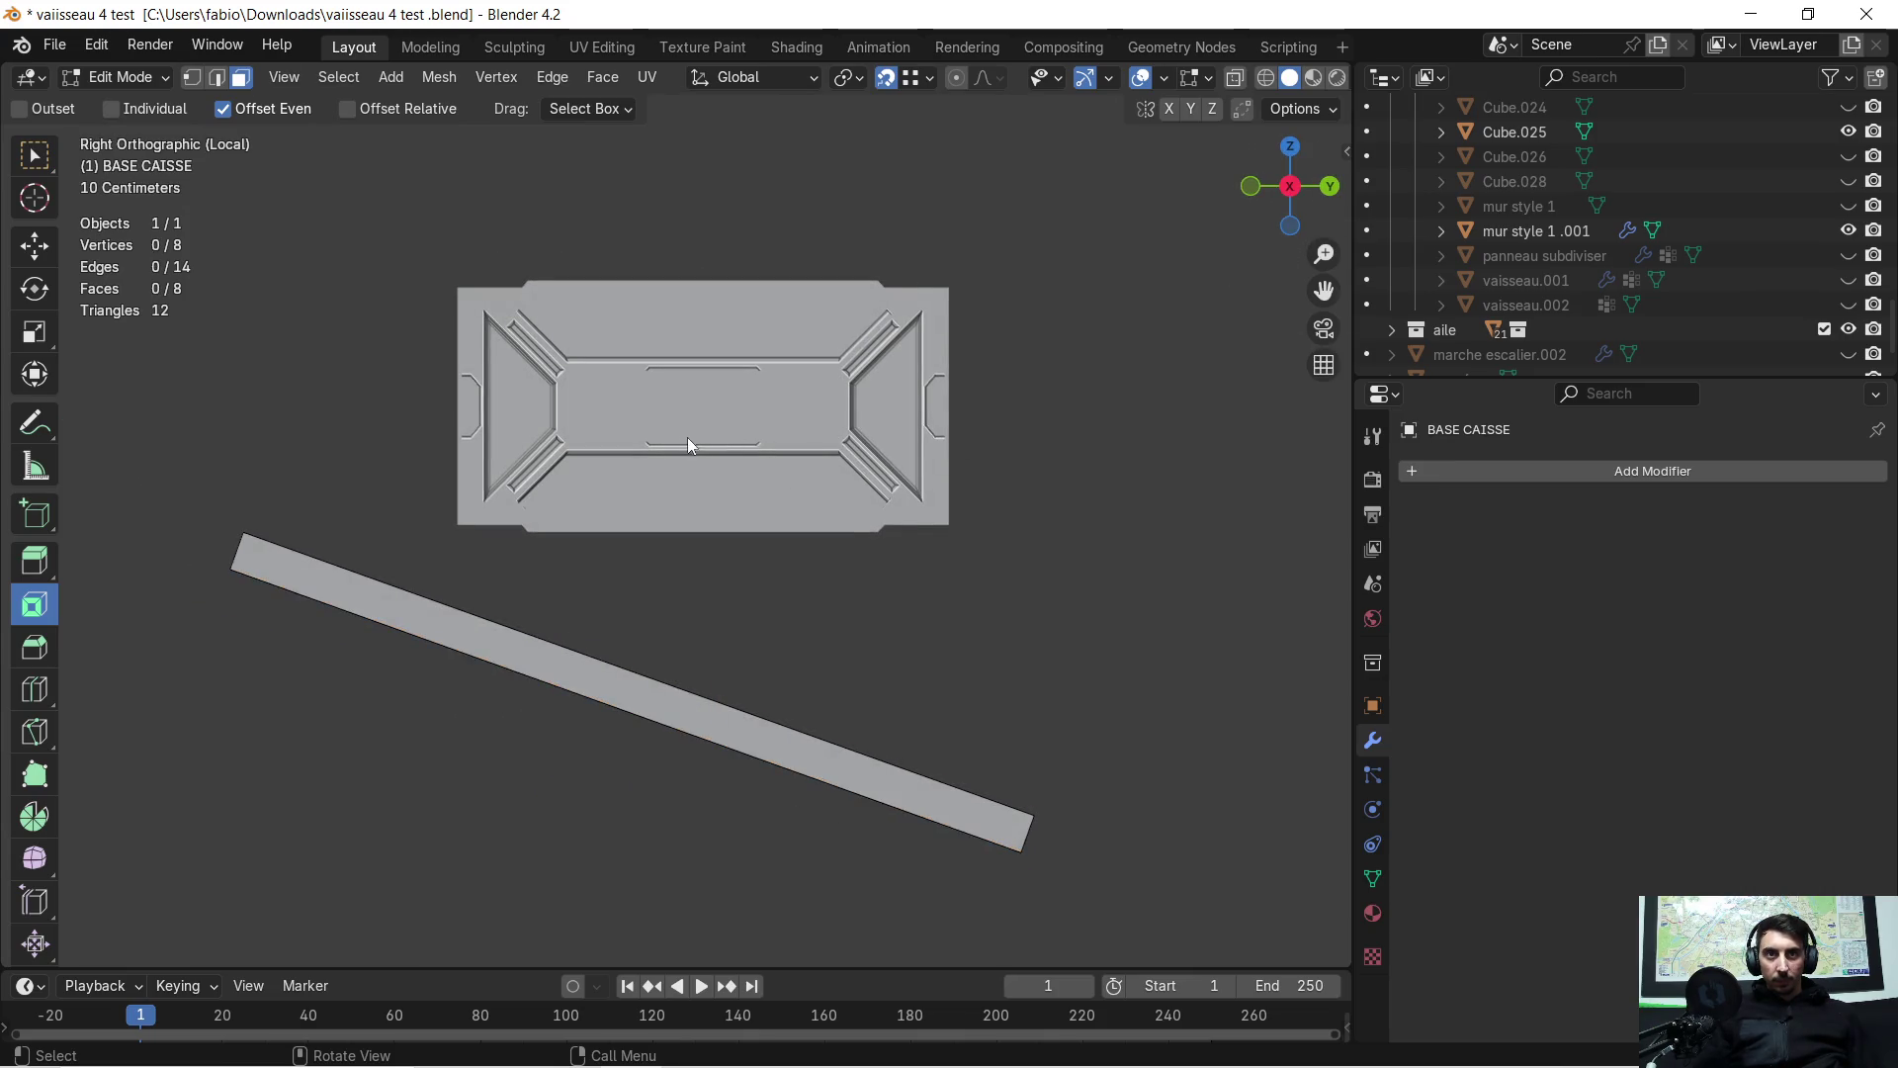
key(Tab)
Lower the wall panel about 0.26 m along Z and tilt it -20.4° around X
click(685, 436)
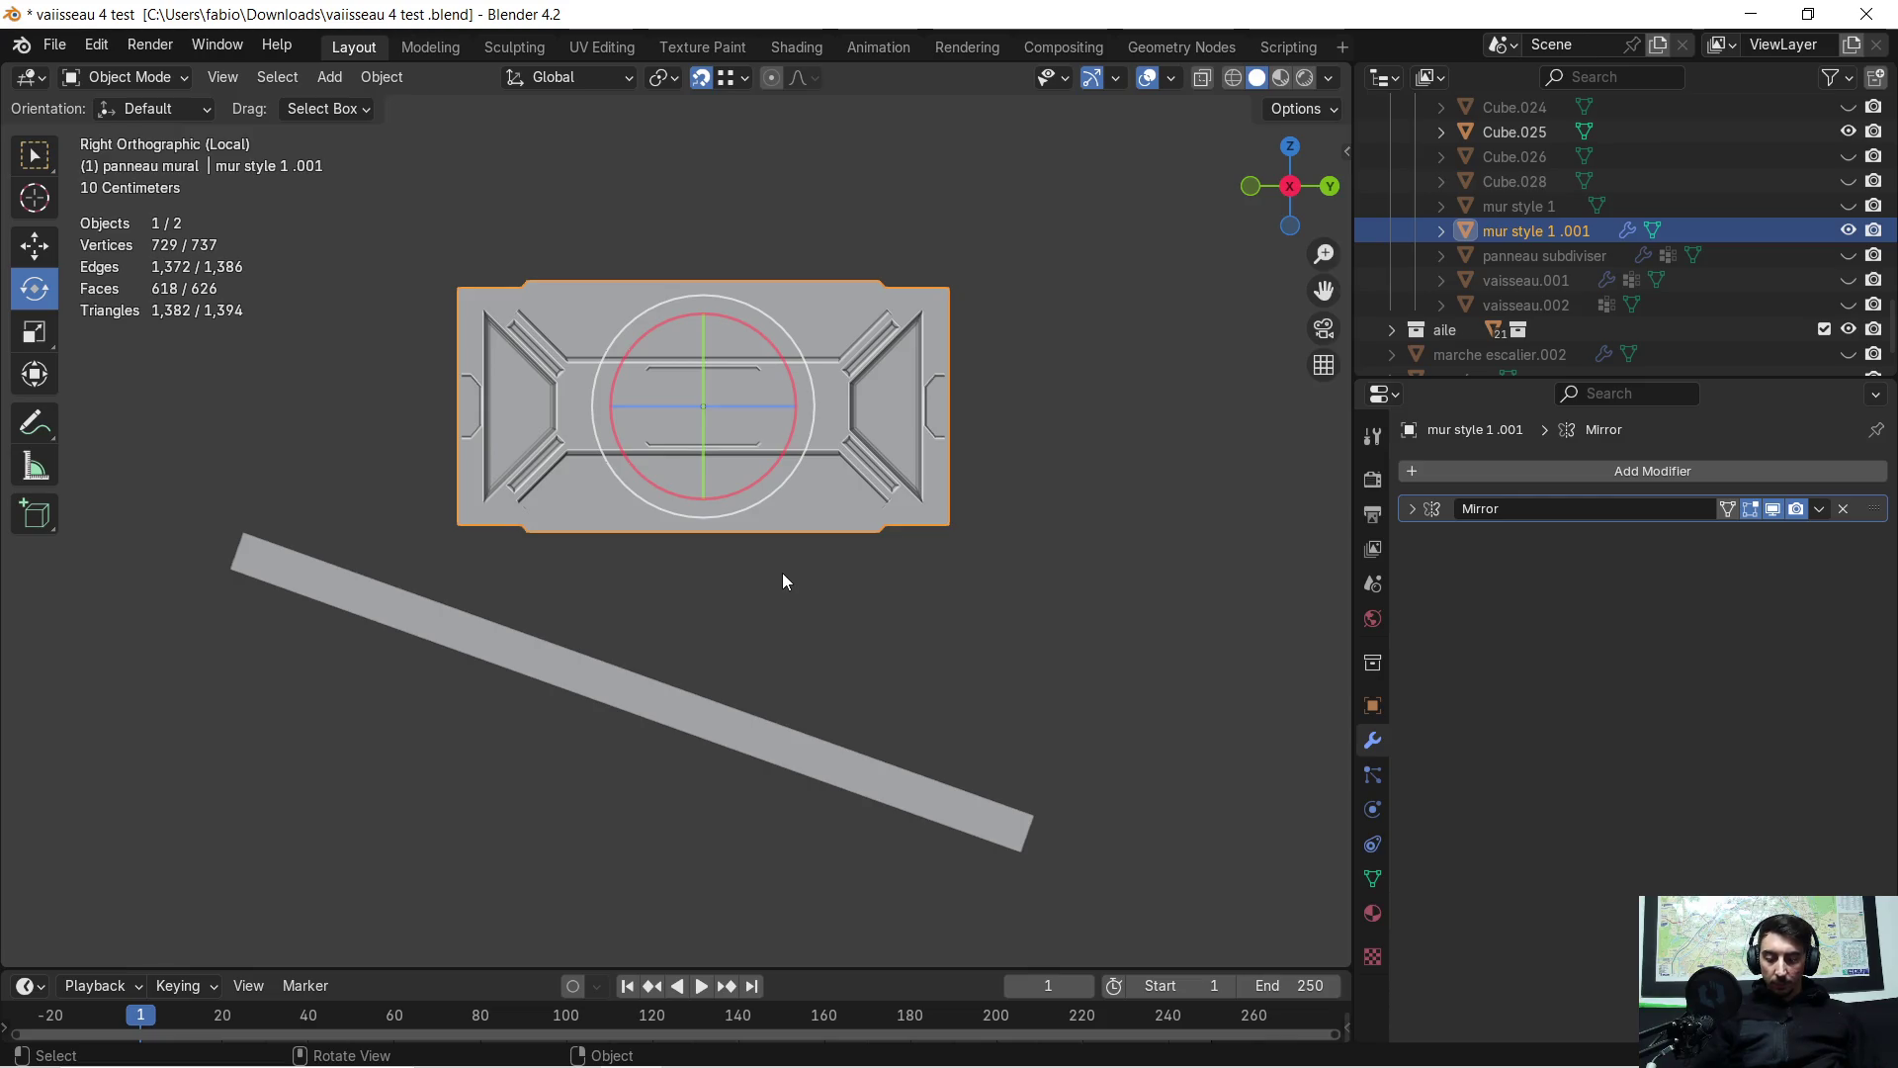
key(g)
key(z)
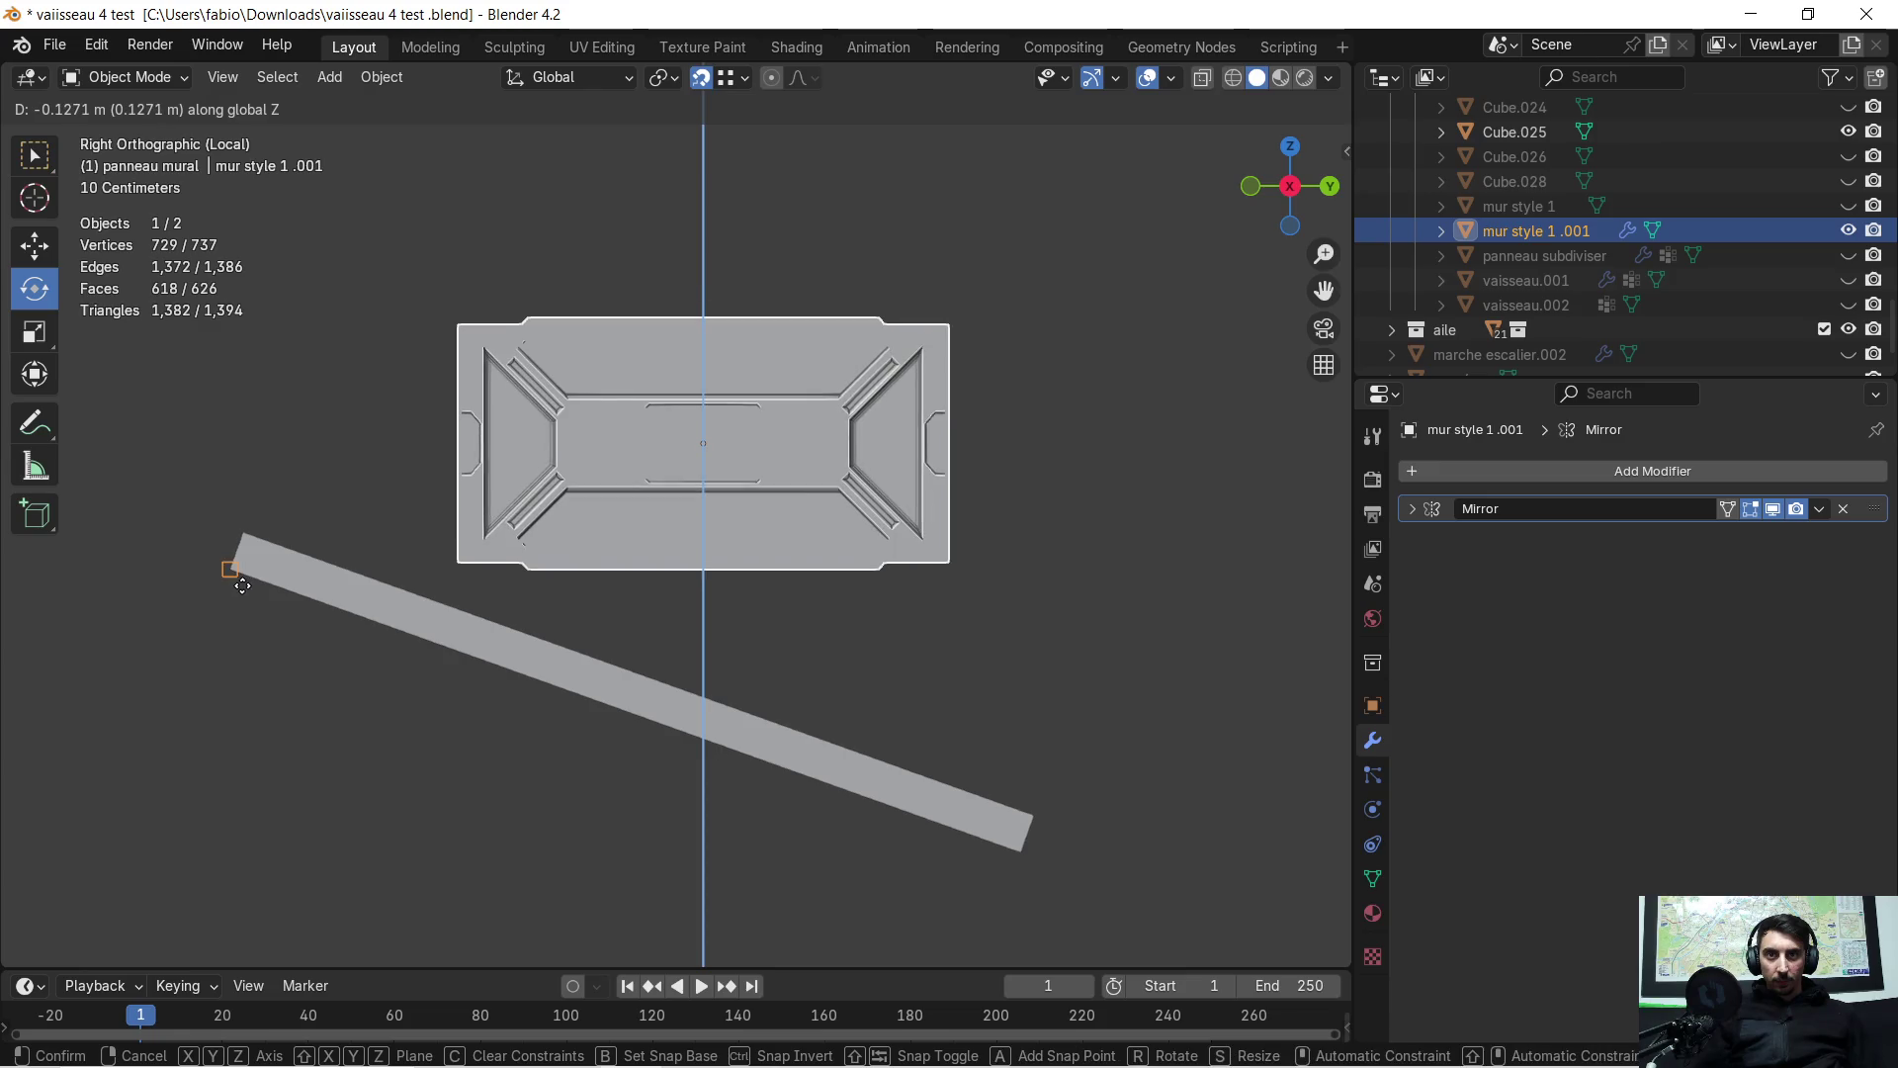
click(224, 657)
key(r)
key(x)
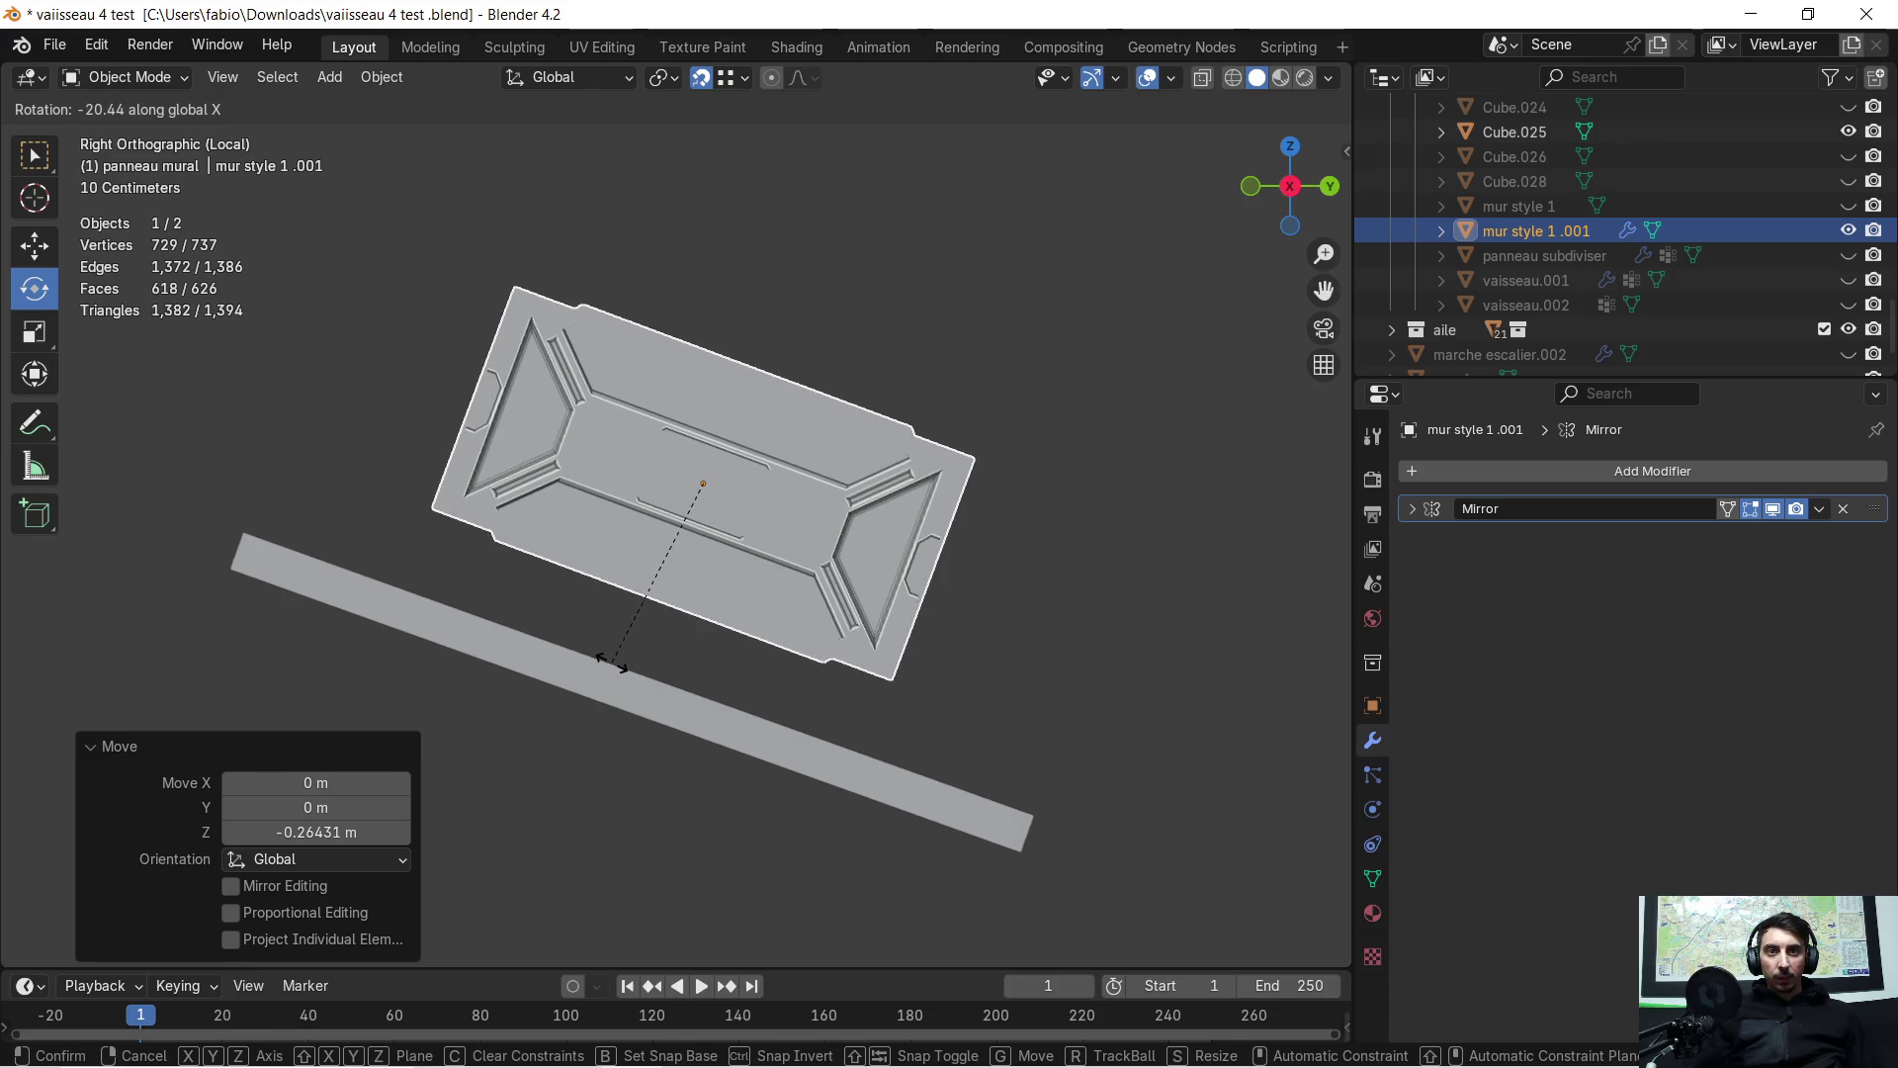
click(611, 661)
Move the tilted panel down along Z against the slab
middle_drag(596, 676, 582, 700)
key(g)
key(z)
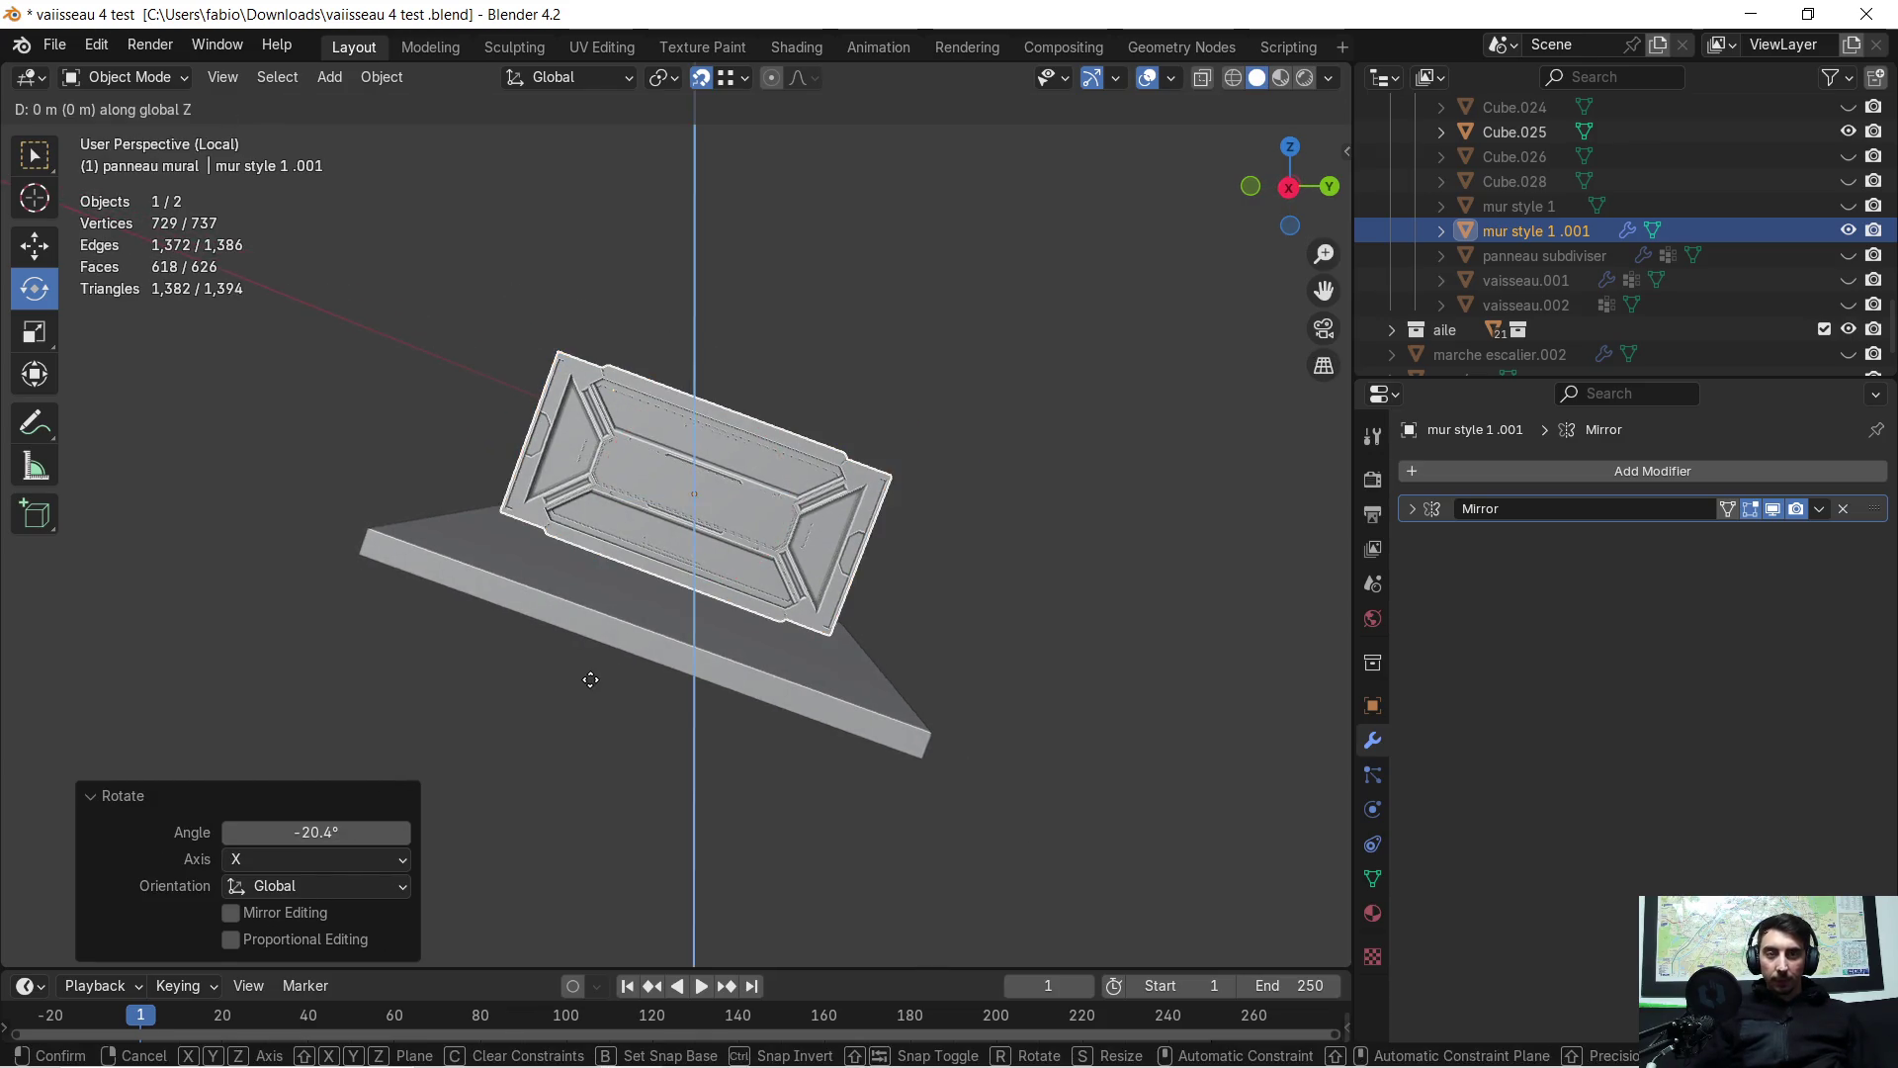
click(578, 729)
From a side orthographic view, correct the panel's X rotation by 0.6°
scroll(593, 724, up, 3)
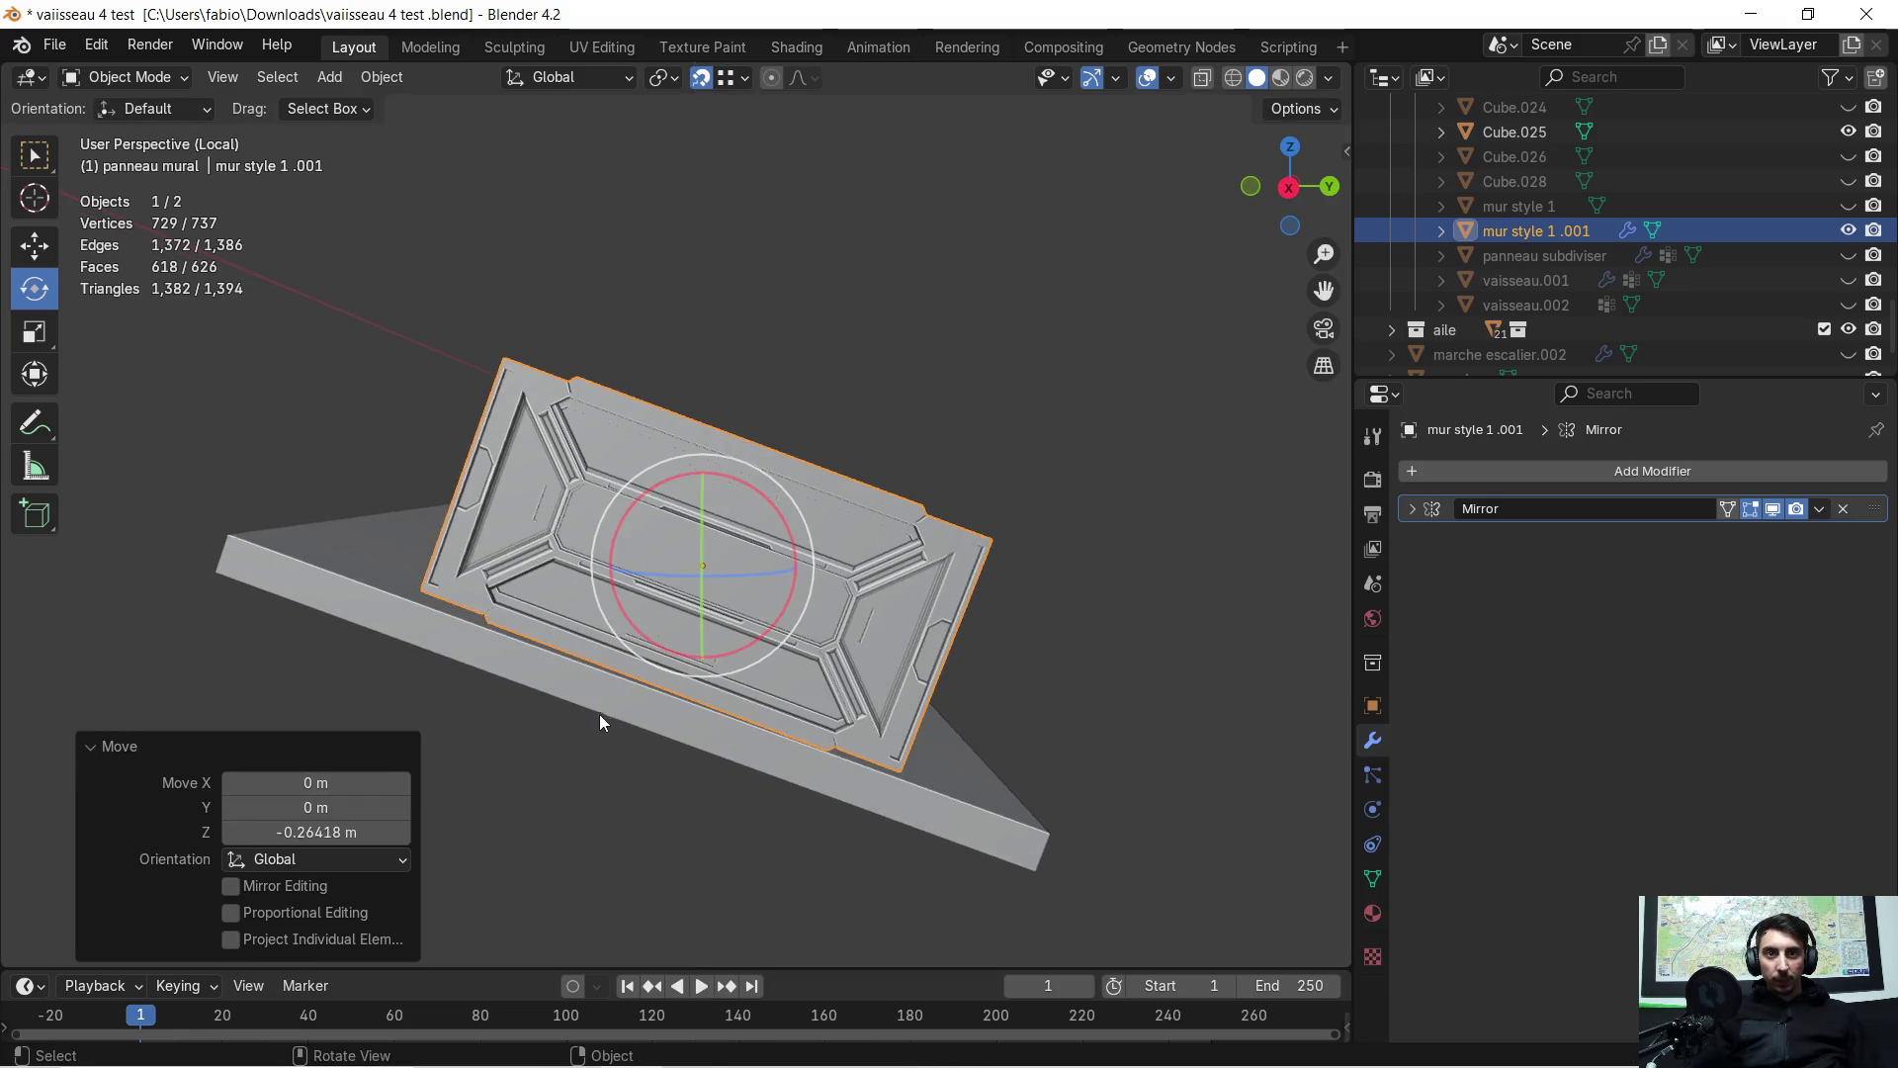
scroll(594, 726, up, 5)
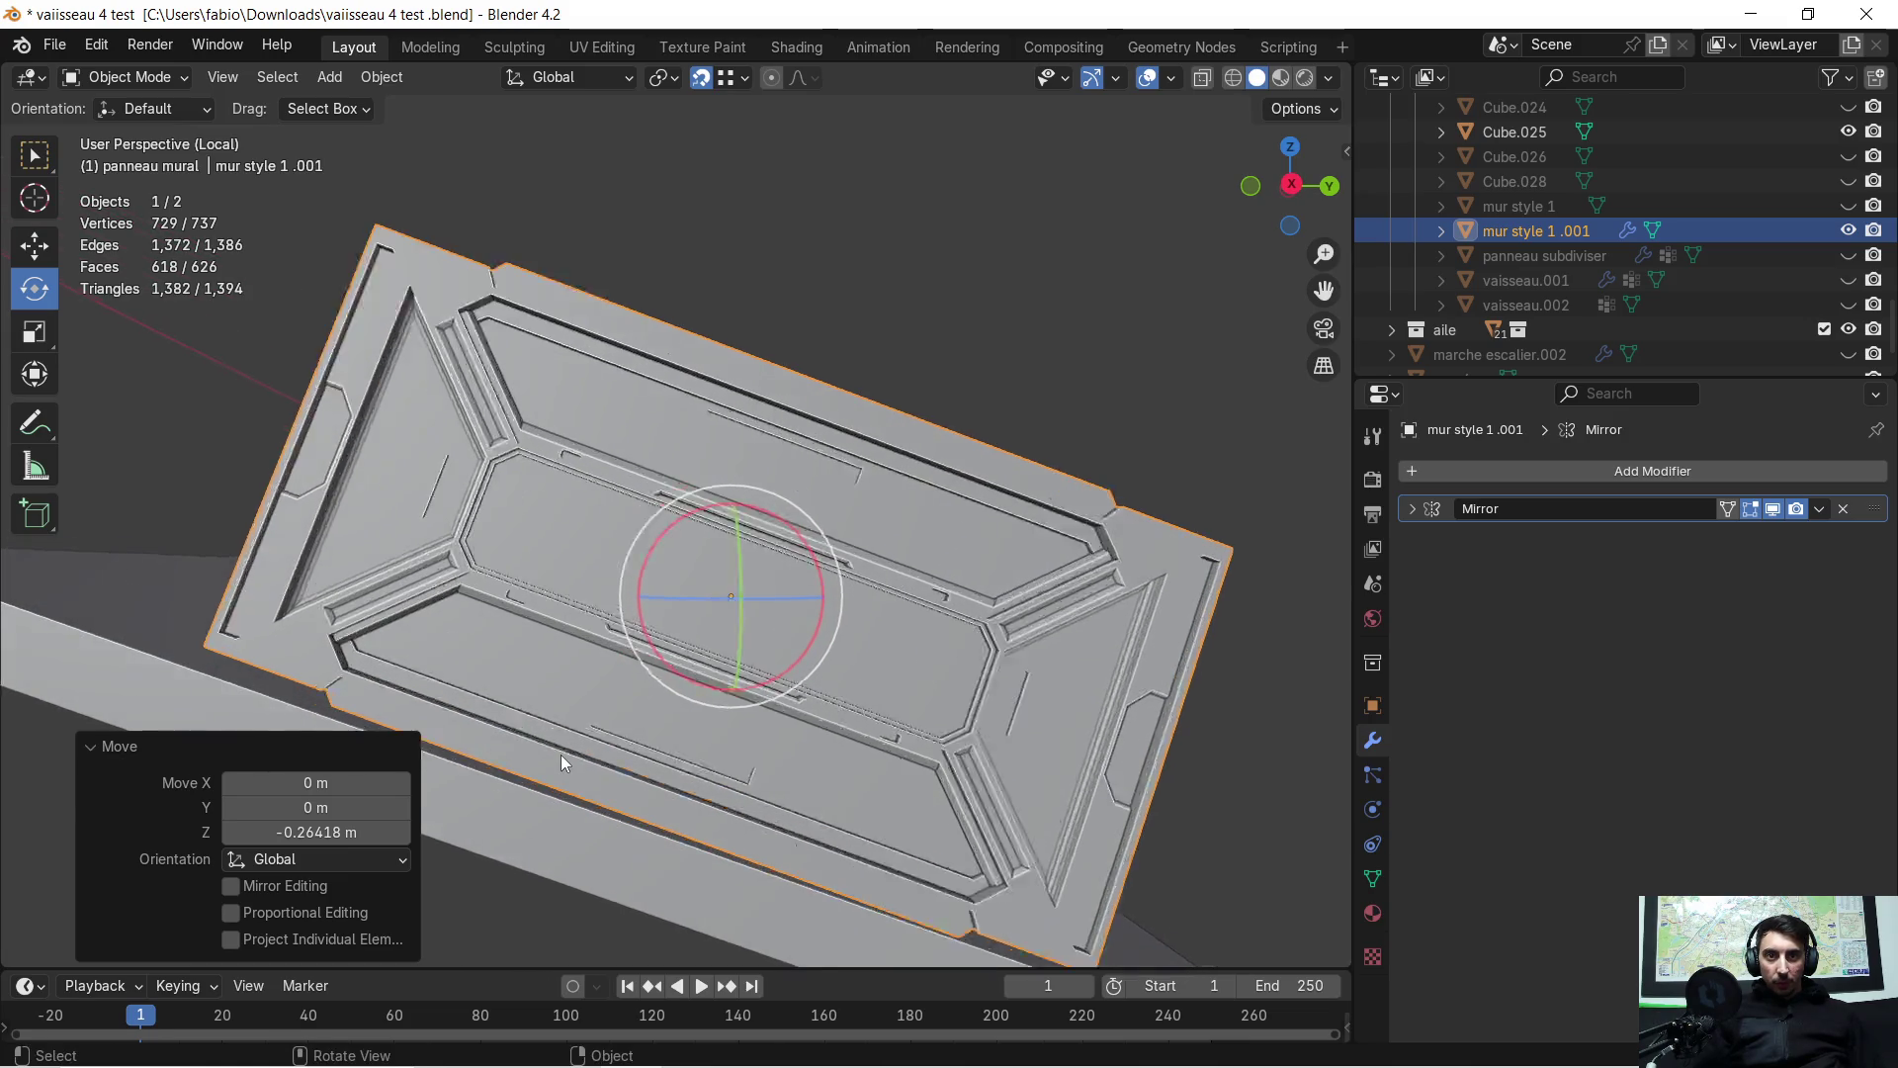
shift+middle_drag(589, 704, 1064, 433)
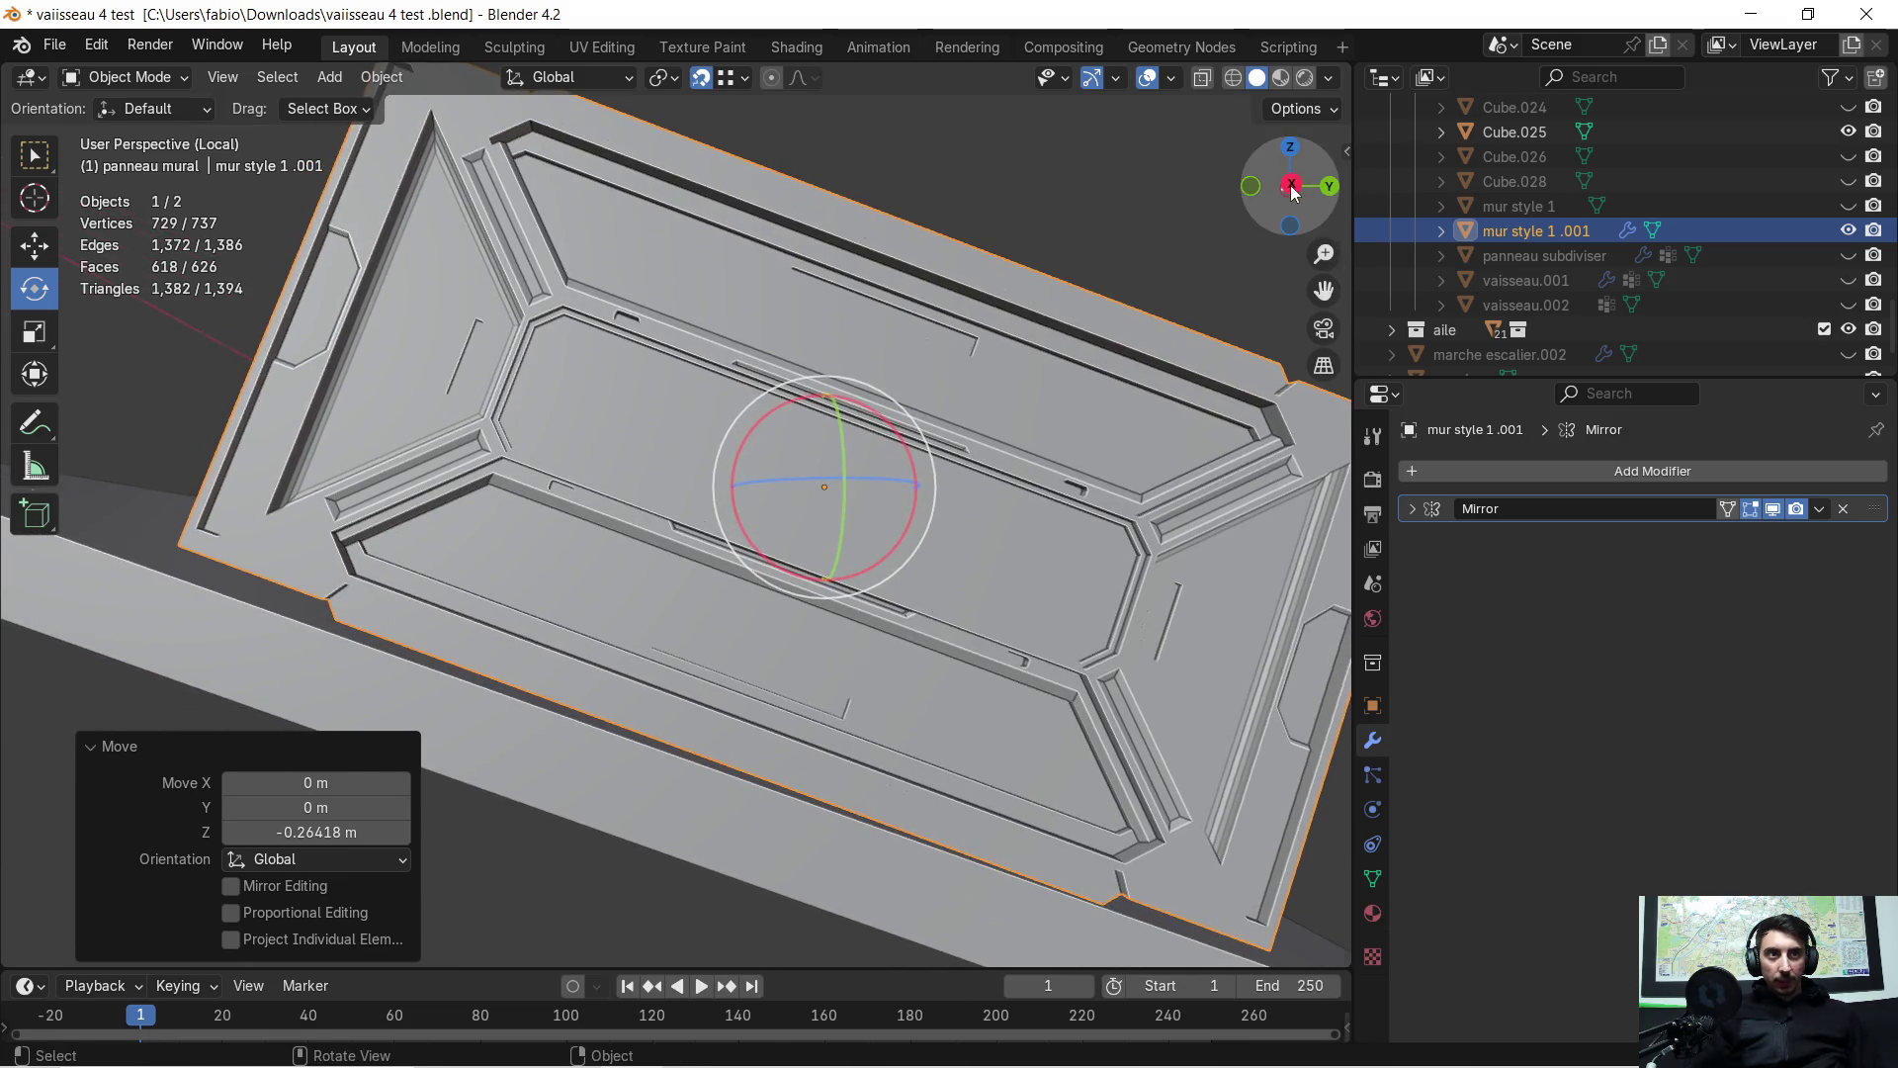
click(1292, 188)
click(1300, 194)
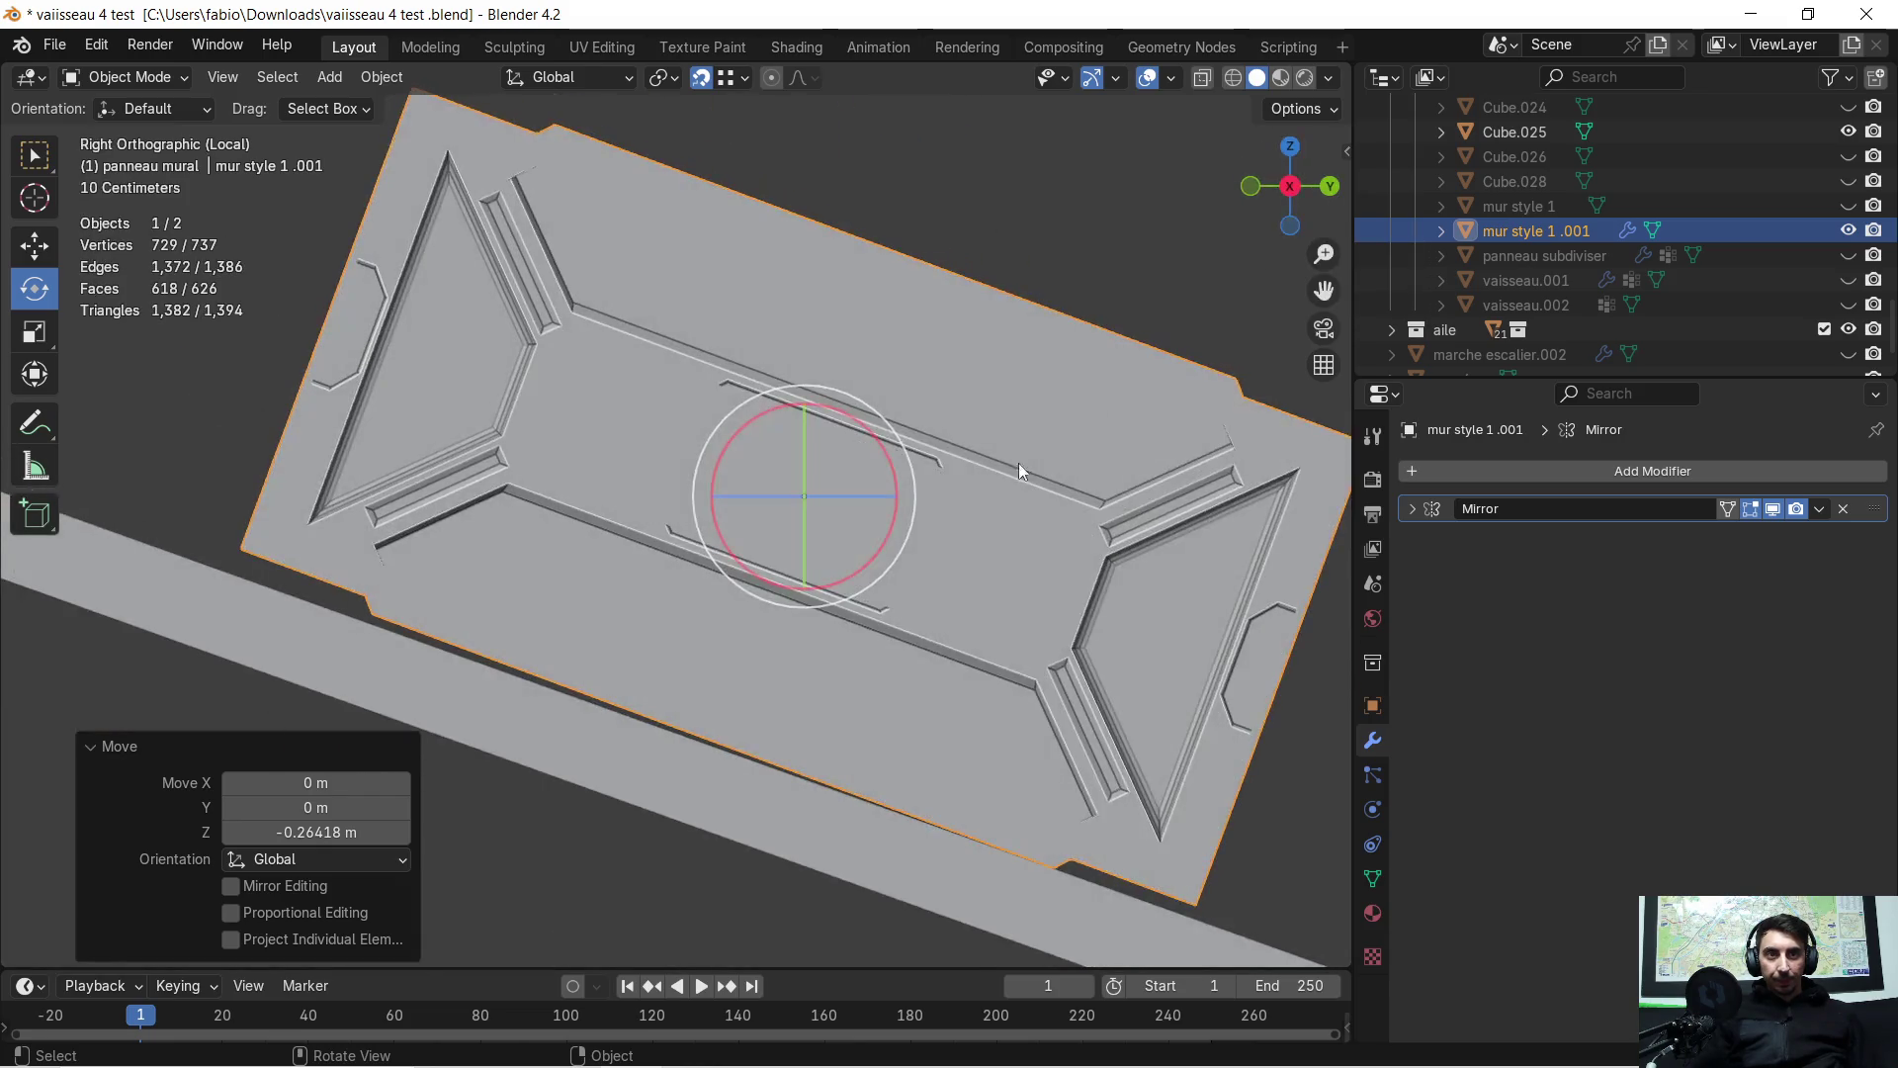
scroll(838, 644, up, 3)
shift+middle_drag(838, 644, 773, 512)
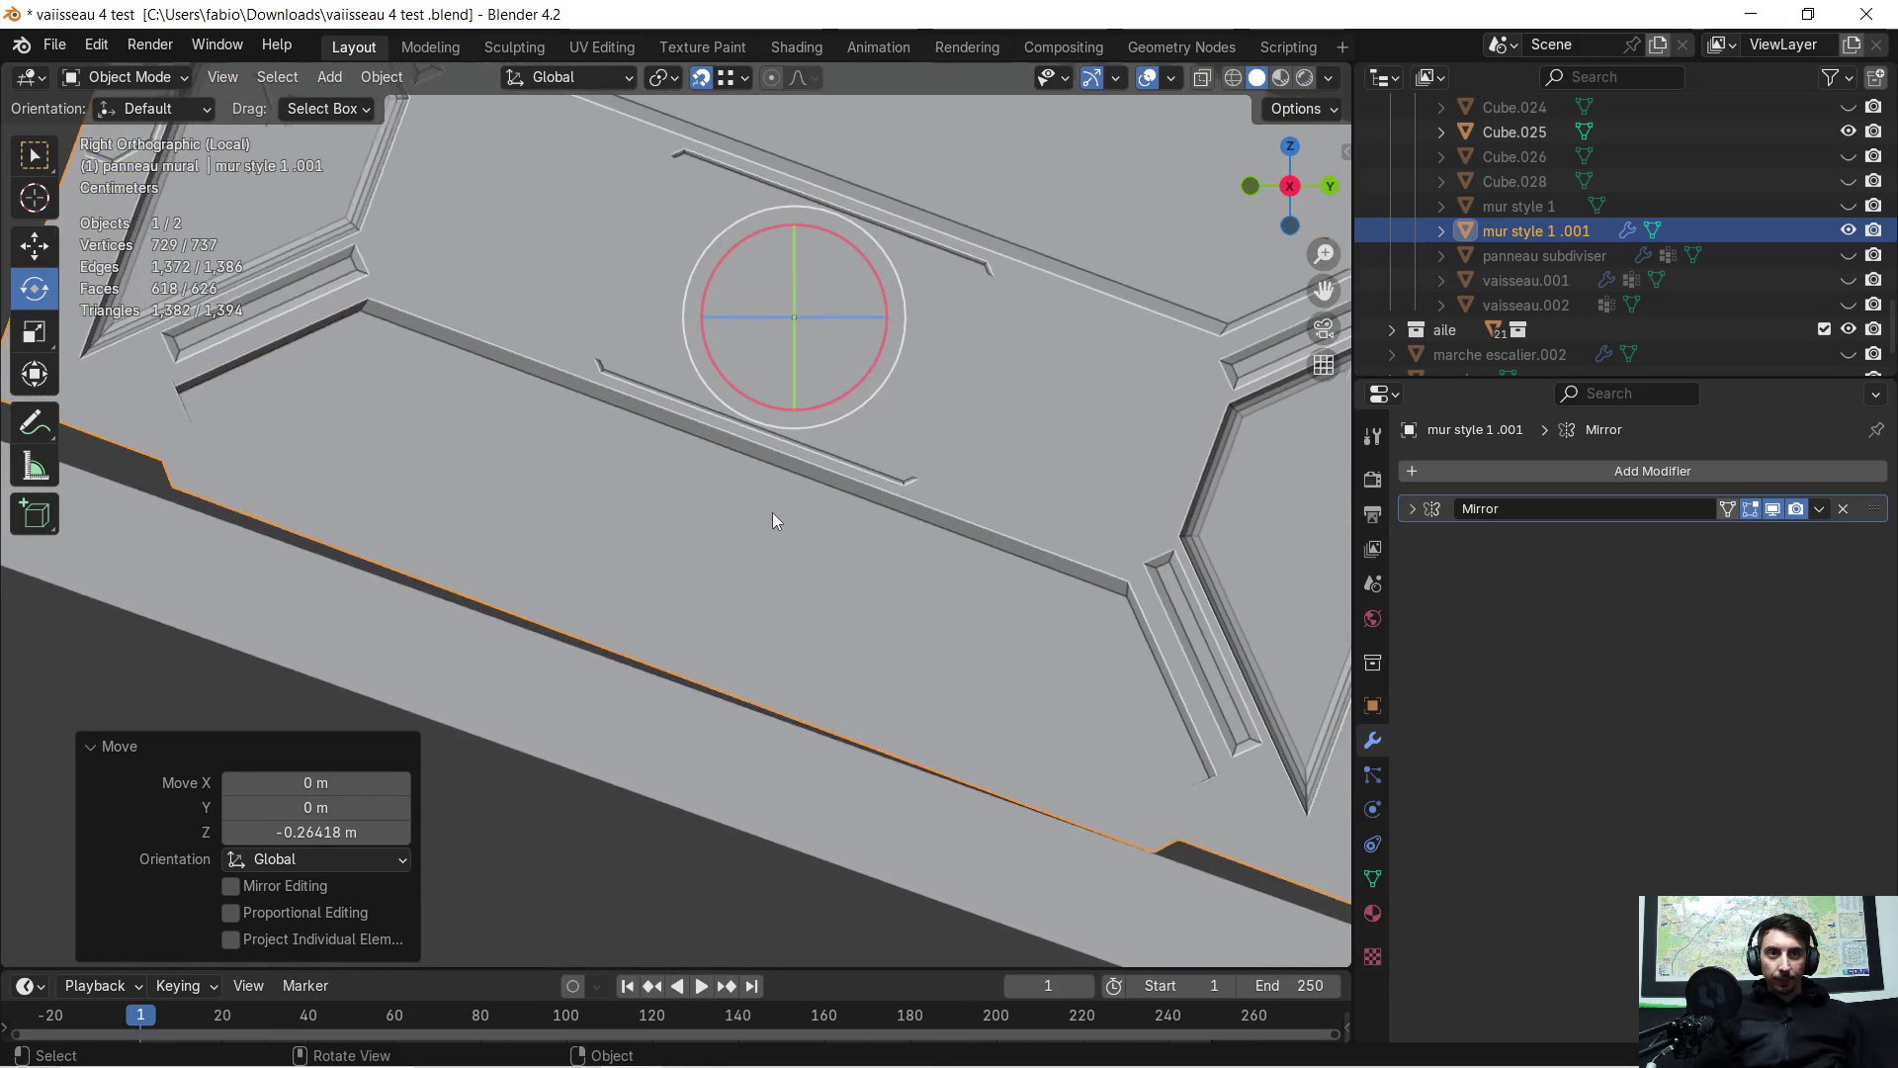
scroll(763, 519, down, 1)
text(r)
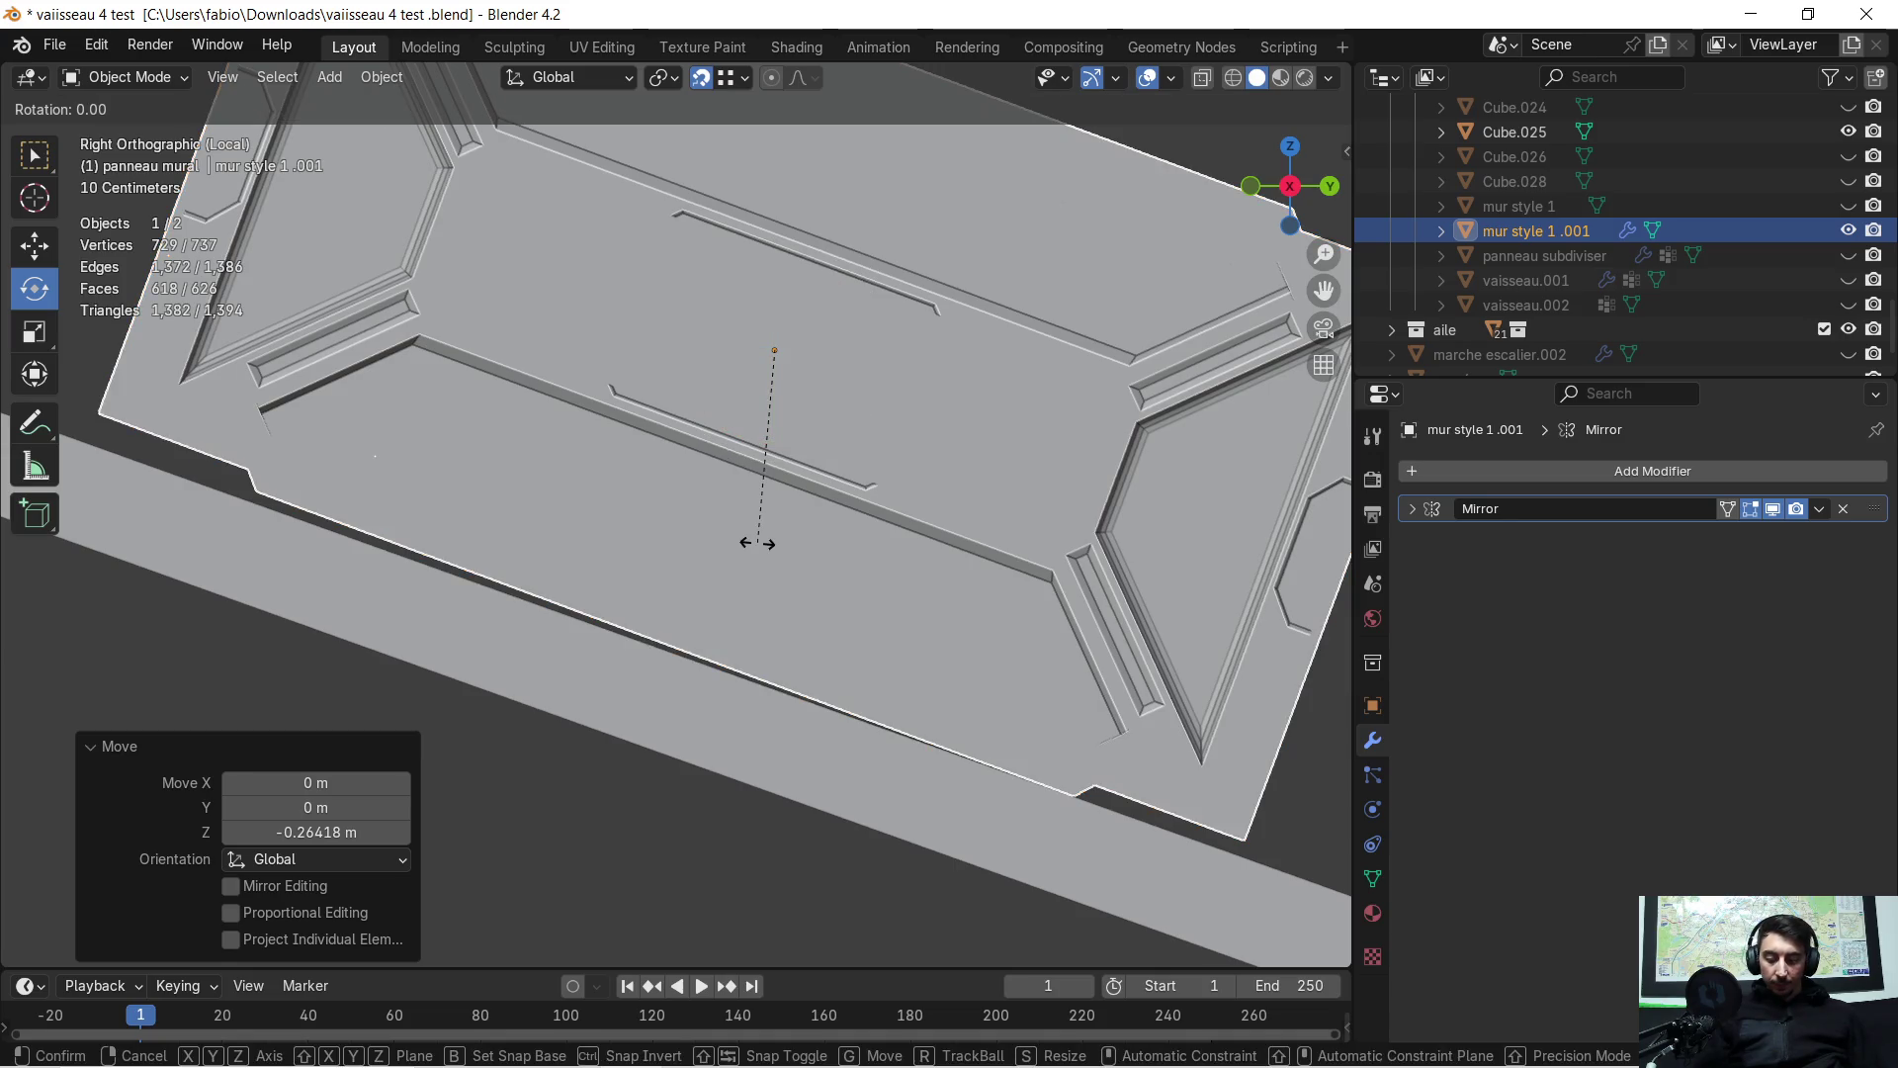
text(1)
key(BackSpace)
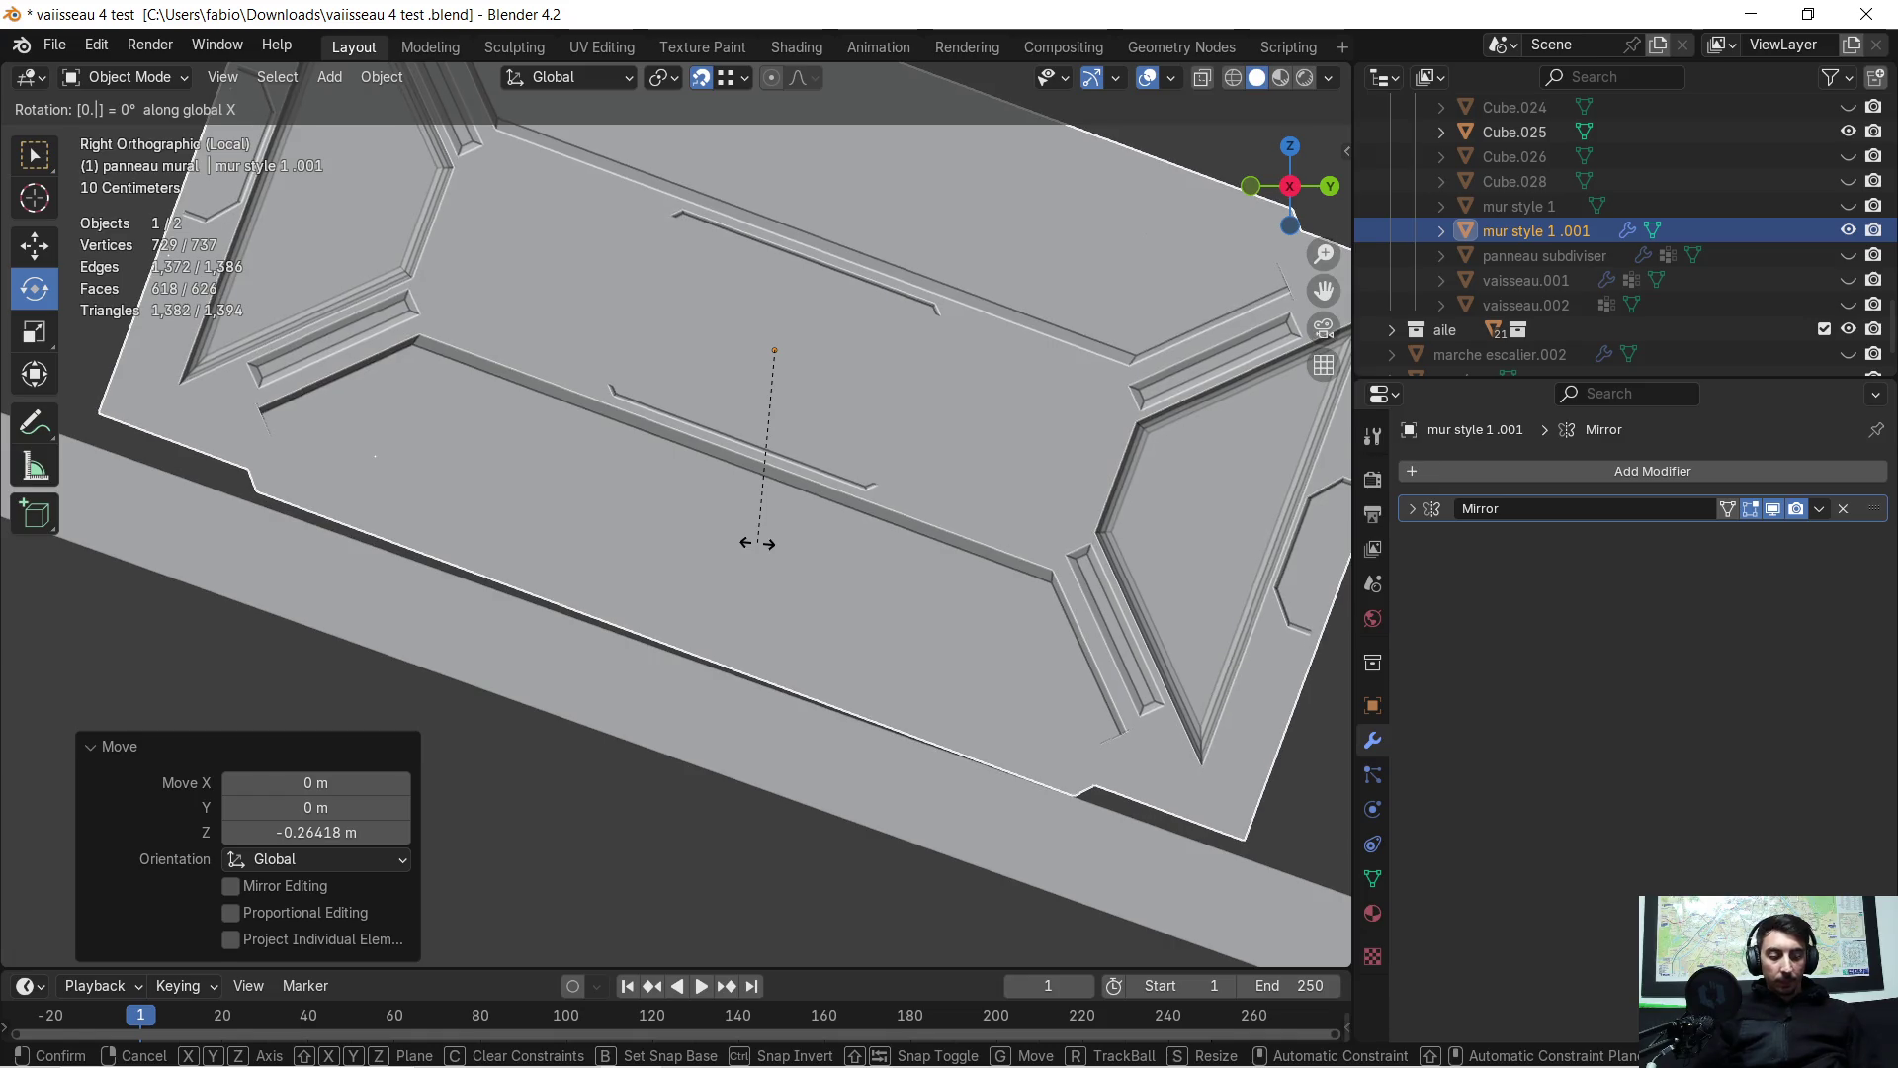
text(3)
key(BackSpace)
text(5)
key(BackSpace)
text(6)
key(Return)
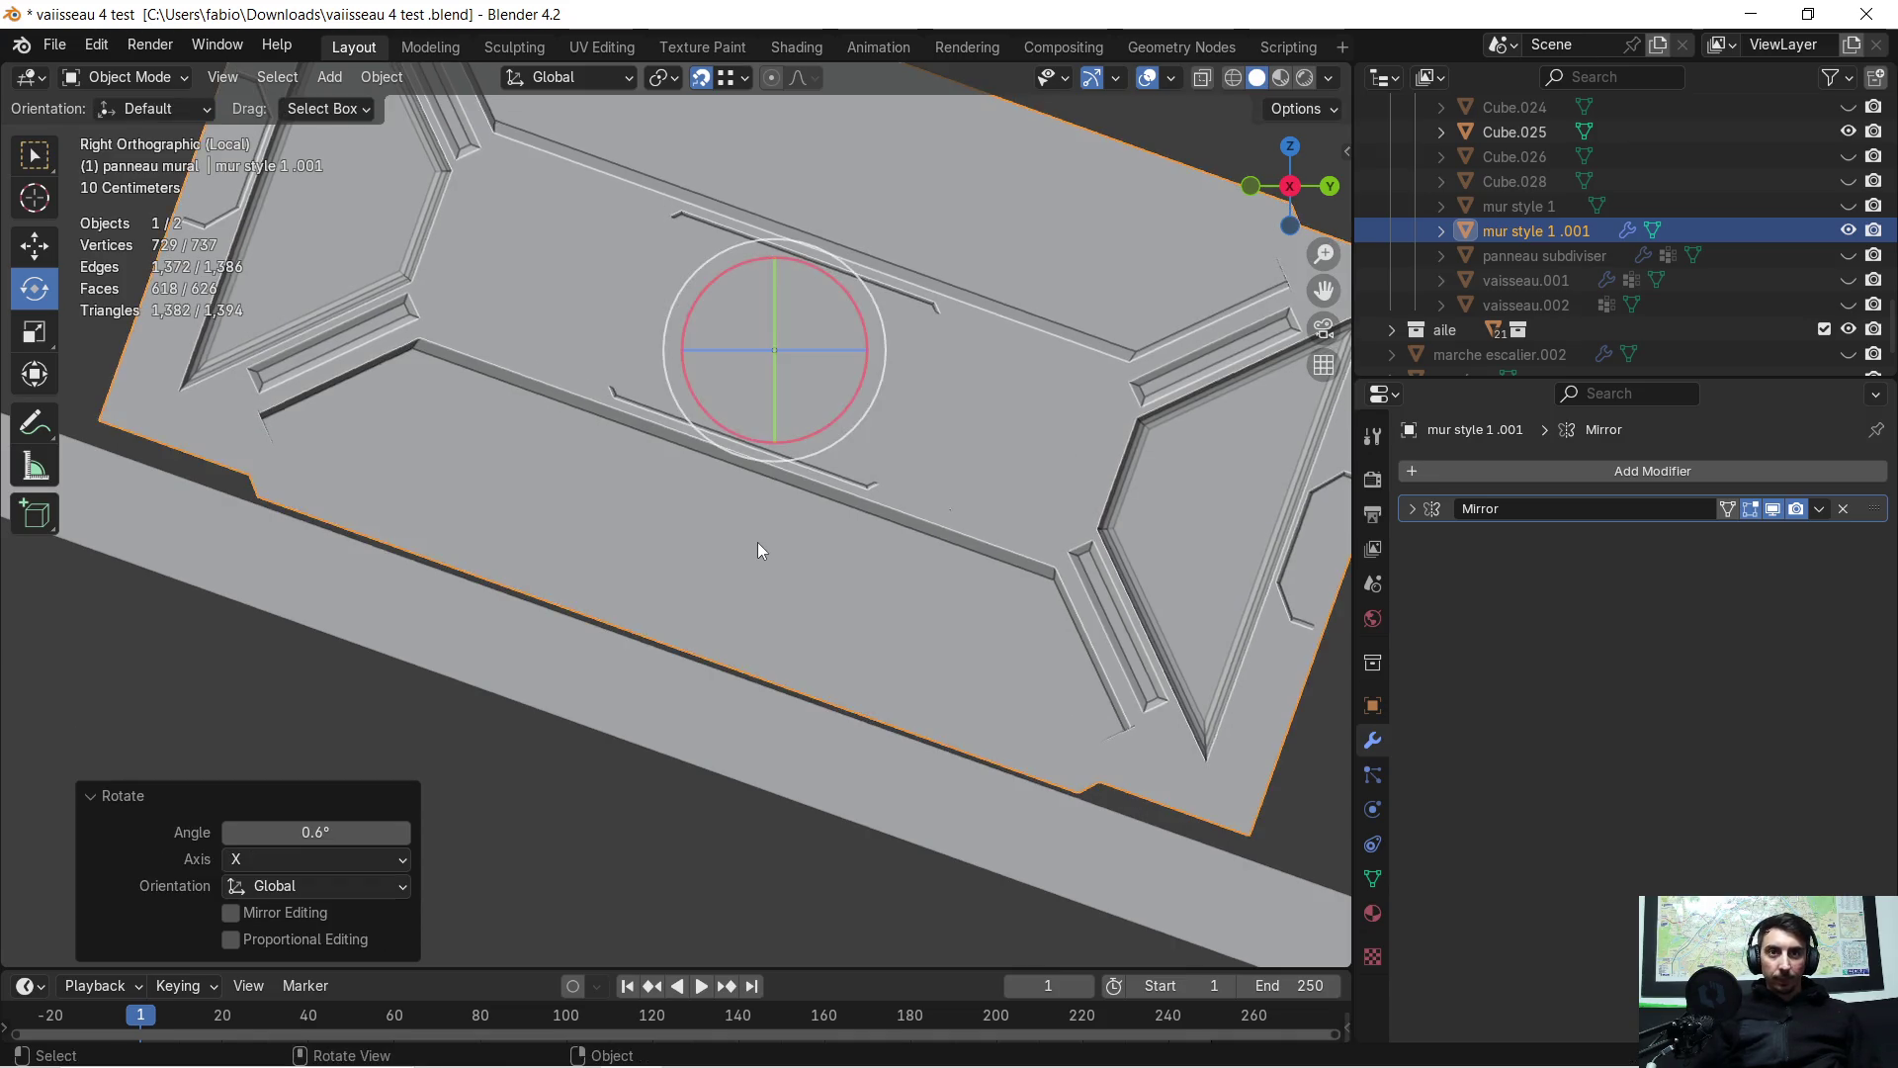
Raise the panel 0.168 m along Z so it rests against the slab
scroll(791, 546, down, 5)
middle_drag(817, 484, 856, 502)
scroll(856, 500, down, 2)
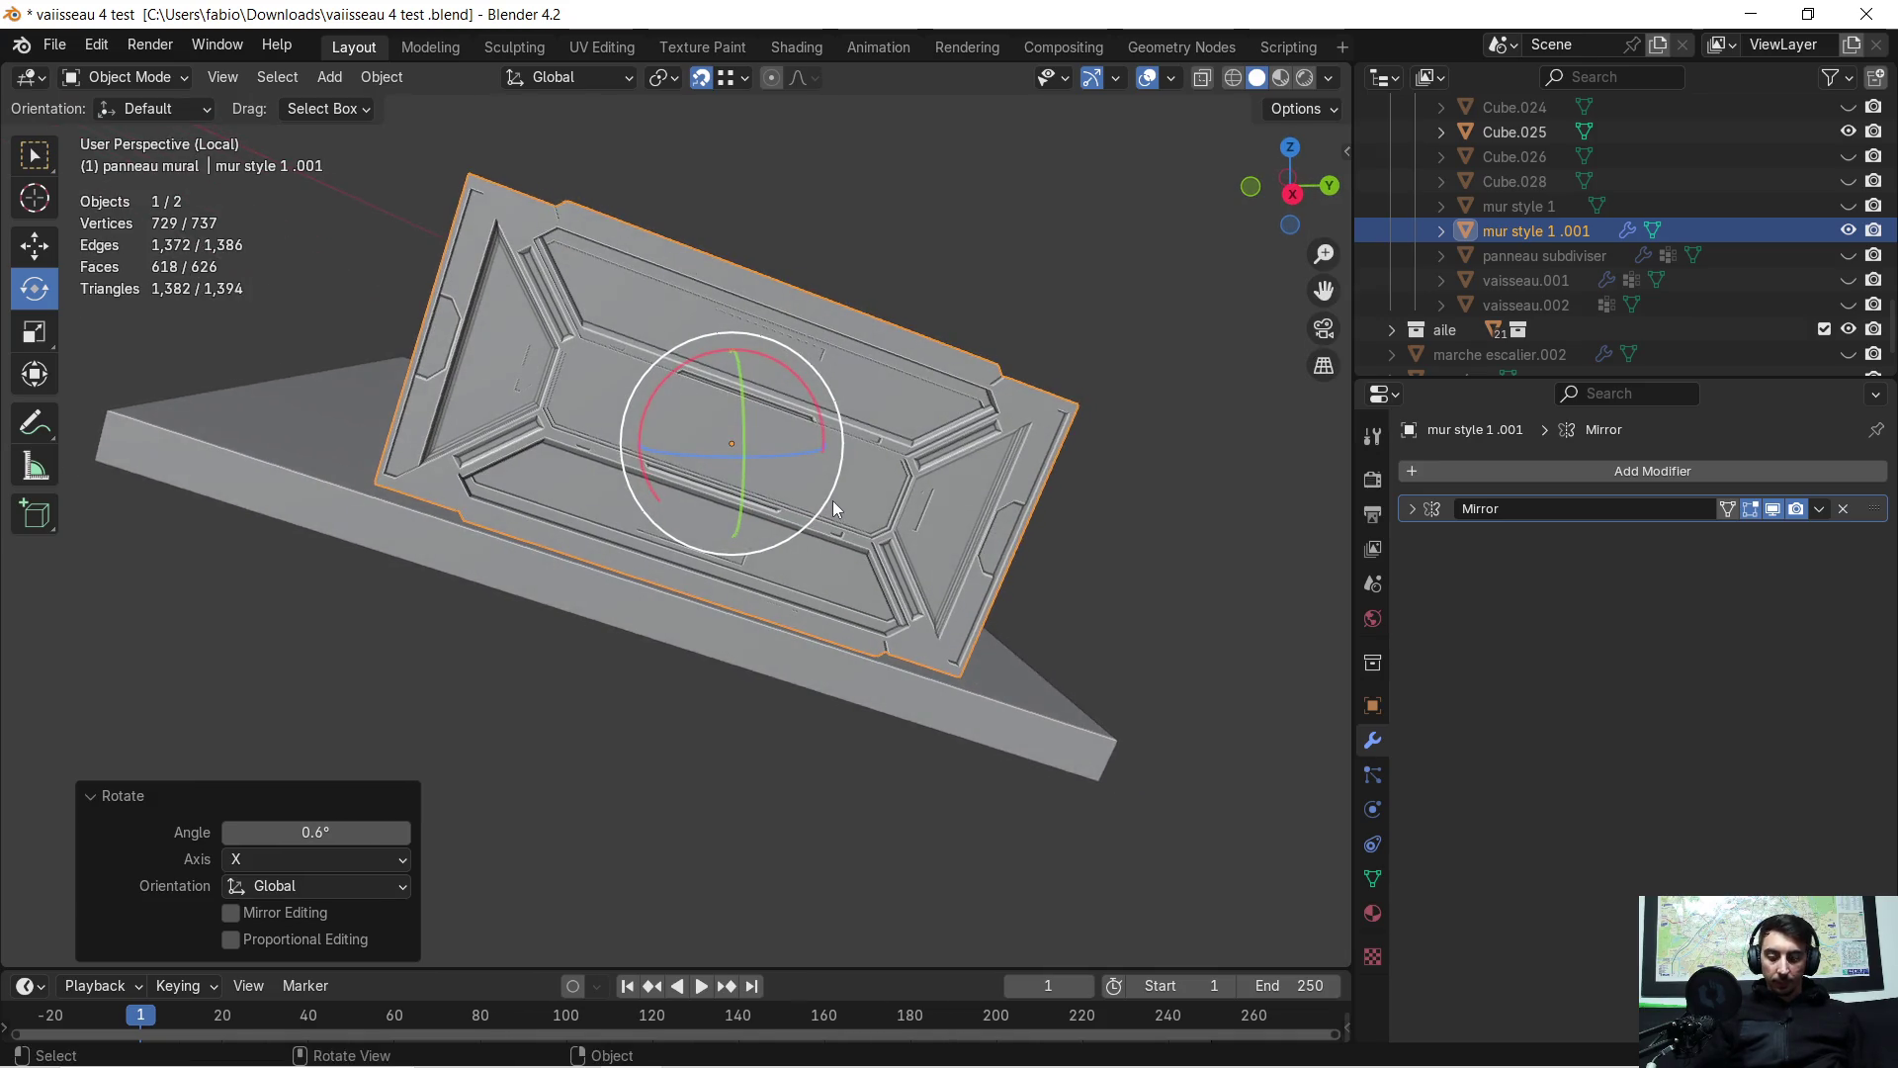
key(g)
key(z)
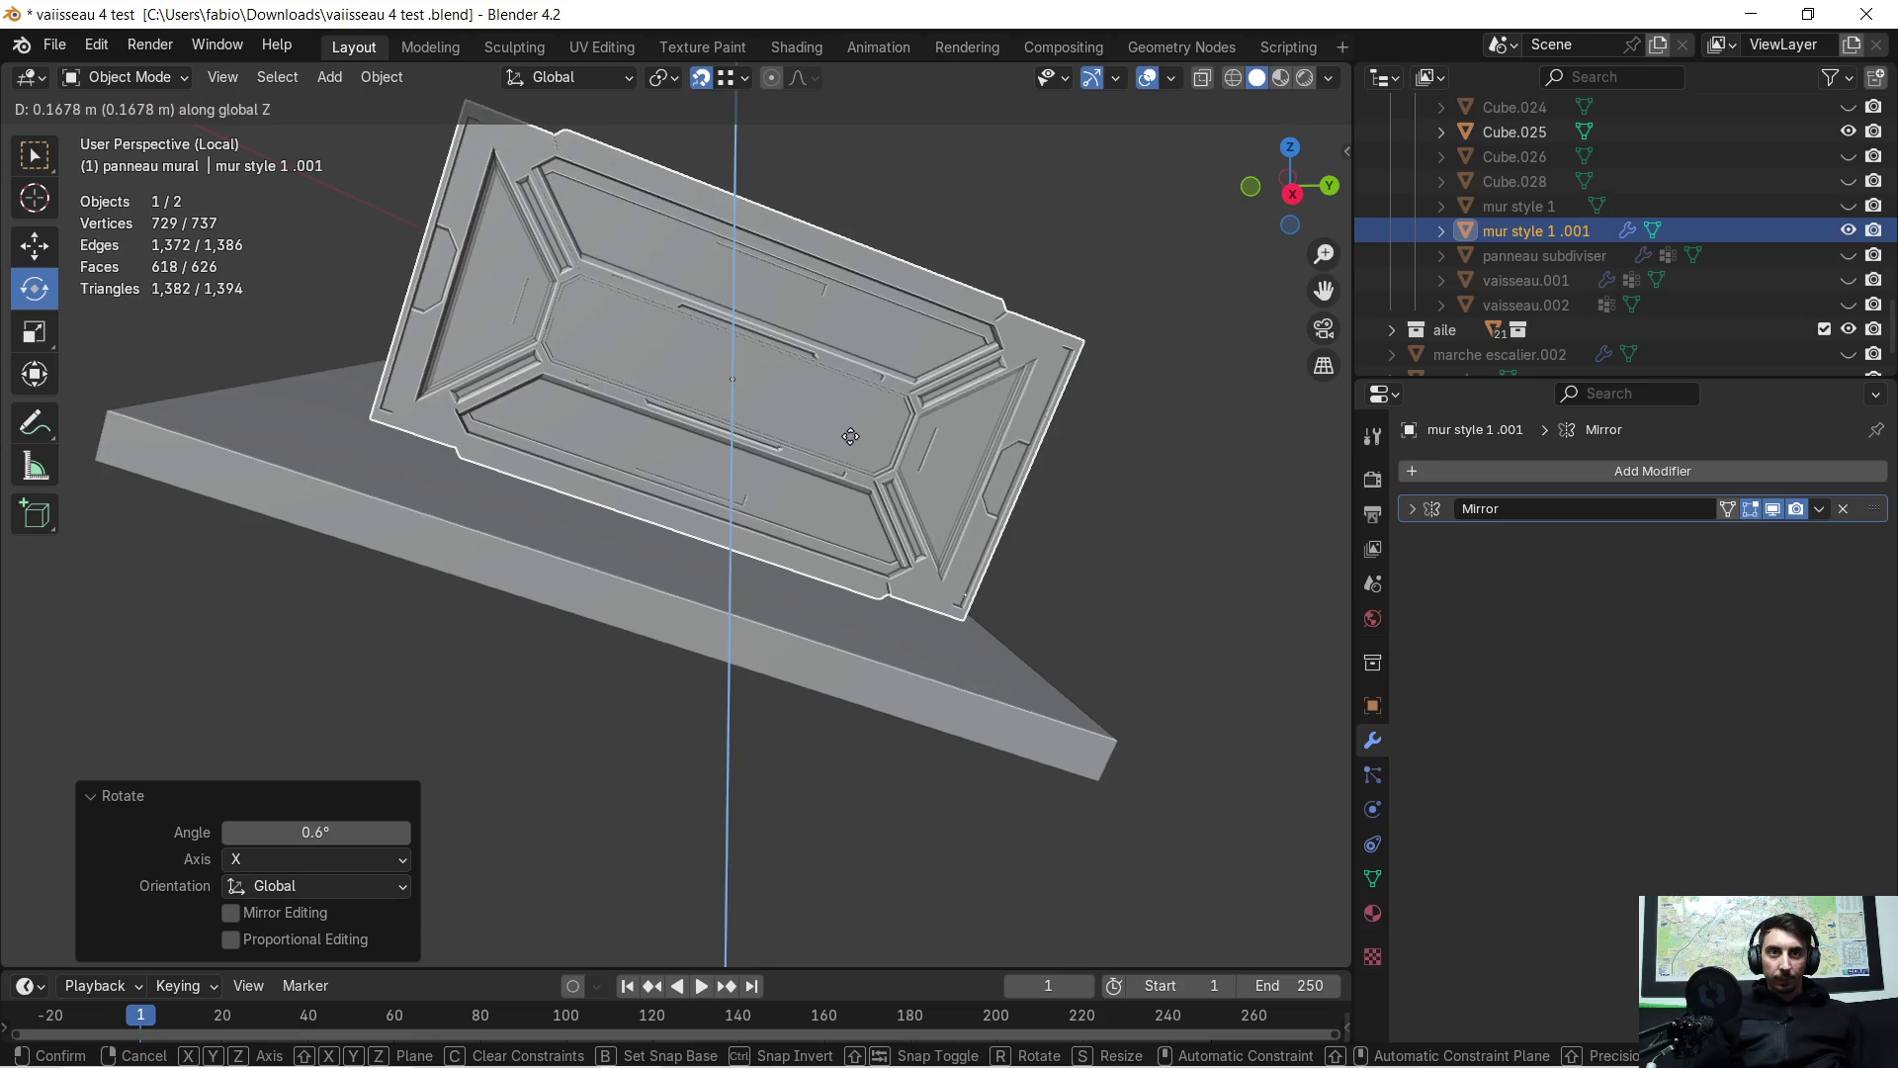
click(850, 436)
mouse_move(850, 436)
middle_down()
mouse_move(632, 506)
mouse_move(741, 520)
mouse_move(829, 395)
mouse_move(767, 551)
mouse_move(740, 557)
mouse_move(633, 471)
mouse_move(642, 498)
mouse_move(833, 537)
mouse_move(829, 554)
mouse_move(739, 561)
mouse_move(642, 494)
middle_up()
scroll(828, 395, up, 2)
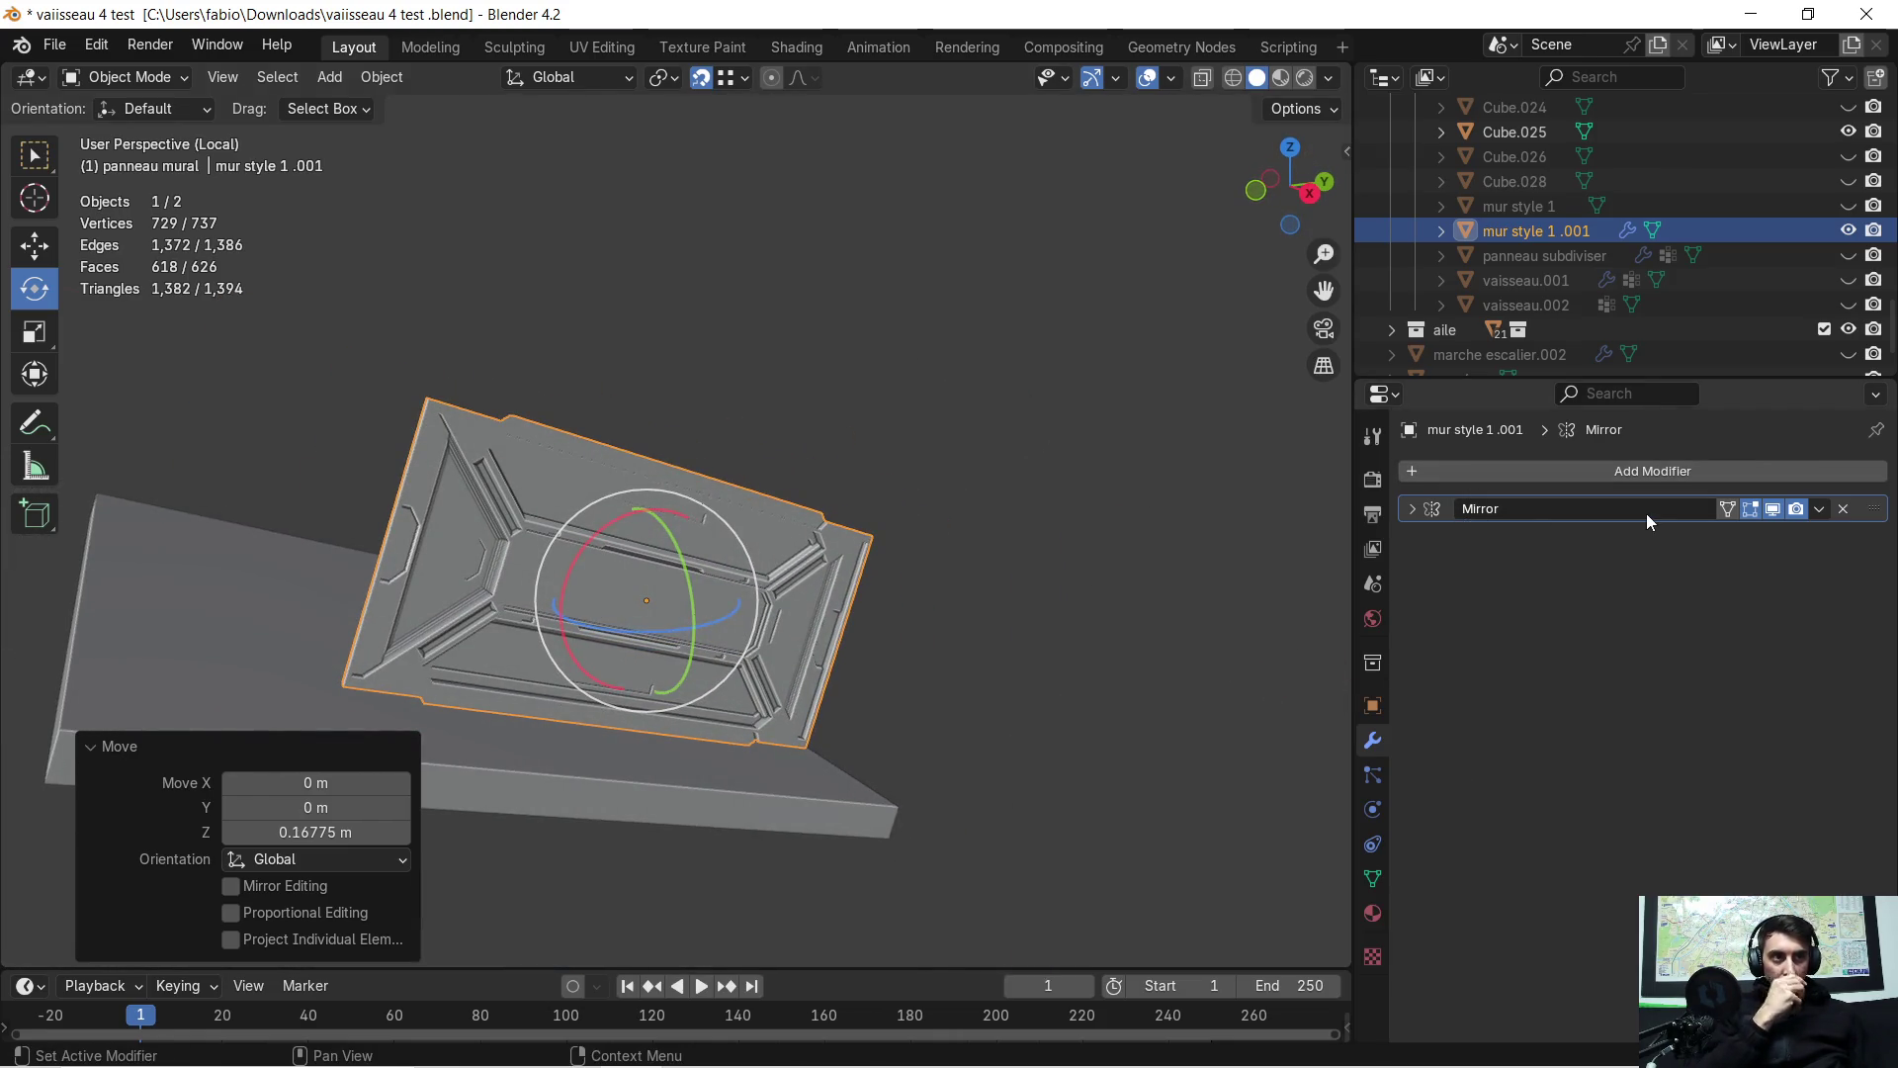
mouse_move(1287, 624)
middle_down()
mouse_move(1010, 623)
mouse_move(886, 567)
mouse_move(979, 514)
middle_up()
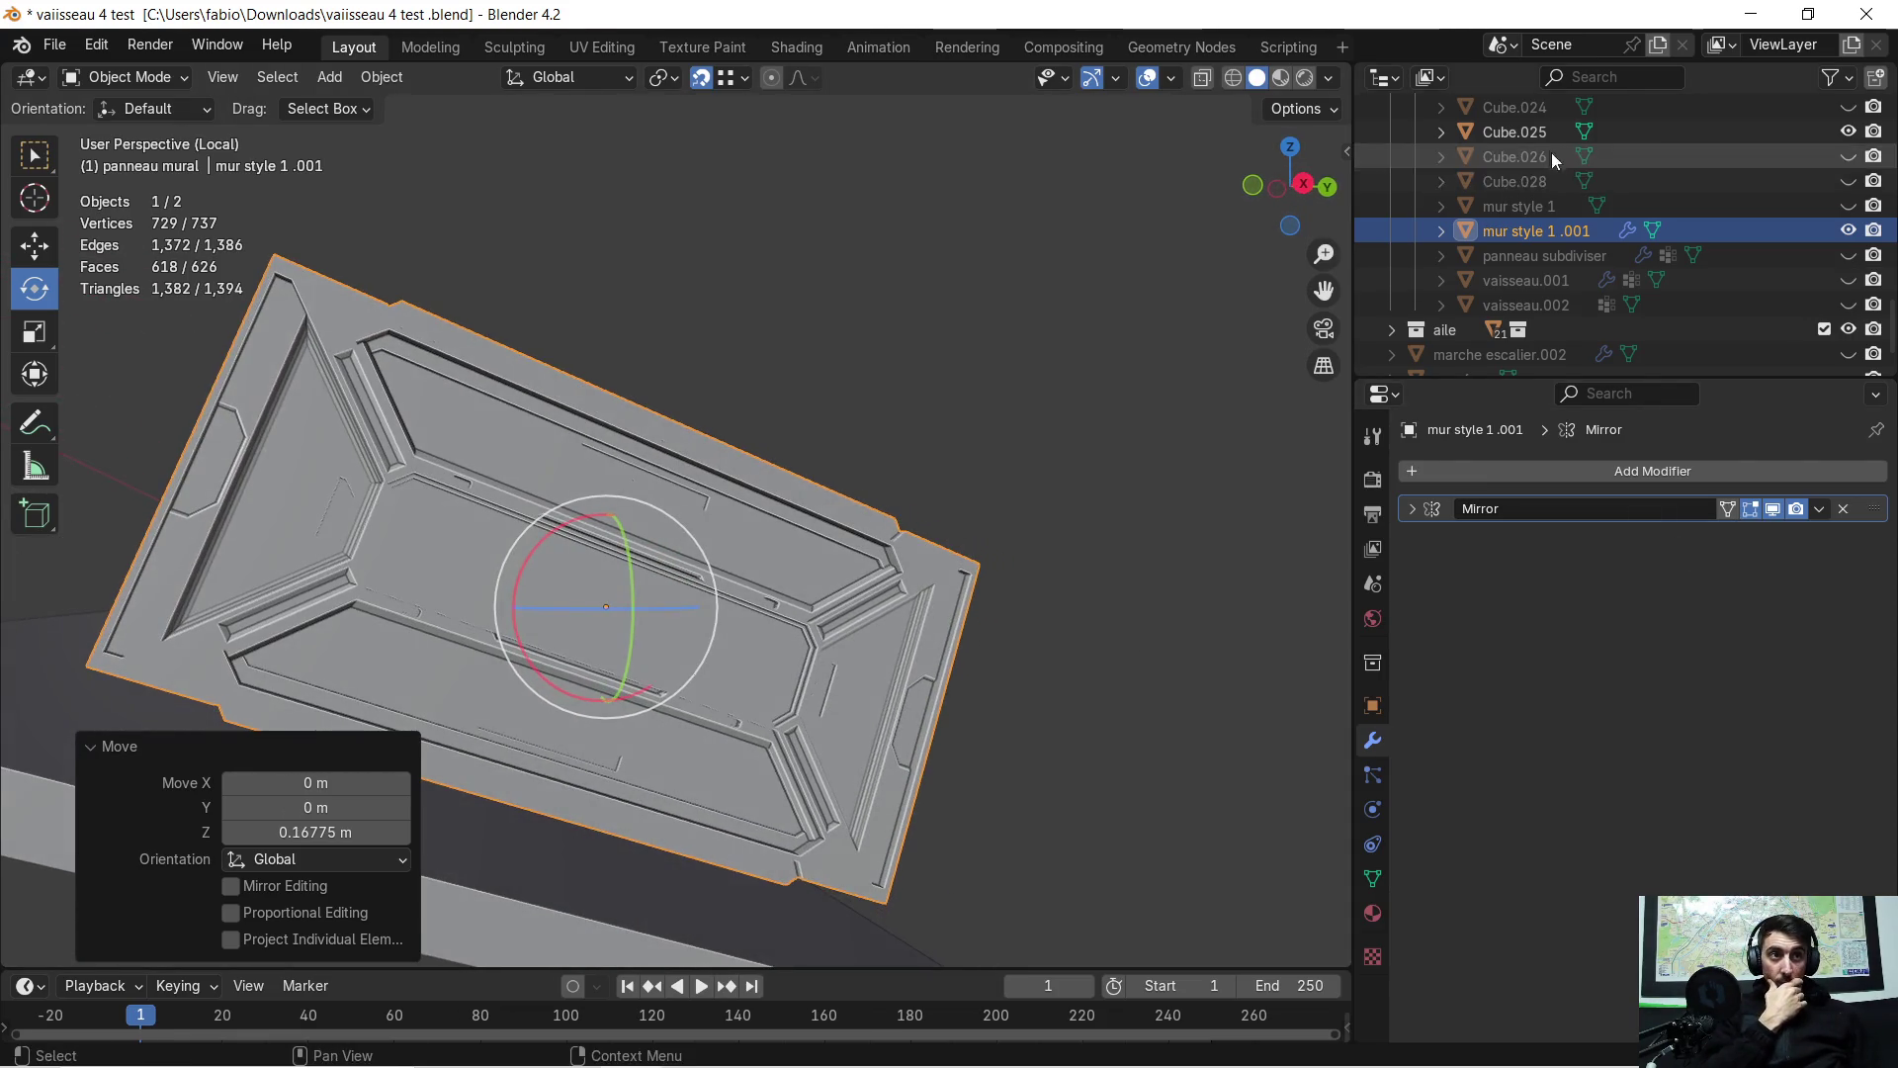
Copy and paste the panel as mur style 1 .002 and apply its Mirror modifier
click(1564, 229)
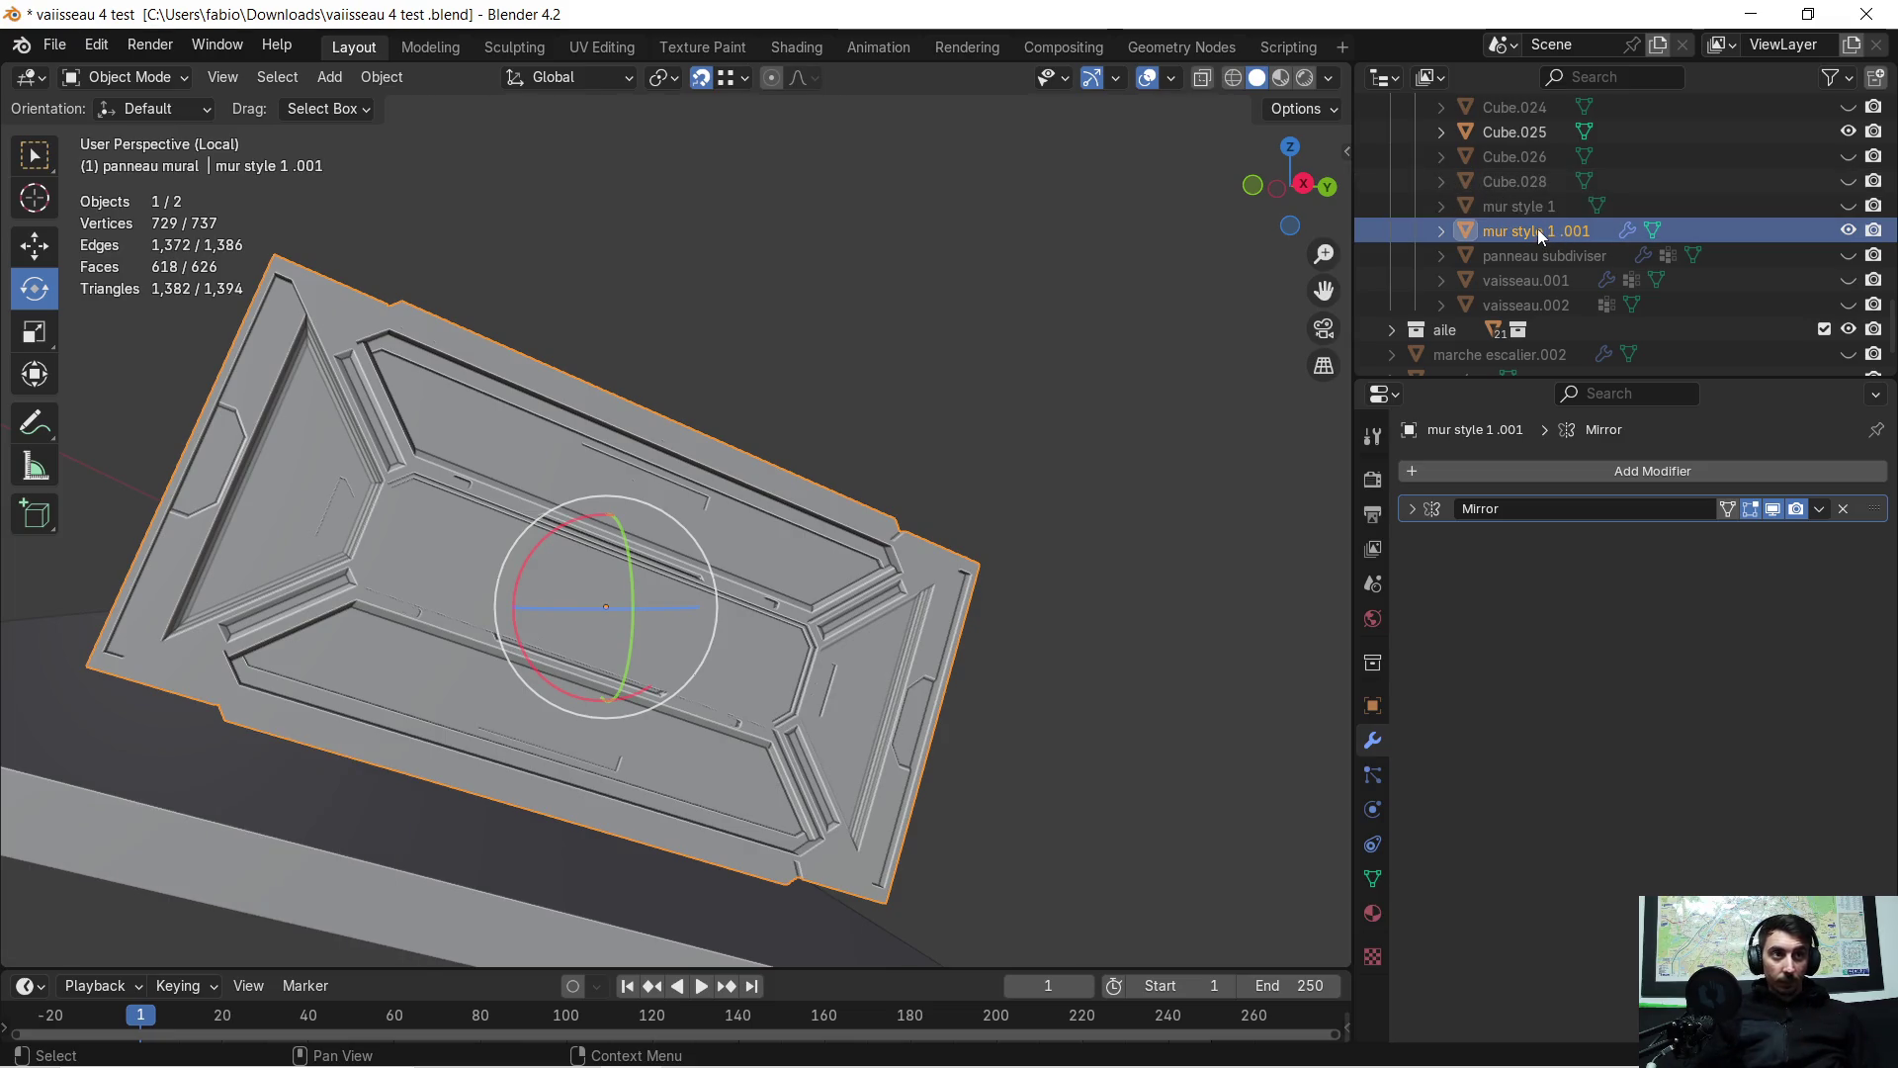
key(ctrl+c)
key(ctrl+v)
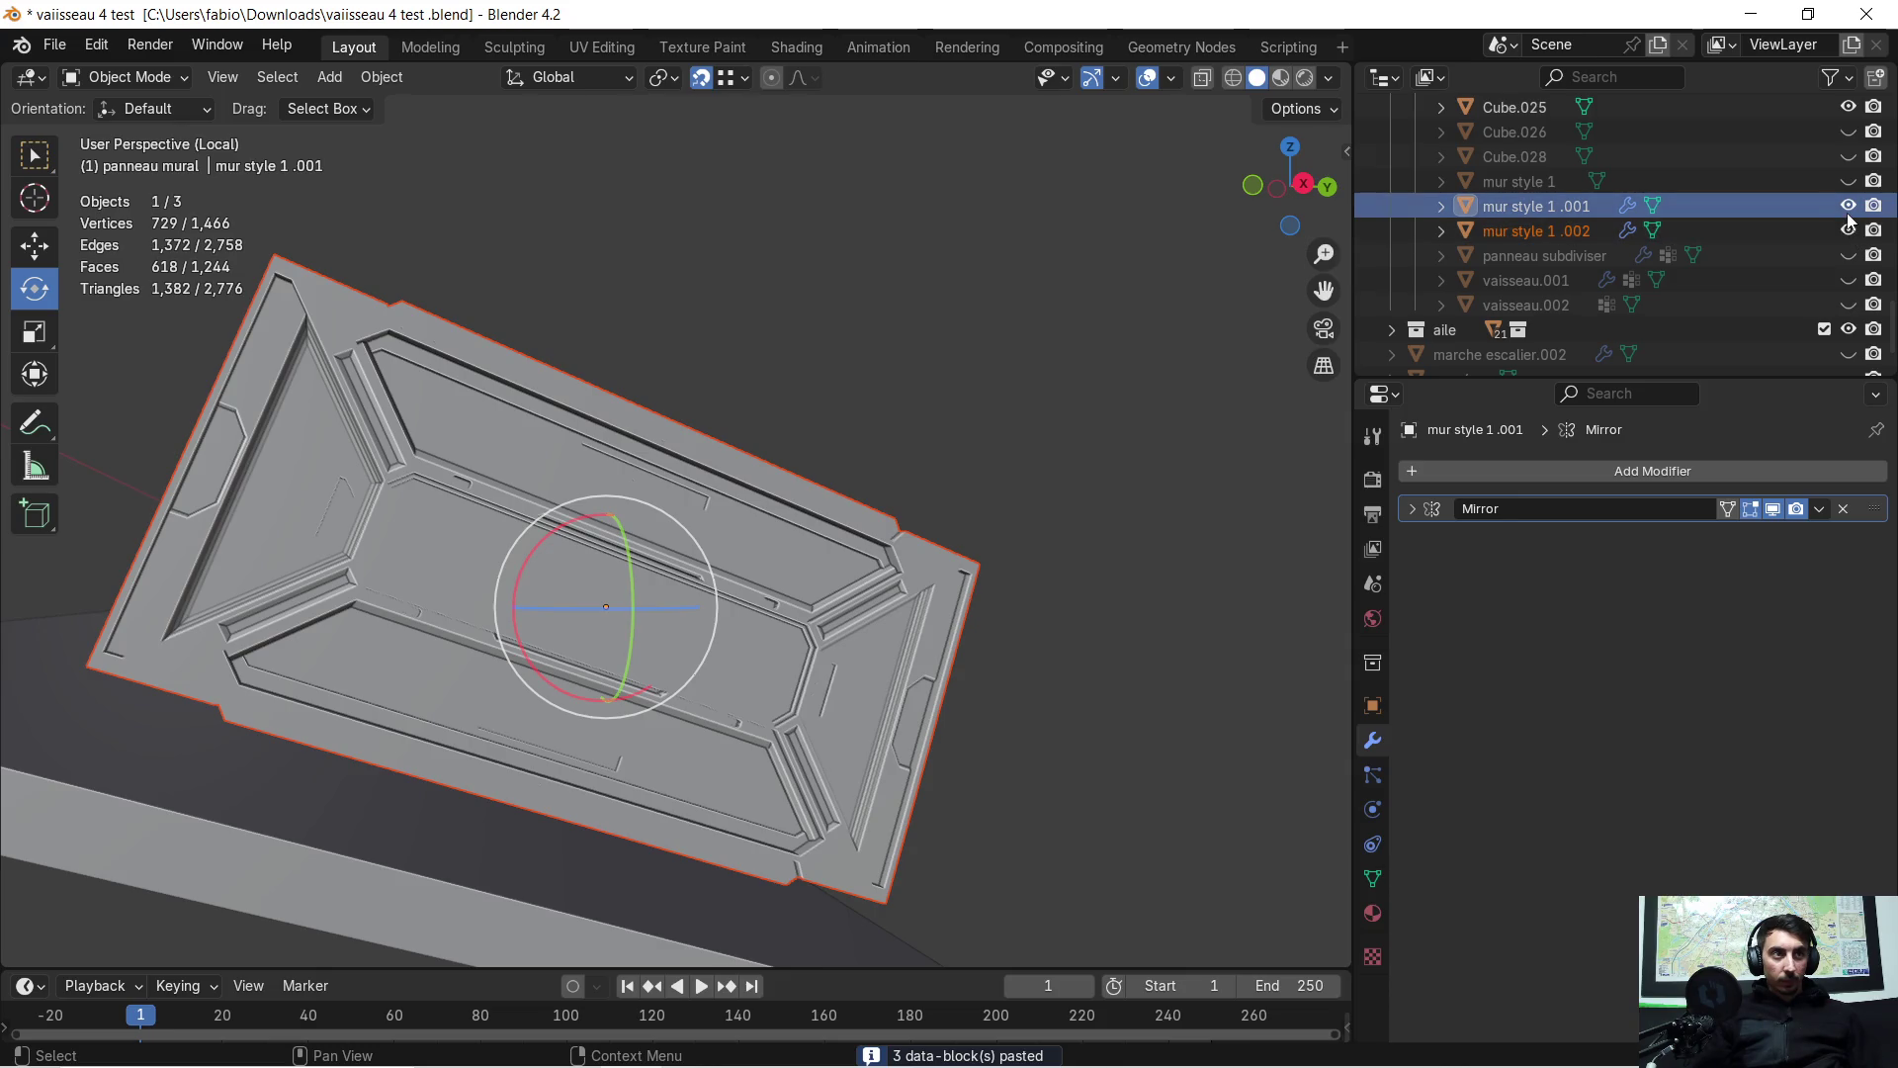
click(1782, 230)
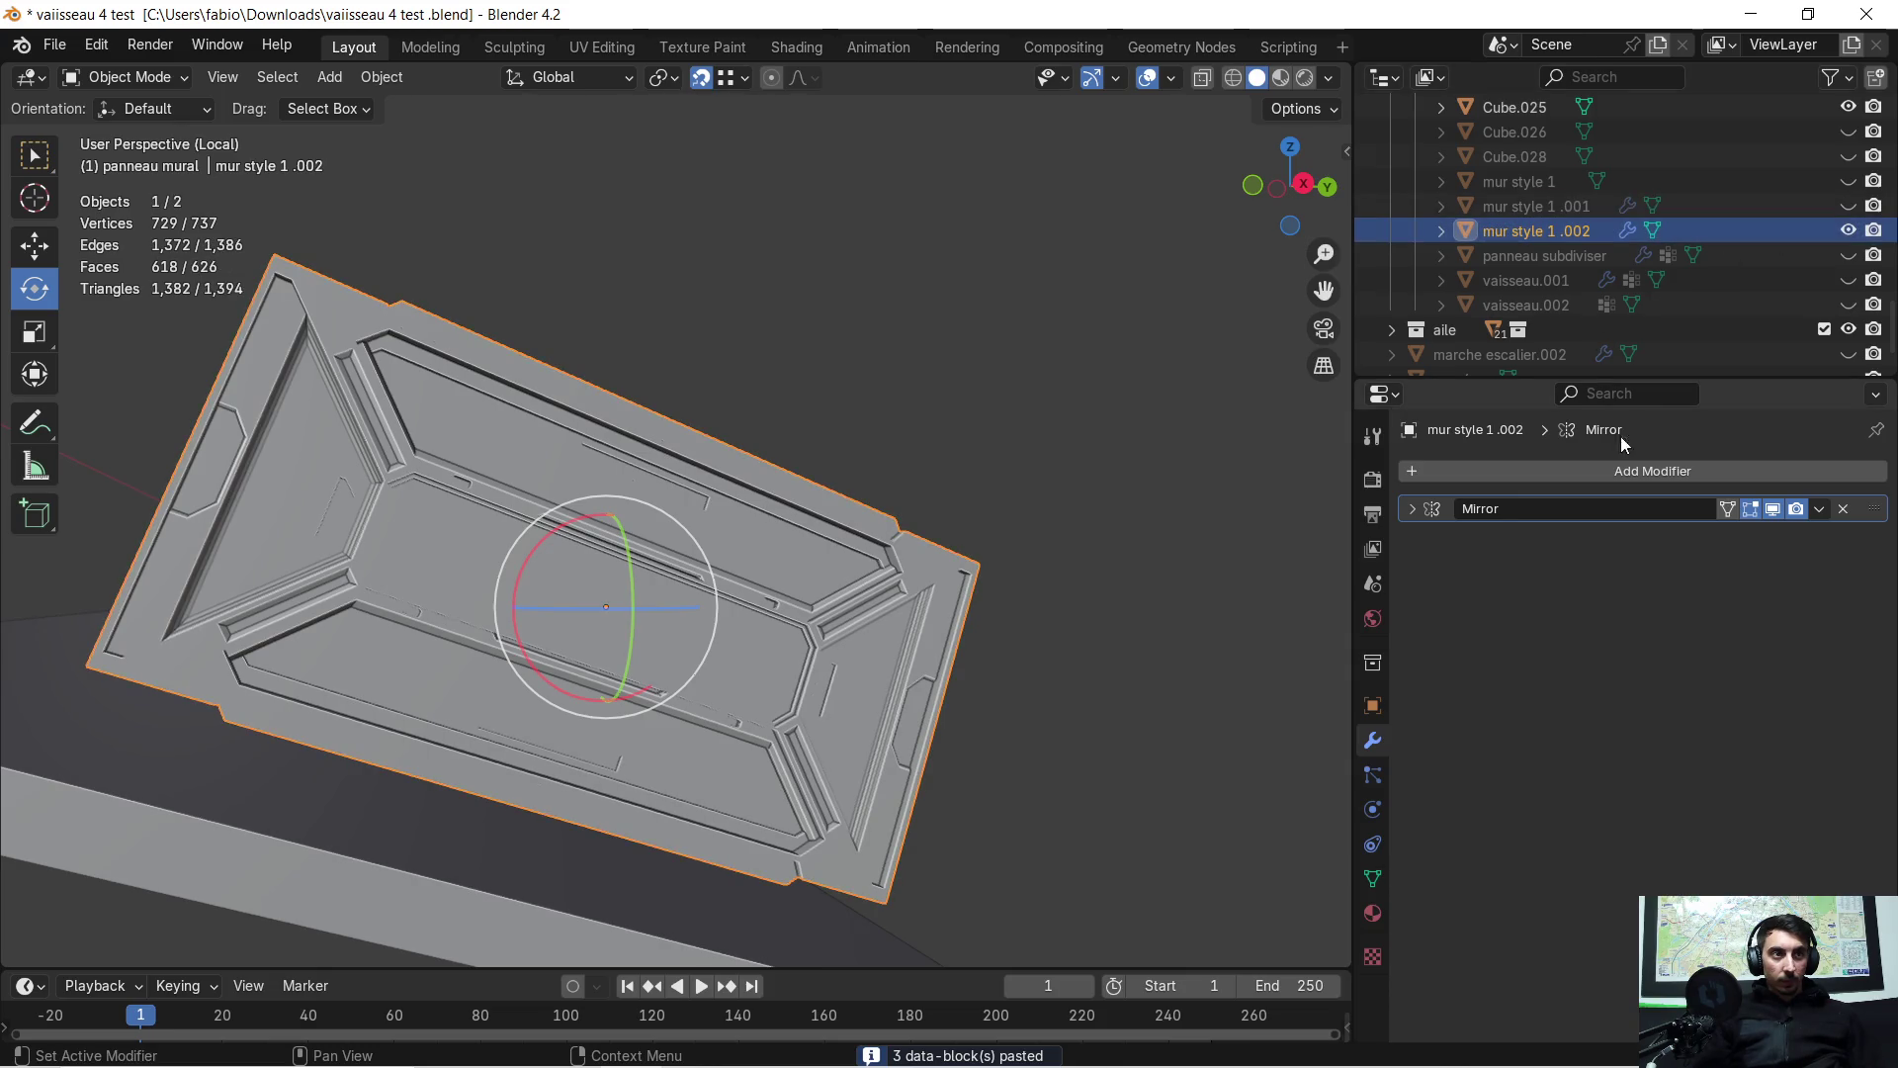
click(1820, 509)
click(1687, 550)
mouse_move(692, 484)
middle_down()
mouse_move(609, 465)
mouse_move(727, 544)
mouse_move(682, 527)
middle_up()
Try adding a new Mirror modifier to the copy, then undo it
click(1422, 471)
click(1417, 473)
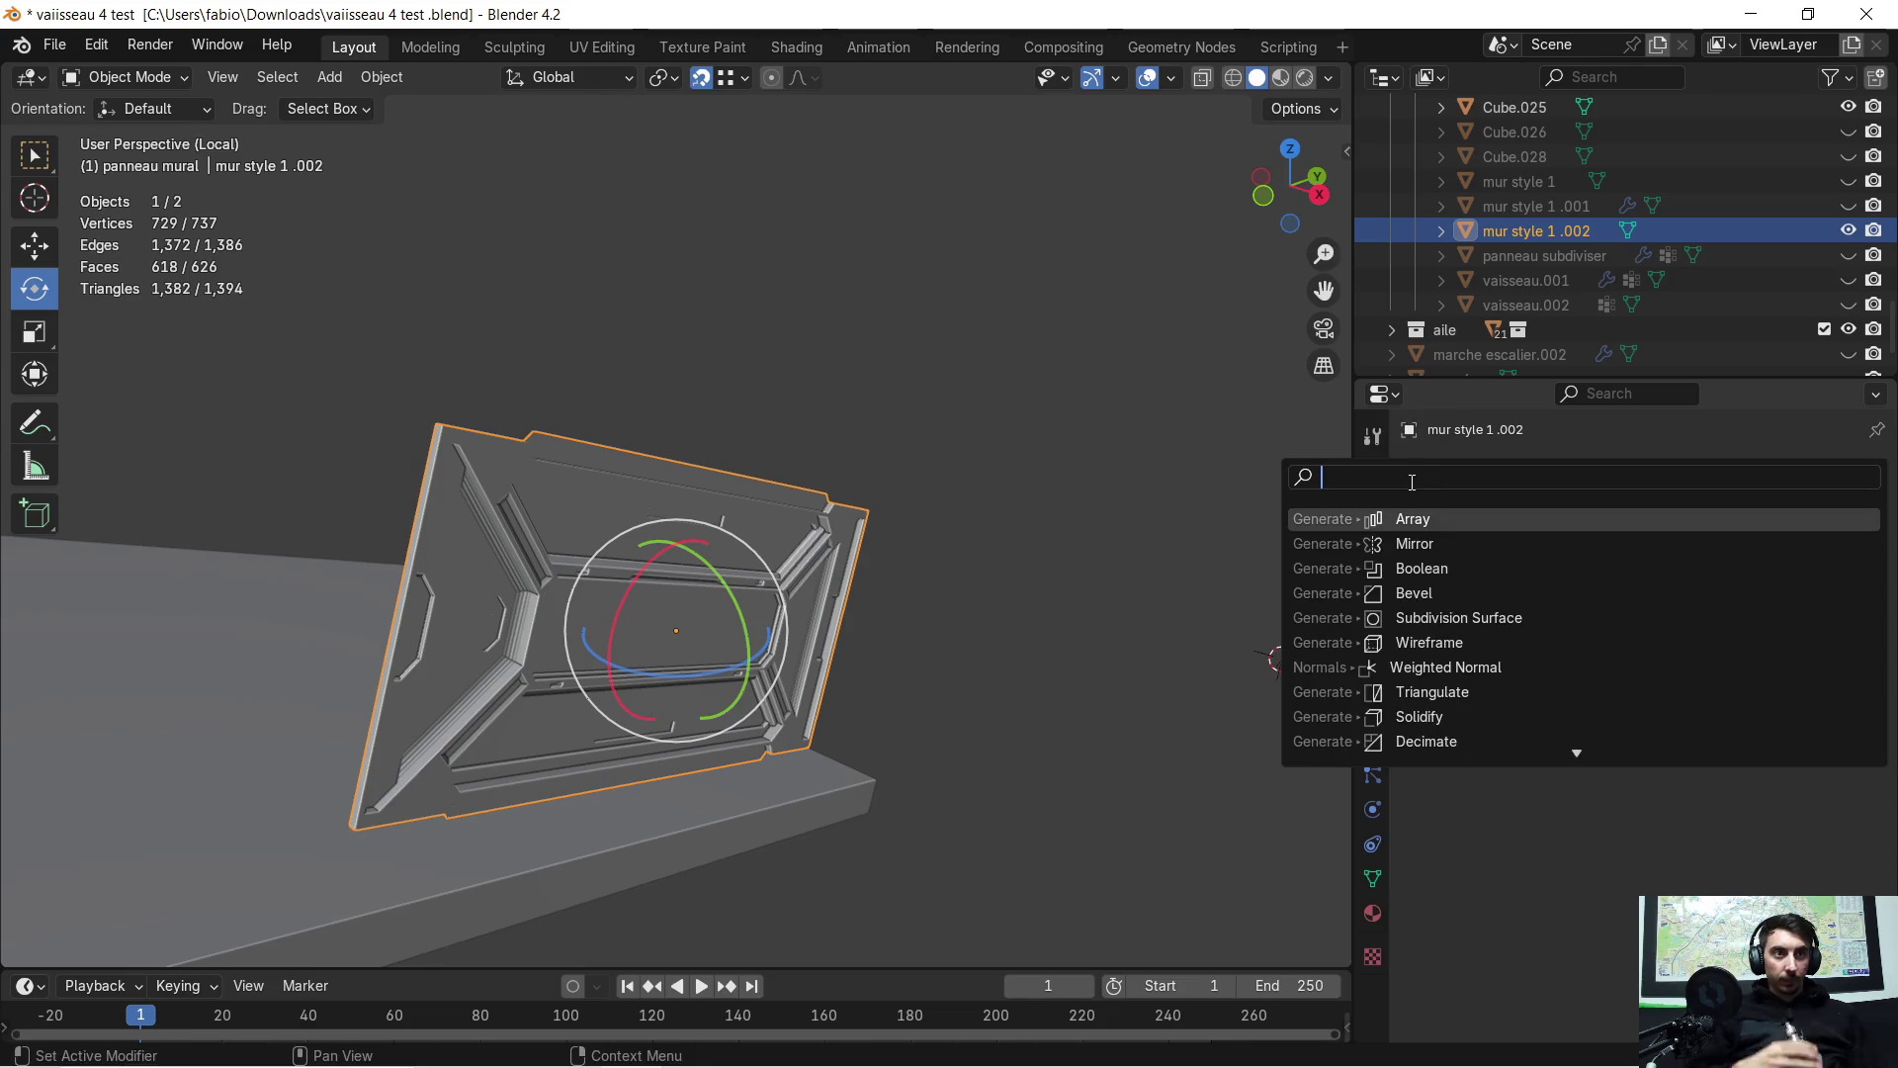
click(1440, 548)
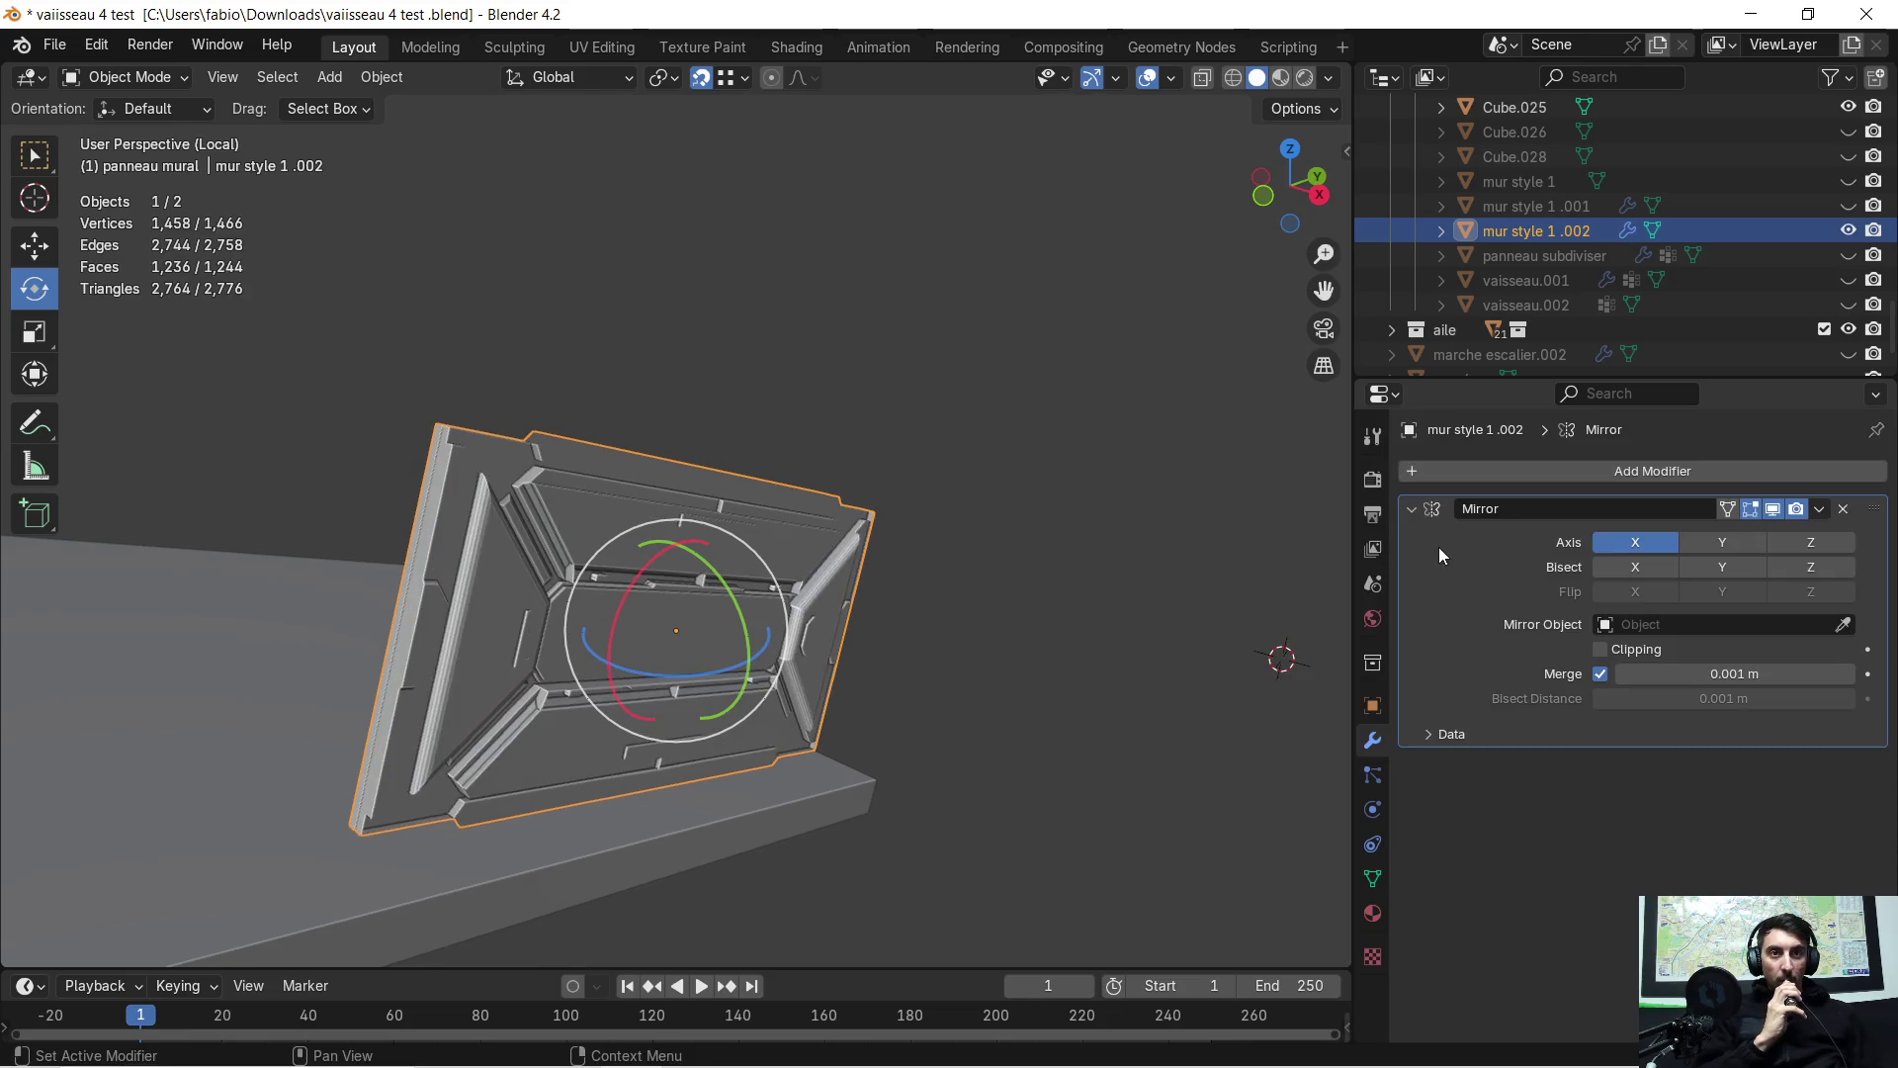
mouse_move(670, 539)
middle_down()
mouse_move(785, 554)
mouse_move(625, 536)
mouse_move(774, 548)
middle_up()
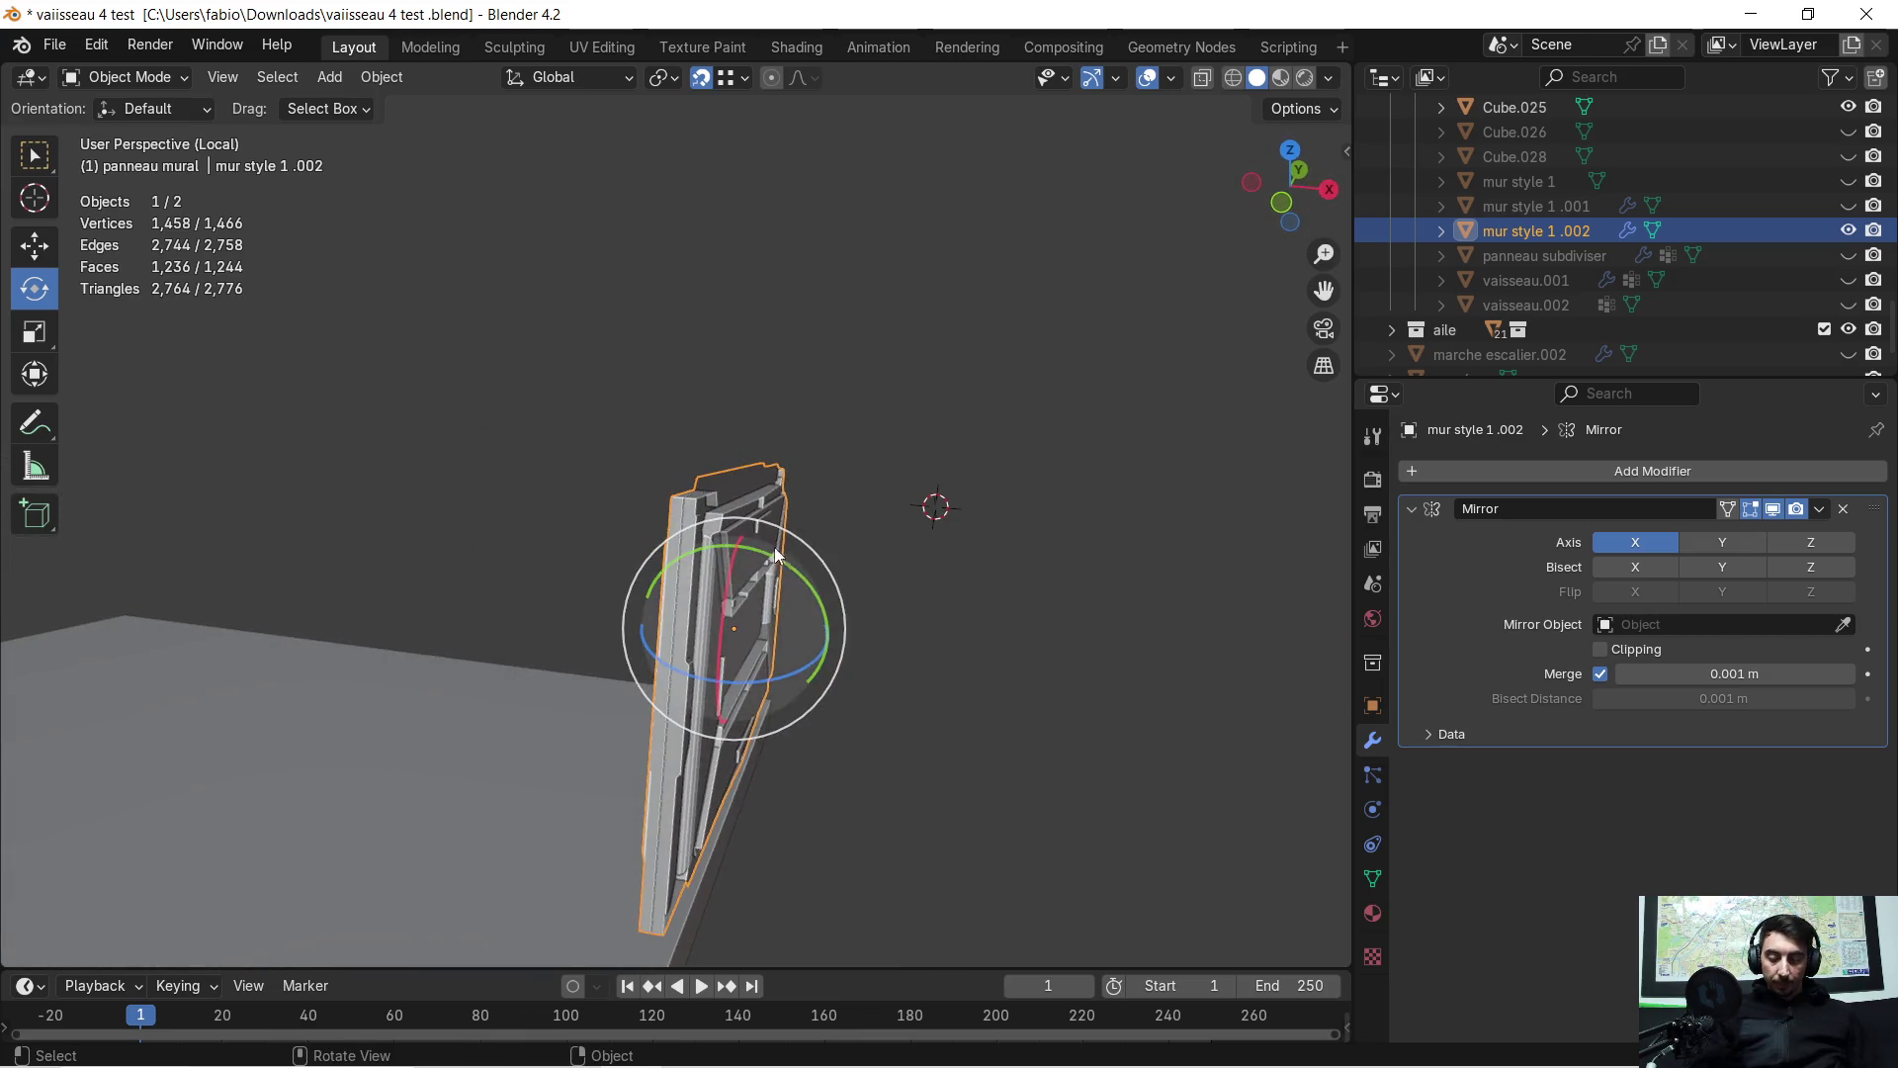
key(ctrl+z)
mouse_move(1022, 498)
middle_down()
mouse_move(947, 466)
mouse_move(1392, 500)
middle_up()
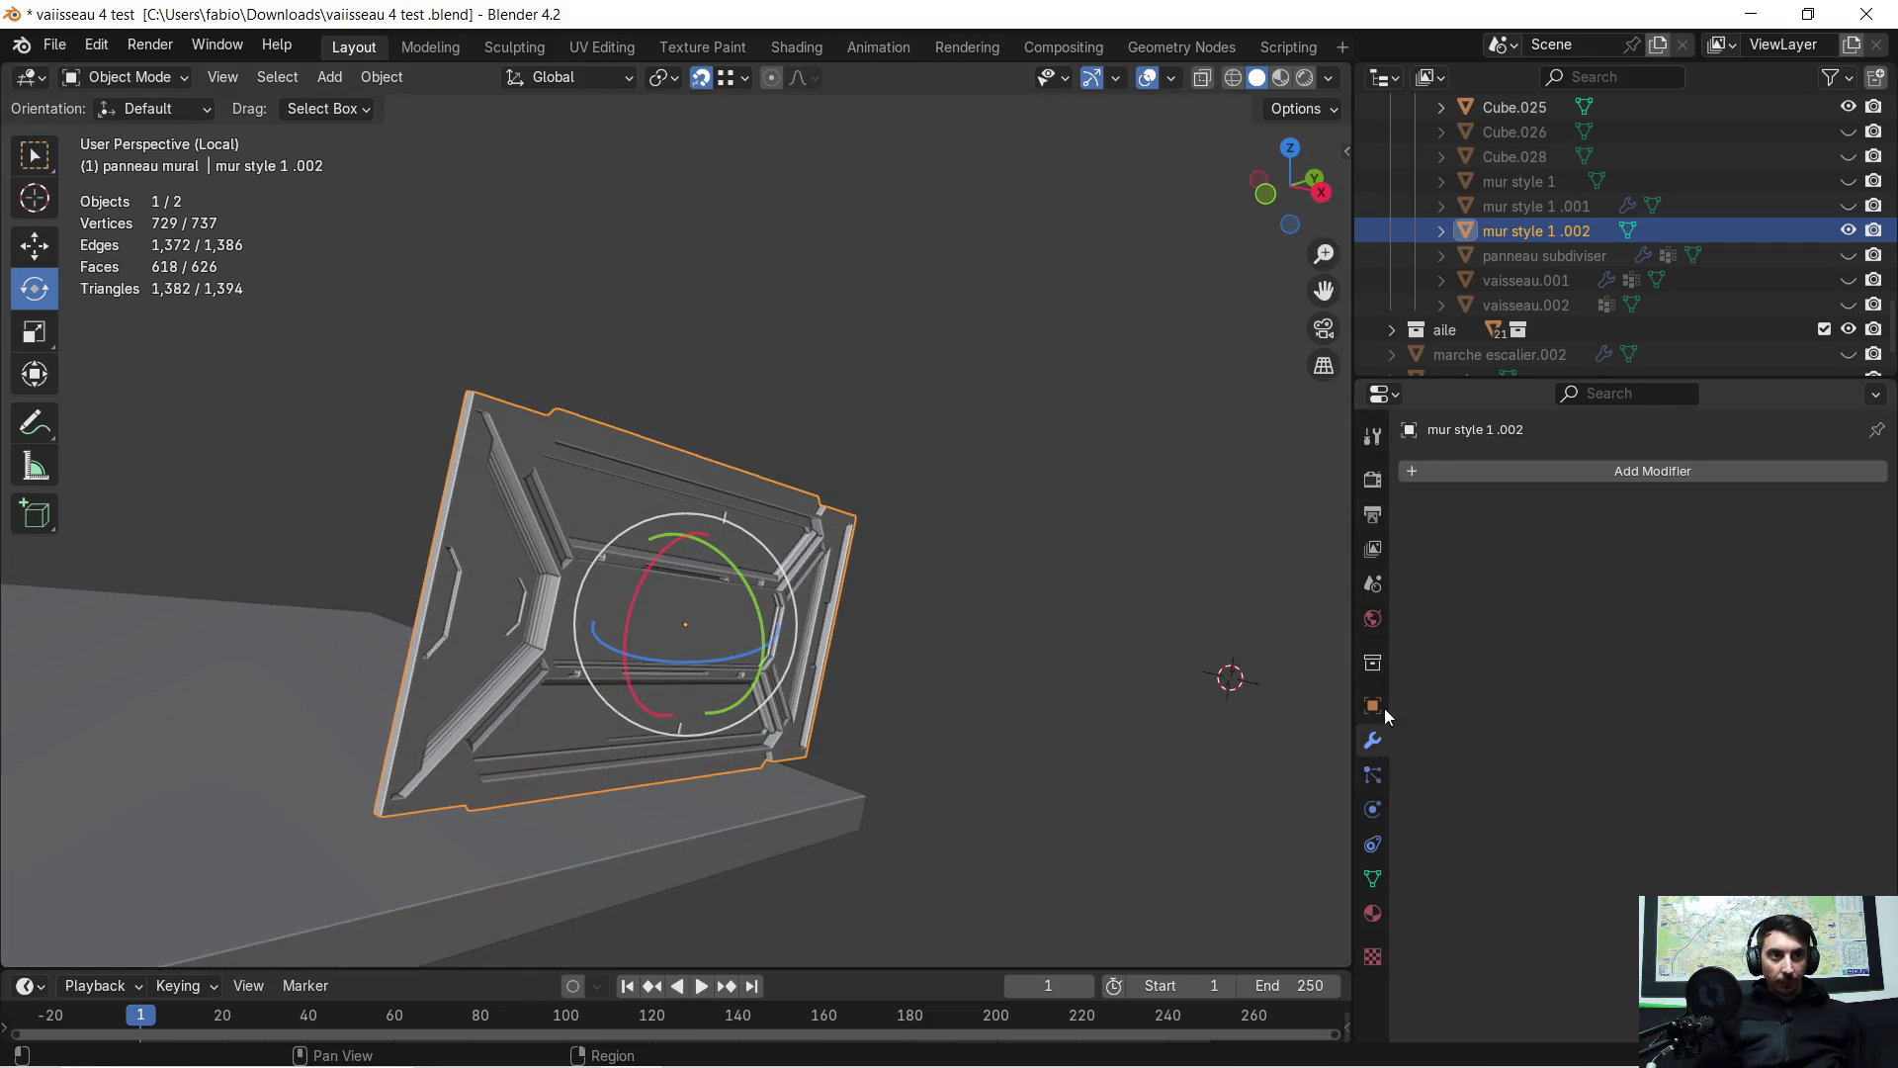
click(1426, 465)
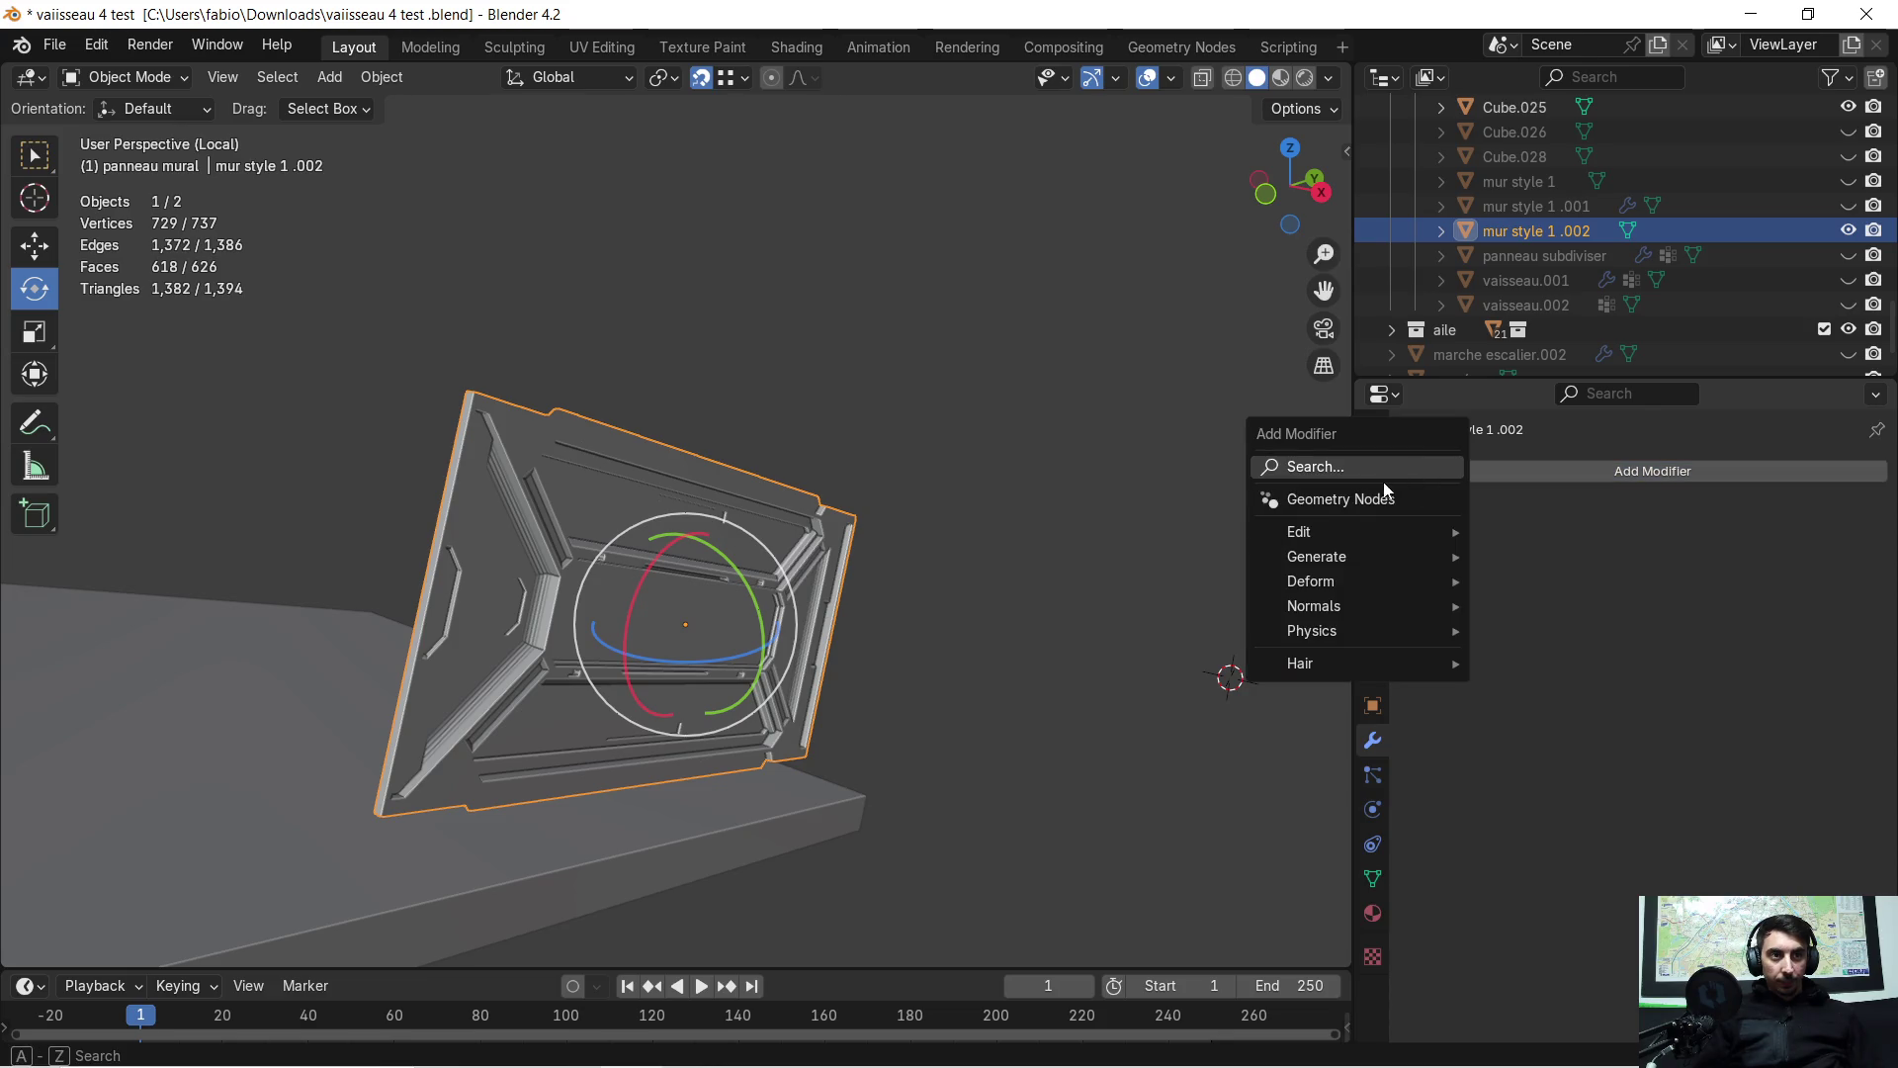
Add an Array modifier to mur style 1 .002 and try relative offsets Y 2 and X 0
click(1367, 473)
key(Down)
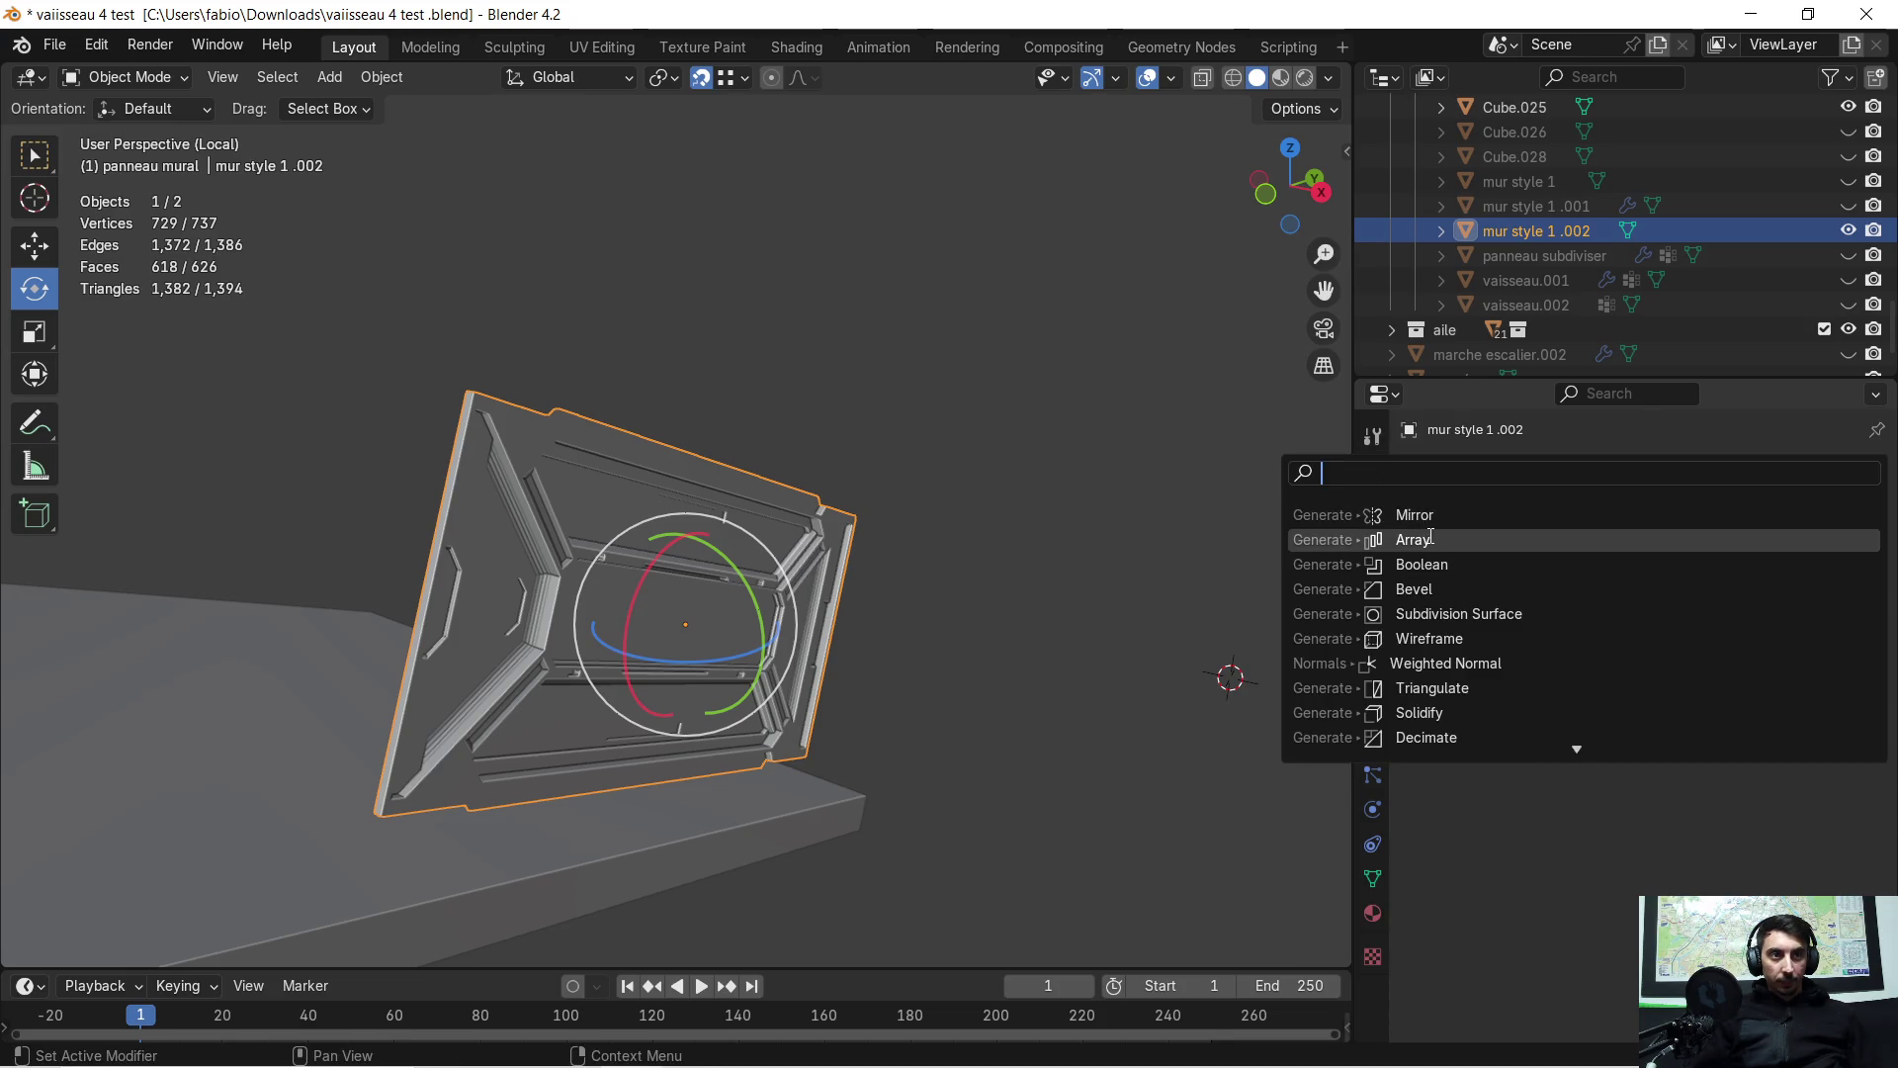
key(Return)
mouse_move(975, 592)
middle_down()
mouse_move(886, 585)
mouse_move(943, 576)
mouse_move(909, 550)
mouse_move(929, 581)
middle_up()
click(1723, 661)
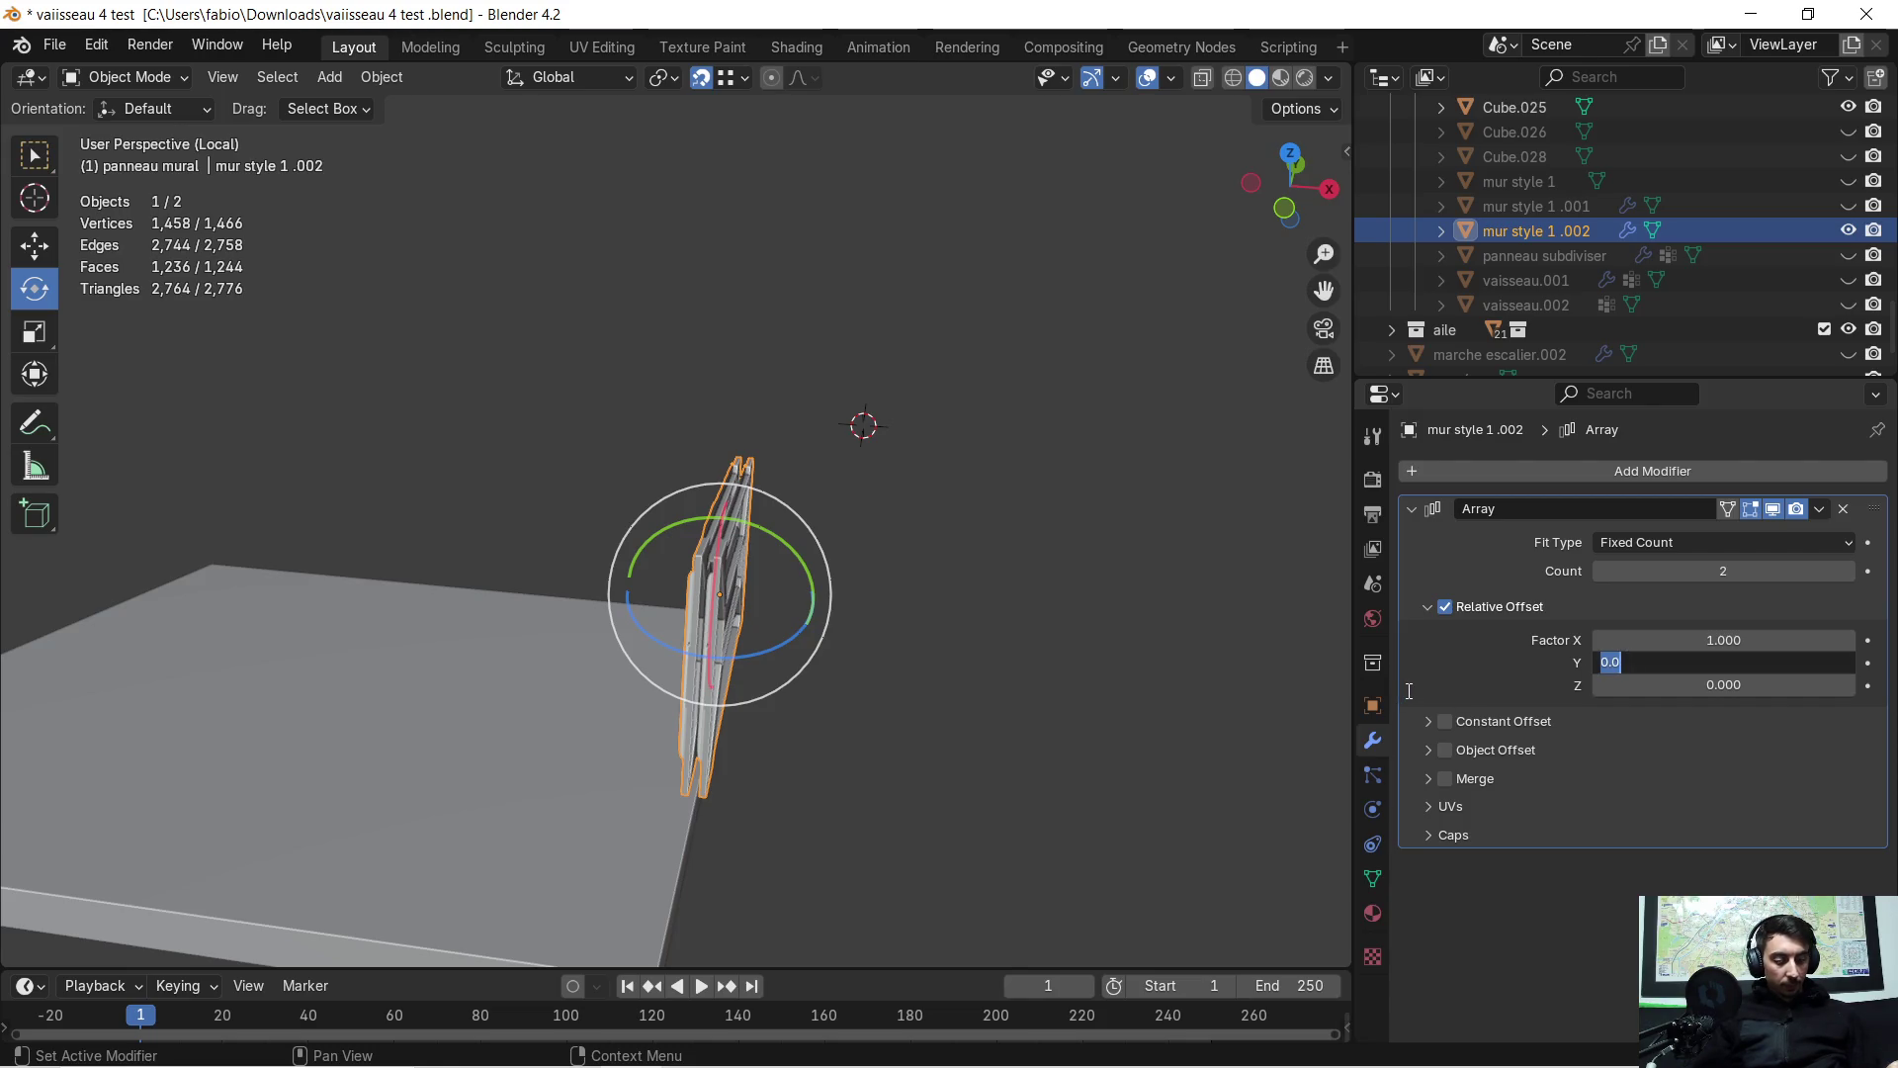
text(2.000)
key(Return)
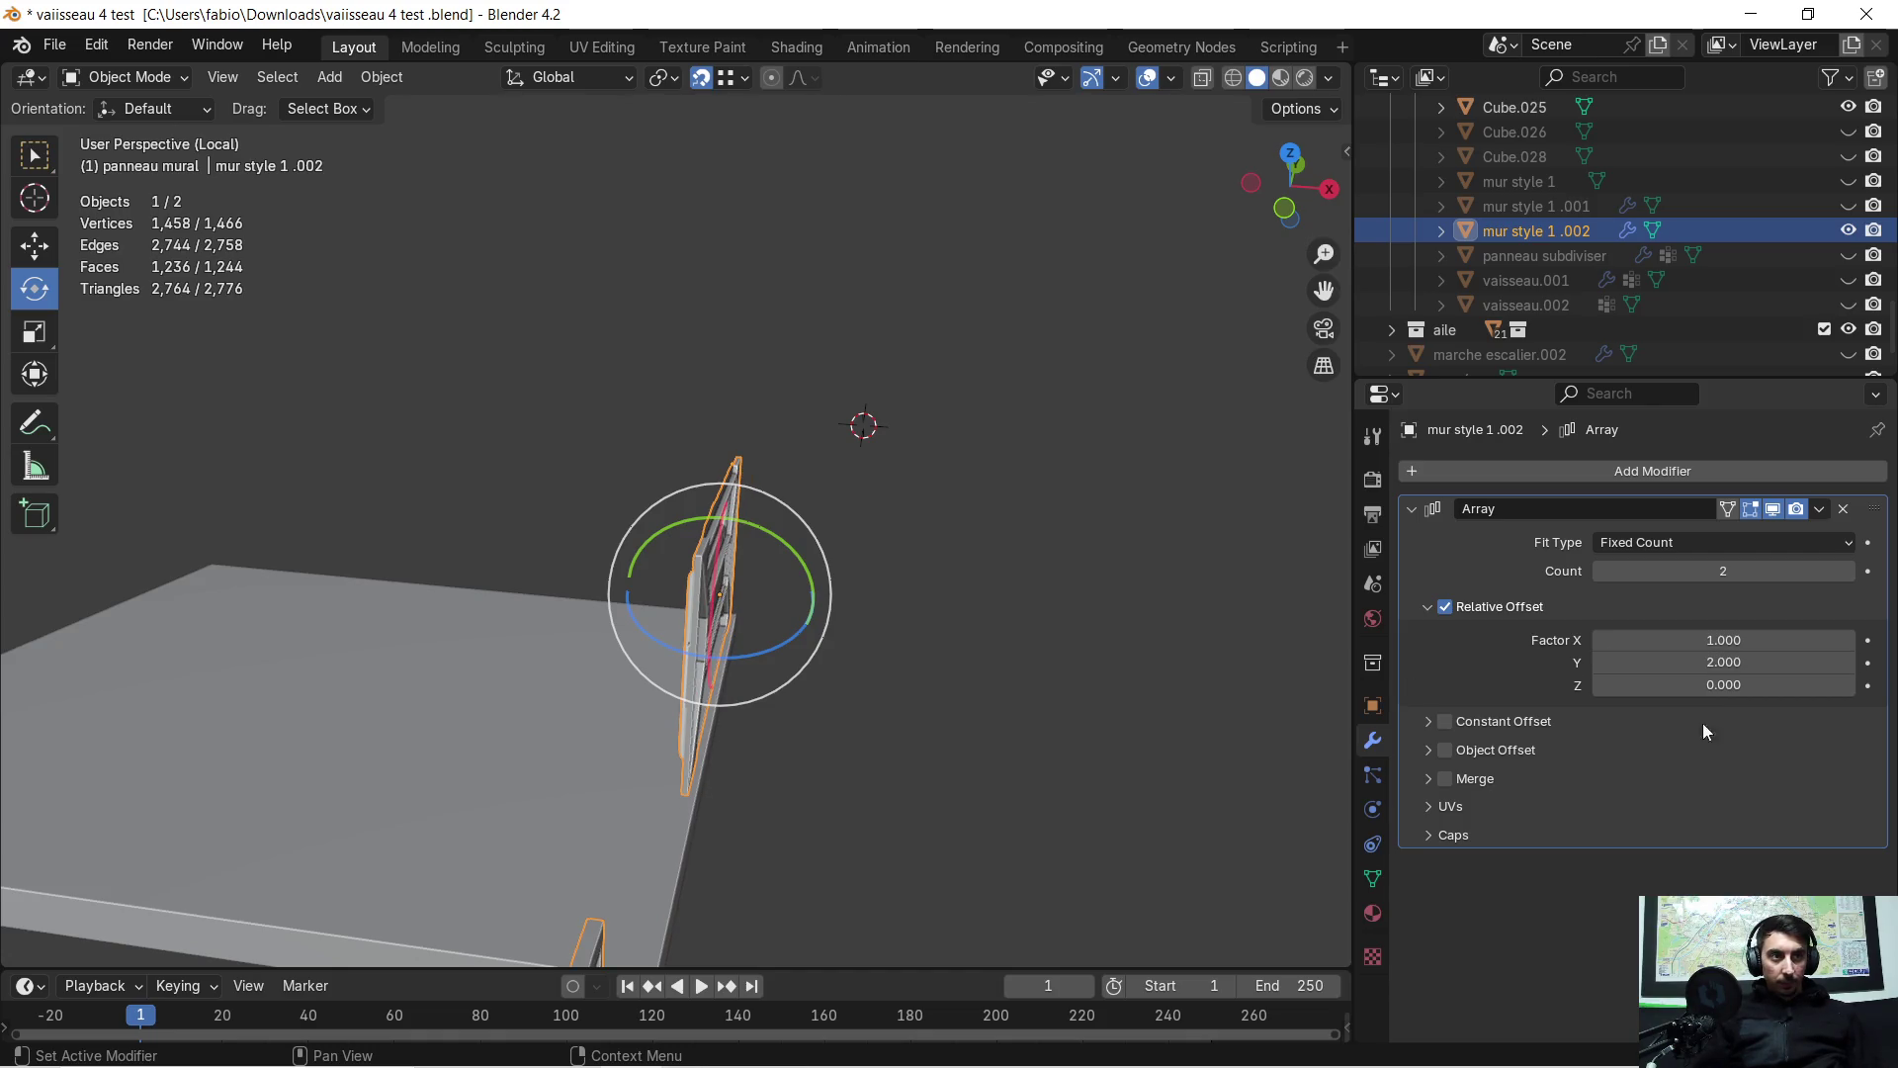
click(1722, 656)
key(Return)
click(1726, 640)
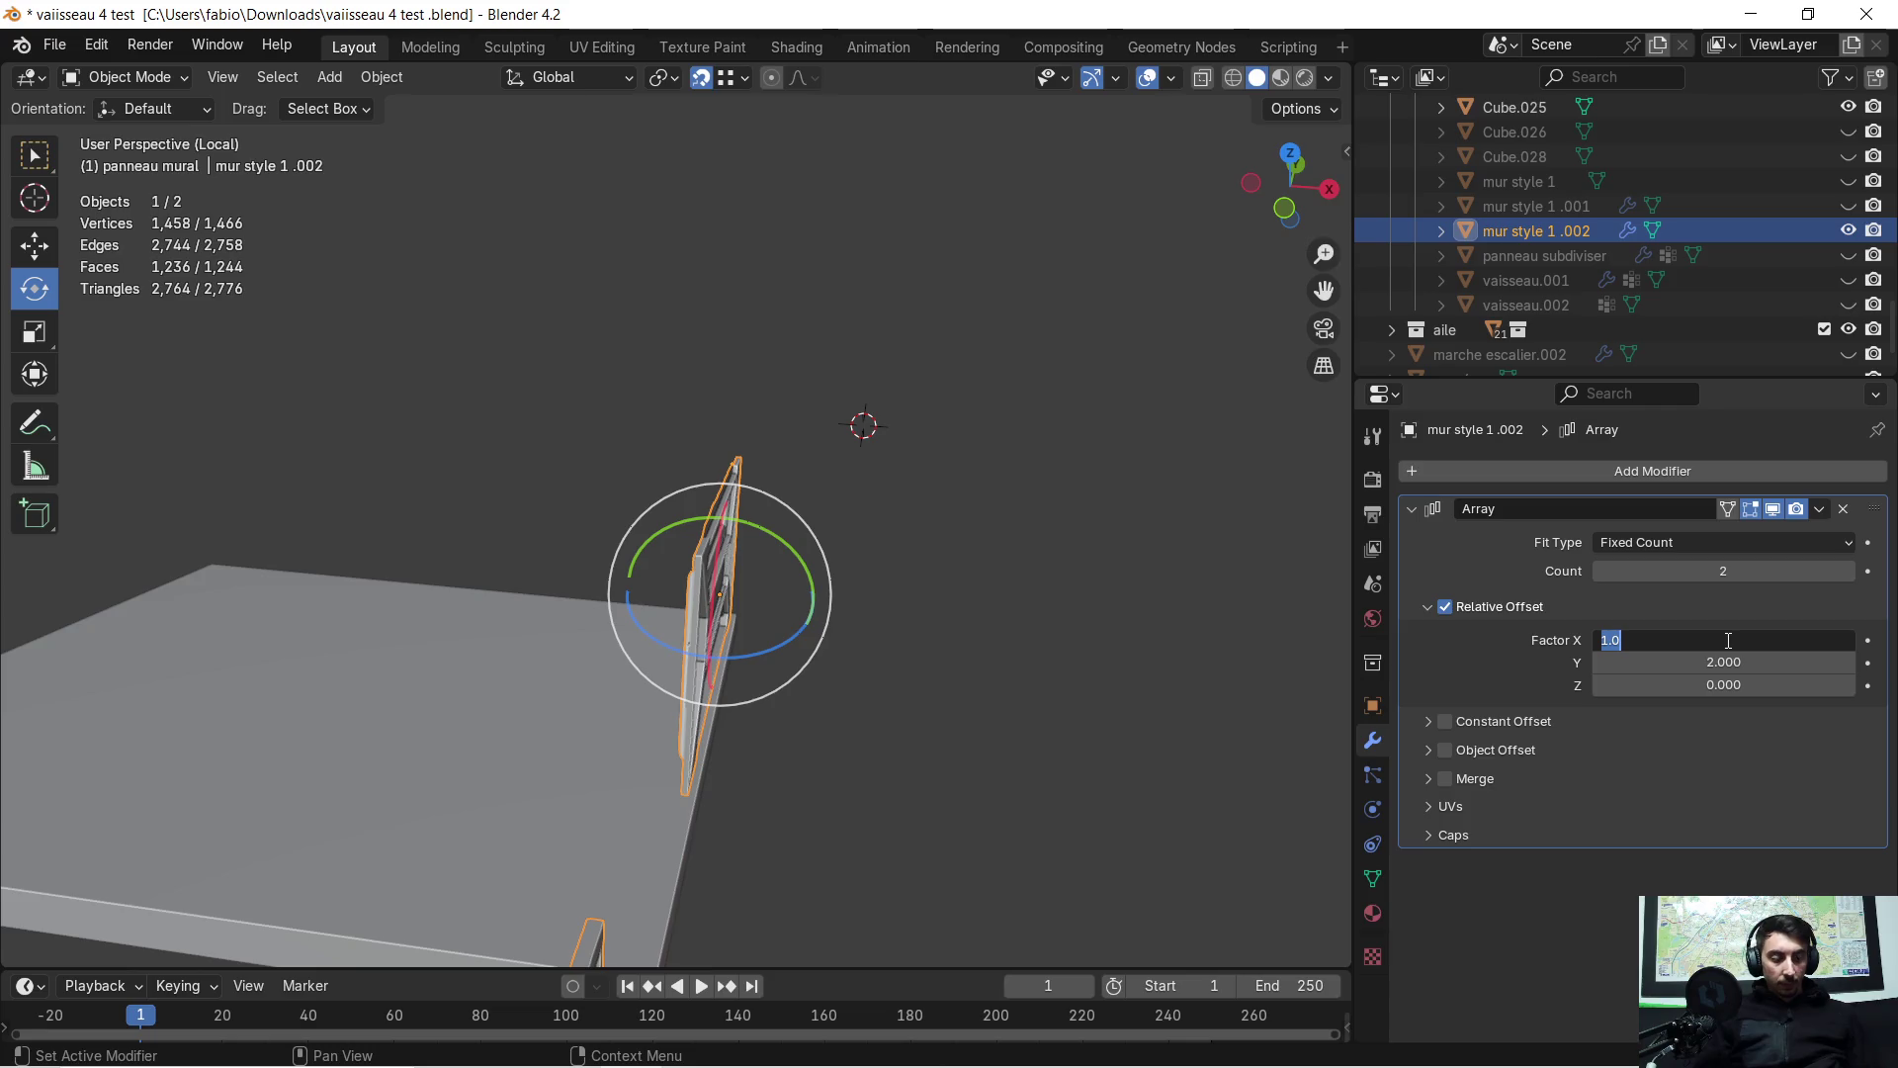
text(0)
key(Return)
Set the array's relative offset to Y 0 and X -10, pushing the second panel along X
mouse_move(917, 644)
middle_down()
mouse_move(946, 615)
mouse_move(860, 623)
mouse_move(423, 542)
mouse_move(618, 572)
mouse_move(587, 561)
mouse_move(619, 555)
middle_up()
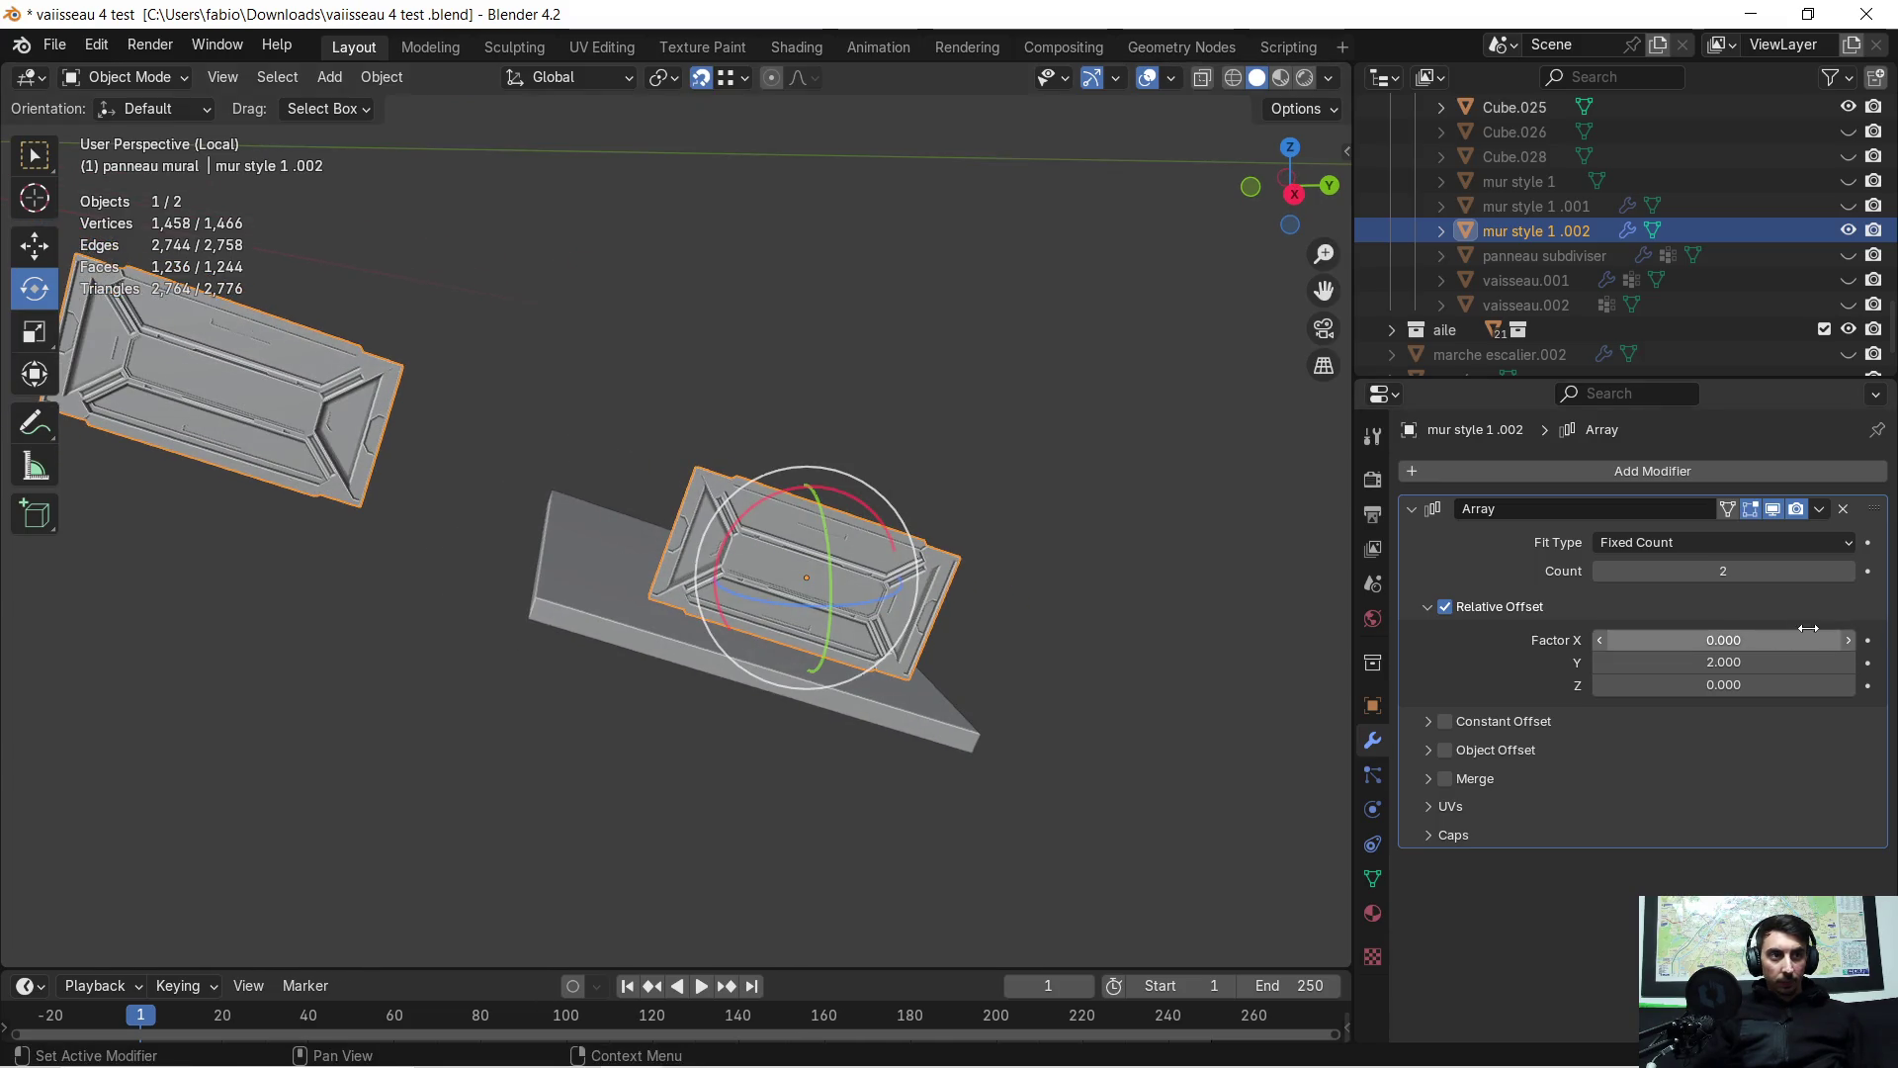
click(1745, 655)
text(0)
key(Return)
click(1738, 638)
text(2.000)
key(Return)
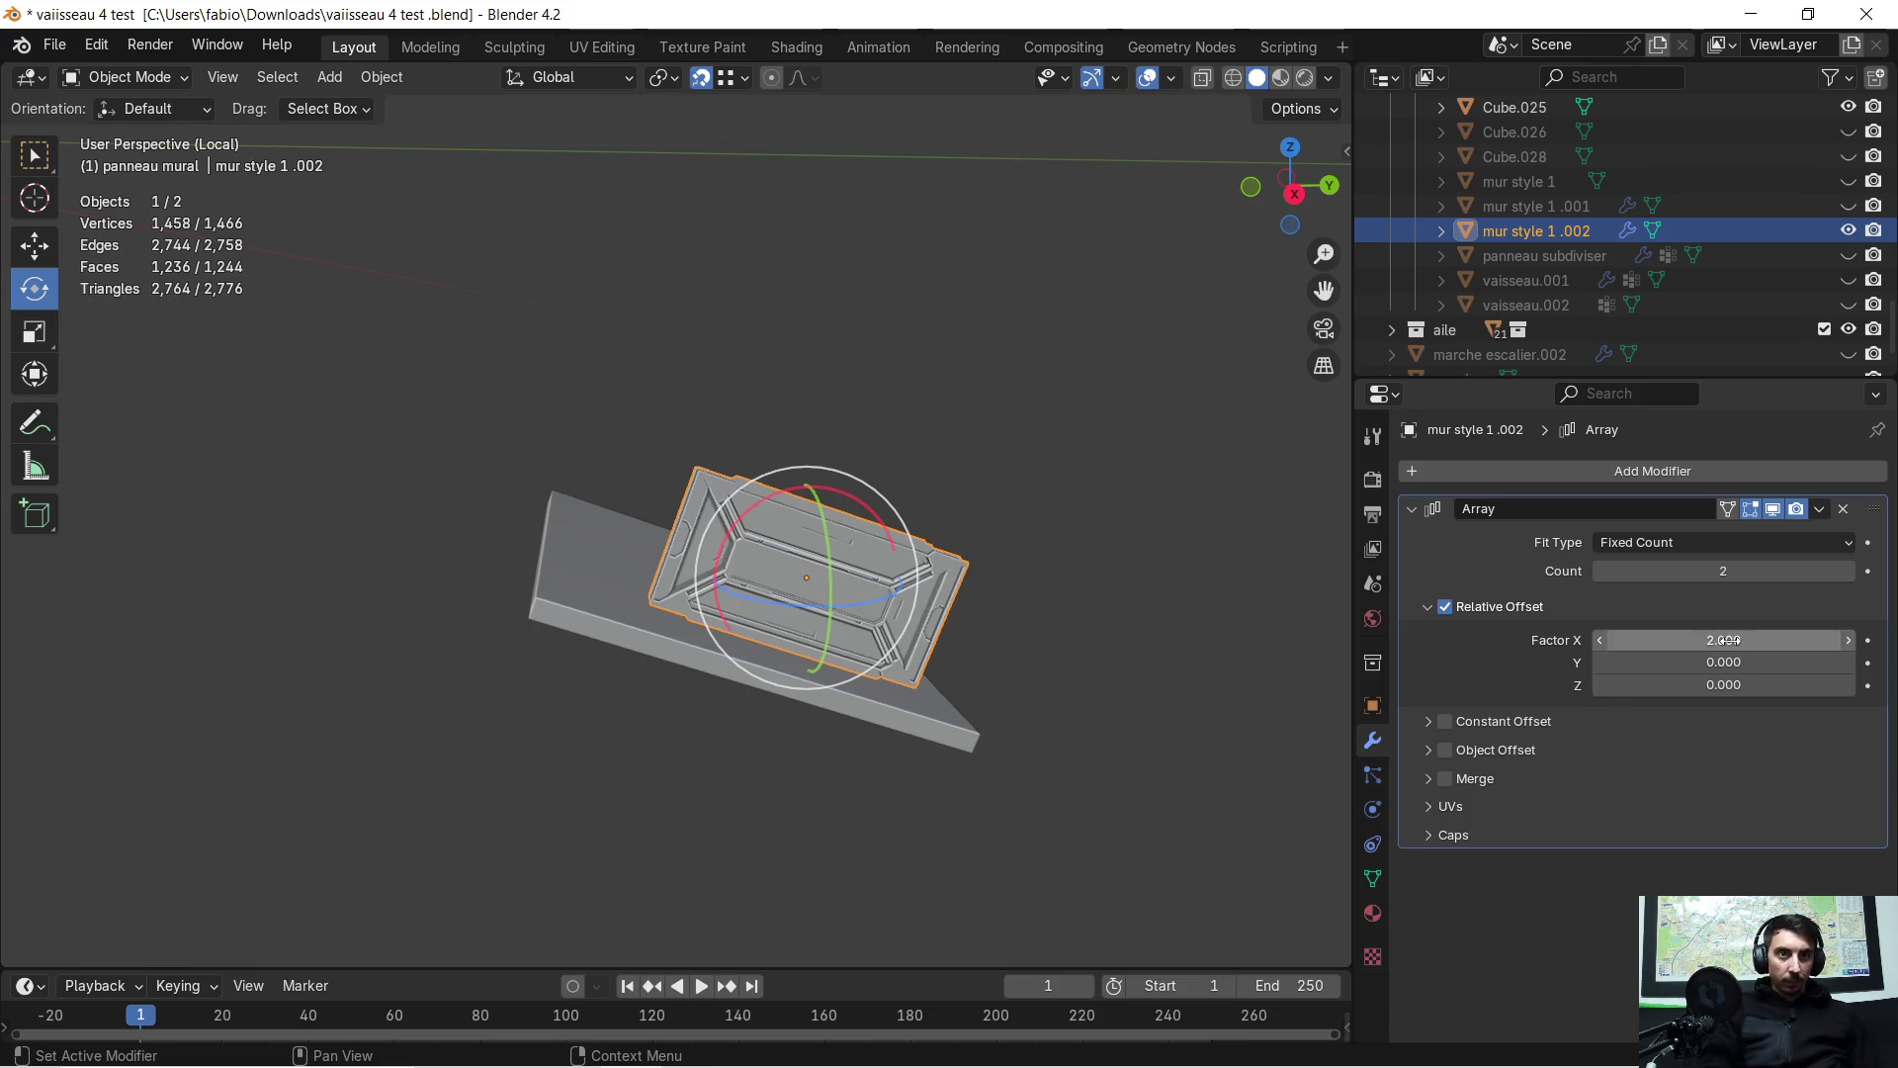
mouse_move(931, 585)
middle_down()
mouse_move(1038, 652)
mouse_move(864, 561)
mouse_move(904, 611)
middle_up()
click(1644, 633)
text(-10.000)
key(Return)
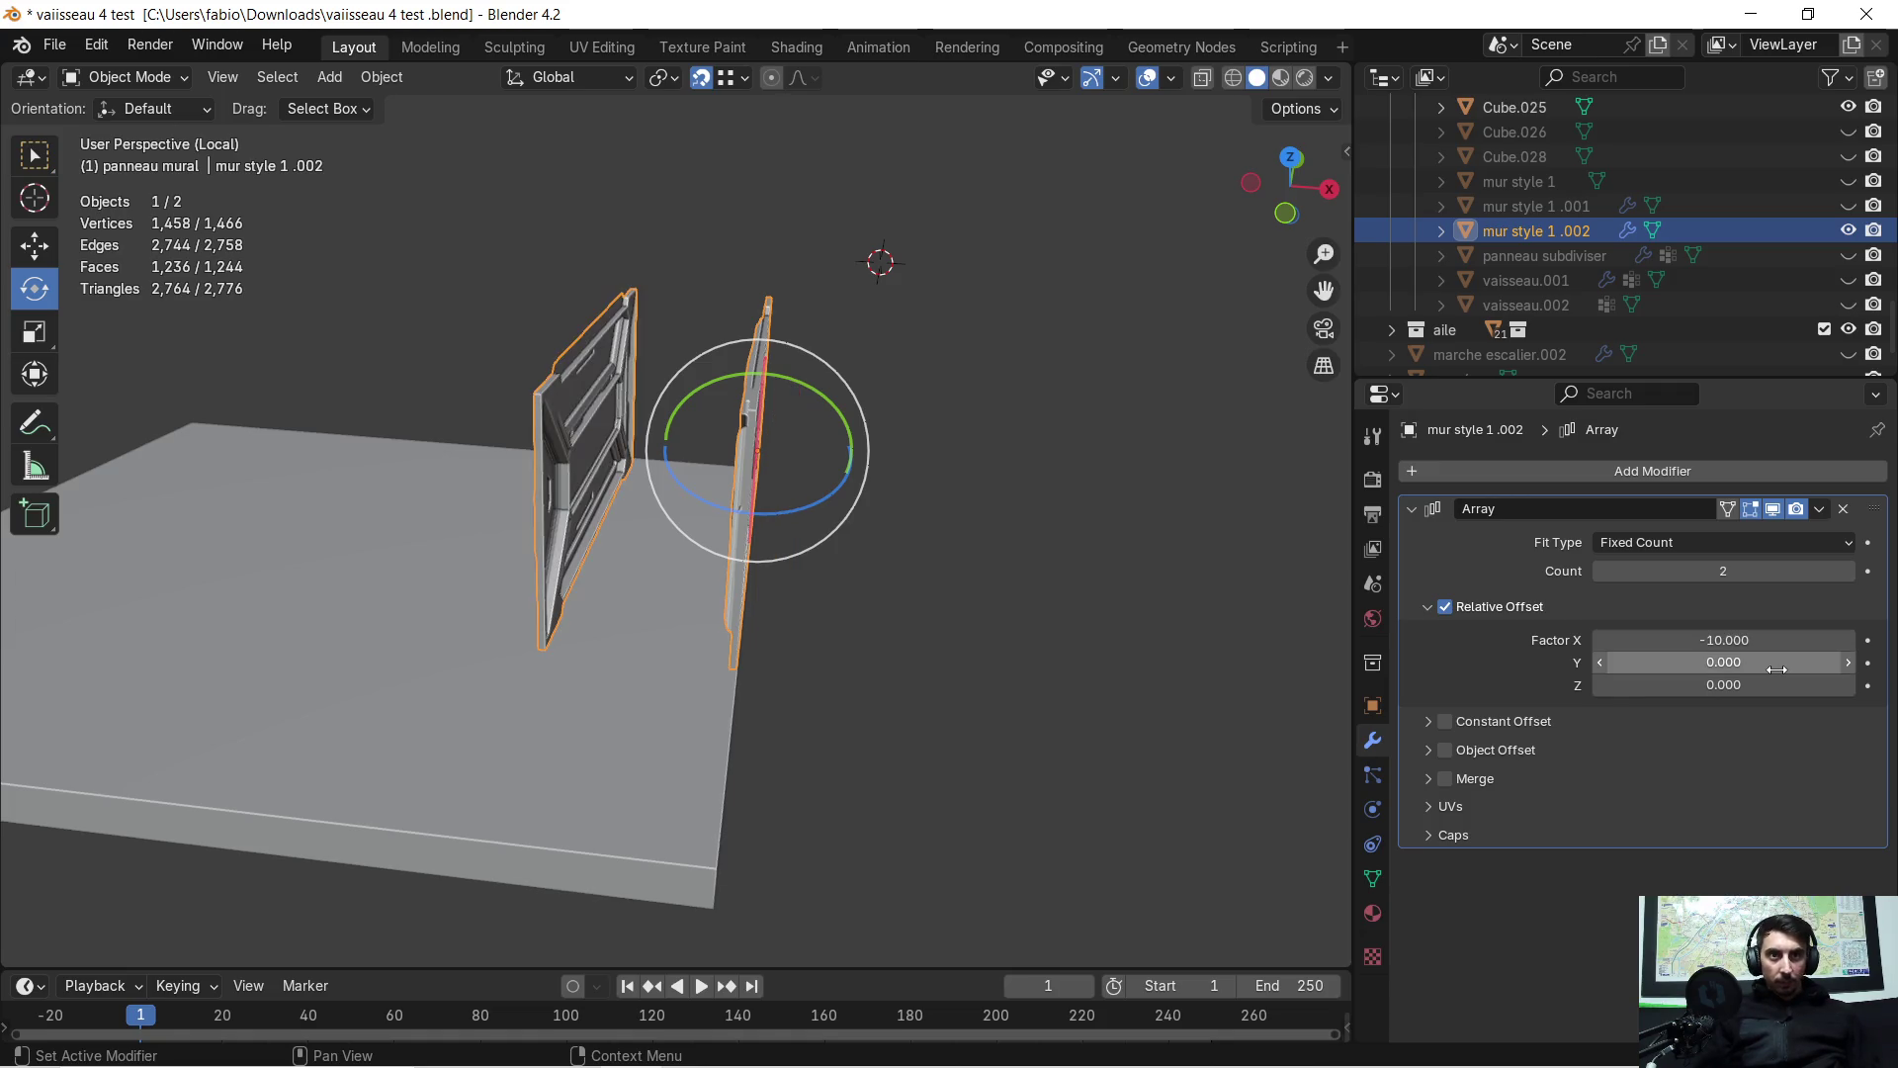
mouse_move(967, 745)
middle_down()
mouse_move(712, 585)
mouse_move(876, 554)
mouse_move(678, 614)
mouse_move(423, 520)
mouse_move(435, 481)
mouse_move(524, 477)
mouse_move(625, 527)
mouse_move(640, 583)
mouse_move(465, 572)
mouse_move(447, 474)
mouse_move(643, 500)
middle_up()
mouse_move(1047, 639)
middle_down()
mouse_move(953, 564)
mouse_move(951, 509)
mouse_move(997, 536)
middle_up()
scroll(993, 536, up, 2)
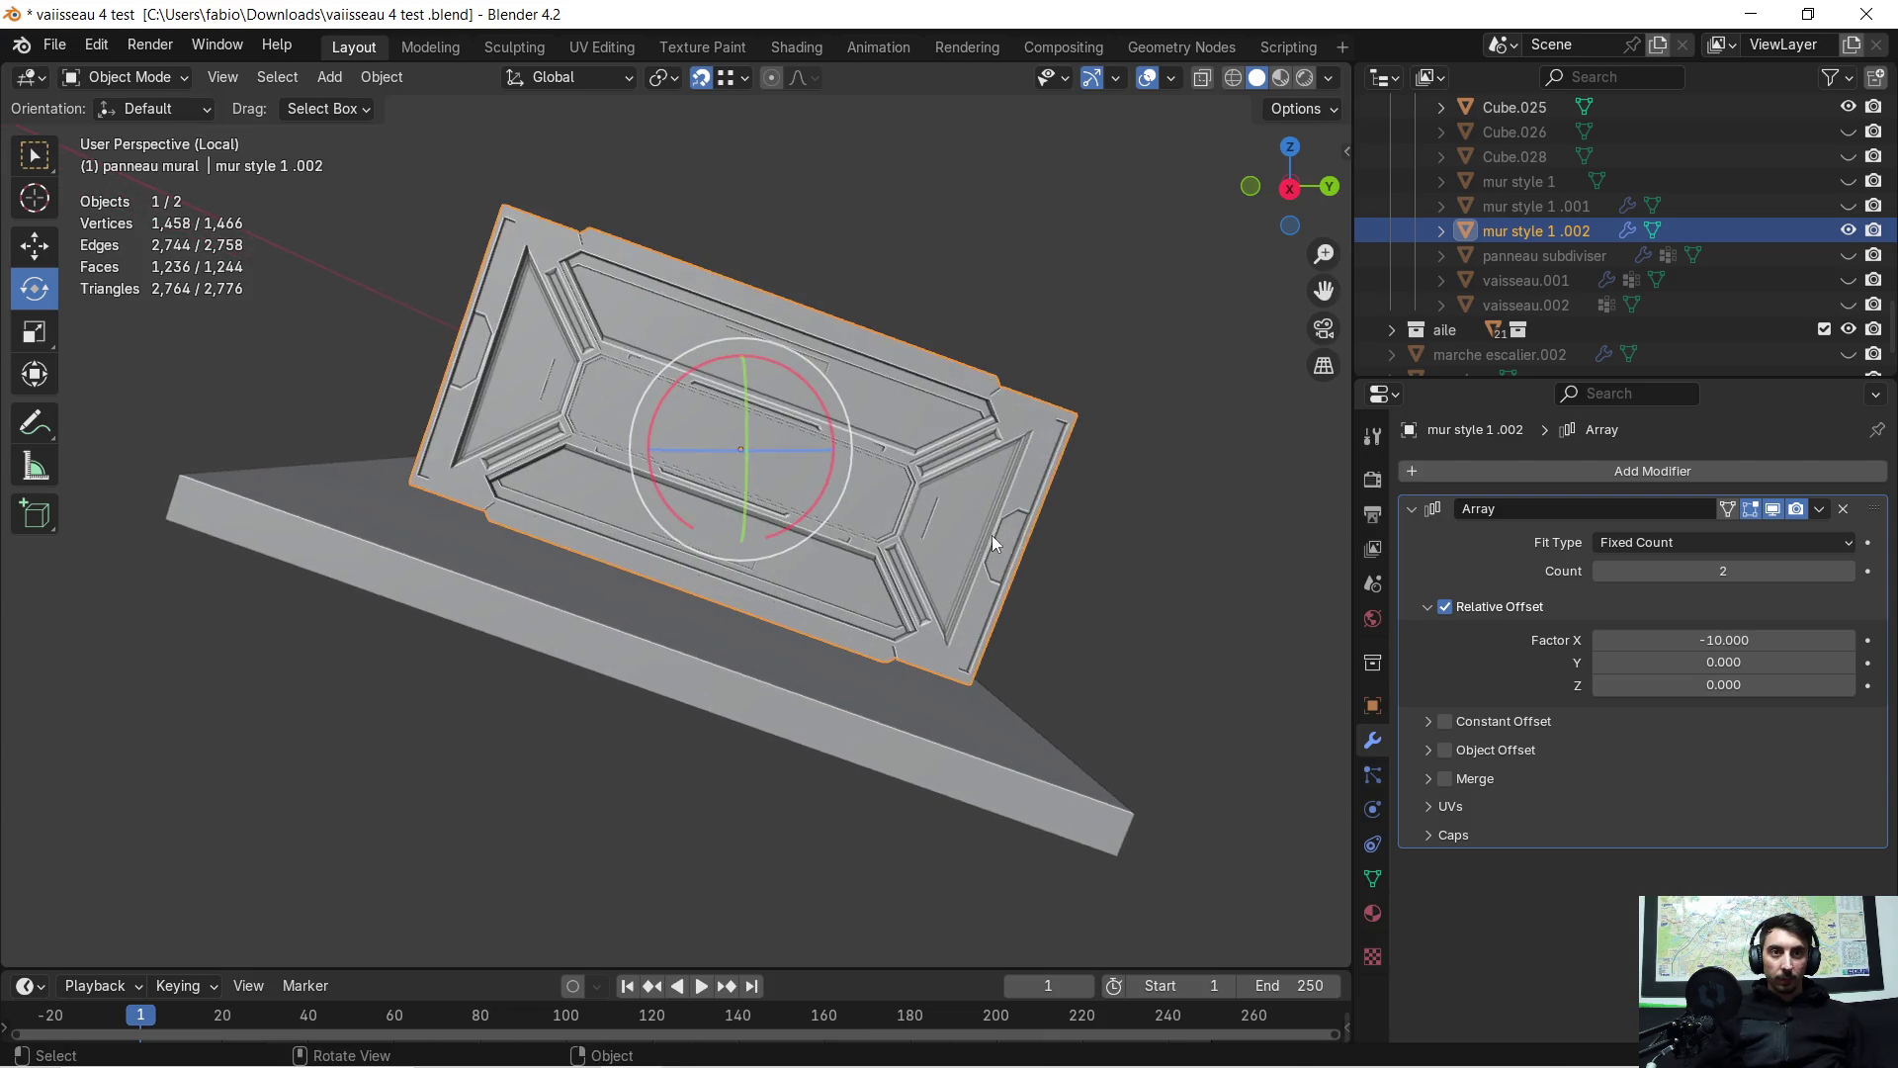
Rescale the wall panel to 1.419
scroll(1086, 541, down, 1)
key(s)
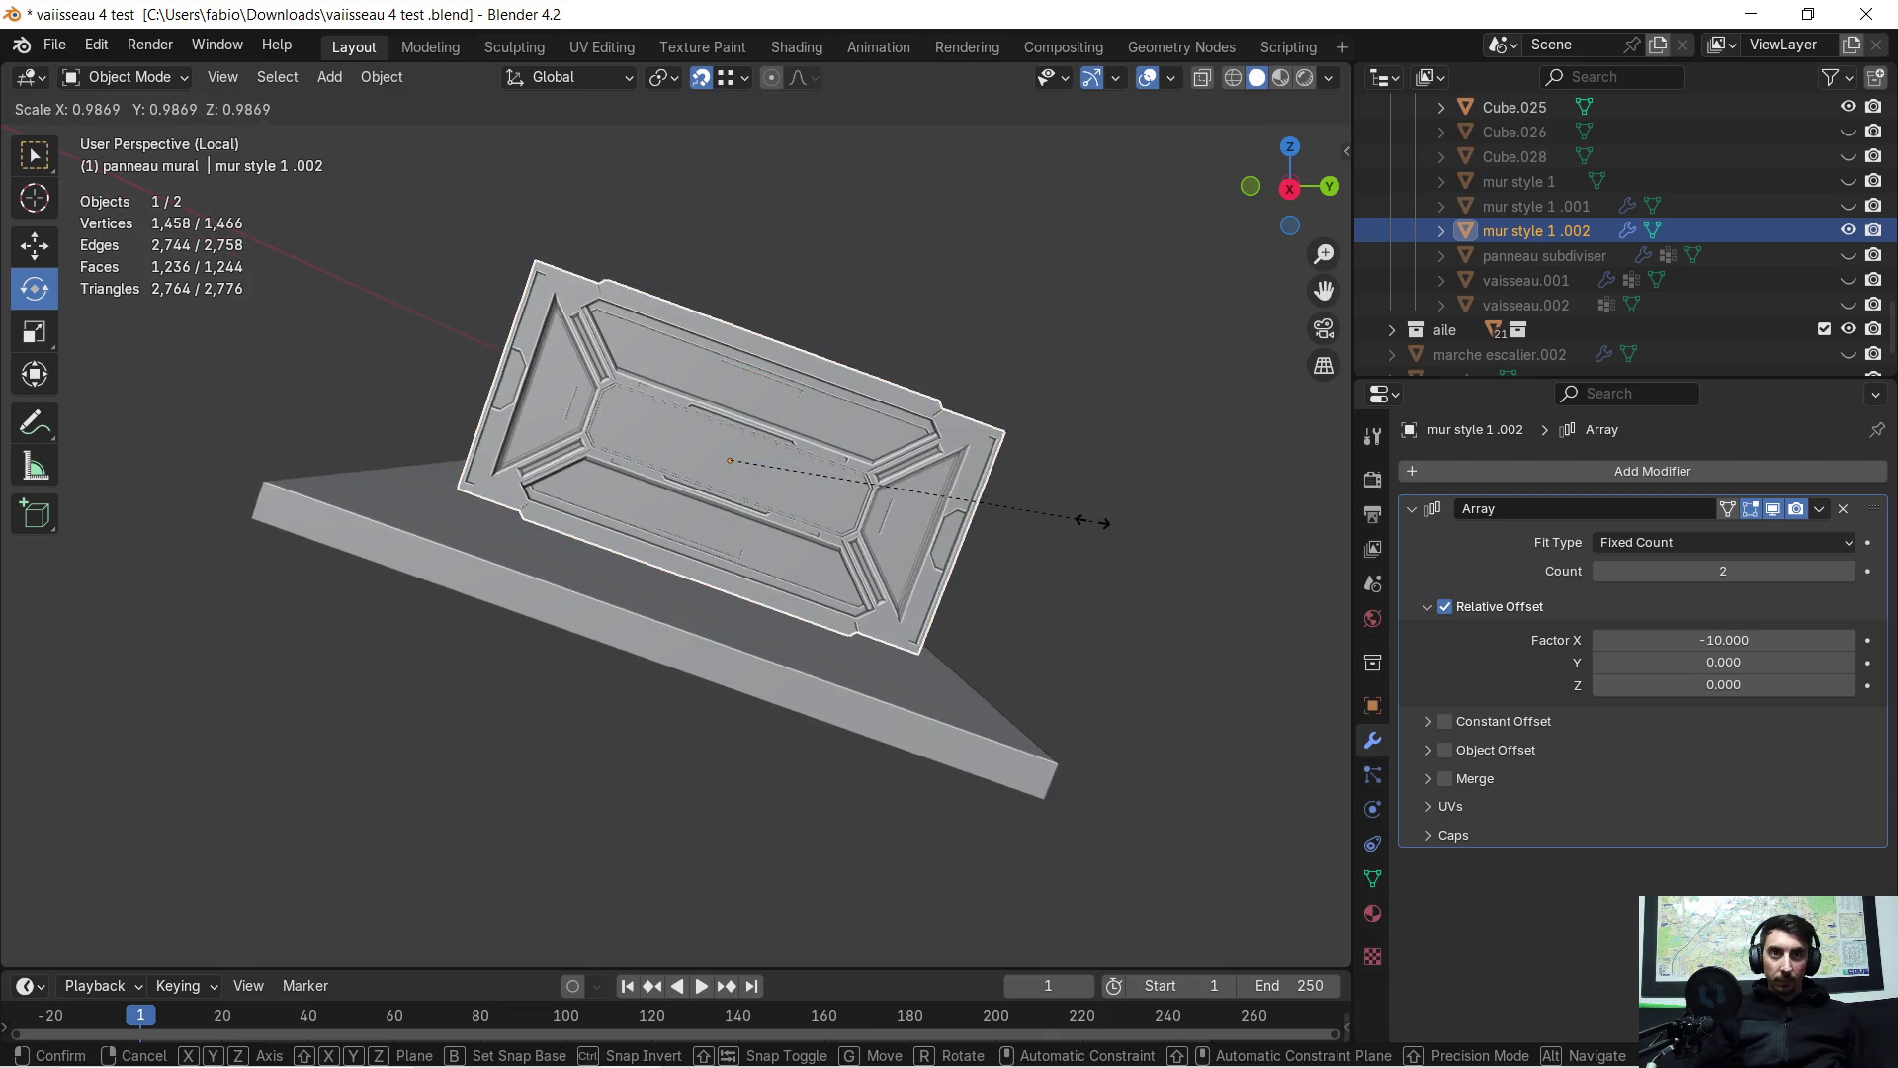
click(927, 496)
mouse_move(927, 496)
middle_down()
mouse_move(917, 510)
mouse_move(992, 549)
mouse_move(1036, 536)
mouse_move(919, 526)
mouse_move(929, 500)
mouse_move(1270, 599)
middle_up()
key(s)
click(1004, 495)
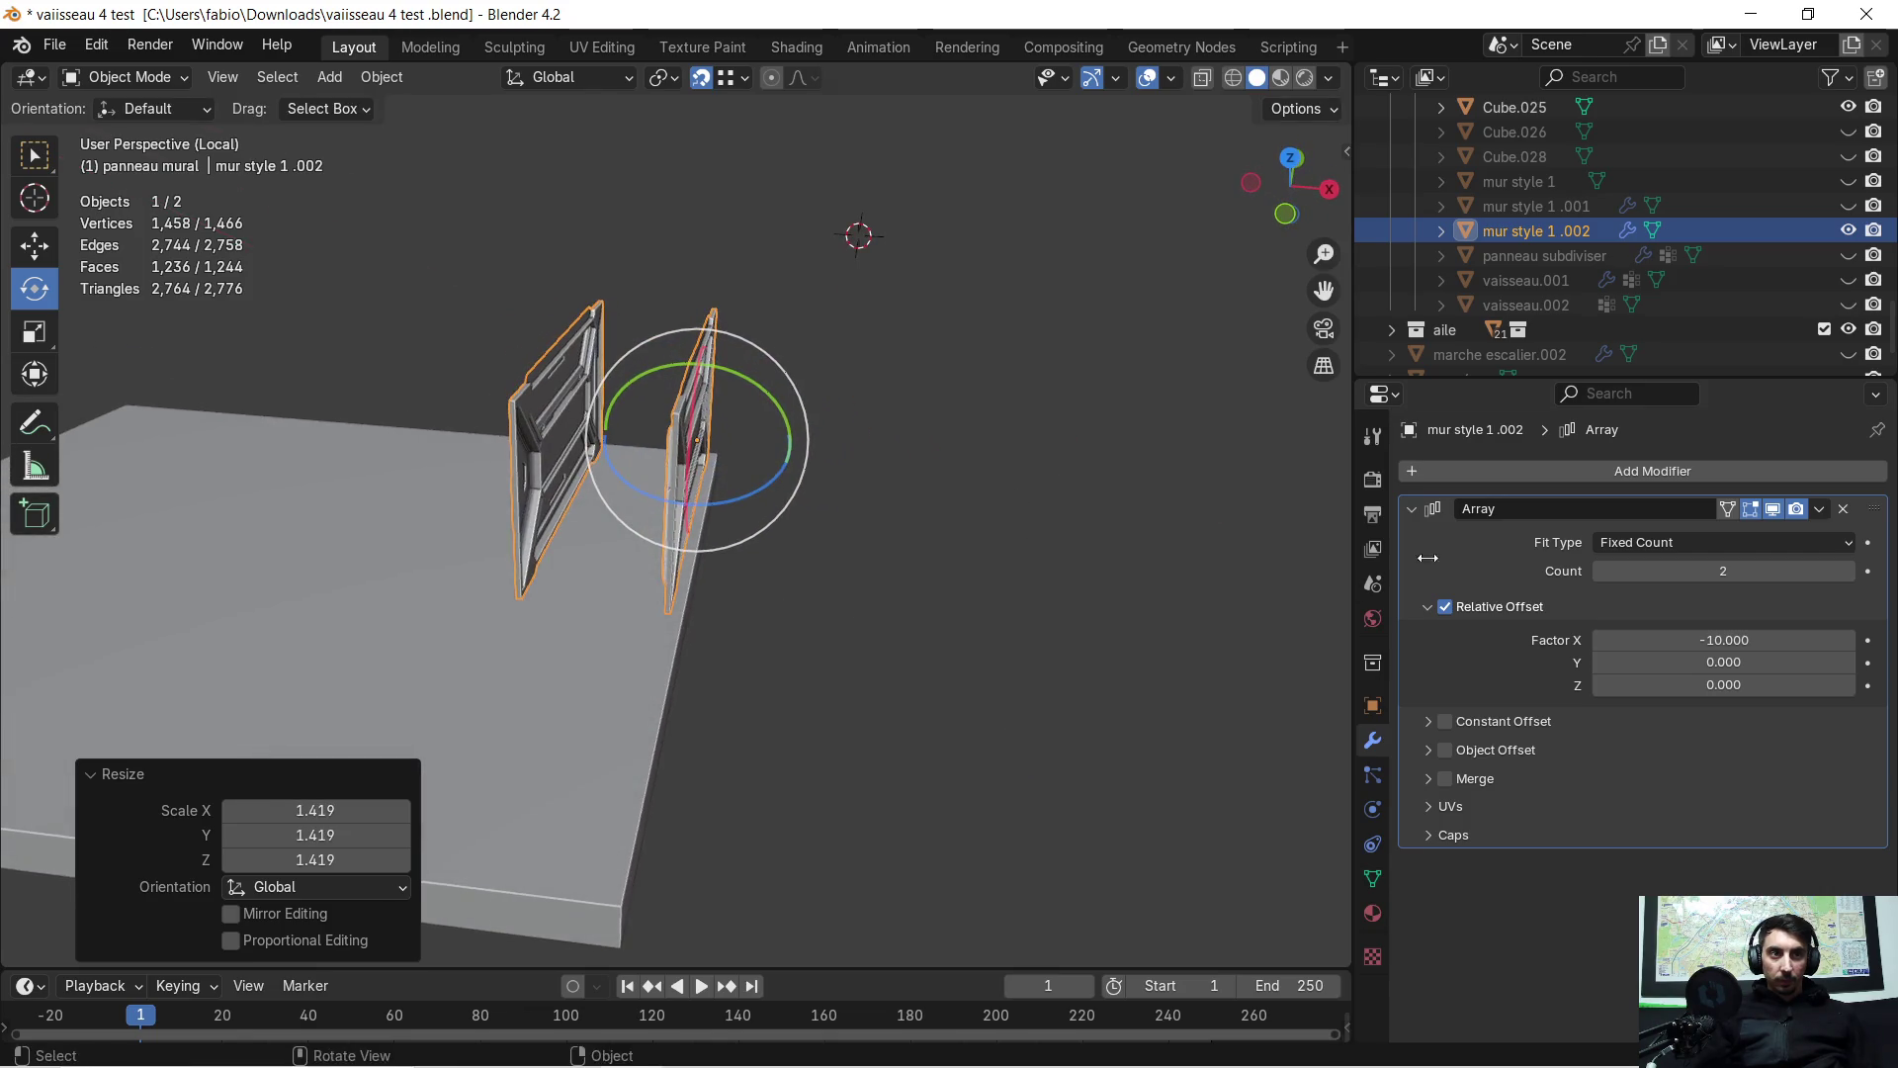
Set the Array modifier's relative X offset factor to -20
click(1849, 640)
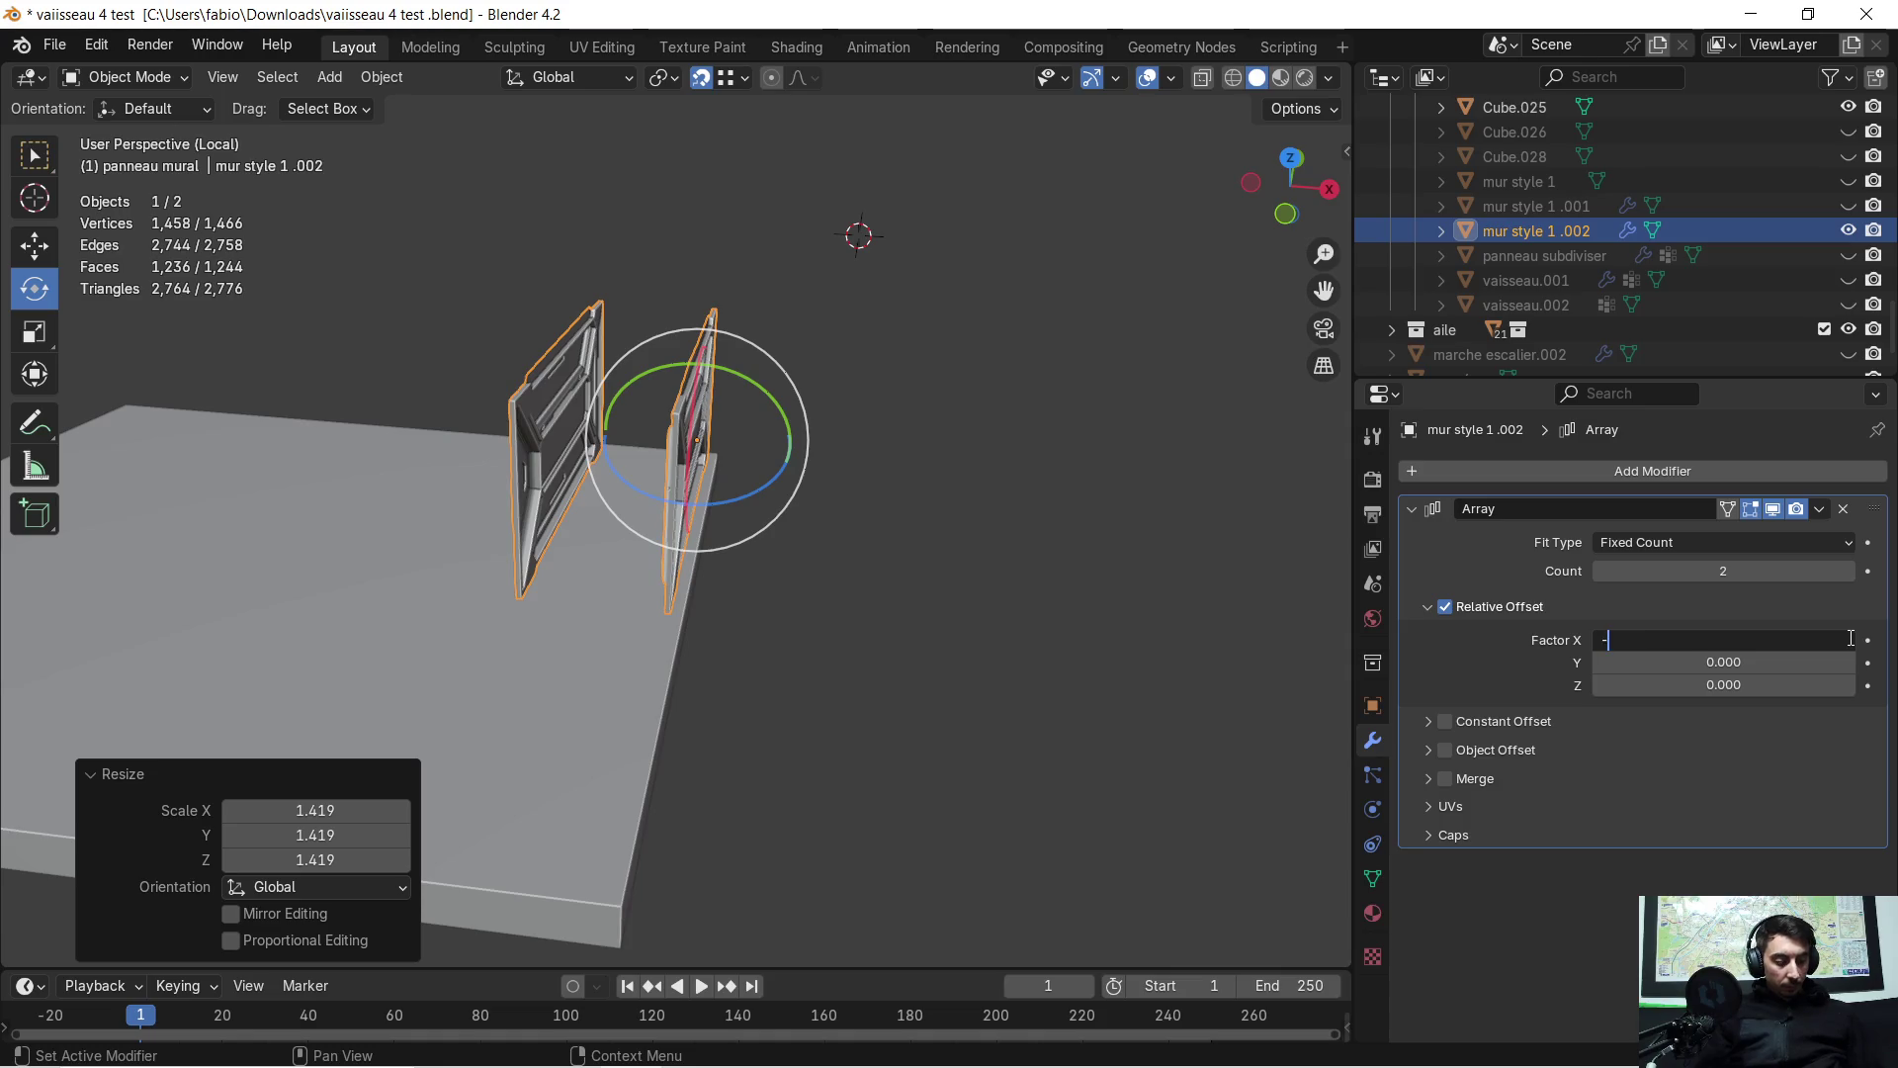
text(20)
key(Return)
mouse_move(698, 569)
middle_down()
mouse_move(597, 587)
mouse_move(881, 685)
mouse_move(667, 643)
mouse_move(846, 552)
mouse_move(939, 576)
mouse_move(1040, 477)
mouse_move(1001, 435)
mouse_move(965, 492)
mouse_move(1016, 506)
mouse_move(1046, 479)
mouse_move(1029, 540)
mouse_move(965, 467)
mouse_move(1035, 502)
mouse_move(937, 490)
mouse_move(874, 453)
middle_up()
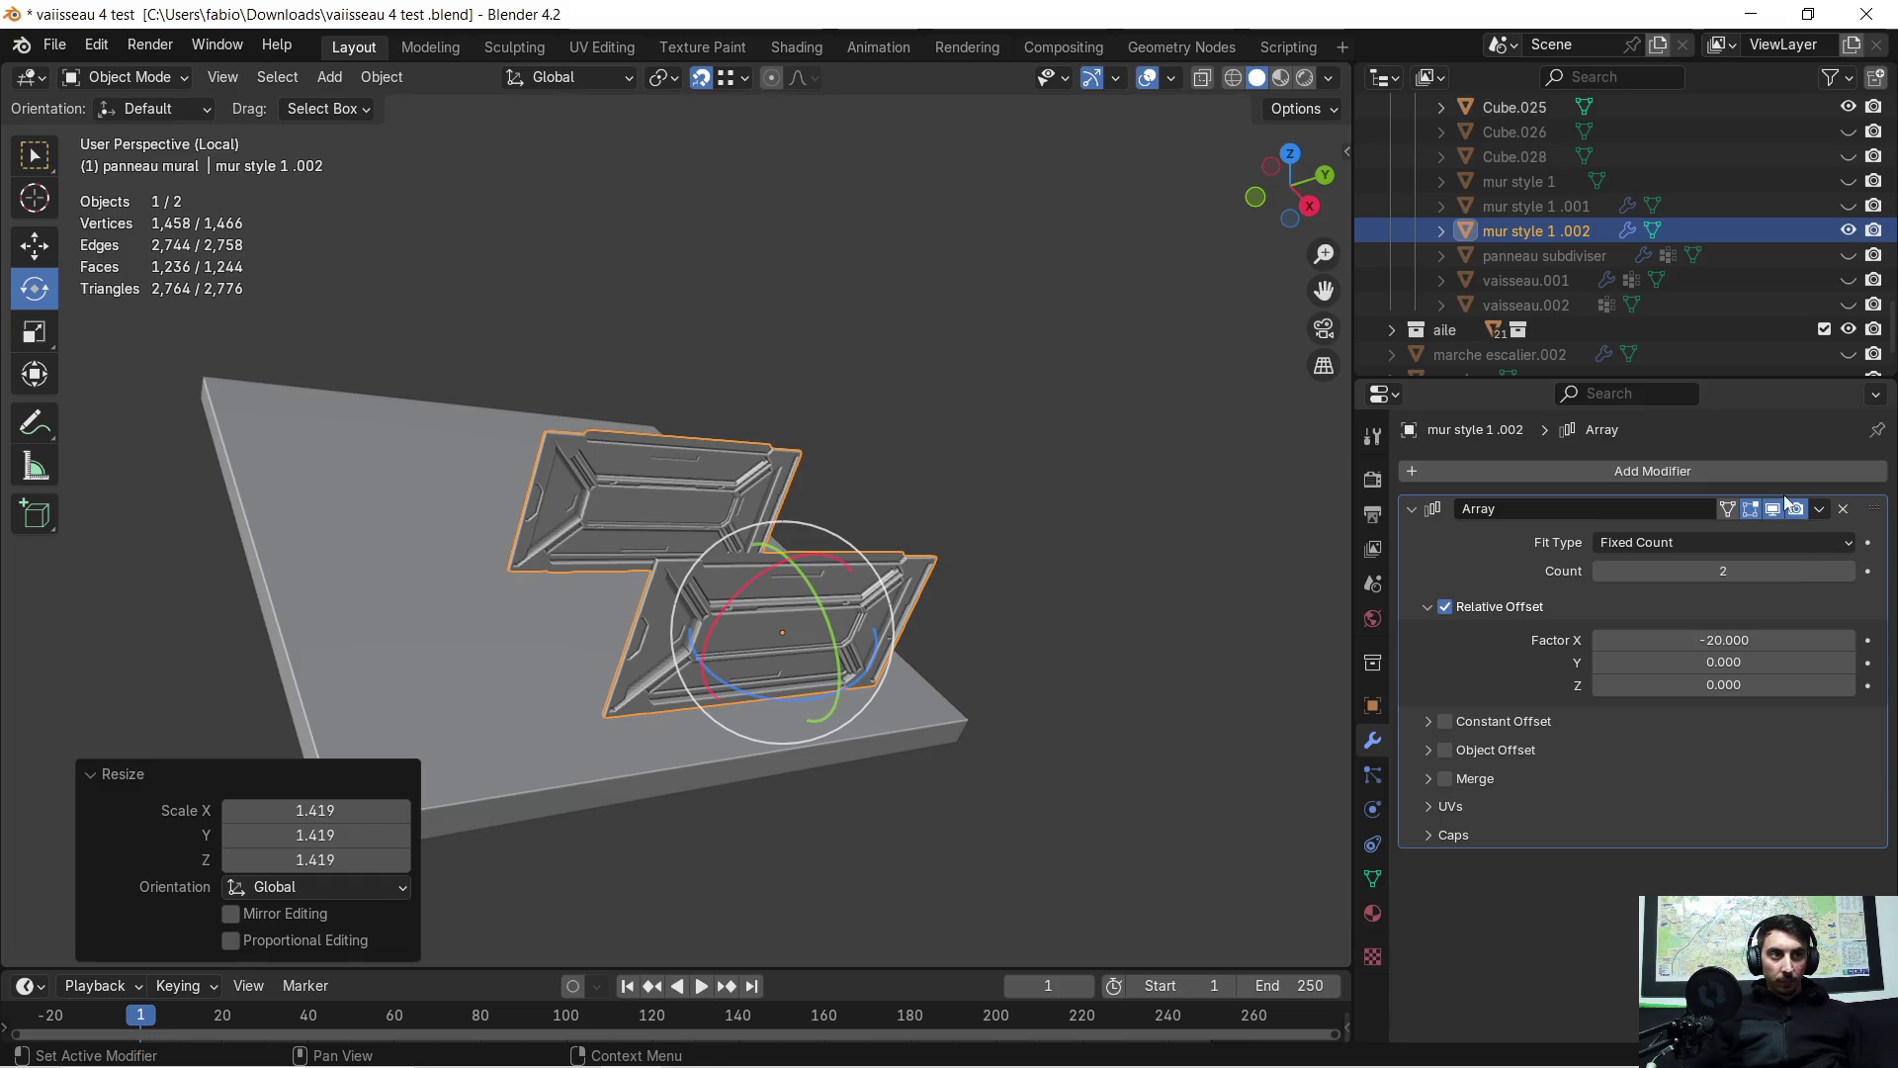
click(1820, 508)
Apply the Array modifier and select one of the two panels in Edit Mode
click(1759, 536)
middle_drag(678, 504, 601, 478)
key(Tab)
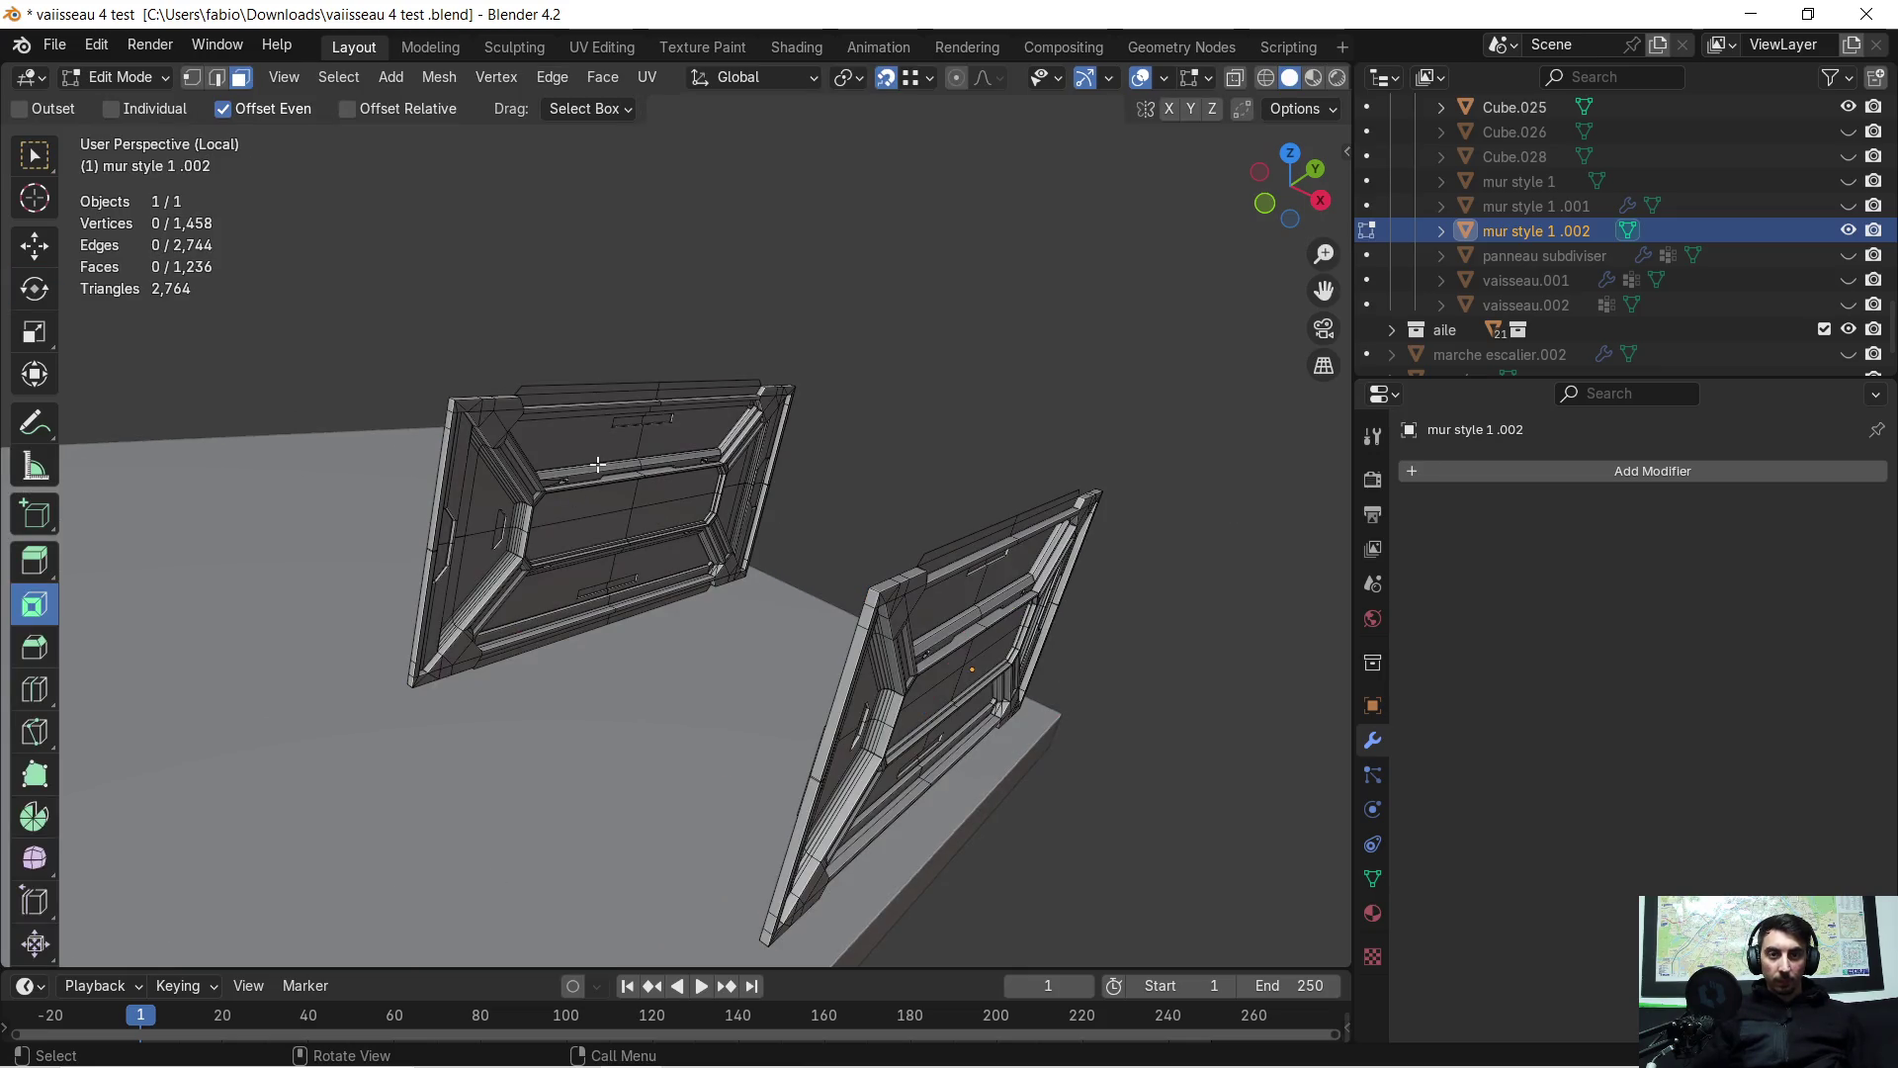
key(l)
key(c)
middle_drag(594, 472, 663, 445)
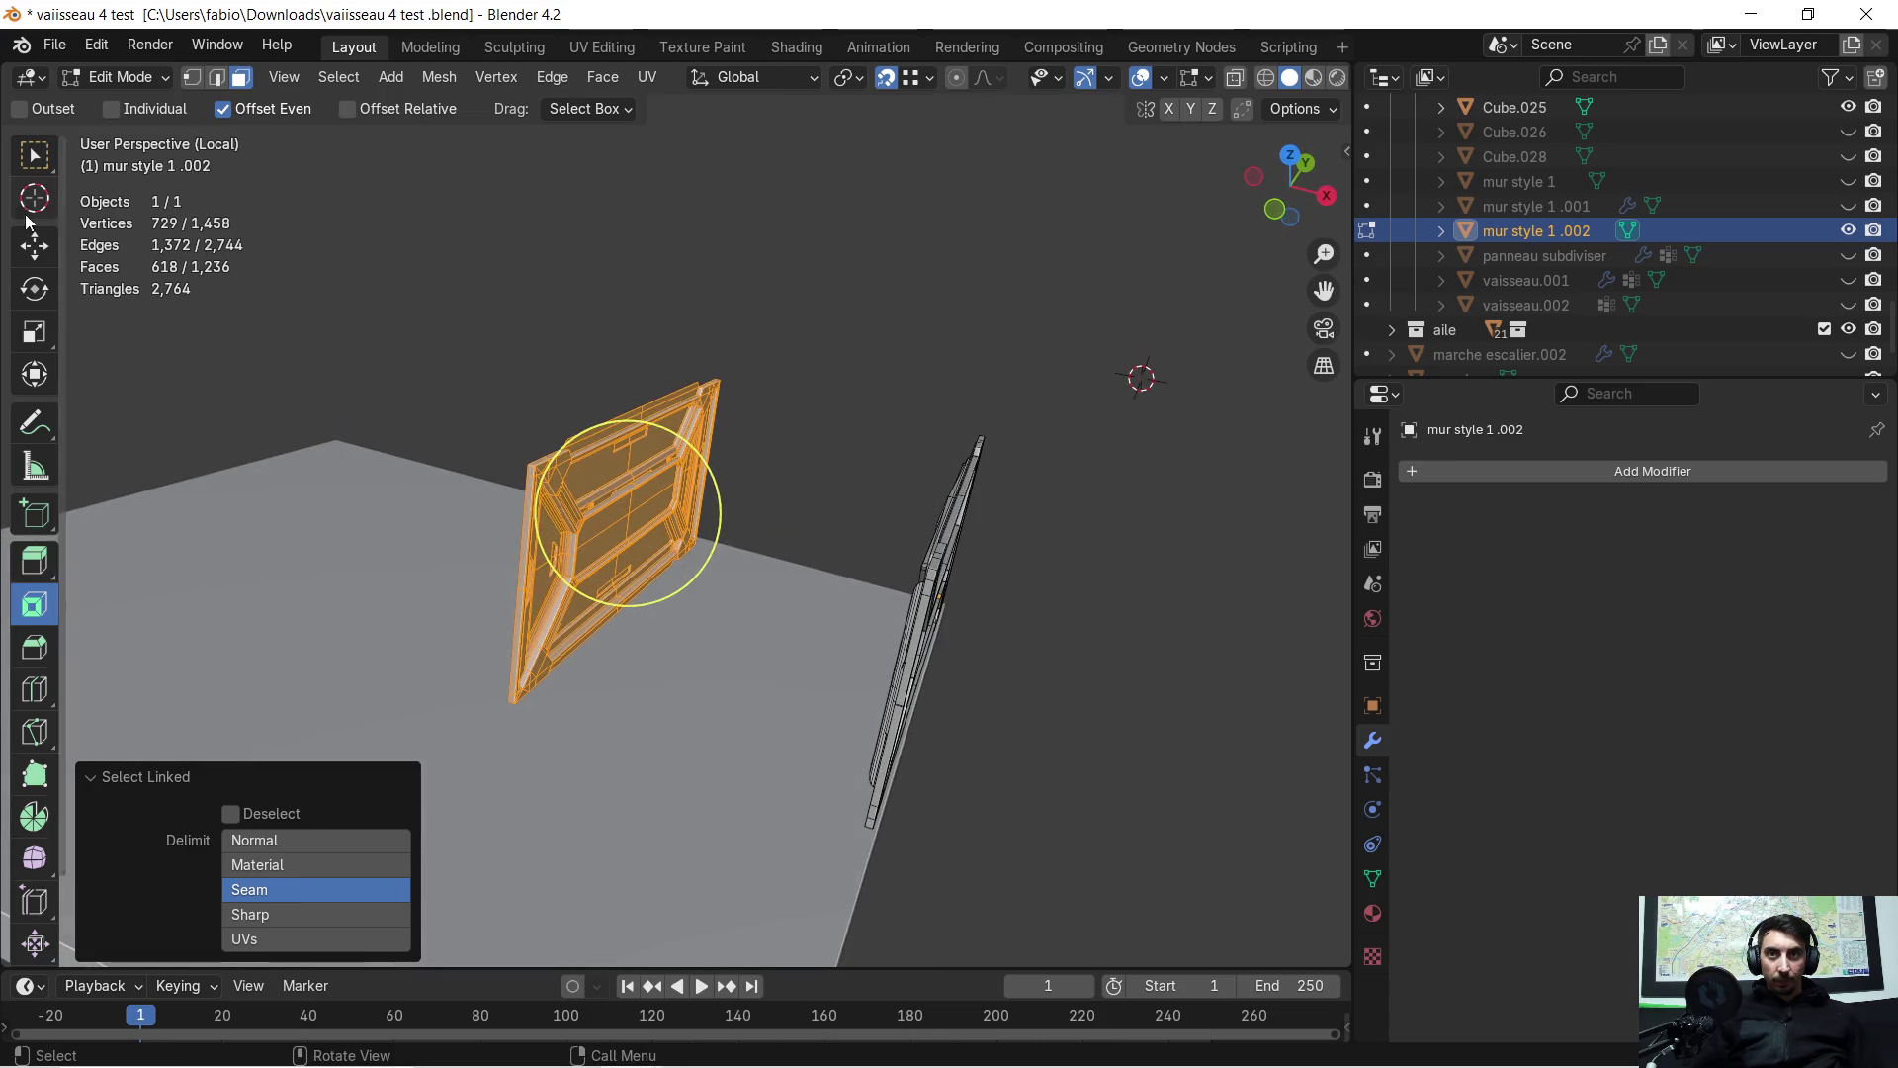
Test a 180° Z rotation on the selected panel, then undo it
click(35, 288)
middle_drag(233, 309, 358, 312)
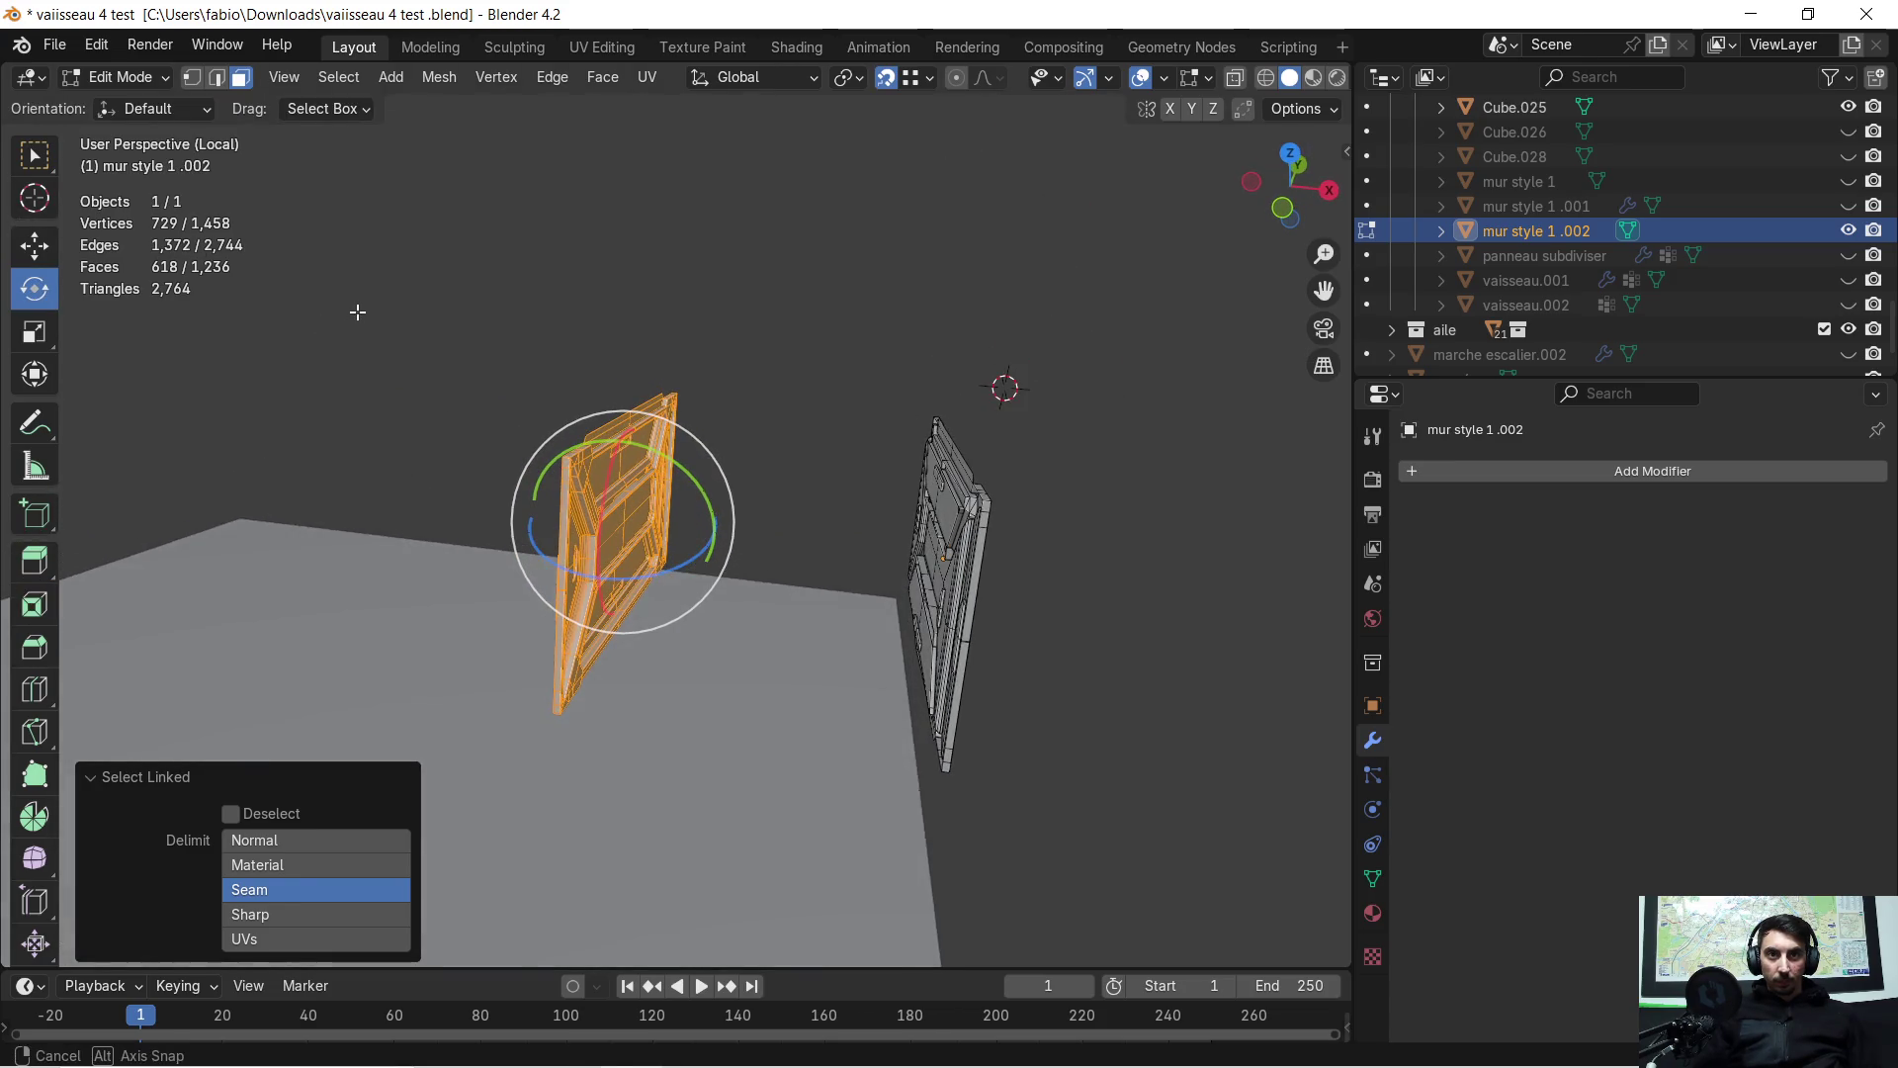
text(rz180)
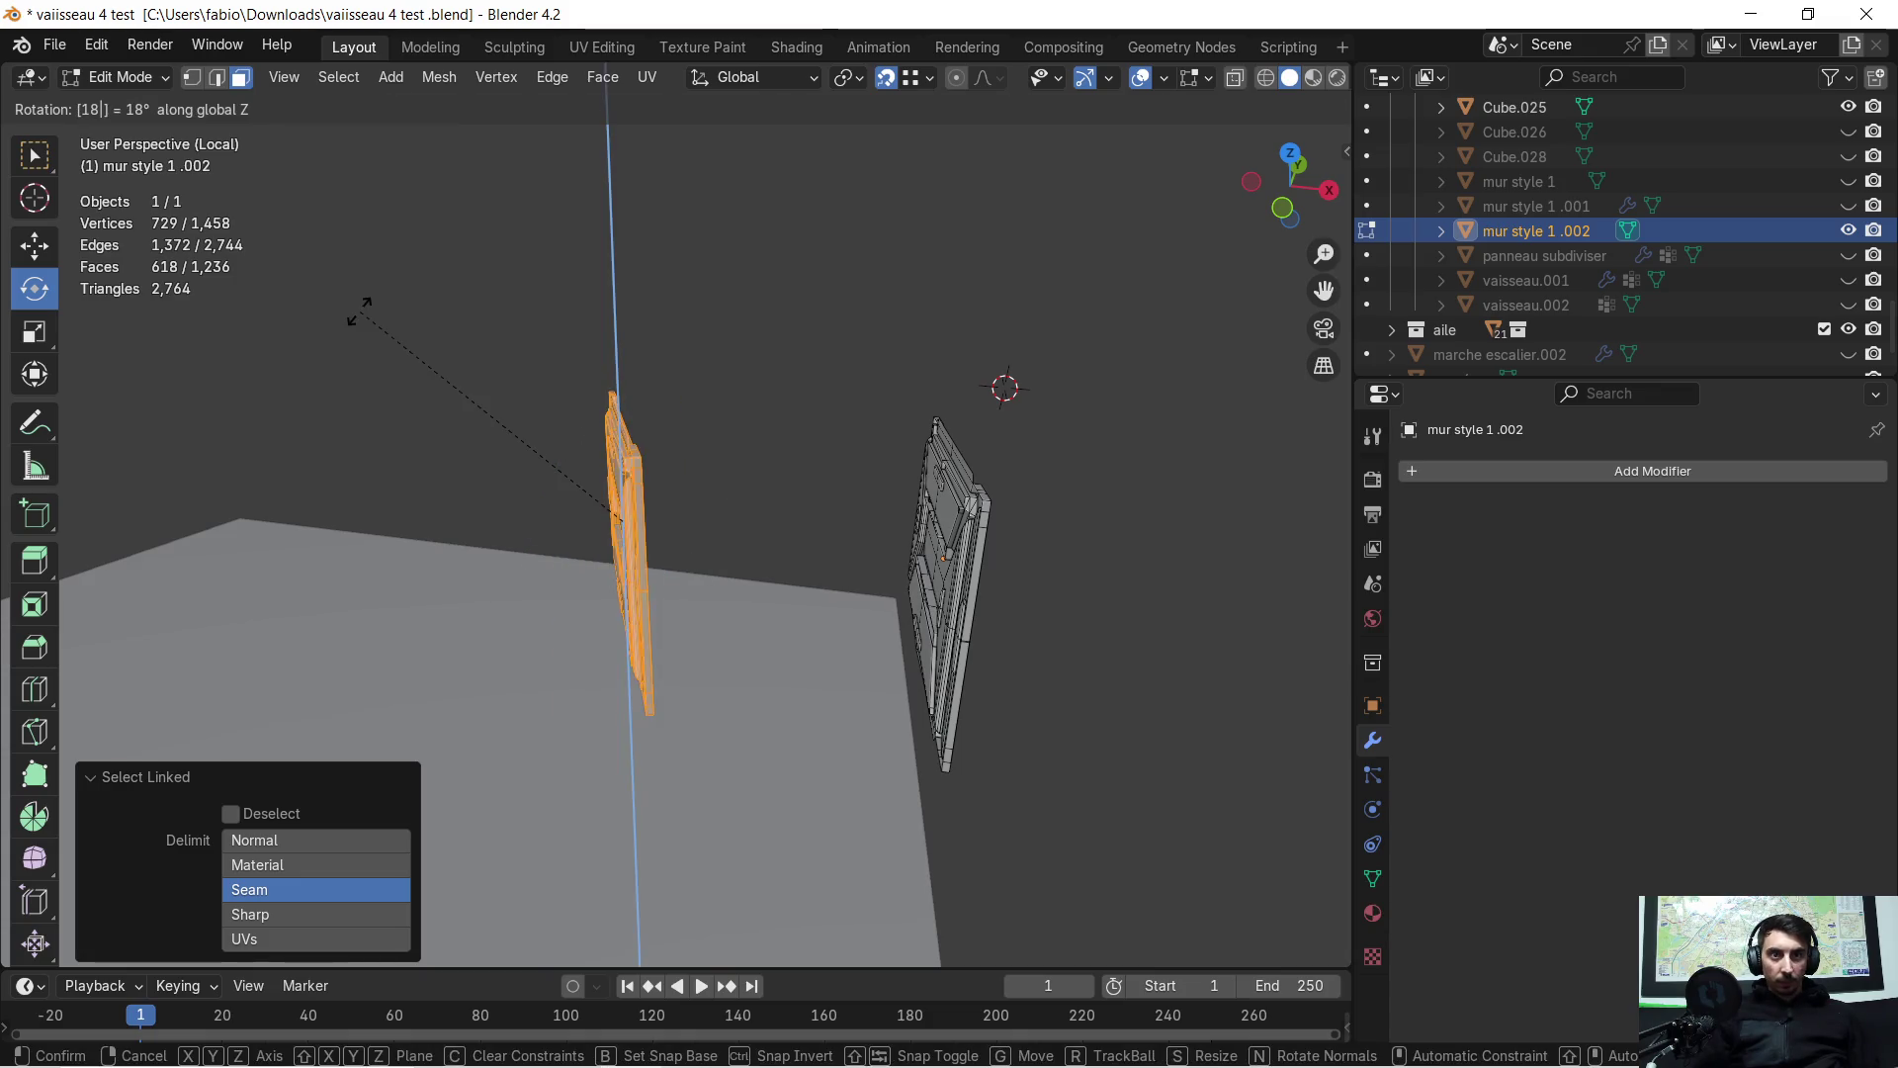
key(Return)
key(ctrl+z)
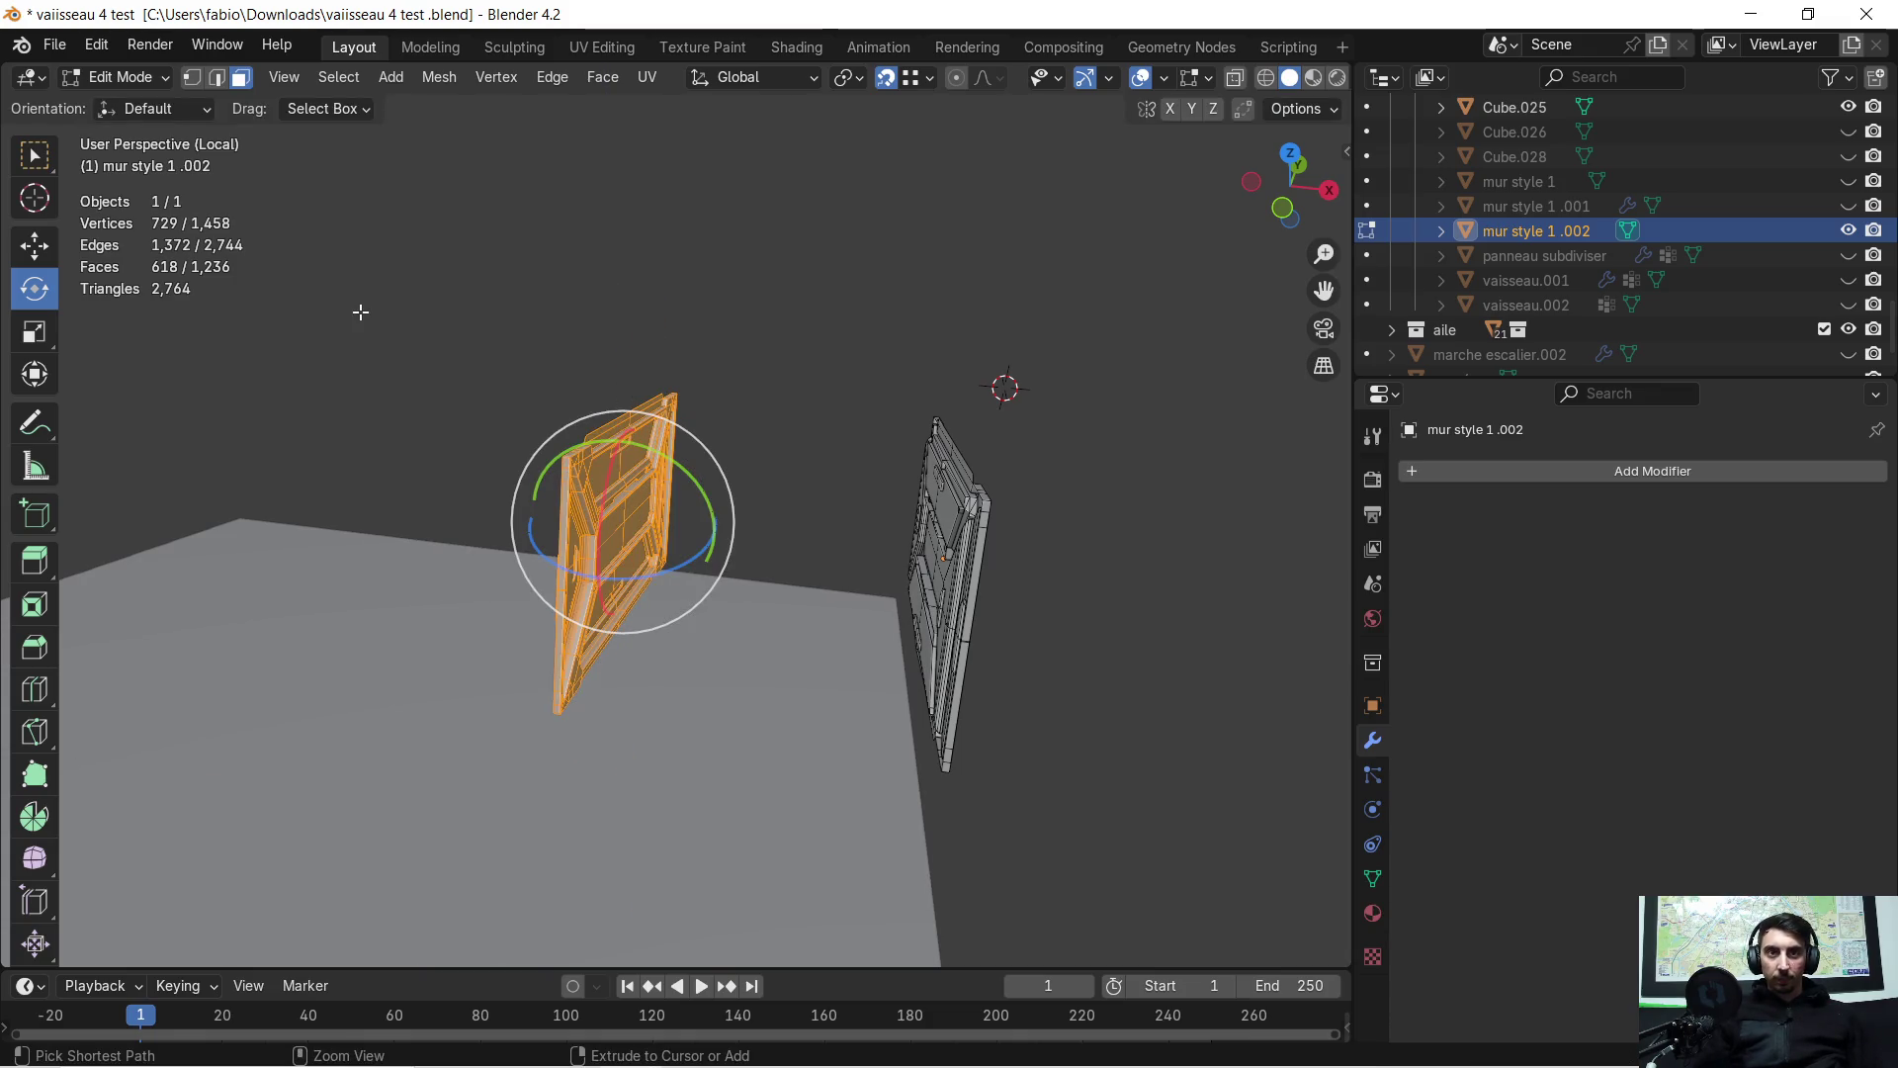
mouse_move(631, 309)
middle_down()
mouse_move(525, 300)
mouse_move(534, 275)
mouse_move(611, 270)
mouse_move(881, 293)
mouse_move(824, 506)
mouse_move(1115, 611)
mouse_move(1183, 567)
mouse_move(1032, 652)
mouse_move(940, 639)
mouse_move(846, 553)
mouse_move(518, 513)
mouse_move(658, 538)
mouse_move(532, 530)
mouse_move(601, 524)
mouse_move(420, 467)
middle_up()
key(Tab)
scroll(1111, 607, up, 3)
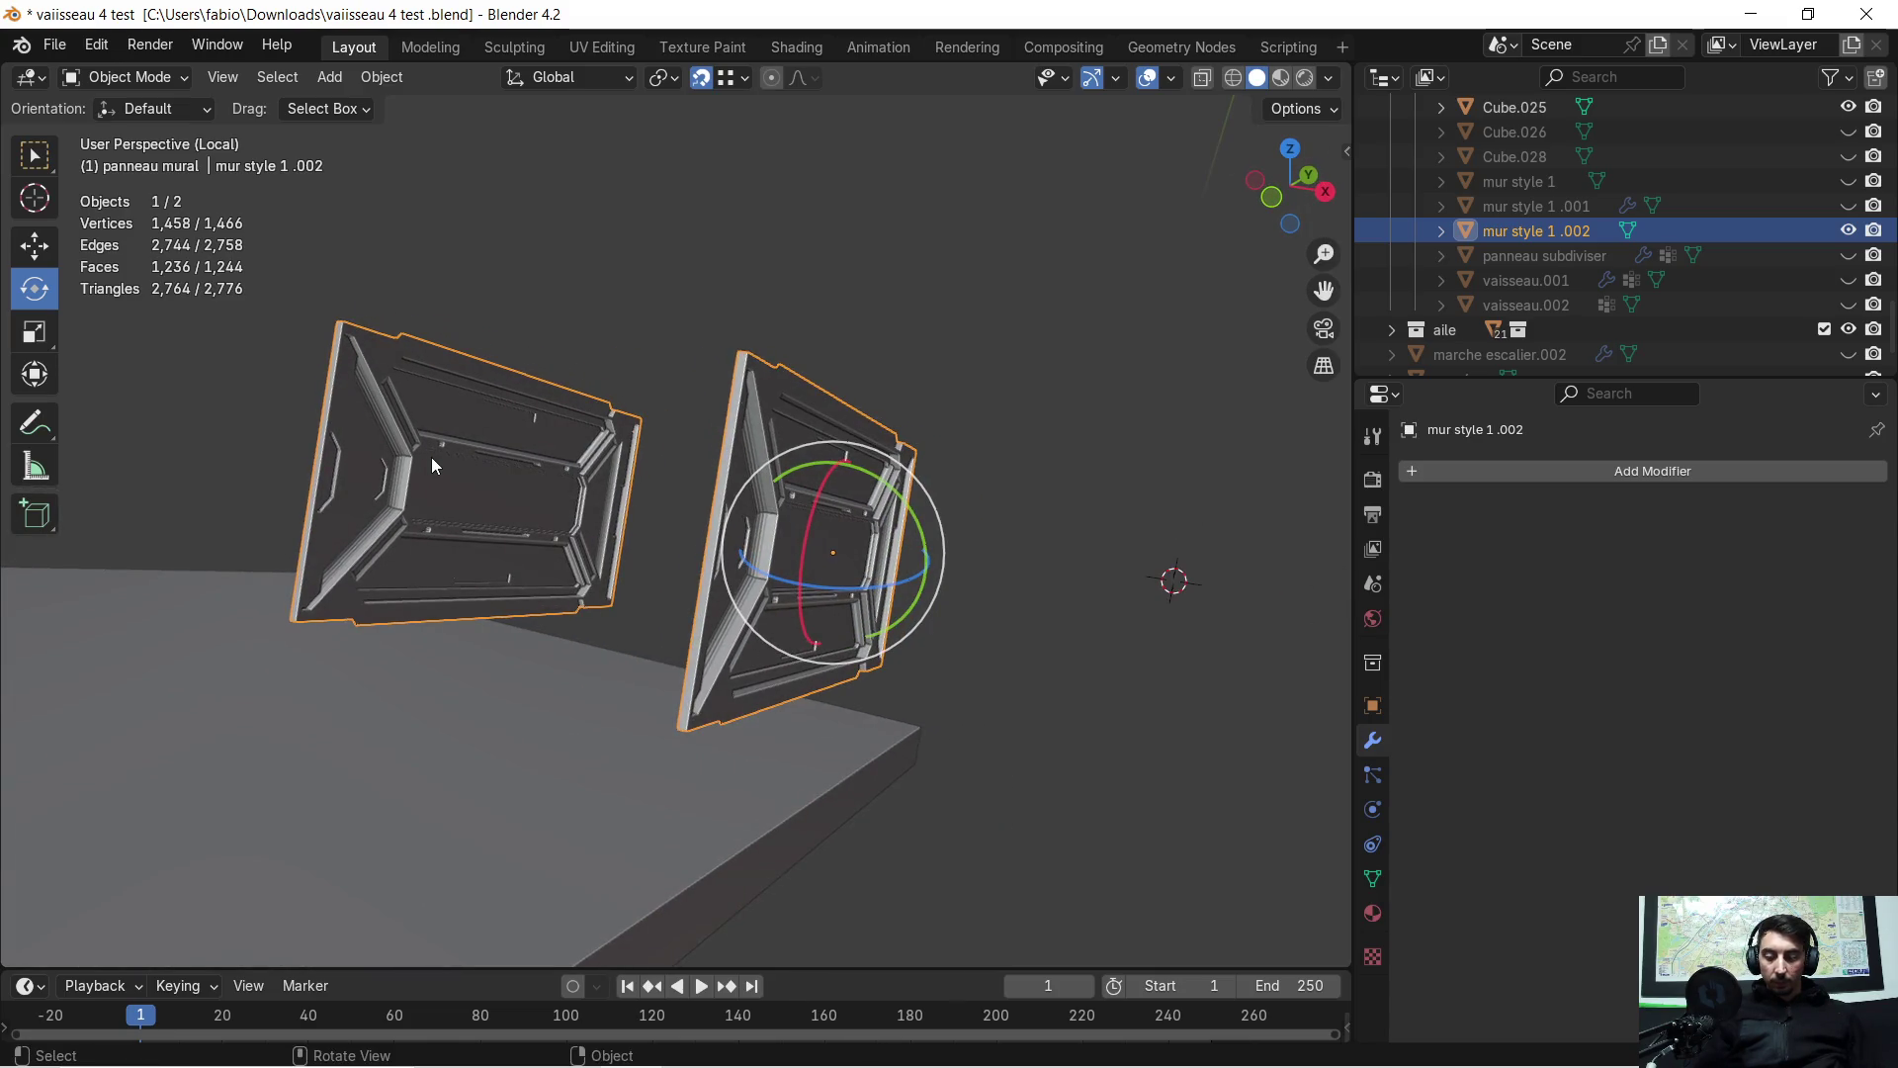
Reselect the whole left wall panel in Edit Mode, then return to Object Mode
key(Tab)
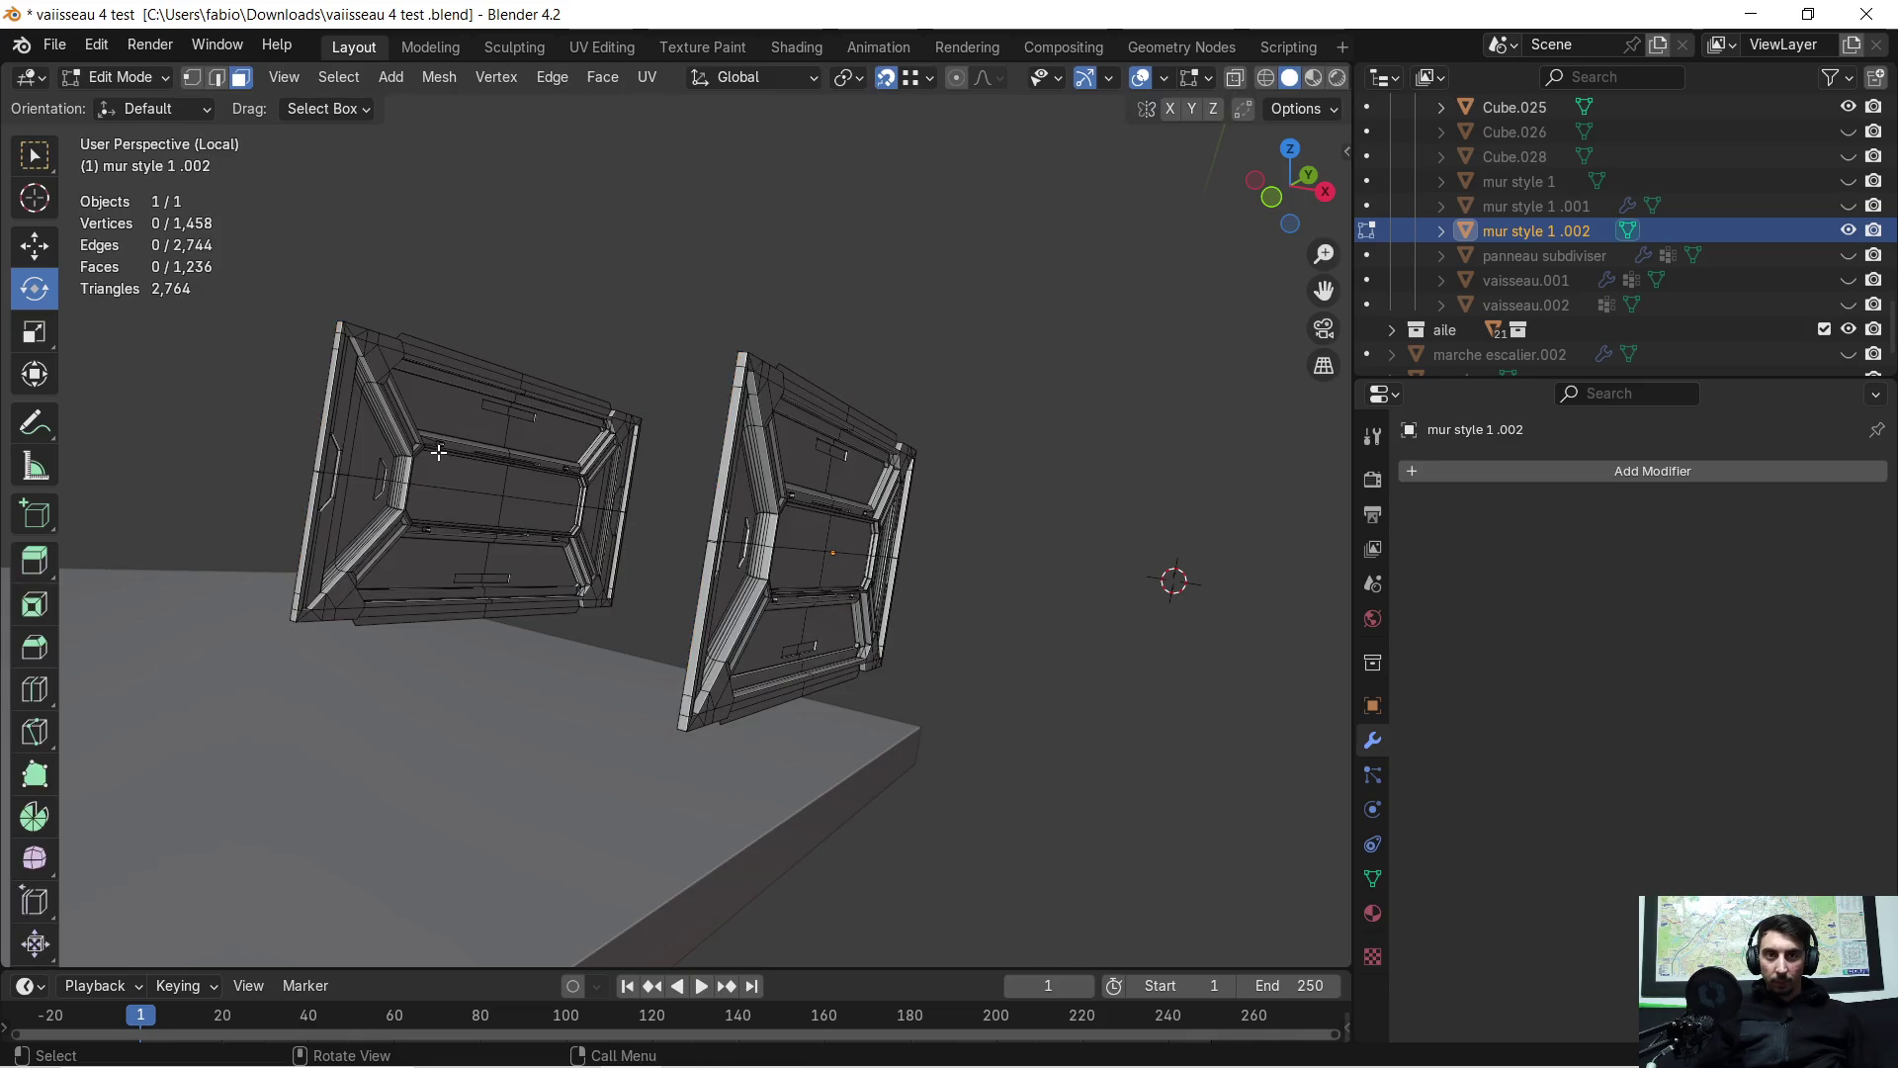
key(ctrl+l)
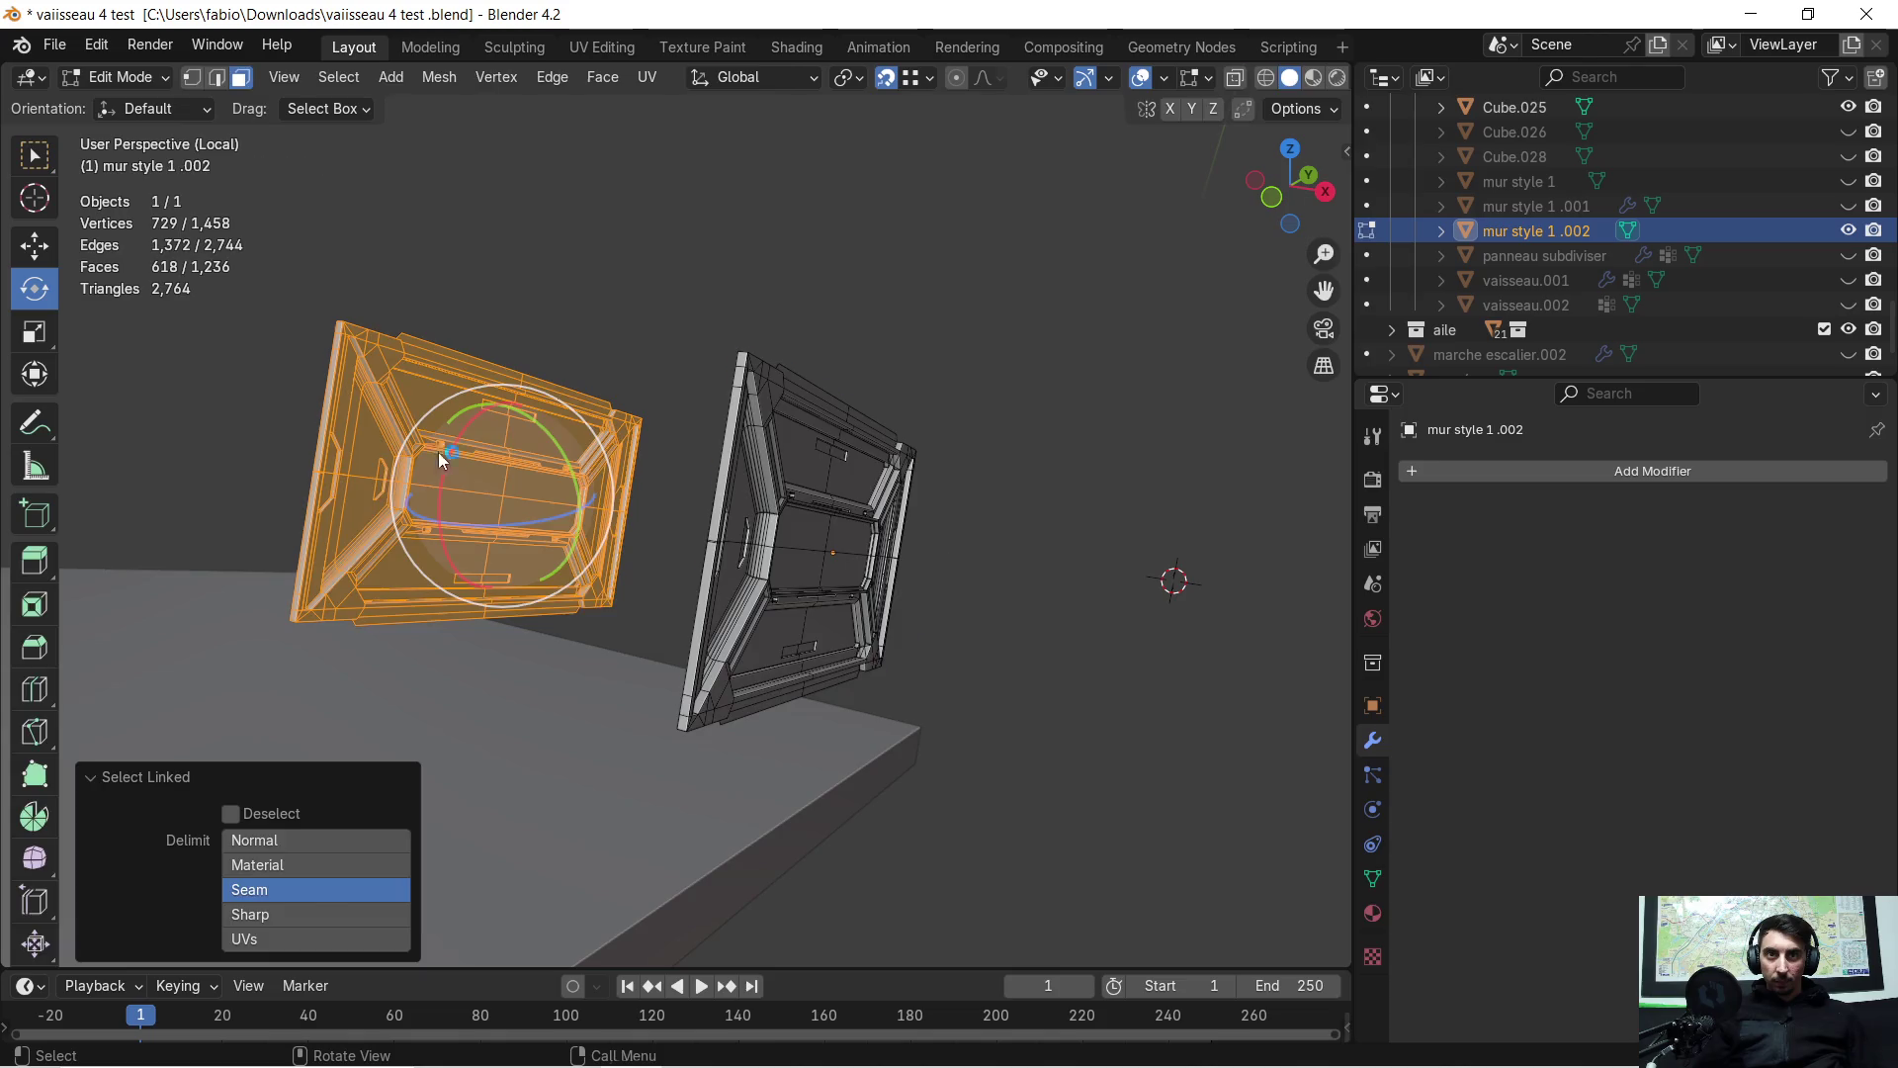
key(Tab)
key(ctrl+a)
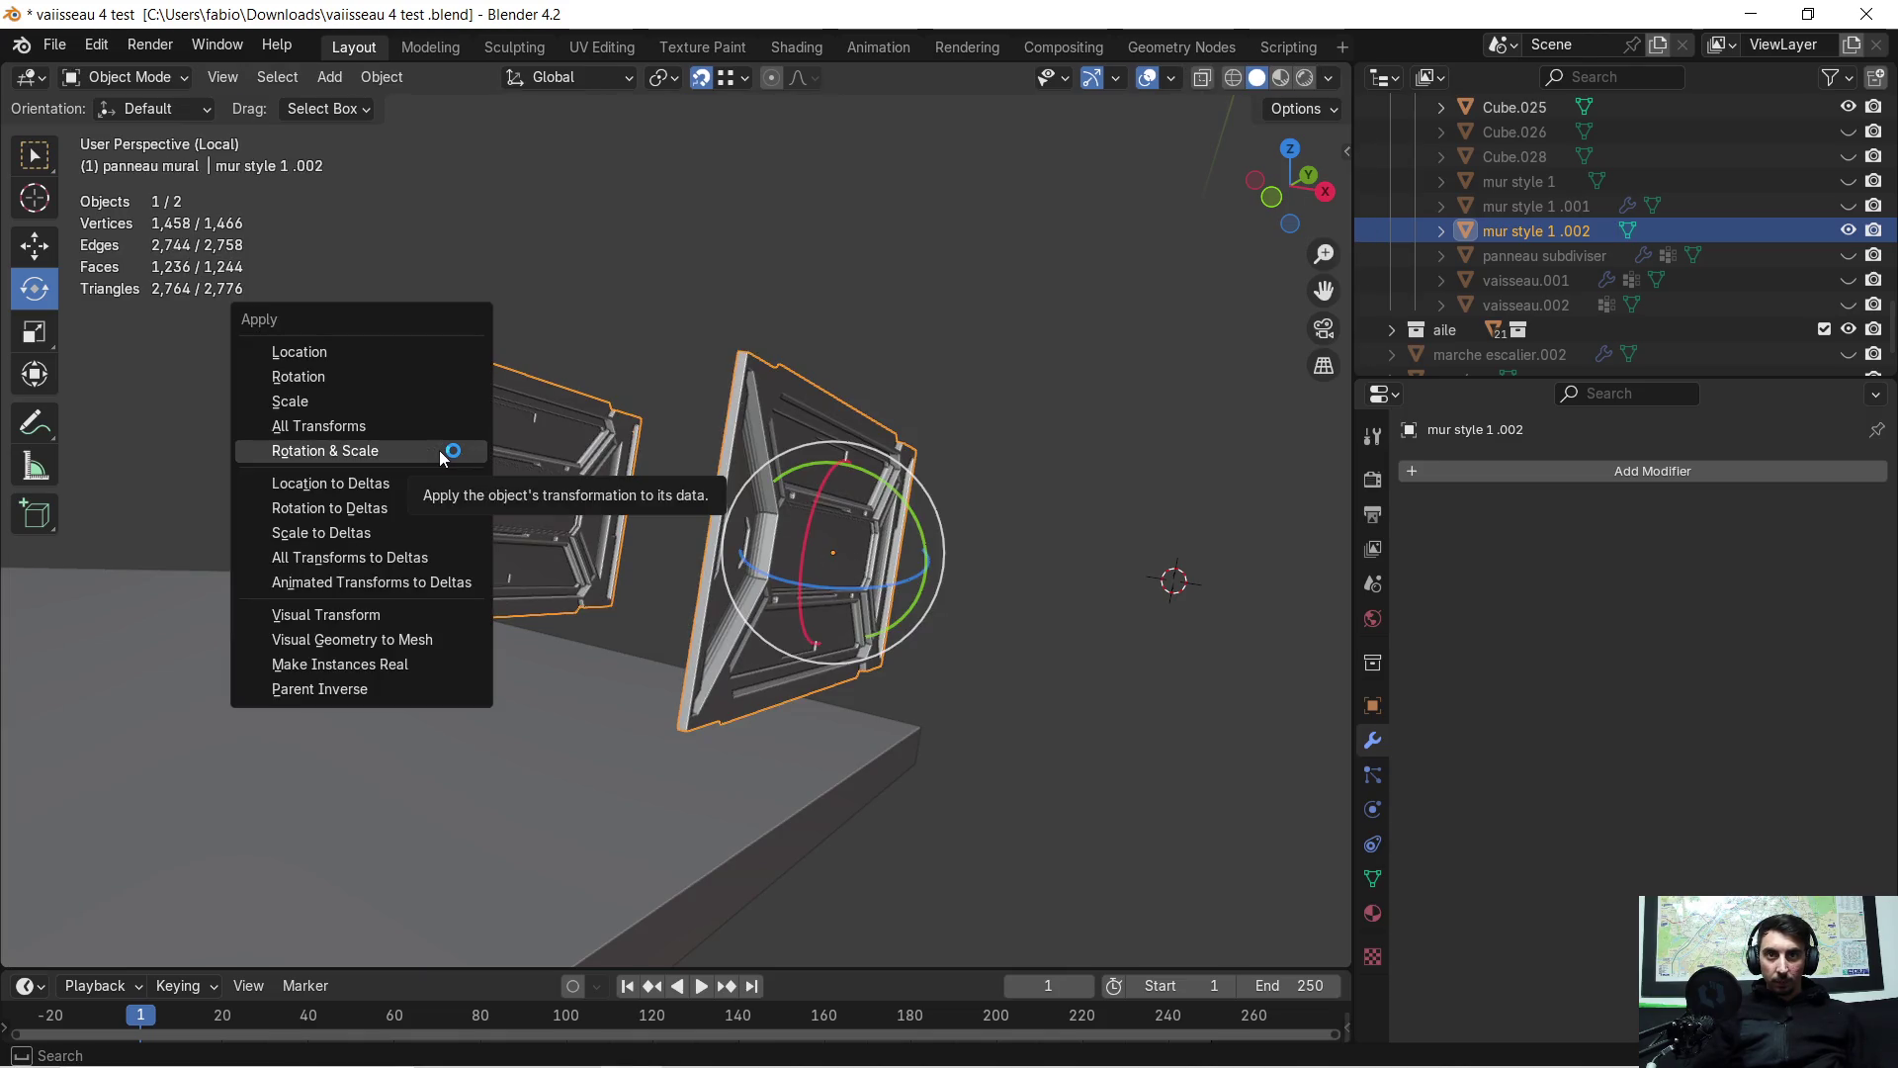
Apply Rotation & Scale to the panel object and enter Edit Mode
click(443, 453)
mouse_move(524, 455)
middle_down()
mouse_move(322, 454)
mouse_move(349, 428)
mouse_move(372, 480)
mouse_move(496, 471)
mouse_move(474, 447)
mouse_move(511, 465)
mouse_move(321, 434)
middle_up()
key(Tab)
scroll(633, 445, up, 3)
mouse_move(617, 429)
shift+middle_down()
mouse_move(684, 625)
mouse_move(778, 399)
shift+middle_up()
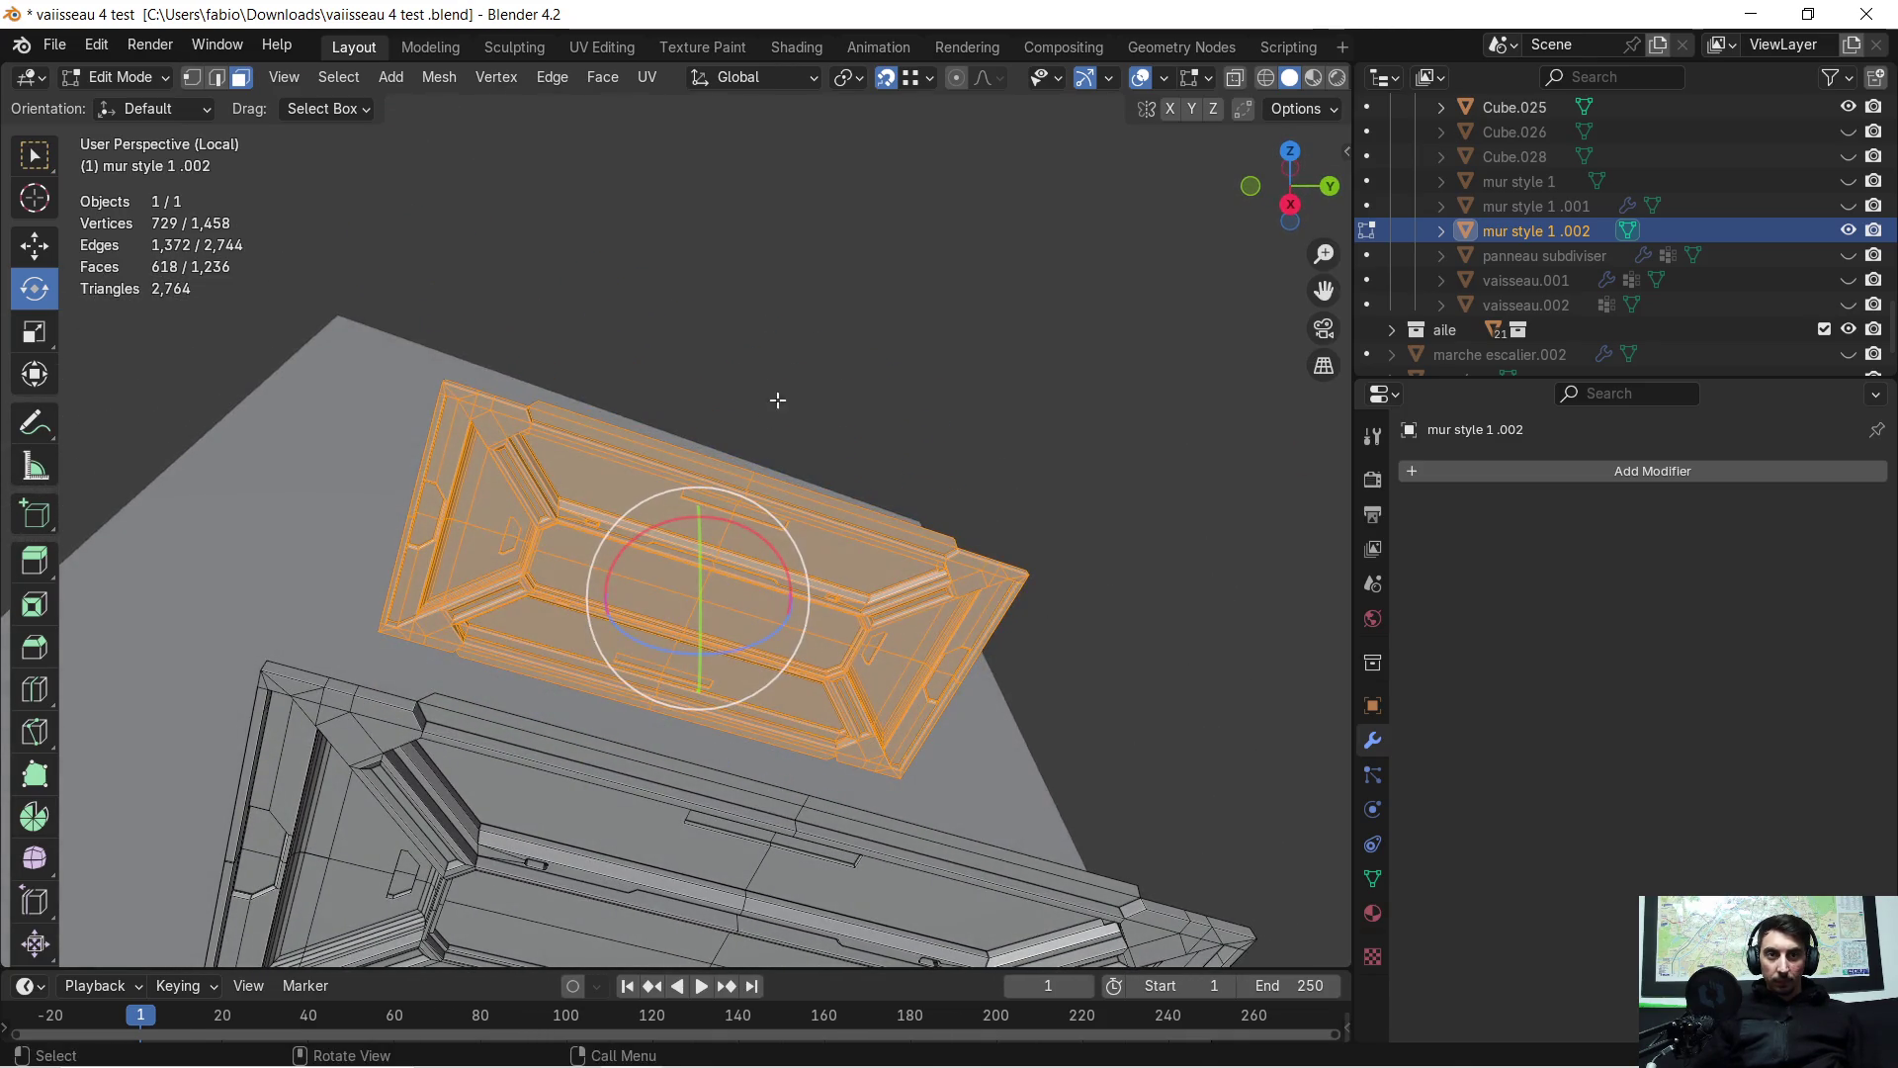
Rotate the selected panel 180° about Z, then undo the turn
key(r)
key(z)
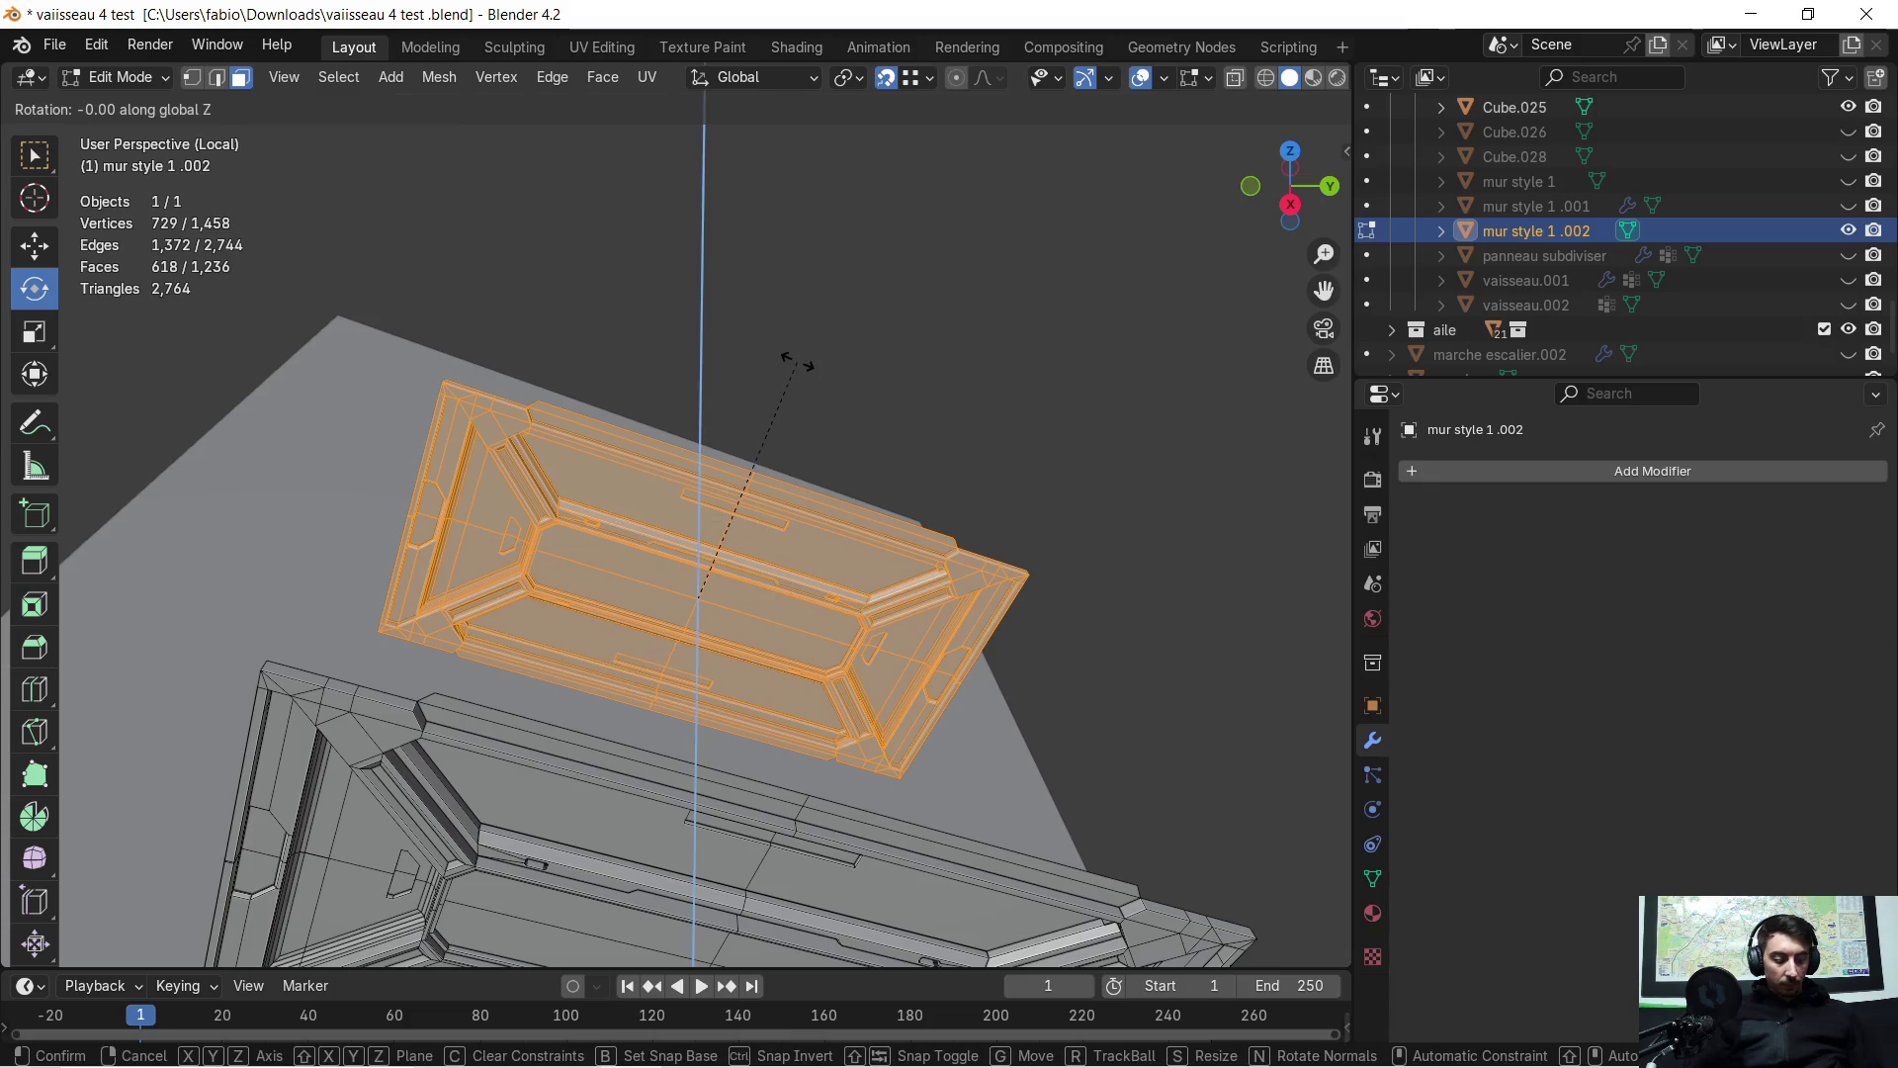
text(180)
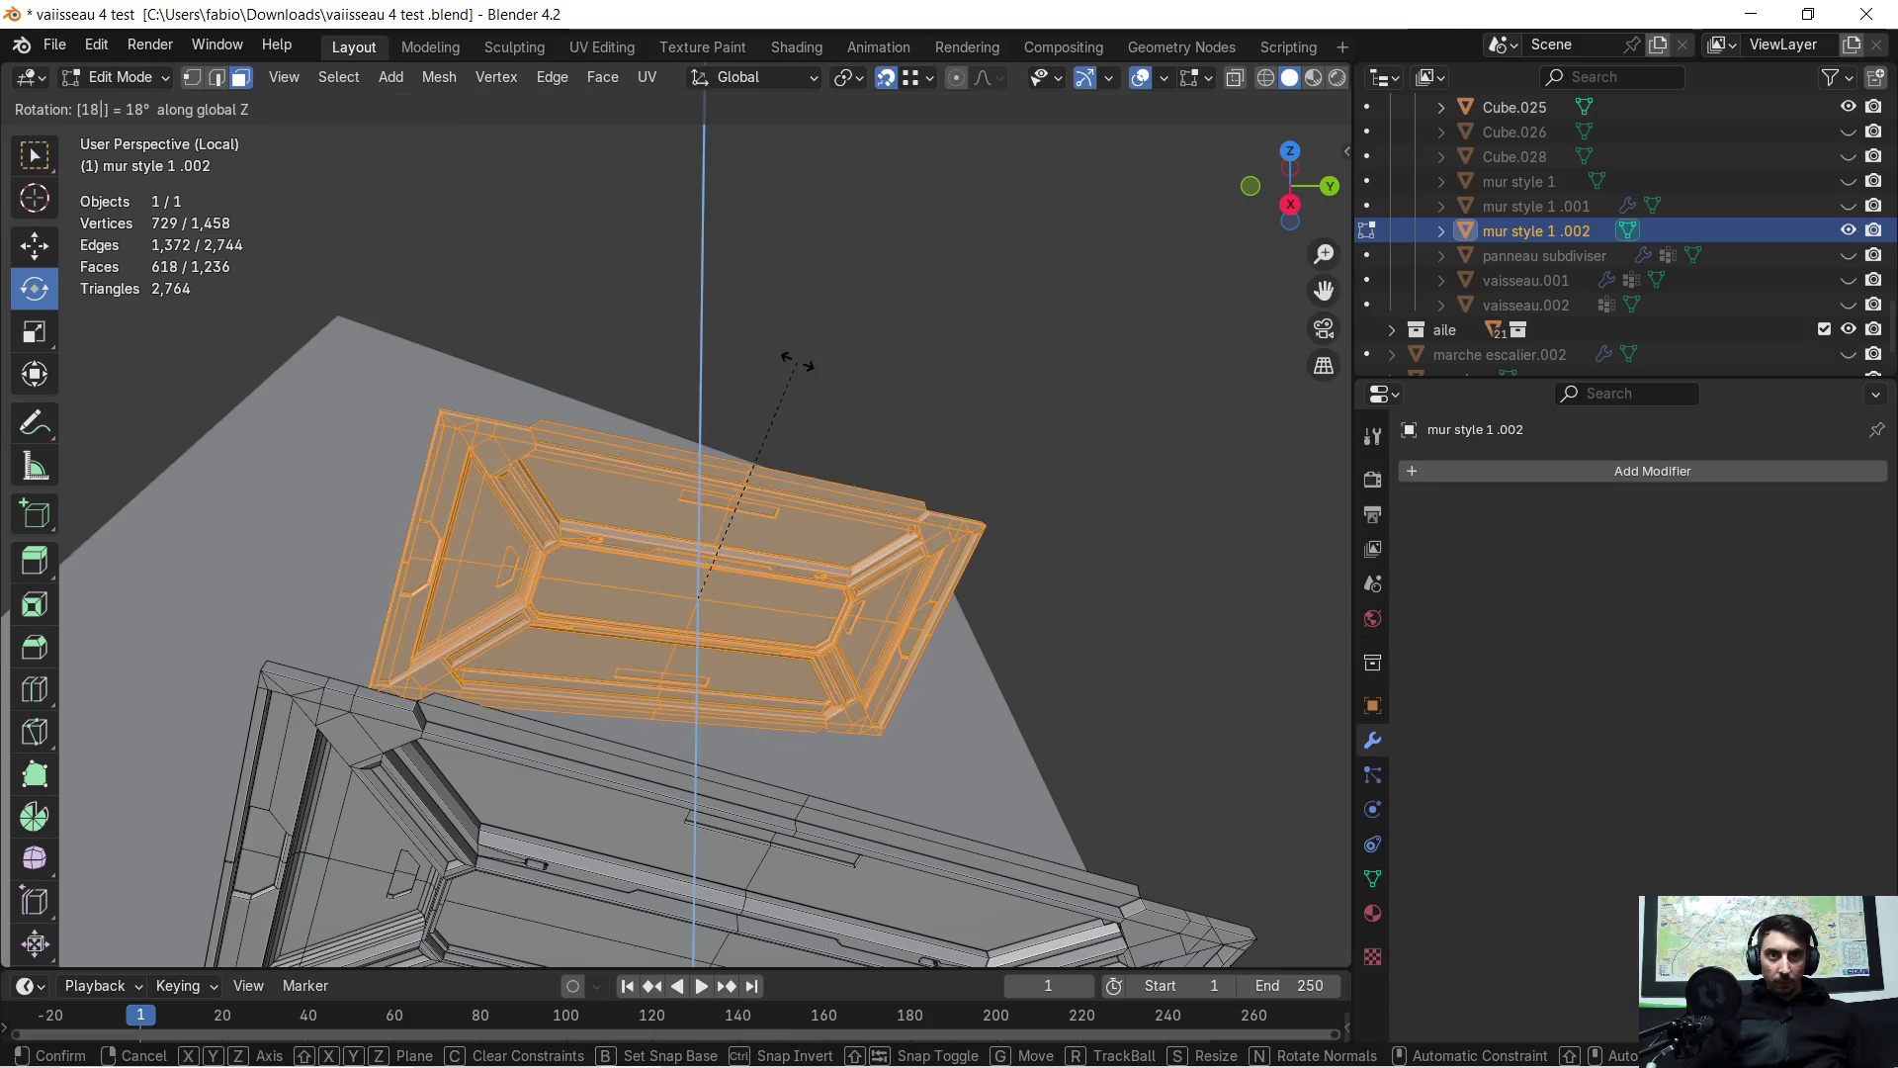
key(Return)
mouse_move(798, 362)
middle_down()
mouse_move(724, 394)
mouse_move(864, 369)
mouse_move(744, 393)
mouse_move(999, 525)
mouse_move(1063, 372)
mouse_move(620, 260)
middle_up()
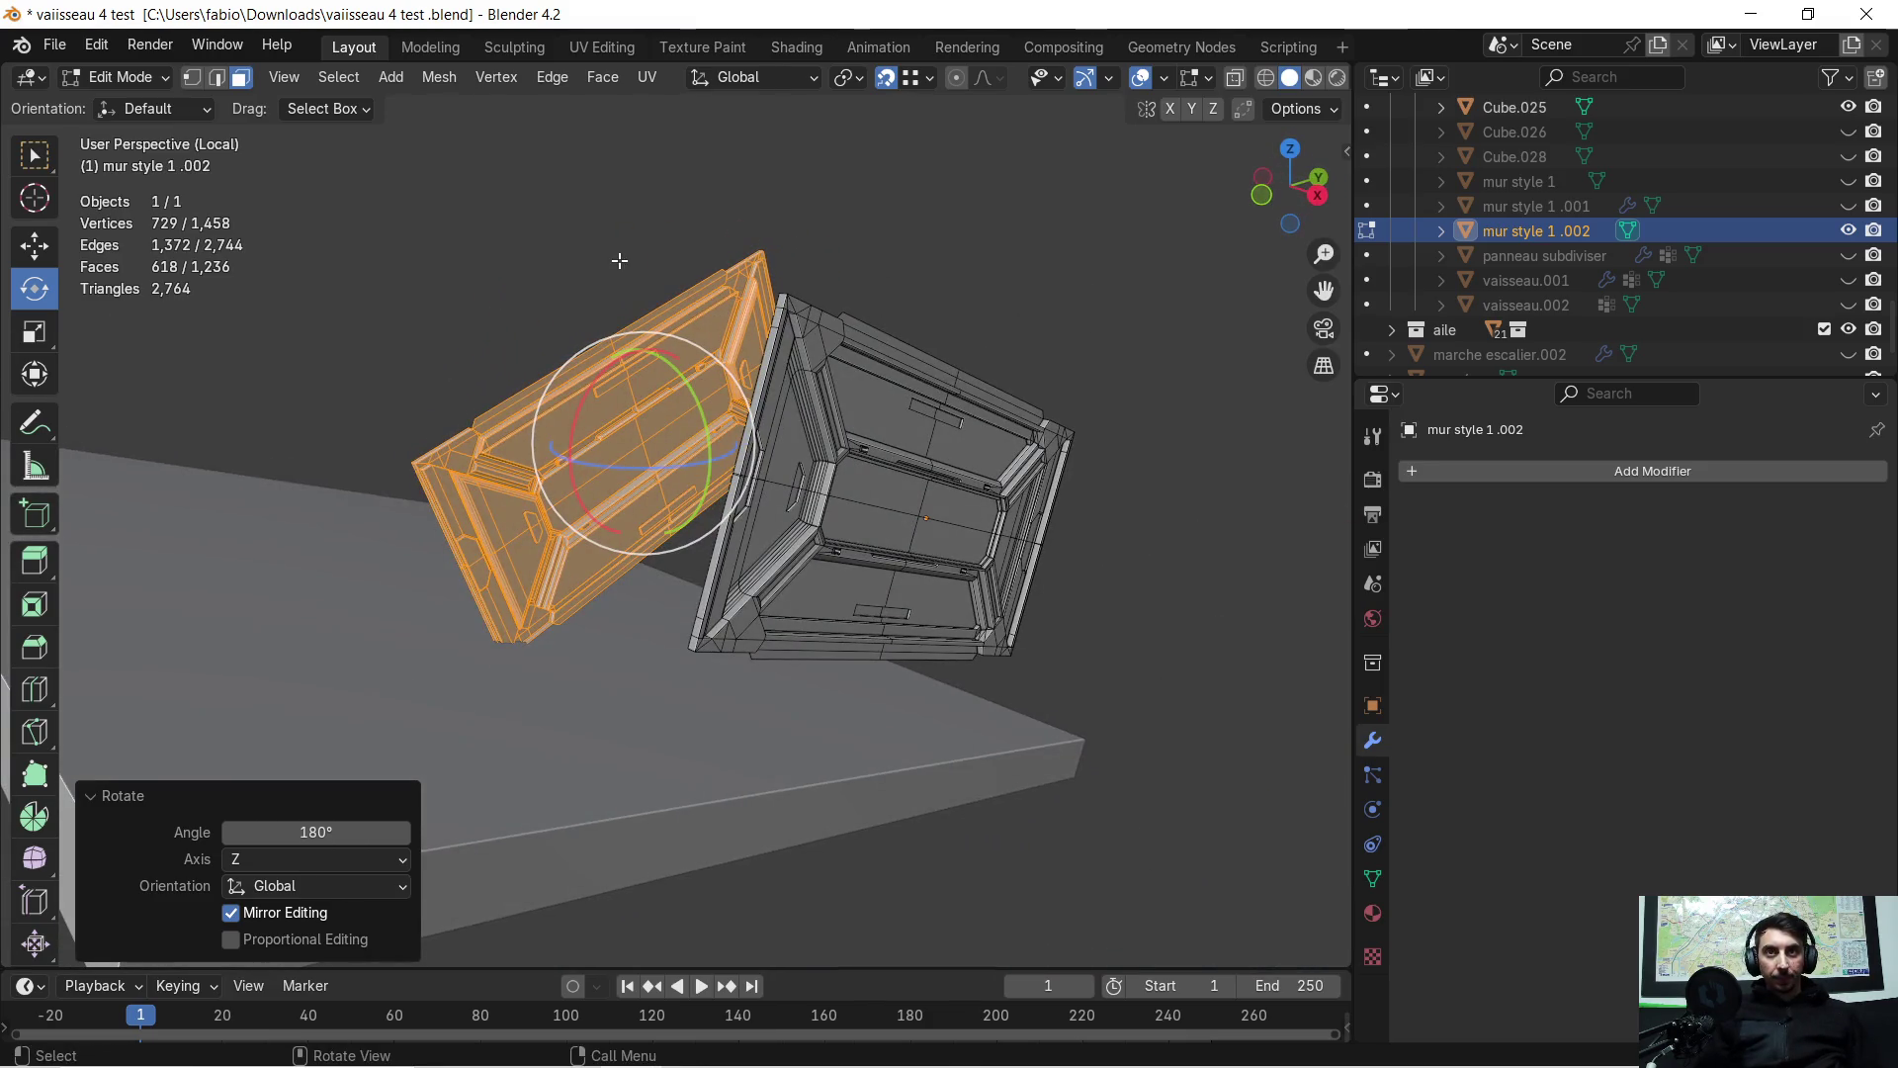
click(791, 79)
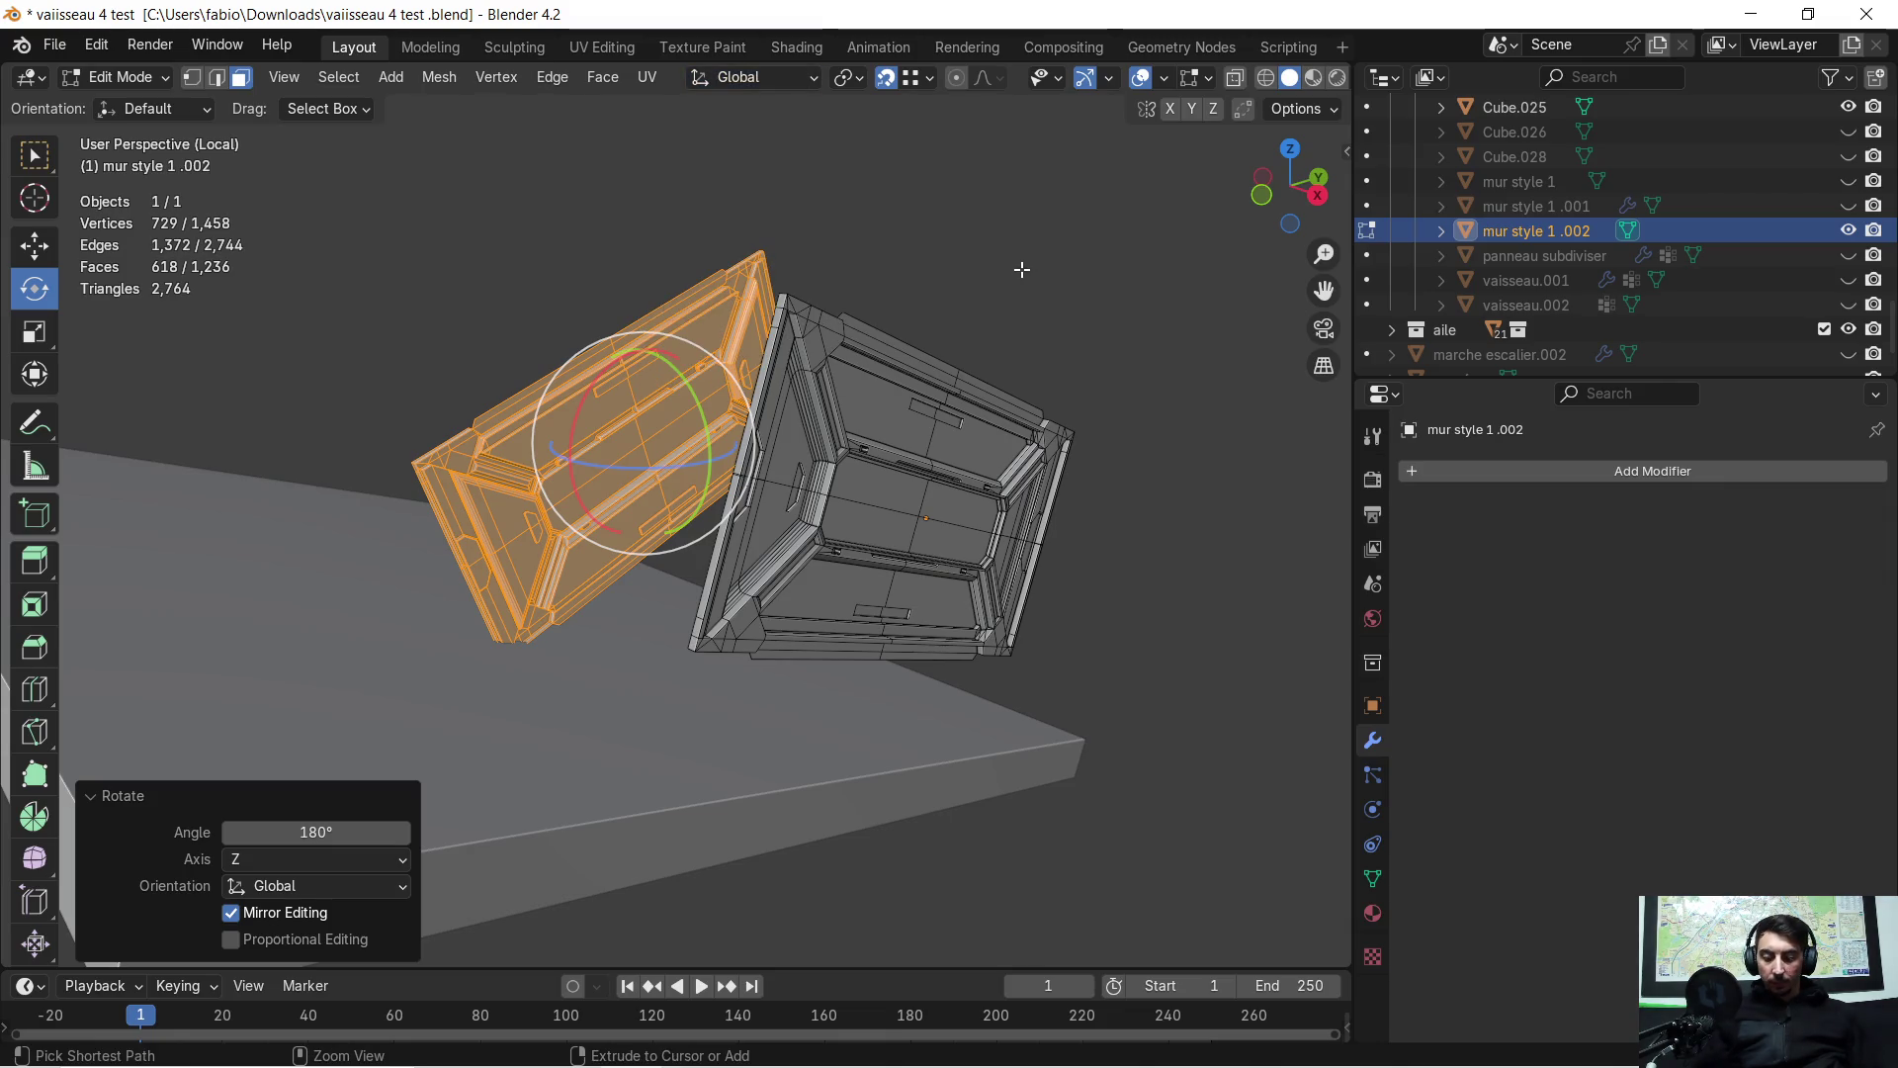
key(ctrl+z)
Clear the selection and reselect the whole left wall panel with L
key(Tab)
key(Tab)
key(alt+a)
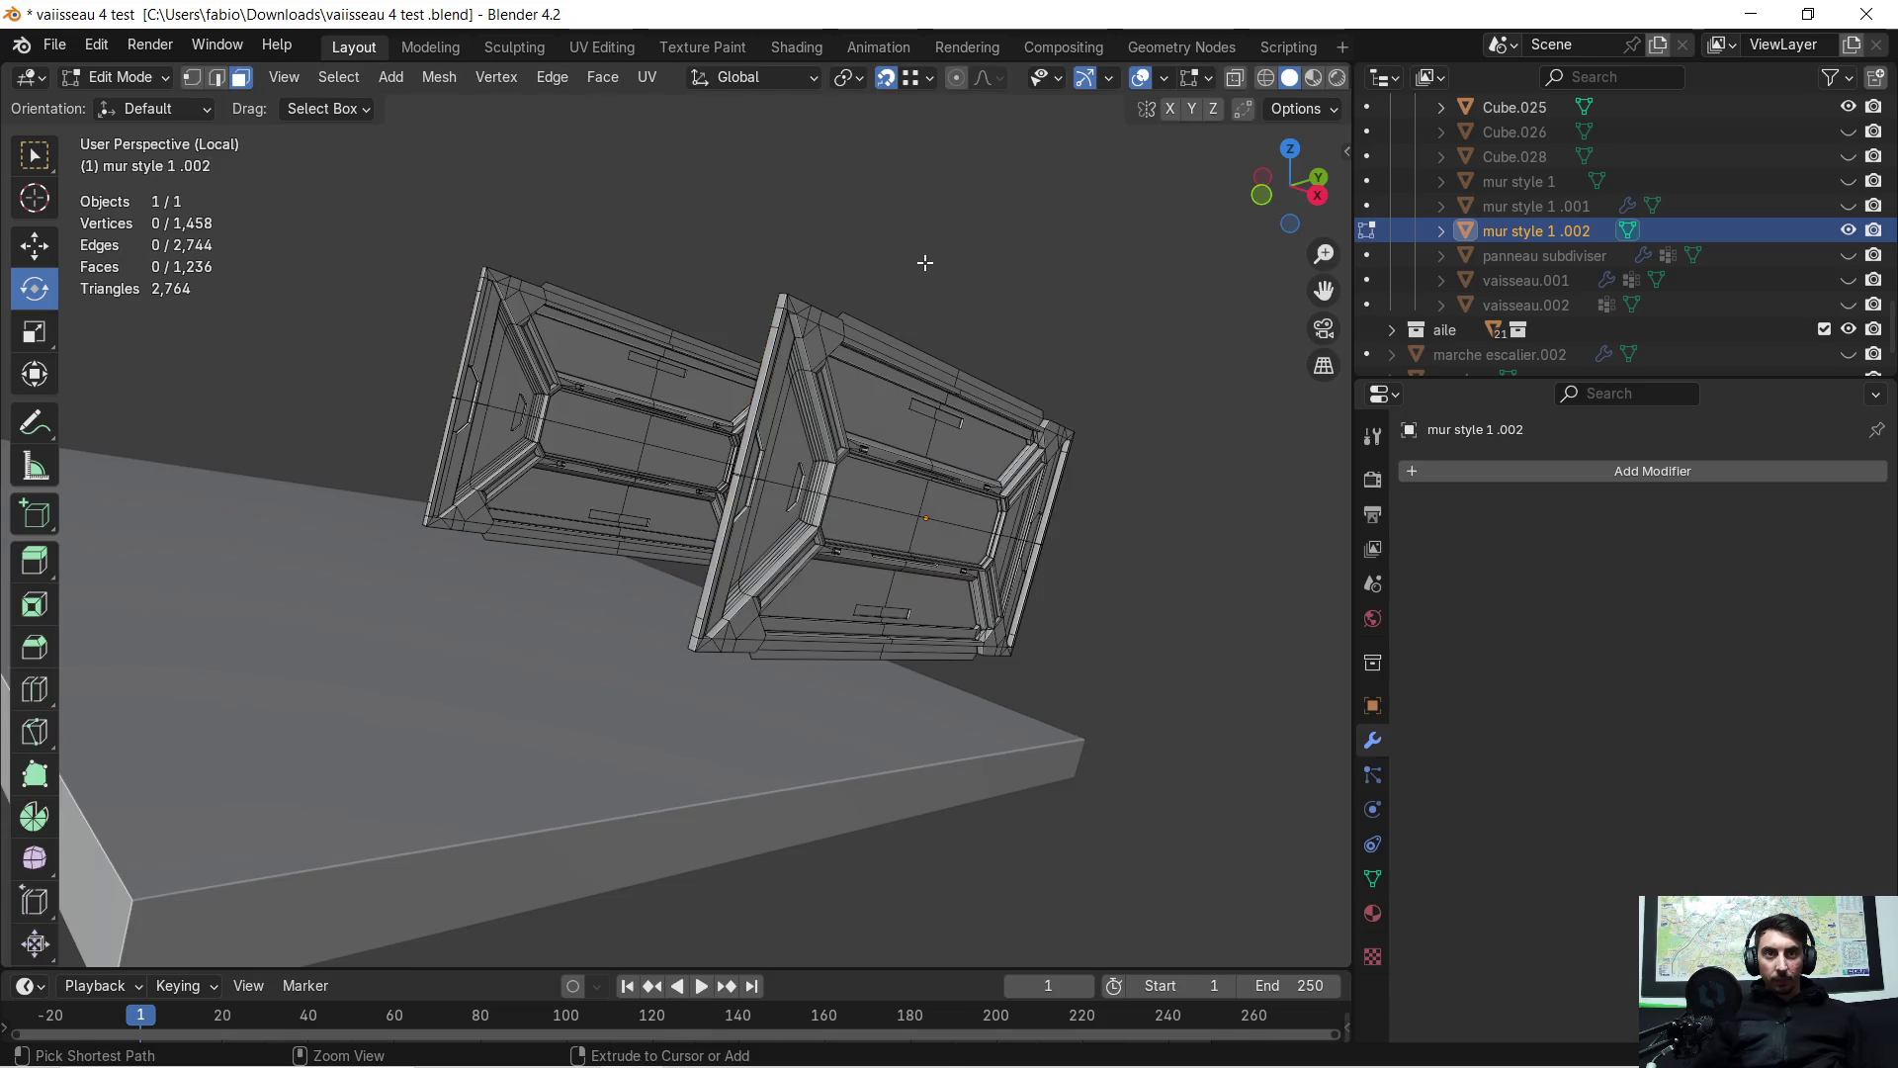
key(Tab)
mouse_move(866, 269)
middle_down()
mouse_move(881, 298)
mouse_move(709, 364)
mouse_move(628, 372)
middle_up()
key(Tab)
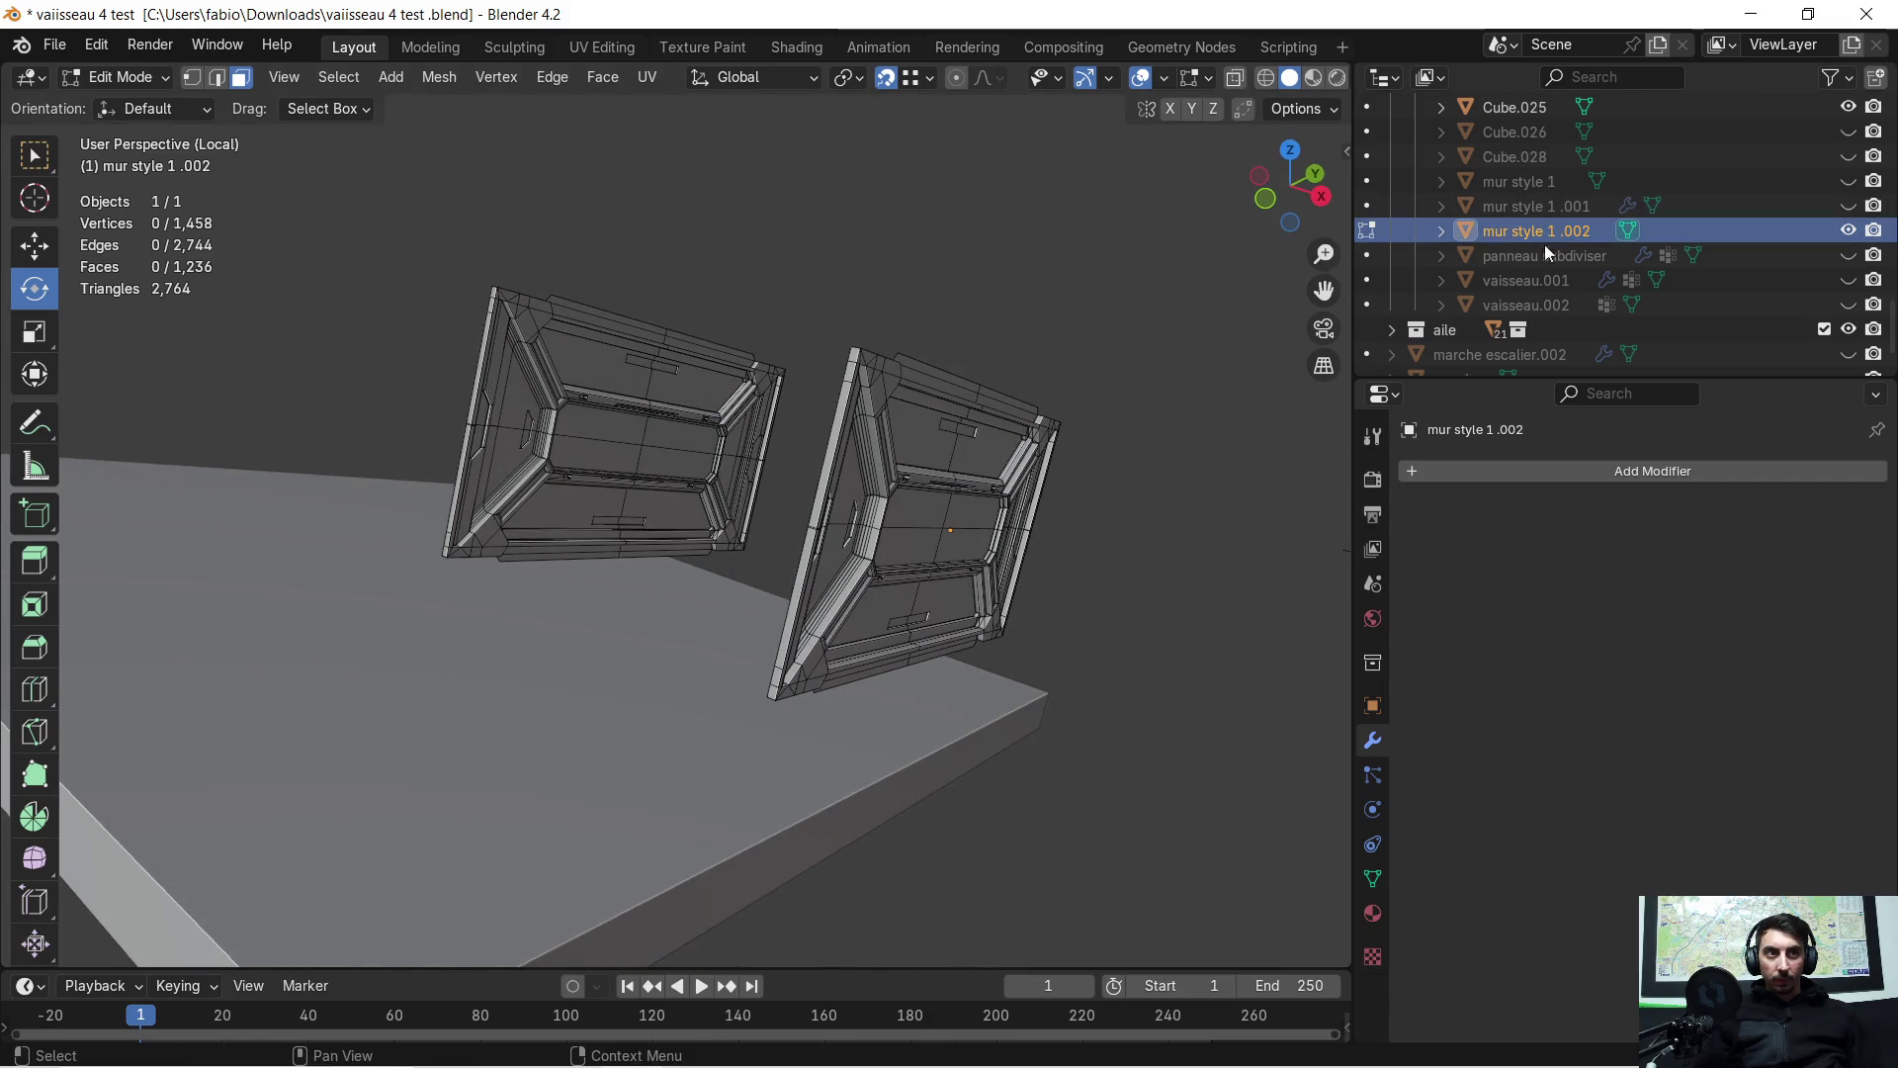
key(Tab)
key(Tab)
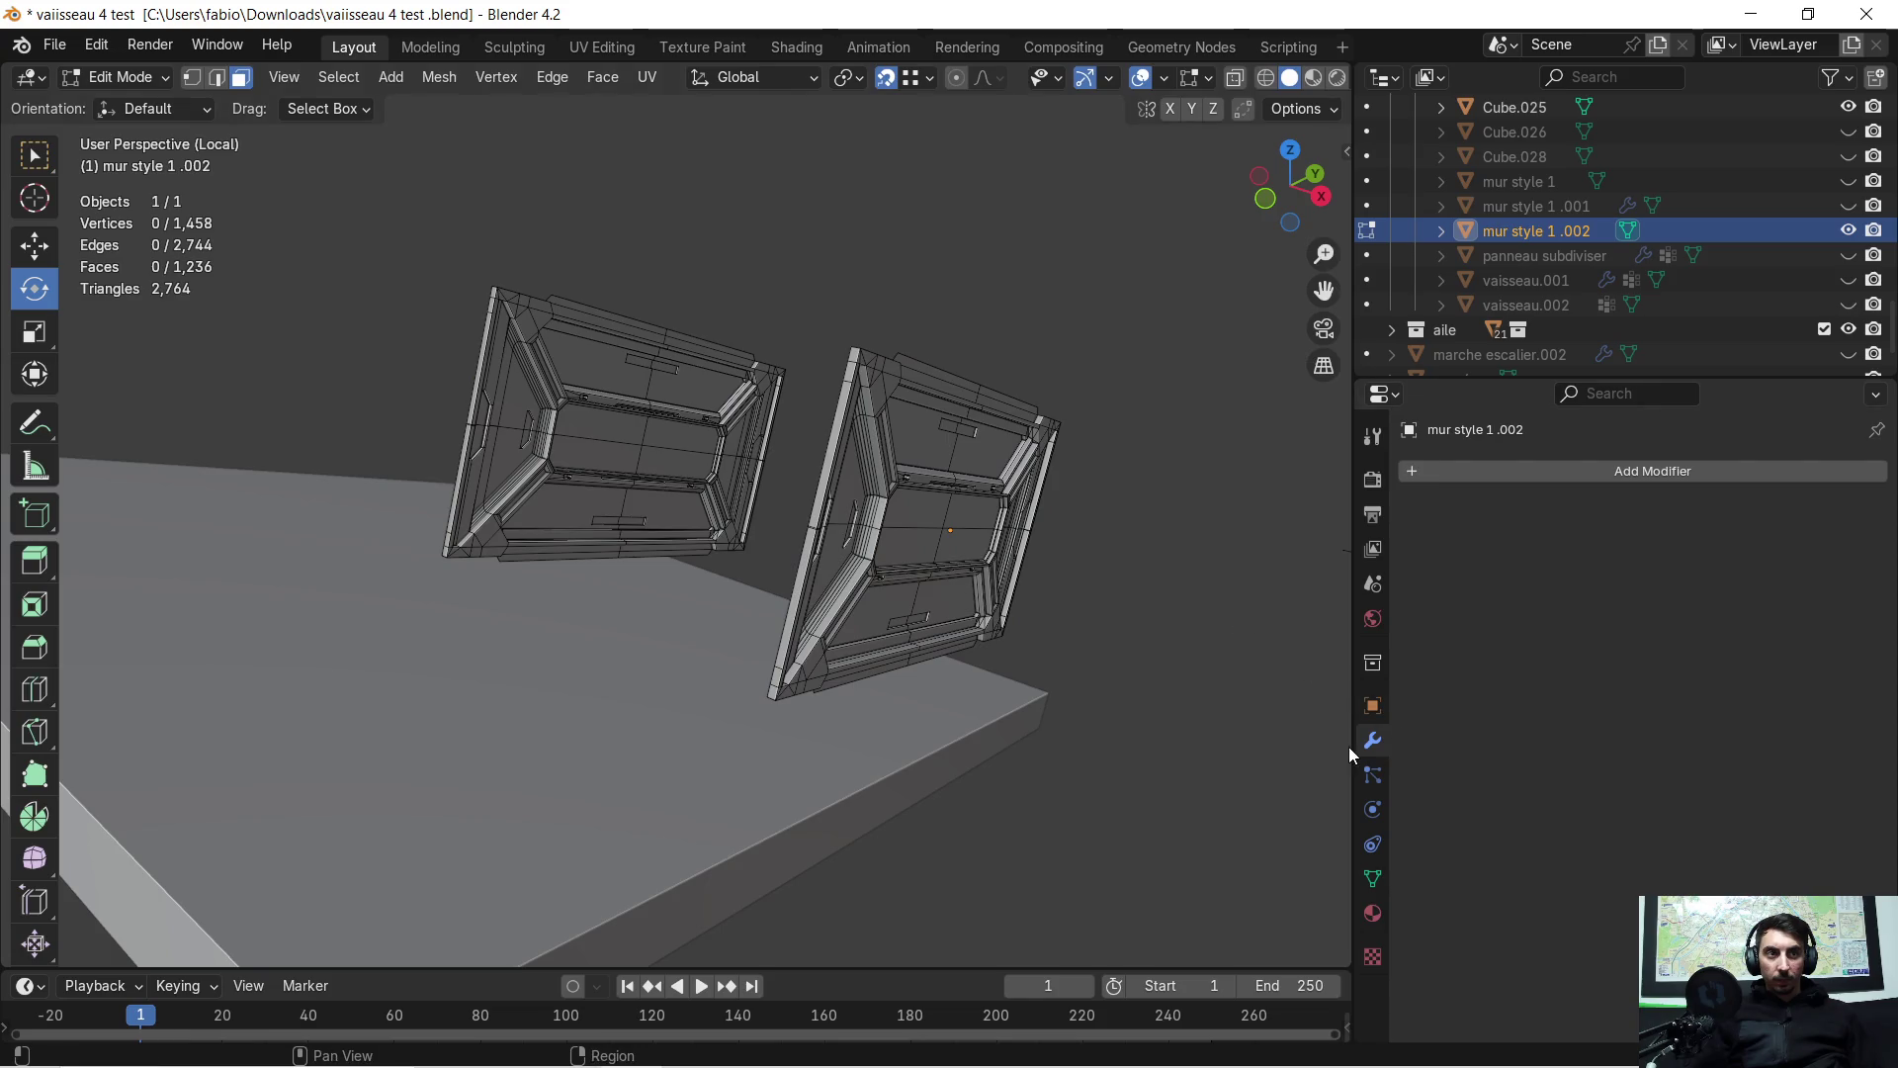
key(l)
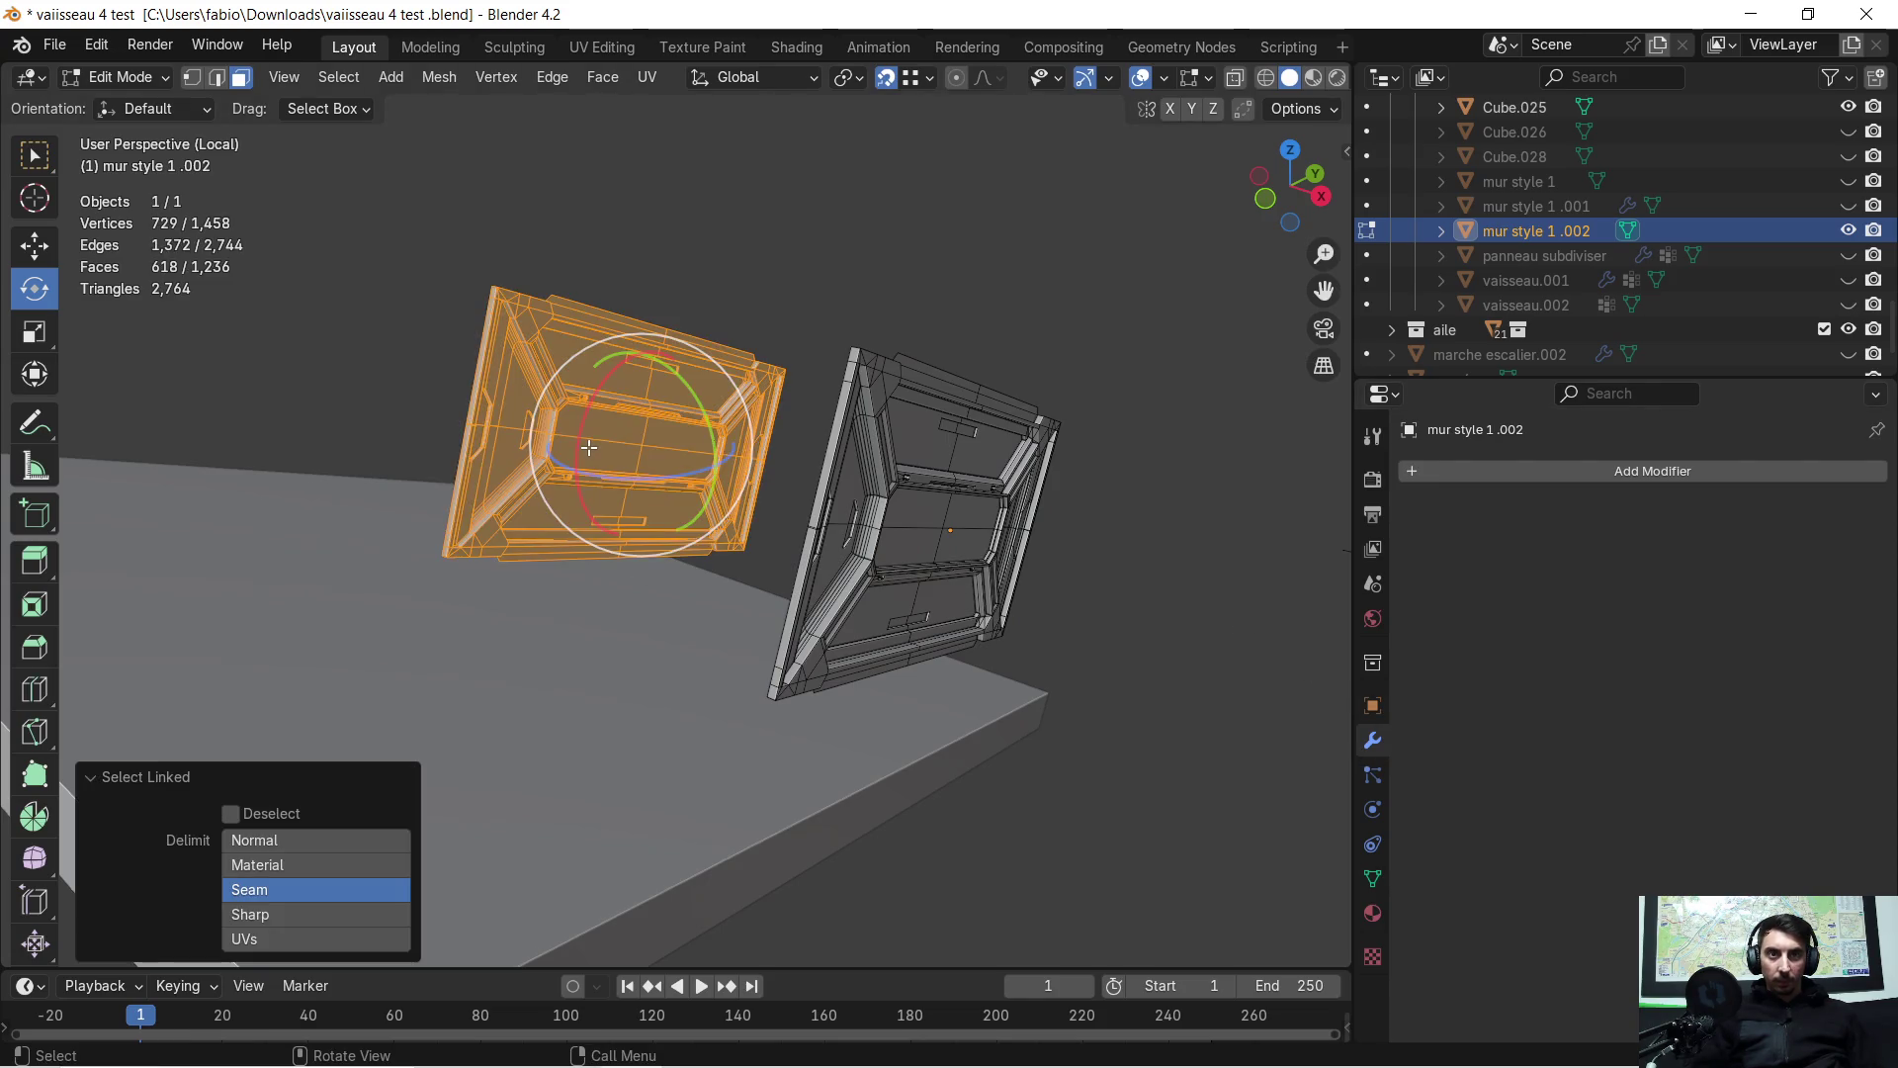
middle_drag(589, 448, 847, 146)
click(813, 85)
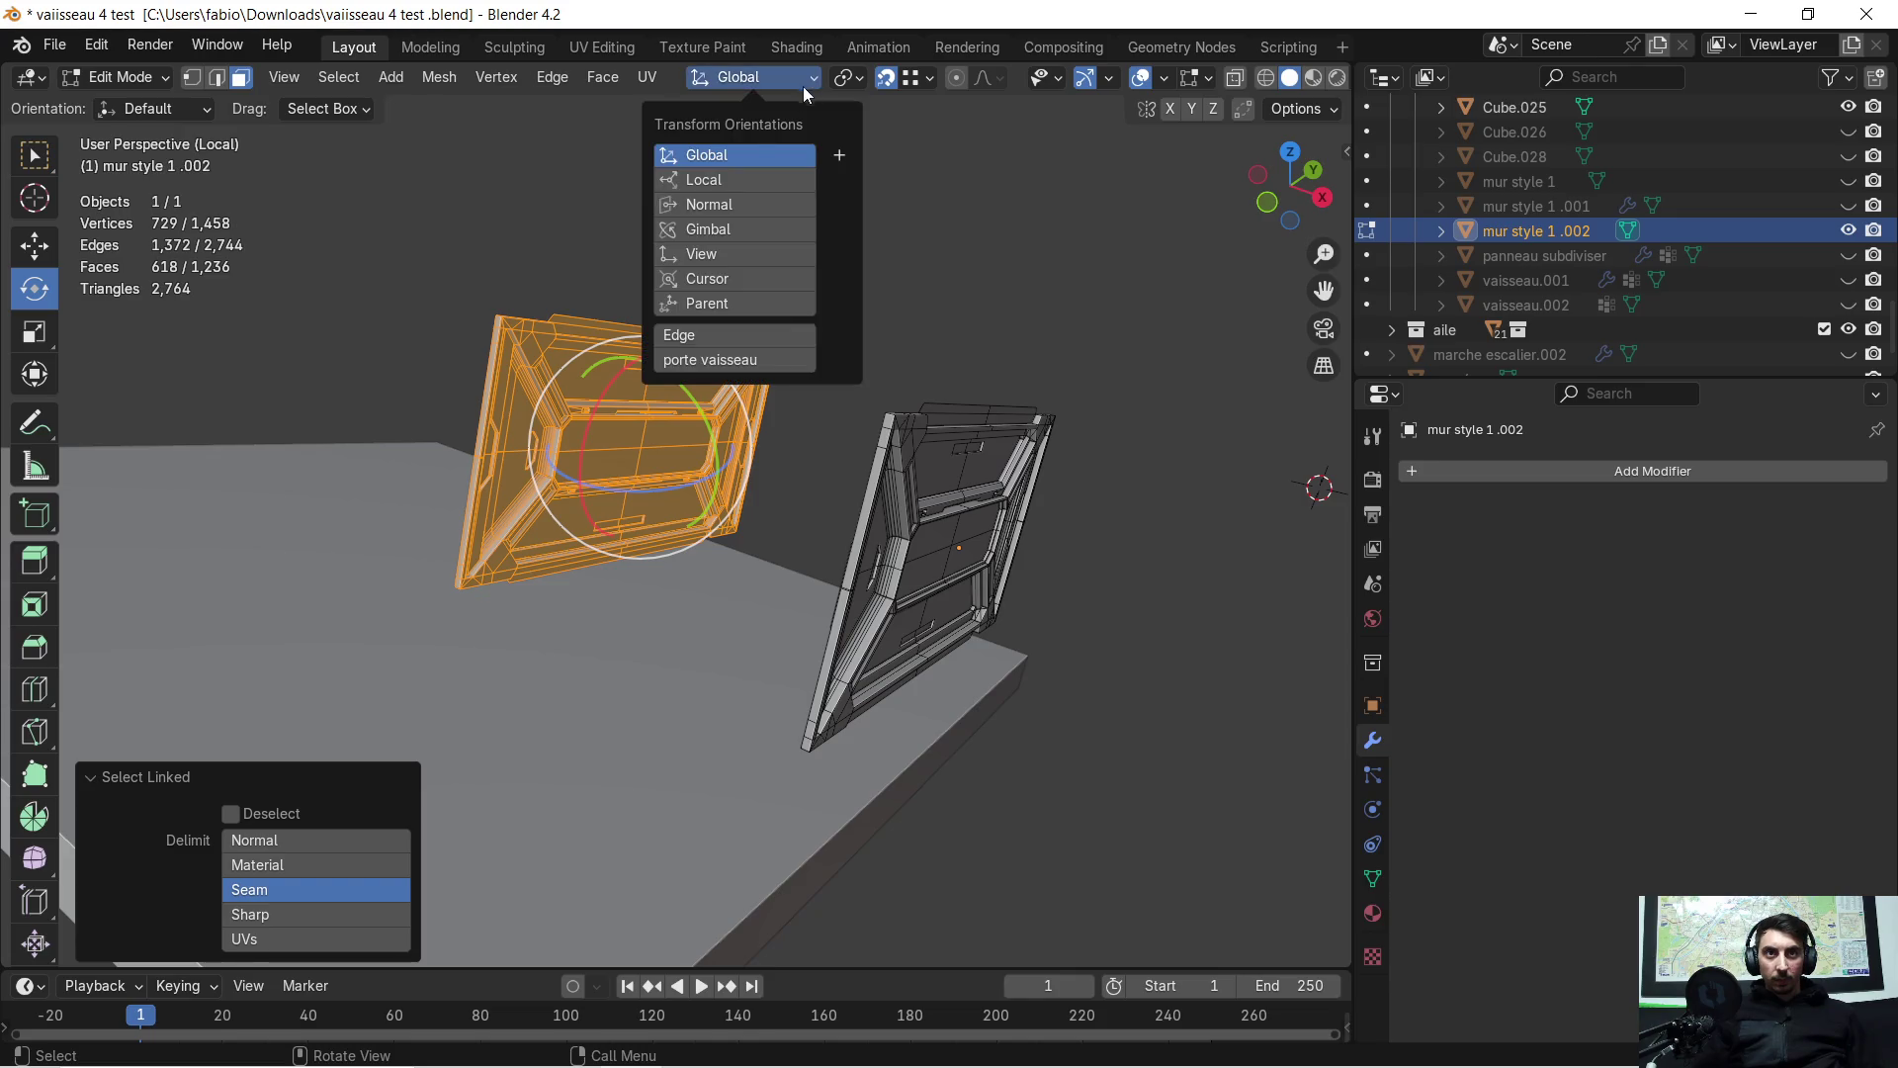
Turn the left panel 180° about its local Z axis and separate it as mur style 1 .003
click(737, 182)
mouse_move(1038, 306)
middle_down()
mouse_move(894, 356)
mouse_move(887, 327)
middle_up()
text(rz180)
key(Return)
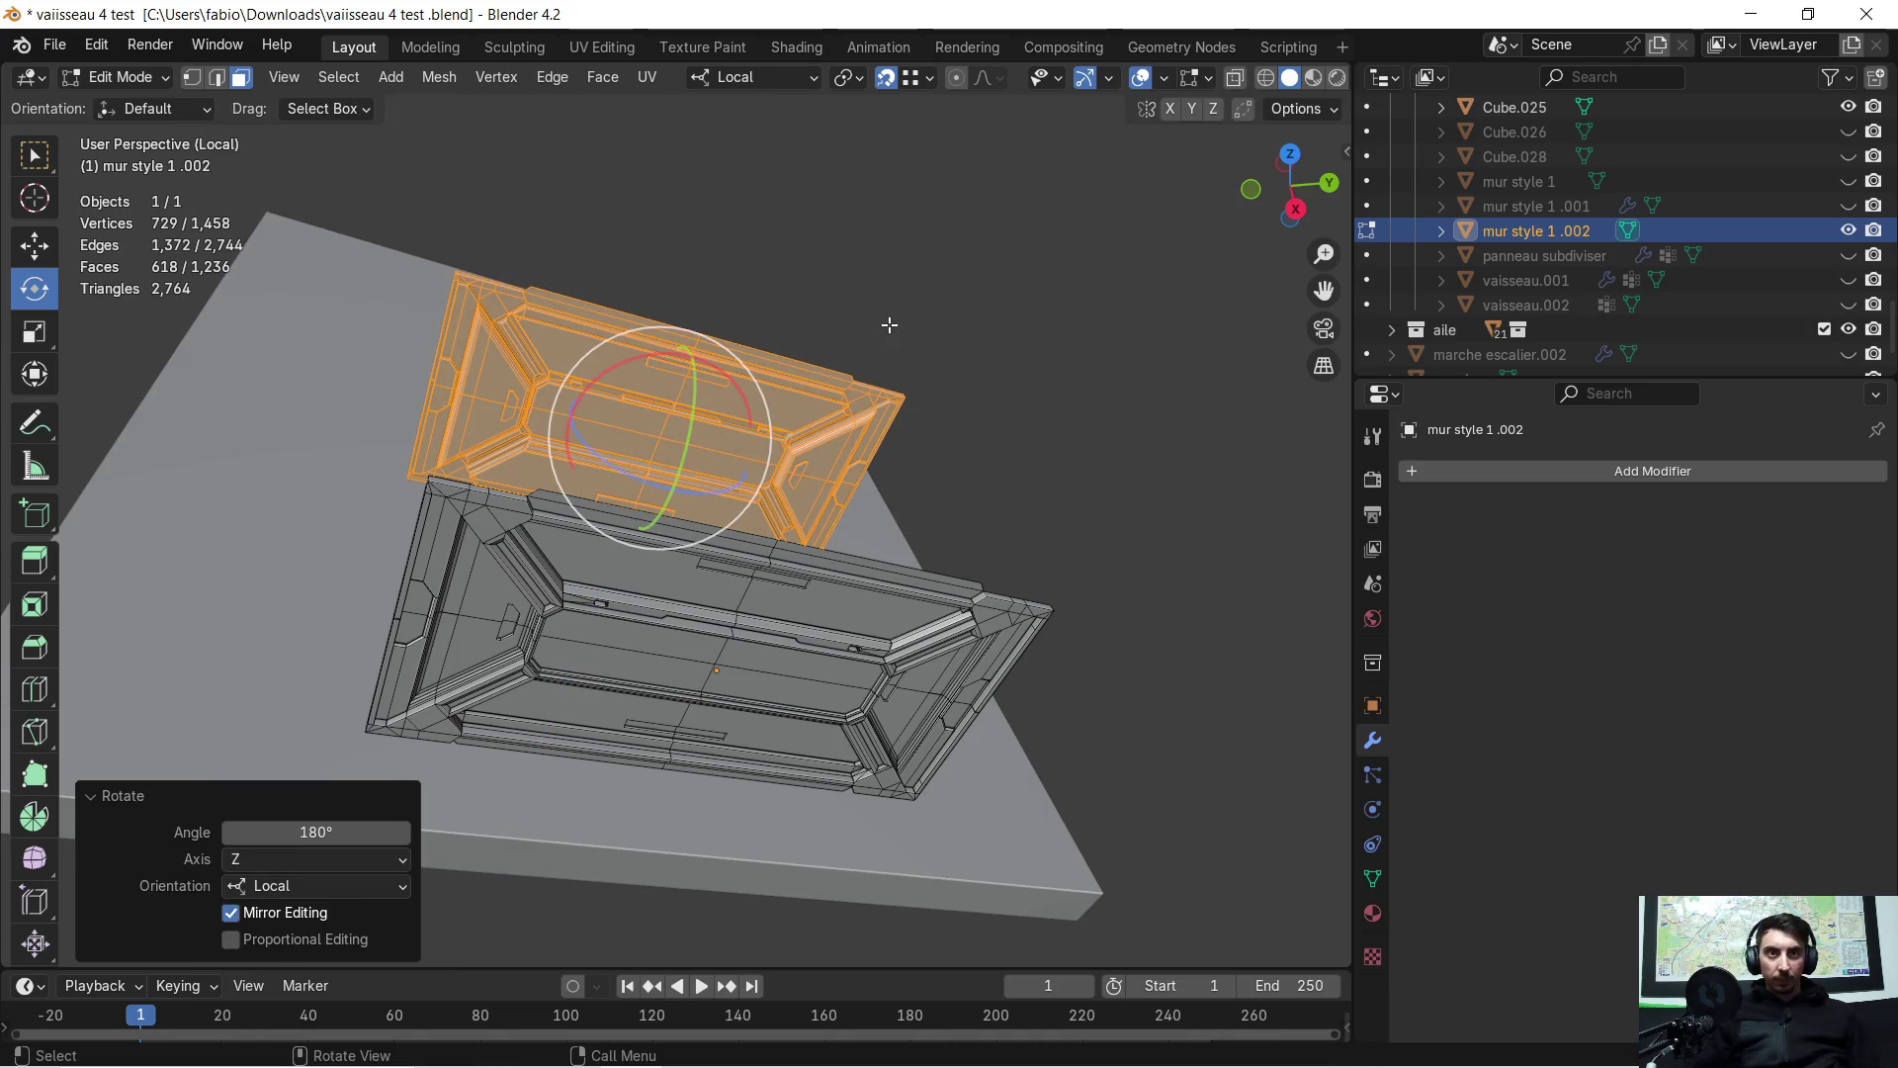
mouse_move(883, 327)
middle_down()
mouse_move(1105, 355)
mouse_move(909, 397)
mouse_move(847, 375)
mouse_move(857, 392)
mouse_move(964, 386)
middle_up()
key(p)
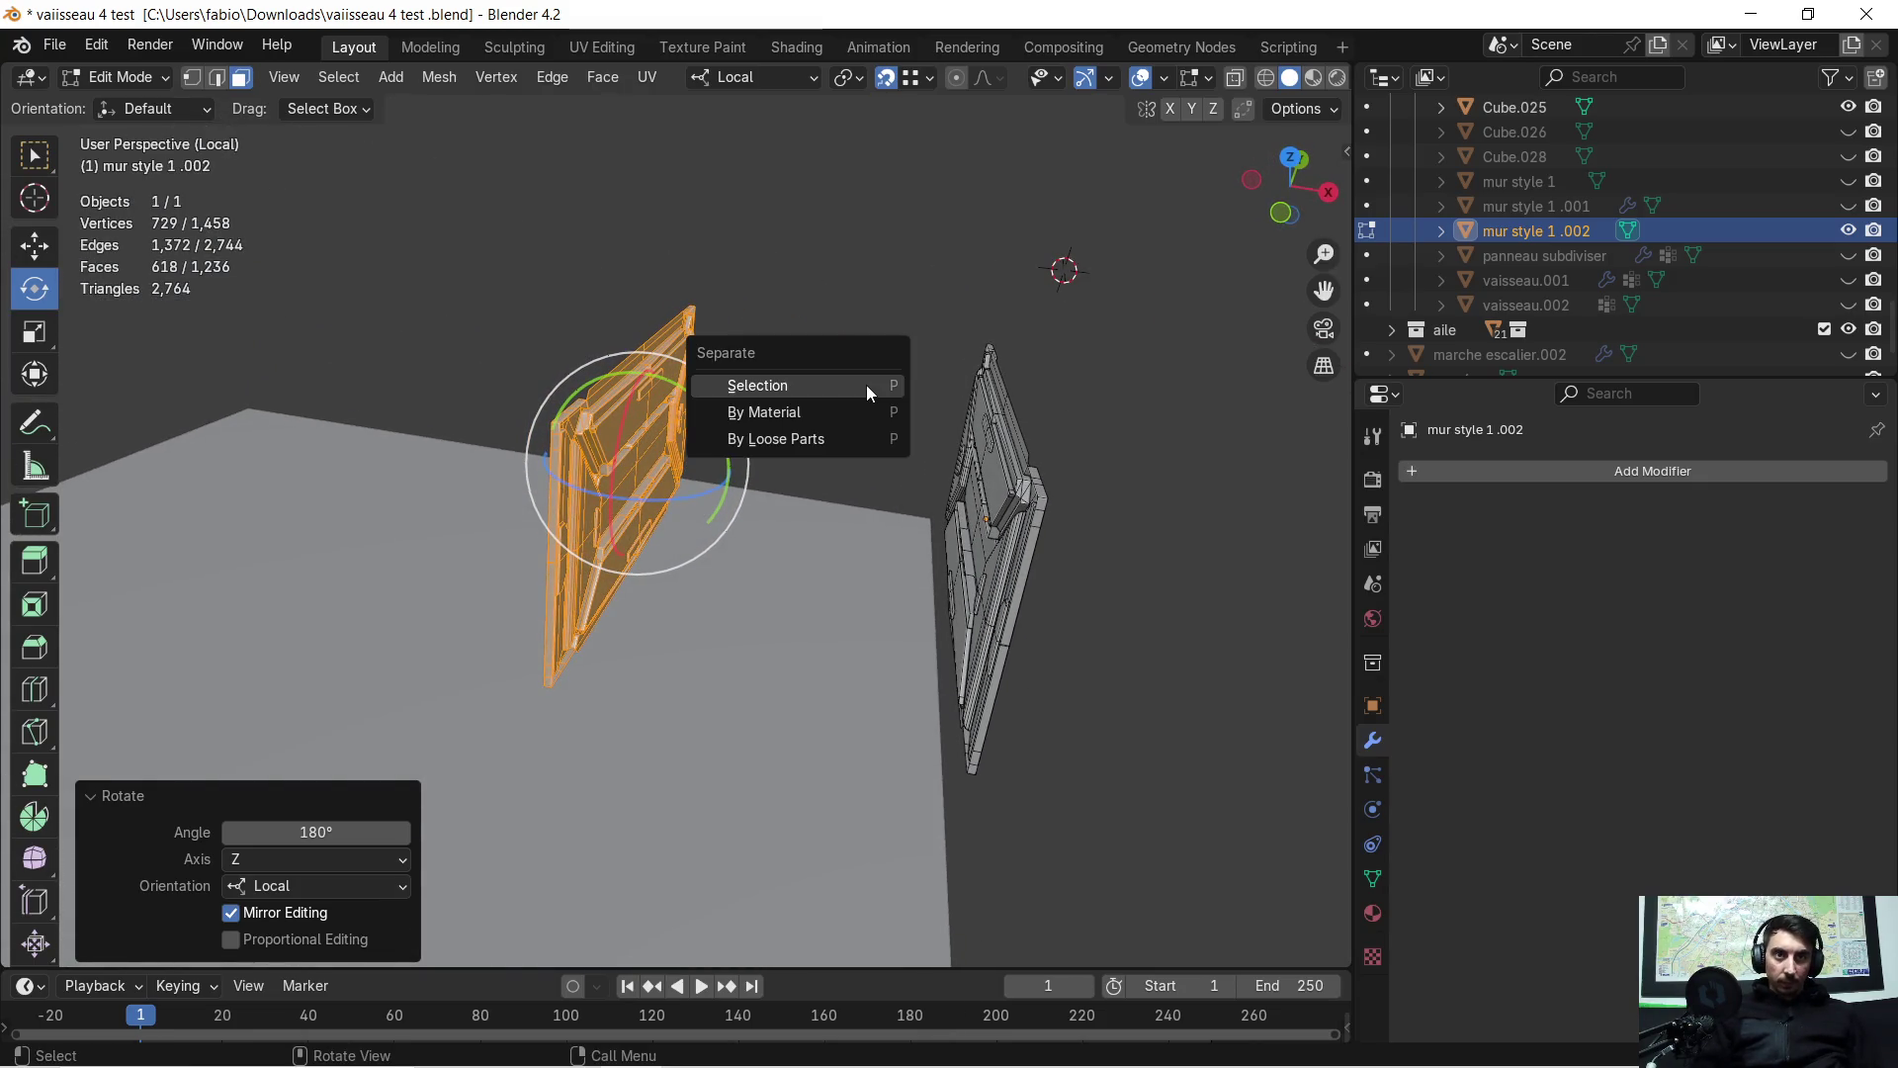
click(866, 383)
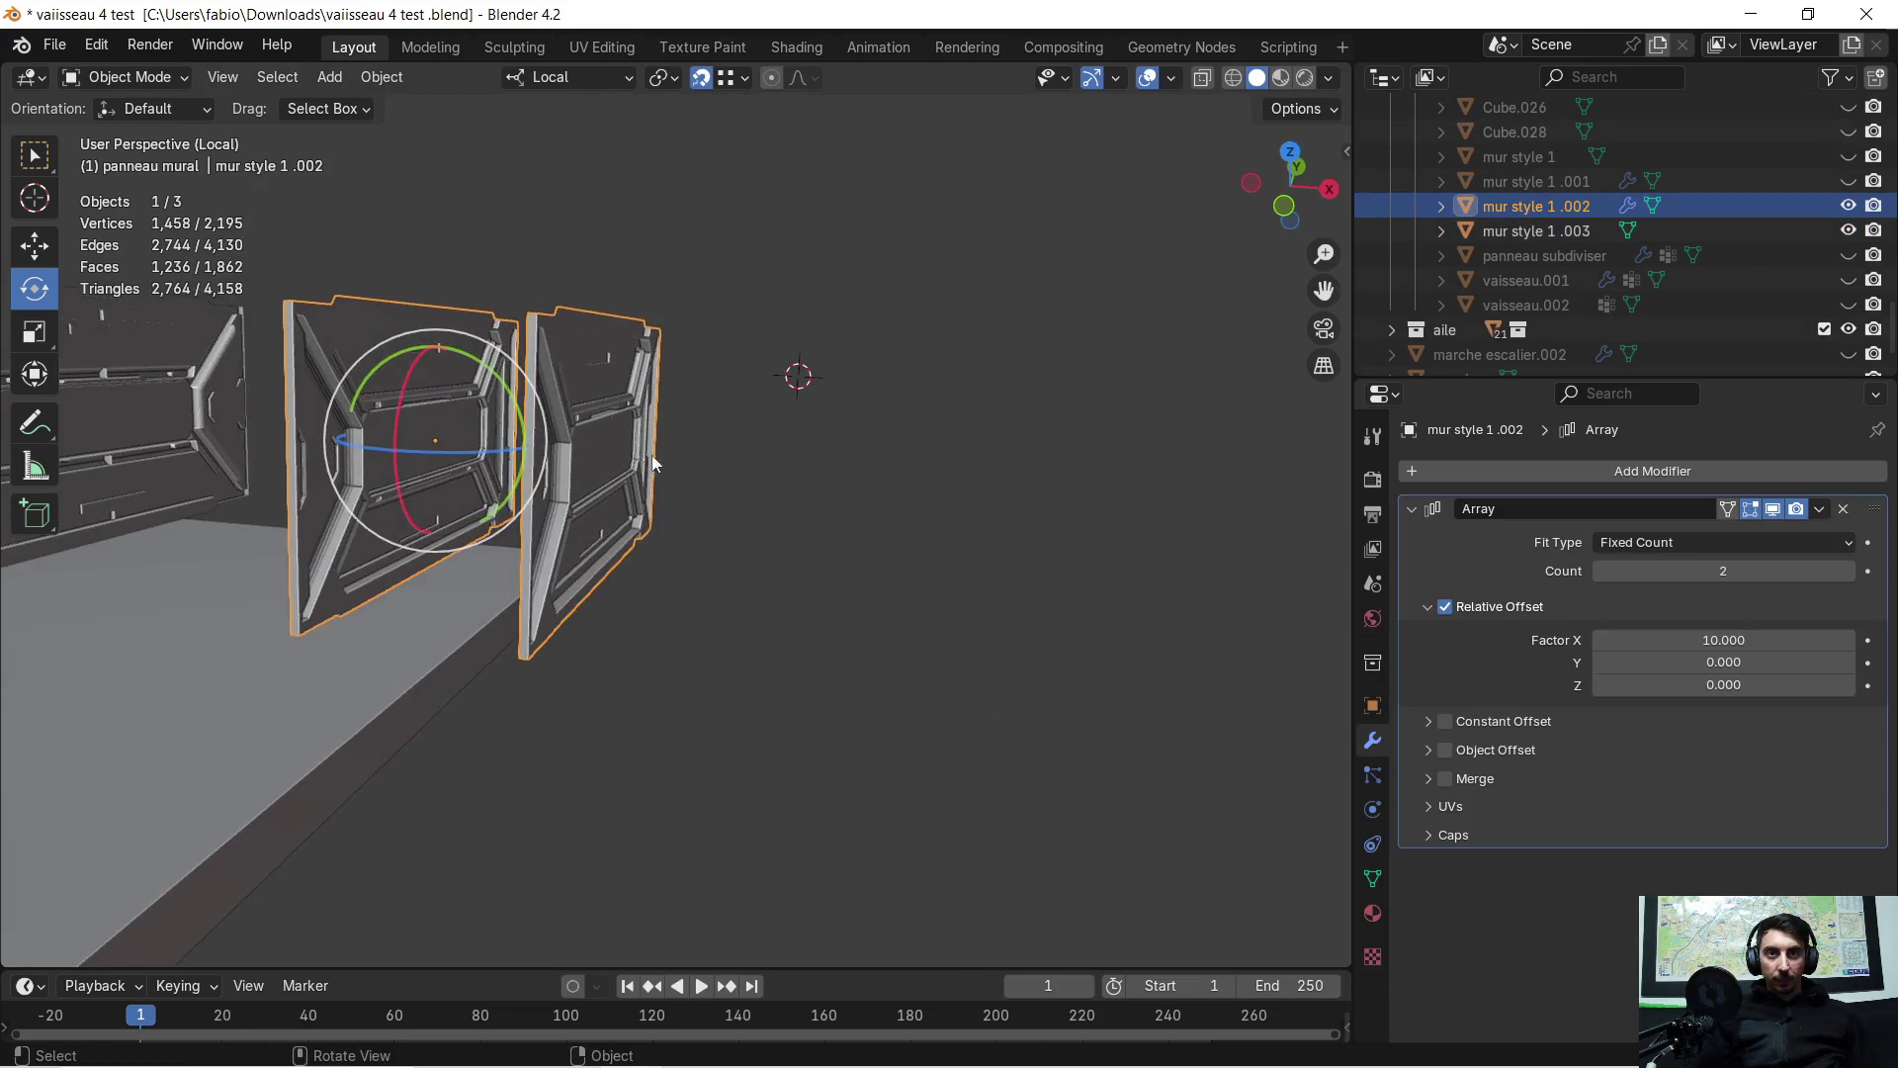
Apply the array modifier on mur style 1 .002 so its panels become real geometry
key(Tab)
middle_drag(586, 398, 524, 388)
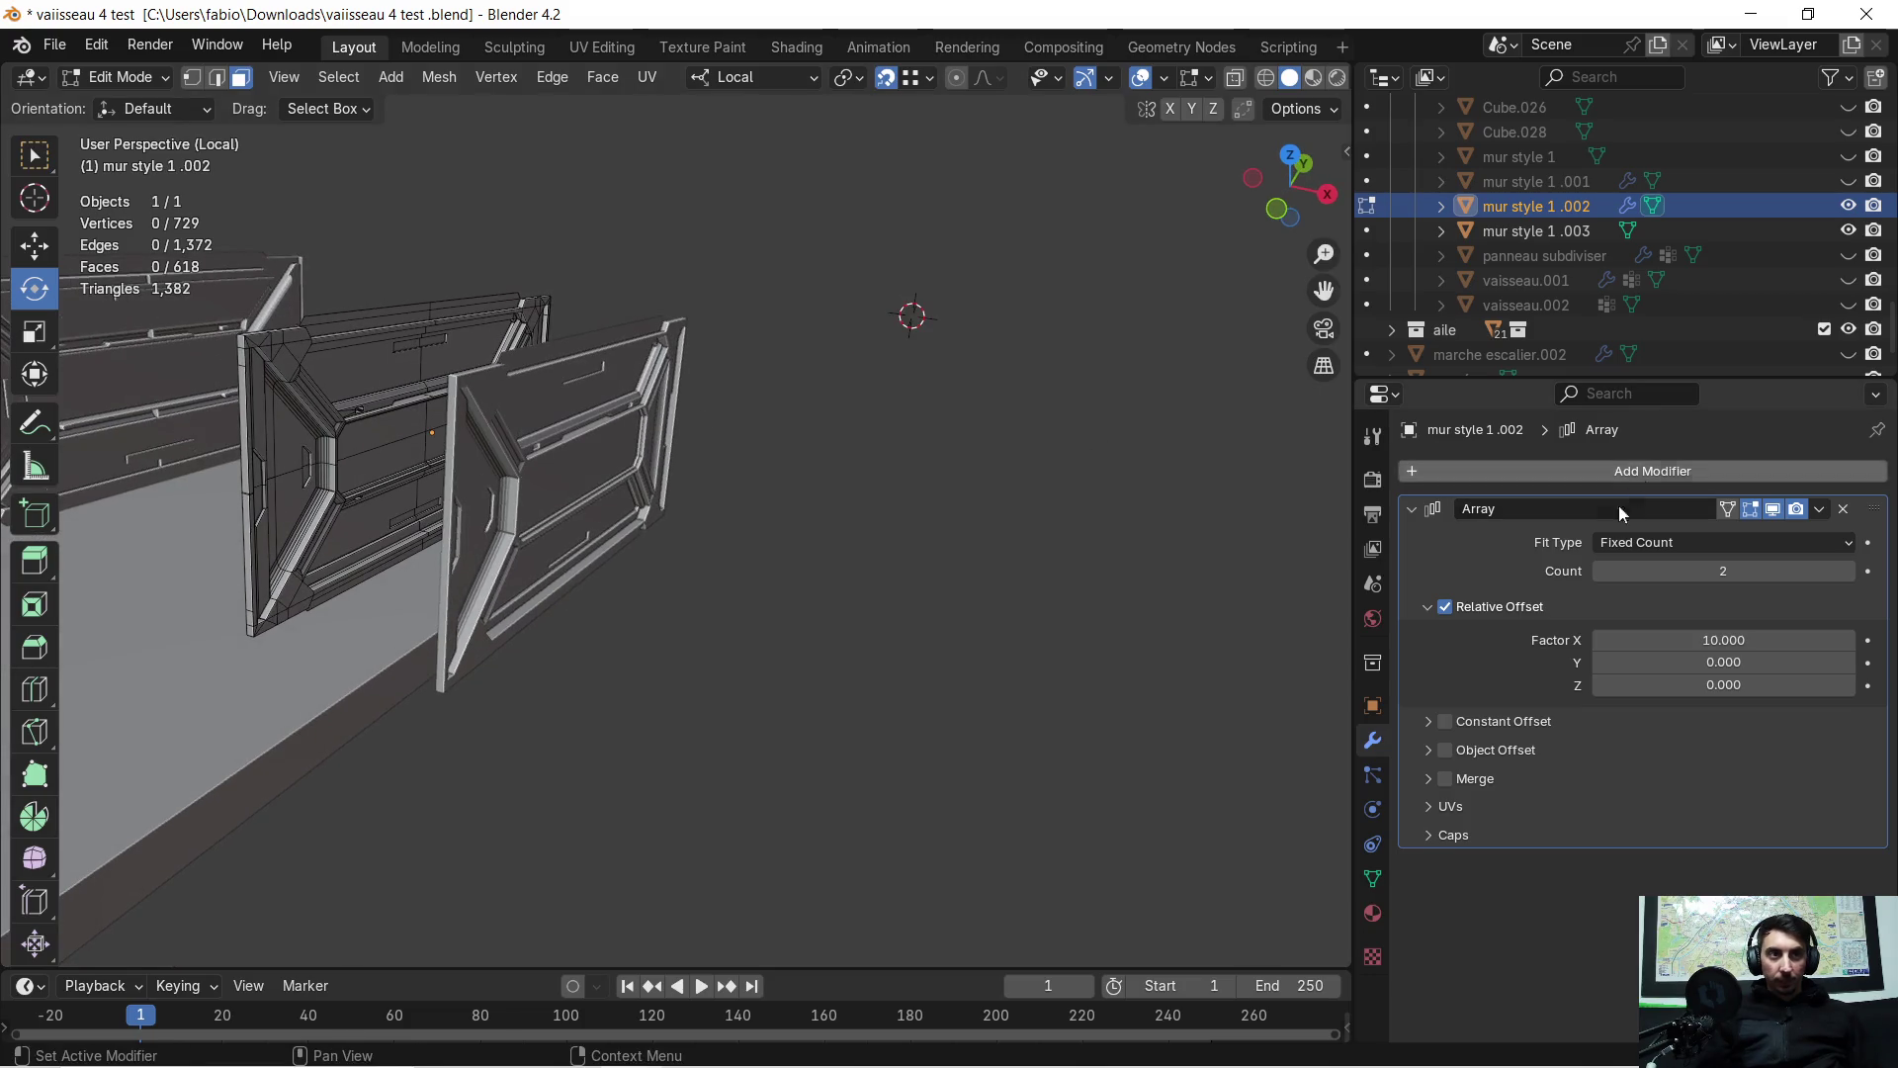
click(1820, 509)
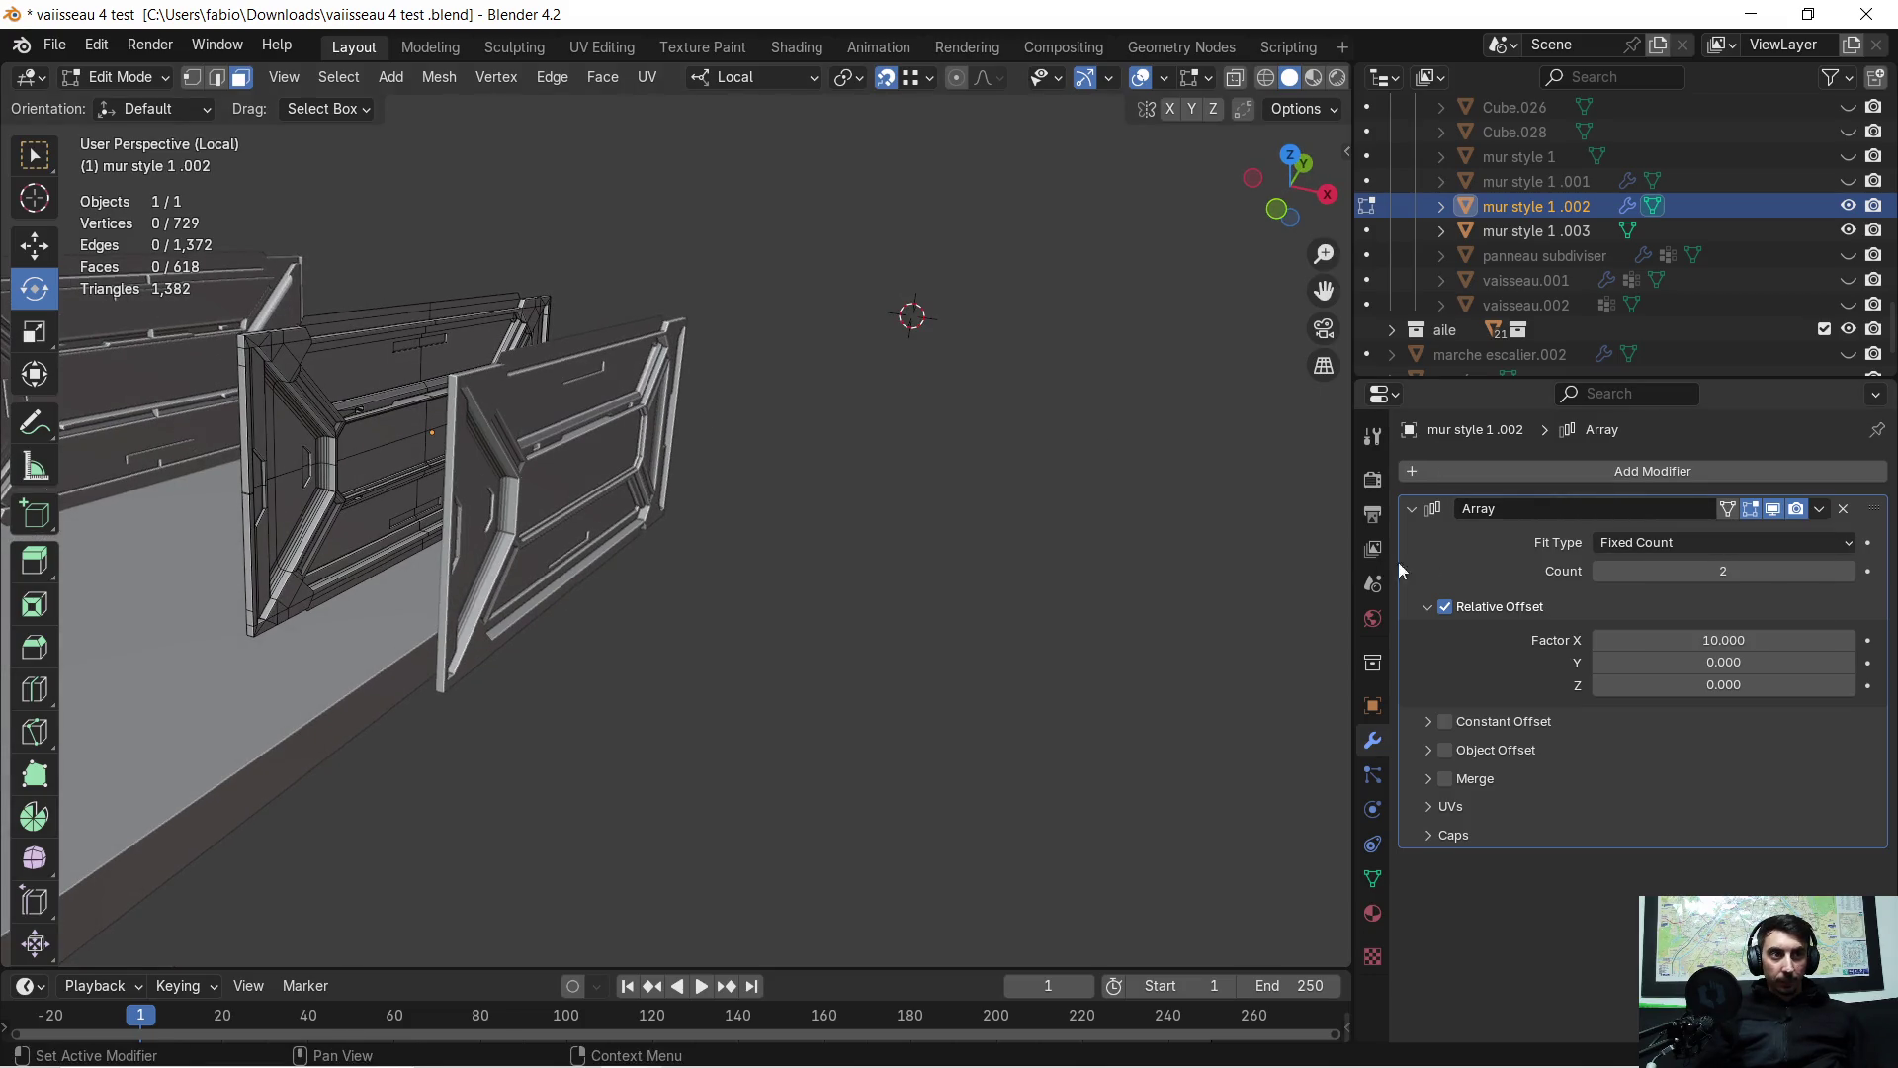
key(Tab)
click(1820, 510)
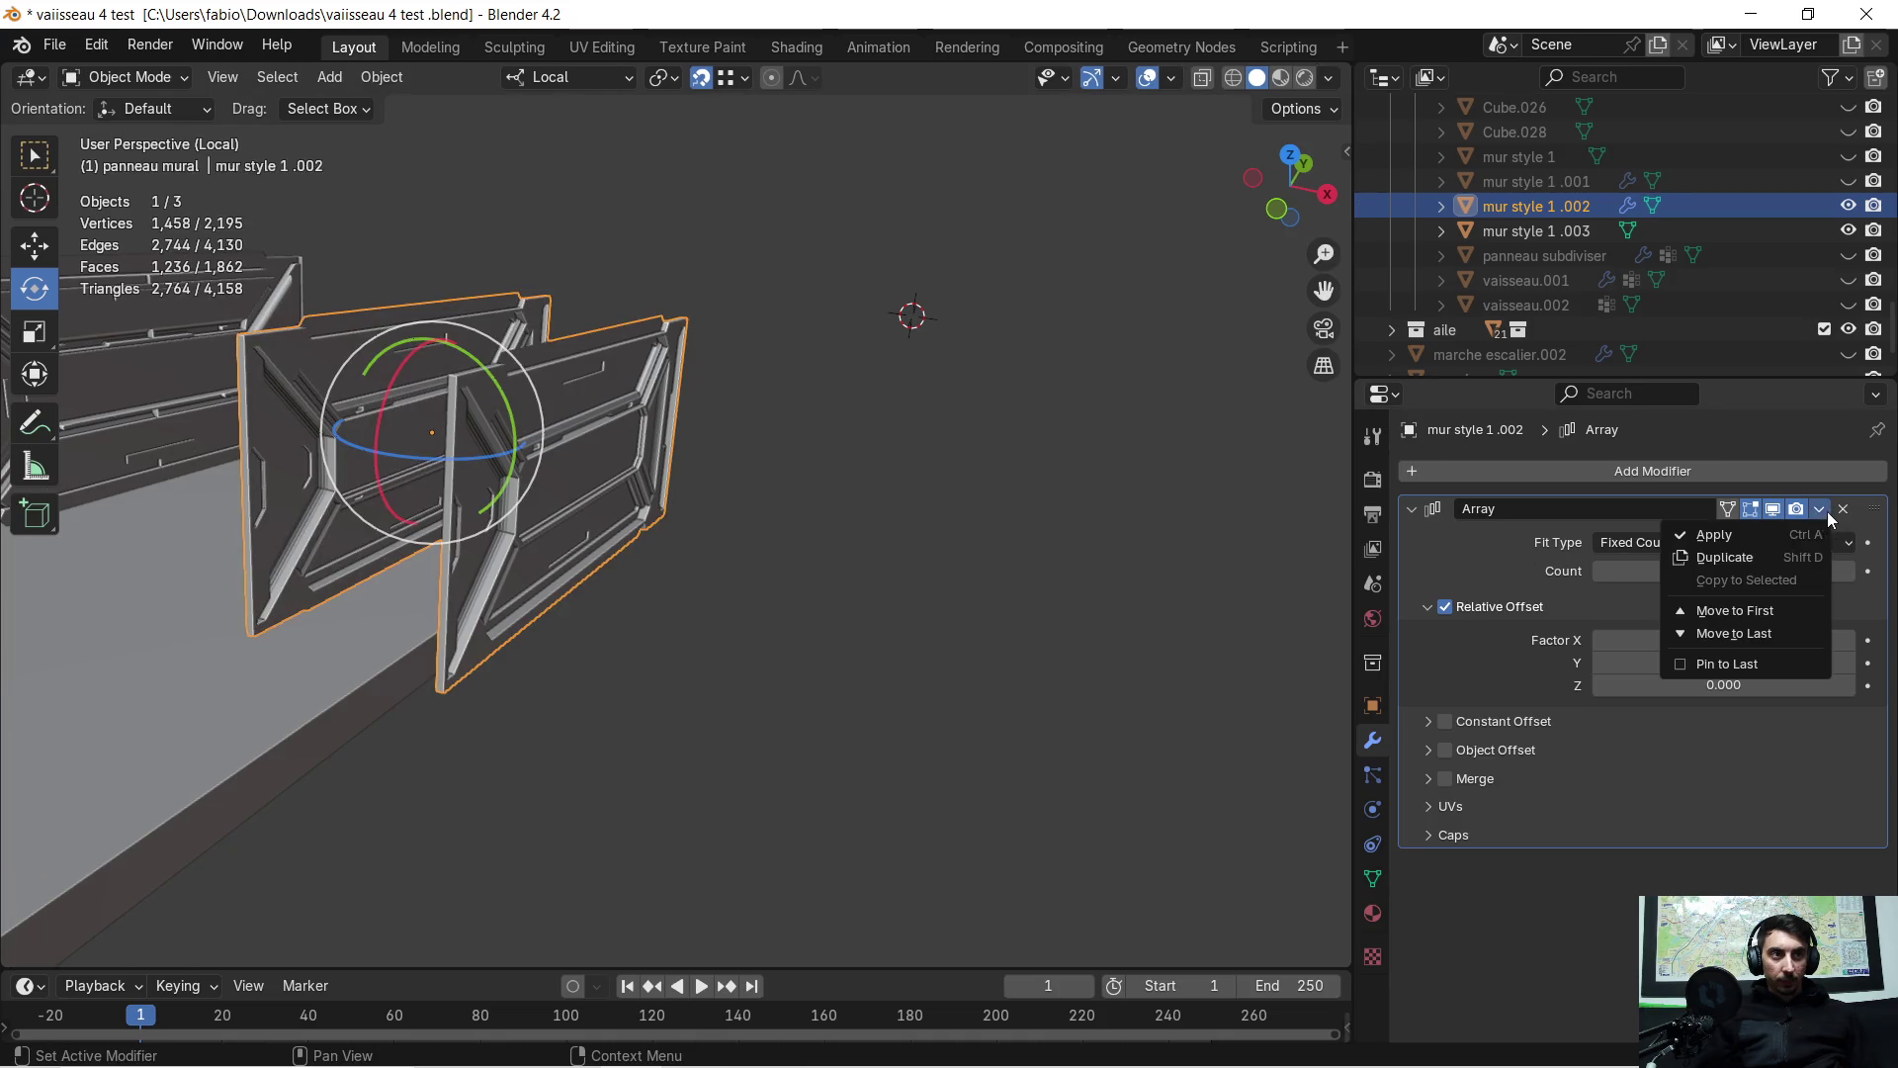
click(1746, 536)
In Edit Mode, select one whole wall panel and rotate it 90° about Z
key(Tab)
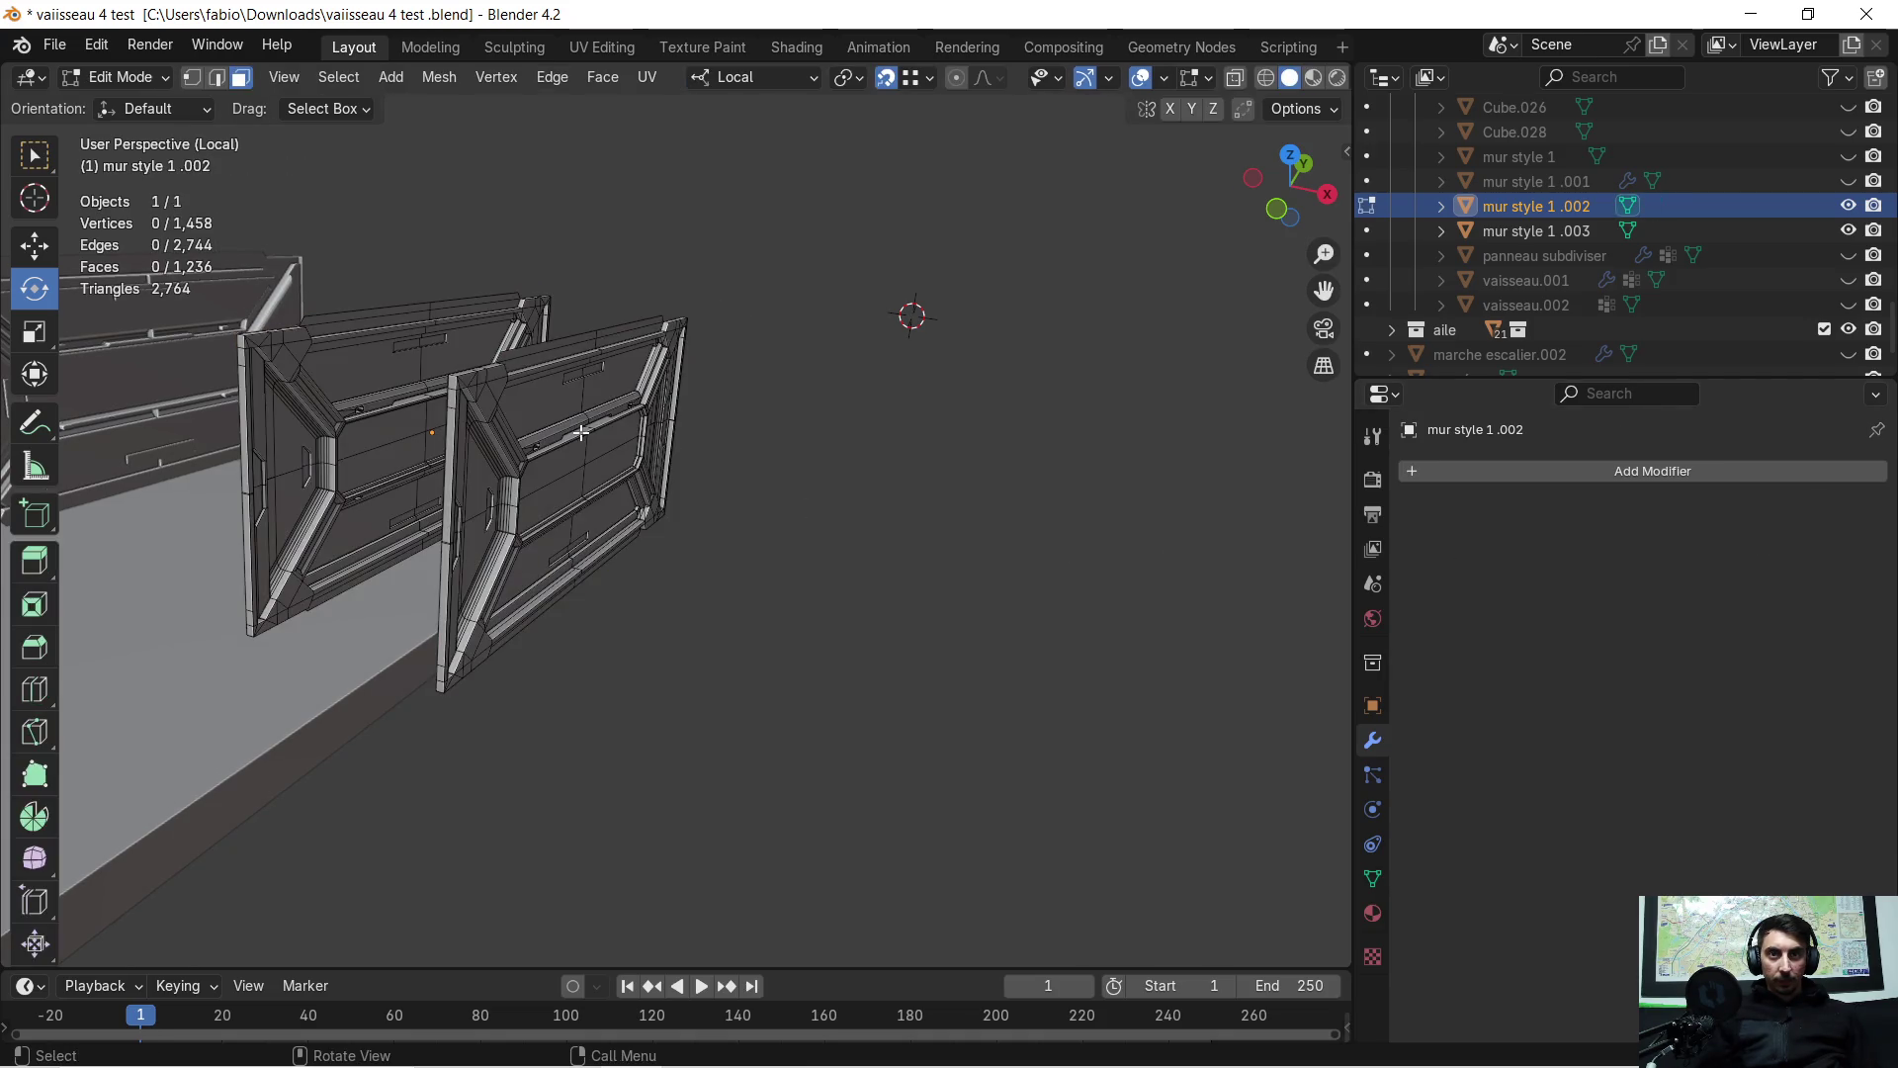
key(l)
mouse_move(582, 432)
middle_down()
mouse_move(586, 491)
mouse_move(608, 427)
mouse_move(1037, 582)
middle_up()
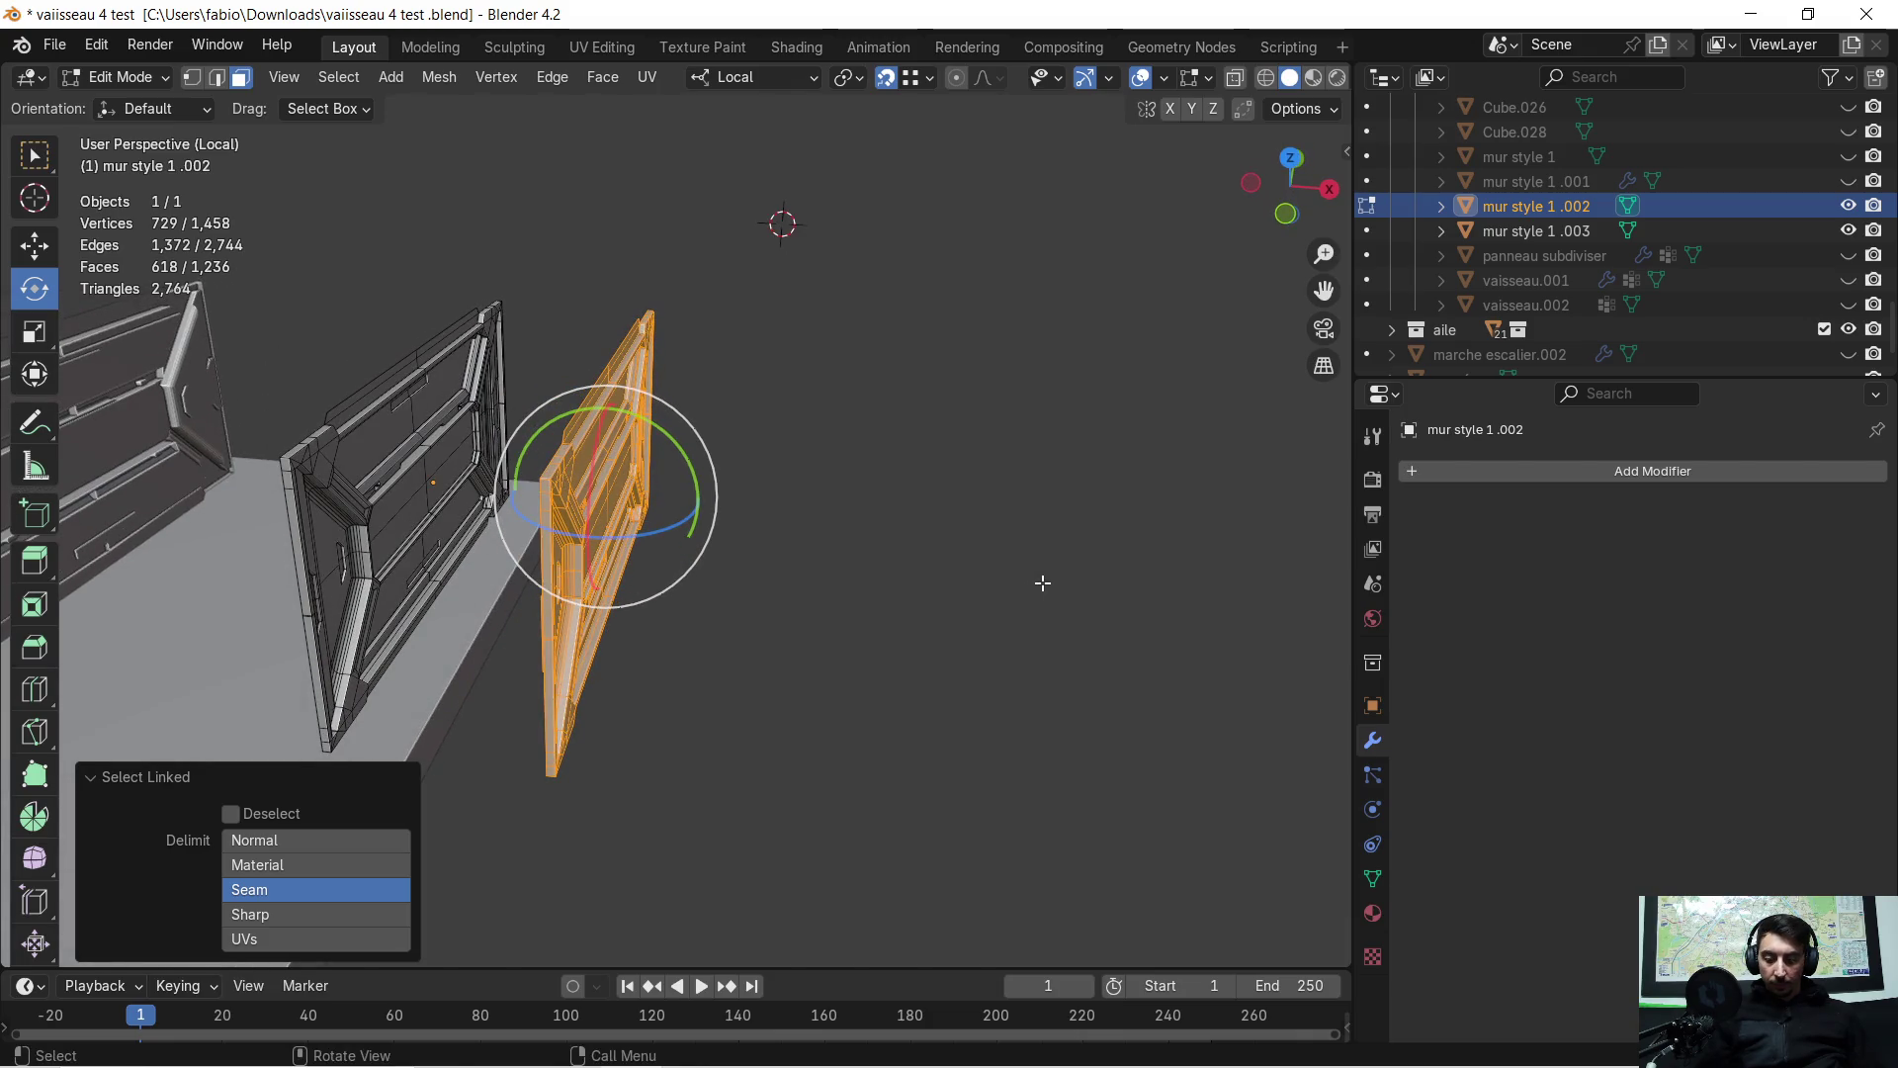
key(r)
key(z)
key(z)
text(90)
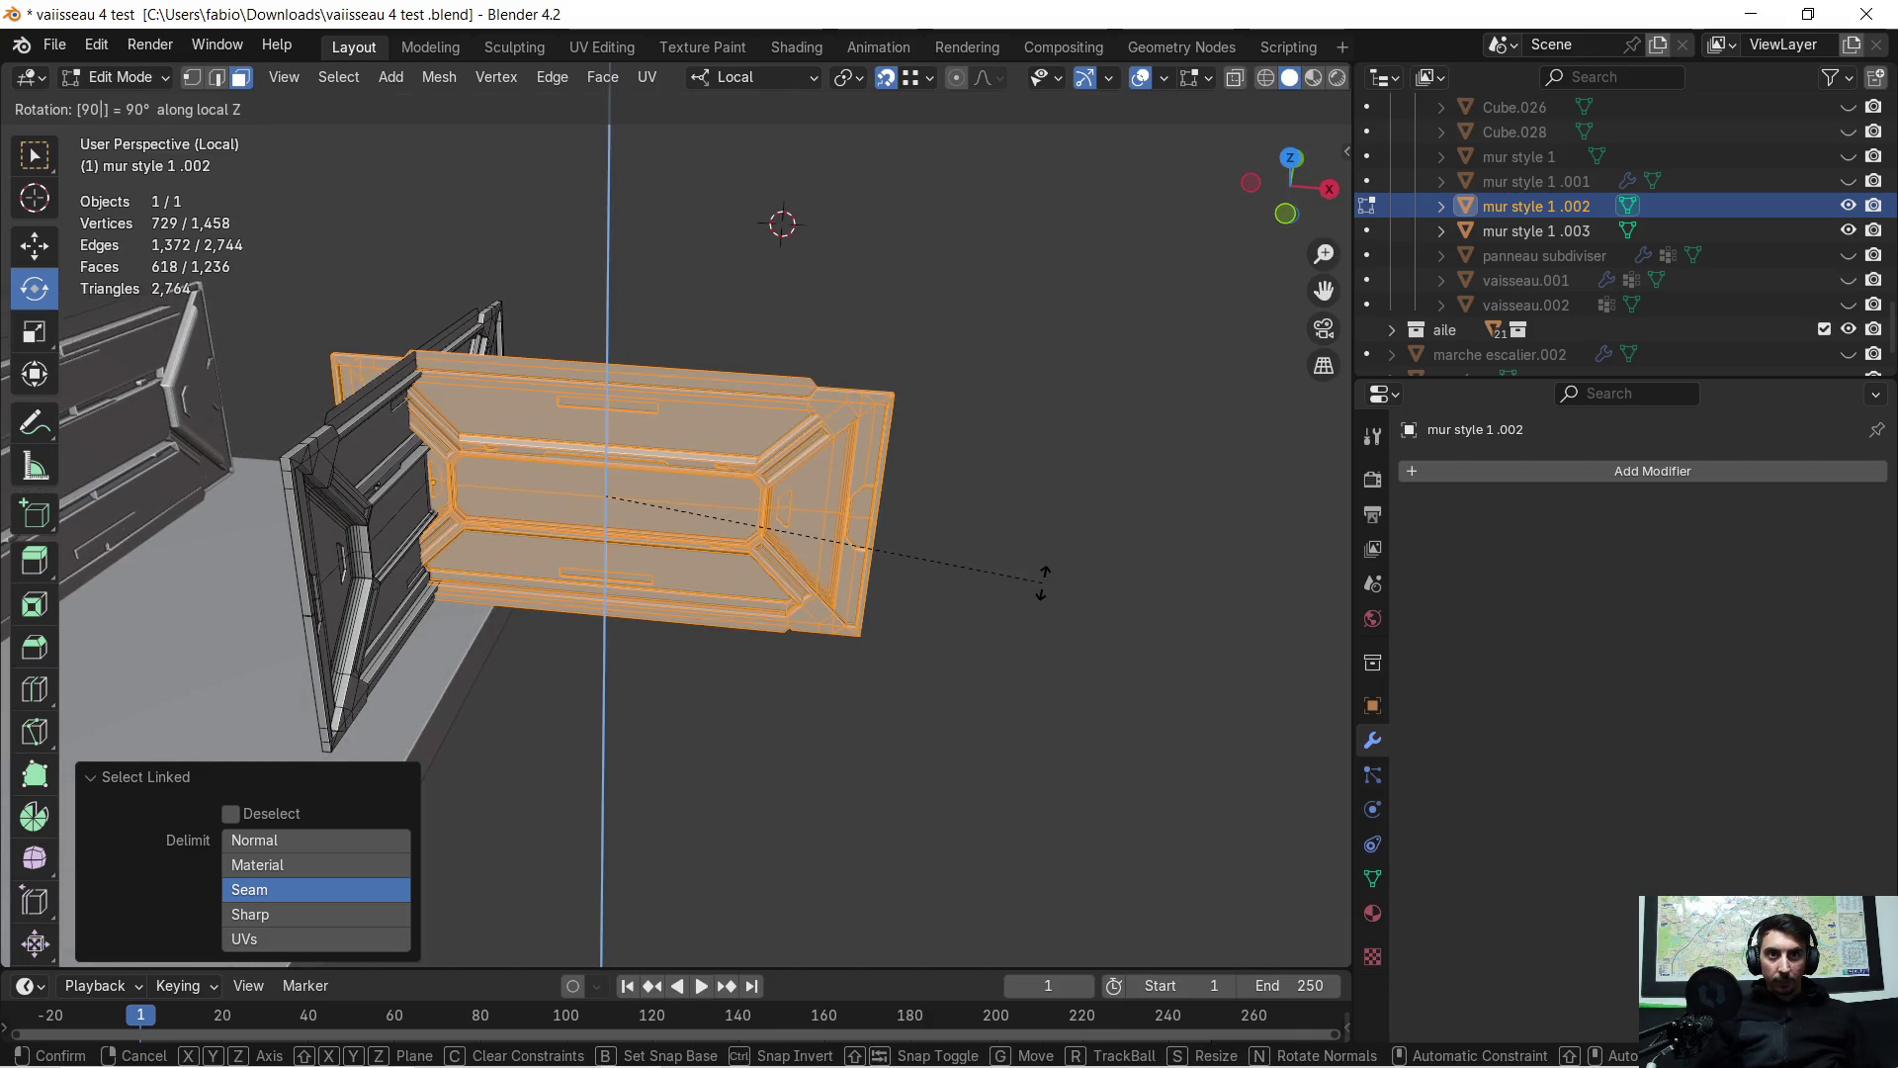
key(Return)
Move the rotated panel to the floor's corner beside the existing panel
mouse_move(1038, 585)
middle_down()
mouse_move(775, 534)
mouse_move(725, 436)
mouse_move(1048, 642)
mouse_move(880, 649)
middle_up()
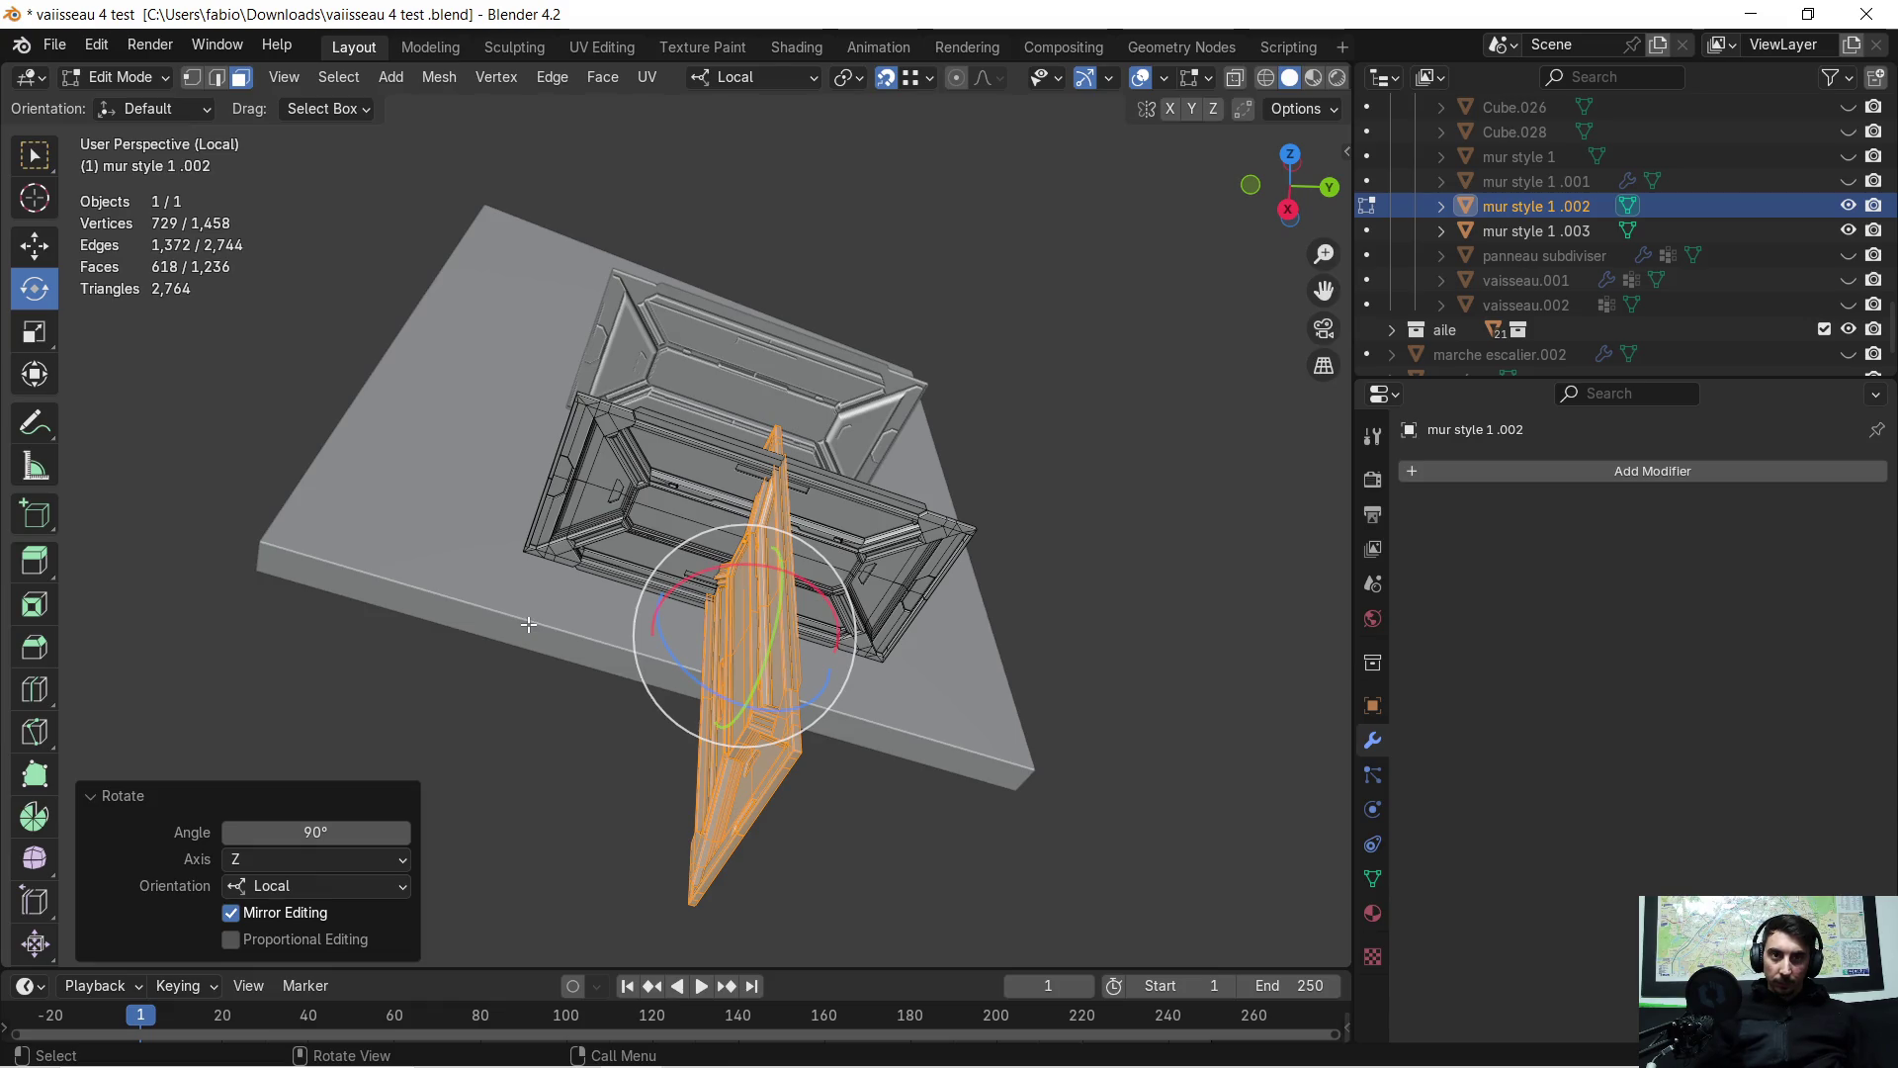
key(g)
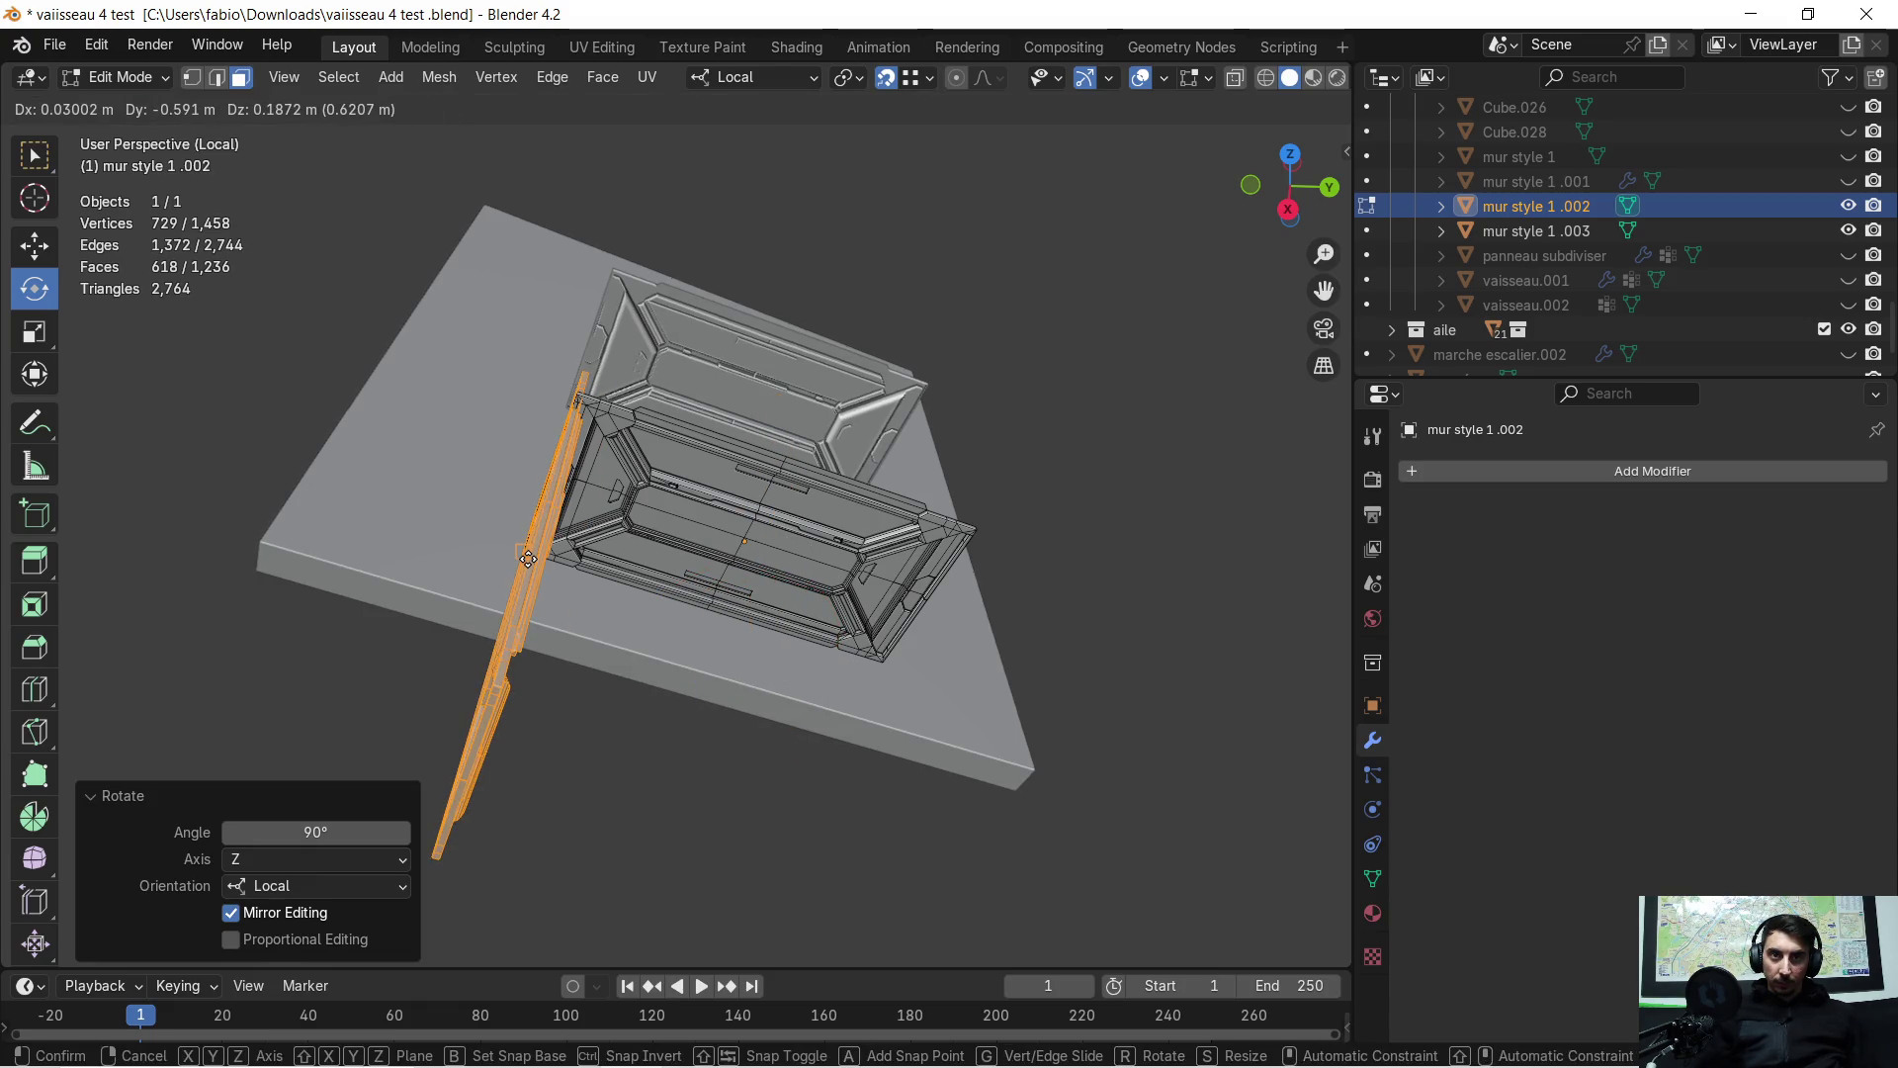
click(528, 560)
mouse_move(528, 559)
middle_down()
mouse_move(610, 611)
mouse_move(749, 599)
mouse_move(740, 679)
middle_up()
Nudge the panel slightly along local Y, then 0.016383 m along local X
key(g)
key(y)
key(y)
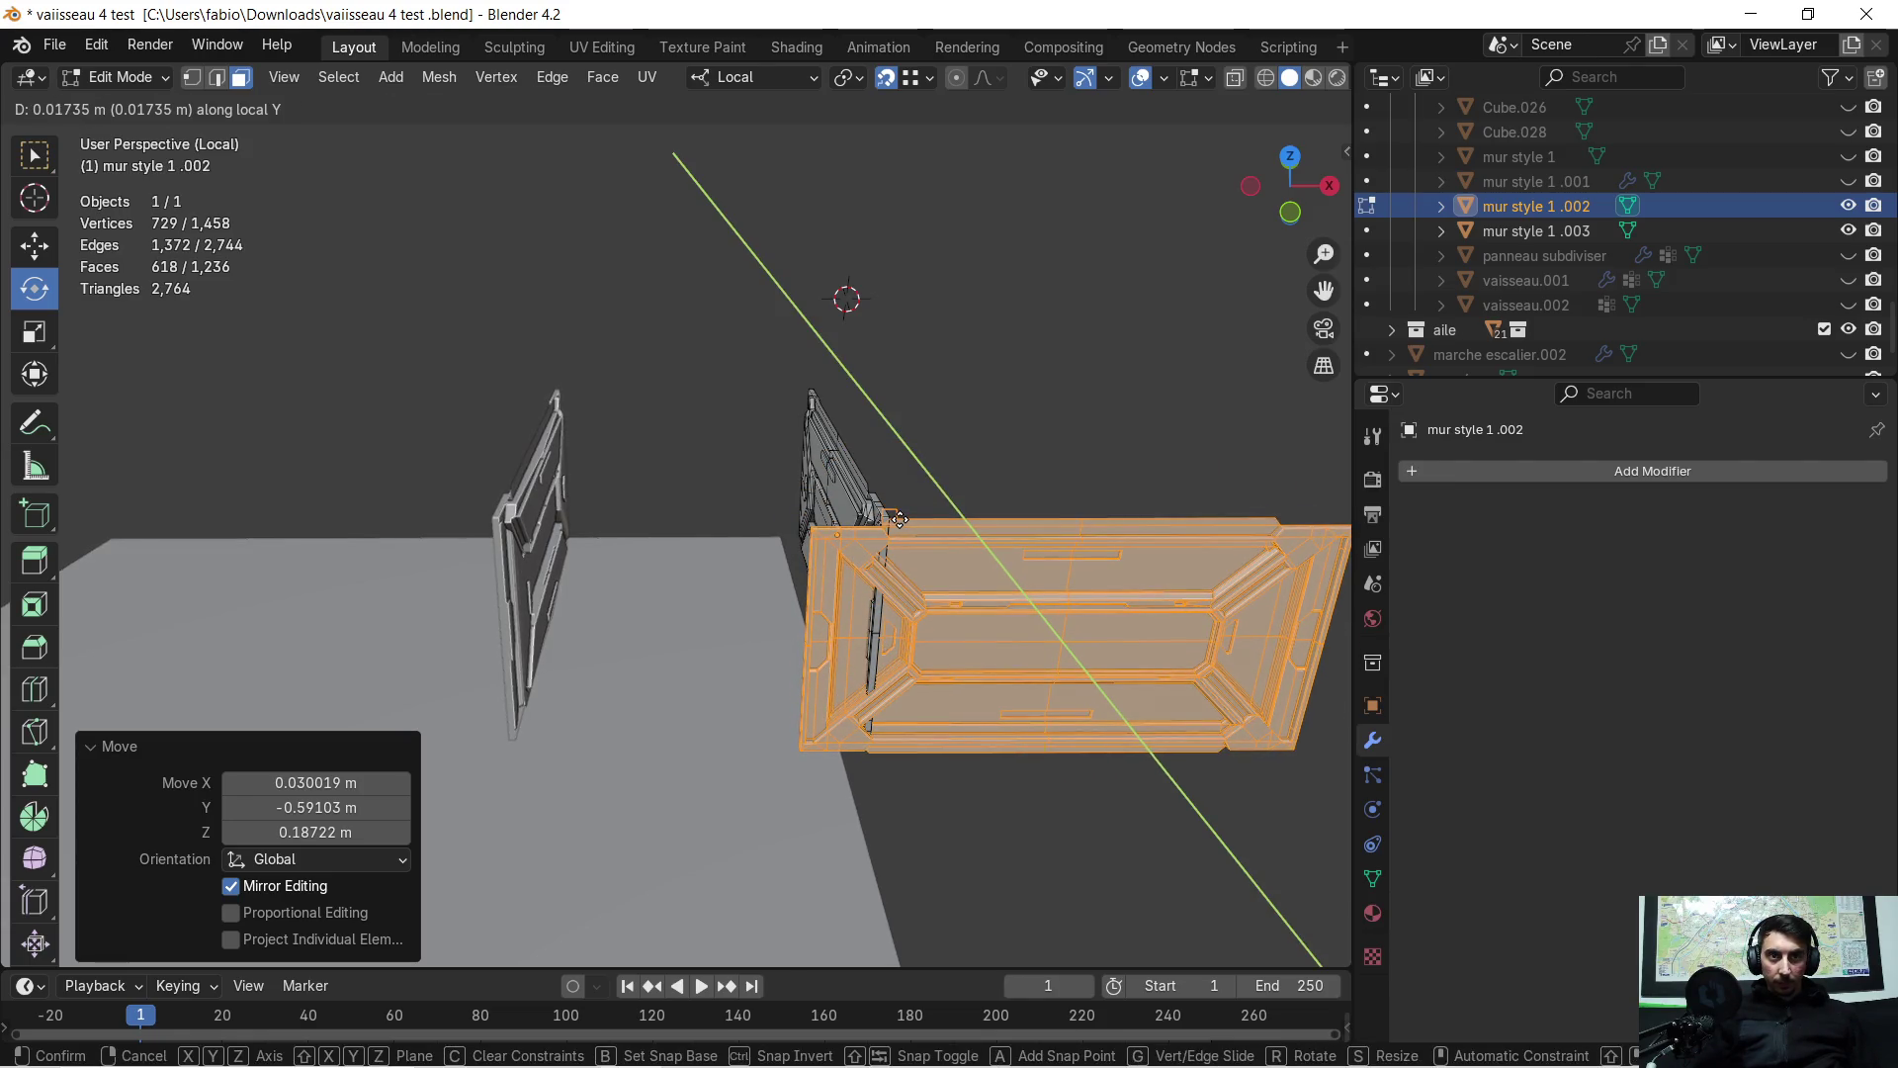
click(899, 519)
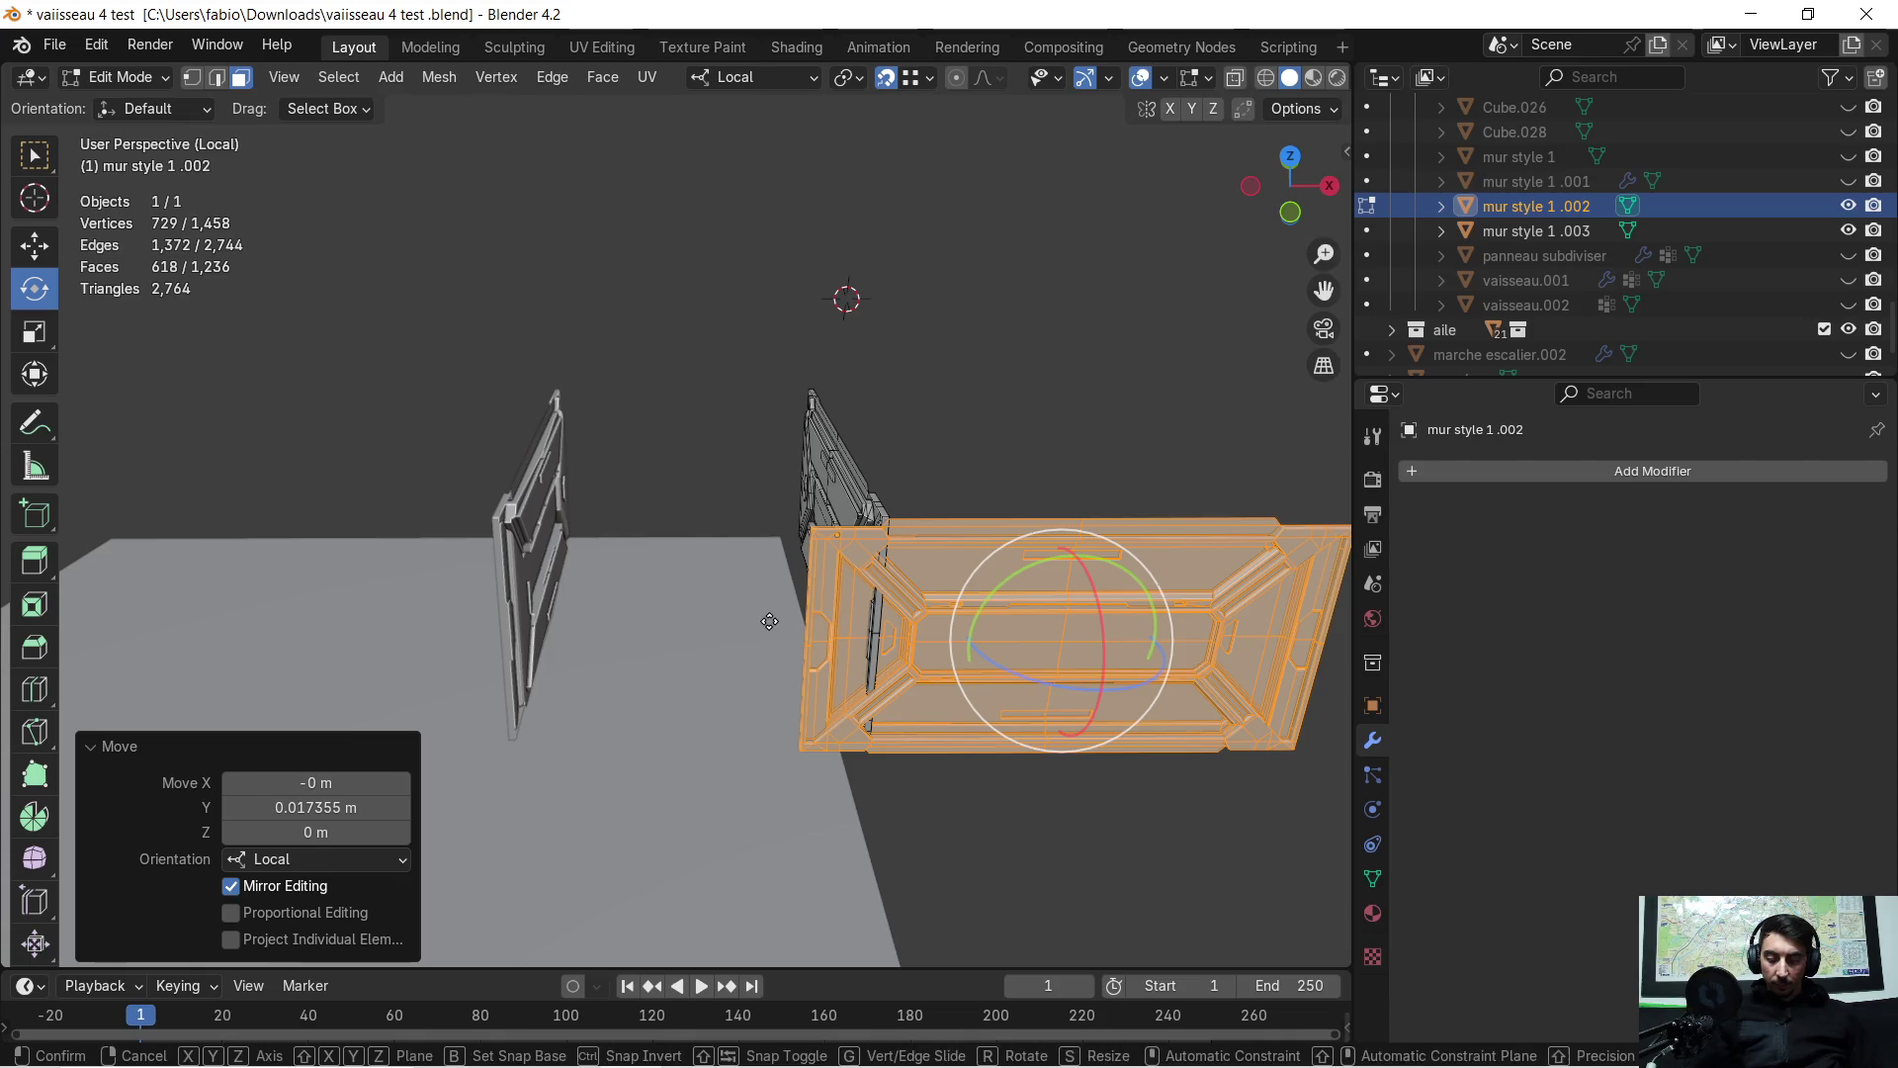
key(g)
key(x)
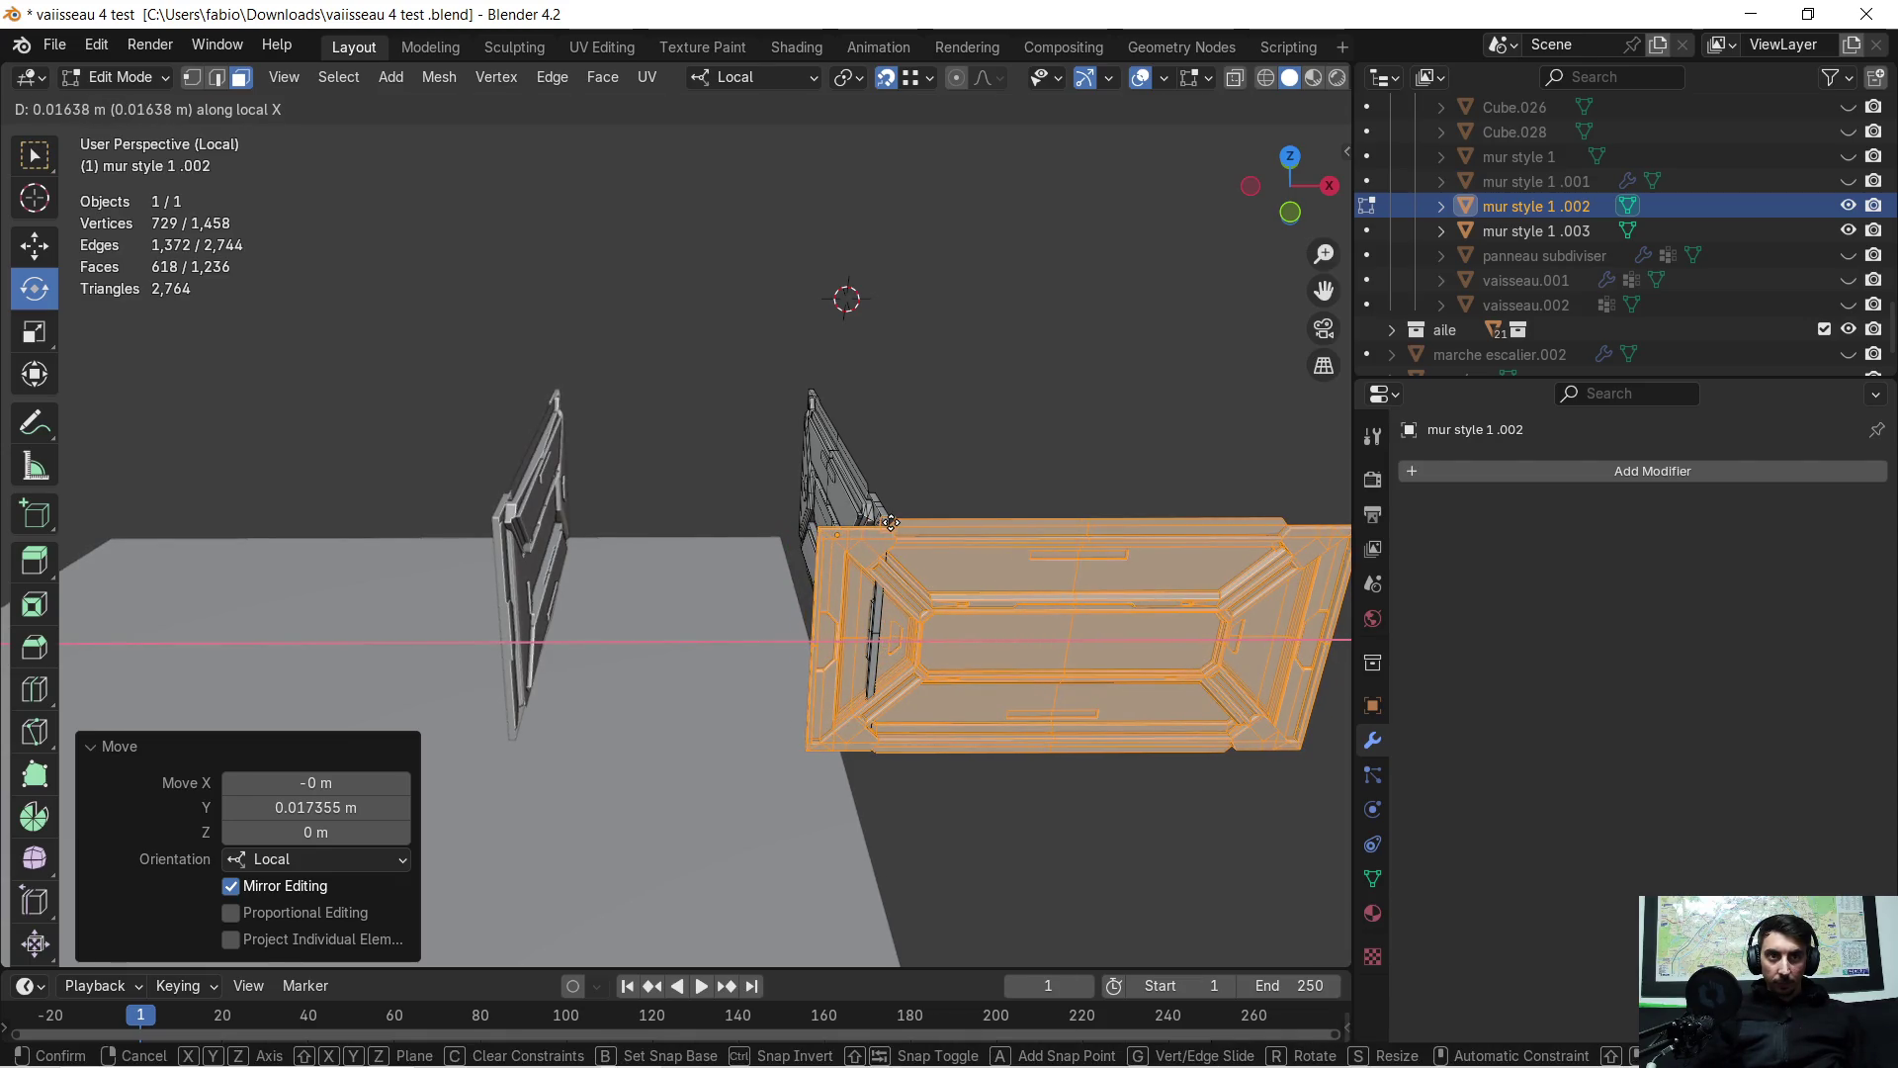
click(891, 522)
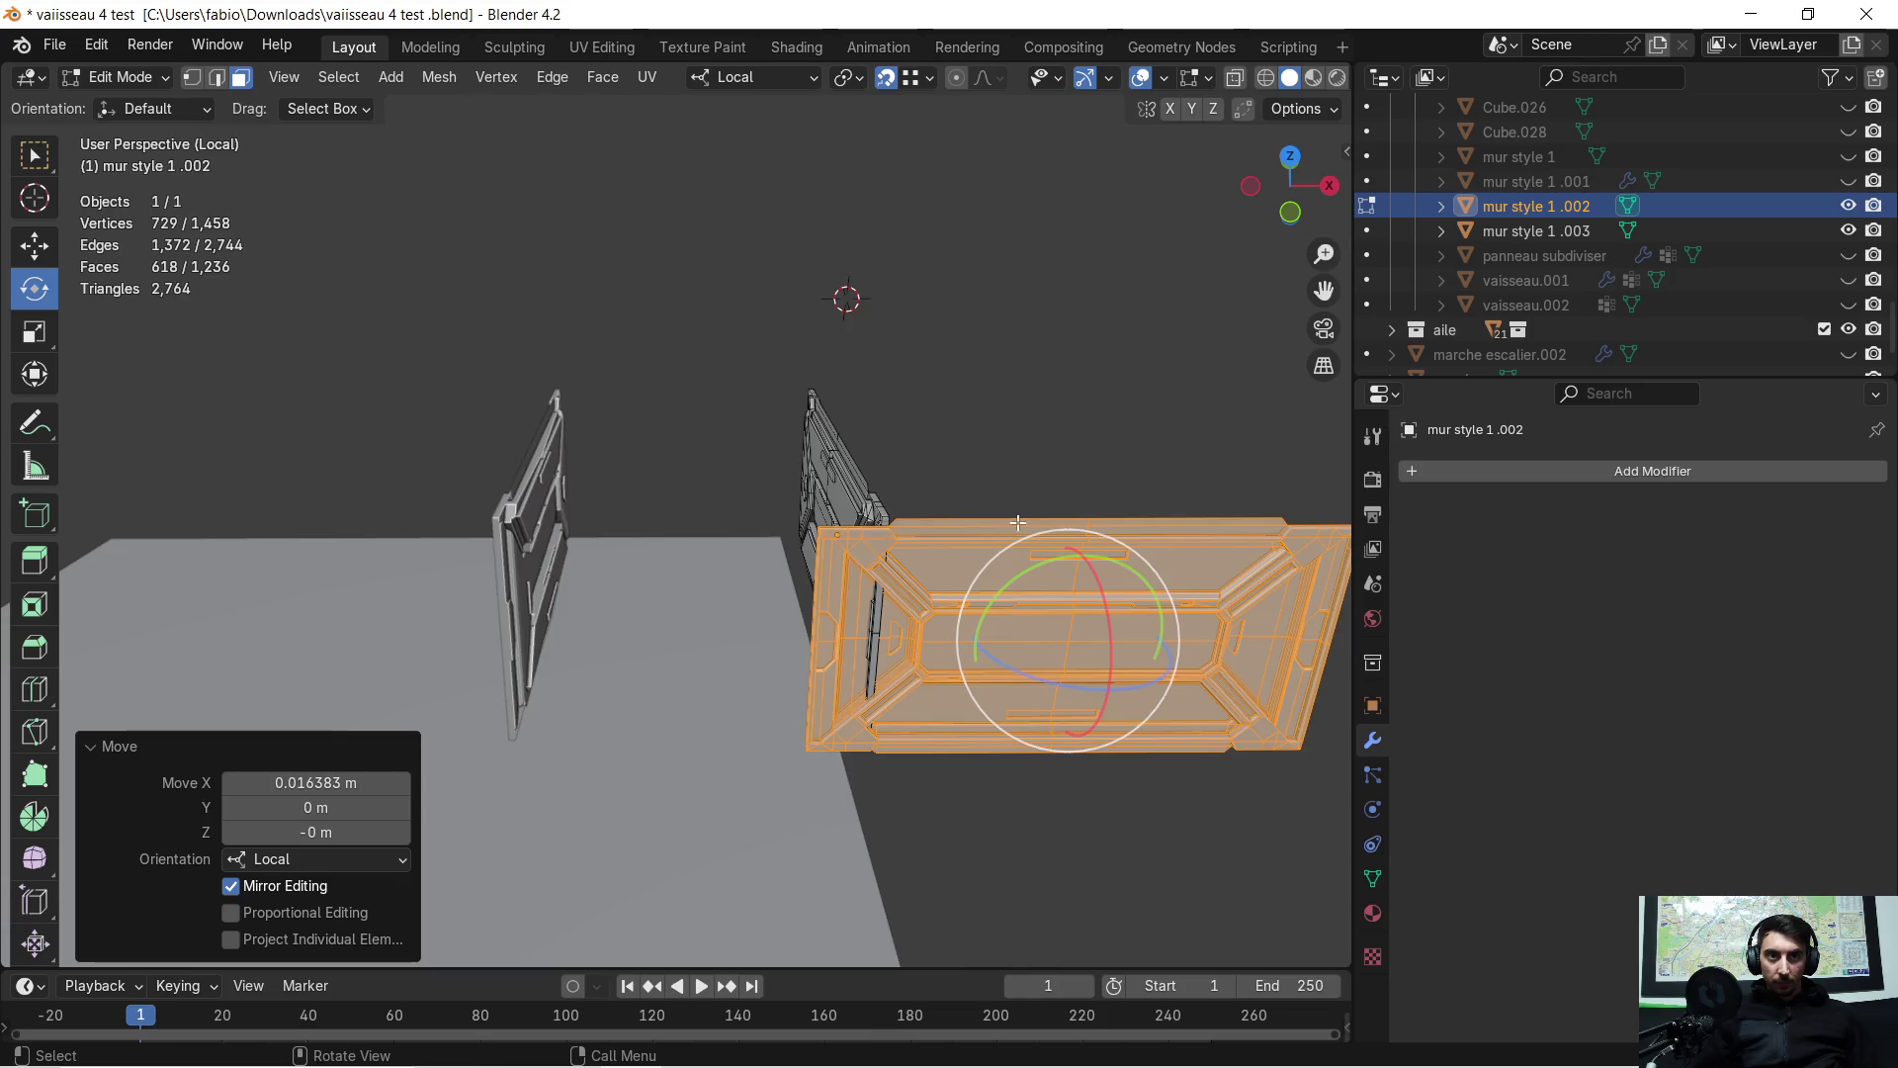
scroll(890, 522, up, 2)
mouse_move(778, 440)
shift+middle_down()
mouse_move(539, 412)
mouse_move(219, 129)
shift+middle_up()
click(198, 82)
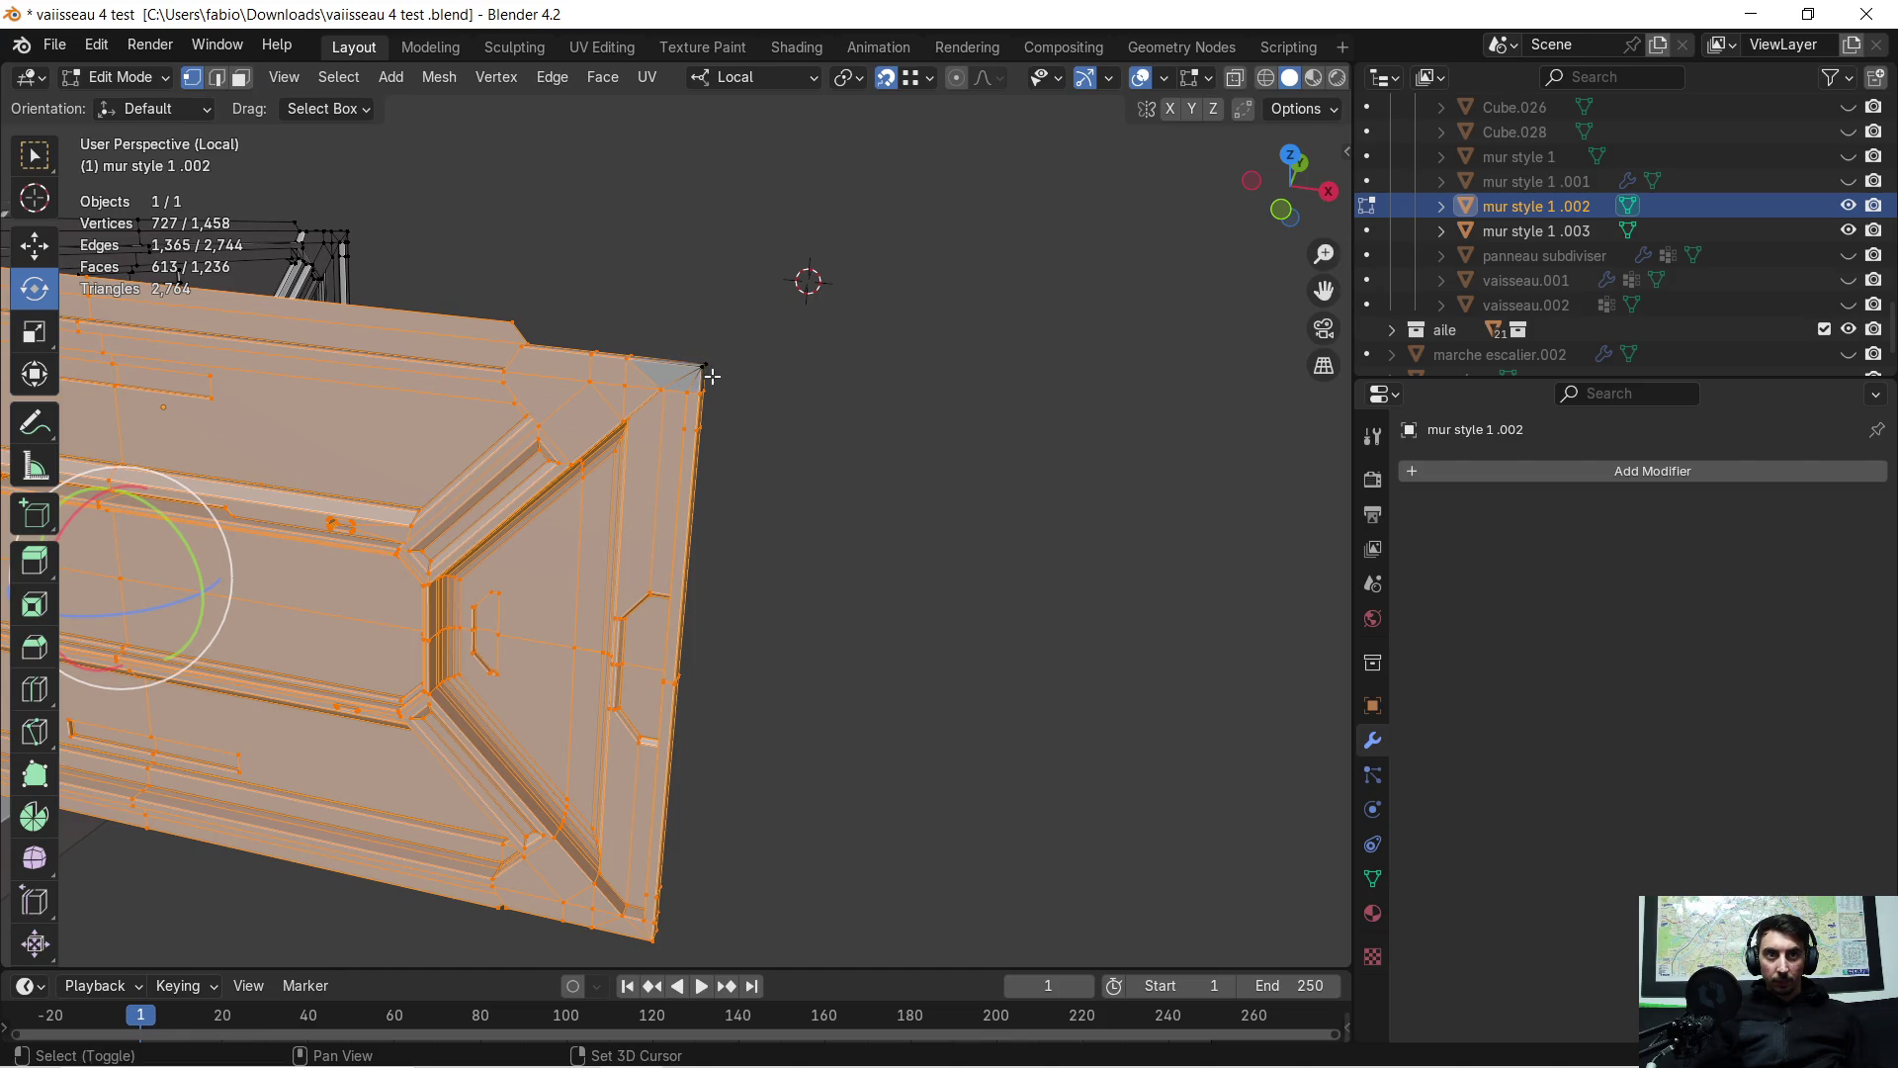
Shift the panel back -0.017355 m along local X to close against the adjacent panel
shift+middle_drag(710, 369, 646, 406)
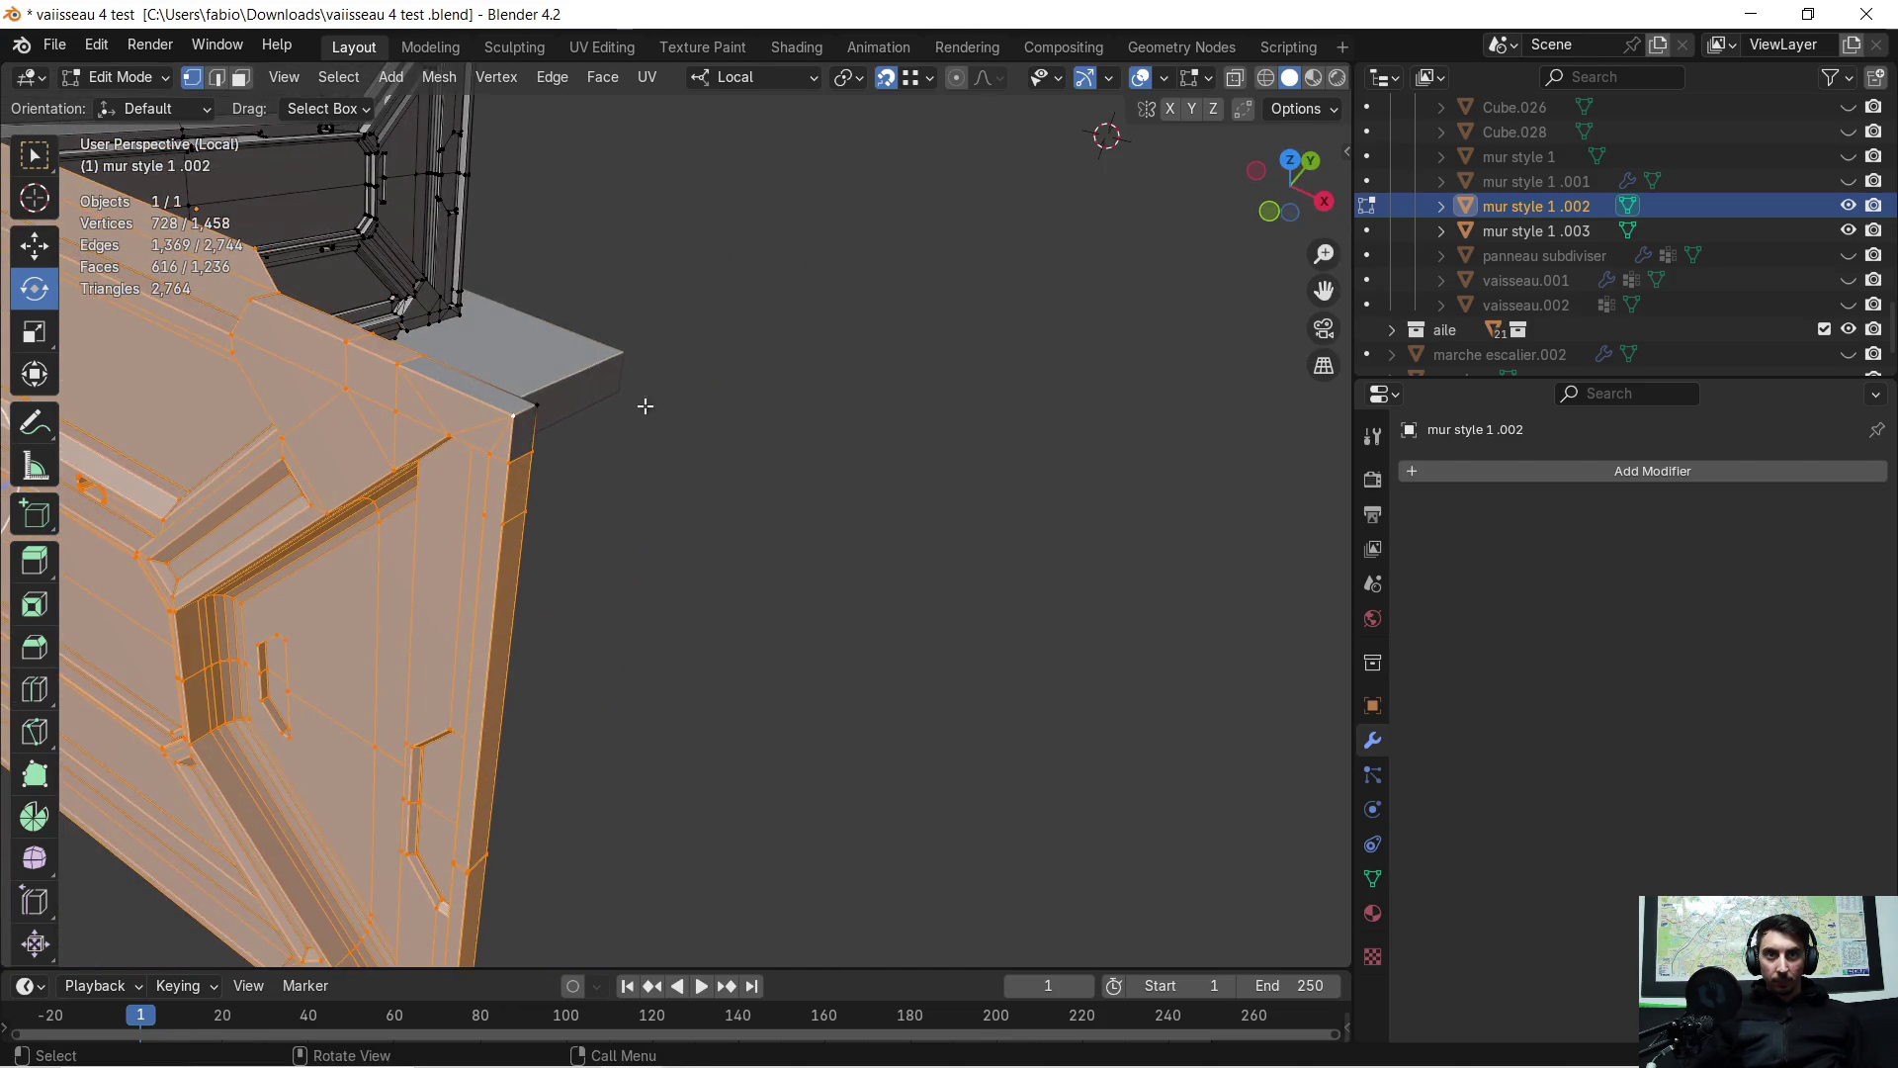
mouse_move(555, 448)
middle_down()
mouse_move(578, 508)
mouse_move(798, 508)
middle_up()
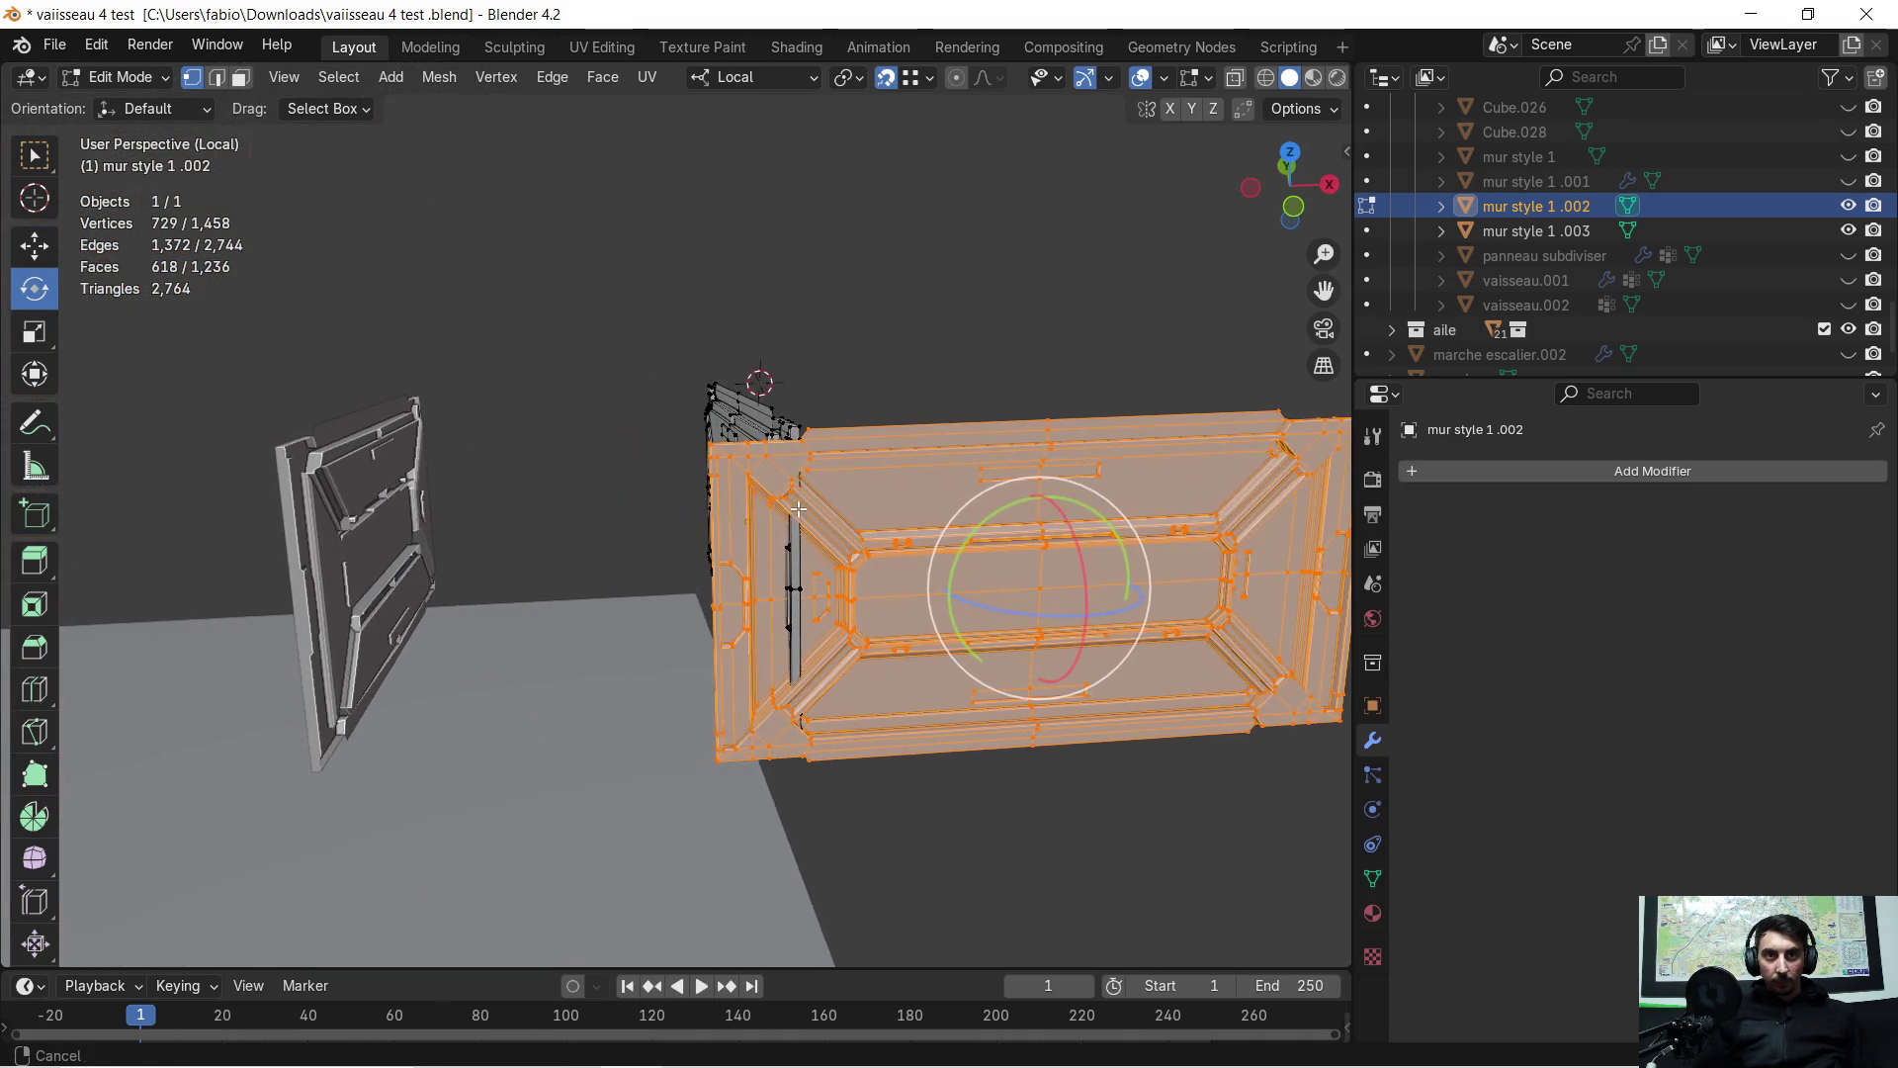
middle_drag(545, 487, 534, 501)
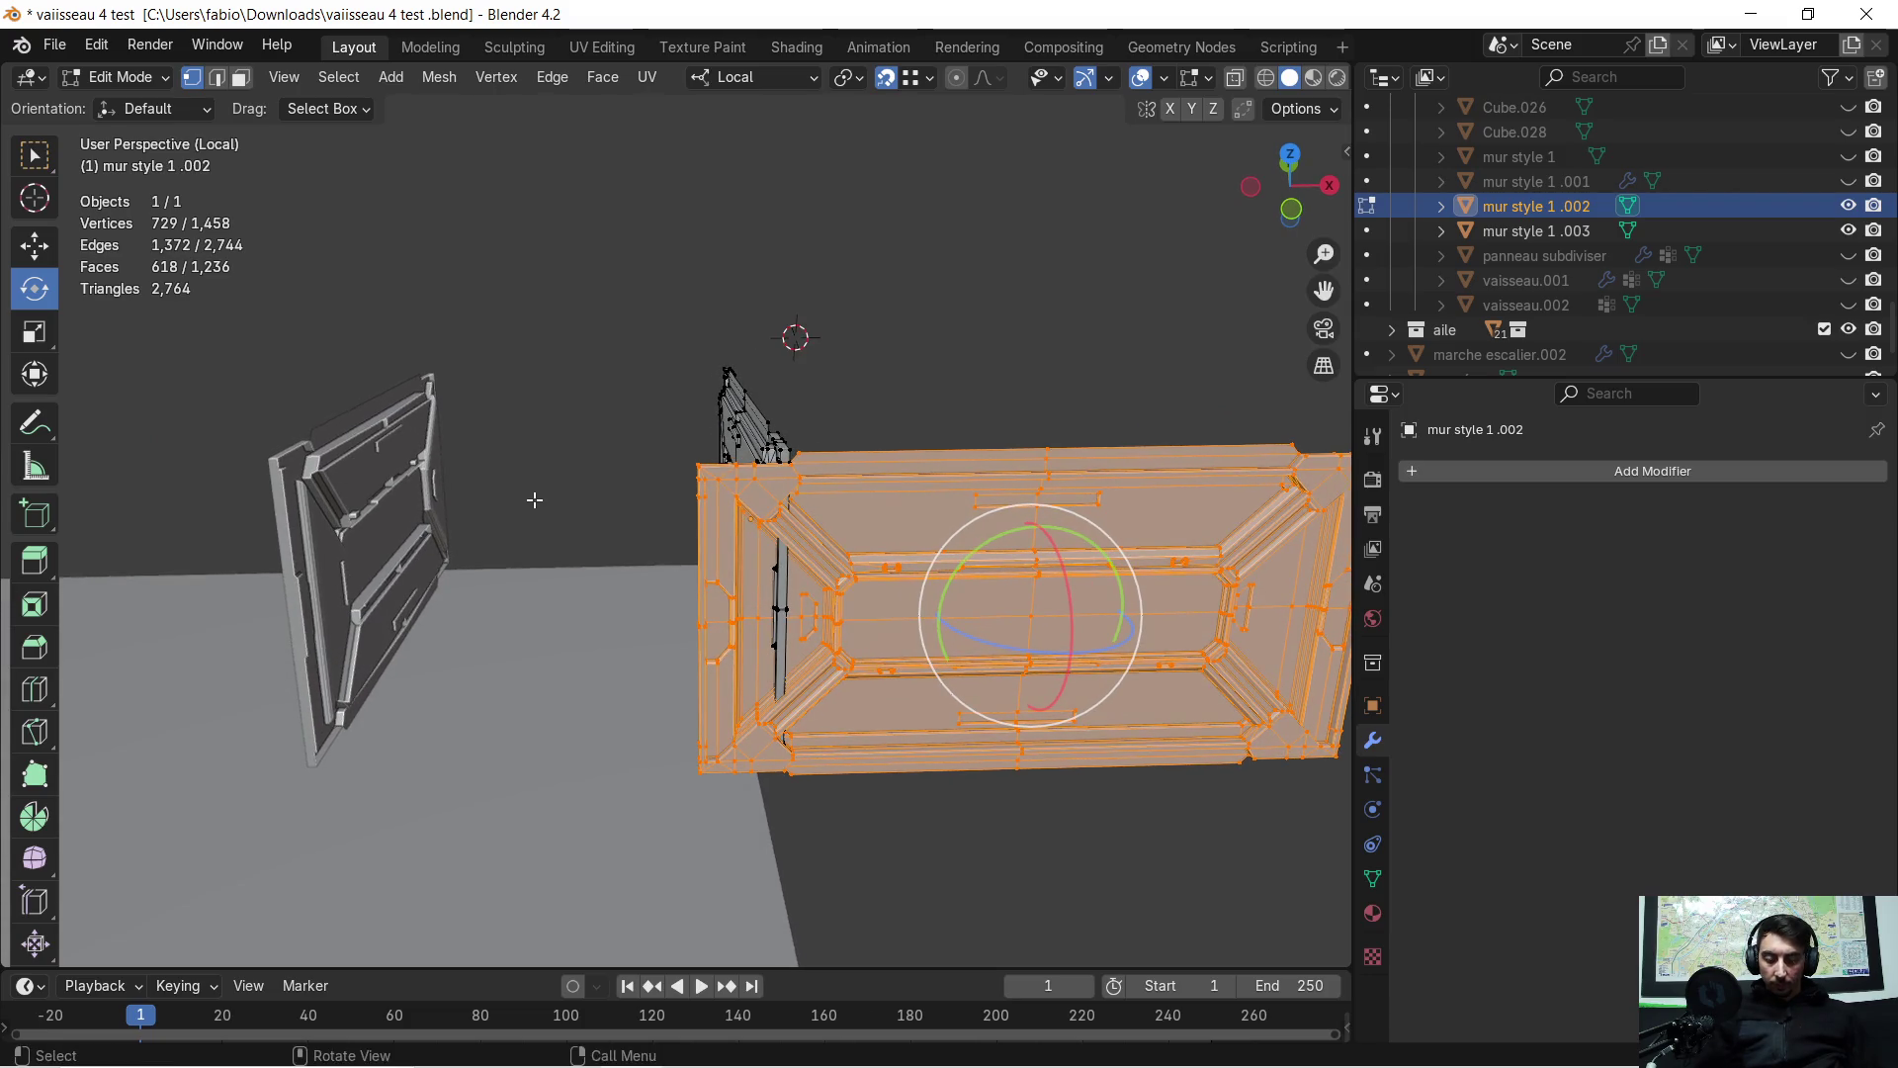
key(g)
key(x)
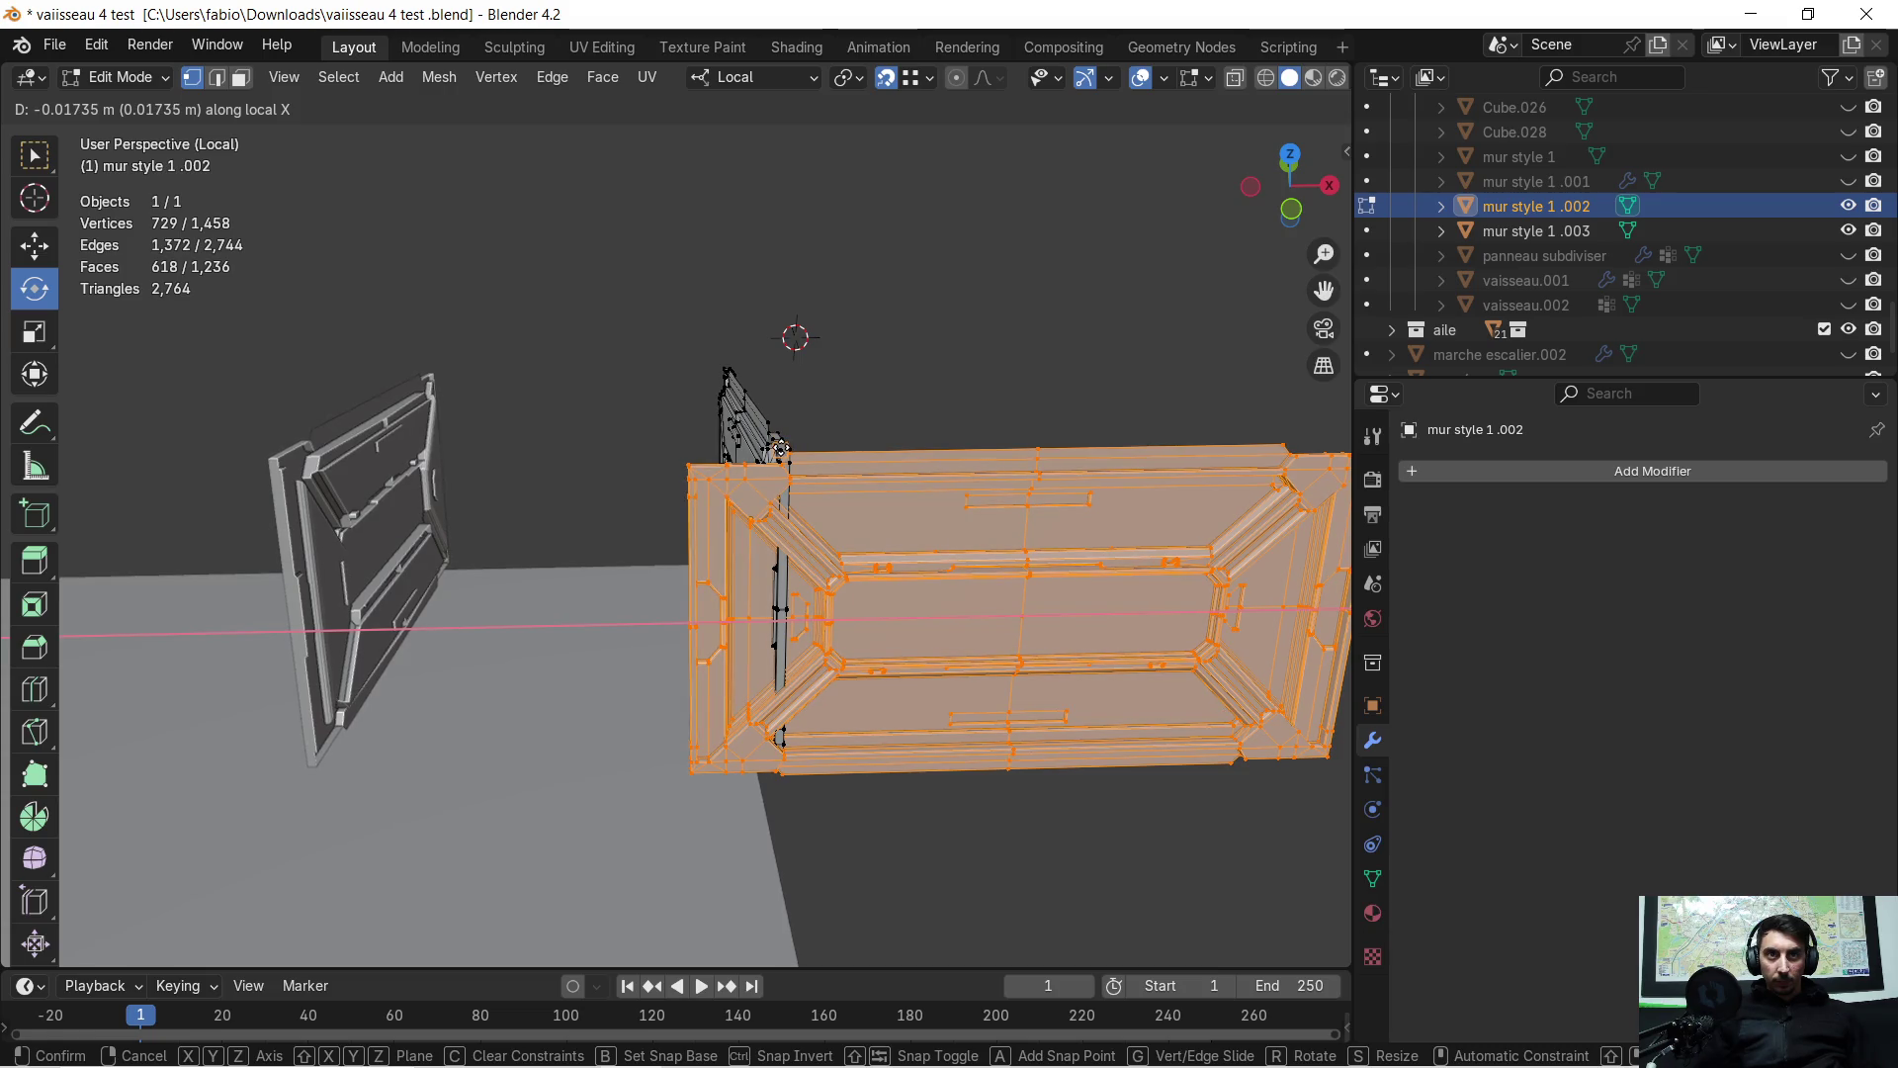
click(781, 450)
Open the snapping settings and then the pivot point choices
mouse_move(781, 450)
middle_down()
mouse_move(722, 453)
mouse_move(606, 271)
mouse_move(657, 313)
mouse_move(552, 425)
middle_up()
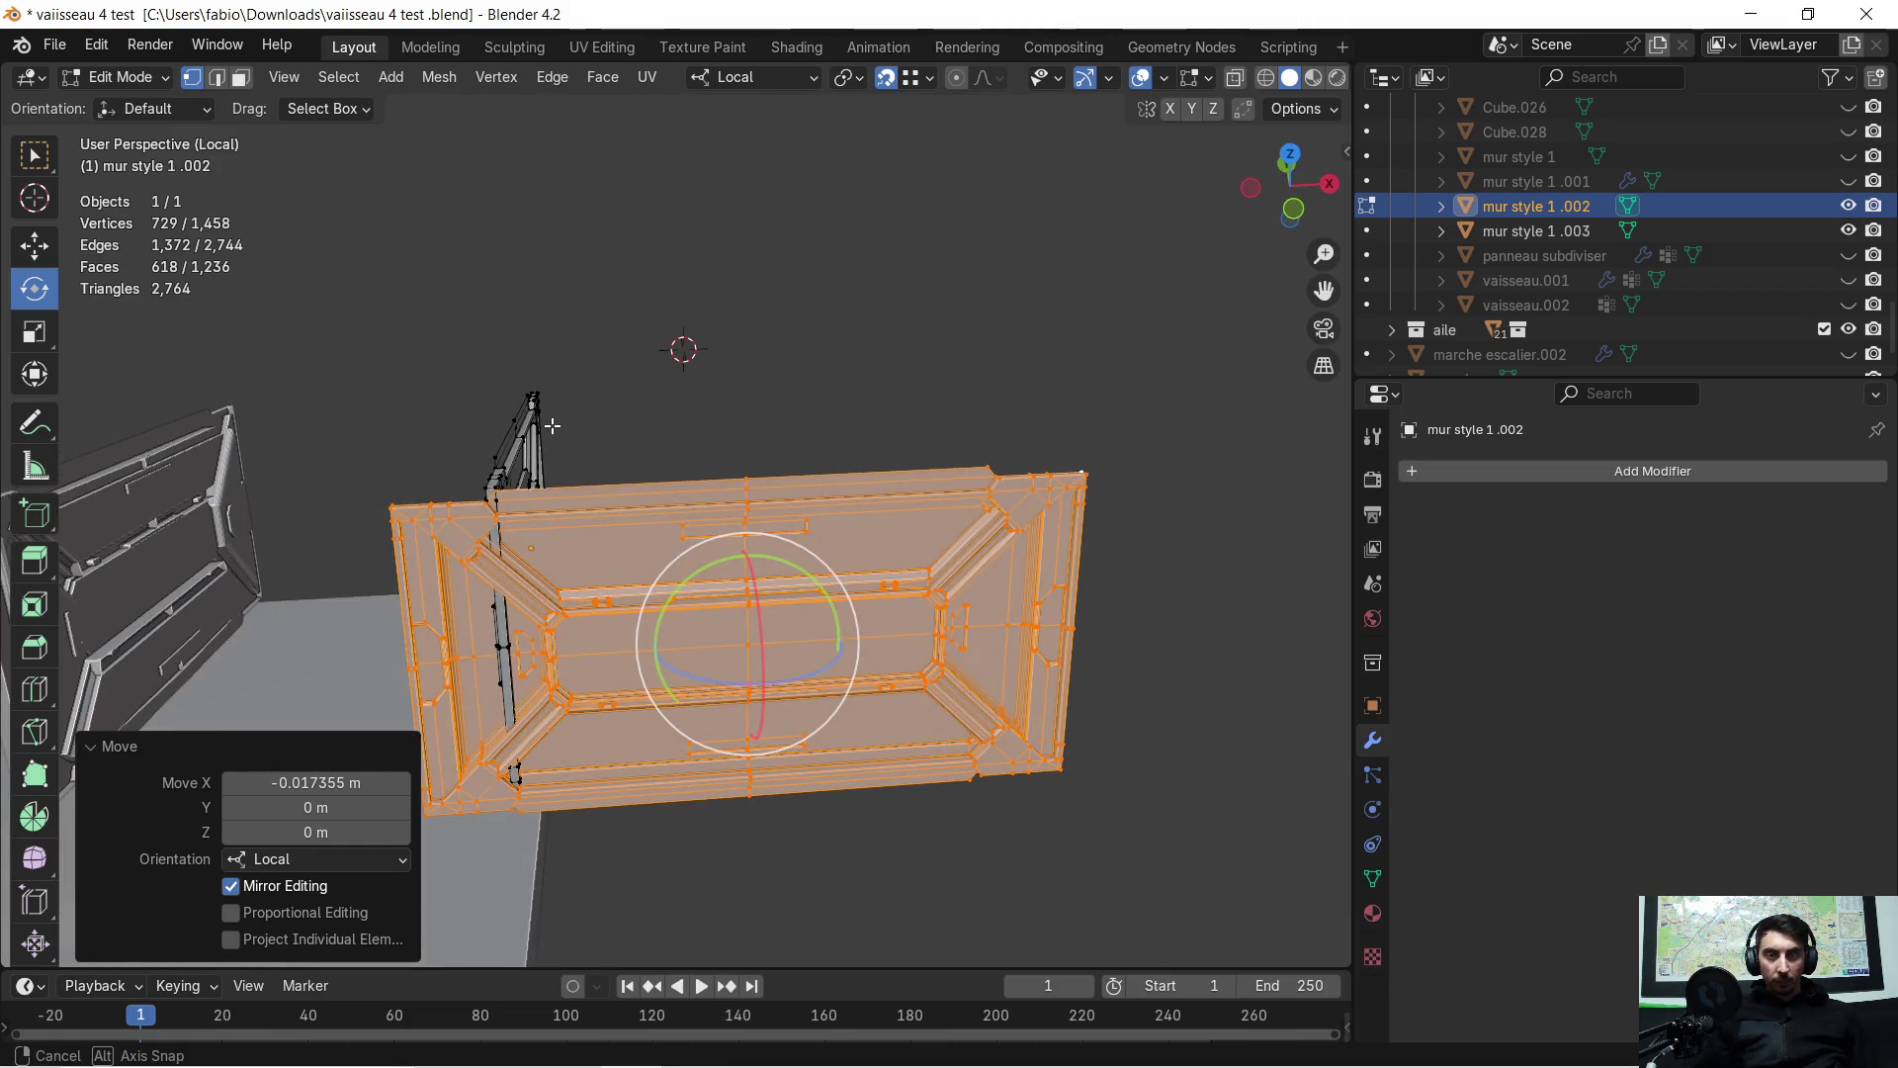
click(929, 78)
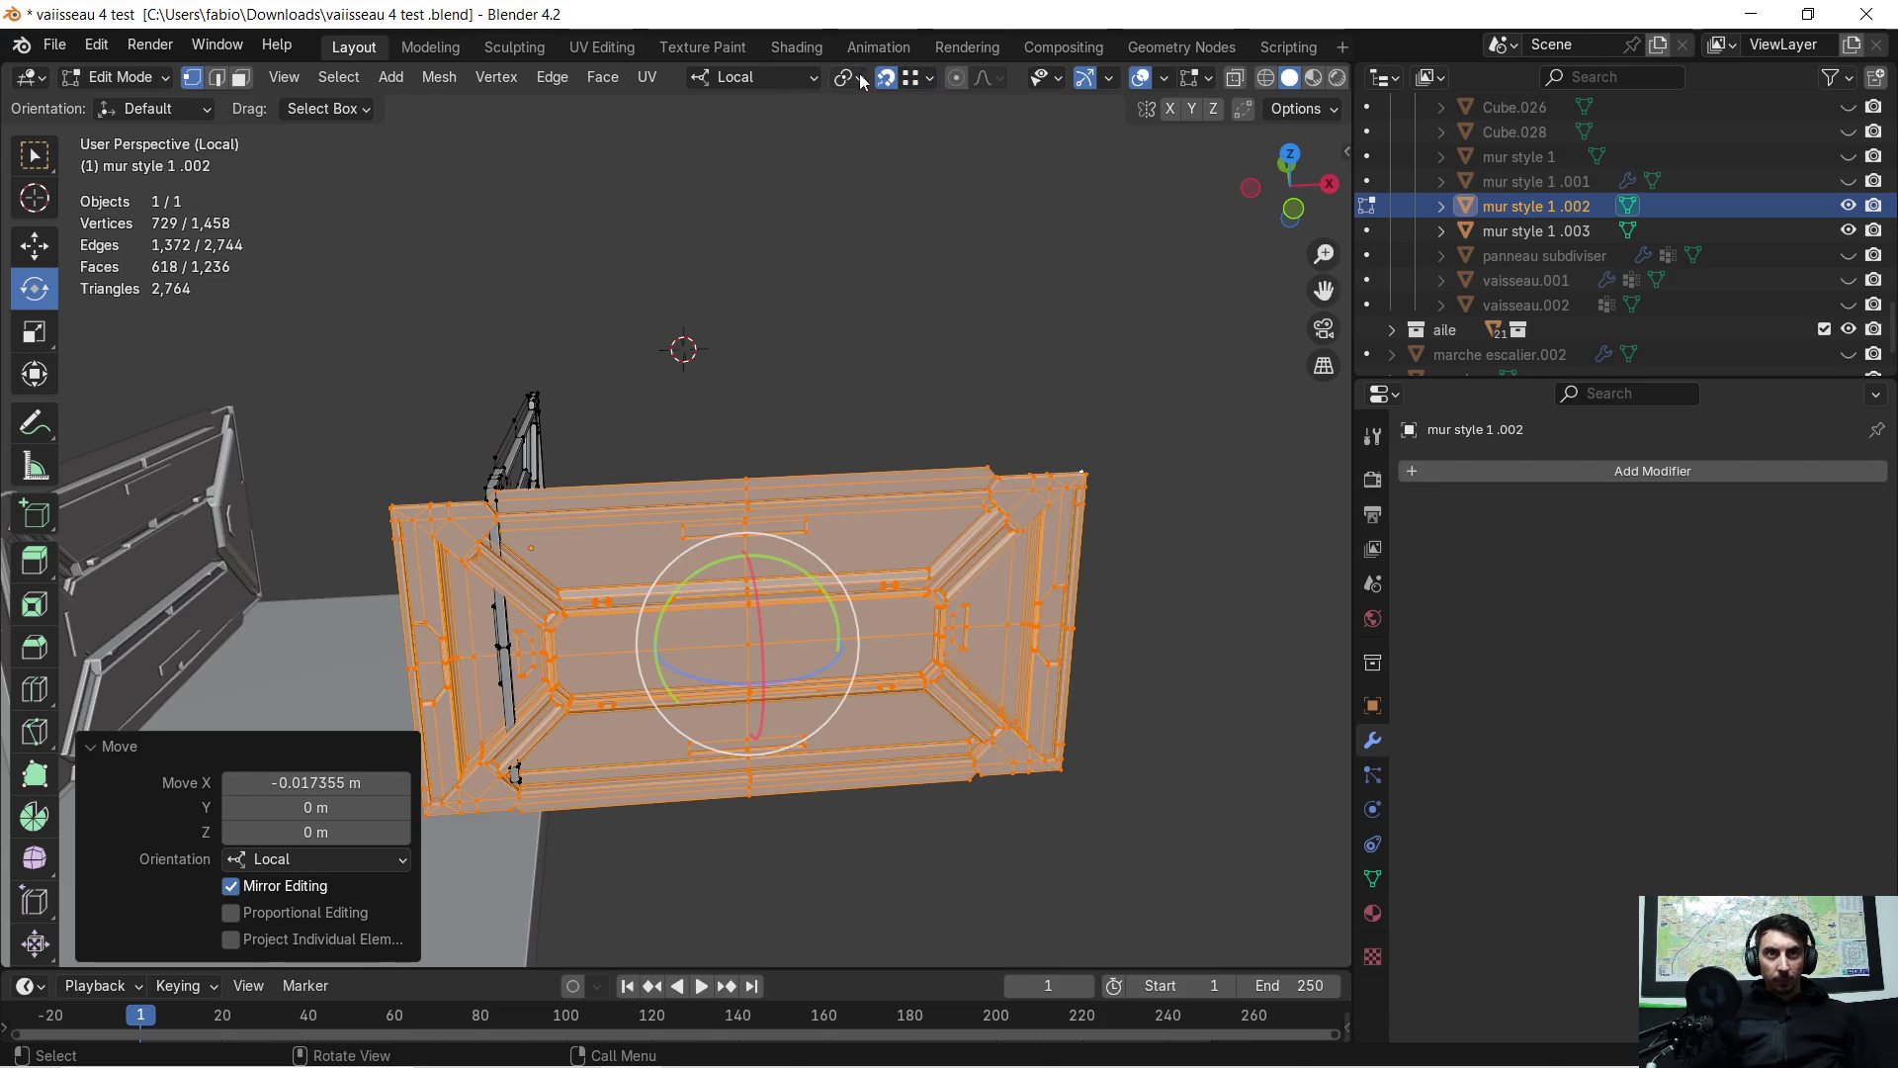
click(856, 83)
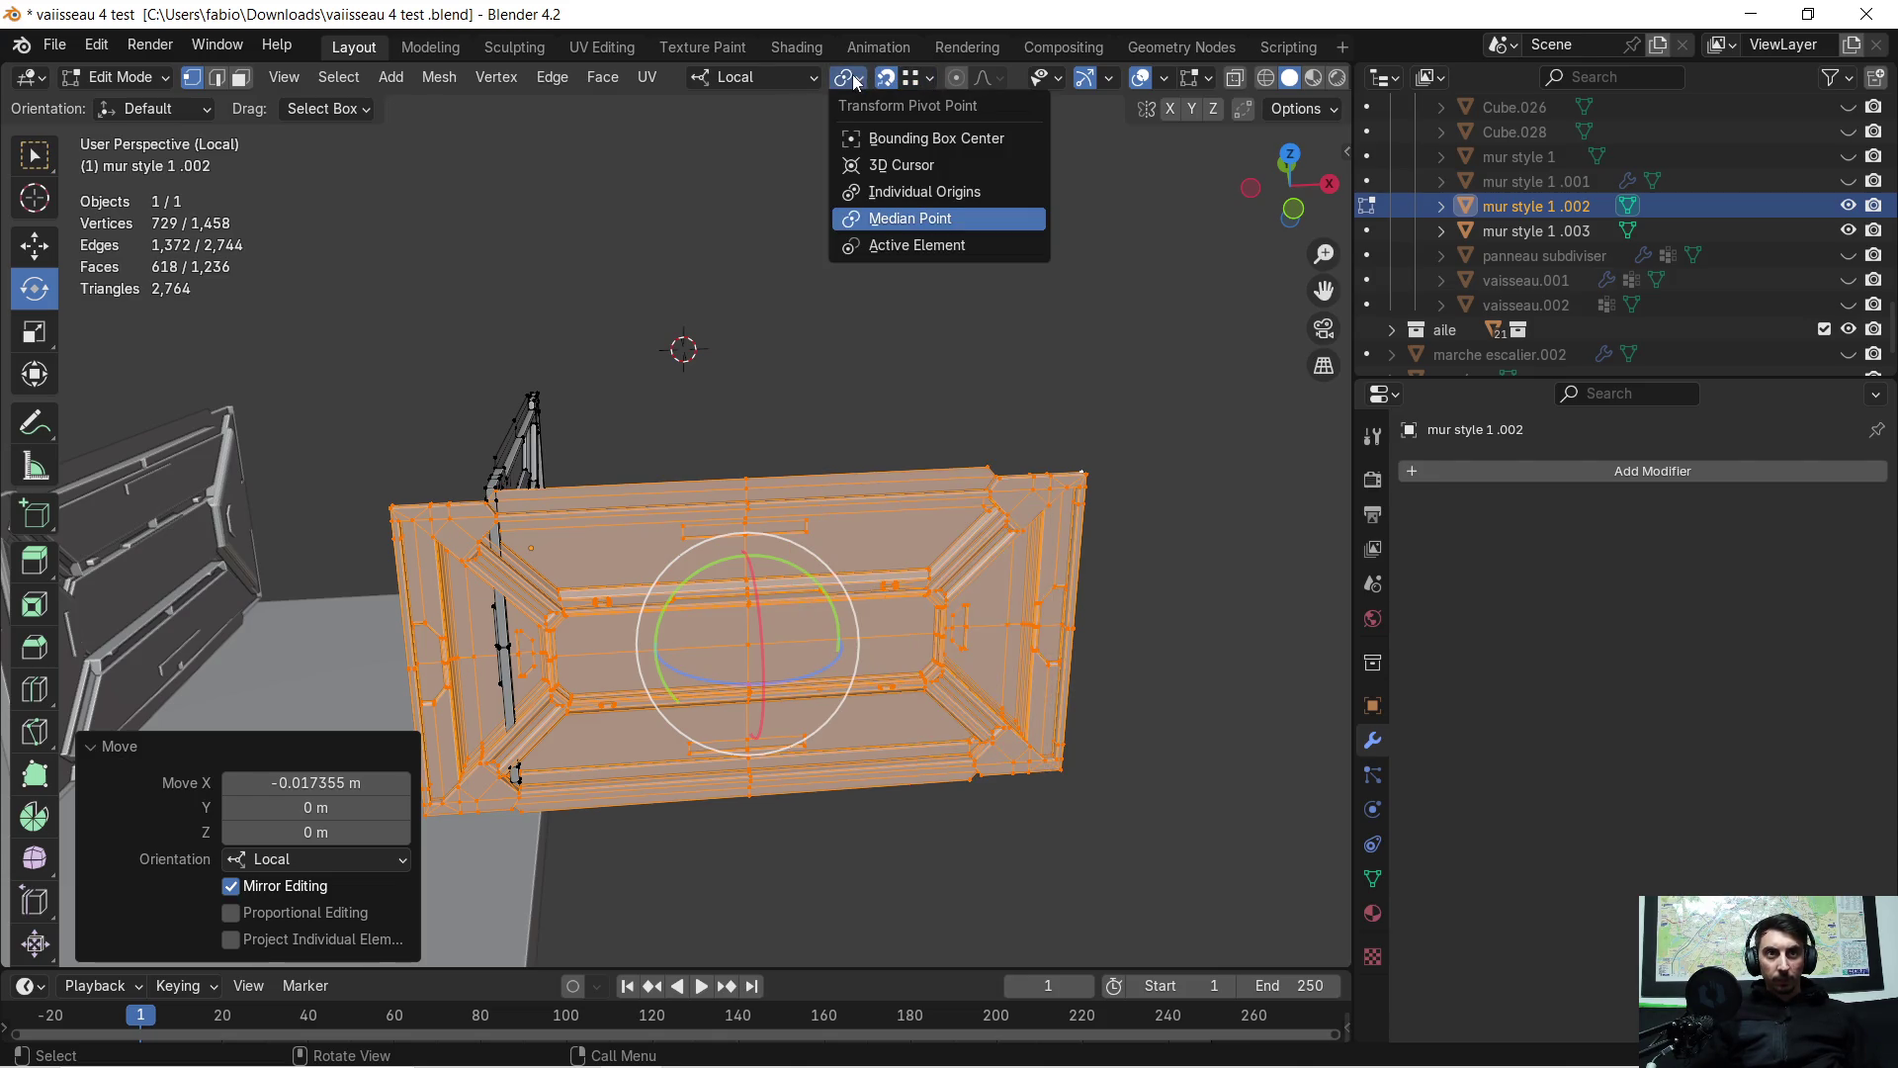
Set the pivot point to Active Element and make a tiny local X shift of the panel
click(853, 246)
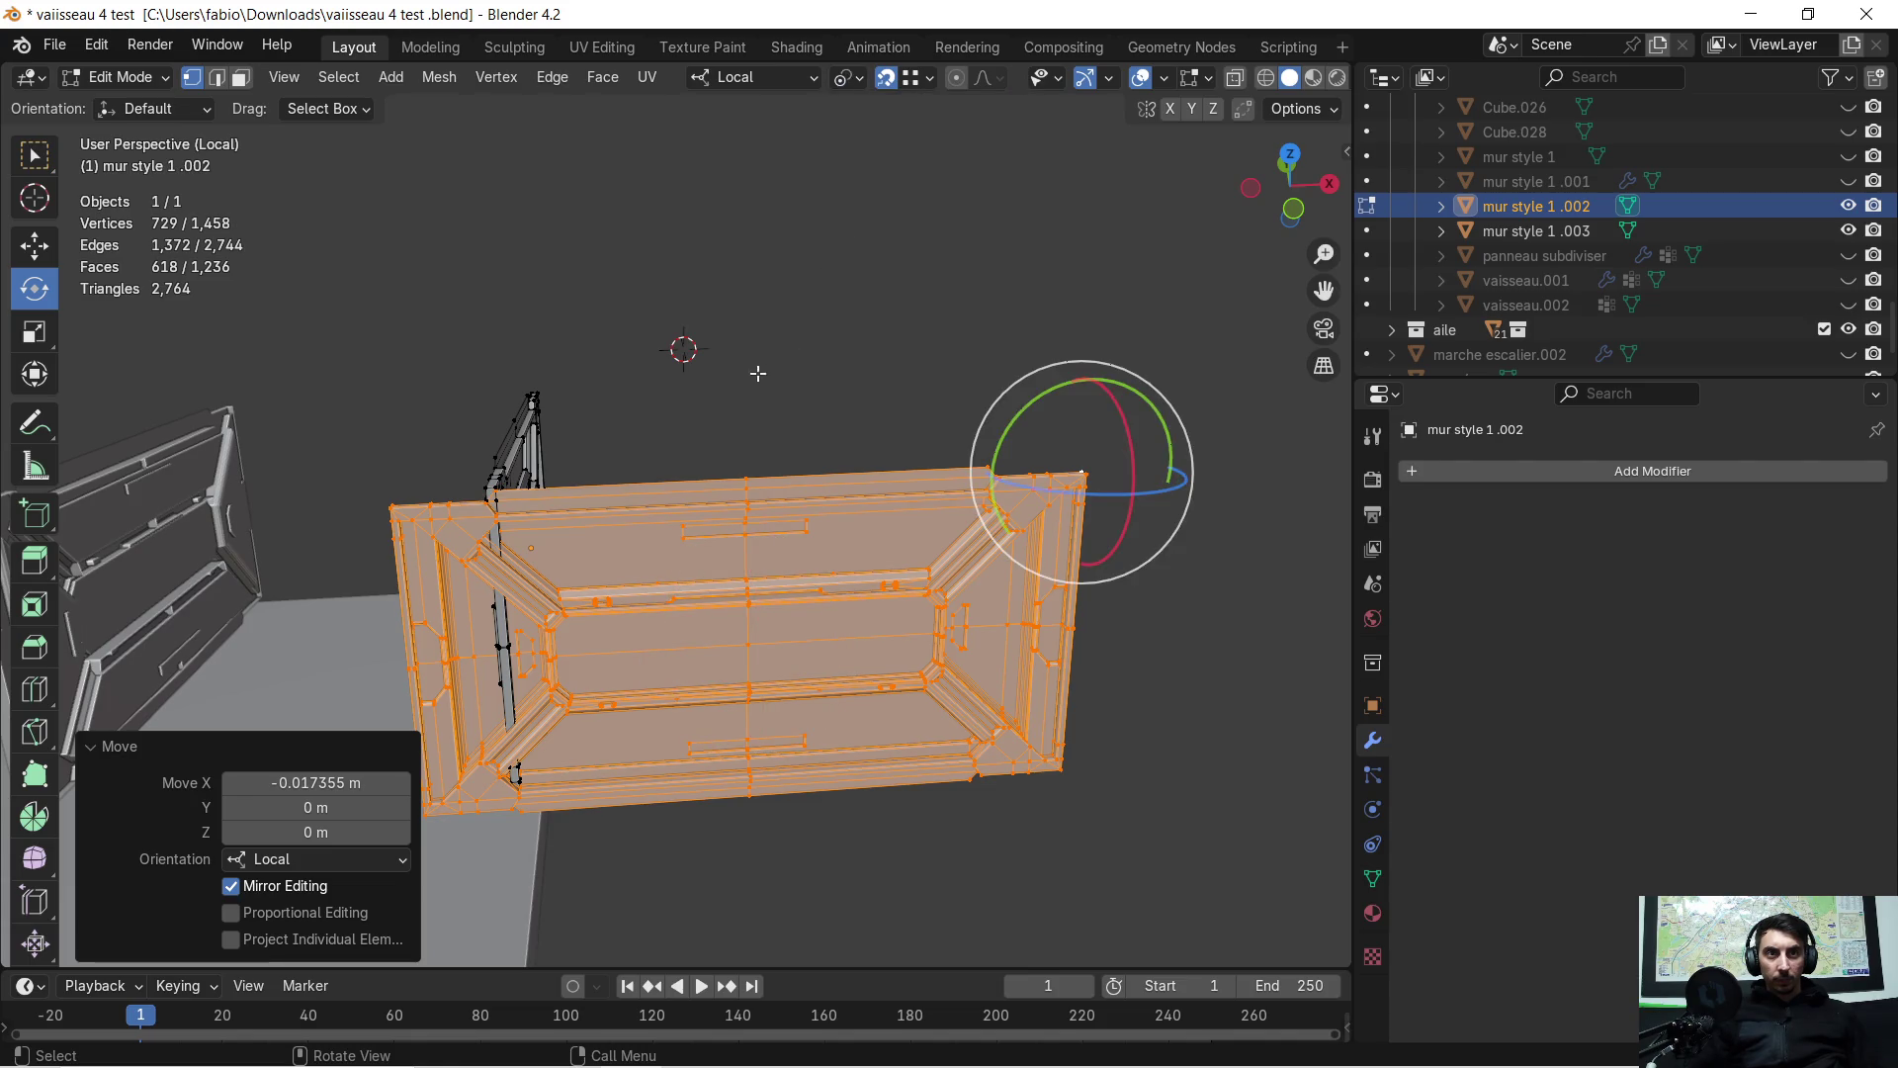
shift+middle_drag(470, 432, 659, 427)
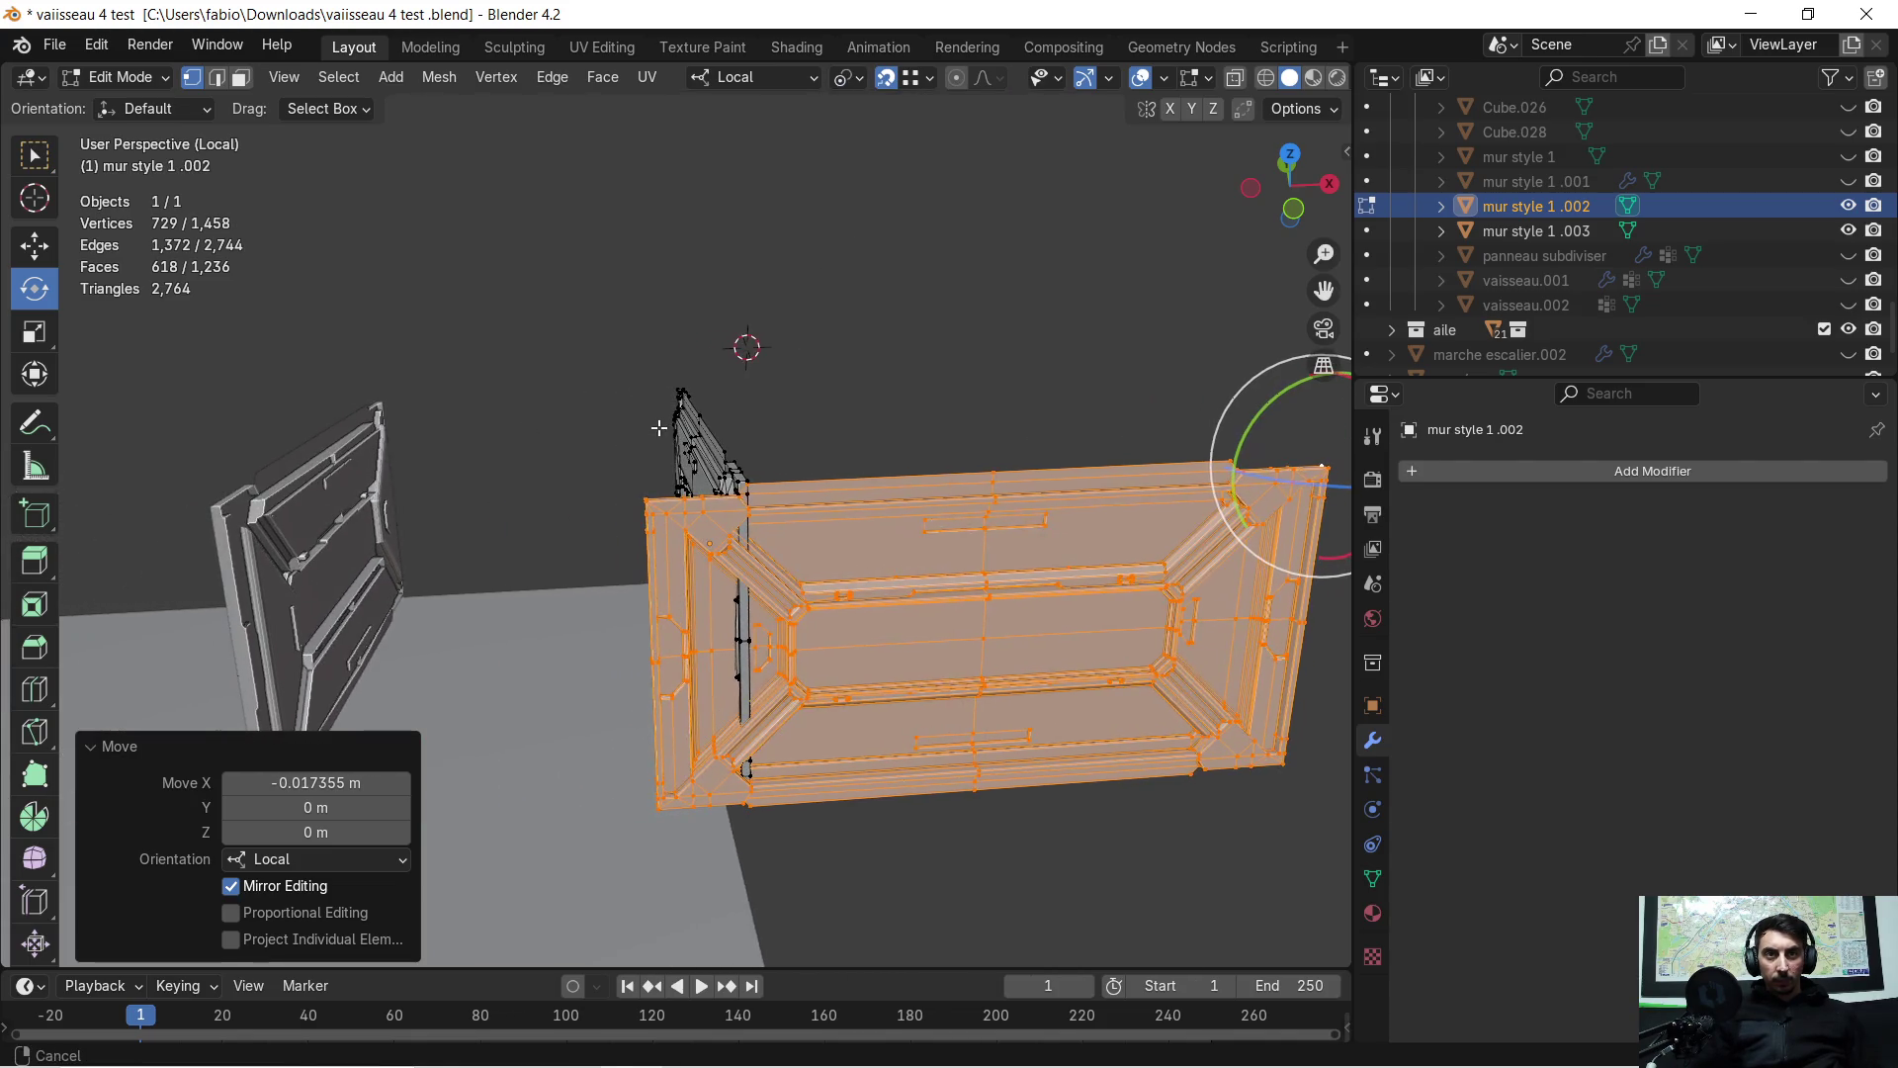
key(g)
key(x)
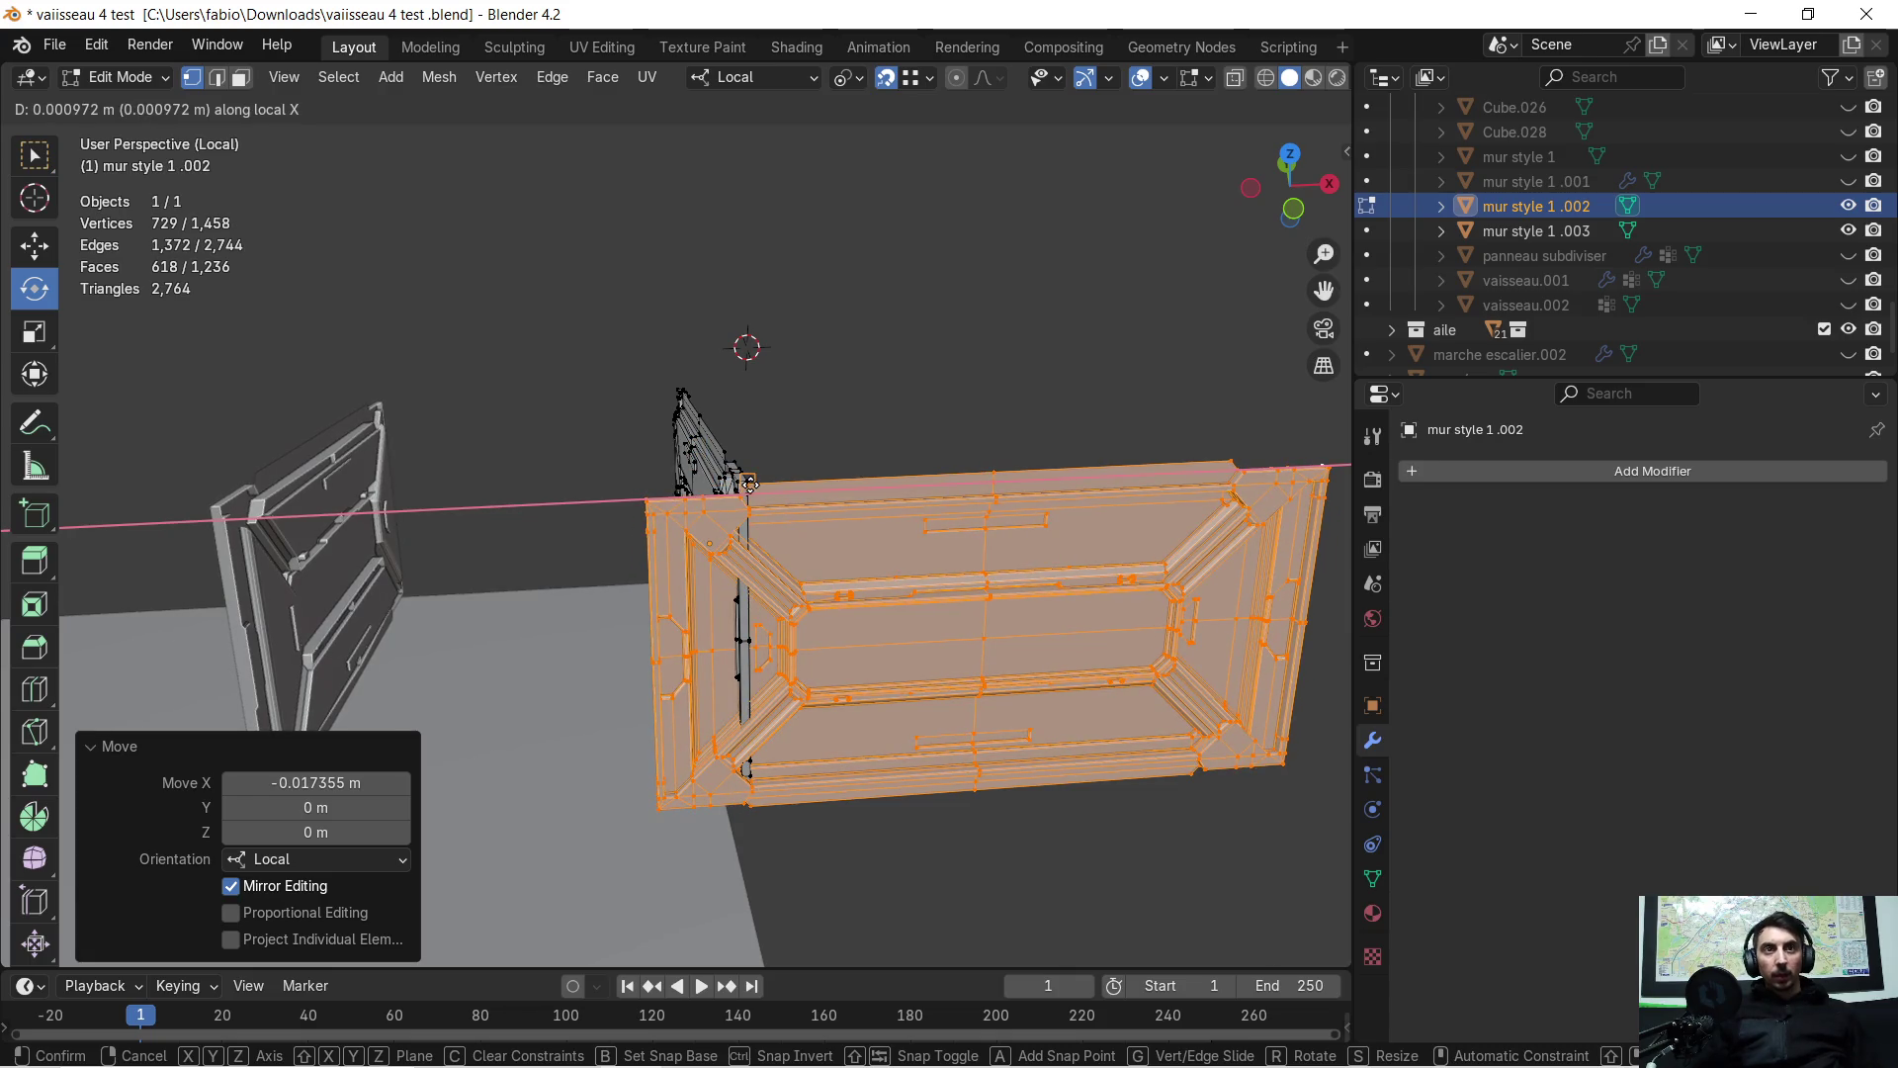
click(749, 483)
Slide the panel along local X, finishing with a 0.029663 m shift to meet the wall edge
scroll(1189, 510, up, 4)
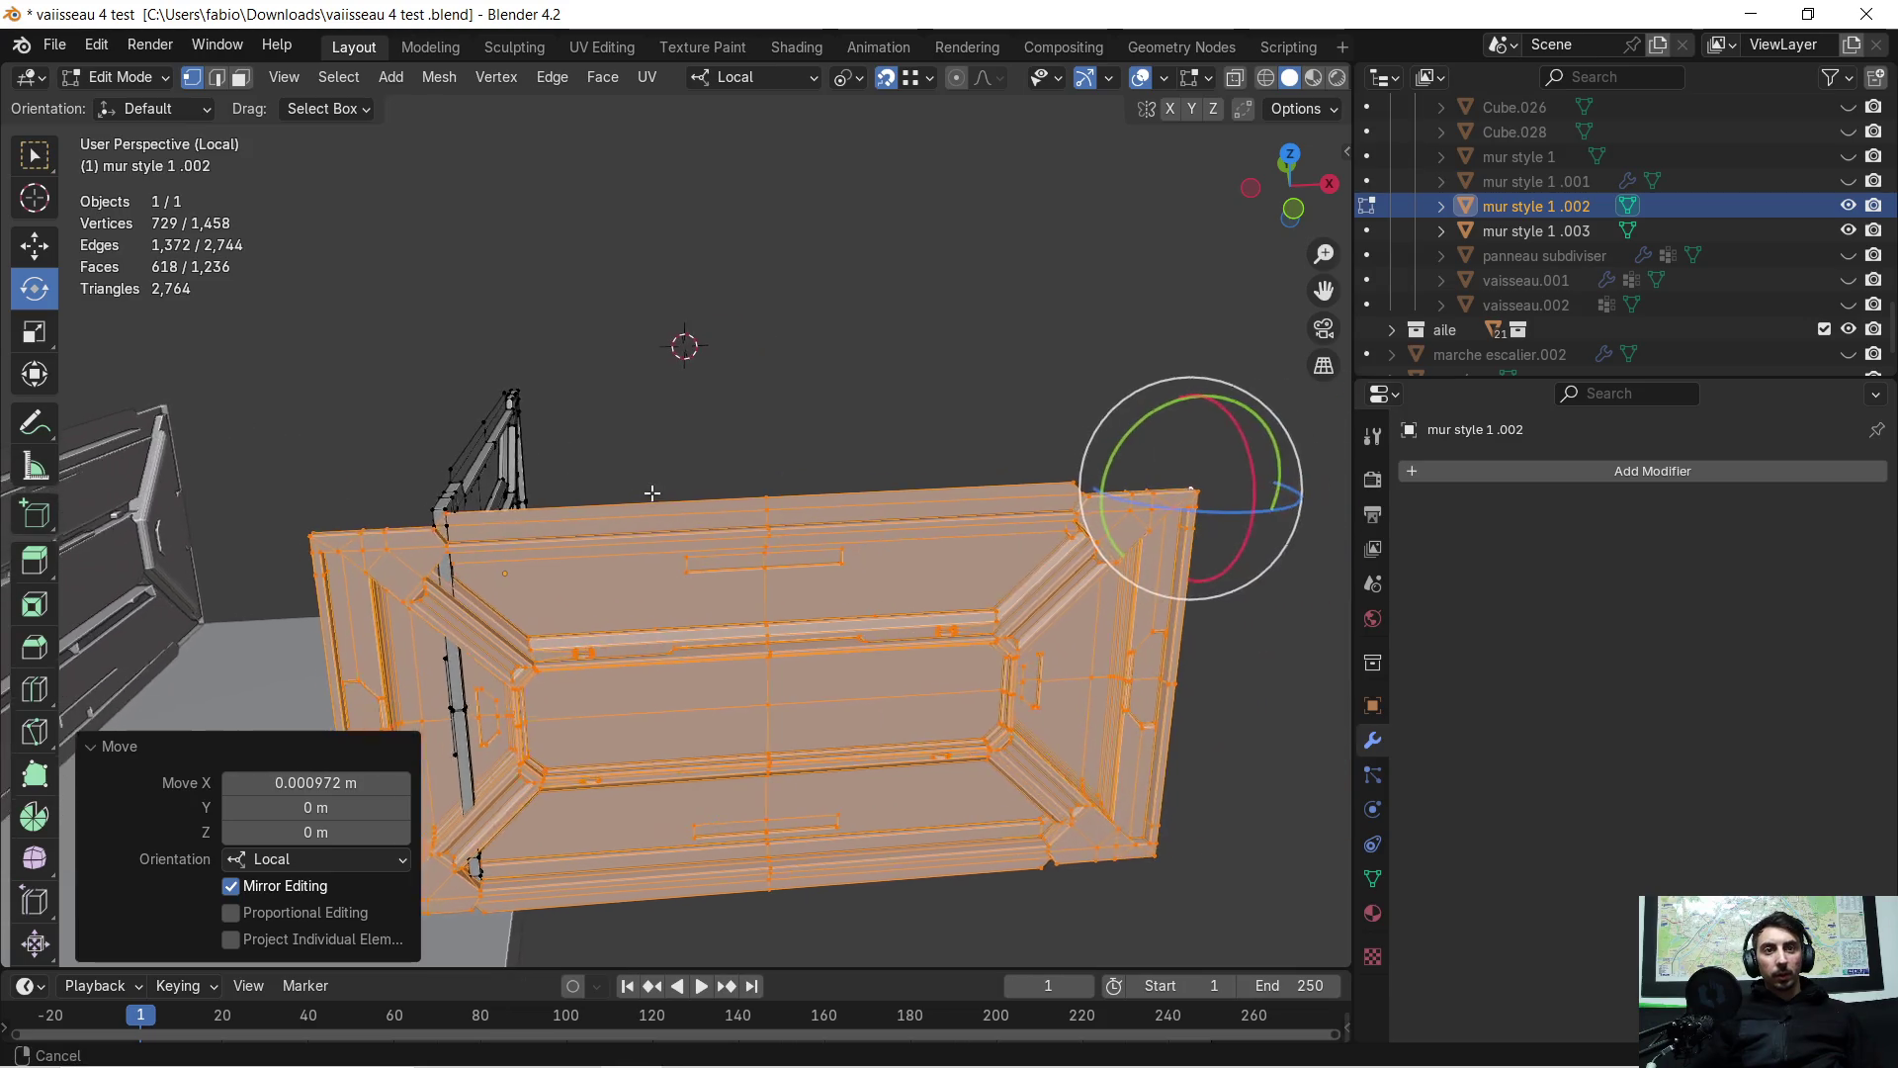
mouse_move(481, 522)
middle_down()
mouse_move(653, 506)
mouse_move(910, 520)
mouse_move(820, 523)
mouse_move(751, 494)
middle_up()
scroll(680, 464, down, 4)
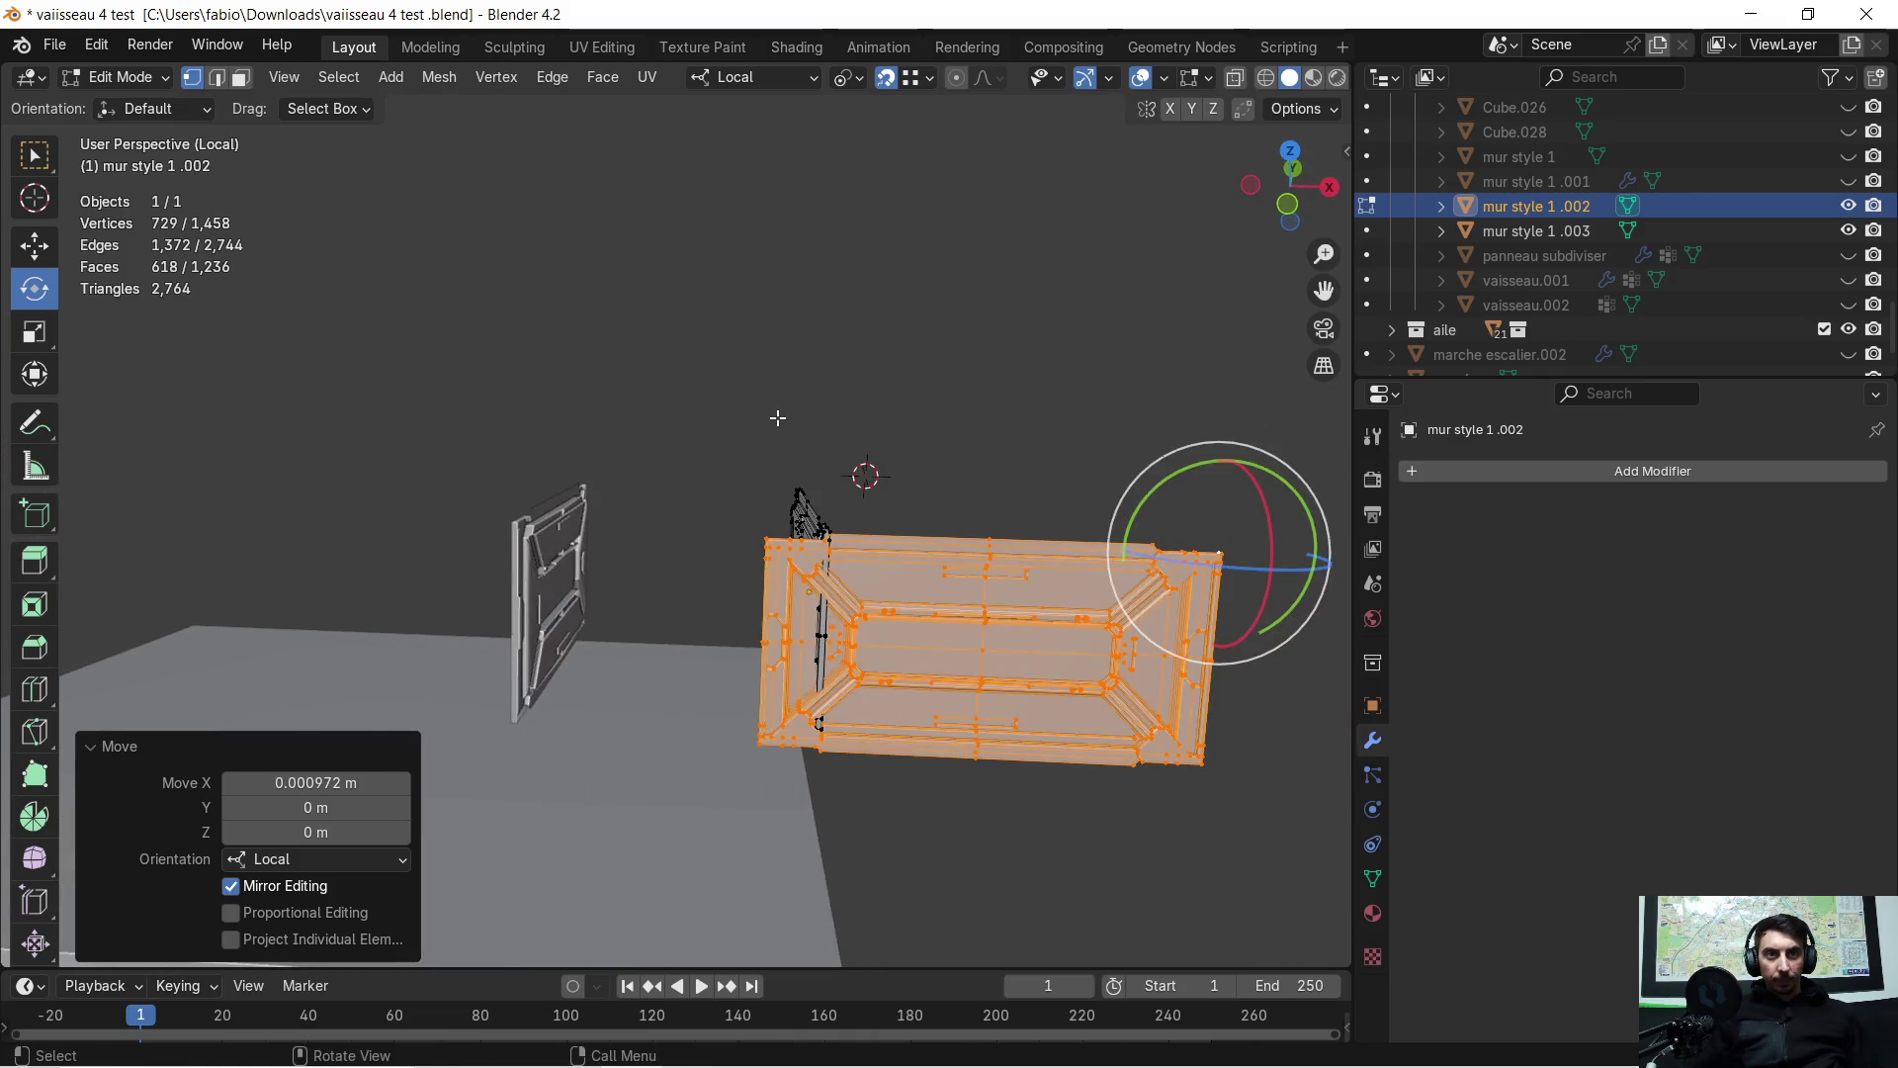
key(g)
key(x)
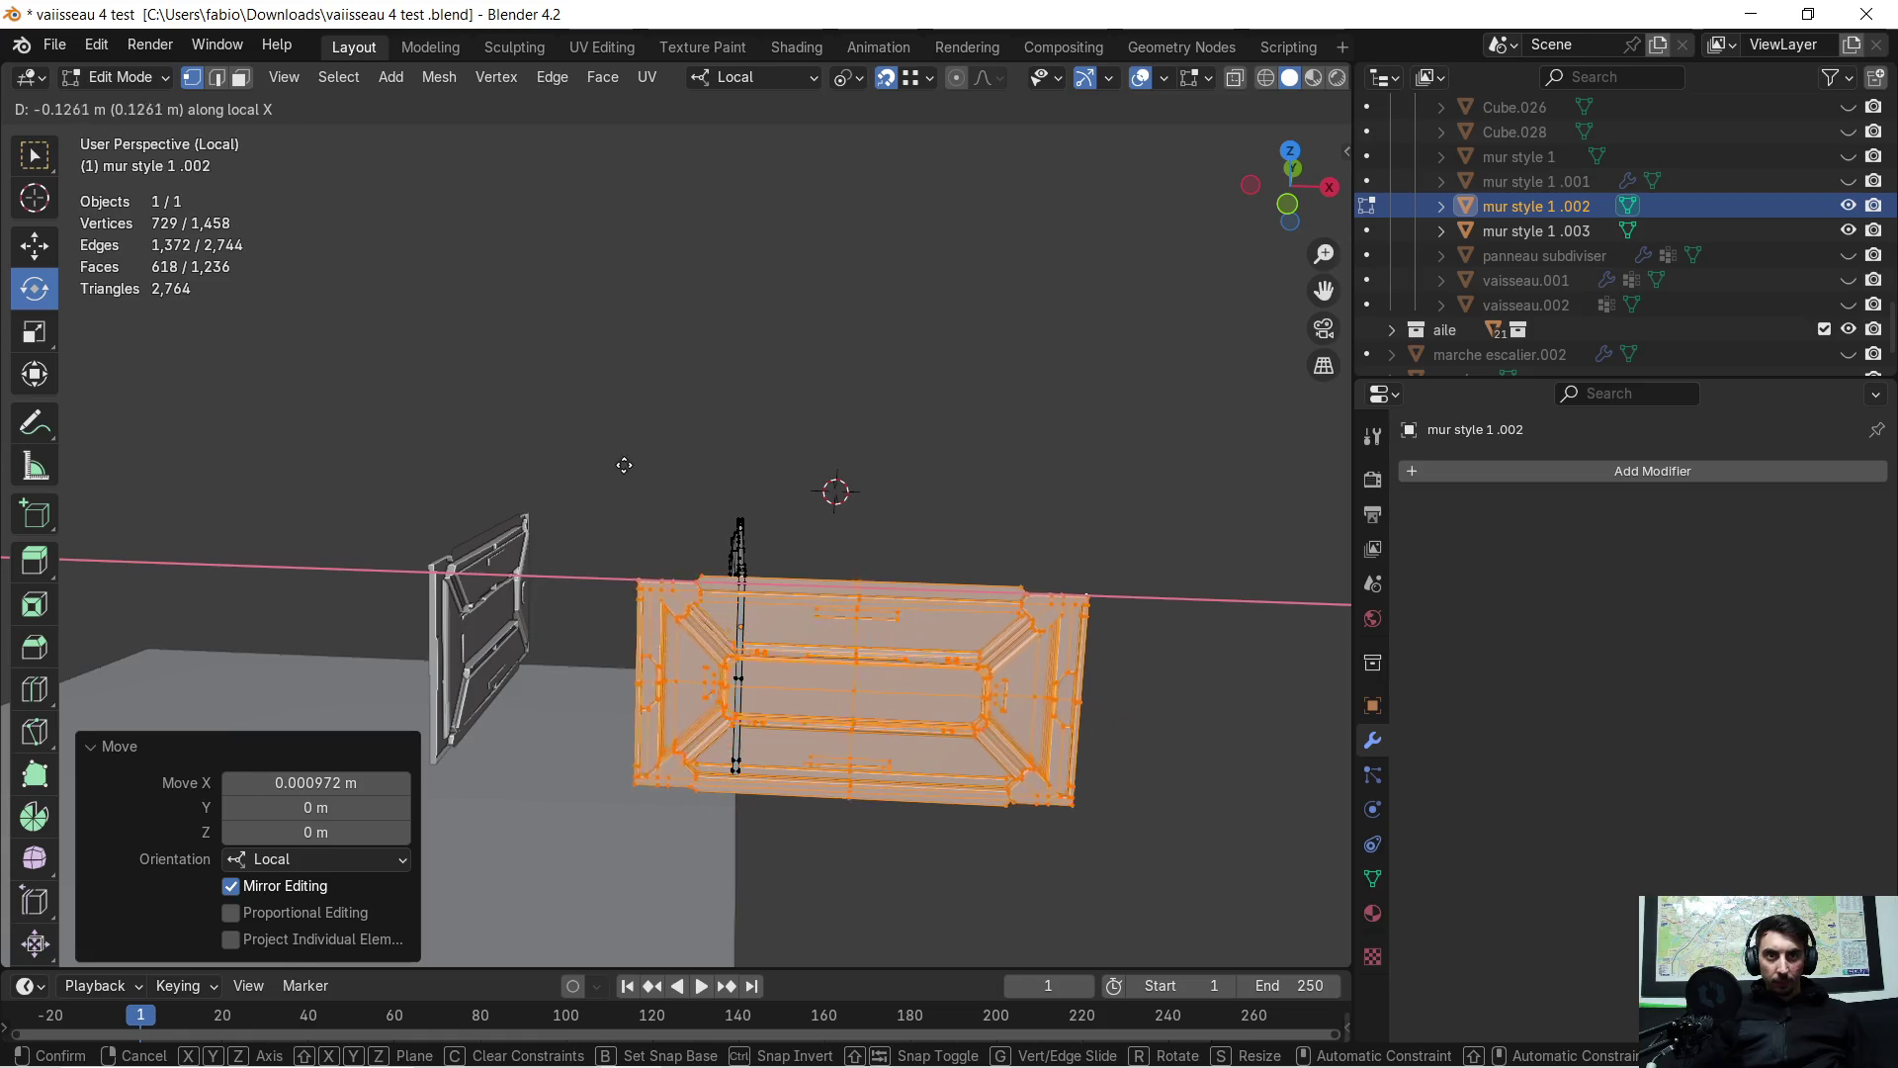
click(277, 450)
mouse_move(288, 443)
middle_down()
mouse_move(781, 650)
mouse_move(782, 474)
mouse_move(796, 531)
middle_up()
scroll(781, 651, up, 5)
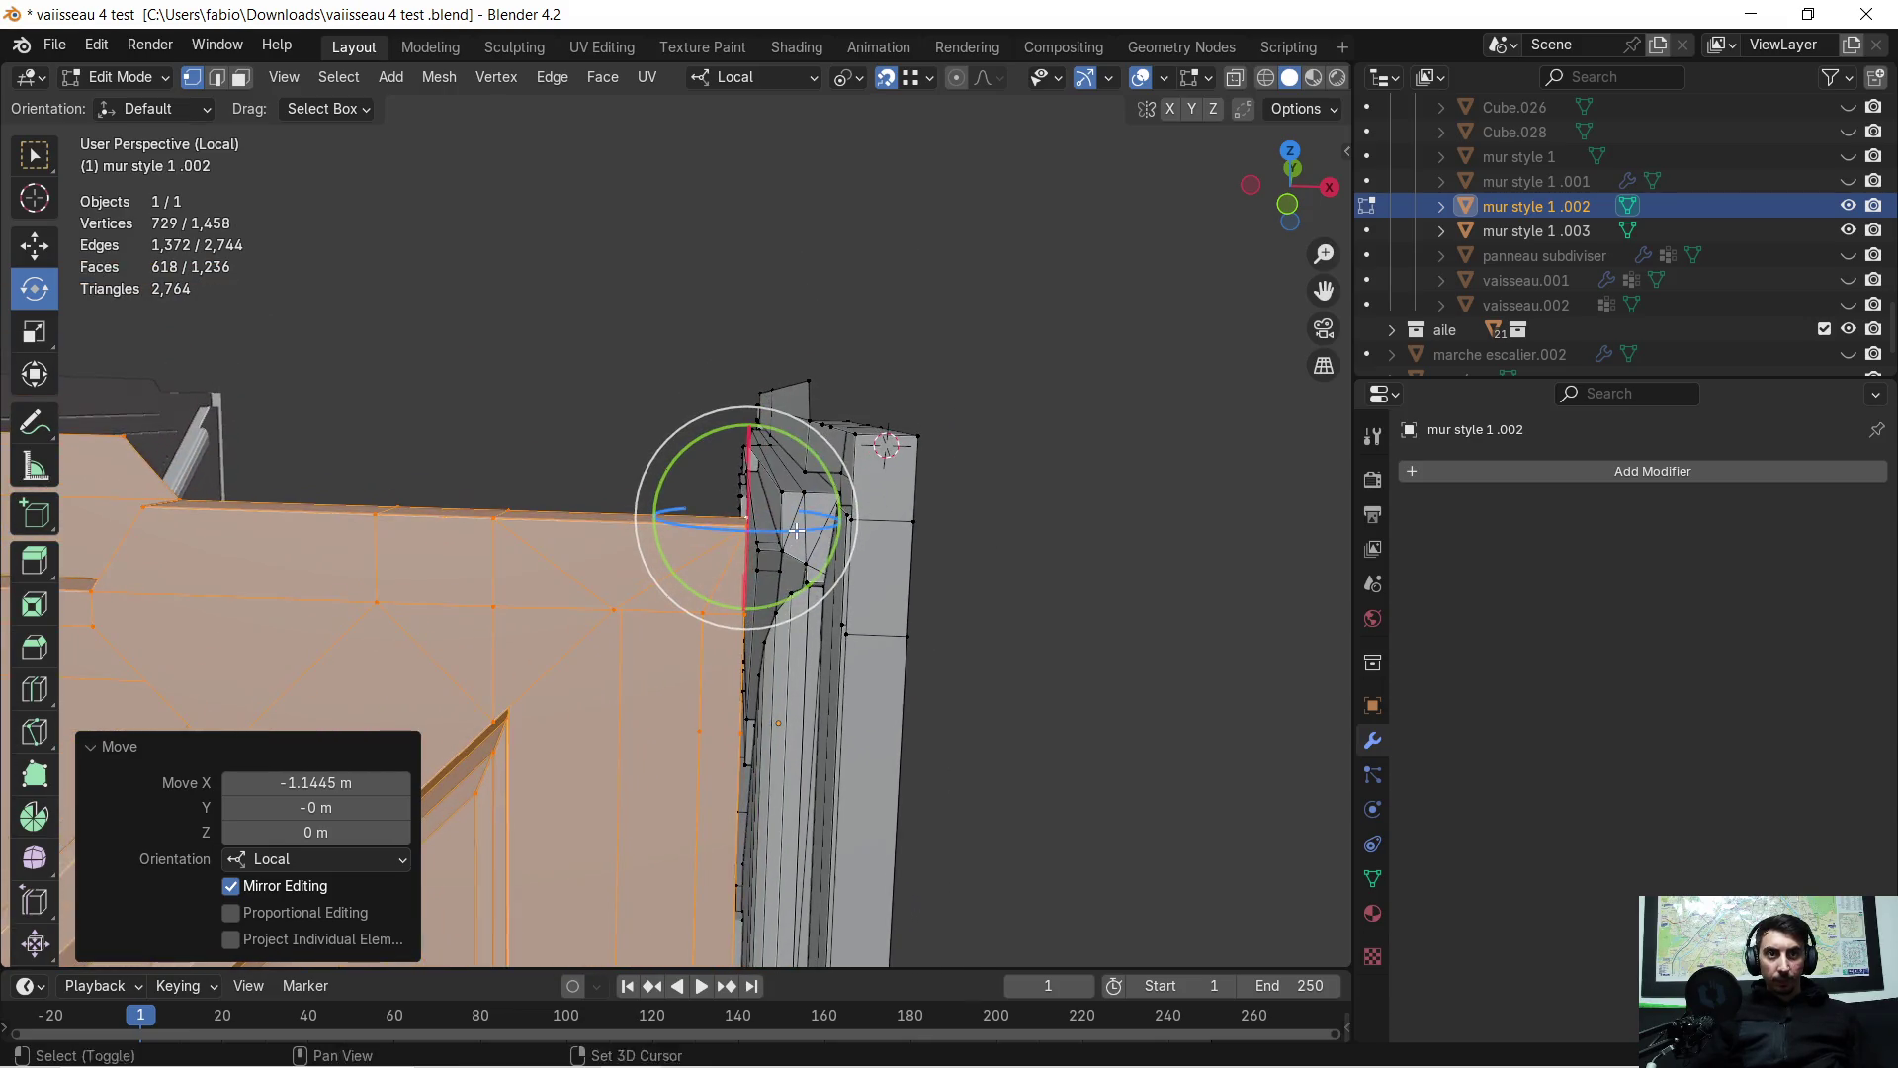
key(g)
key(x)
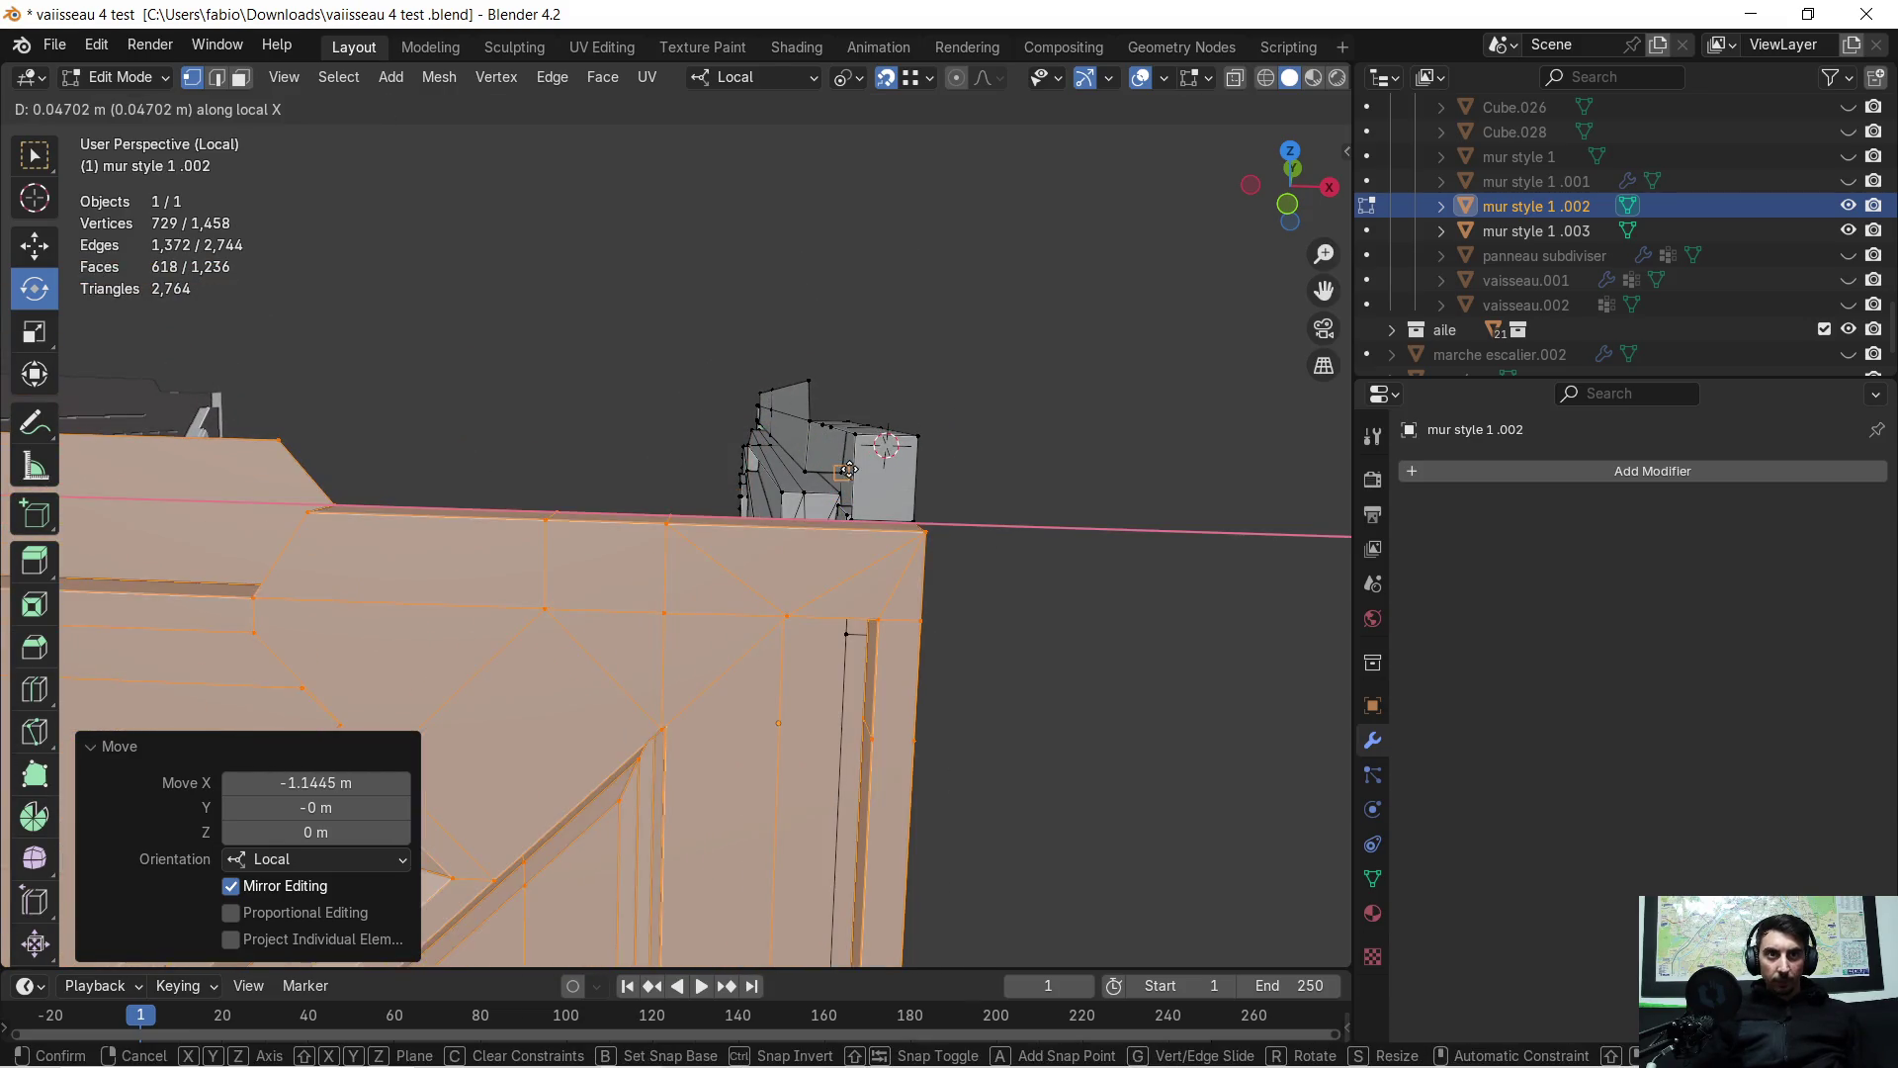
click(867, 436)
Lower the panel -0.024537 m along local Z, then switch editing to mur style 1 .003
middle_drag(867, 436, 968, 537)
key(g)
key(z)
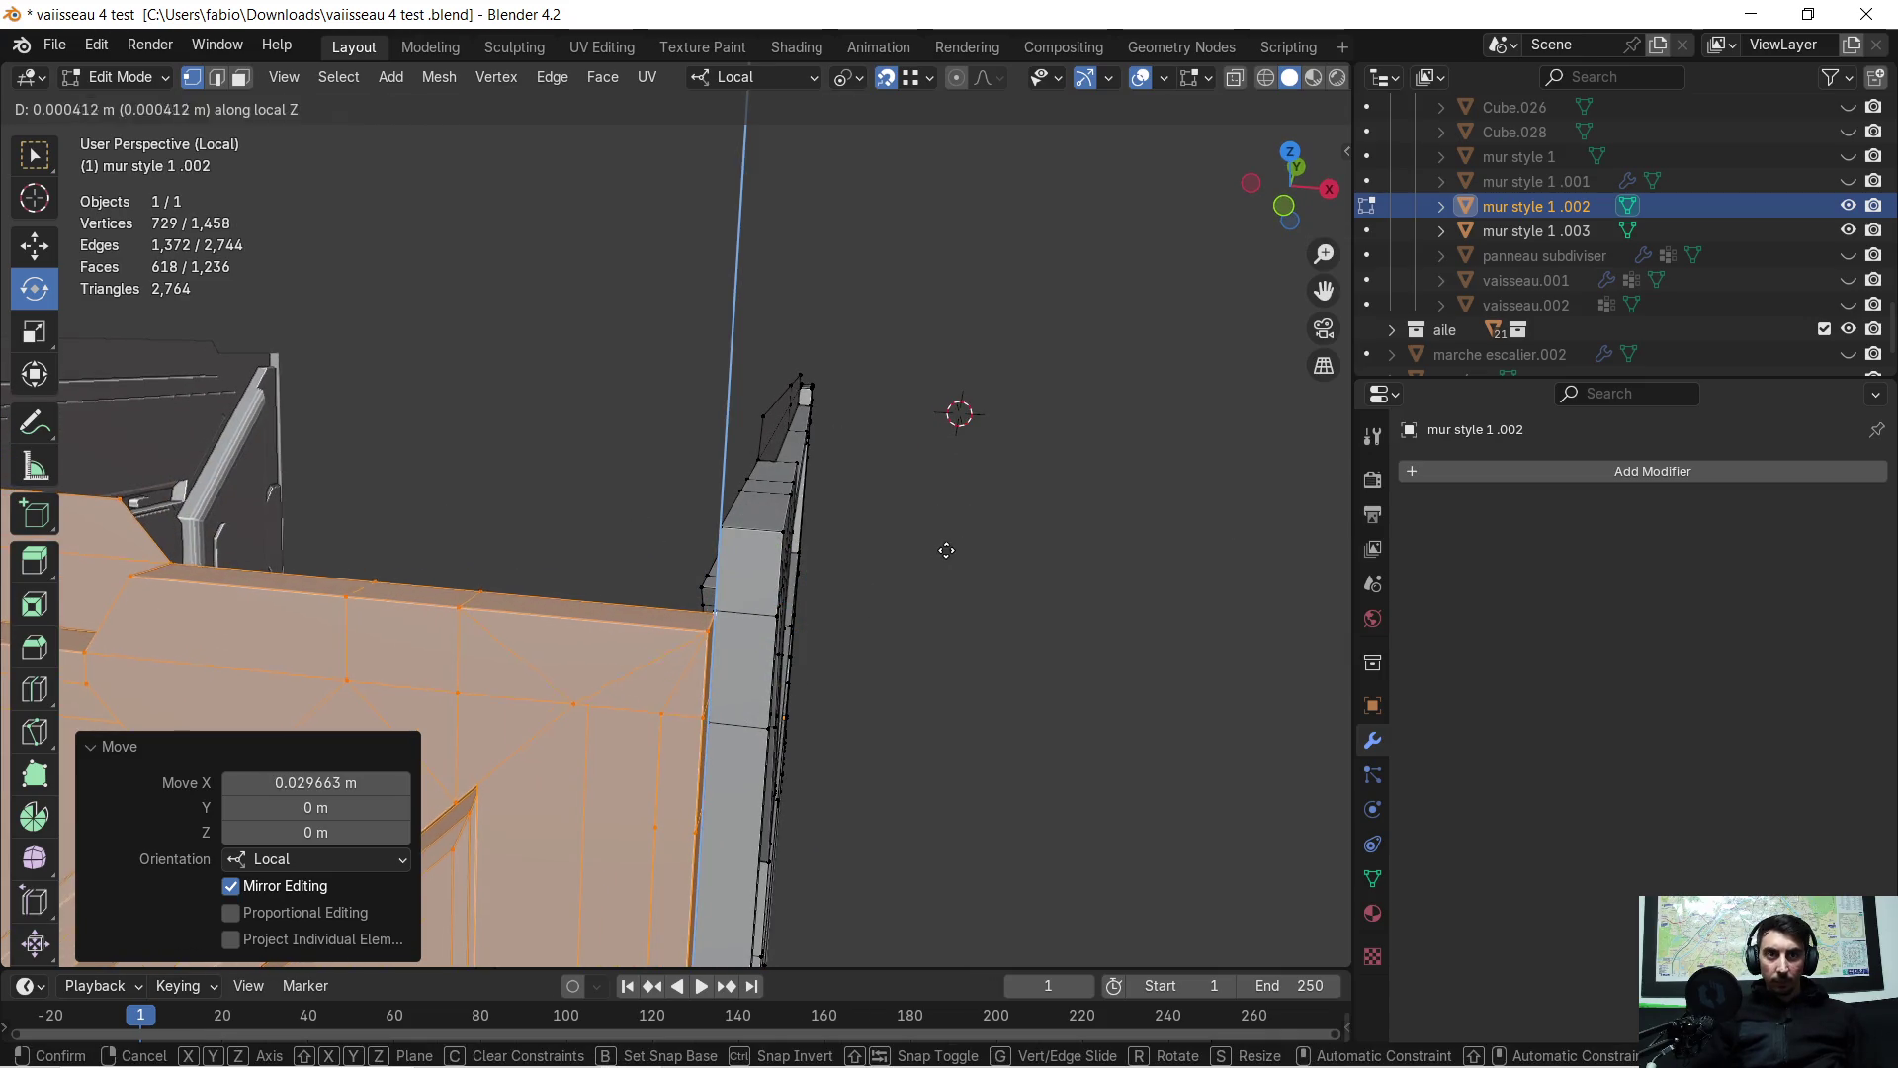
click(764, 533)
mouse_move(764, 533)
middle_down()
mouse_move(643, 553)
mouse_move(690, 563)
mouse_move(354, 551)
mouse_move(940, 529)
mouse_move(633, 550)
mouse_move(498, 625)
mouse_move(714, 703)
middle_up()
key(alt+q)
middle_drag(819, 567, 758, 560)
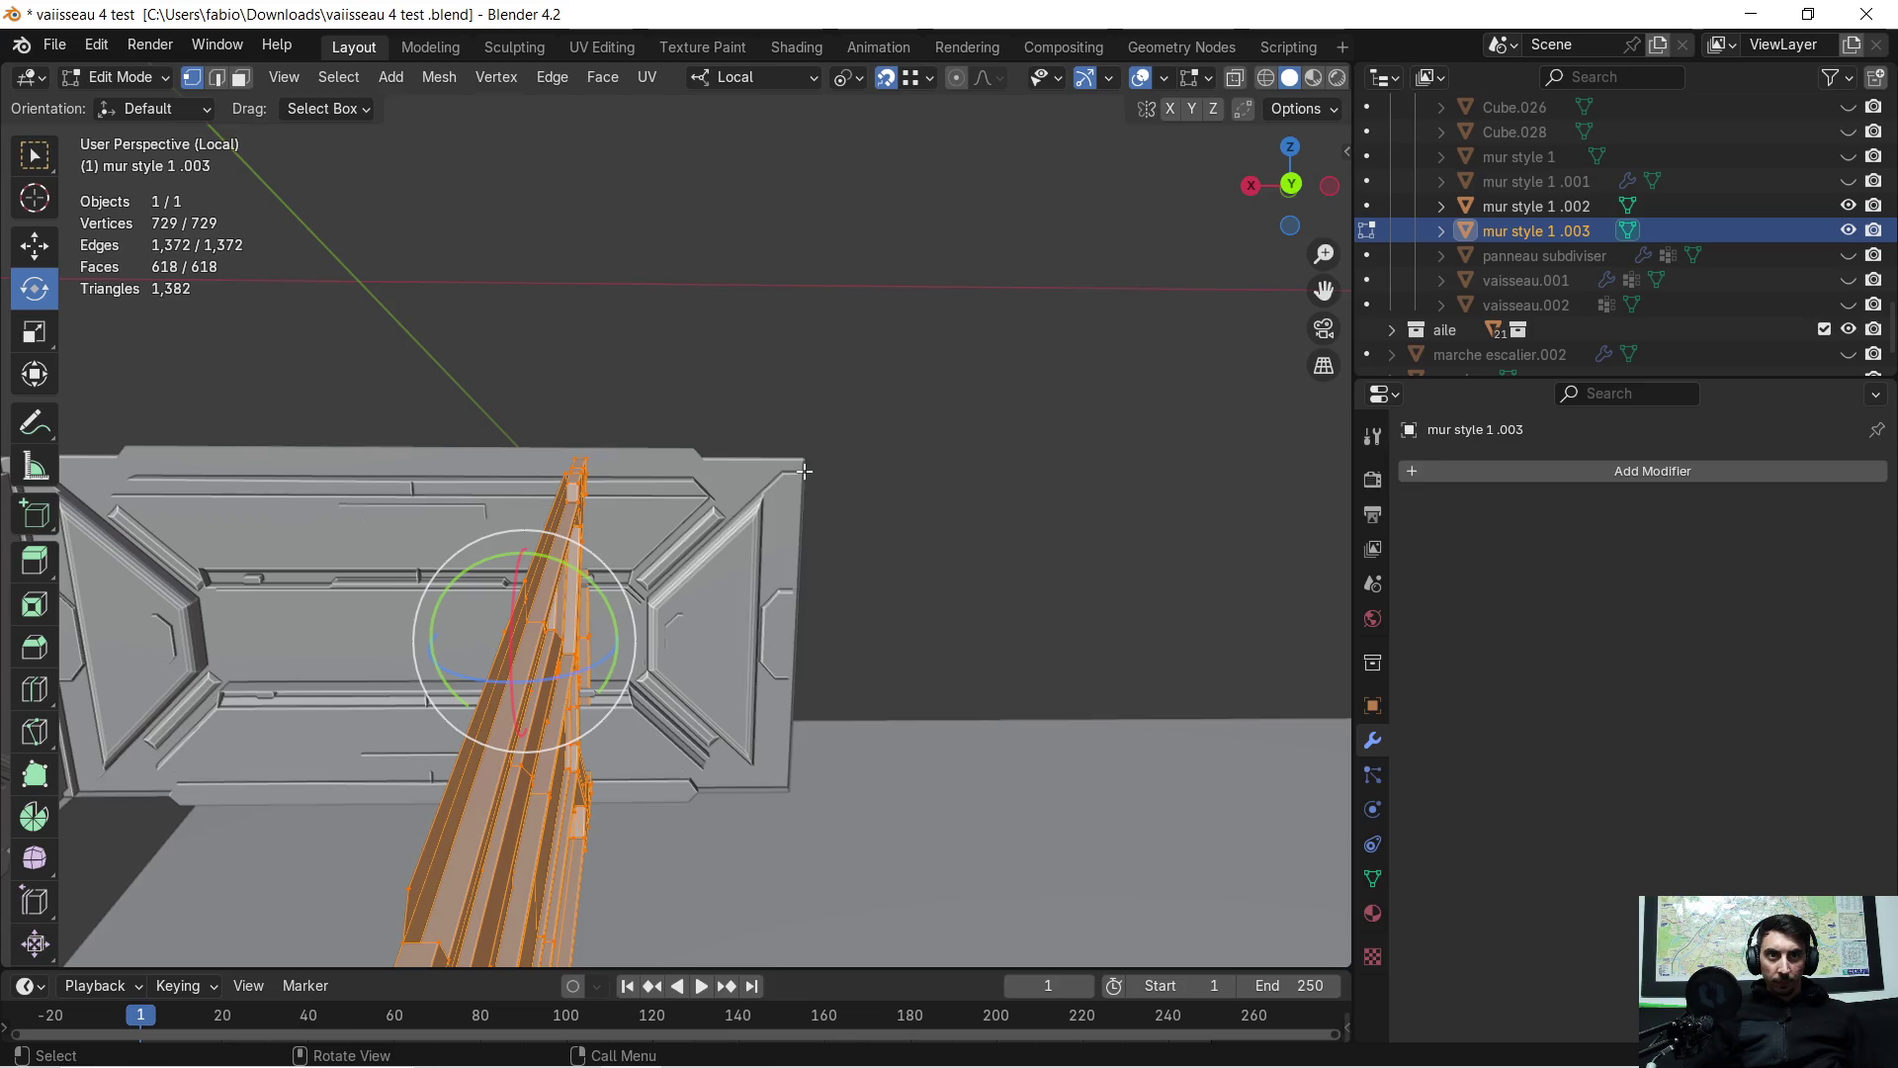
Drop the mur style 1 .003 panel near the base corner
key(g)
click(1016, 466)
middle_drag(1016, 466, 694, 530)
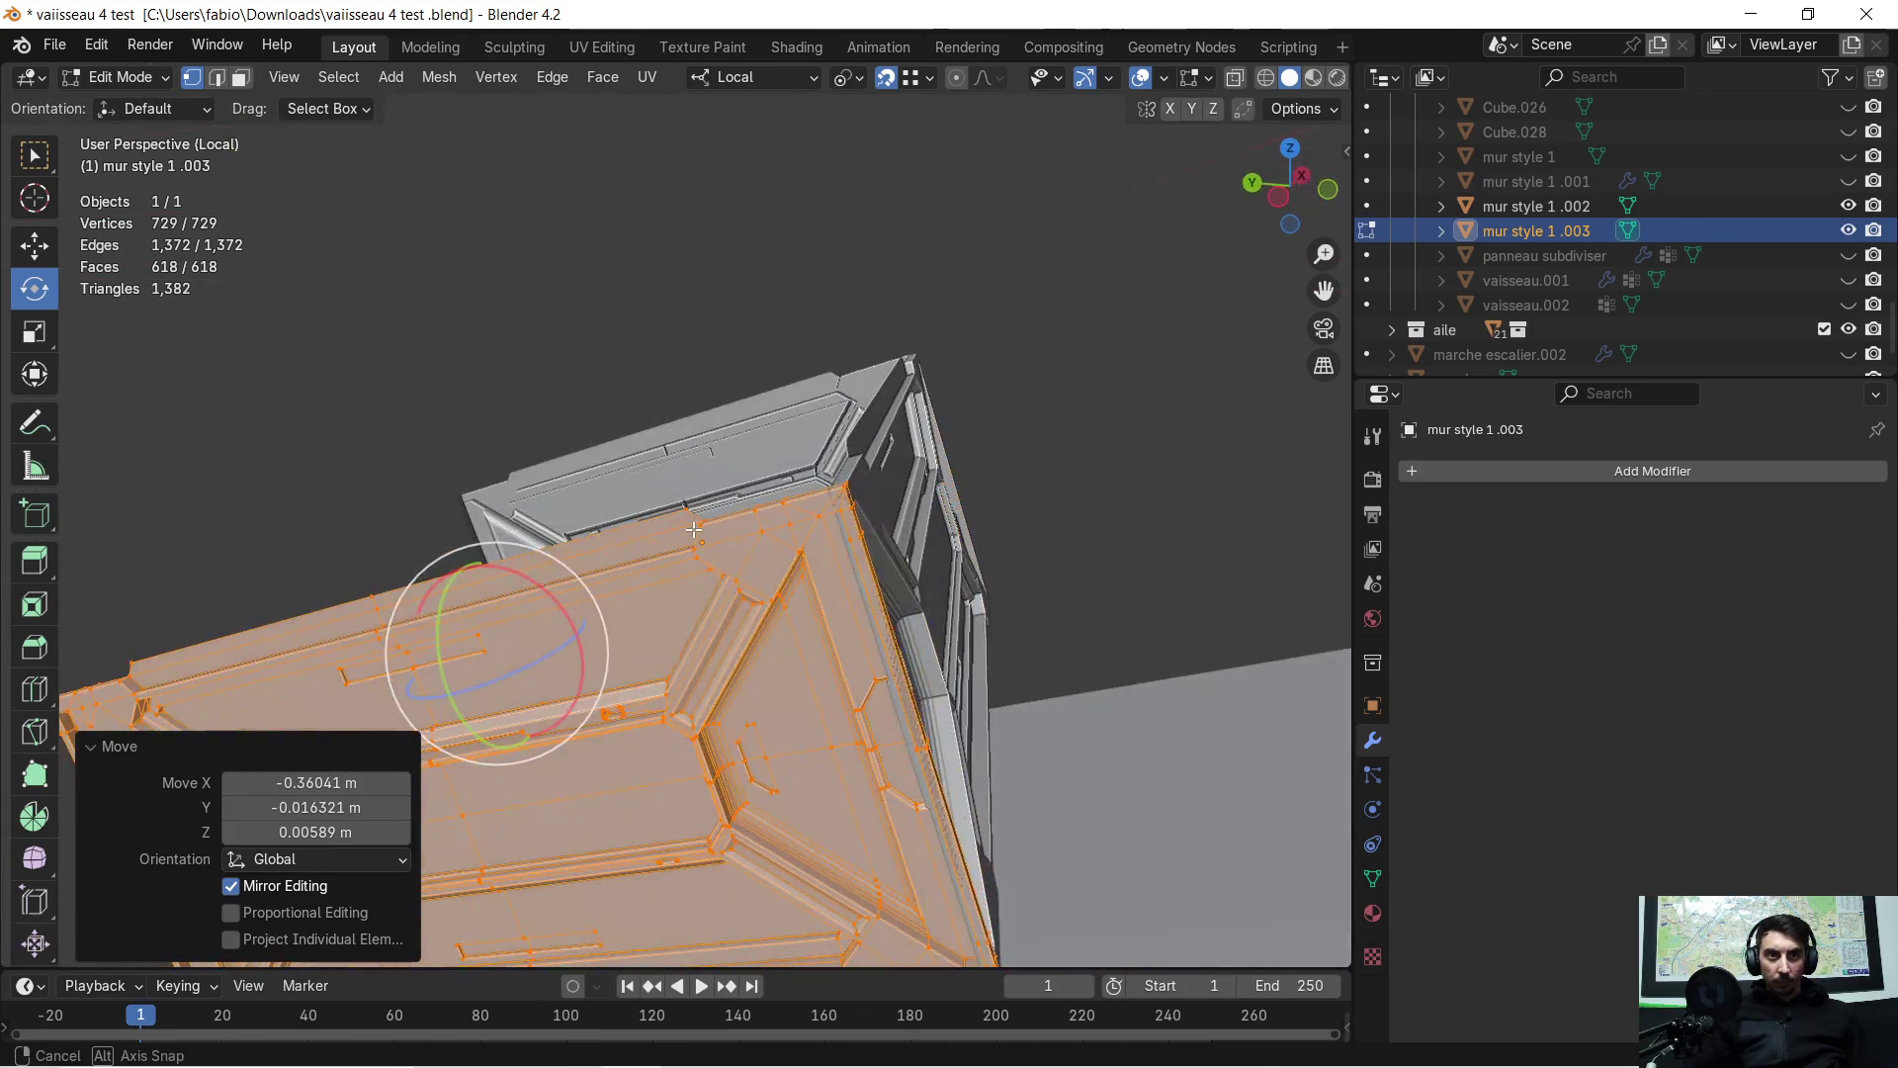
mouse_move(862, 503)
middle_down()
mouse_move(788, 500)
mouse_move(798, 541)
middle_up()
key(g)
key(x)
key(x)
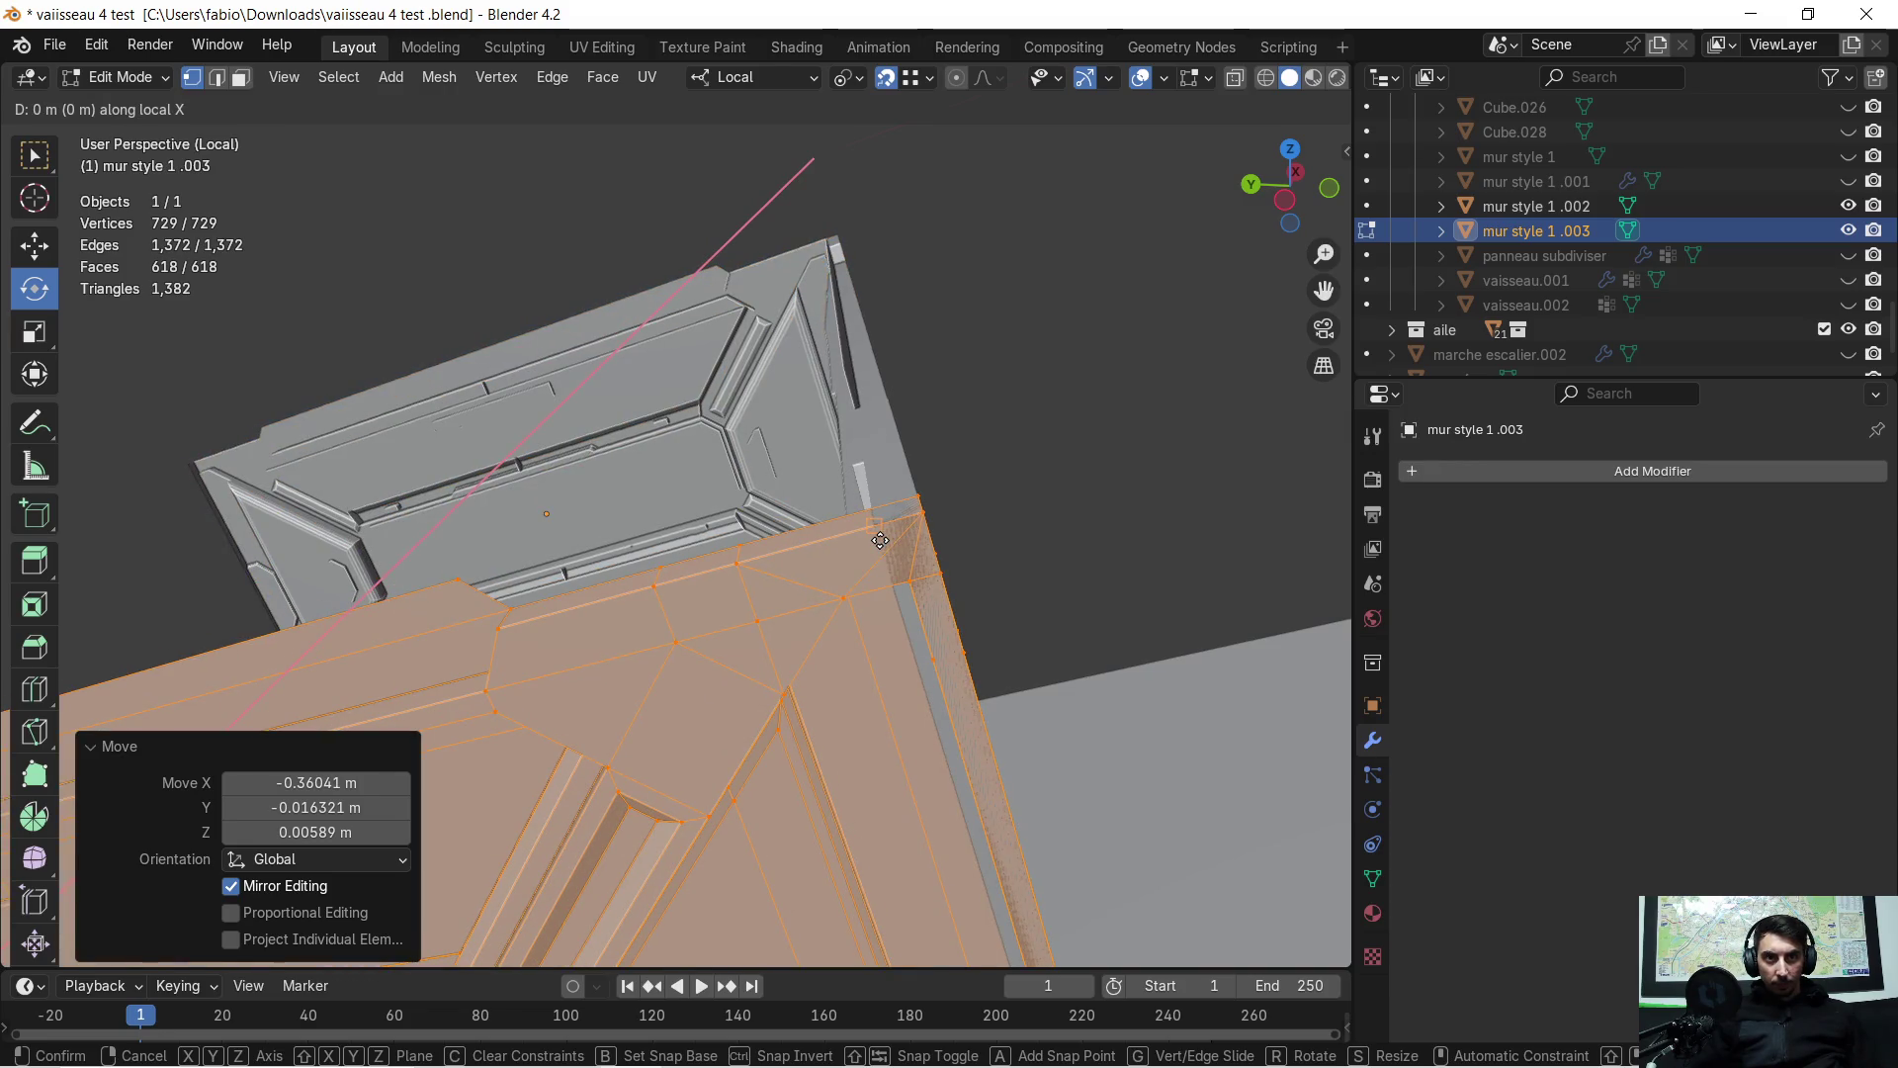
click(879, 540)
Shift the panel along local Y to line up the corner joint
key(g)
key(y)
key(y)
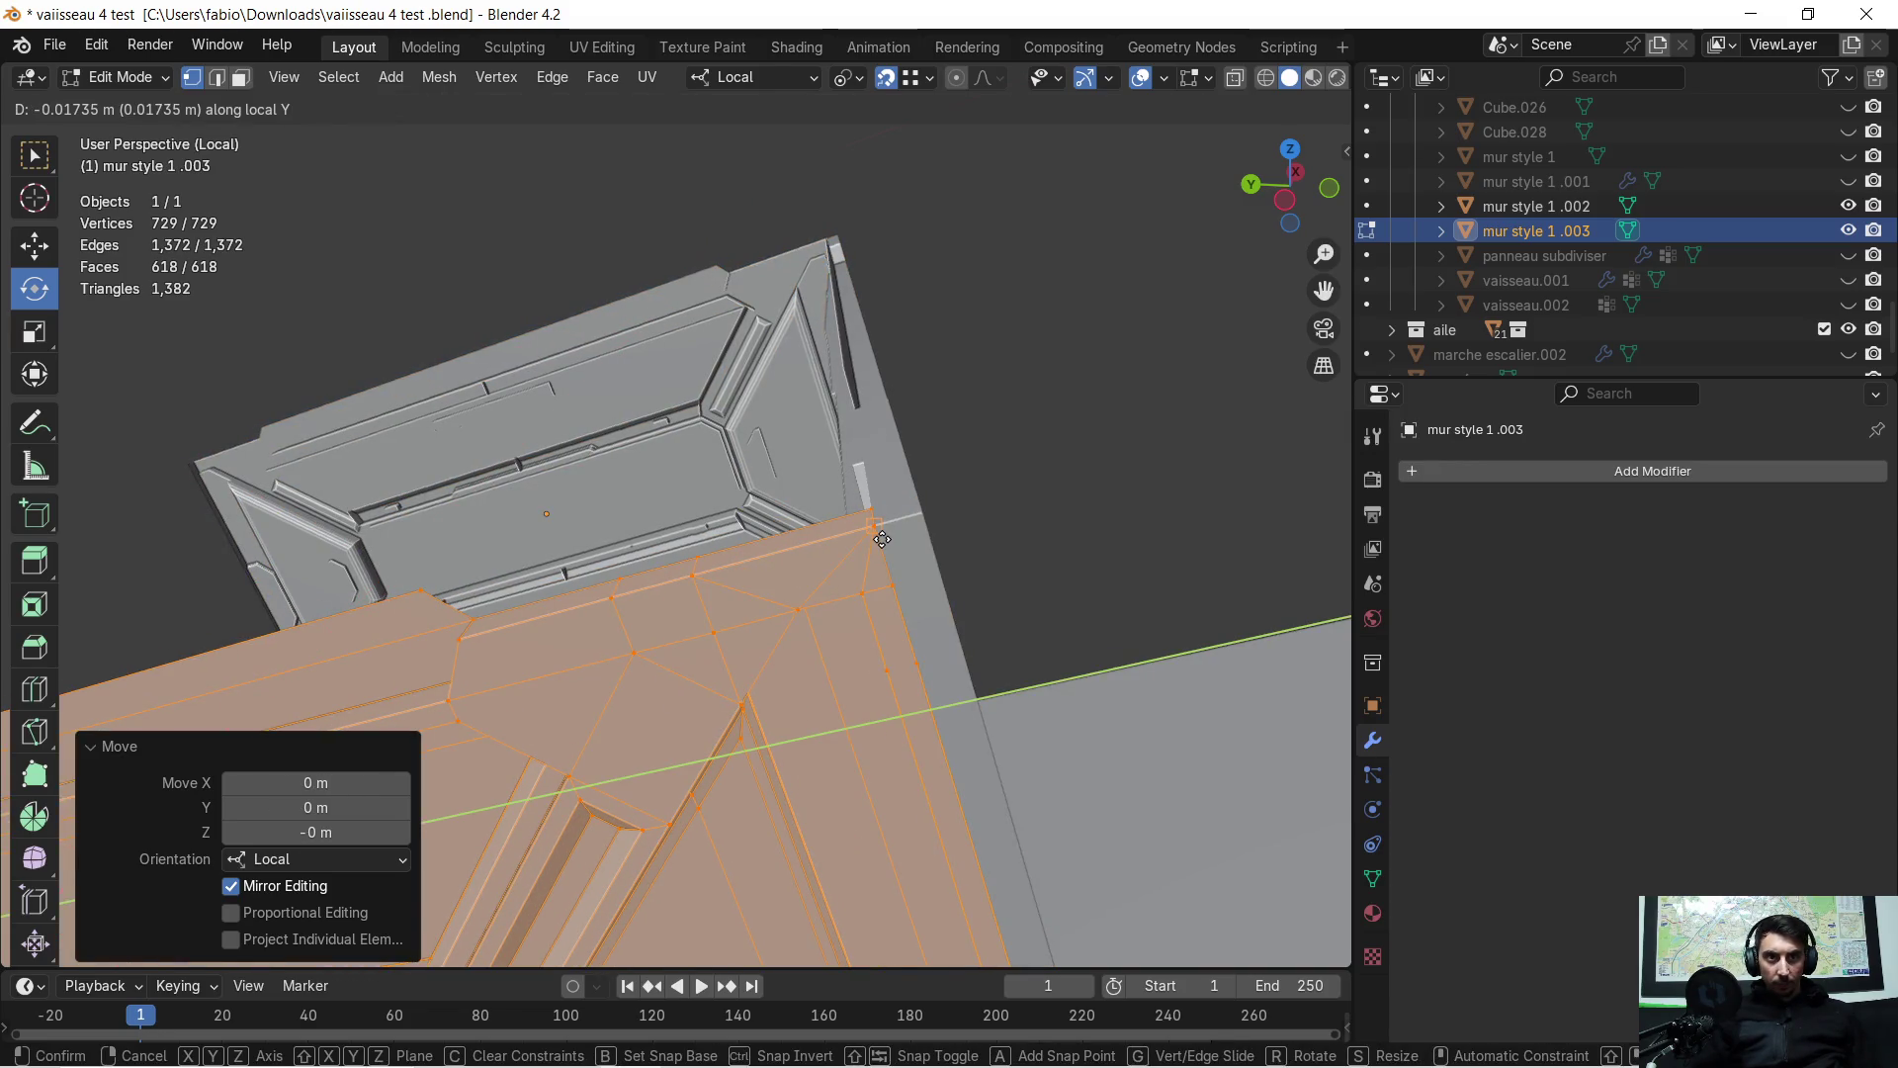
click(882, 539)
mouse_move(882, 539)
middle_down()
mouse_move(762, 665)
mouse_move(702, 591)
middle_up()
key(g)
key(y)
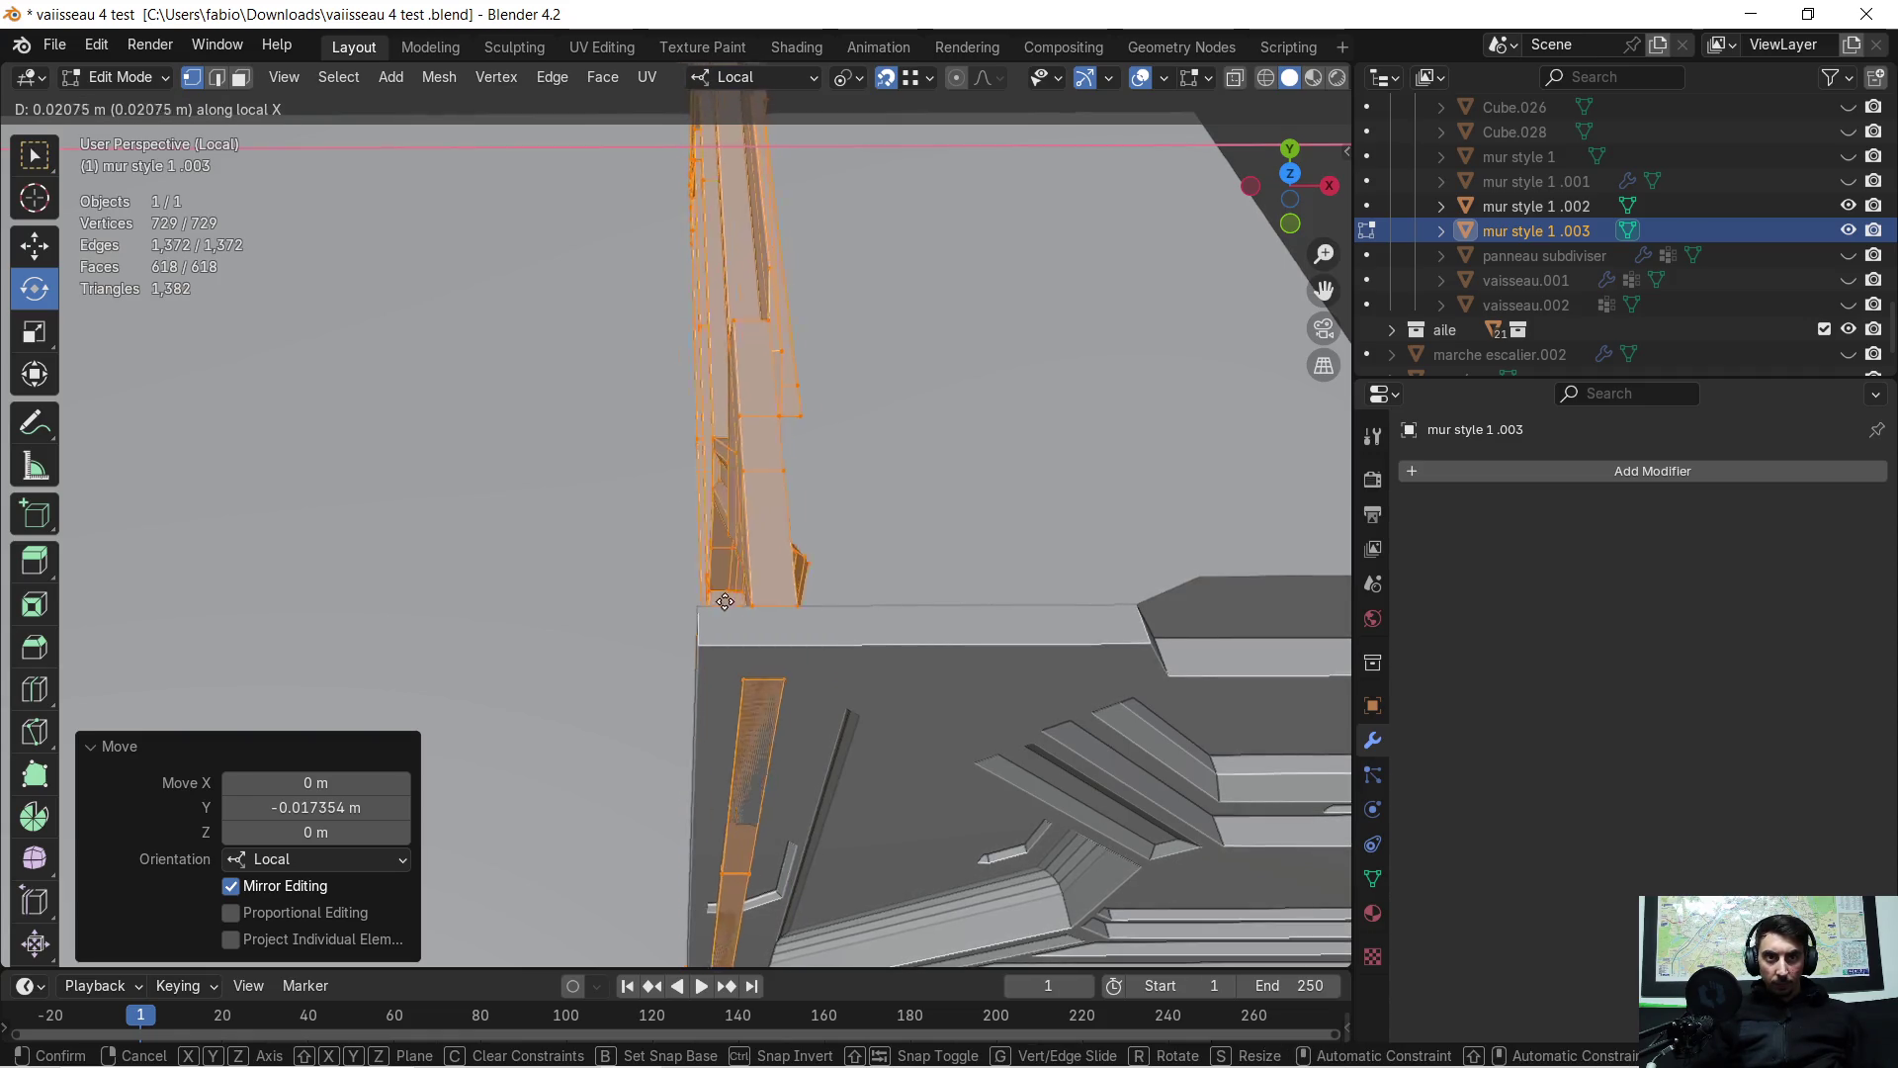
click(714, 607)
Make the corner vertex active and move the wall mesh along local X into position
mouse_move(883, 600)
middle_down()
mouse_move(787, 588)
mouse_move(837, 563)
mouse_move(768, 557)
mouse_move(728, 590)
middle_up()
shift+click(834, 533)
key(g)
key(y)
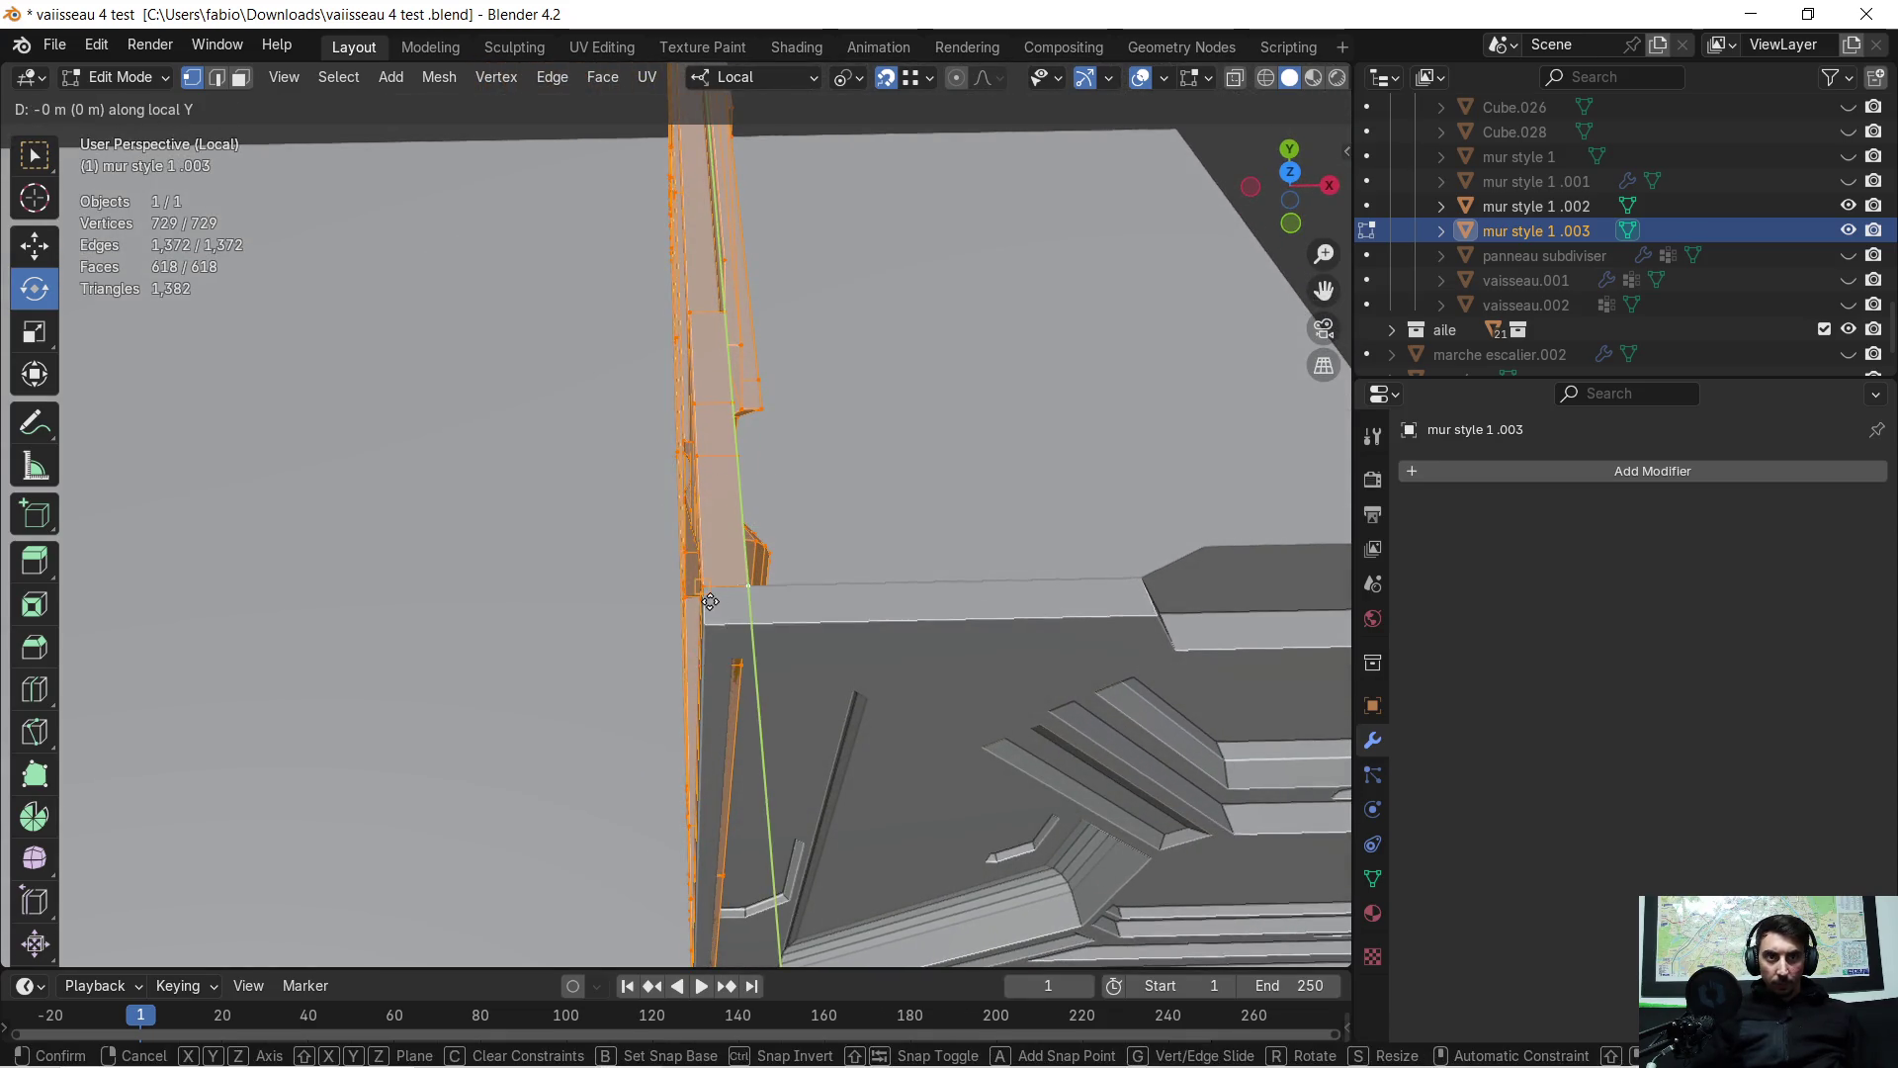
key(x)
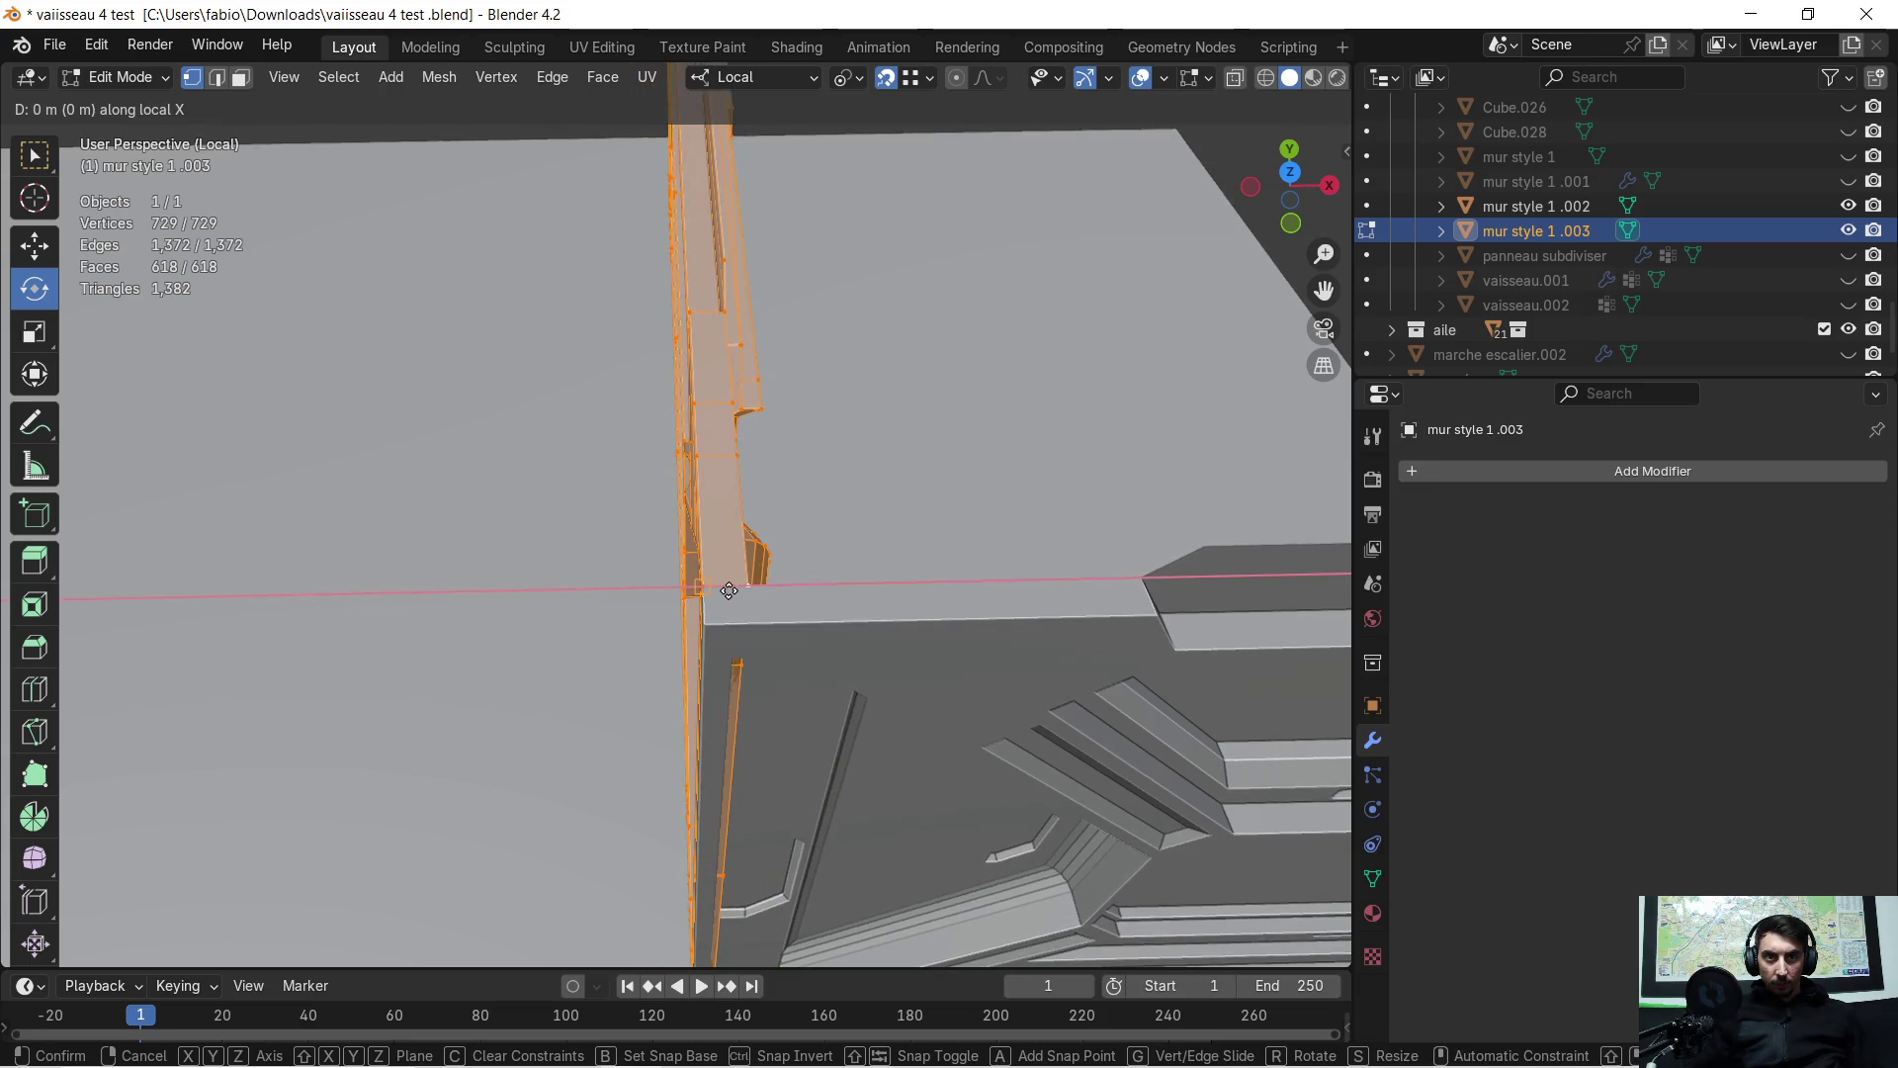
click(708, 617)
mouse_move(741, 593)
middle_down()
mouse_move(720, 530)
mouse_move(1278, 552)
mouse_move(1317, 516)
mouse_move(1059, 530)
mouse_move(911, 495)
mouse_move(991, 381)
mouse_move(1131, 415)
mouse_move(989, 465)
mouse_move(781, 495)
mouse_move(754, 665)
mouse_move(762, 424)
mouse_move(742, 436)
mouse_move(794, 461)
mouse_move(1081, 360)
mouse_move(1093, 373)
mouse_move(940, 475)
mouse_move(832, 580)
mouse_move(942, 472)
middle_up()
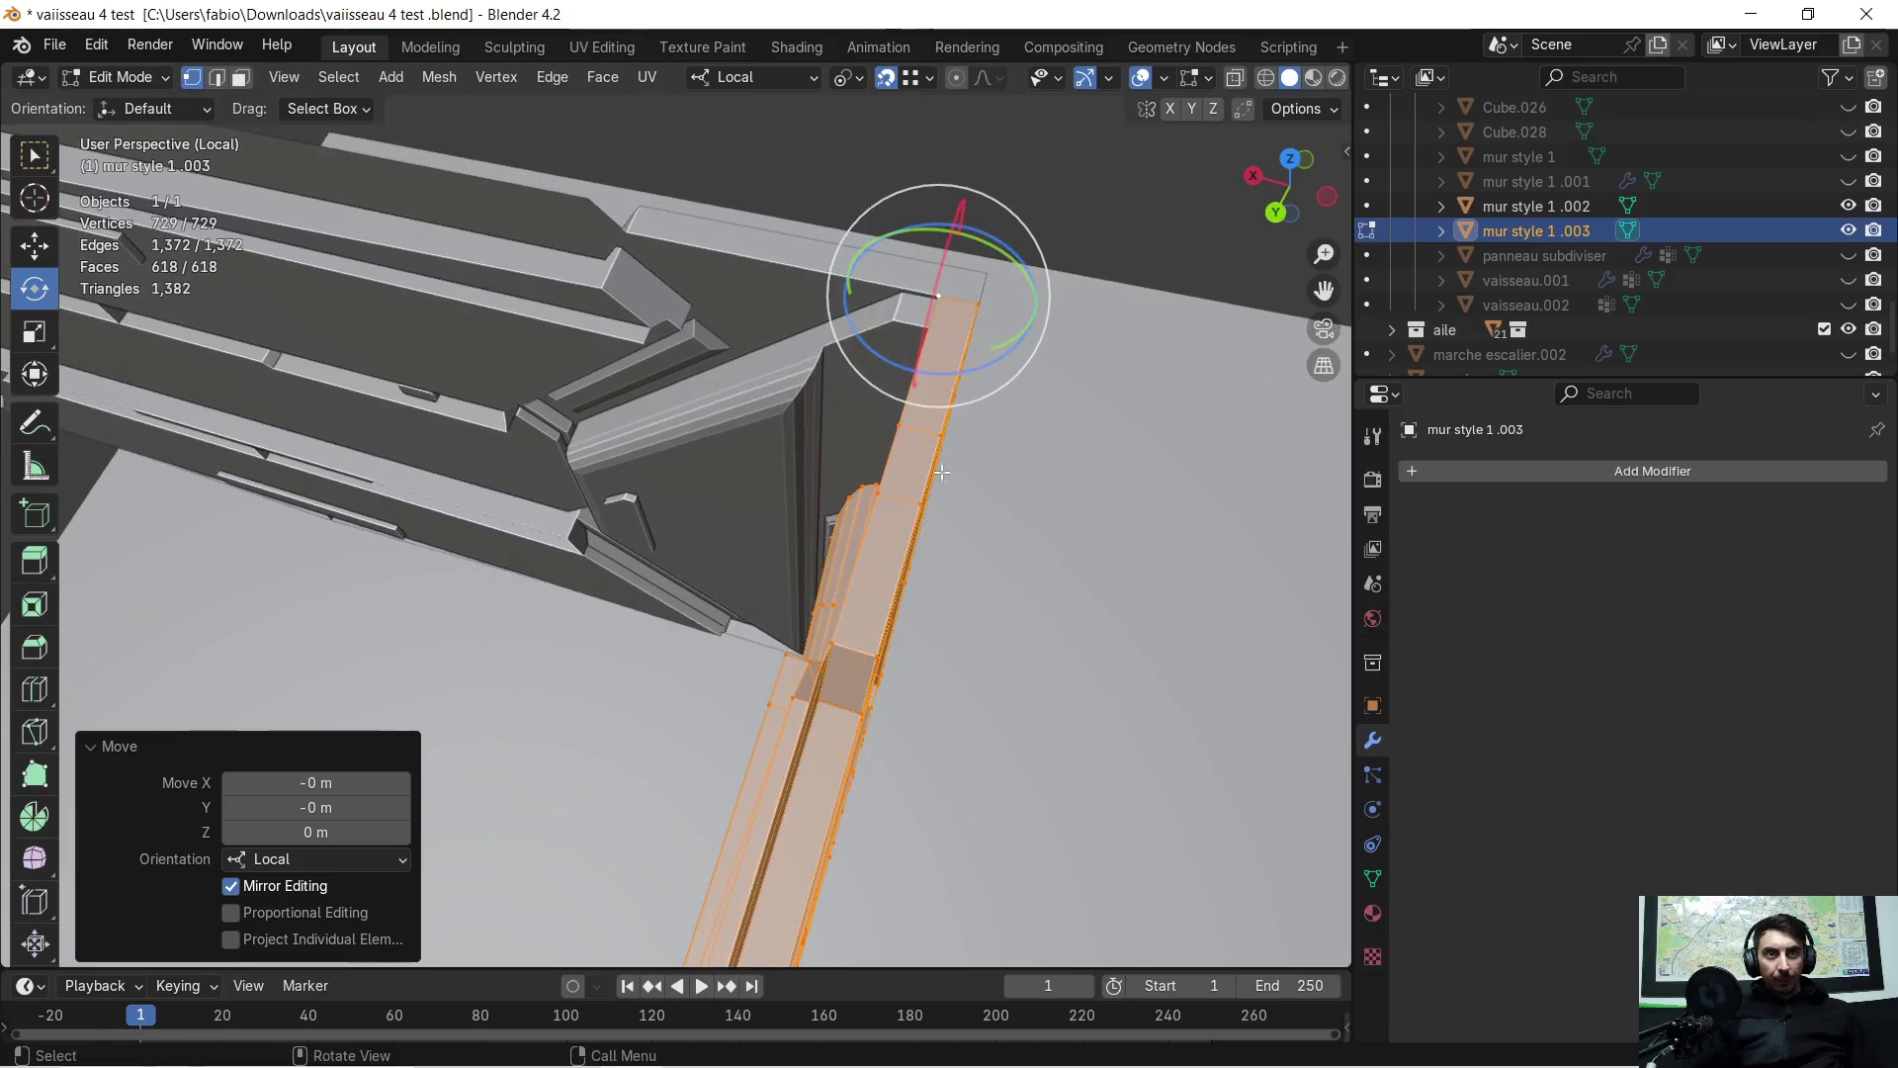
Pick a point on the wall and shift the mesh along local Y
mouse_move(1001, 358)
middle_down()
mouse_move(1034, 356)
mouse_move(774, 593)
mouse_move(969, 500)
mouse_move(954, 514)
mouse_move(1004, 530)
mouse_move(799, 551)
middle_up()
shift+click(844, 435)
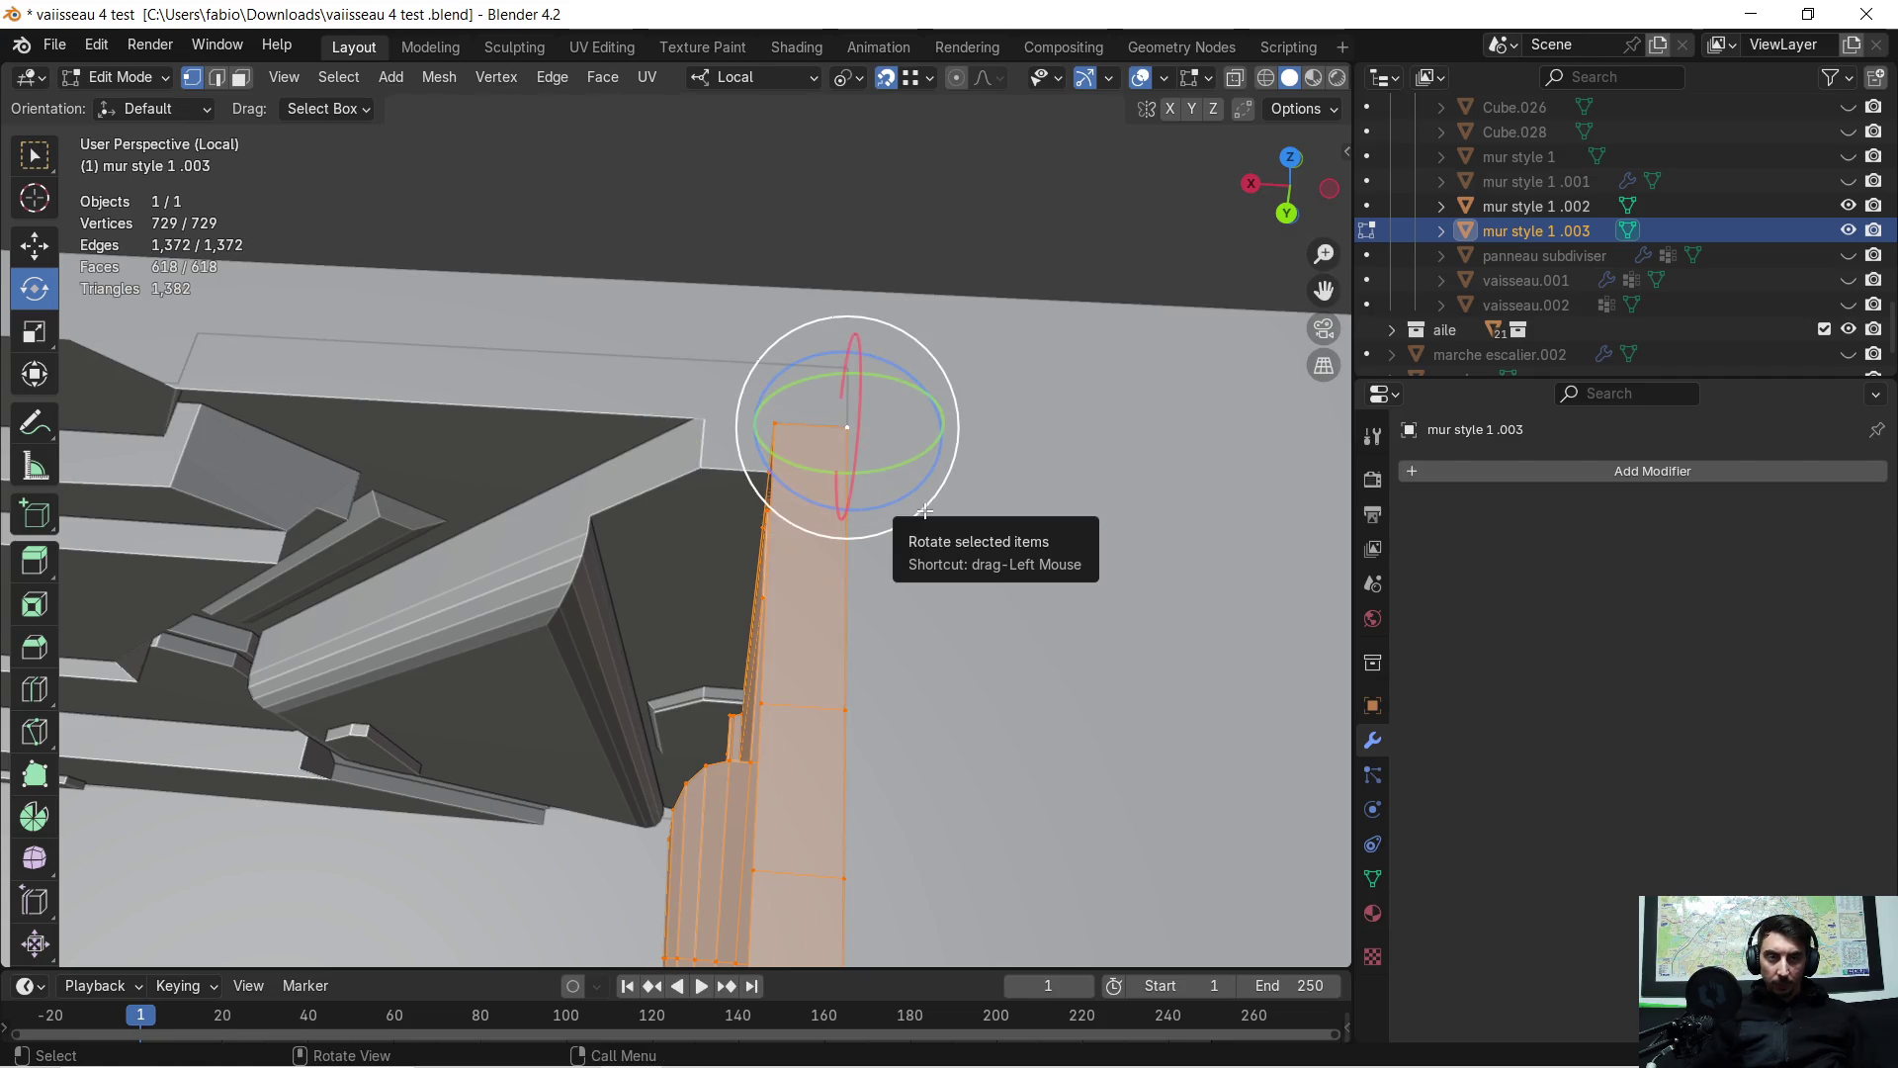
key(g)
key(y)
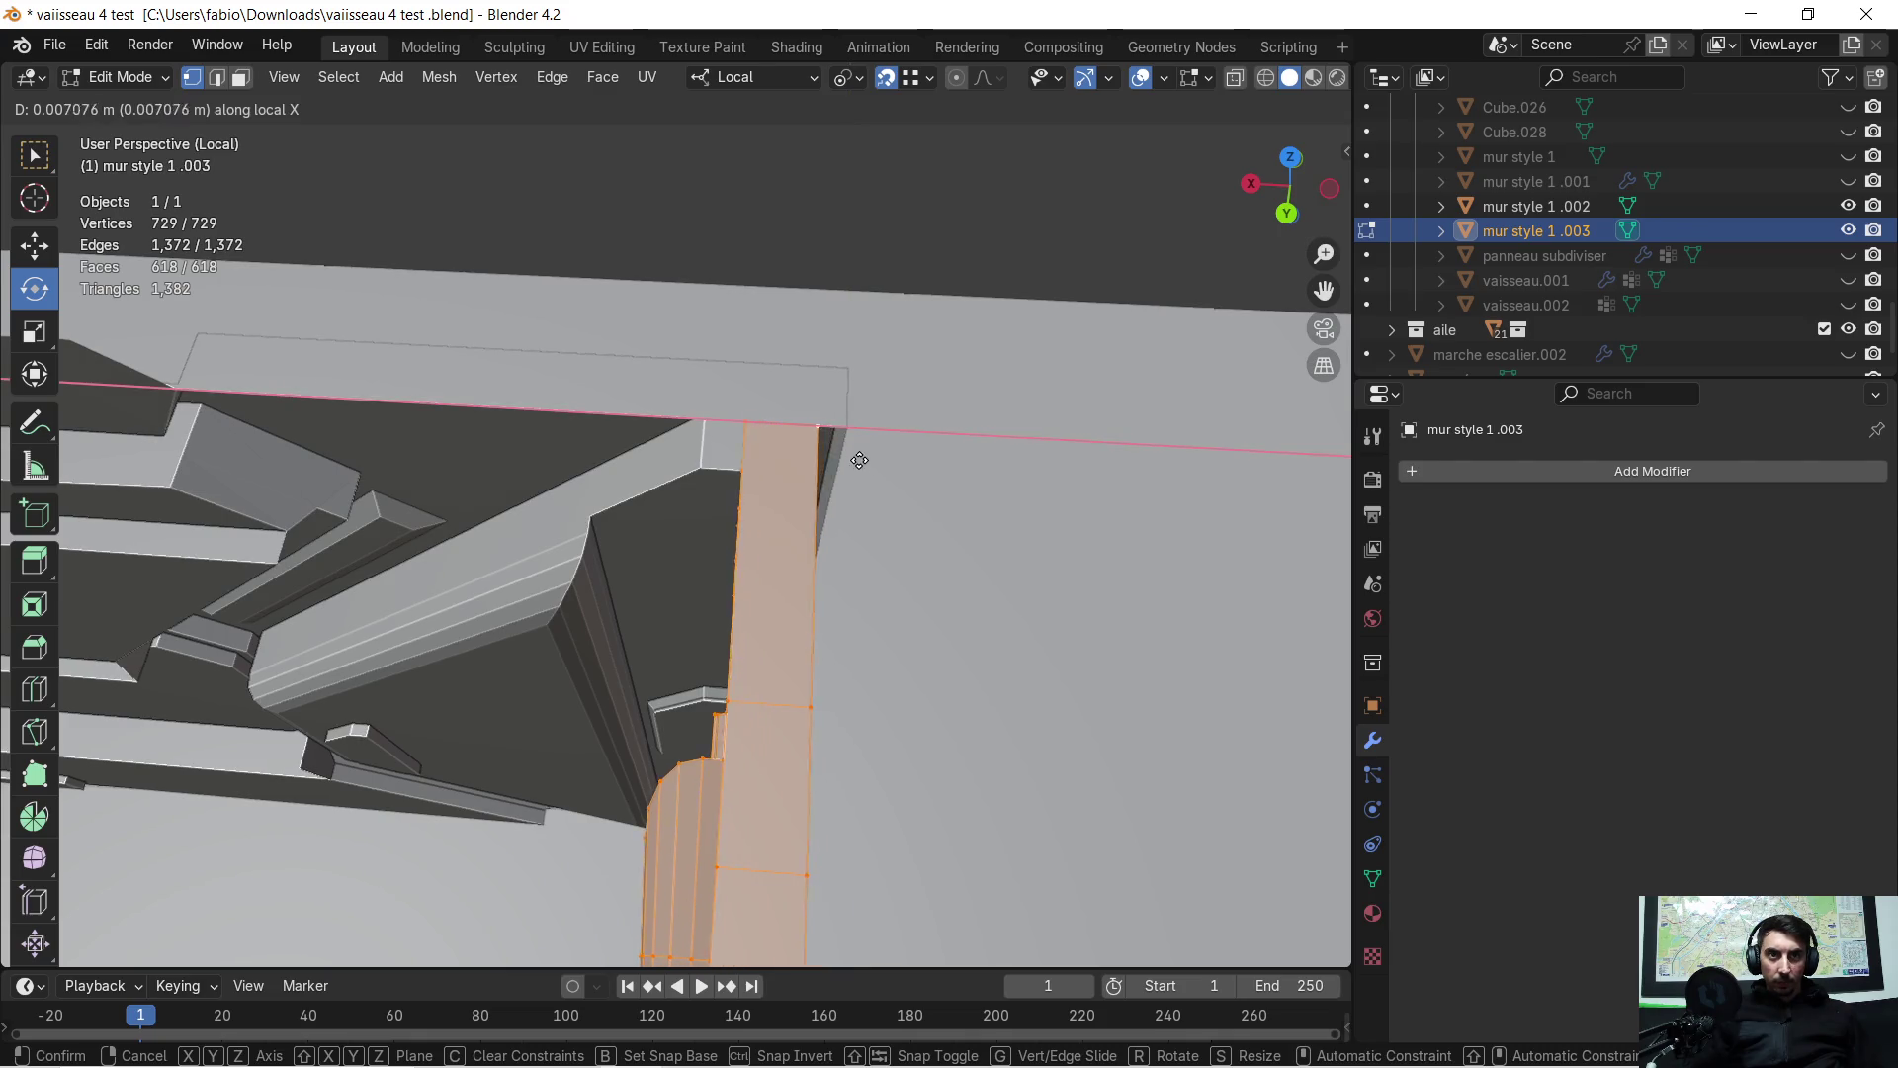
click(849, 429)
mouse_move(849, 429)
middle_down()
mouse_move(590, 531)
mouse_move(708, 635)
mouse_move(606, 597)
mouse_move(492, 500)
middle_up()
Slide the wall -0.19748 m, then 0.18012 m along X to meet the neighbouring panel
key(g)
key(x)
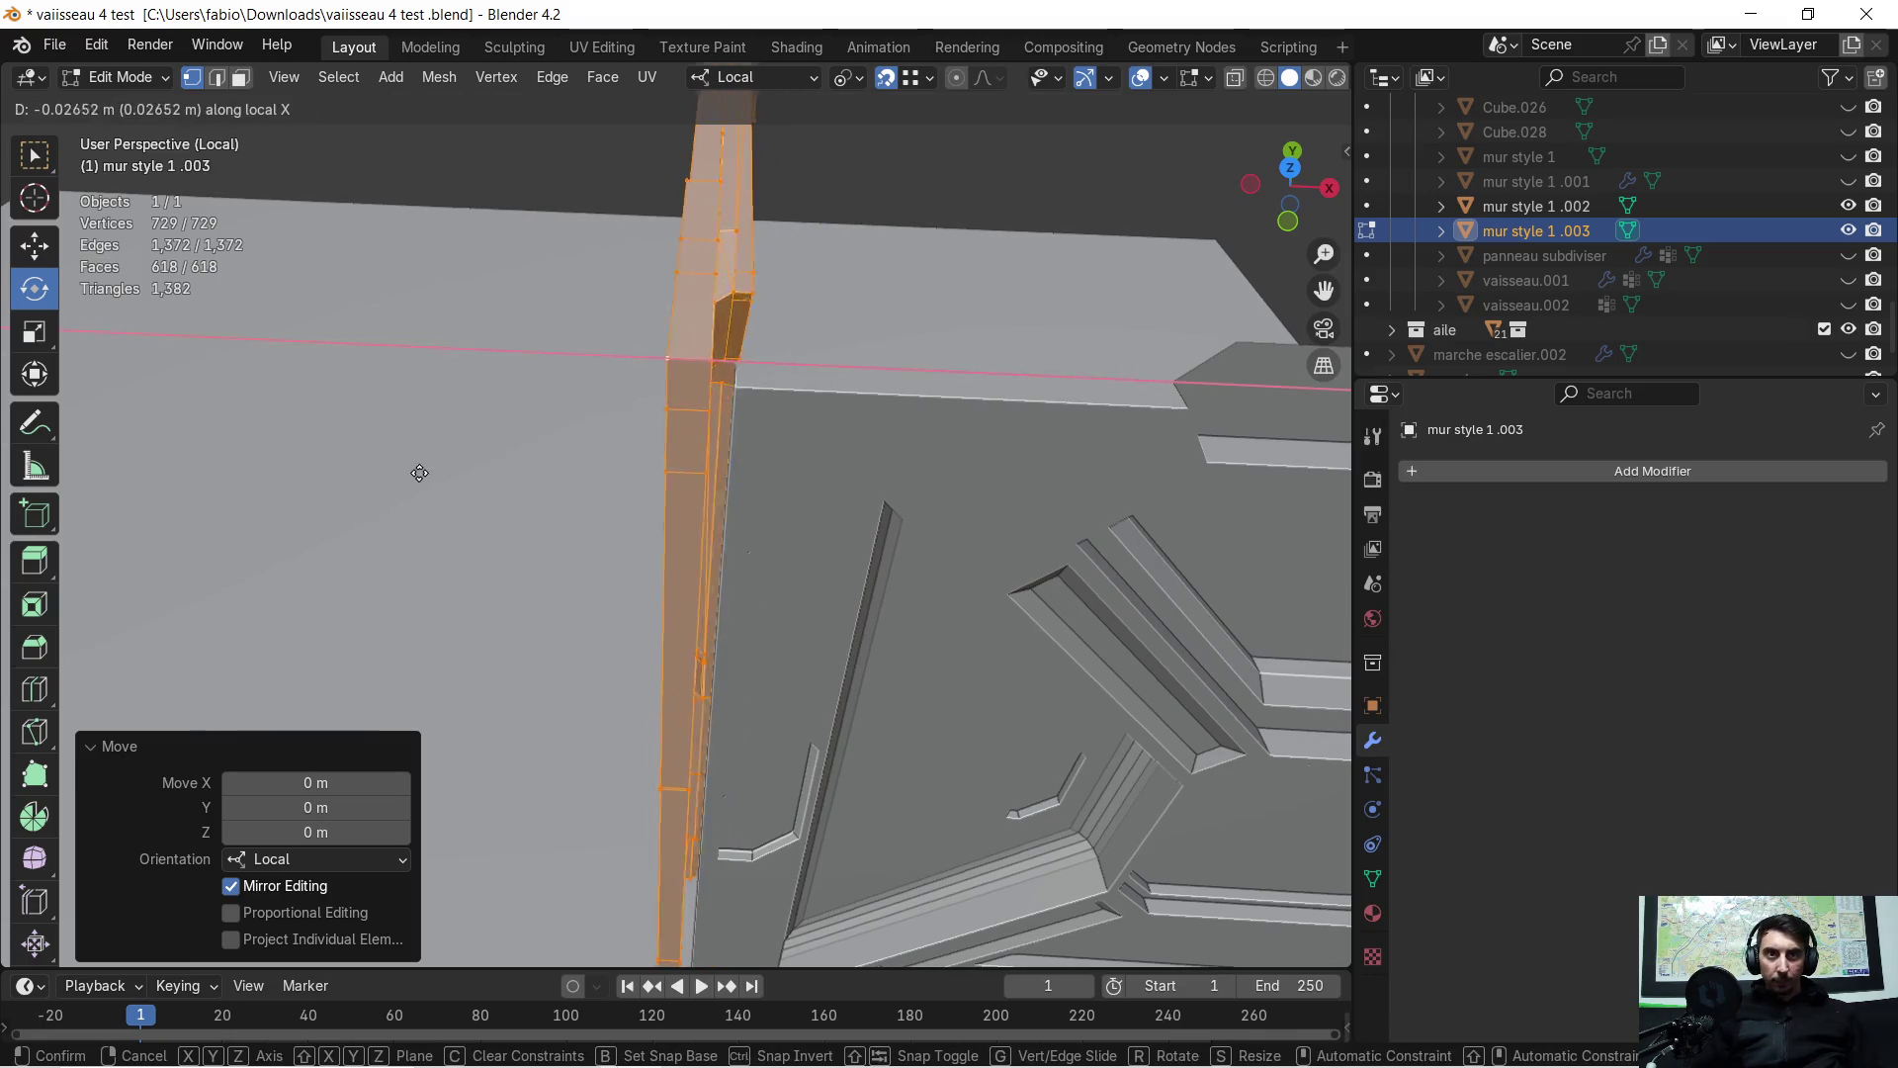
click(1341, 446)
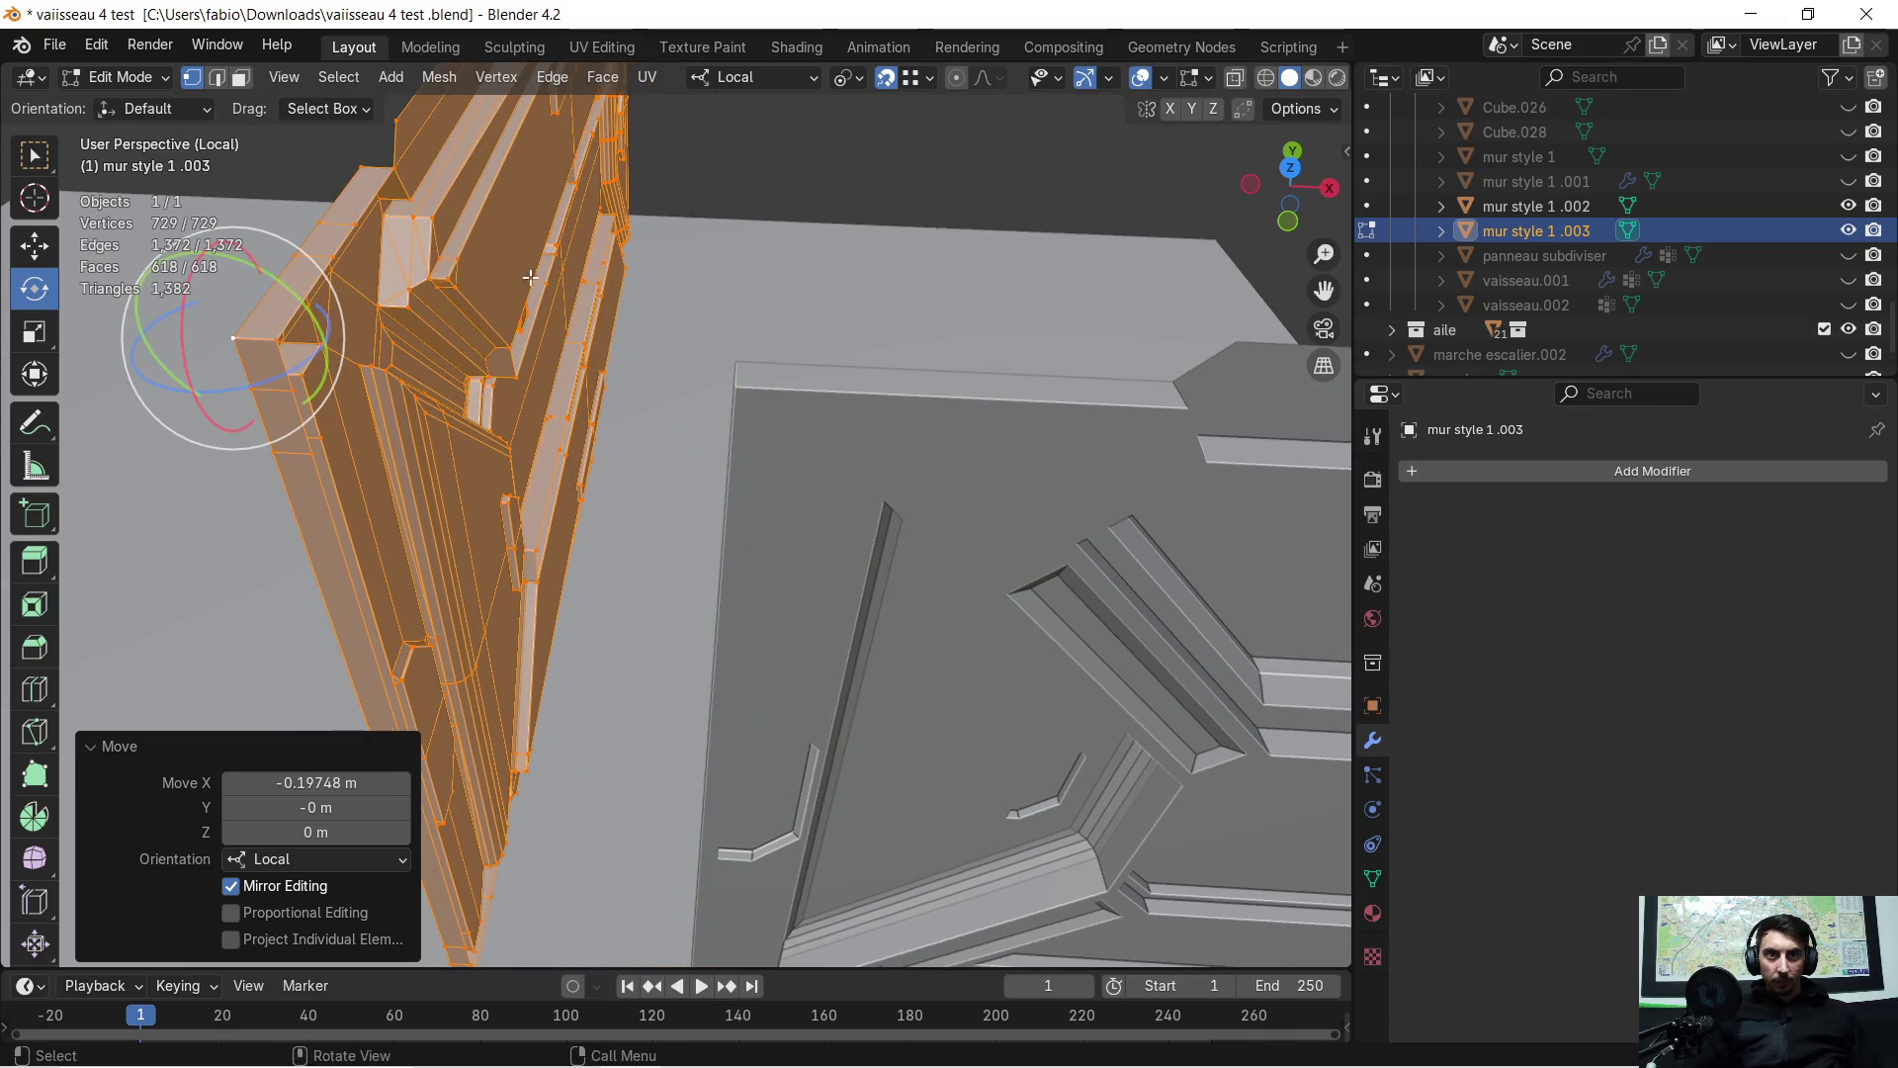
key(g)
key(x)
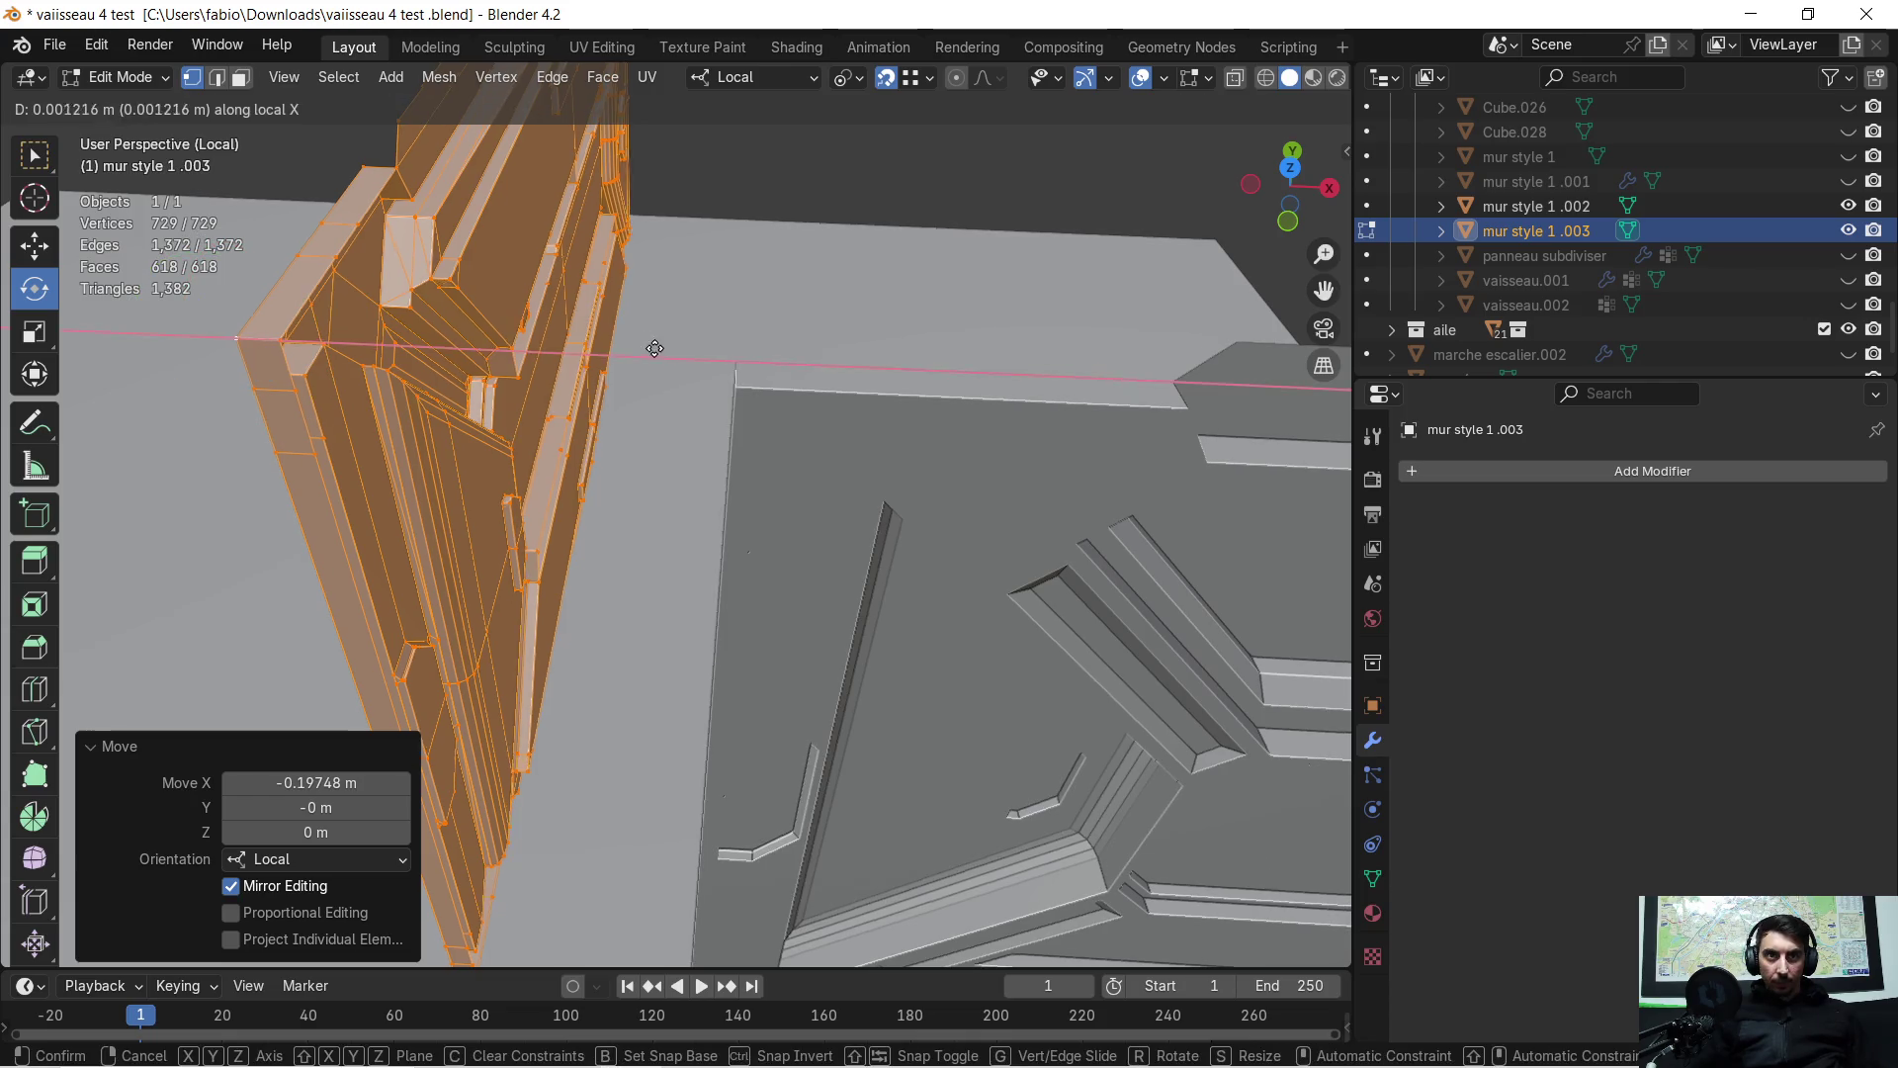
click(722, 367)
mouse_move(722, 367)
middle_down()
mouse_move(873, 317)
mouse_move(883, 425)
mouse_move(826, 530)
mouse_move(983, 508)
mouse_move(830, 678)
mouse_move(939, 420)
mouse_move(549, 510)
mouse_move(369, 487)
mouse_move(888, 435)
mouse_move(895, 405)
mouse_move(906, 448)
mouse_move(828, 457)
middle_up()
In Object Mode, copy and paste mur style 1 .002, try moving it, then undo the paste
key(Tab)
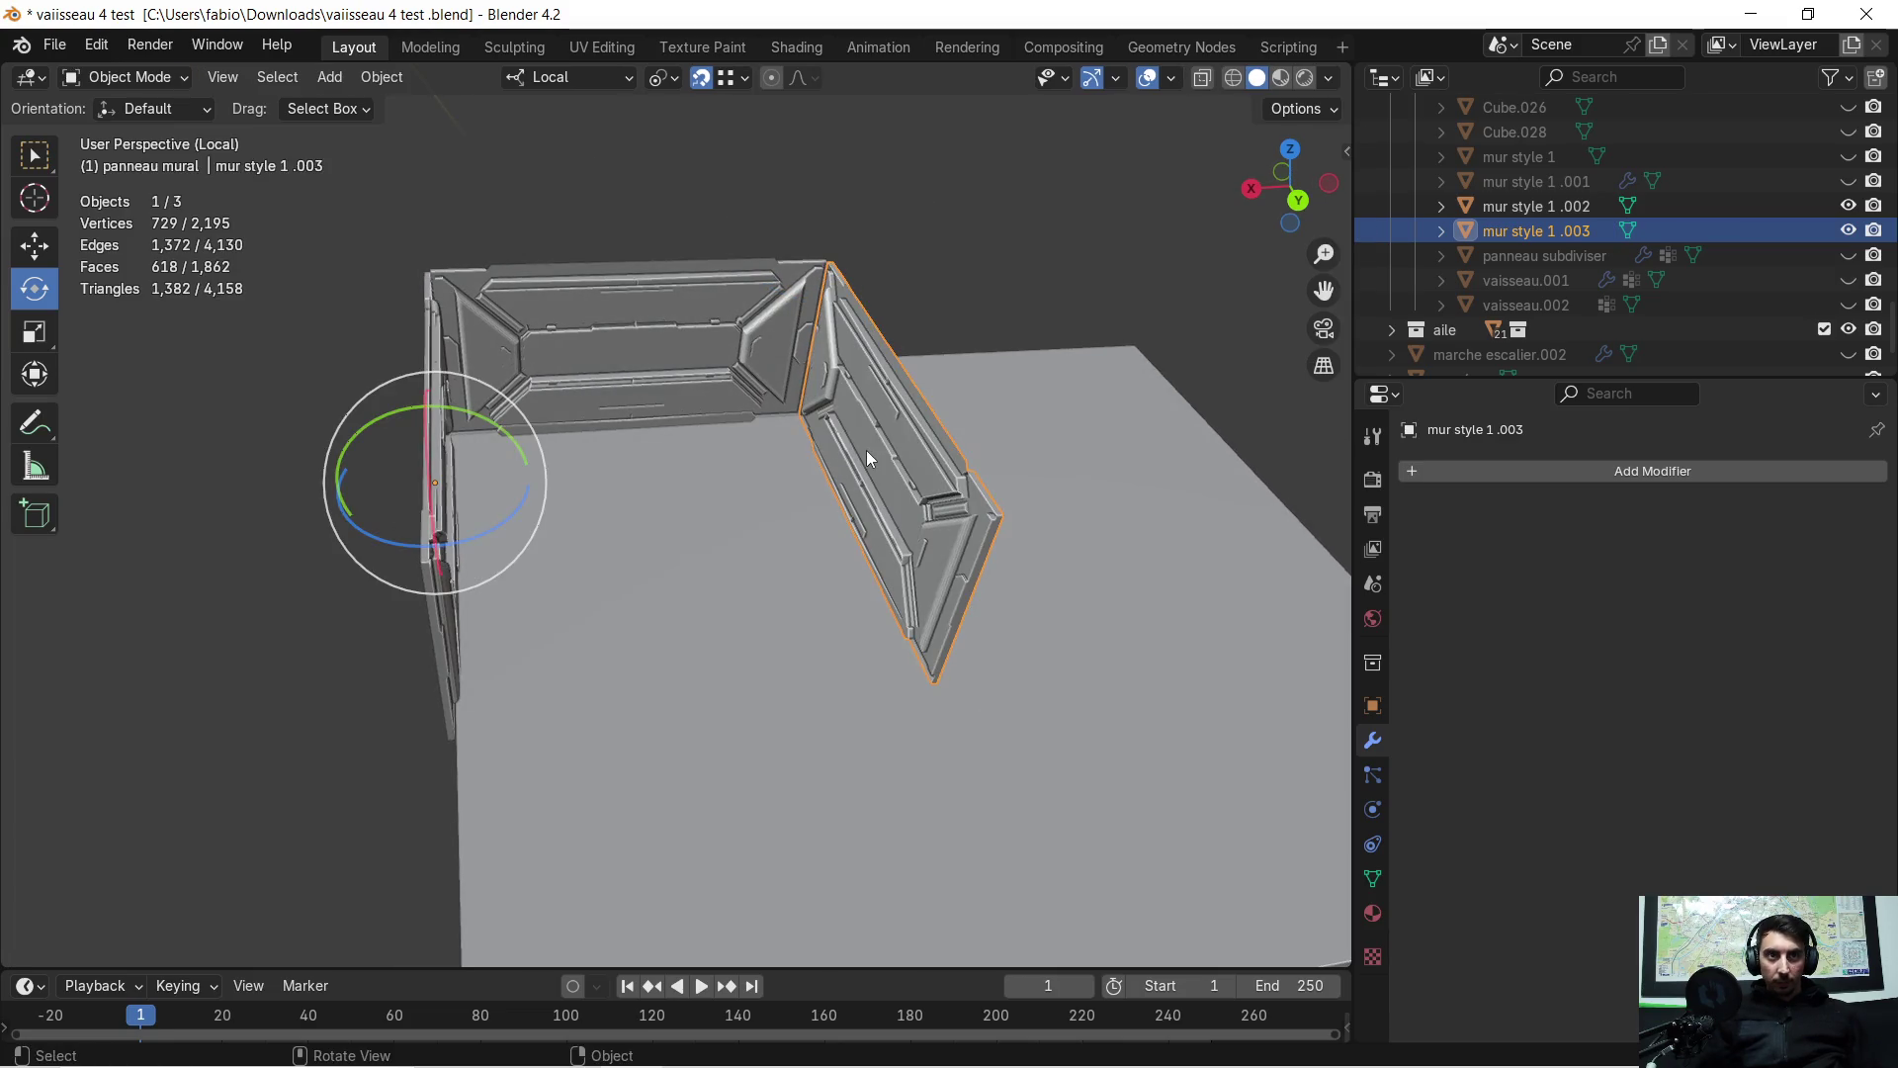
key(shift+KP_3)
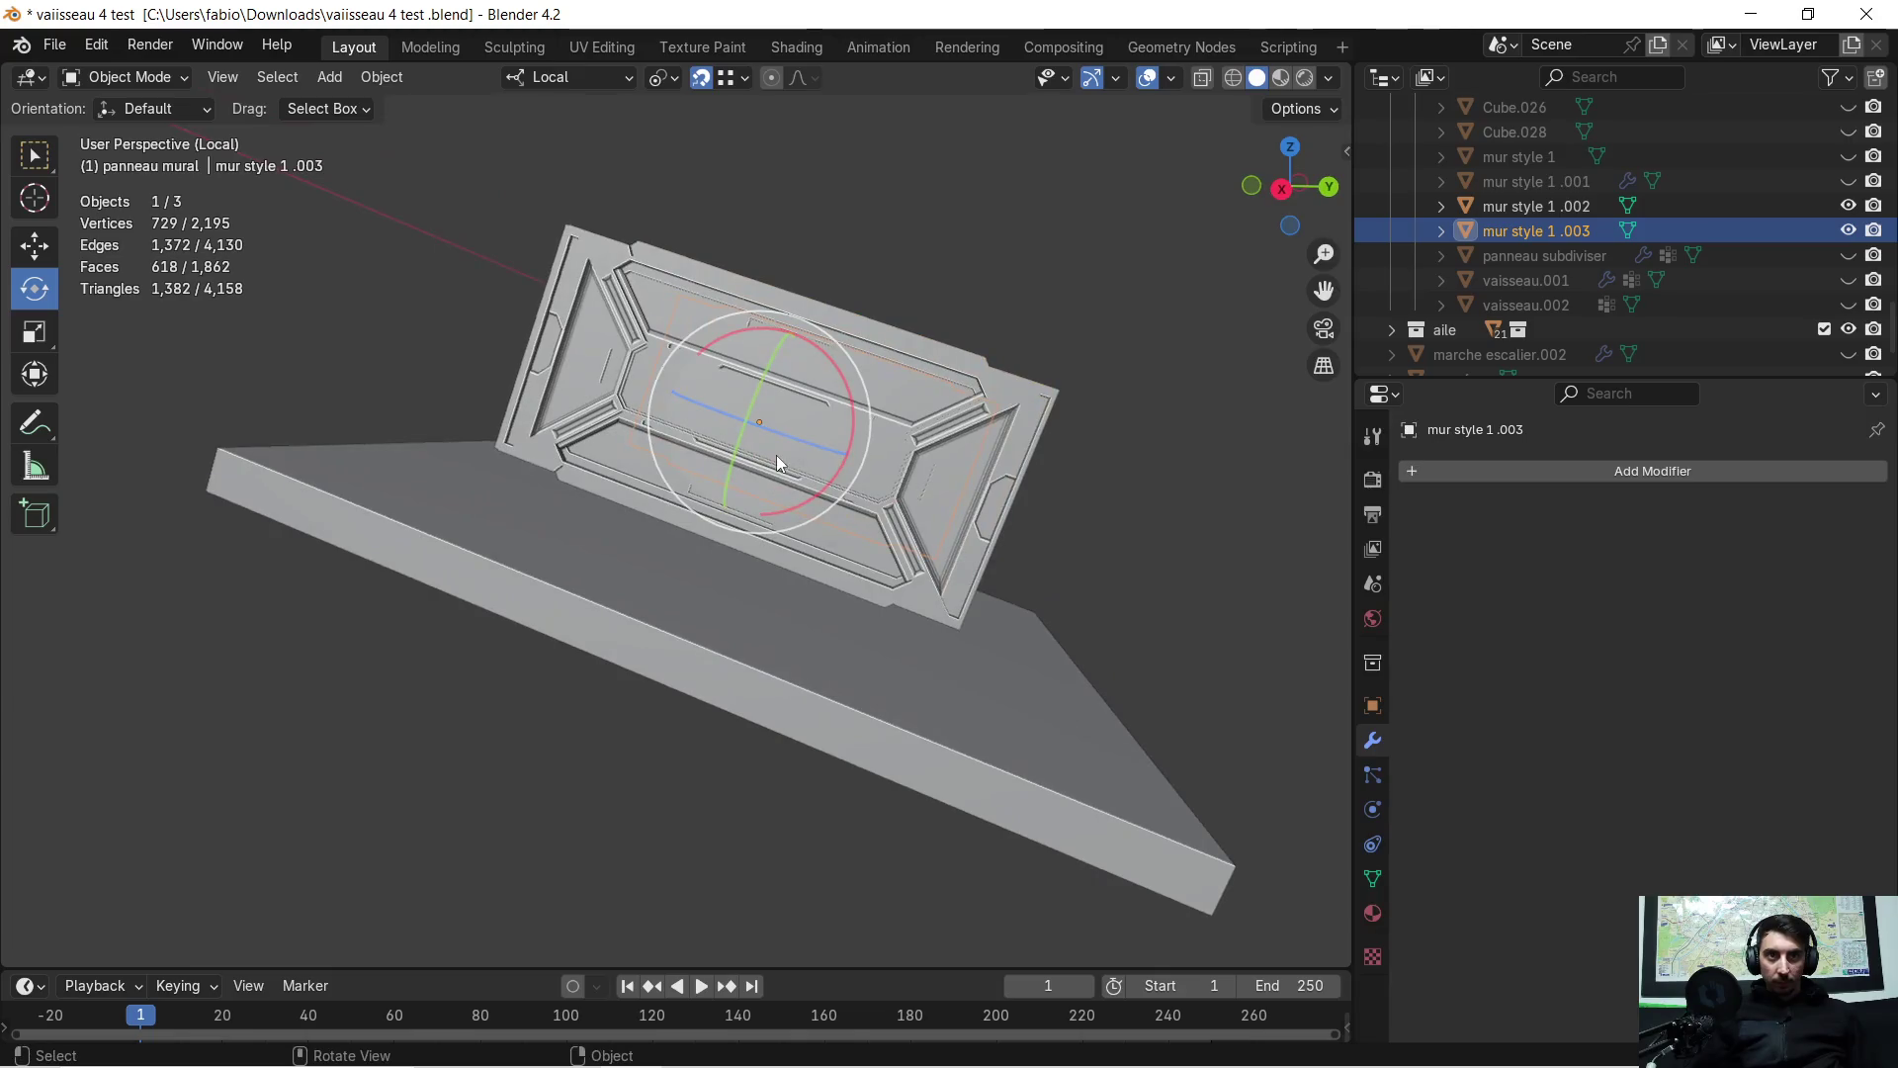
click(801, 482)
mouse_move(801, 481)
middle_down()
mouse_move(801, 529)
mouse_move(732, 552)
middle_up()
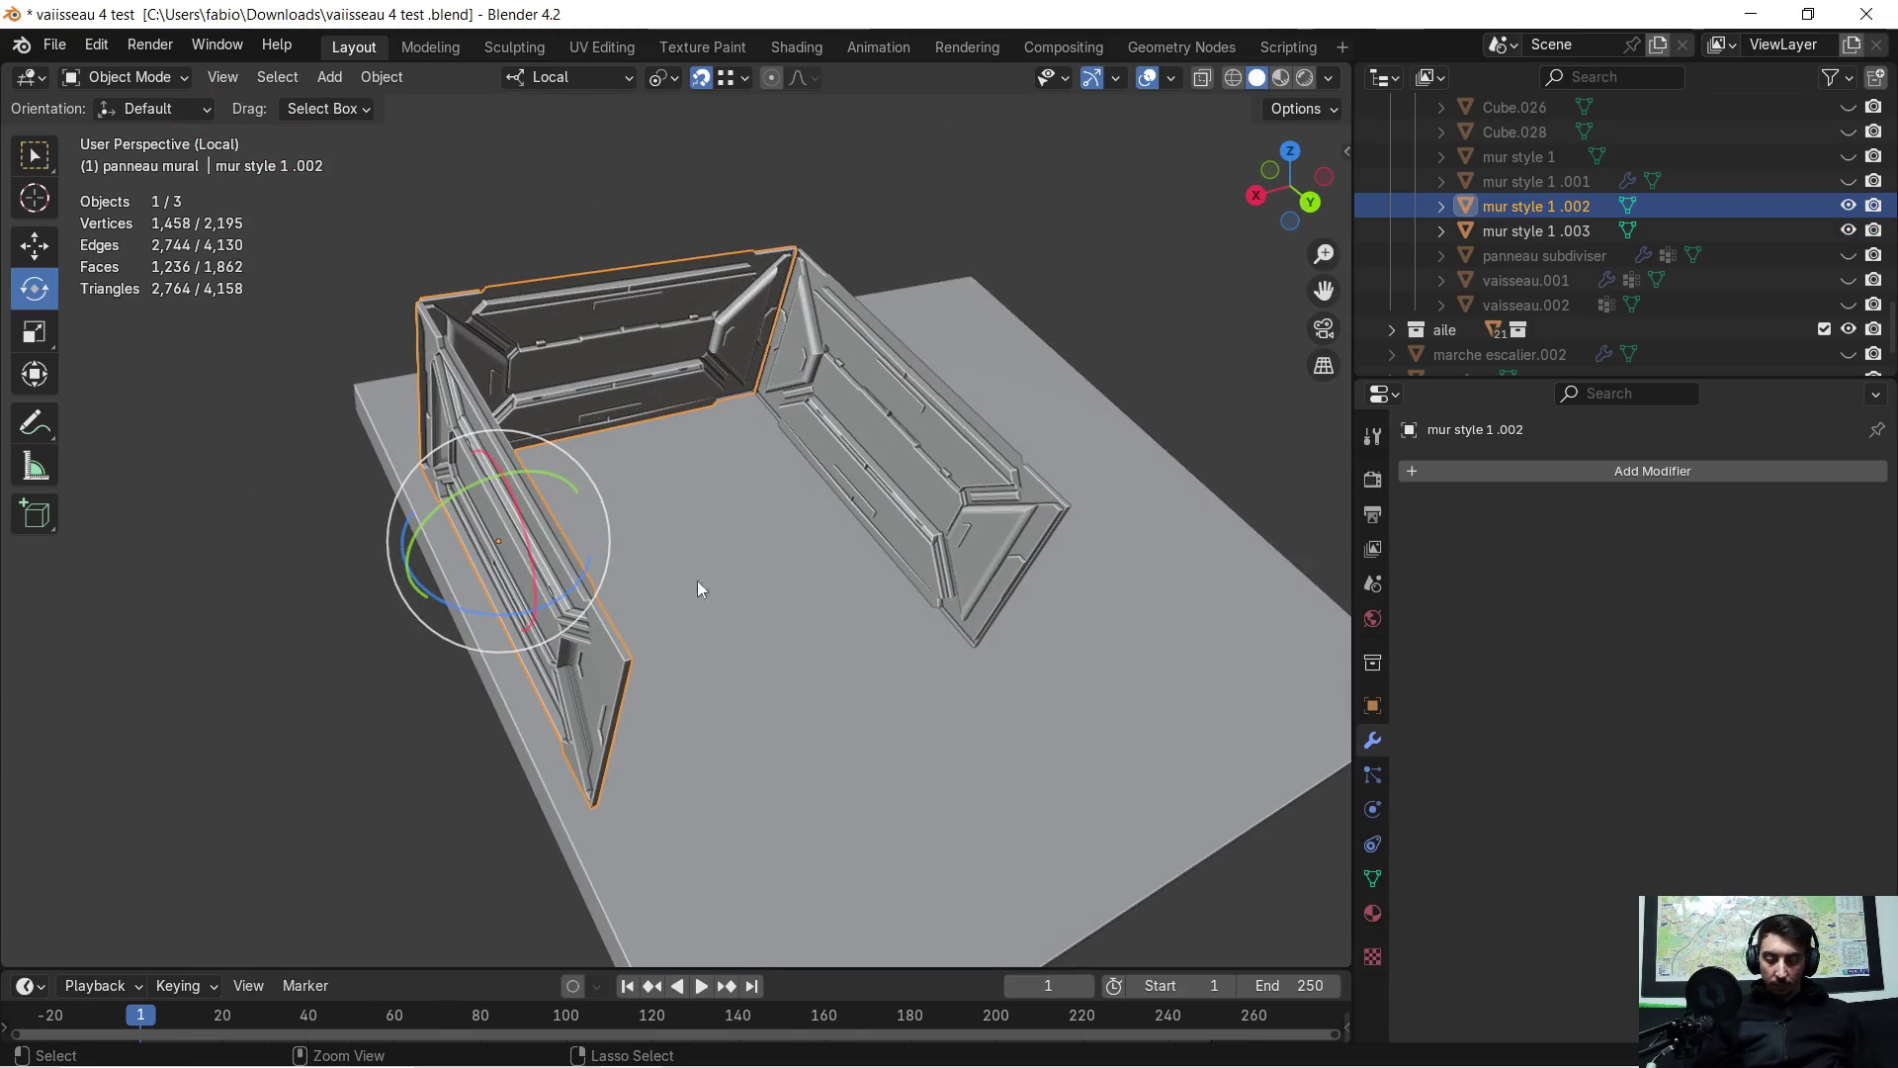
key(ctrl+c)
key(ctrl+v)
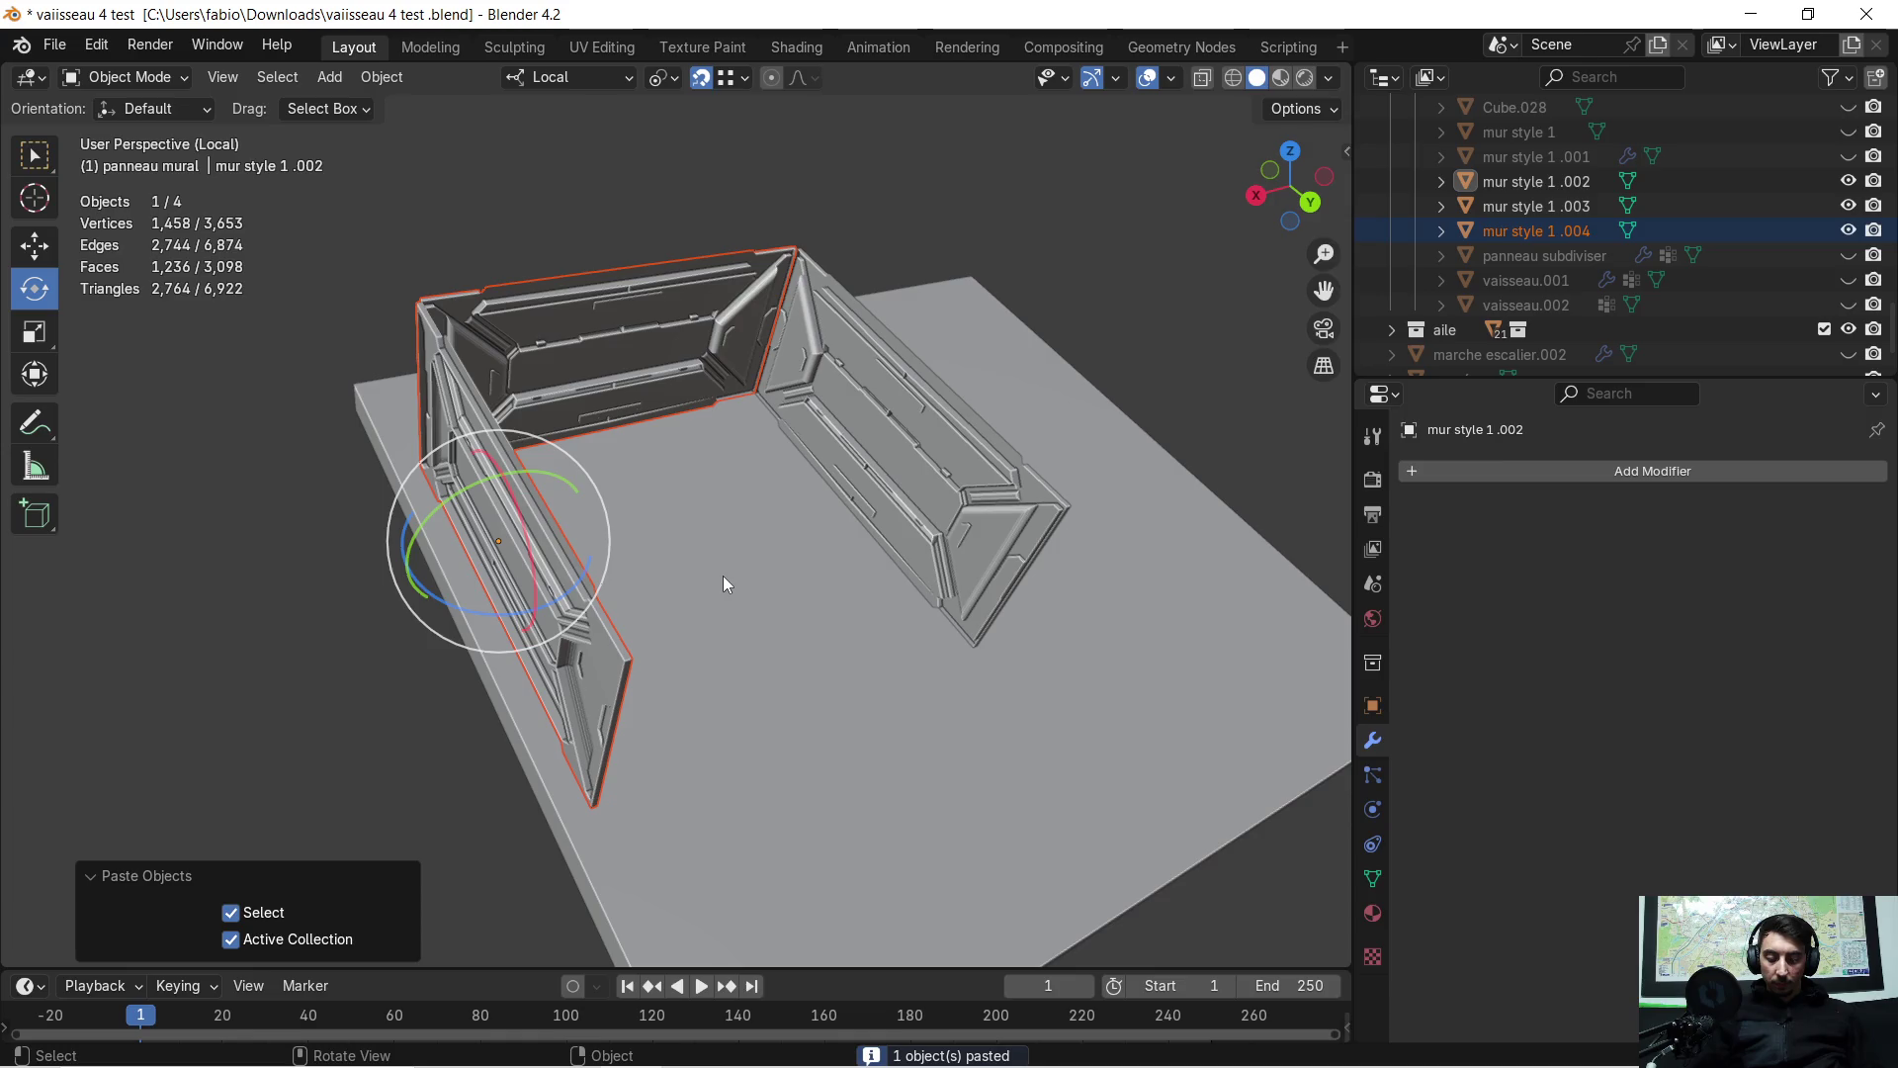
key(g)
key(y)
key(y)
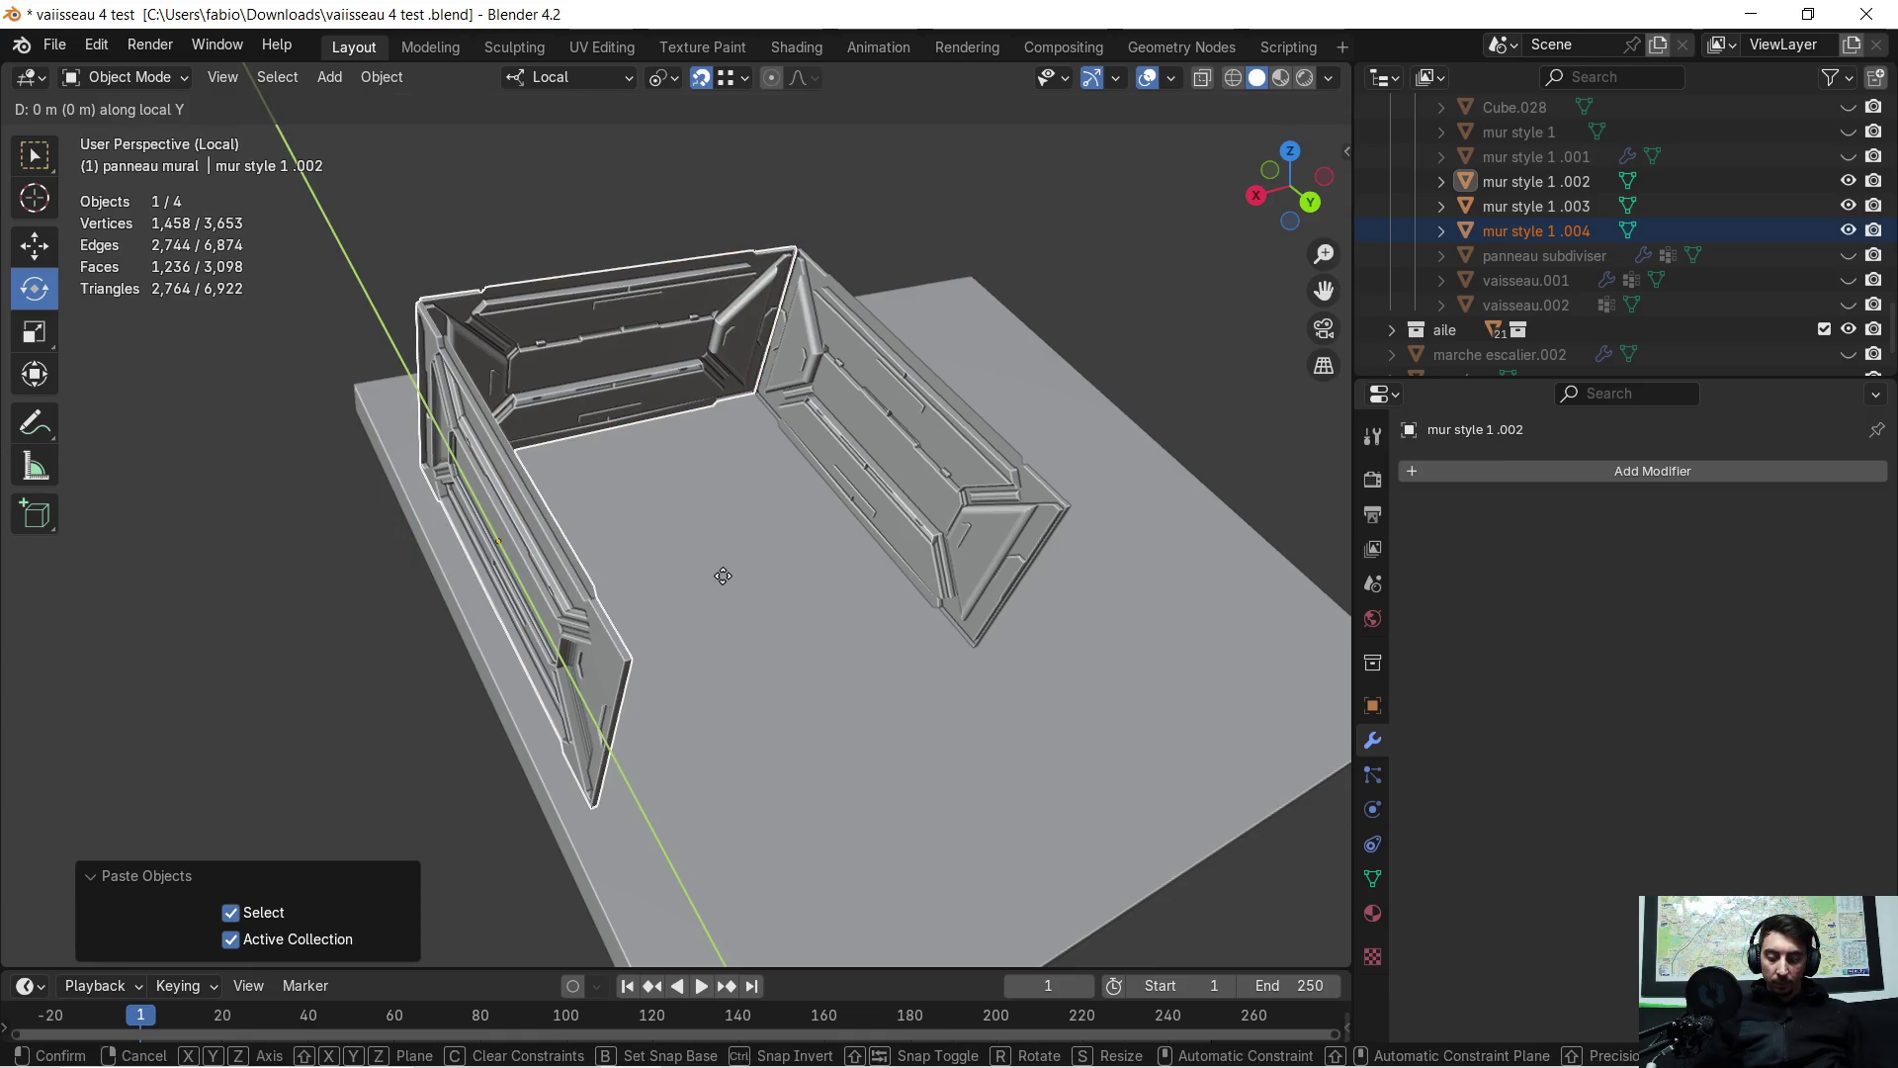
key(x)
key(Escape)
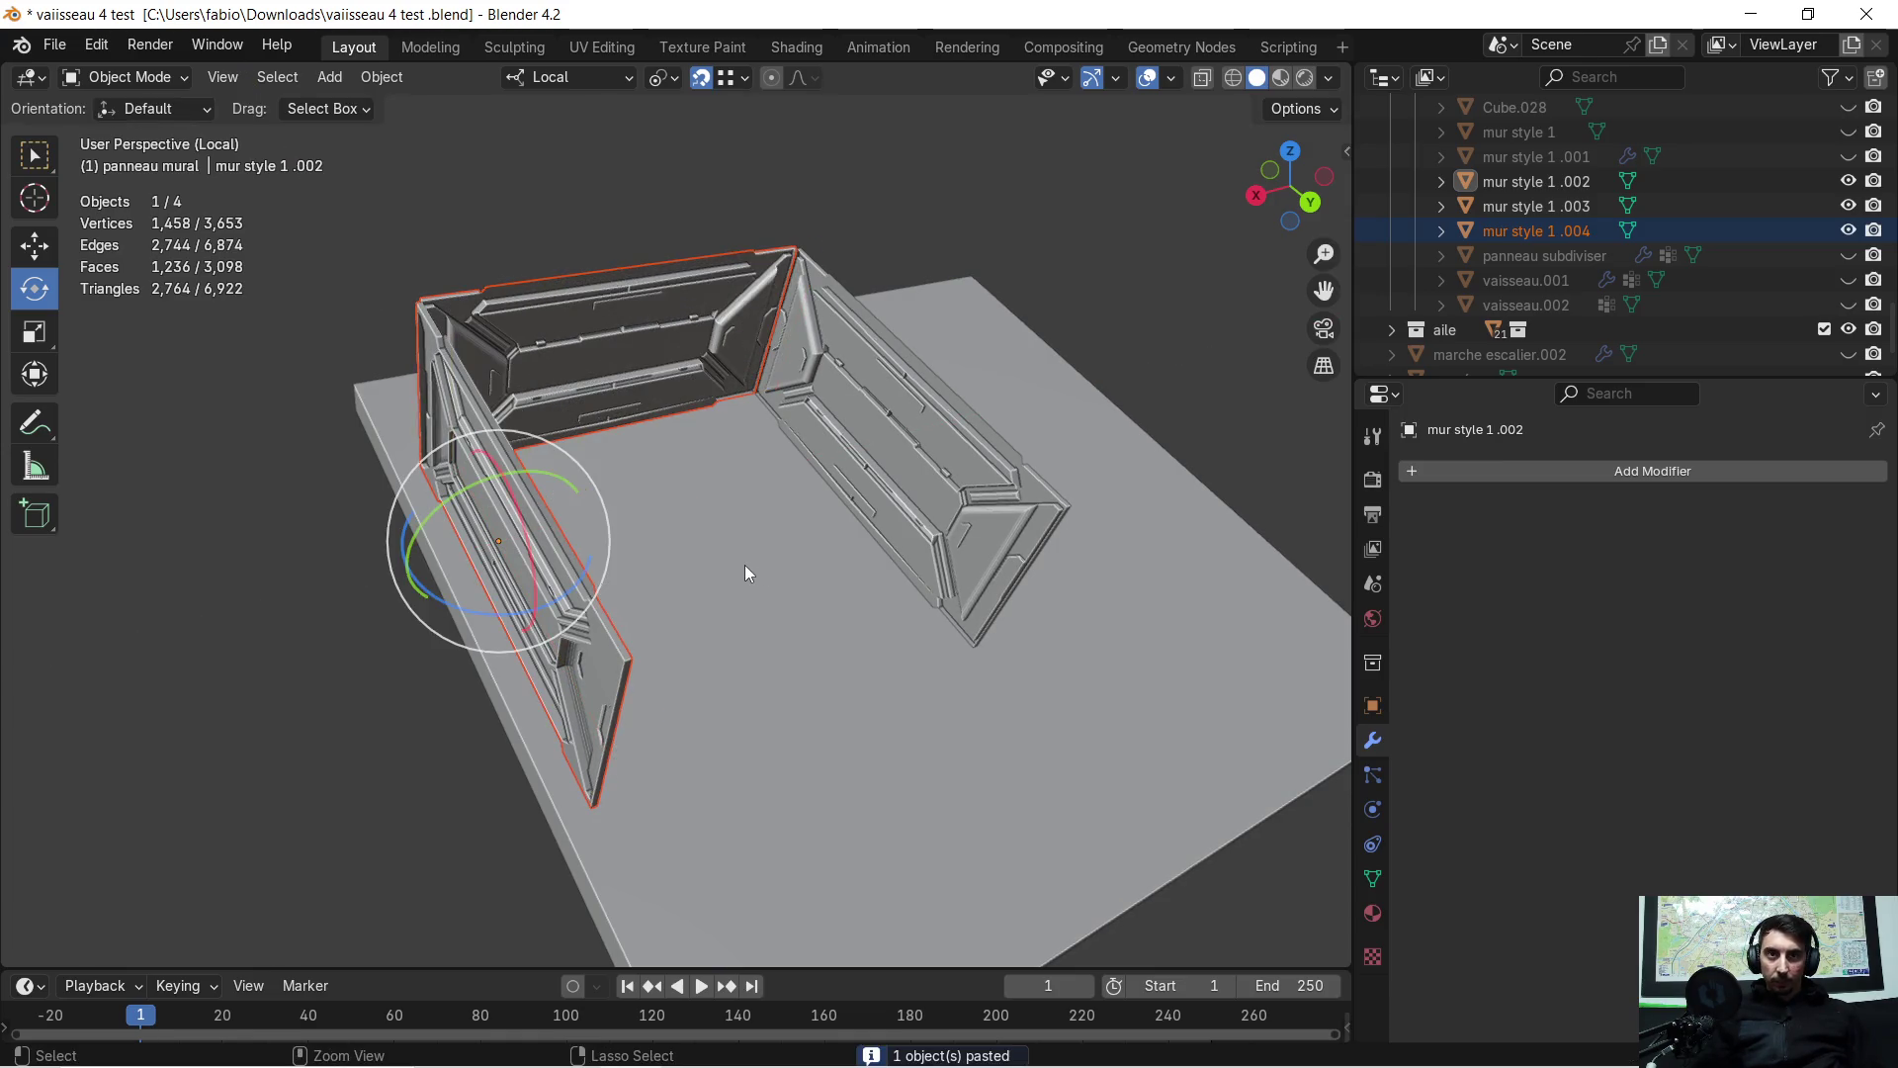
mouse_move(716, 571)
middle_down()
mouse_move(631, 576)
mouse_move(627, 551)
mouse_move(804, 555)
mouse_move(923, 593)
middle_up()
key(ctrl+z)
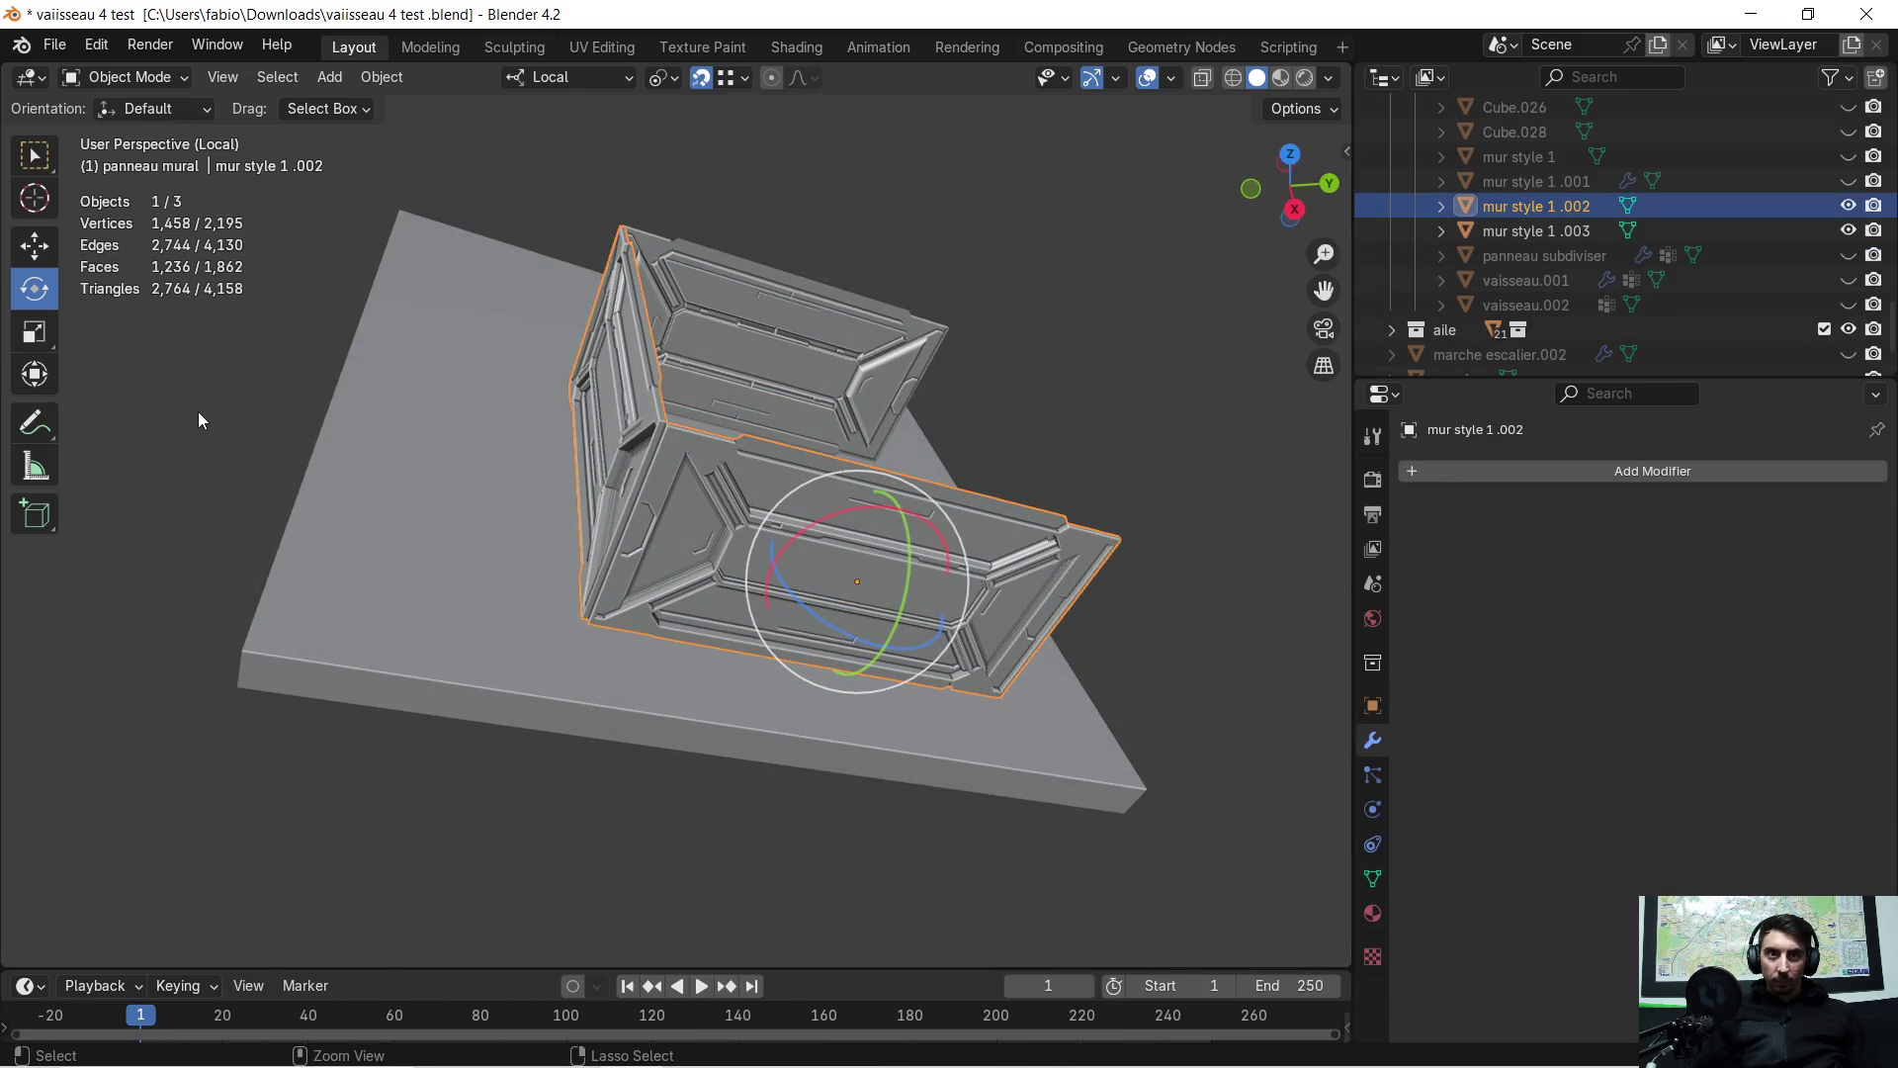
Clear the selection, select mur style 1 .002, then select mur style 1 .003
click(212, 413)
click(731, 448)
mouse_move(731, 449)
middle_down()
mouse_move(668, 489)
mouse_move(559, 443)
mouse_move(957, 443)
mouse_move(672, 515)
mouse_move(668, 542)
middle_up()
scroll(974, 439, up, 4)
scroll(986, 437, down, 3)
mouse_move(716, 524)
middle_down()
mouse_move(684, 504)
mouse_move(963, 490)
mouse_move(1046, 433)
mouse_move(893, 506)
mouse_move(882, 532)
mouse_move(1254, 490)
mouse_move(1301, 526)
middle_up()
click(796, 532)
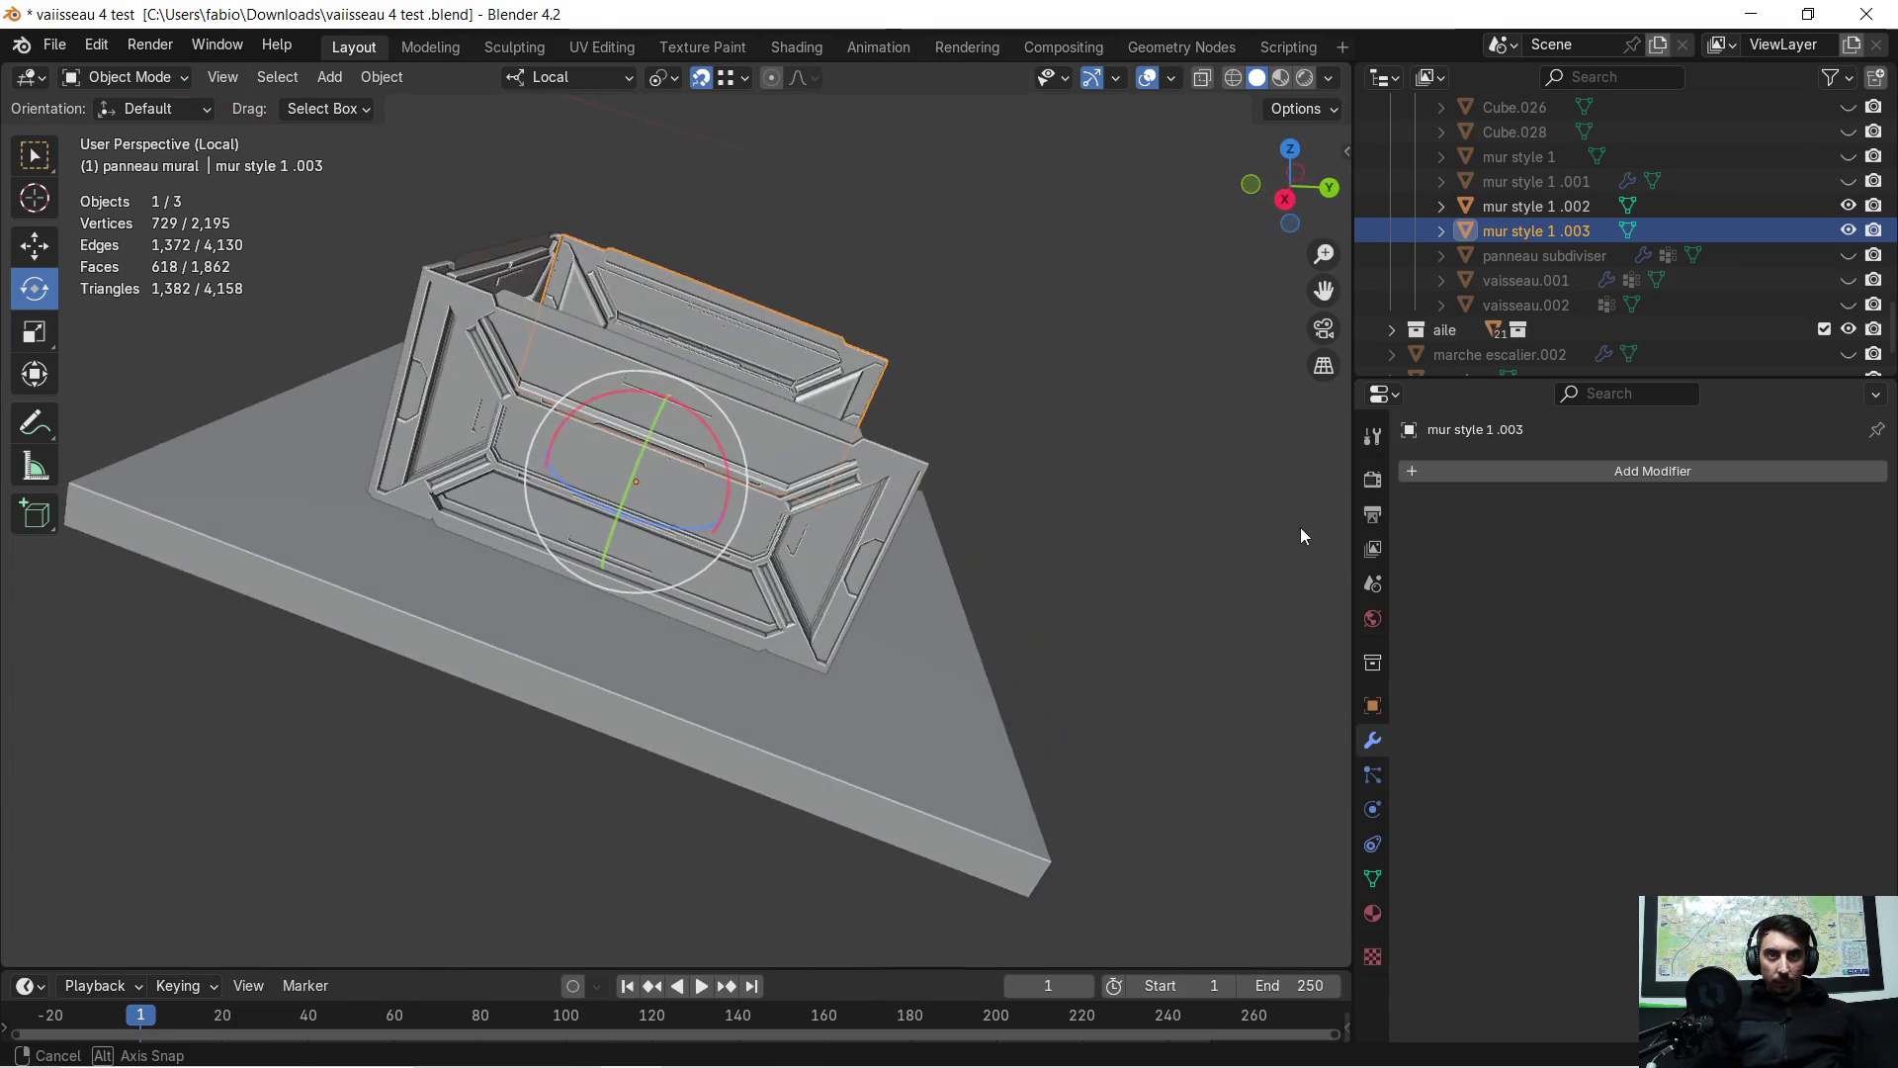
Separate mur style 1 .002's selected side wall into its own object, mur style 1 .004
key(Tab)
mouse_move(705, 434)
middle_down()
mouse_move(726, 465)
mouse_move(753, 462)
middle_up()
key(Tab)
click(714, 433)
key(Tab)
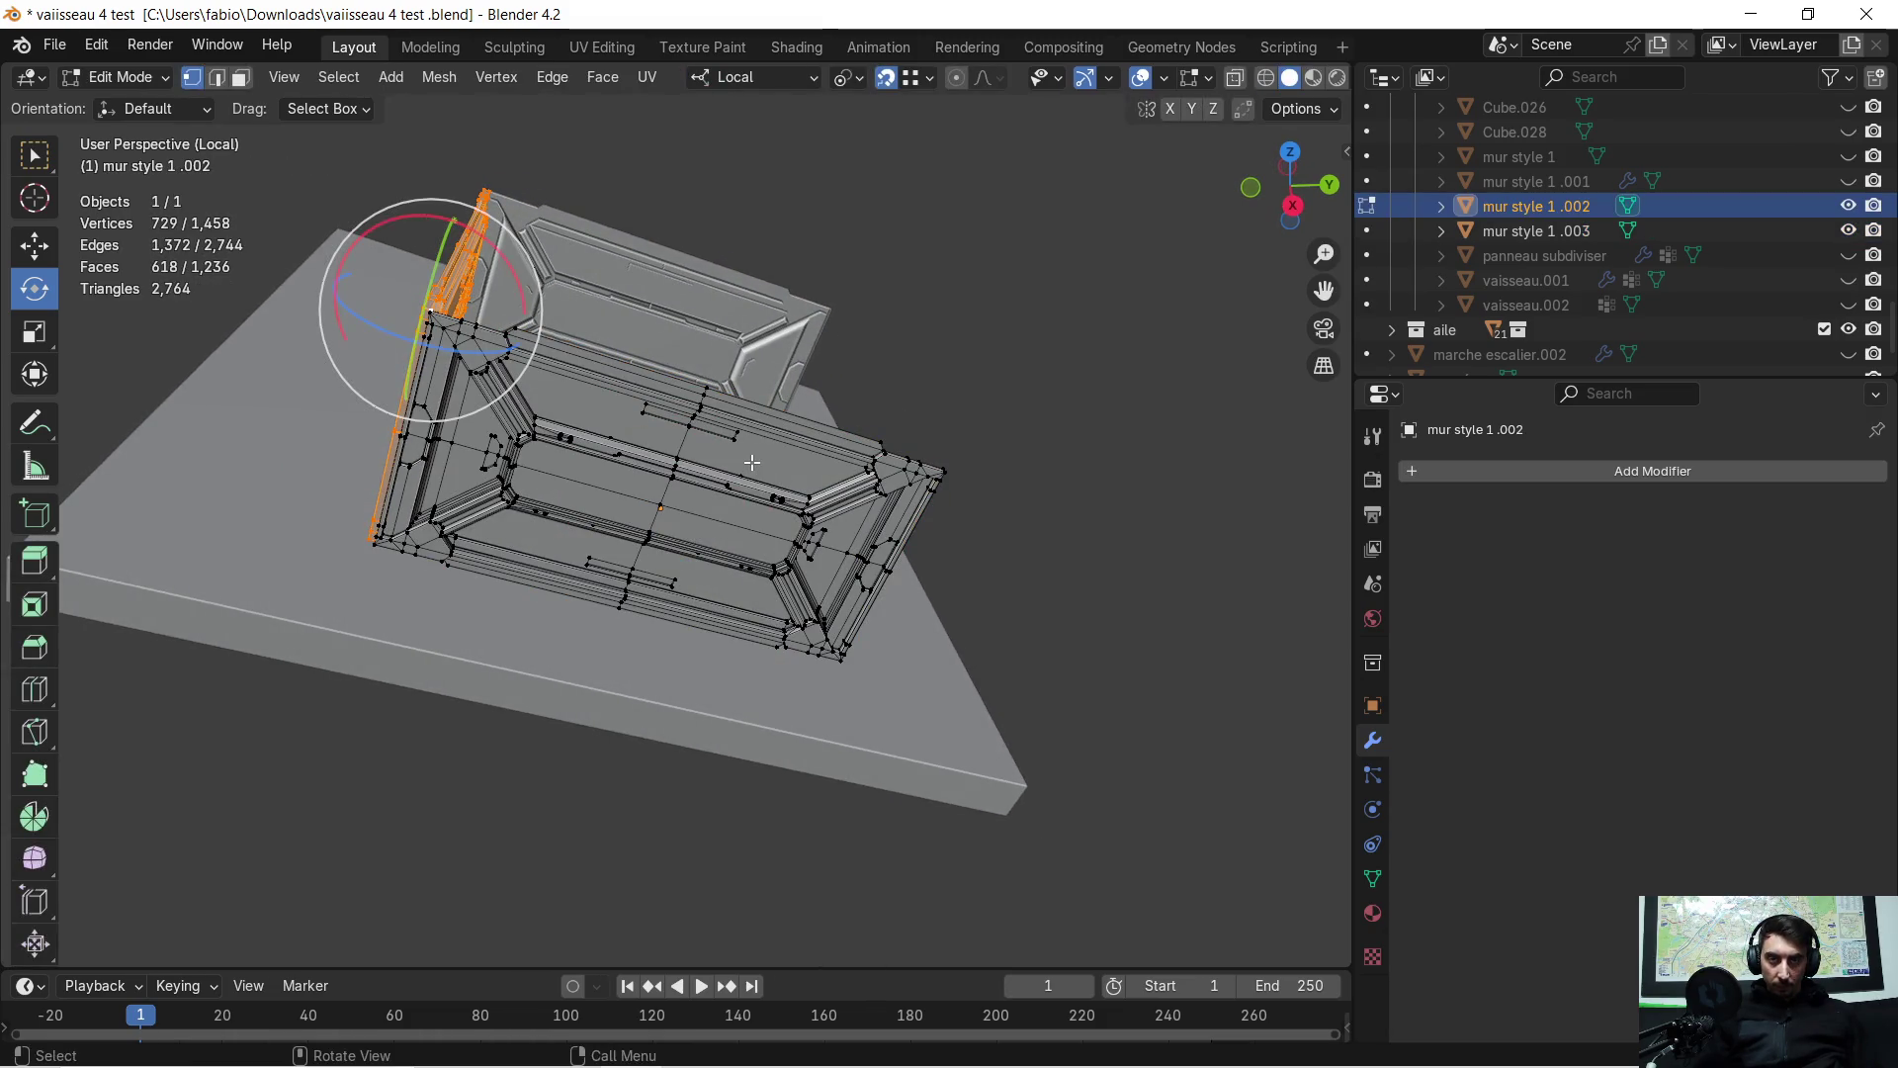
middle_drag(618, 458, 653, 512)
key(p)
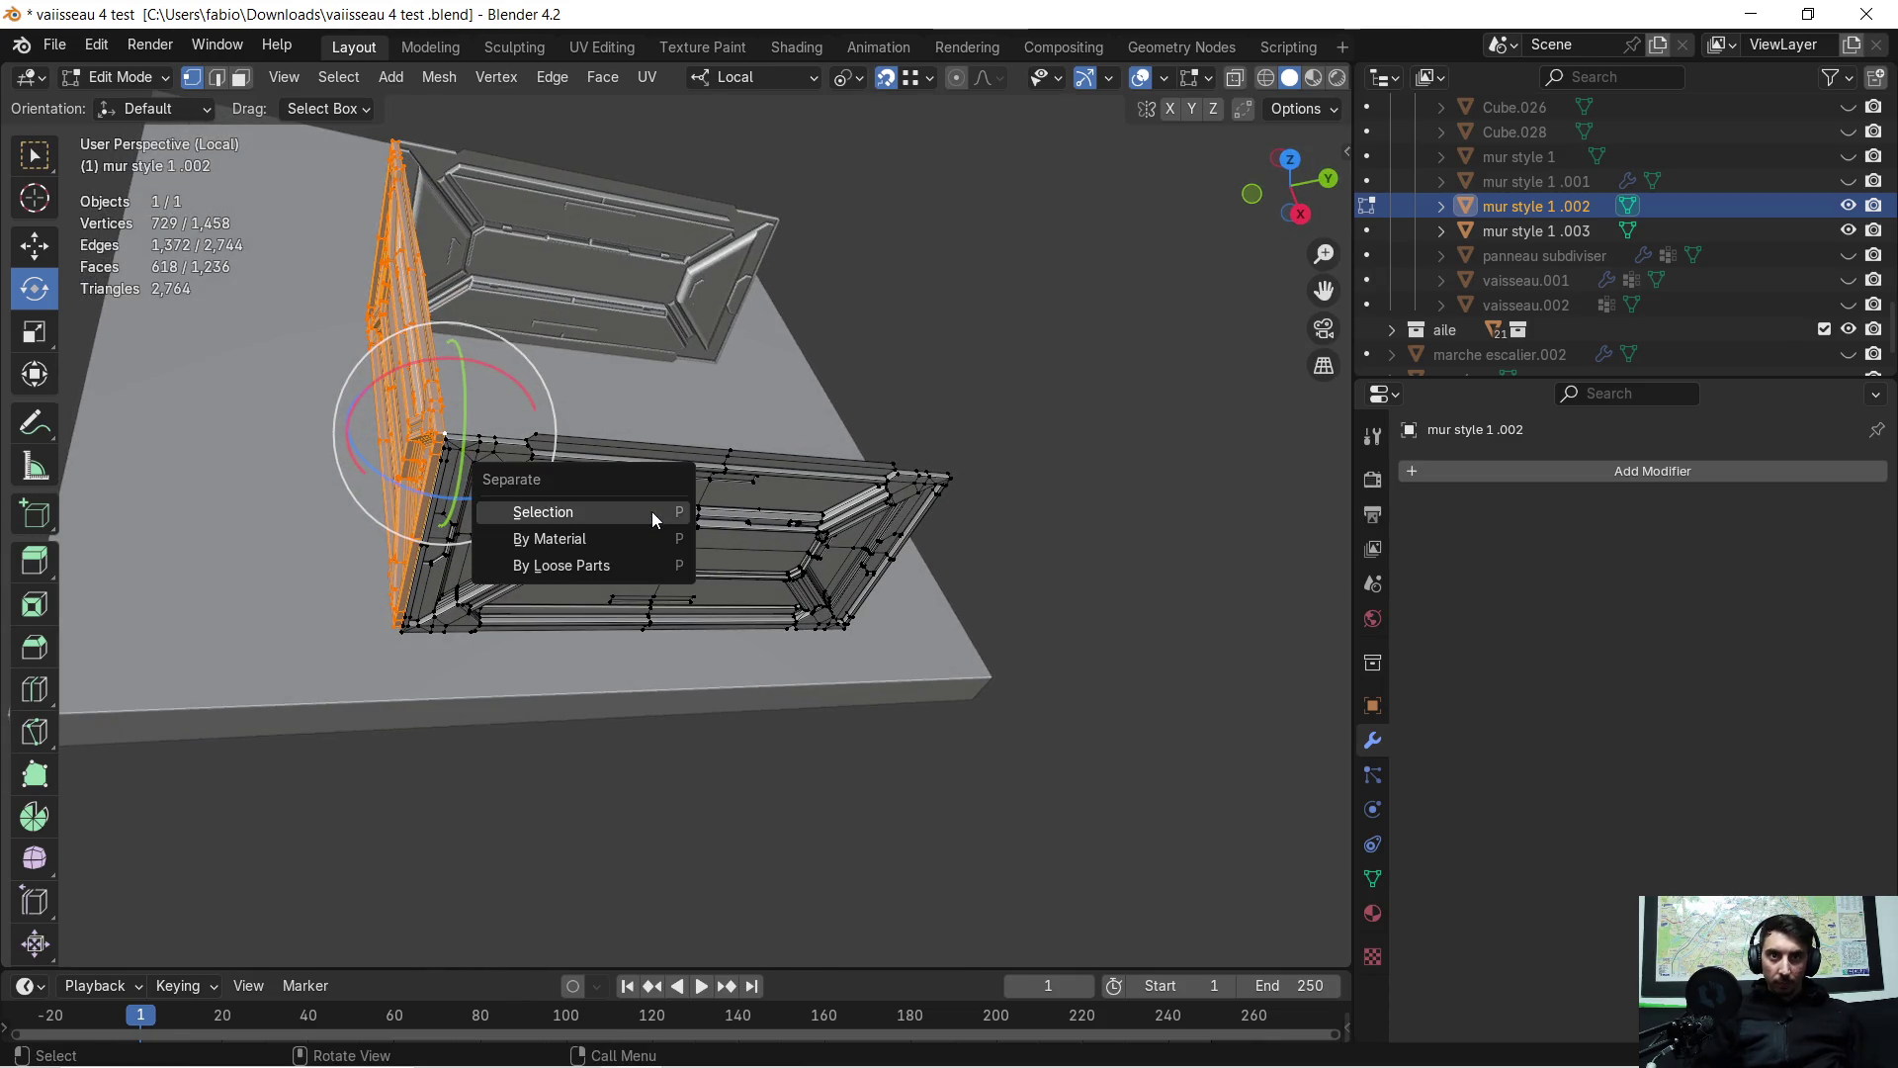
click(650, 512)
key(Tab)
Select only mur style 1 .002 and copy-paste it as mur style 1 .005
click(503, 497)
key(ctrl+c)
key(ctrl+v)
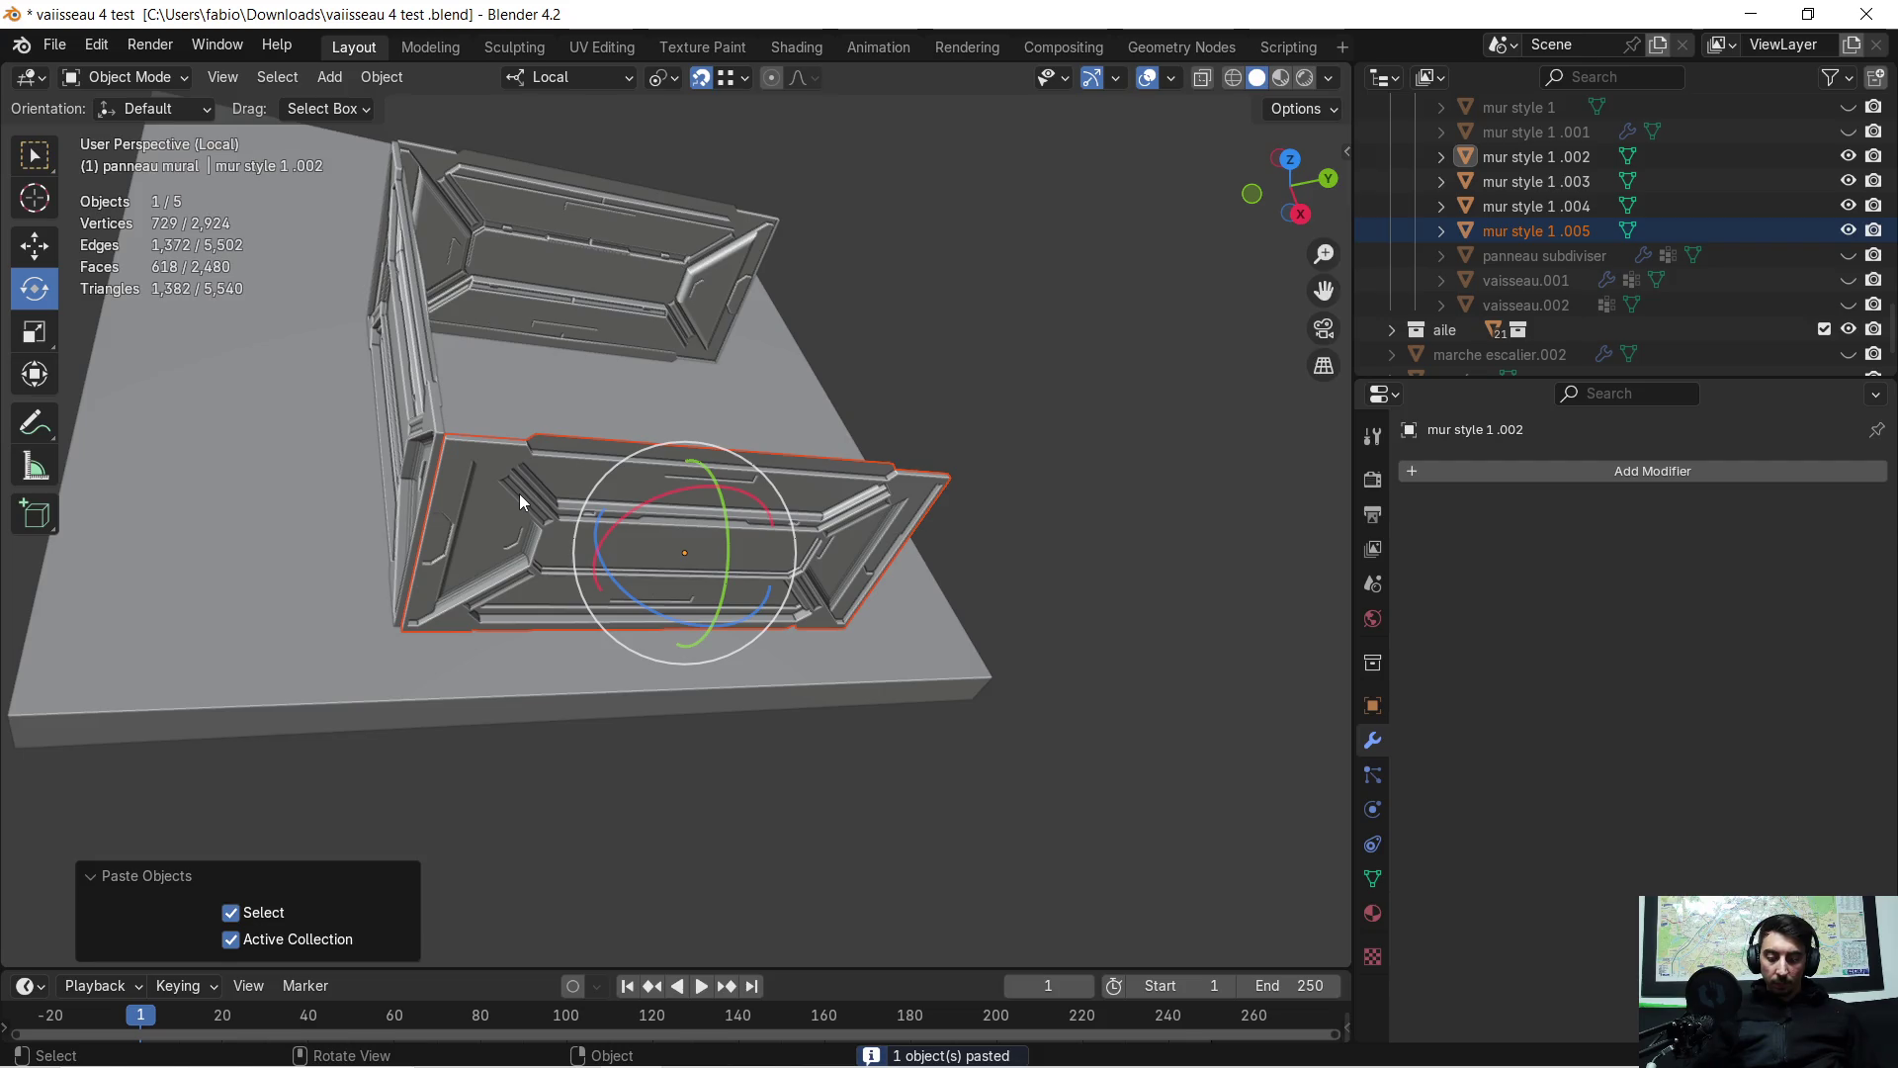
Move the pasted copy -0.30239 m along local X
key(g)
key(x)
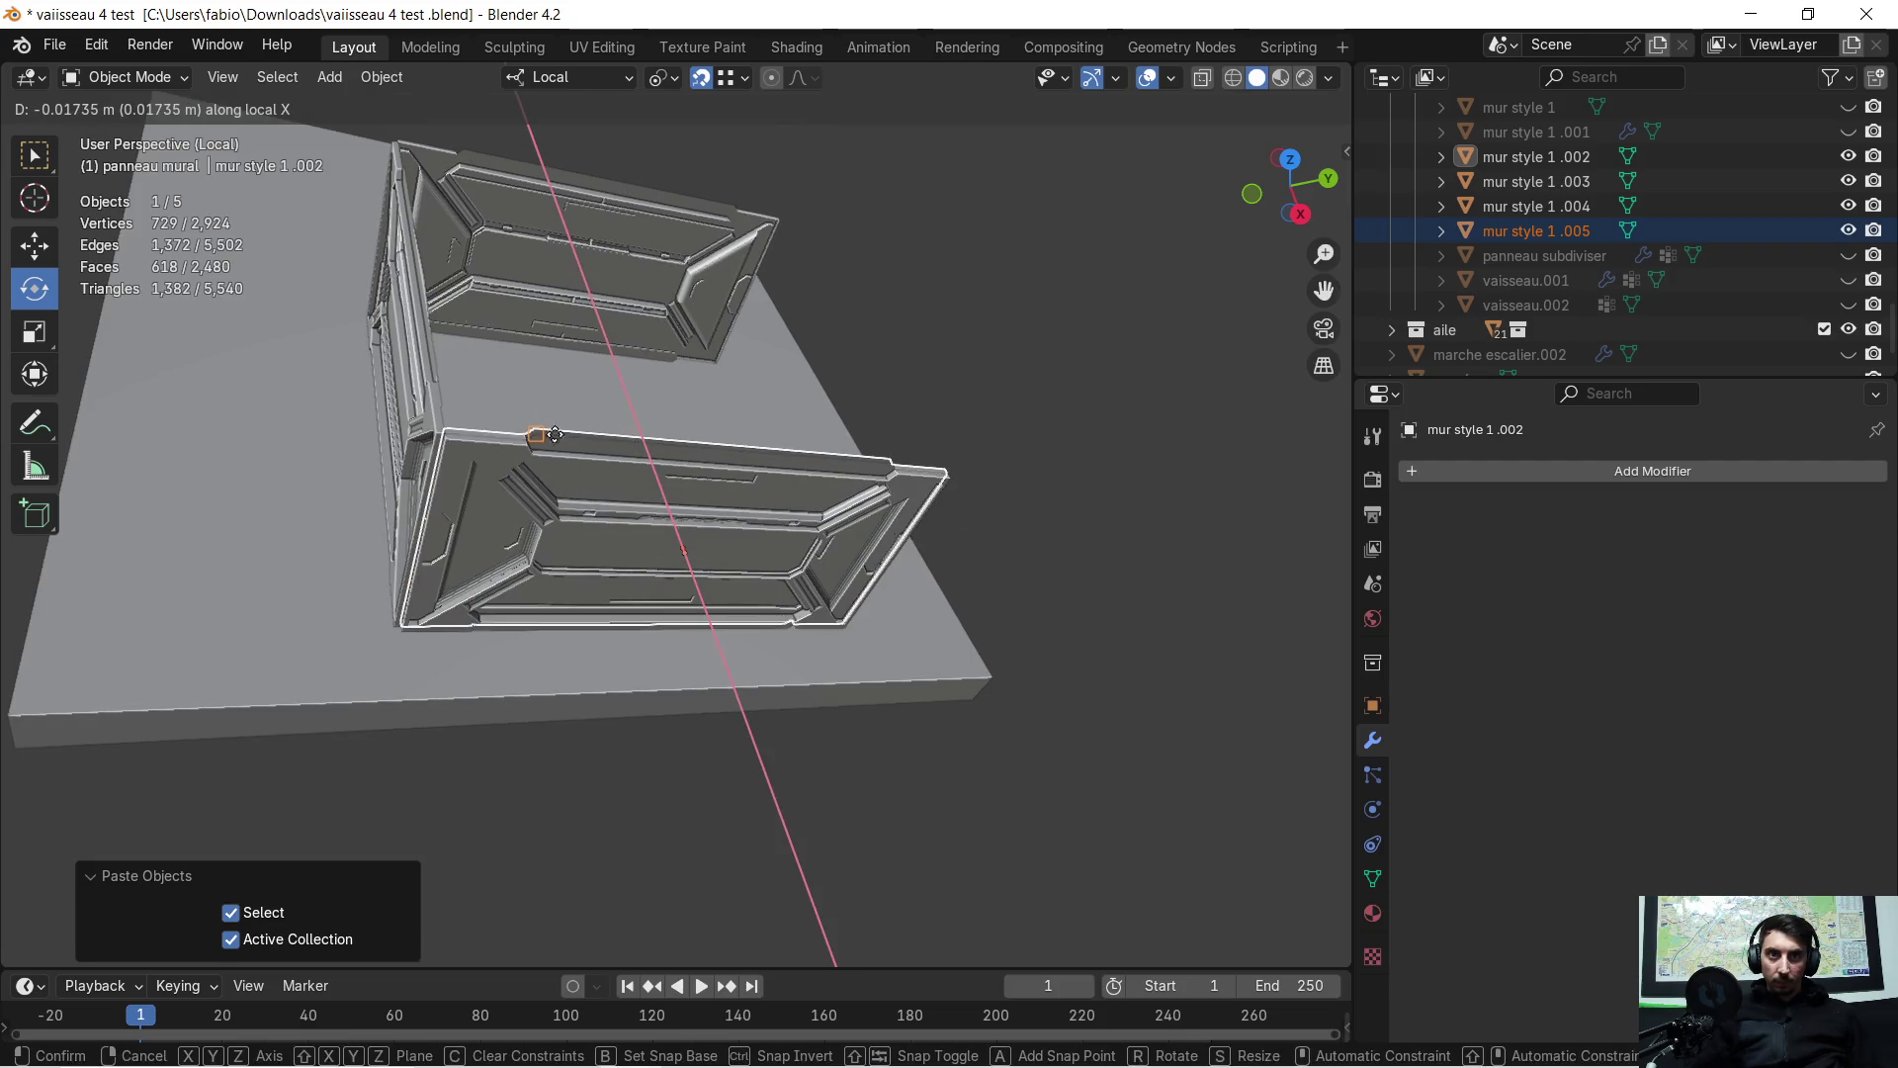
click(595, 372)
mouse_move(595, 372)
middle_down()
mouse_move(789, 375)
mouse_move(486, 390)
mouse_move(514, 392)
mouse_move(500, 406)
mouse_move(651, 373)
middle_up()
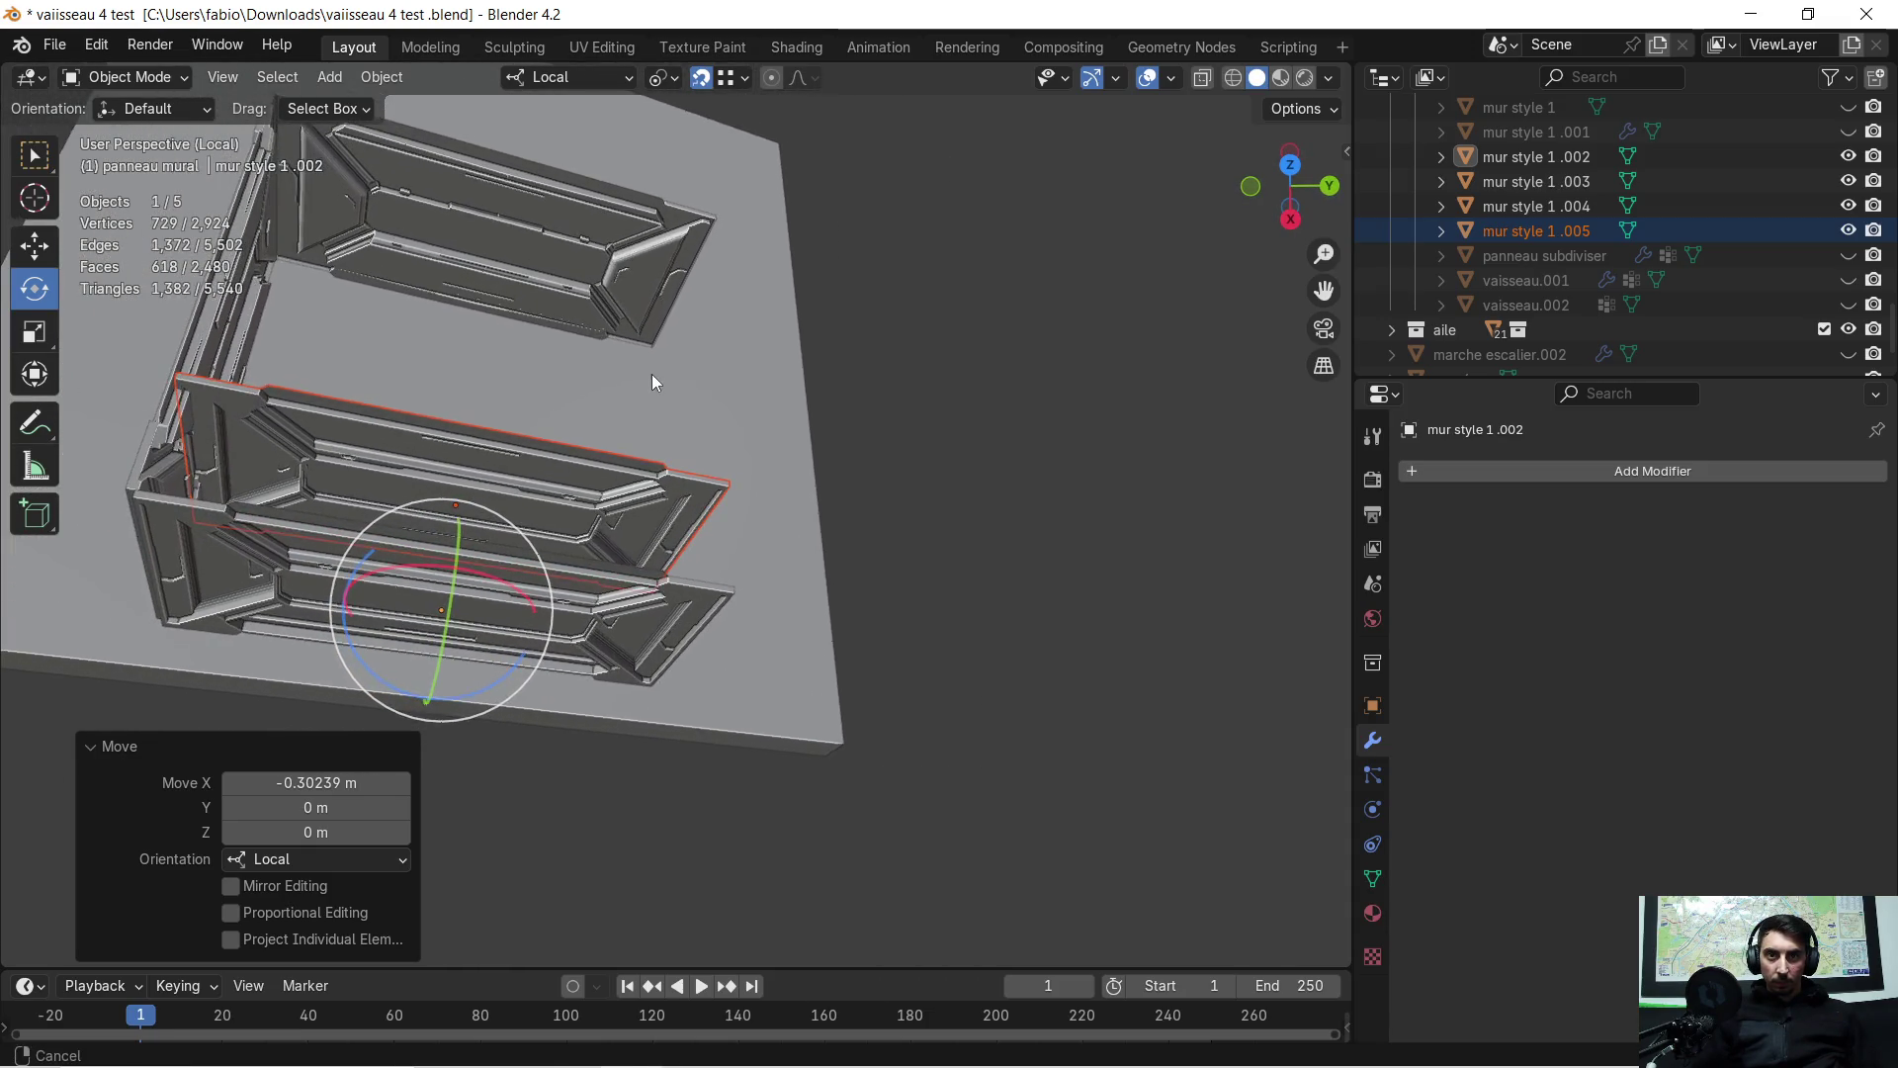
Rotate the copy -90° about Z and begin sliding it along local X
text(rz)
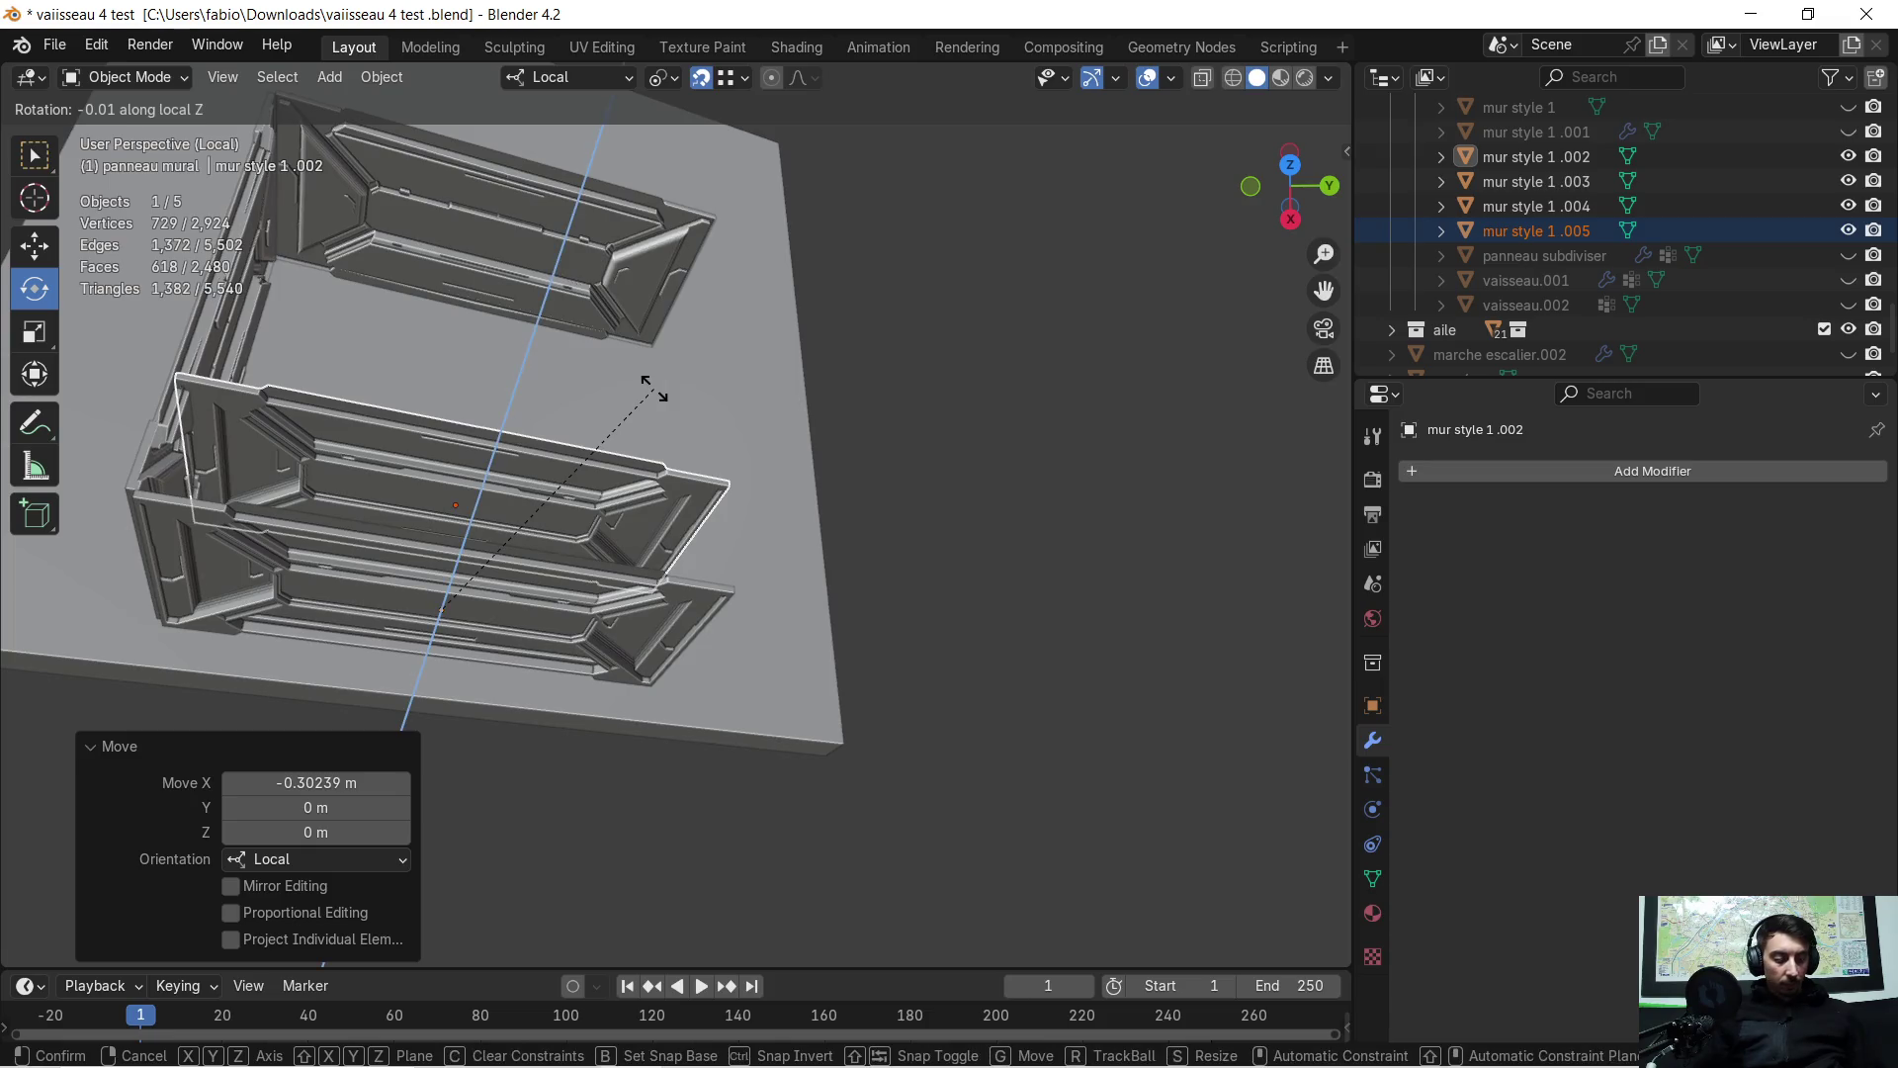
text(-90)
key(Return)
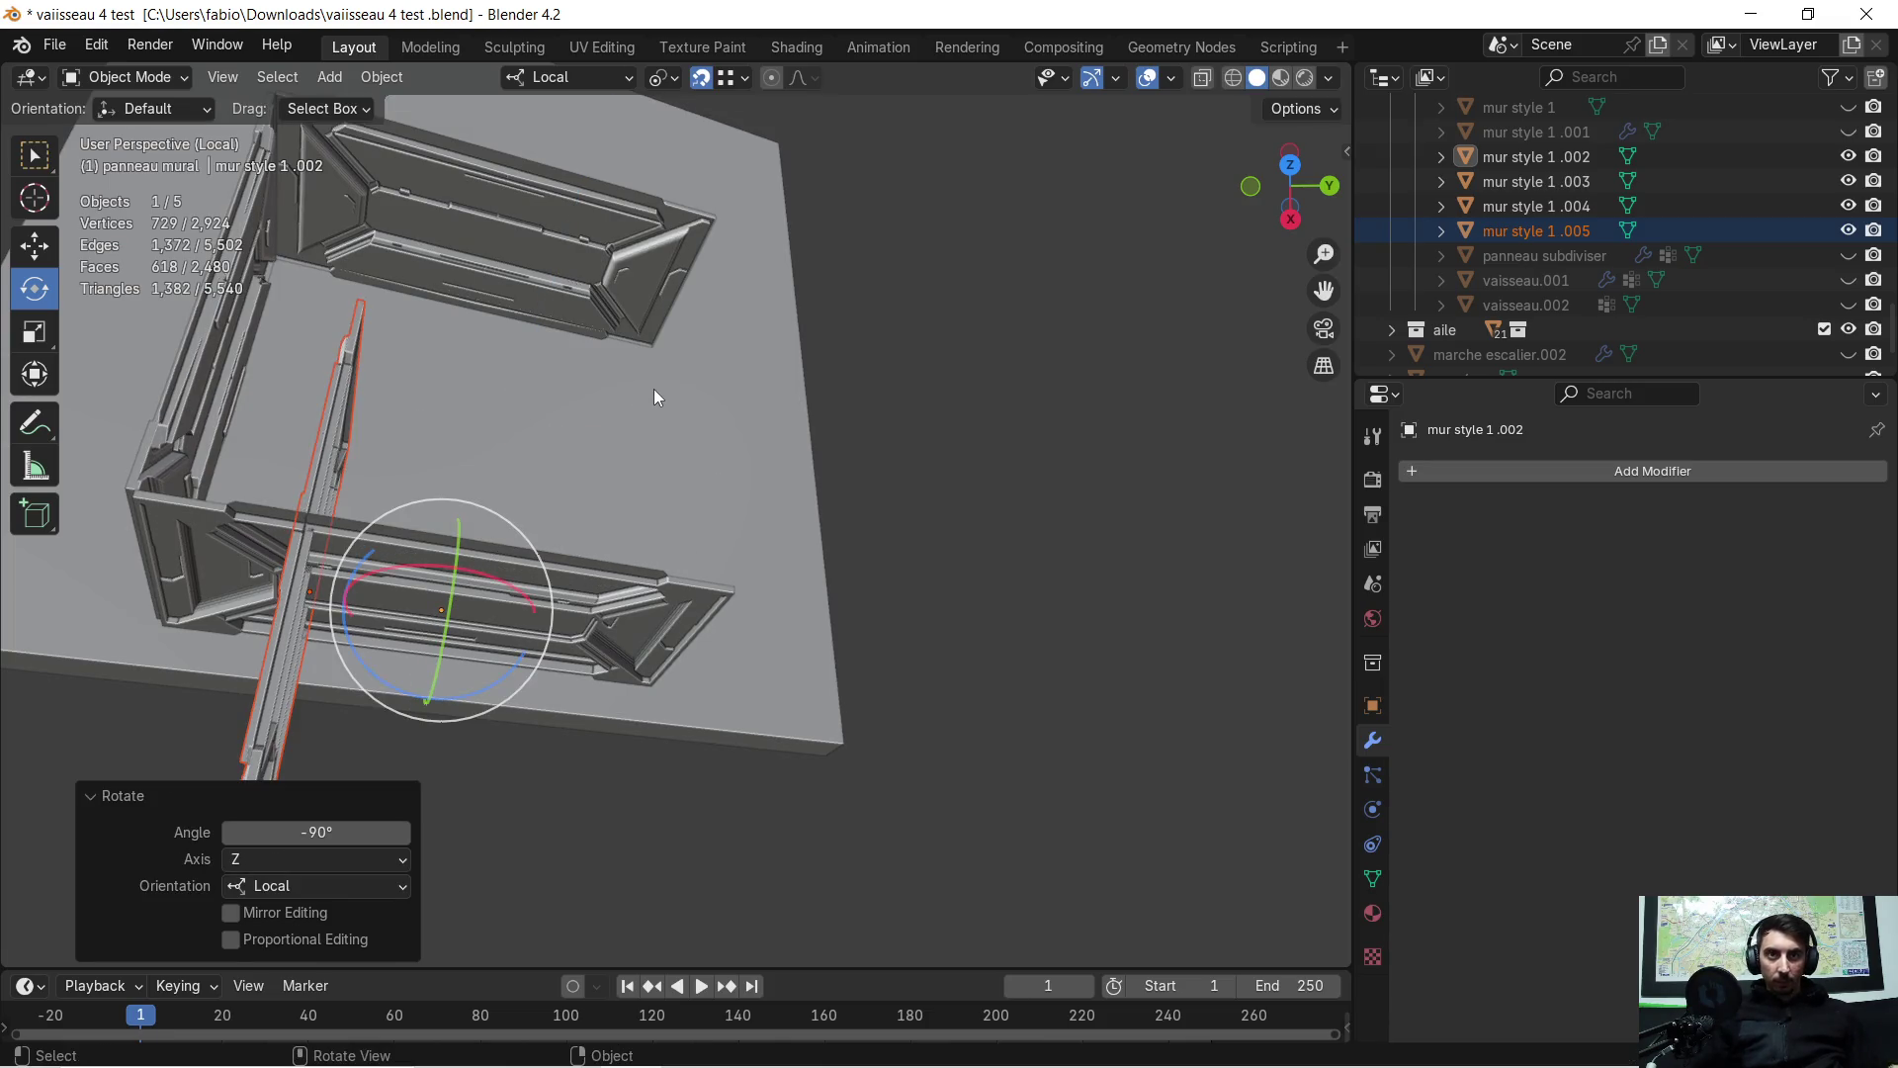
mouse_move(641, 415)
middle_down()
mouse_move(505, 394)
mouse_move(600, 354)
mouse_move(702, 354)
middle_up()
key(g)
key(x)
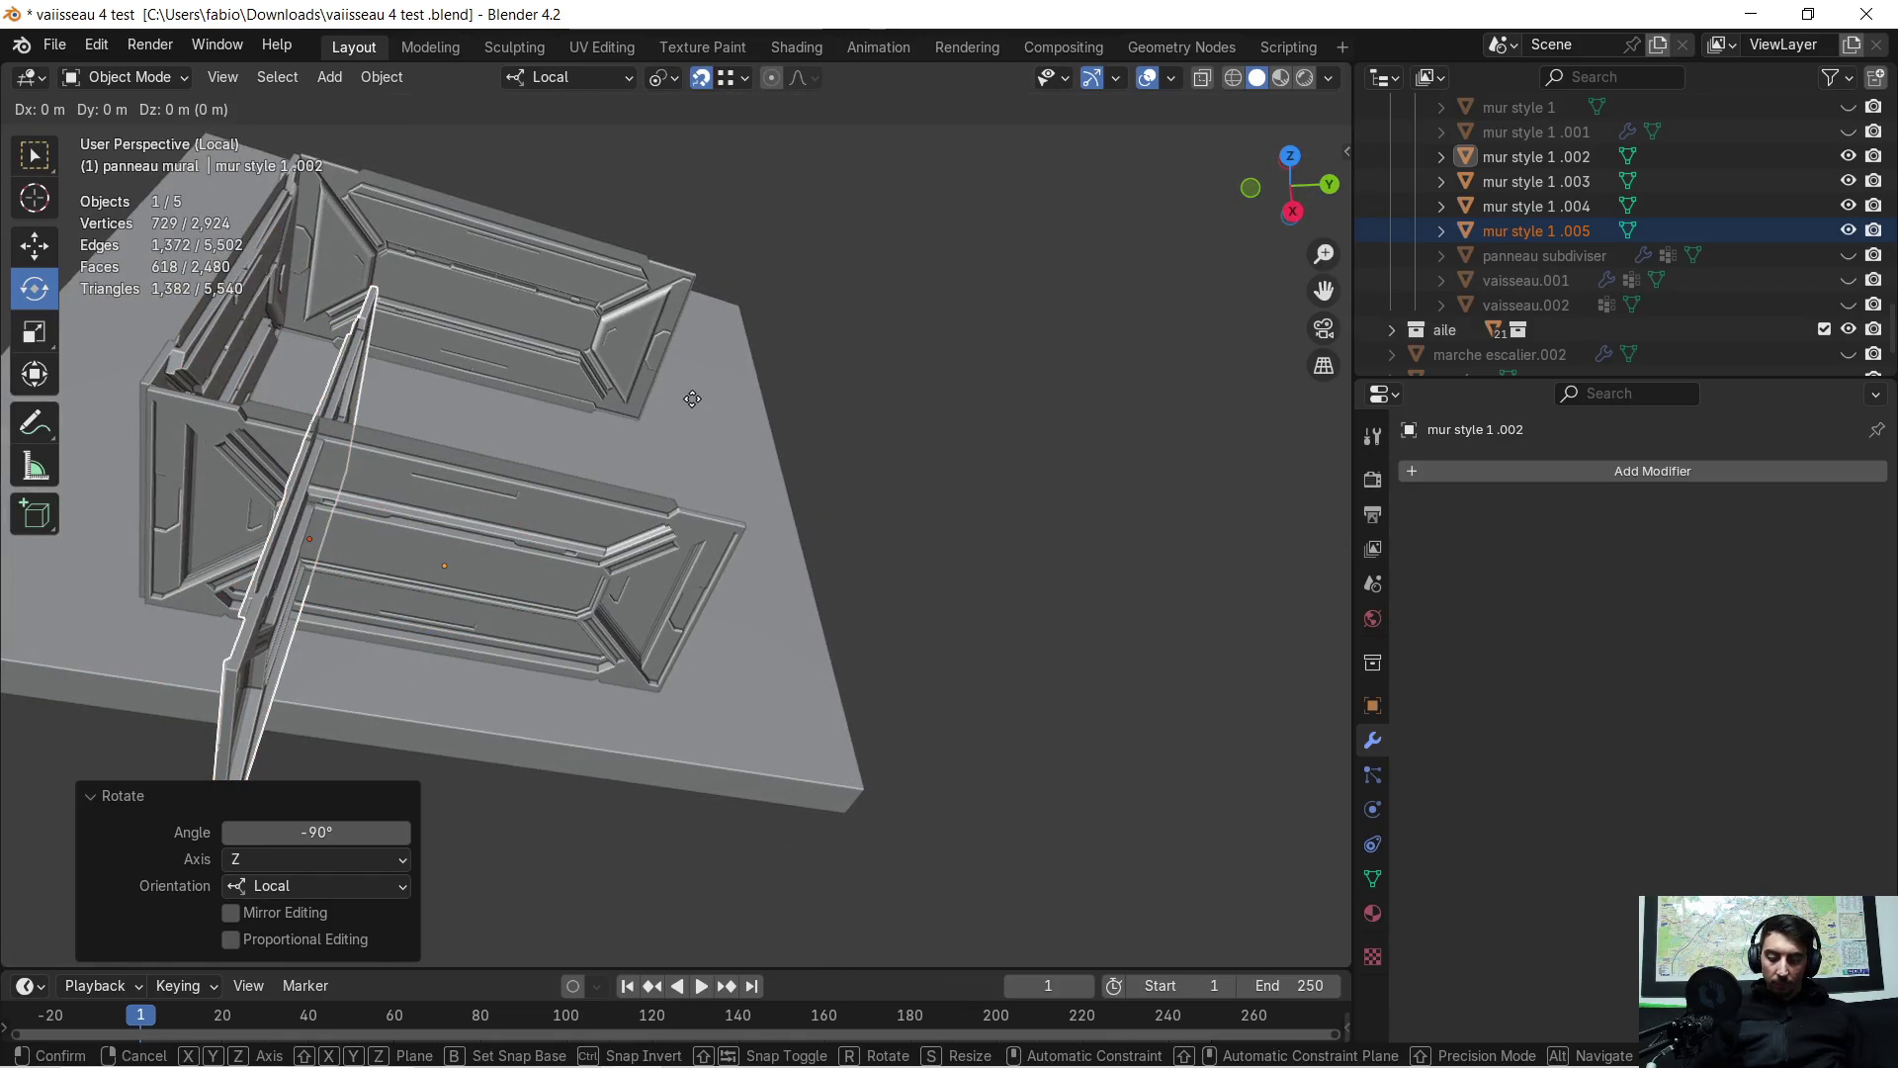
Confirm the wall panel's local X move and make a first slide along local Y
click(697, 286)
key(g)
key(y)
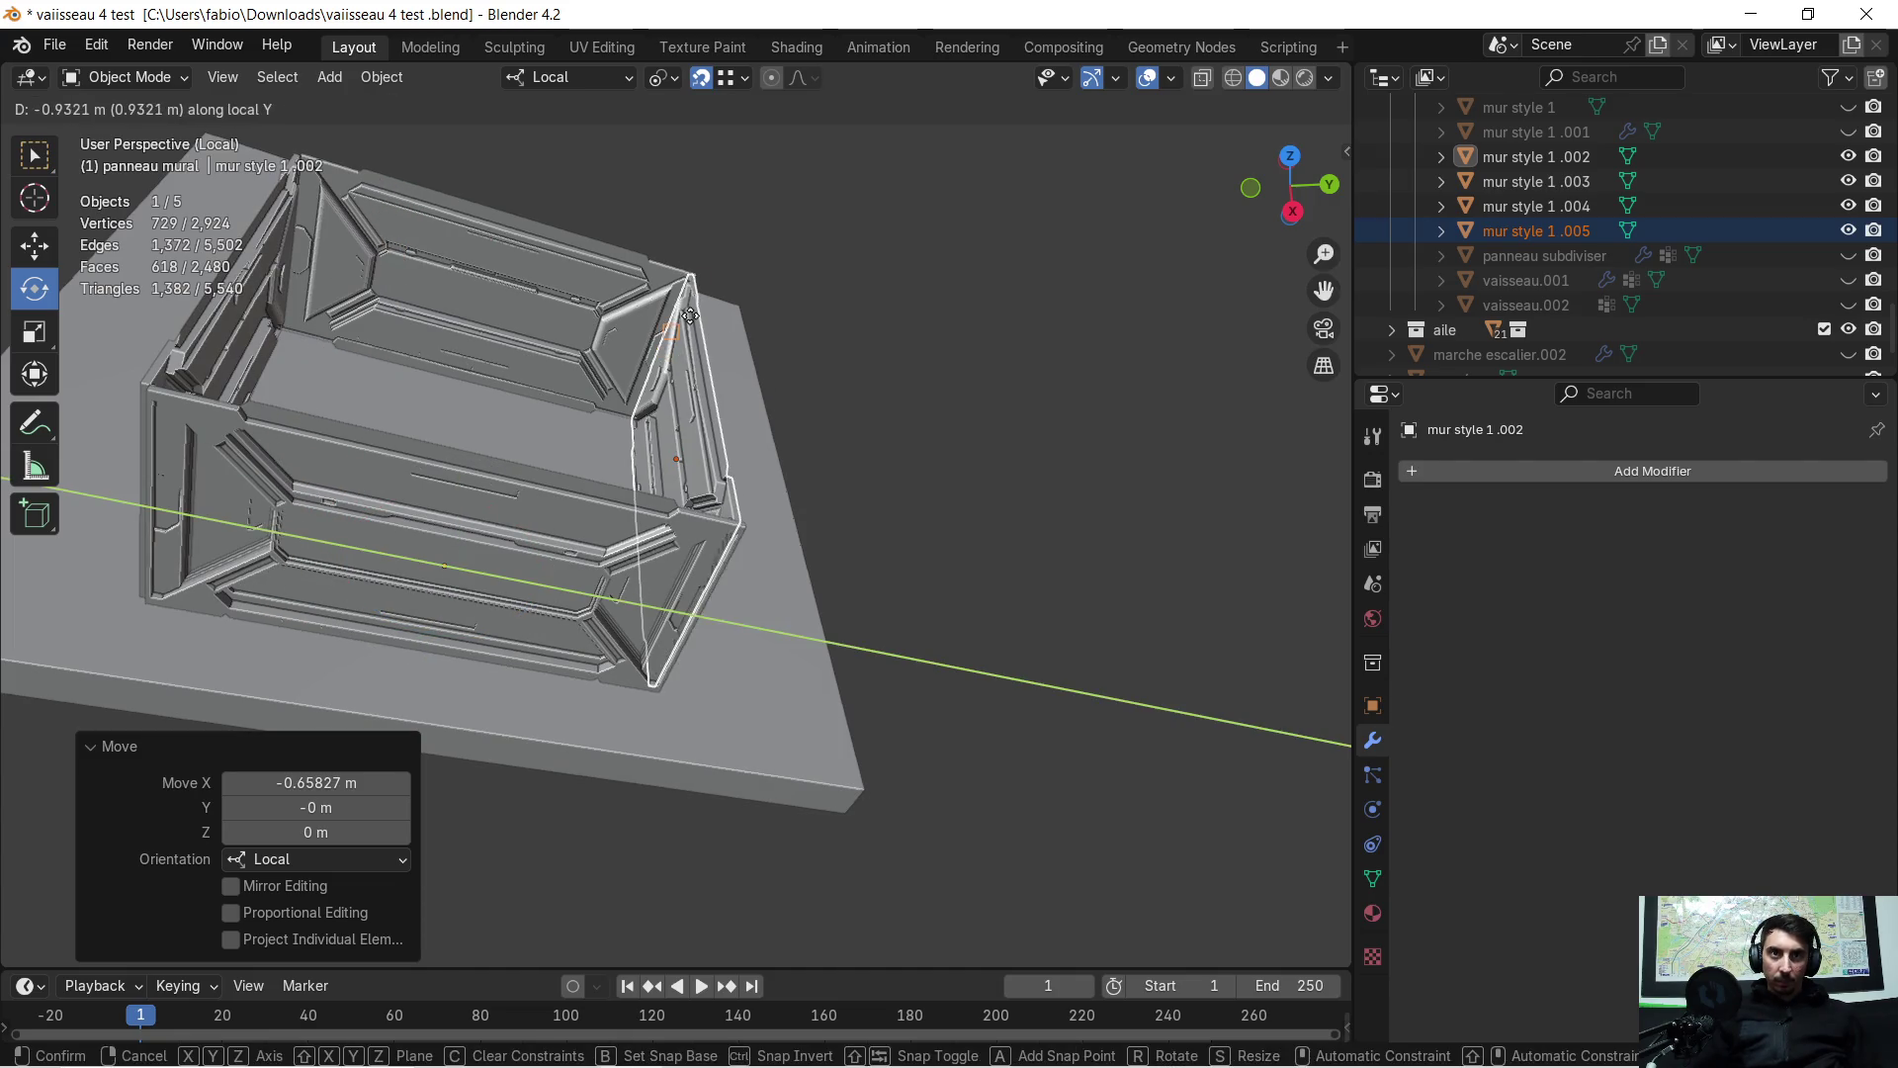
click(700, 283)
Slide mur style 1.002 0.282 m along local Y so its edge meets the corner
scroll(847, 560, up, 3)
mouse_move(847, 560)
middle_down()
mouse_move(783, 549)
mouse_move(732, 455)
mouse_move(613, 377)
mouse_move(769, 598)
mouse_move(649, 698)
mouse_move(745, 621)
mouse_move(1253, 645)
mouse_move(1315, 628)
middle_up()
scroll(619, 366, up, 3)
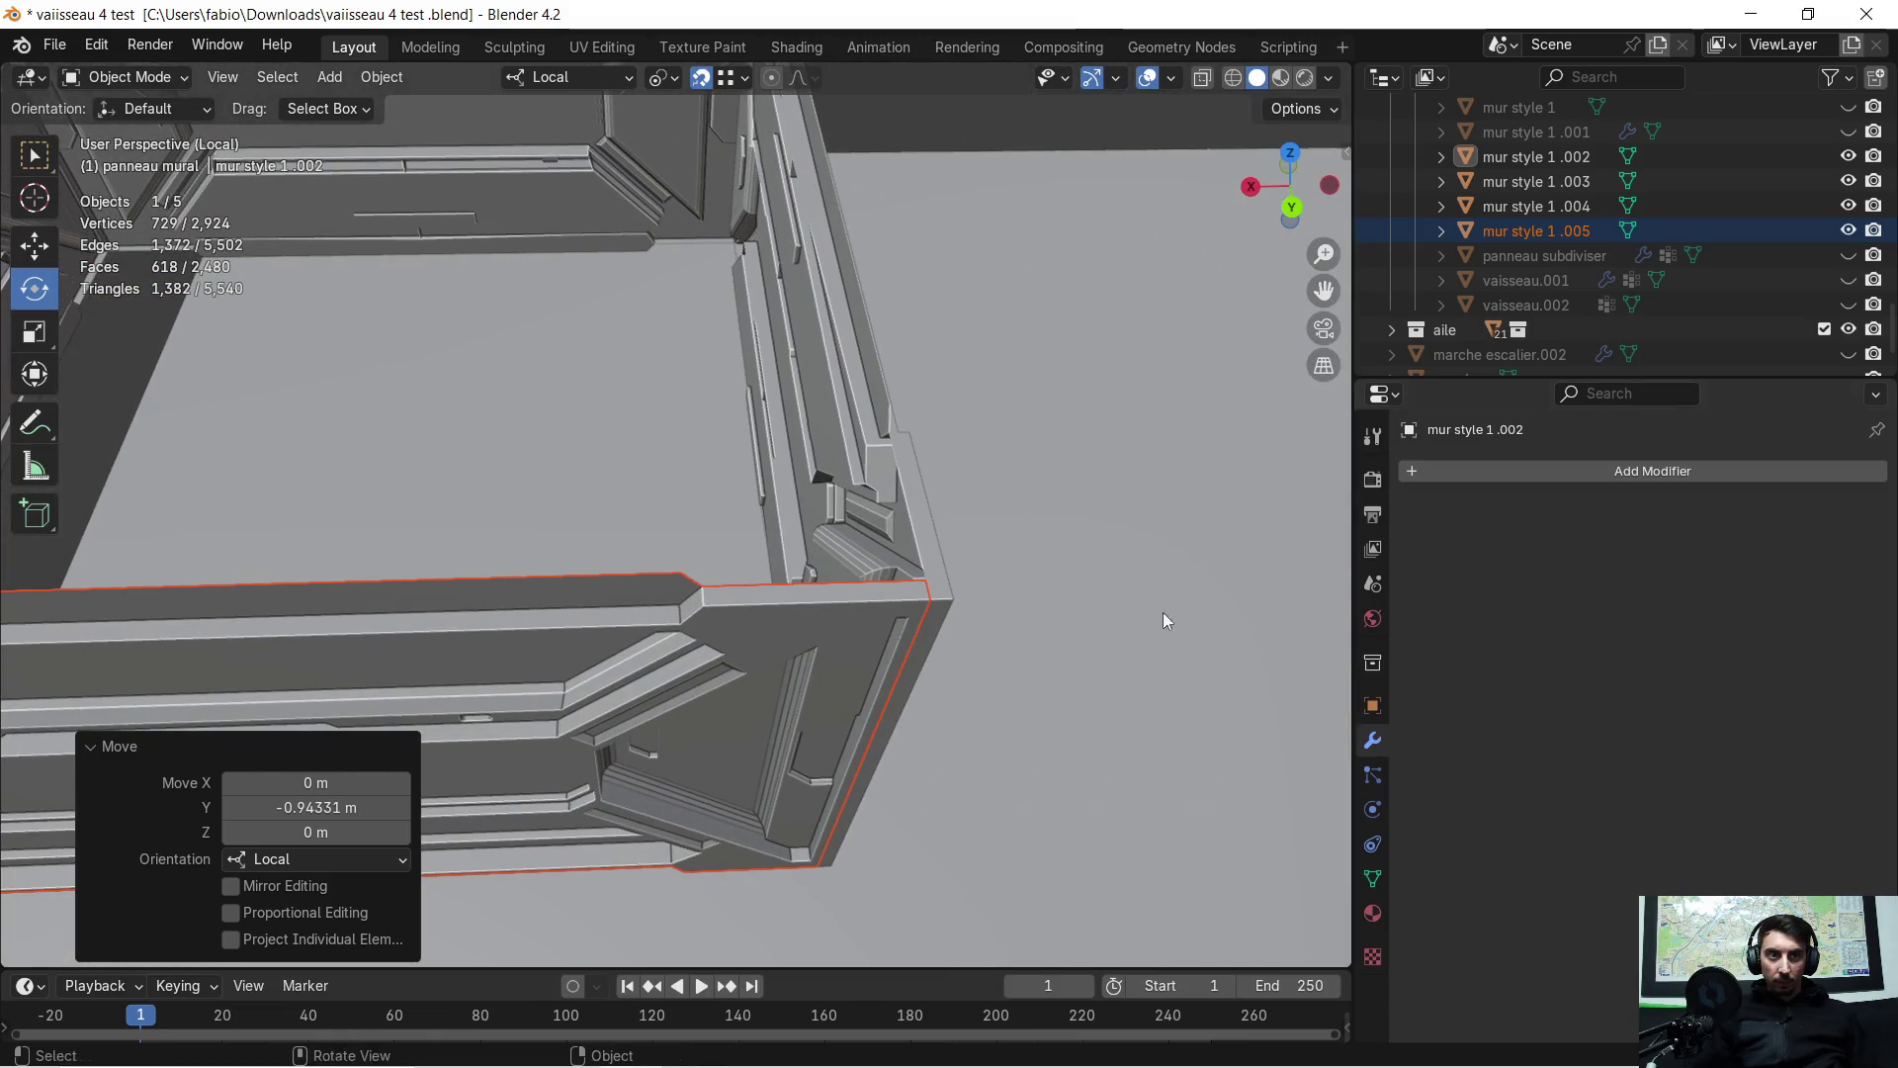
scroll(1165, 620, up, 3)
mouse_move(1199, 644)
middle_down()
mouse_move(1199, 580)
mouse_move(847, 560)
mouse_move(883, 565)
mouse_move(685, 593)
middle_up()
key(g)
key(y)
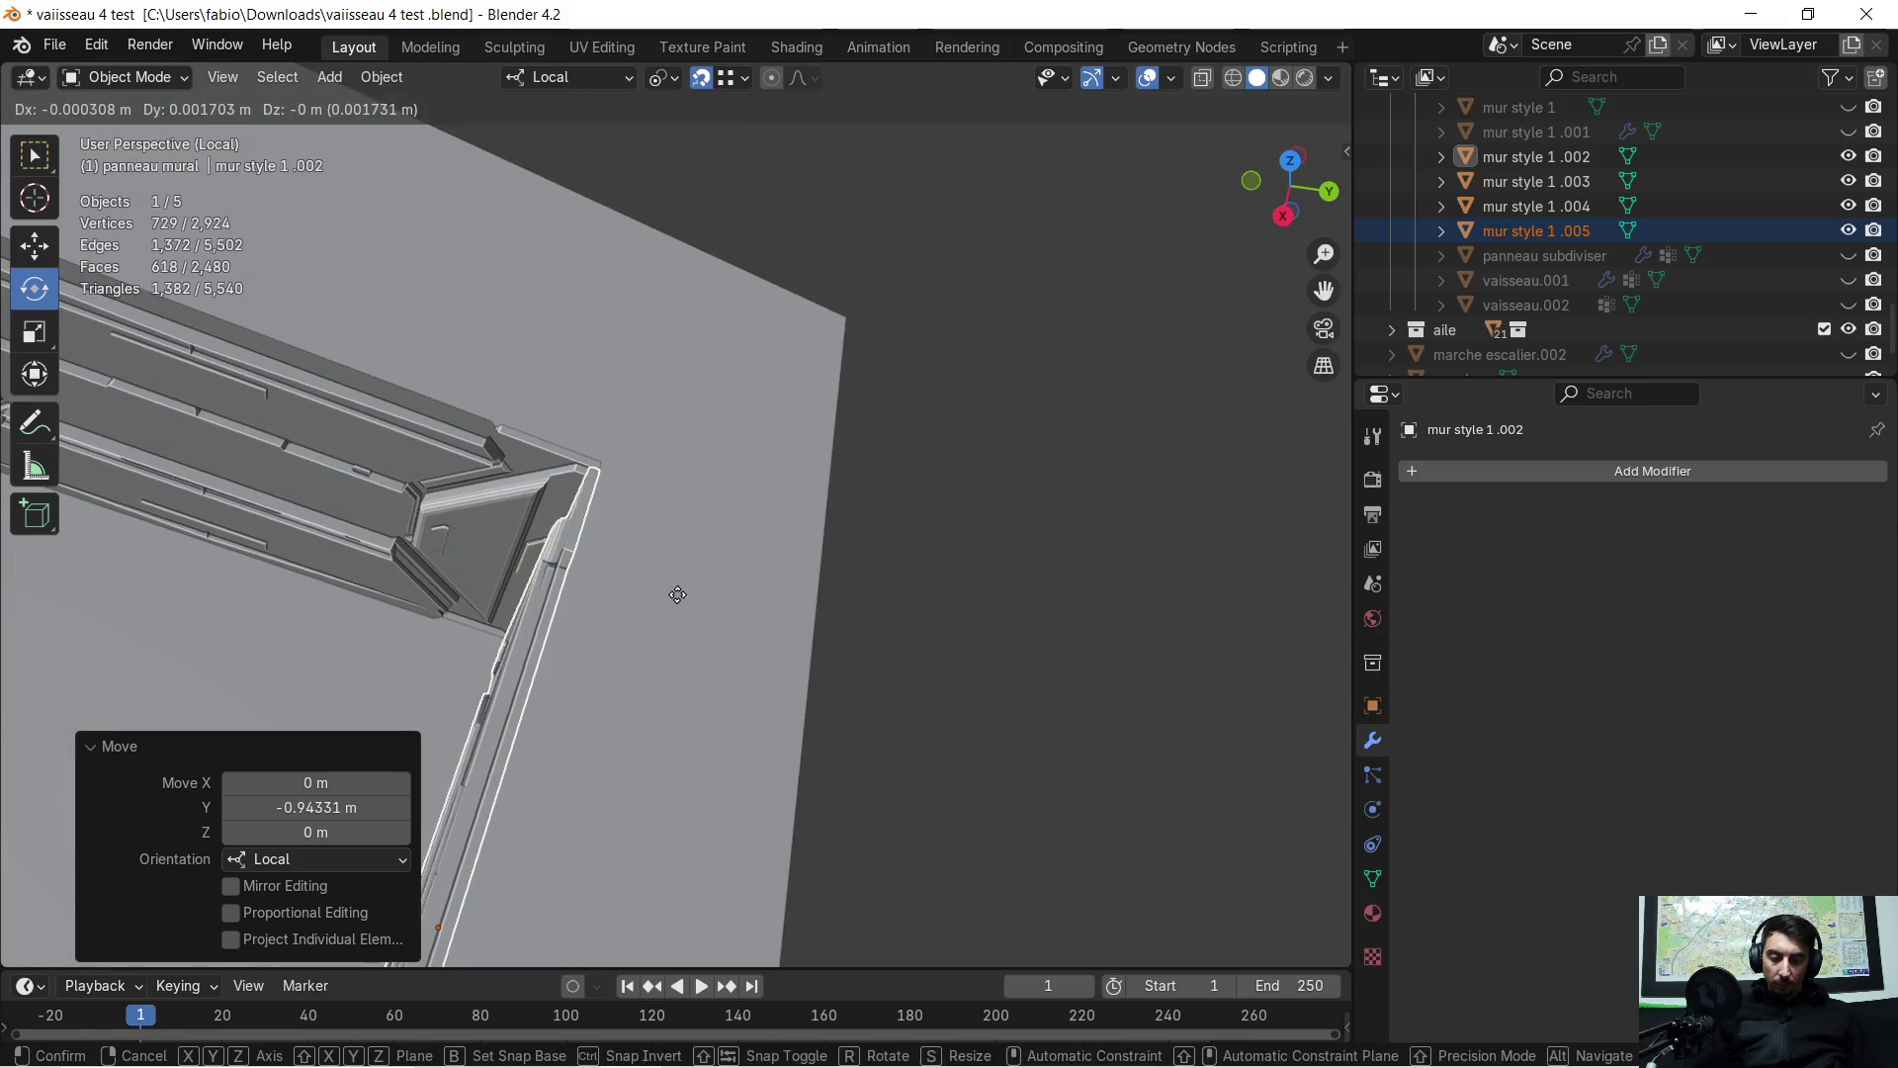
click(582, 605)
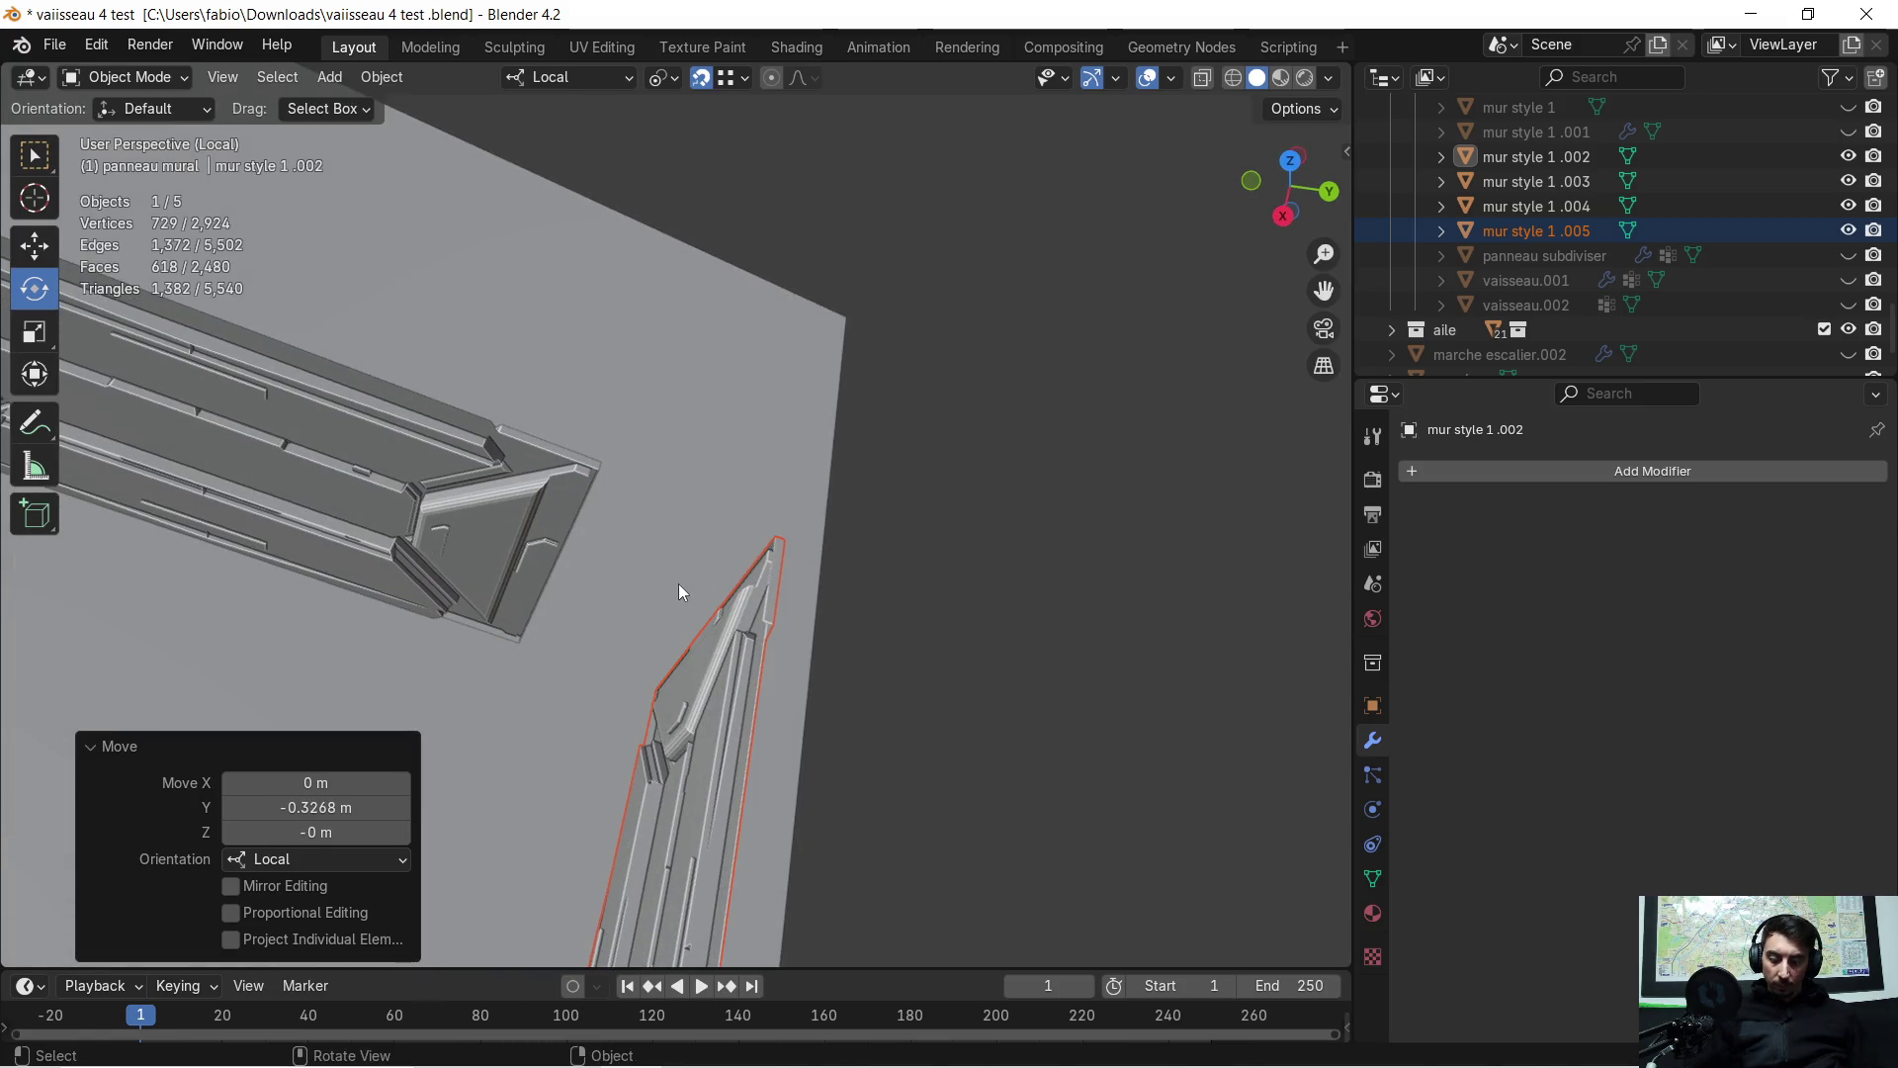
key(g)
key(y)
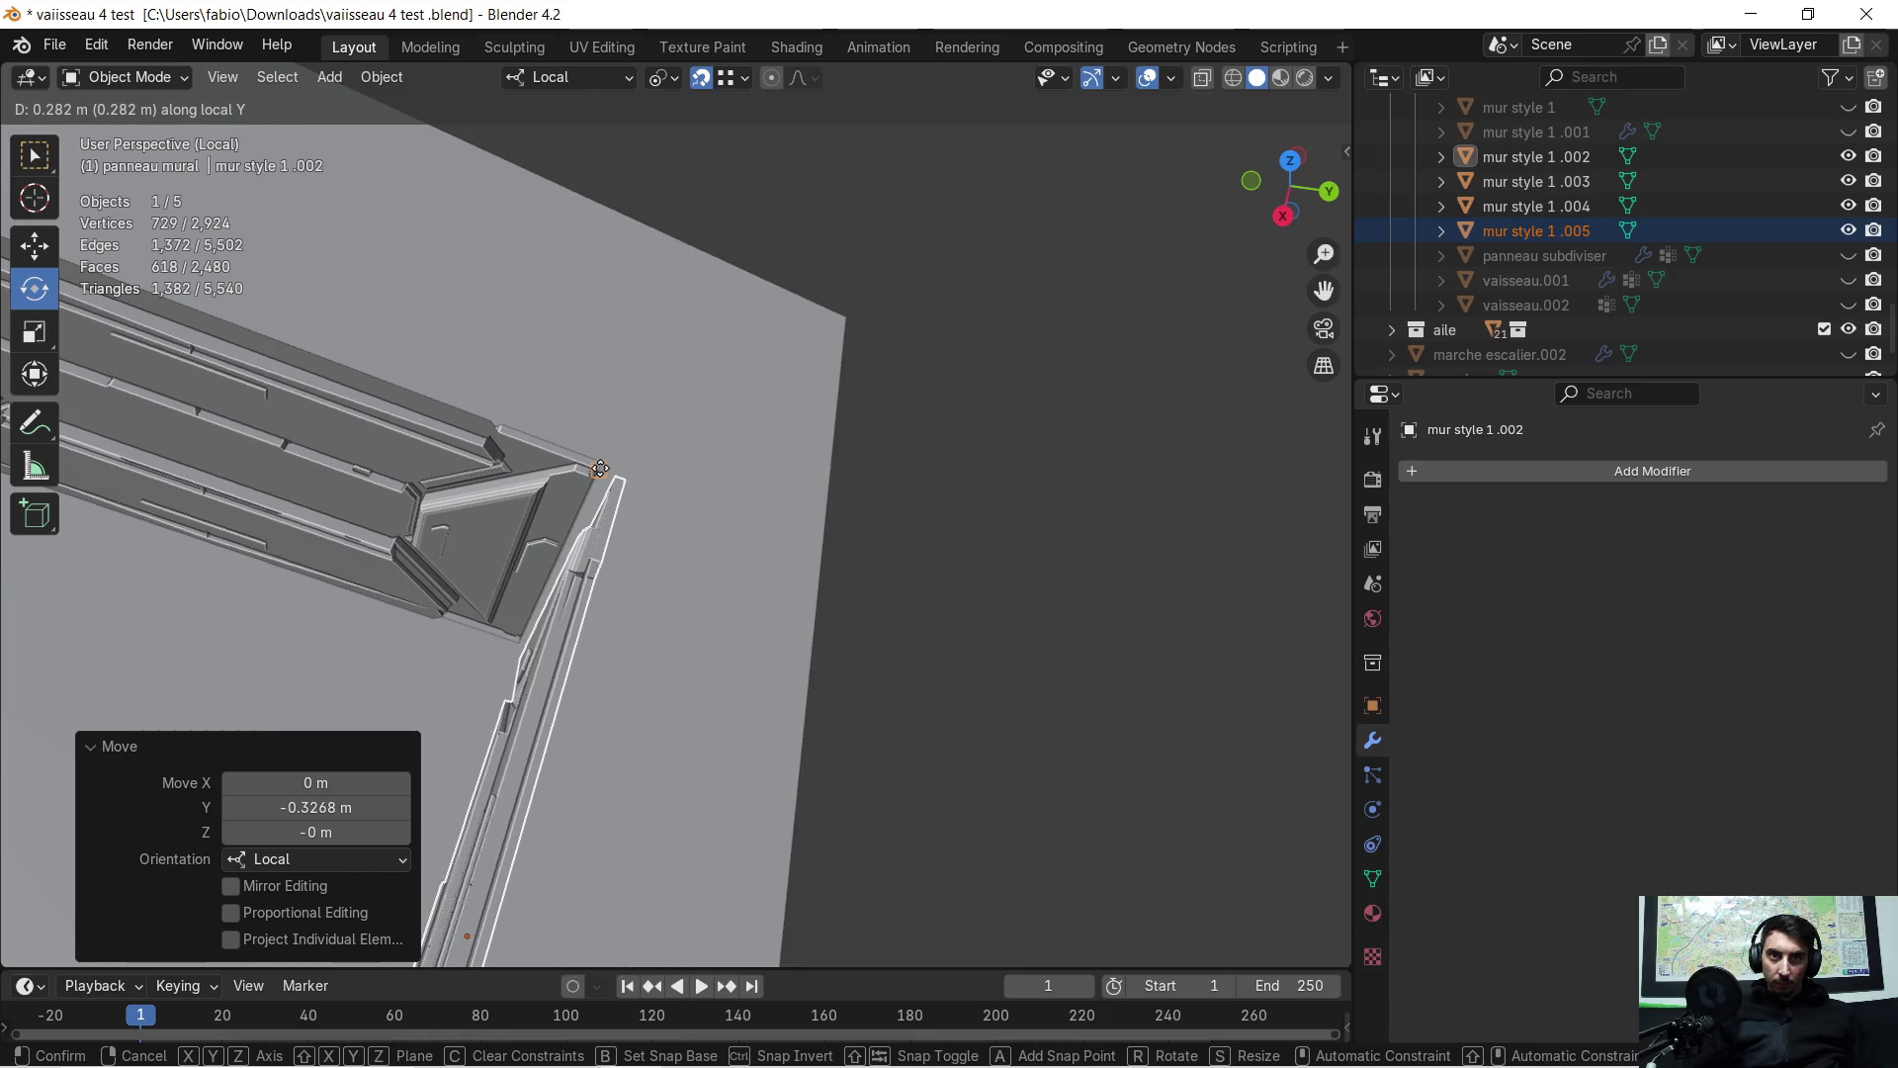
click(600, 468)
mouse_move(600, 468)
middle_down()
mouse_move(680, 495)
mouse_move(412, 531)
mouse_move(212, 411)
mouse_move(690, 401)
mouse_move(616, 667)
mouse_move(575, 702)
mouse_move(619, 644)
mouse_move(475, 649)
mouse_move(697, 620)
middle_up()
Separate the end panel into its own object, mur style 1.006, and select it
key(Tab)
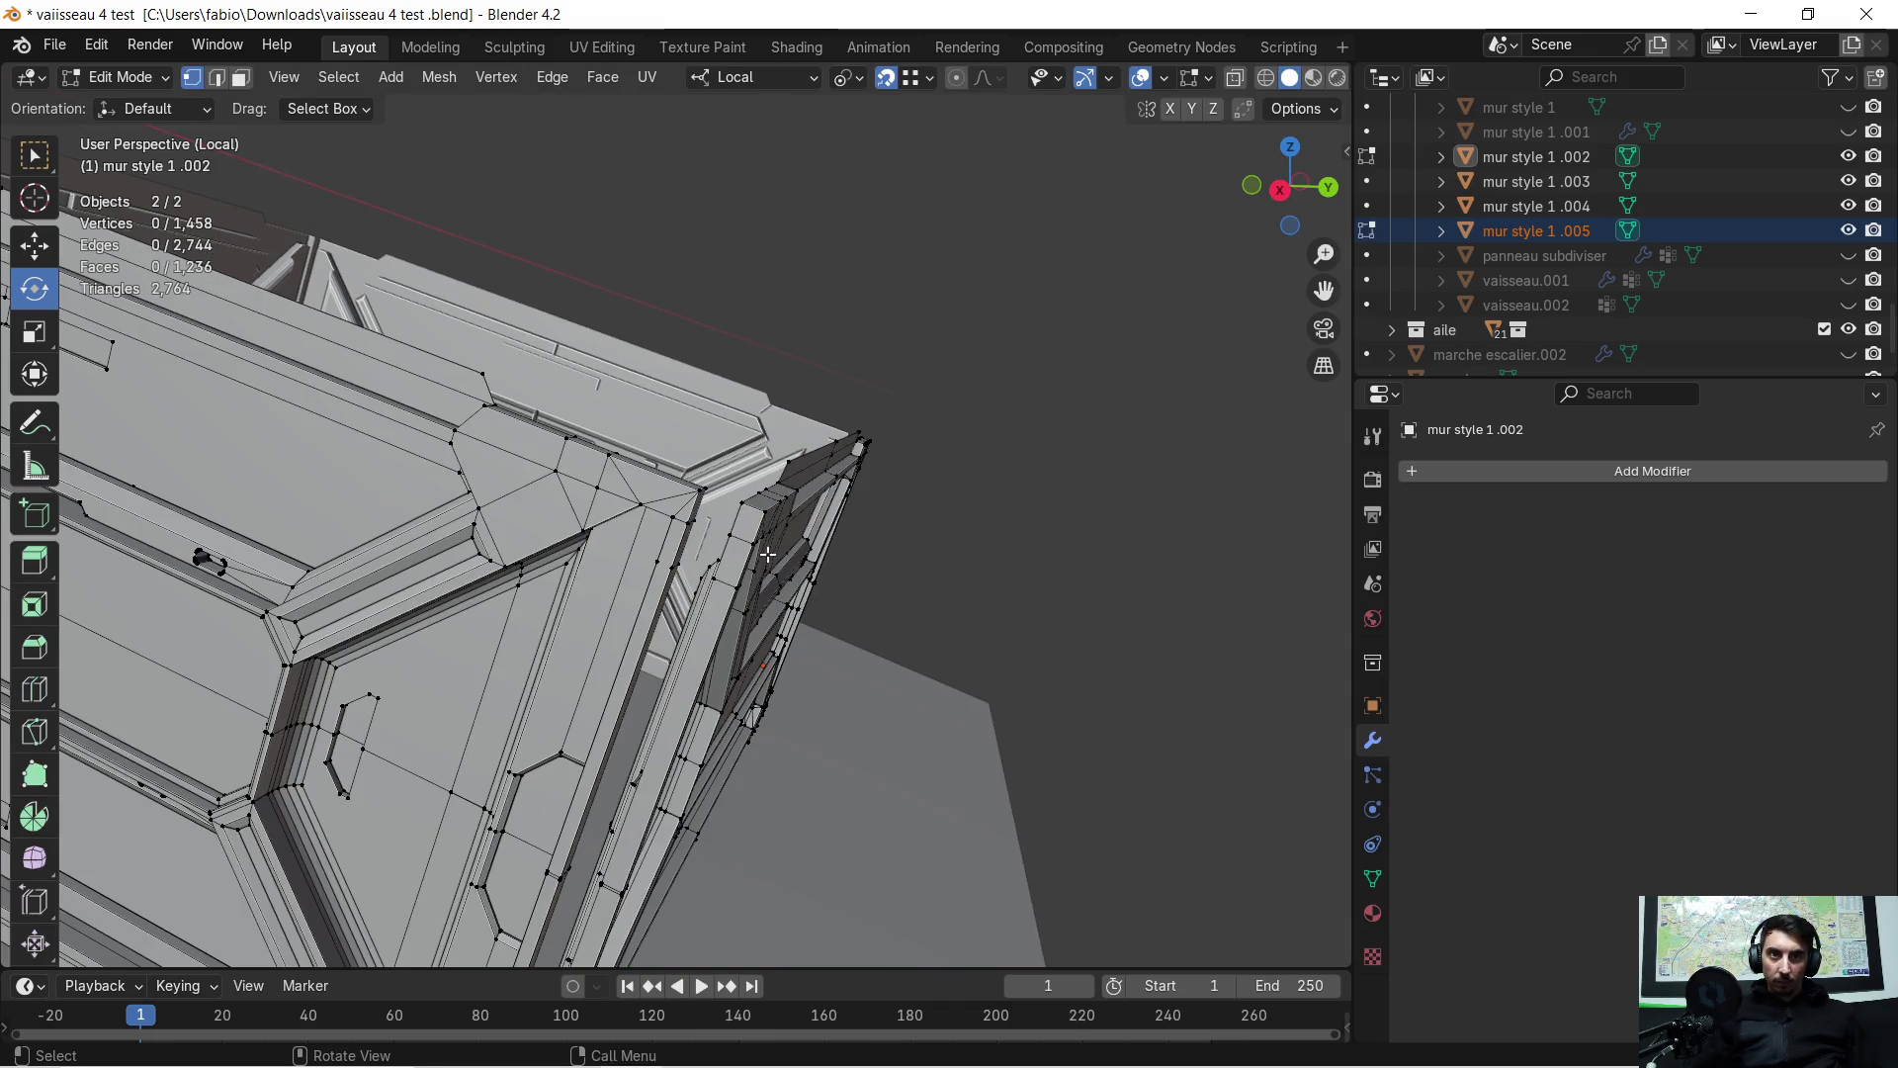
middle_drag(769, 529, 737, 561)
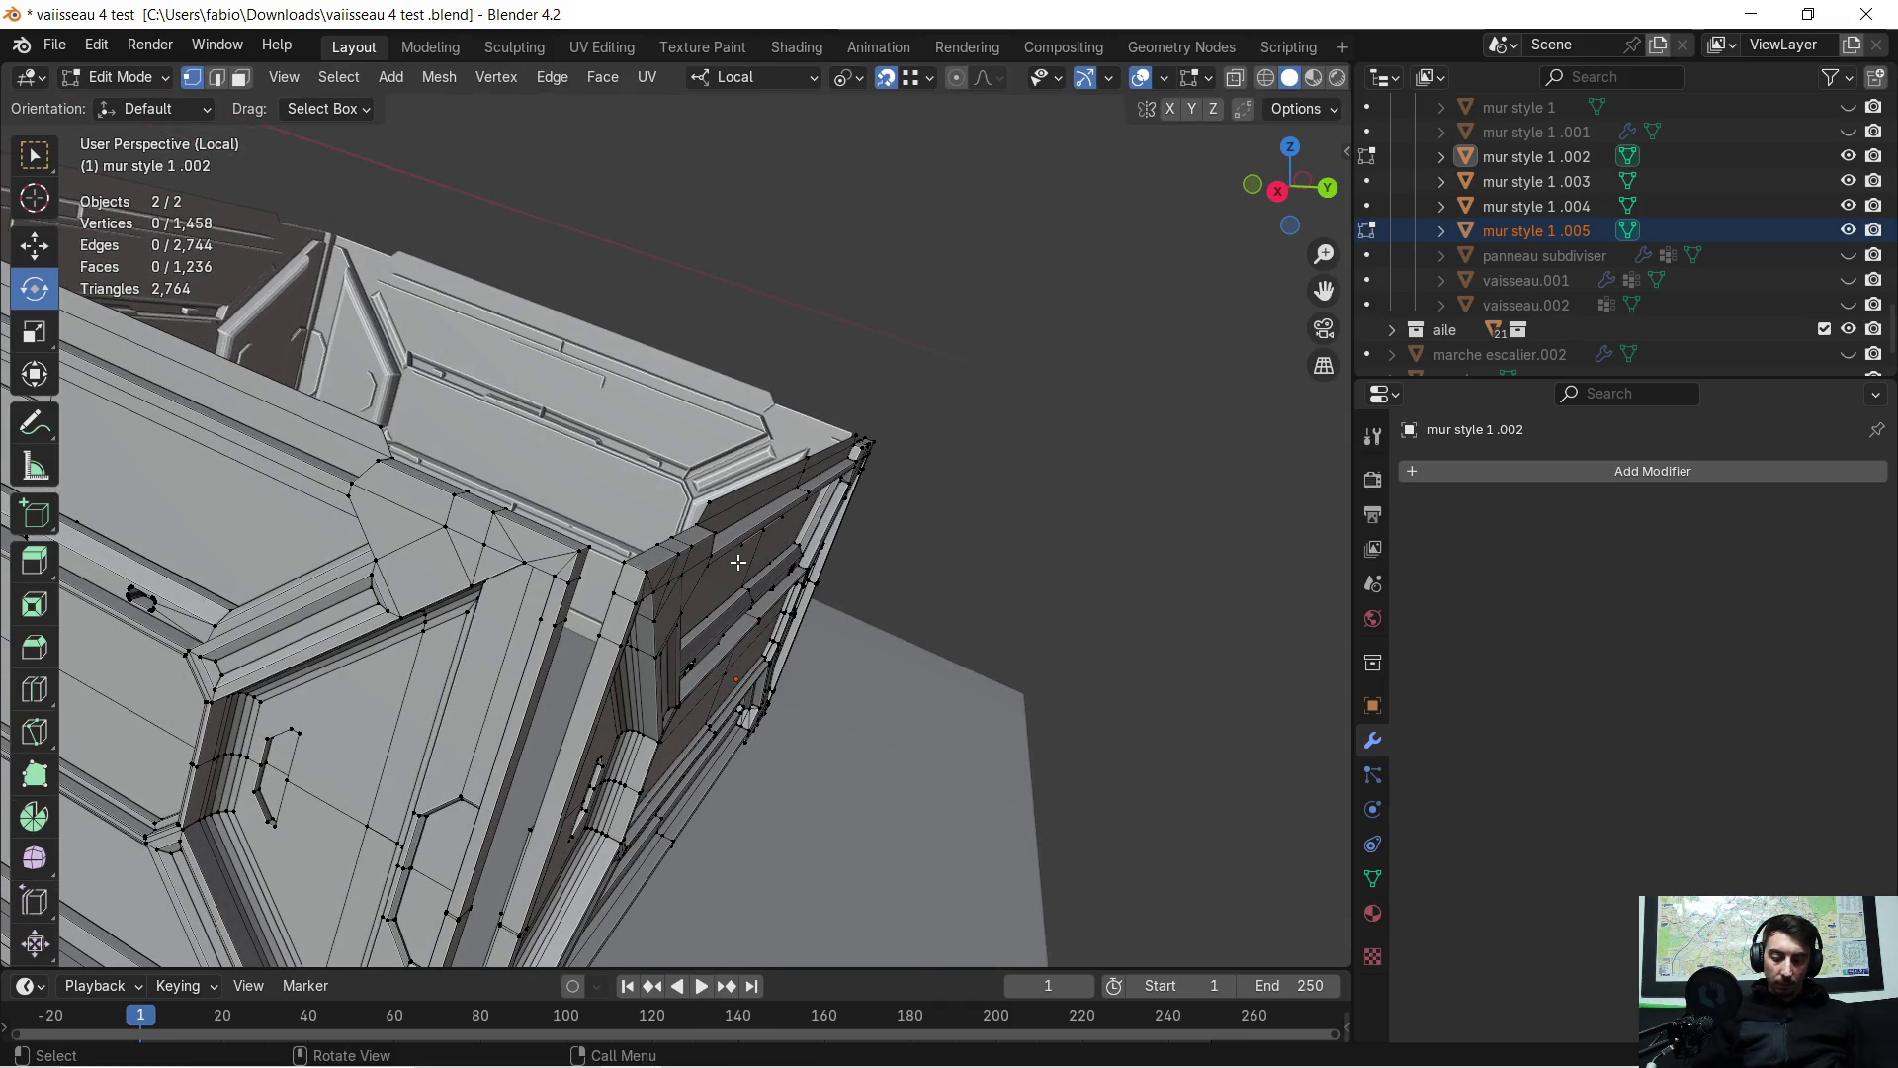
key(l)
key(p)
click(738, 562)
mouse_move(737, 562)
middle_down()
mouse_move(790, 569)
mouse_move(806, 596)
mouse_move(739, 613)
middle_up()
key(Tab)
click(809, 567)
Select all of mur style 1.006's mesh and shift it along local Y, then local X
key(Tab)
key(Tab)
key(Tab)
key(a)
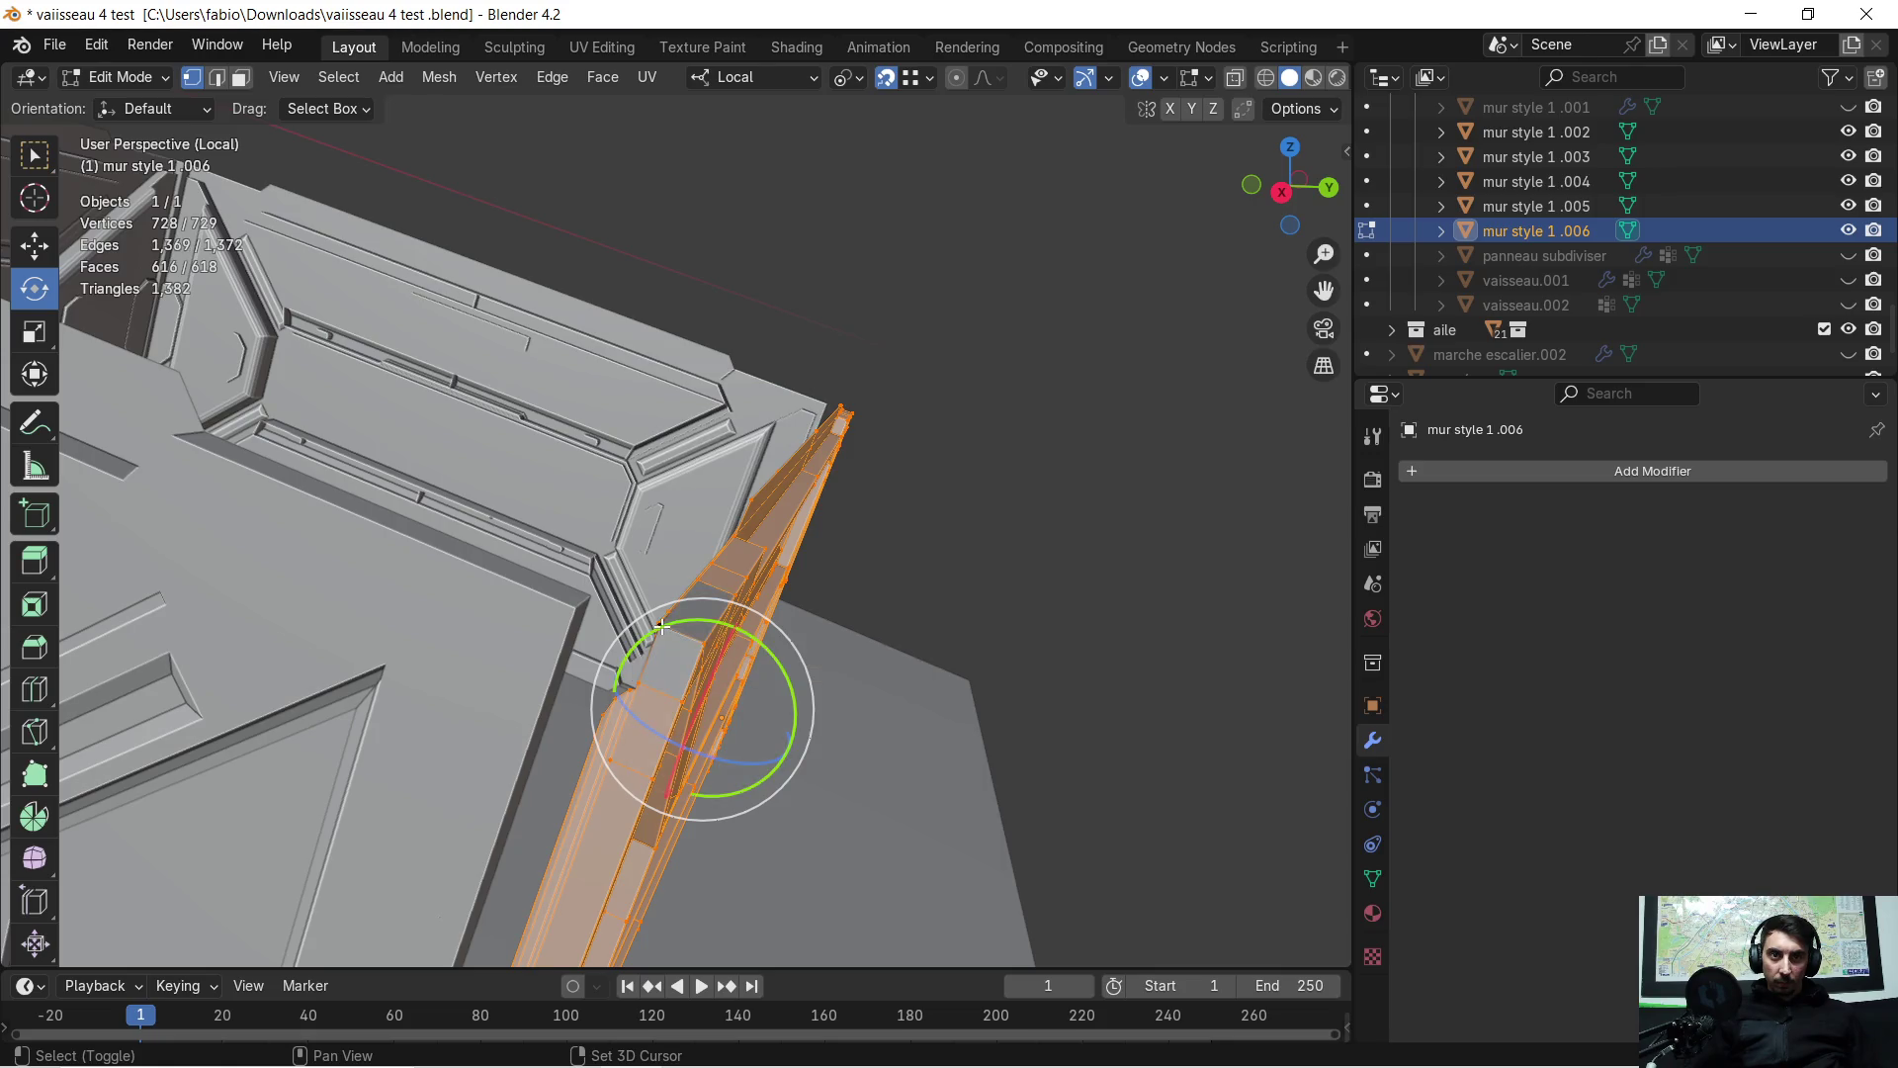
middle_drag(682, 631, 722, 625)
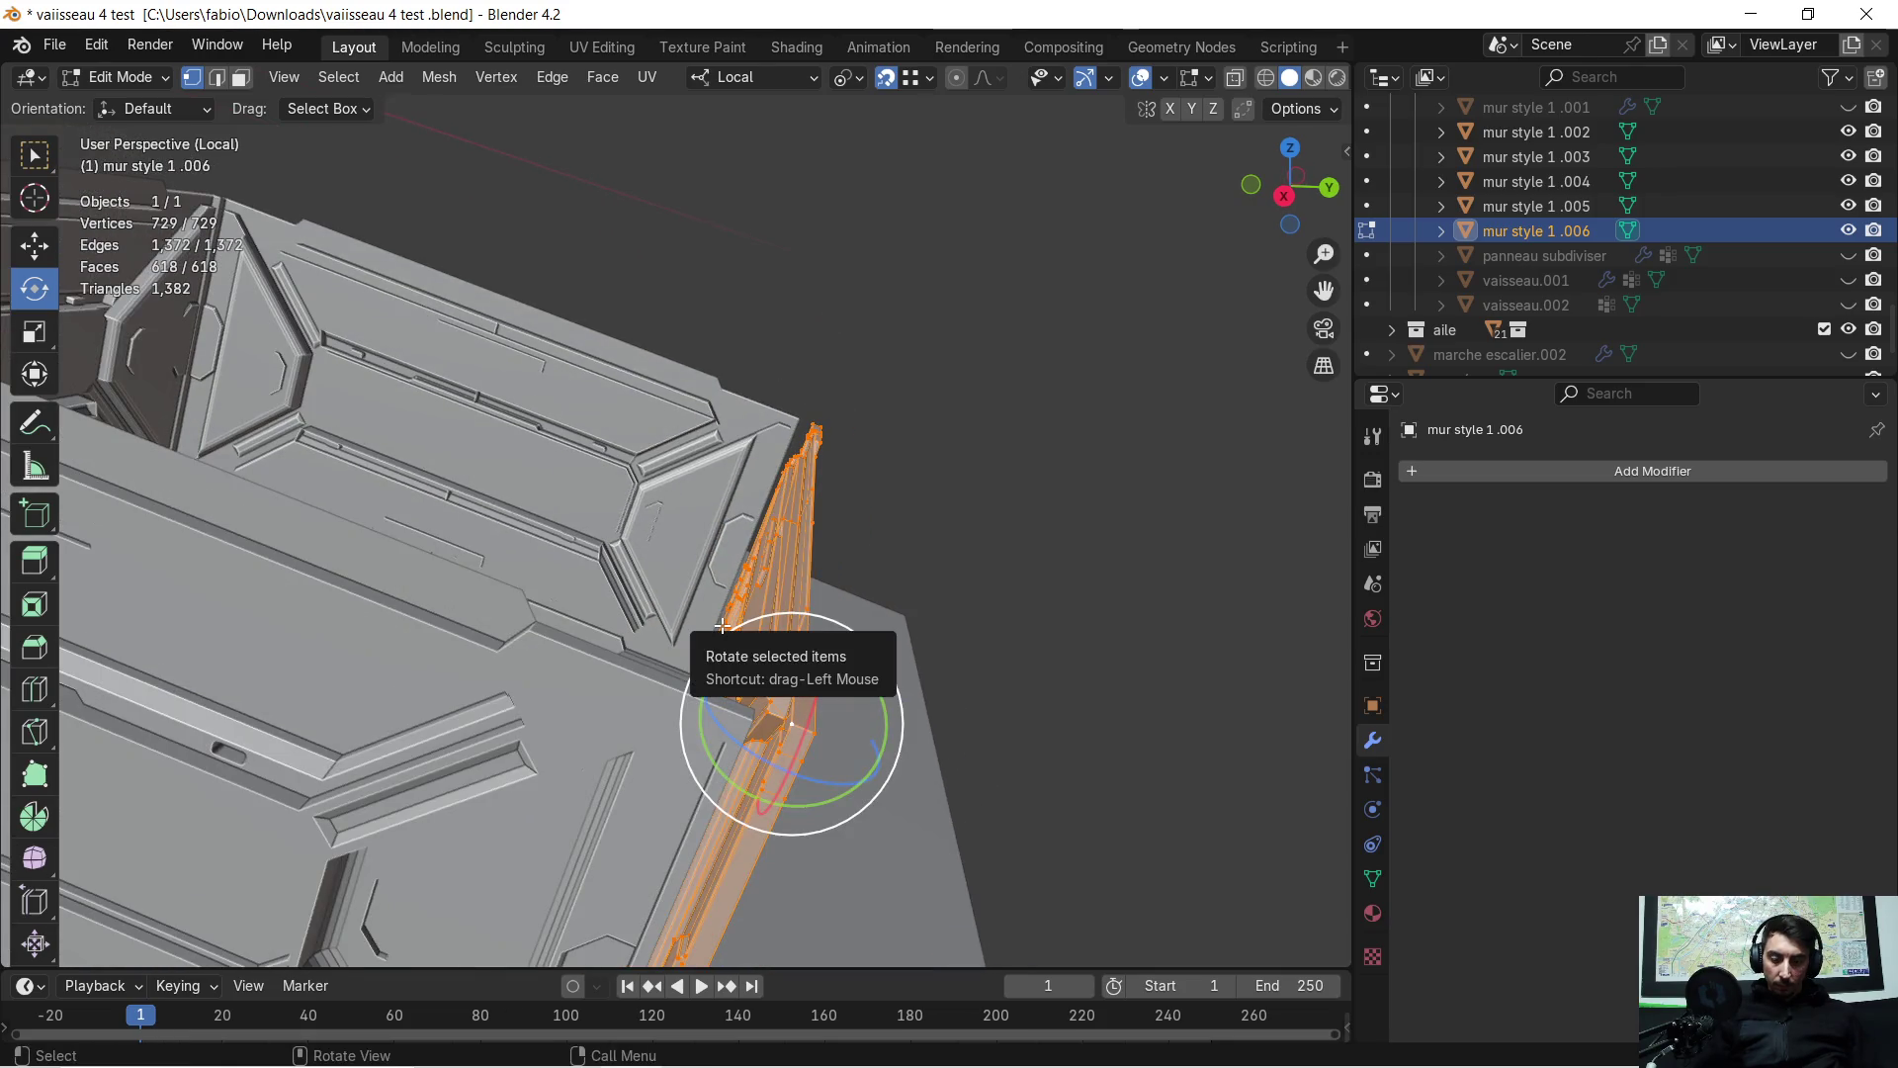
key(g)
key(y)
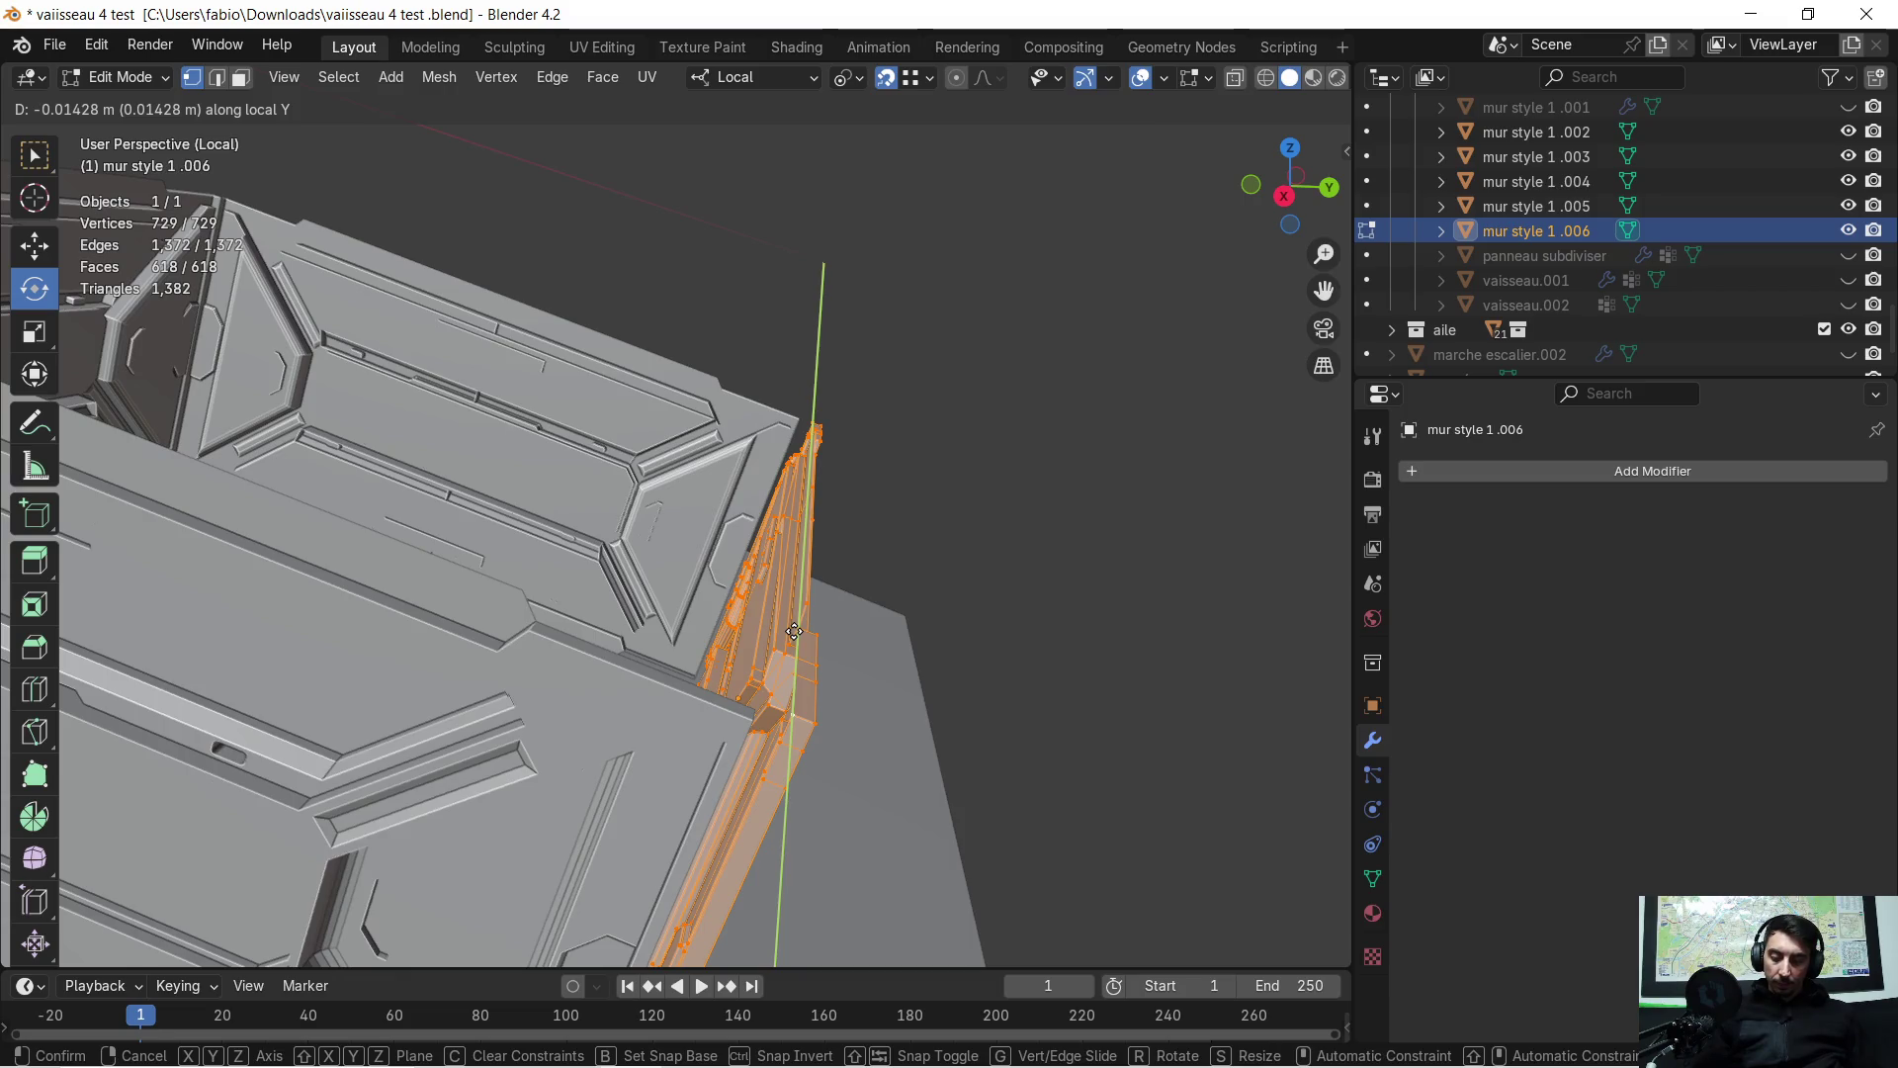
click(794, 630)
key(g)
key(x)
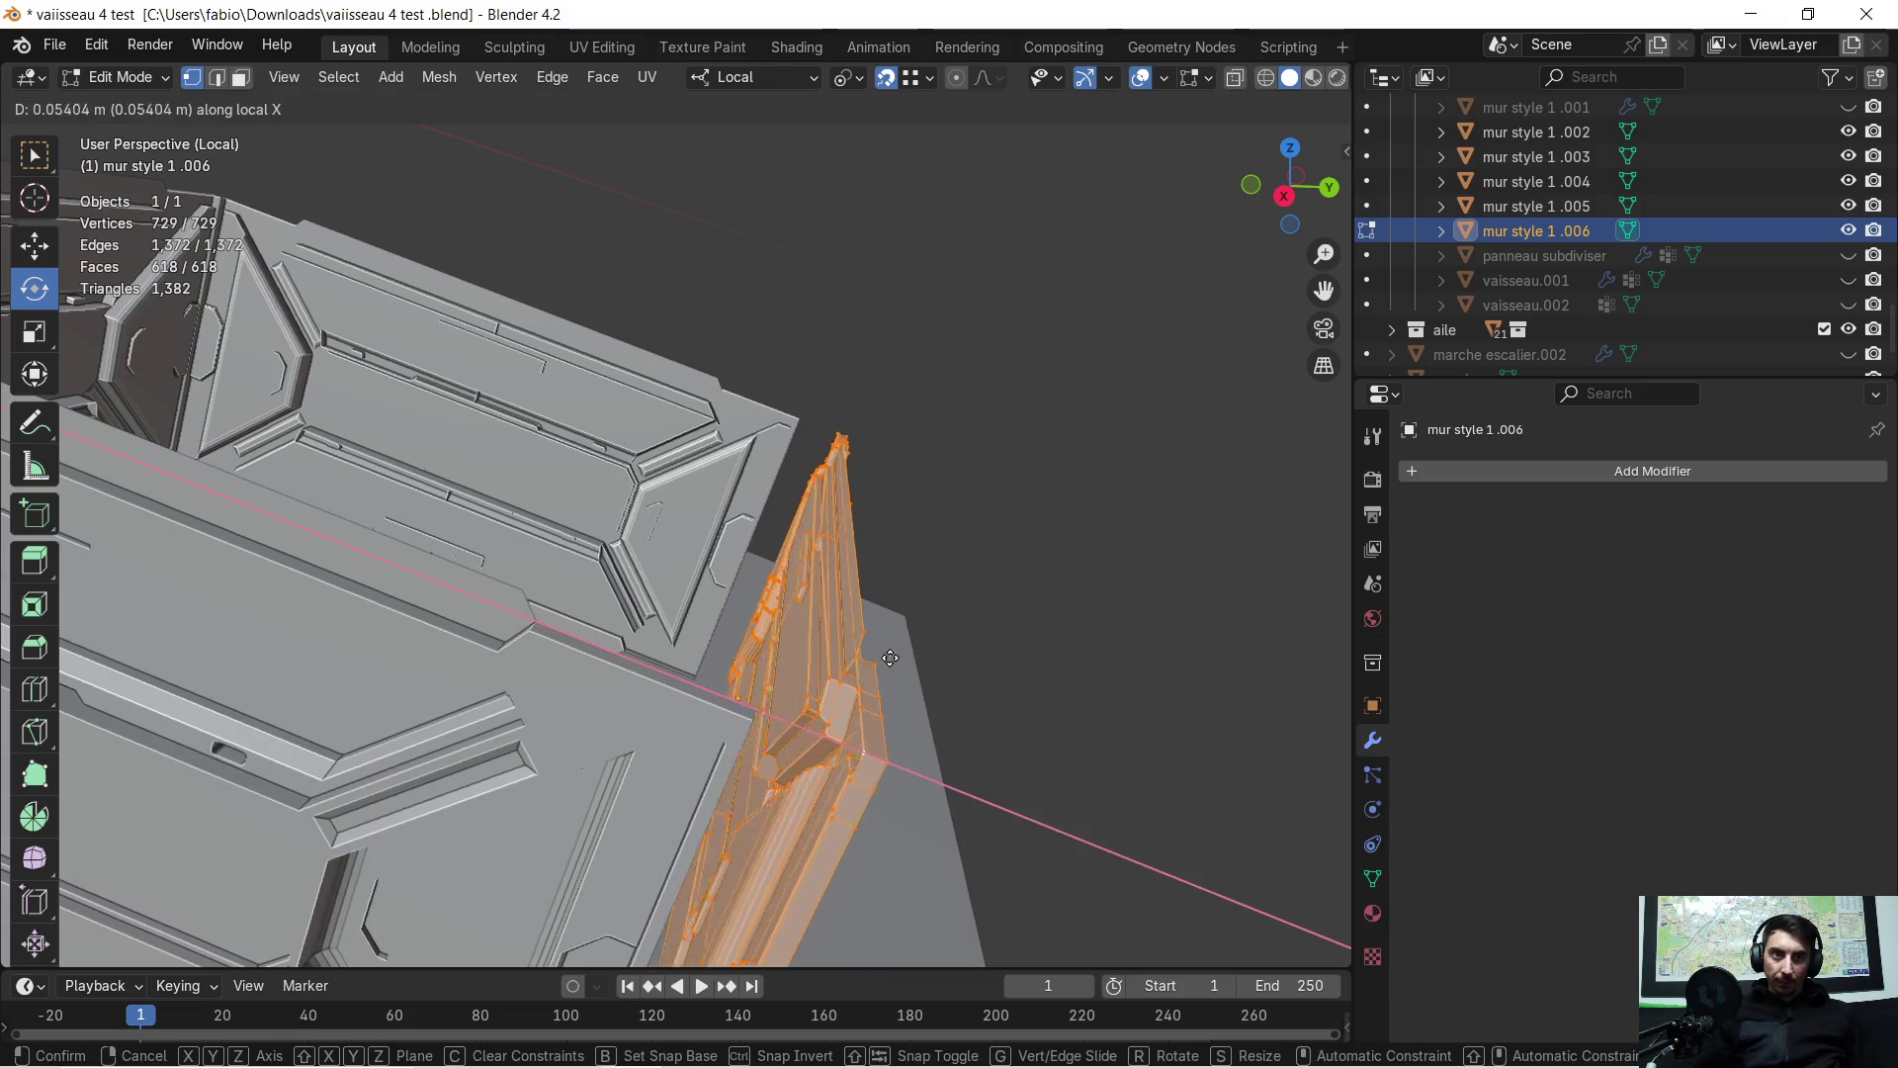
click(946, 671)
middle_drag(946, 670, 921, 661)
mouse_move(786, 644)
shift+middle_down()
mouse_move(877, 649)
mouse_move(796, 656)
shift+middle_up()
Shift the end panel's mesh -0.27264 m along local X to close the corner
key(h)
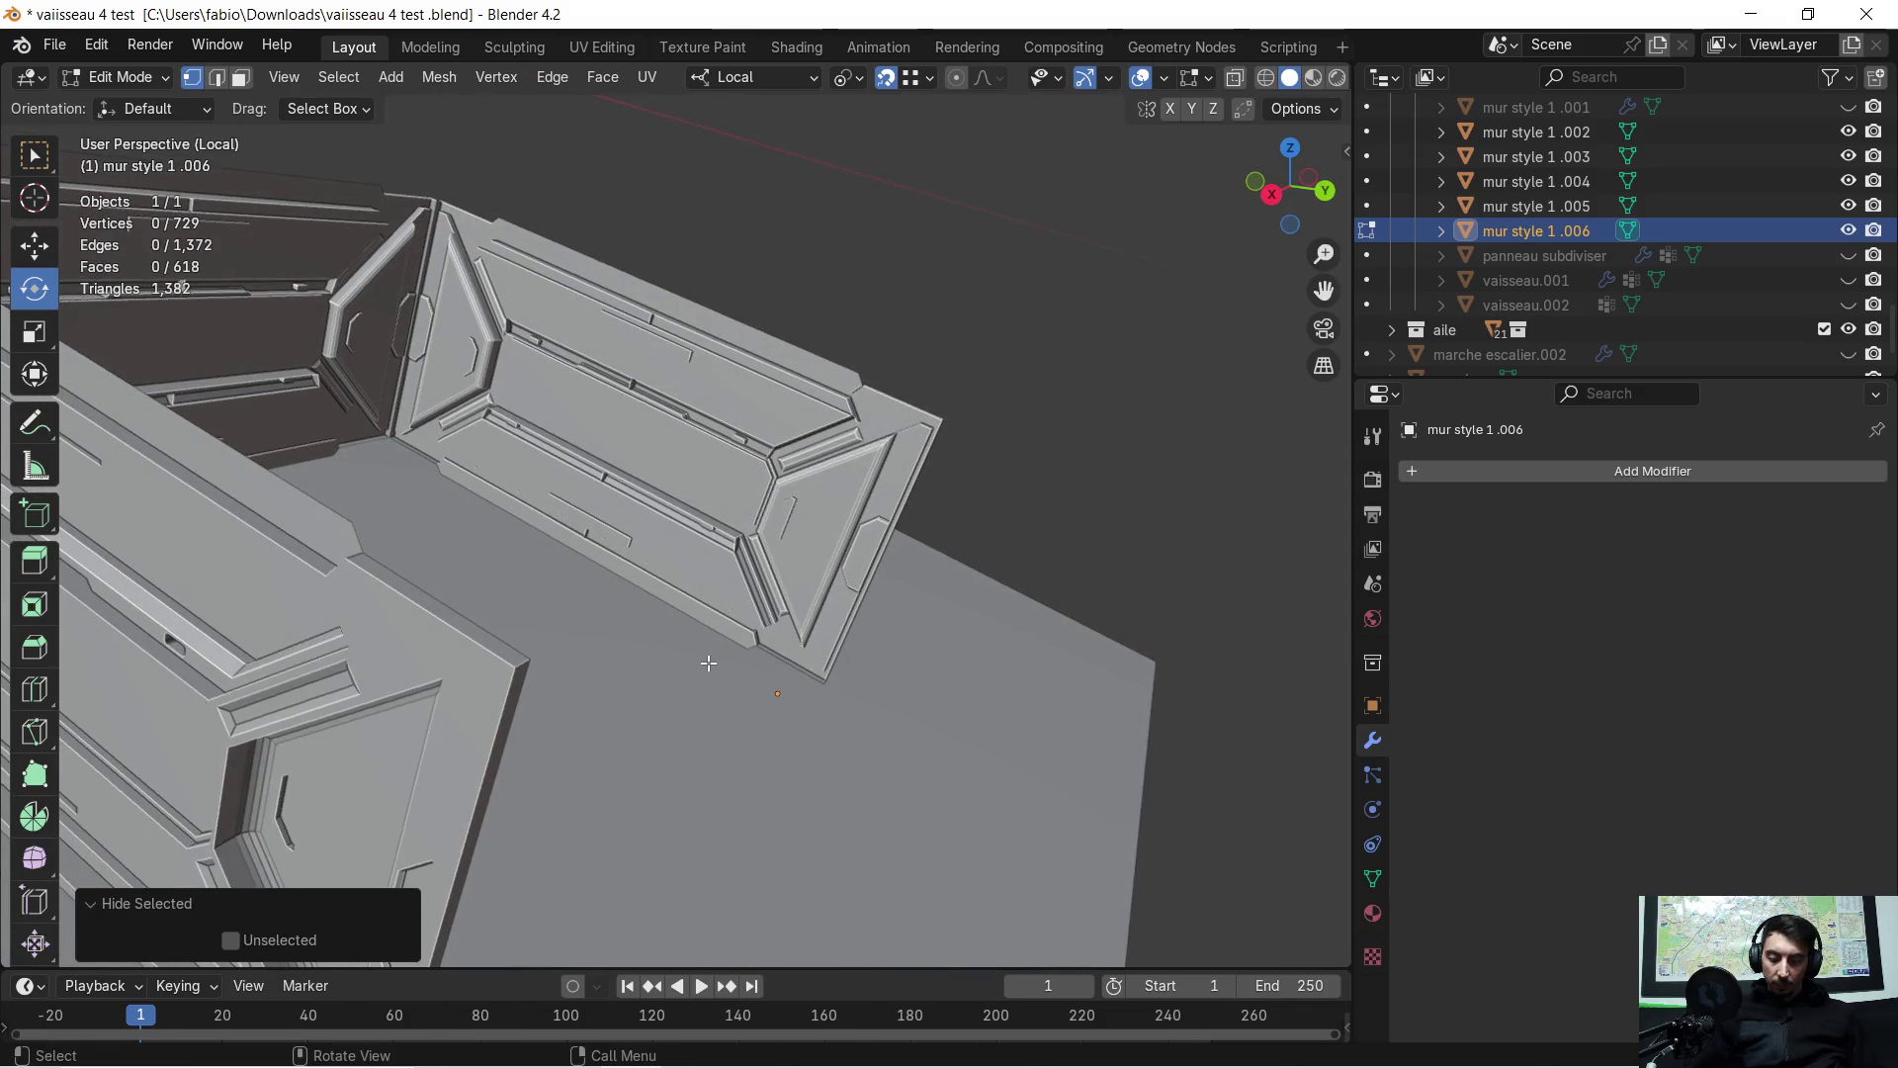
key(alt+h)
key(g)
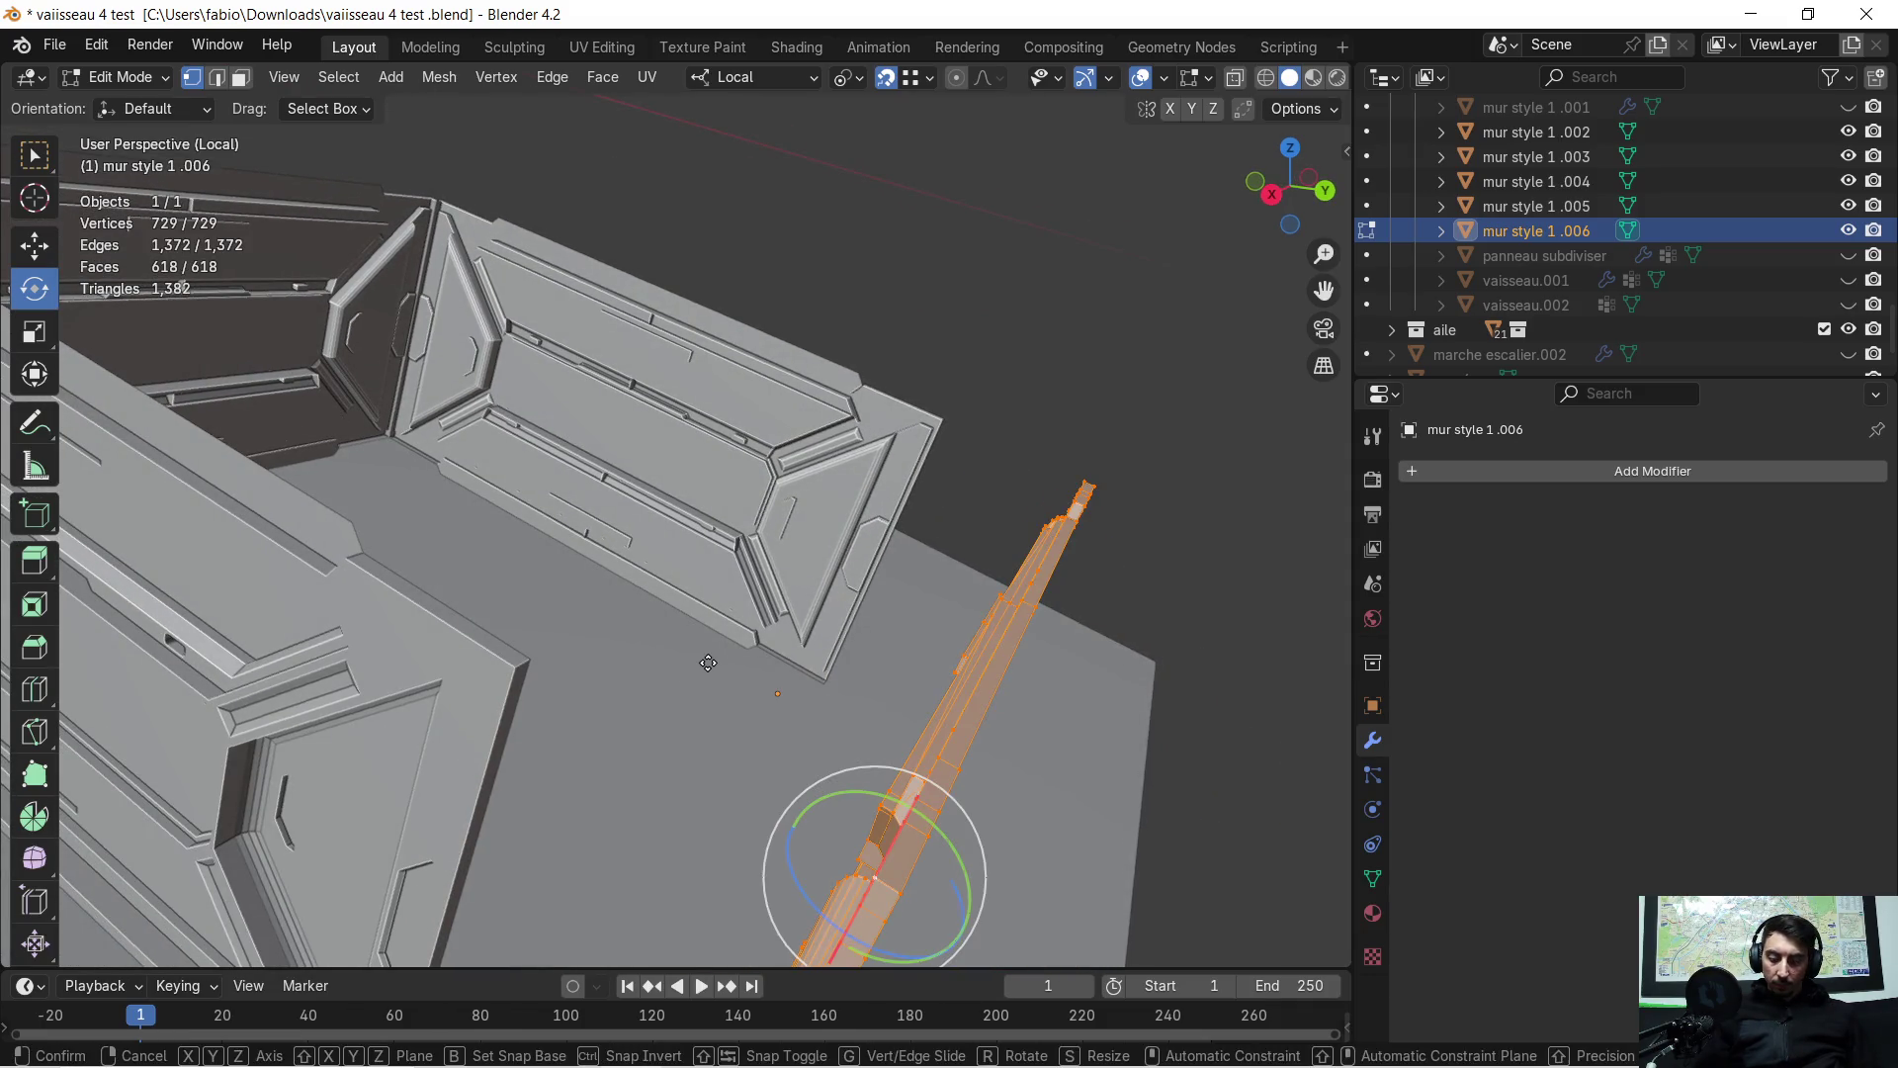
key(x)
click(543, 660)
mouse_move(676, 635)
middle_down()
mouse_move(724, 602)
mouse_move(662, 578)
mouse_move(785, 599)
mouse_move(1172, 562)
mouse_move(1115, 644)
mouse_move(747, 550)
mouse_move(672, 579)
middle_up()
scroll(672, 580, up, 4)
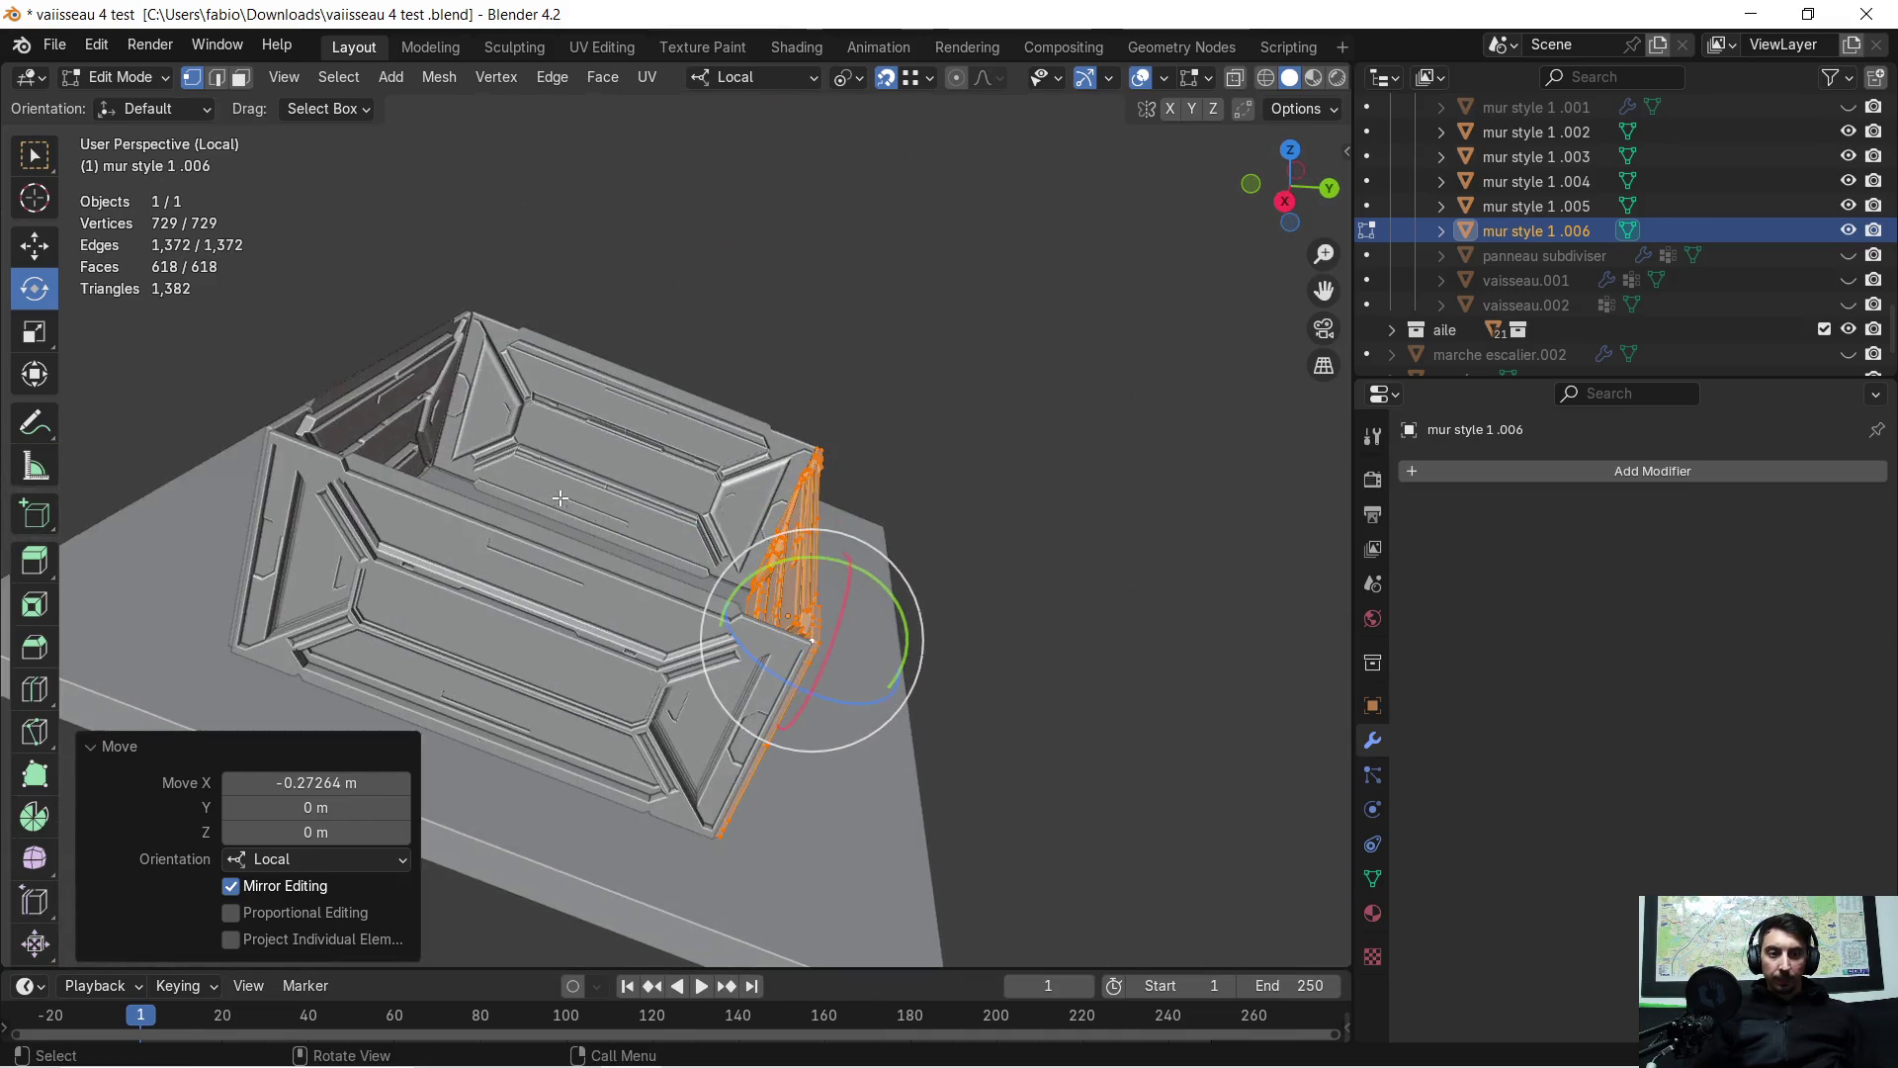
key(Tab)
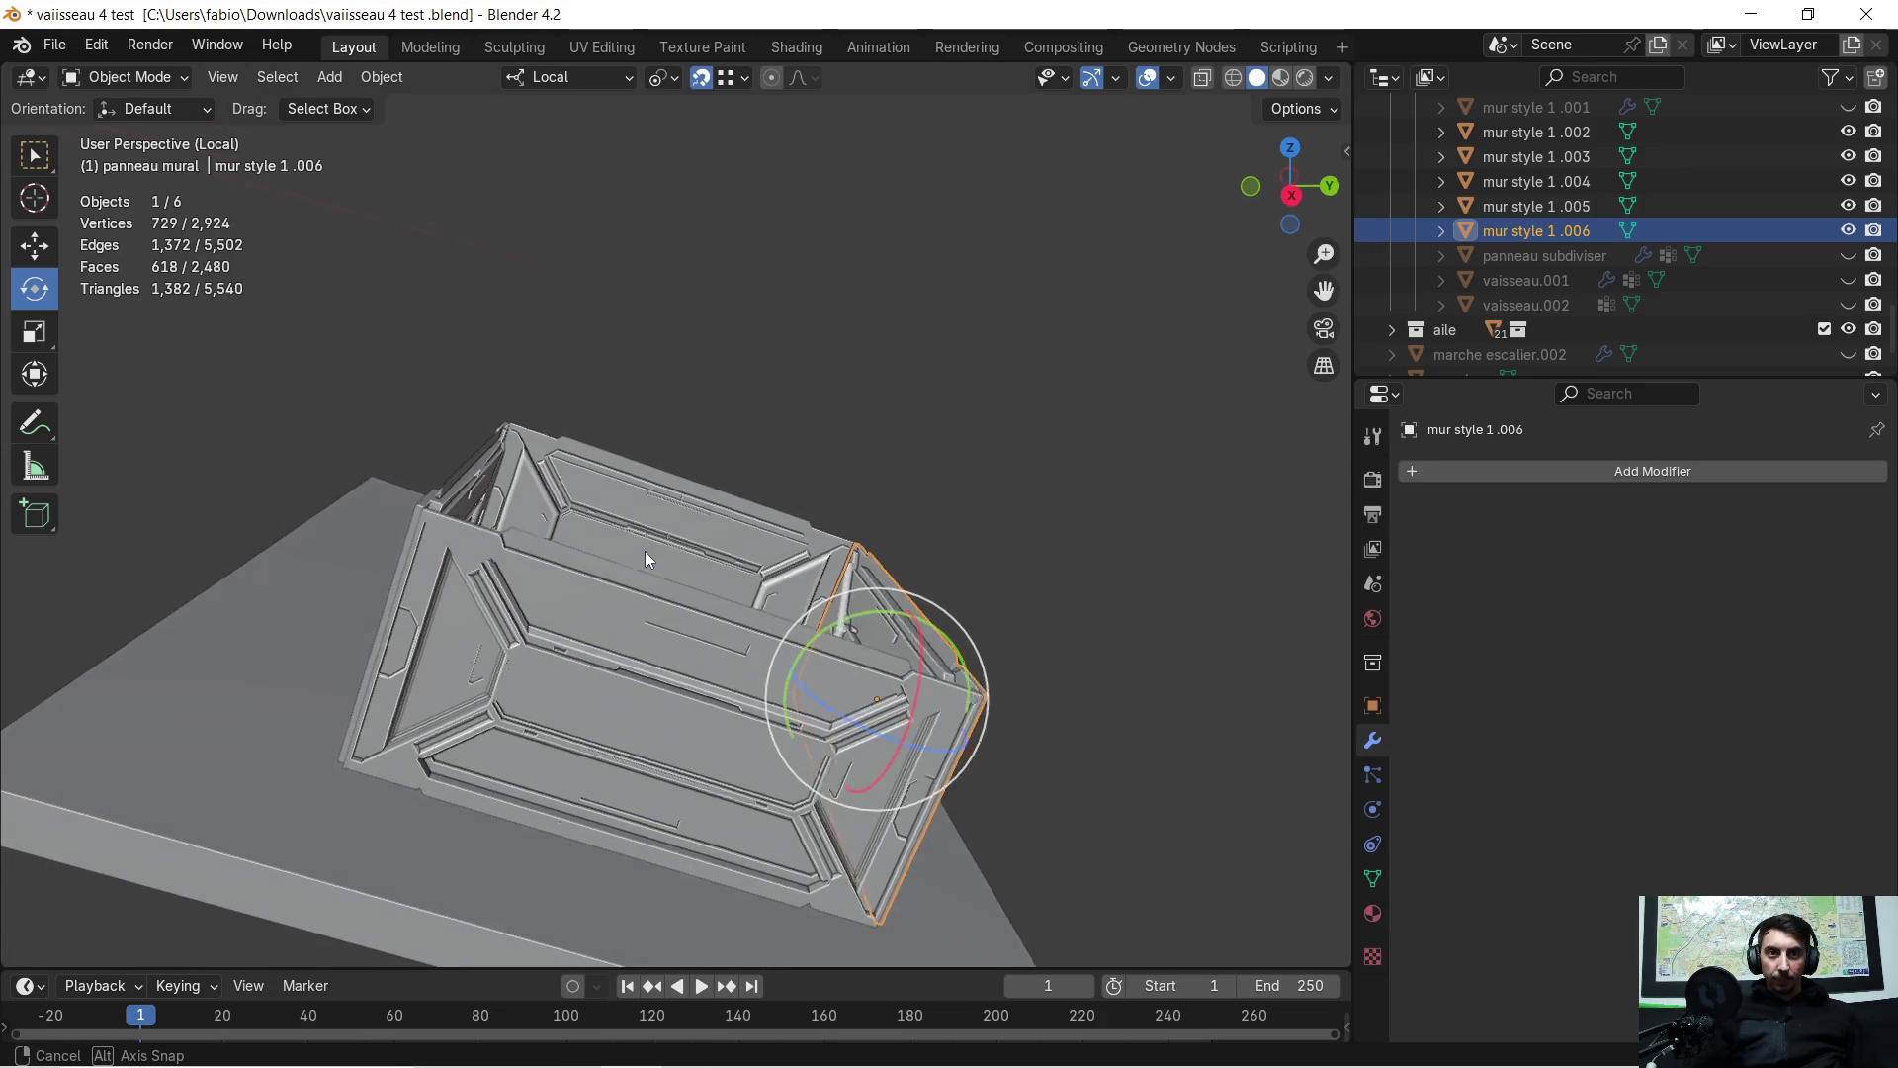
Join the wall panels into a single object, mur style 1.004
shift+click(658, 519)
shift+click(633, 514)
shift+click(484, 487)
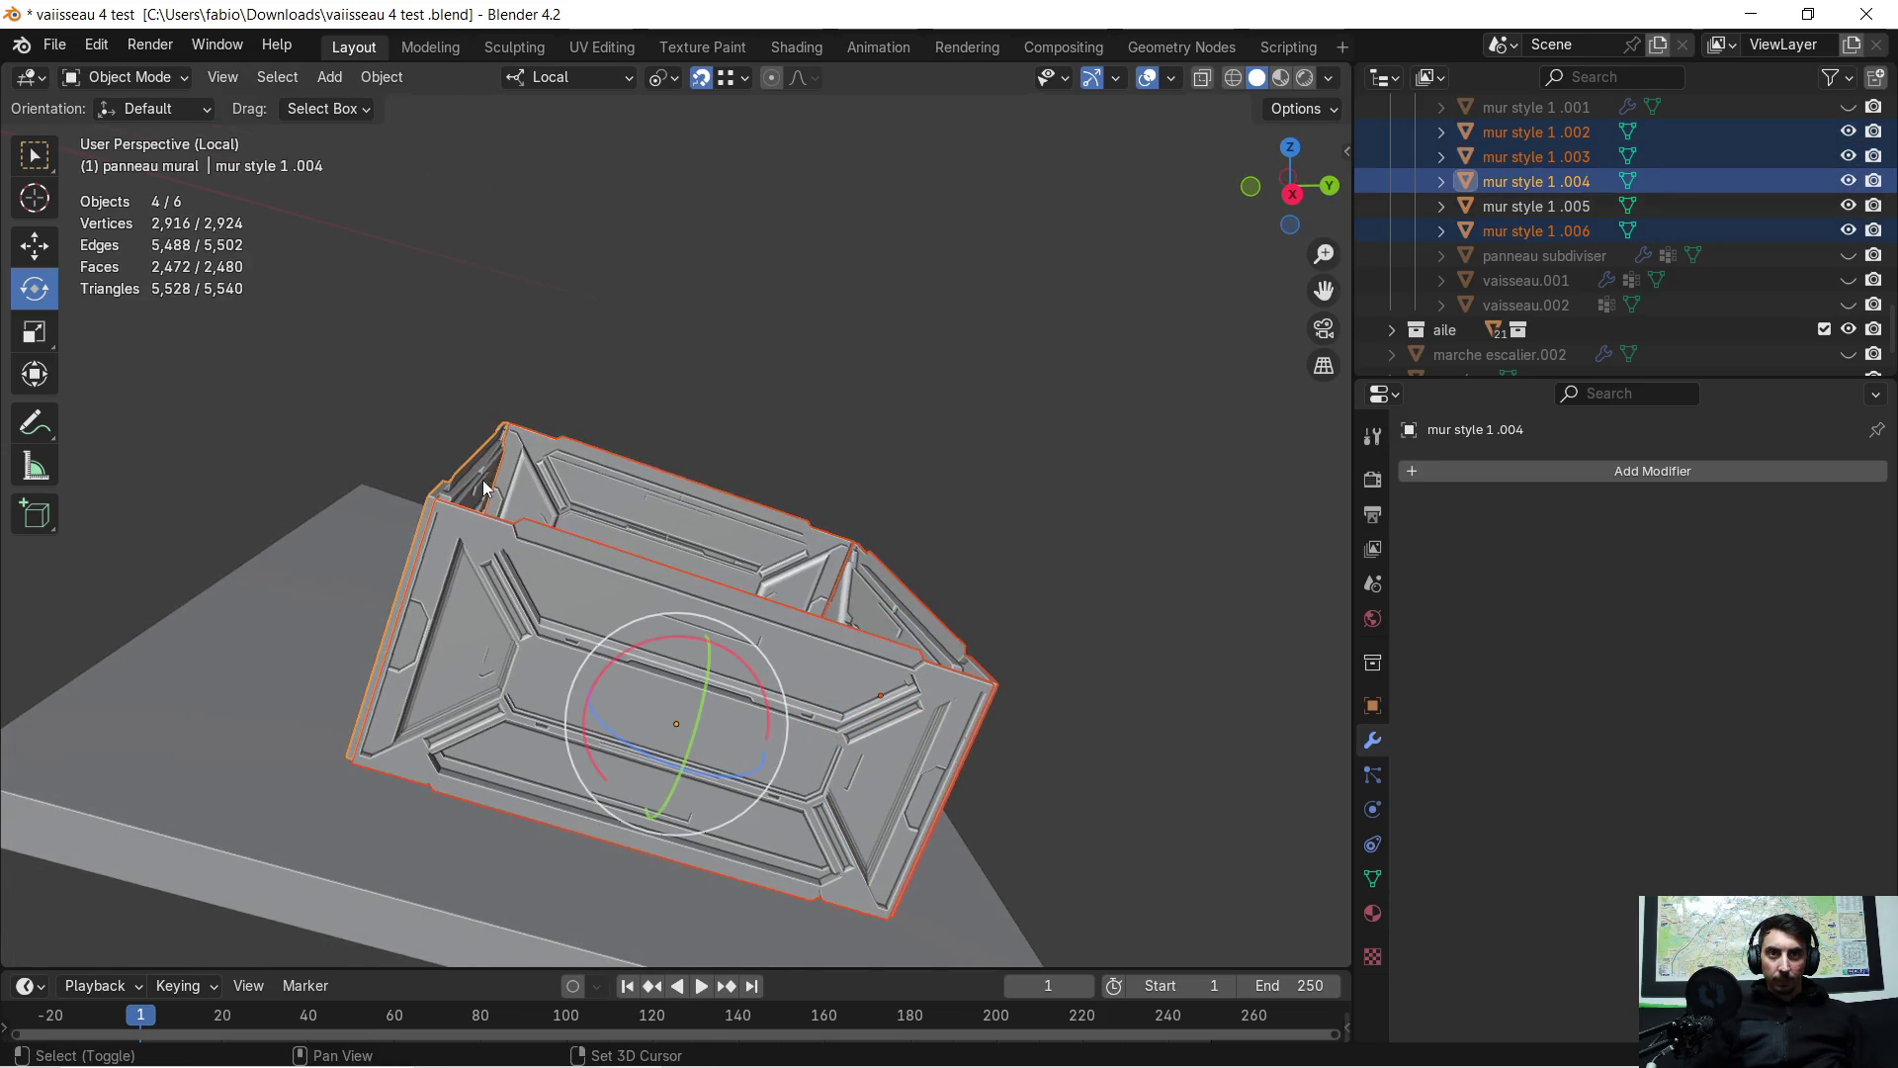
key(ctrl+j)
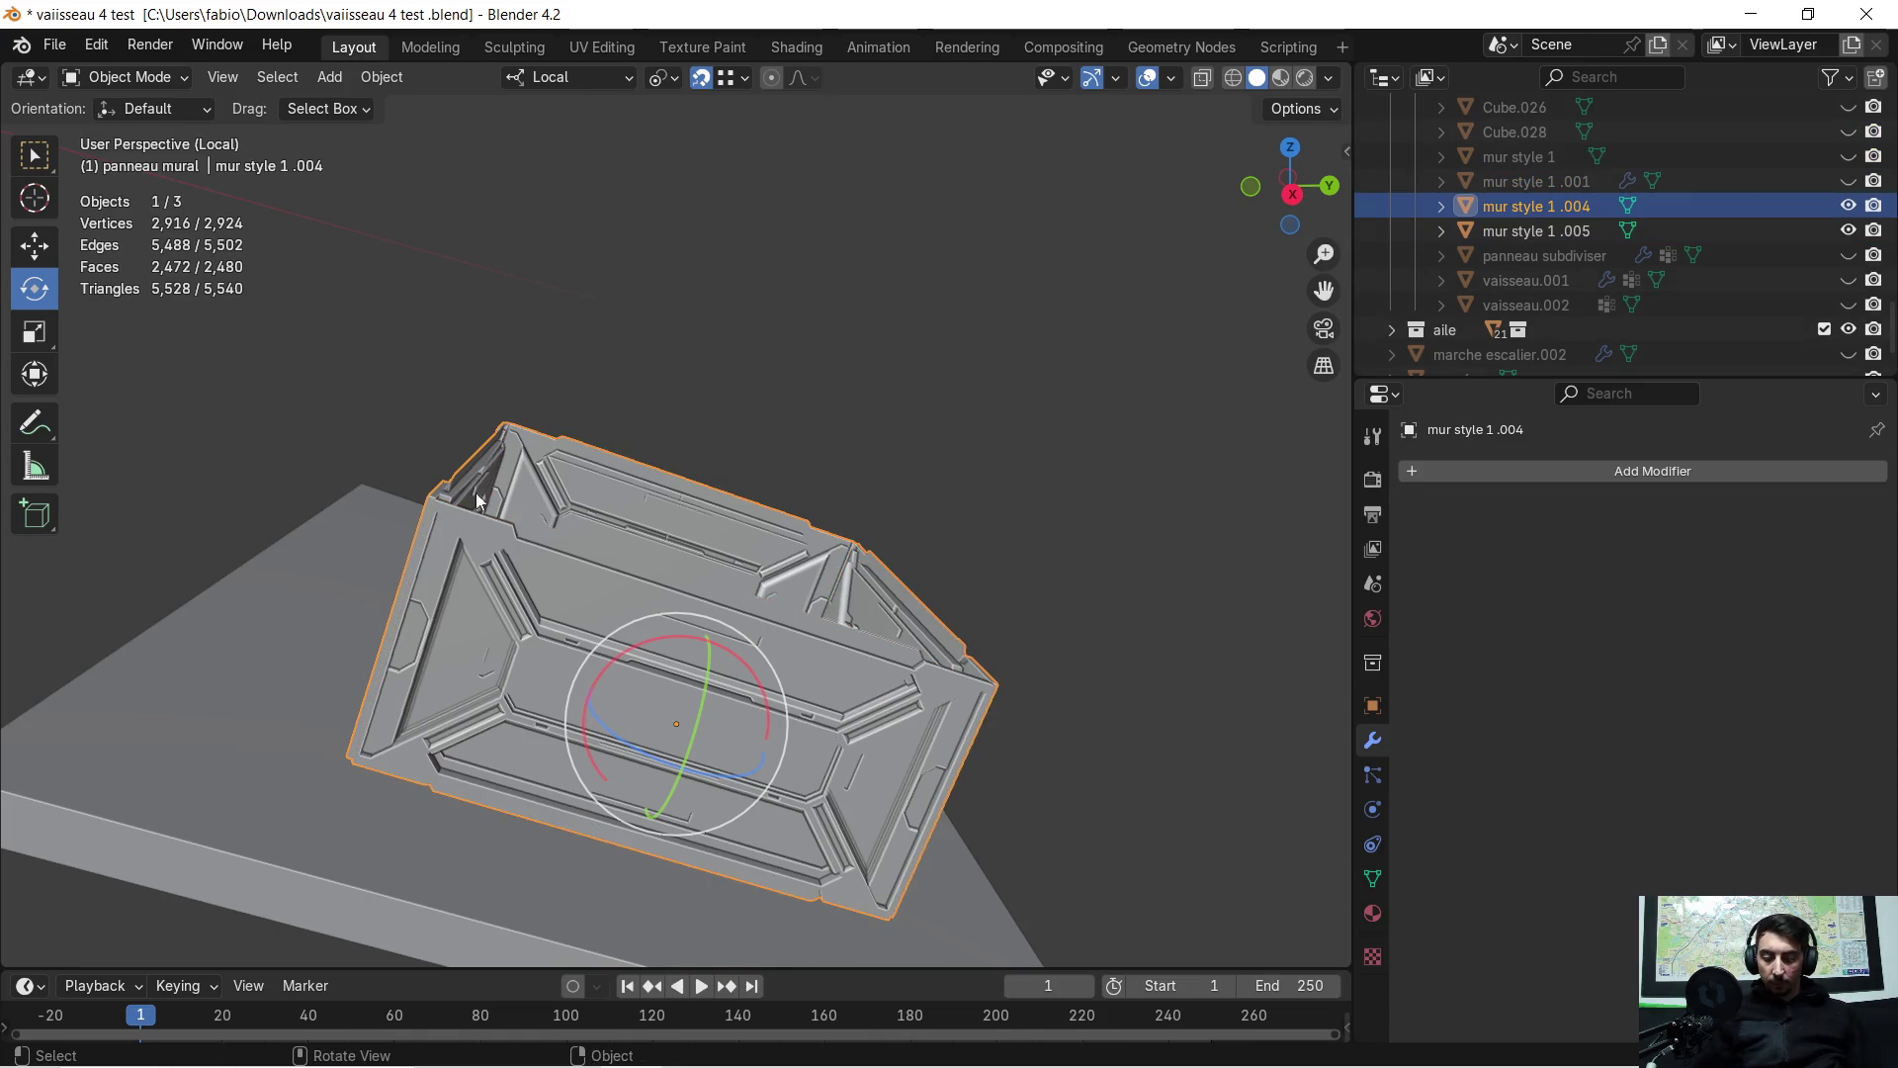
scroll(509, 450, down, 3)
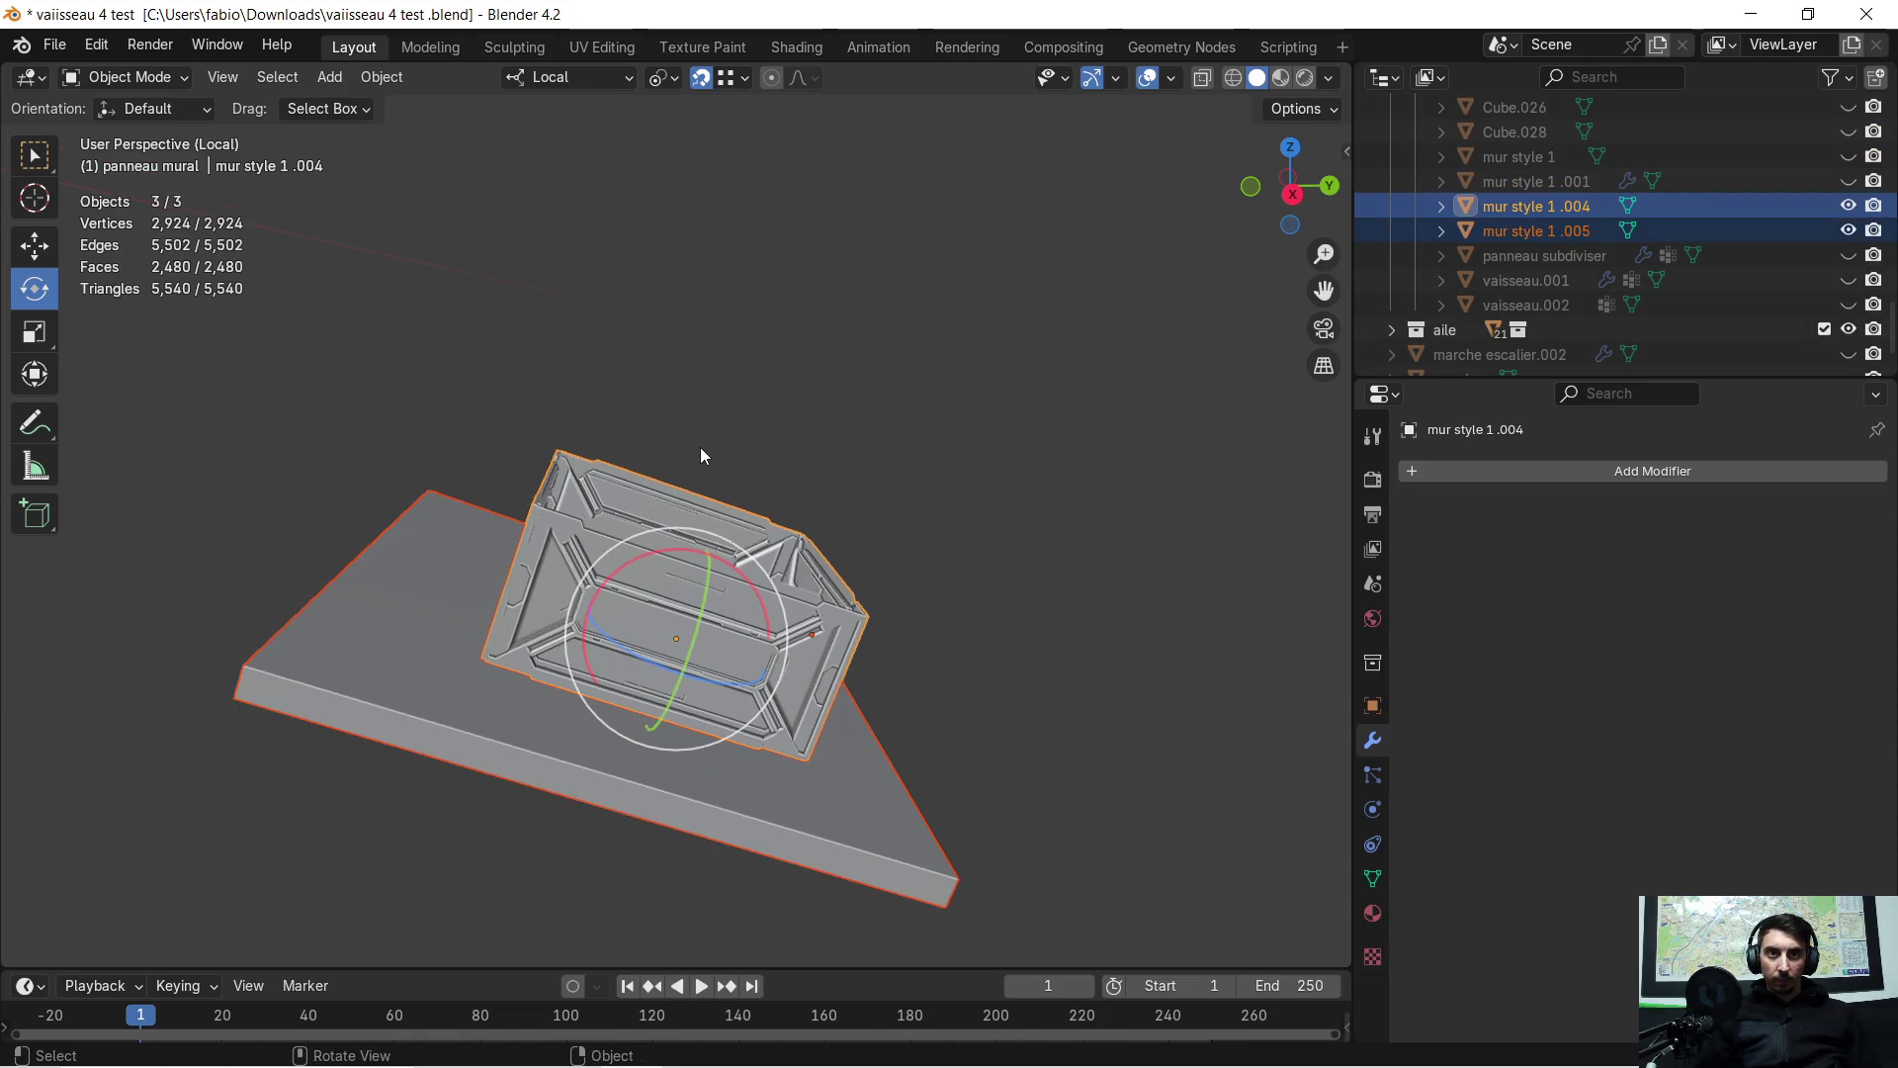
click(650, 500)
Merge by Distance at 0.0001 m on all geometry, removing 48 duplicate vertices
key(Tab)
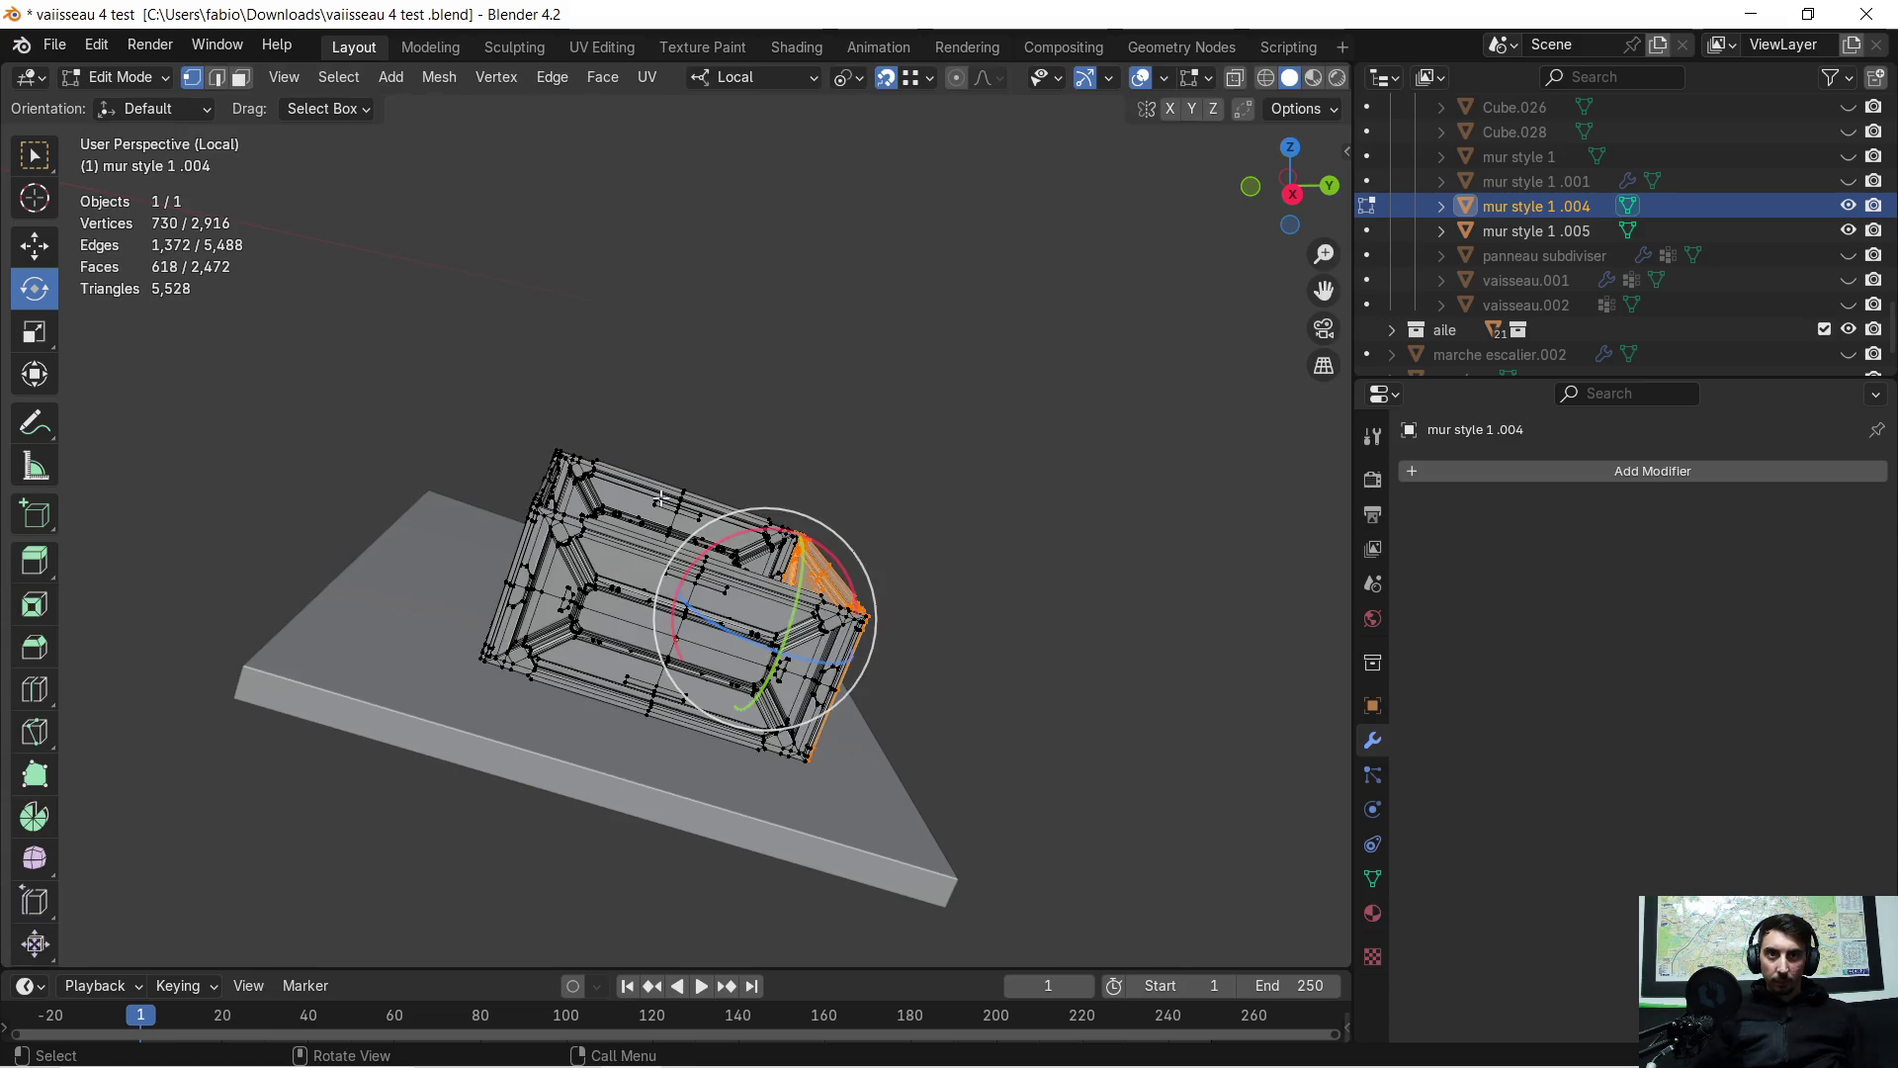
key(a)
key(m)
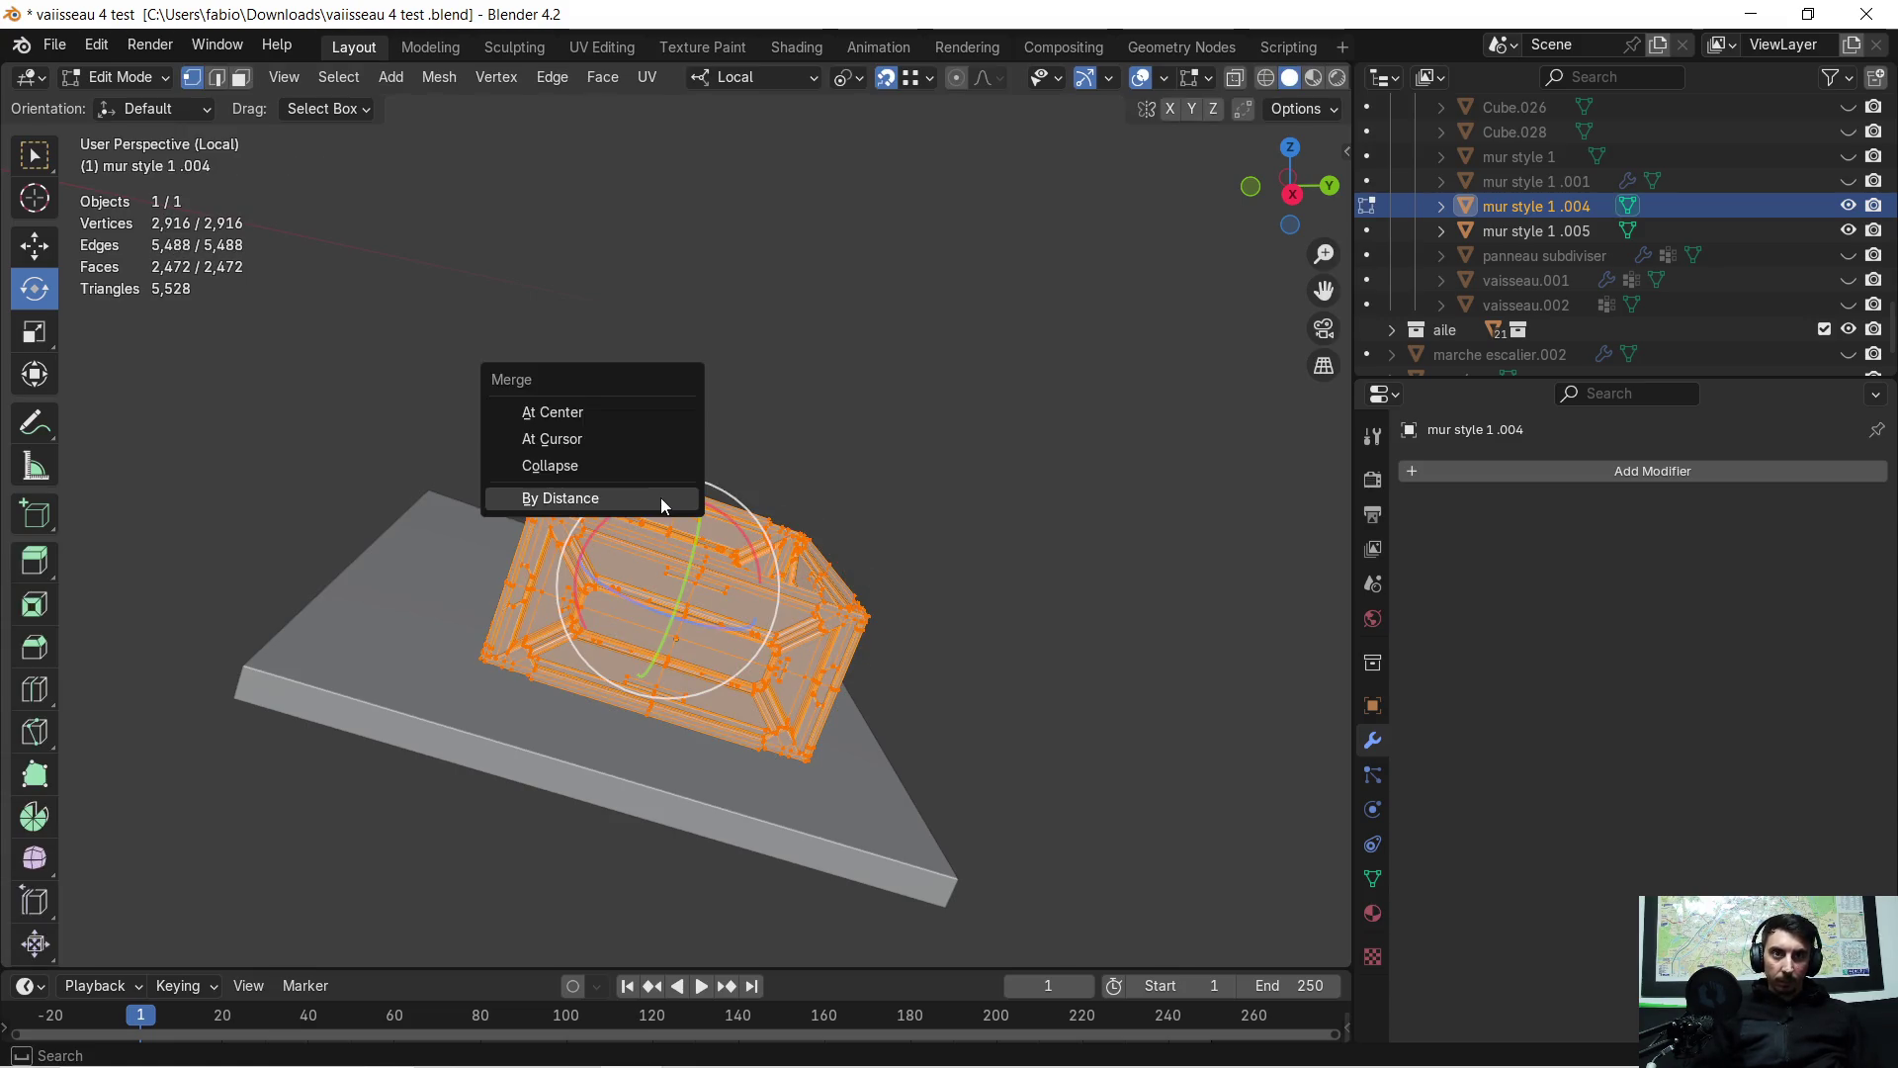
click(661, 496)
scroll(762, 514, up, 5)
middle_drag(767, 521, 655, 557)
scroll(772, 515, up, 4)
scroll(742, 534, down, 4)
key(Tab)
key(Tab)
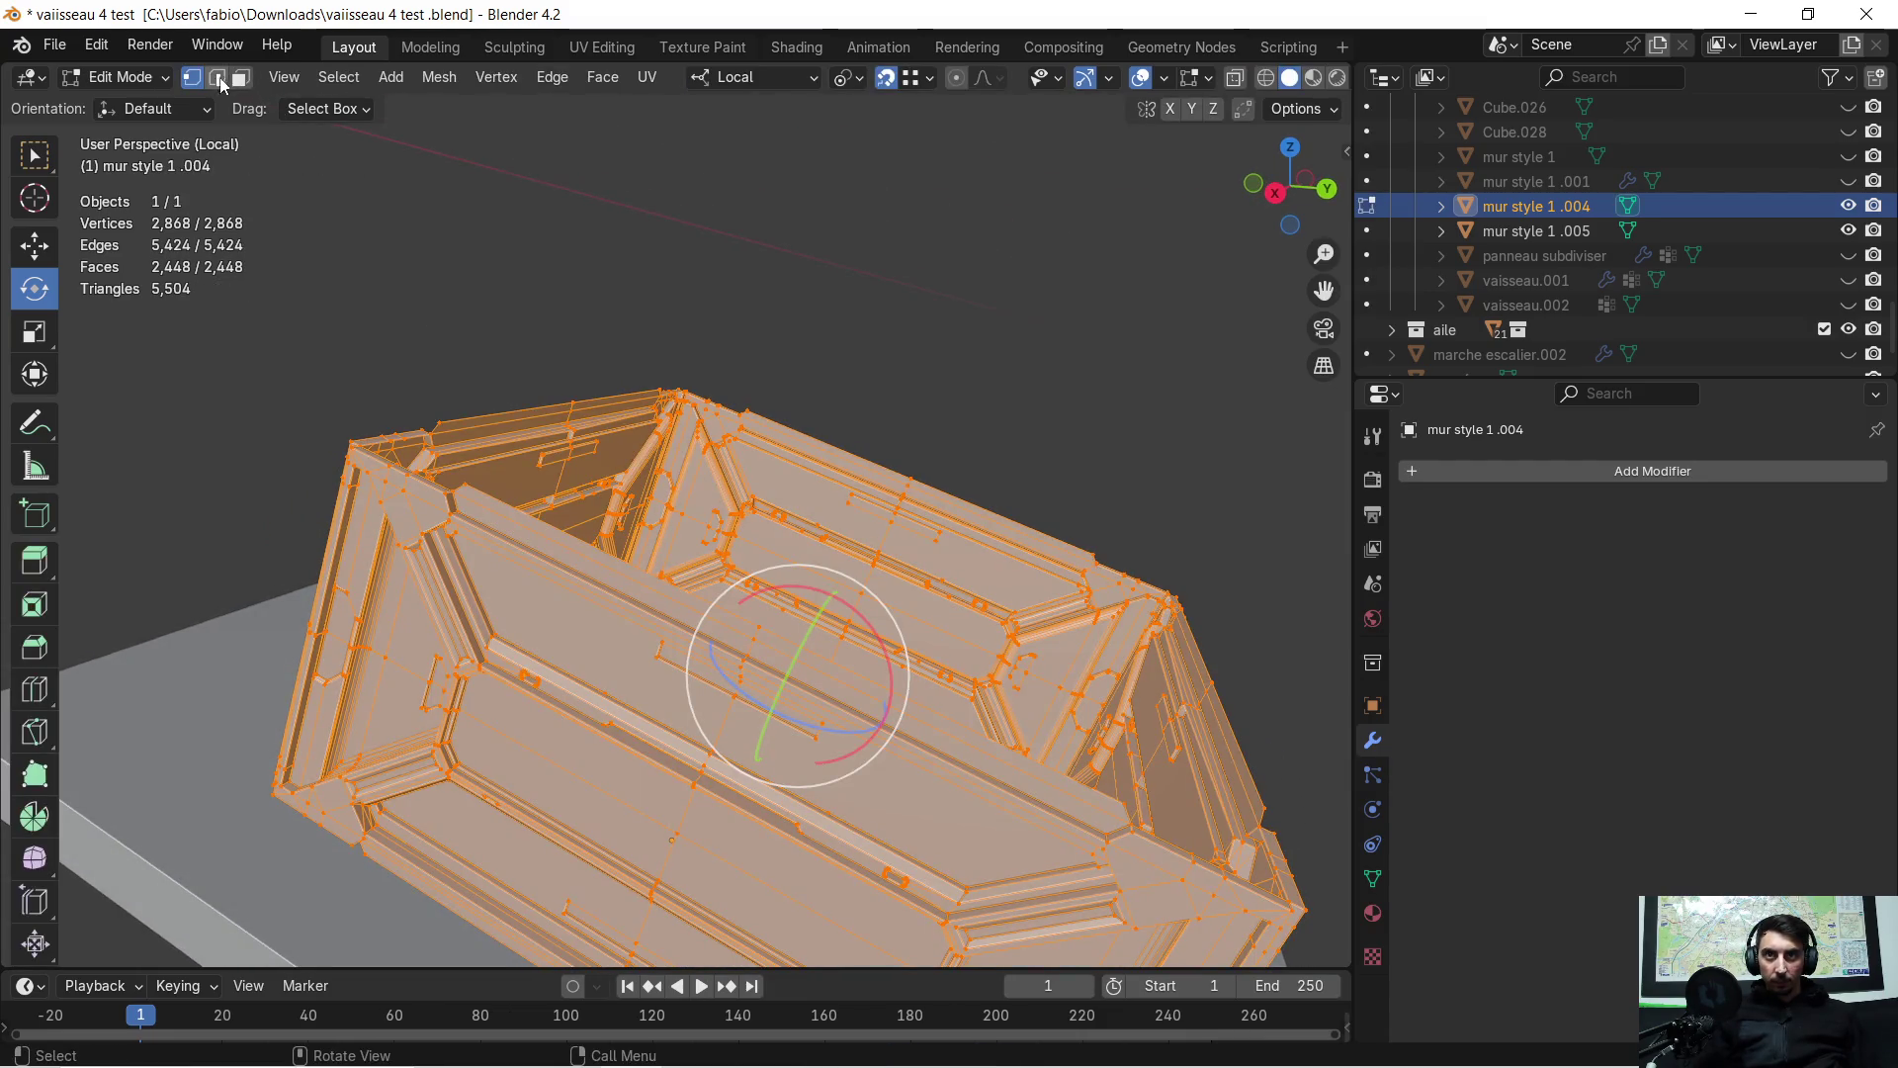
In edge select mode, extrude one wall's top edge into a flat 0.18377 m ledge
click(218, 79)
click(602, 548)
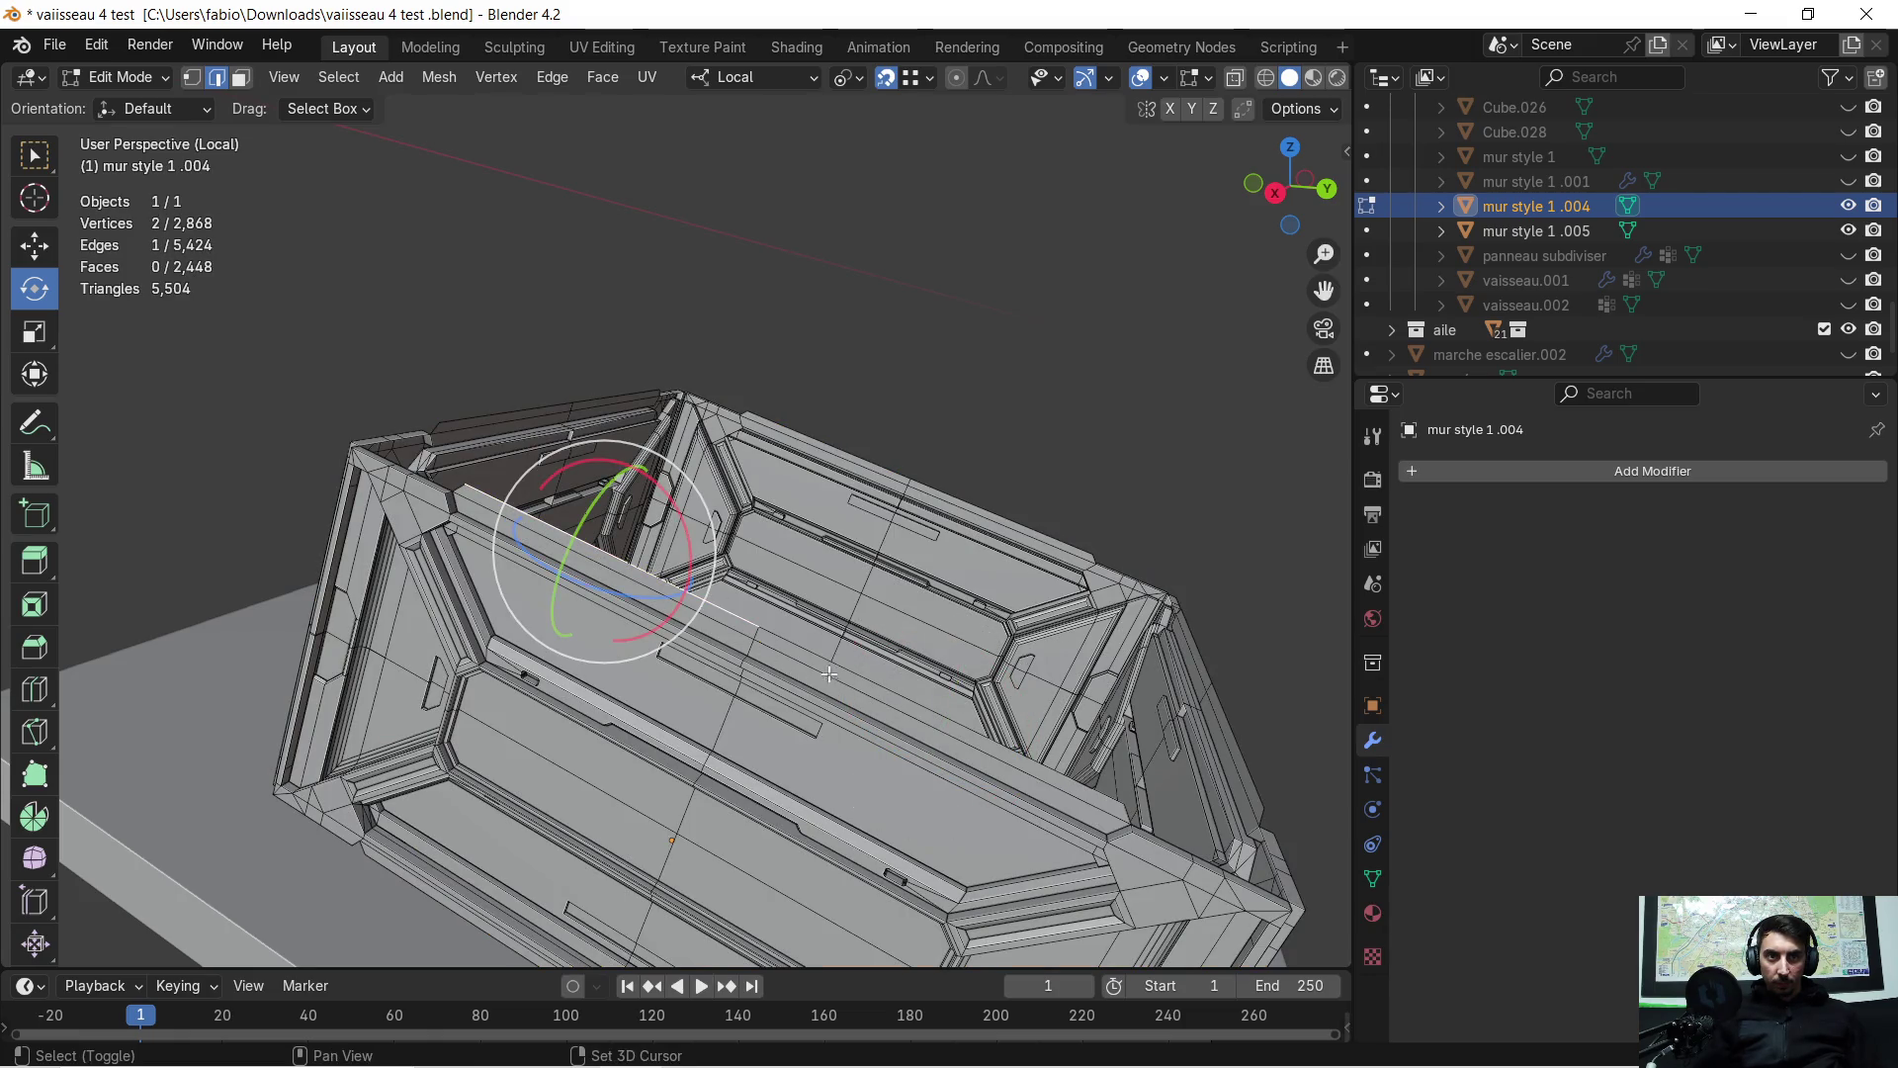
middle_drag(824, 655, 743, 517)
scroll(692, 573, up, 6)
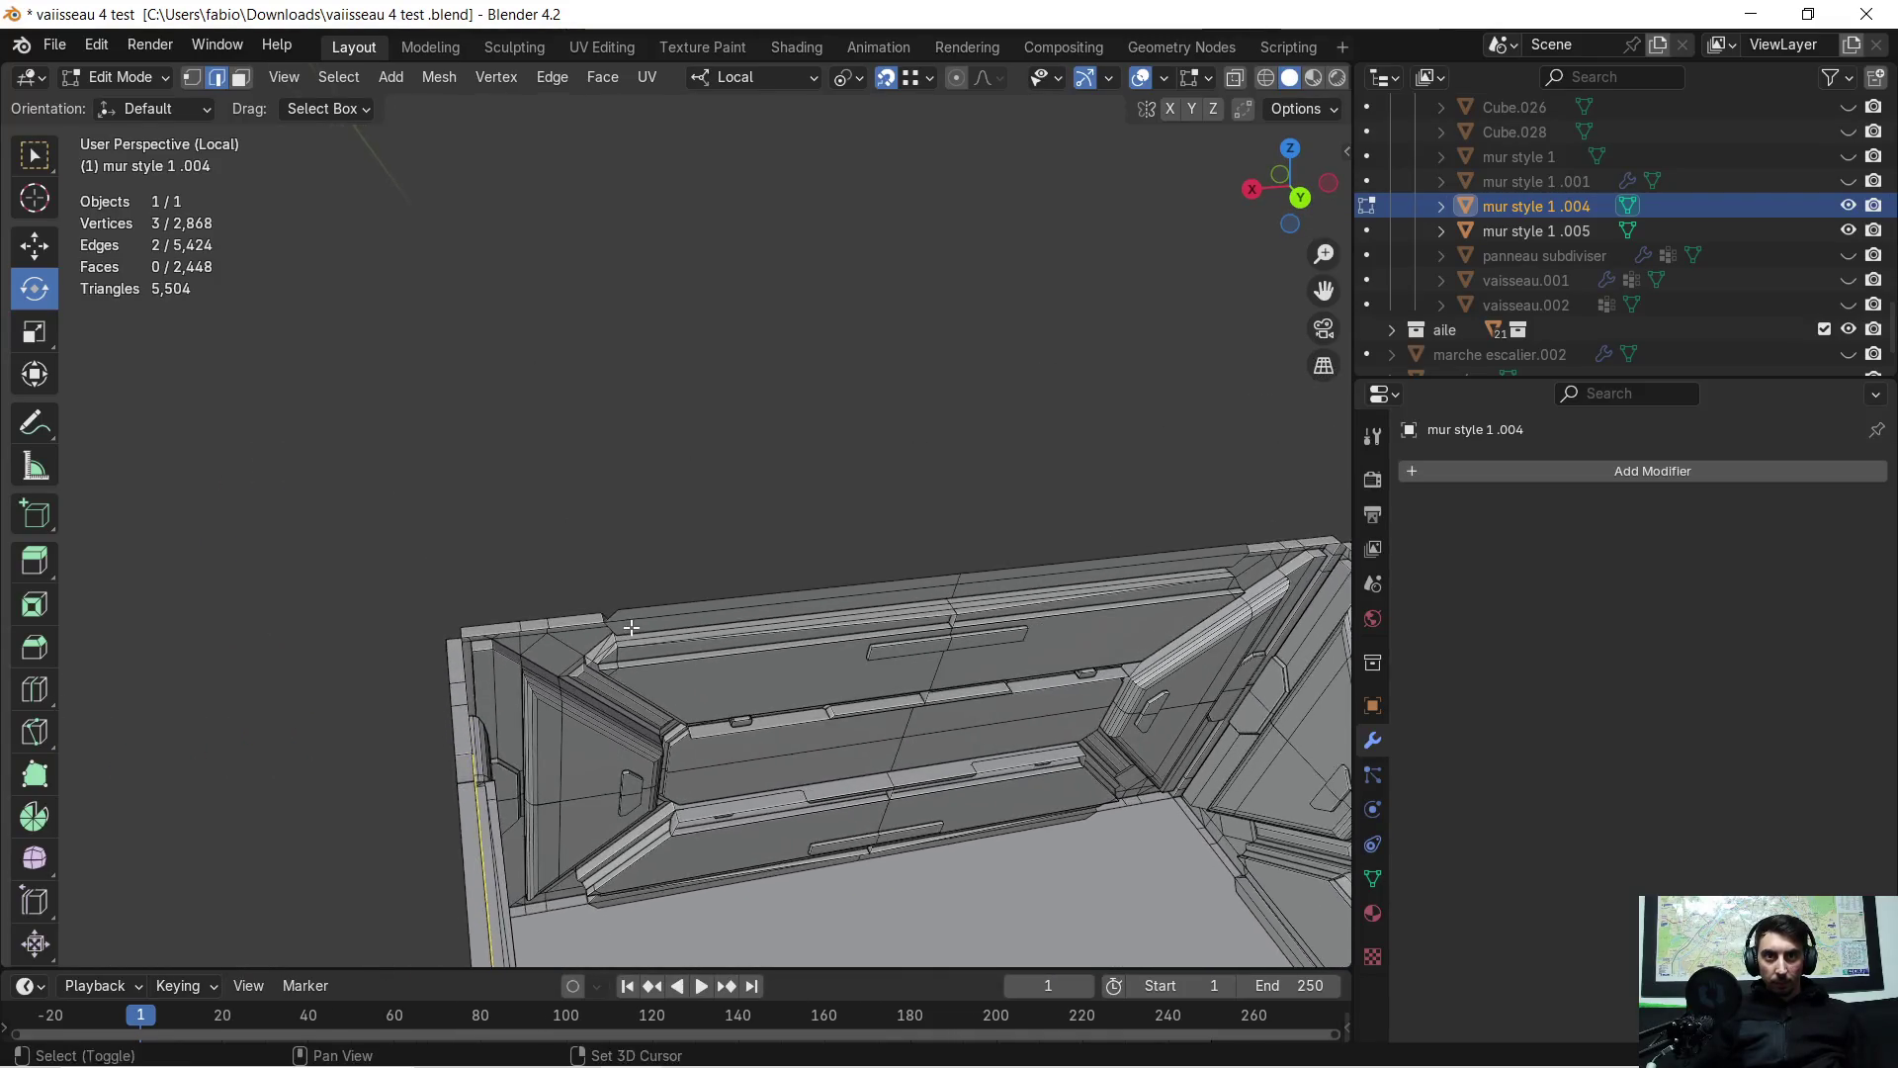
mouse_move(635, 630)
middle_down()
mouse_move(610, 576)
mouse_move(636, 567)
mouse_move(1008, 642)
mouse_move(680, 590)
middle_up()
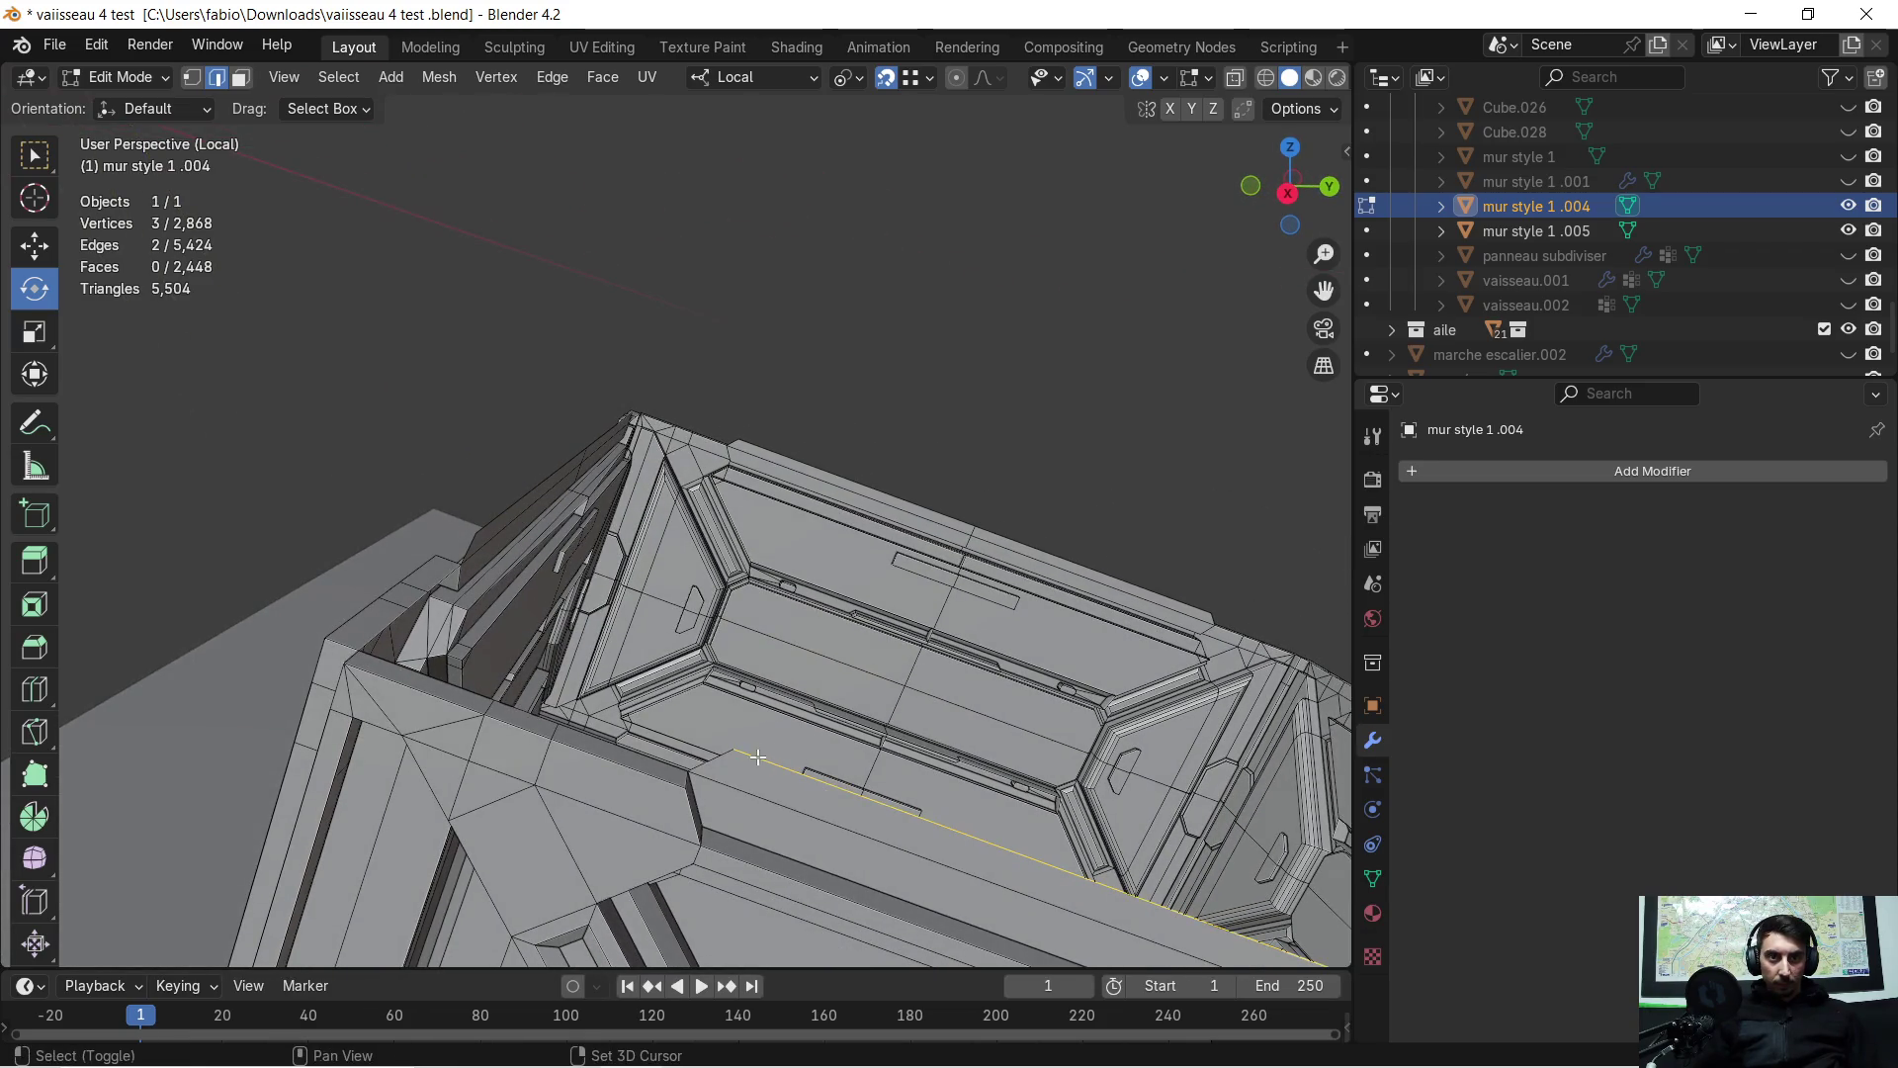
mouse_move(888, 708)
shift+middle_down()
mouse_move(860, 652)
mouse_move(594, 524)
mouse_move(308, 427)
mouse_move(302, 376)
shift+middle_up()
mouse_move(642, 553)
middle_down()
mouse_move(797, 658)
mouse_move(725, 568)
mouse_move(659, 336)
mouse_move(593, 287)
middle_up()
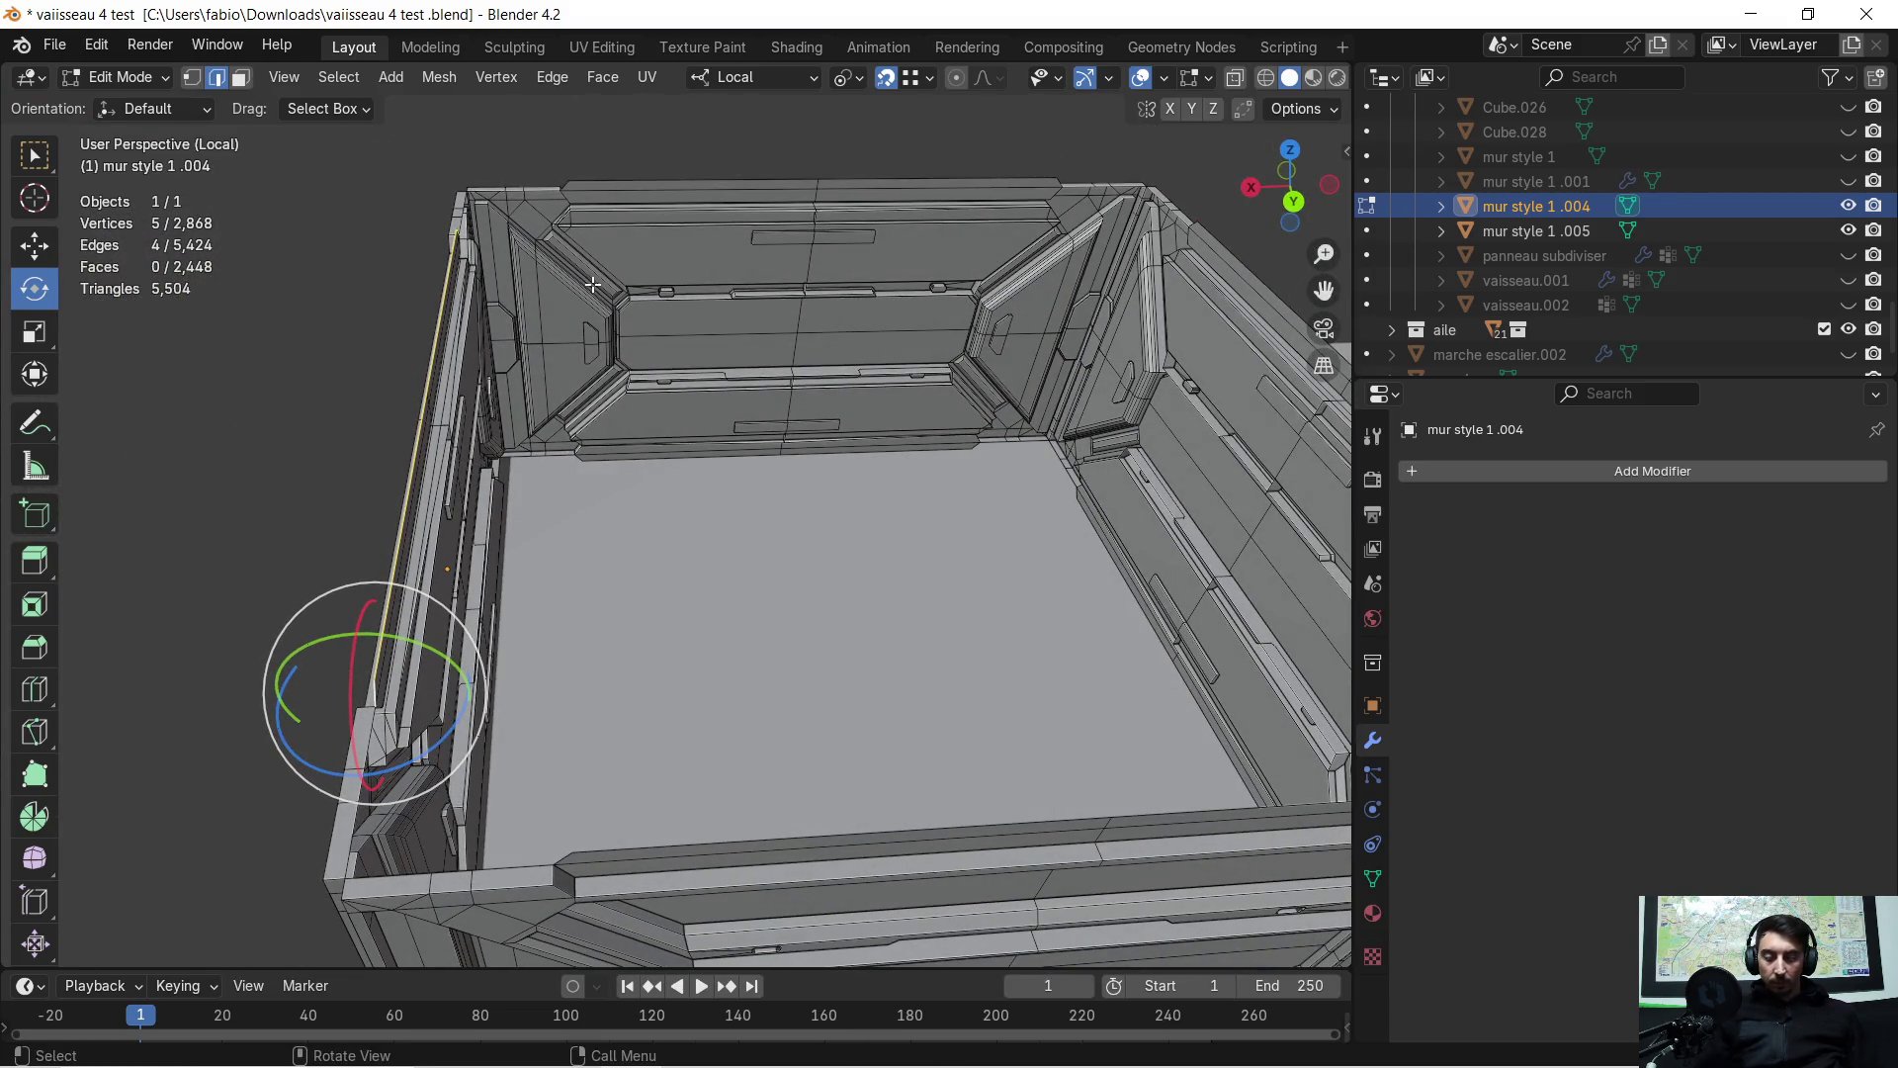
key(e)
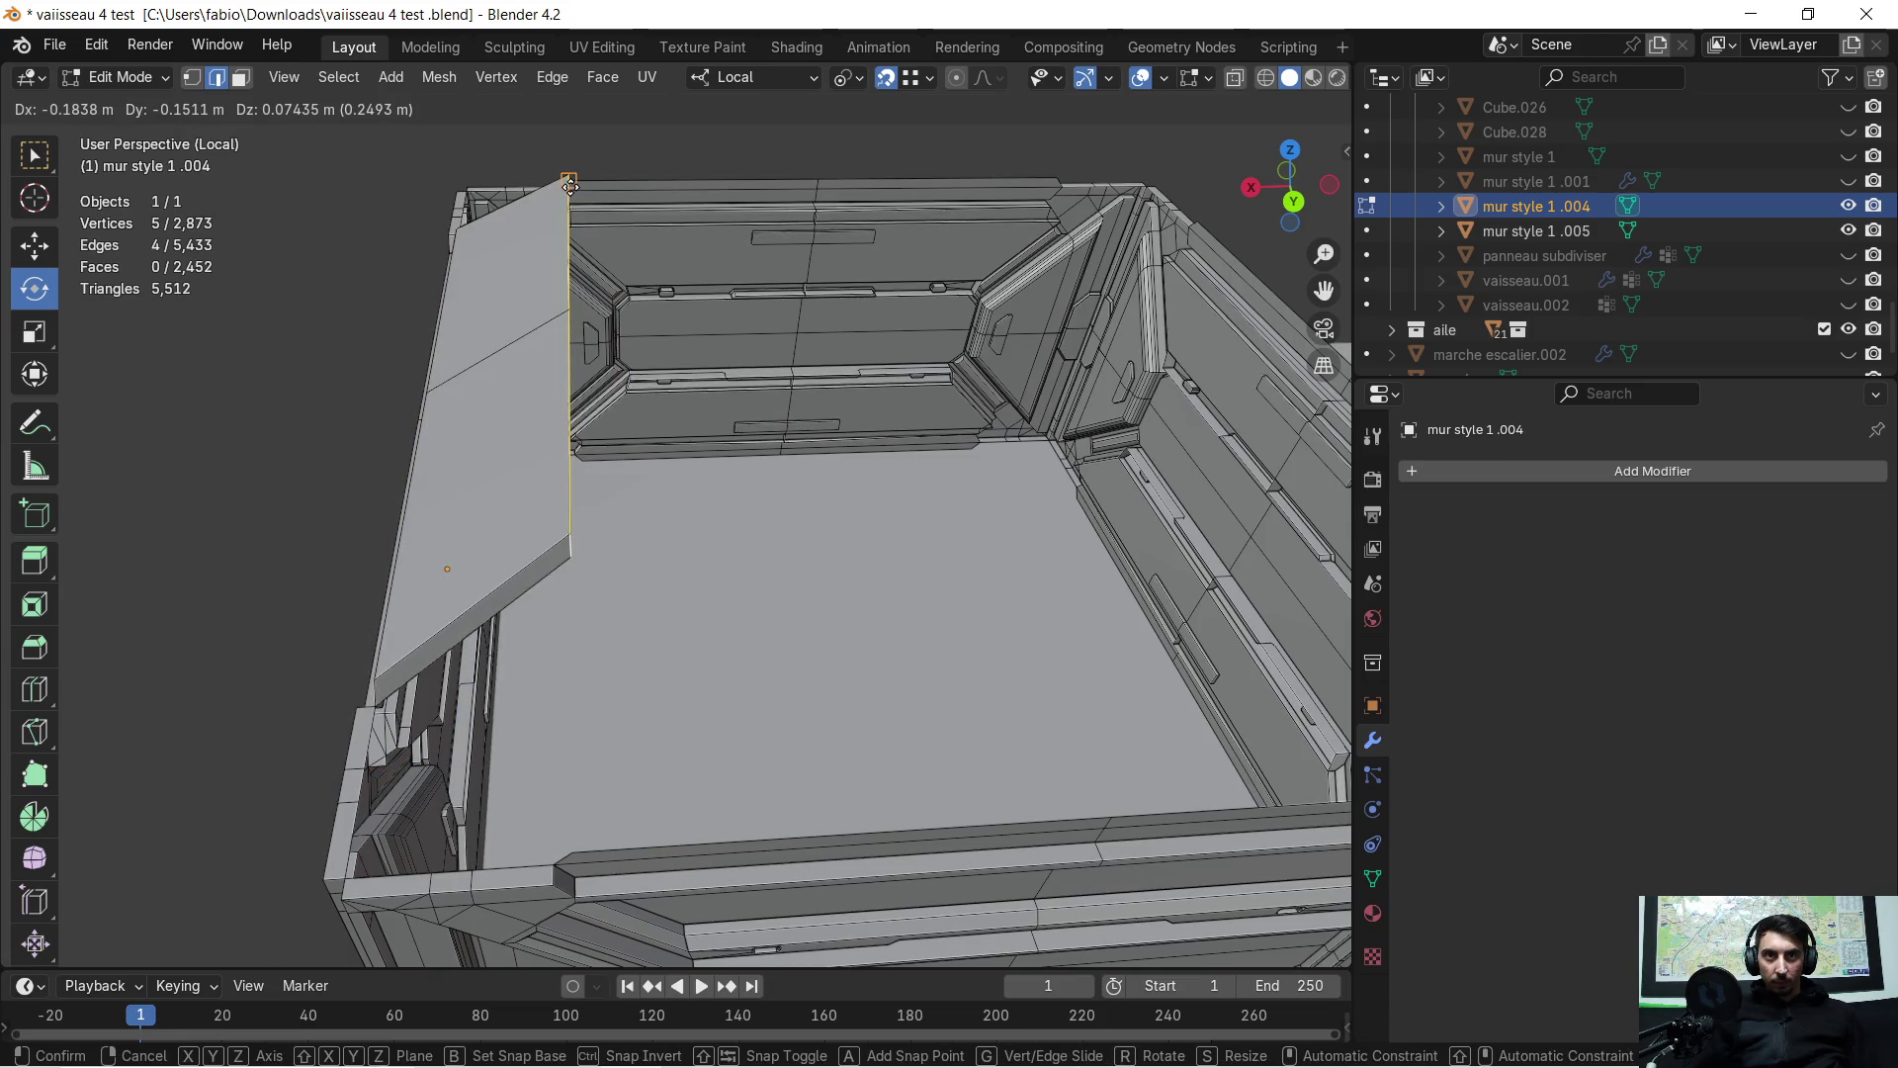
key(y)
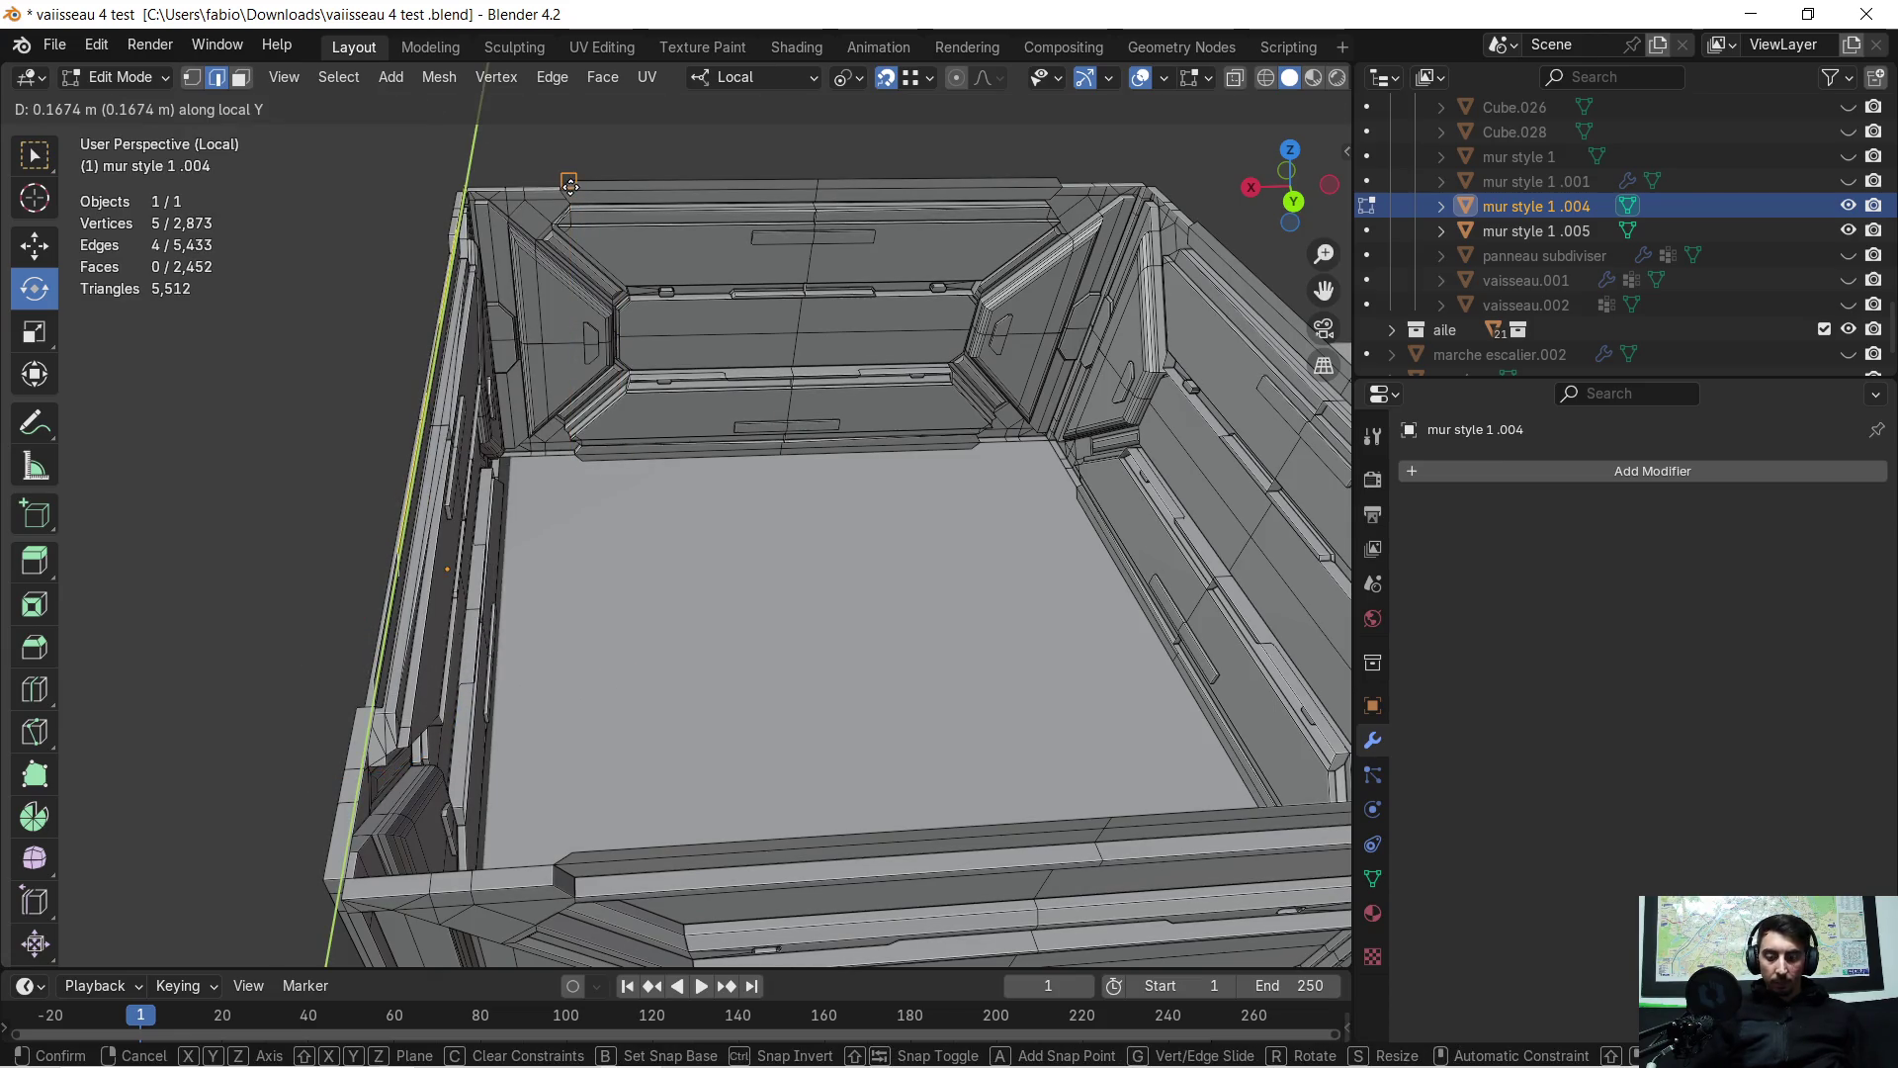
click(570, 186)
Select four more top edges of the crate and begin extruding them along local X
mouse_move(593, 699)
middle_down()
mouse_move(805, 679)
mouse_move(847, 572)
mouse_move(705, 391)
mouse_move(790, 377)
mouse_move(654, 385)
mouse_move(742, 519)
mouse_move(643, 432)
middle_up()
click(748, 531)
shift+click(703, 499)
shift+click(497, 409)
mouse_move(484, 415)
middle_down()
mouse_move(531, 471)
mouse_move(593, 494)
mouse_move(738, 465)
mouse_move(727, 408)
mouse_move(701, 427)
middle_up()
shift+click(510, 484)
key(e)
key(x)
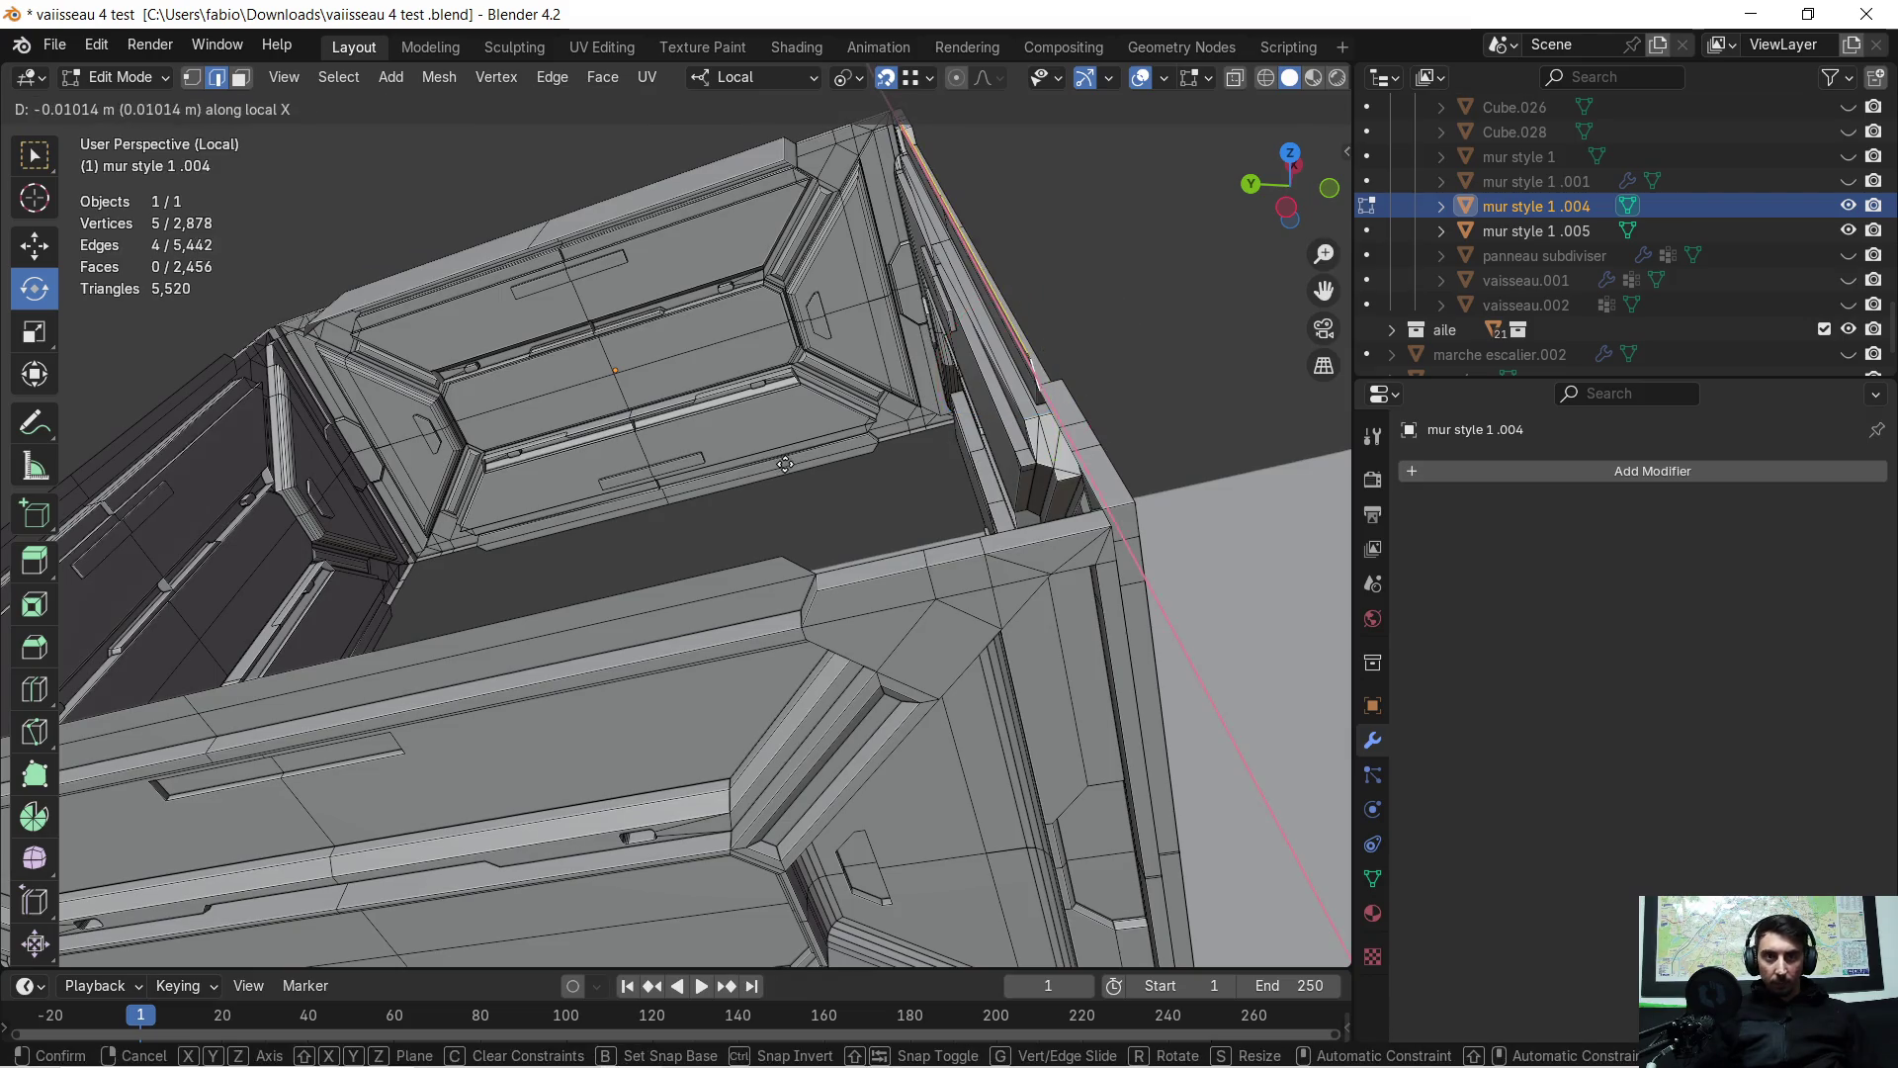
Finish the pending ledge extrusion along local Y, then select another set of wall-top edges
key(y)
click(782, 551)
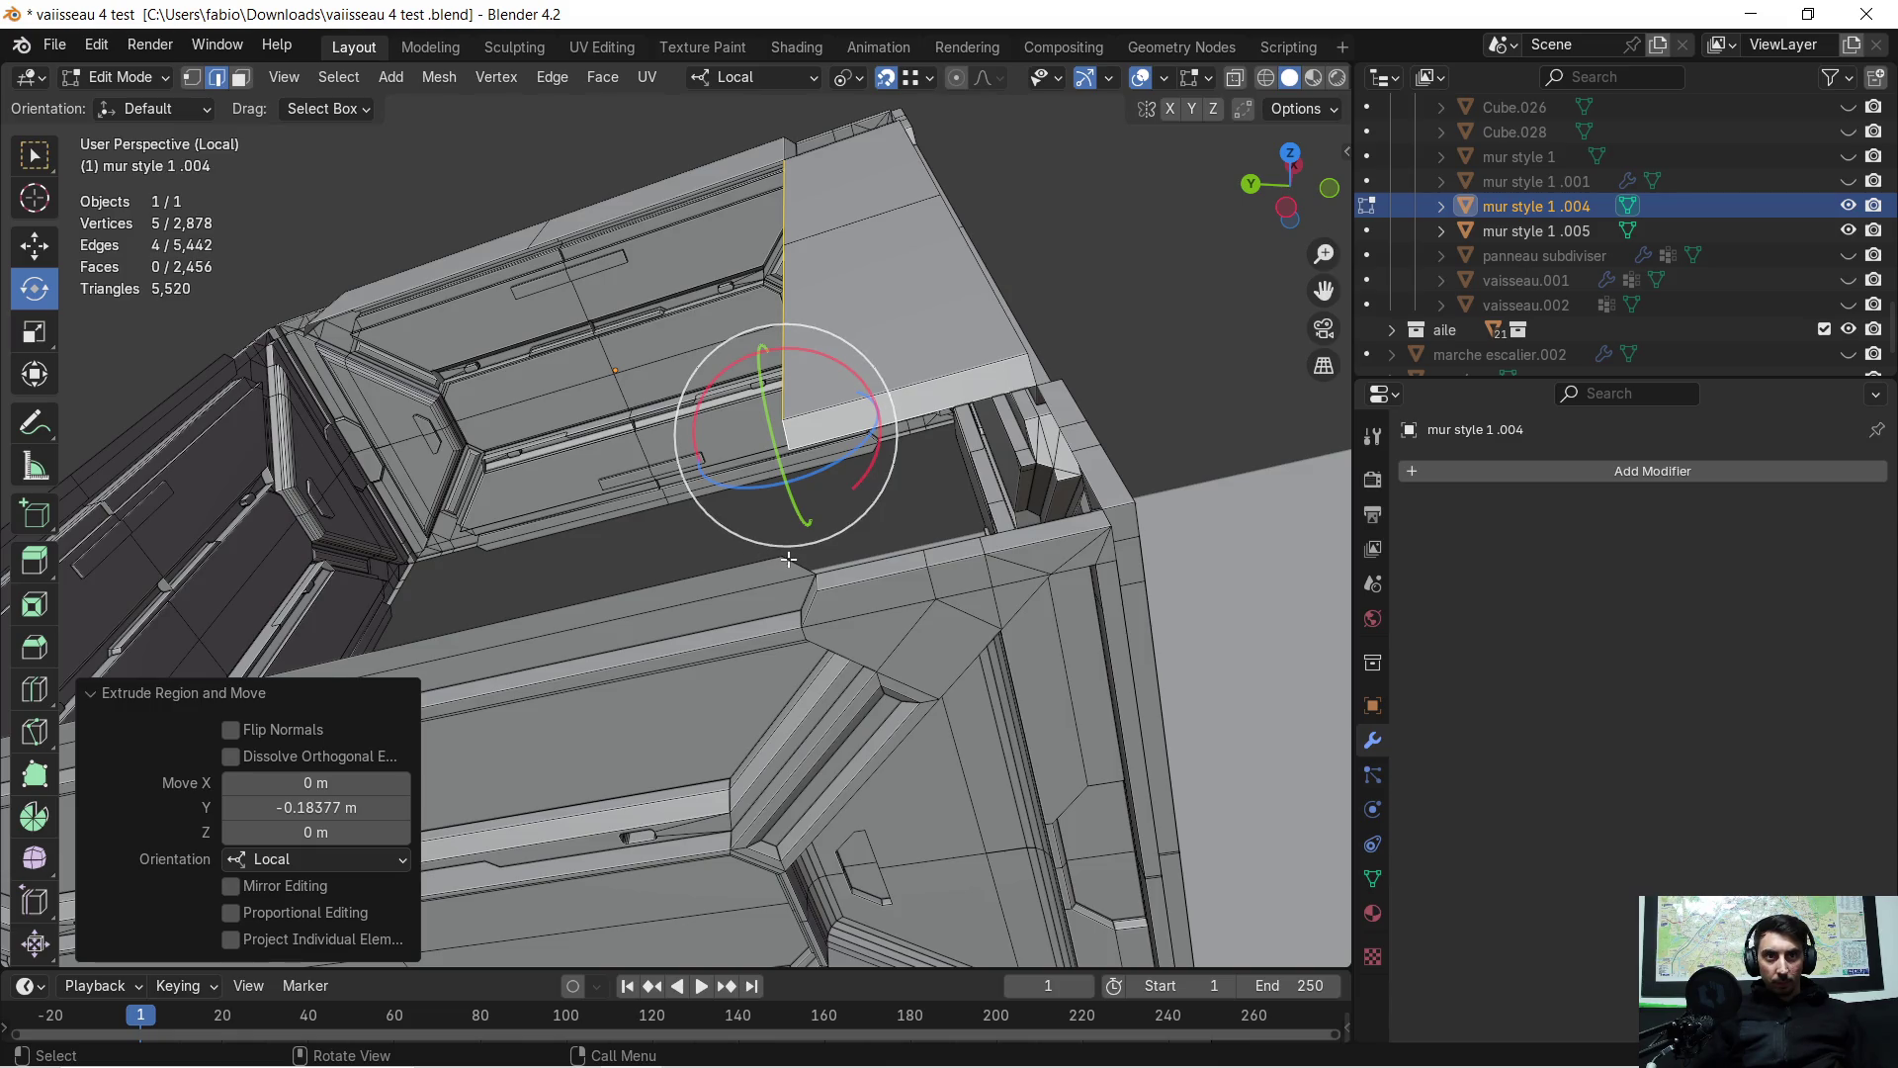
click(788, 560)
shift+click(458, 636)
mouse_move(458, 635)
middle_down()
mouse_move(622, 560)
mouse_move(580, 627)
middle_up()
shift+click(213, 715)
shift+click(166, 783)
shift+click(187, 751)
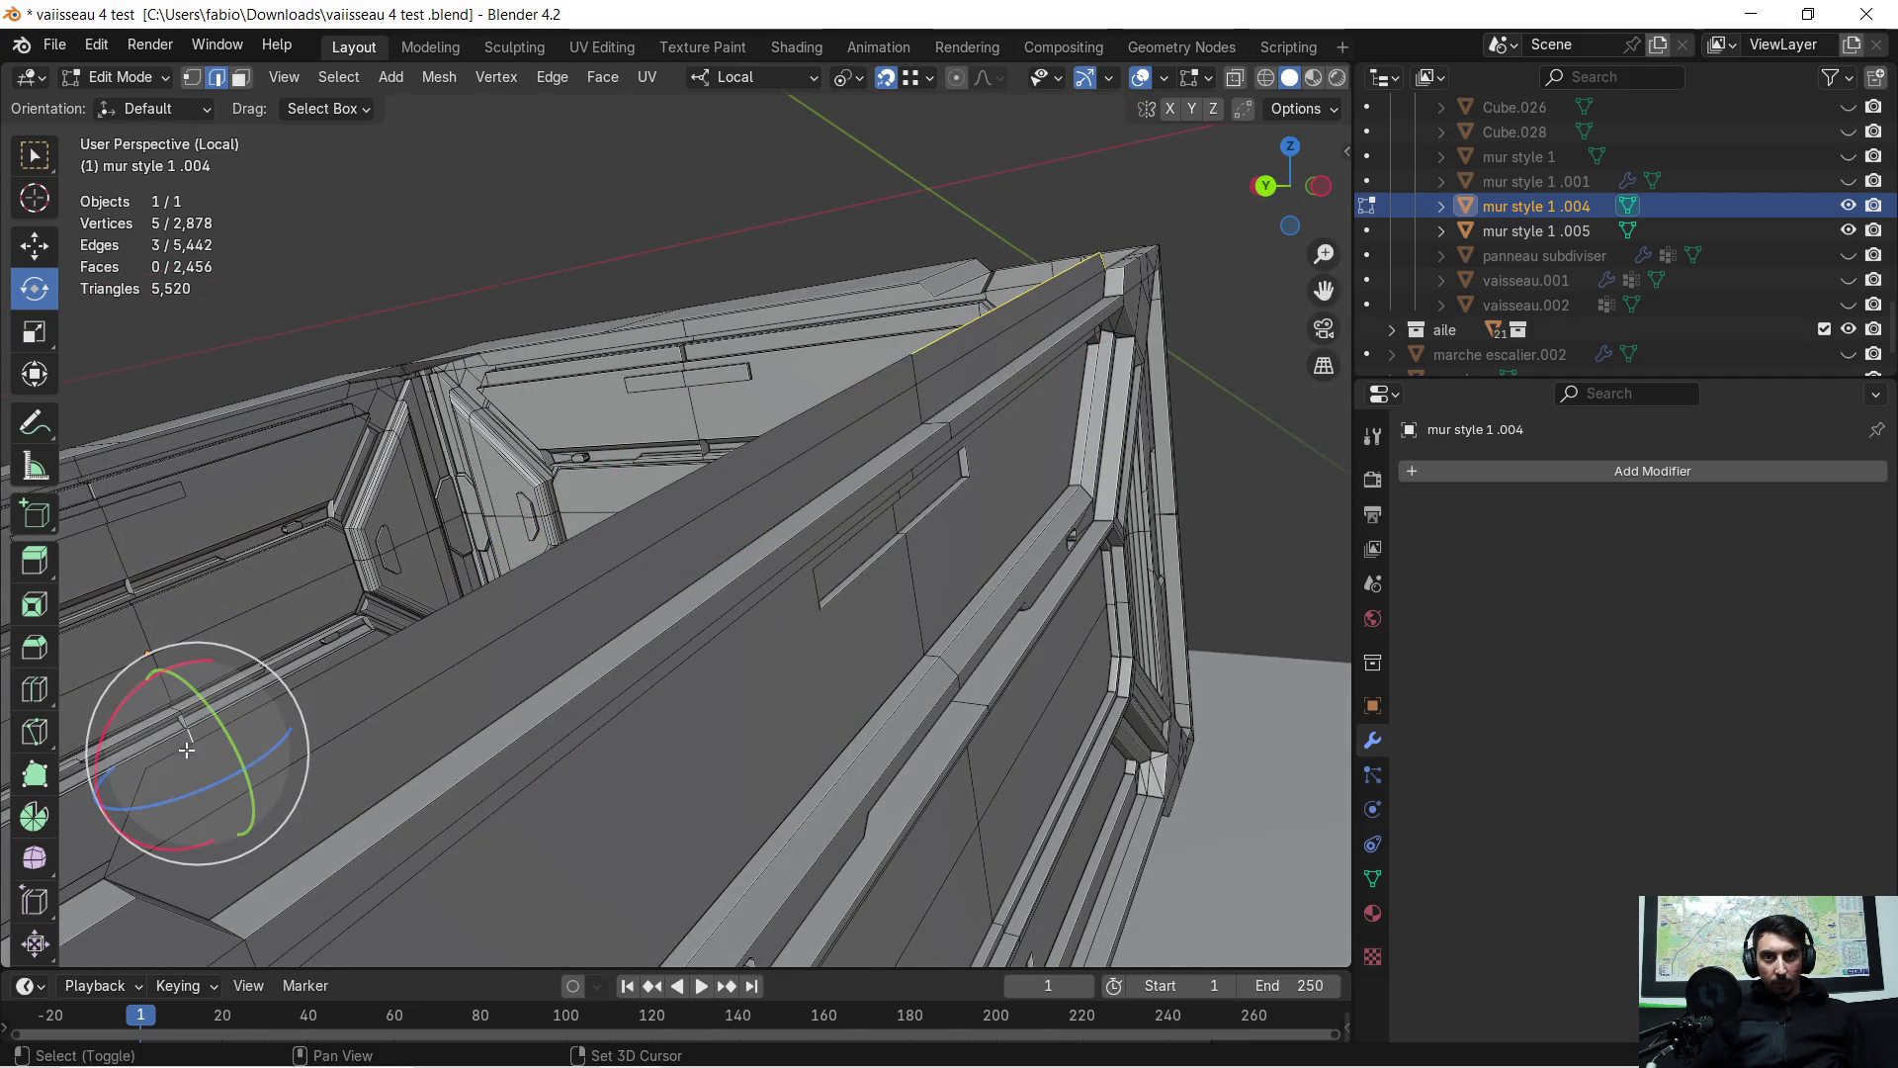
shift+click(208, 773)
shift+click(209, 753)
shift+click(162, 799)
mouse_move(162, 799)
middle_down()
mouse_move(608, 578)
mouse_move(525, 622)
middle_up()
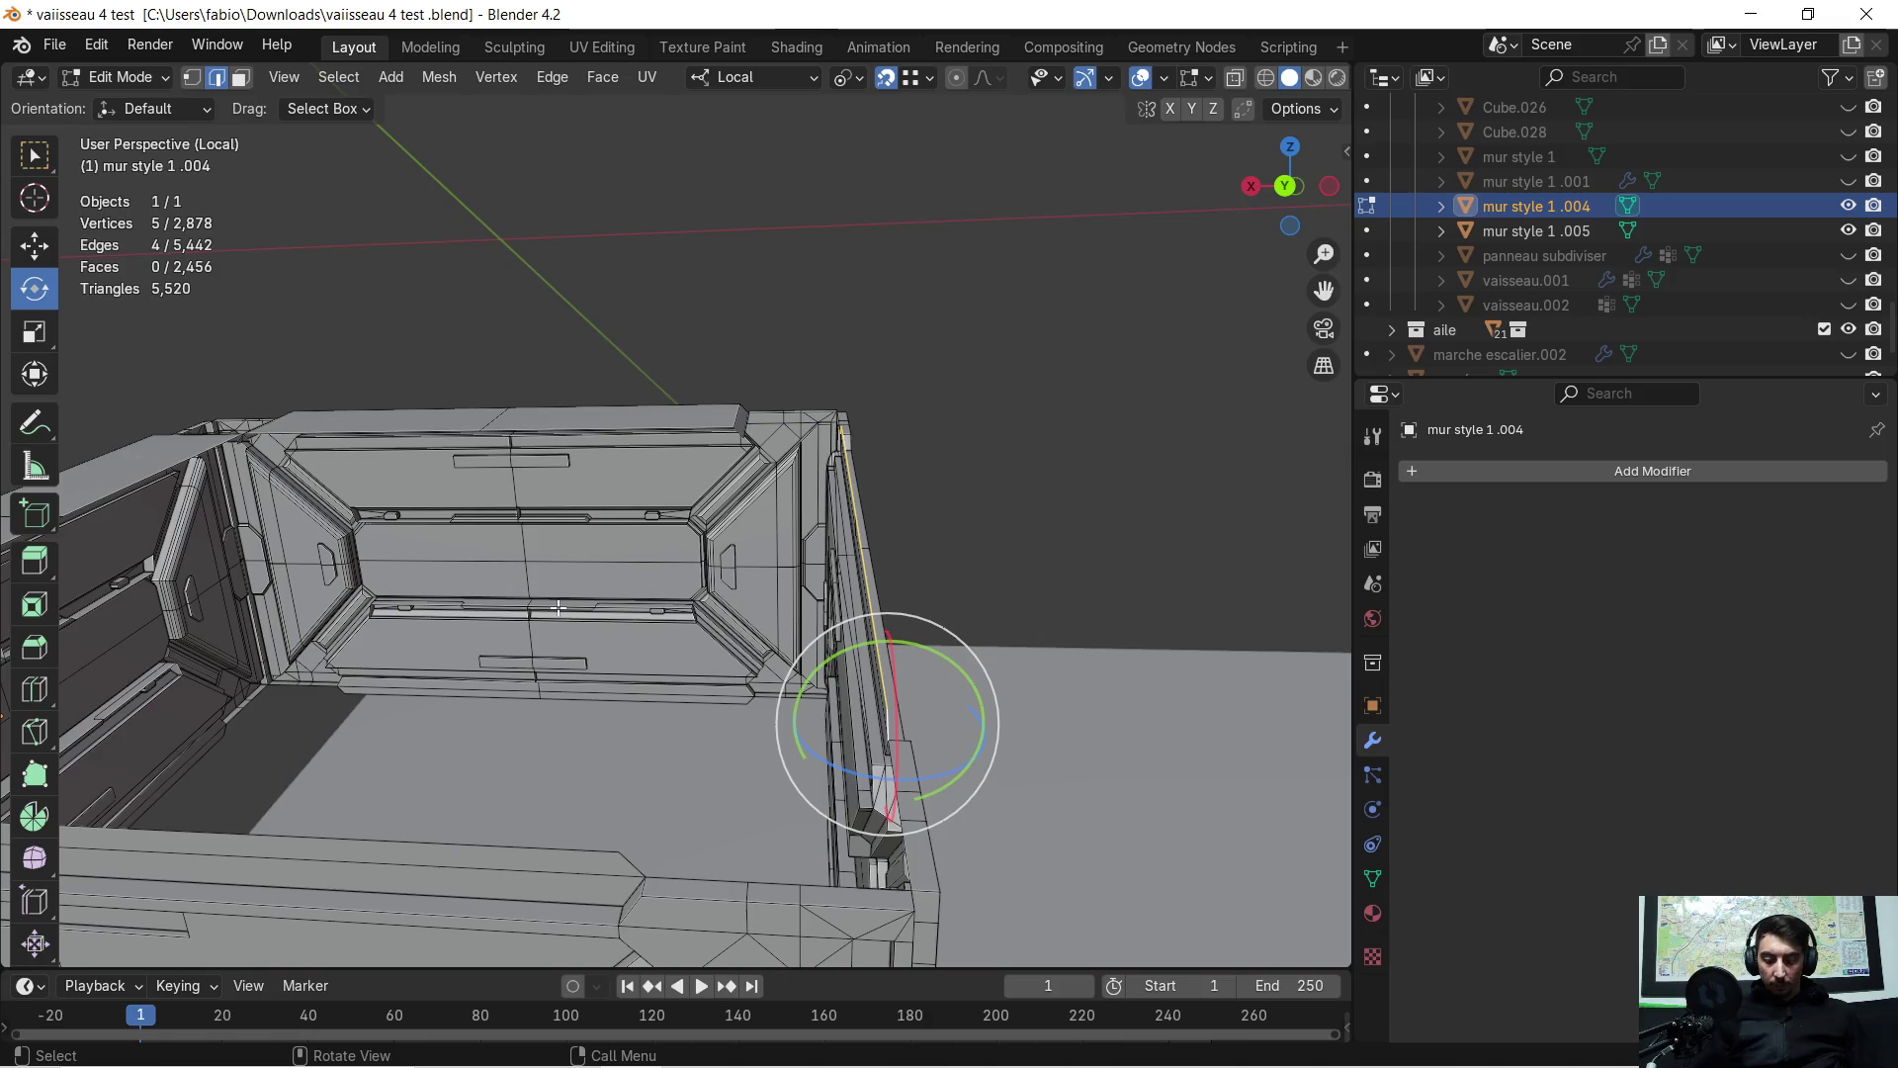
Extrude the selected wall-top edges 0.1838 m along local X
key(e)
key(x)
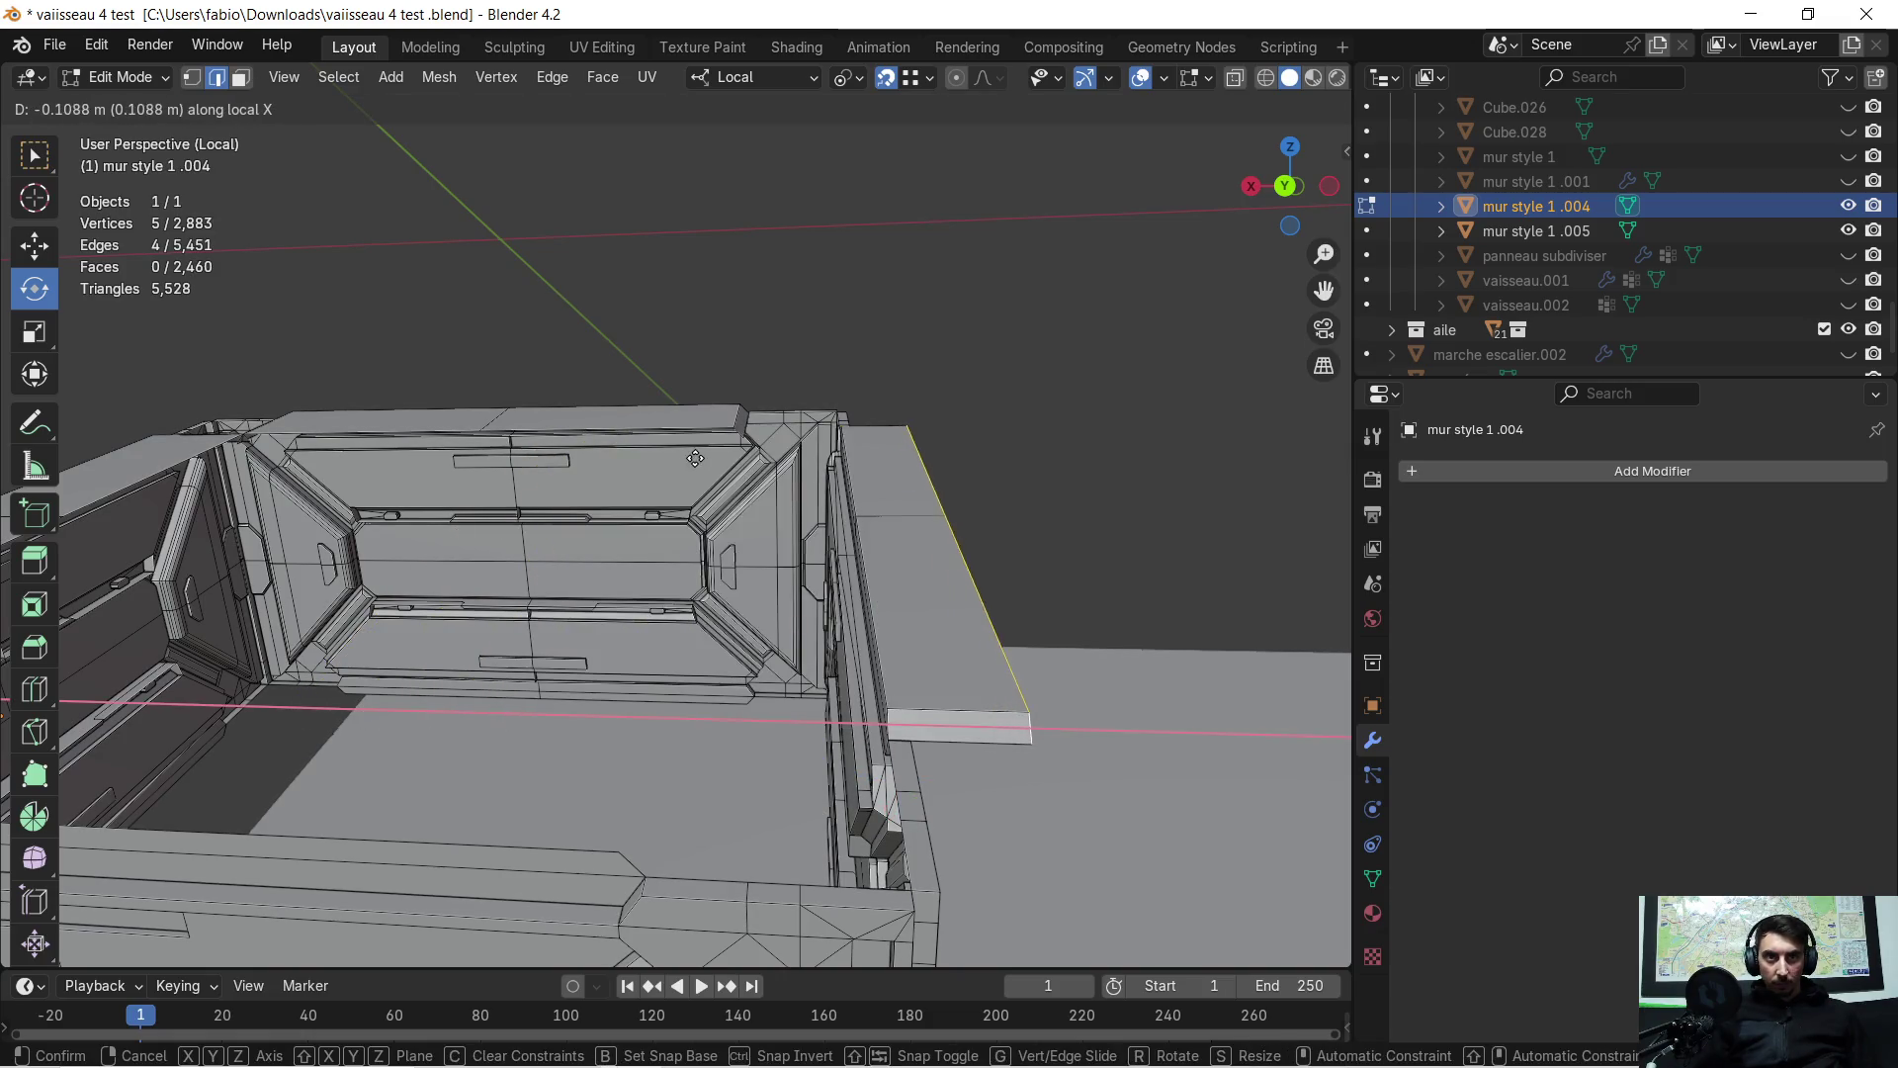
click(725, 422)
mouse_move(647, 638)
middle_down()
mouse_move(542, 691)
mouse_move(657, 619)
mouse_move(625, 613)
mouse_move(809, 504)
mouse_move(996, 541)
middle_up()
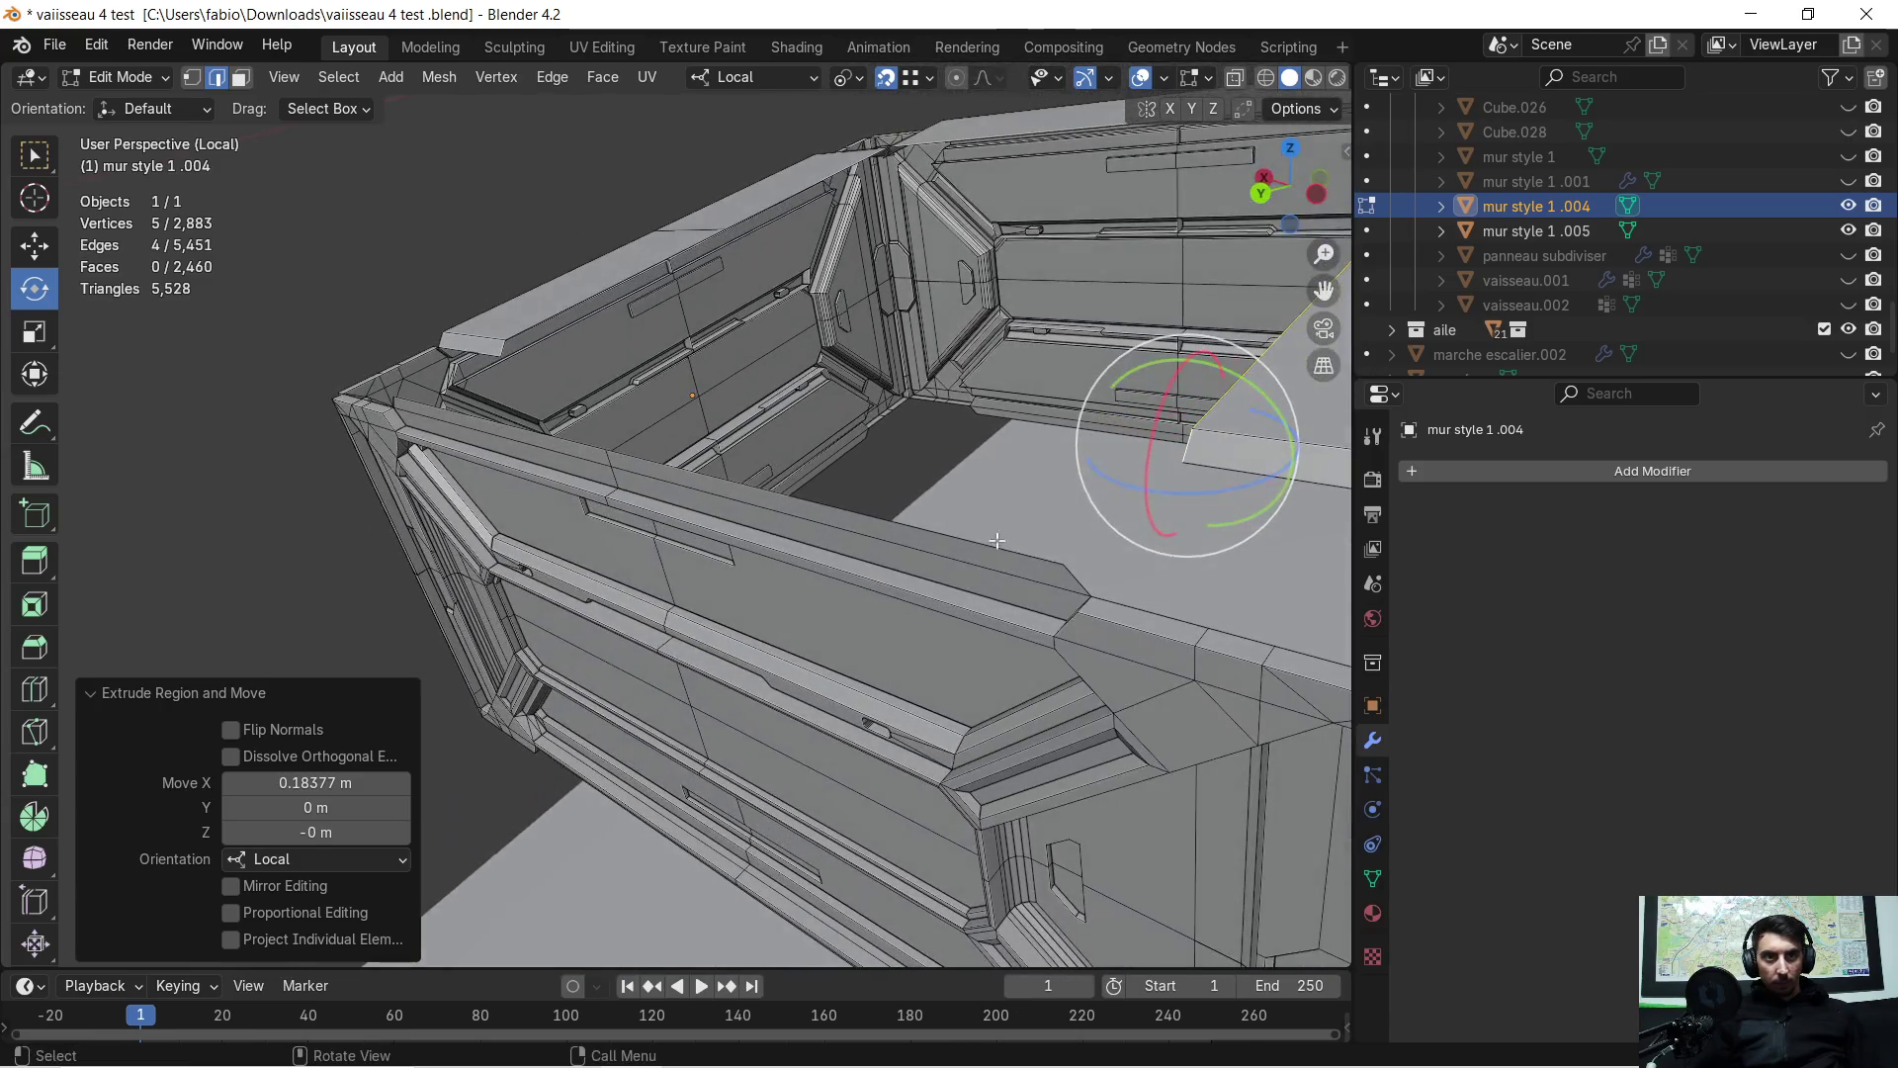
Select two more top edges and extrude them 0.1838 m along local Y
shift+click(1048, 573)
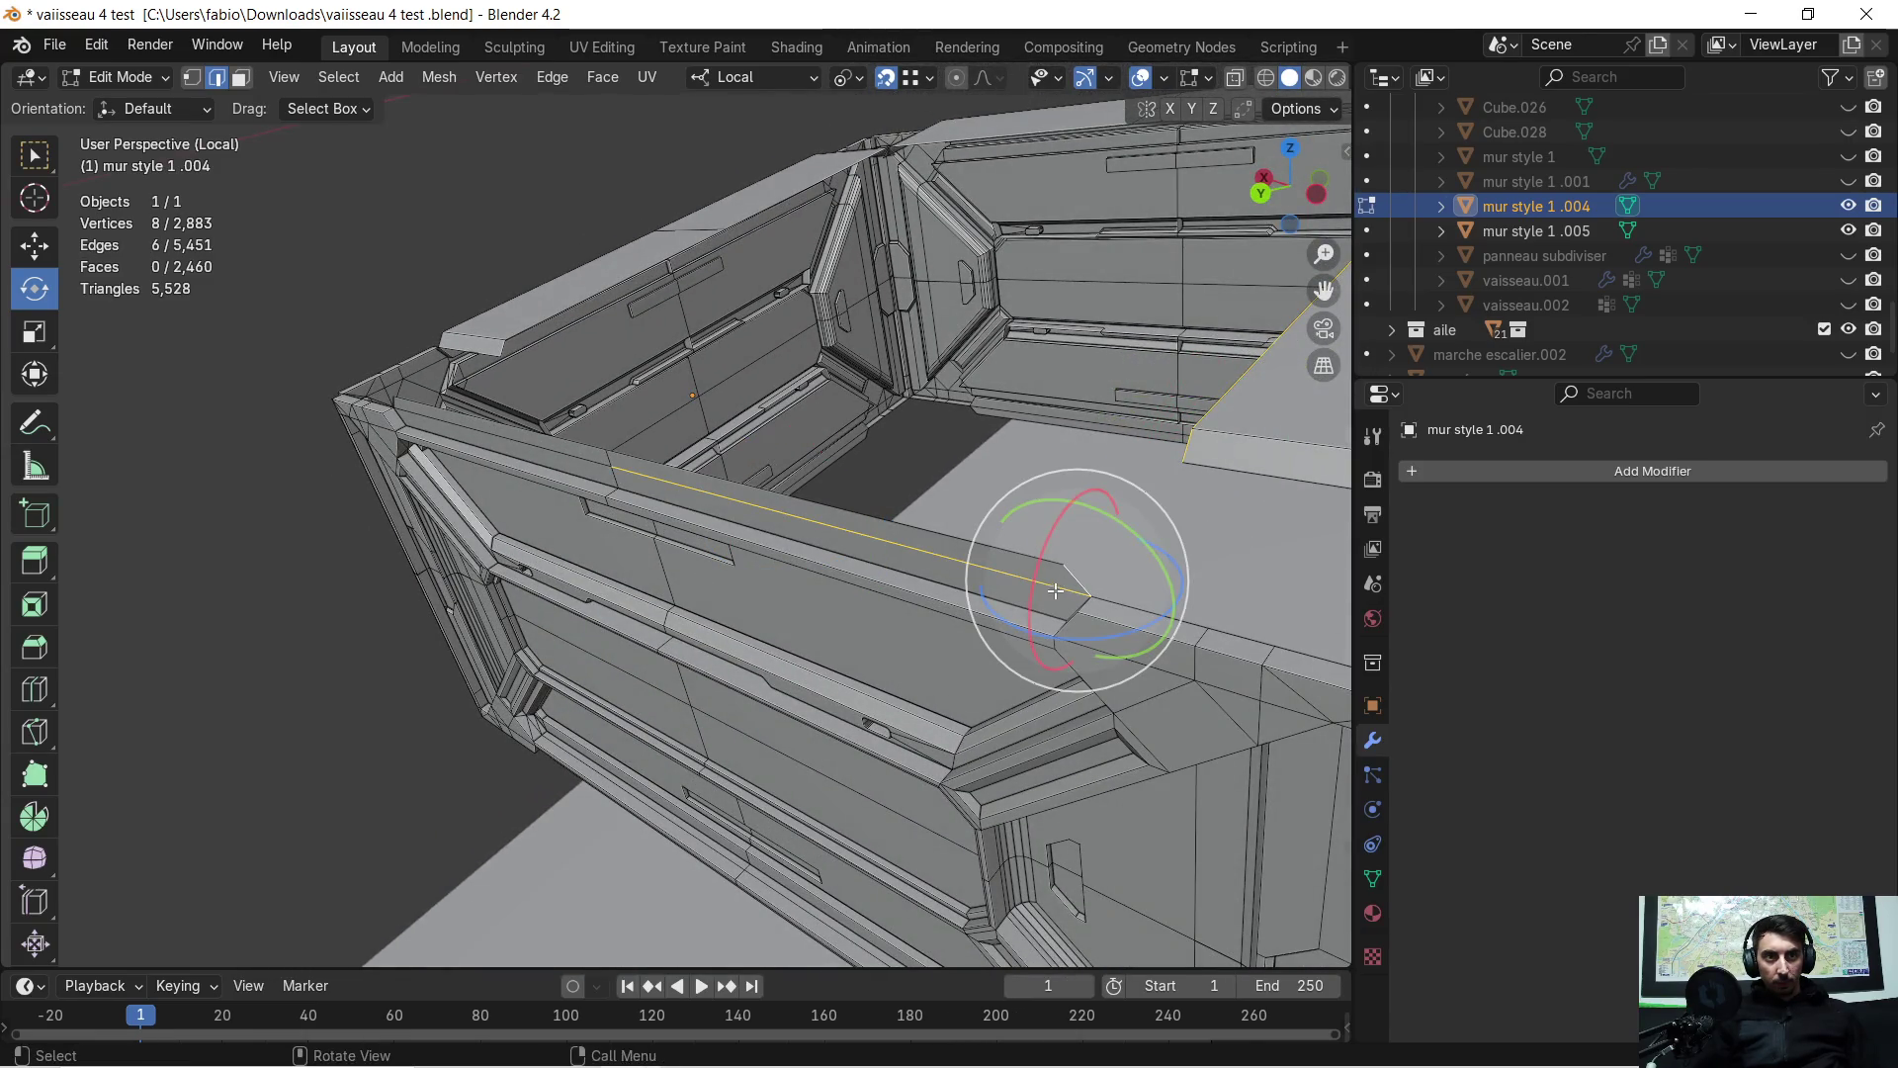
middle_drag(708, 523, 775, 454)
shift+click(444, 418)
middle_drag(444, 418, 598, 513)
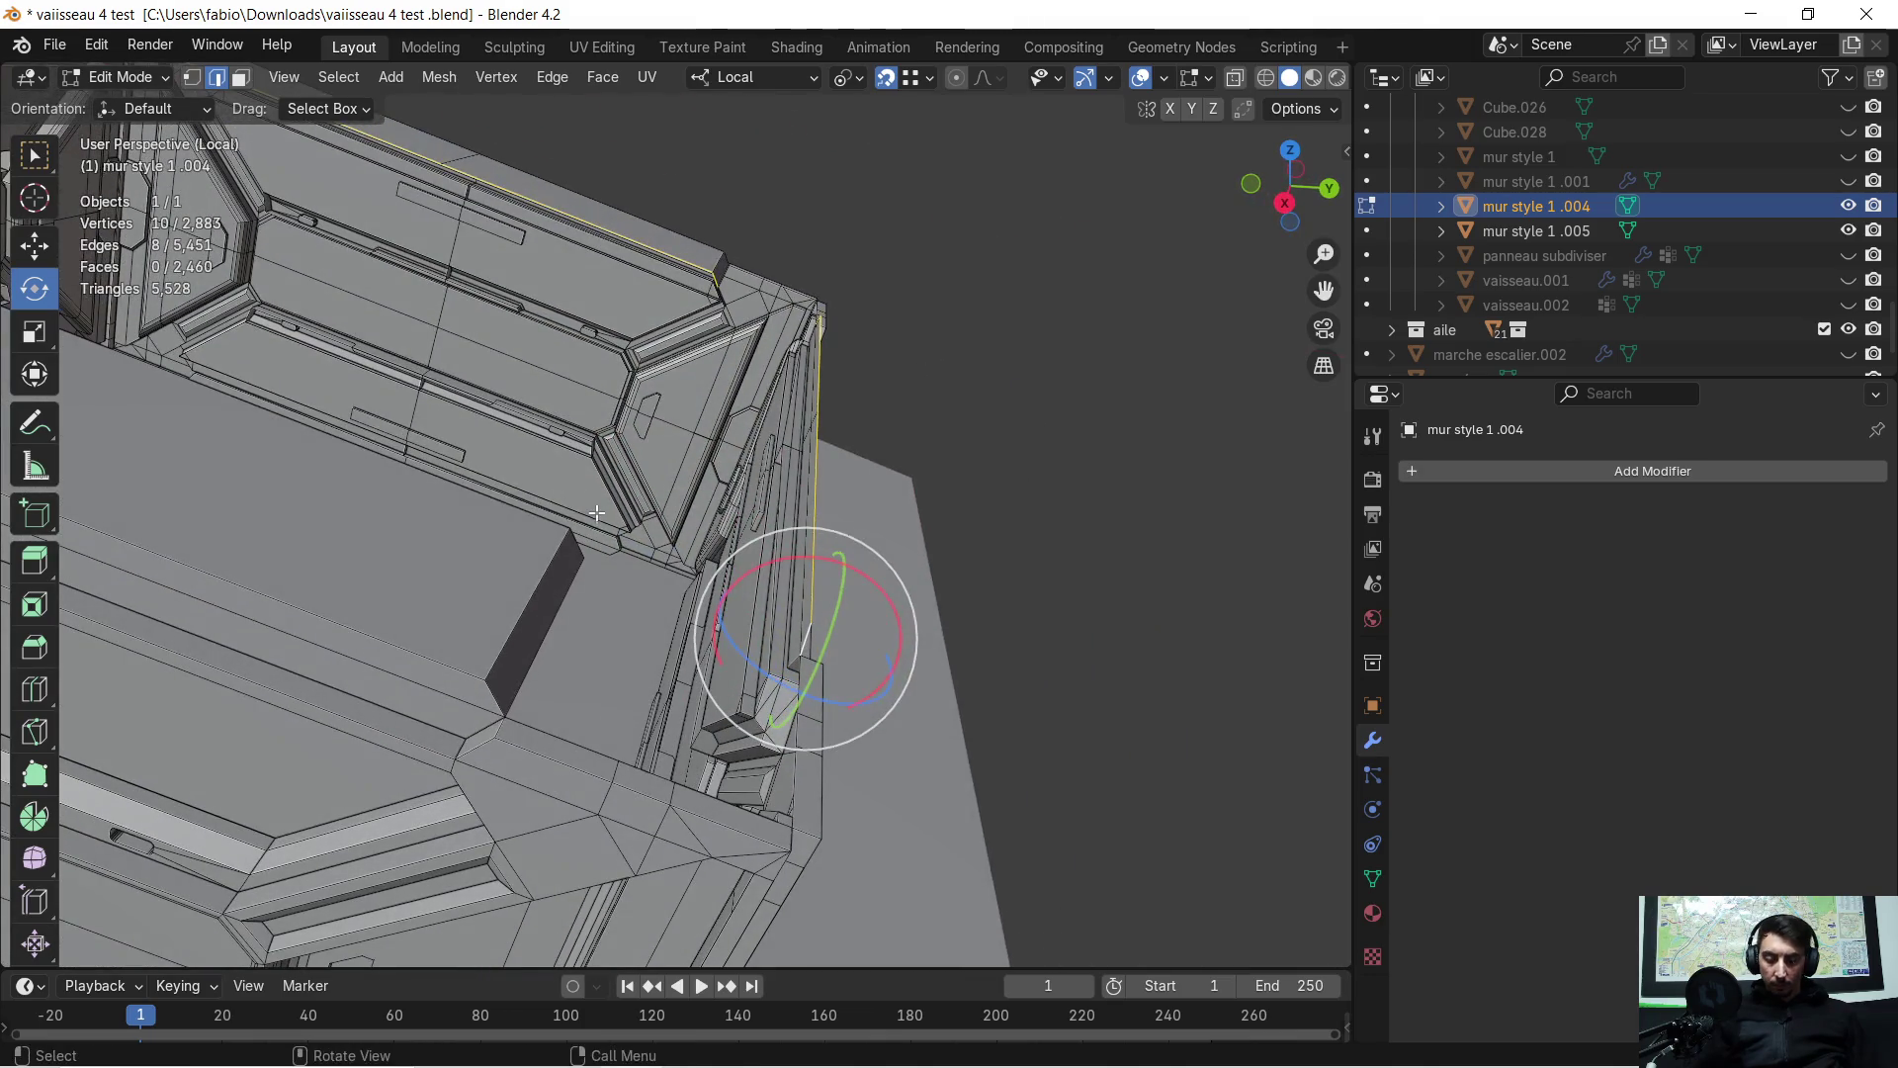
key(e)
key(y)
middle_drag(569, 525, 712, 474)
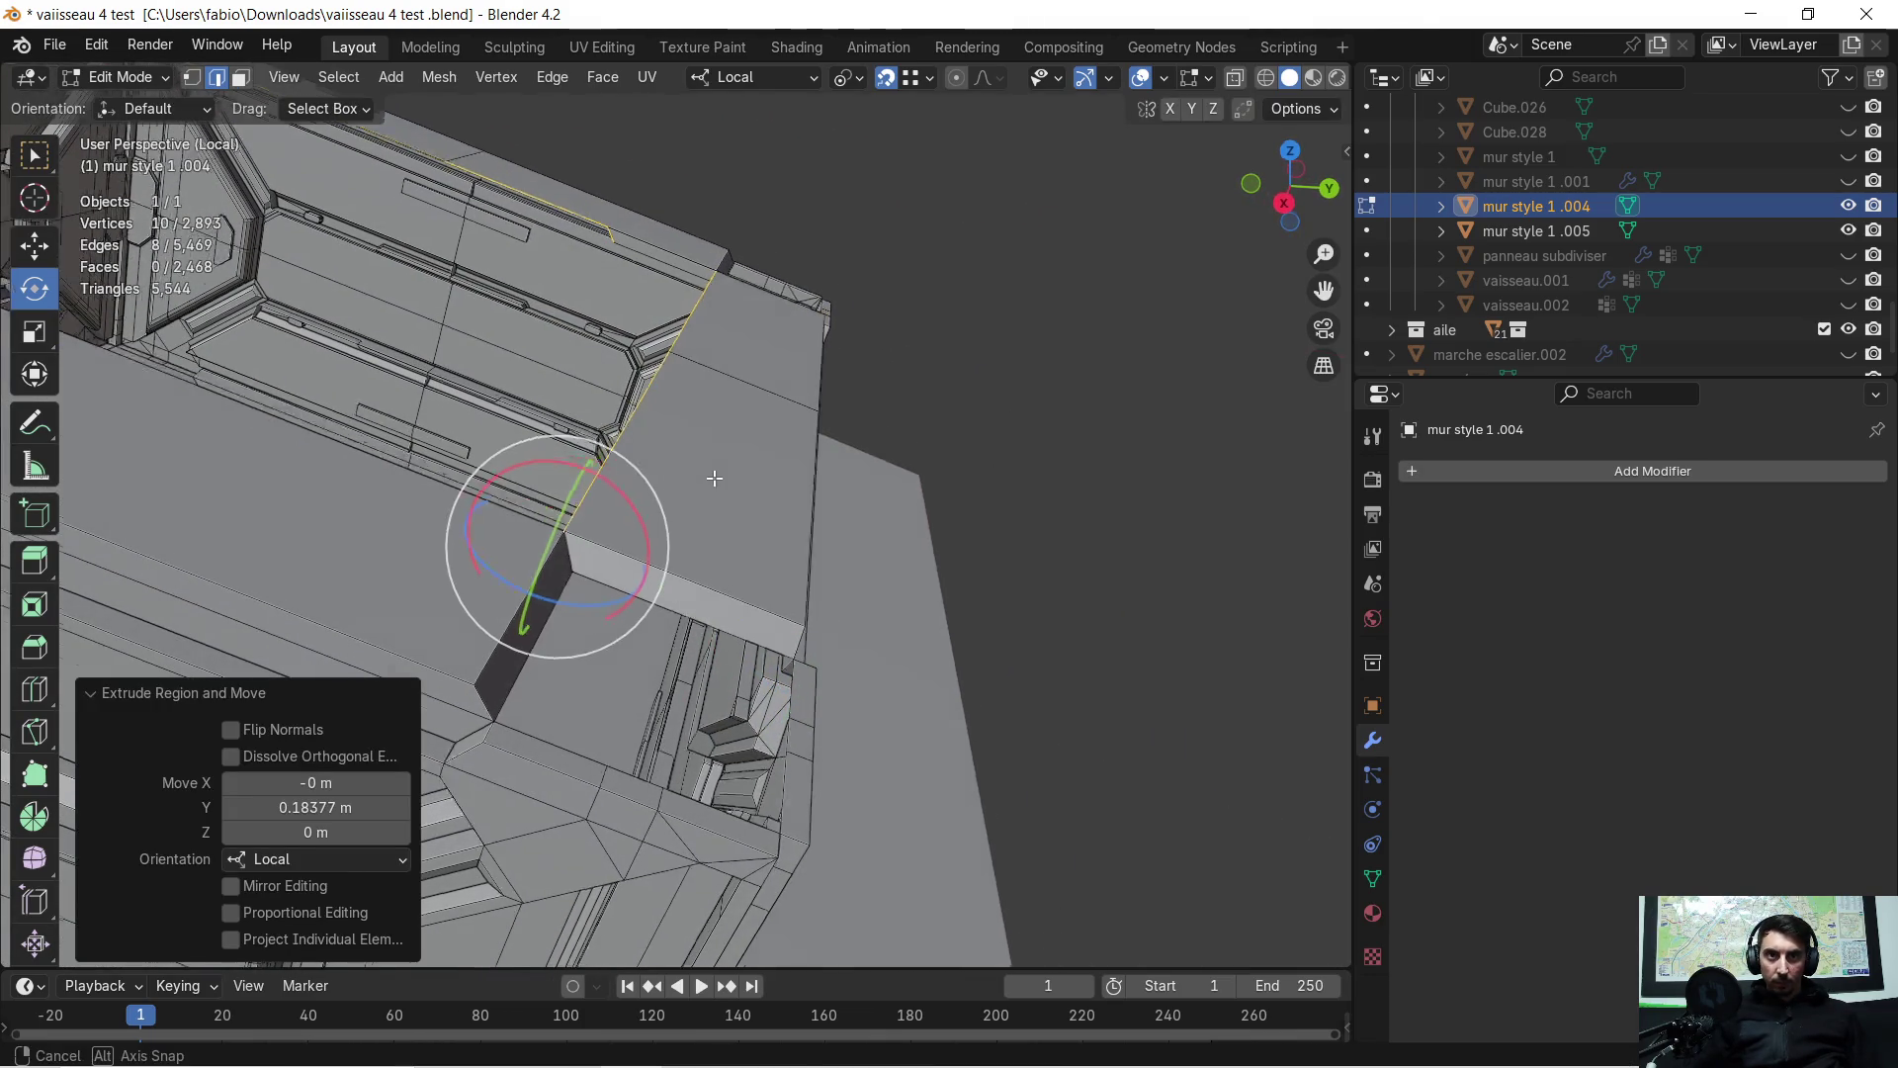
scroll(711, 475, down, 5)
mouse_move(614, 441)
middle_down()
mouse_move(749, 503)
mouse_move(656, 412)
mouse_move(561, 476)
mouse_move(613, 504)
middle_up()
Inspect the crate's top rim, then undo the two earlier ledge extrusions
scroll(895, 574, up, 4)
scroll(896, 574, down, 4)
mouse_move(895, 574)
middle_down()
mouse_move(751, 642)
mouse_move(692, 628)
mouse_move(701, 585)
mouse_move(615, 614)
mouse_move(879, 550)
mouse_move(805, 500)
mouse_move(787, 510)
mouse_move(1035, 507)
mouse_move(869, 584)
mouse_move(668, 533)
mouse_move(949, 317)
mouse_move(298, 557)
mouse_move(415, 534)
mouse_move(514, 593)
mouse_move(342, 553)
mouse_move(1009, 474)
mouse_move(586, 534)
mouse_move(1048, 526)
mouse_move(1286, 456)
middle_up()
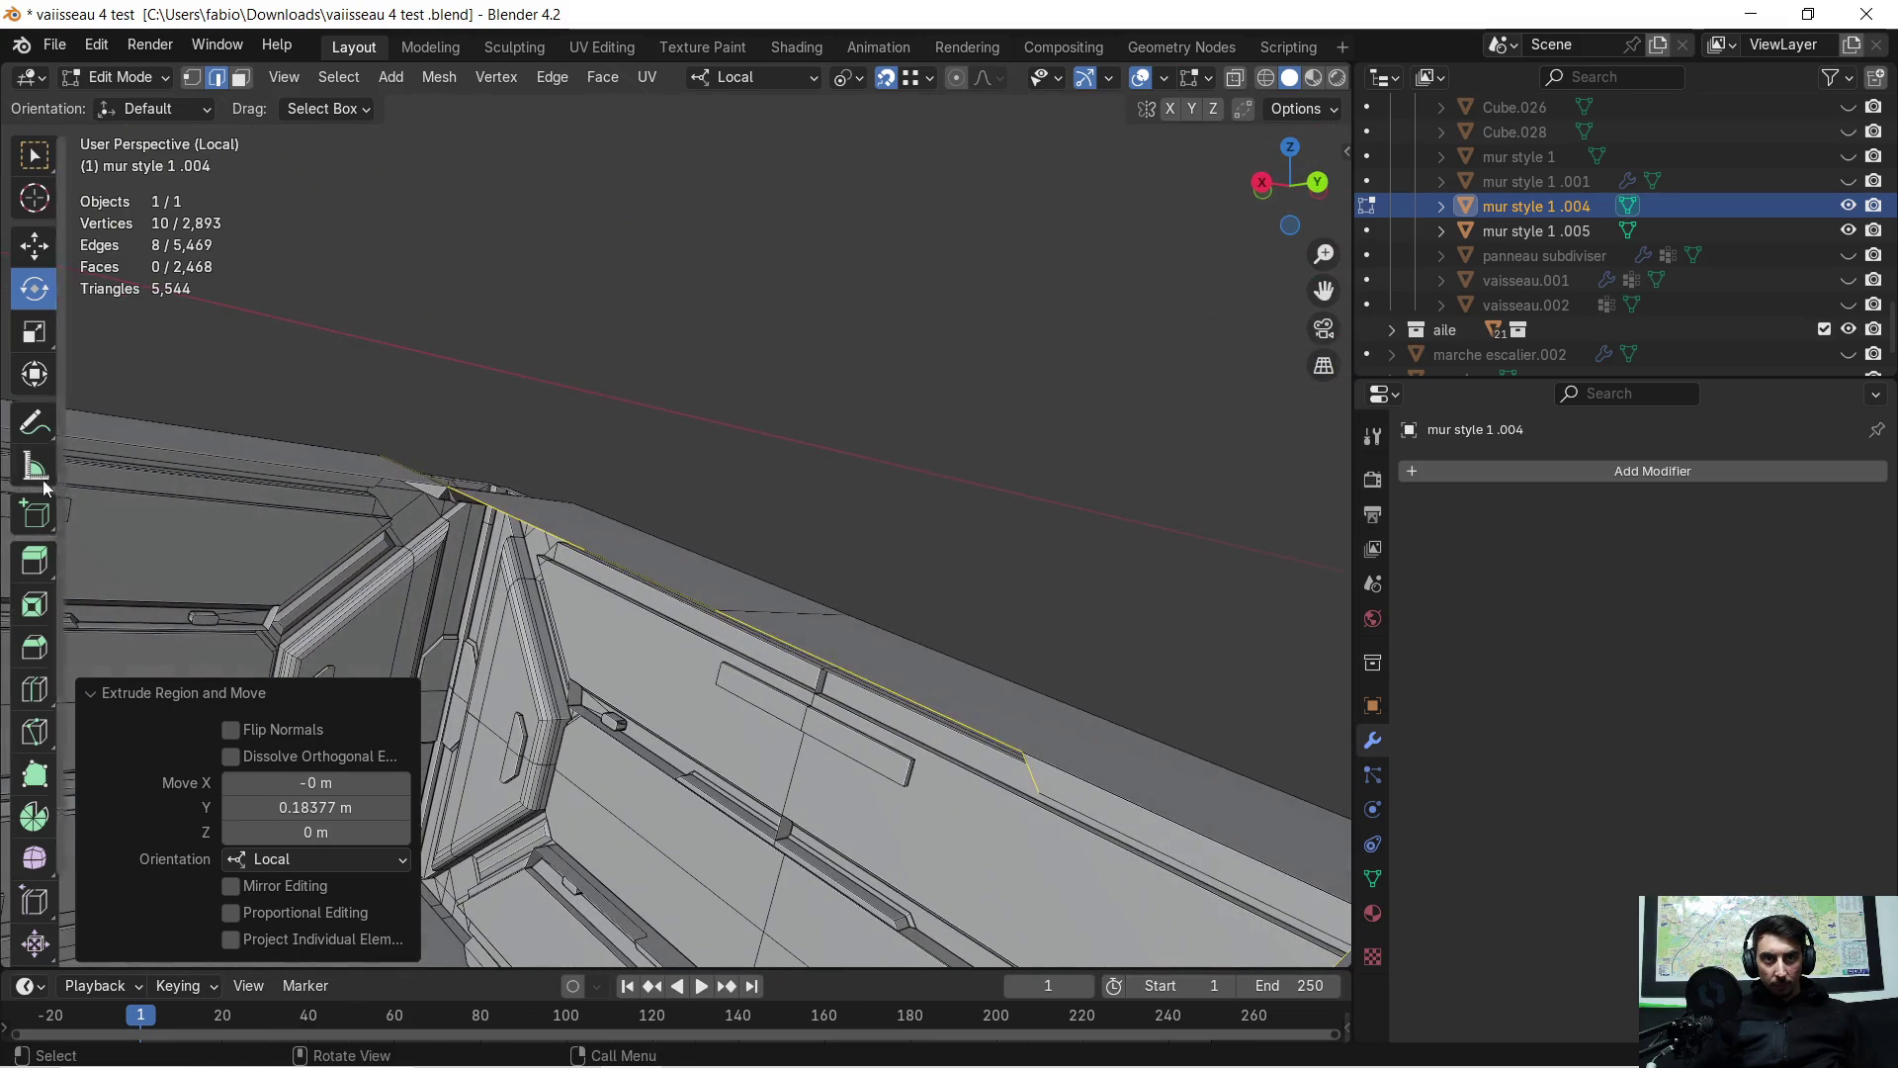
middle_drag(525, 545, 675, 583)
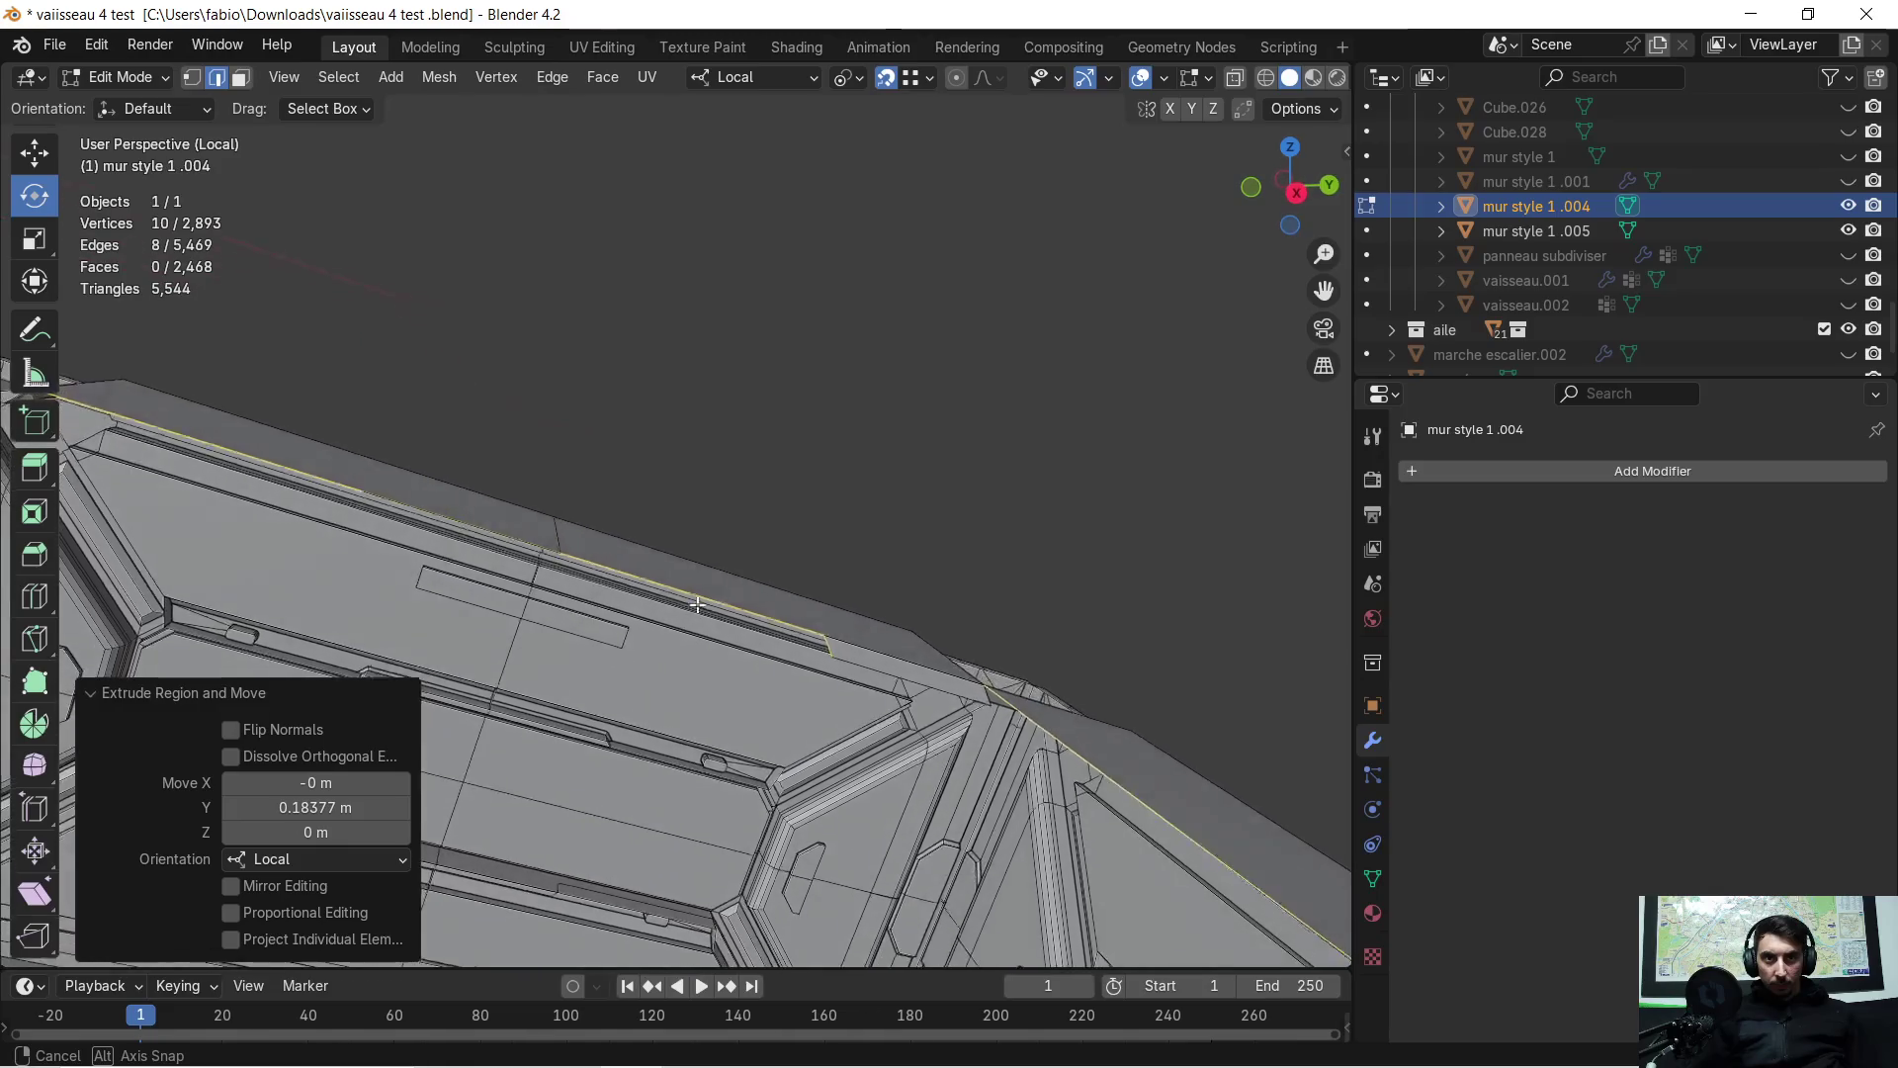
mouse_move(691, 614)
middle_down()
mouse_move(504, 580)
mouse_move(613, 544)
middle_up()
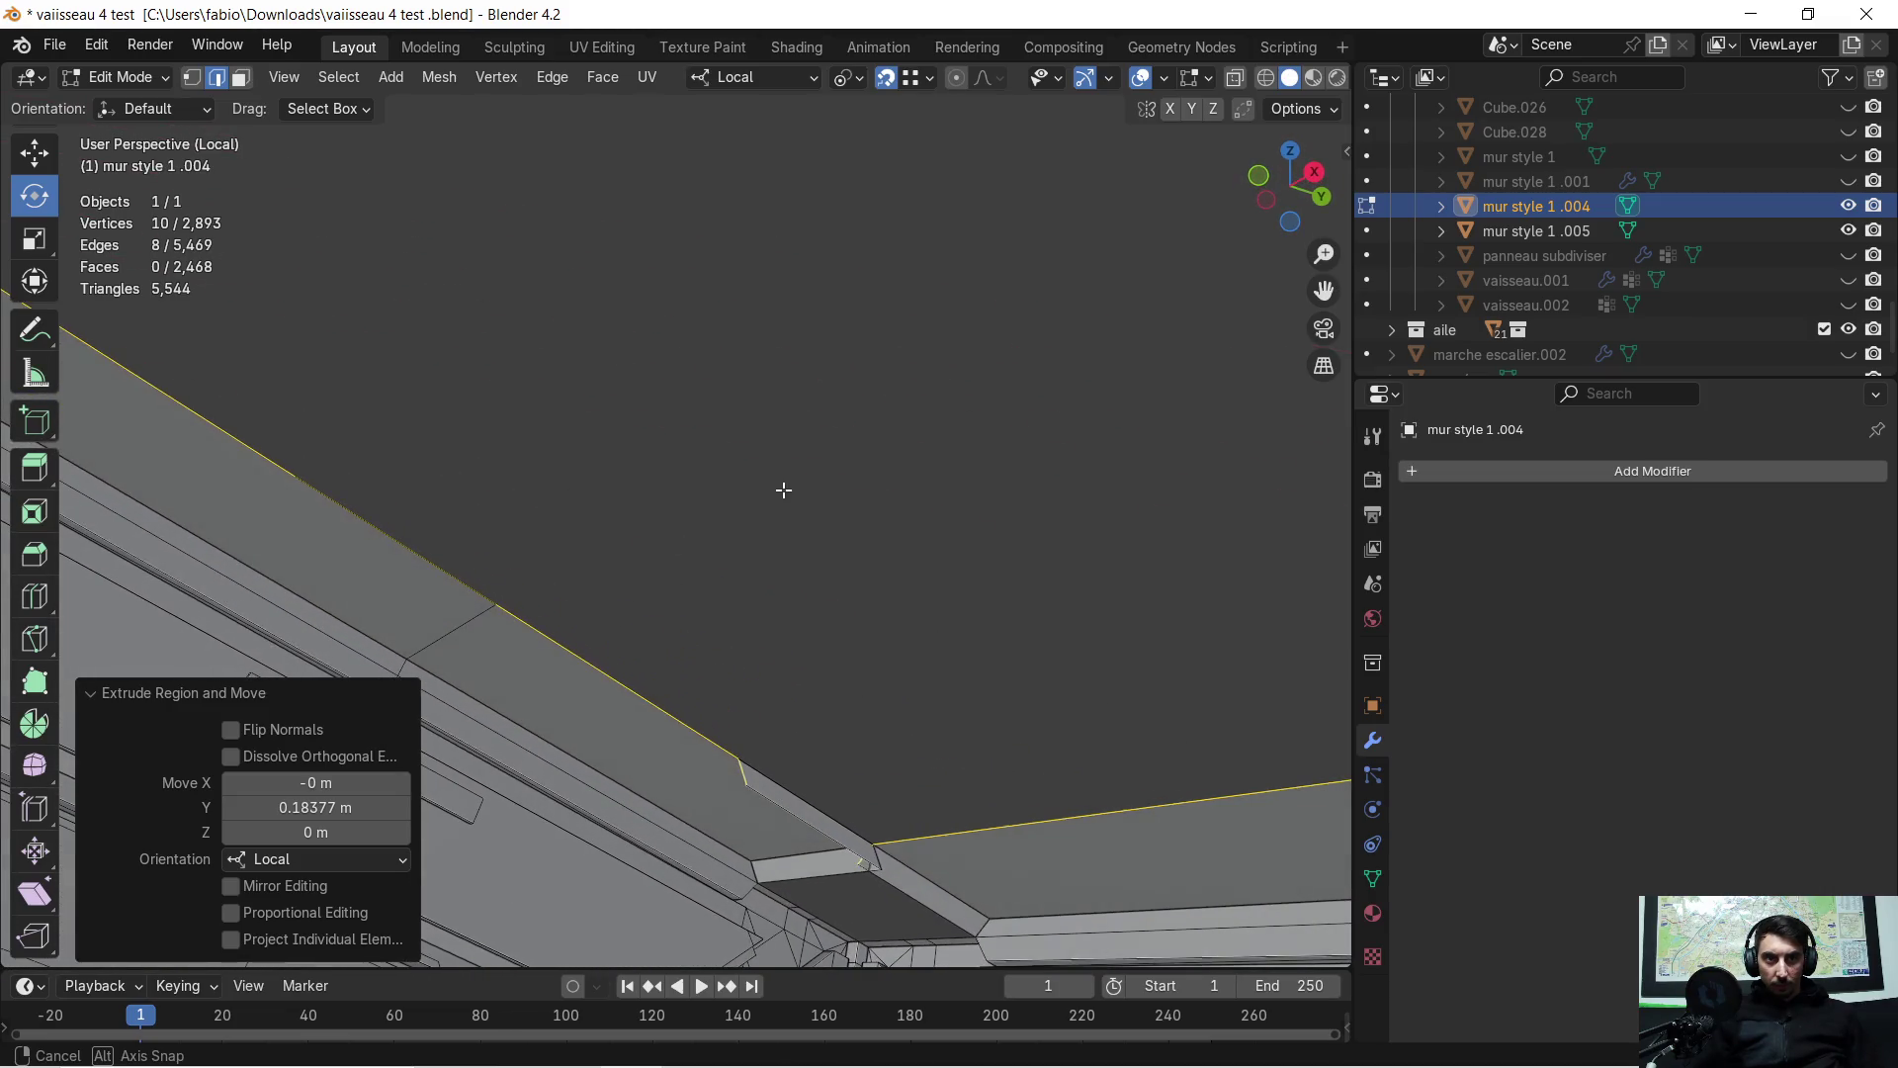
mouse_move(791, 566)
middle_down()
mouse_move(827, 623)
mouse_move(767, 483)
mouse_move(578, 491)
mouse_move(632, 553)
mouse_move(1057, 643)
mouse_move(1047, 728)
mouse_move(822, 601)
middle_up()
scroll(823, 601, down, 3)
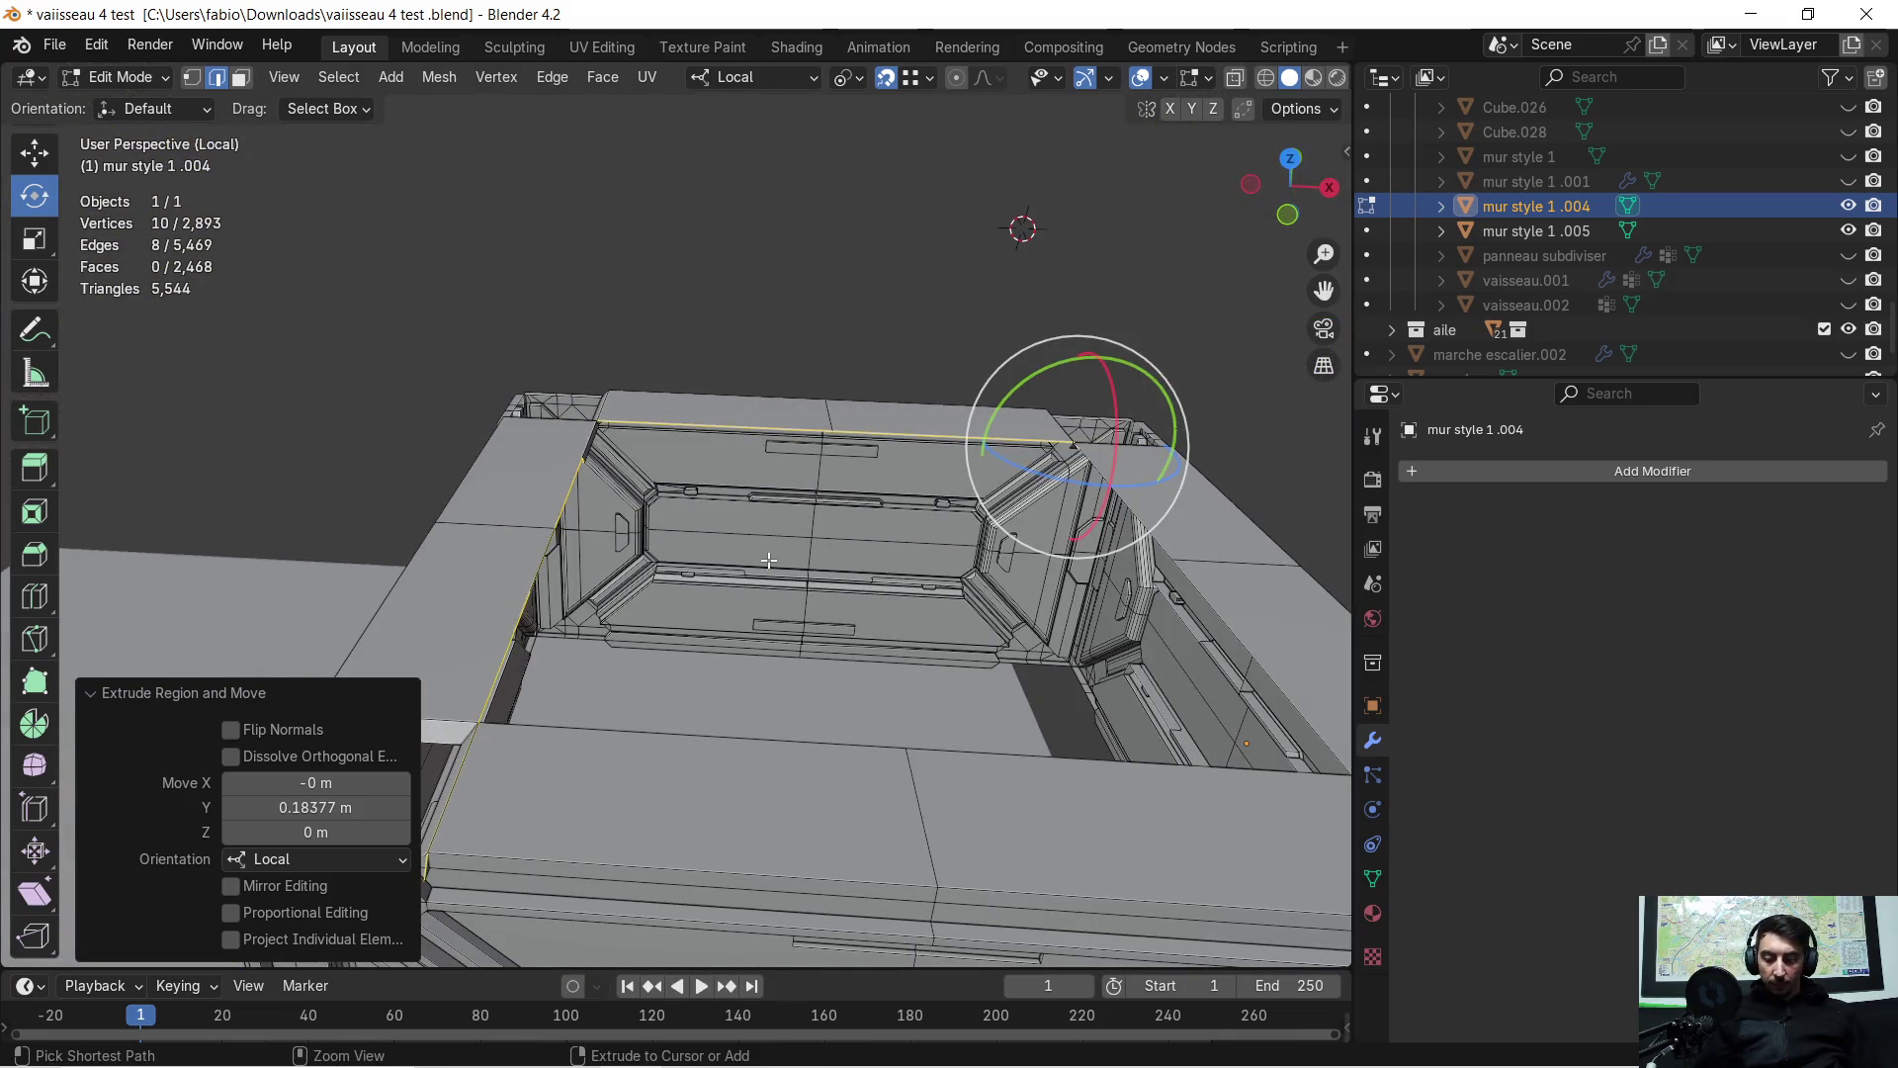
key(ctrl+z)
key(ctrl+z)
key(ctrl+z)
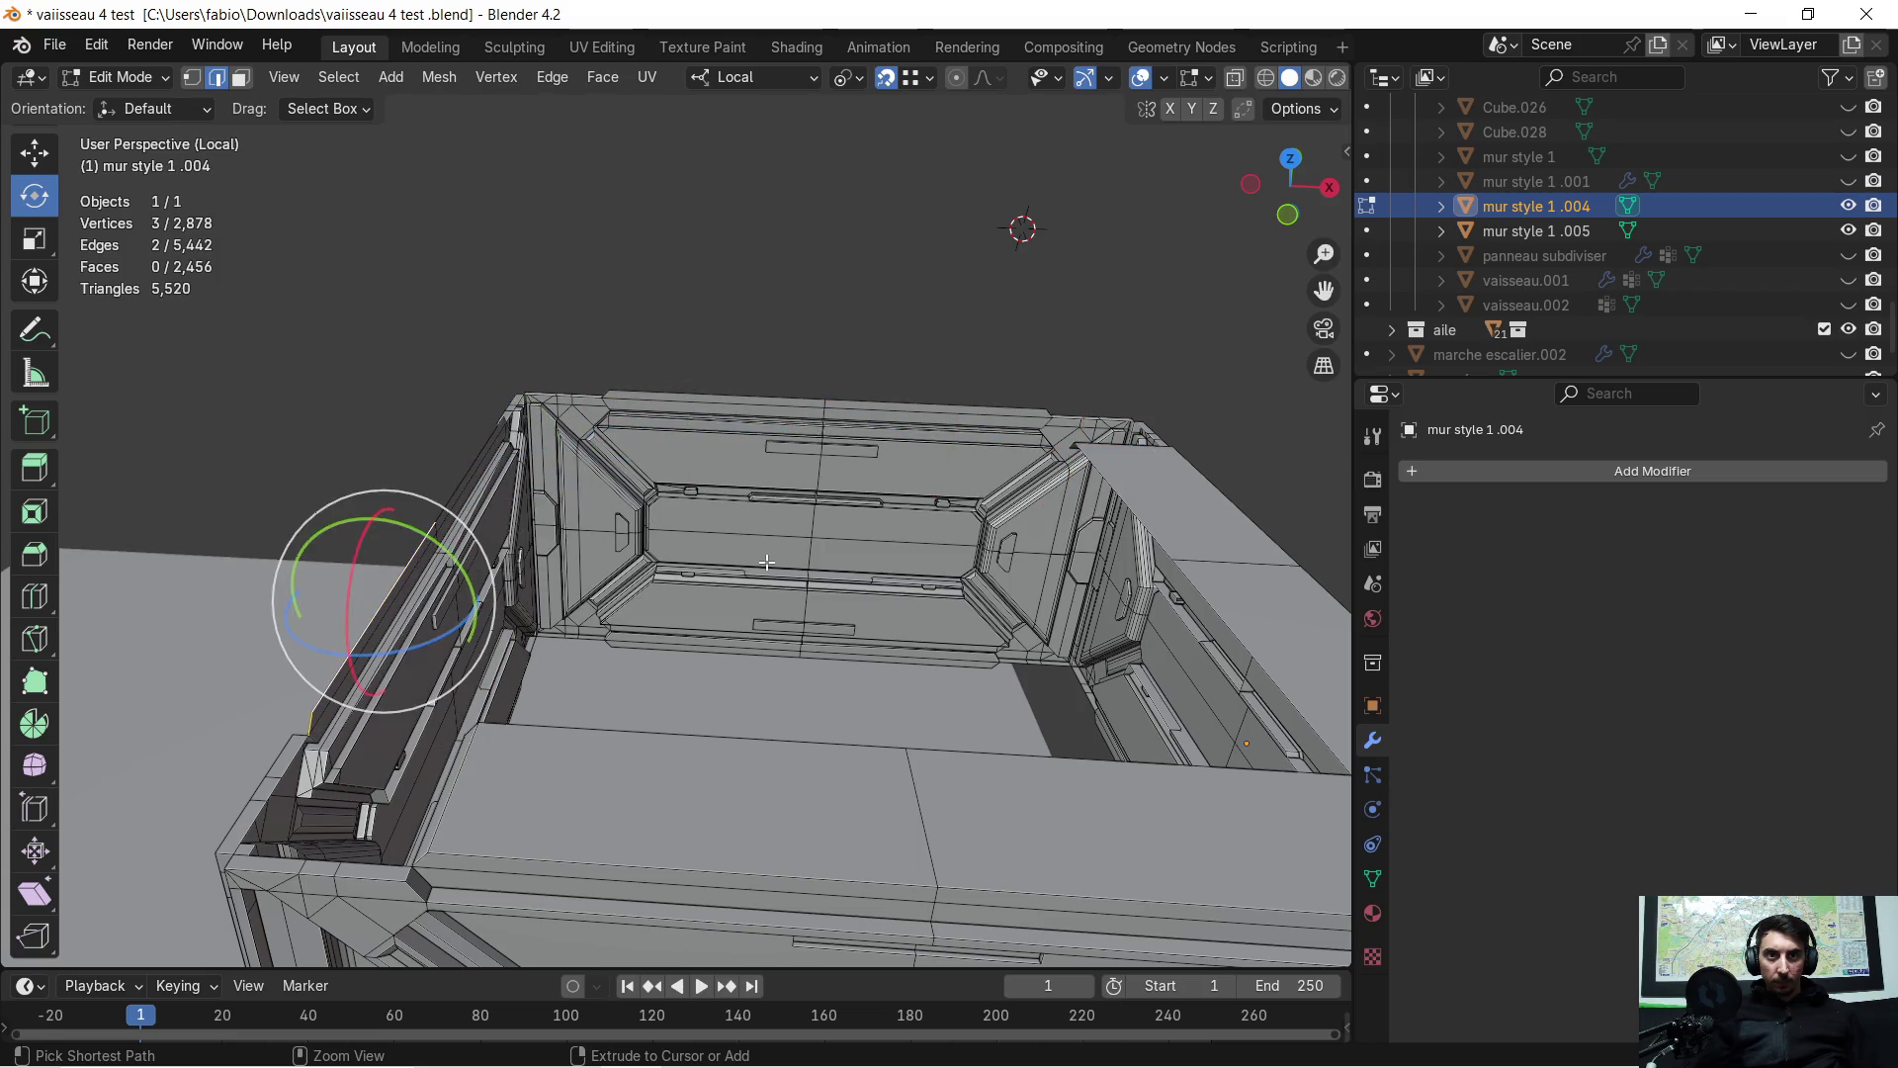
key(ctrl+z)
key(ctrl+z)
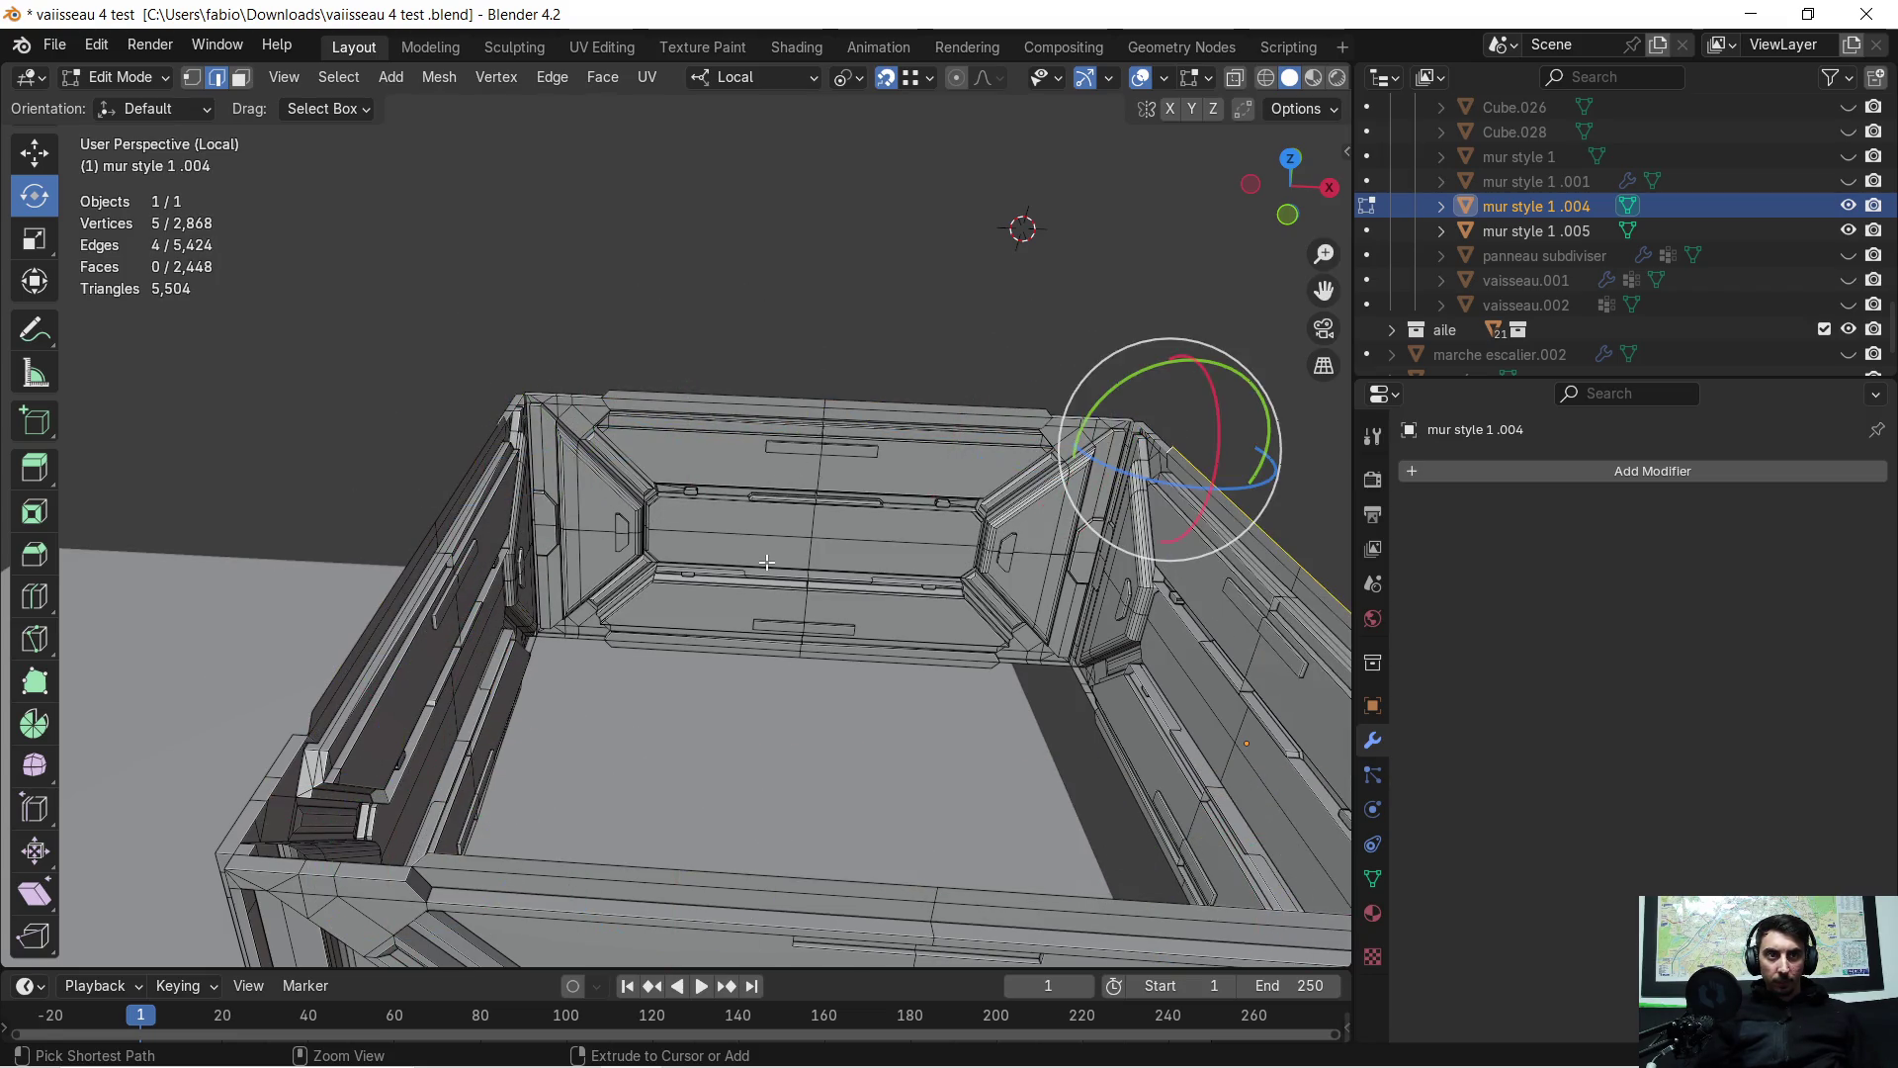
Re-extrude the selected rim edges -0.16738 m along a local axis
middle_drag(789, 553, 712, 495)
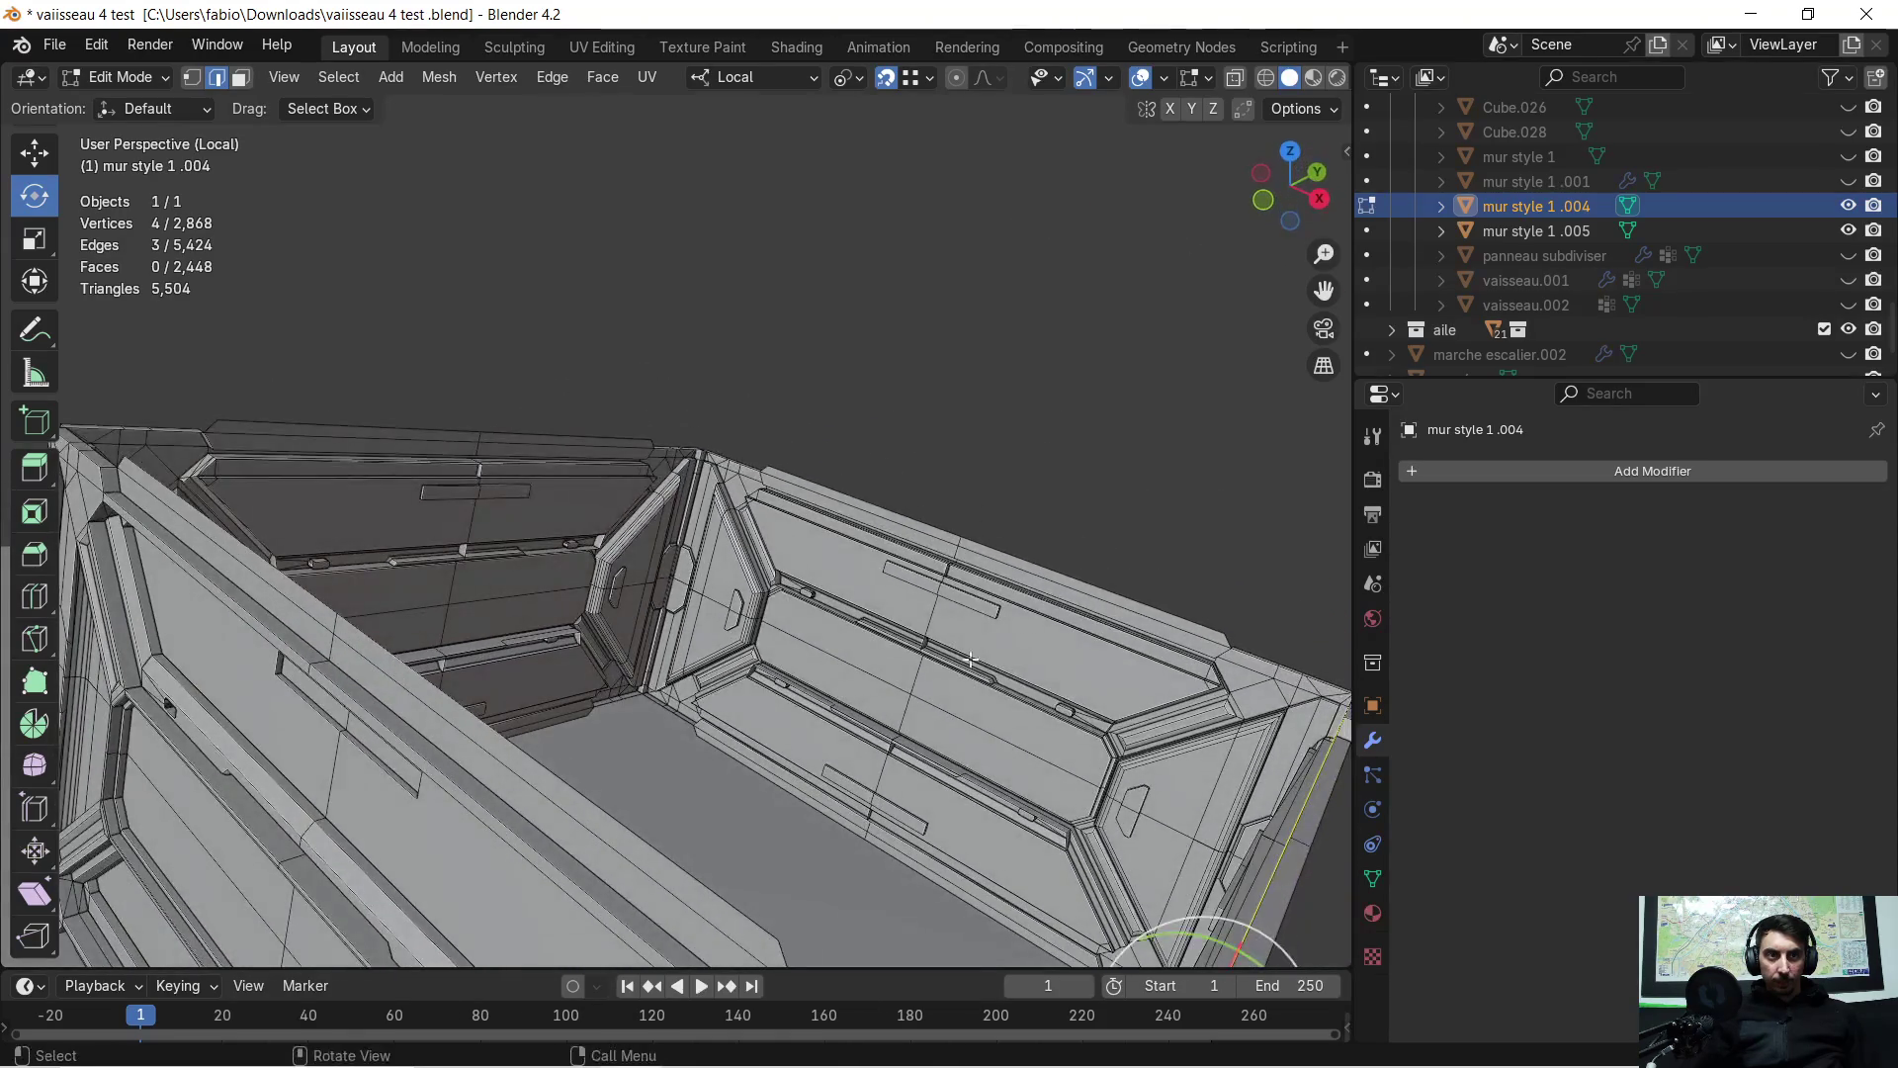
scroll(712, 494, up, 4)
scroll(456, 463, down, 3)
mouse_move(495, 461)
middle_down()
mouse_move(583, 458)
mouse_move(539, 494)
mouse_move(527, 437)
mouse_move(847, 597)
mouse_move(824, 559)
middle_up()
scroll(531, 456, up, 4)
scroll(526, 437, down, 3)
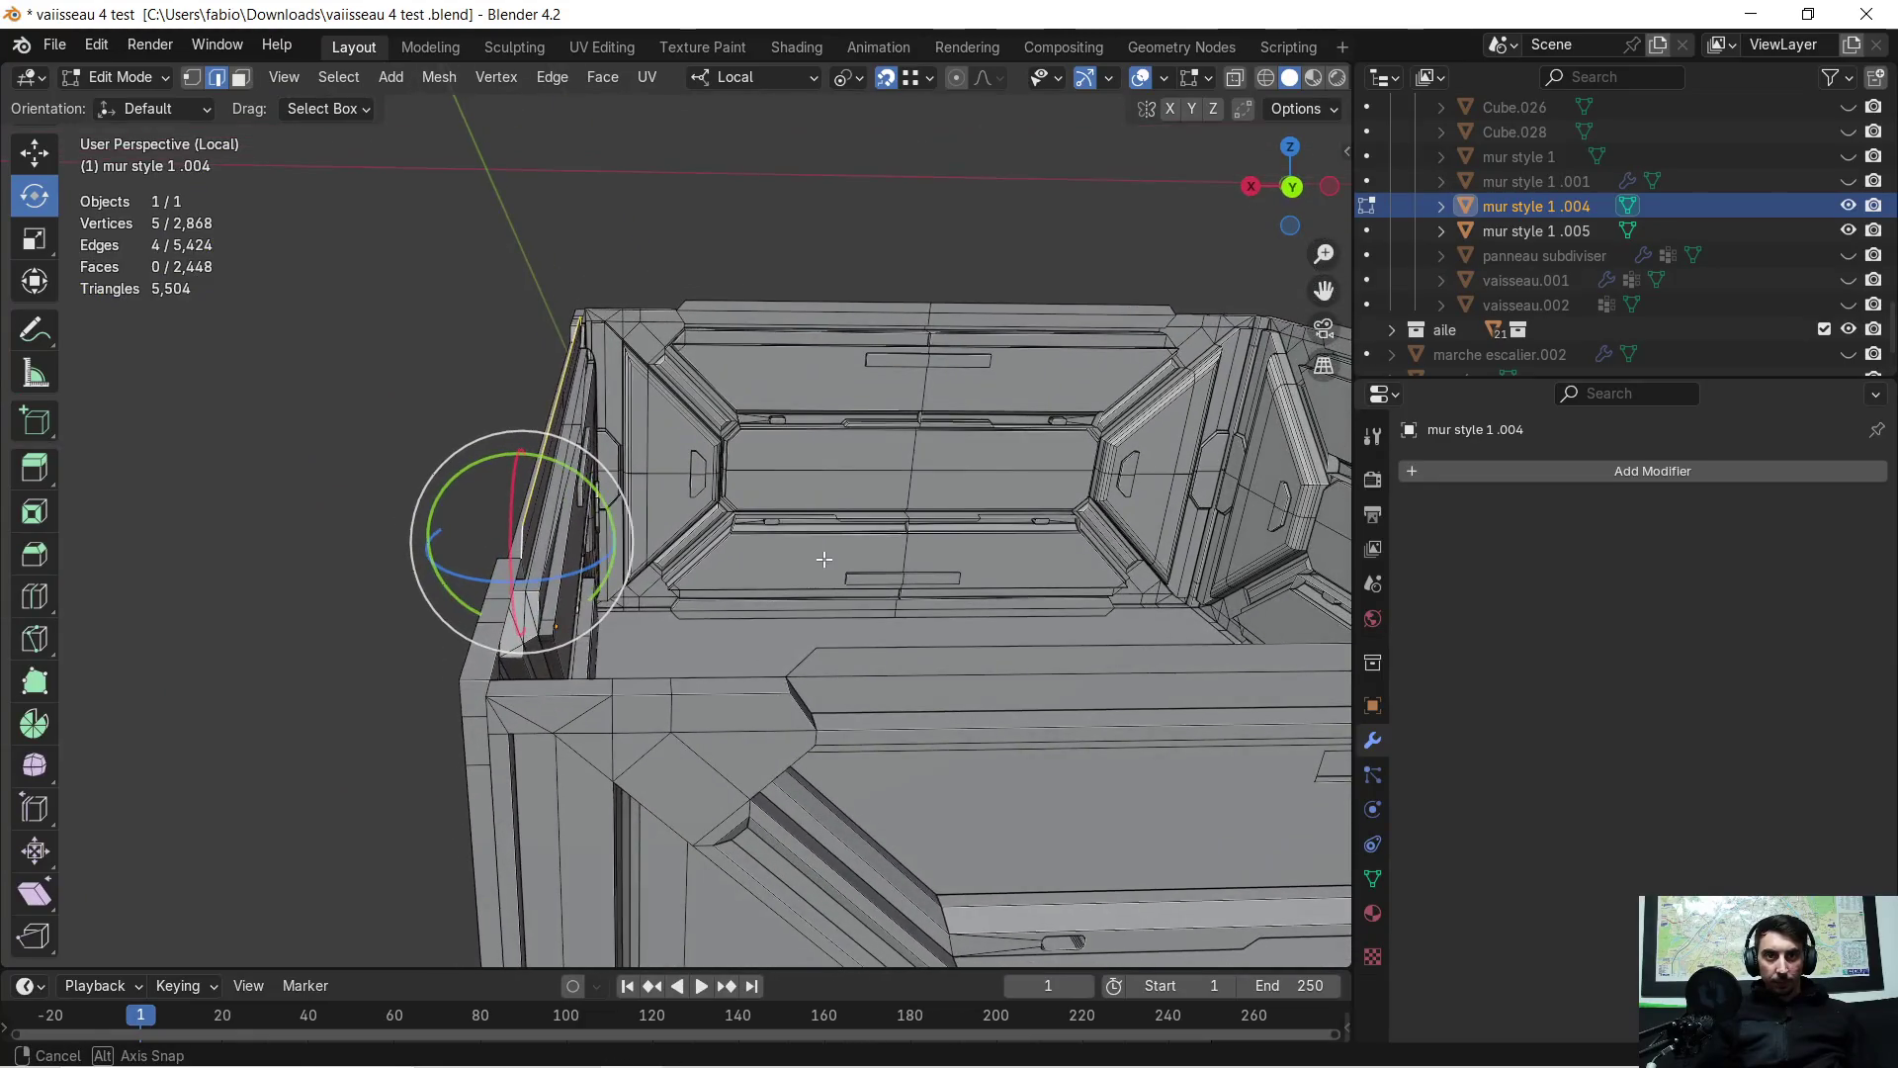
key(e)
key(y)
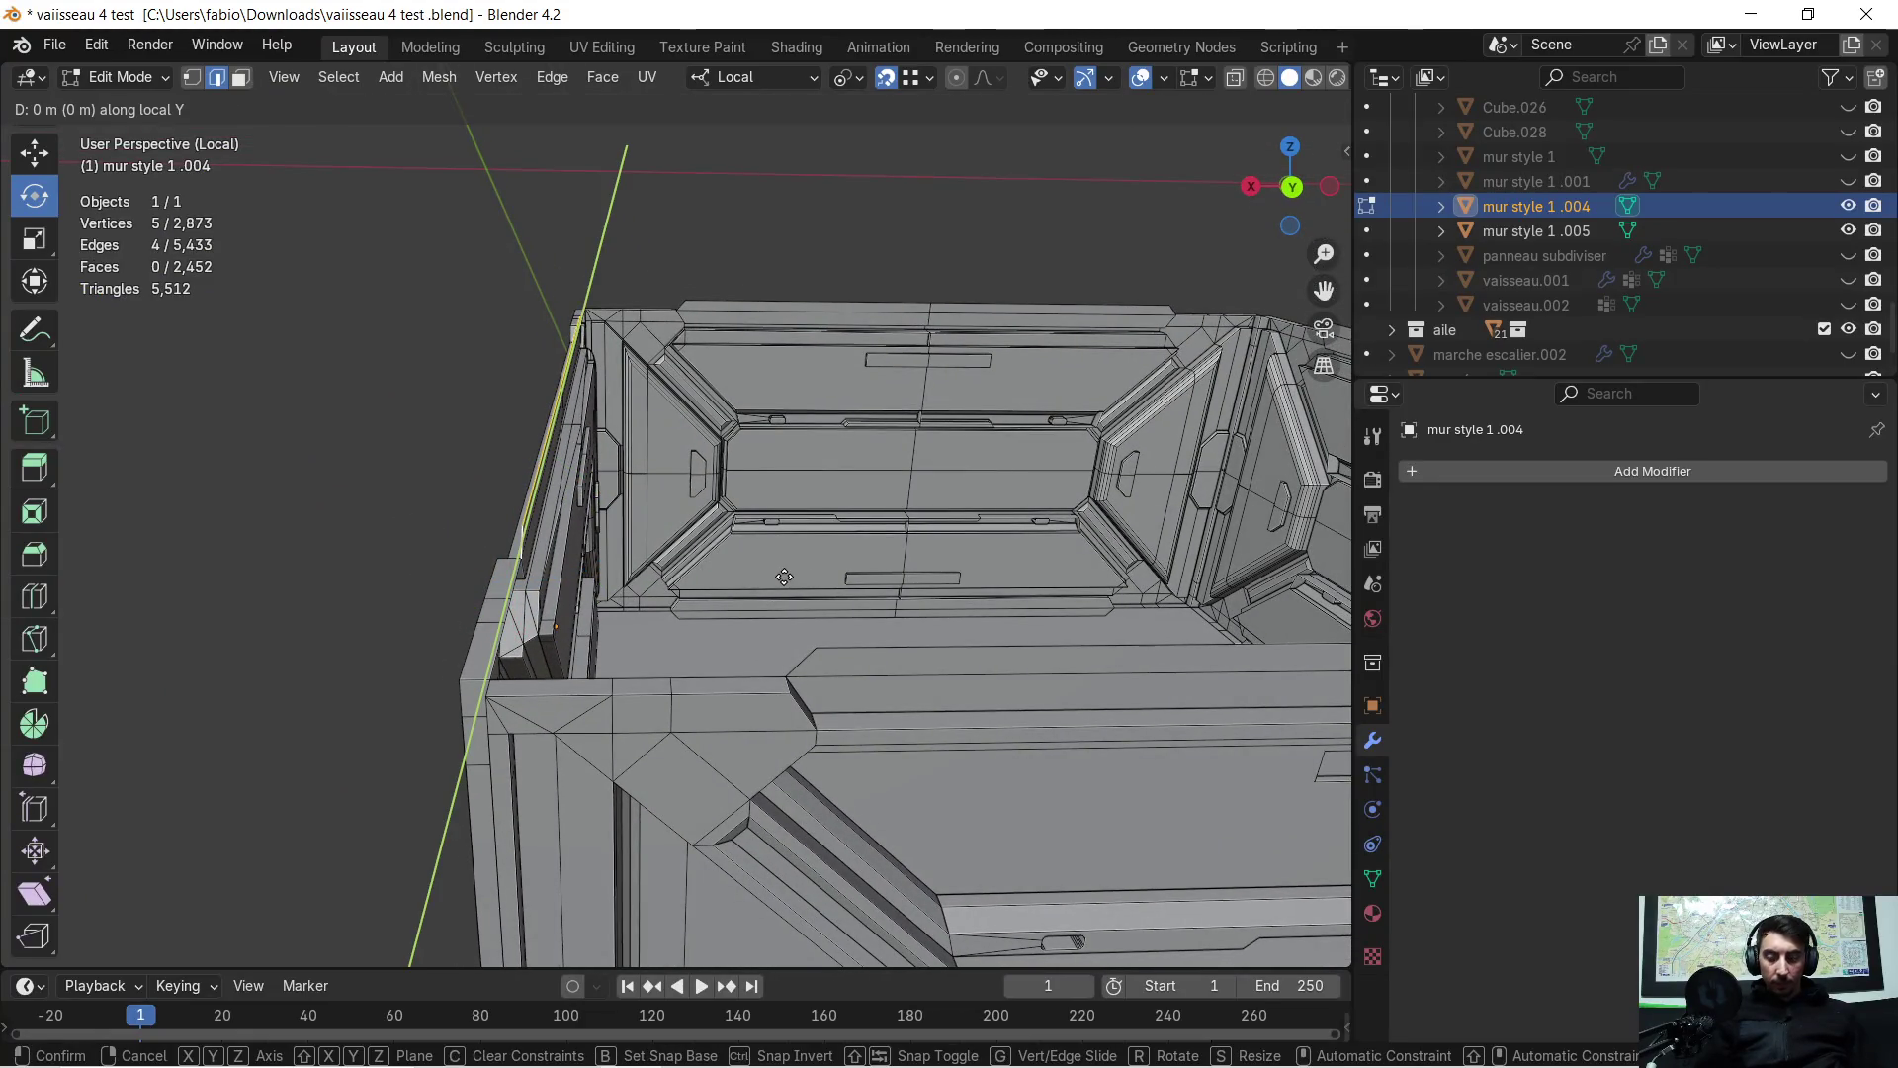
click(793, 667)
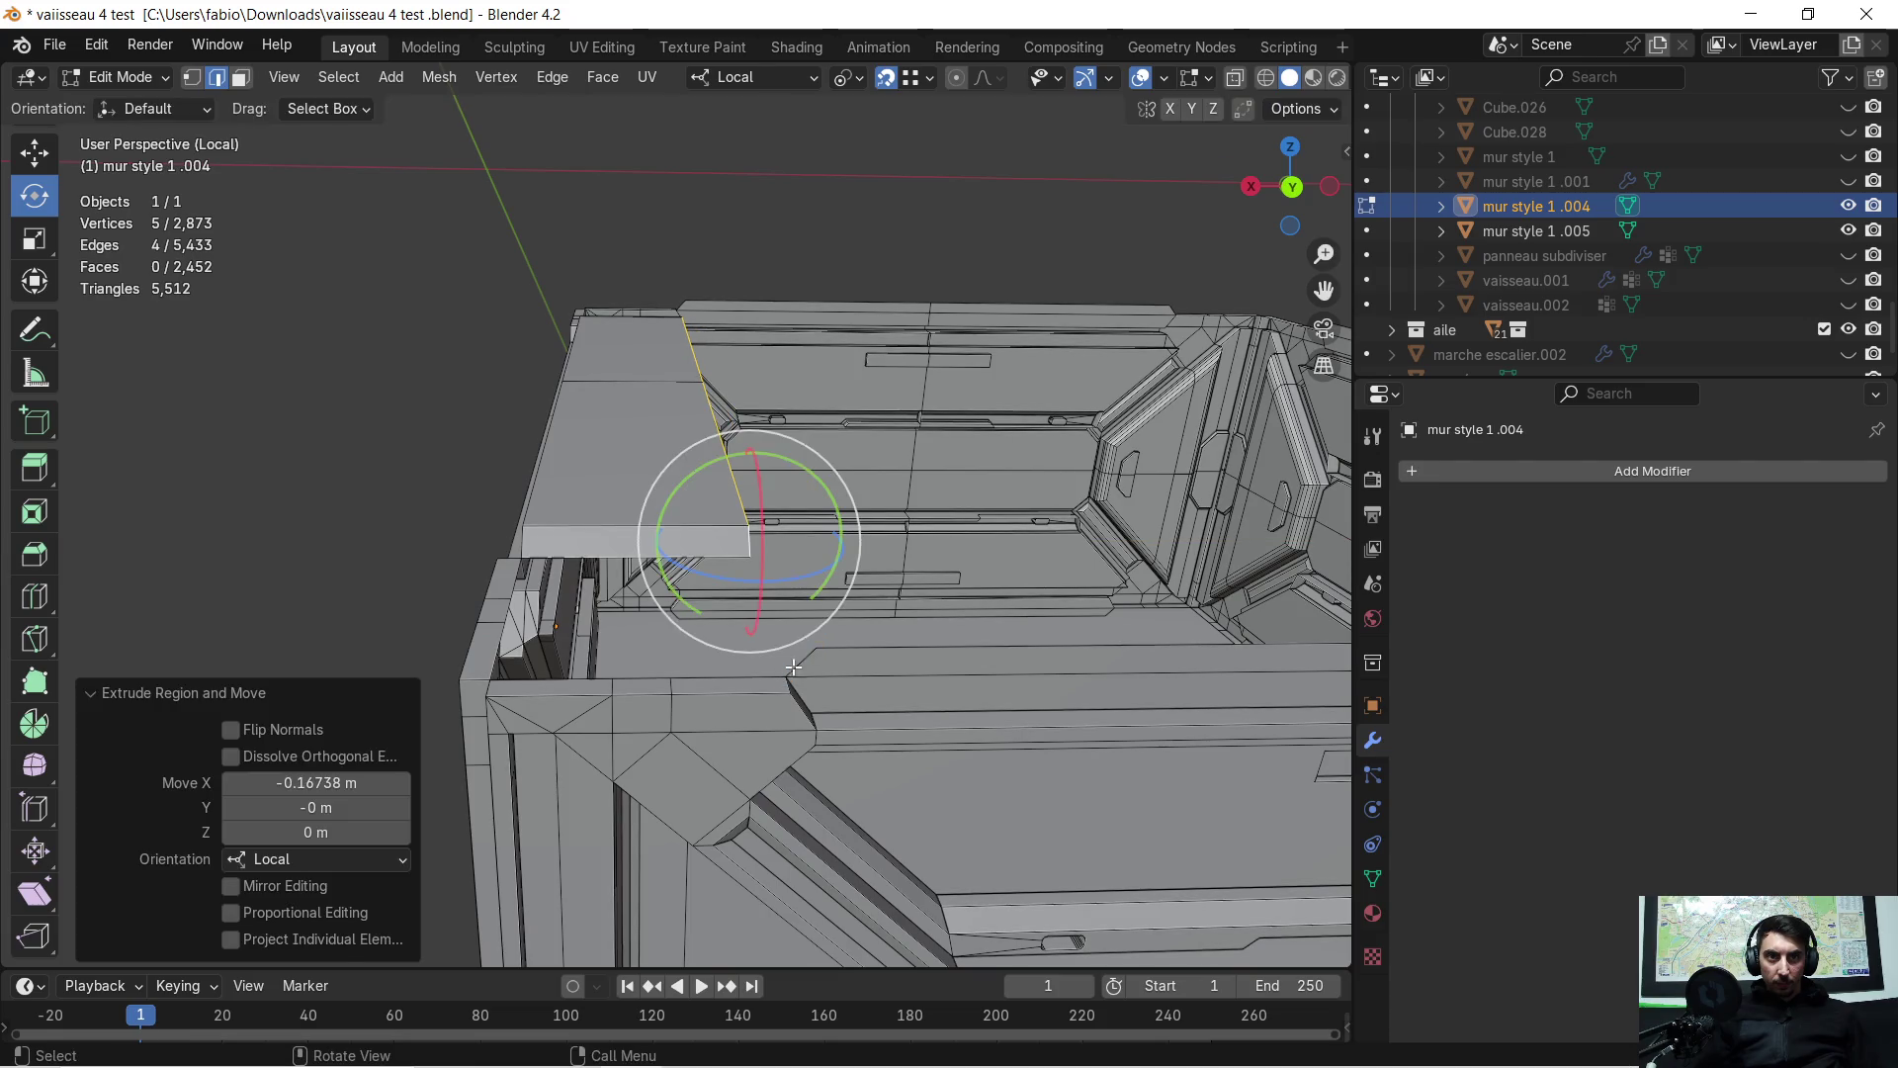
Select rim edges on the other side and extrude them 0.16738 m along local Y
mouse_move(869, 574)
middle_down()
mouse_move(884, 593)
mouse_move(396, 598)
middle_up()
click(868, 600)
shift+click(984, 593)
shift+click(862, 601)
middle_drag(862, 602, 790, 607)
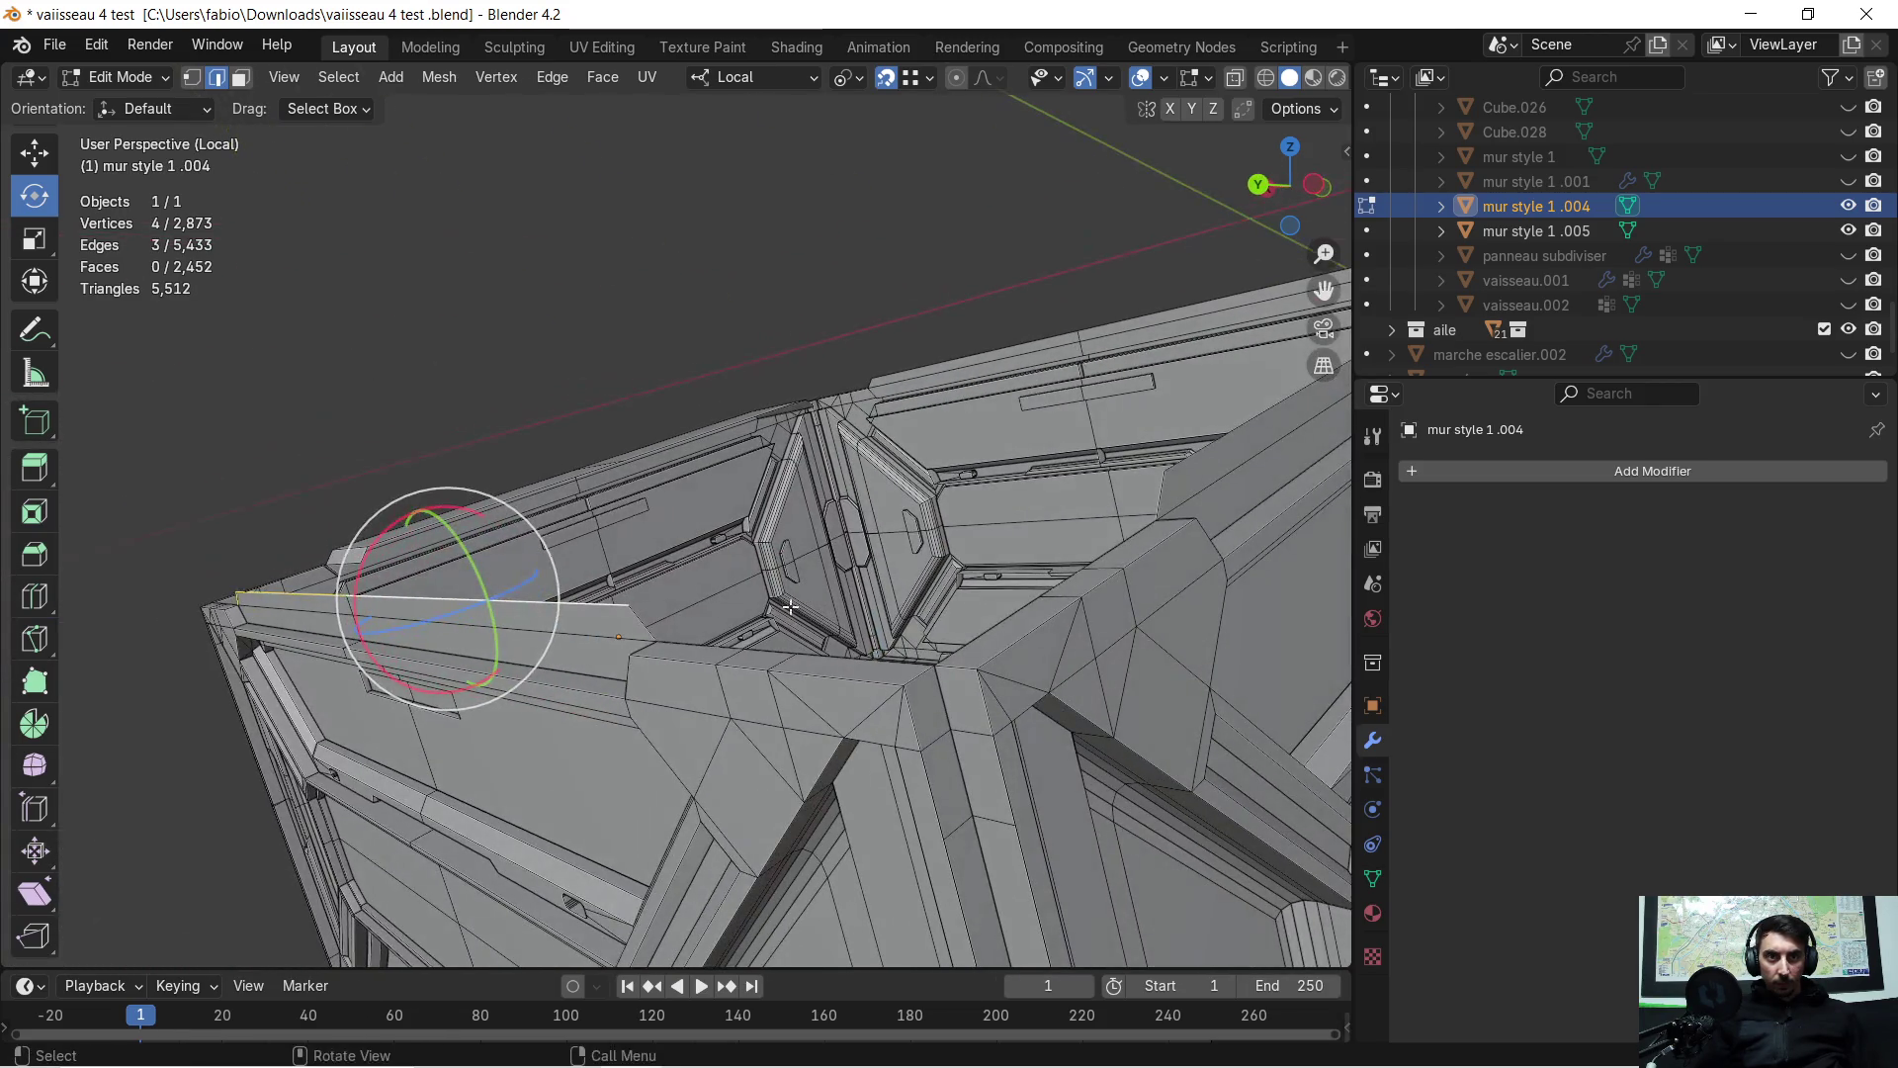
shift+click(636, 620)
mouse_move(636, 620)
middle_down()
mouse_move(662, 590)
mouse_move(646, 577)
middle_up()
key(e)
key(x)
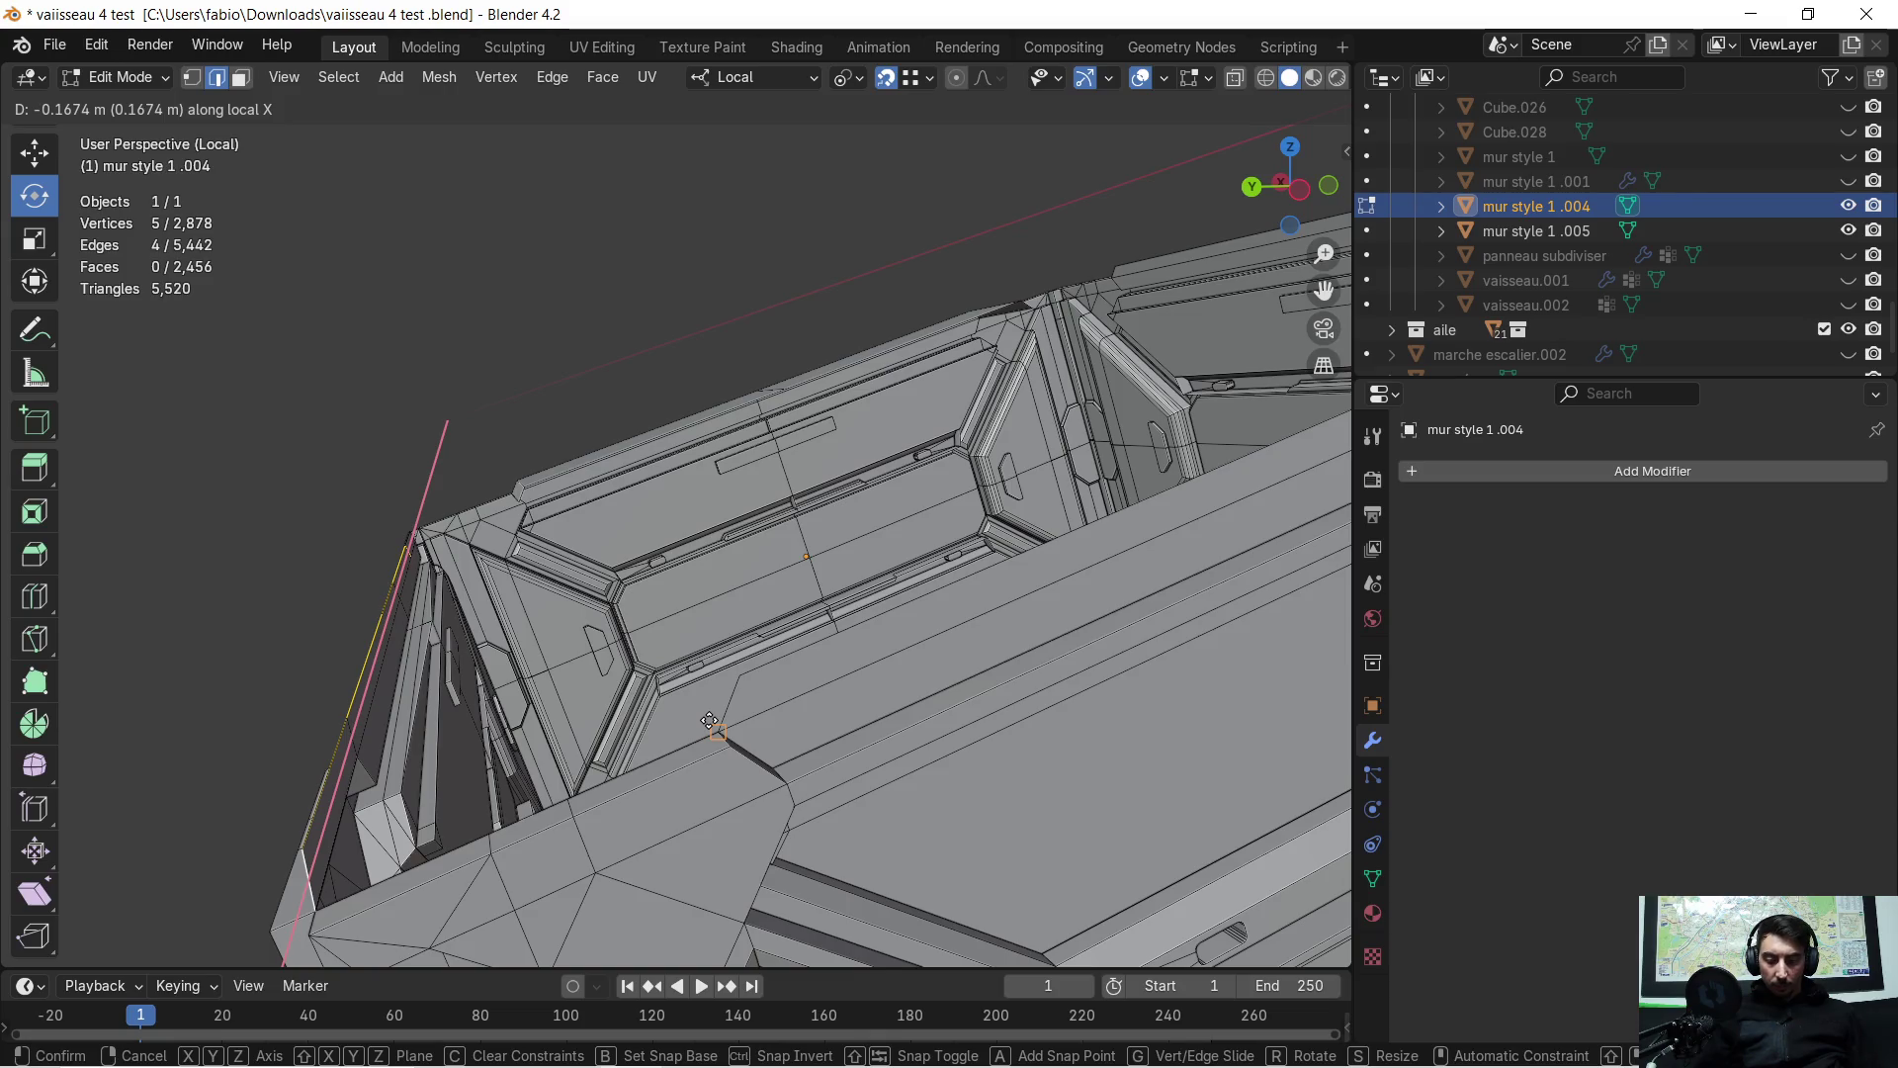
key(y)
click(710, 722)
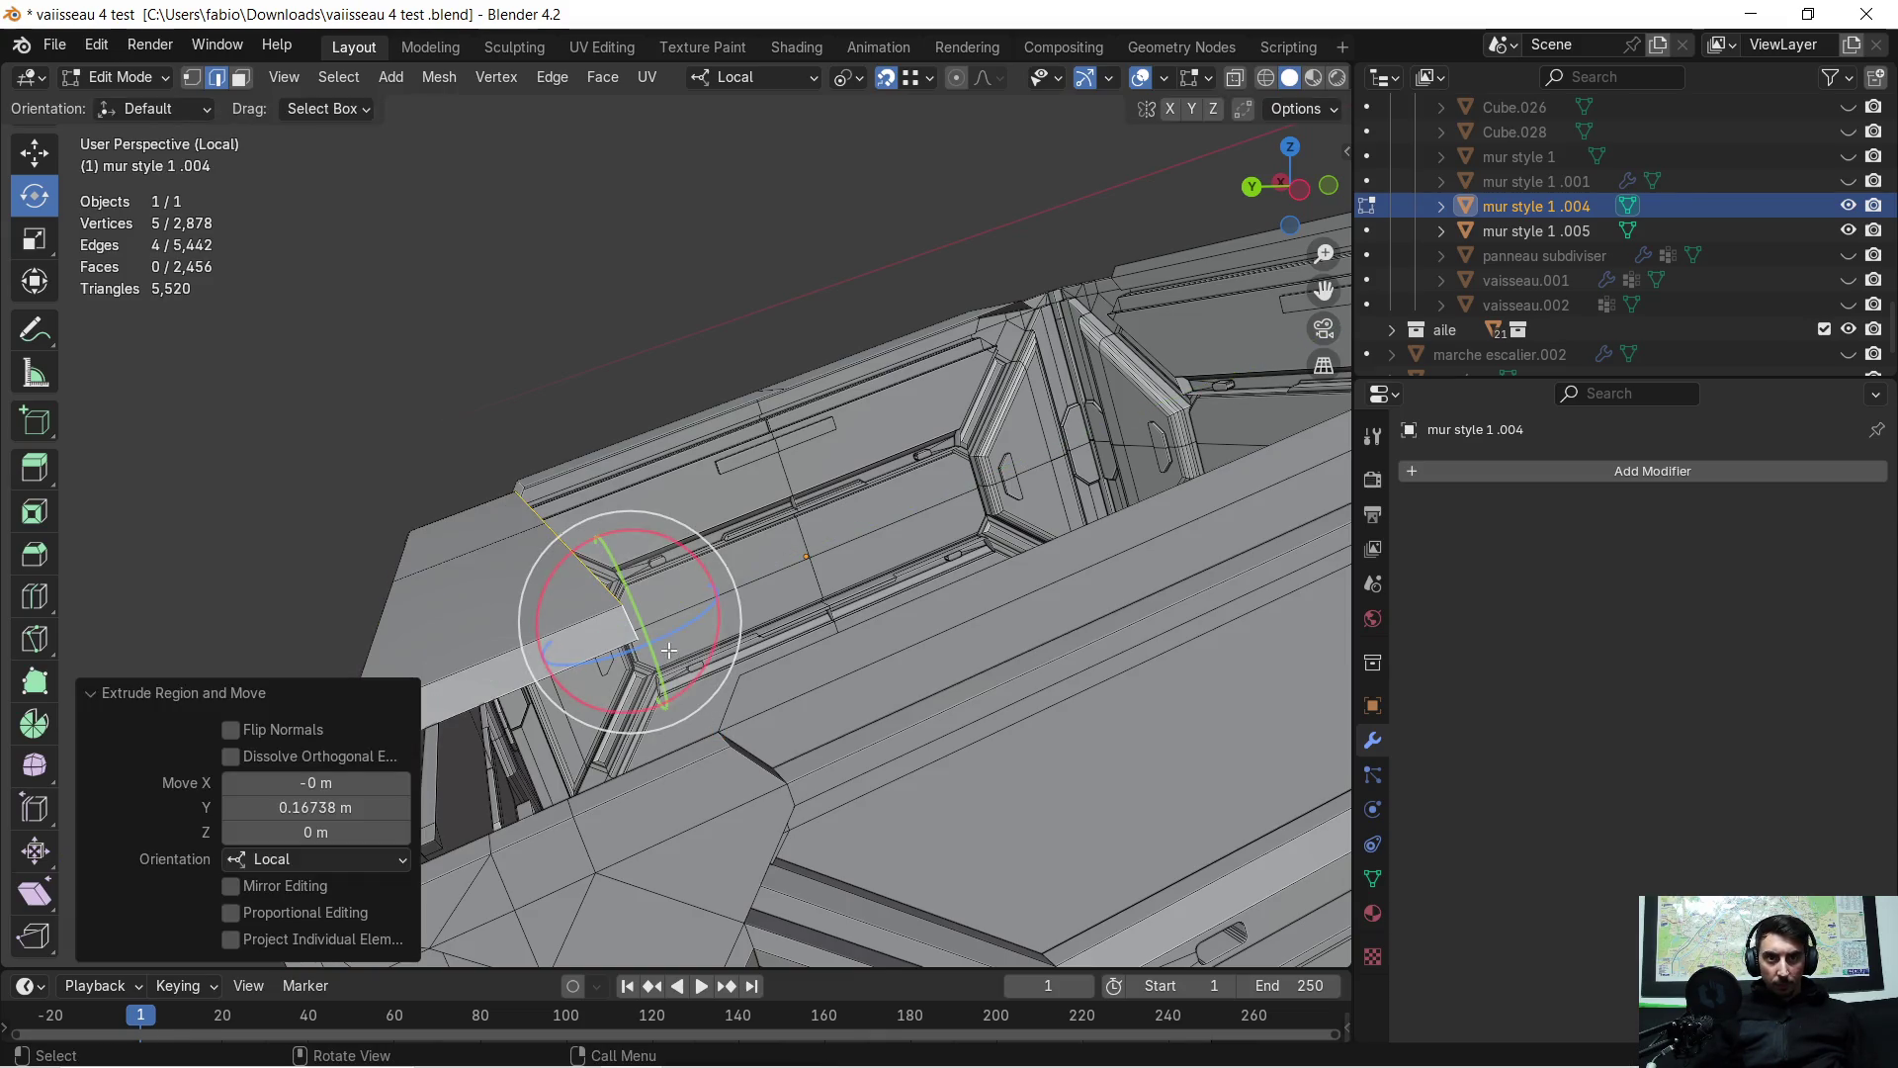
Select two adjoining edges on the next side of the rim
click(734, 702)
shift+middle_drag(1059, 560, 595, 703)
shift+click(714, 618)
mouse_move(1275, 406)
shift+middle_down()
mouse_move(797, 606)
mouse_move(757, 633)
mouse_move(815, 614)
mouse_move(867, 634)
mouse_move(680, 763)
shift+middle_up()
Extrude the selected rim edges 0.1674 m along local X
key(e)
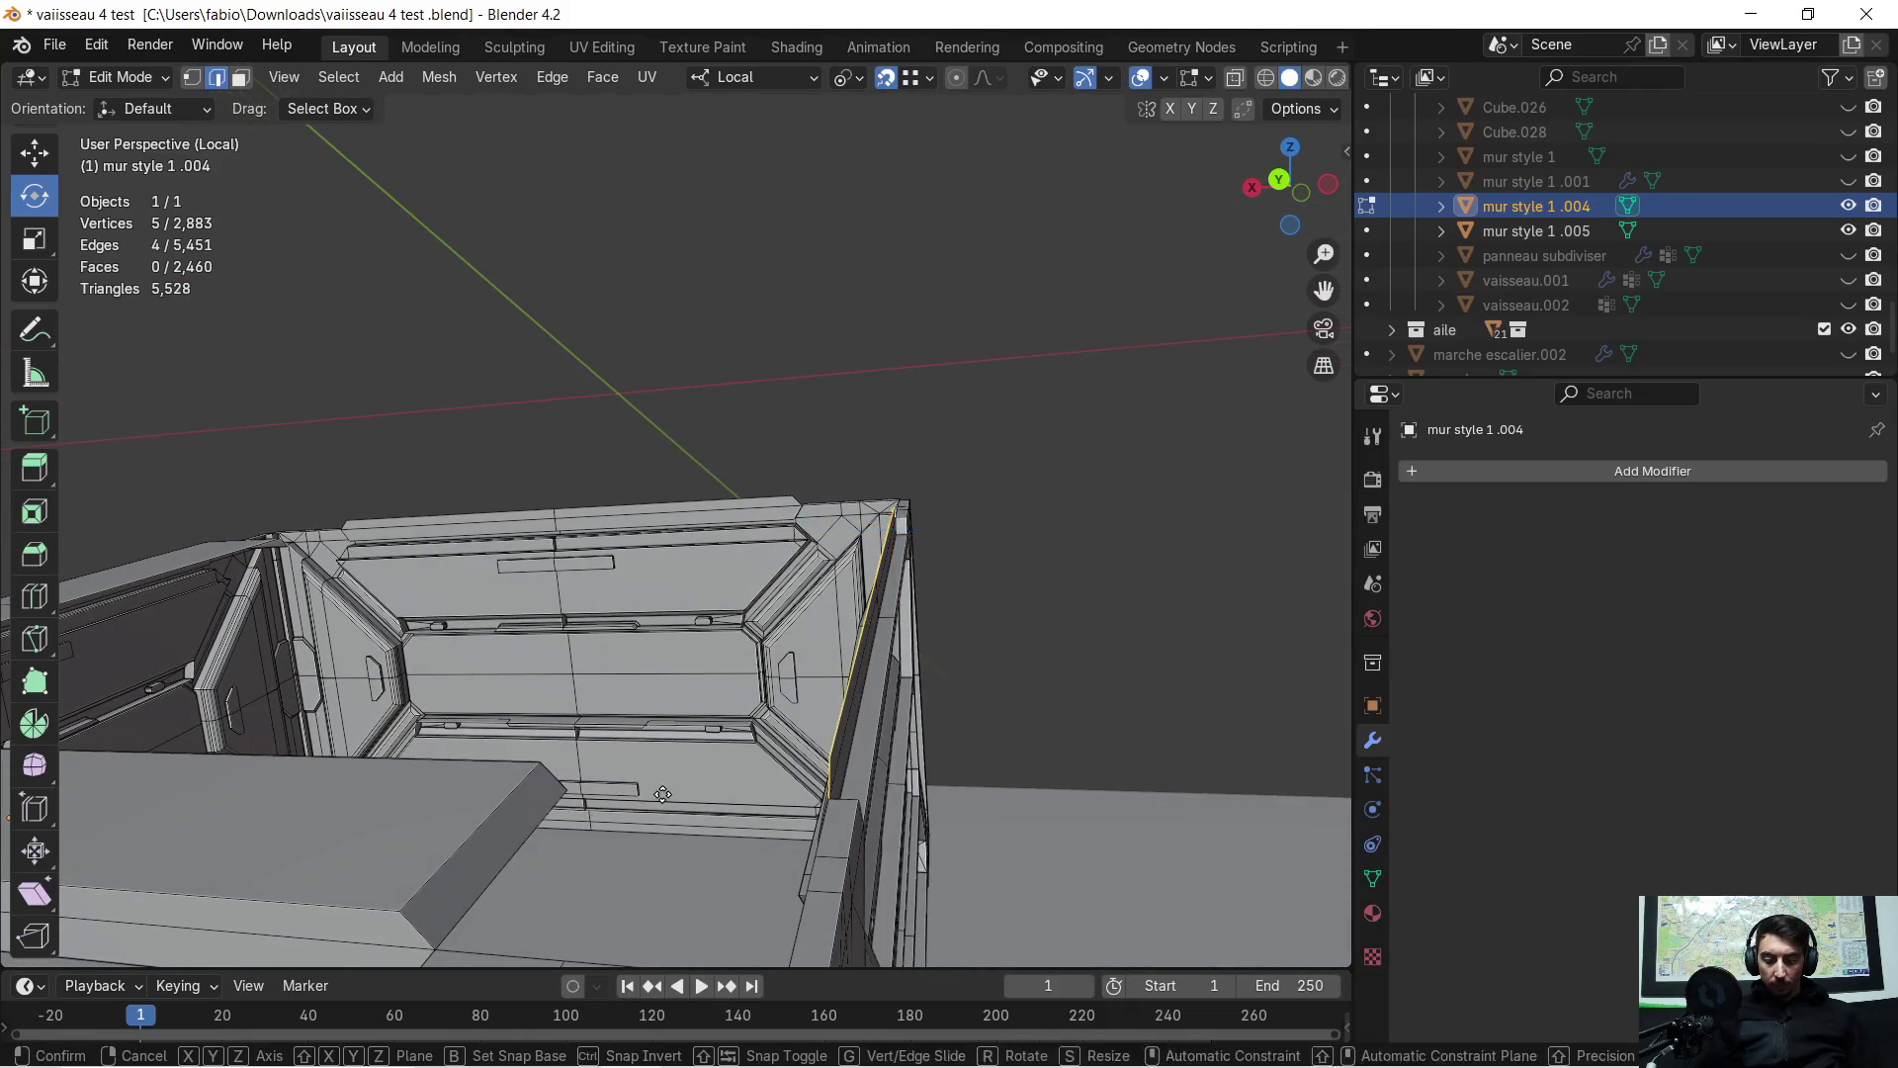
key(x)
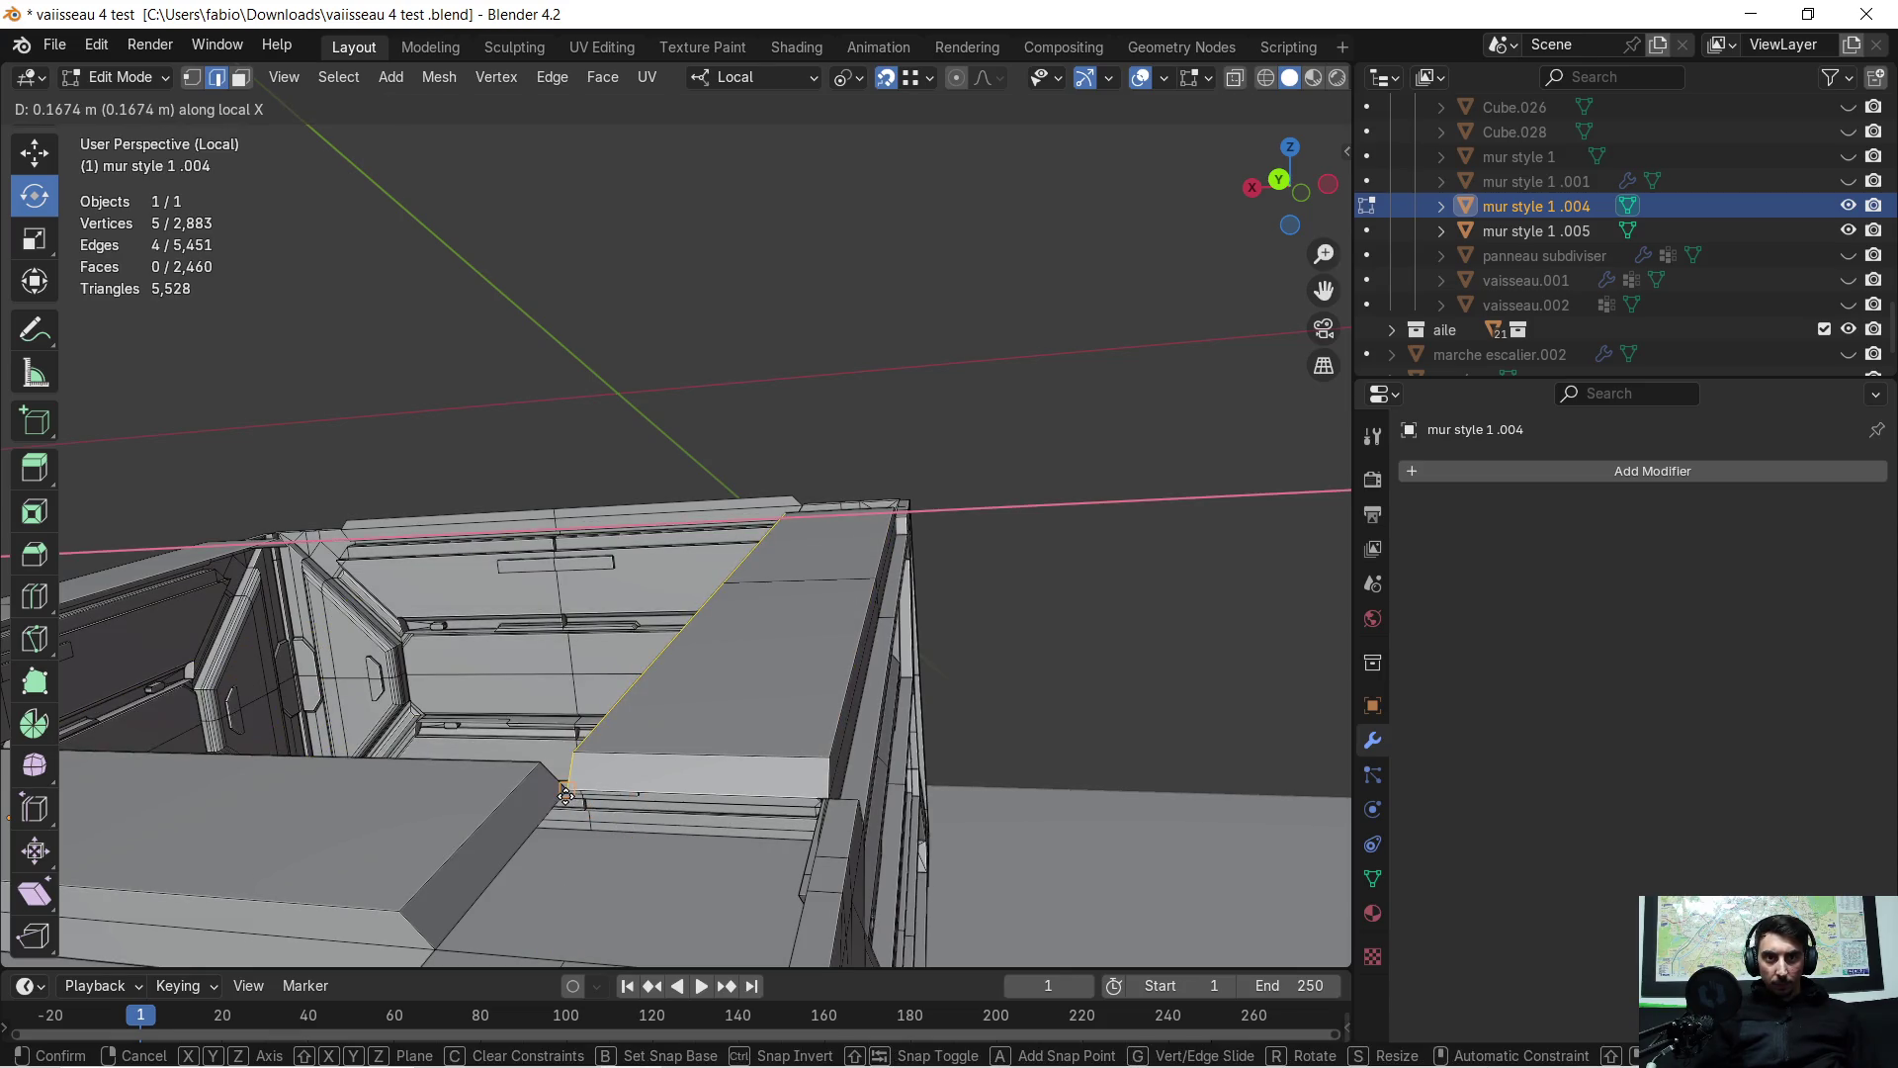
click(565, 796)
mouse_move(566, 795)
middle_down()
mouse_move(325, 832)
mouse_move(692, 641)
middle_up()
scroll(692, 641, up, 3)
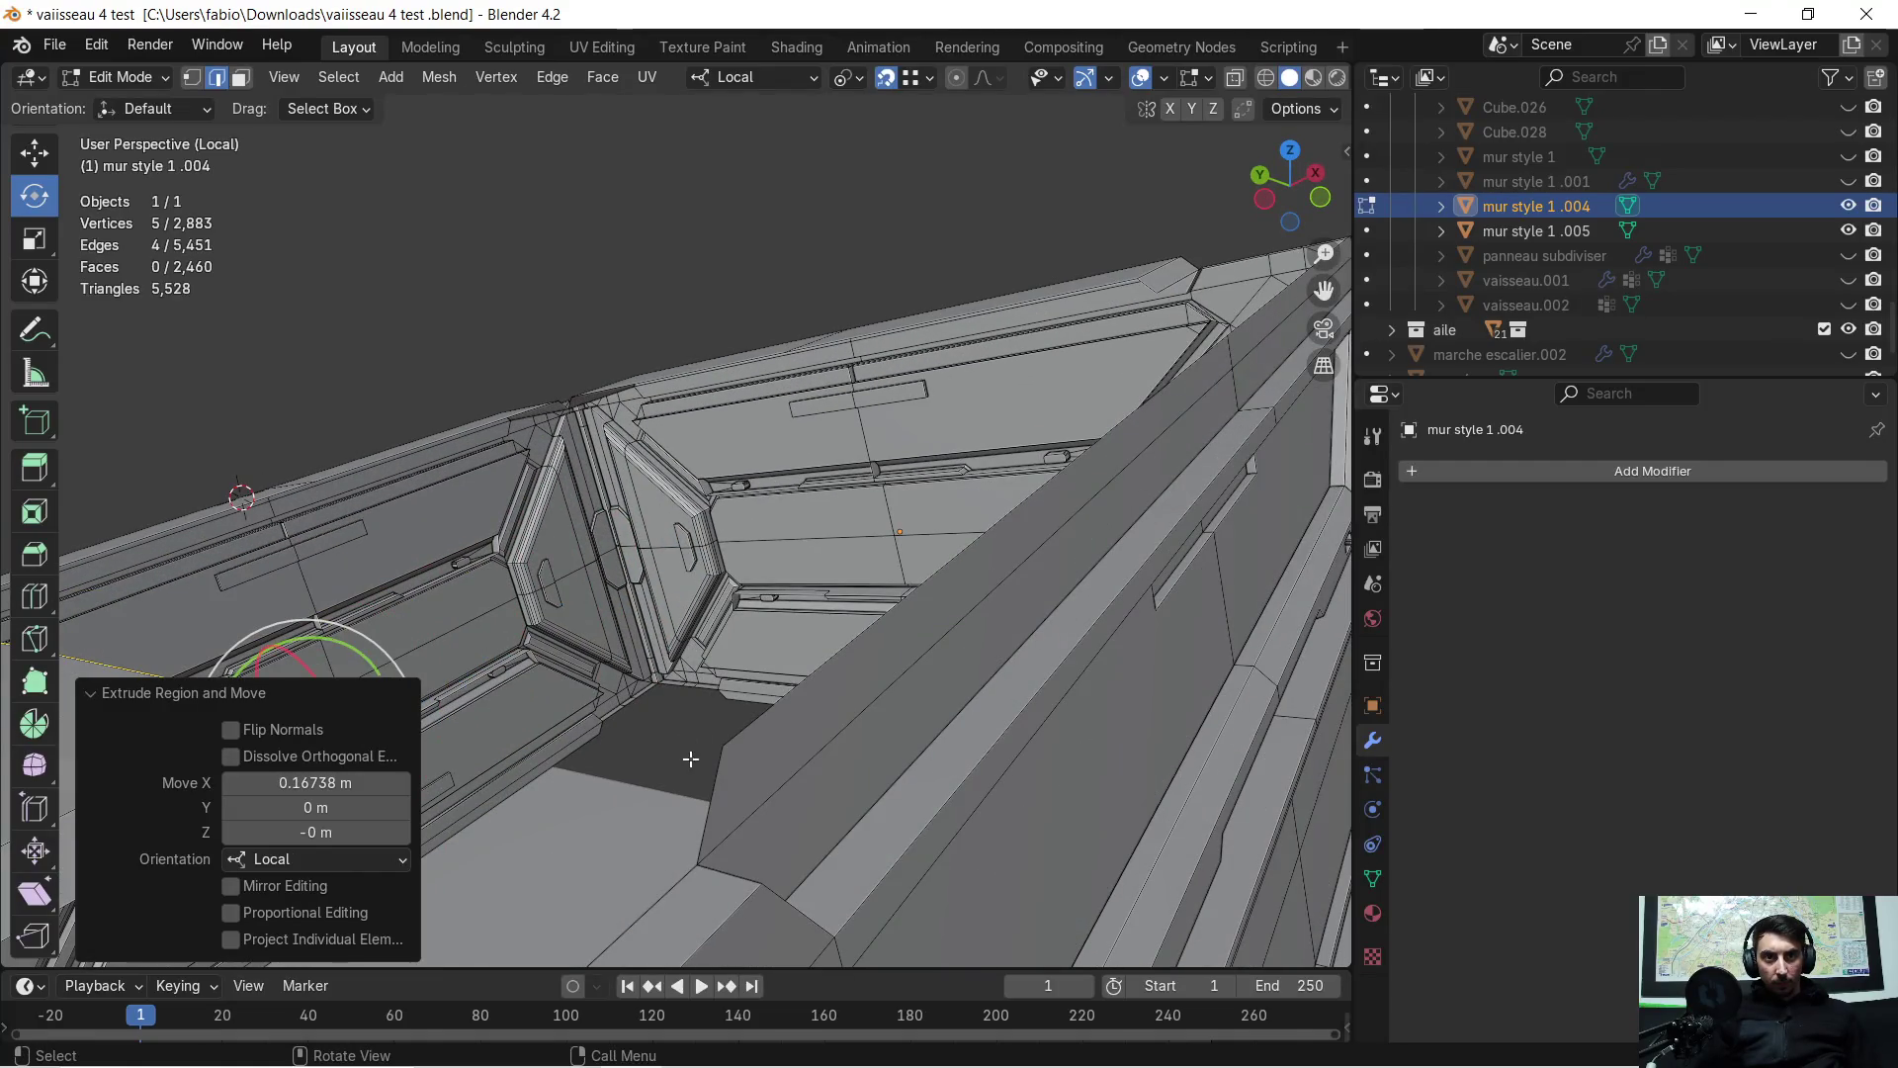
Select the edge on the last rim side and extrude it -0.16739 m along local Y
click(712, 779)
middle_drag(1129, 474, 589, 542)
shift+middle_drag(707, 539, 445, 486)
middle_drag(800, 517, 786, 465)
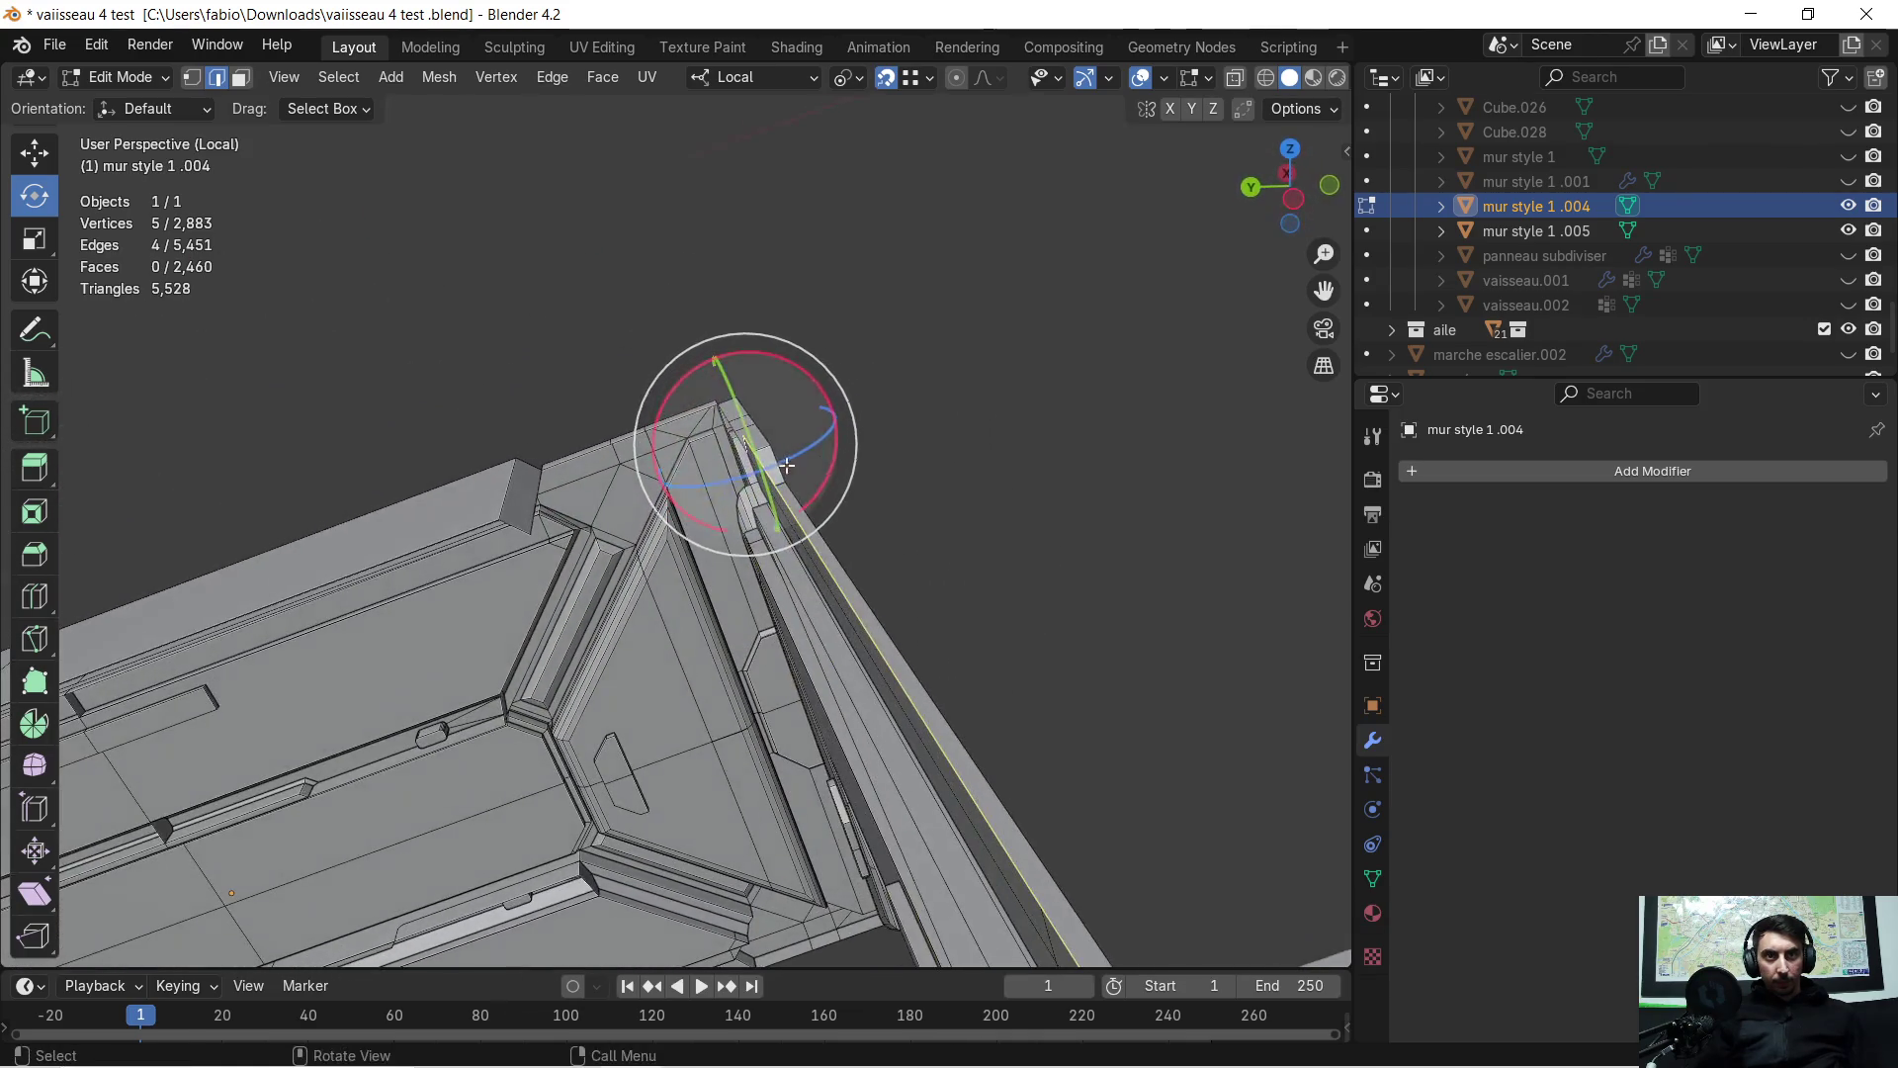
key(e)
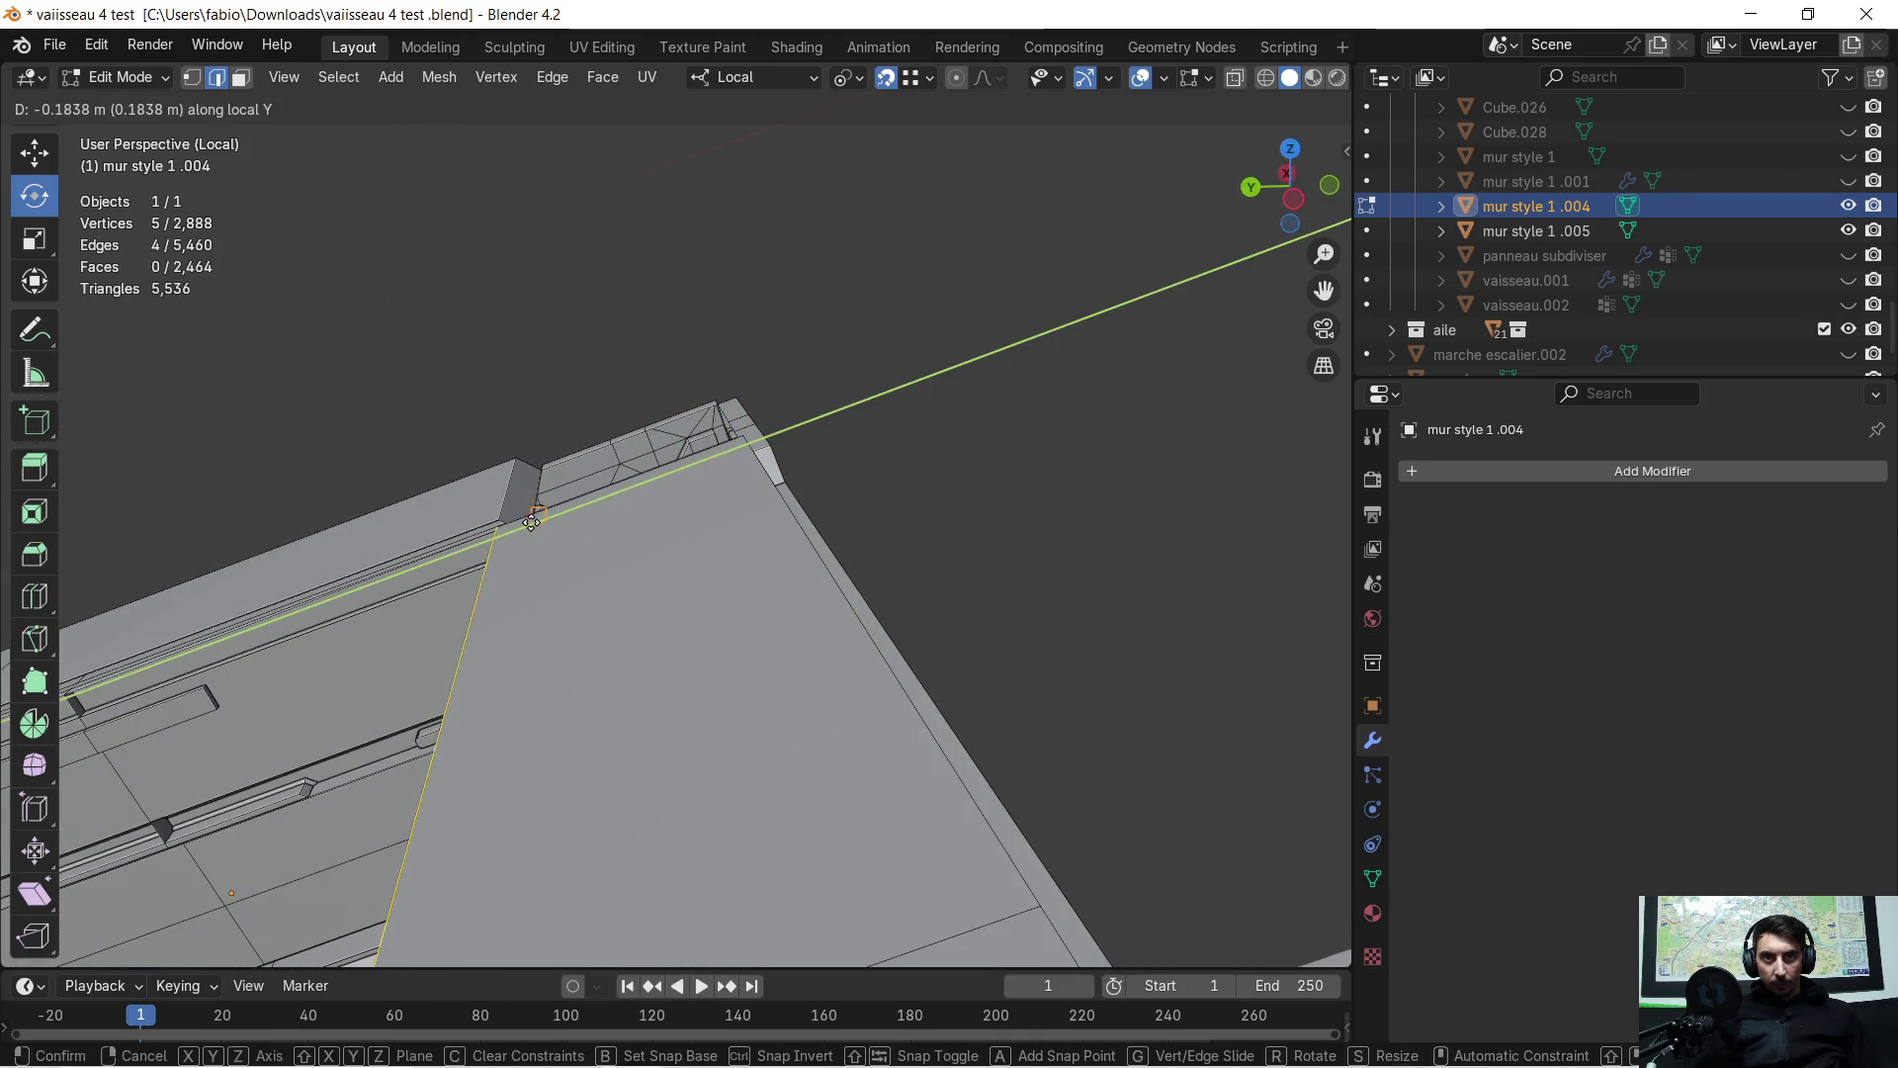
click(527, 526)
mouse_move(527, 526)
middle_down()
mouse_move(733, 494)
mouse_move(810, 617)
middle_up()
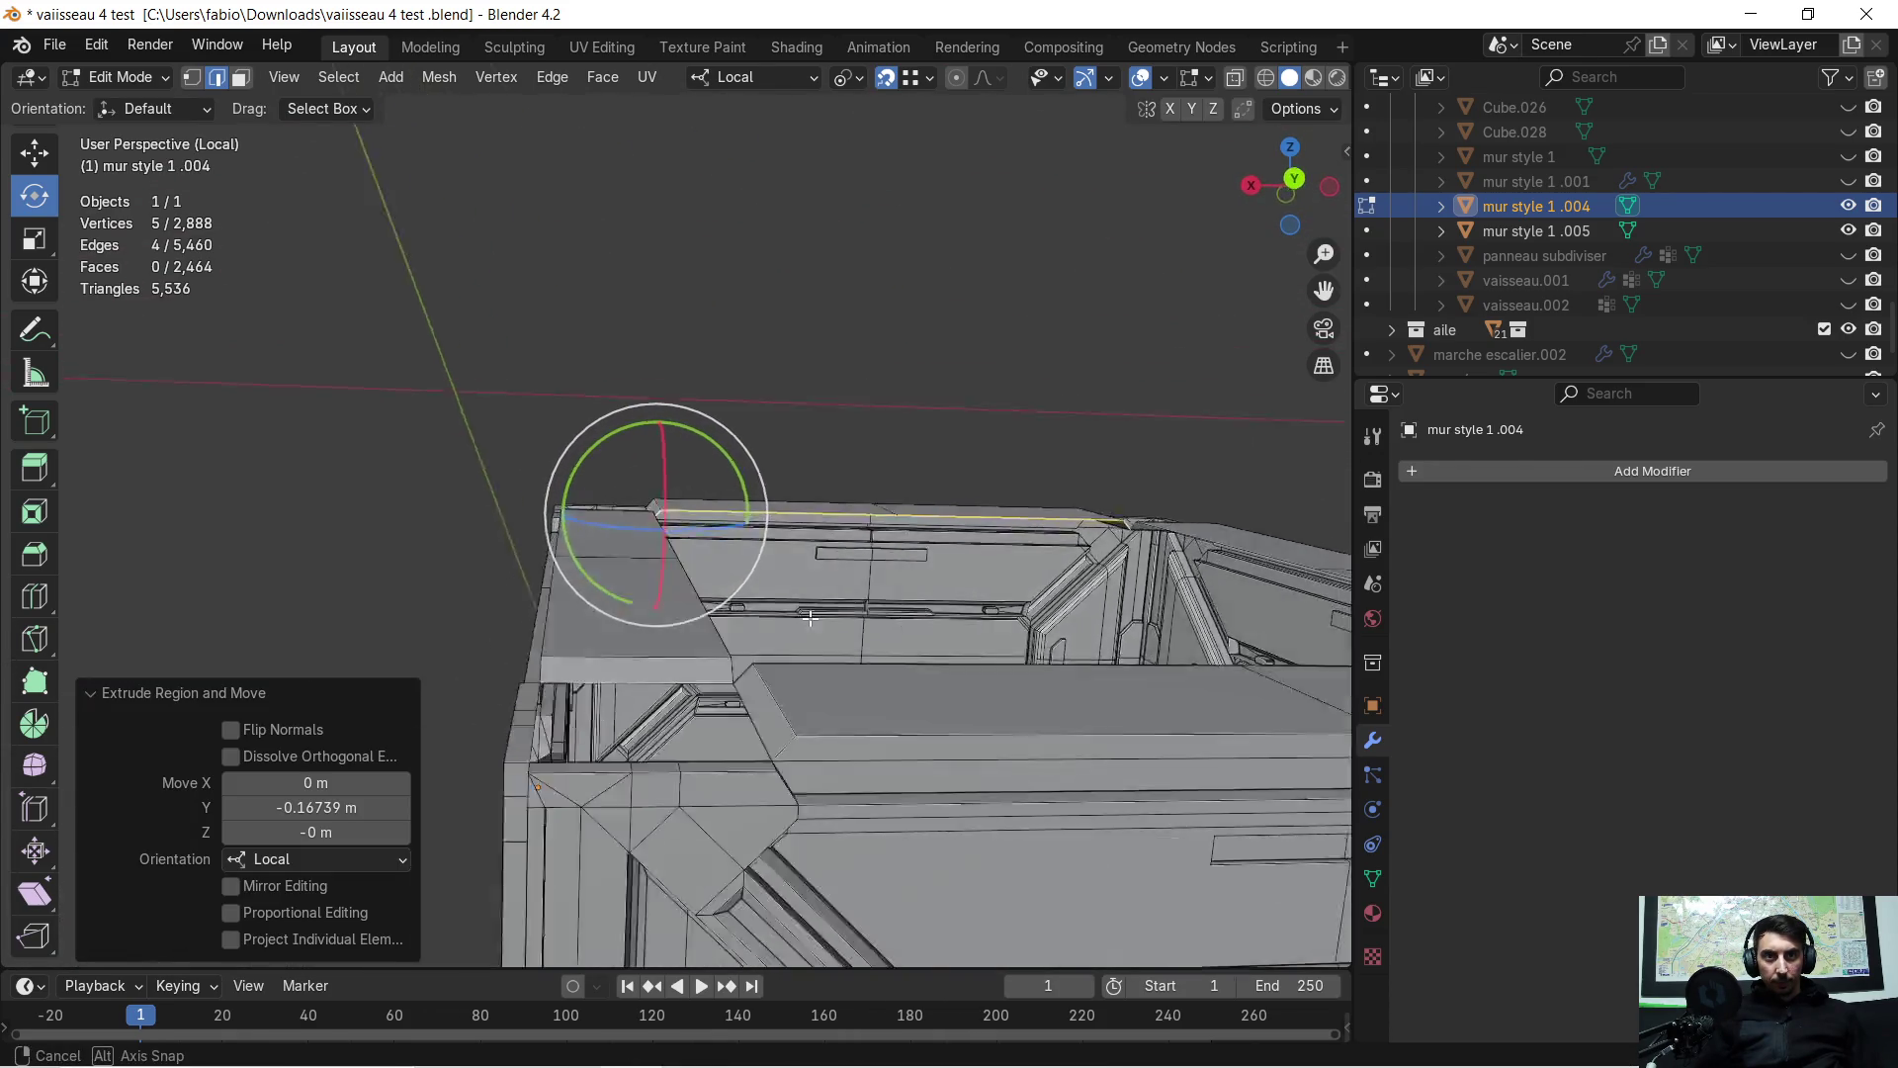
mouse_move(1009, 662)
middle_down()
mouse_move(812, 597)
mouse_move(779, 670)
mouse_move(1006, 659)
middle_up()
scroll(960, 570, up, 3)
mouse_move(919, 583)
middle_down()
mouse_move(798, 622)
mouse_move(953, 632)
mouse_move(874, 575)
mouse_move(810, 570)
middle_up()
click(758, 79)
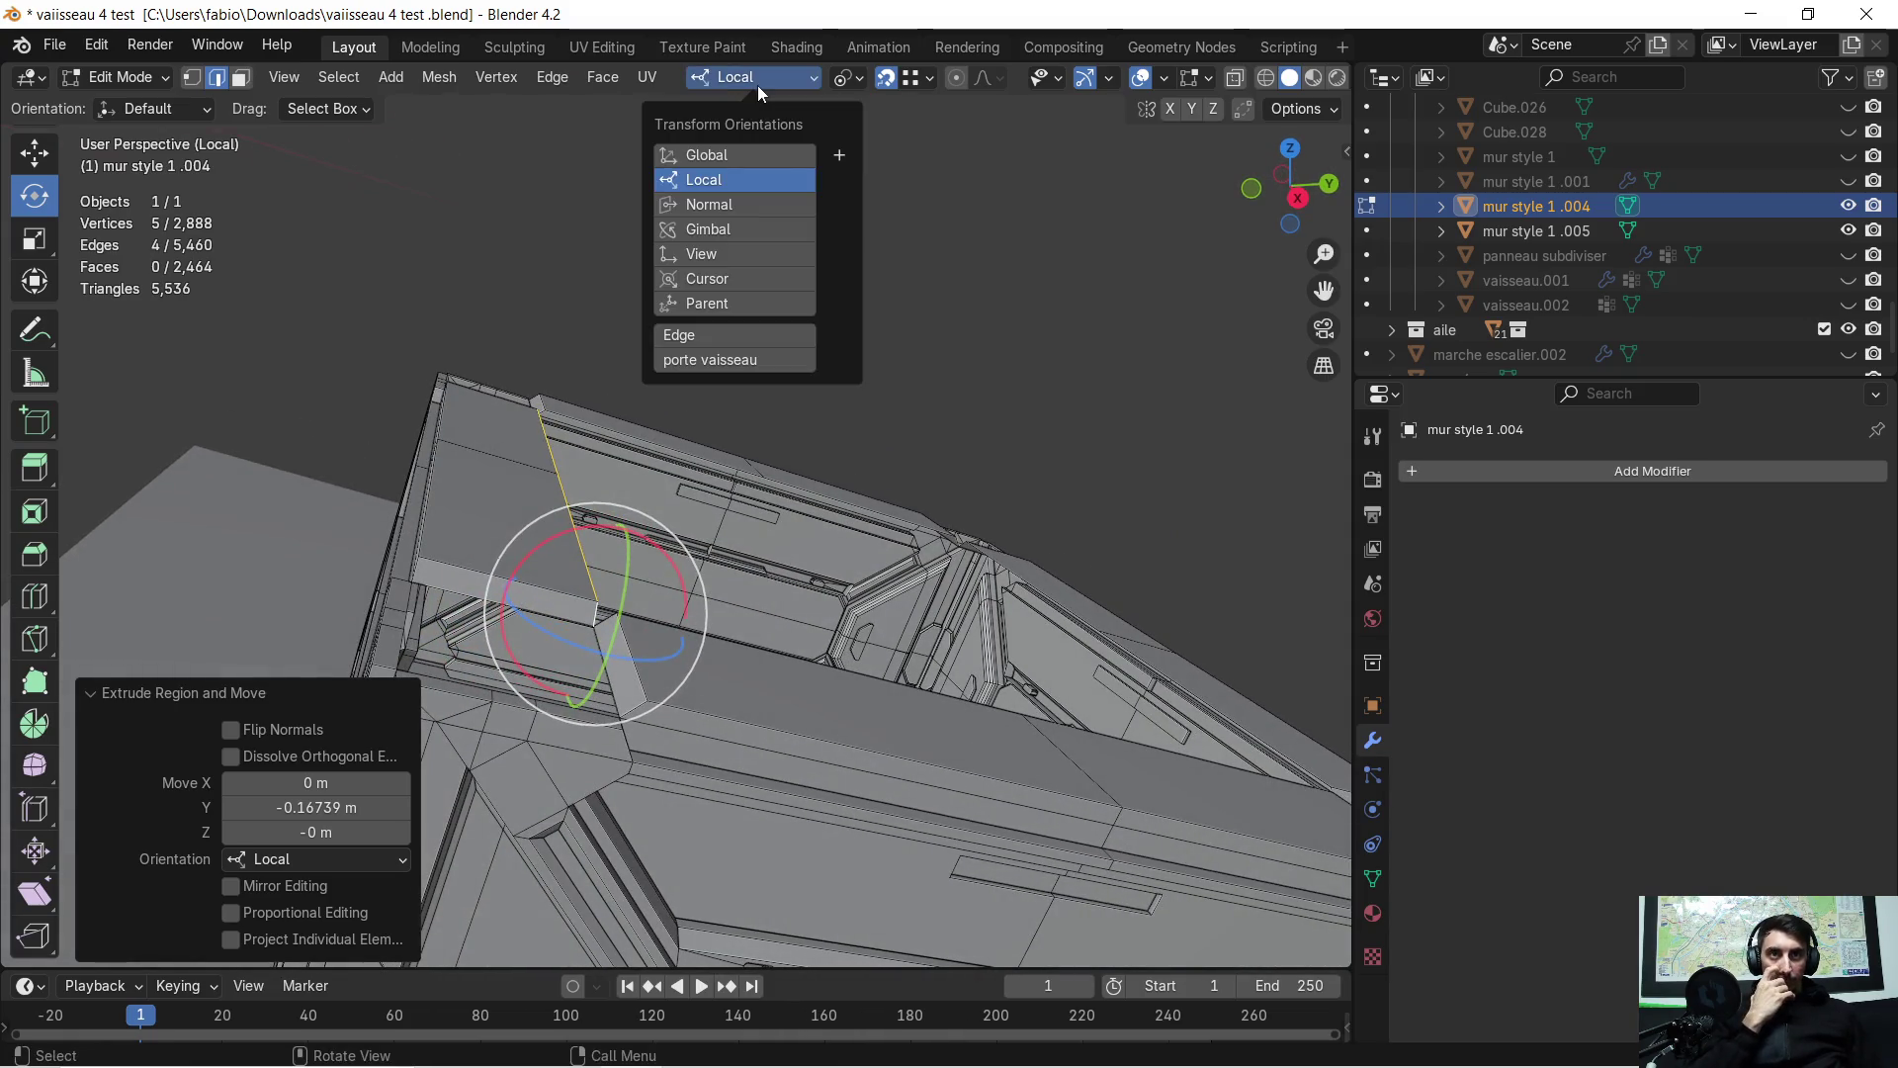
Switch the transform orientation from Local to Global and deselect the crate mesh
click(732, 157)
click(1105, 376)
mouse_move(1104, 377)
middle_down()
mouse_move(788, 301)
mouse_move(775, 254)
mouse_move(827, 288)
middle_up()
scroll(781, 314, down, 6)
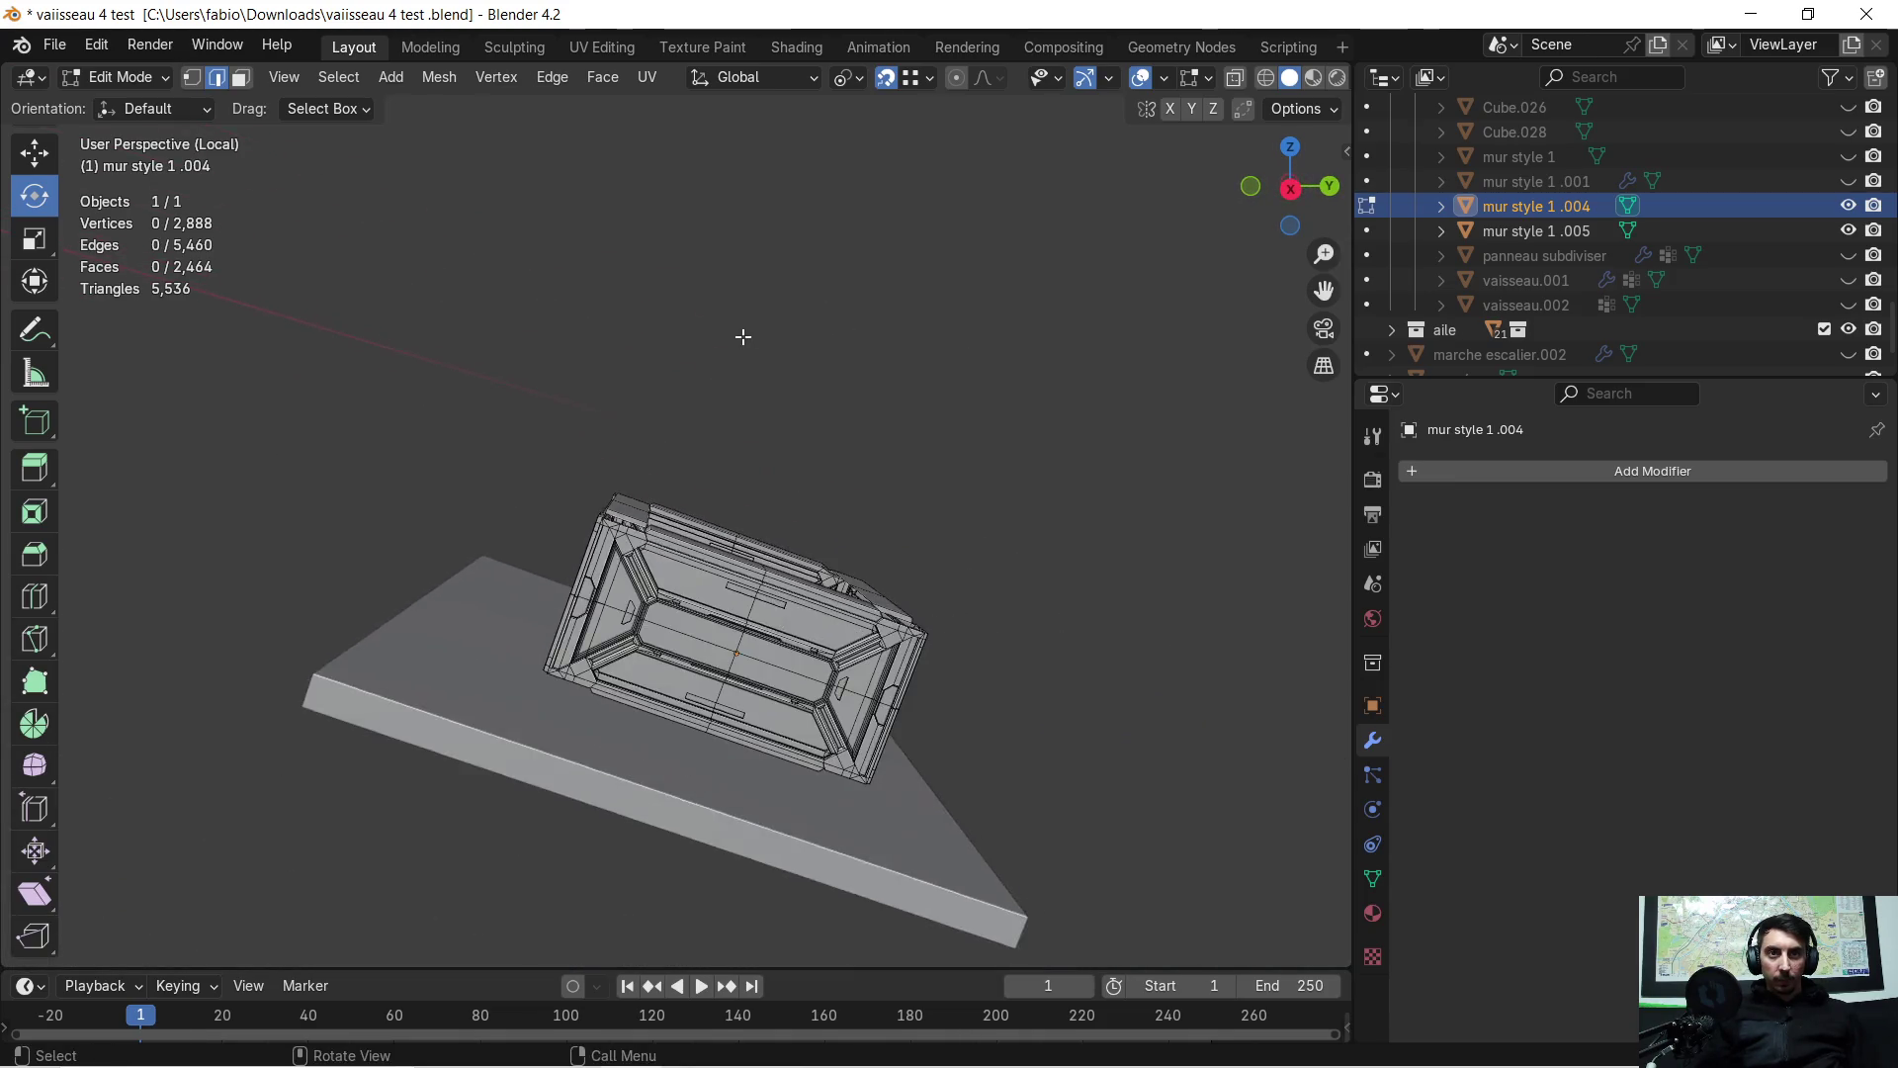
scroll(751, 495, up, 10)
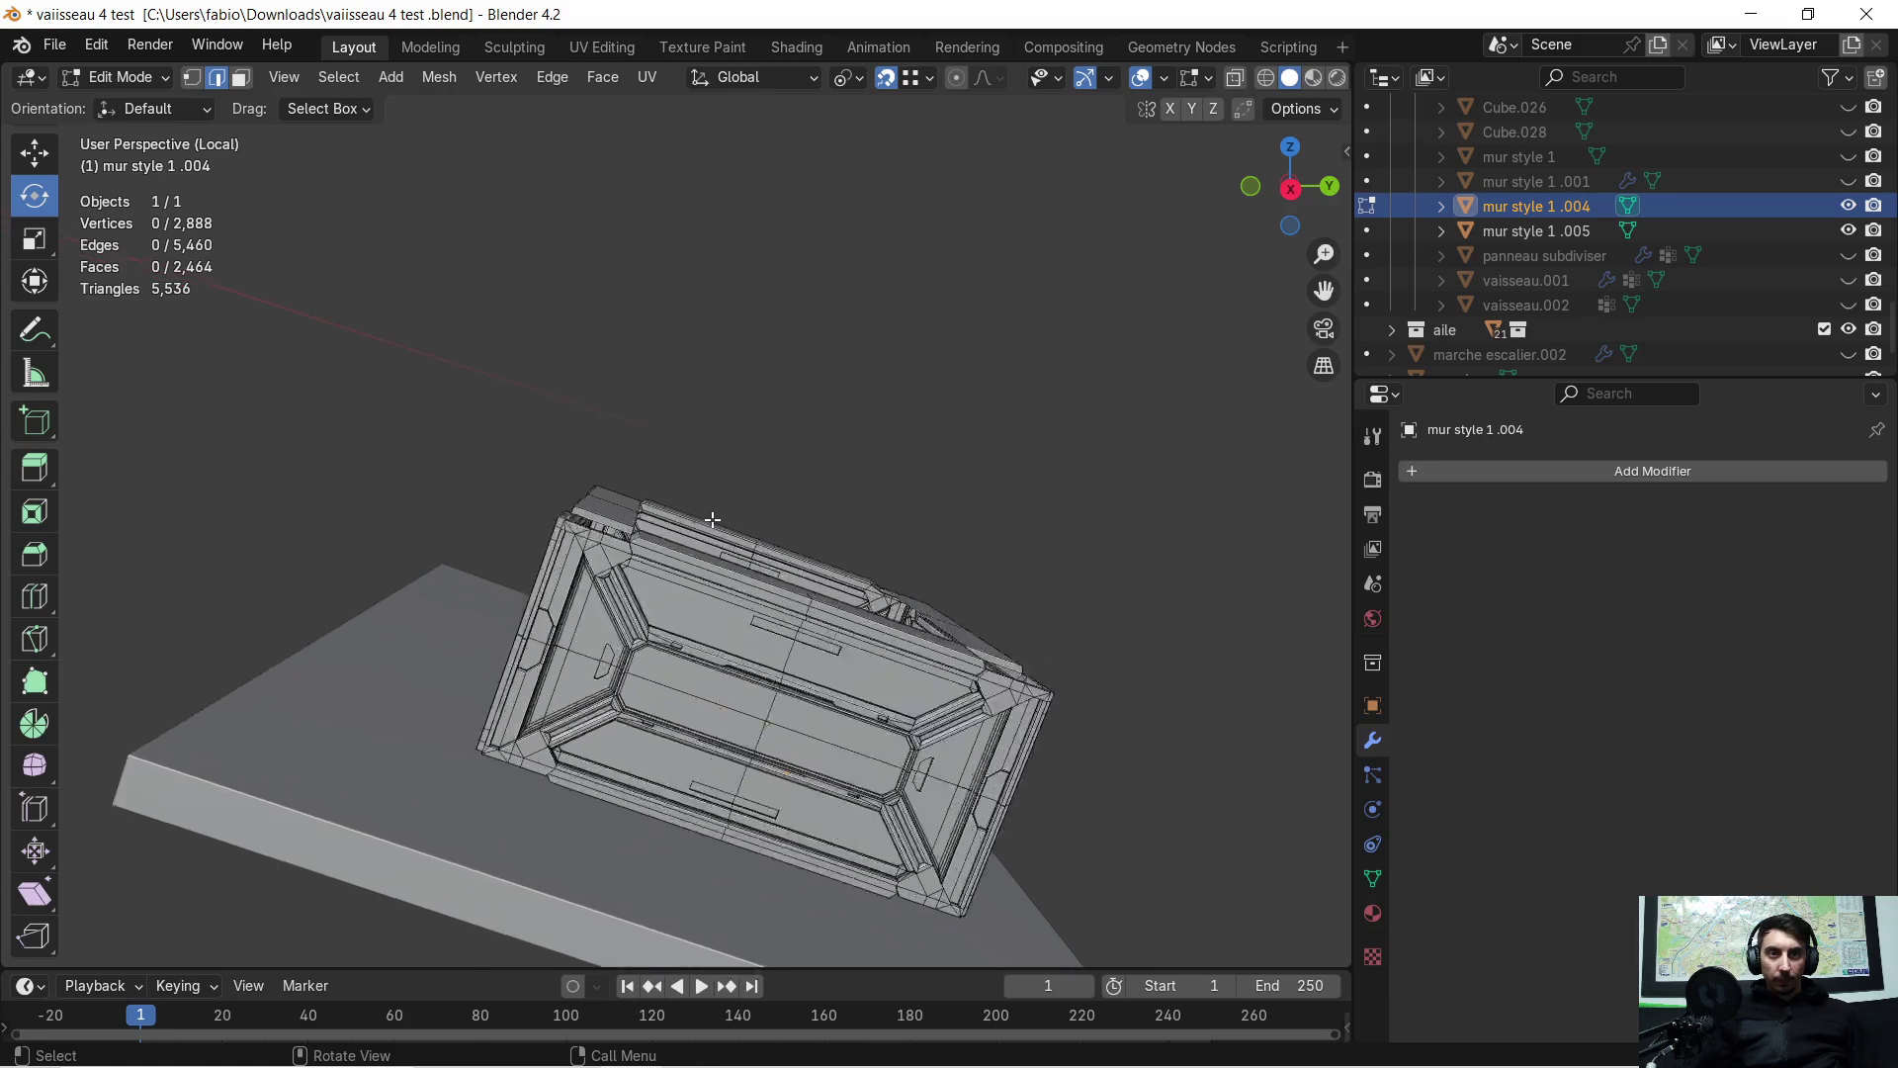
mouse_move(643, 503)
middle_down()
mouse_move(737, 669)
mouse_move(721, 508)
mouse_move(797, 425)
mouse_move(844, 558)
mouse_move(751, 554)
middle_up()
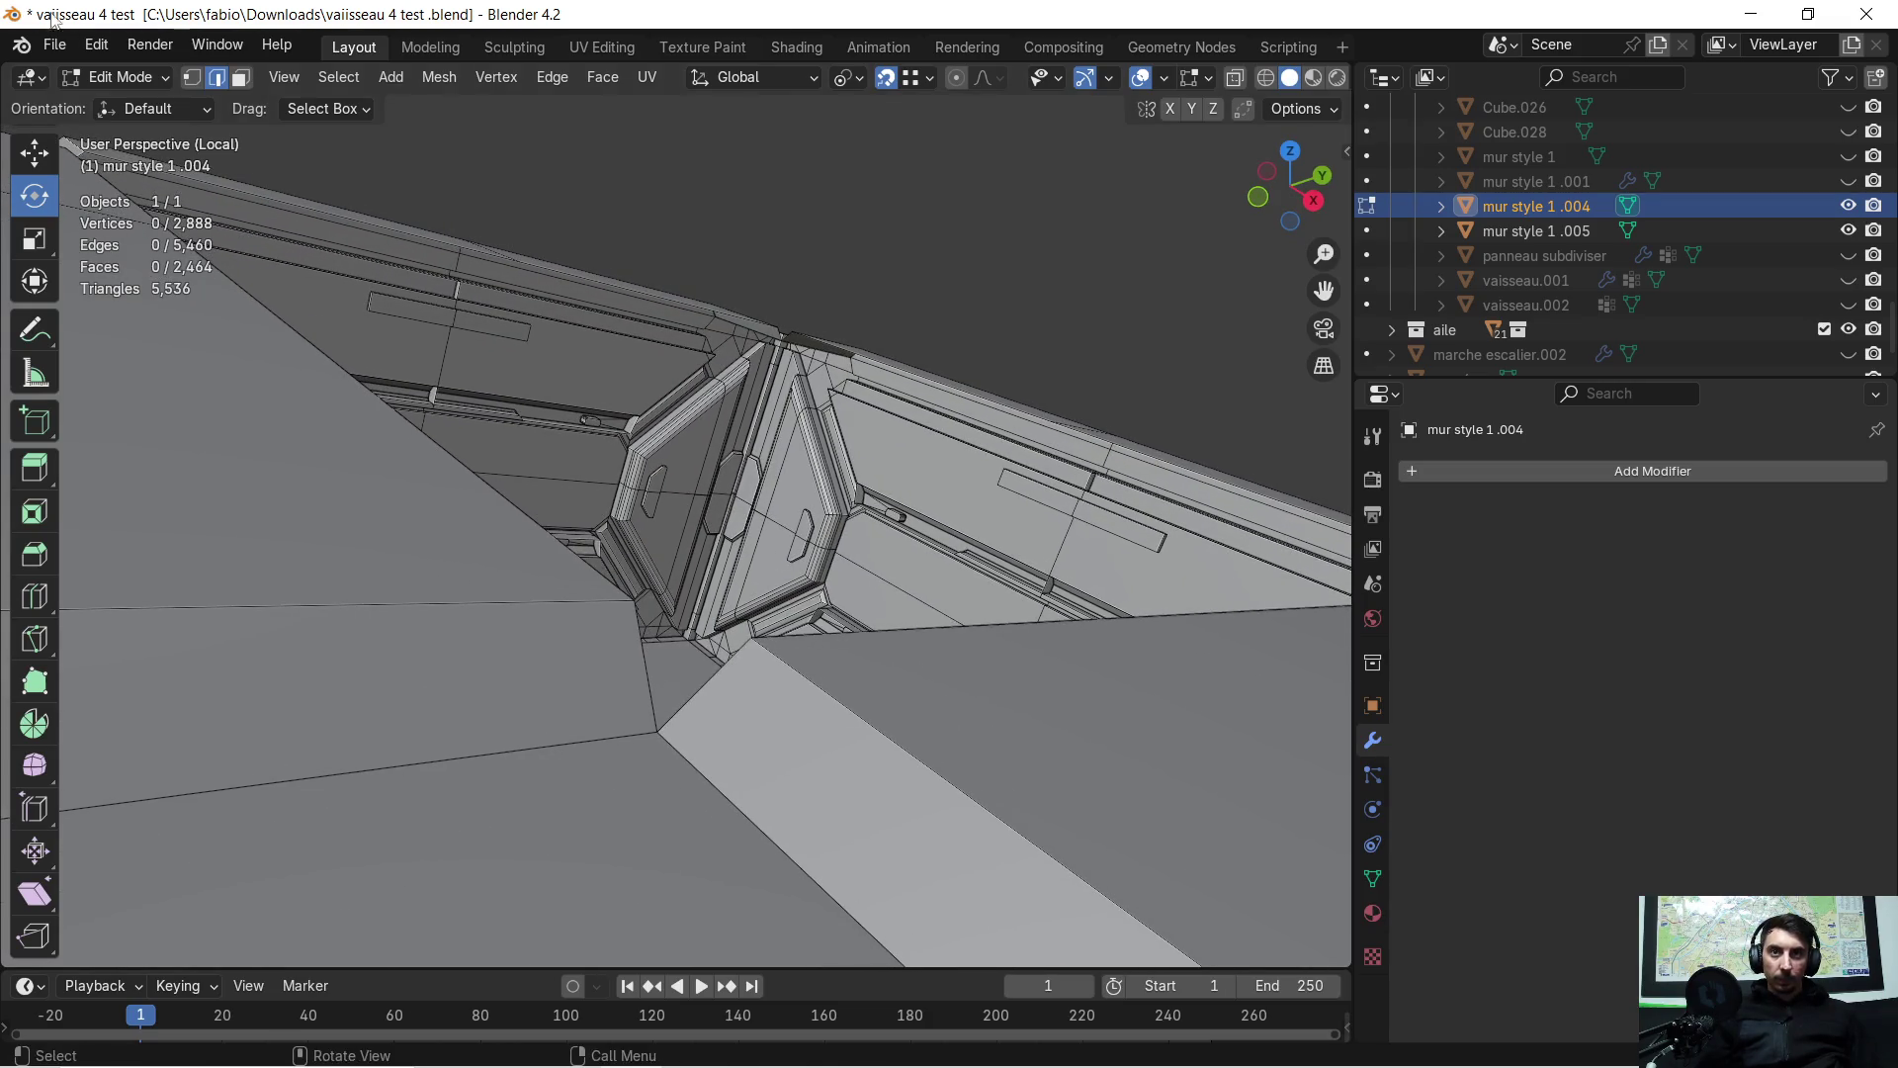
Fill the first triangular corner gap with a face from its three vertices
click(664, 732)
shift+click(619, 621)
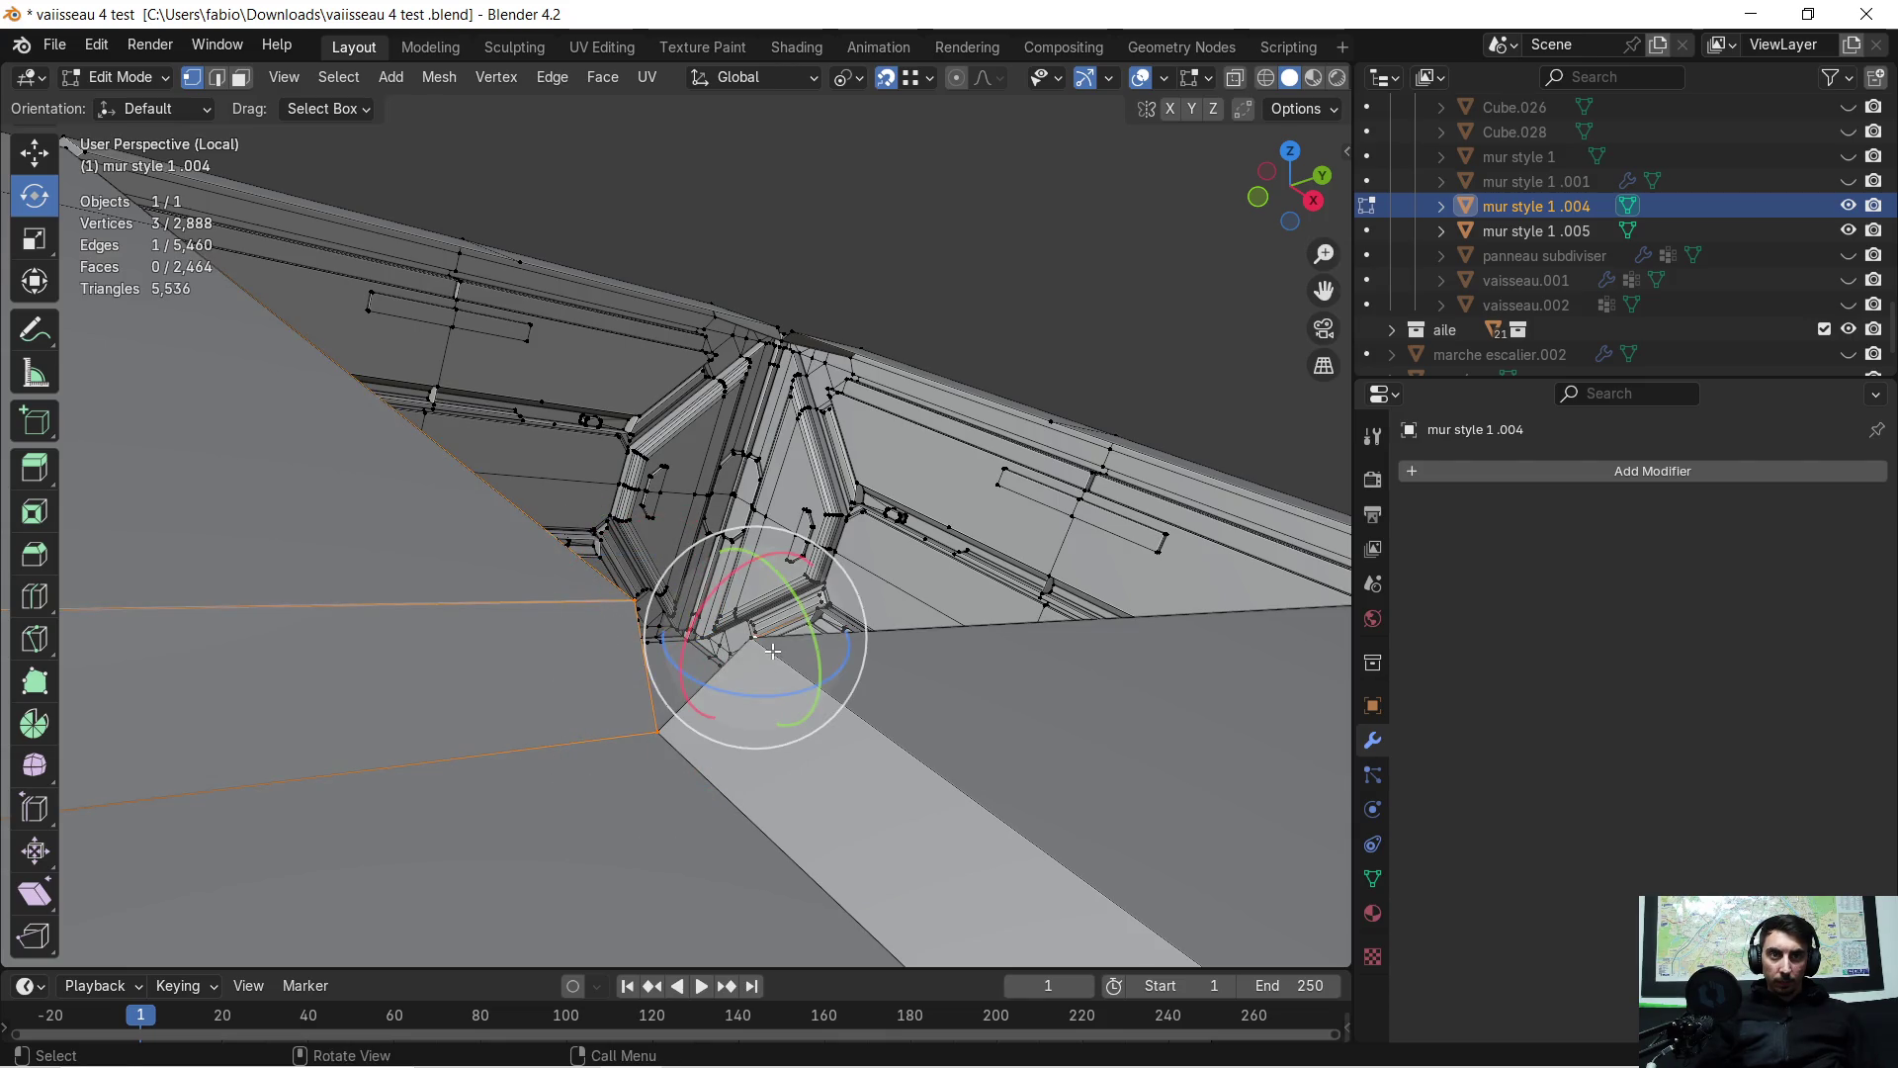
middle_drag(779, 648, 983, 623)
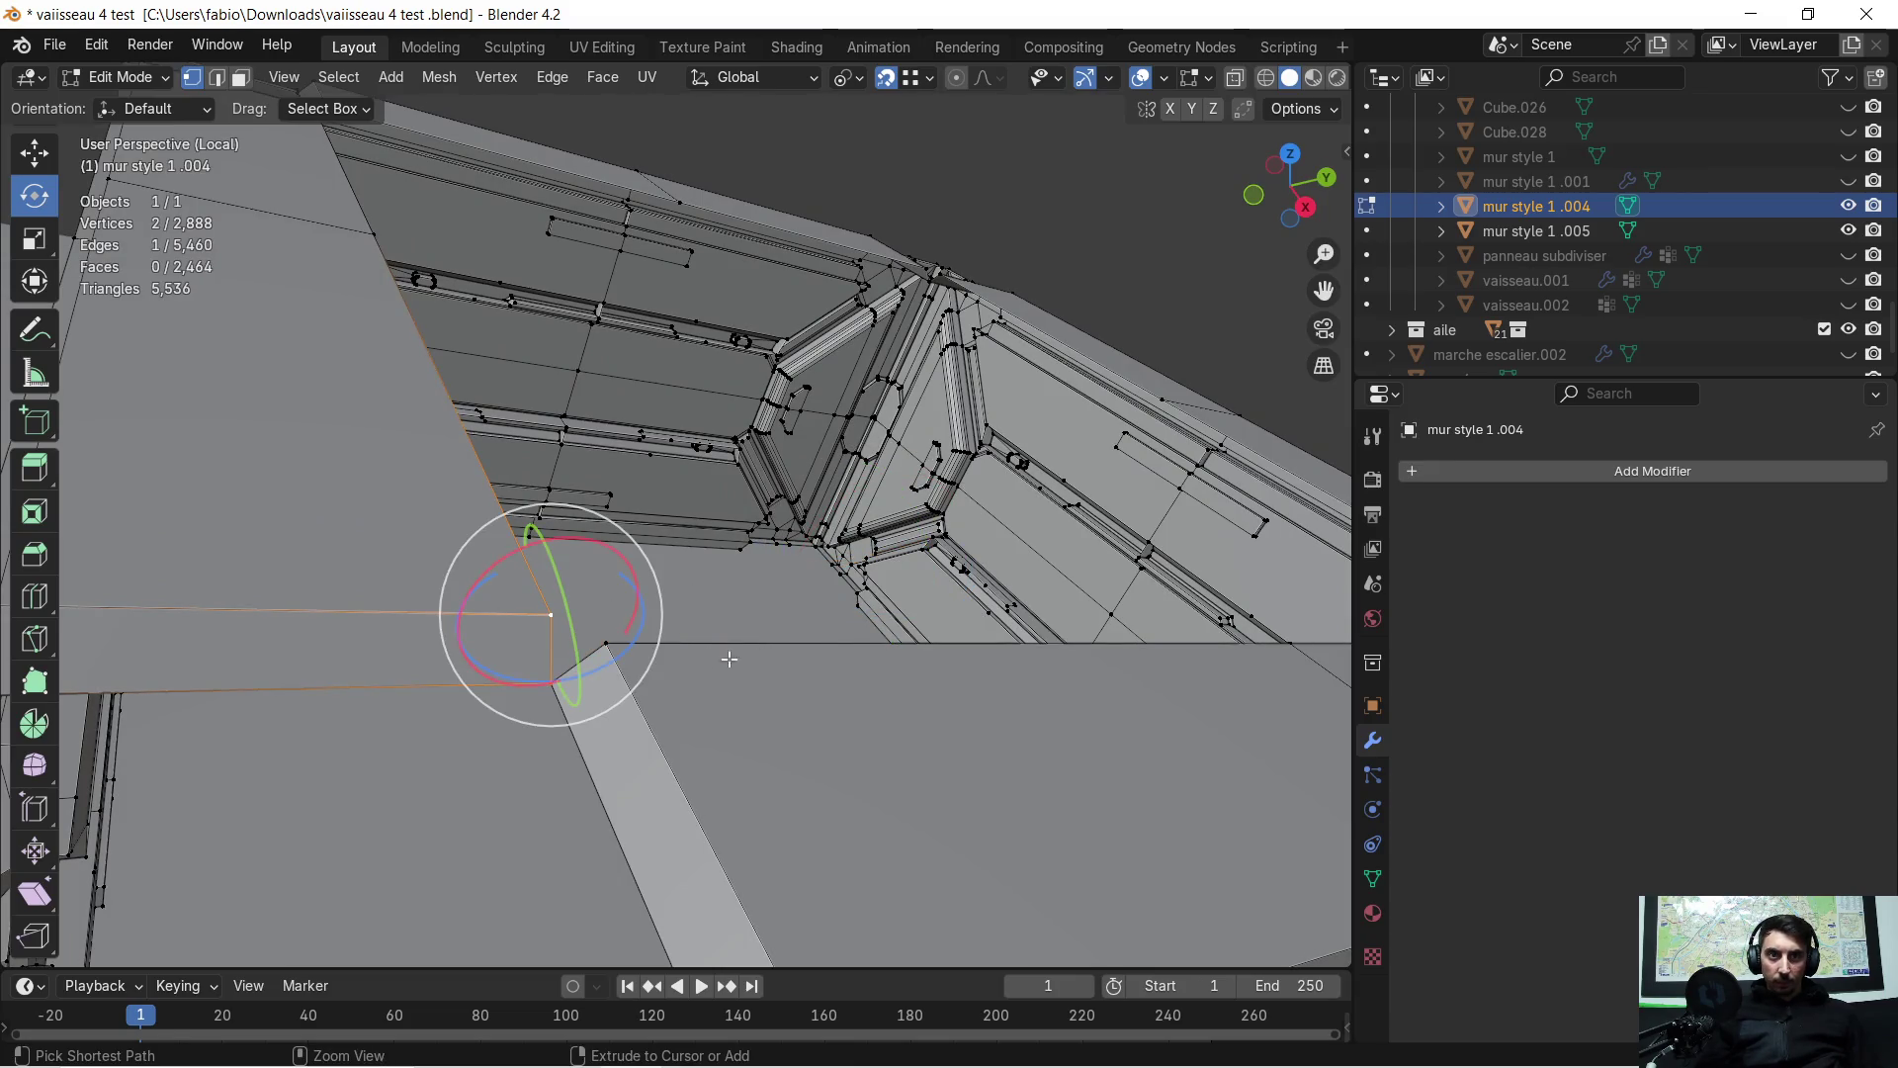
shift+click(618, 669)
mouse_move(974, 714)
middle_down()
mouse_move(847, 703)
mouse_move(591, 525)
mouse_move(625, 309)
mouse_move(617, 436)
middle_up()
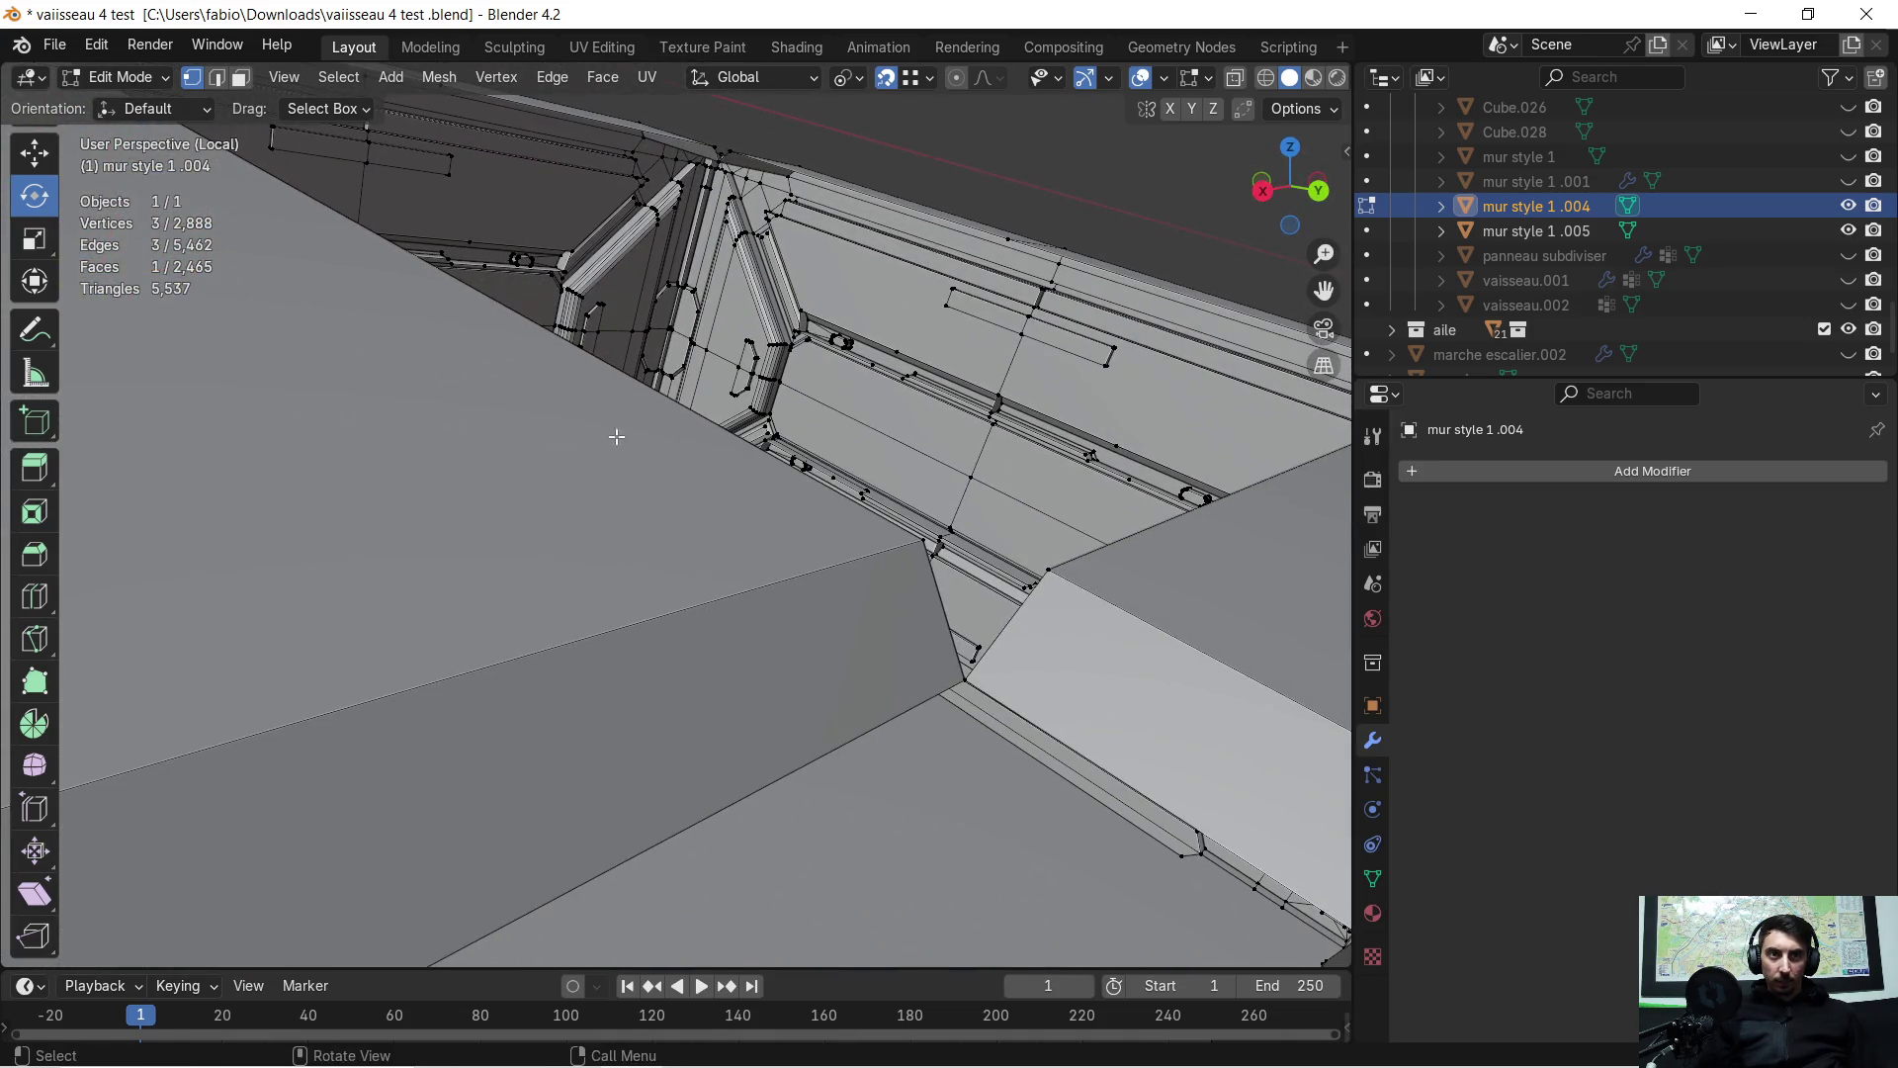
click(924, 549)
middle_drag(924, 548, 739, 586)
shift+click(783, 708)
shift+click(894, 619)
key(f)
Fill a second triangular gap between the ledges with a face
middle_drag(893, 620, 752, 588)
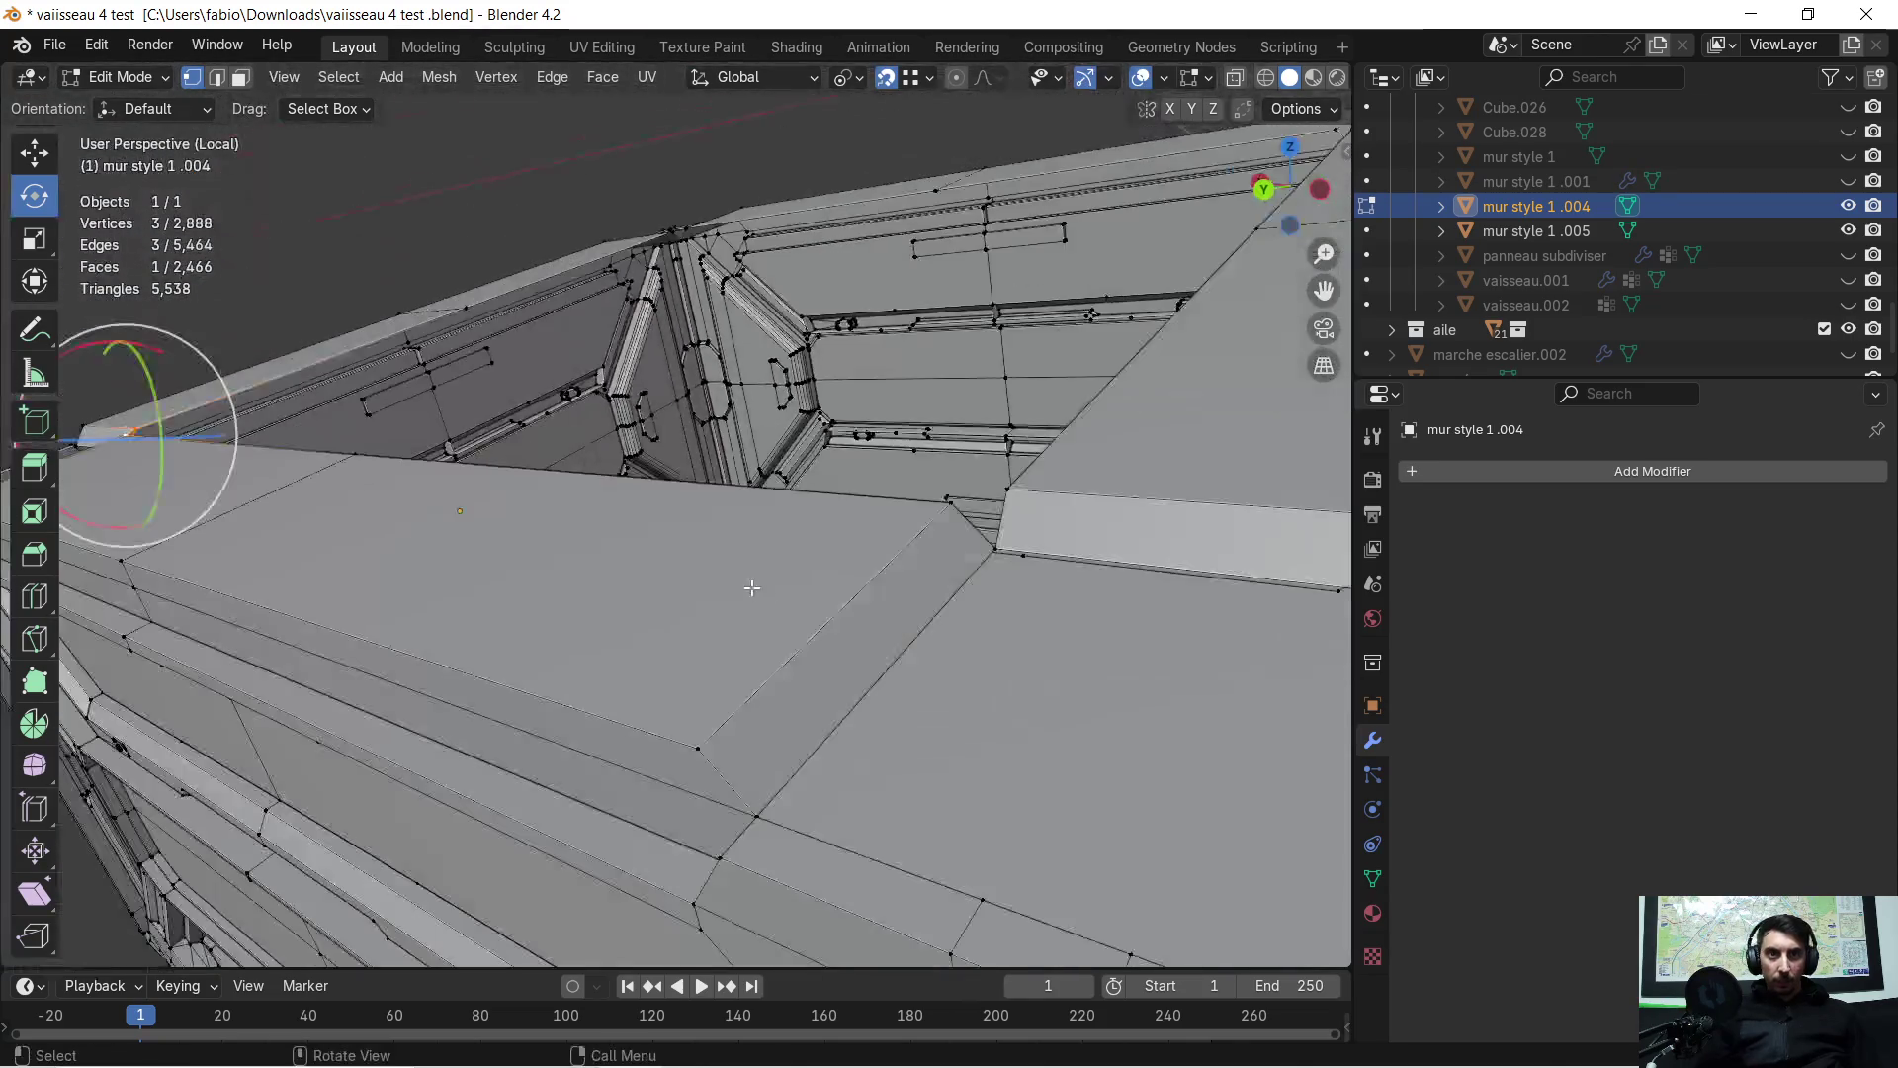
click(939, 516)
shift+click(994, 551)
mouse_move(993, 551)
middle_down()
mouse_move(830, 722)
mouse_move(707, 630)
middle_up()
shift+click(813, 767)
key(f)
Fill a third triangular gap, after correcting a wrongly picked vertex
scroll(712, 613, up, 3)
click(760, 560)
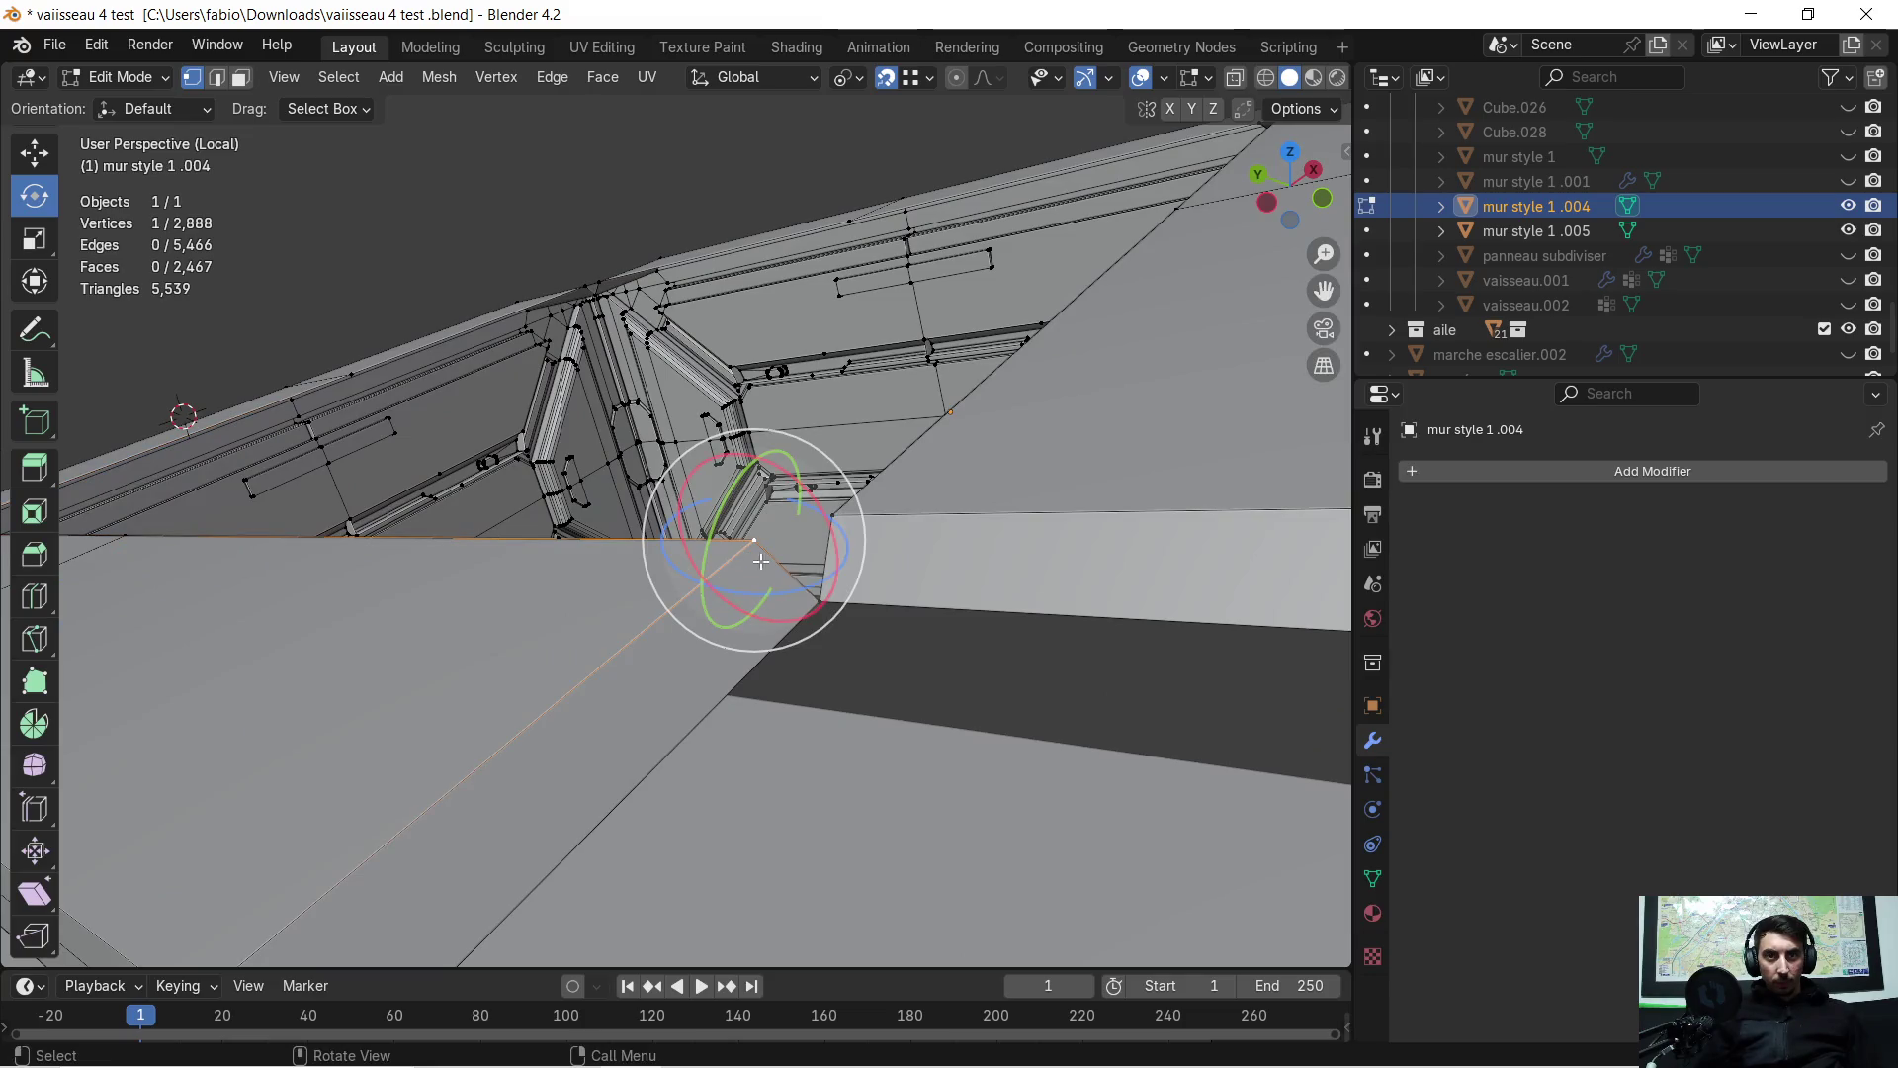
shift+click(819, 600)
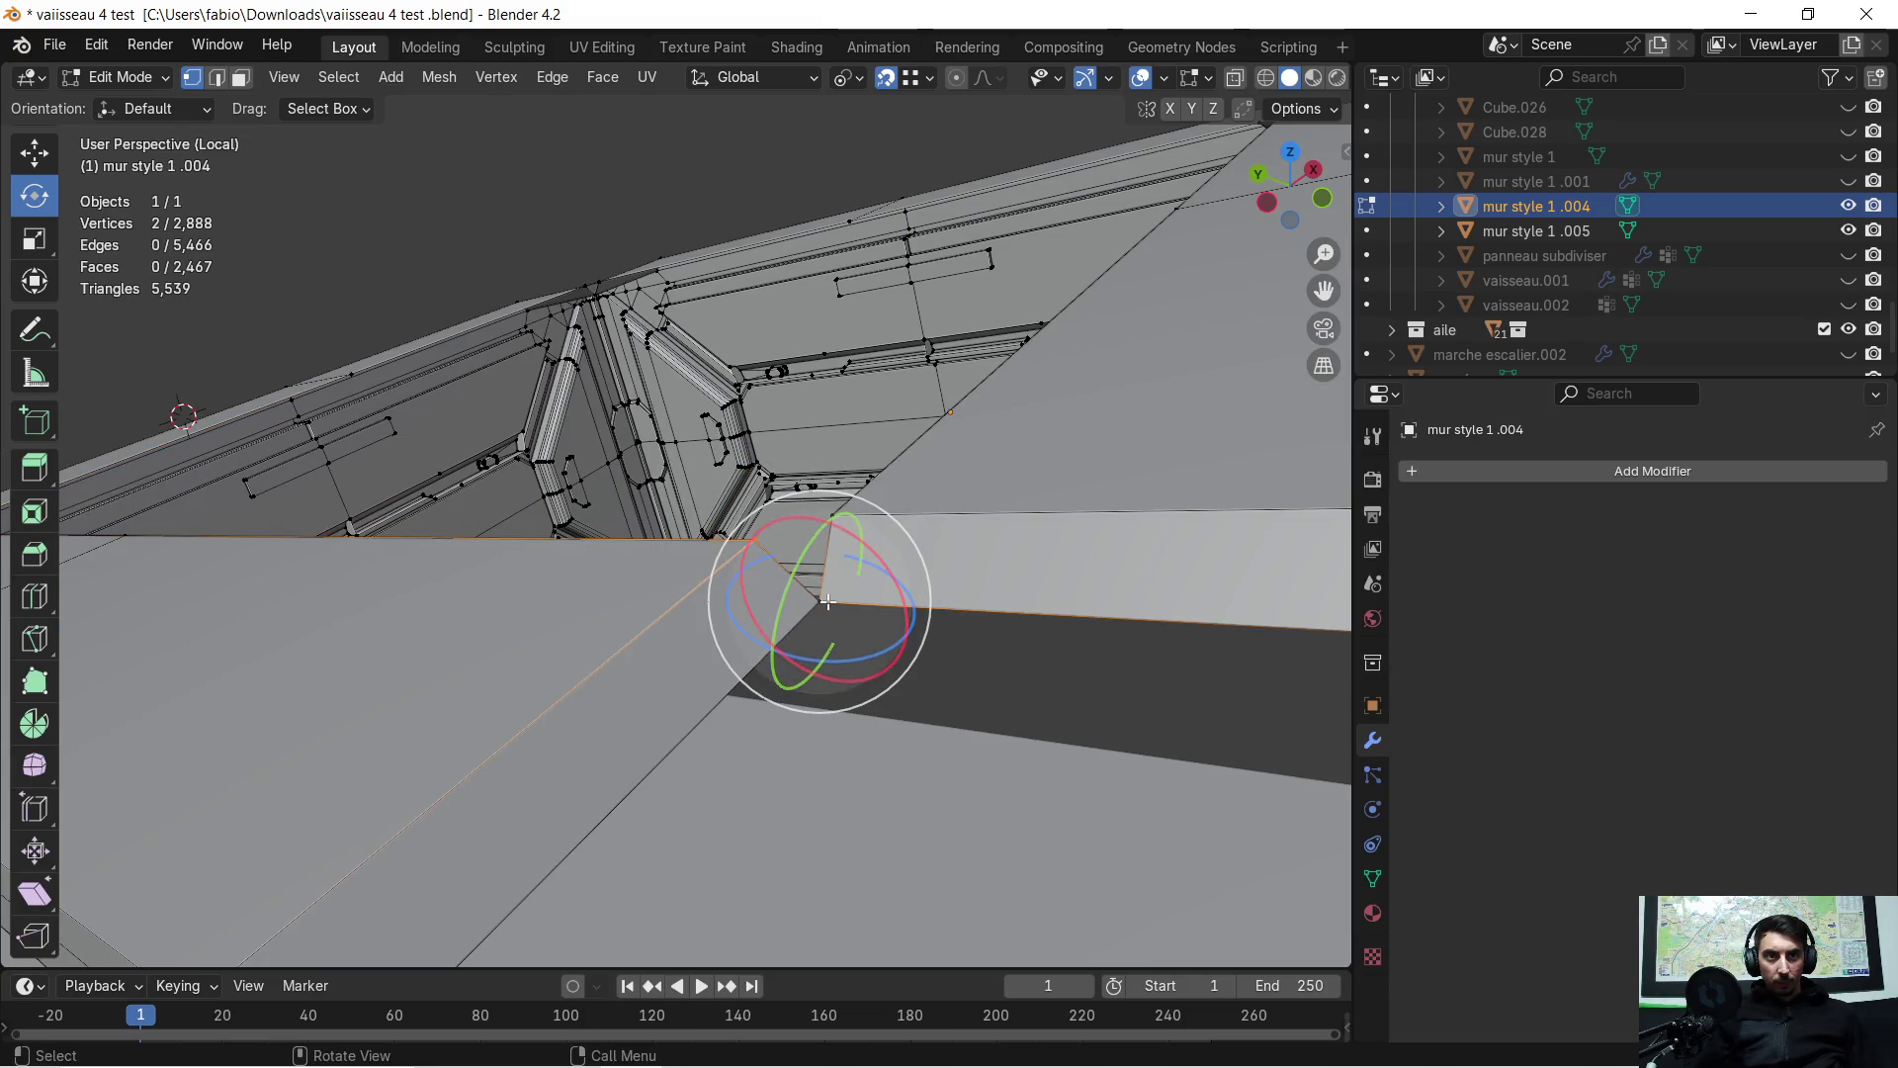
shift+click(848, 657)
mouse_move(856, 653)
shift+middle_down()
mouse_move(743, 798)
mouse_move(762, 736)
mouse_move(743, 541)
mouse_move(793, 628)
shift+middle_up()
shift+click(735, 813)
key(f)
scroll(794, 628, up, 2)
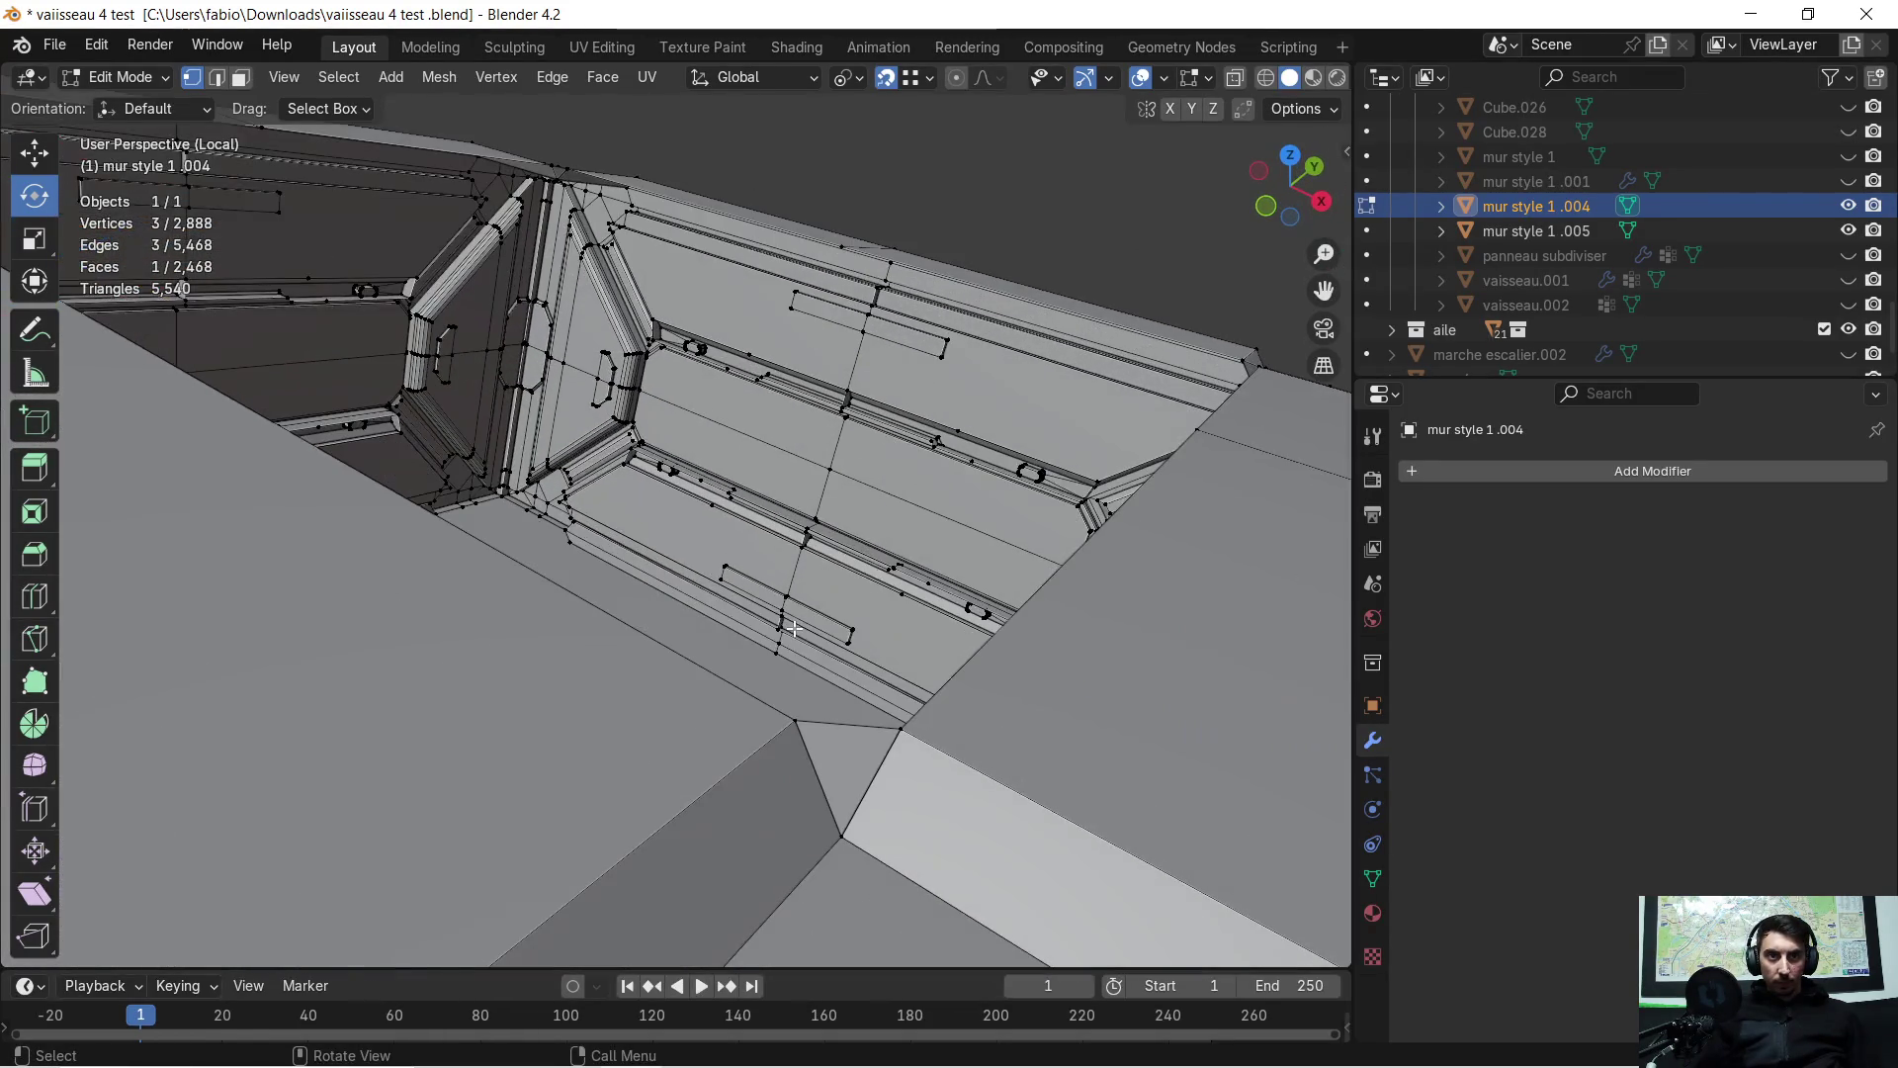
mouse_move(828, 706)
middle_down()
mouse_move(806, 695)
mouse_move(797, 732)
mouse_move(564, 733)
mouse_move(523, 636)
mouse_move(279, 627)
mouse_move(246, 594)
mouse_move(415, 534)
mouse_move(540, 599)
mouse_move(865, 698)
mouse_move(856, 677)
middle_up()
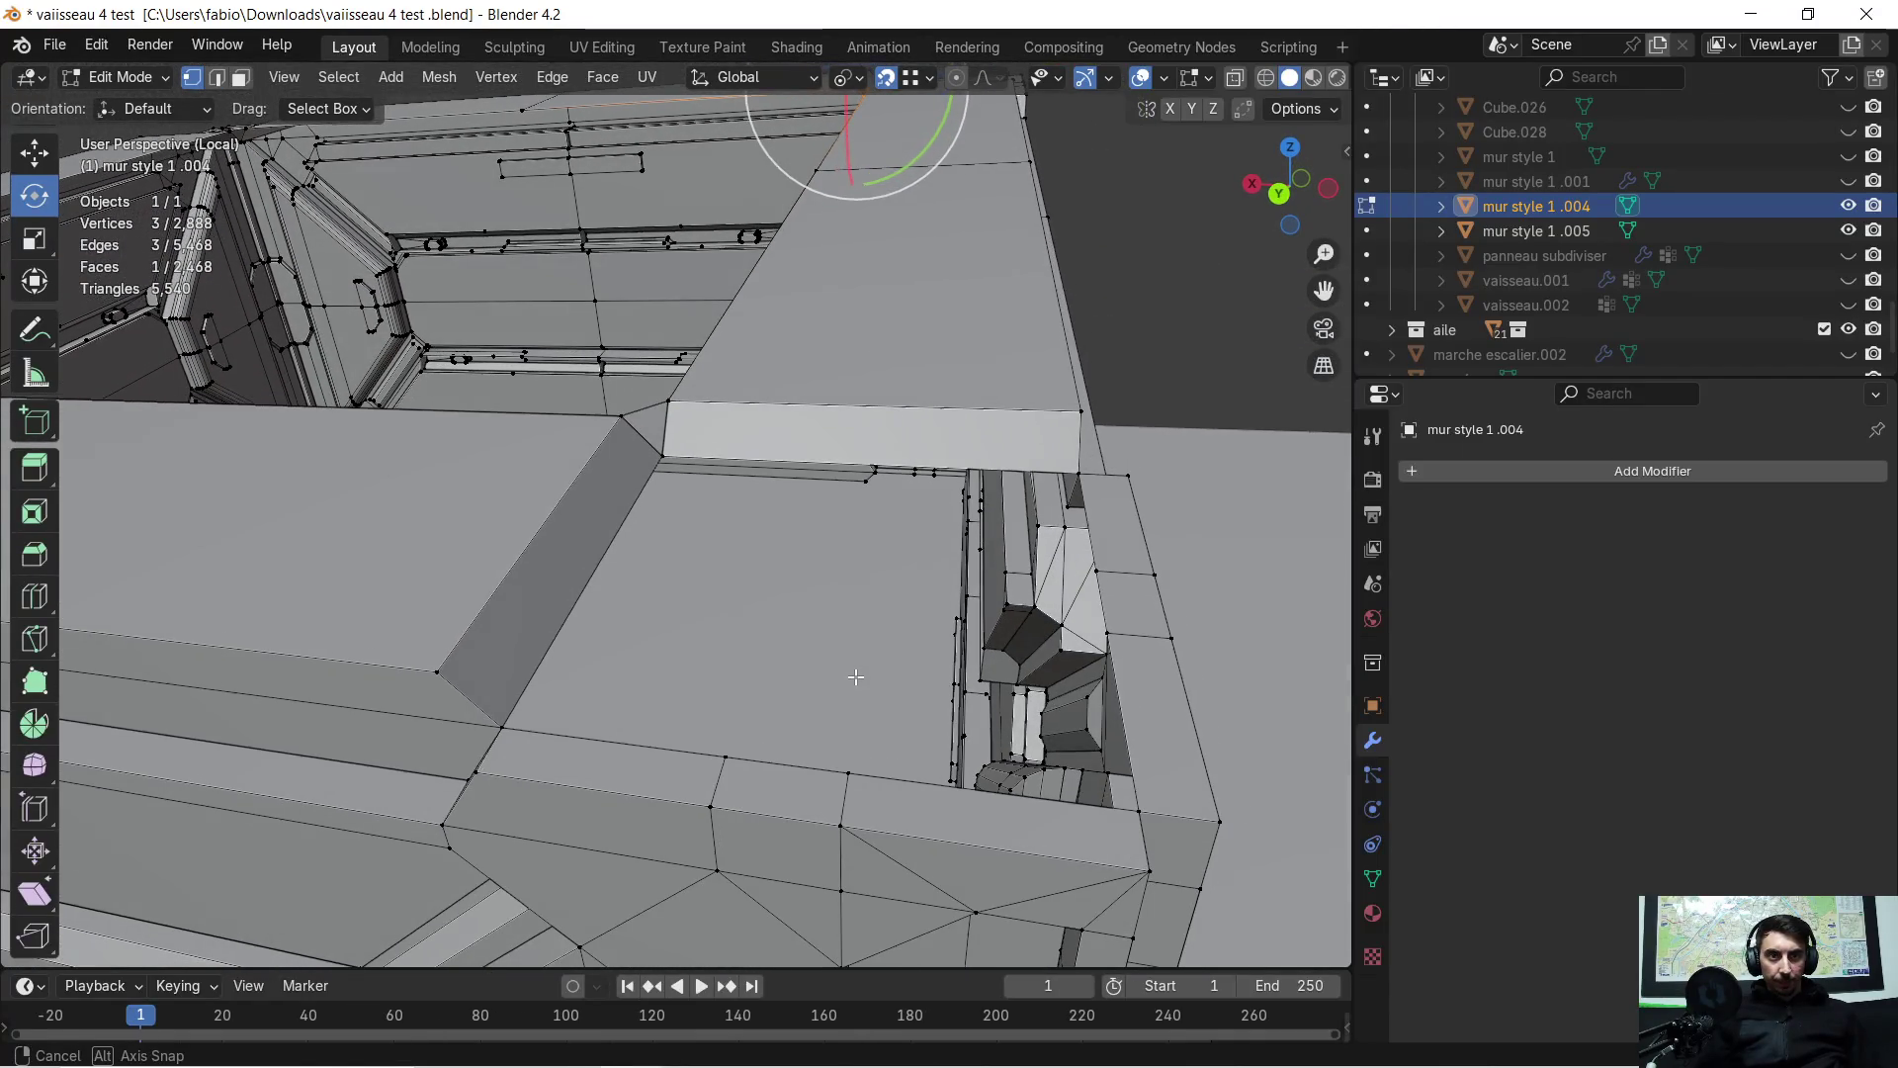
Select the ring of eight vertices around the first corner opening on the rim
click(657, 447)
shift+click(494, 723)
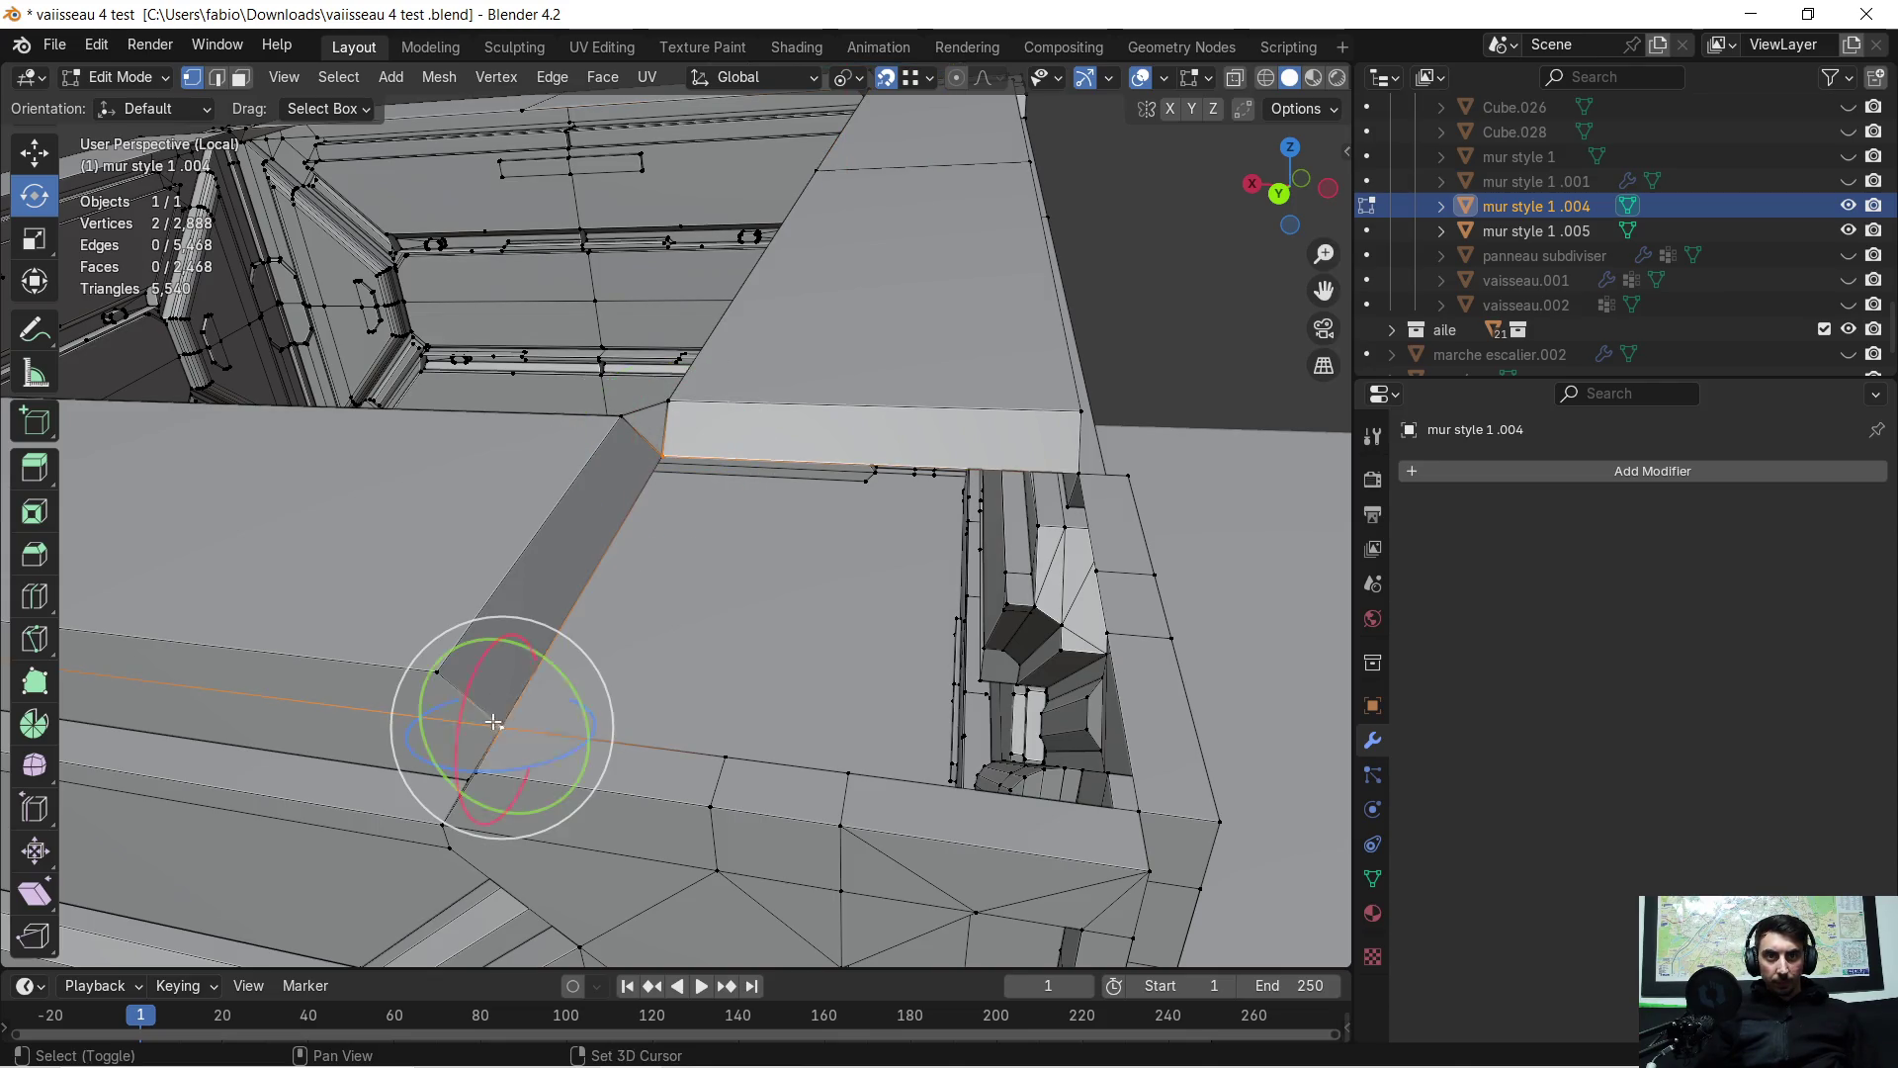
shift+click(726, 757)
shift+click(852, 774)
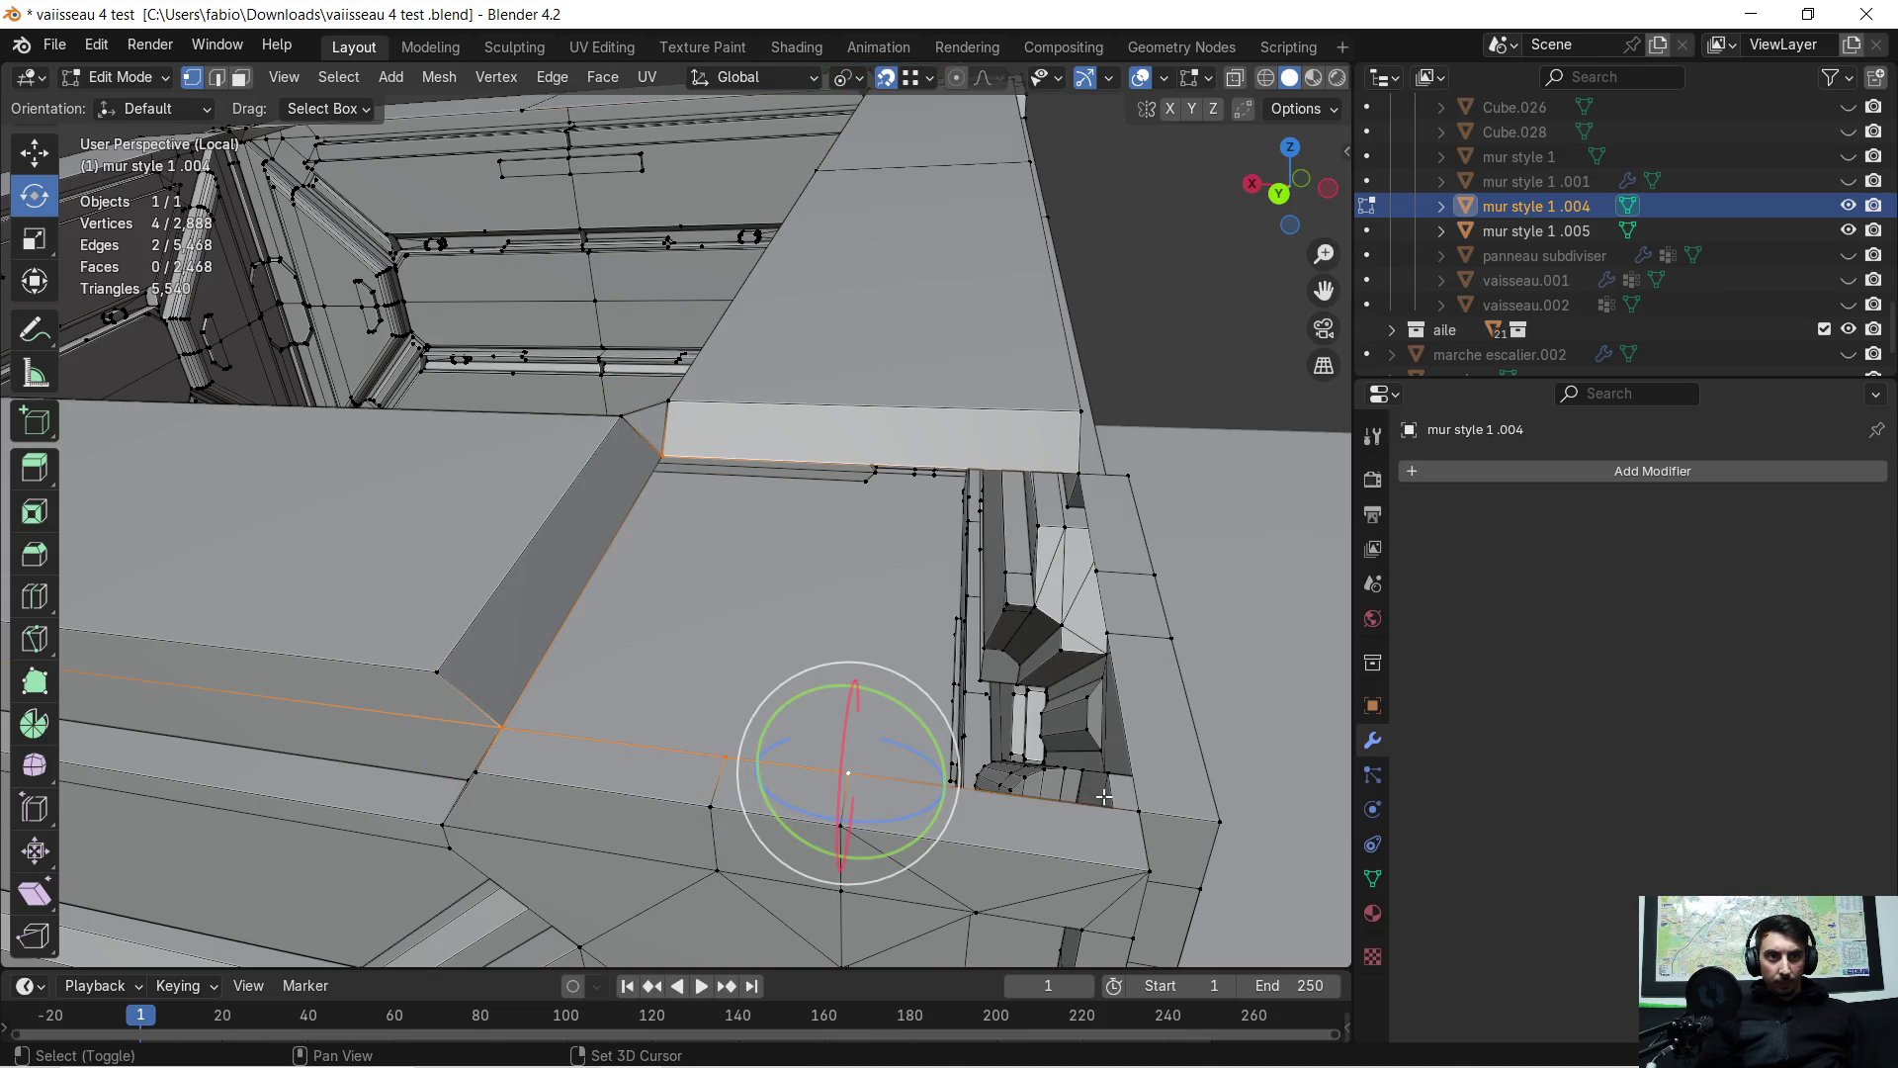
shift+click(1137, 813)
shift+click(1111, 649)
shift+click(1100, 571)
shift+click(1088, 478)
mouse_move(1088, 478)
middle_down()
mouse_move(667, 561)
mouse_move(755, 568)
middle_up()
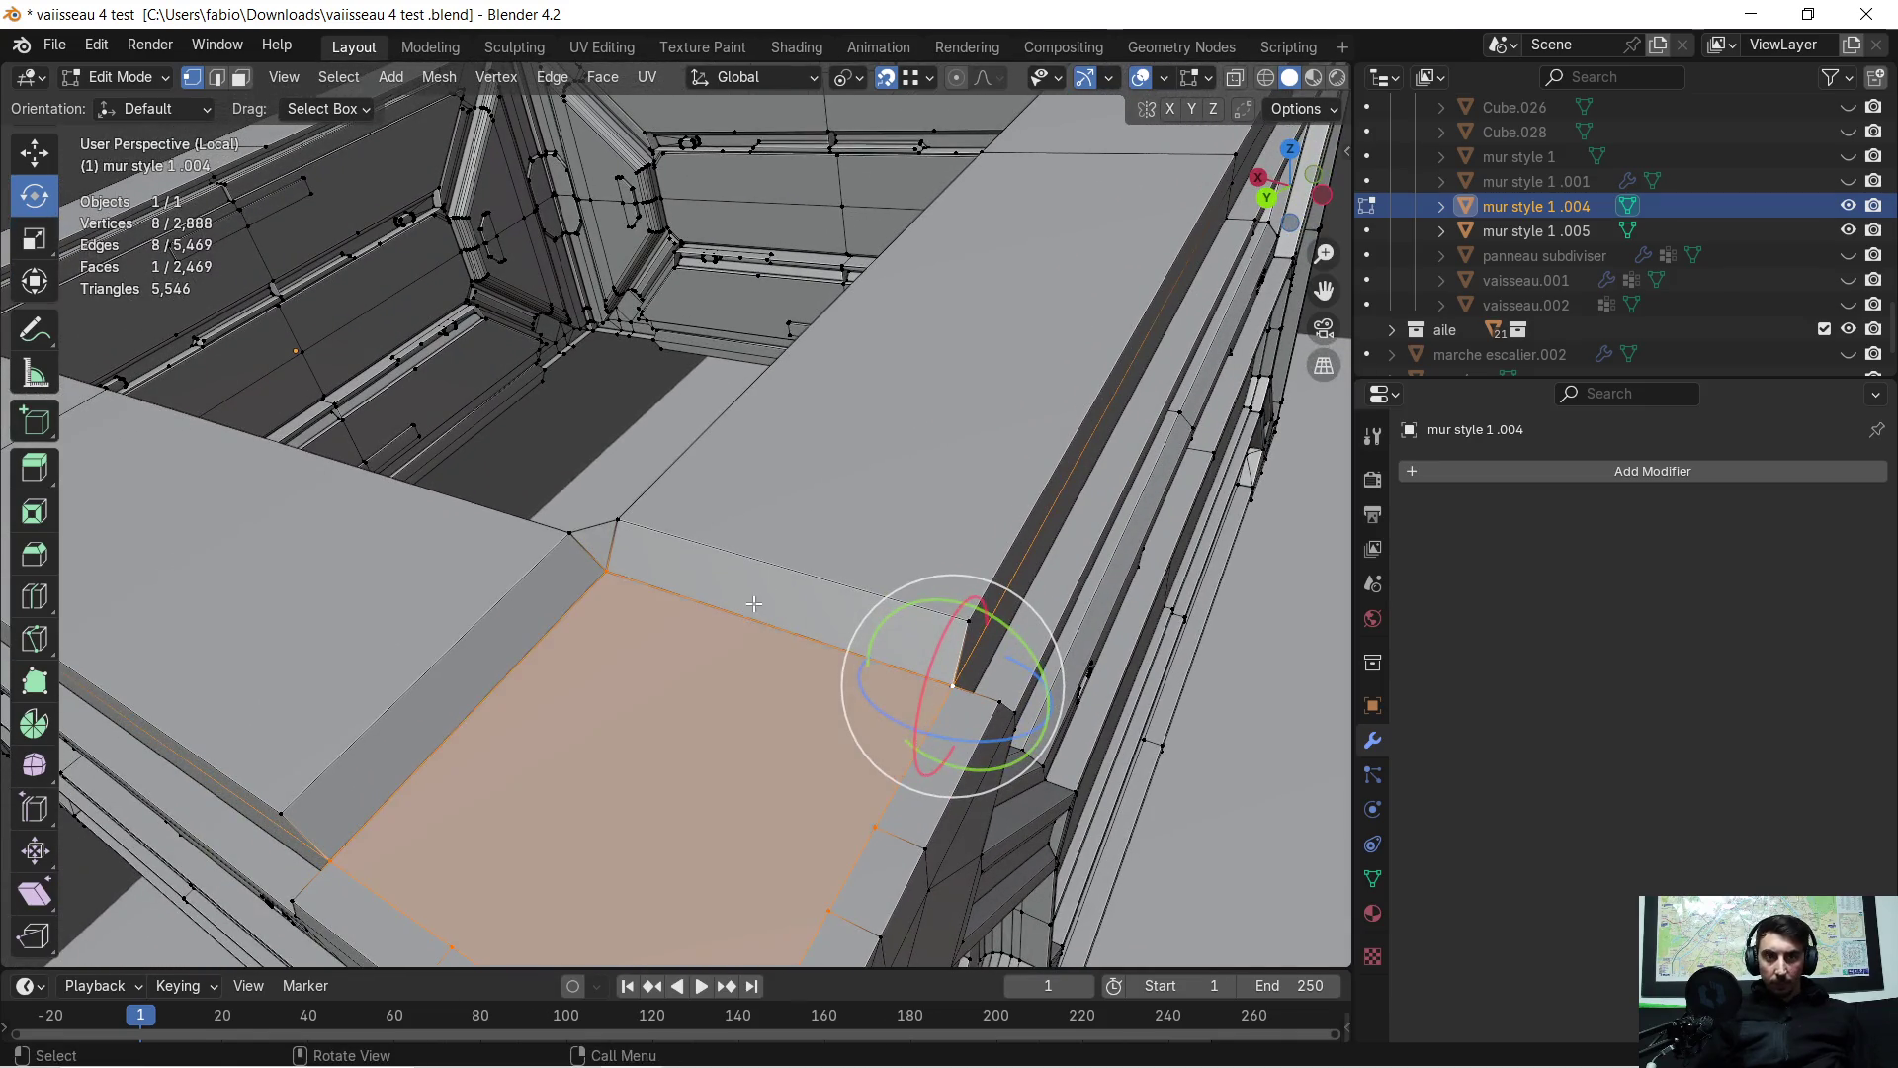
scroll(755, 603, down, 3)
scroll(570, 559, up, 2)
Triangulate the new corner face in Face select mode
click(240, 79)
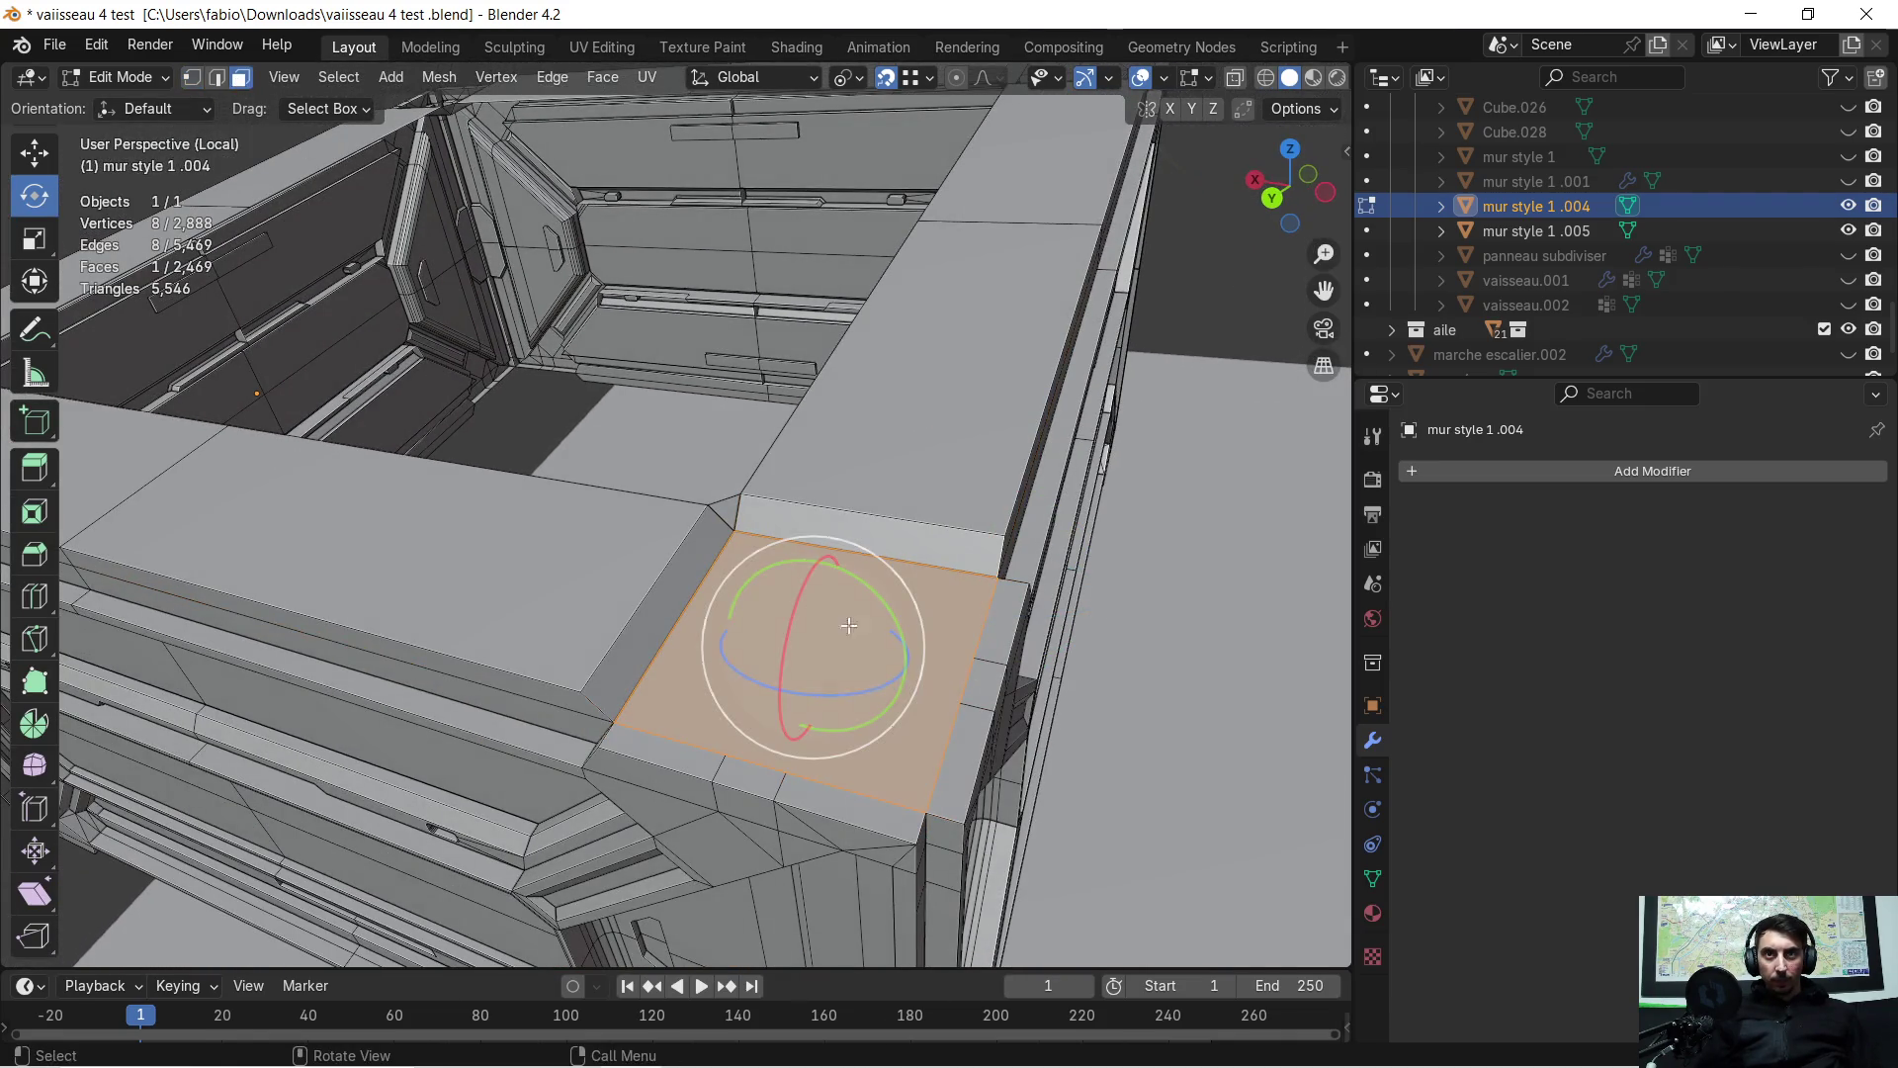
right_click(822, 668)
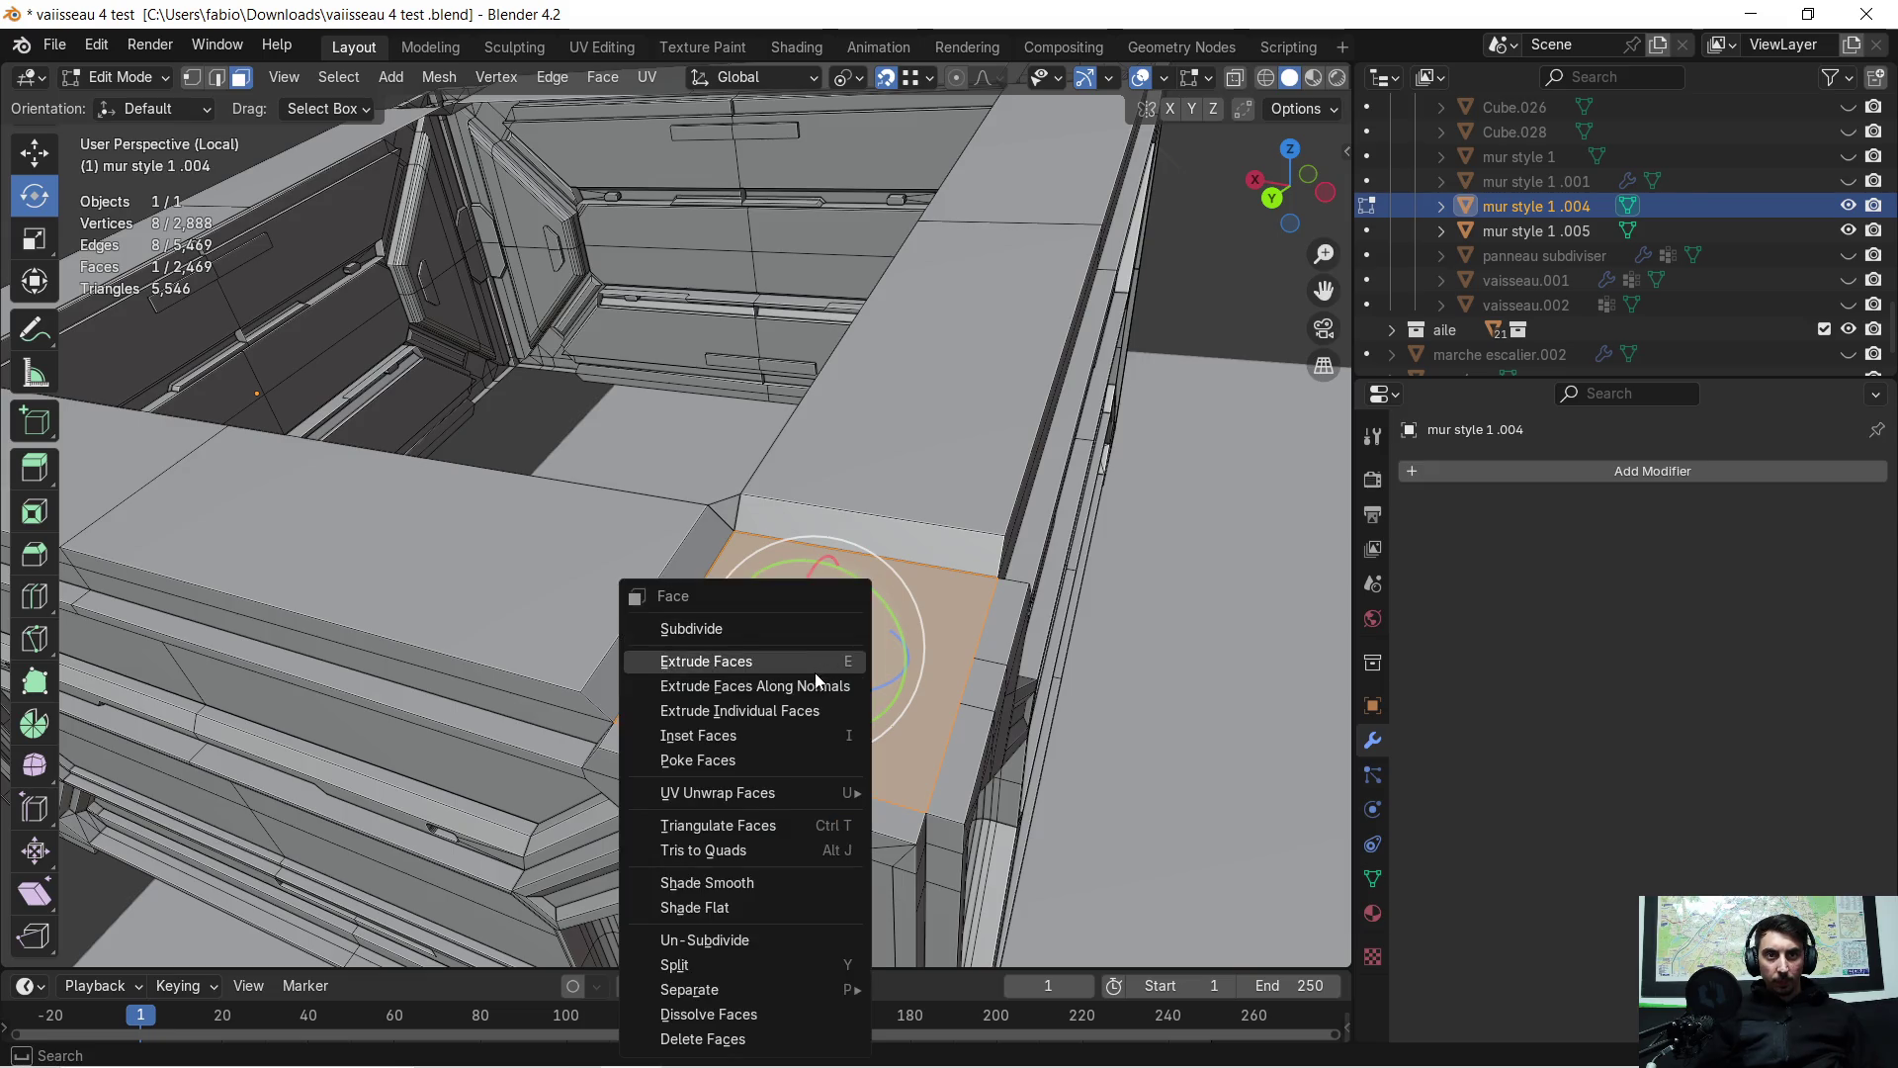
click(768, 817)
scroll(825, 563, up, 3)
mouse_move(825, 563)
middle_down()
mouse_move(877, 663)
mouse_move(960, 615)
mouse_move(940, 627)
mouse_move(672, 545)
mouse_move(610, 566)
mouse_move(762, 573)
middle_up()
Select the ring of vertices around the second corner opening
key(1)
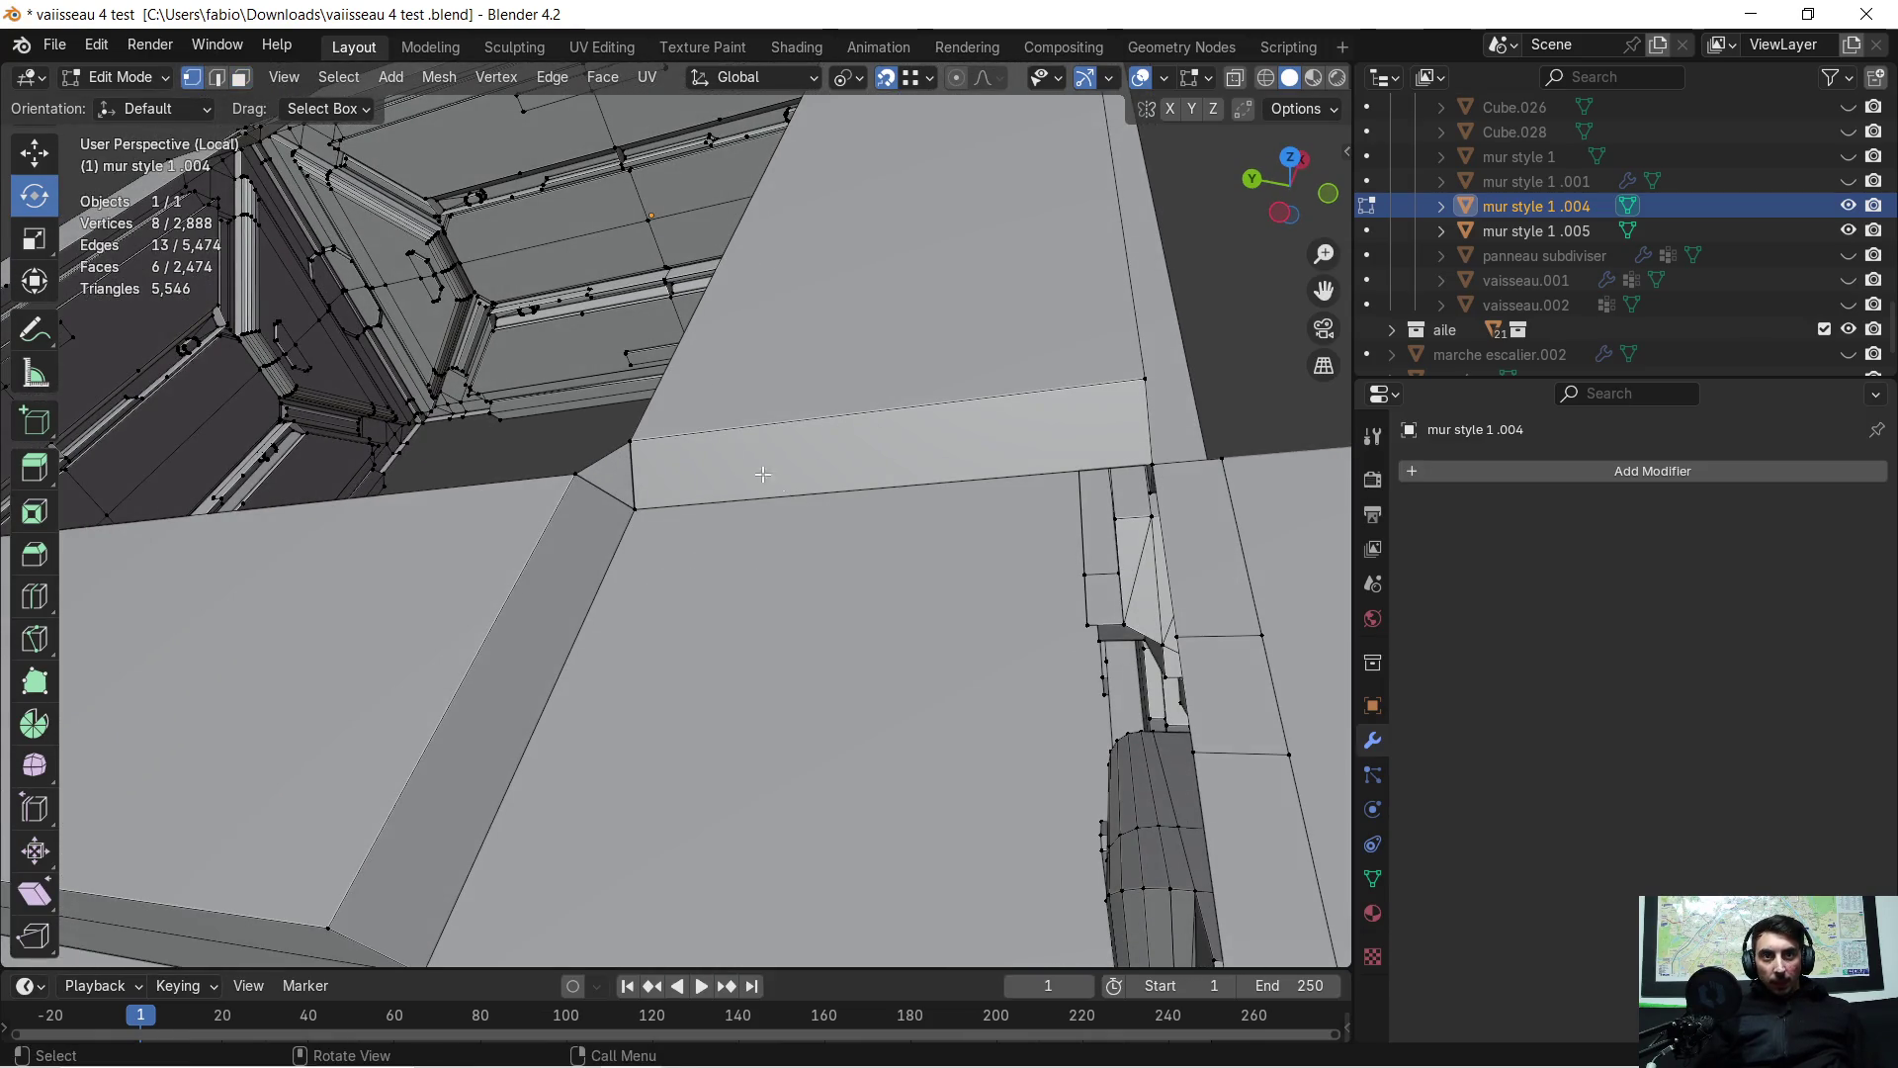
click(652, 506)
scroll(612, 752, down, 2)
shift+click(520, 798)
shift+click(677, 820)
shift+click(768, 825)
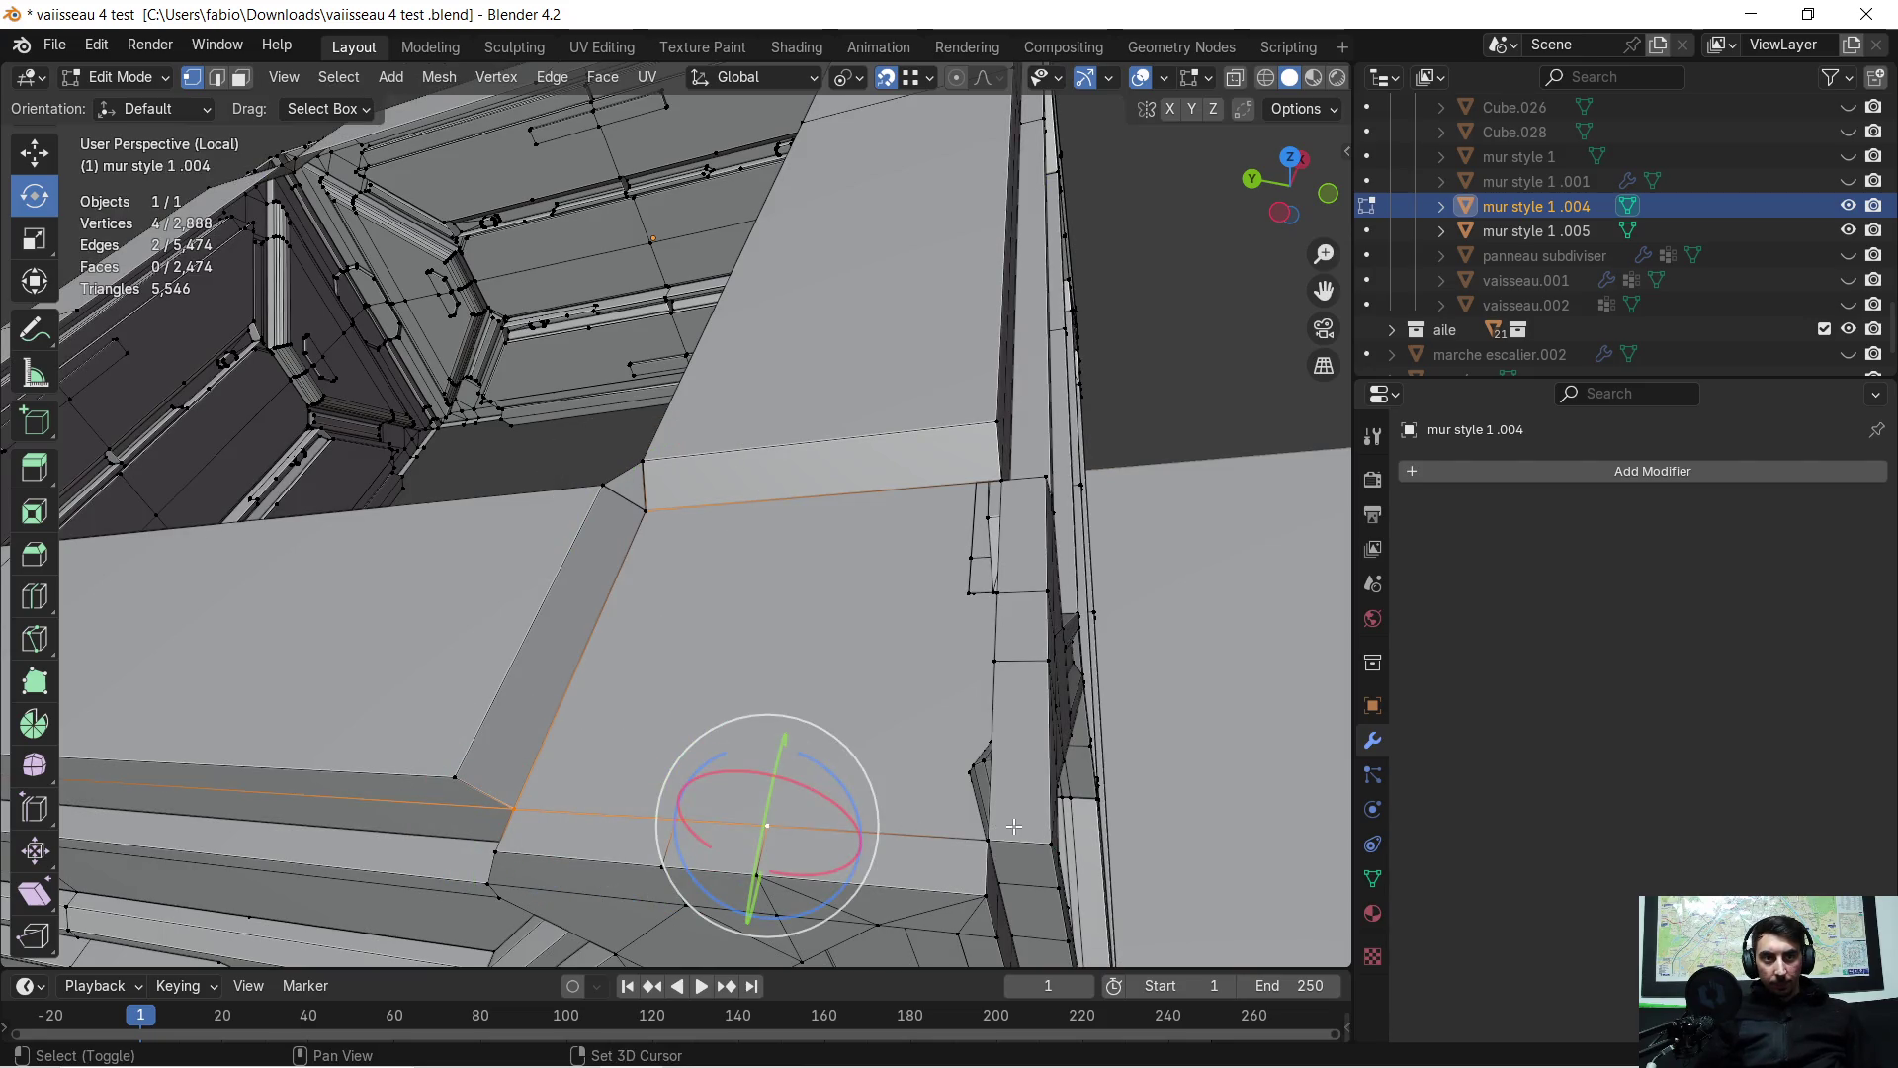
shift+click(998, 844)
shift+click(1020, 663)
shift+click(1006, 596)
middle_drag(1006, 595, 835, 637)
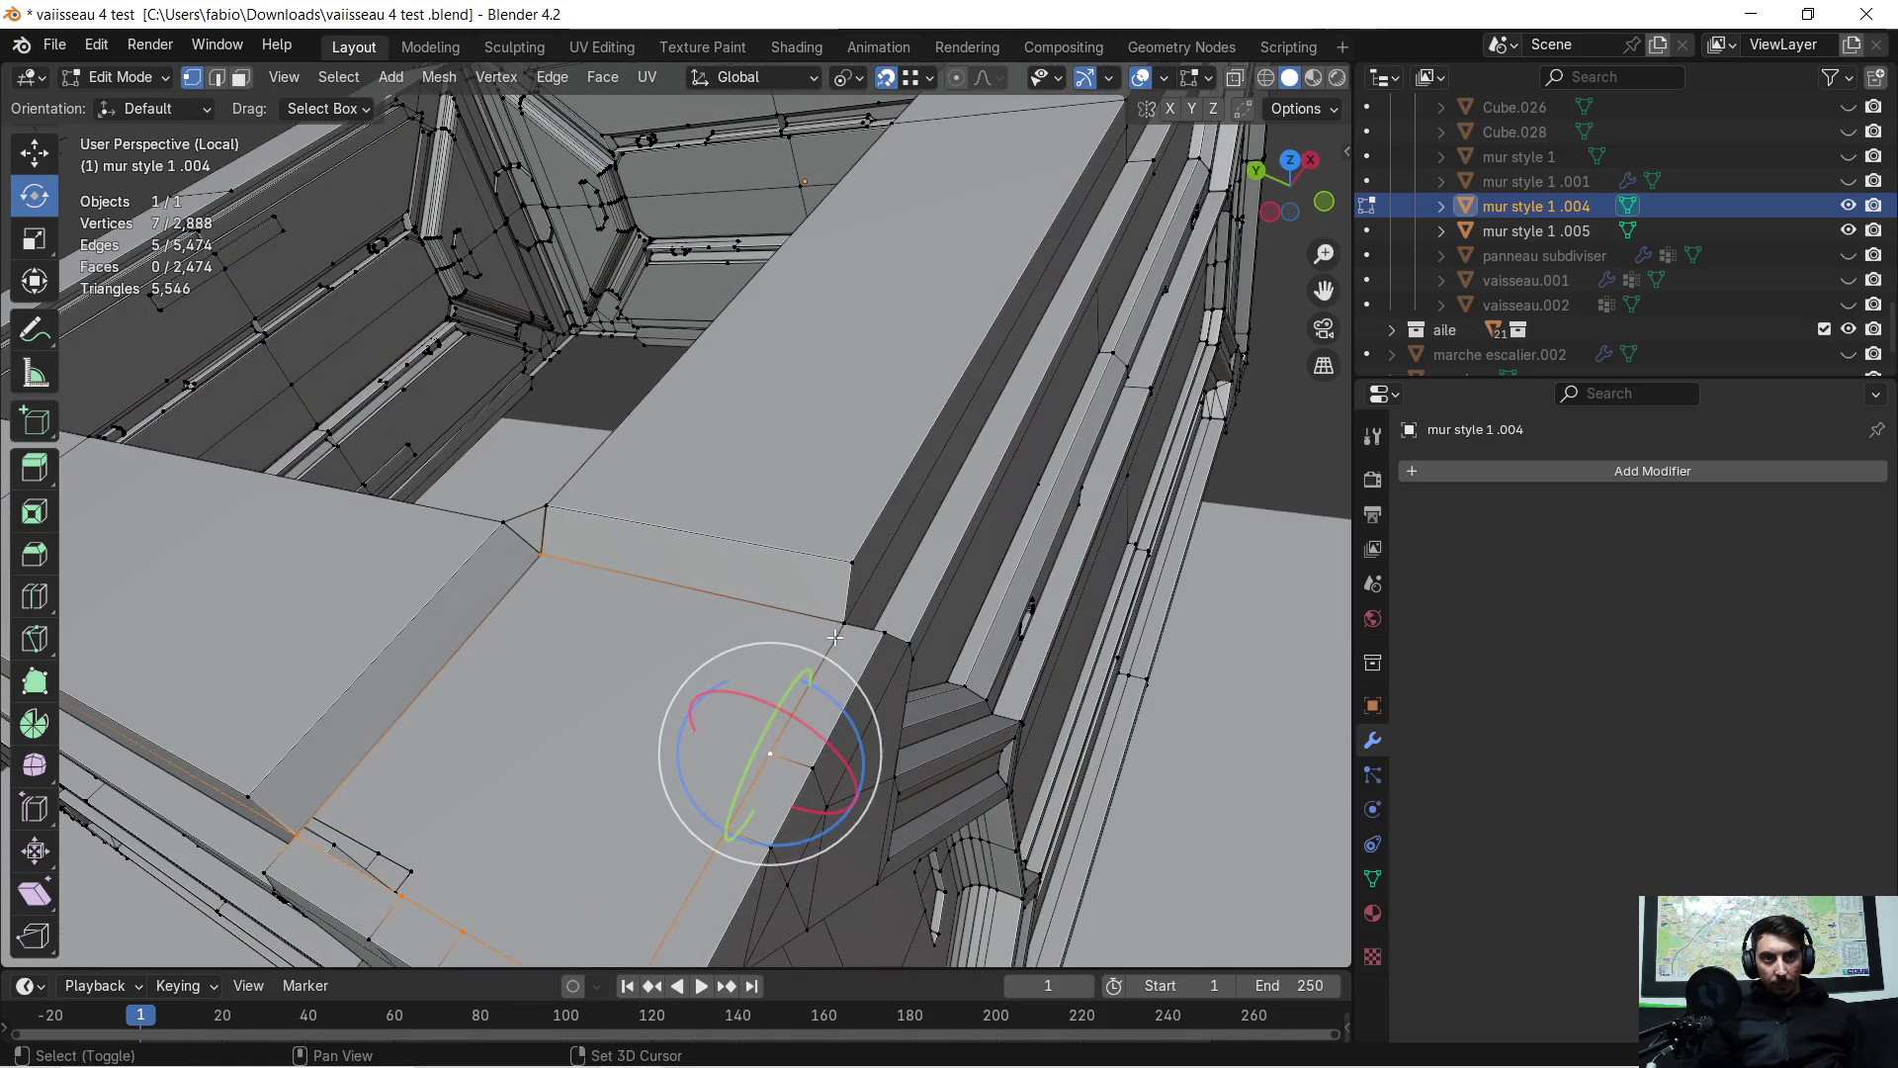
shift+click(849, 628)
middle_drag(672, 643, 722, 626)
Fill the second corner opening with a face, triangulate it and deselect
key(f)
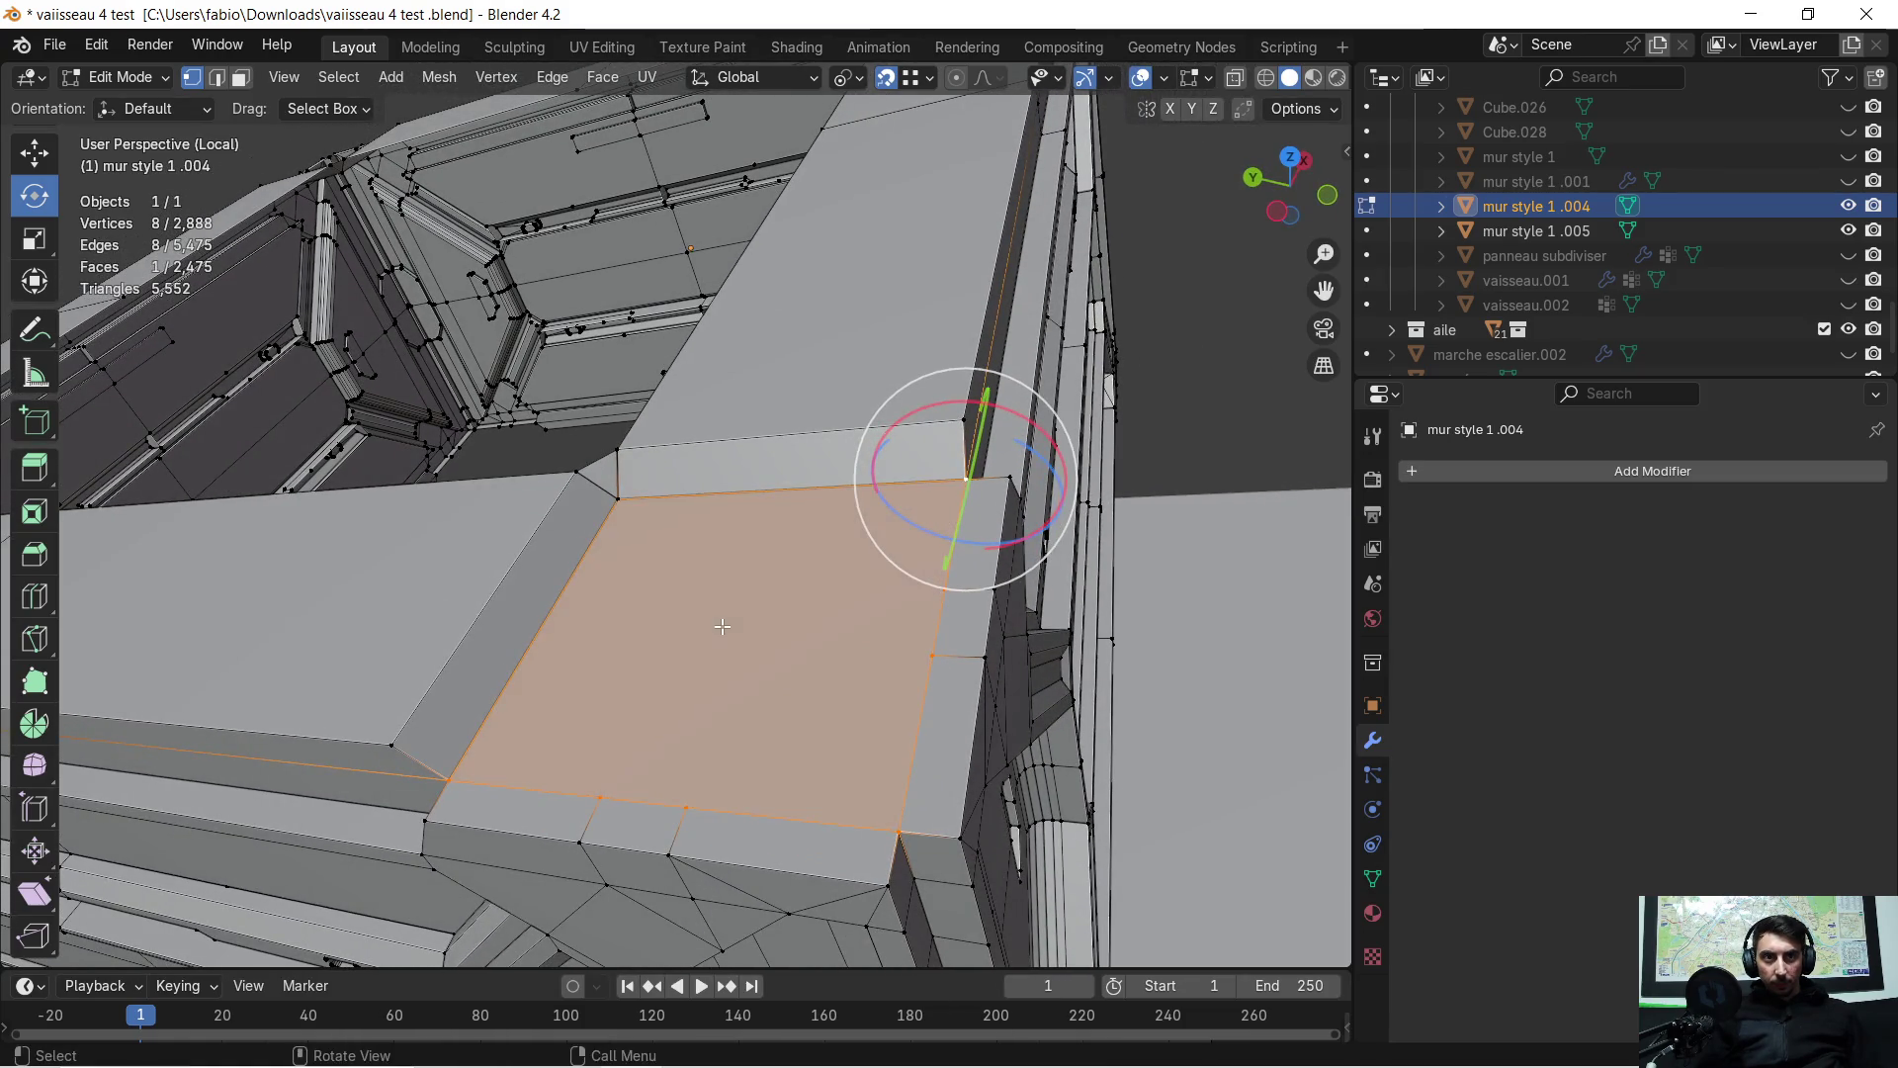
click(239, 79)
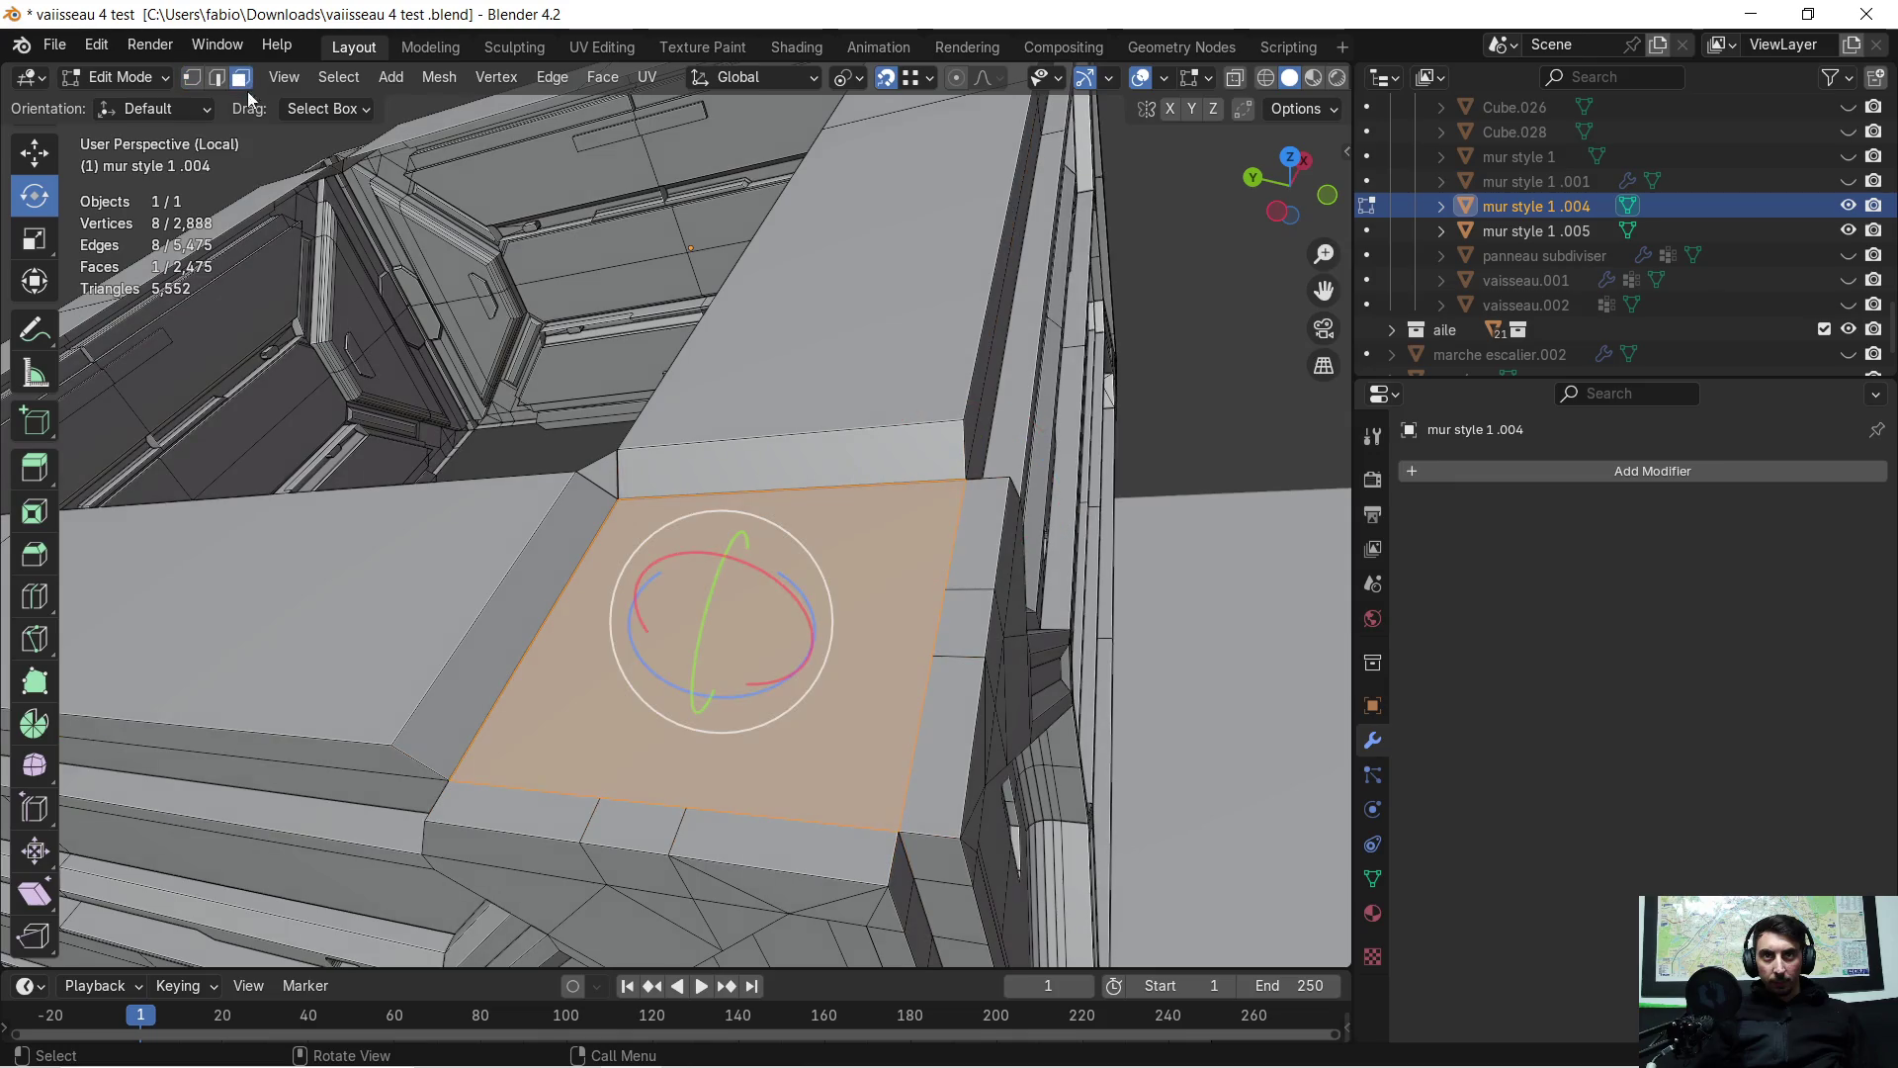
right_click(731, 612)
click(724, 611)
mouse_move(724, 611)
middle_down()
mouse_move(882, 477)
mouse_move(857, 547)
middle_up()
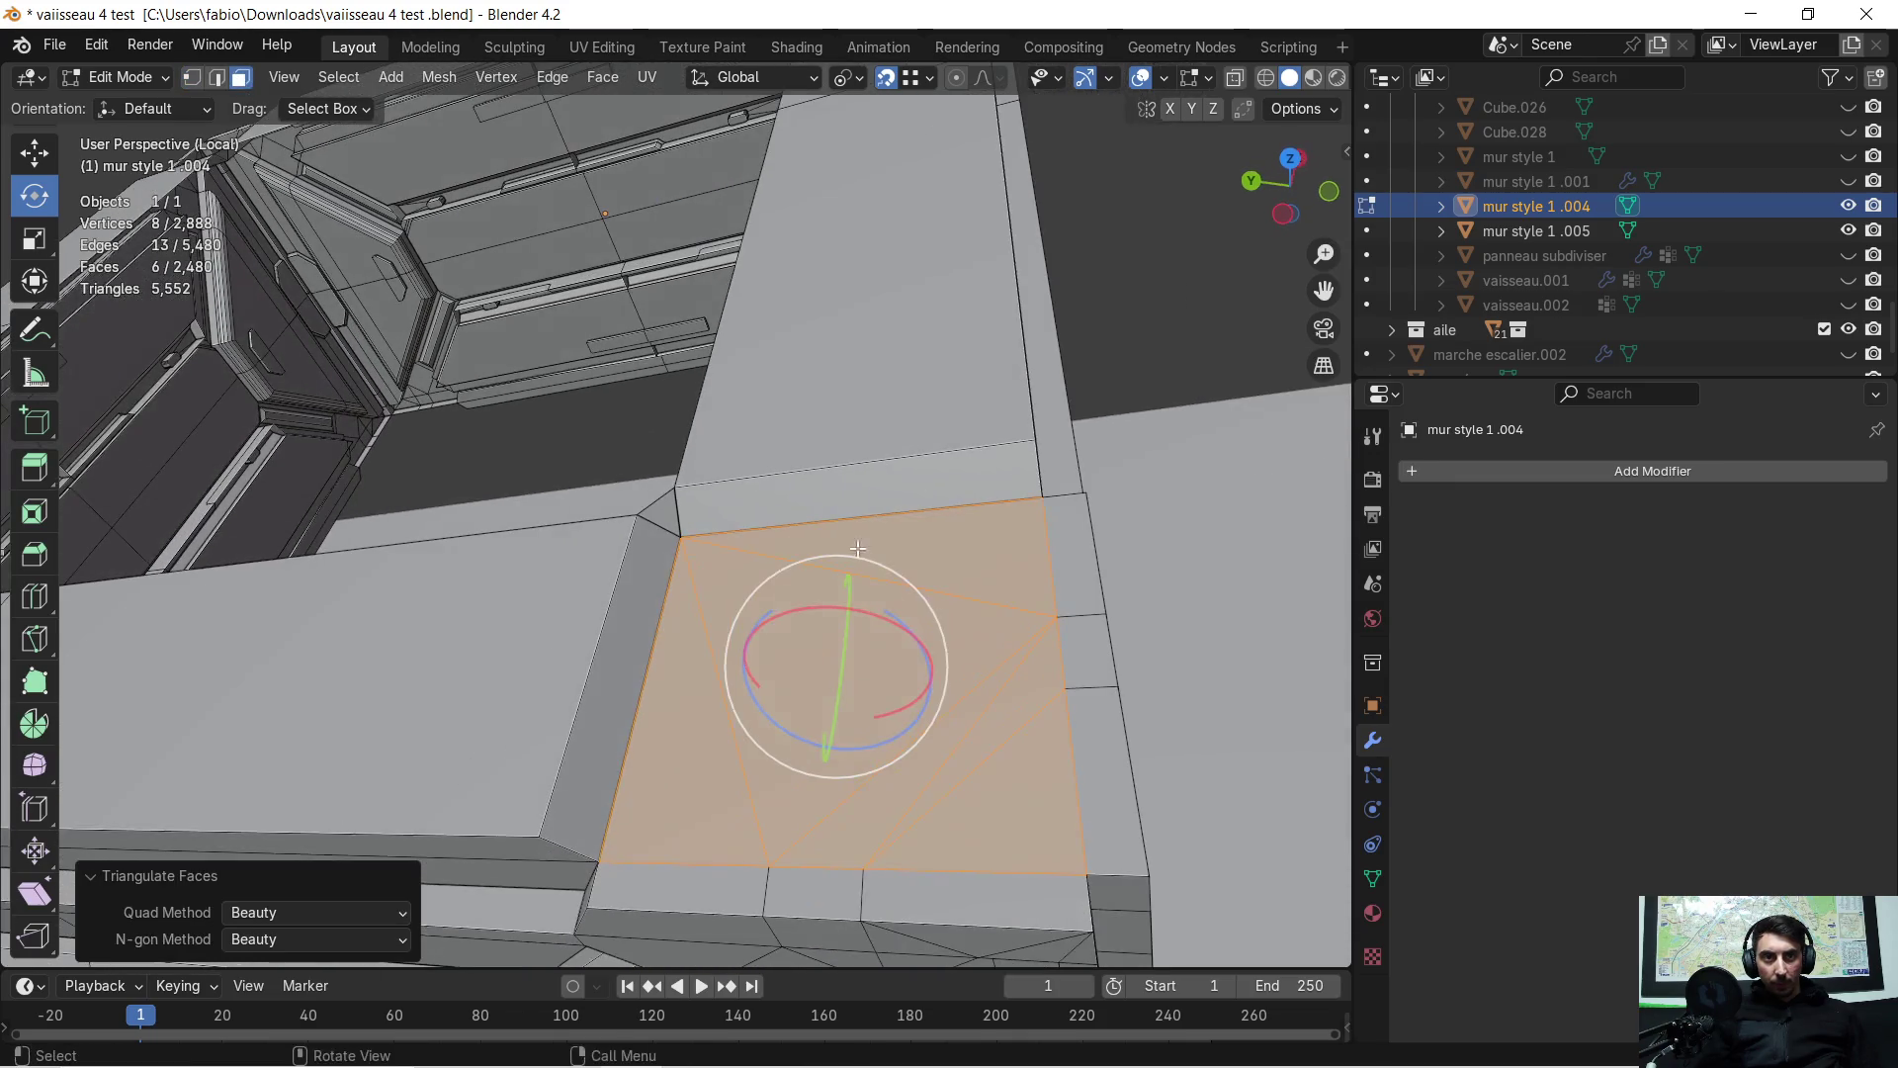
click(594, 445)
mouse_move(840, 627)
middle_down()
mouse_move(897, 611)
mouse_move(864, 636)
mouse_move(377, 665)
mouse_move(830, 564)
mouse_move(847, 591)
mouse_move(722, 593)
mouse_move(769, 575)
middle_up()
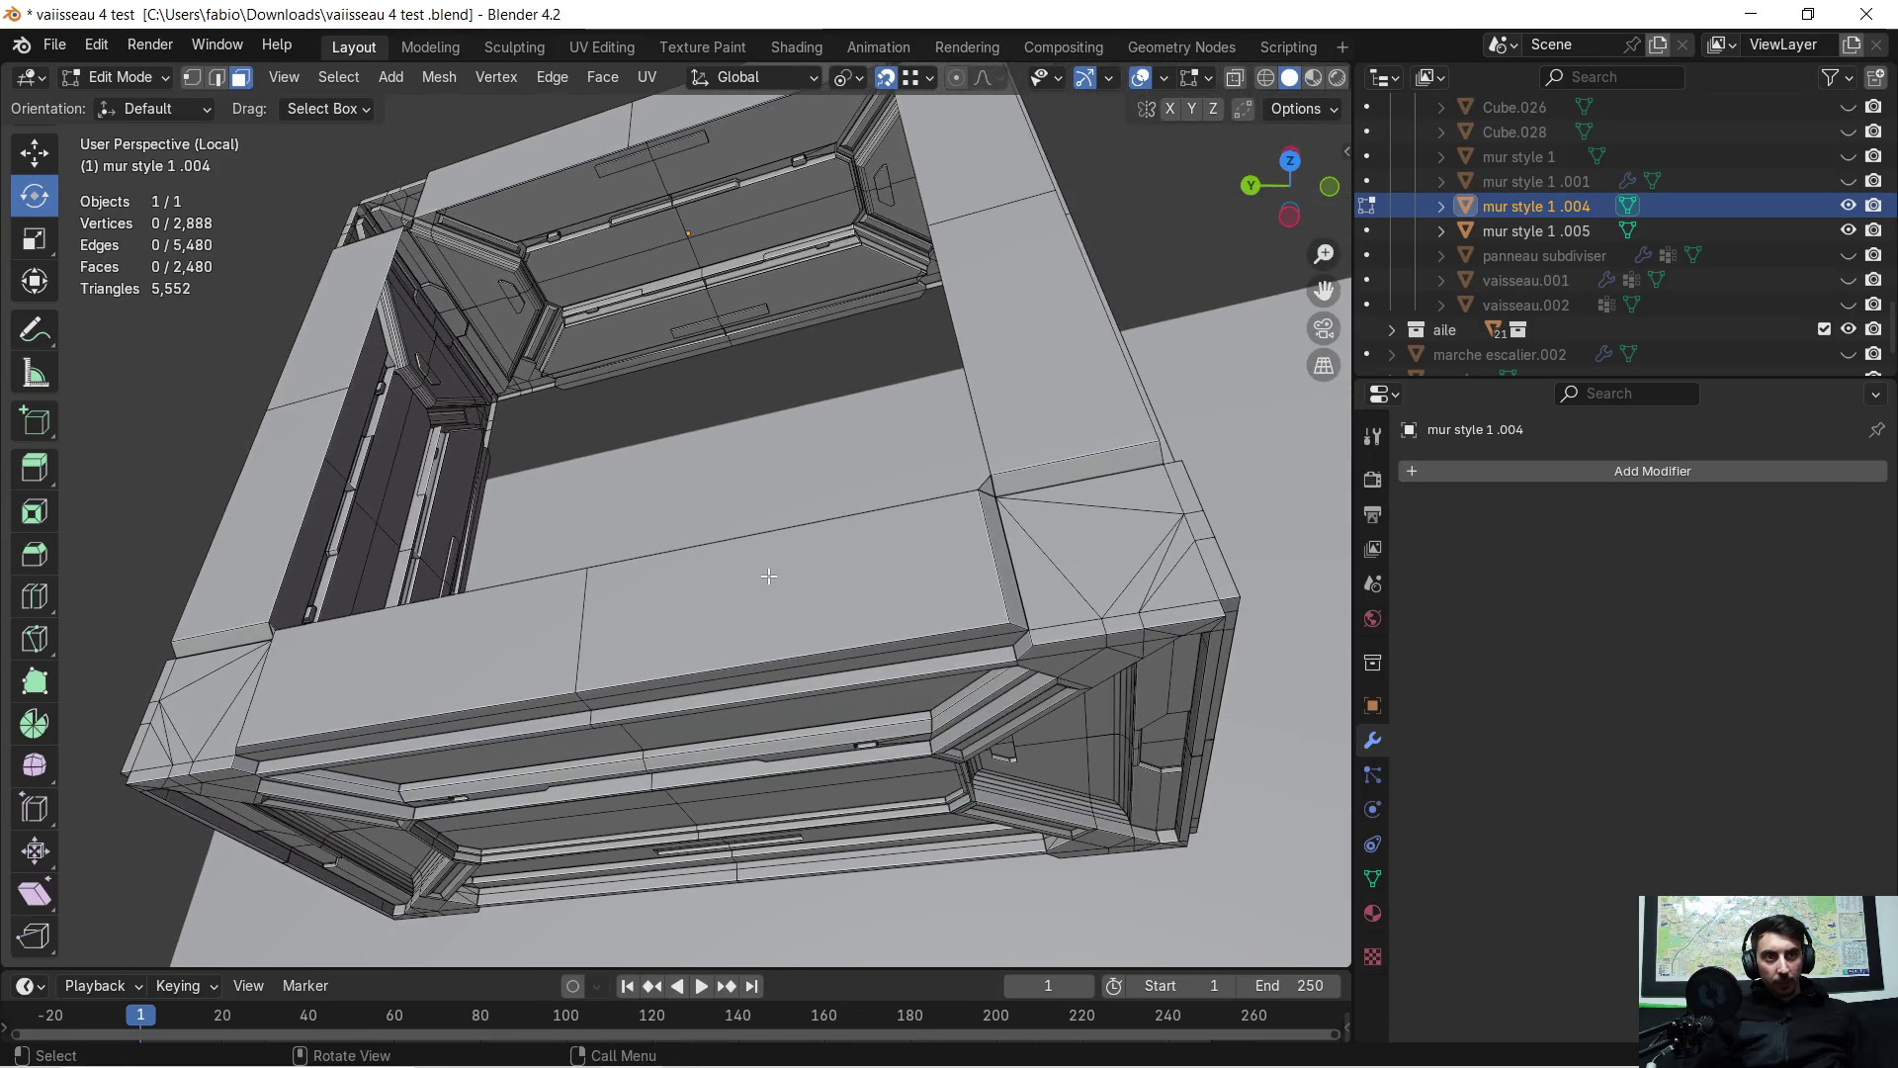
Select the vertices around the third corner opening and fill it with a face
scroll(1166, 544, up, 5)
middle_drag(1137, 534, 455, 326)
scroll(517, 512, up, 3)
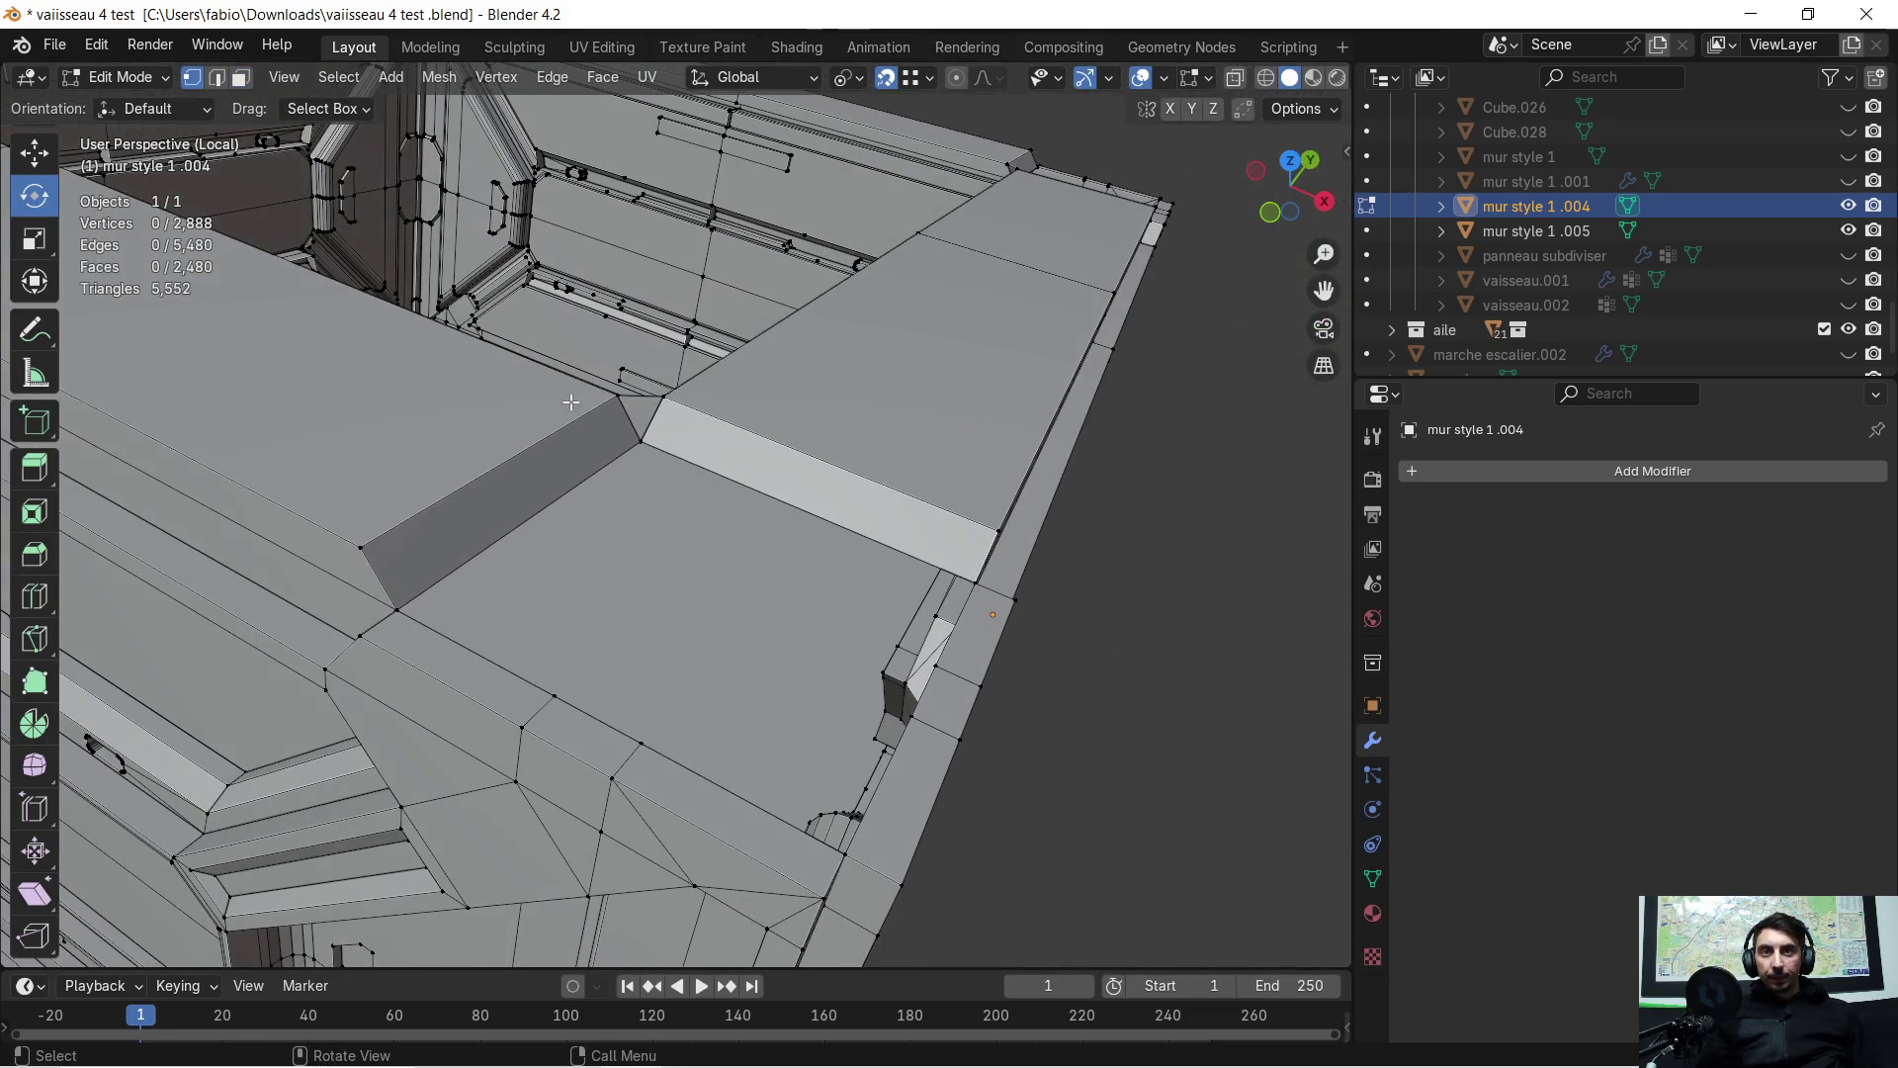
click(643, 440)
shift+click(396, 608)
shift+click(554, 696)
shift+click(679, 757)
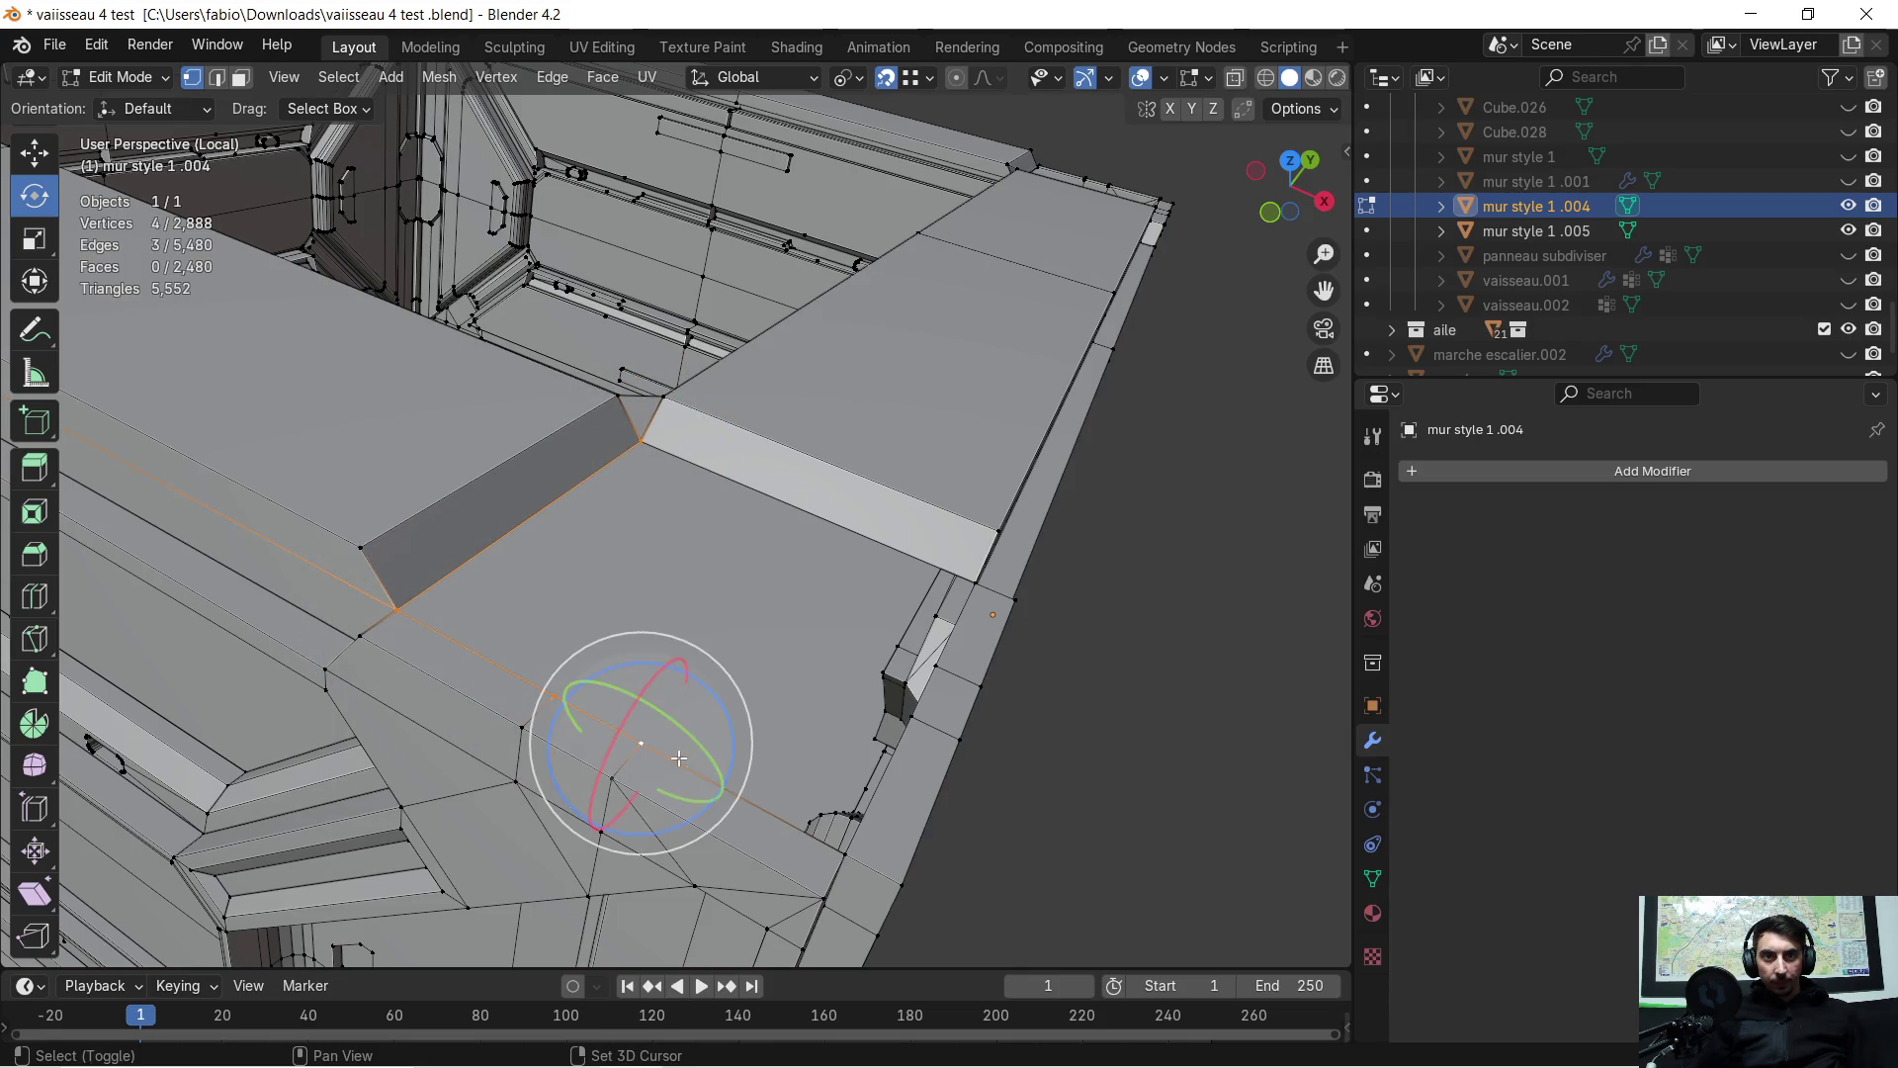
shift+click(852, 851)
shift+click(915, 666)
shift+click(896, 698)
middle_drag(896, 698, 826, 603)
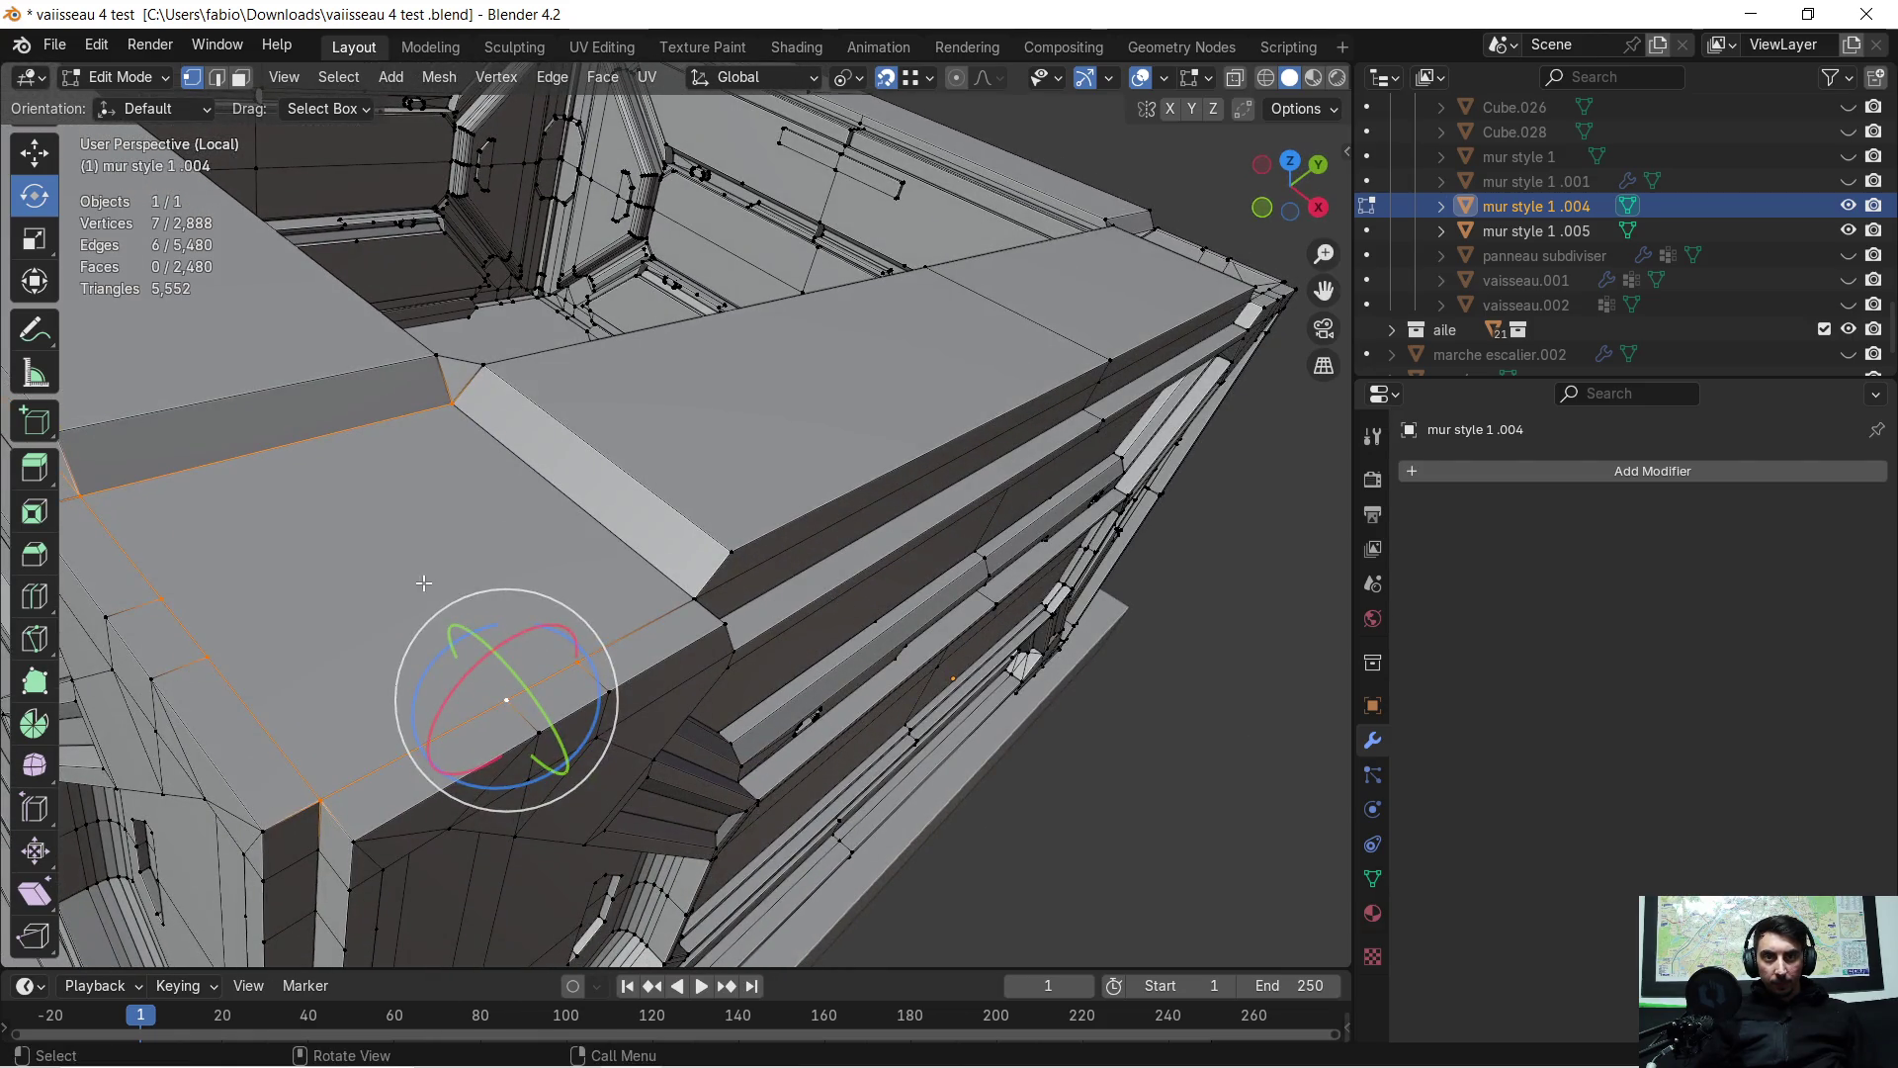
key(f)
mouse_move(447, 555)
middle_down()
mouse_move(564, 543)
mouse_move(513, 536)
mouse_move(529, 545)
middle_up()
Redo the incomplete fill with the missing vertex added, then triangulate the face
key(ctrl+z)
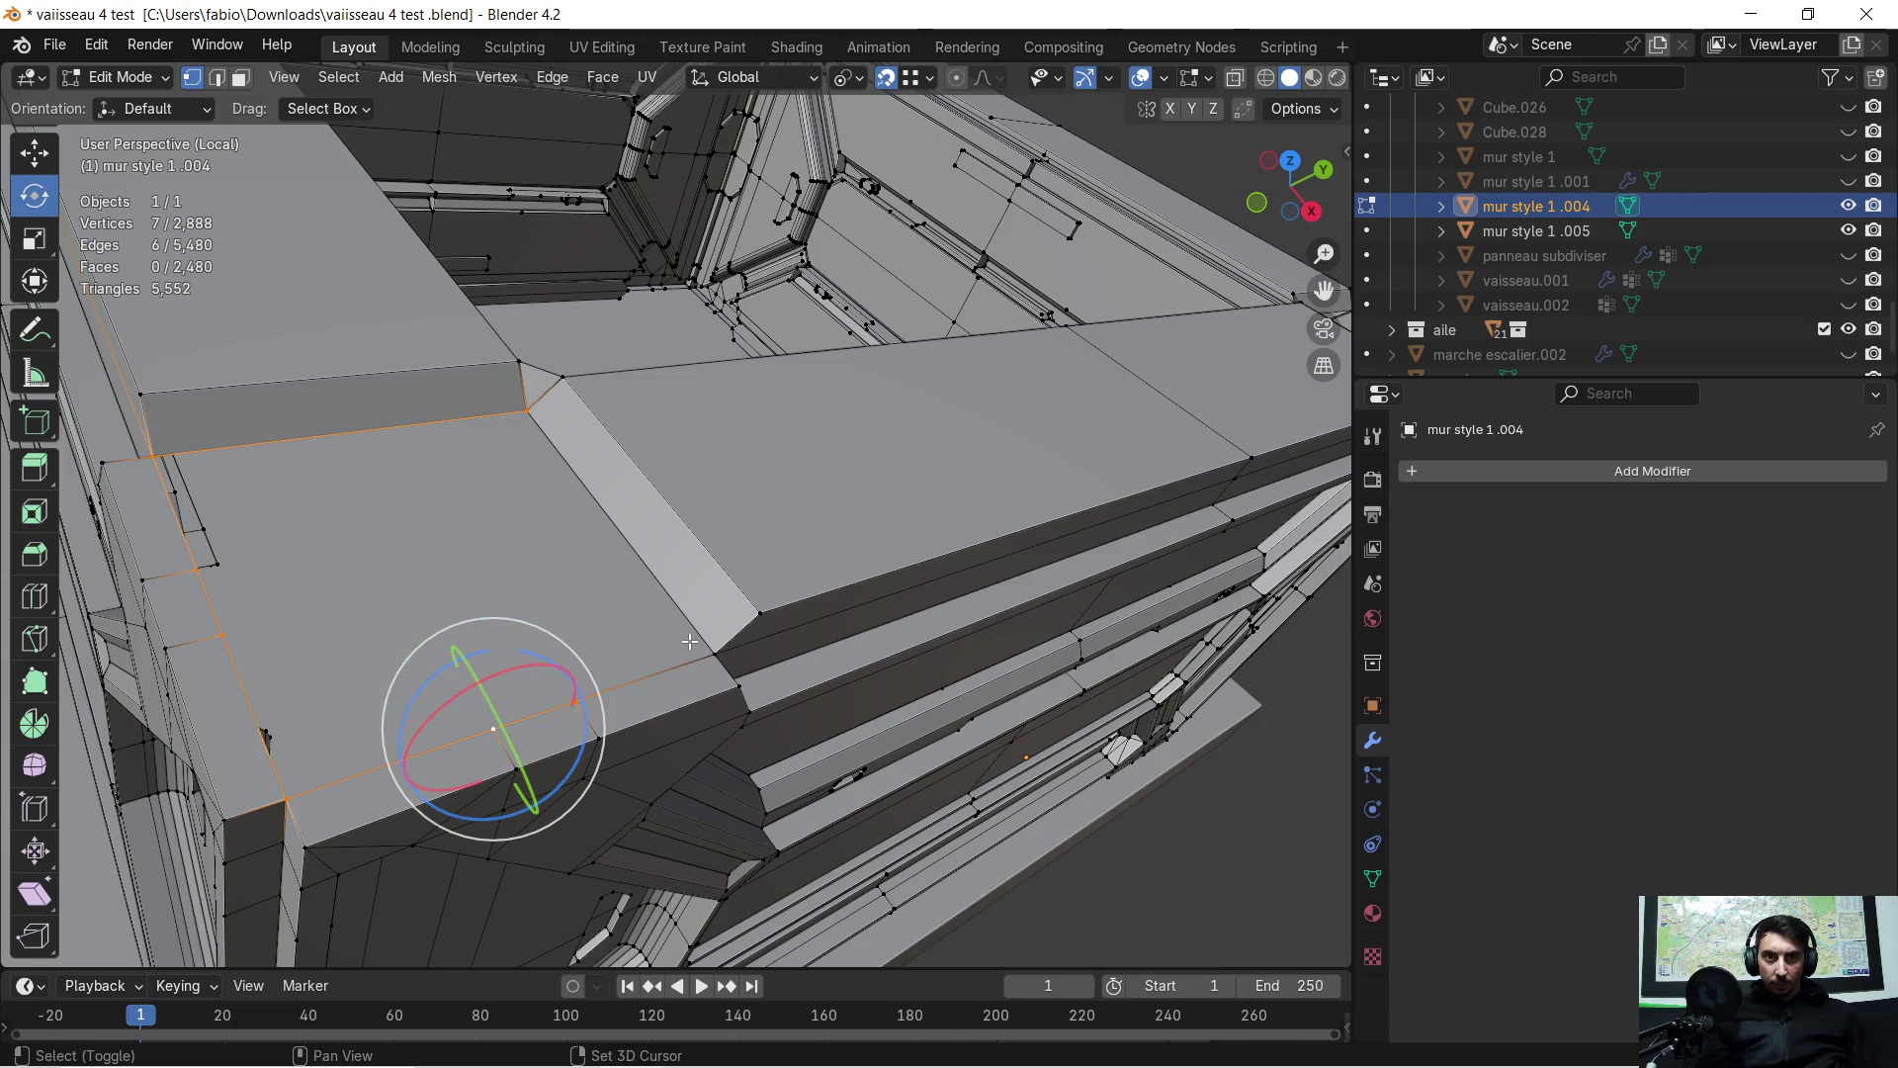
shift+click(710, 647)
mouse_move(710, 648)
middle_down()
mouse_move(676, 629)
mouse_move(751, 608)
middle_up()
key(f)
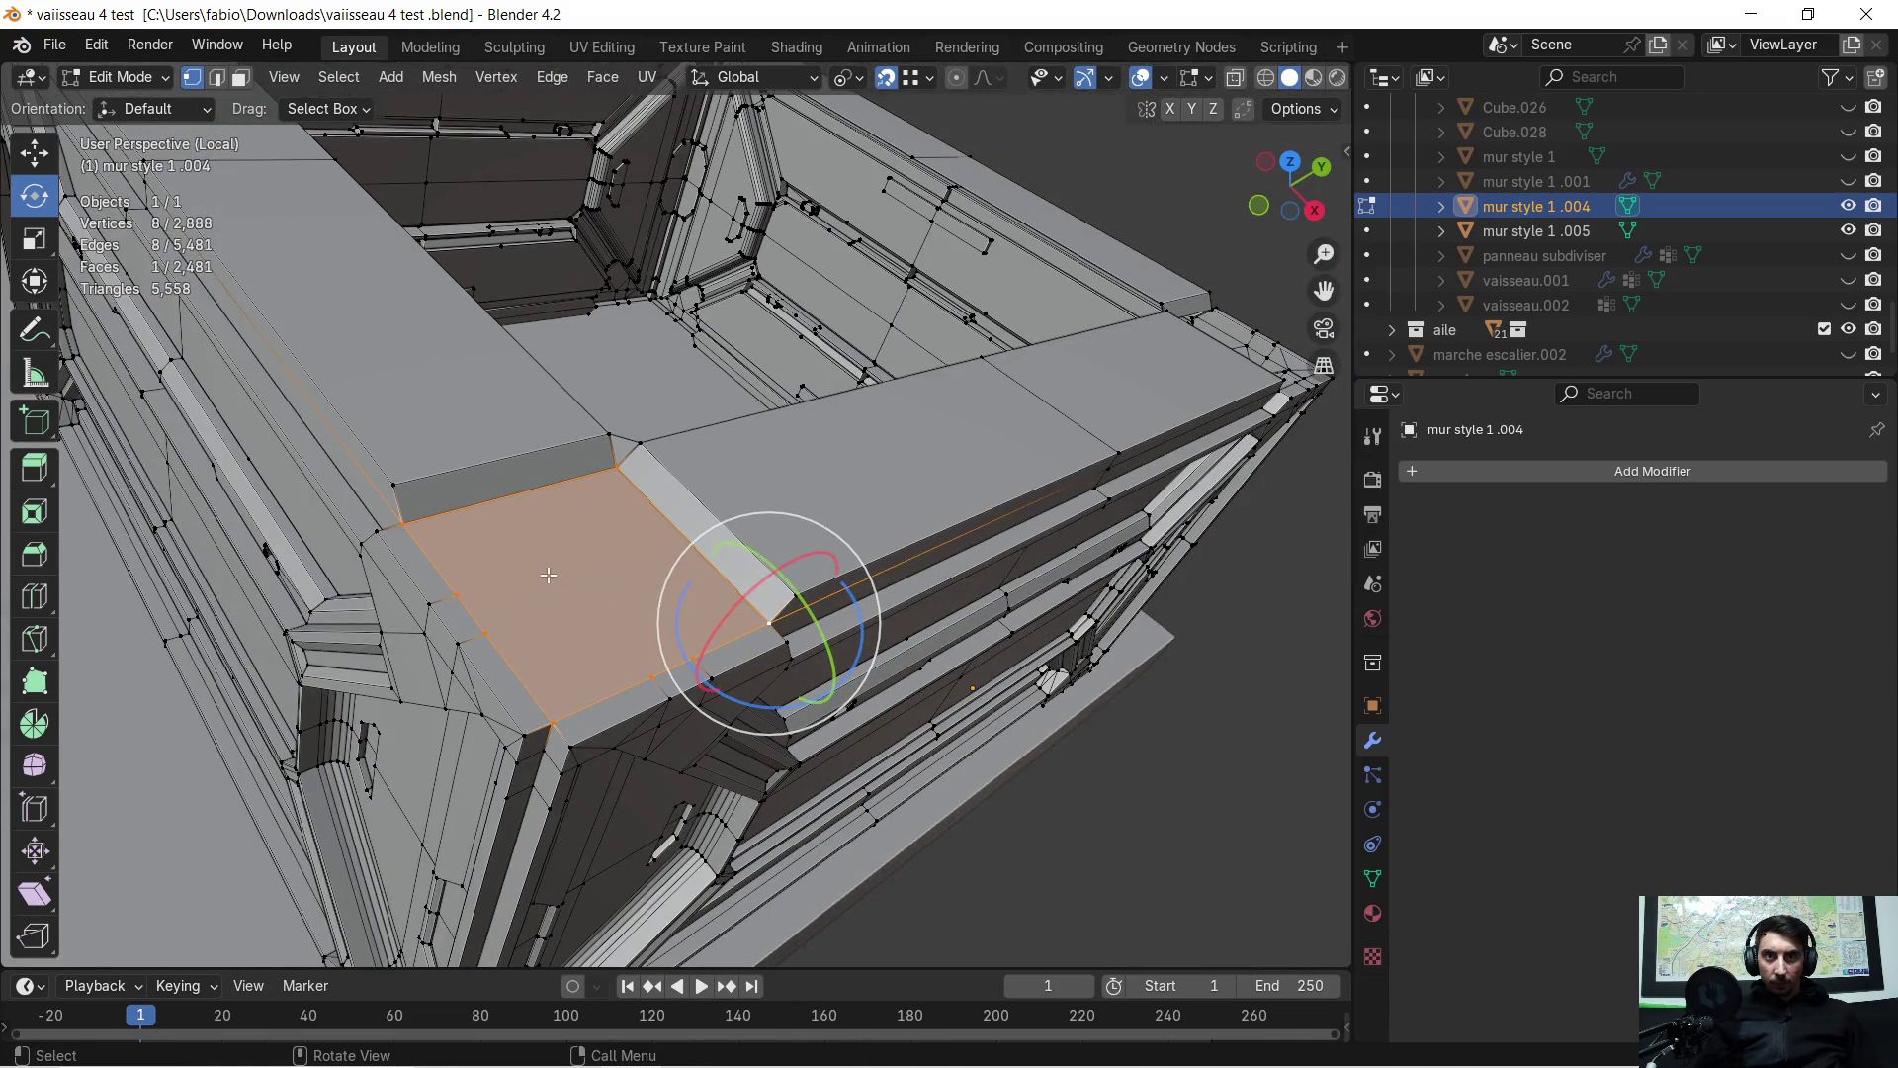
click(240, 87)
key(ctrl+f)
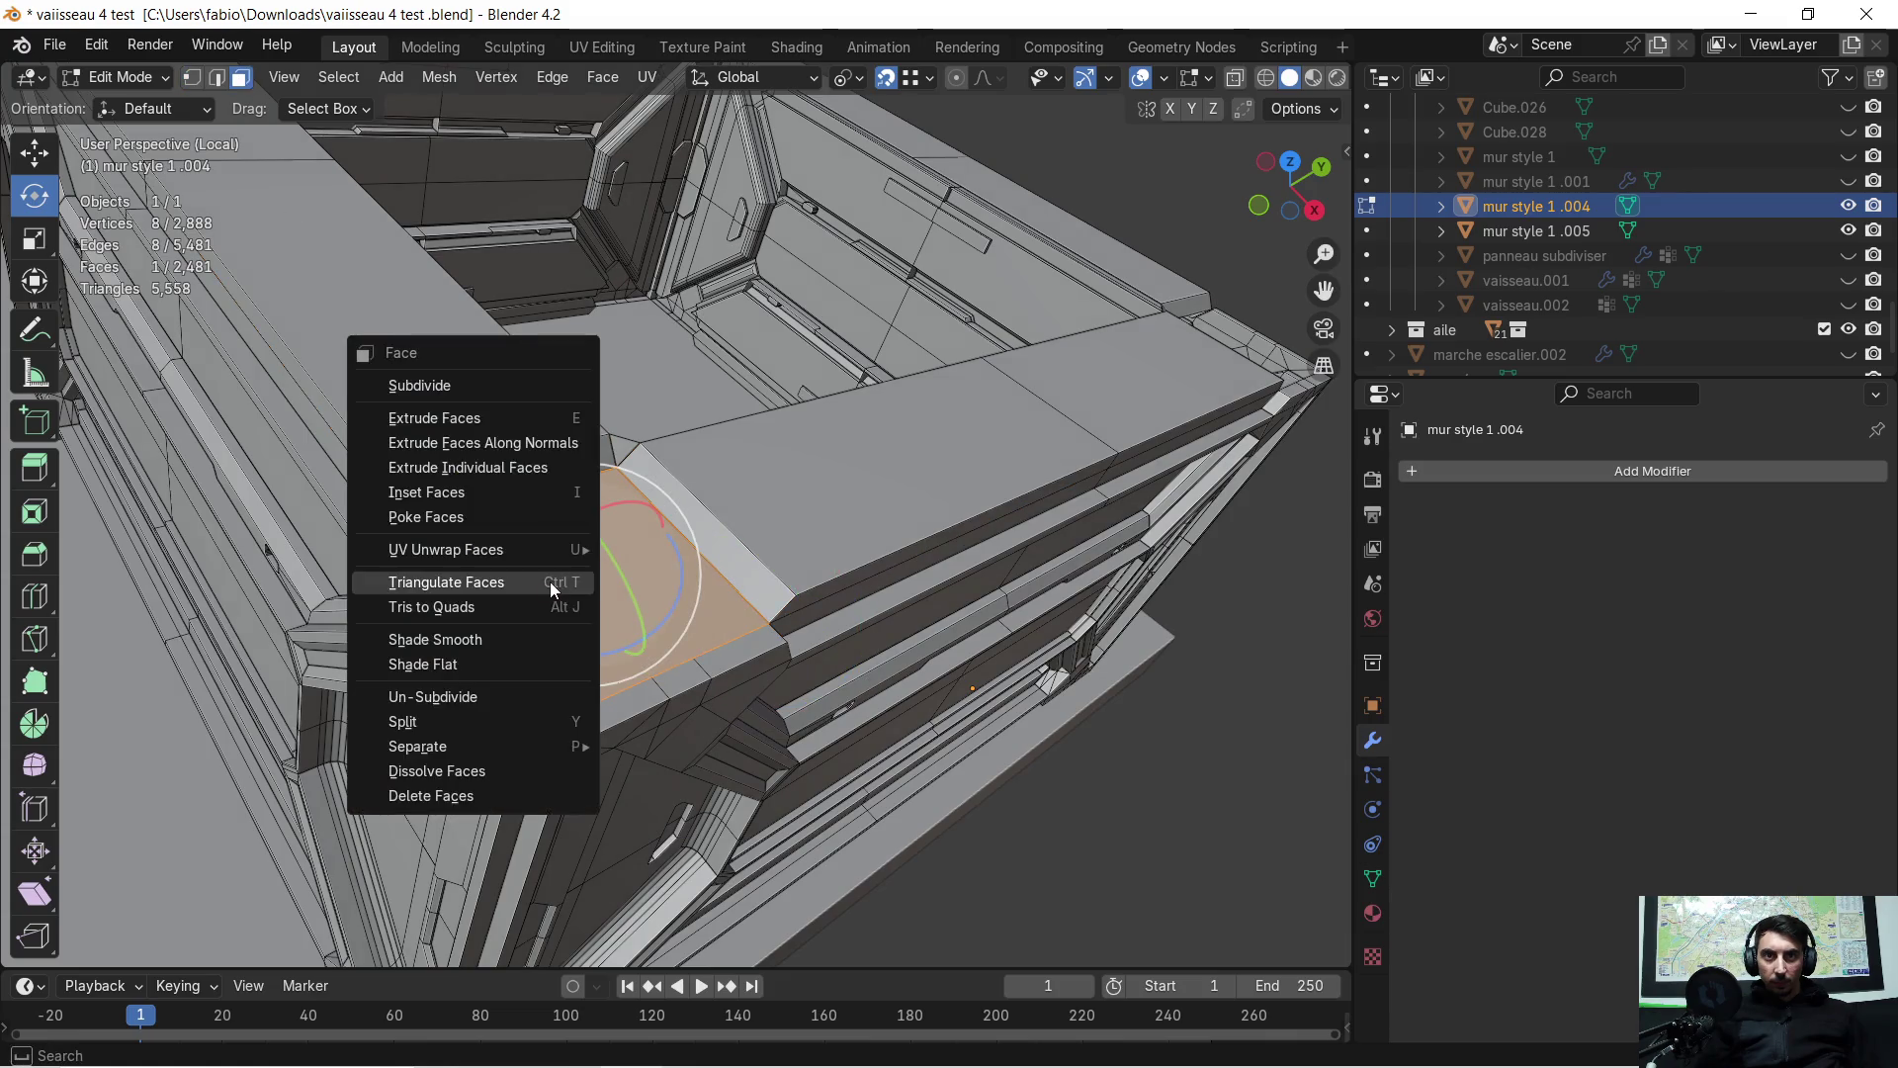
click(552, 590)
mouse_move(889, 486)
middle_down()
mouse_move(755, 517)
mouse_move(762, 581)
mouse_move(483, 380)
middle_up()
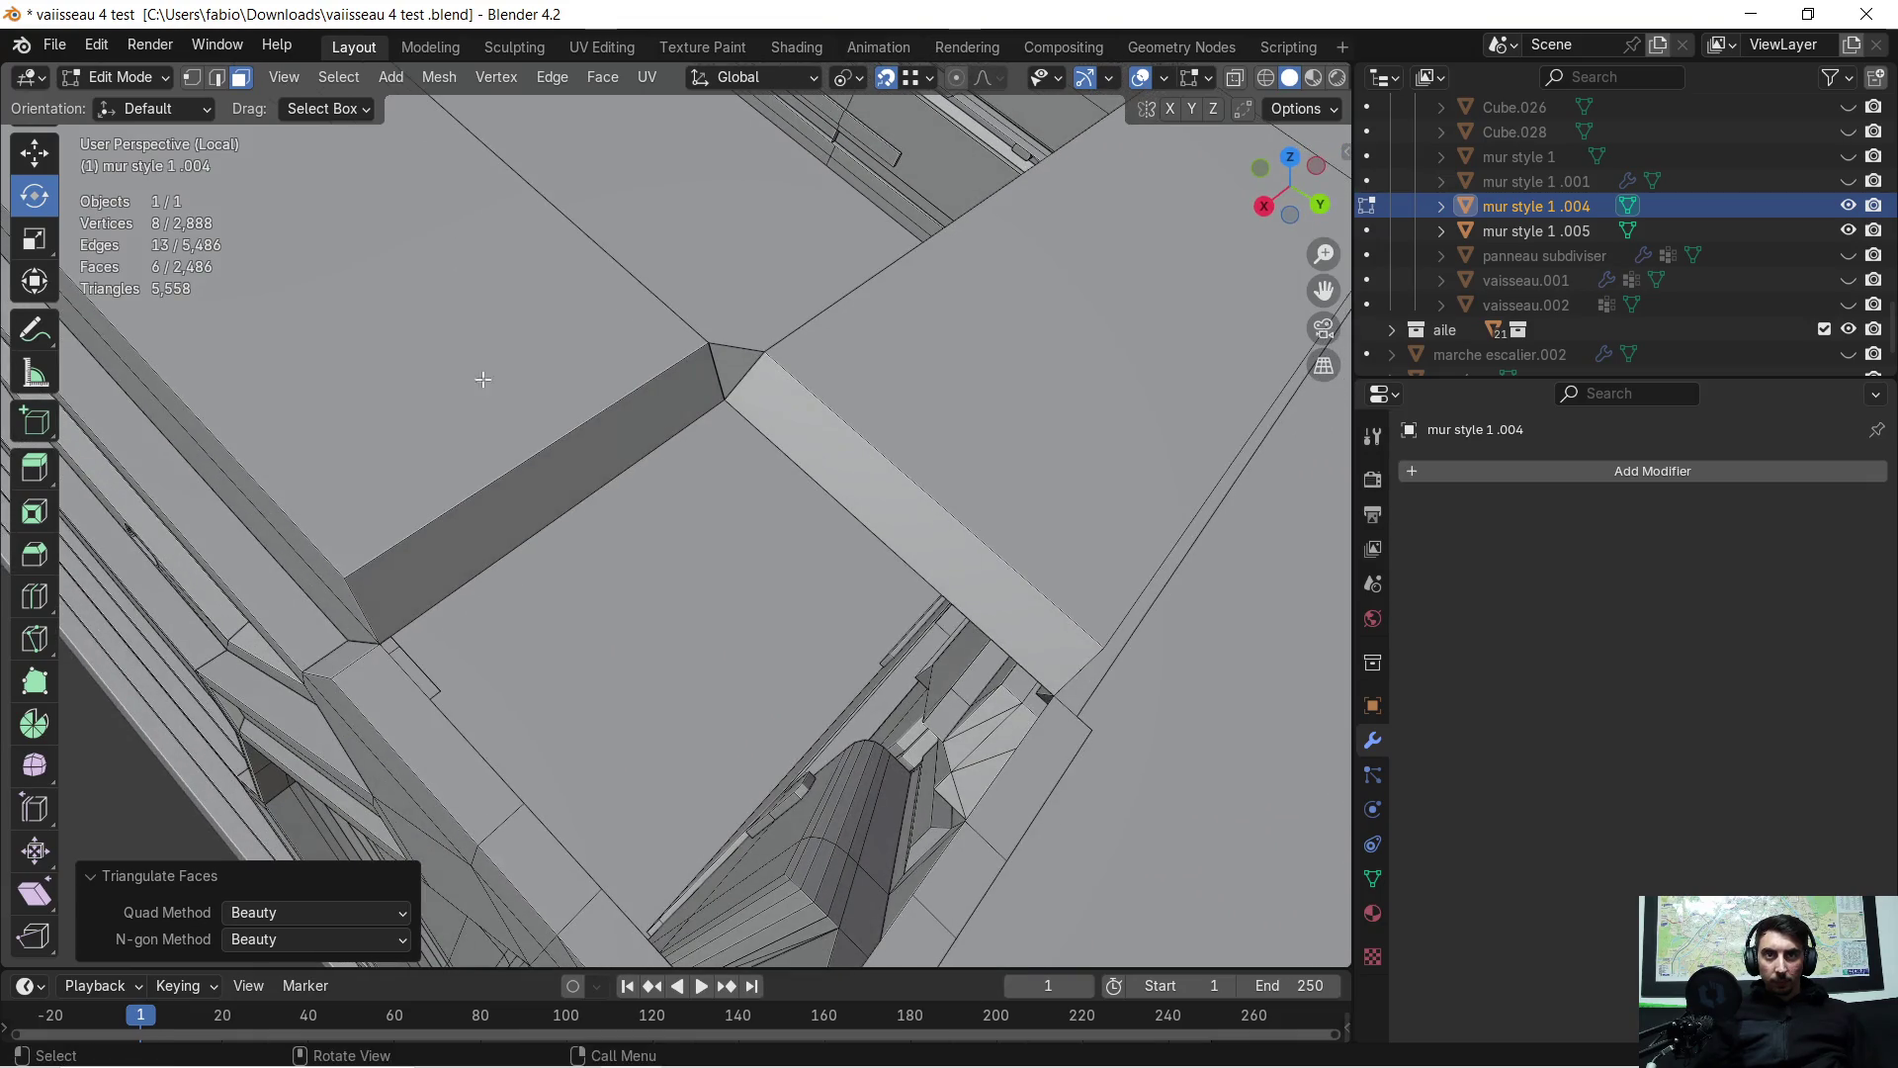
click(193, 82)
Clear the selection and pick the eight vertices around the fourth corner opening
click(725, 397)
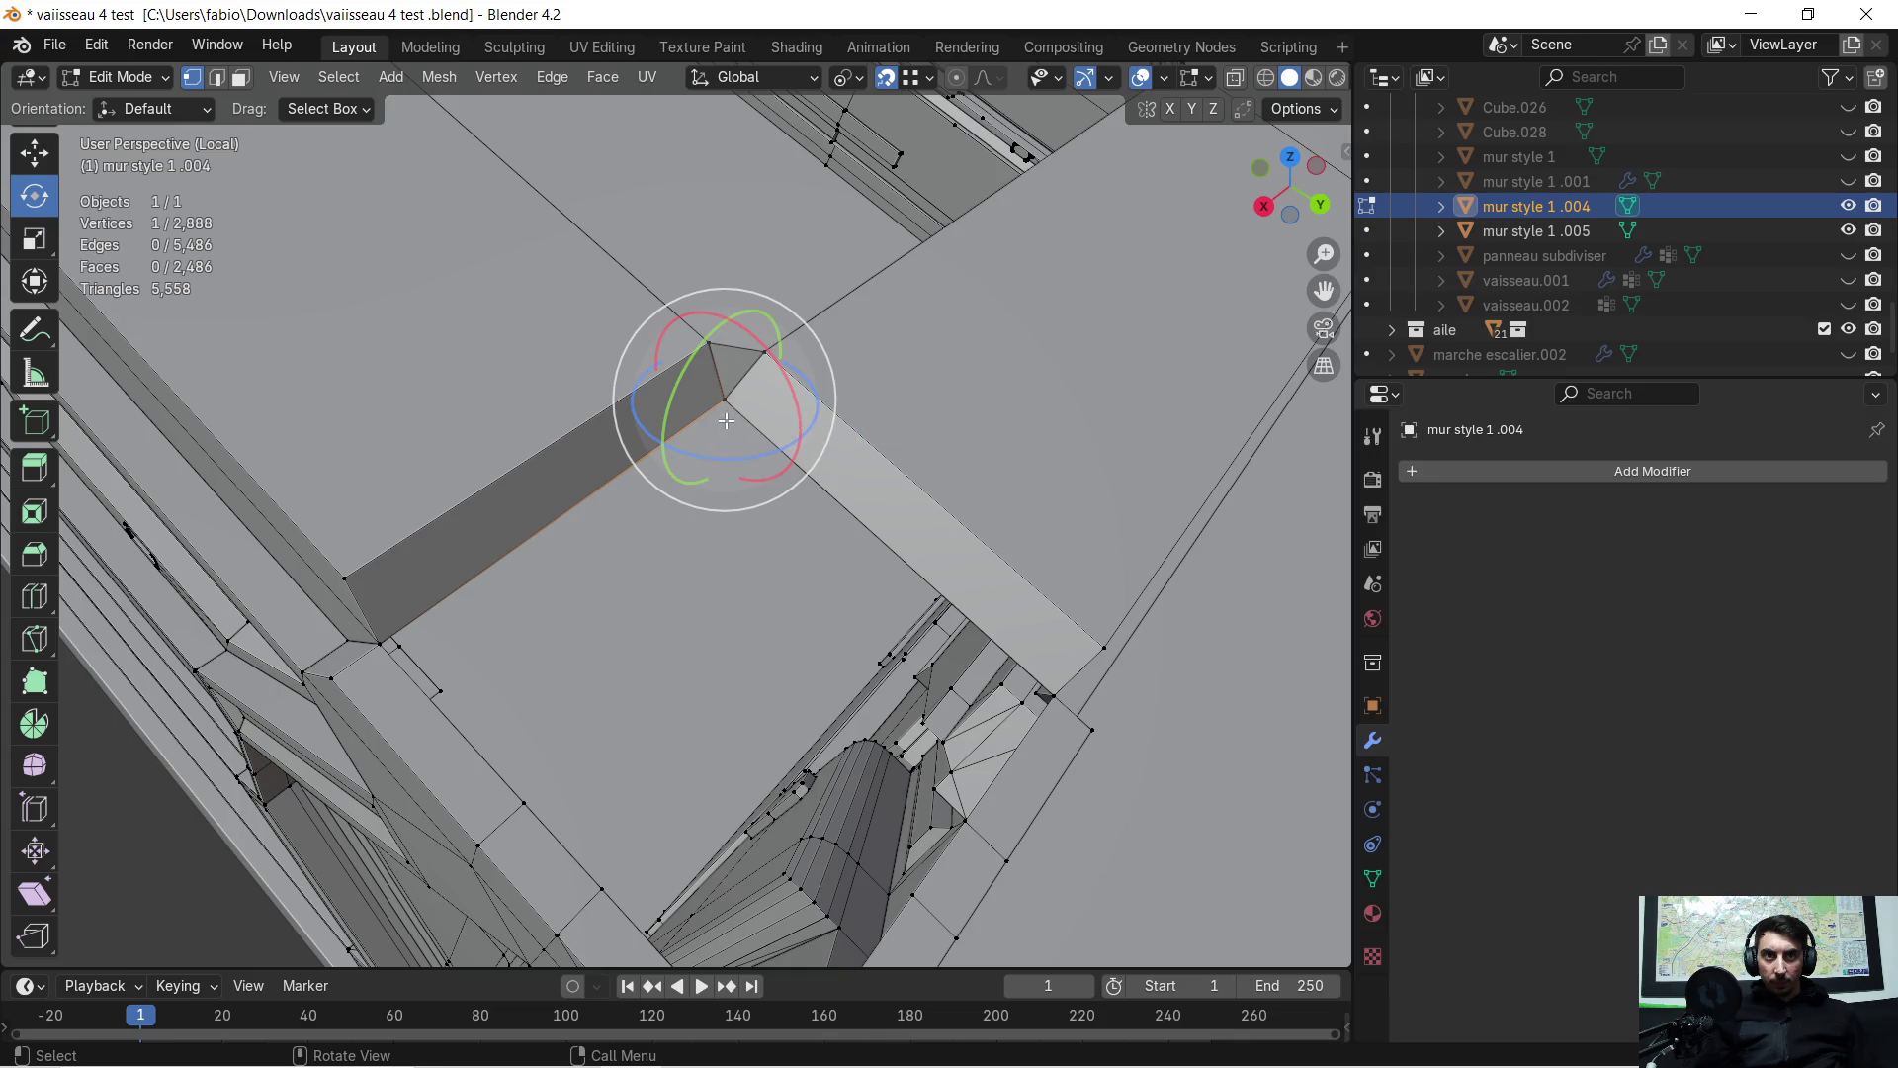
middle_drag(707, 463, 699, 531)
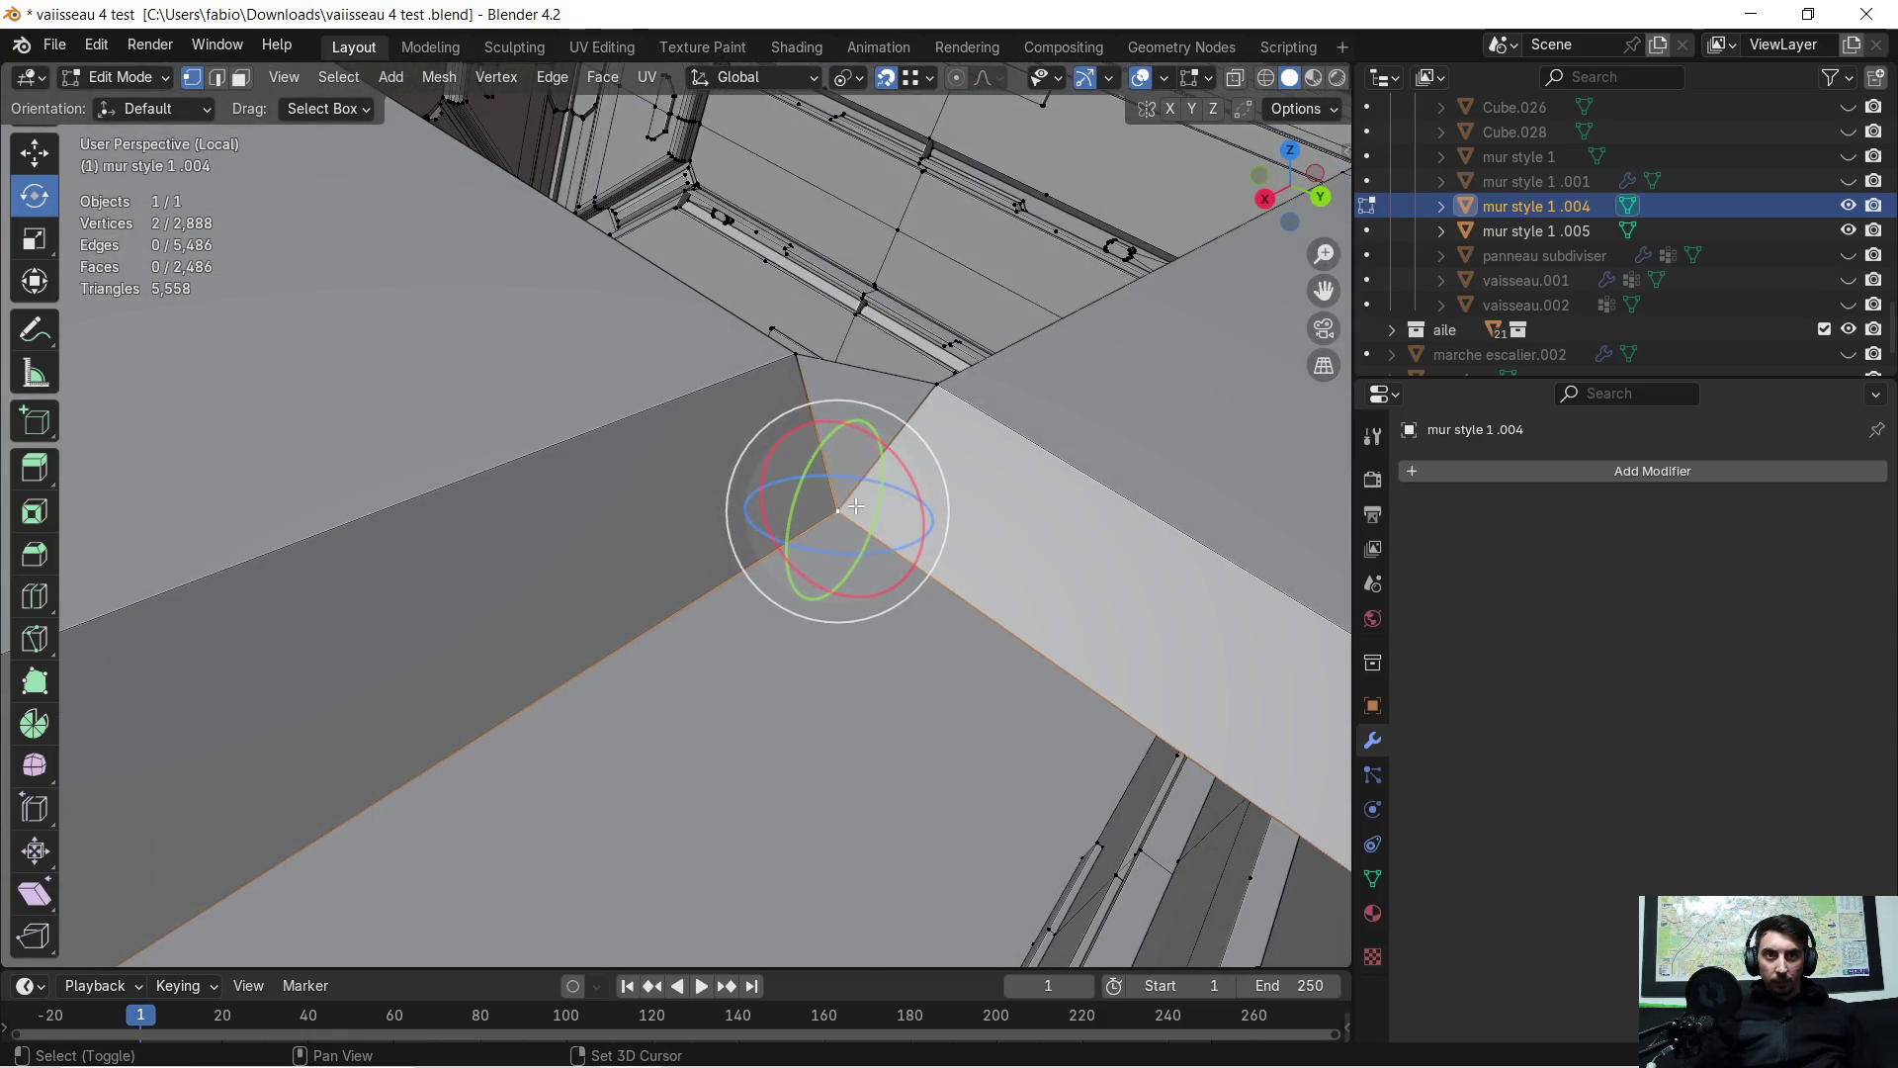
scroll(855, 505, down, 2)
key(alt+a)
click(731, 509)
shift+click(429, 685)
shift+click(554, 814)
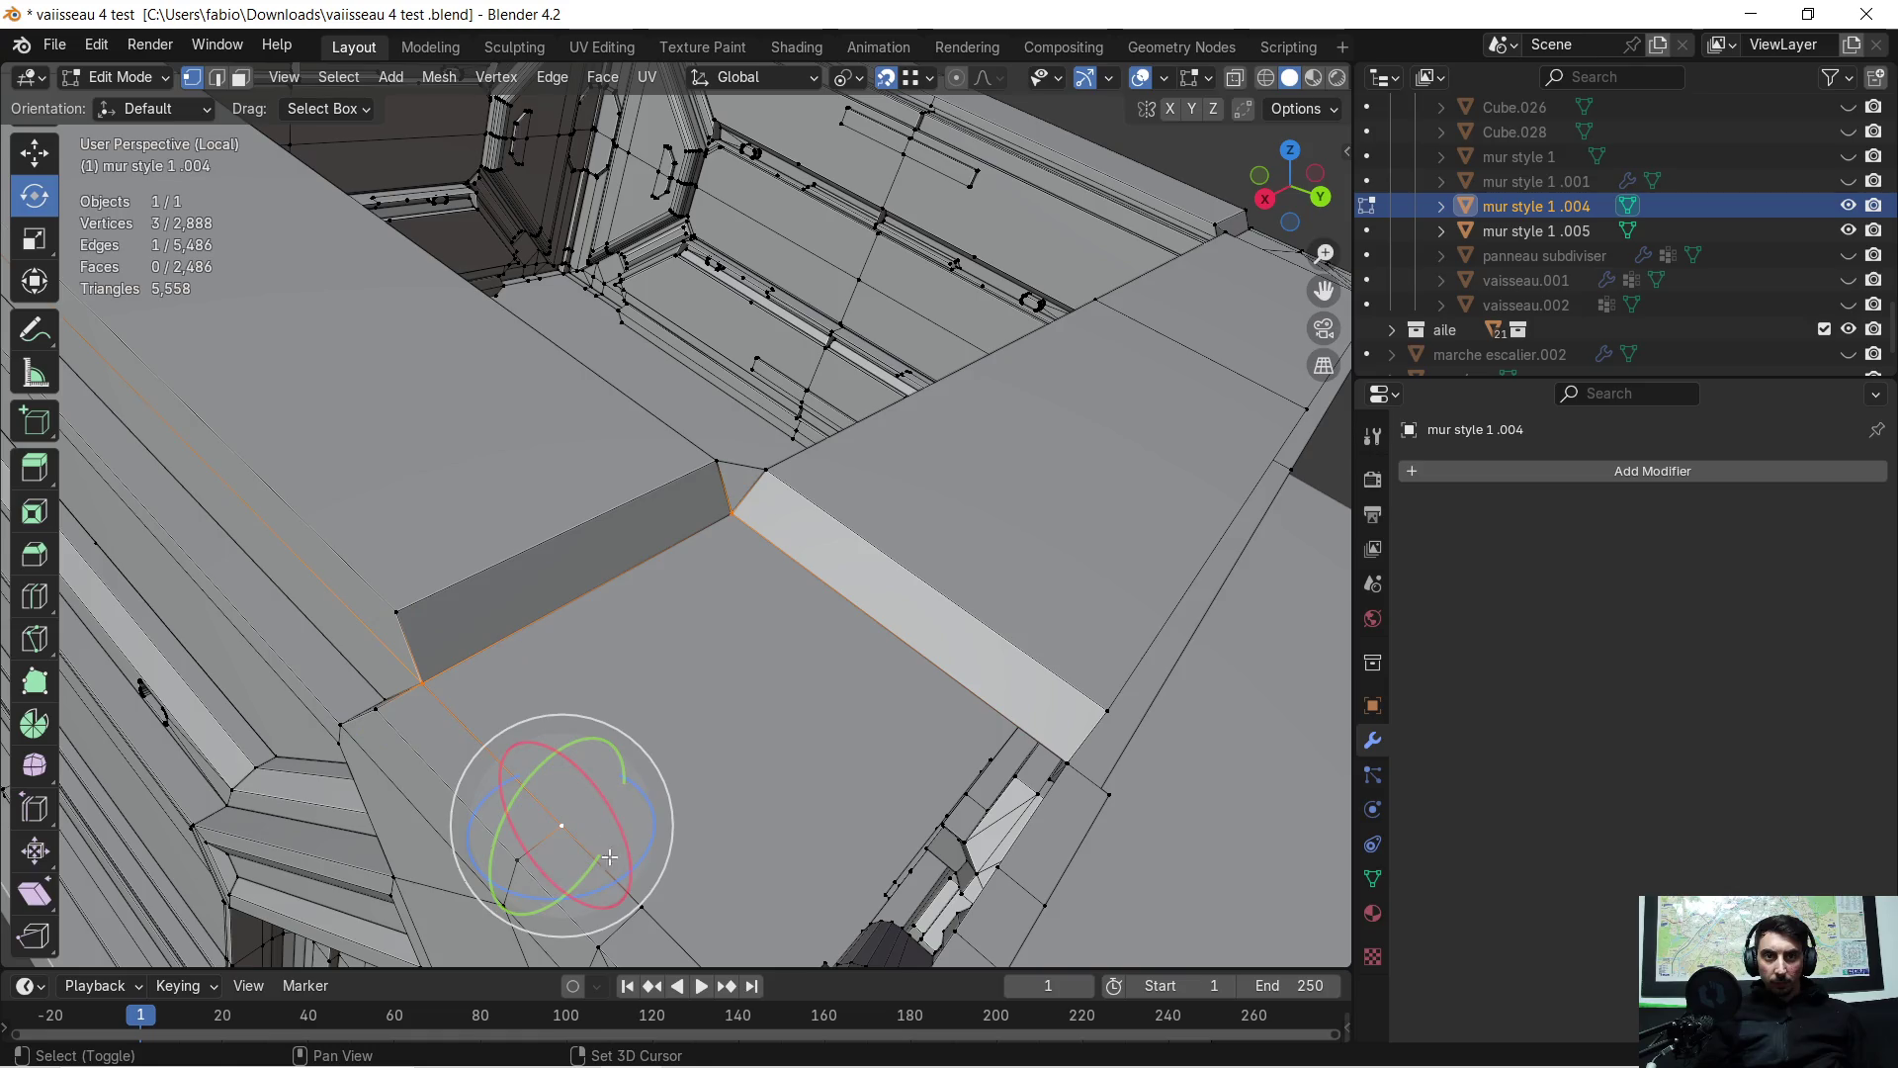
shift+click(647, 893)
mouse_move(646, 893)
middle_down()
mouse_move(622, 679)
mouse_move(555, 661)
mouse_move(509, 678)
middle_up()
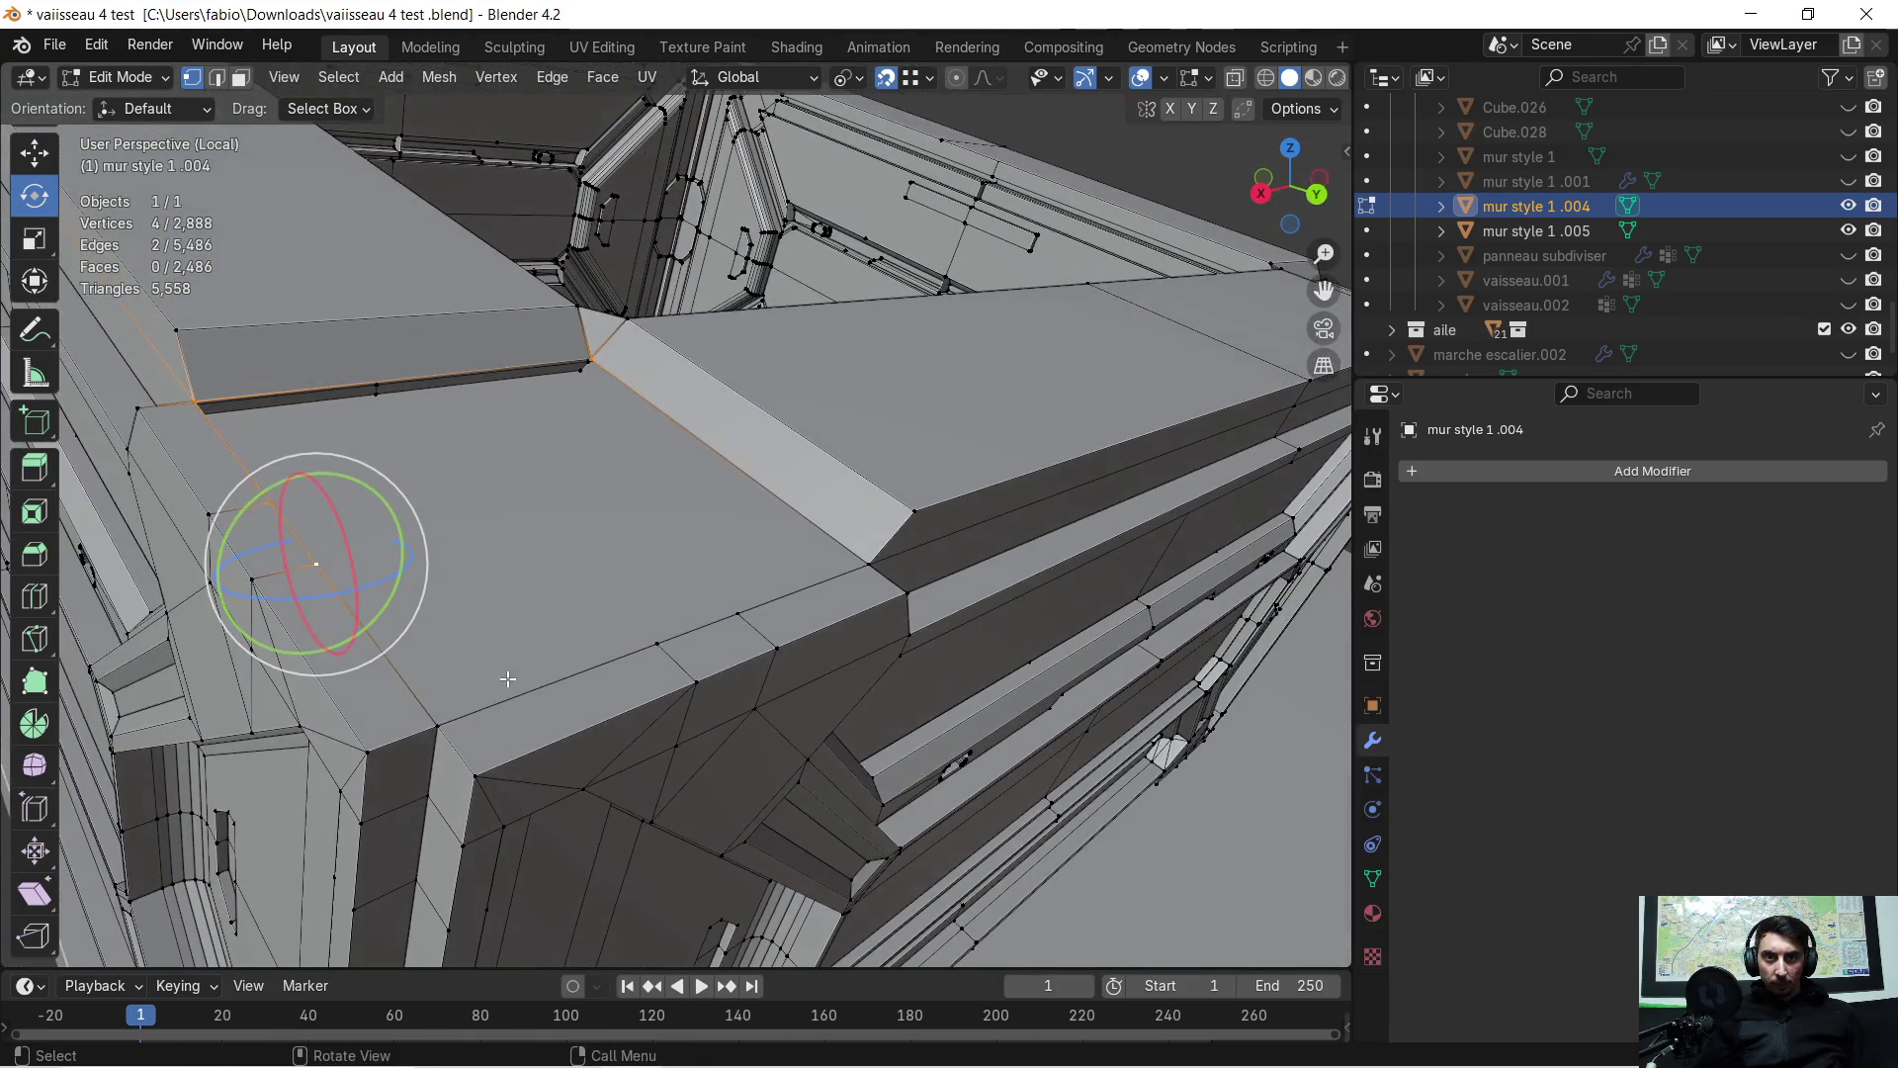
shift+click(447, 714)
shift+click(655, 643)
shift+click(738, 614)
shift+click(869, 557)
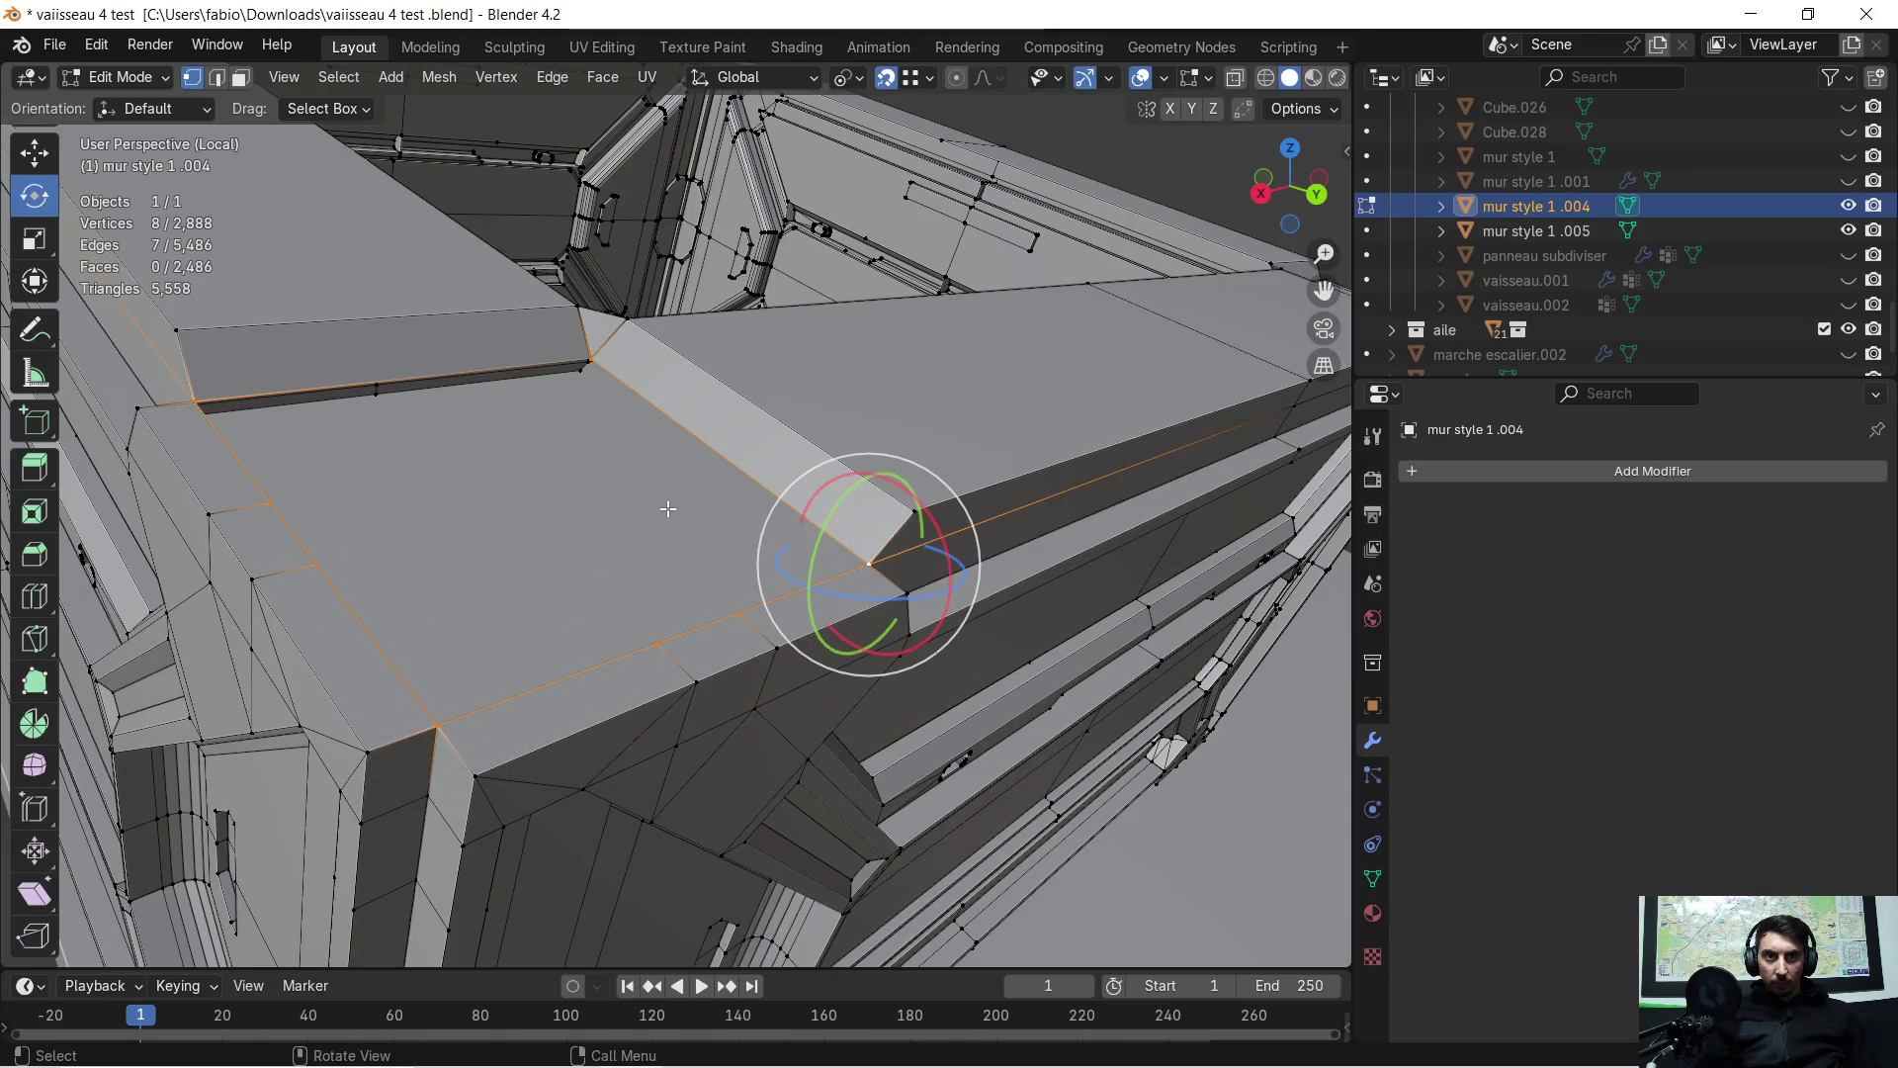
Triangulate the fourth corner's new face
middle_drag(553, 463, 556, 489)
middle_drag(570, 619, 578, 626)
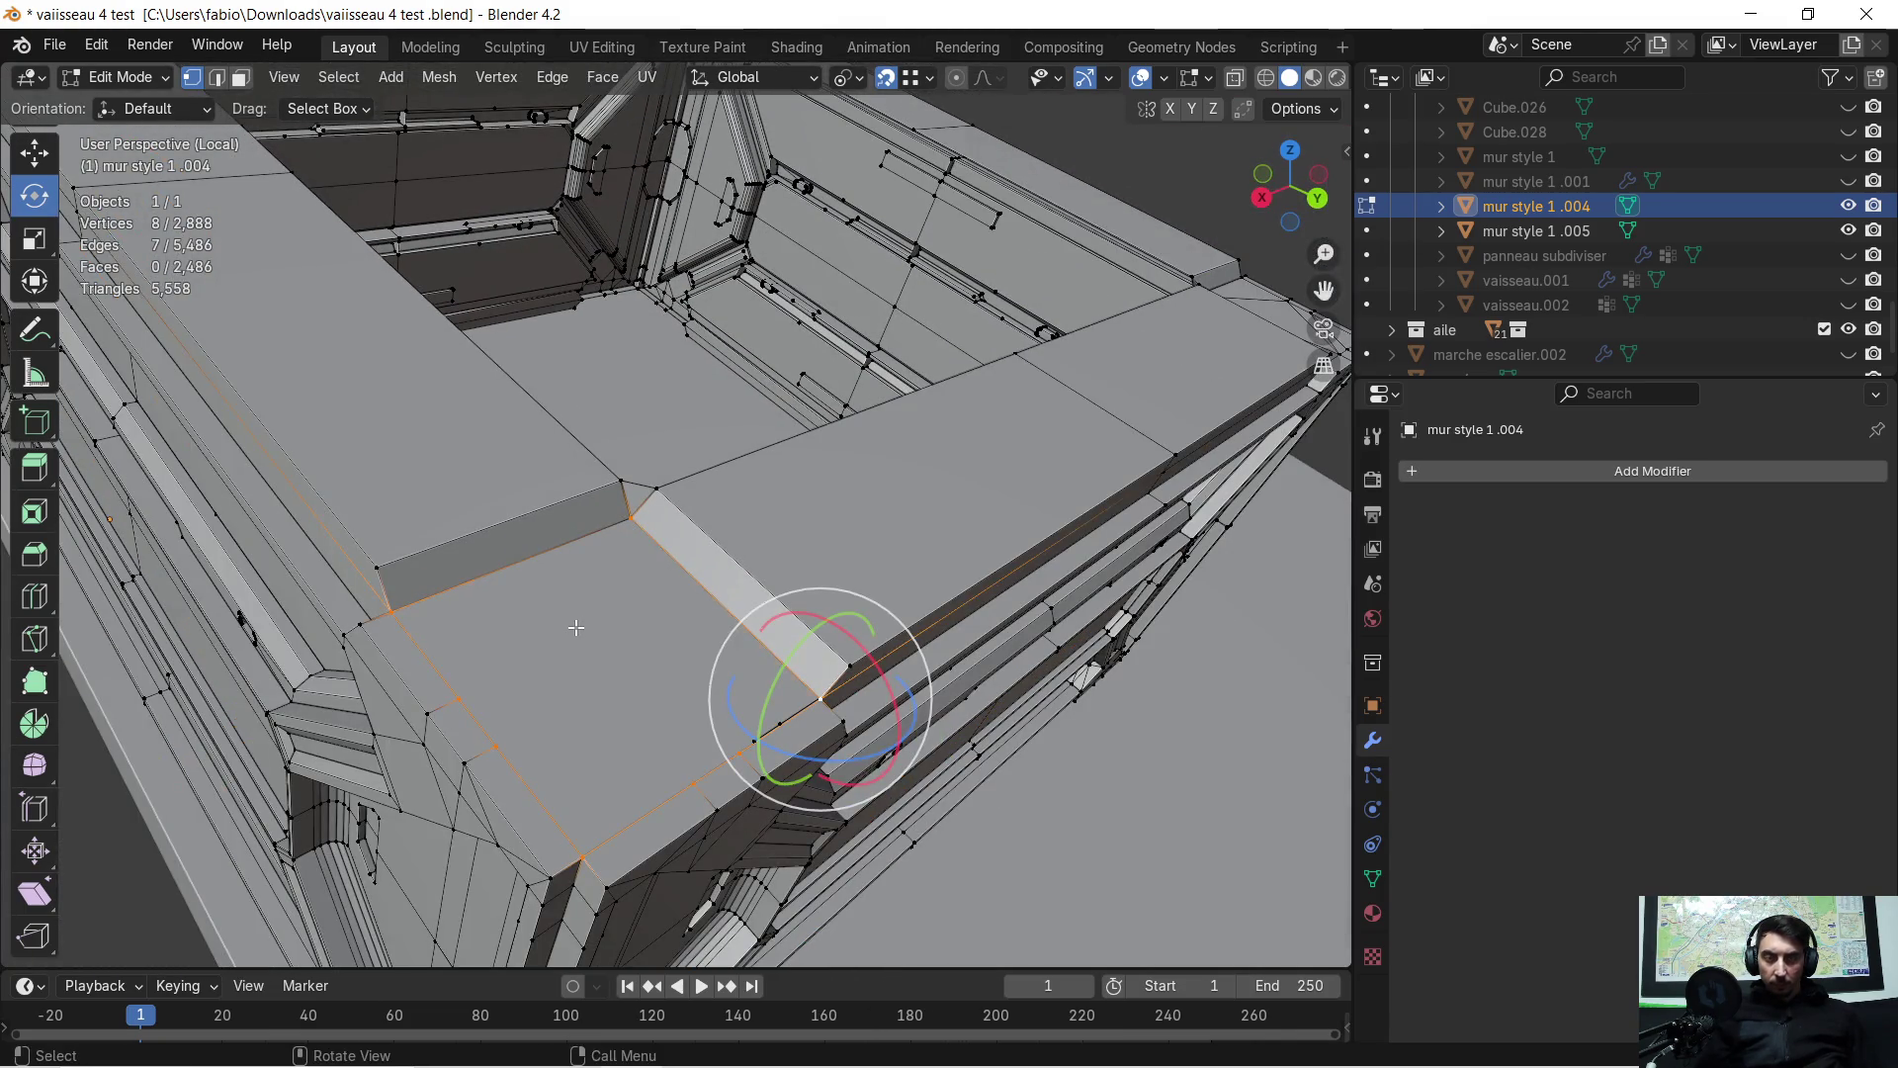
mouse_move(554, 633)
middle_down()
mouse_move(572, 651)
mouse_move(672, 603)
mouse_move(696, 640)
middle_up()
right_click(572, 651)
click(572, 650)
scroll(625, 625, down, 5)
Merge the whole mesh by distance, removing 4 duplicate vertices
key(a)
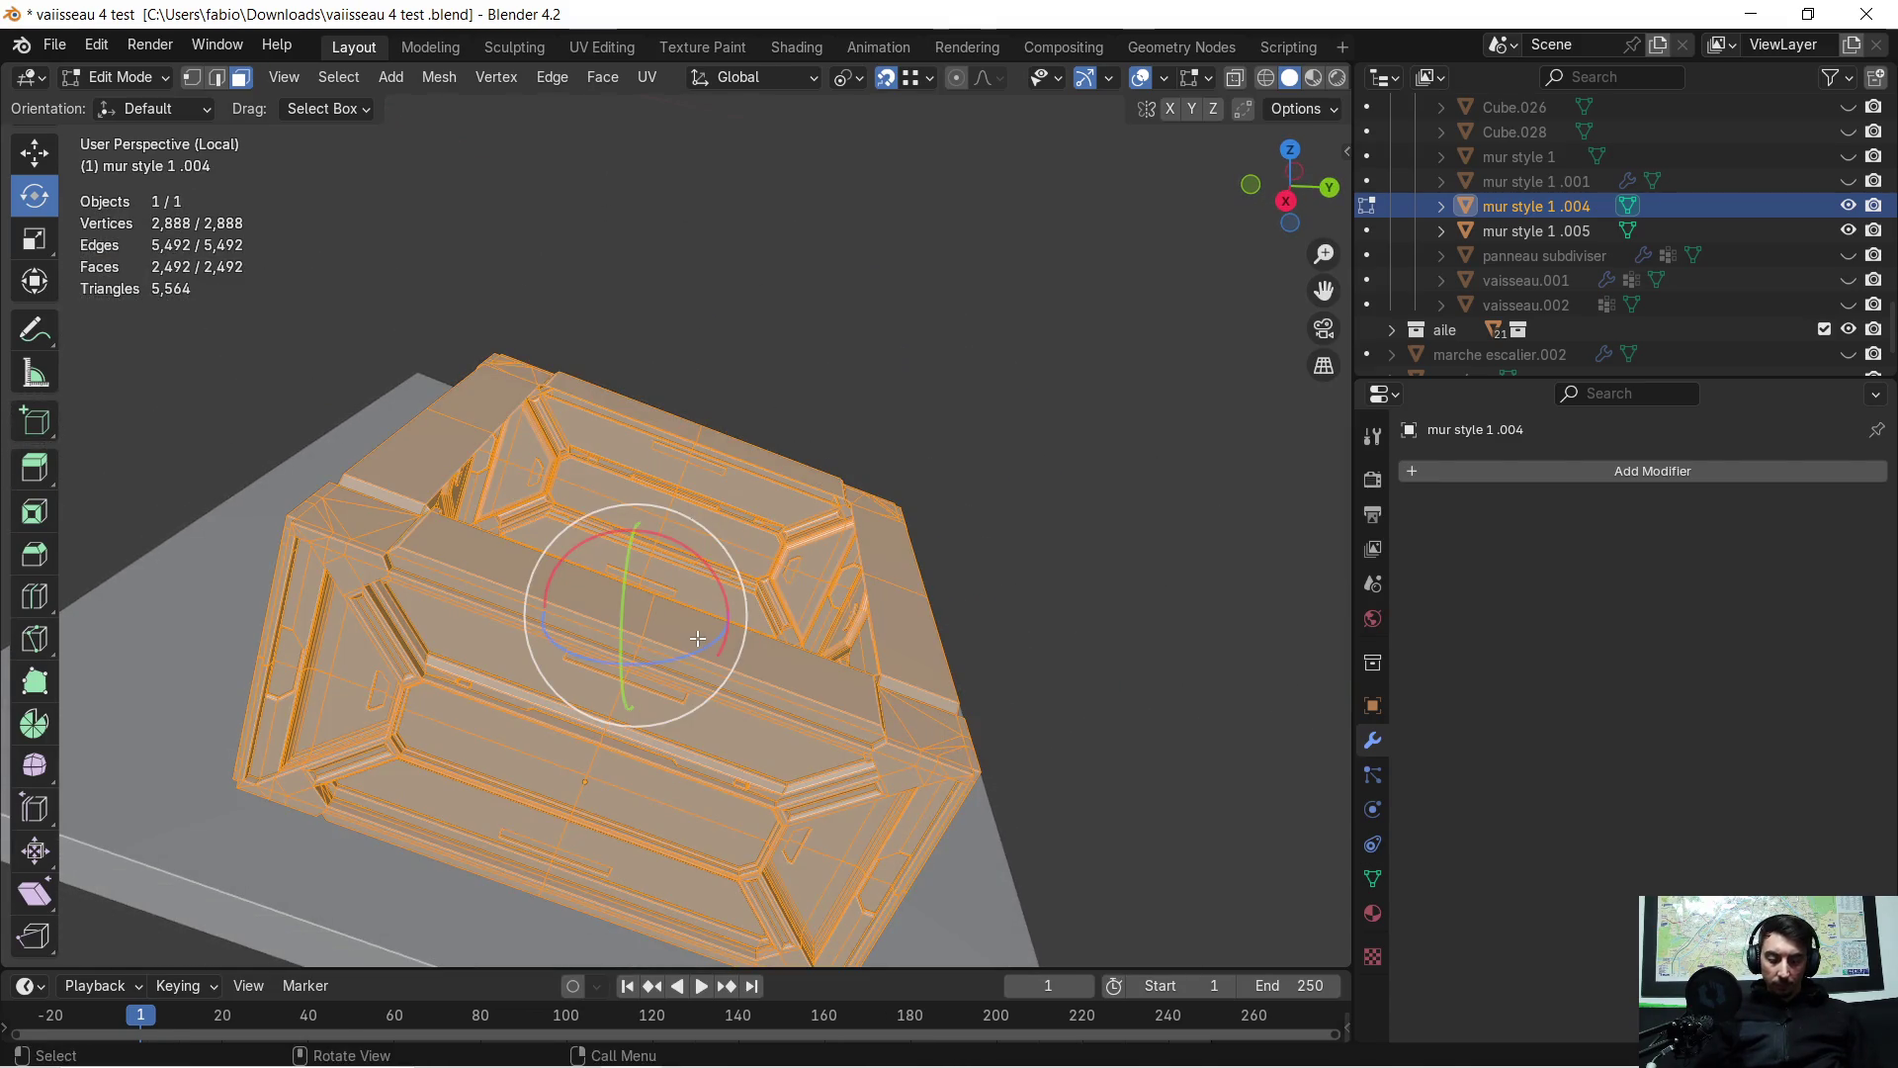
key(m)
click(697, 638)
middle_drag(697, 637, 713, 591)
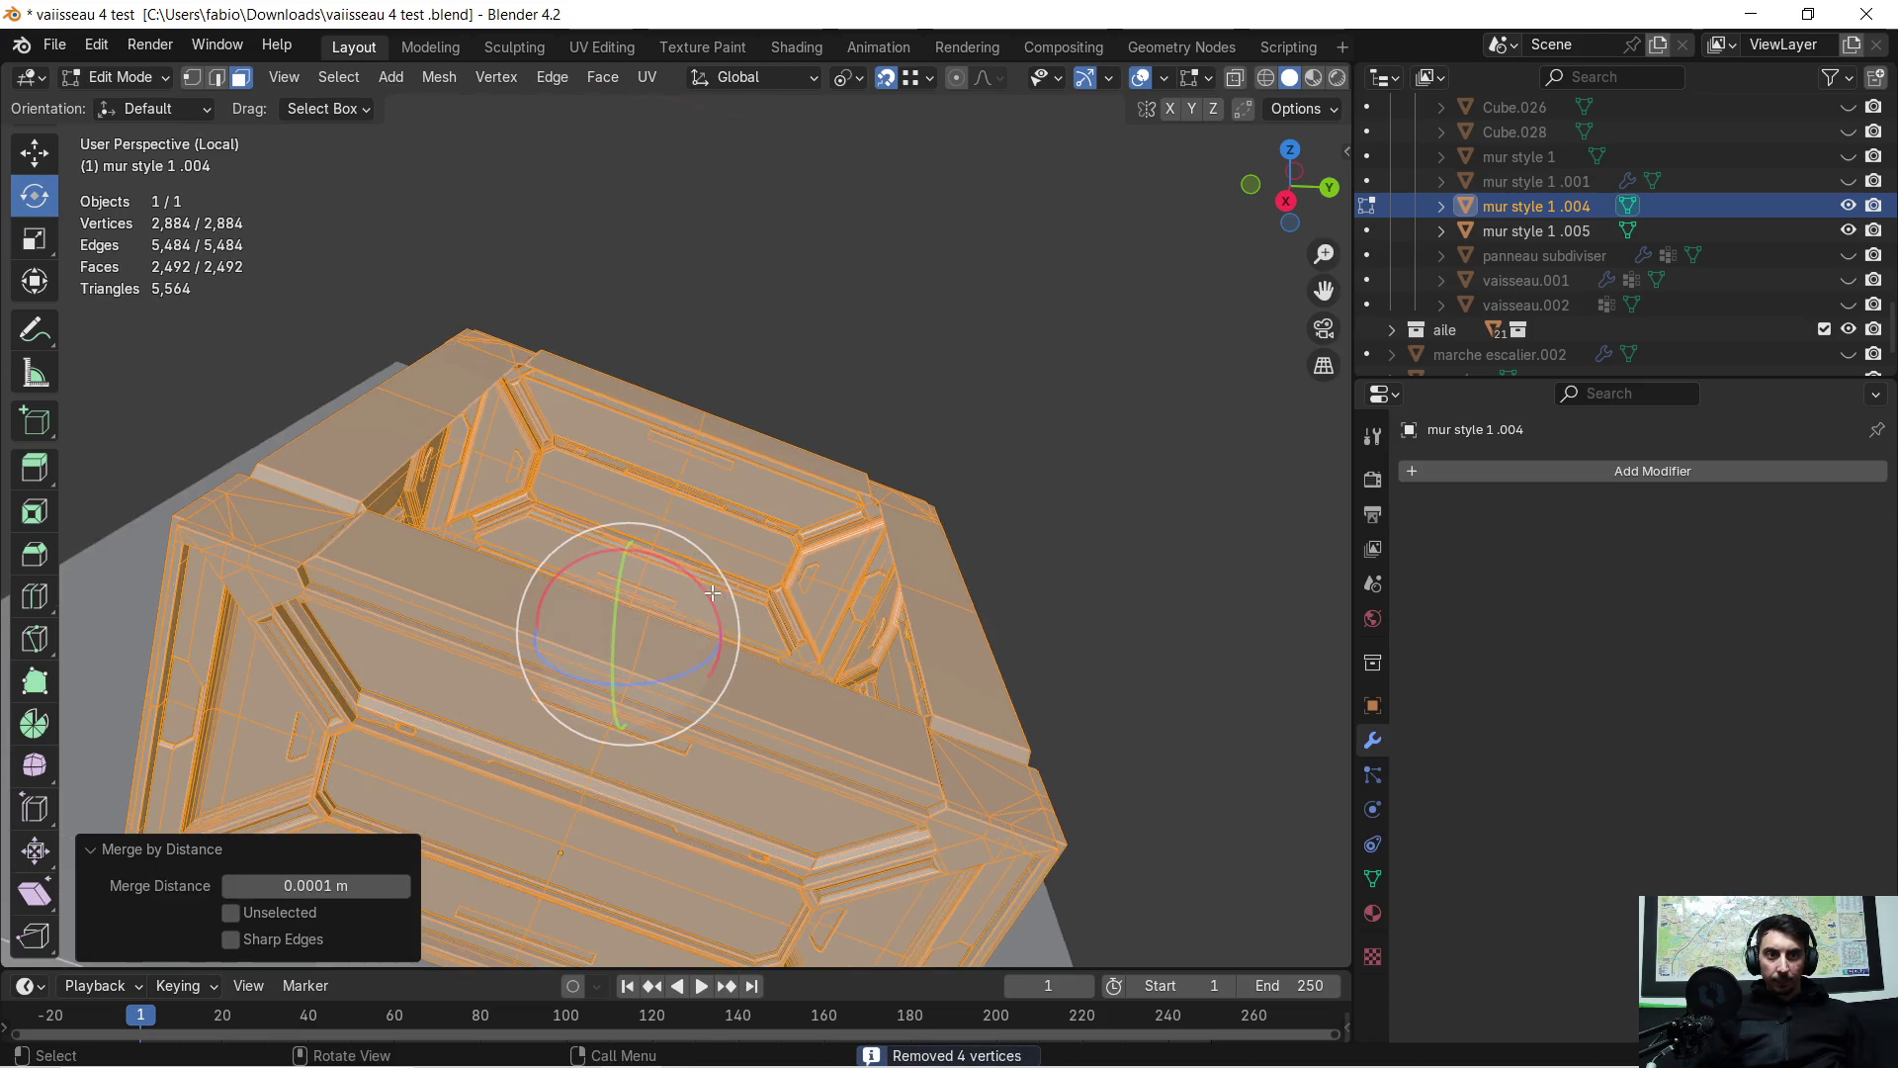
mouse_move(559, 463)
middle_down()
mouse_move(686, 504)
mouse_move(661, 543)
middle_up()
mouse_move(645, 736)
middle_down()
mouse_move(668, 712)
mouse_move(519, 726)
middle_up()
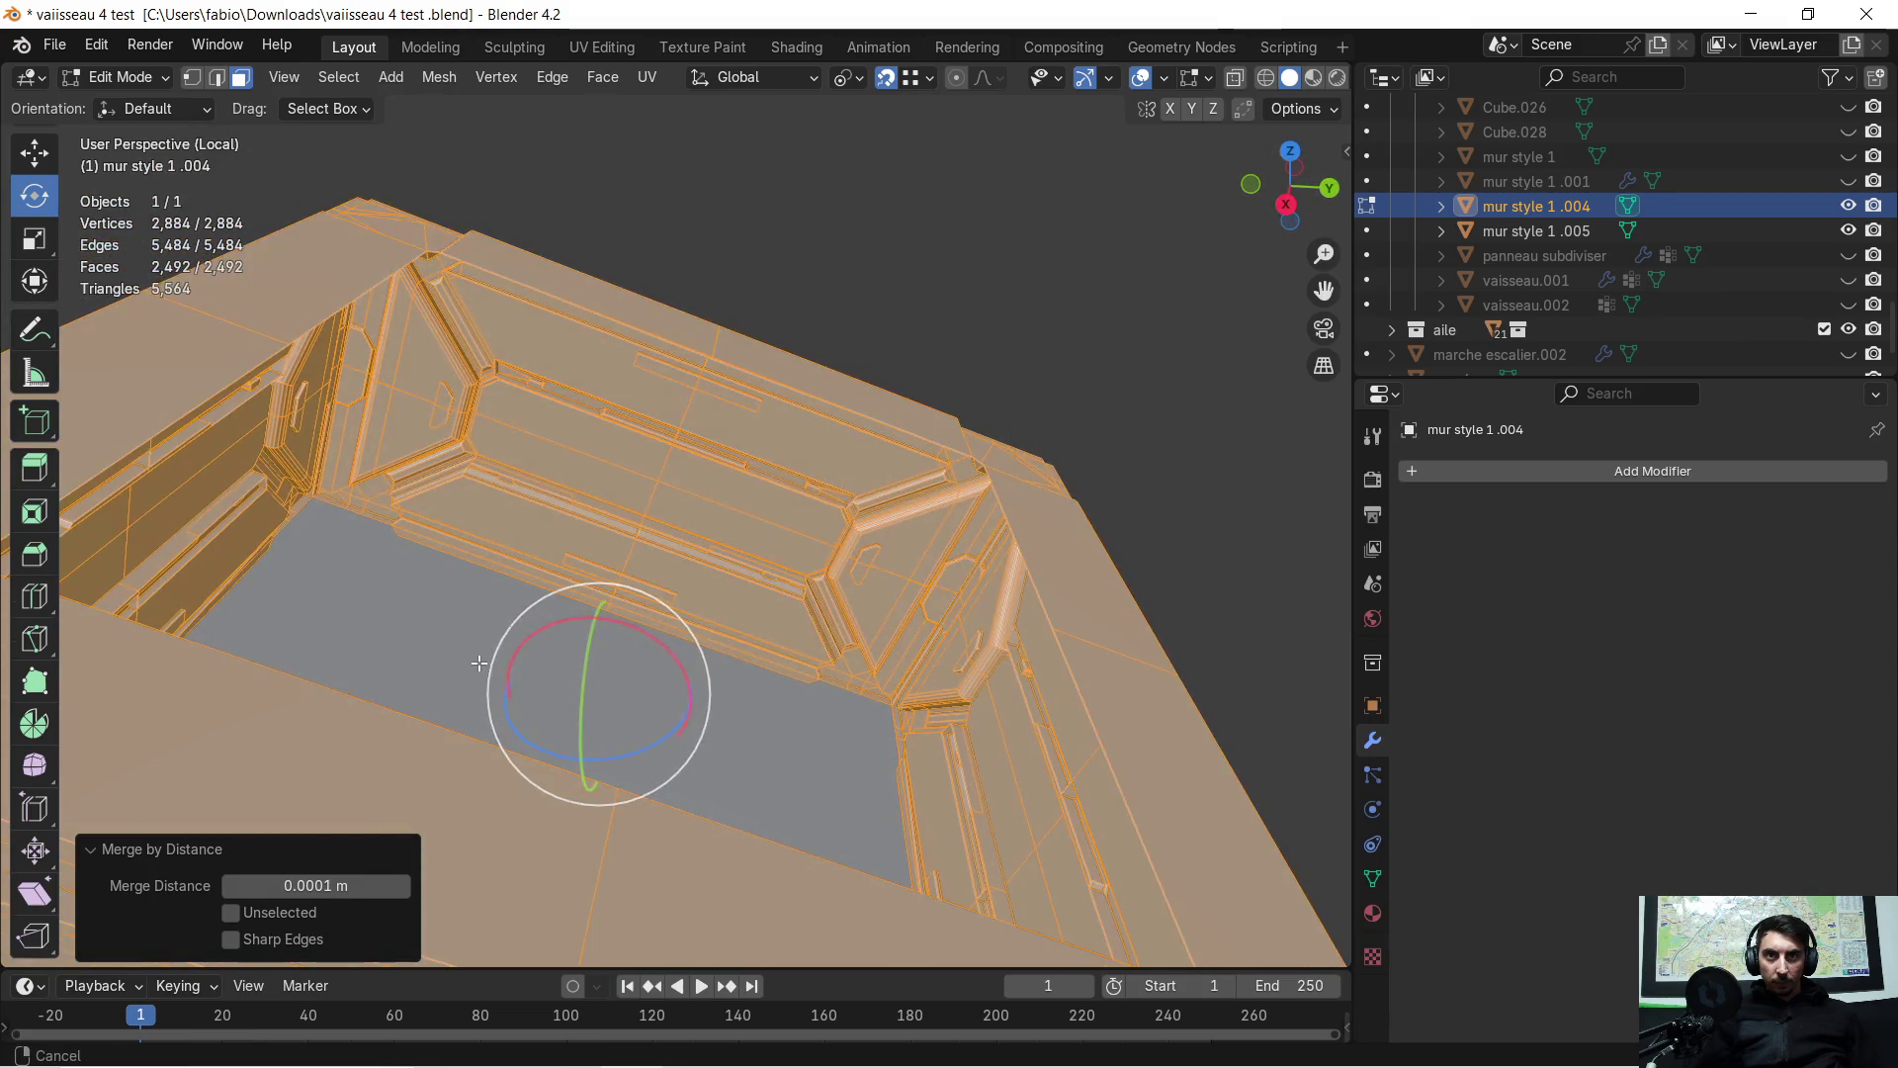
scroll(608, 663, up, 3)
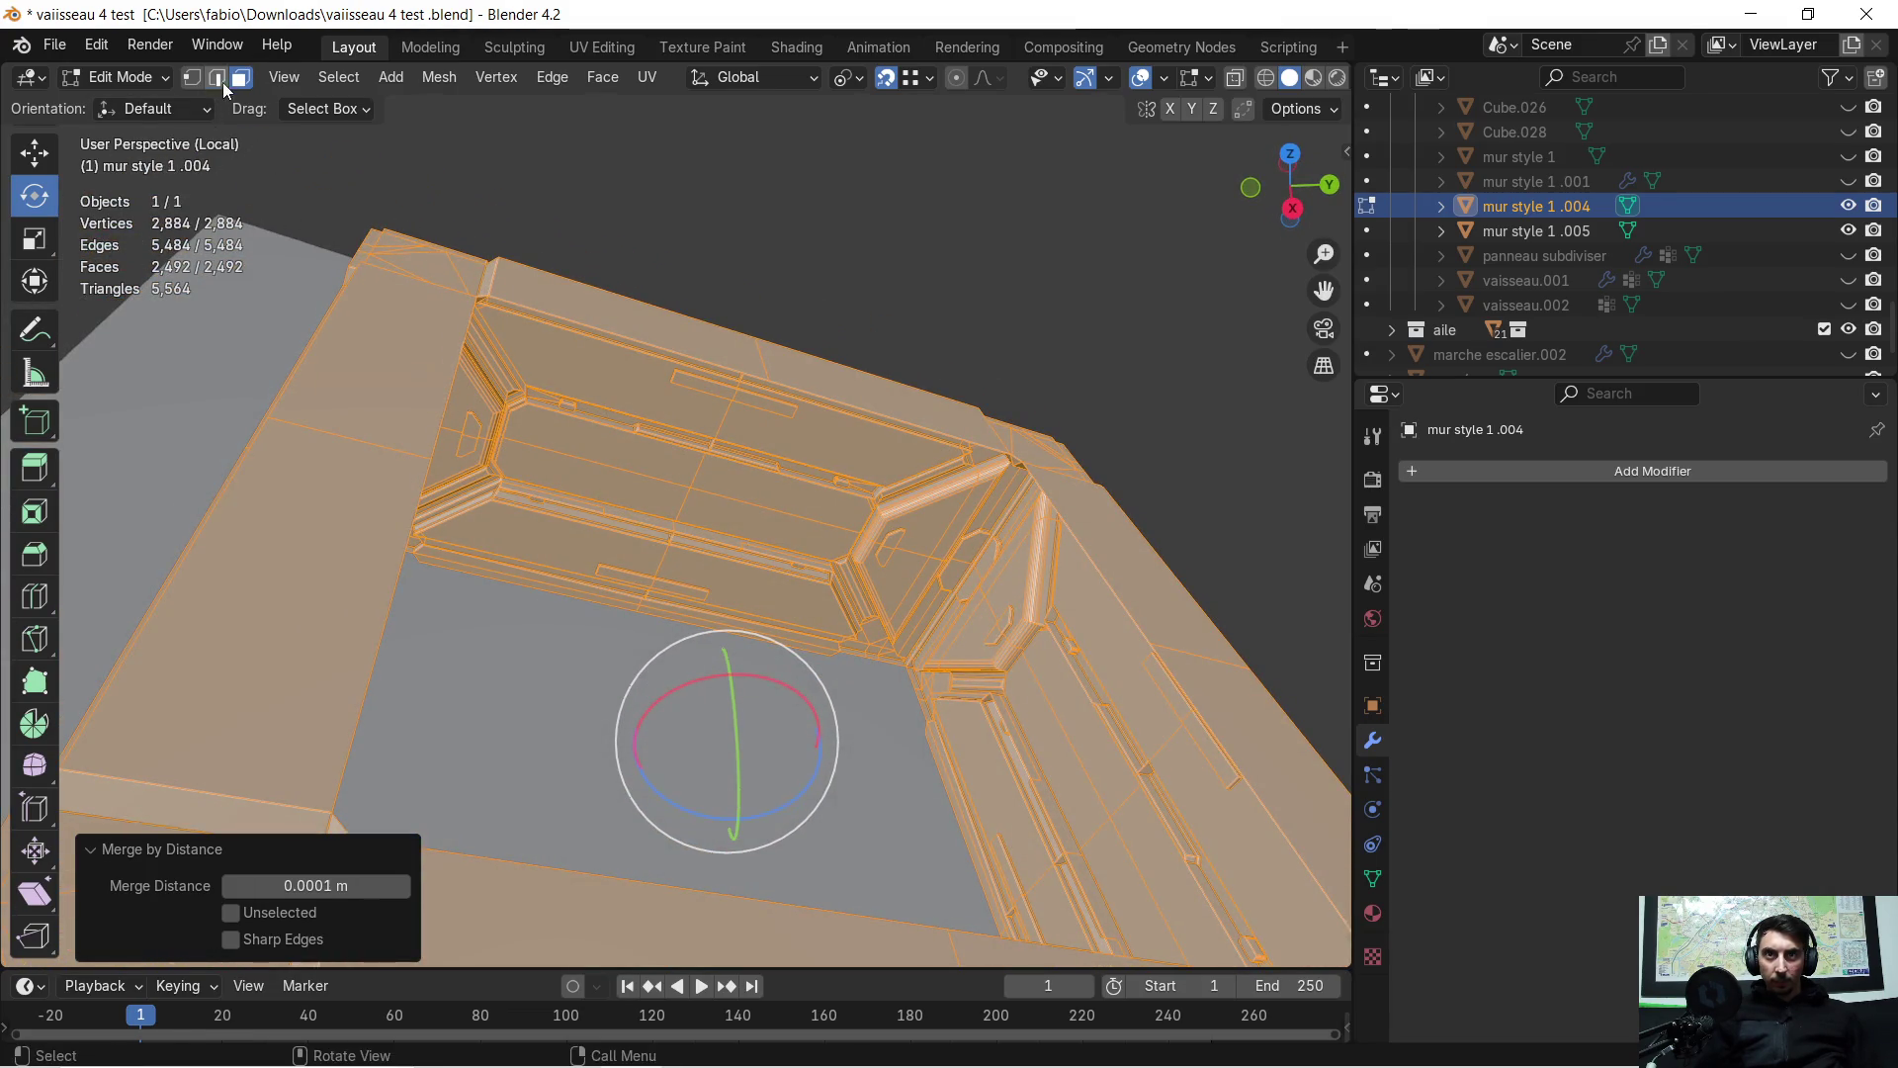
Select the top opening's edge loop and fill it with a single face
click(219, 78)
middle_drag(413, 362, 396, 524)
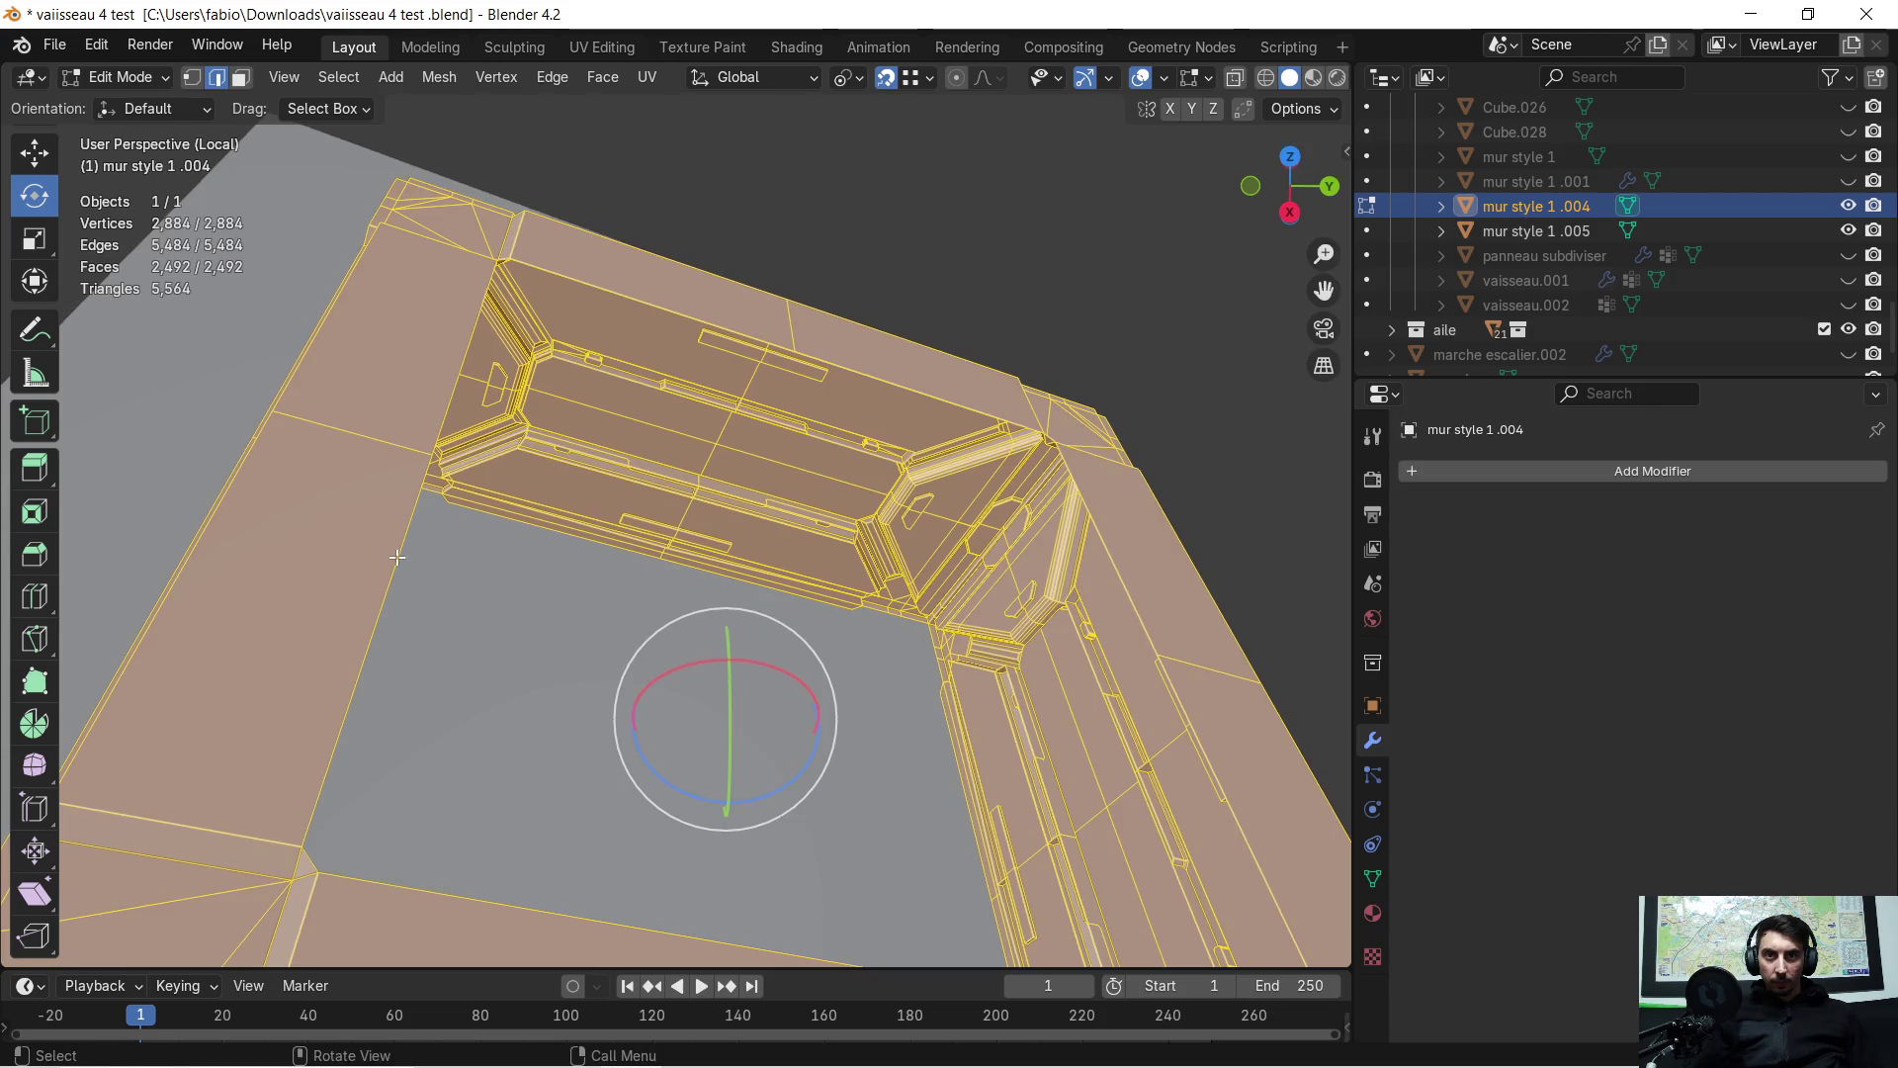
alt+click(396, 557)
mouse_move(432, 571)
middle_down()
mouse_move(584, 513)
mouse_move(564, 510)
mouse_move(627, 606)
mouse_move(729, 679)
mouse_move(606, 525)
mouse_move(860, 441)
mouse_move(881, 411)
mouse_move(694, 483)
mouse_move(626, 454)
mouse_move(678, 491)
mouse_move(722, 480)
mouse_move(585, 479)
middle_up()
key(f)
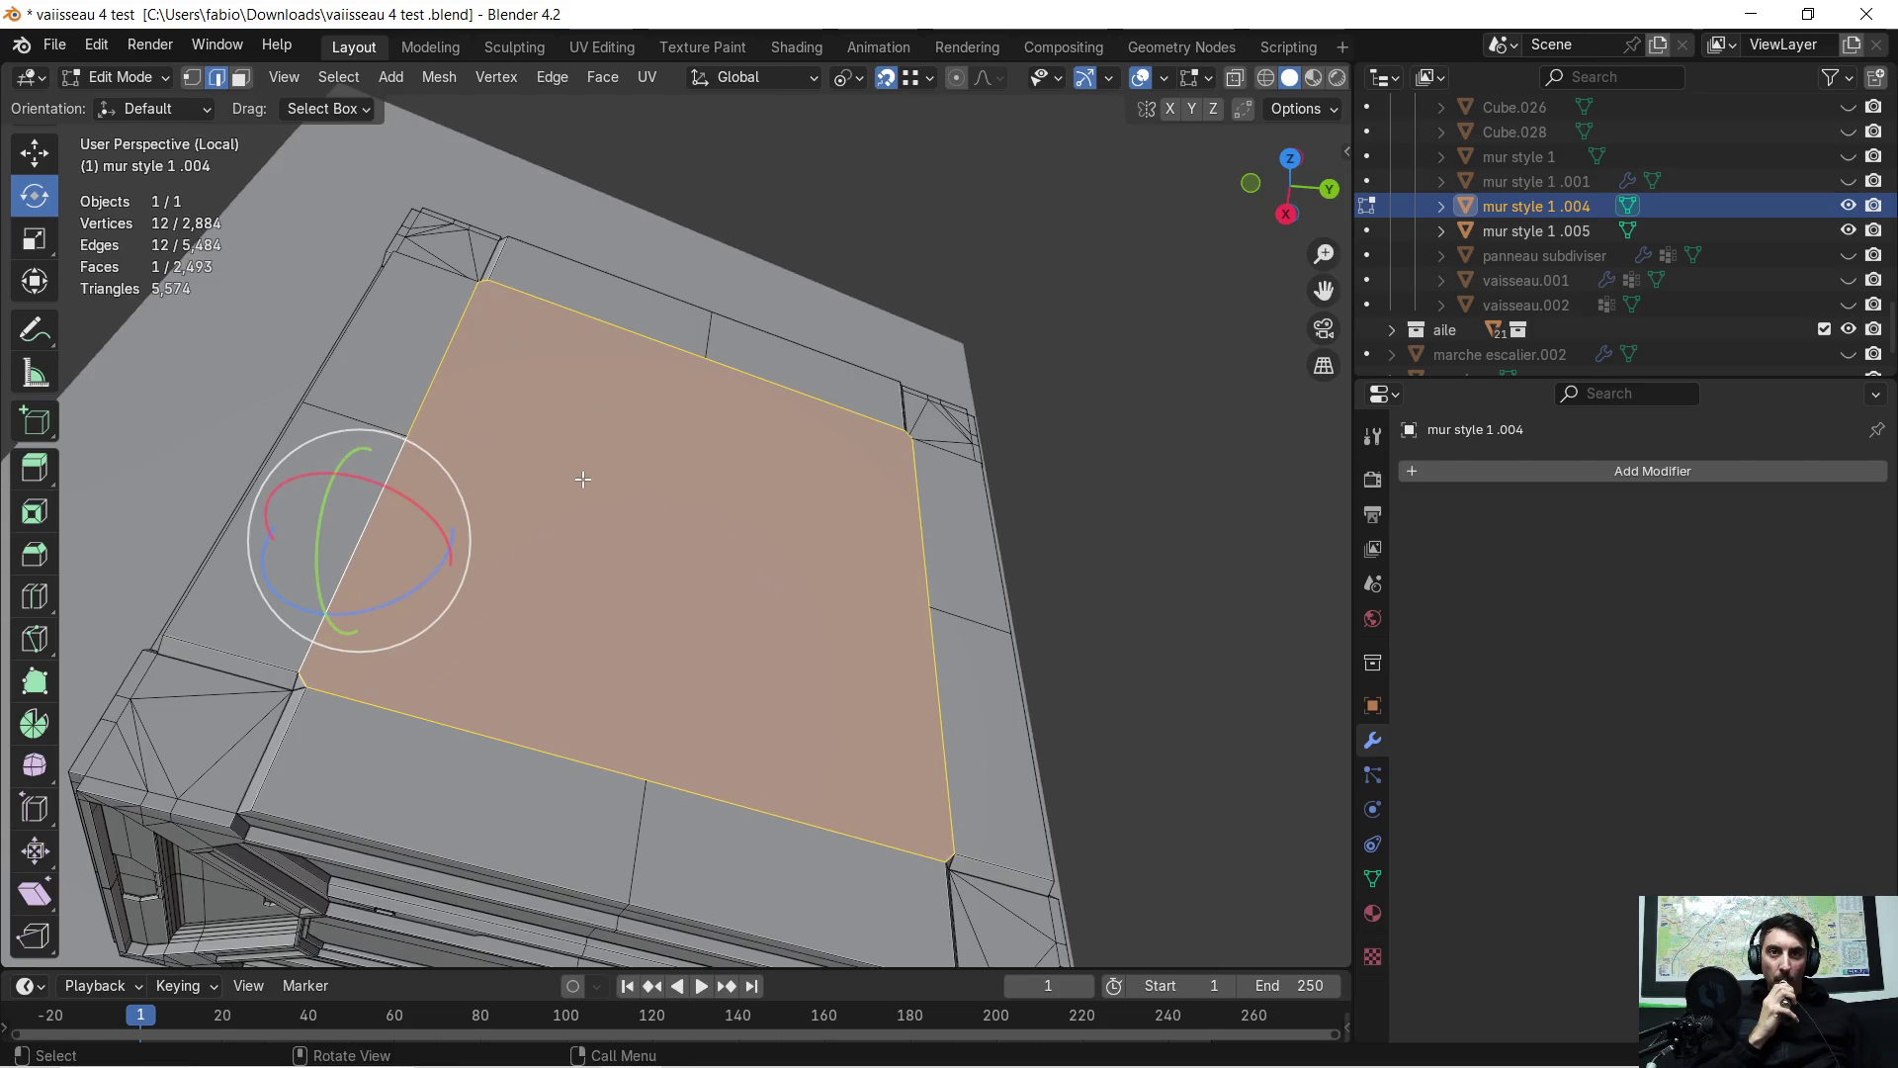
Try two trial insets on the new top face (about 0.04 m and 0.06 m), then undo both
key(ctrl+e)
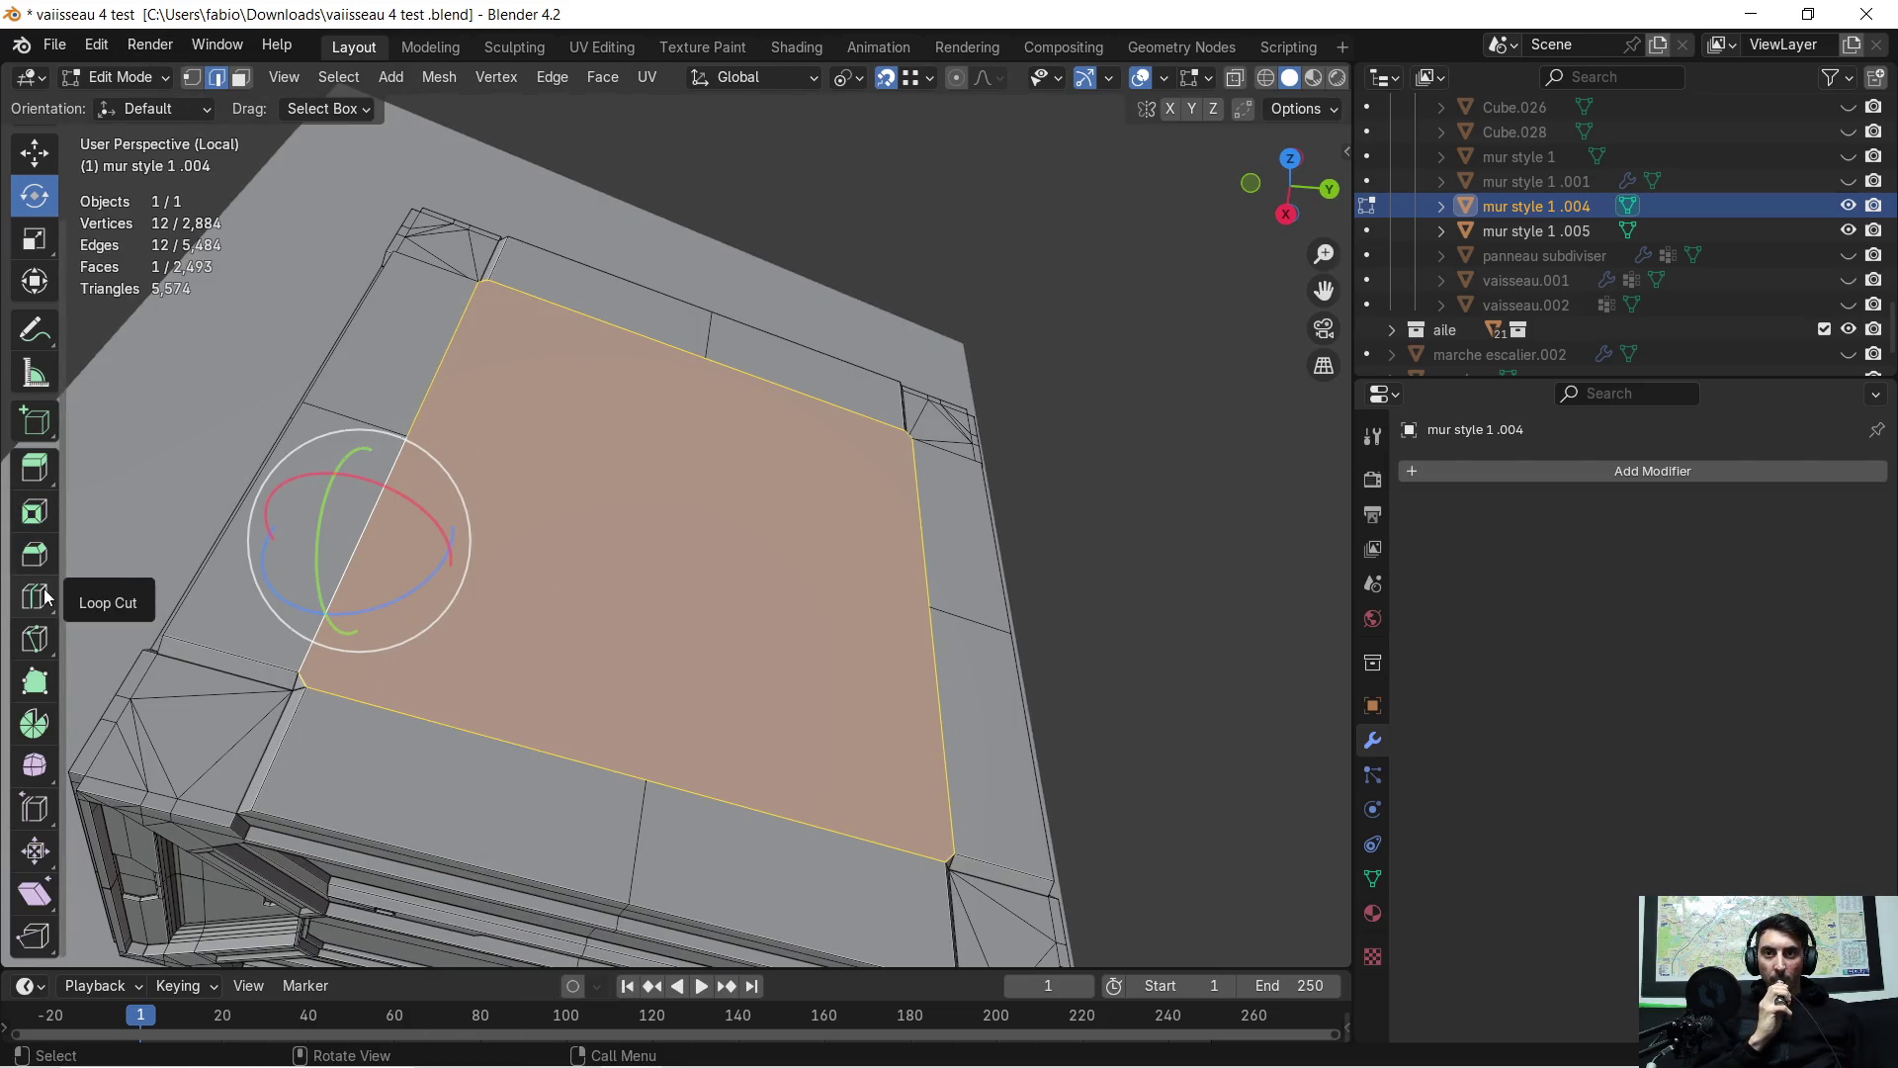
click(37, 521)
mouse_move(636, 554)
mouse_down()
mouse_move(352, 593)
mouse_move(390, 633)
mouse_up()
drag(326, 810, 356, 811)
mouse_move(616, 566)
mouse_down()
mouse_move(444, 592)
mouse_move(415, 620)
mouse_up()
drag(262, 800, 316, 801)
mouse_move(730, 606)
middle_down()
mouse_move(721, 623)
mouse_move(661, 606)
mouse_move(920, 644)
mouse_move(751, 642)
middle_up()
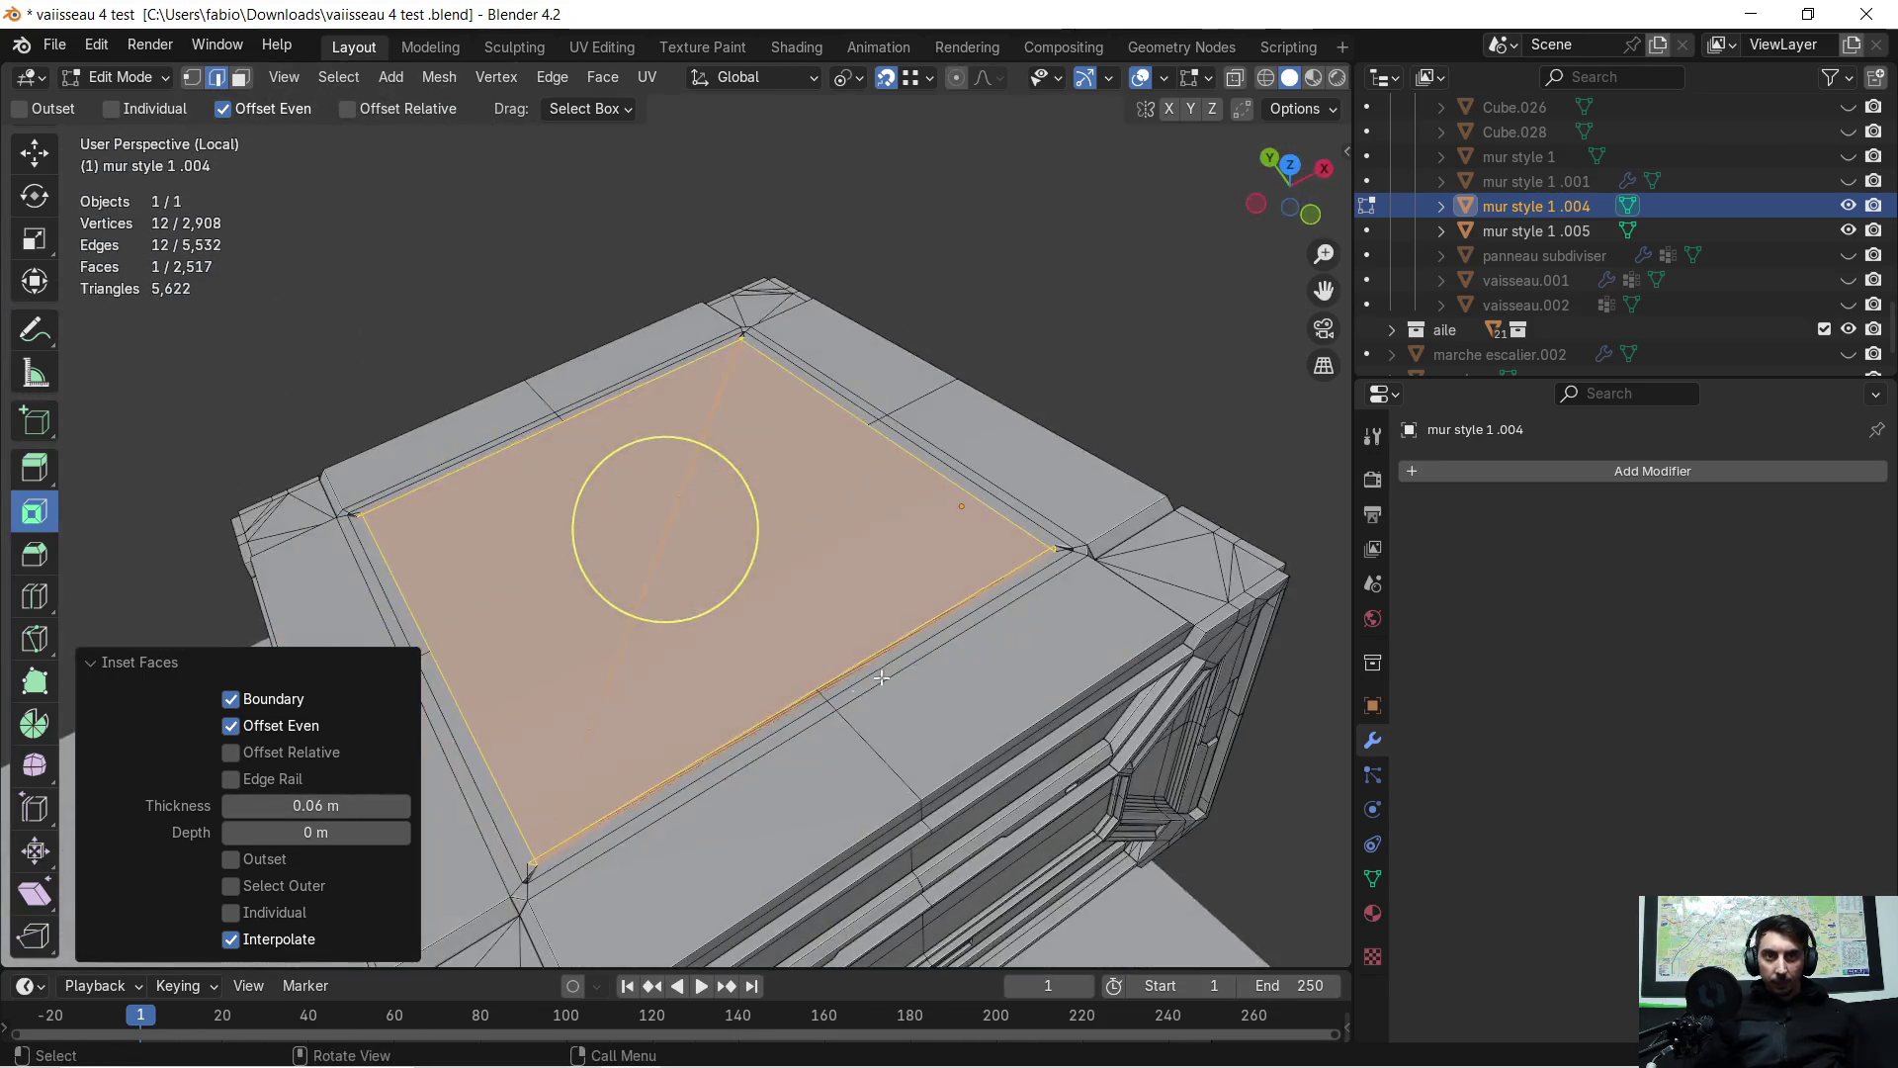
scroll(752, 645, up, 5)
scroll(751, 646, up, 2)
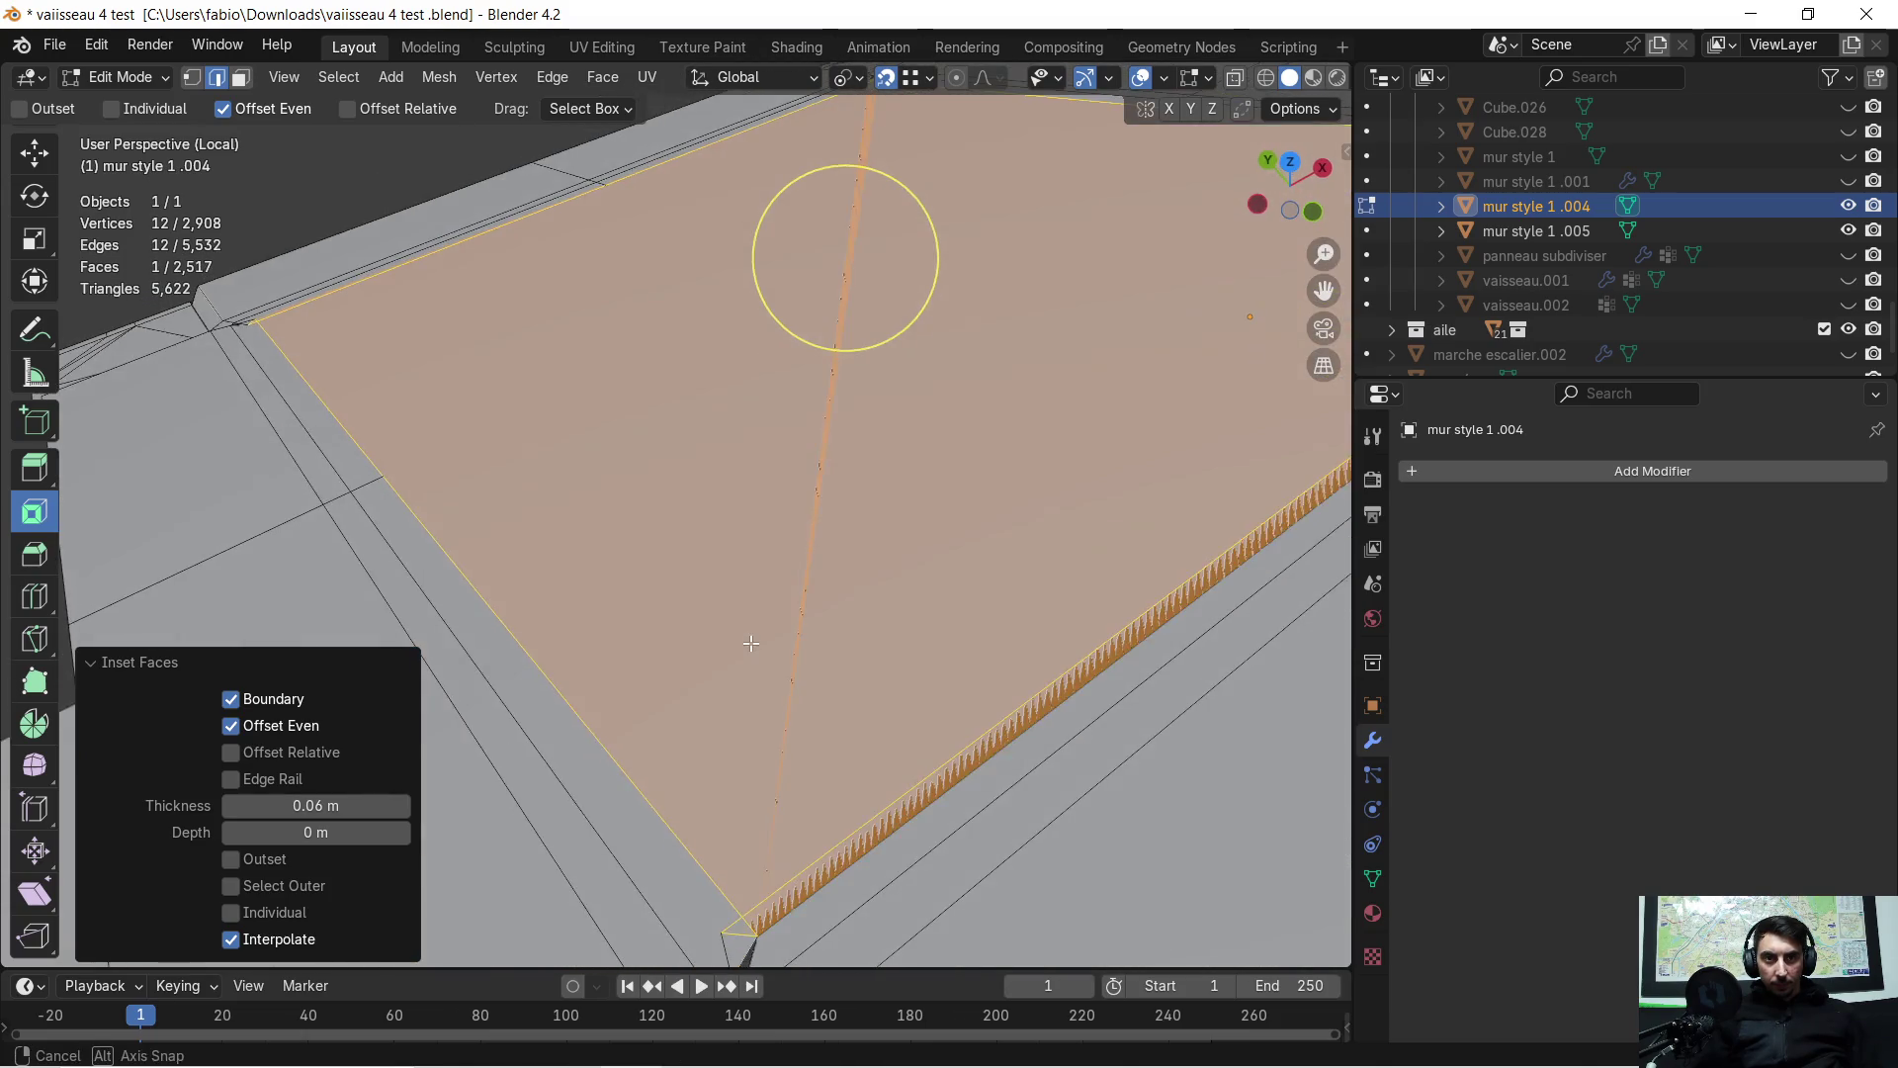
key(ctrl+z)
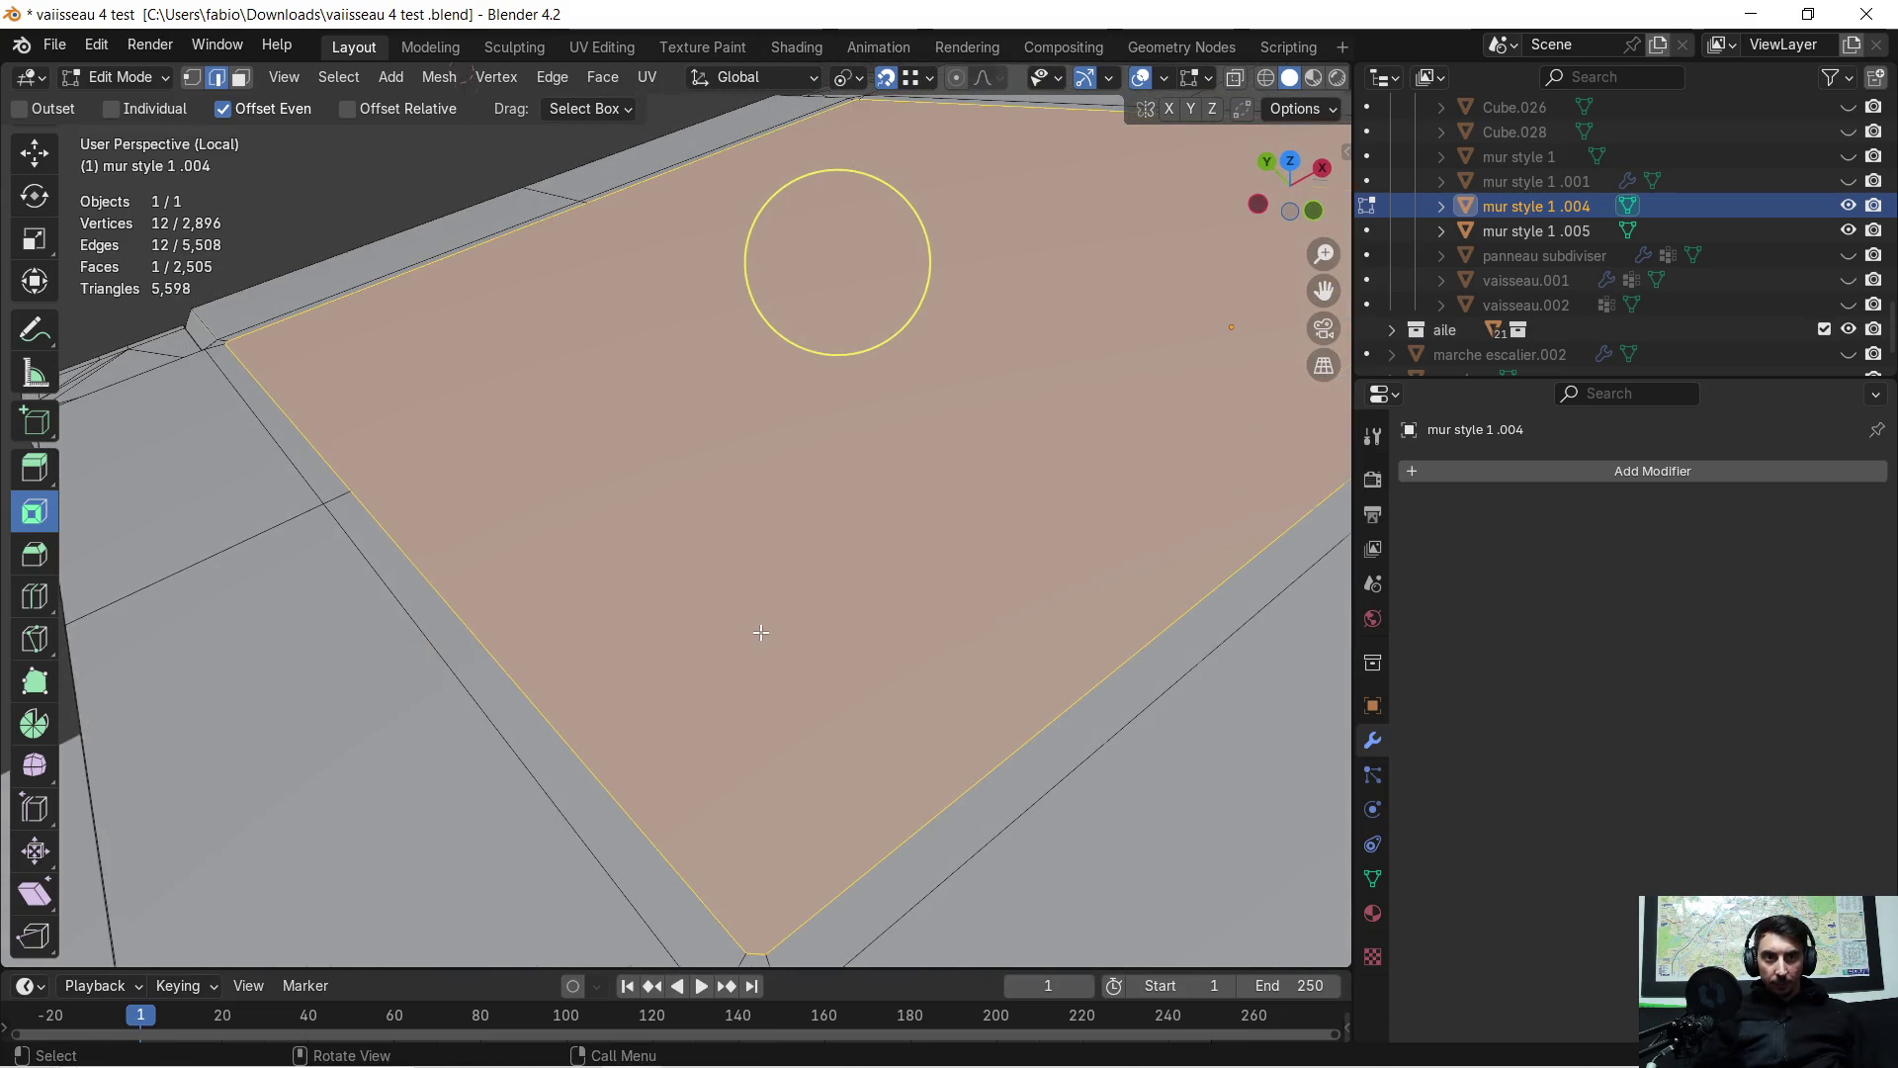
scroll(760, 632, down, 3)
mouse_move(762, 619)
middle_down()
mouse_move(745, 636)
mouse_move(741, 611)
mouse_move(723, 621)
middle_up()
key(ctrl+z)
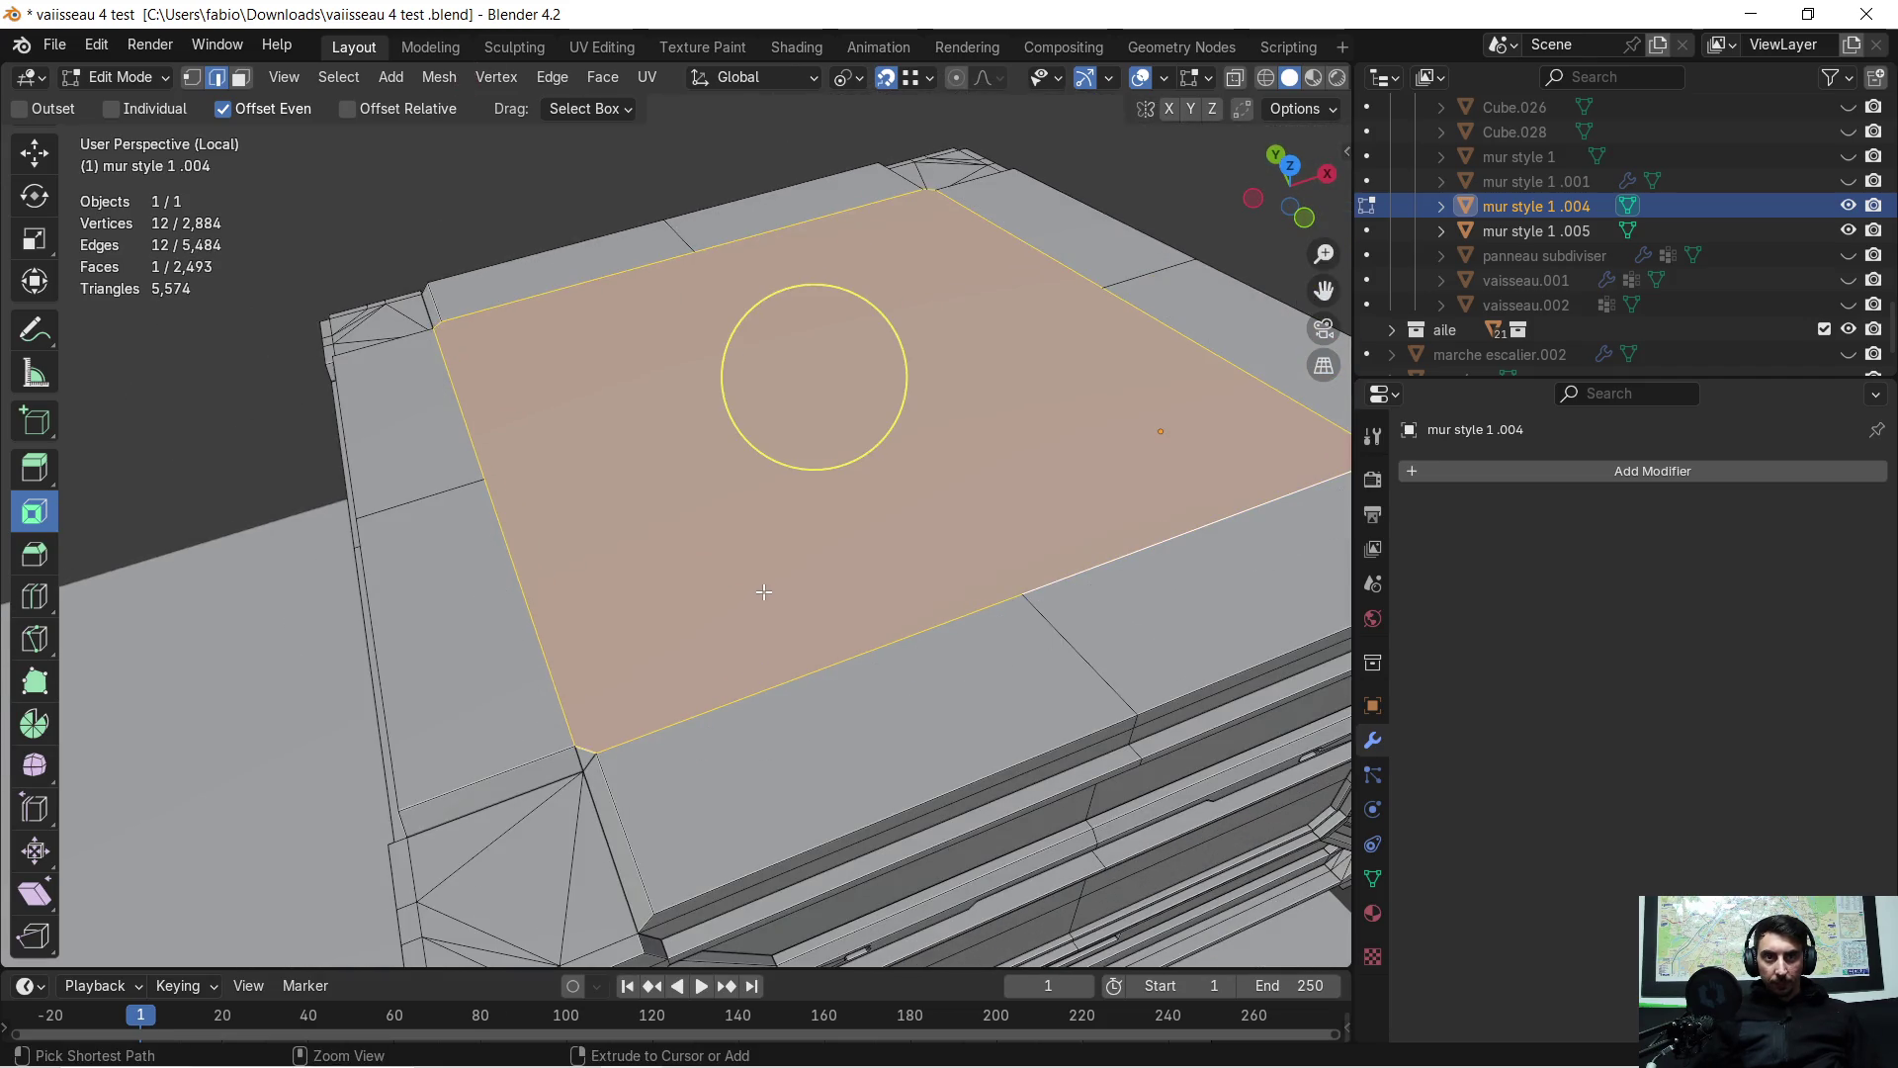
Inset the top face twice, with thickness 0.01 m and then 0.015 m, and deselect it
mouse_move(776, 465)
mouse_down()
mouse_move(657, 500)
mouse_move(540, 710)
mouse_up()
drag(281, 804, 297, 805)
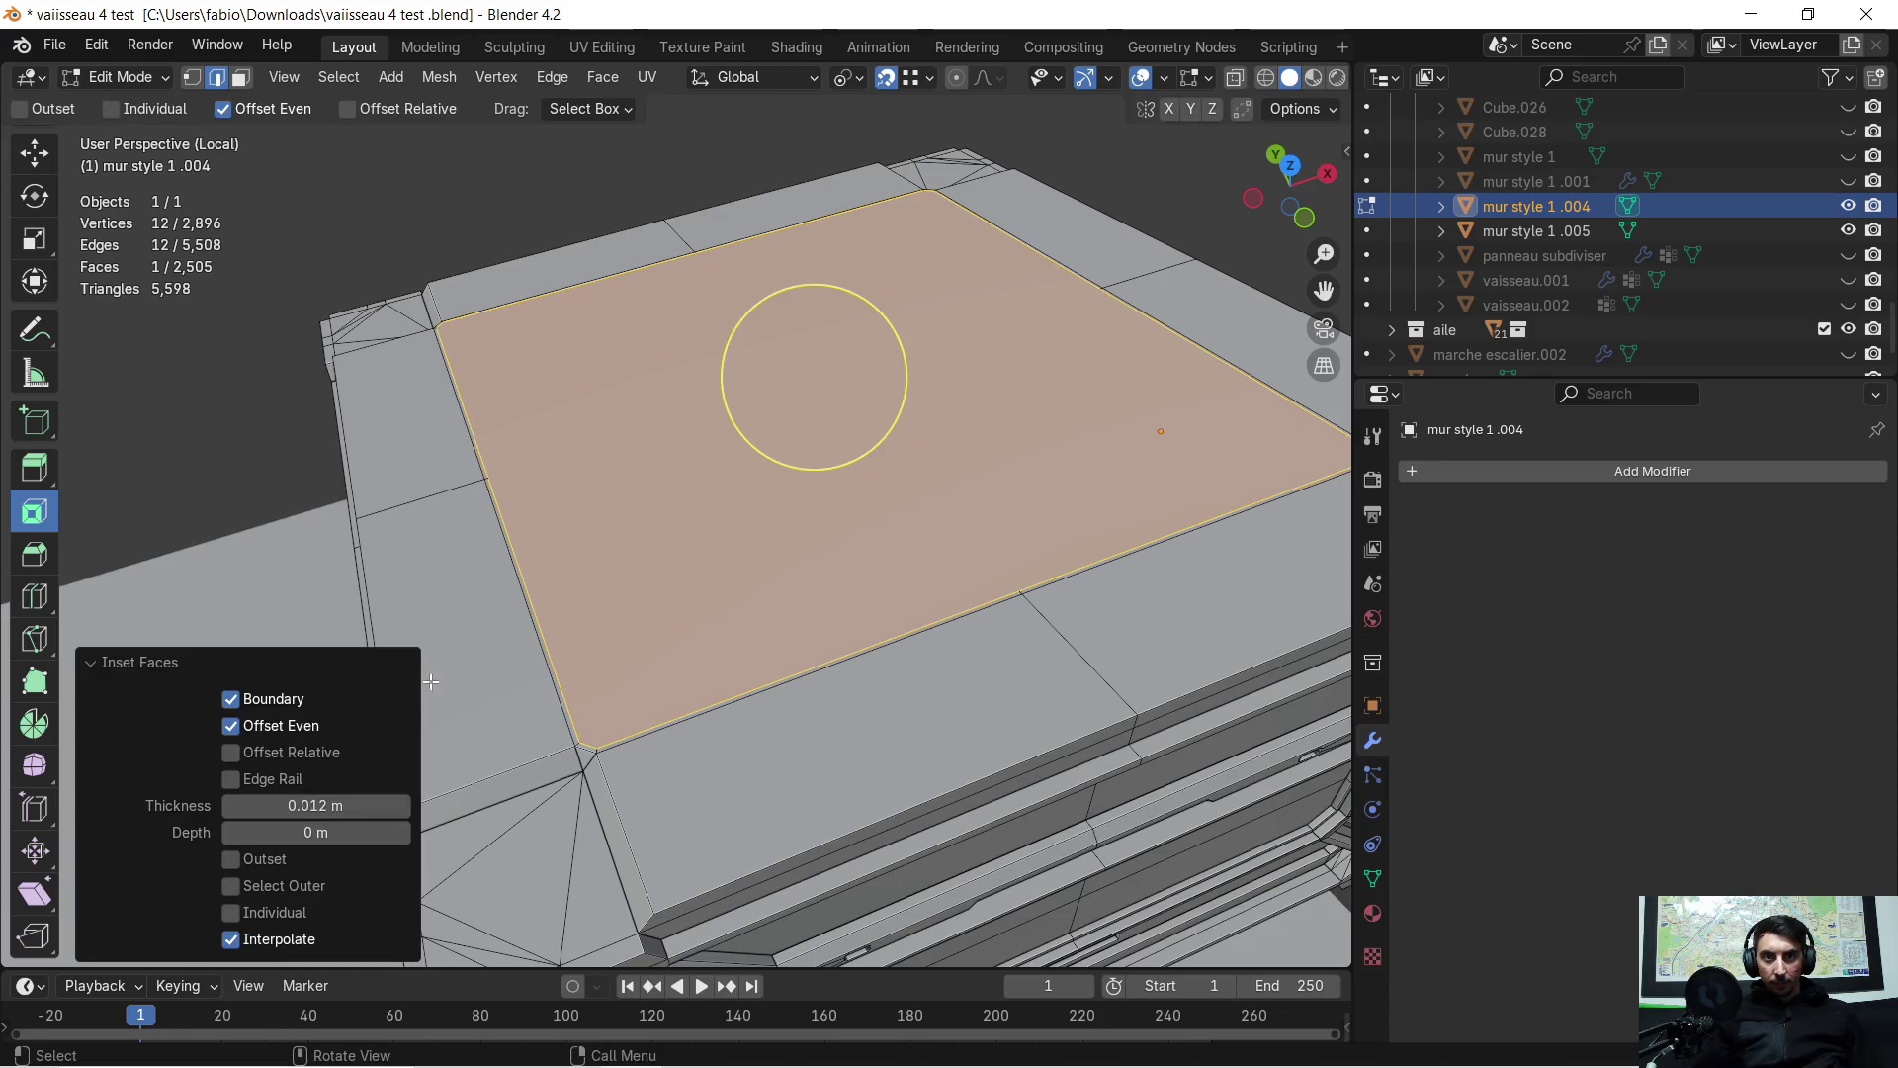
drag(791, 435, 449, 751)
mouse_move(316, 805)
mouse_down()
mouse_move(331, 806)
mouse_move(305, 833)
mouse_up()
mouse_move(692, 672)
middle_down()
mouse_move(771, 623)
mouse_move(750, 564)
mouse_move(710, 522)
mouse_move(542, 515)
mouse_move(898, 605)
mouse_move(742, 590)
mouse_move(971, 619)
mouse_move(748, 561)
mouse_move(857, 356)
mouse_move(890, 339)
mouse_move(924, 458)
middle_up()
click(857, 356)
scroll(840, 336, up, 3)
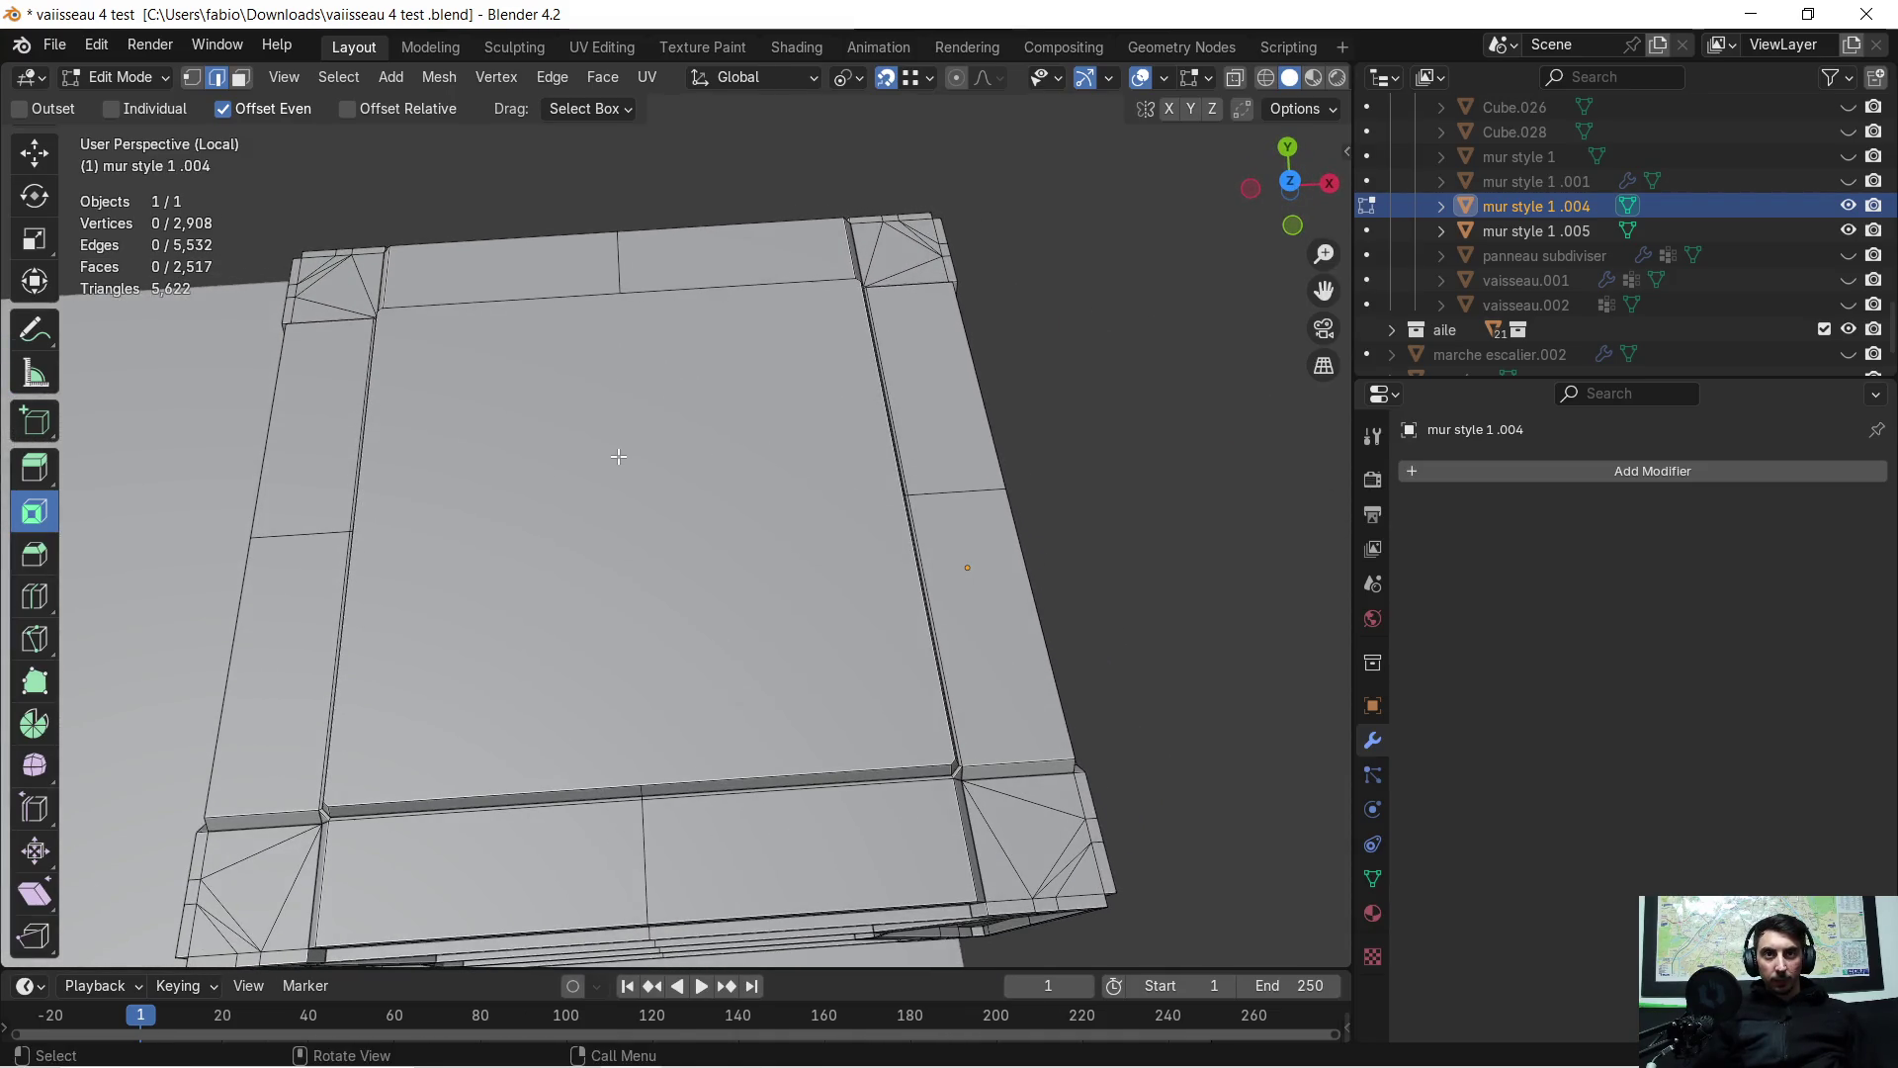
click(713, 525)
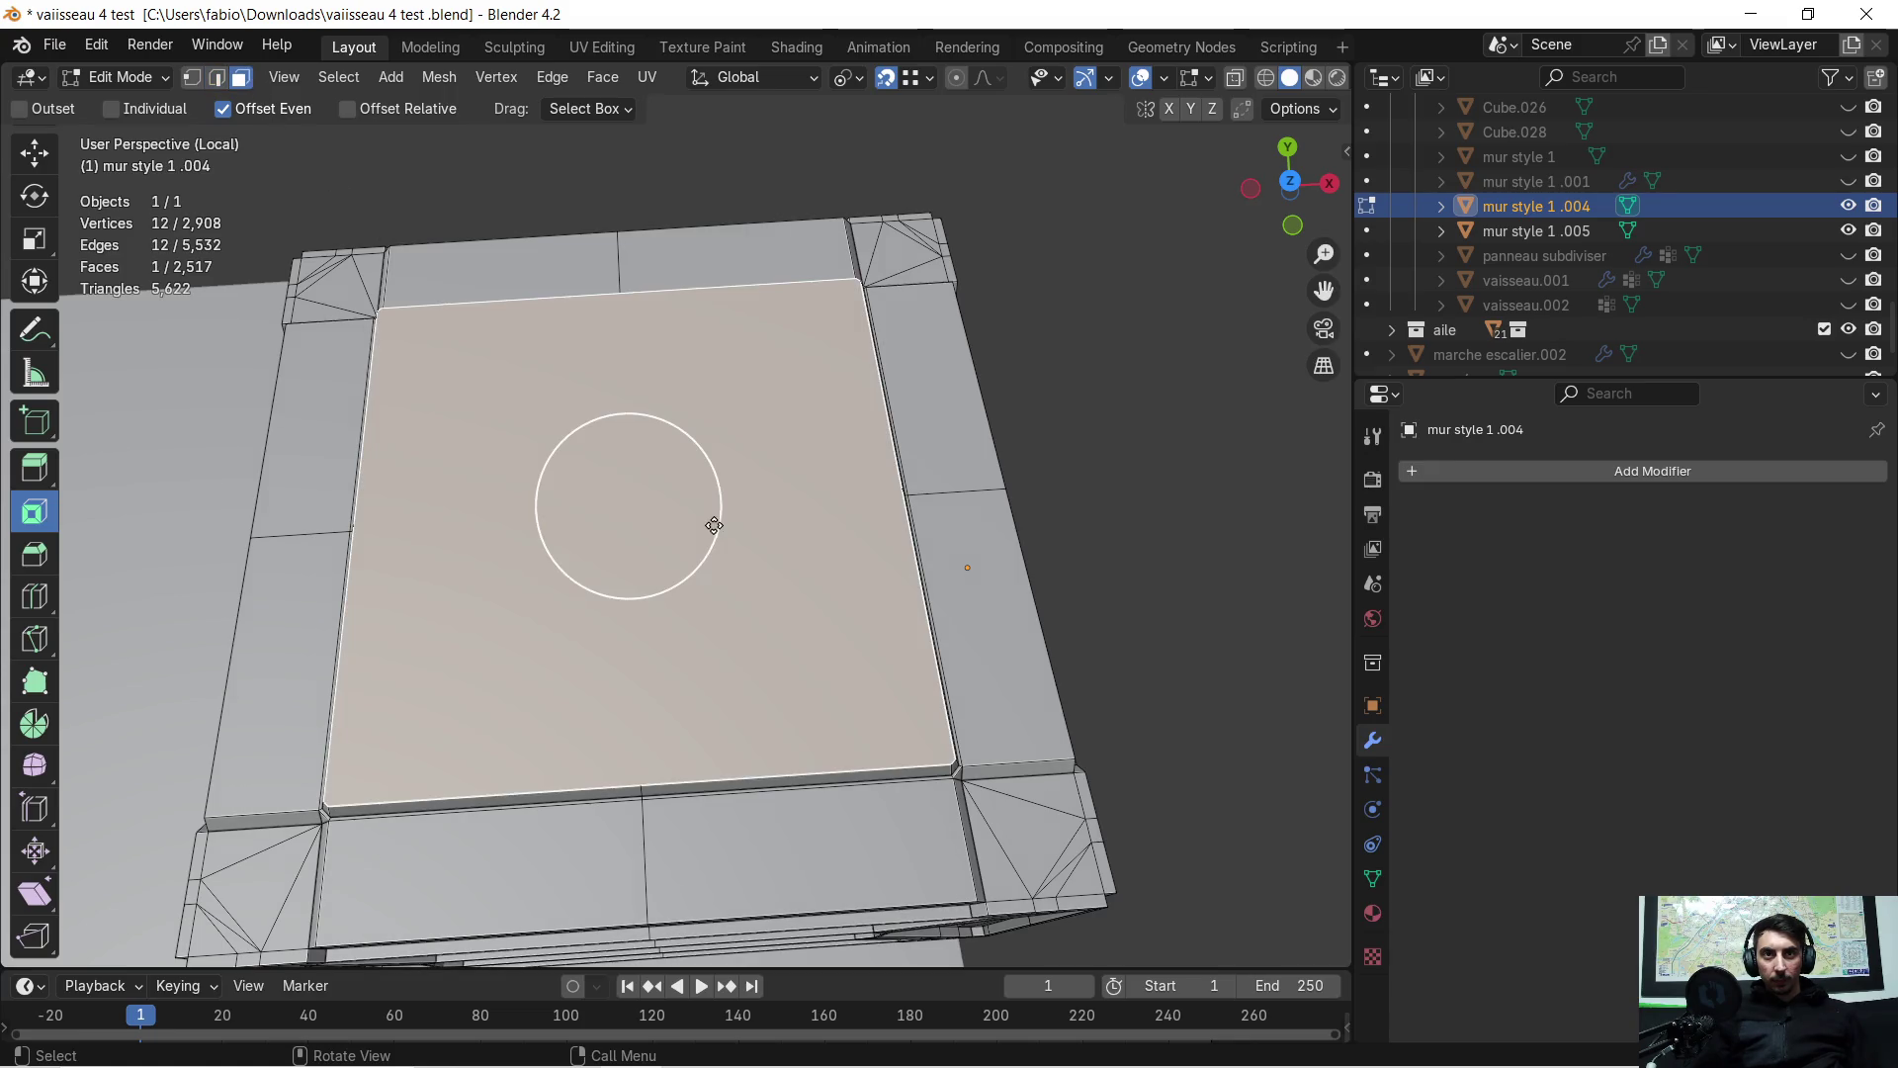
mouse_move(536, 529)
middle_down()
mouse_move(733, 479)
mouse_move(820, 431)
mouse_move(661, 379)
mouse_move(606, 481)
mouse_move(591, 455)
mouse_move(590, 511)
mouse_move(658, 481)
middle_up()
middle_drag(679, 472, 613, 452)
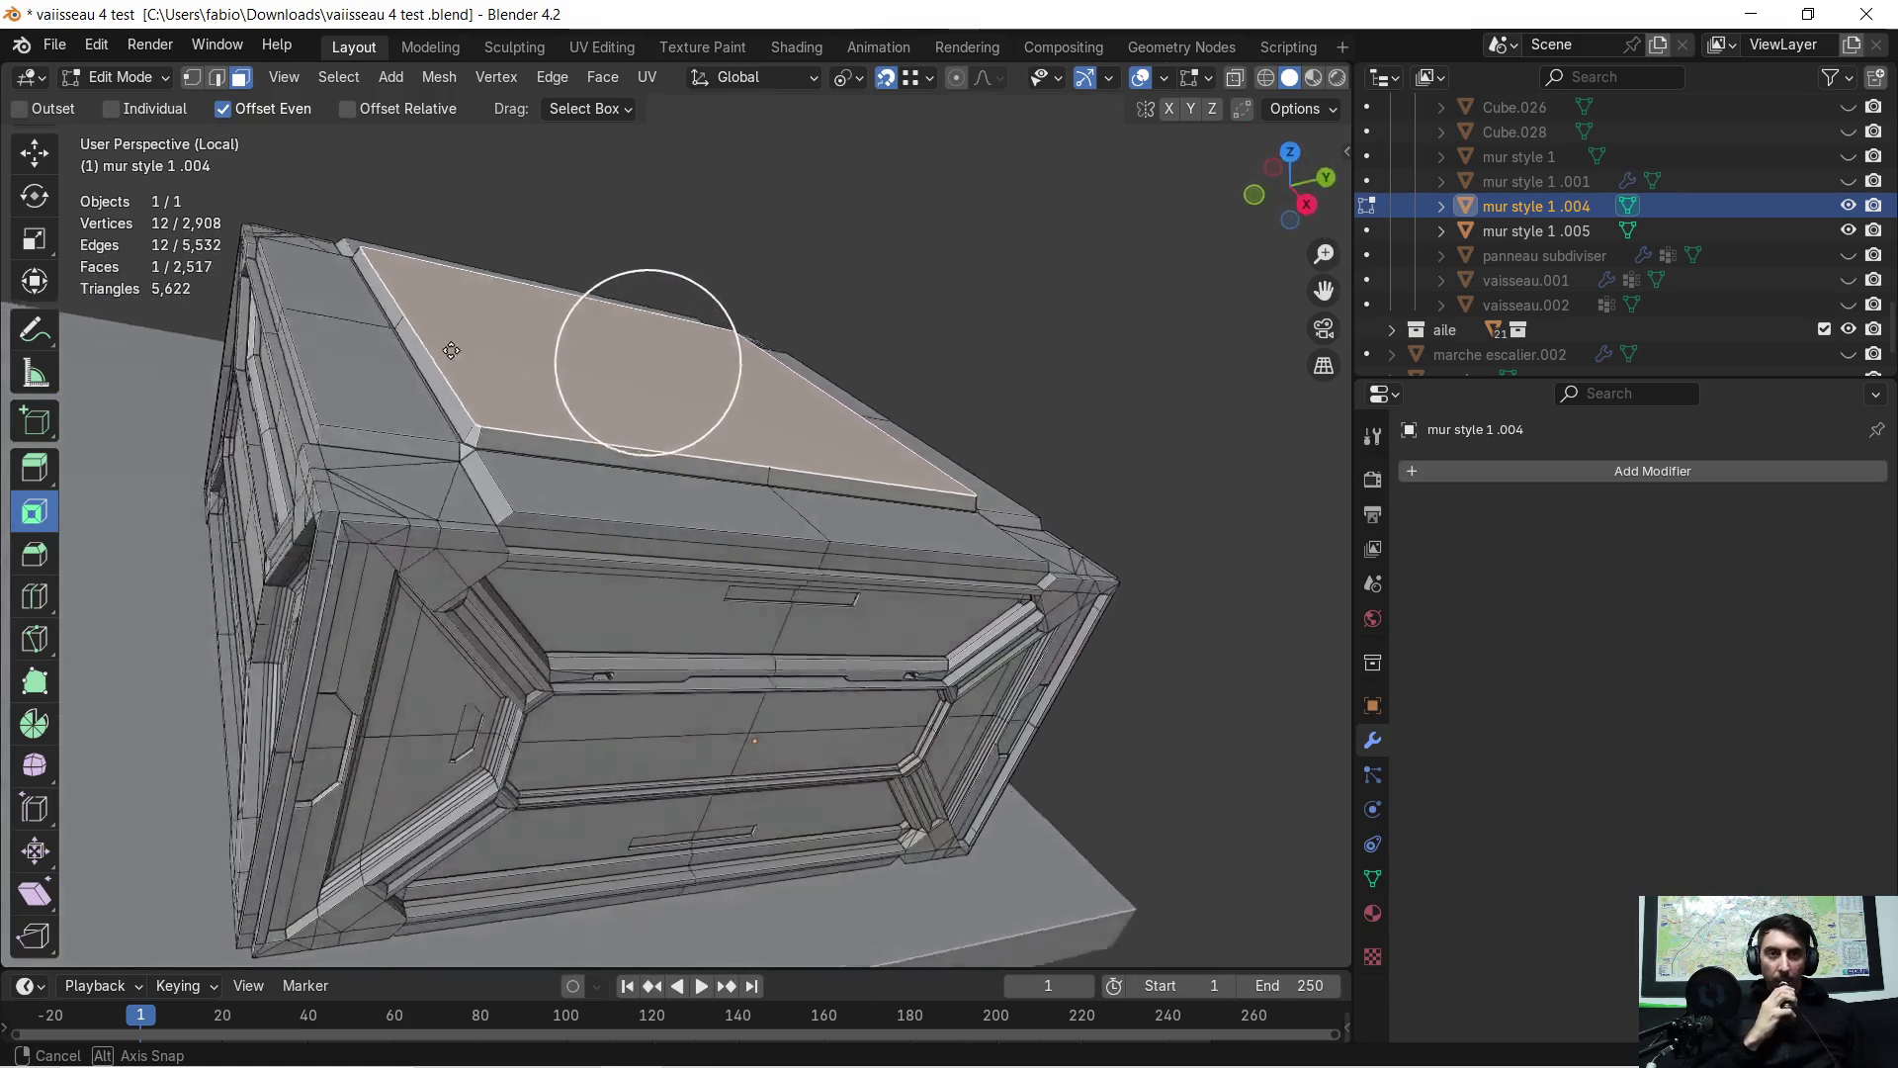
mouse_move(412, 339)
middle_down()
mouse_move(412, 382)
mouse_move(498, 393)
middle_up()
mouse_move(824, 453)
middle_down()
mouse_move(809, 422)
mouse_move(745, 508)
mouse_move(788, 495)
mouse_move(801, 533)
middle_up()
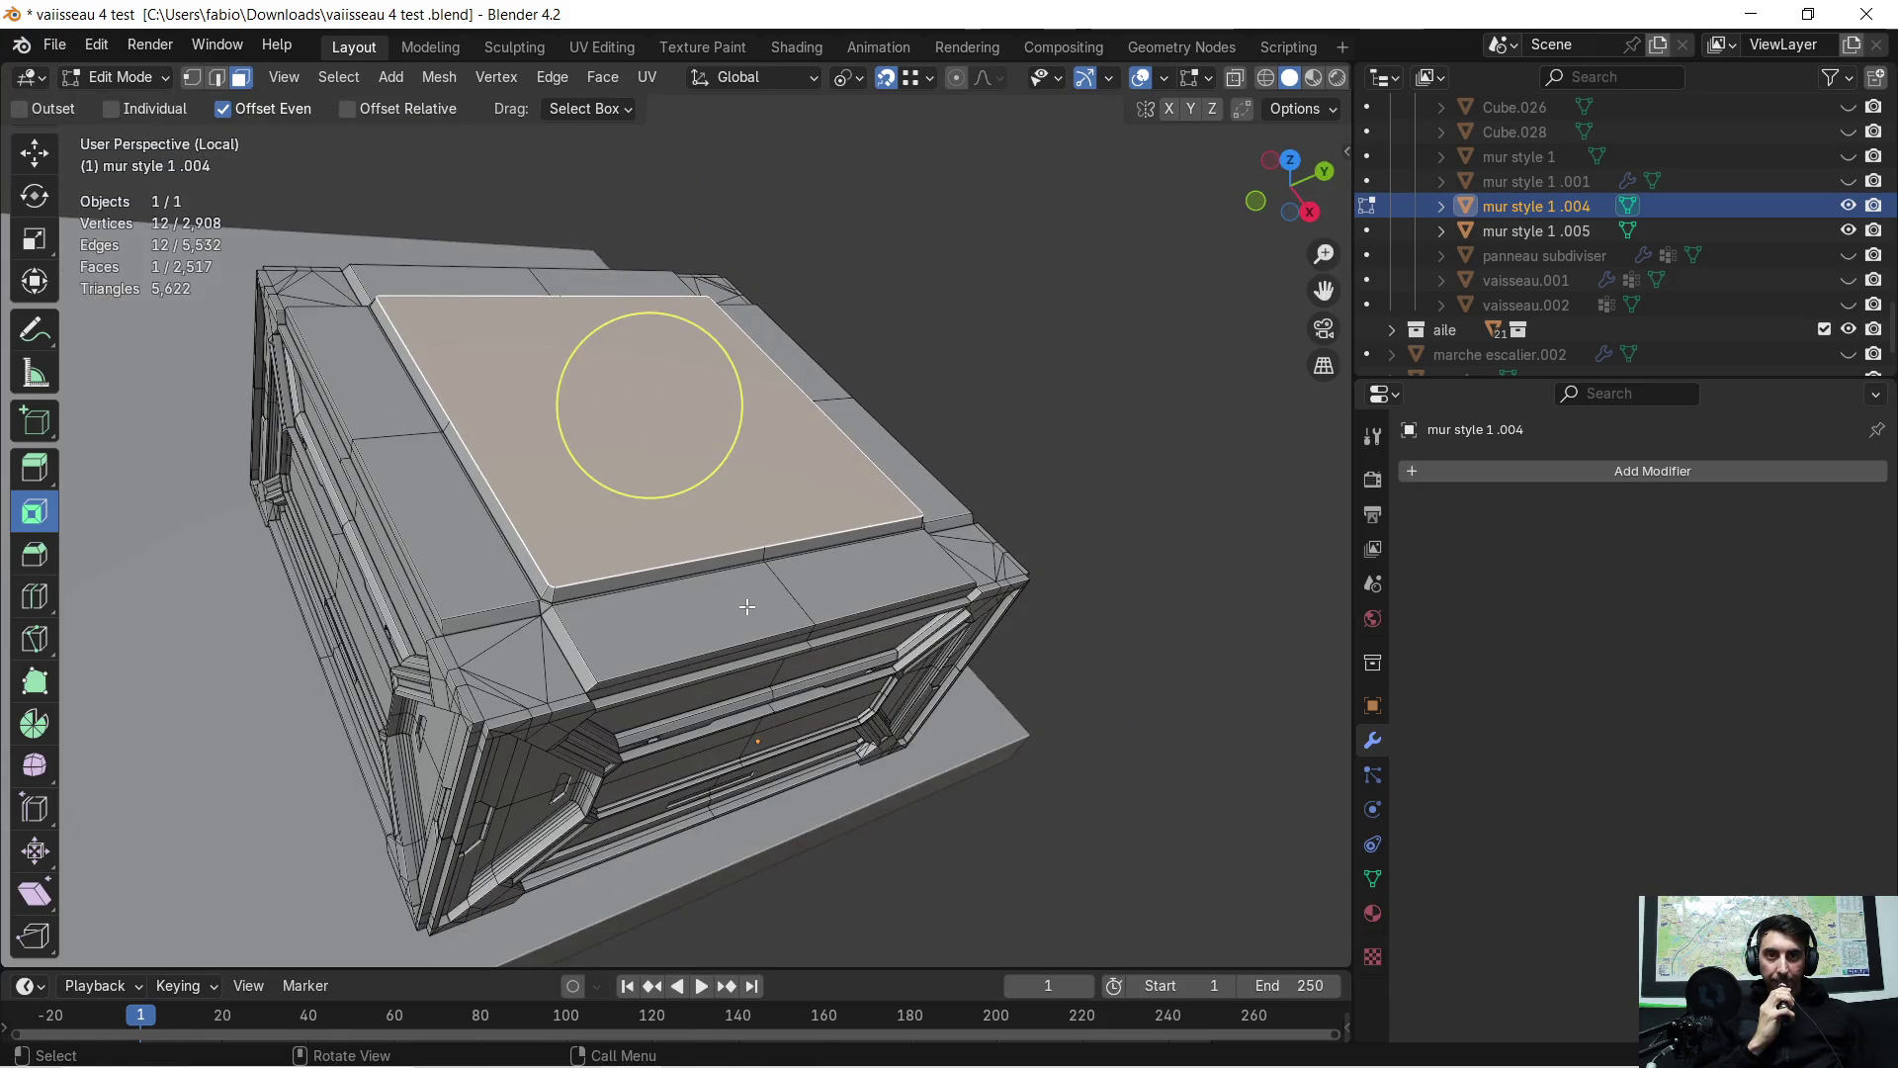
middle_drag(746, 606, 794, 537)
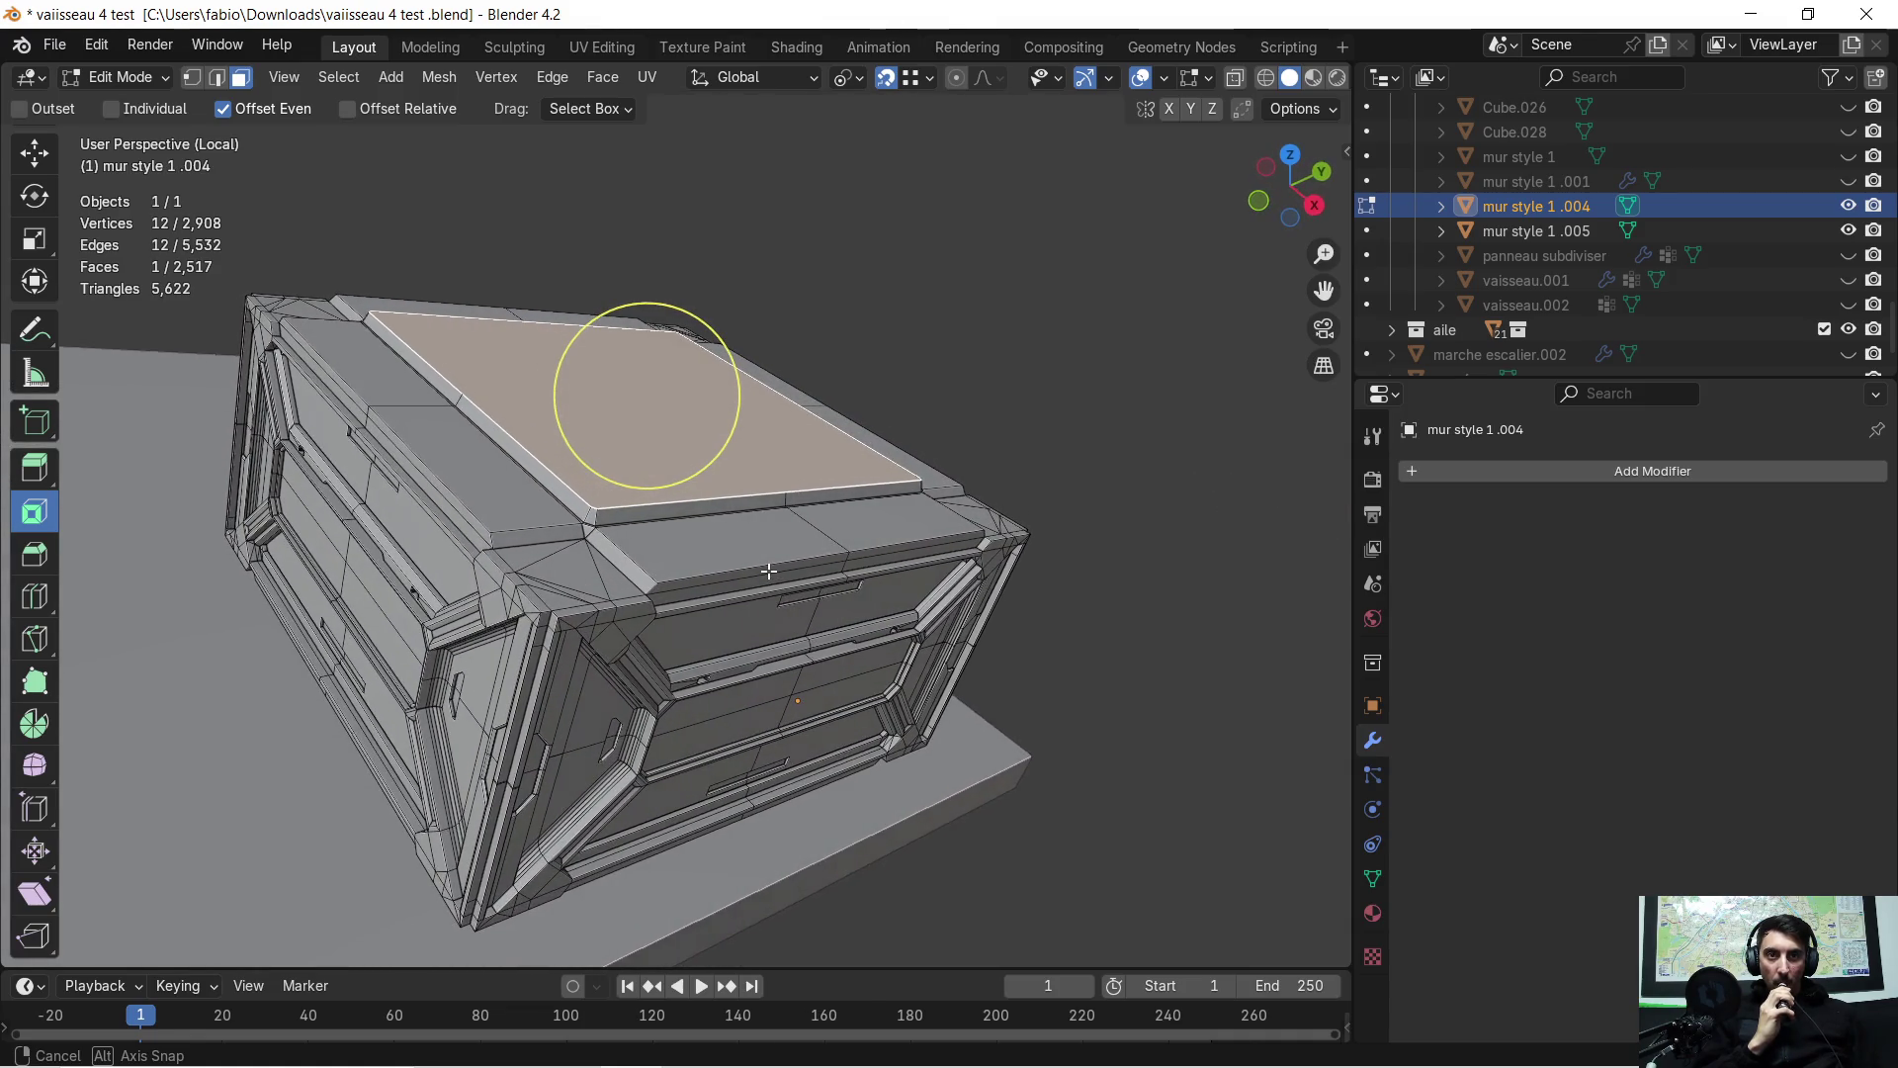
mouse_move(667, 636)
middle_down()
mouse_move(594, 643)
mouse_move(603, 620)
mouse_move(551, 674)
middle_up()
mouse_move(593, 584)
middle_down()
mouse_move(576, 593)
mouse_move(730, 633)
middle_up()
mouse_move(819, 550)
middle_down()
mouse_move(733, 495)
mouse_move(686, 504)
mouse_move(620, 476)
mouse_move(848, 453)
middle_up()
scroll(744, 468, down, 5)
click(875, 464)
Return to Object Mode, deselect the crate and add a new cube to the scene
key(Tab)
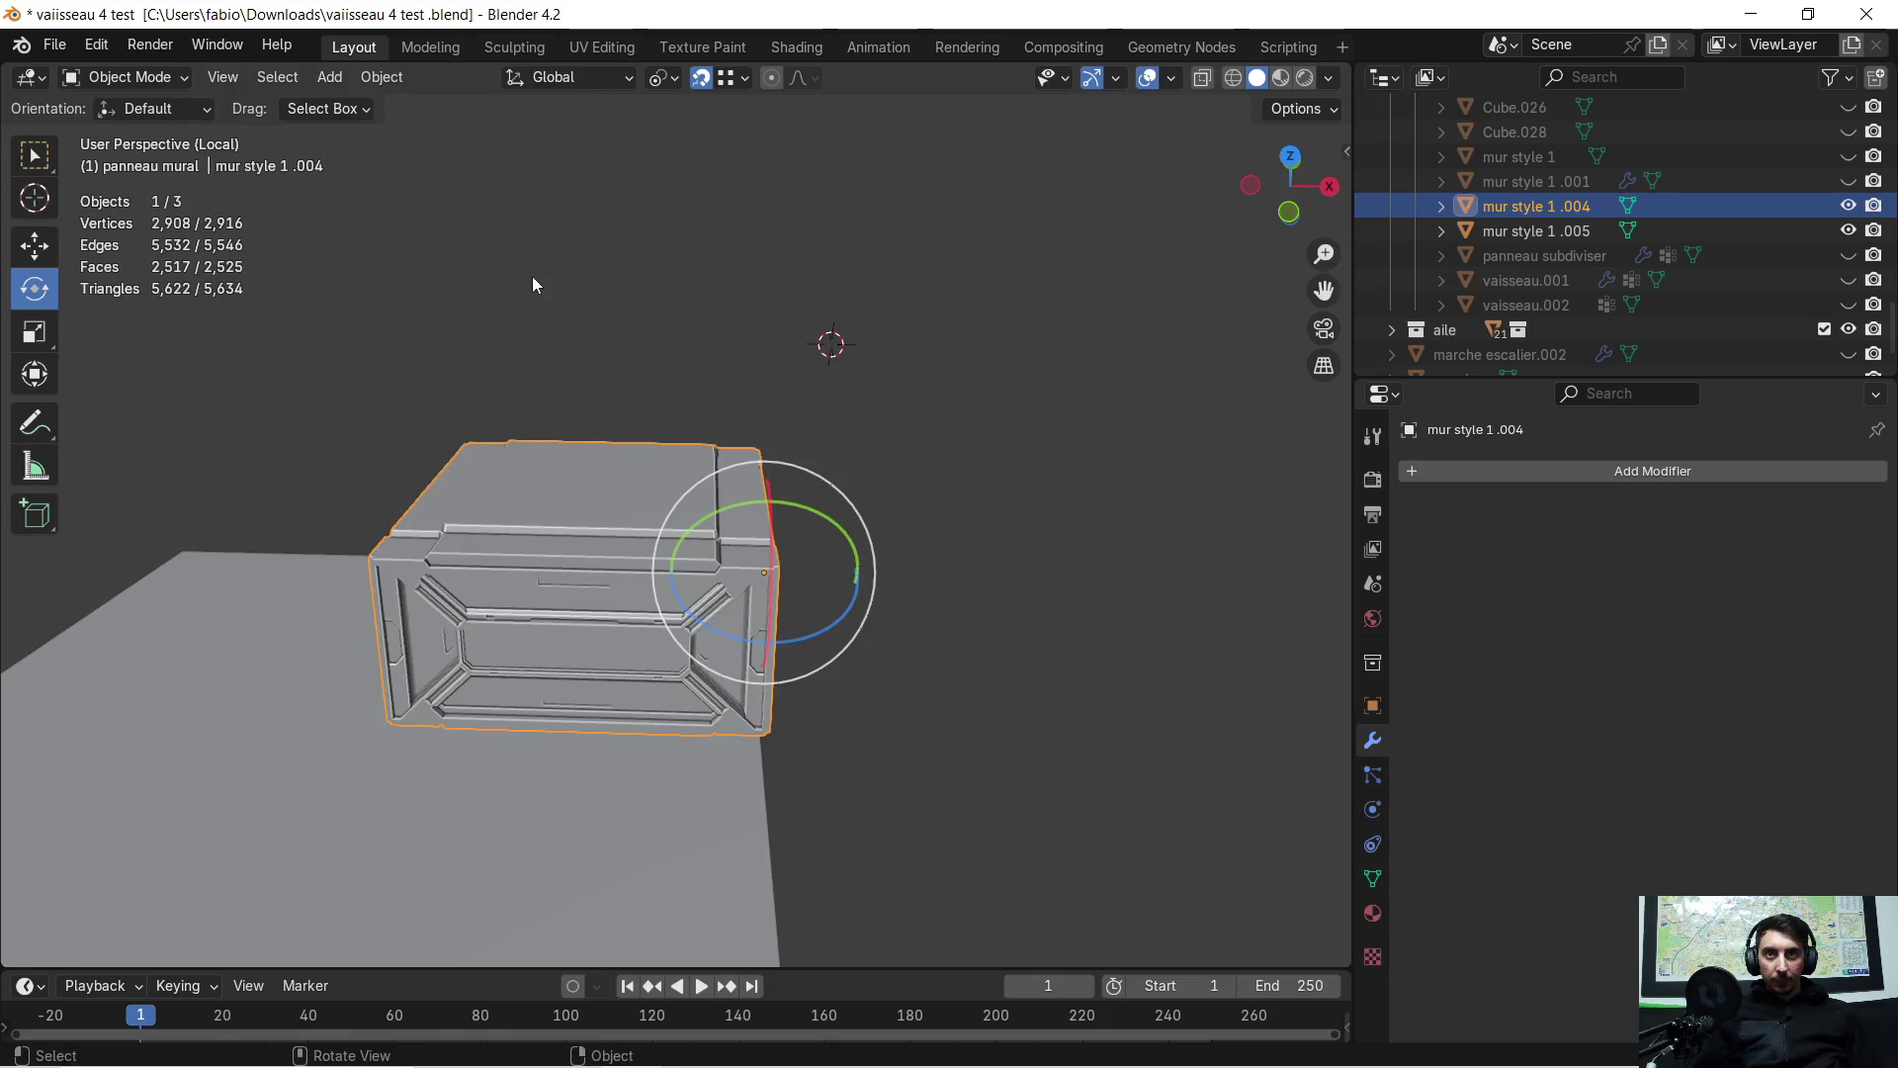
click(514, 269)
click(374, 78)
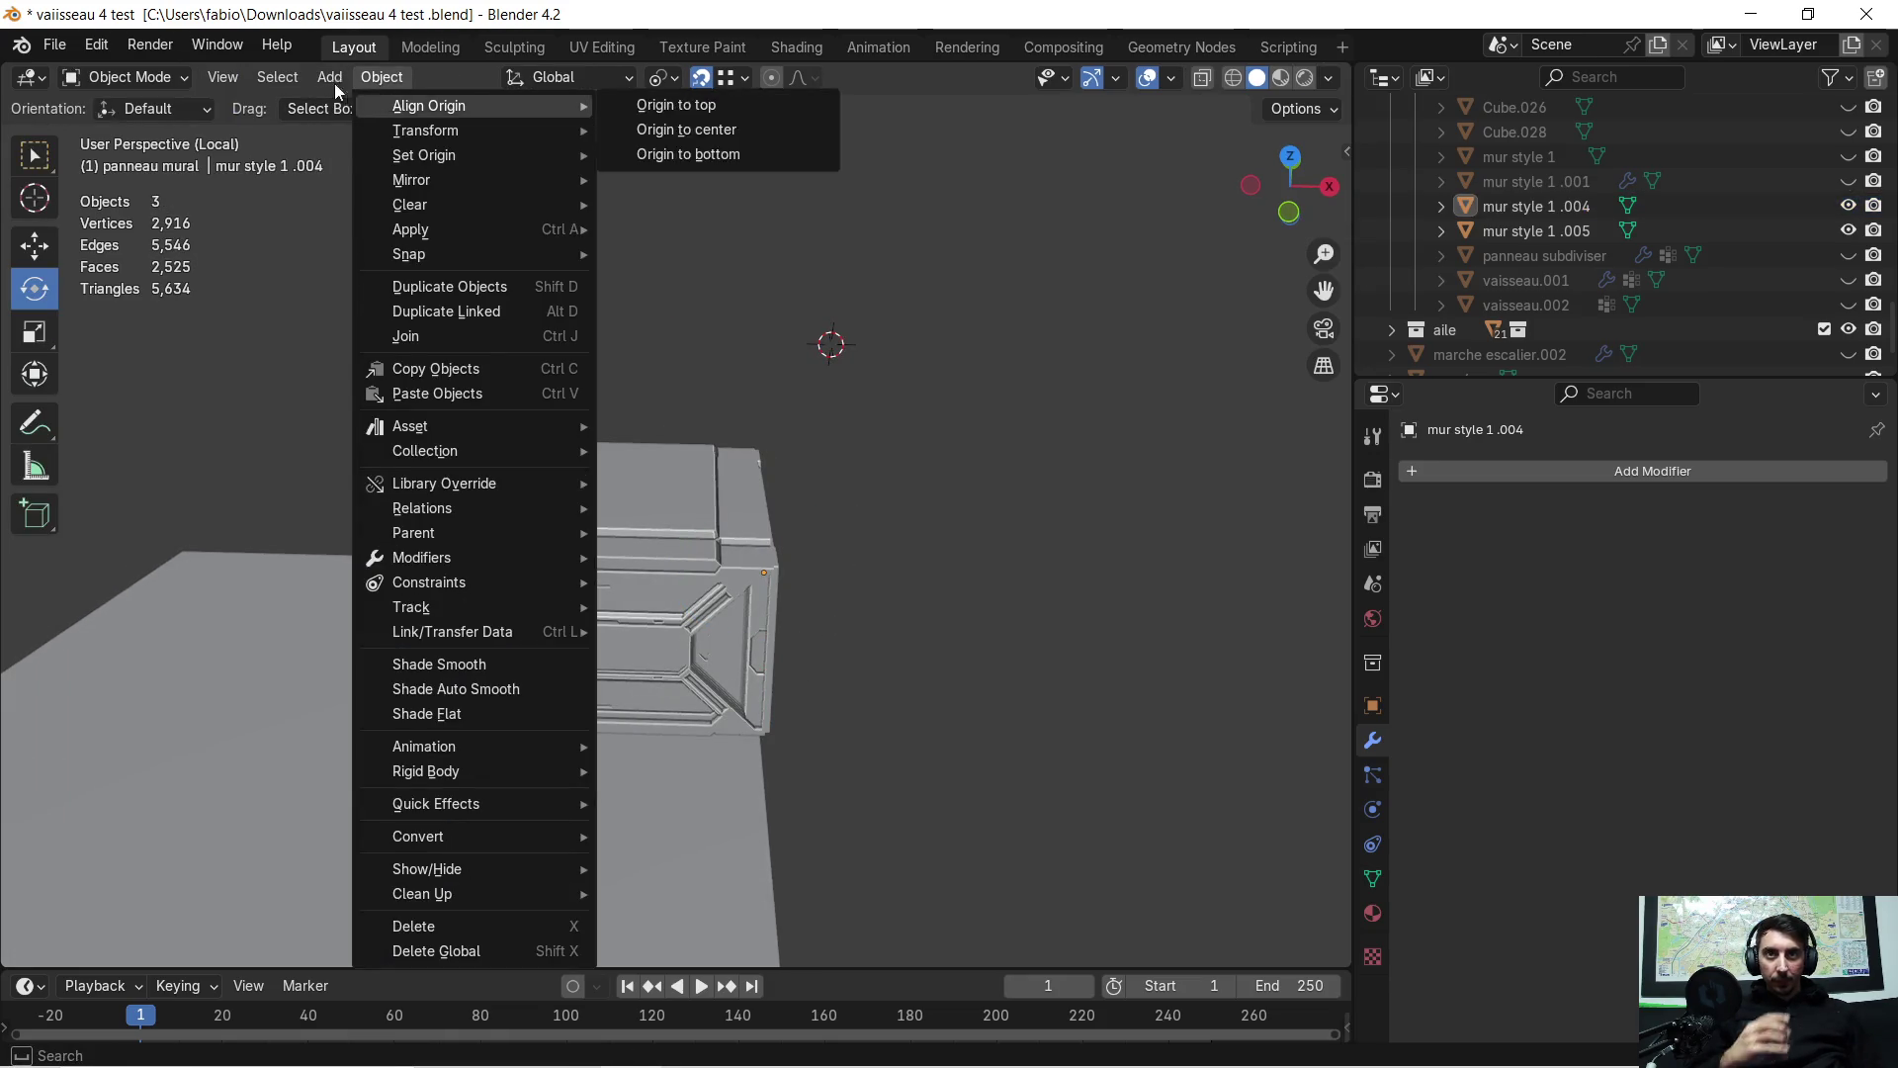
mouse_move(329, 79)
mouse_move(376, 105)
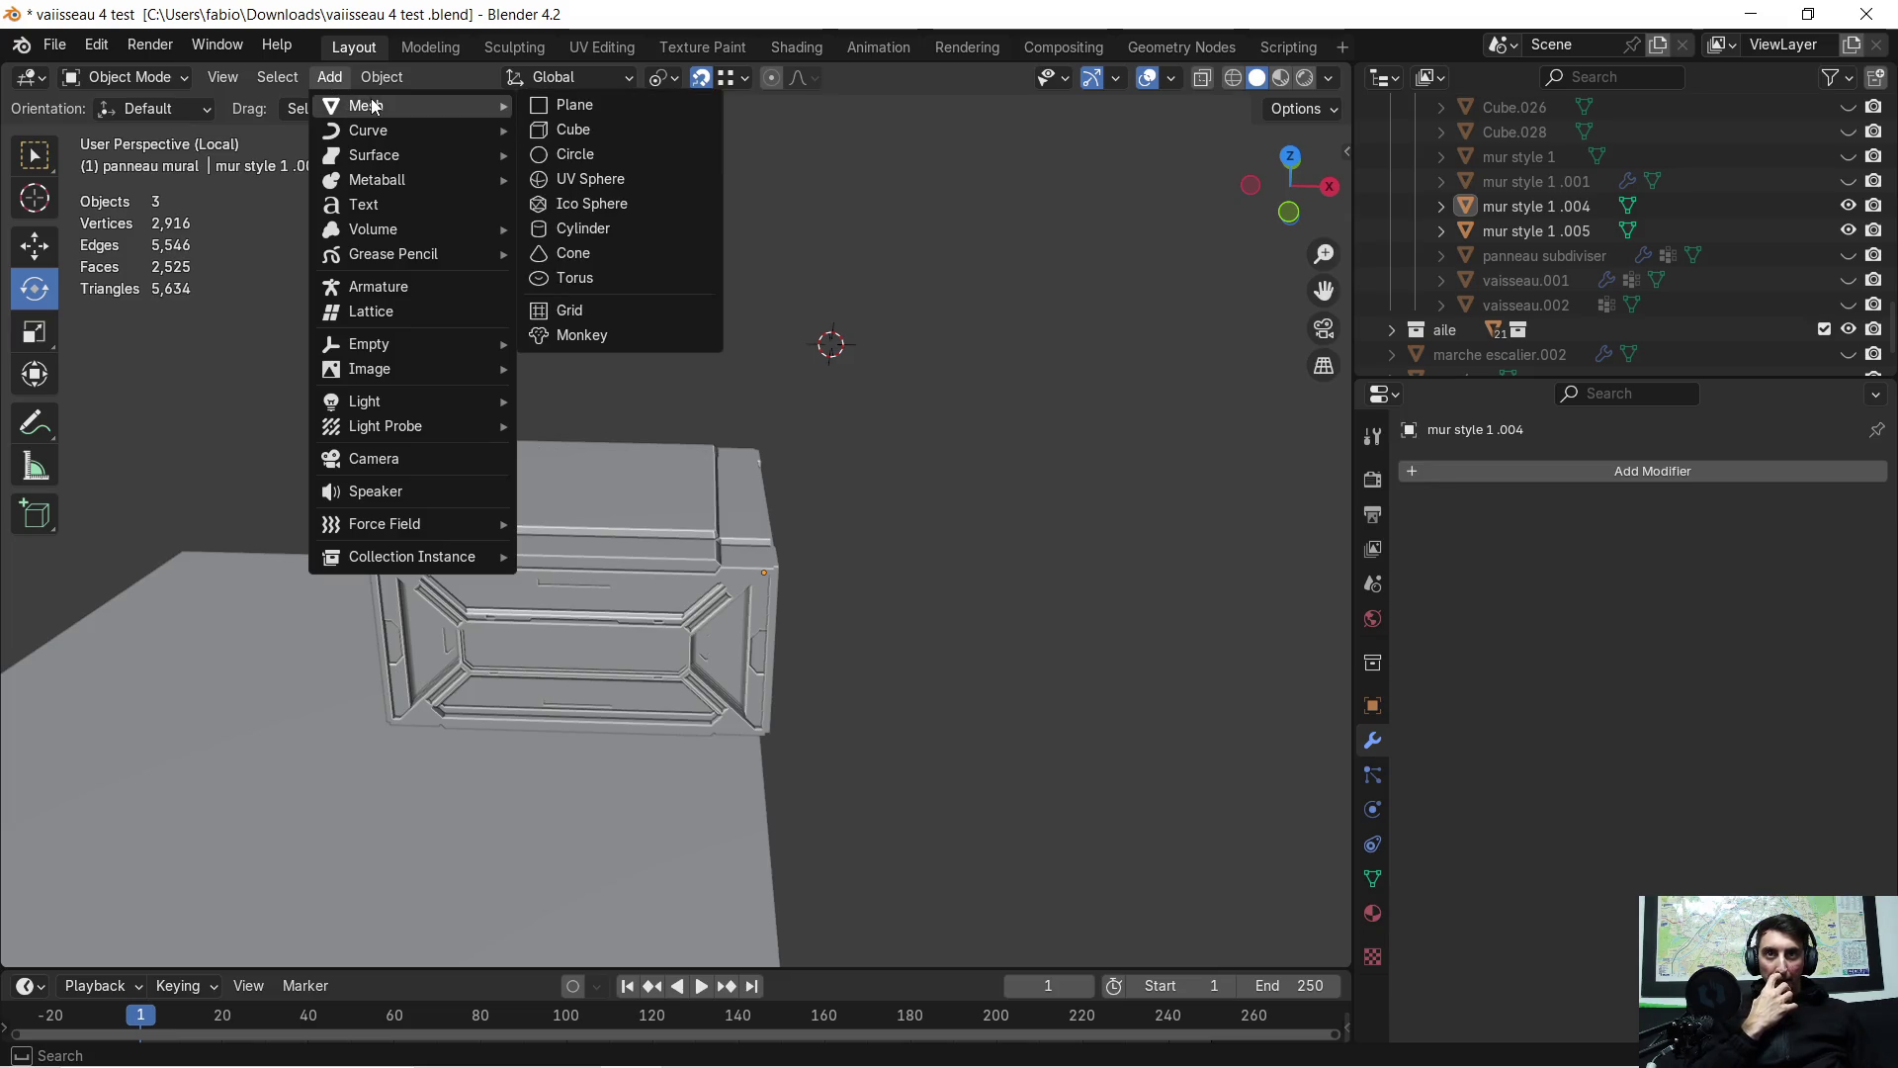
click(607, 139)
Raise the new cube 1.4042 m along Z and scale it down to 0.154
mouse_move(684, 344)
middle_down()
mouse_move(589, 358)
mouse_move(437, 300)
mouse_move(623, 352)
middle_up()
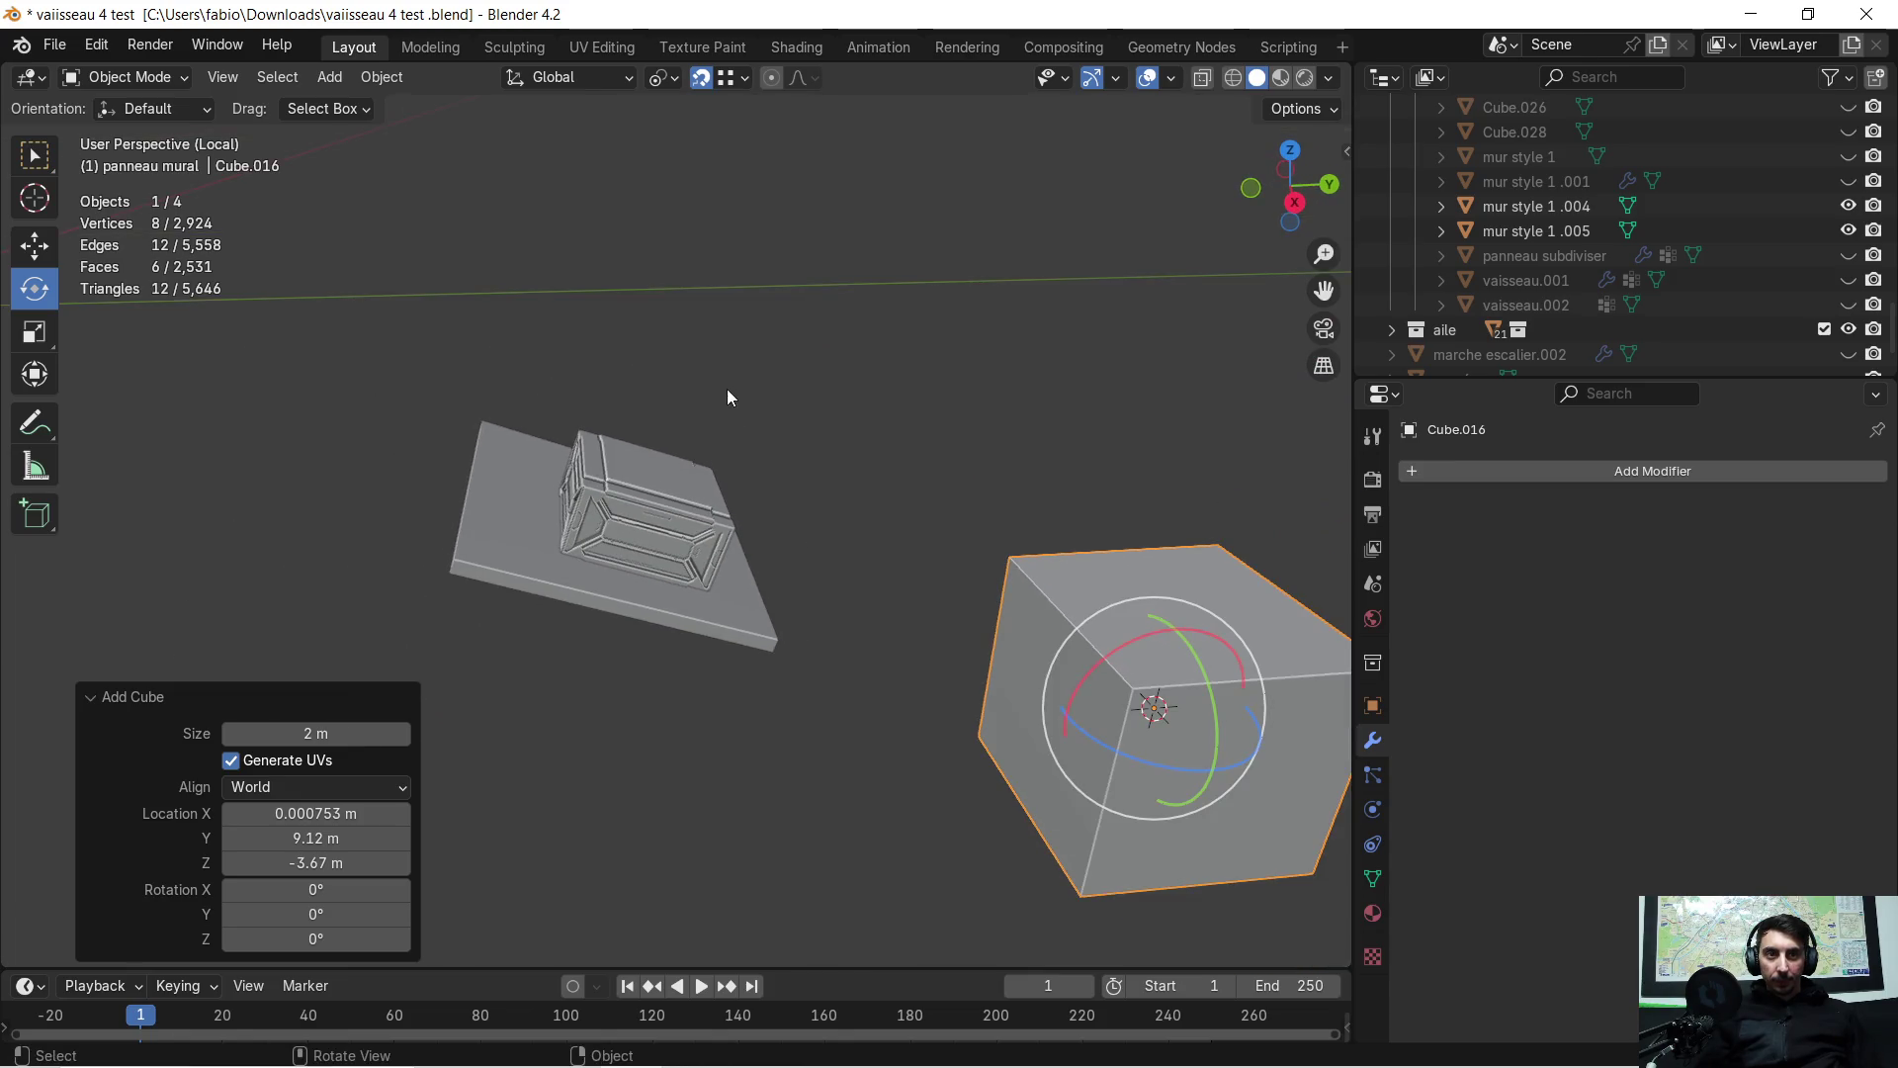
key(g)
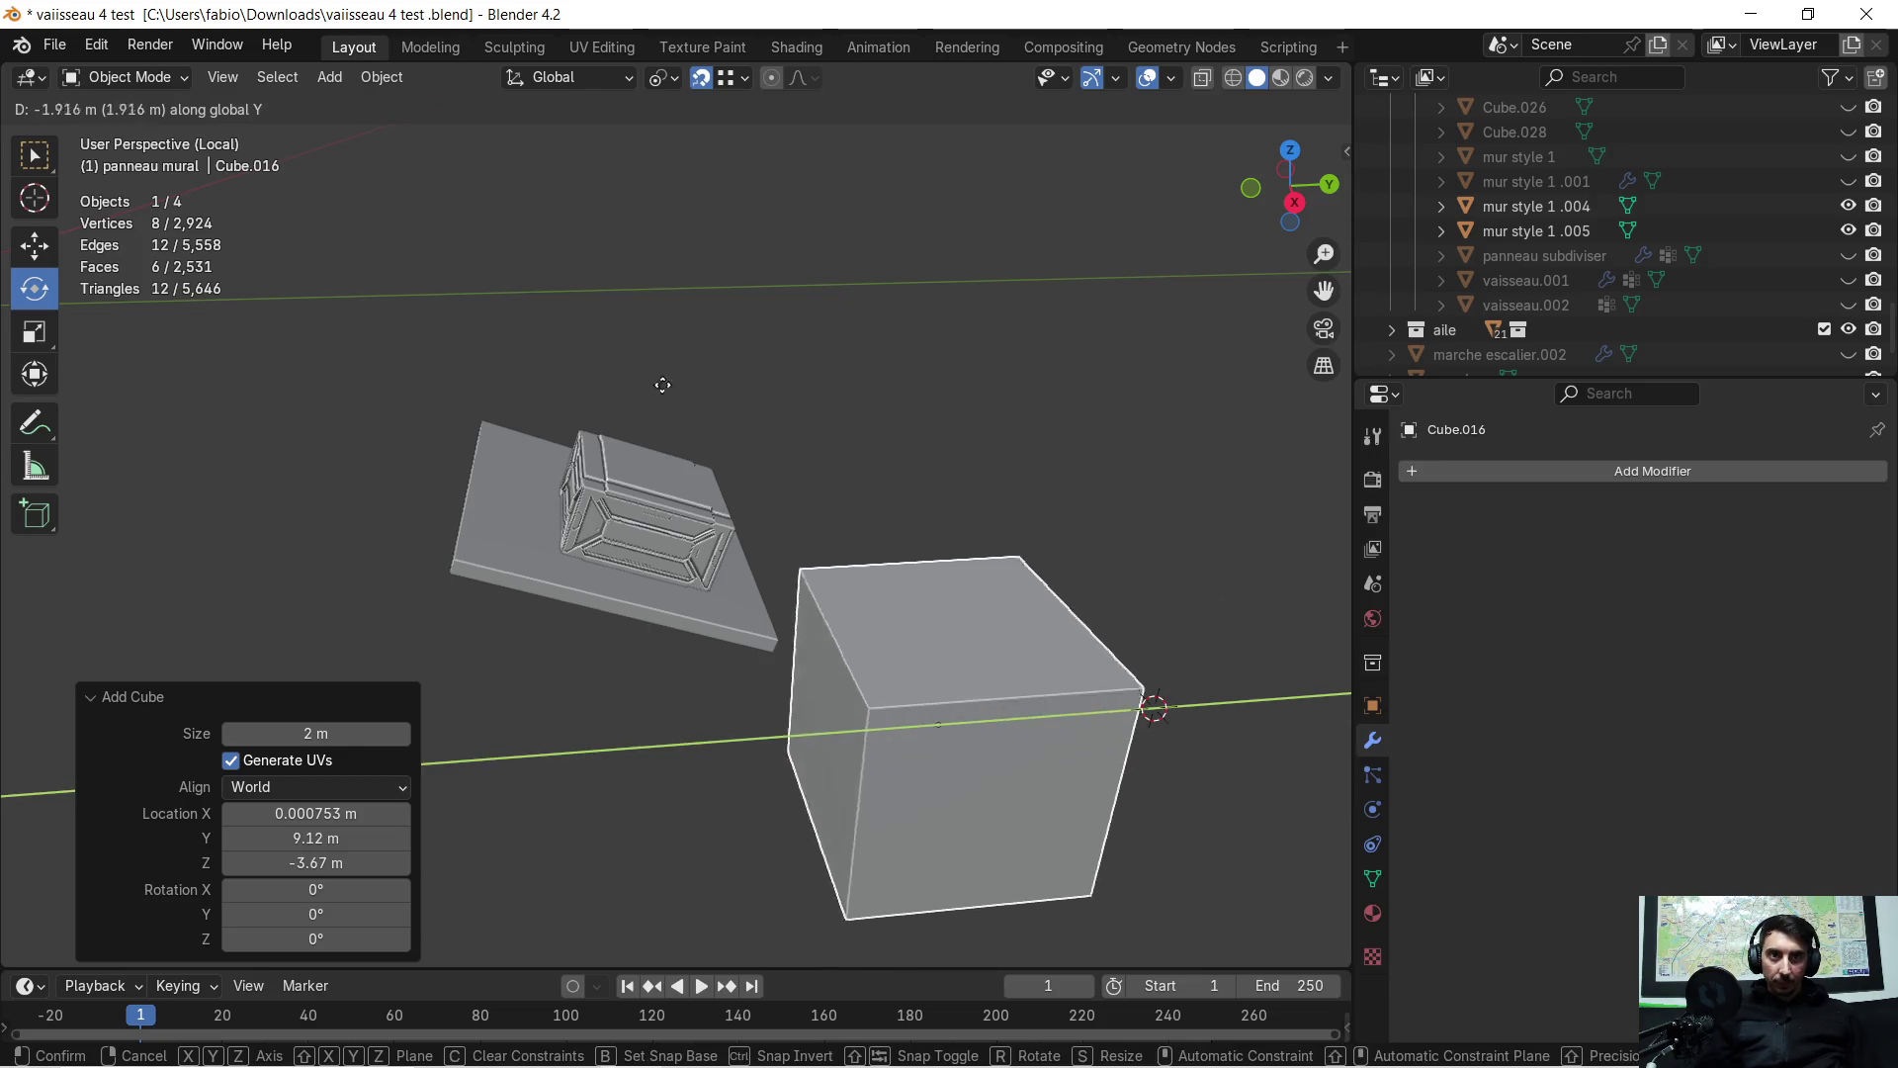
click(425, 388)
mouse_move(425, 388)
middle_down()
mouse_move(626, 431)
mouse_move(691, 412)
middle_up()
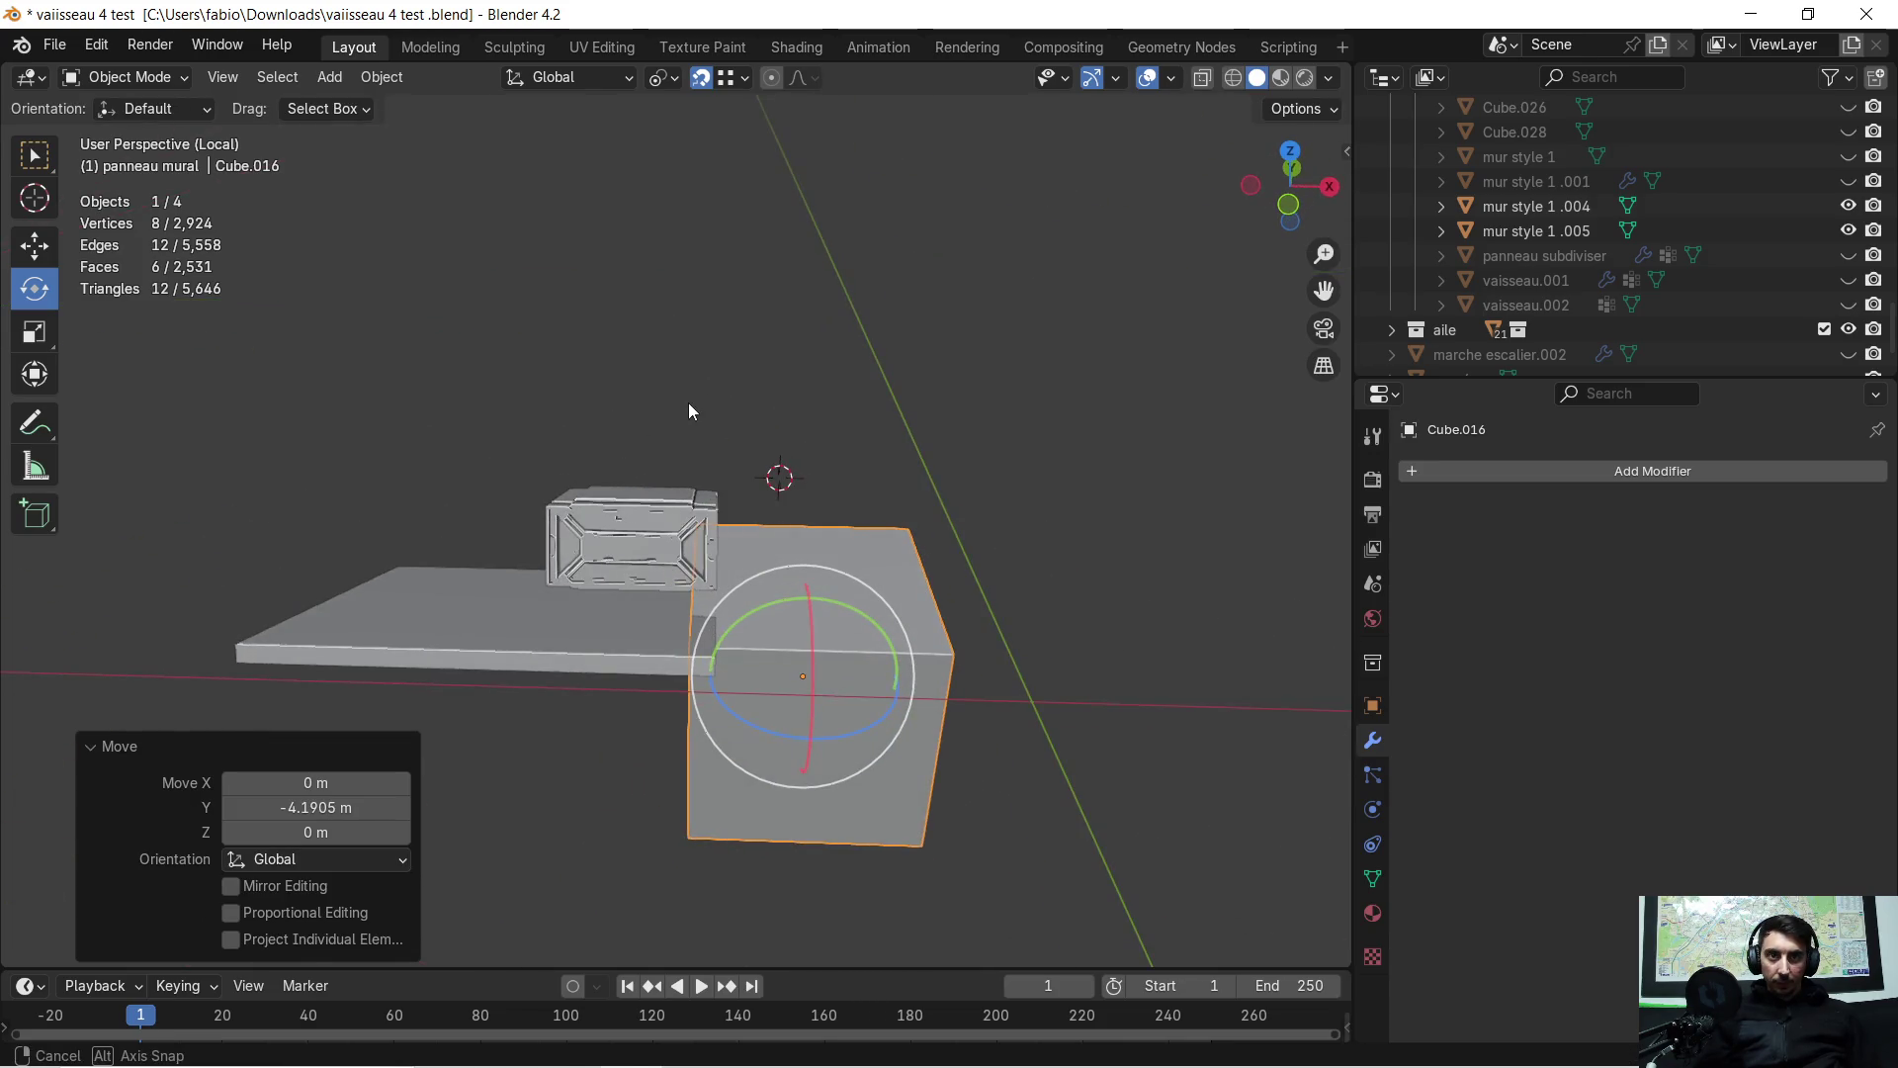
key(g)
key(z)
click(698, 279)
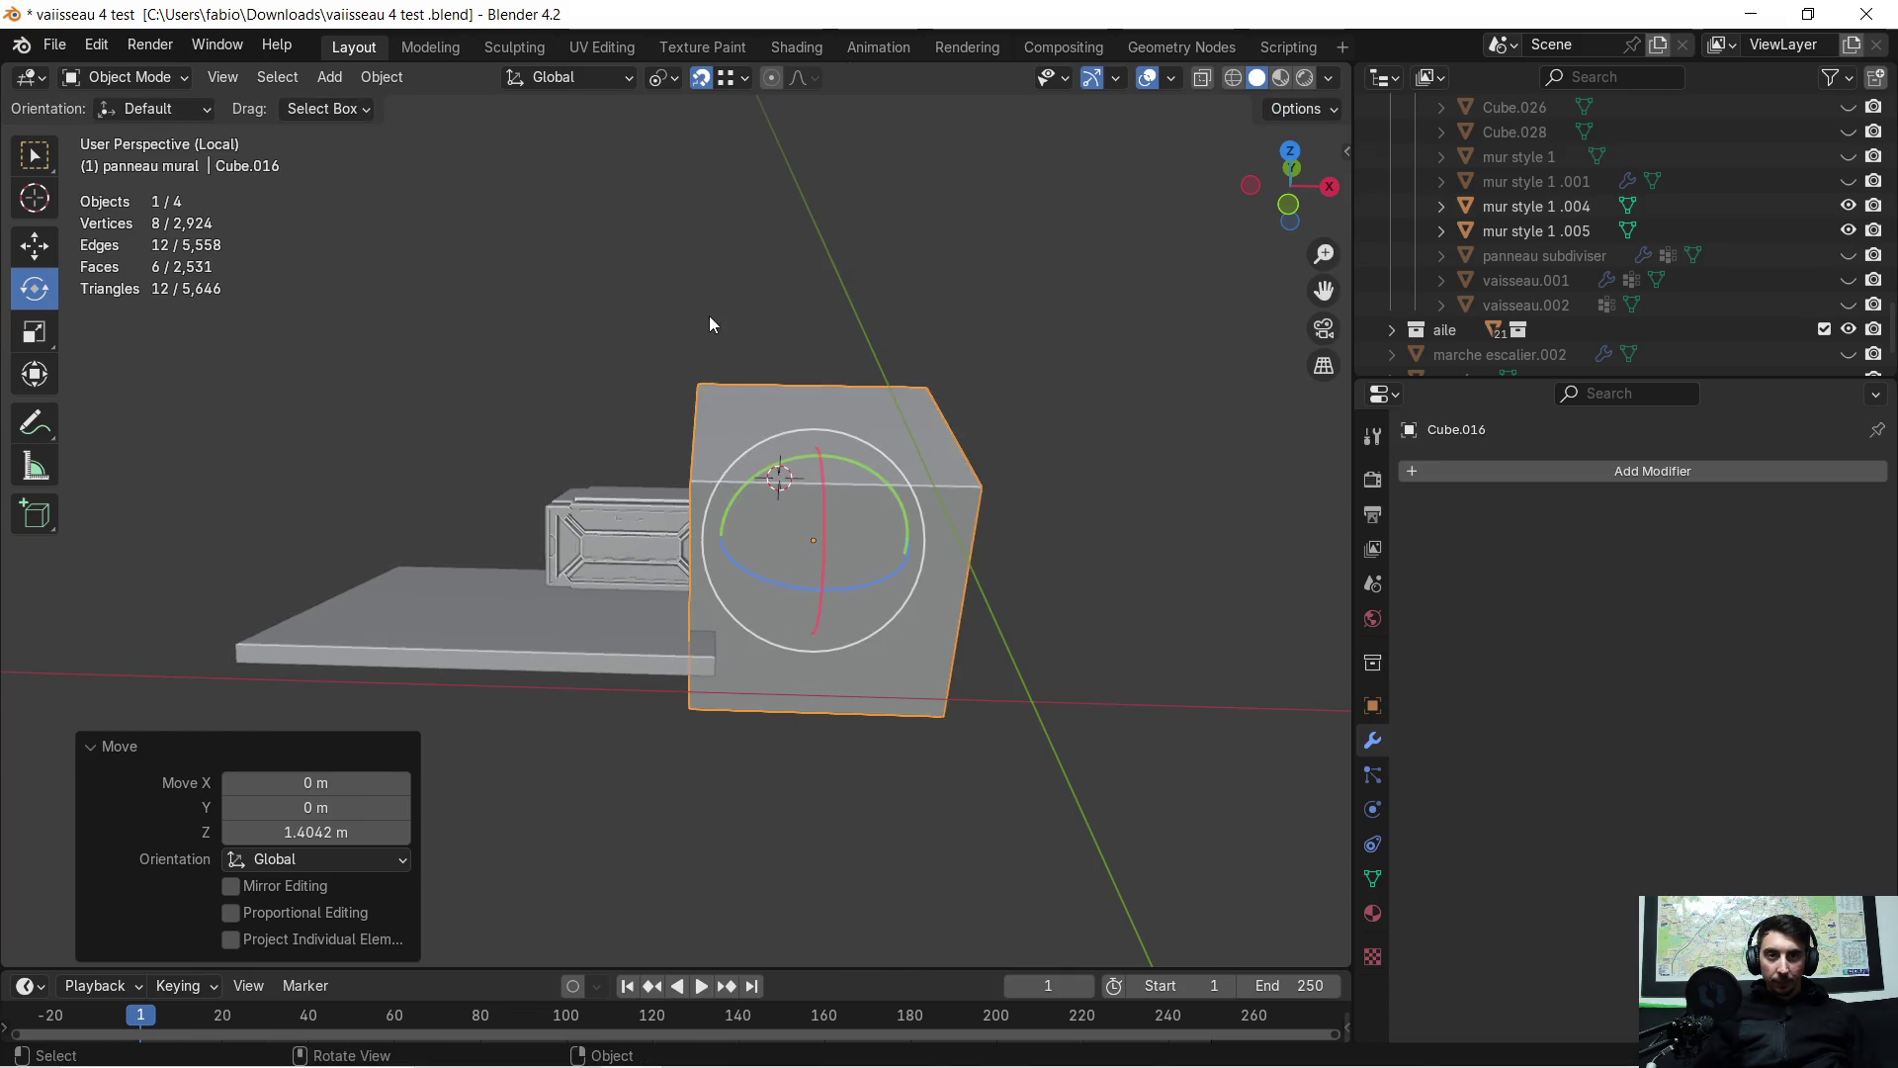
key(s)
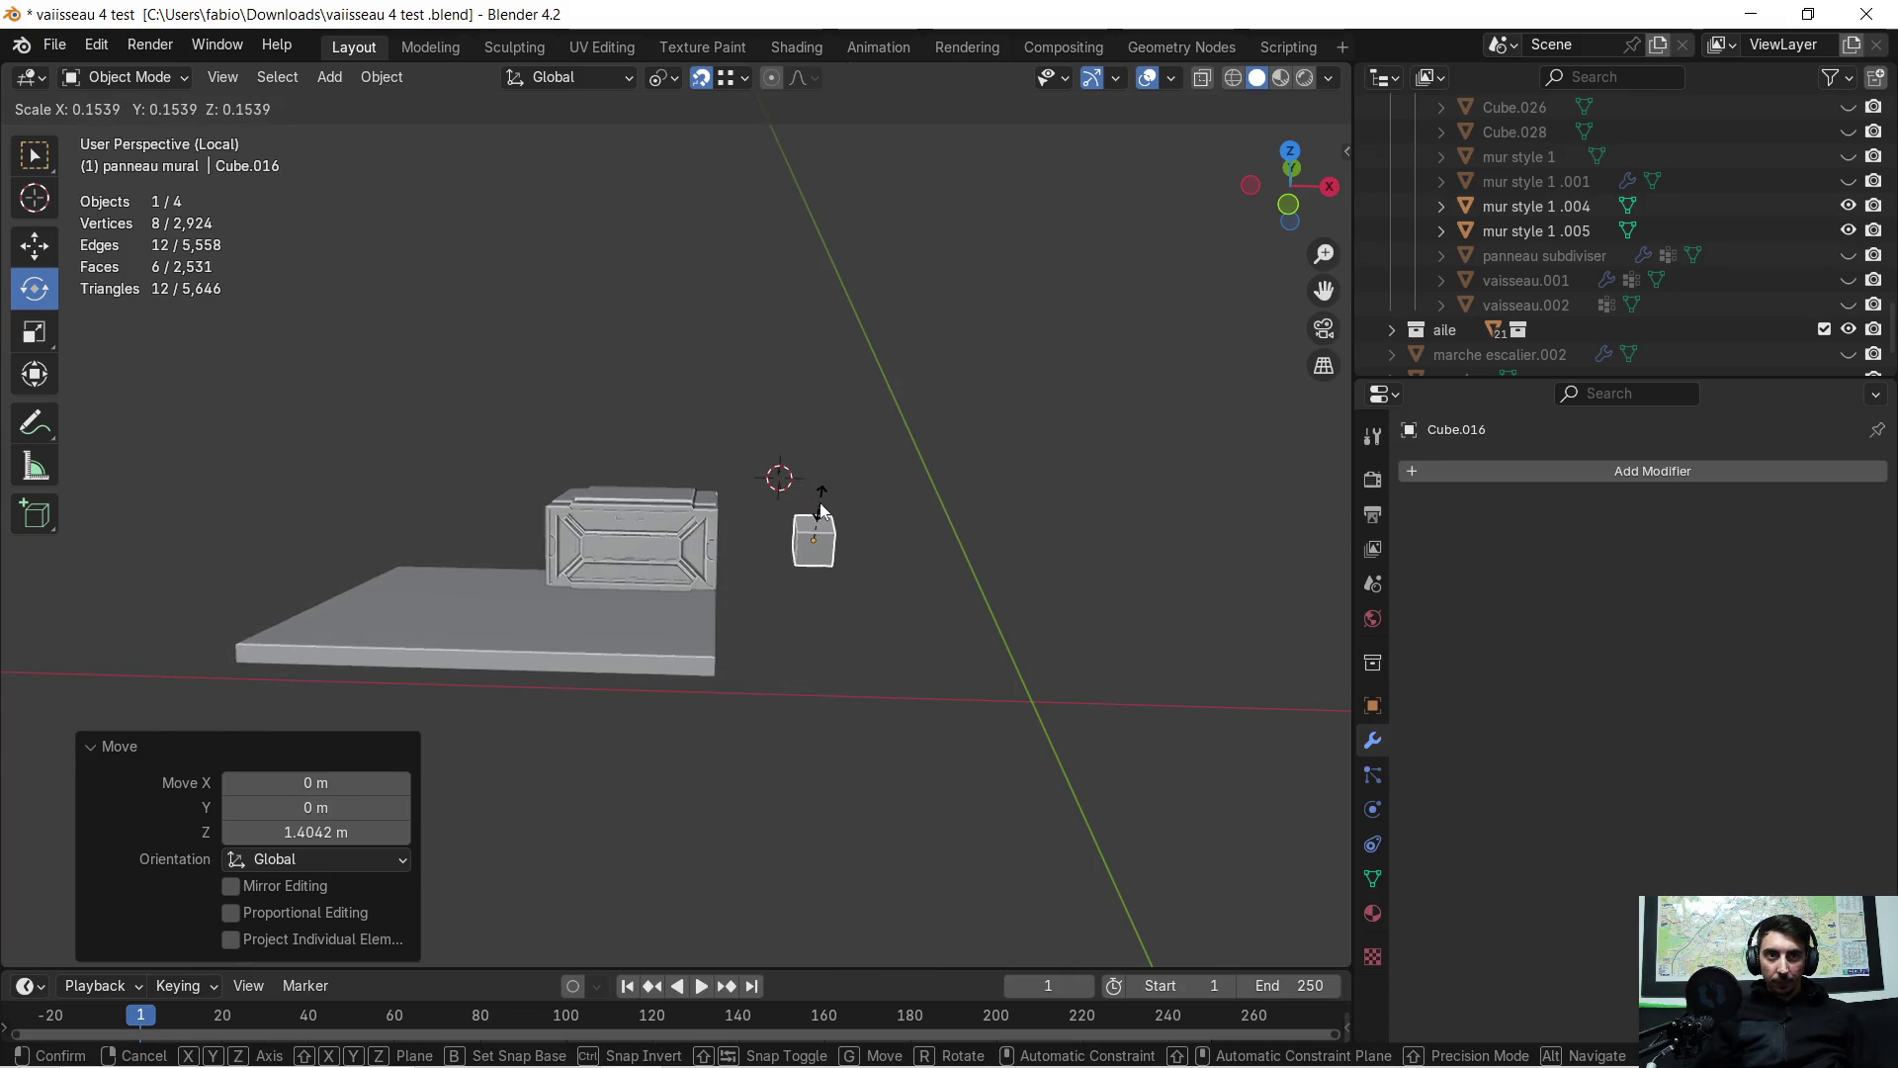
click(822, 509)
Adjust the small cube's height and slide it along X to the crate's edge
mouse_move(792, 528)
middle_down()
mouse_move(732, 550)
mouse_move(529, 504)
middle_up()
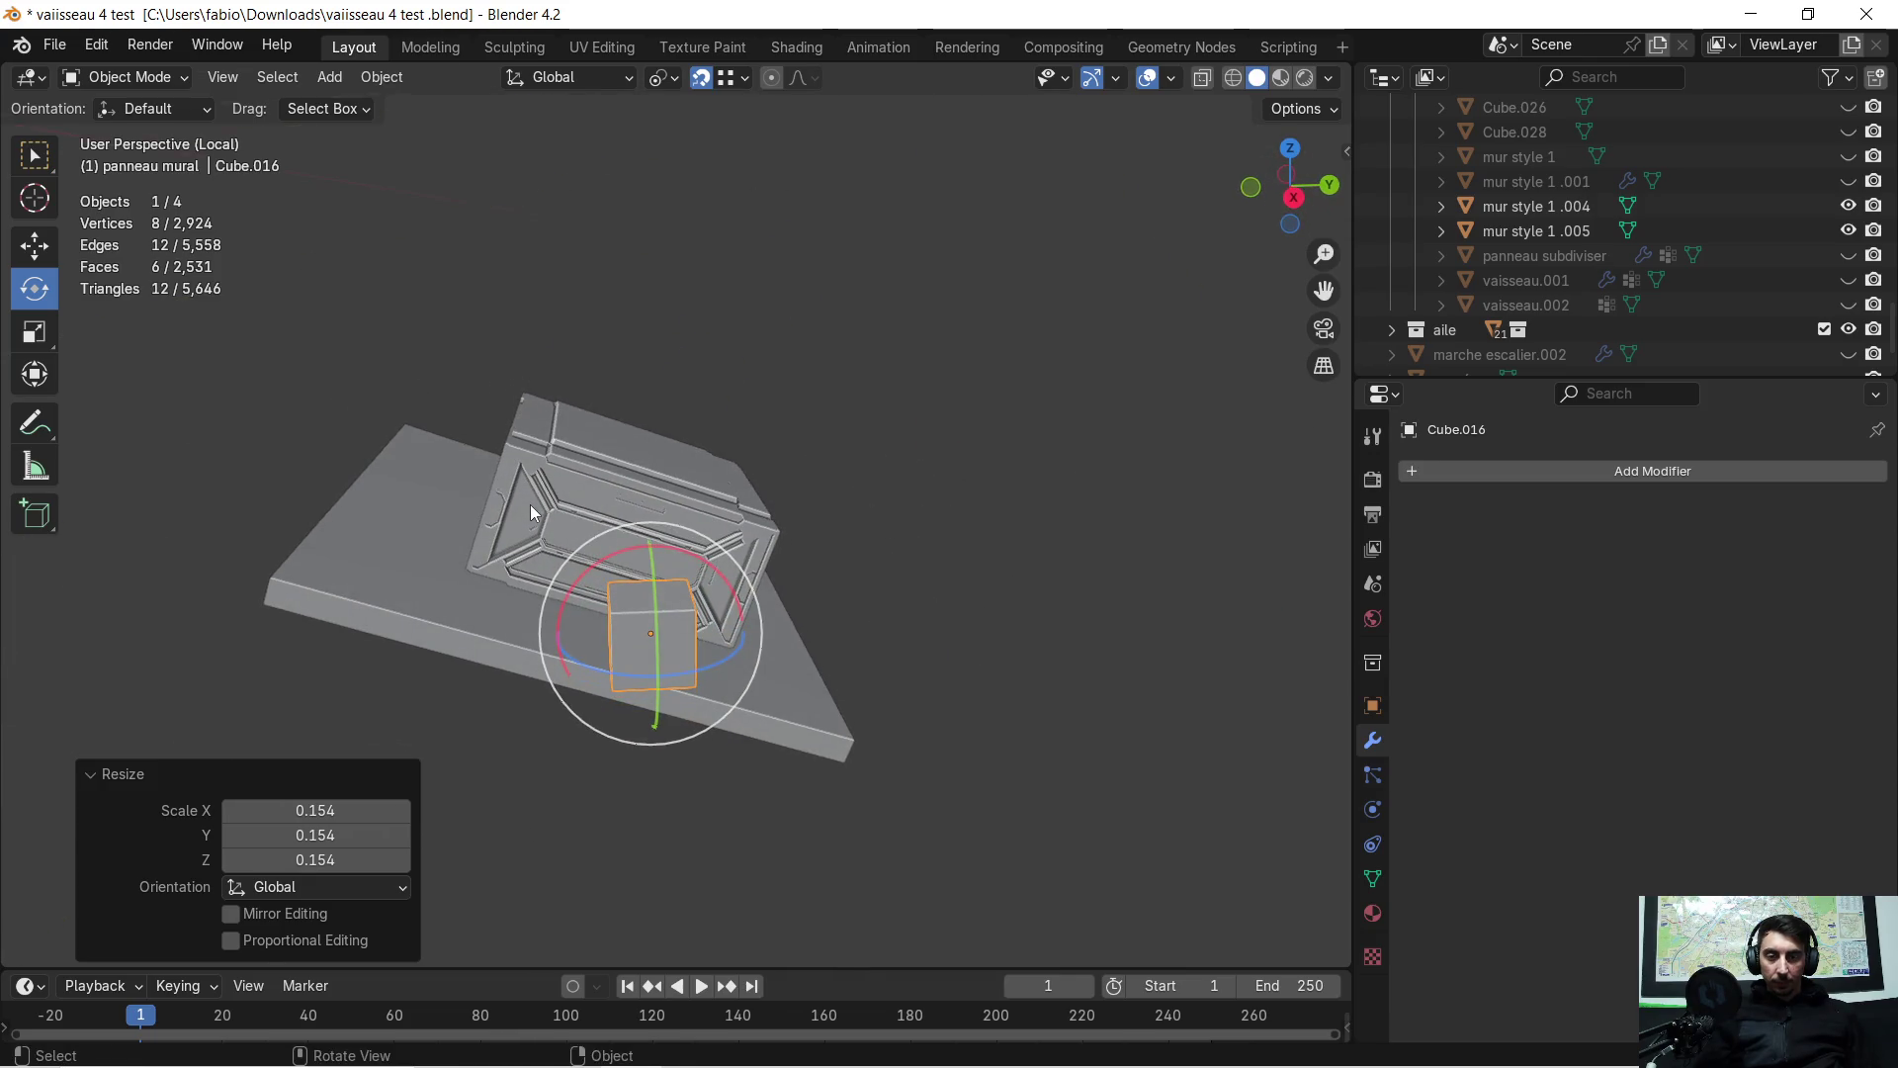
key(g)
key(z)
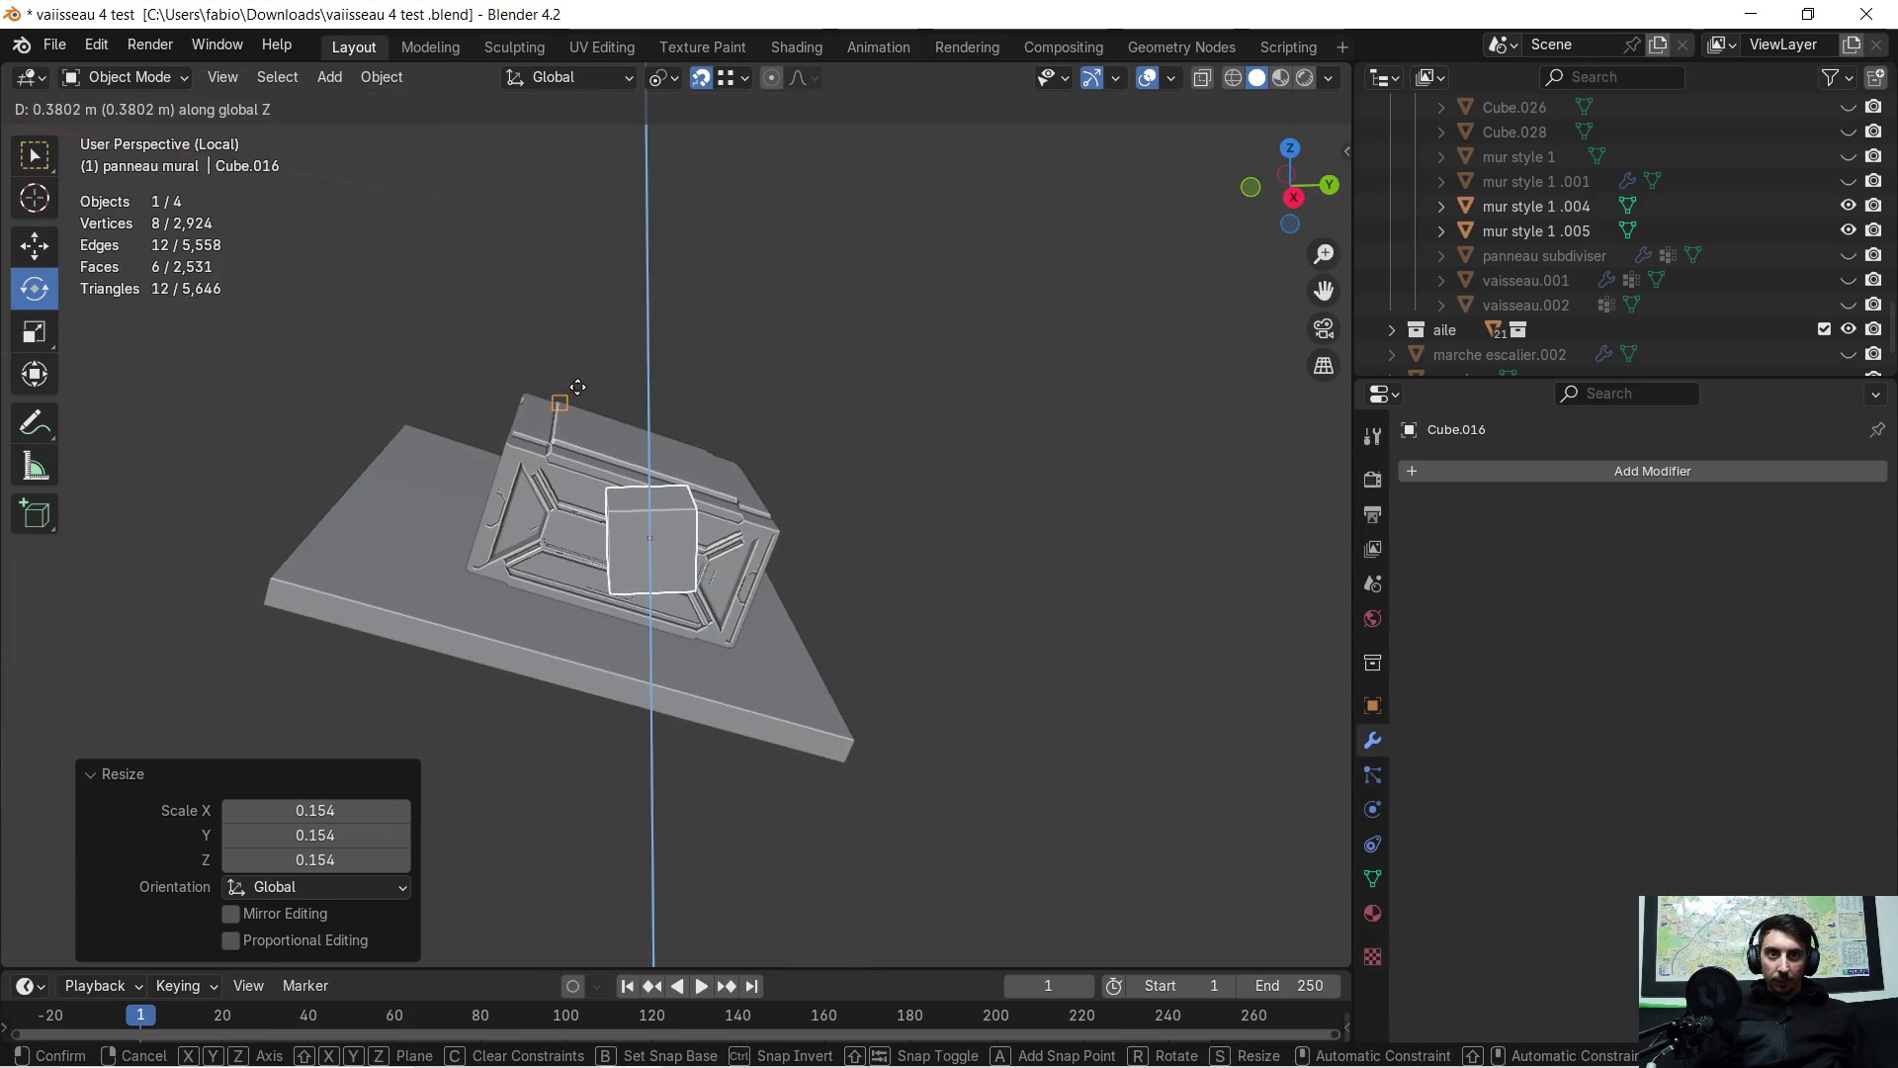
click(597, 356)
scroll(743, 459, up, 6)
mouse_move(712, 482)
middle_down()
mouse_move(483, 478)
mouse_move(461, 445)
mouse_move(561, 471)
middle_up()
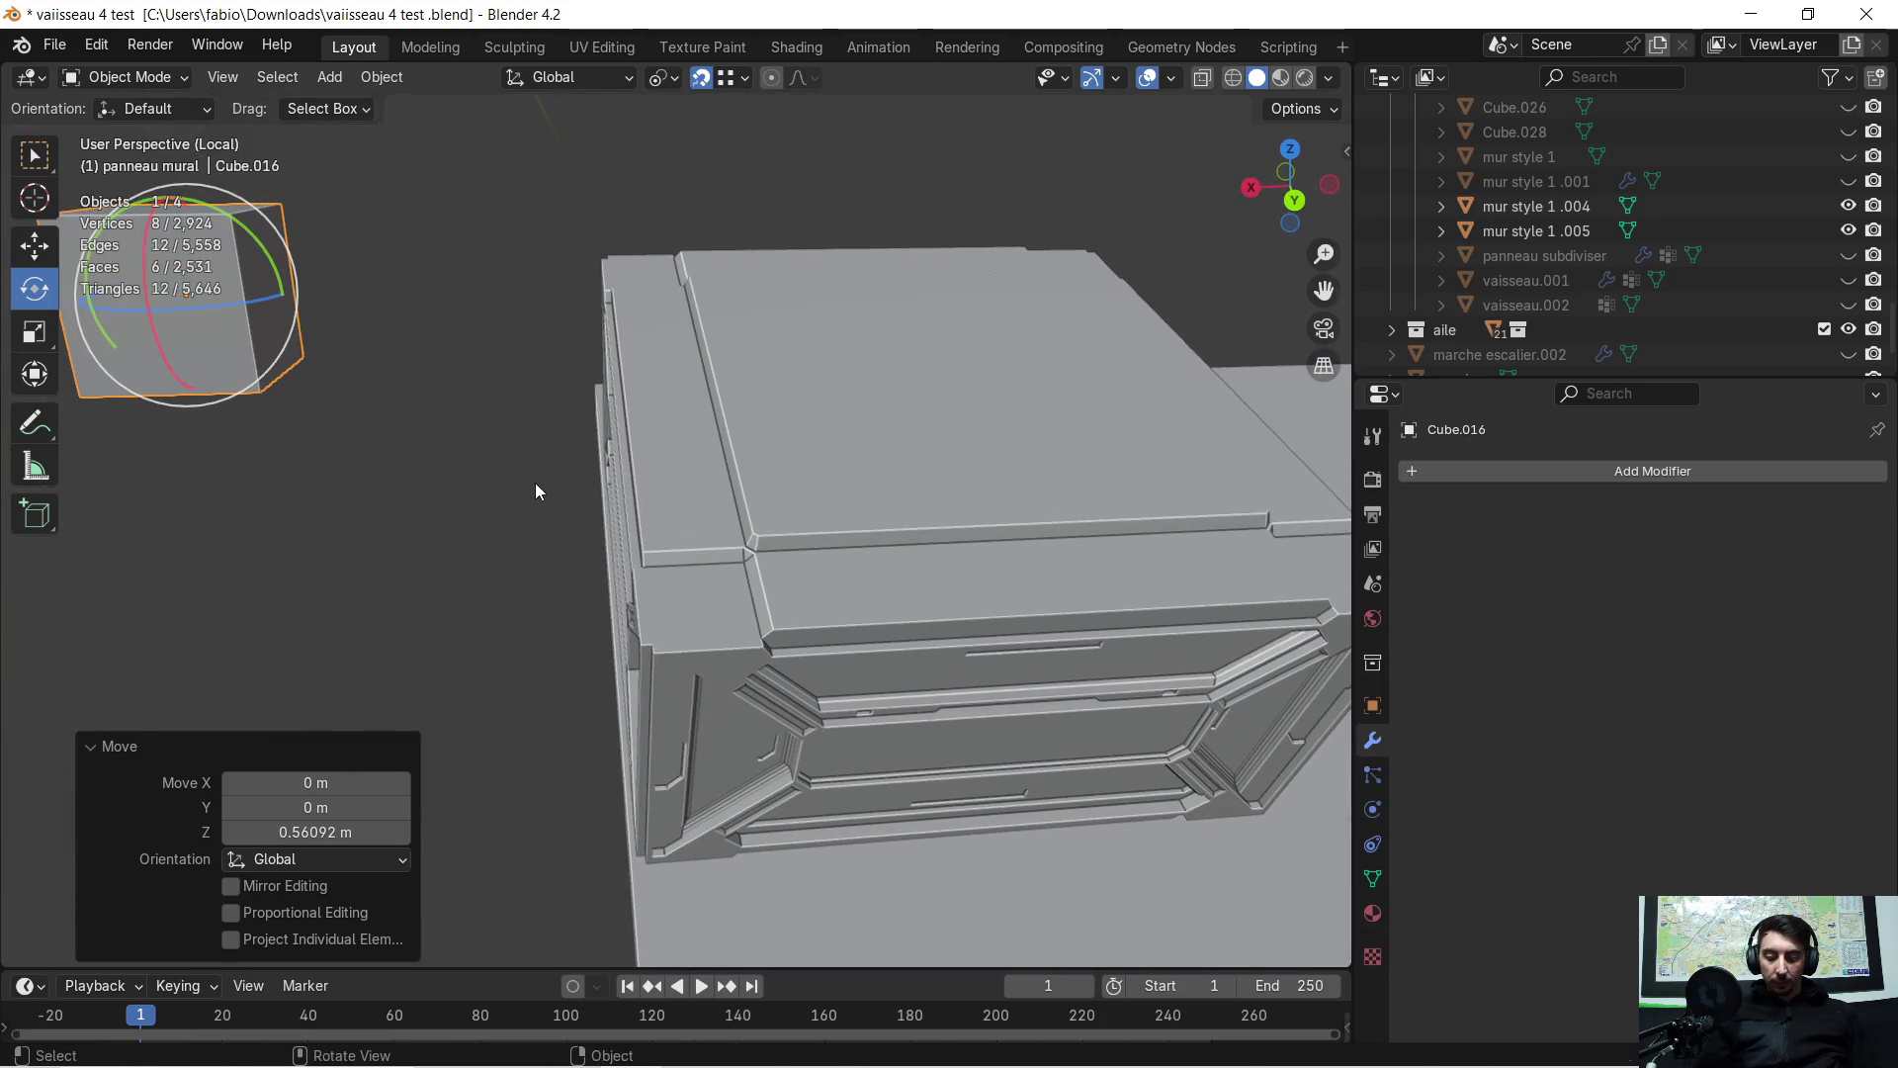
key(g)
key(y)
key(x)
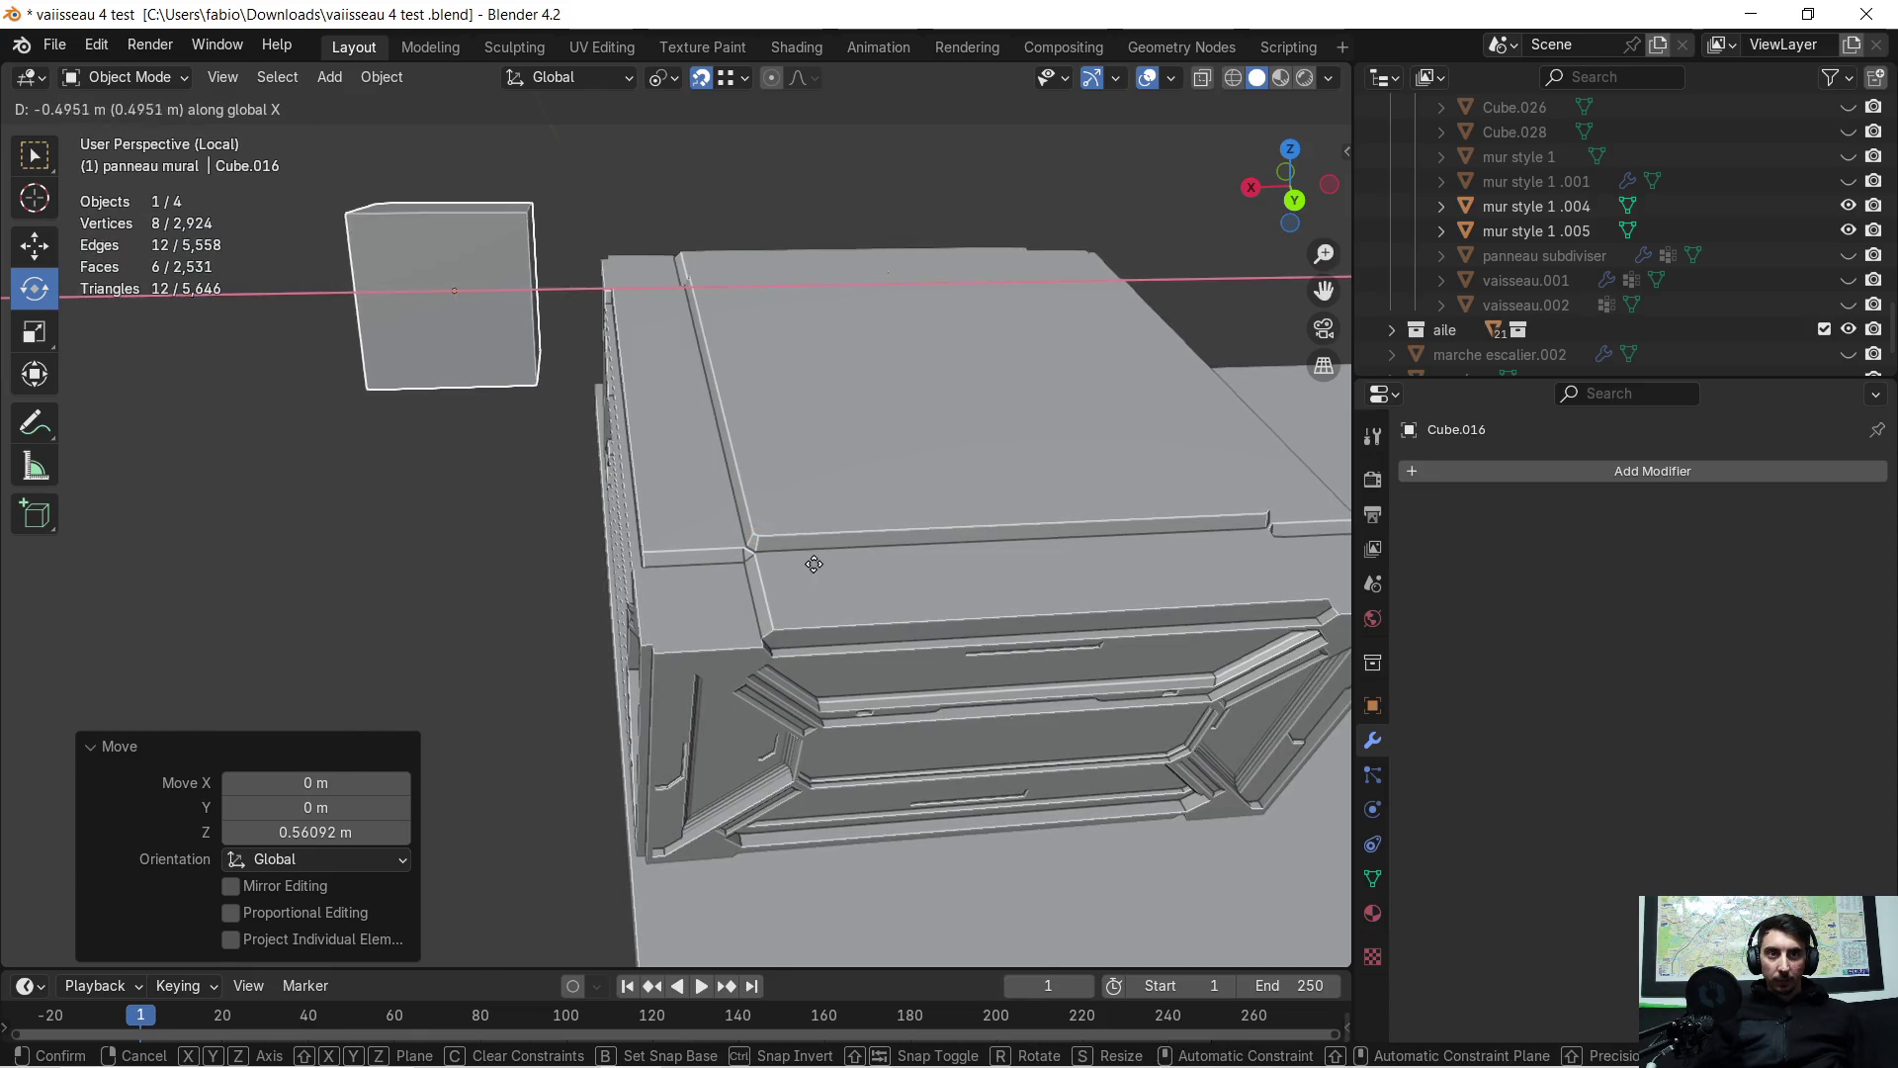
click(1064, 581)
Tilt the cube about -20° around X and view it from the right side
mouse_move(1066, 581)
middle_down()
mouse_move(775, 500)
mouse_move(964, 502)
mouse_move(1002, 465)
mouse_move(689, 516)
mouse_move(722, 531)
mouse_move(704, 518)
middle_up()
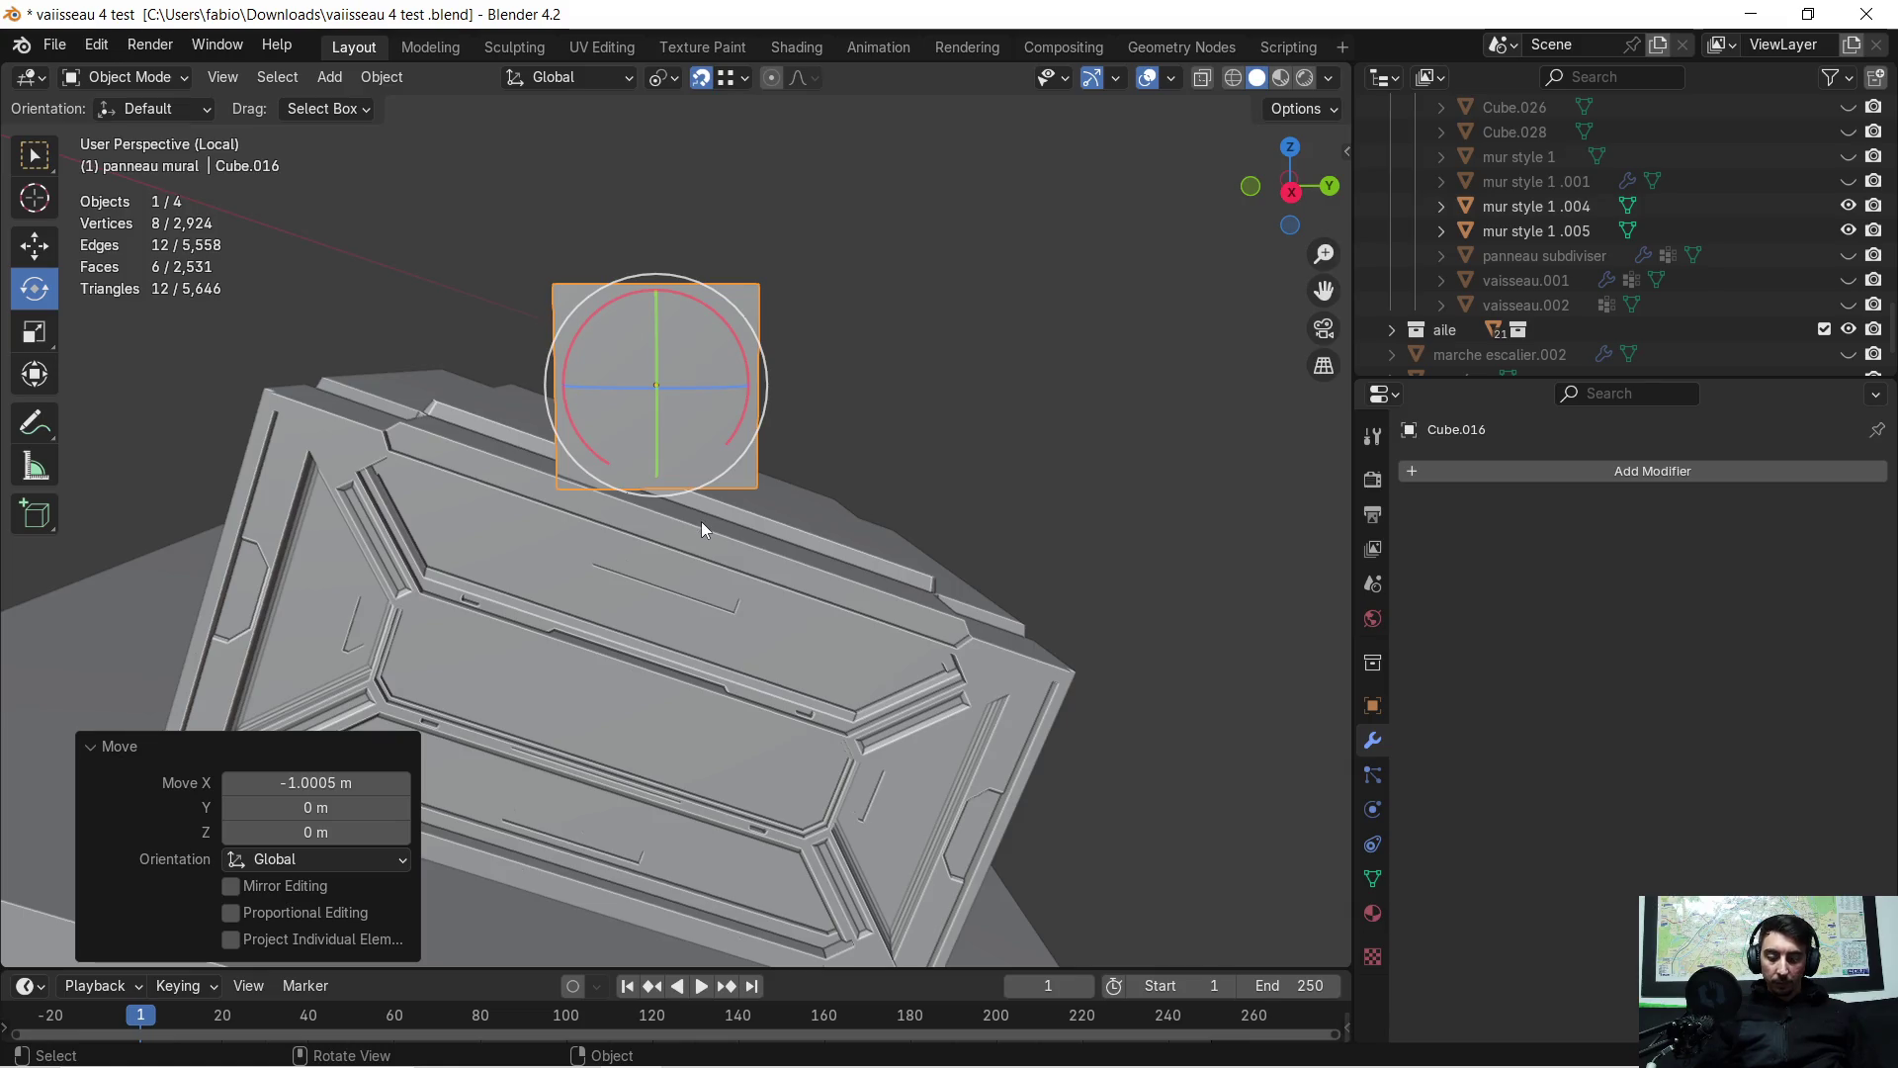
key(r)
key(x)
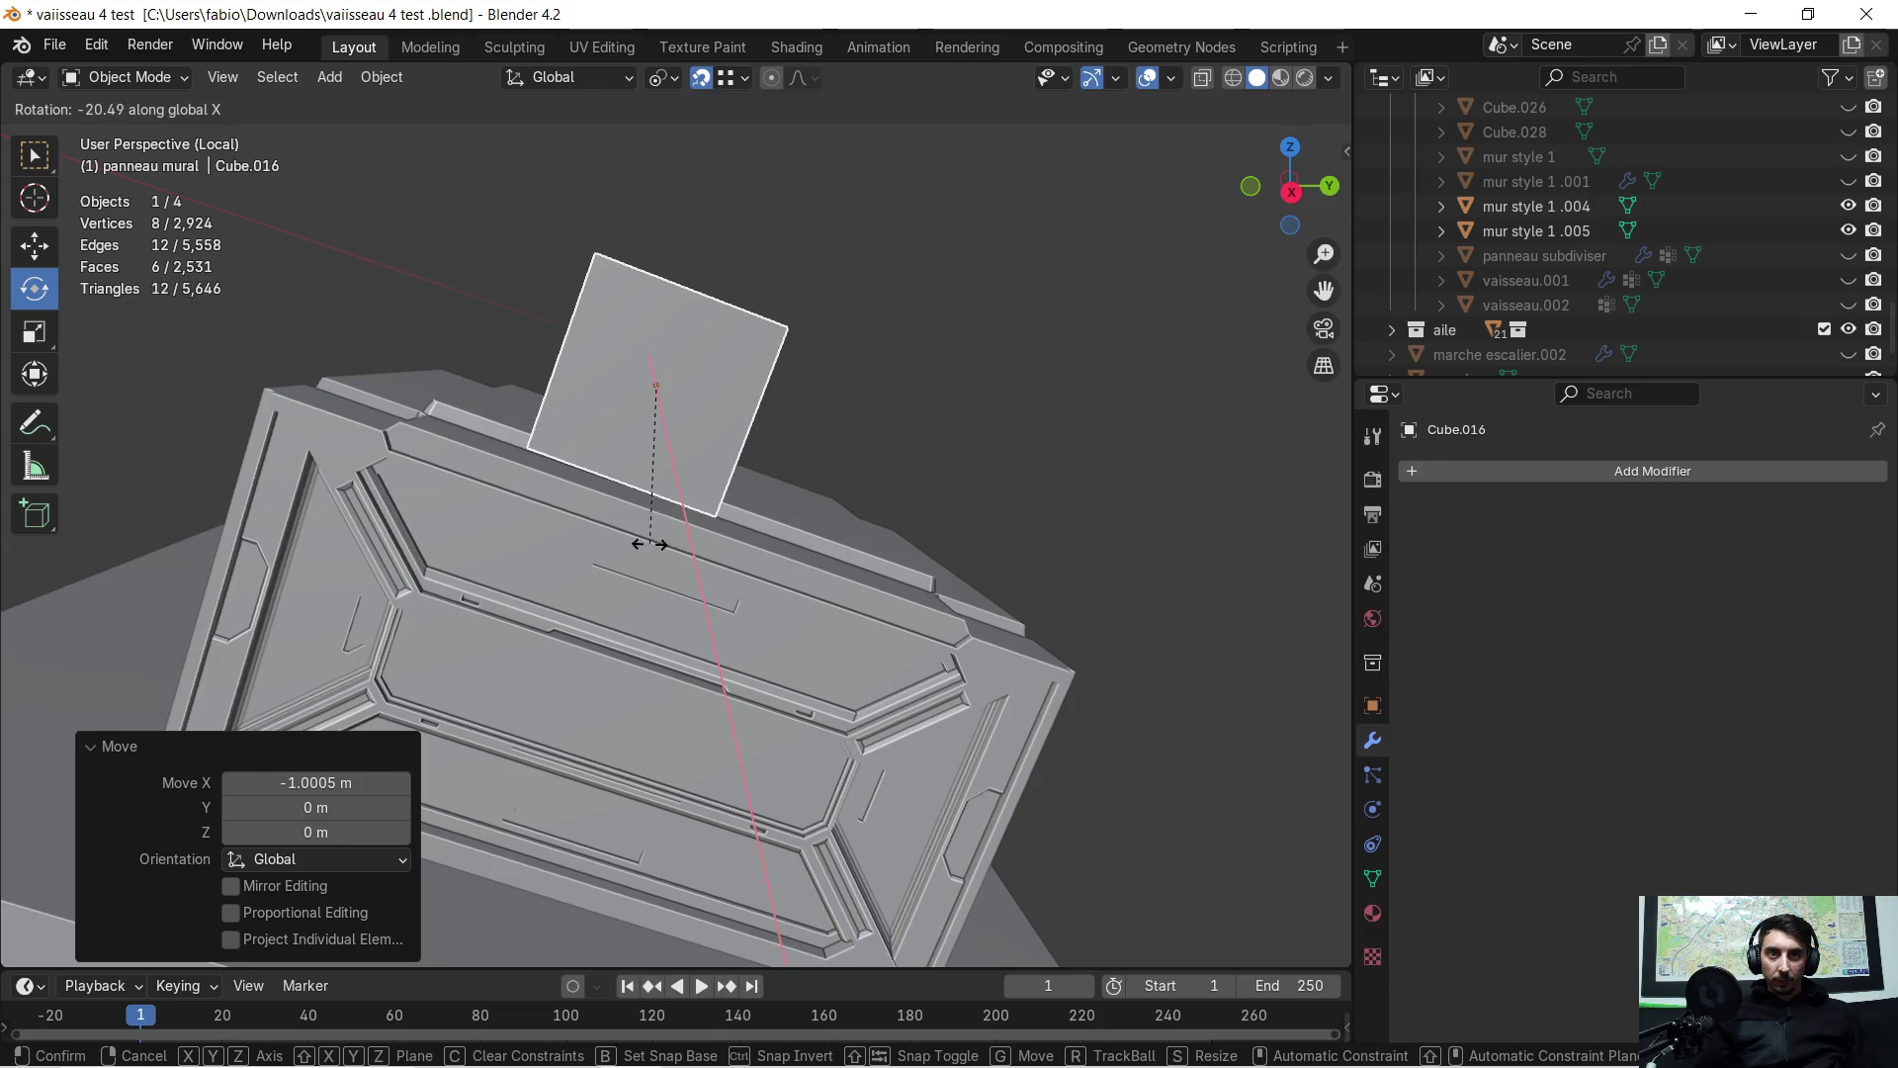
click(649, 544)
click(1292, 191)
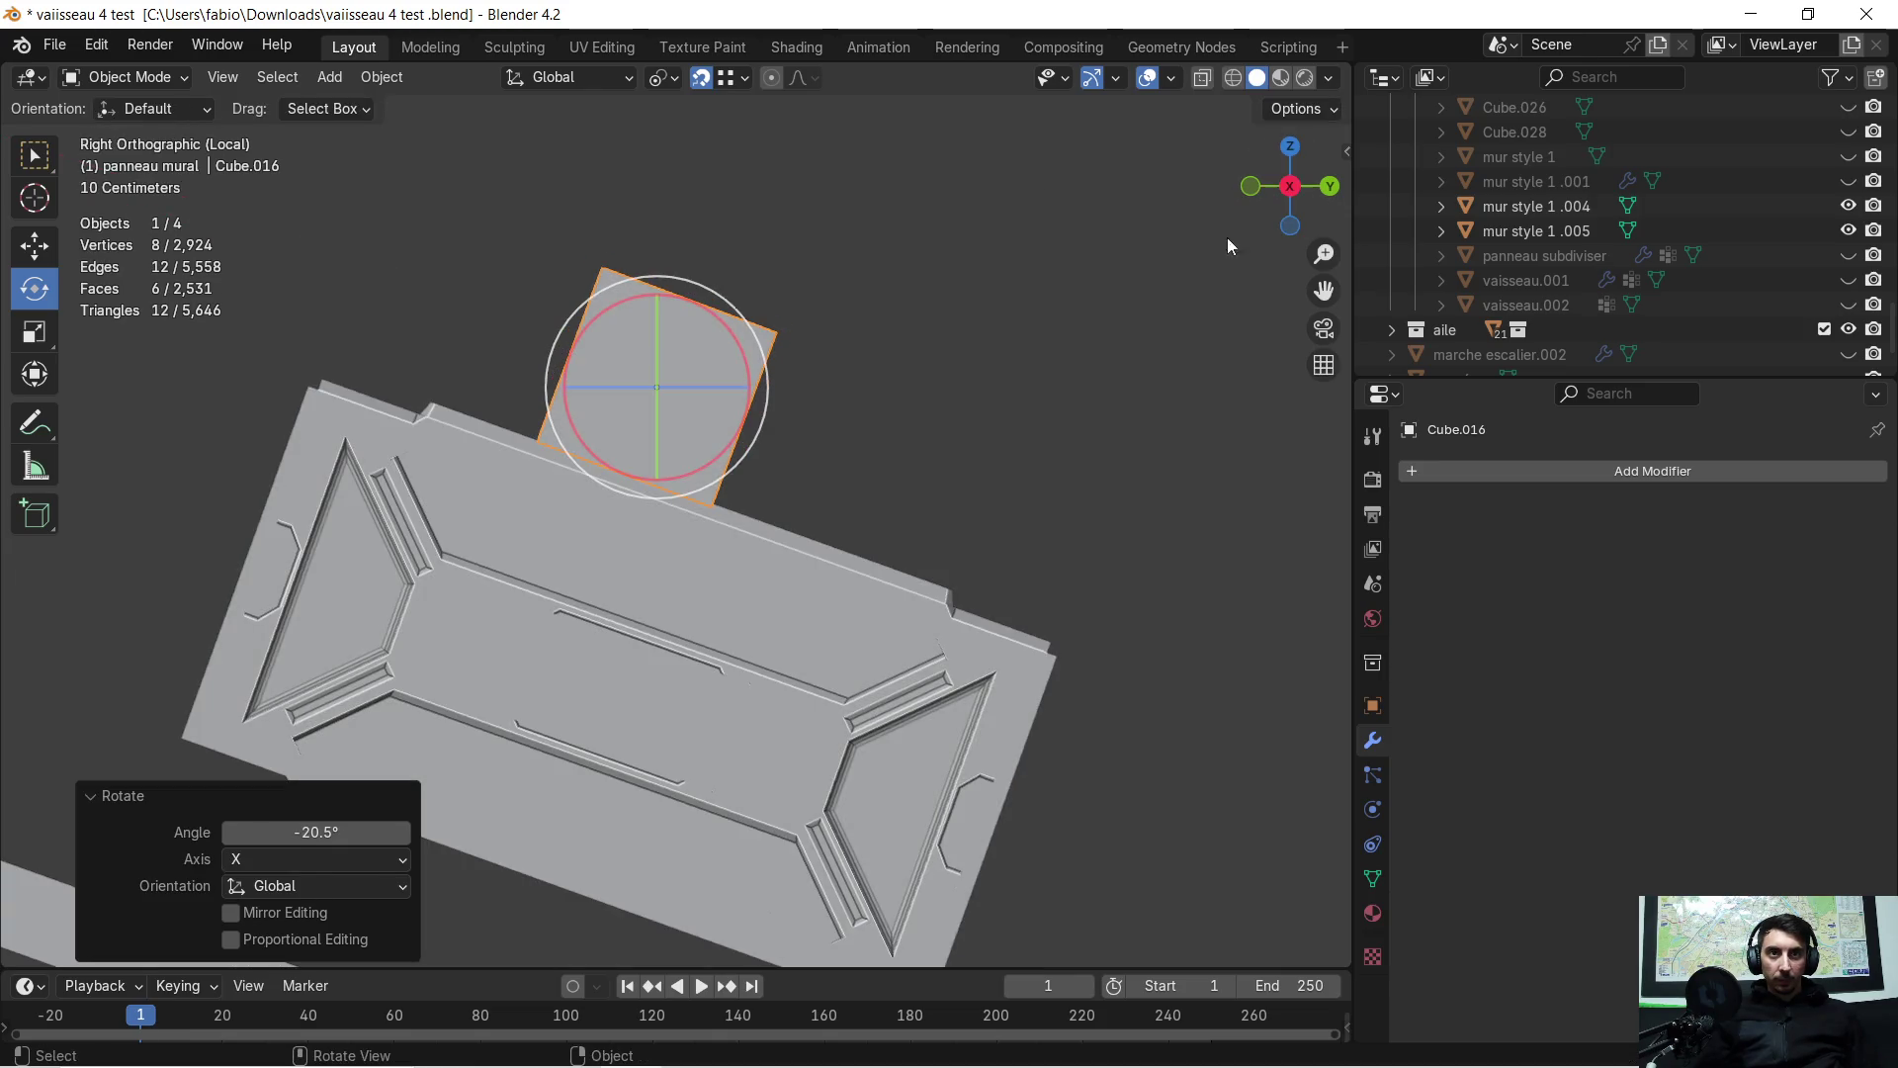
scroll(542, 448, up, 6)
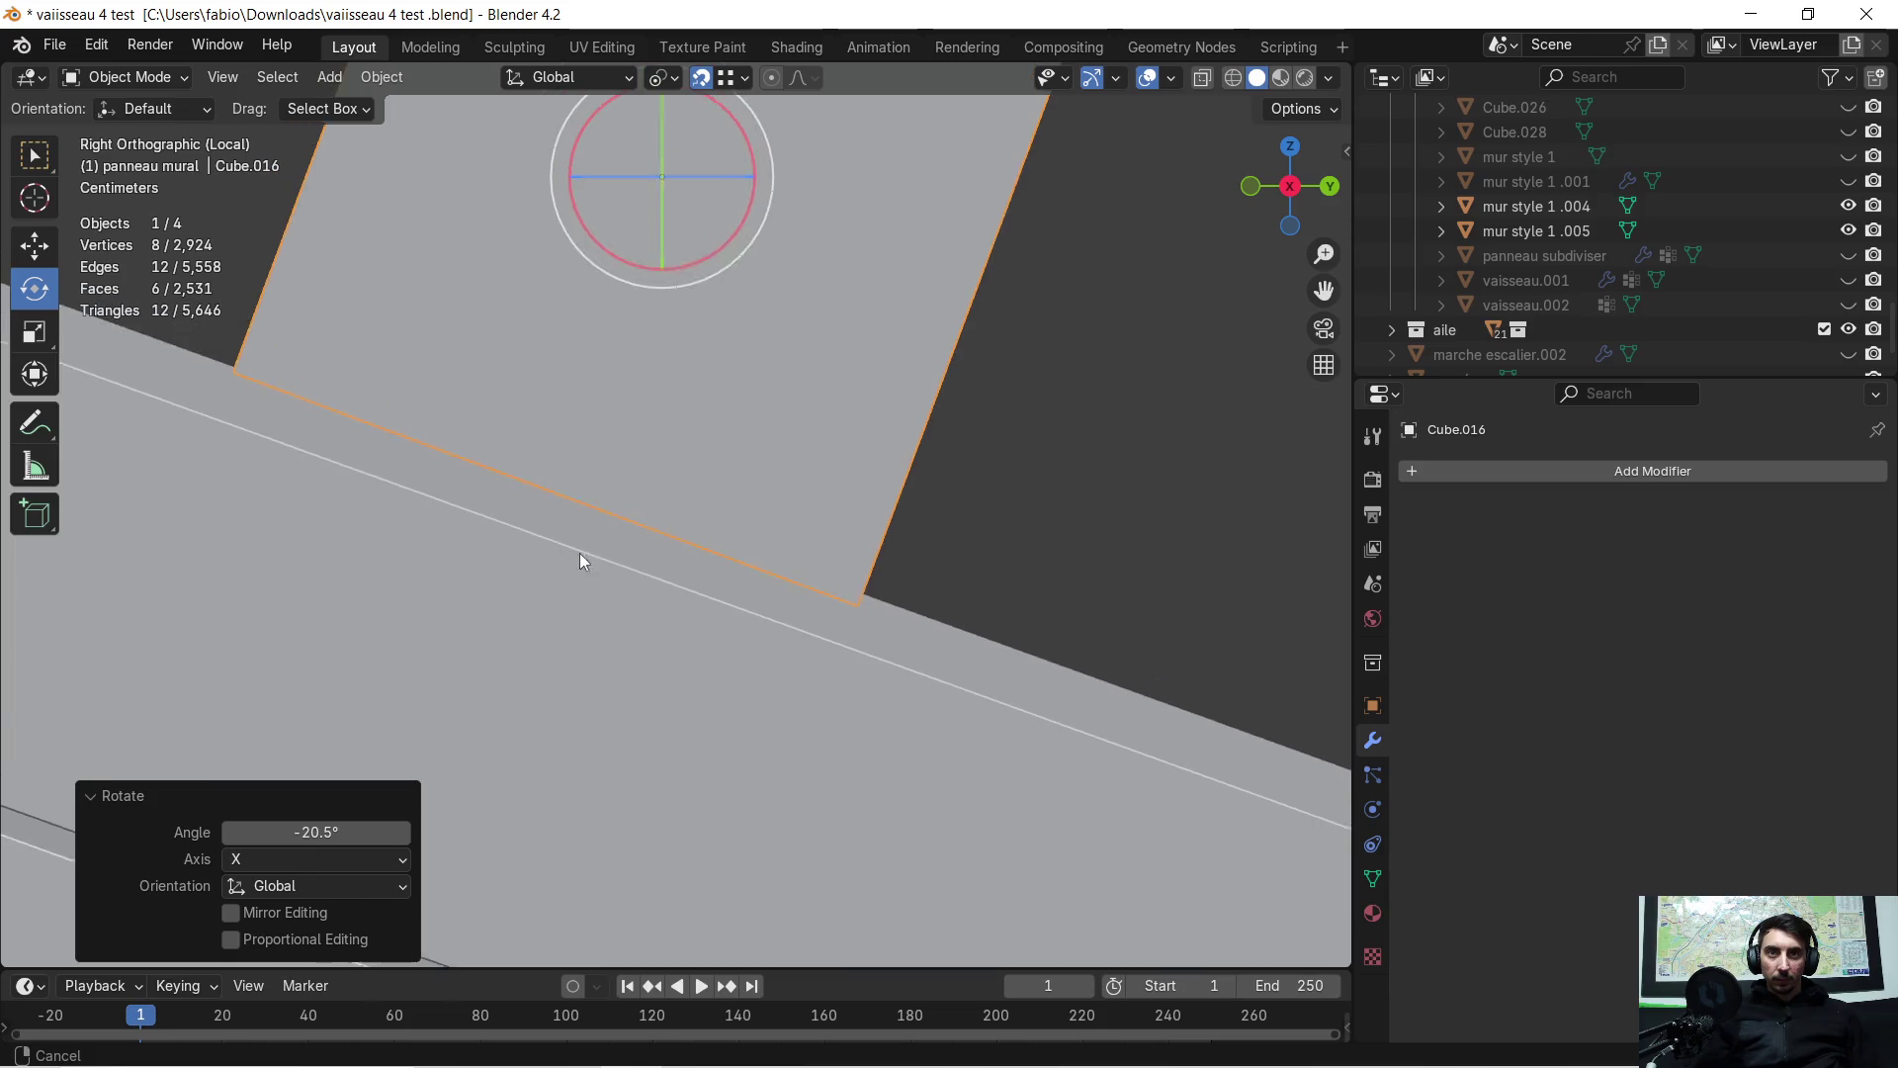
shift+scroll(598, 520, up, 3)
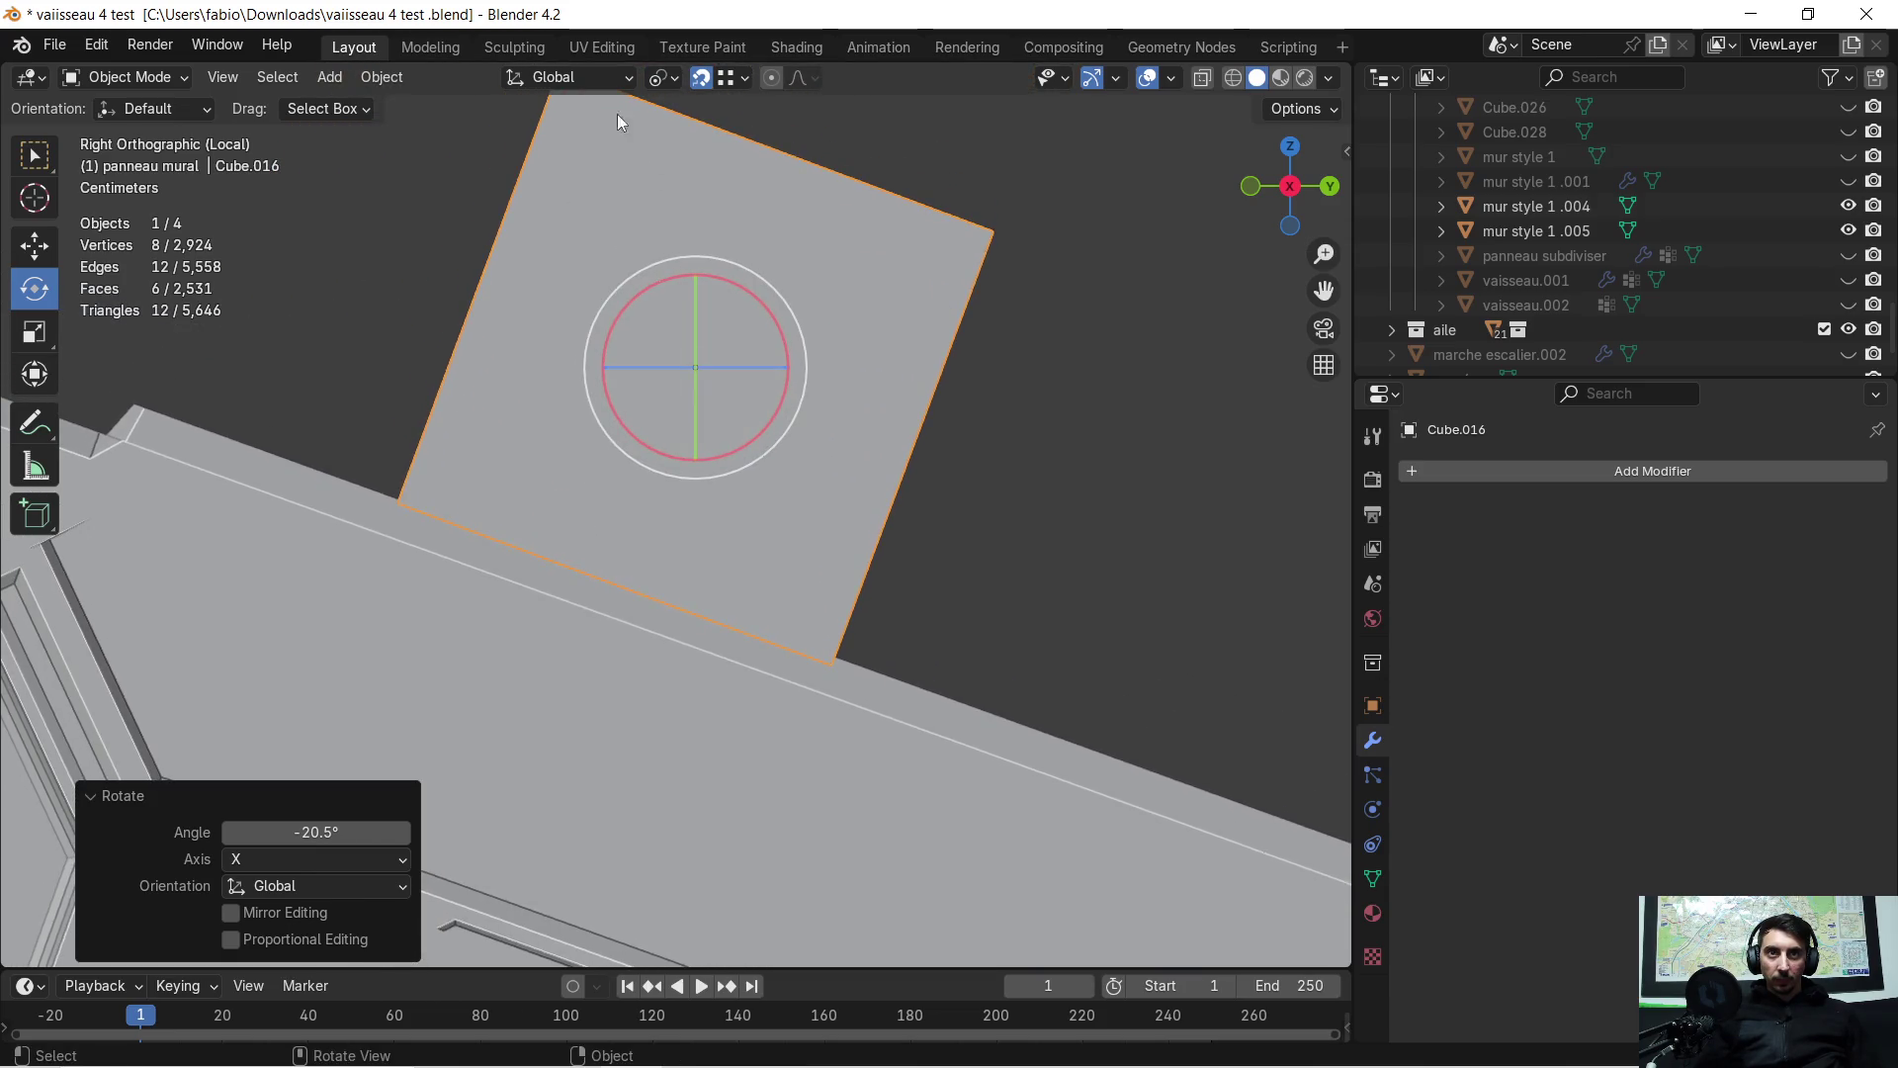
Set the transform orientation to Local and nudge the cube slightly along its local Z
click(601, 75)
click(516, 179)
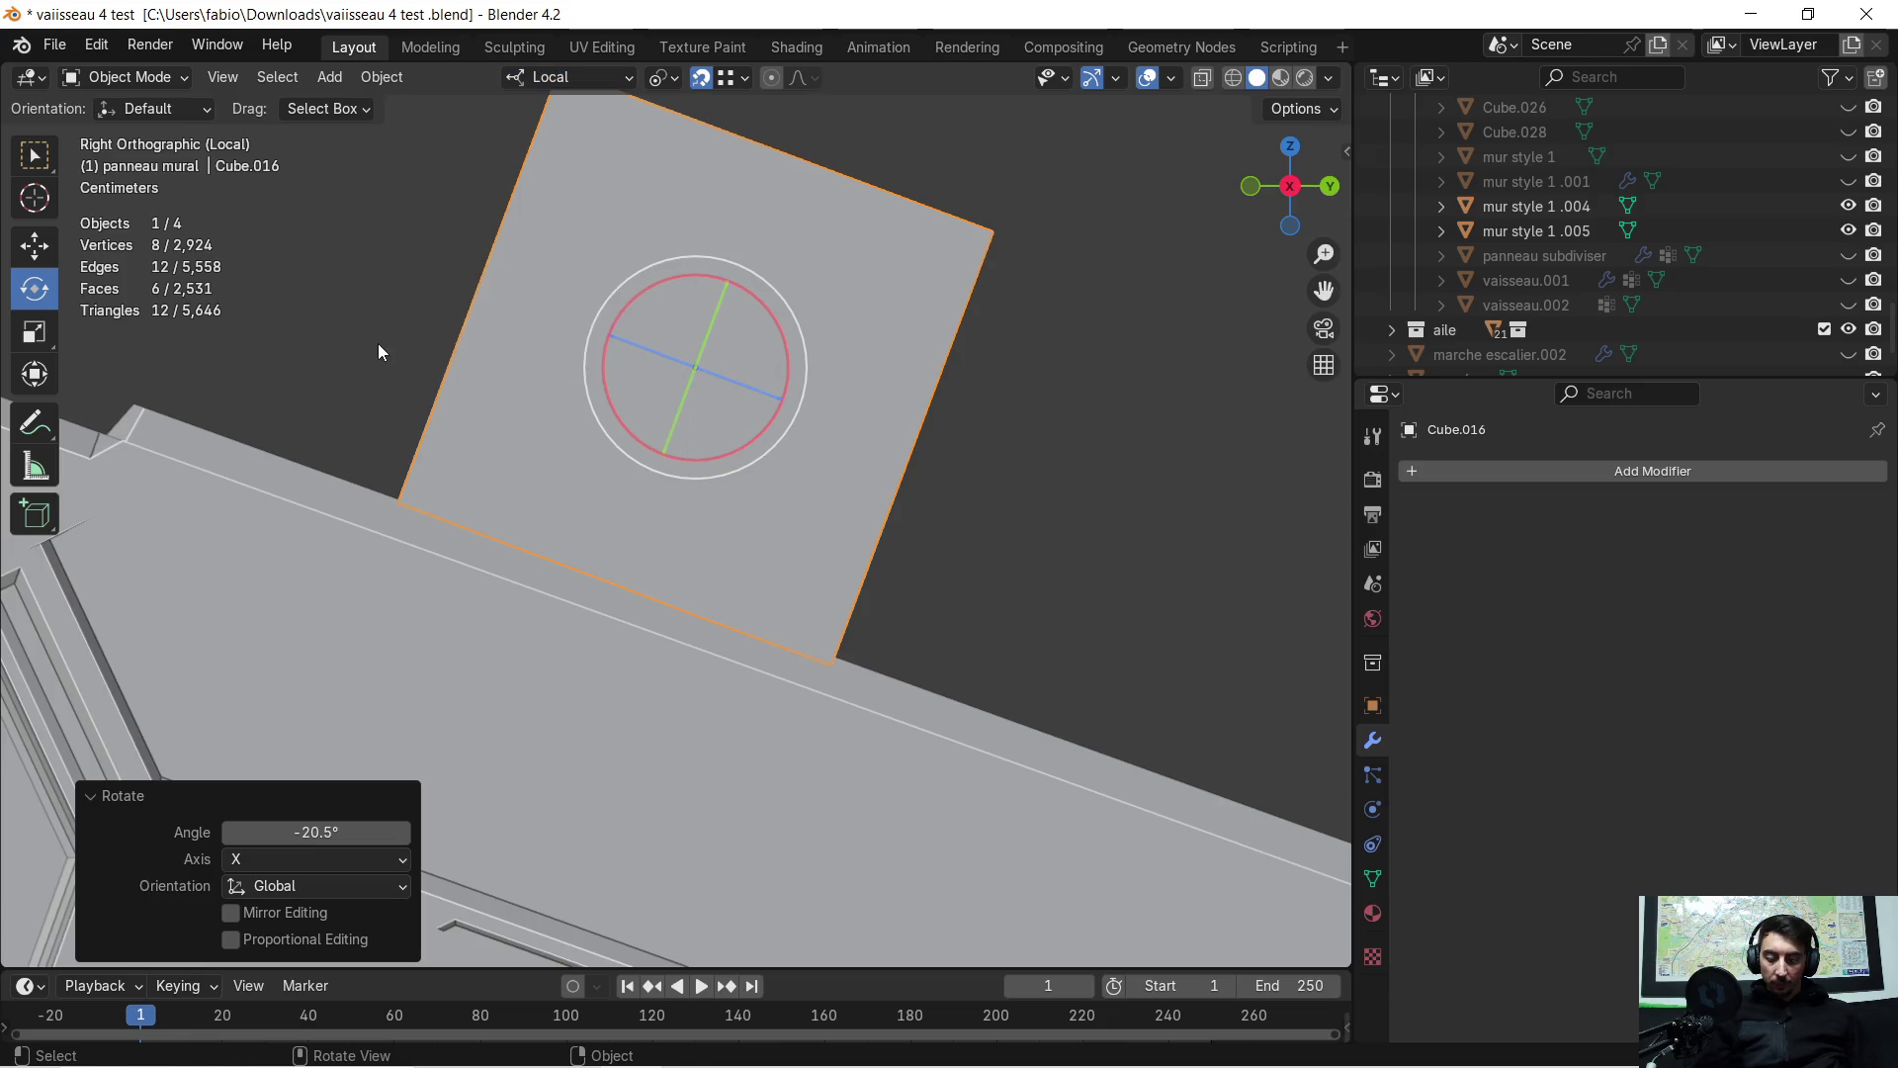
key(g)
key(z)
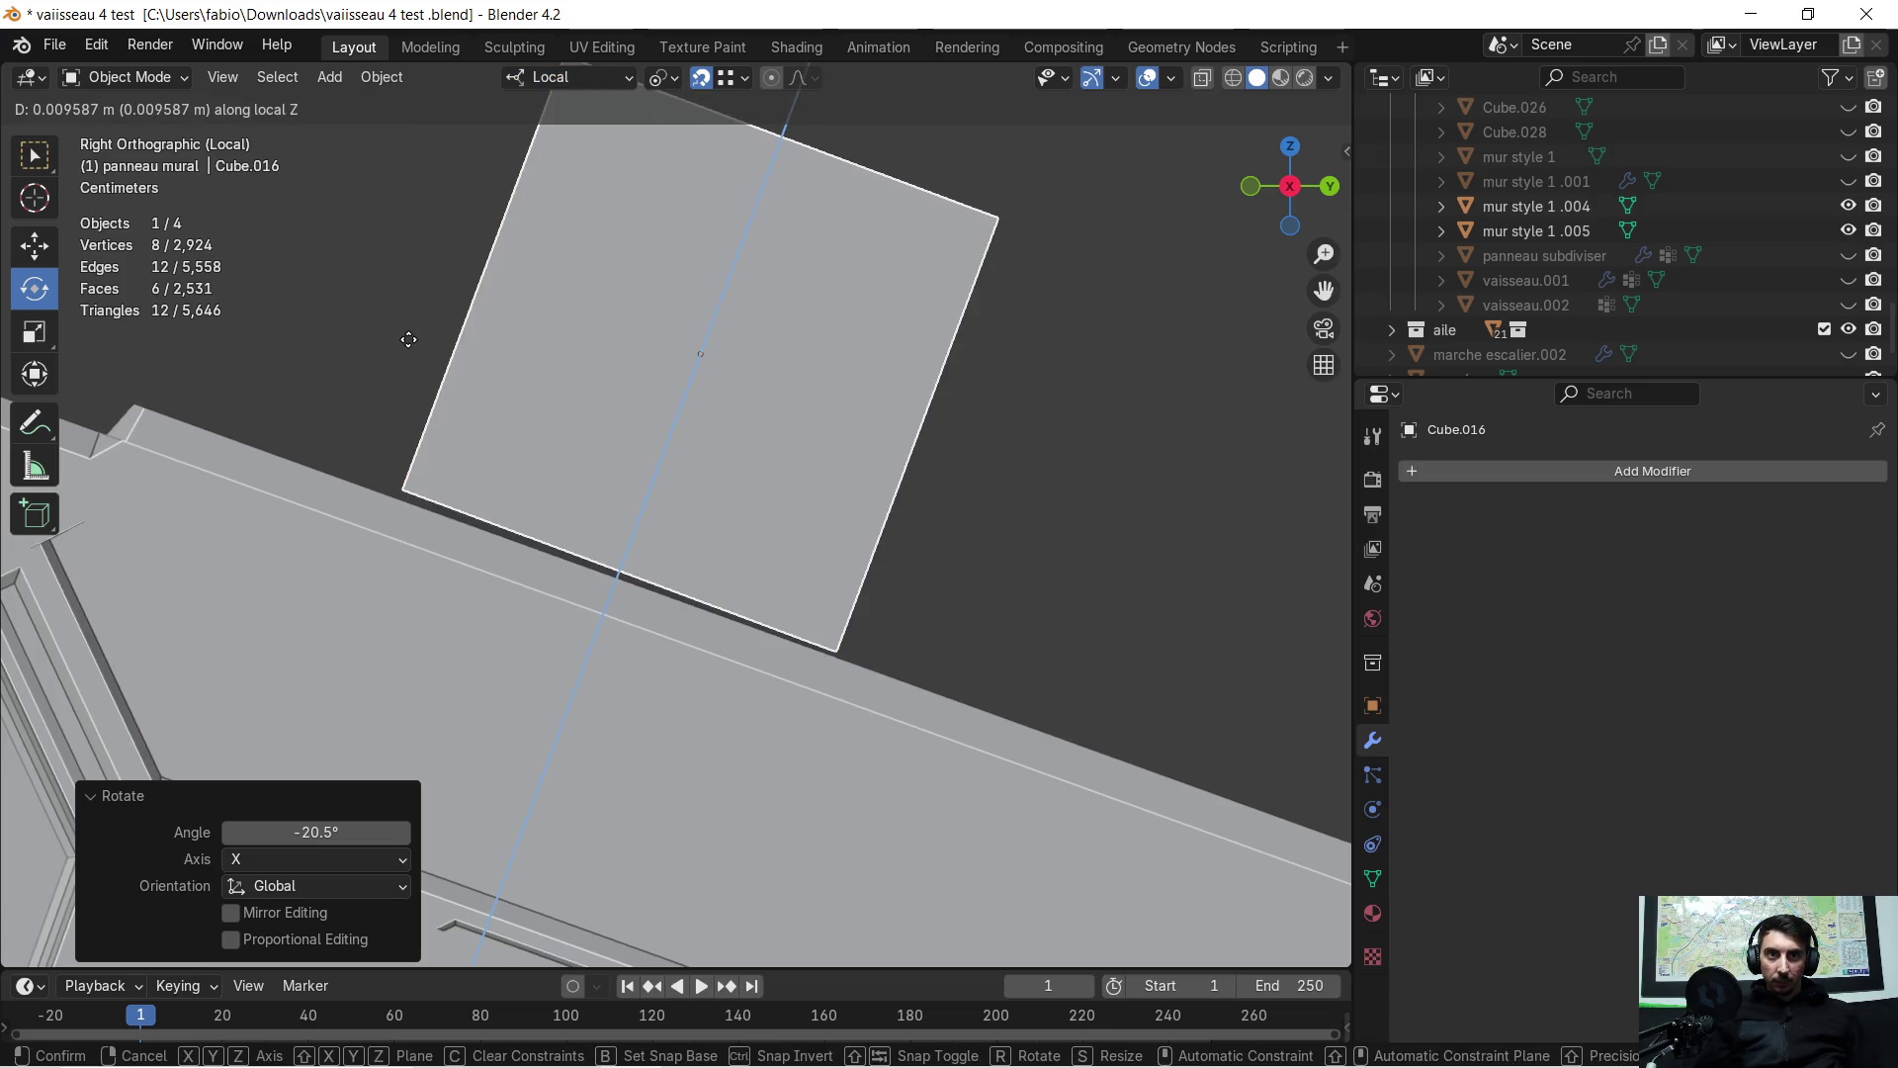
click(407, 340)
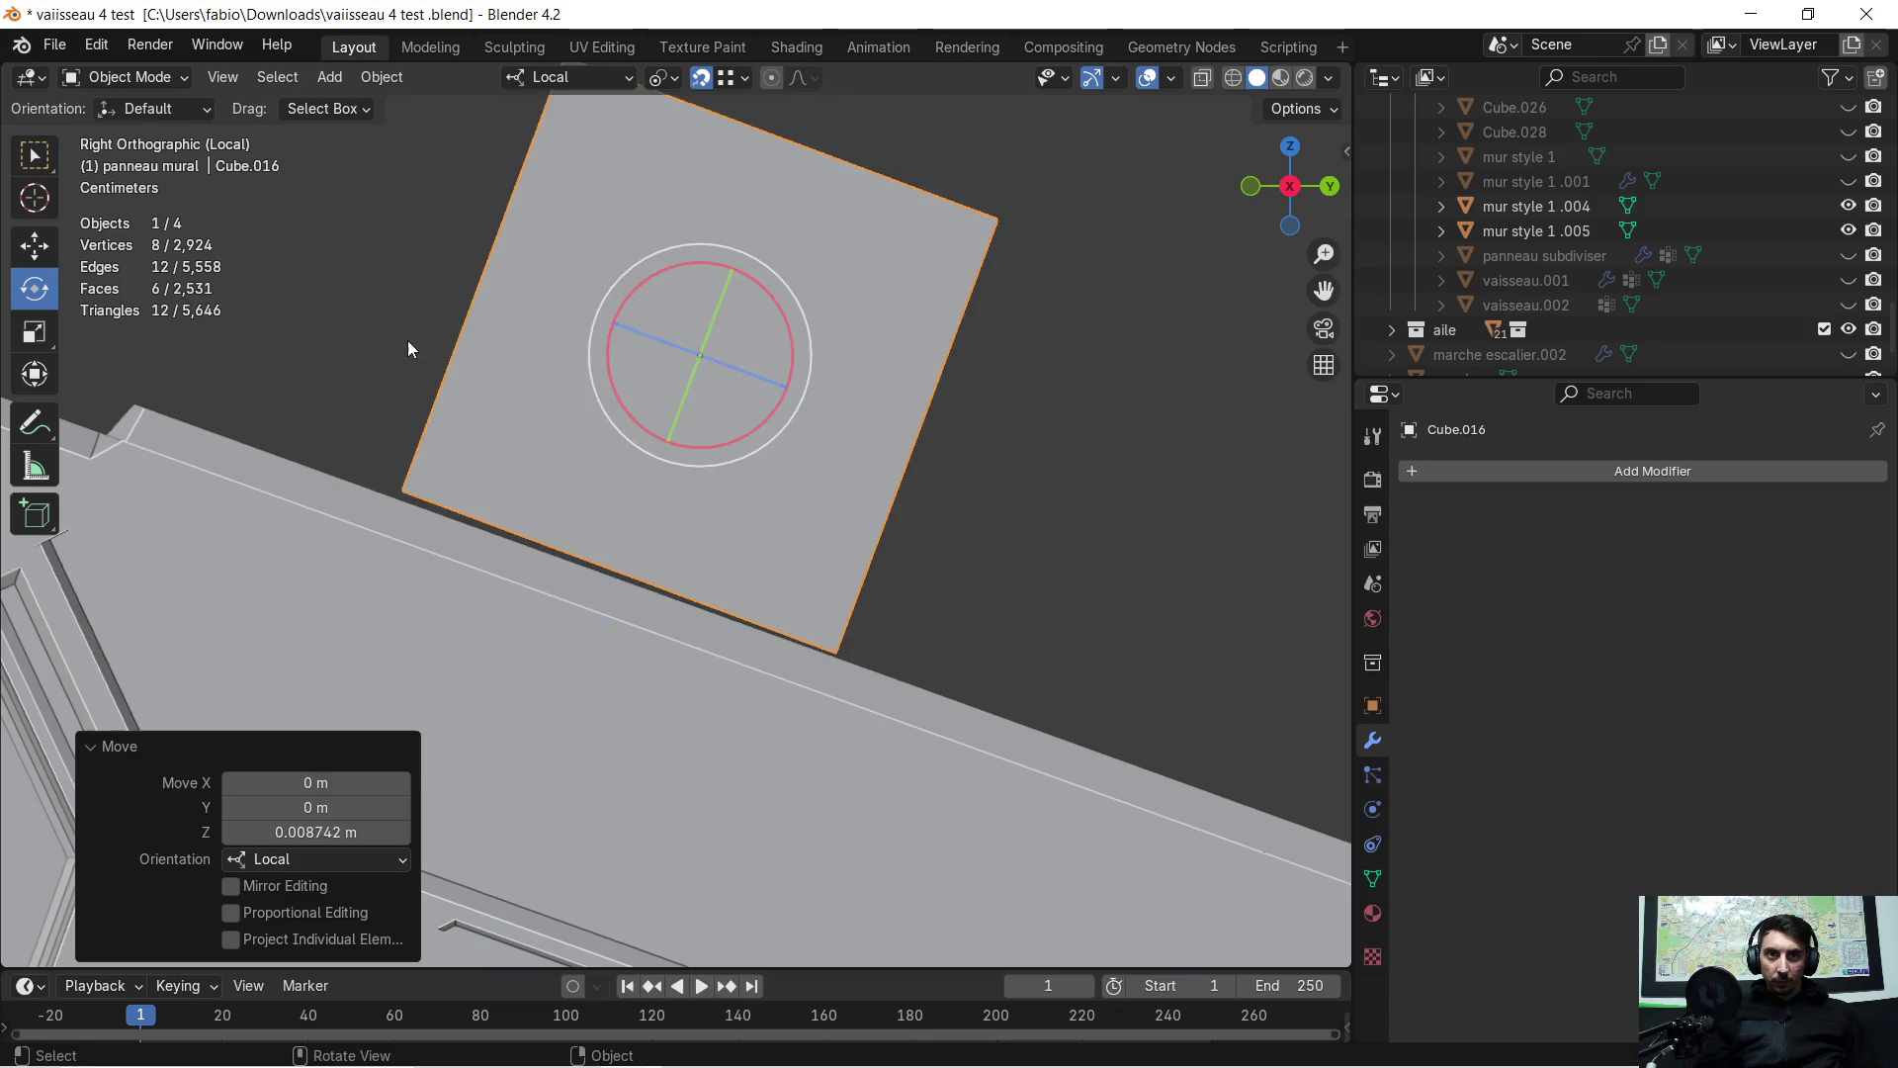
Tilt the cube a further 0.5° around its local X axis
key(r)
text(x)
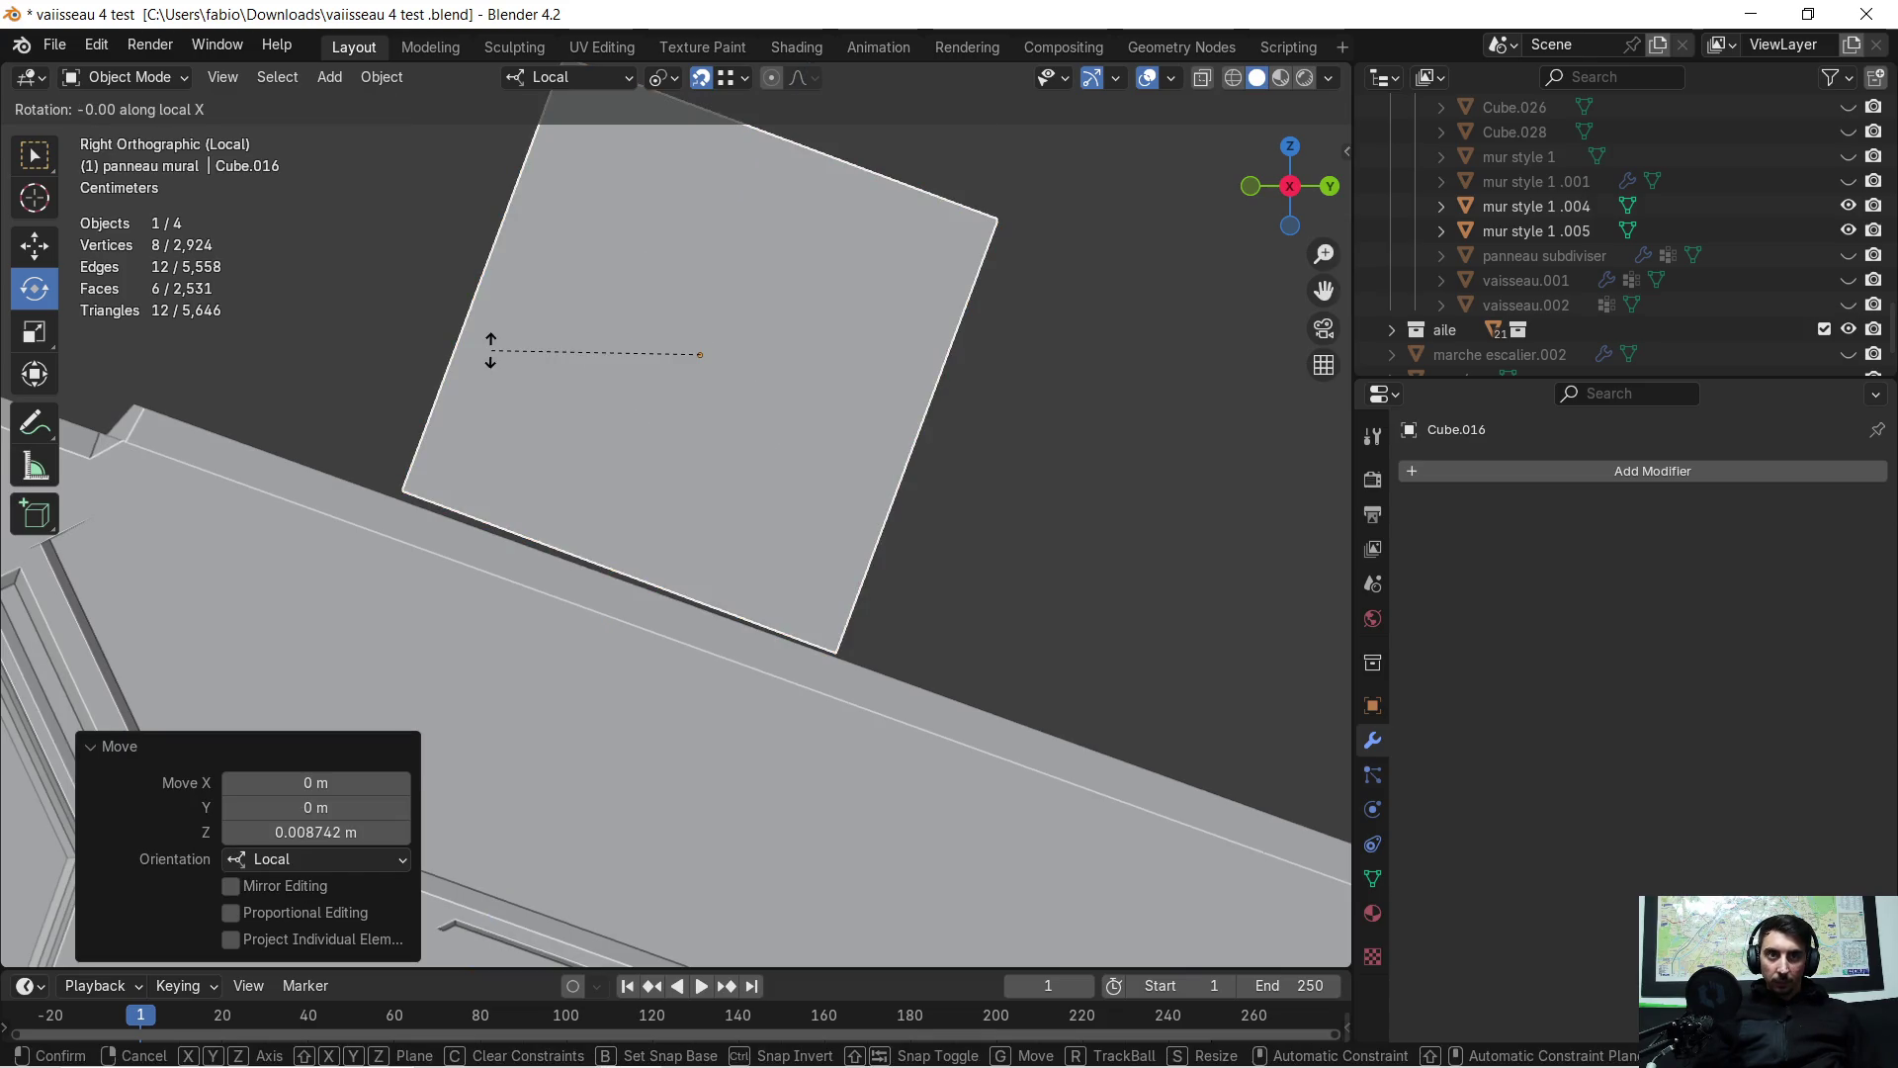
text(0.)
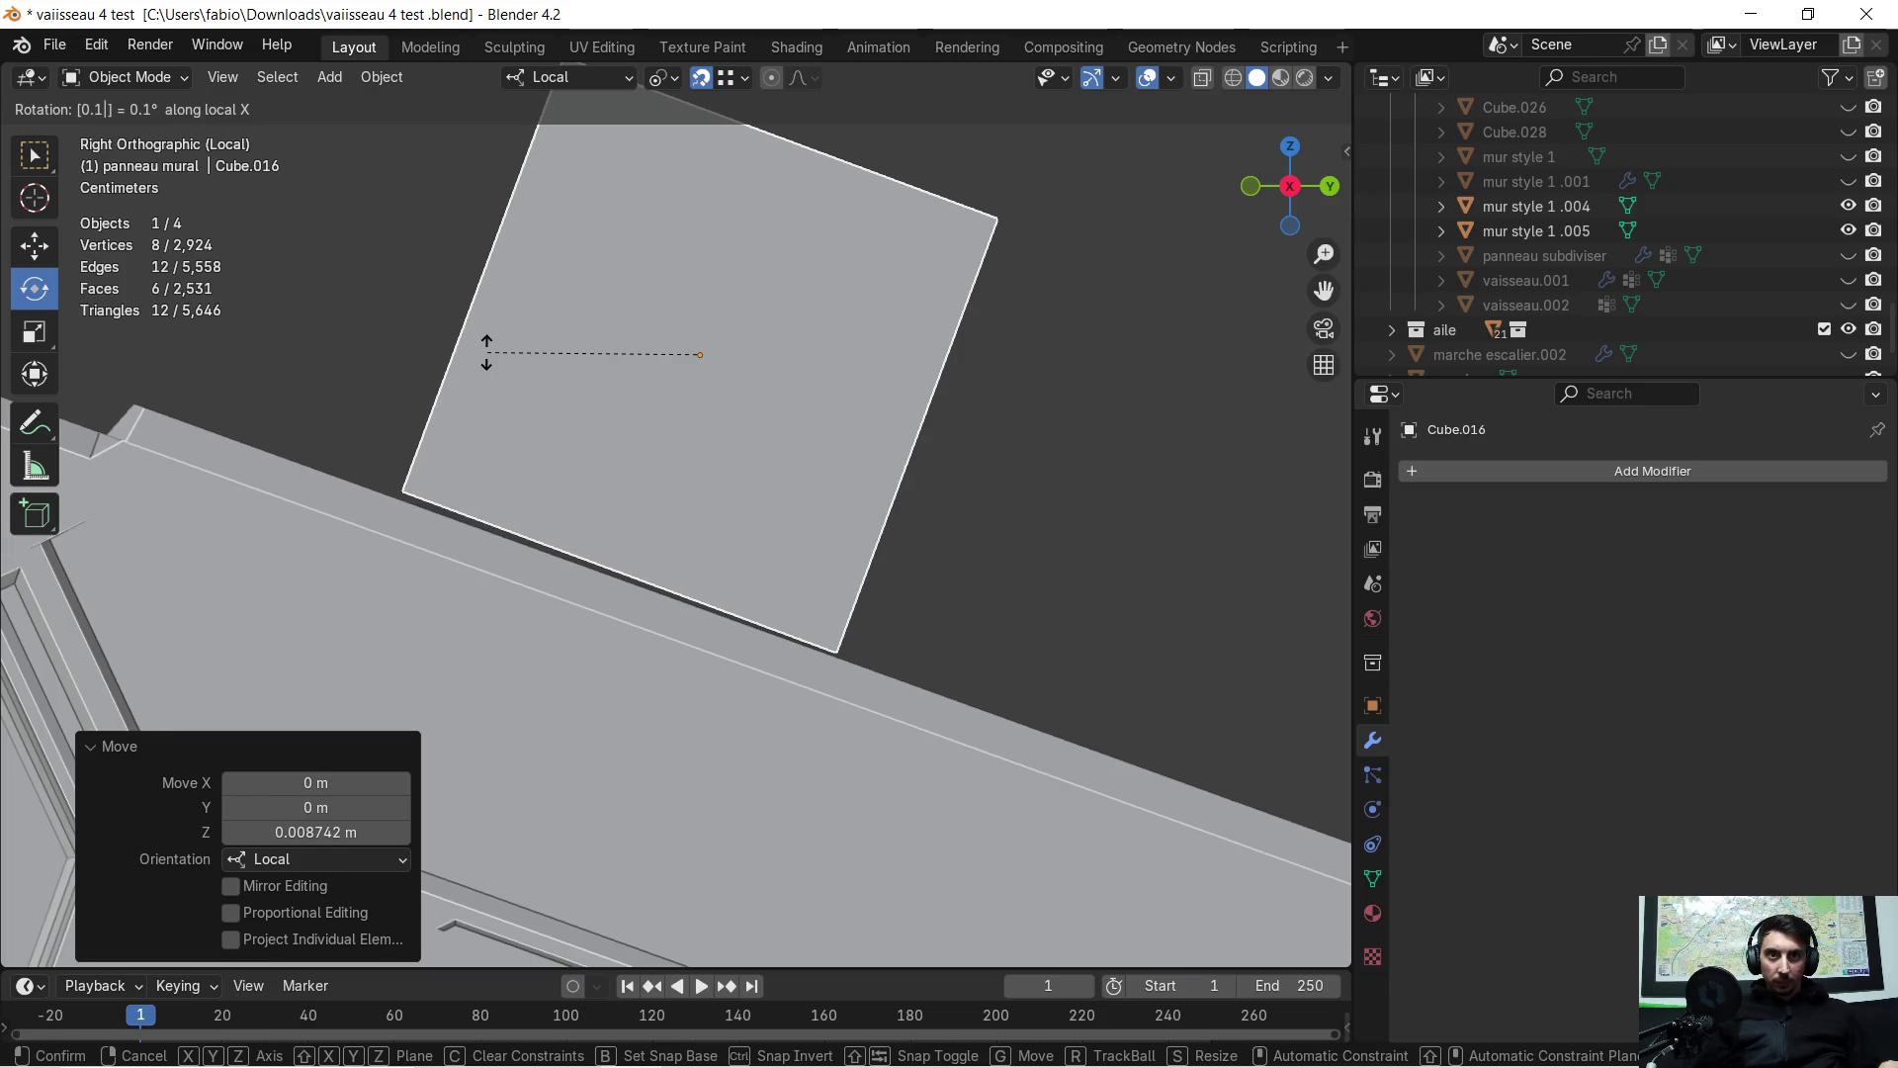
text(4)
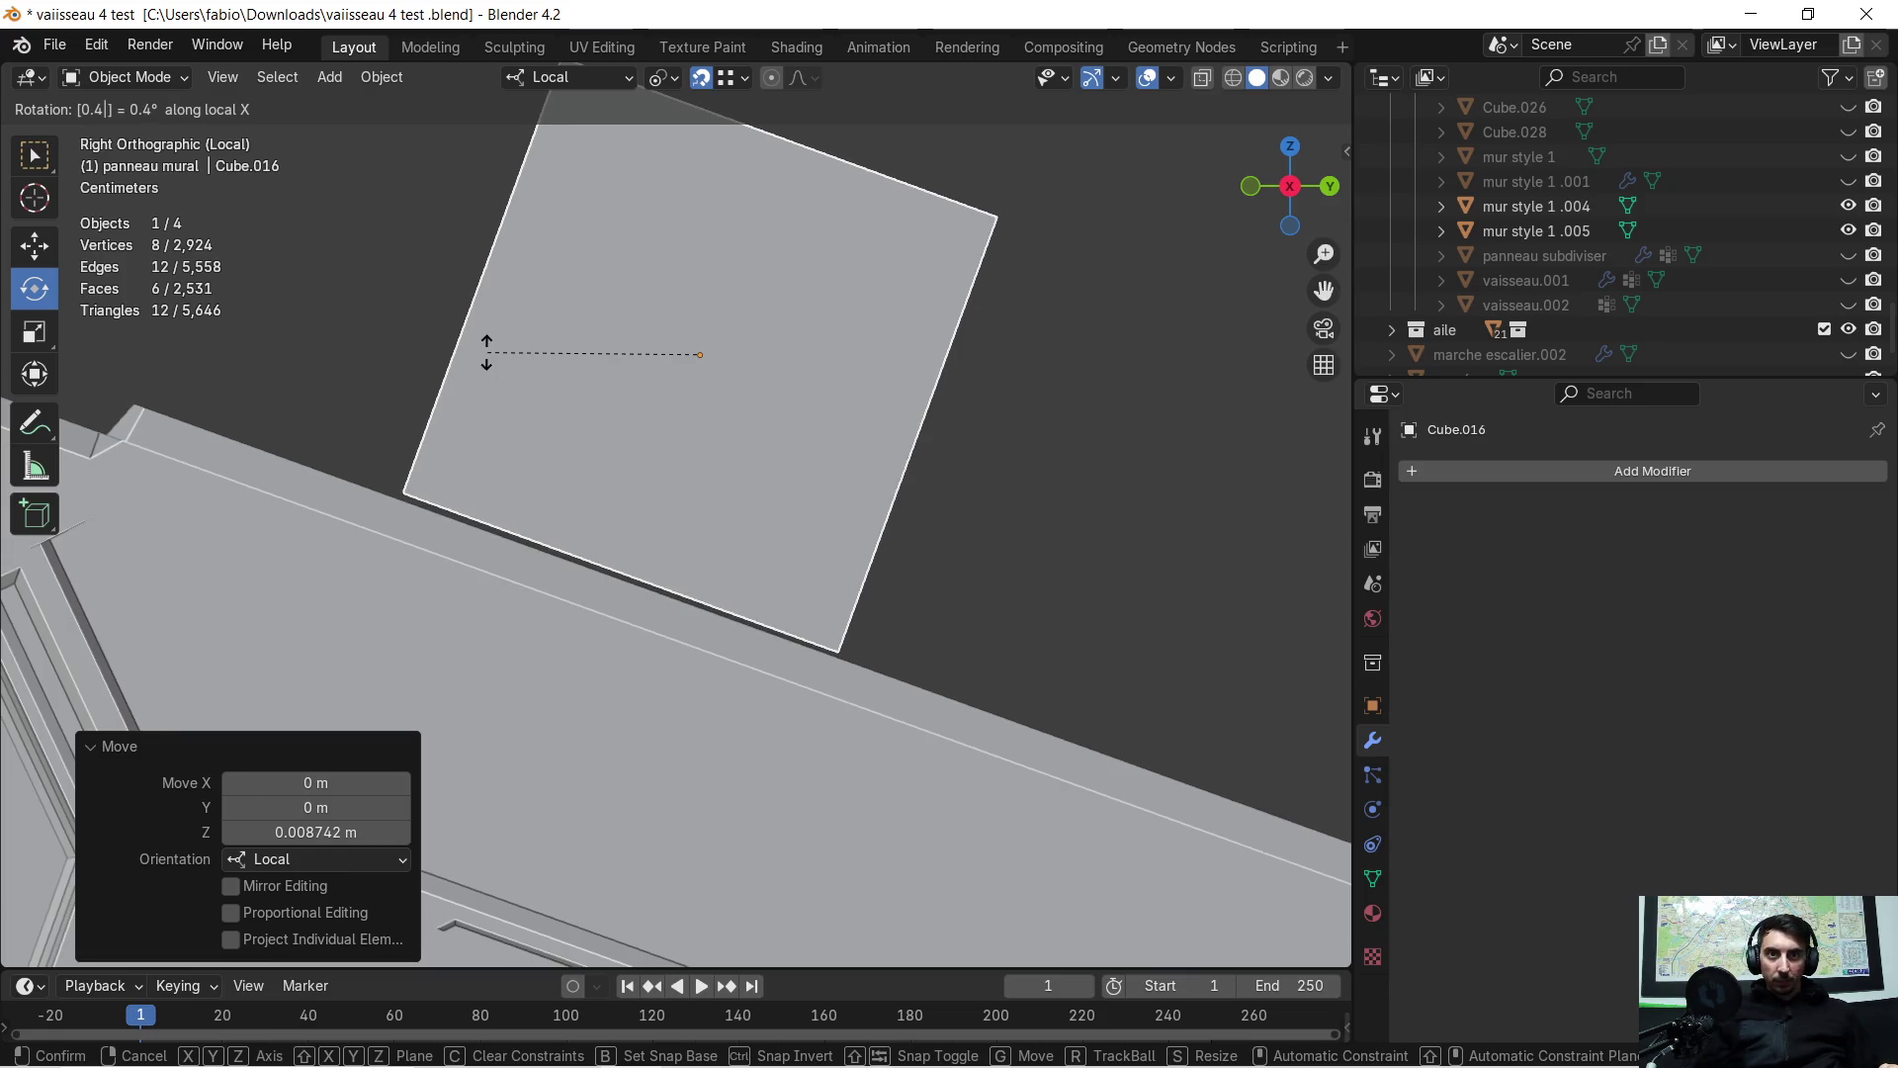
key(BackSpace)
text(5)
key(Return)
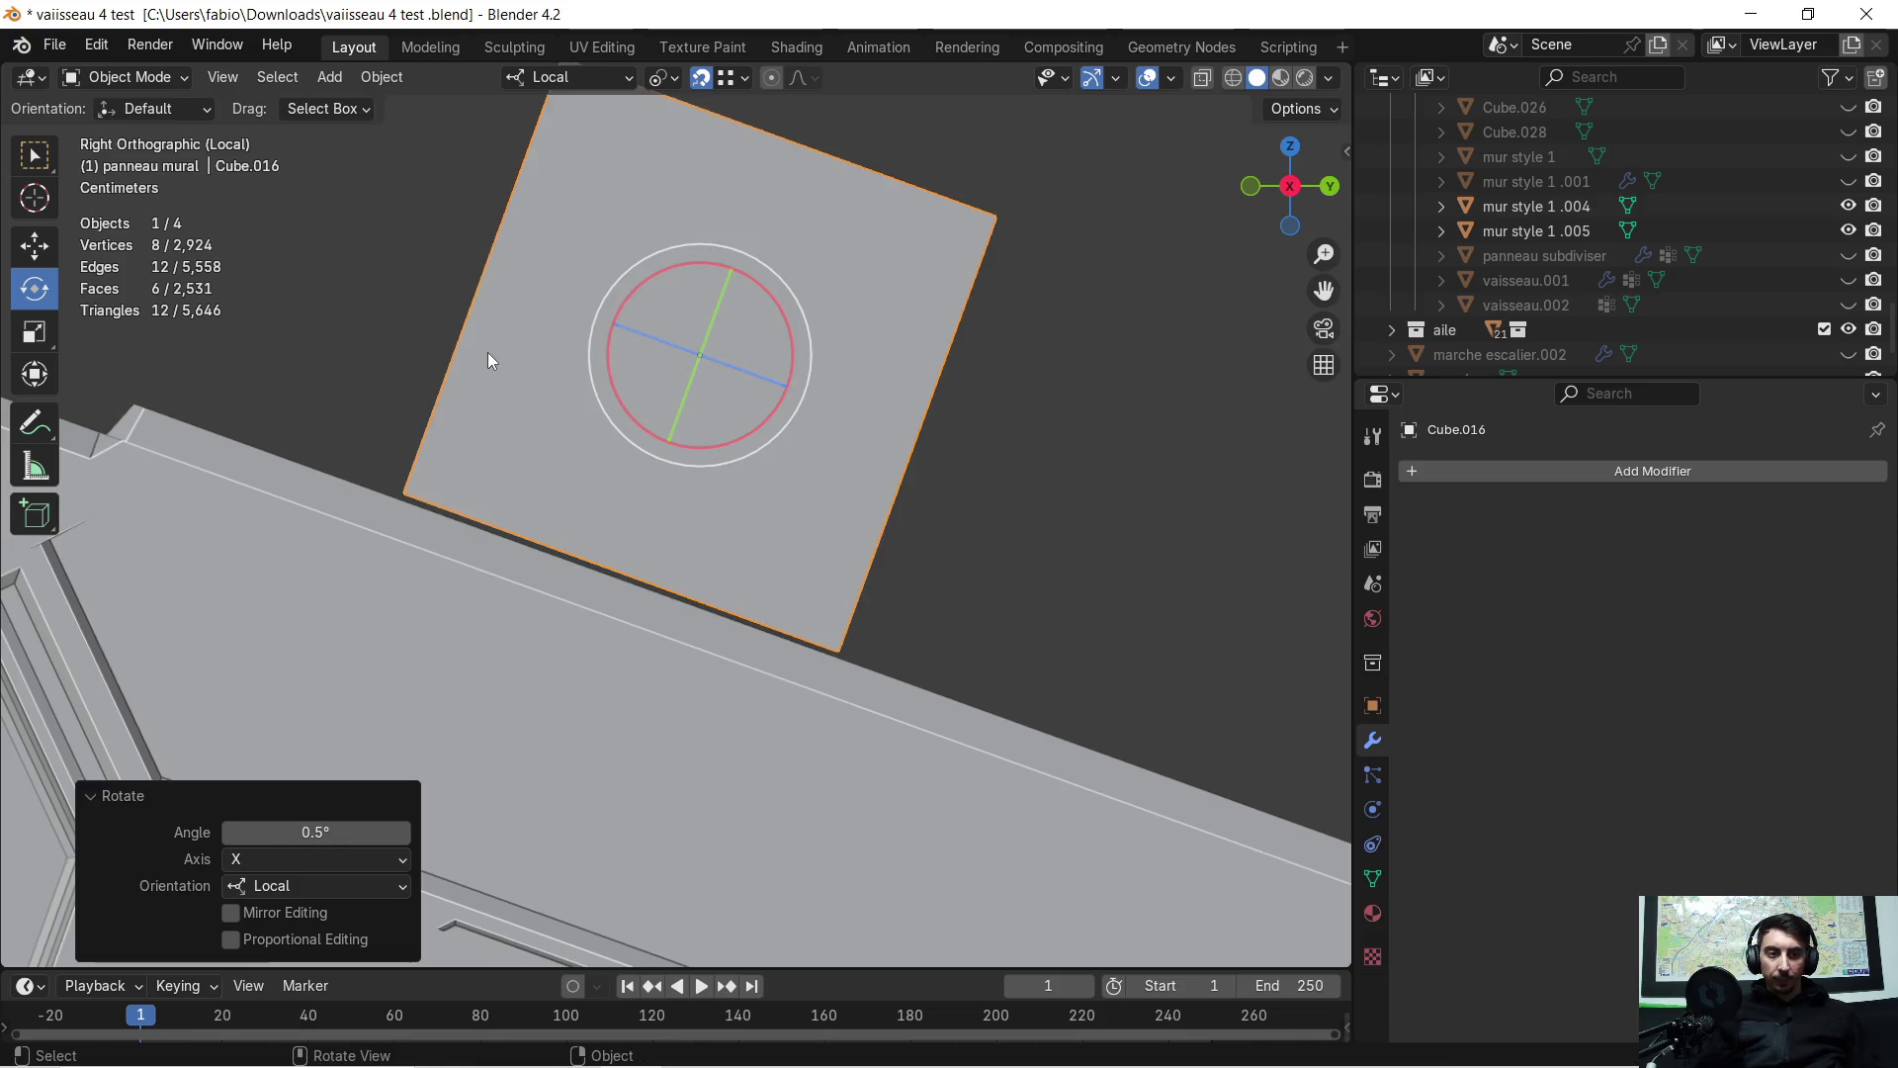
mouse_move(638, 330)
middle_down()
mouse_move(791, 271)
mouse_move(828, 368)
mouse_move(697, 425)
mouse_move(615, 387)
mouse_move(1006, 372)
mouse_move(869, 476)
mouse_move(852, 388)
mouse_move(615, 337)
mouse_move(698, 310)
mouse_move(863, 336)
mouse_move(675, 331)
middle_up()
key(Tab)
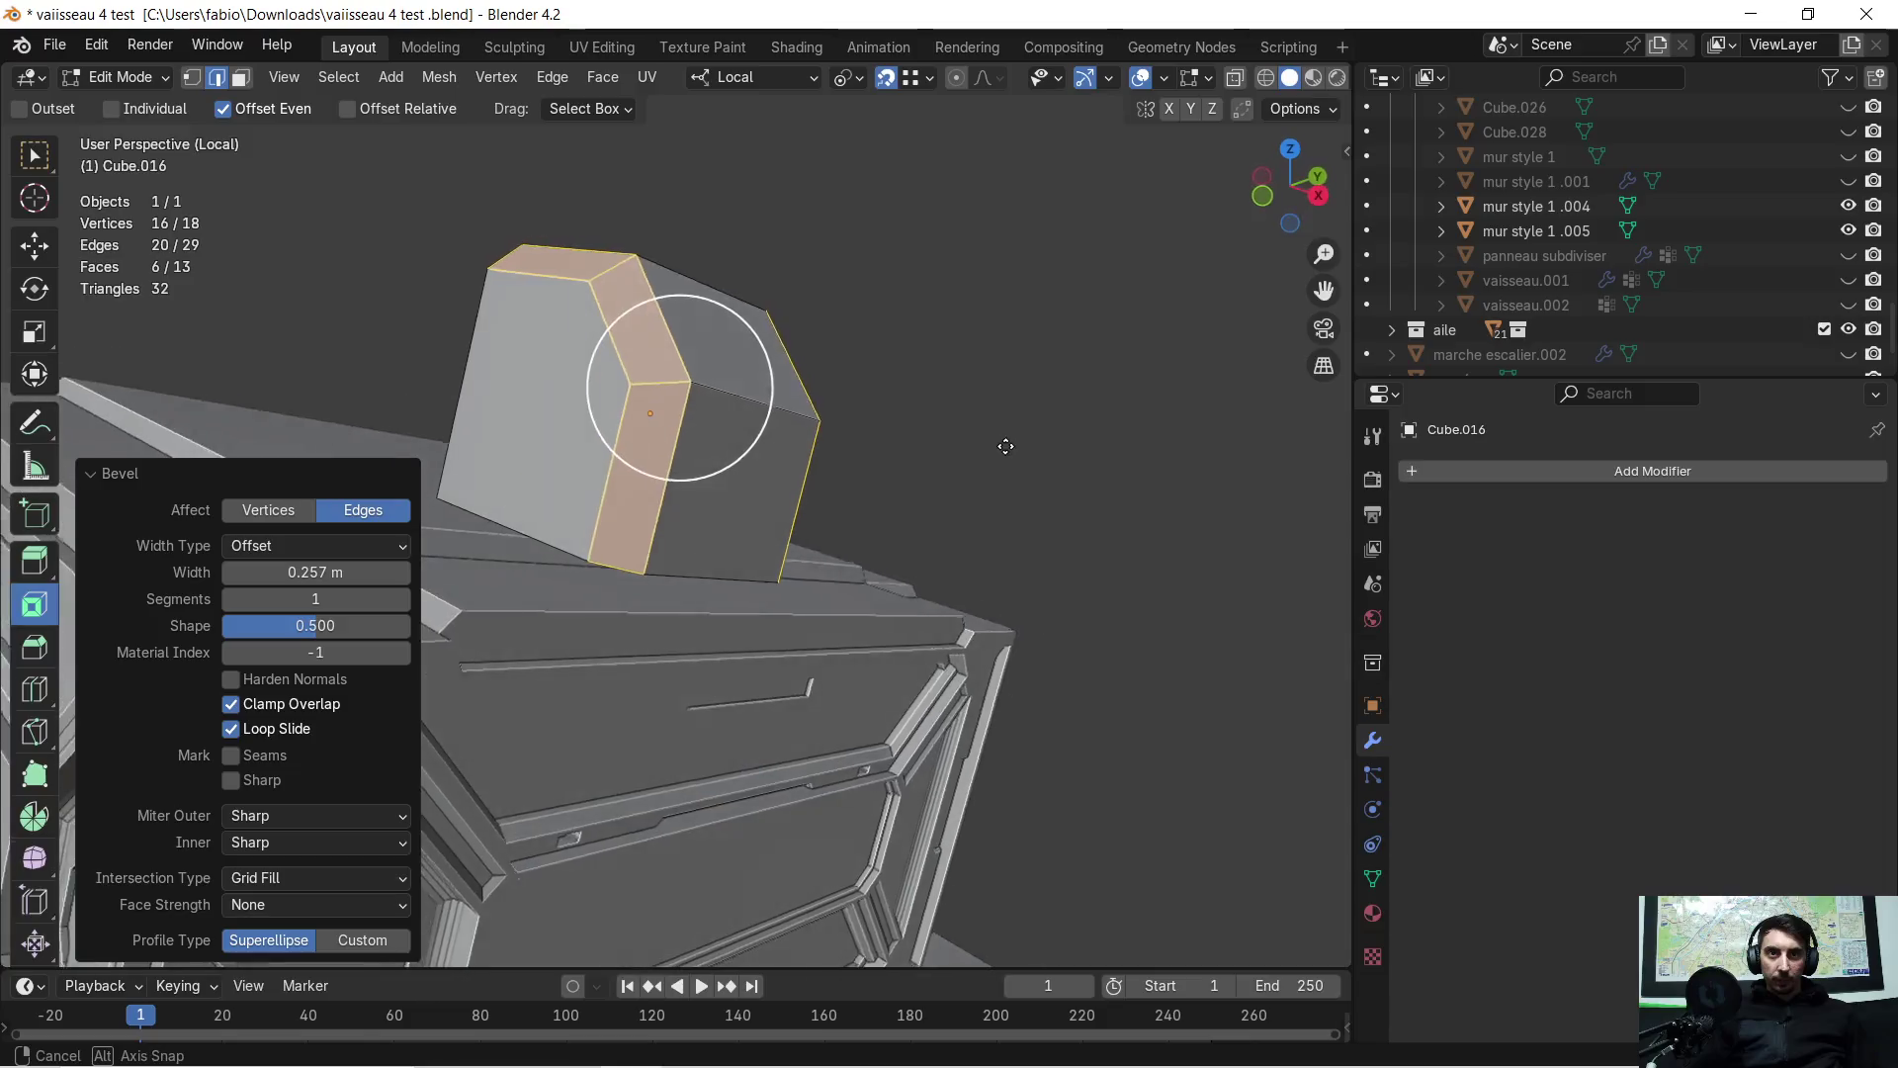
Bevel one edge of the cube, lower the chamfered edges and sink the whole mesh along local Z
middle_drag(1004, 436, 1070, 471)
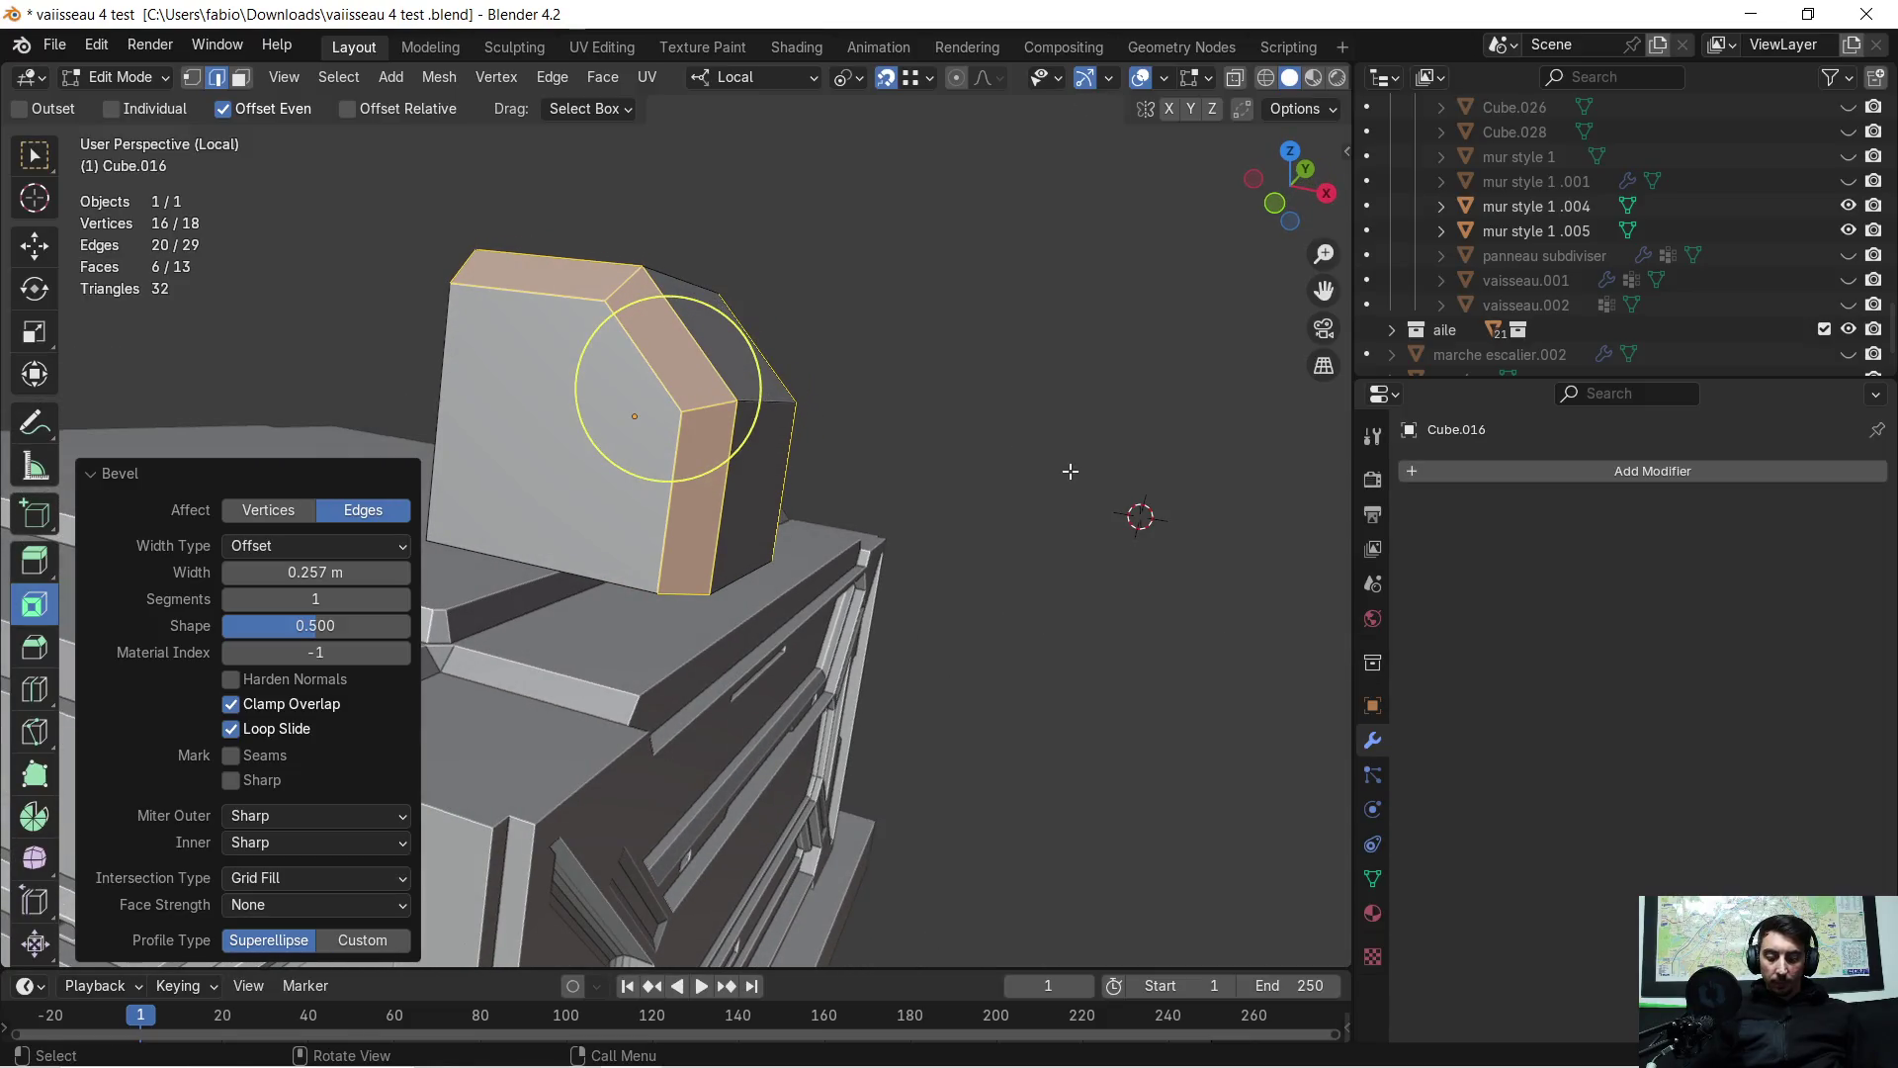
key(g)
key(z)
click(1058, 505)
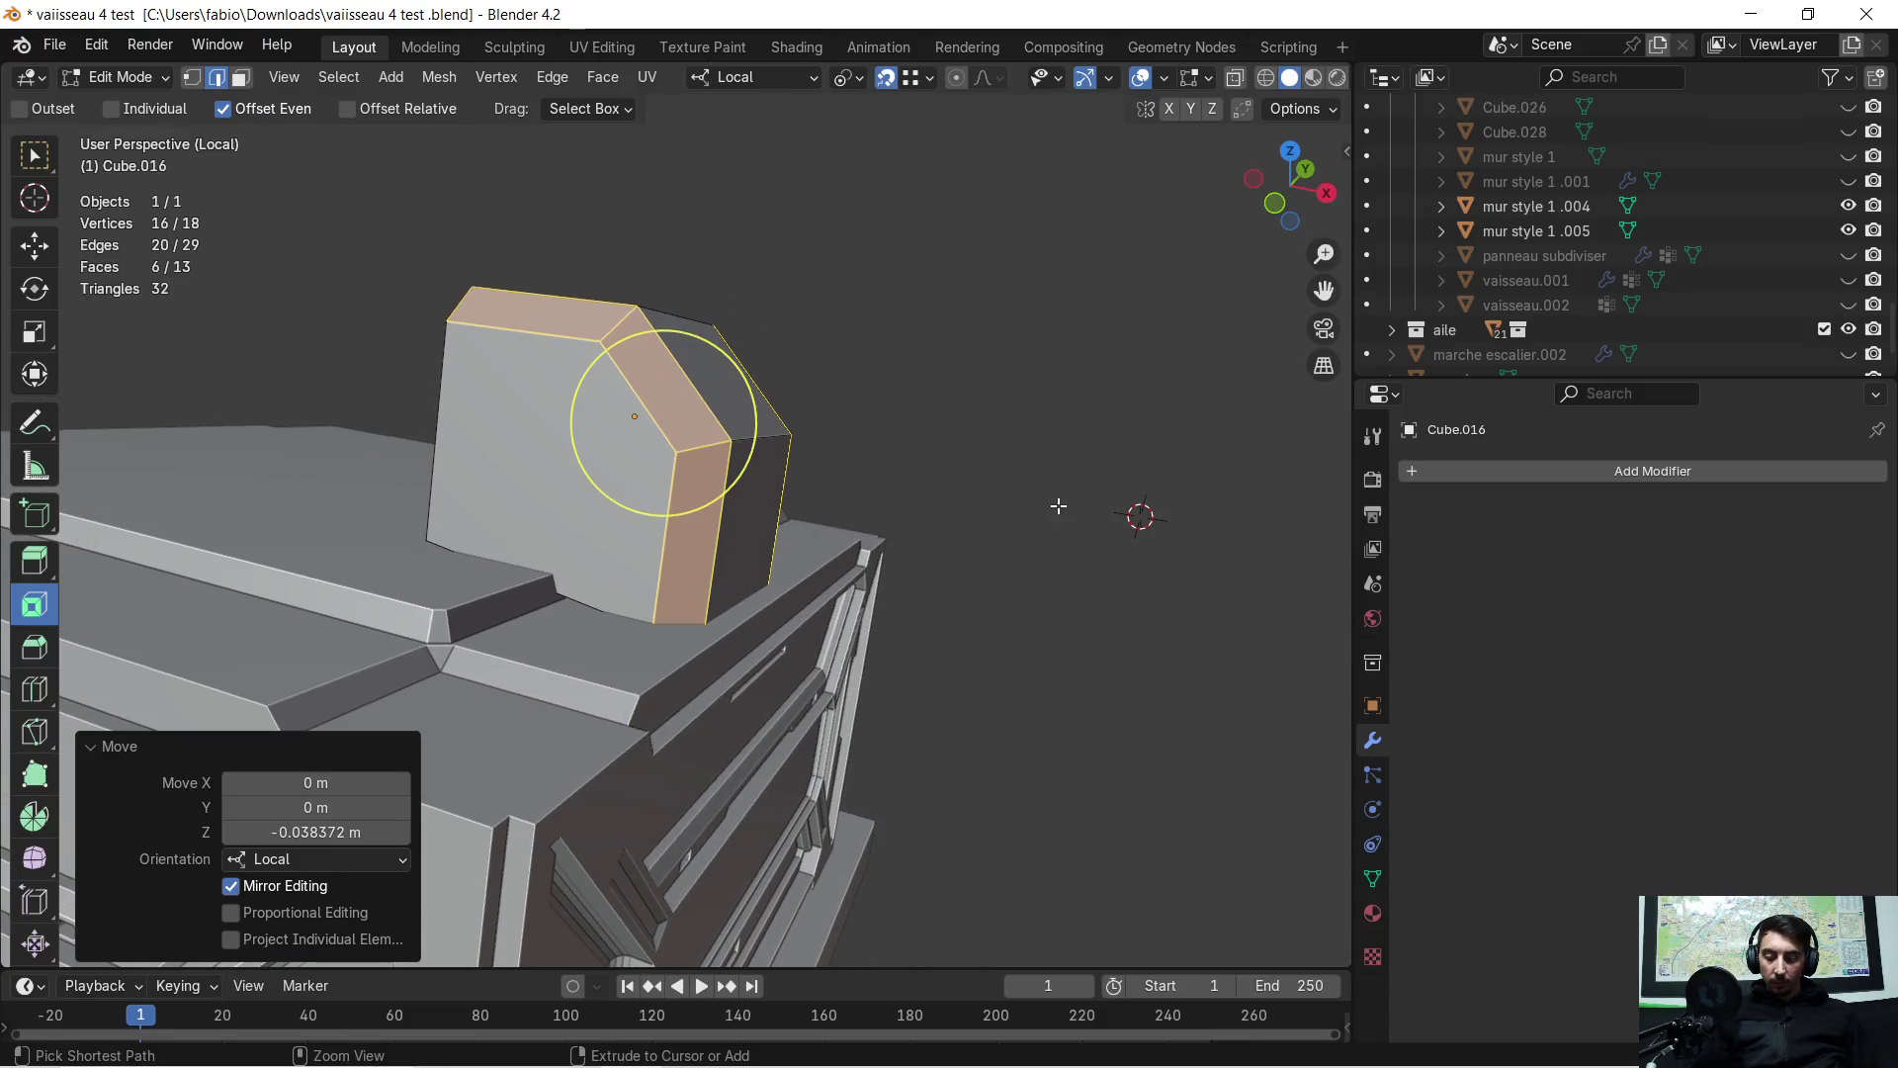
key(a)
key(g)
key(z)
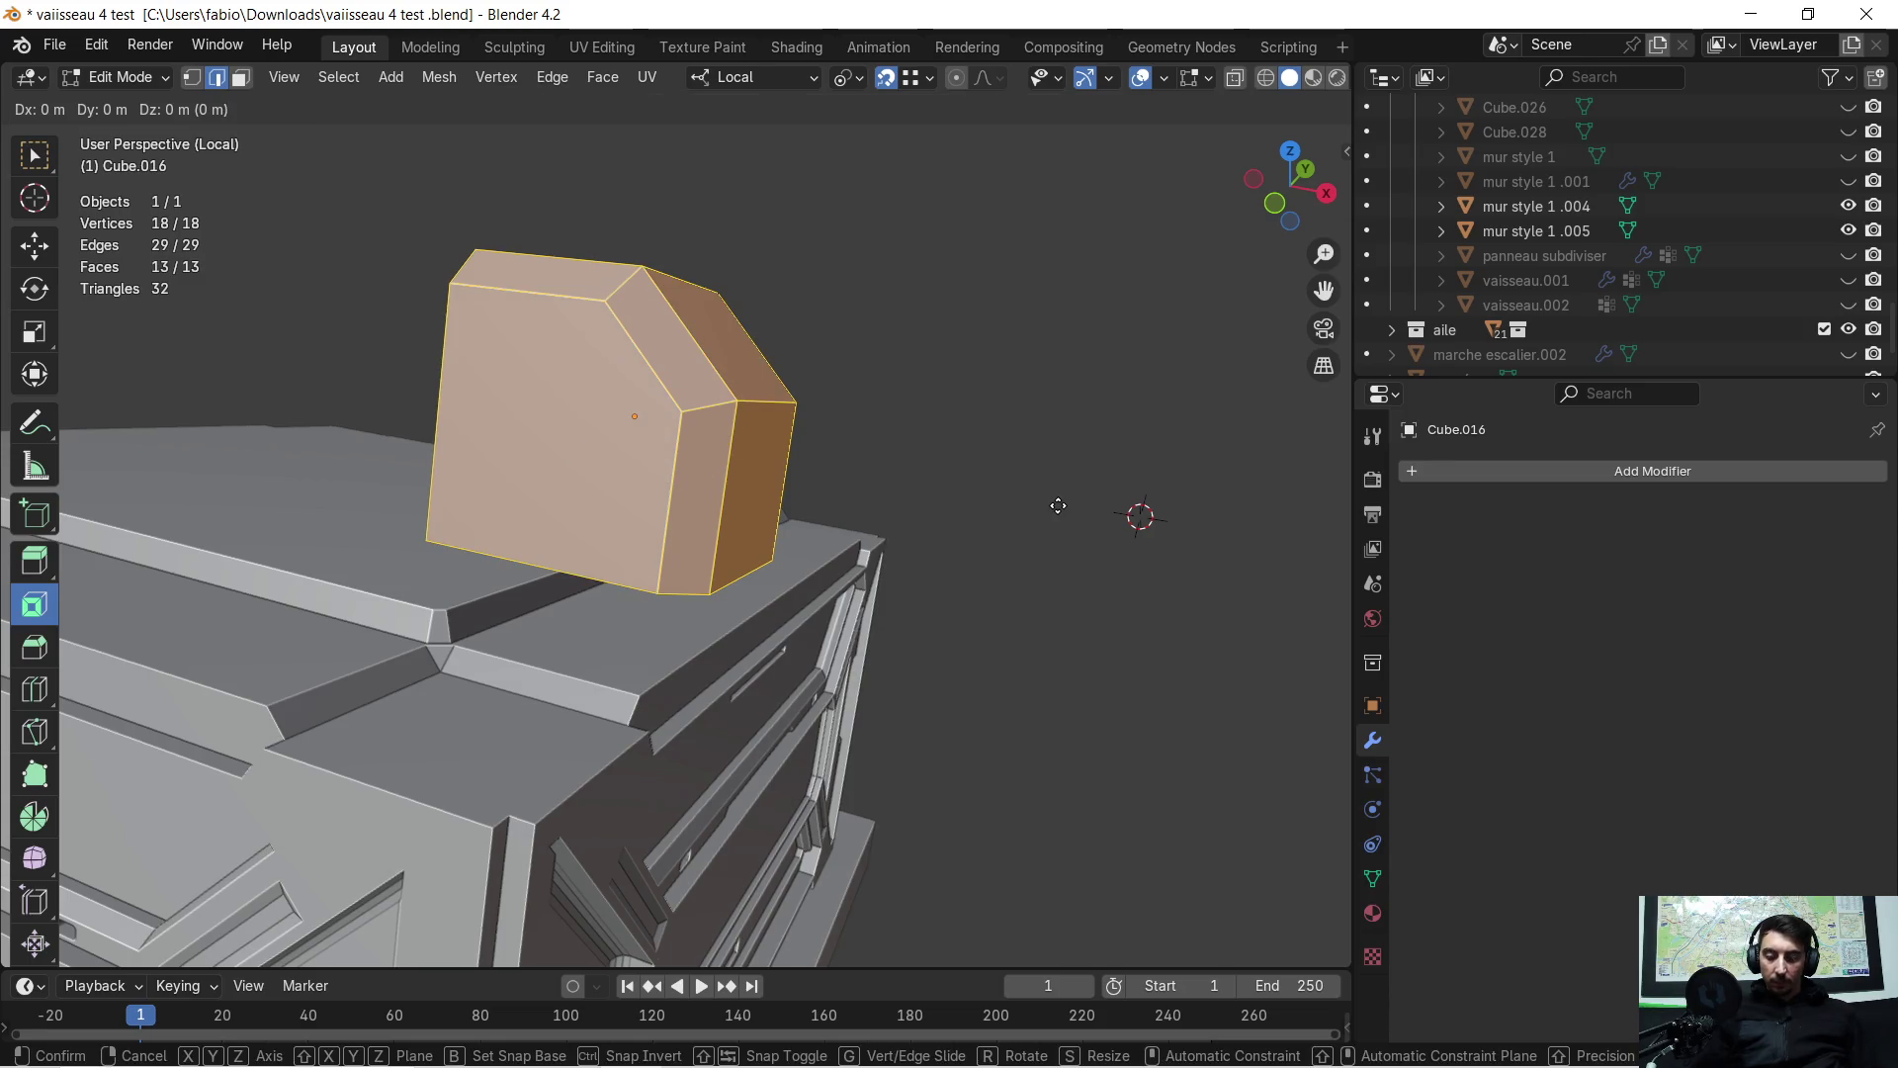
click(1004, 656)
mouse_move(1005, 656)
middle_down()
mouse_move(923, 643)
mouse_move(941, 646)
mouse_move(429, 306)
middle_up()
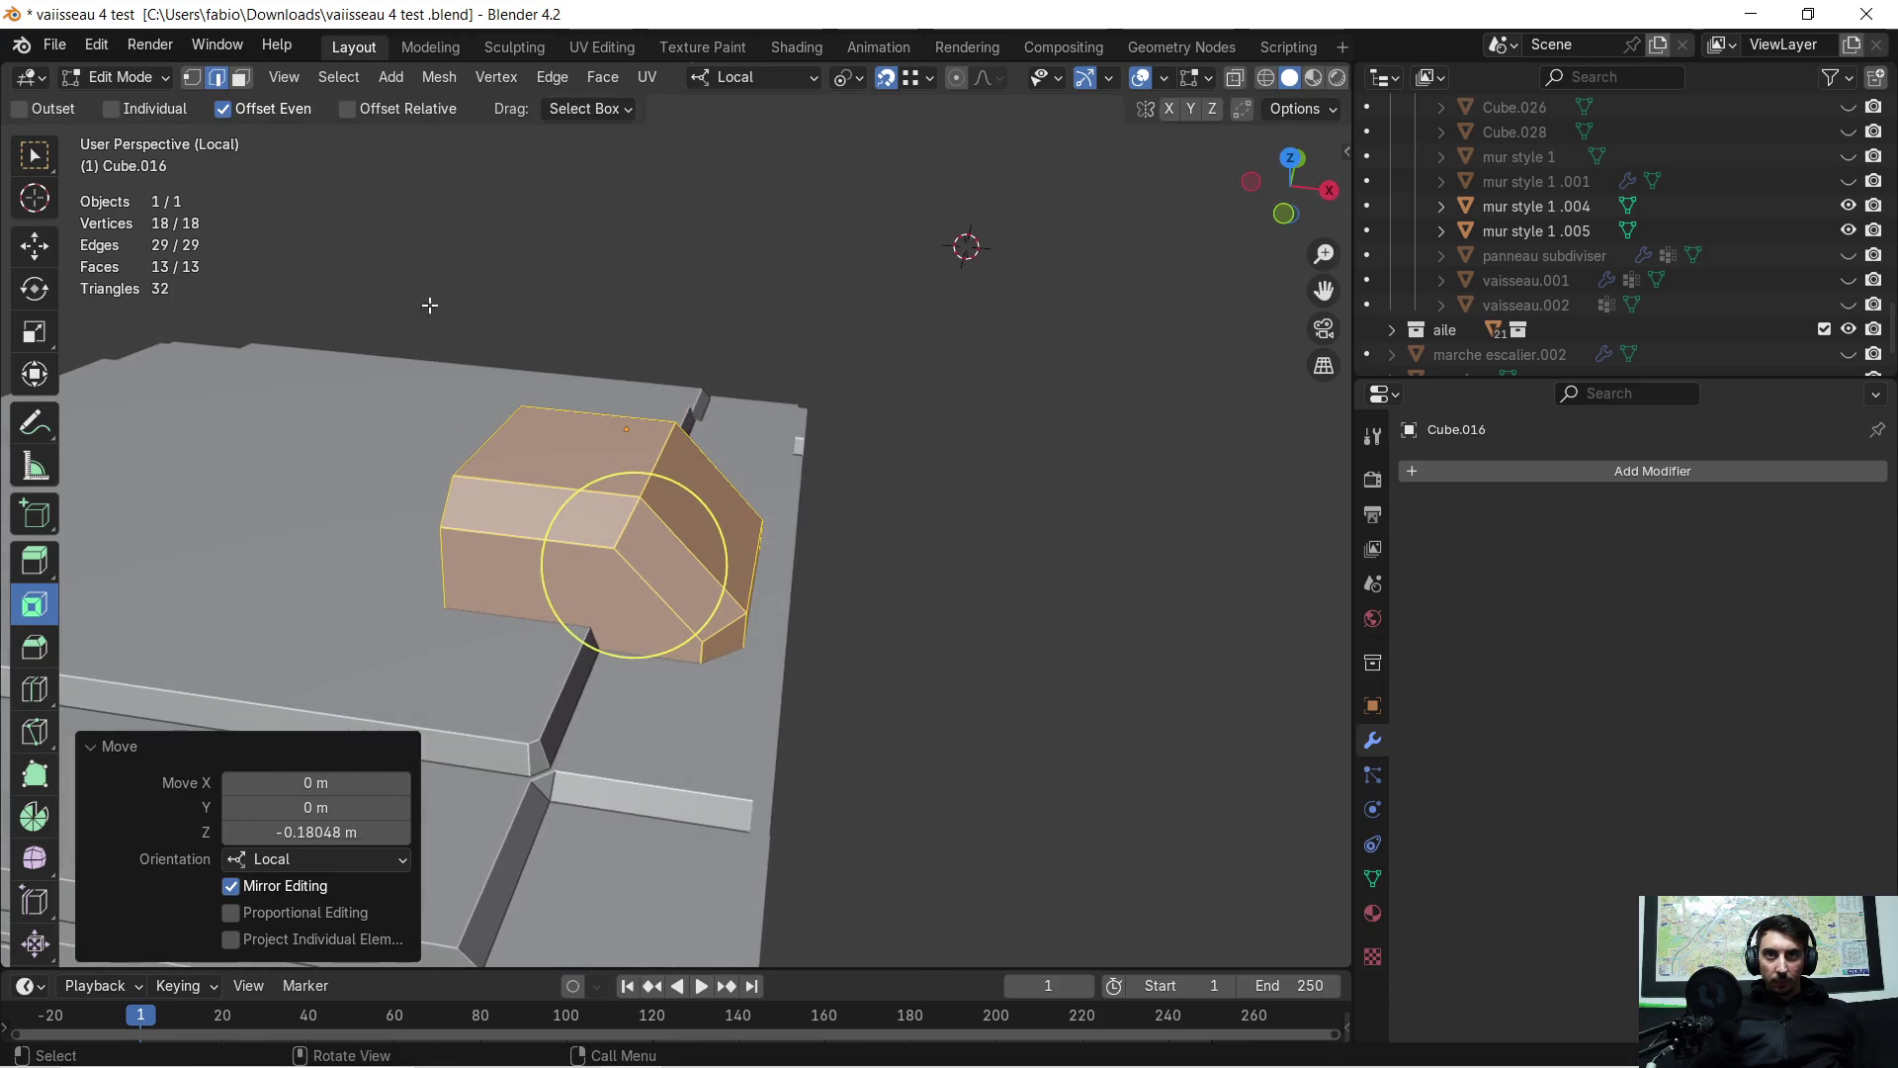
In face select mode, select the block's top, front and side faces and extrude them
click(247, 80)
click(551, 438)
shift+click(535, 505)
mouse_move(535, 505)
middle_down()
mouse_move(613, 445)
mouse_move(733, 514)
mouse_move(999, 538)
mouse_move(1082, 610)
middle_up()
click(593, 501)
click(782, 507)
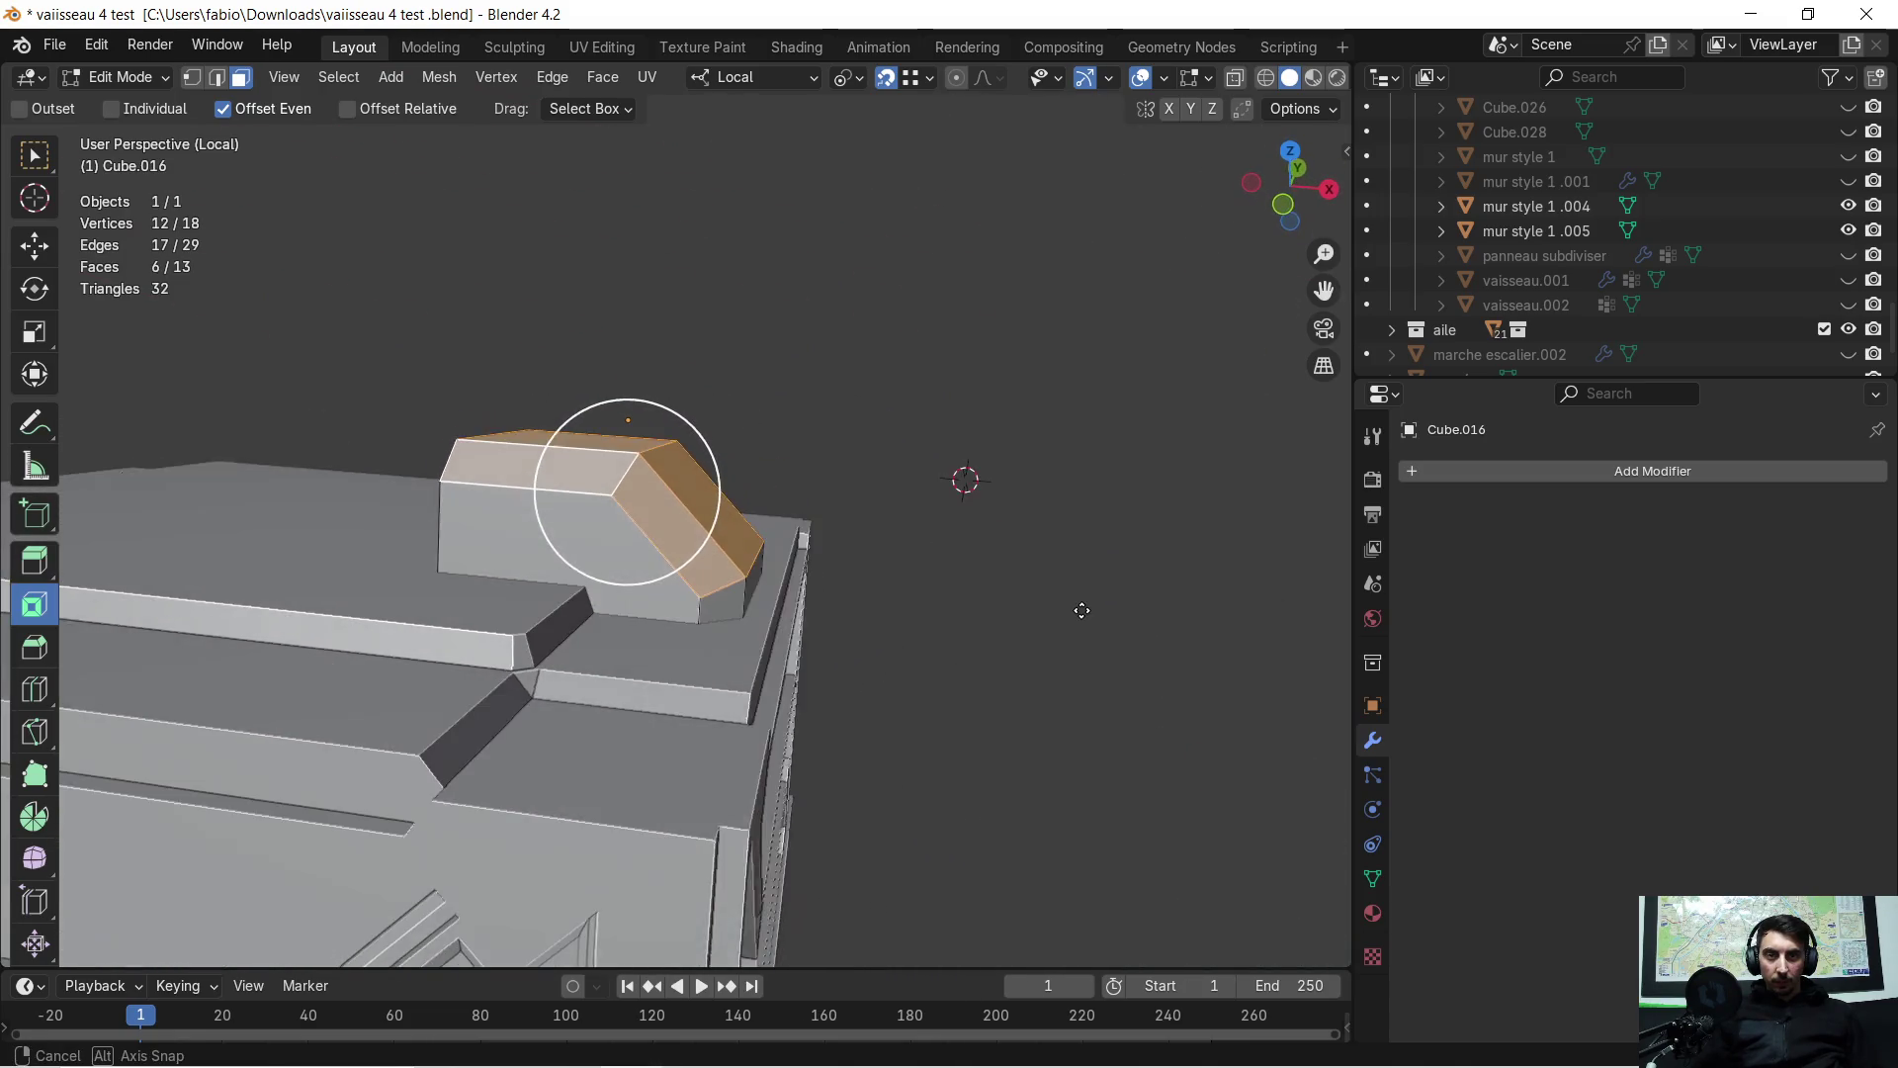
key(e)
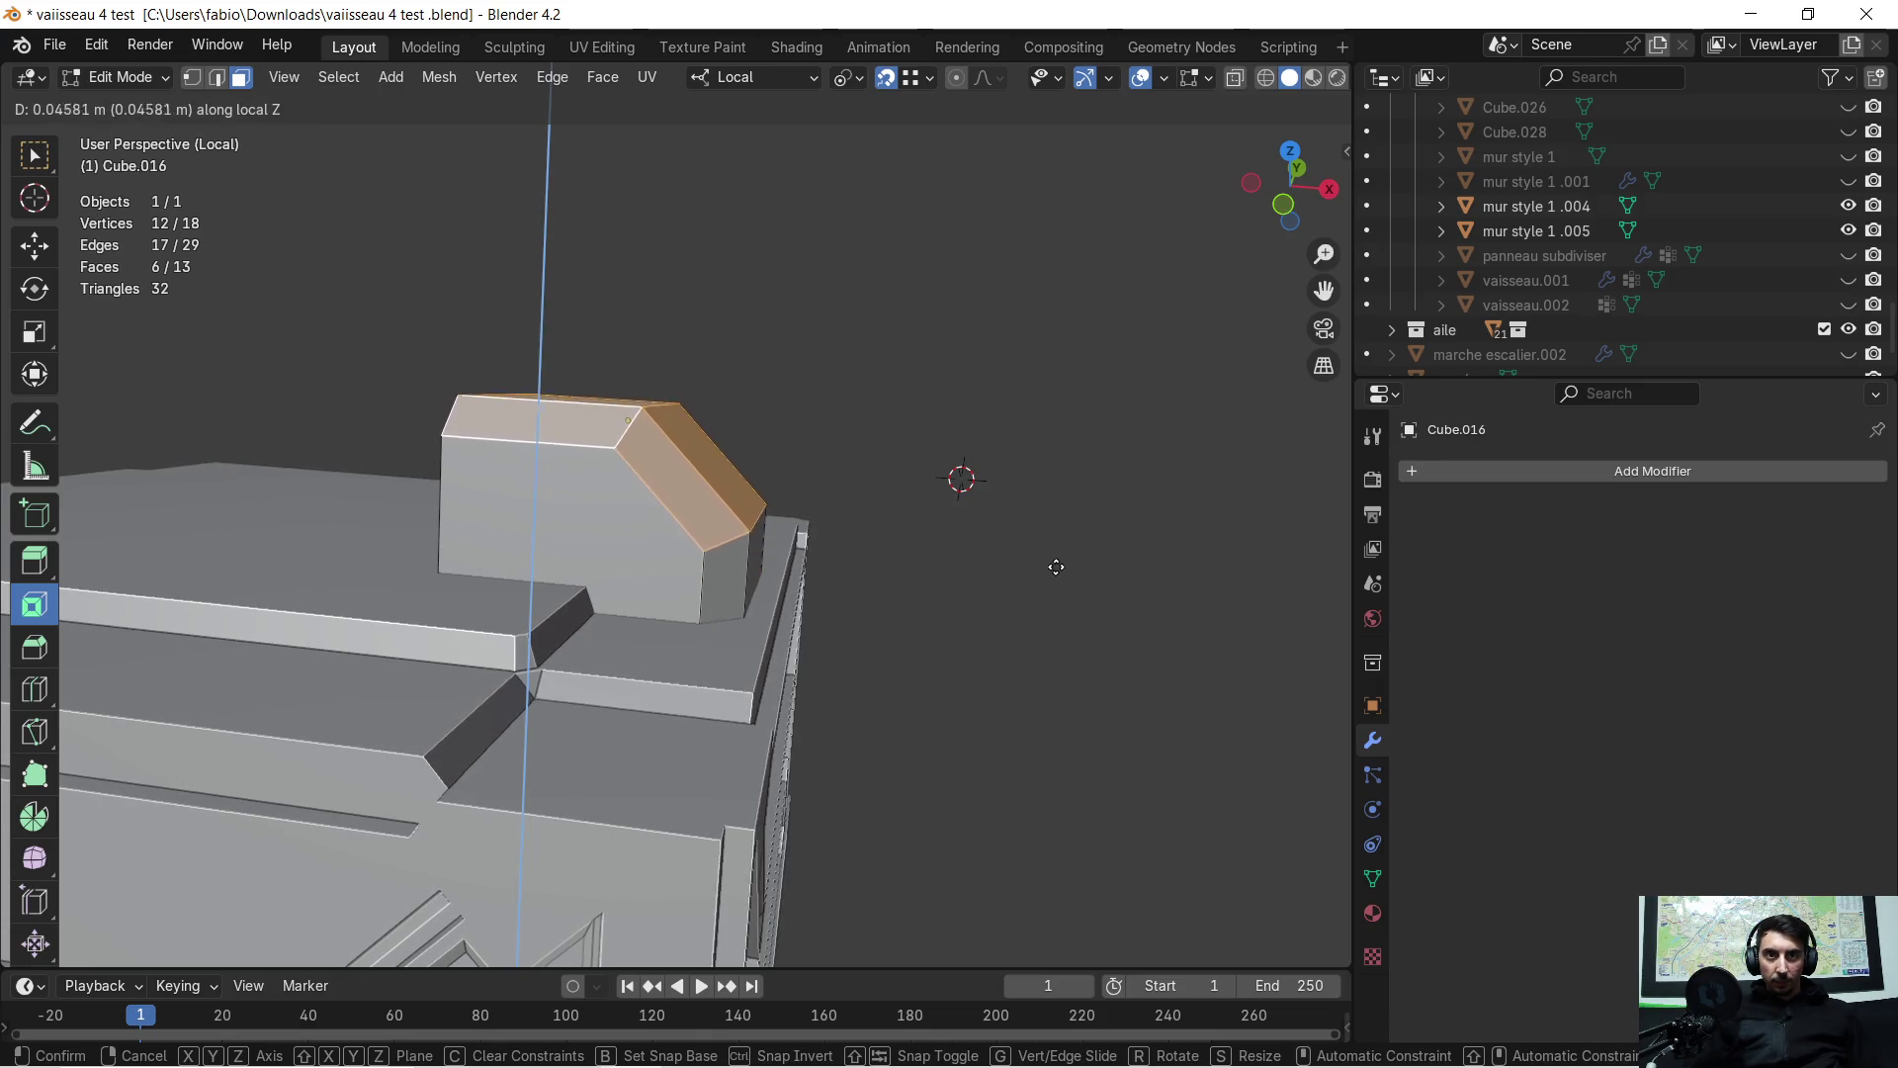
click(1038, 699)
Cancel the accidental inset and raise the whole block along local Z
key(i)
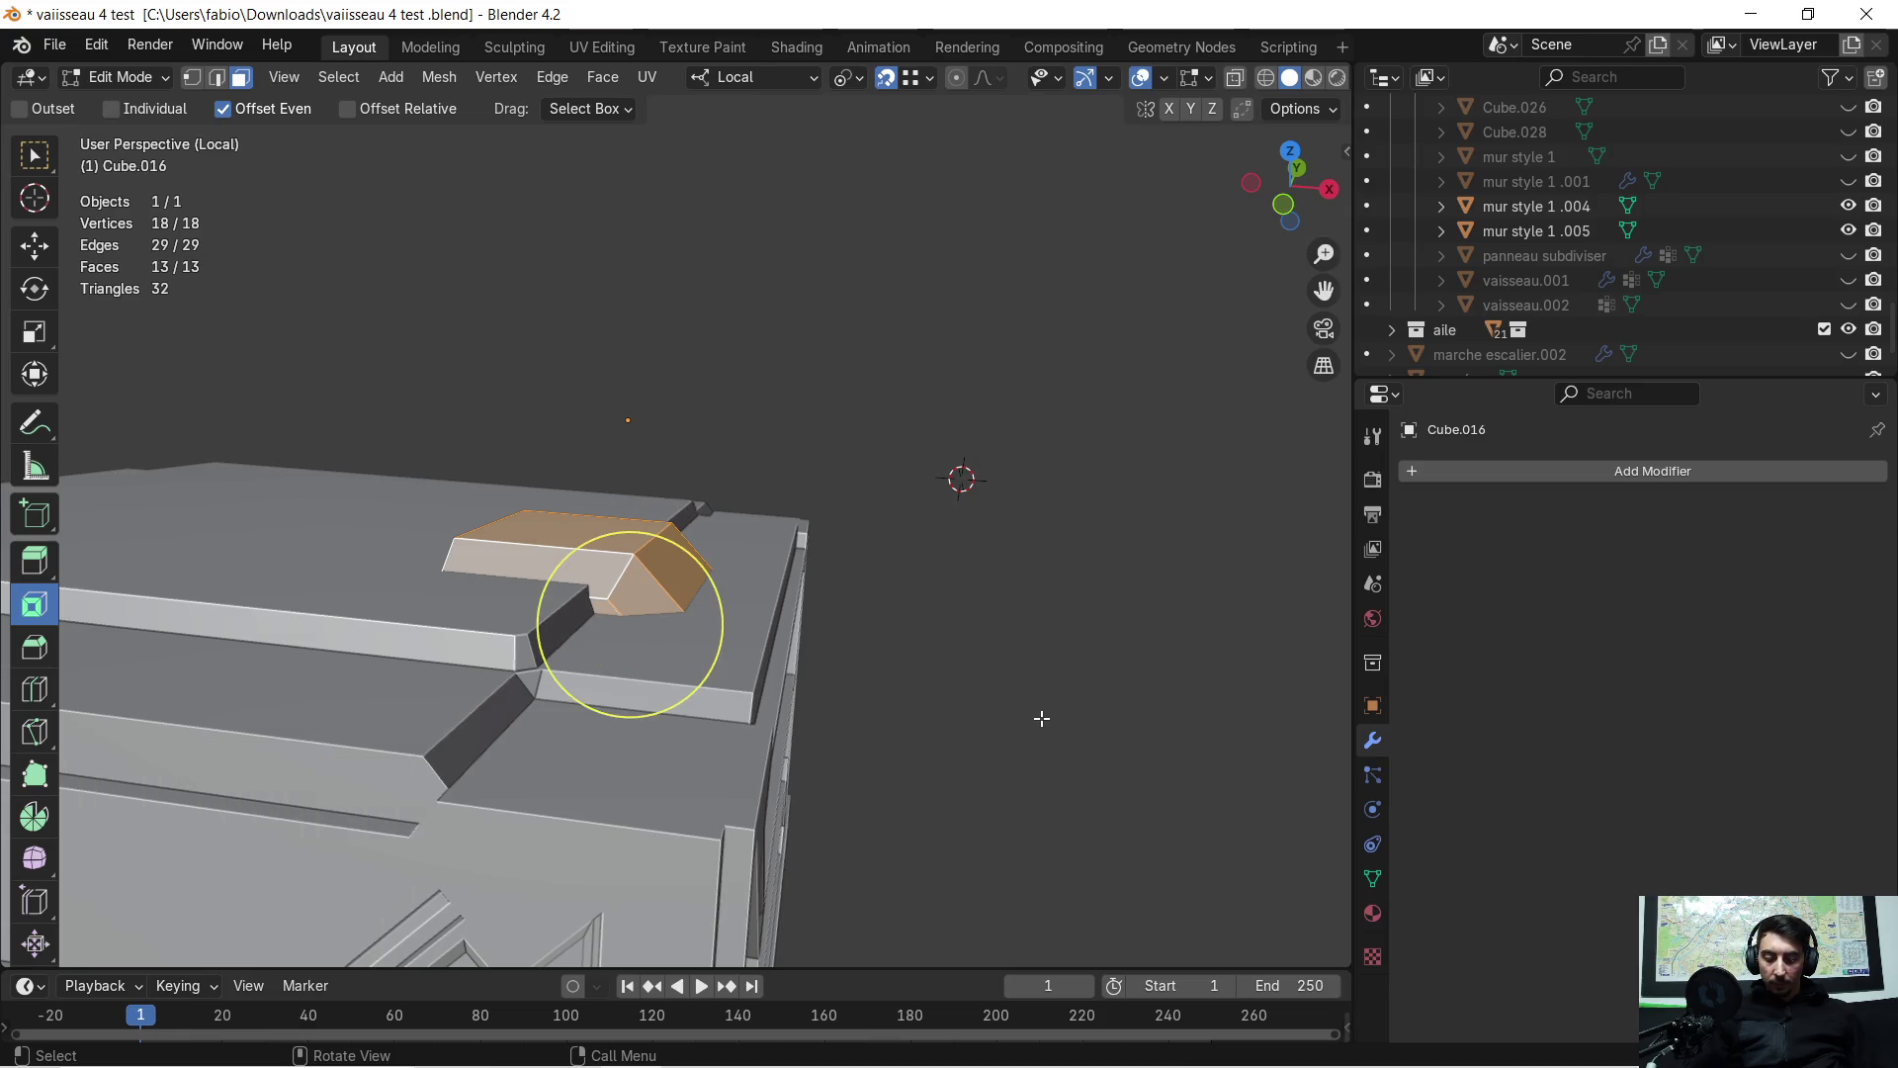
key(Escape)
key(a)
key(g)
key(z)
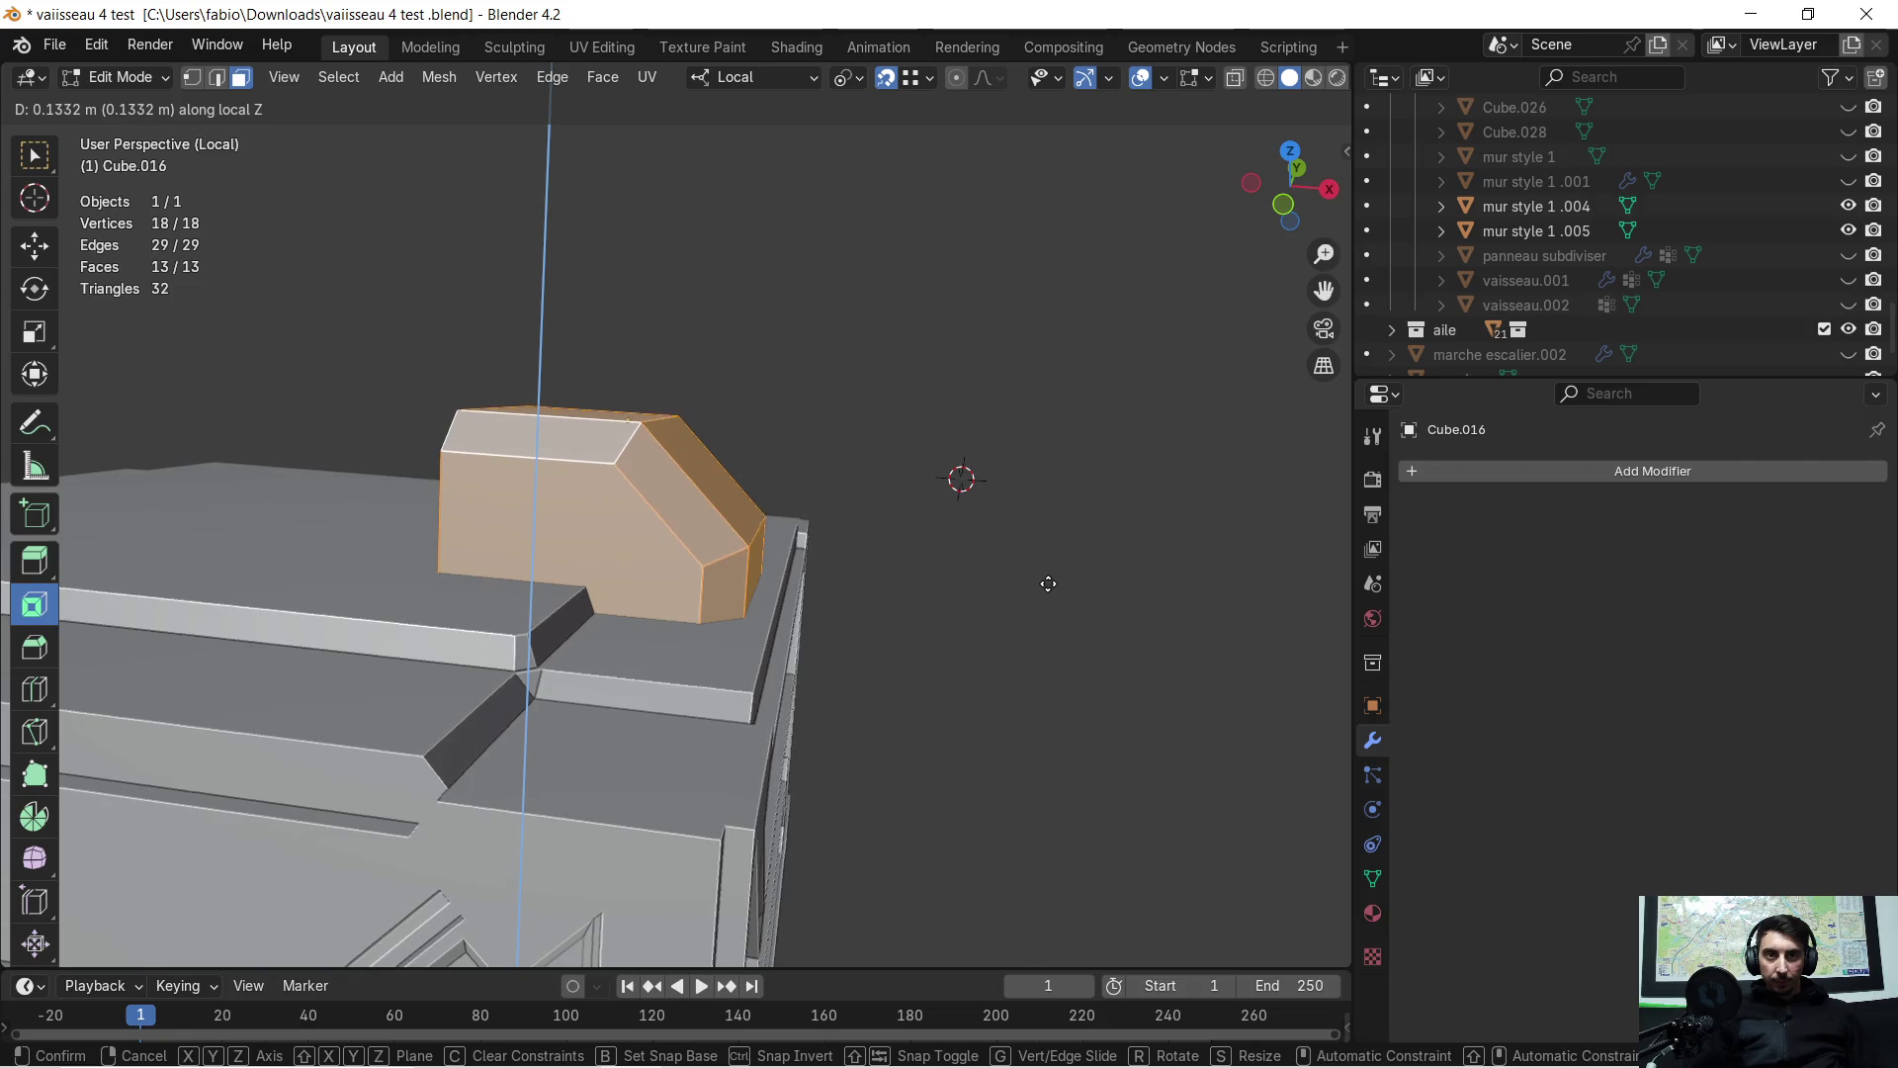
click(1065, 440)
Lower the block's top face, front strip and a third face along local Z
mouse_move(1055, 471)
middle_down()
mouse_move(583, 395)
mouse_move(604, 424)
mouse_move(999, 406)
mouse_move(1076, 448)
middle_up()
click(558, 387)
shift+click(530, 425)
shift+click(760, 423)
key(g)
key(z)
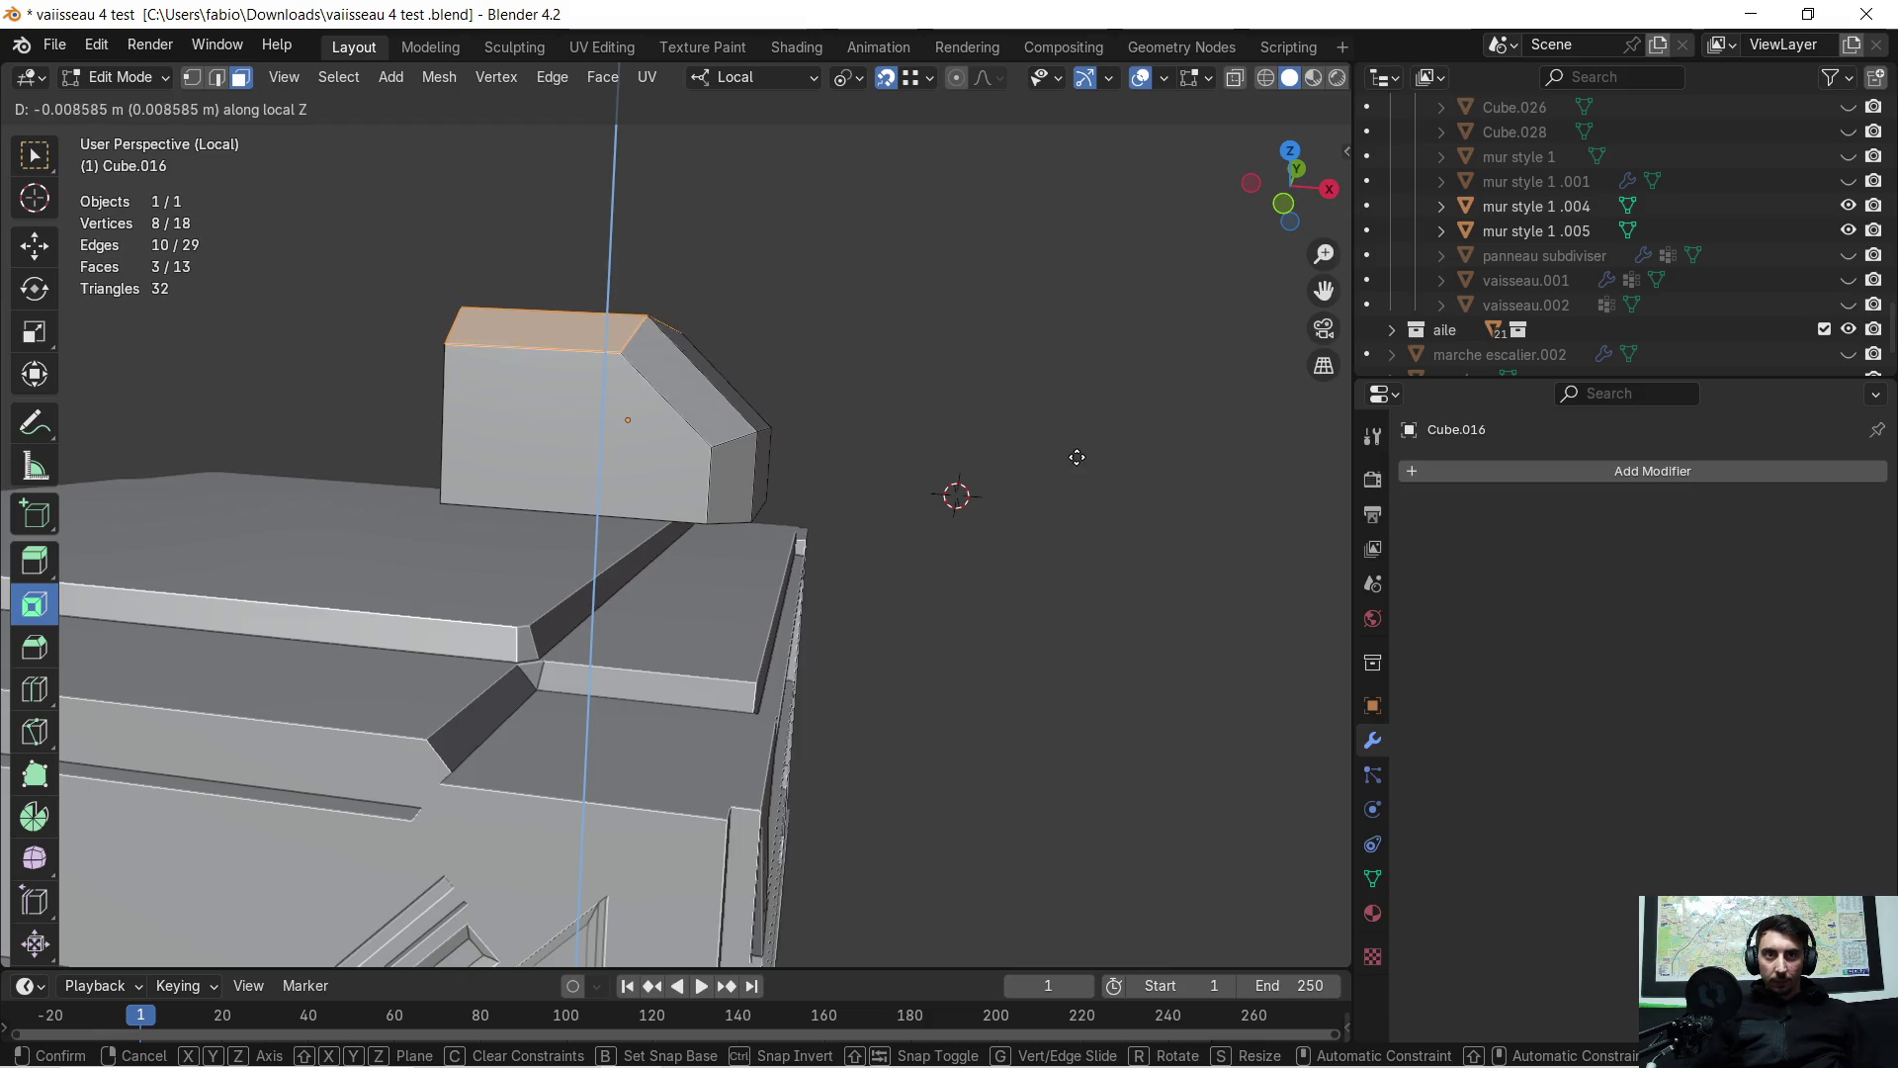
click(1076, 484)
mouse_move(1038, 491)
middle_down()
mouse_move(1054, 544)
mouse_move(1045, 511)
middle_up()
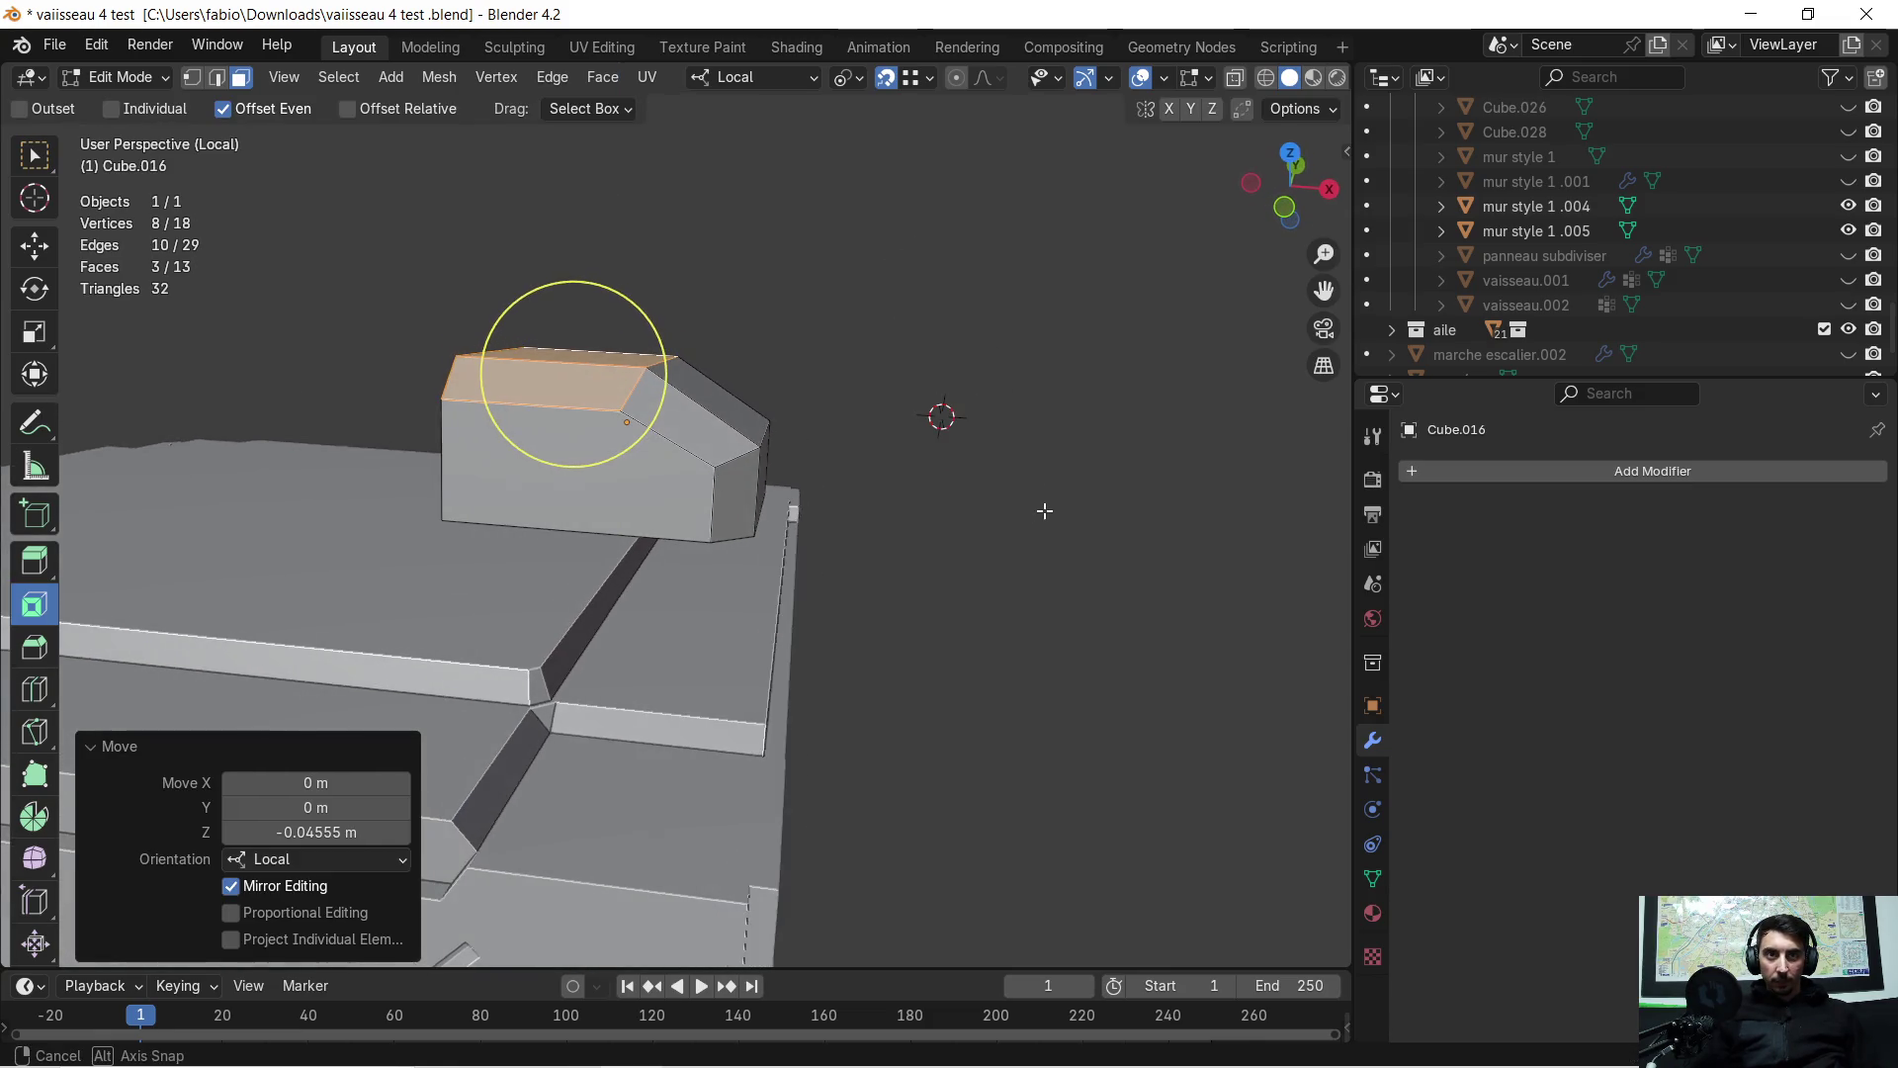
Sink the whole block 0.14469 m along local Z onto the crate lid
key(a)
key(g)
key(z)
key(z)
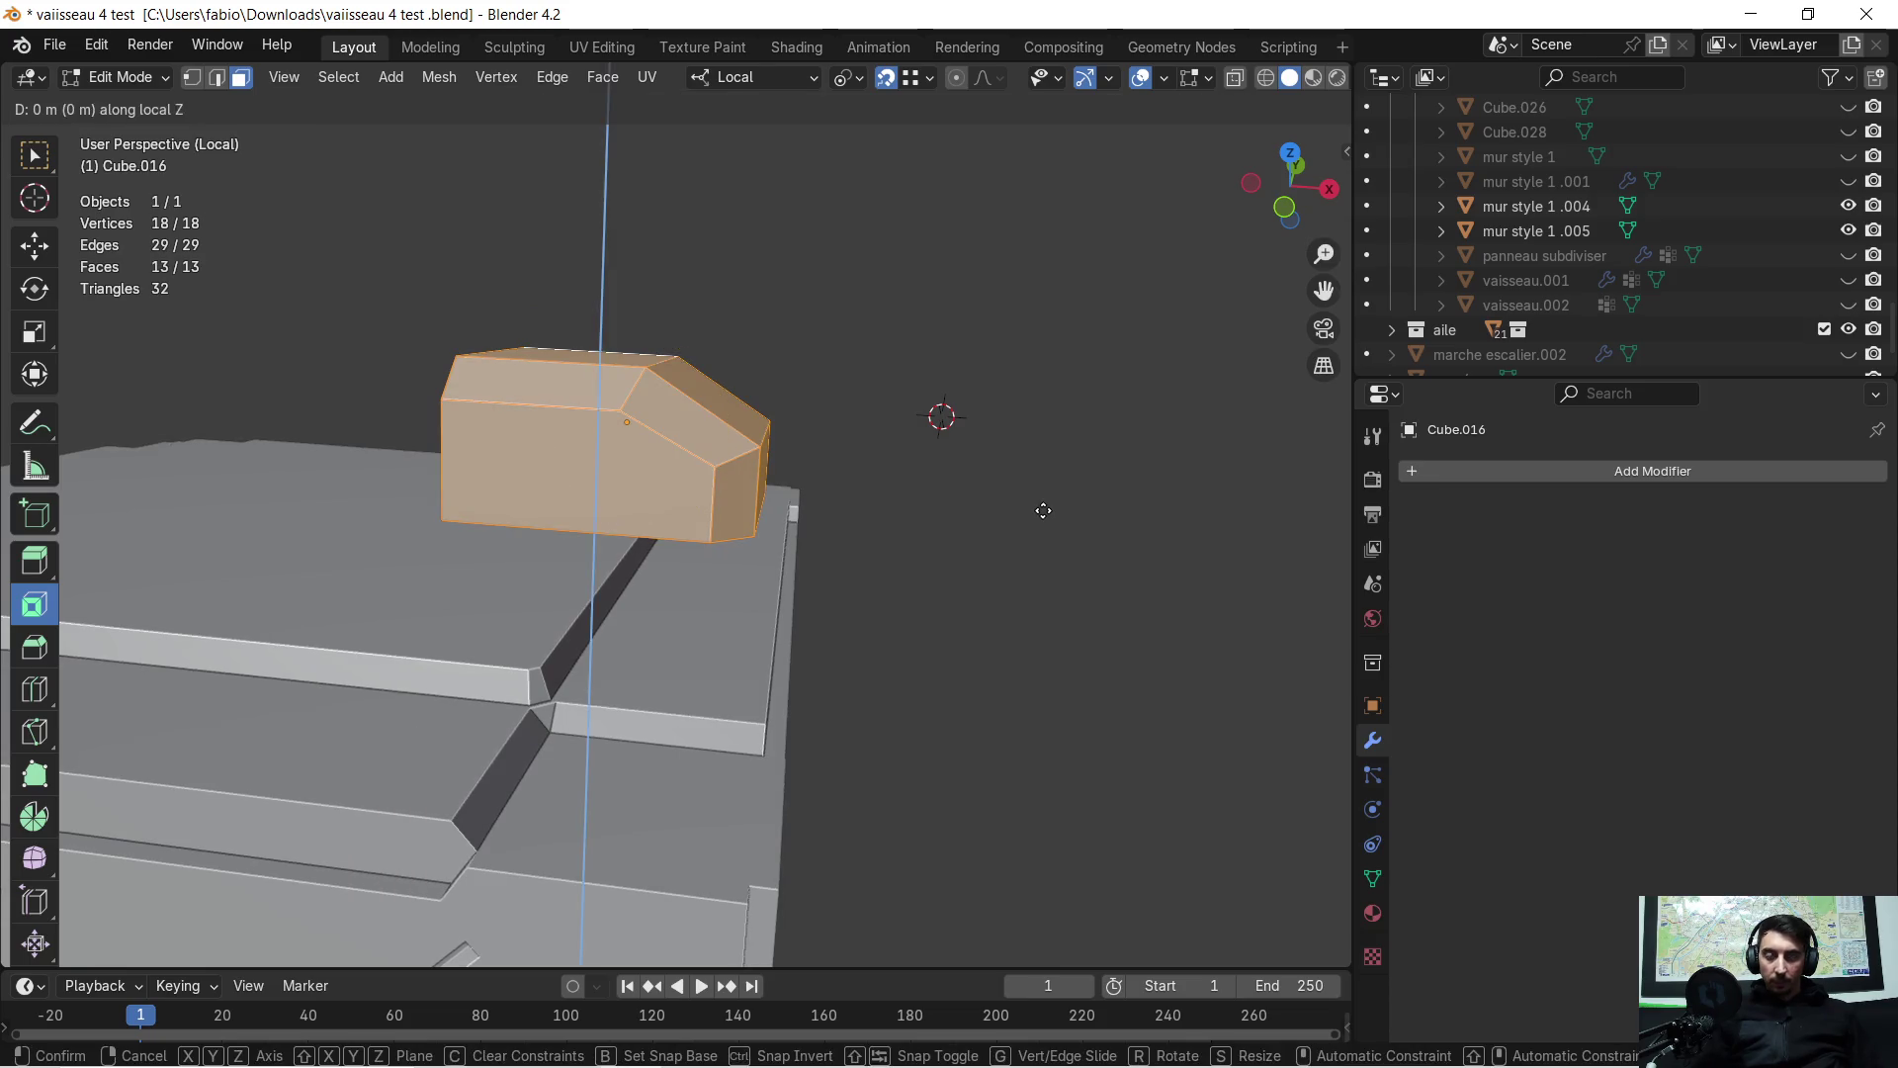
click(1025, 624)
middle_drag(1042, 606, 828, 526)
mouse_move(709, 646)
middle_down()
mouse_move(795, 621)
mouse_move(958, 627)
mouse_move(929, 648)
mouse_move(638, 635)
mouse_move(711, 593)
mouse_move(820, 467)
middle_up()
scroll(820, 467, up, 4)
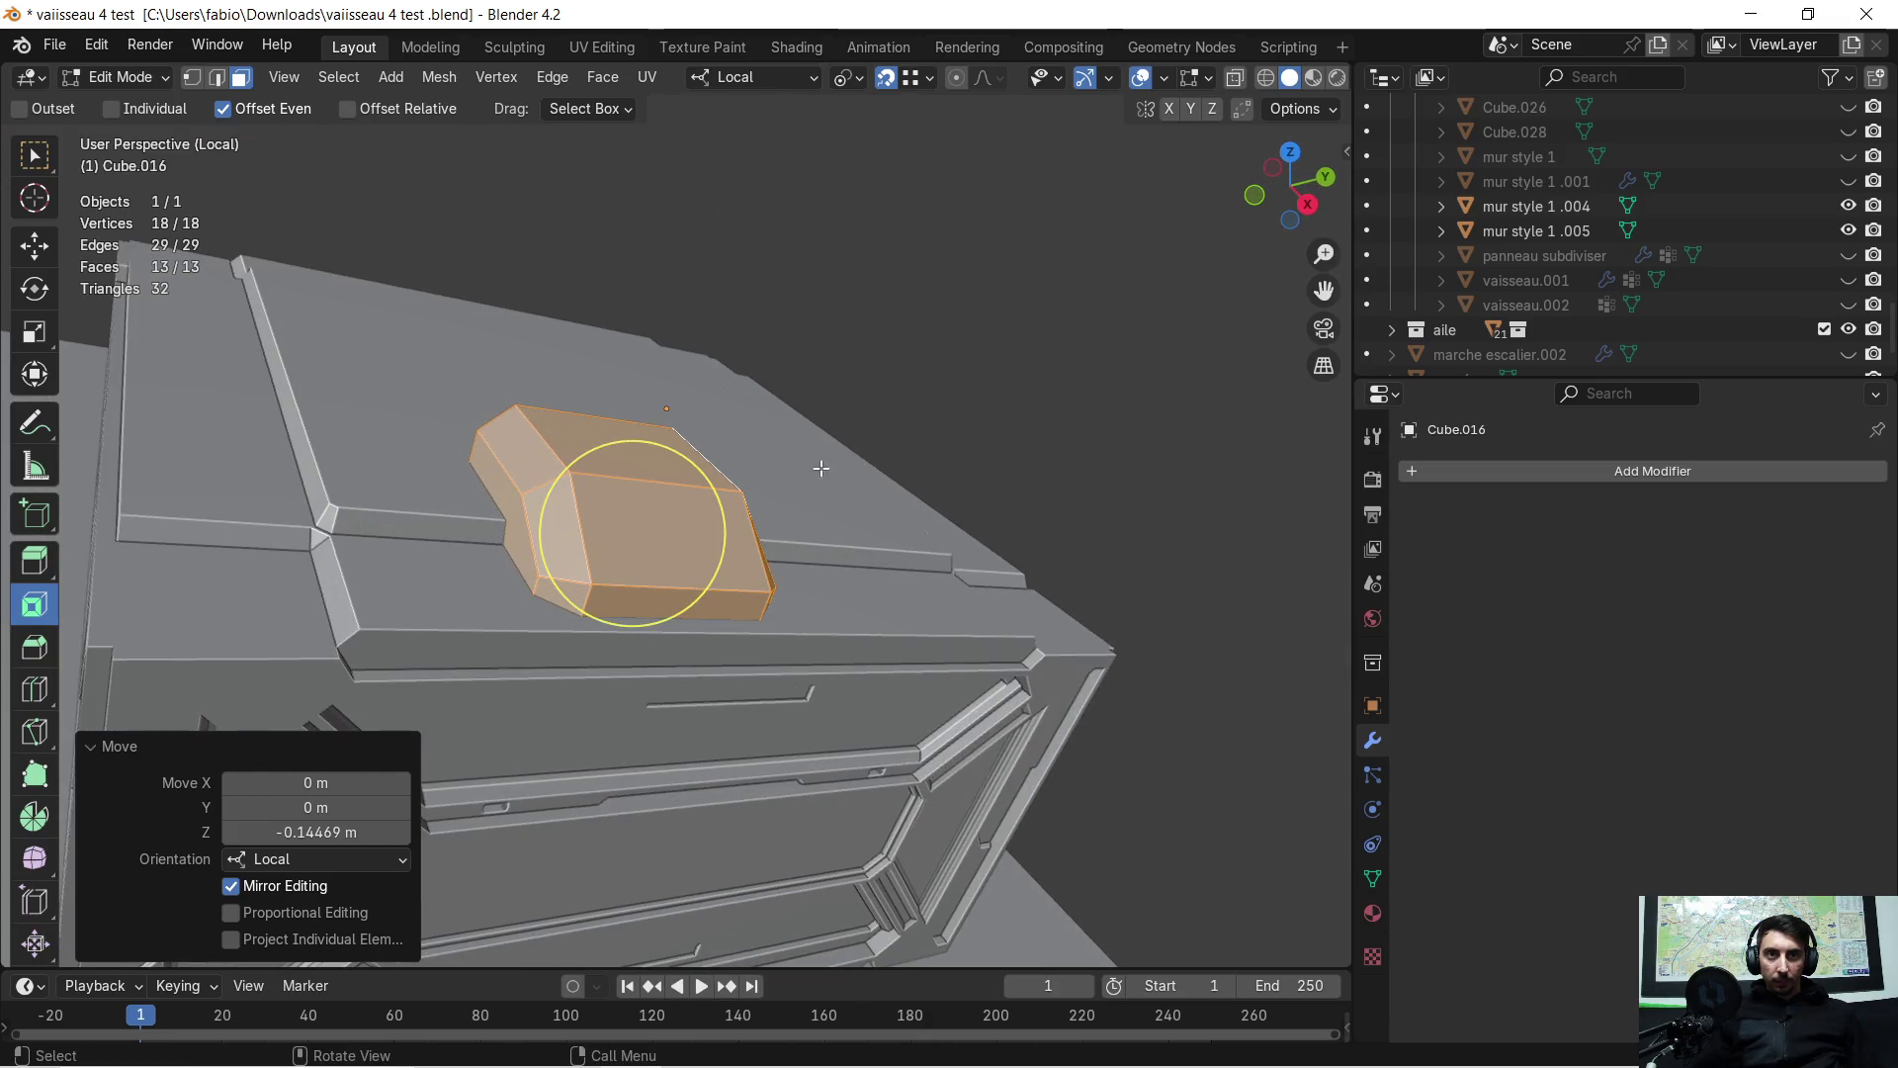
Scale the block to 0.516, lower it 0.022609 m, slide it -0.2414 m along local Y, then deselect
key(s)
click(778, 488)
mouse_move(778, 489)
middle_down()
mouse_move(682, 435)
mouse_move(700, 450)
middle_up()
key(g)
key(z)
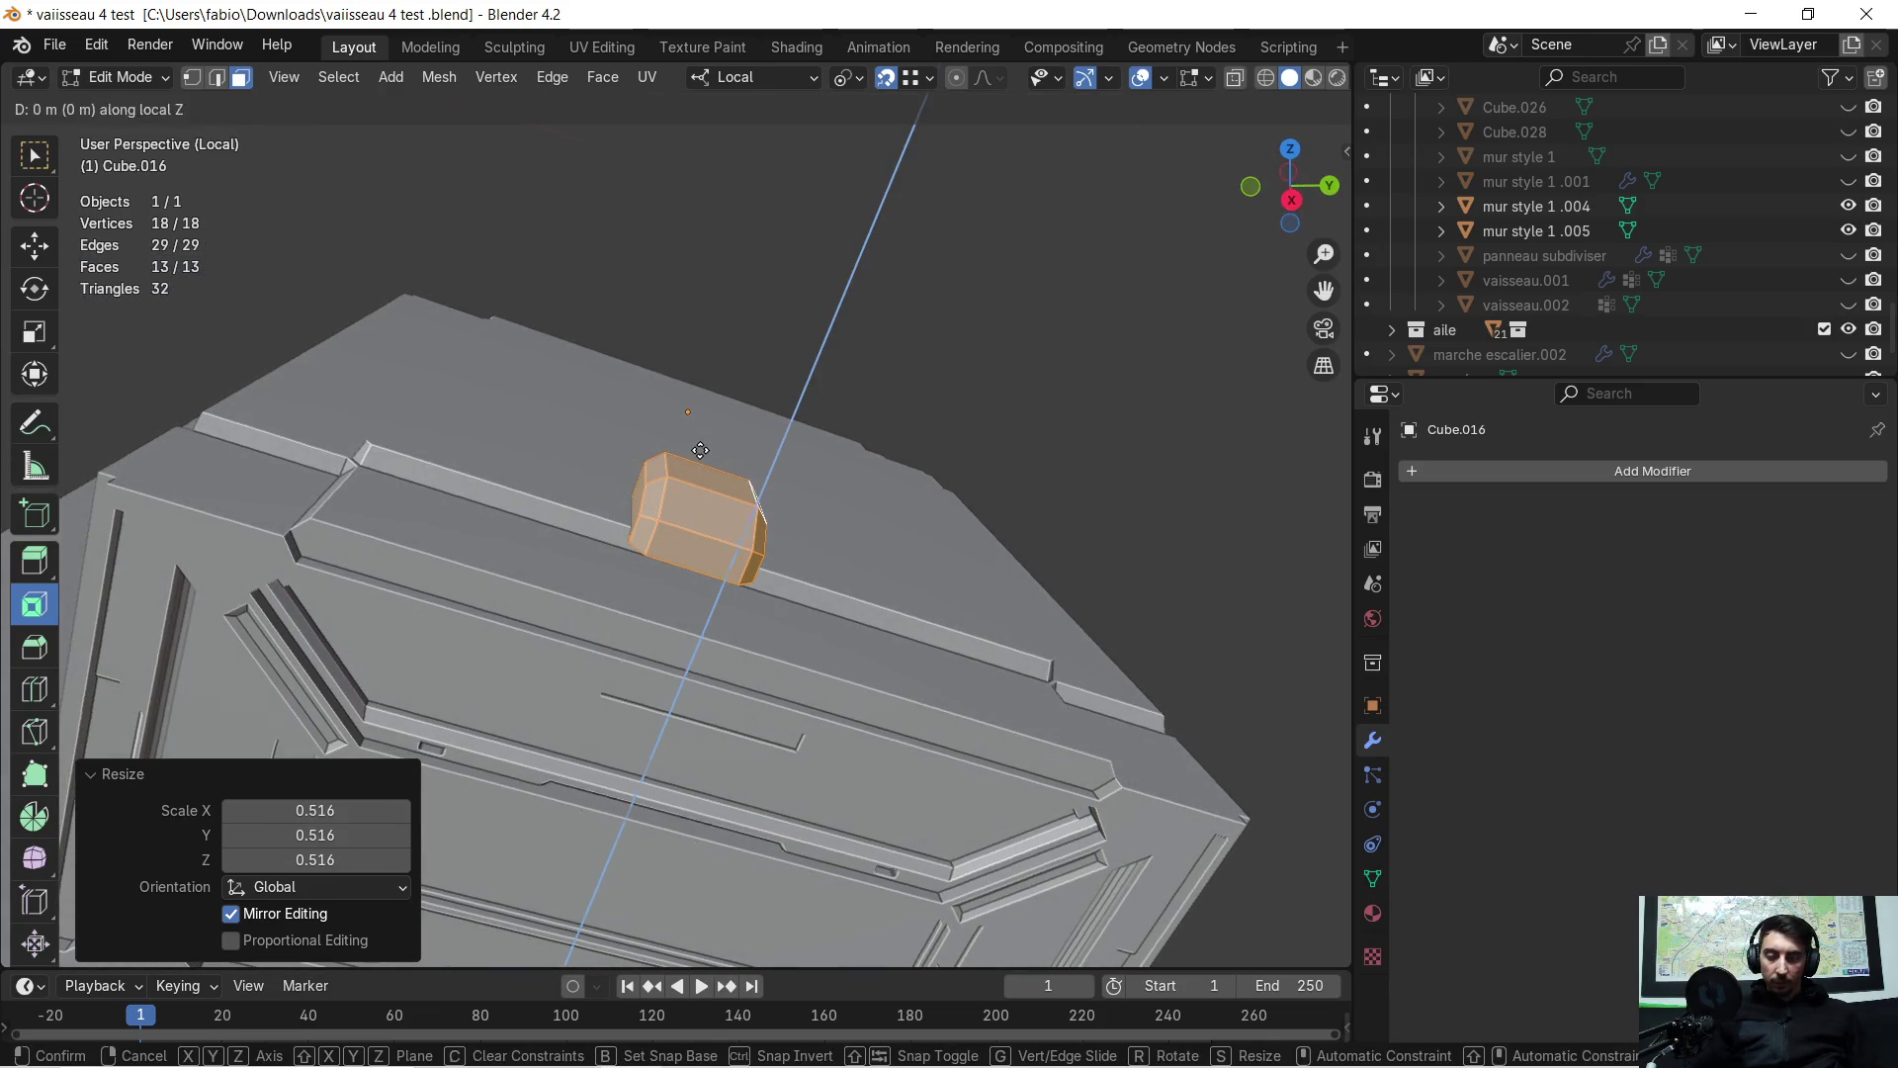
click(711, 473)
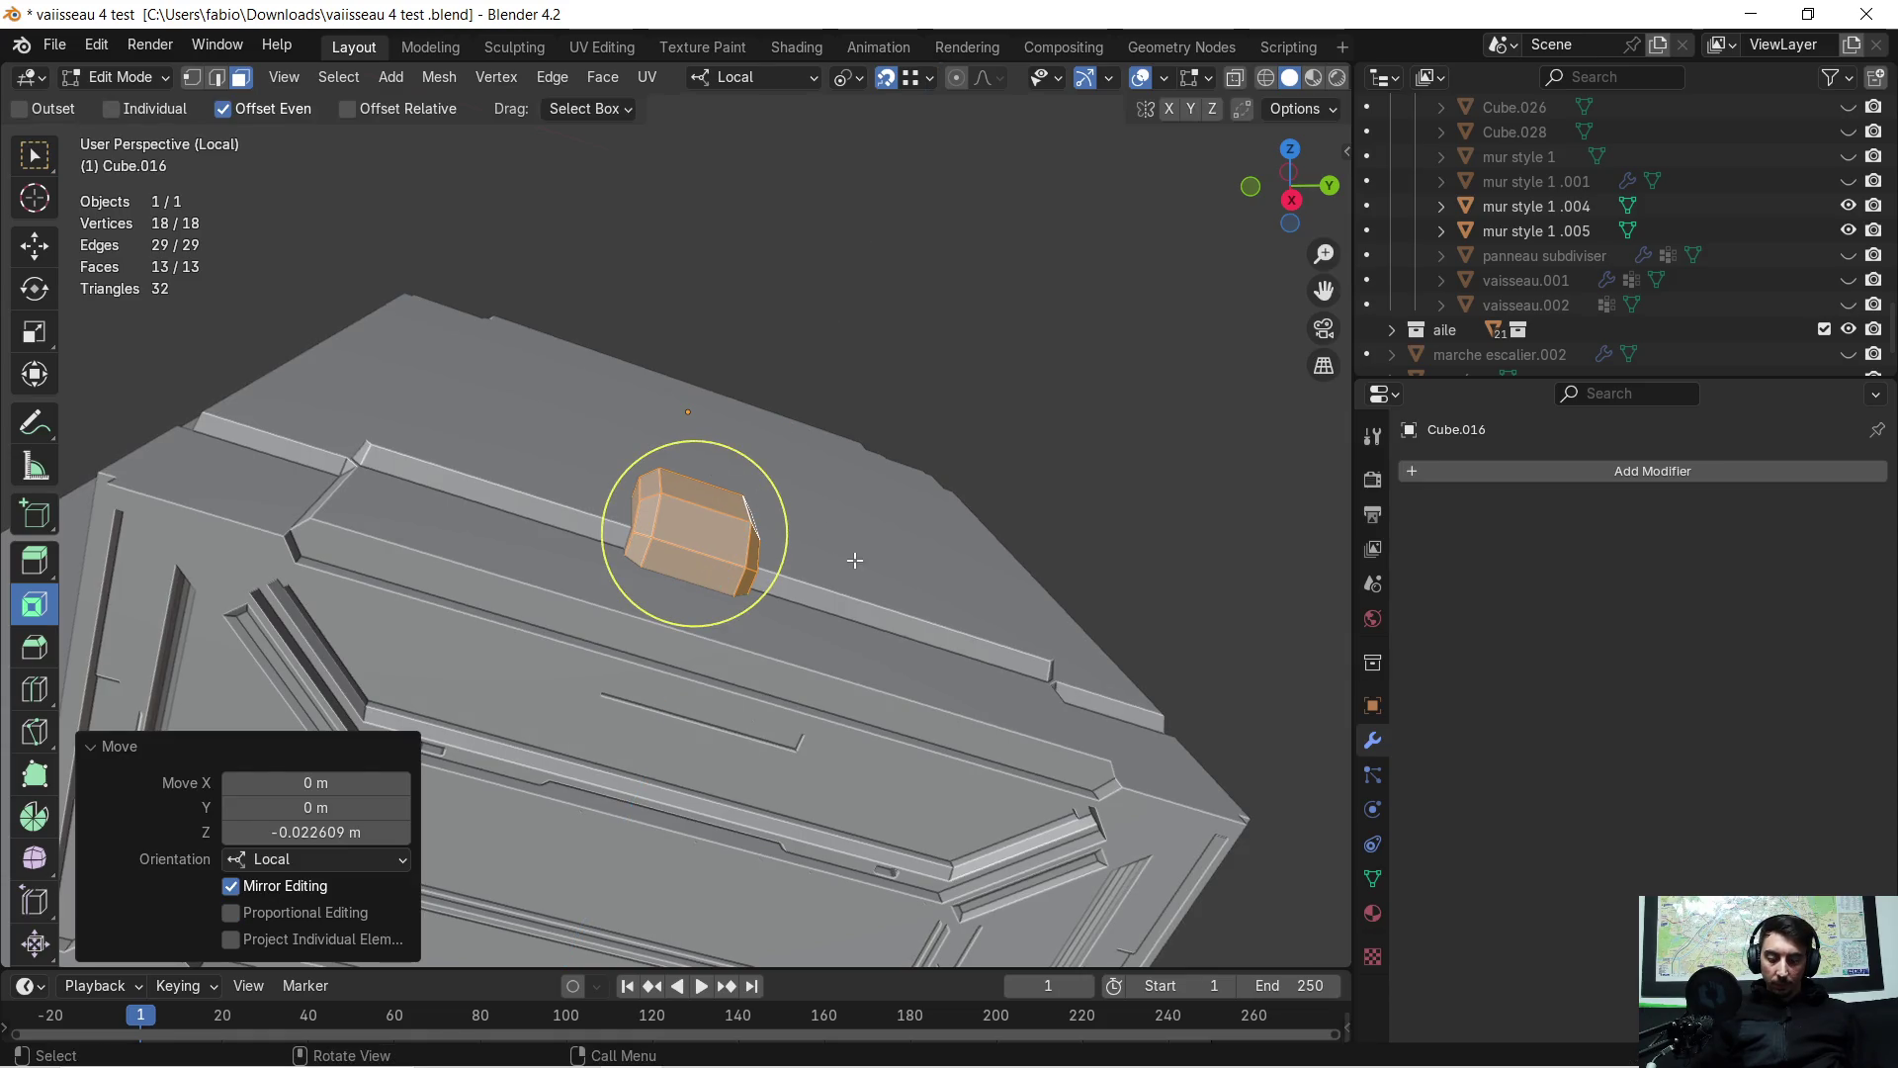
key(g)
key(y)
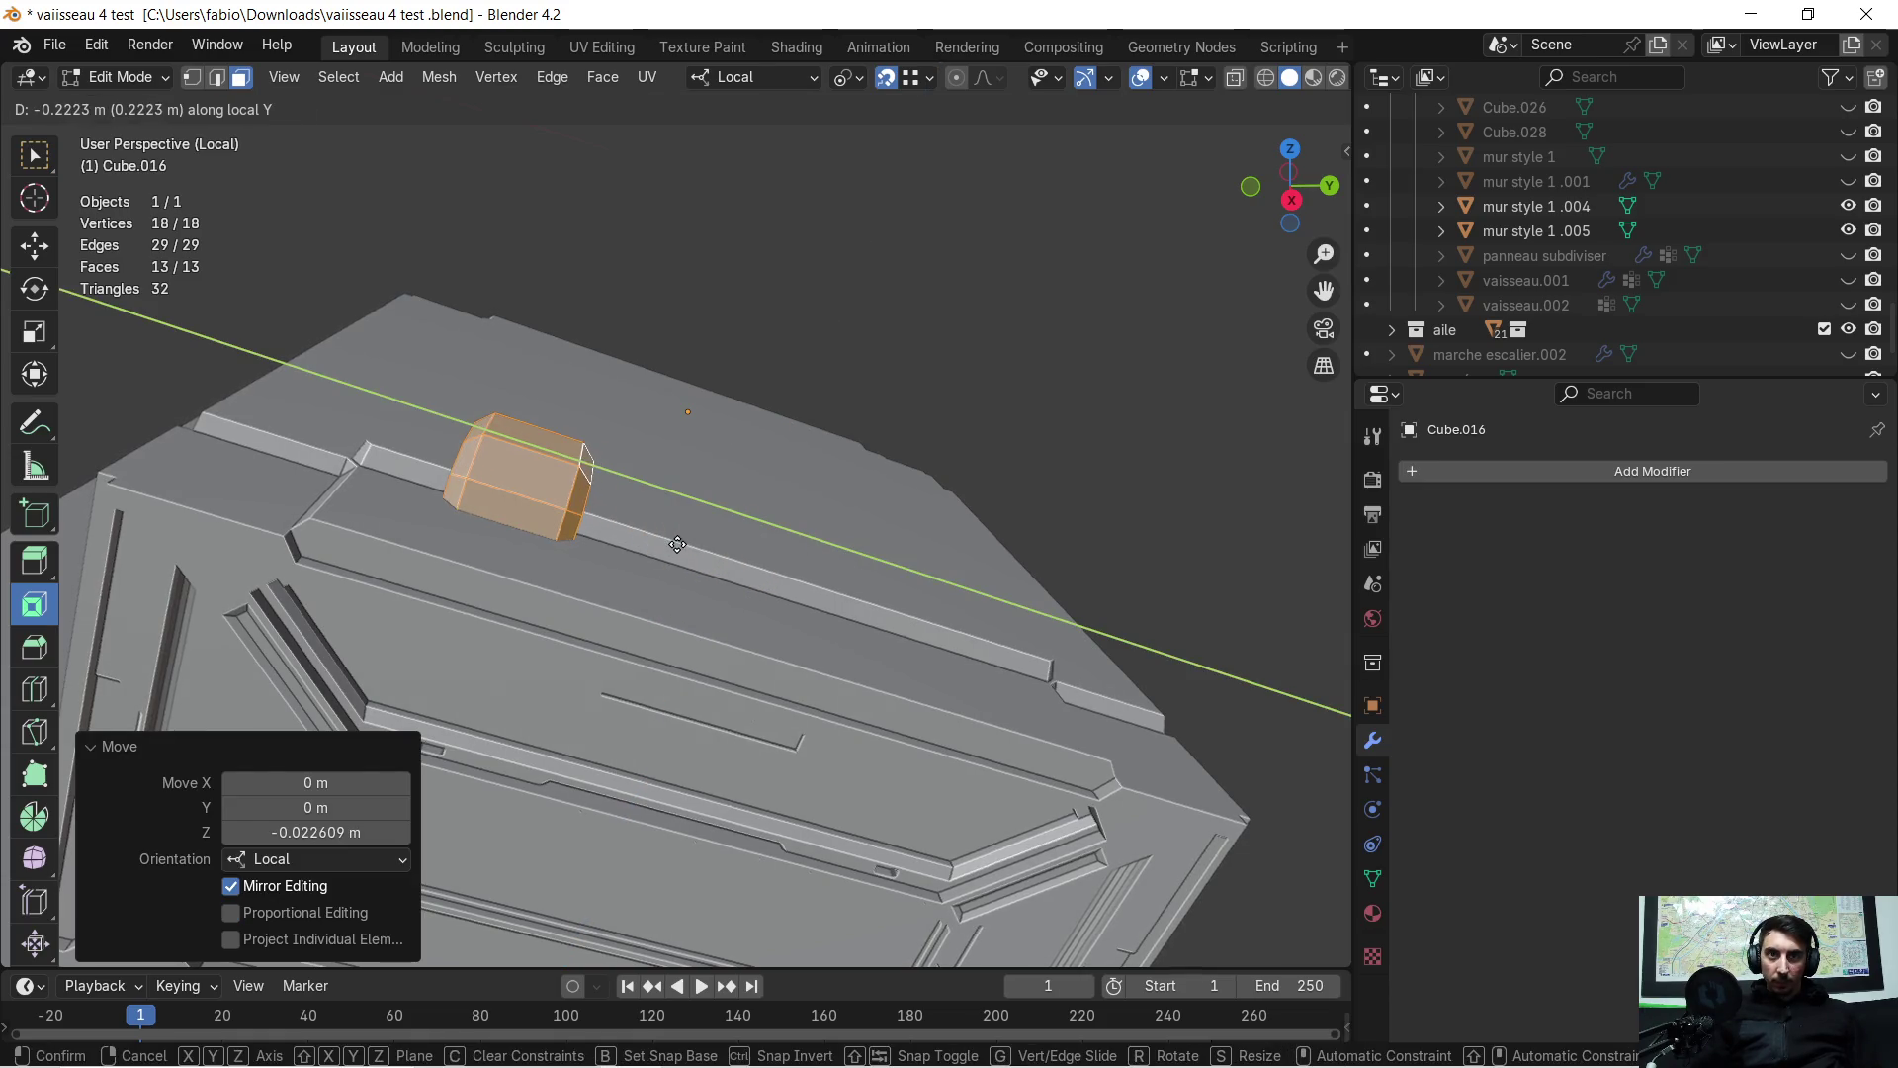
click(570, 564)
mouse_move(570, 564)
middle_down()
mouse_move(801, 549)
mouse_move(784, 513)
mouse_move(1018, 593)
mouse_move(880, 528)
mouse_move(851, 533)
middle_up()
click(966, 563)
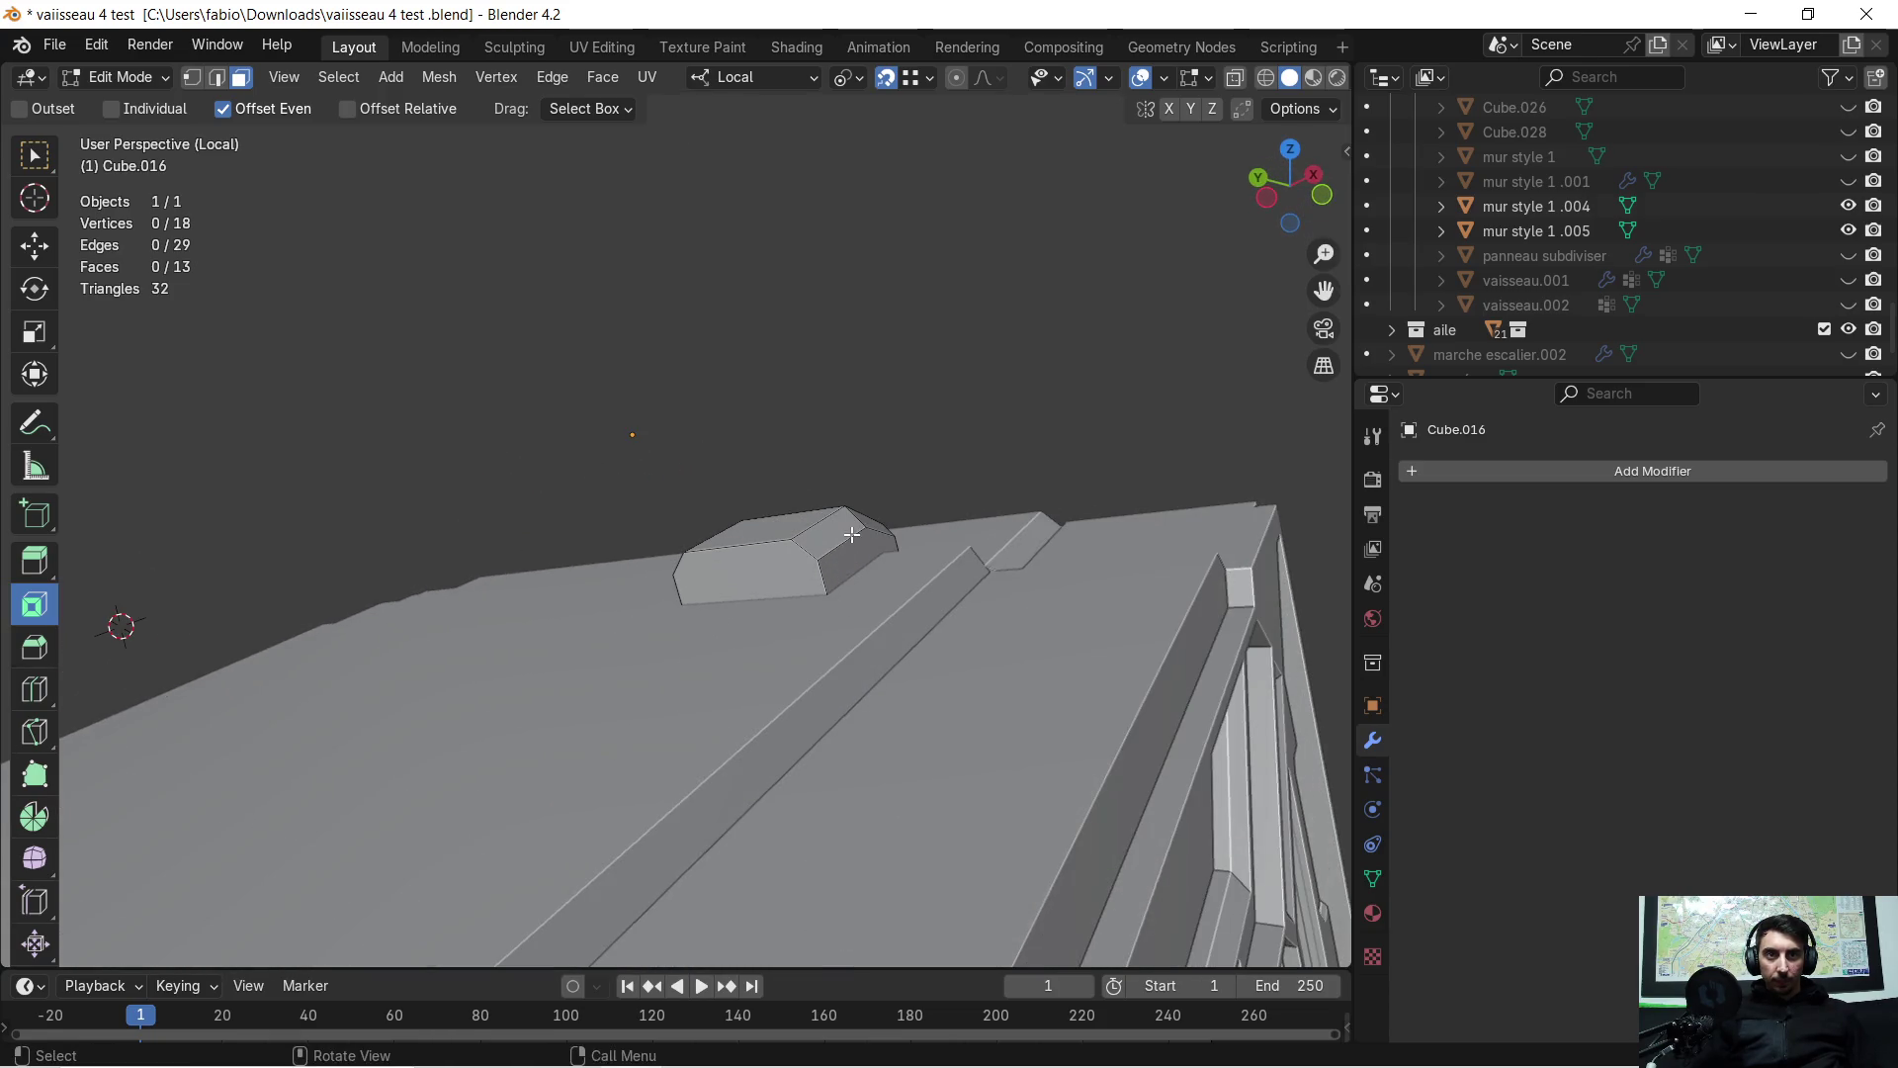
Select the block's front face and inset it twice
click(786, 569)
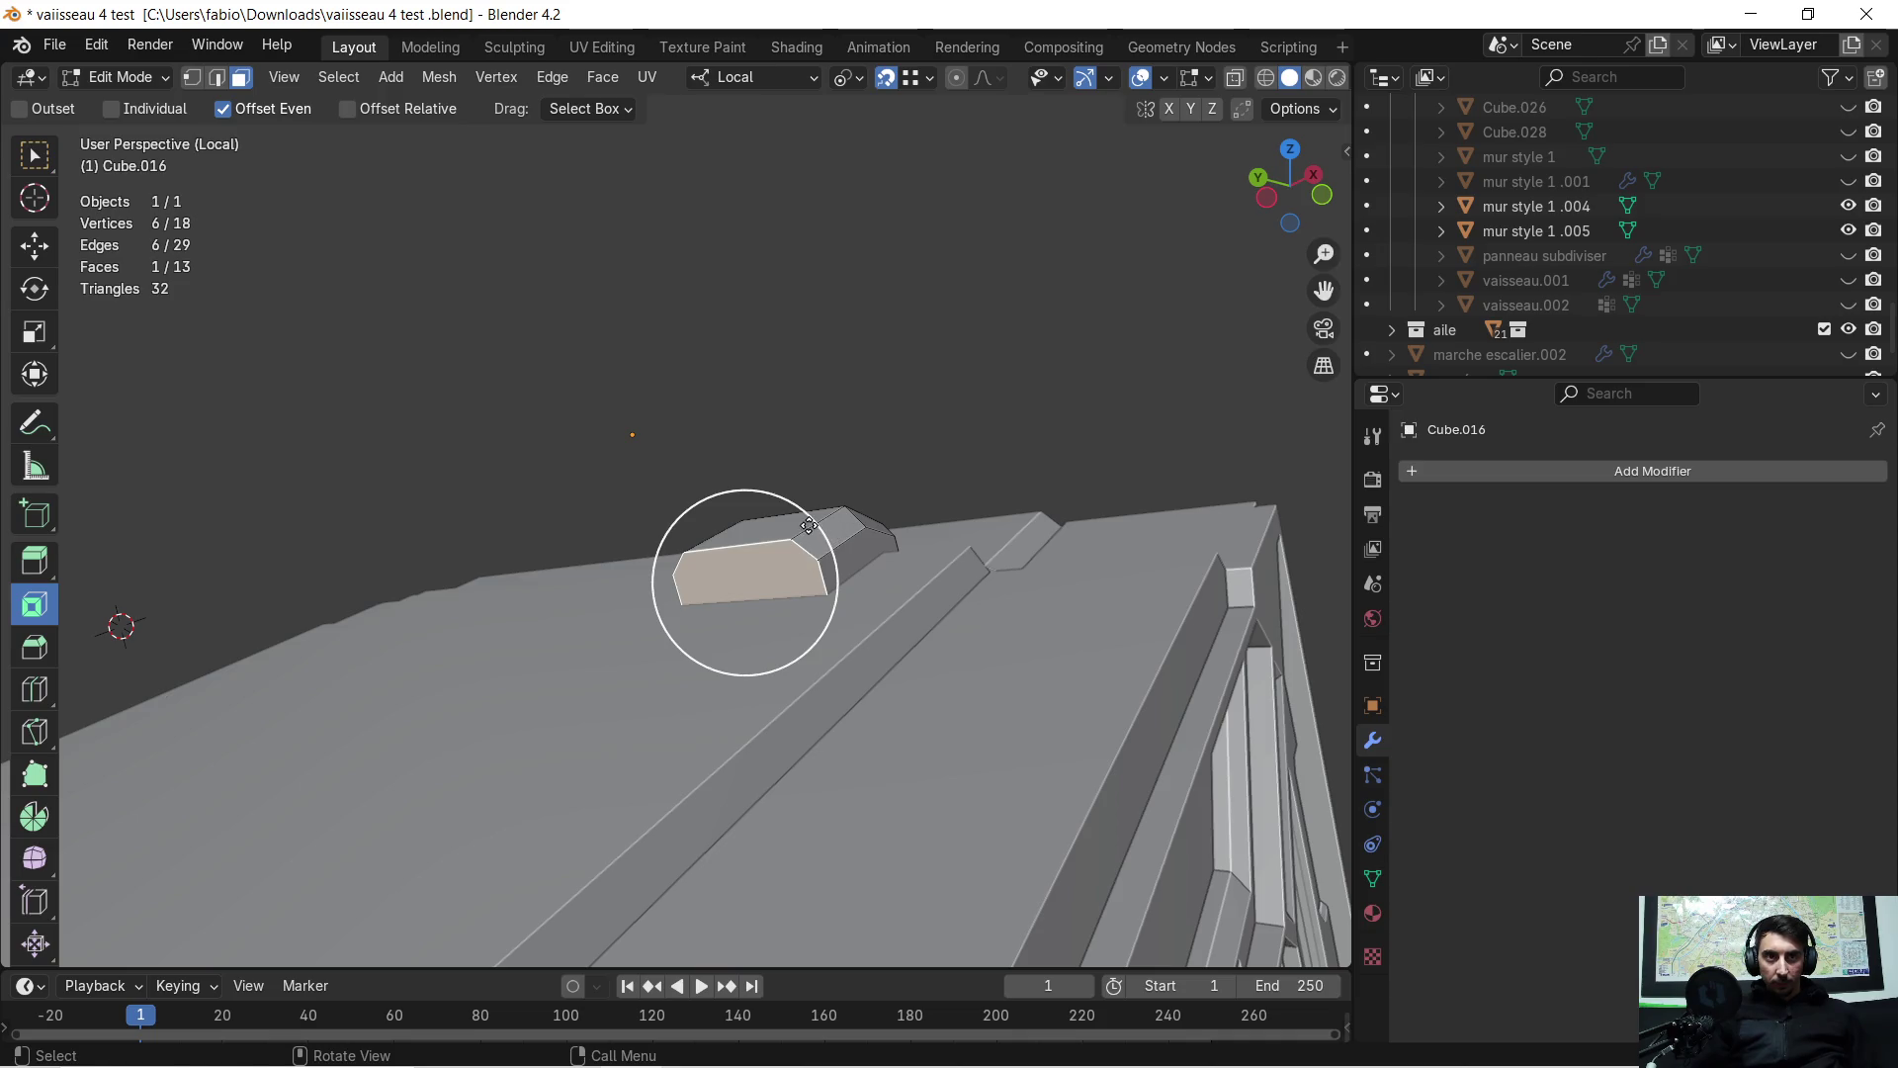
click(894, 510)
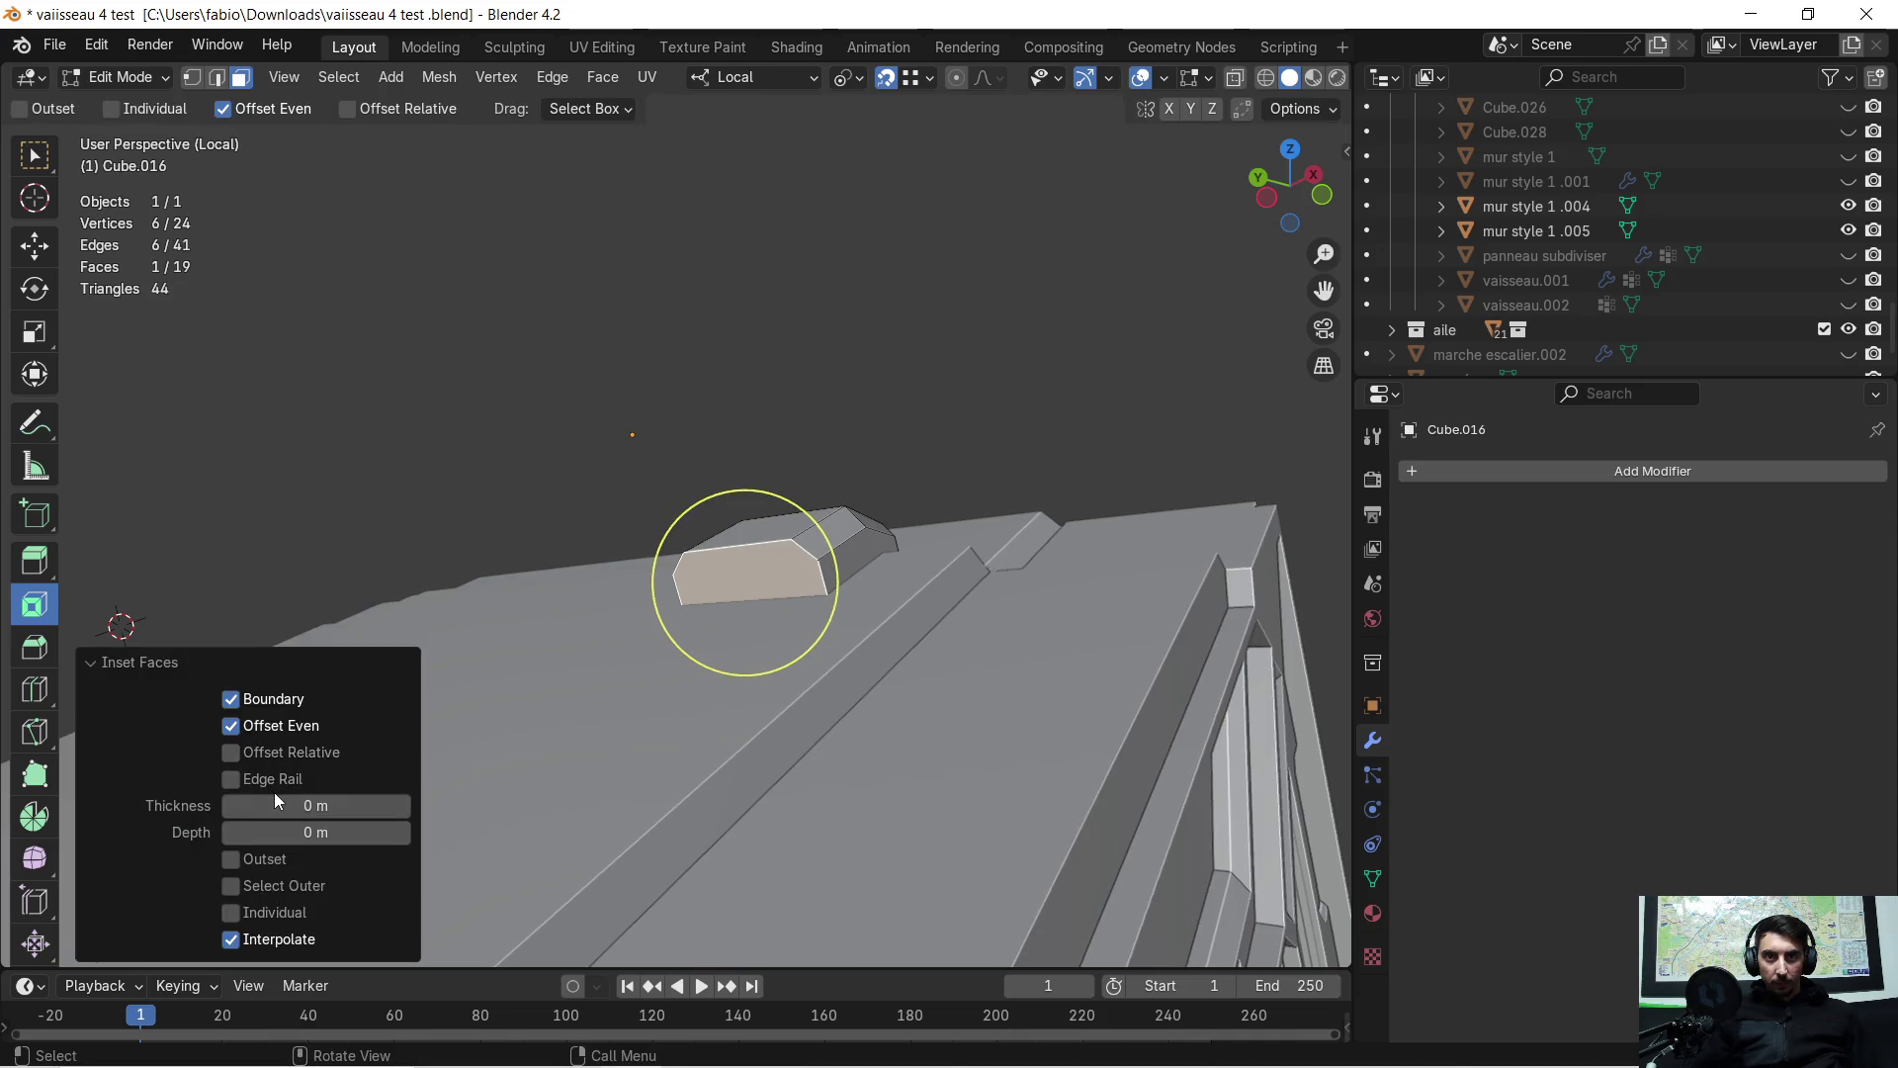
drag(277, 803, 289, 802)
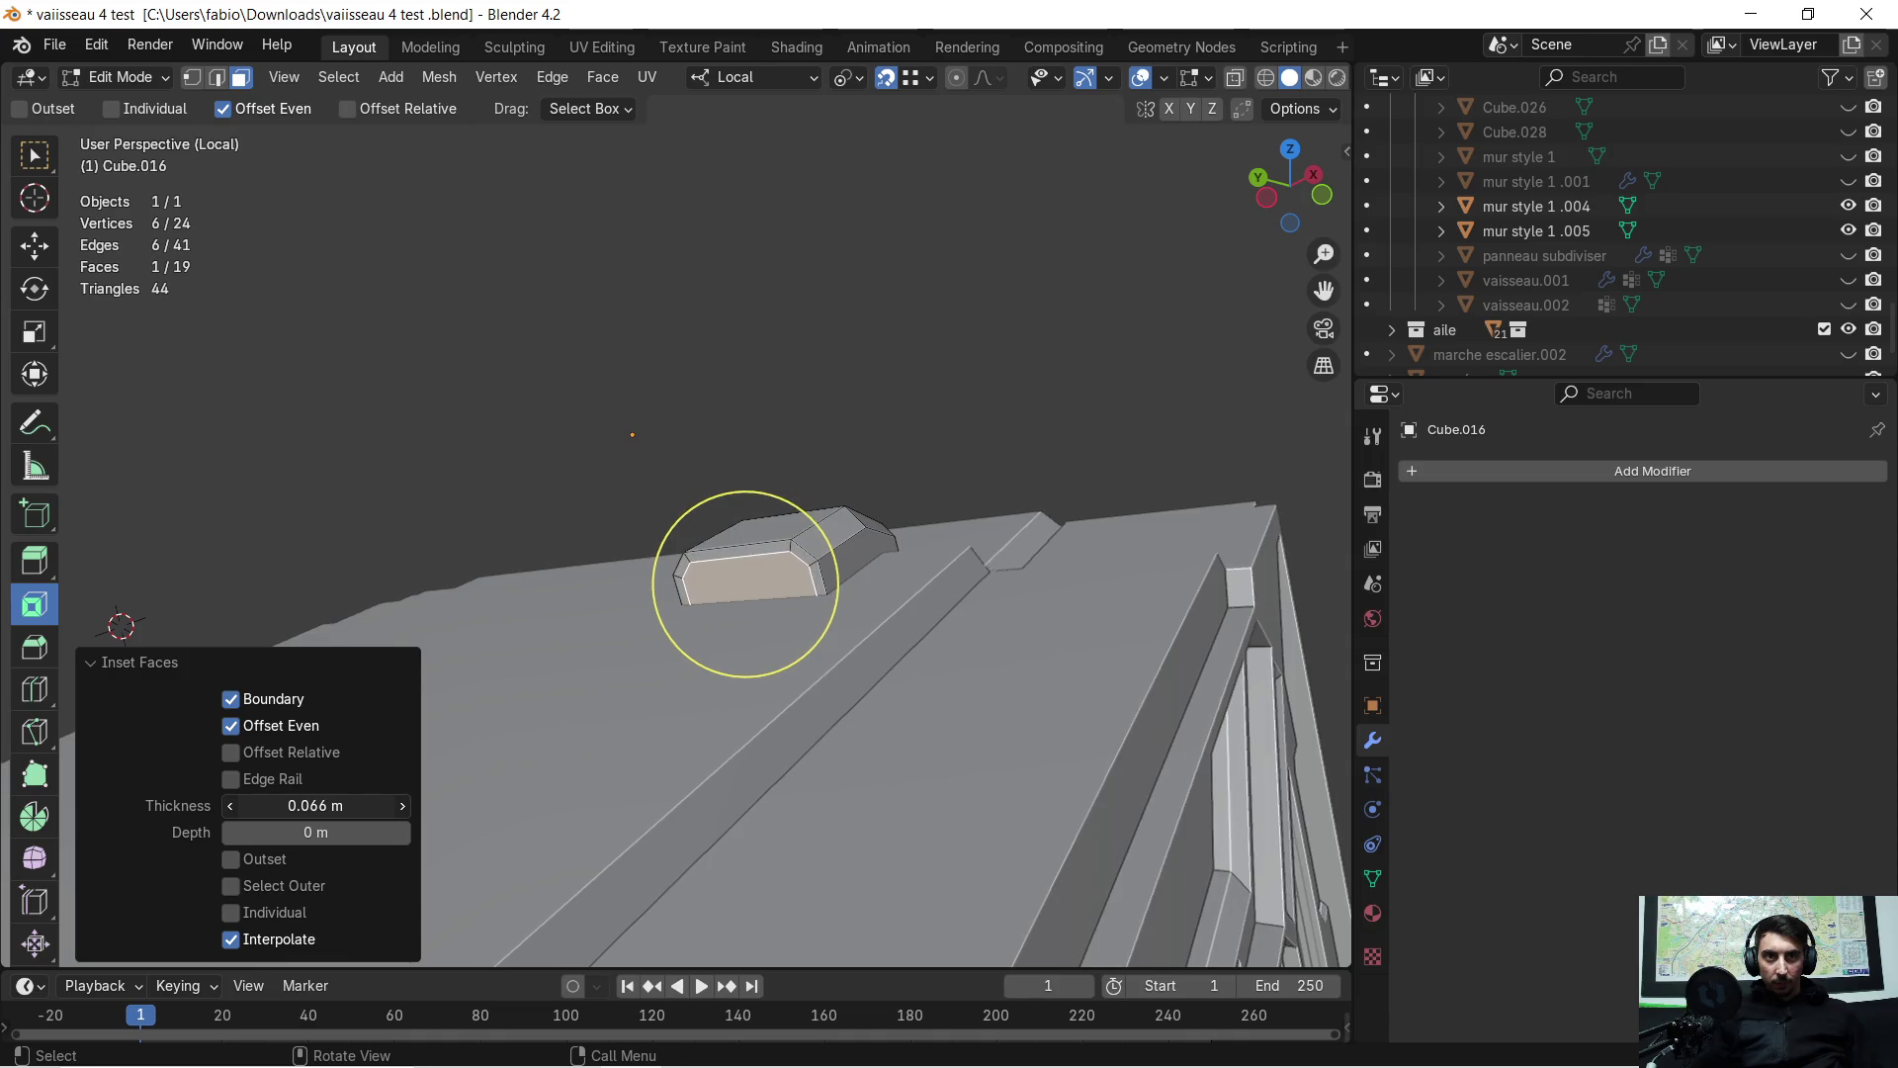
click(741, 551)
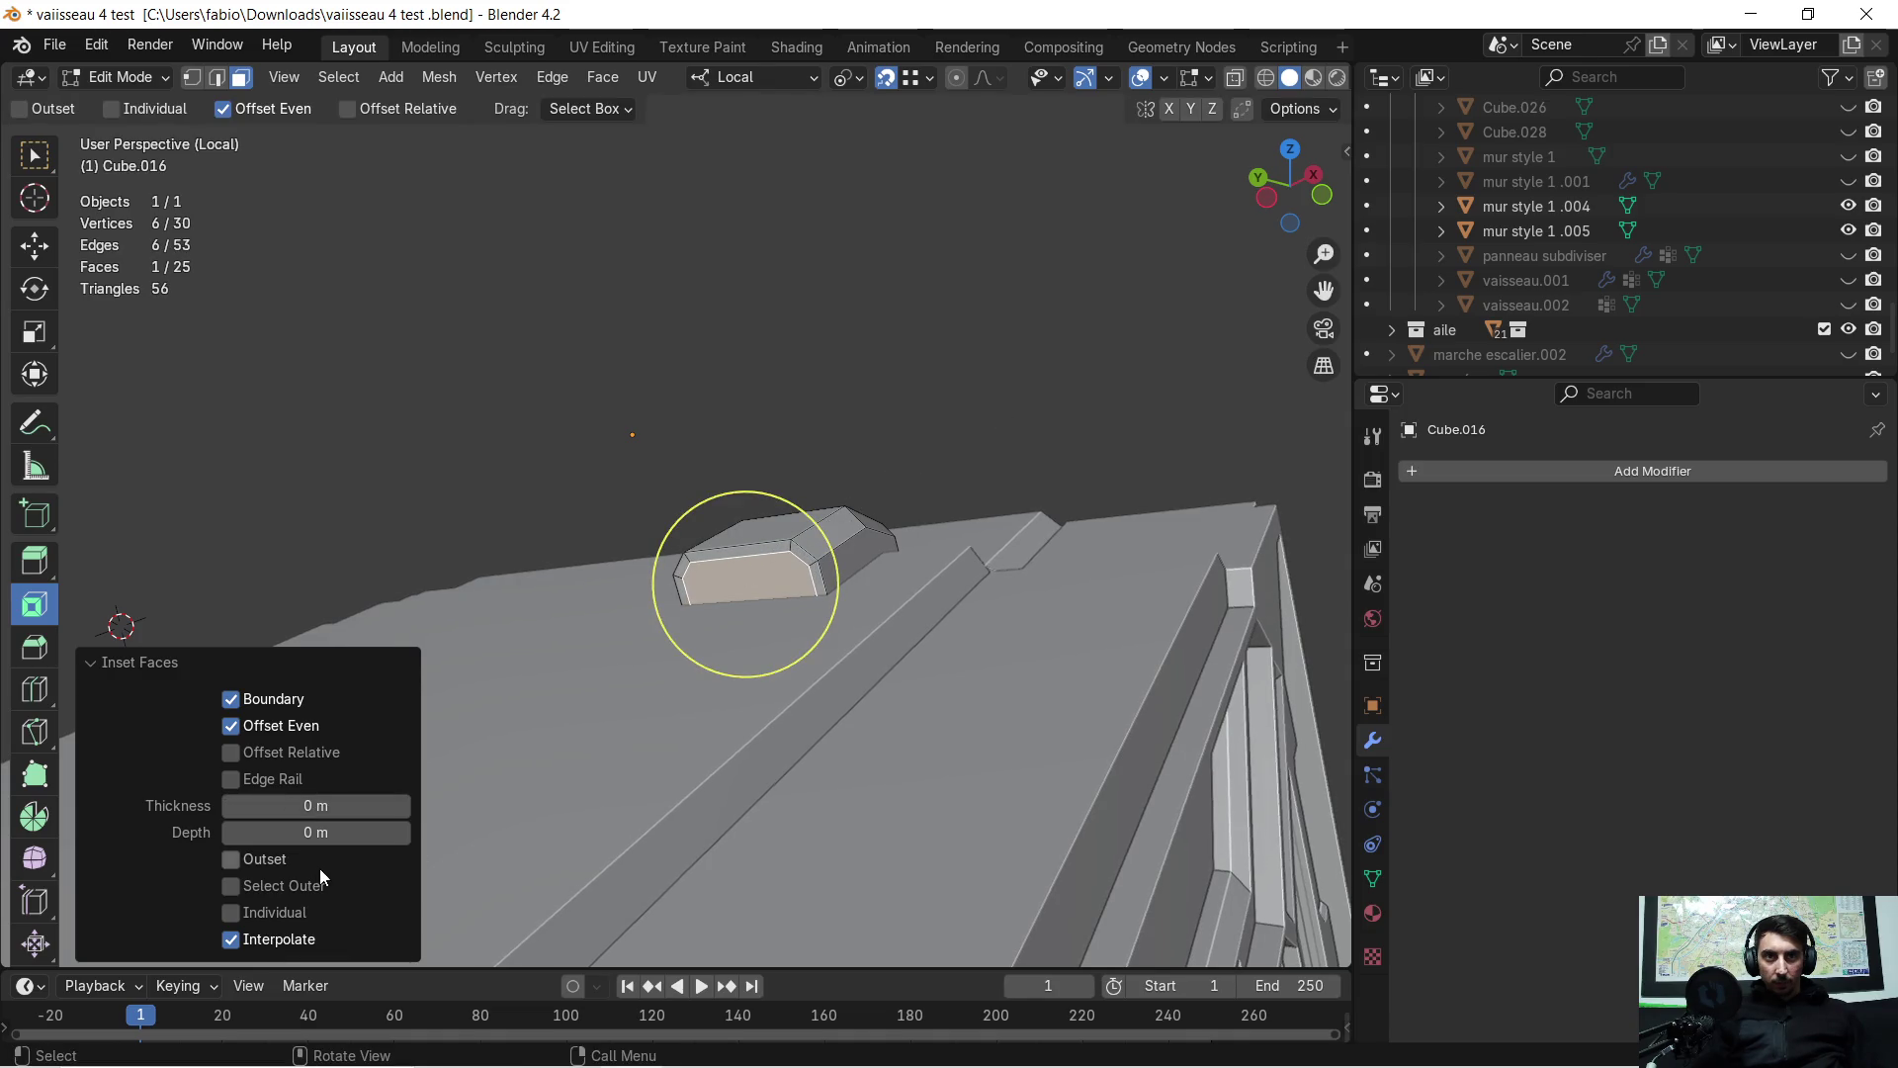
mouse_move(997, 621)
middle_down()
mouse_move(1016, 580)
mouse_move(889, 612)
middle_up()
Extrude the inset face about 0.349 m along its normal into a raised rib
key(e)
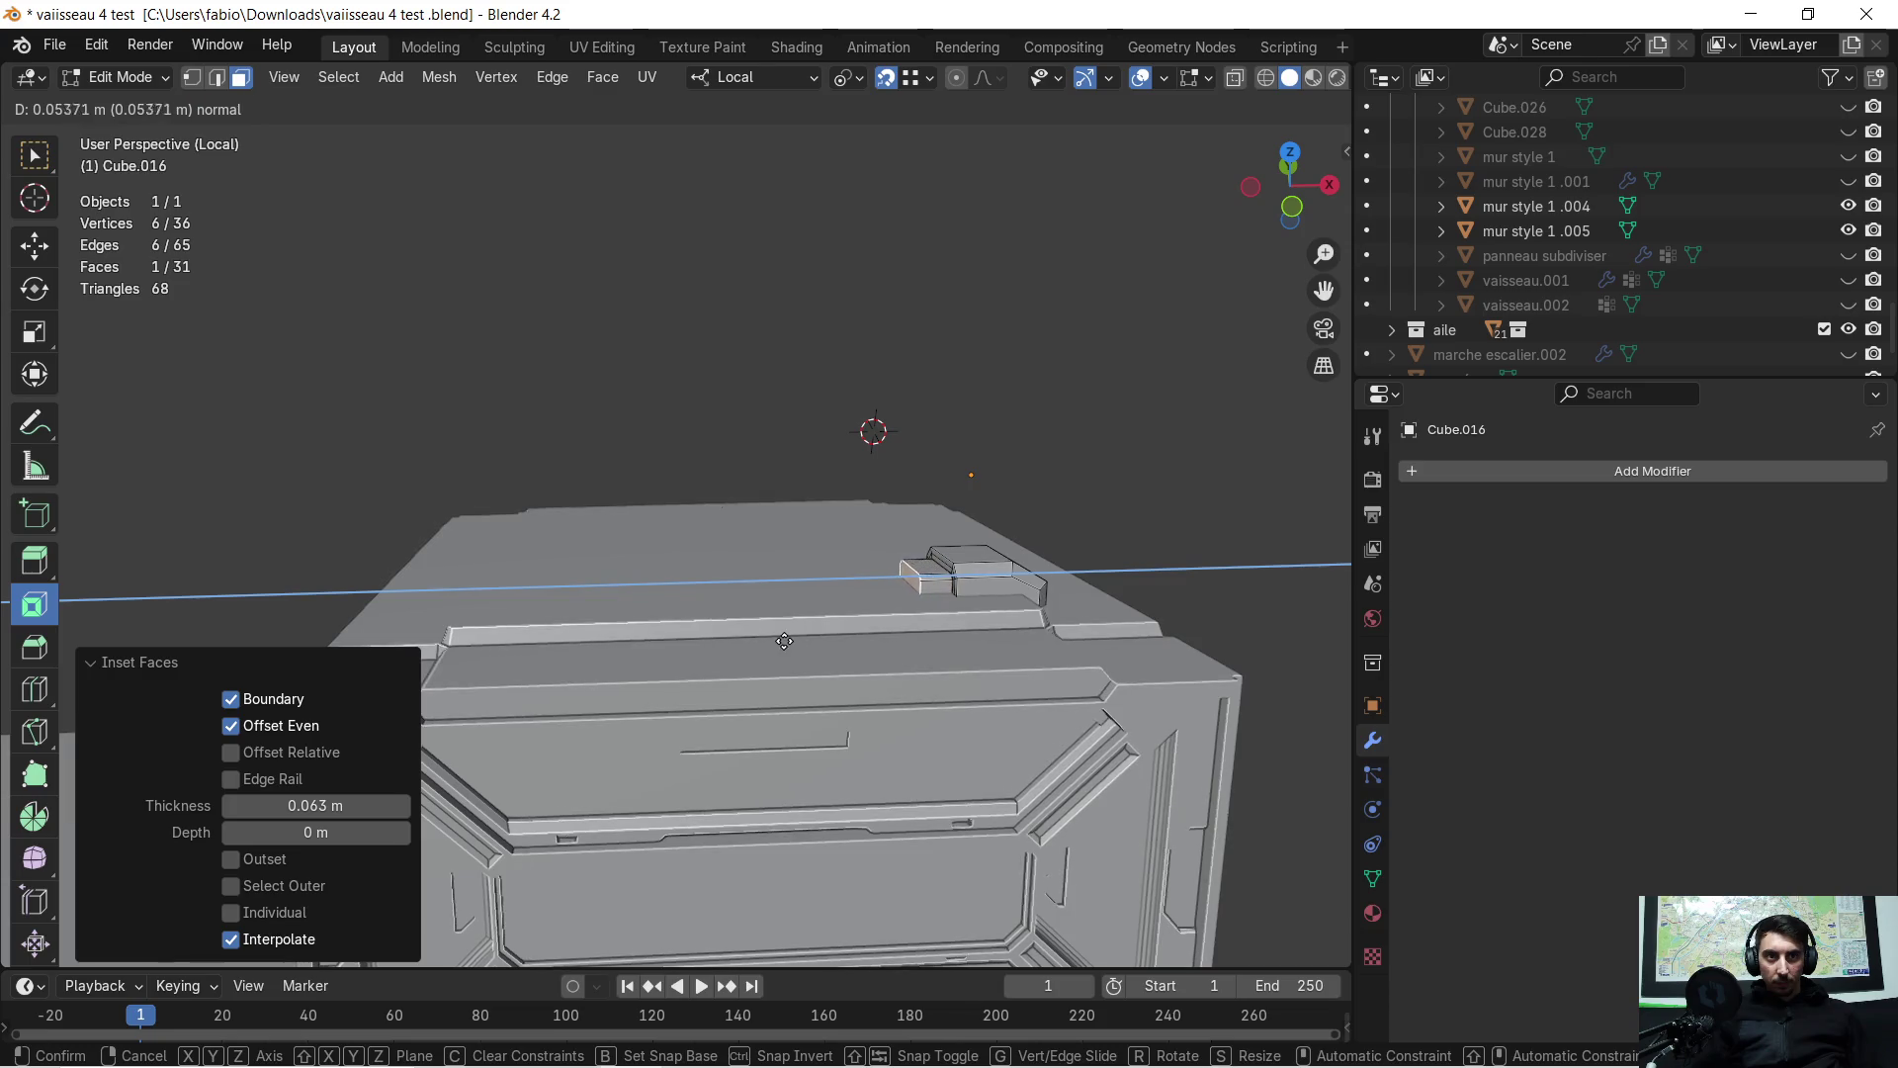
click(750, 655)
scroll(842, 649, down, 3)
middle_drag(845, 647, 860, 608)
mouse_move(752, 603)
middle_down()
mouse_move(737, 584)
mouse_move(820, 599)
mouse_move(742, 632)
mouse_move(927, 596)
middle_up()
key(Tab)
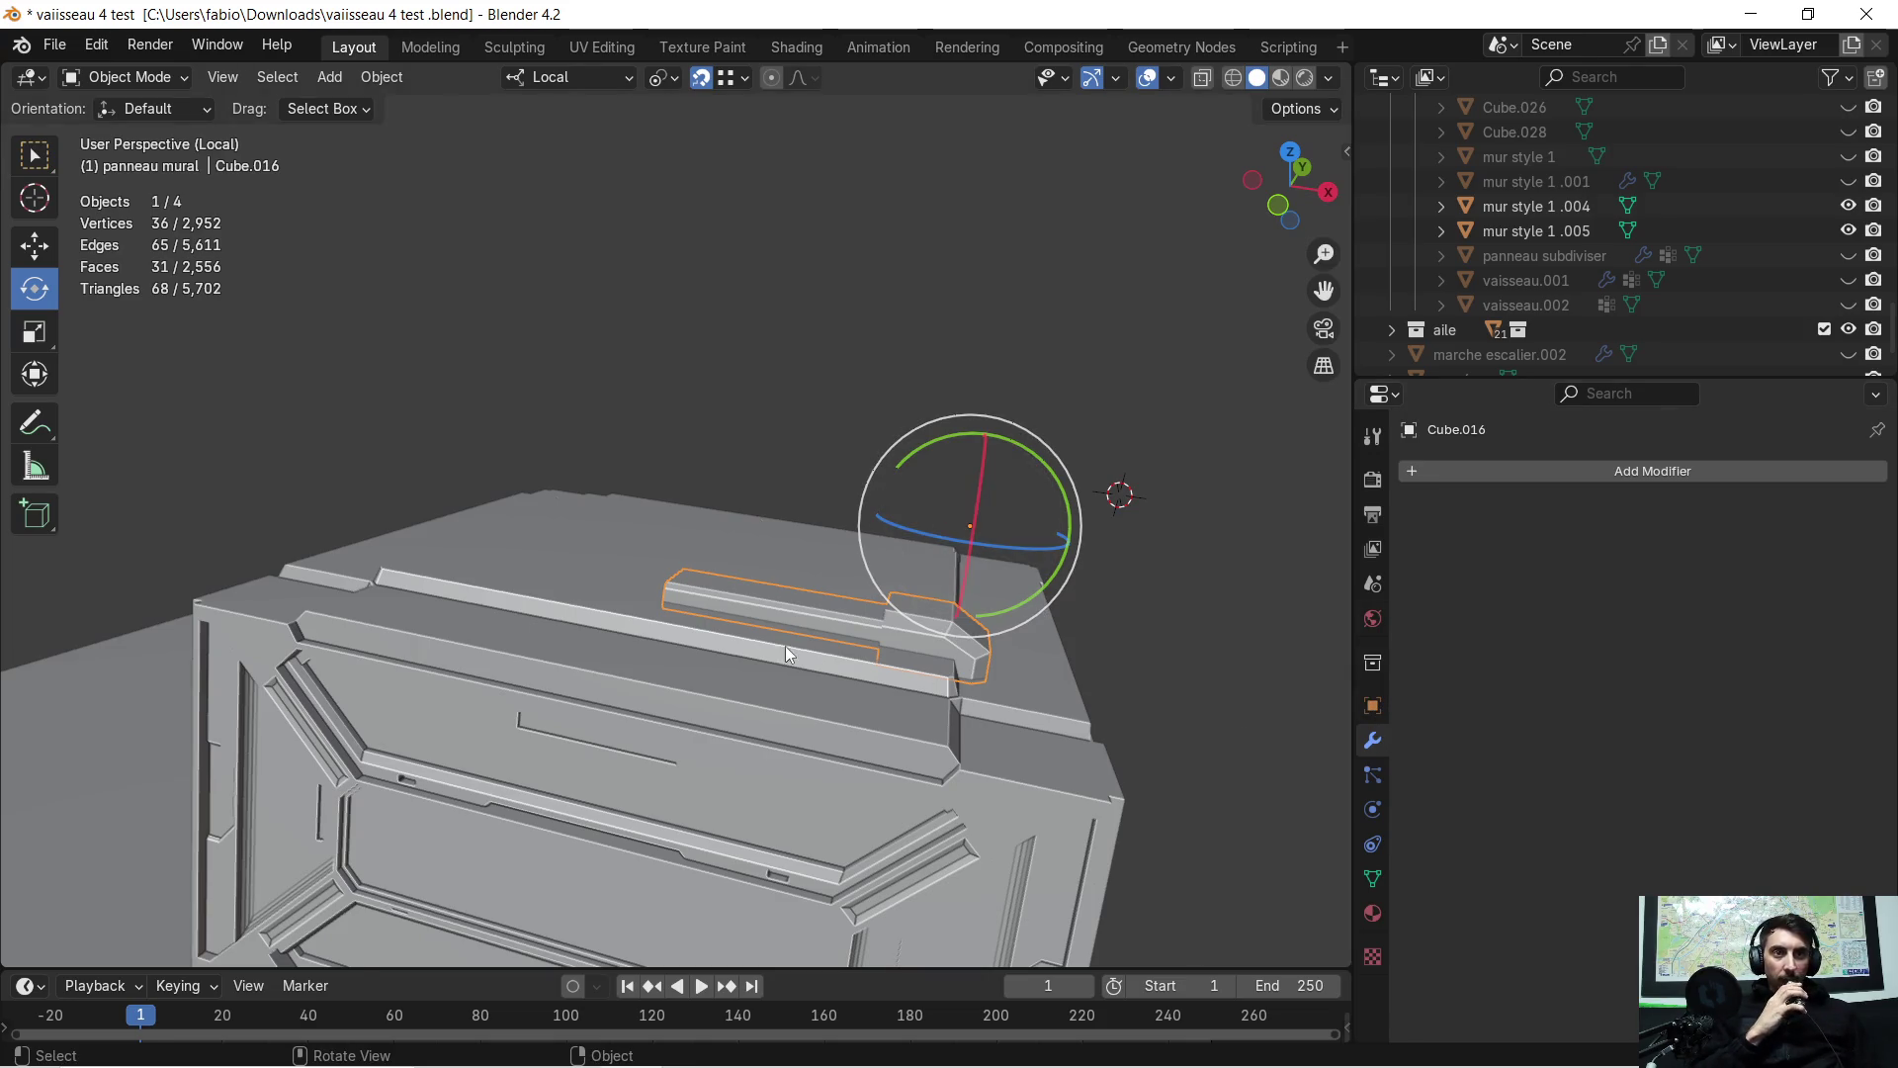
Set the crate's origin to its Center of Mass (Volume)
mouse_move(739, 613)
middle_down()
mouse_move(661, 634)
mouse_move(580, 543)
mouse_move(529, 554)
mouse_move(613, 560)
middle_up()
click(738, 693)
mouse_move(708, 692)
middle_down()
mouse_move(732, 739)
mouse_move(611, 720)
middle_up()
key(alt+a)
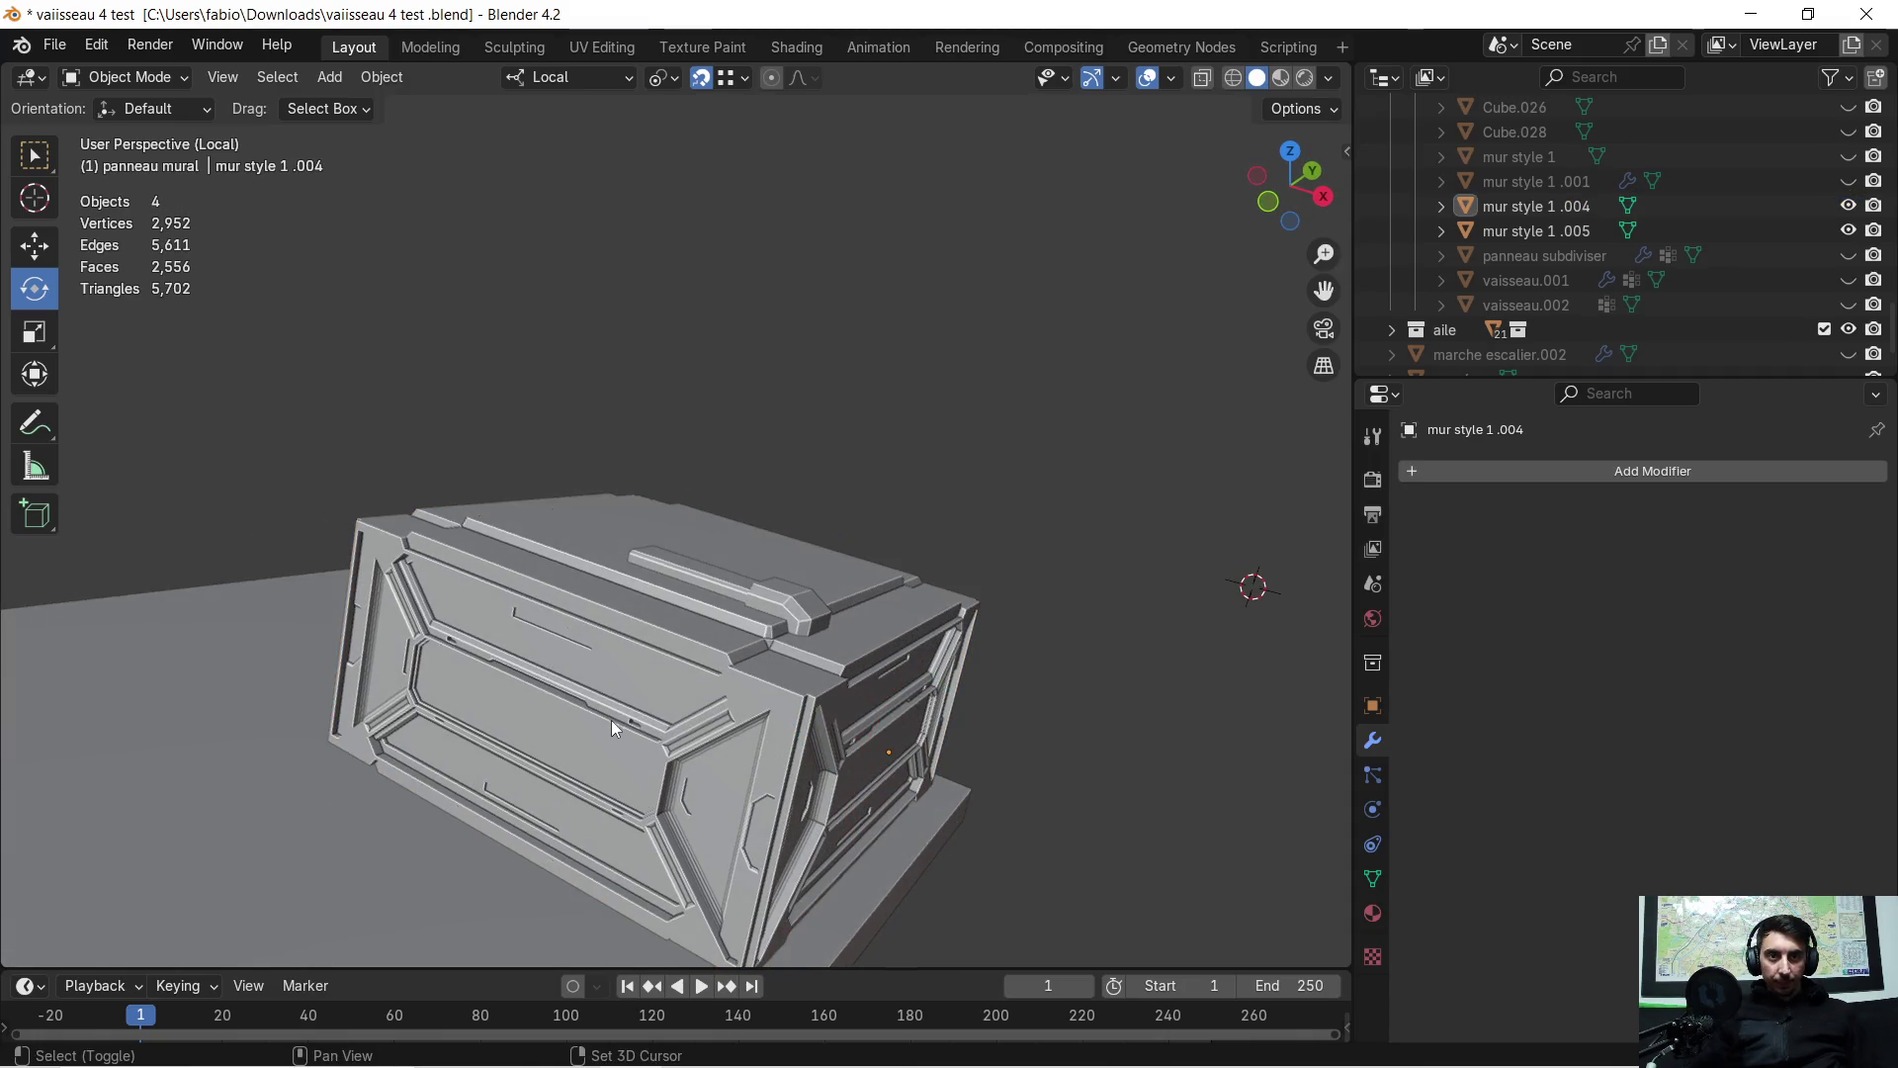
click(691, 710)
right_click(690, 710)
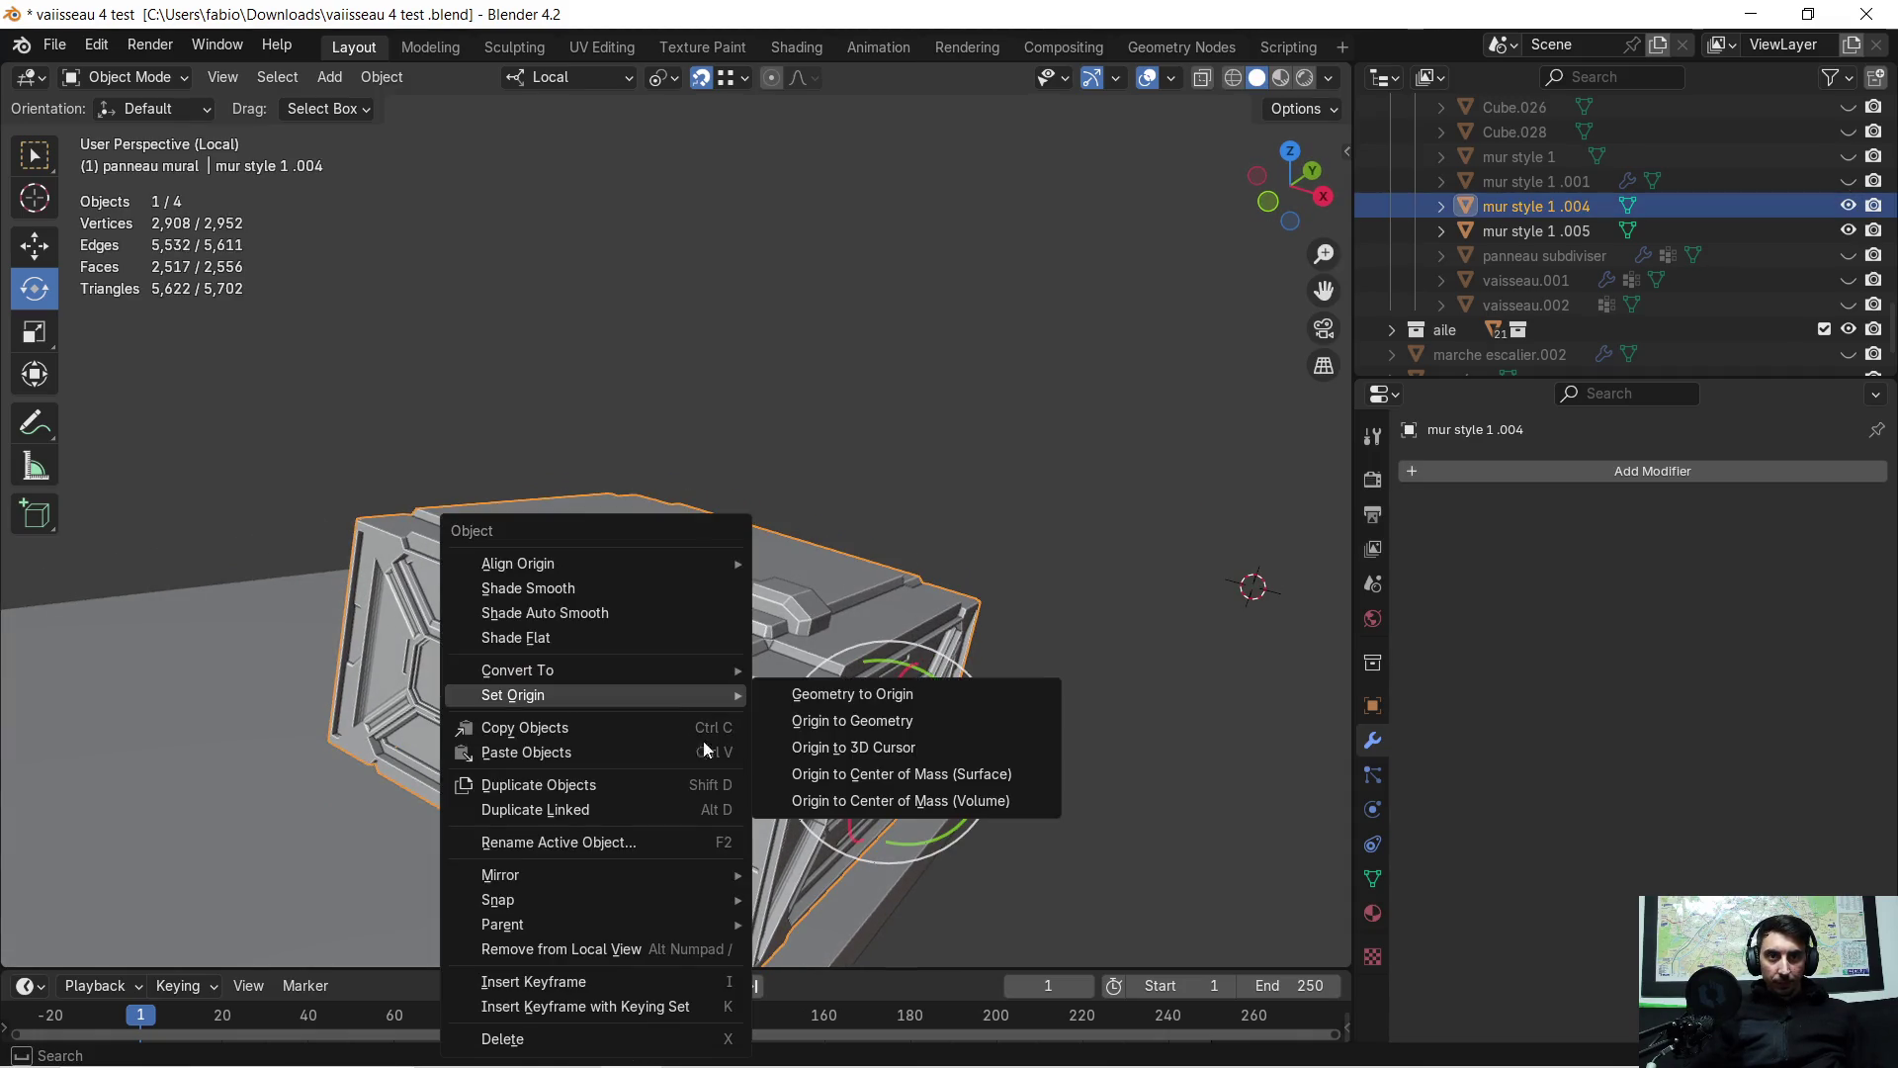
mouse_move(667, 692)
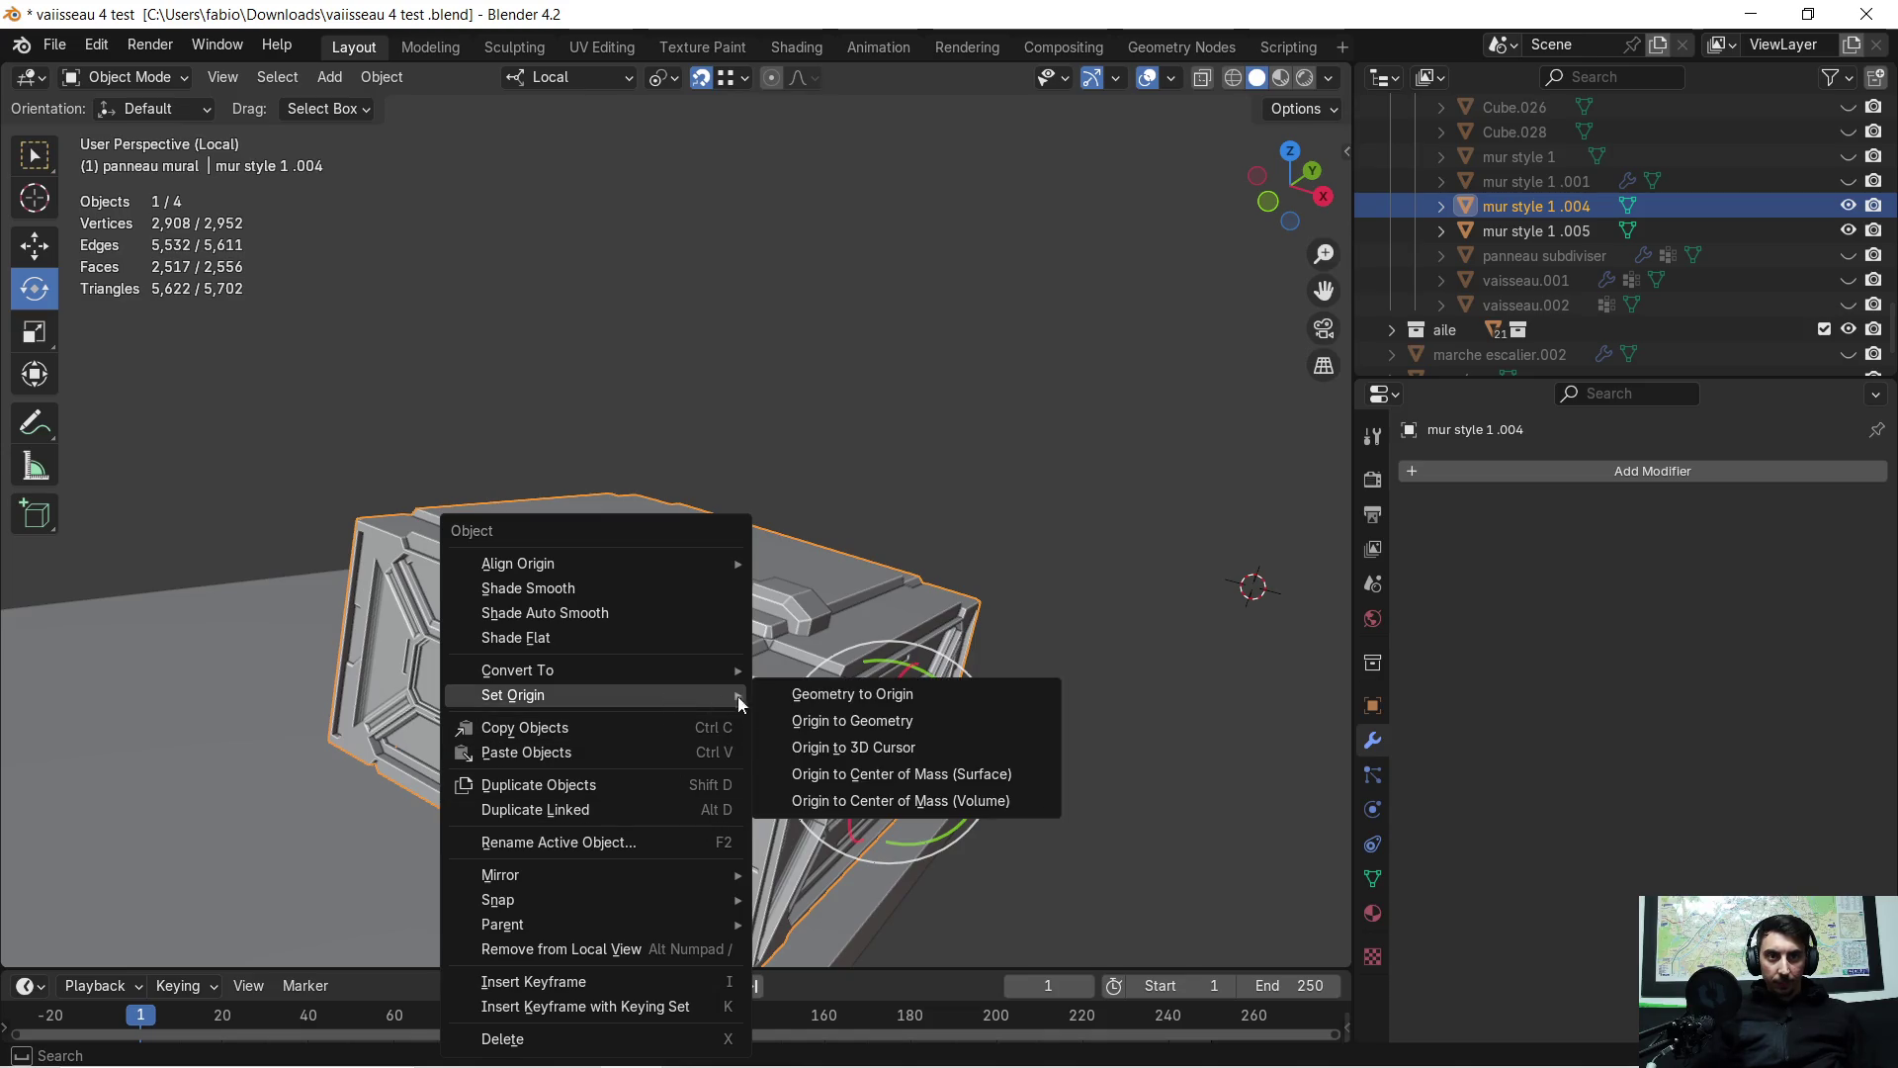
click(874, 797)
Snap the 3D cursor to the crate's origin with Cursor to Active, then select the raised rib
mouse_move(902, 781)
middle_down()
mouse_move(811, 663)
mouse_move(763, 676)
mouse_move(753, 599)
middle_up()
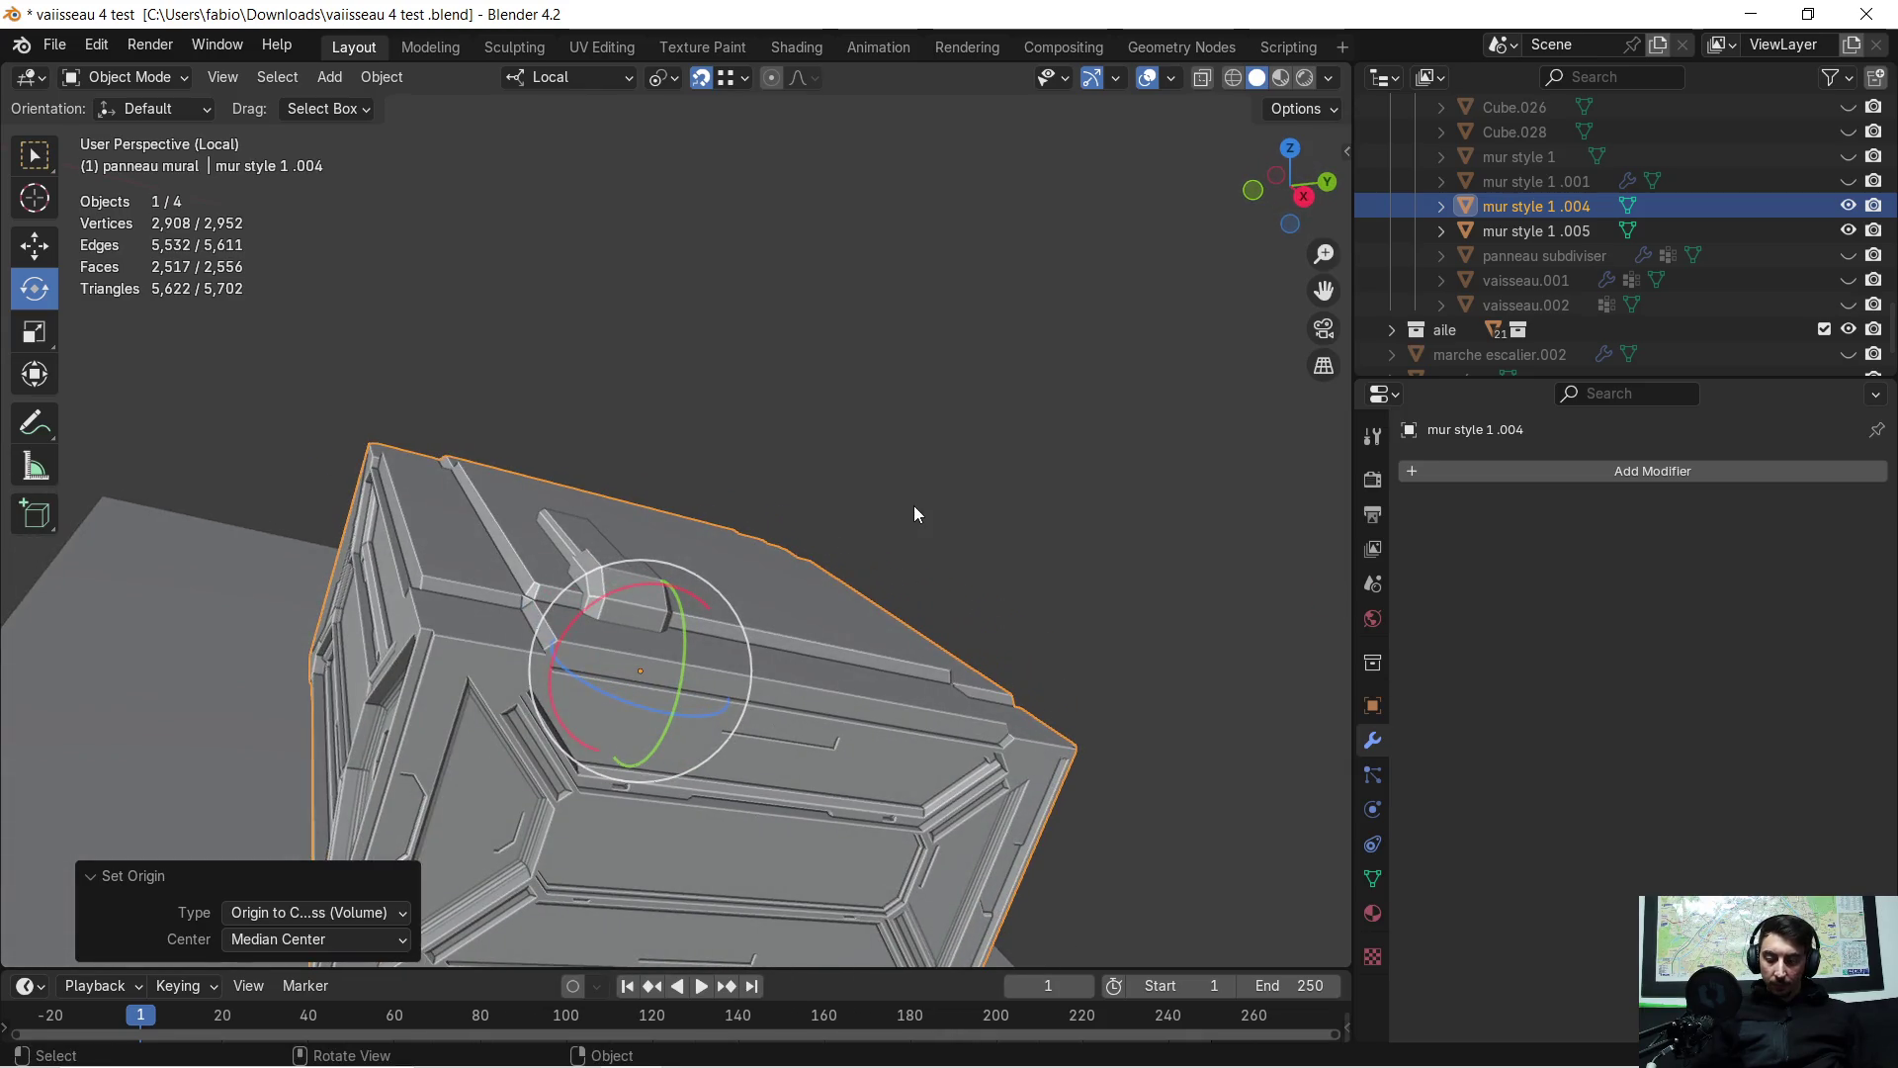
key(shift+s)
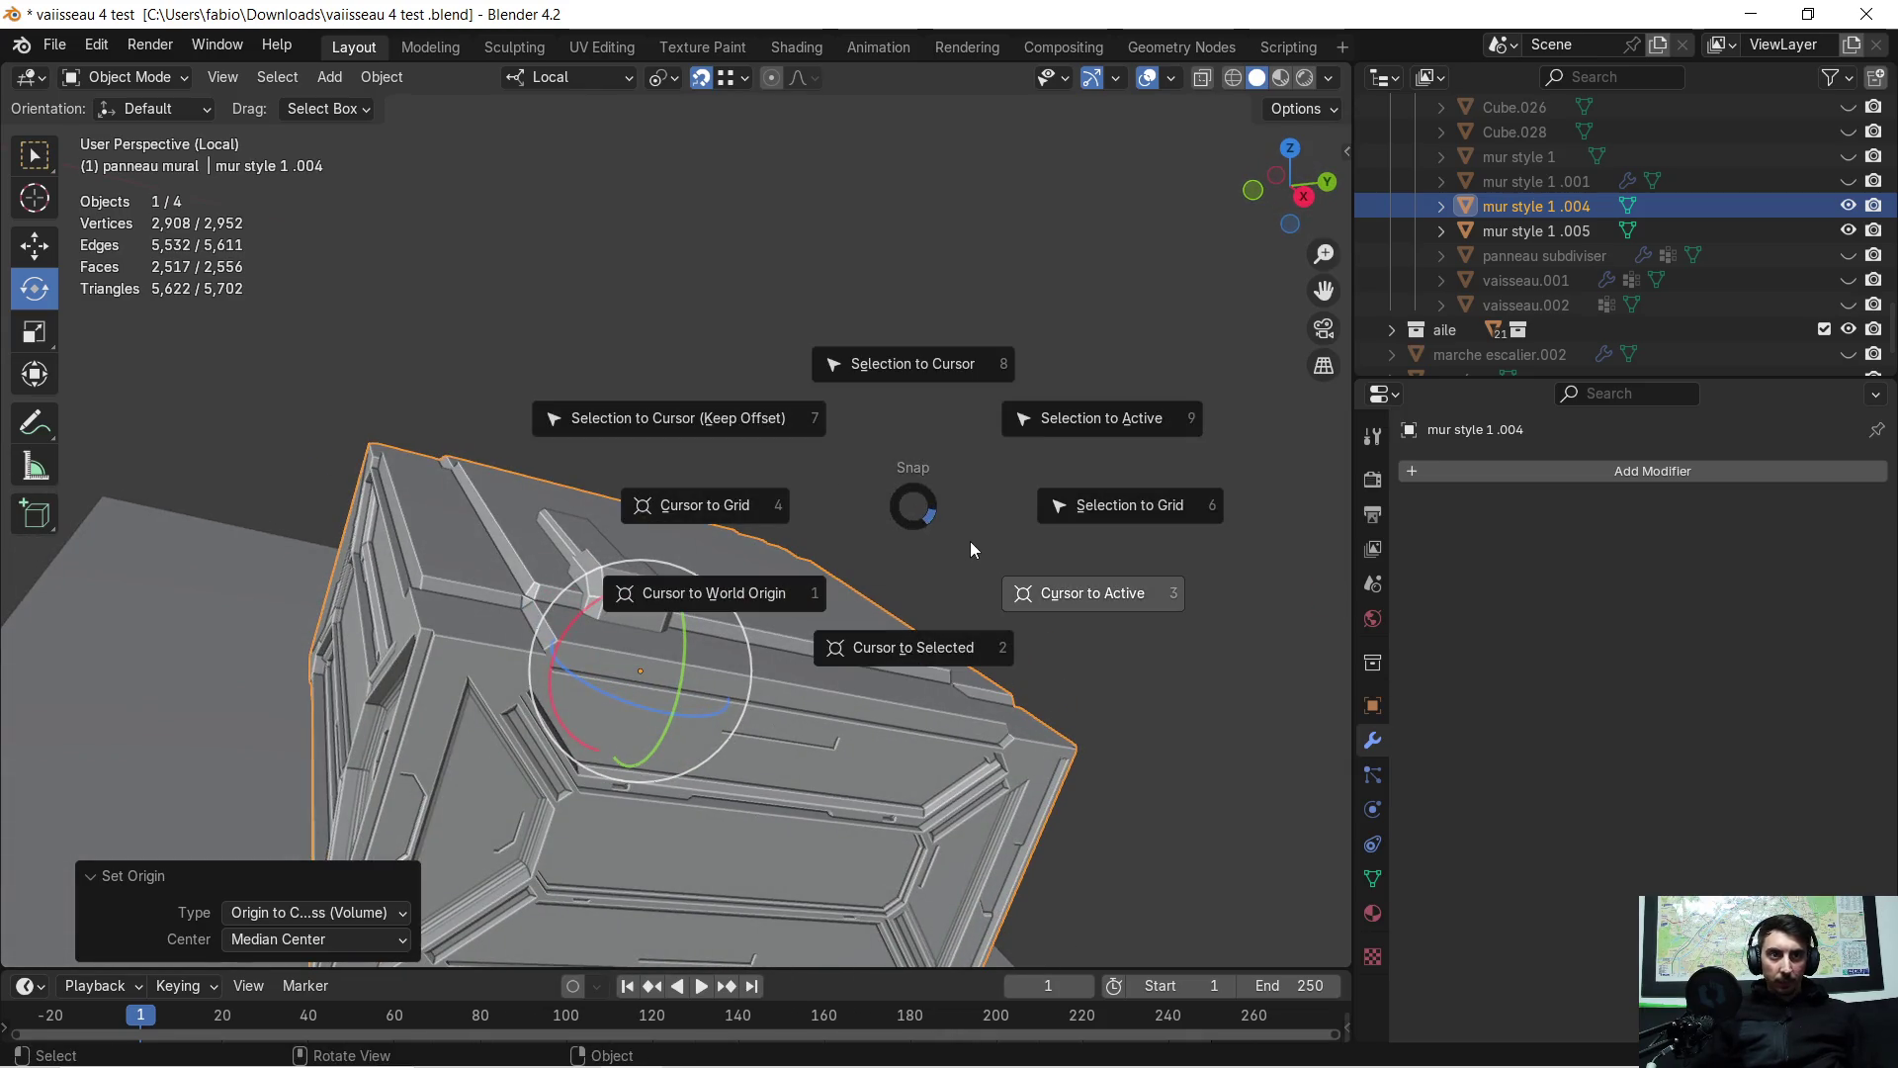
click(952, 641)
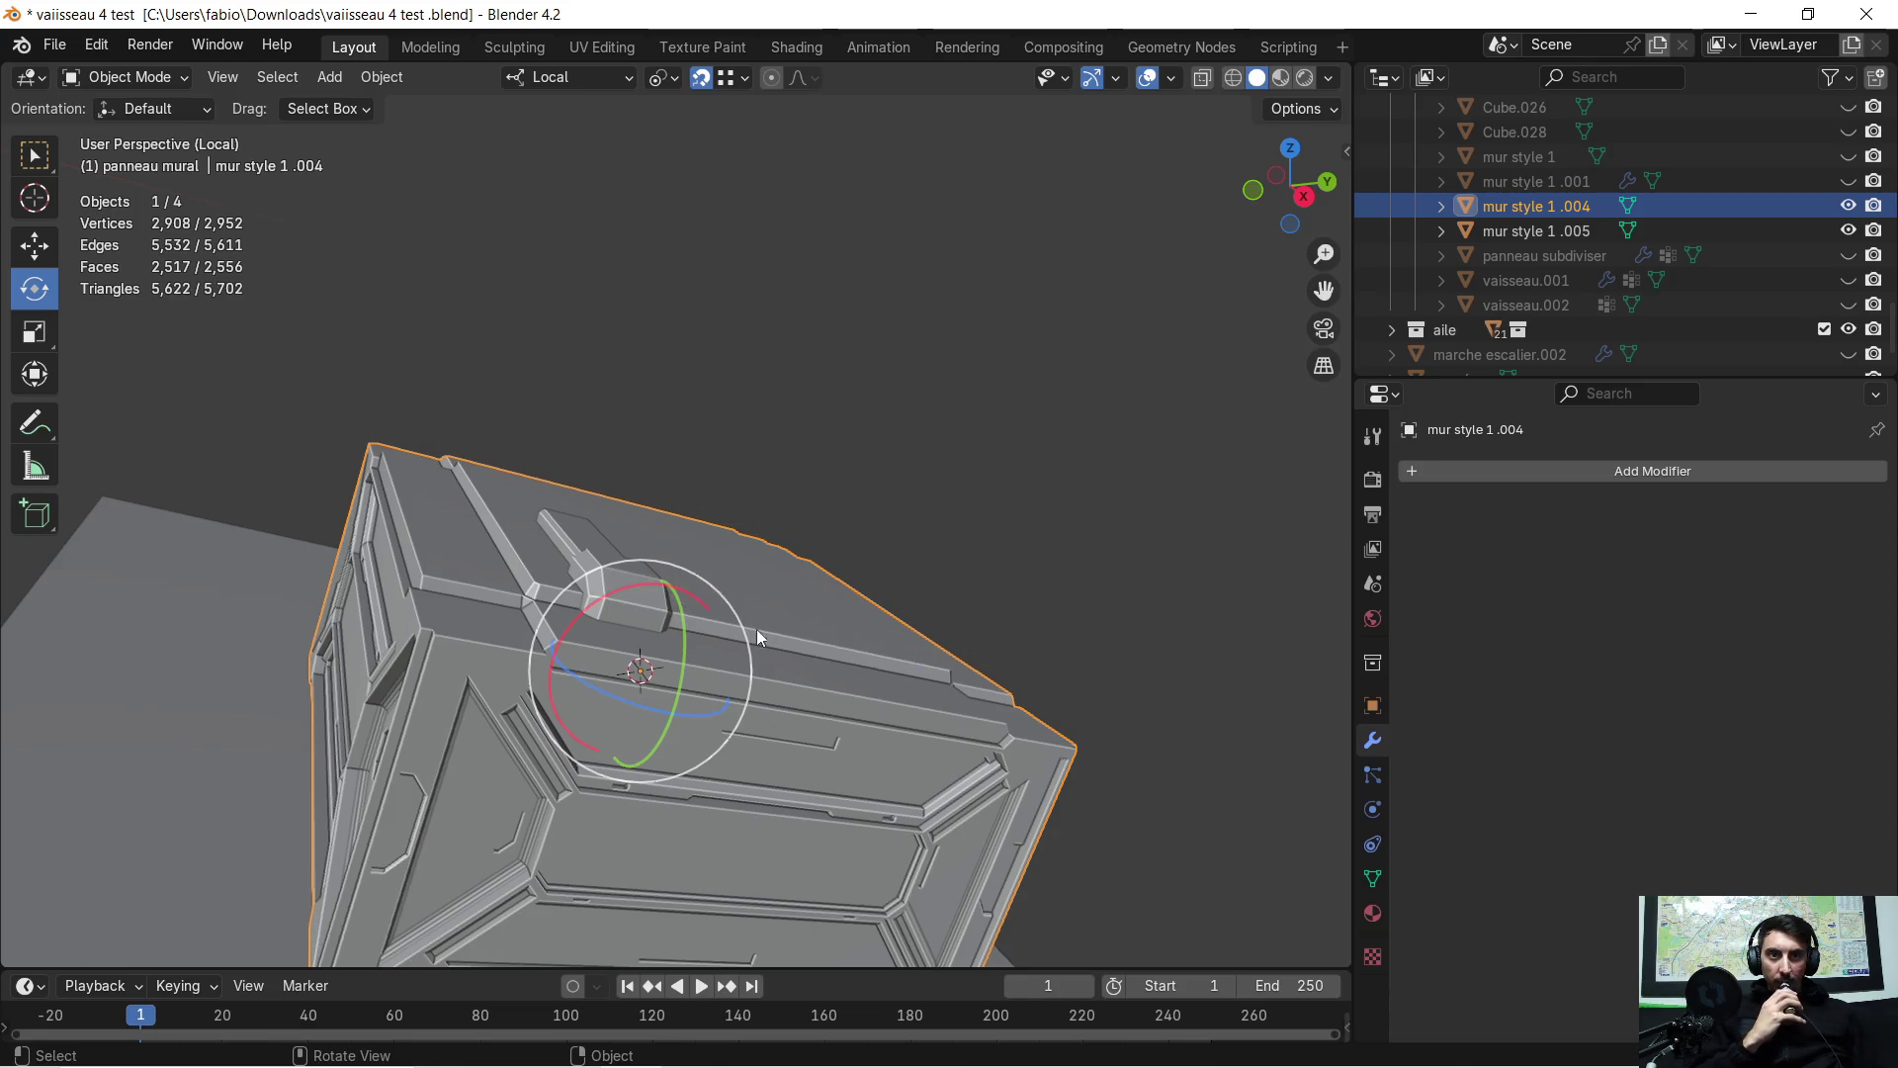
middle_drag(696, 617, 603, 613)
click(584, 601)
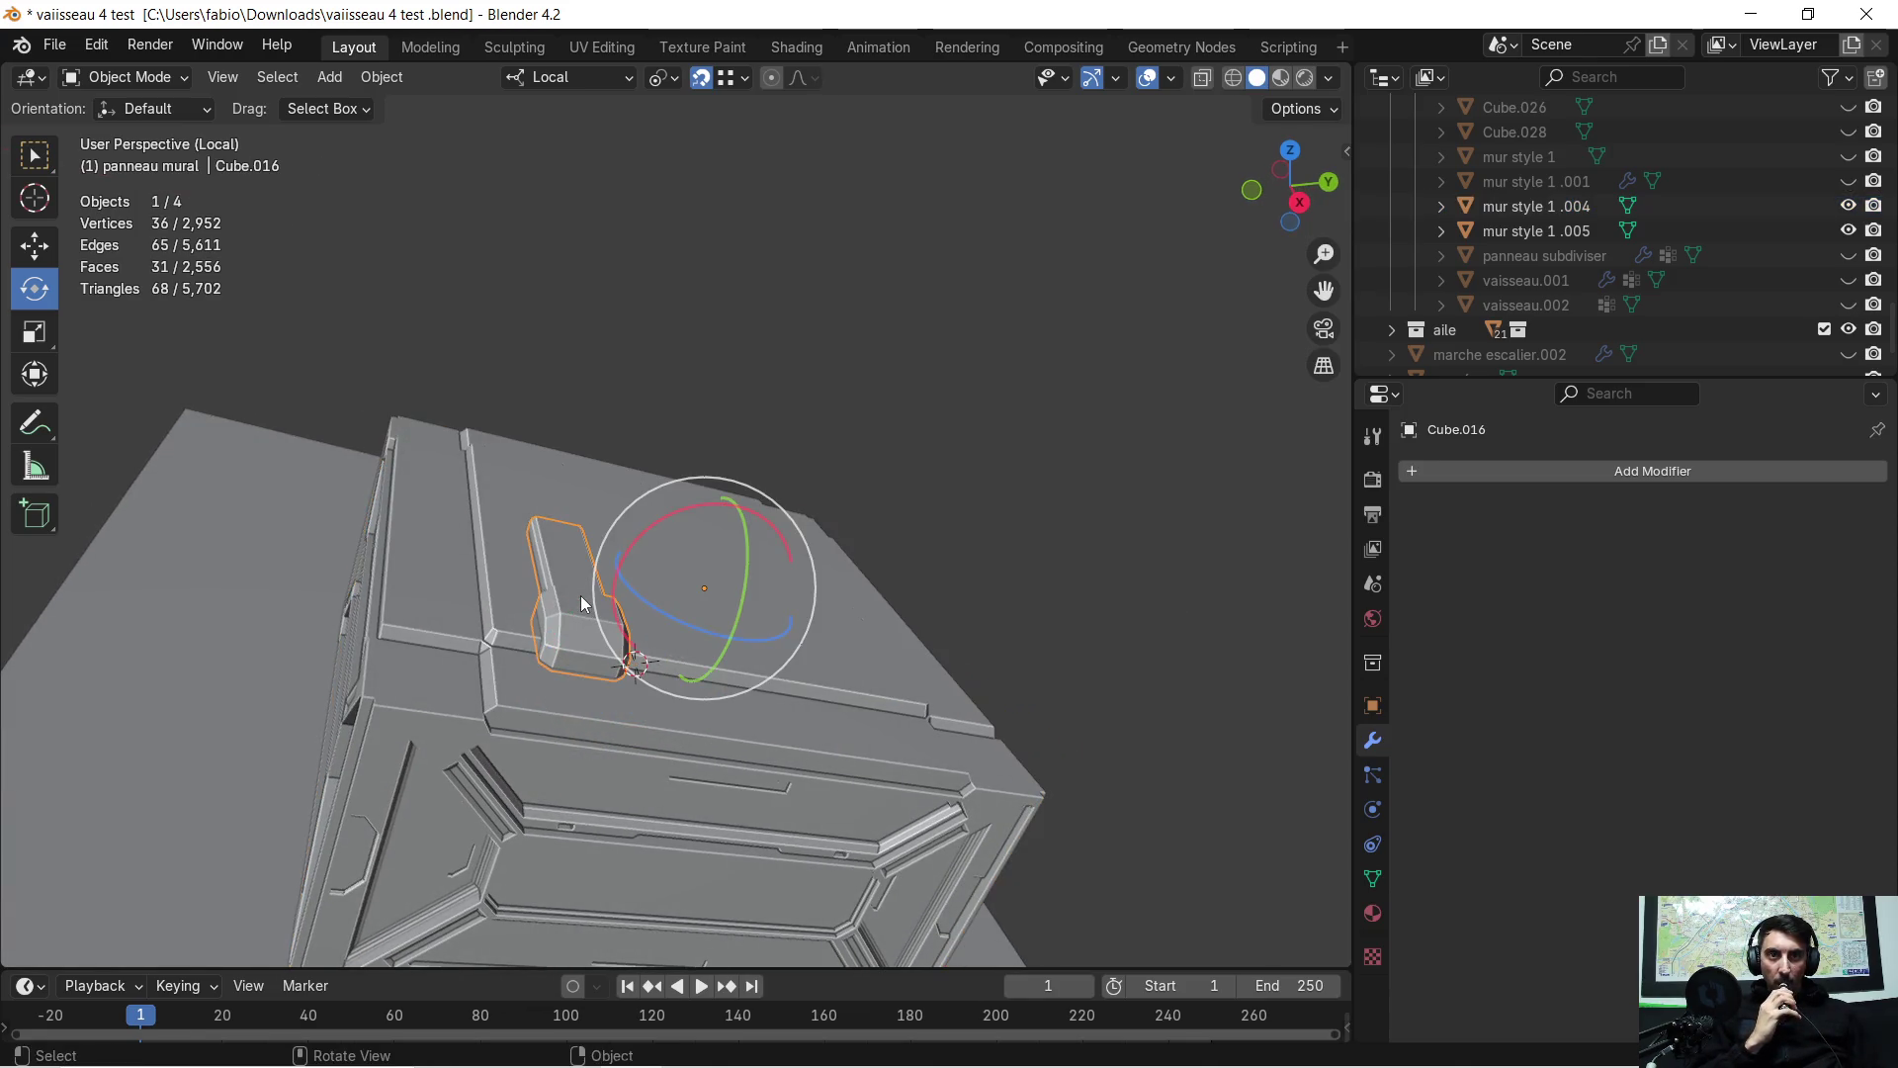
Set the rib Cube.016's origin to the 3D cursor at the crate's centre
right_click(579, 595)
mouse_move(579, 595)
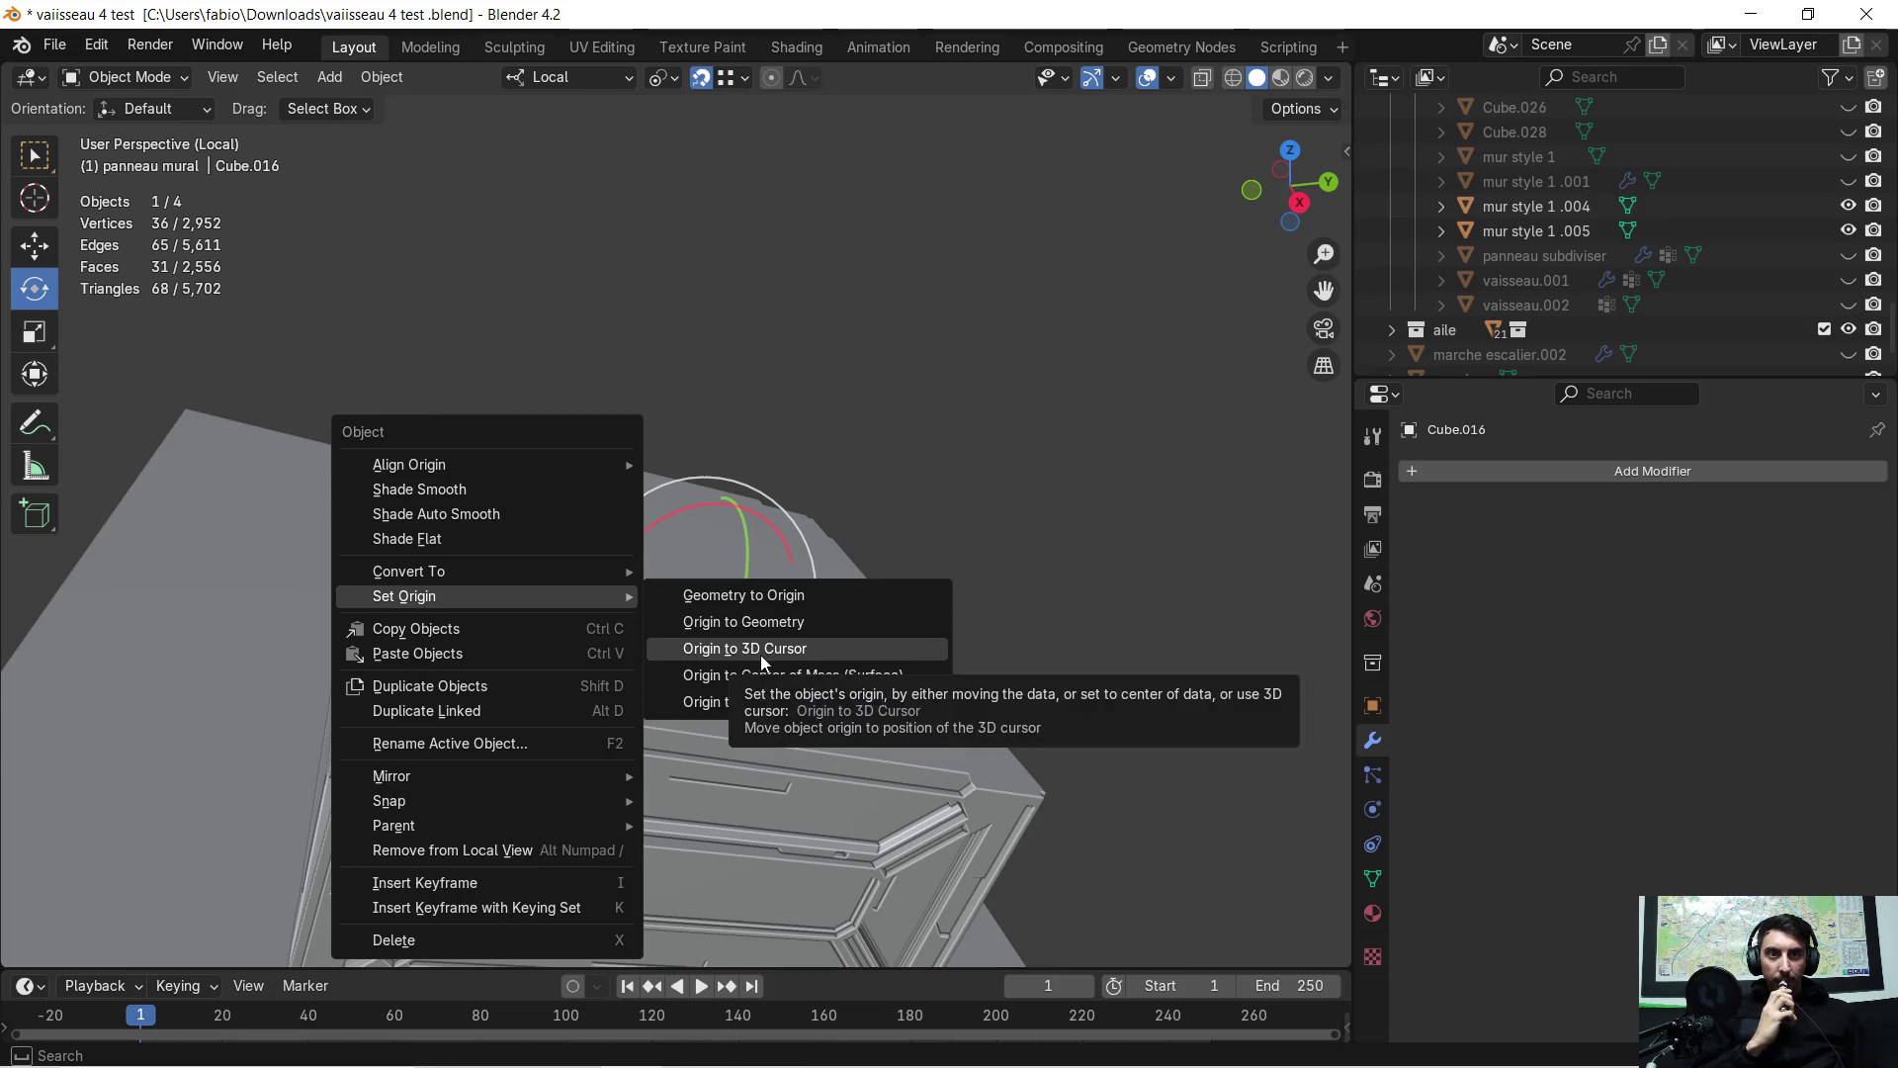
click(762, 652)
mouse_move(761, 635)
middle_down()
mouse_move(993, 660)
mouse_move(986, 636)
mouse_move(1068, 623)
middle_up()
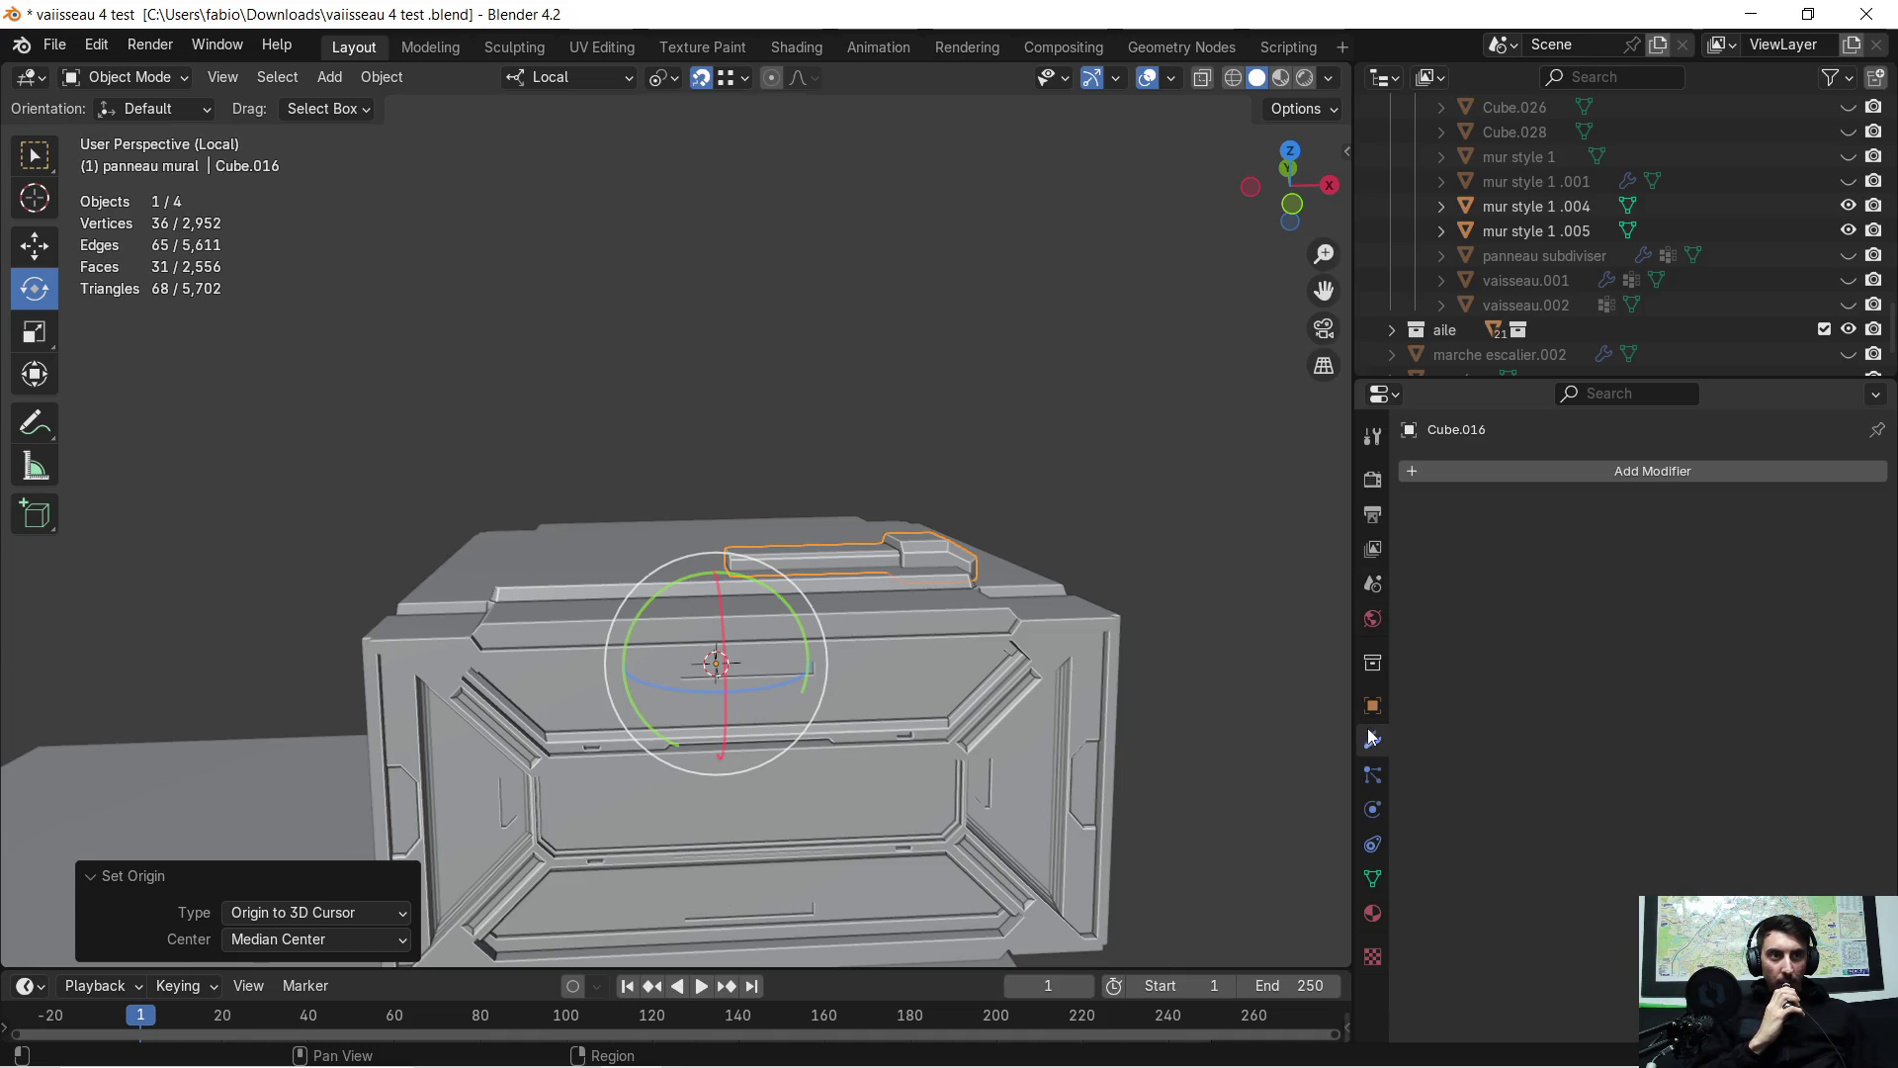
Add a Mirror modifier on X to the rib, copying it across the crate lid
click(1415, 473)
click(1356, 477)
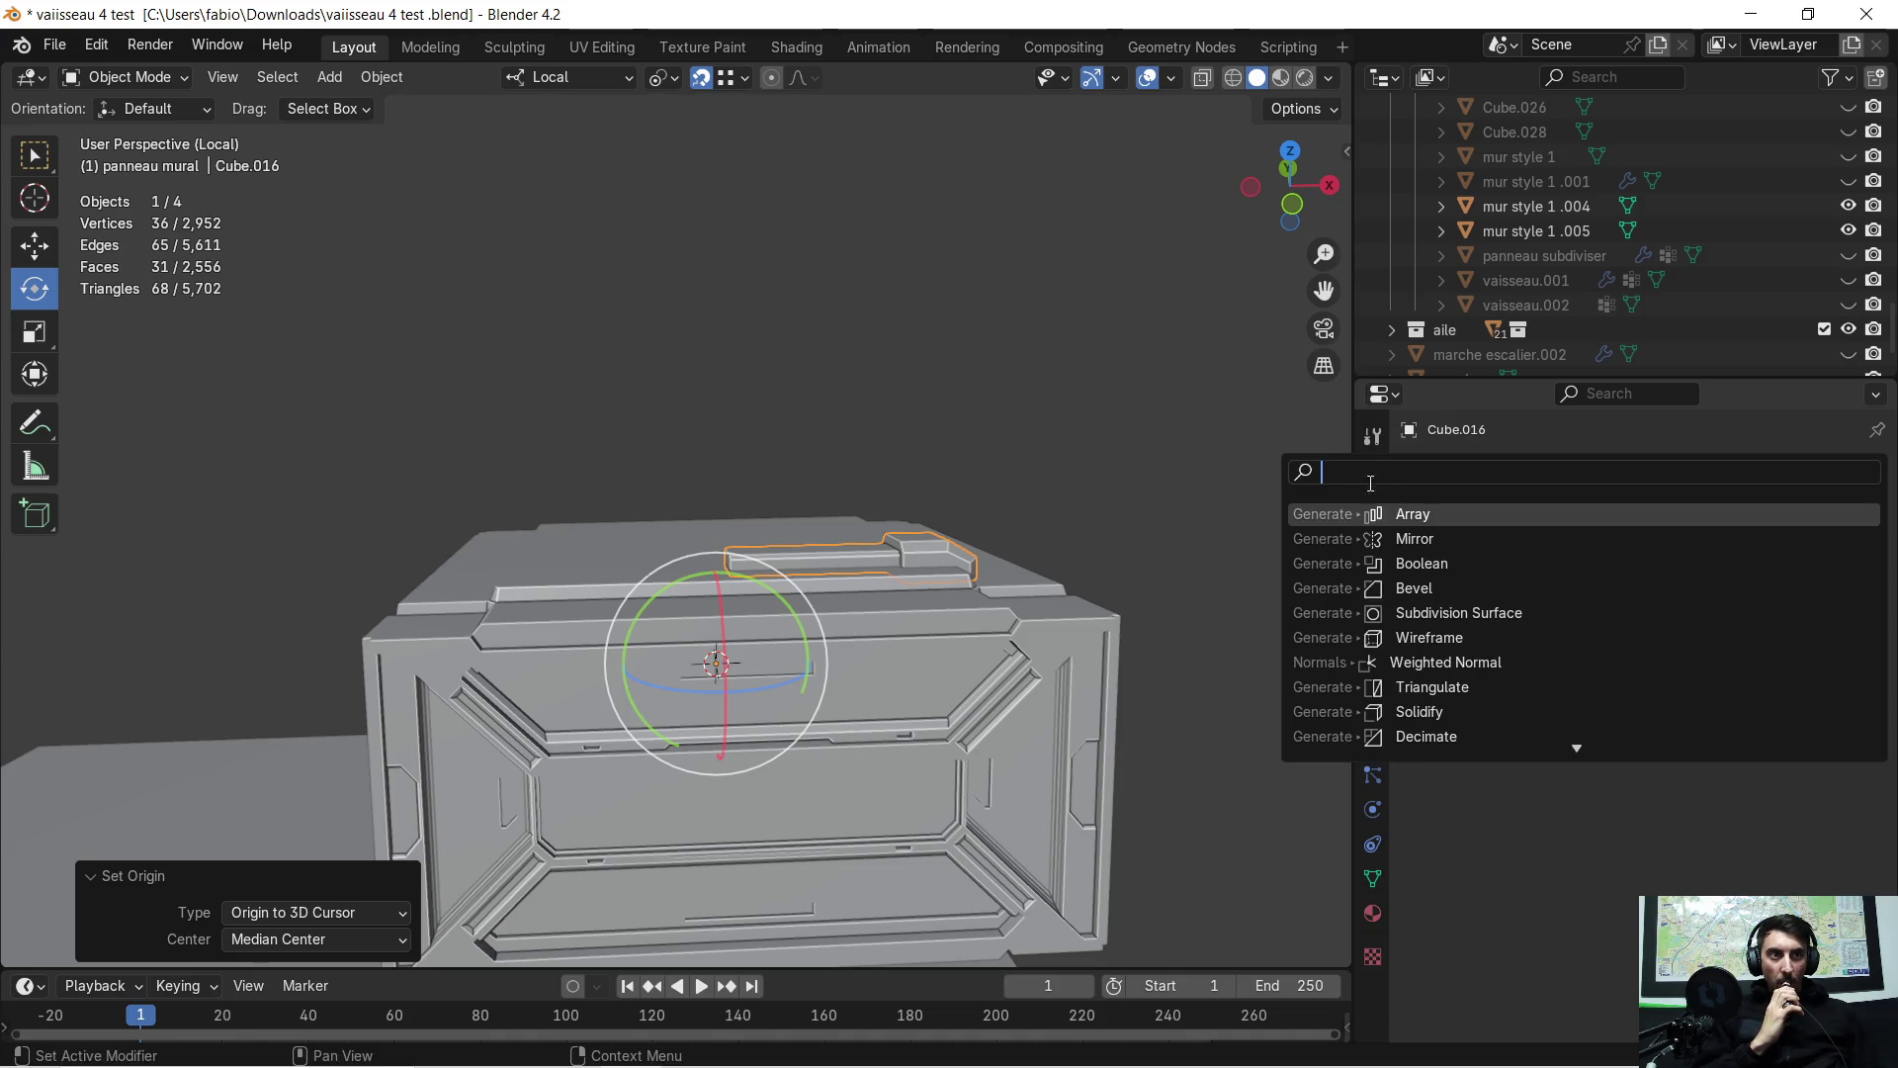
click(1435, 542)
mouse_move(1003, 524)
middle_down()
mouse_move(985, 504)
mouse_move(817, 510)
mouse_move(716, 459)
mouse_move(842, 503)
mouse_move(906, 483)
mouse_move(868, 527)
mouse_move(864, 498)
mouse_move(945, 467)
middle_up()
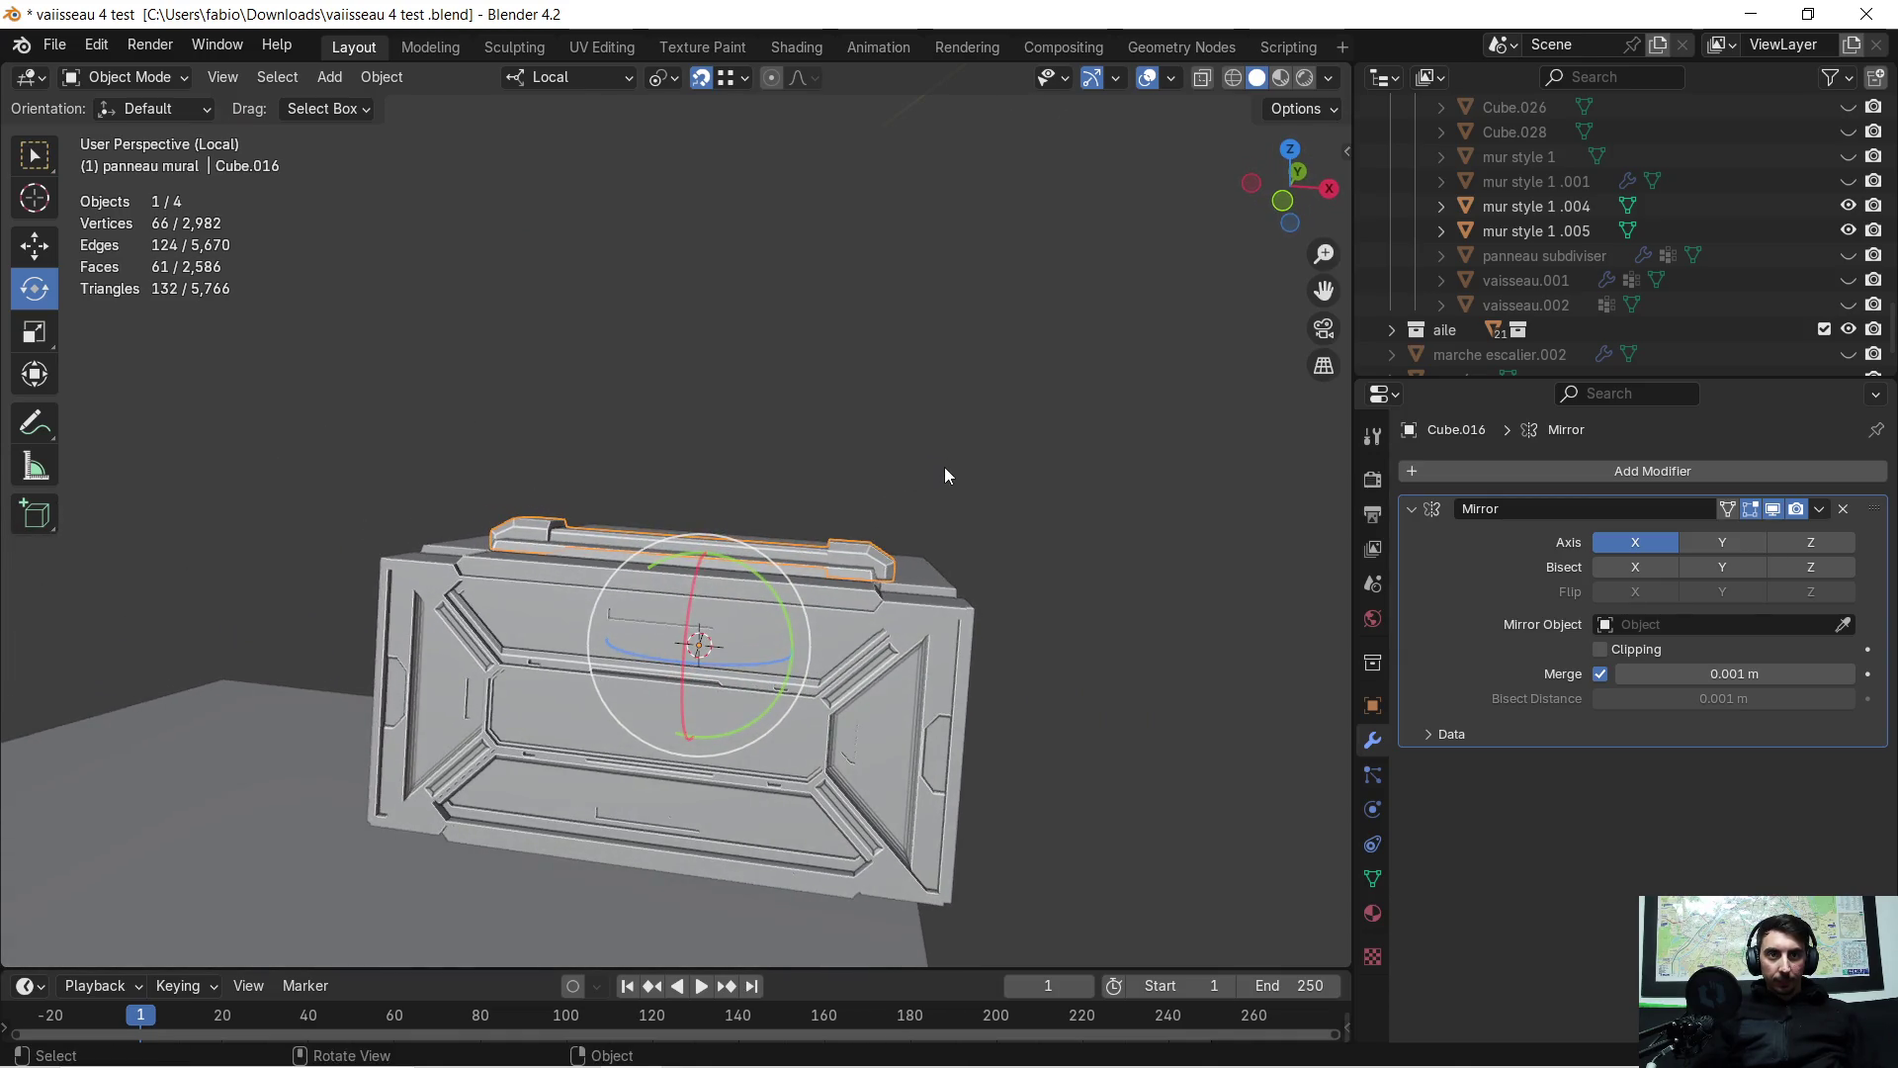
scroll(1001, 484, up, 2)
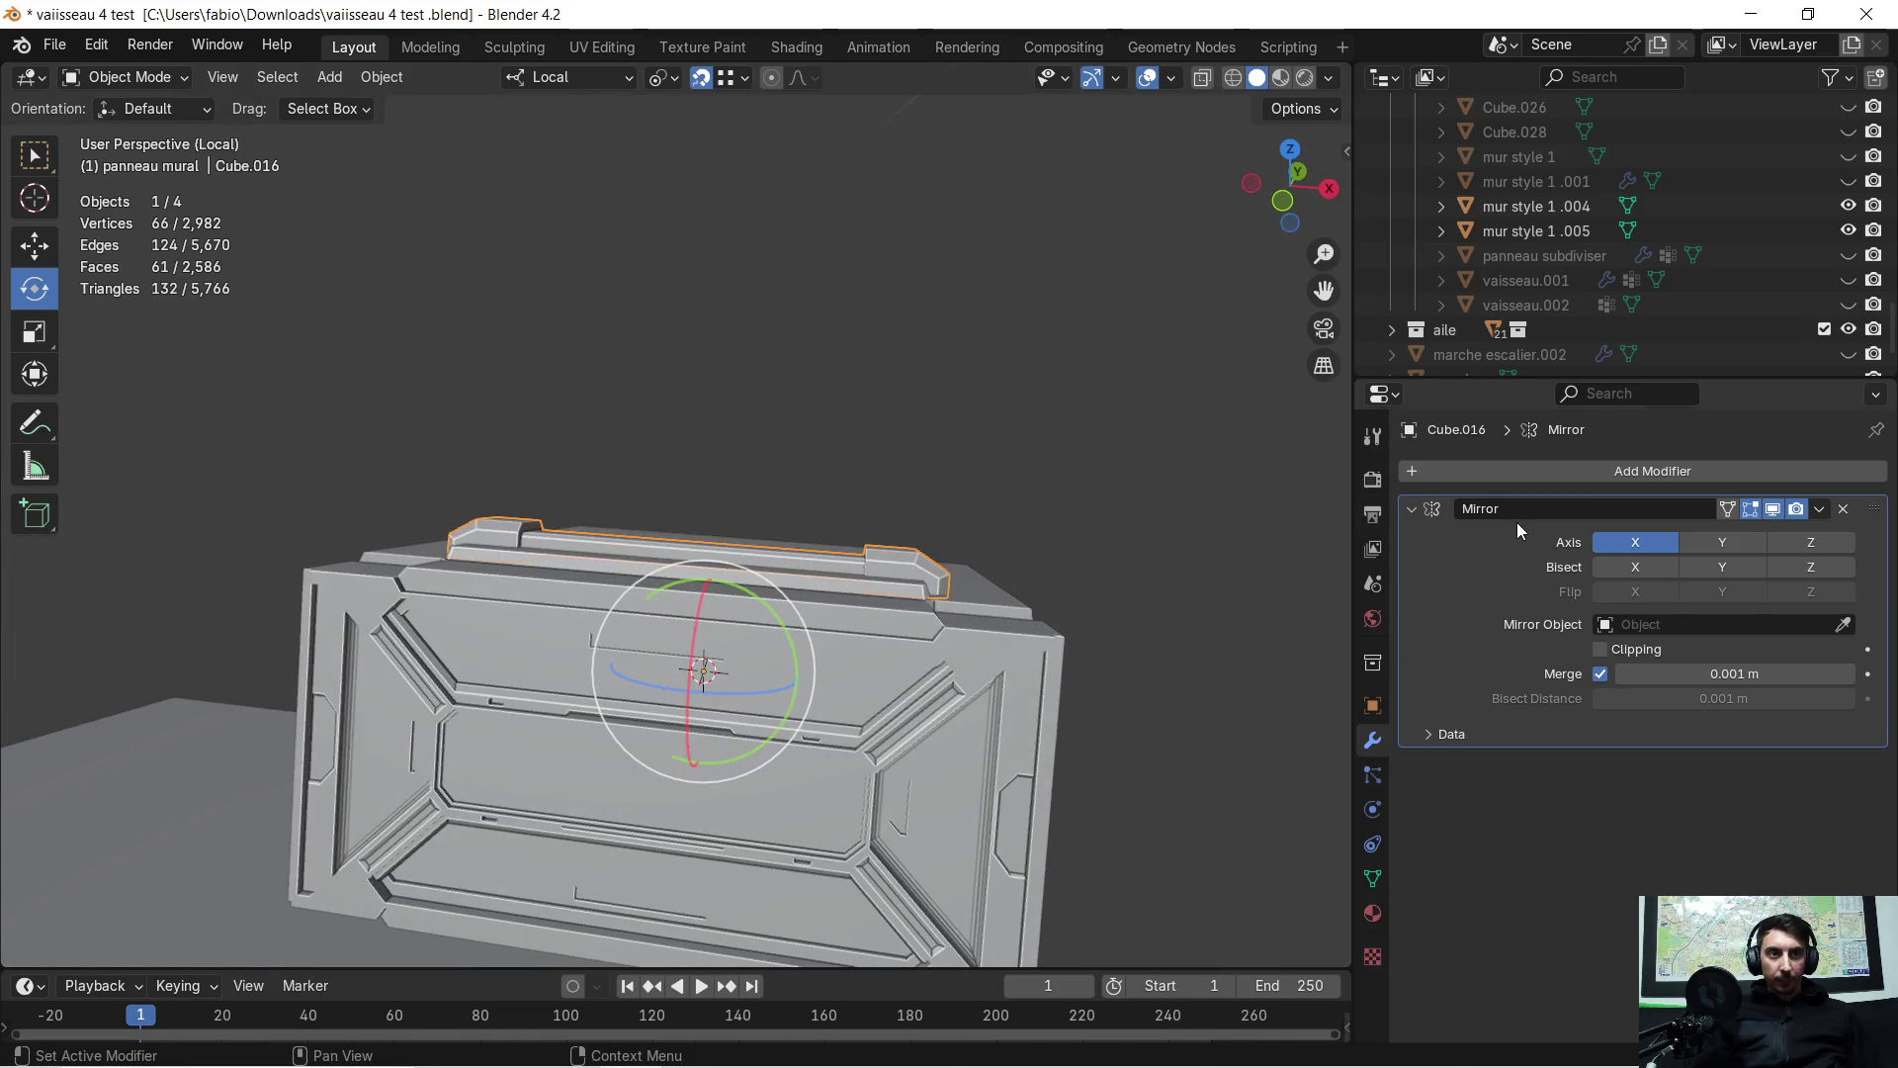
Add an Array modifier to the mirrored rib and set its relative X offset to 0
click(1412, 509)
click(1428, 474)
click(1396, 477)
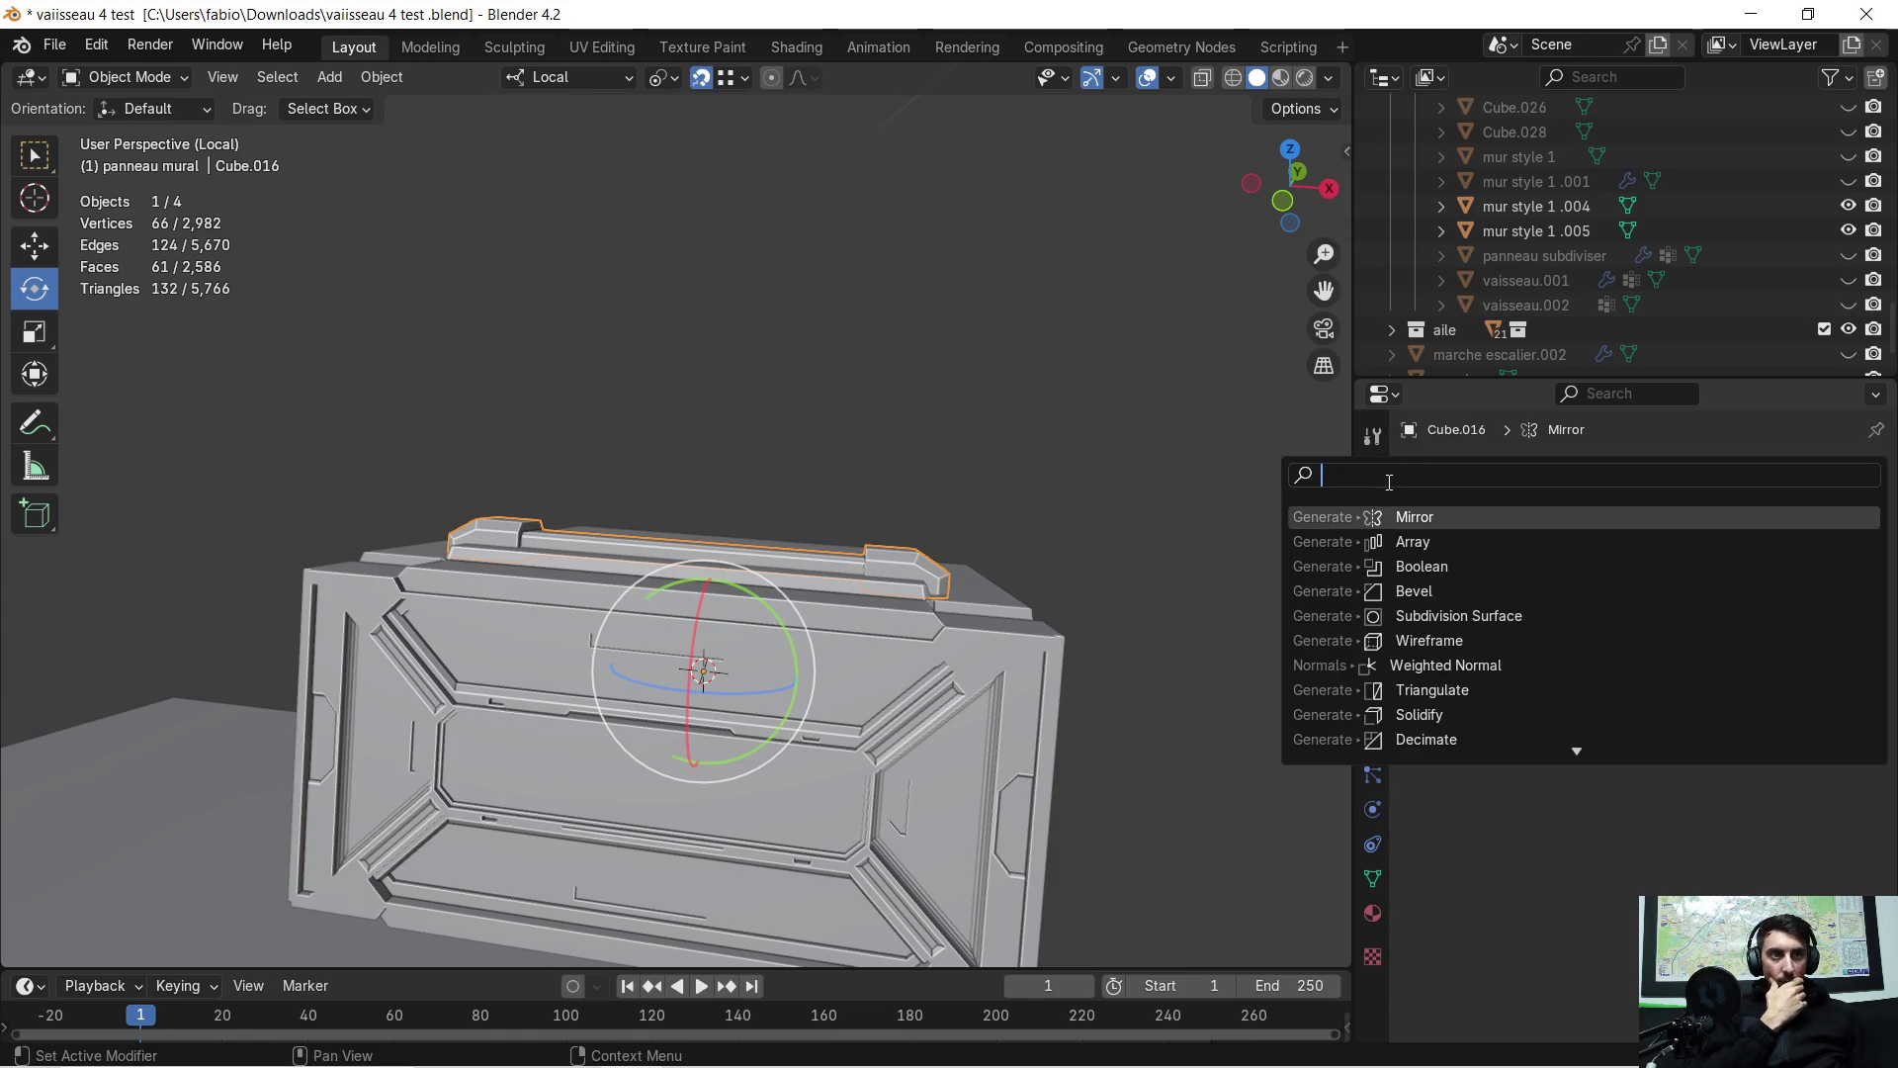
click(1410, 540)
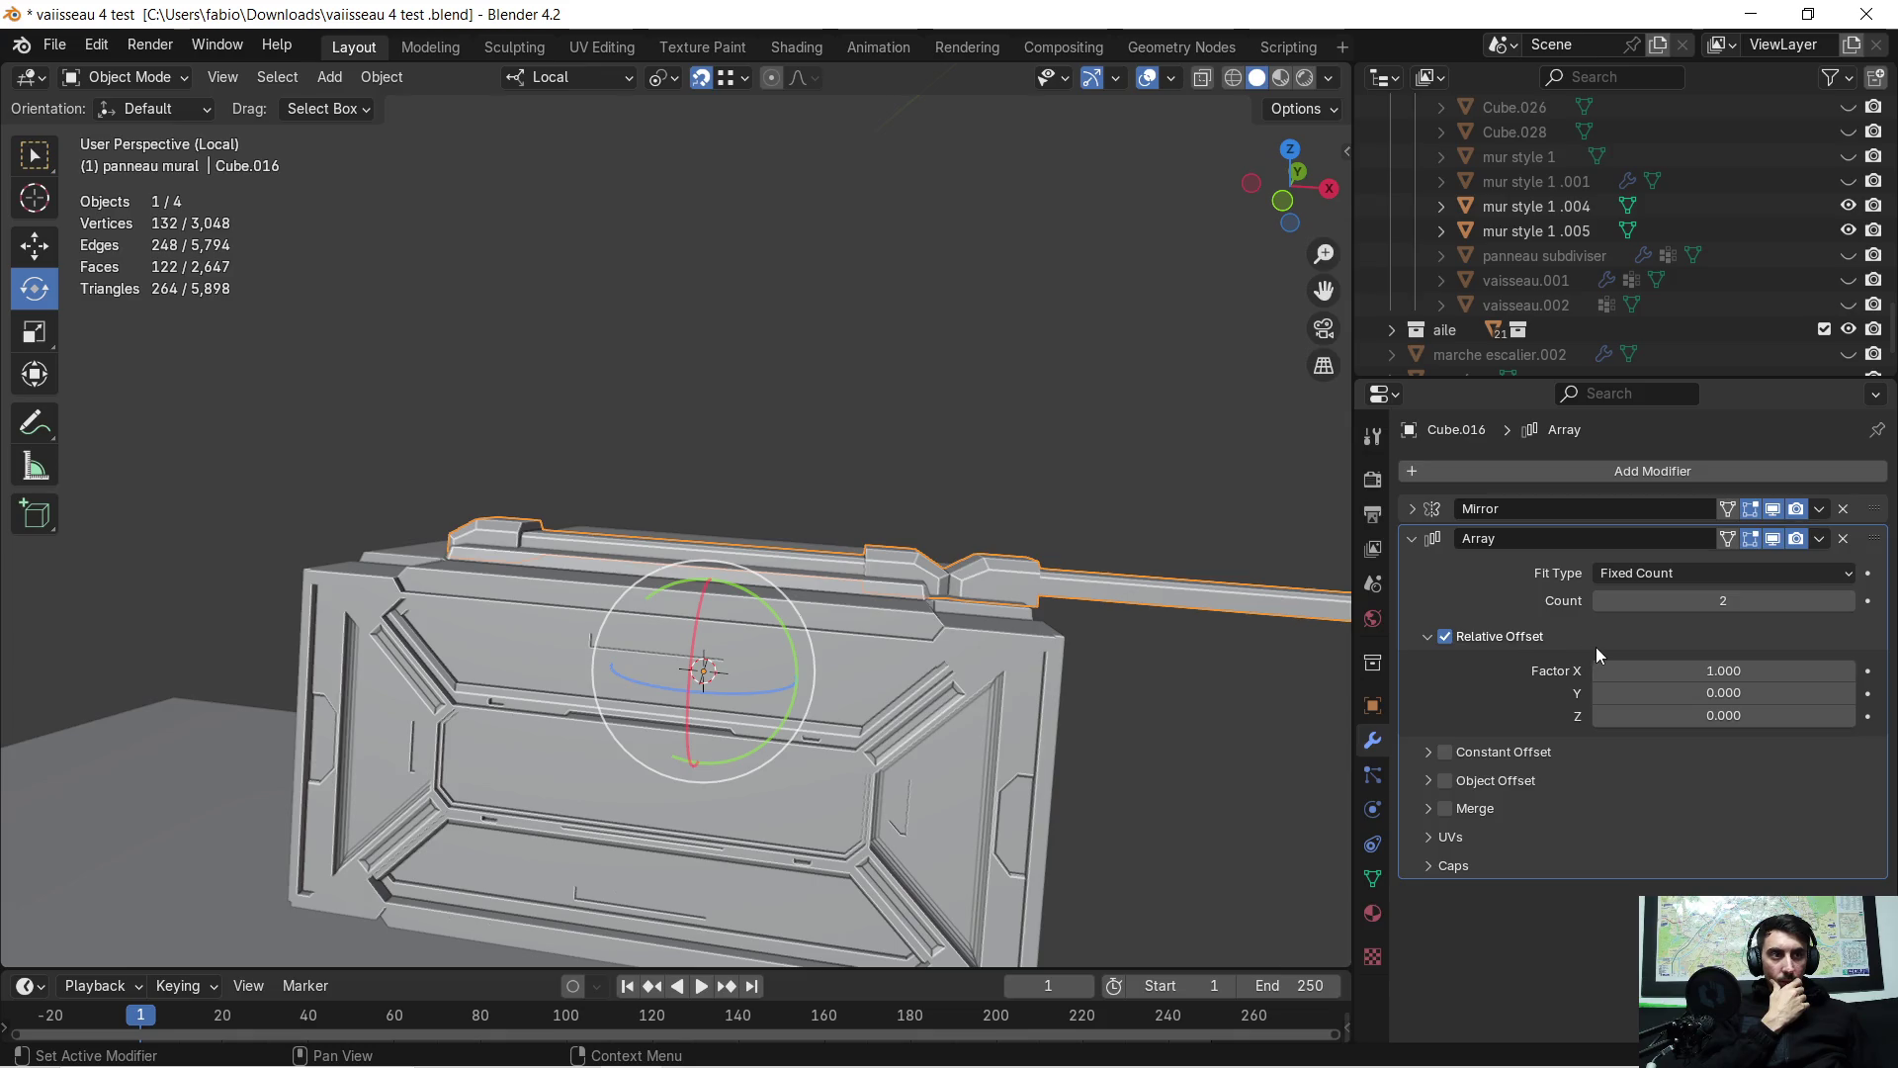
click(1648, 668)
text(0)
key(Return)
Set the array's relative Y offset to 2 and raise the count to 3
click(1652, 690)
text(1.000)
key(Return)
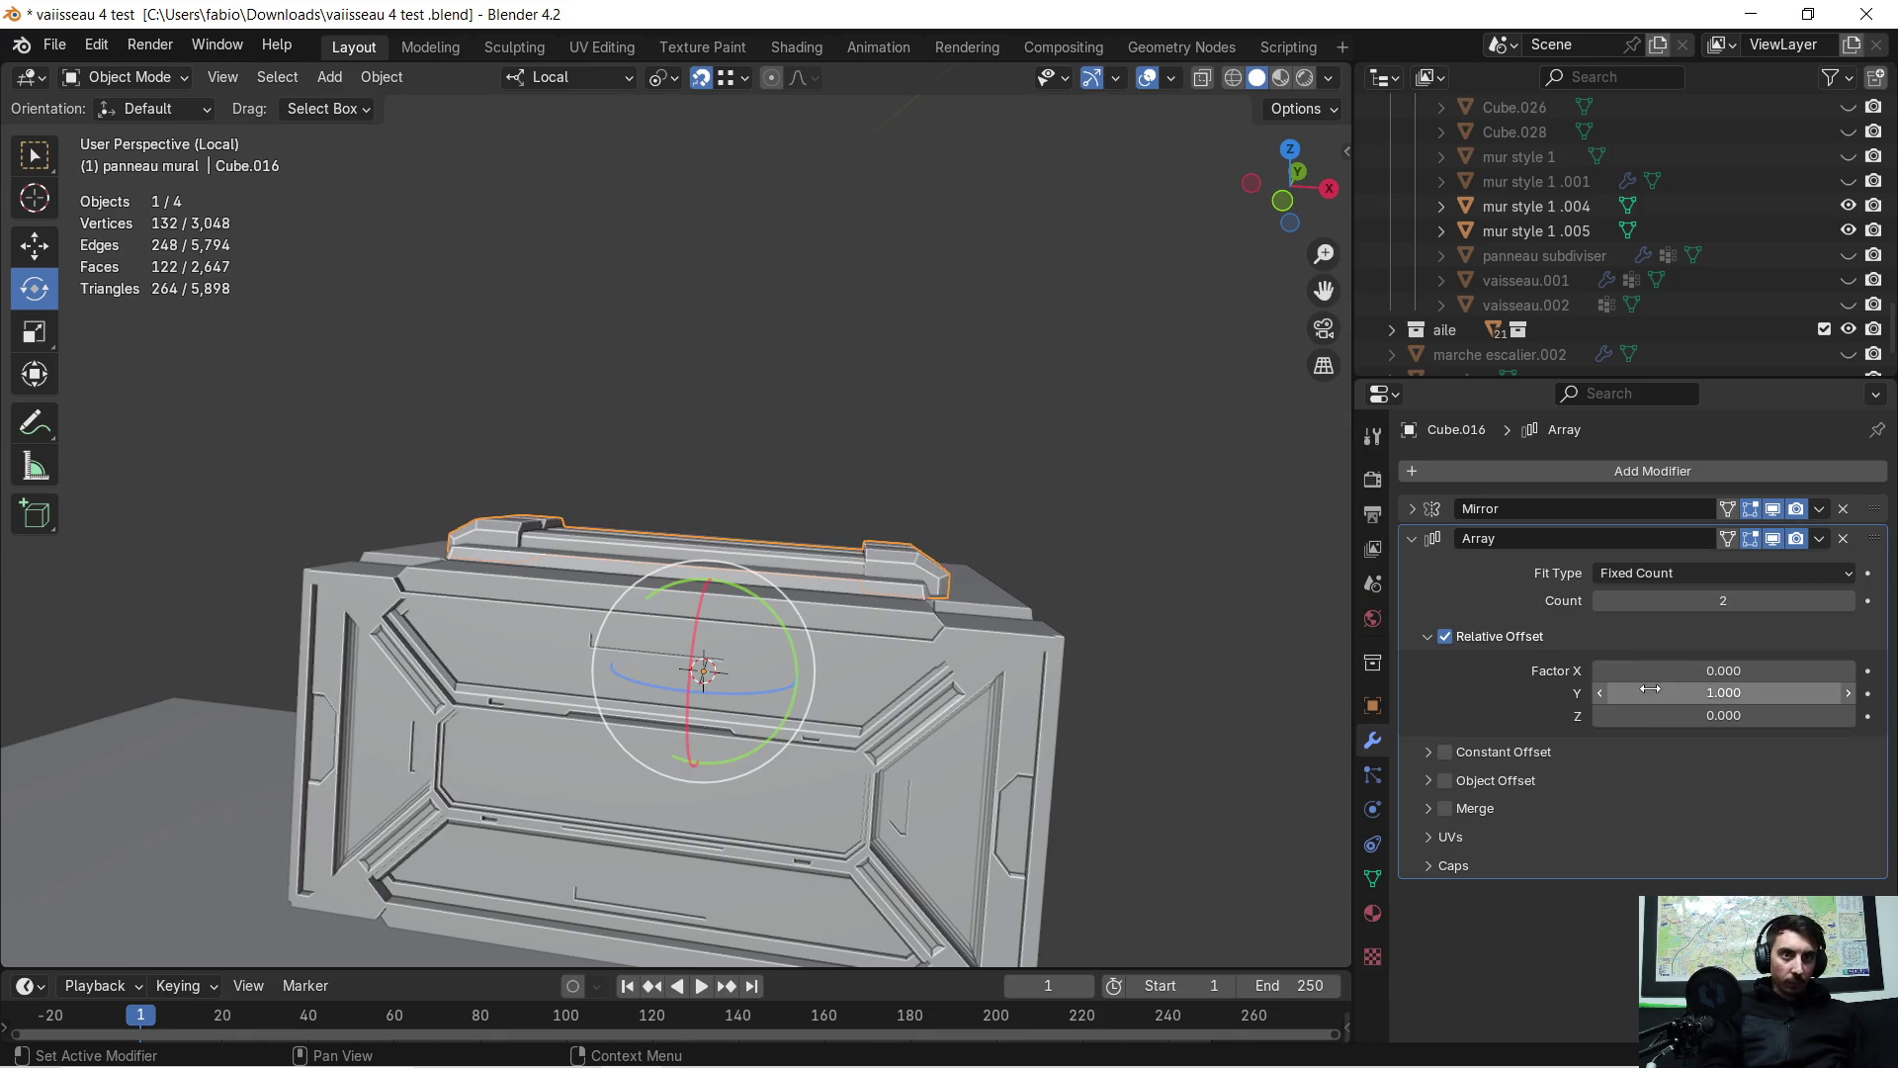
mouse_move(1137, 530)
middle_down()
mouse_move(1005, 573)
mouse_move(899, 522)
mouse_move(949, 544)
middle_up()
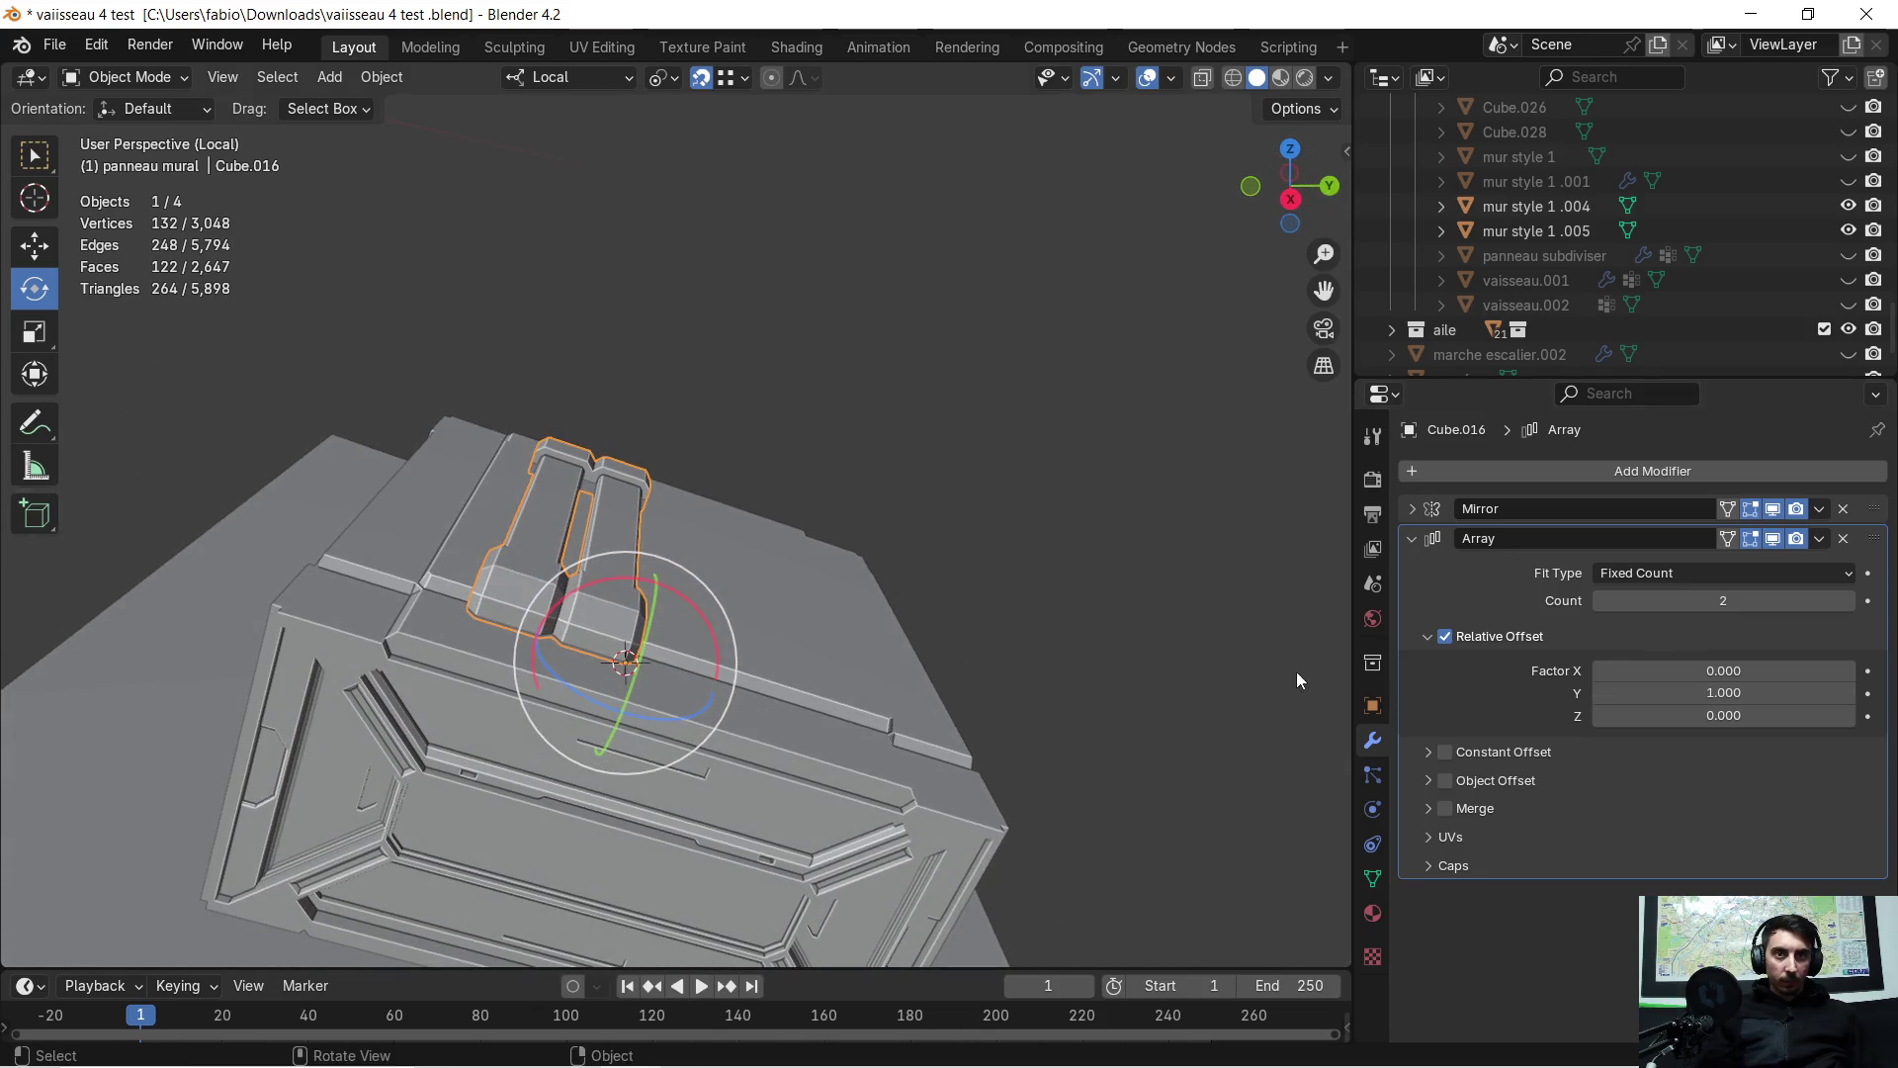
click(1696, 693)
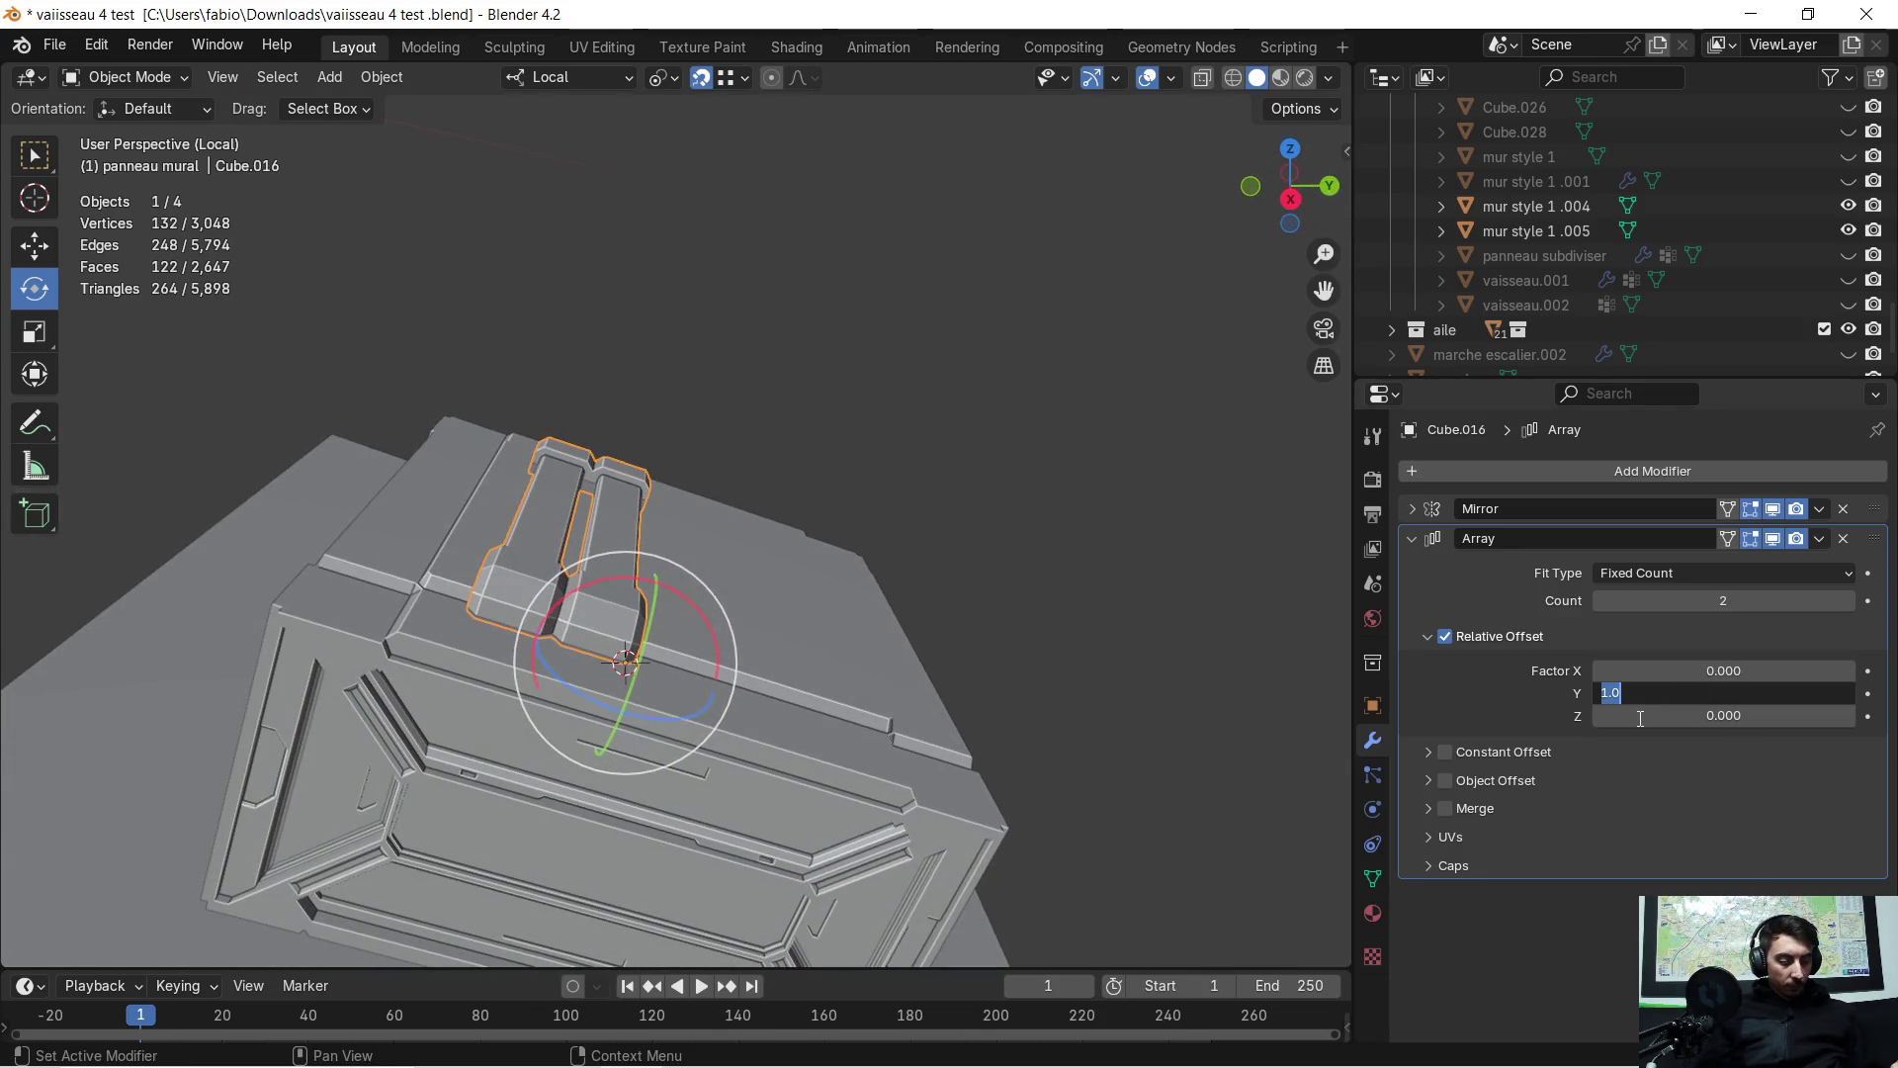
text(3)
key(Return)
mouse_move(1101, 686)
middle_down()
mouse_move(1040, 619)
mouse_move(1103, 640)
mouse_move(1029, 632)
middle_up()
click(1730, 692)
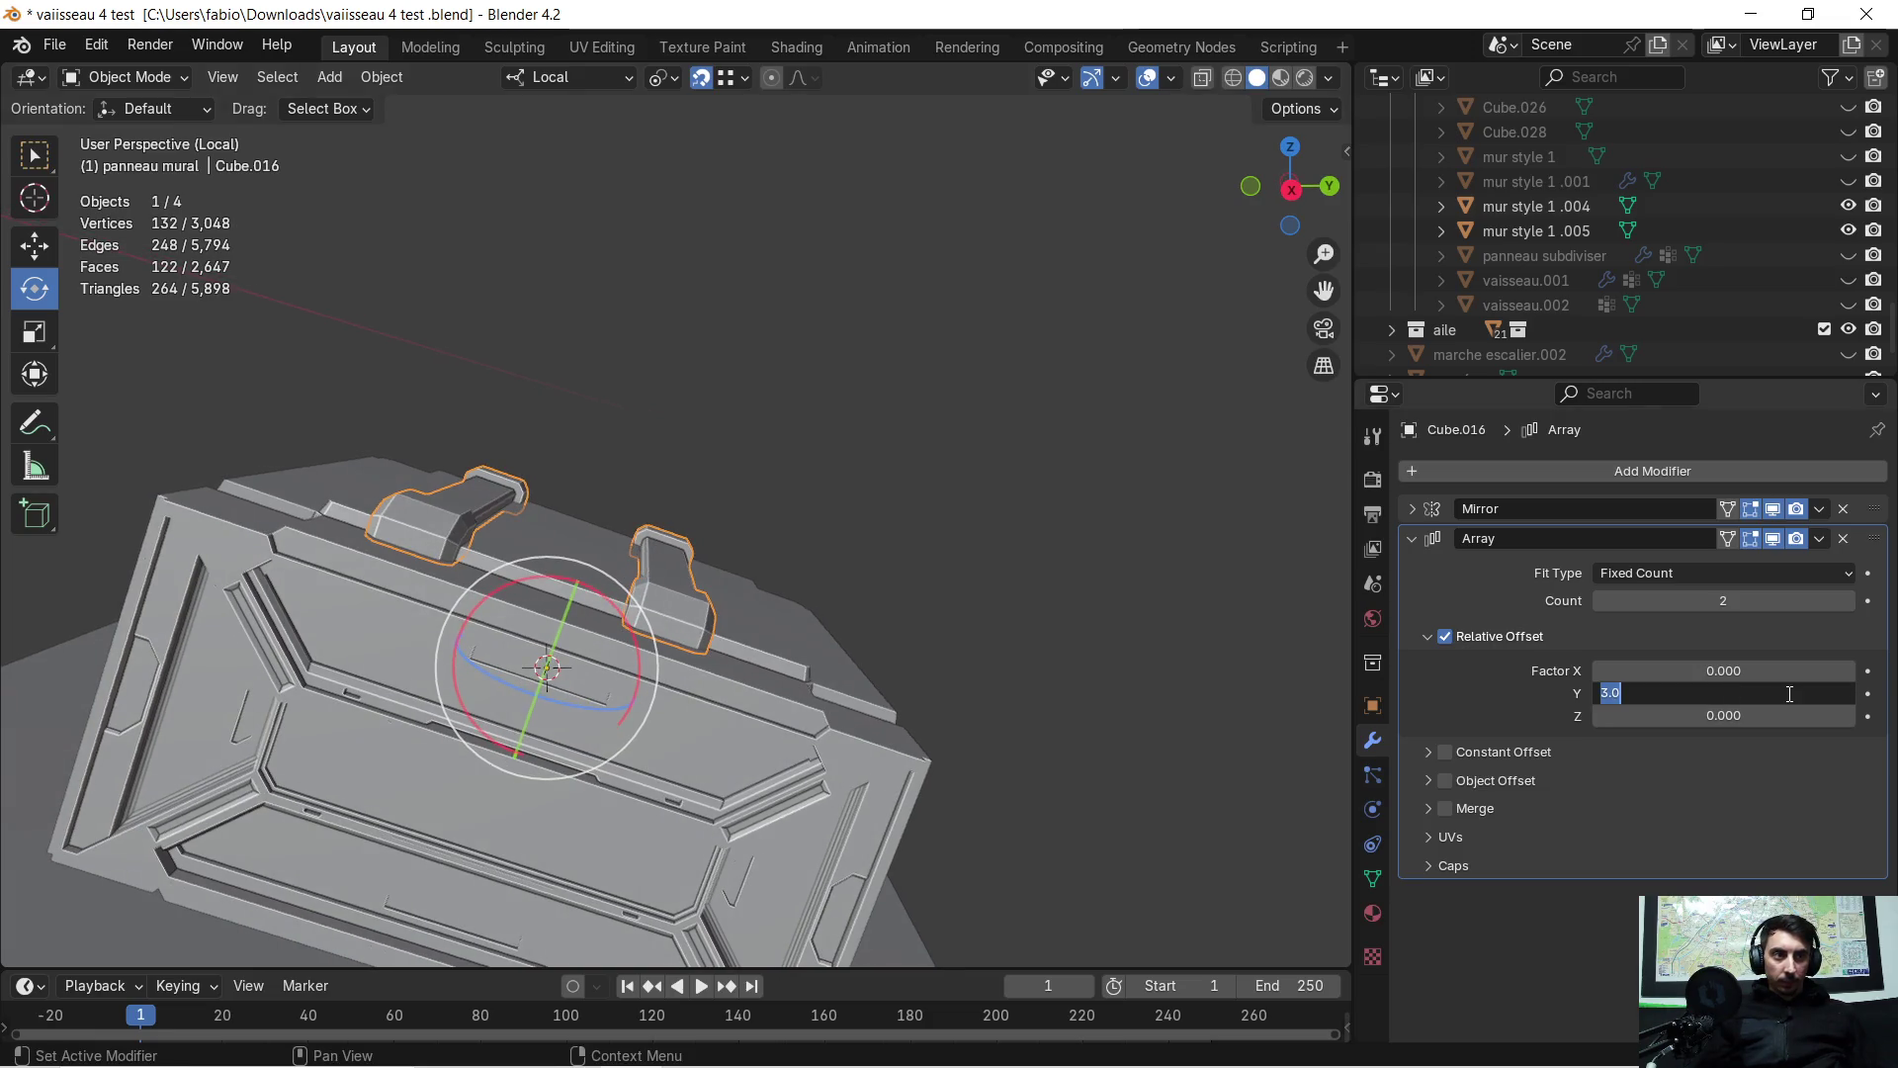
text(2)
key(Return)
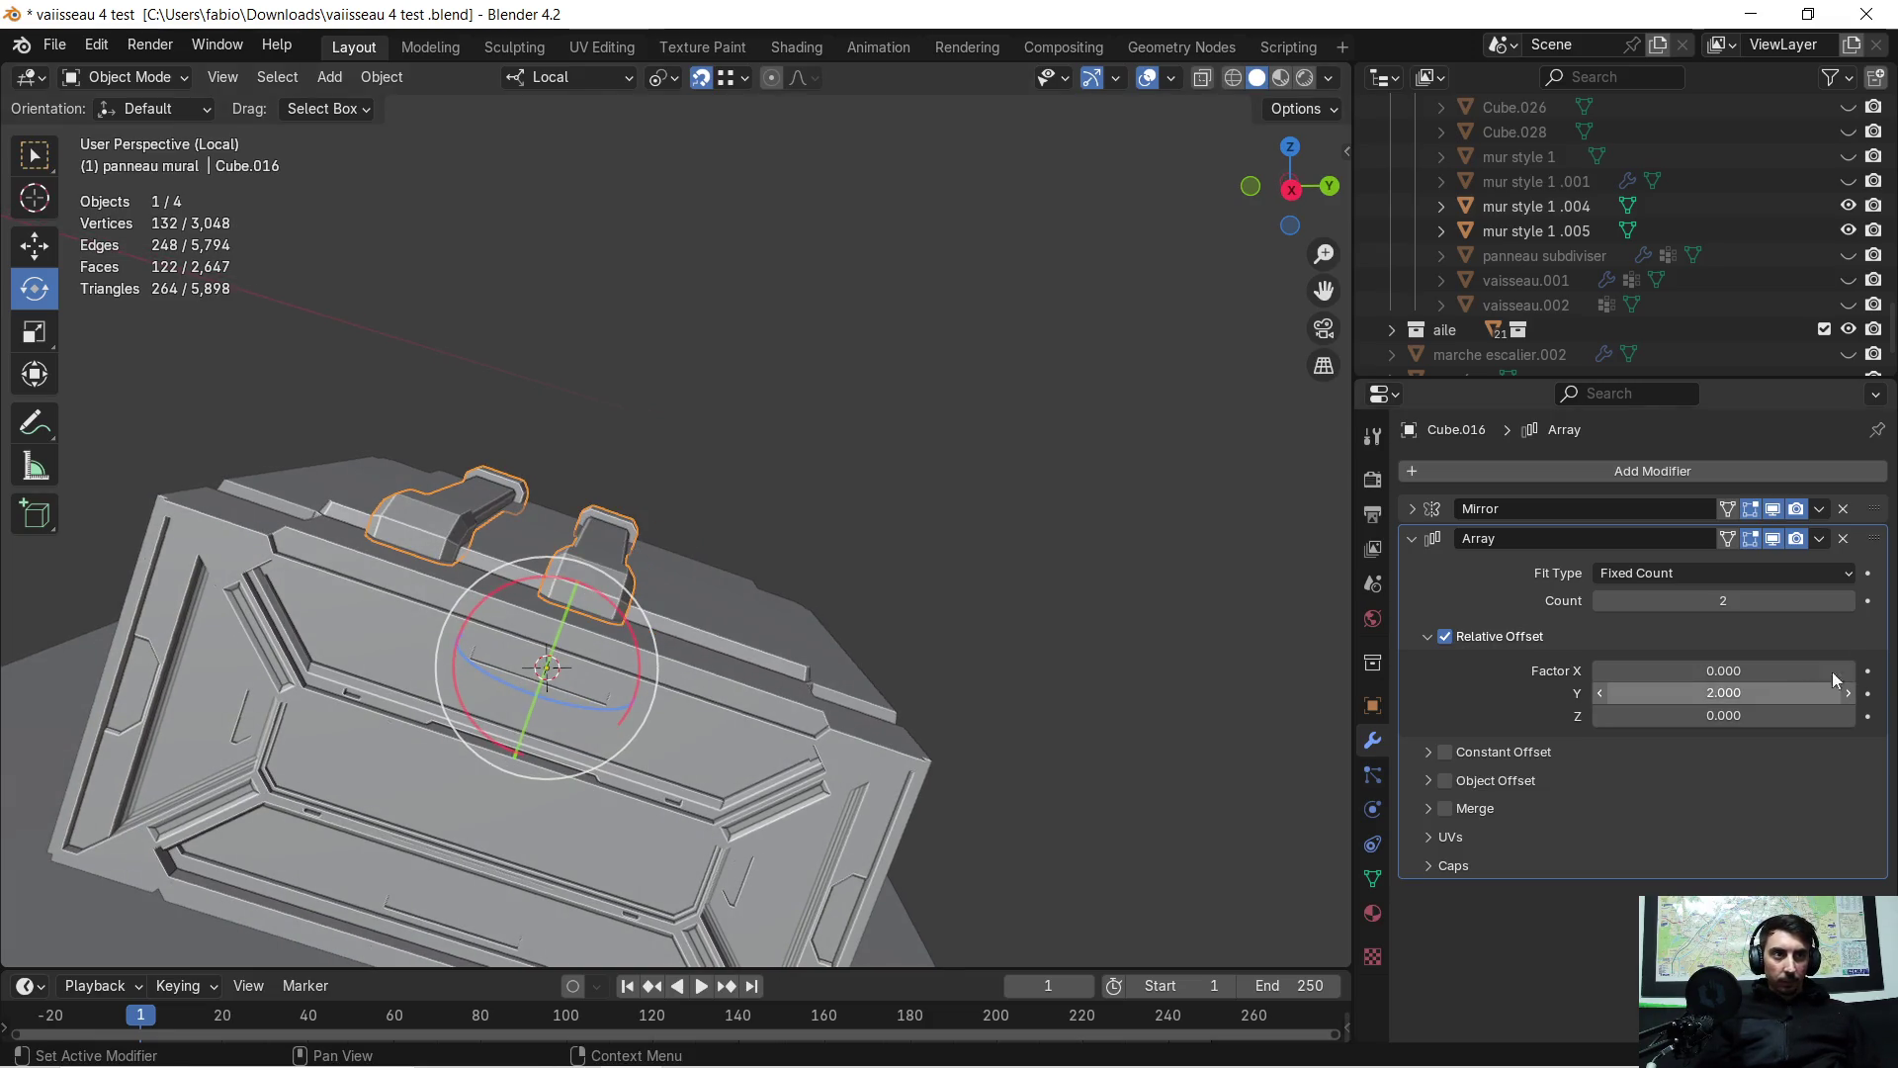
click(1845, 601)
mouse_move(774, 448)
middle_down()
mouse_move(697, 435)
mouse_move(680, 473)
mouse_move(629, 489)
mouse_move(697, 502)
middle_up()
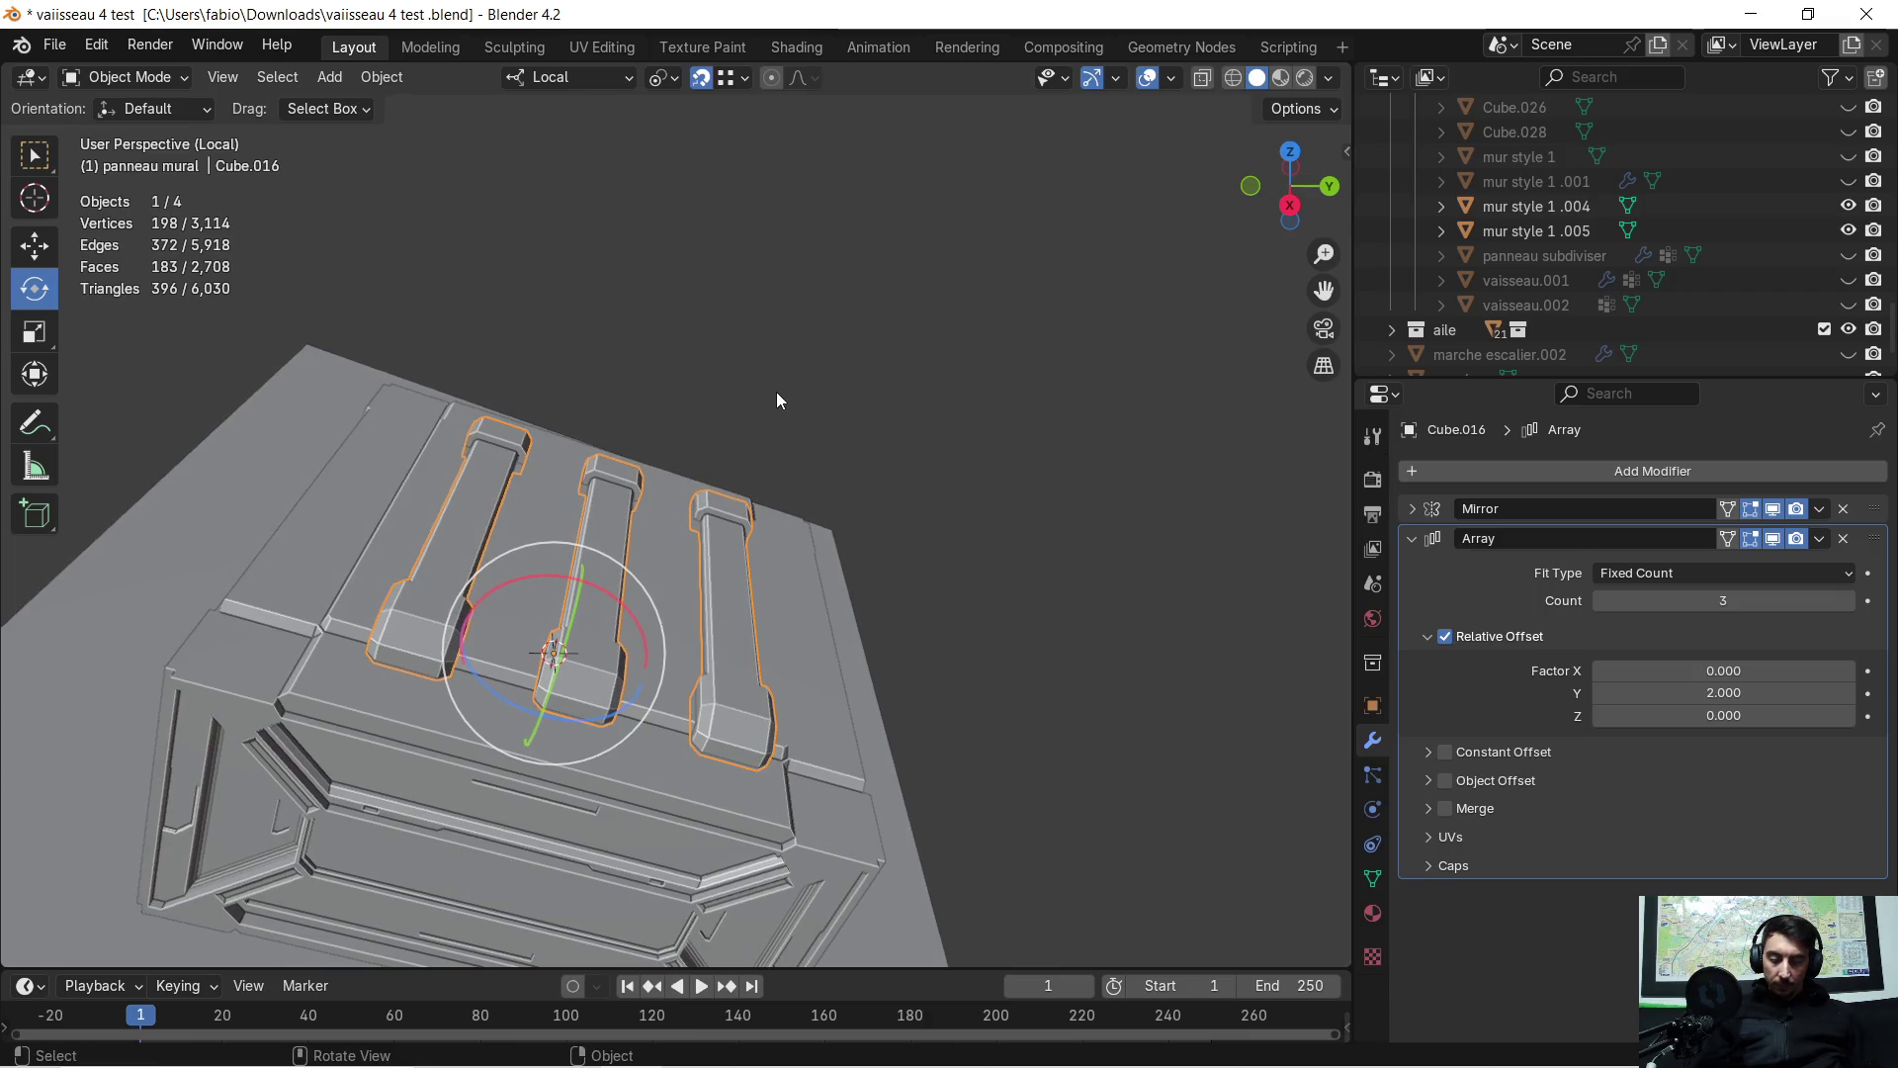
Nudge the ribs along local X and Y (-0.027486 m), then exit Local View
key(g)
key(x)
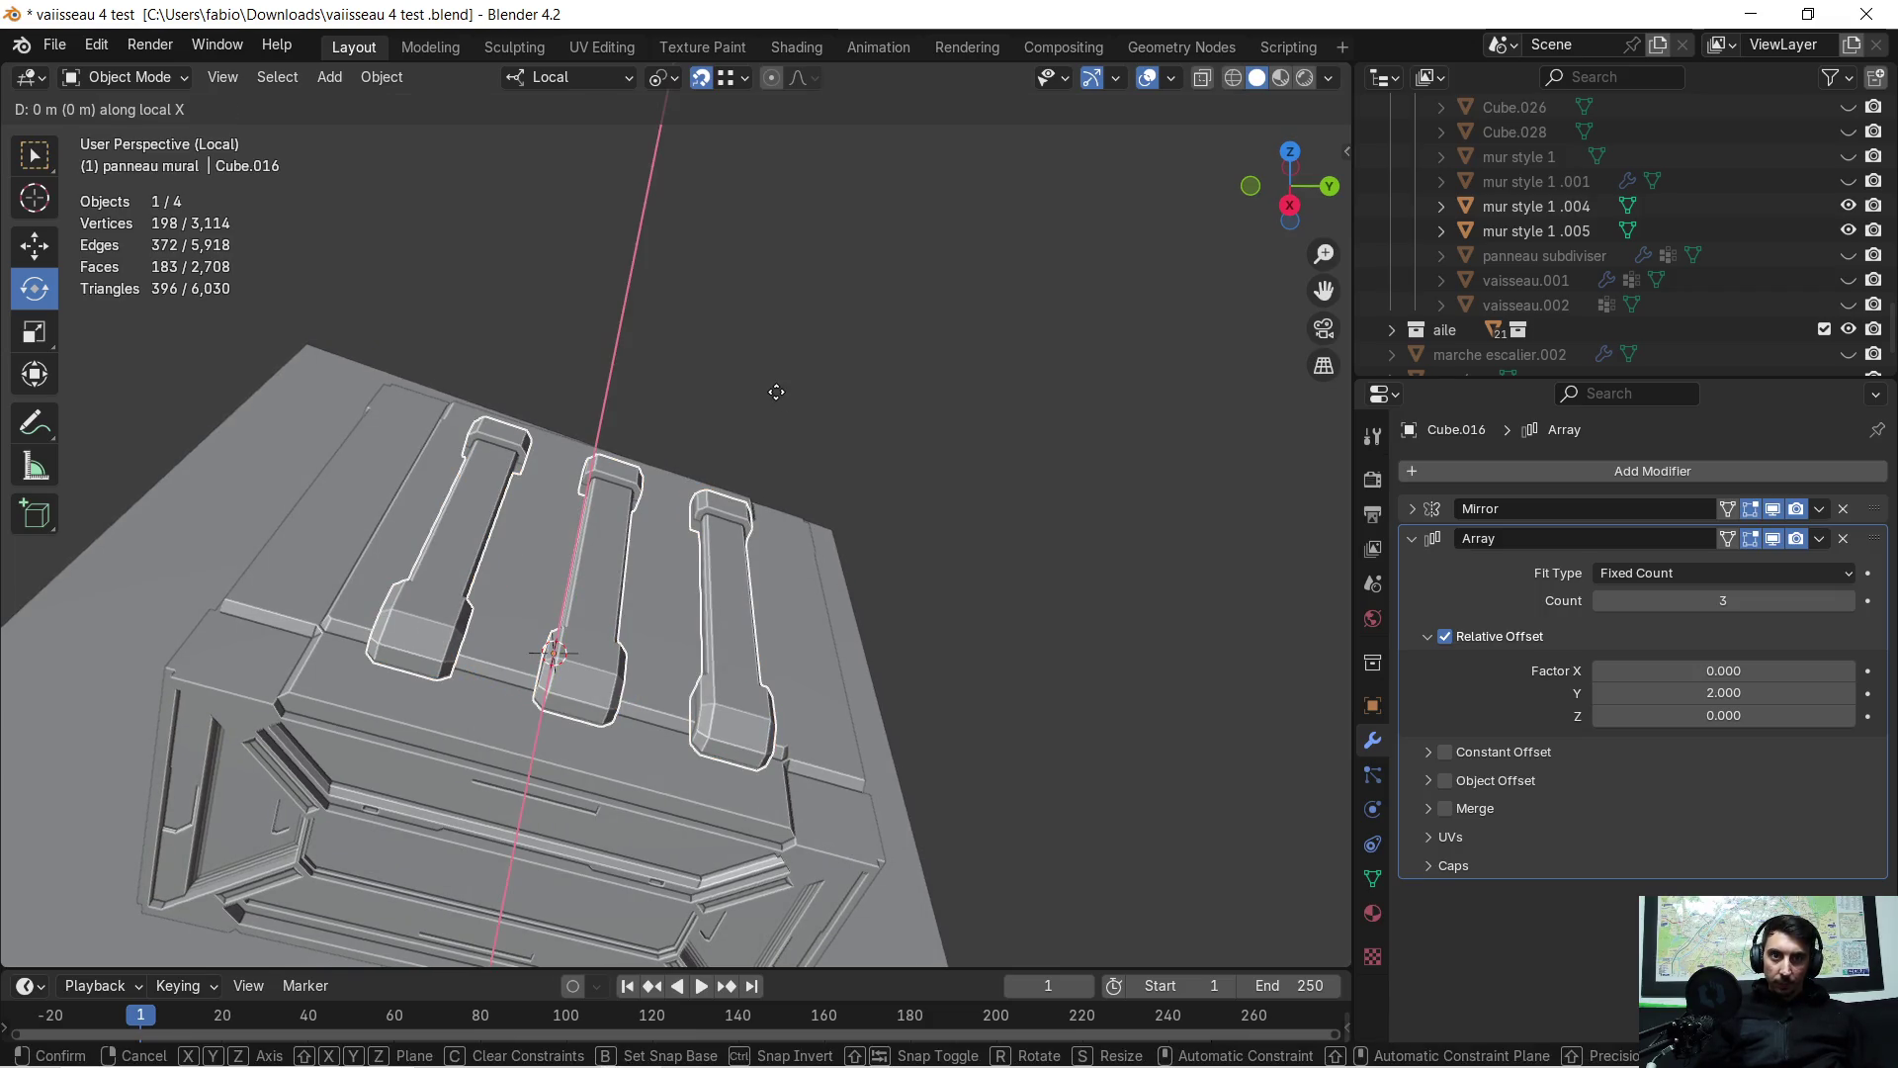
click(765, 392)
key(g)
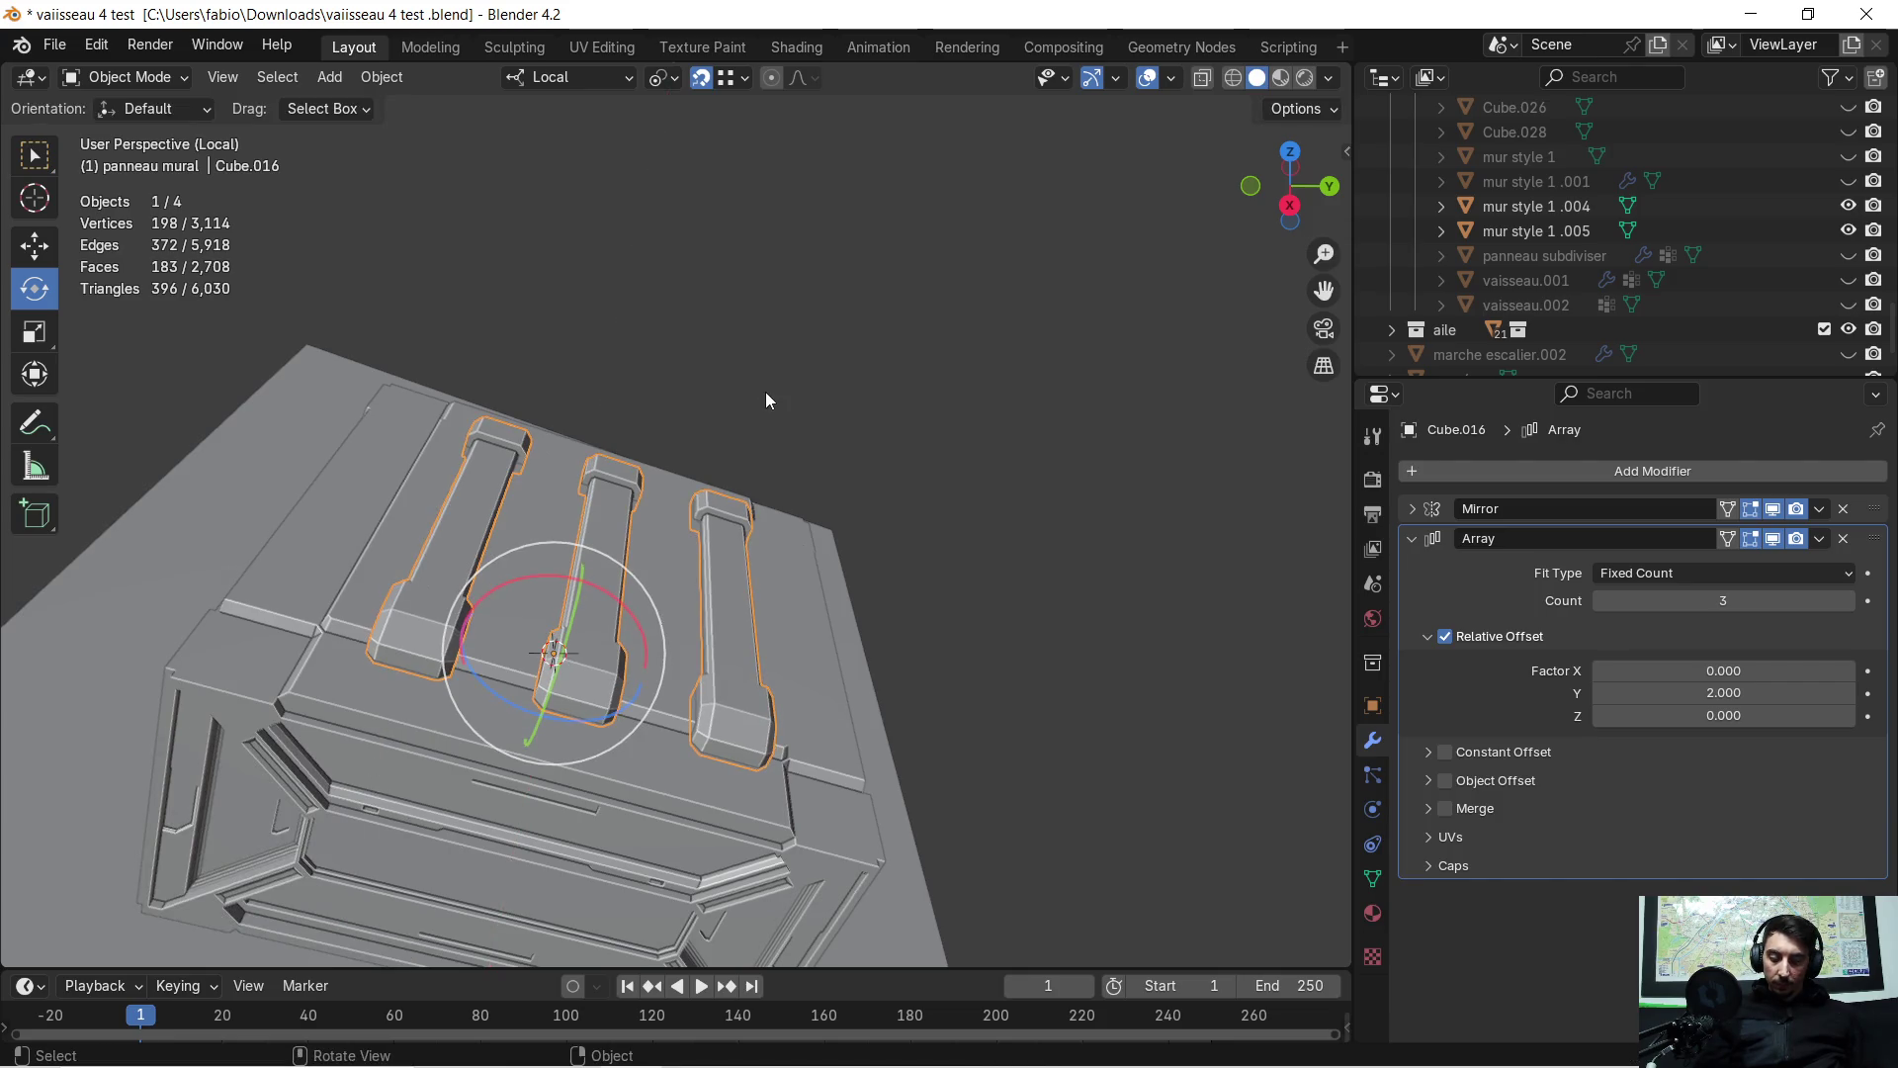
key(y)
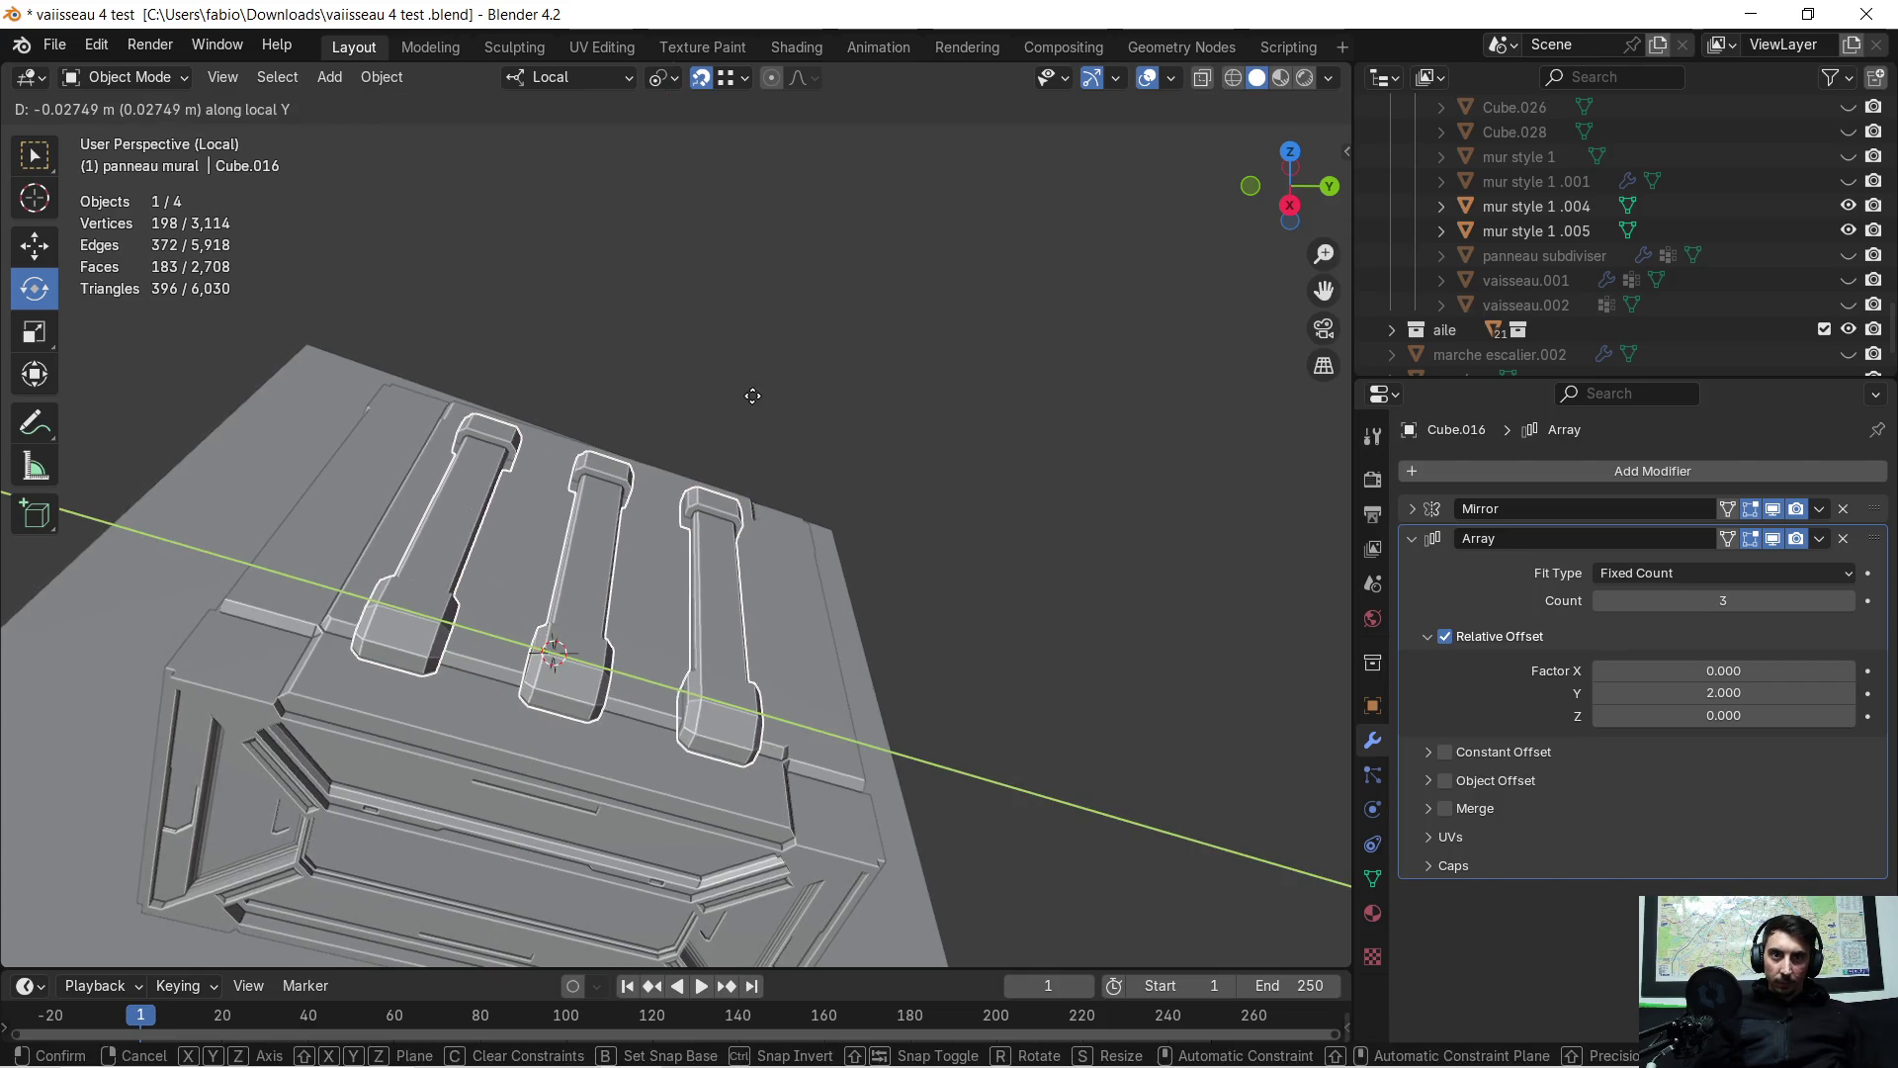
click(753, 396)
mouse_move(751, 548)
middle_down()
mouse_move(756, 473)
mouse_move(708, 432)
mouse_move(797, 457)
mouse_move(804, 498)
mouse_move(971, 544)
mouse_move(1051, 506)
mouse_move(1028, 608)
mouse_move(938, 574)
mouse_move(858, 589)
mouse_move(953, 536)
mouse_move(1050, 529)
mouse_move(1024, 544)
mouse_move(910, 508)
mouse_move(933, 495)
mouse_move(1071, 479)
mouse_move(983, 608)
mouse_move(886, 667)
mouse_move(801, 555)
mouse_move(895, 575)
mouse_move(955, 570)
mouse_move(936, 550)
mouse_move(839, 559)
mouse_move(1007, 555)
middle_up()
click(1050, 530)
key(KP_Divide)
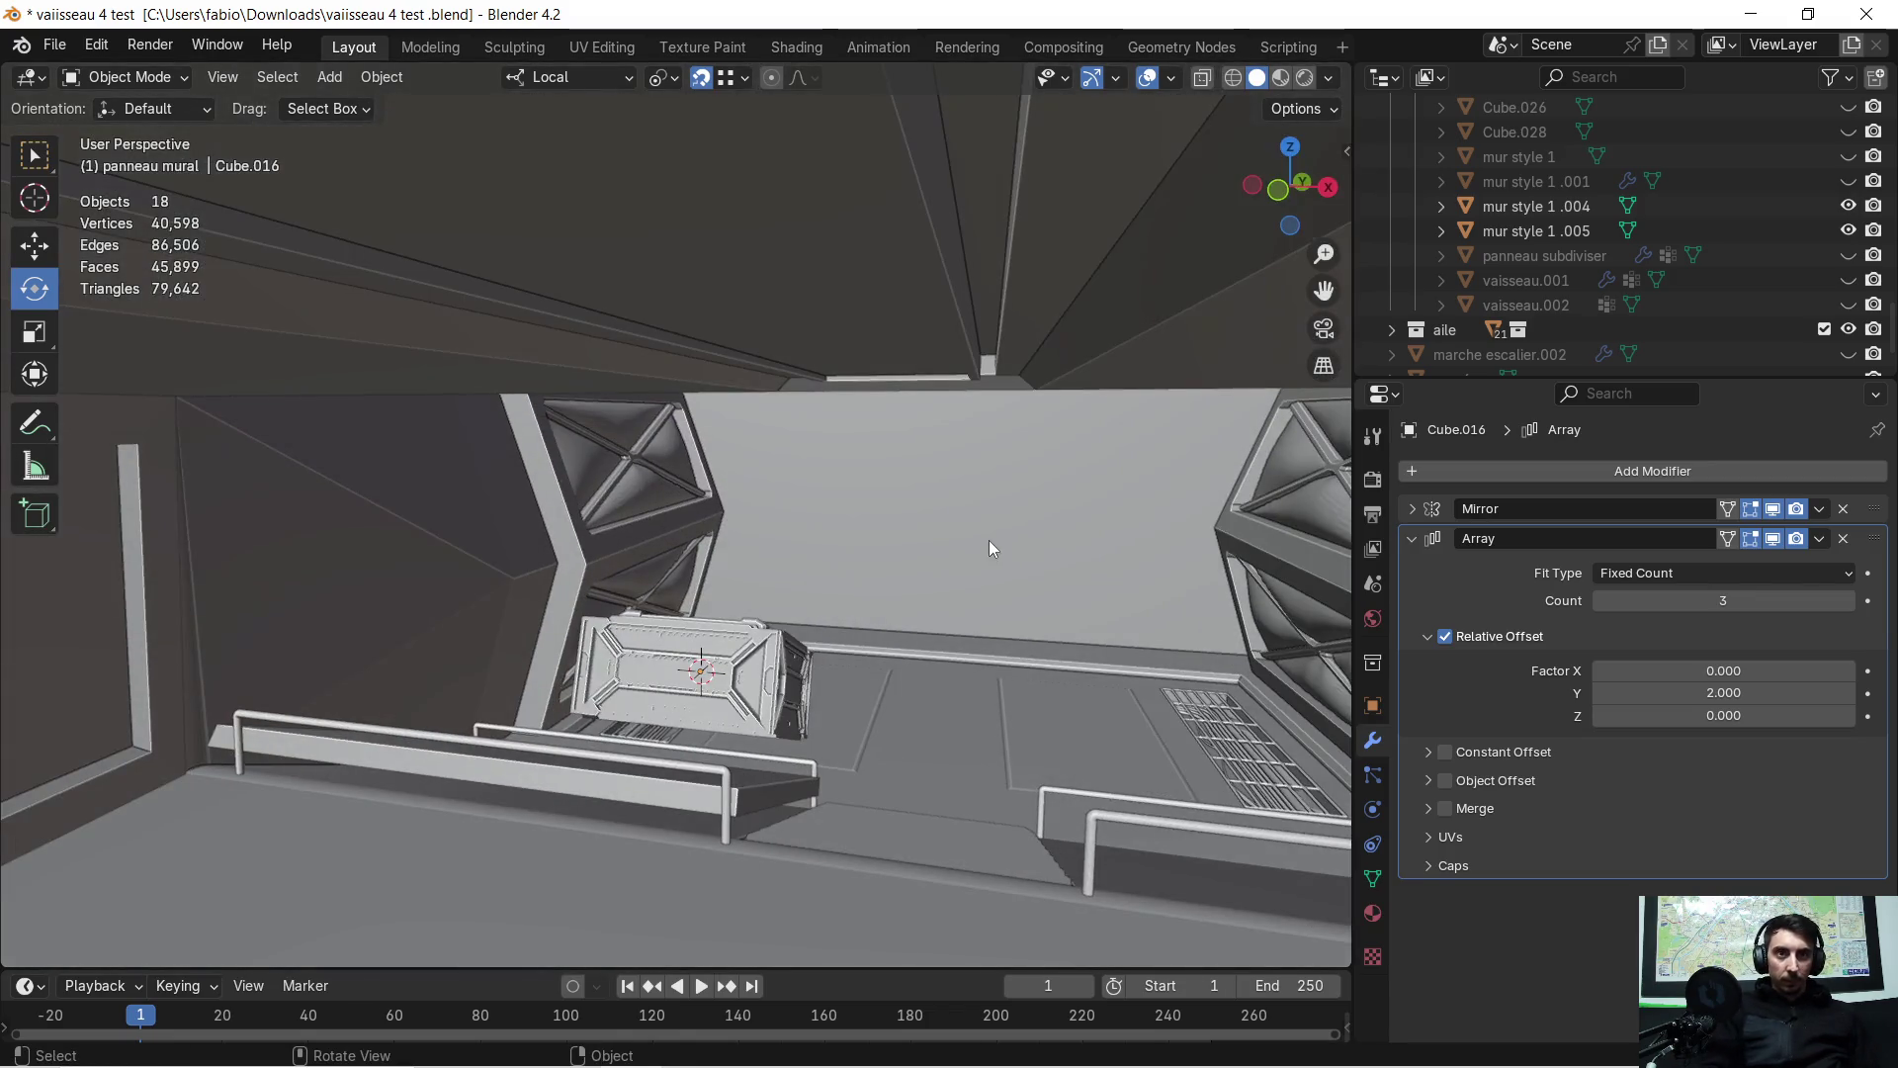
Delete the BASE CAISSE slab beside the staircase
scroll(951, 706, up, 4)
mouse_move(975, 743)
middle_down()
mouse_move(888, 526)
mouse_move(822, 549)
mouse_move(721, 510)
mouse_move(953, 536)
mouse_move(910, 549)
middle_up()
click(536, 713)
scroll(541, 671, up, 3)
mouse_move(542, 670)
middle_down()
mouse_move(549, 631)
mouse_move(518, 654)
middle_up()
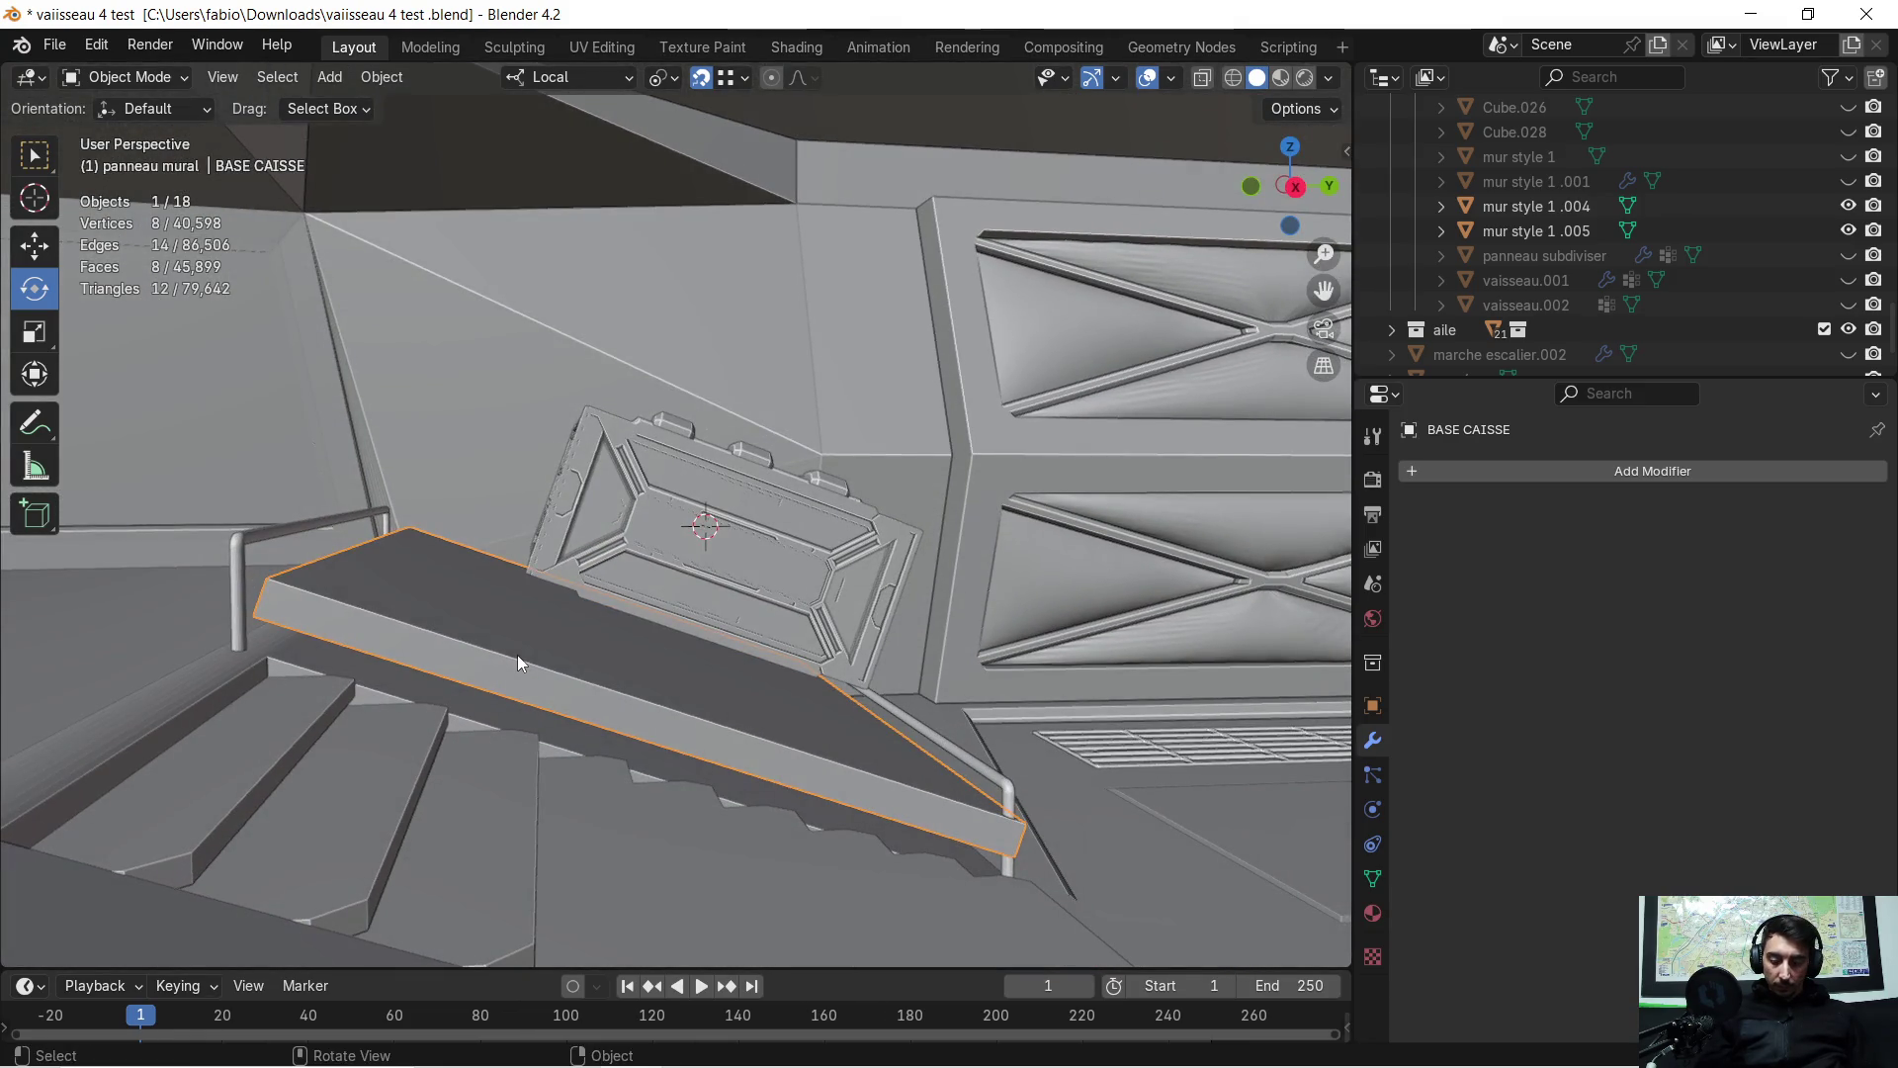
key(Delete)
Select the crate and ribs, try moving them down on local Z, then undo
click(559, 584)
mouse_move(559, 584)
middle_down()
mouse_move(584, 566)
mouse_move(615, 606)
middle_up()
shift+click(709, 529)
middle_drag(709, 529, 574, 626)
key(g)
key(z)
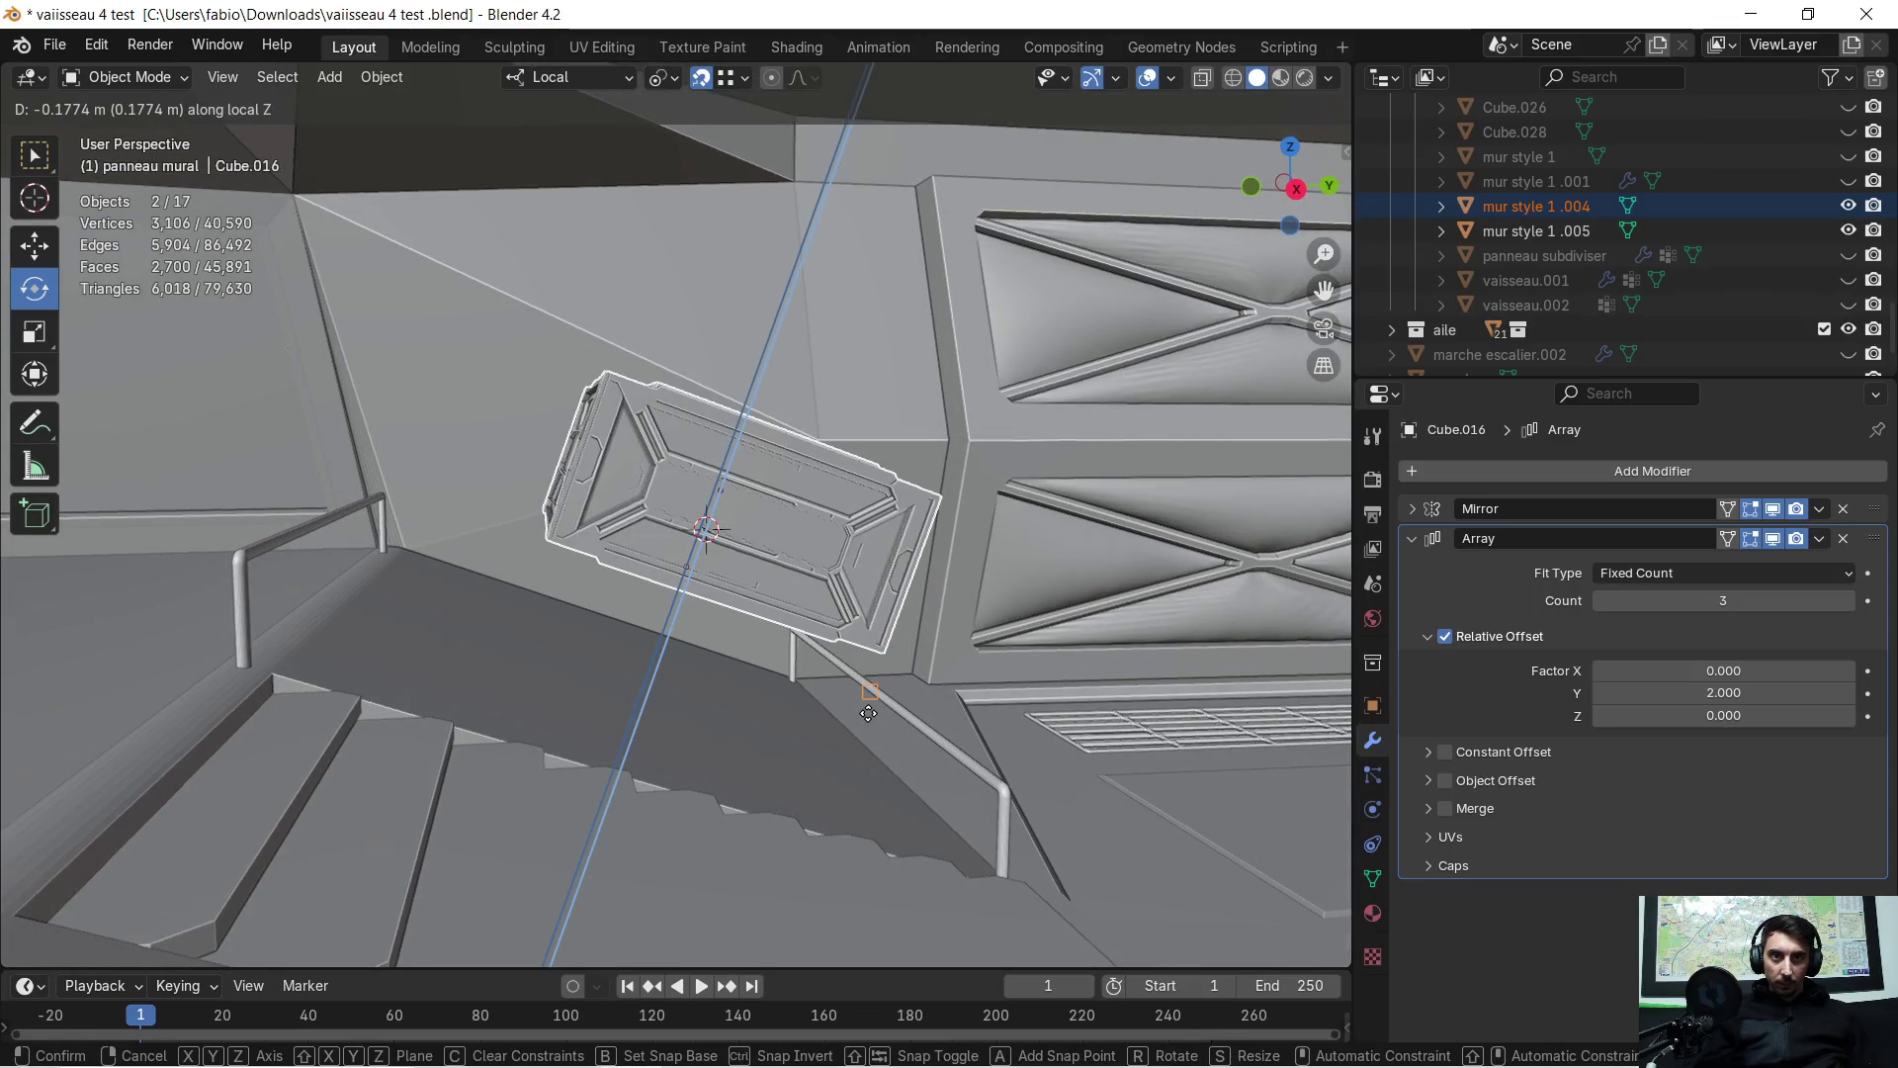
click(868, 712)
mouse_move(892, 676)
middle_down()
mouse_move(819, 731)
mouse_move(763, 696)
mouse_move(1167, 553)
middle_up()
key(ctrl+z)
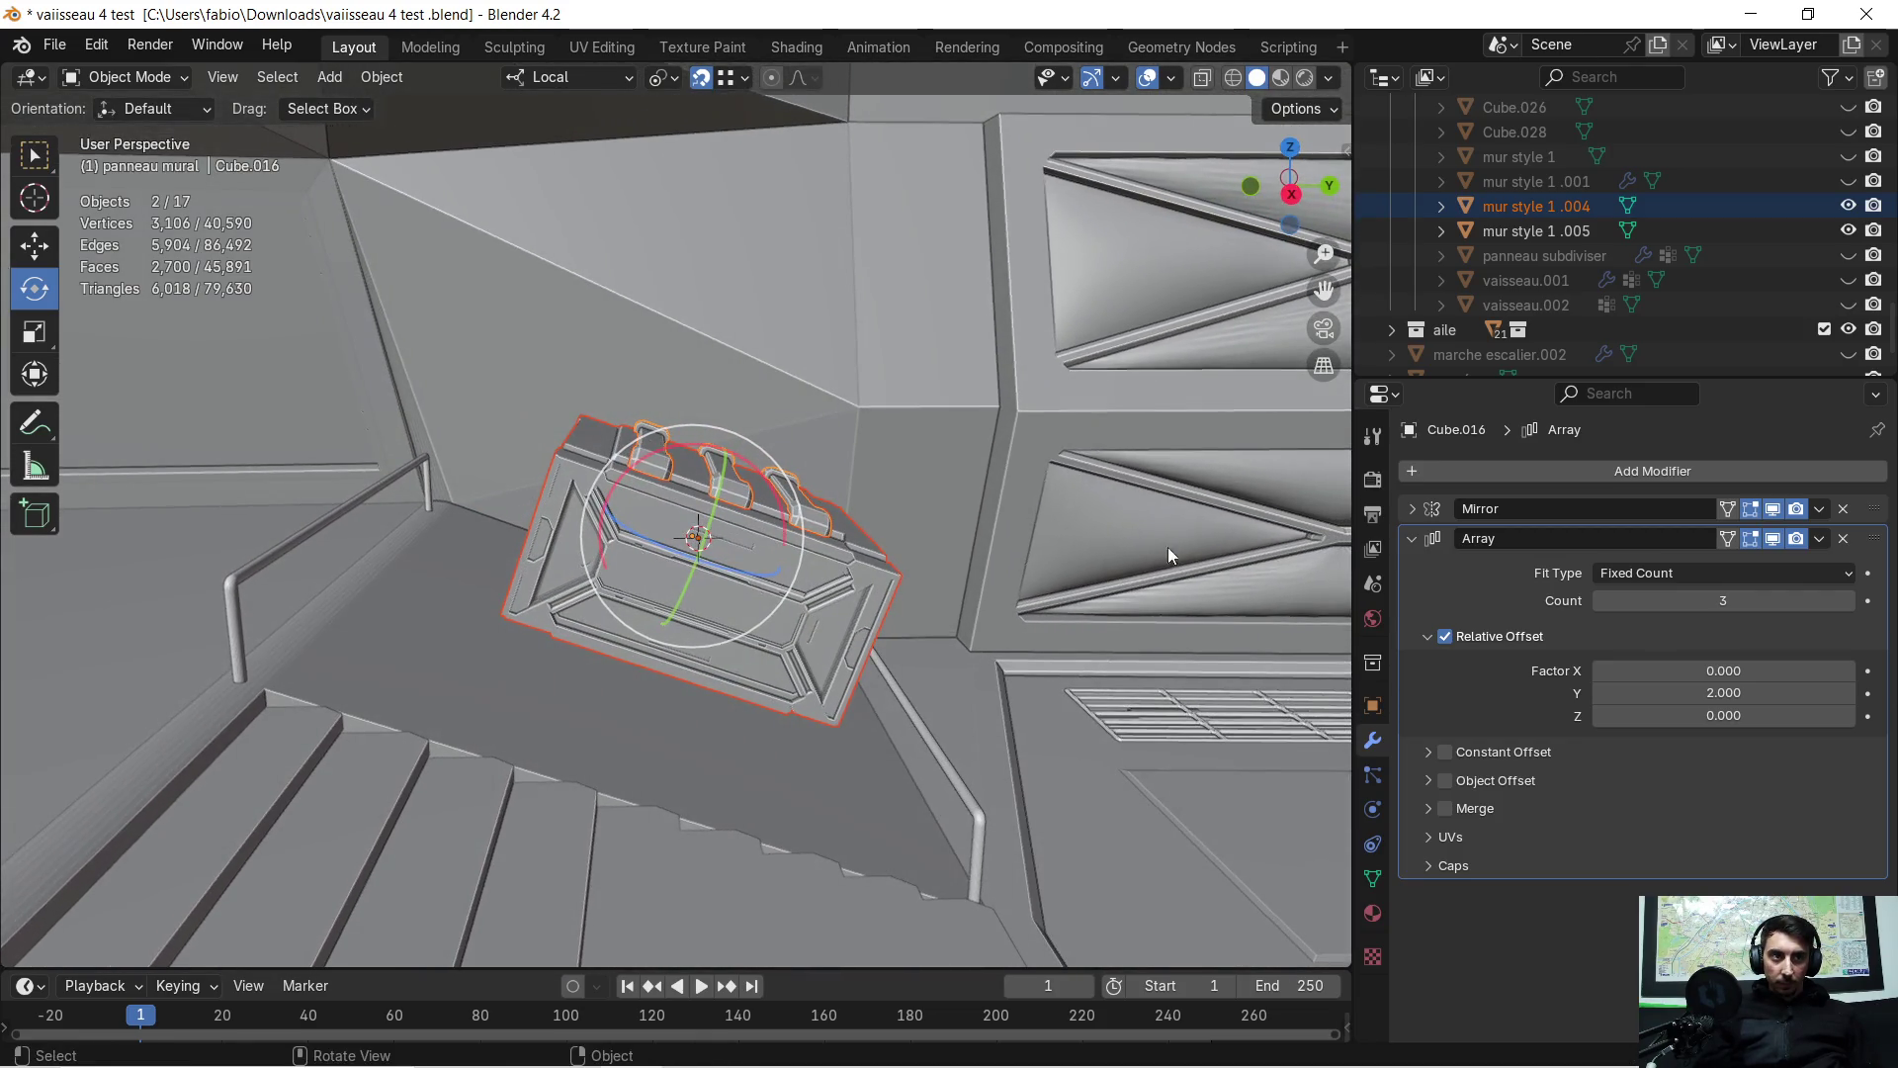
Collapse the Array modifier panel and look down at the crate
click(1410, 539)
mouse_move(939, 607)
middle_down()
mouse_move(726, 602)
mouse_move(826, 637)
middle_up()
scroll(526, 560, up, 3)
middle_drag(525, 556, 581, 568)
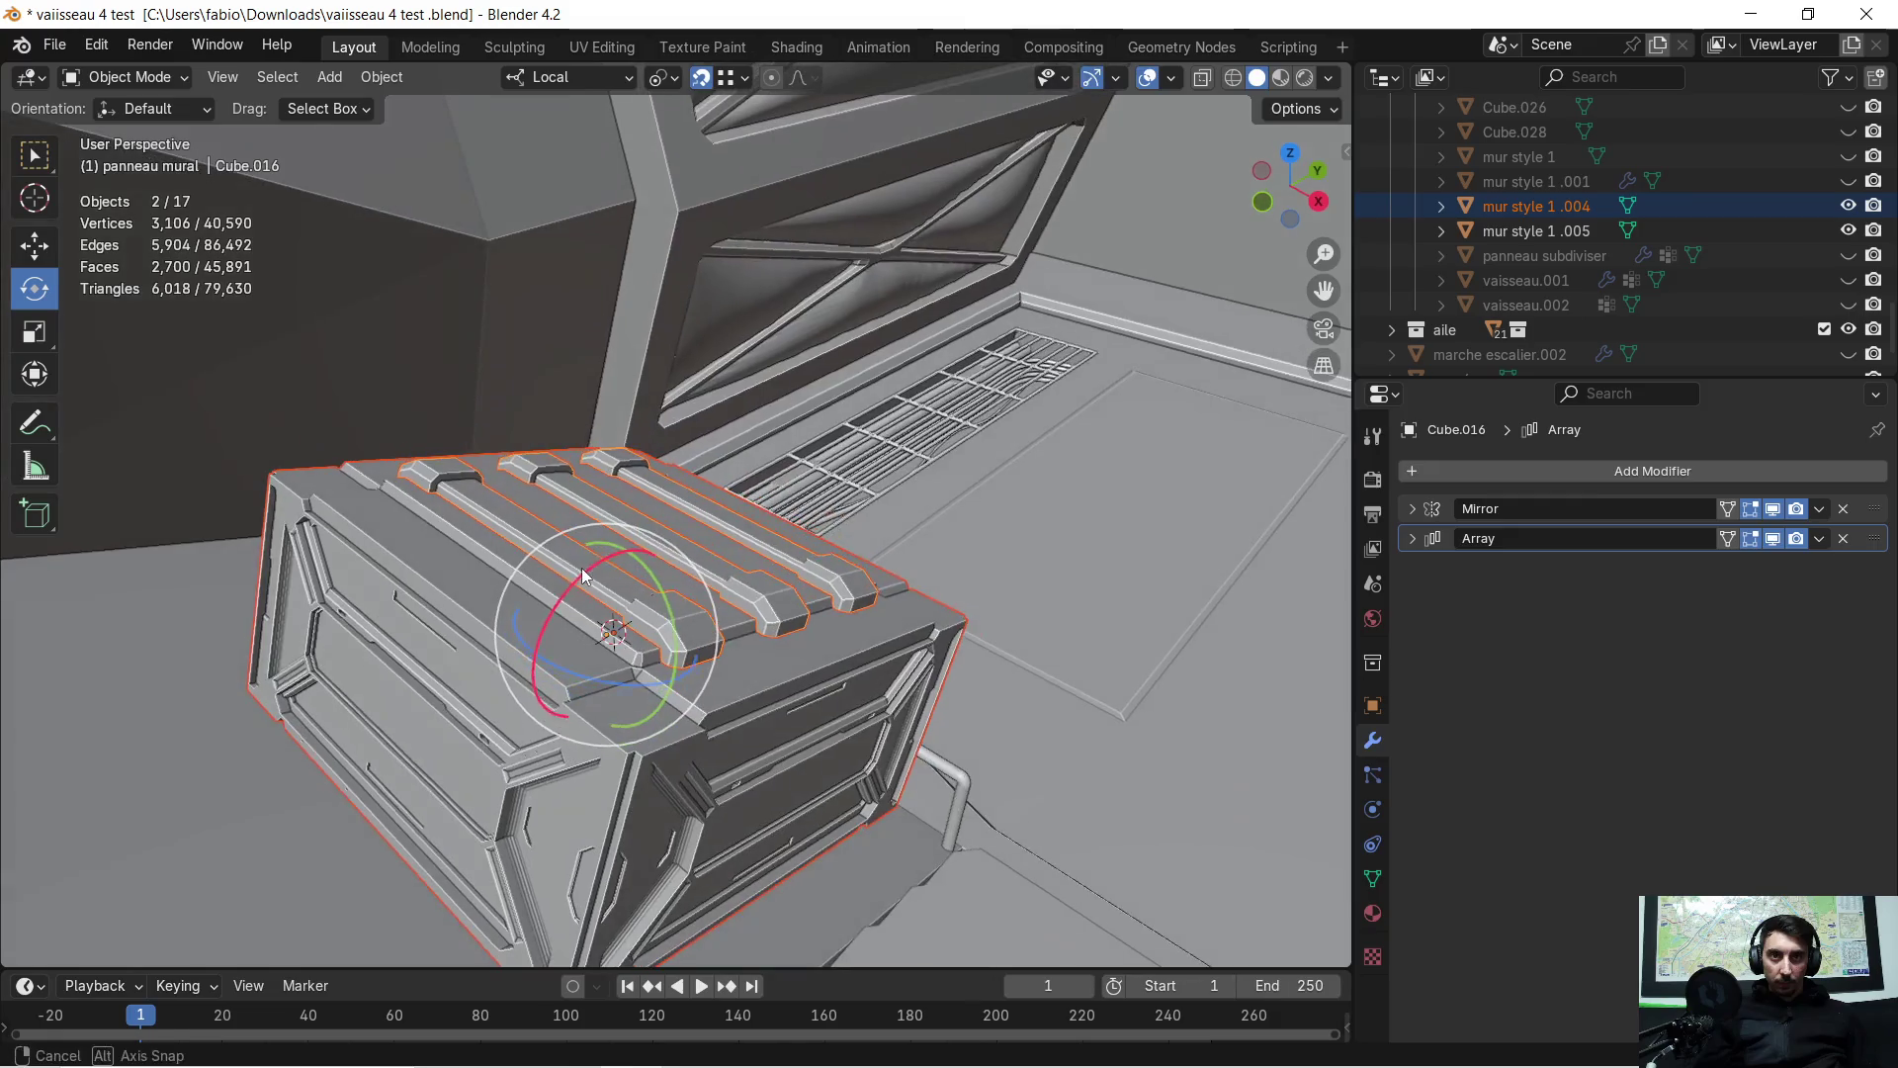
click(1820, 544)
click(1737, 563)
click(1819, 510)
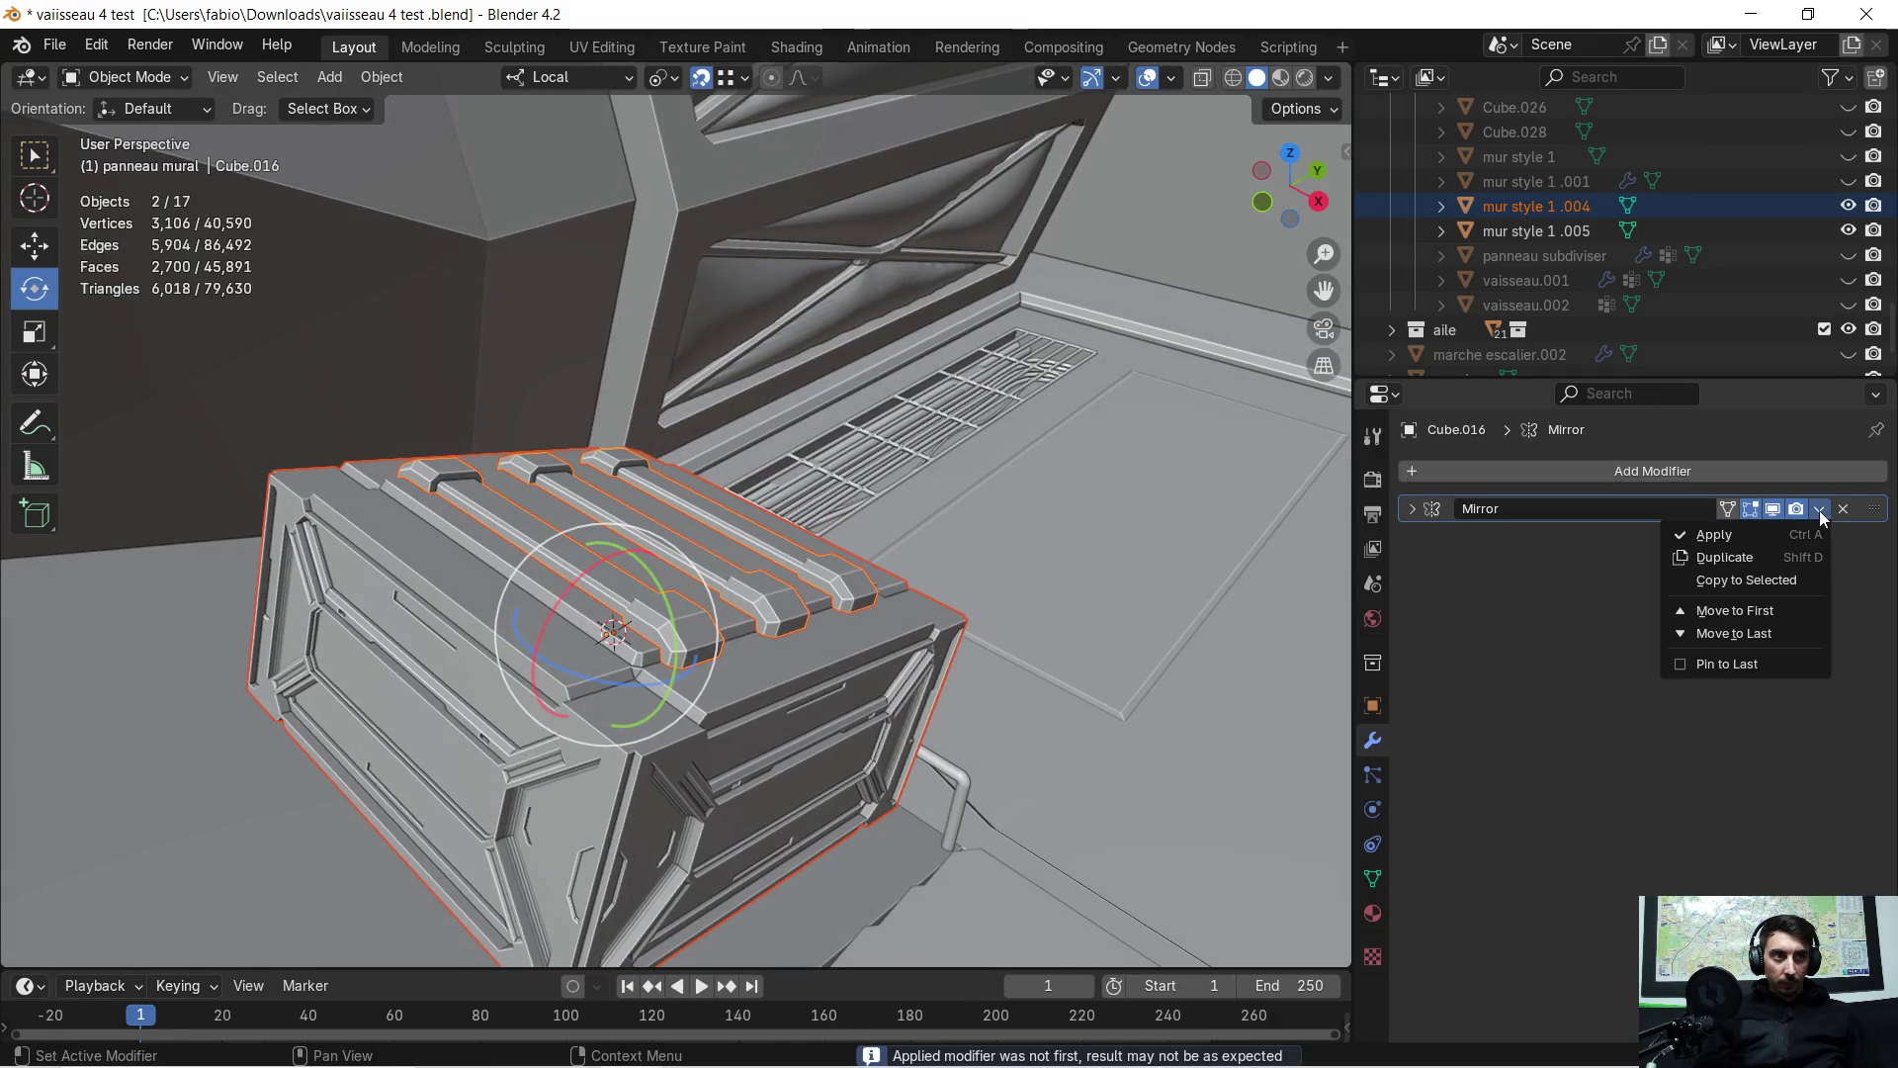
click(1771, 536)
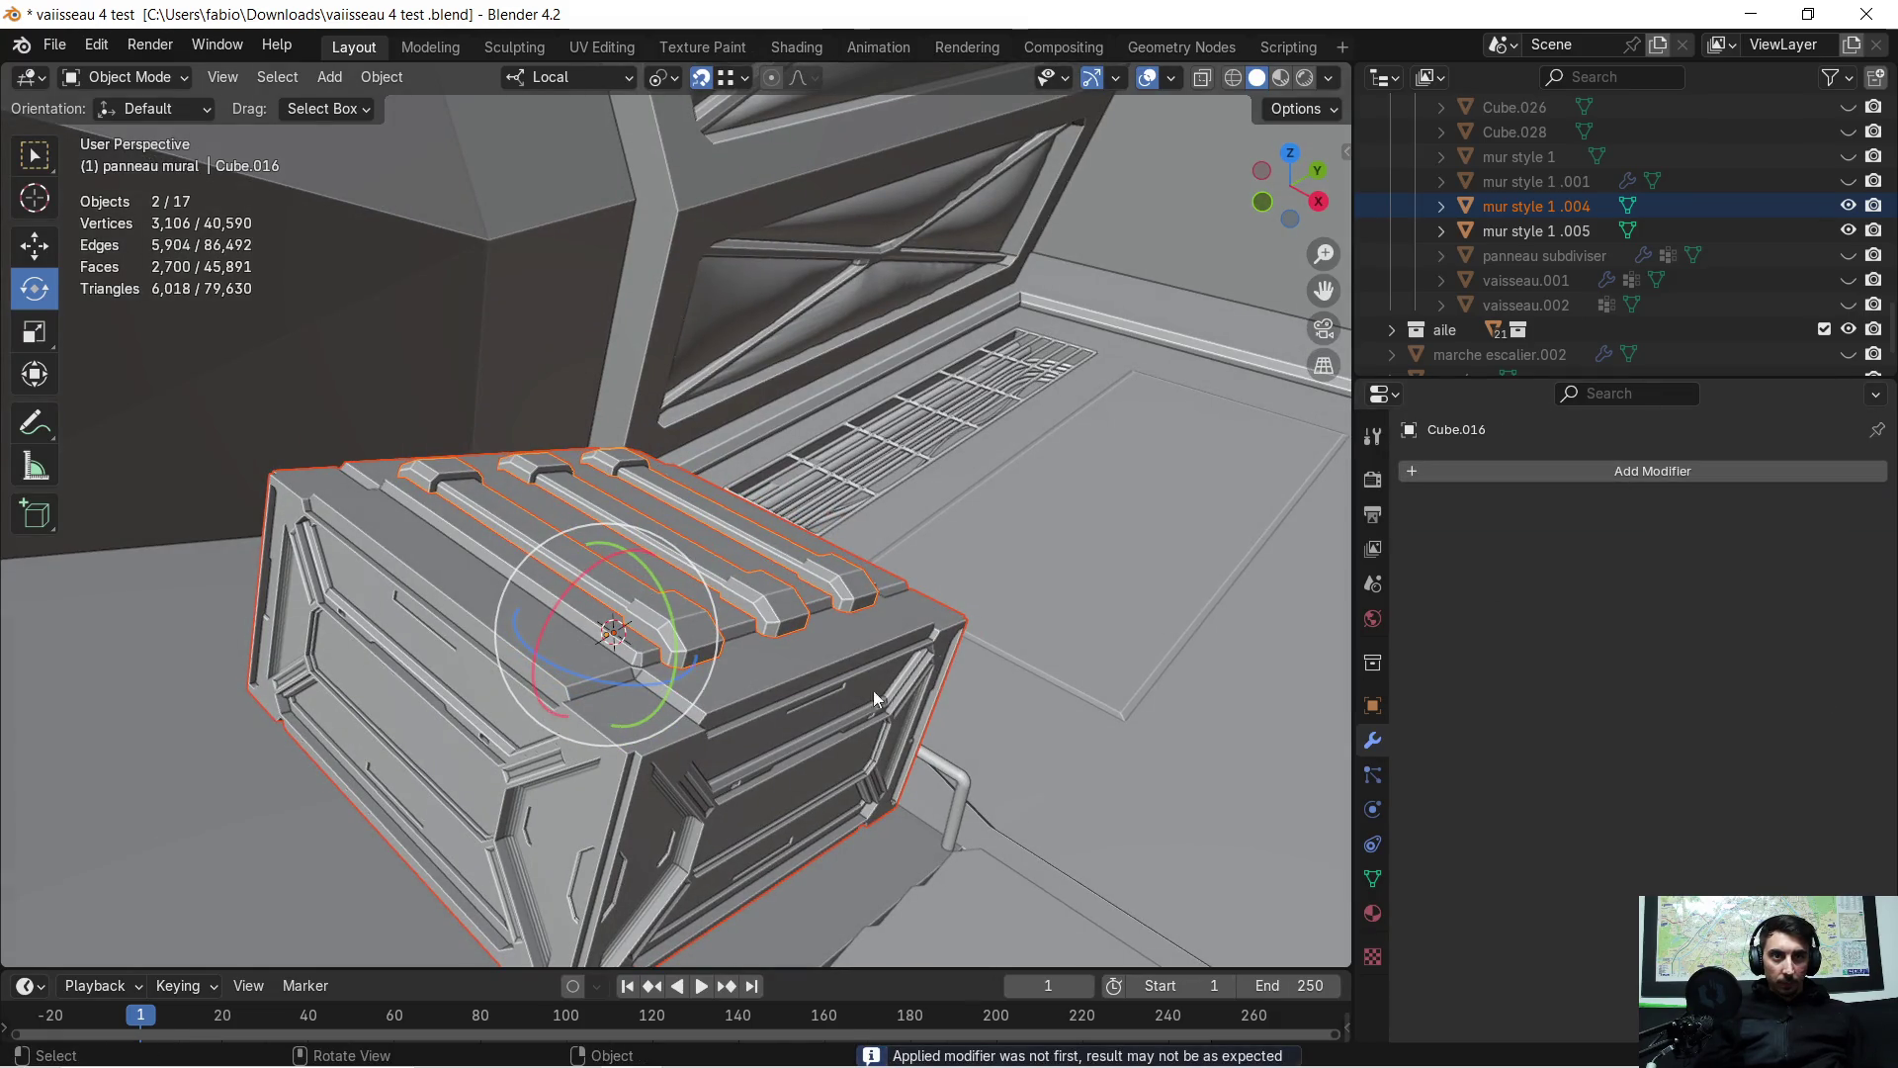
shift+click(756, 662)
mouse_move(756, 656)
middle_down()
mouse_move(619, 610)
mouse_move(638, 577)
mouse_move(832, 627)
middle_up()
key(g)
key(z)
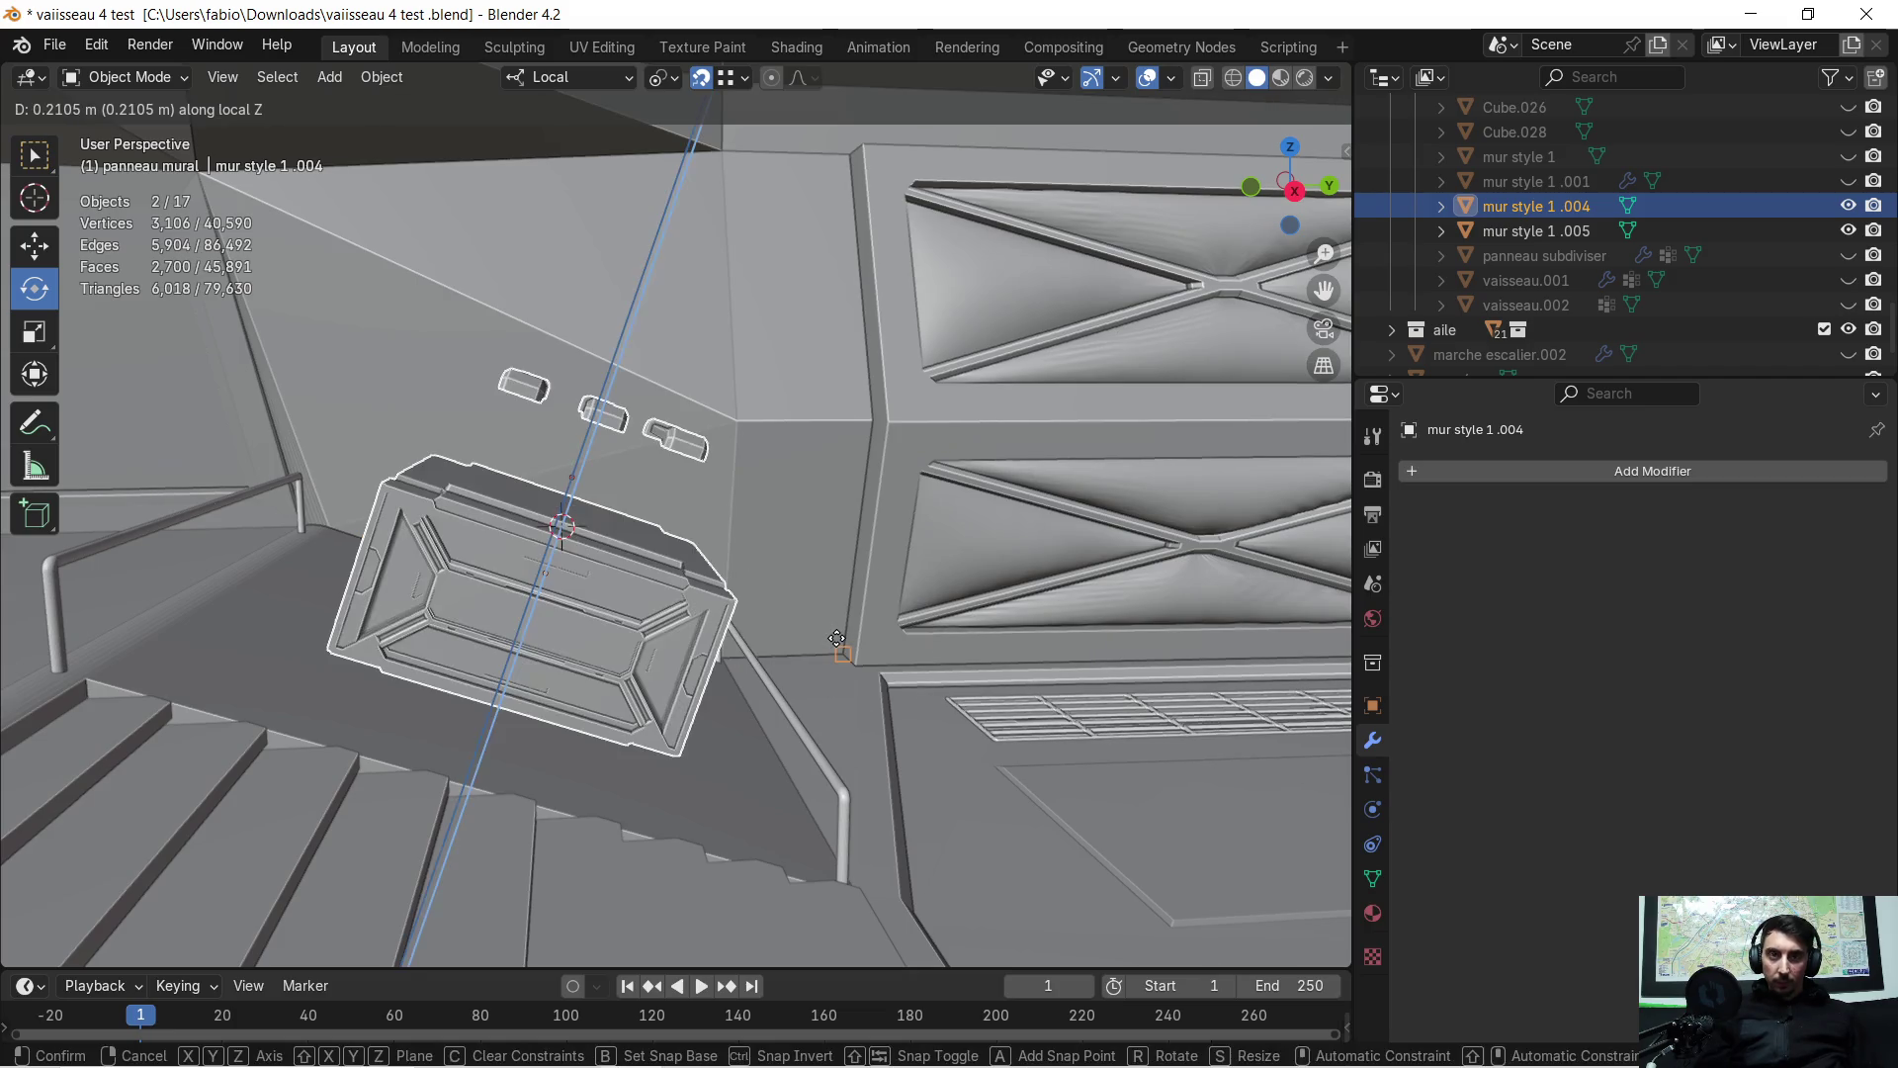
right_click(826, 650)
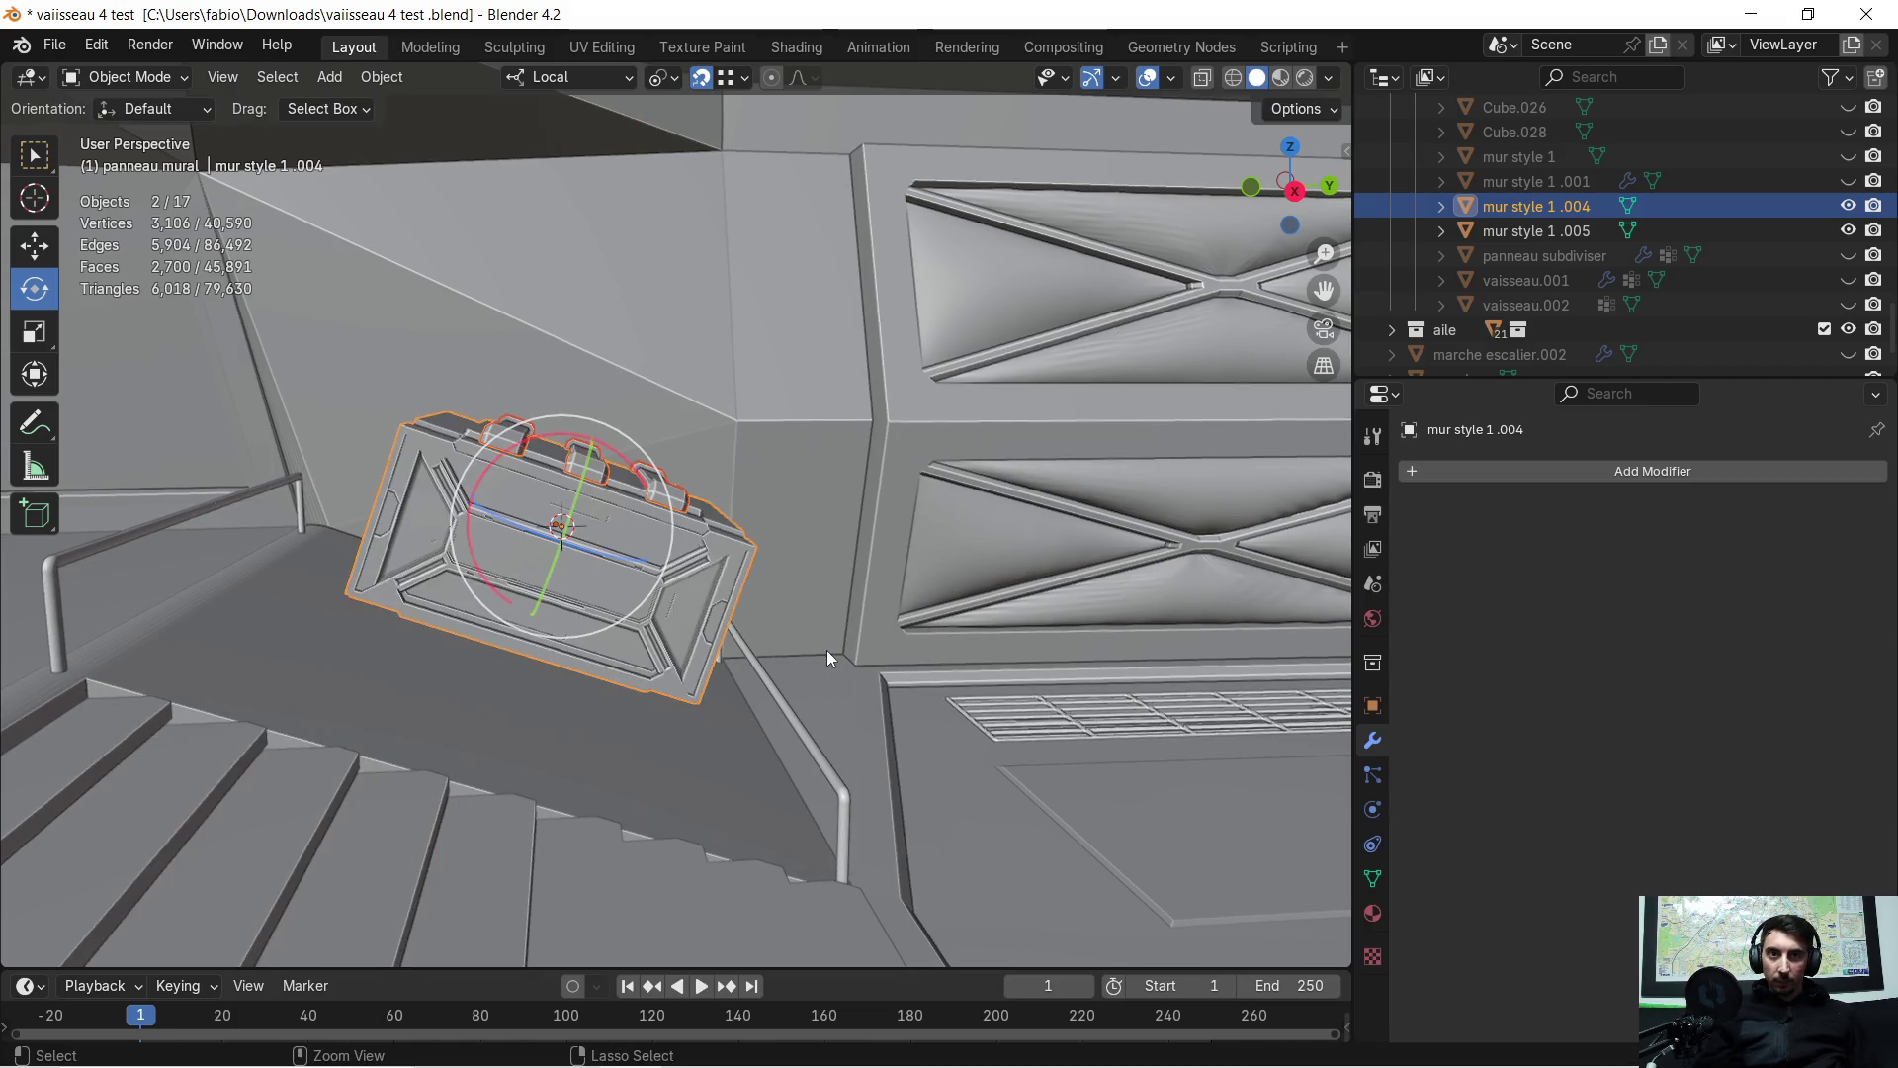
mouse_move(789, 613)
middle_down()
mouse_move(810, 649)
mouse_move(880, 642)
mouse_move(965, 531)
middle_up()
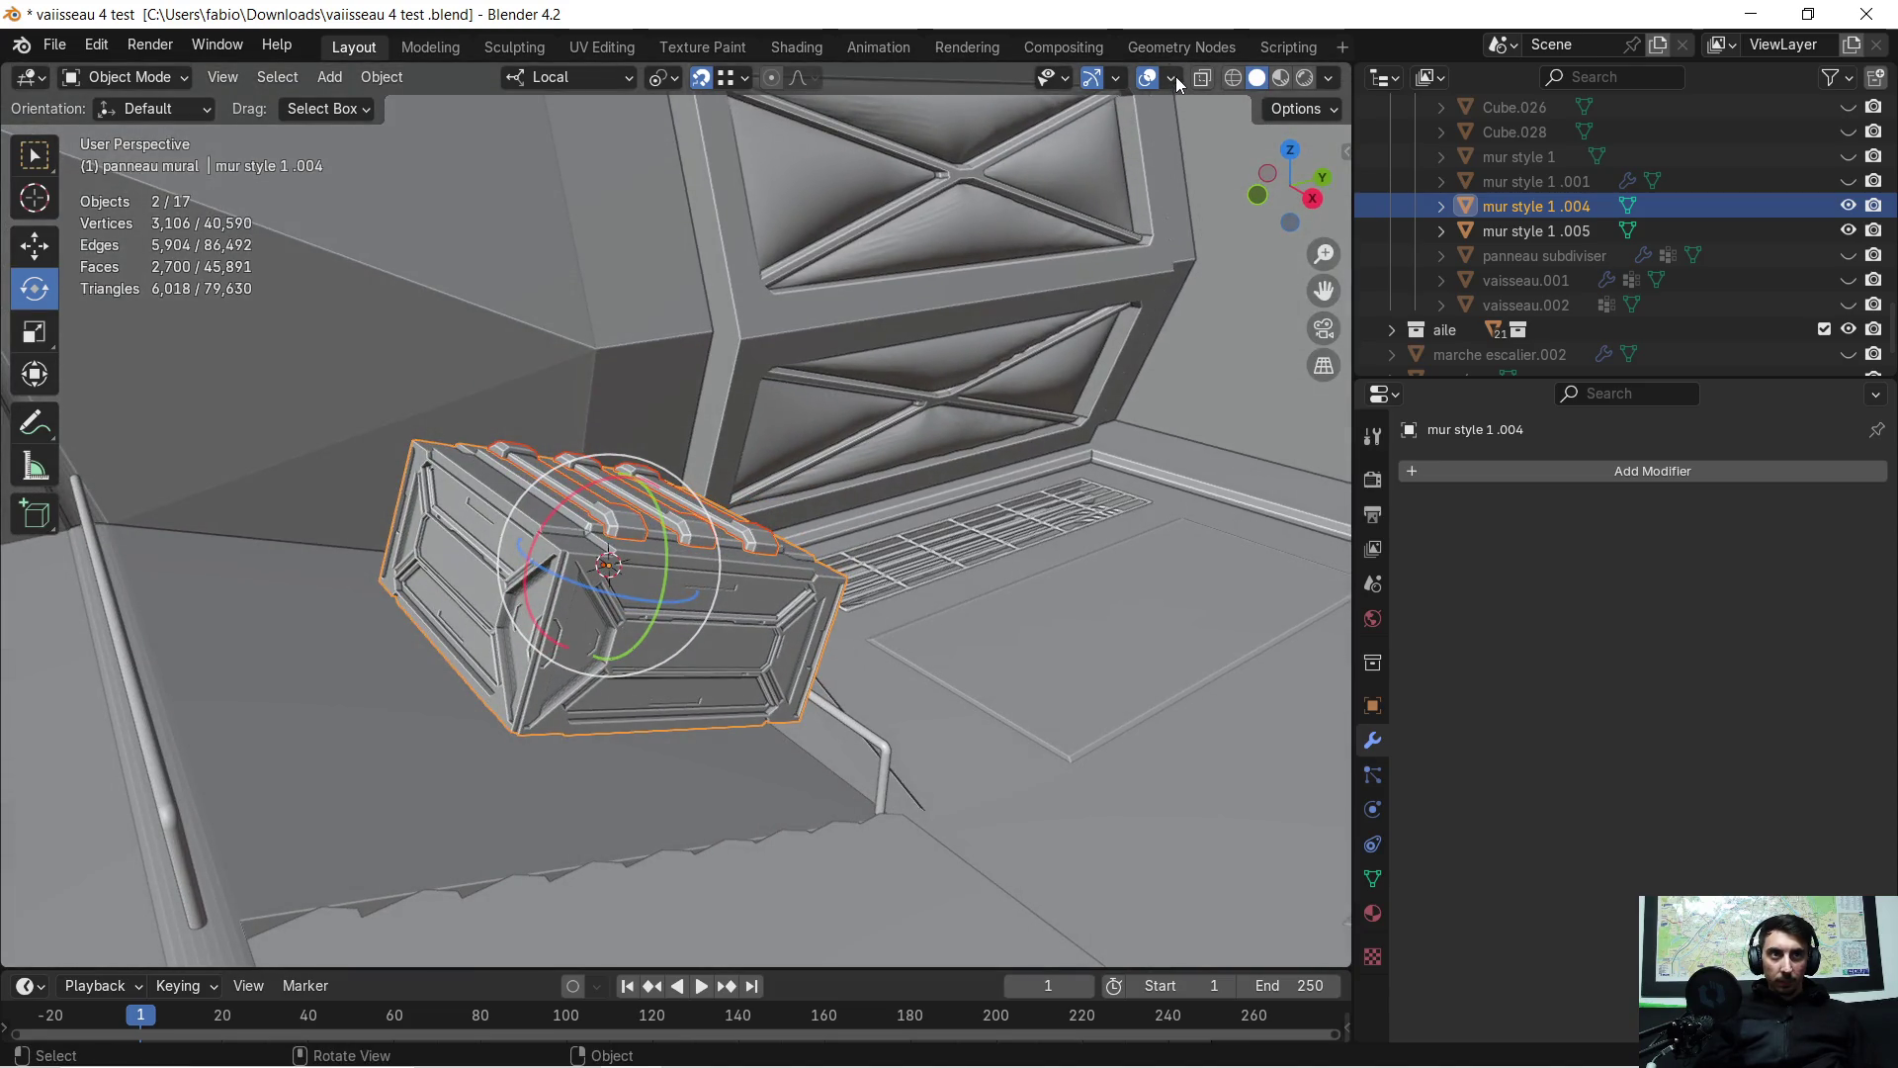
Turn on the Face Orientation overlay and enter Edit Mode to check the normals
click(1174, 77)
click(1028, 482)
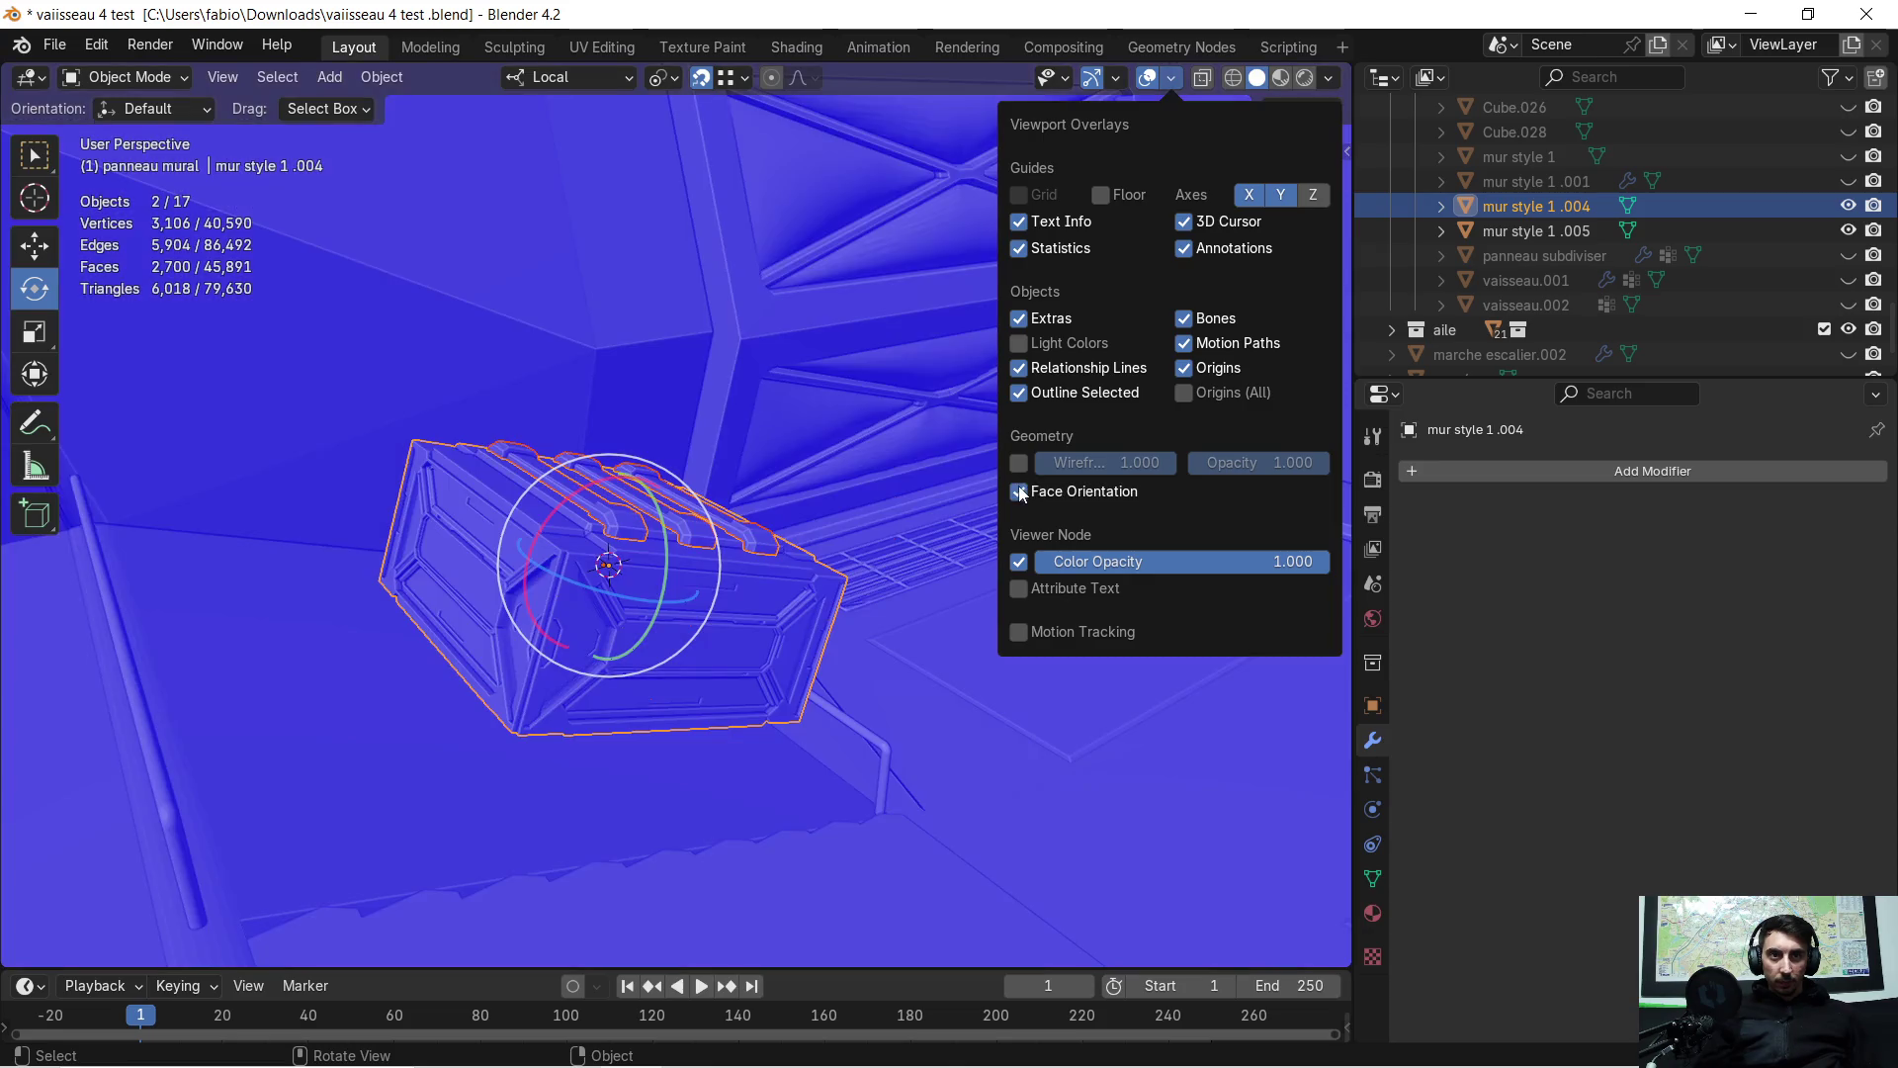
mouse_move(652, 514)
middle_down()
mouse_move(747, 586)
mouse_move(796, 596)
mouse_move(691, 583)
mouse_move(634, 478)
mouse_move(732, 489)
mouse_move(863, 571)
mouse_move(830, 578)
mouse_move(851, 544)
mouse_move(837, 578)
mouse_move(797, 537)
mouse_move(858, 546)
mouse_move(871, 583)
middle_up()
mouse_move(618, 491)
middle_down()
mouse_move(576, 513)
mouse_move(627, 563)
mouse_move(704, 544)
mouse_move(820, 571)
mouse_move(899, 550)
mouse_move(856, 567)
mouse_move(916, 538)
mouse_move(881, 508)
mouse_move(780, 547)
mouse_move(631, 457)
middle_up()
key(Tab)
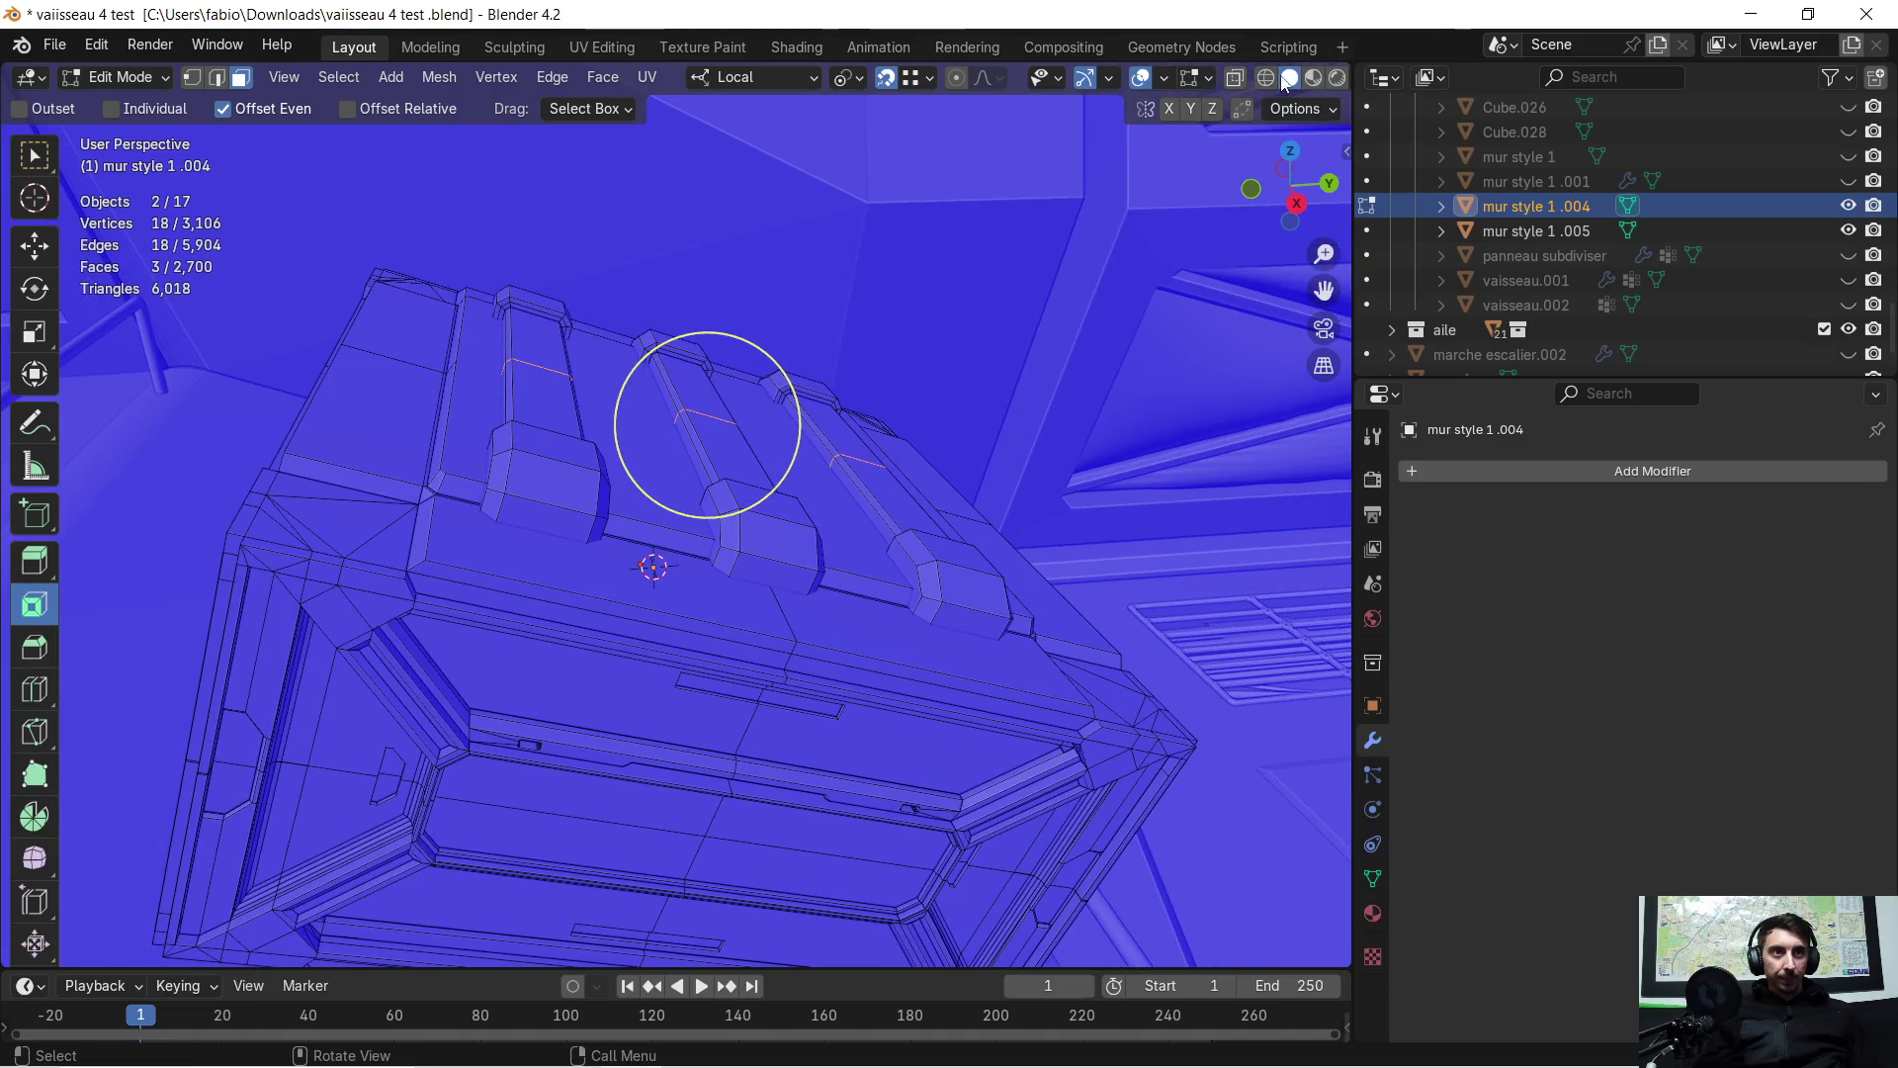
Turn Face Orientation off, return to Object Mode, and isolate the crate body in Local View
click(1165, 79)
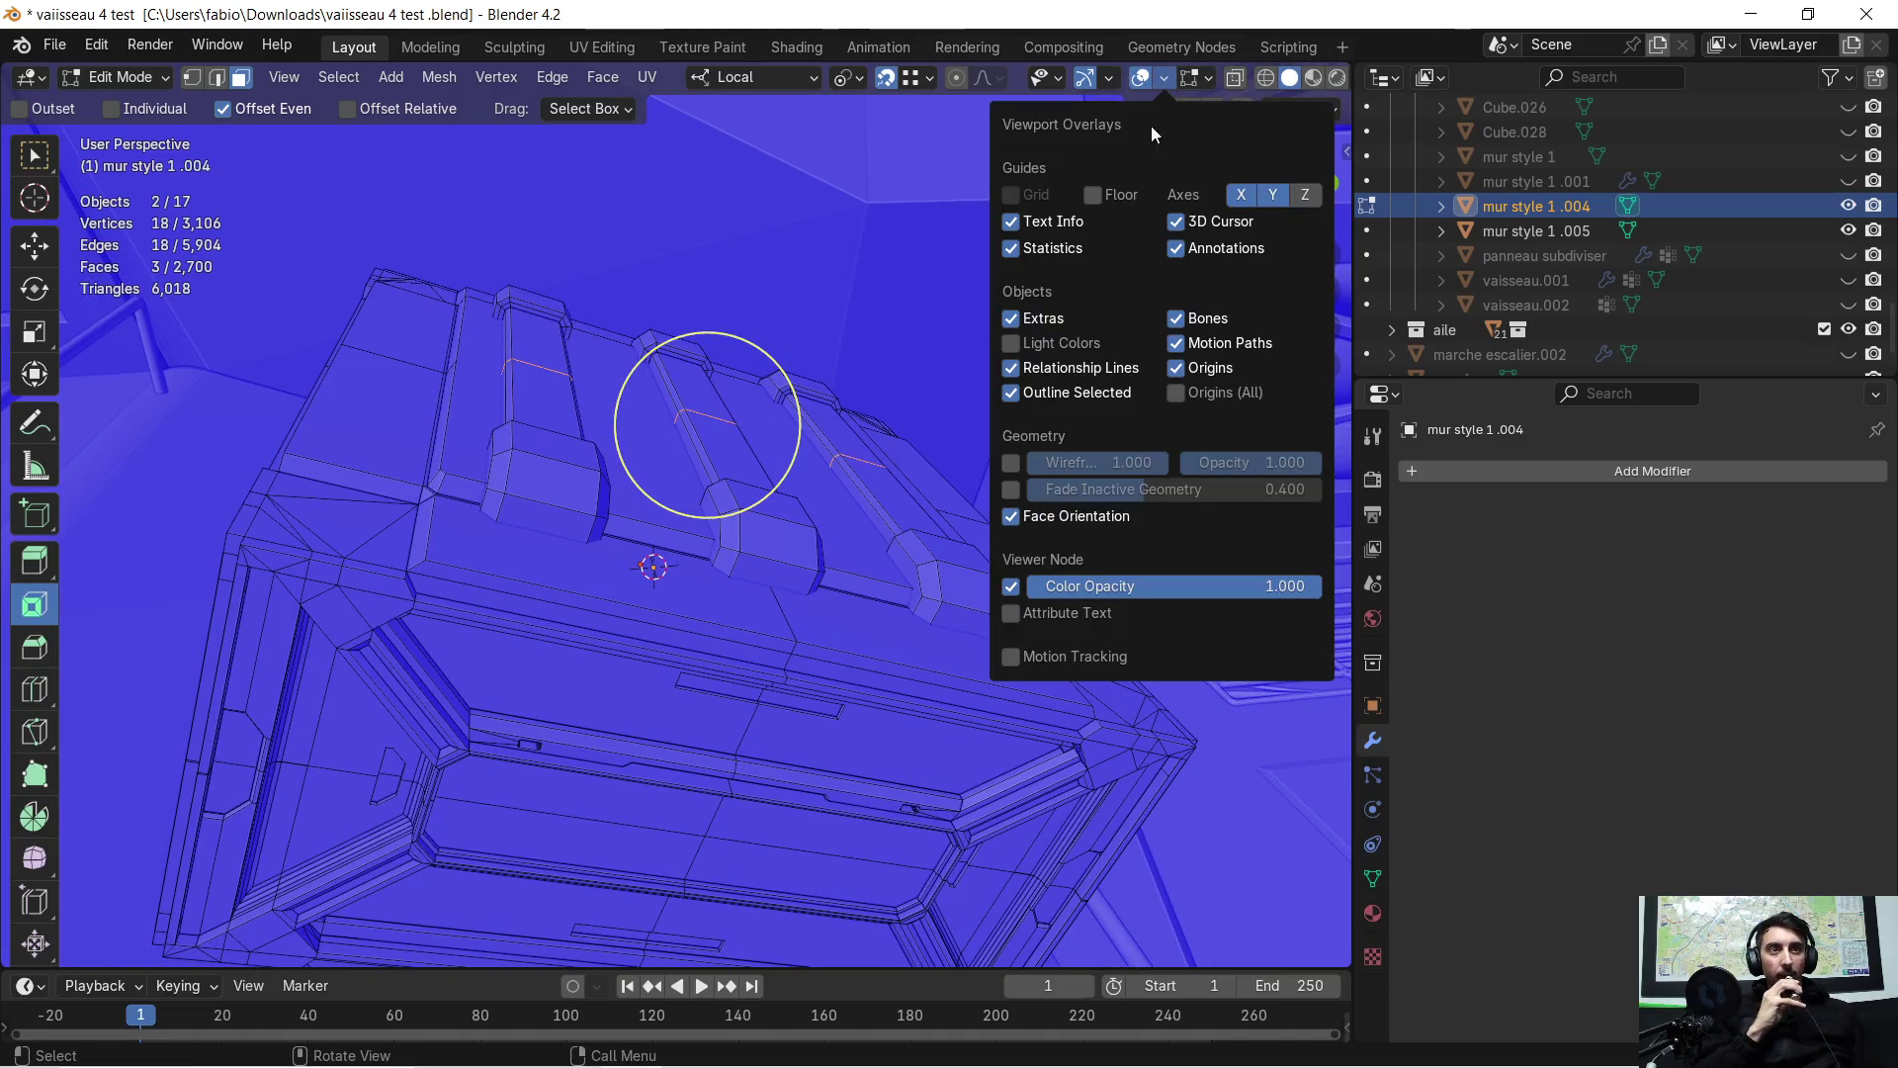
click(1010, 515)
mouse_move(791, 445)
middle_down()
mouse_move(469, 365)
mouse_move(574, 396)
middle_up()
scroll(579, 399, up, 1)
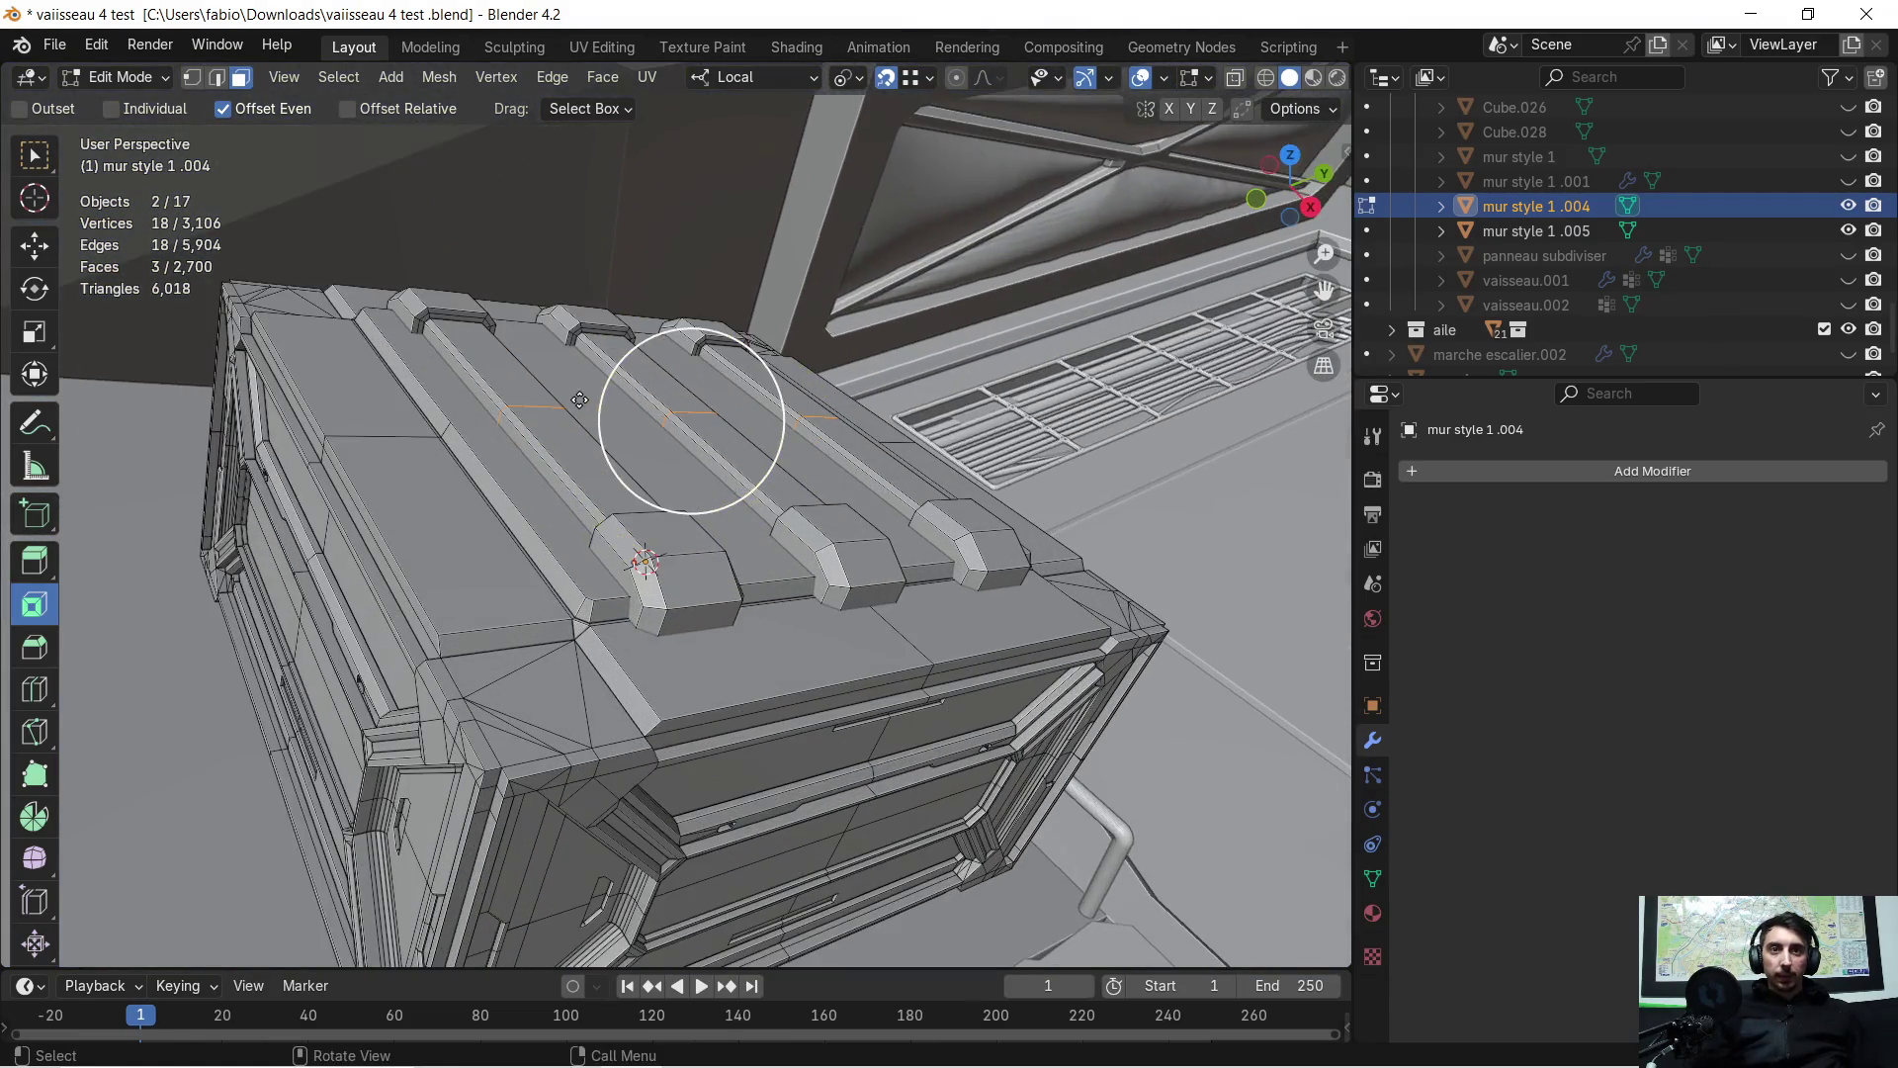
key(Tab)
mouse_move(644, 490)
middle_down()
mouse_move(660, 448)
mouse_move(720, 445)
mouse_move(596, 494)
middle_up()
key(KP_Divide)
click(542, 530)
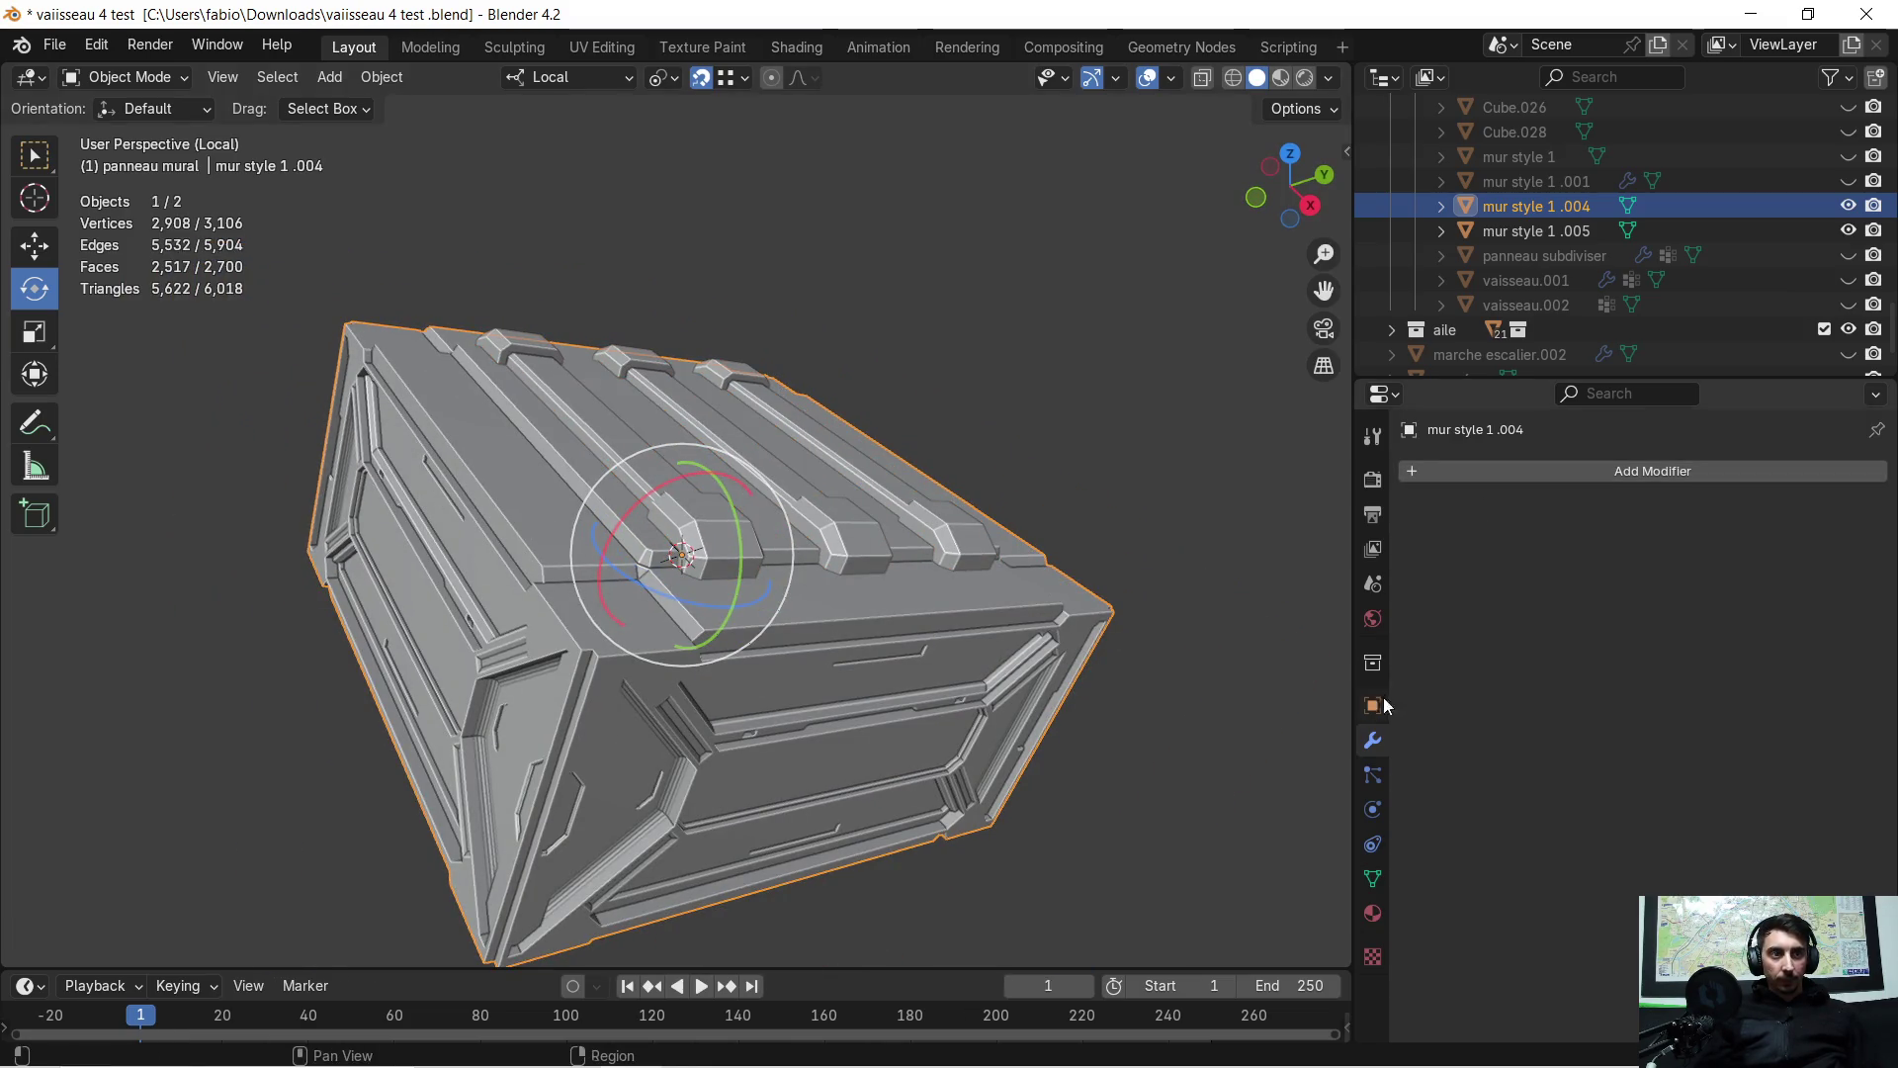
Add and apply a Boolean Union modifier on the crate body targeting Cube.016
click(1423, 475)
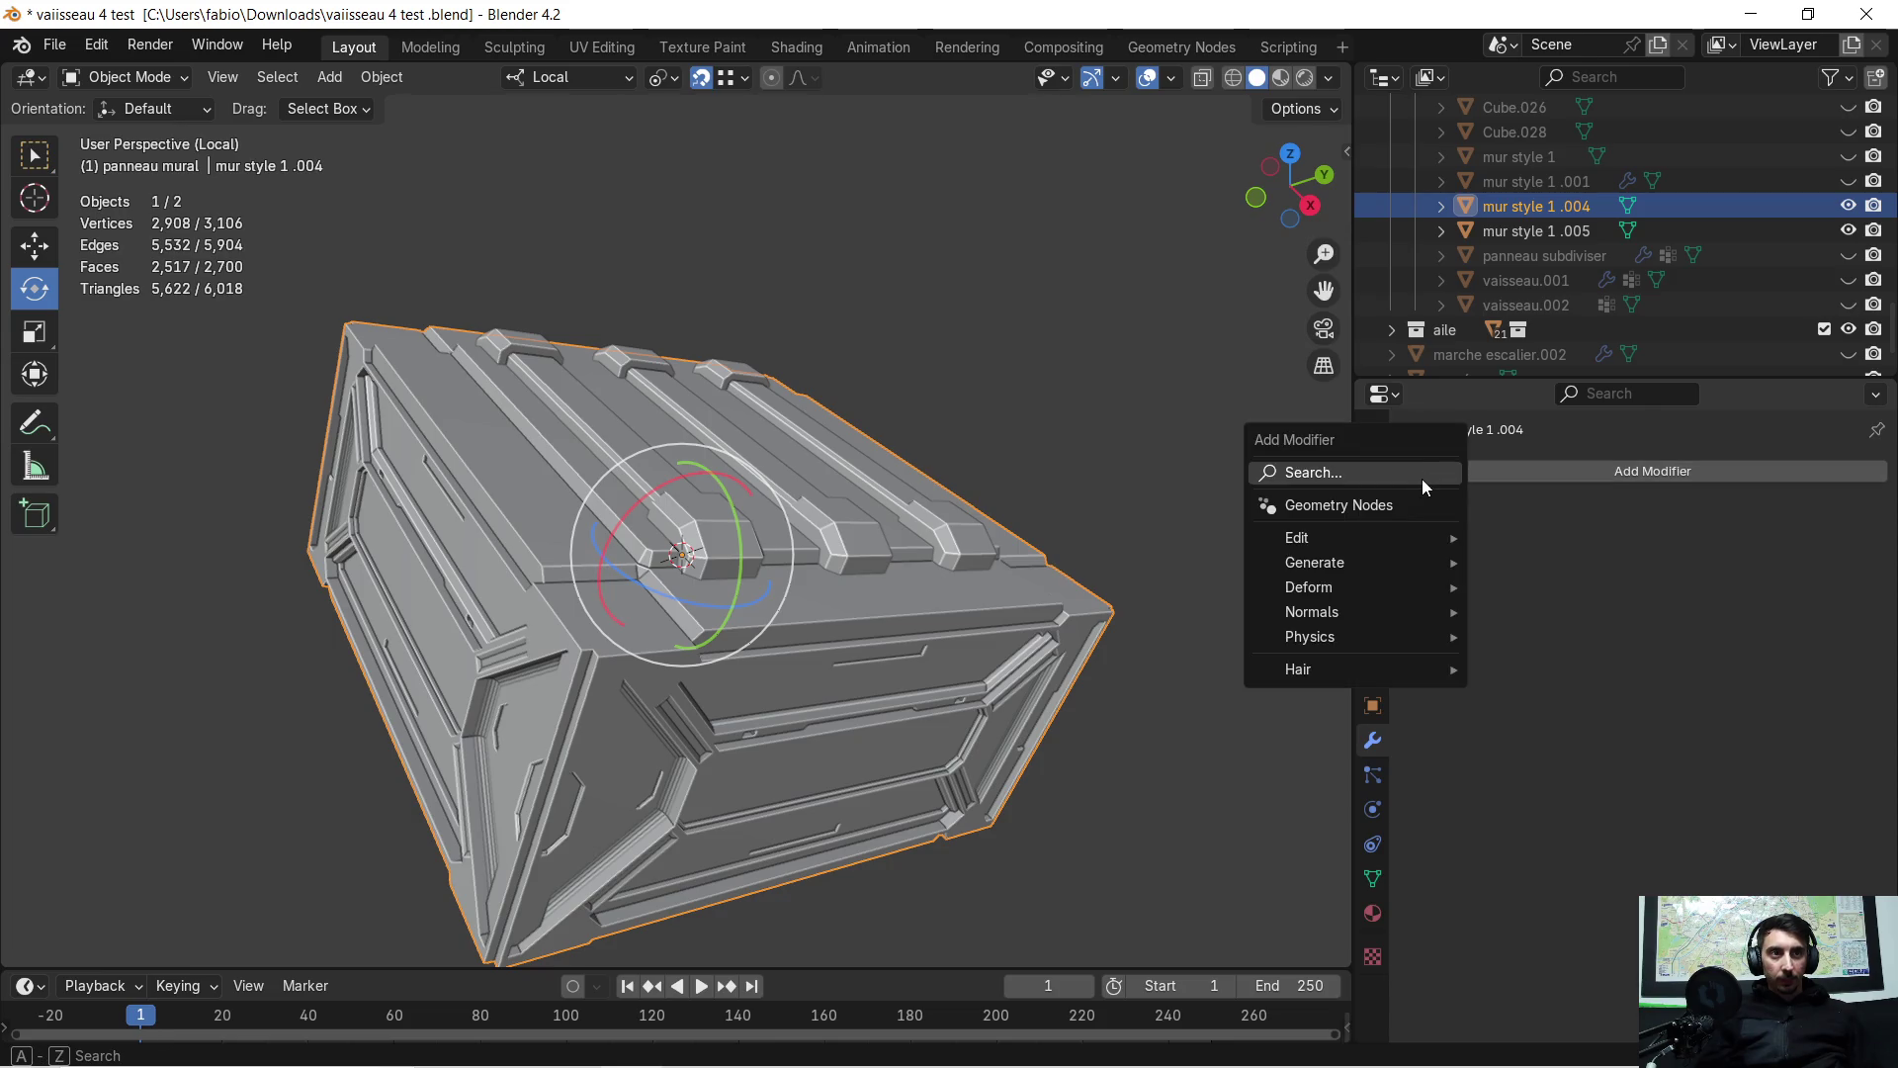
click(1422, 479)
click(1429, 580)
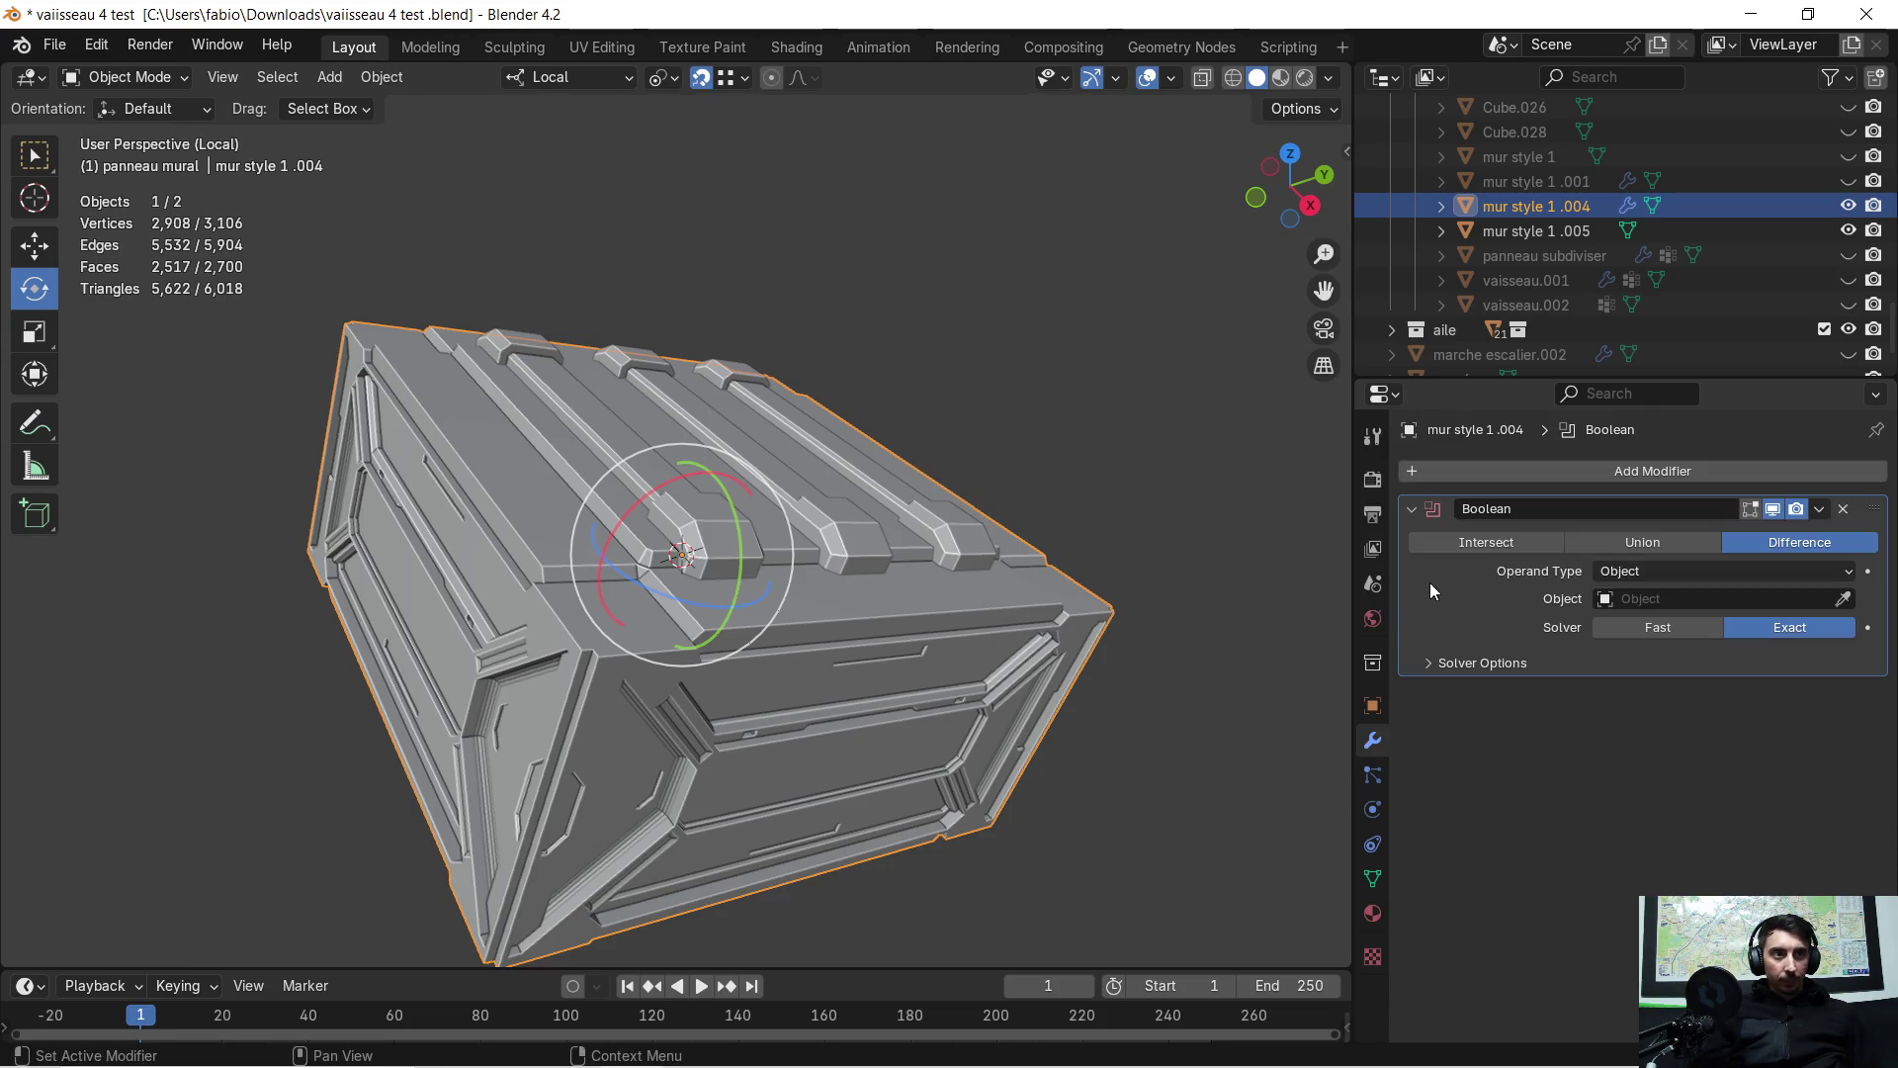
click(1633, 546)
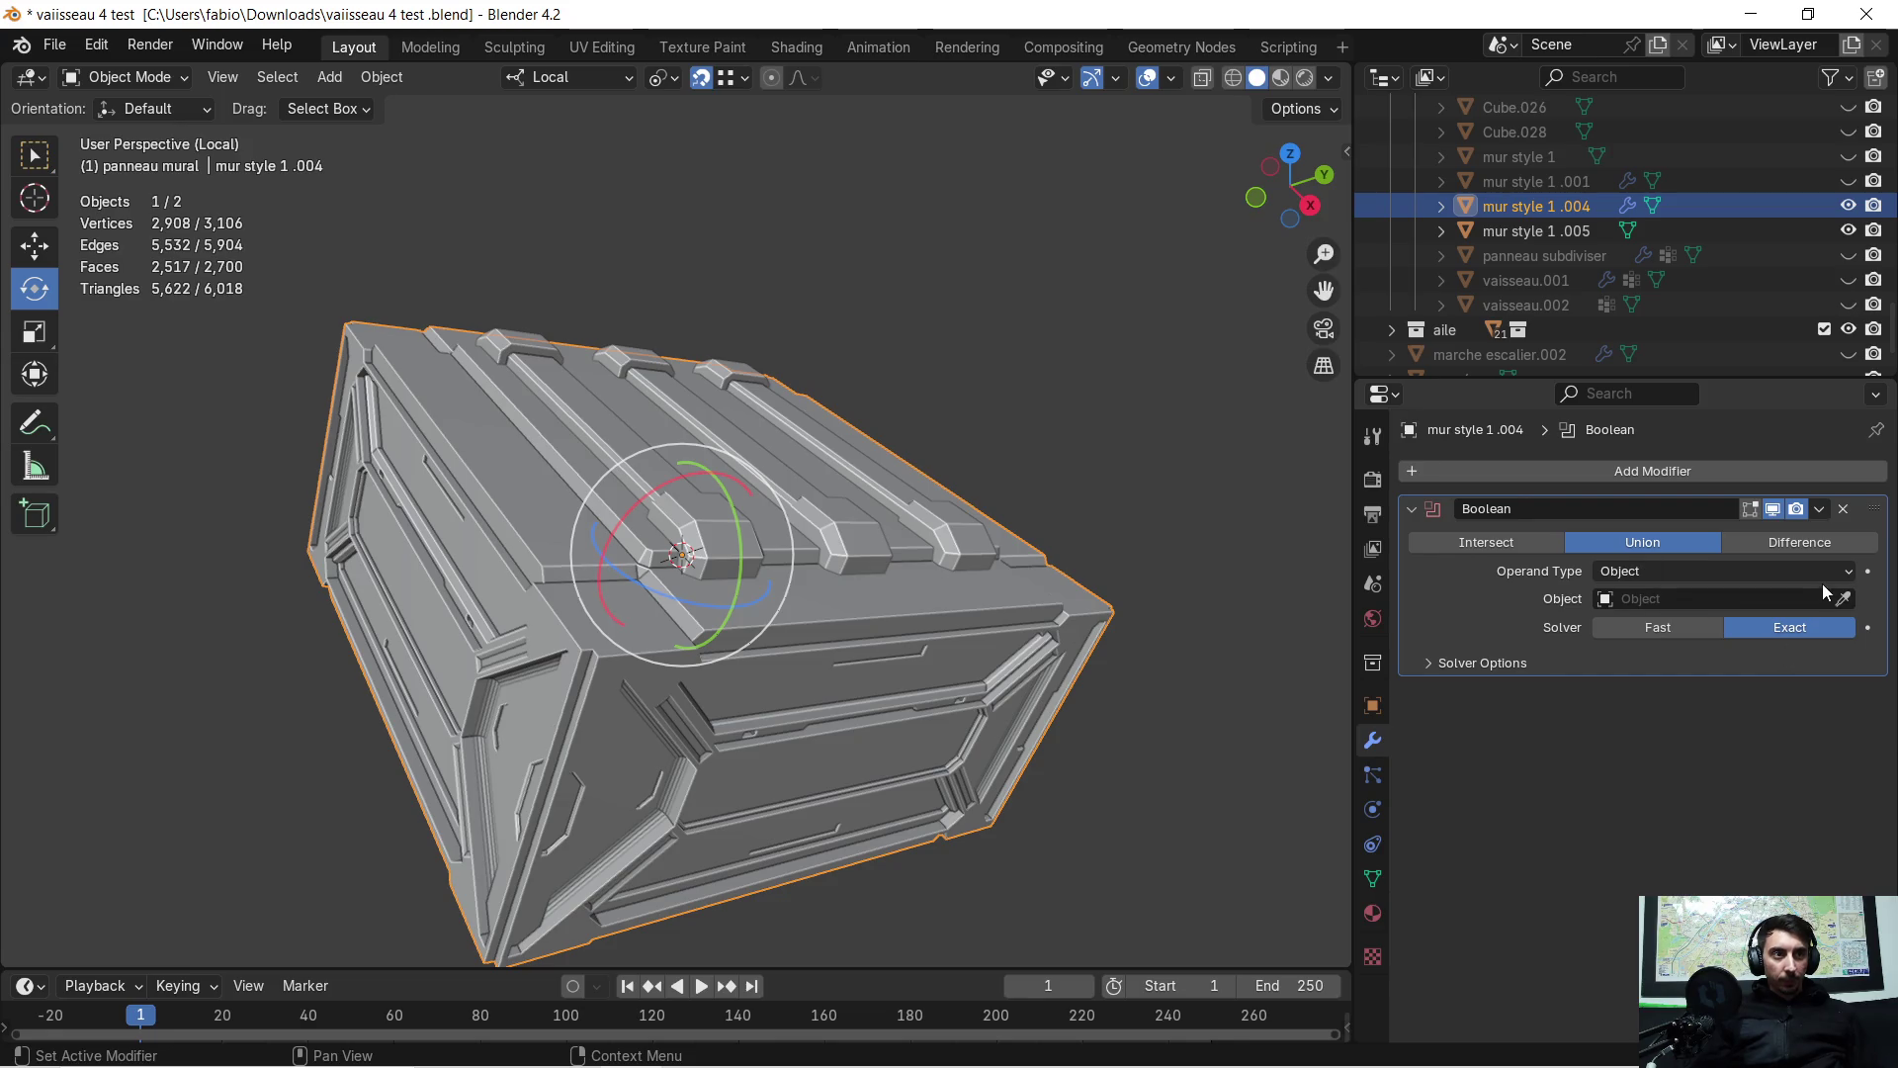
click(849, 525)
mouse_move(860, 512)
middle_down()
mouse_move(877, 495)
mouse_move(830, 479)
mouse_move(716, 482)
mouse_move(757, 475)
mouse_move(797, 501)
mouse_move(1236, 472)
mouse_move(1133, 449)
middle_up()
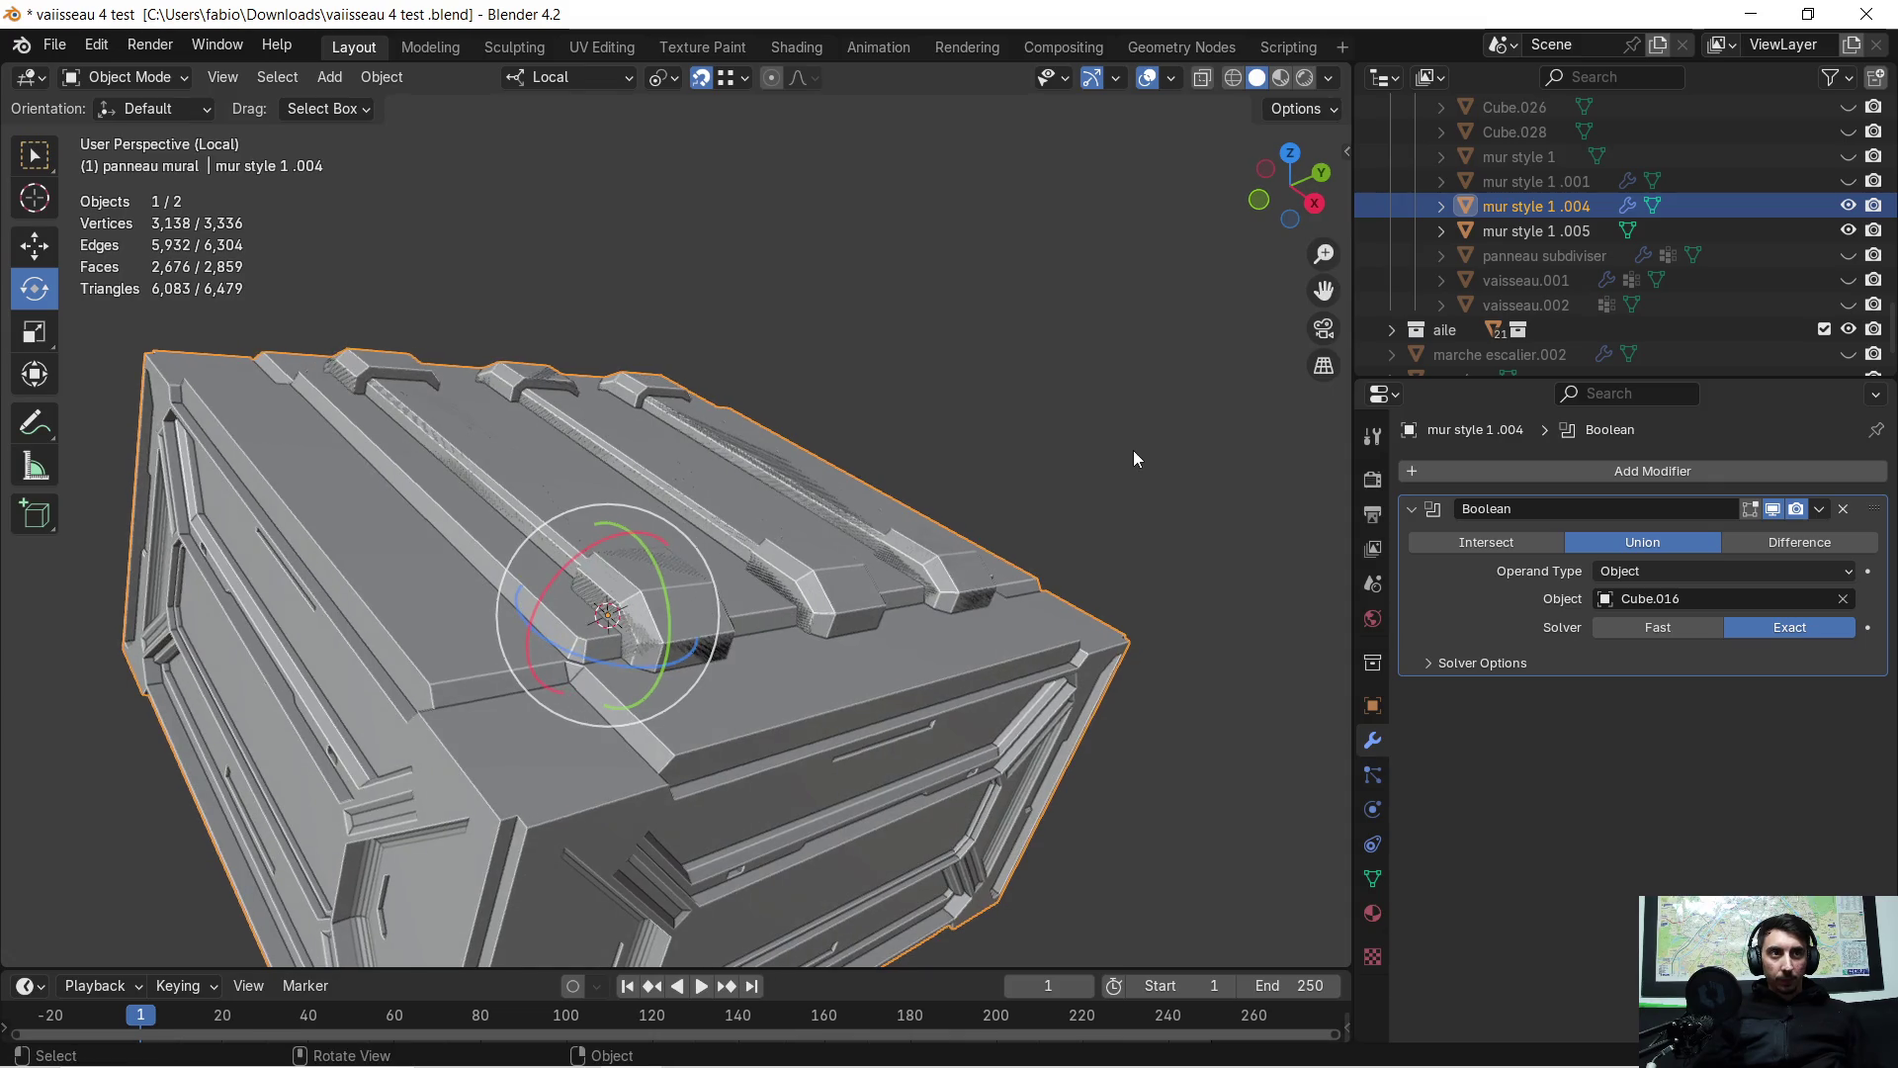
click(1822, 511)
Delete the separate Cube.016 slat object and reselect the merged crate body
click(1091, 554)
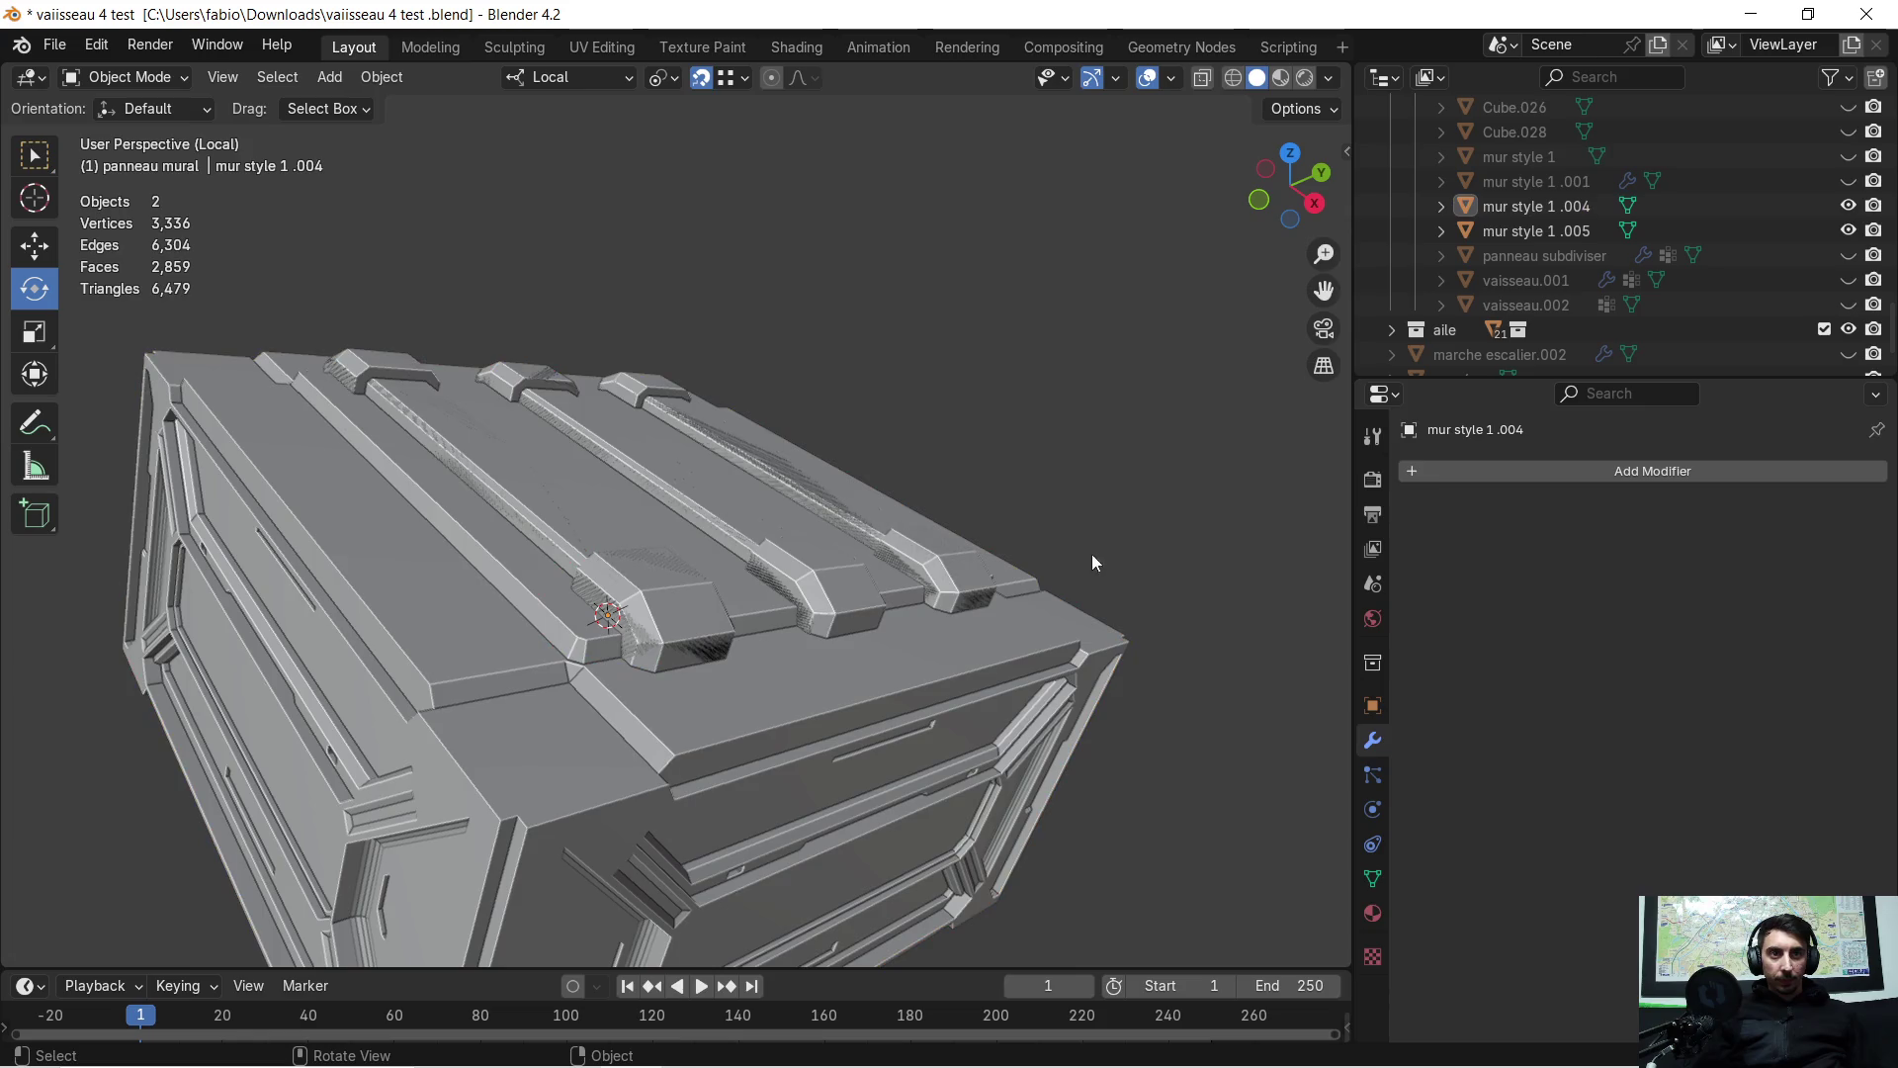
click(689, 634)
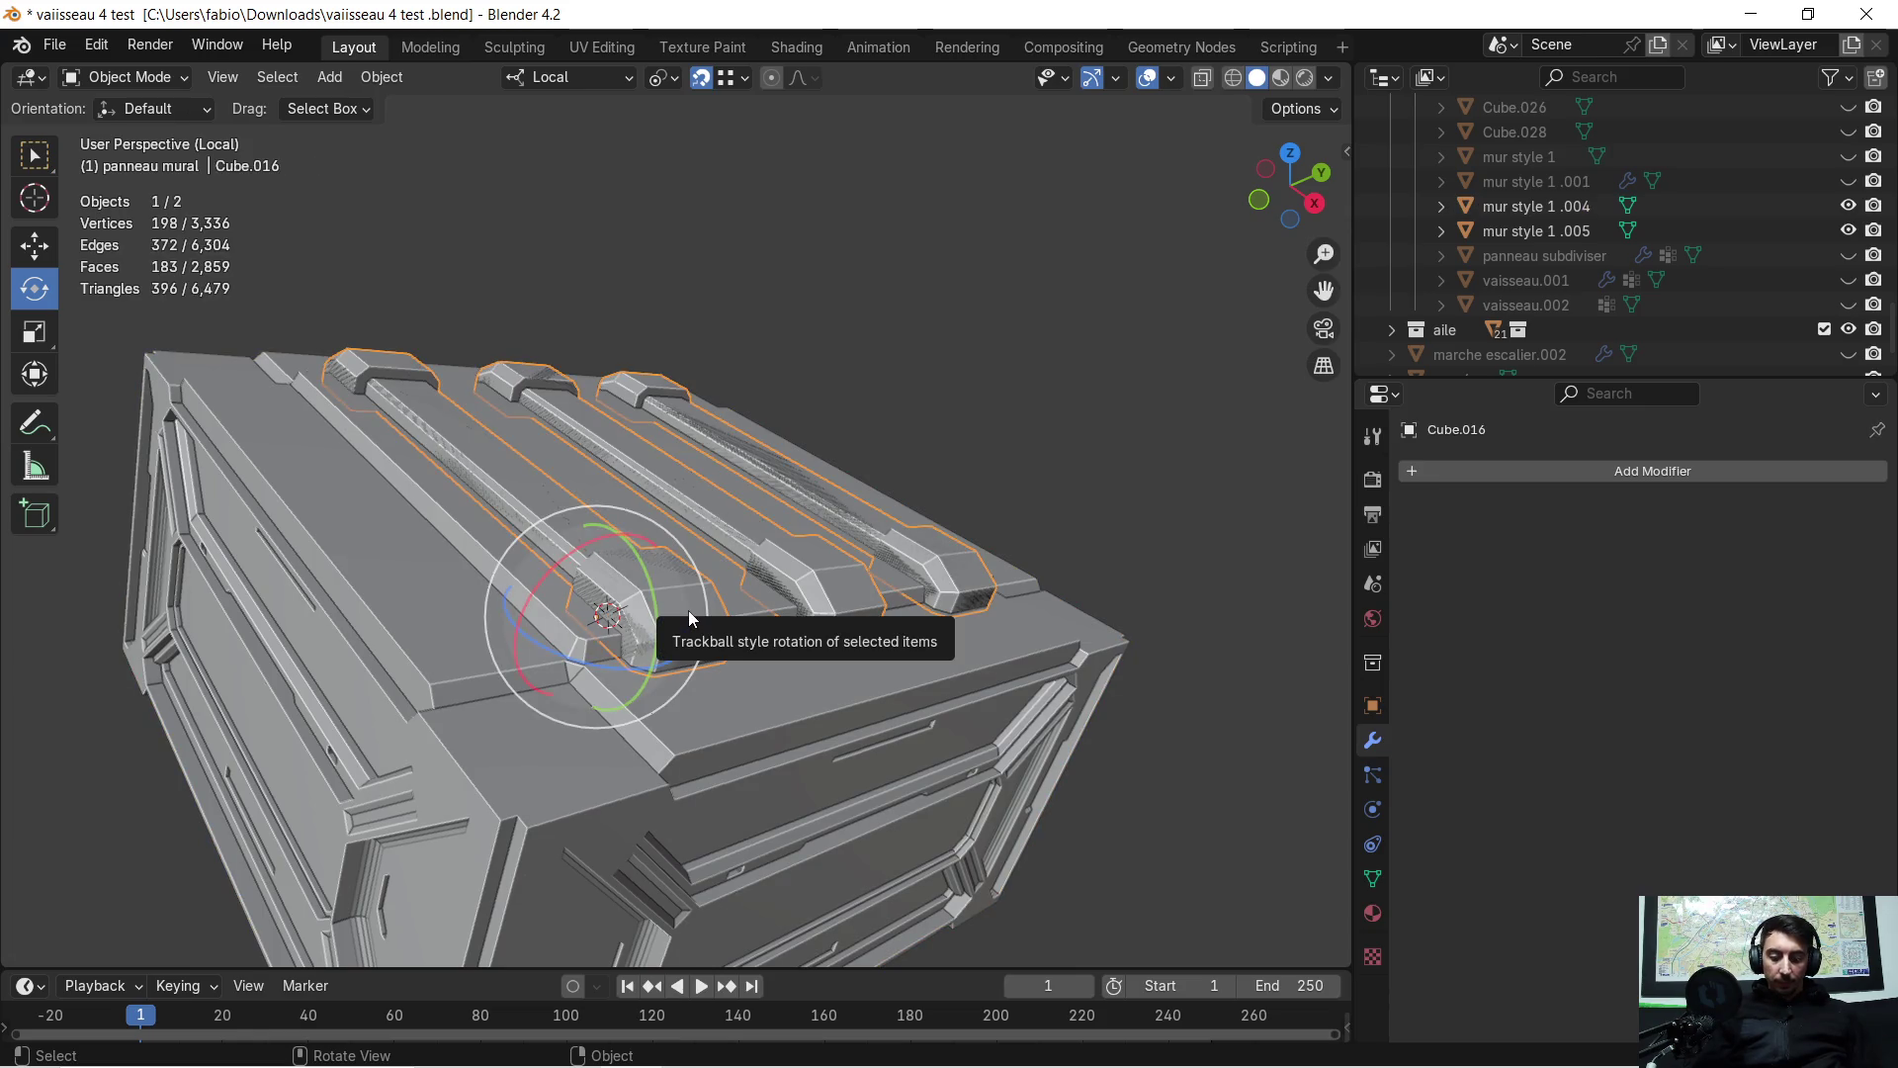
key(Delete)
mouse_move(725, 565)
middle_down()
mouse_move(678, 555)
mouse_move(596, 591)
middle_up()
click(613, 556)
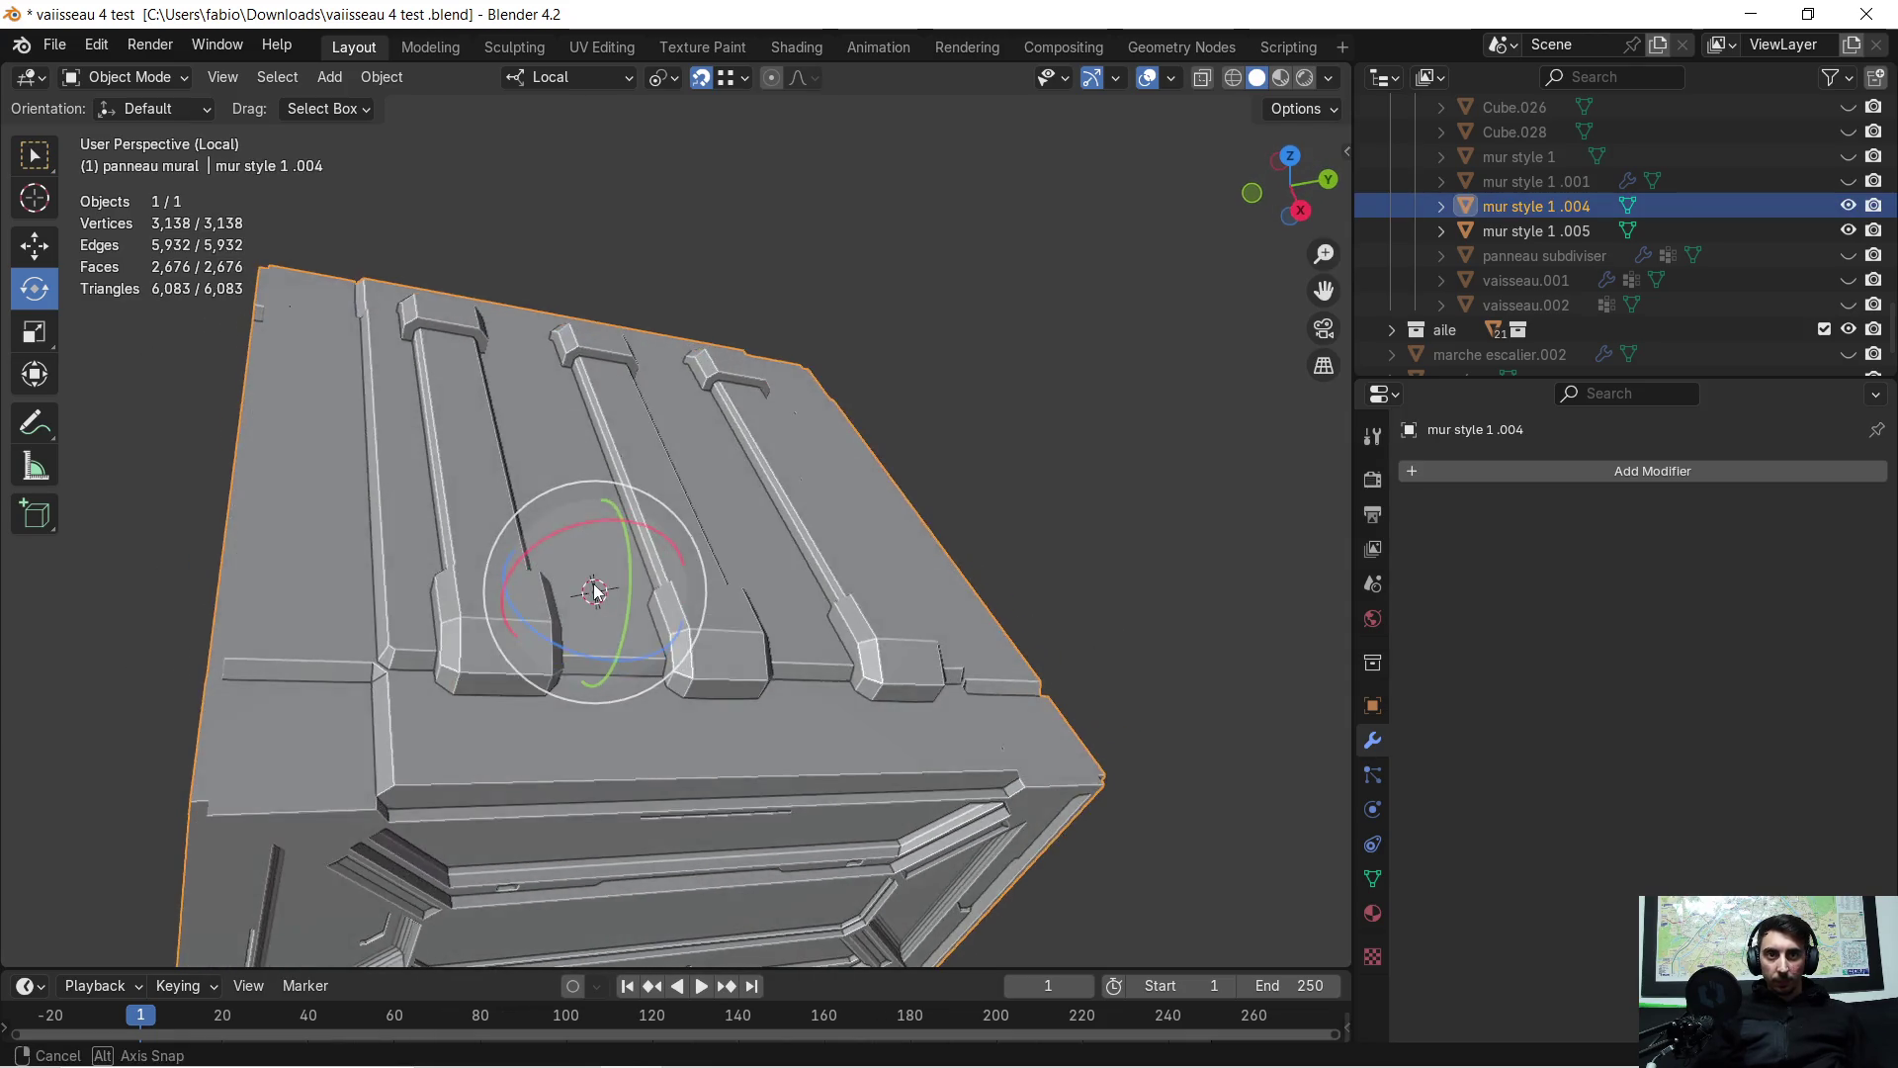
Enter Edit Mode with circle select, zoom onto the slat ends, and pick a top face
key(Tab)
key(c)
mouse_move(636, 382)
middle_down()
mouse_move(628, 437)
mouse_move(741, 407)
mouse_move(520, 643)
mouse_move(644, 657)
mouse_move(682, 638)
mouse_move(692, 494)
mouse_move(691, 584)
mouse_move(594, 530)
mouse_move(474, 511)
mouse_move(614, 487)
mouse_move(669, 529)
mouse_move(597, 758)
mouse_move(645, 542)
mouse_move(613, 594)
mouse_move(627, 436)
mouse_move(618, 564)
mouse_move(551, 666)
mouse_move(699, 475)
mouse_move(496, 623)
mouse_move(539, 563)
mouse_move(291, 220)
middle_up()
scroll(630, 677, up, 4)
scroll(700, 504, down, 3)
click(476, 569)
Triangulate the selected top face beside a slat end
middle_drag(478, 553, 597, 563)
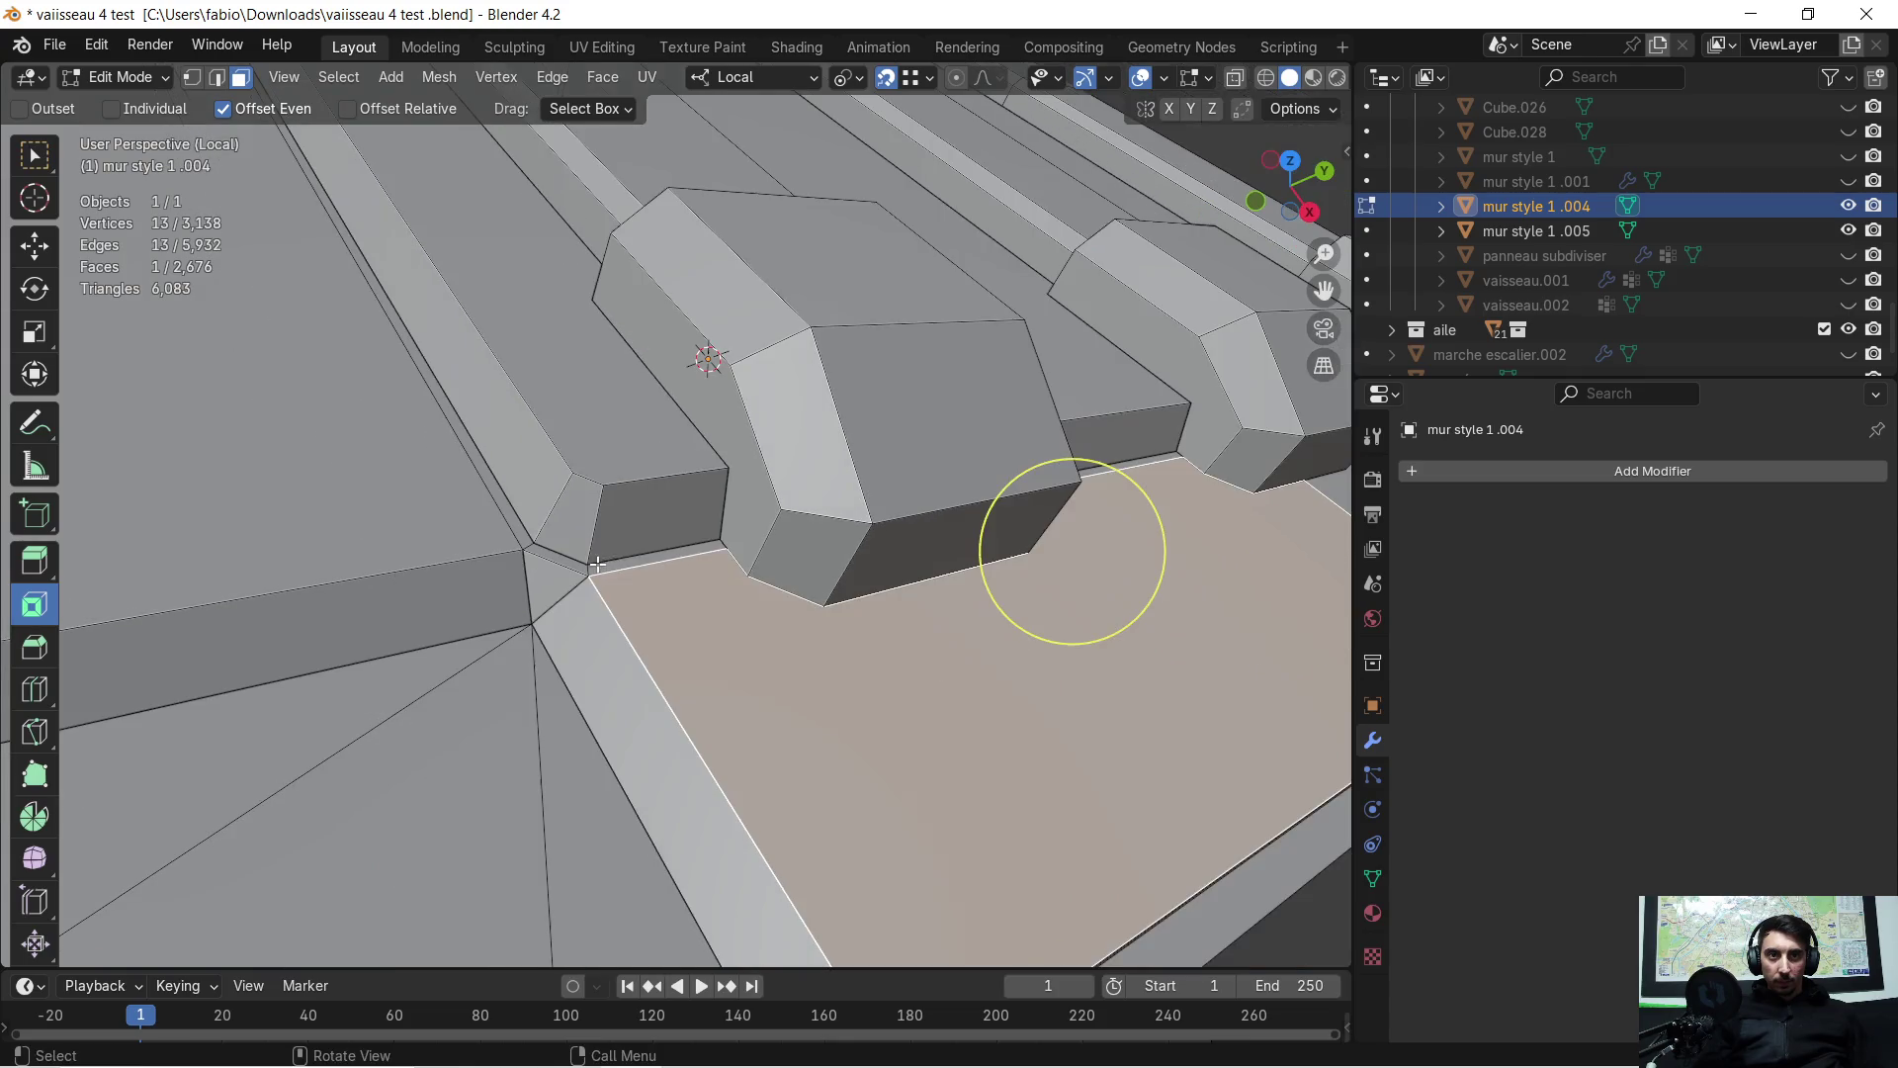
right_click(756, 594)
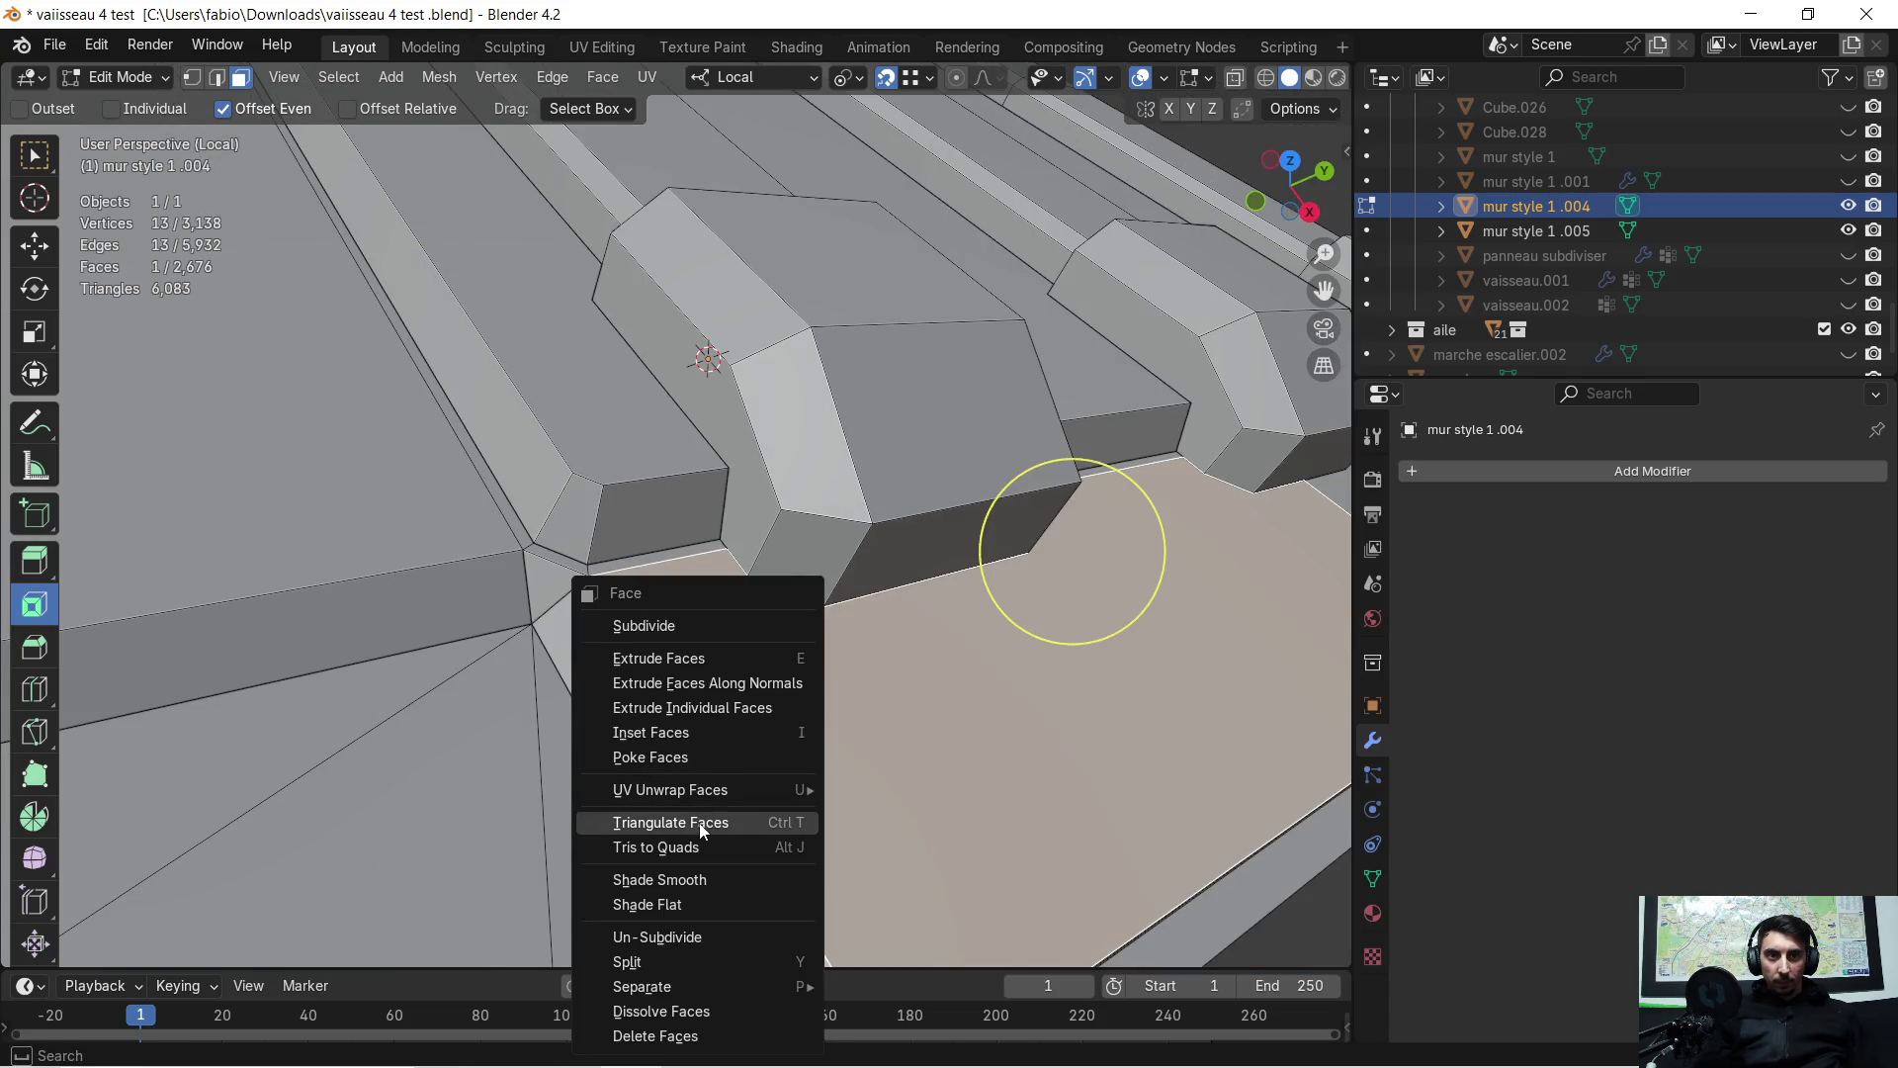
click(700, 823)
mouse_move(970, 523)
middle_down()
mouse_move(799, 523)
mouse_move(872, 523)
mouse_move(759, 630)
mouse_move(725, 572)
middle_up()
scroll(759, 630, down, 5)
Triangulate all faces of the crate mesh
key(a)
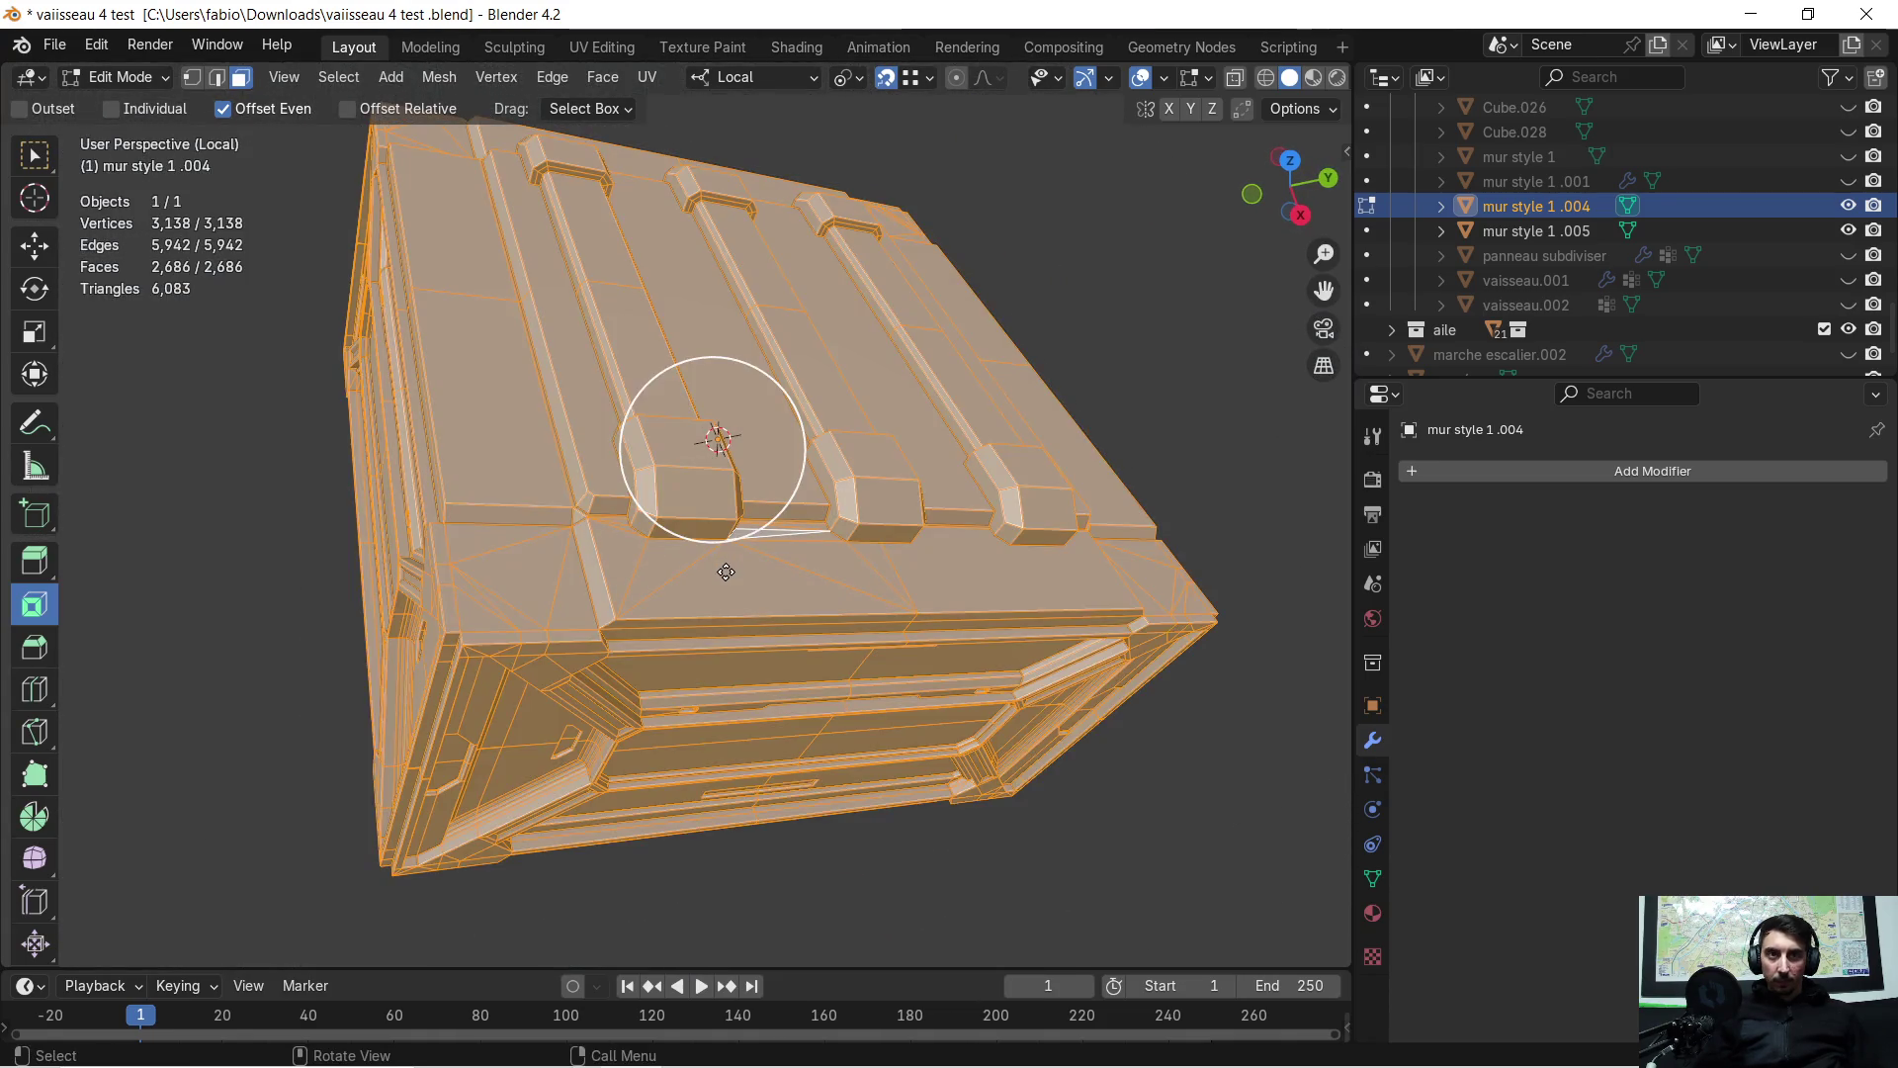
right_click(727, 574)
click(726, 572)
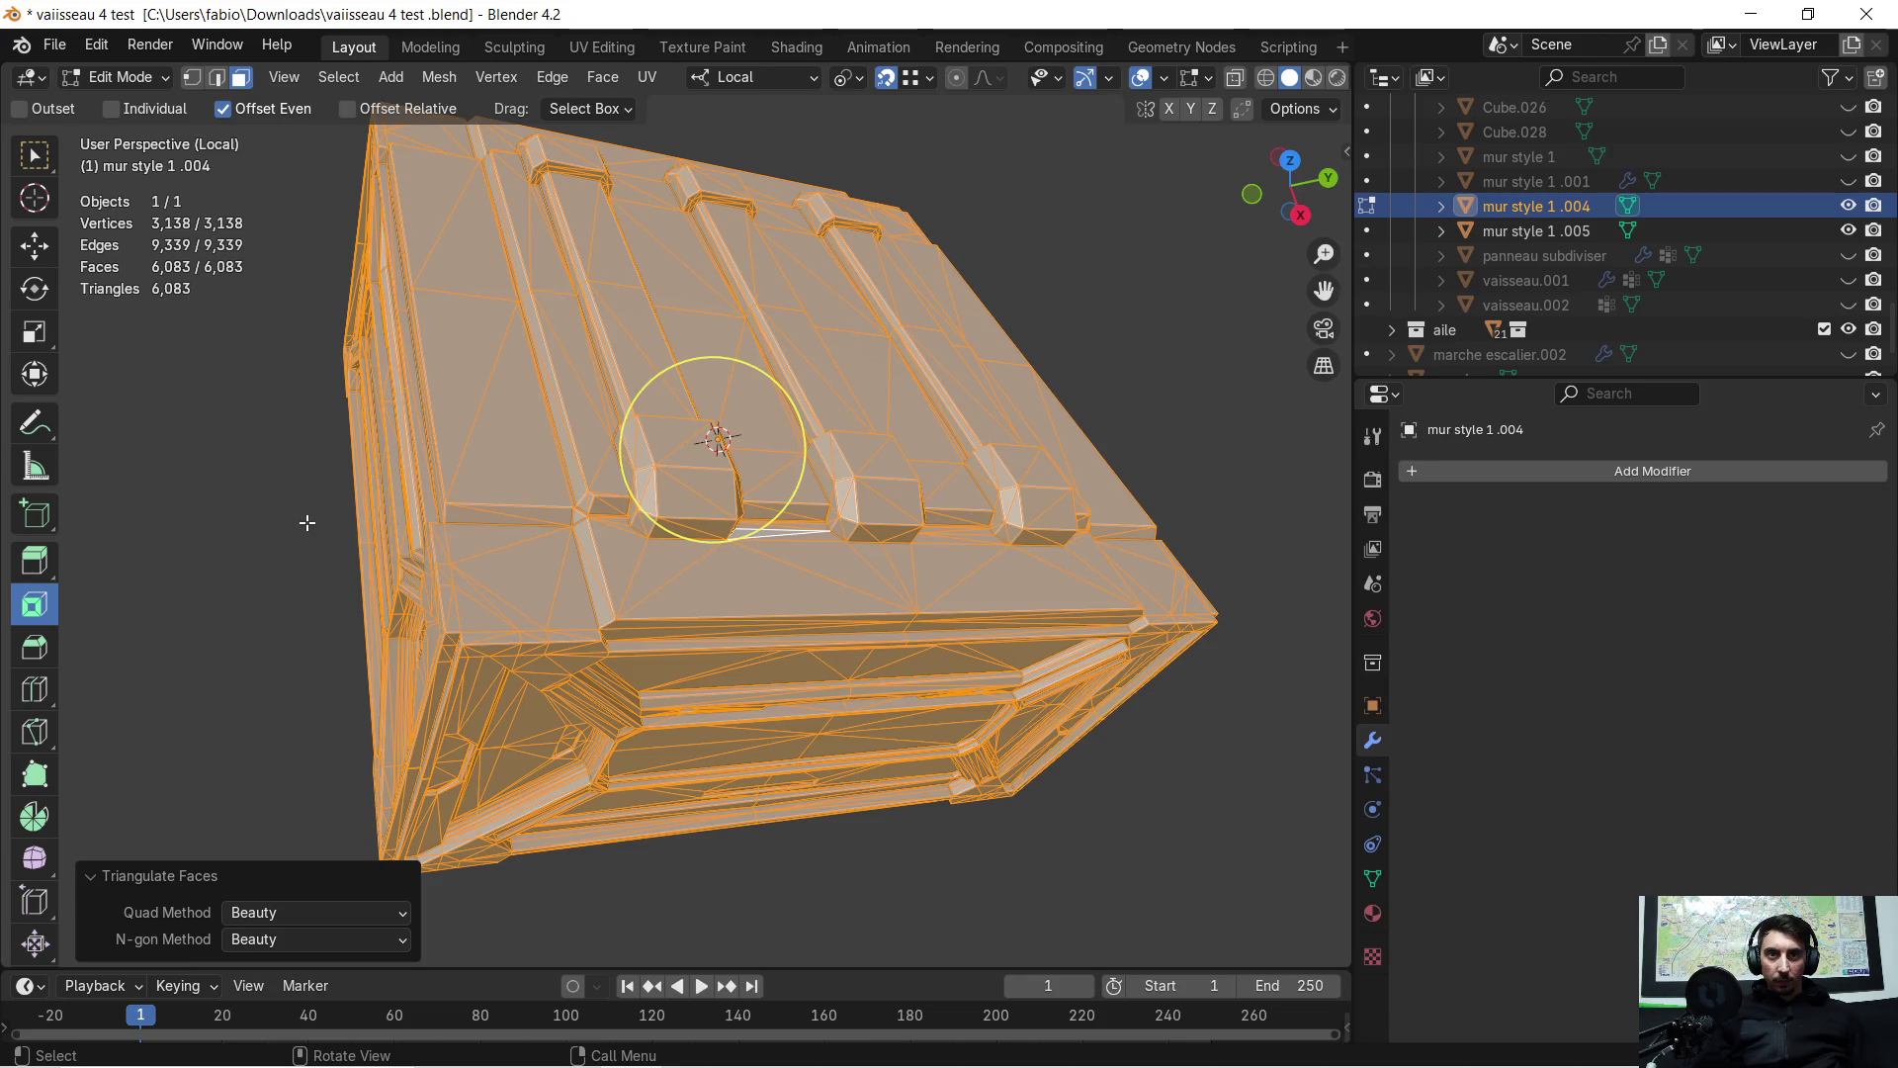
click(306, 522)
scroll(692, 485, up, 5)
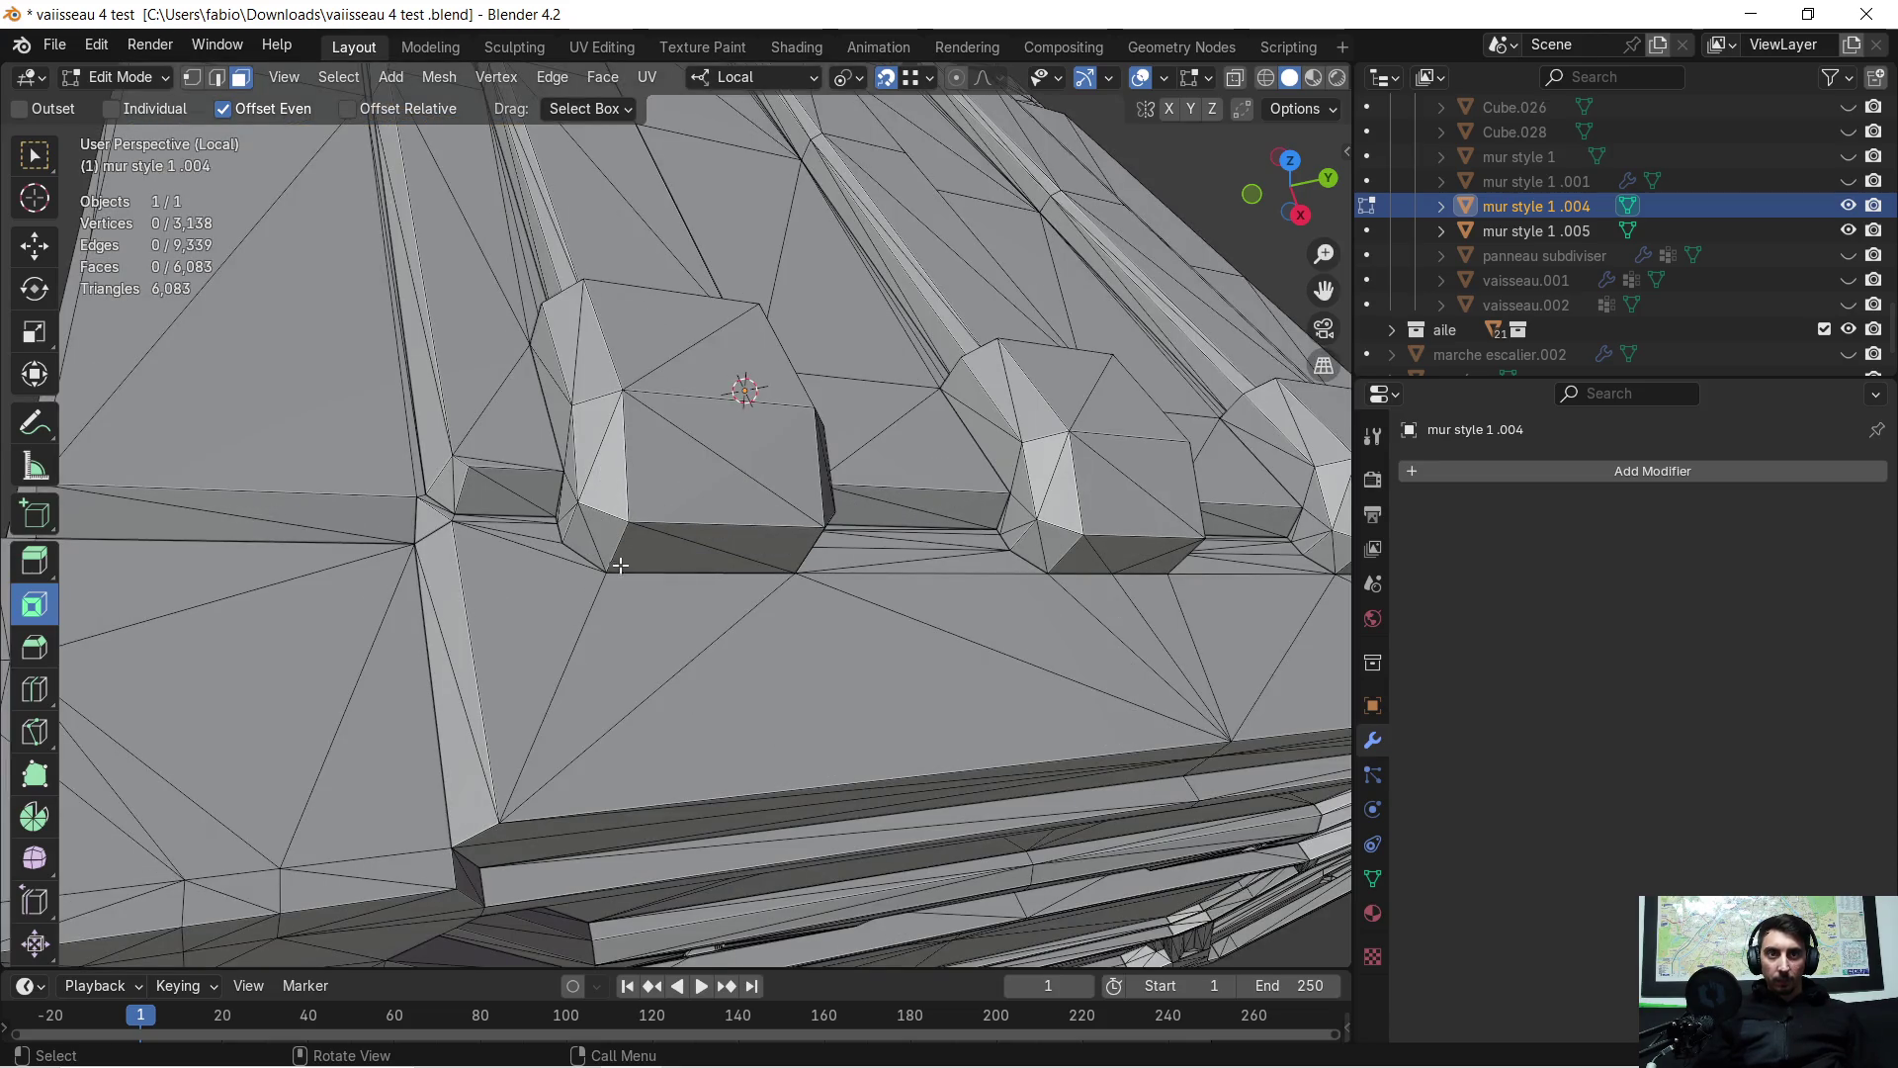
middle_drag(620, 564, 652, 561)
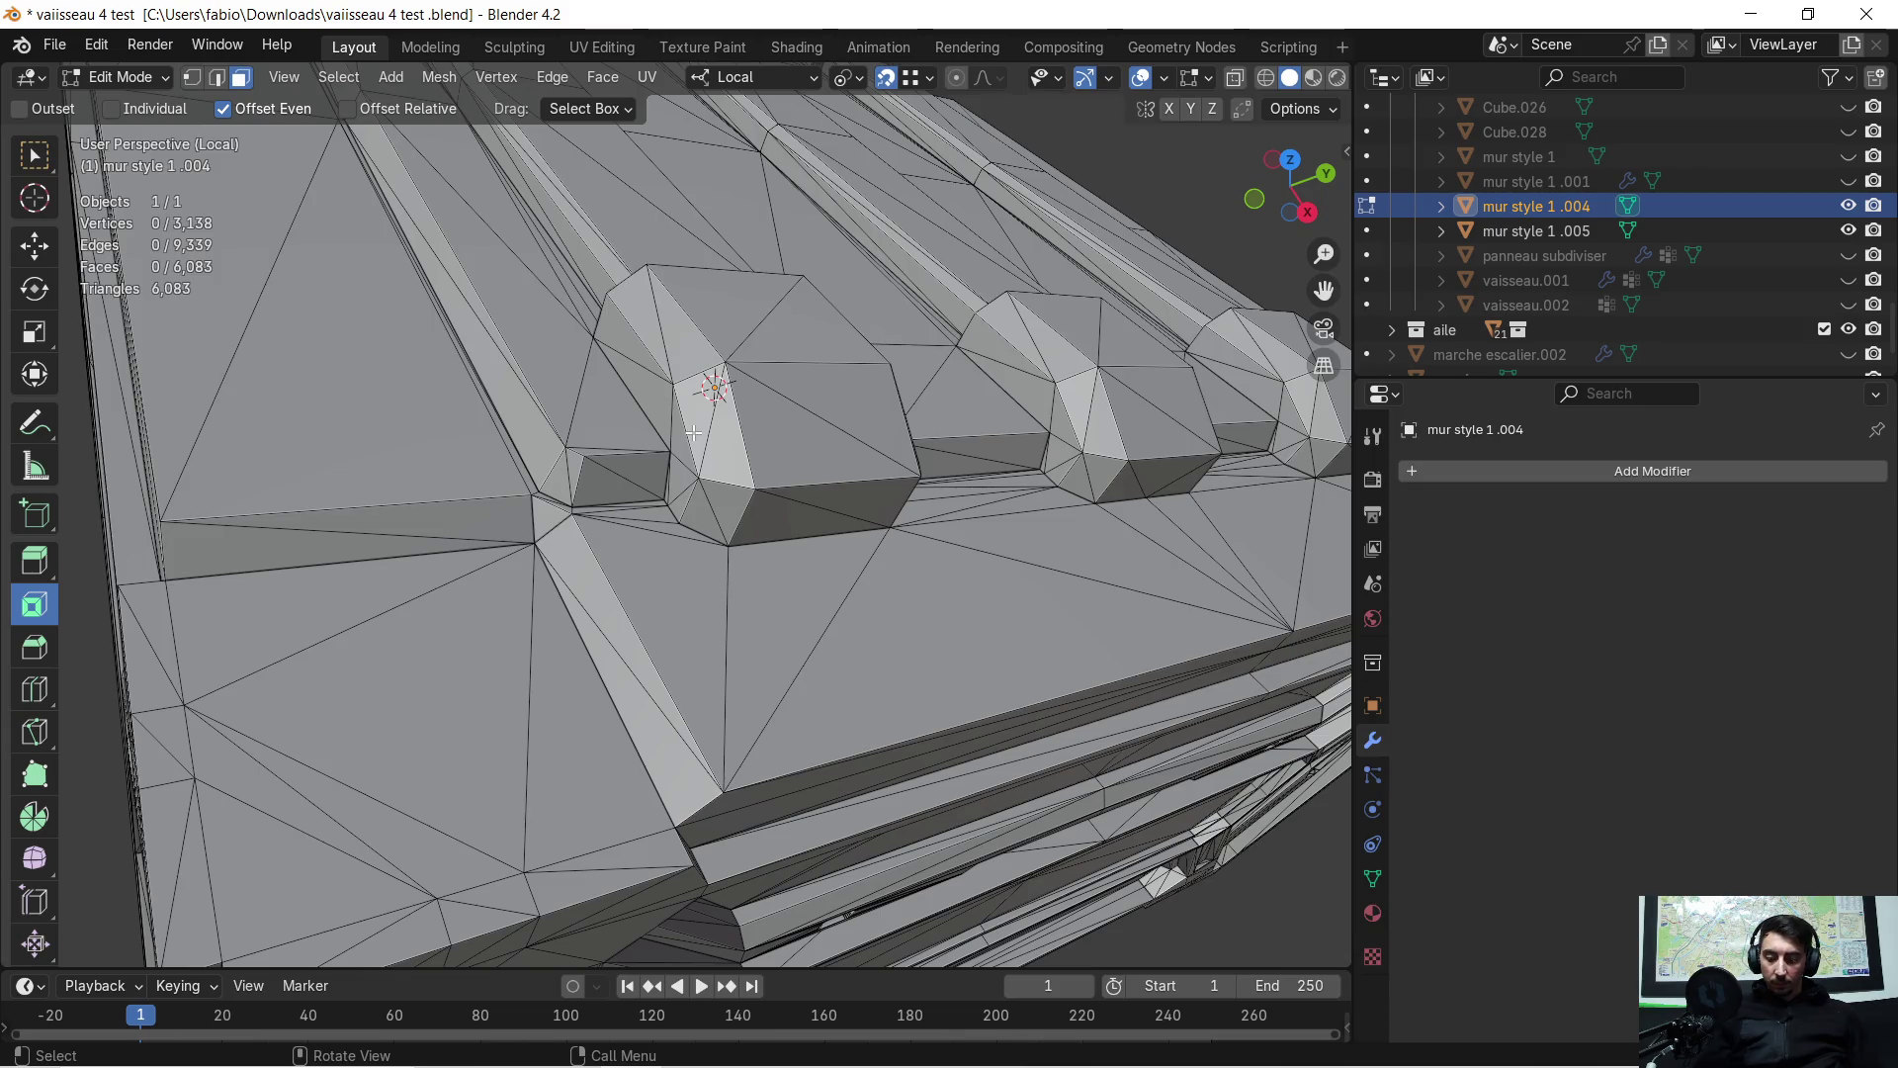
Merge the whole crate mesh's vertices by distance
key(a)
key(c)
key(m)
click(692, 431)
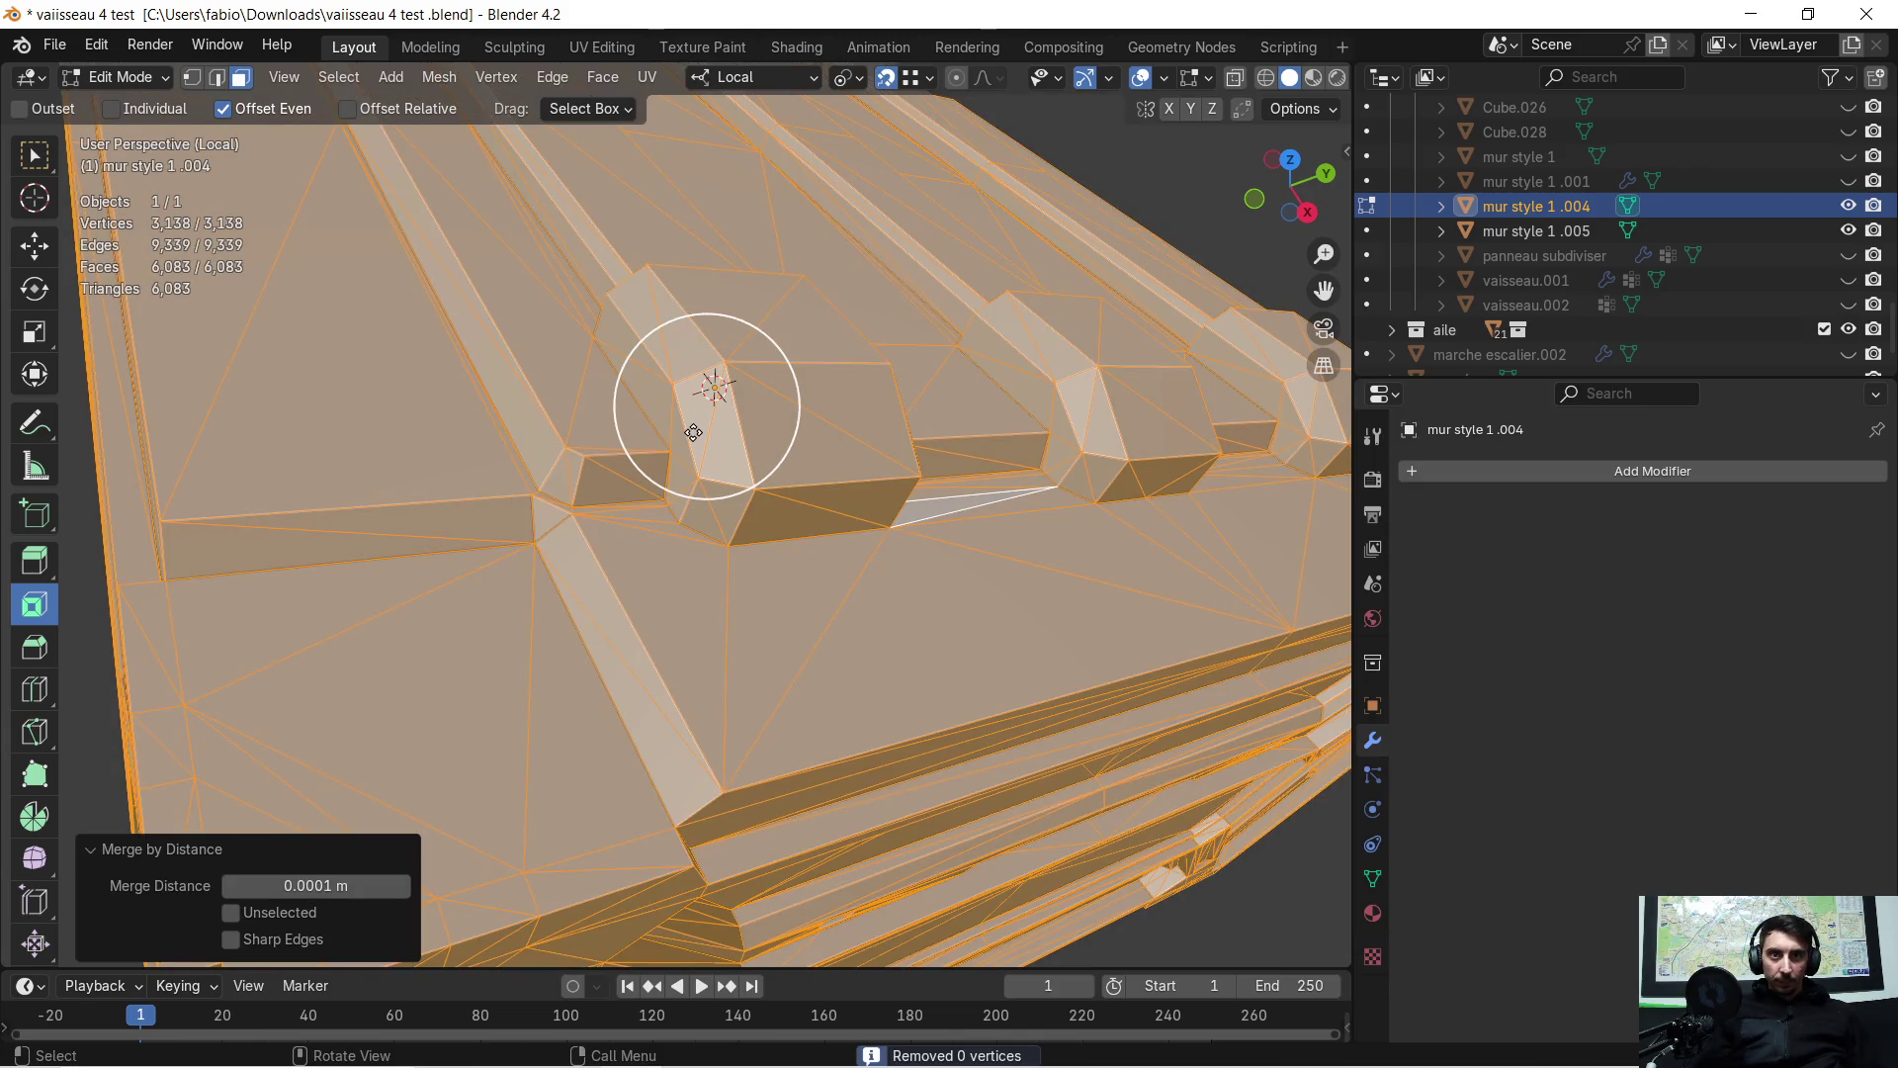
Move one vertex beside a slat end to a new position
click(753, 537)
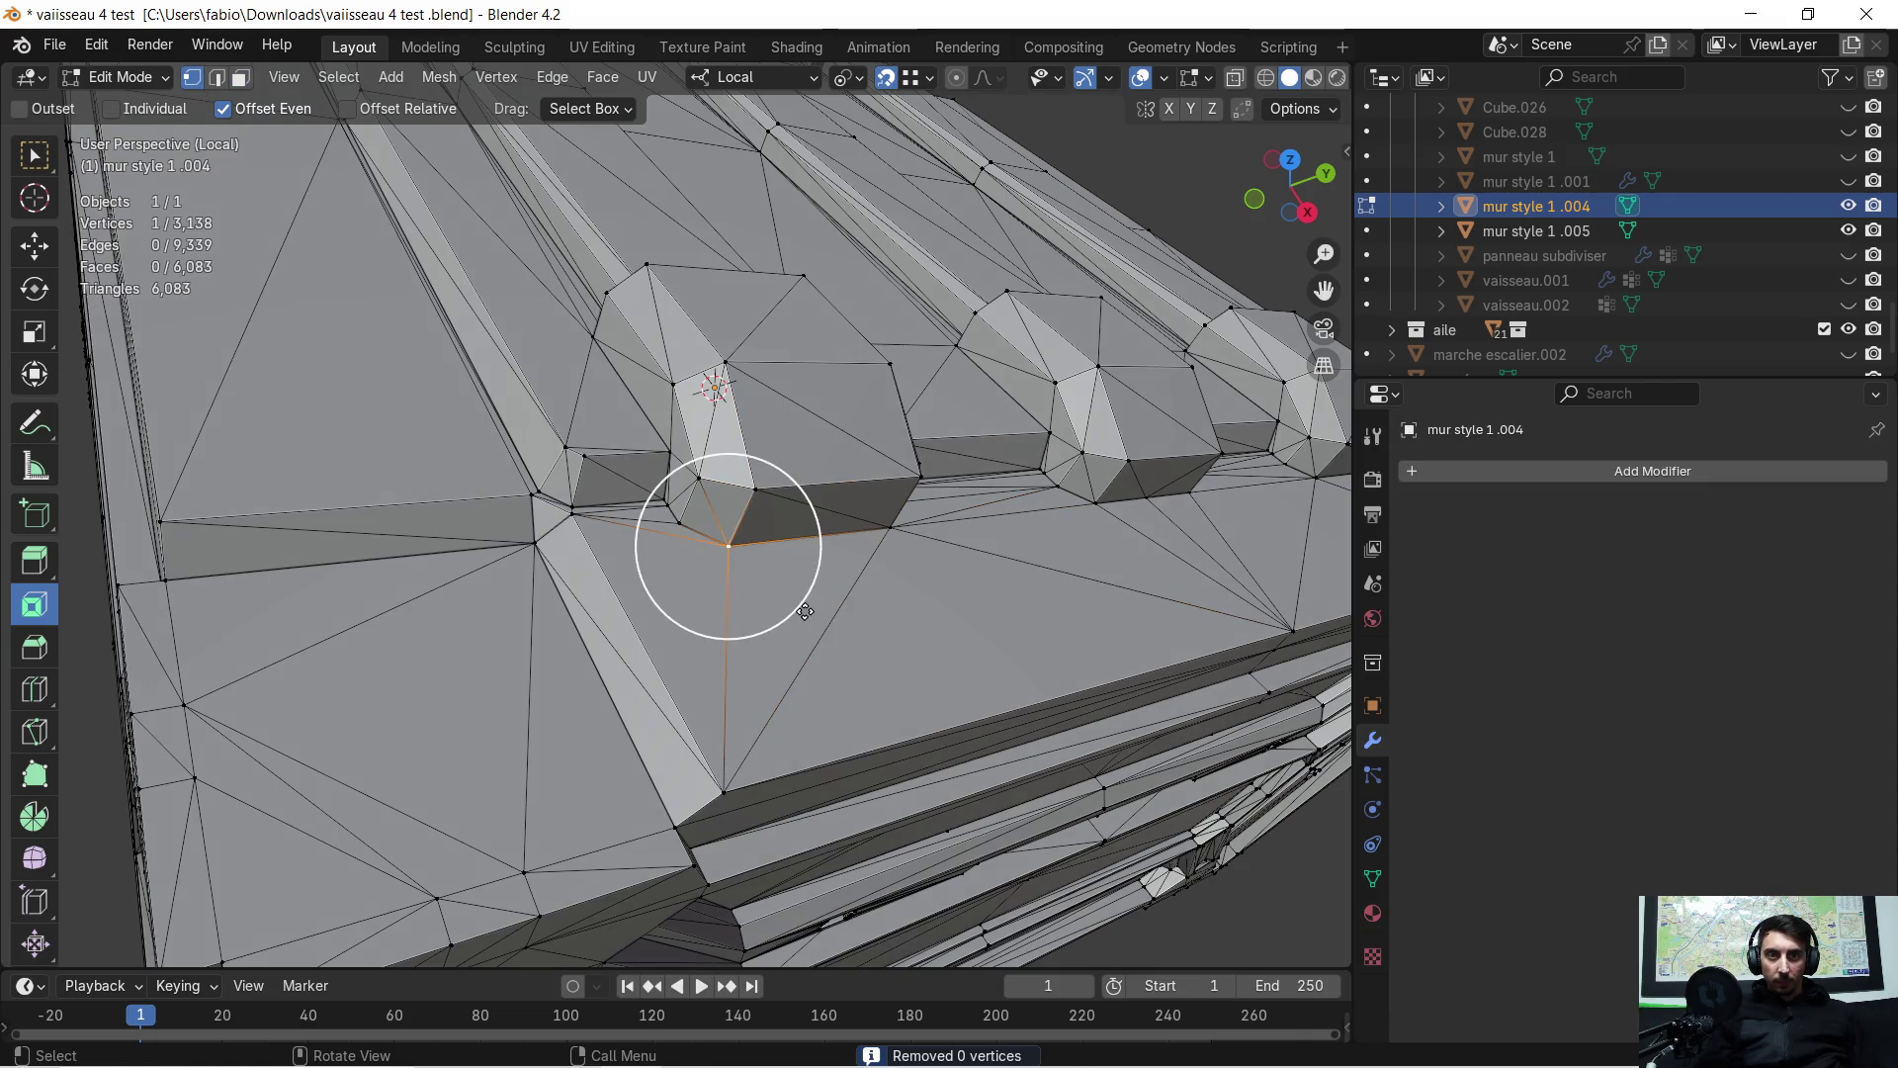
key(g)
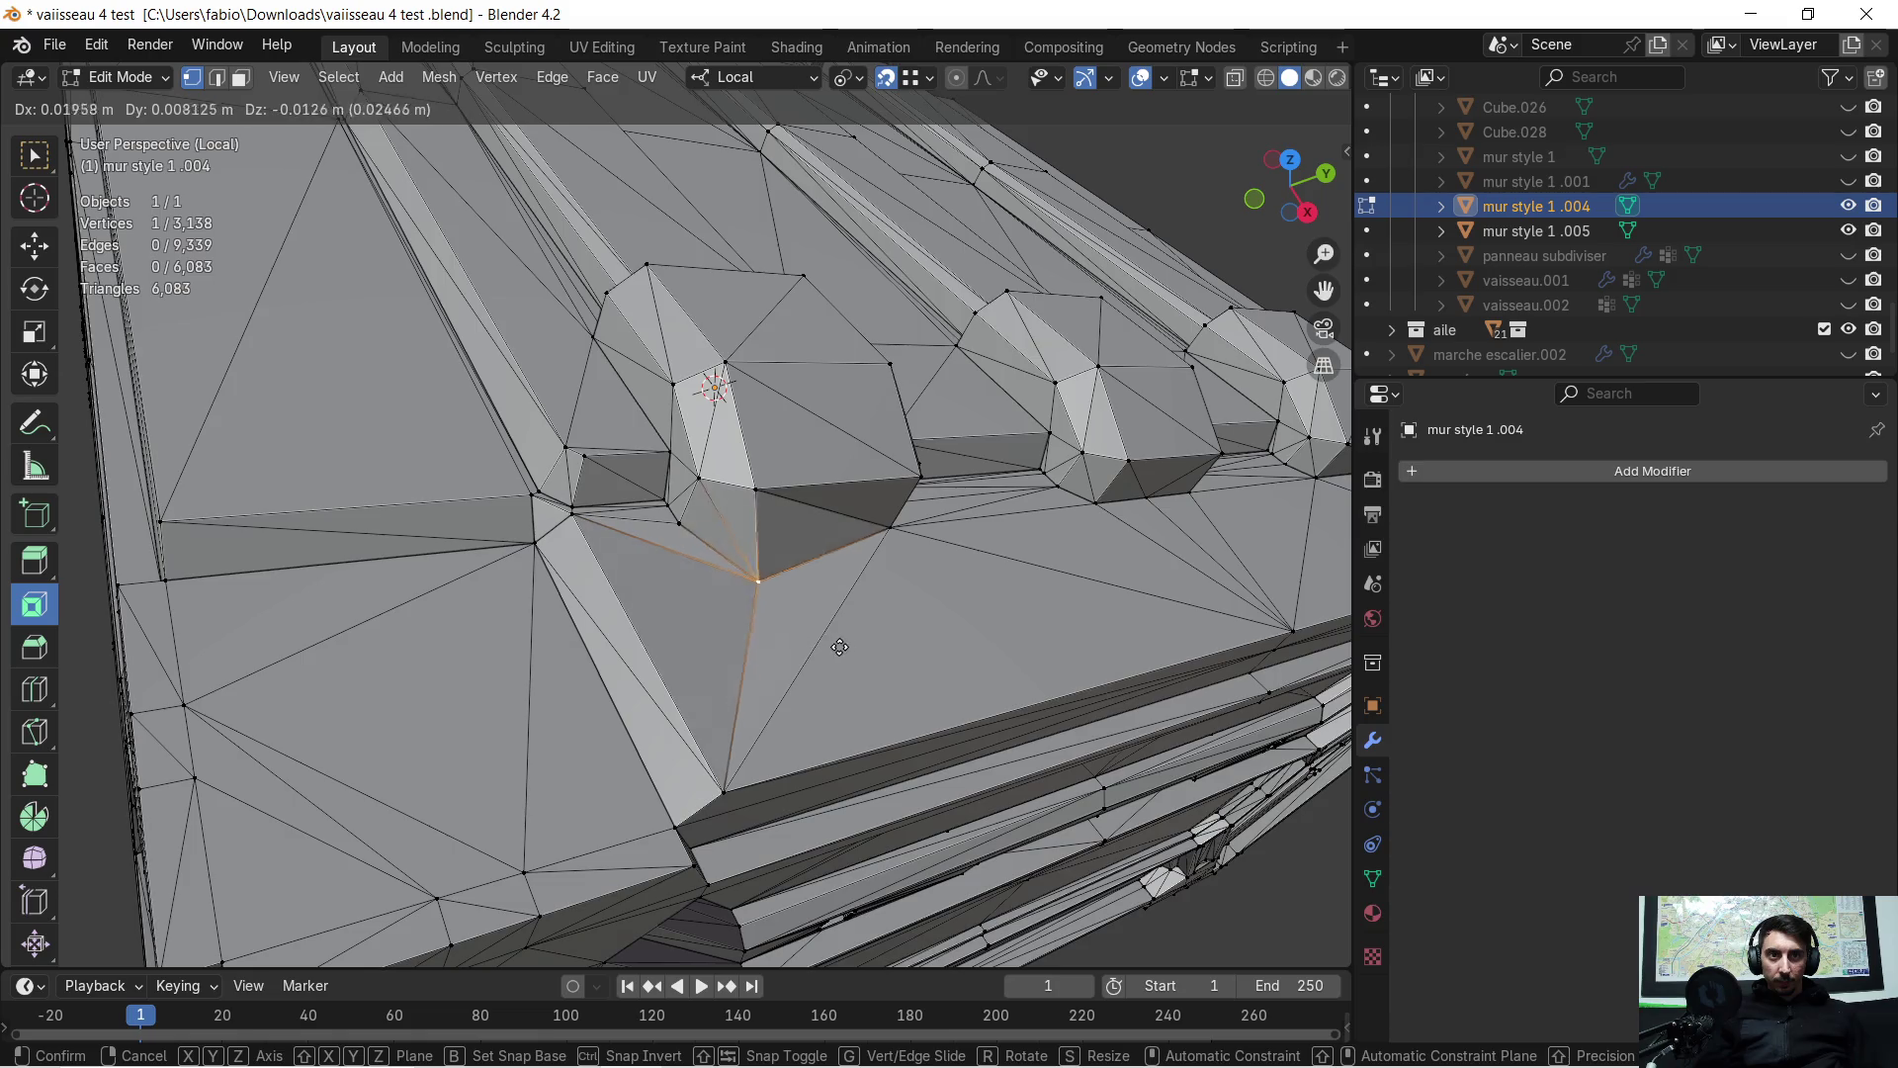
click(828, 630)
scroll(833, 629, down, 5)
mouse_move(791, 623)
middle_down()
mouse_move(991, 480)
mouse_move(1005, 577)
mouse_move(771, 494)
mouse_move(1016, 558)
mouse_move(983, 554)
middle_up()
Exit Local View and begin moving the whole crate mesh along local Z
key(KP_Divide)
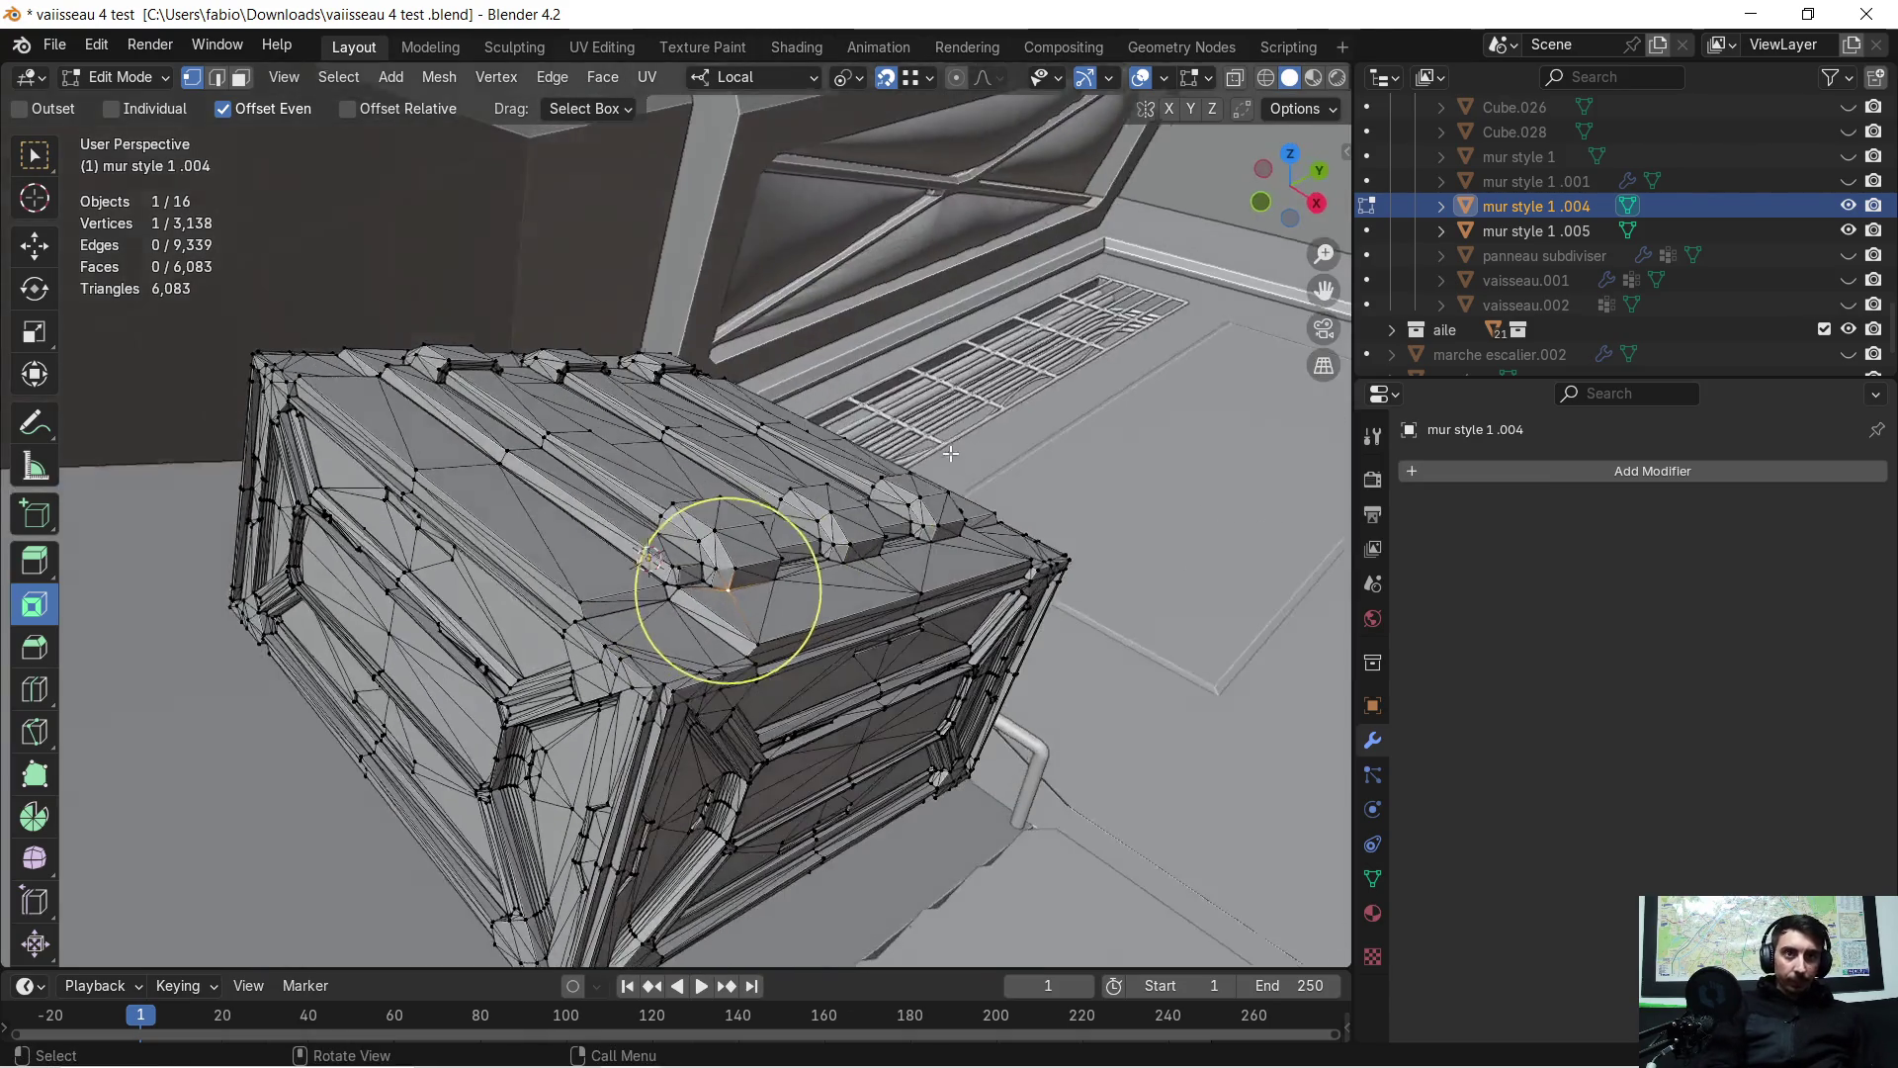
middle_drag(951, 561, 782, 494)
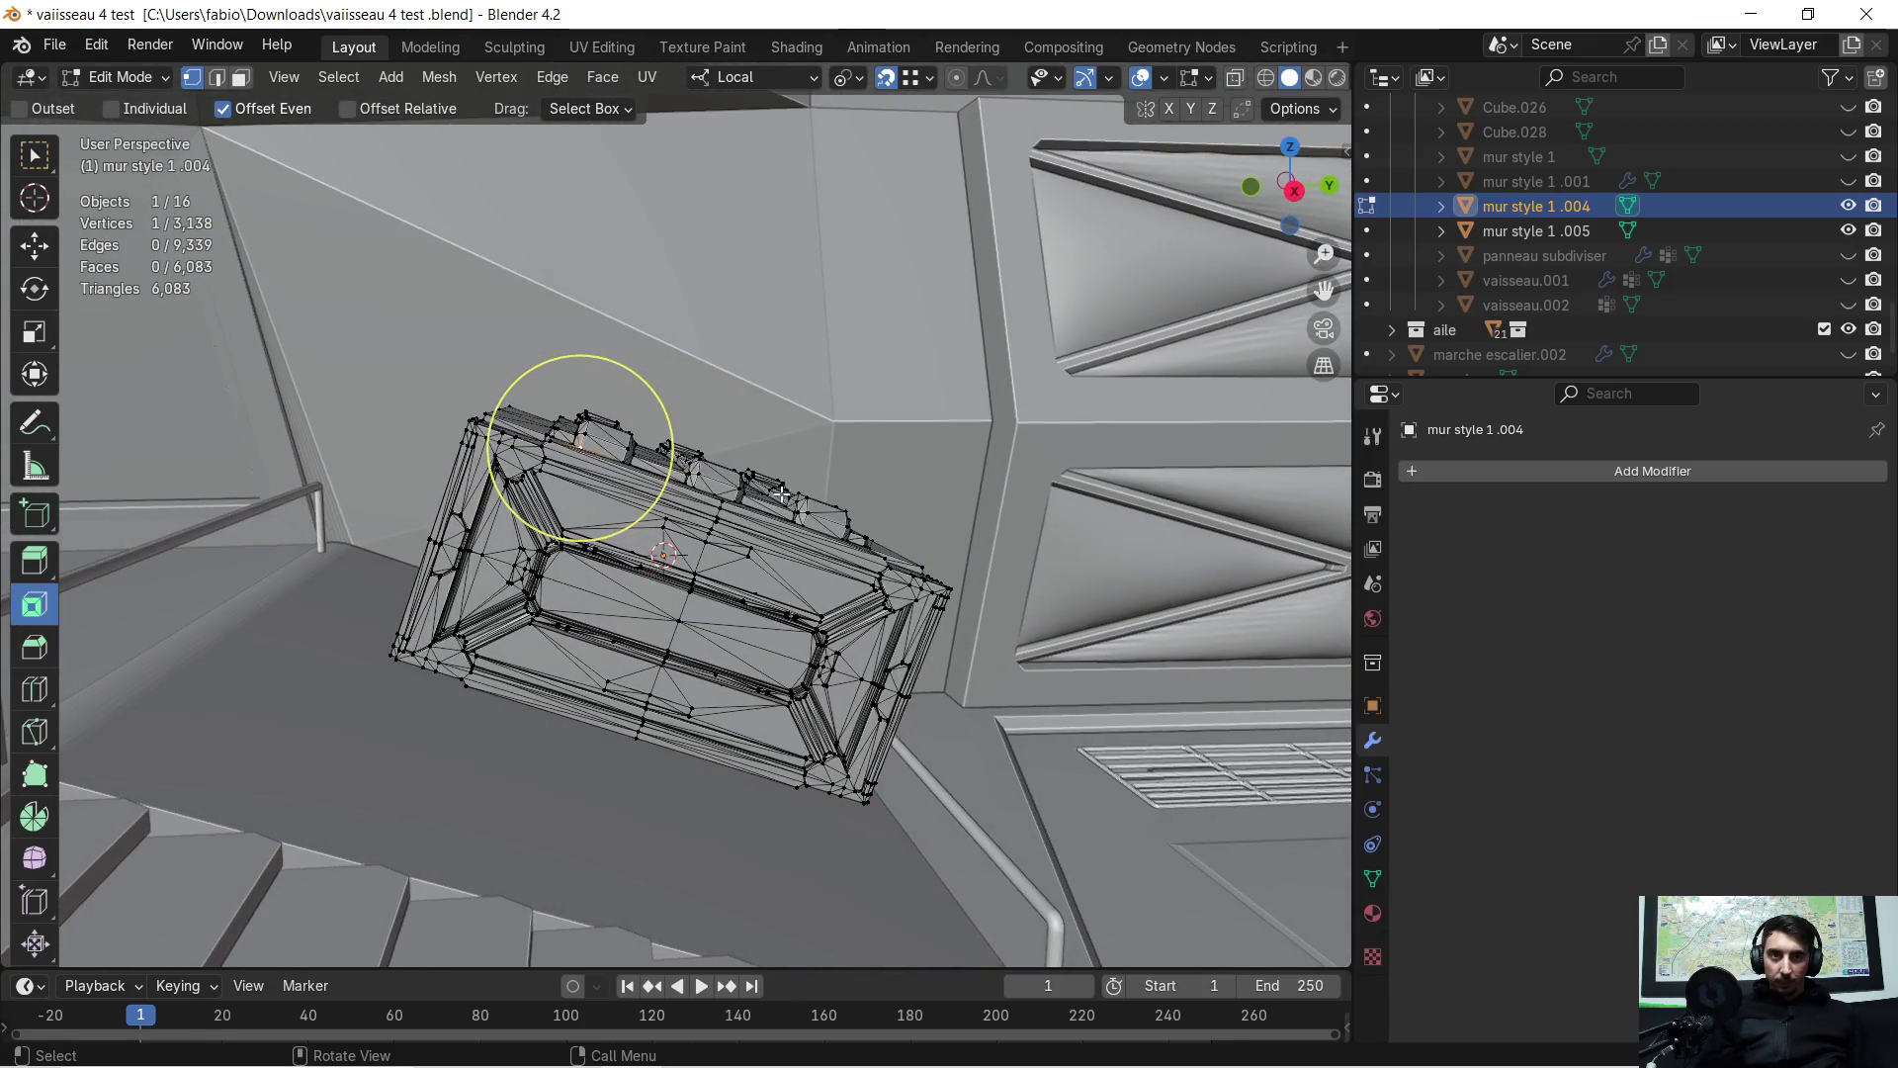
key(g)
key(z)
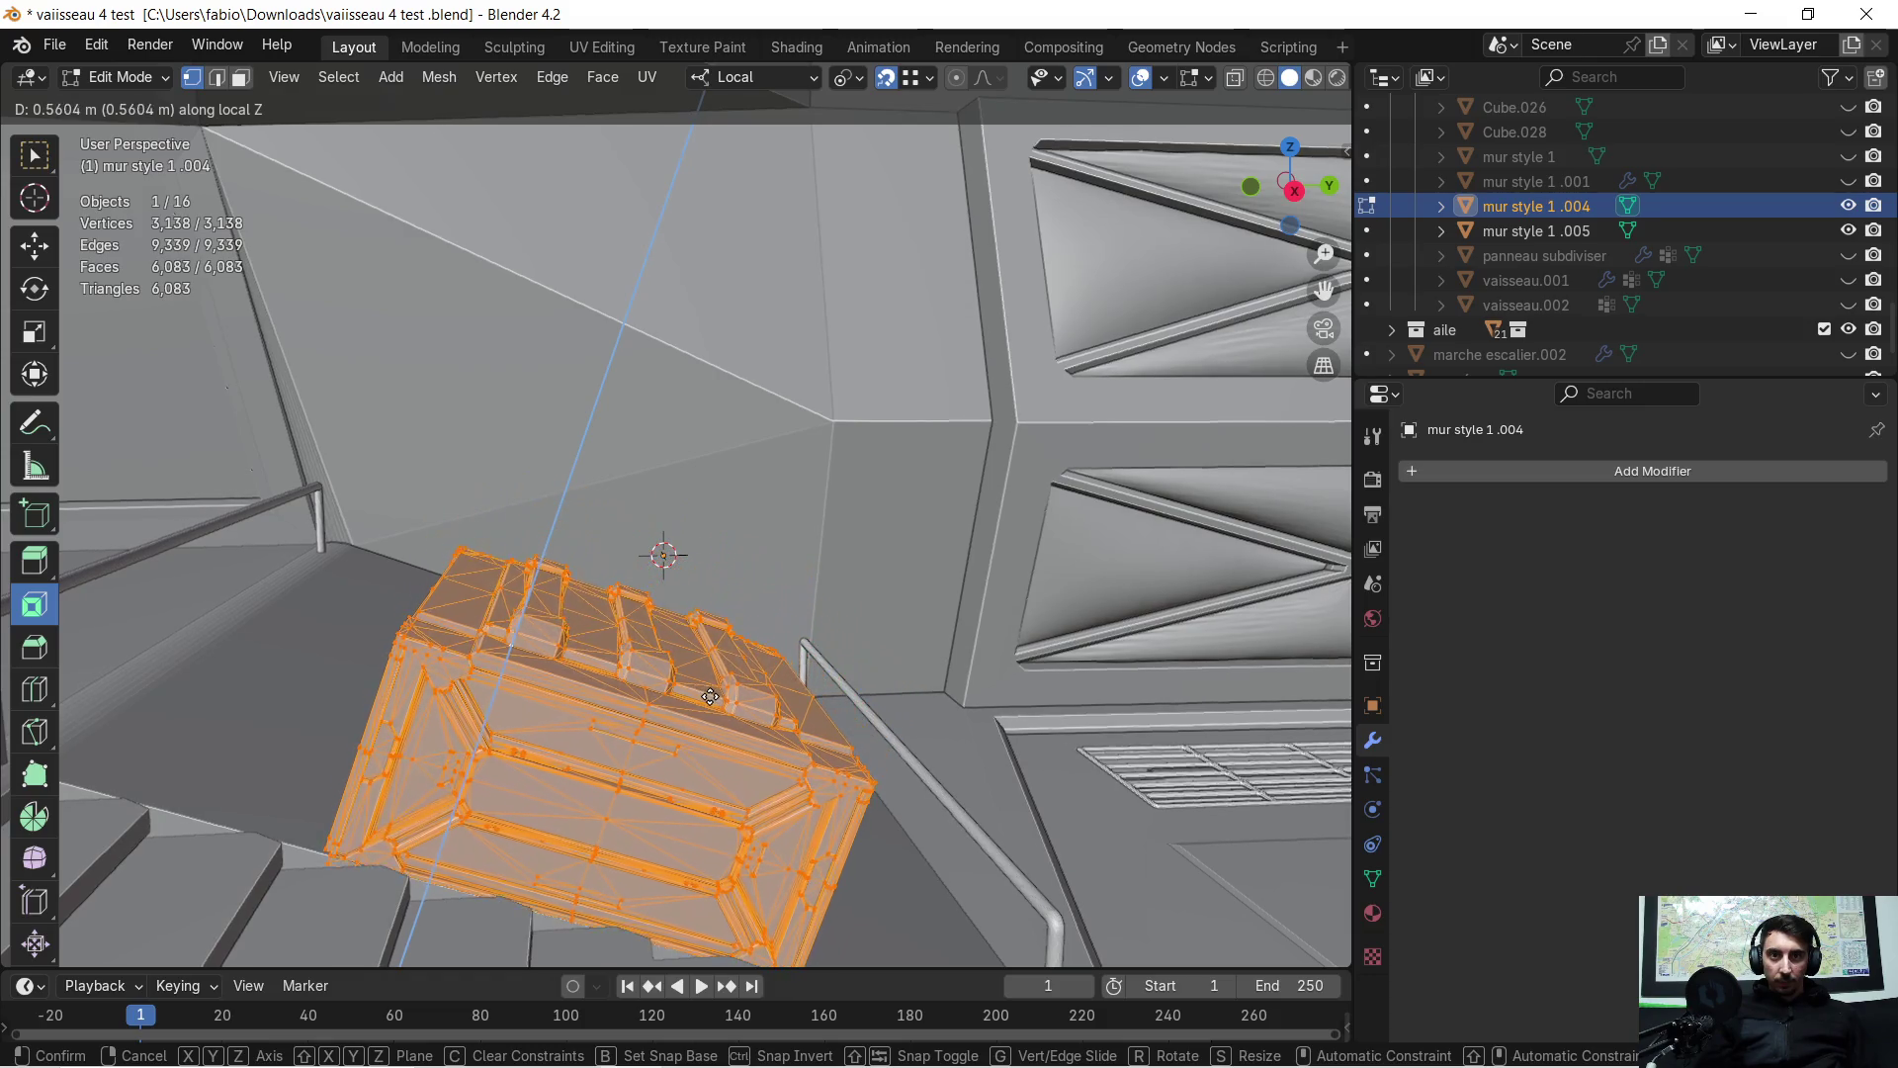
Raise the crate 0.58847 m on Z, shift it -0.082871 m on X, and return to Object Mode
click(703, 705)
mouse_move(593, 741)
middle_down()
mouse_move(593, 721)
mouse_move(819, 740)
mouse_move(795, 743)
middle_up()
key(g)
key(x)
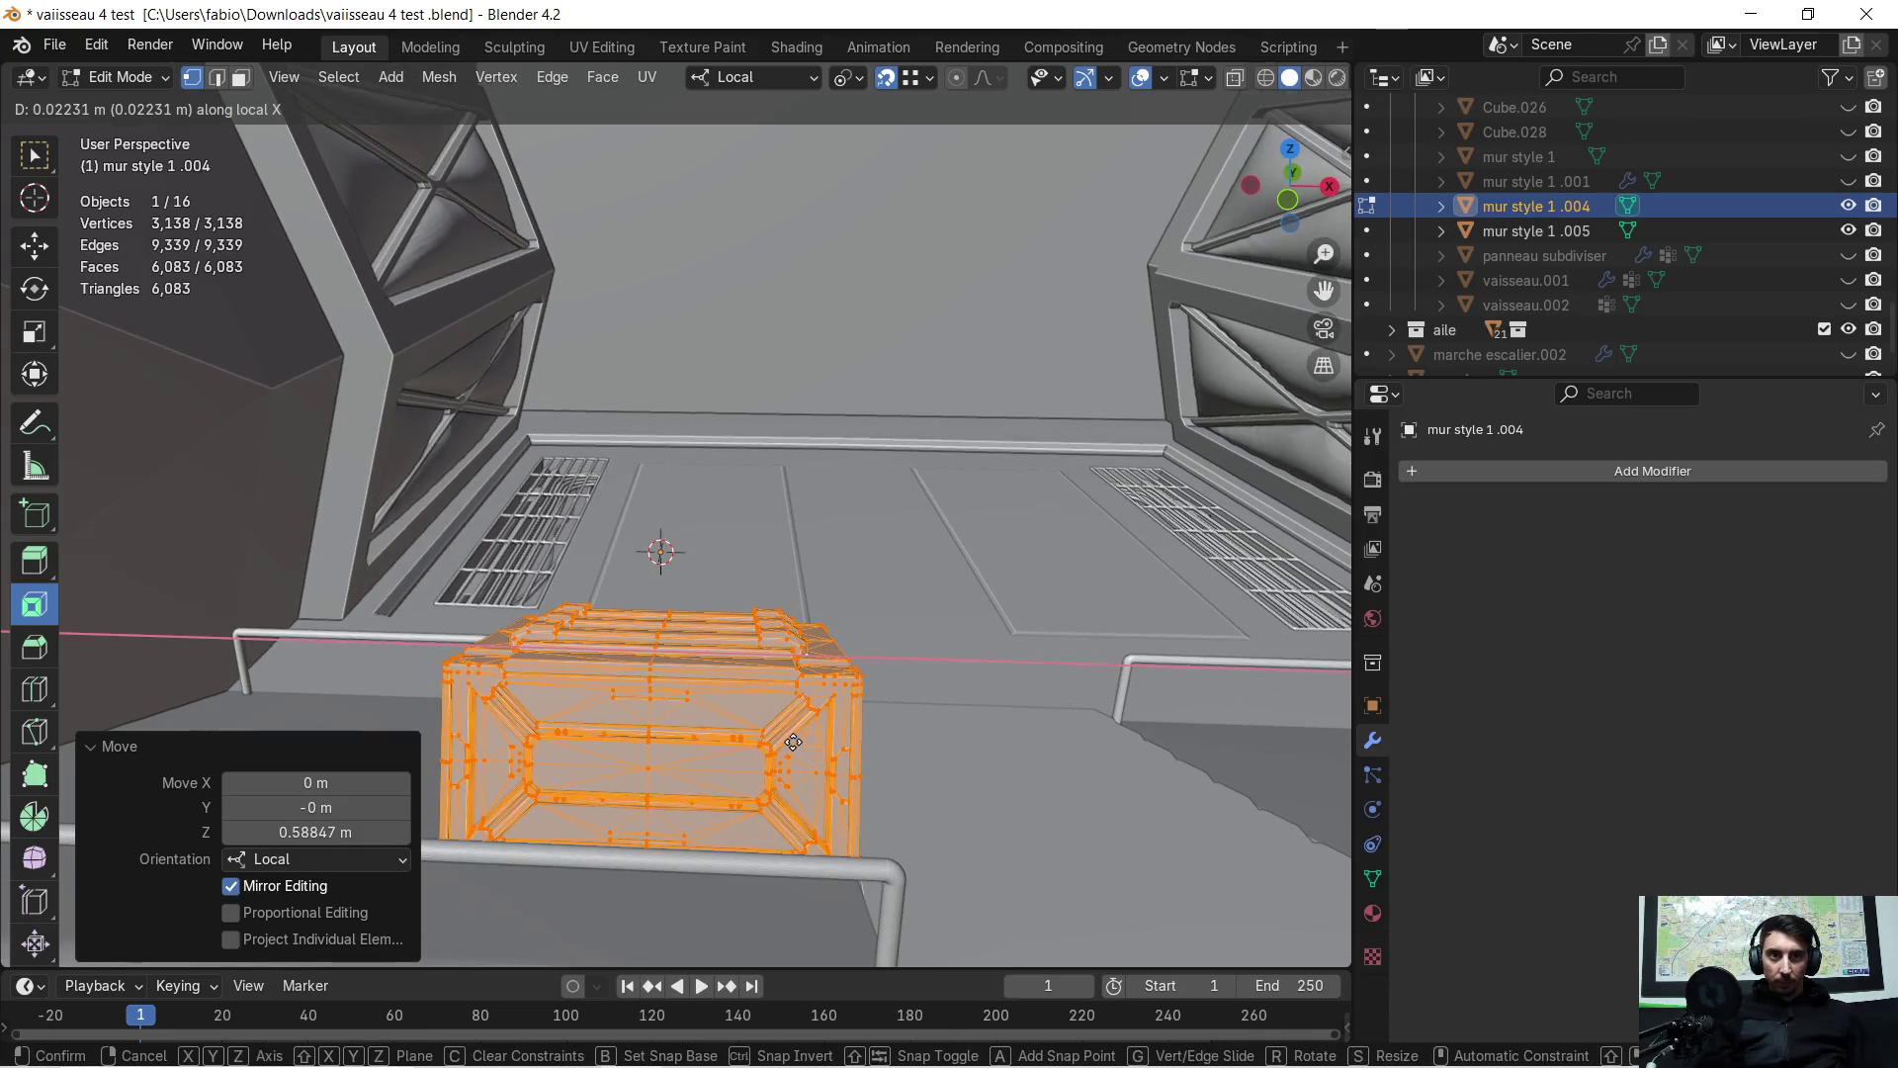
click(770, 749)
mouse_move(578, 550)
middle_down()
mouse_move(607, 572)
mouse_move(607, 551)
mouse_move(627, 607)
mouse_move(753, 564)
mouse_move(771, 514)
mouse_move(733, 551)
middle_up()
mouse_move(819, 637)
middle_down()
mouse_move(786, 649)
mouse_move(1087, 610)
mouse_move(1038, 633)
mouse_move(947, 618)
mouse_move(967, 605)
middle_up()
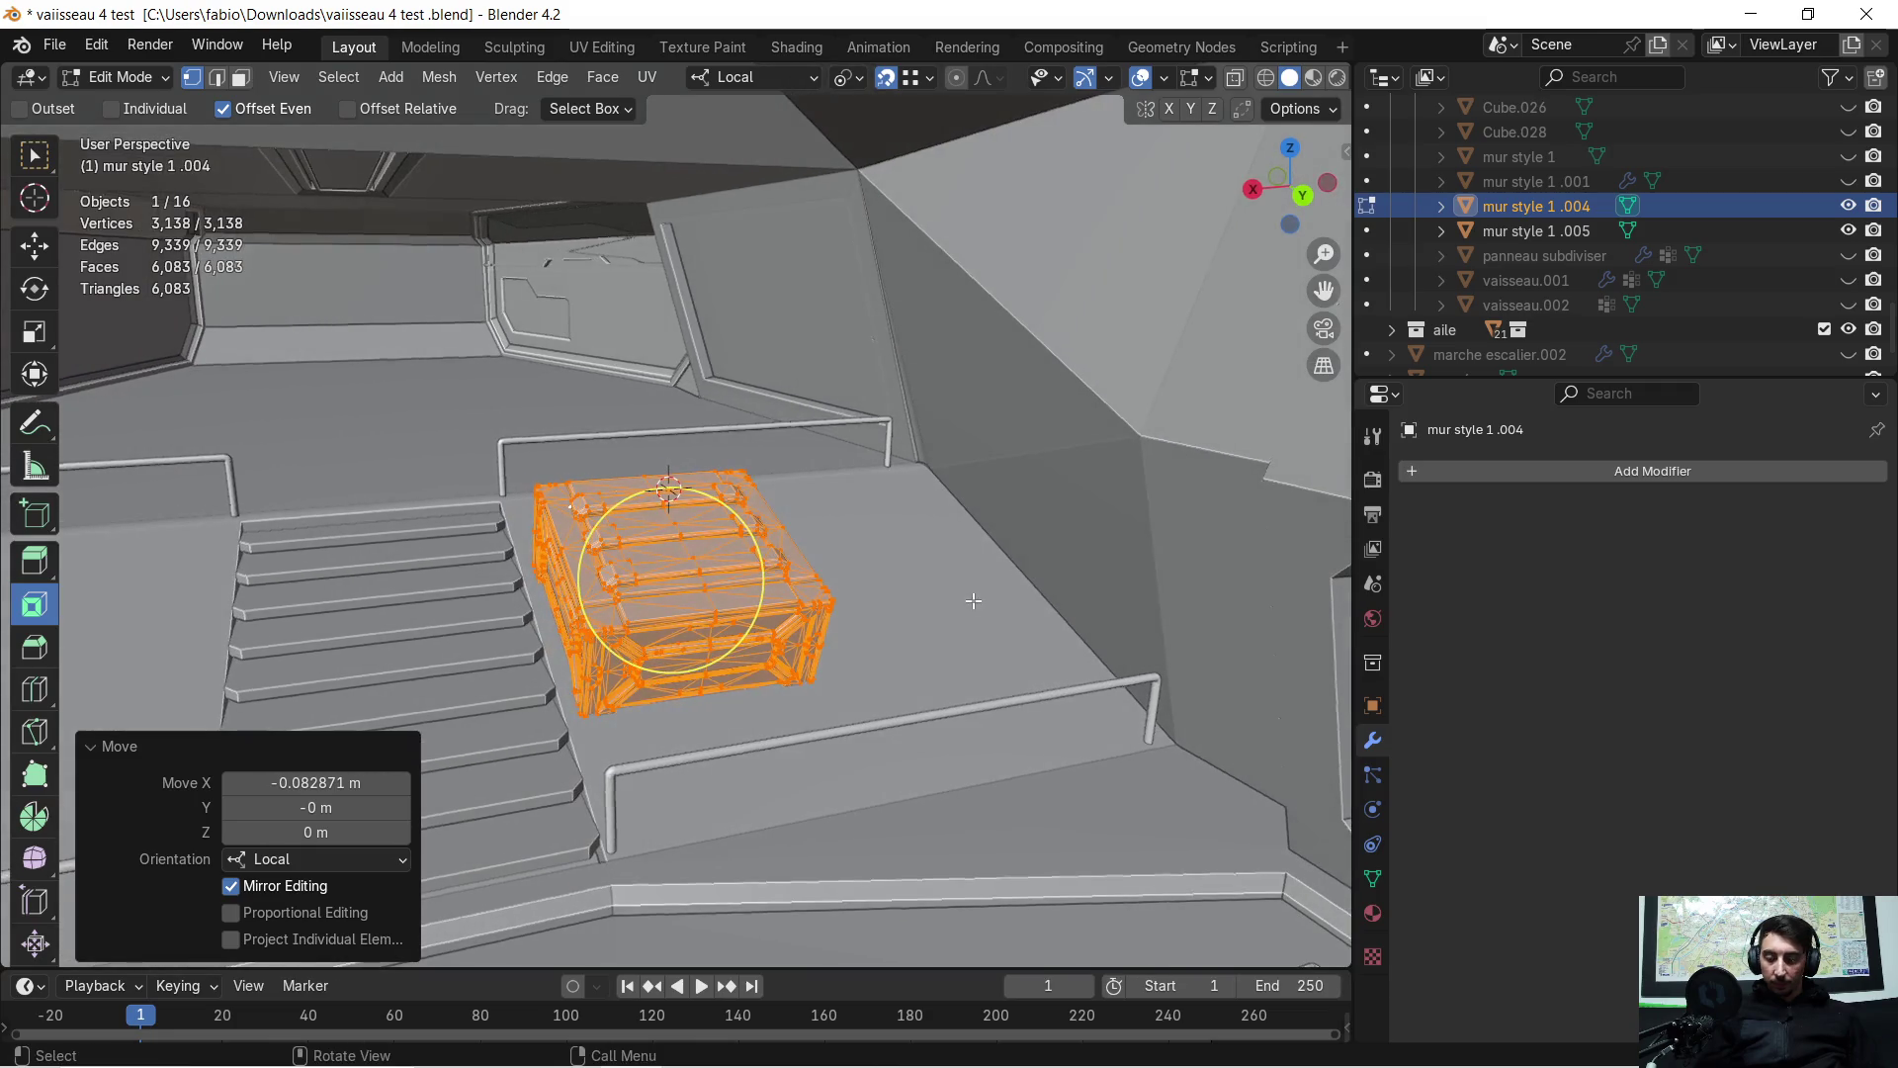
key(Tab)
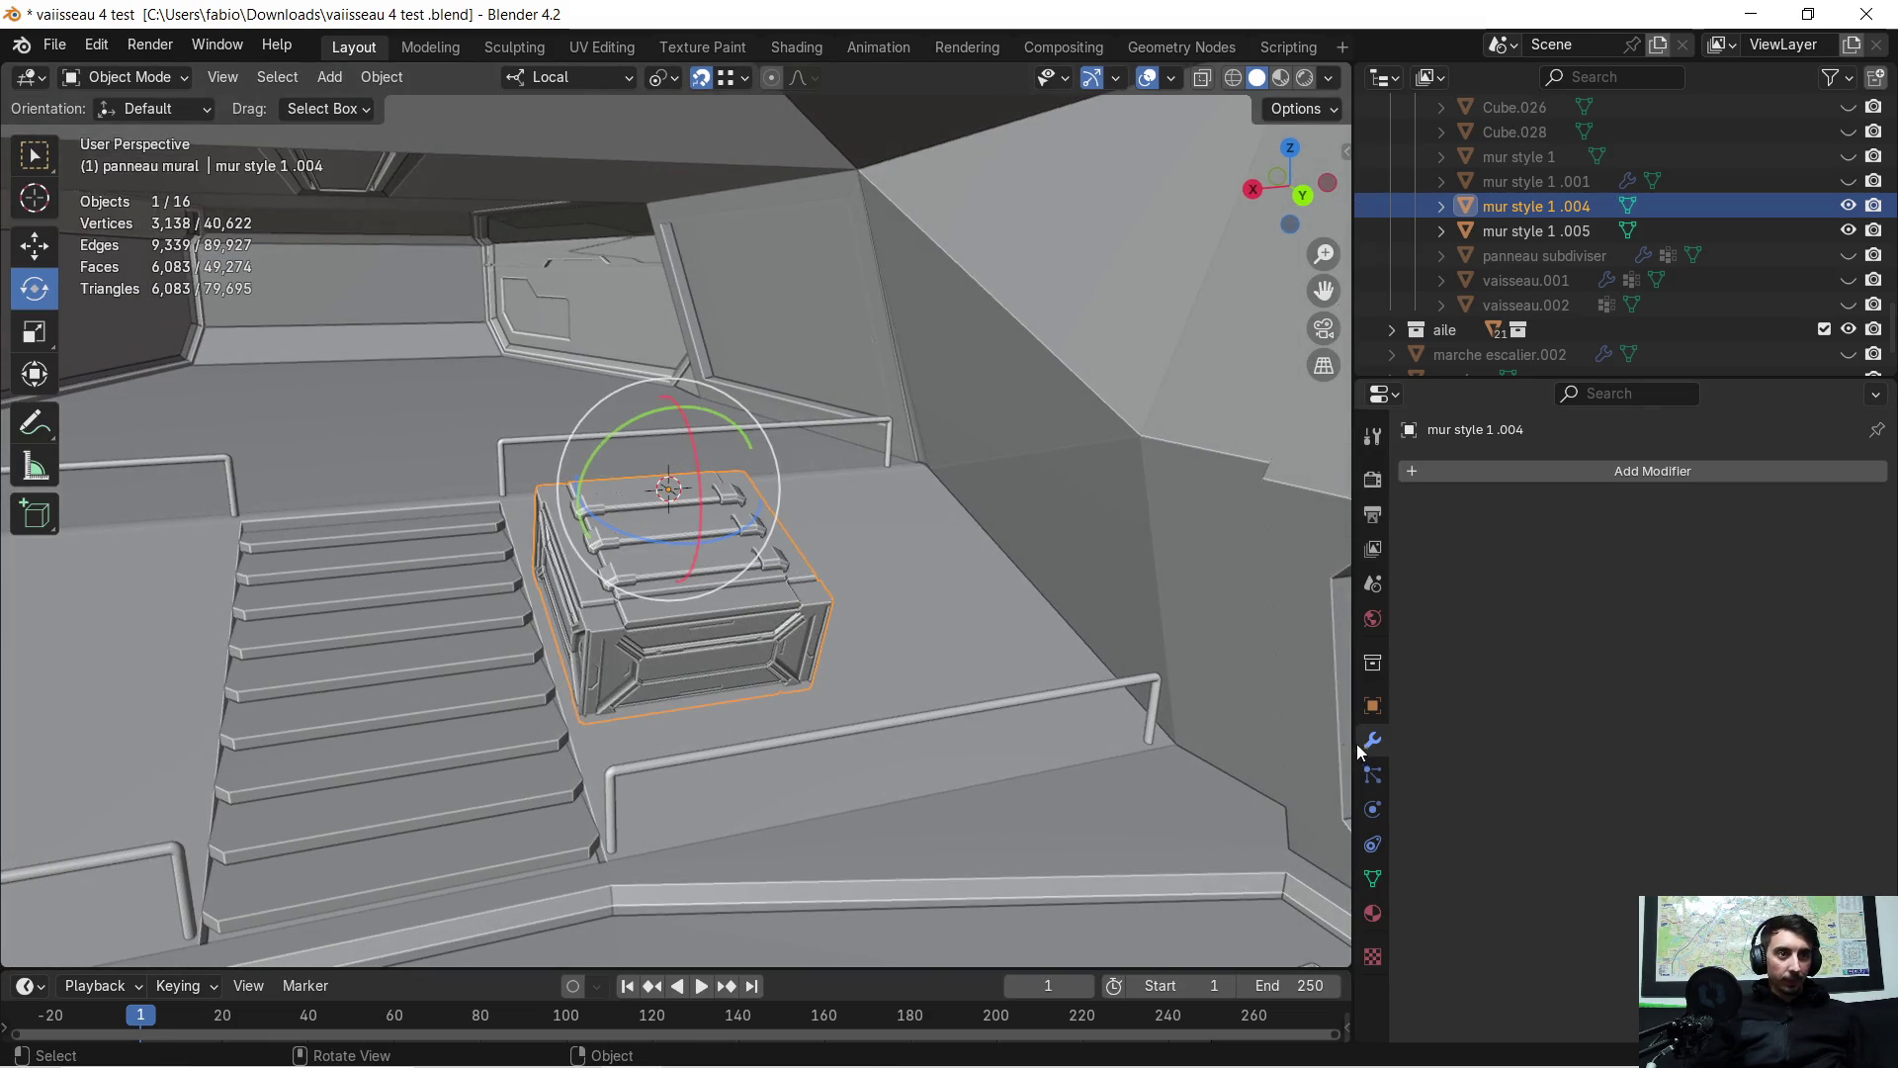
click(1410, 471)
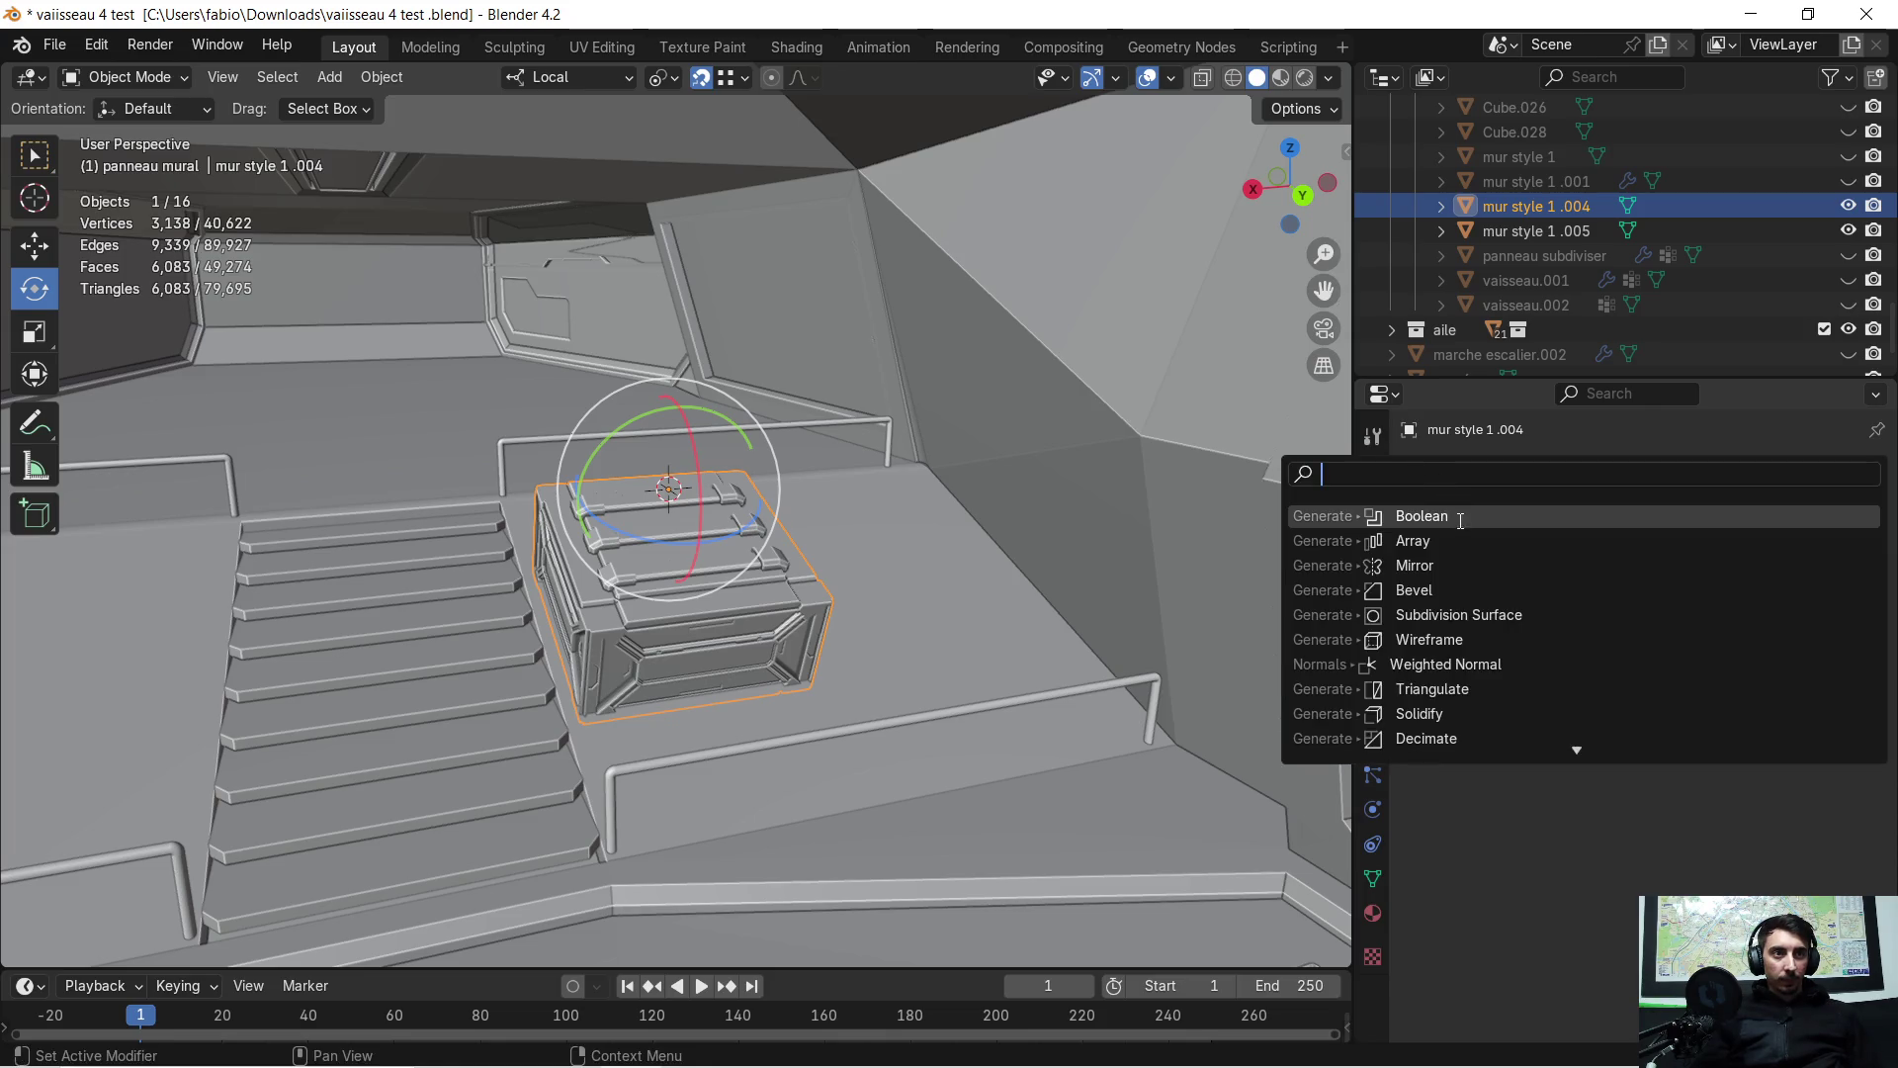
Add an Array modifier with count 2 and relative X offset -1.2 to double the crate
click(1448, 547)
mouse_move(1236, 593)
middle_down()
mouse_move(1124, 587)
mouse_move(1216, 639)
middle_up()
text(-1.2)
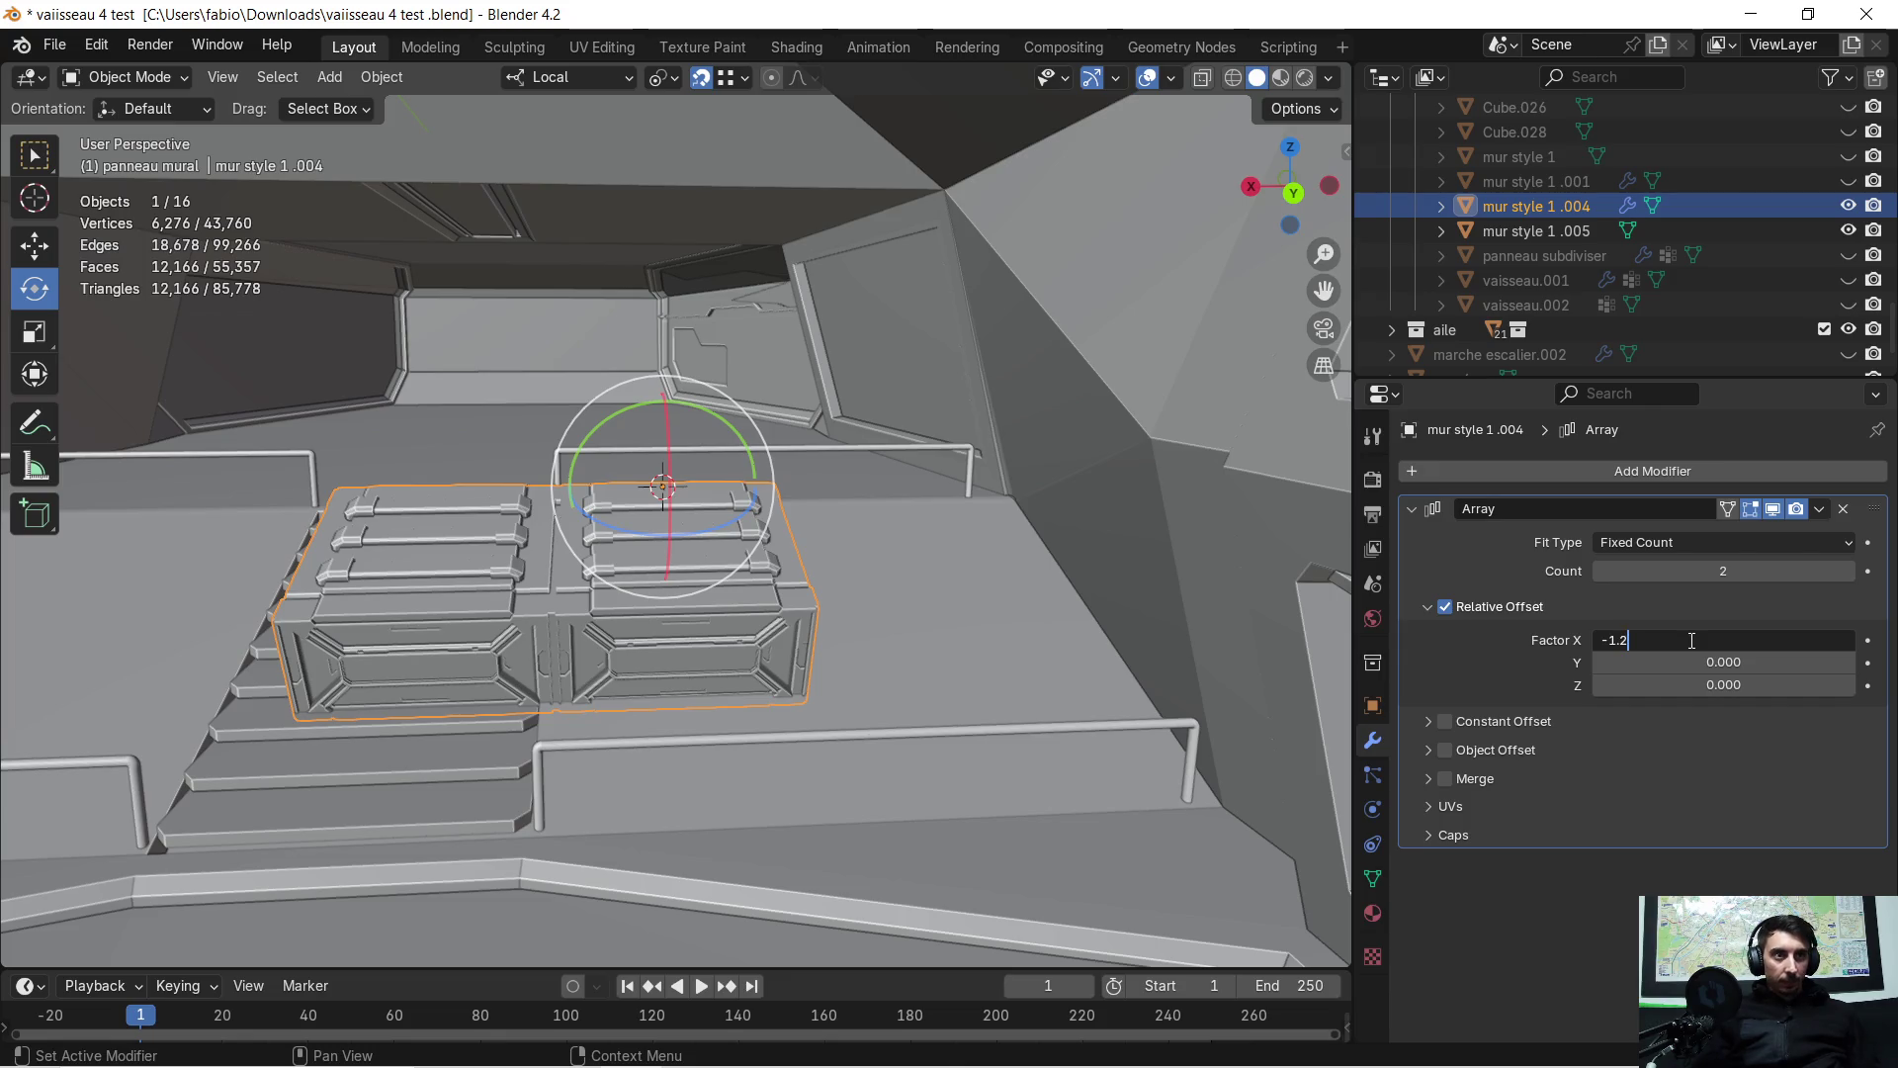
key(Return)
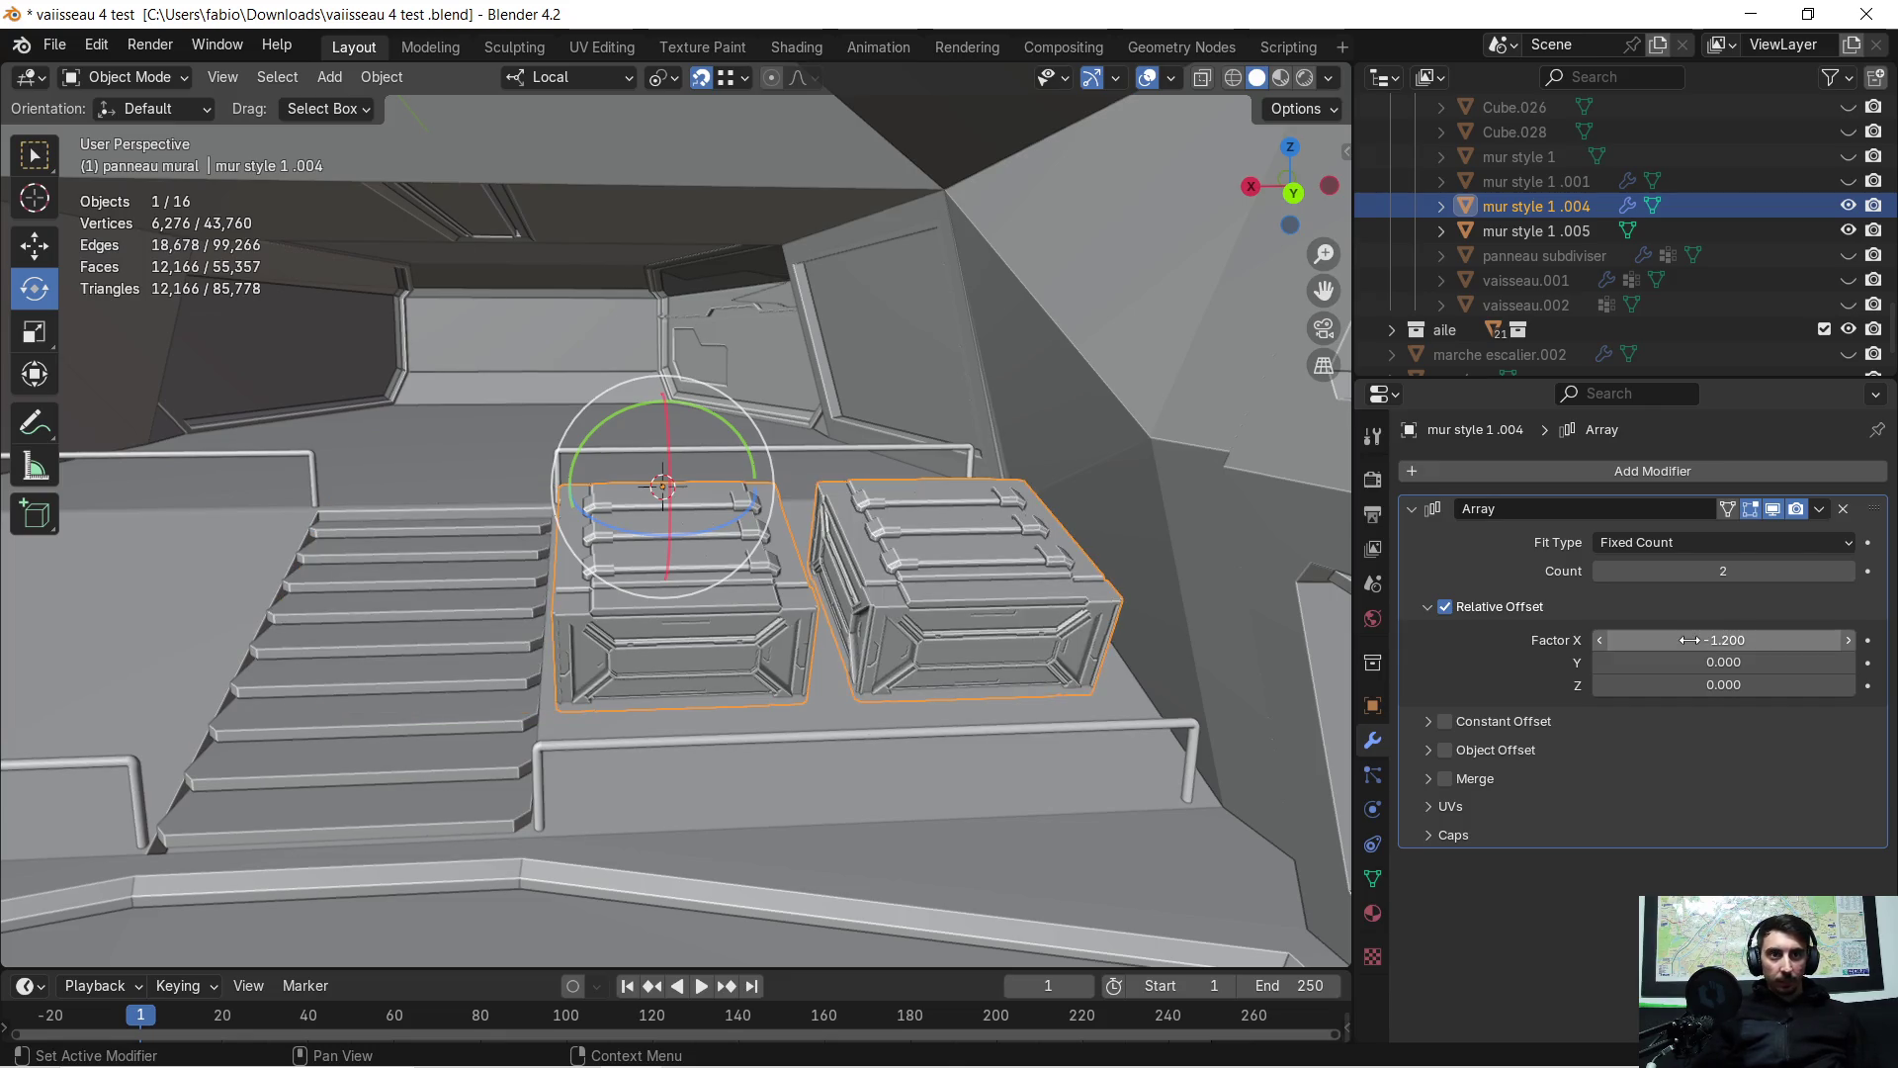
mouse_move(1137, 554)
middle_down()
mouse_move(892, 514)
mouse_move(994, 506)
mouse_move(1042, 530)
mouse_move(999, 530)
mouse_move(993, 510)
mouse_move(989, 625)
mouse_move(886, 601)
mouse_move(798, 538)
mouse_move(815, 551)
middle_up()
Lower the crates about 0.066 m on local Z and apply the Array modifier
key(g)
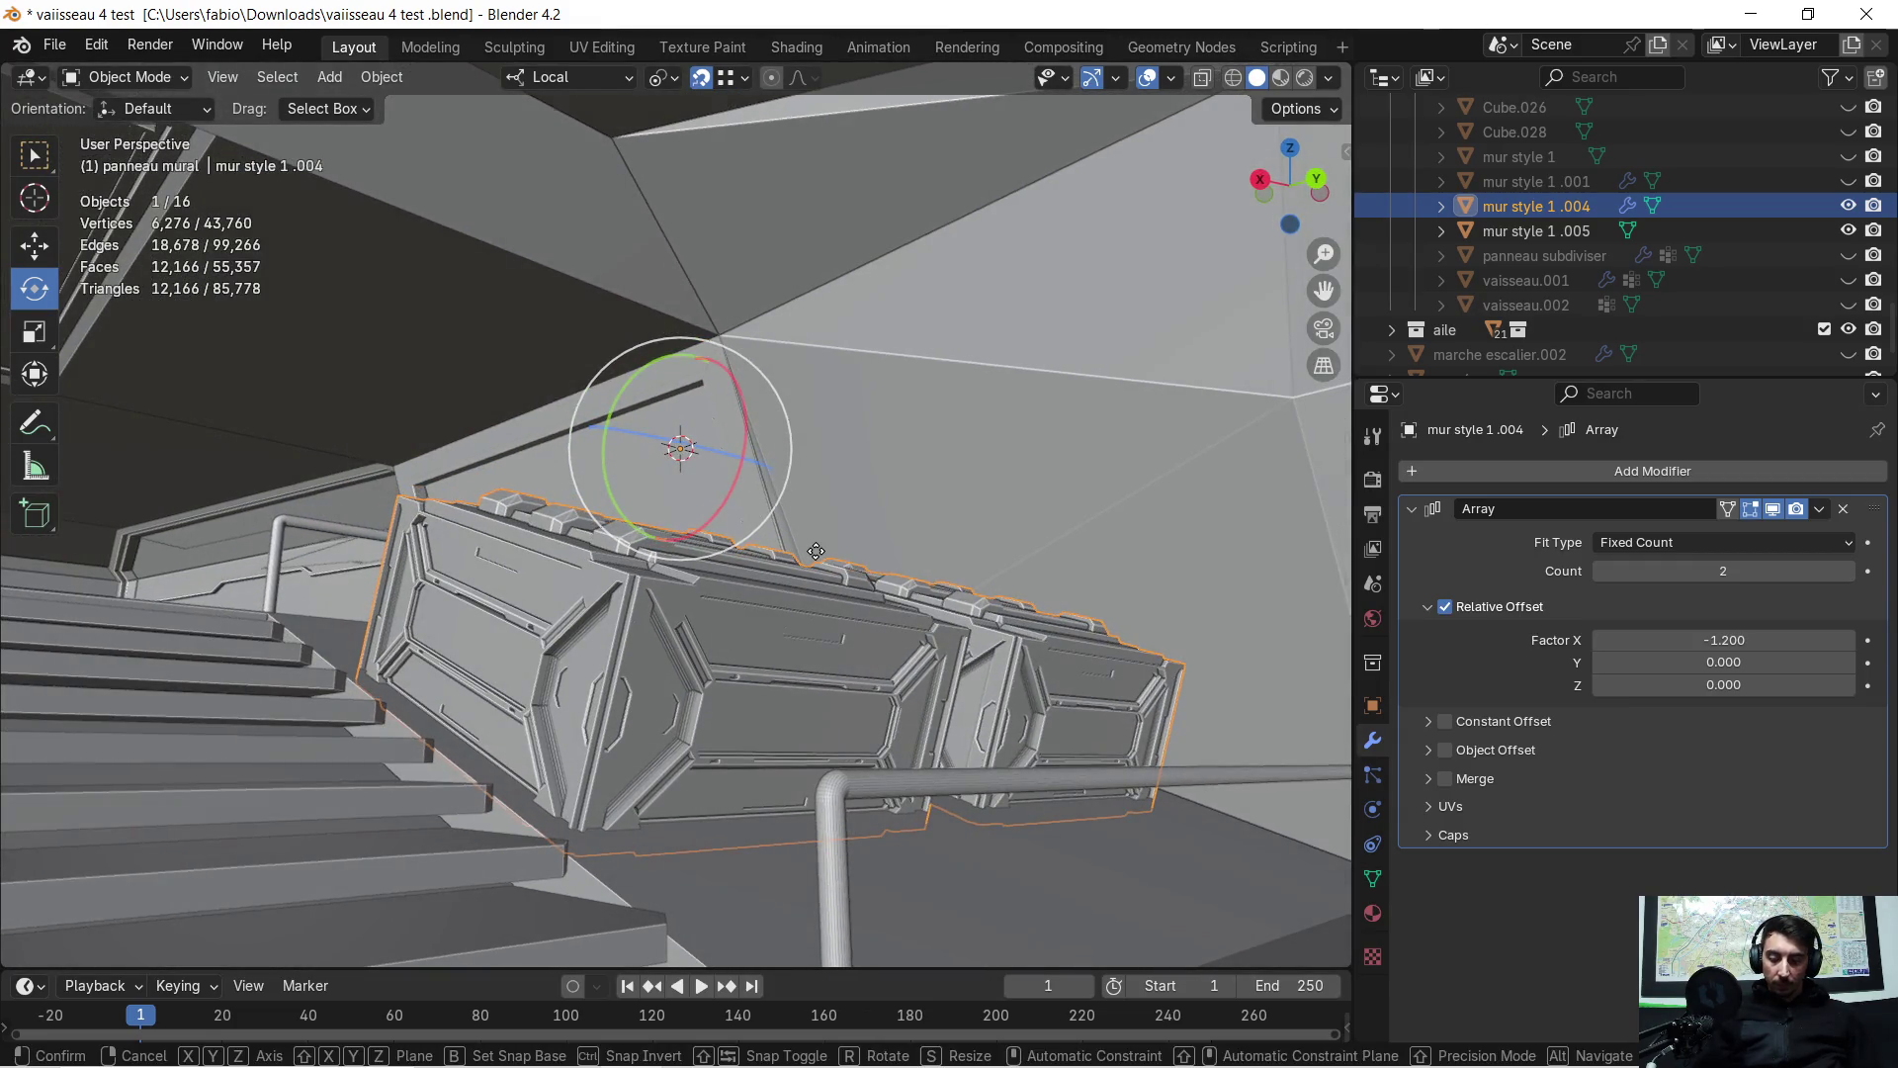
key(z)
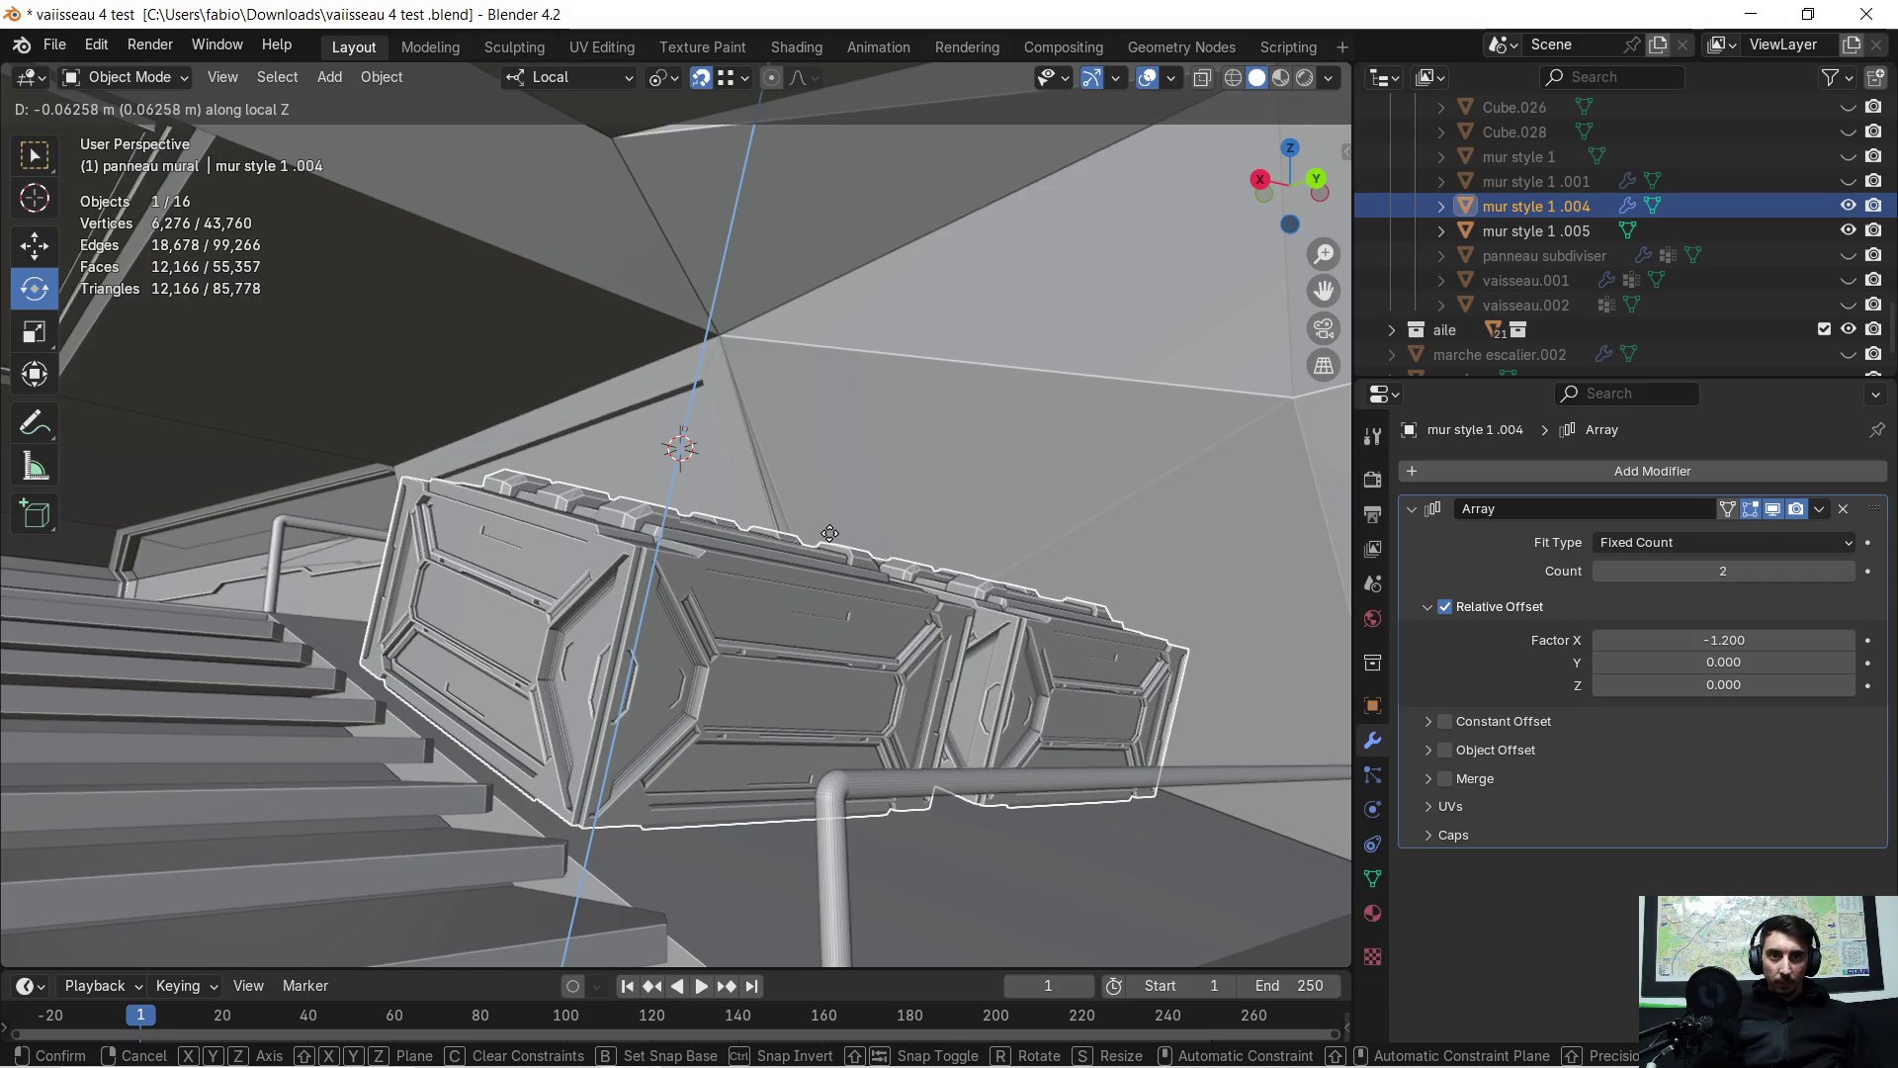
click(830, 532)
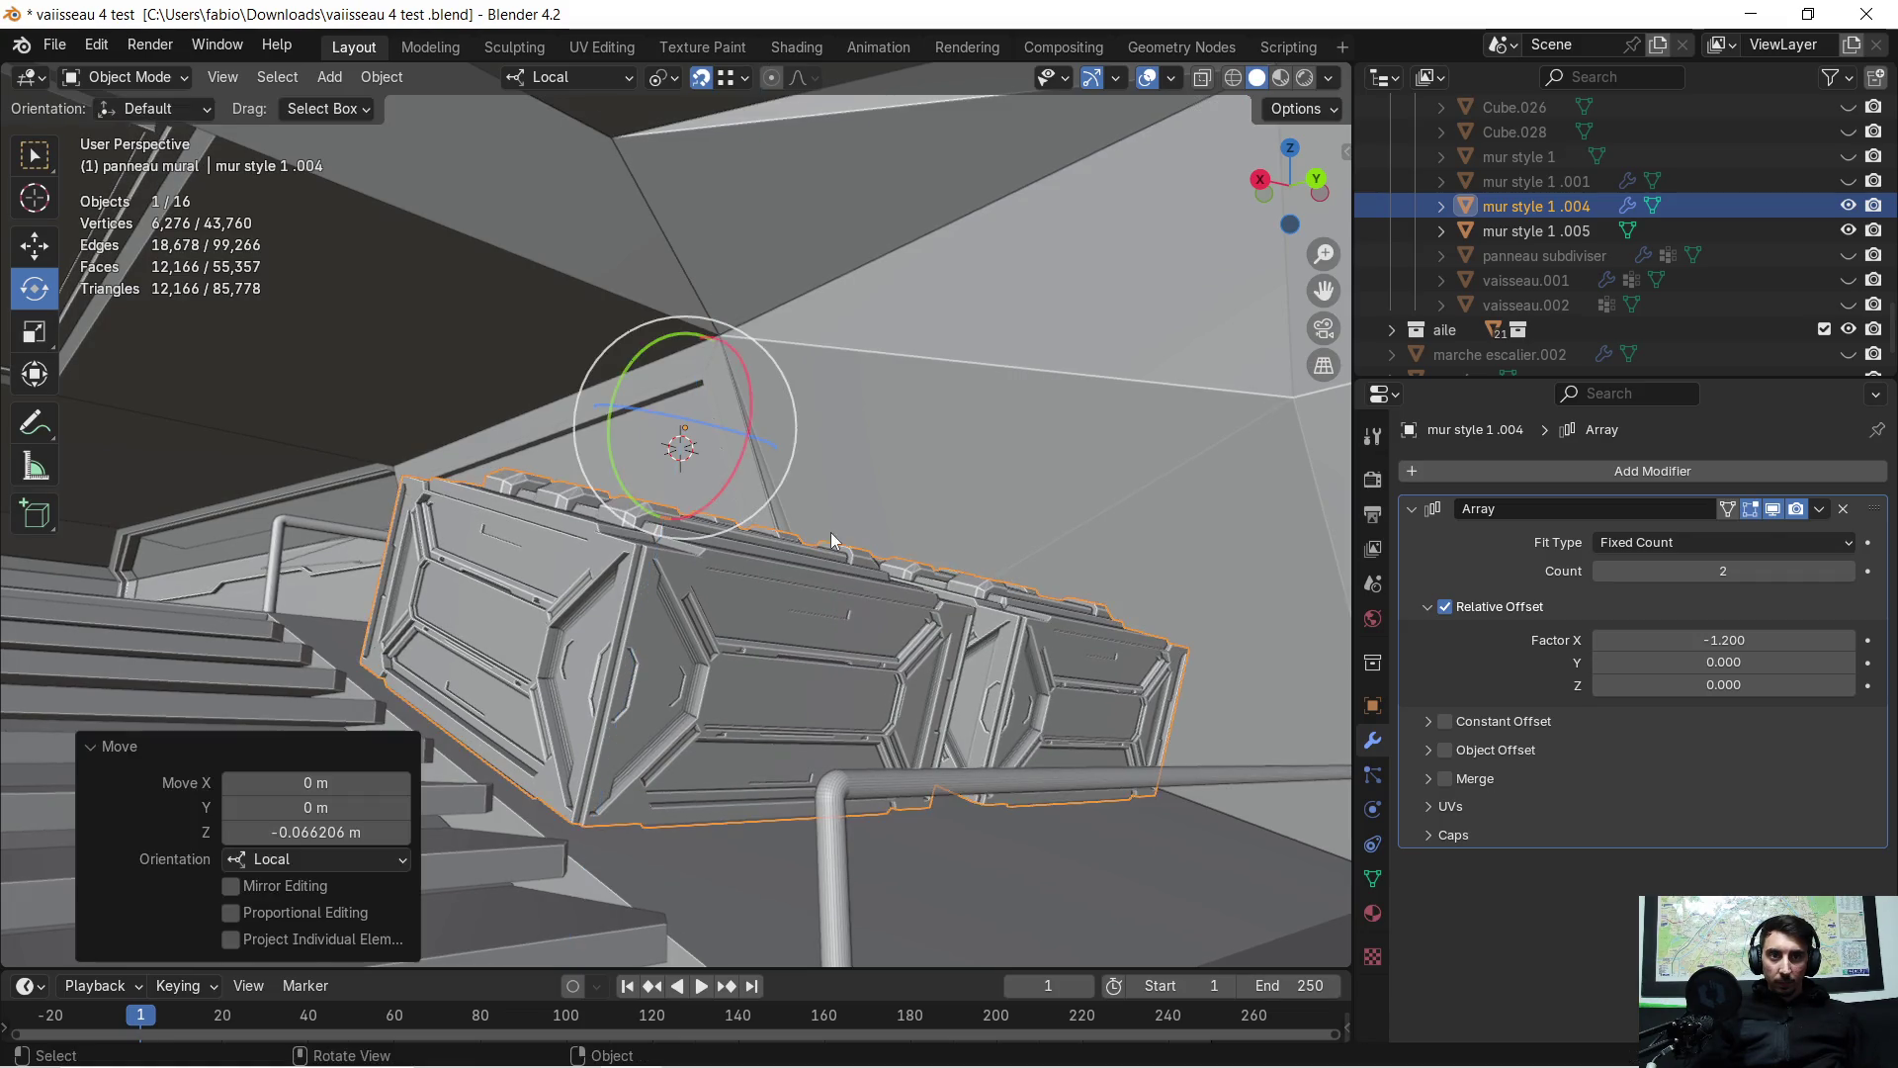
mouse_move(835, 552)
middle_down()
mouse_move(748, 634)
mouse_move(566, 579)
mouse_move(866, 589)
middle_up()
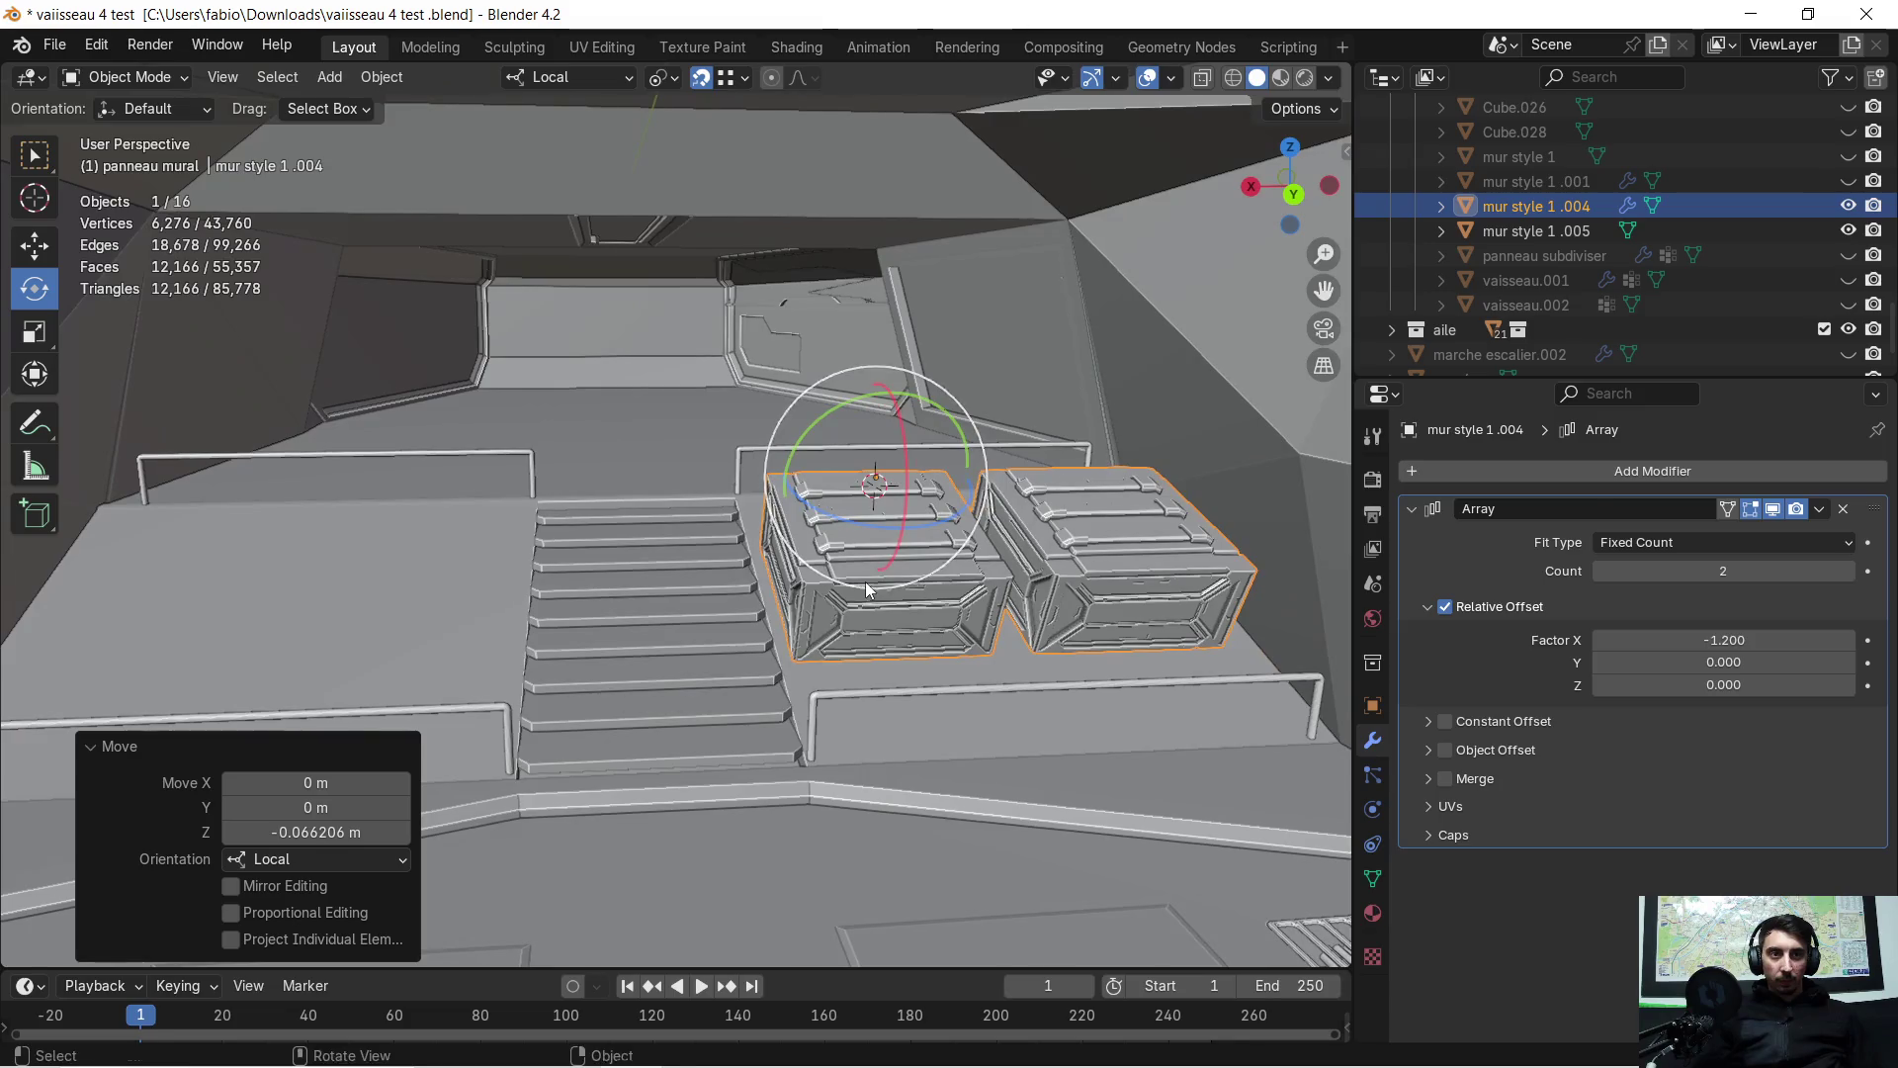
click(1815, 510)
click(1714, 535)
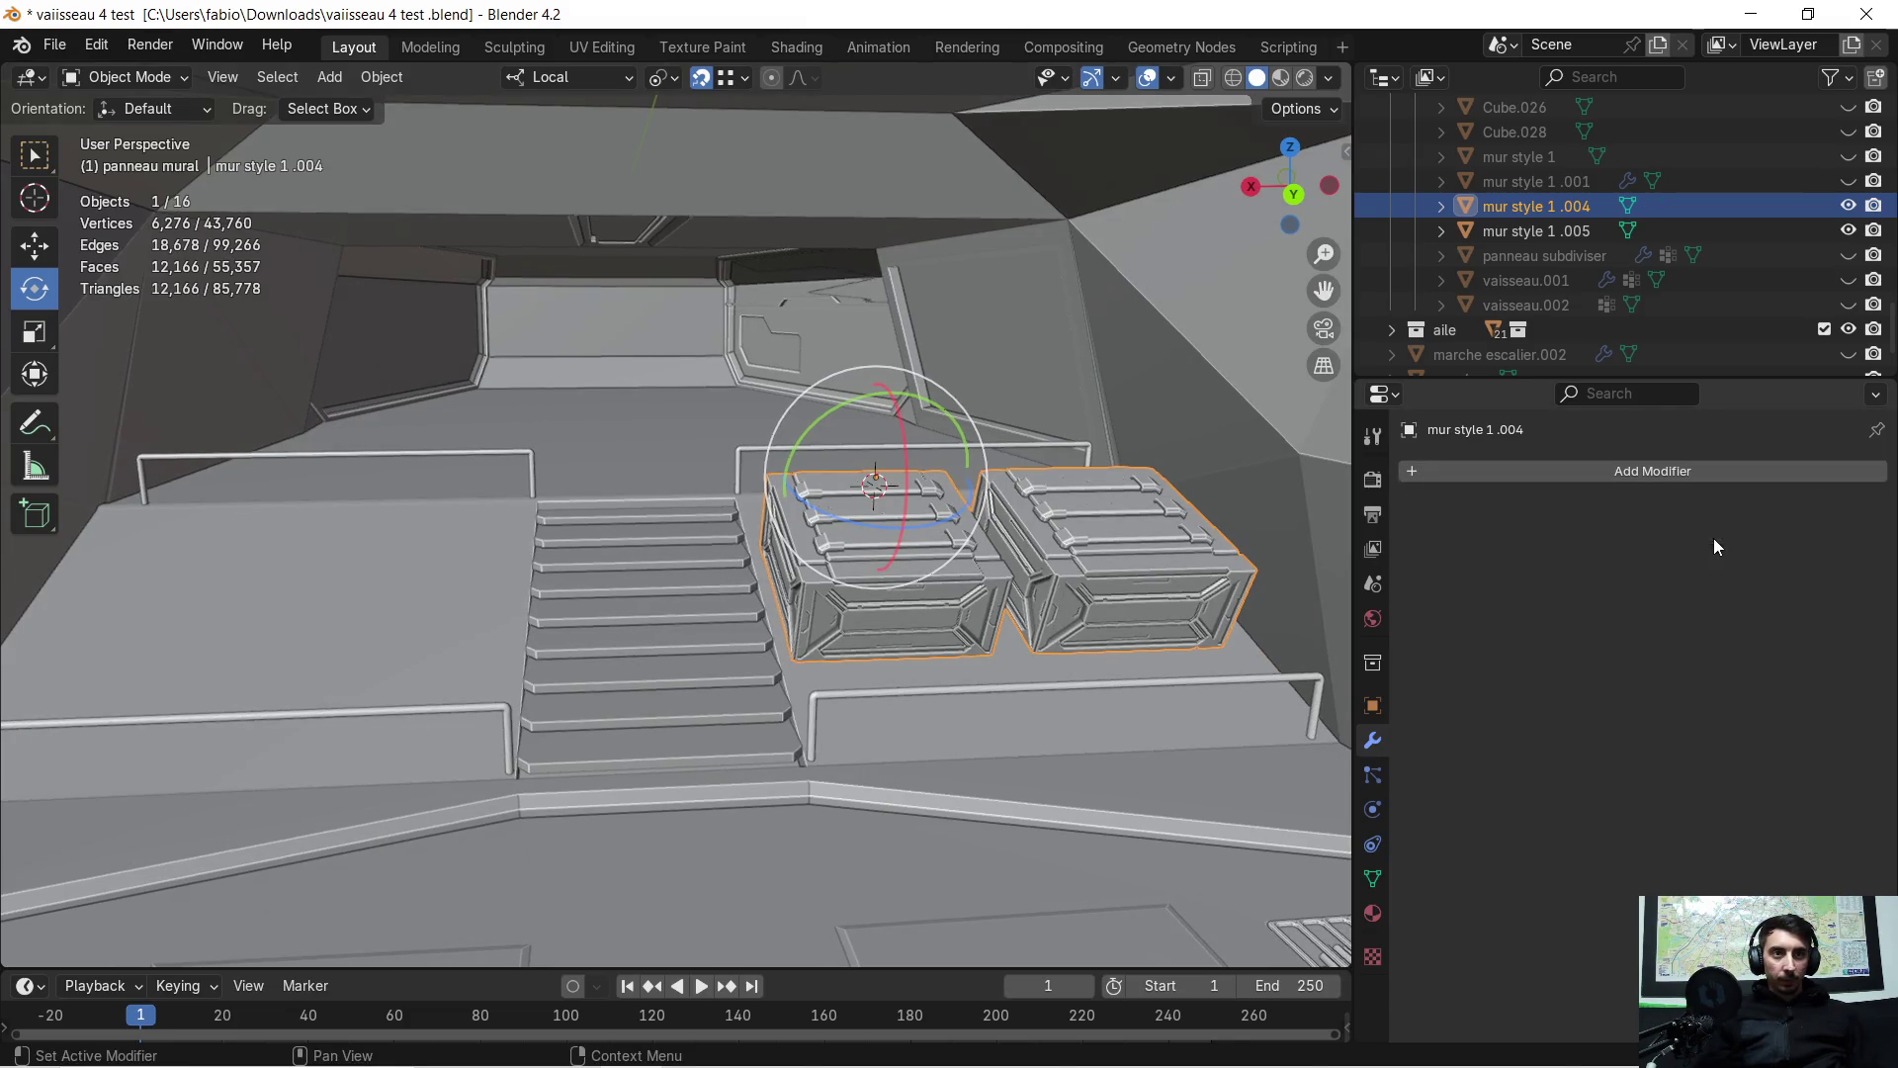
right_click(891, 560)
Move the crates' origin to the 3D cursor, then frame the view on the ship hull
mouse_move(902, 561)
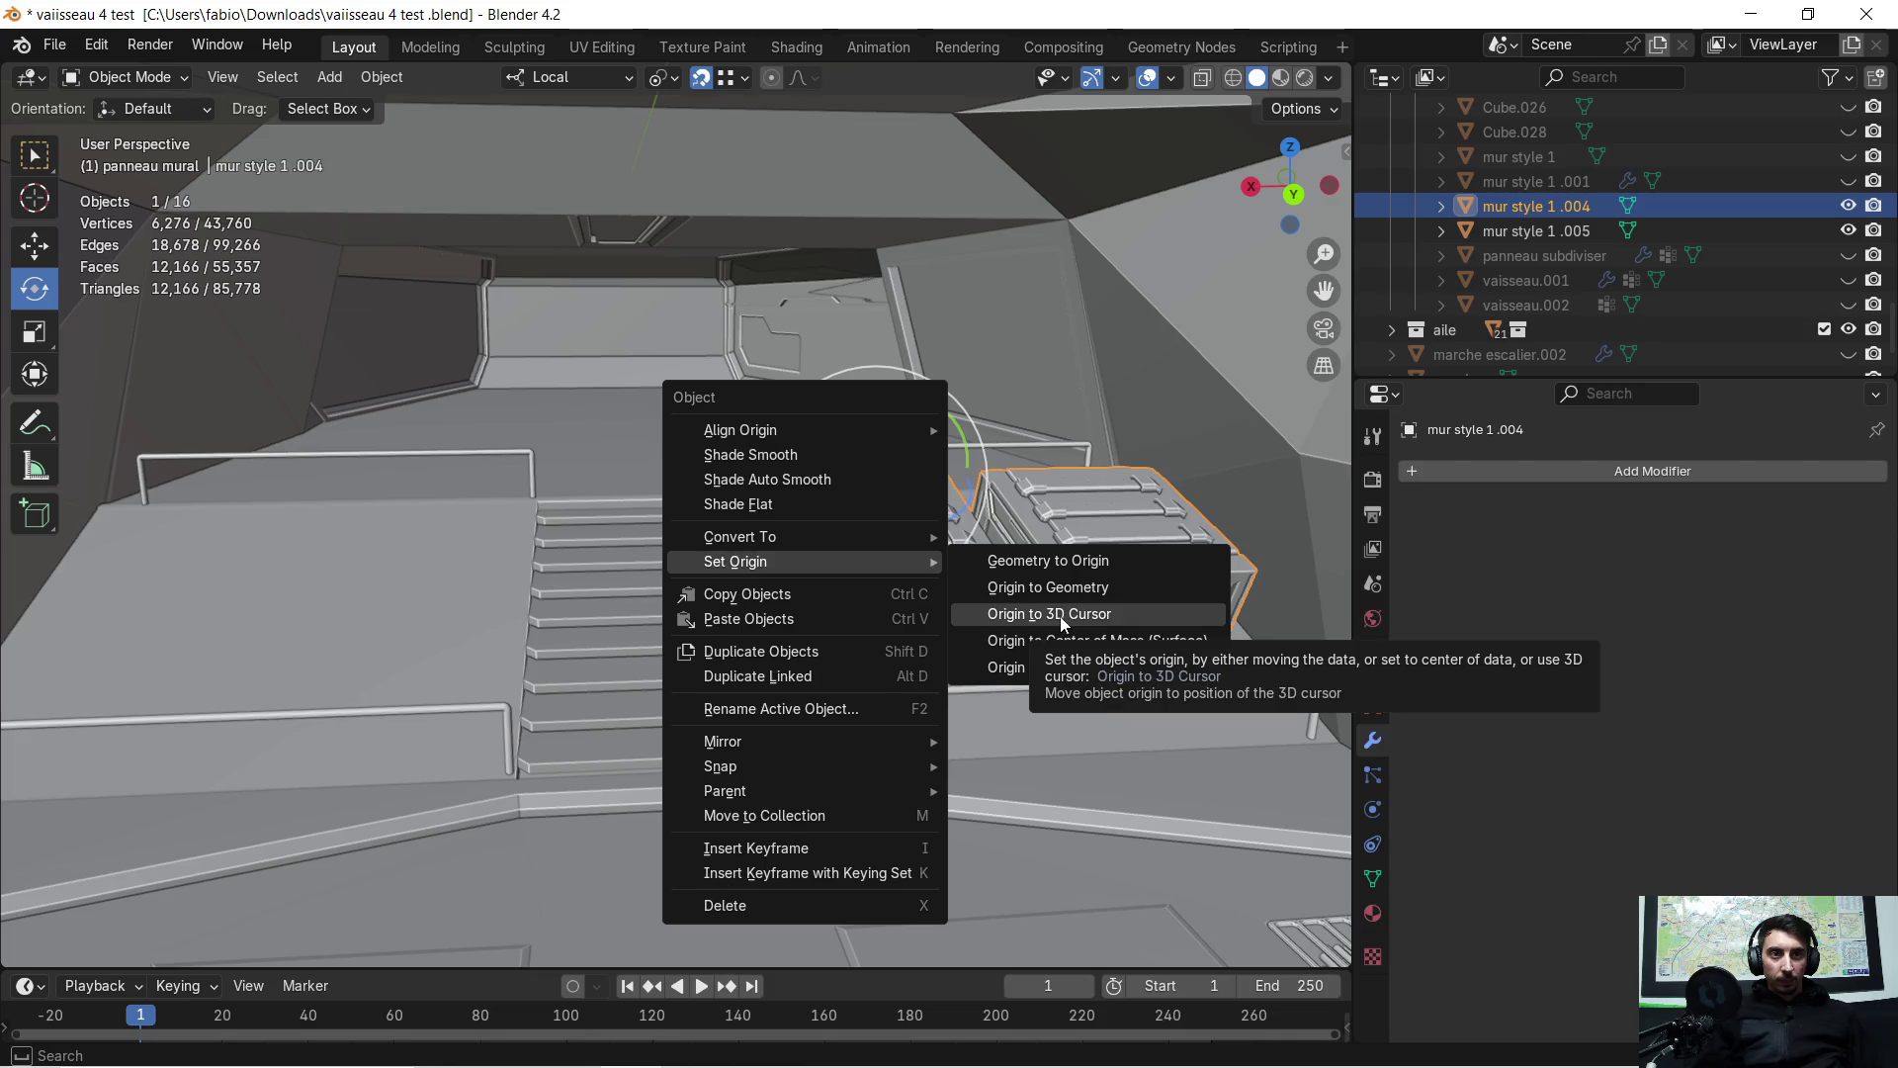
click(1060, 615)
middle_drag(463, 389, 553, 395)
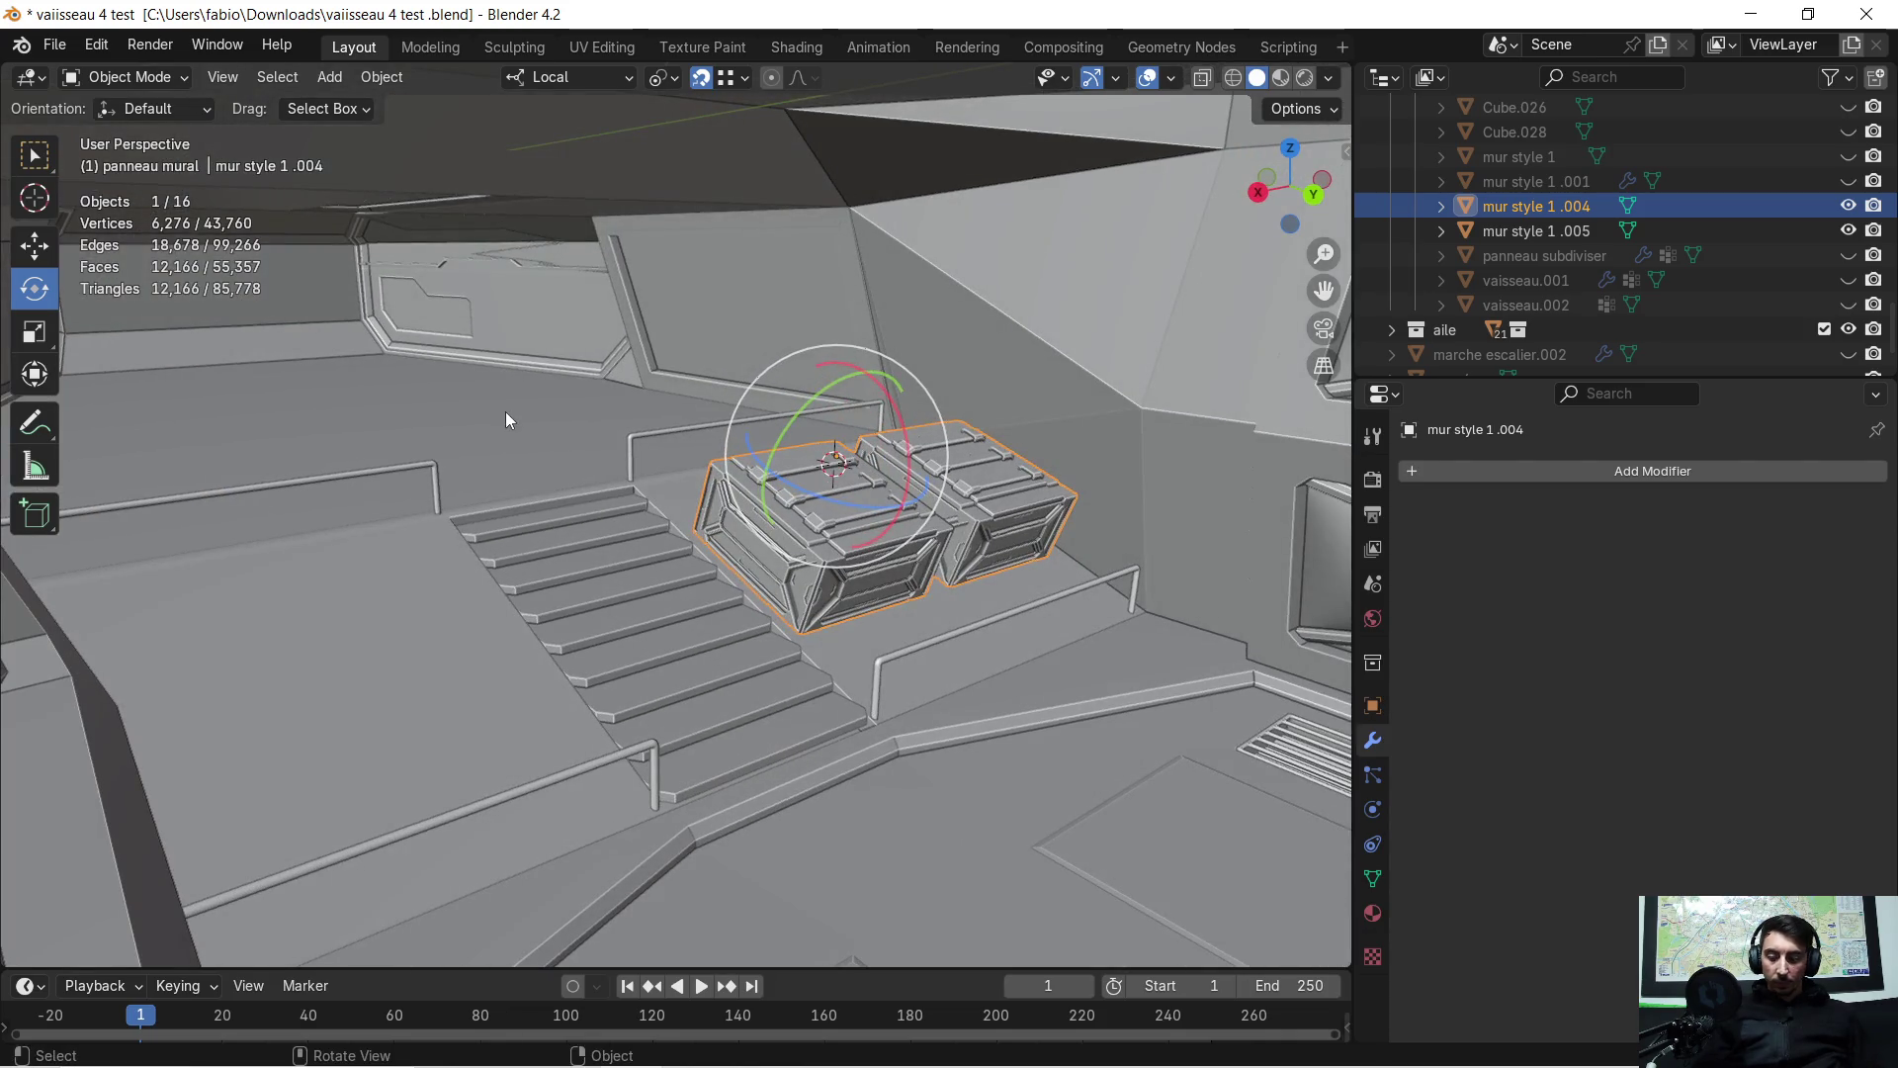
click(506, 411)
key(shift+d)
right_click(506, 413)
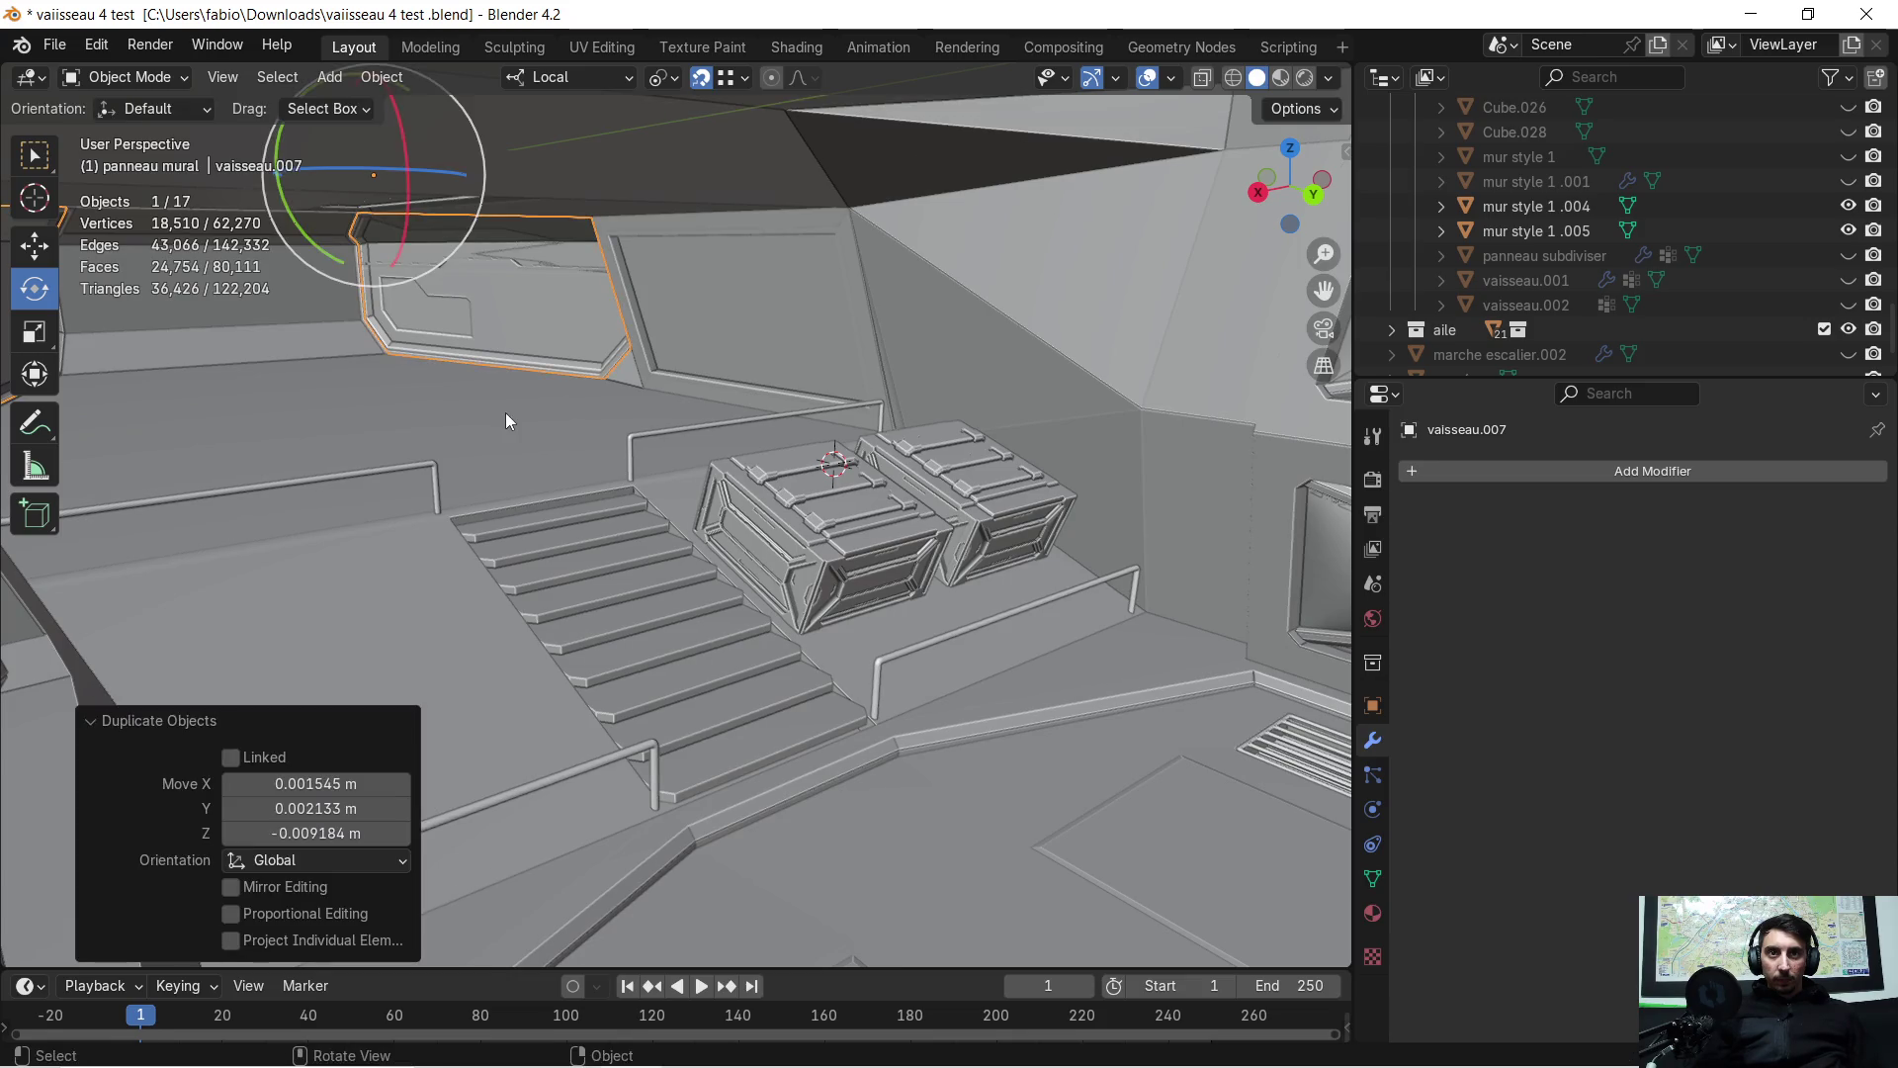
key(ctrl+z)
key(KP_Decimal)
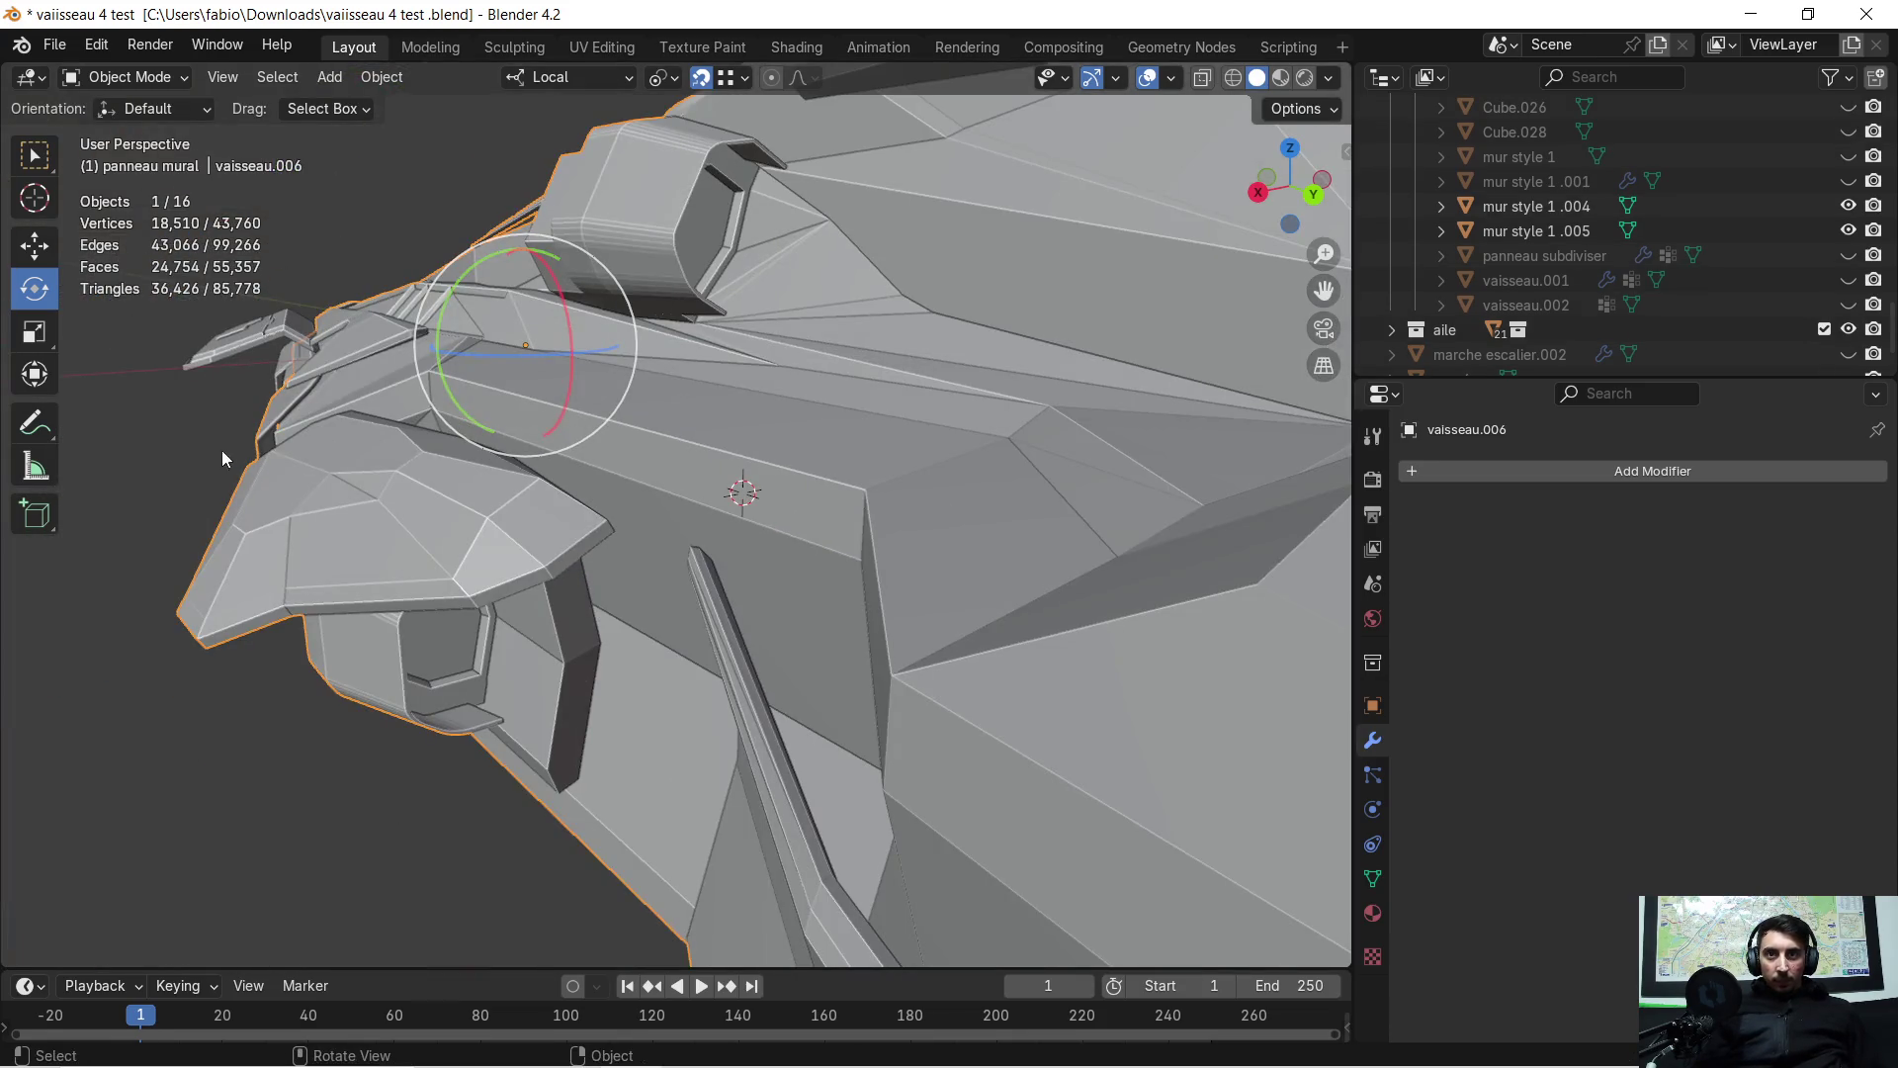
Snap the 3D cursor to the world origin and set the crate pair's origin there
key(shift+s)
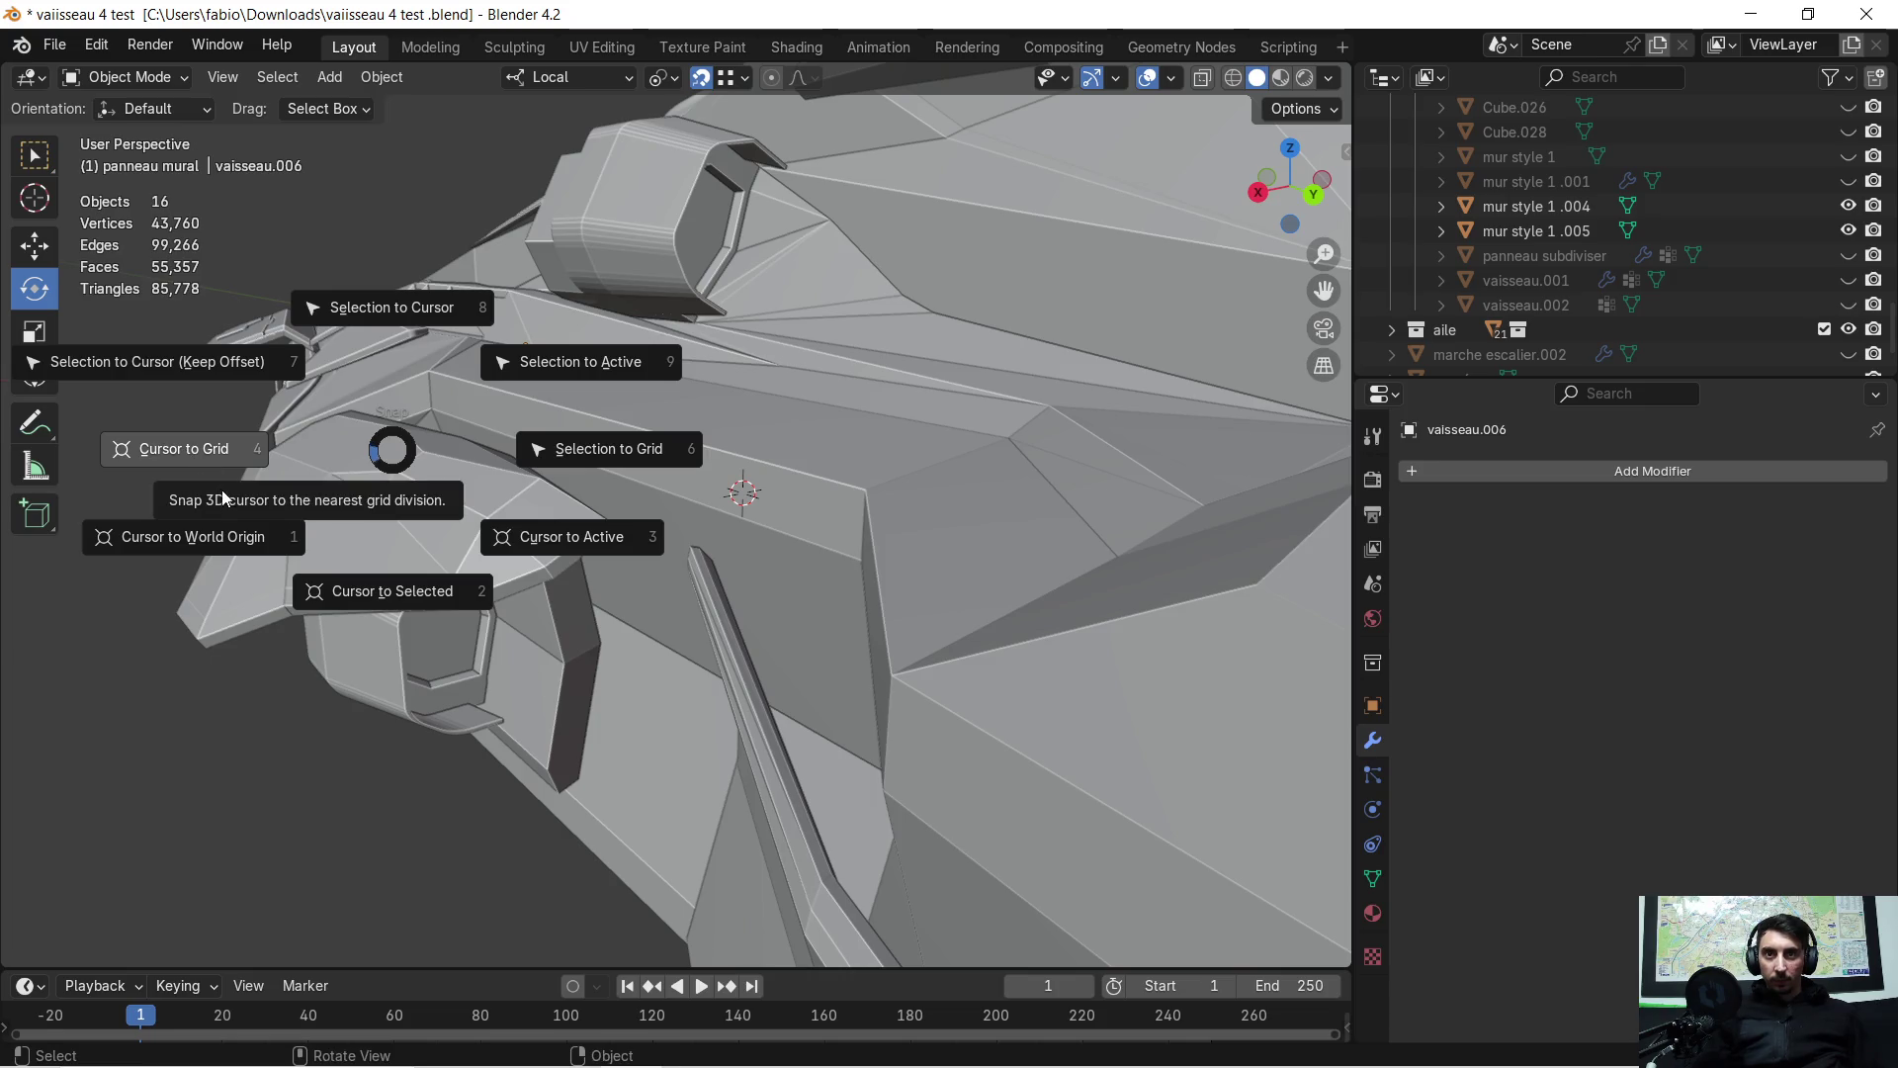
click(220, 536)
mouse_move(271, 534)
middle_down()
mouse_move(975, 485)
mouse_move(880, 470)
mouse_move(869, 524)
middle_up()
click(869, 524)
right_click(869, 524)
mouse_move(875, 524)
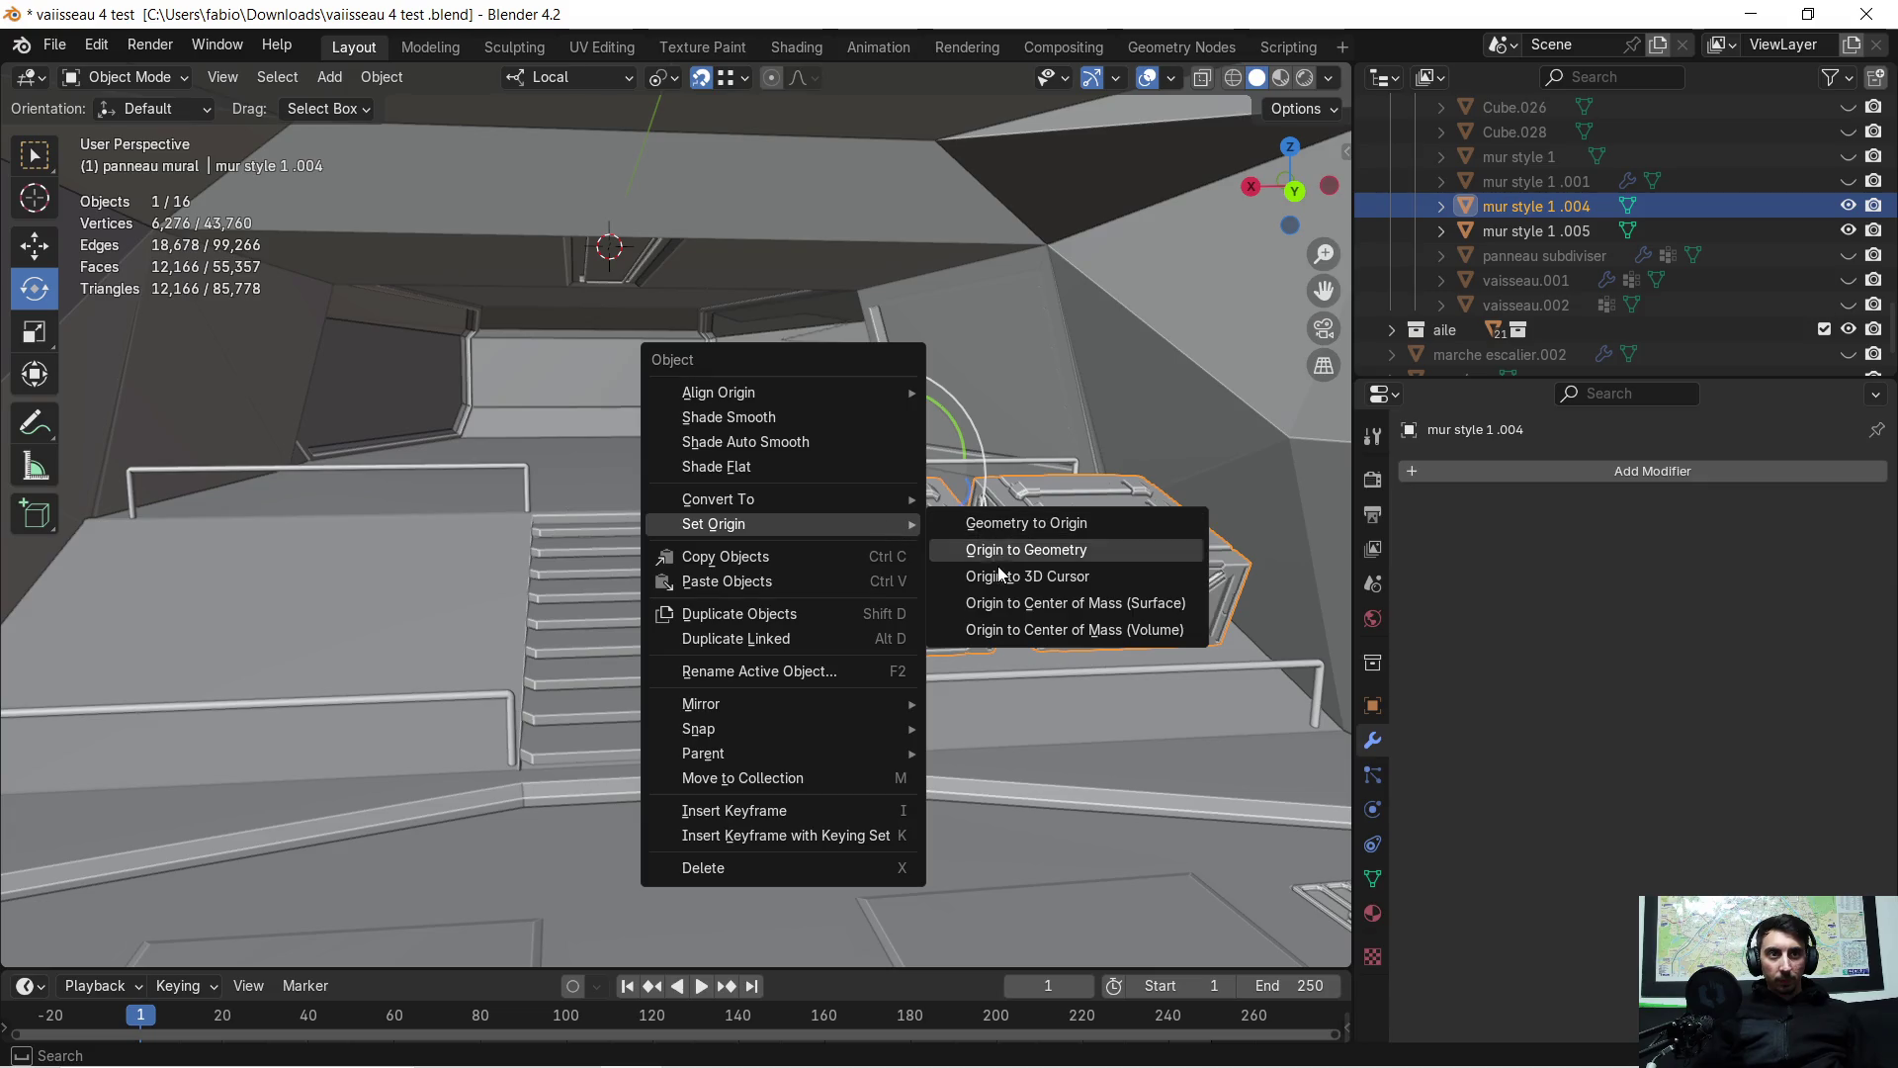
click(999, 566)
Add an X-axis Mirror modifier to the crate pair so crates flank both sides
click(1461, 471)
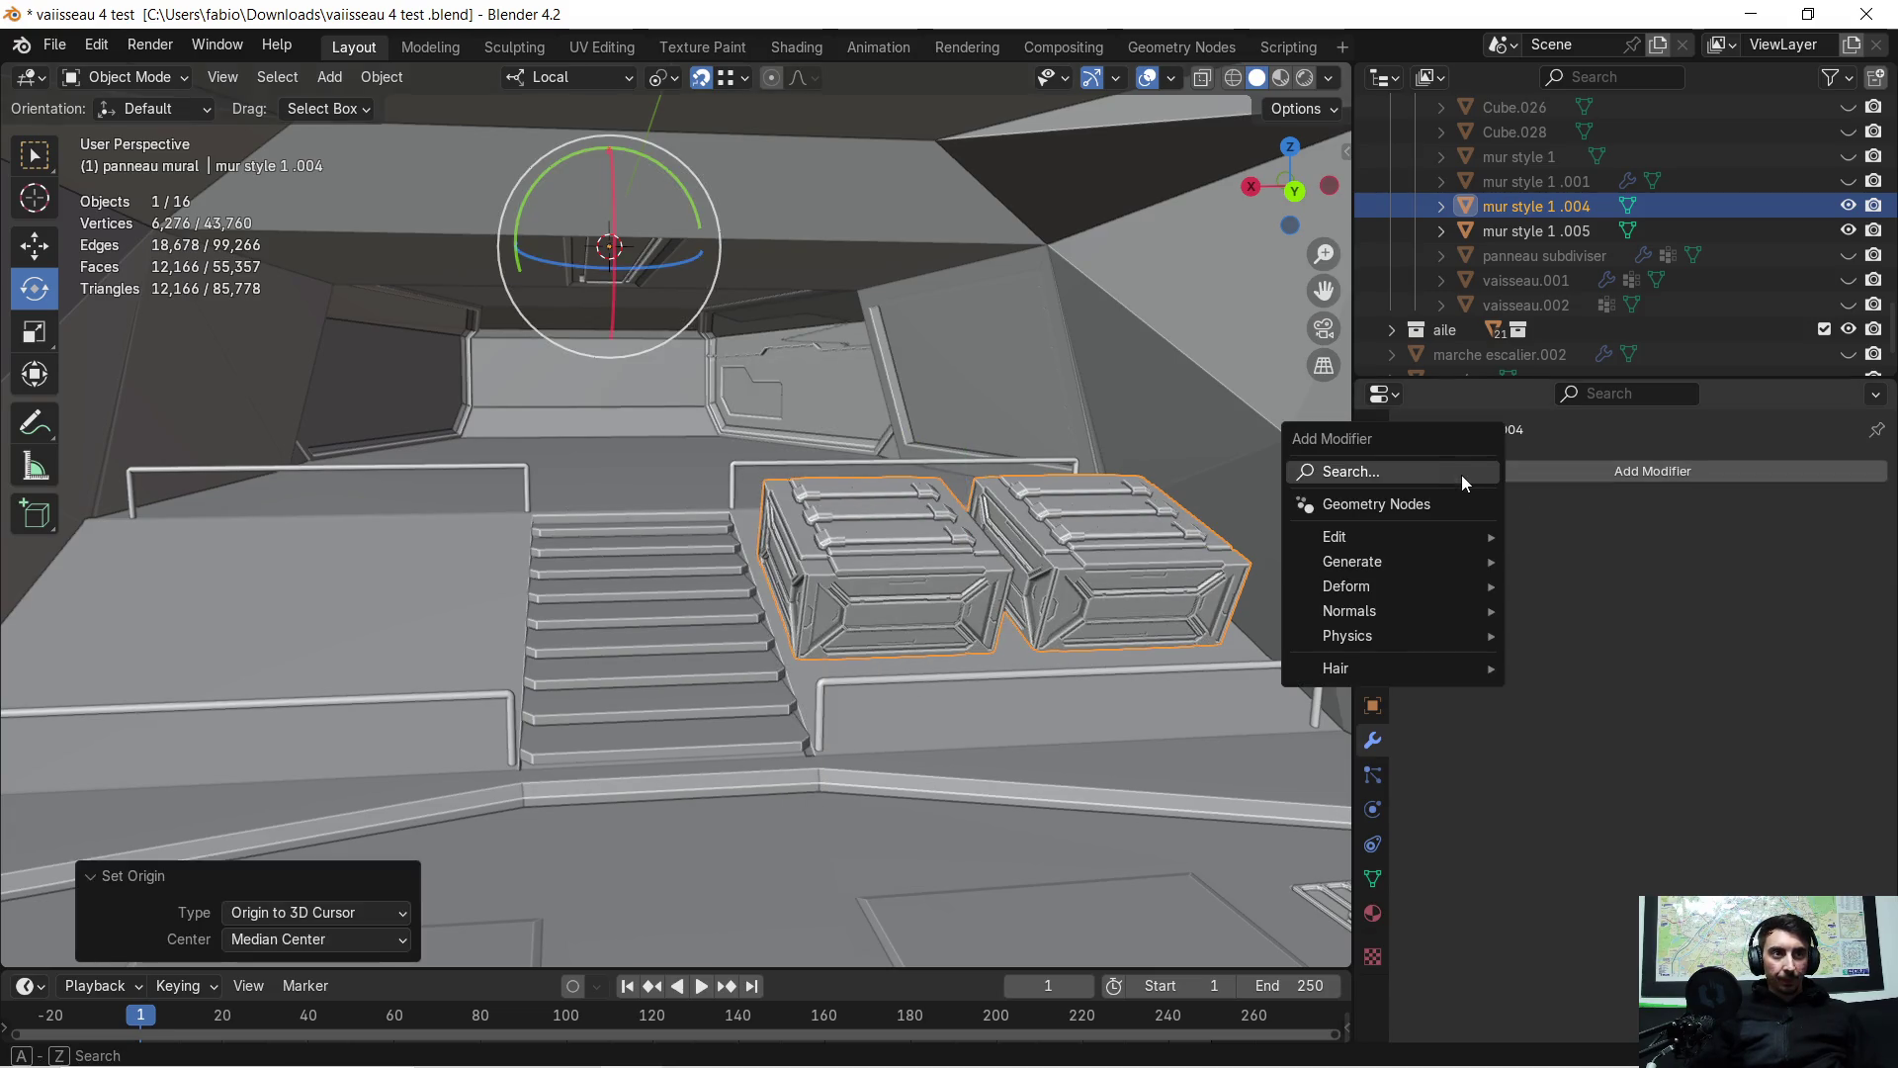
click(1461, 475)
click(1487, 579)
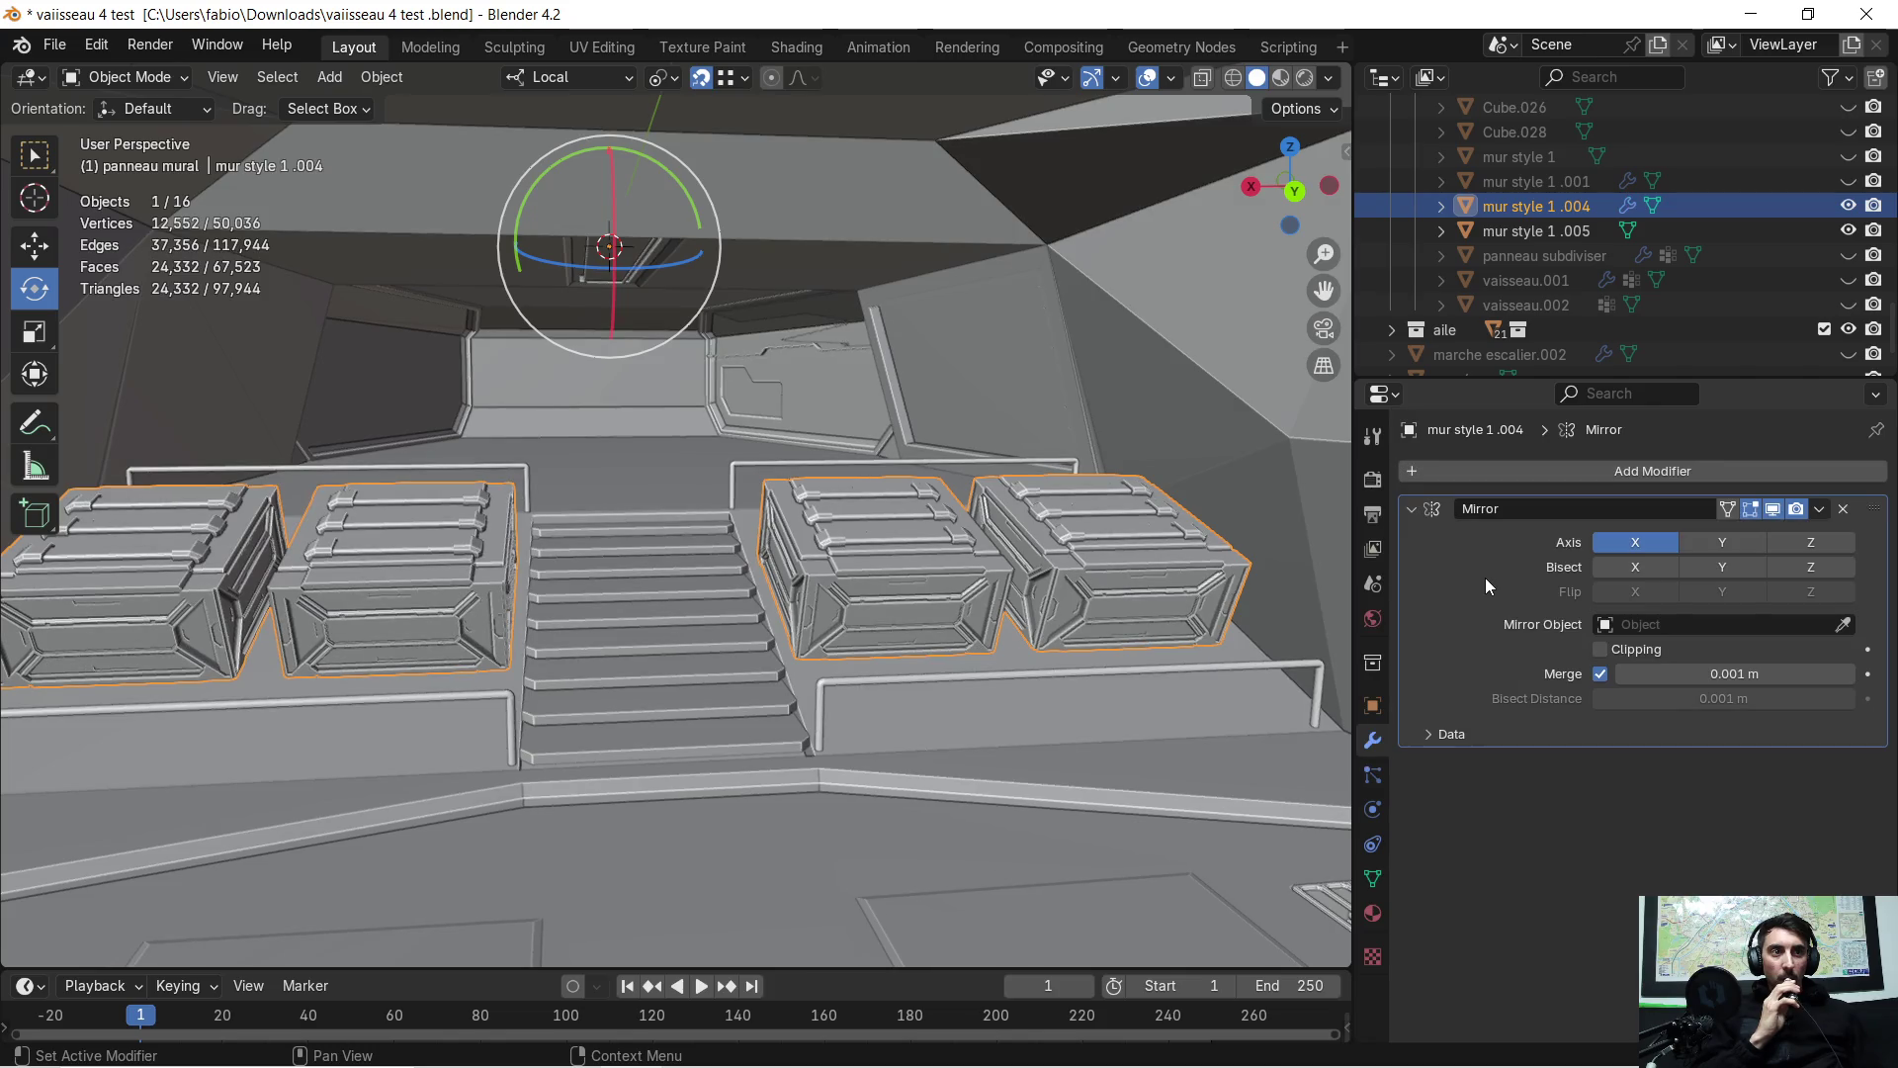
scroll(791, 608, up, 3)
mouse_move(769, 607)
middle_down()
mouse_move(704, 601)
mouse_move(750, 581)
mouse_move(678, 603)
mouse_move(643, 590)
mouse_move(787, 579)
mouse_move(781, 604)
mouse_move(1278, 629)
mouse_move(768, 515)
middle_up()
Zoom and orbit to inspect the mirrored crates beside the staircase
scroll(768, 514, down, 2)
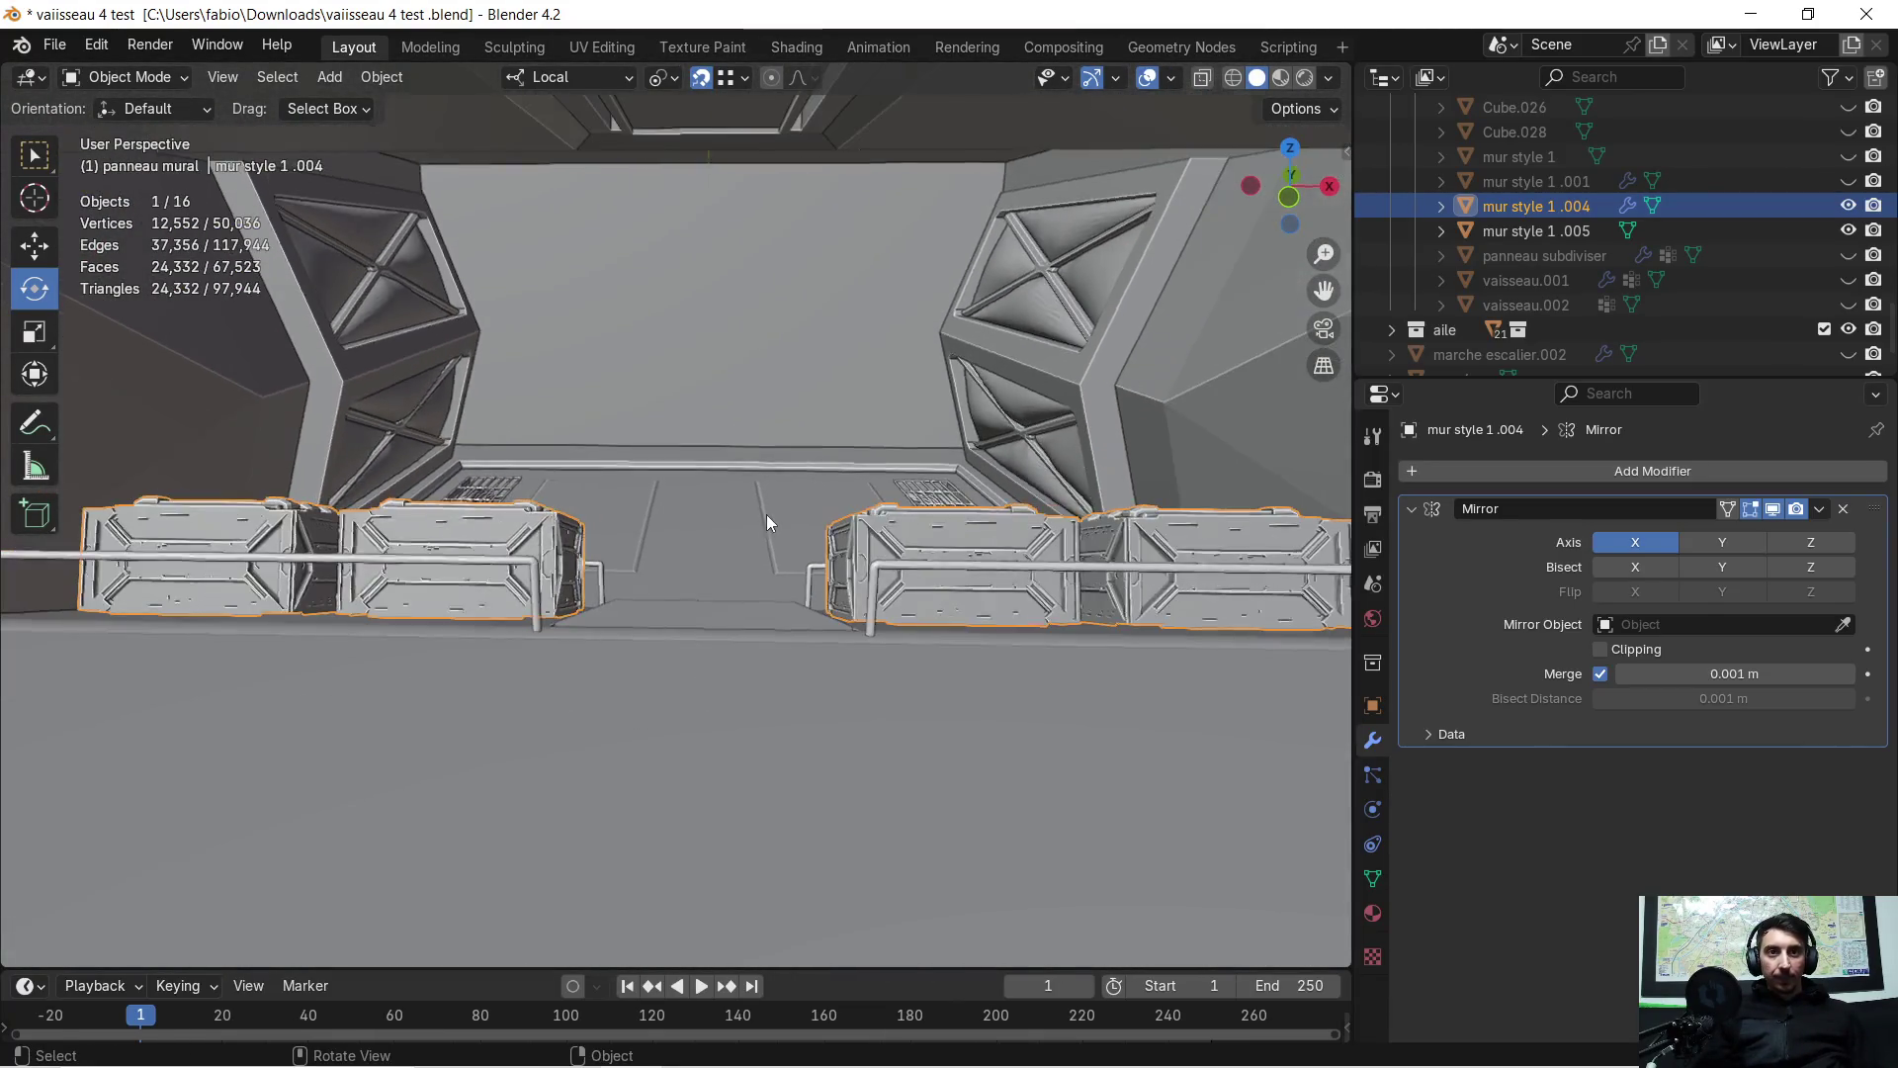
scroll(752, 516, down, 3)
scroll(726, 511, up, 2)
scroll(724, 512, up, 2)
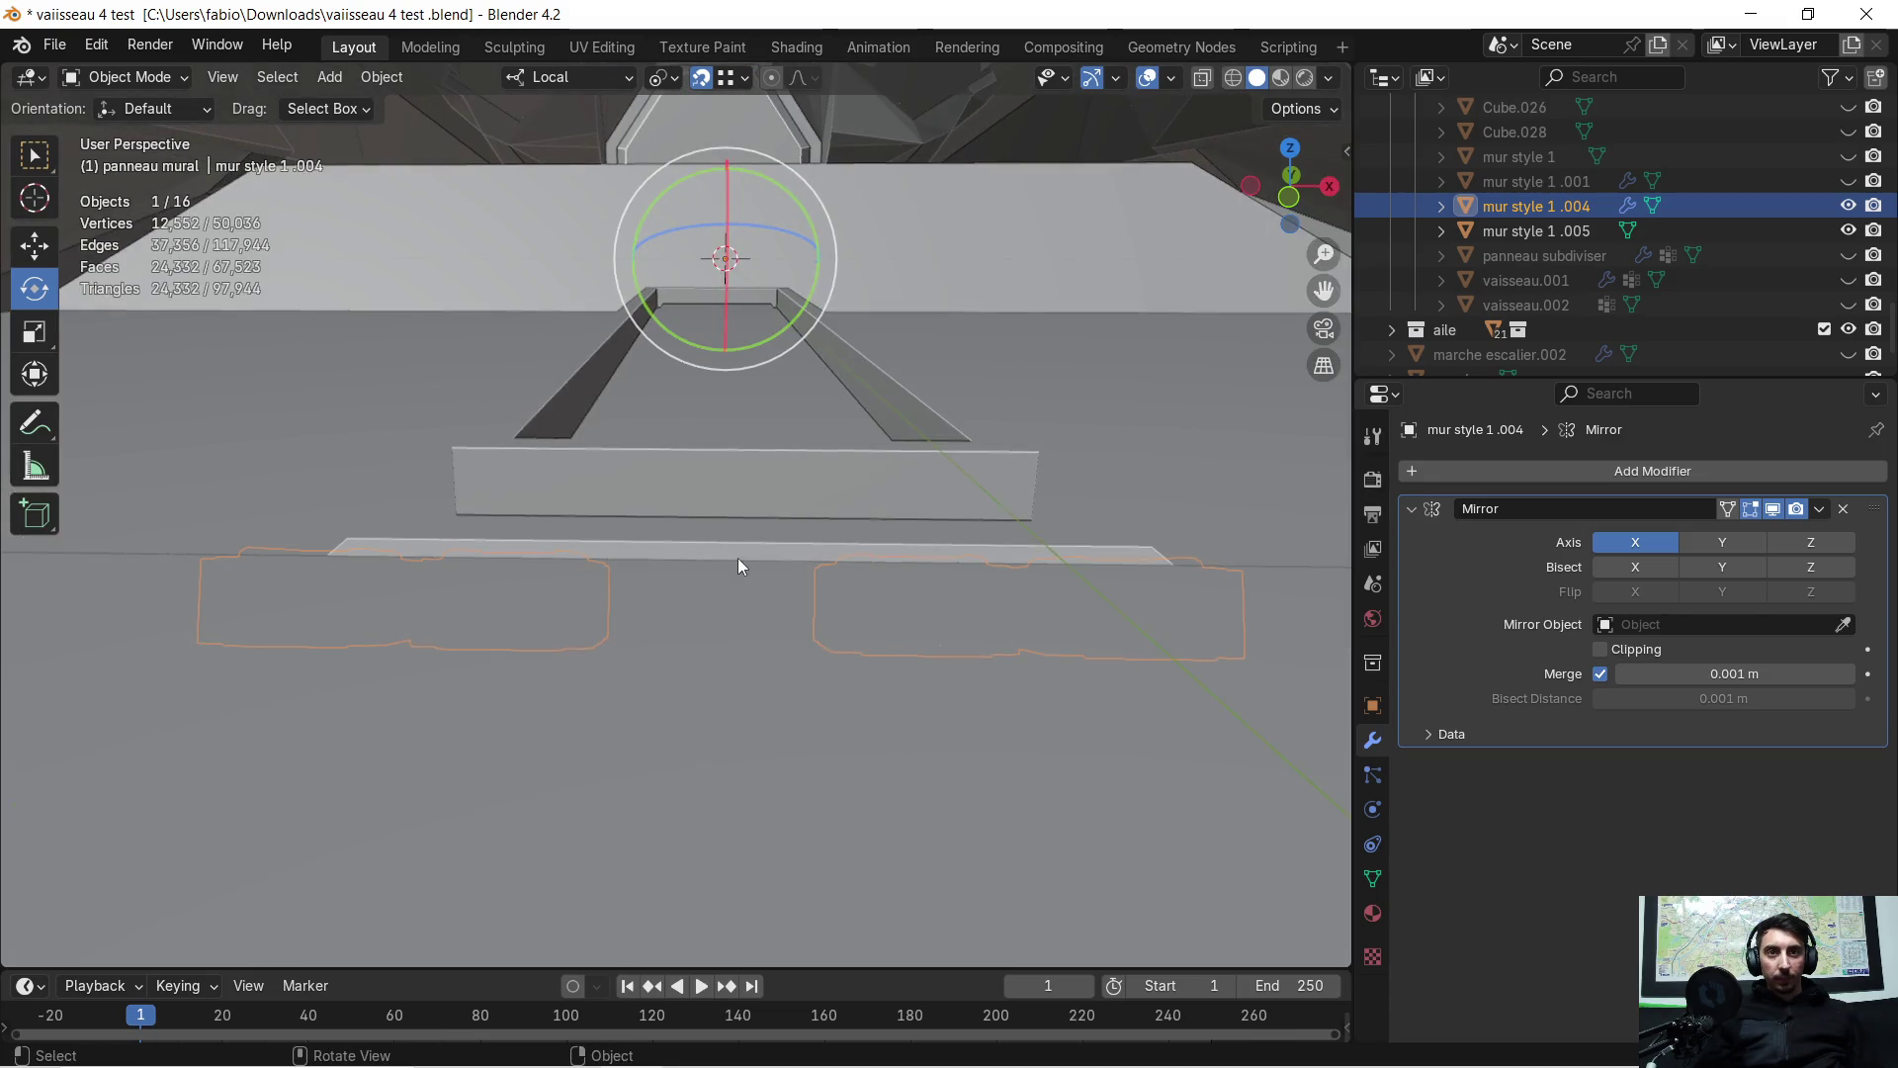
scroll(737, 558, down, 2)
mouse_move(742, 557)
middle_down()
mouse_move(715, 554)
mouse_move(848, 543)
mouse_move(708, 536)
mouse_move(909, 526)
mouse_move(729, 543)
mouse_move(721, 524)
mouse_move(886, 566)
mouse_move(572, 477)
mouse_move(733, 500)
mouse_move(729, 519)
mouse_move(848, 498)
mouse_move(692, 553)
middle_up()
scroll(682, 543, up, 3)
scroll(707, 538, up, 2)
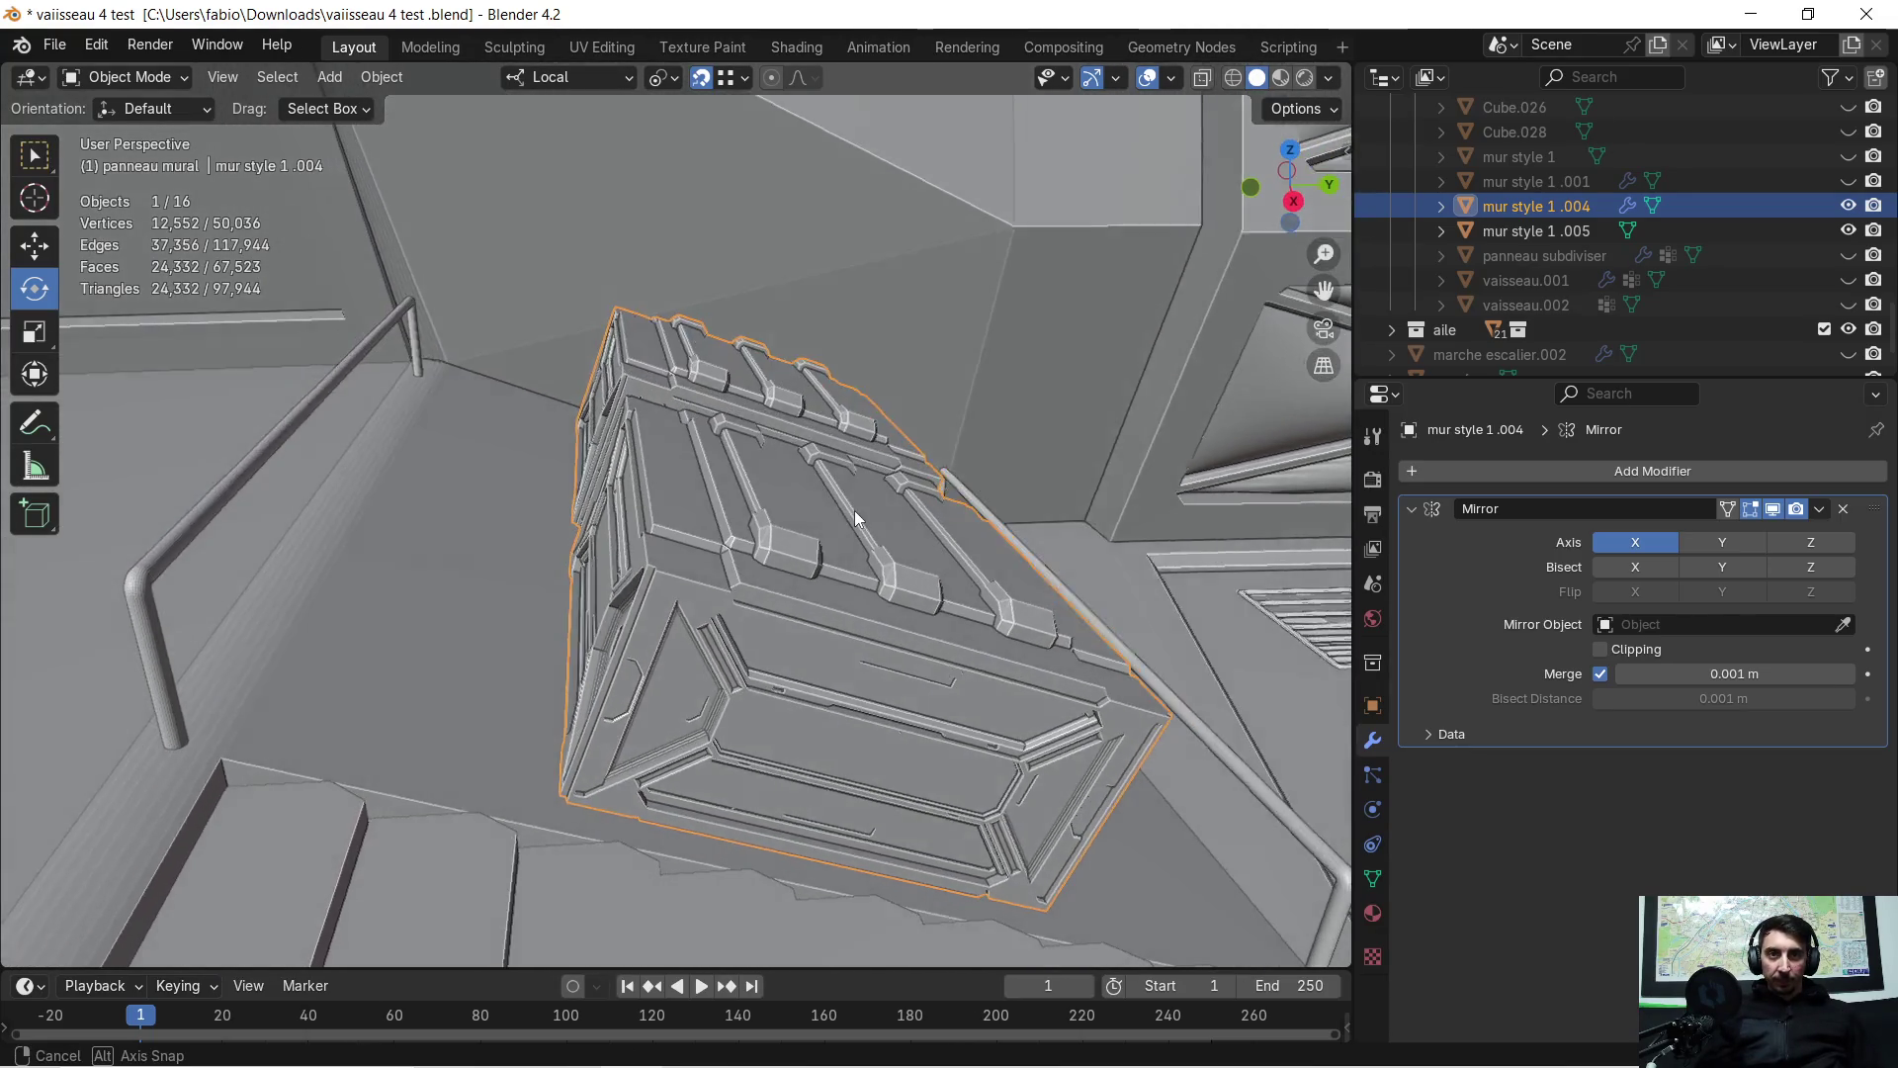
Select the ship body and orbit around the ship's exterior
click(356, 608)
mouse_move(395, 609)
middle_down()
mouse_move(709, 571)
mouse_move(599, 593)
mouse_move(405, 520)
mouse_move(708, 519)
mouse_move(620, 544)
mouse_move(603, 573)
mouse_move(1072, 597)
mouse_move(1095, 580)
mouse_move(868, 632)
mouse_move(887, 615)
middle_up()
scroll(601, 577, down, 2)
scroll(590, 577, up, 3)
scroll(884, 615, down, 5)
scroll(862, 541, down, 8)
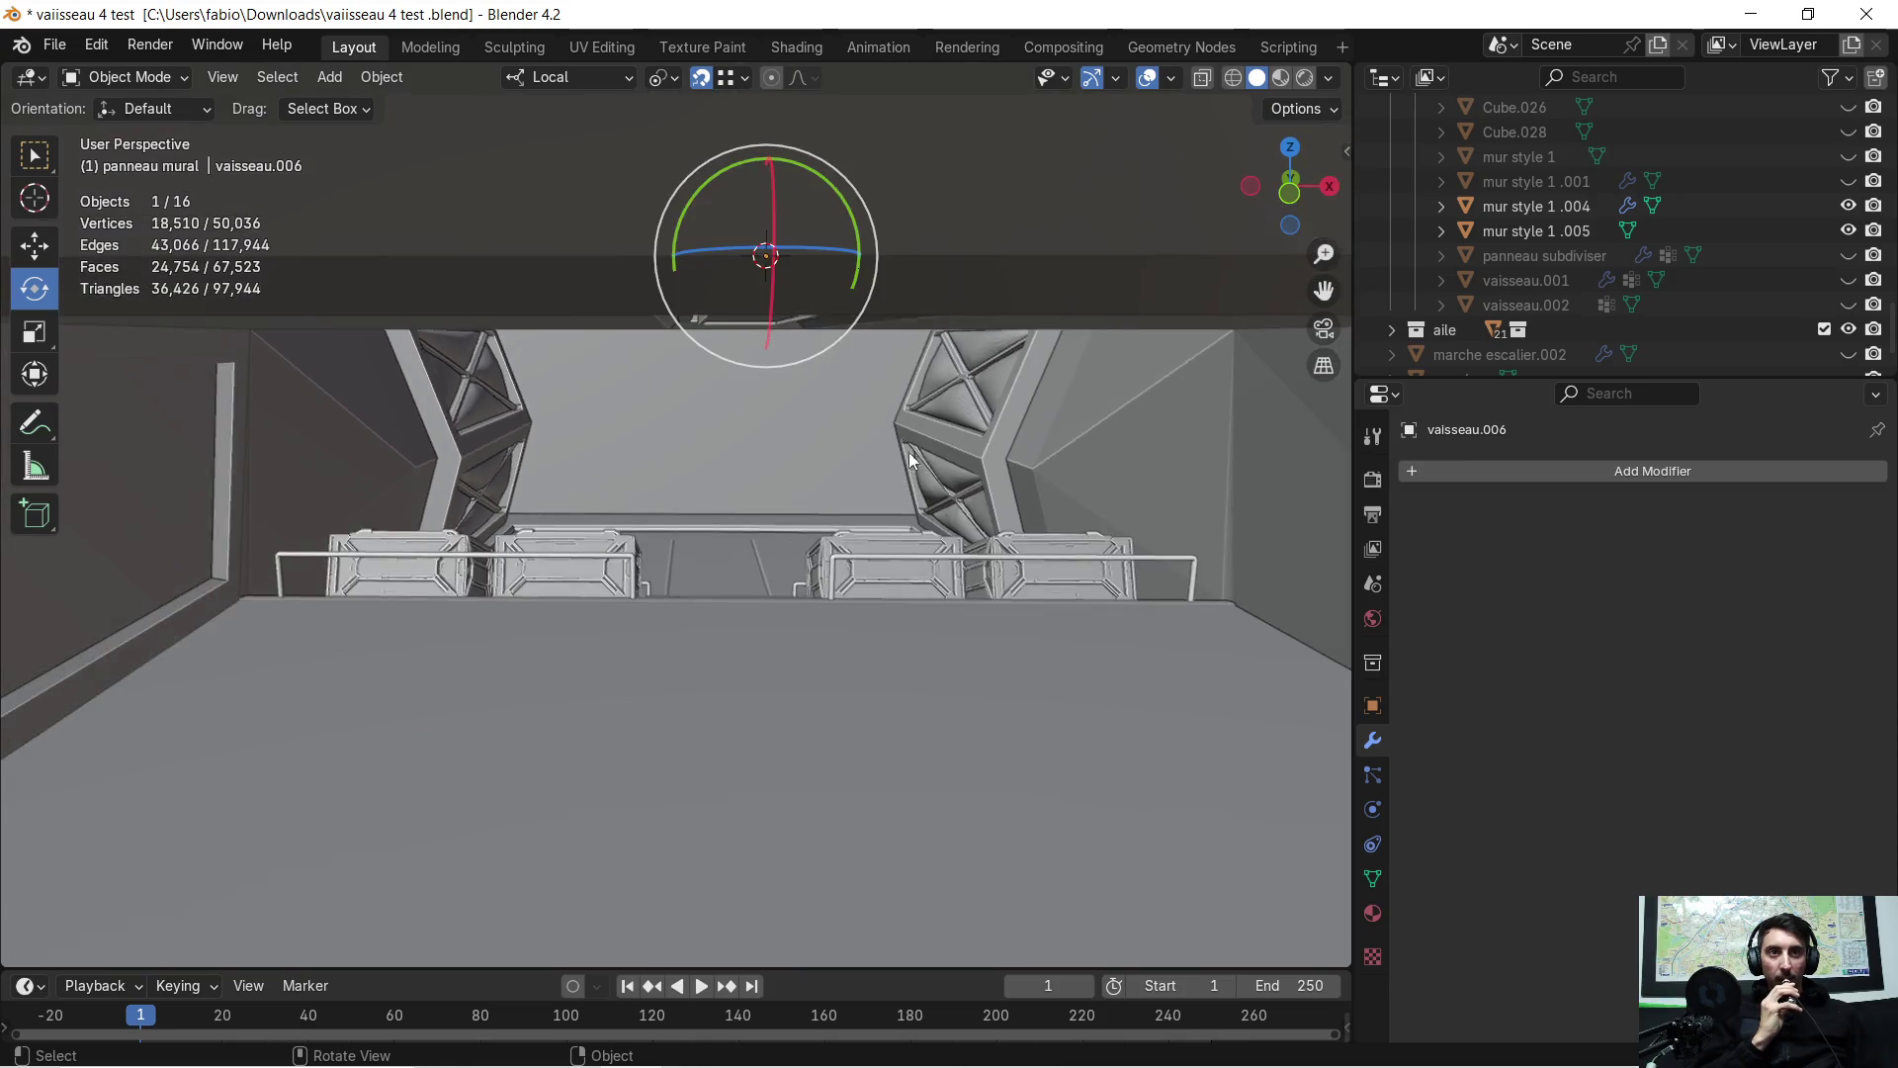
mouse_move(893, 454)
middle_down()
mouse_move(904, 483)
mouse_move(838, 471)
mouse_move(880, 501)
mouse_move(923, 478)
mouse_move(898, 488)
mouse_move(851, 451)
middle_up()
Remove the Mirror modifier from porte droite, then delete the object
click(708, 483)
middle_drag(708, 480, 652, 539)
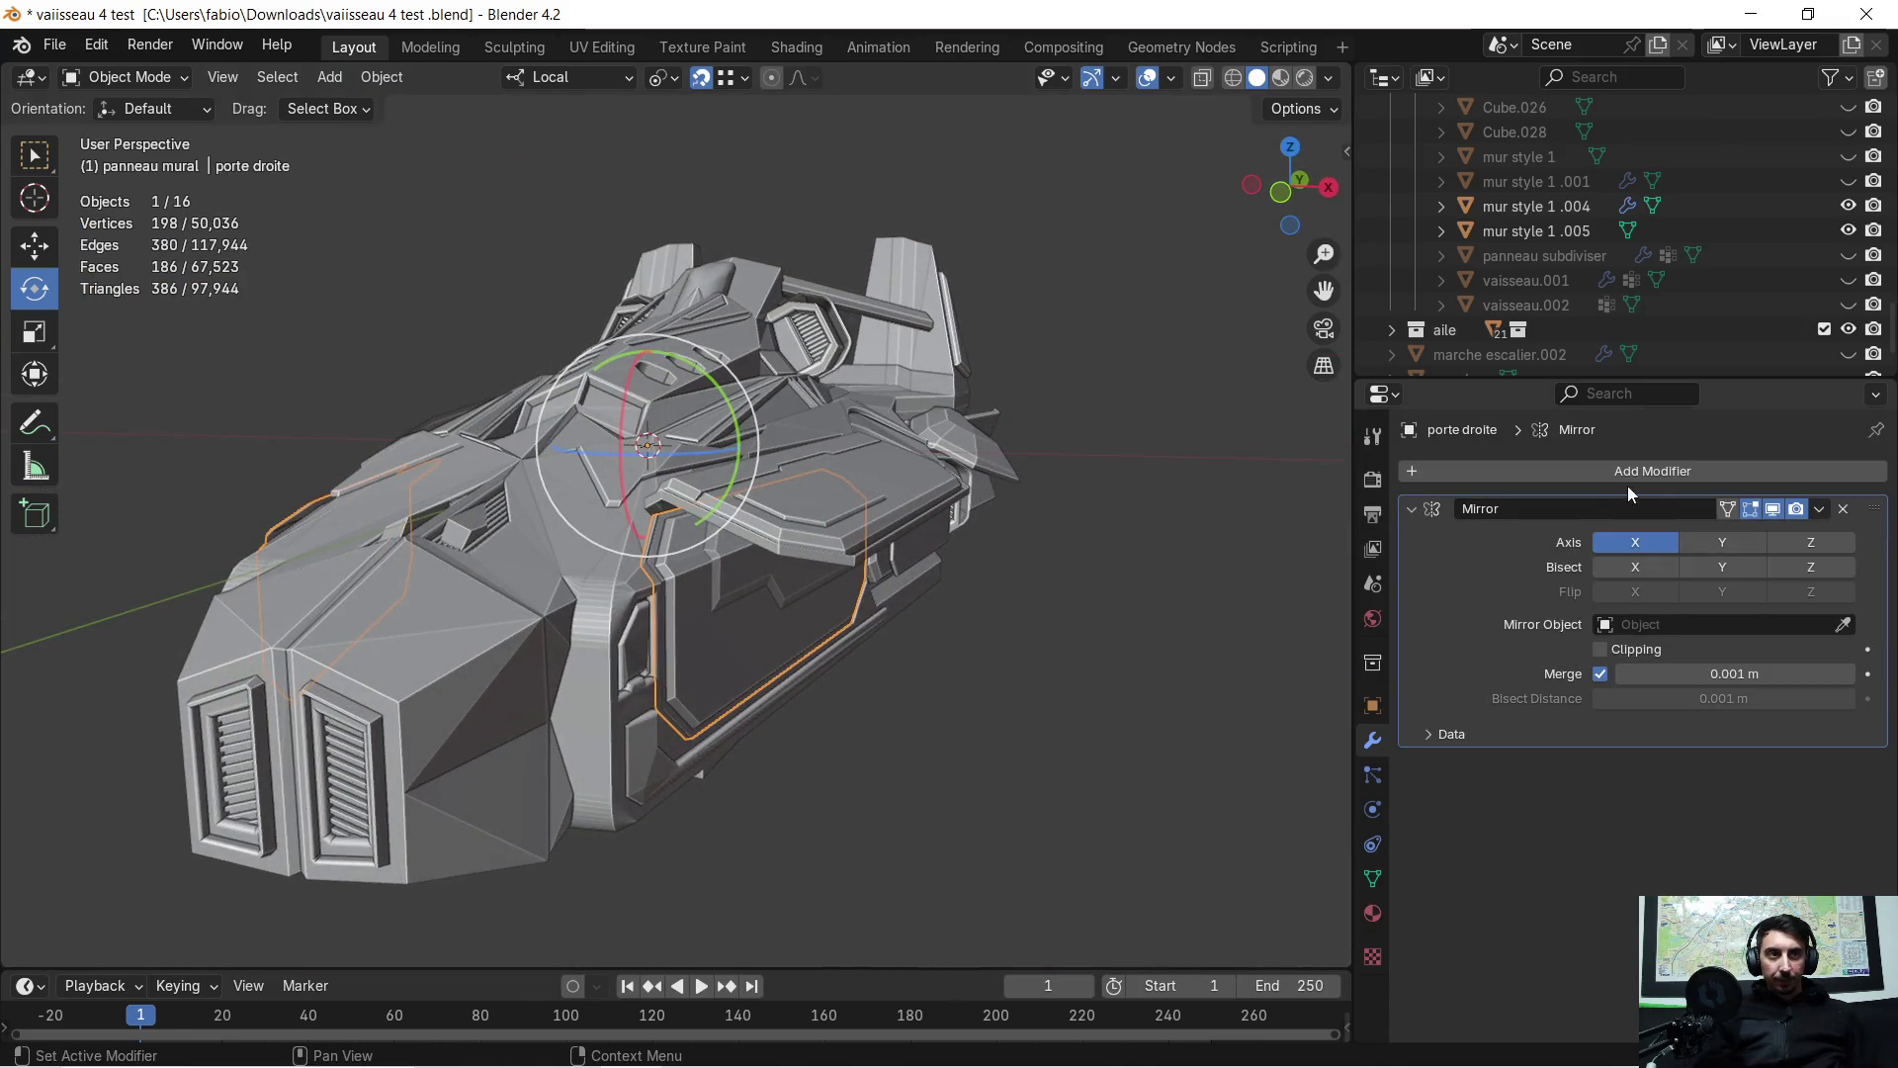
click(1842, 510)
mouse_move(890, 560)
middle_down()
mouse_move(726, 556)
mouse_move(769, 551)
middle_up()
key(x)
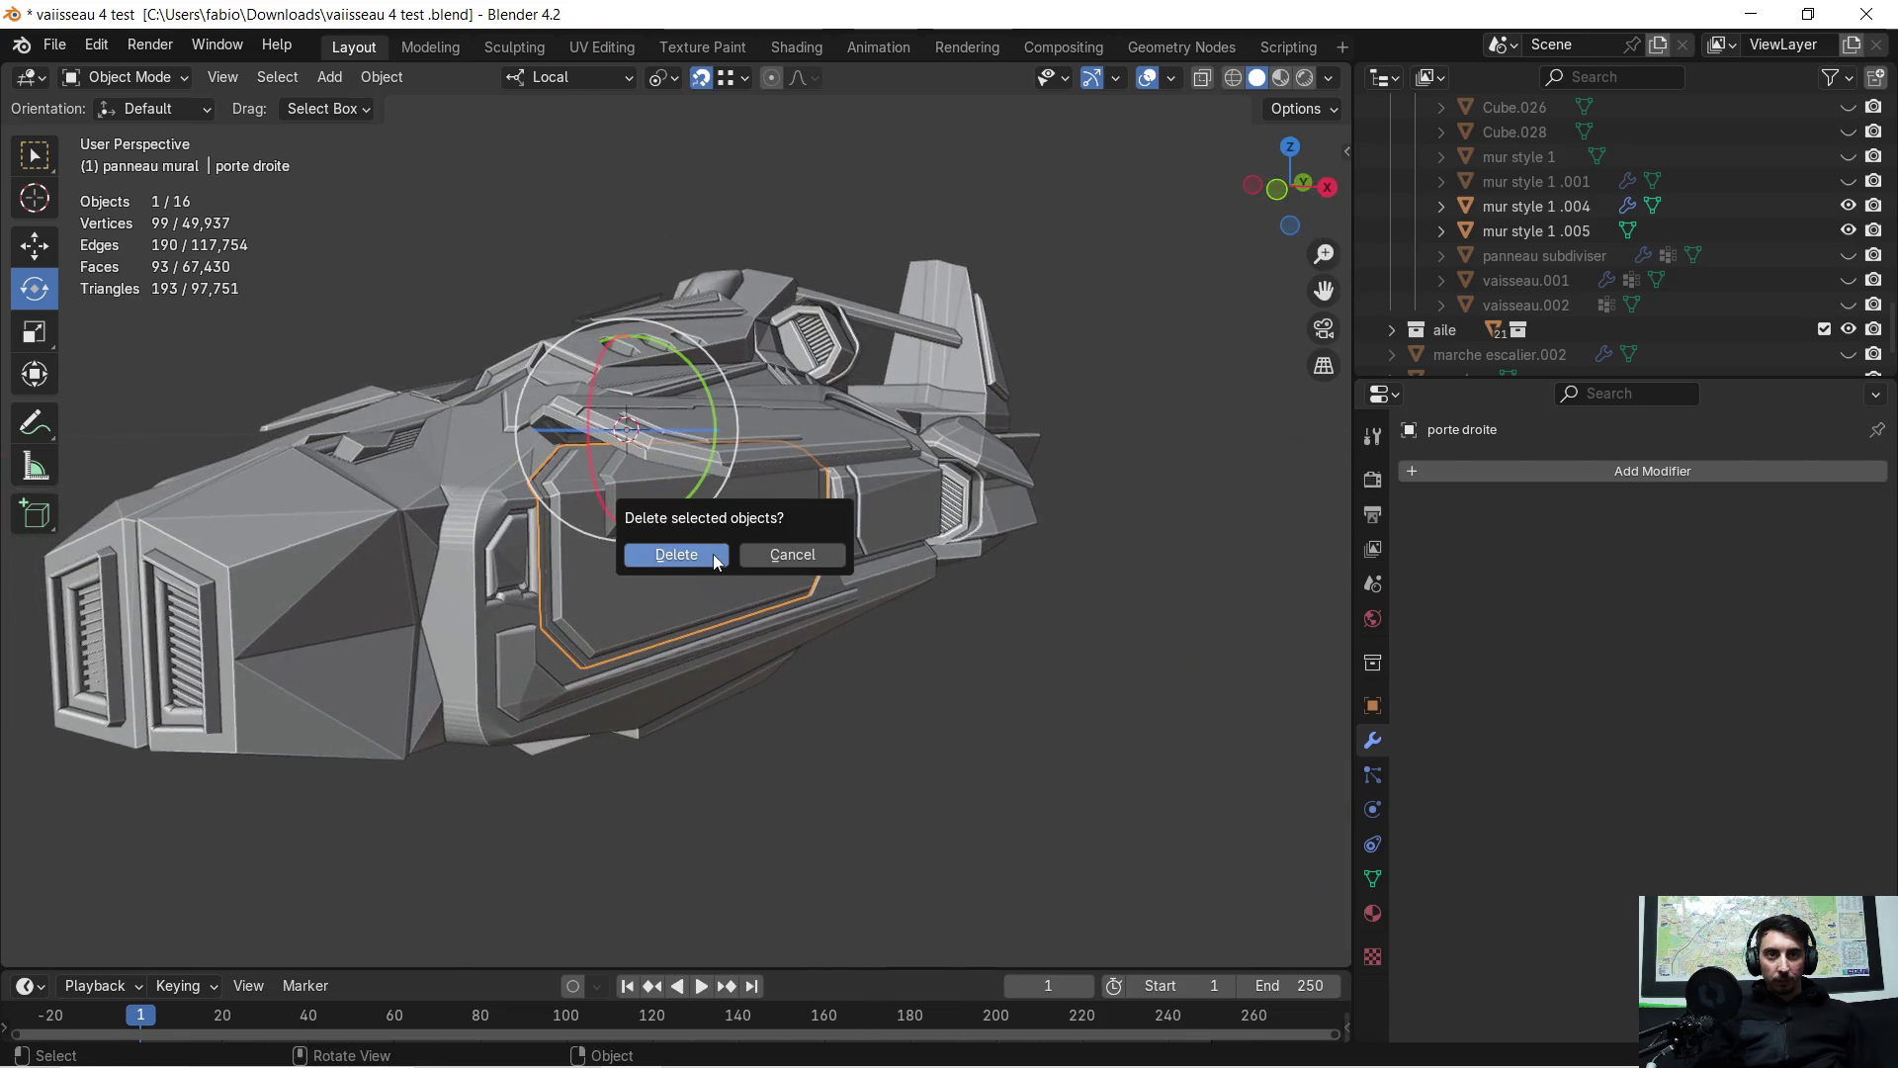
click(714, 552)
Select the left door piece porte gauche.001 and frame the view on it
middle_drag(820, 556, 763, 516)
click(757, 504)
click(759, 521)
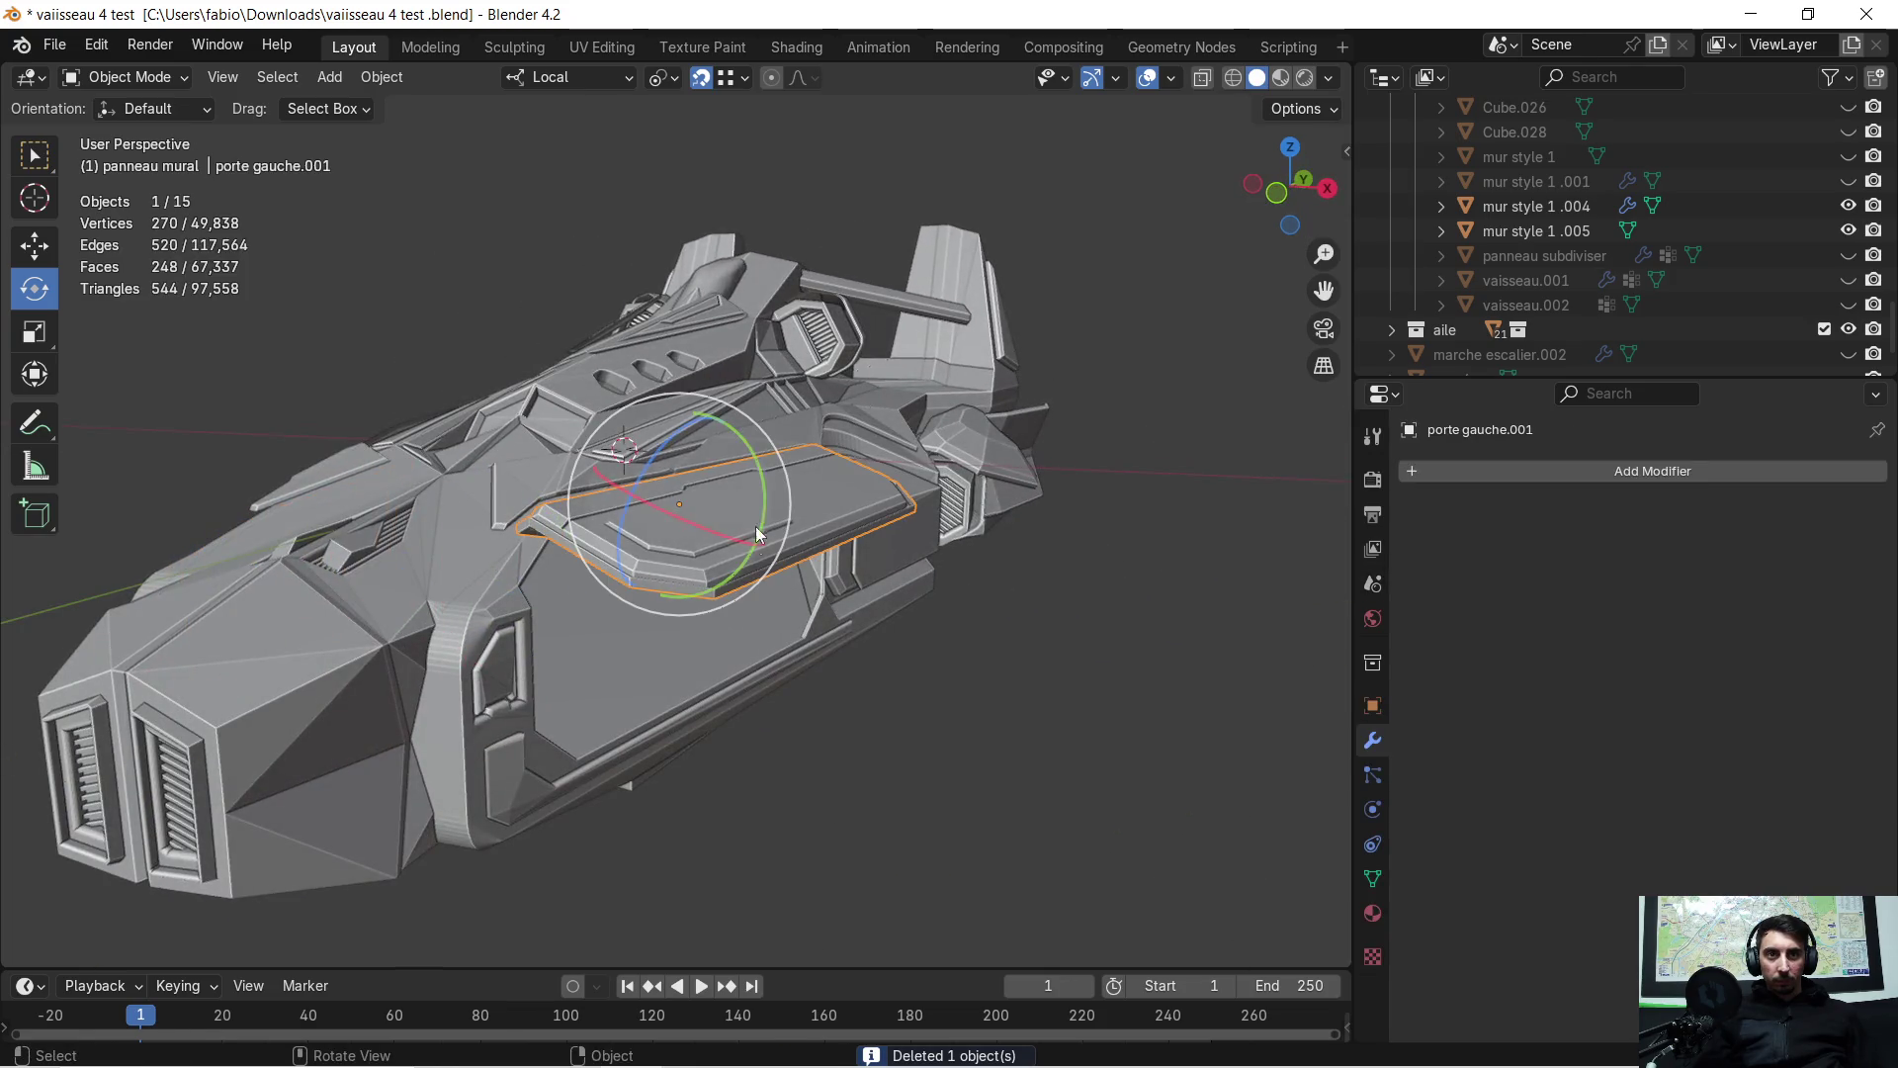
key(KP_Decimal)
mouse_move(710, 603)
middle_down()
mouse_move(729, 466)
mouse_move(778, 514)
mouse_move(707, 534)
mouse_move(777, 491)
mouse_move(740, 478)
mouse_move(714, 535)
mouse_move(720, 518)
mouse_move(567, 602)
mouse_move(740, 536)
middle_up()
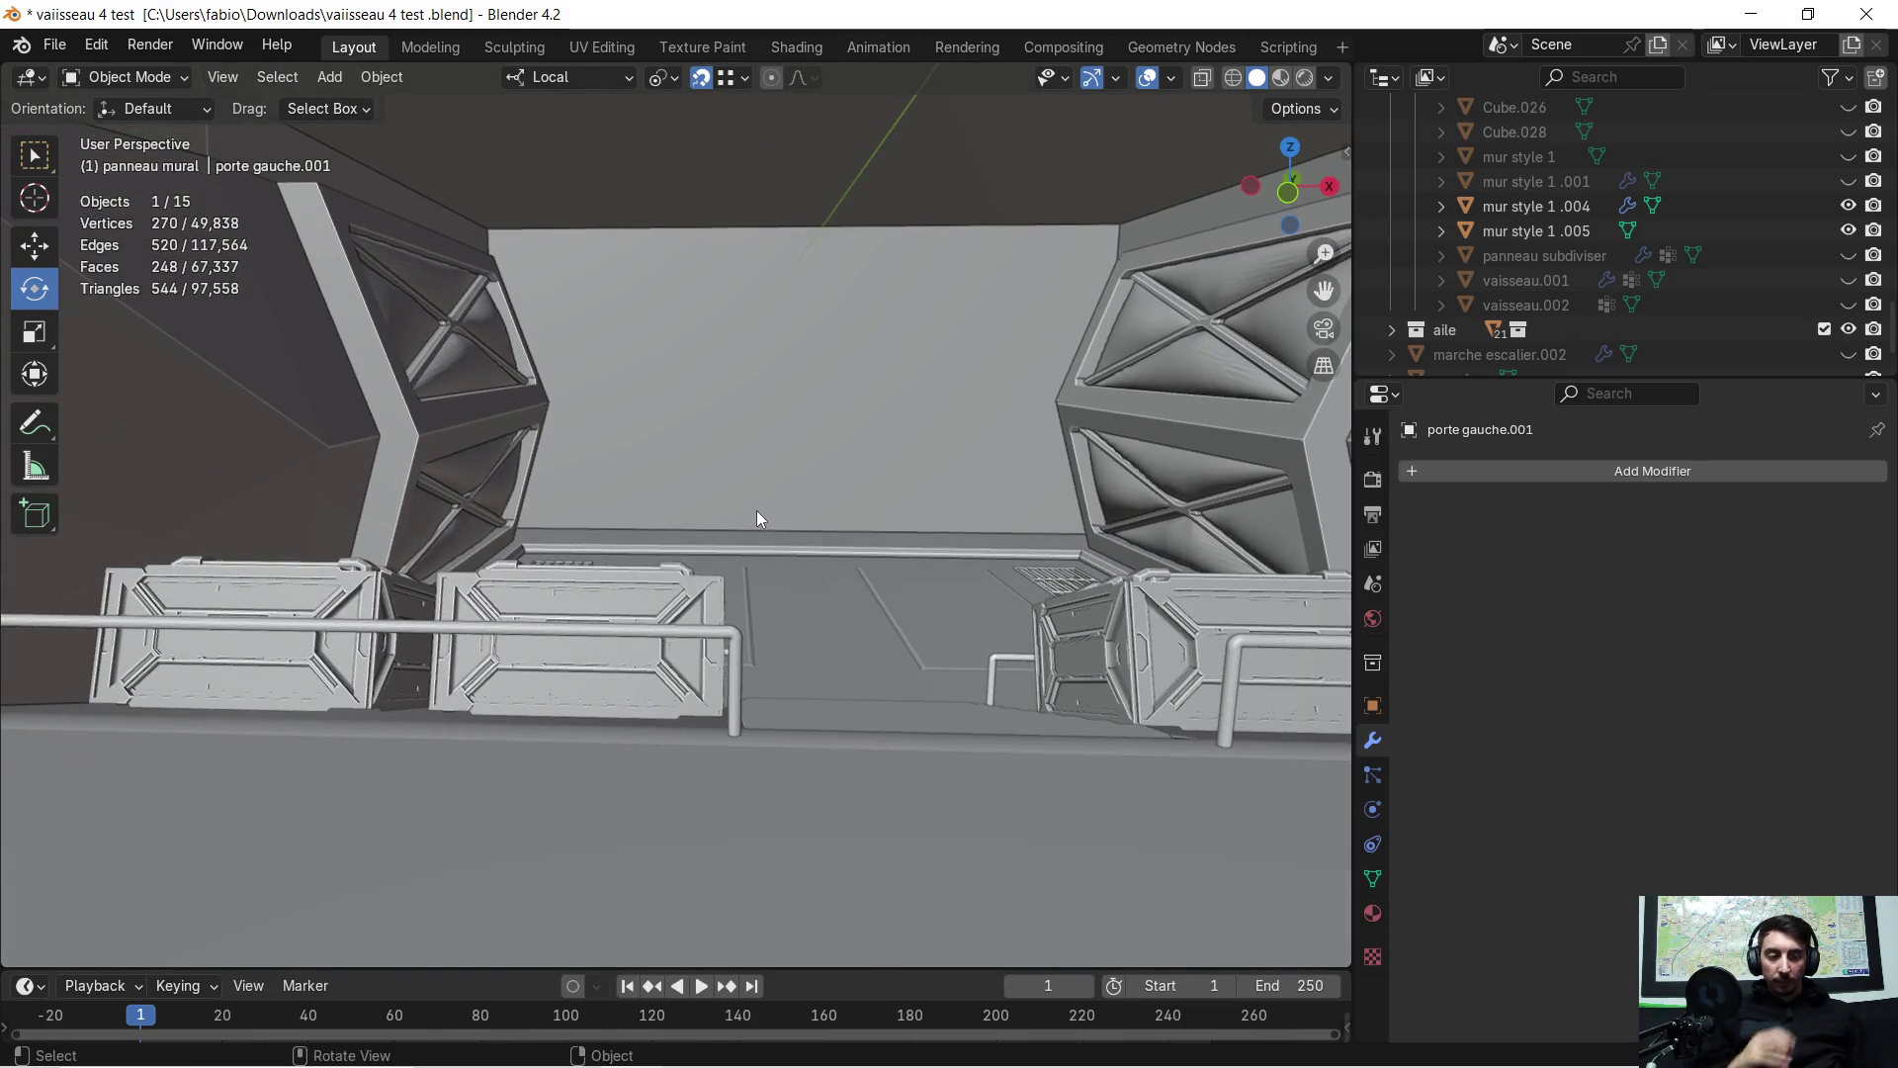
mouse_move(874, 471)
middle_down()
mouse_move(793, 531)
mouse_move(842, 512)
mouse_move(569, 630)
middle_up()
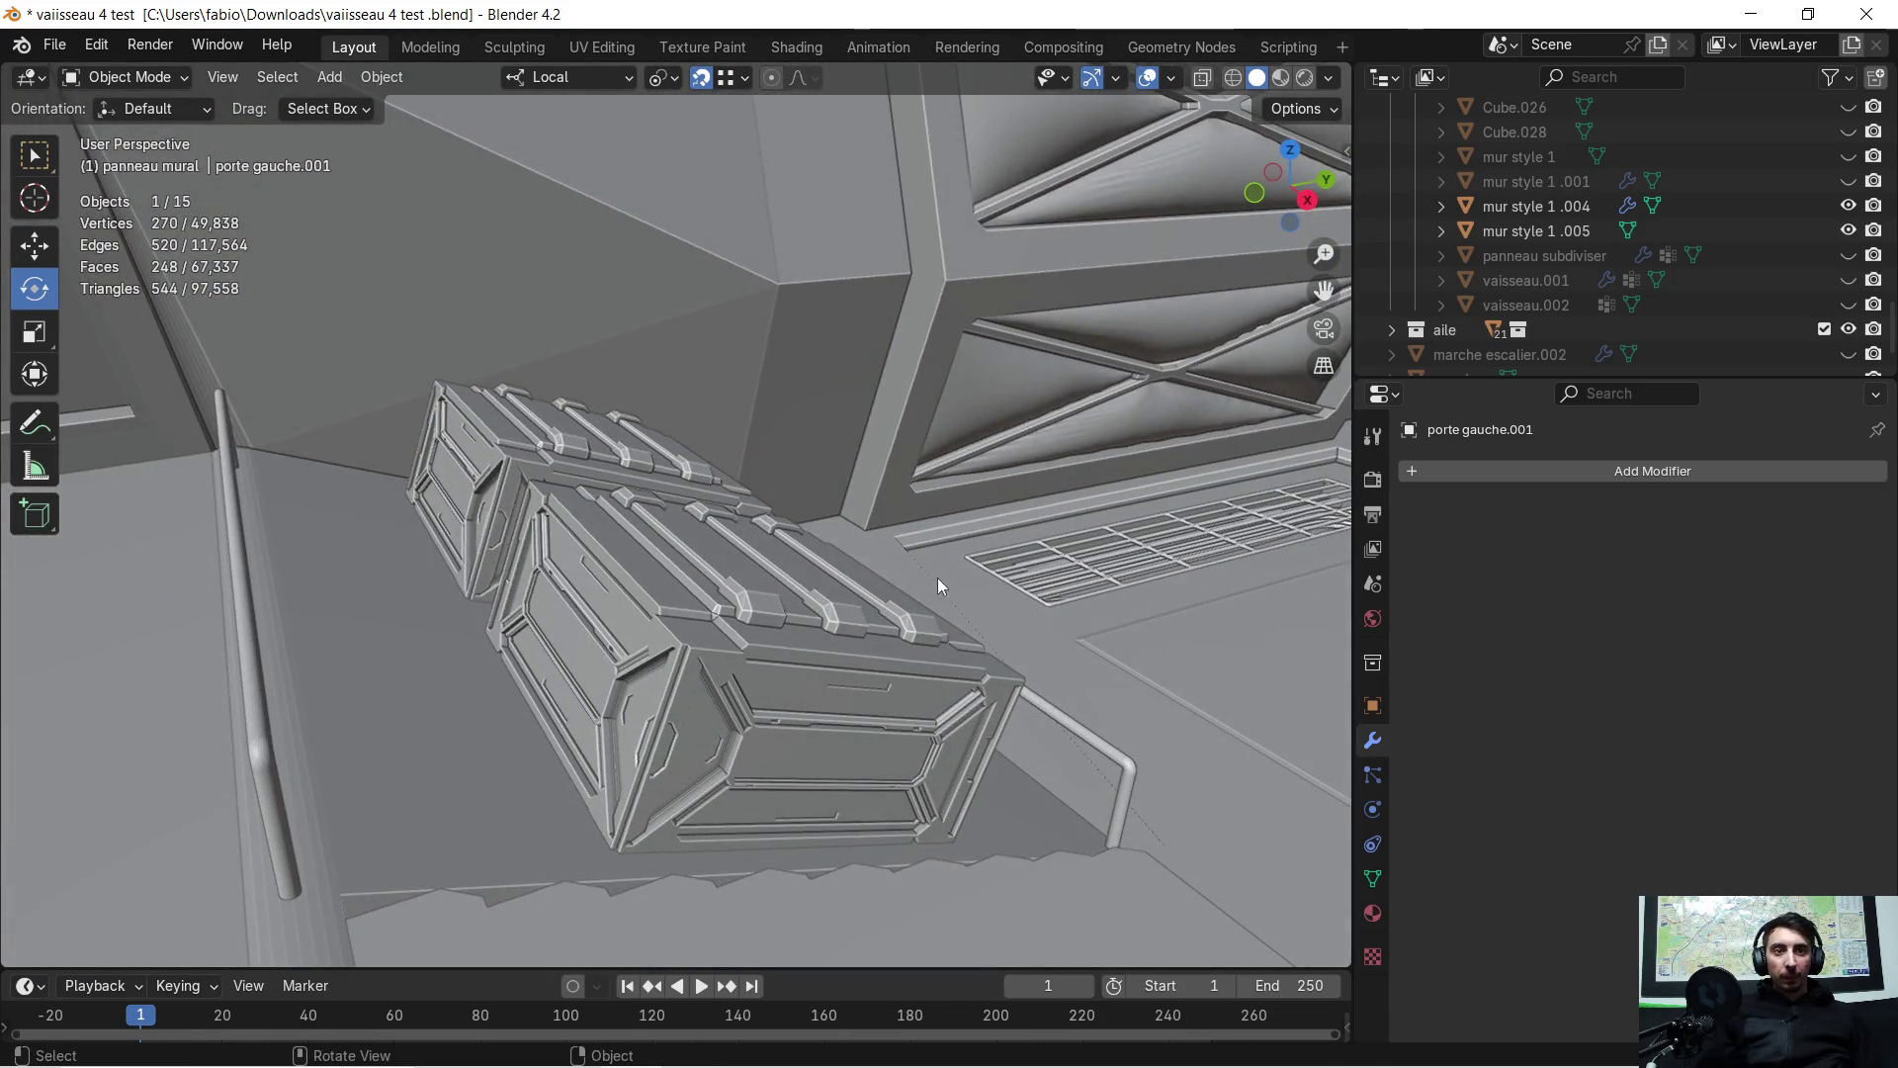
mouse_move(459, 465)
middle_down()
mouse_move(487, 425)
mouse_move(540, 414)
mouse_move(565, 431)
mouse_move(429, 465)
middle_up()
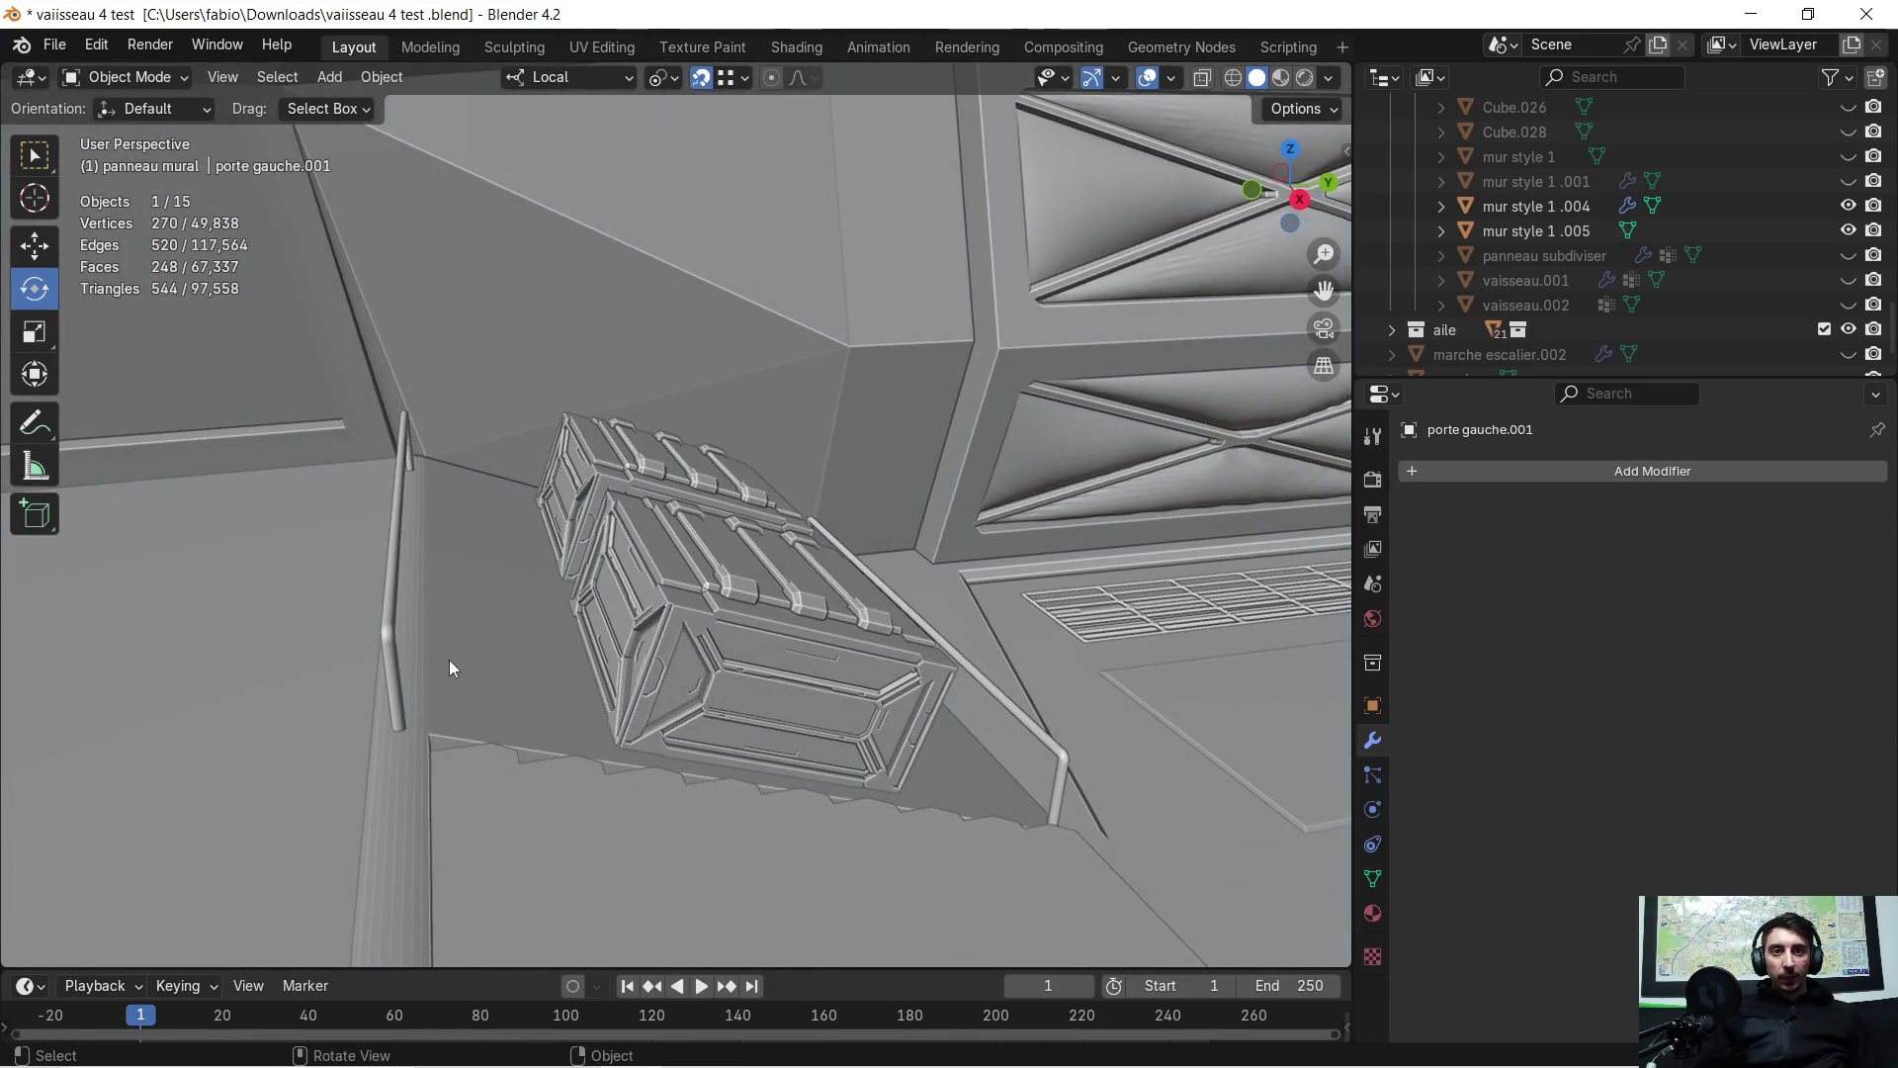
mouse_move(473, 464)
middle_down()
mouse_move(680, 595)
mouse_move(641, 555)
mouse_move(653, 519)
mouse_move(736, 506)
mouse_move(697, 476)
mouse_move(737, 477)
middle_up()
scroll(576, 517, up, 5)
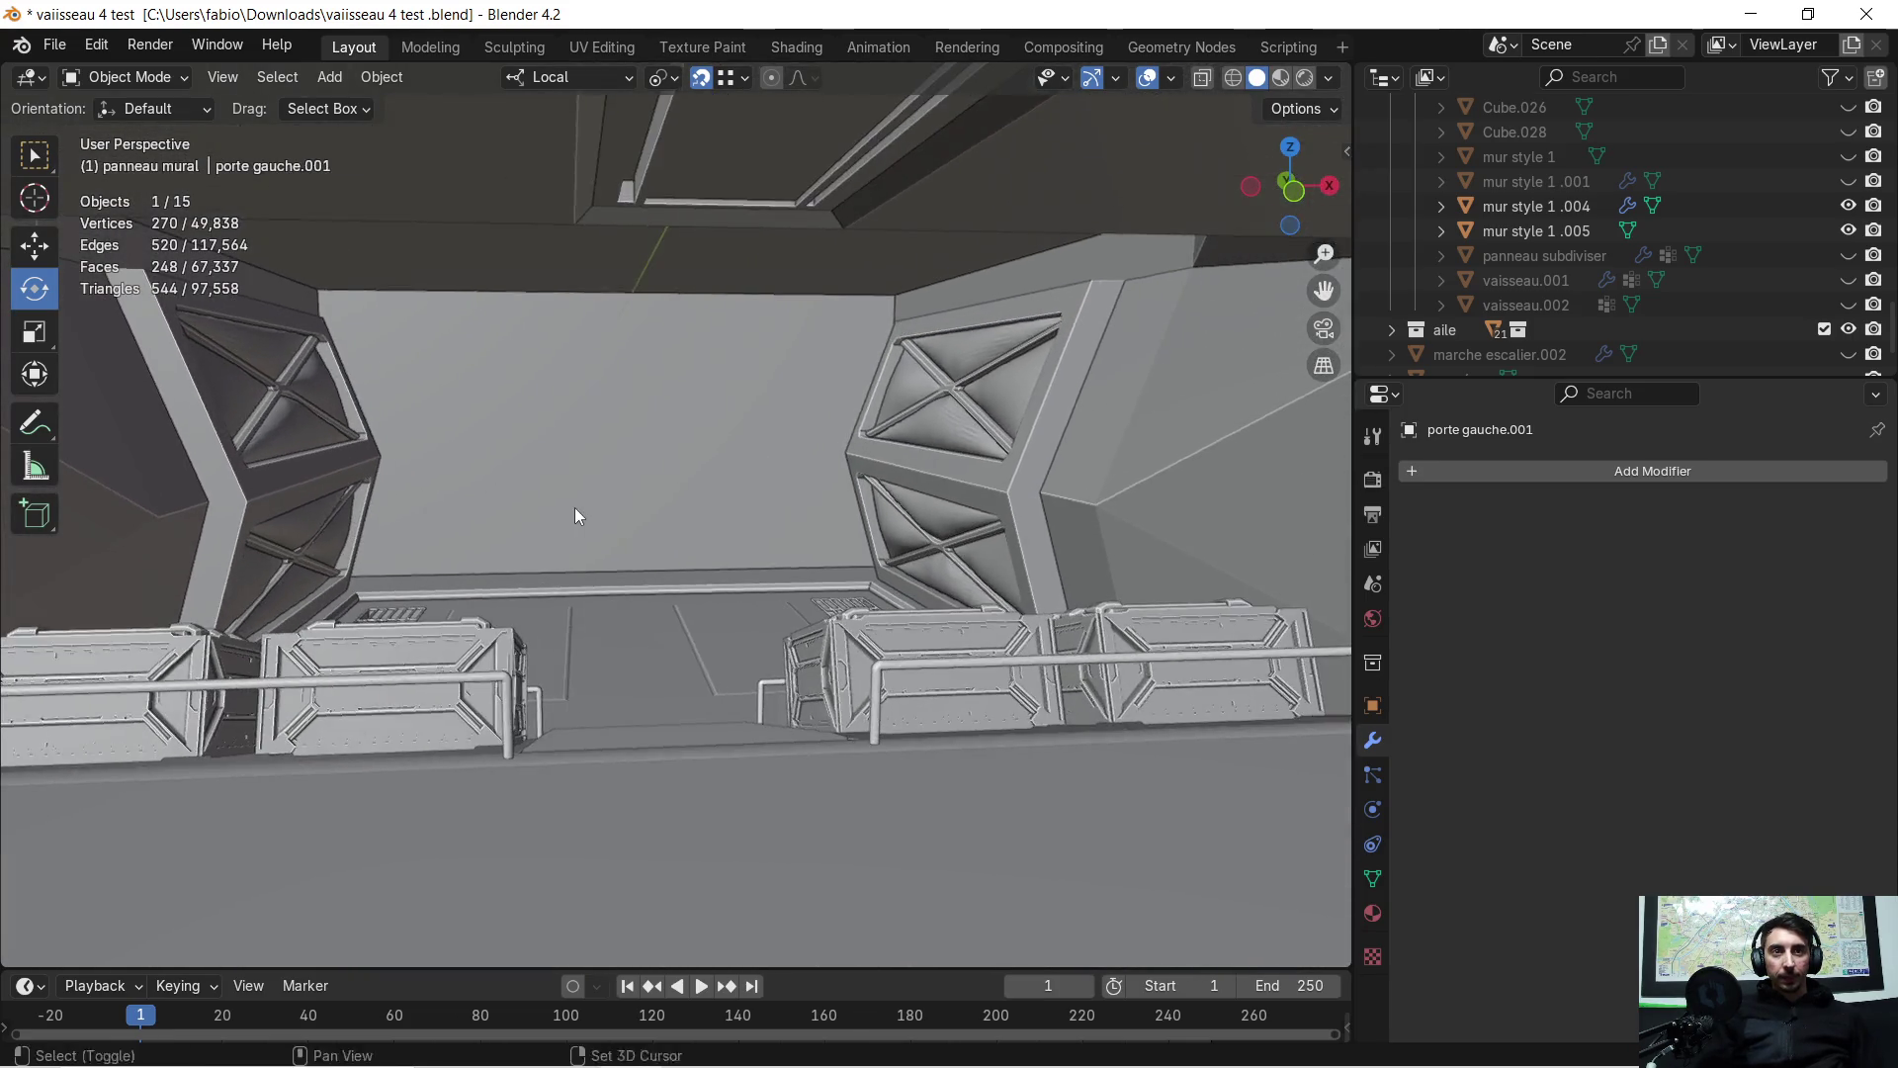
middle_drag(596, 459, 600, 503)
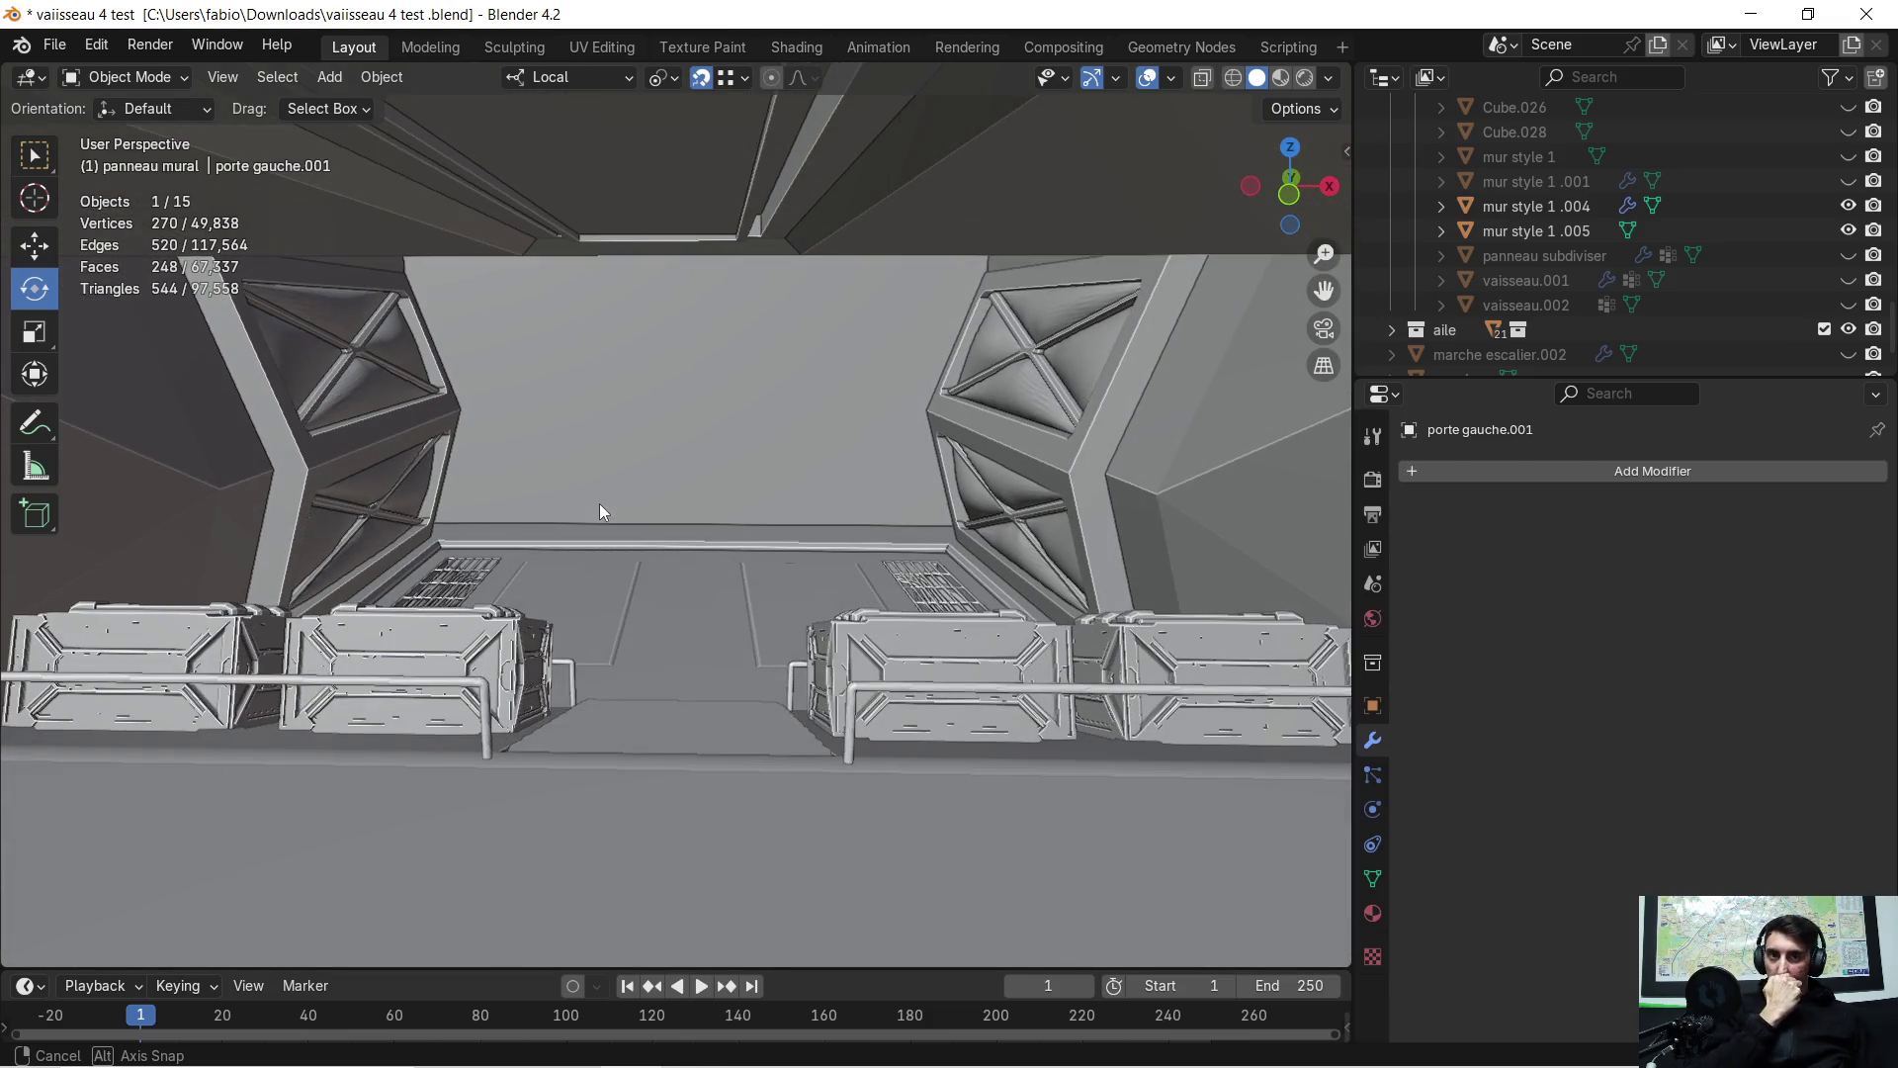
mouse_move(599, 502)
middle_down()
mouse_move(619, 496)
mouse_move(548, 597)
mouse_move(356, 673)
mouse_move(678, 582)
mouse_move(595, 621)
mouse_move(709, 602)
mouse_move(674, 625)
mouse_move(540, 623)
mouse_move(915, 567)
mouse_move(741, 530)
mouse_move(790, 512)
mouse_move(736, 500)
mouse_move(787, 491)
middle_up()
scroll(787, 490, up, 3)
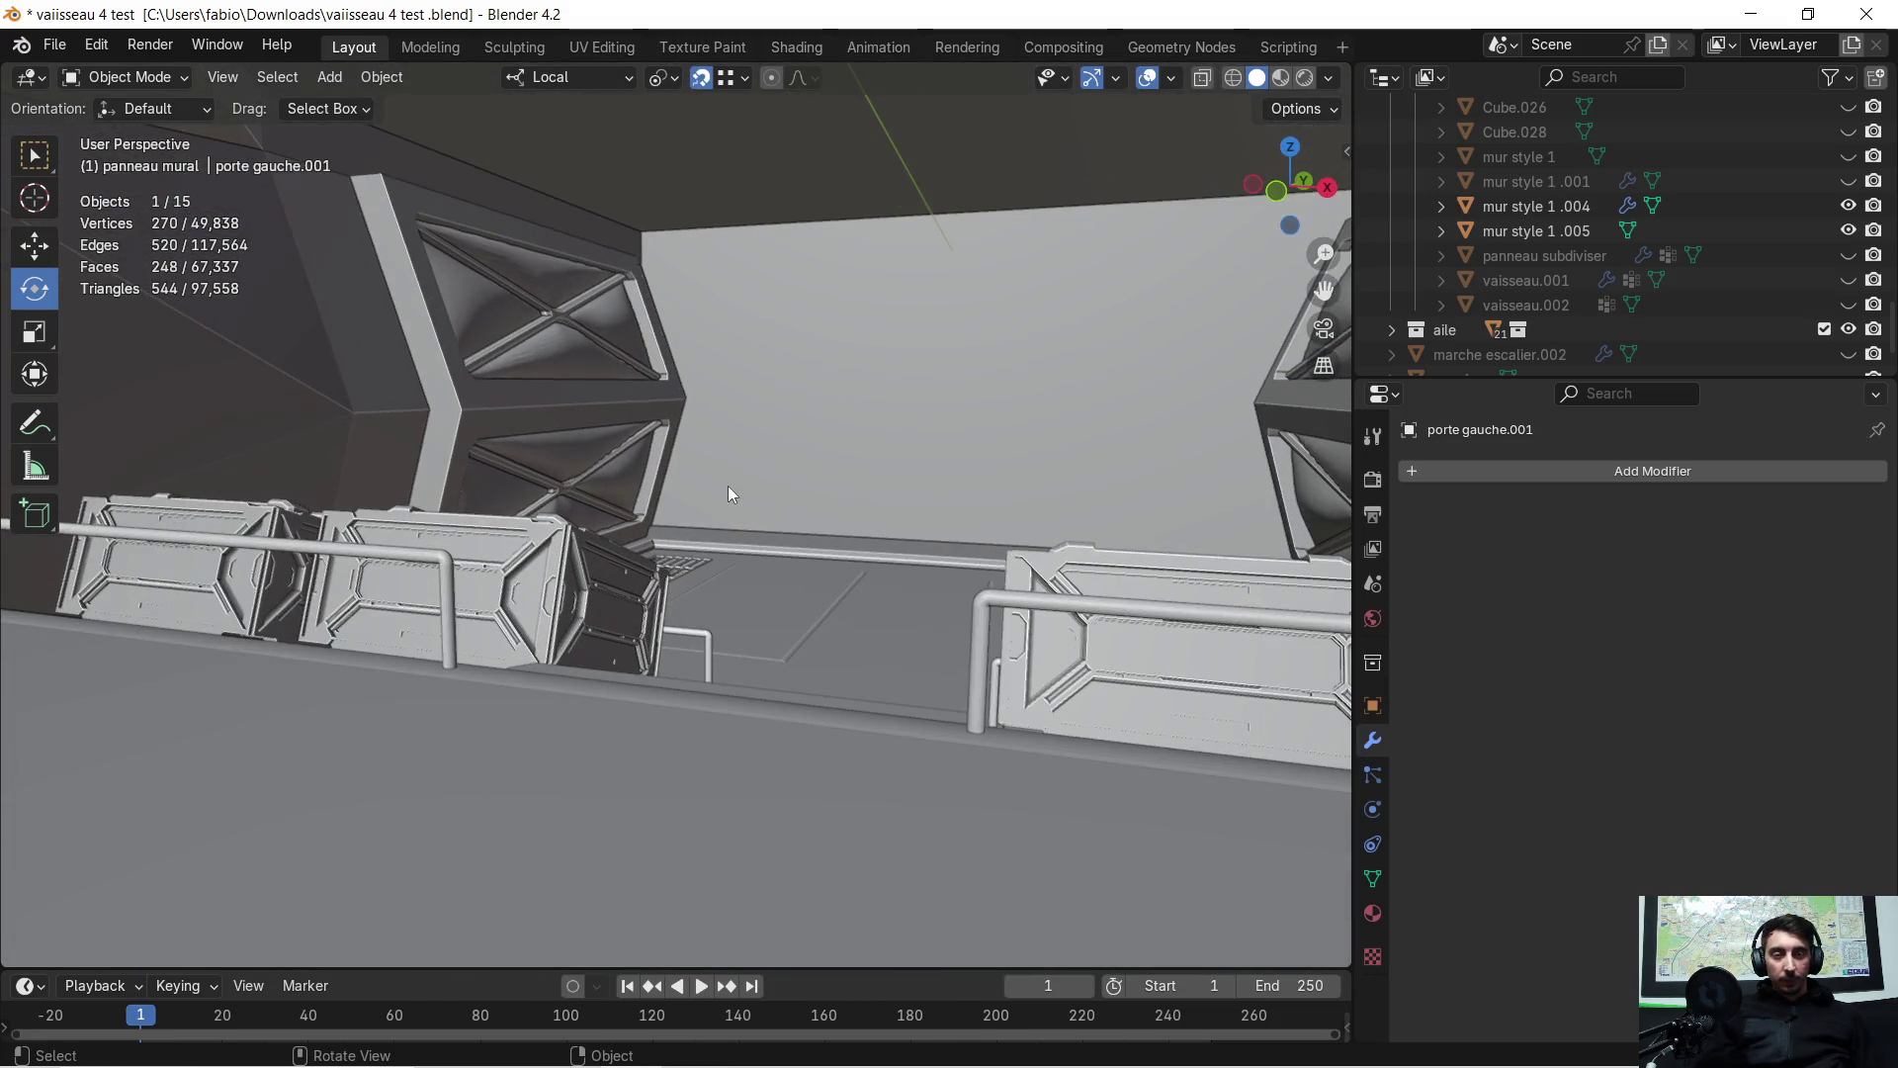
mouse_move(530, 508)
middle_down()
mouse_move(433, 550)
mouse_move(318, 496)
mouse_move(334, 473)
mouse_move(620, 509)
mouse_move(587, 534)
mouse_move(636, 505)
mouse_move(567, 507)
mouse_move(589, 520)
middle_up()
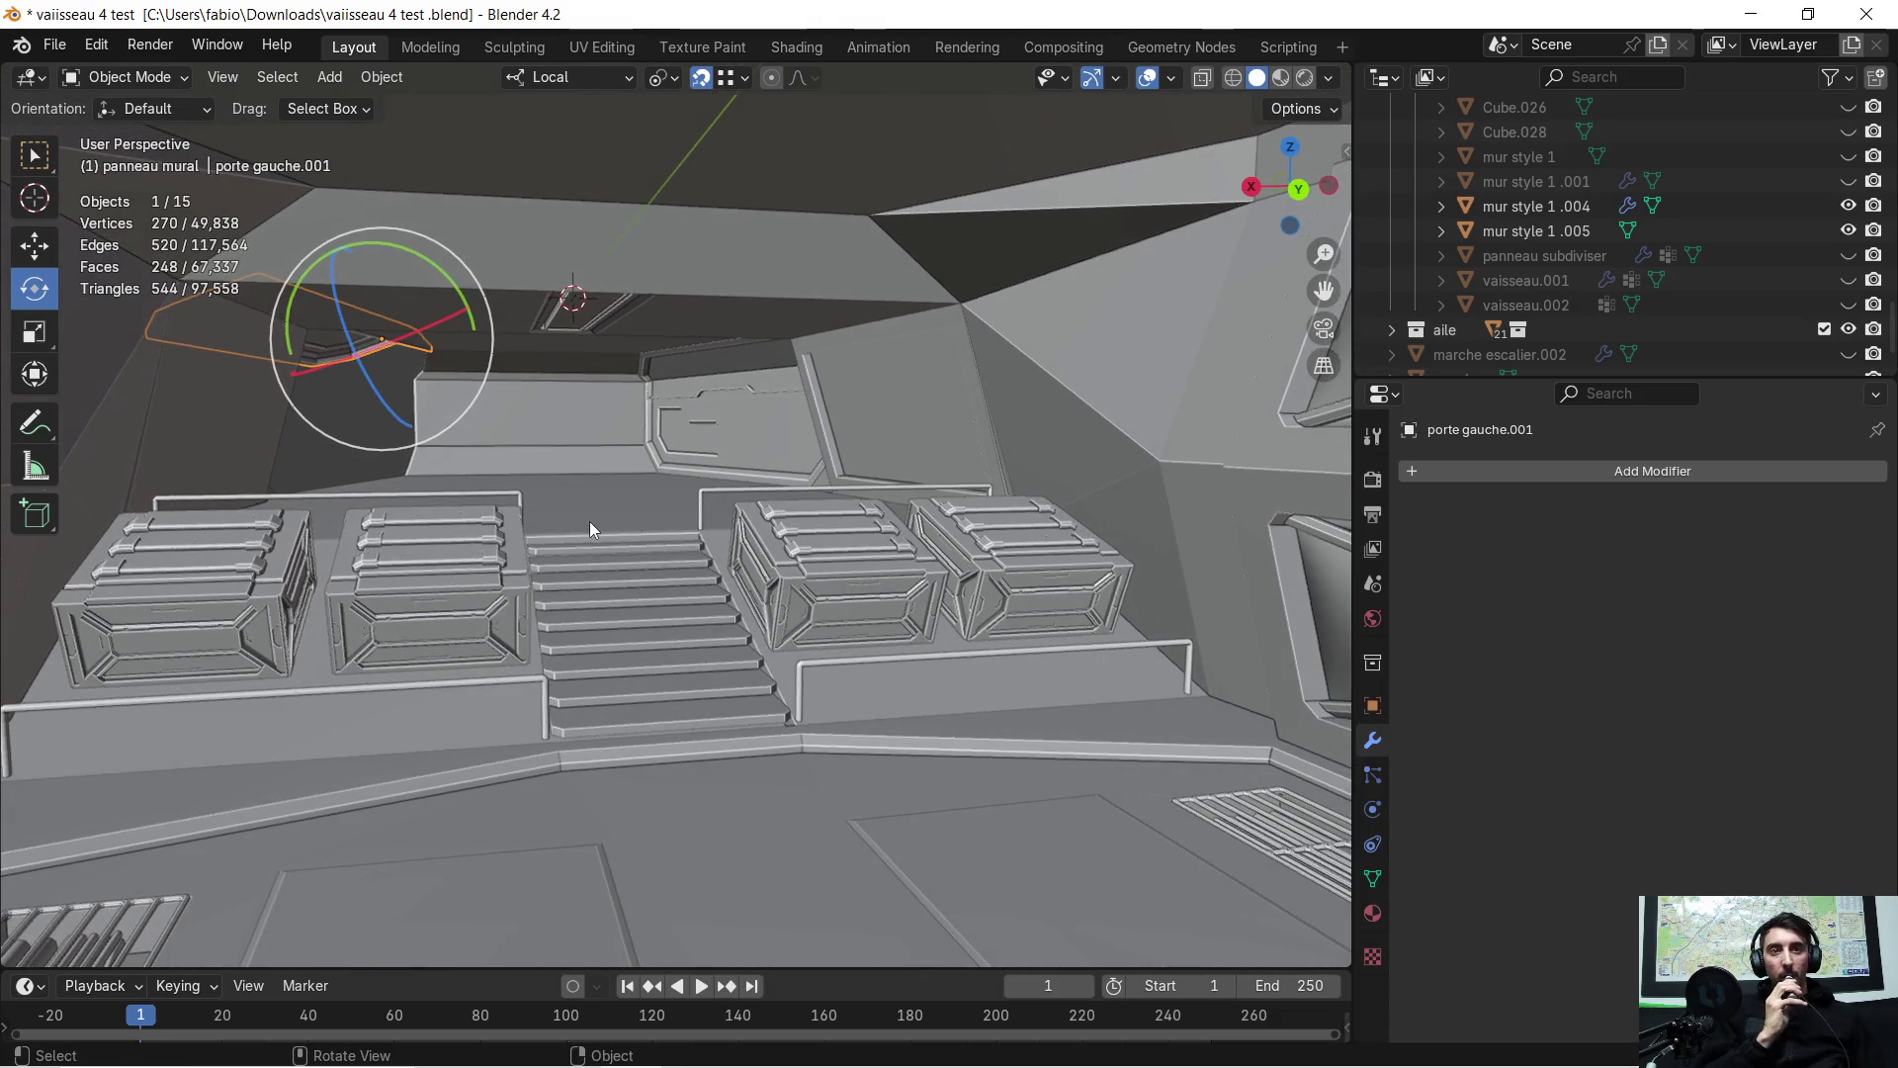
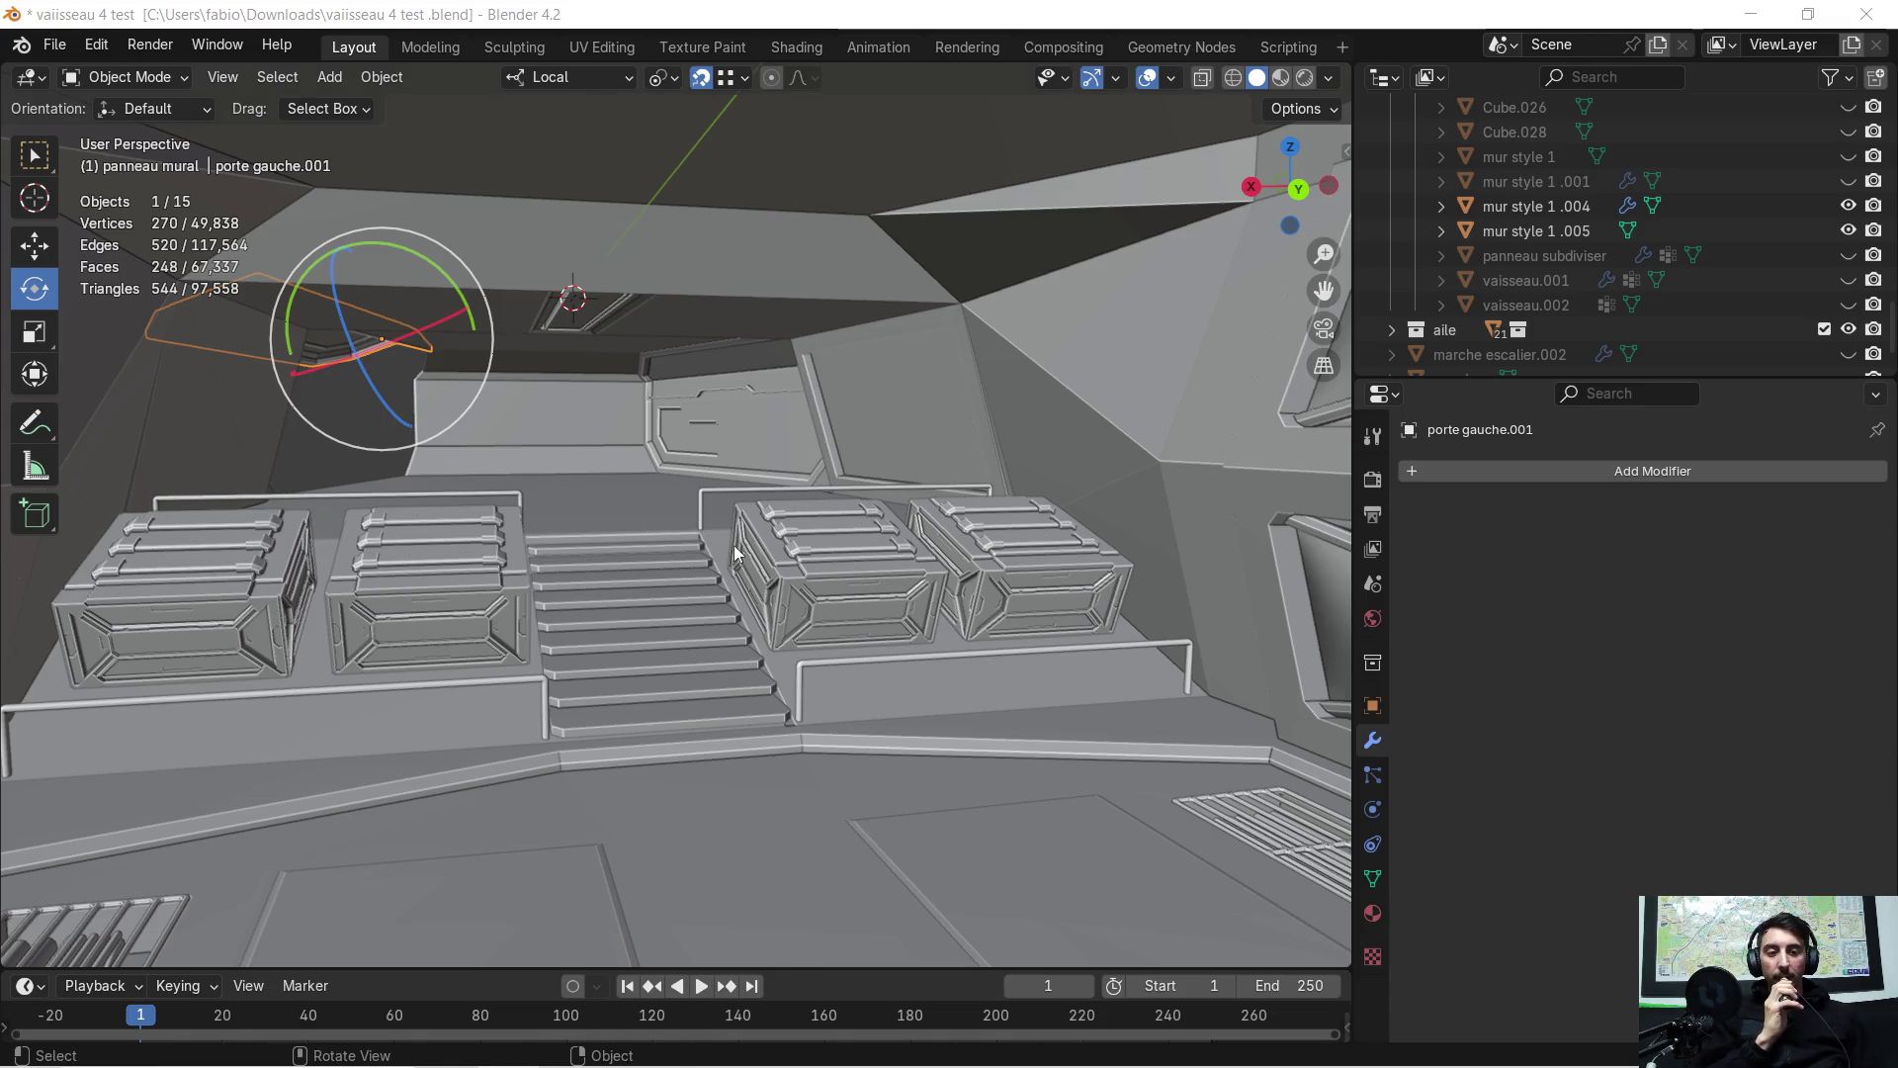
Orbit around the crates and stairs, then select the crate wall object mur style 1 .004
scroll(734, 553, up, 2)
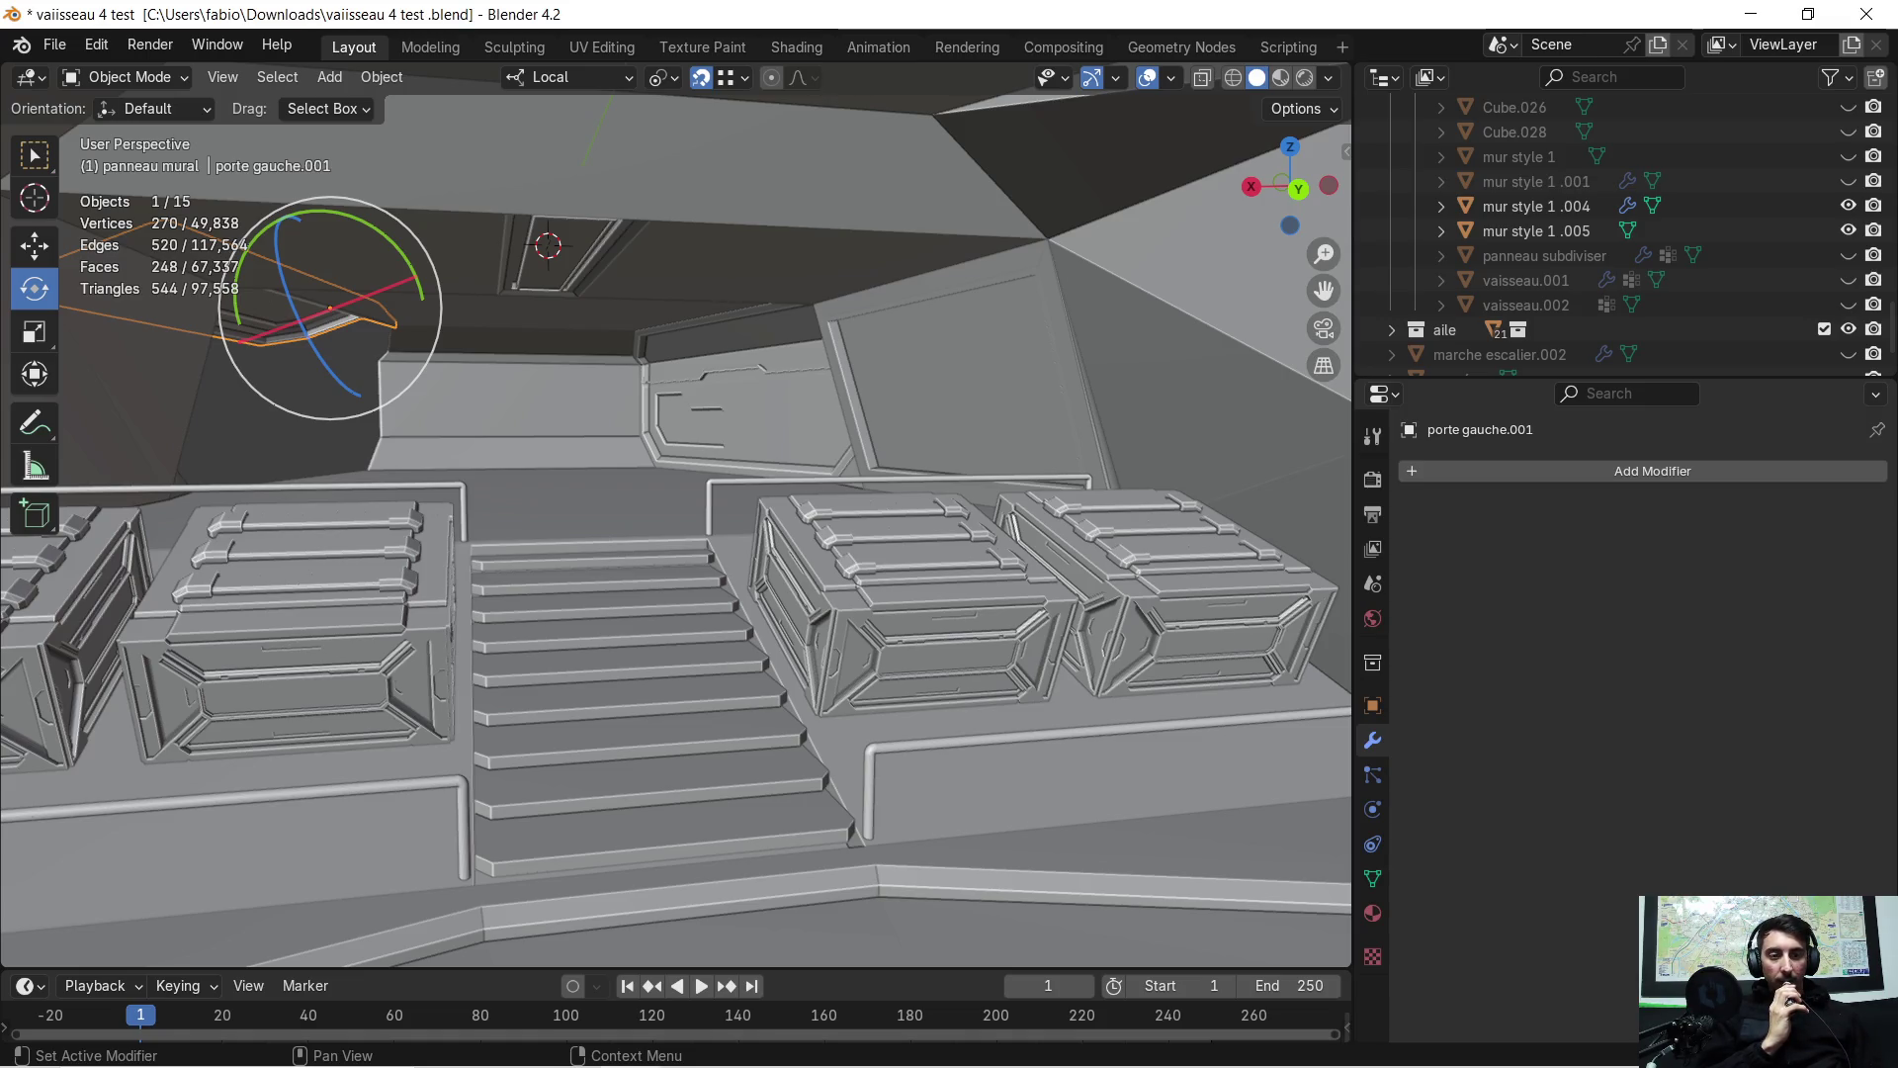
mouse_move(998, 509)
middle_down()
mouse_move(929, 492)
mouse_move(979, 514)
mouse_move(868, 543)
mouse_move(906, 528)
mouse_move(1034, 564)
mouse_move(988, 570)
mouse_move(902, 512)
mouse_move(945, 497)
mouse_move(868, 528)
middle_up()
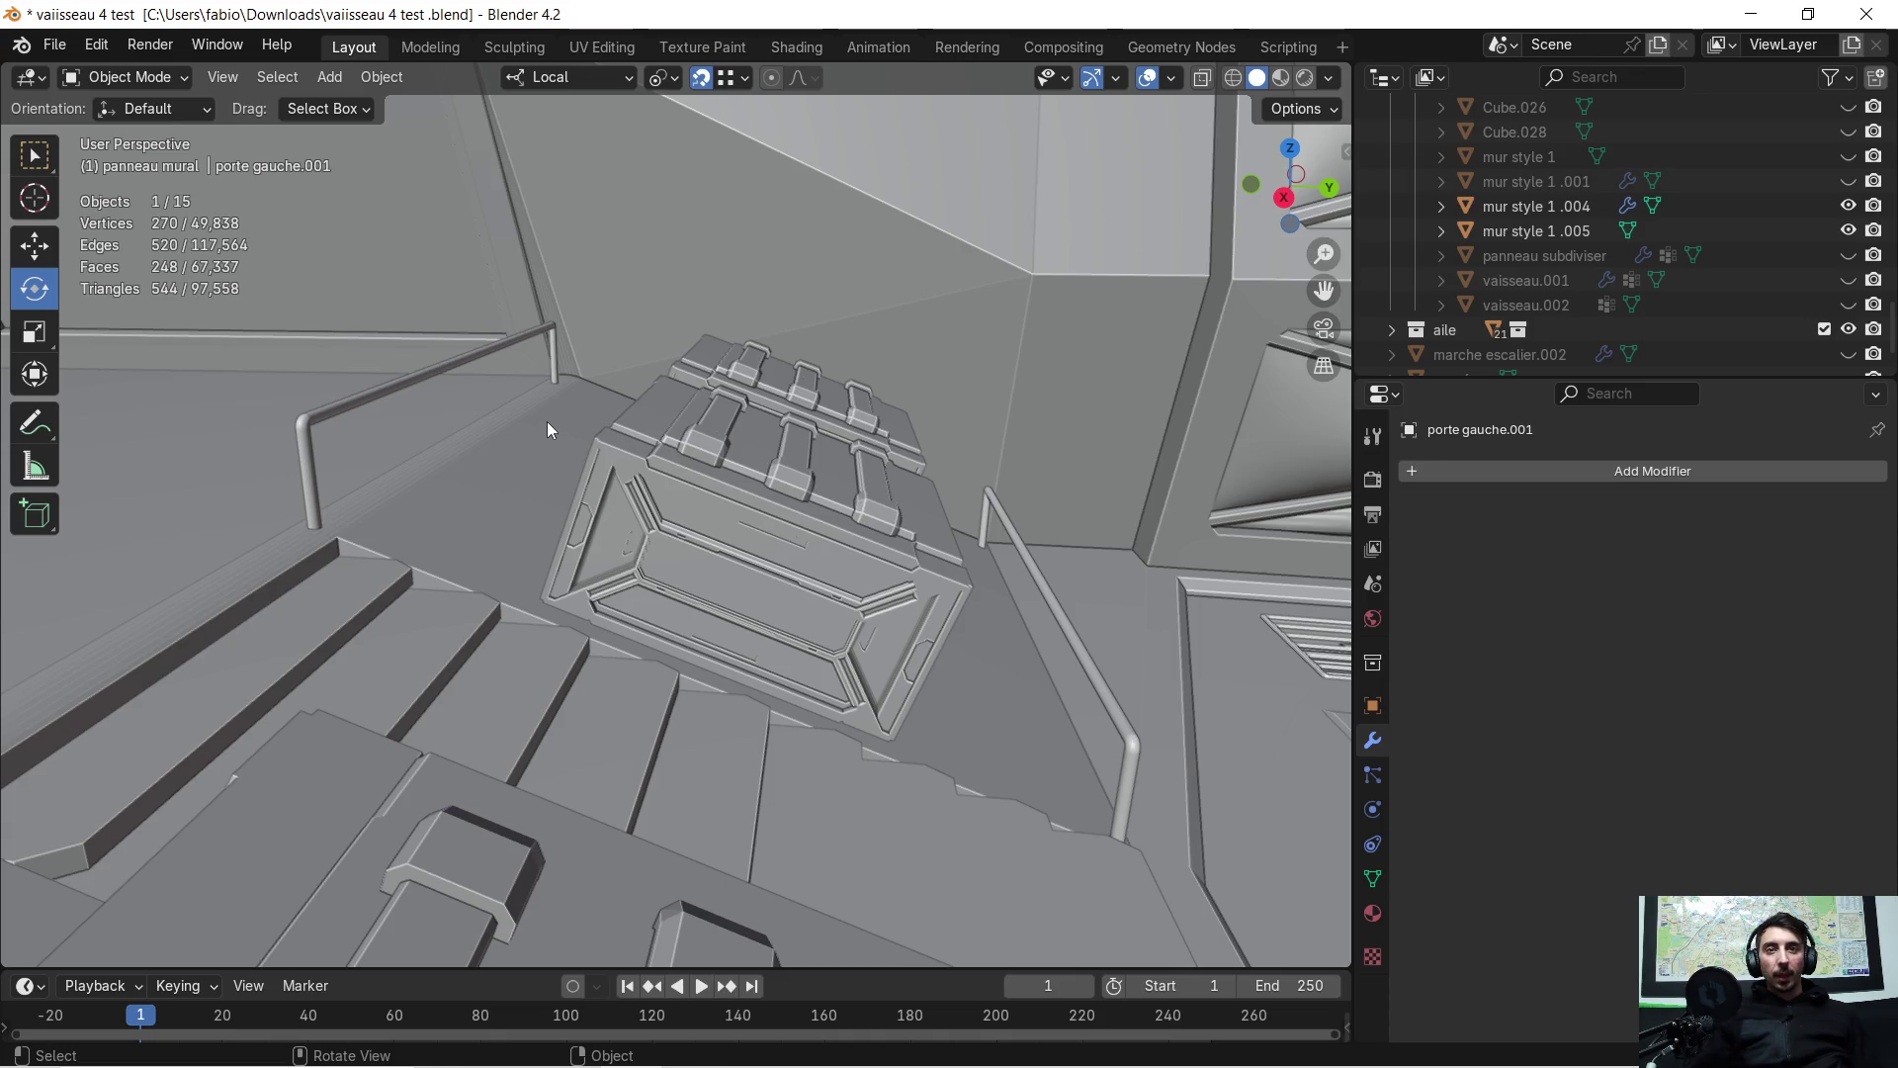
middle_drag(971, 586, 728, 559)
mouse_move(1074, 553)
middle_down()
mouse_move(1101, 571)
mouse_move(881, 490)
mouse_move(963, 478)
mouse_move(911, 489)
middle_up()
scroll(982, 565, up, 3)
mouse_move(981, 566)
middle_down()
mouse_move(912, 543)
mouse_move(820, 556)
mouse_move(924, 579)
mouse_move(968, 631)
mouse_move(712, 572)
middle_up()
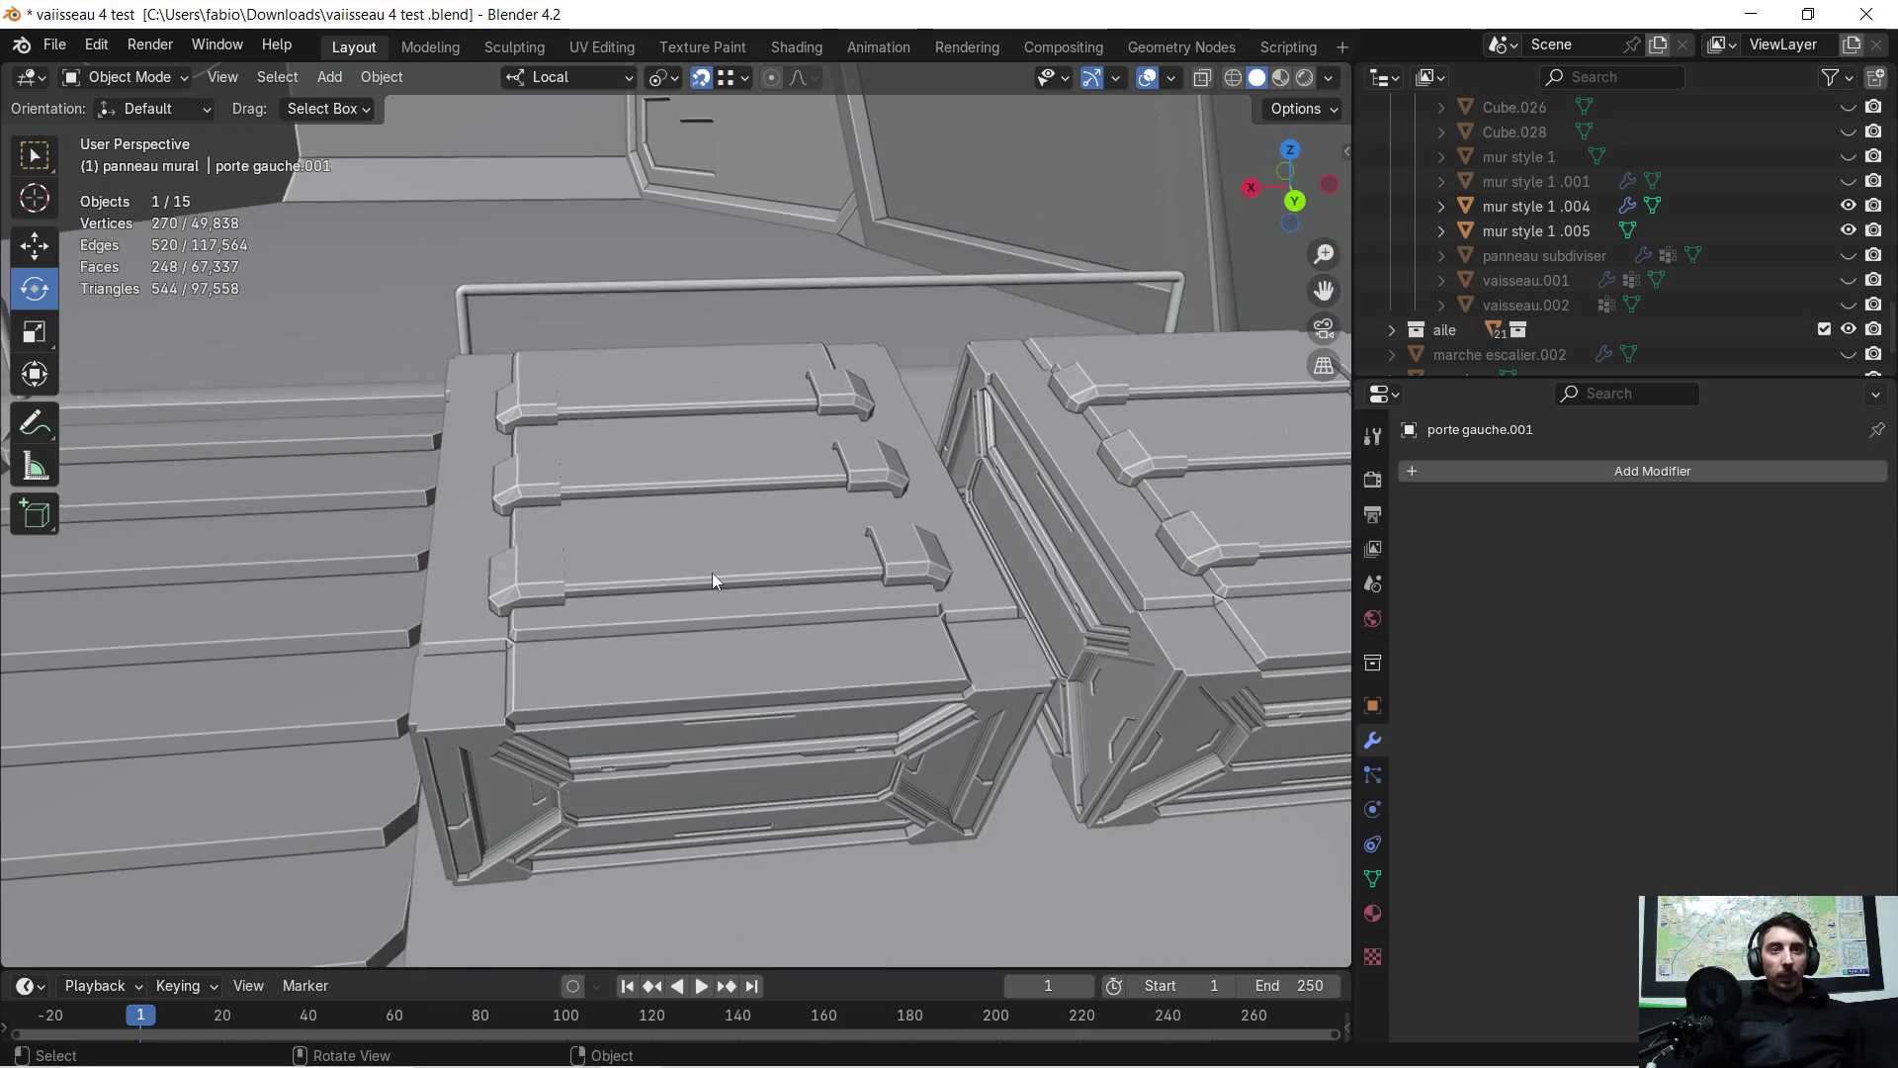
scroll(733, 597, down, 4)
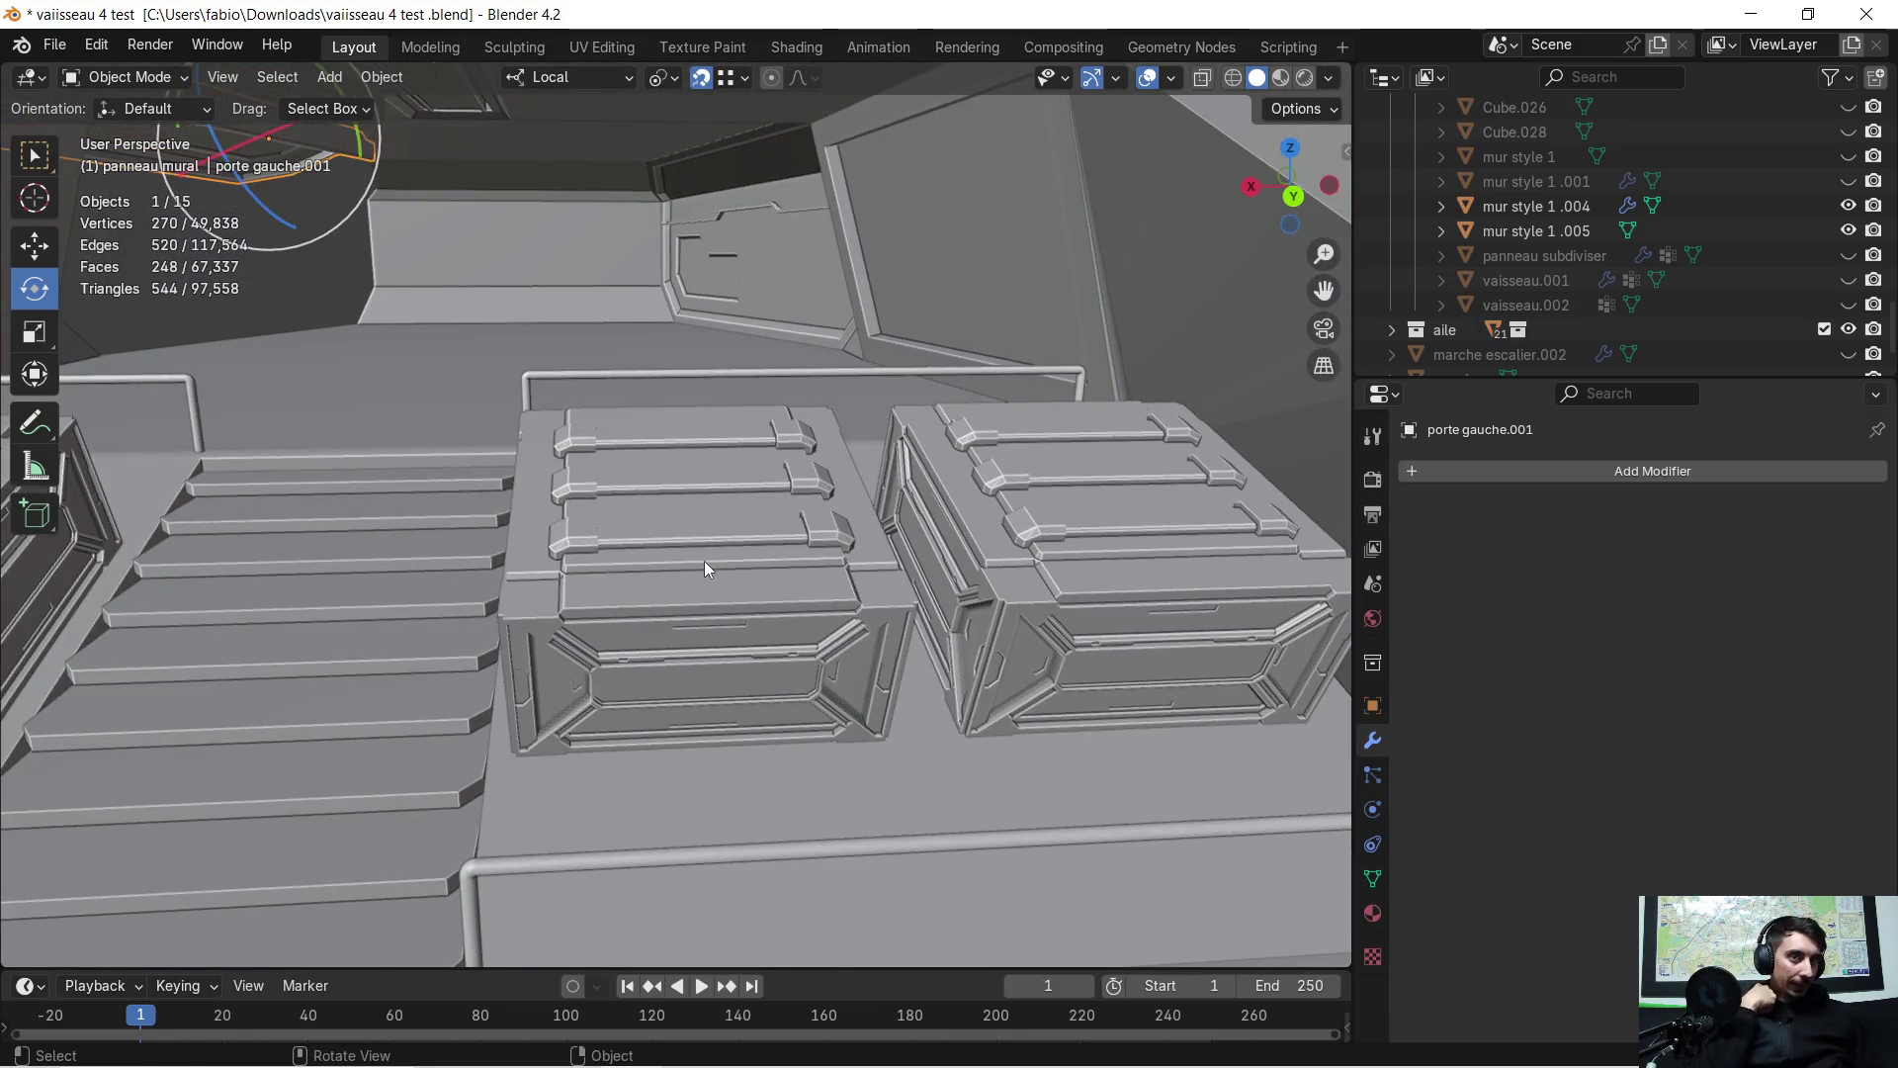
click(704, 560)
mouse_move(706, 561)
middle_down()
mouse_move(637, 561)
mouse_move(690, 565)
mouse_move(791, 512)
middle_up()
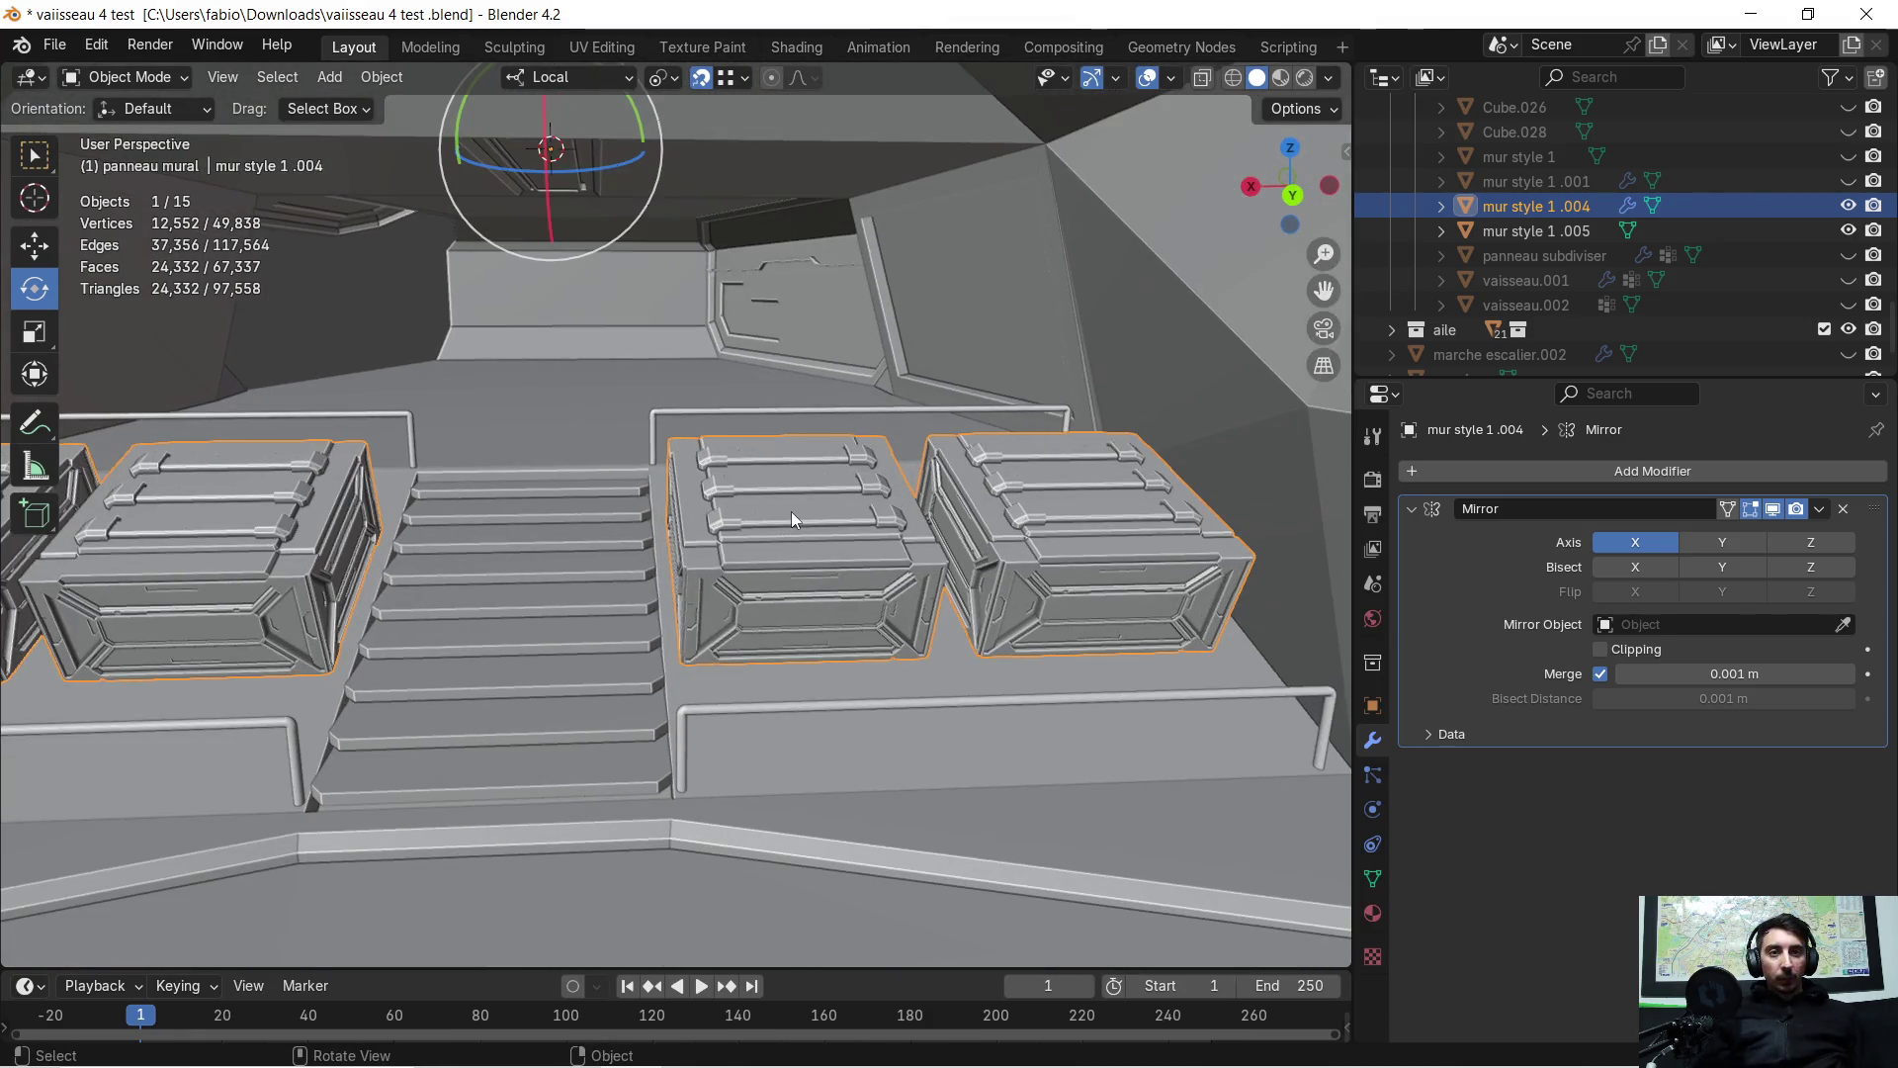
Orbit to a three-quarter view of the crate, enter Edit Mode and deselect all geometry
scroll(838, 490, up, 2)
mouse_move(896, 569)
middle_down()
mouse_move(852, 583)
mouse_move(878, 596)
mouse_move(803, 584)
mouse_move(804, 560)
middle_up()
mouse_move(826, 644)
middle_down()
mouse_move(769, 680)
mouse_move(803, 702)
mouse_move(918, 626)
mouse_move(775, 651)
middle_up()
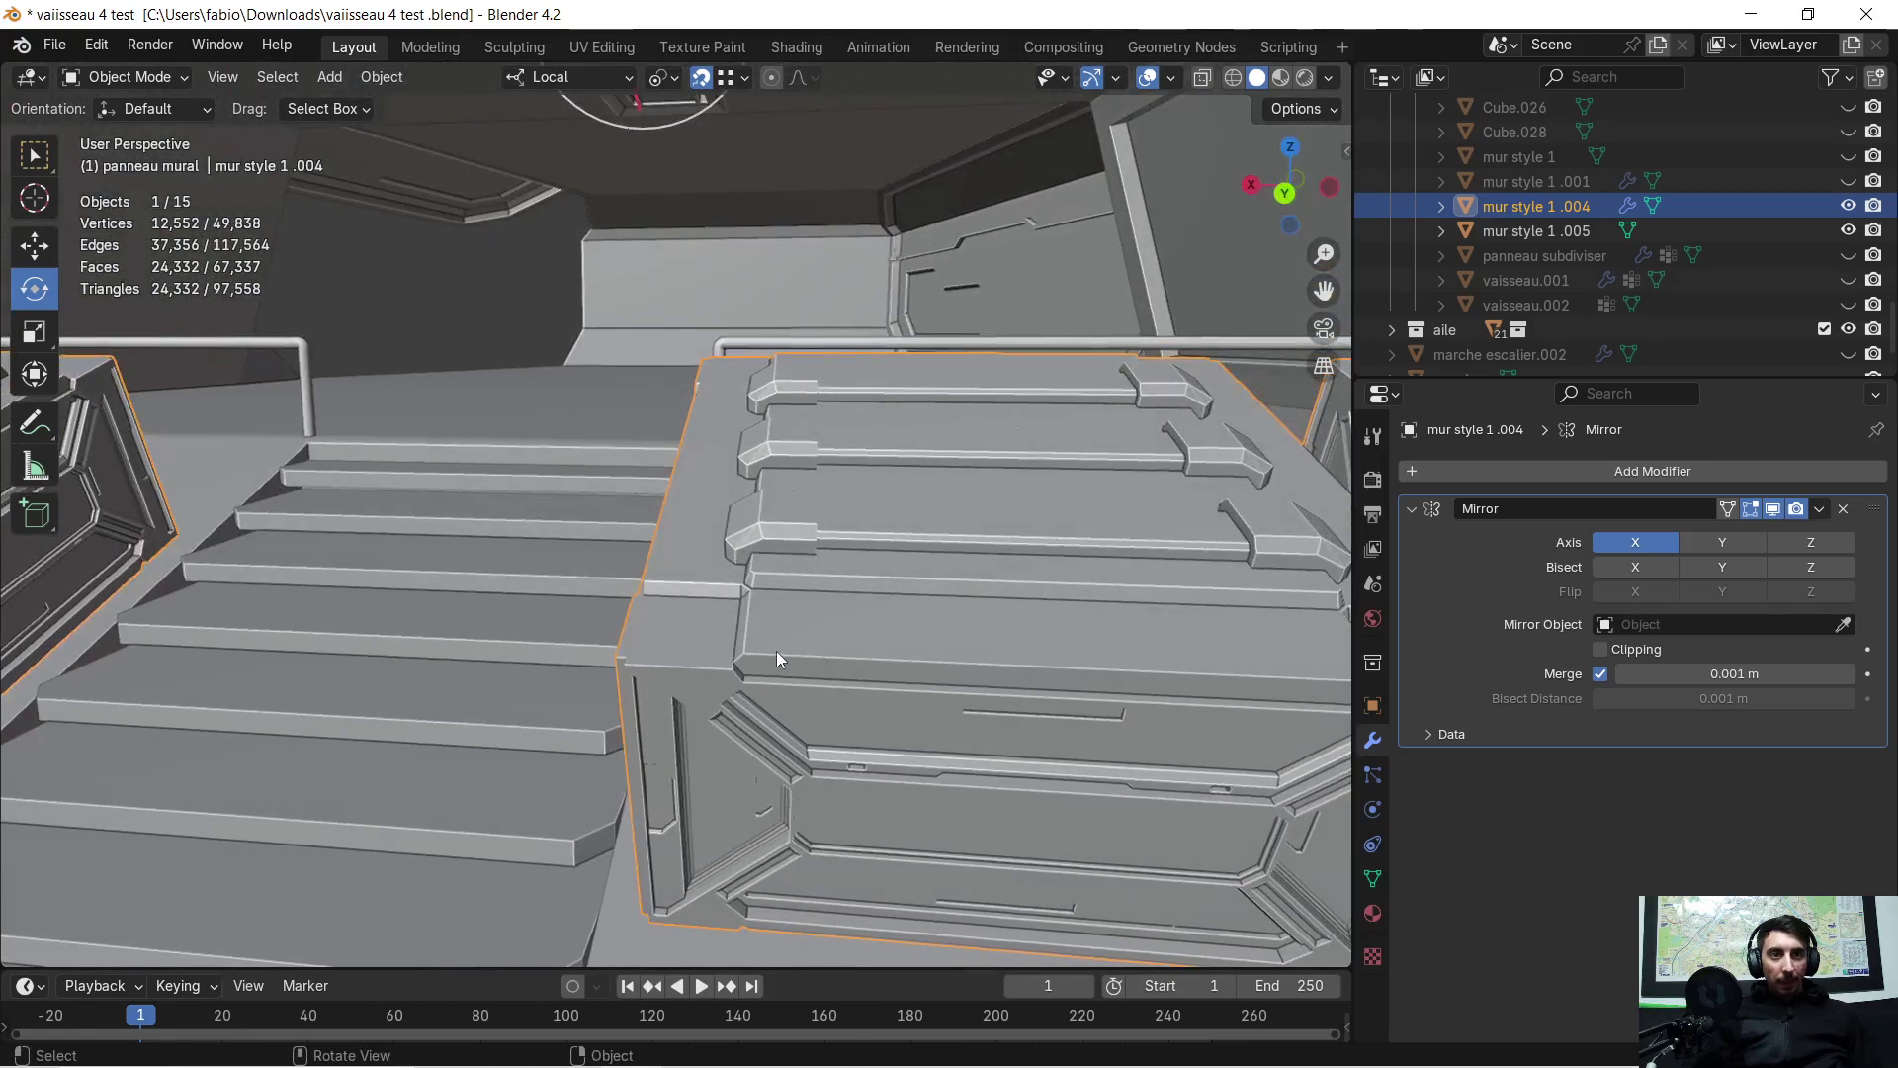
middle_drag(1230, 653, 1057, 694)
mouse_move(749, 627)
middle_down()
mouse_move(892, 688)
mouse_move(981, 686)
mouse_move(852, 688)
mouse_move(818, 611)
mouse_move(785, 589)
mouse_move(895, 571)
mouse_move(536, 603)
mouse_move(874, 615)
mouse_move(983, 555)
mouse_move(909, 583)
mouse_move(846, 542)
mouse_move(862, 493)
mouse_move(788, 572)
mouse_move(852, 577)
middle_up()
scroll(927, 561, up, 4)
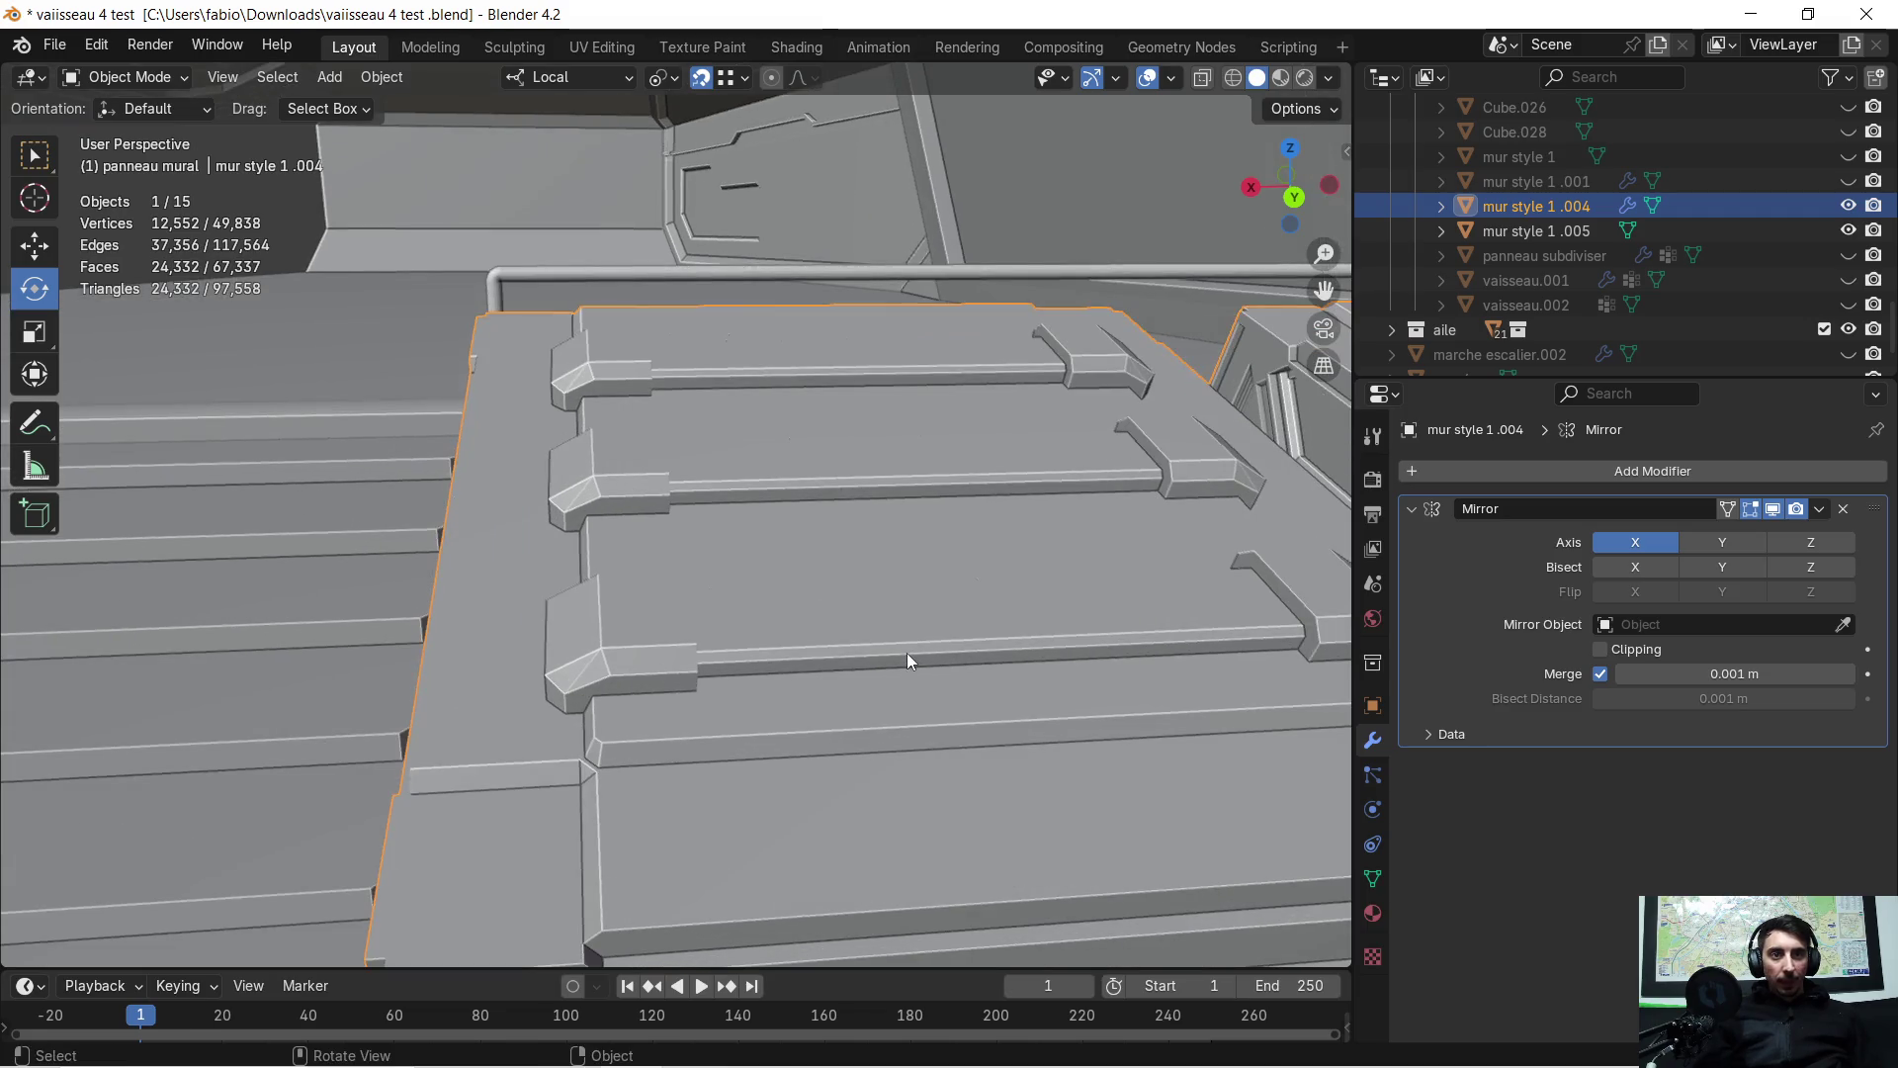
scroll(763, 513, down, 3)
middle_drag(732, 500, 868, 508)
key(Tab)
key(alt+a)
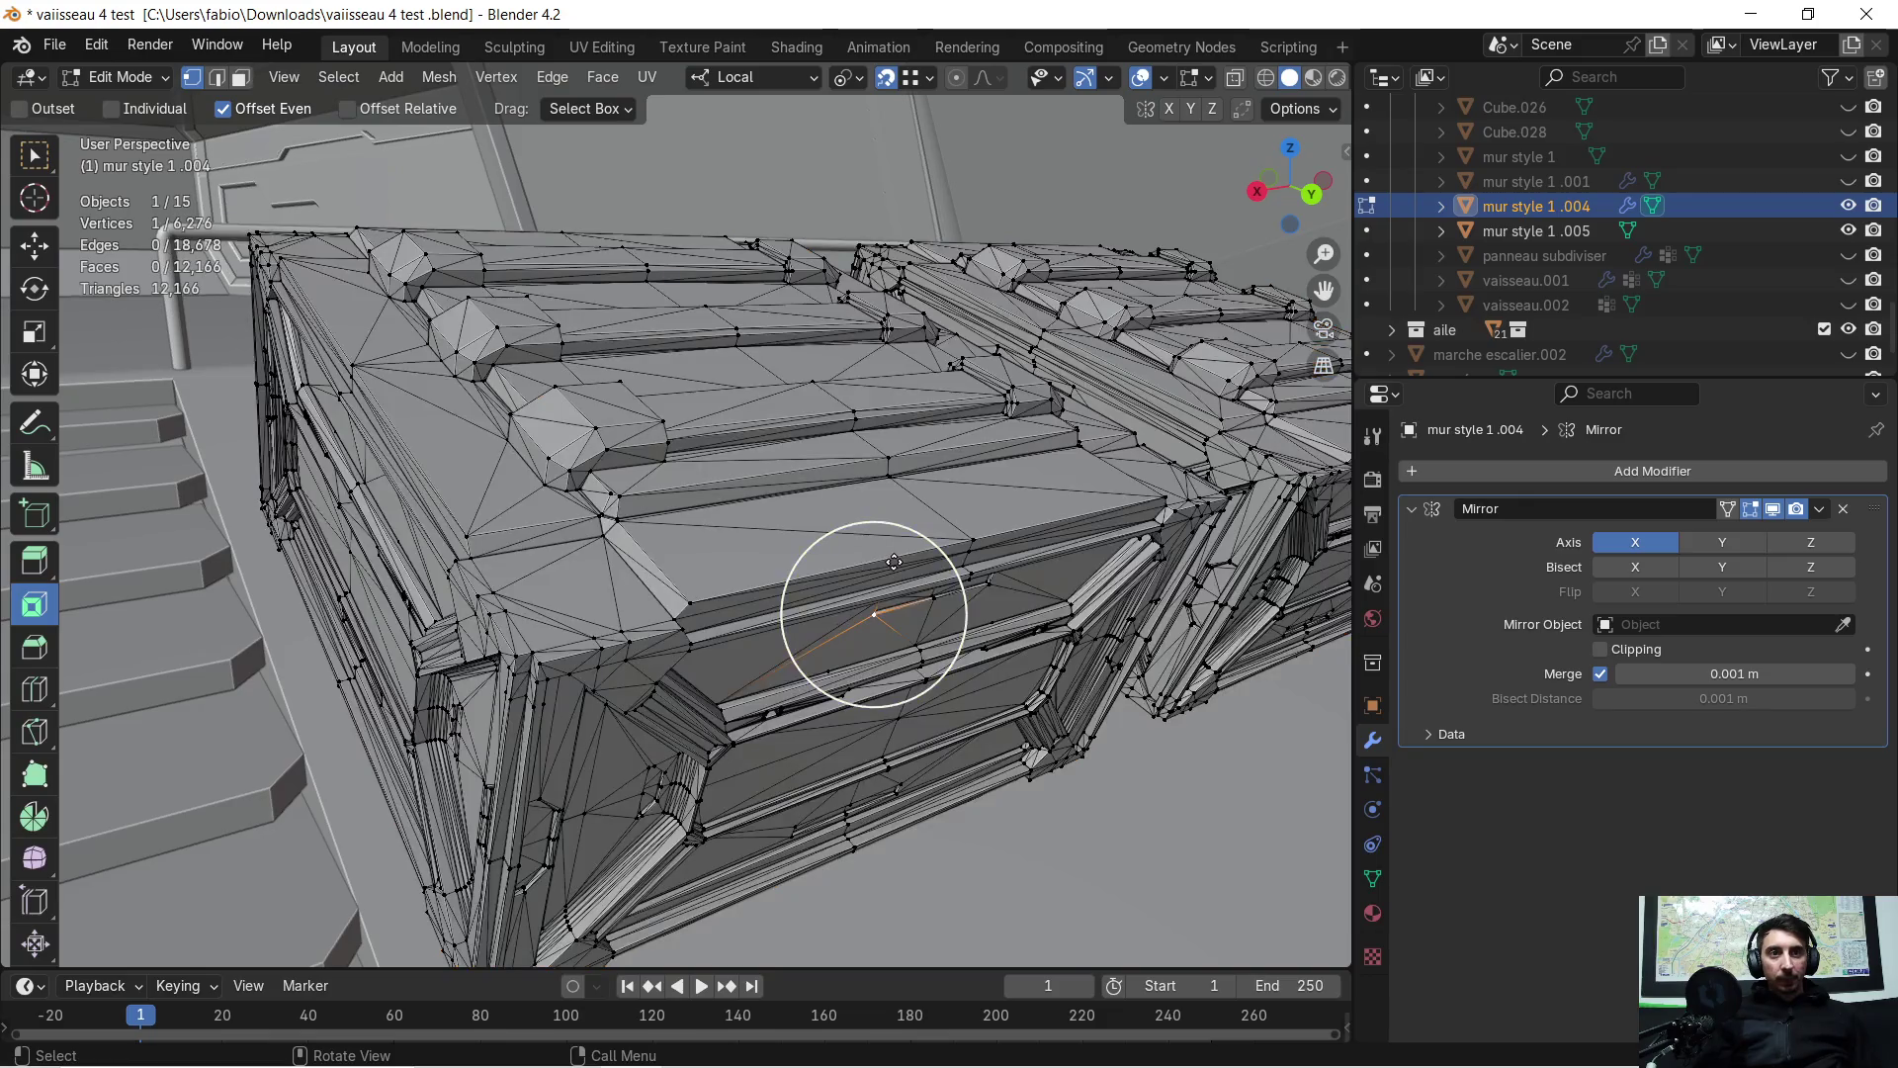
In edge select mode, bevel the long lid edge and check it in Object Mode
scroll(894, 562, up, 4)
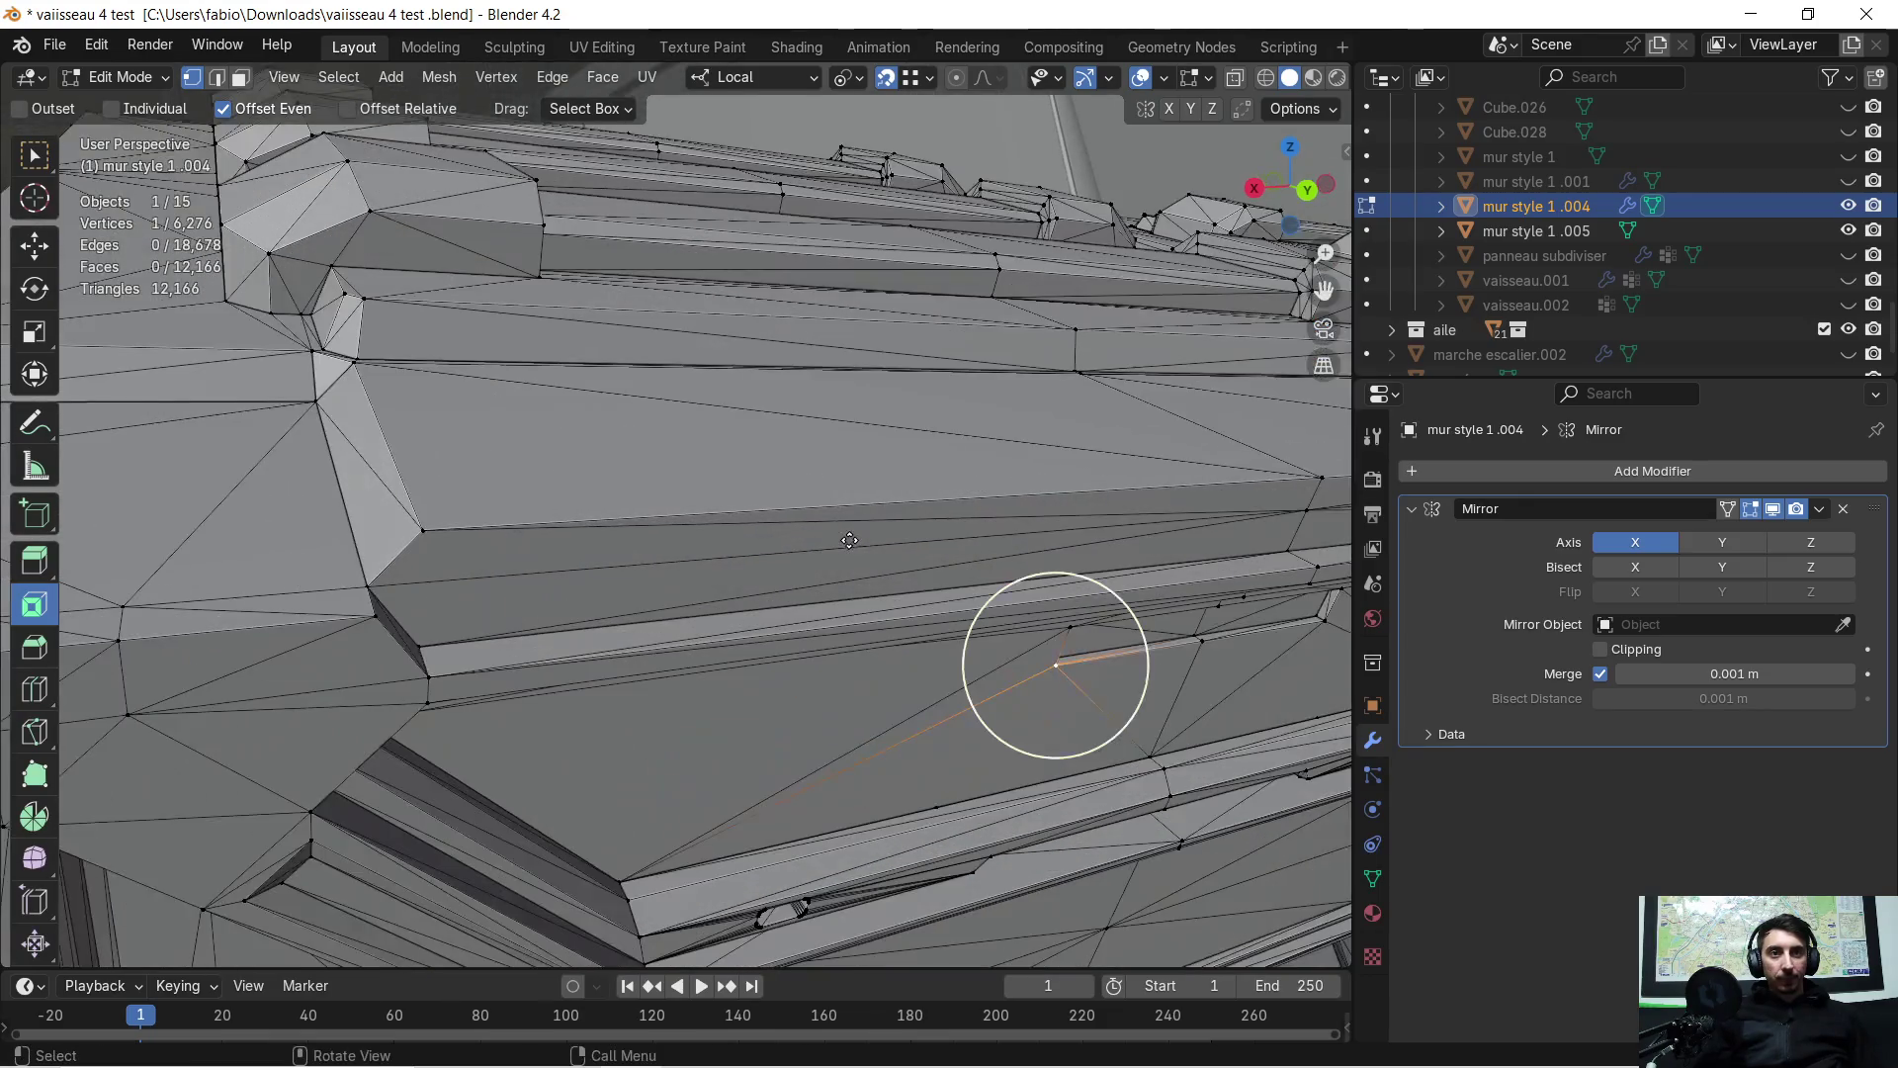
middle_drag(751, 605, 730, 603)
key(2)
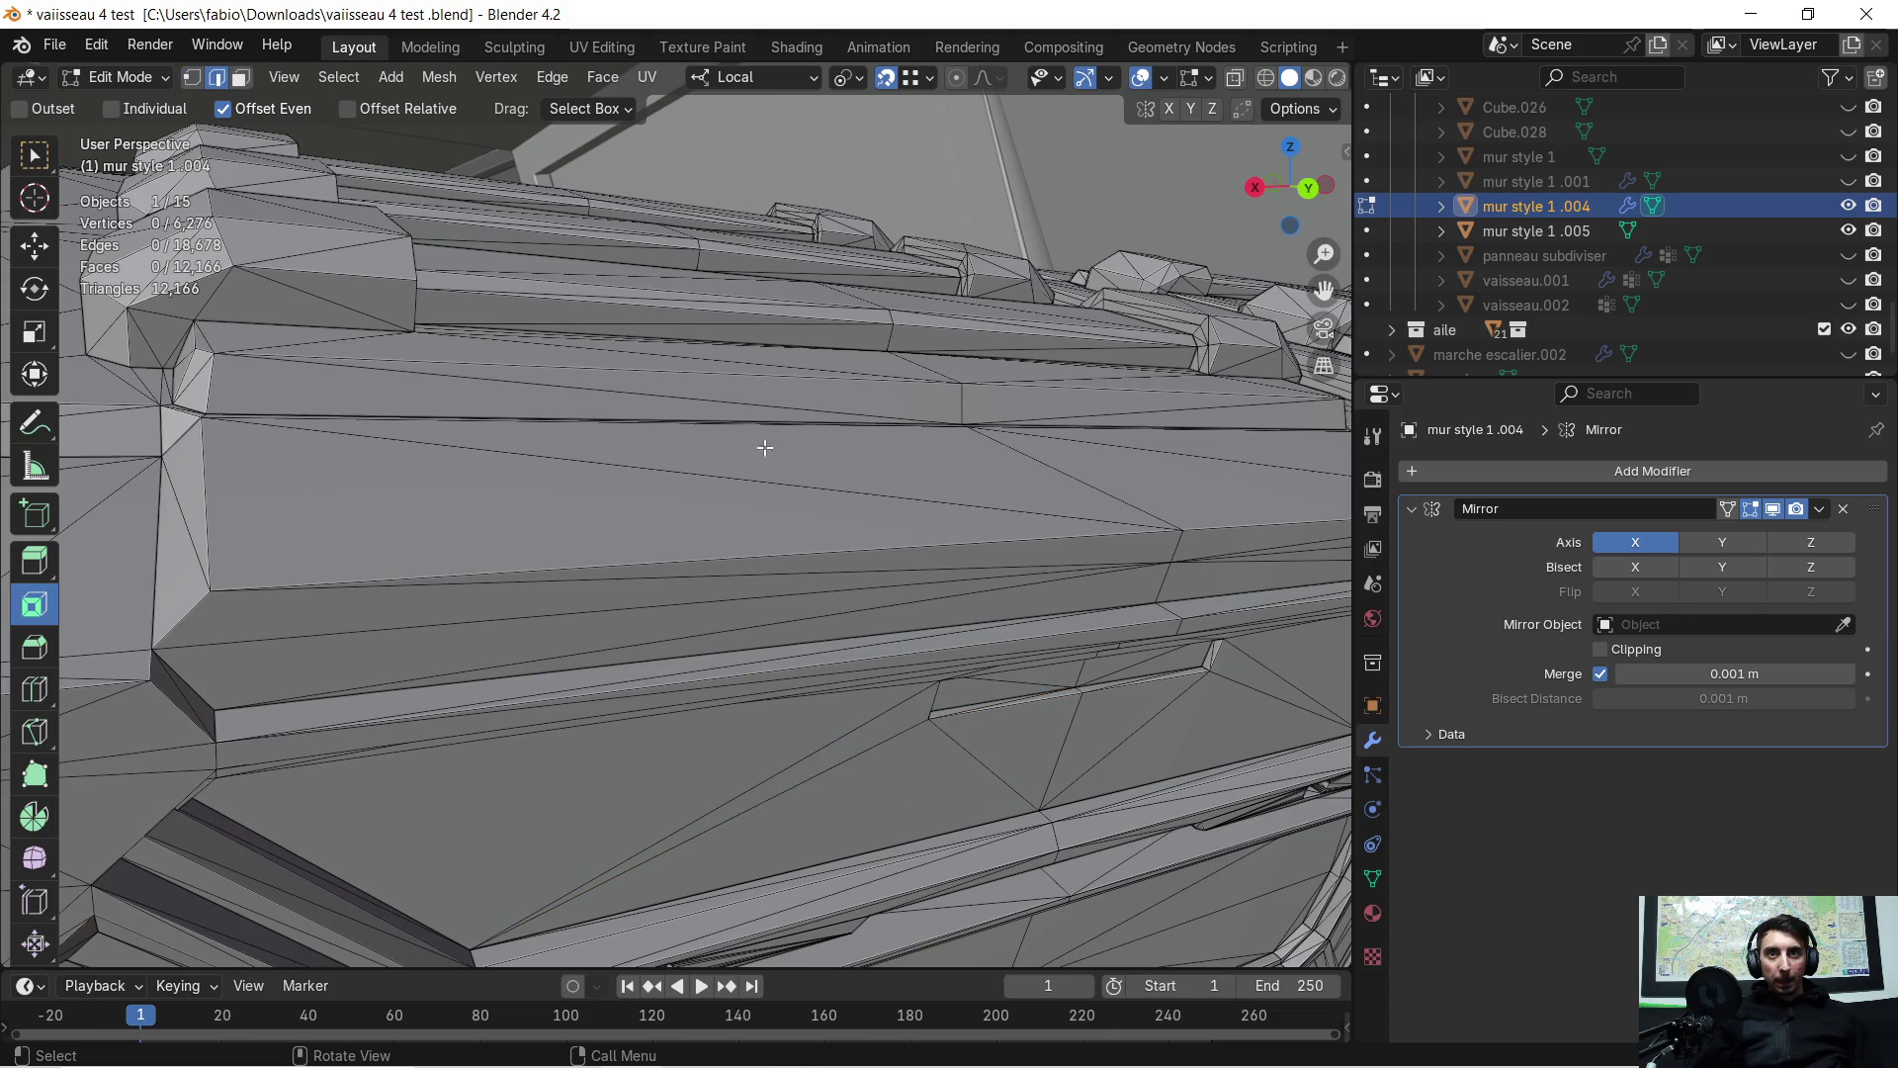
key(c)
click(902, 548)
middle_drag(903, 547, 445, 581)
mouse_move(877, 551)
middle_down()
mouse_move(862, 564)
mouse_move(892, 572)
middle_up()
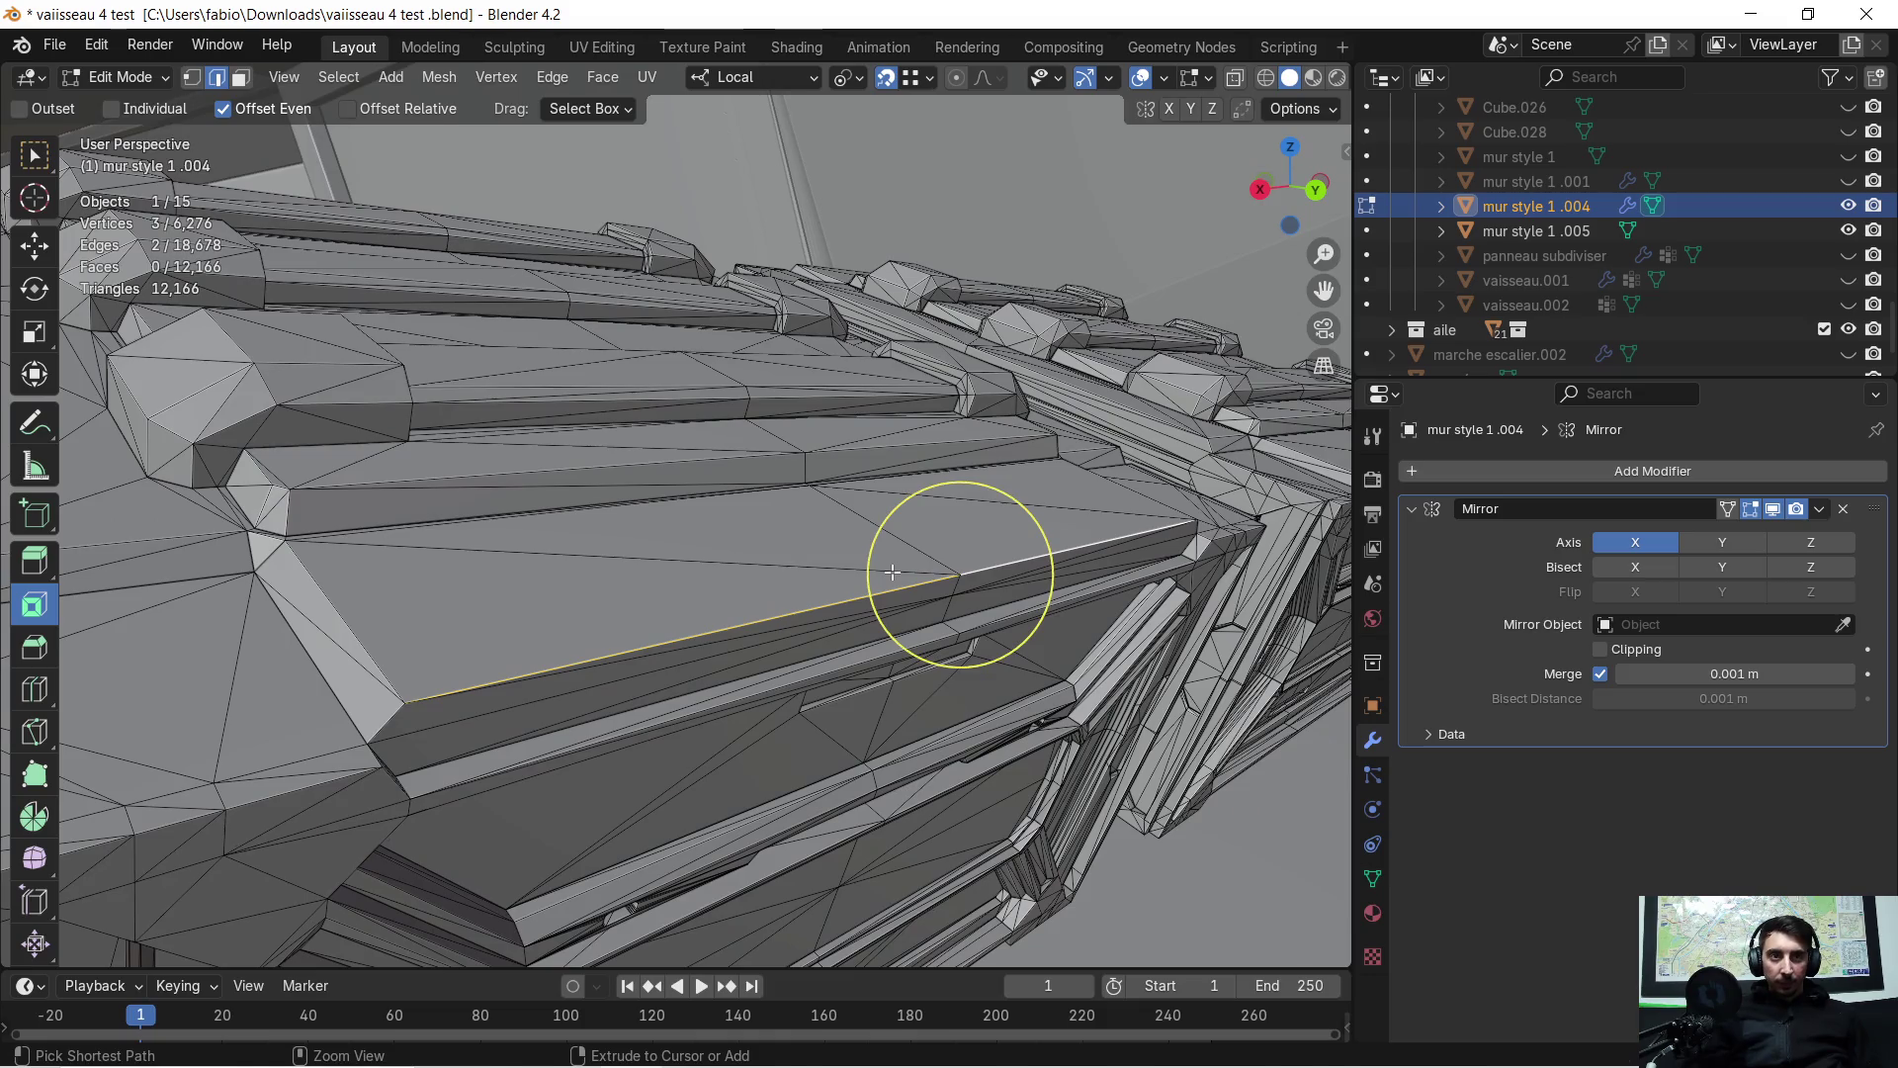
key(ctrl+b)
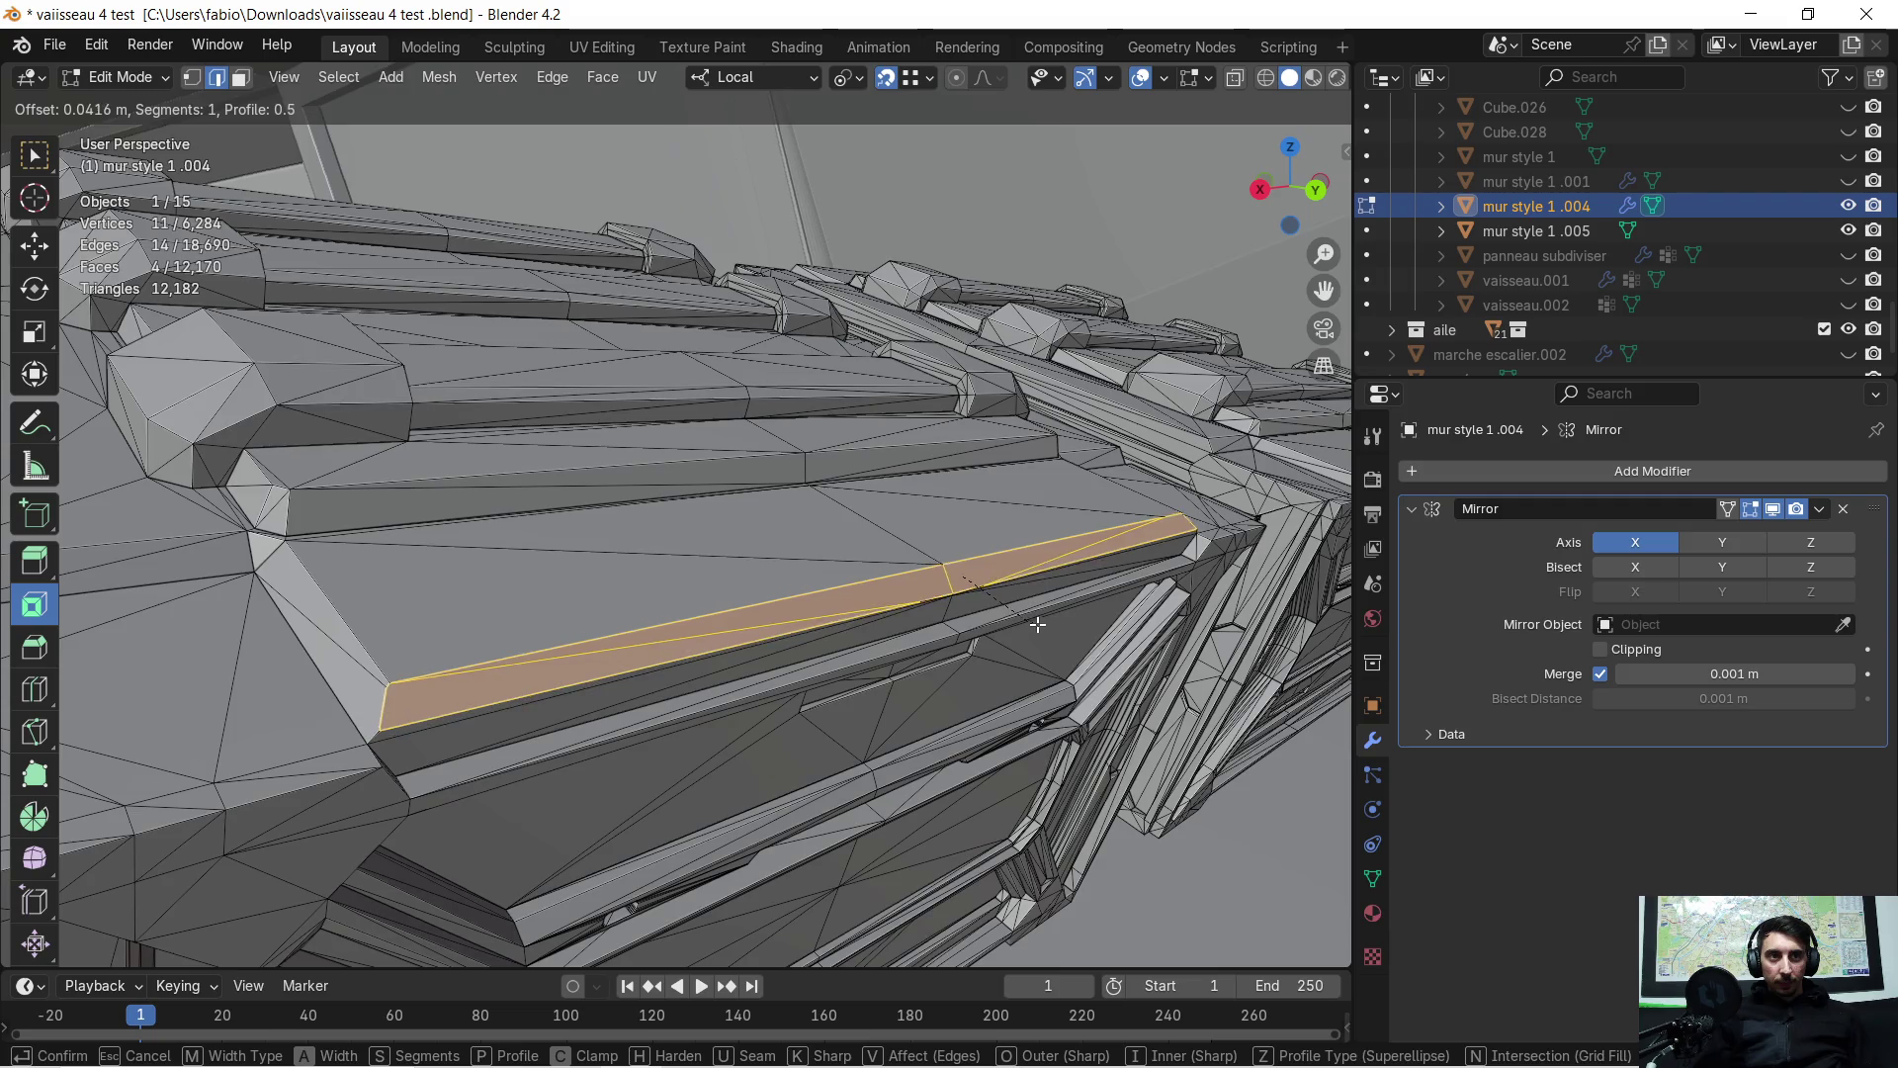
click(1038, 646)
mouse_move(1039, 646)
middle_down()
mouse_move(847, 551)
mouse_move(784, 551)
mouse_move(644, 500)
mouse_move(827, 573)
mouse_move(805, 591)
middle_up()
key(Tab)
key(Tab)
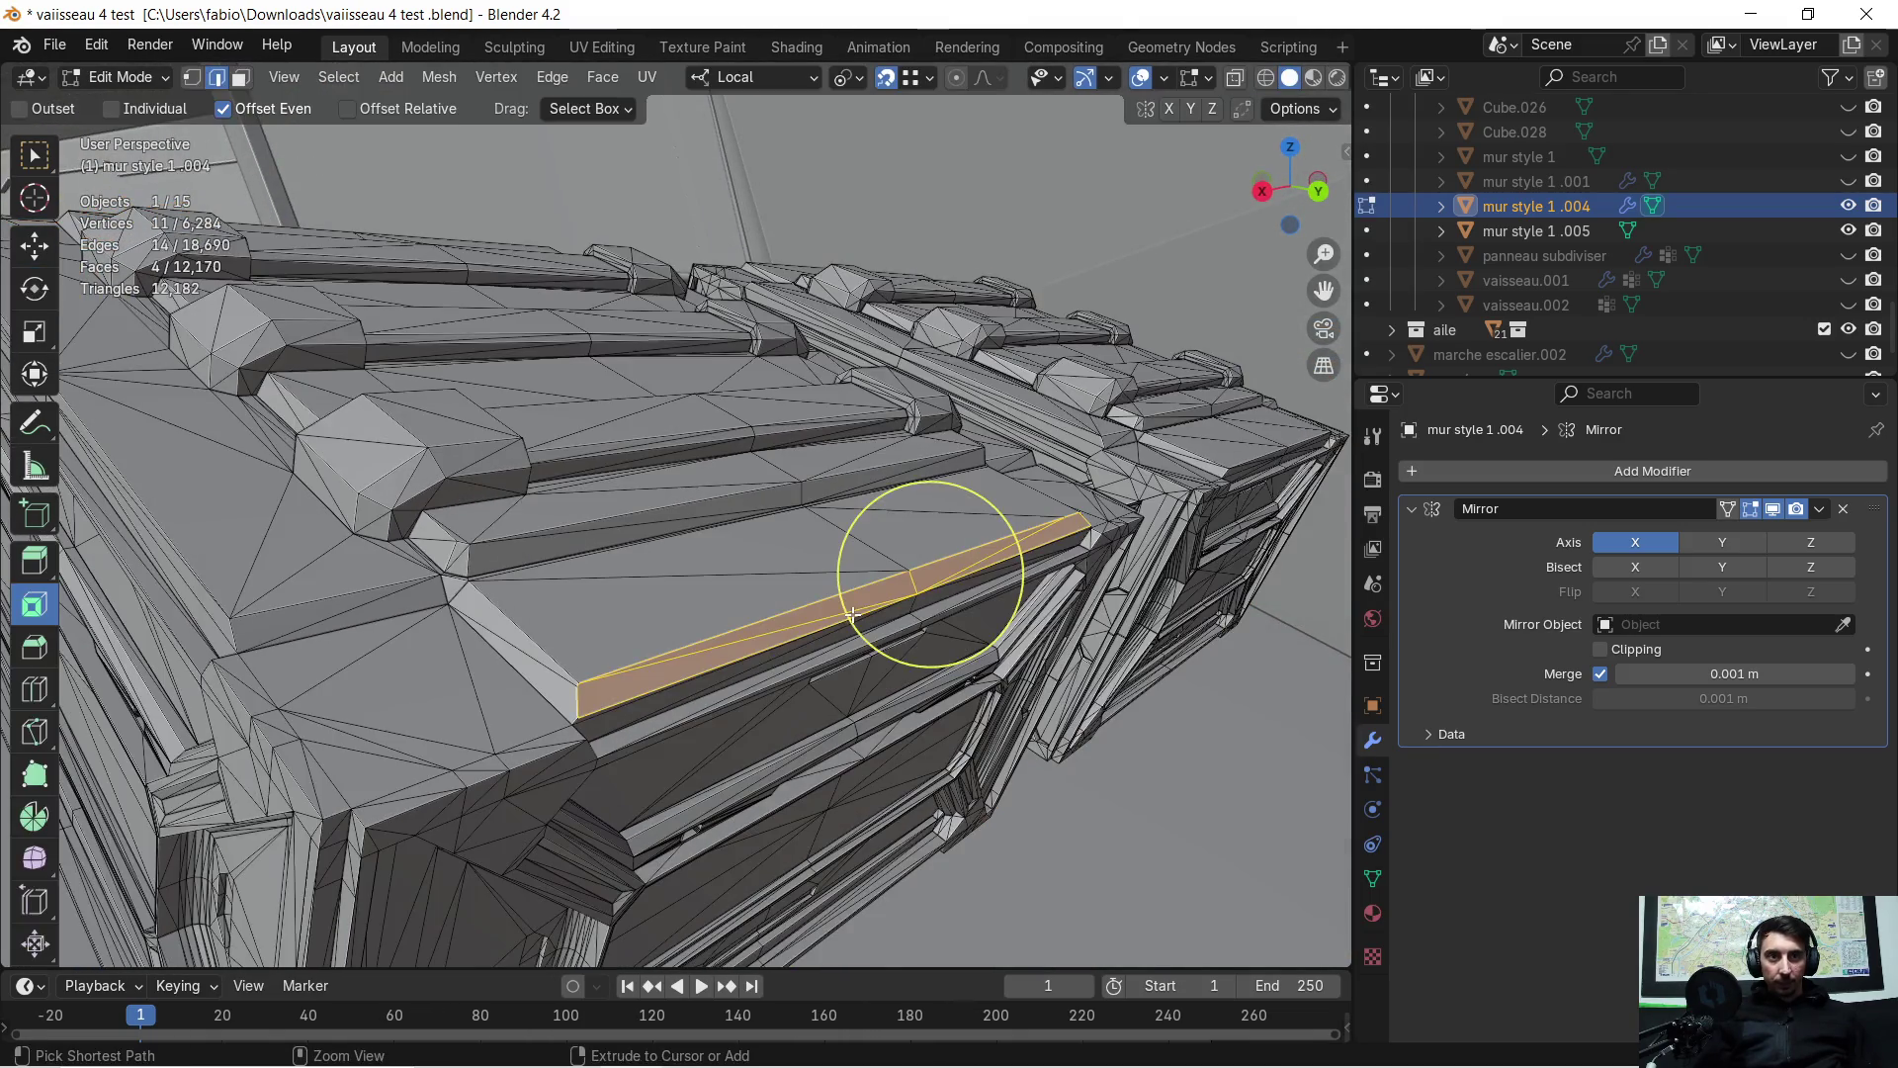
Bevel the lid edge a second time and review the result in Object Mode
scroll(852, 614, up, 2)
scroll(852, 614, up, 2)
alt+click(852, 599)
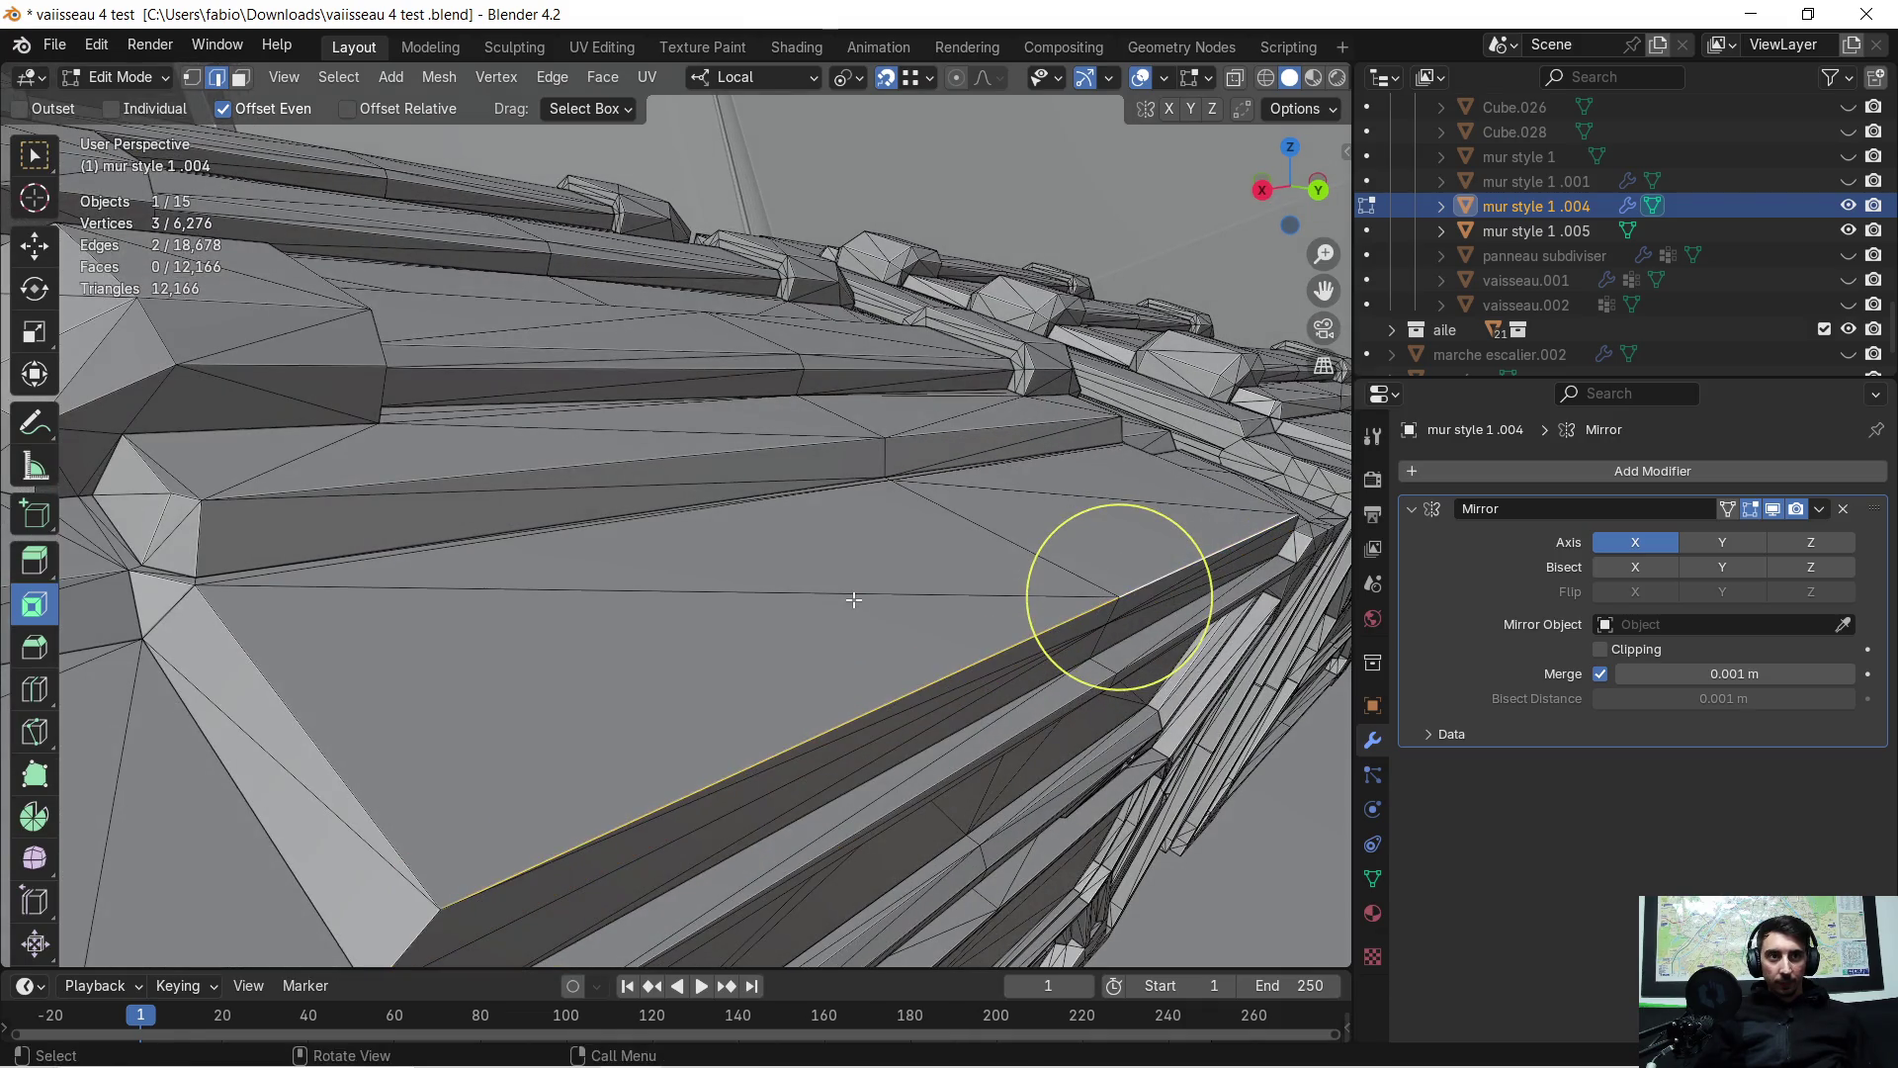
middle_drag(852, 598, 853, 585)
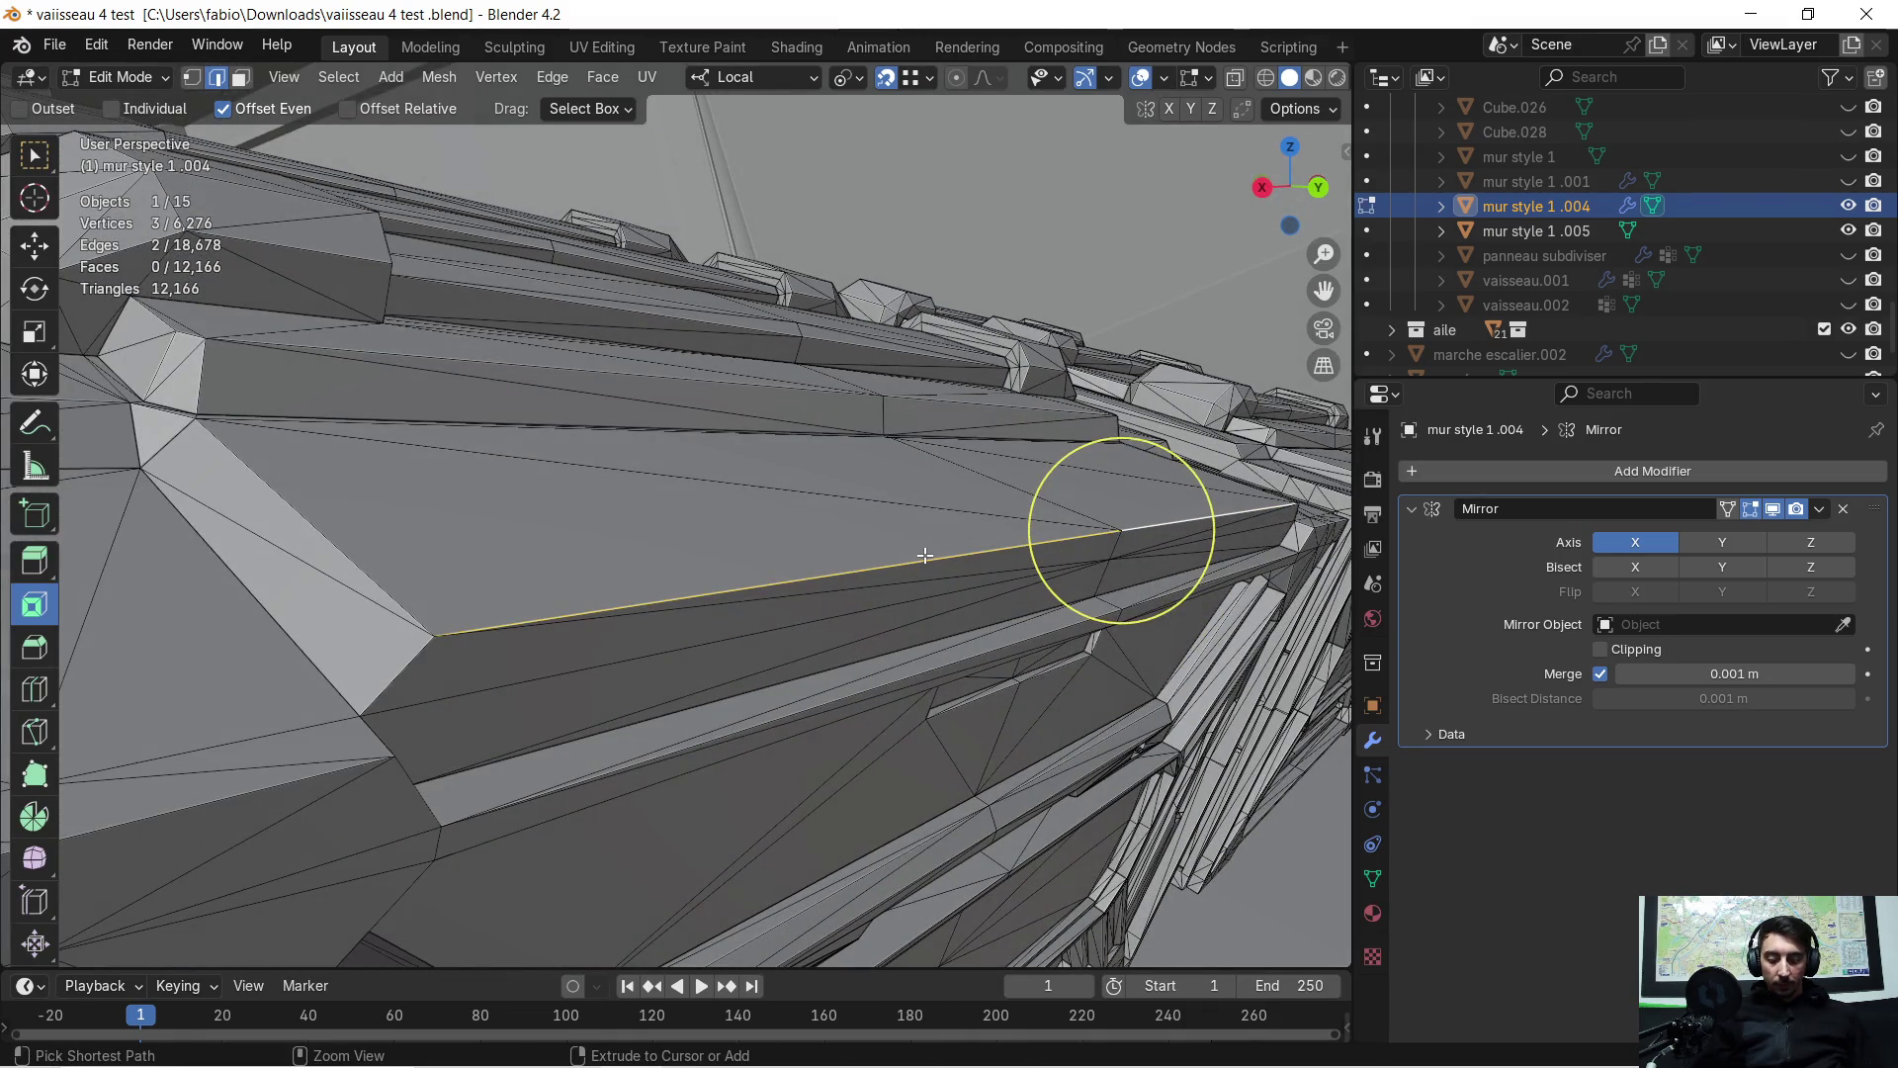
key(ctrl+b)
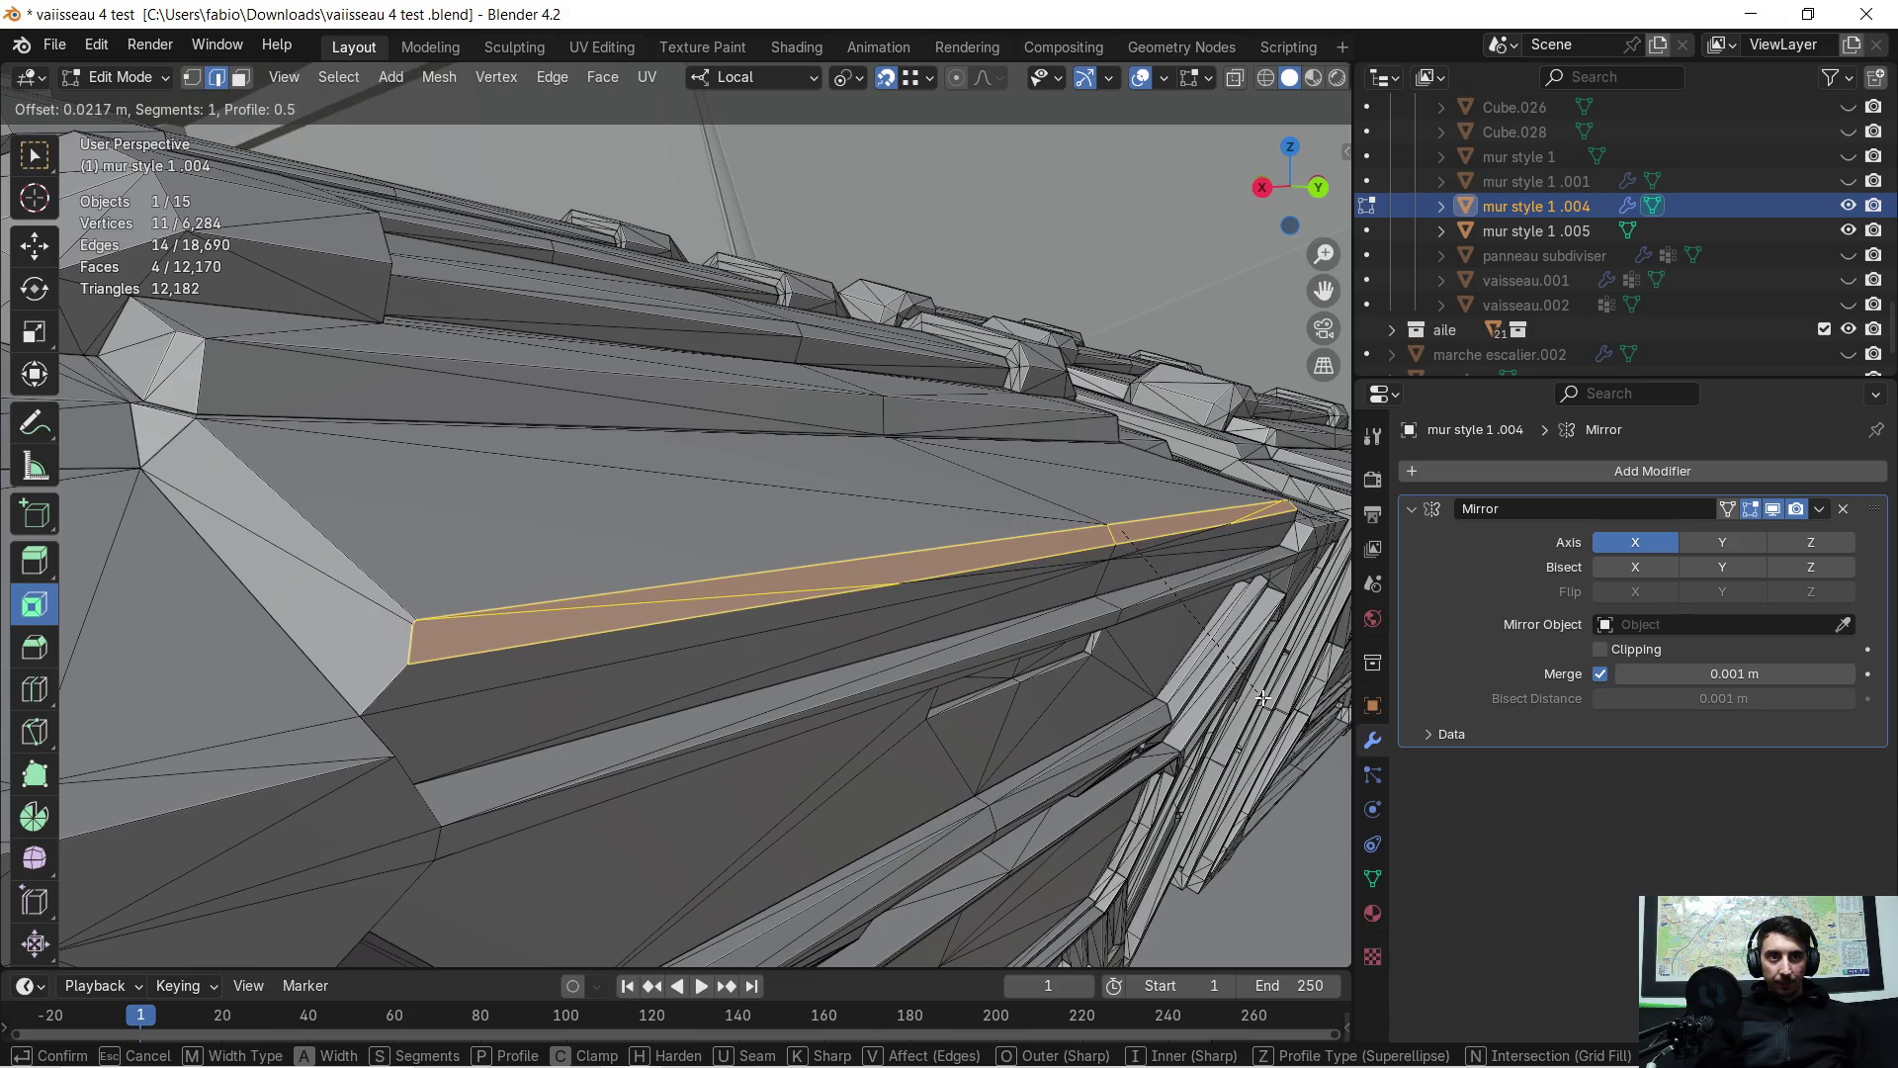
click(1255, 692)
mouse_move(1136, 517)
middle_down()
mouse_move(940, 495)
mouse_move(875, 542)
mouse_move(1122, 670)
middle_up()
key(Tab)
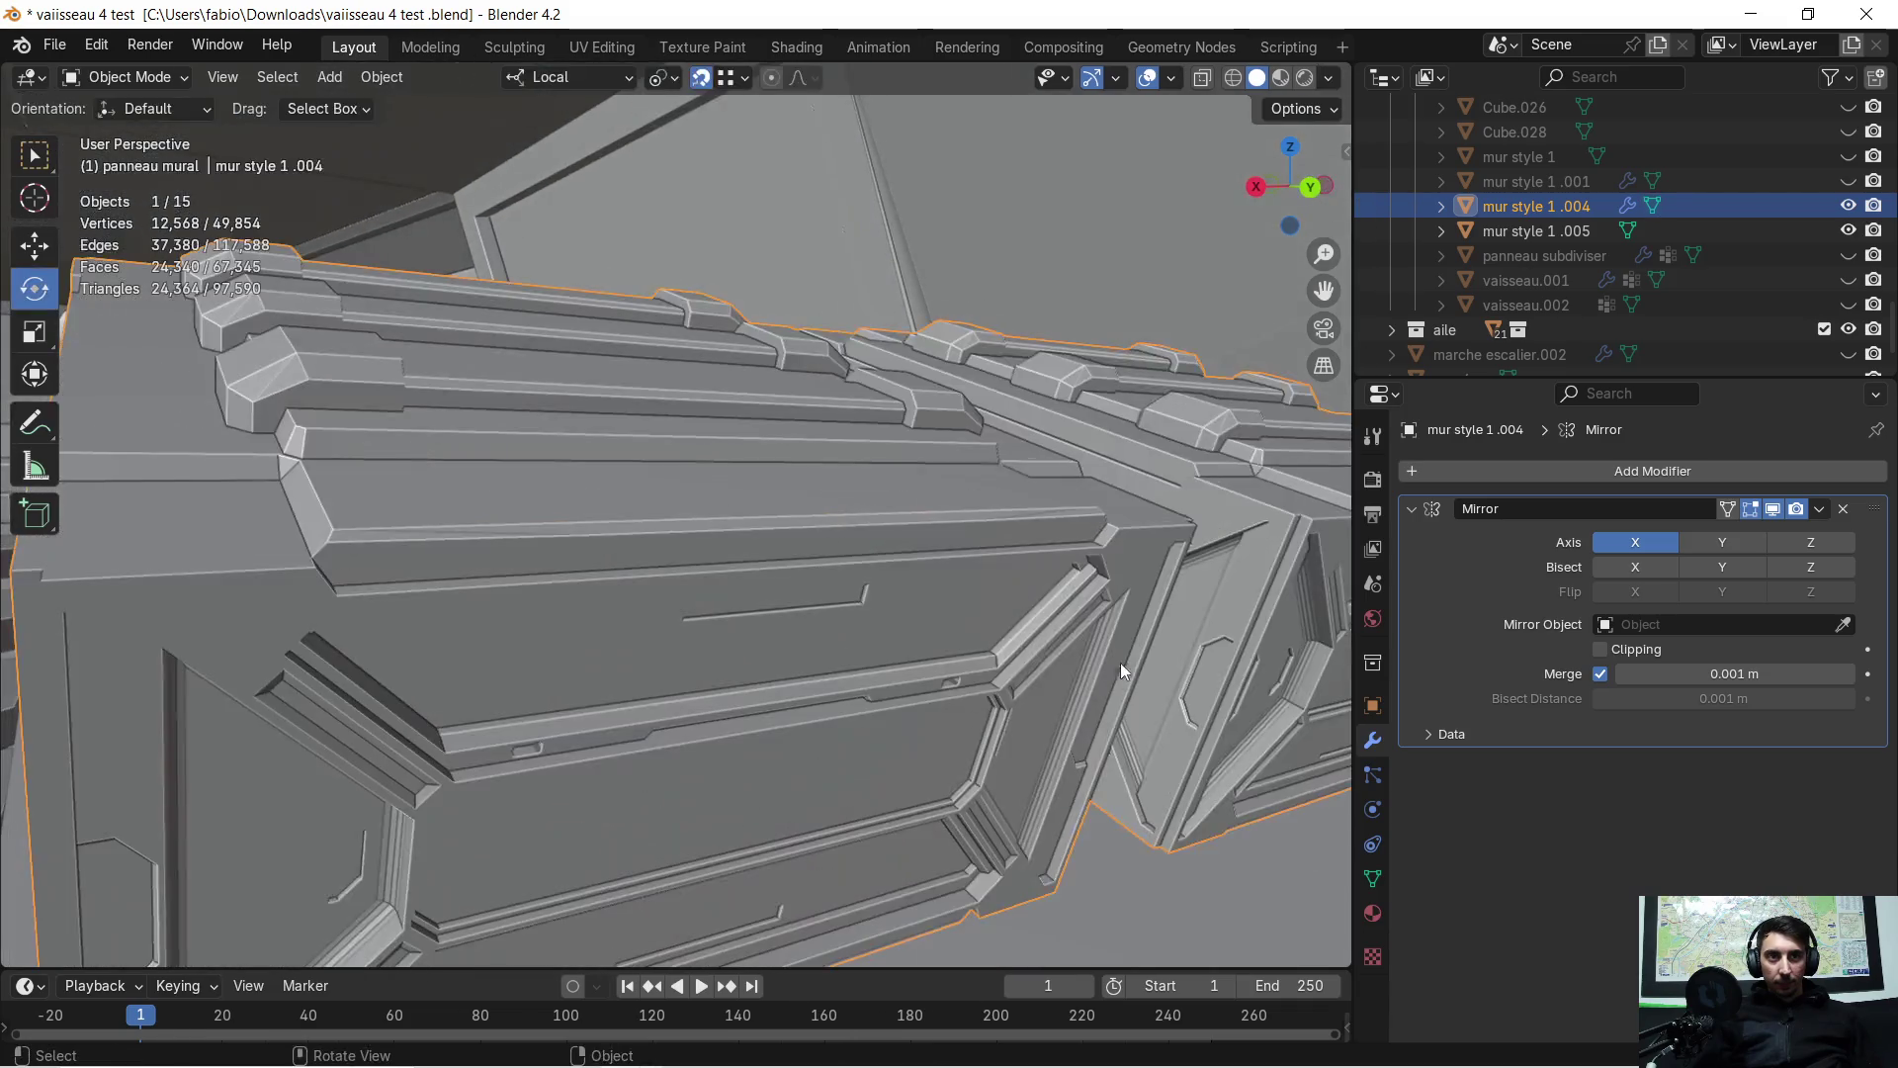
Back in Edit Mode, pick a single crate vertex in vertex mode, then return to Object Mode
mouse_move(862, 603)
middle_down()
mouse_move(737, 570)
mouse_move(797, 567)
mouse_move(826, 577)
mouse_move(631, 561)
mouse_move(671, 561)
middle_up()
key(Tab)
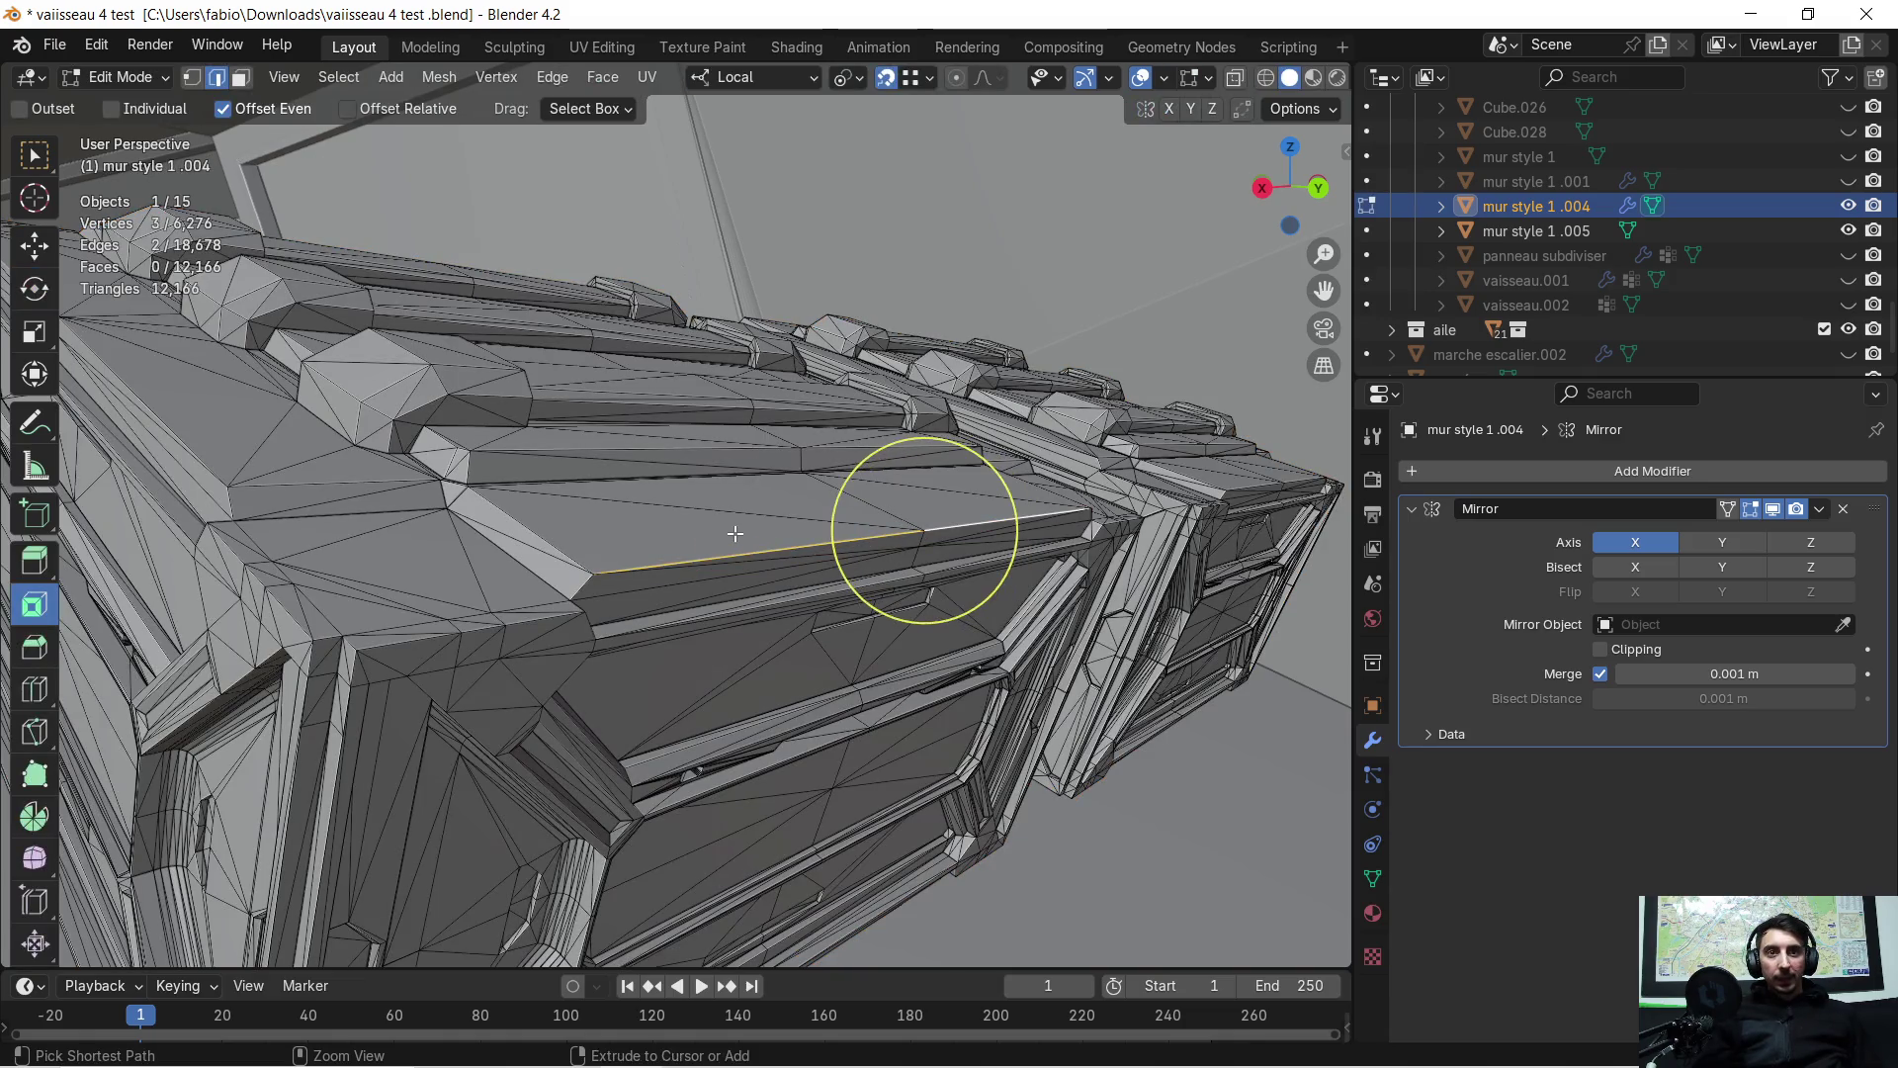
key(1)
click(791, 612)
mouse_move(791, 613)
middle_down()
mouse_move(784, 594)
mouse_move(692, 583)
mouse_move(651, 554)
mouse_move(712, 528)
mouse_move(1131, 508)
middle_up()
key(Tab)
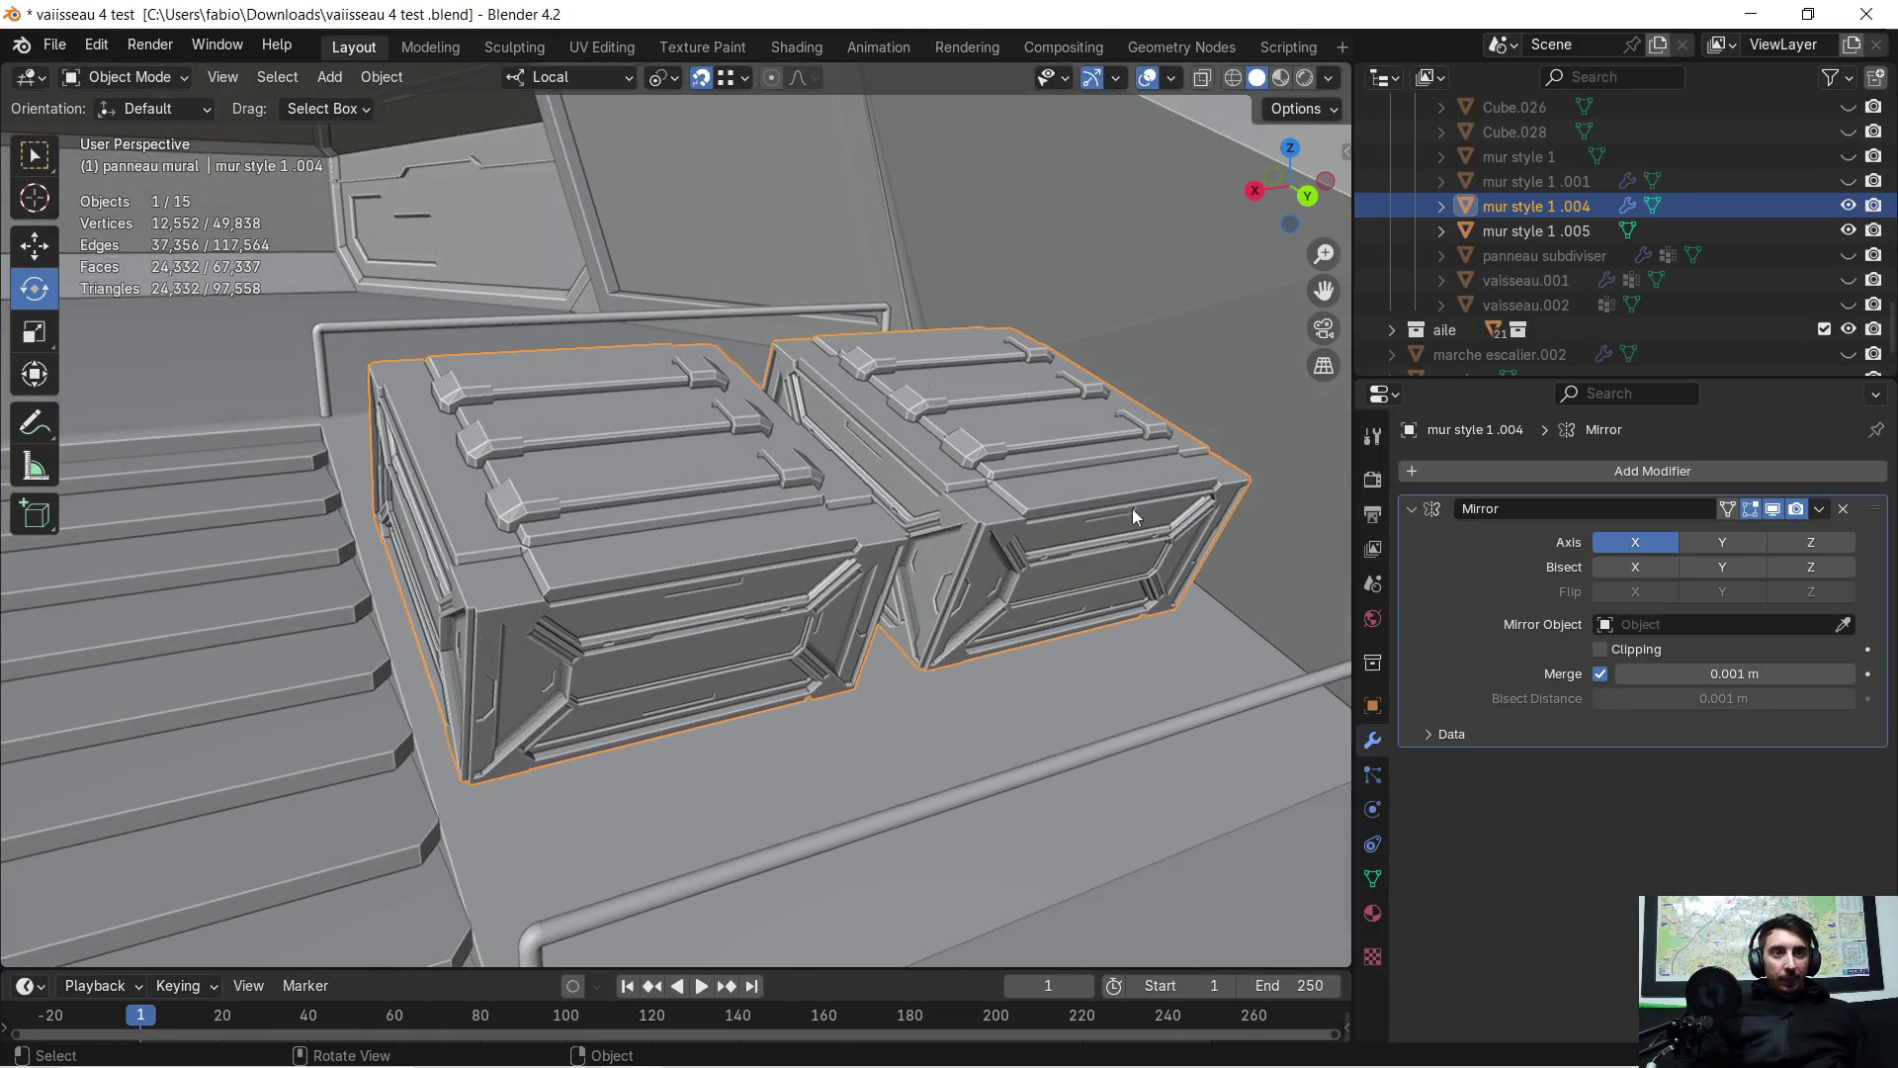
Remove the X-axis Mirror modifier from mur style 1 .004, inspect both crates, and enter Edit Mode
click(1843, 510)
mouse_move(791, 464)
middle_down()
mouse_move(573, 449)
mouse_move(934, 431)
middle_up()
scroll(670, 490, up, 3)
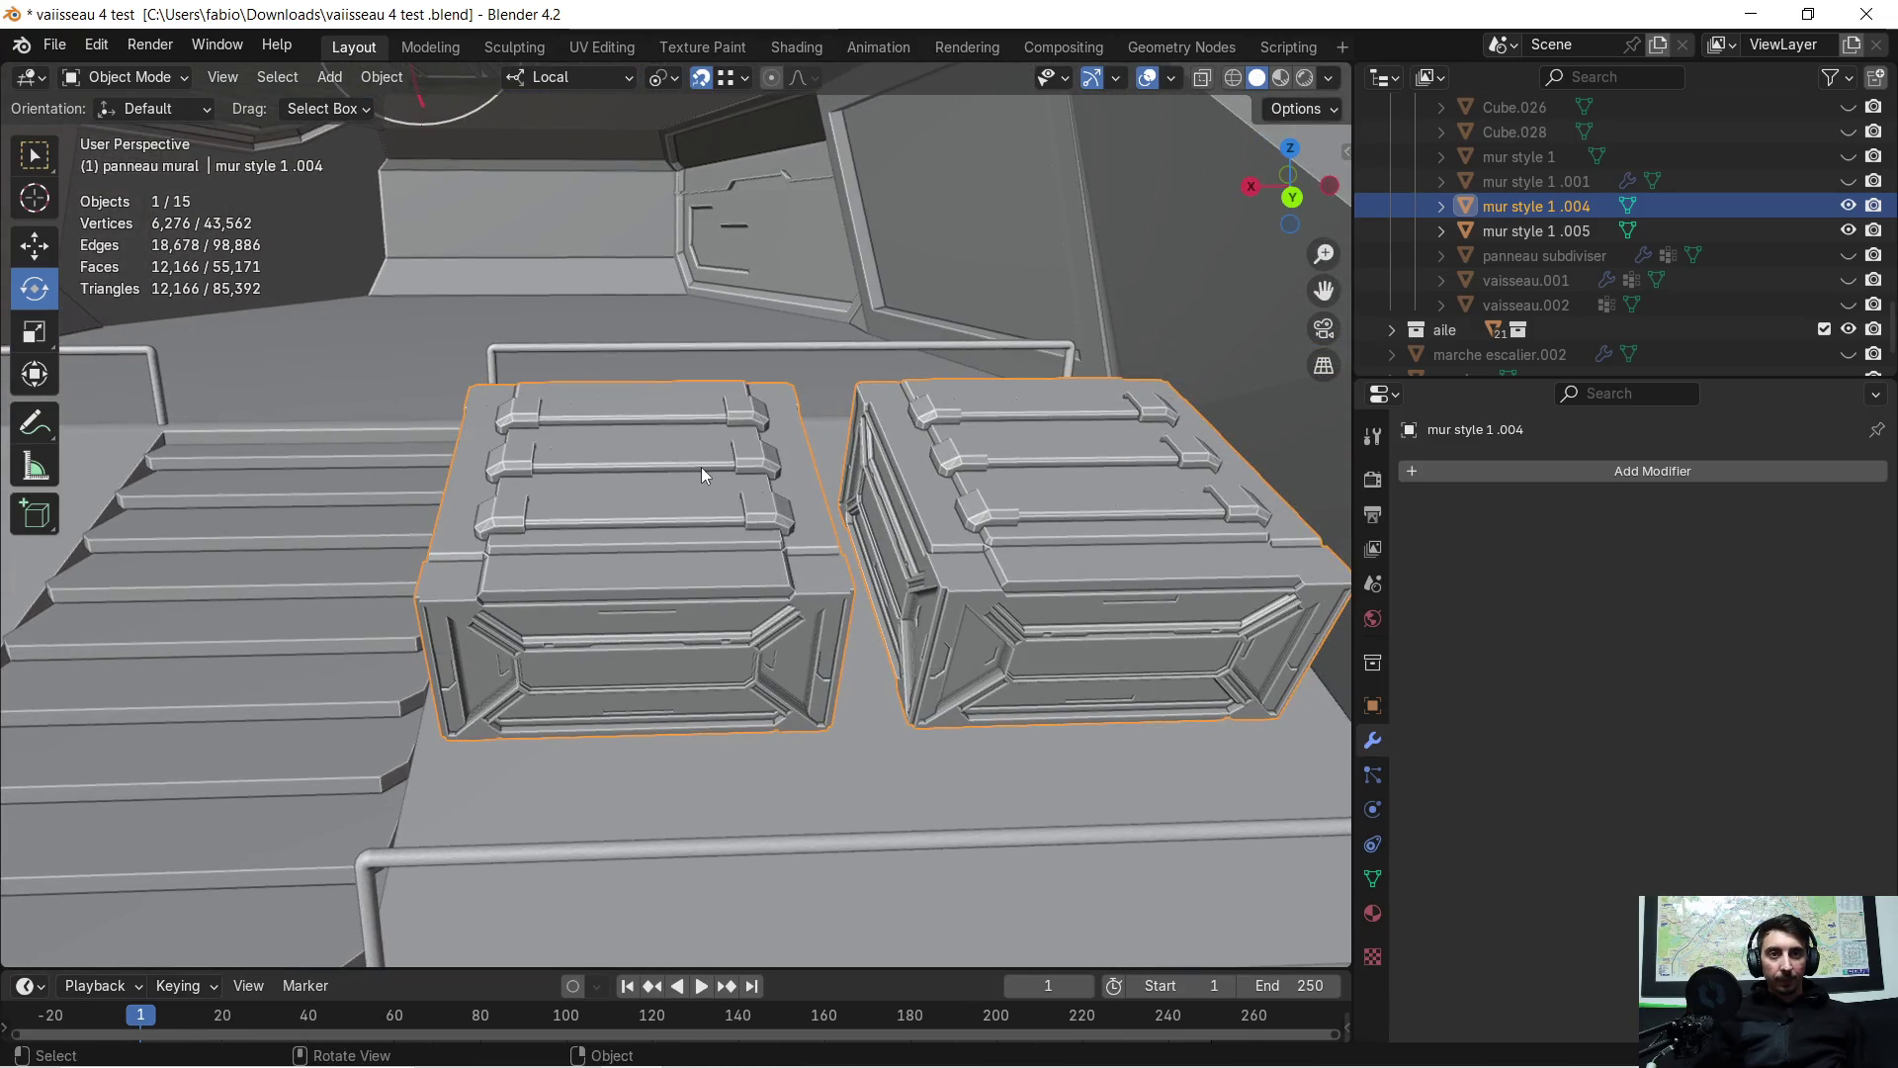
scroll(710, 461, up, 2)
mouse_move(712, 461)
middle_down()
mouse_move(685, 466)
mouse_move(847, 448)
middle_up()
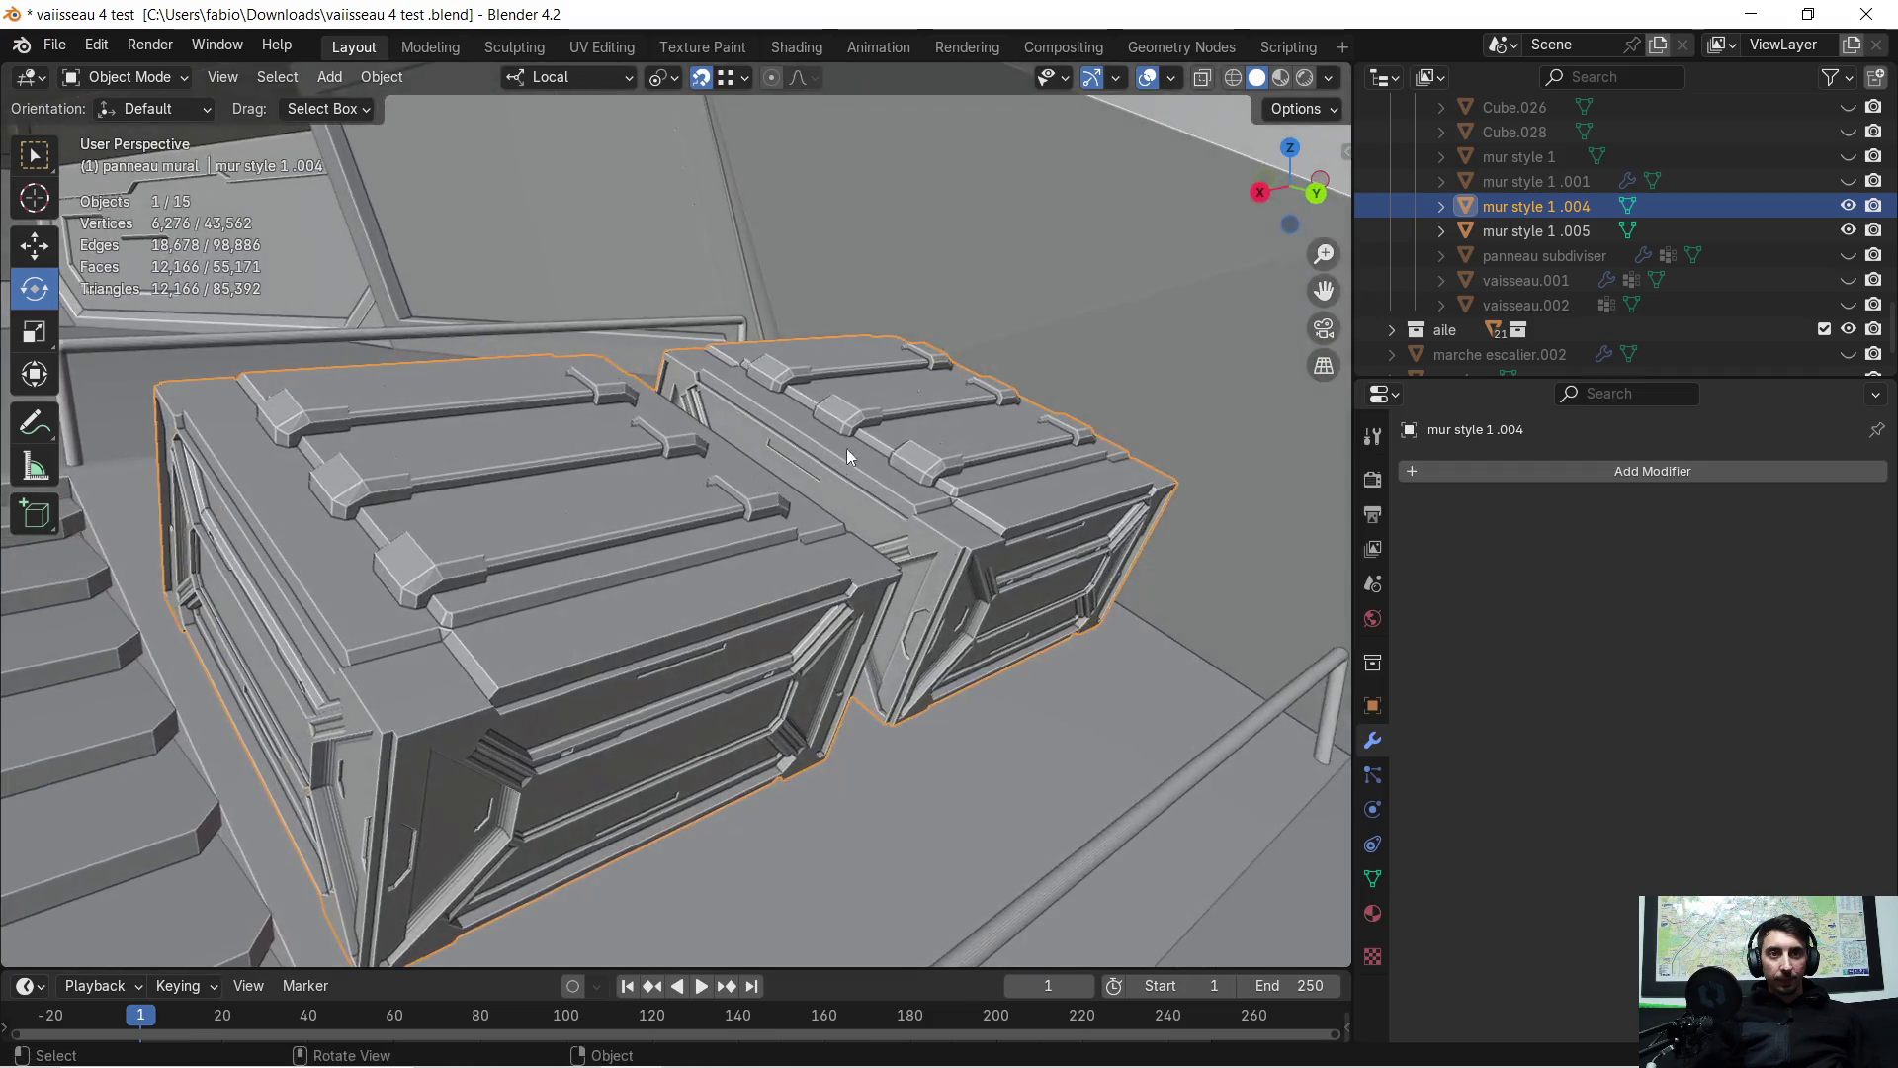
key(Tab)
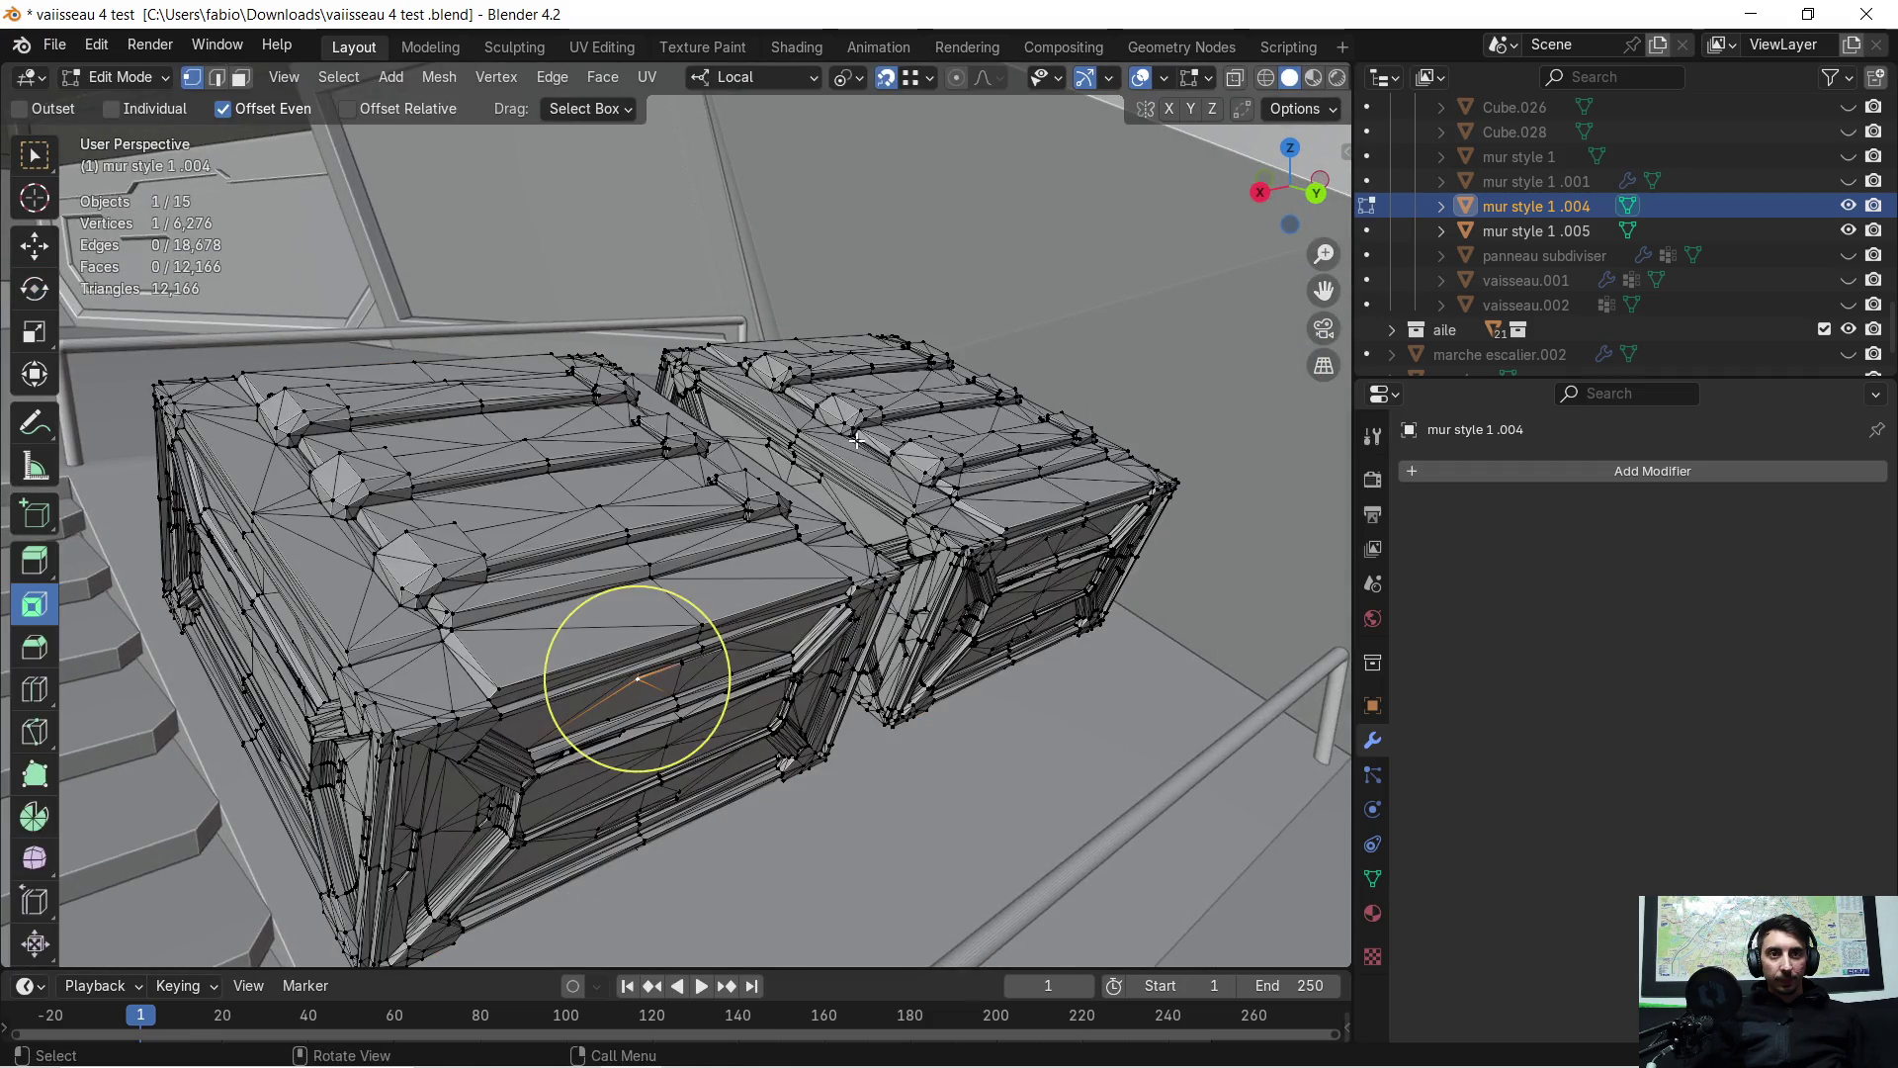
key(Tab)
mouse_move(856, 441)
middle_down()
mouse_move(787, 466)
mouse_move(744, 449)
mouse_move(769, 423)
middle_up()
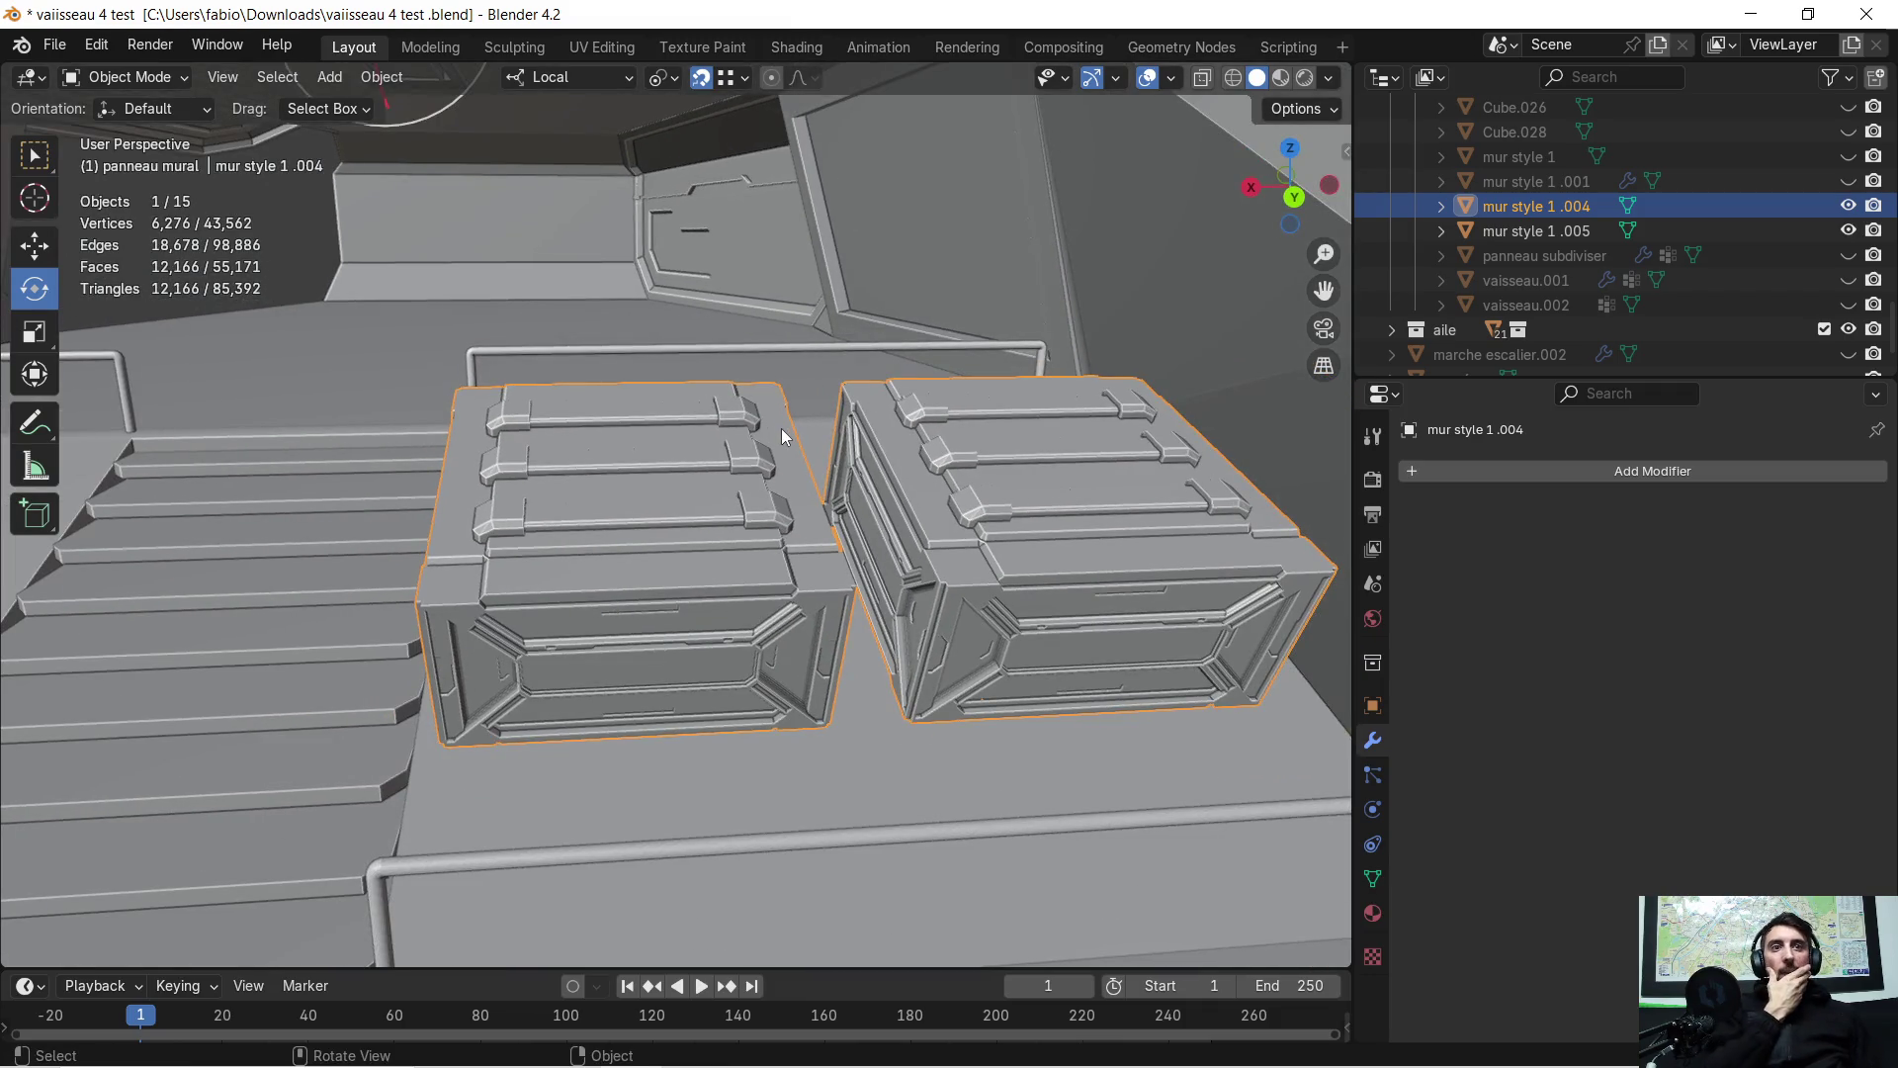
scroll(781, 429, down, 2)
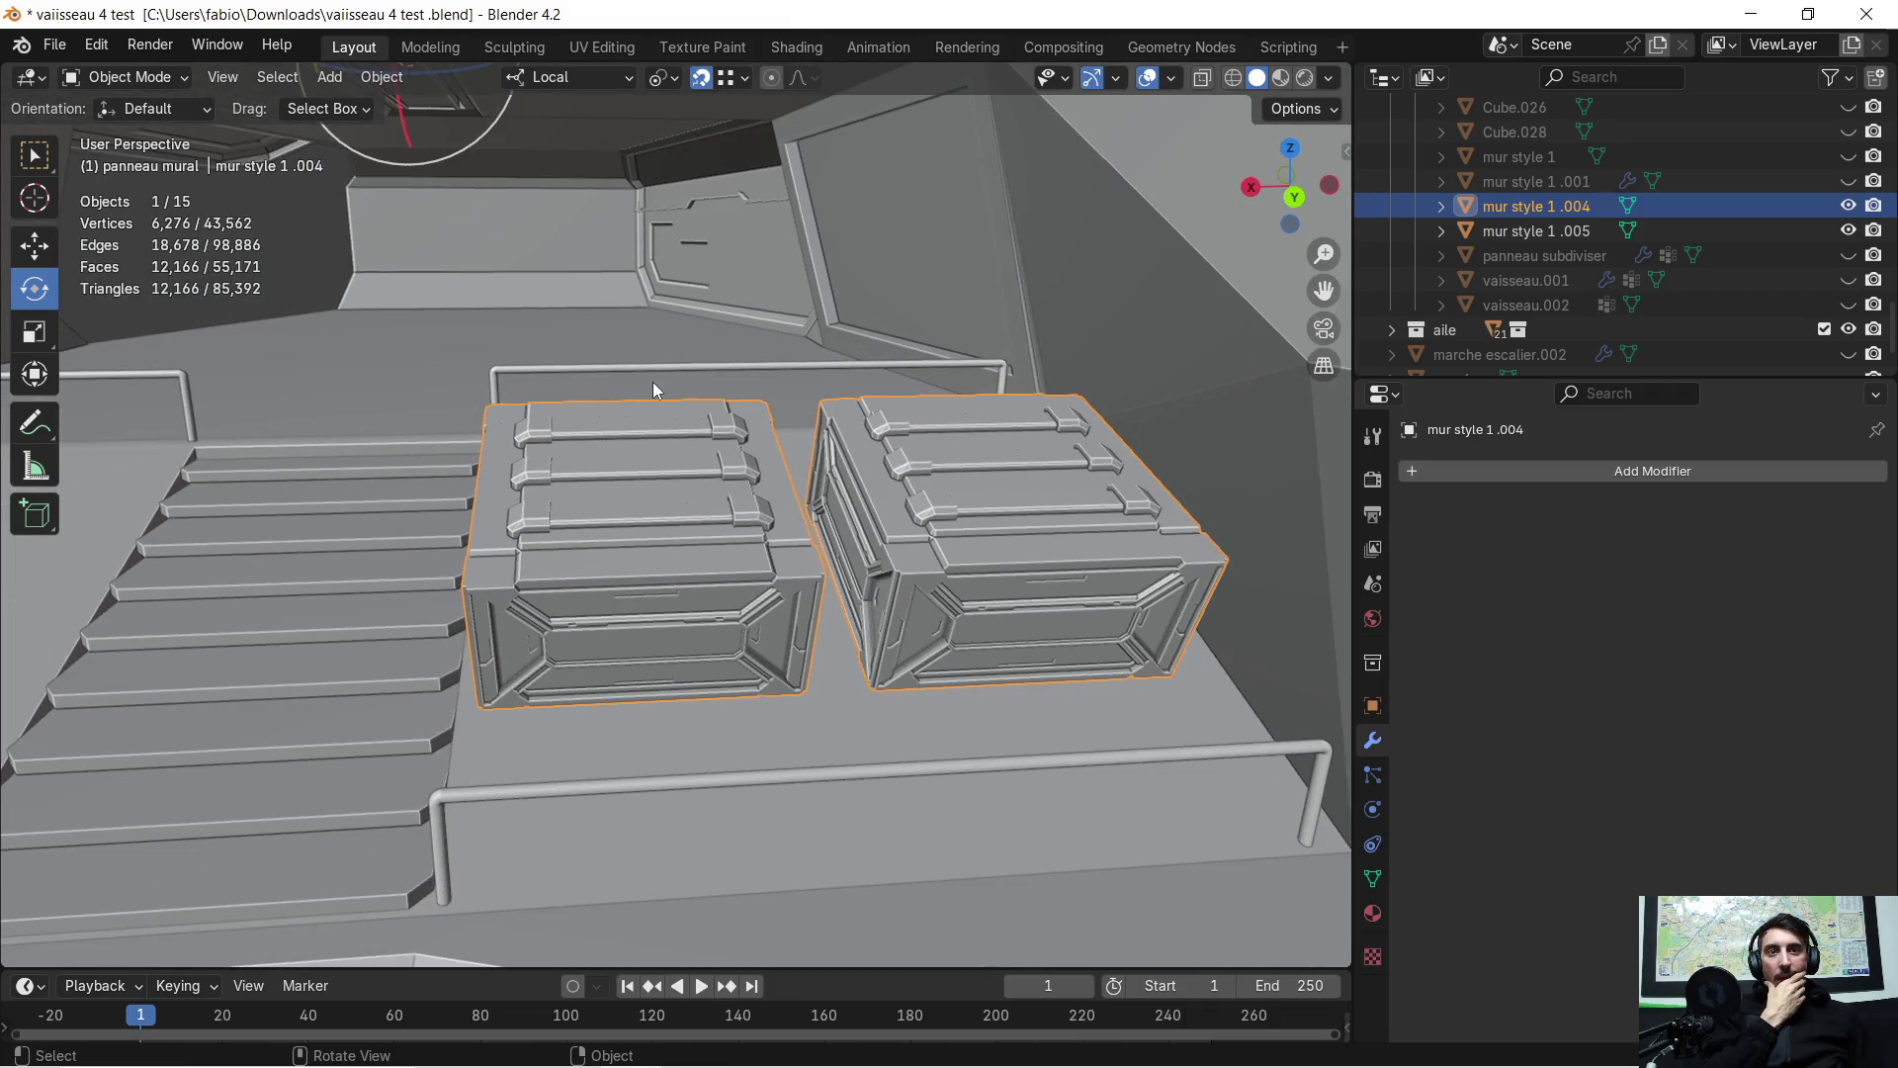
scroll(673, 481, up, 1)
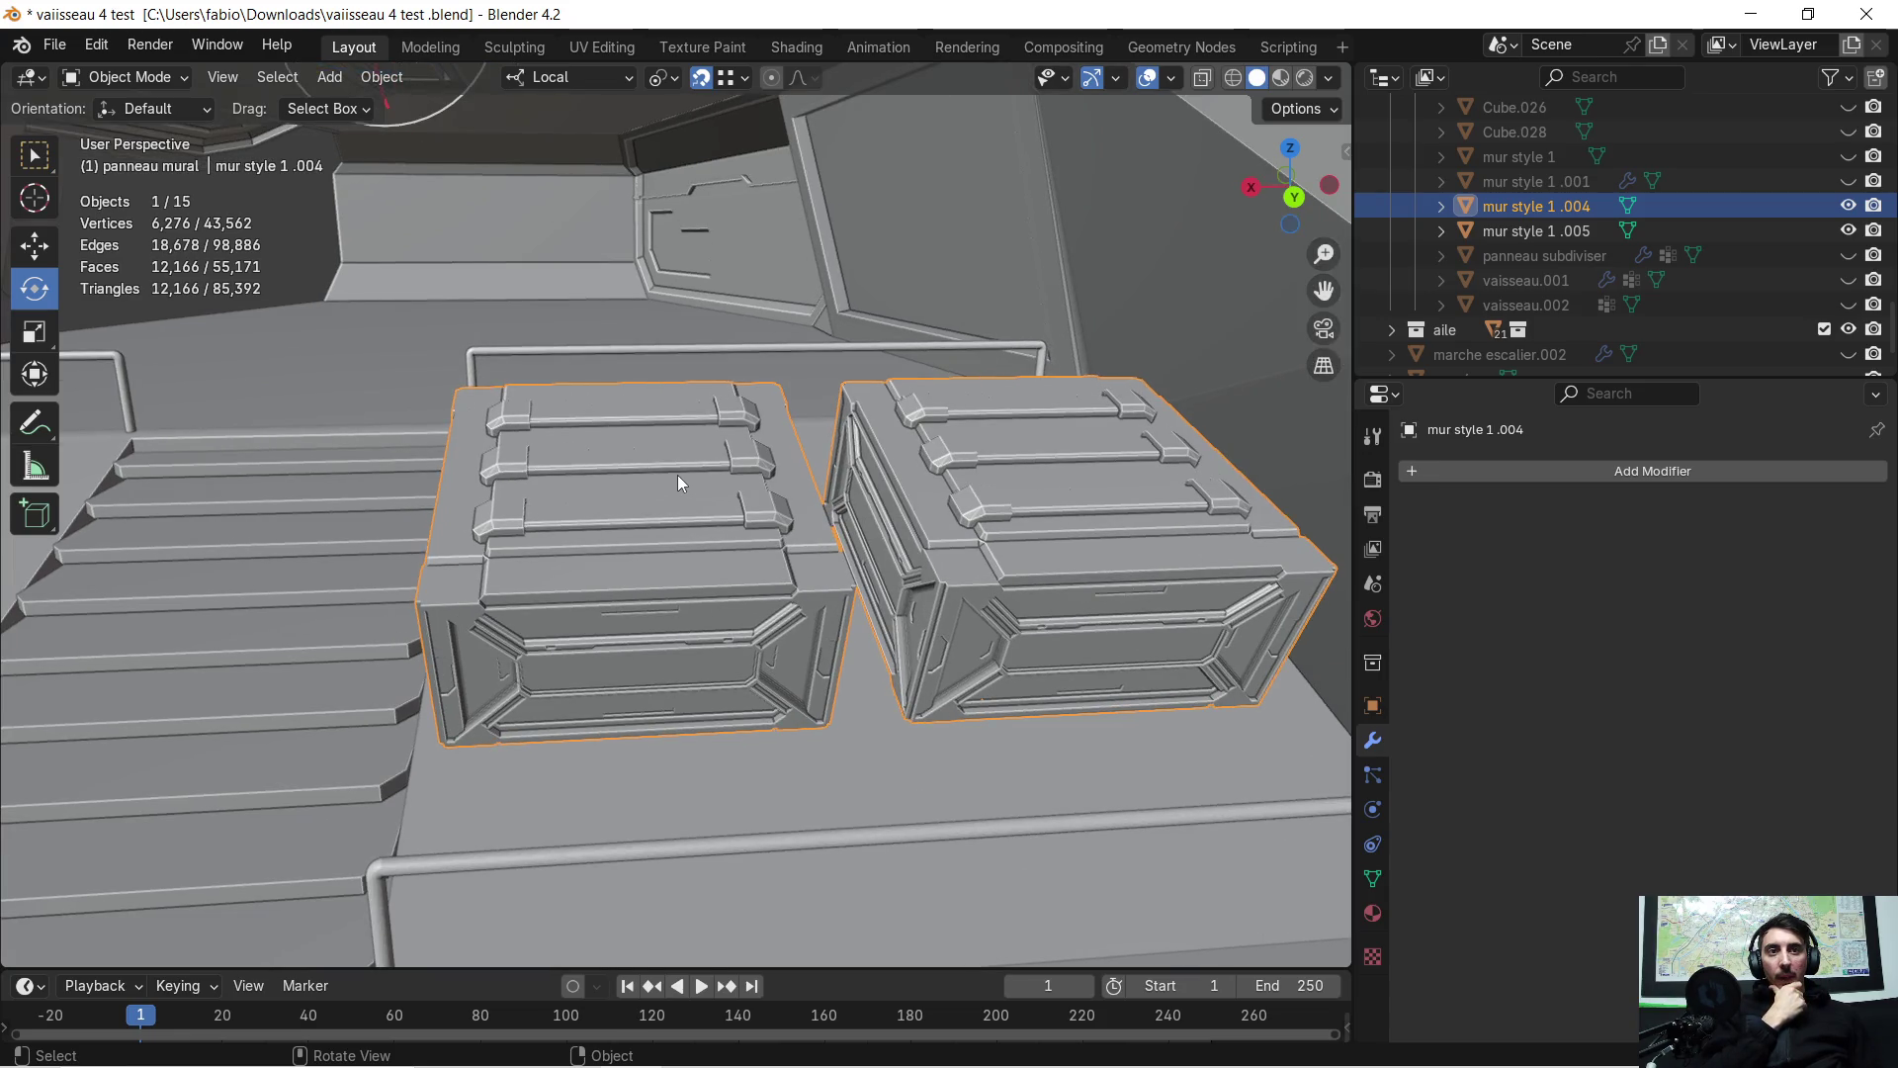
key(Tab)
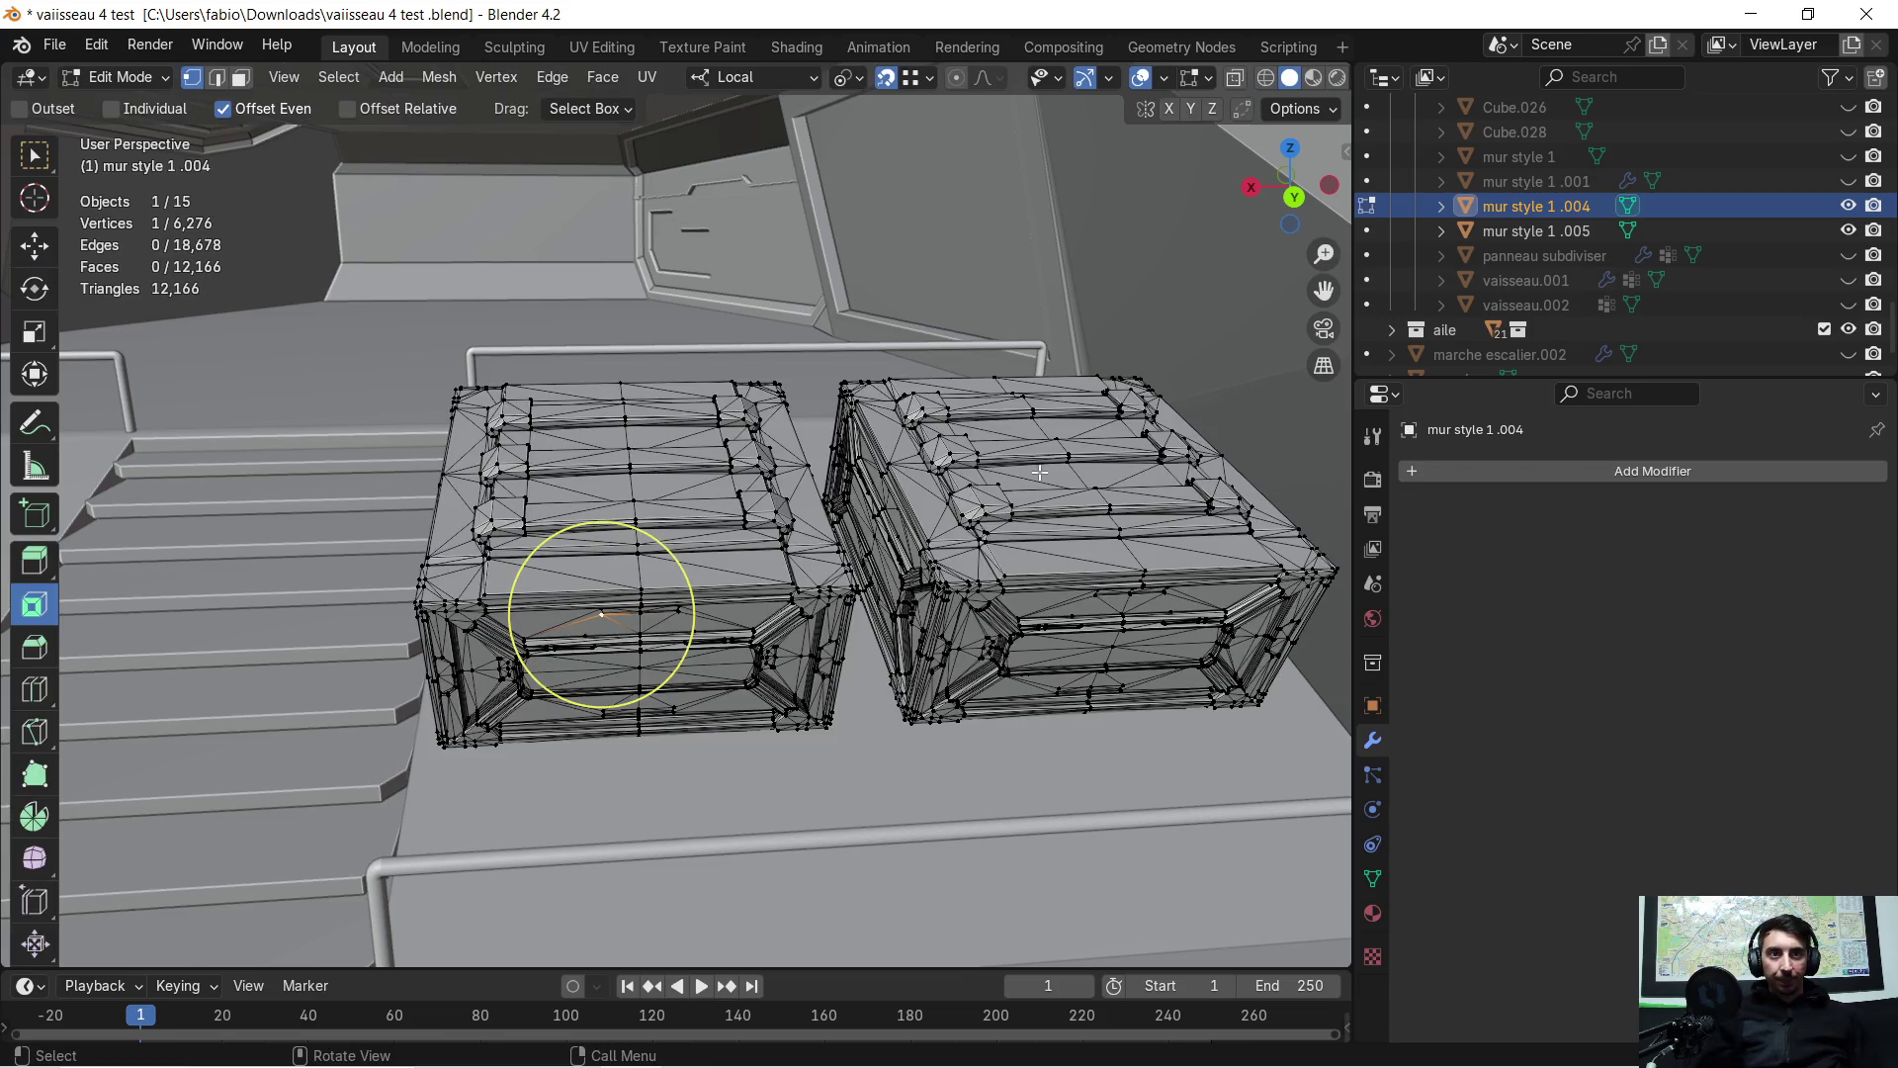
Select the duplicate right crate with L and delete its faces
key(l)
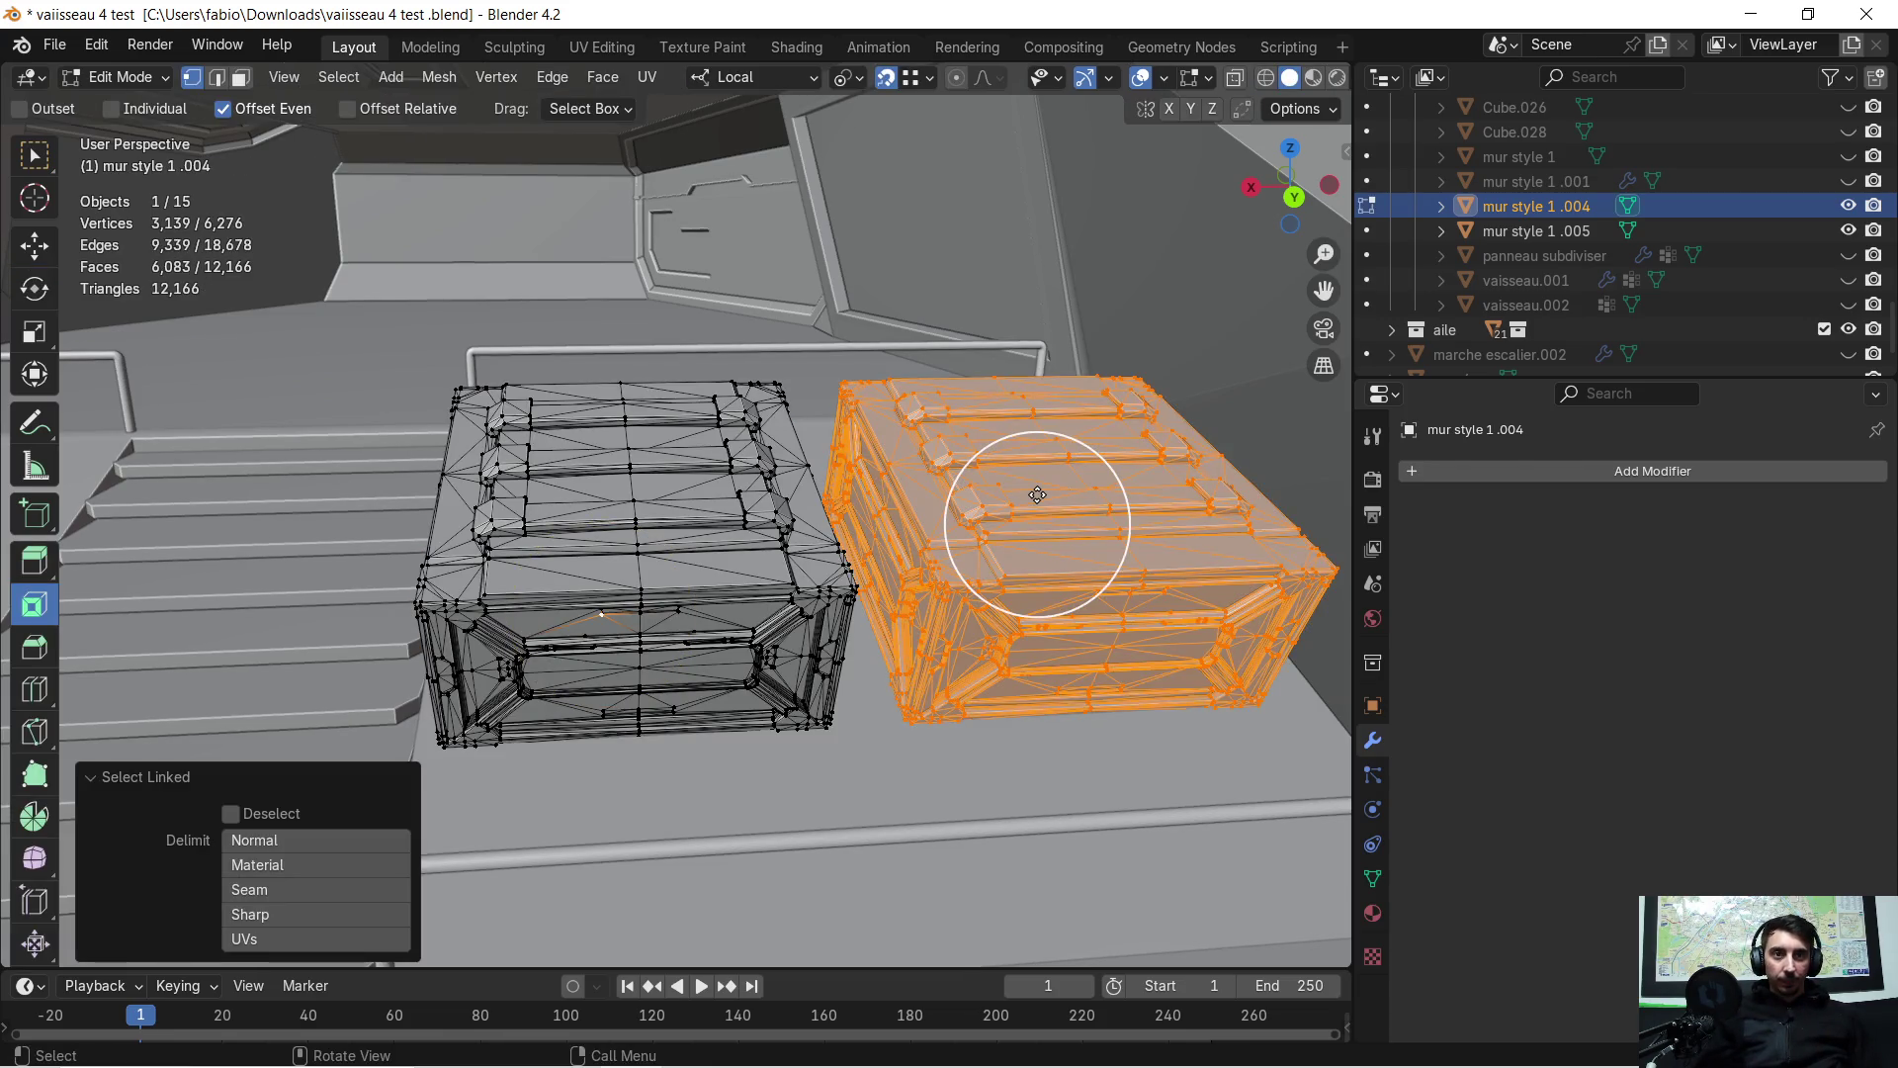
click(989, 511)
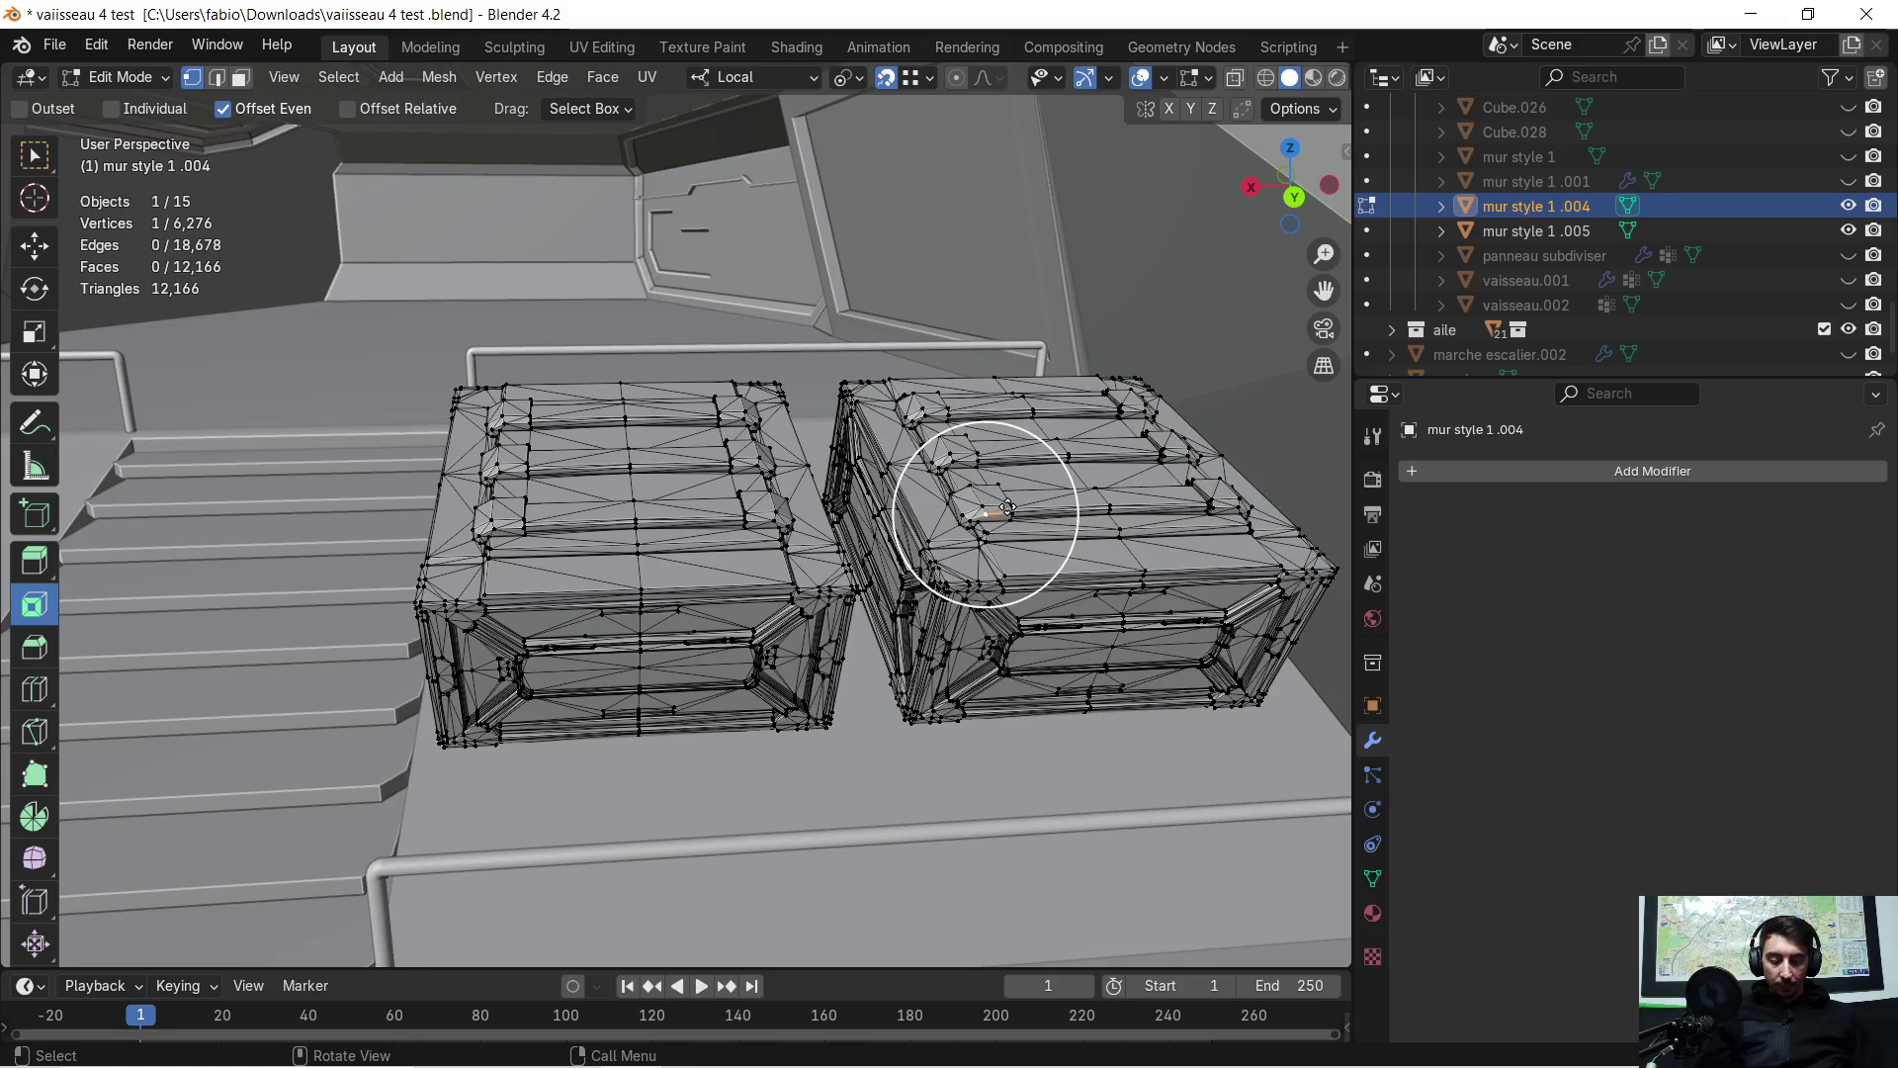
key(l)
key(x)
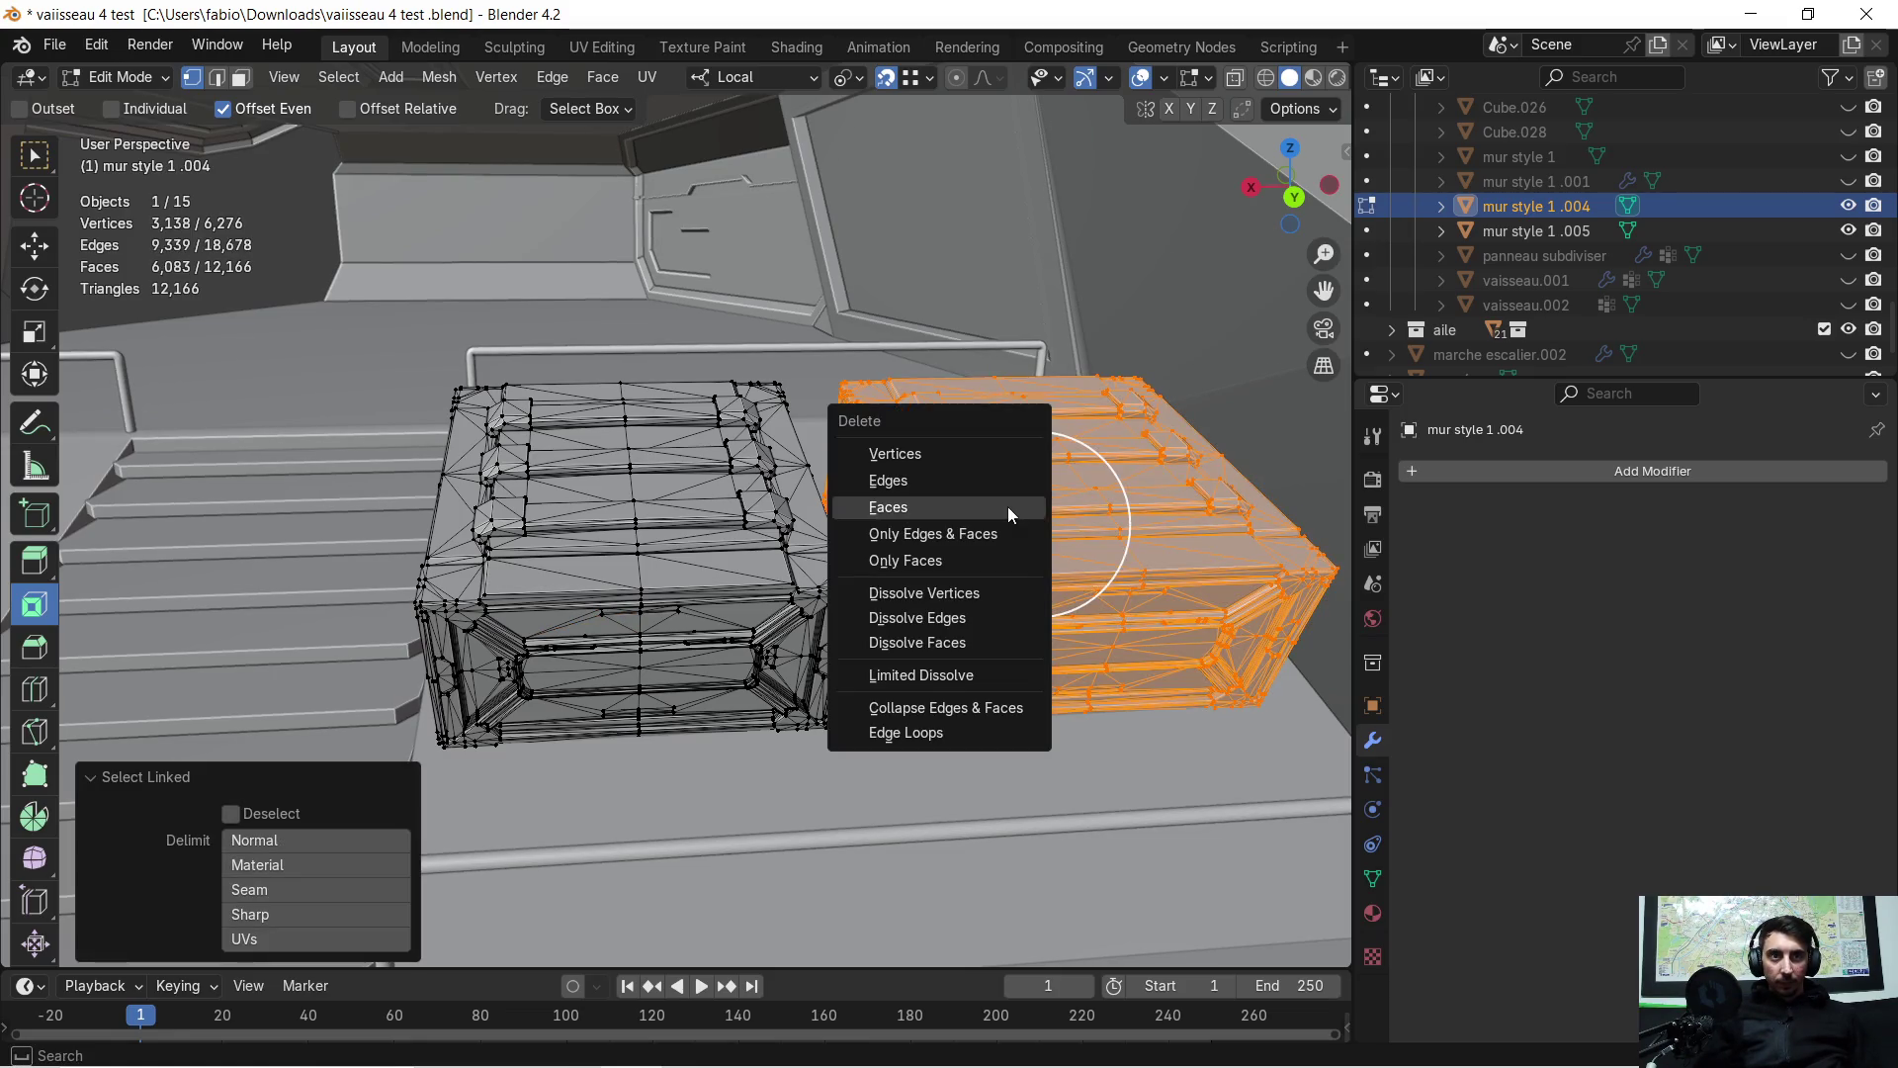
click(1010, 514)
scroll(727, 543, up, 3)
mouse_move(727, 544)
middle_down()
mouse_move(747, 579)
mouse_move(801, 507)
middle_up()
scroll(747, 580, up, 3)
scroll(801, 507, up, 2)
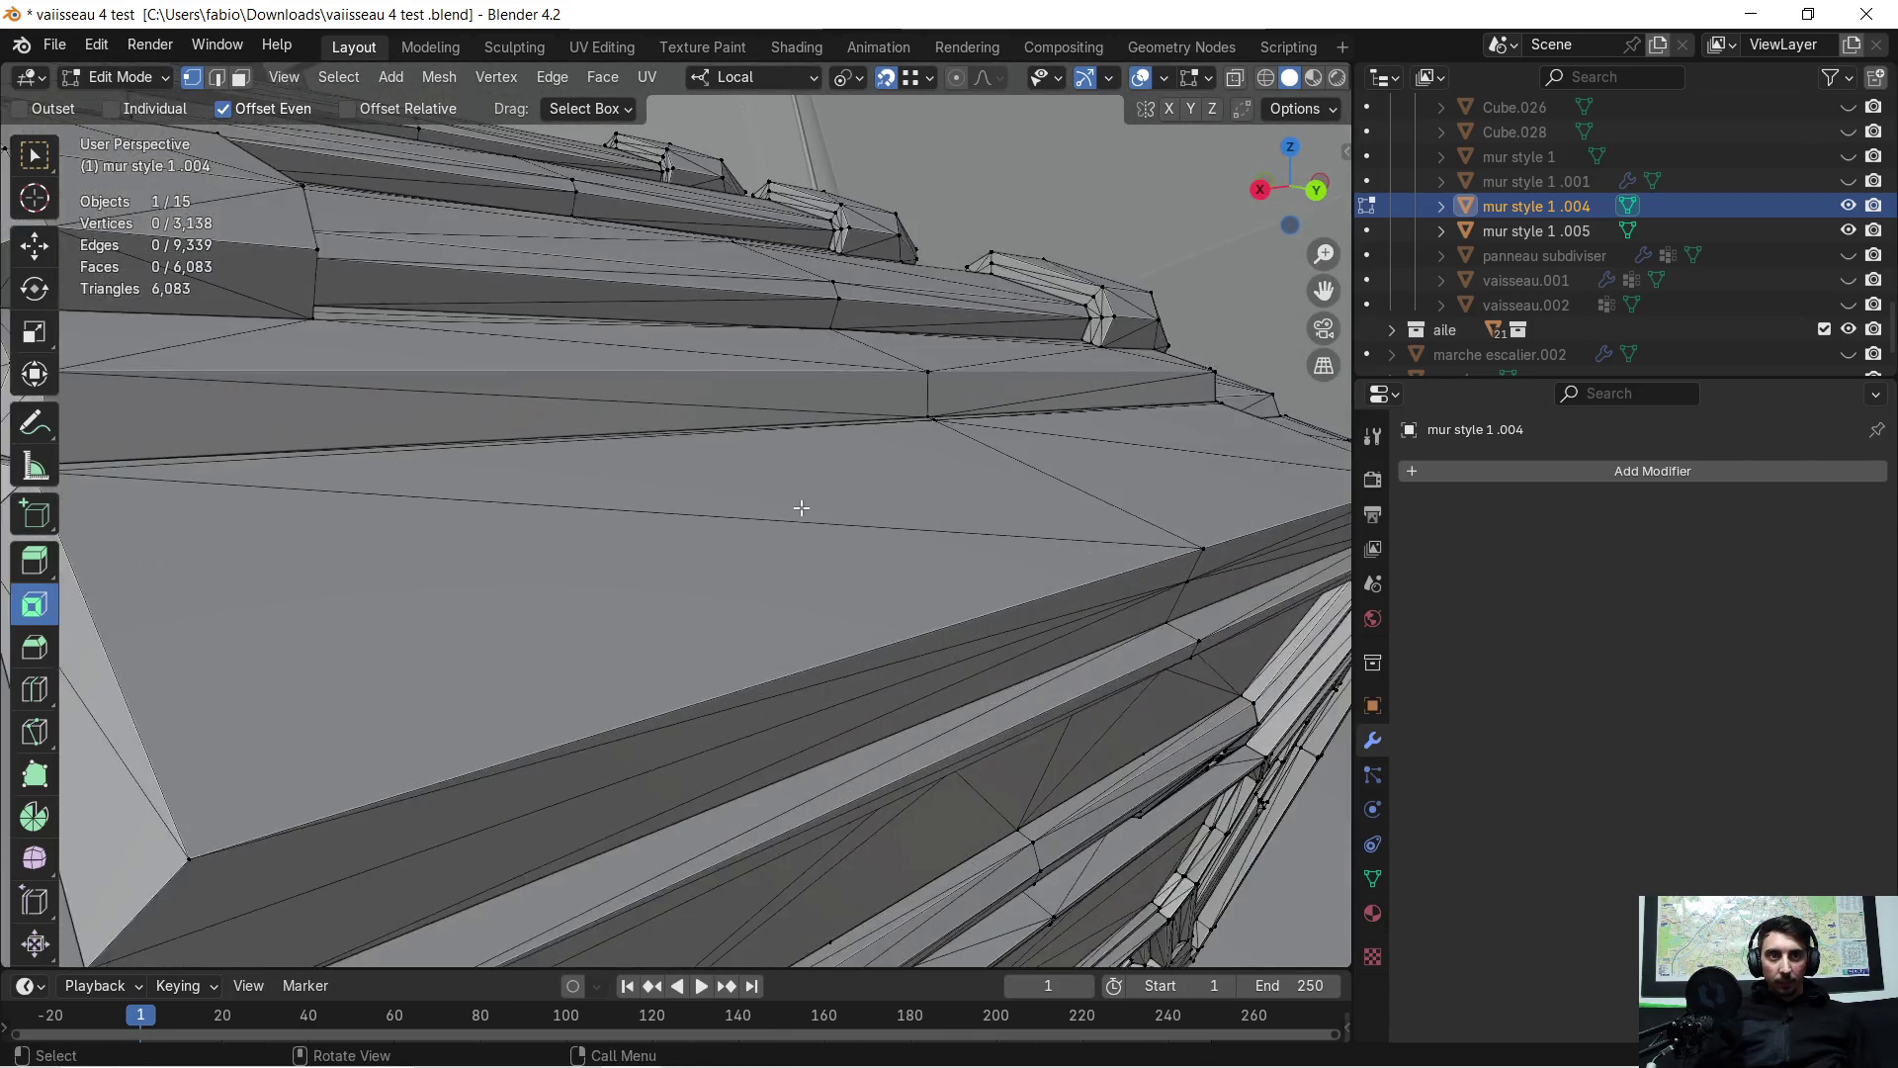
scroll(801, 495, down, 6)
Apply rotation and scale to the remaining crate in Object Mode
key(a)
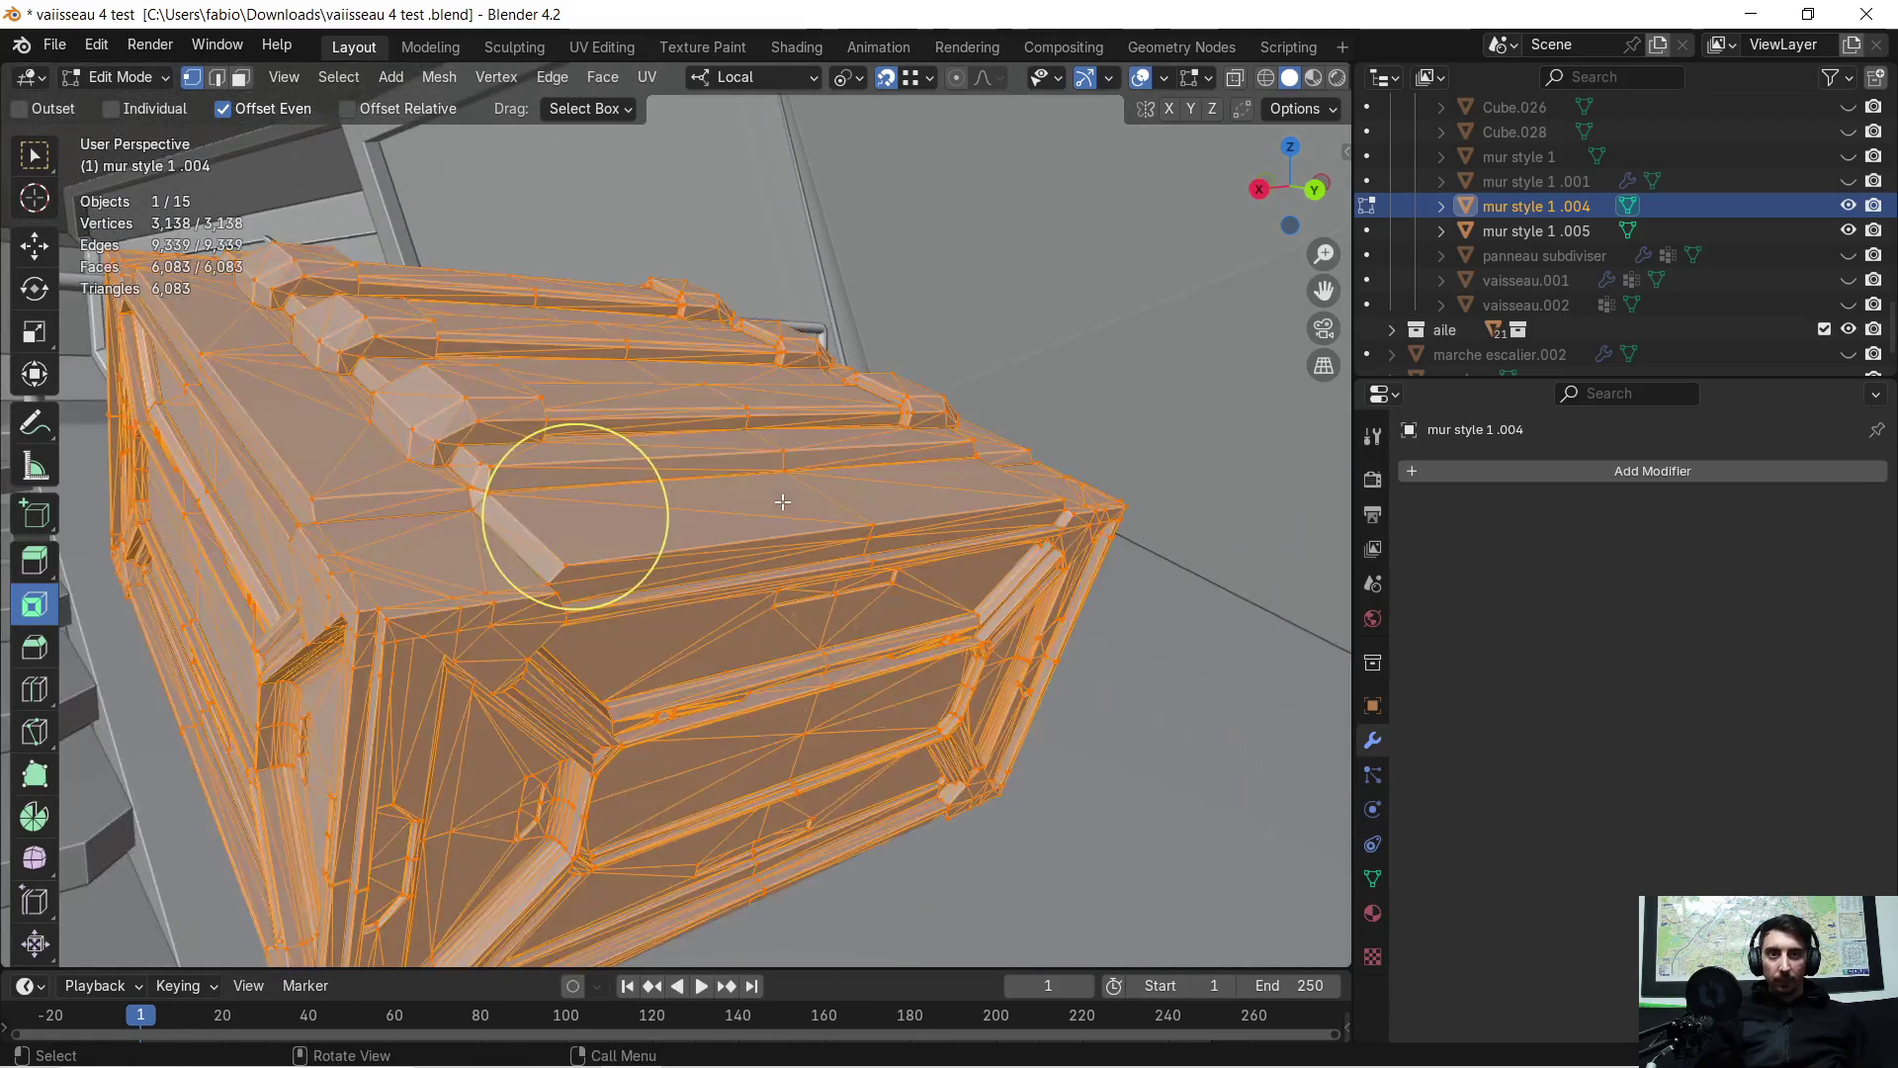
key(Tab)
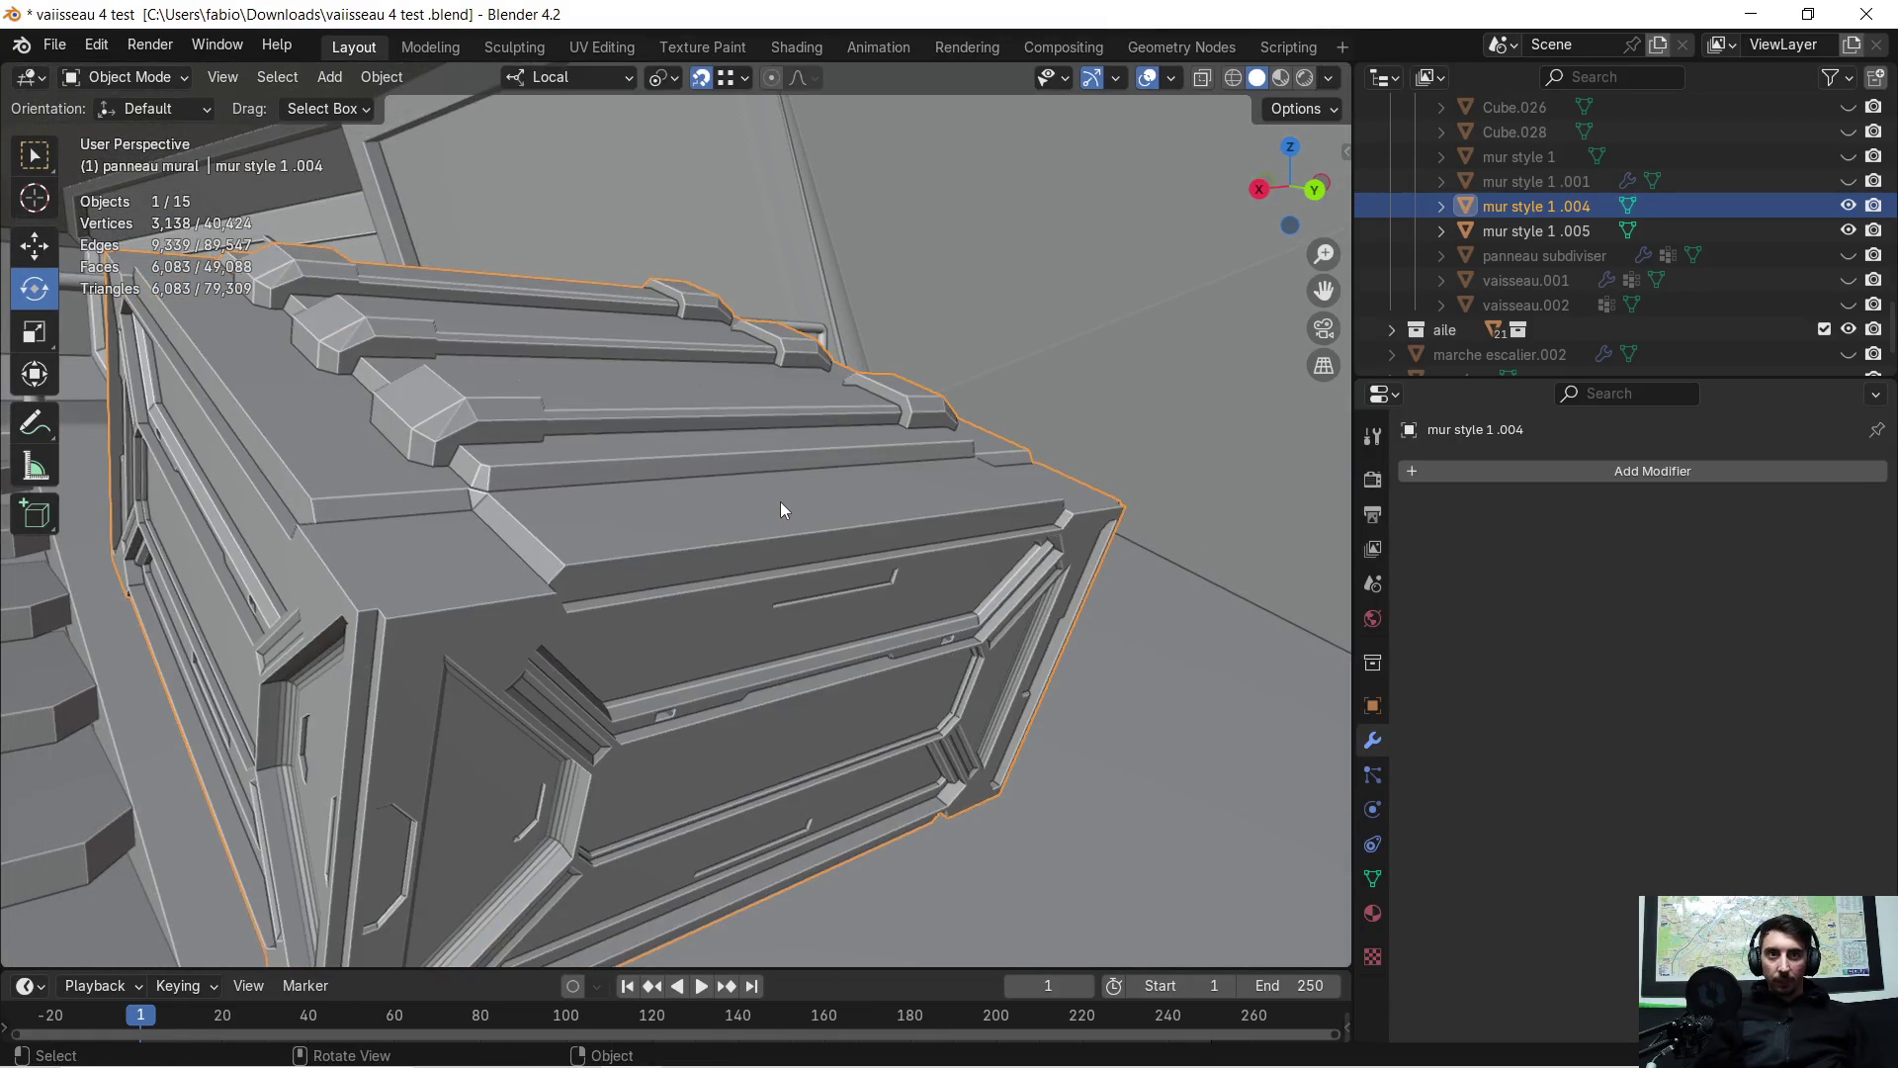
key(ctrl+a)
click(777, 504)
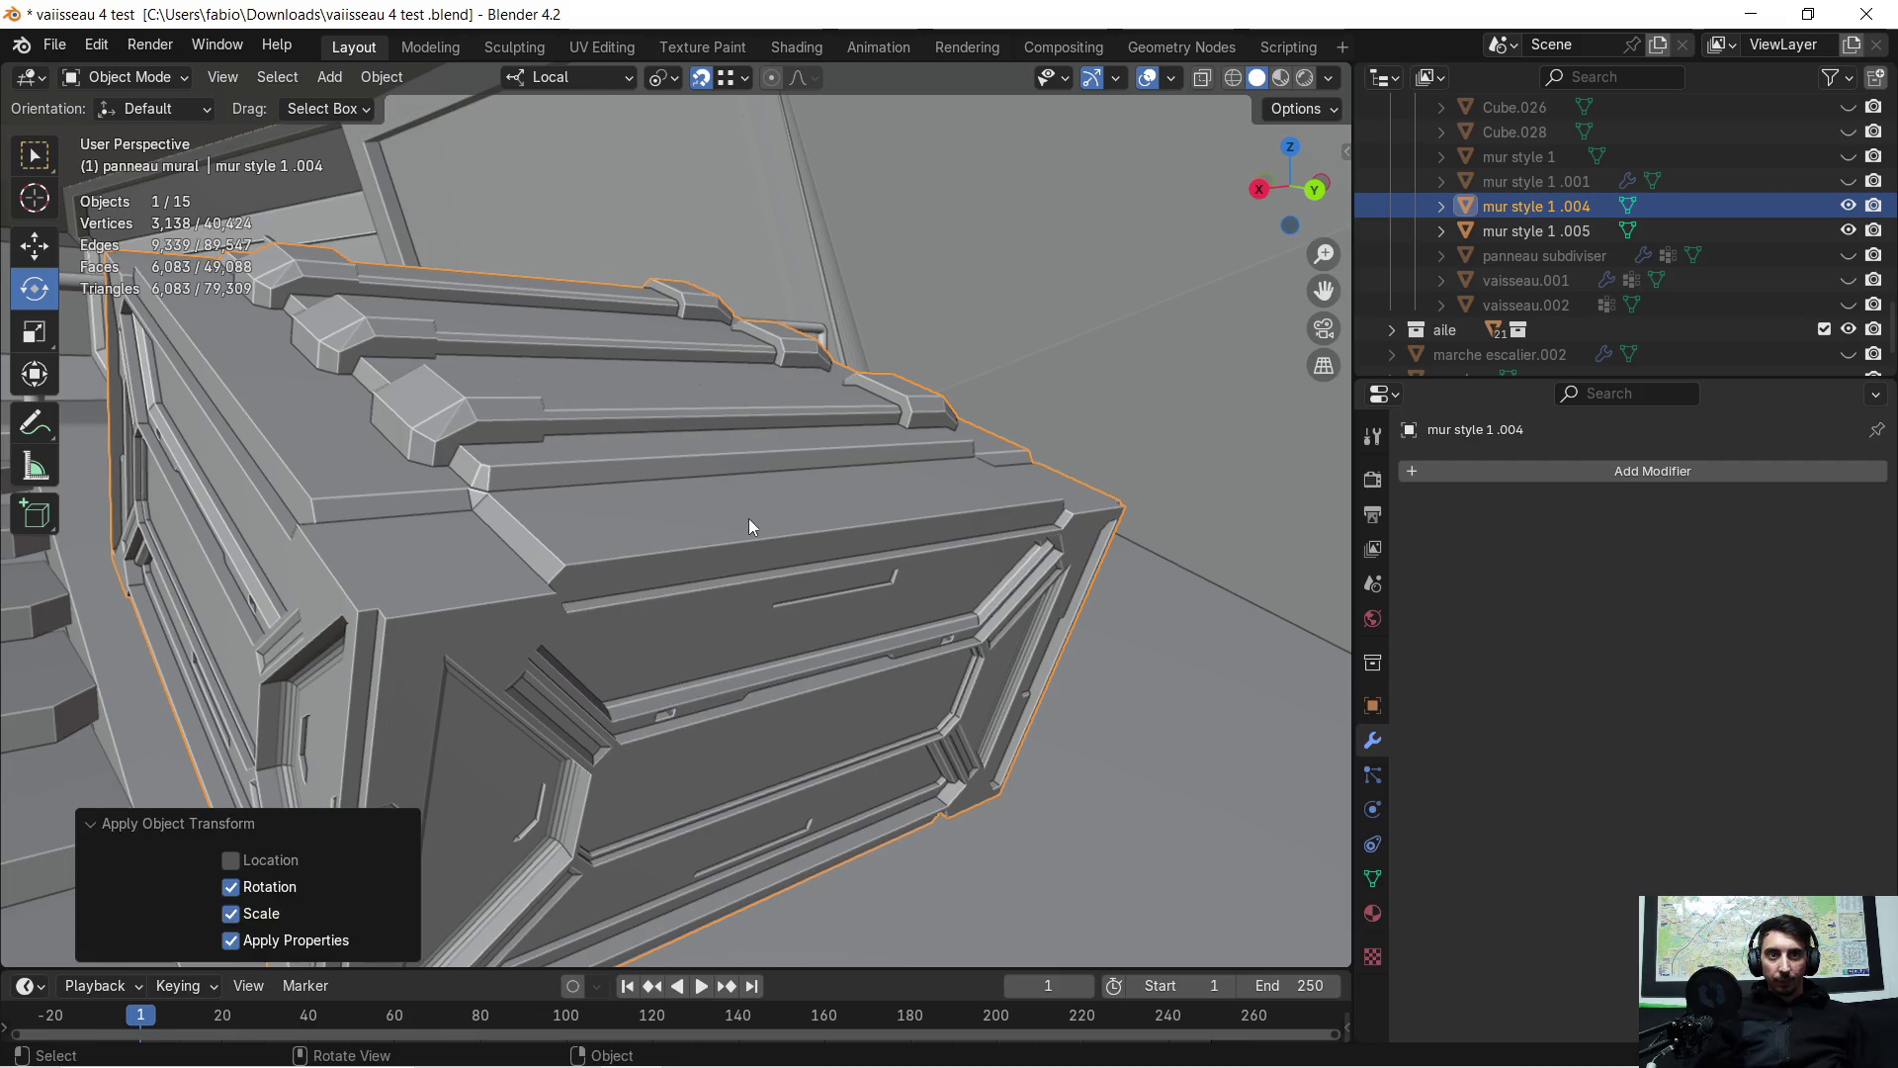
Back in Edit Mode, select all and merge vertices by distance, then deselect everything
key(Tab)
key(c)
scroll(554, 509, up, 3)
key(alt+a)
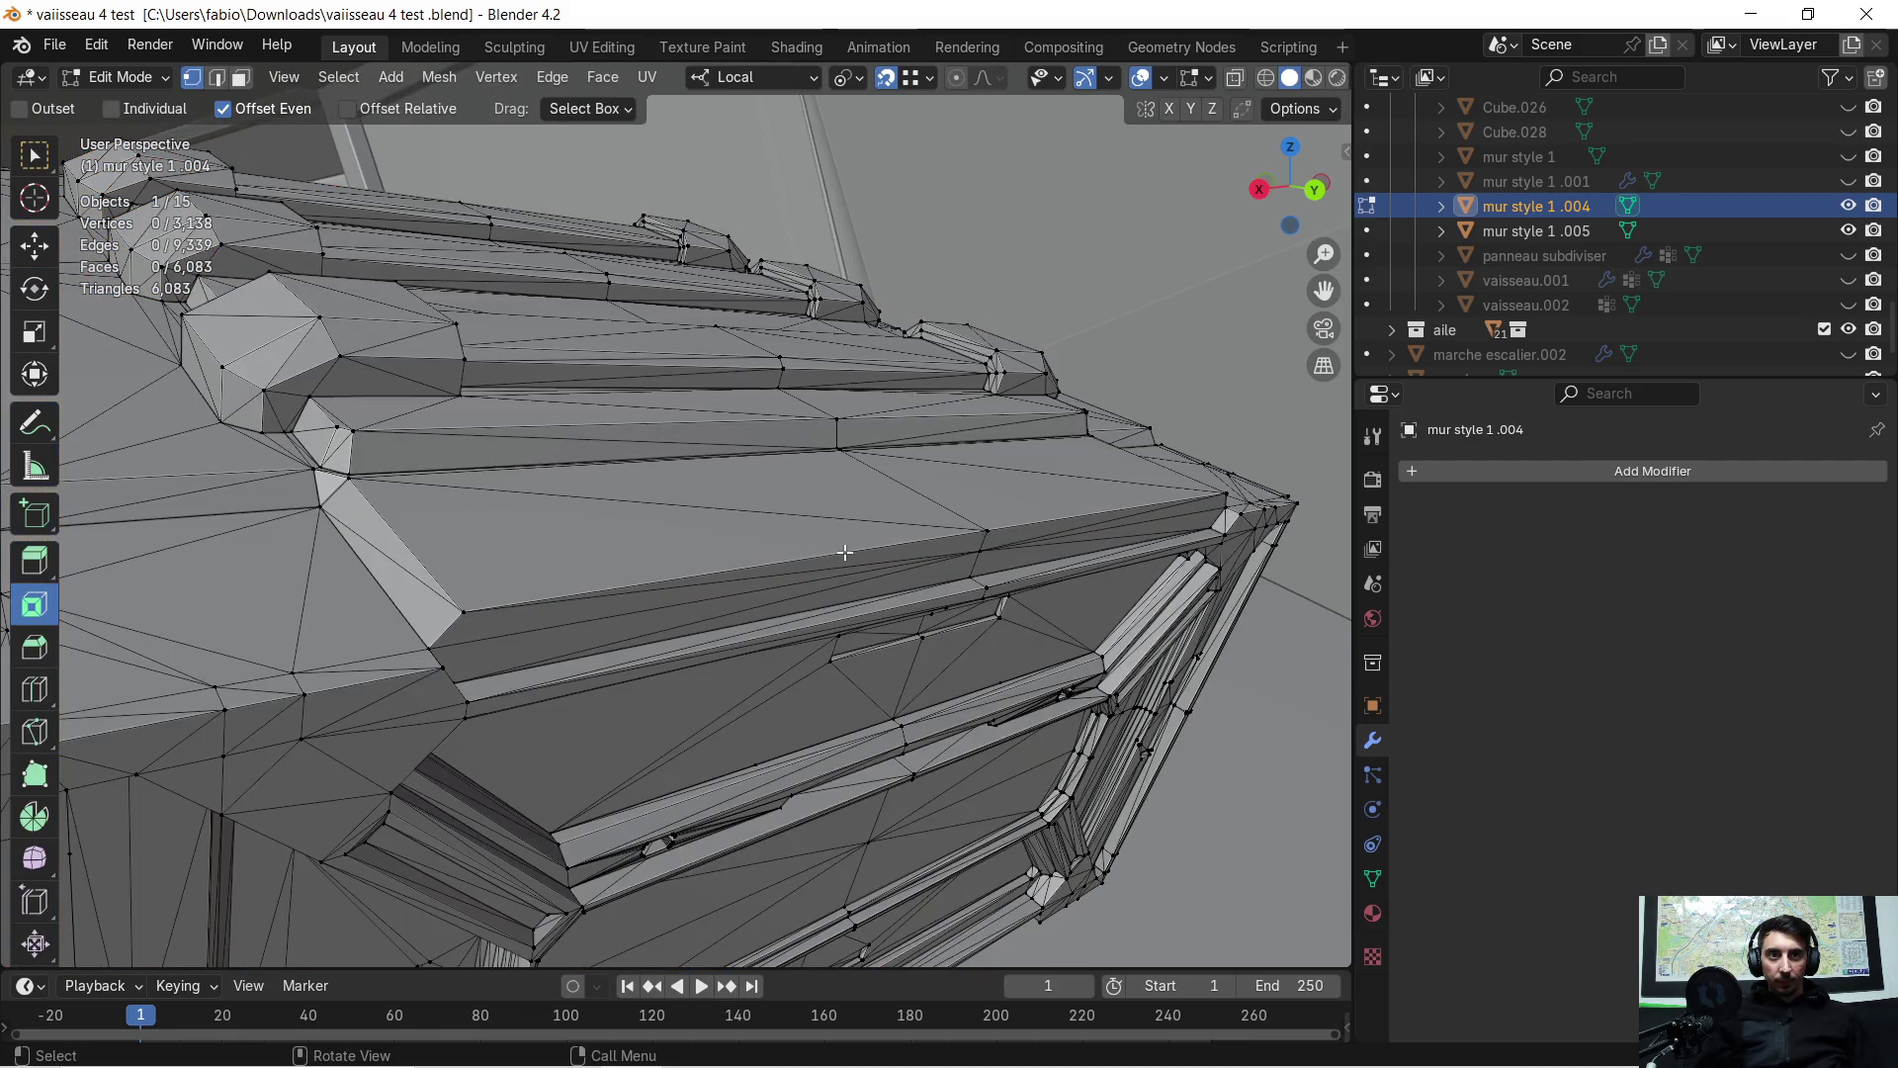
middle_drag(856, 550, 834, 560)
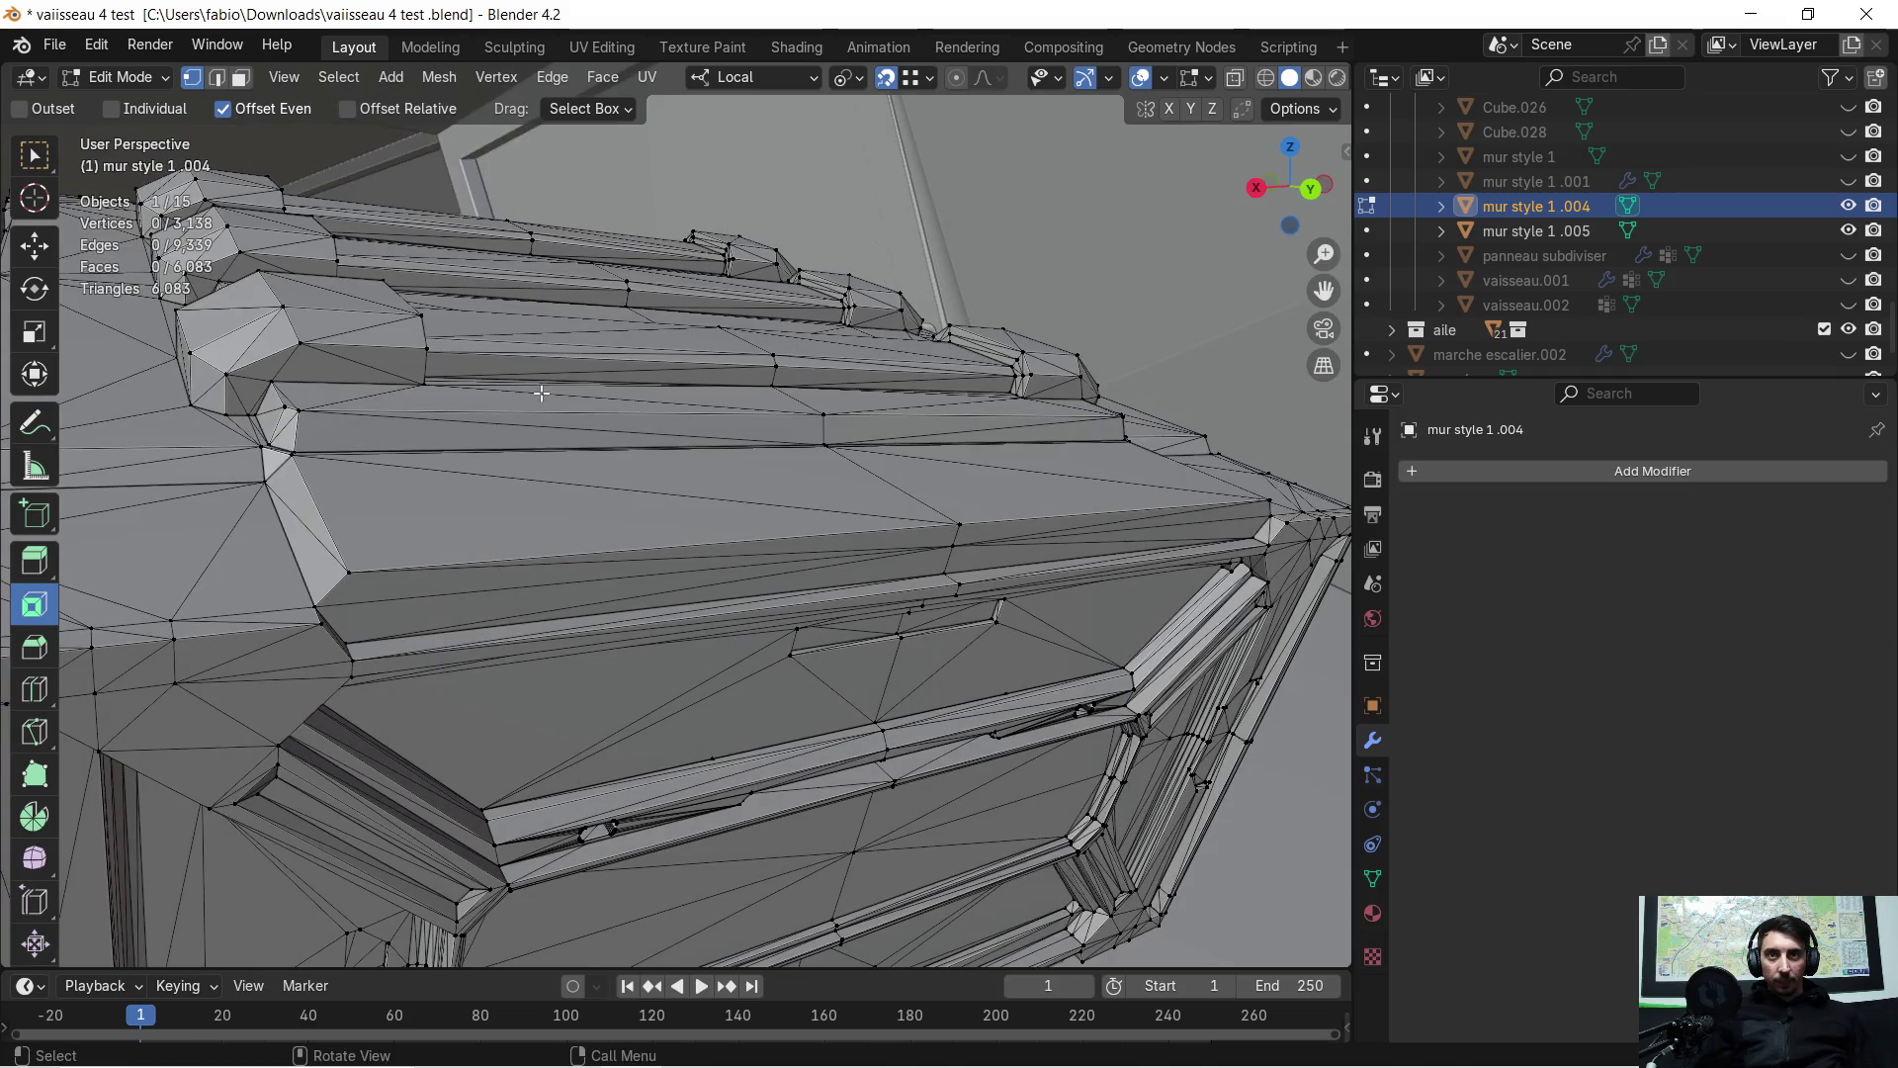
key(a)
key(c)
key(m)
click(728, 521)
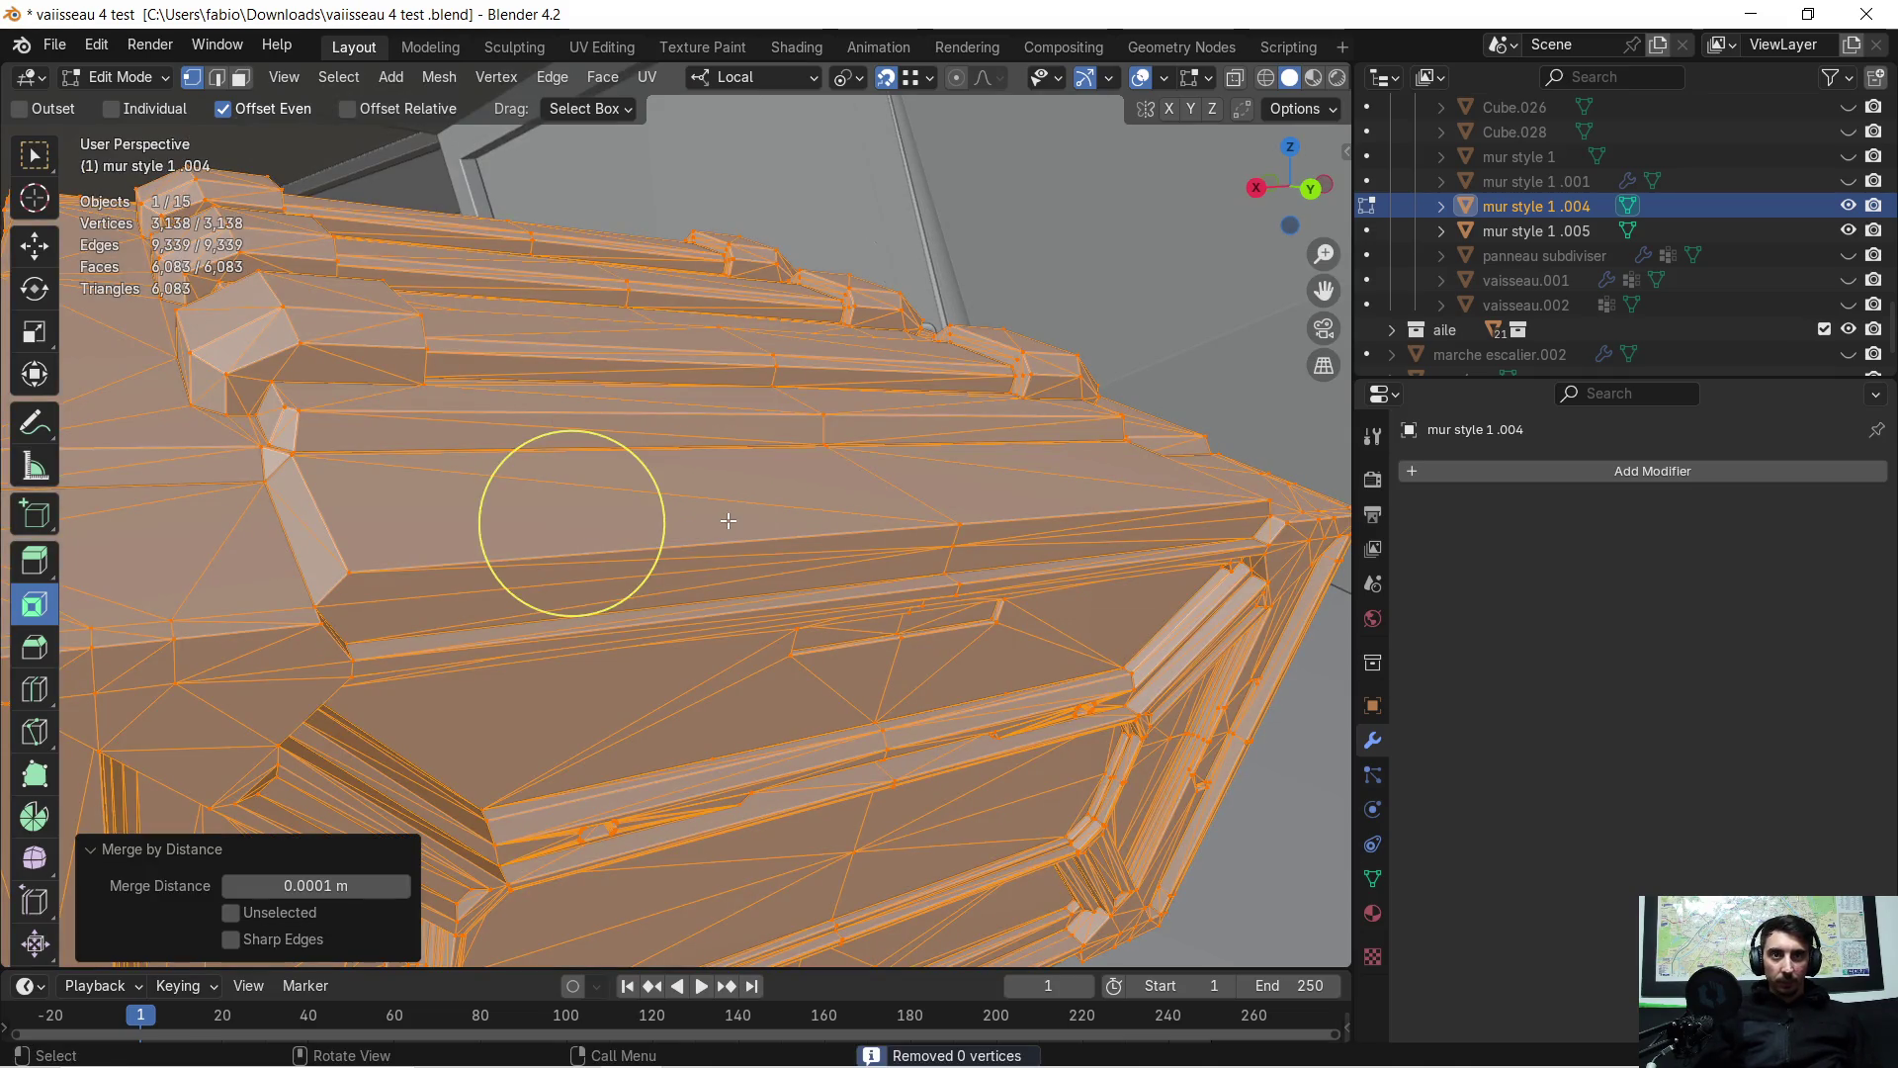
key(alt+a)
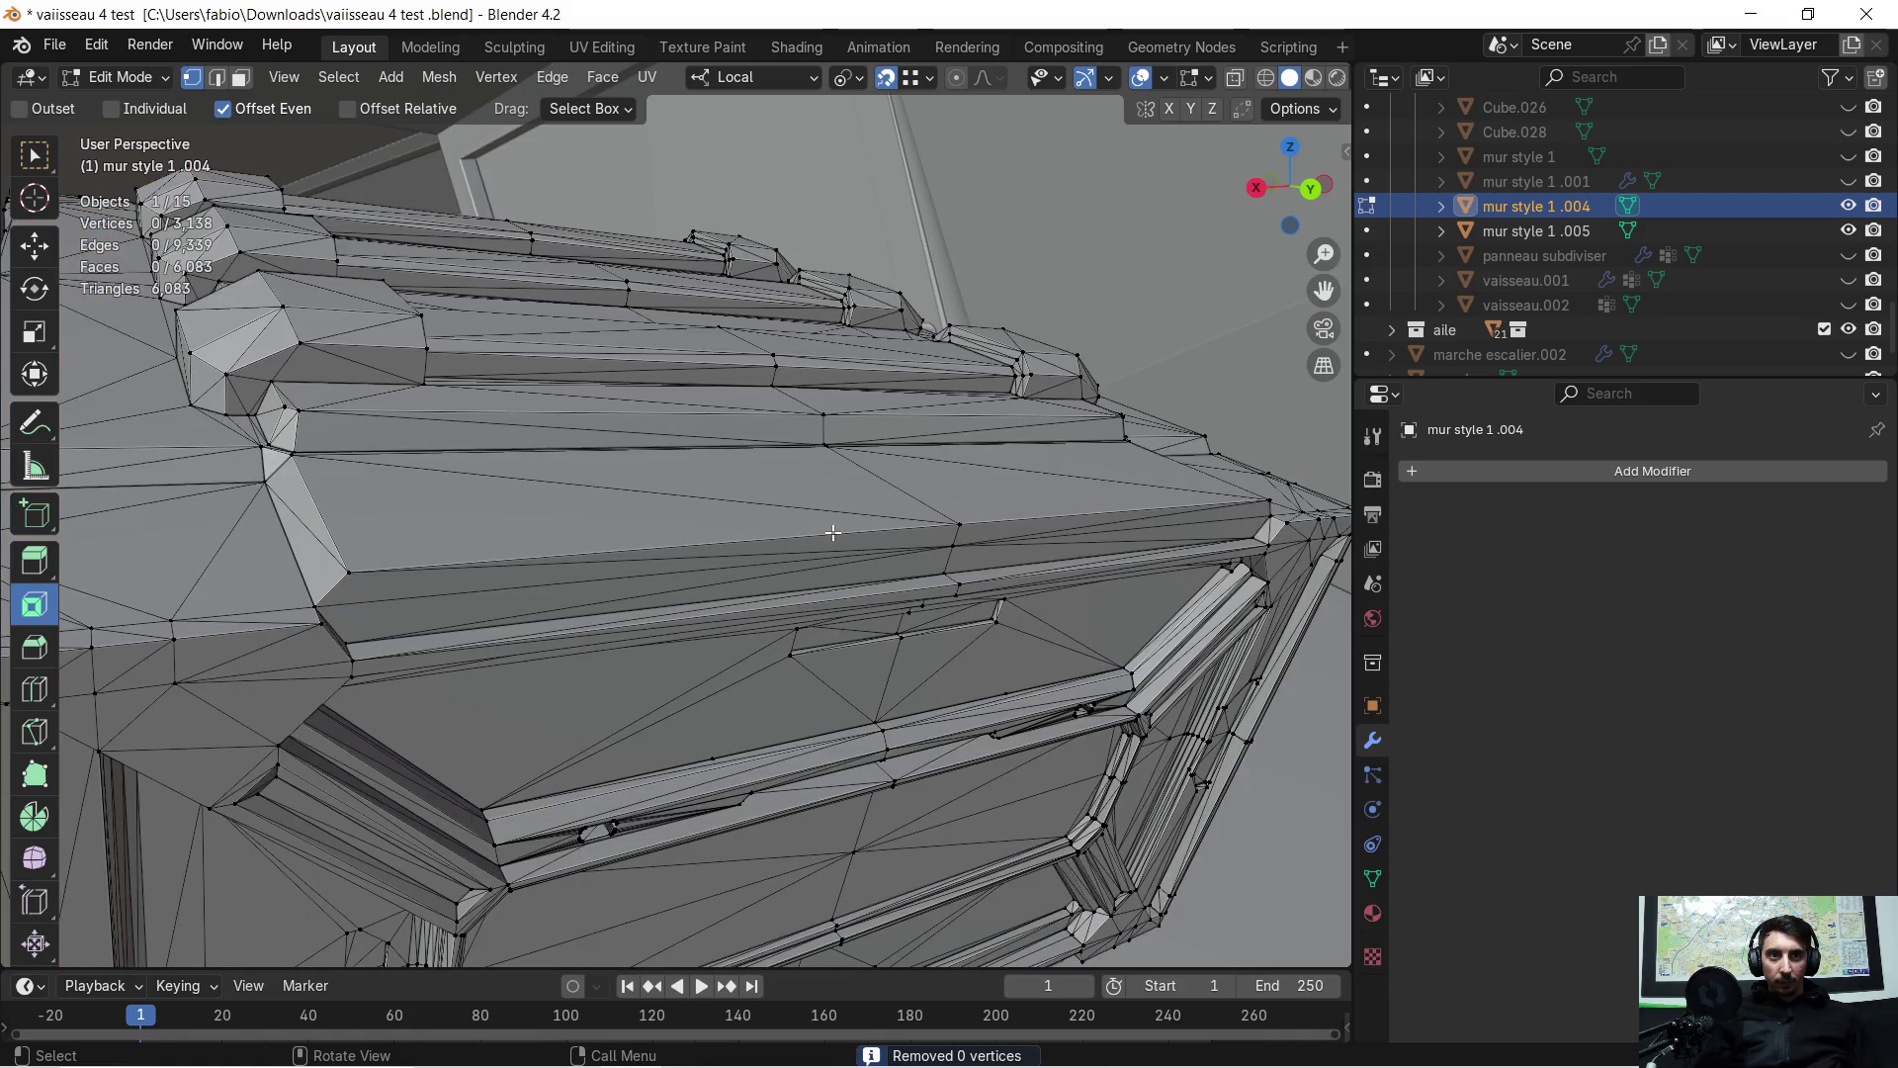
Select the long edges running around the crate's top rim
key(c)
click(890, 531)
click(1031, 515)
mouse_move(704, 528)
middle_down()
mouse_move(585, 525)
mouse_move(853, 596)
mouse_move(490, 517)
mouse_move(719, 645)
mouse_move(771, 697)
mouse_move(697, 664)
mouse_move(724, 649)
middle_up()
shift+click(823, 601)
shift+click(490, 517)
shift+click(628, 532)
mouse_move(629, 531)
middle_down()
mouse_move(916, 569)
mouse_move(661, 590)
mouse_move(703, 618)
mouse_move(961, 565)
middle_up()
shift+click(731, 584)
shift+click(830, 668)
middle_drag(831, 668, 692, 676)
middle_drag(535, 795, 558, 790)
Bevel the rim edges at 0.0271 m with one segment and inspect the result
key(ctrl+b)
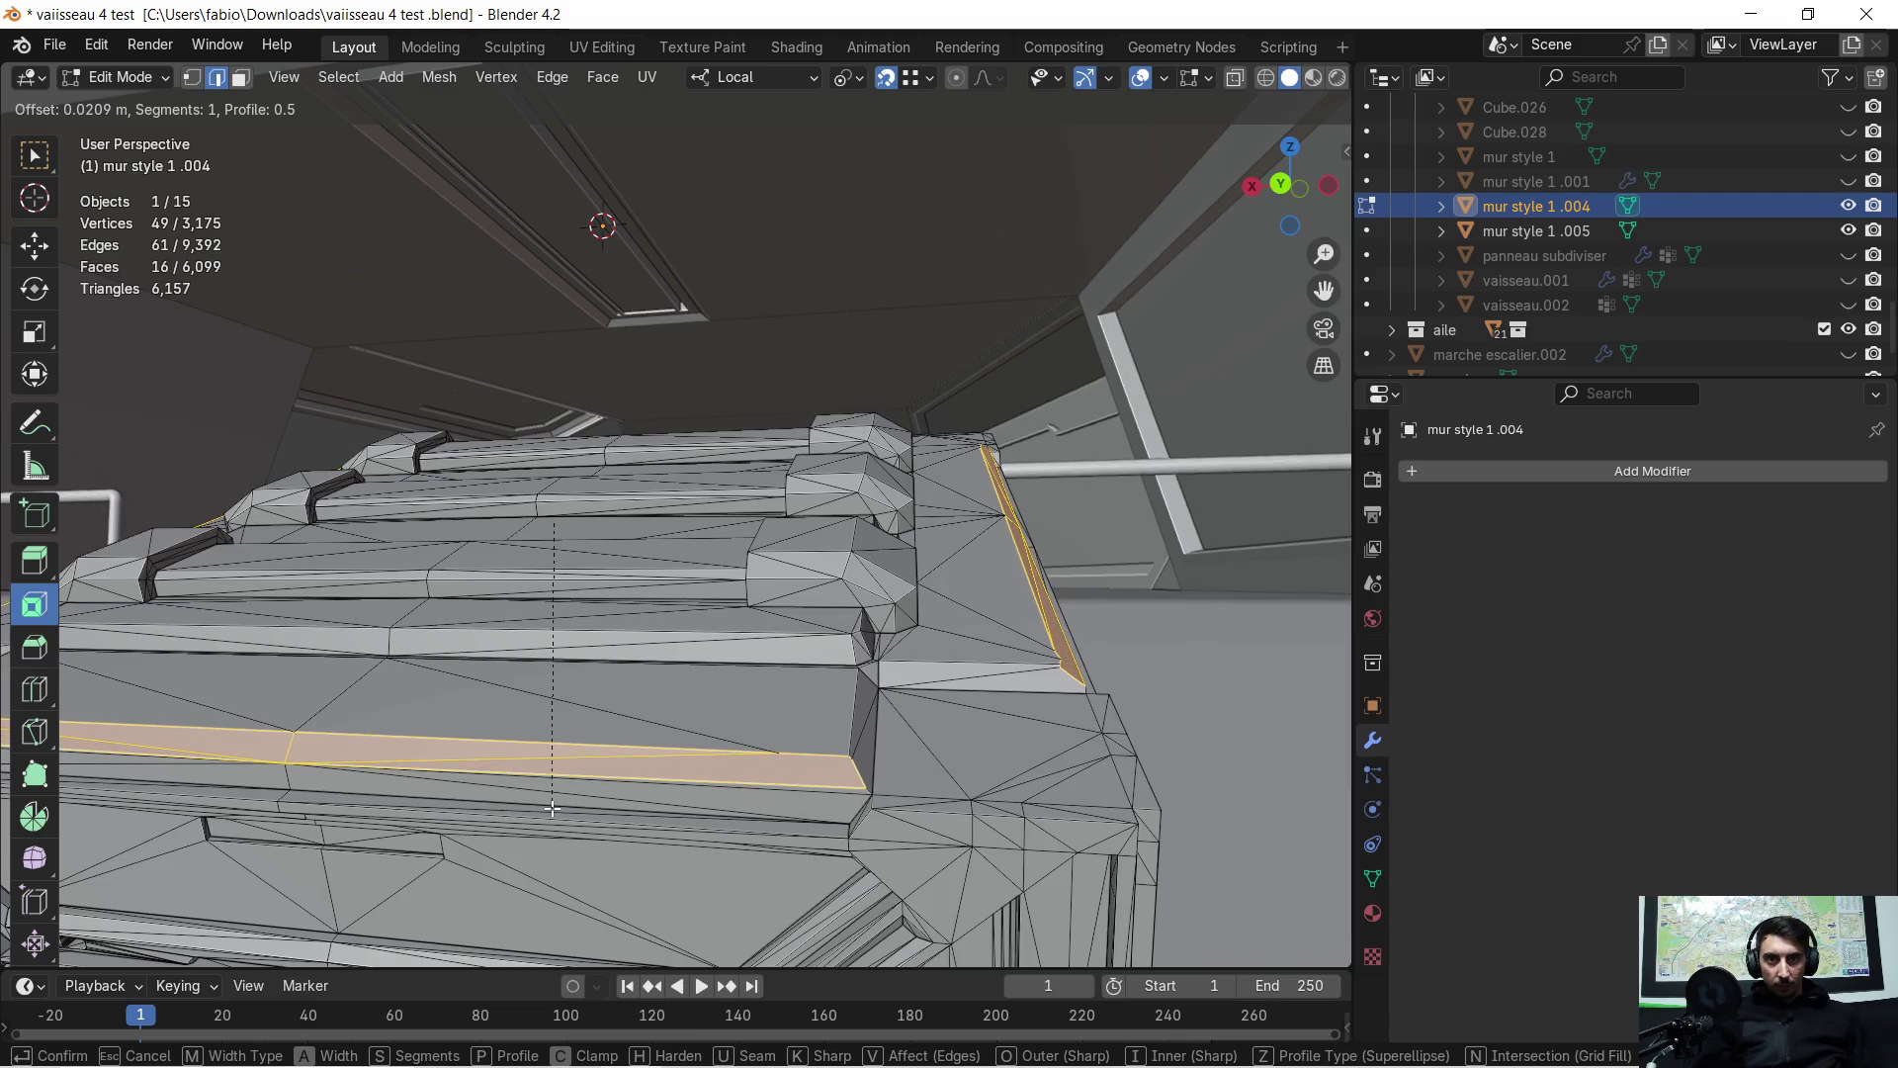
click(542, 812)
mouse_move(571, 509)
middle_down()
mouse_move(657, 478)
mouse_move(740, 758)
mouse_move(766, 715)
mouse_move(655, 660)
middle_up()
key(Tab)
scroll(940, 613, up, 3)
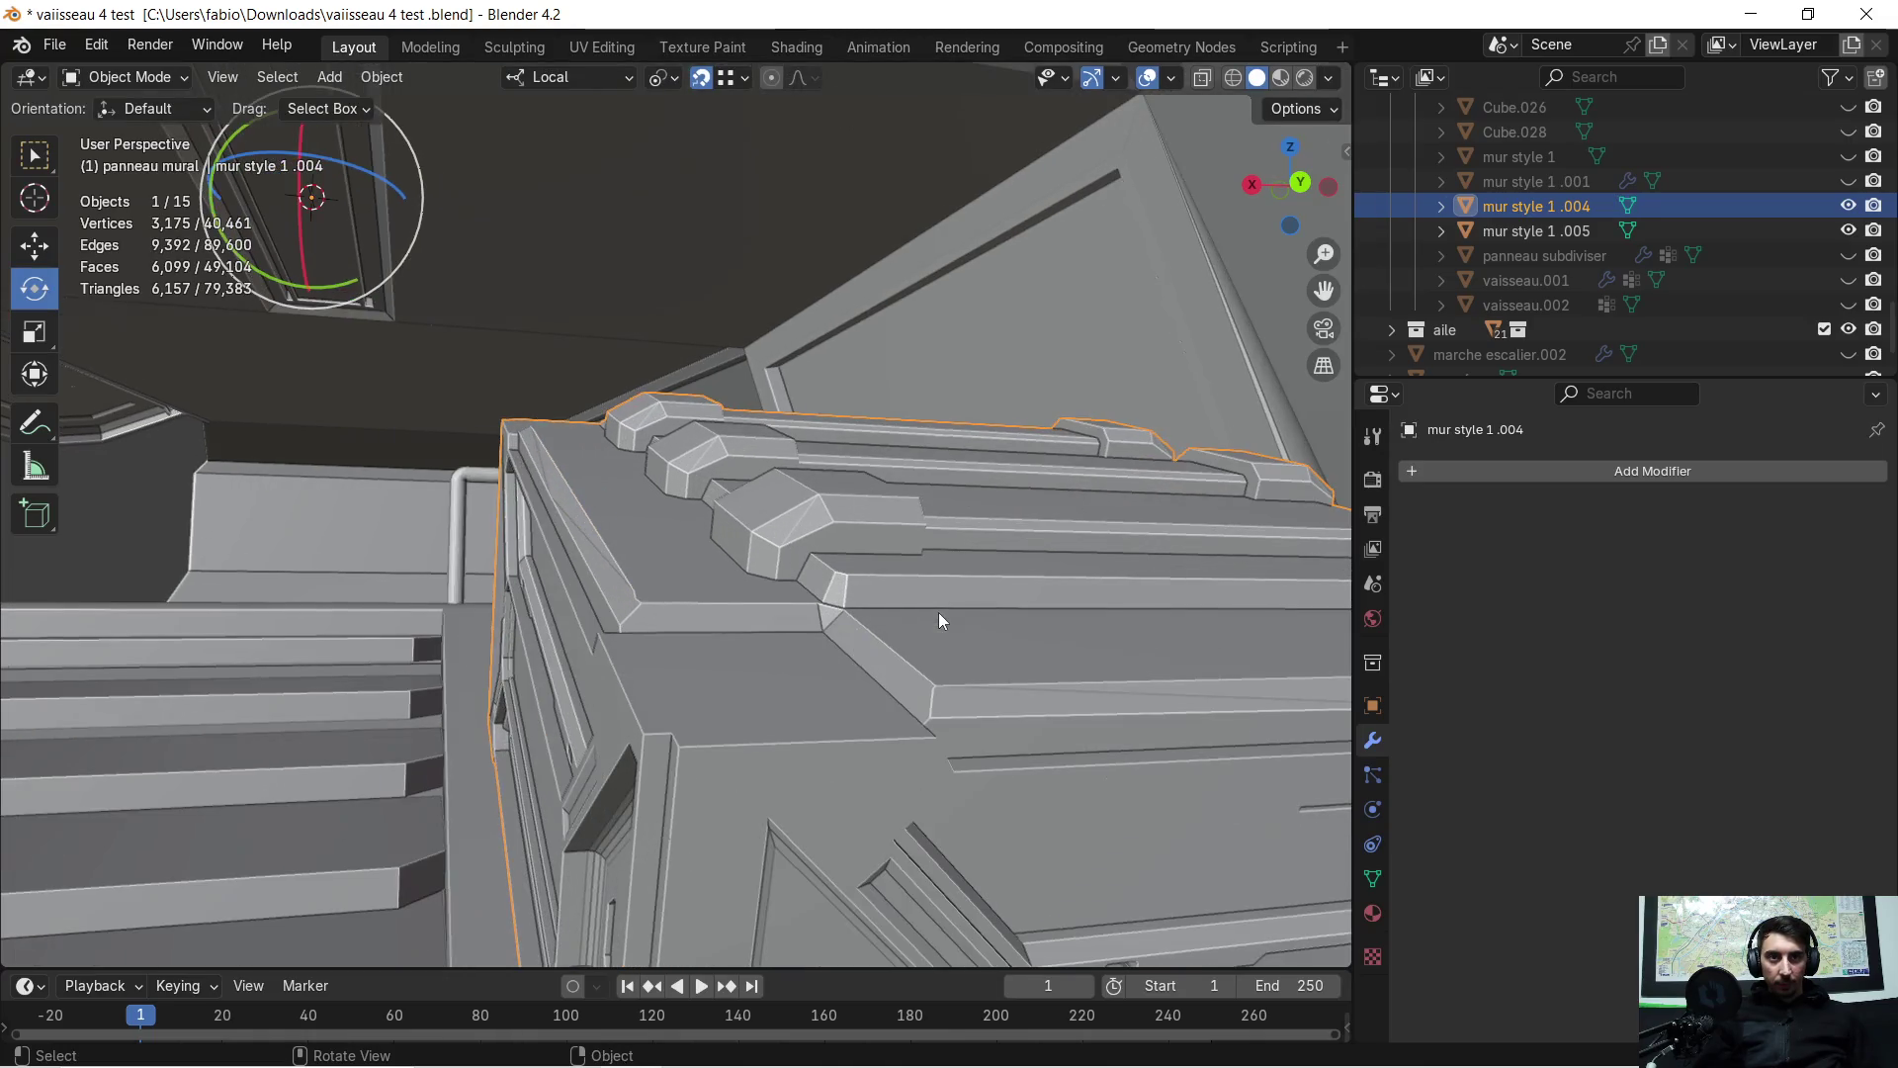
mouse_move(980, 631)
middle_down()
mouse_move(710, 596)
mouse_move(716, 620)
mouse_move(743, 616)
mouse_move(705, 650)
middle_up()
key(Tab)
click(724, 681)
mouse_move(1075, 678)
middle_down()
mouse_move(916, 661)
mouse_move(836, 599)
middle_up()
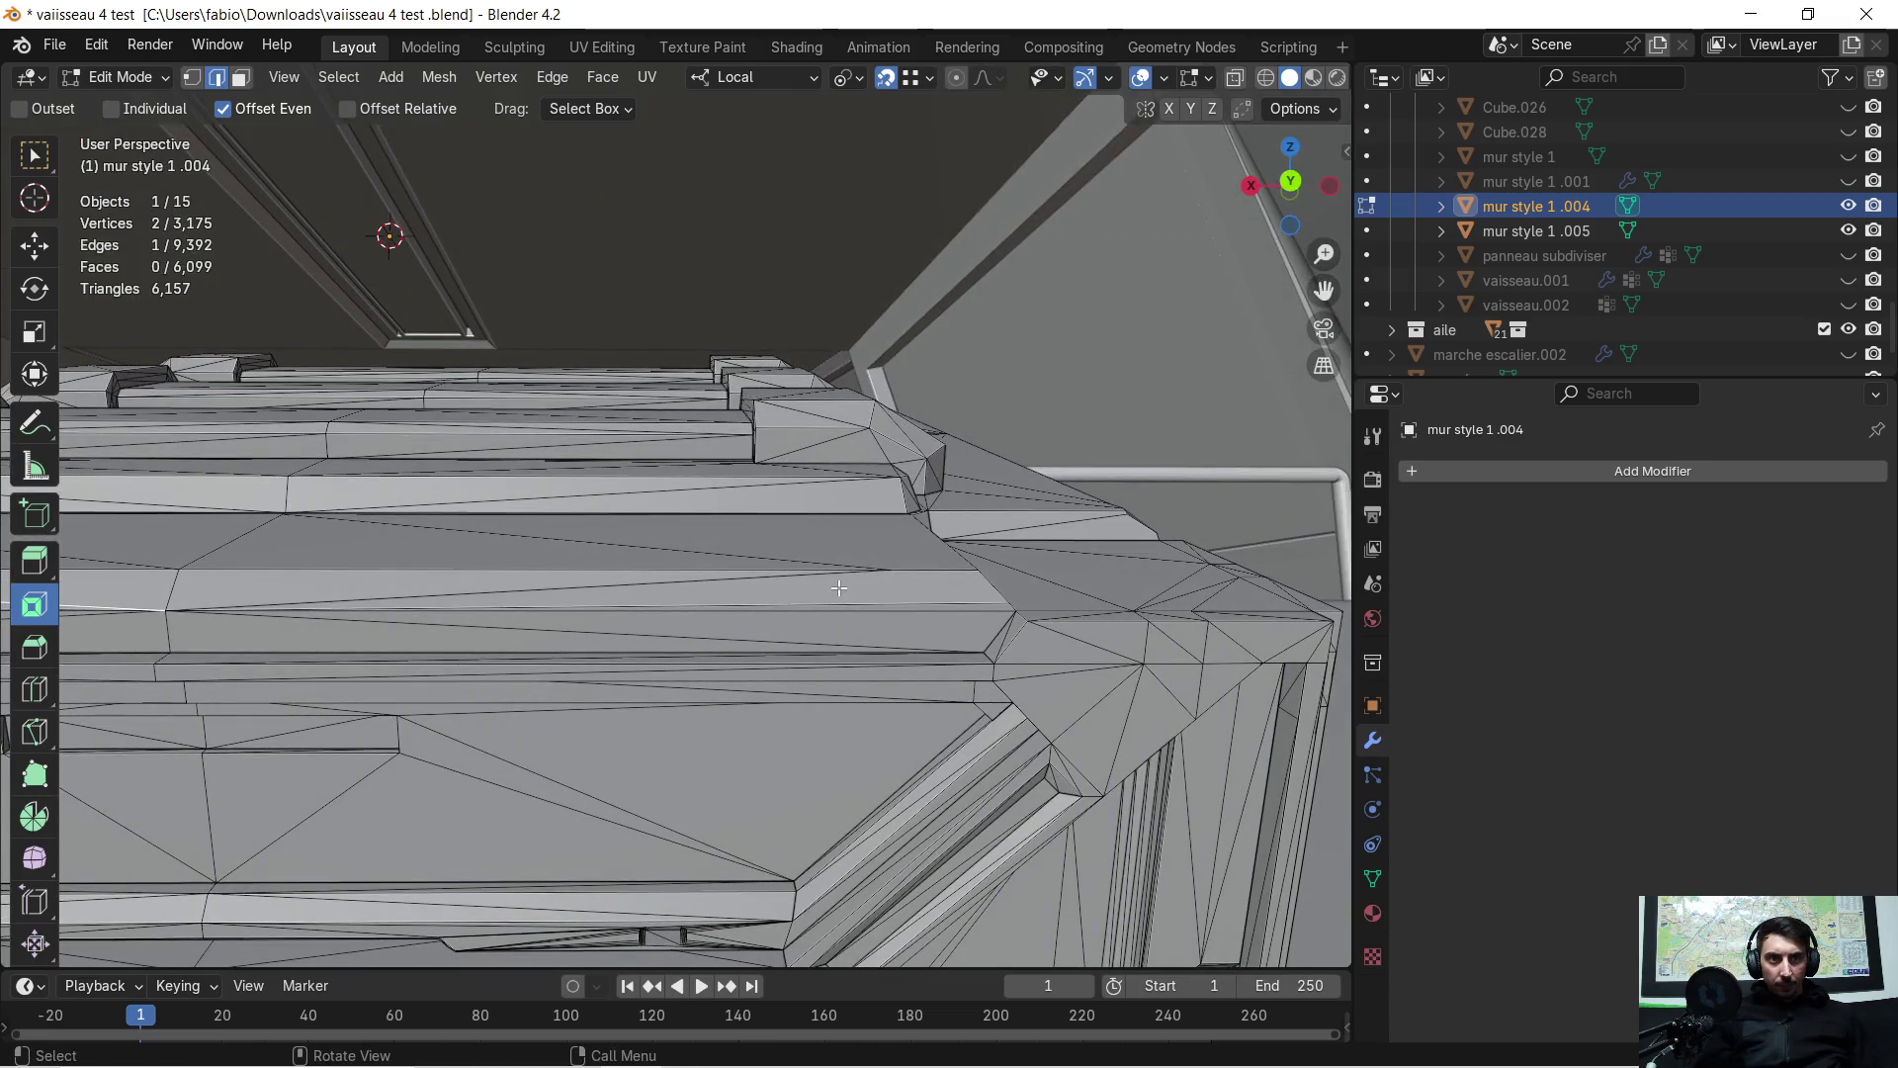
Select the bevelled rim strip with Ctrl+L and return to edge select mode
scroll(930, 588, up, 2)
mouse_move(953, 606)
middle_down()
mouse_move(940, 754)
mouse_move(959, 643)
mouse_move(927, 709)
middle_up()
mouse_move(882, 786)
middle_down()
mouse_move(923, 720)
mouse_move(912, 755)
mouse_move(865, 775)
mouse_move(879, 748)
middle_up()
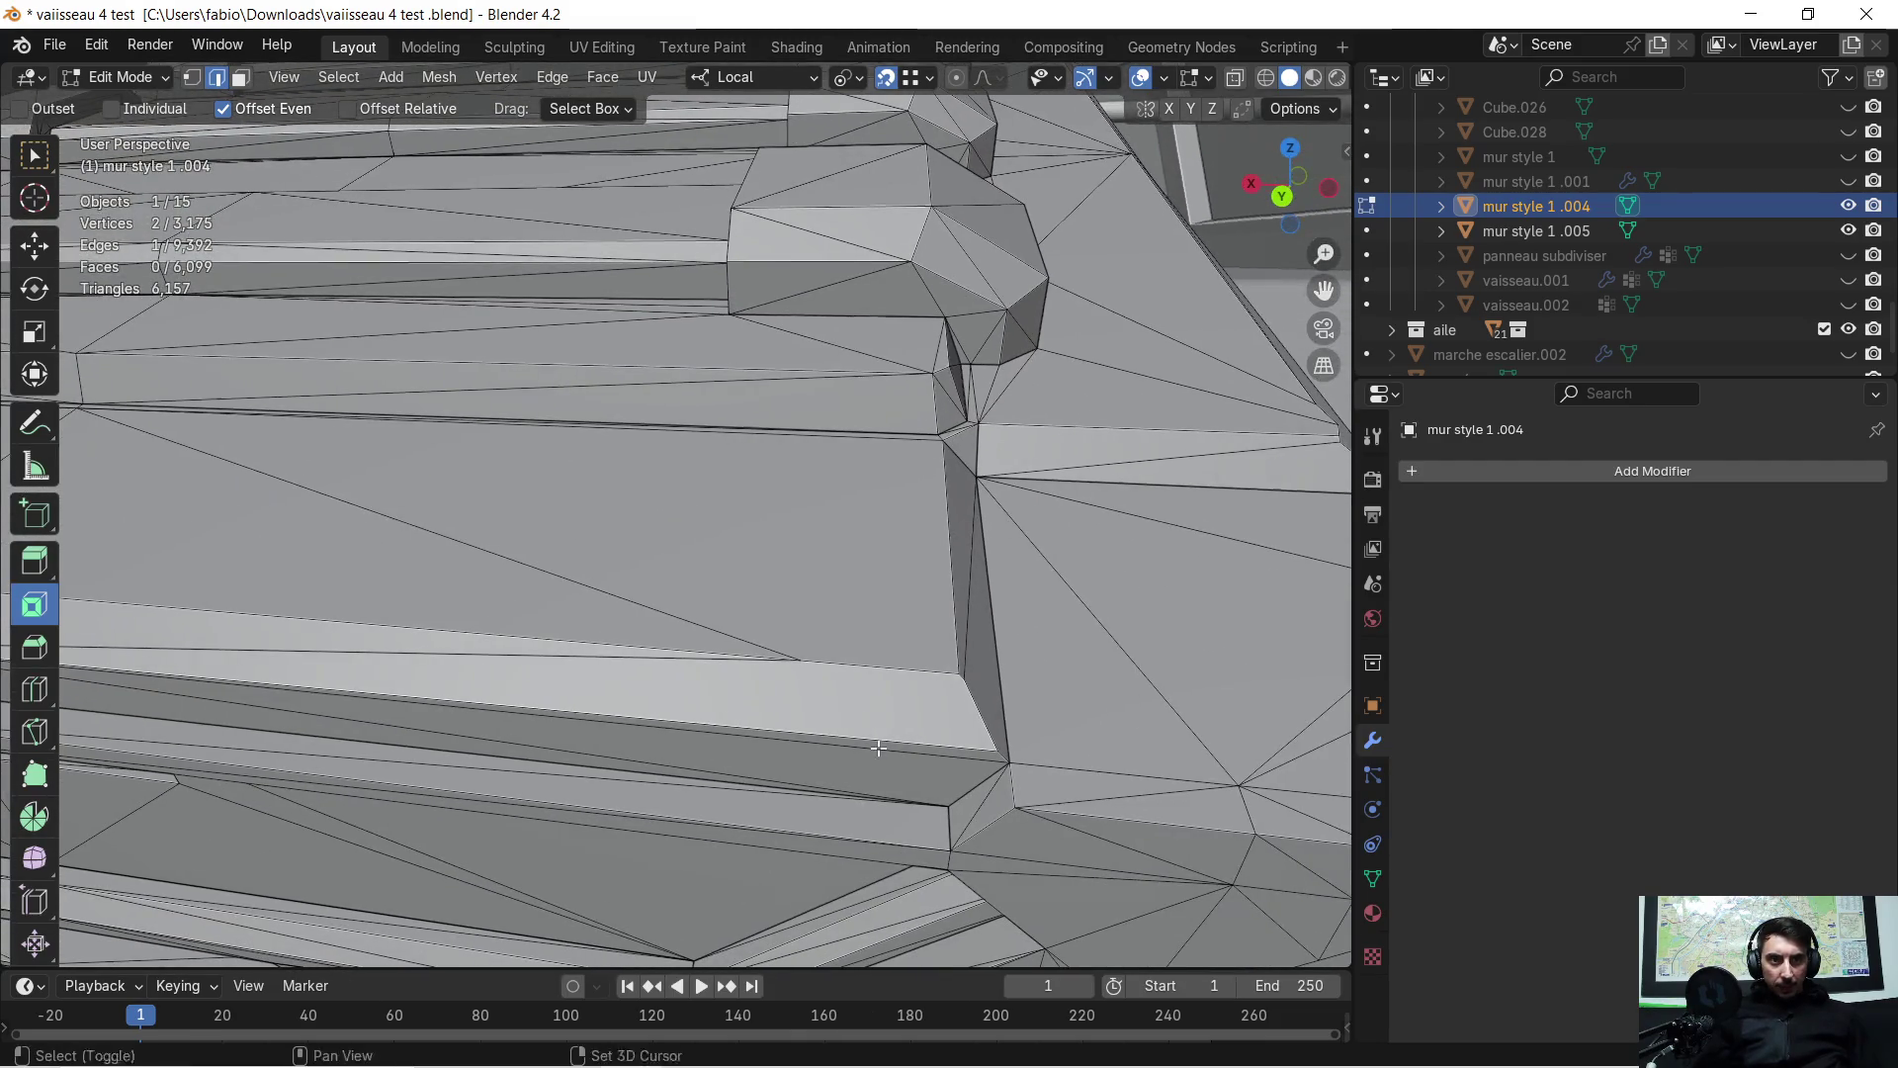
shift+scroll(878, 749, up, 3)
key(ctrl+l)
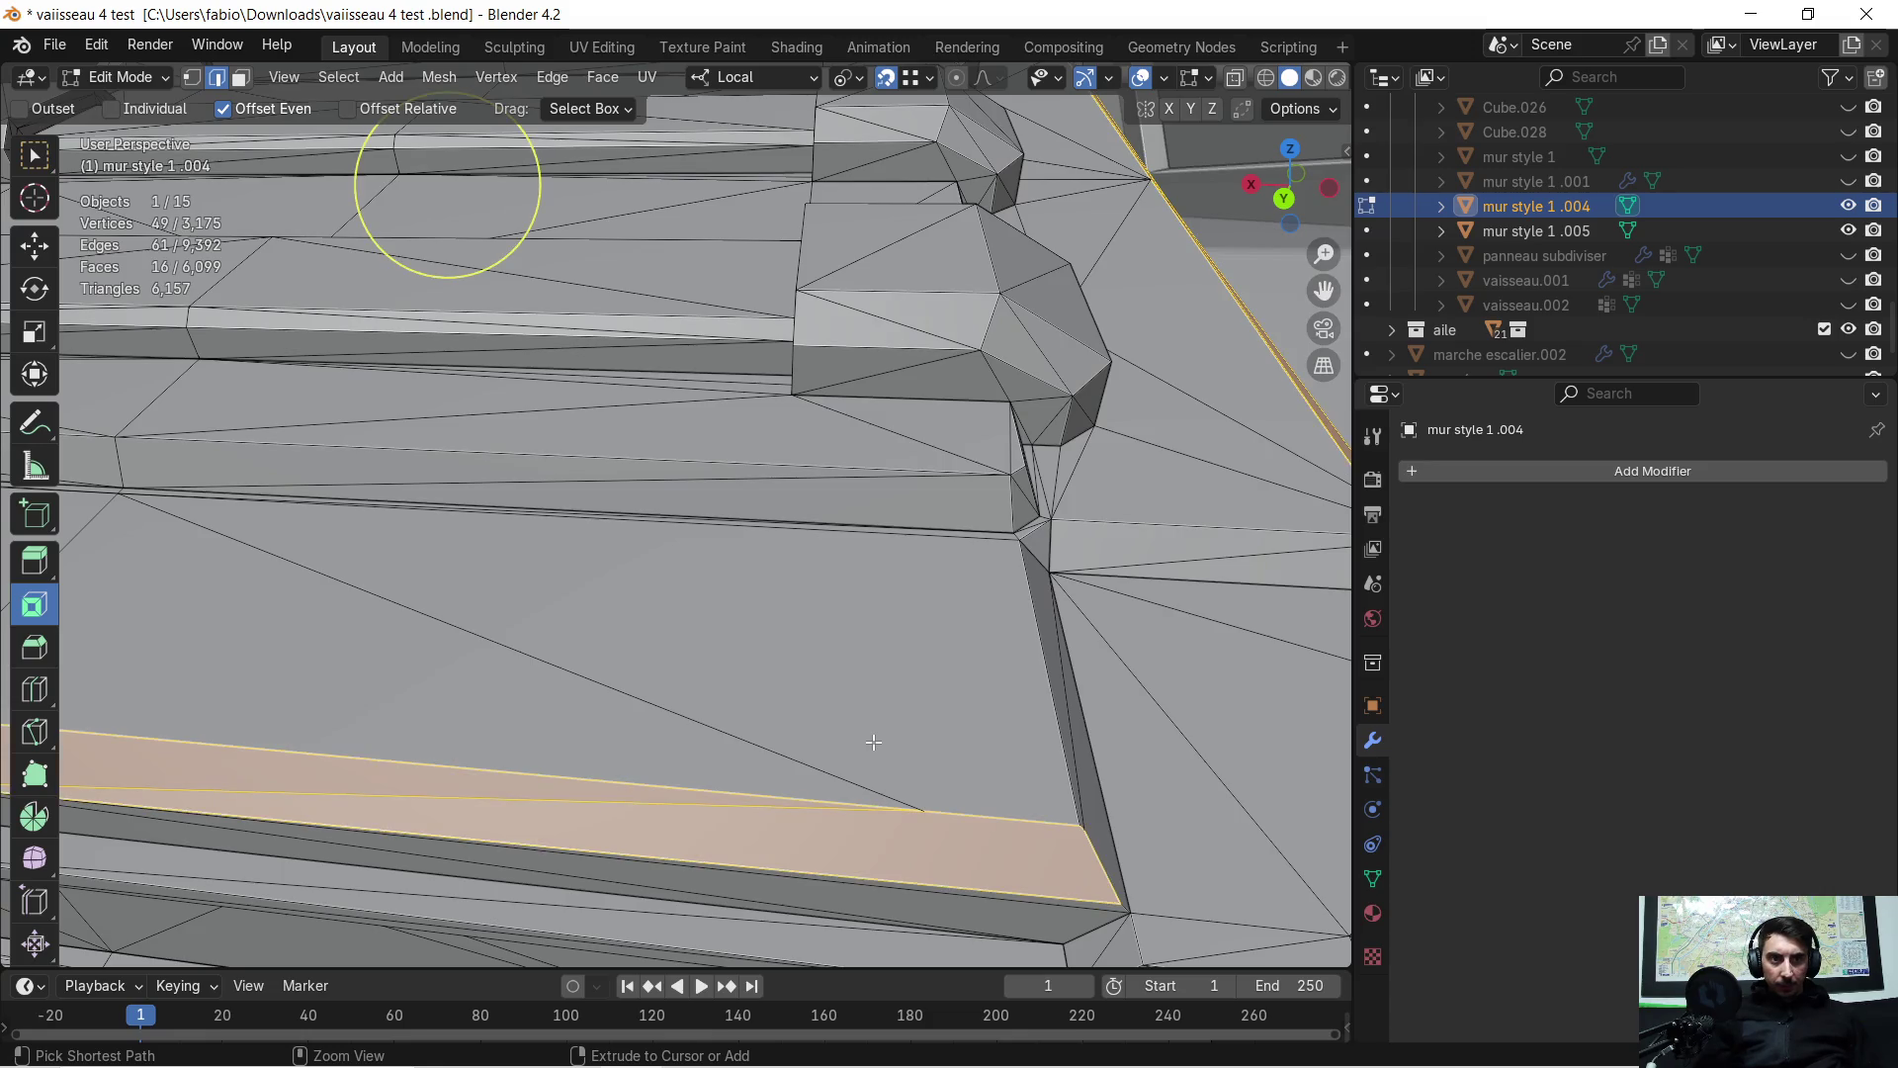
key(Tab)
key(Tab)
key(2)
mouse_move(873, 742)
middle_down()
mouse_move(964, 682)
mouse_move(841, 662)
middle_up()
scroll(841, 657, up, 5)
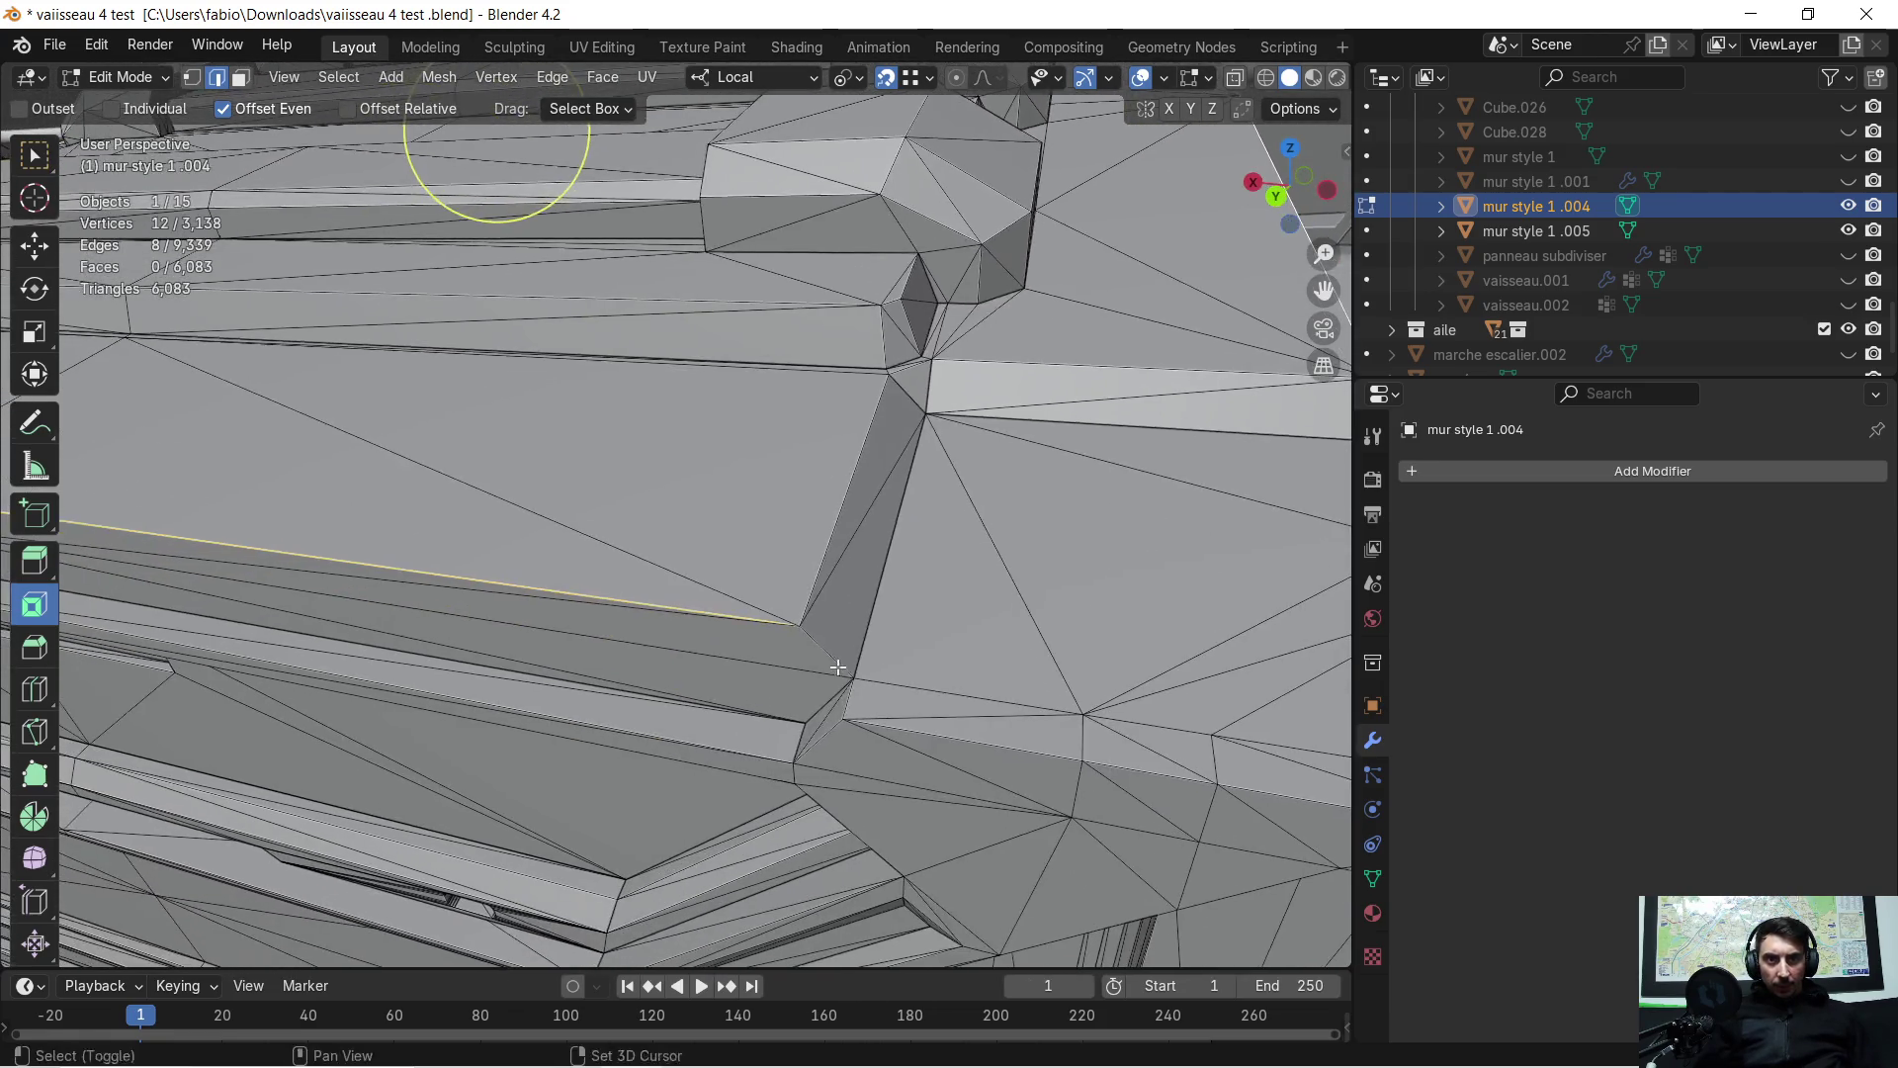
Select and frame the corner vertex, try moving it, then undo the move
key(1)
click(1072, 868)
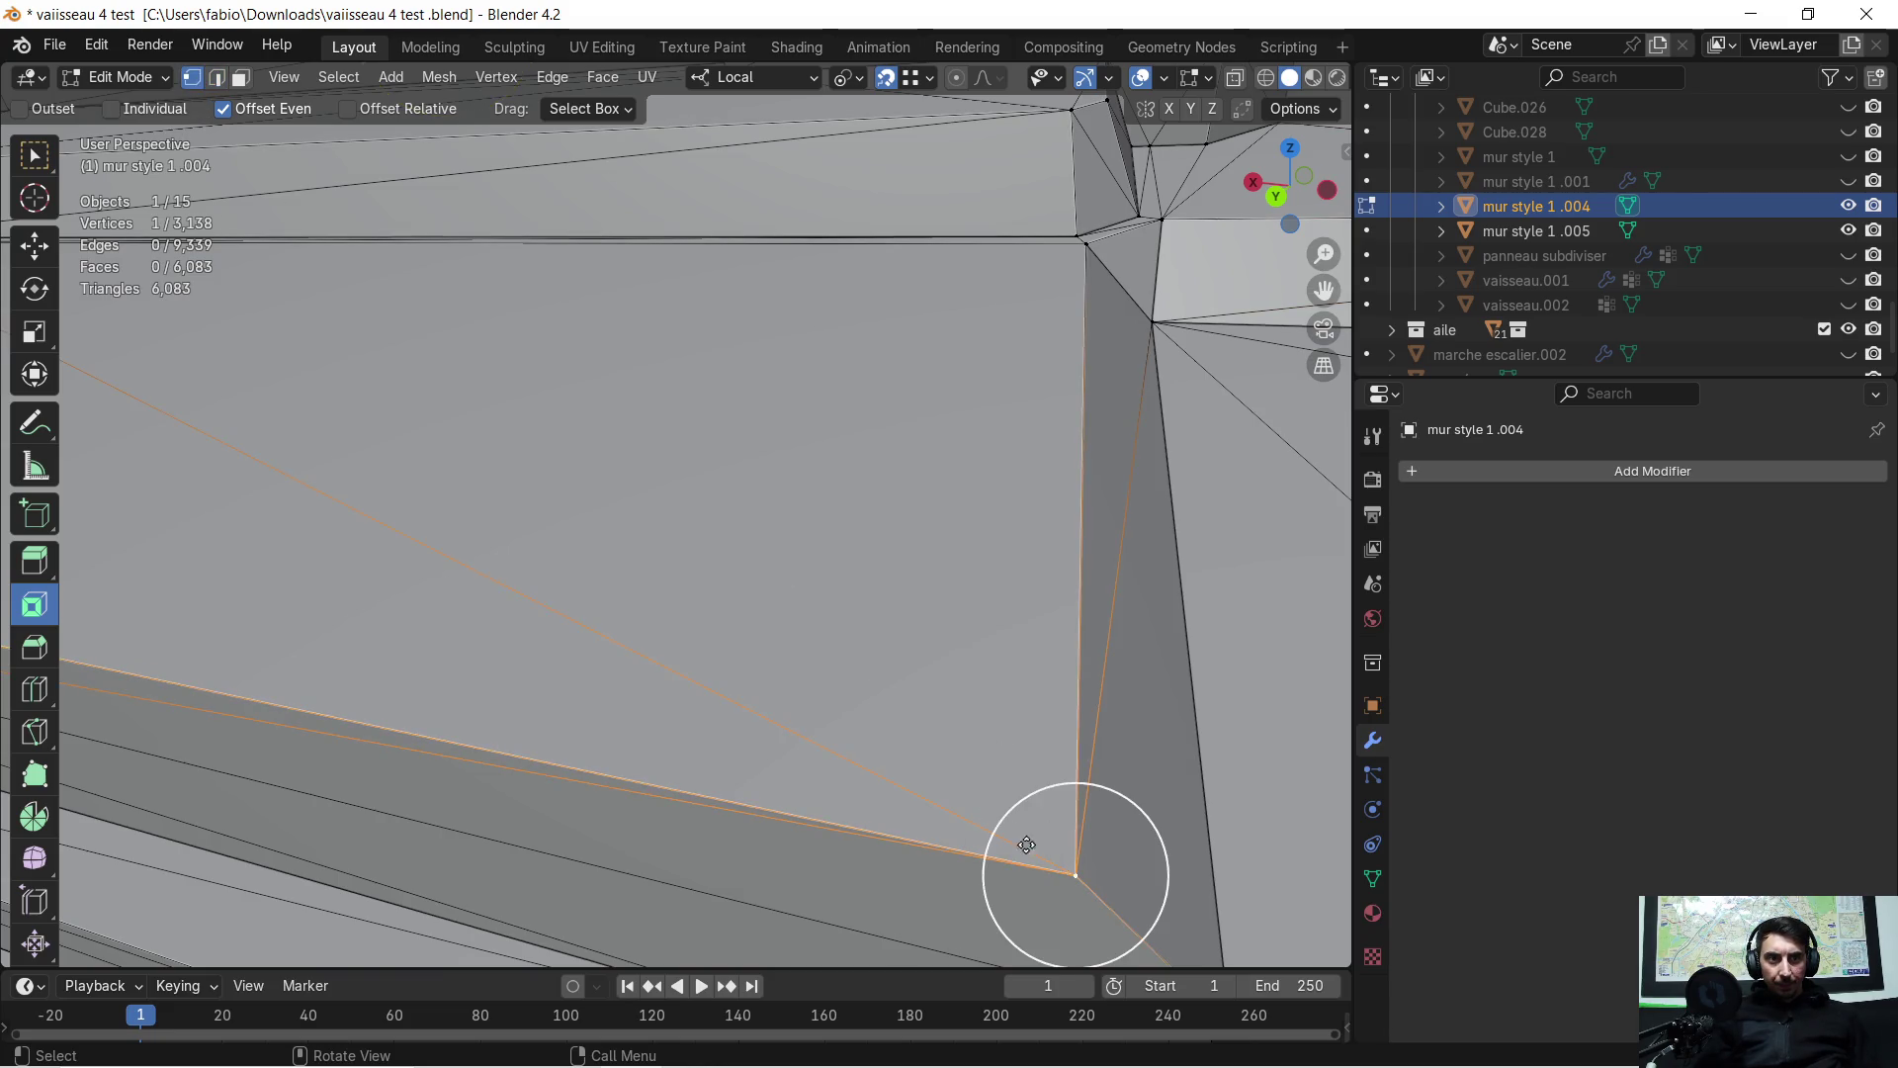
key(KP_Decimal)
key(g)
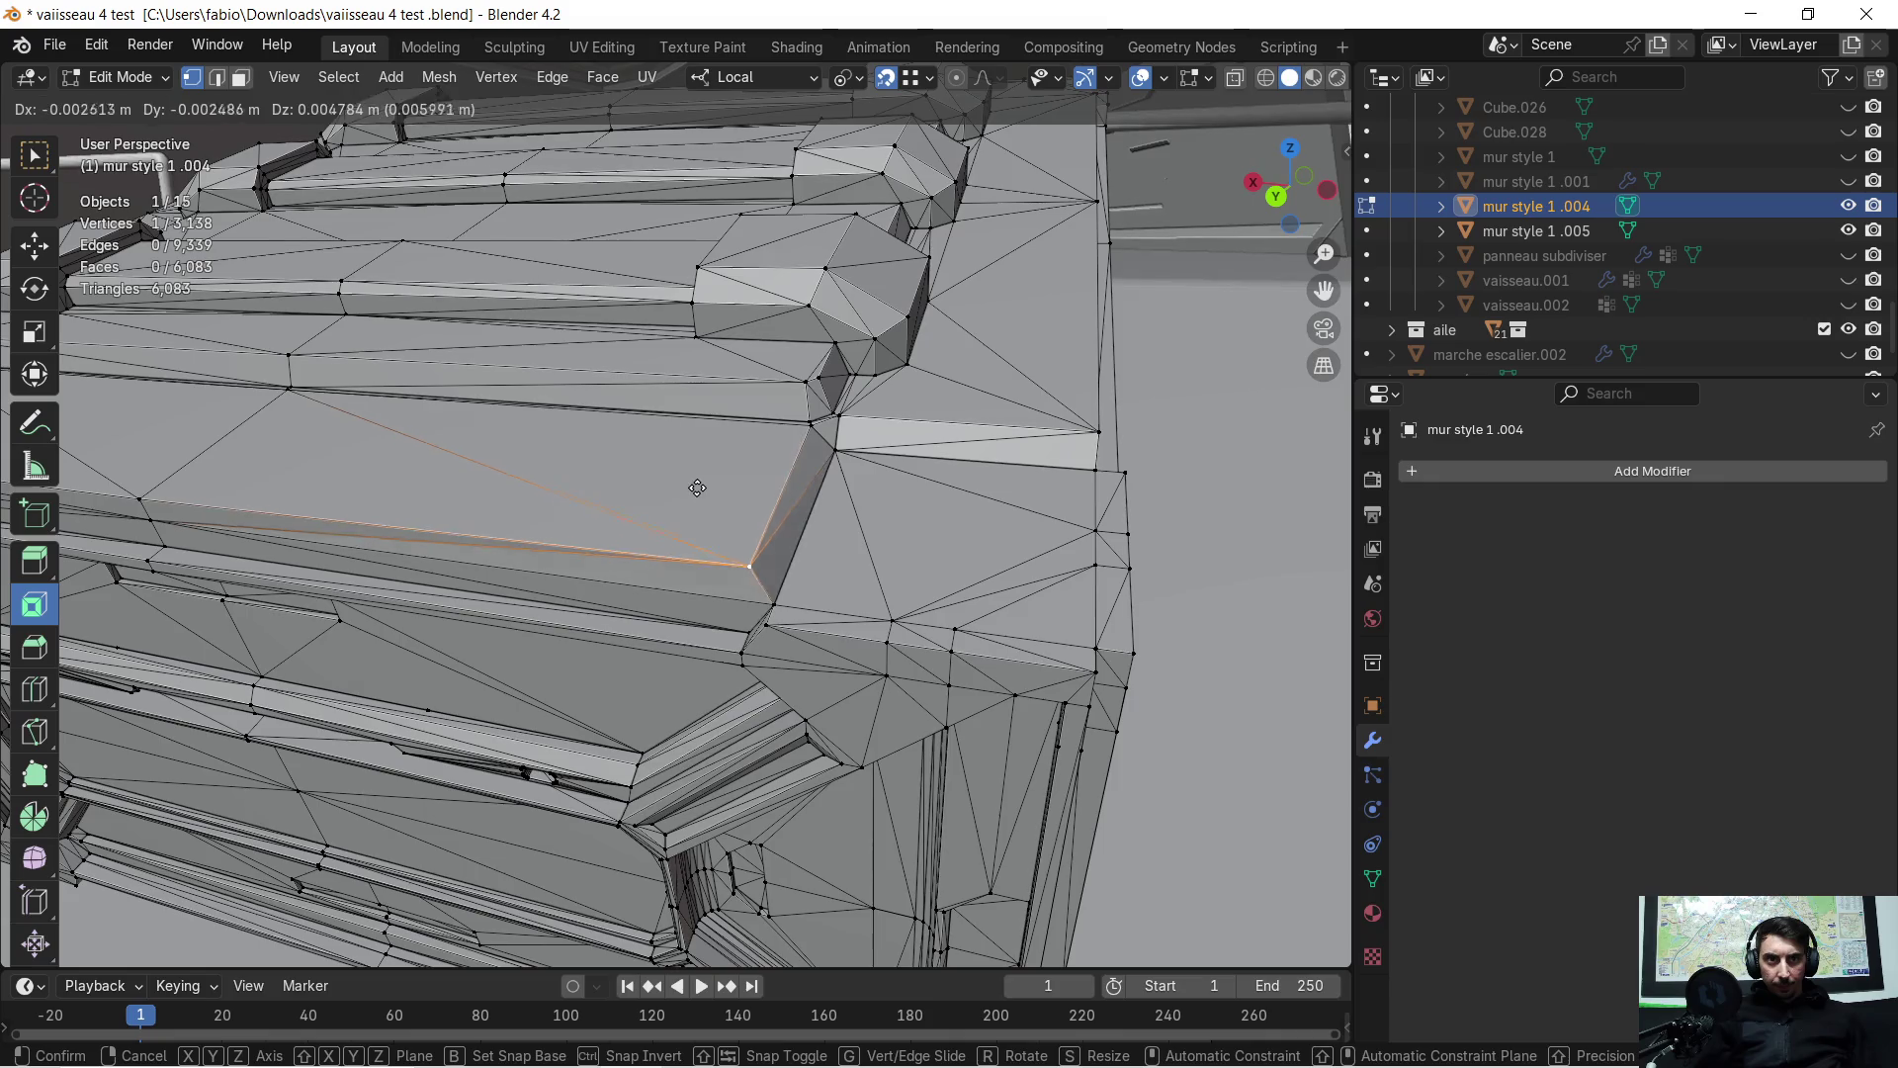
click(673, 505)
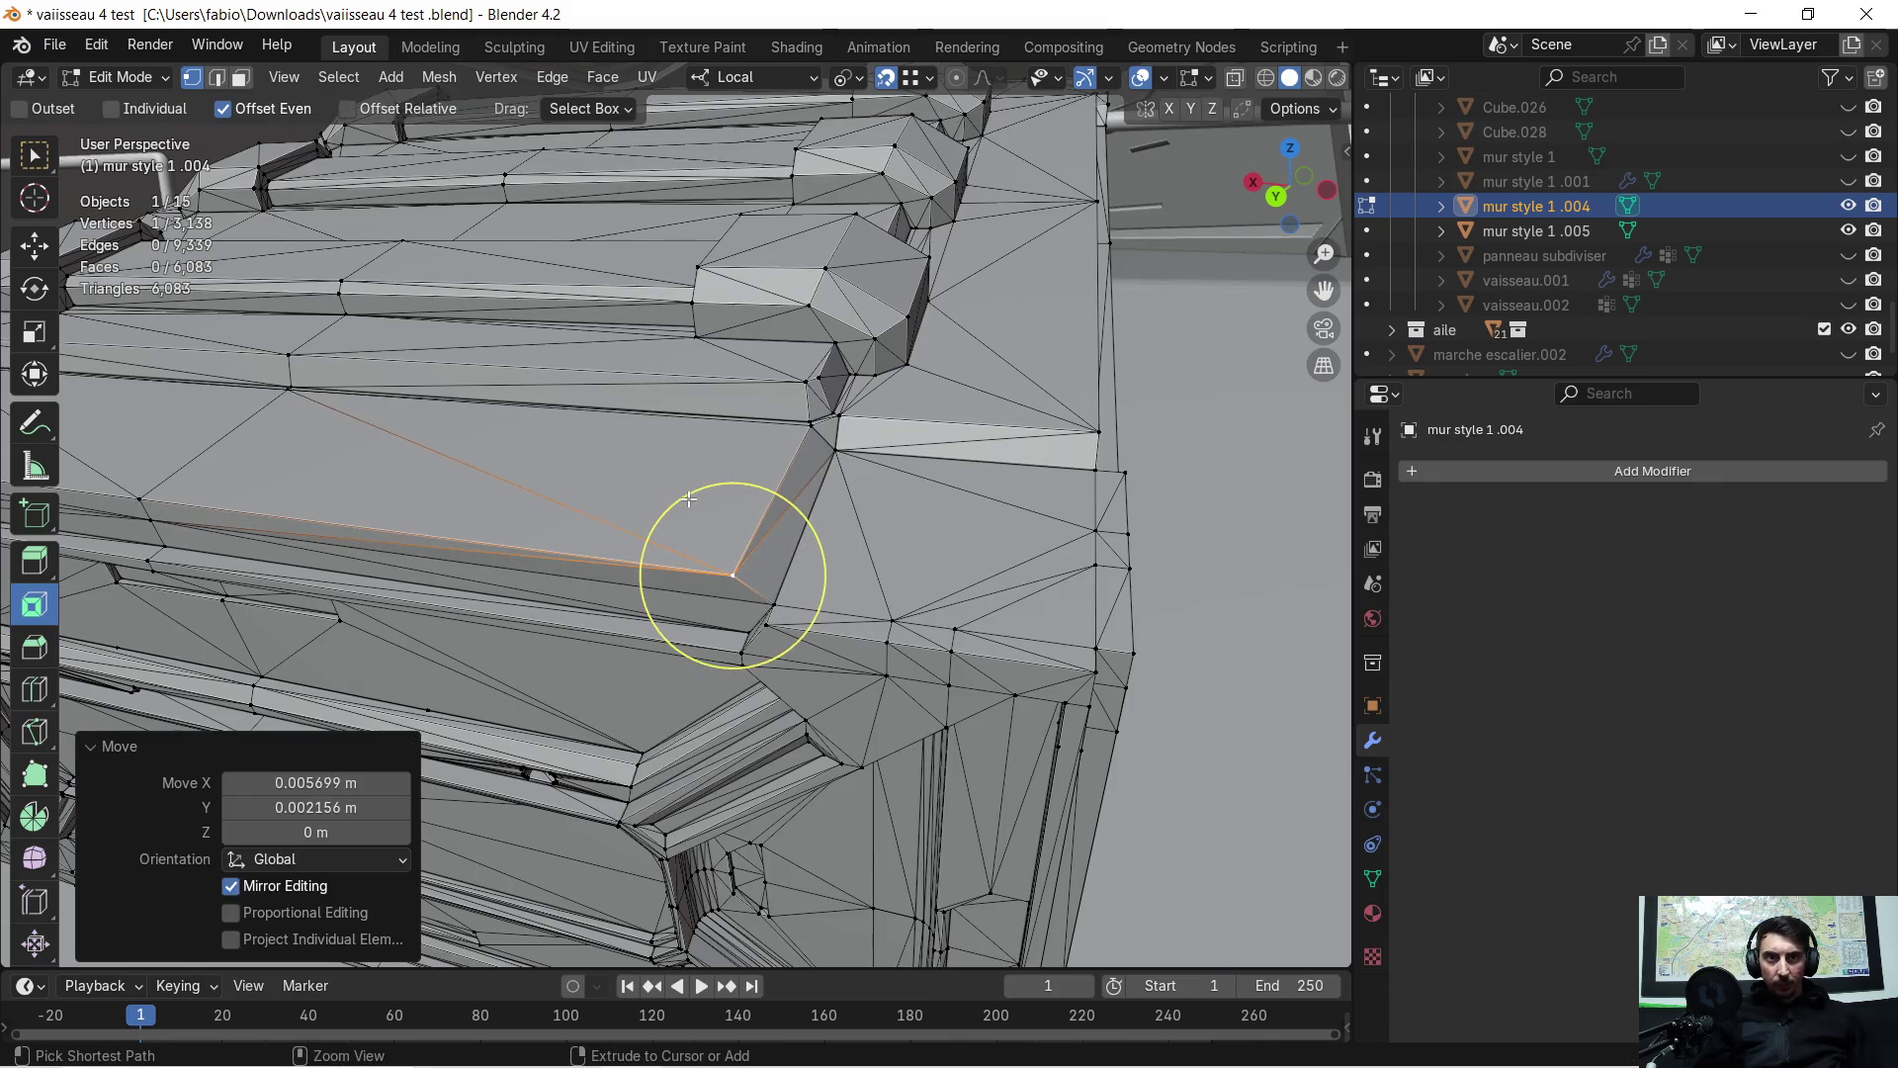
key(ctrl+z)
key(ctrl+z)
Re-bevel the selected rim edges in edge select mode
key(2)
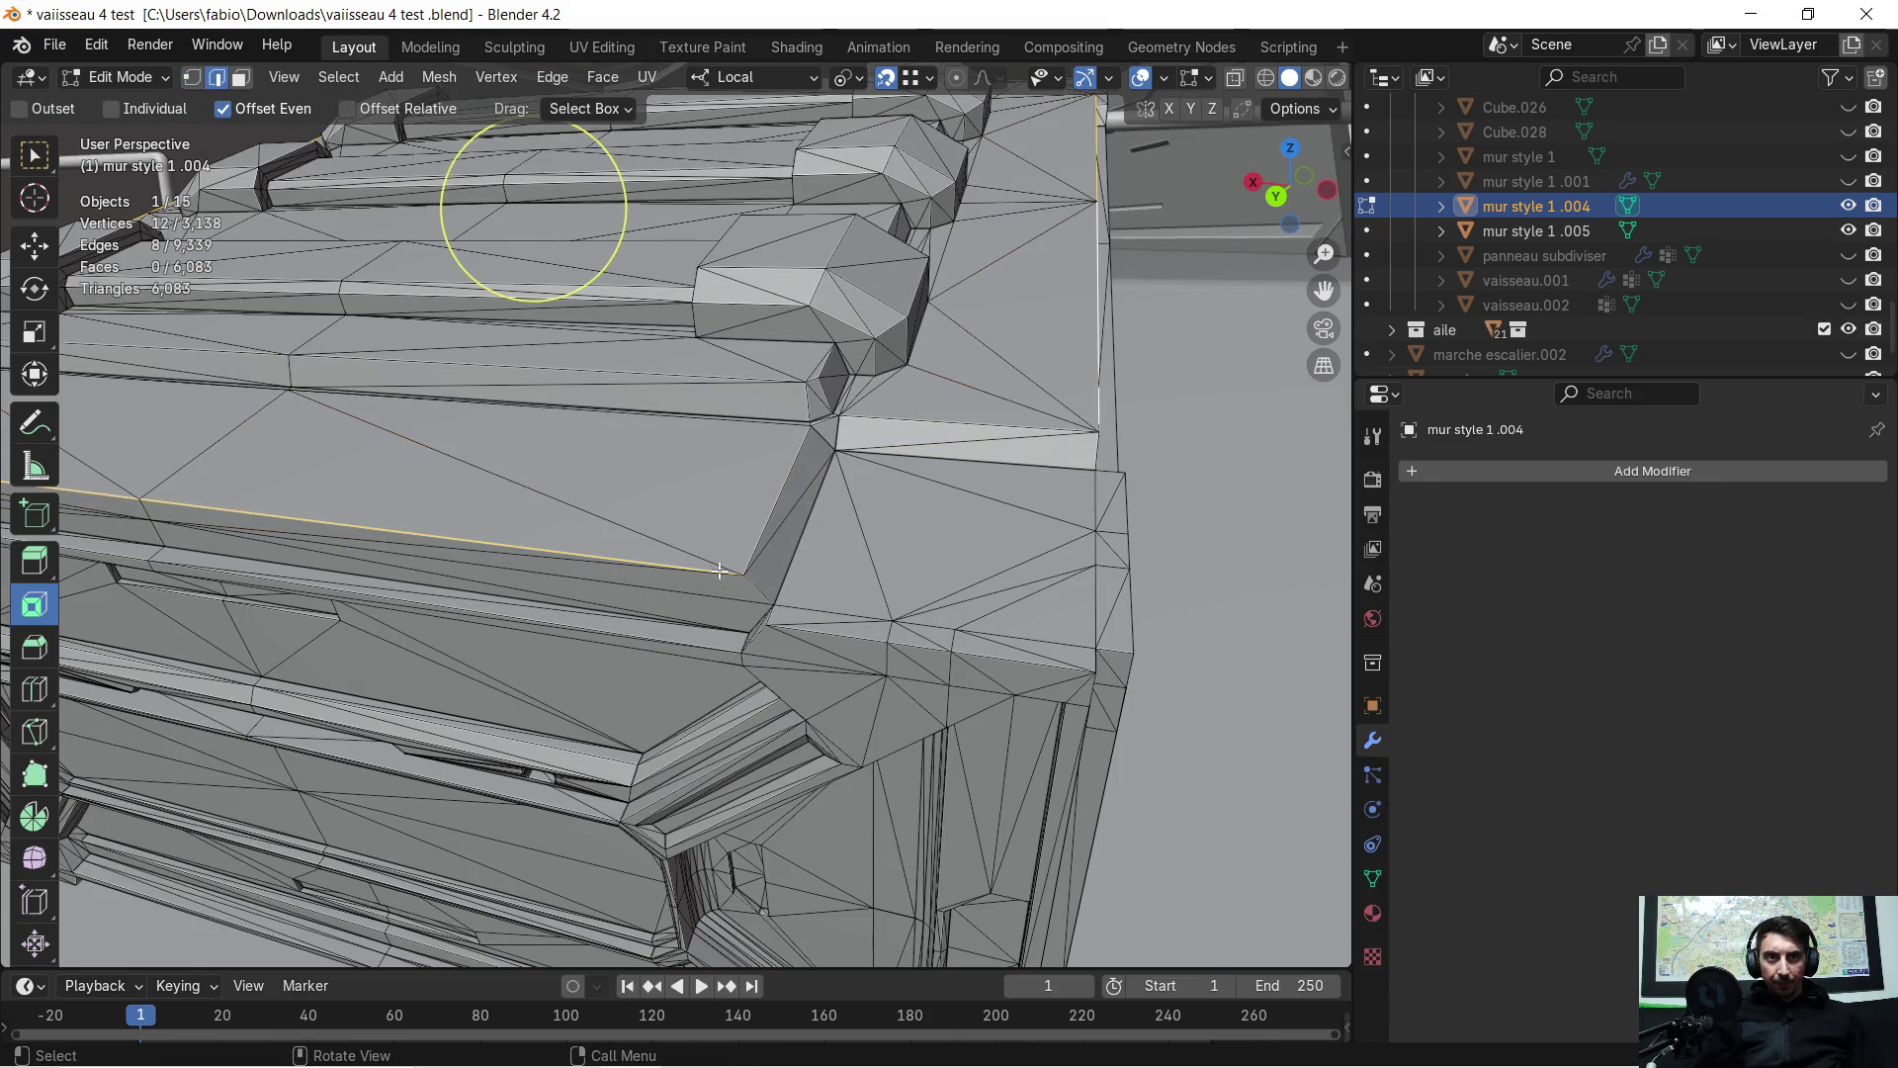
scroll(736, 544, up, 2)
scroll(732, 546, down, 4)
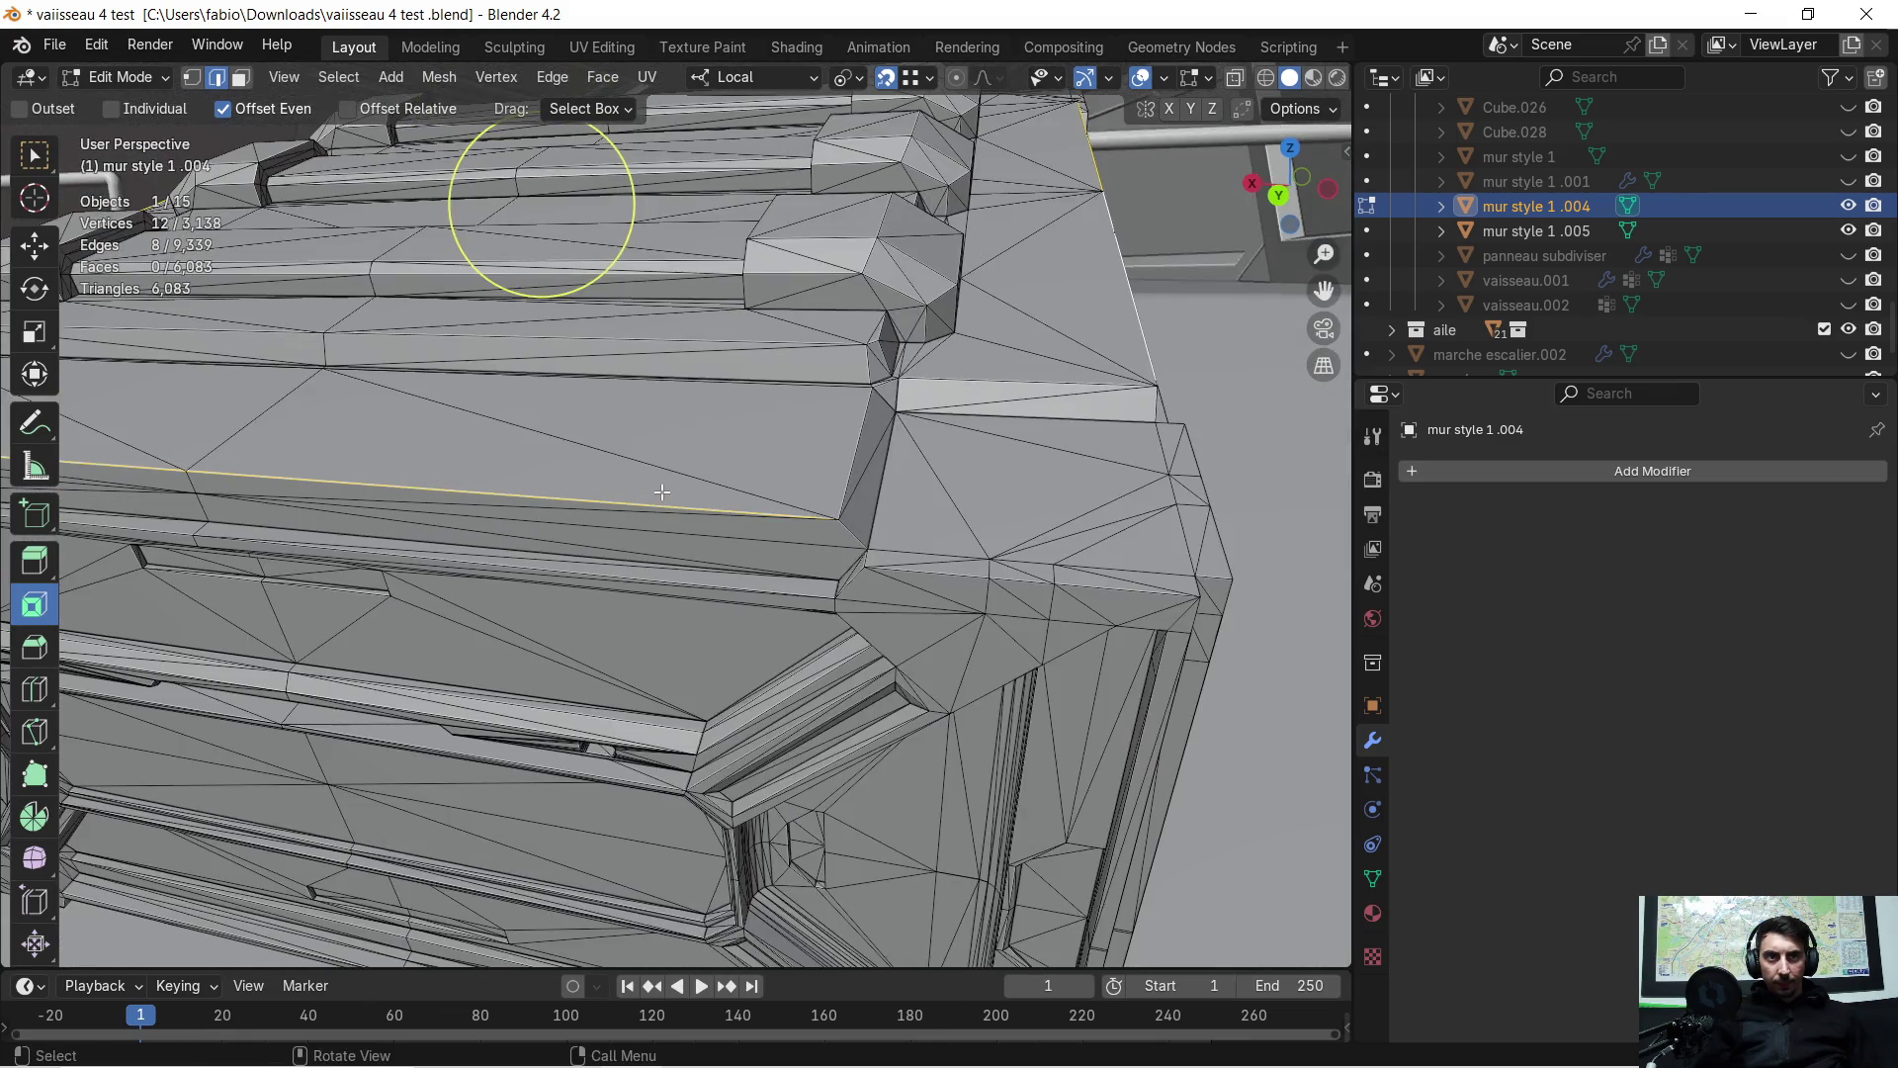
middle_drag(661, 491, 677, 492)
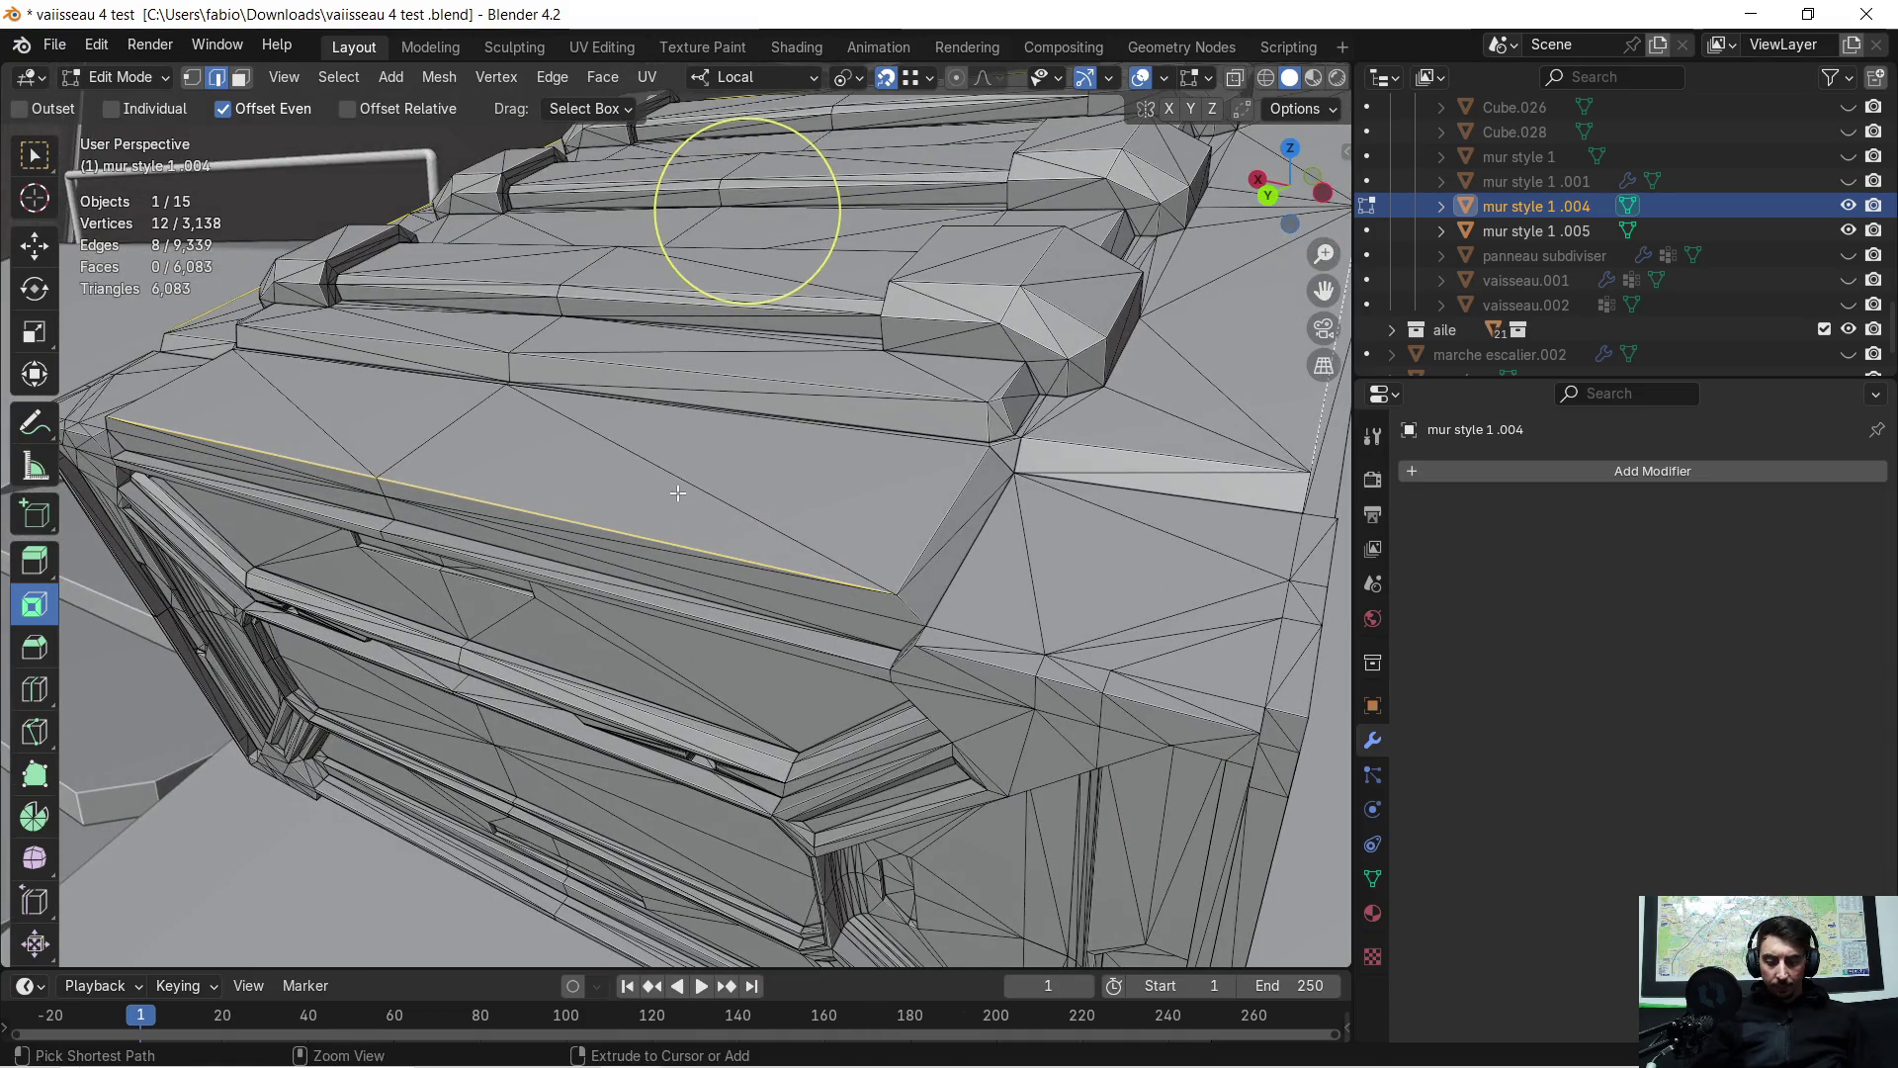
key(ctrl+b)
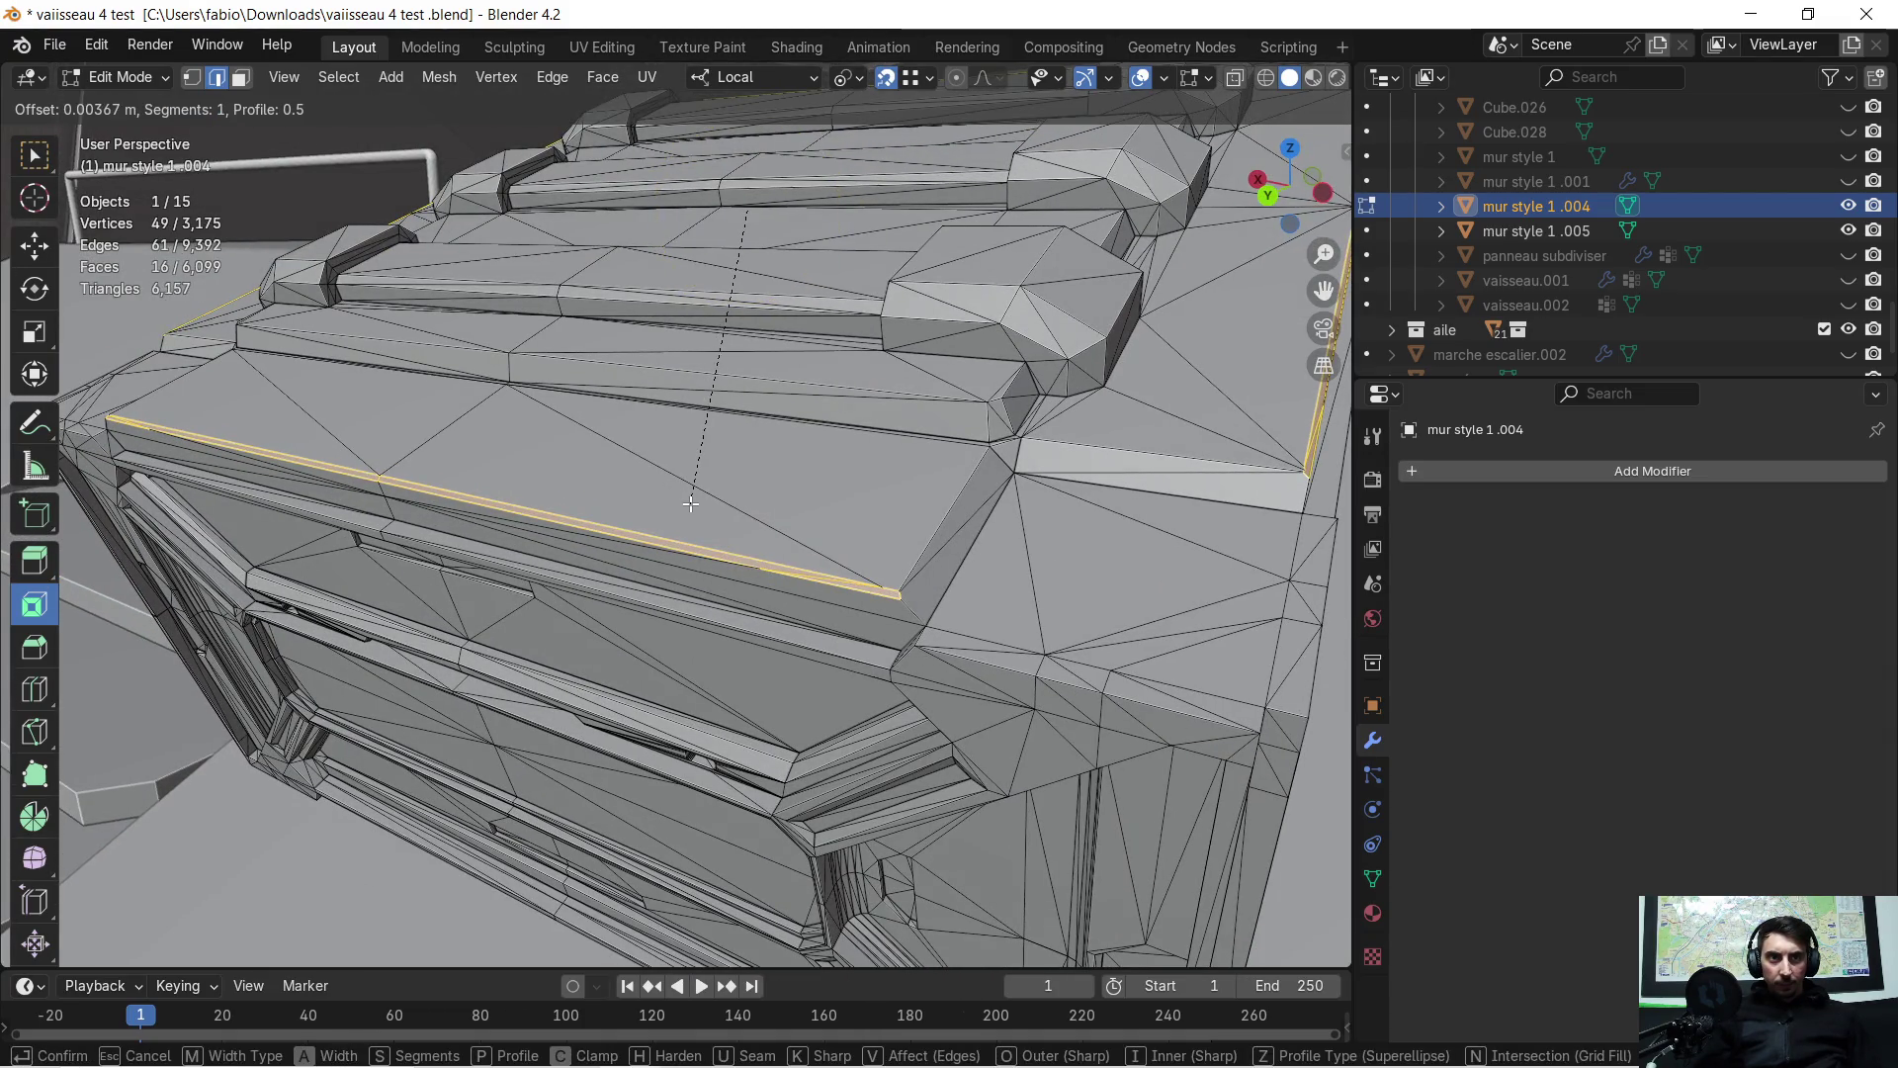
click(691, 507)
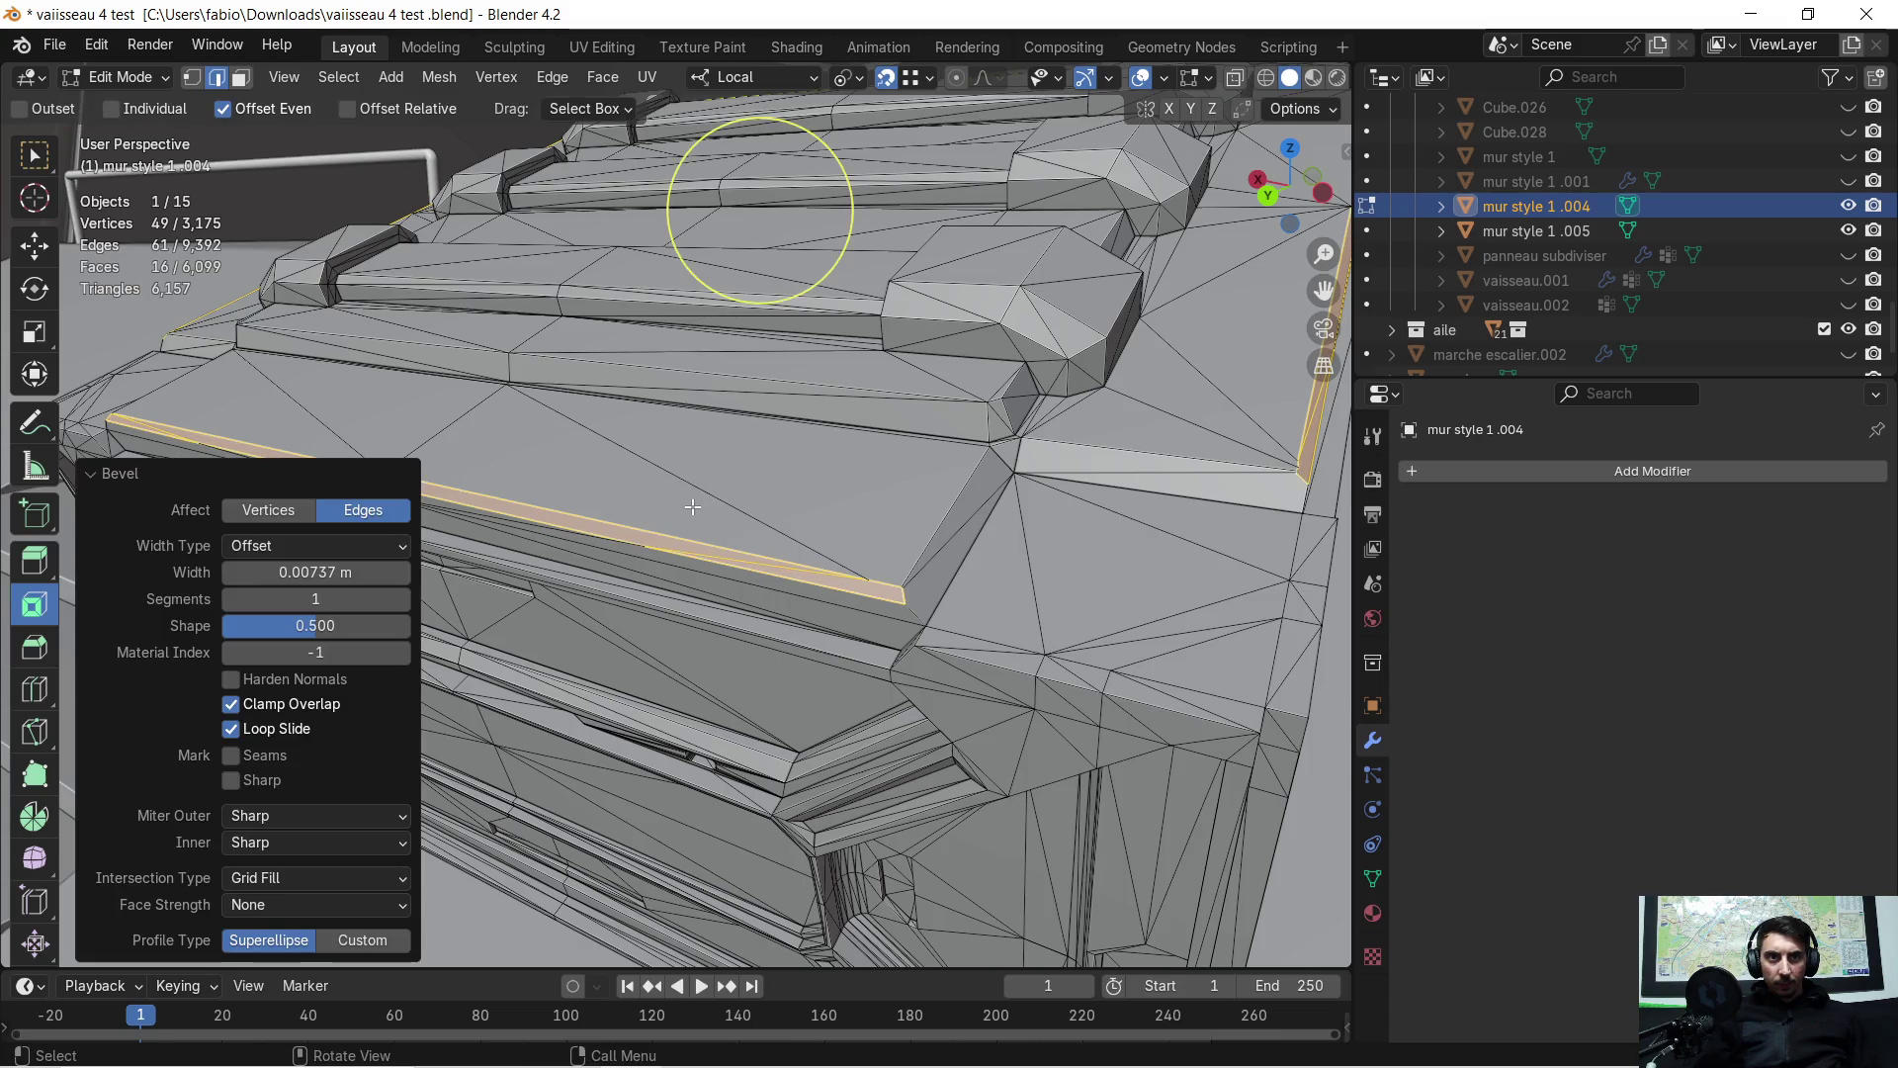
scroll(676, 504, up, 2)
Select the bevel face strip from its corner vertex and delete it
click(199, 85)
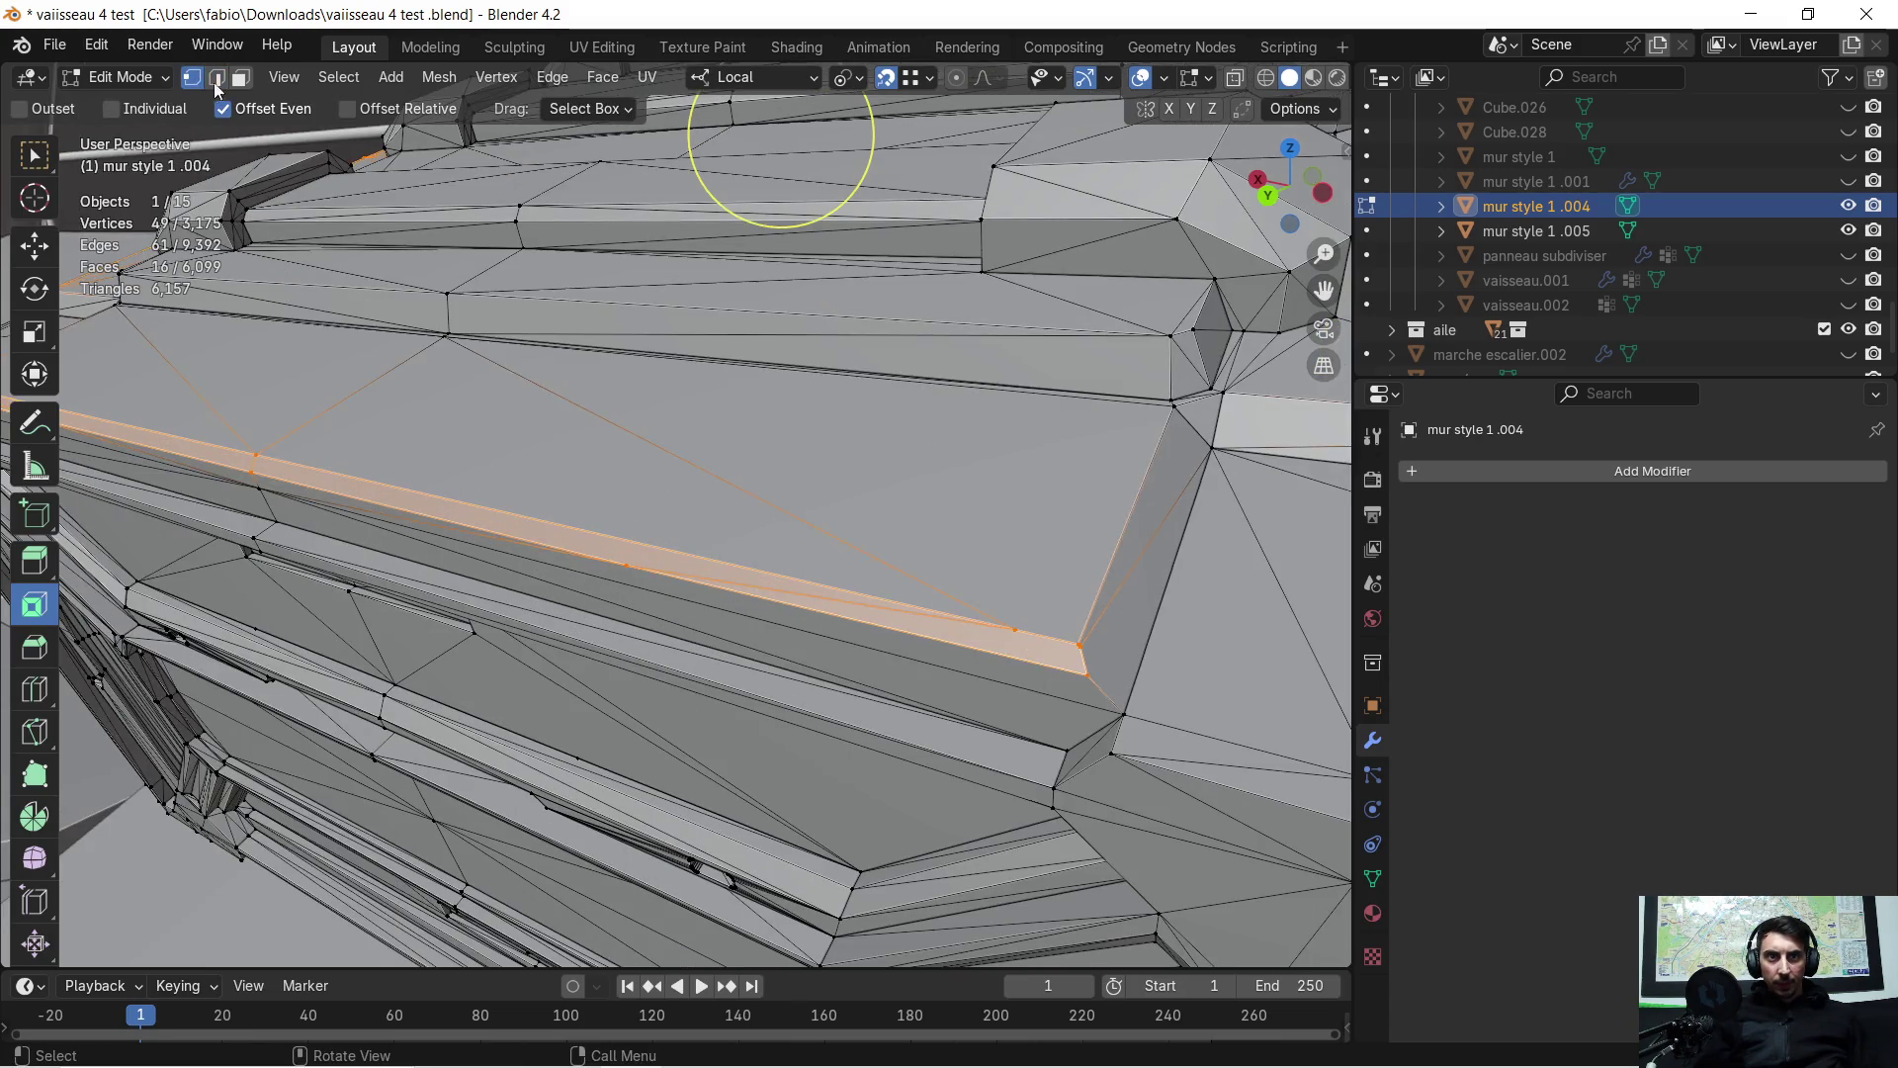
click(1005, 626)
scroll(1029, 583, up, 4)
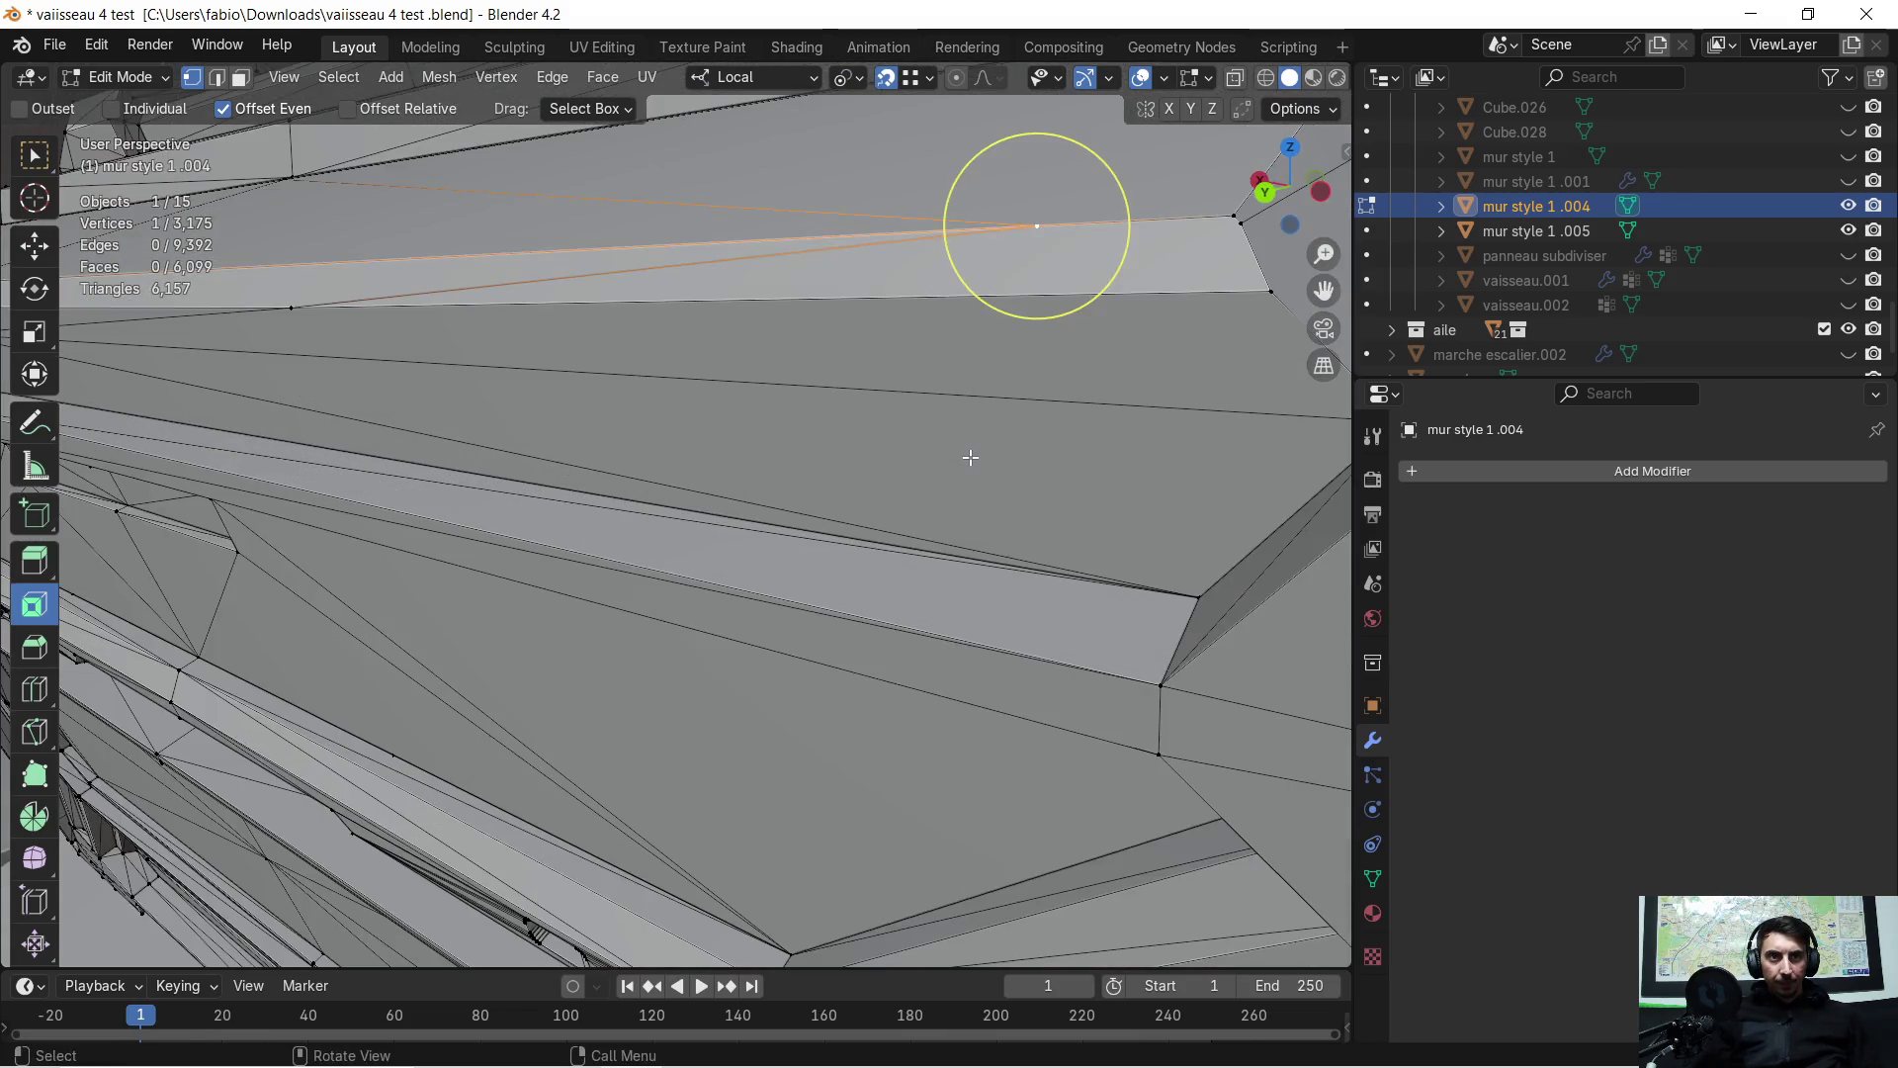
mouse_move(970, 457)
middle_down()
mouse_move(979, 436)
mouse_move(894, 481)
middle_up()
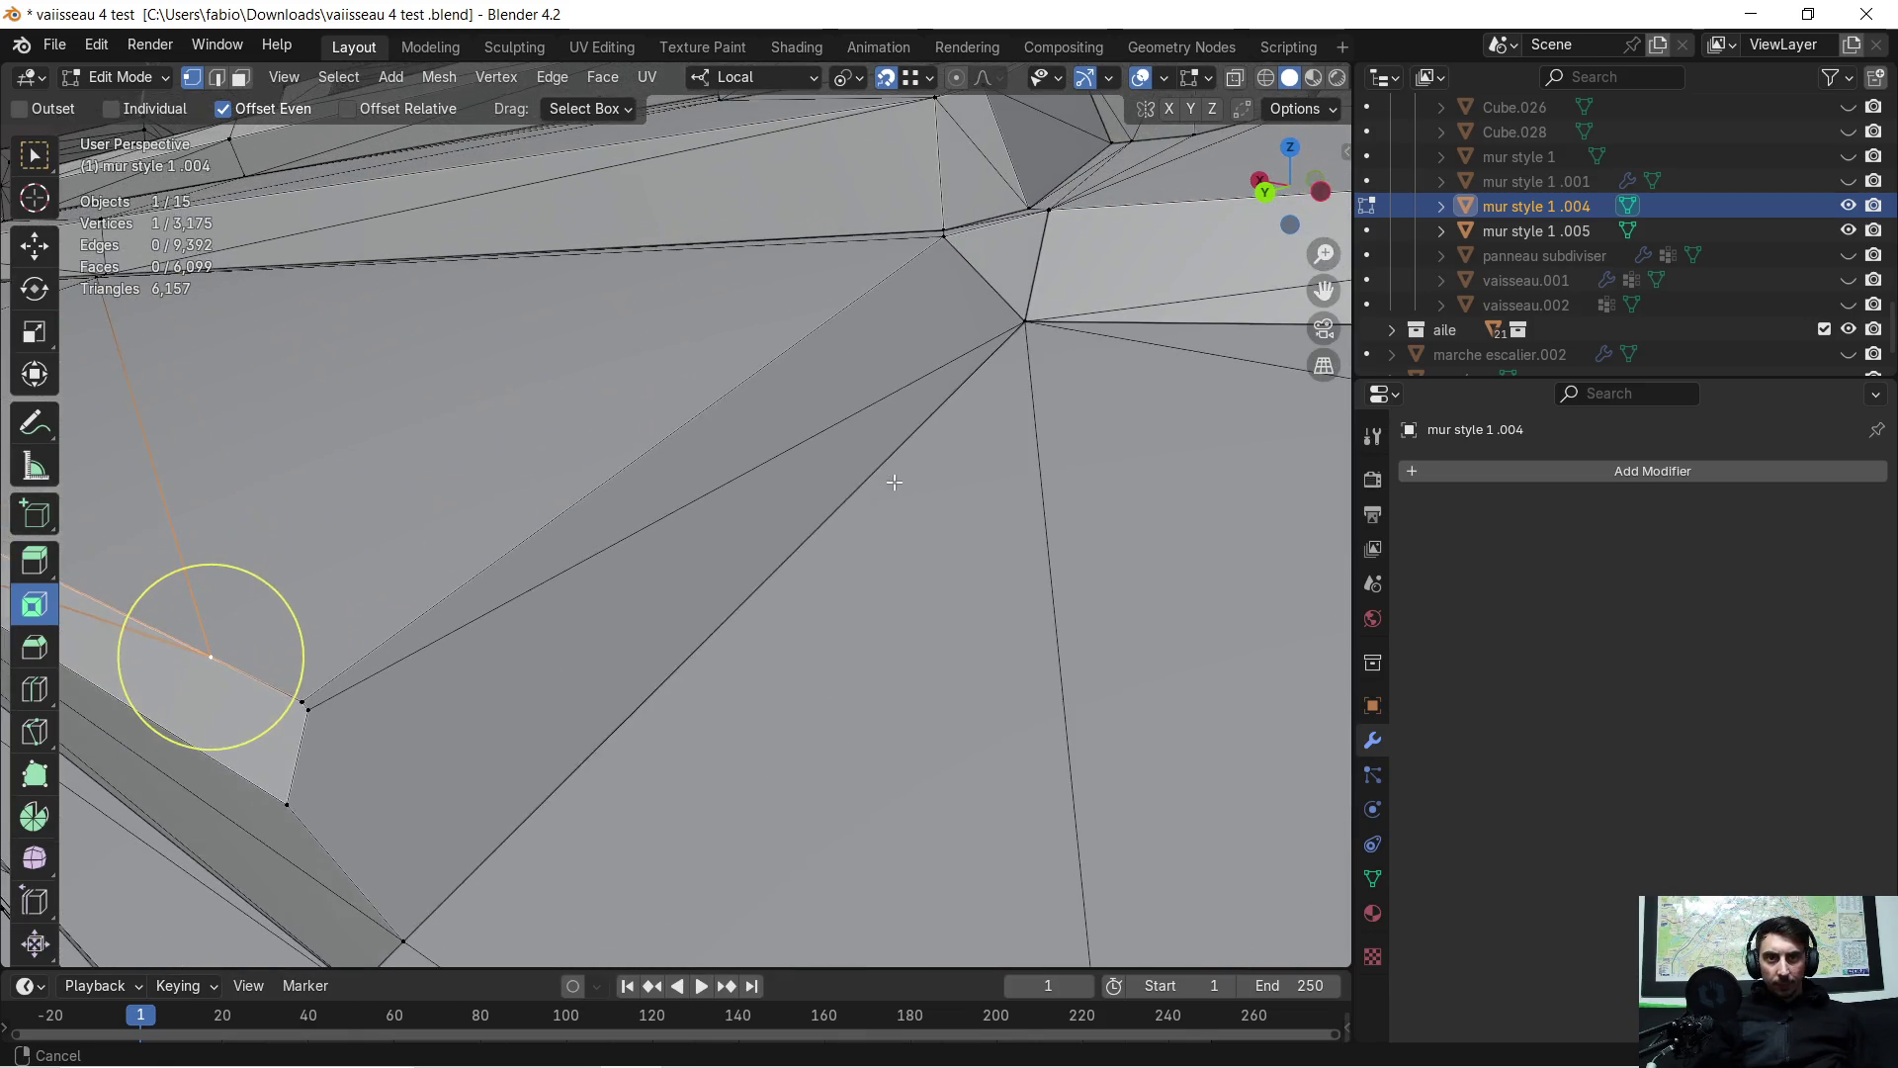
mouse_move(489, 570)
middle_down()
mouse_move(534, 538)
mouse_move(411, 513)
mouse_move(580, 514)
middle_up()
key(ctrl+l)
key(2)
key(x)
click(581, 501)
scroll(584, 498, down, 5)
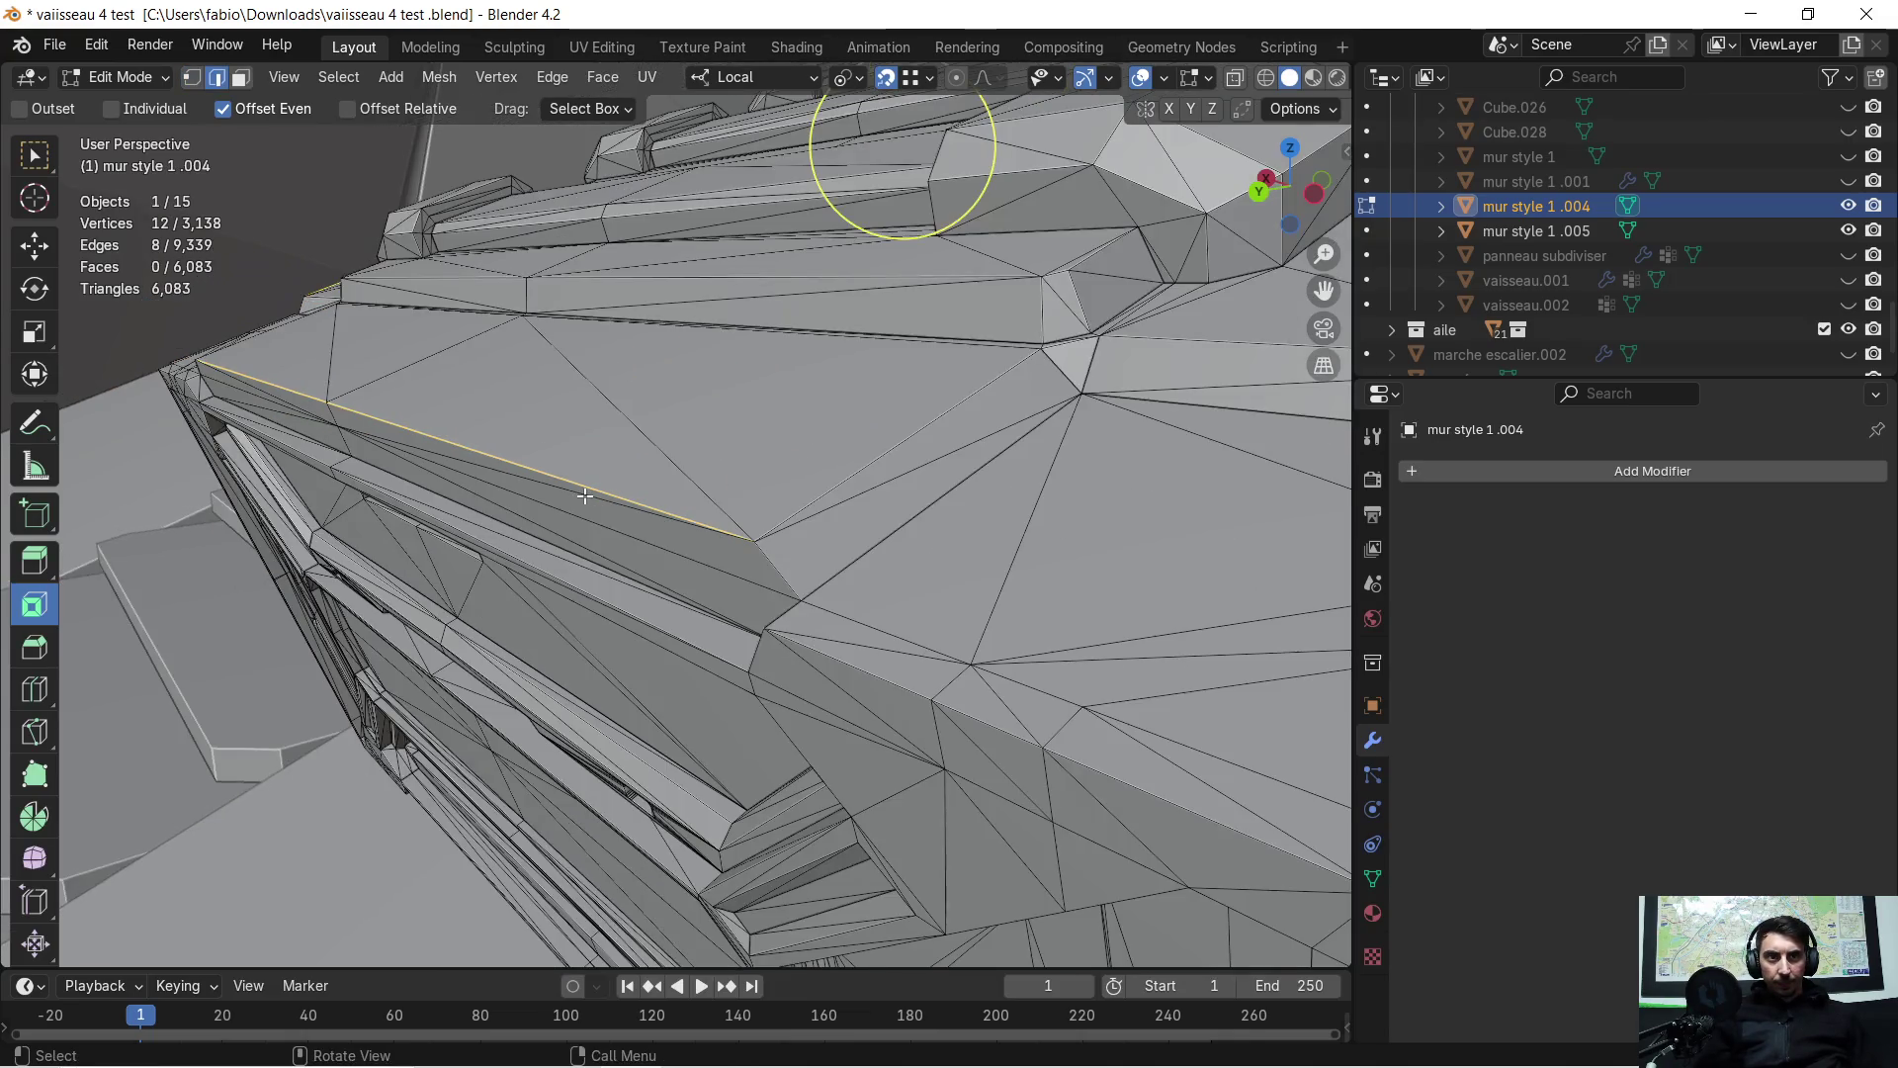
middle_drag(604, 517, 682, 483)
Select the whole crate mesh and merge by distance at 0.001 m, removing 8 duplicate vertices
key(a)
key(m)
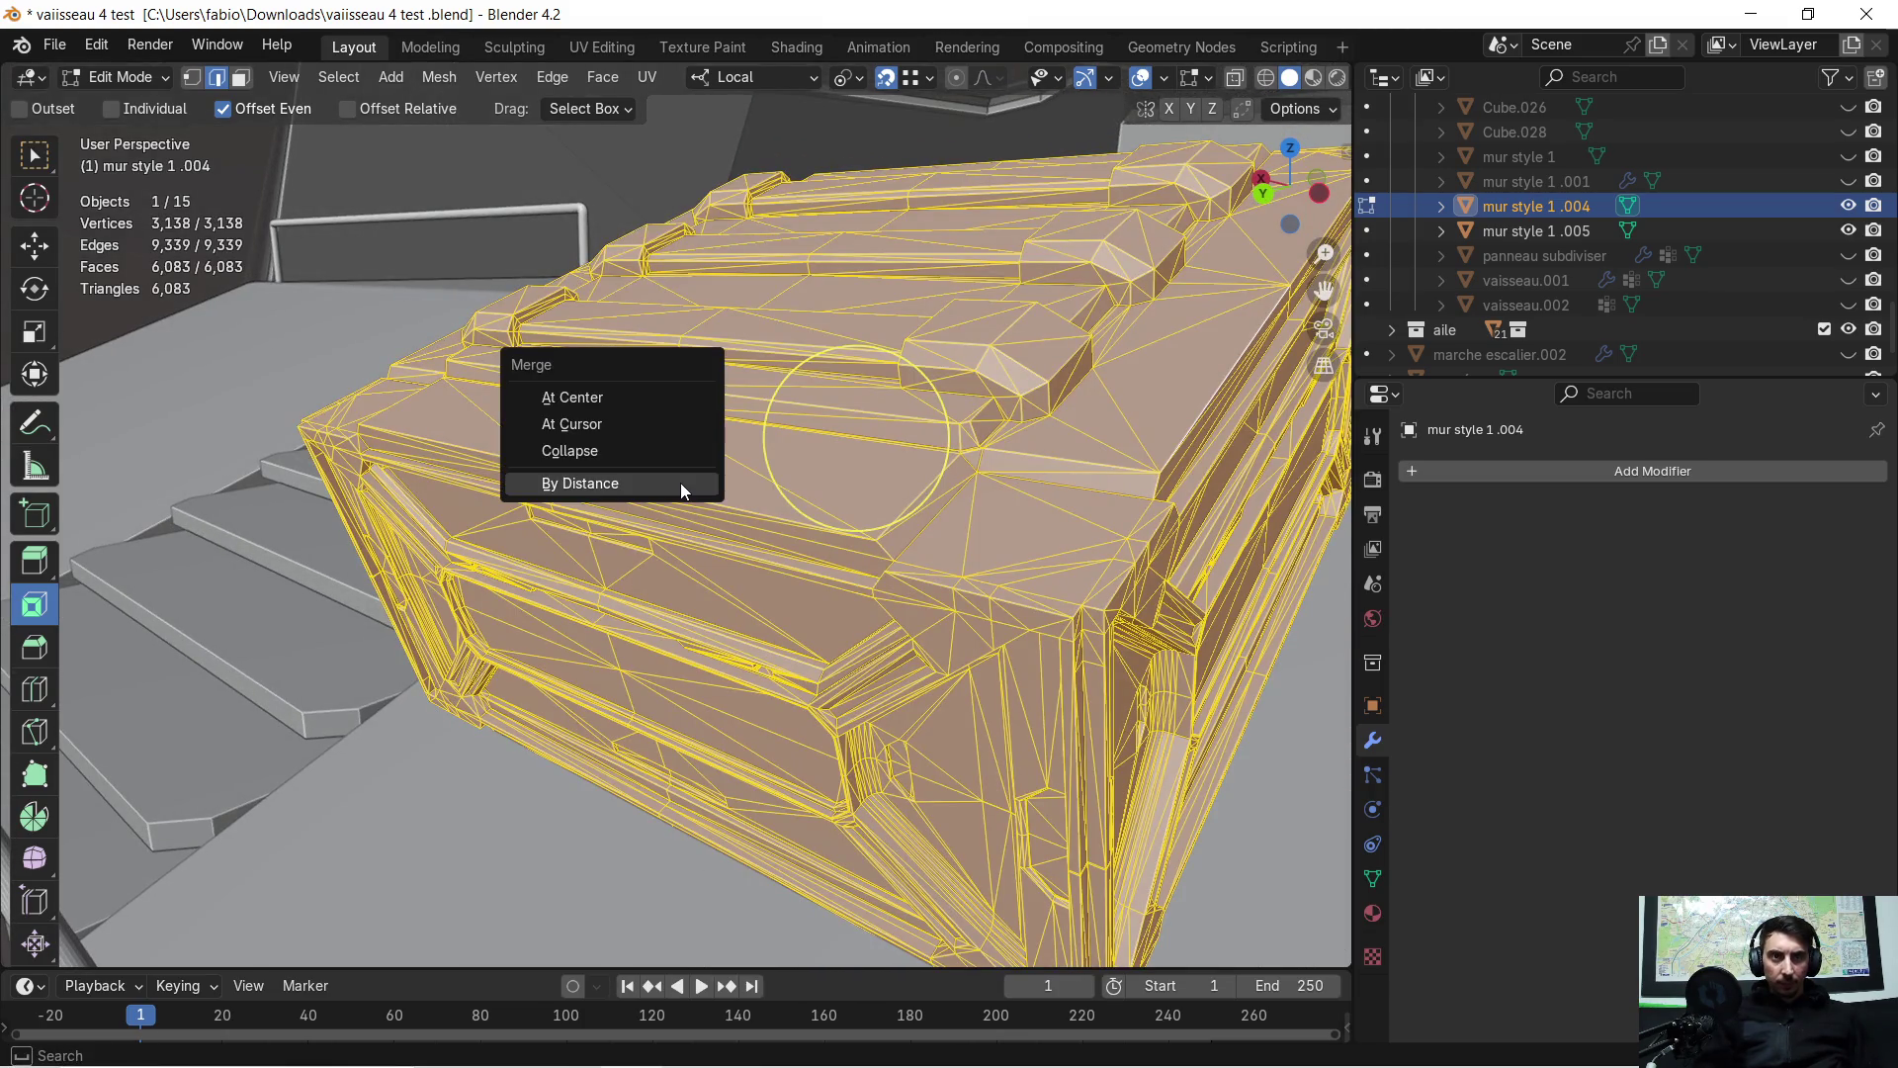
click(678, 482)
click(315, 883)
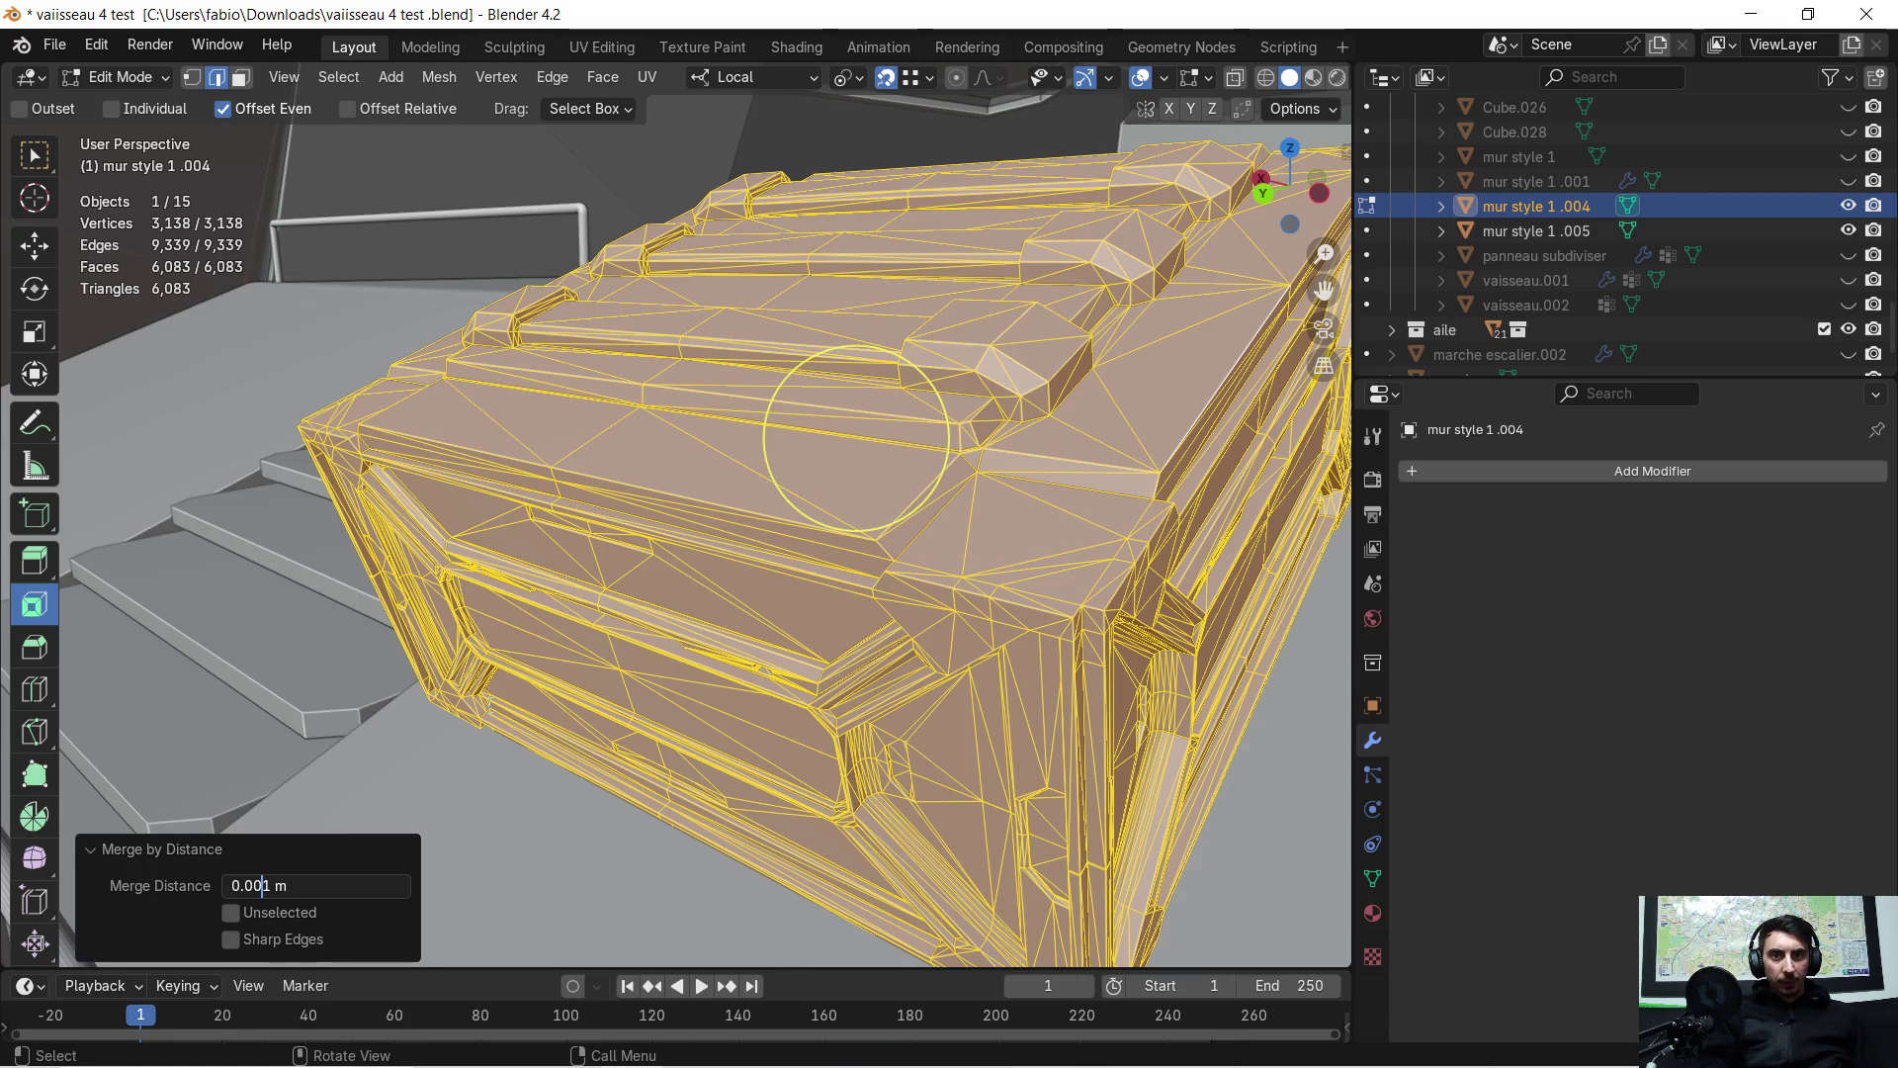
key(Return)
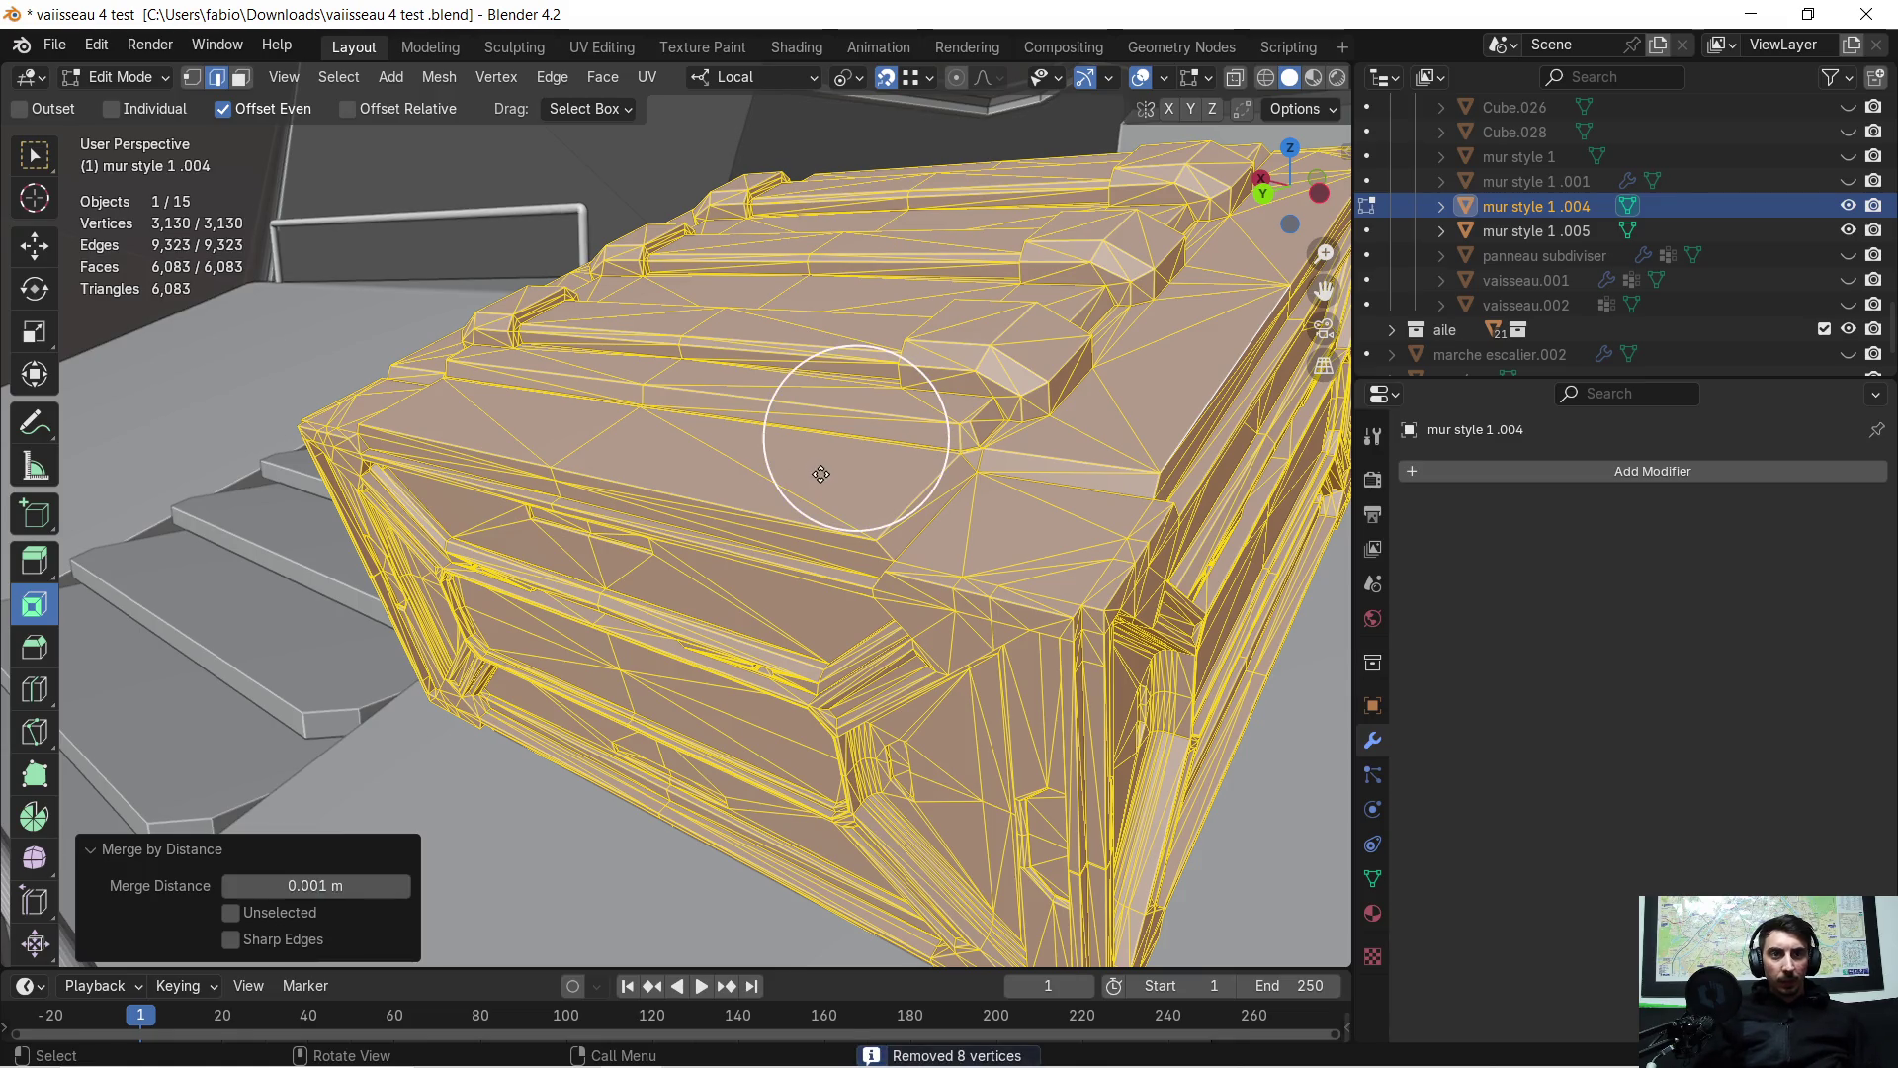
Select the first edge of the crate's top ledge
scroll(897, 513, up, 3)
middle_drag(1023, 511, 996, 504)
click(640, 483)
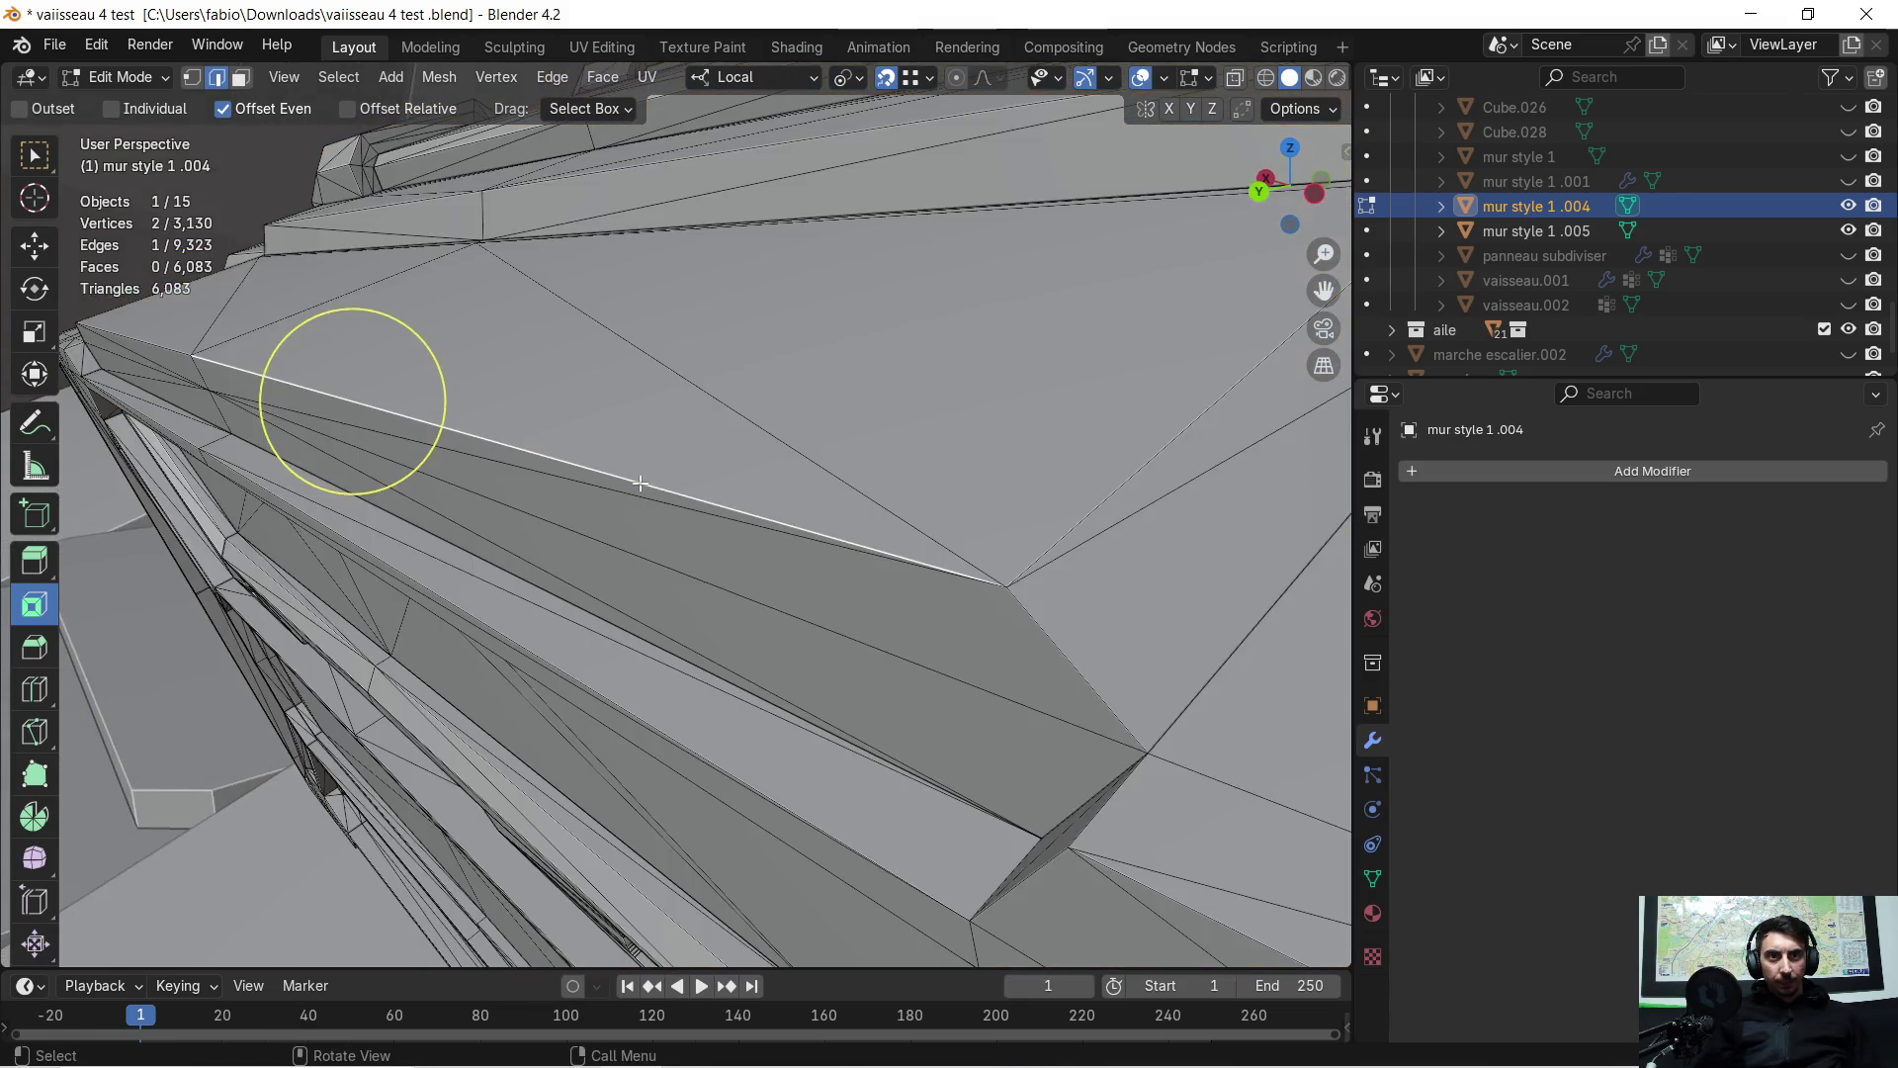
Add the remaining long ledge edges along the crate top to the selection
mouse_move(576, 487)
middle_down()
mouse_move(682, 527)
mouse_move(780, 450)
middle_up()
shift+click(692, 519)
mouse_move(685, 411)
middle_down()
mouse_move(678, 372)
mouse_move(742, 398)
mouse_move(695, 476)
mouse_move(534, 458)
mouse_move(593, 445)
mouse_move(614, 466)
mouse_move(537, 478)
mouse_move(570, 461)
middle_up()
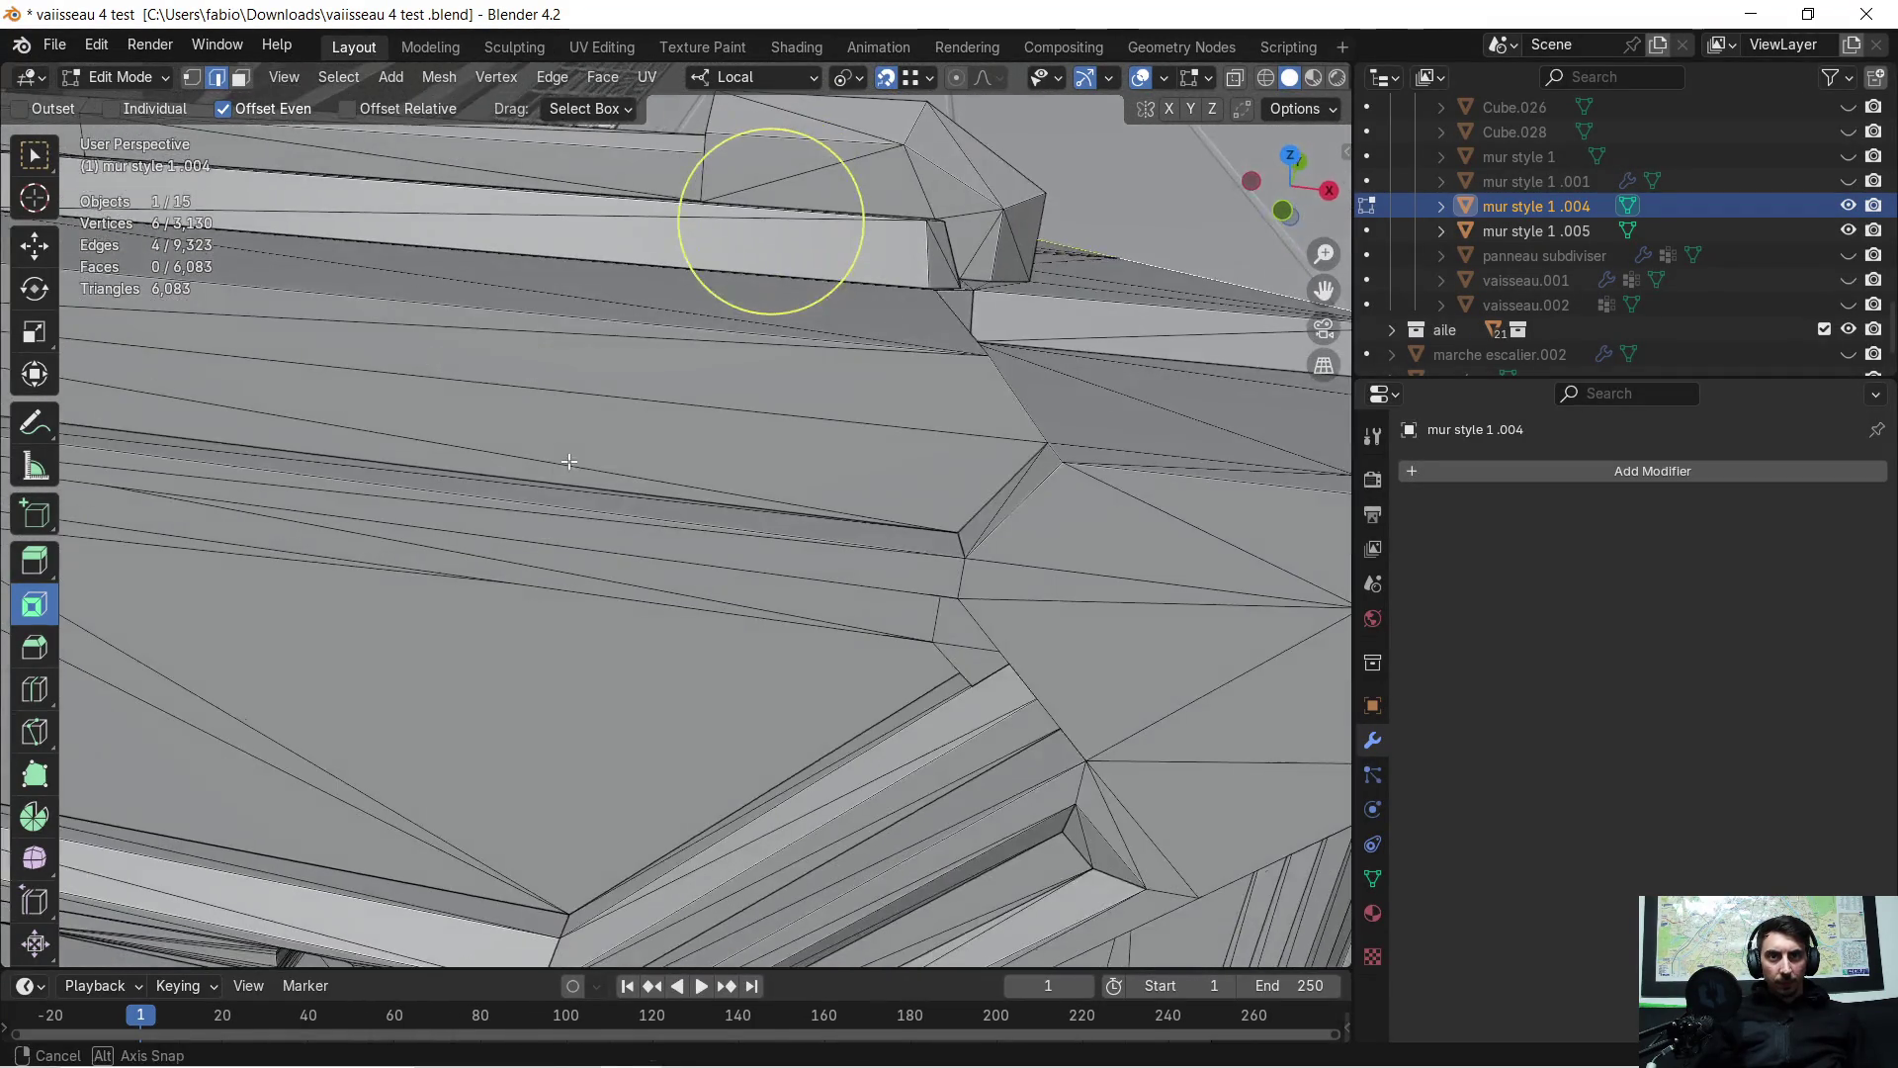
scroll(643, 478, down, 5)
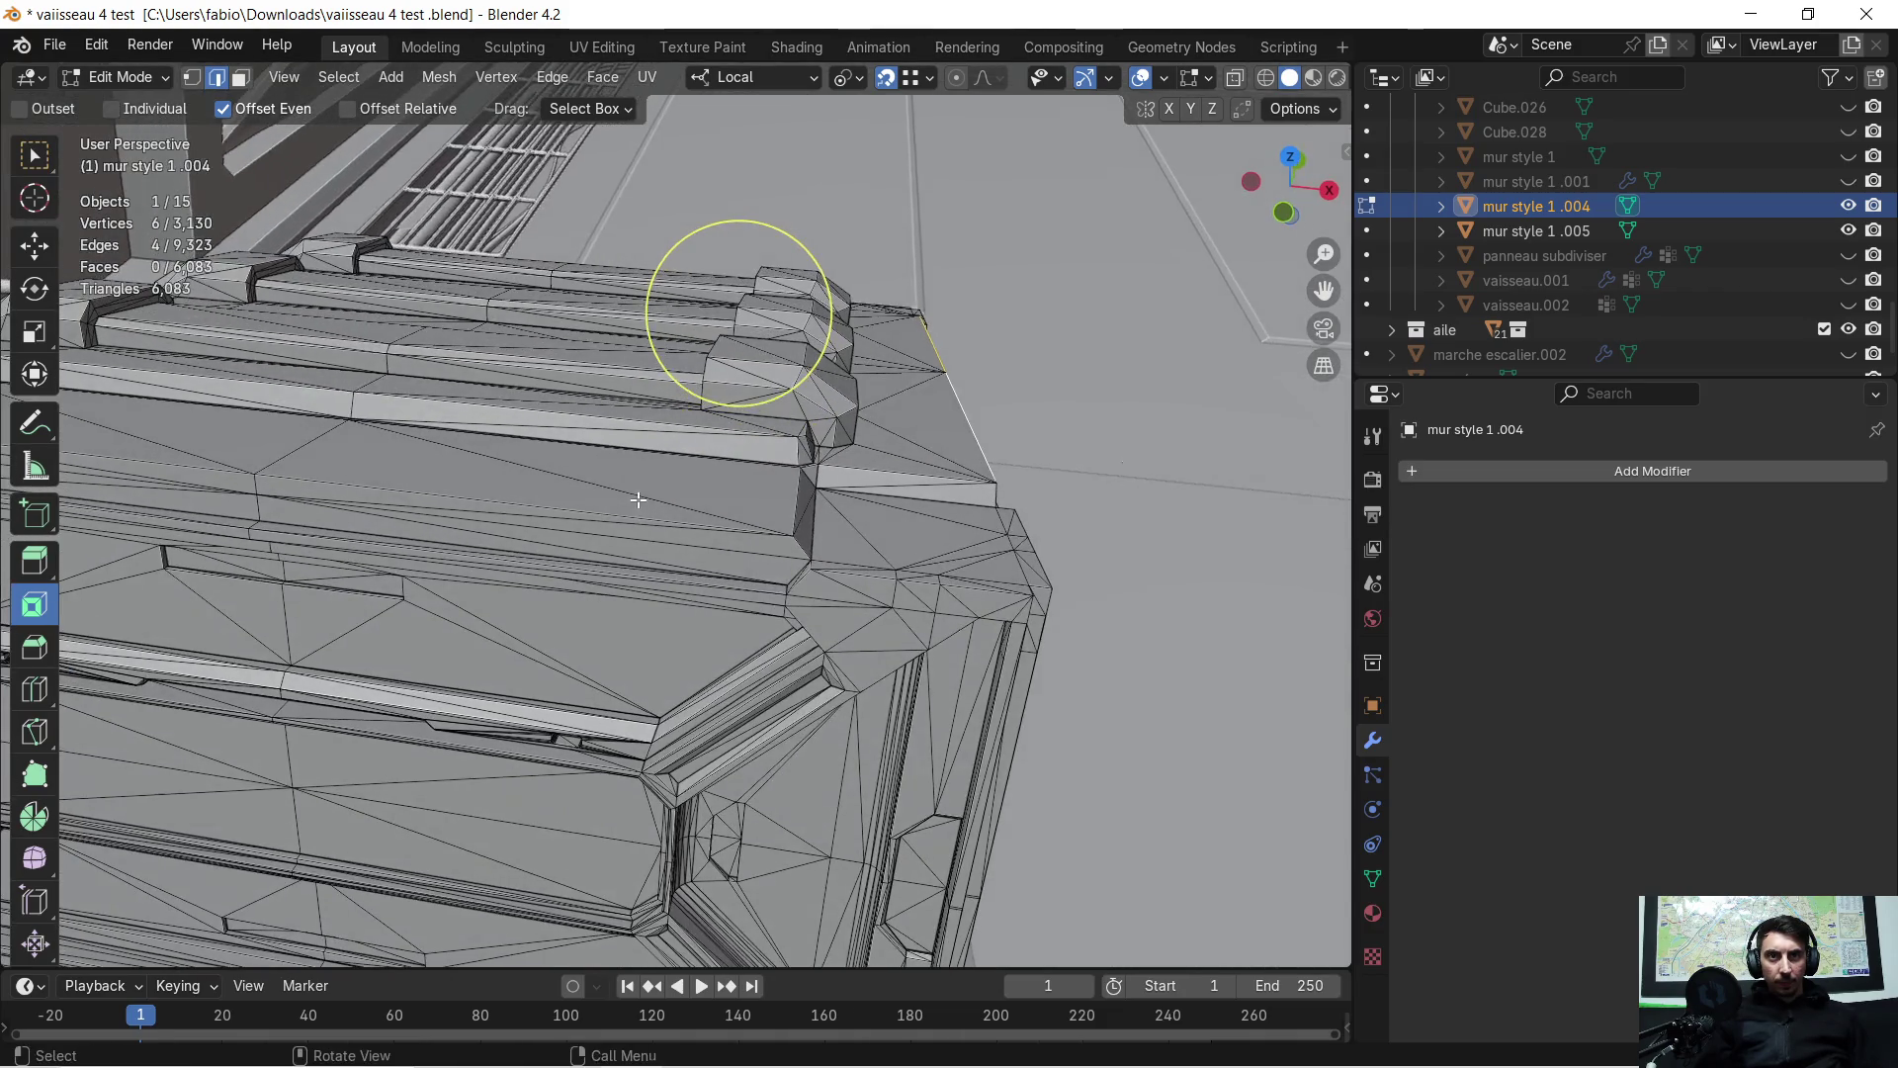
shift+click(277, 479)
middle_drag(277, 479, 732, 465)
mouse_move(334, 594)
middle_down()
mouse_move(475, 548)
mouse_move(667, 586)
mouse_move(718, 507)
mouse_move(695, 585)
middle_up()
shift+click(649, 613)
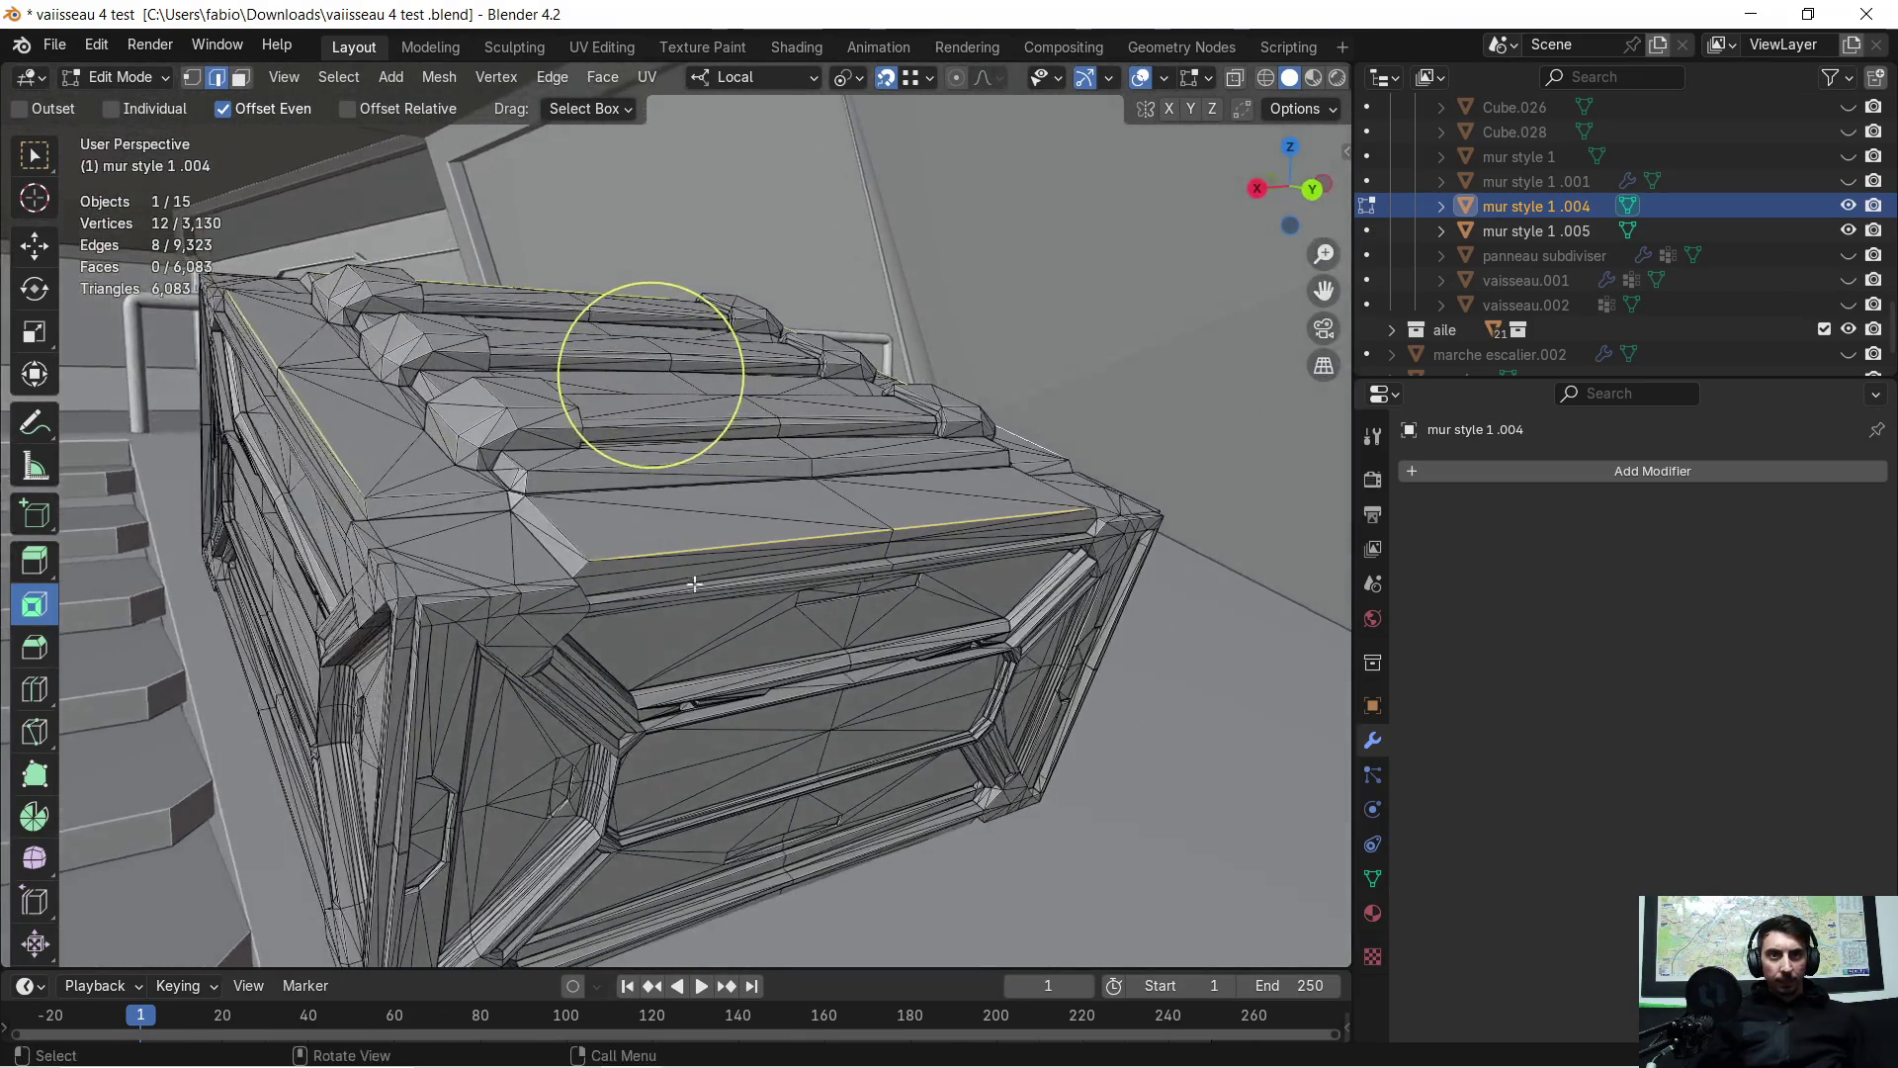
scroll(695, 584, up, 1)
Bevel the selected edges 0.00798 m wide with one segment and inspect the strip
key(ctrl+b)
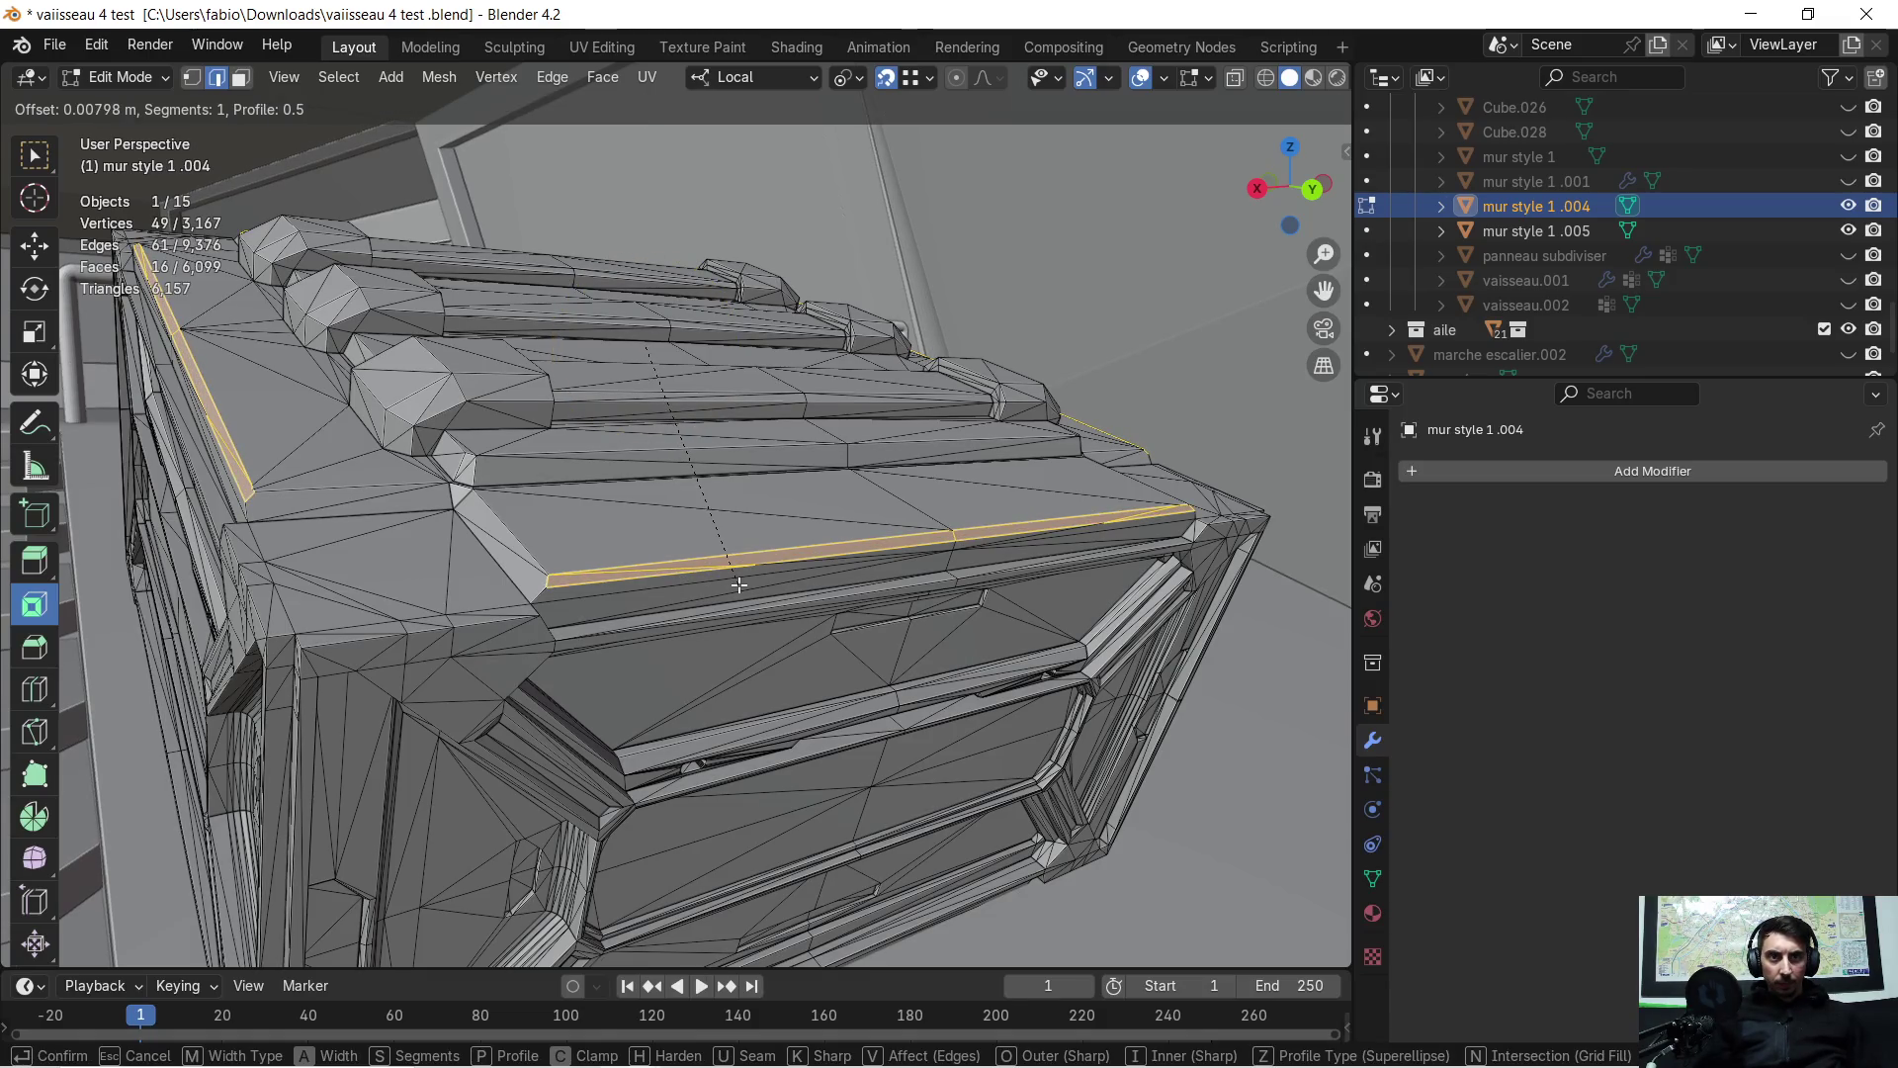
click(739, 584)
mouse_move(738, 584)
middle_down()
mouse_move(728, 535)
mouse_move(795, 597)
middle_up()
middle_drag(657, 612, 743, 599)
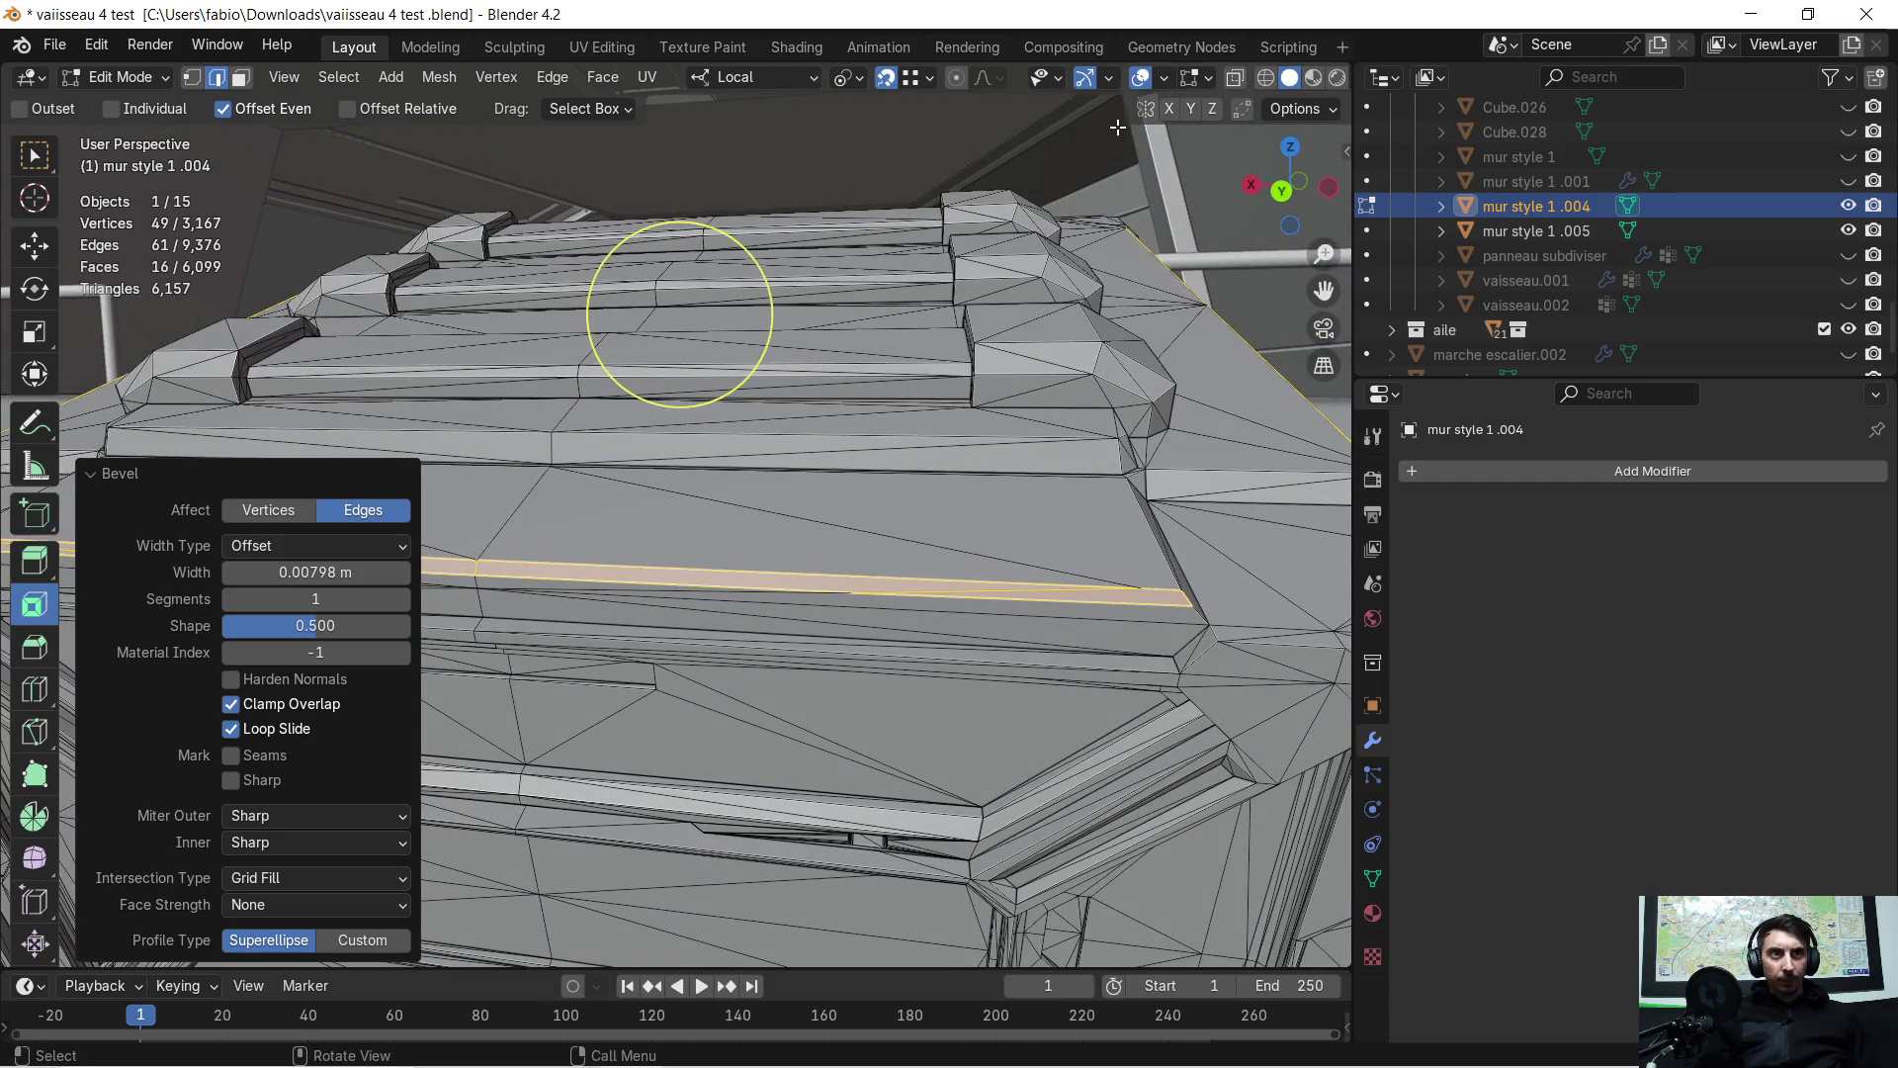
Check the normals with the Face Orientation overlay, then turn it off again
click(1162, 79)
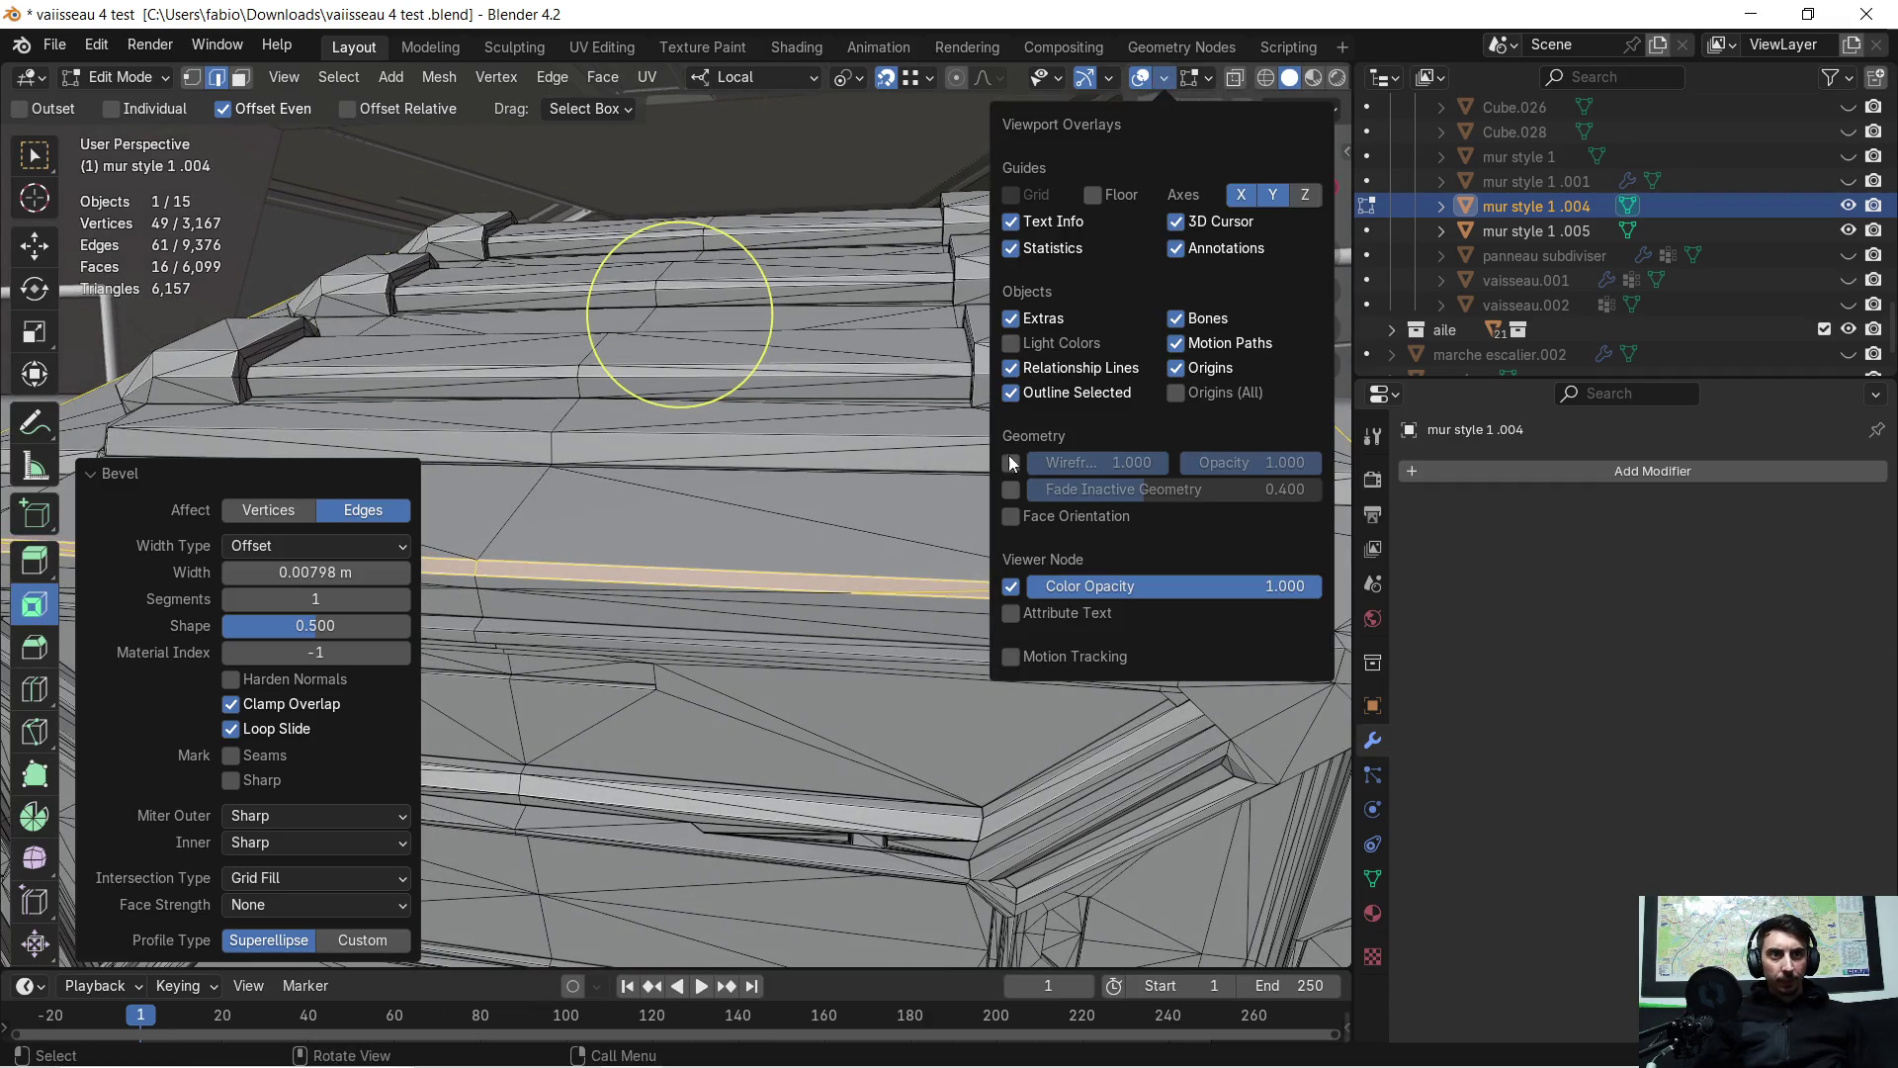
click(1005, 516)
mouse_move(860, 513)
middle_down()
mouse_move(822, 527)
mouse_move(758, 487)
mouse_move(691, 533)
mouse_move(725, 533)
middle_up()
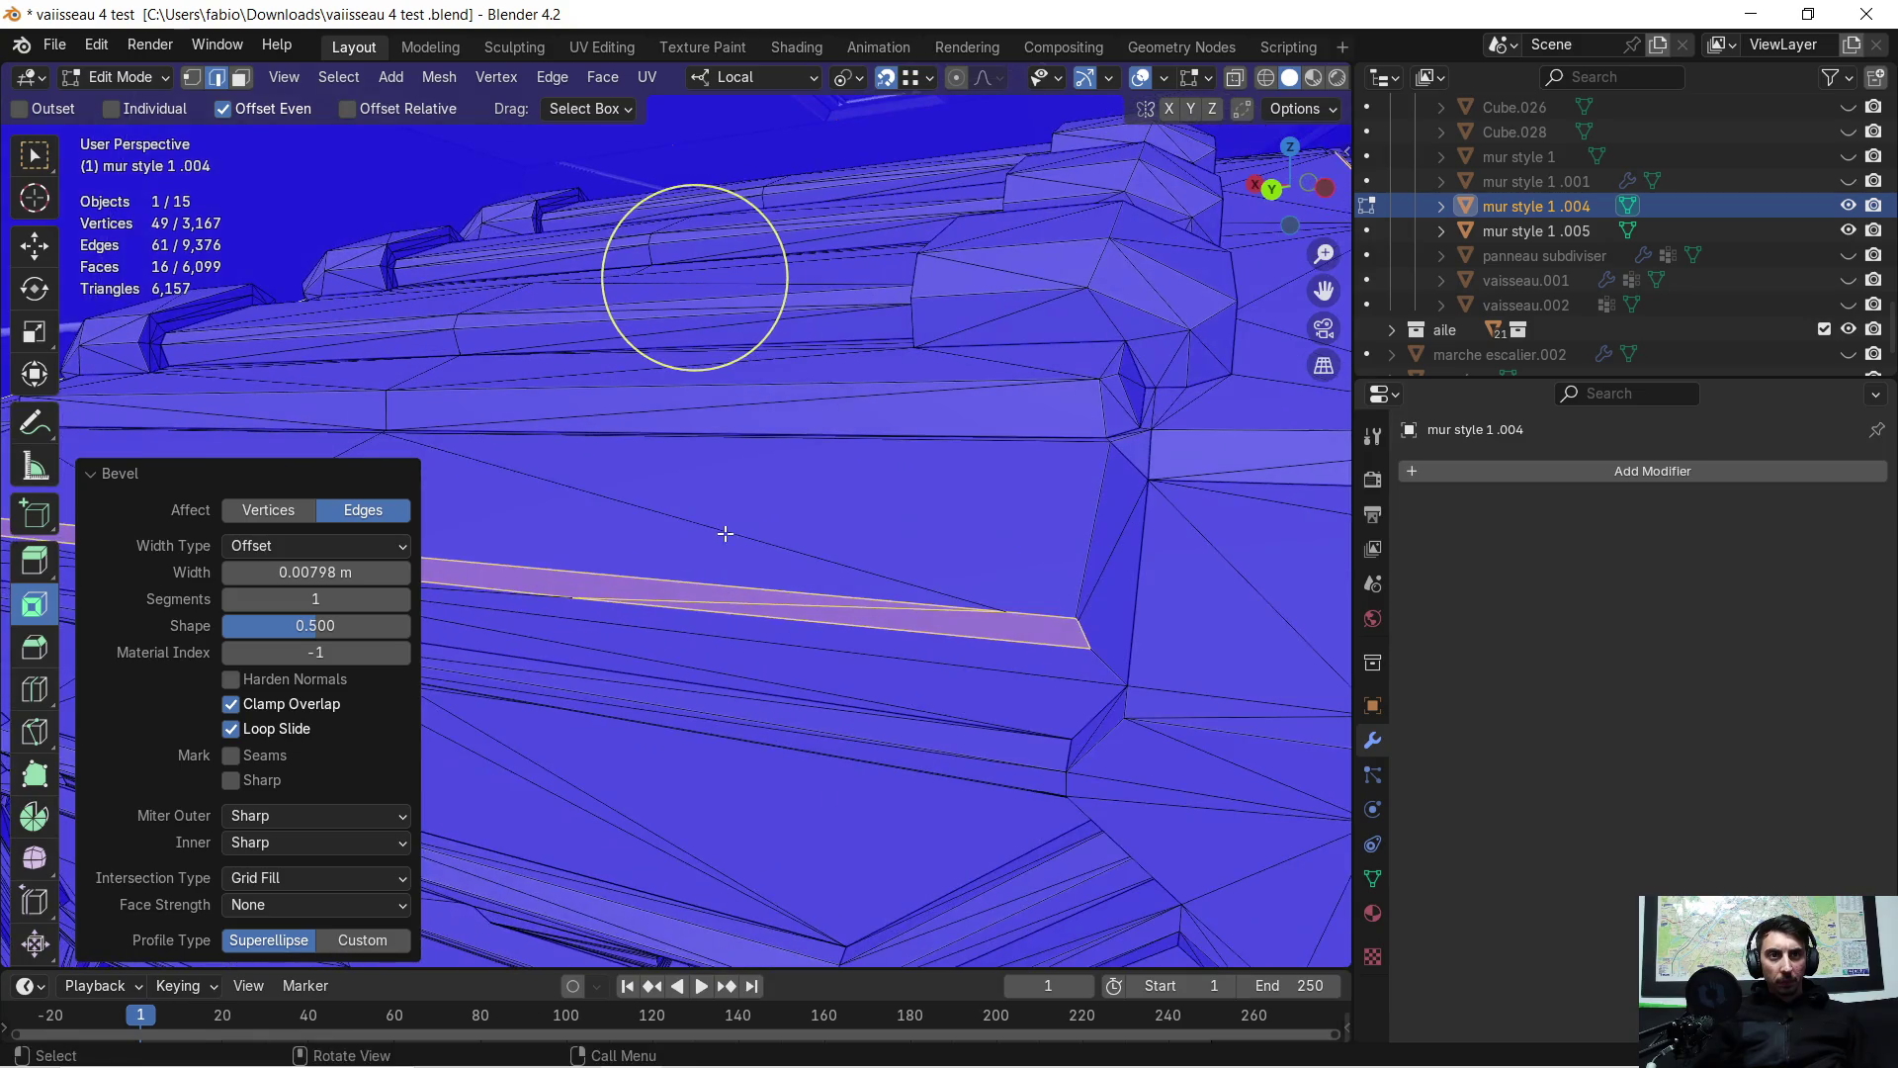
click(1162, 76)
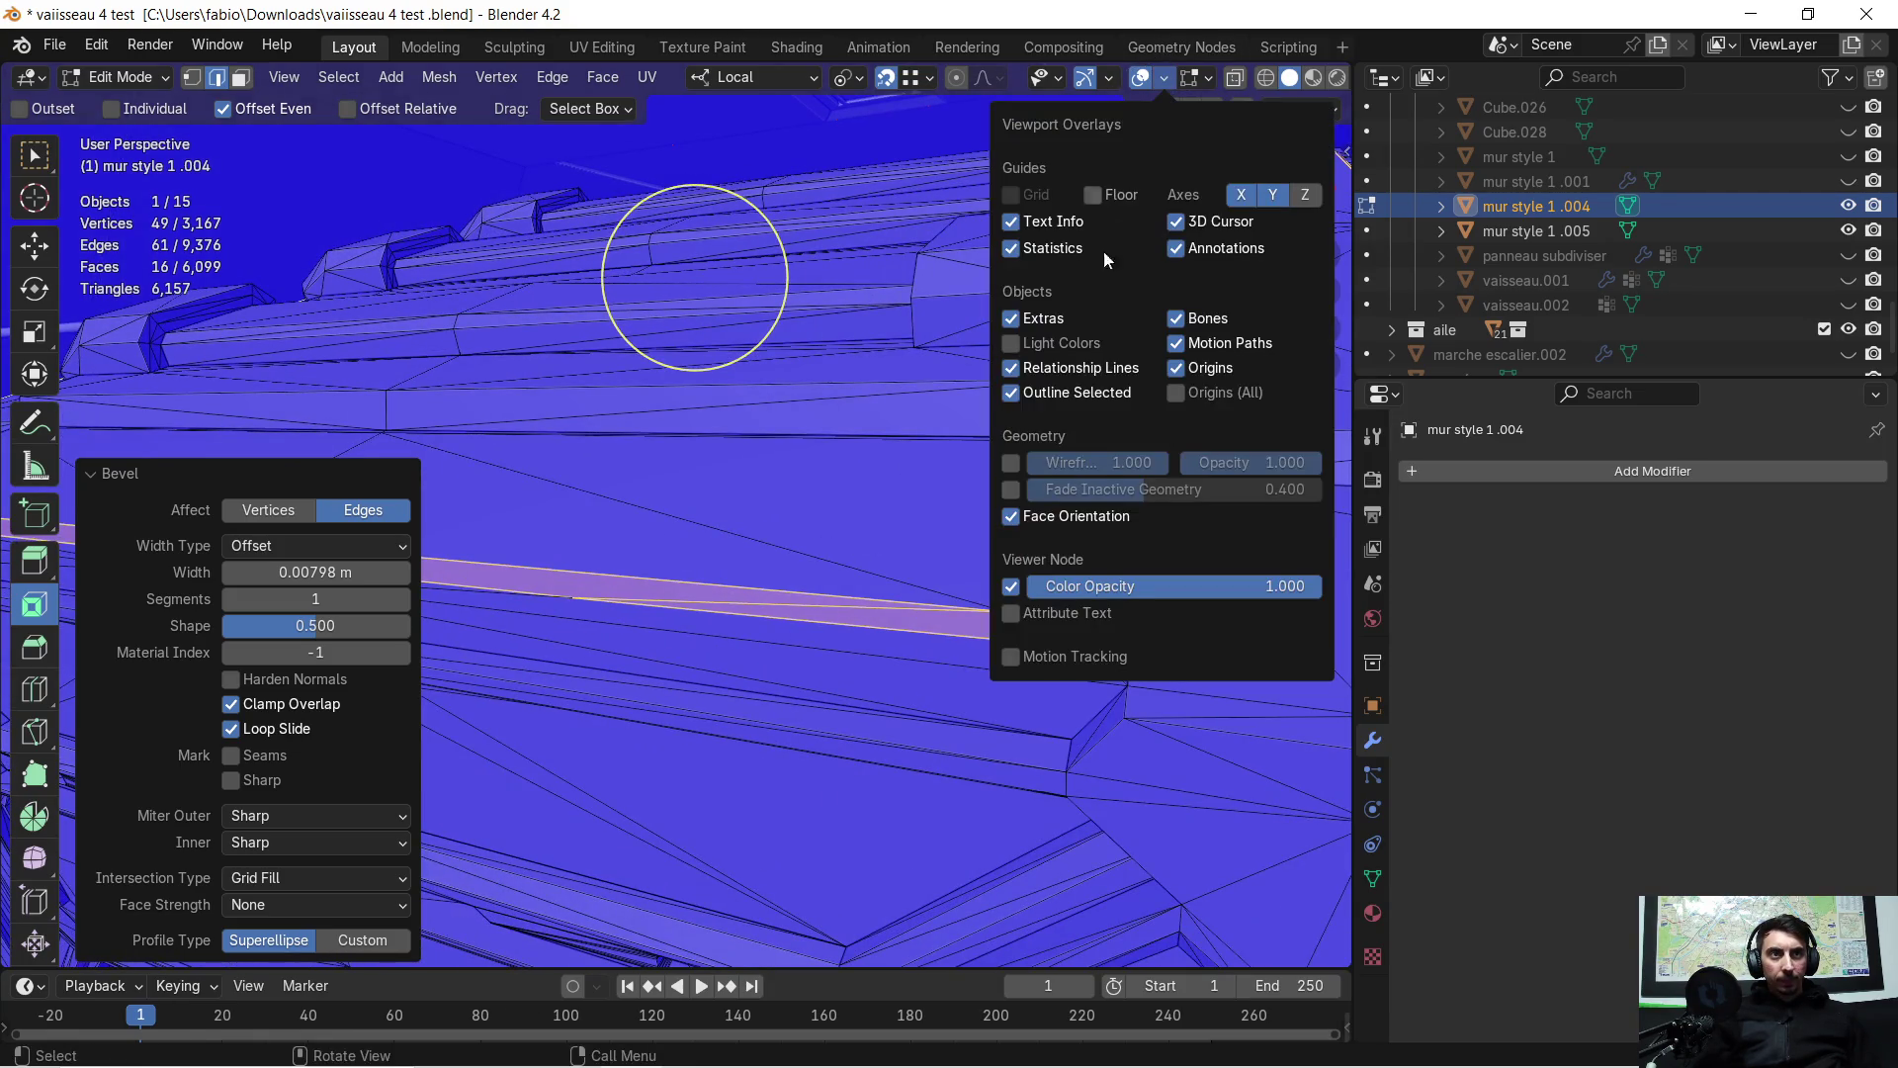
click(1011, 516)
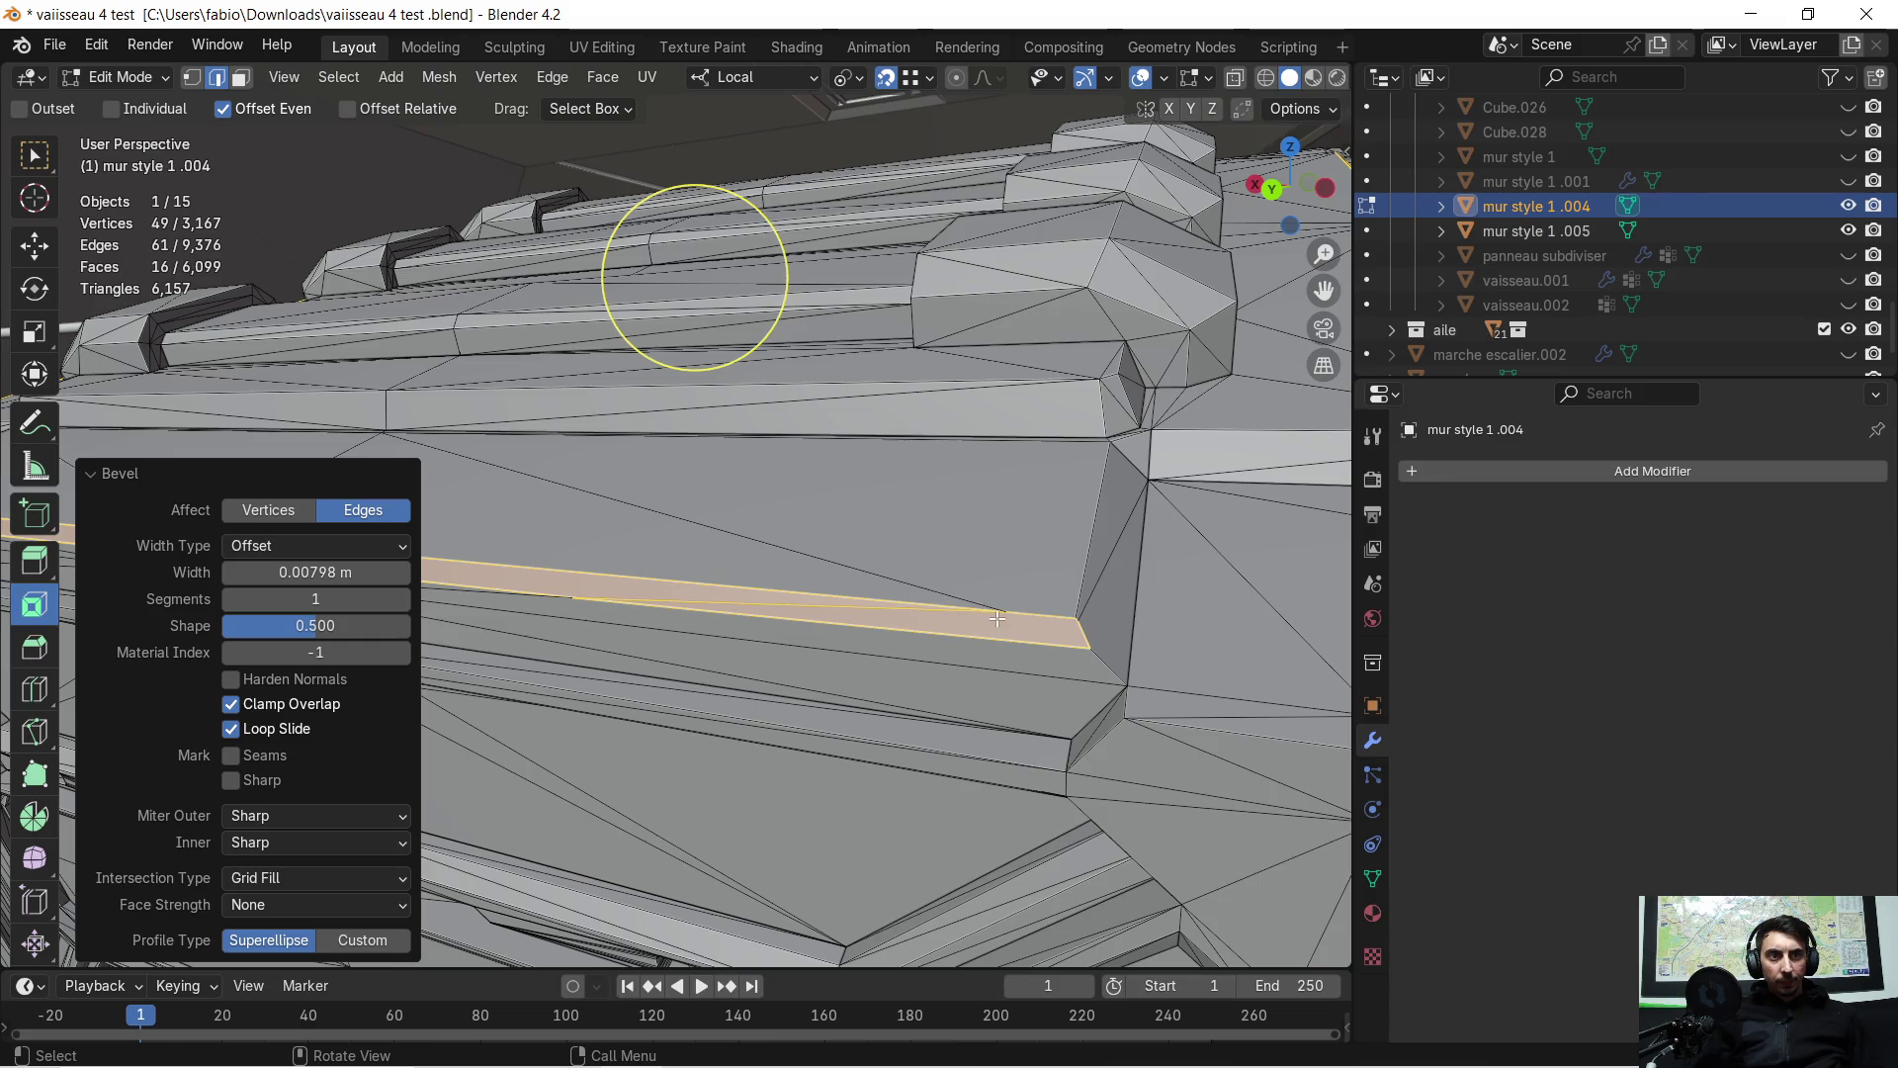
Switch to Vertex select mode and pick the stray vertex at the strip's end
click(192, 81)
click(1004, 614)
mouse_move(1004, 614)
middle_down()
mouse_move(1315, 678)
mouse_move(997, 763)
mouse_move(435, 699)
middle_up()
Snap the selected stray vertex onto the nearby corner vertex, redoing a misplaced first attempt
middle_drag(946, 609, 785, 598)
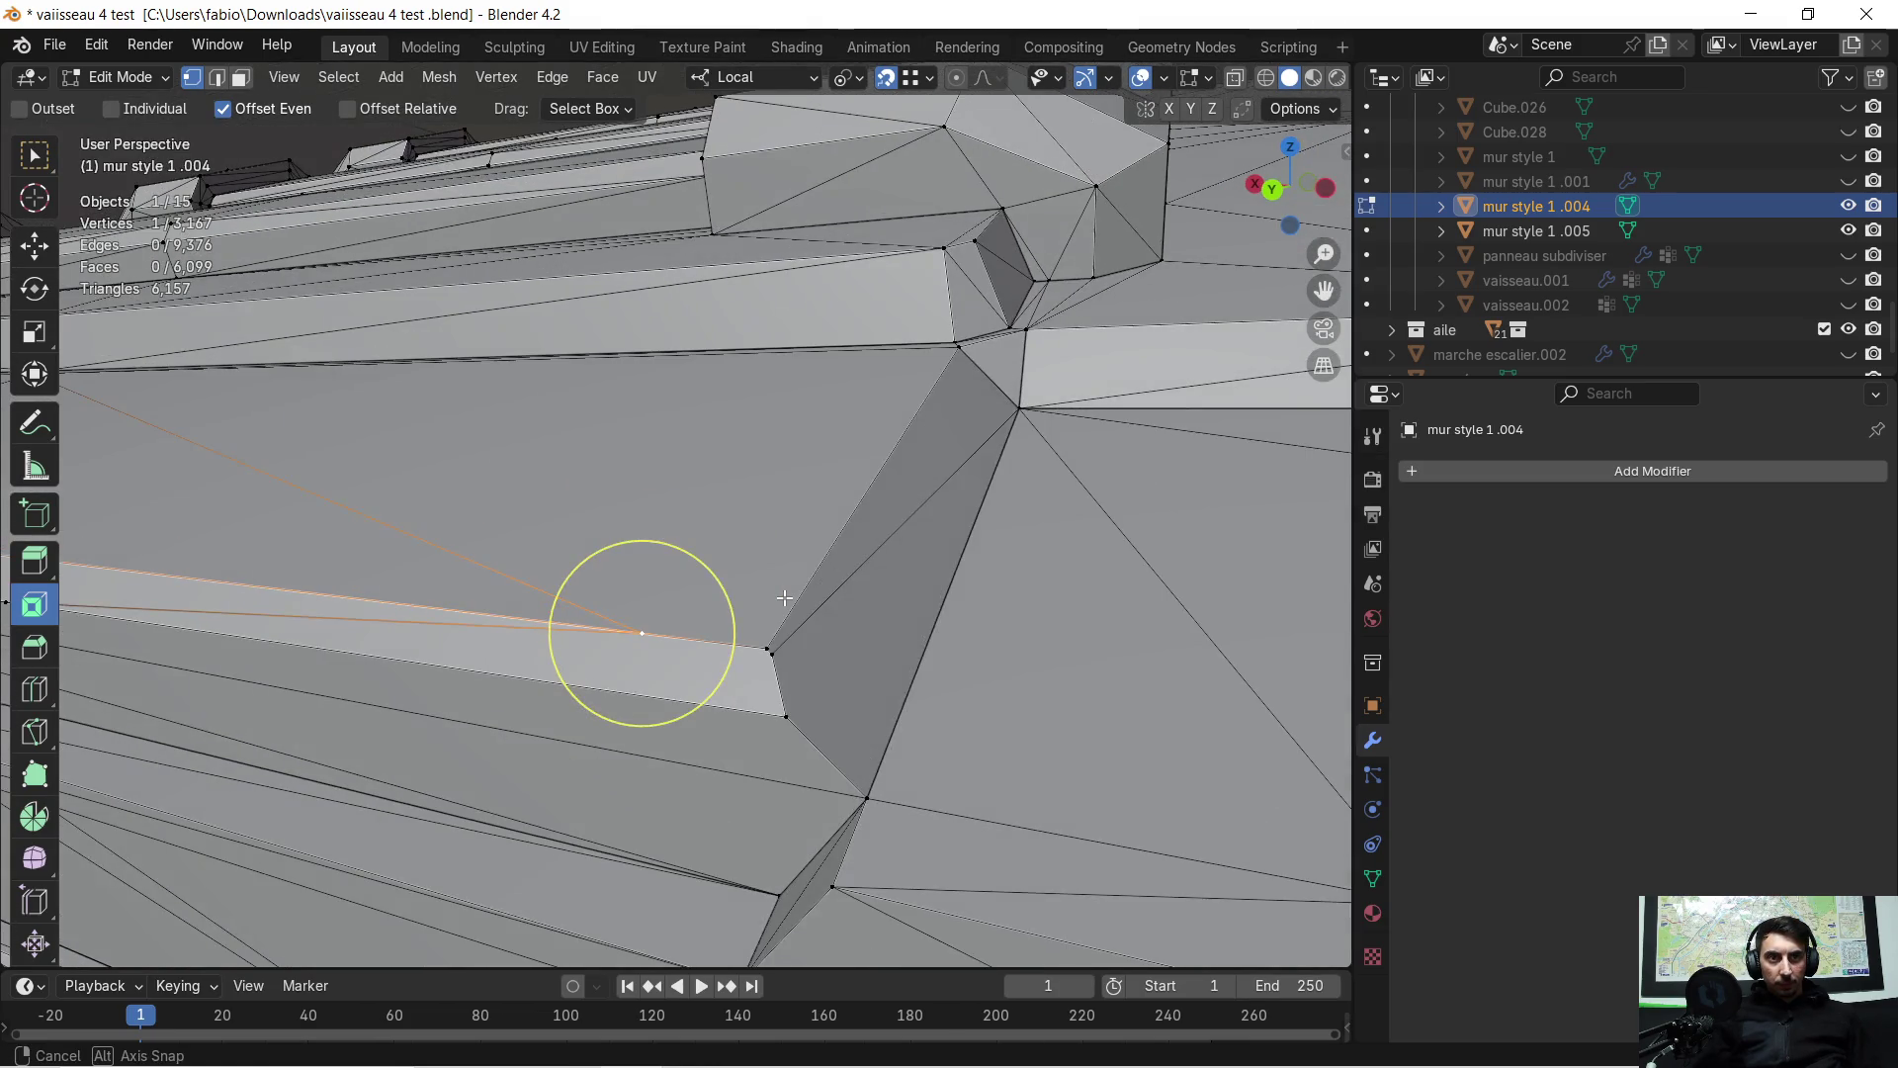
key(g)
click(771, 649)
key(ctrl+z)
key(g)
click(775, 656)
mouse_move(710, 704)
middle_down()
mouse_move(1220, 402)
mouse_move(741, 691)
mouse_move(987, 686)
mouse_move(862, 626)
mouse_move(882, 601)
middle_up()
Snap the vertices at the strip's other end onto their corner vertices
scroll(734, 649, down, 5)
scroll(692, 644, up, 3)
mouse_move(690, 310)
middle_down()
mouse_move(665, 263)
mouse_move(657, 372)
mouse_move(694, 370)
mouse_move(665, 377)
mouse_move(323, 386)
mouse_move(425, 360)
mouse_move(912, 494)
middle_up()
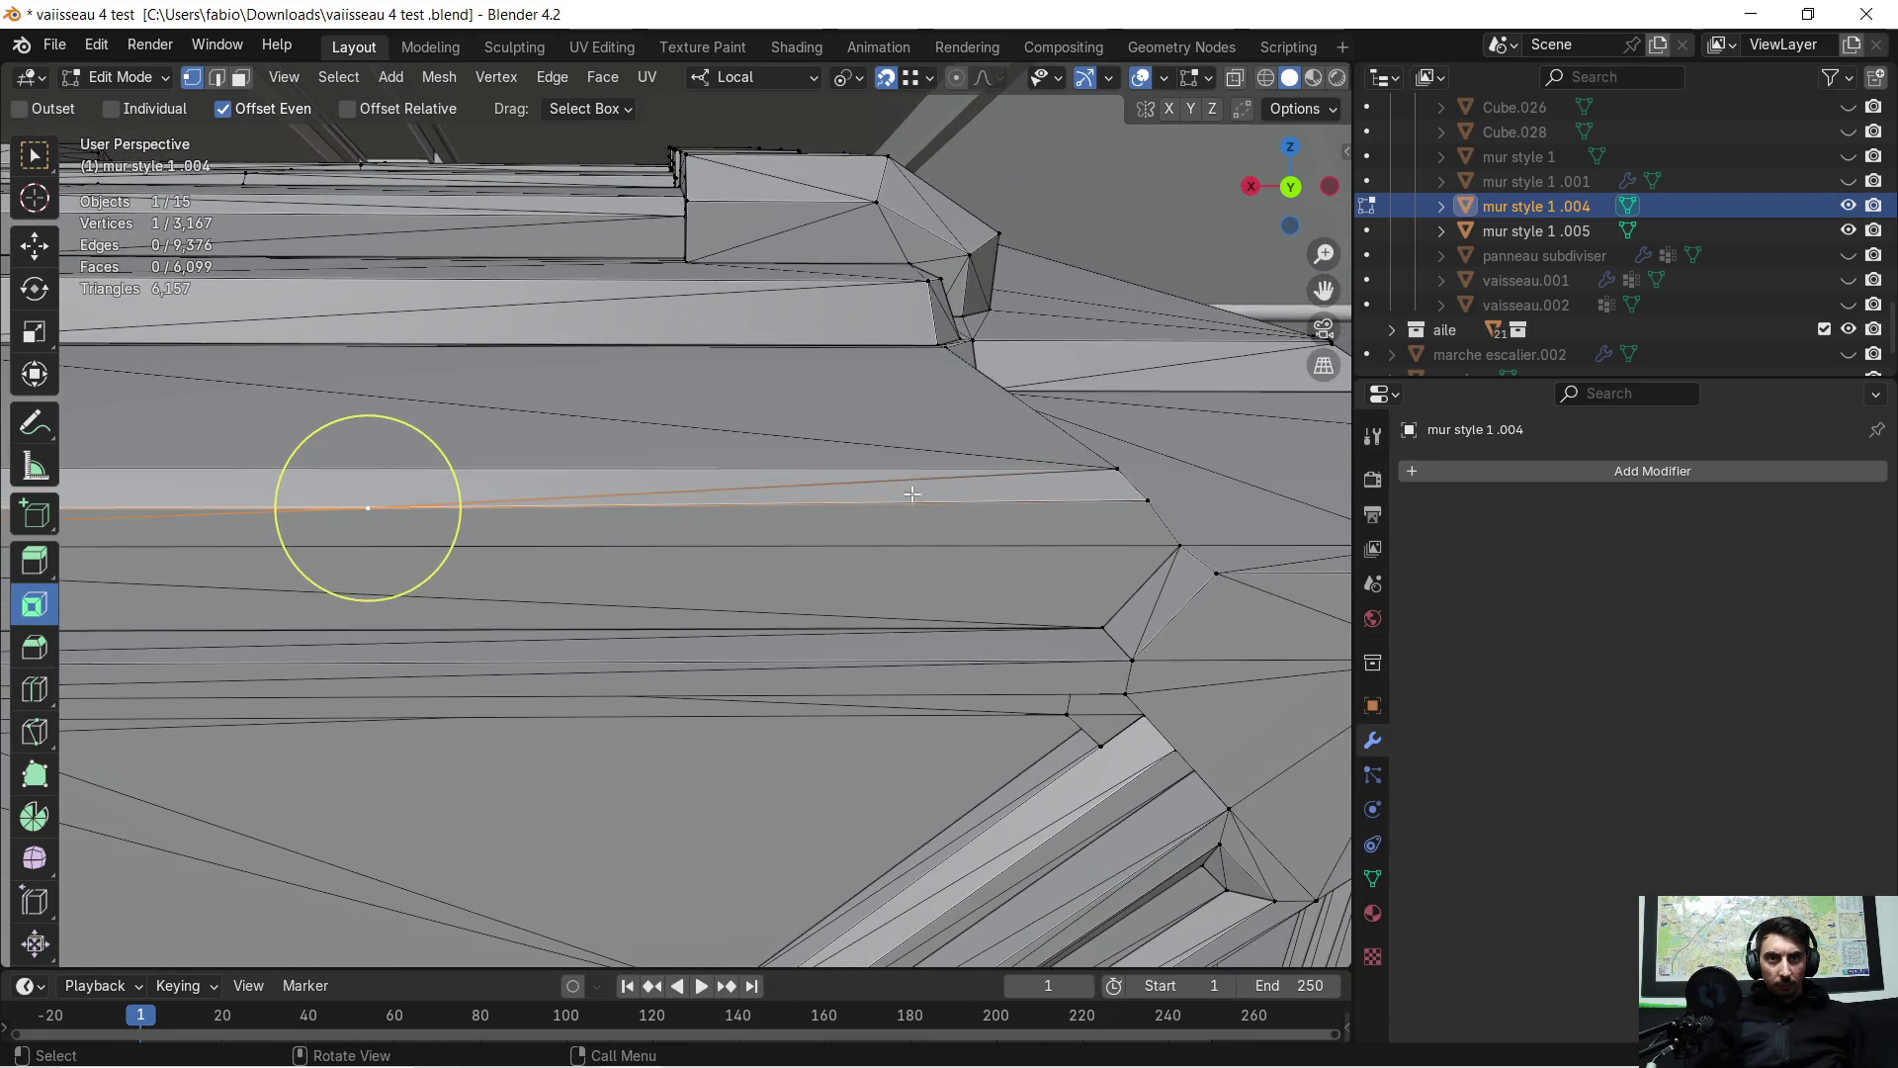
key(g)
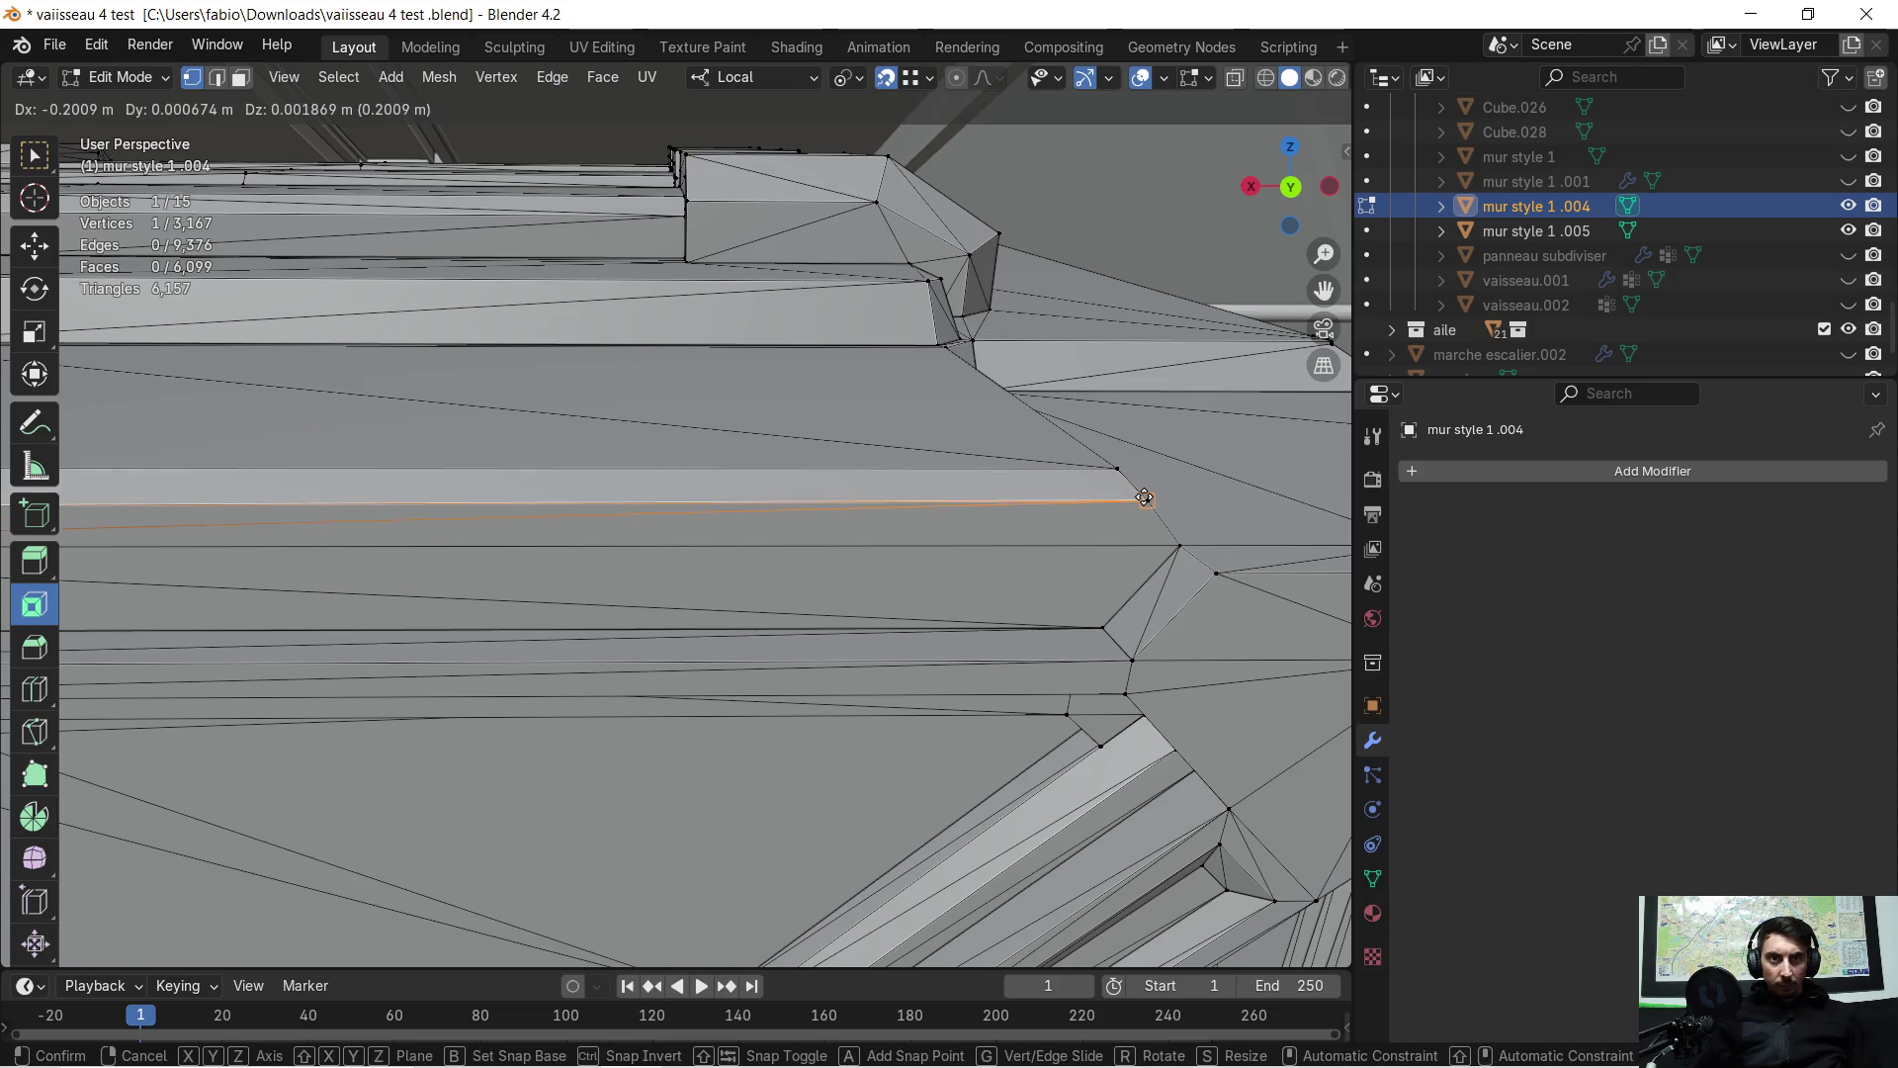
click(1143, 497)
mouse_move(1144, 497)
middle_down()
mouse_move(868, 517)
mouse_move(881, 491)
mouse_move(705, 551)
middle_up()
mouse_move(553, 538)
middle_down()
mouse_move(385, 563)
mouse_move(512, 557)
middle_up()
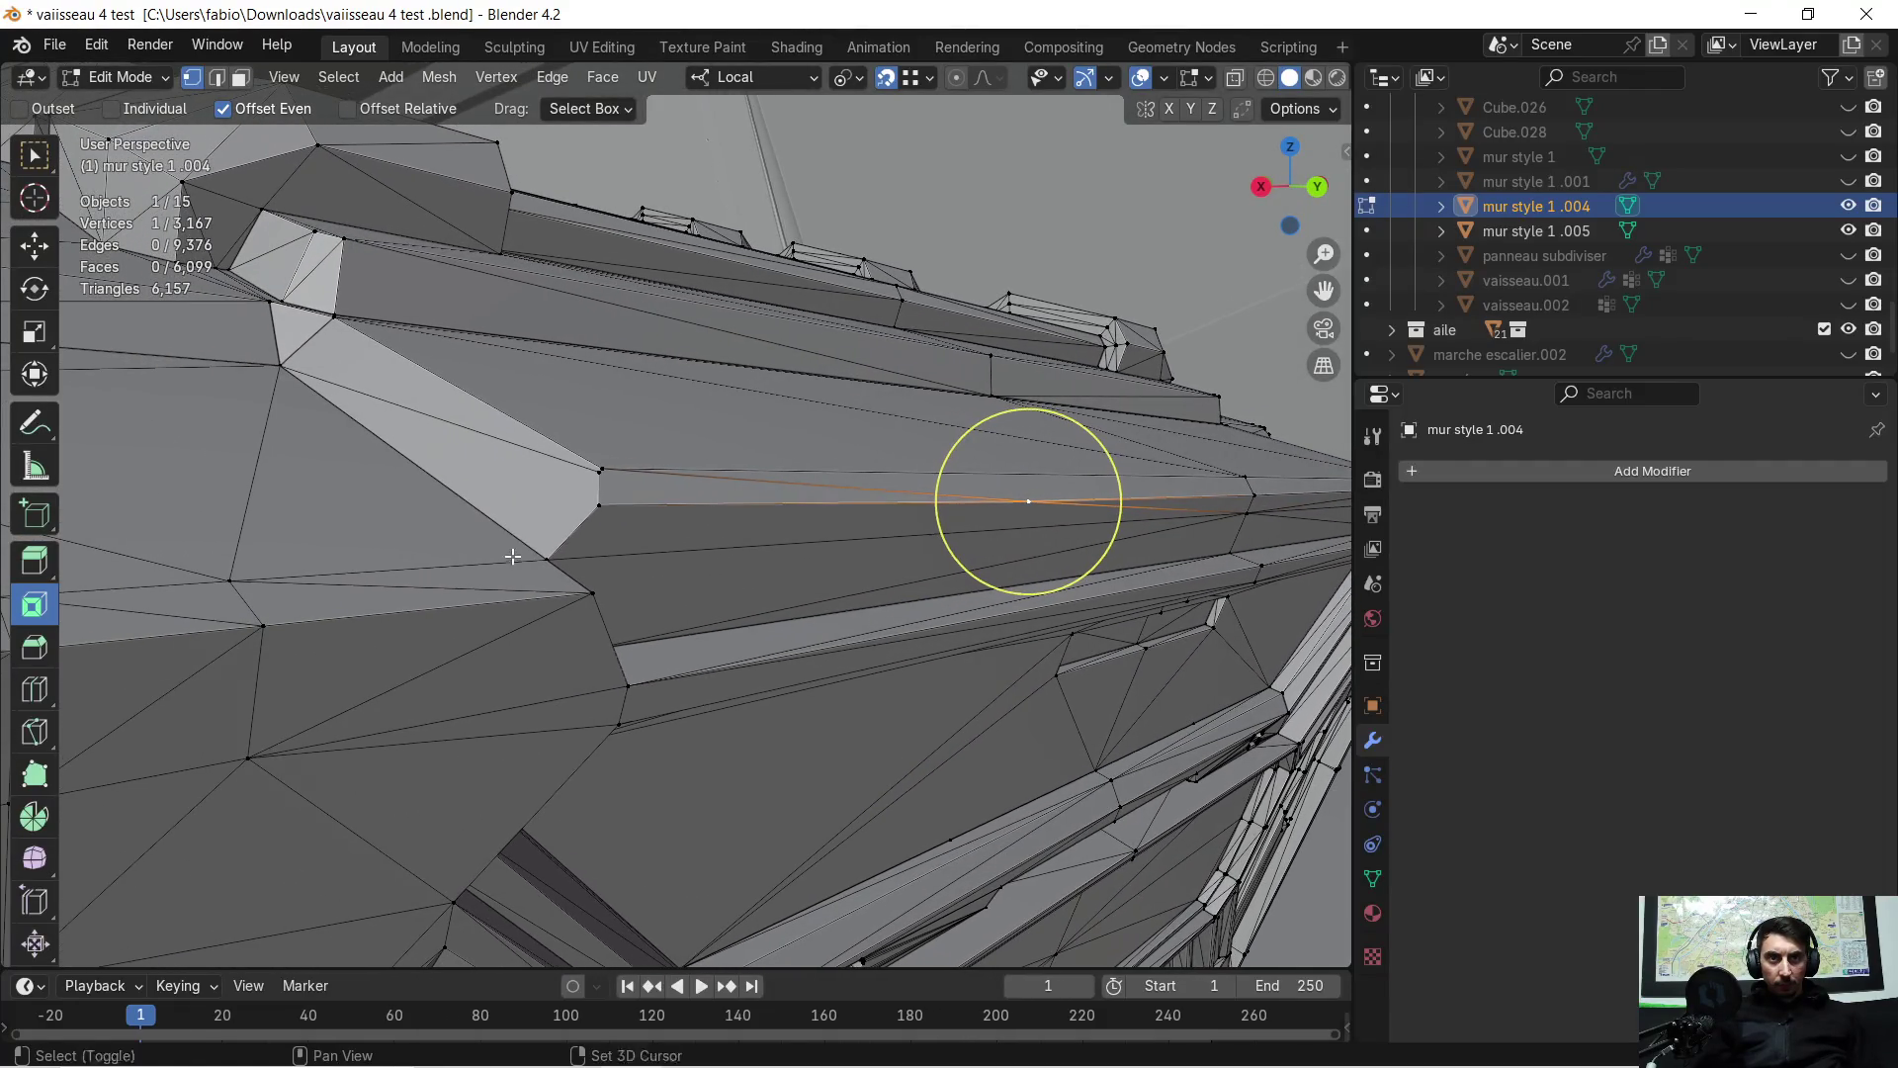
key(g)
click(601, 504)
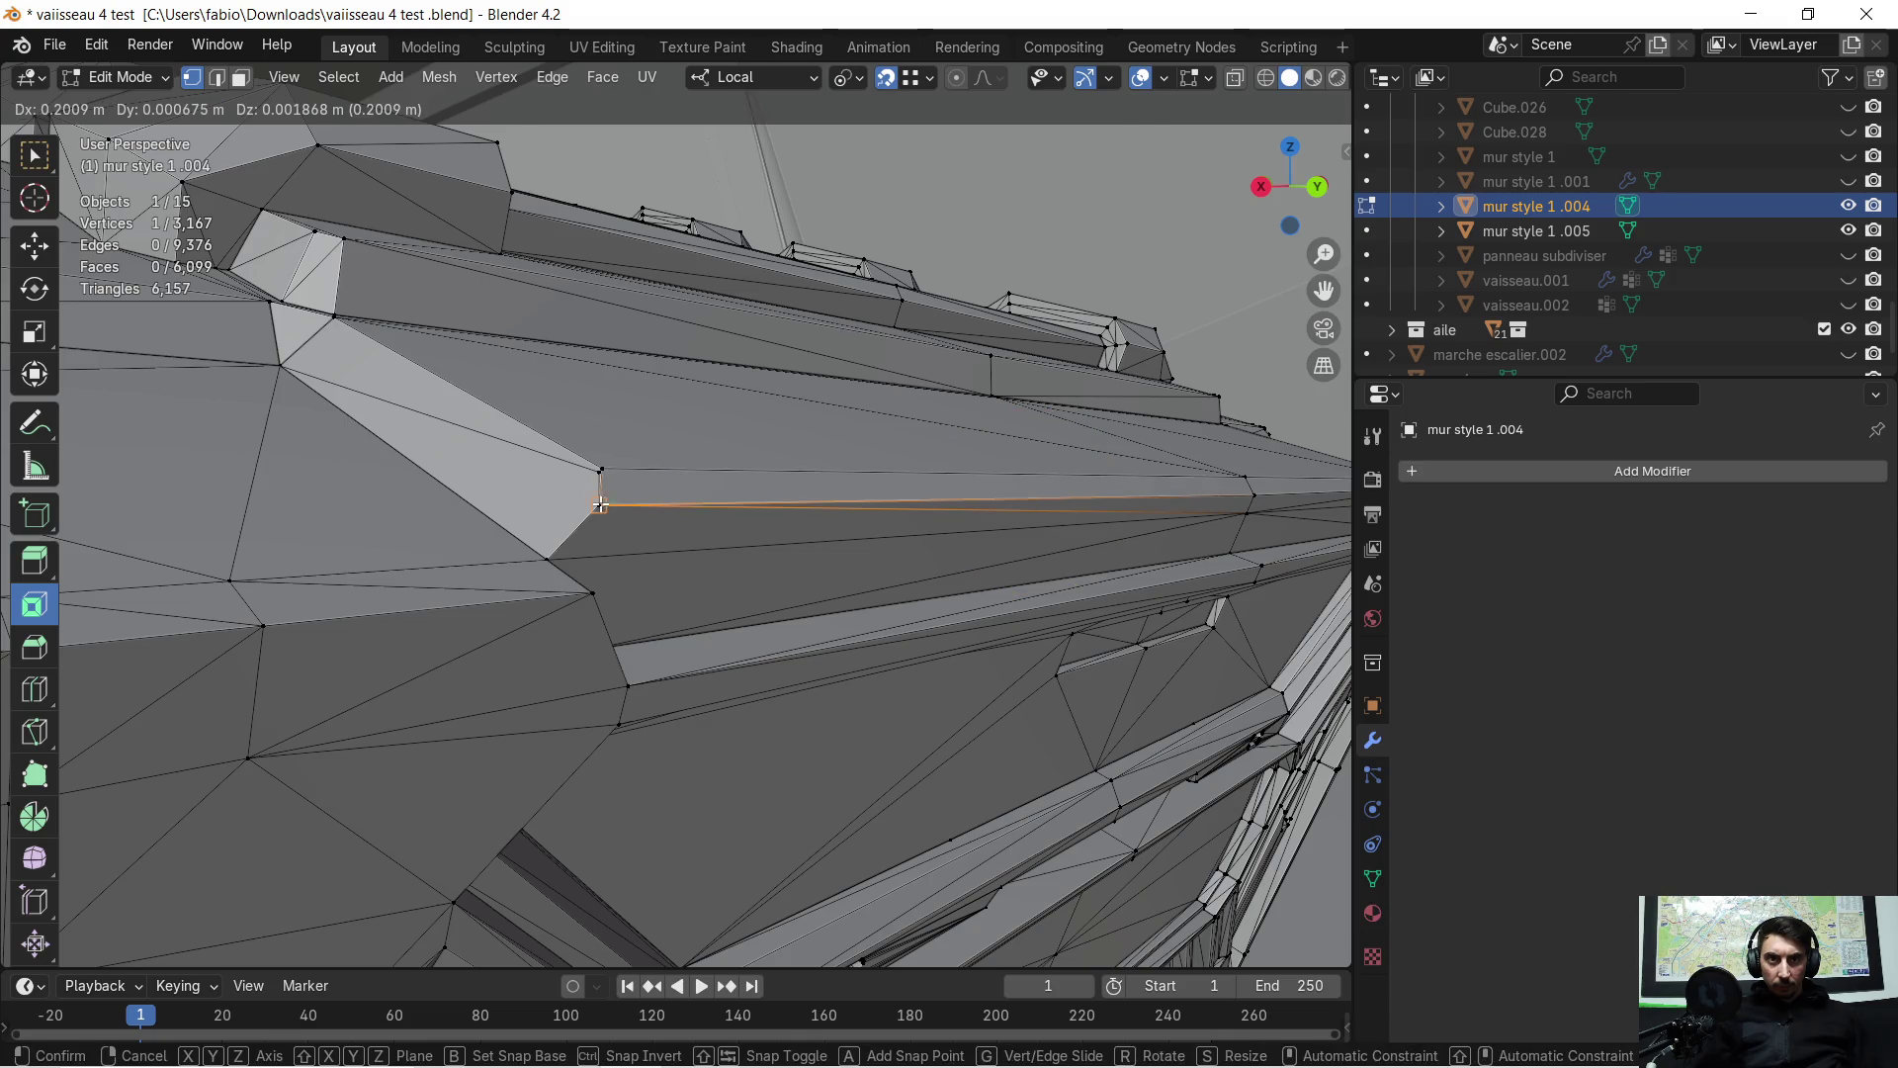
Select the stray hull-corner vertex and snap it up onto the upper corner
scroll(623, 484, up, 3)
scroll(620, 478, down, 5)
key(c)
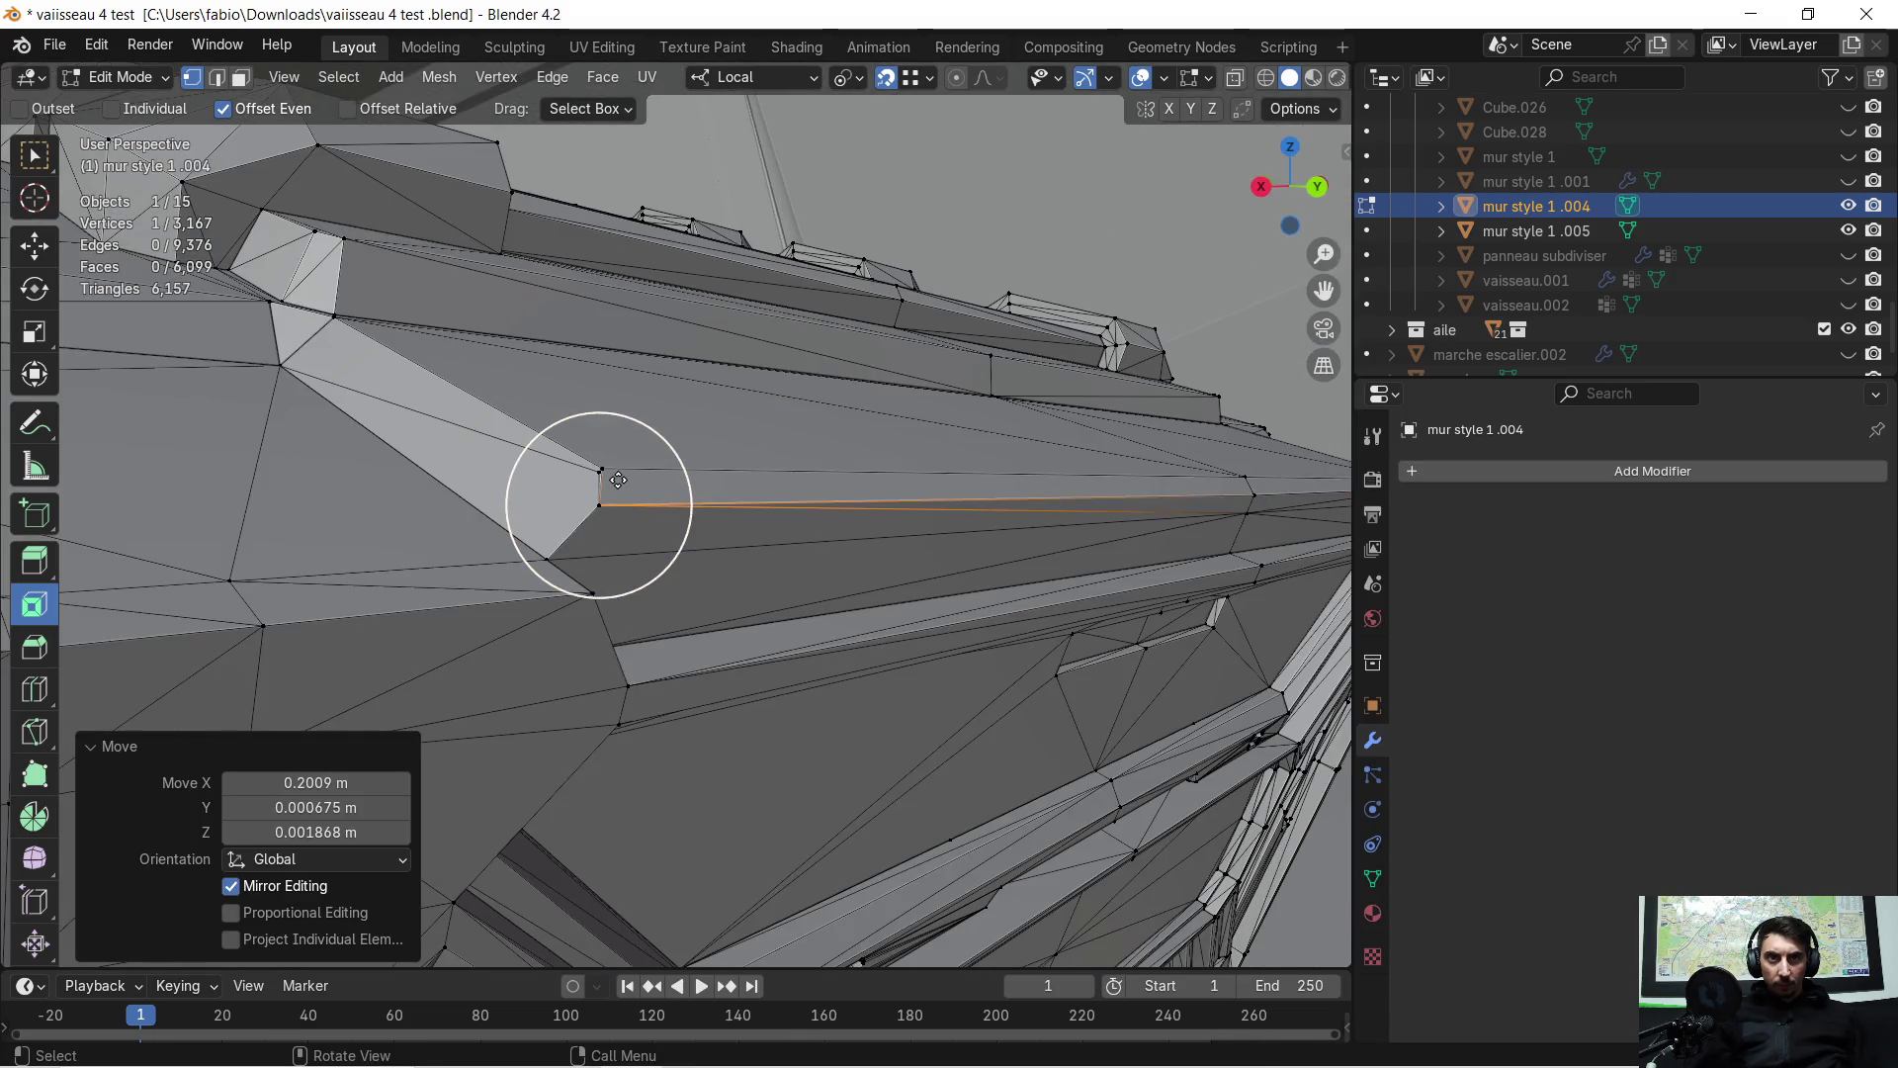
scroll(618, 480, up, 4)
mouse_move(662, 442)
middle_down()
mouse_move(699, 394)
mouse_move(741, 436)
mouse_move(758, 373)
mouse_move(783, 607)
middle_up()
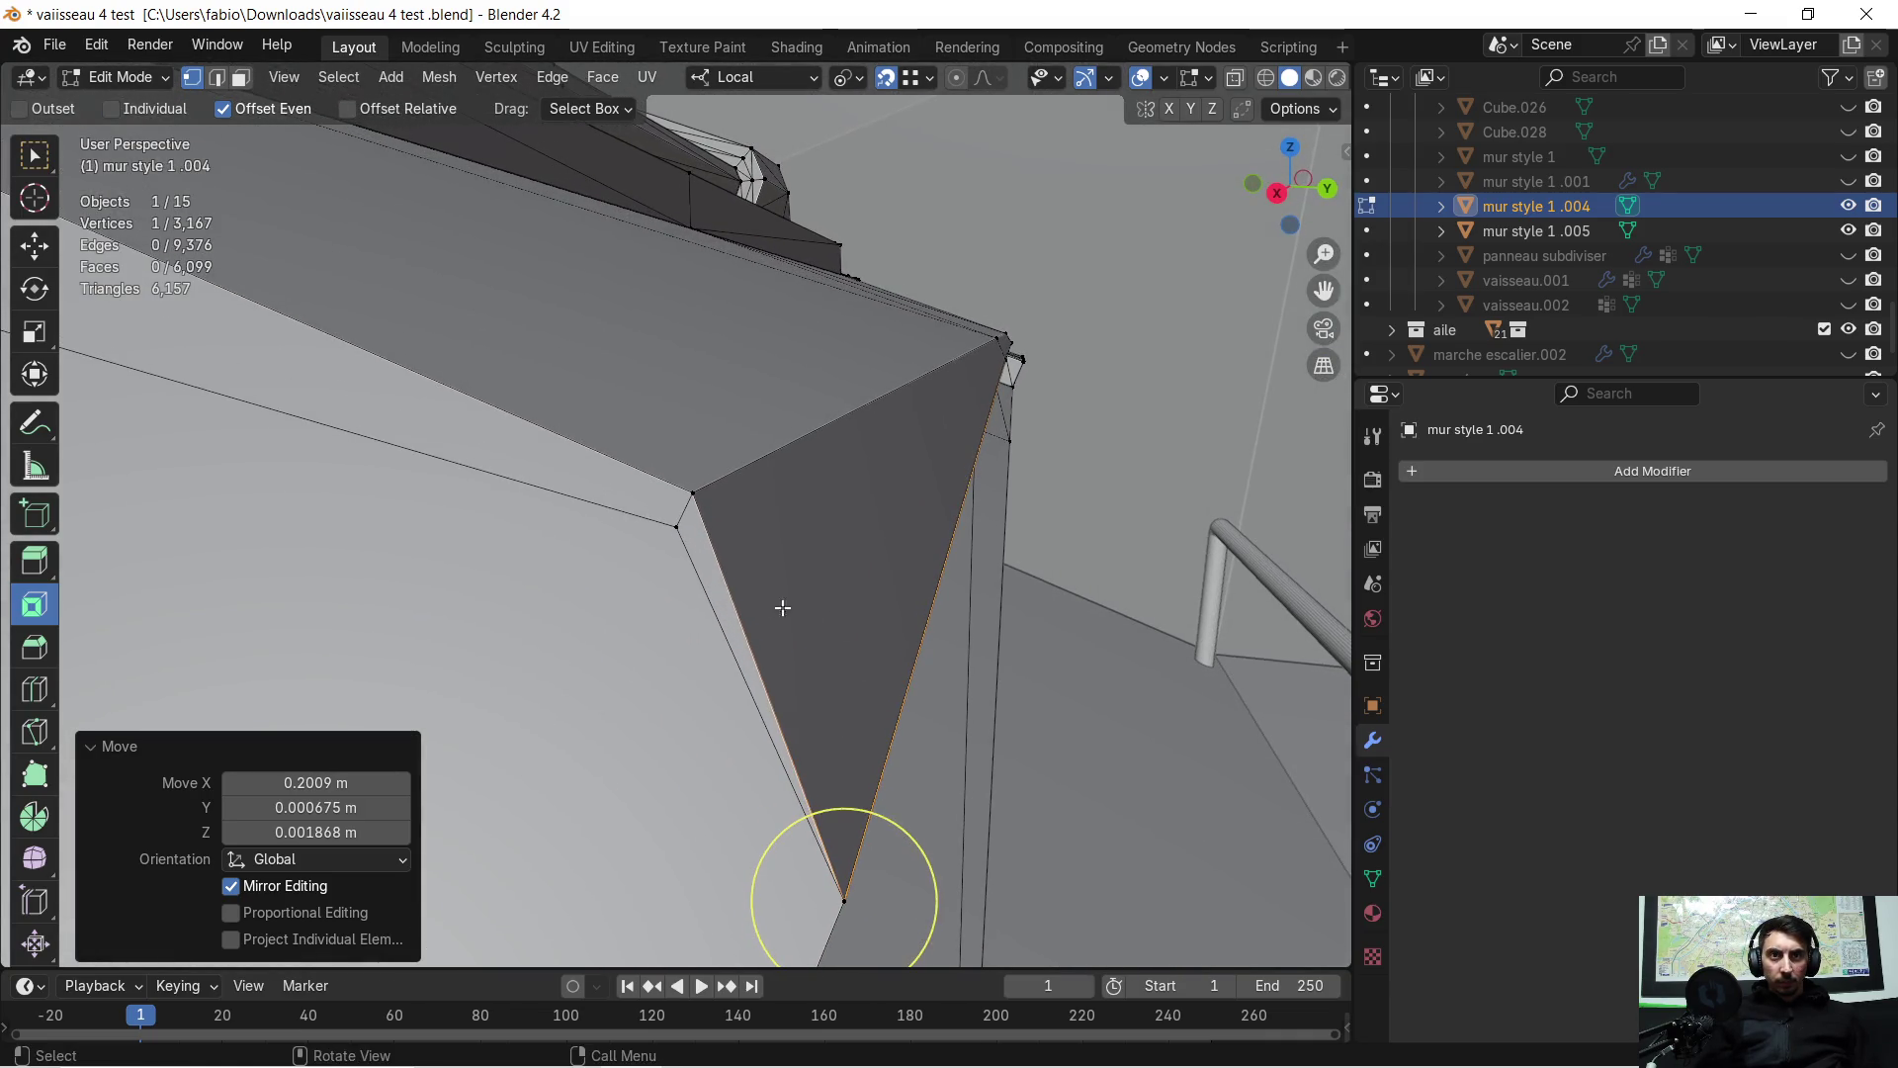
click(675, 521)
key(g)
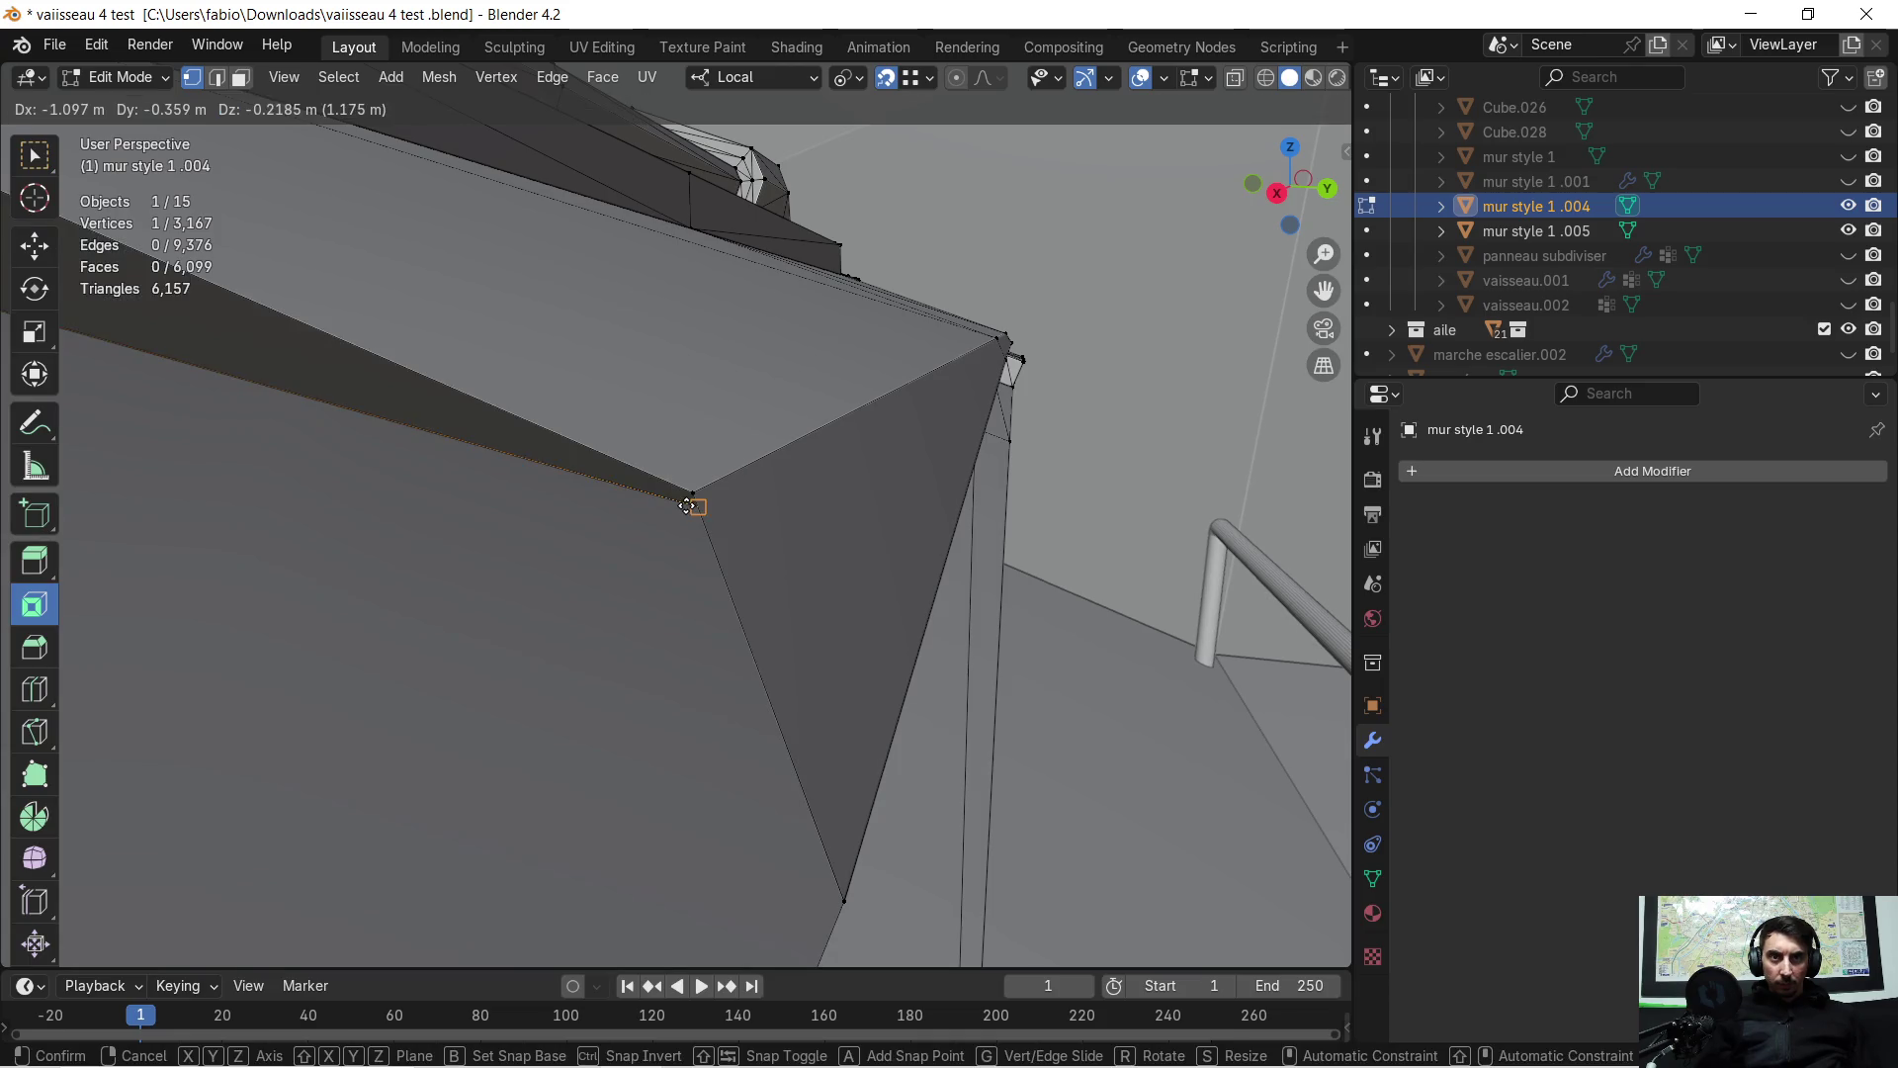
click(692, 490)
mouse_move(801, 479)
middle_down()
mouse_move(843, 495)
mouse_move(693, 537)
mouse_move(649, 491)
mouse_move(696, 444)
mouse_move(699, 465)
mouse_move(858, 473)
mouse_move(923, 538)
mouse_move(623, 478)
middle_up()
scroll(623, 477, down, 5)
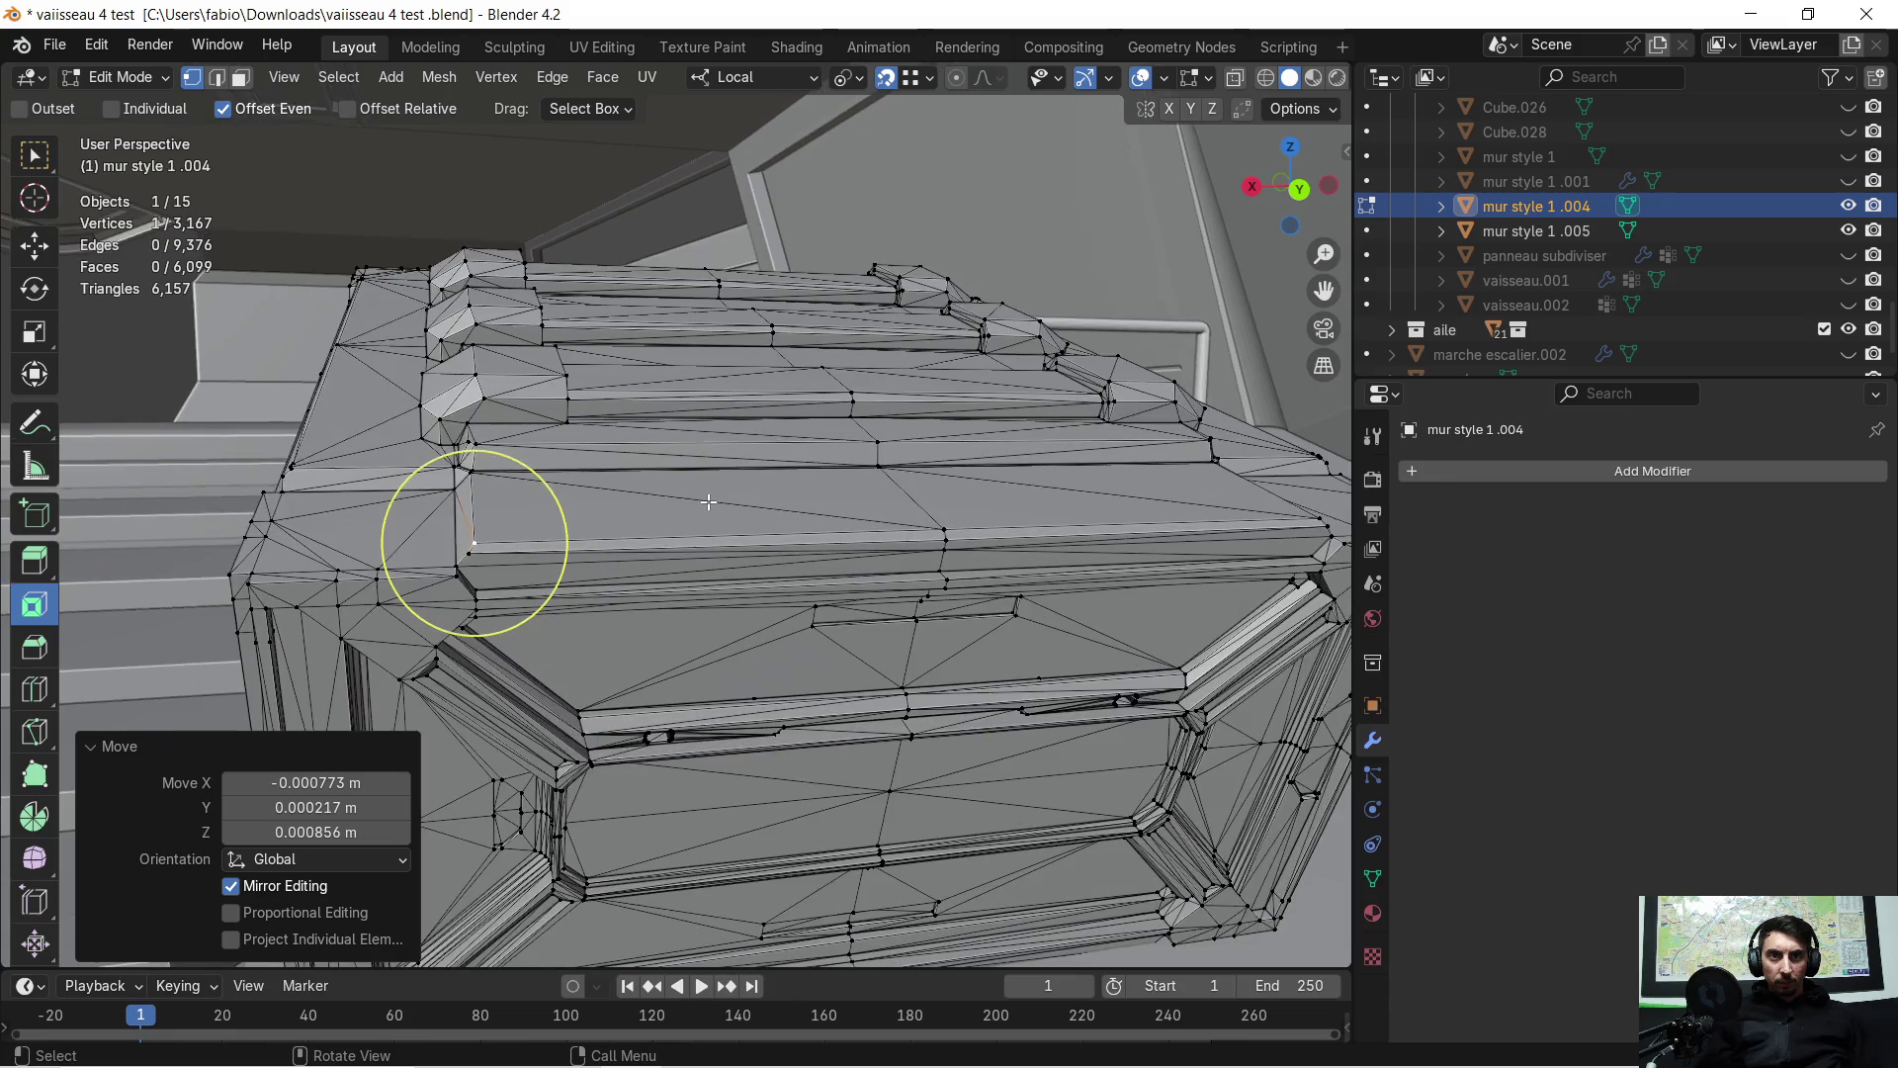
Select all and merge by distance, removing 5 more overlapping vertices
key(a)
key(m)
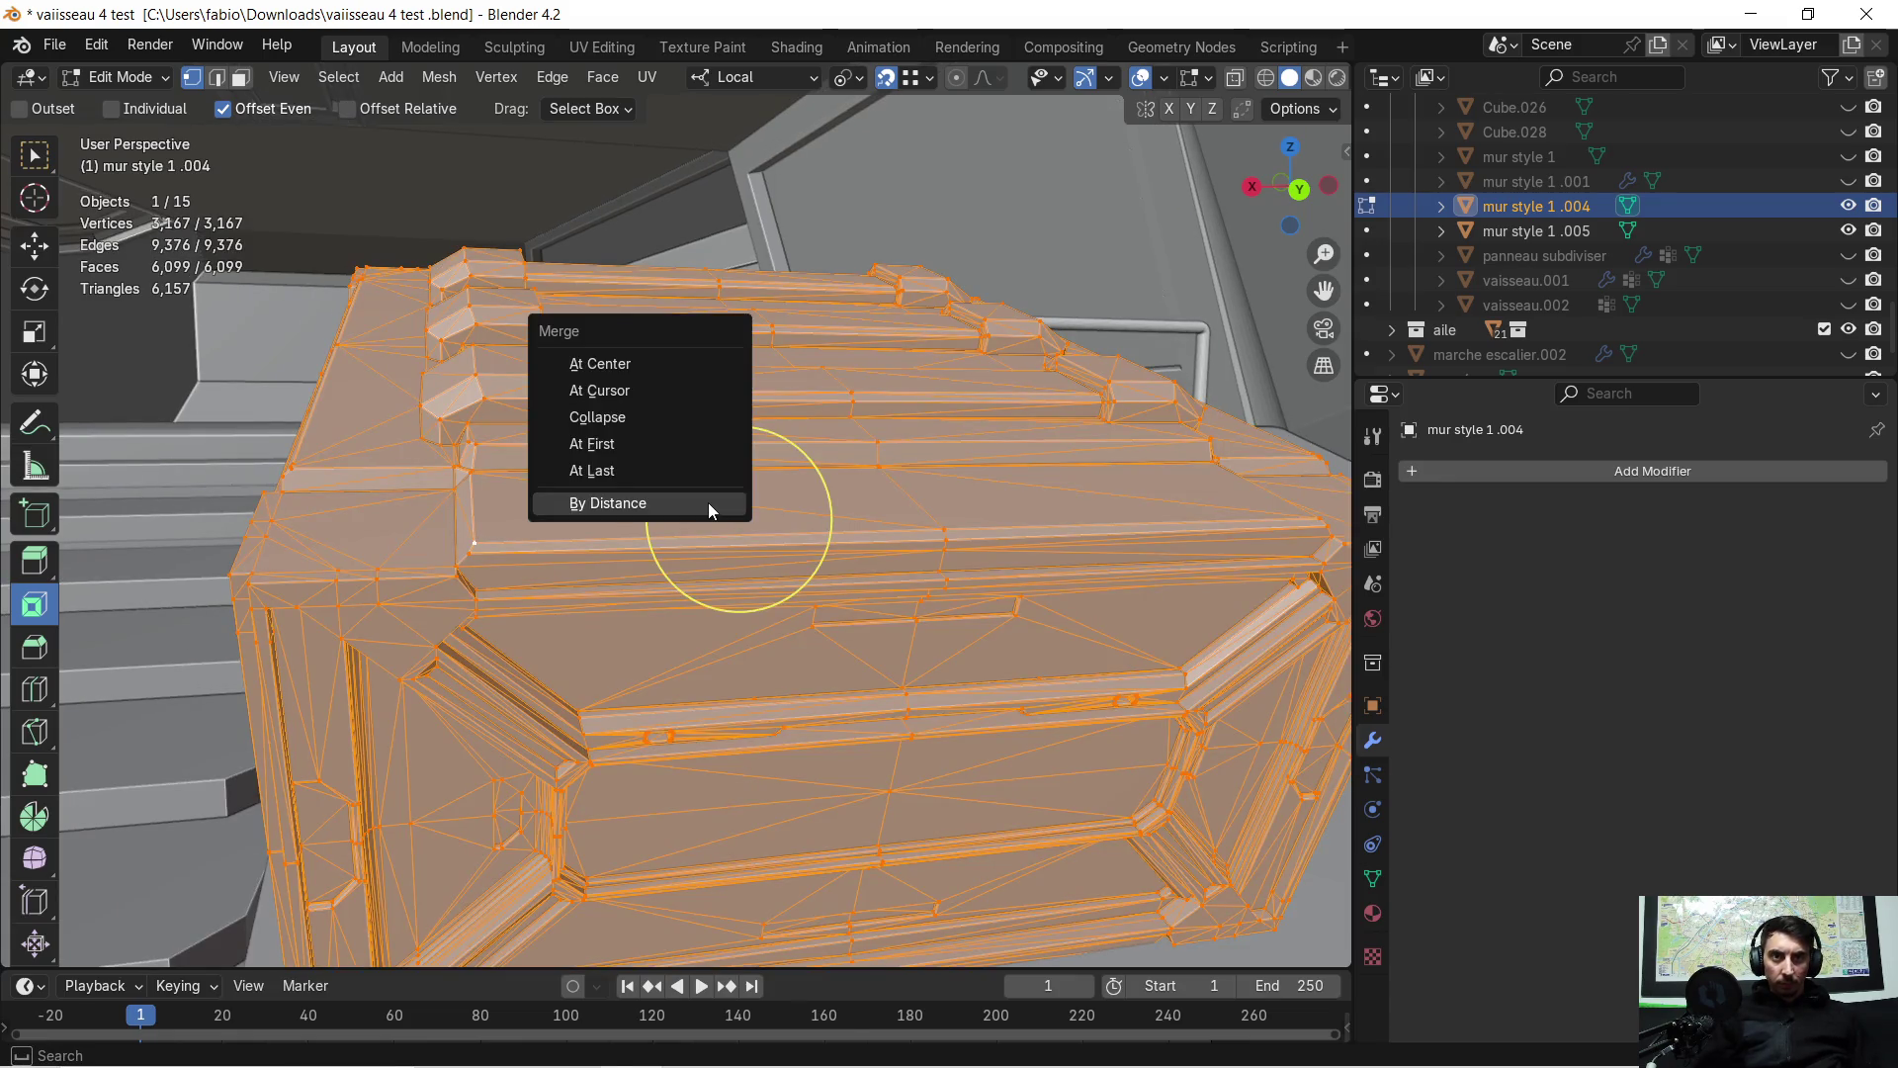
click(707, 503)
scroll(685, 528, up, 2)
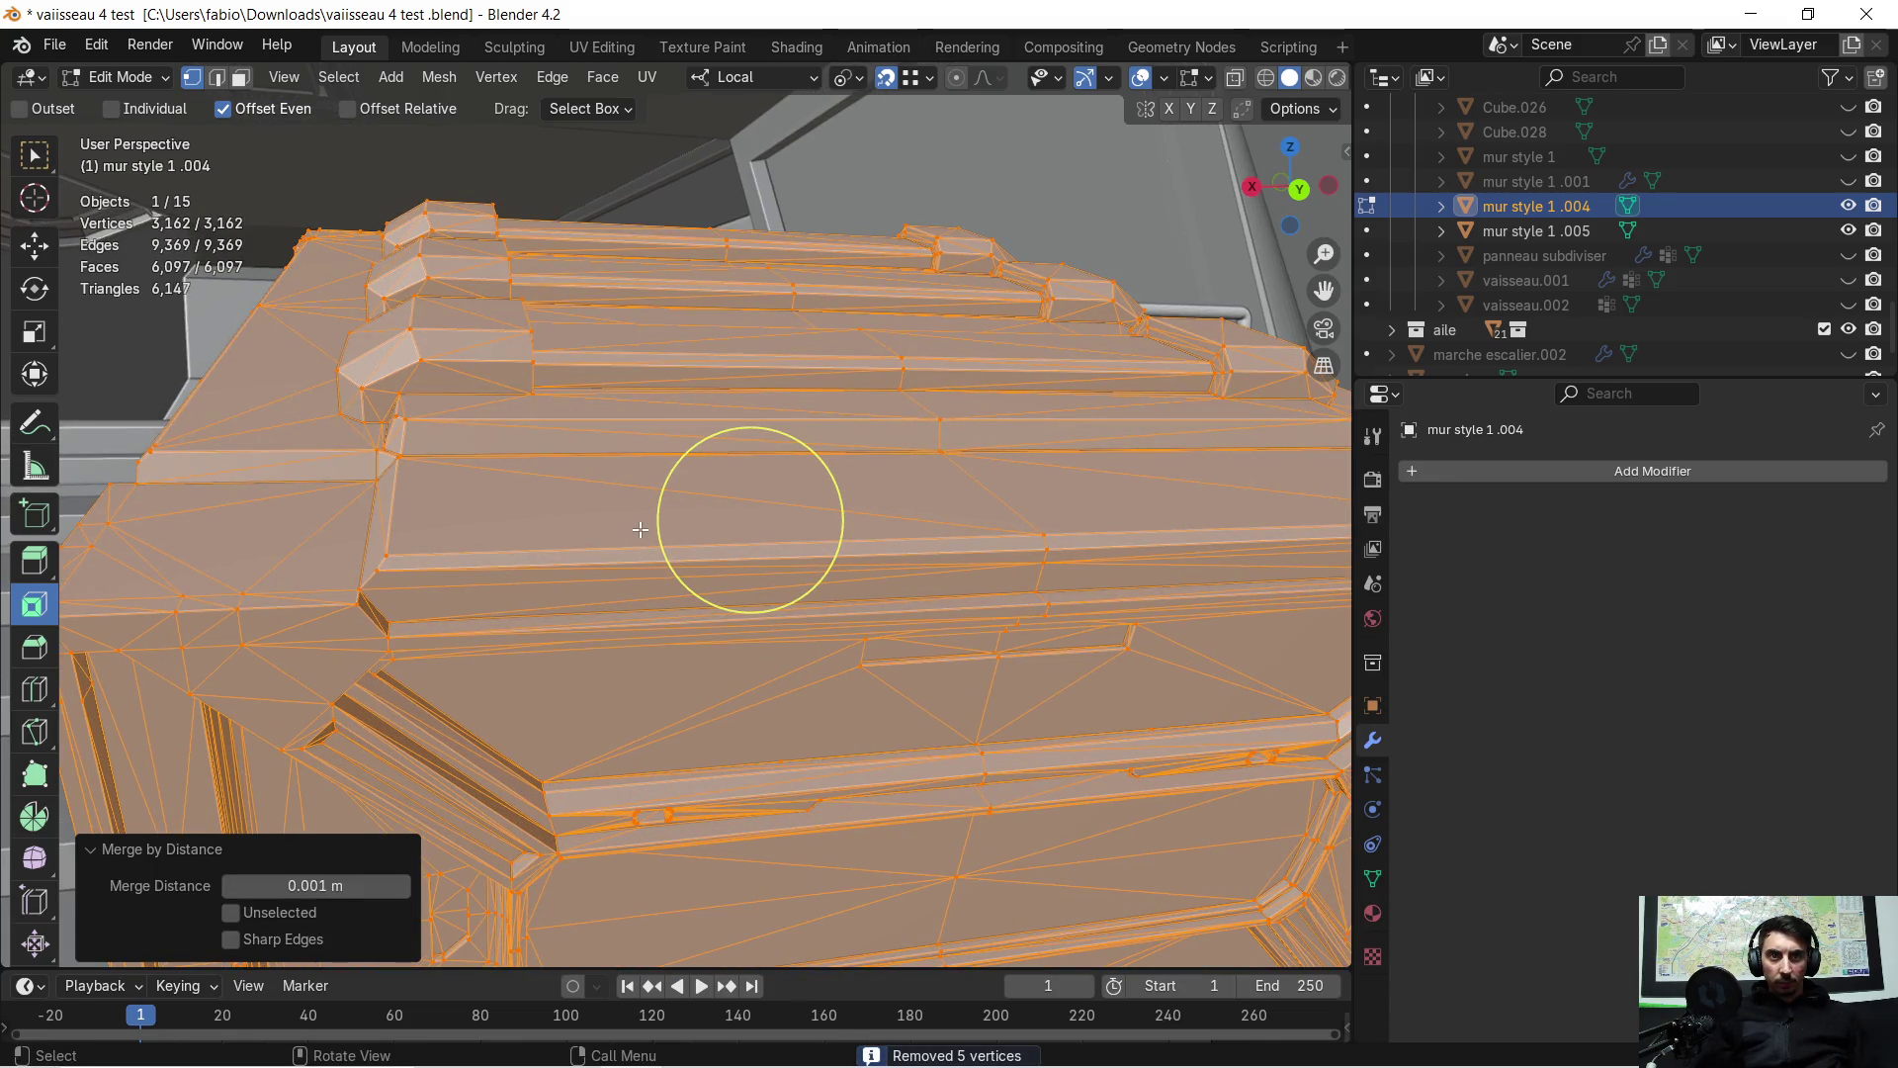
Deselect everything, review the cleaned wall in Object Mode, then re-enter Edit Mode
key(alt+a)
key(Tab)
mouse_move(640, 530)
middle_down()
mouse_move(767, 522)
mouse_move(767, 504)
mouse_move(729, 567)
mouse_move(327, 514)
mouse_move(508, 505)
mouse_move(610, 528)
mouse_move(554, 511)
mouse_move(371, 546)
mouse_move(694, 542)
mouse_move(498, 494)
mouse_move(615, 534)
mouse_move(597, 557)
middle_up()
key(Tab)
Snap the first stray wall vertex onto its nearby corner
scroll(882, 626, up, 5)
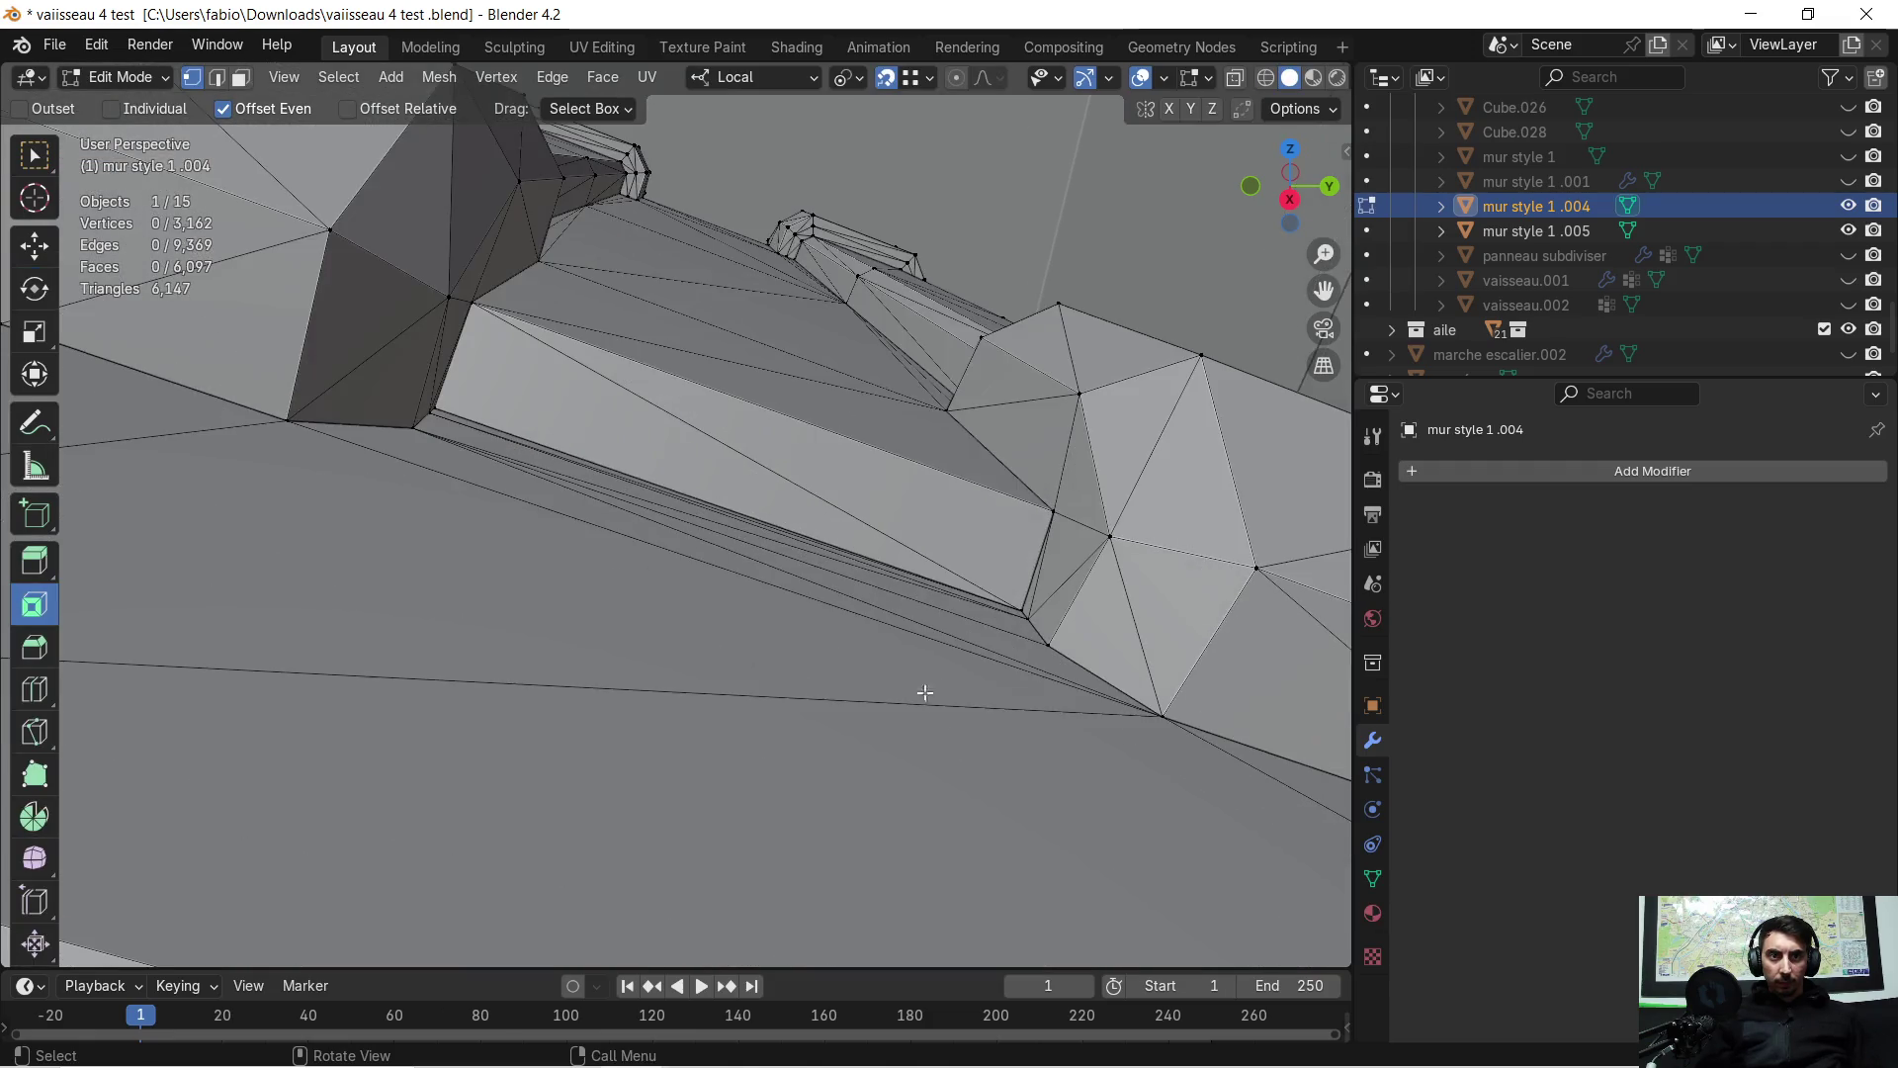
scroll(843, 635, down, 4)
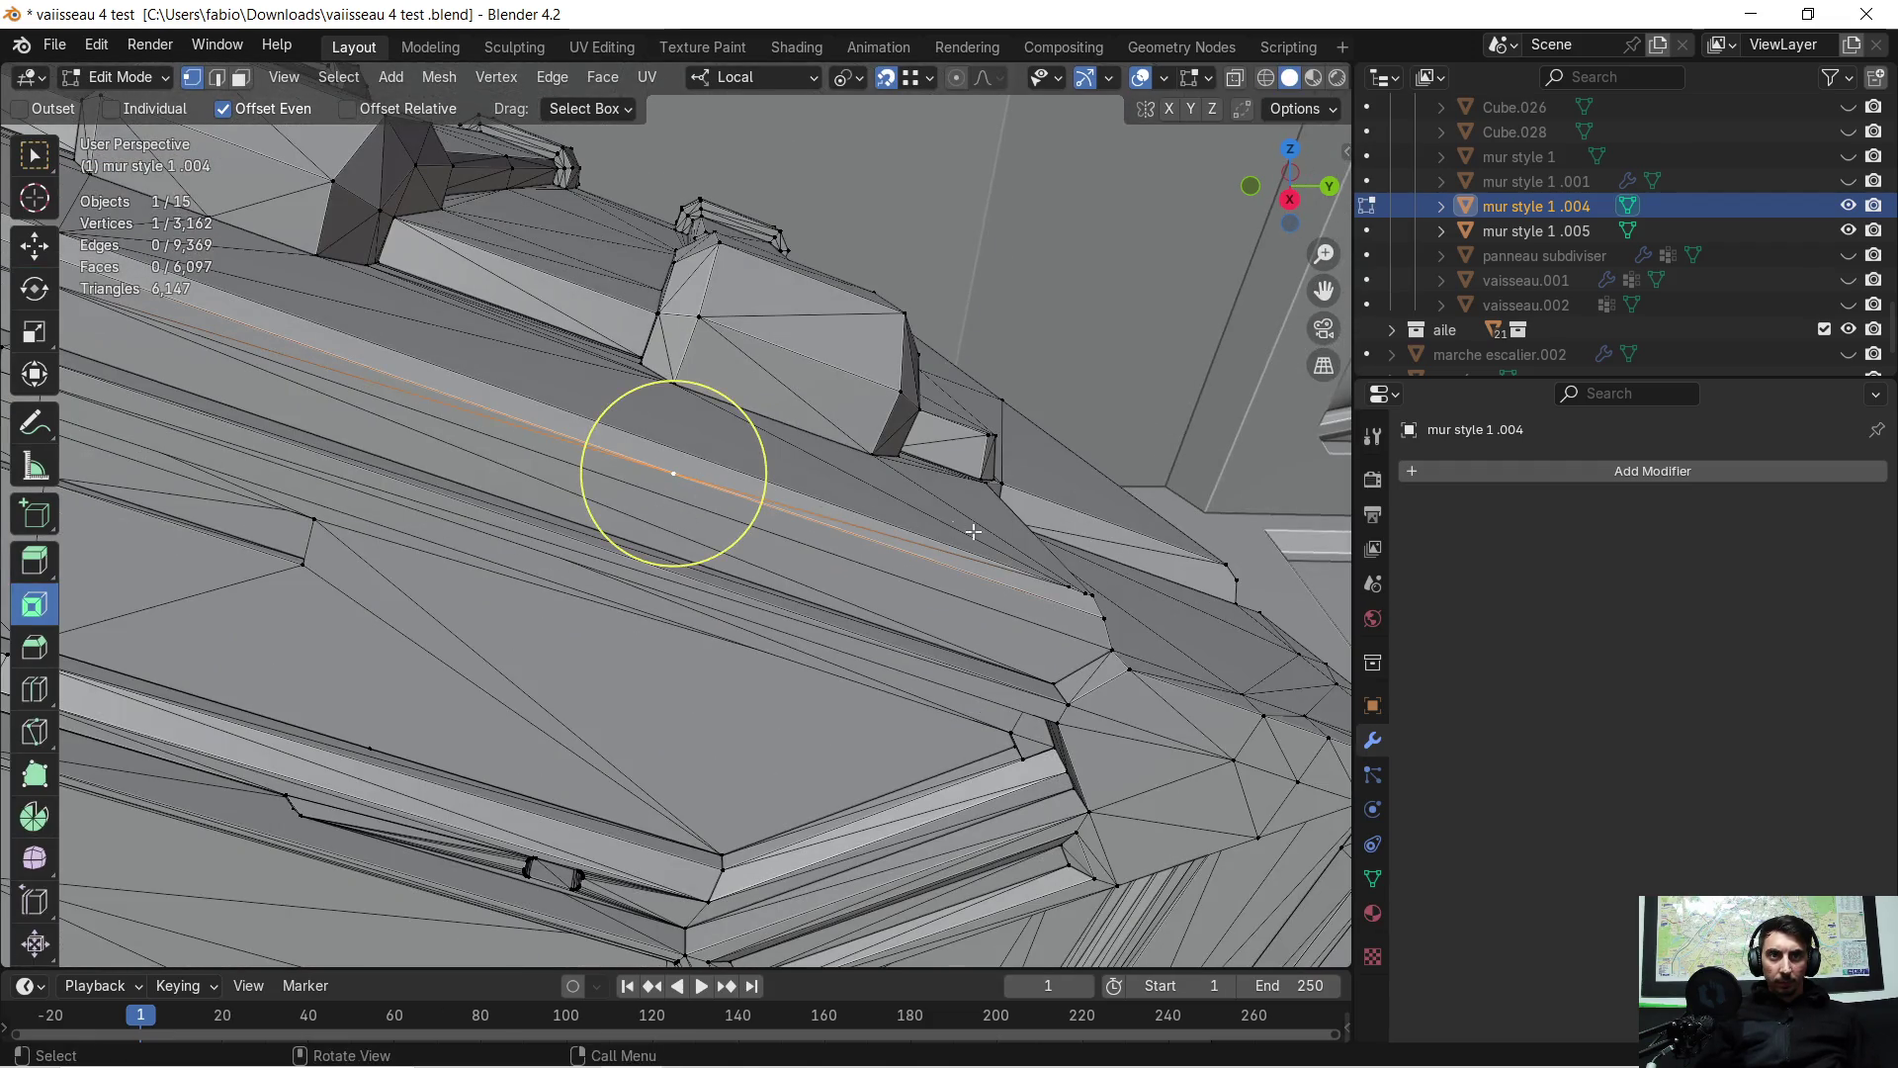
scroll(974, 532, up, 5)
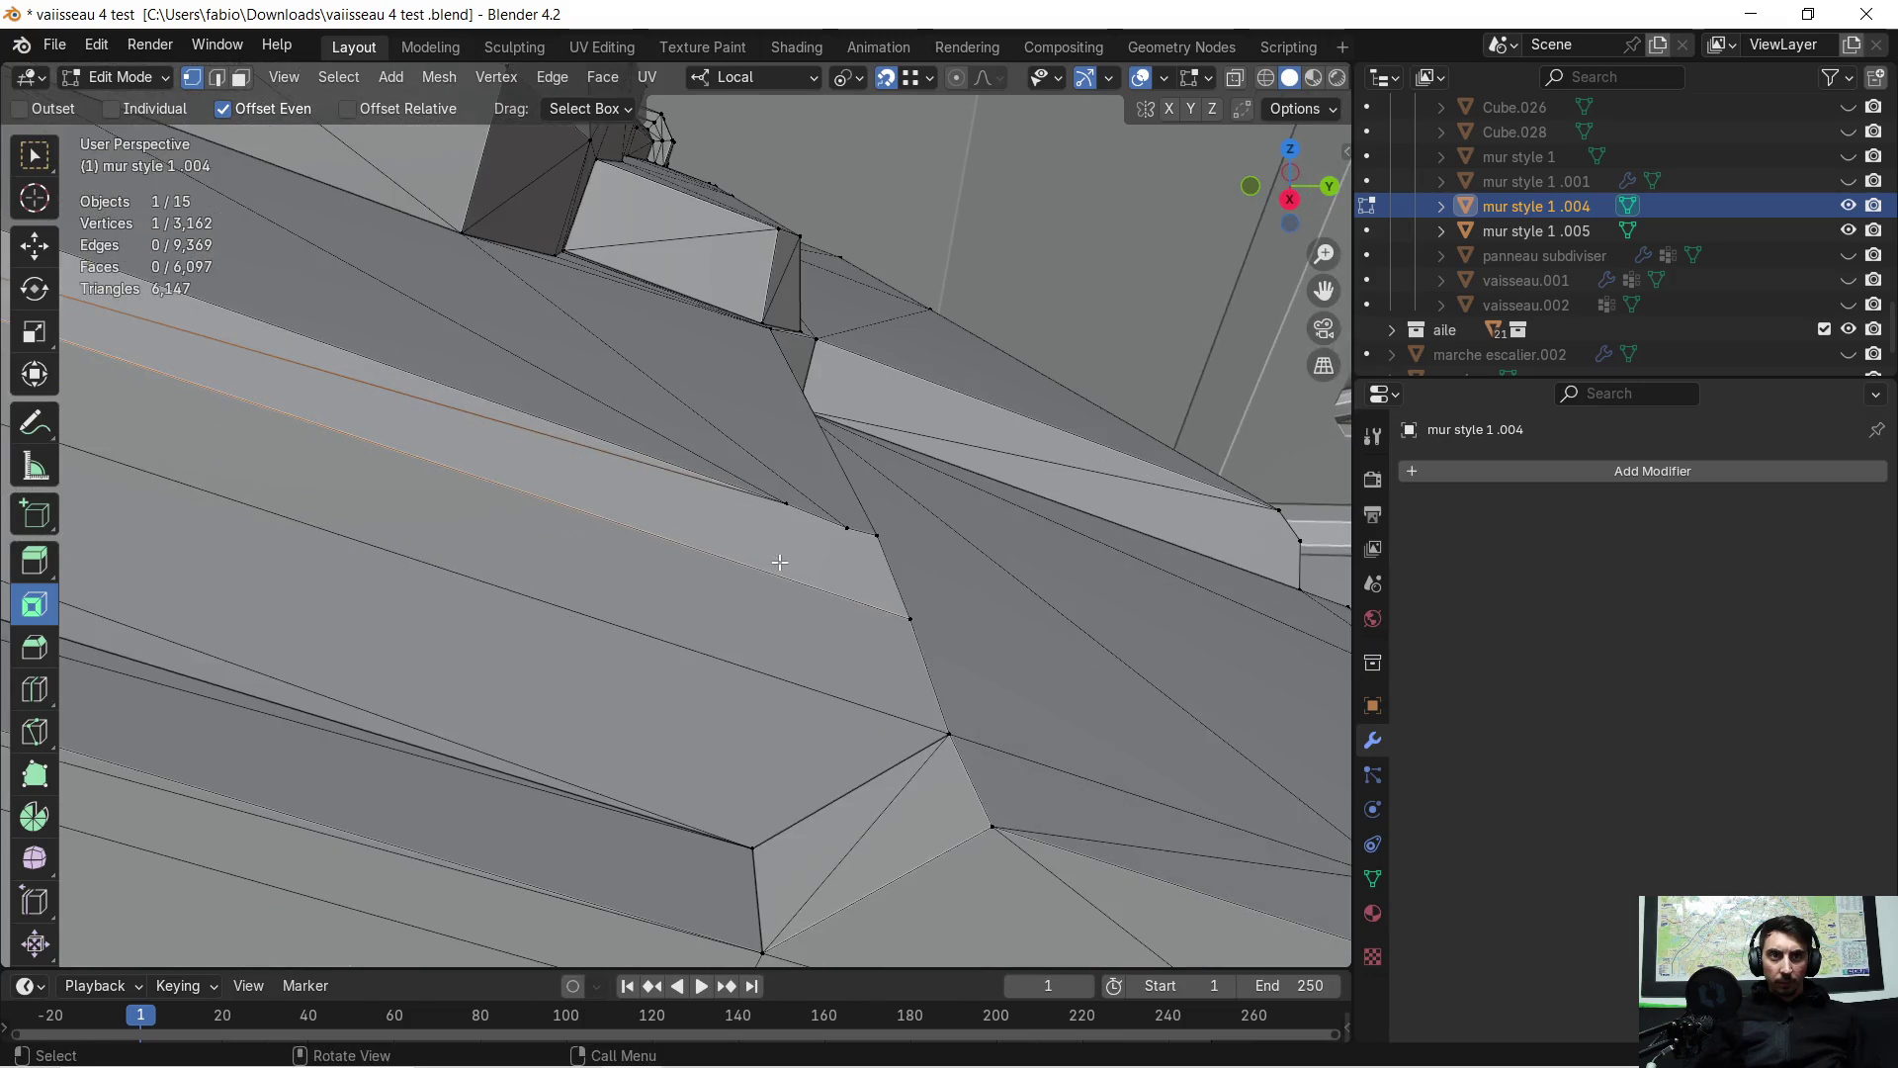
drag(906, 617, 900, 607)
mouse_move(899, 606)
middle_down()
mouse_move(843, 580)
mouse_move(376, 609)
mouse_move(446, 587)
middle_up()
key(c)
key(g)
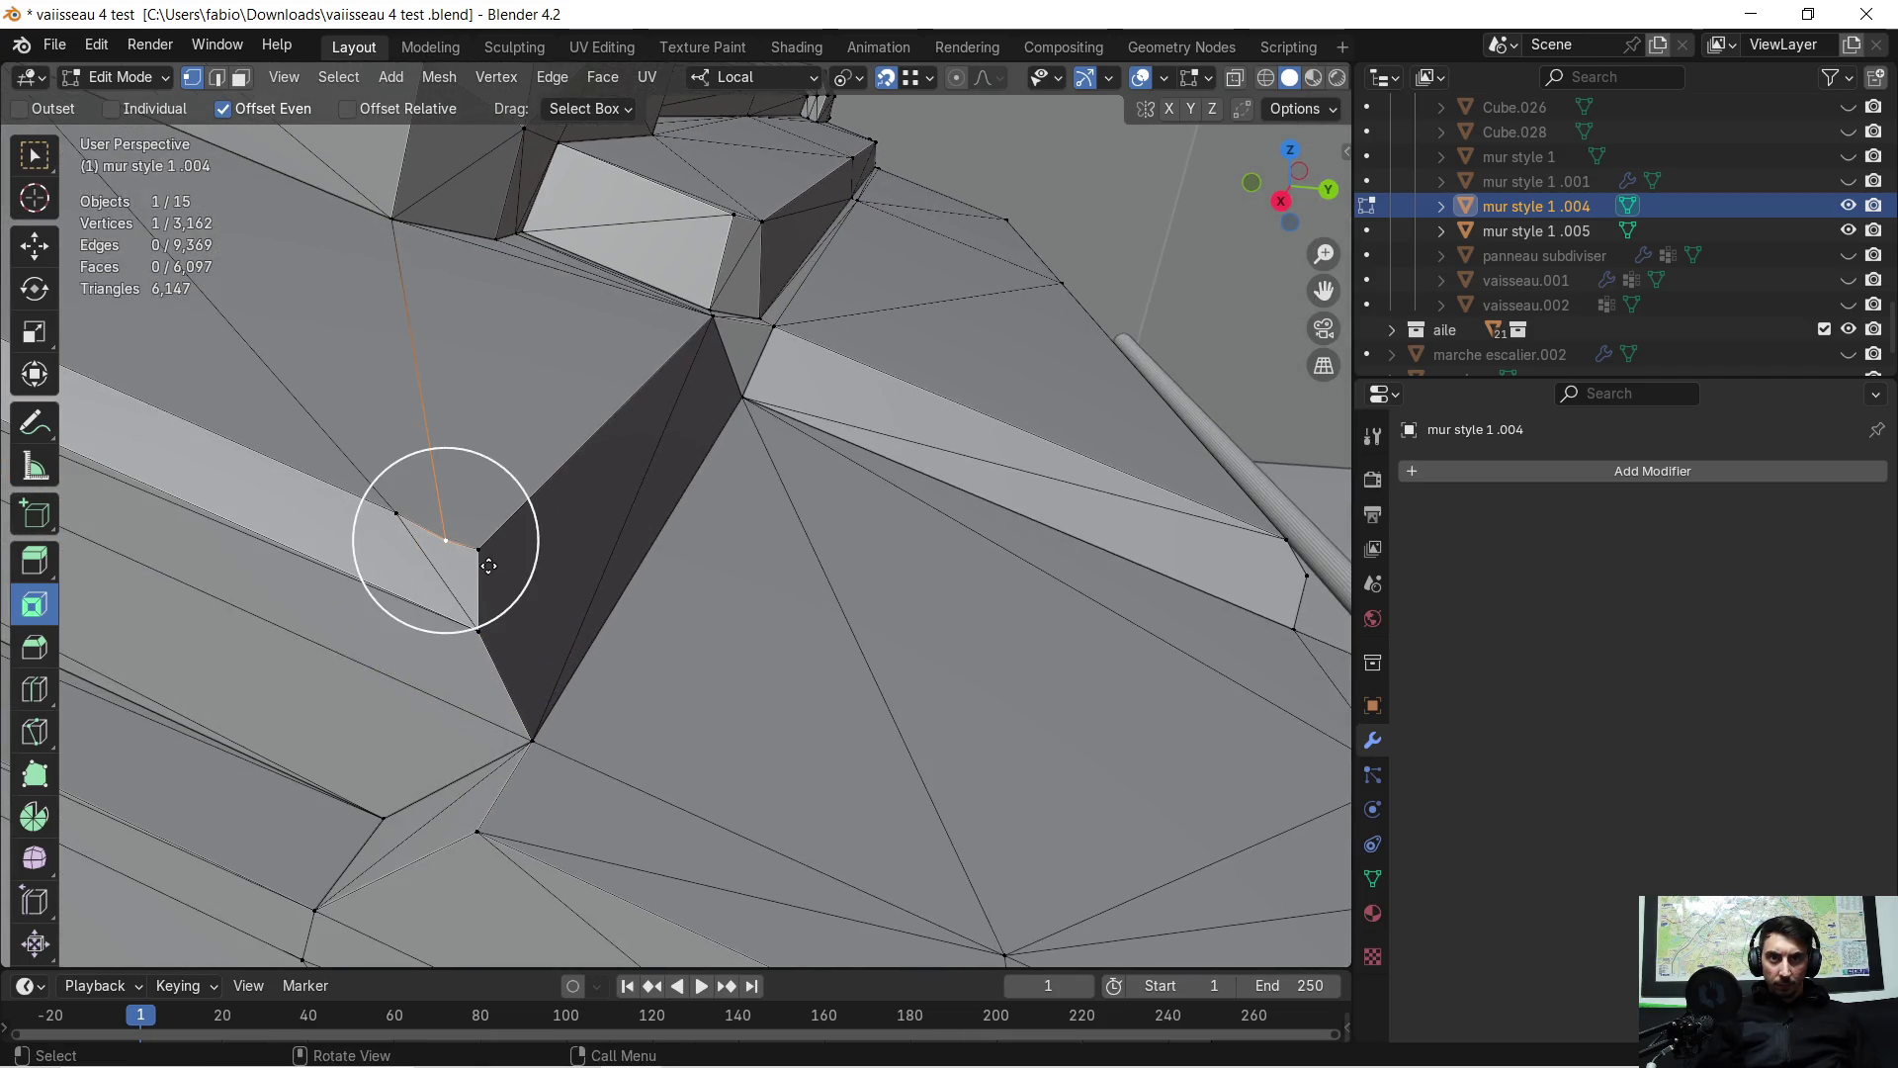
click(472, 549)
key(g)
click(461, 547)
mouse_move(479, 543)
middle_down()
mouse_move(551, 530)
mouse_move(1166, 614)
mouse_move(494, 558)
mouse_move(517, 537)
mouse_move(479, 538)
middle_up()
Snap the stray vertex on the ledge edge onto the ledge corner
scroll(494, 558, down, 3)
scroll(587, 569, up, 2)
ctrl+scroll(587, 568, down, 5)
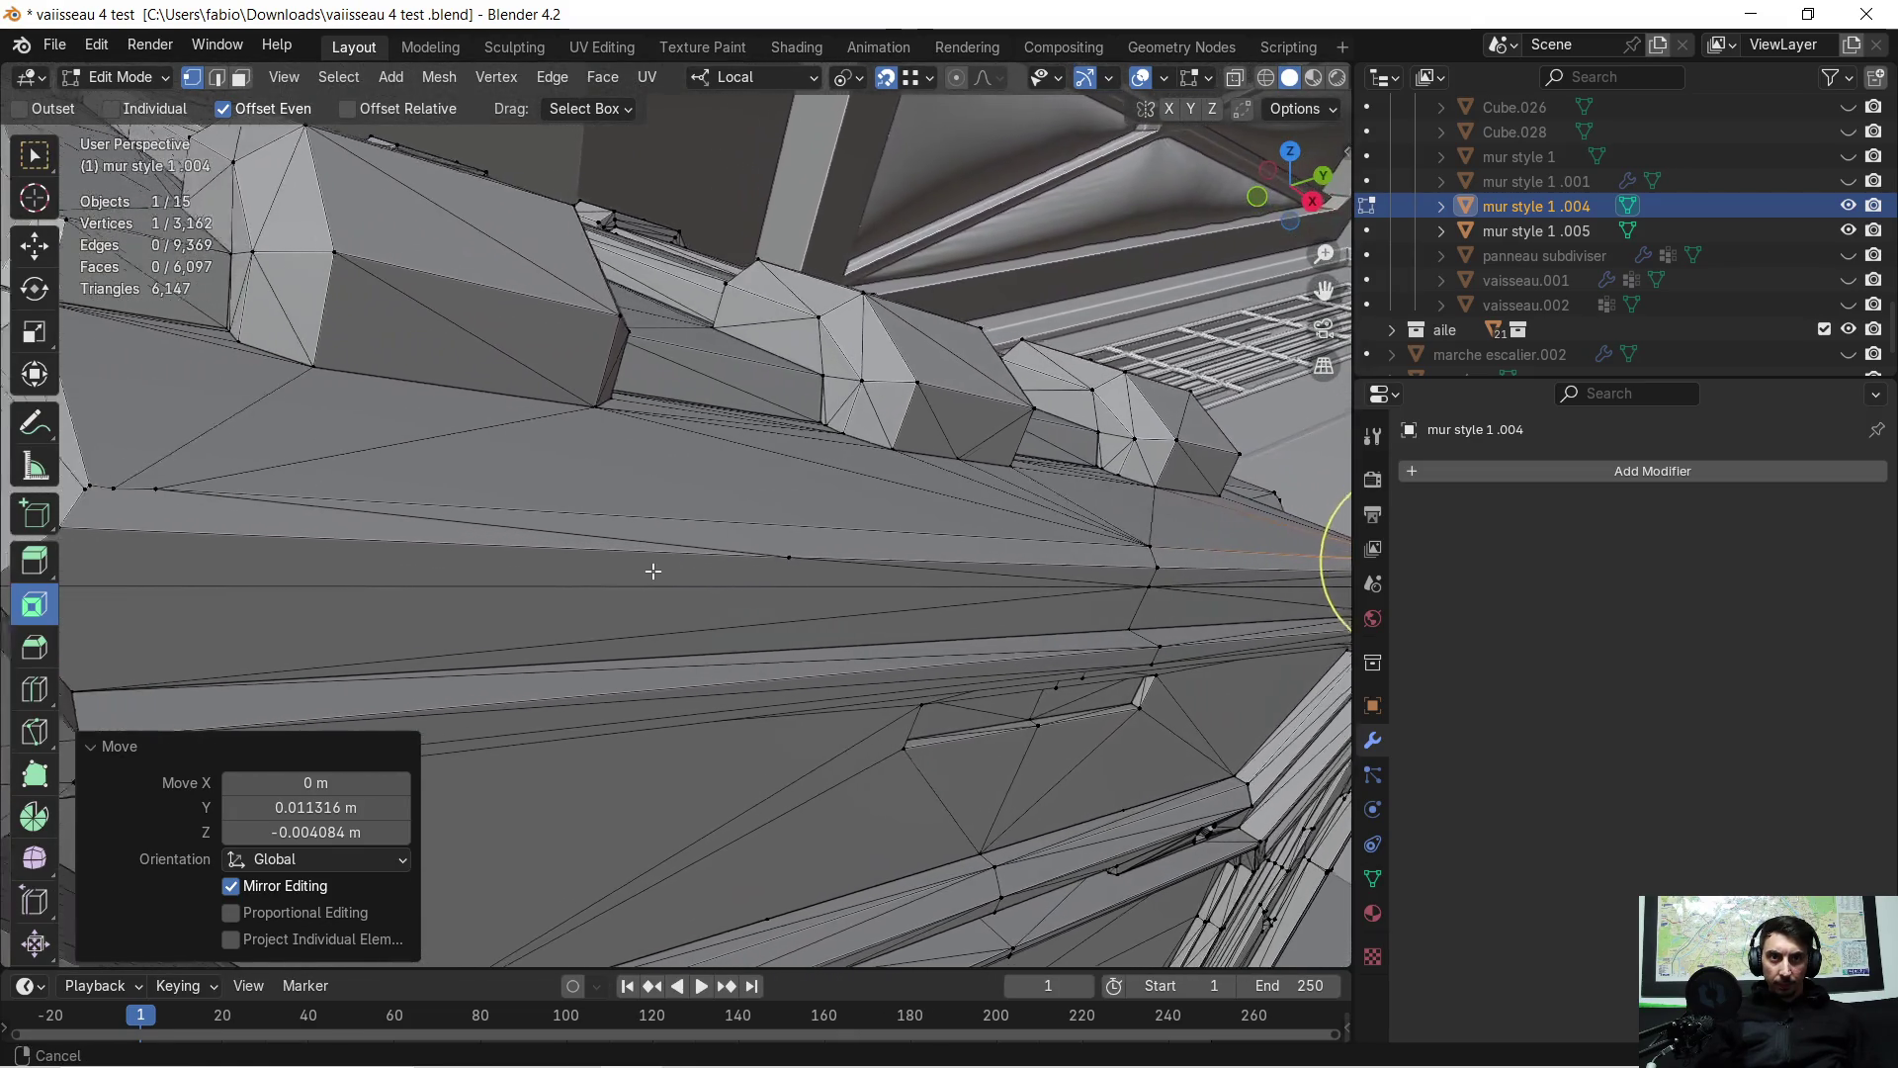
click(786, 559)
shift+middle_drag(302, 561, 465, 587)
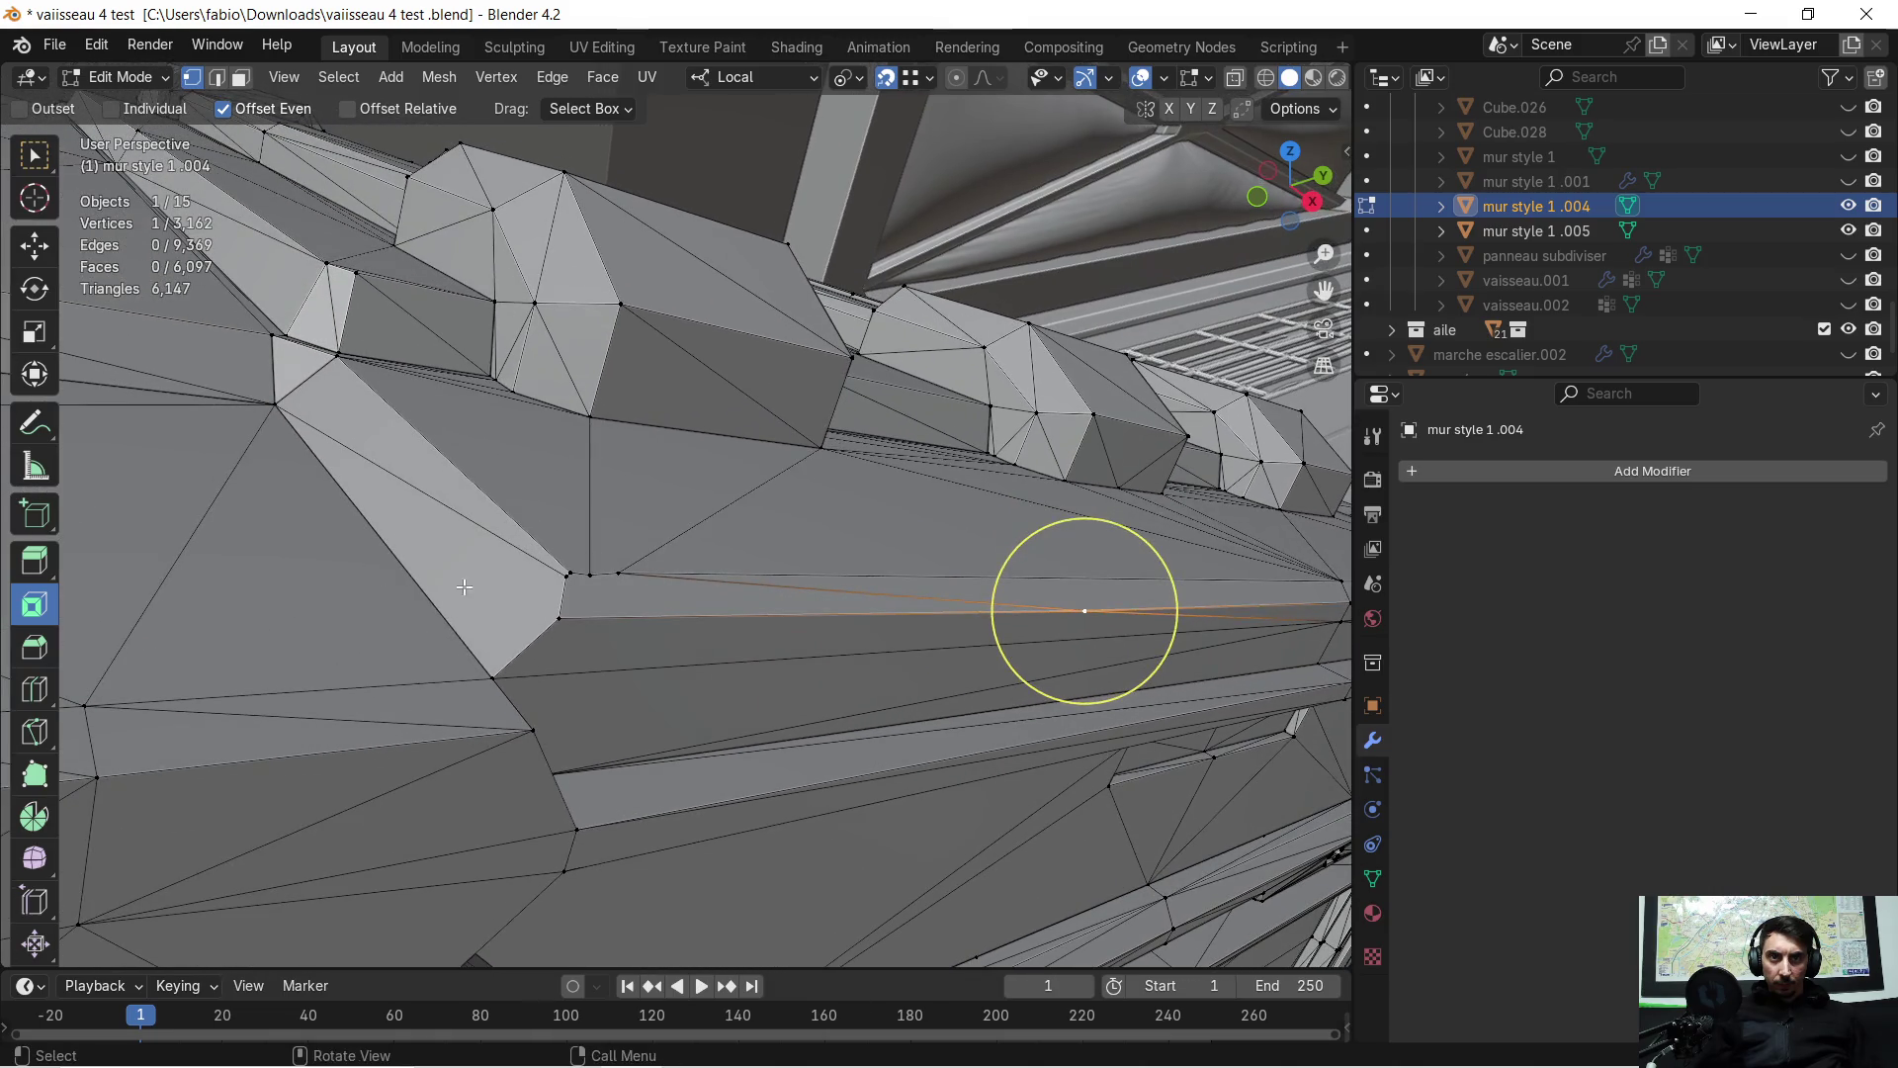
key(g)
click(558, 620)
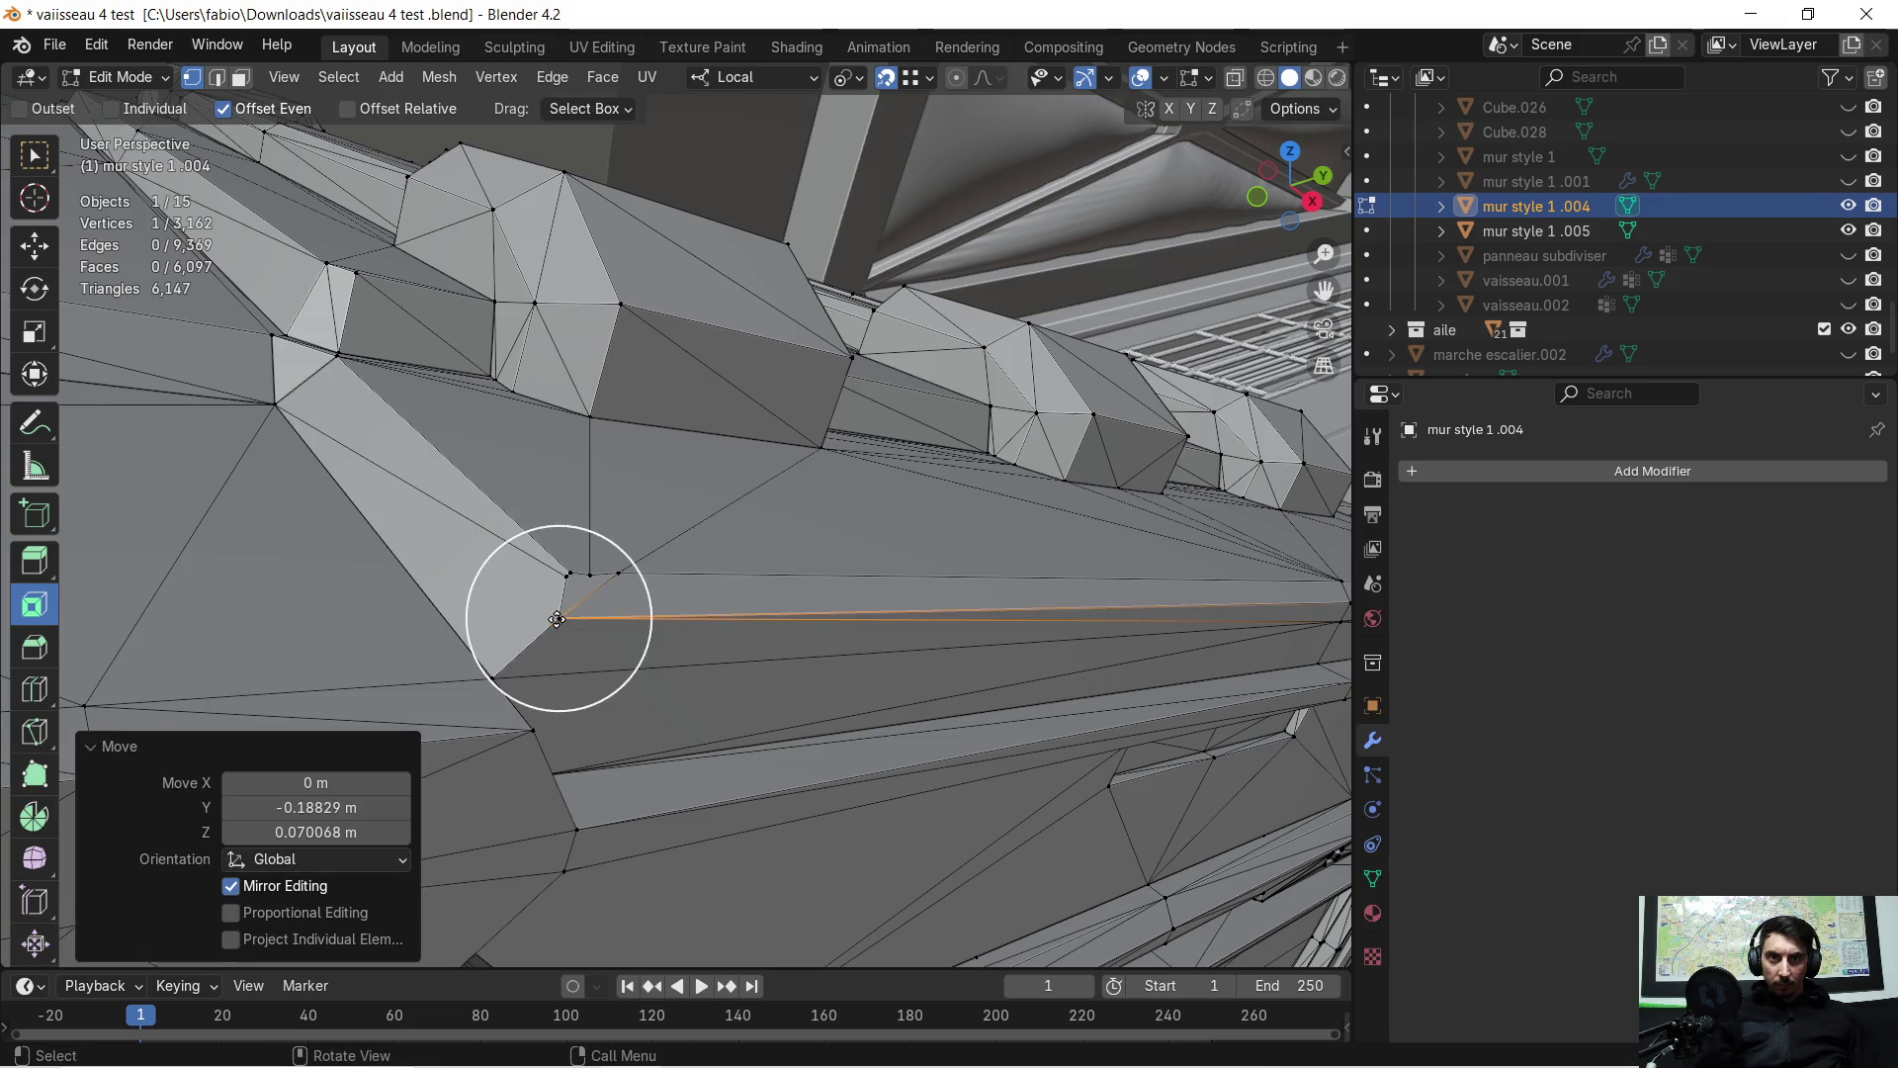
scroll(564, 614, up, 5)
scroll(571, 613, down, 4)
key(g)
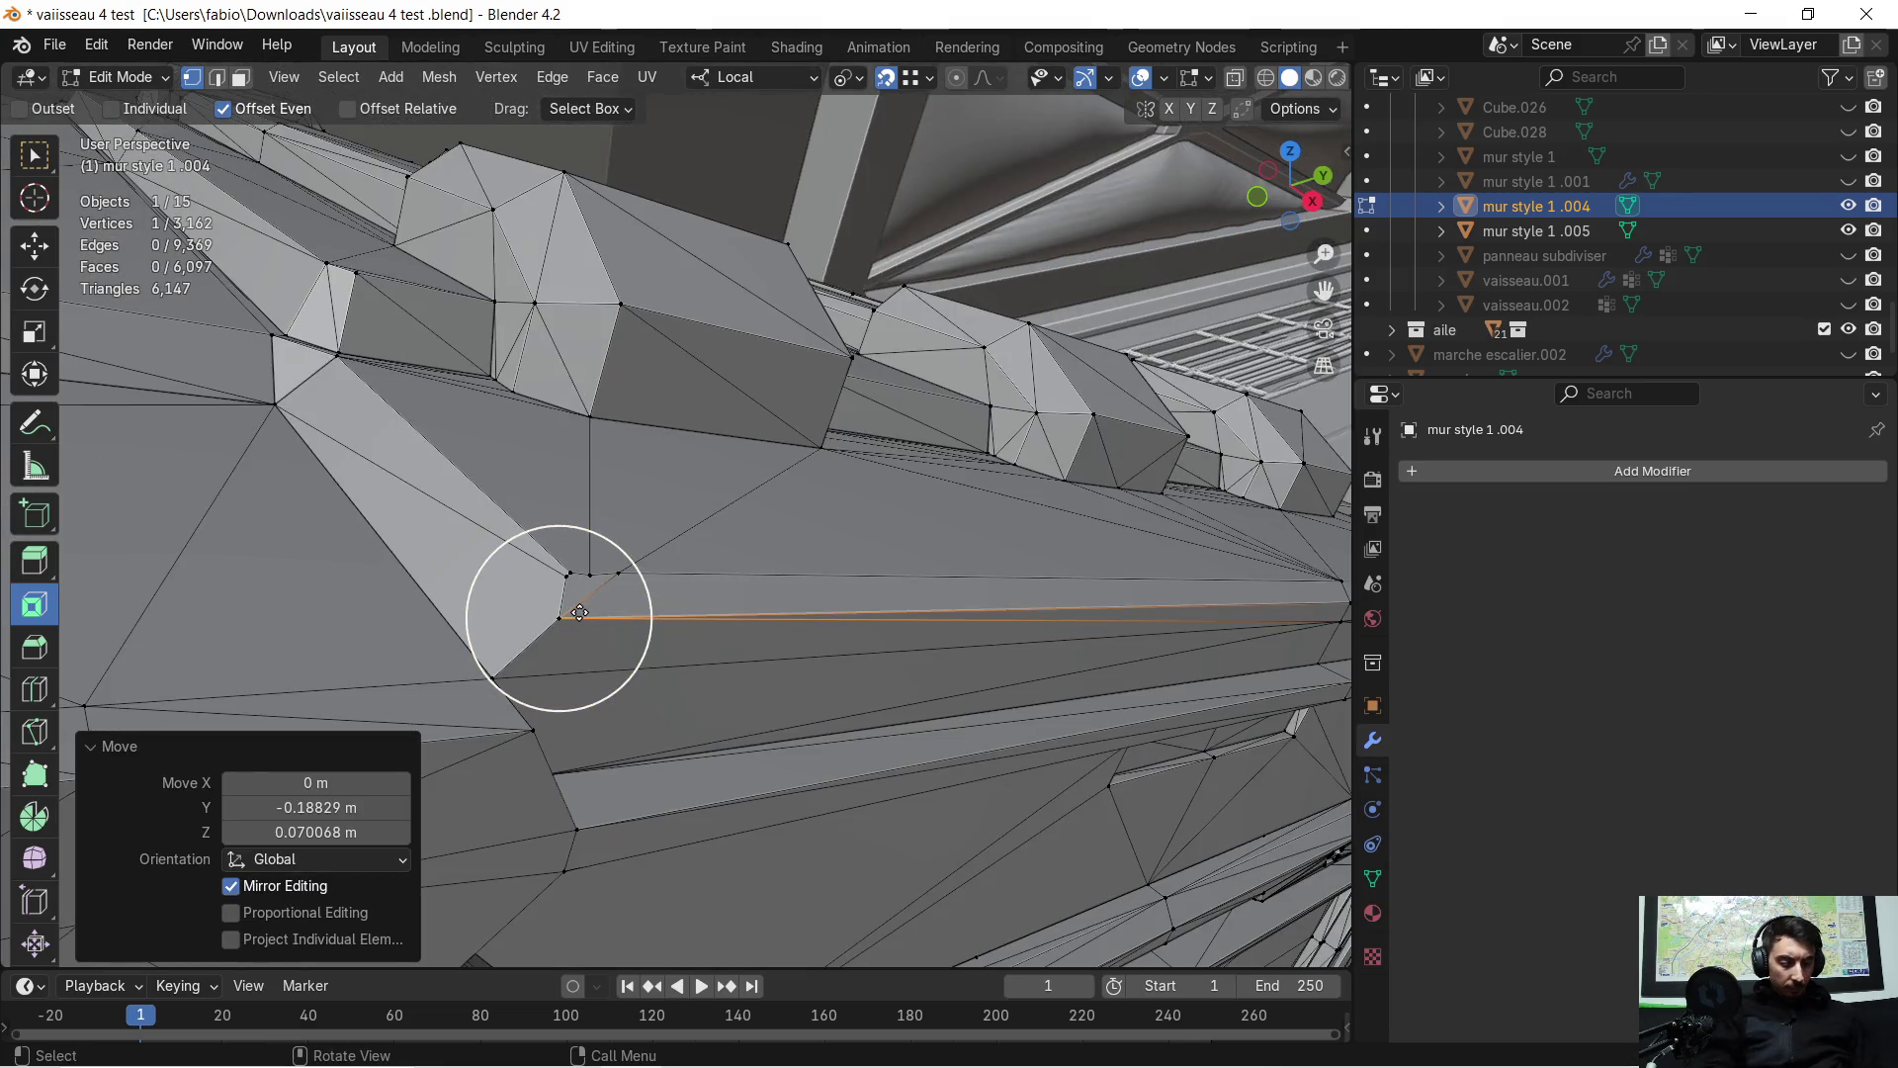
scroll(579, 613, up, 3)
mouse_move(729, 447)
middle_down()
mouse_move(746, 428)
mouse_move(665, 454)
mouse_move(632, 411)
mouse_move(671, 364)
mouse_move(721, 407)
middle_up()
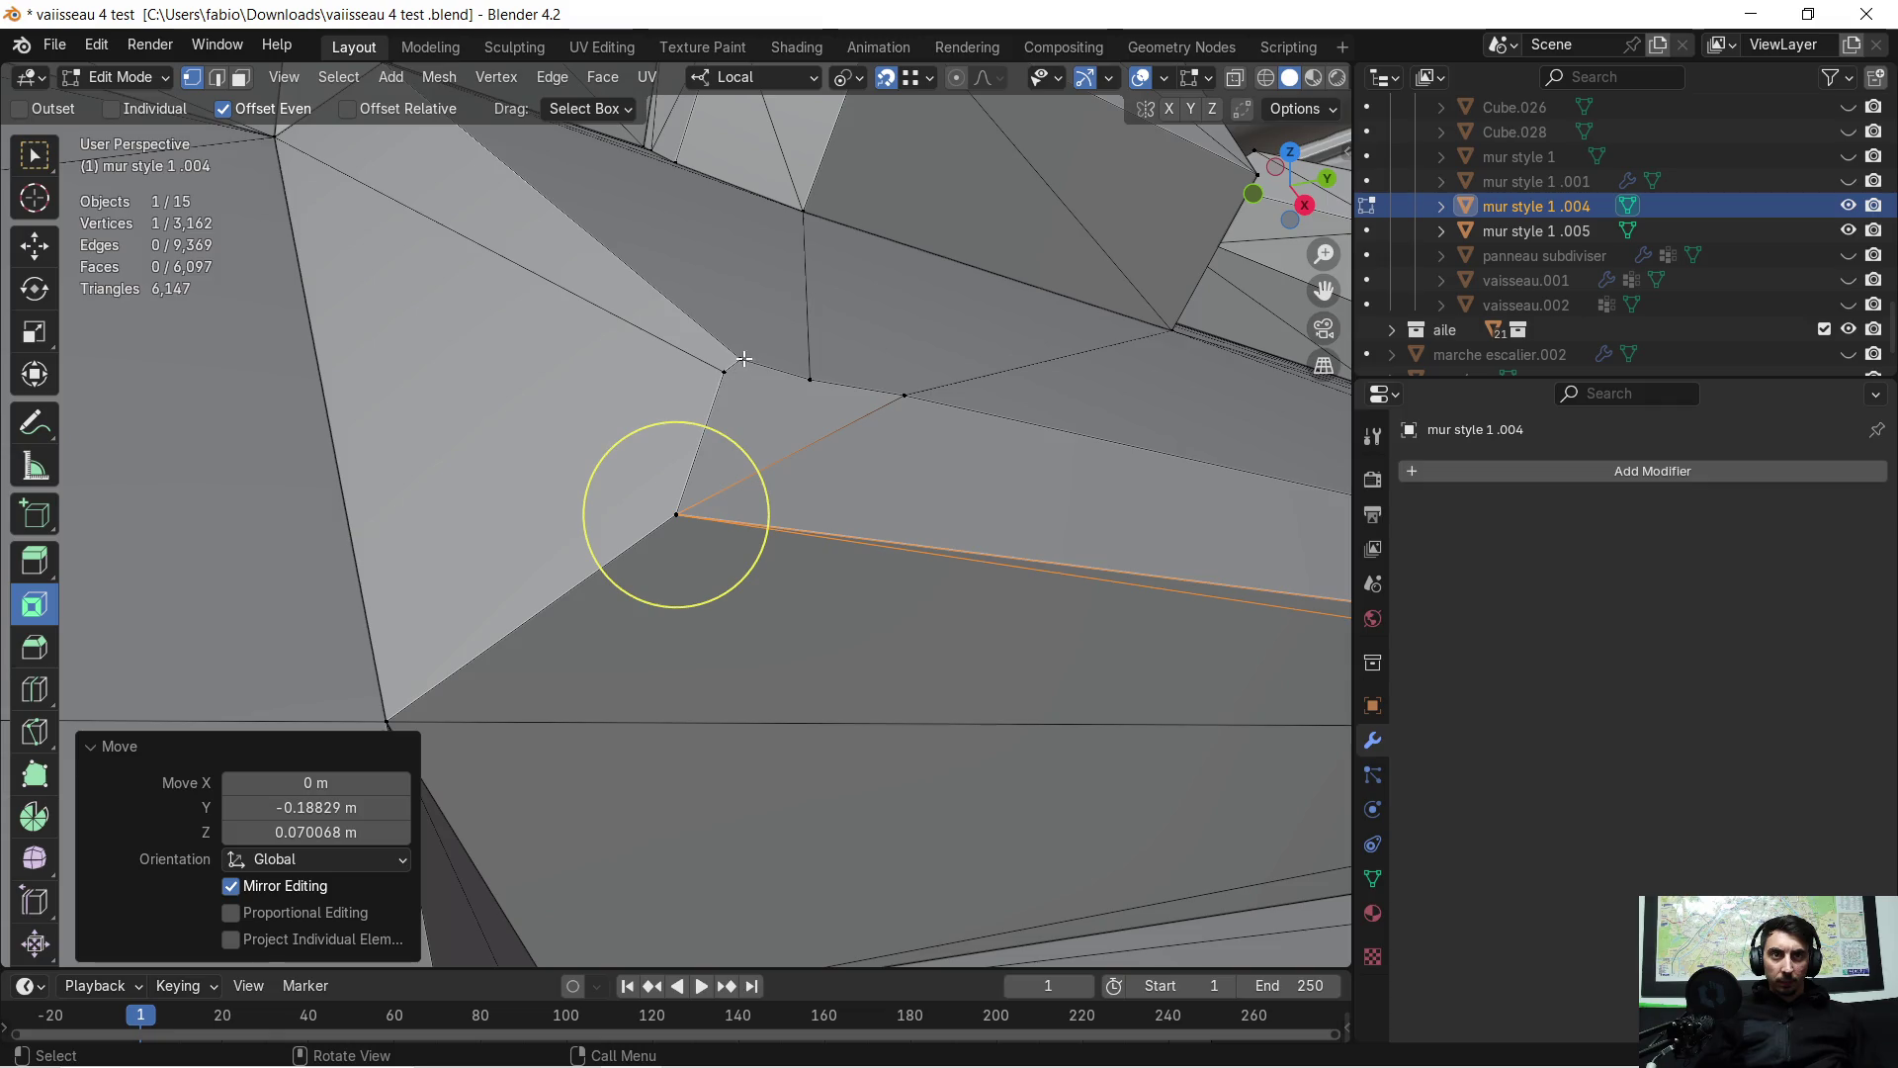
Snap three neighbouring stray vertices onto the adjacent corner vertex
click(732, 366)
key(g)
click(721, 372)
click(797, 381)
key(g)
click(721, 373)
click(899, 394)
key(g)
click(723, 384)
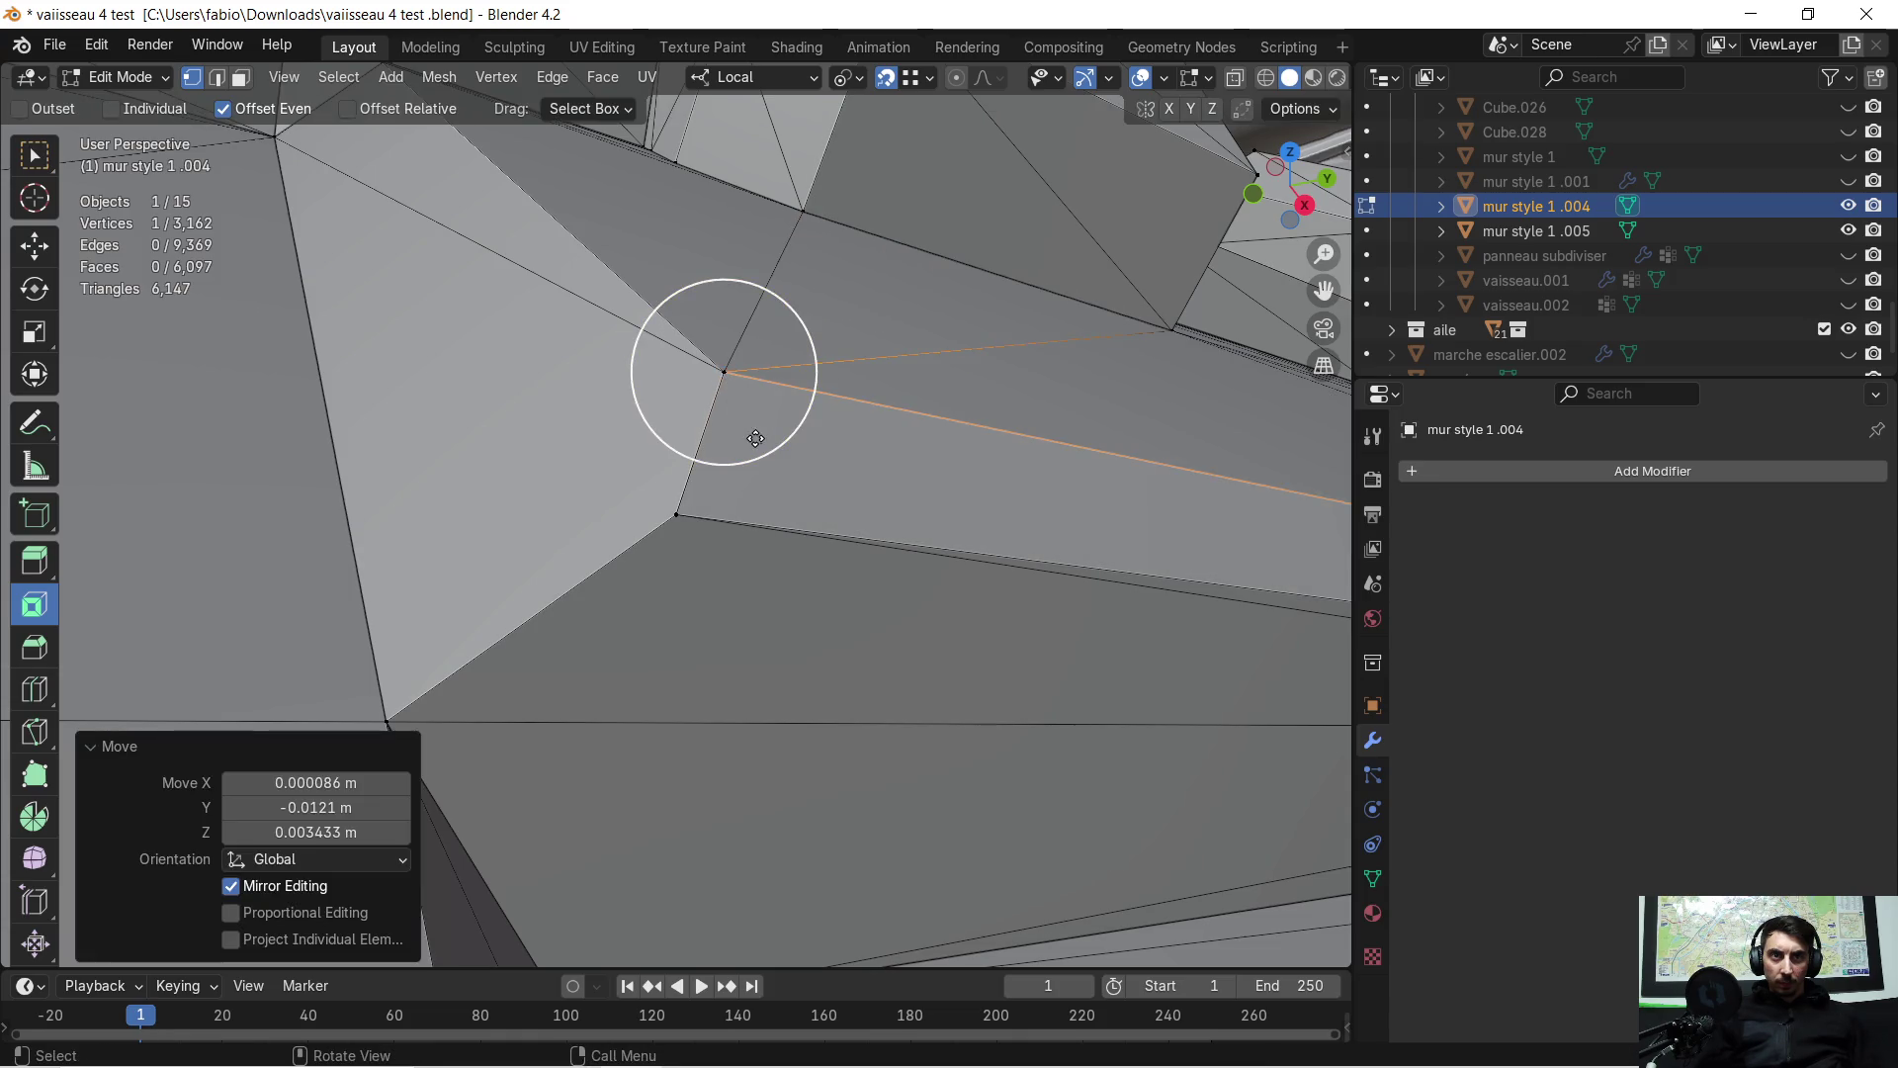
Leave Edit Mode and orbit around the whole wall panel box
scroll(755, 438, down, 4)
mouse_move(974, 514)
middle_down()
mouse_move(584, 461)
mouse_move(898, 495)
mouse_move(1000, 465)
mouse_move(989, 522)
mouse_move(941, 485)
middle_up()
key(Tab)
mouse_move(1032, 572)
middle_down()
mouse_move(116, 348)
mouse_move(572, 459)
mouse_move(465, 408)
mouse_move(721, 495)
mouse_move(454, 534)
mouse_move(1017, 517)
mouse_move(577, 551)
mouse_move(669, 572)
middle_up()
scroll(669, 573, up, 5)
Re-enter Edit Mode on the wall and move along the ridge edges
key(Tab)
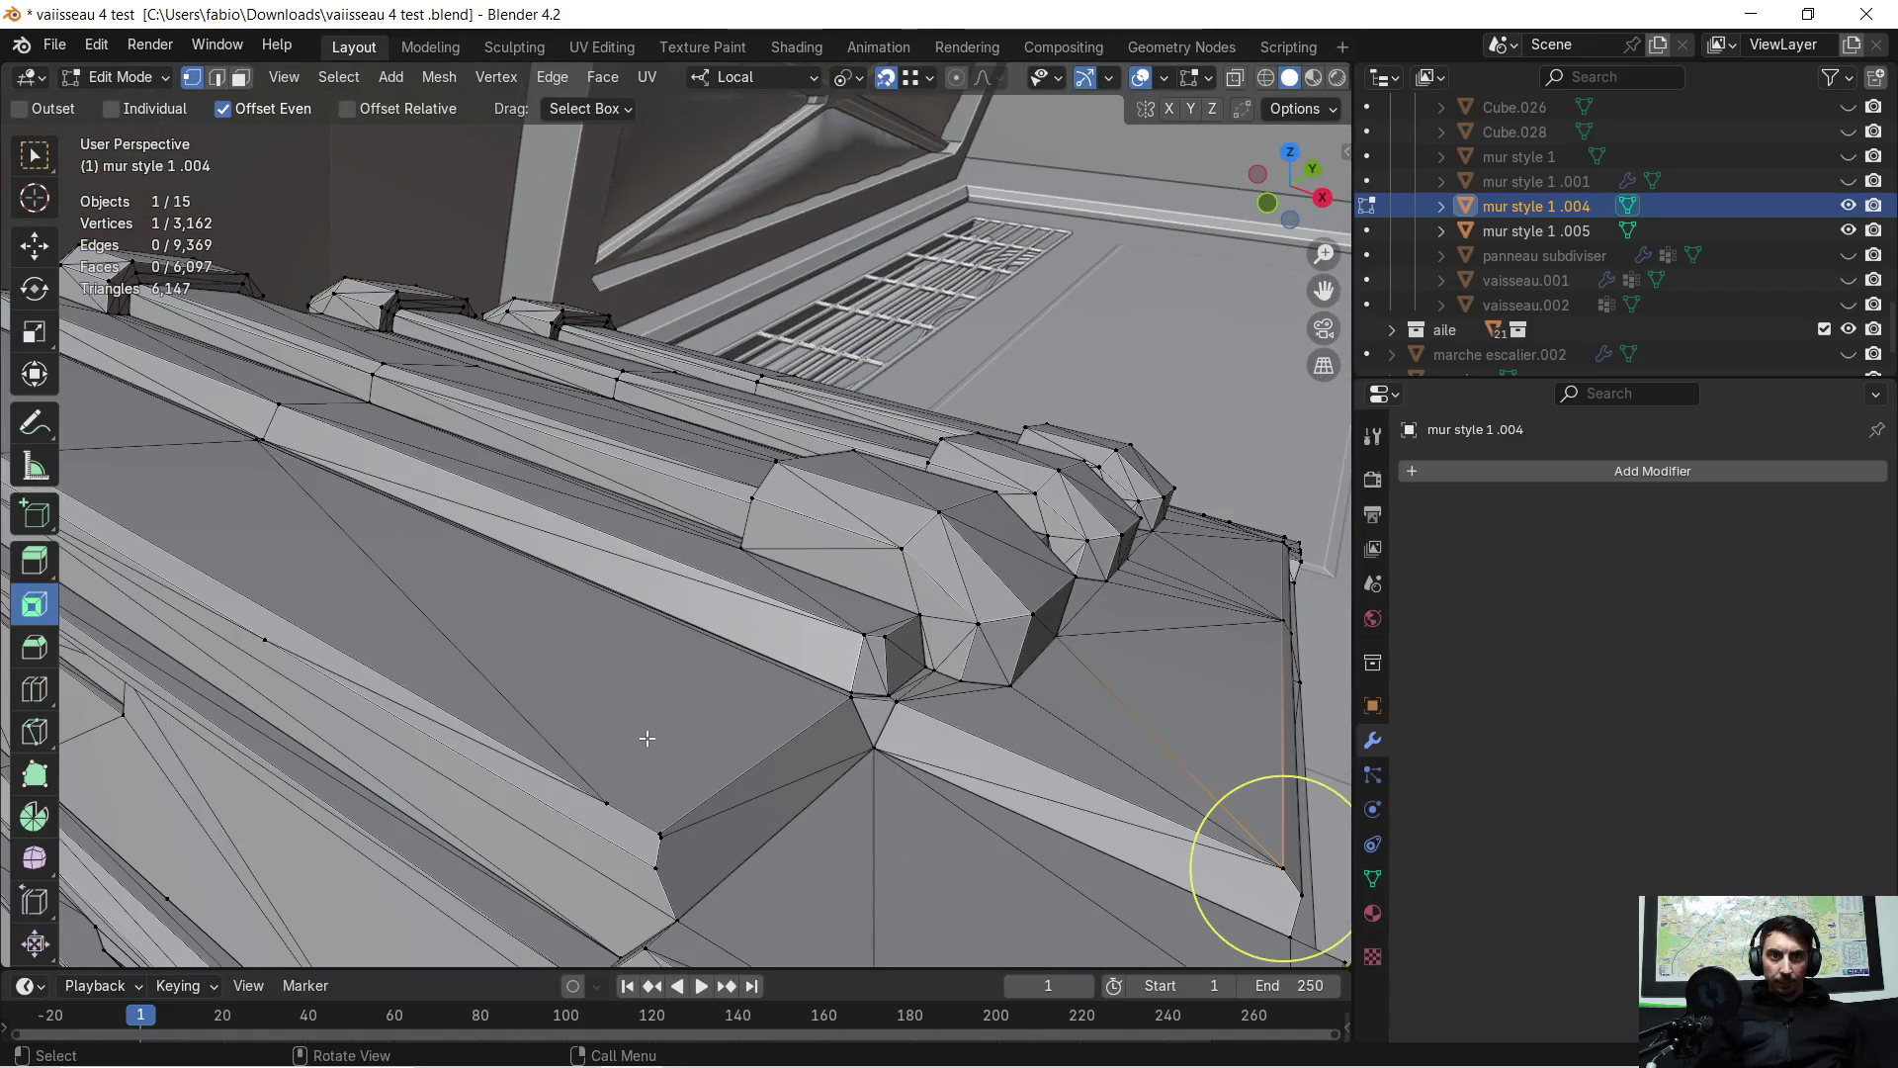
scroll(633, 761, up, 2)
shift+middle_drag(613, 820, 802, 631)
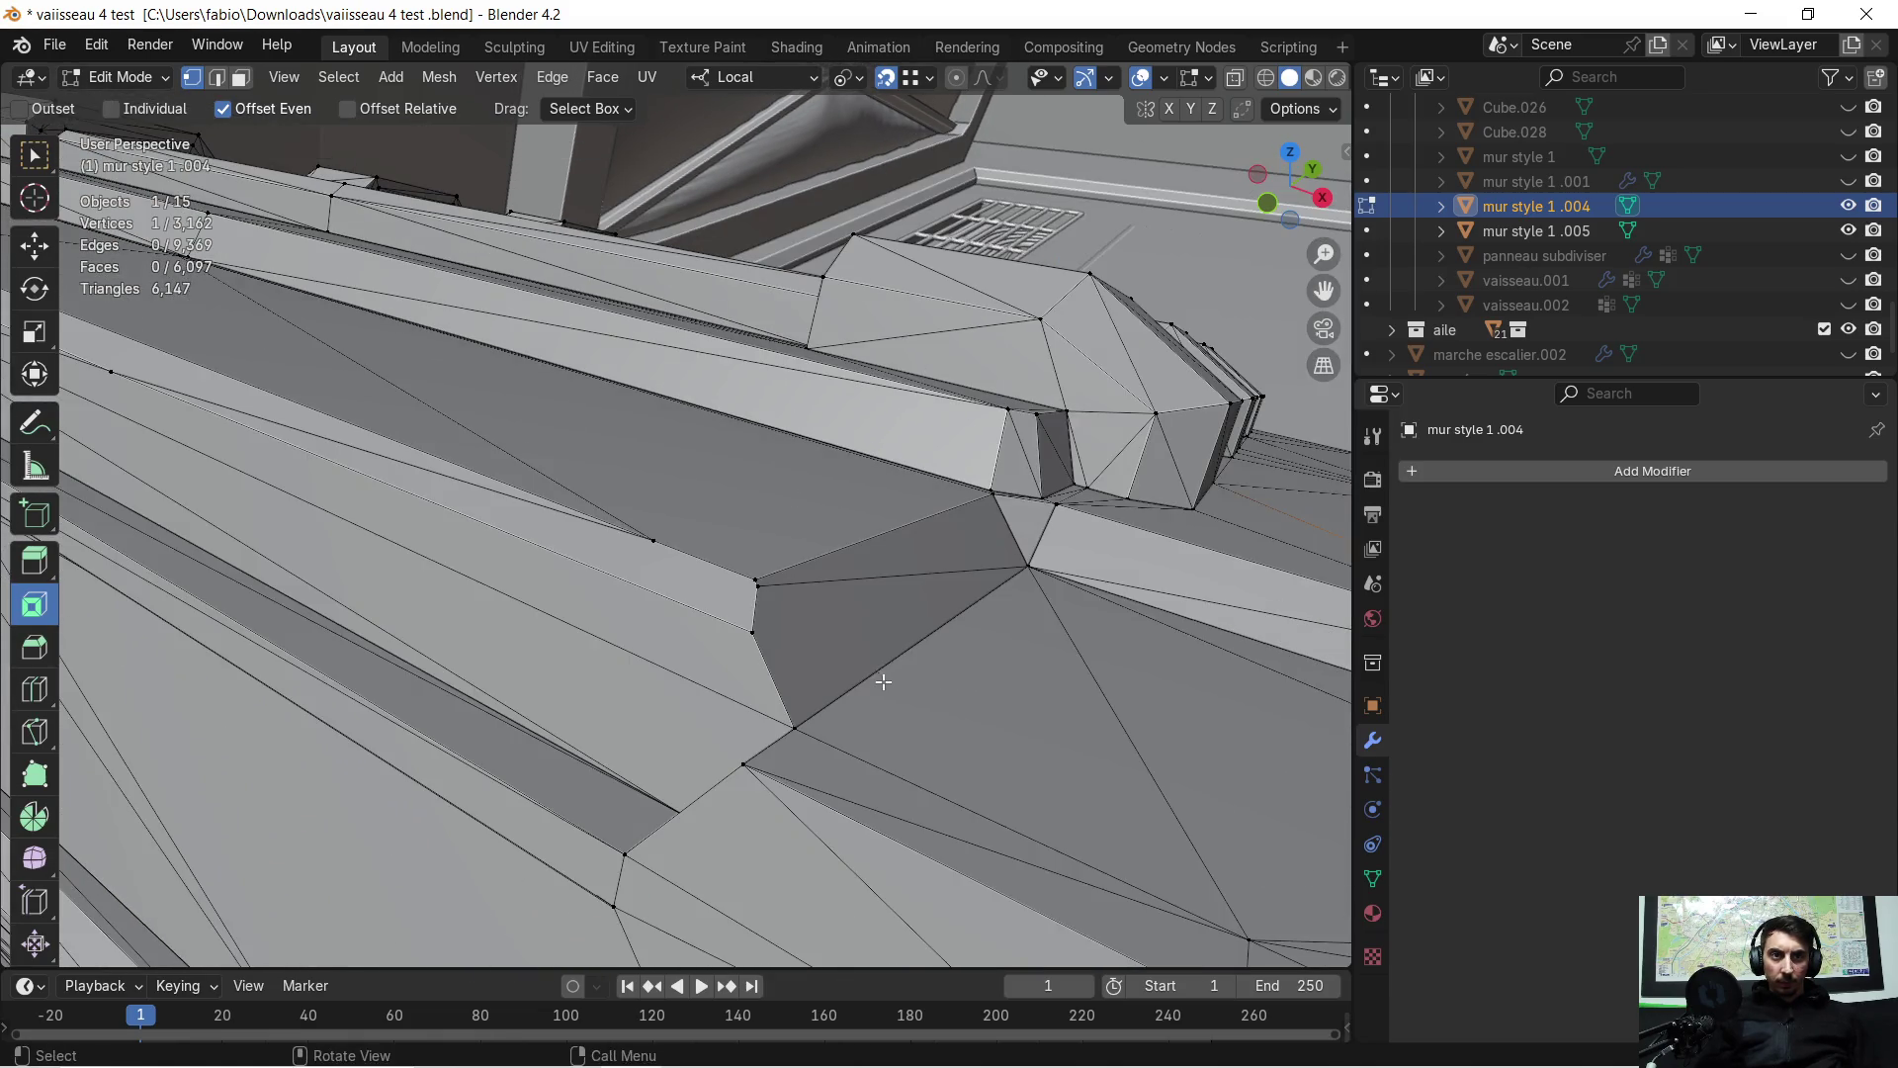
scroll(767, 592, up, 3)
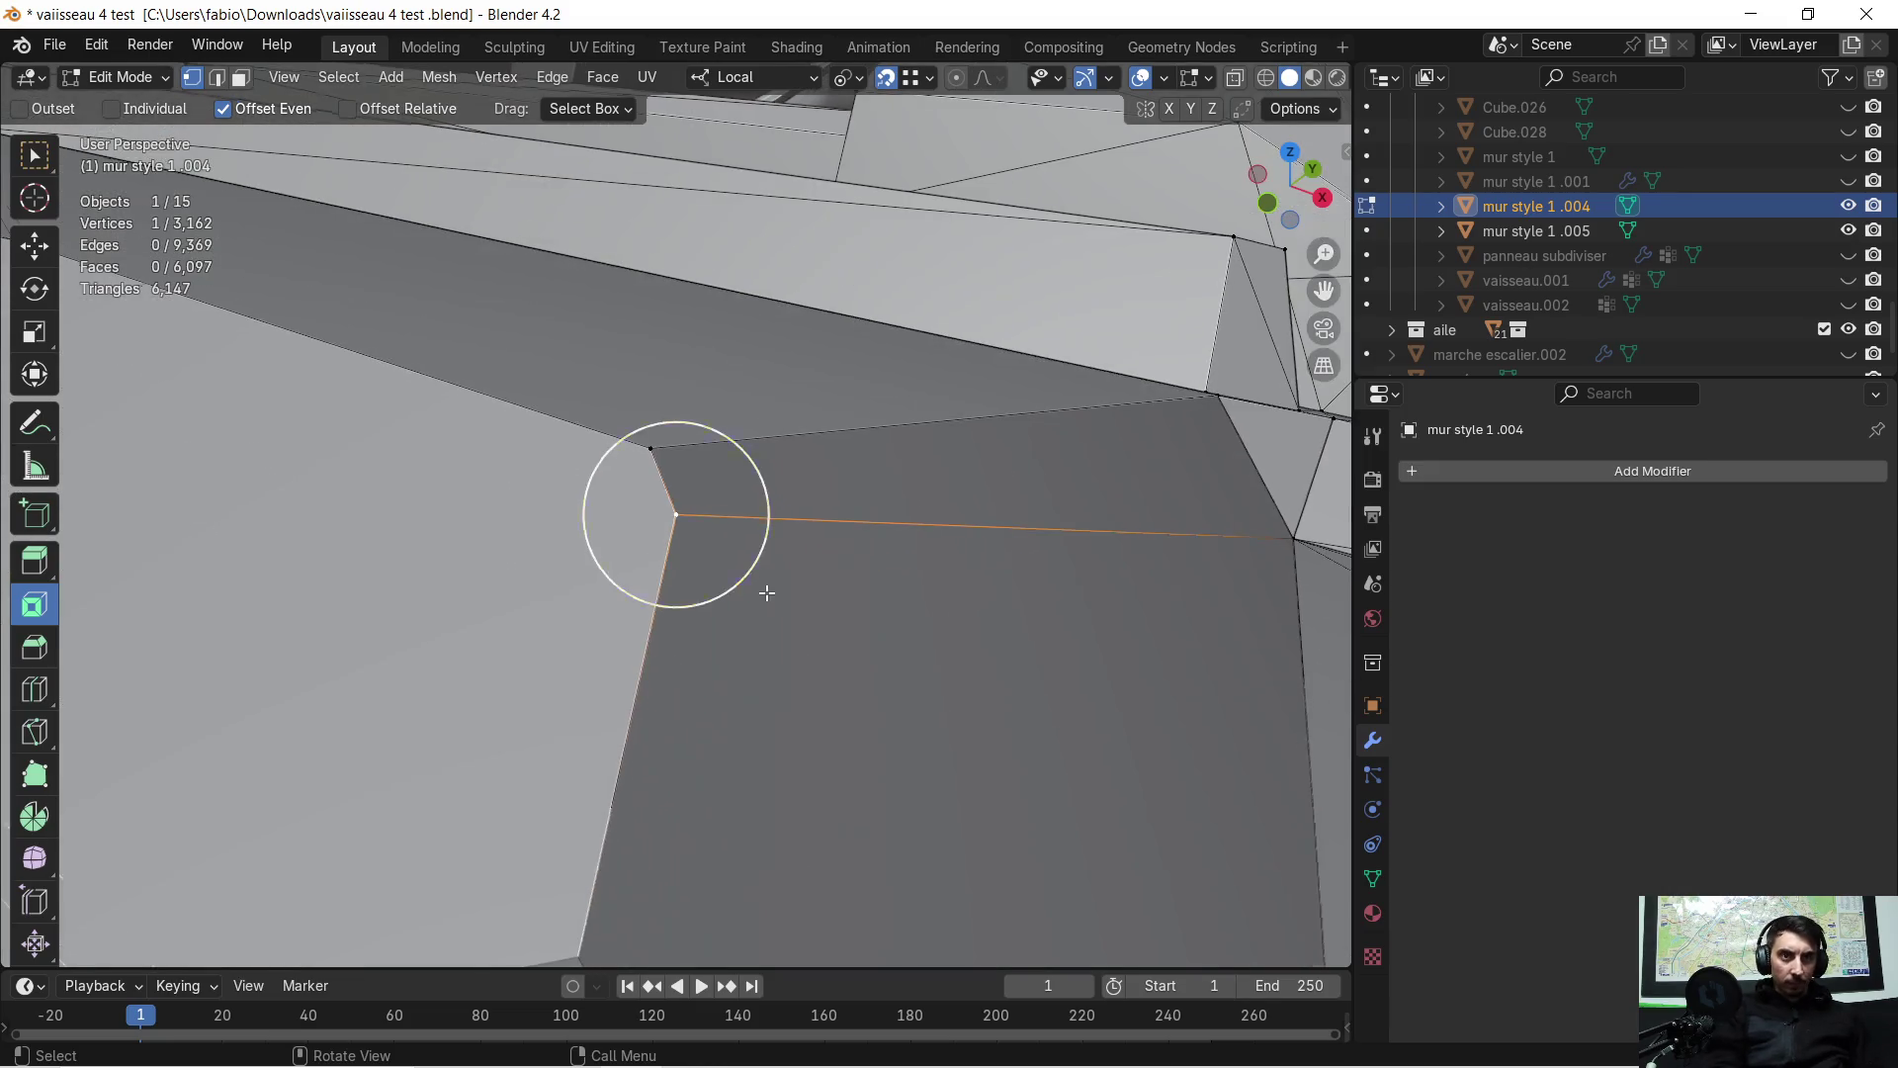
scroll(744, 594, down, 2)
middle_drag(744, 593, 714, 540)
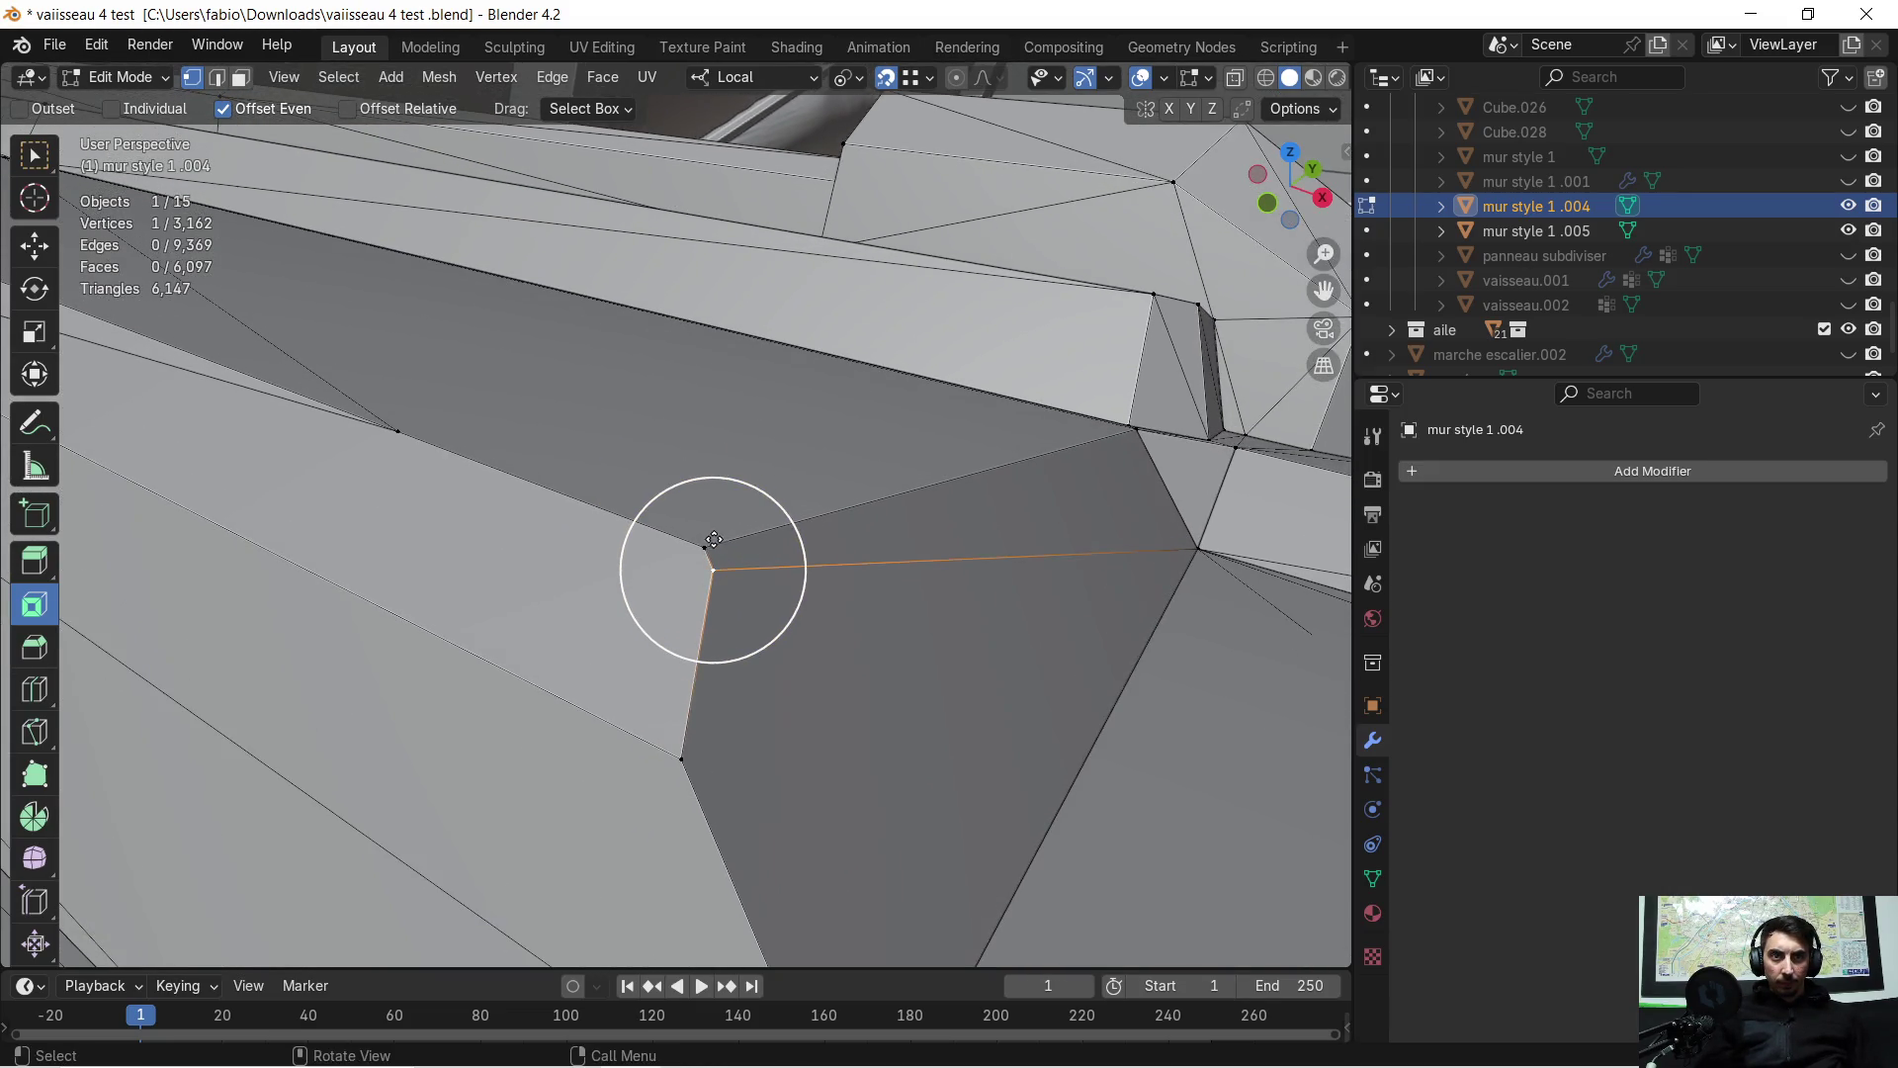
click(725, 594)
Snap two stray ridge-edge vertices onto their neighbouring corner vertices
click(419, 435)
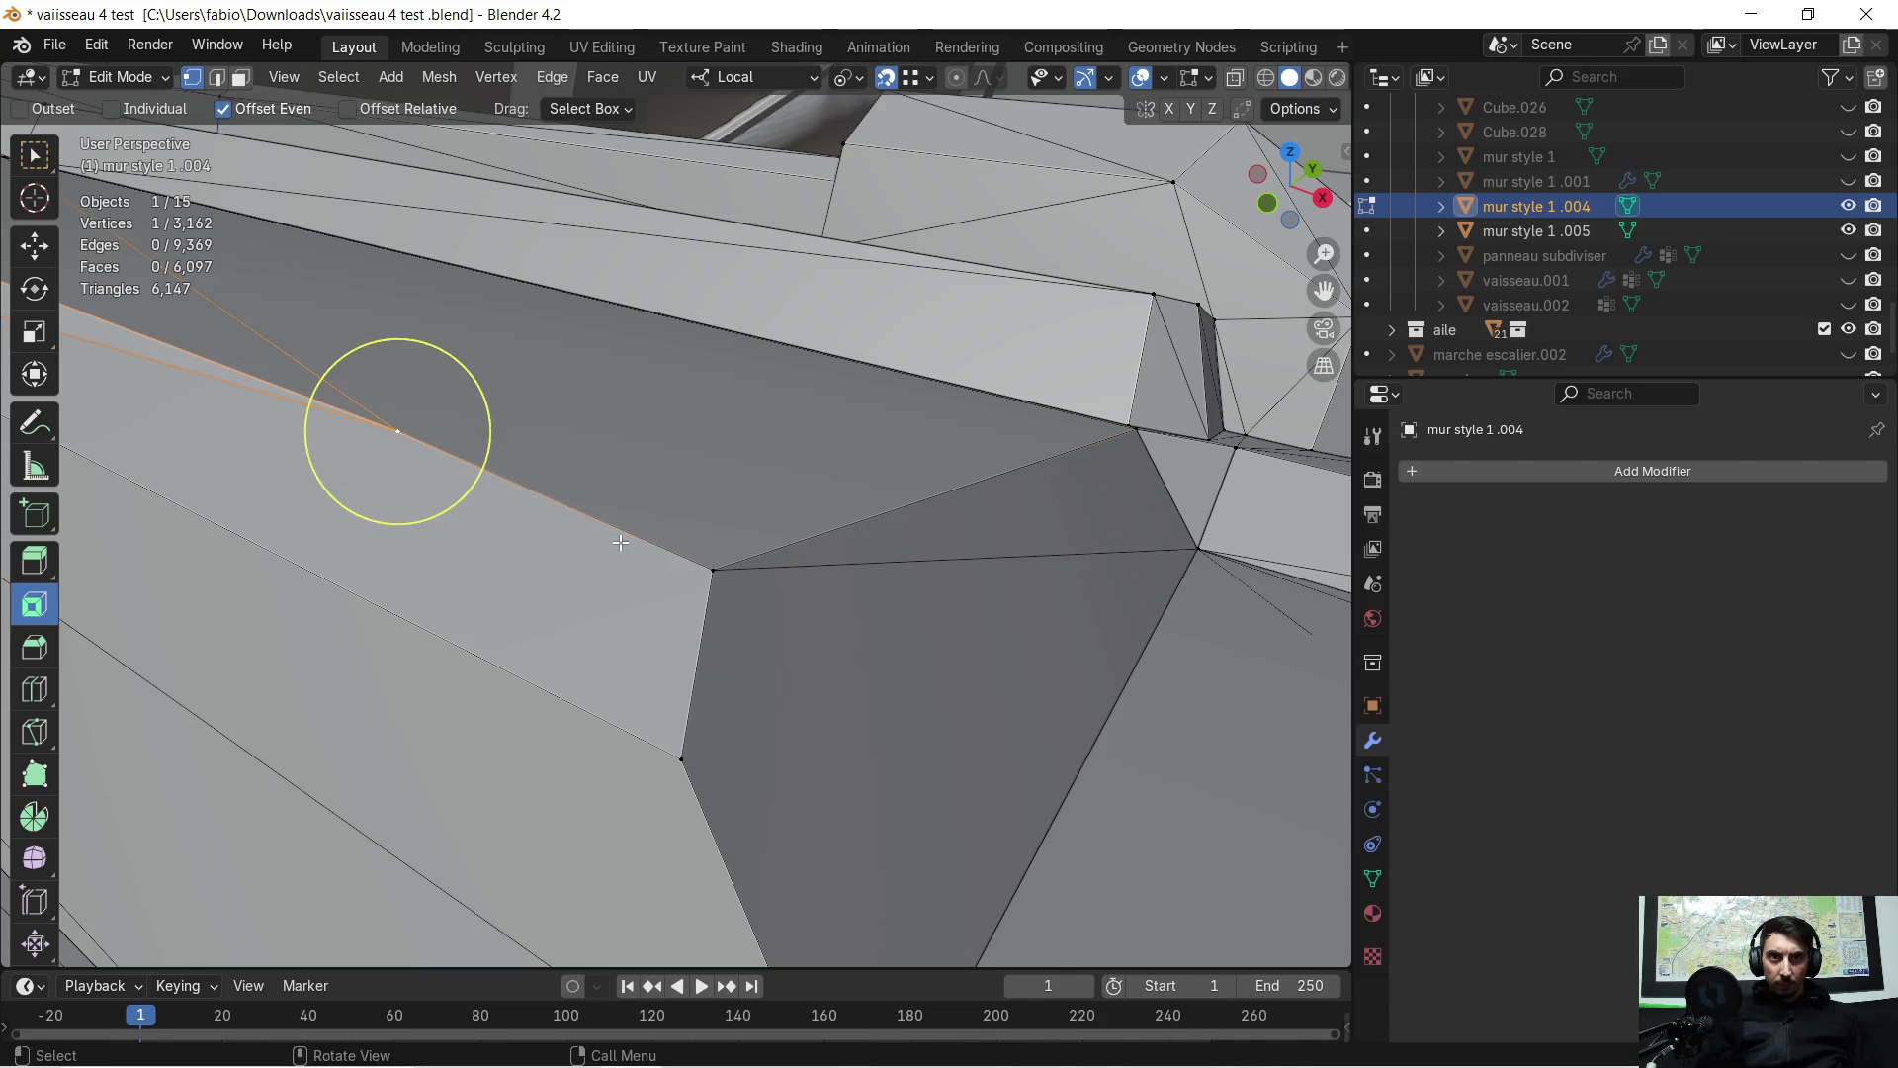
key(g)
click(638, 573)
mouse_move(633, 579)
middle_down()
mouse_move(771, 481)
mouse_move(939, 445)
mouse_move(1048, 432)
mouse_move(941, 517)
mouse_move(887, 524)
mouse_move(1157, 481)
mouse_move(1005, 521)
middle_up()
click(421, 592)
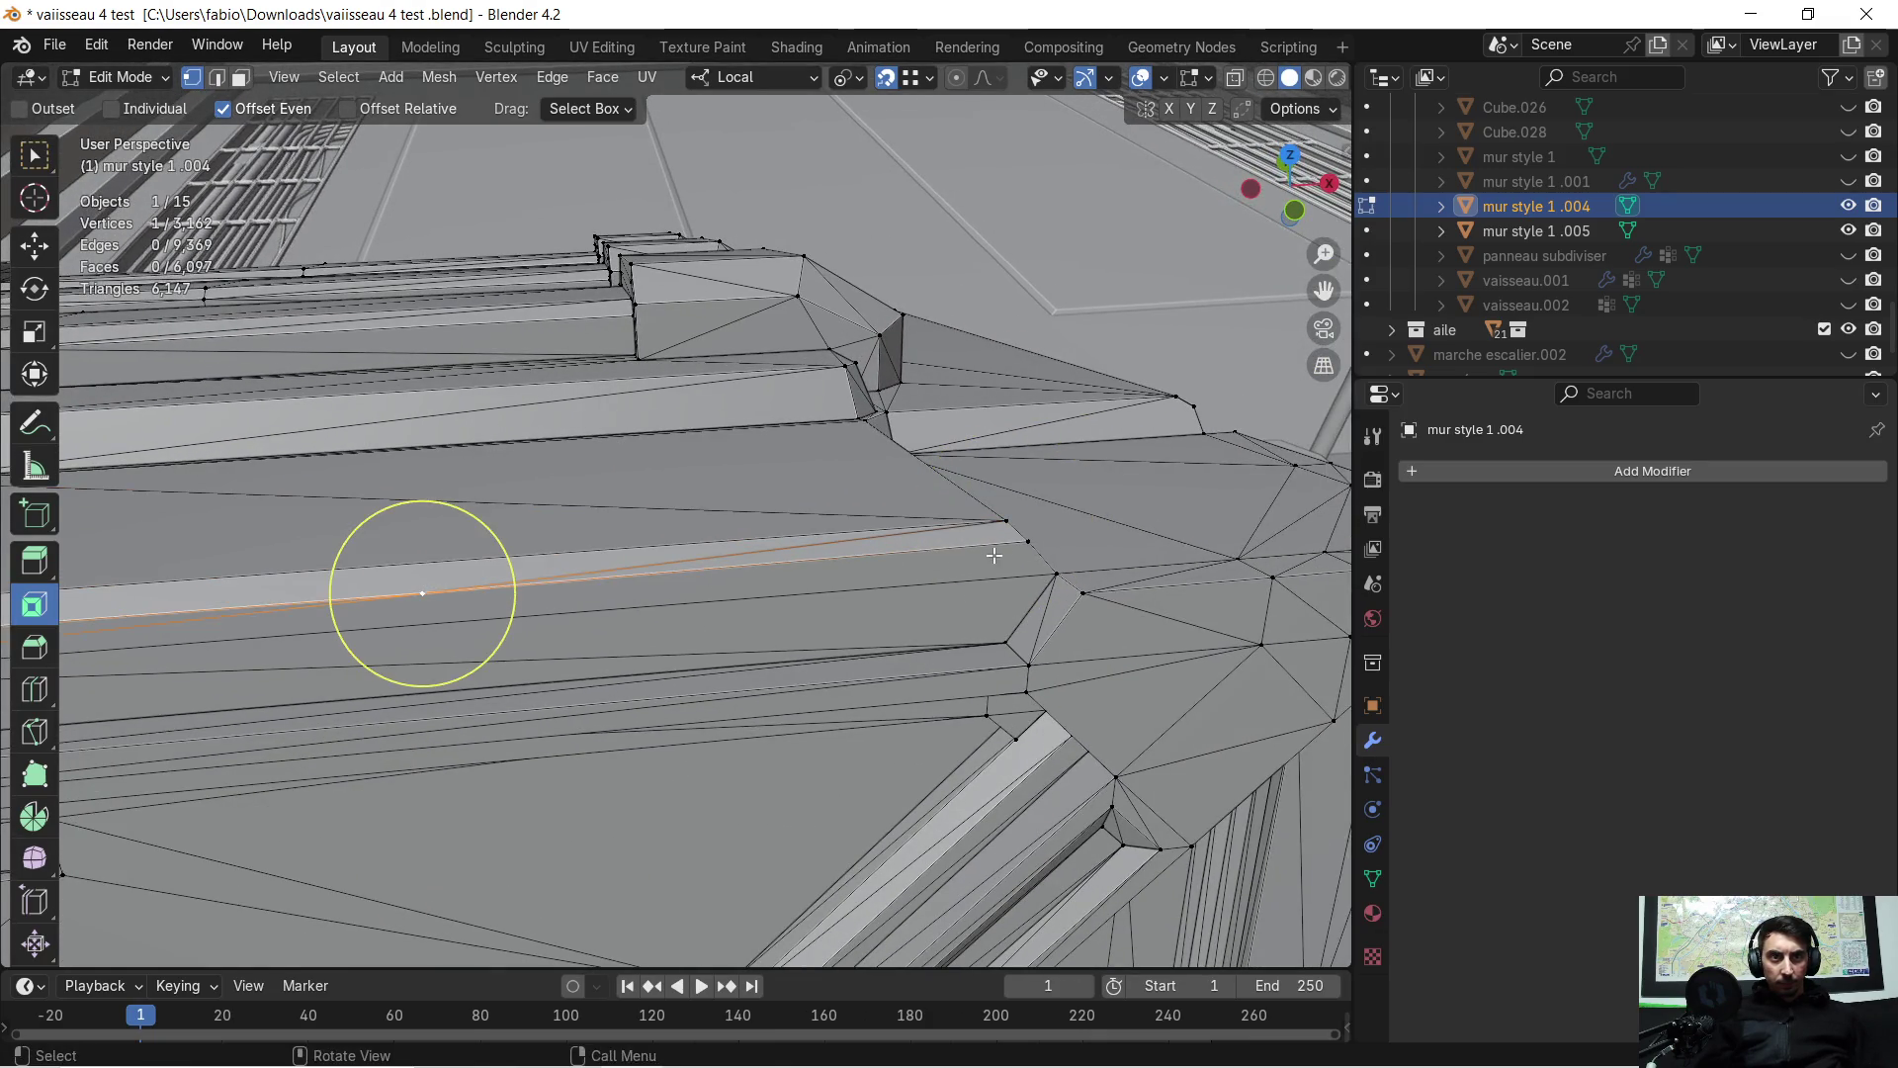
key(g)
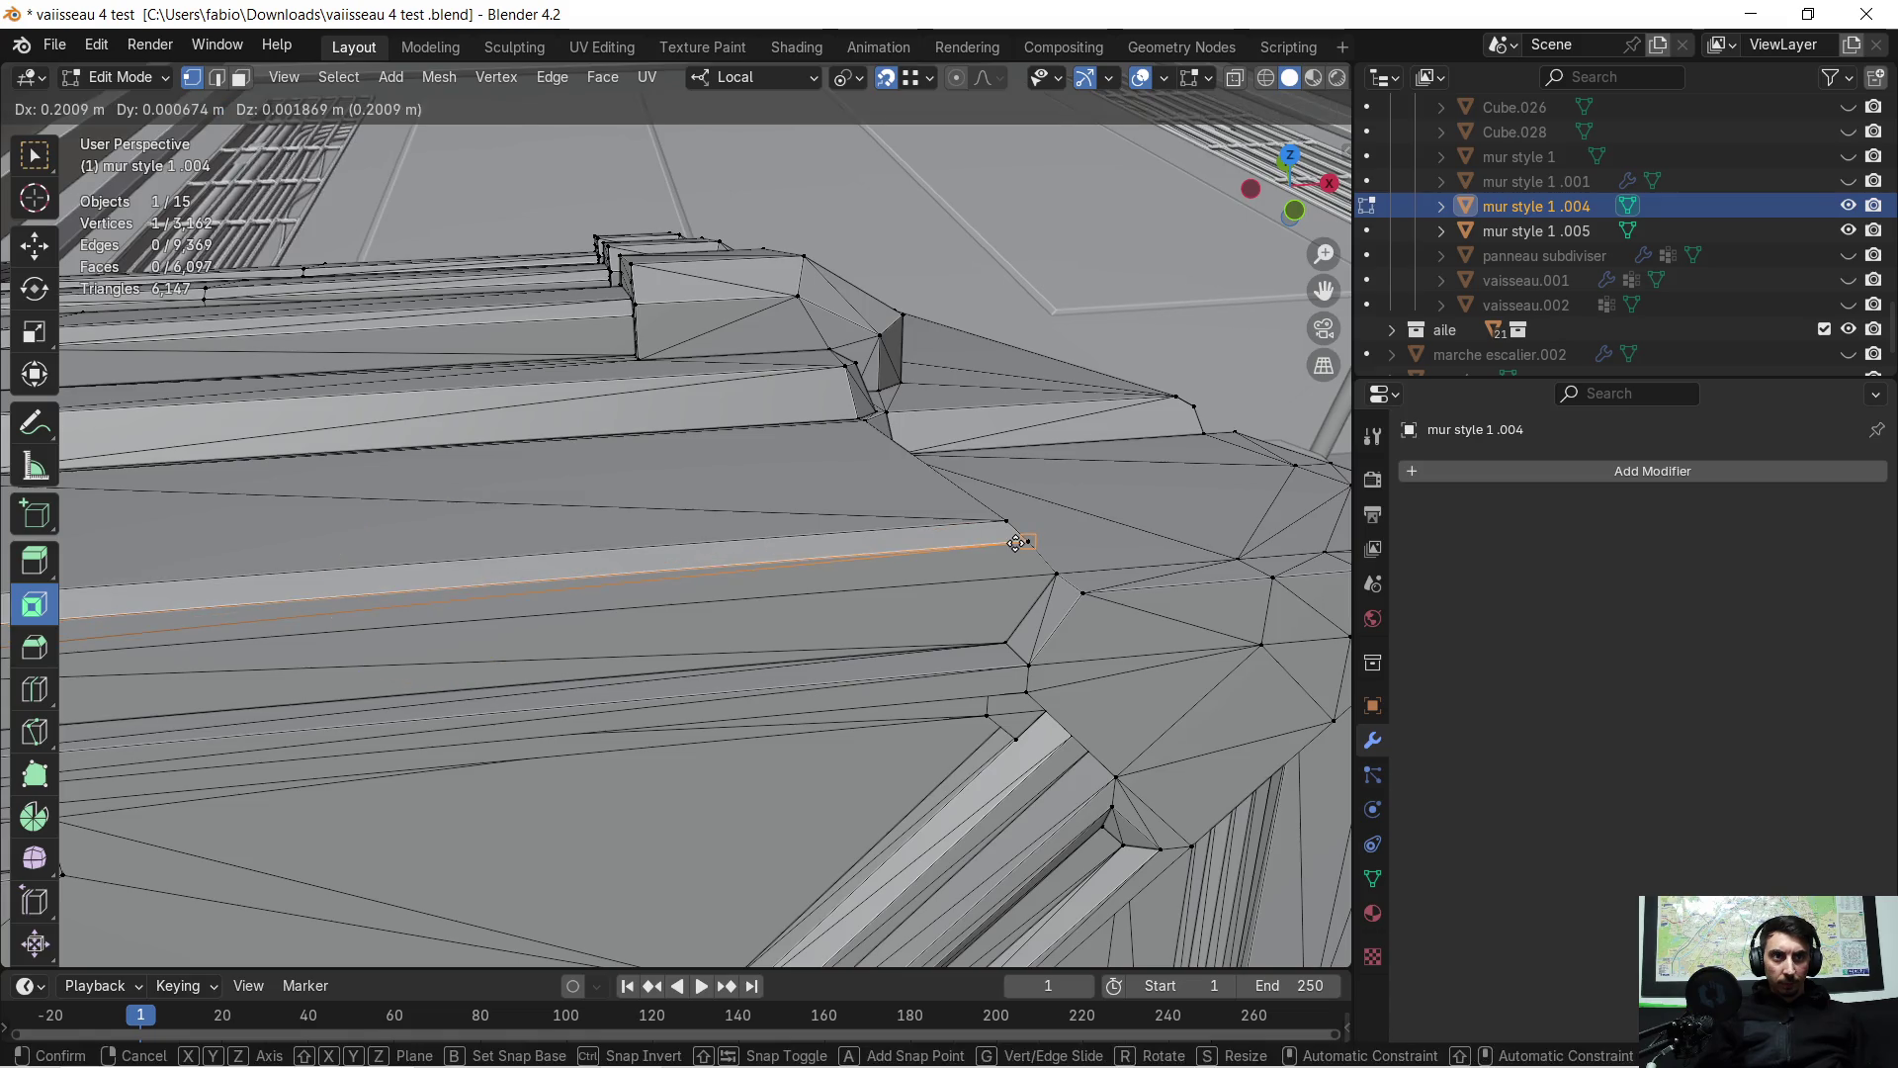
click(1016, 551)
mouse_move(1016, 550)
middle_down()
mouse_move(482, 552)
mouse_move(1029, 542)
middle_up()
Snap the vertex on the long edge onto the wall junction corner
click(1073, 536)
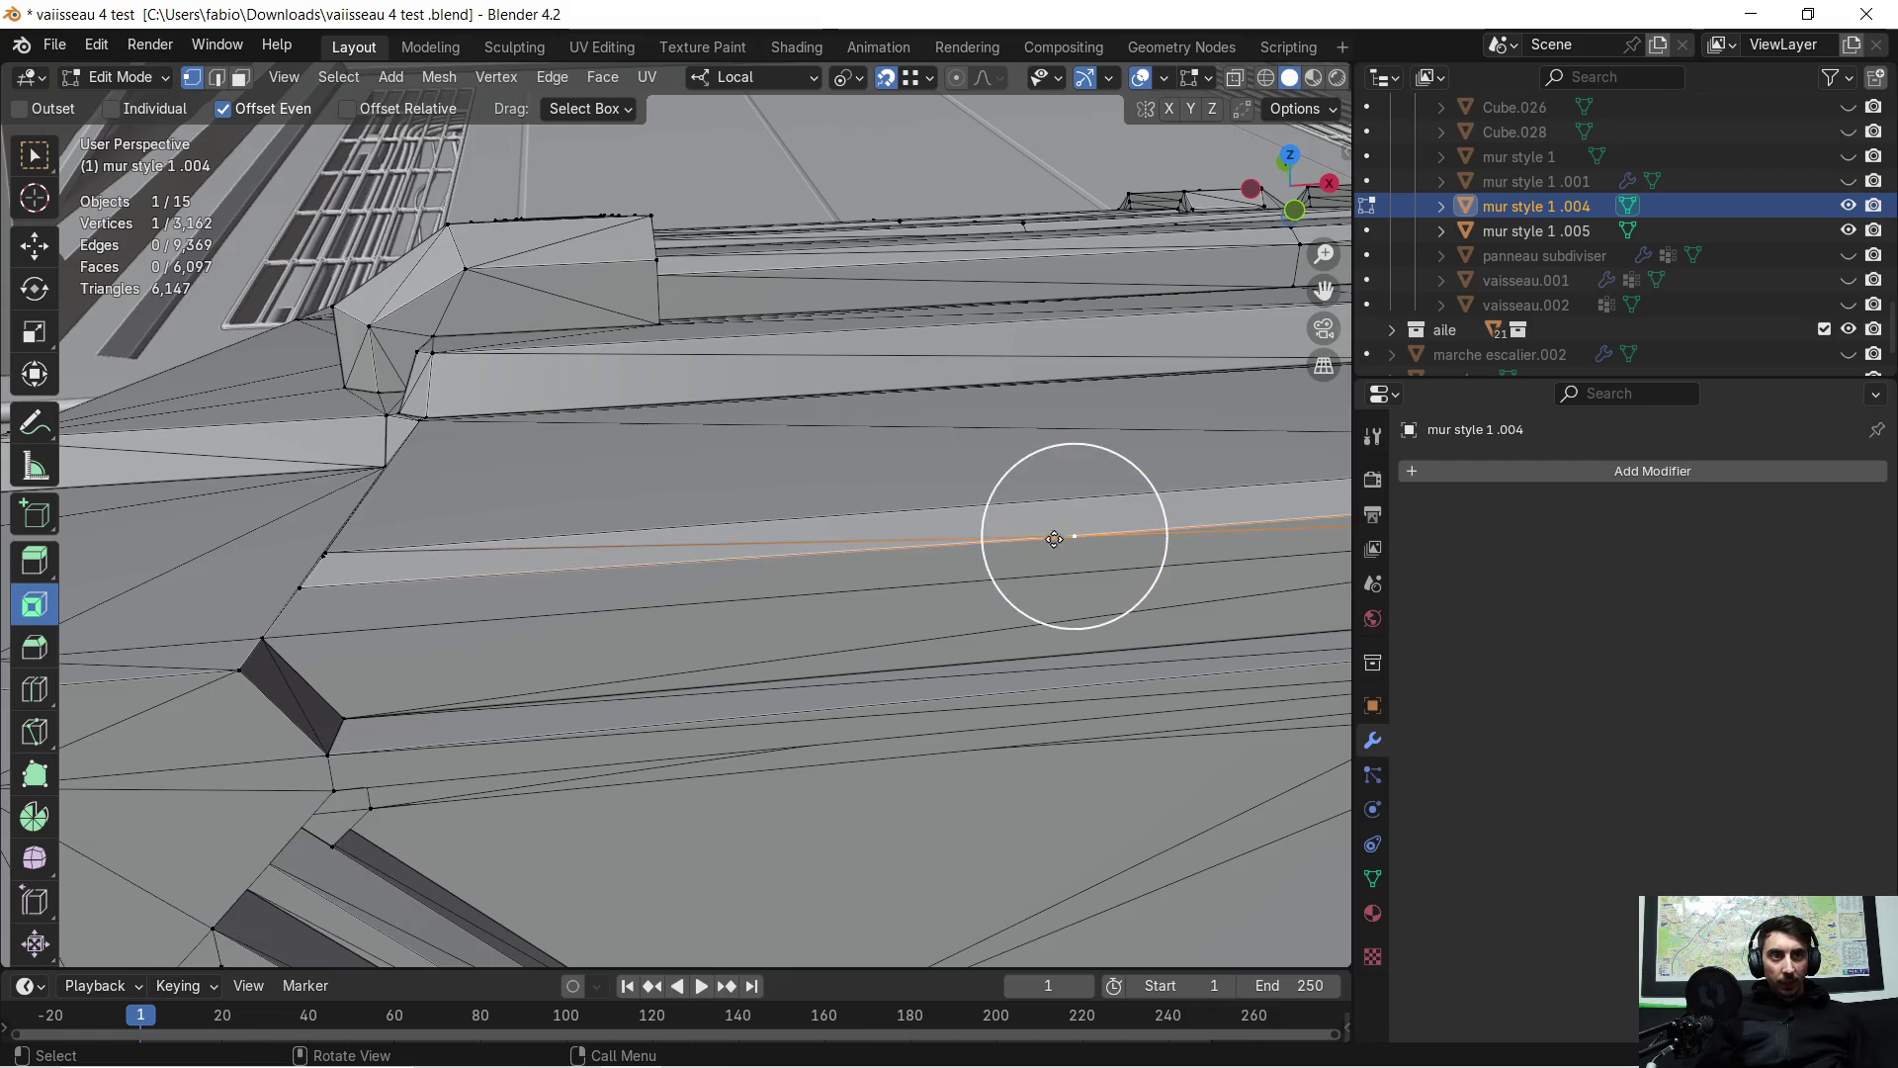
middle_drag(130, 562, 680, 725)
key(g)
click(634, 755)
mouse_move(705, 681)
middle_down()
mouse_move(966, 555)
mouse_move(947, 575)
middle_up()
mouse_move(965, 570)
middle_down()
mouse_move(856, 564)
mouse_move(821, 449)
mouse_move(745, 425)
middle_up()
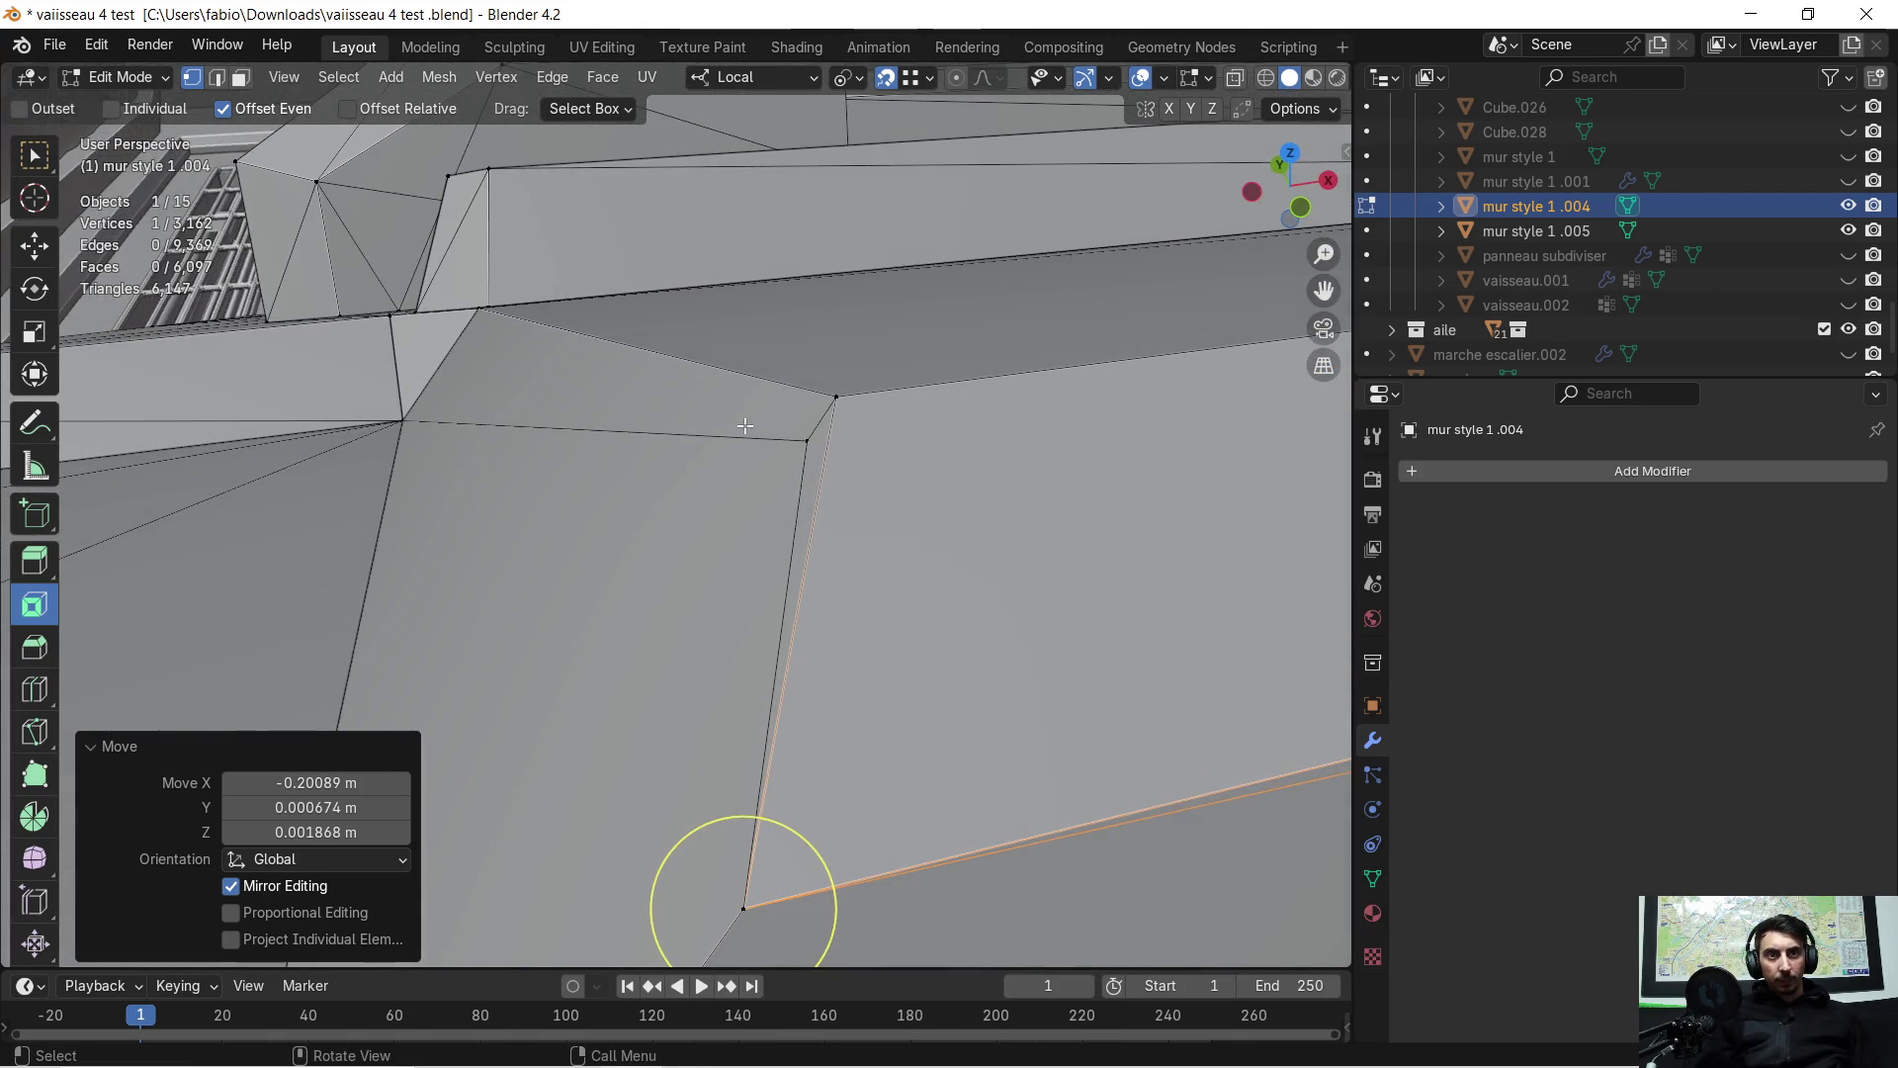
Snap the stray vertex at the upper corner onto its neighbouring vertex
click(808, 442)
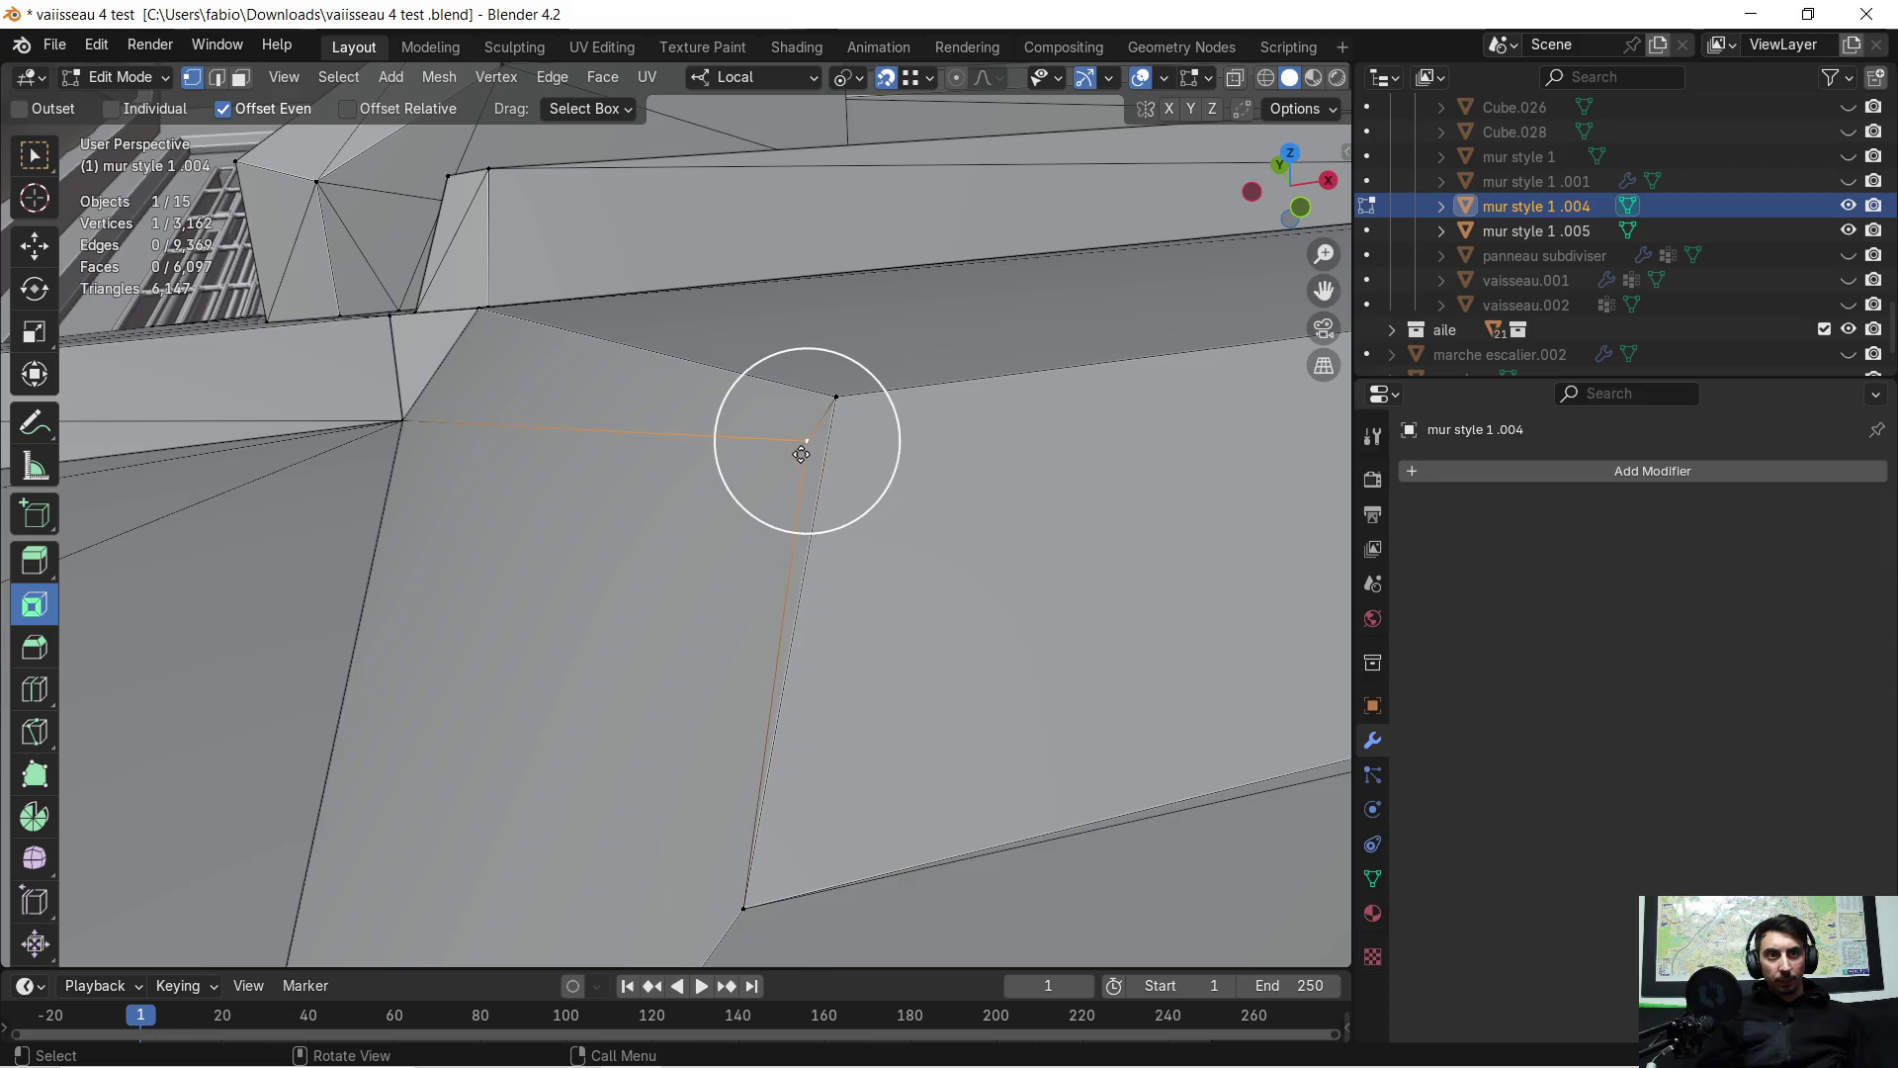
click(843, 405)
mouse_move(805, 452)
middle_down()
mouse_move(770, 515)
mouse_move(695, 557)
mouse_move(782, 565)
middle_up()
scroll(771, 515, down, 4)
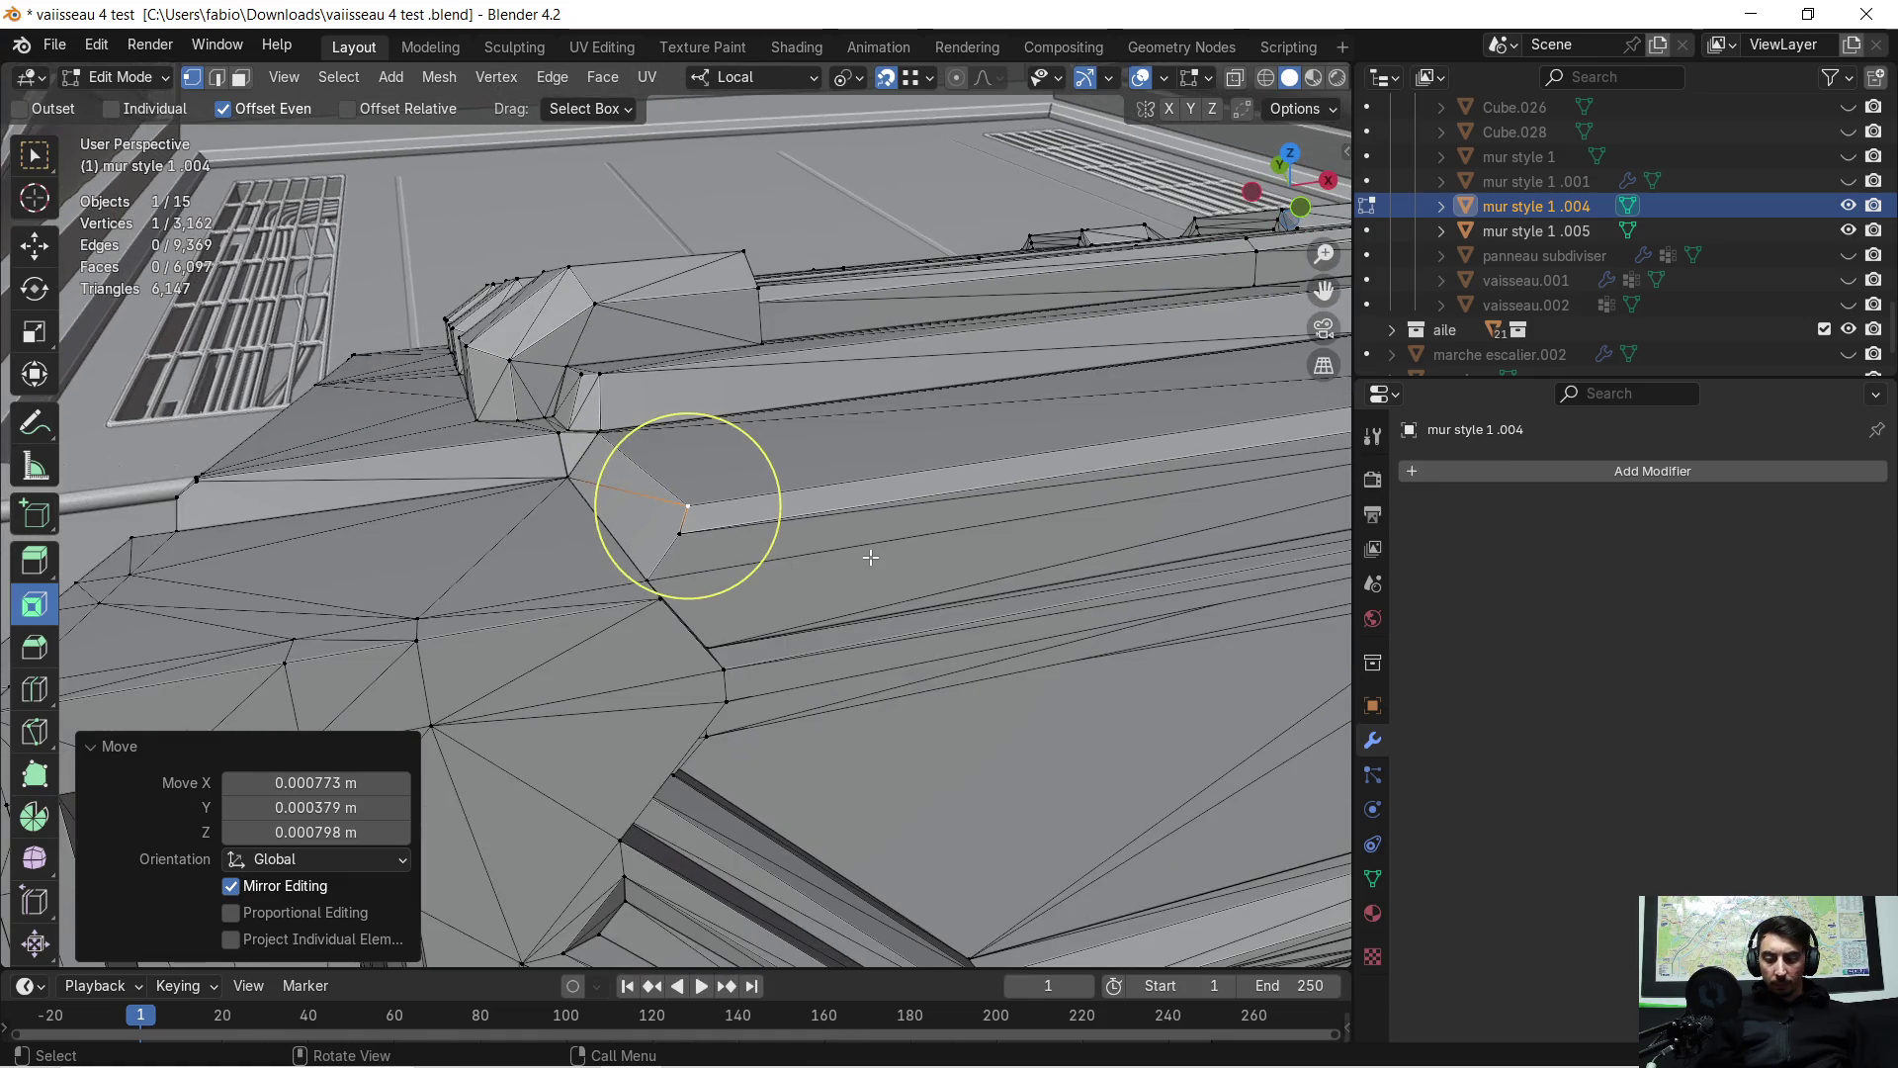
Leave and re-enter Edit Mode on the wall, reframing the view down its length
key(Tab)
mouse_move(880, 532)
middle_down()
mouse_move(955, 491)
mouse_move(14, 560)
mouse_move(858, 500)
mouse_move(581, 477)
mouse_move(785, 457)
mouse_move(591, 617)
mouse_move(396, 650)
mouse_move(875, 514)
mouse_move(757, 552)
mouse_move(702, 593)
mouse_move(722, 606)
middle_up()
key(Tab)
middle_drag(611, 634, 635, 704)
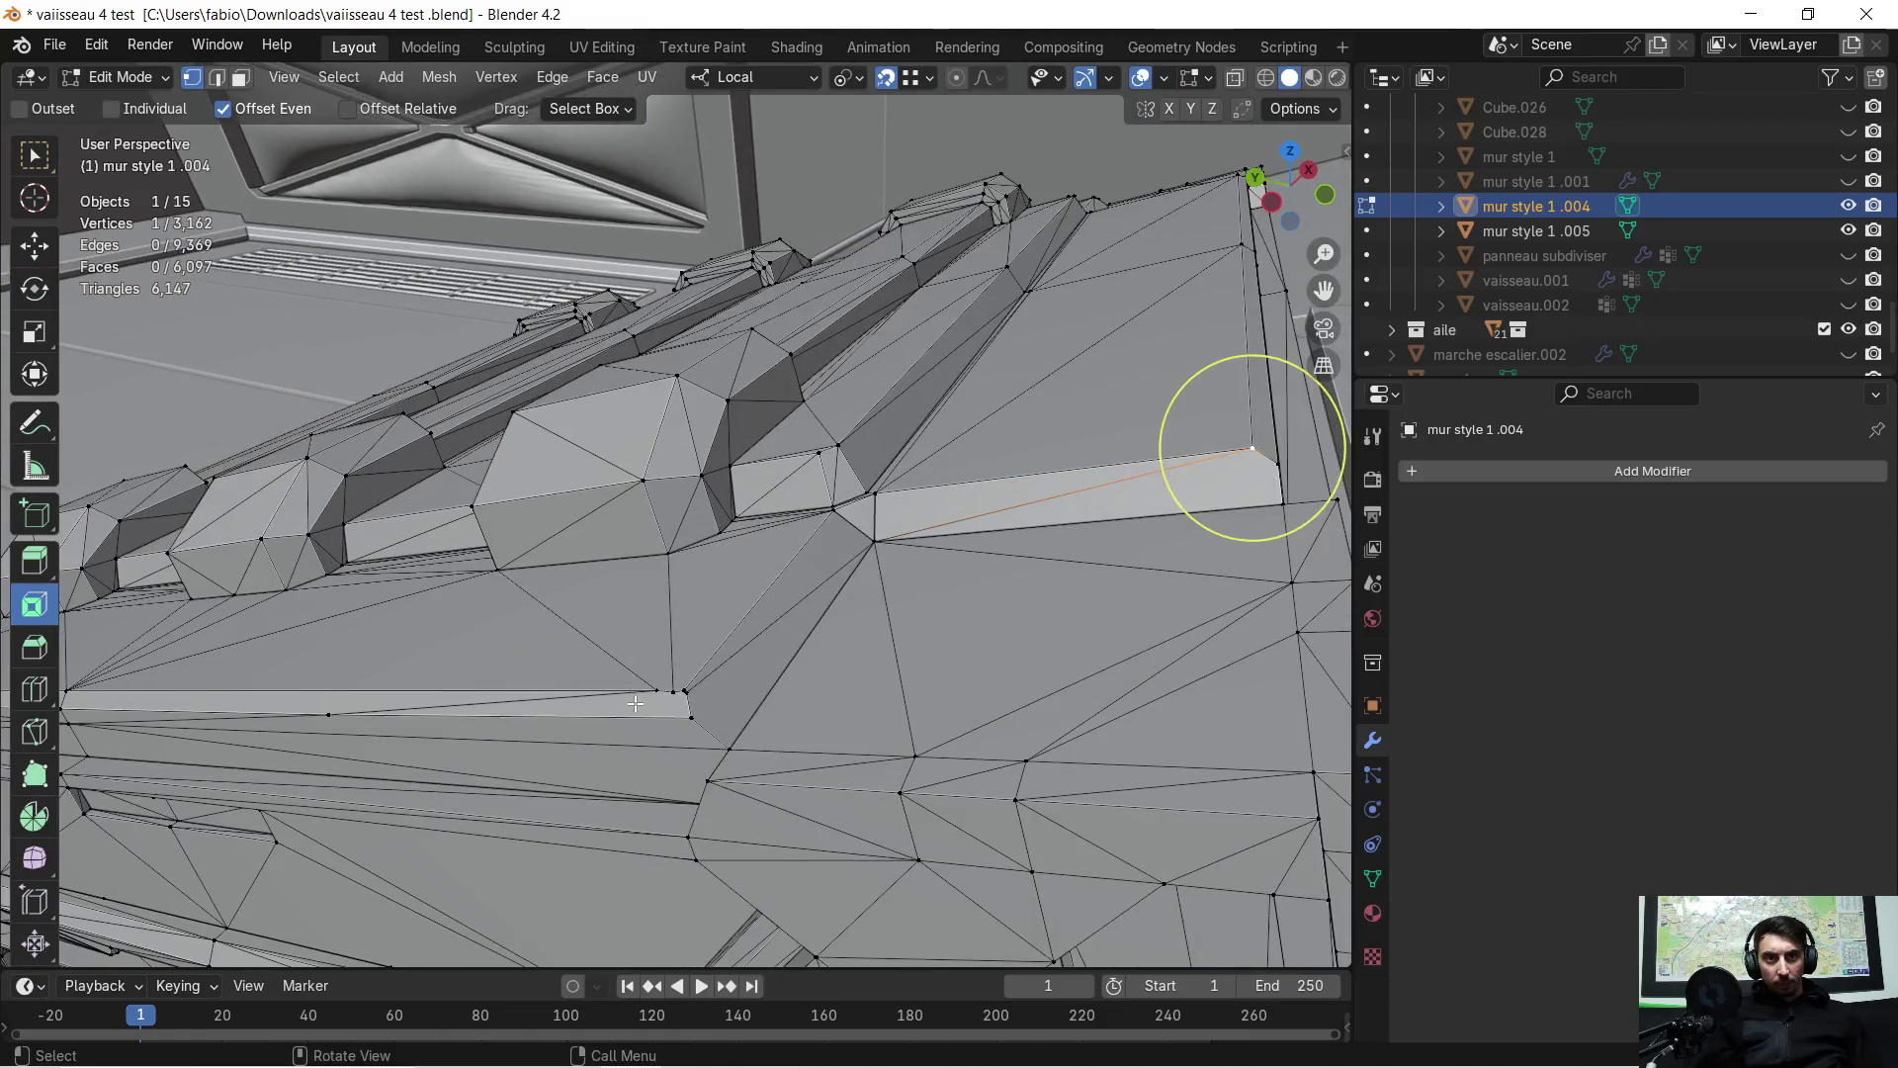
scroll(634, 704, up, 8)
mouse_move(840, 386)
shift+middle_down()
mouse_move(971, 611)
mouse_move(293, 627)
mouse_move(555, 554)
mouse_move(830, 533)
shift+middle_up()
Move another stray vertex onto its adjacent corner and check the result
key(g)
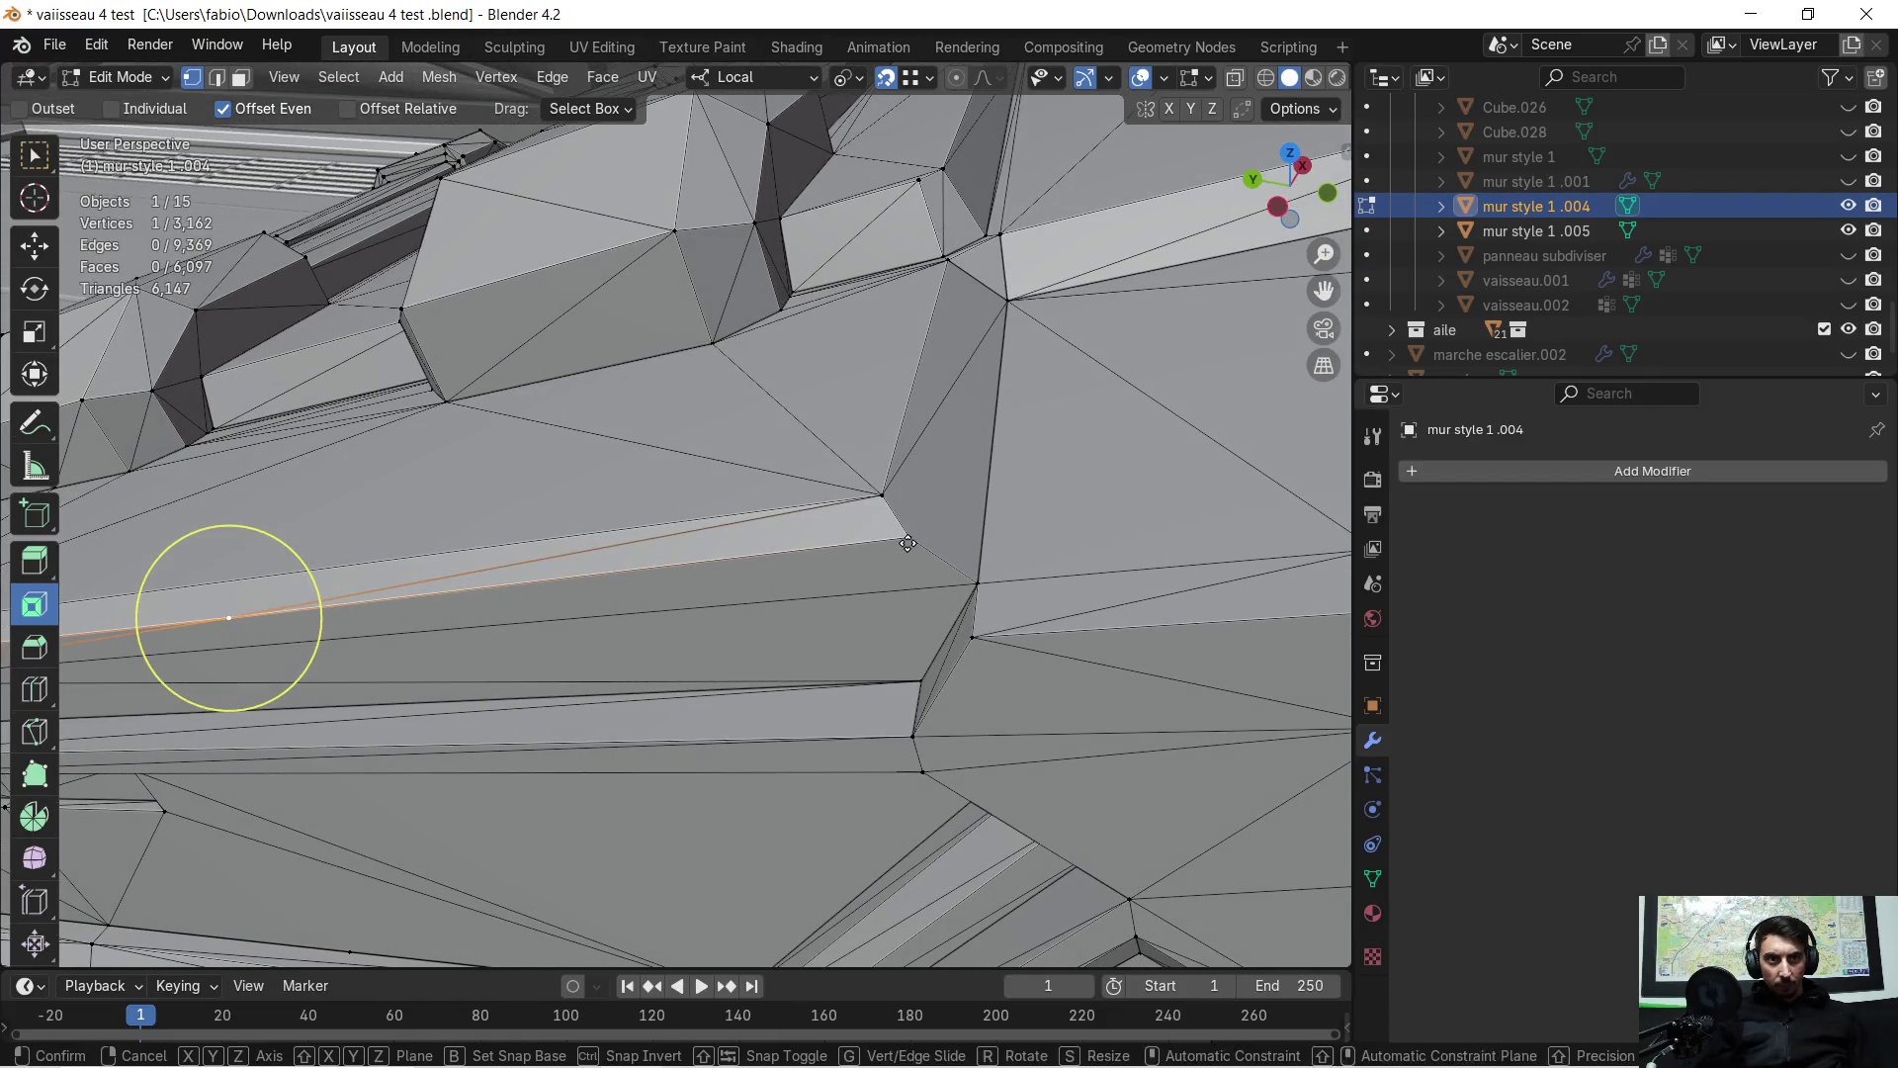
click(910, 539)
mouse_move(911, 539)
middle_down()
mouse_move(775, 494)
mouse_move(1188, 305)
middle_up()
shift+middle_drag(649, 481, 835, 453)
Snap the long-edge vertex onto the lower corner (0.18964 m in Y, −0.066331 m in Z)
key(c)
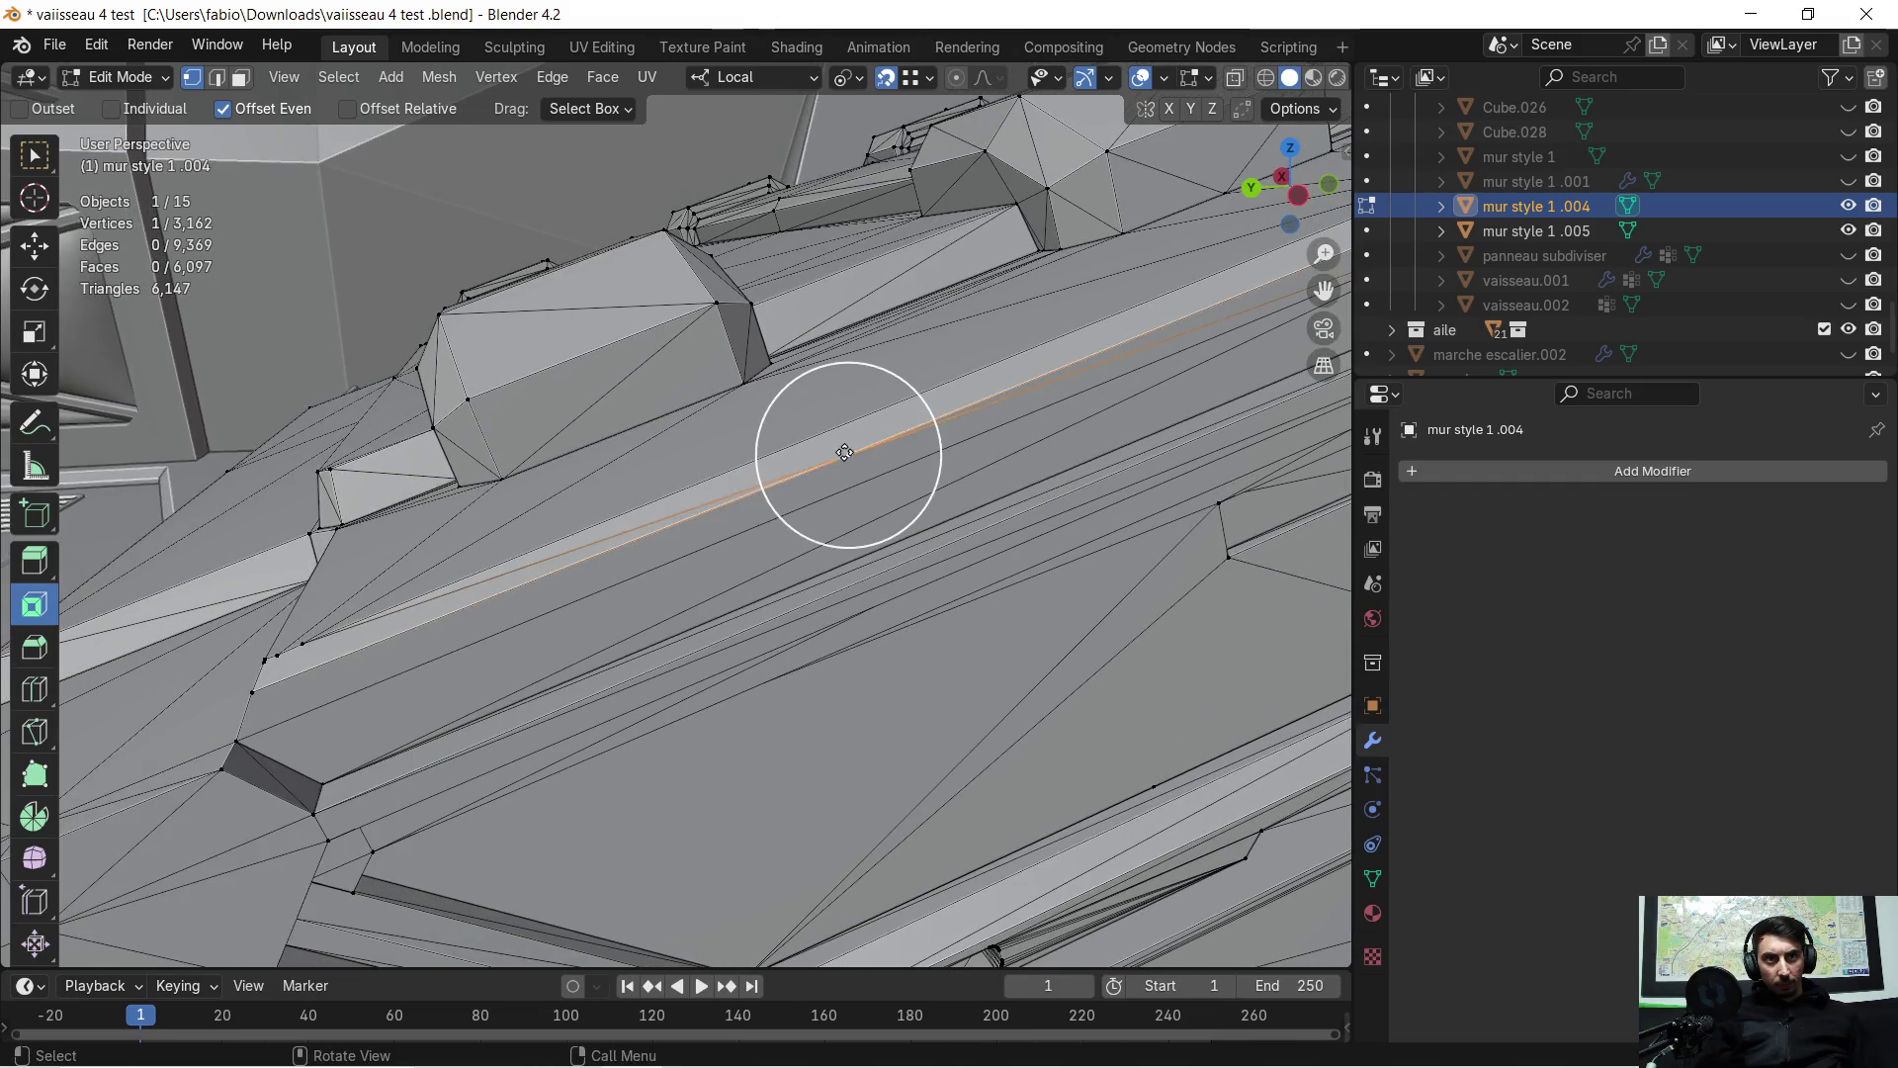
key(Escape)
scroll(774, 505, up, 5)
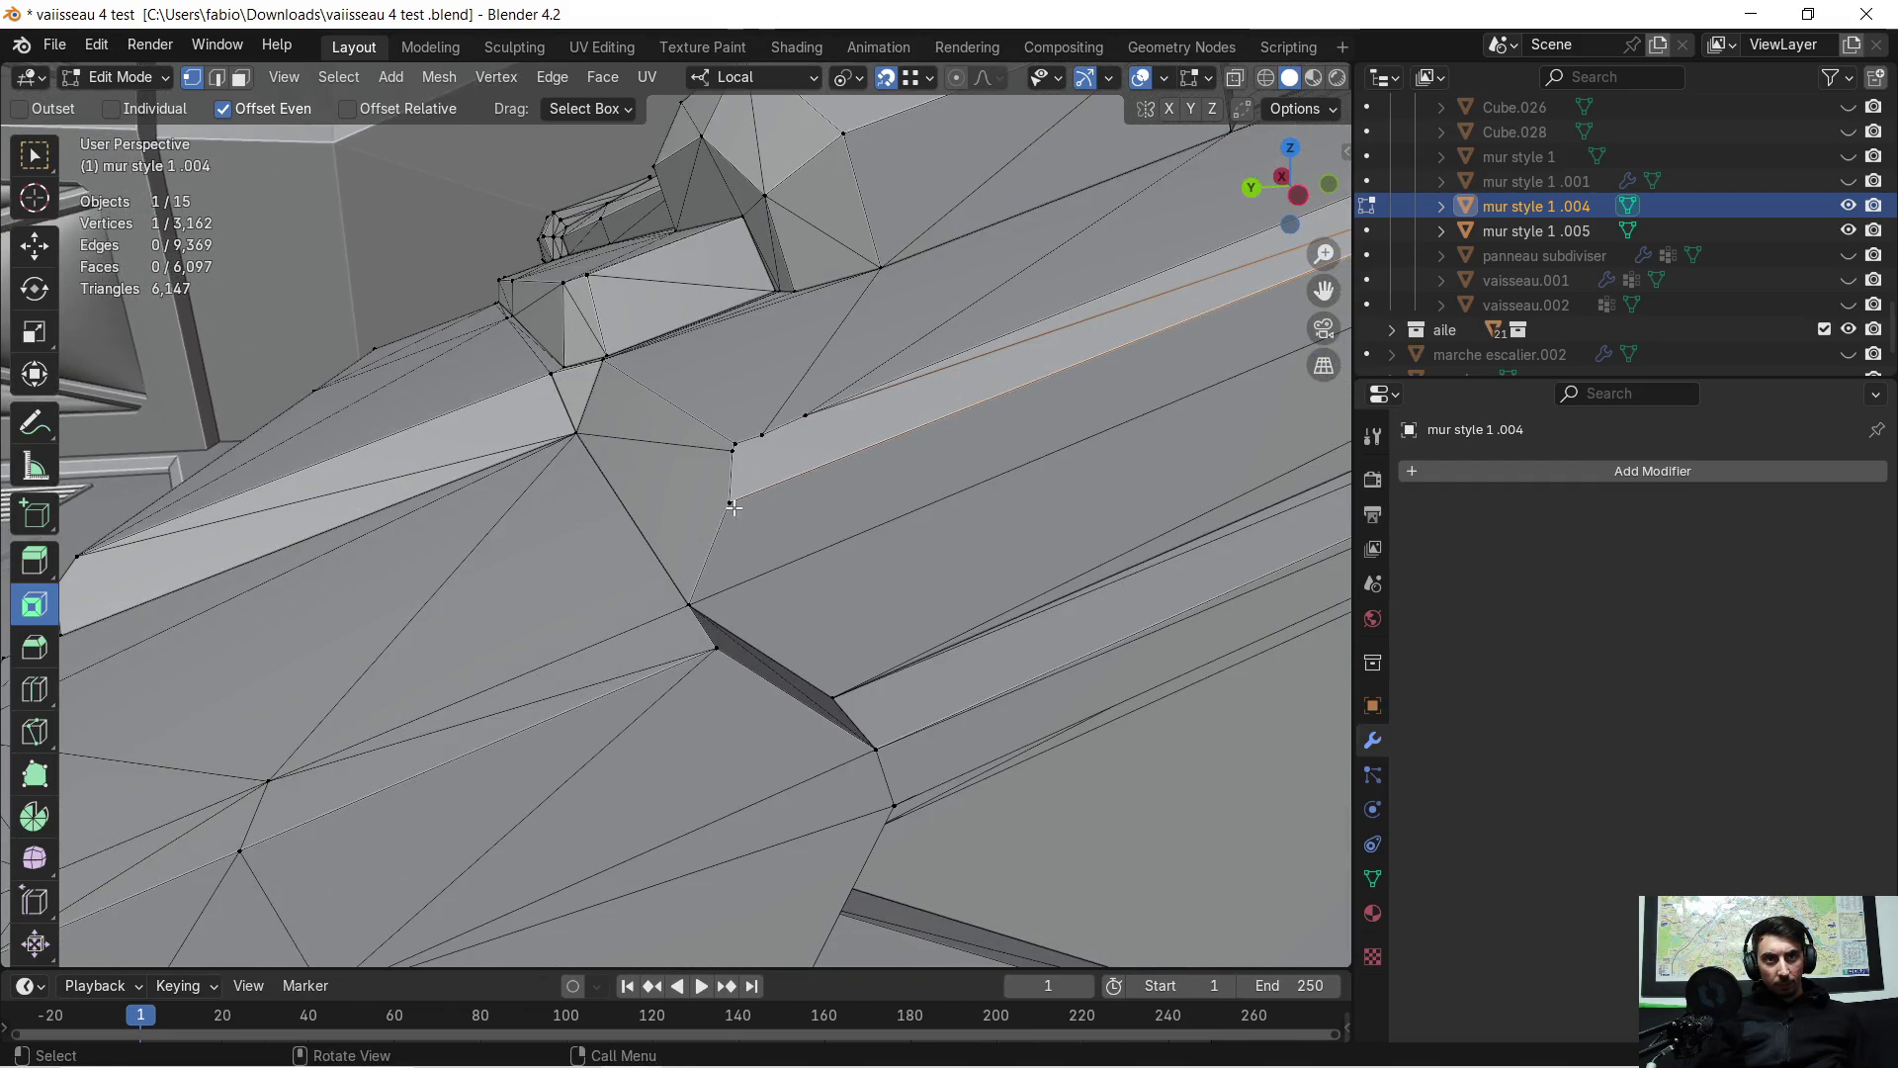
scroll(824, 501, down, 4)
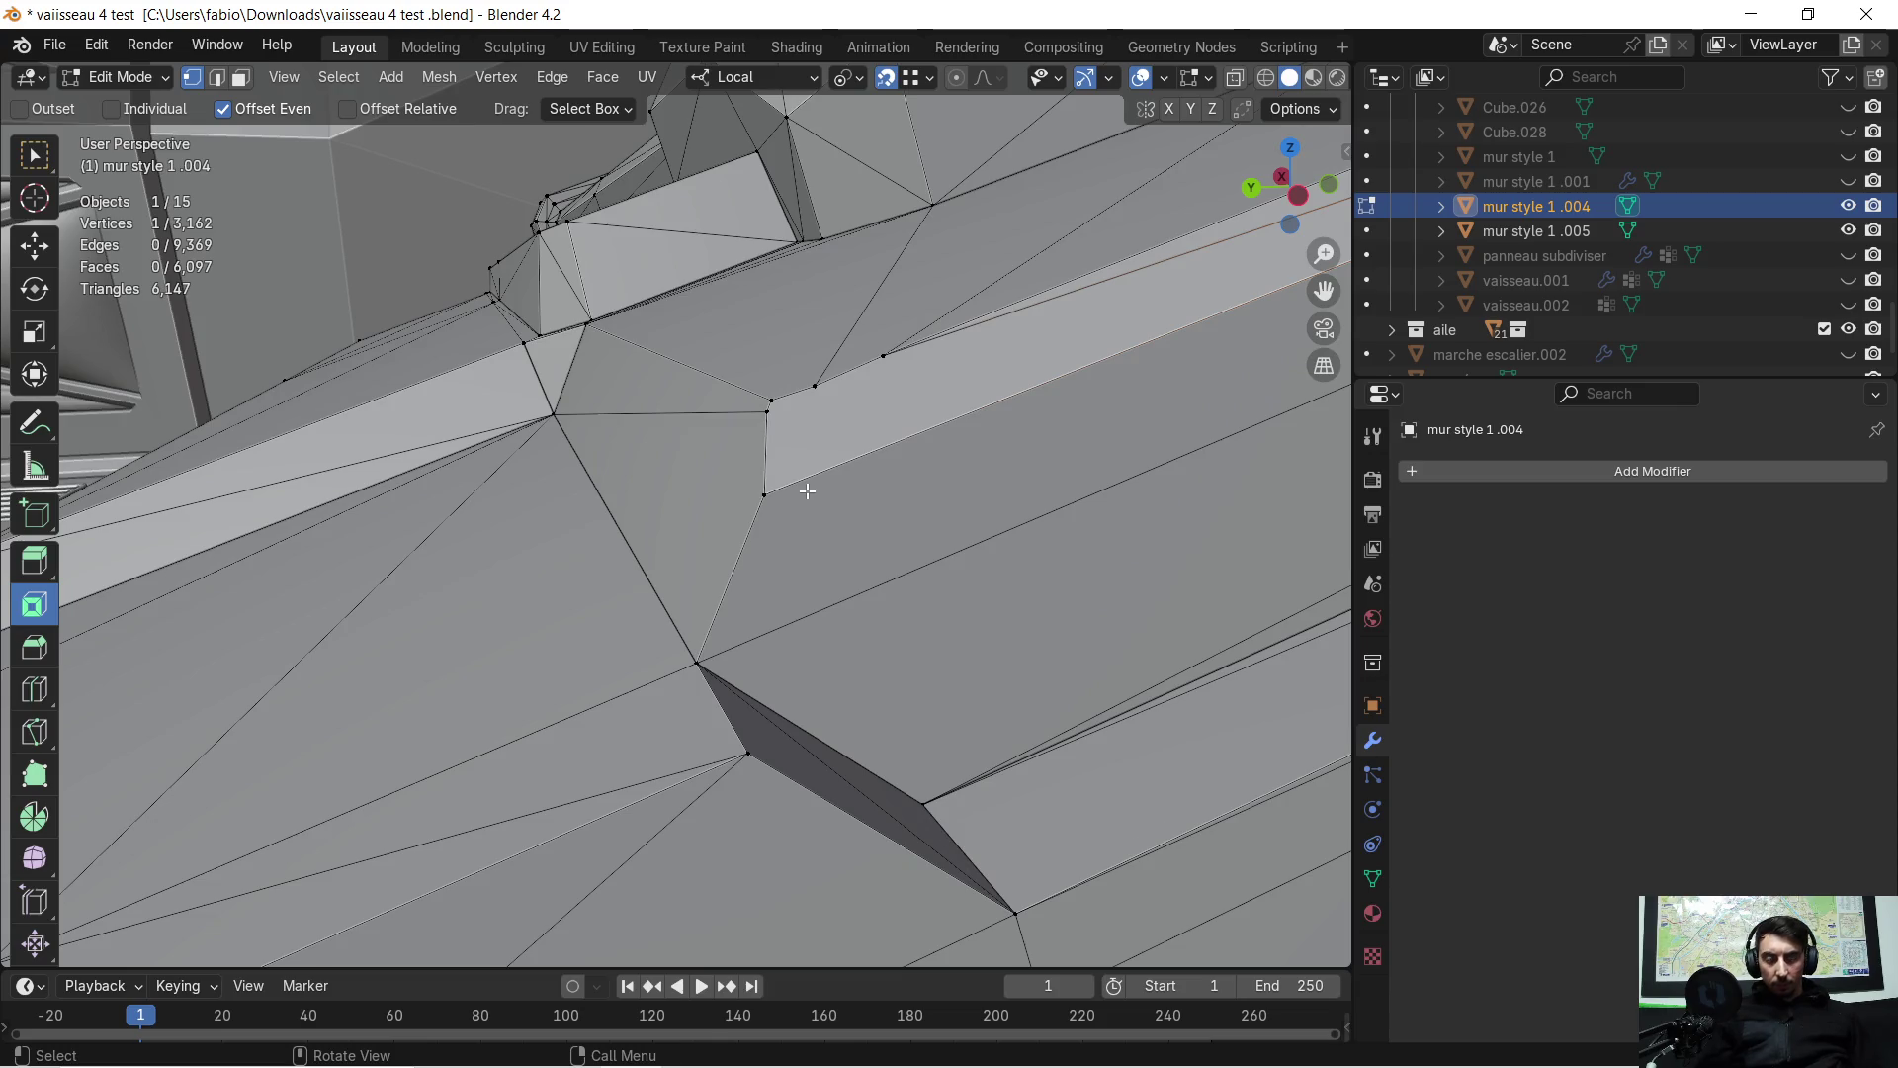
key(g)
click(764, 491)
key(c)
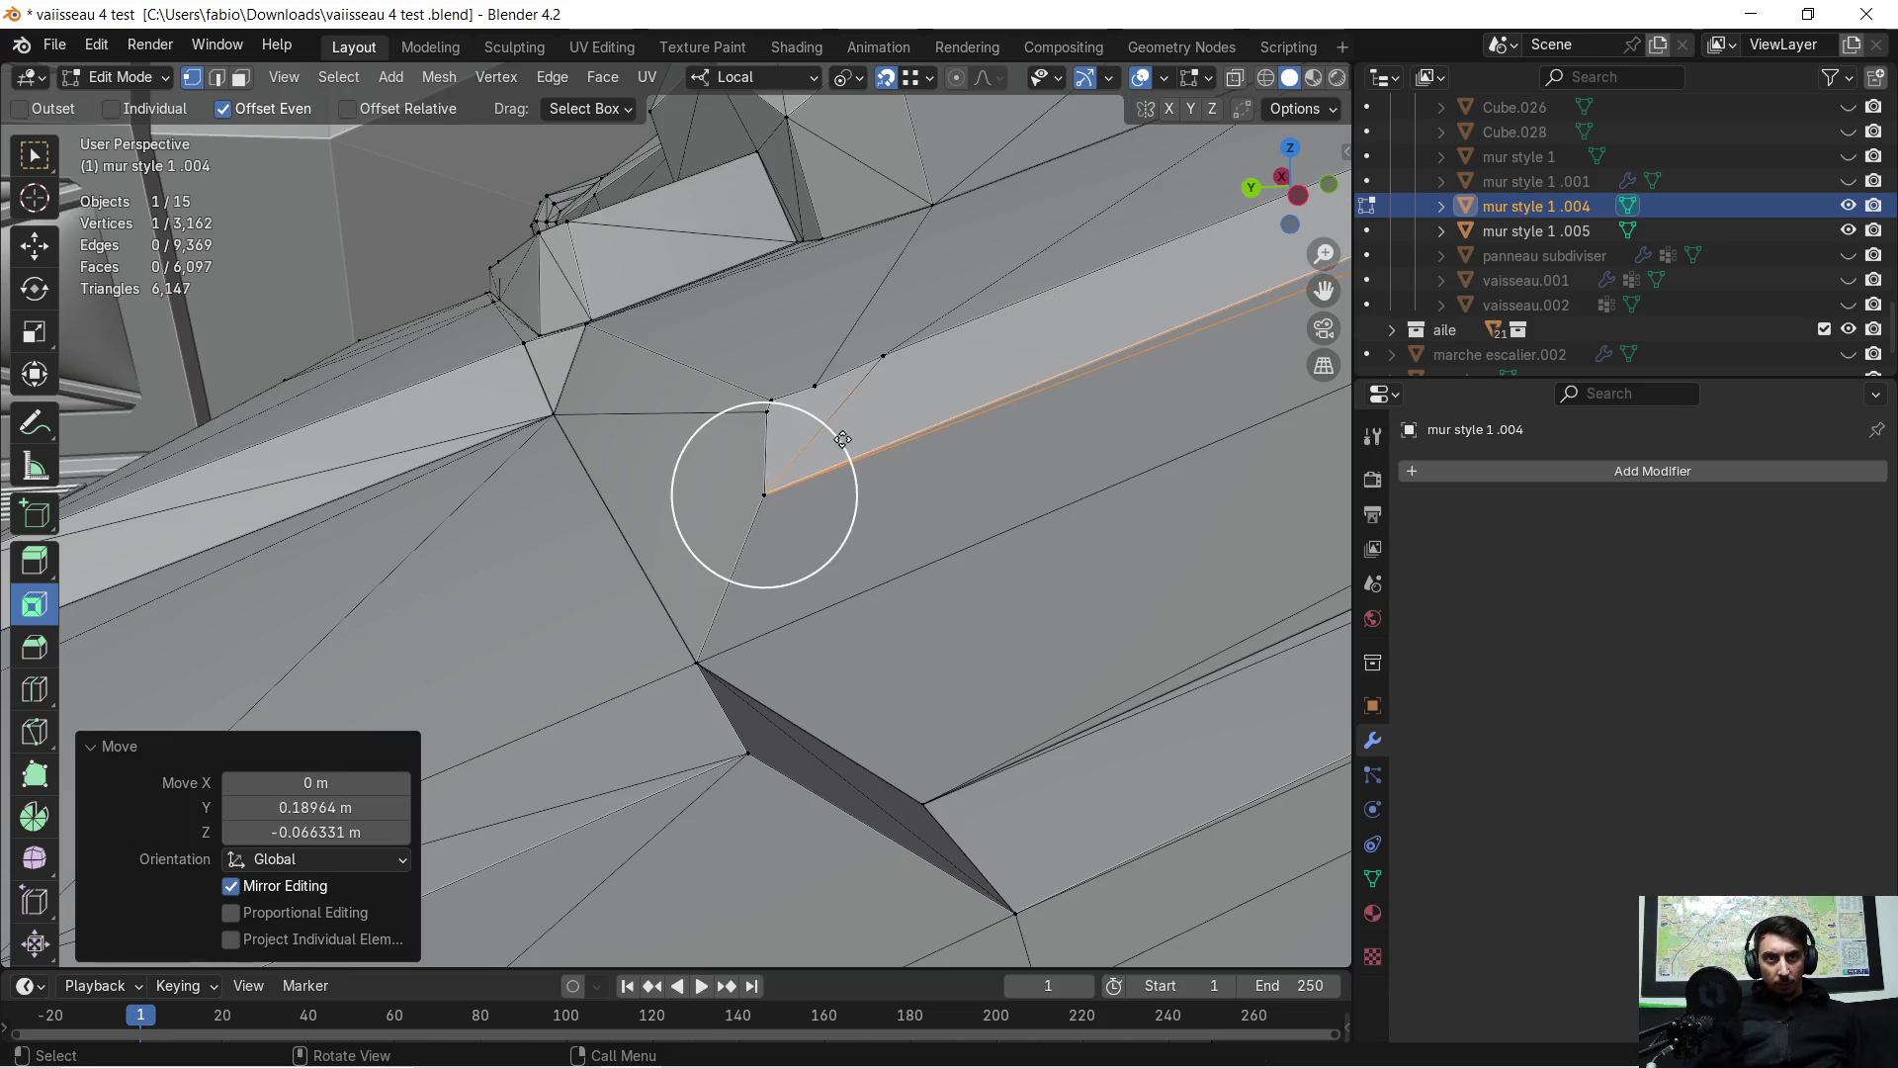
scroll(868, 420, up, 4)
shift+middle_drag(915, 389, 861, 438)
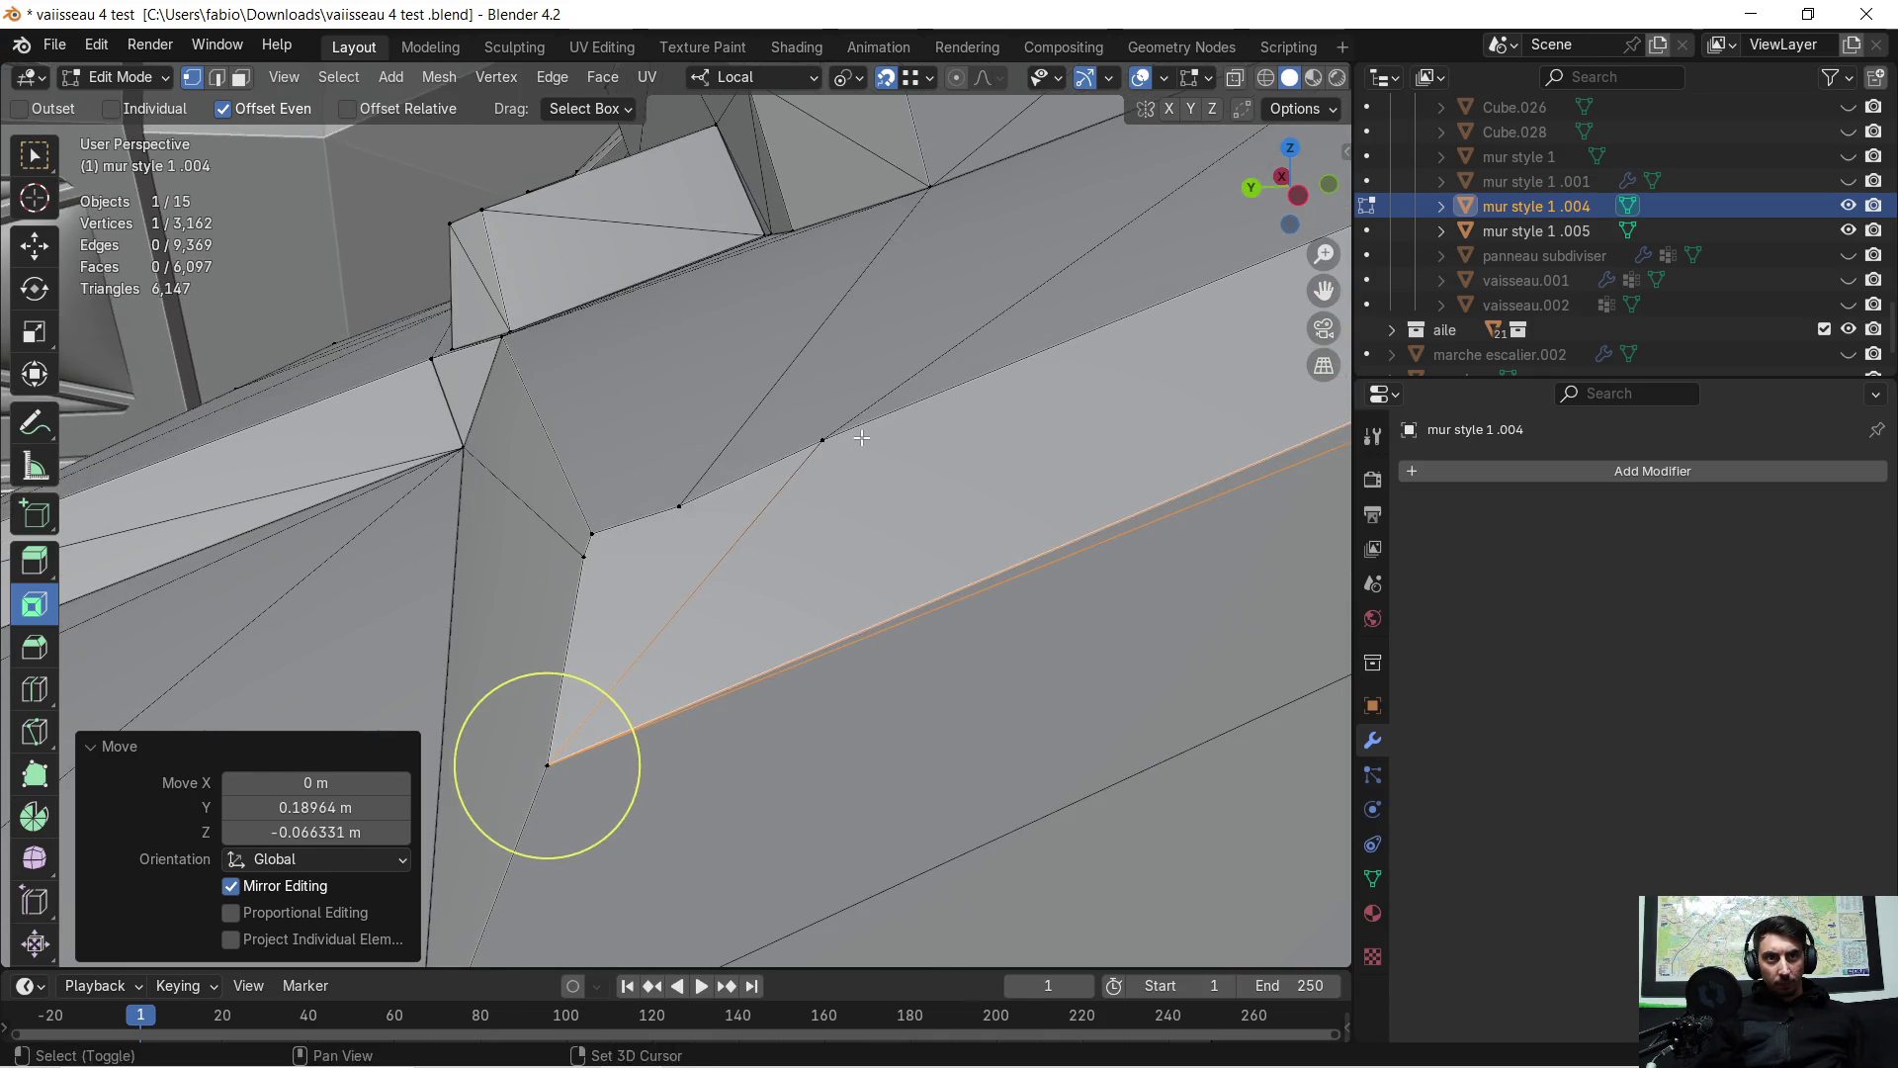
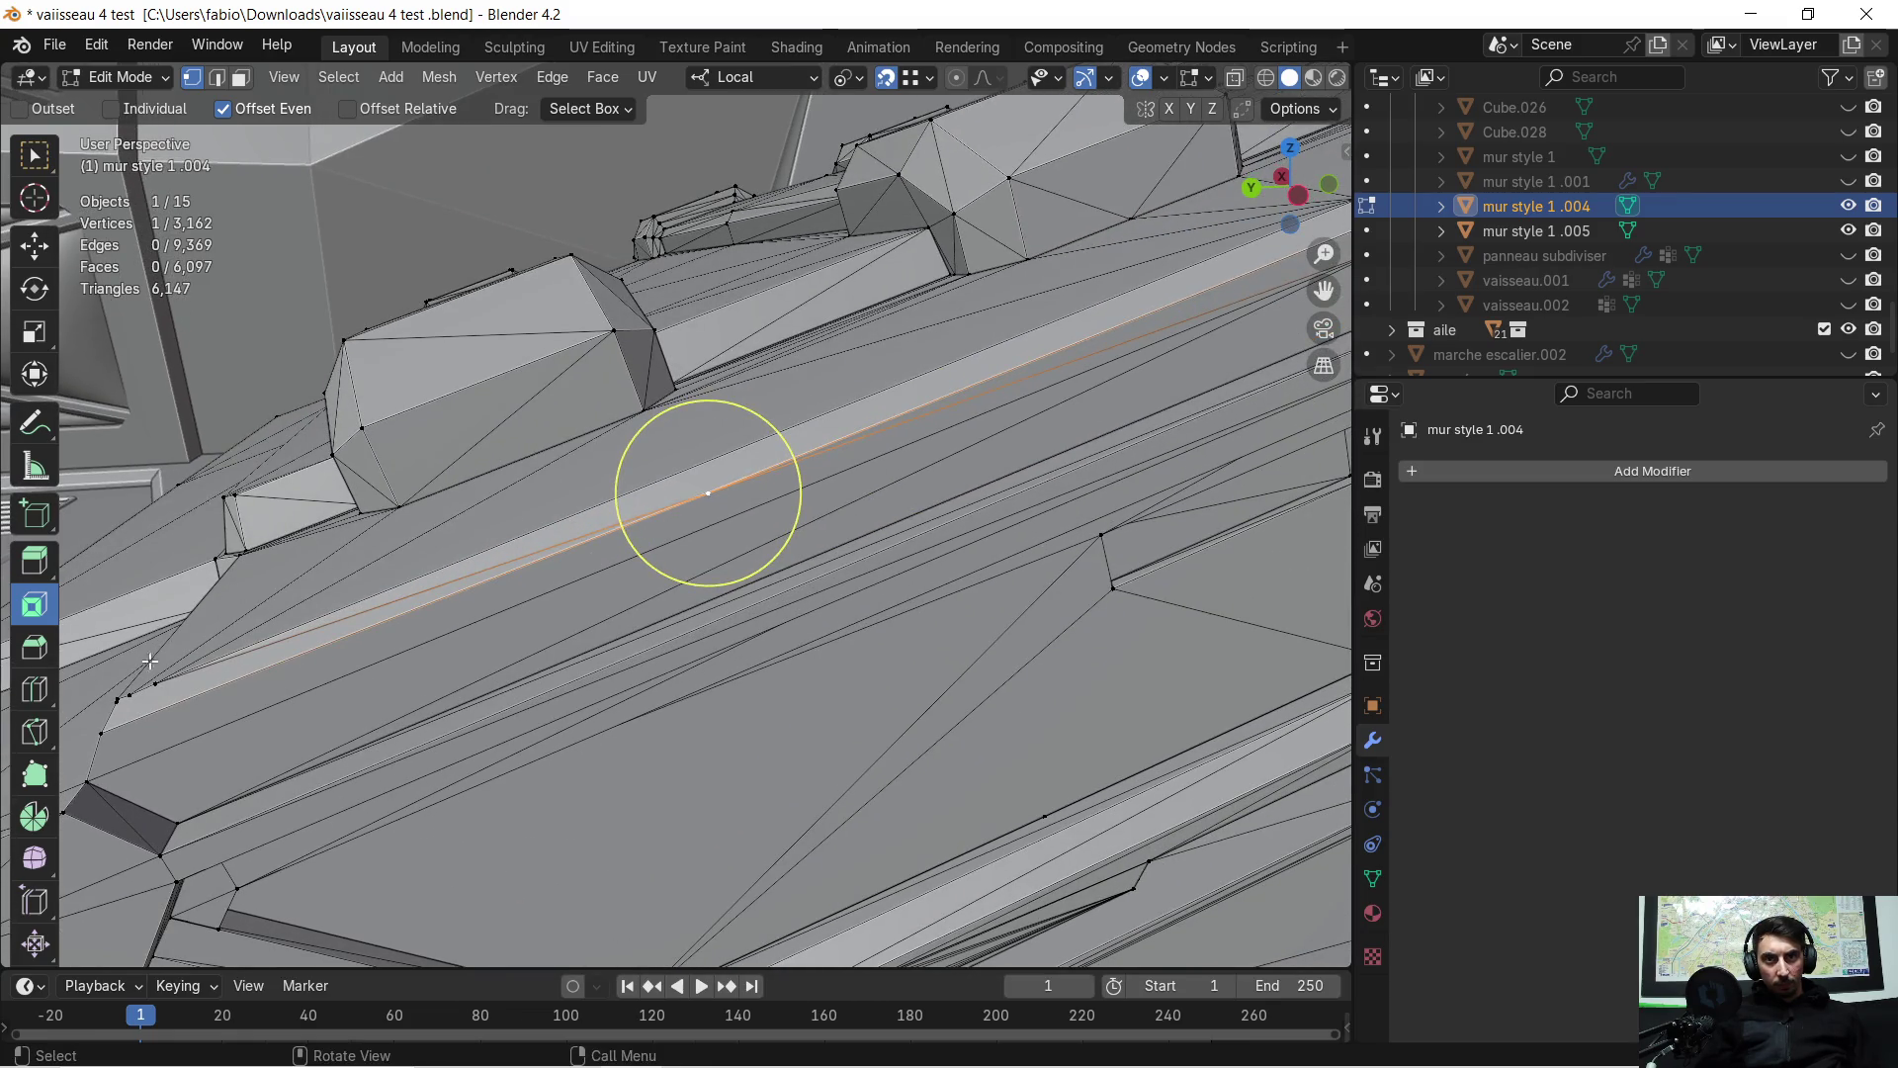
Reposition the selected stray vertex on the mur style 1 .004 crate mesh
key(g)
right_click(736, 526)
mouse_move(78, 729)
shift+middle_down()
mouse_move(132, 696)
mouse_move(383, 643)
shift+middle_up()
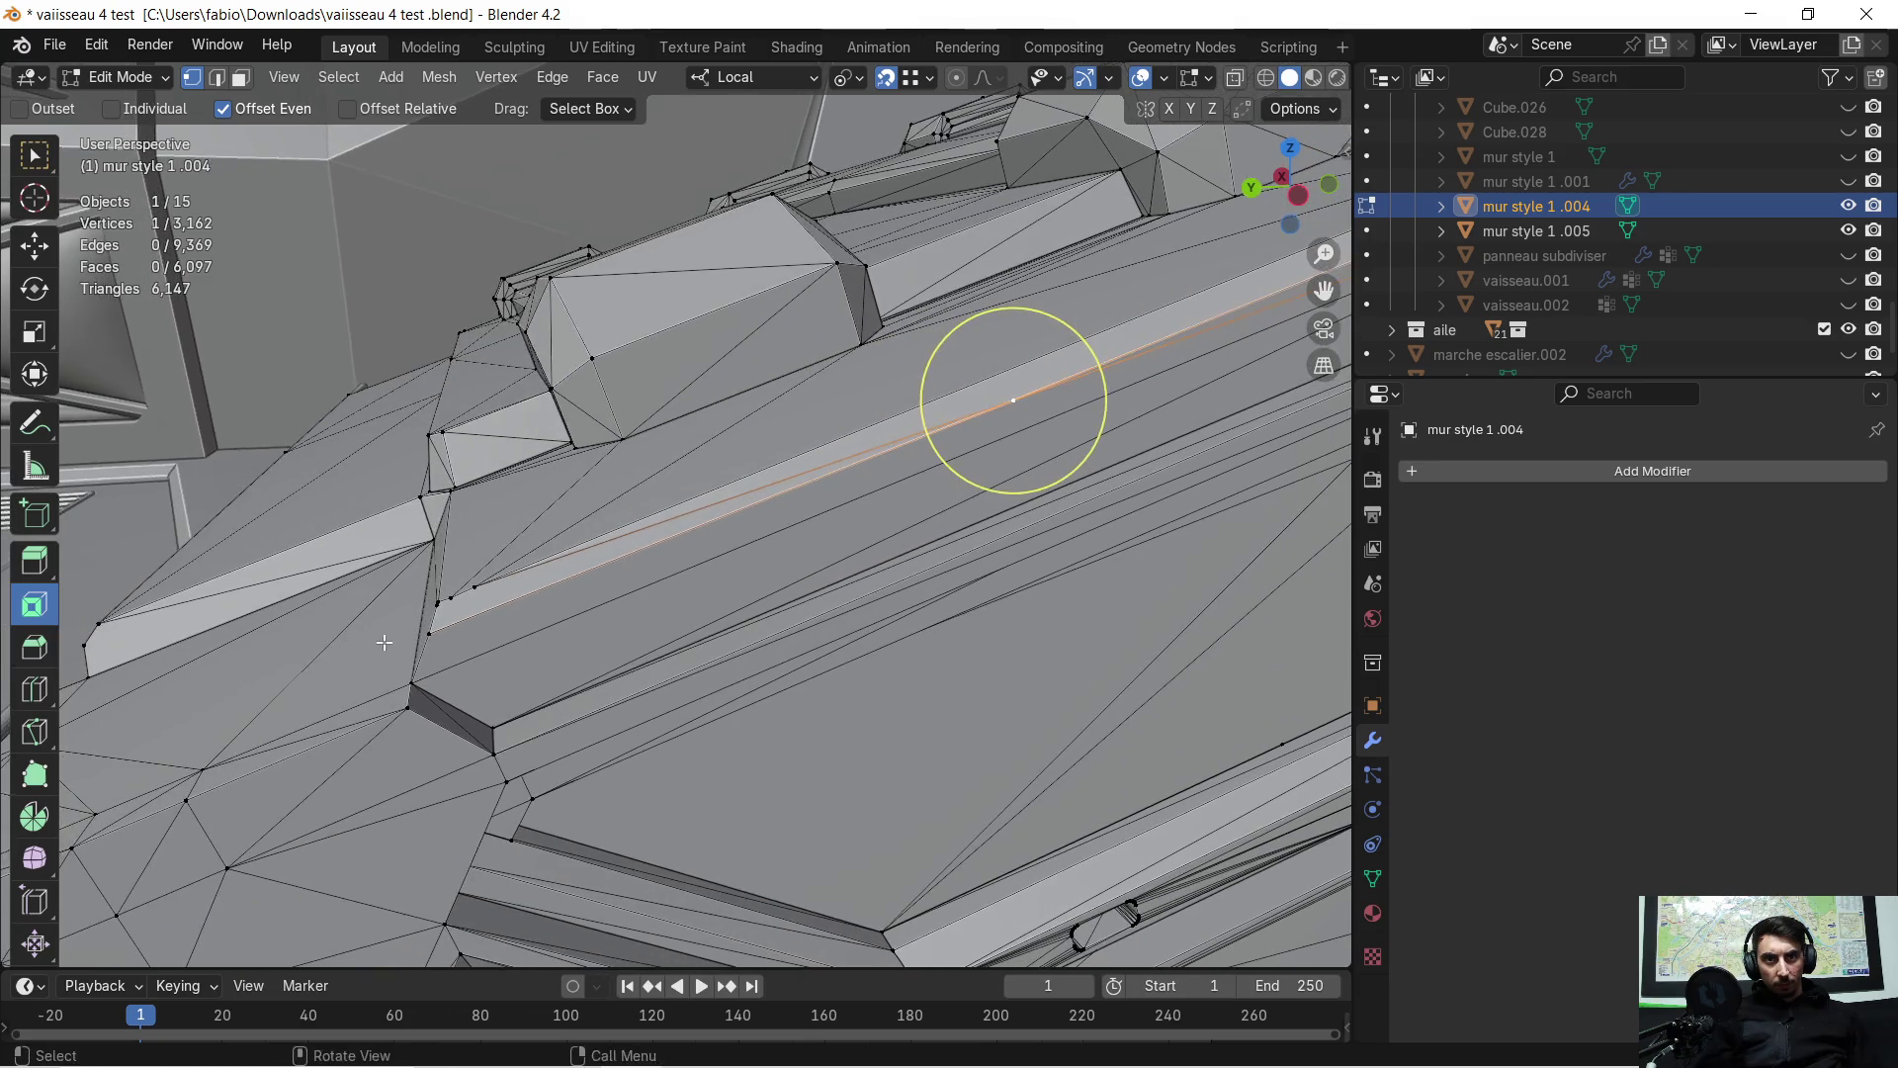
key(g)
click(435, 631)
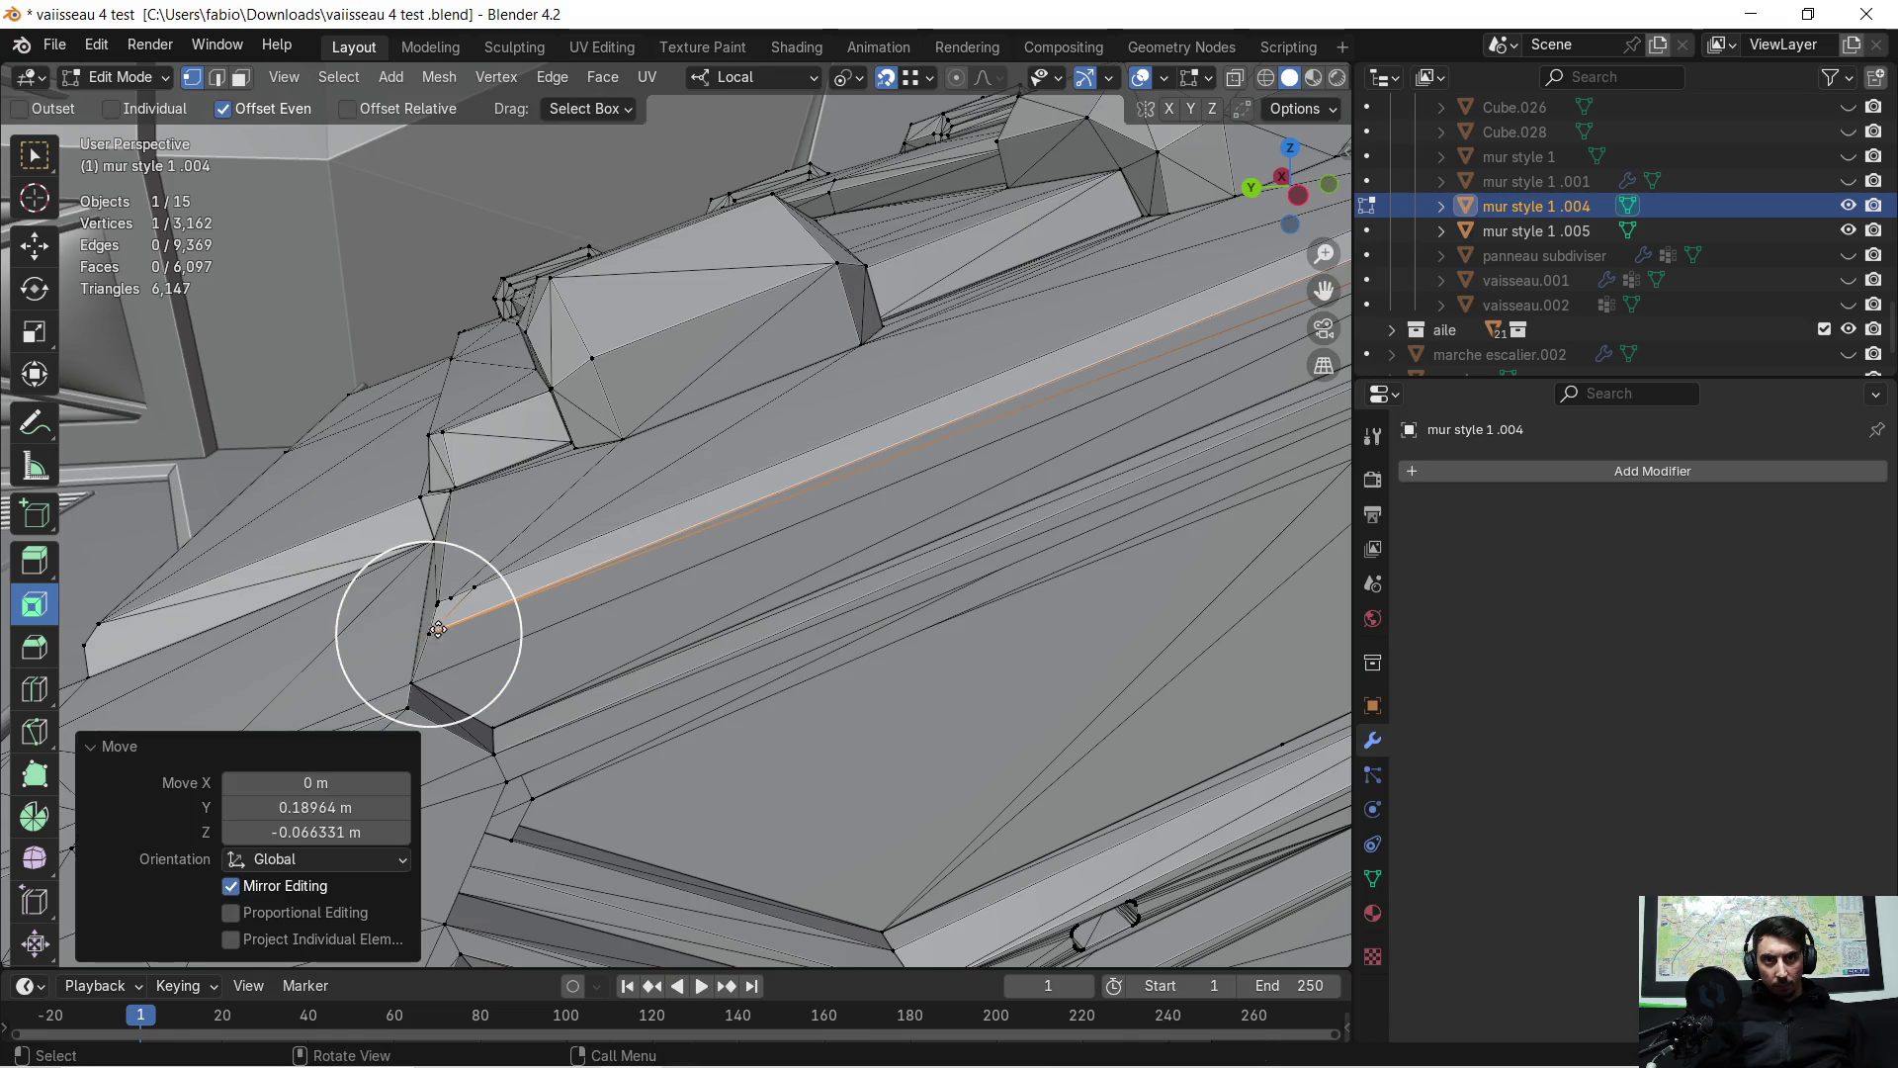
scroll(440, 638, up, 3)
shift+middle_drag(450, 646, 881, 521)
Snap the three stray vertices at the junction onto their shared neighbouring point
click(1014, 536)
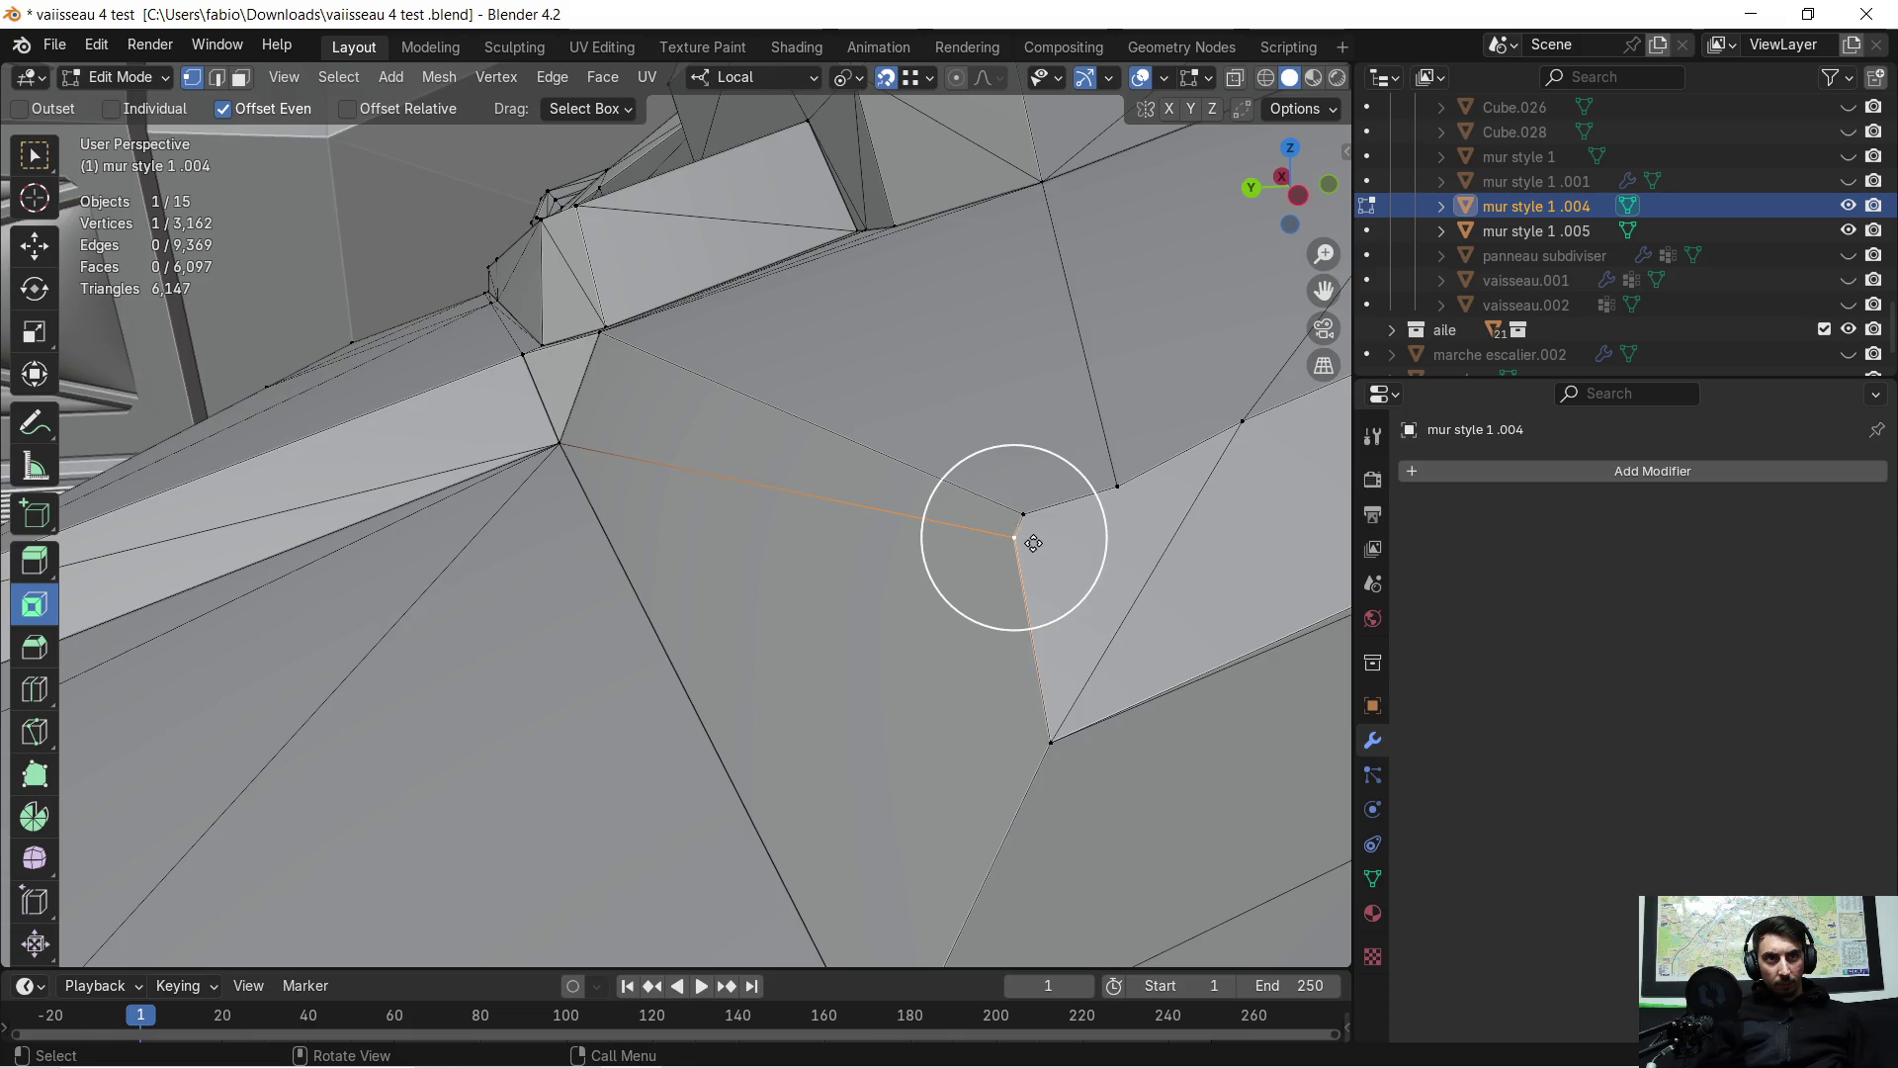
key(g)
click(1028, 519)
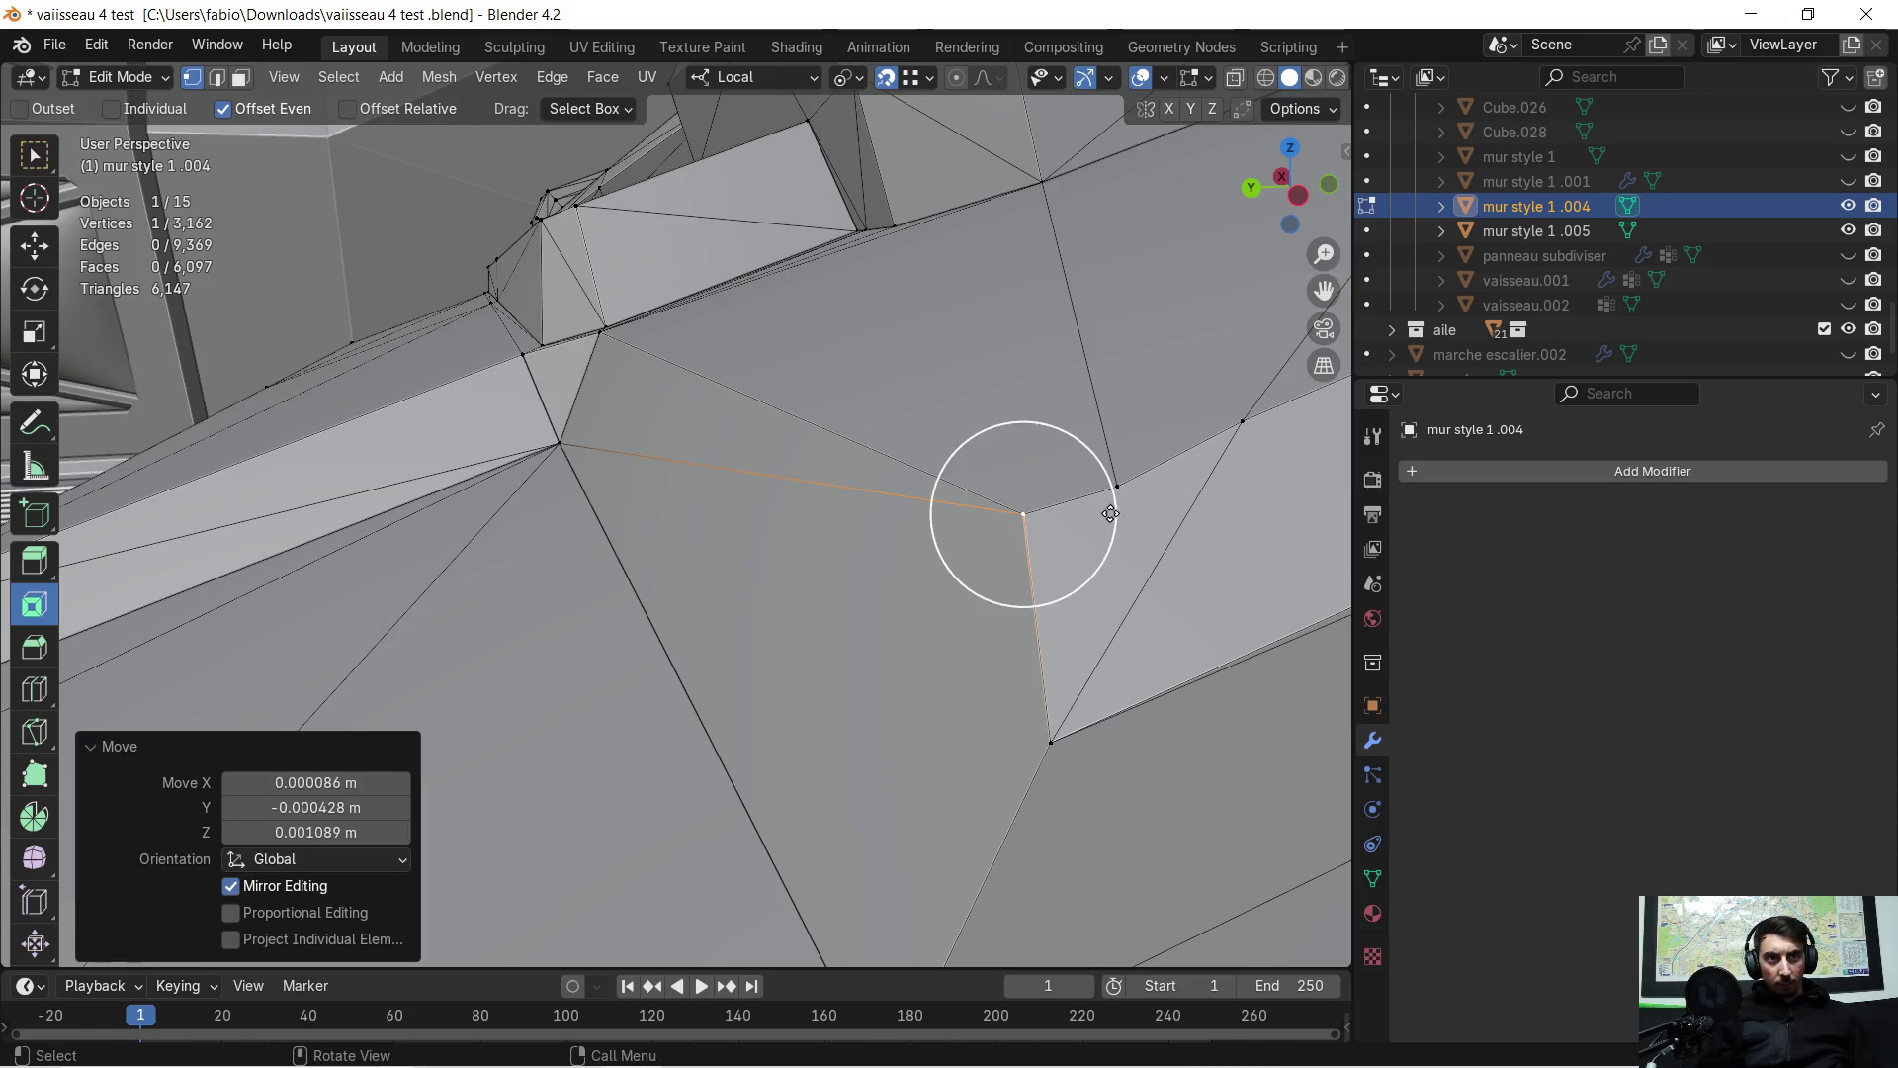
click(1115, 490)
key(g)
click(1028, 517)
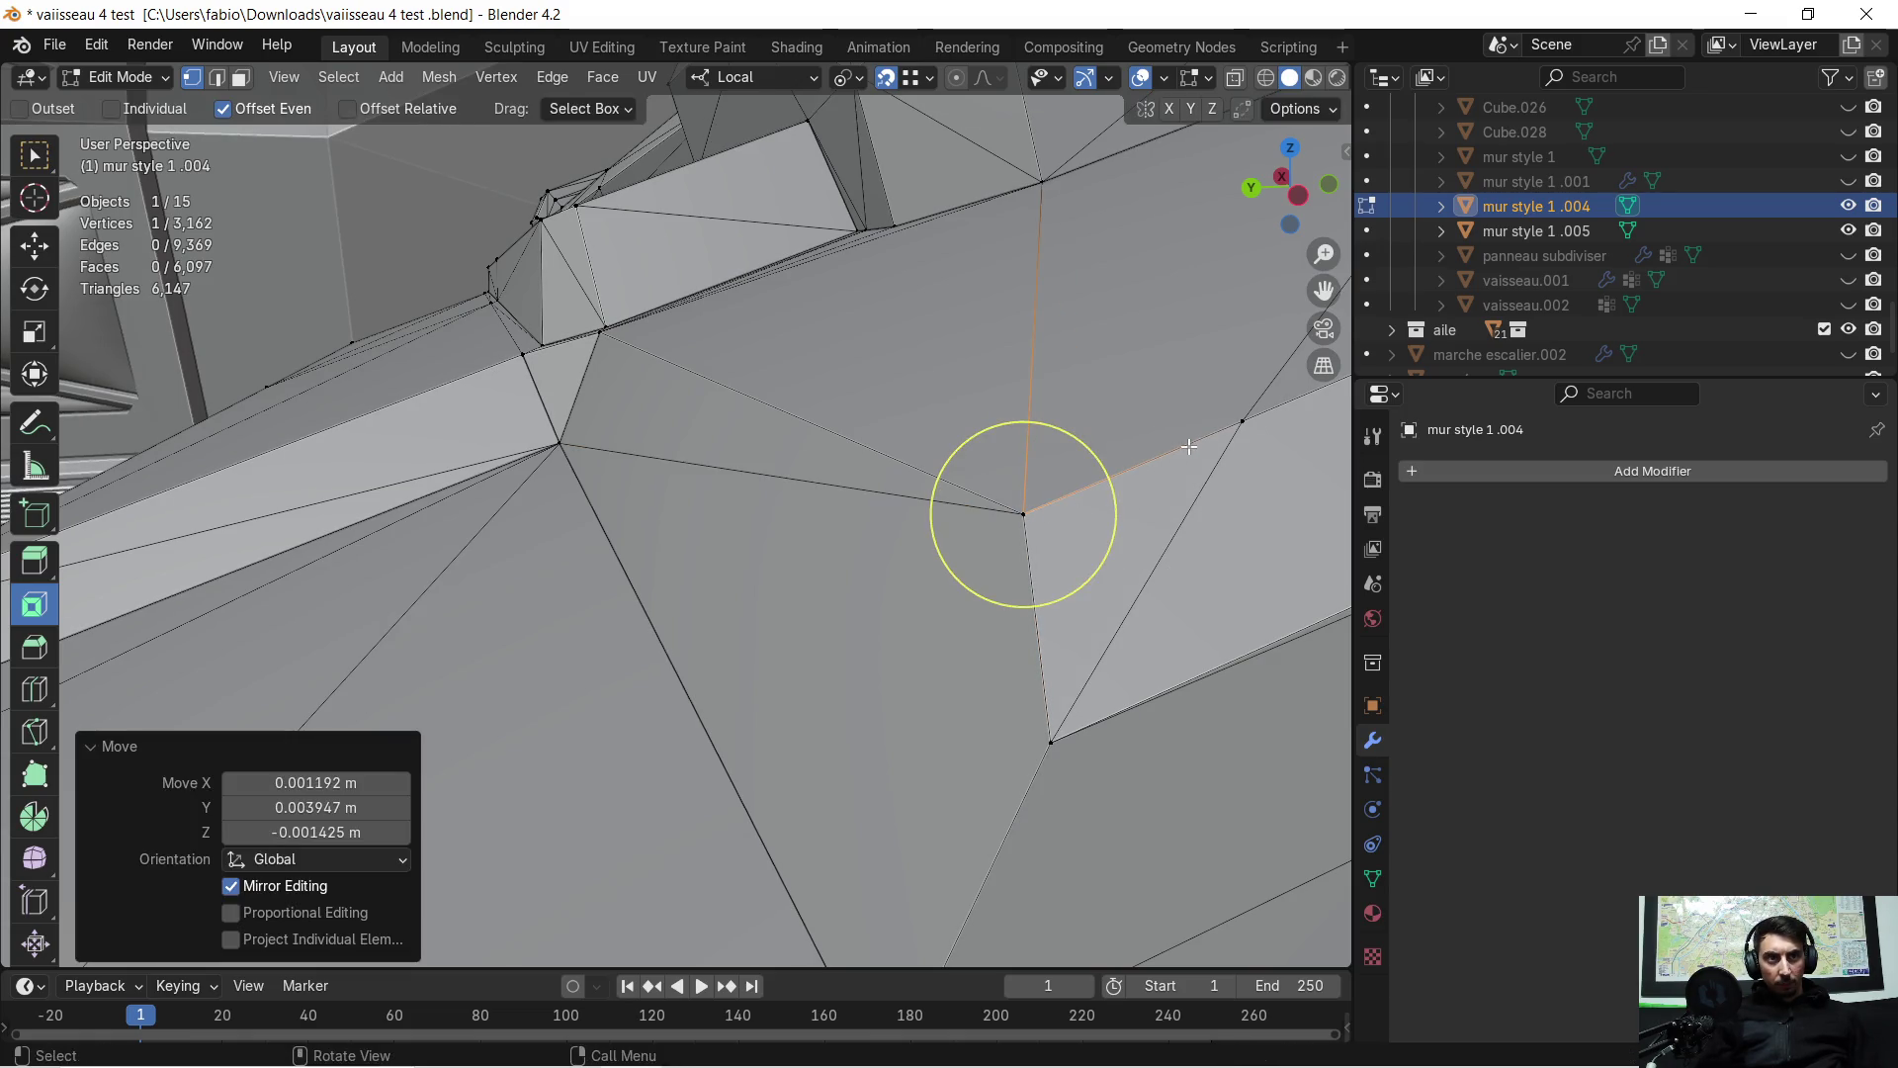
click(1226, 426)
key(g)
click(1036, 507)
key(KP_Decimal)
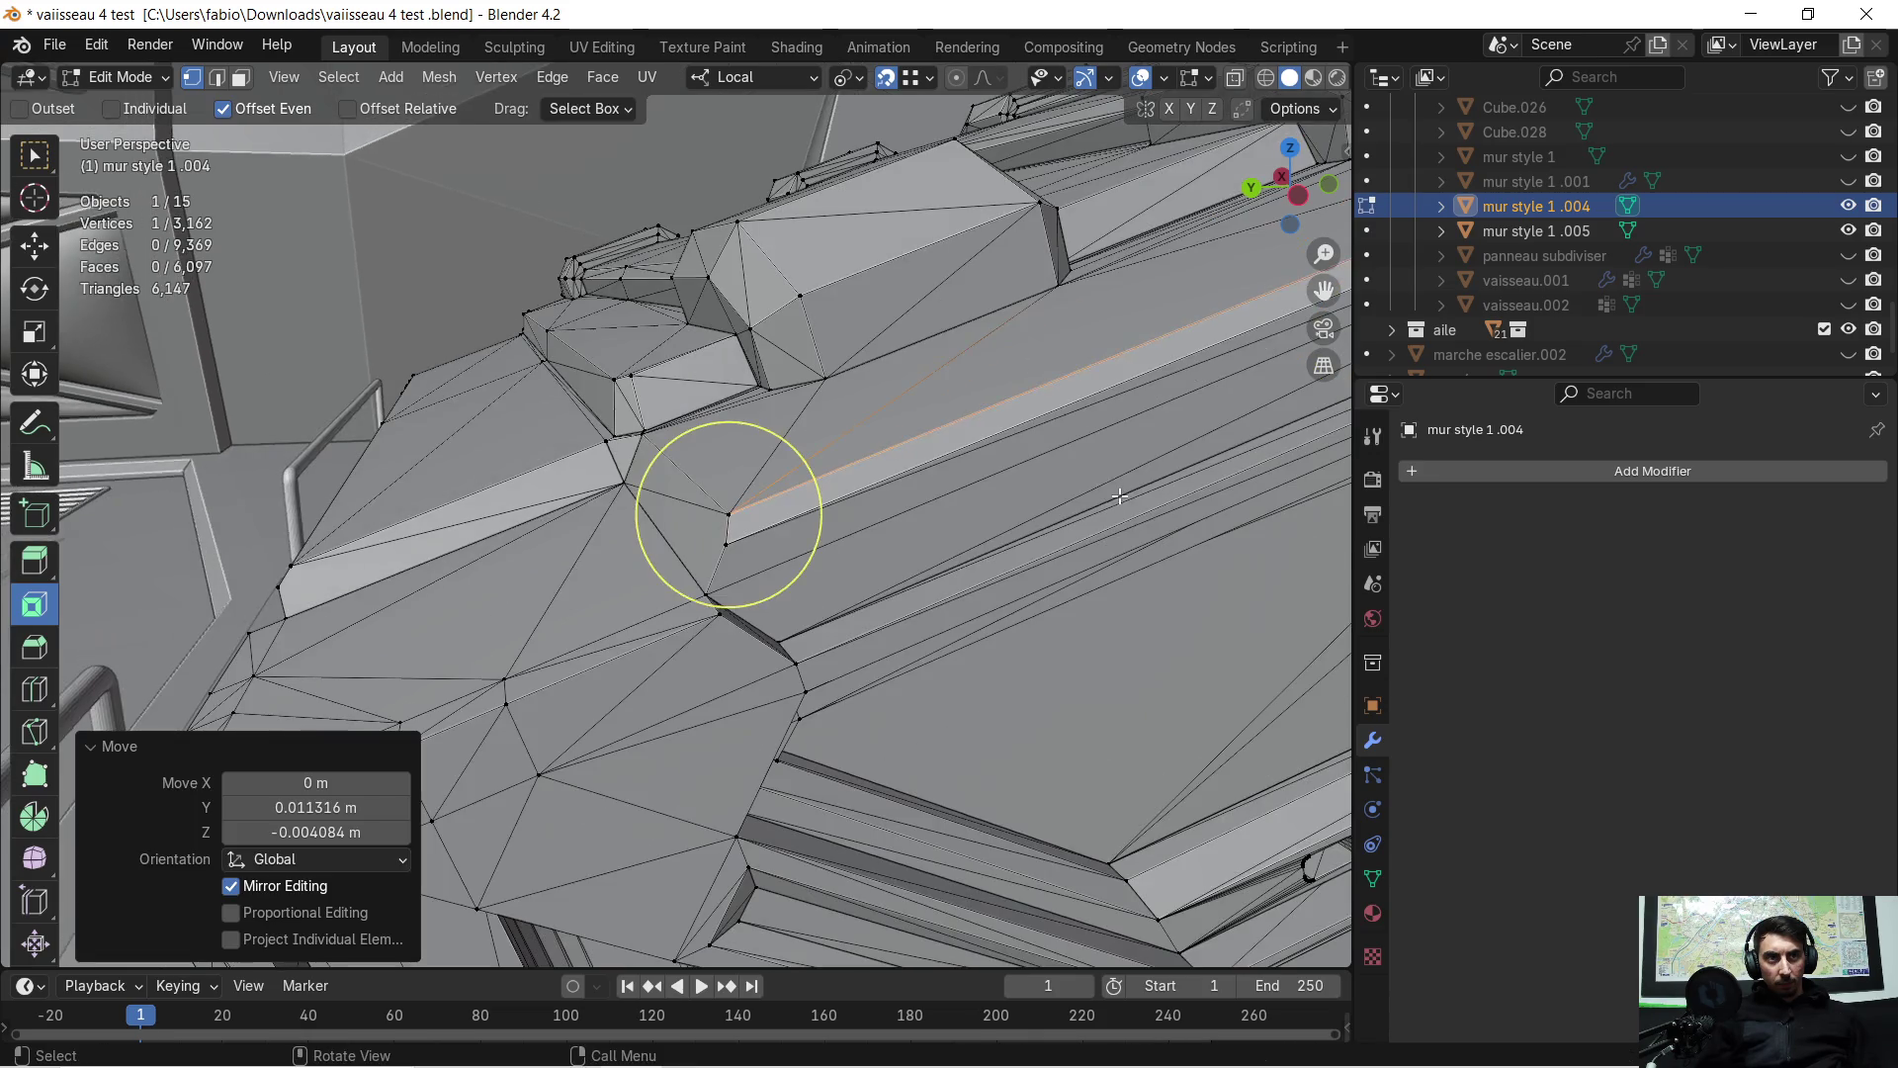
Merge the whole mesh by distance, removing 20 duplicate vertices, and return to Object Mode
key(a)
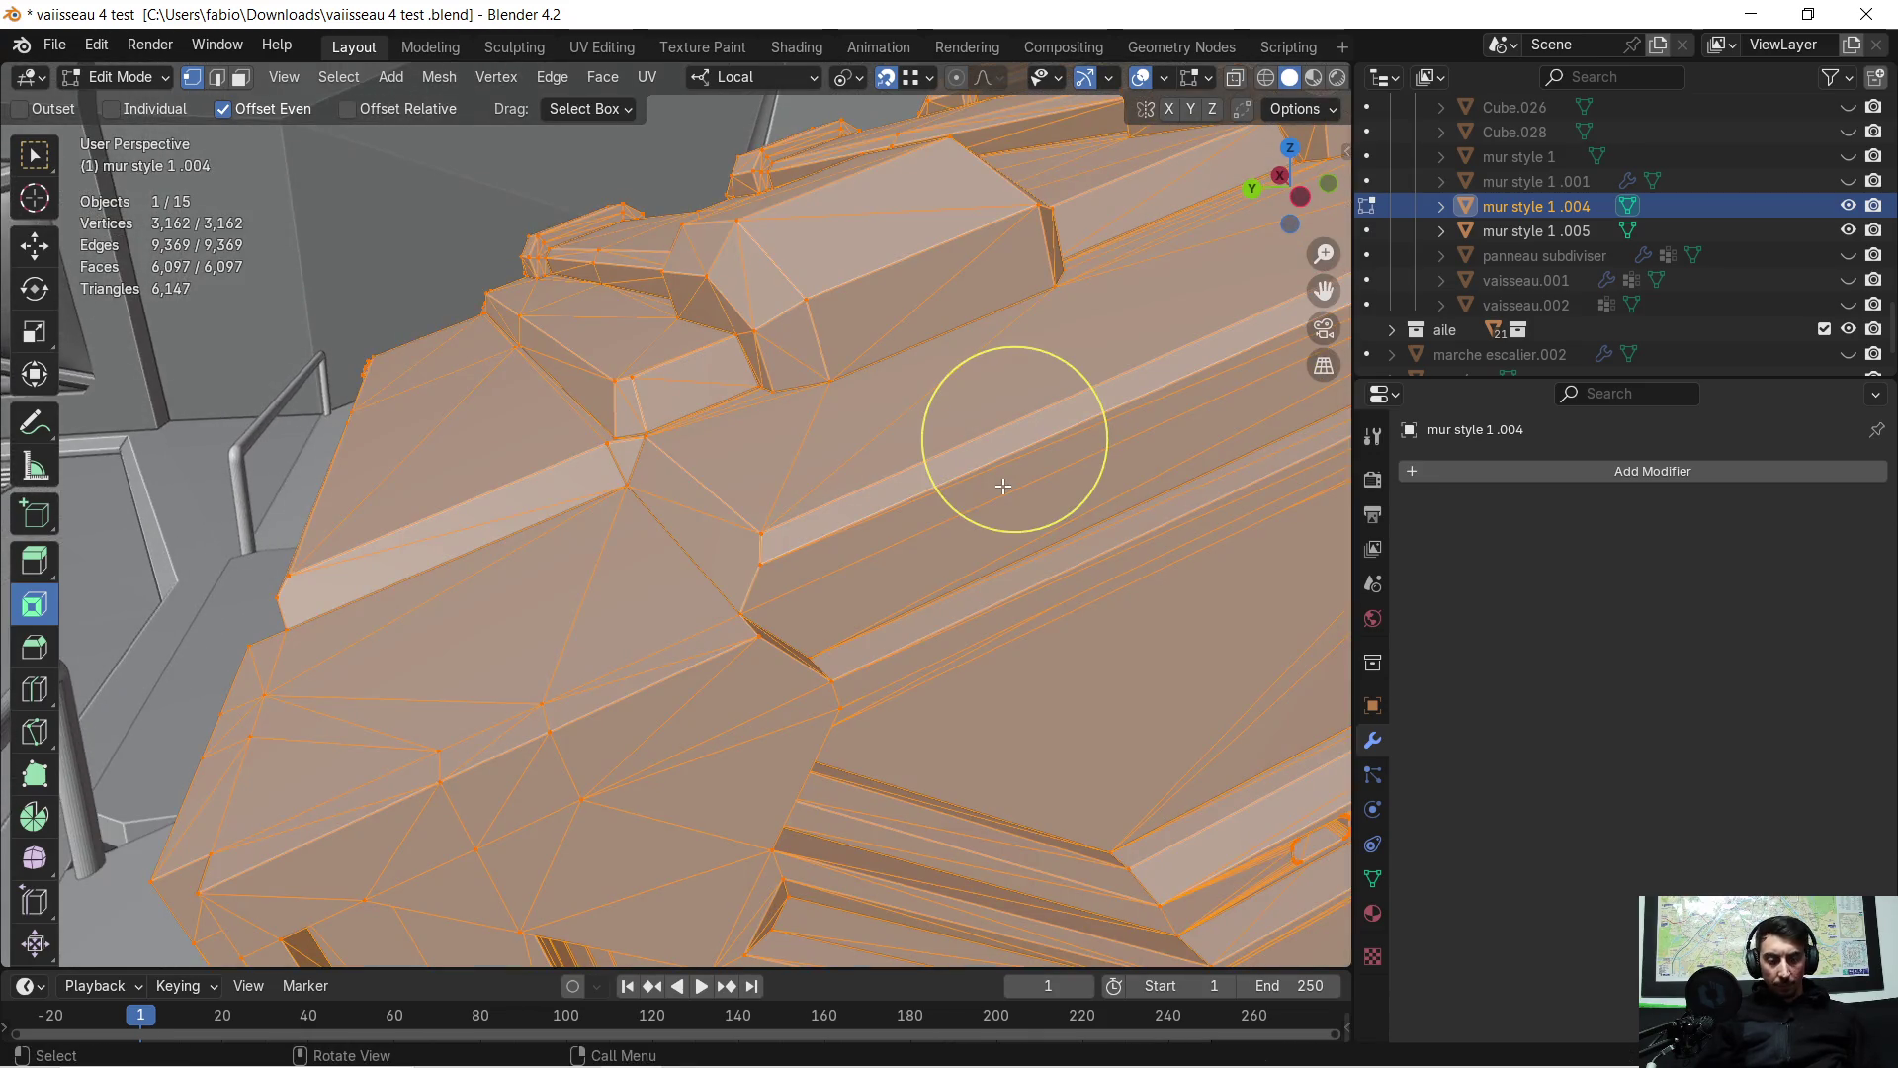
key(m)
click(1003, 484)
mouse_move(989, 495)
middle_down()
mouse_move(692, 573)
mouse_move(593, 508)
mouse_move(635, 488)
middle_up()
key(Tab)
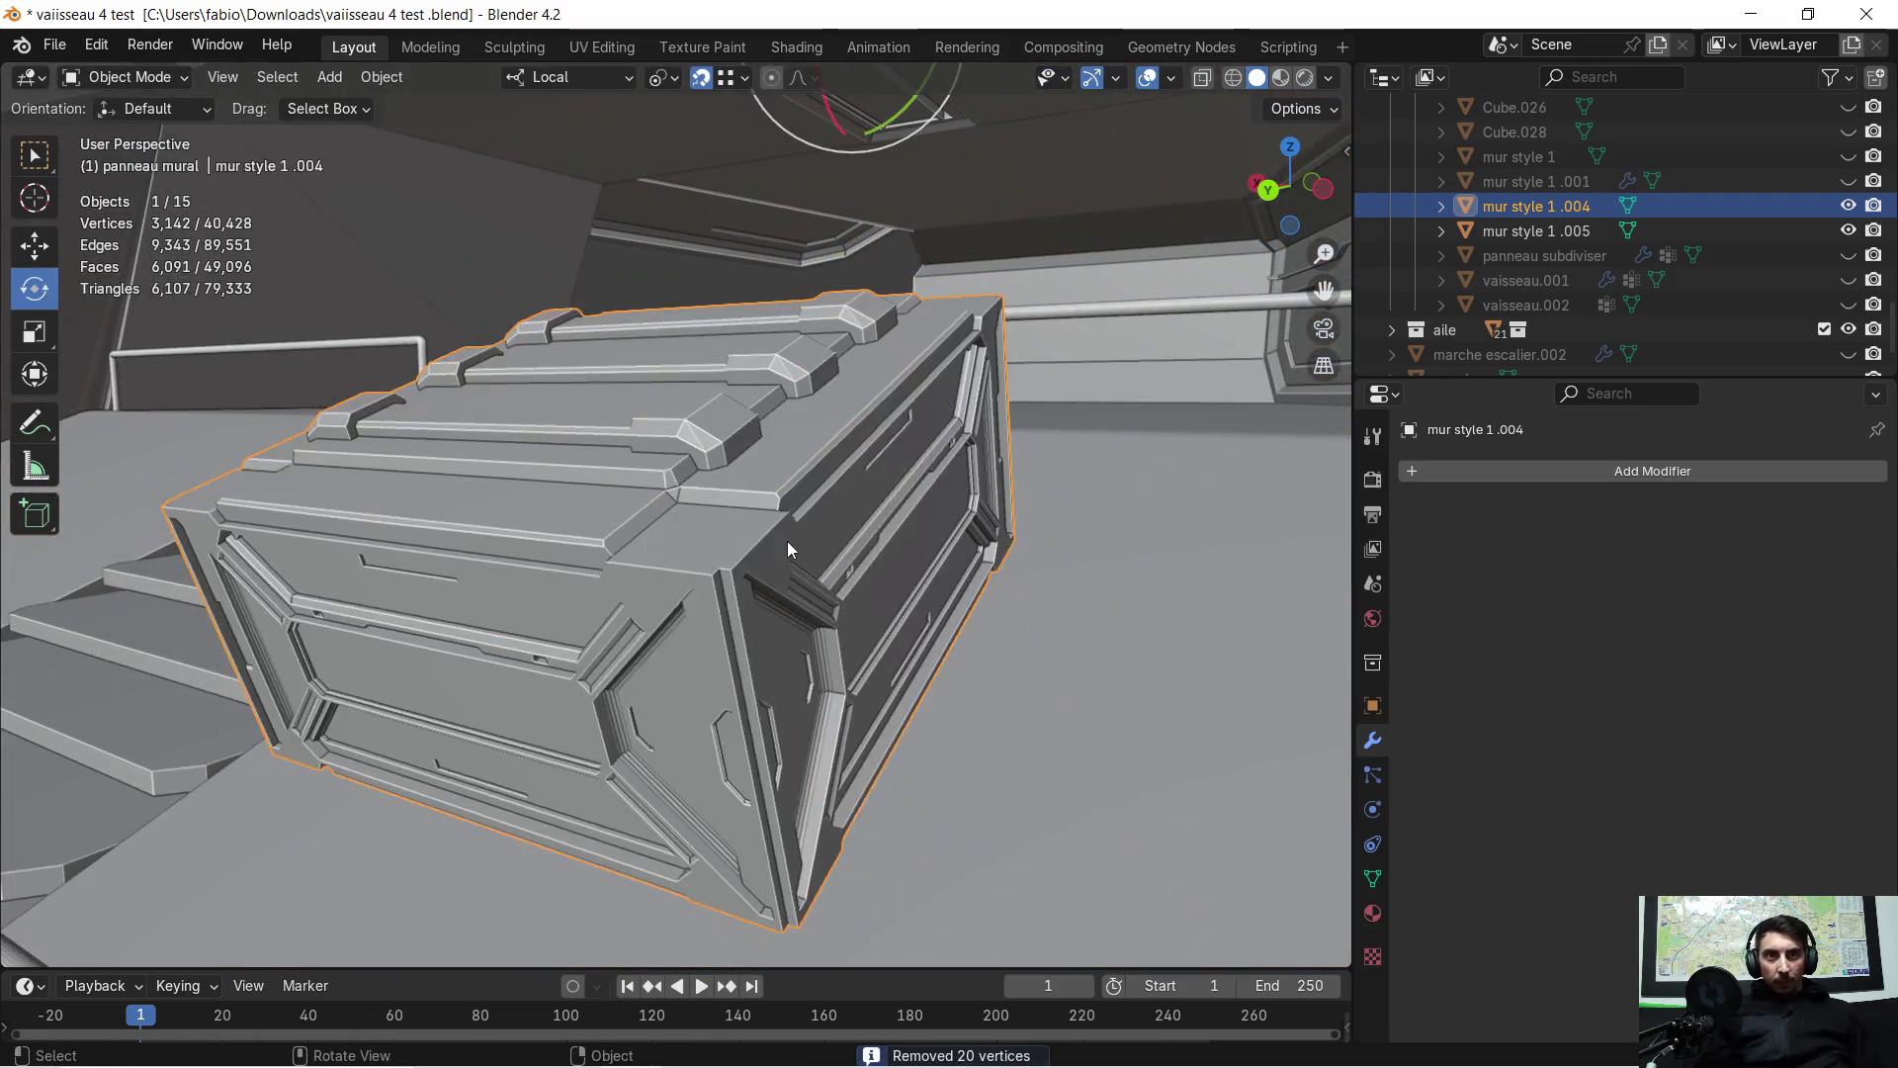
Isolate the mur style 1 .004 crate in Local View and deselect it
mouse_move(787, 542)
middle_down()
mouse_move(822, 510)
mouse_move(775, 456)
mouse_move(721, 592)
mouse_move(813, 579)
mouse_move(746, 595)
mouse_move(632, 571)
mouse_move(706, 516)
mouse_move(597, 532)
mouse_move(551, 619)
mouse_move(738, 533)
mouse_move(725, 547)
mouse_move(698, 527)
mouse_move(773, 504)
mouse_move(726, 531)
mouse_move(631, 494)
mouse_move(530, 501)
mouse_move(631, 464)
mouse_move(664, 472)
mouse_move(625, 492)
mouse_move(746, 488)
mouse_move(722, 514)
middle_up()
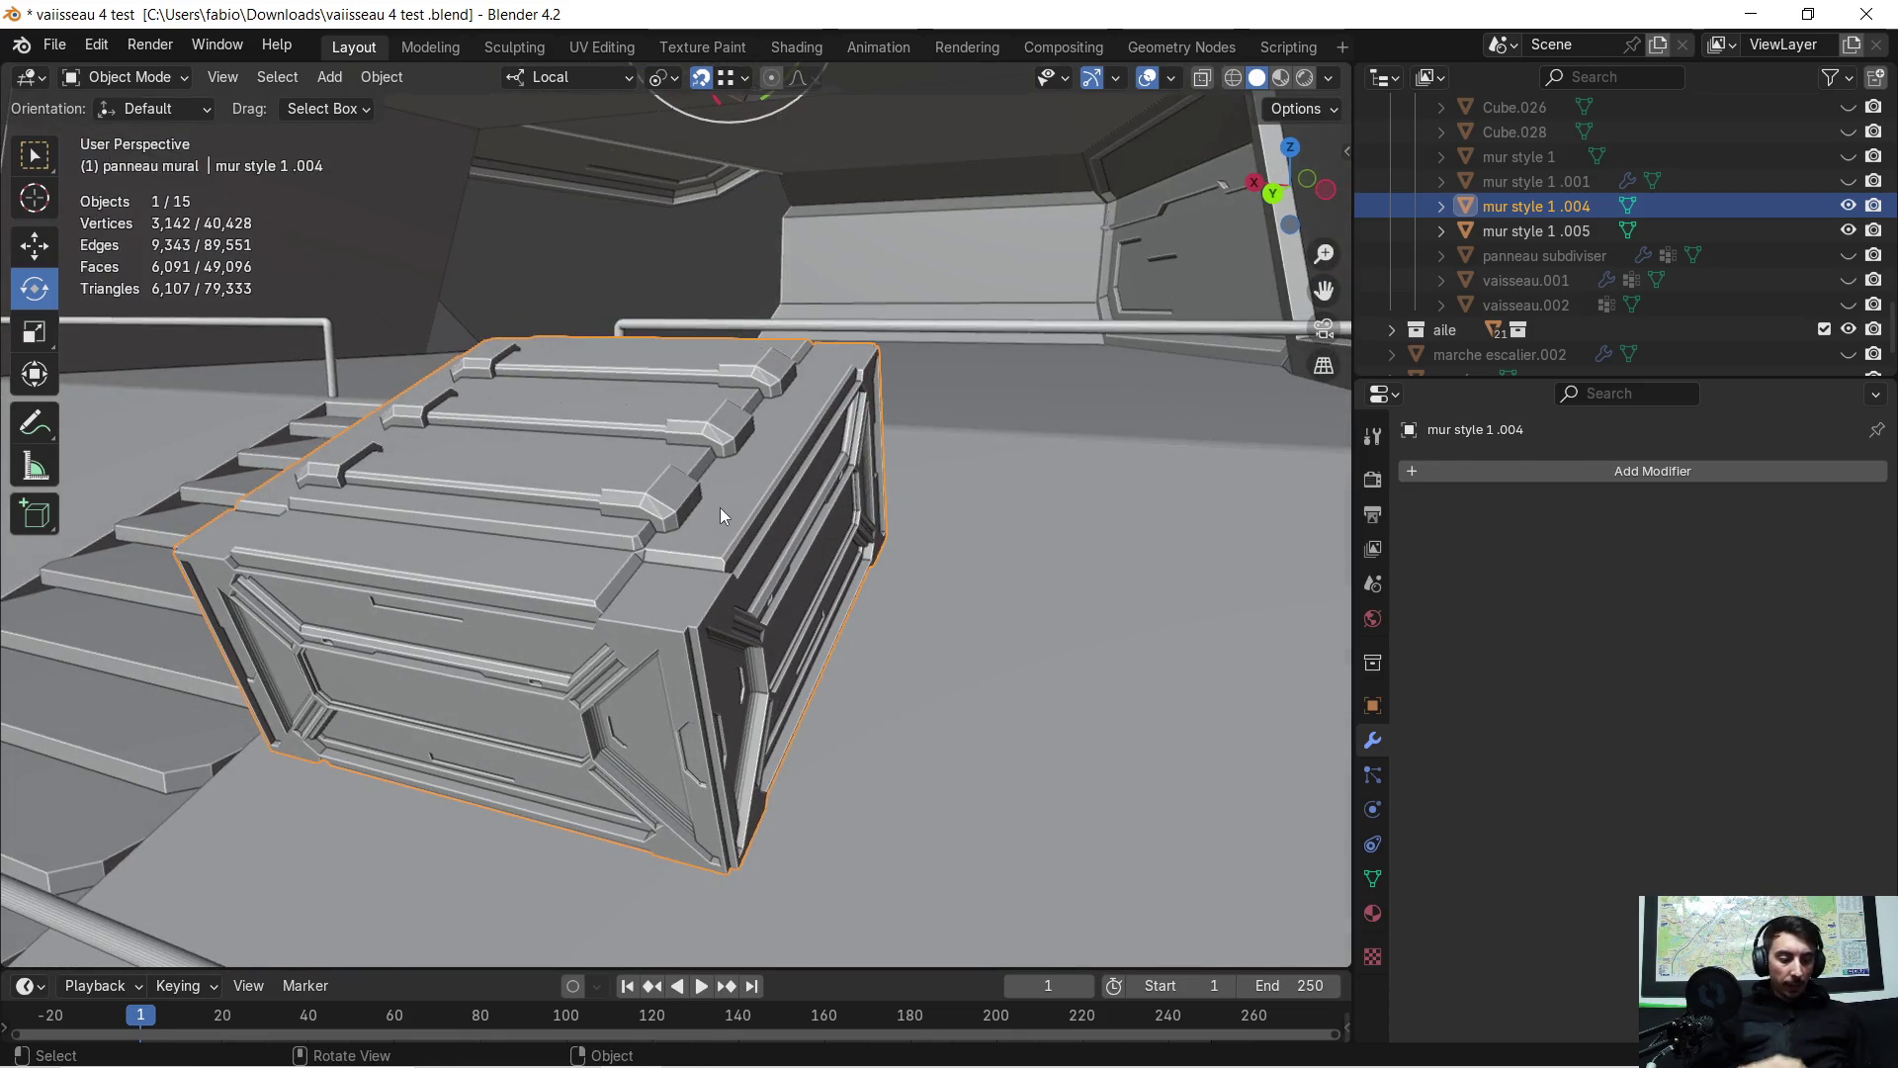
key(KP_Divide)
scroll(894, 504, up, 2)
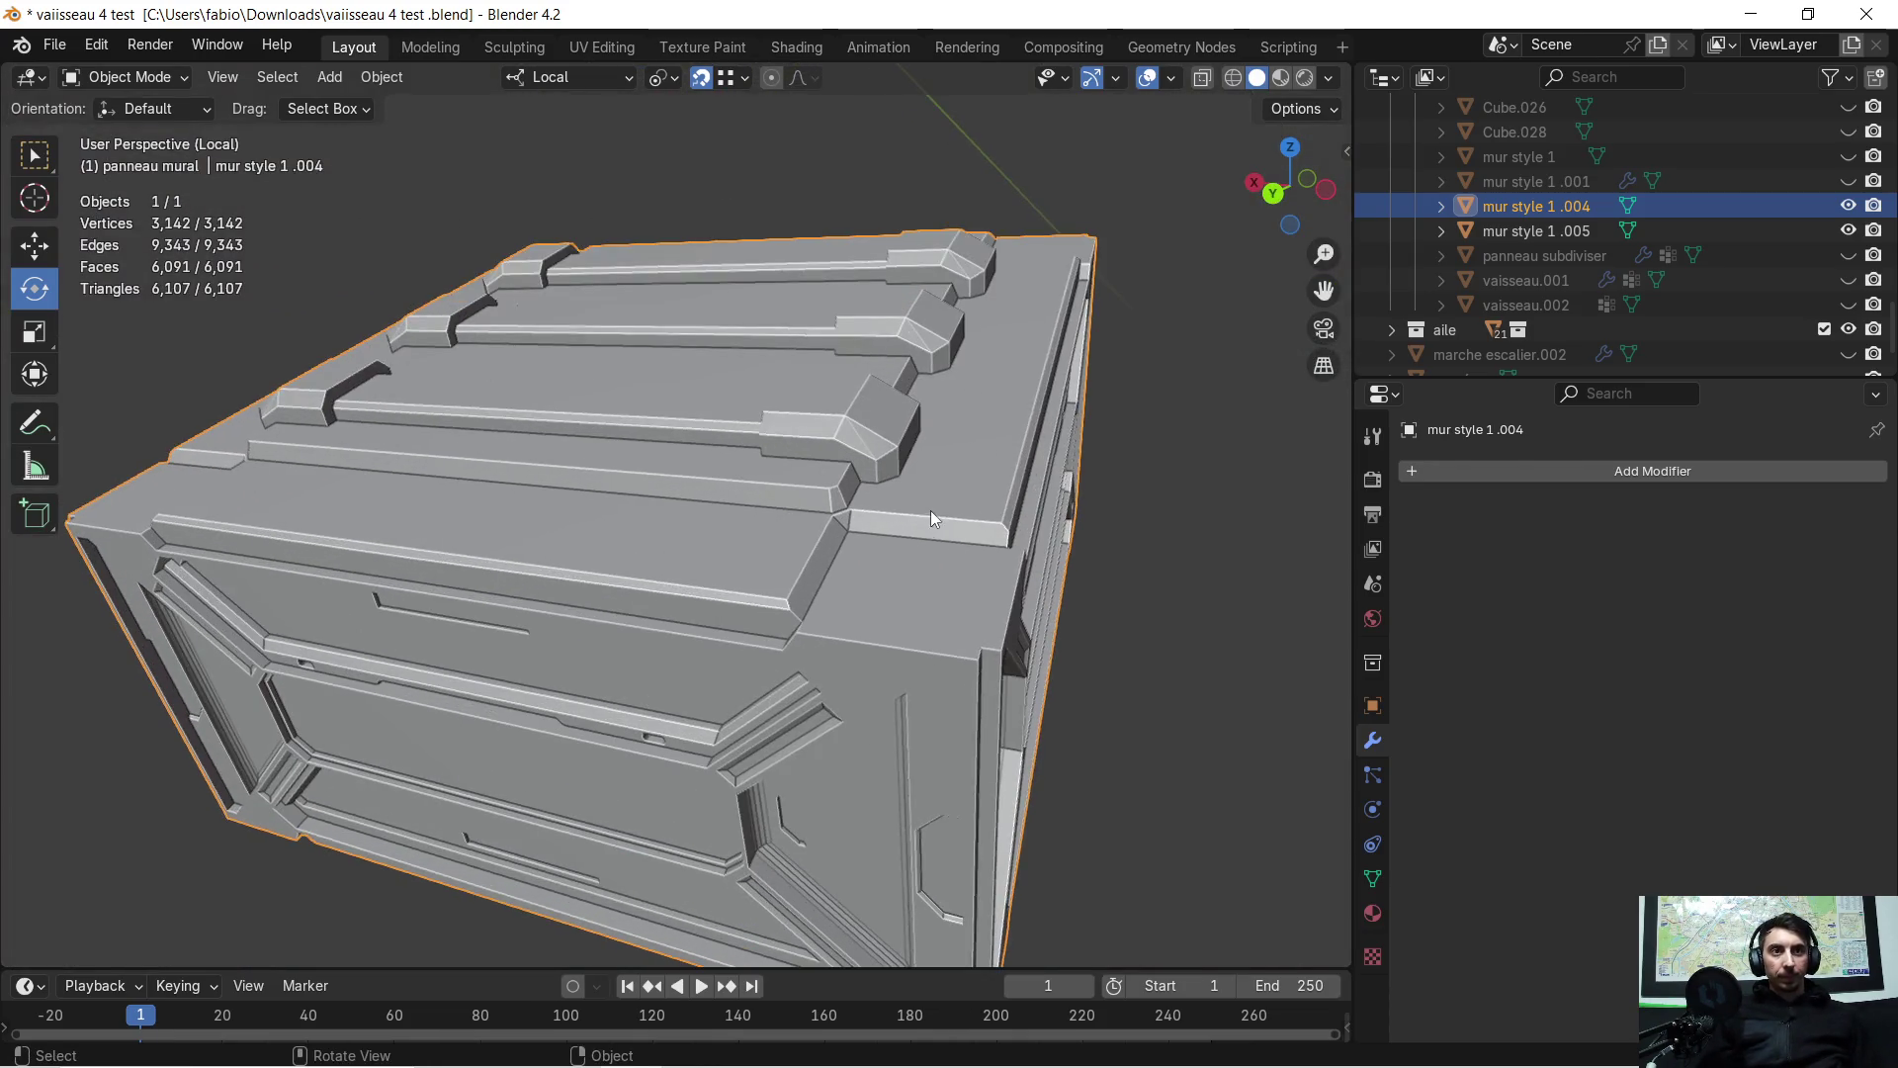
scroll(870, 524, down, 6)
mouse_move(785, 472)
middle_down()
mouse_move(759, 509)
mouse_move(741, 494)
middle_up()
click(458, 250)
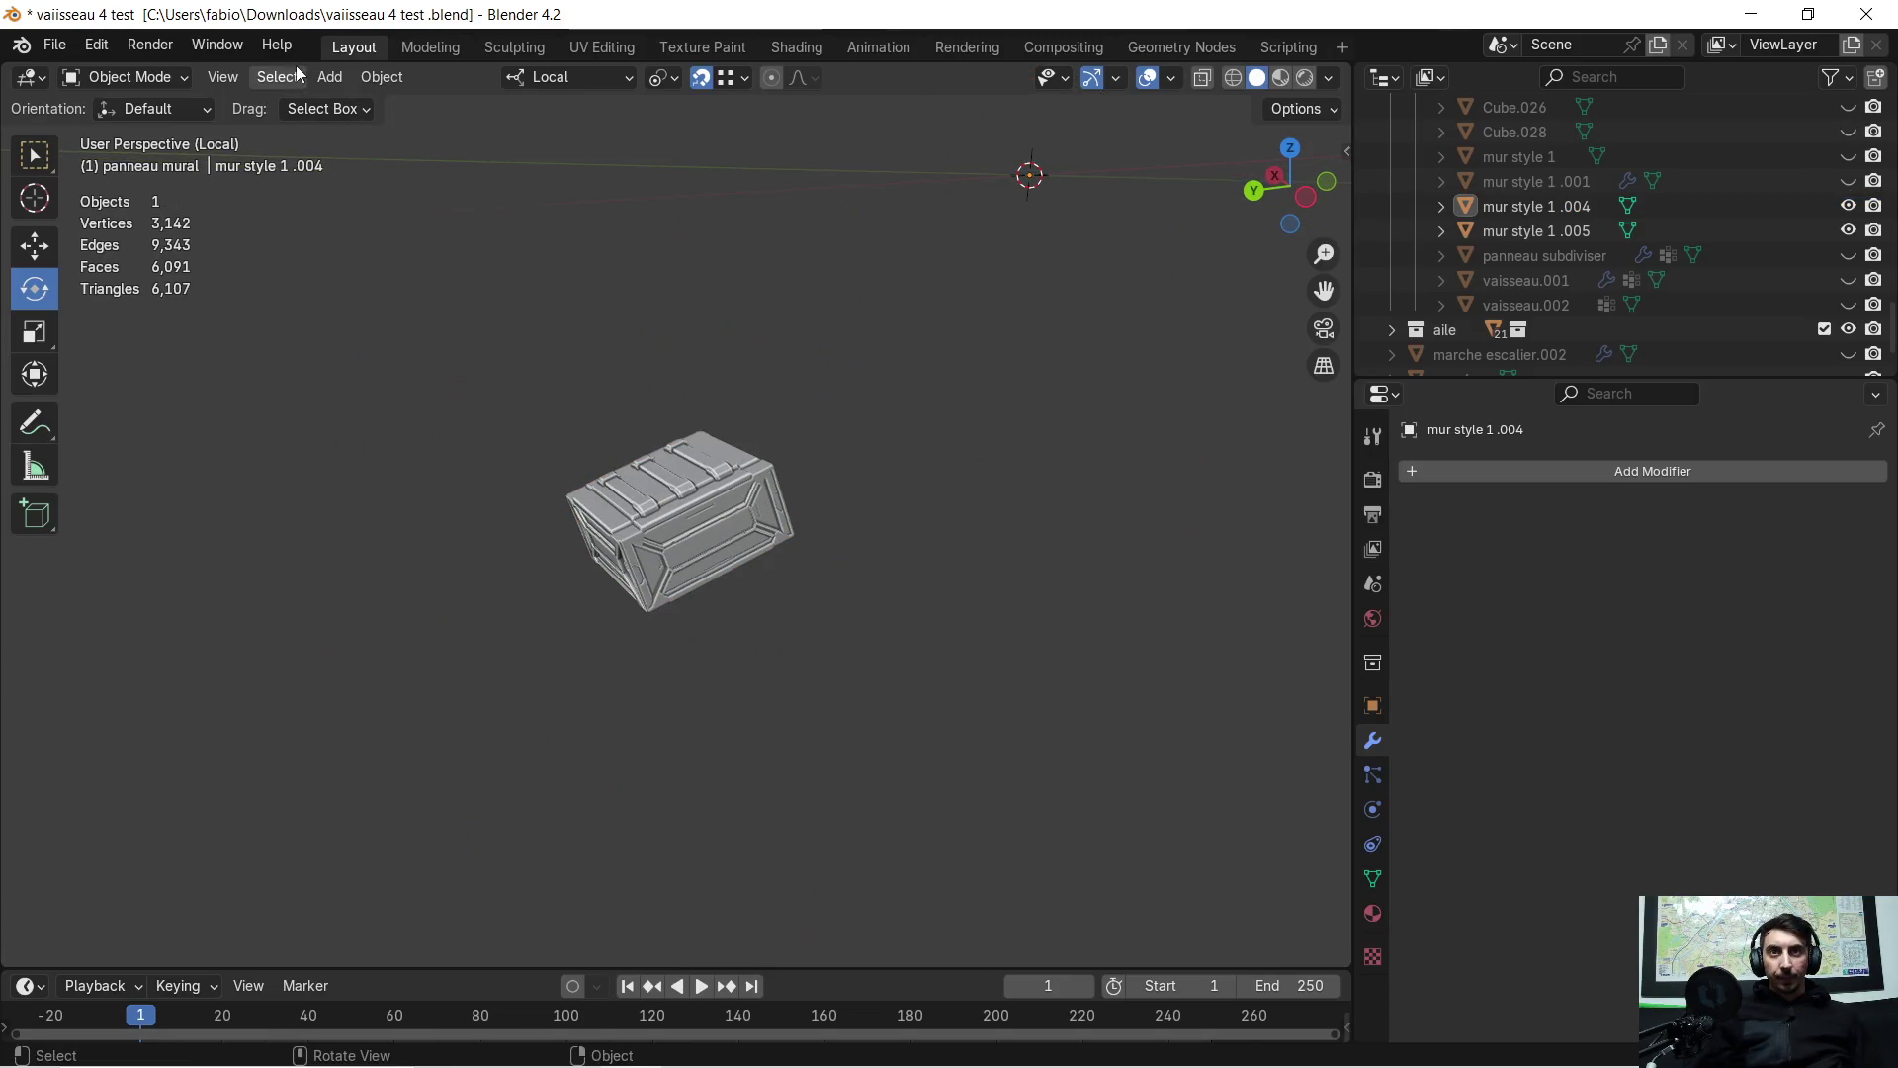
Add a new cube mesh, Cube.029, to the scene
click(327, 79)
mouse_move(362, 108)
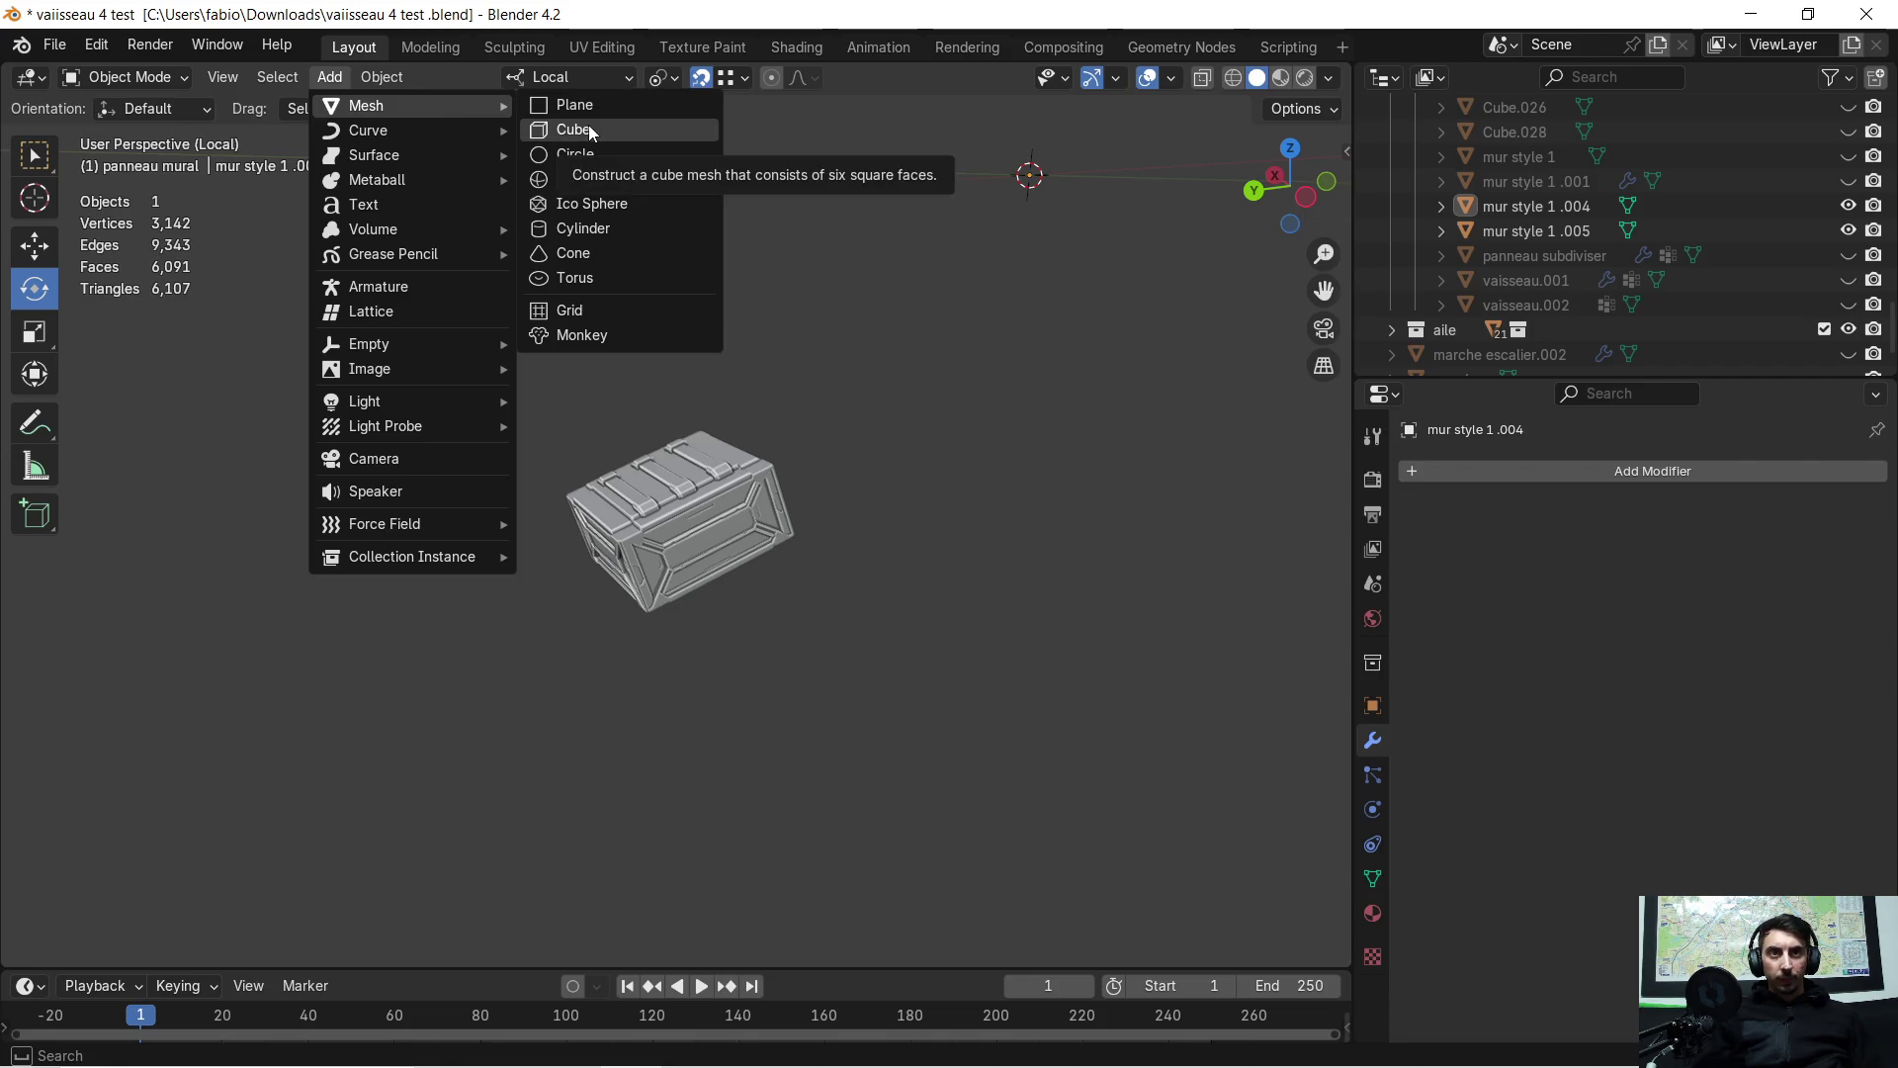
click(591, 133)
mouse_move(736, 322)
middle_down()
mouse_move(706, 341)
mouse_move(673, 320)
middle_up()
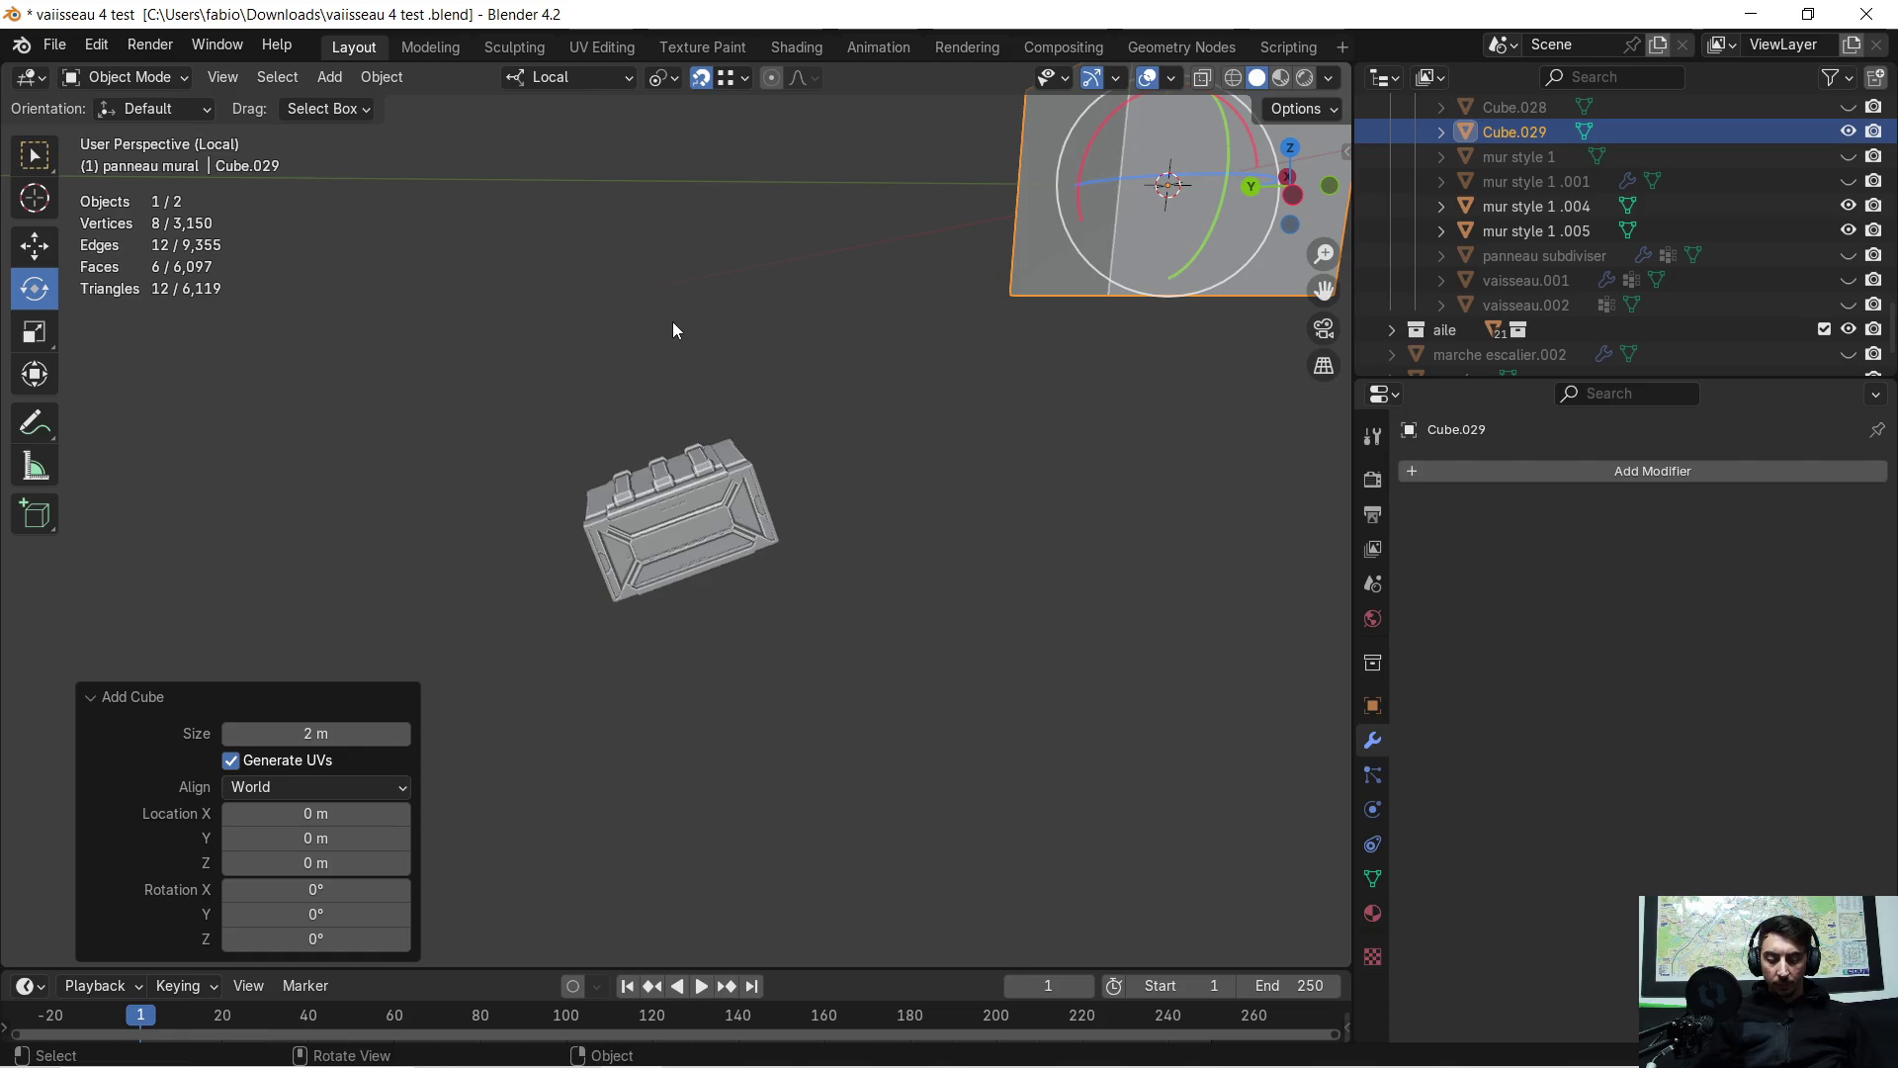
Move the cube along local Y, then lower it along local Z beside the crate
key(g)
key(y)
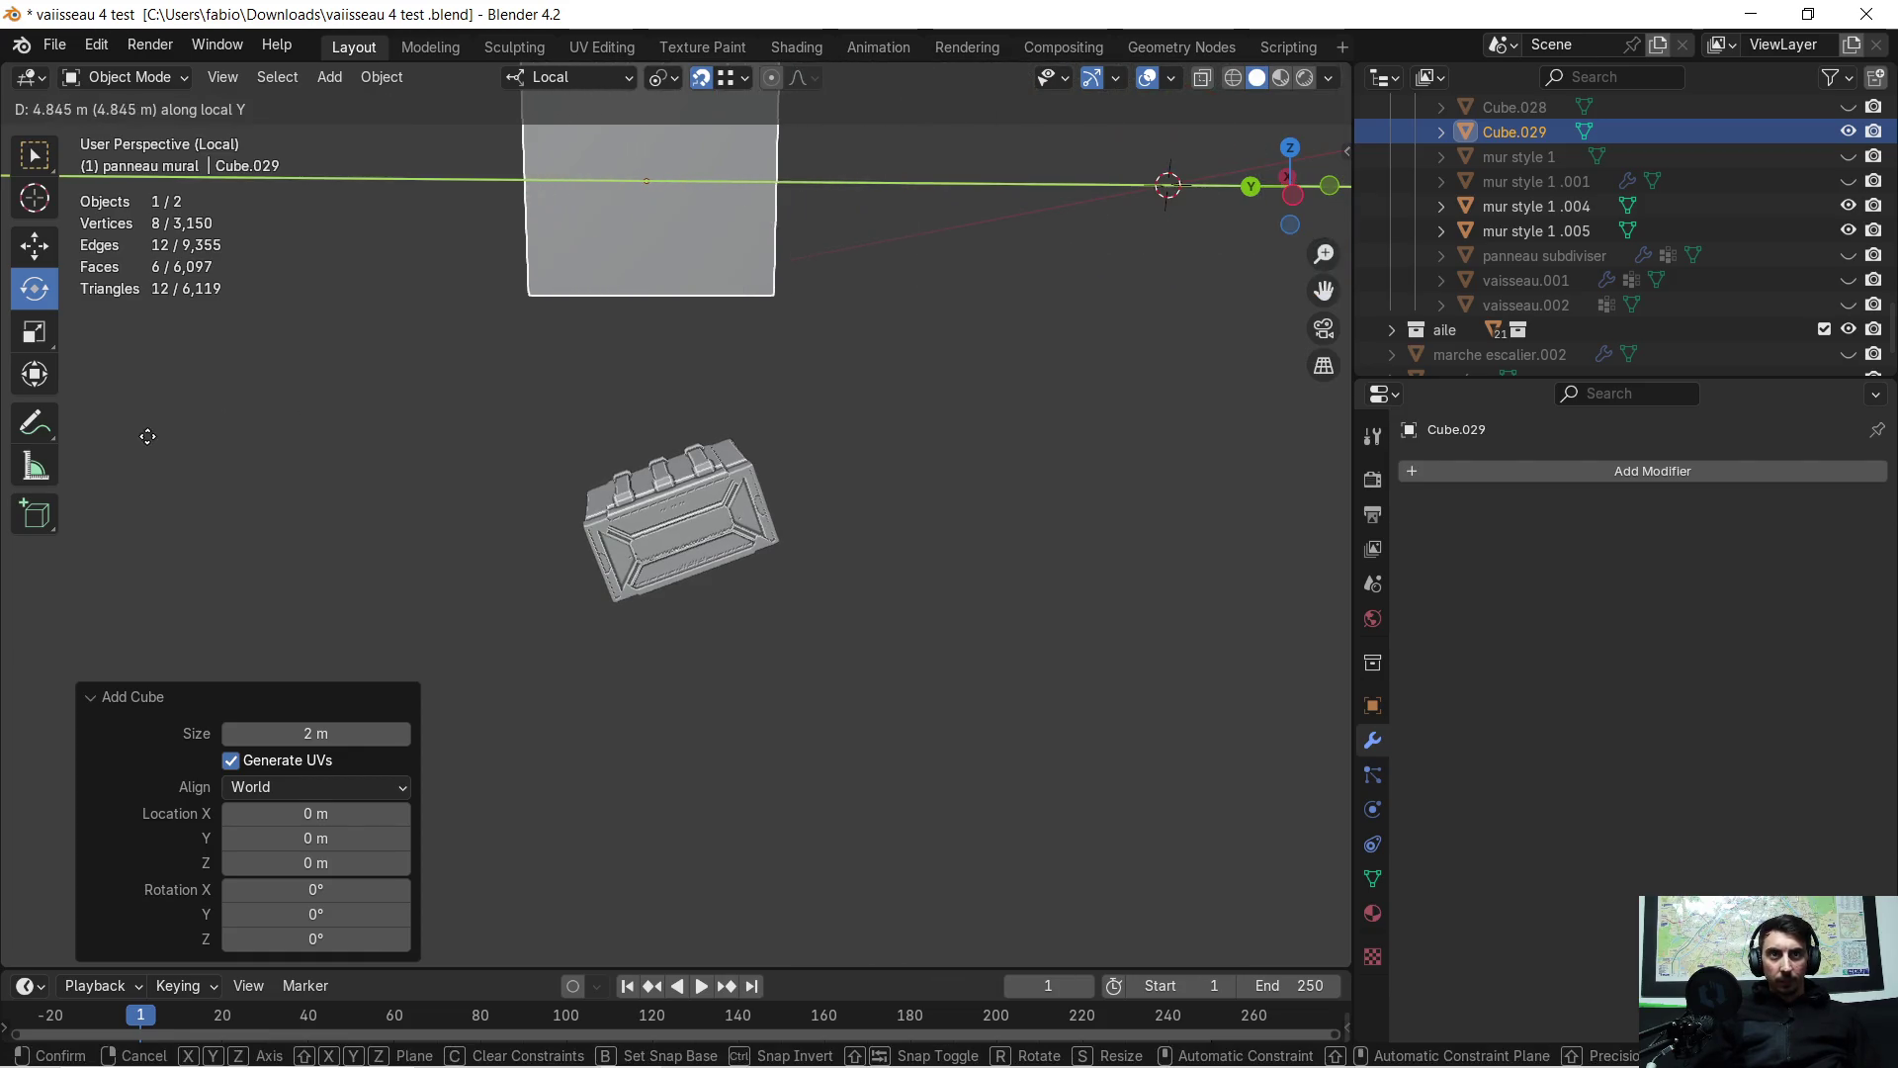
click(288, 483)
key(g)
key(z)
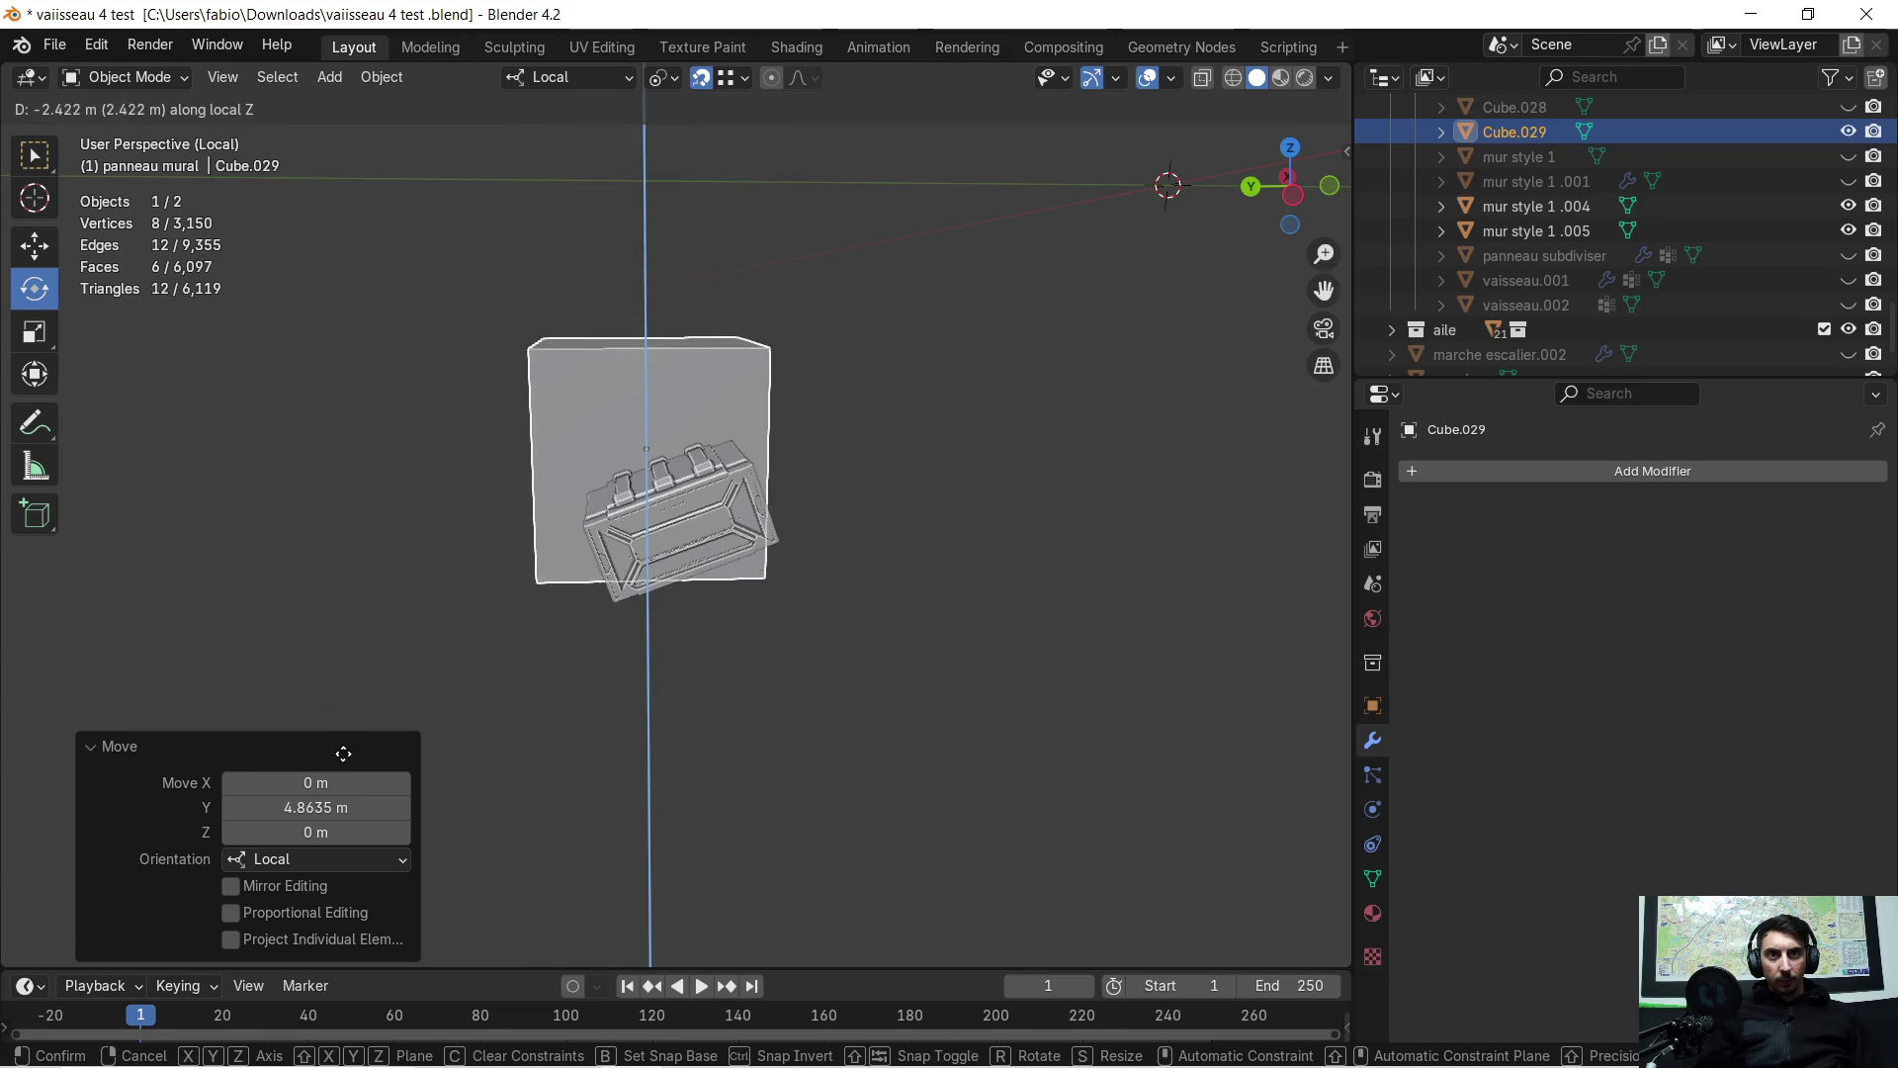
click(343, 753)
mouse_move(395, 692)
middle_down()
mouse_move(476, 638)
mouse_move(633, 657)
middle_up()
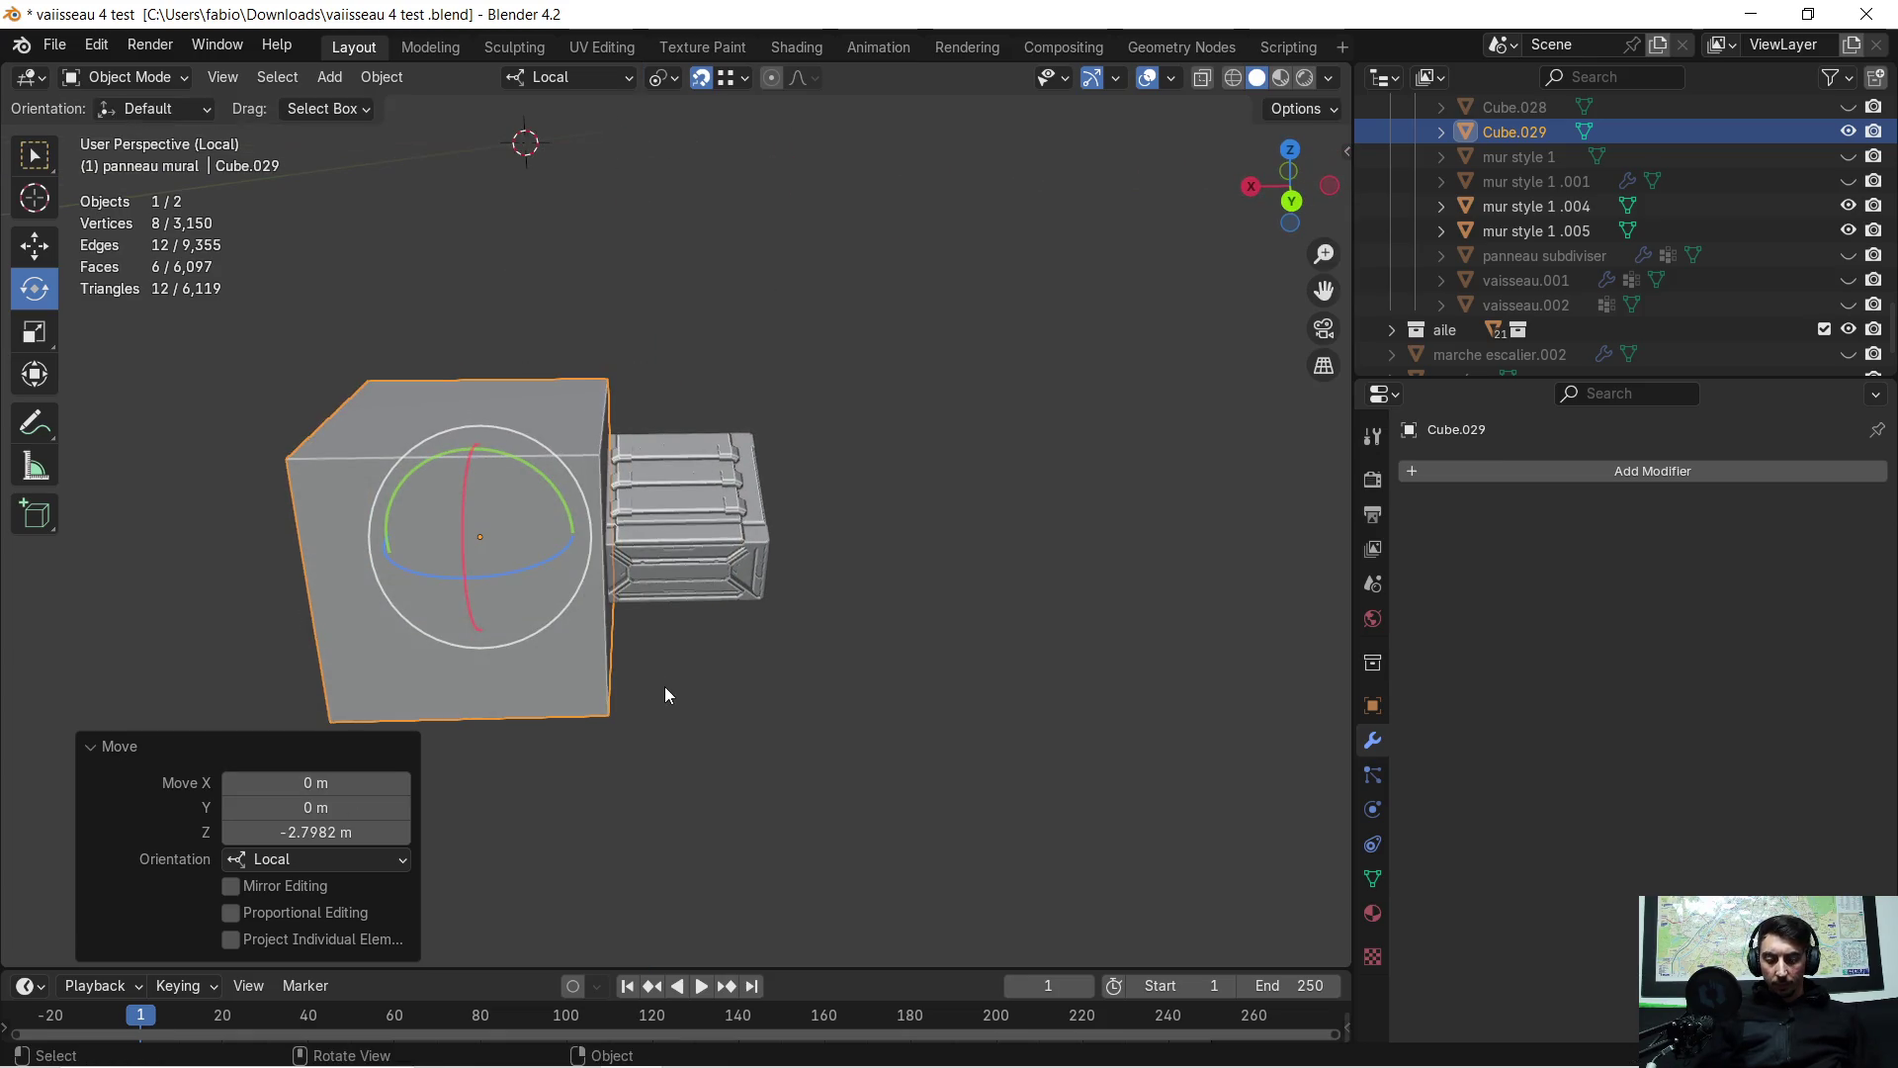
Shift the cube along local X and scale it down to 0.138
key(g)
key(x)
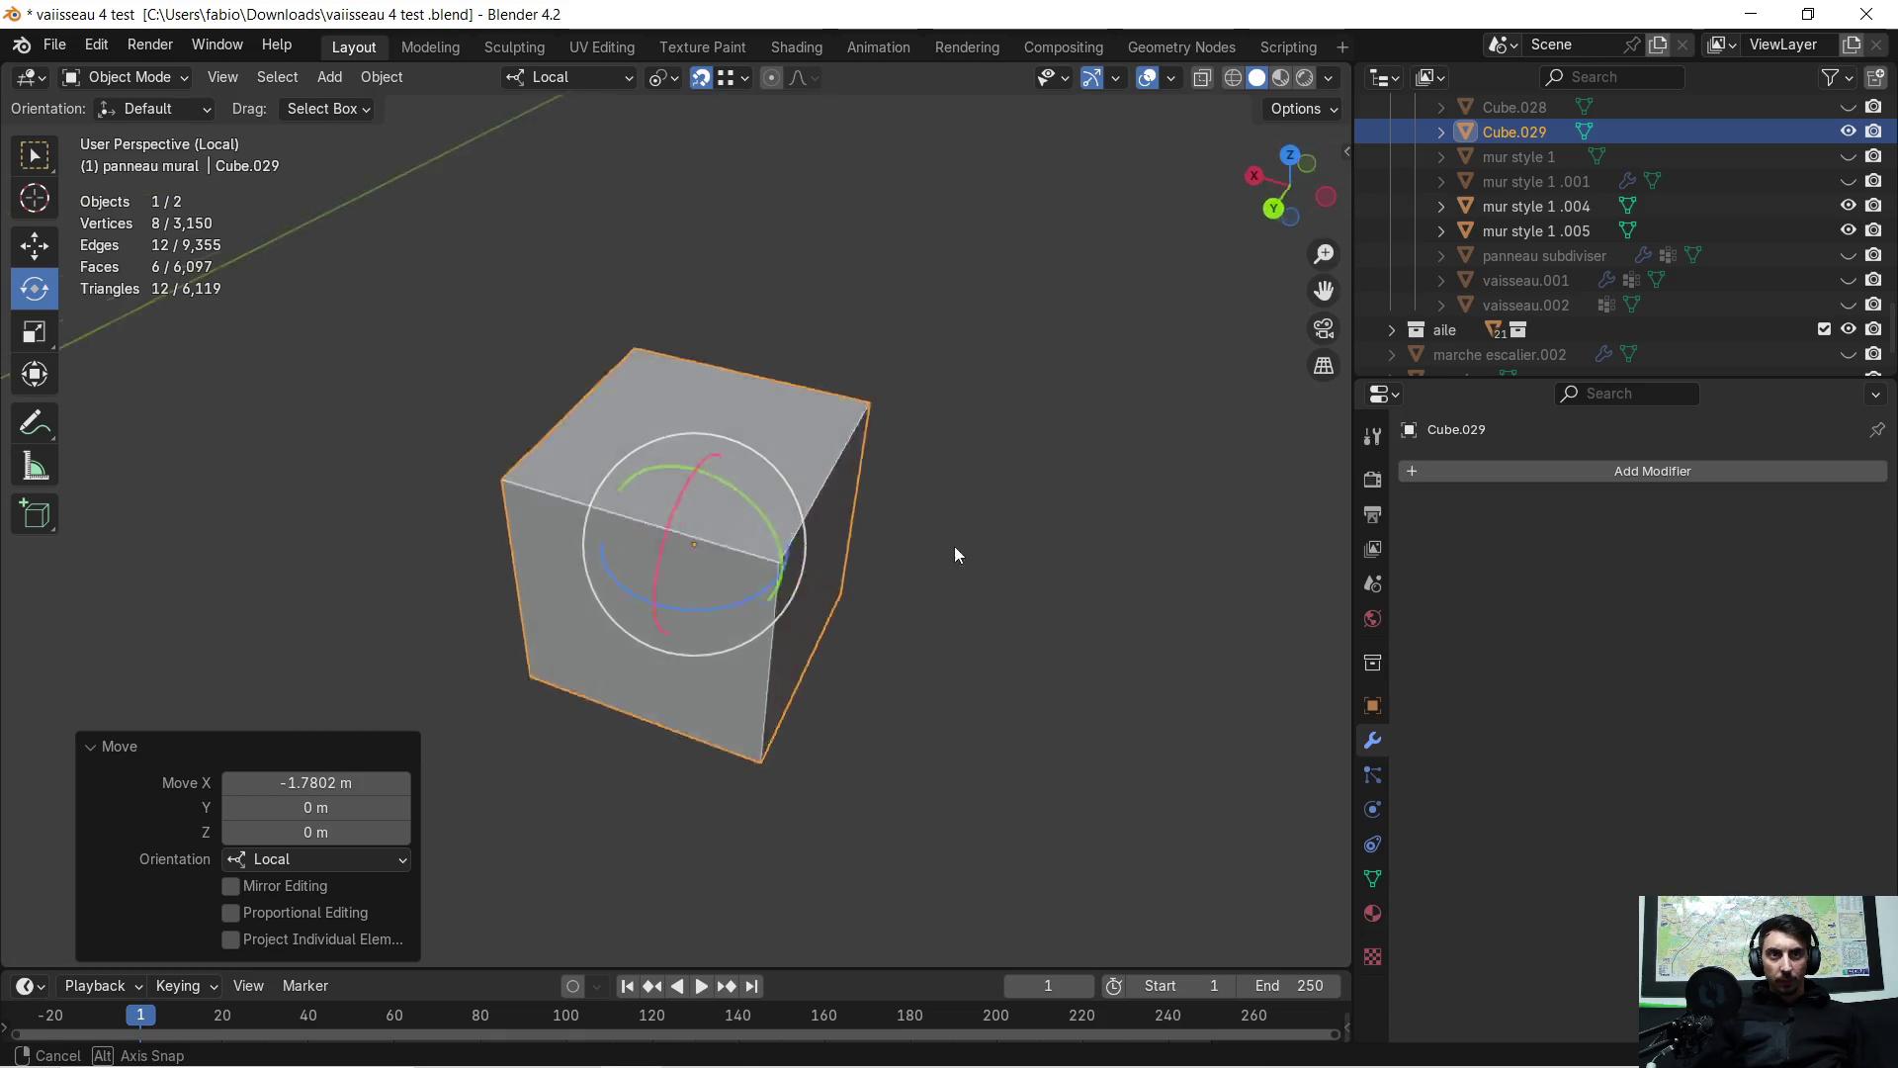
mouse_move(953, 546)
middle_down()
mouse_move(775, 475)
mouse_move(791, 472)
middle_up()
key(s)
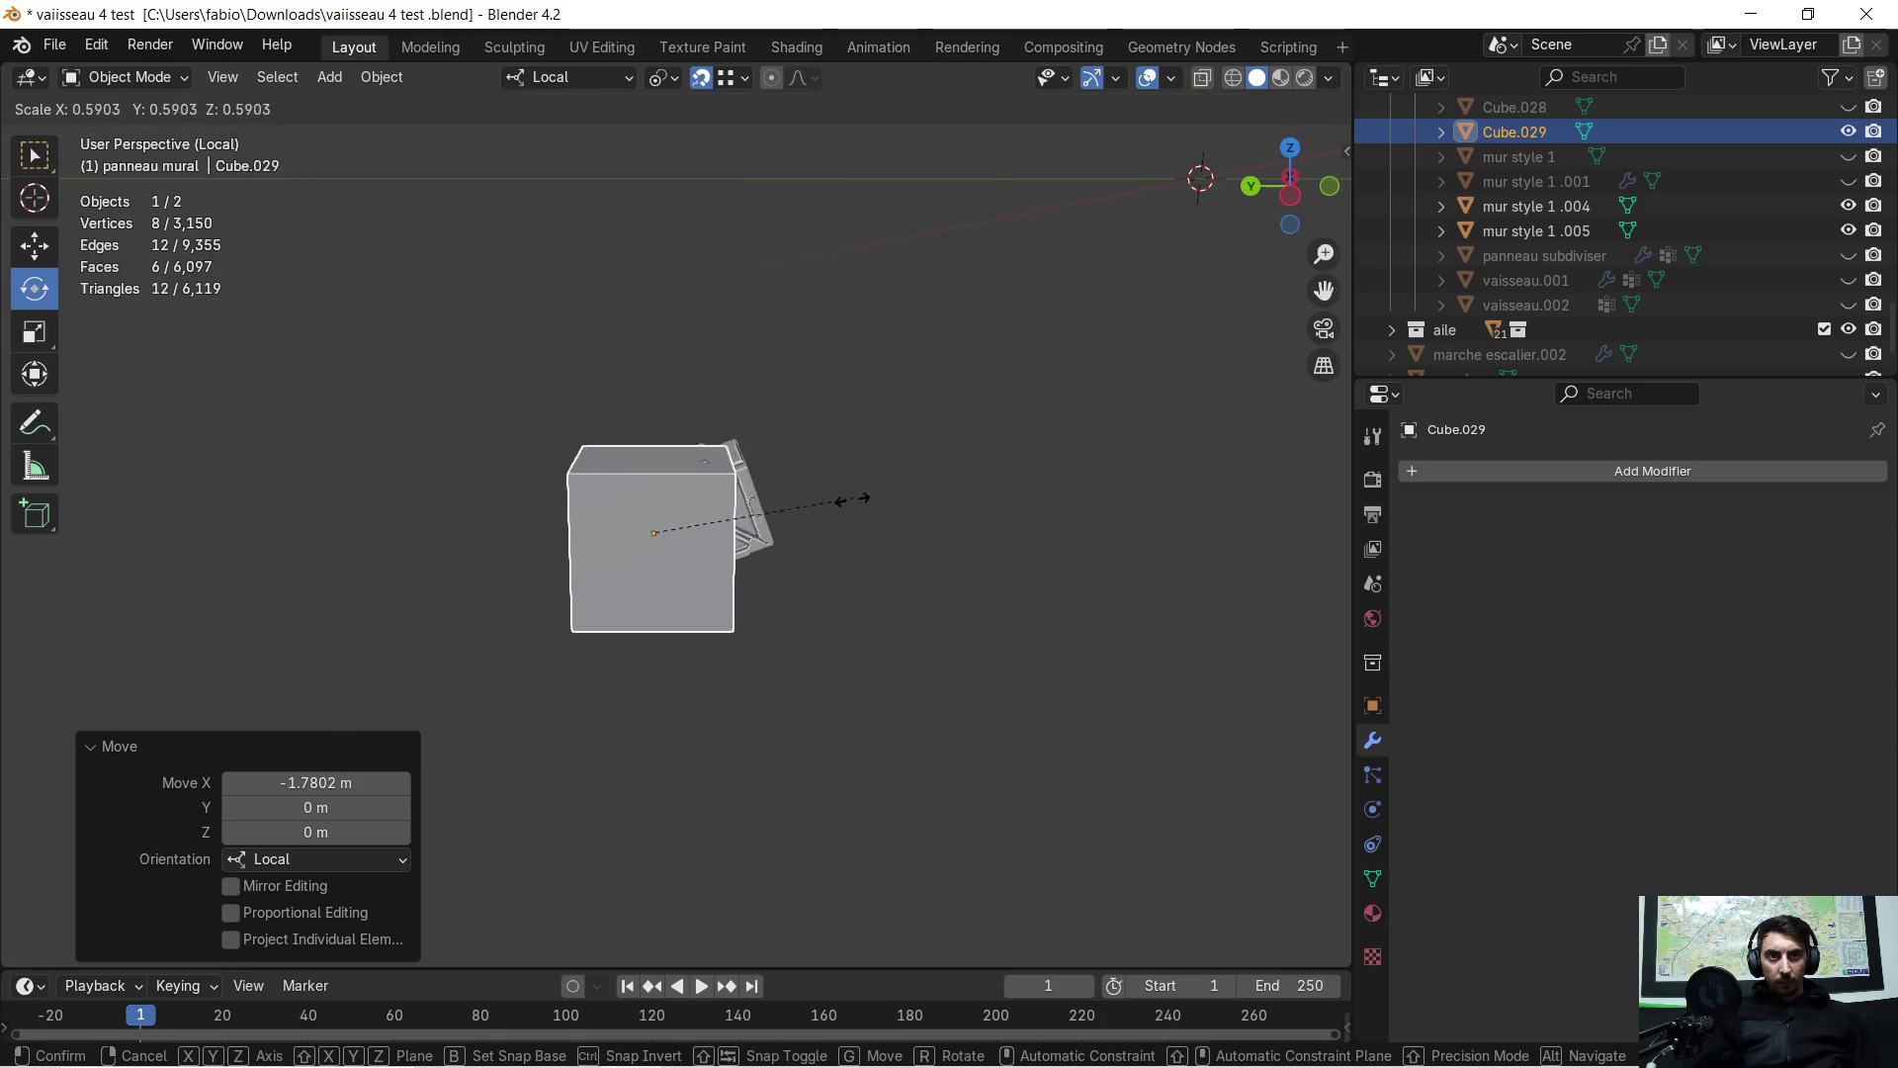
click(695, 537)
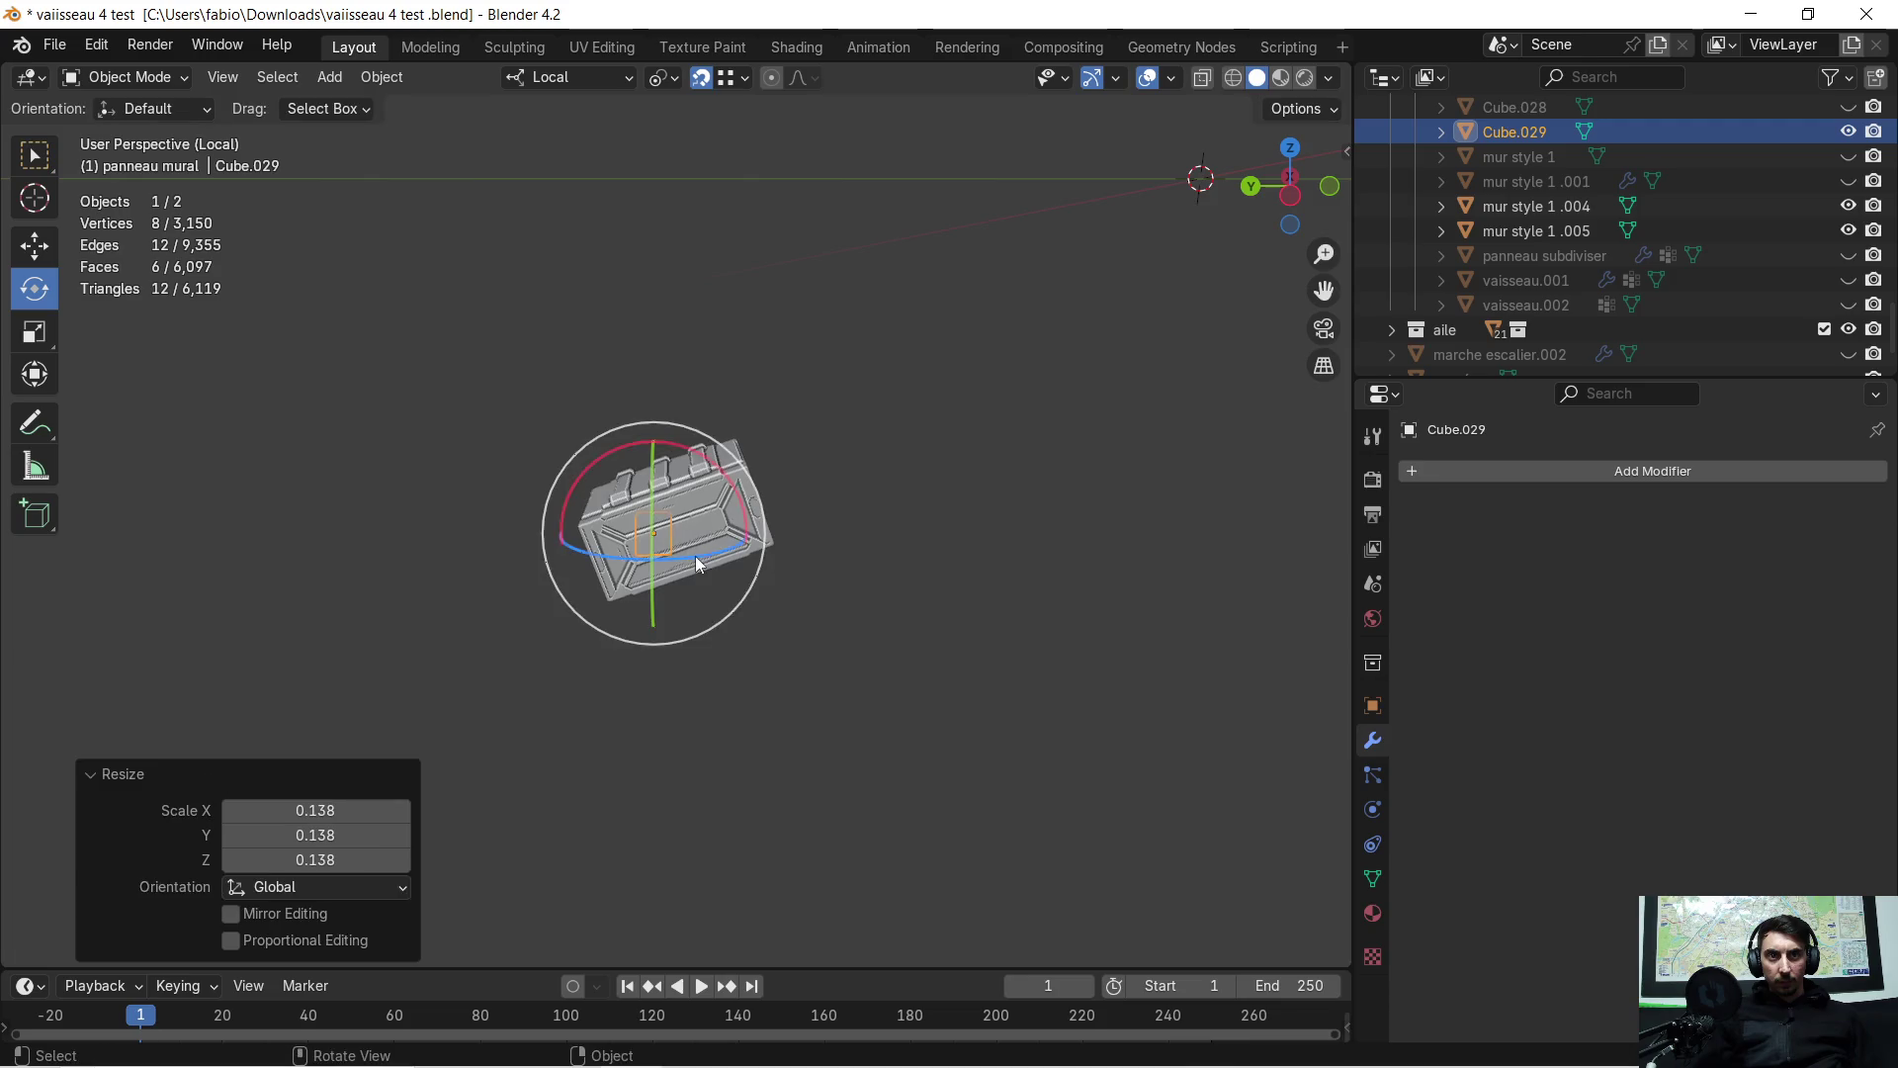
Raise the cube 0.377 m along Z and slide it along X onto the crate edge
key(g)
key(z)
key(z)
click(756, 633)
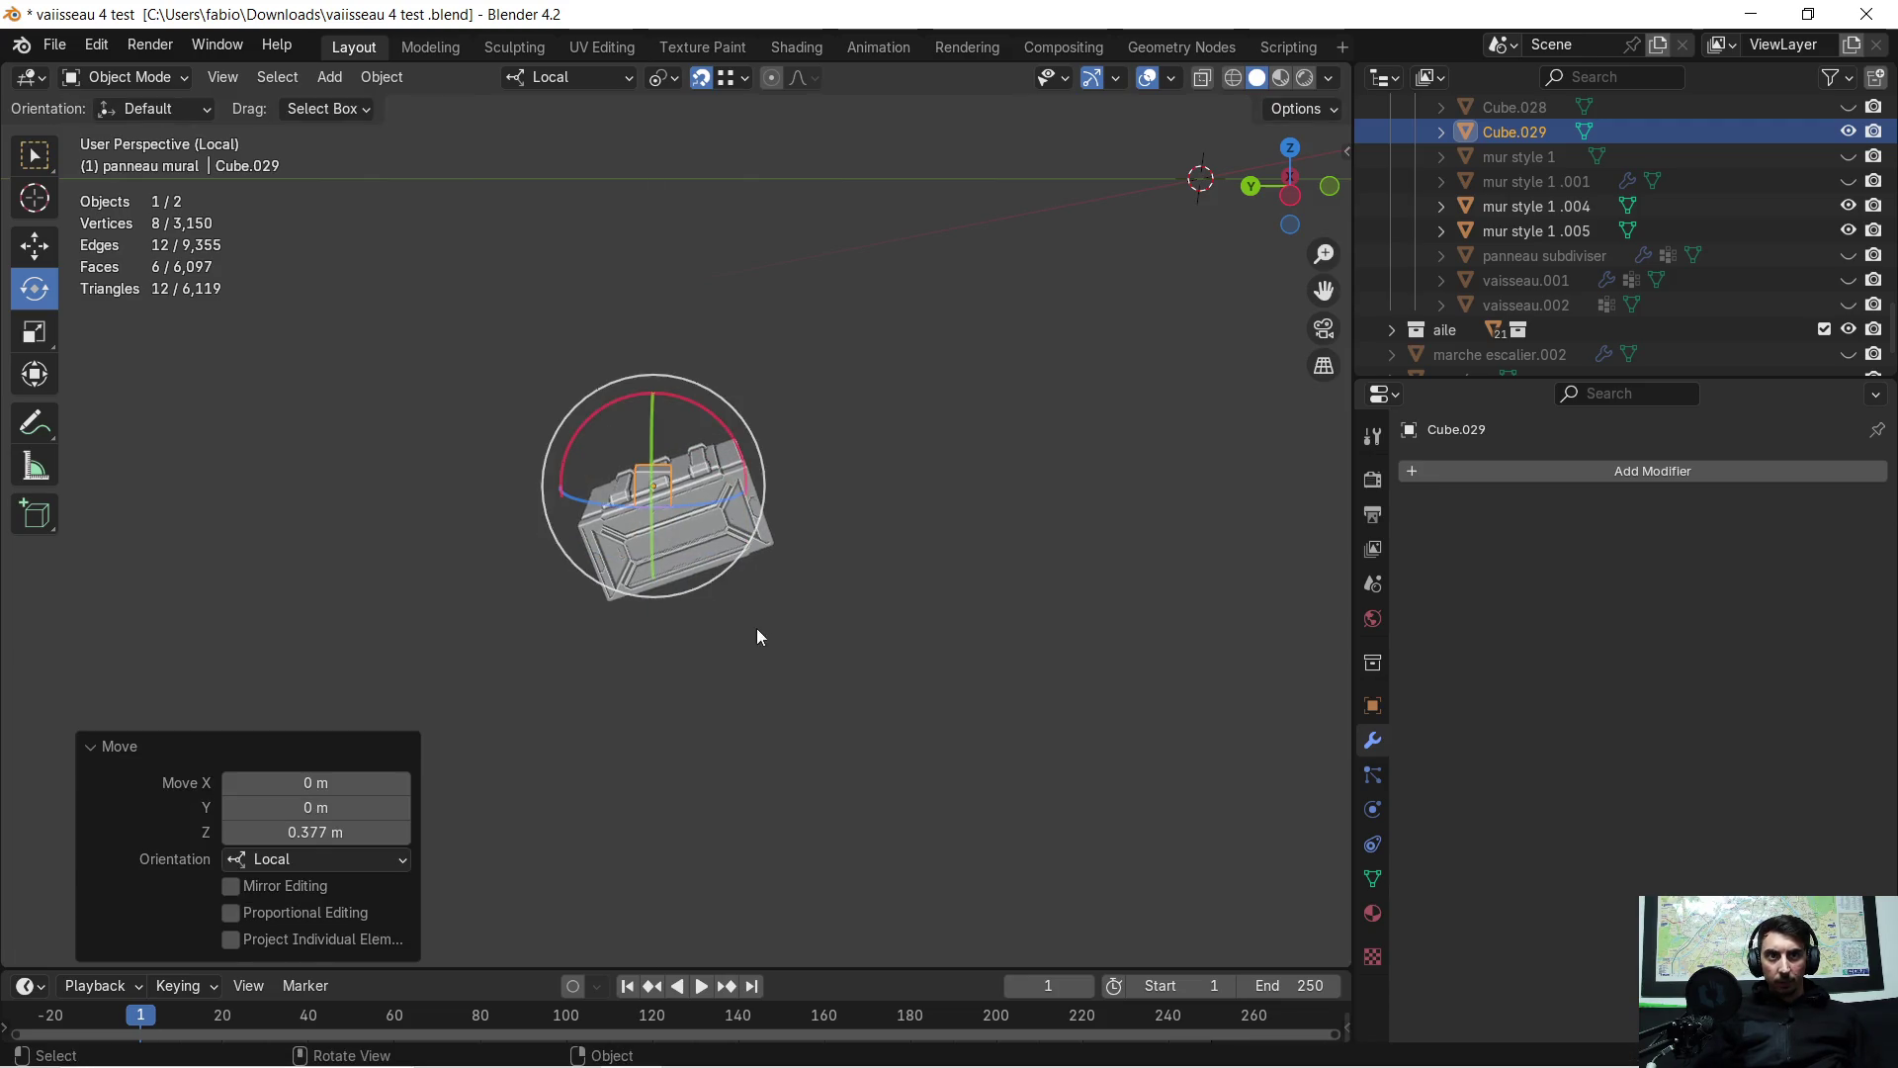
mouse_move(757, 627)
middle_down()
mouse_move(587, 649)
mouse_move(744, 631)
mouse_move(898, 566)
mouse_move(758, 629)
mouse_move(789, 631)
middle_up()
scroll(974, 532, up, 5)
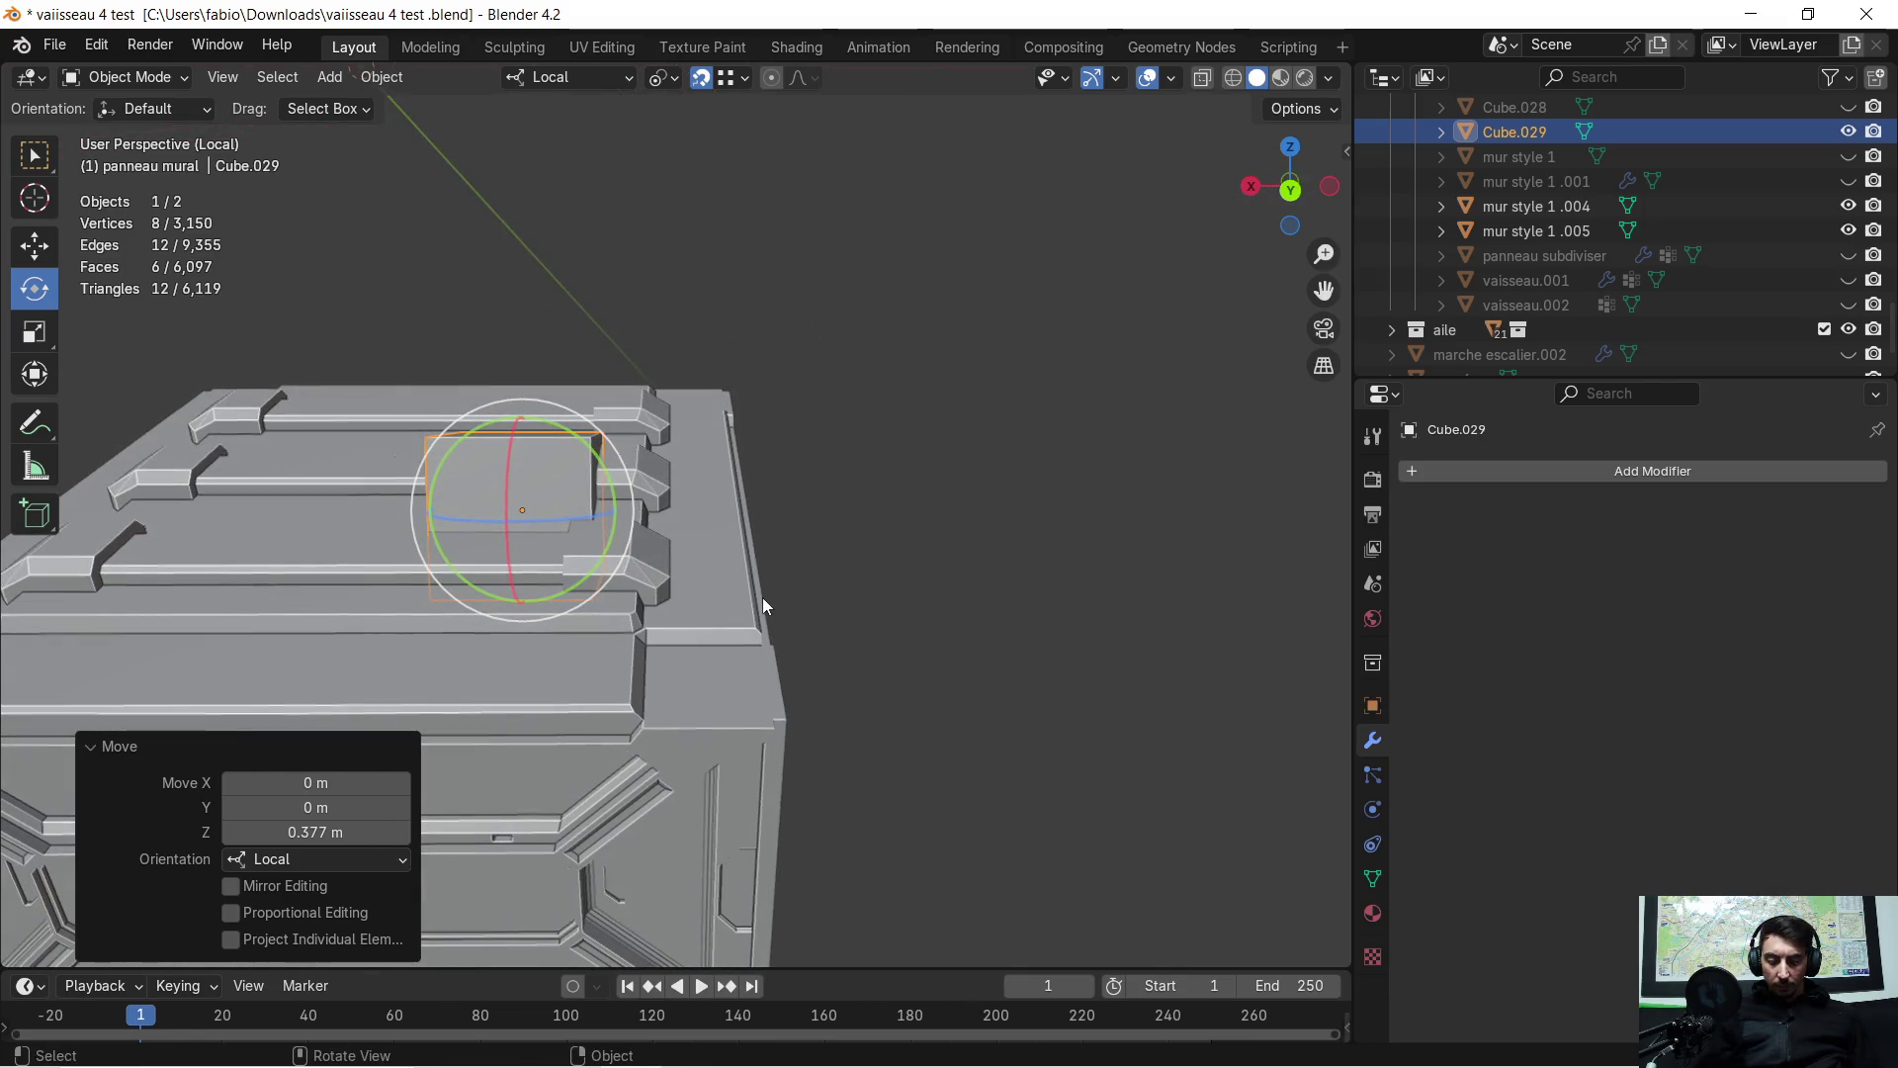
key(g)
key(x)
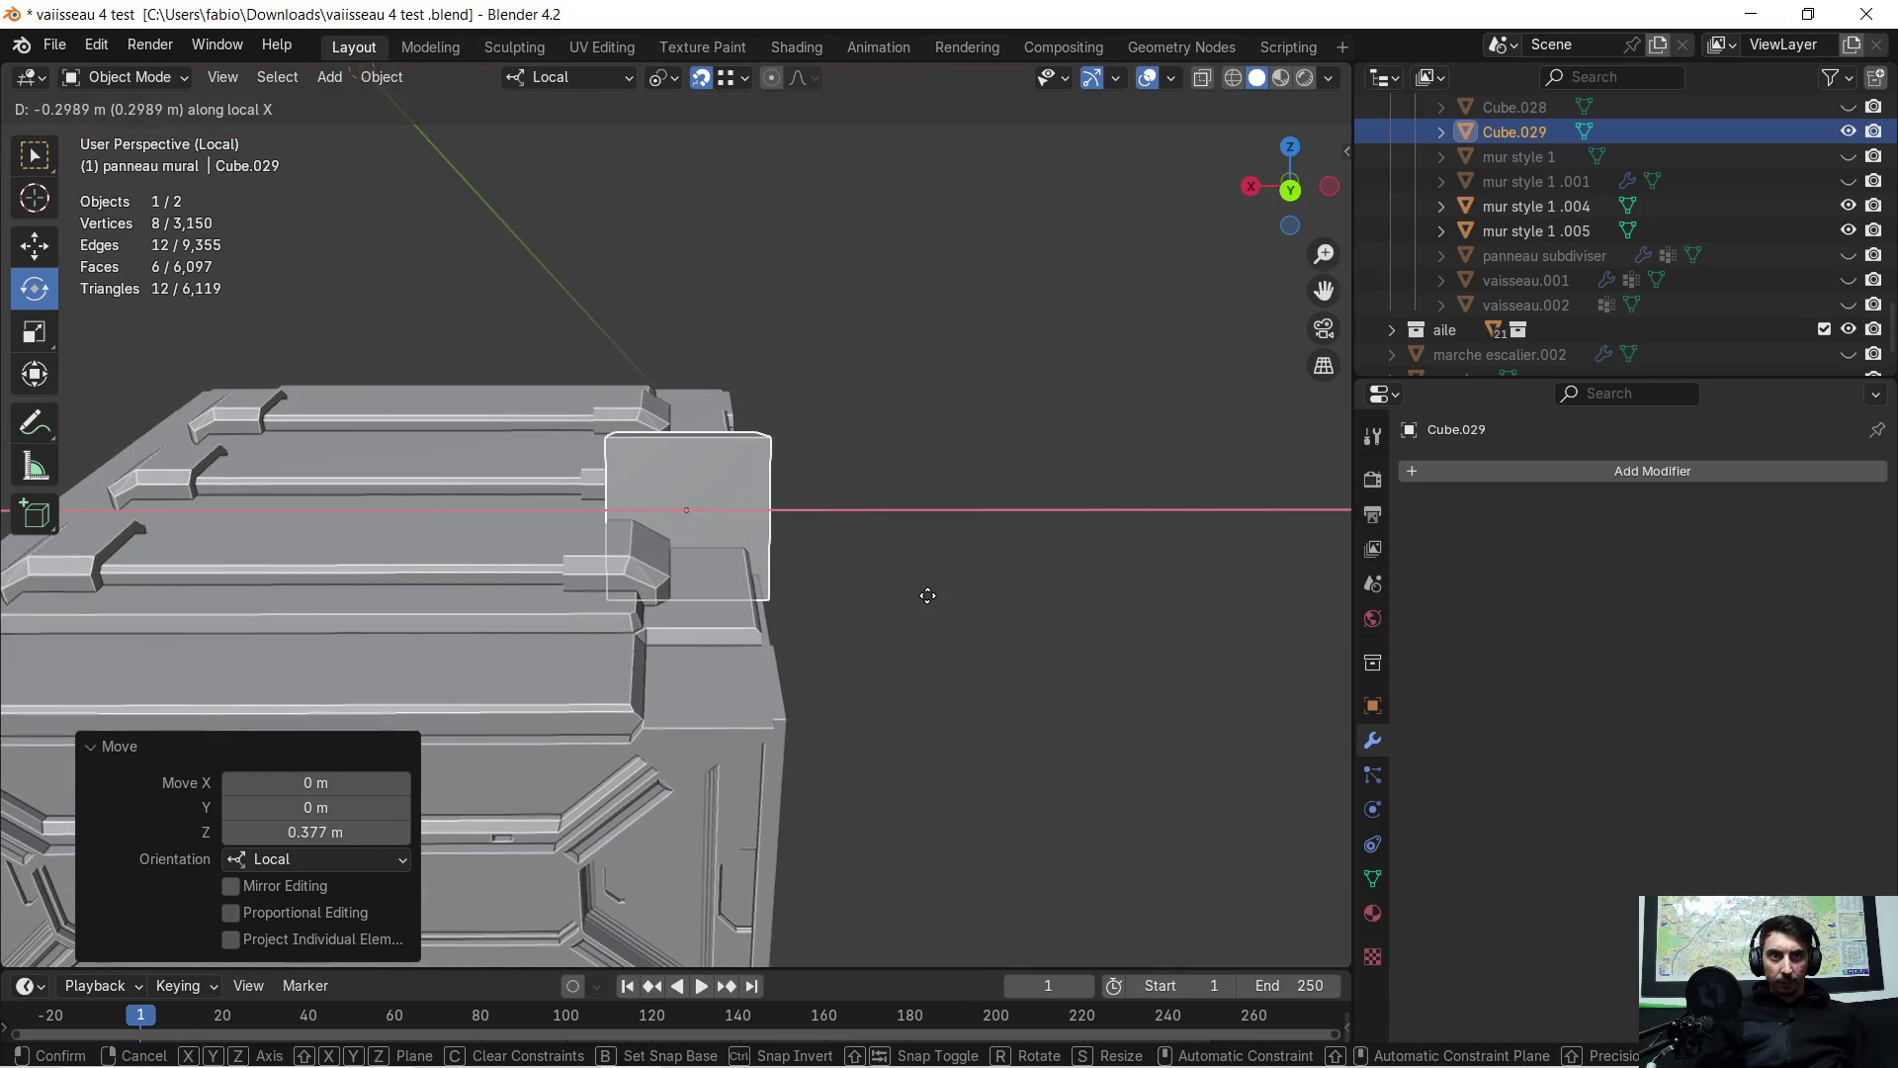
click(925, 592)
Lift the cube 0.17093 m along Z and switch to Left Orthographic view
mouse_move(927, 544)
middle_down()
mouse_move(682, 635)
mouse_move(631, 583)
mouse_move(656, 525)
mouse_move(554, 545)
mouse_move(744, 575)
mouse_move(949, 574)
mouse_move(613, 588)
mouse_move(579, 550)
mouse_move(900, 571)
middle_up()
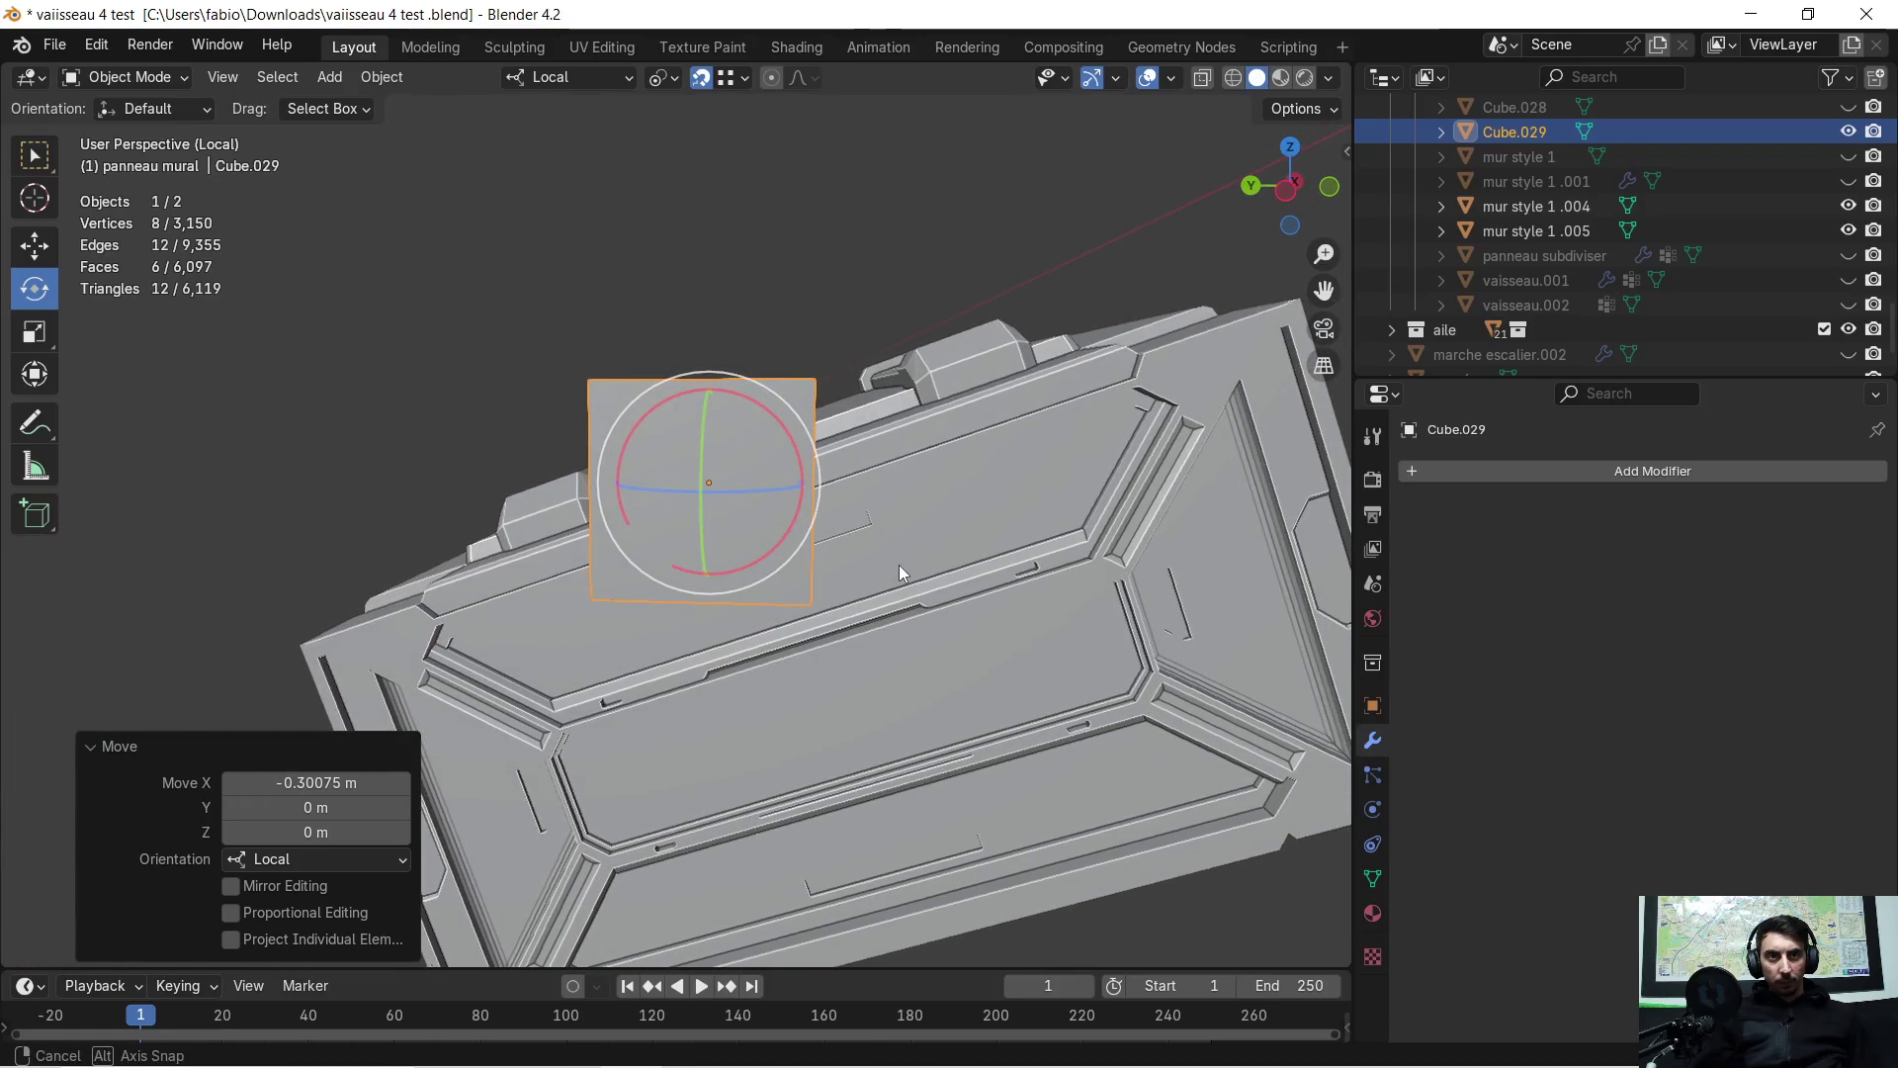
key(g)
key(z)
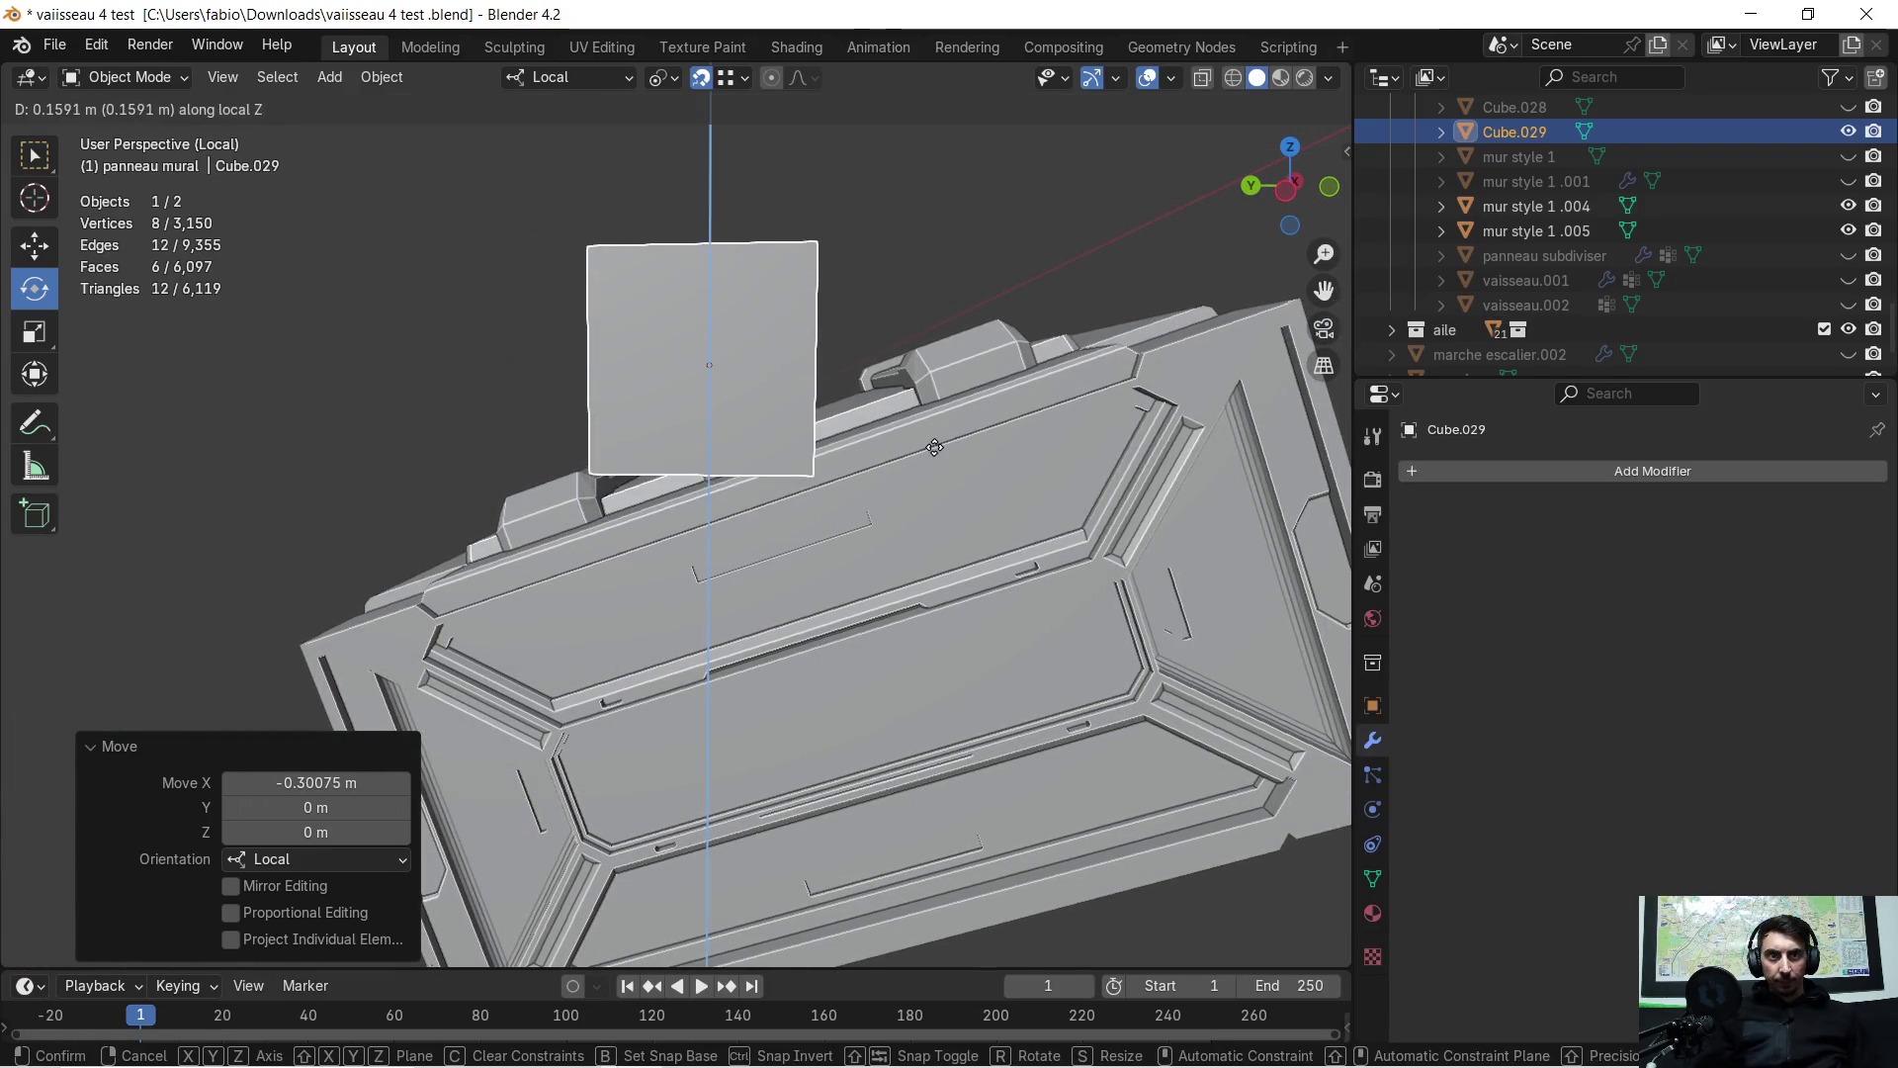
click(935, 437)
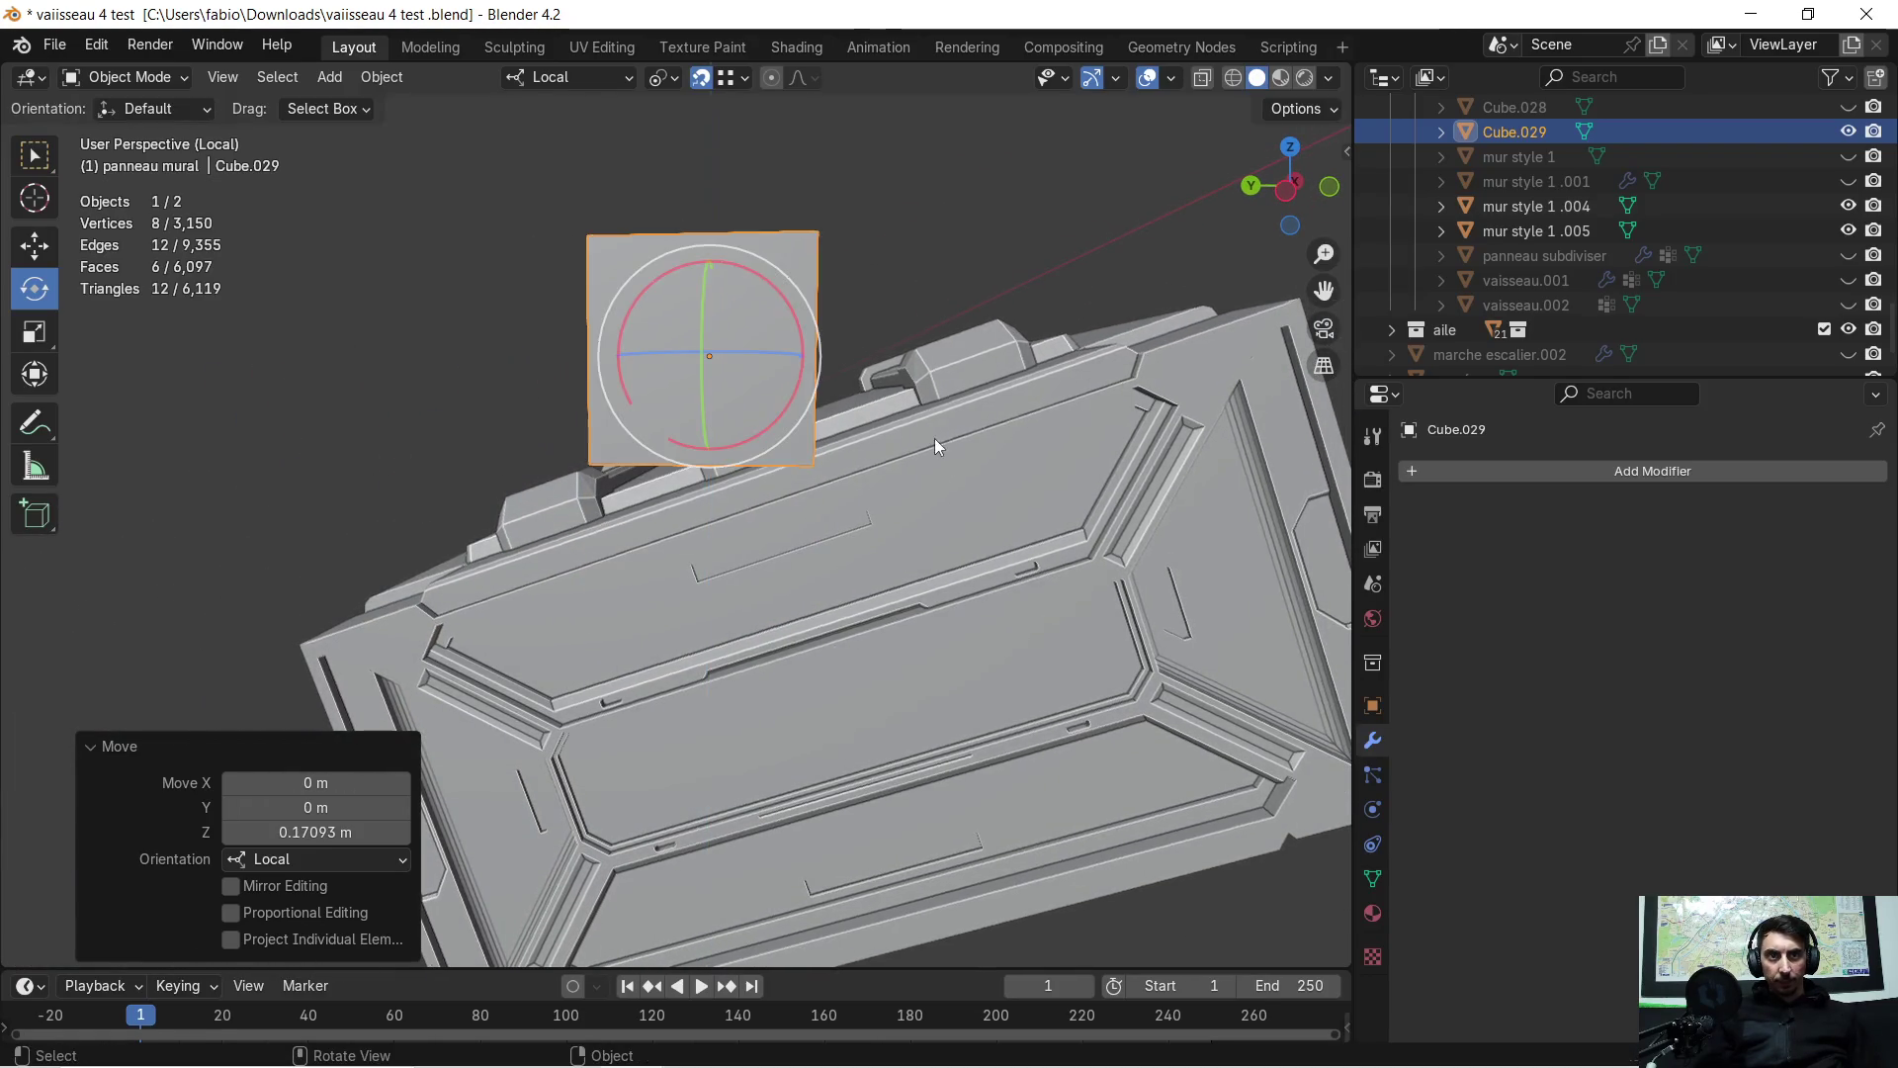
click(1288, 192)
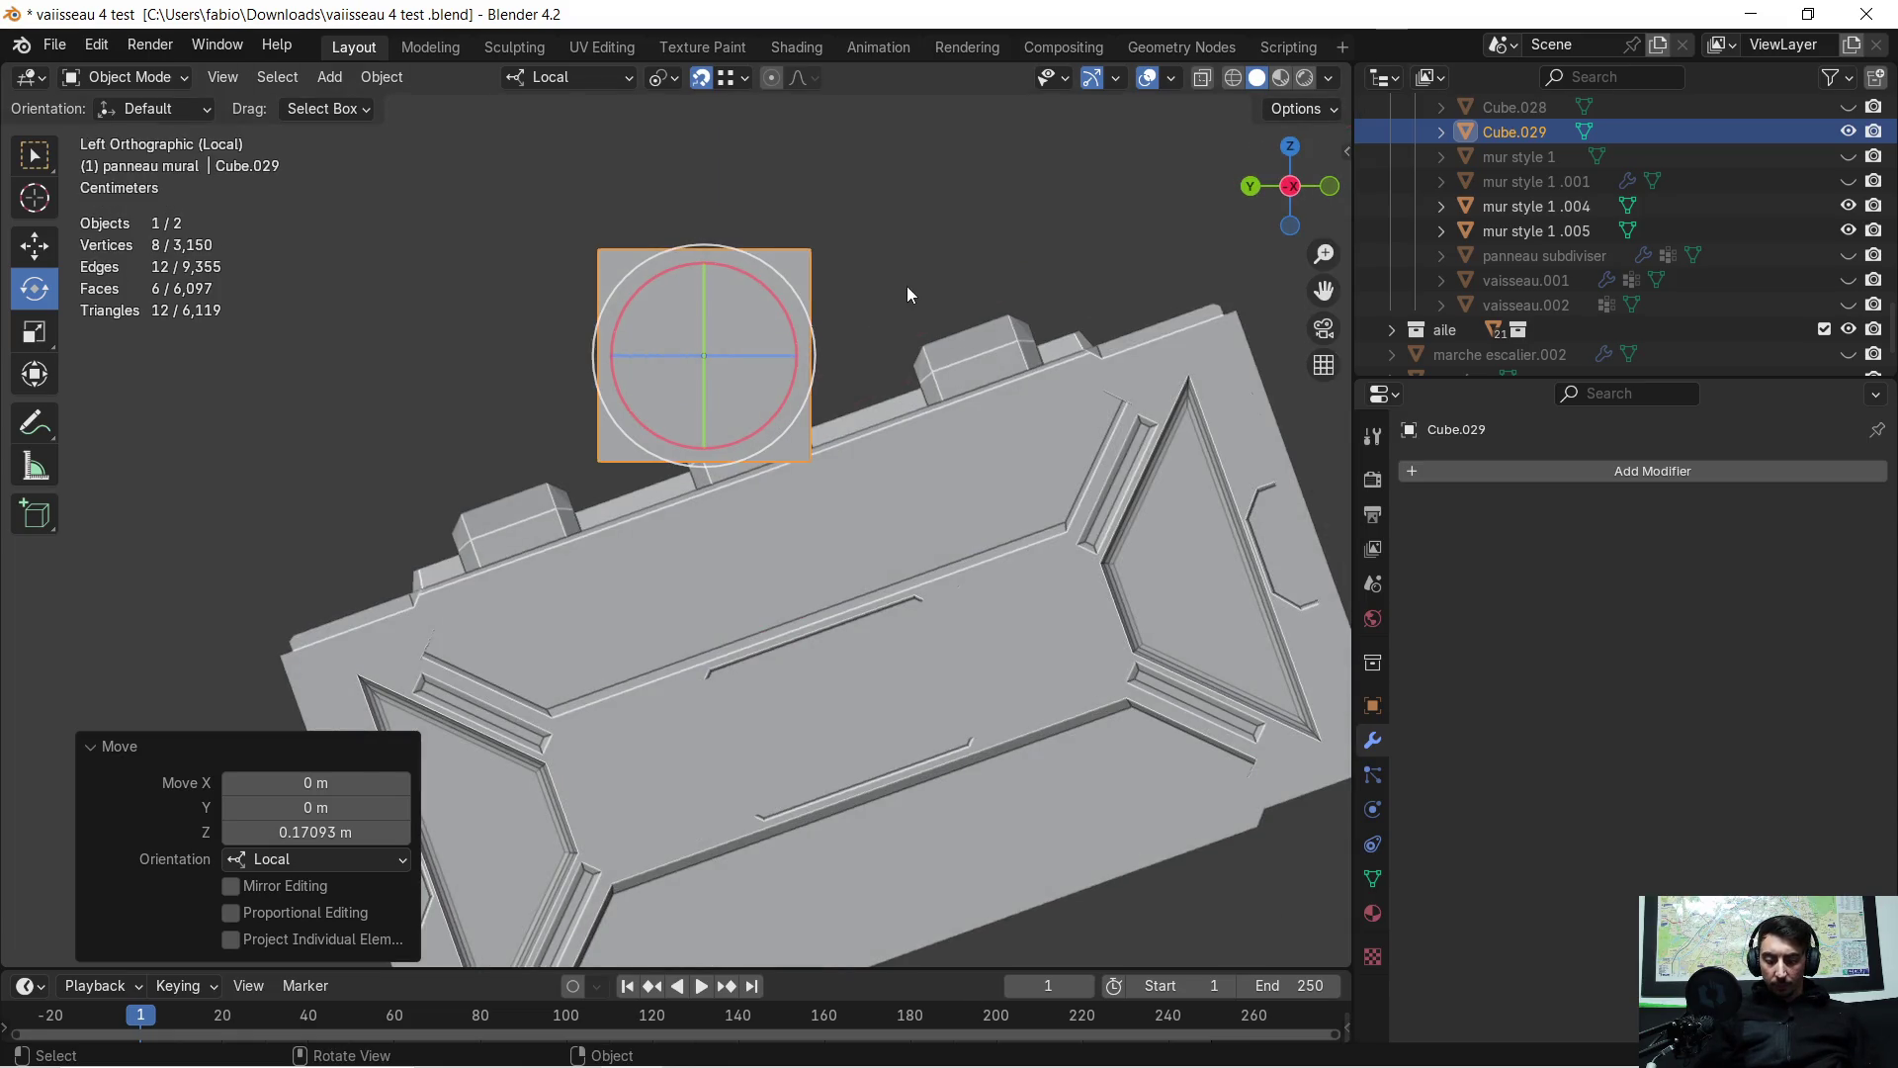
Tilt the cube -19.4° on local X and lower it along Z onto the crate
key(r)
key(x)
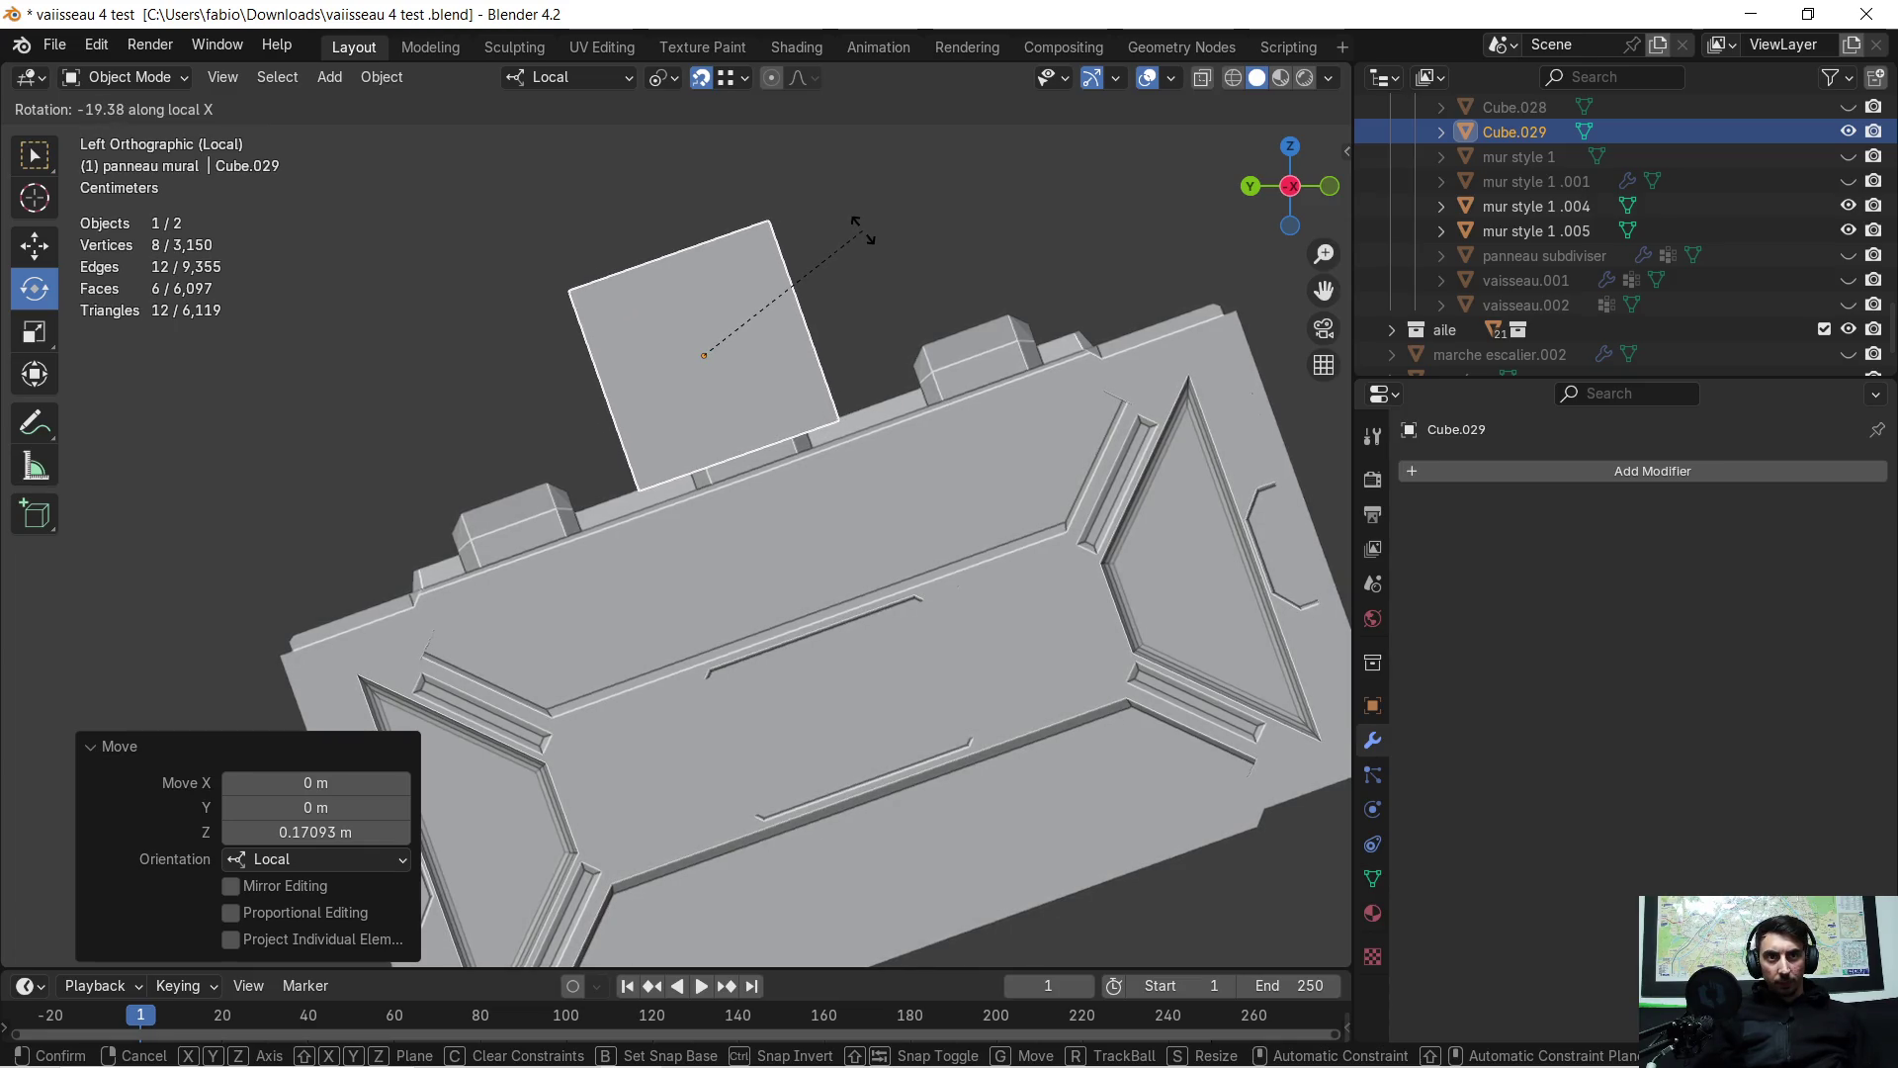
click(863, 230)
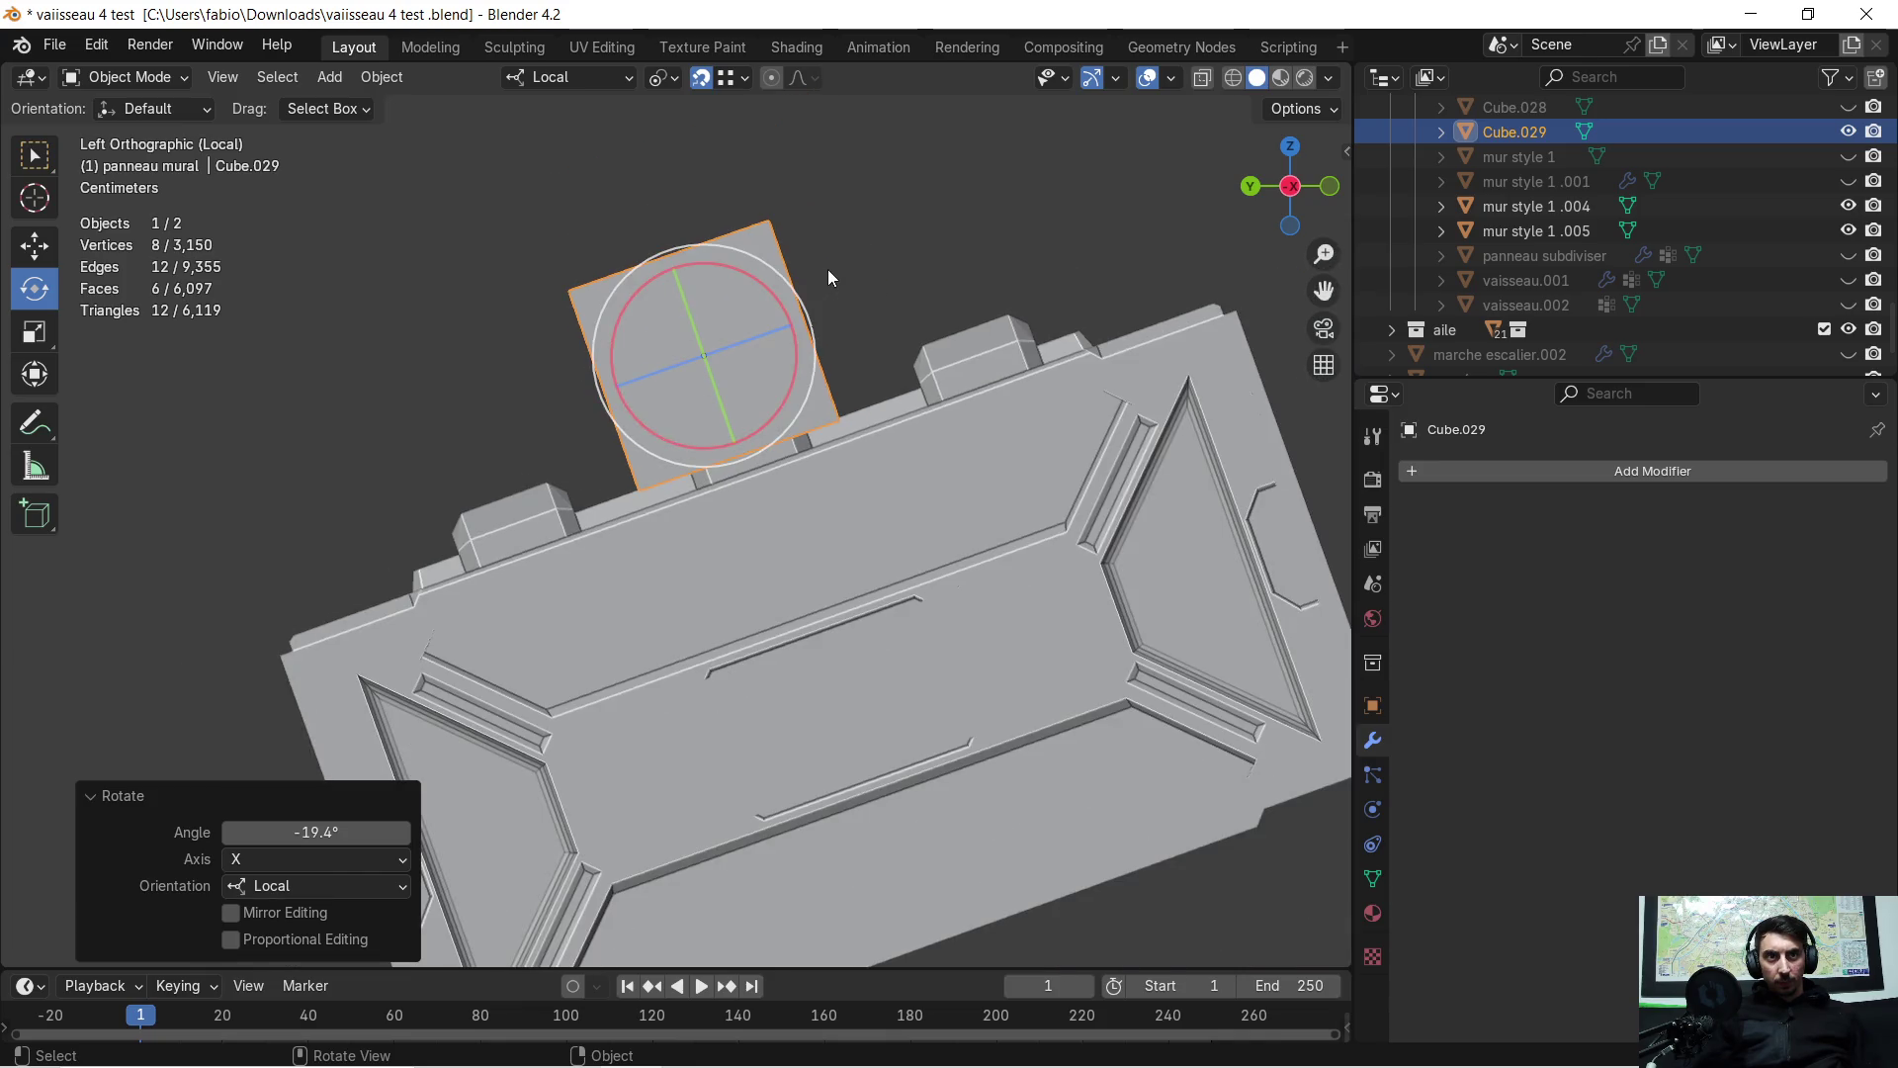
shift+middle_drag(829, 277, 828, 307)
key(g)
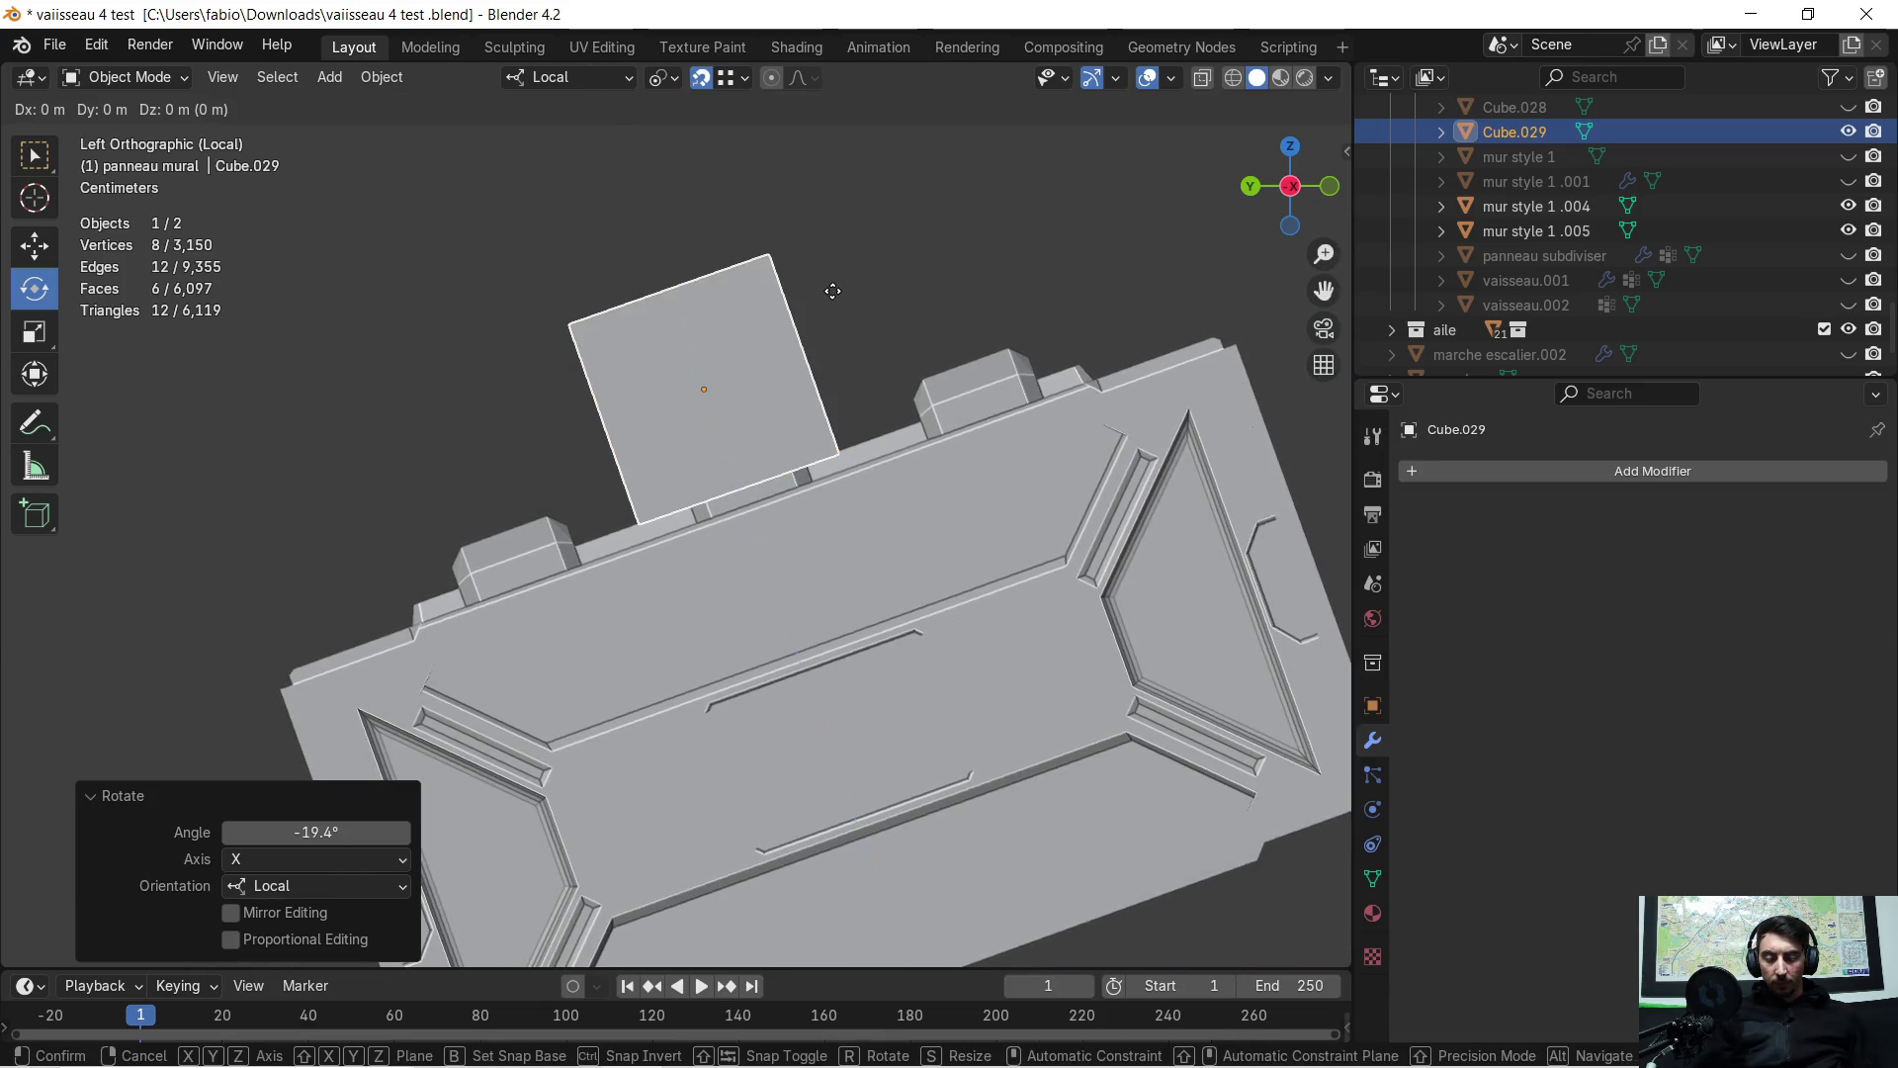
key(z)
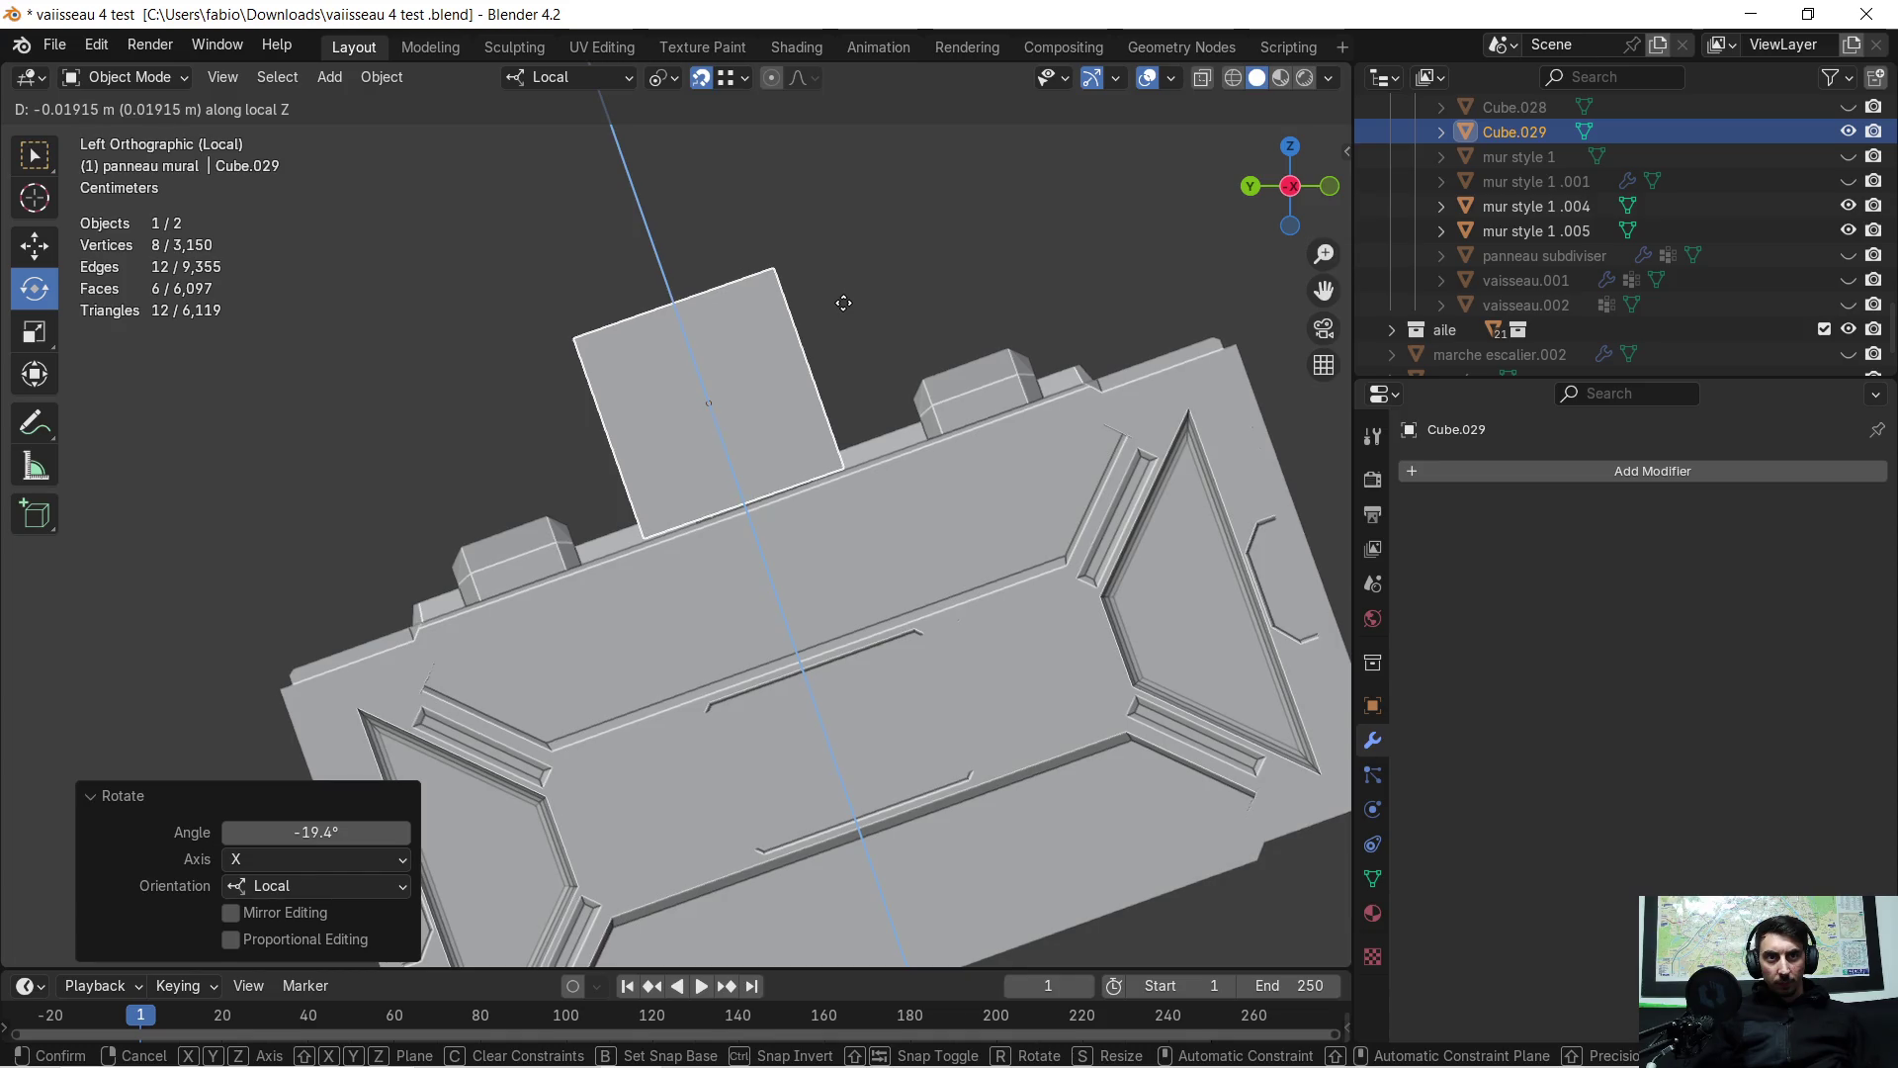
click(844, 303)
scroll(834, 354, up, 6)
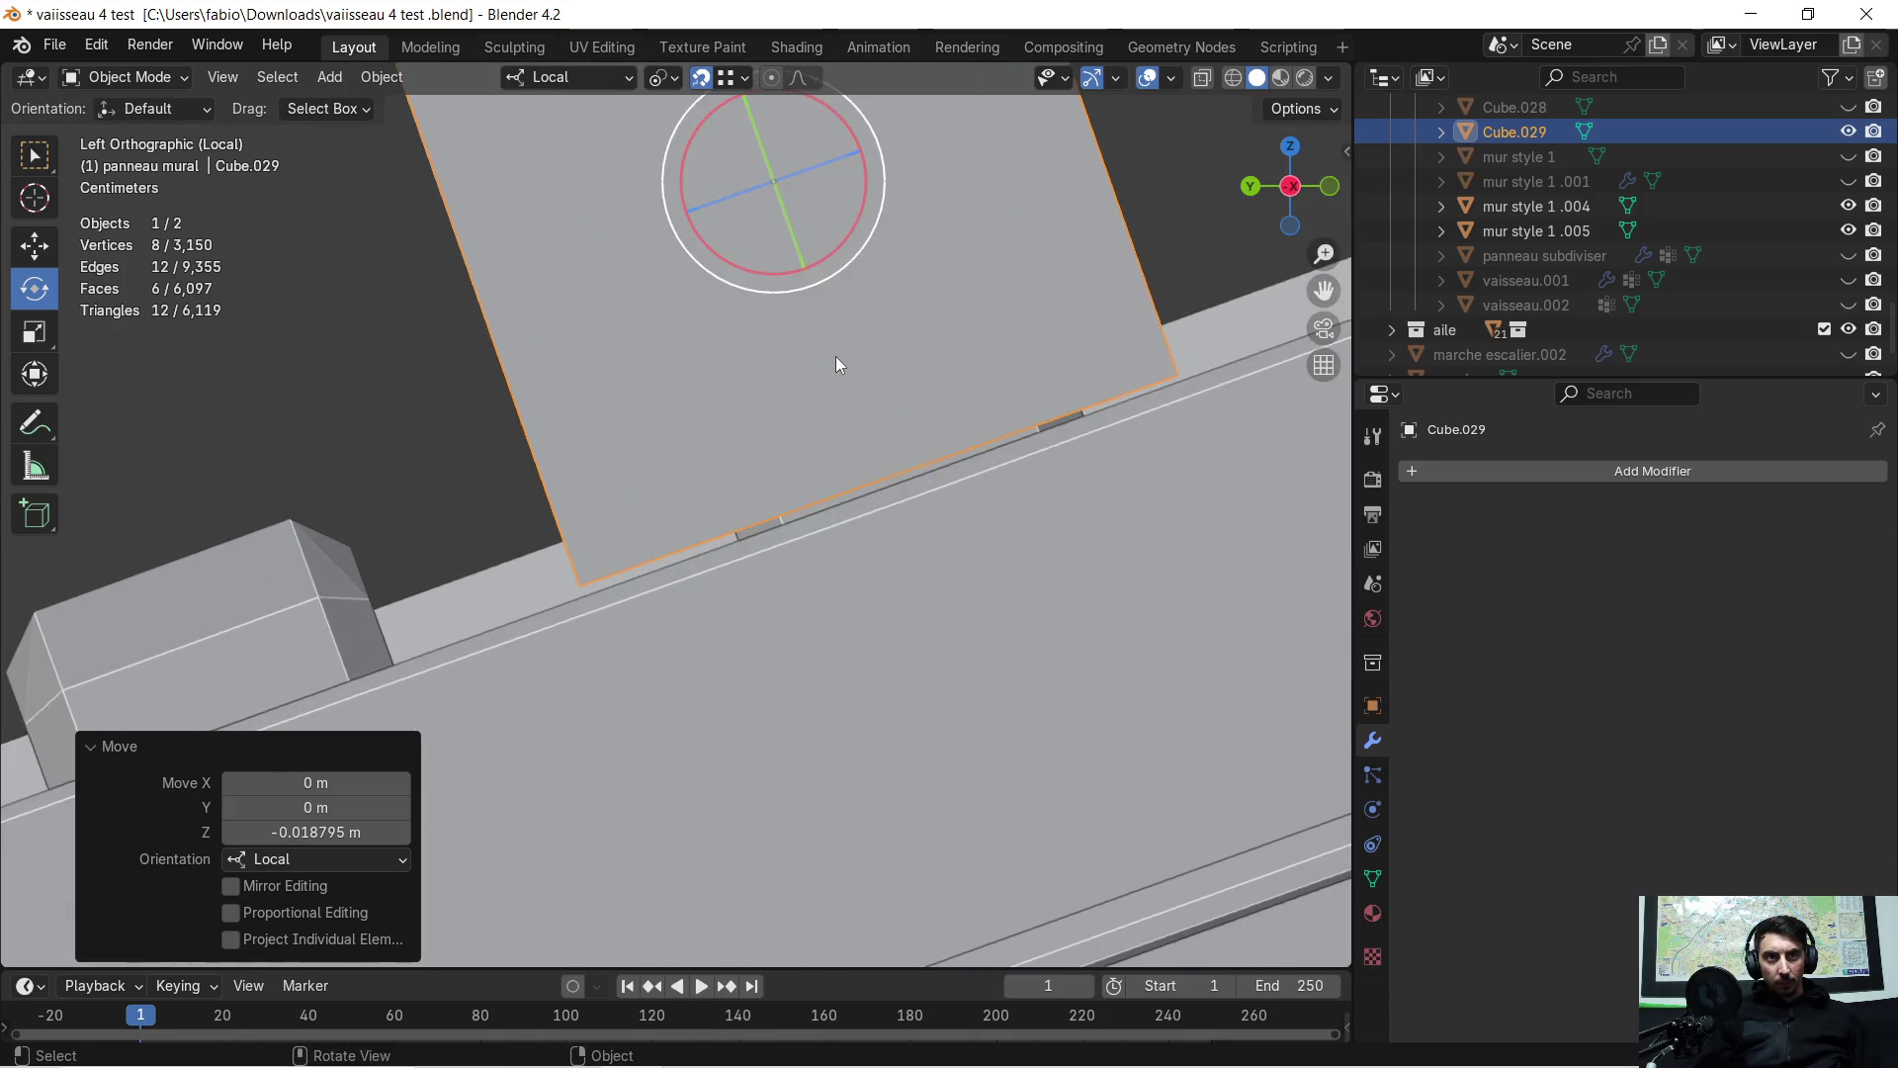
scroll(886, 346, down, 1)
mouse_move(886, 346)
shift+middle_down()
mouse_move(745, 427)
mouse_move(680, 401)
mouse_move(718, 380)
shift+middle_up()
scroll(736, 369, down, 1)
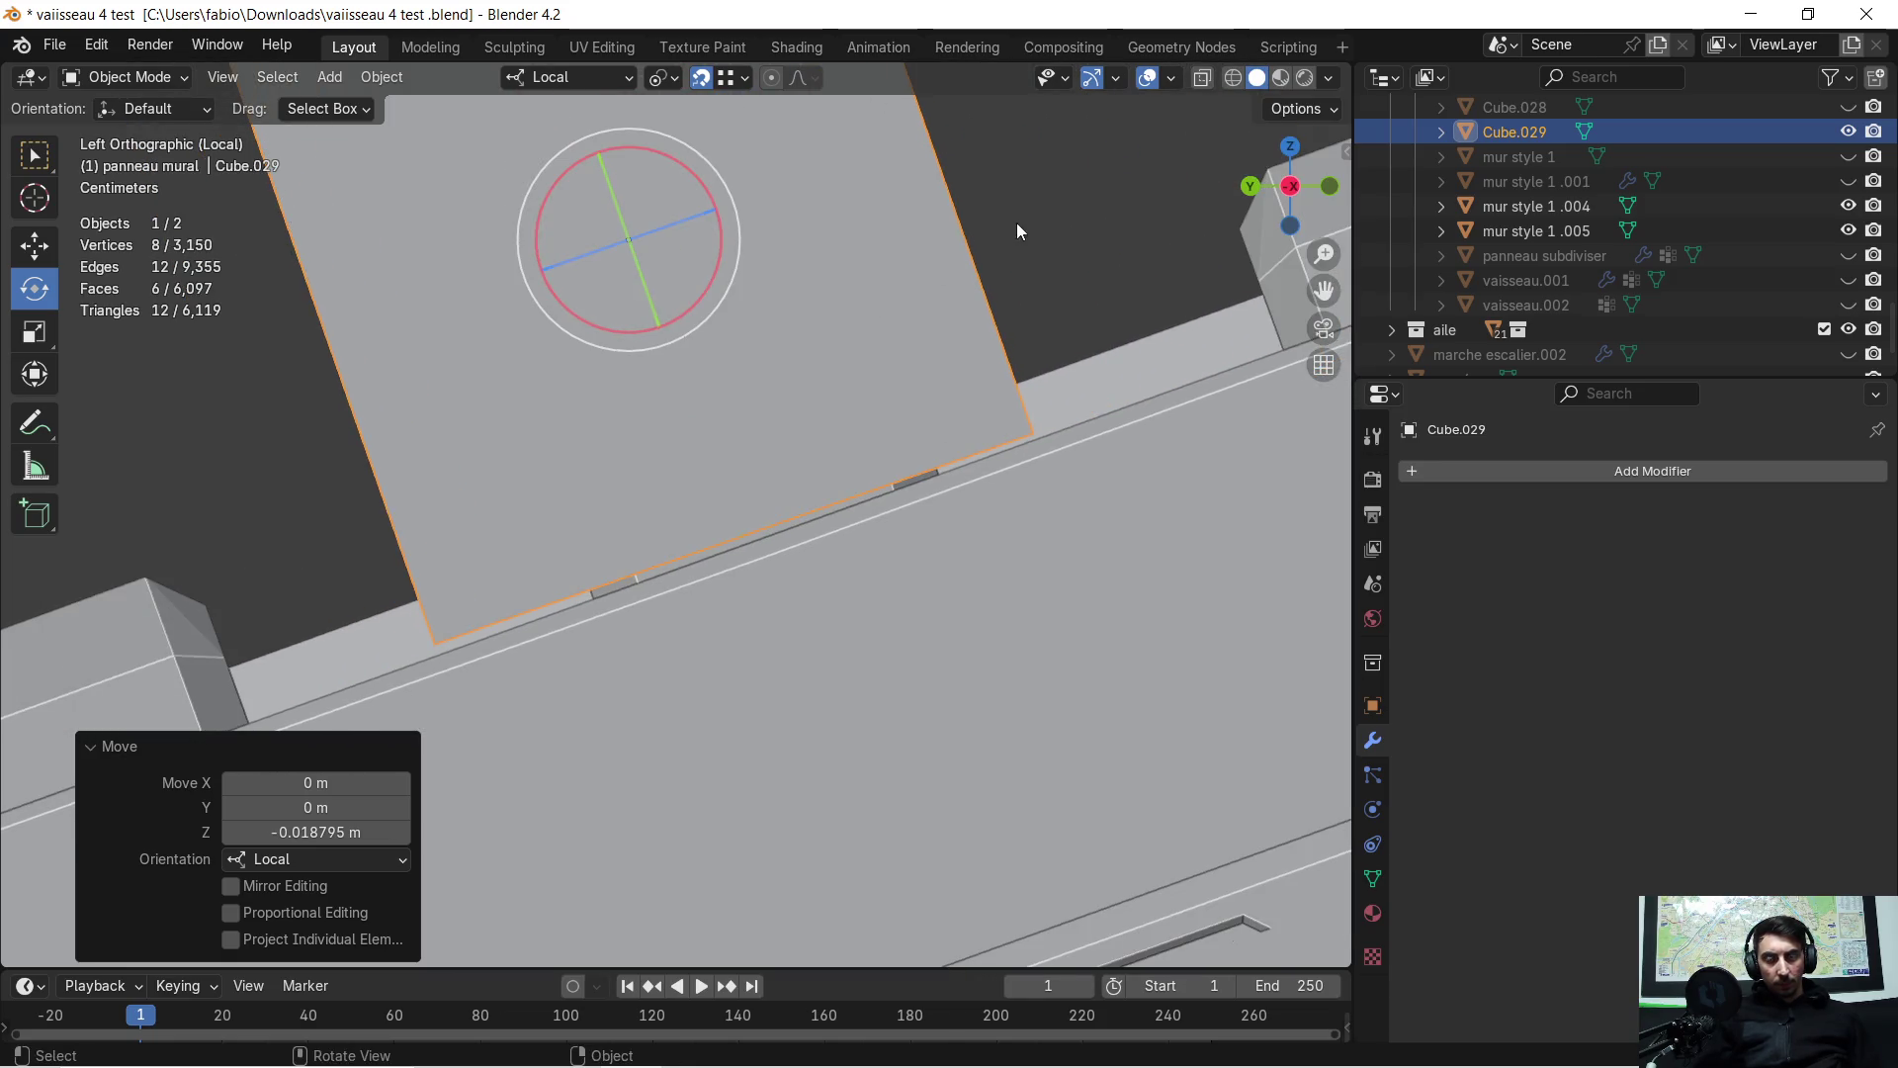
Fine-tune the cube with a -0.1° local X tilt and a small drop along Z
key(r)
key(x)
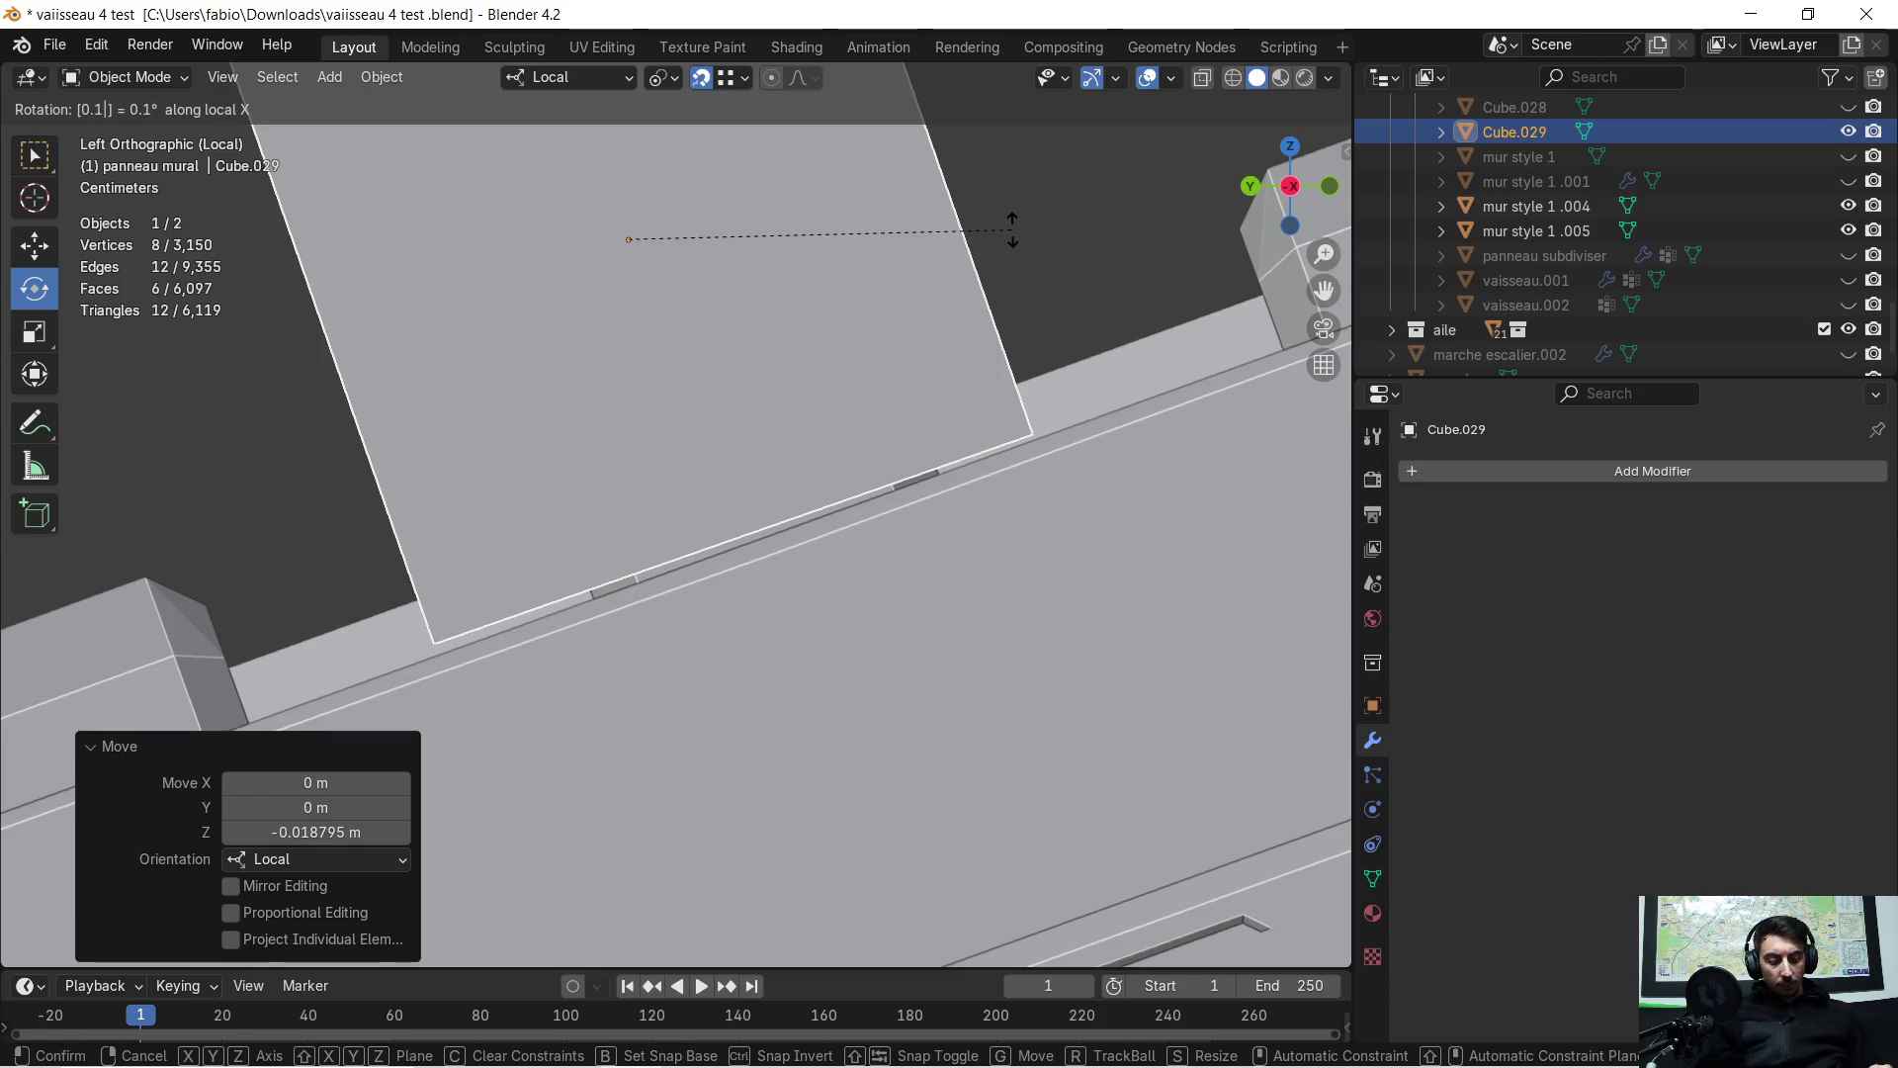
text(5)
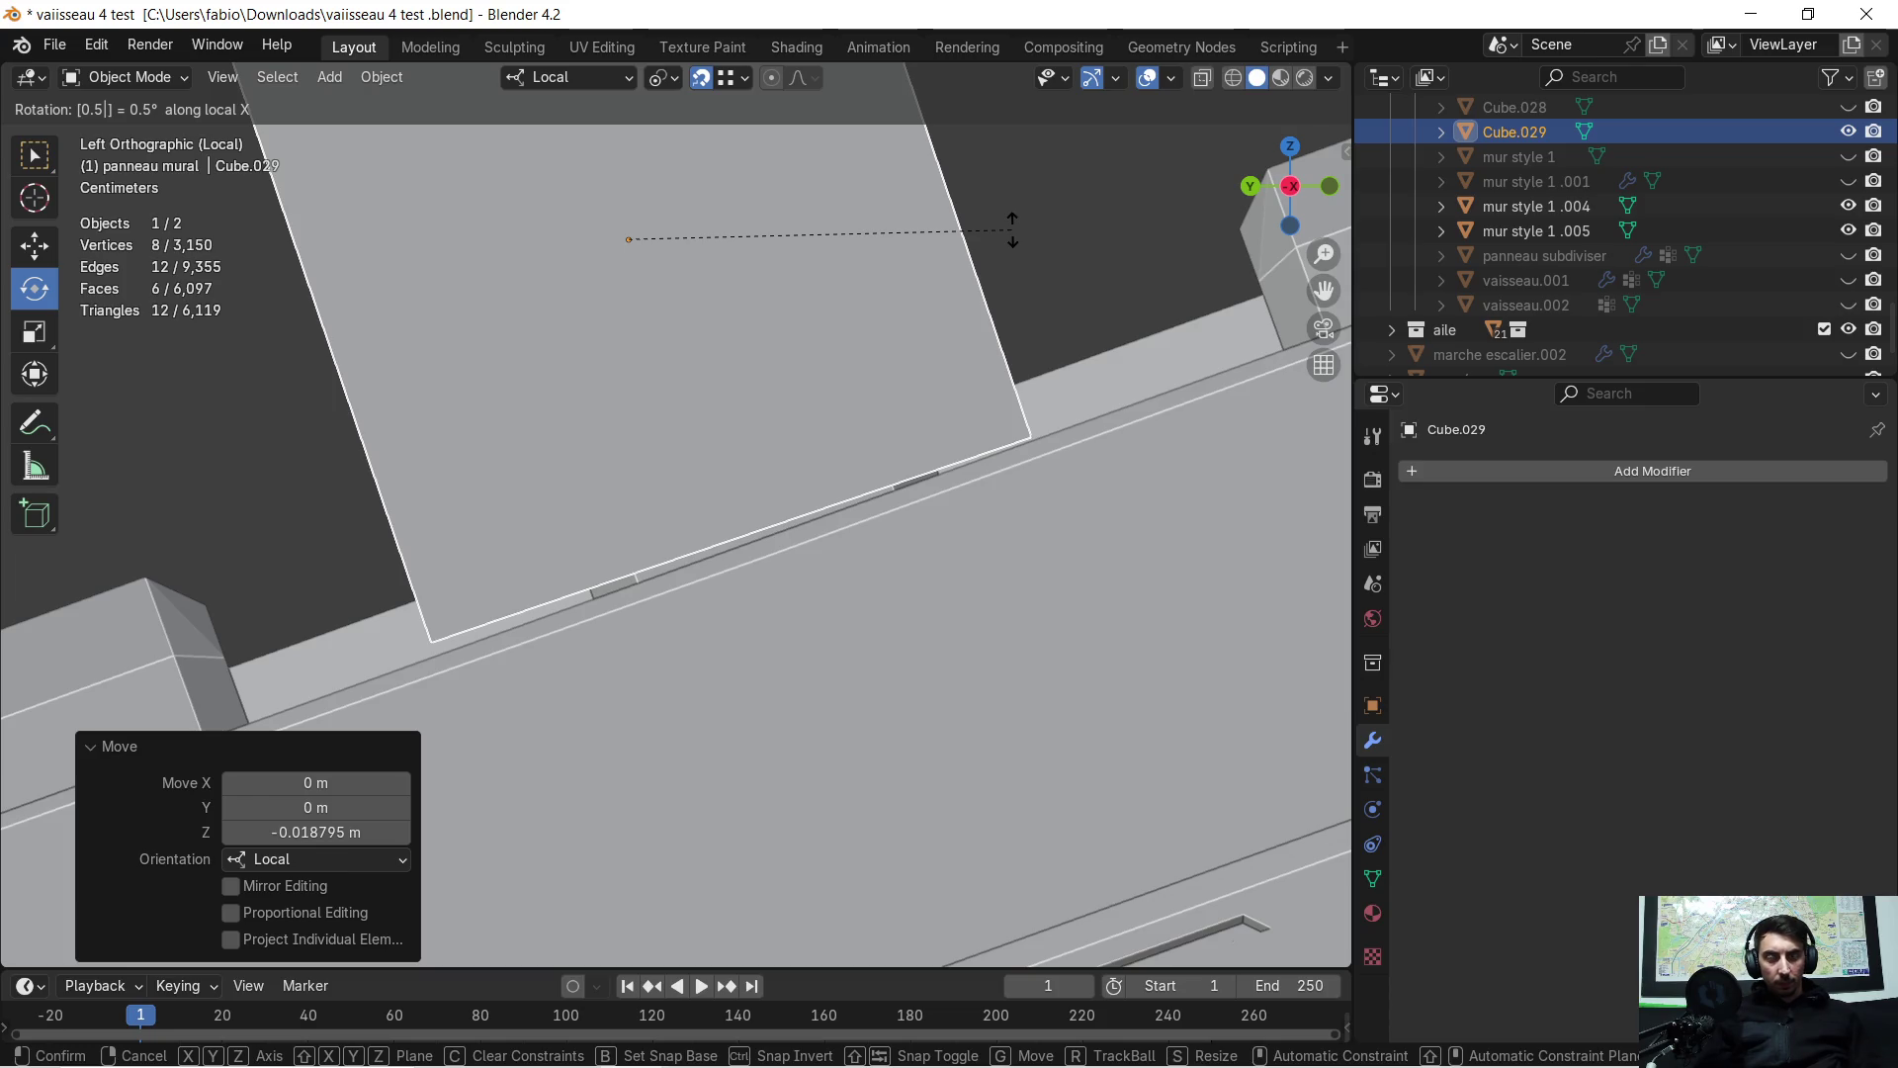
key(BackSpace)
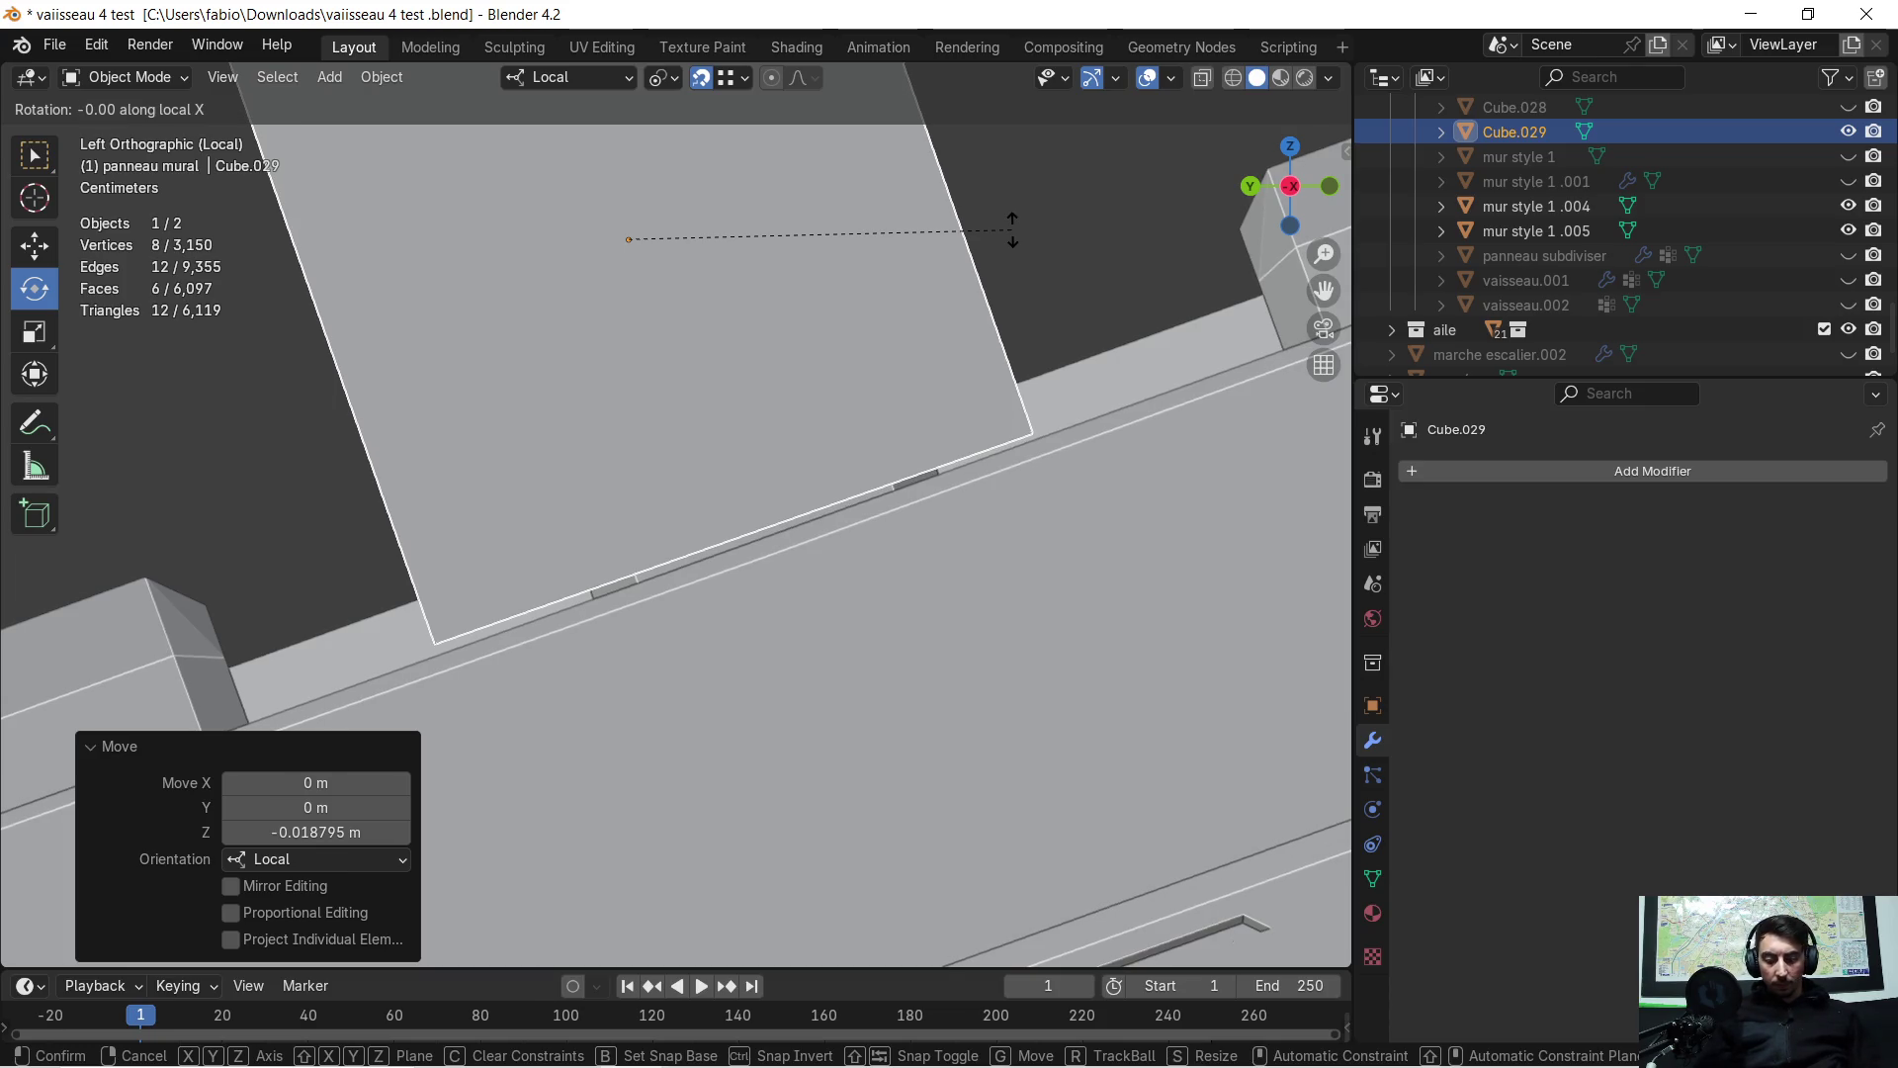
click(1012, 230)
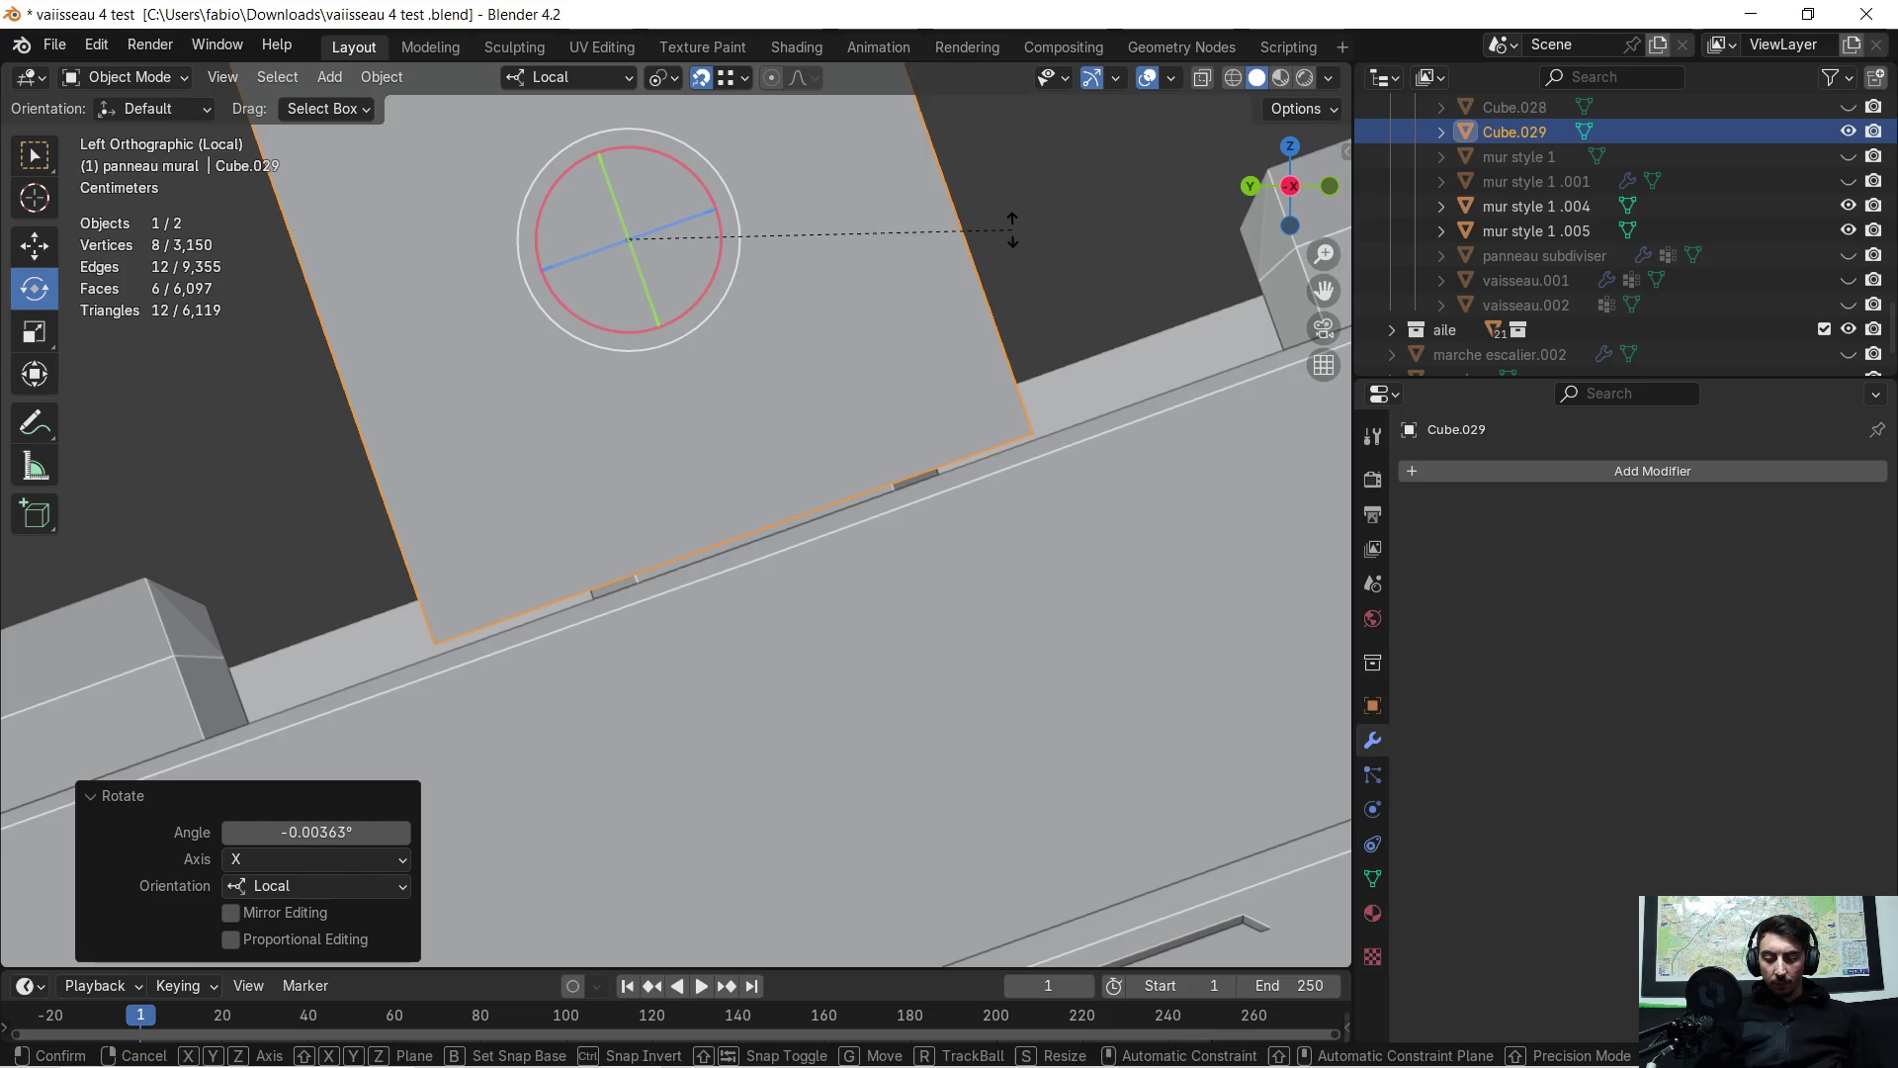
key(r)
key(x)
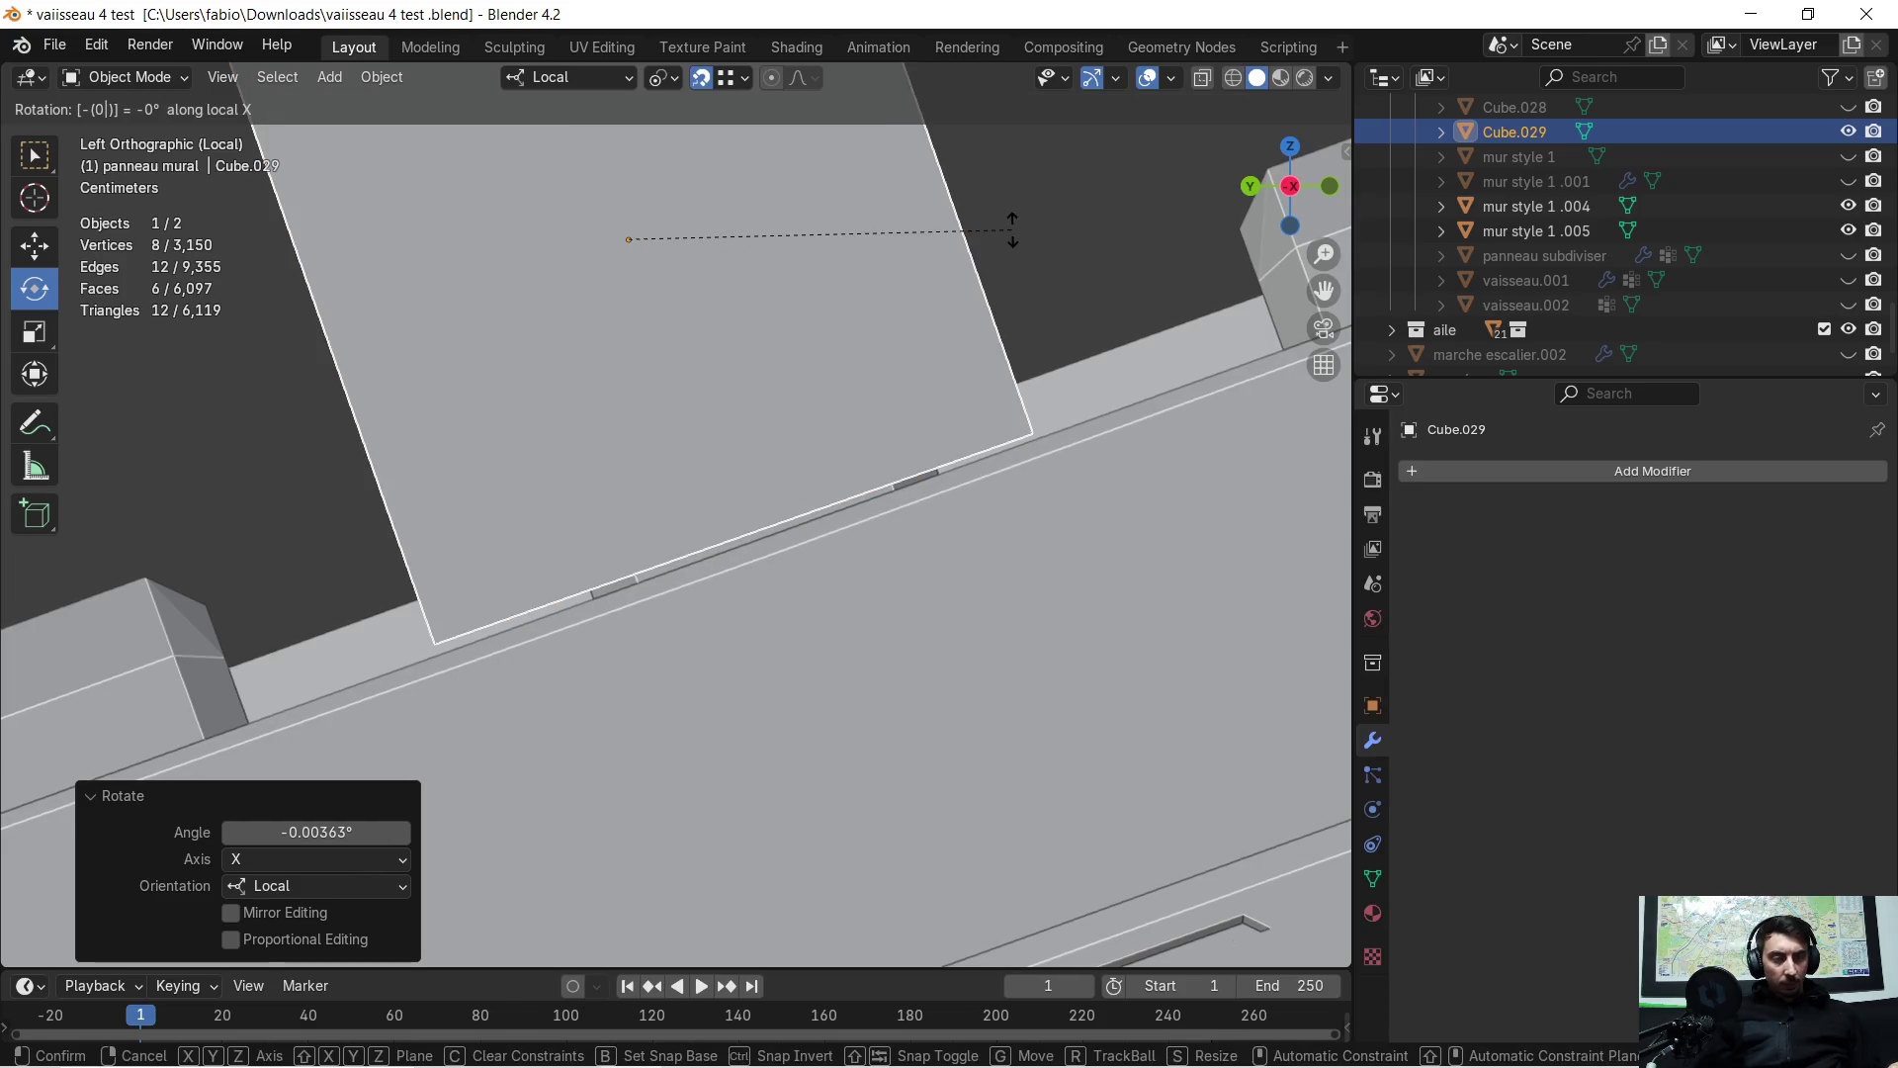
click(1013, 229)
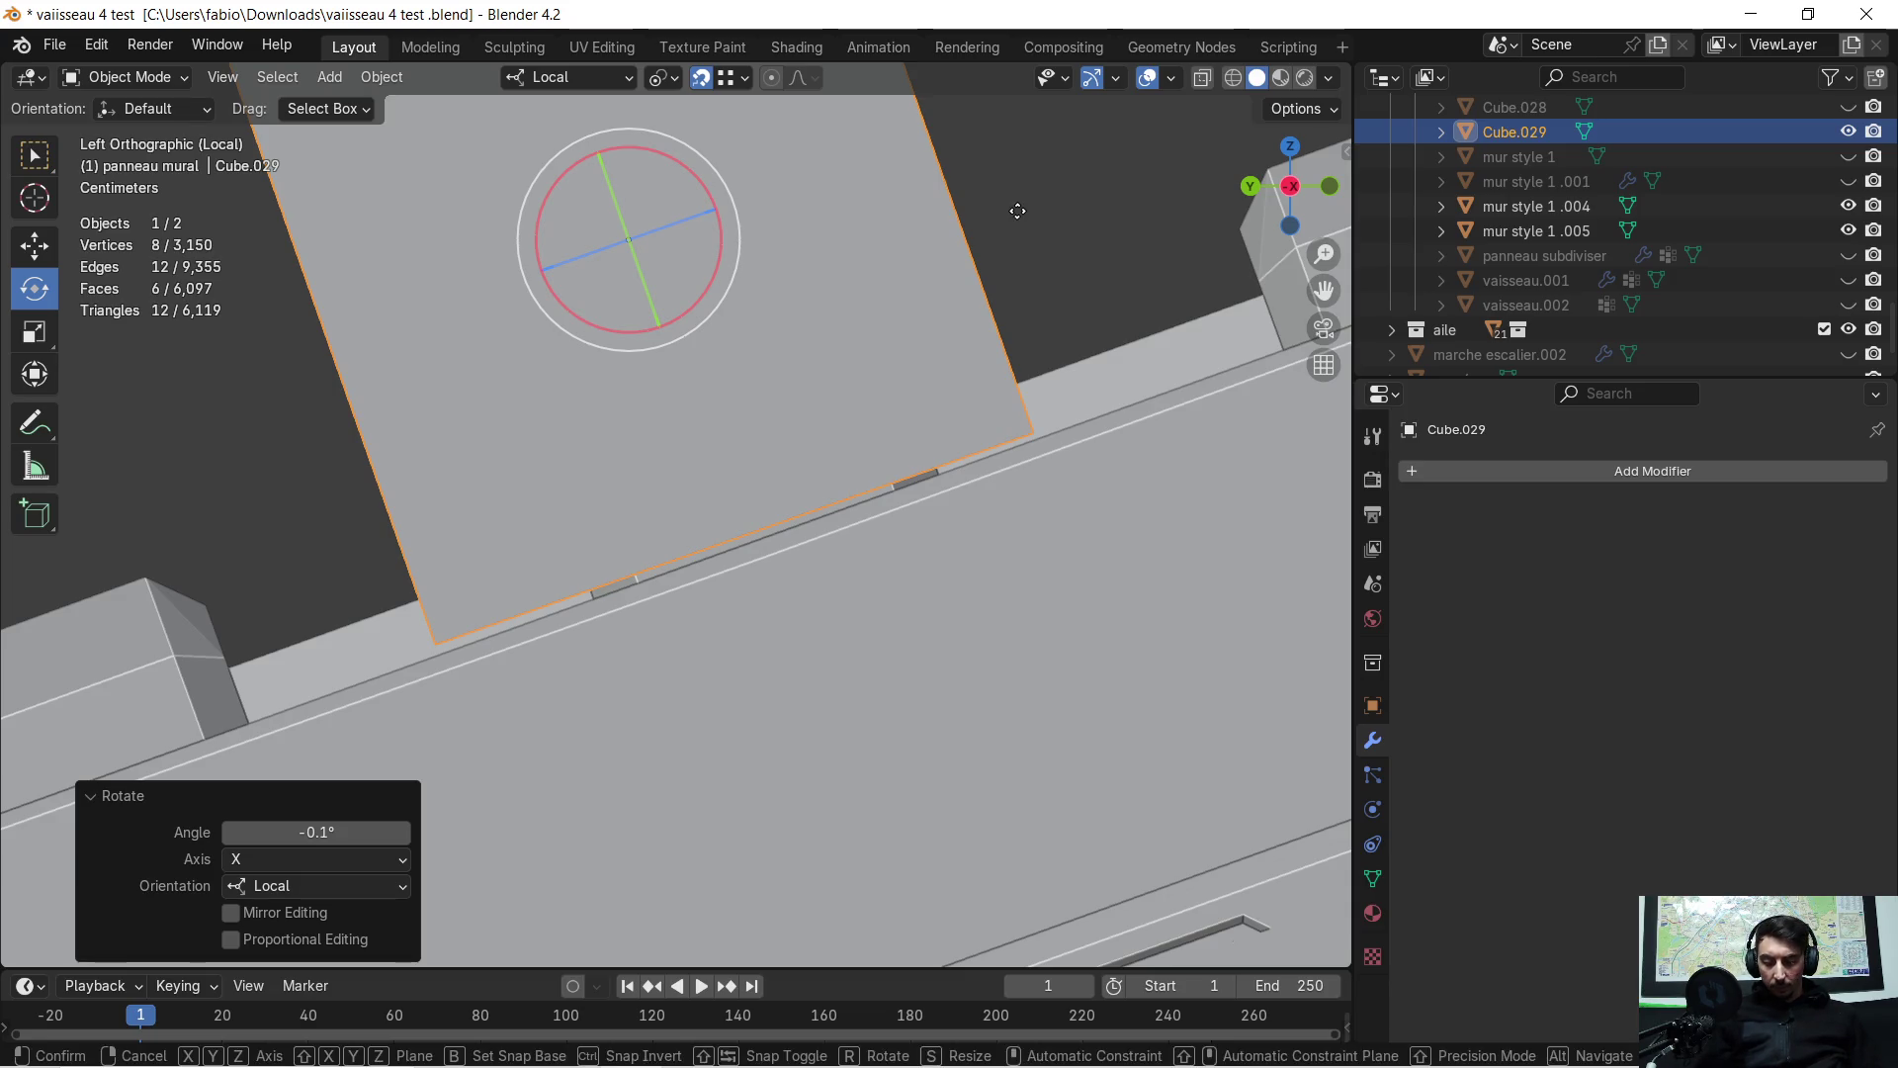
key(g)
key(z)
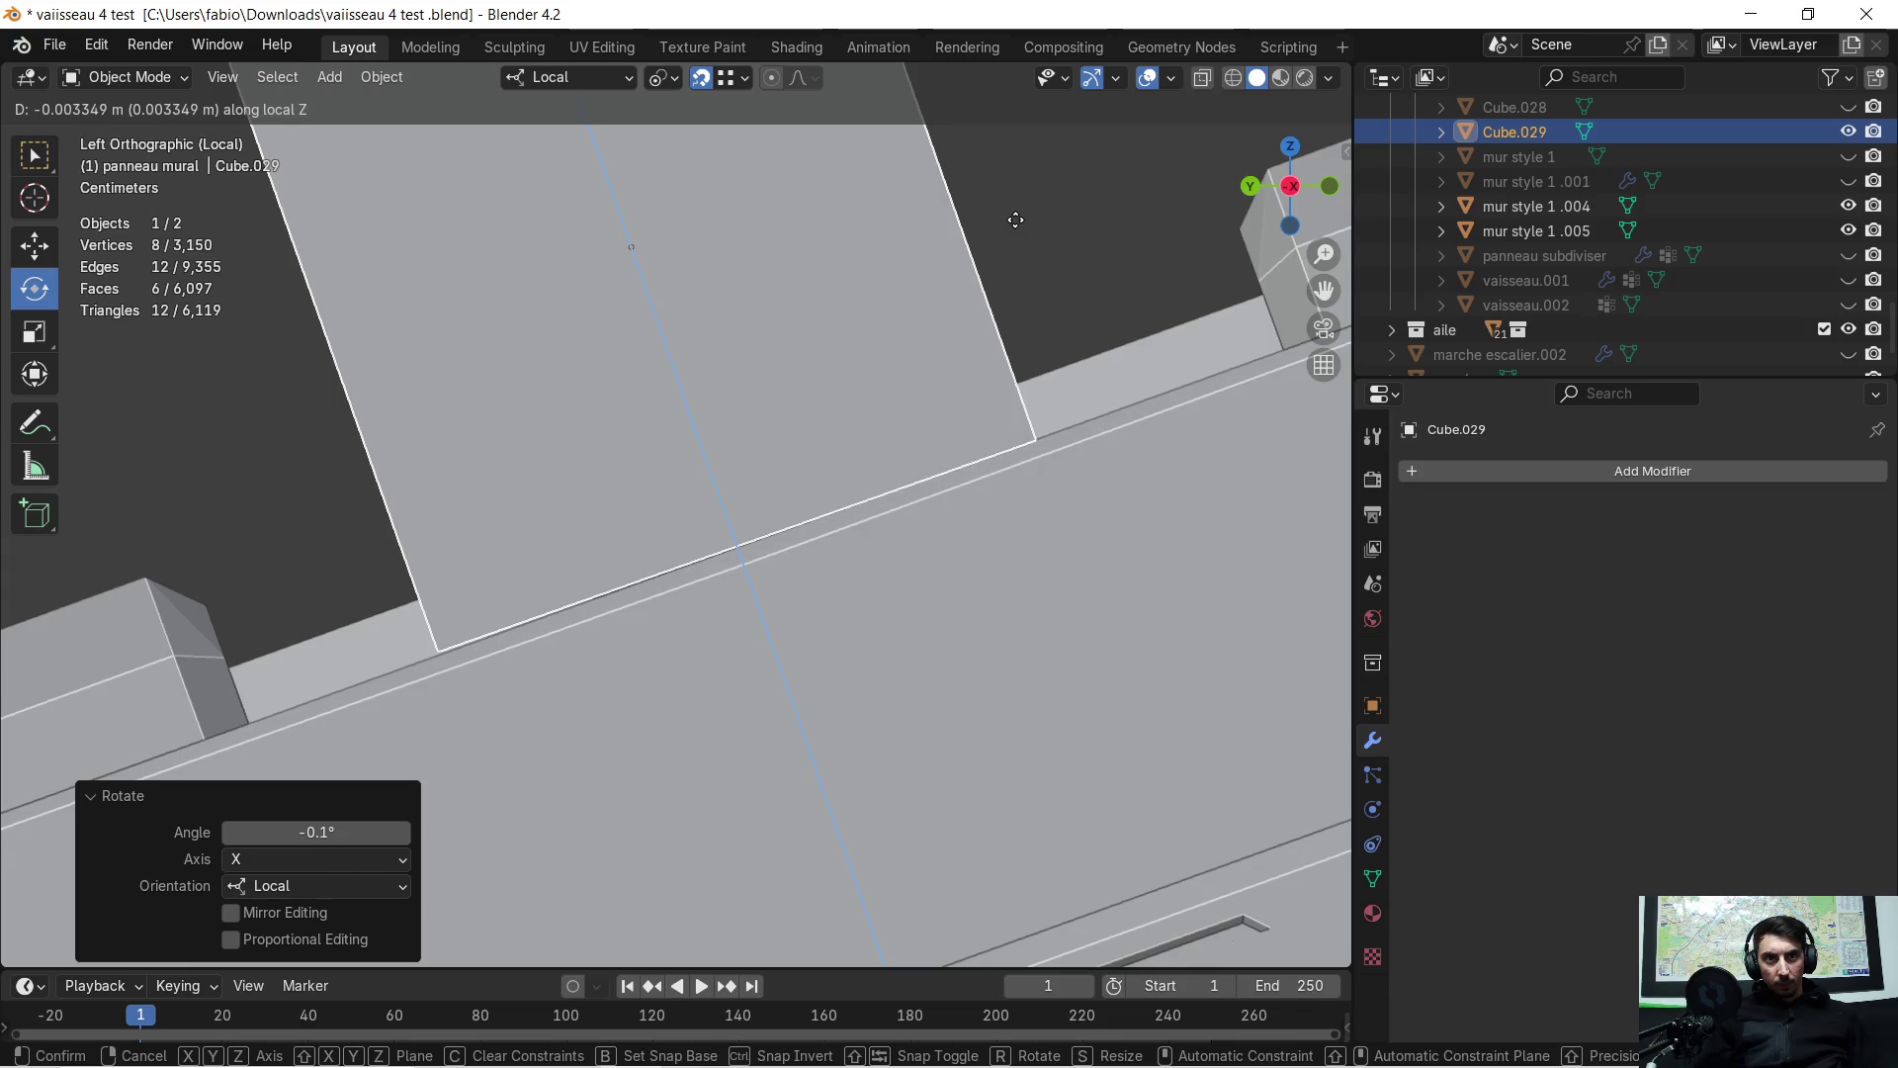
click(1015, 219)
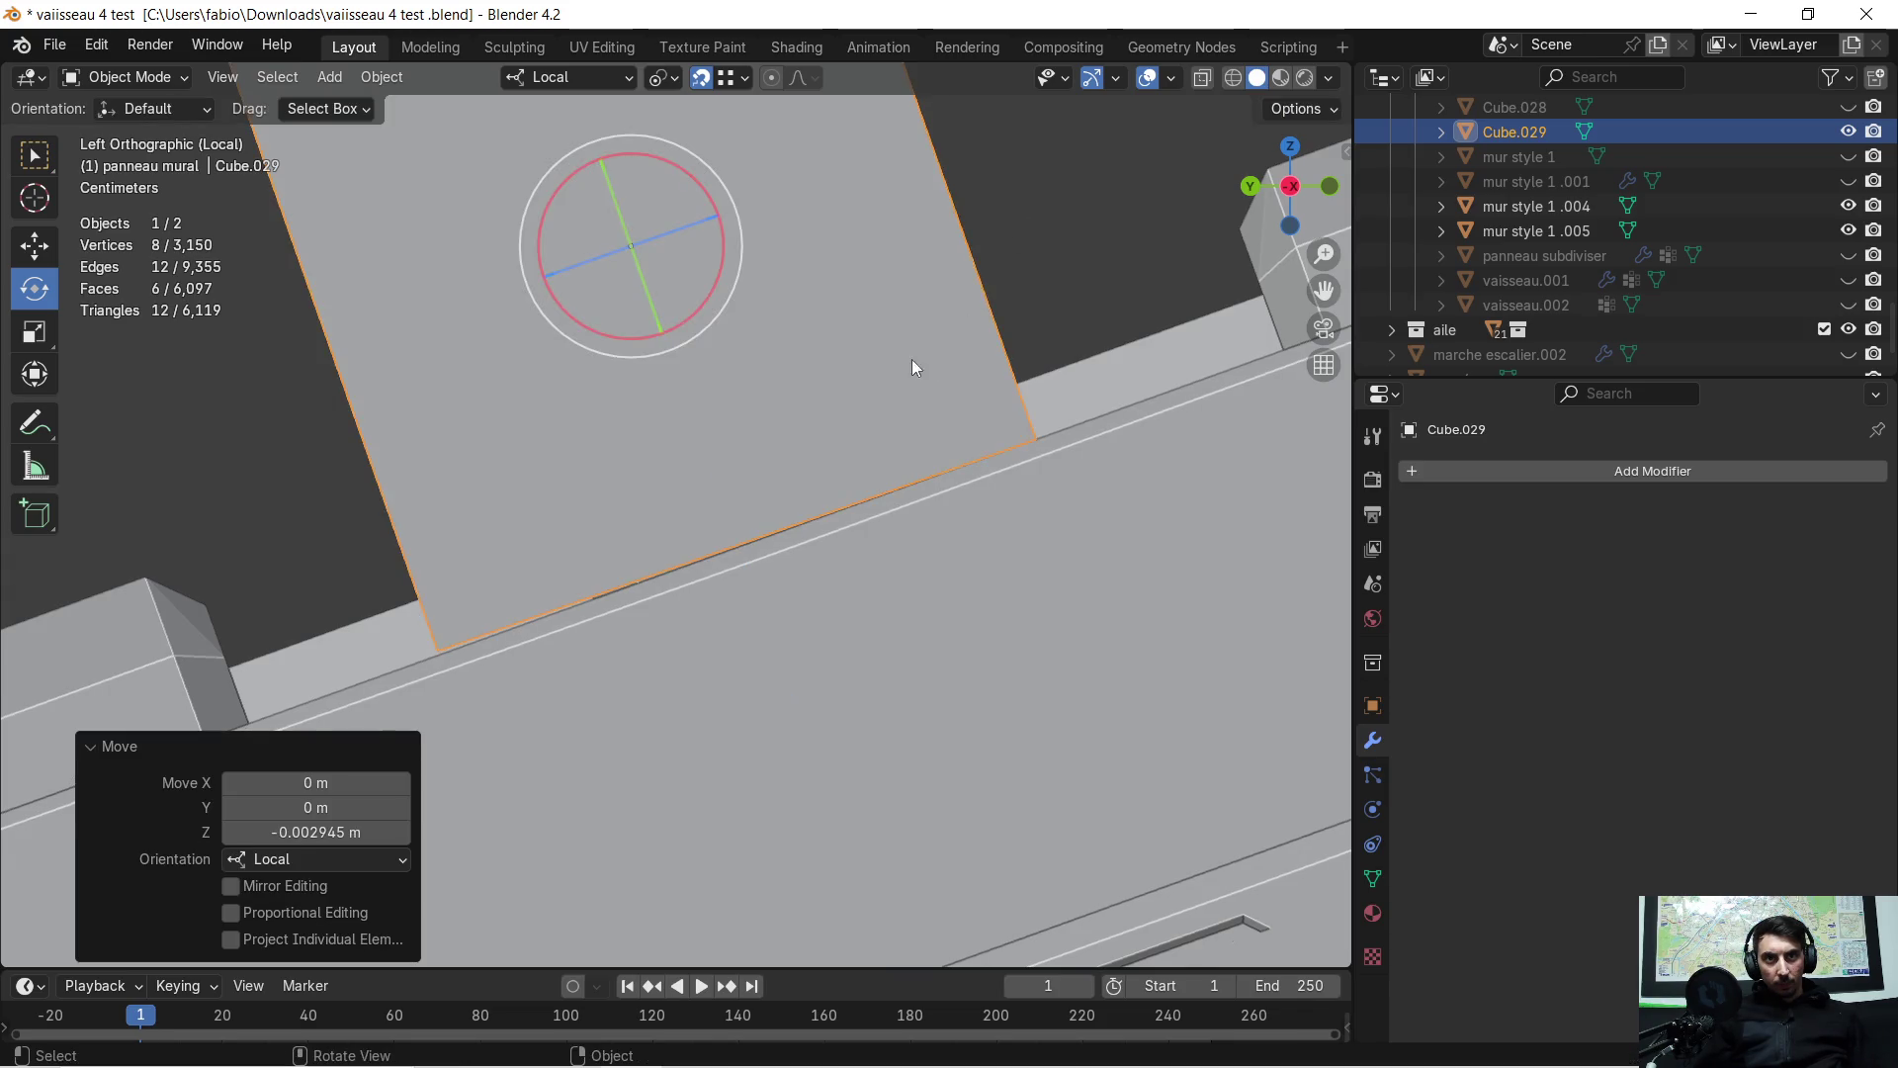
scroll(905, 348, down, 1)
Tilt the cube -0.3° on local X and shrink it to 0.4
key(r)
key(x)
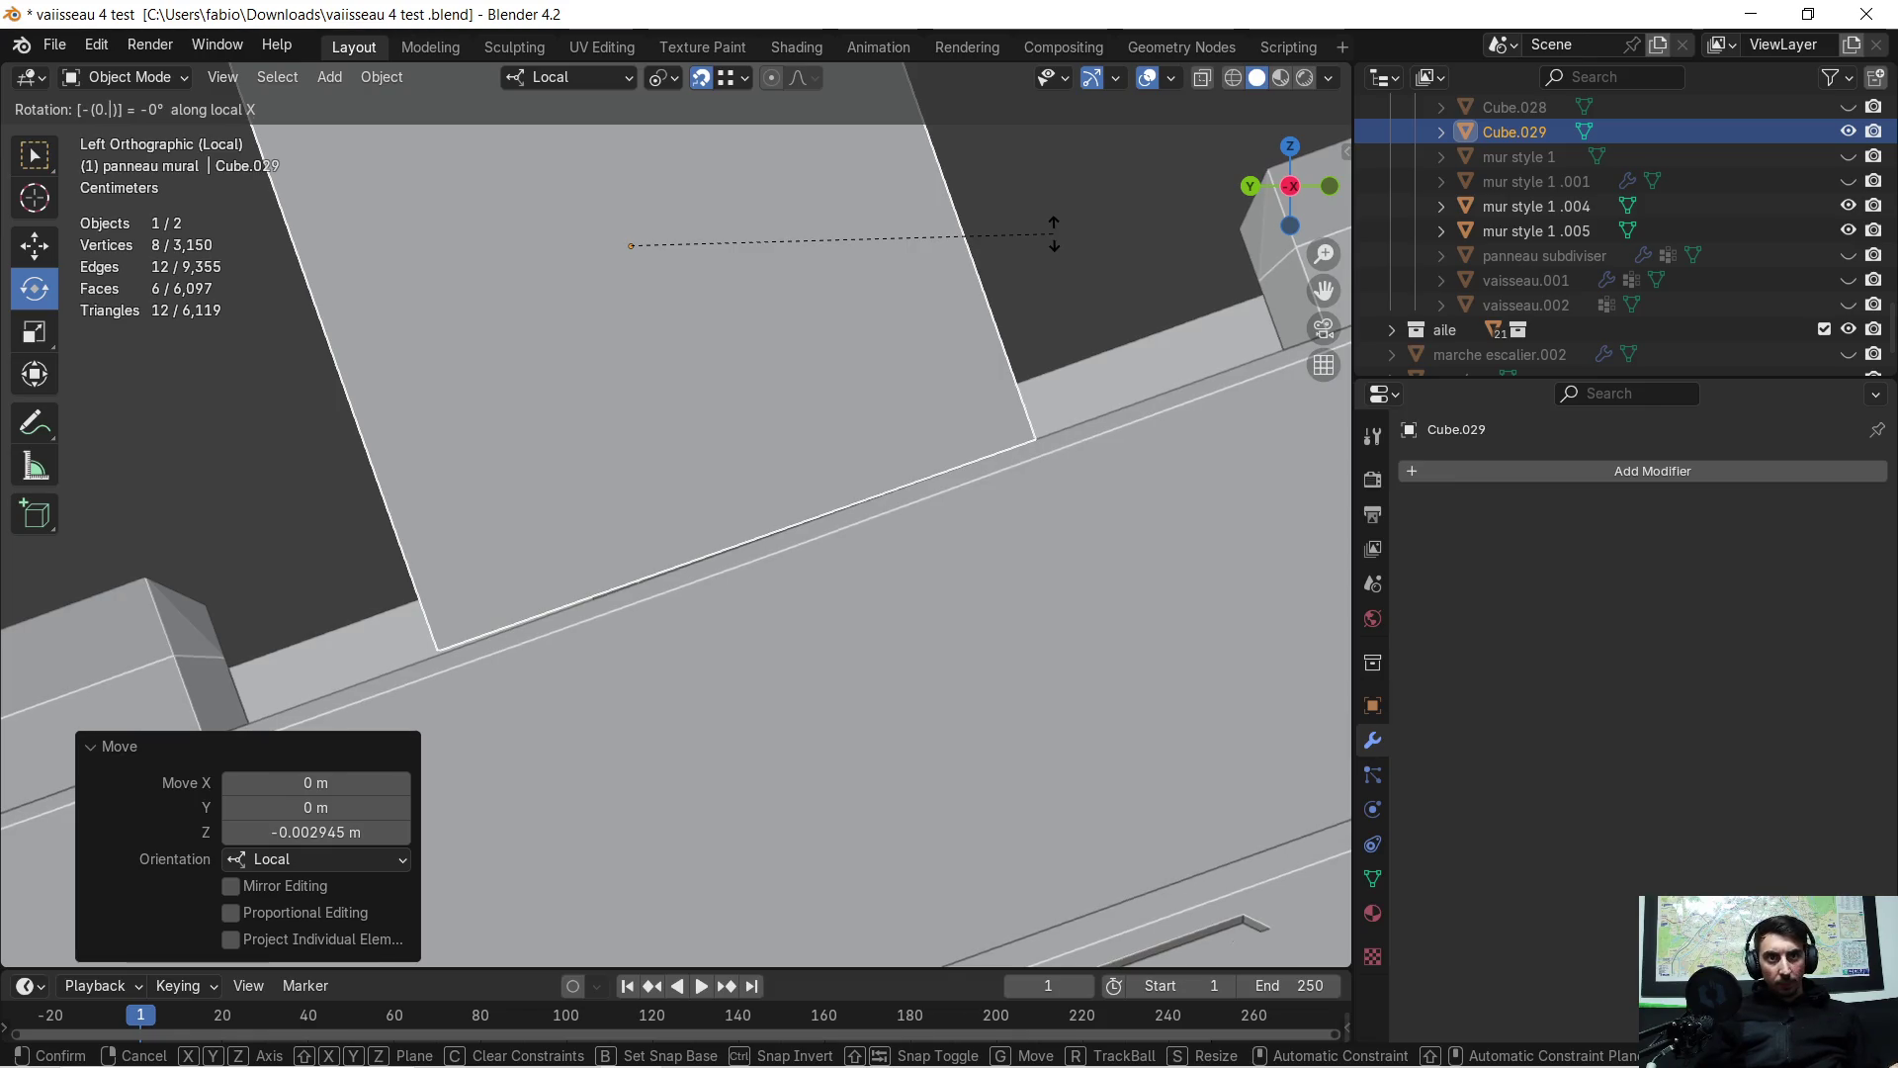
key(BackSpace)
text(2)
key(BackSpace)
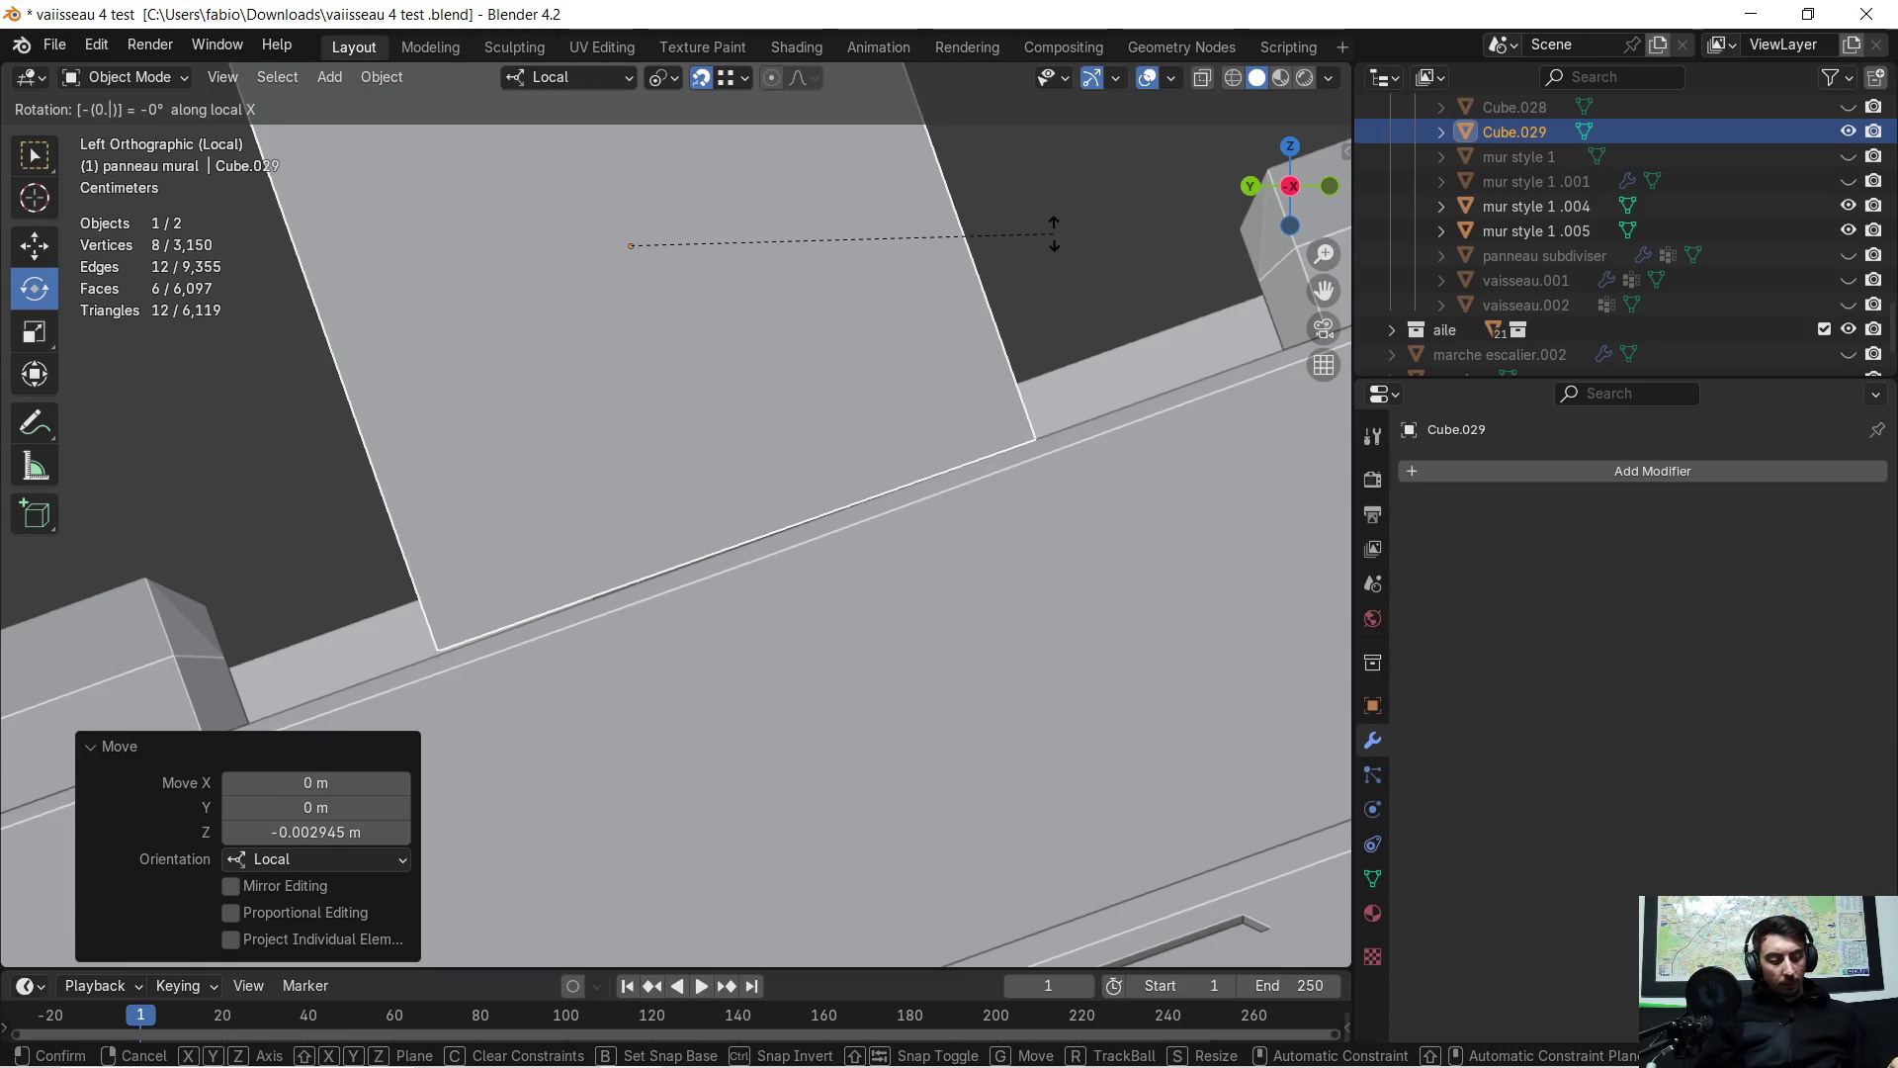
text(3)
key(Return)
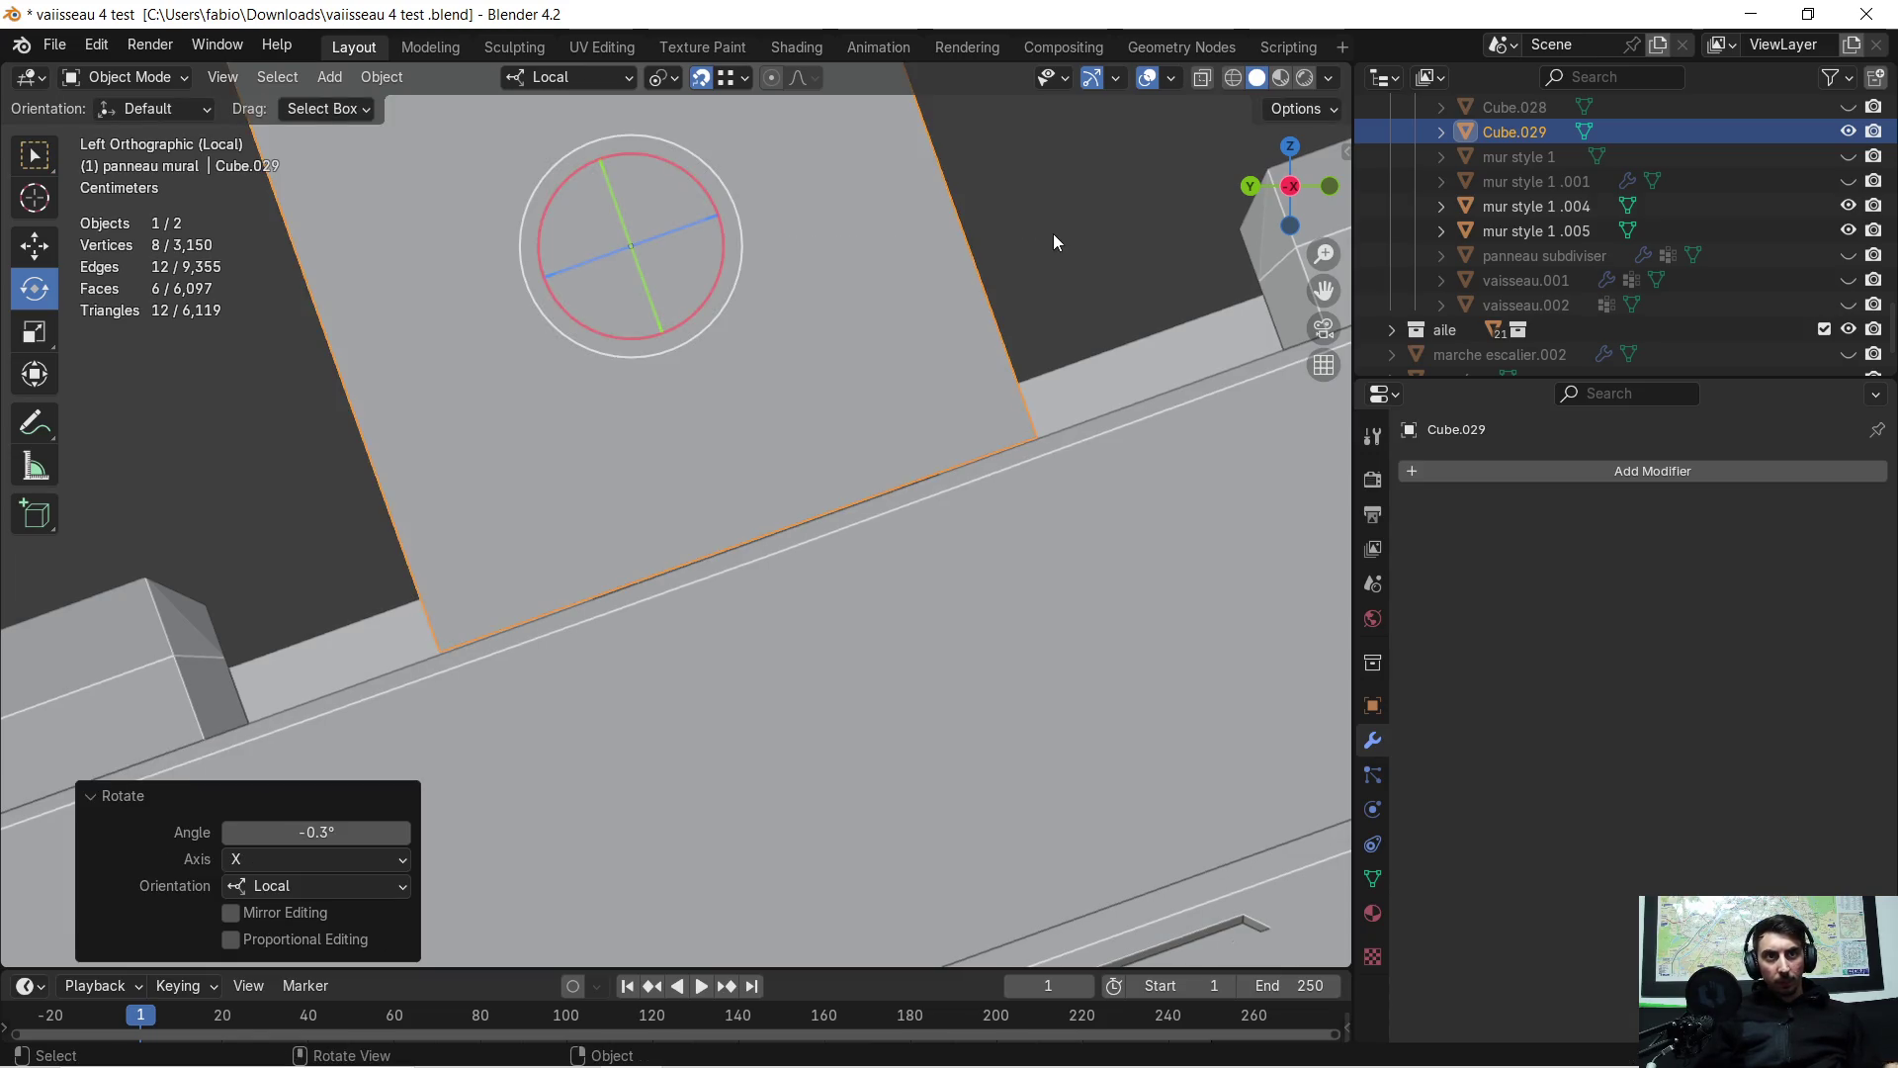
scroll(621, 423, down, 5)
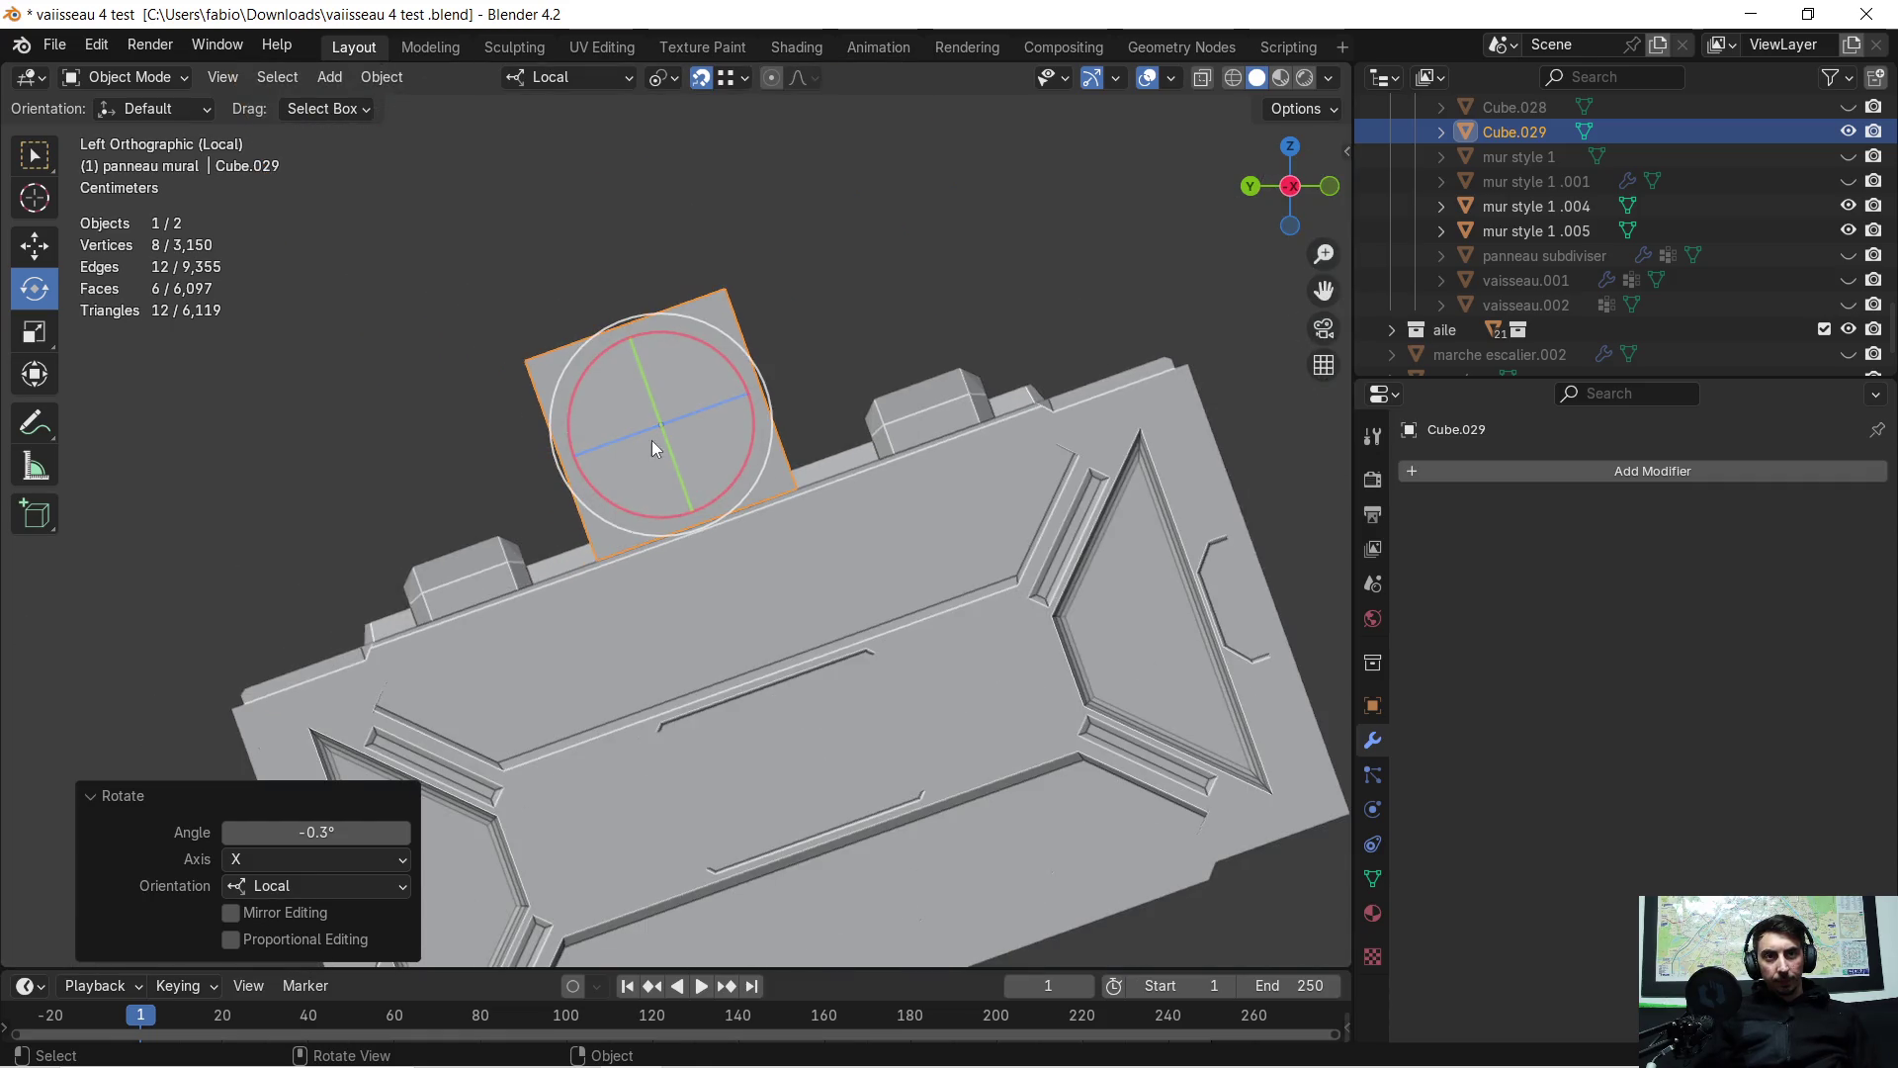
mouse_move(651, 441)
middle_down()
mouse_move(639, 553)
mouse_move(922, 480)
middle_up()
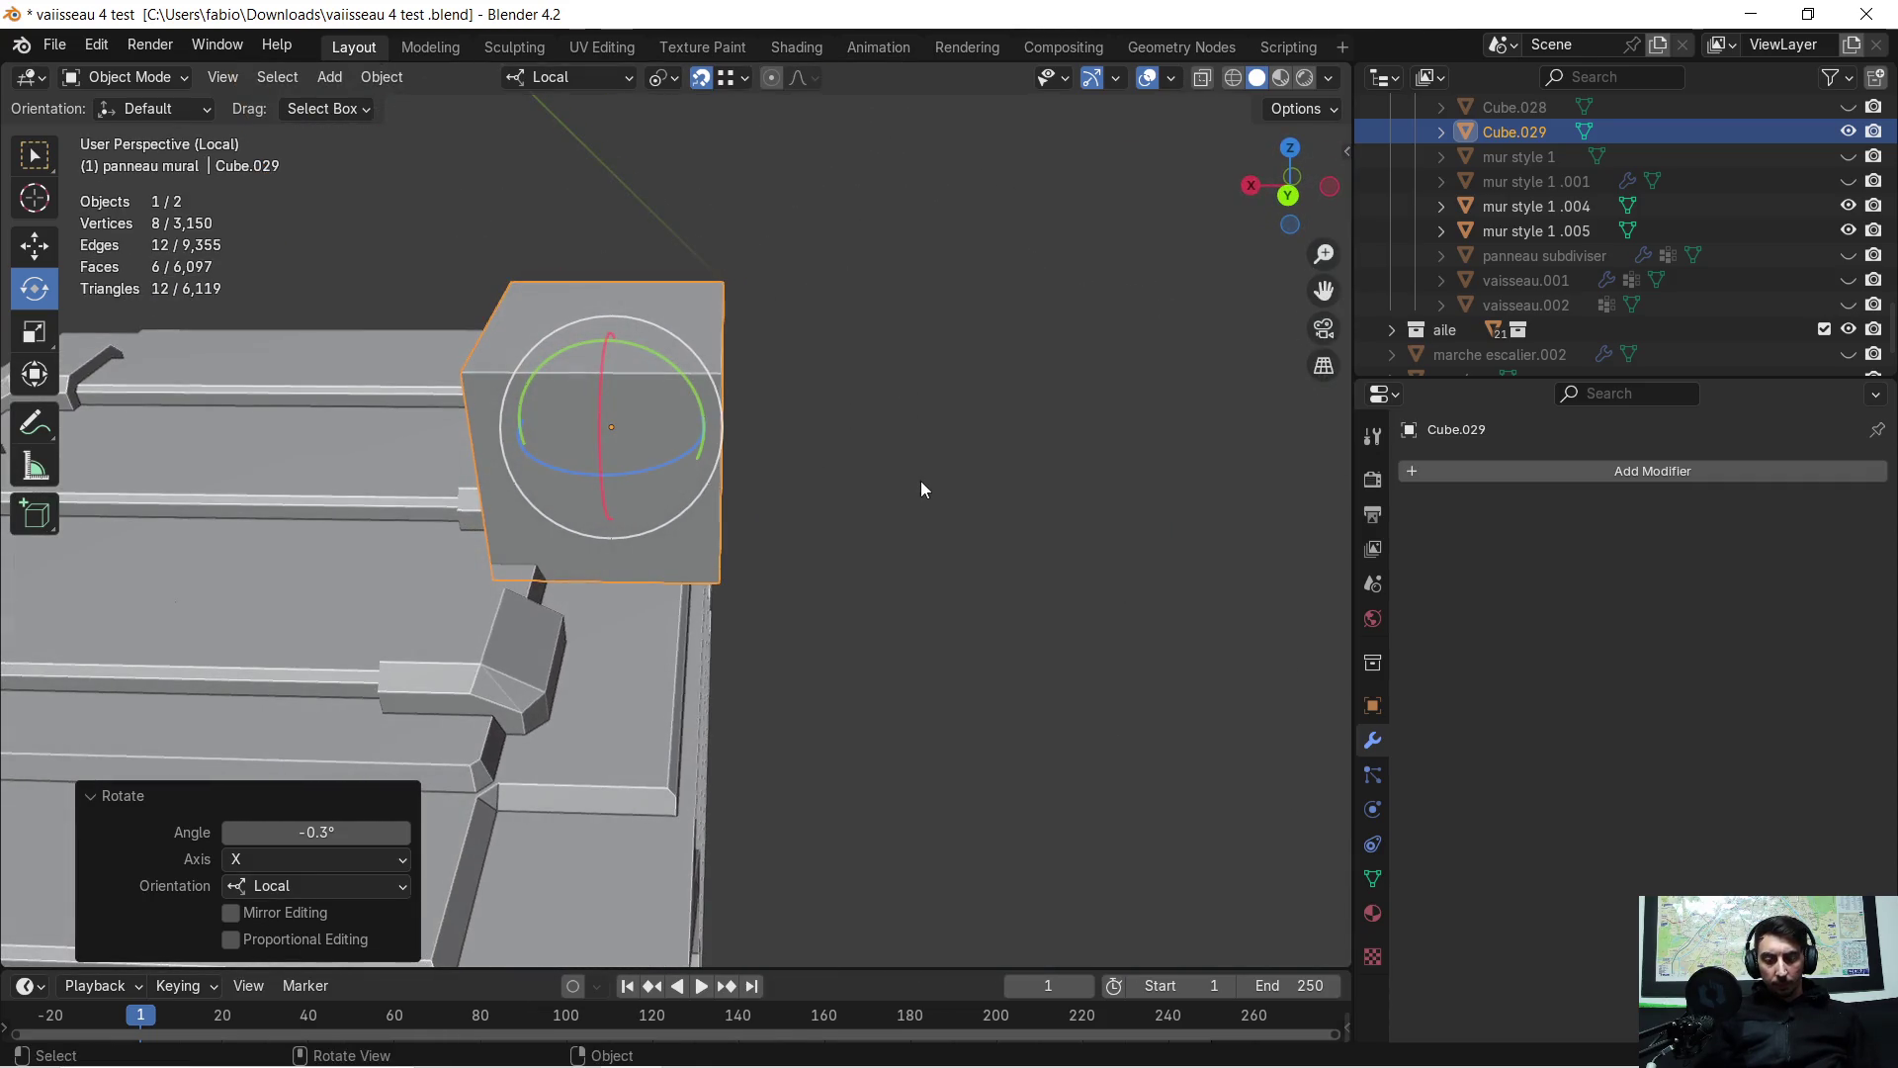
text(s)
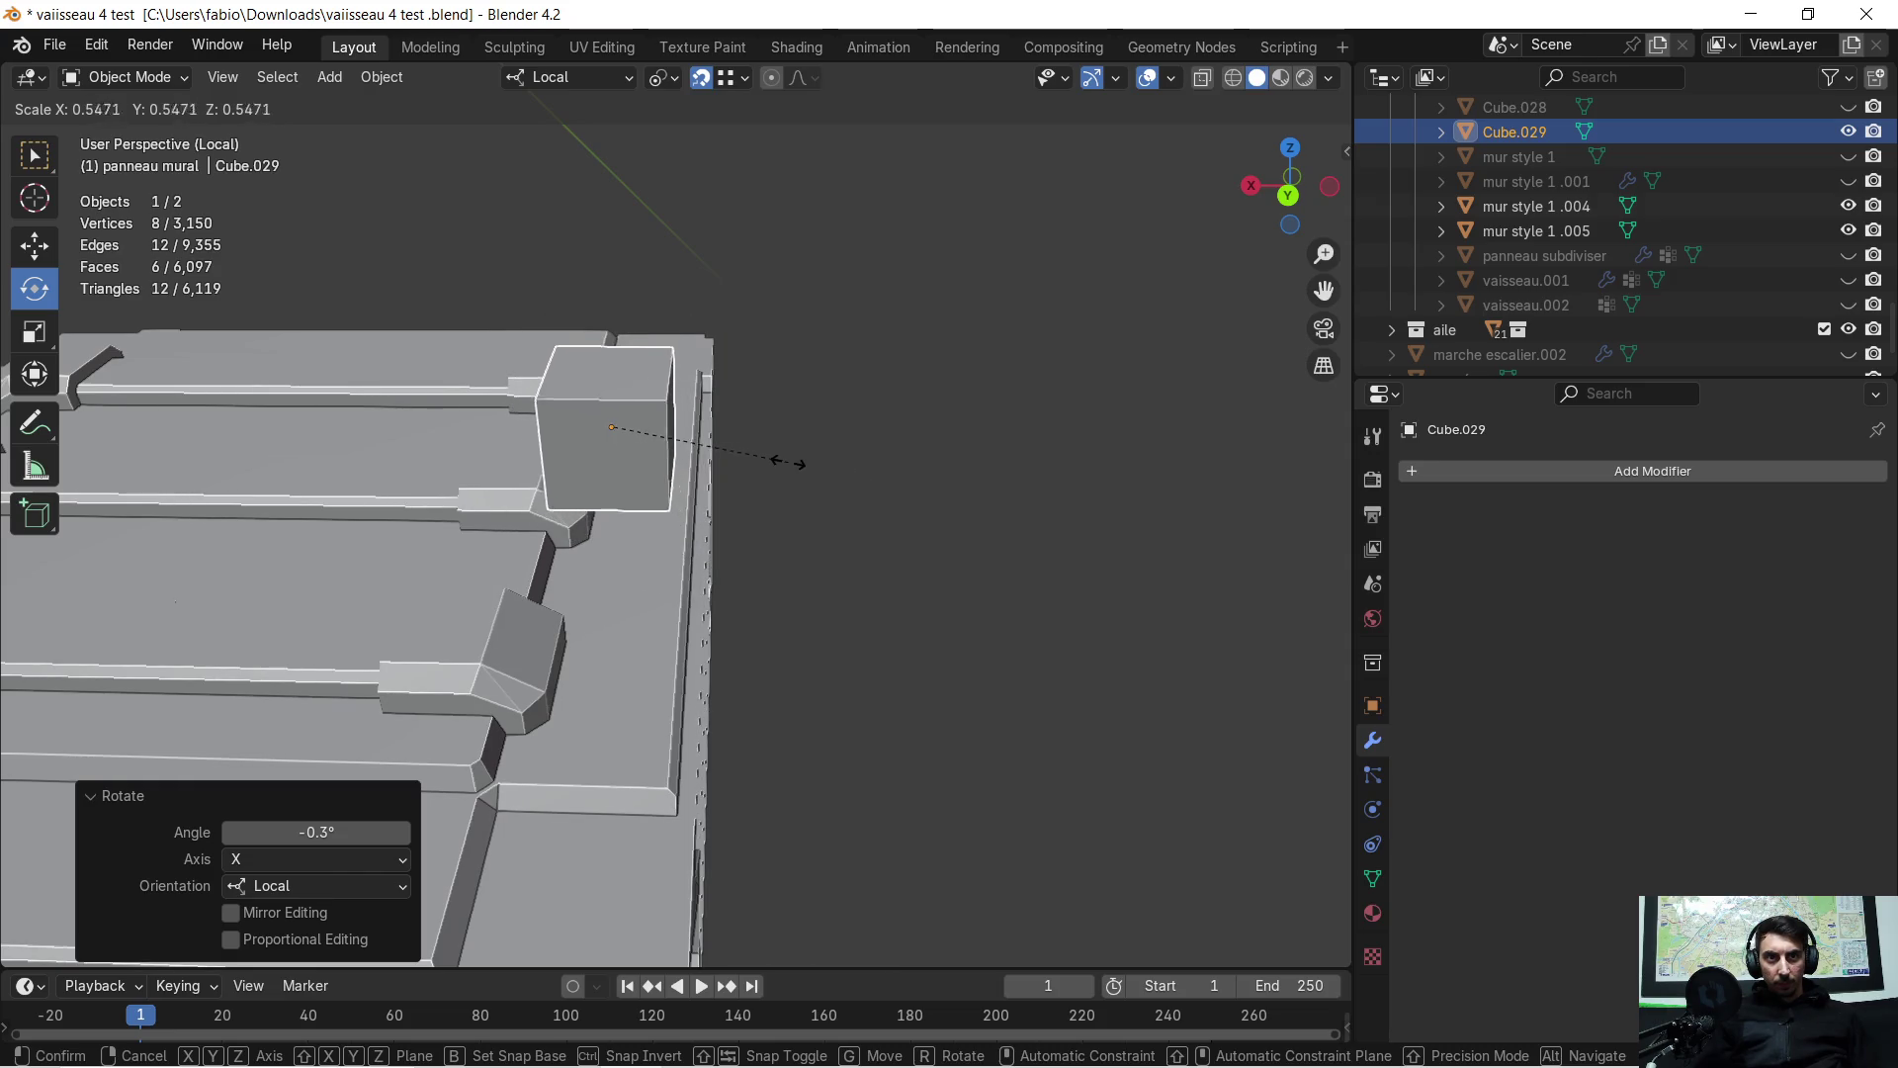
text(0.4)
key(Return)
Lower the cube along local Z onto the crate's top rim
mouse_move(791, 447)
middle_down()
mouse_move(627, 494)
mouse_move(567, 448)
middle_up()
mouse_move(388, 447)
shift+middle_down()
mouse_move(484, 347)
mouse_move(475, 366)
shift+middle_up()
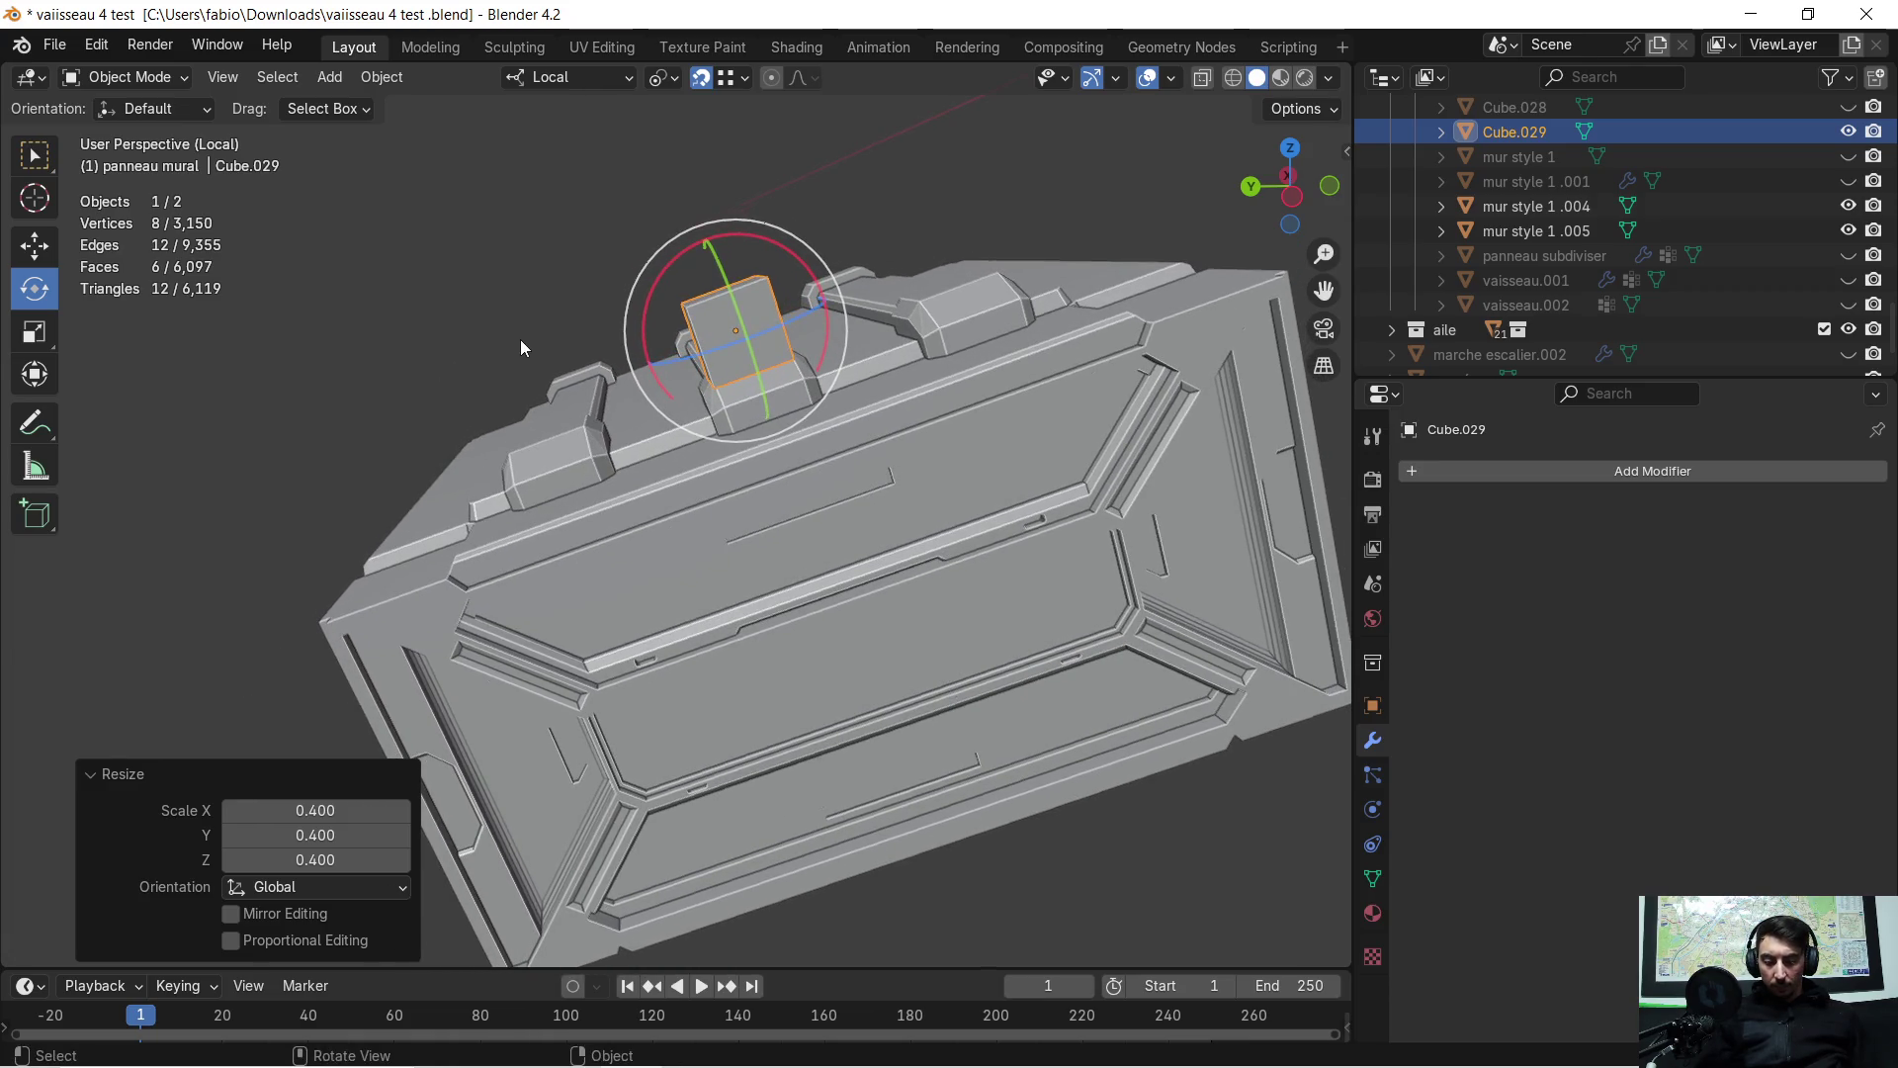
key(g)
key(x)
key(y)
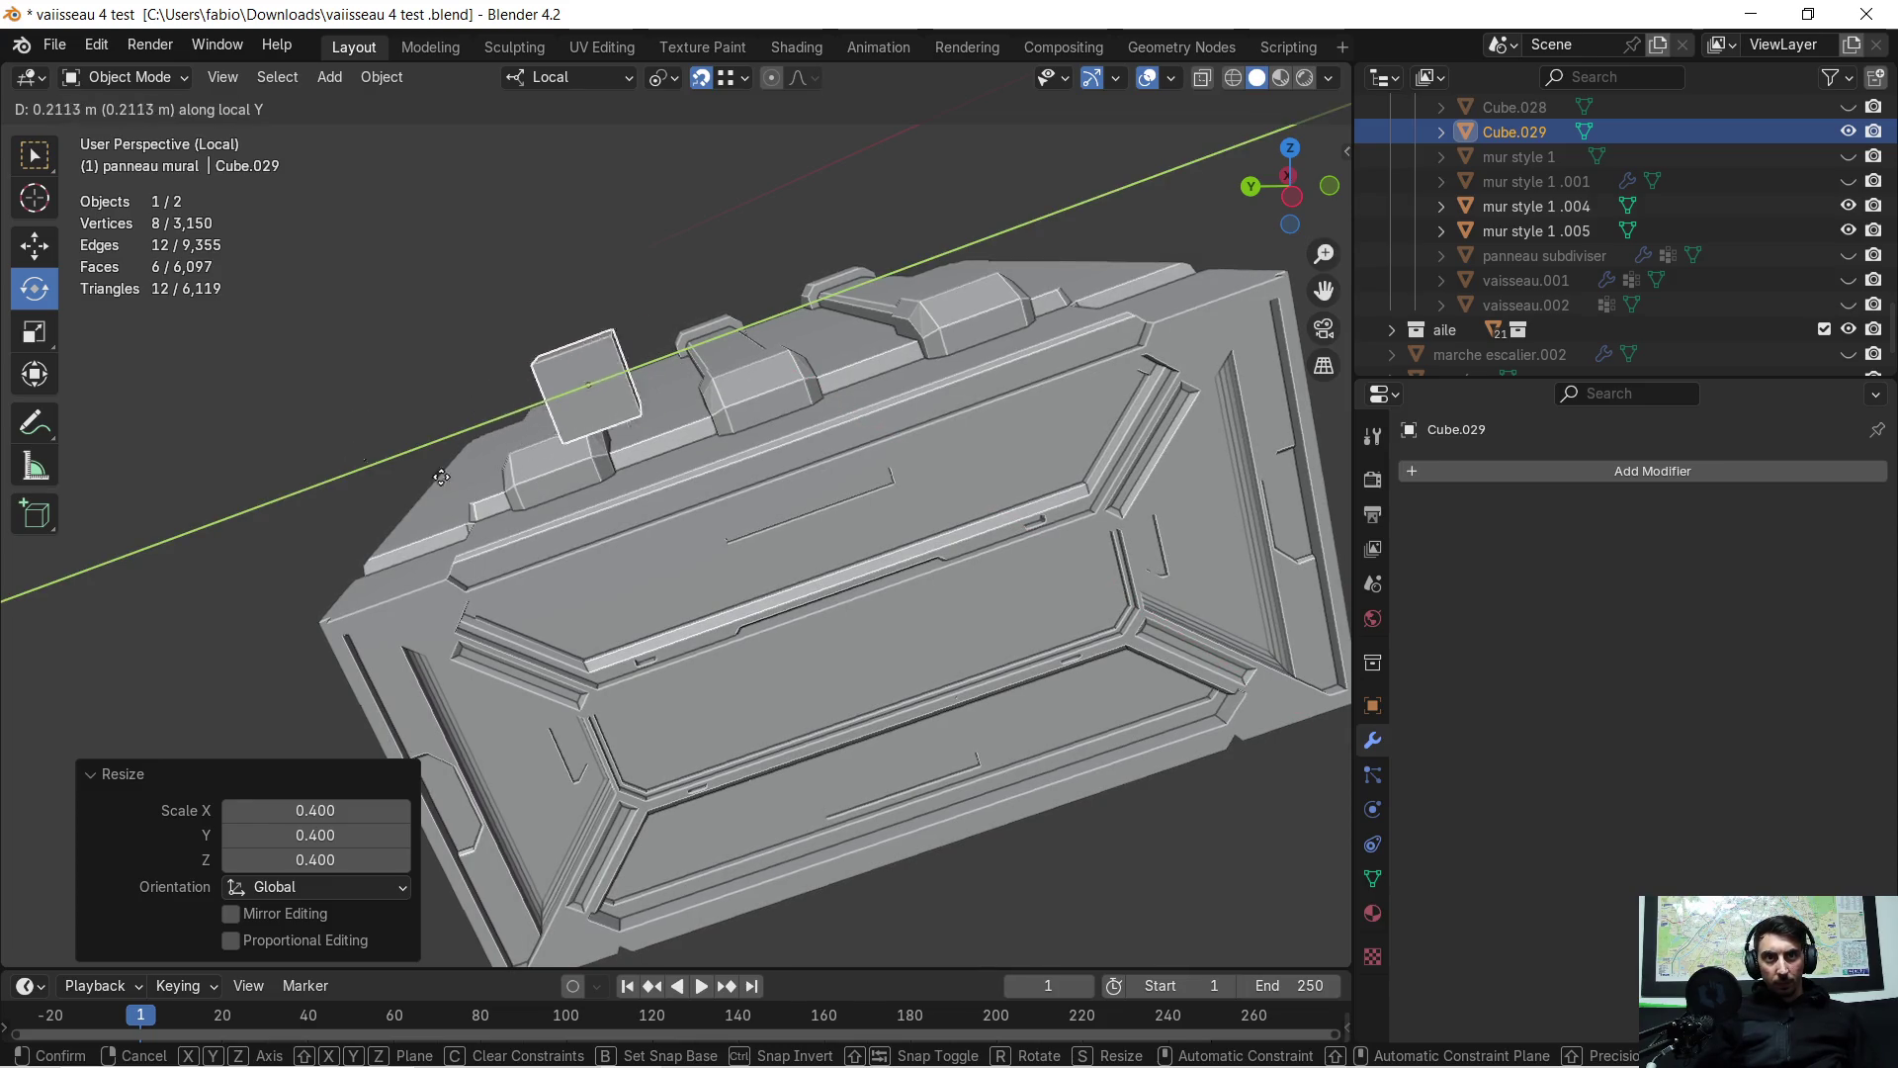
mouse_move(521, 492)
middle_down()
mouse_move(626, 514)
mouse_move(824, 494)
middle_up()
key(g)
key(z)
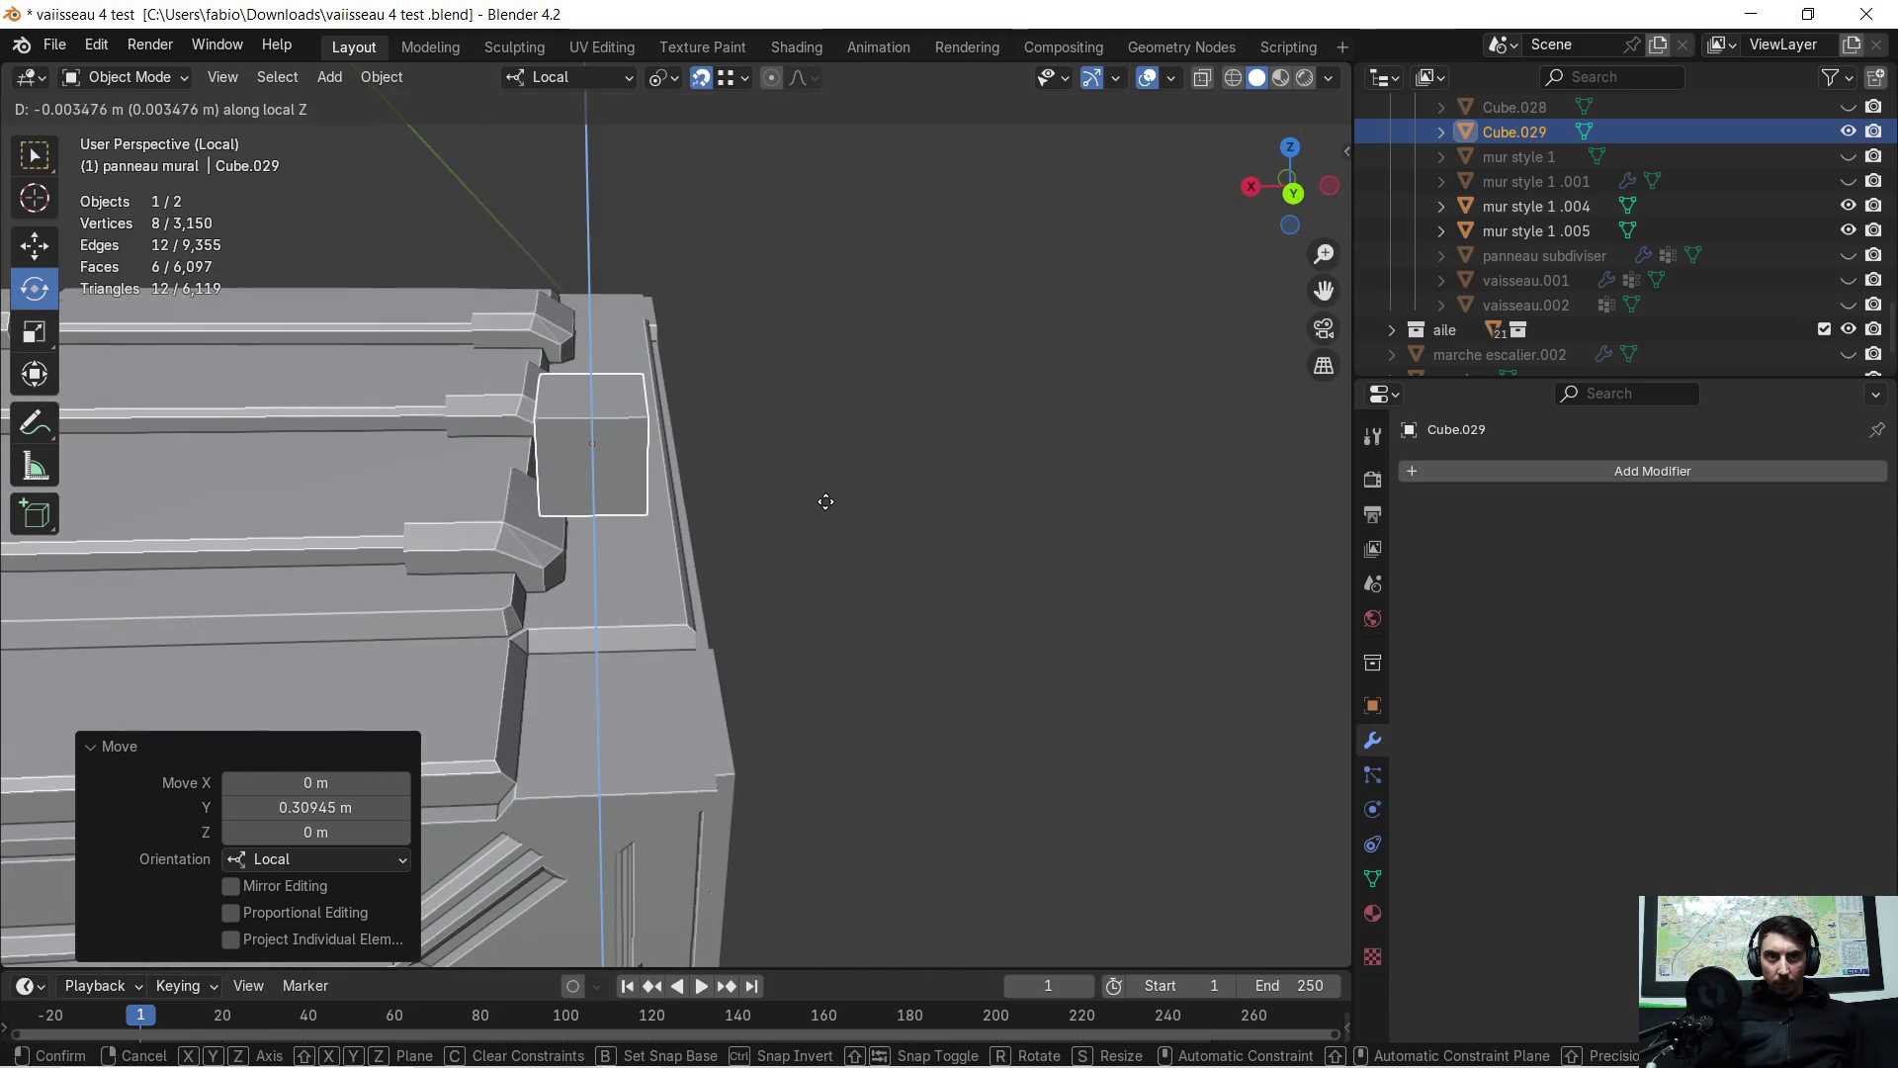
click(846, 597)
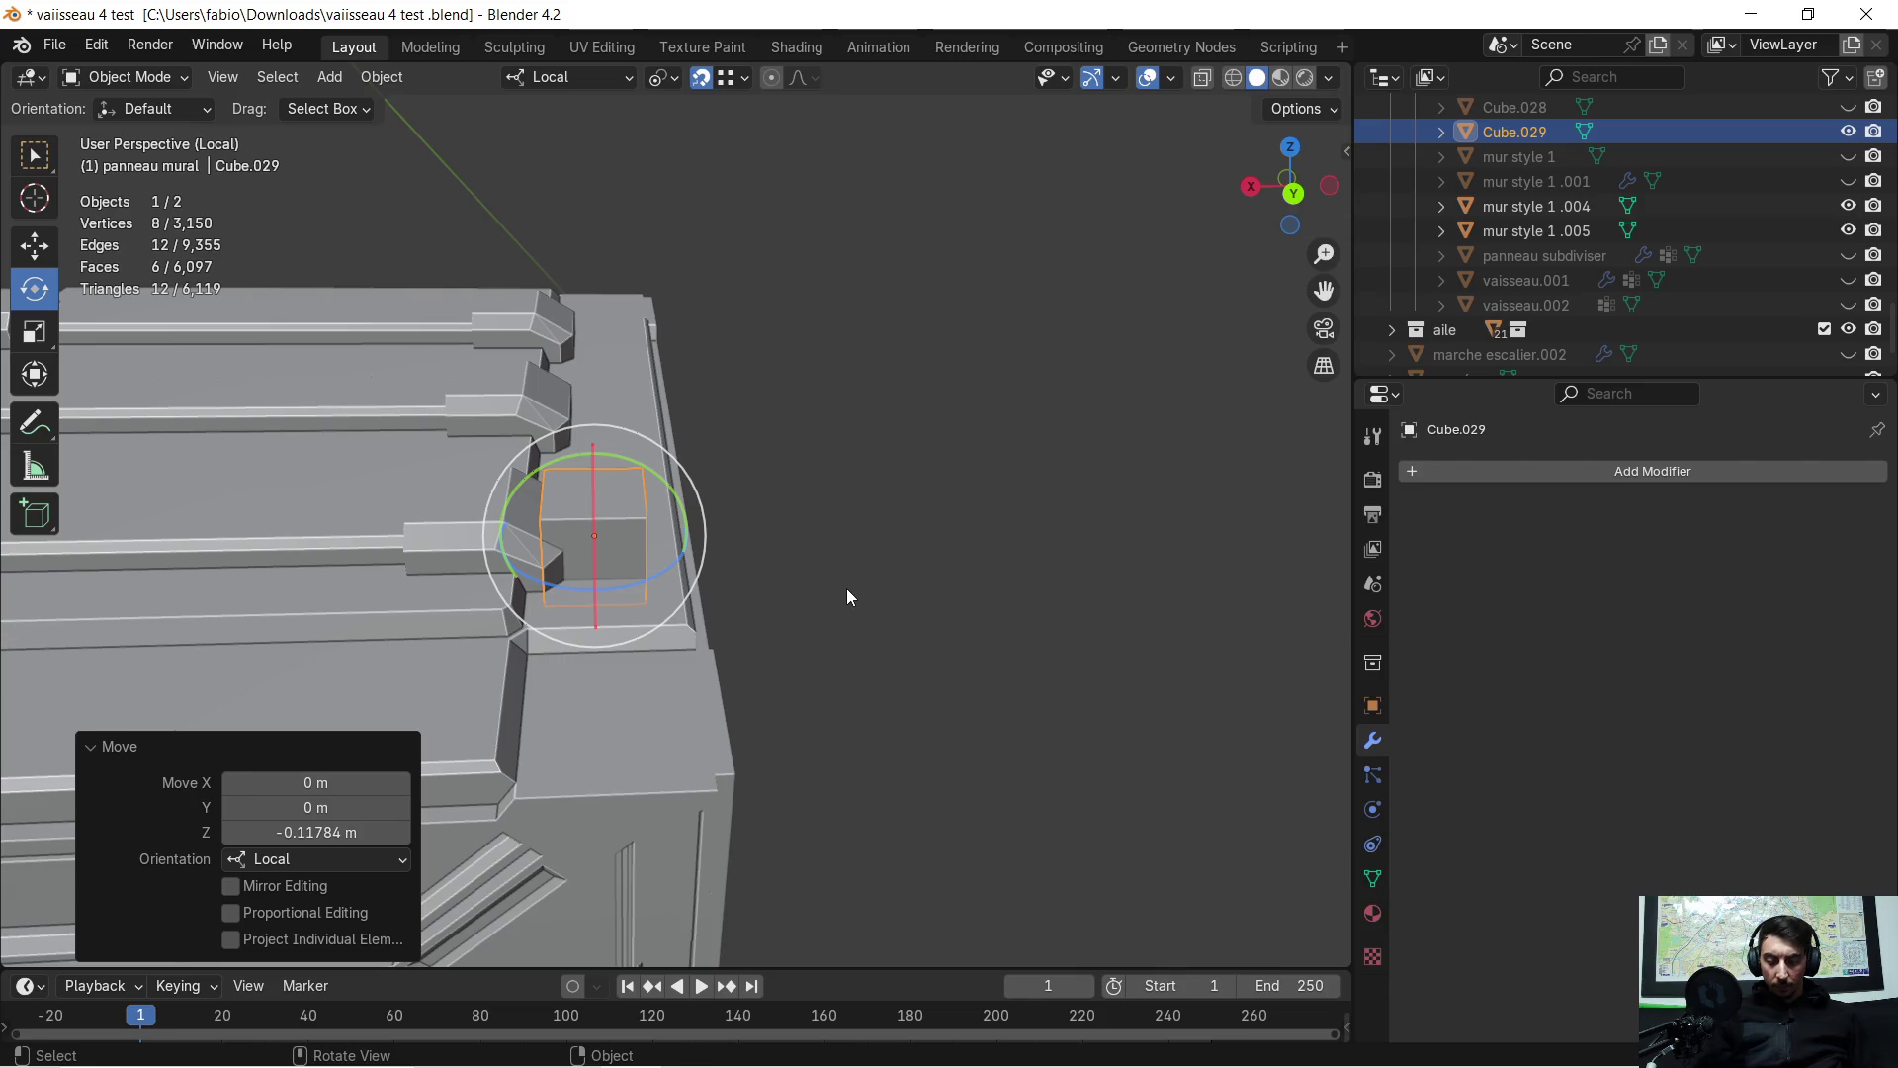
Nudge the cube -0.031783 m along local X, scale it to 0.821, and enter Edit Mode
key(g)
key(y)
key(b)
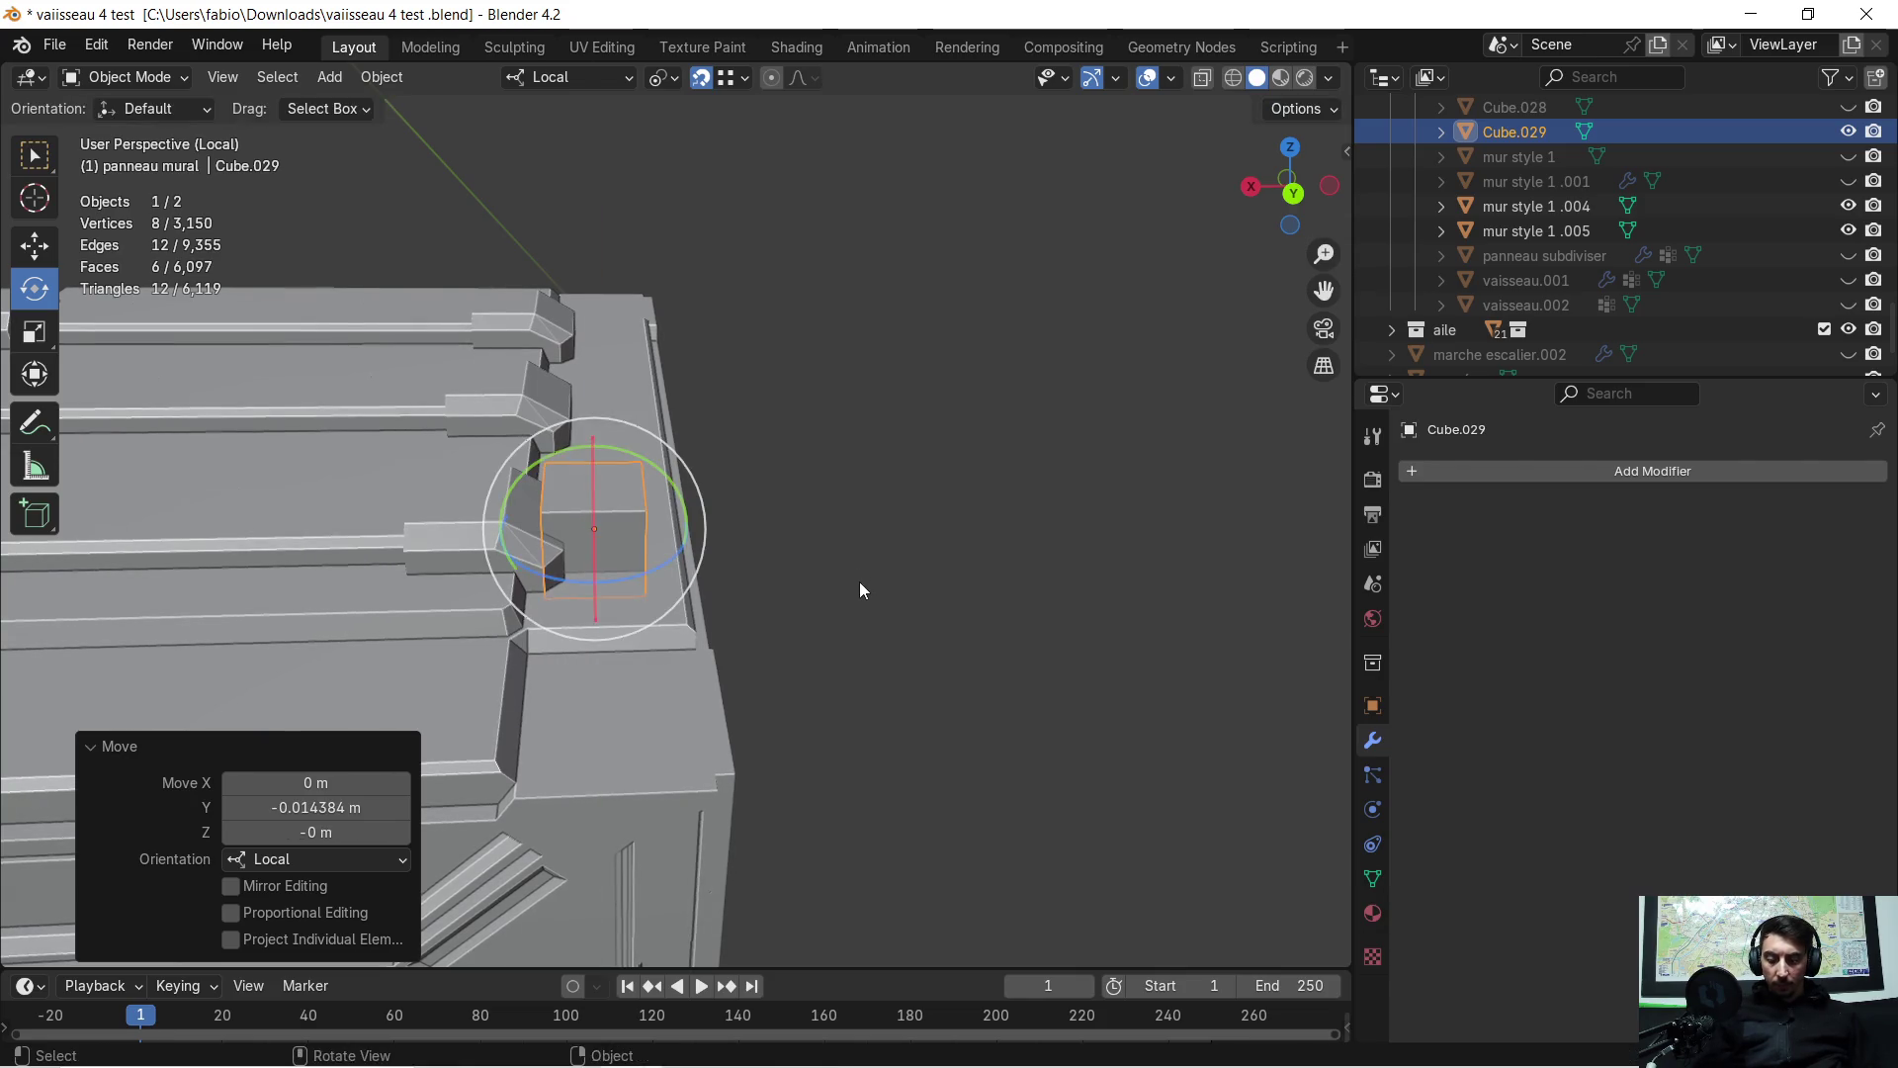
click(858, 582)
key(x)
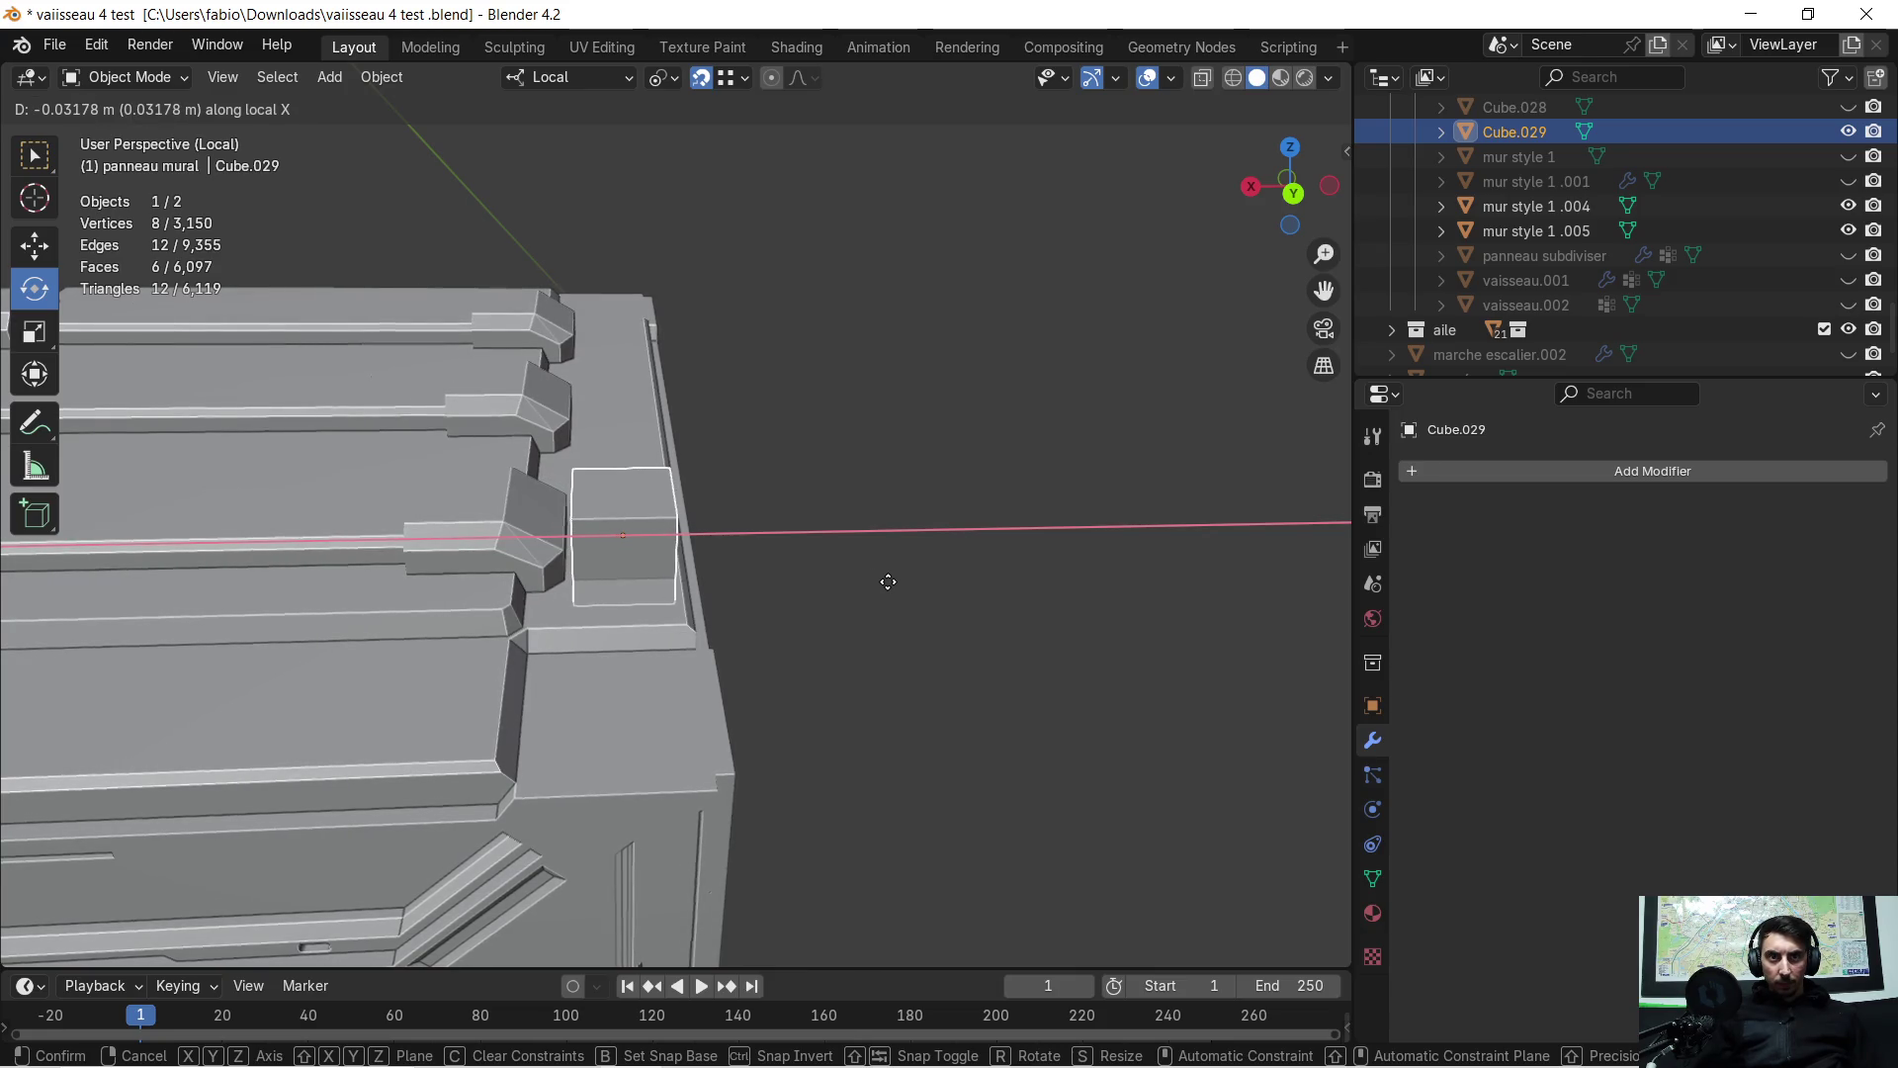
click(888, 588)
key(s)
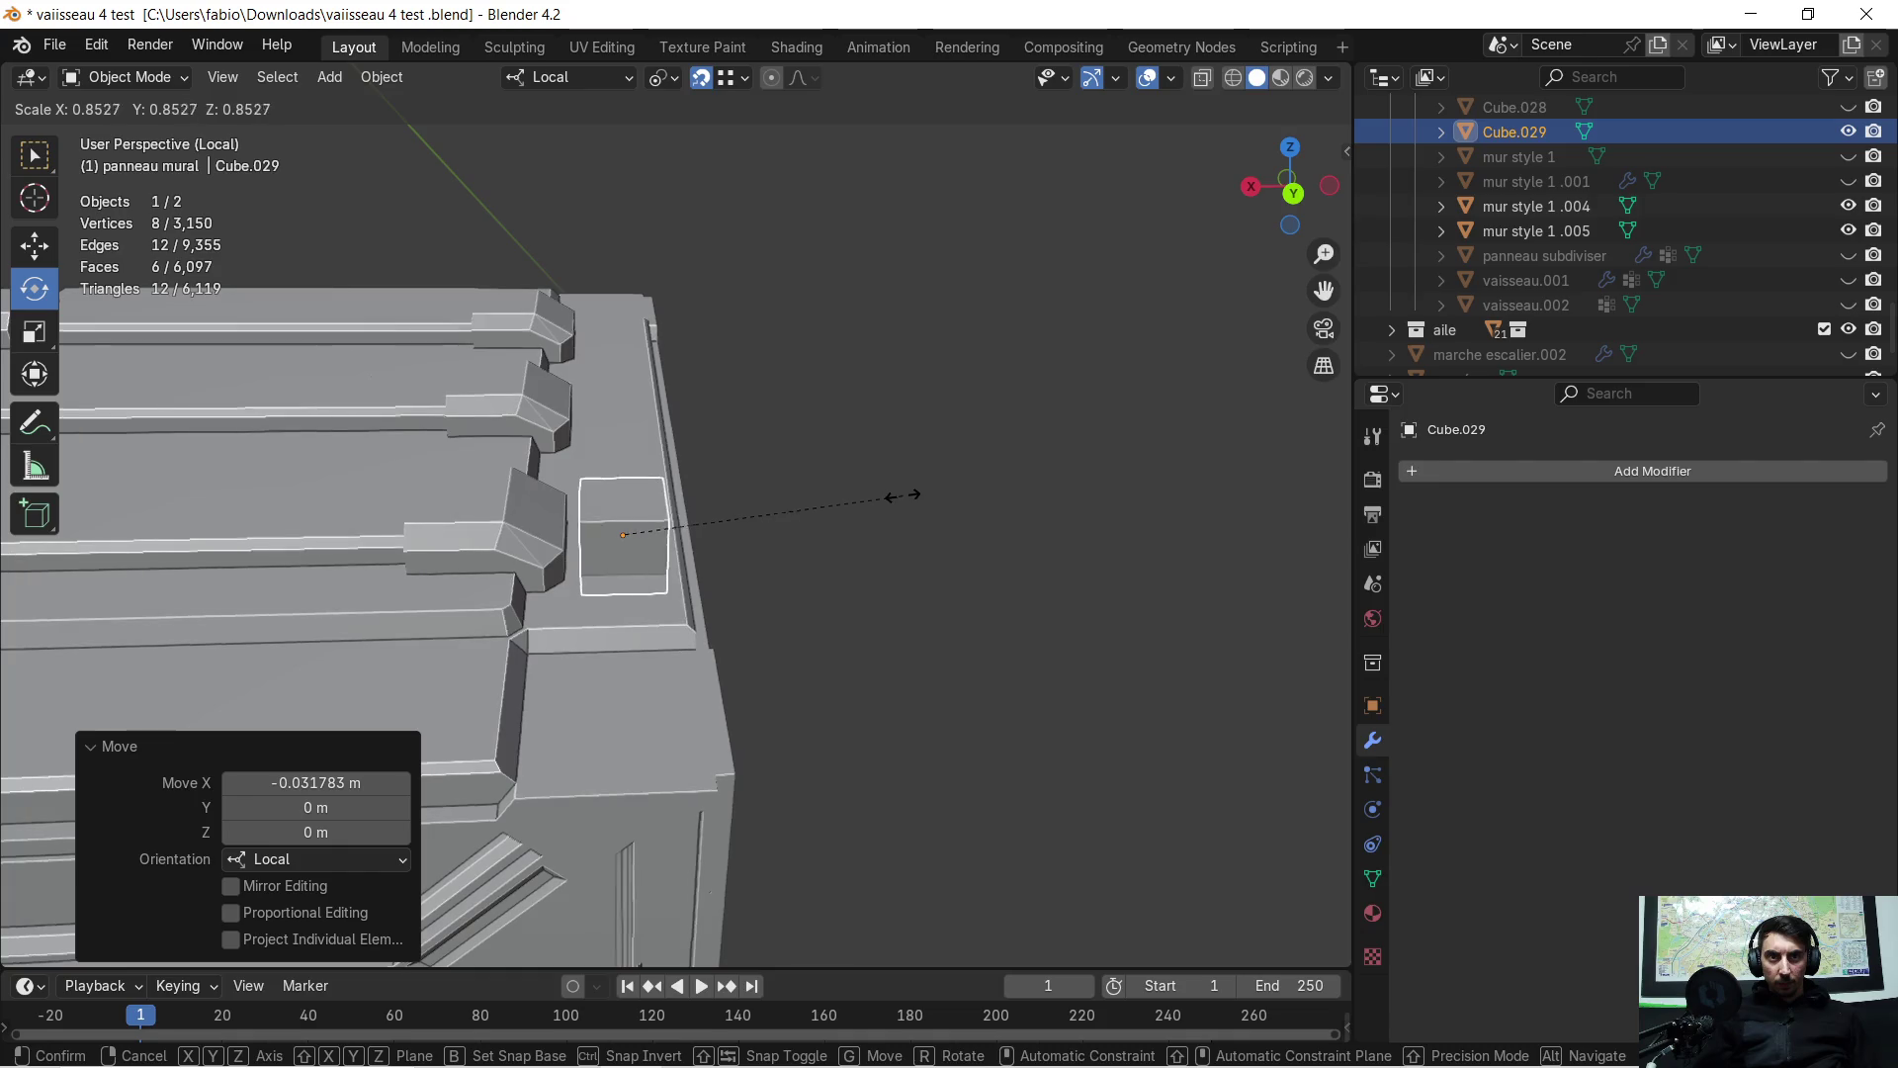
click(893, 501)
scroll(883, 512, up, 2)
mouse_move(881, 510)
middle_down()
mouse_move(734, 549)
mouse_move(625, 544)
mouse_move(901, 542)
mouse_move(561, 241)
middle_up()
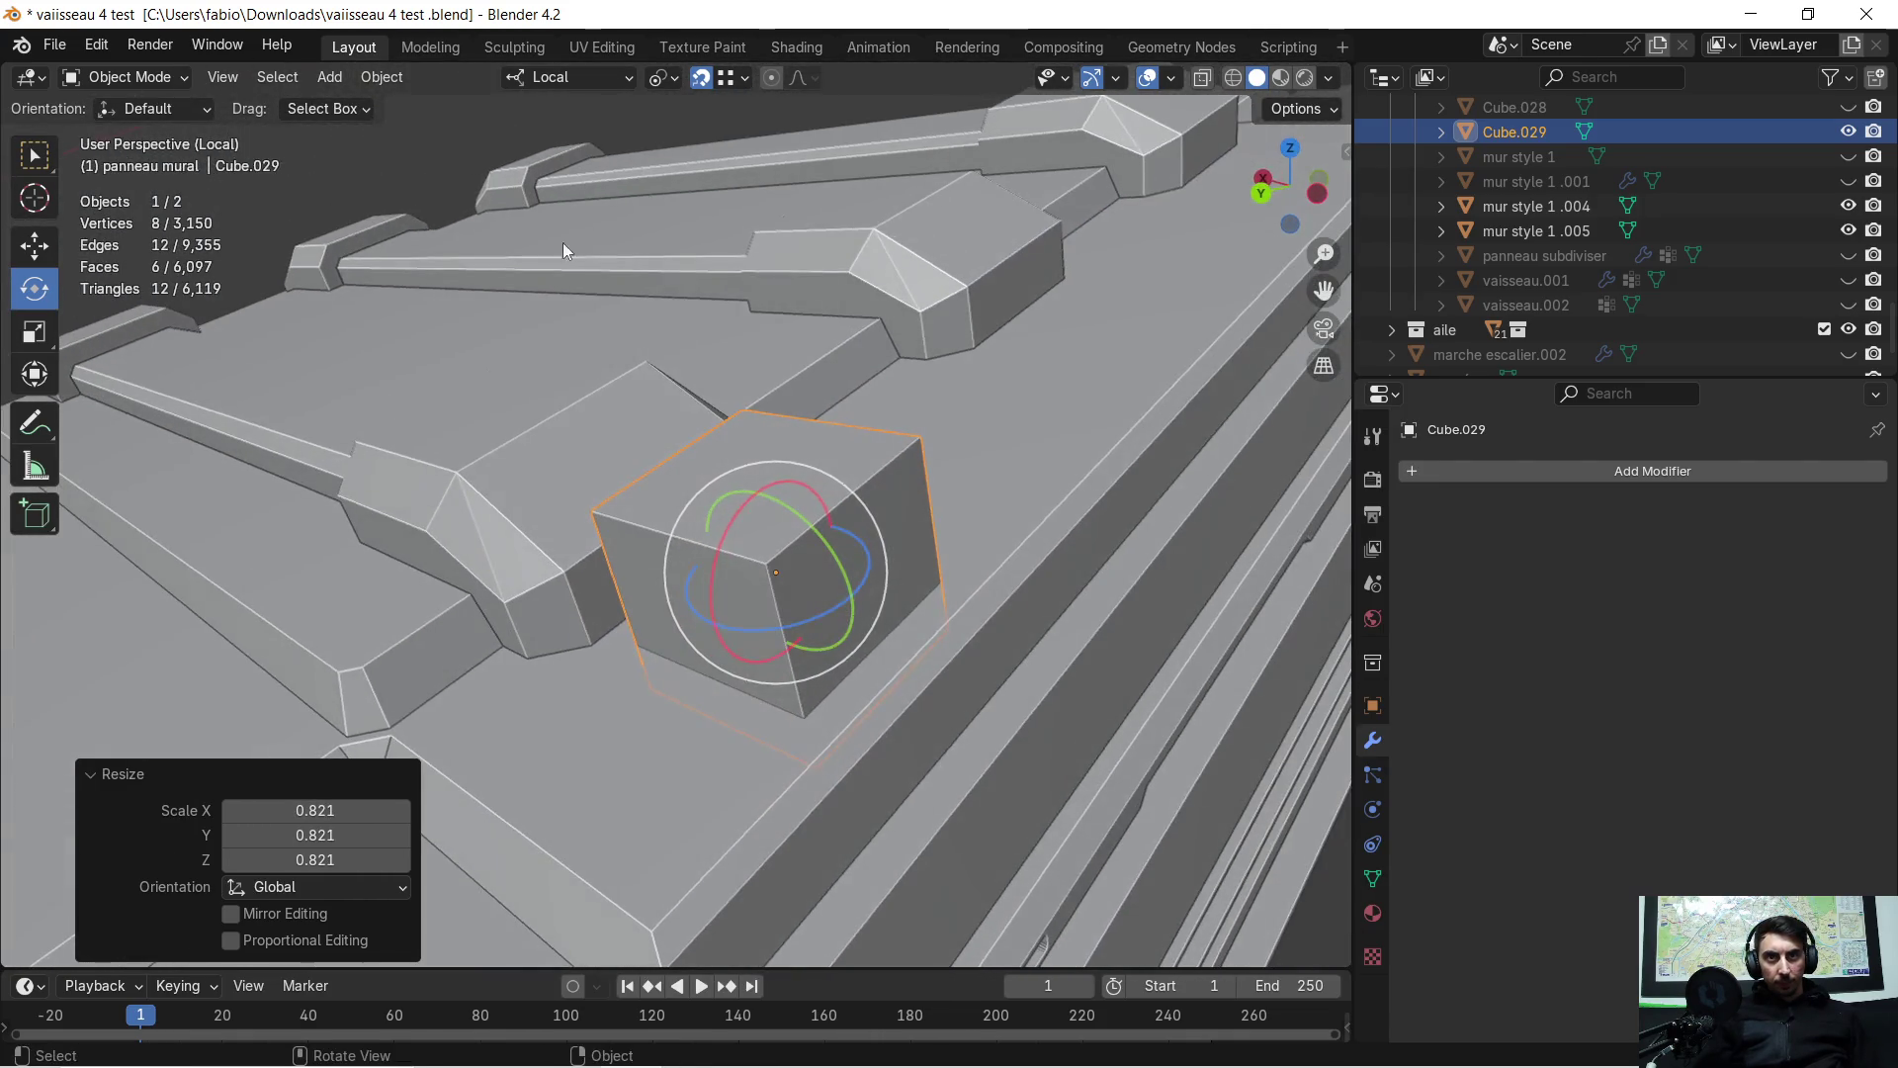
key(Tab)
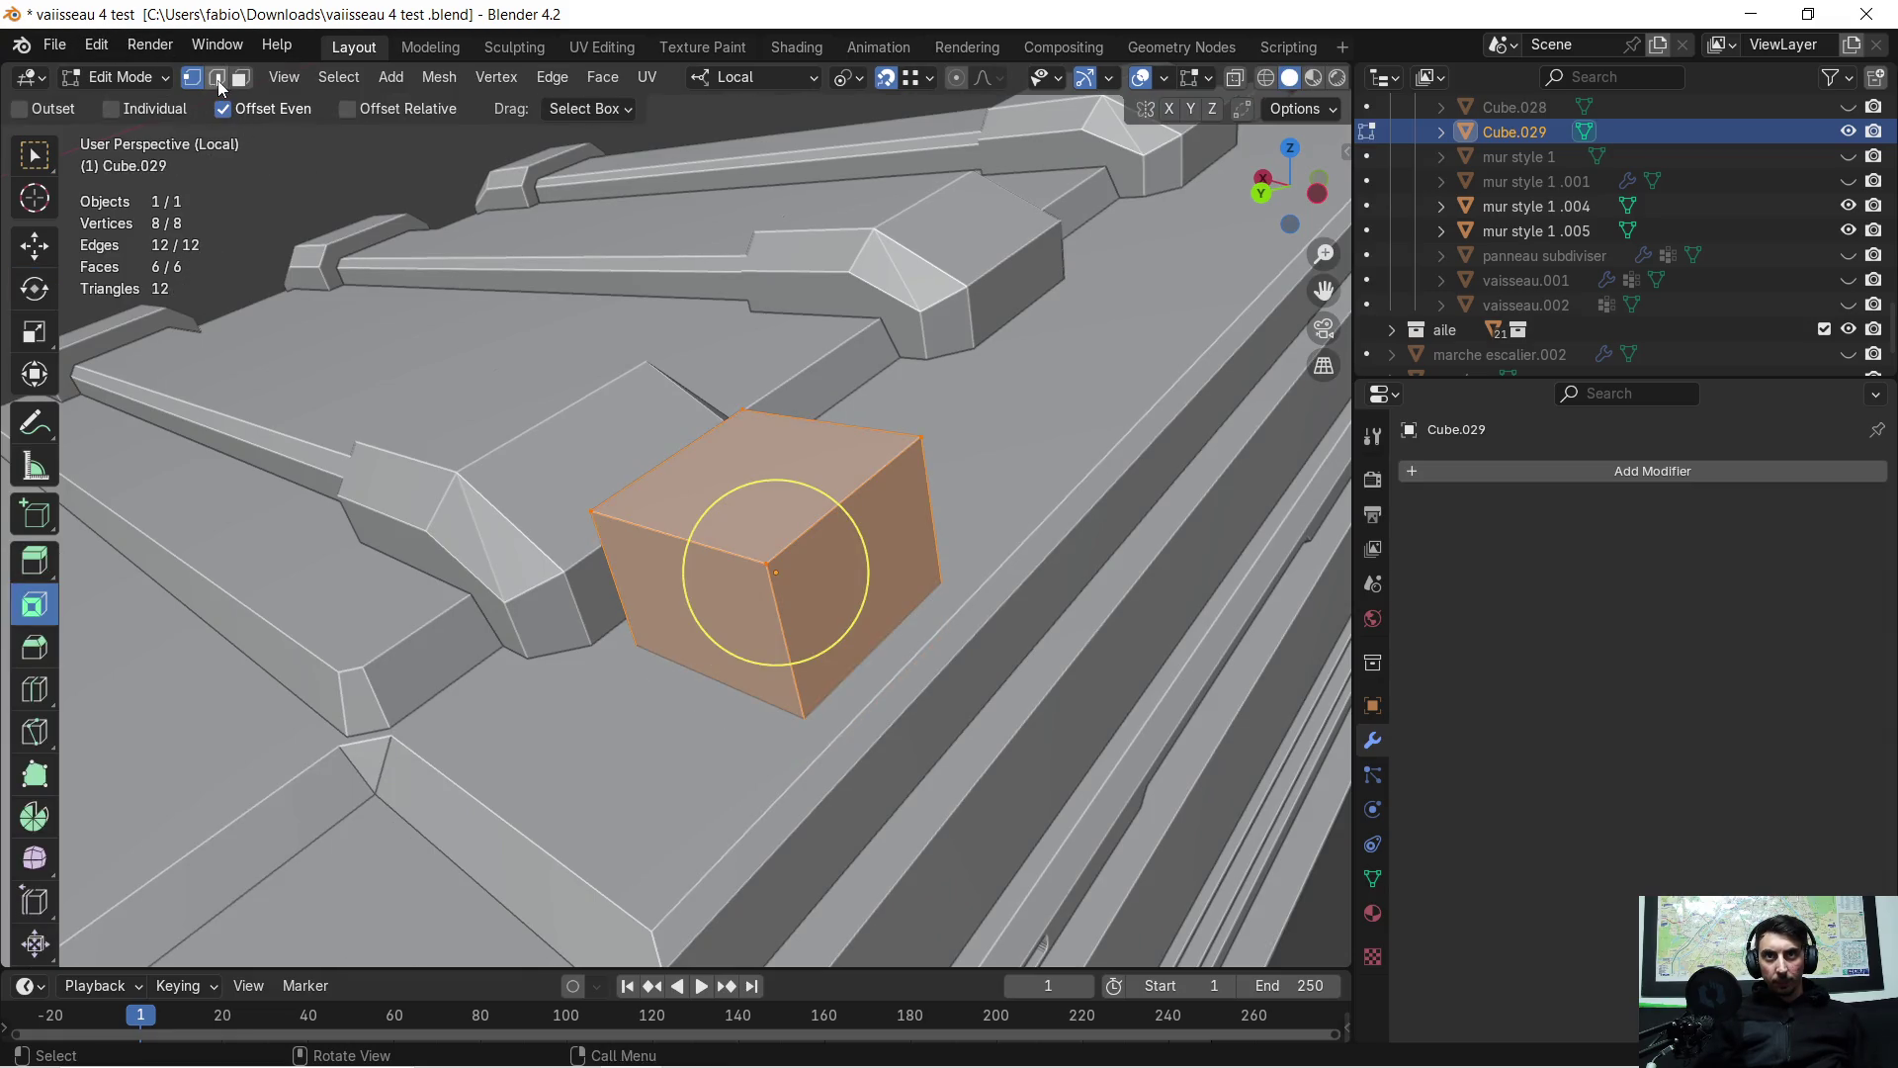
Select the cube's four vertical edges in Edge select mode
click(217, 81)
click(781, 632)
mouse_move(784, 633)
middle_down()
mouse_move(898, 563)
mouse_move(454, 573)
middle_up()
shift+click(570, 574)
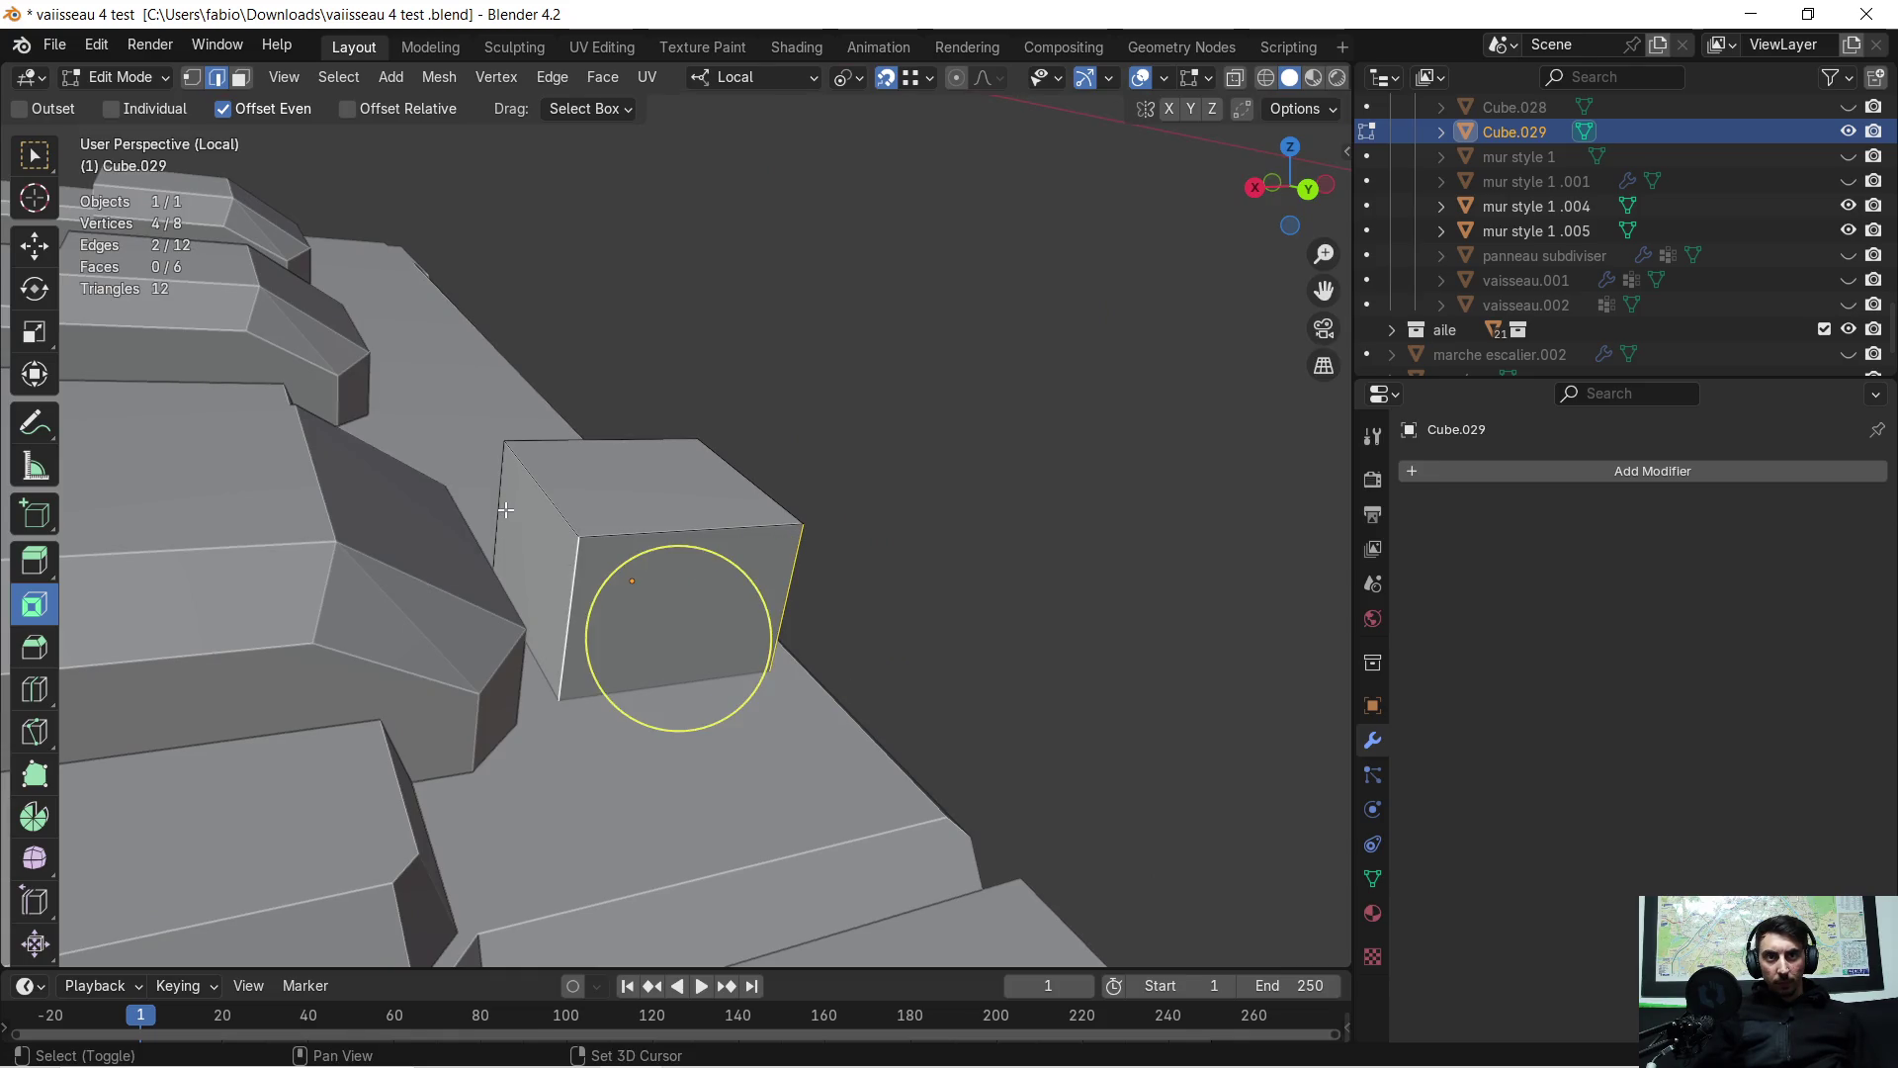
shift+click(505, 509)
mouse_move(505, 509)
middle_down()
mouse_move(310, 495)
mouse_move(918, 584)
mouse_move(751, 603)
mouse_move(690, 639)
mouse_move(982, 623)
mouse_move(889, 623)
mouse_move(1017, 573)
mouse_move(945, 529)
middle_up()
shift+click(918, 584)
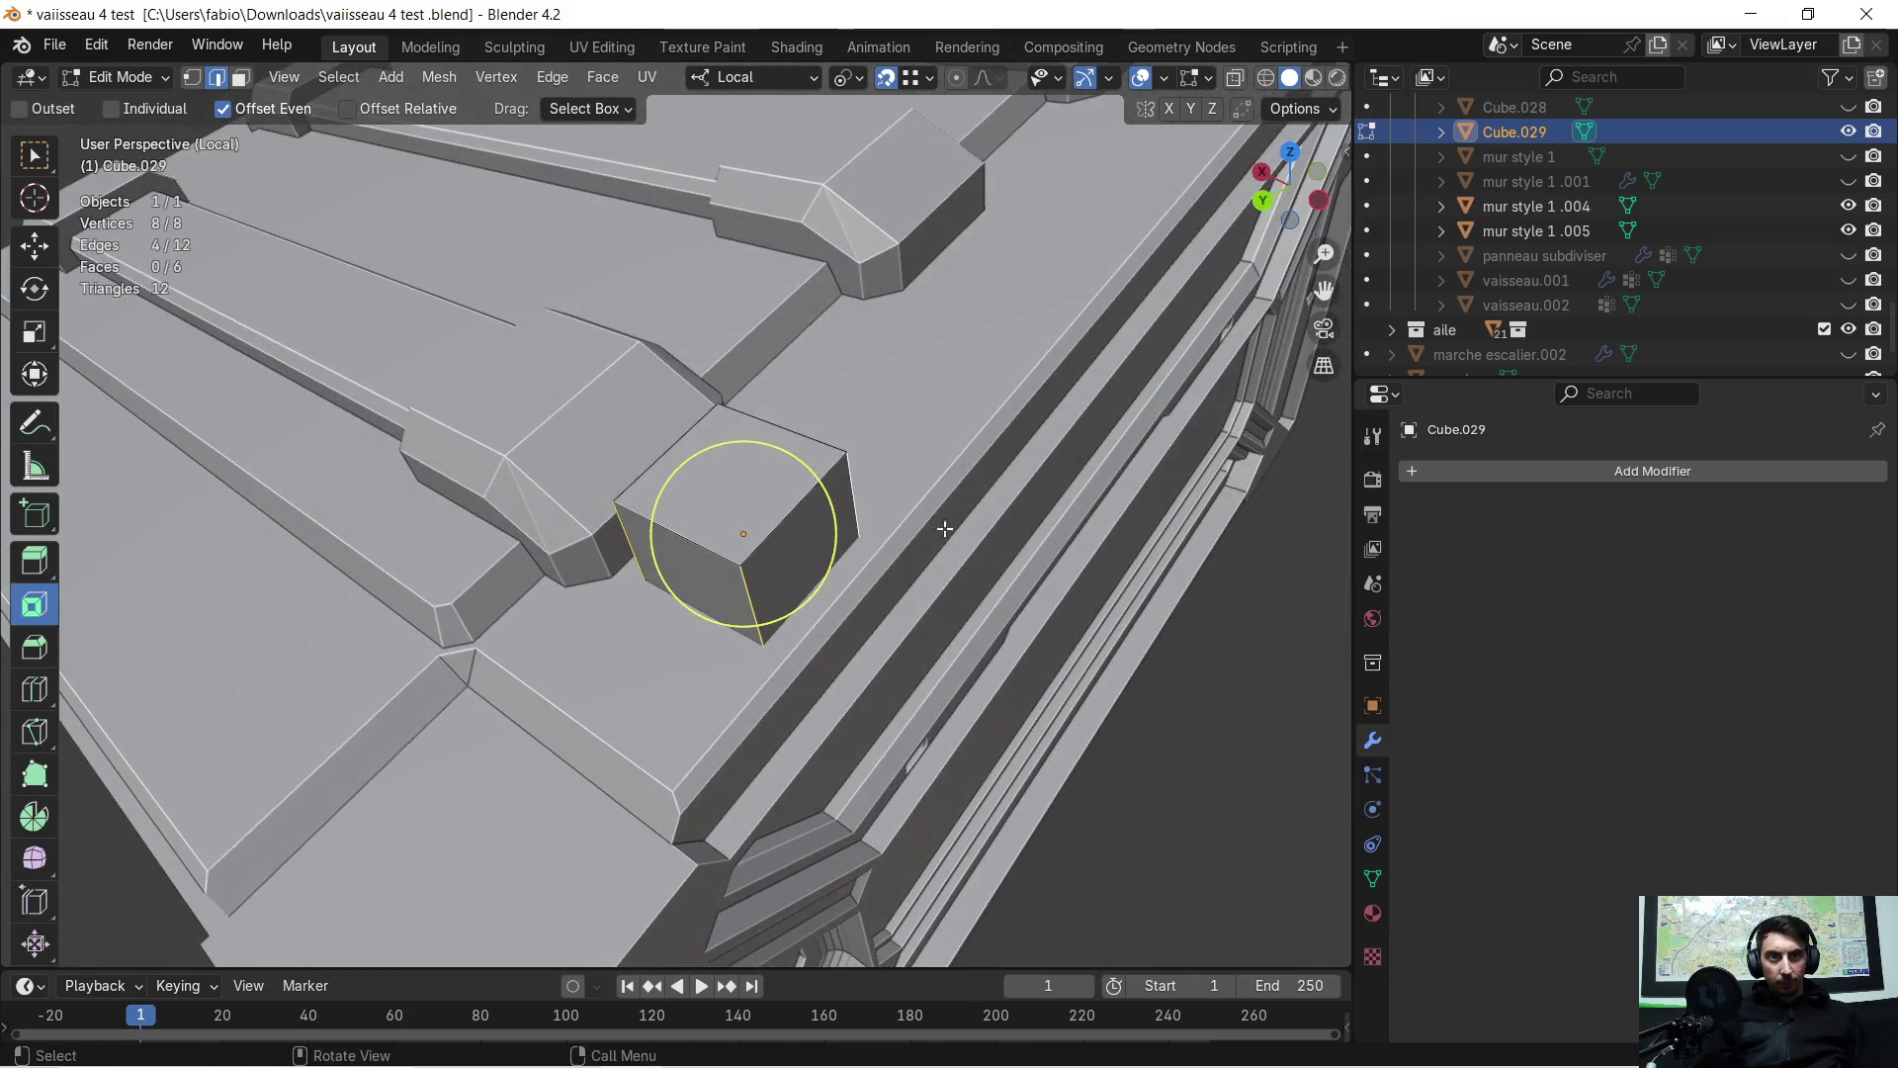
Bevel the four edges 0.603 m wide, leaving the bevel at a single segment
key(ctrl+b)
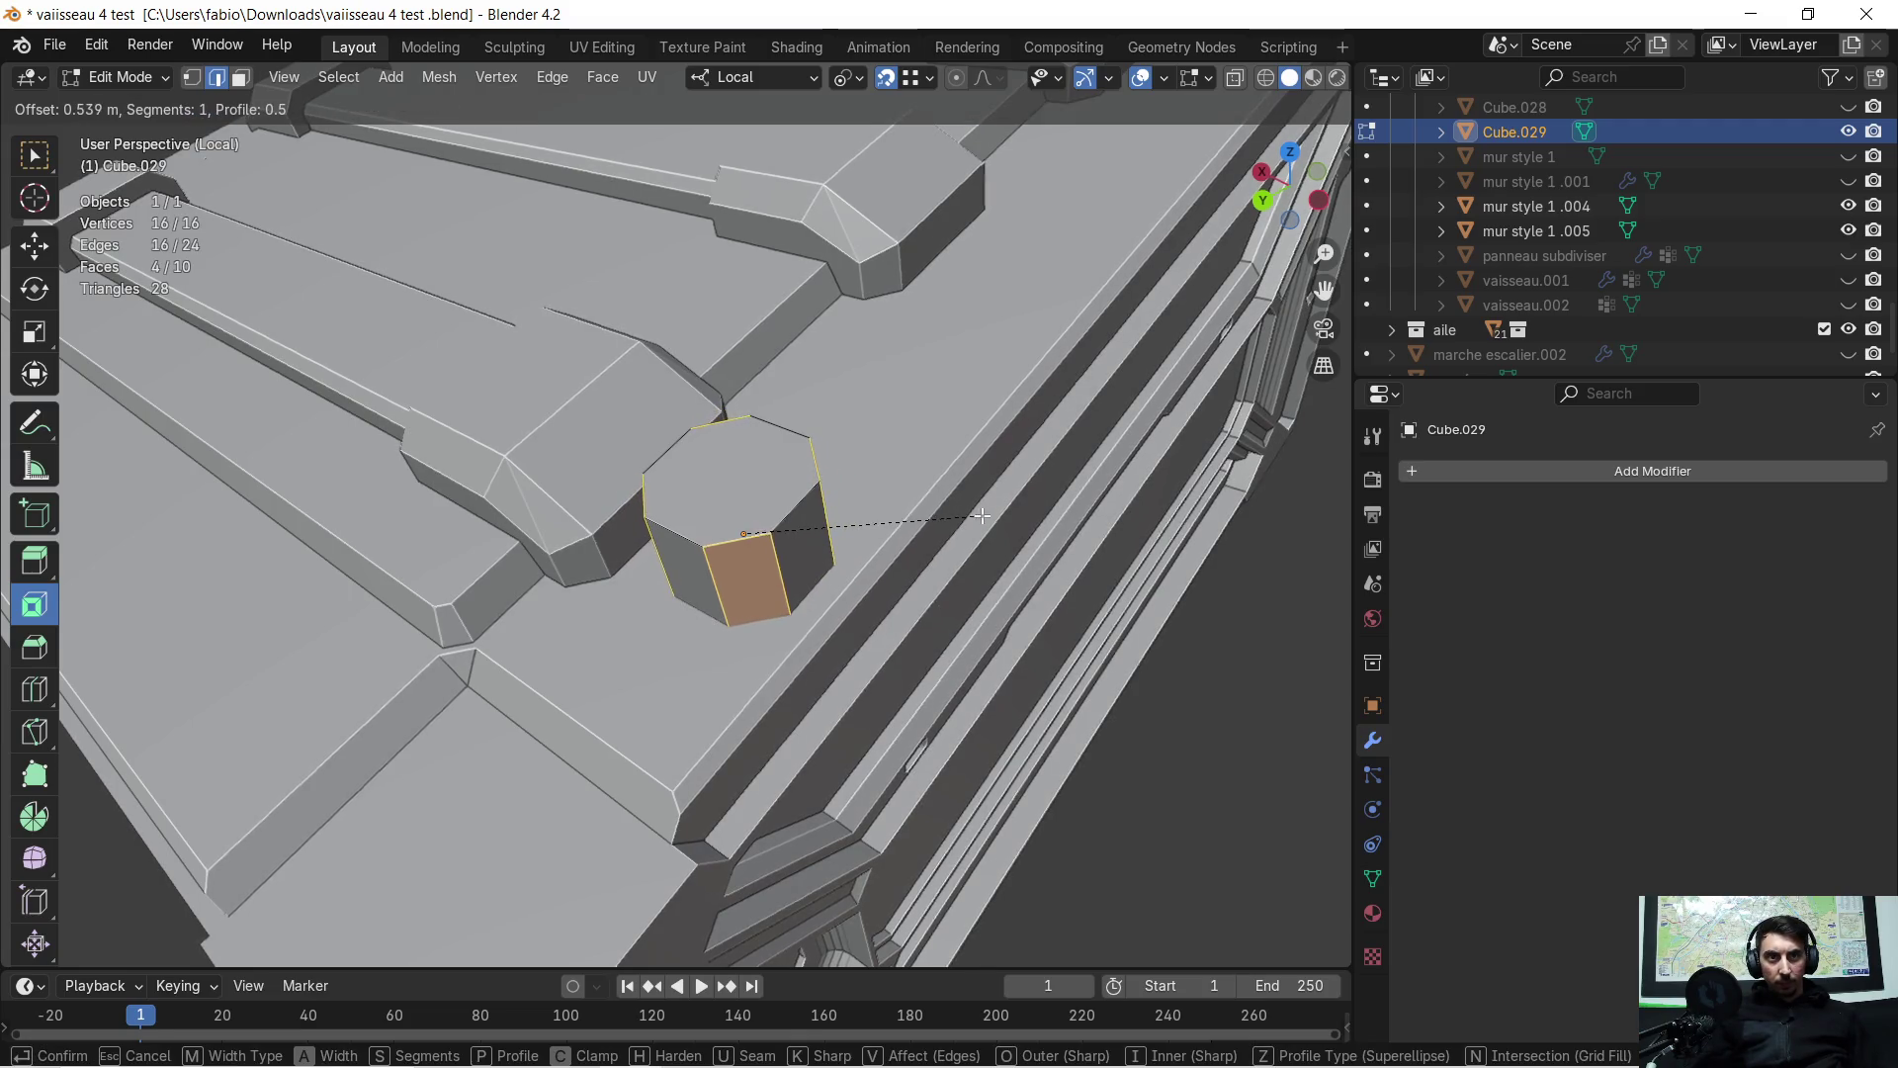
click(985, 514)
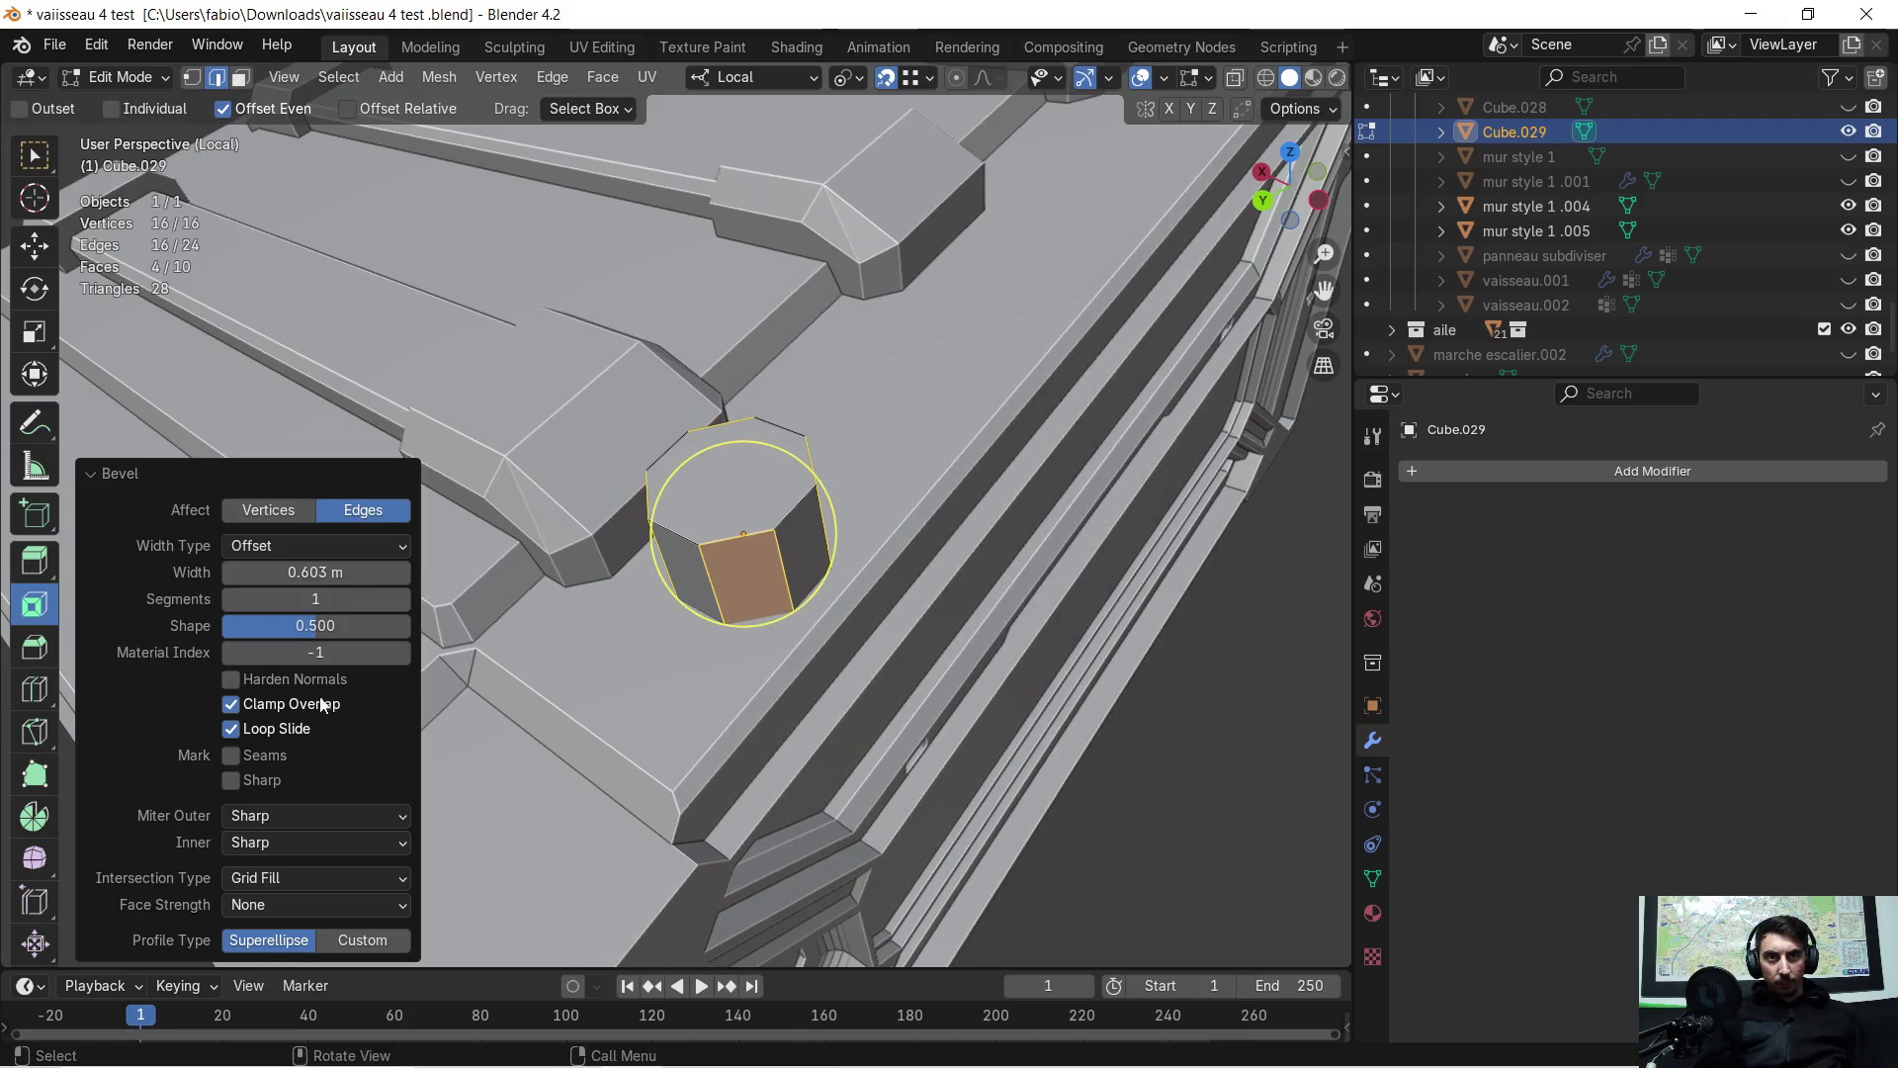
click(403, 601)
click(403, 600)
click(404, 600)
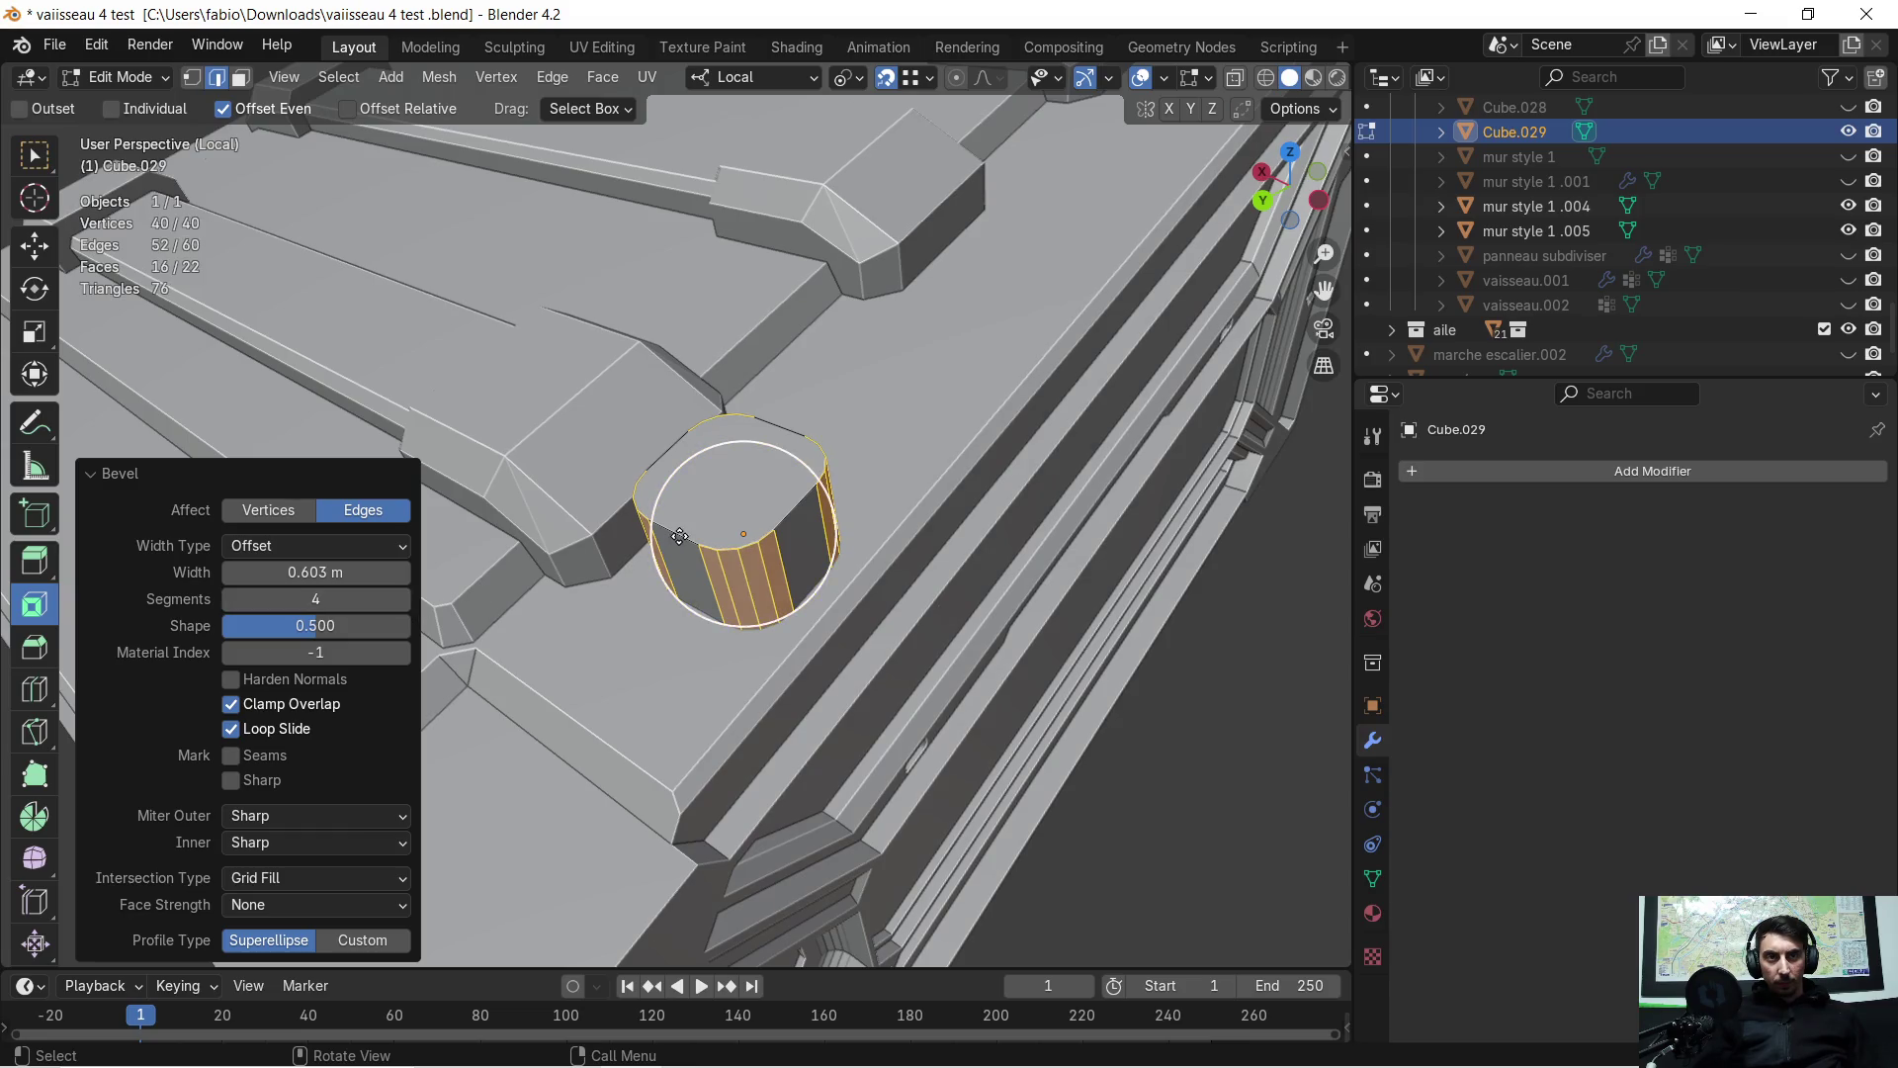
mouse_move(464, 633)
middle_down()
mouse_move(564, 662)
mouse_move(781, 559)
middle_up()
scroll(807, 513, up, 2)
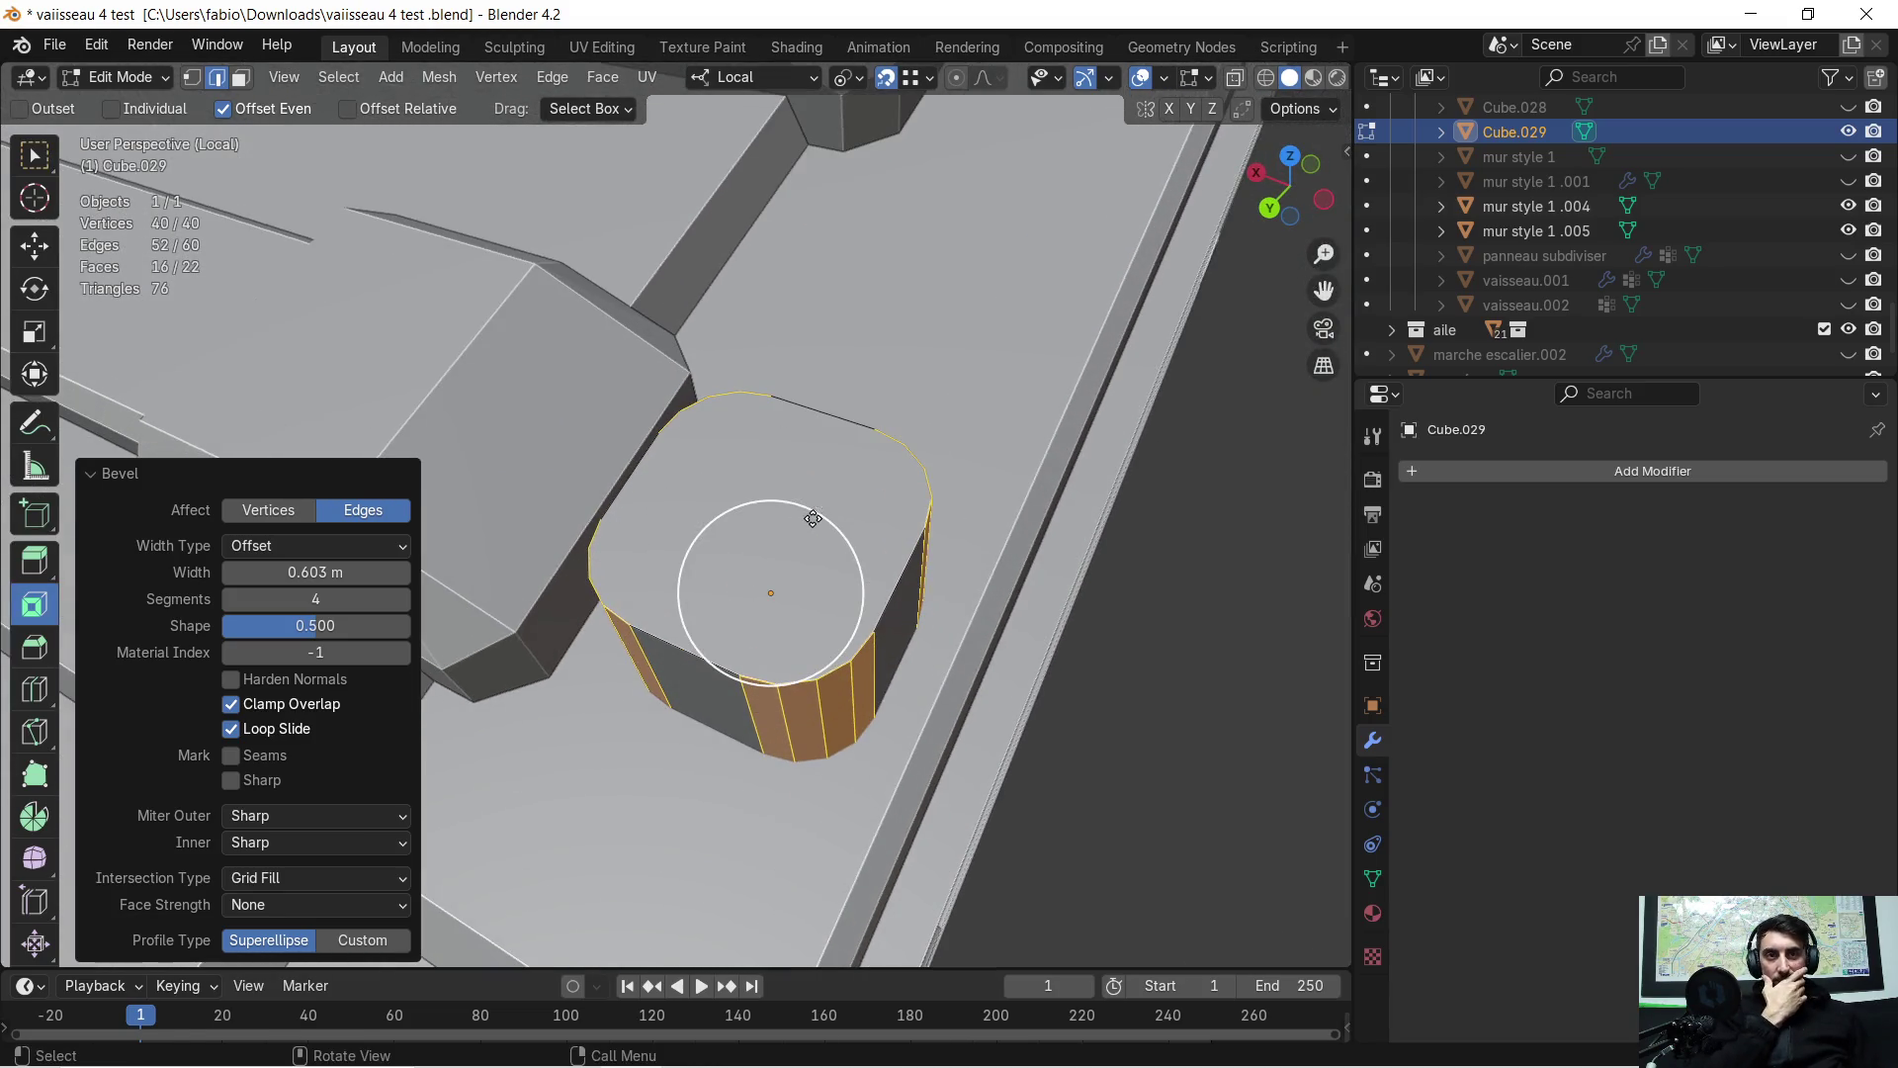
scroll(802, 550, up, 2)
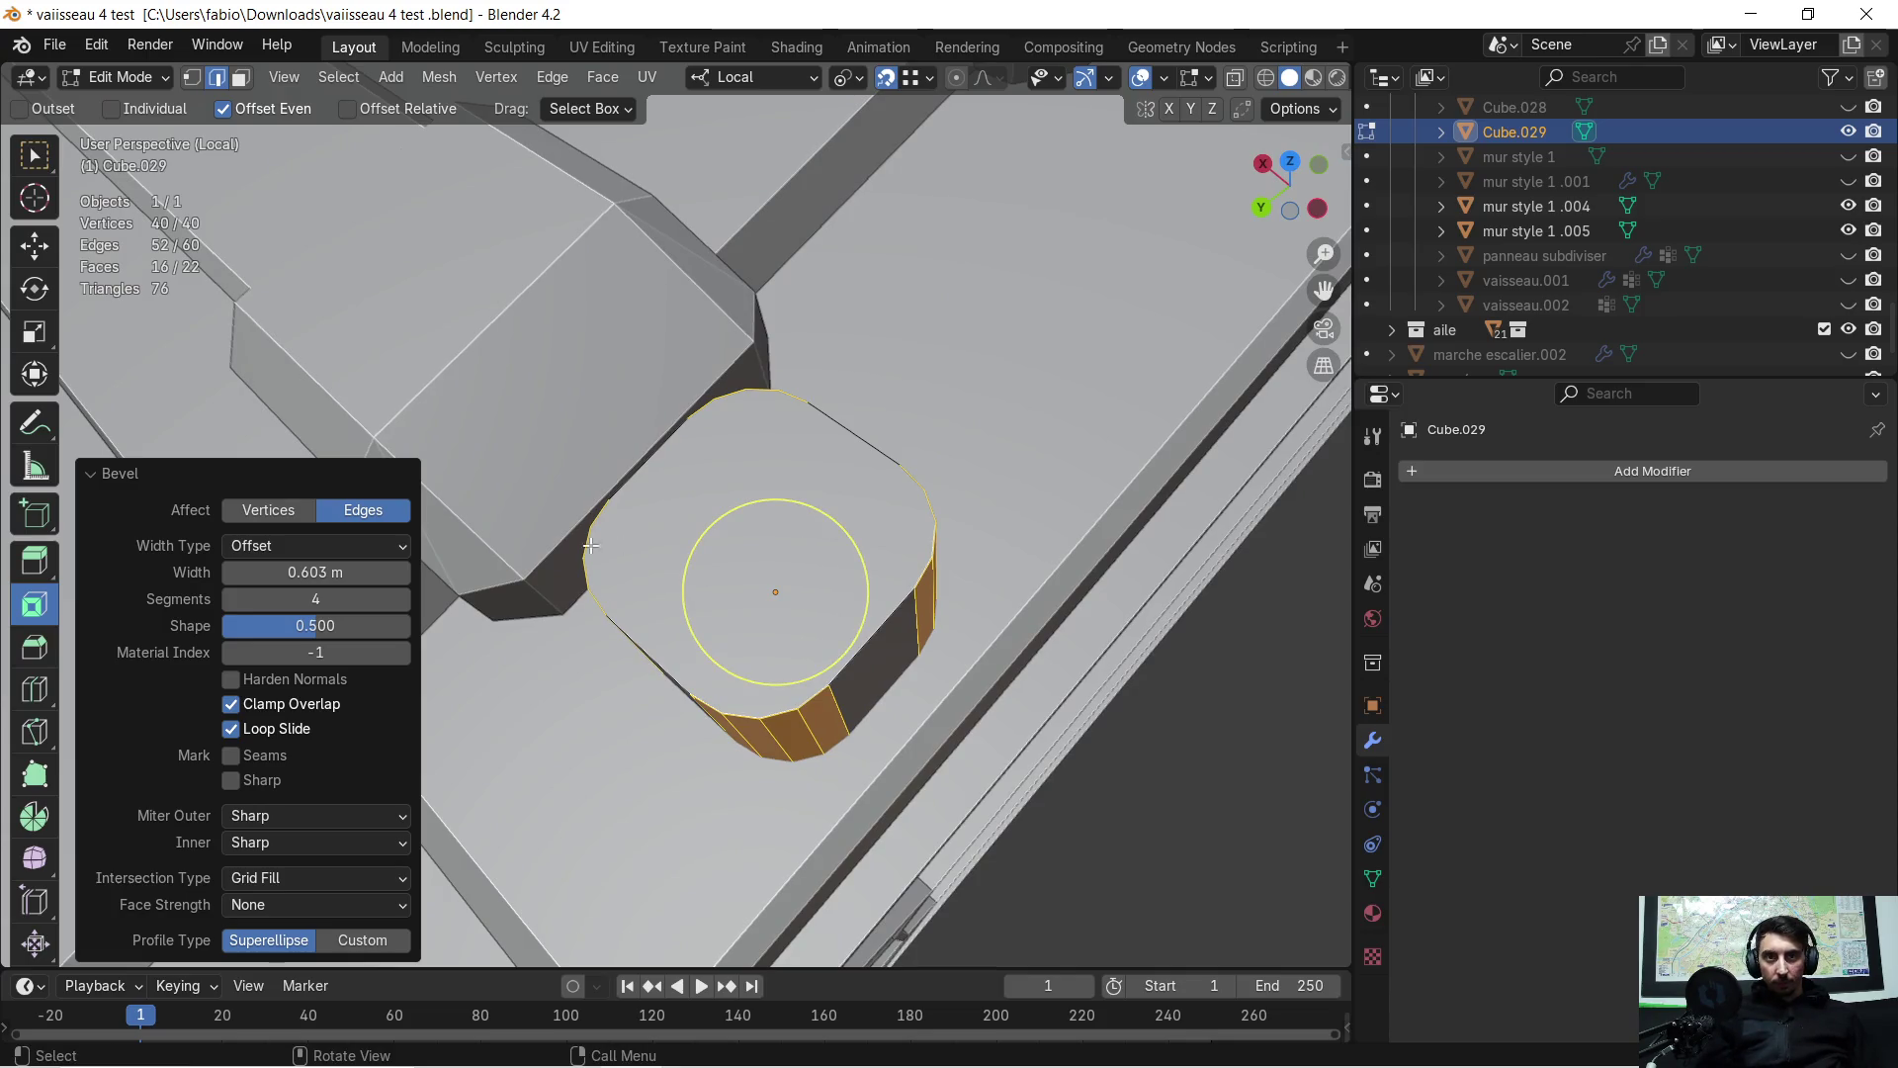
click(230, 603)
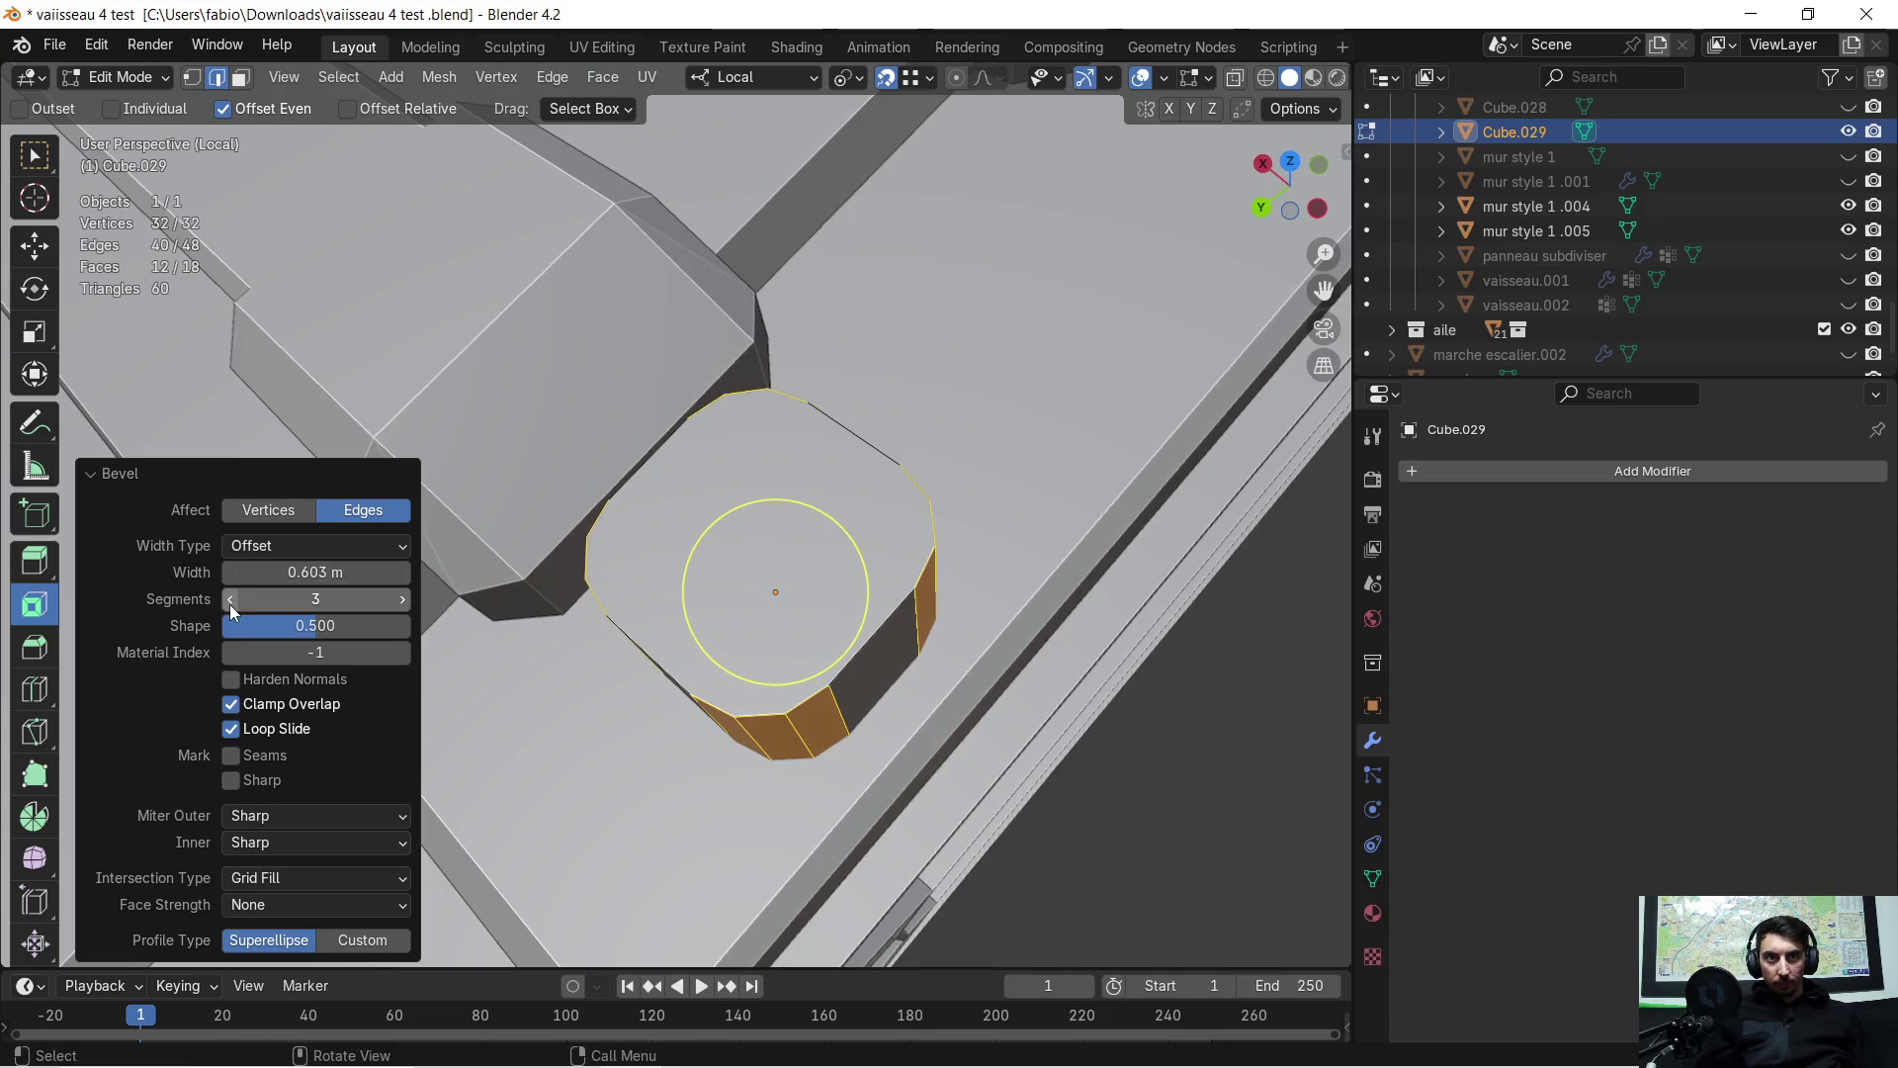
click(230, 603)
click(230, 603)
middle_drag(789, 547, 953, 516)
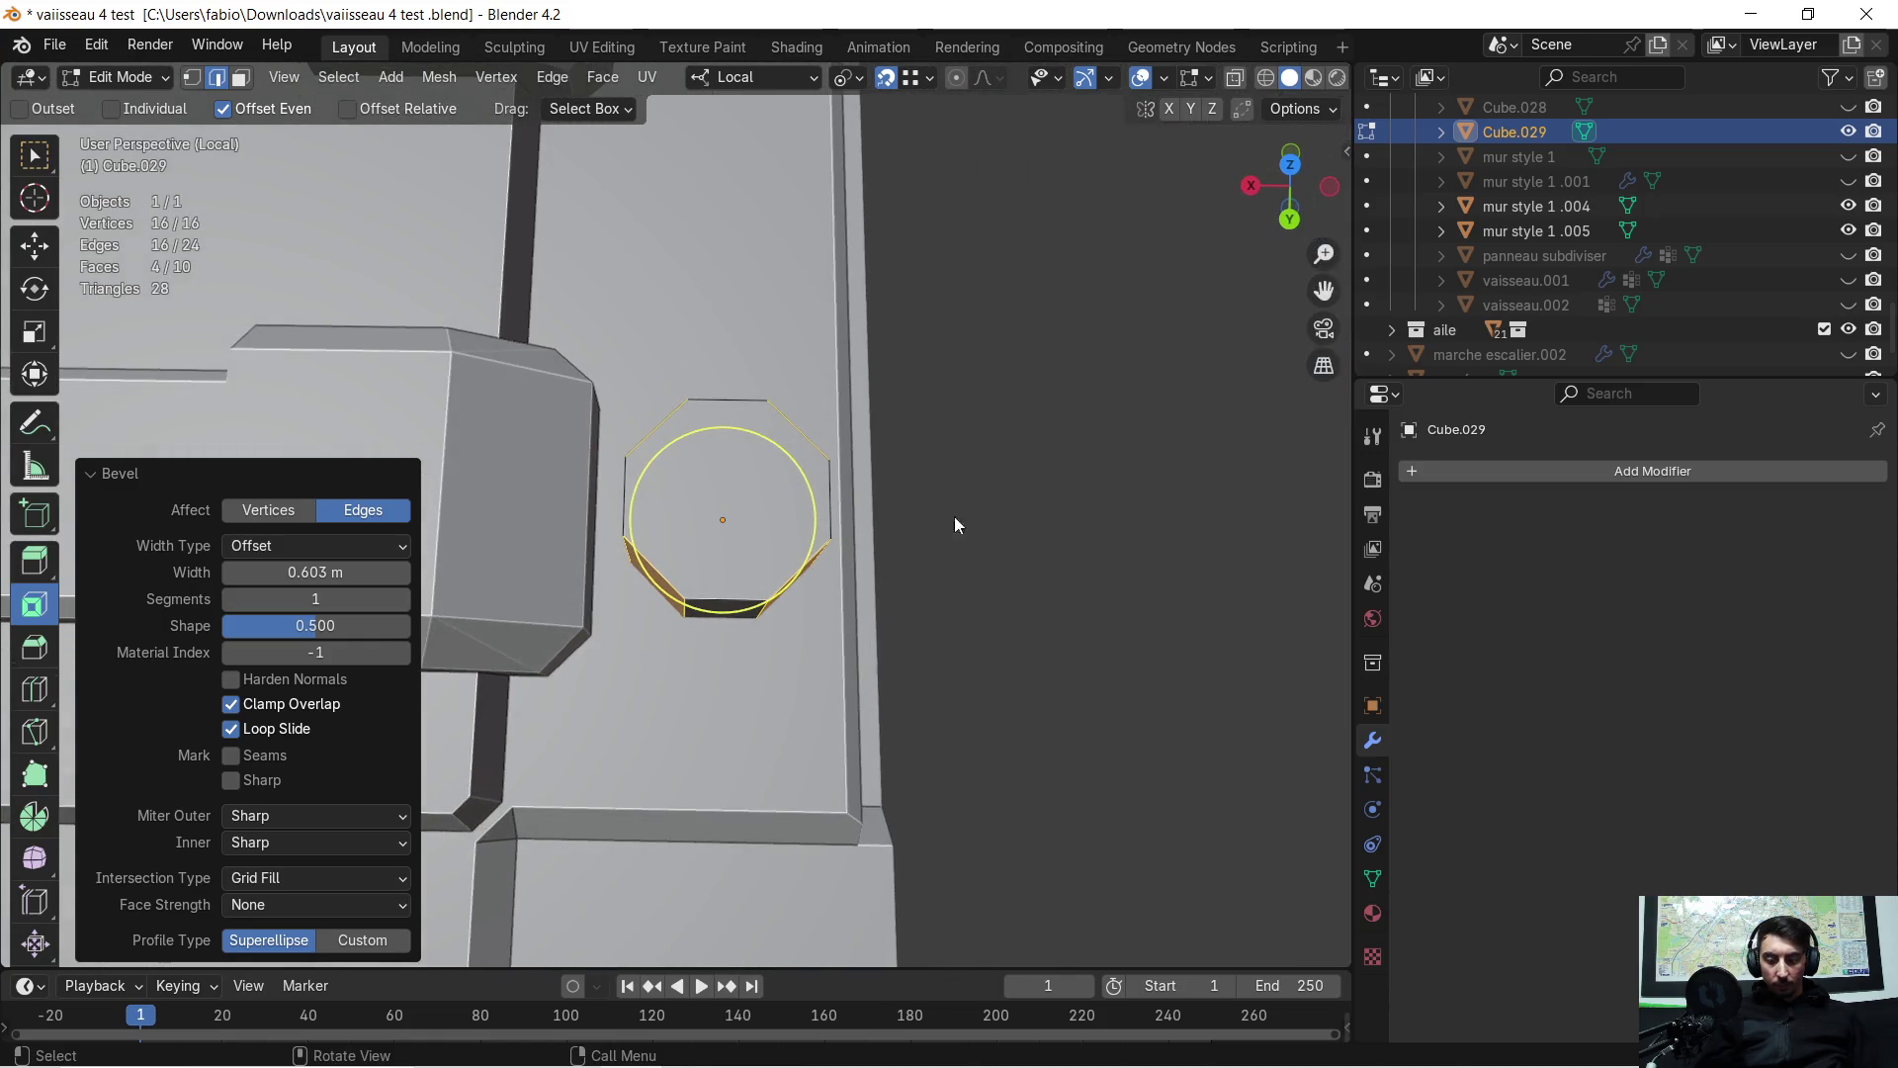
Select the whole octagonal prism and stretch it to 1.041 along local X
click(1052, 490)
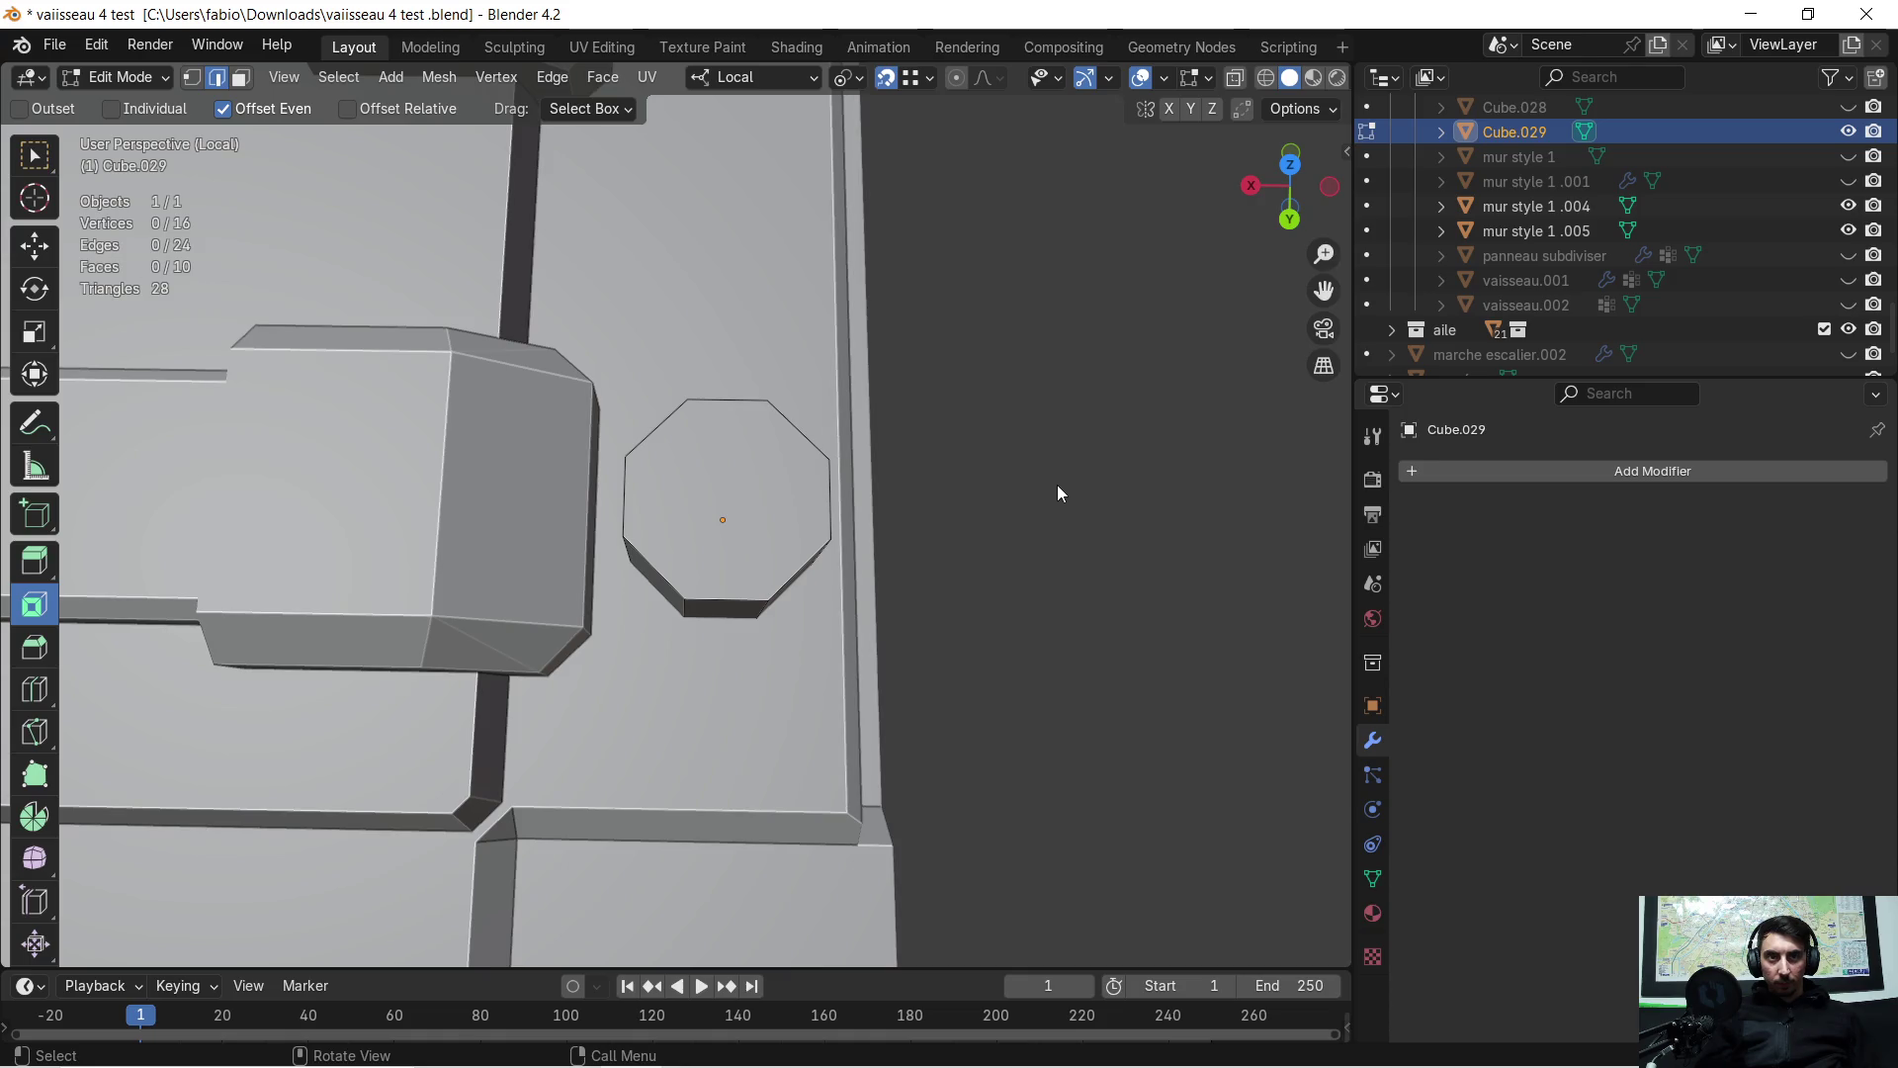
key(z)
click(1211, 602)
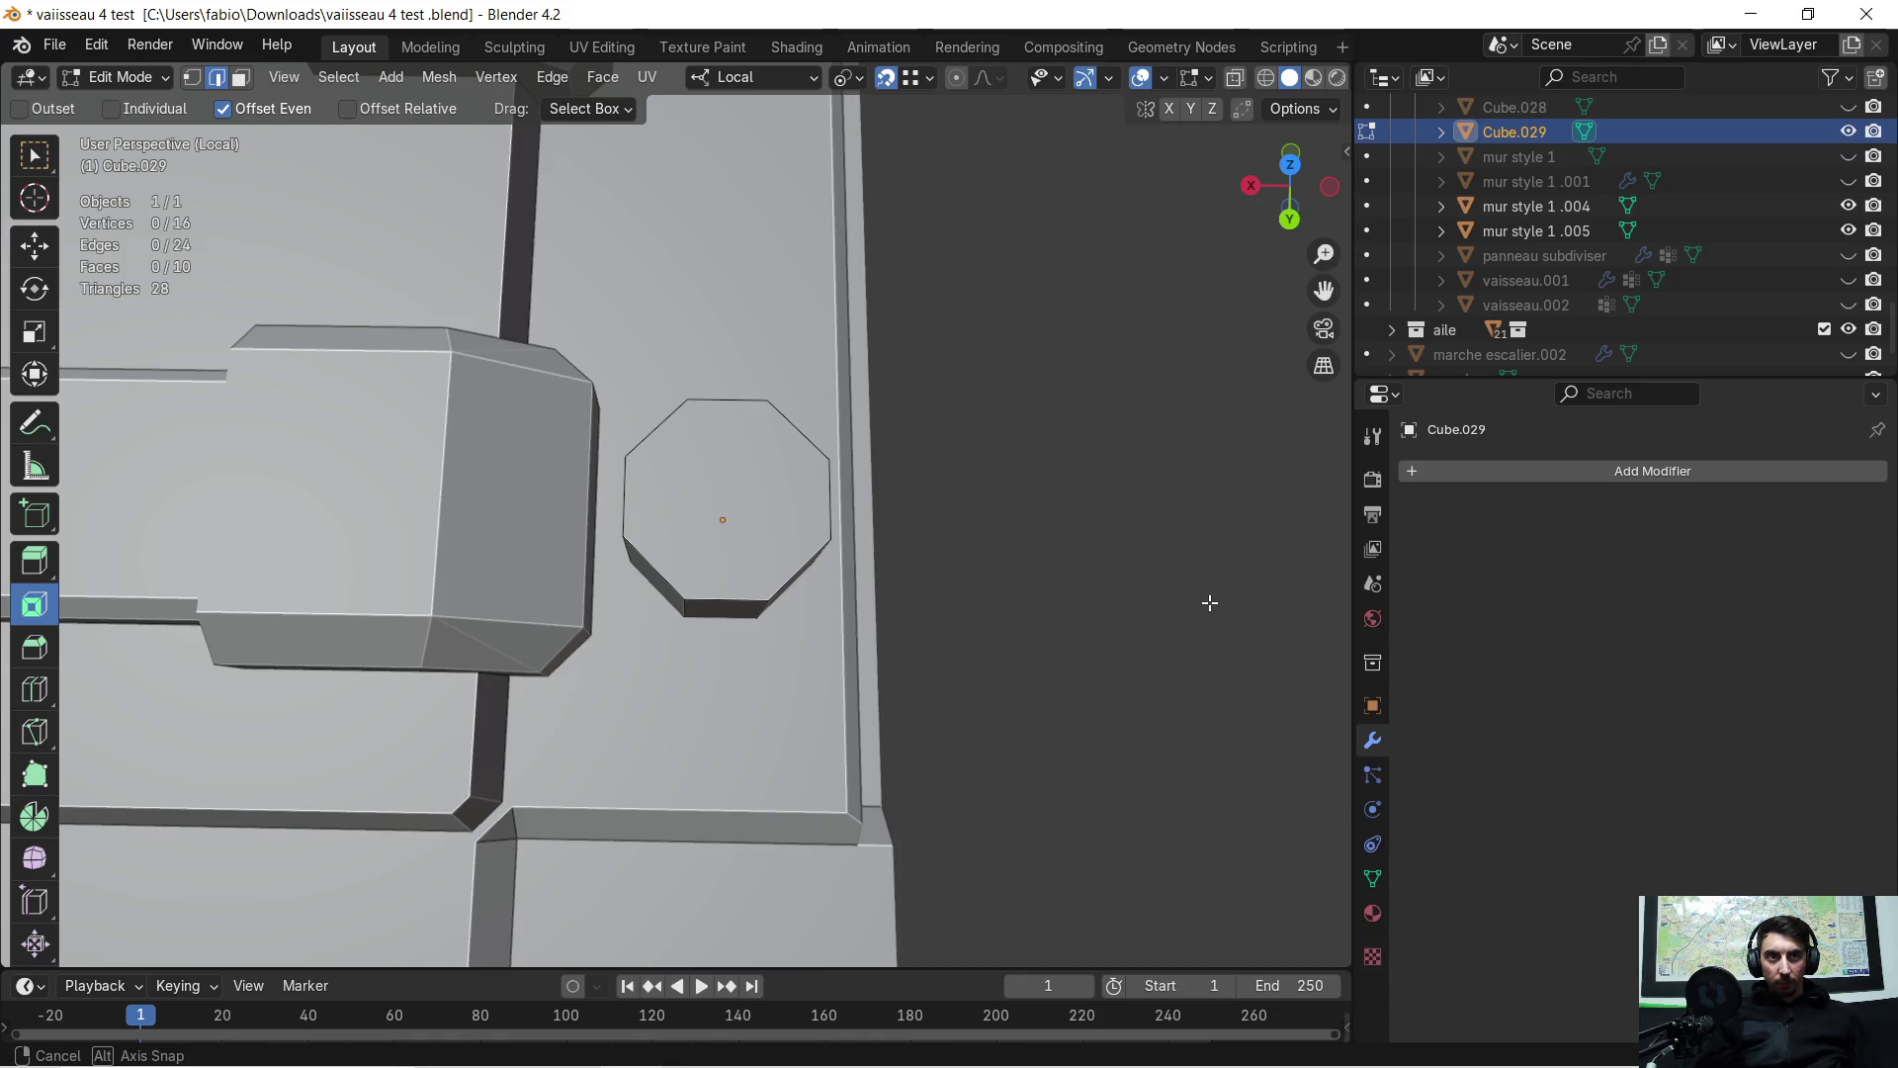
mouse_move(1207, 597)
middle_down()
mouse_move(1115, 508)
mouse_move(1169, 562)
middle_up()
key(a)
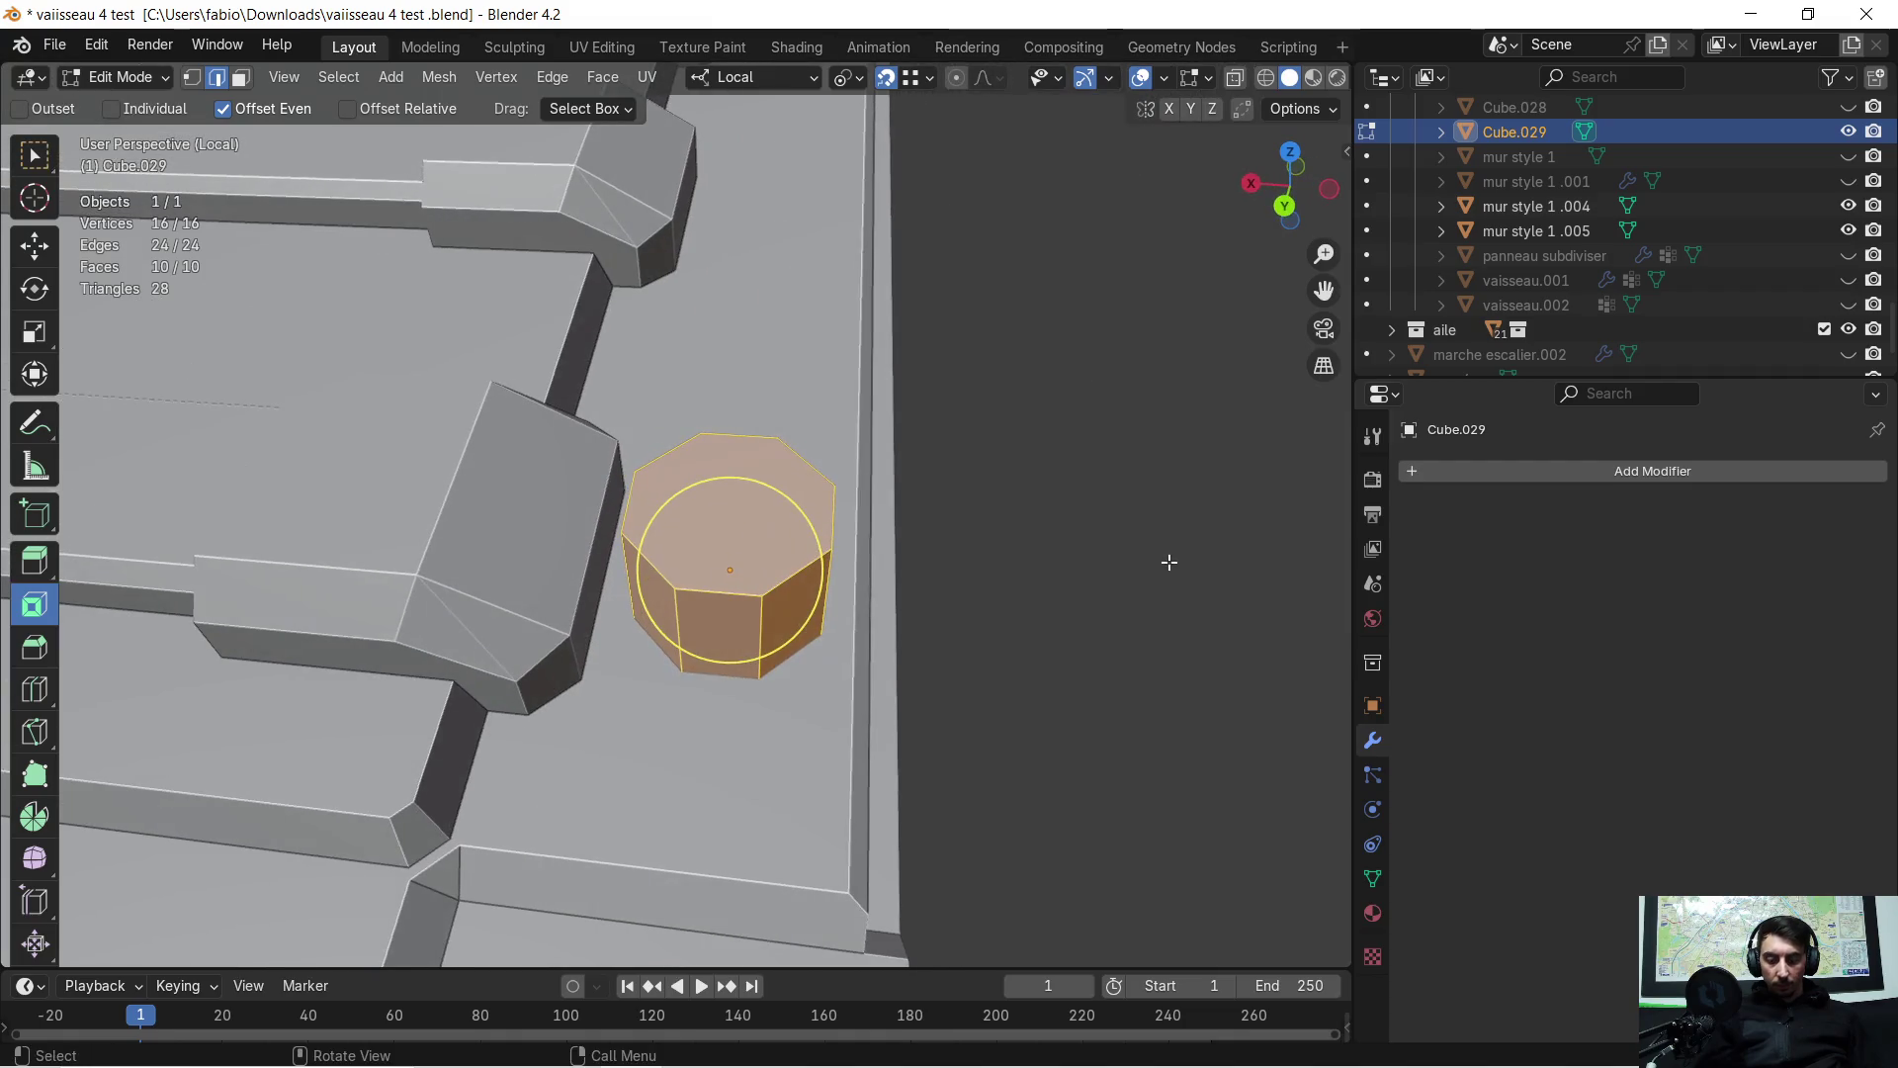
key(s)
key(x)
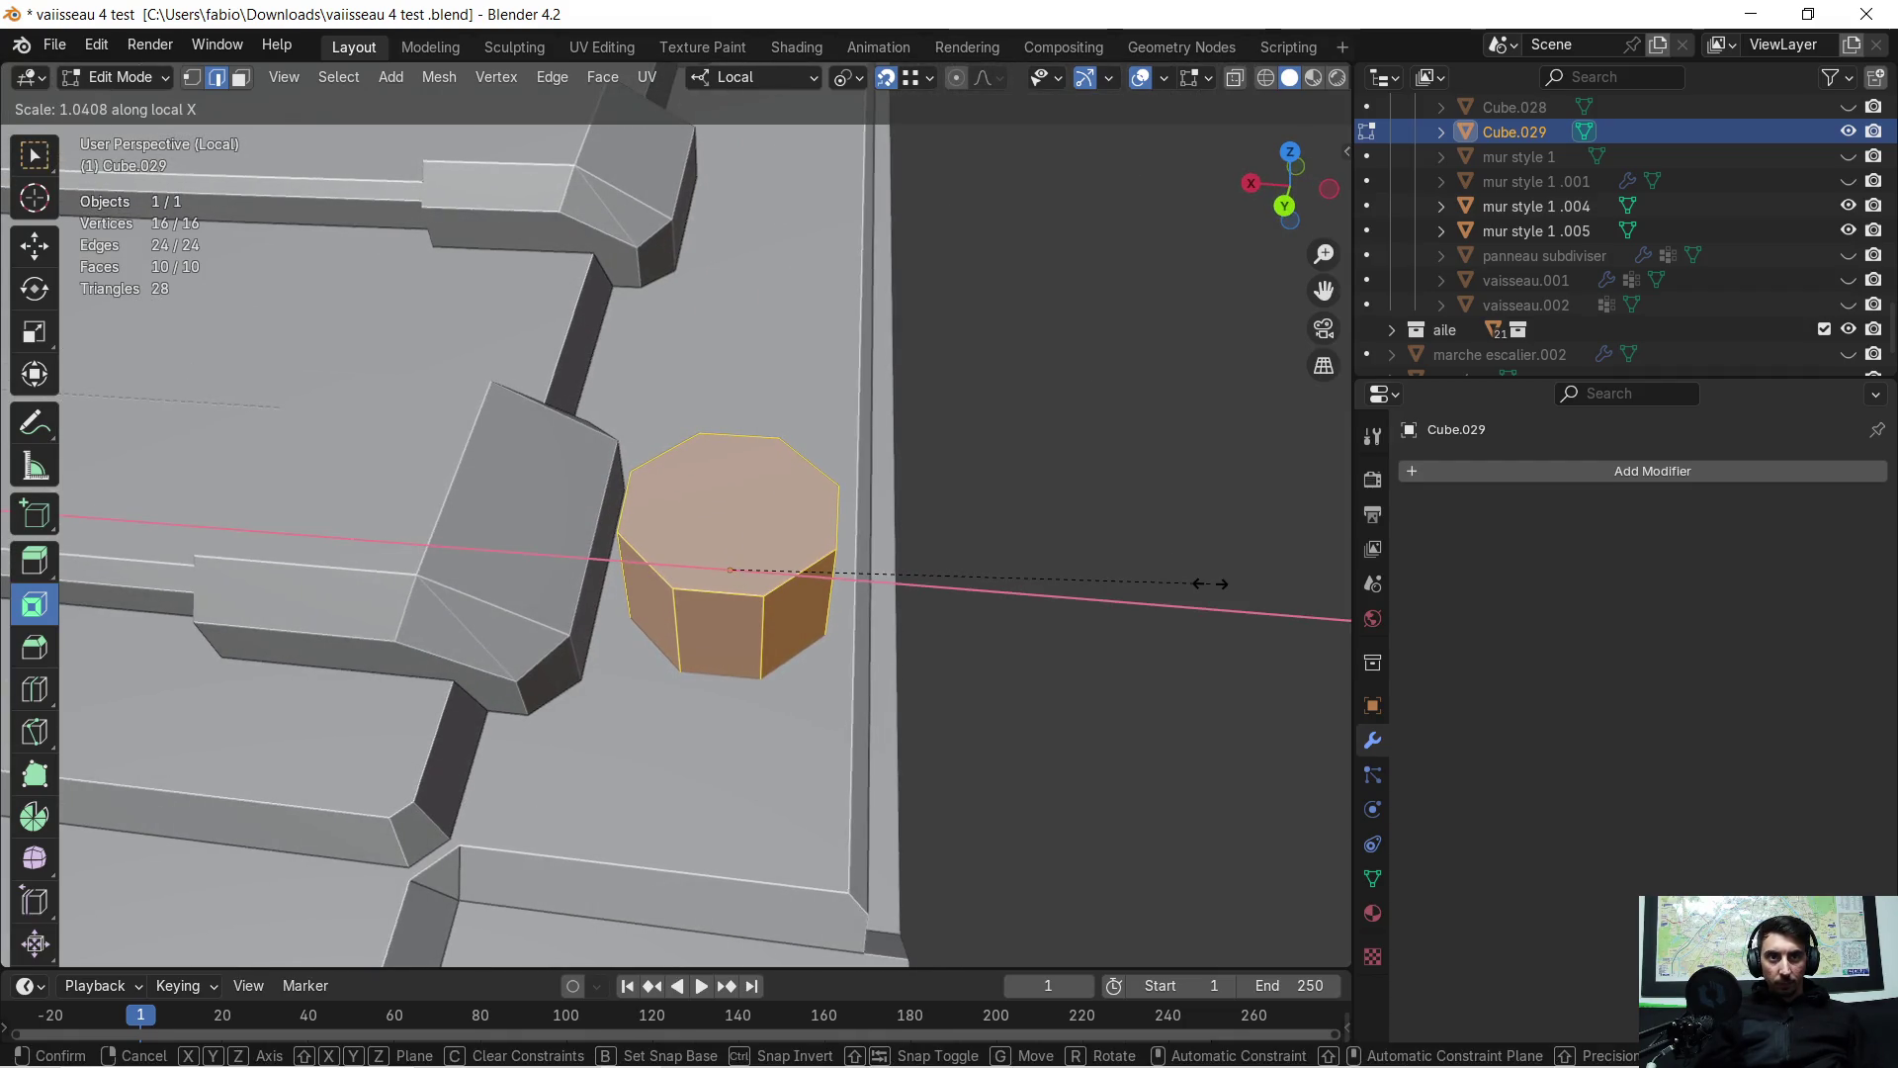
click(1209, 584)
Stretch the octagonal prism to 1.758 along local Y
middle_drag(1209, 585, 963, 574)
key(x)
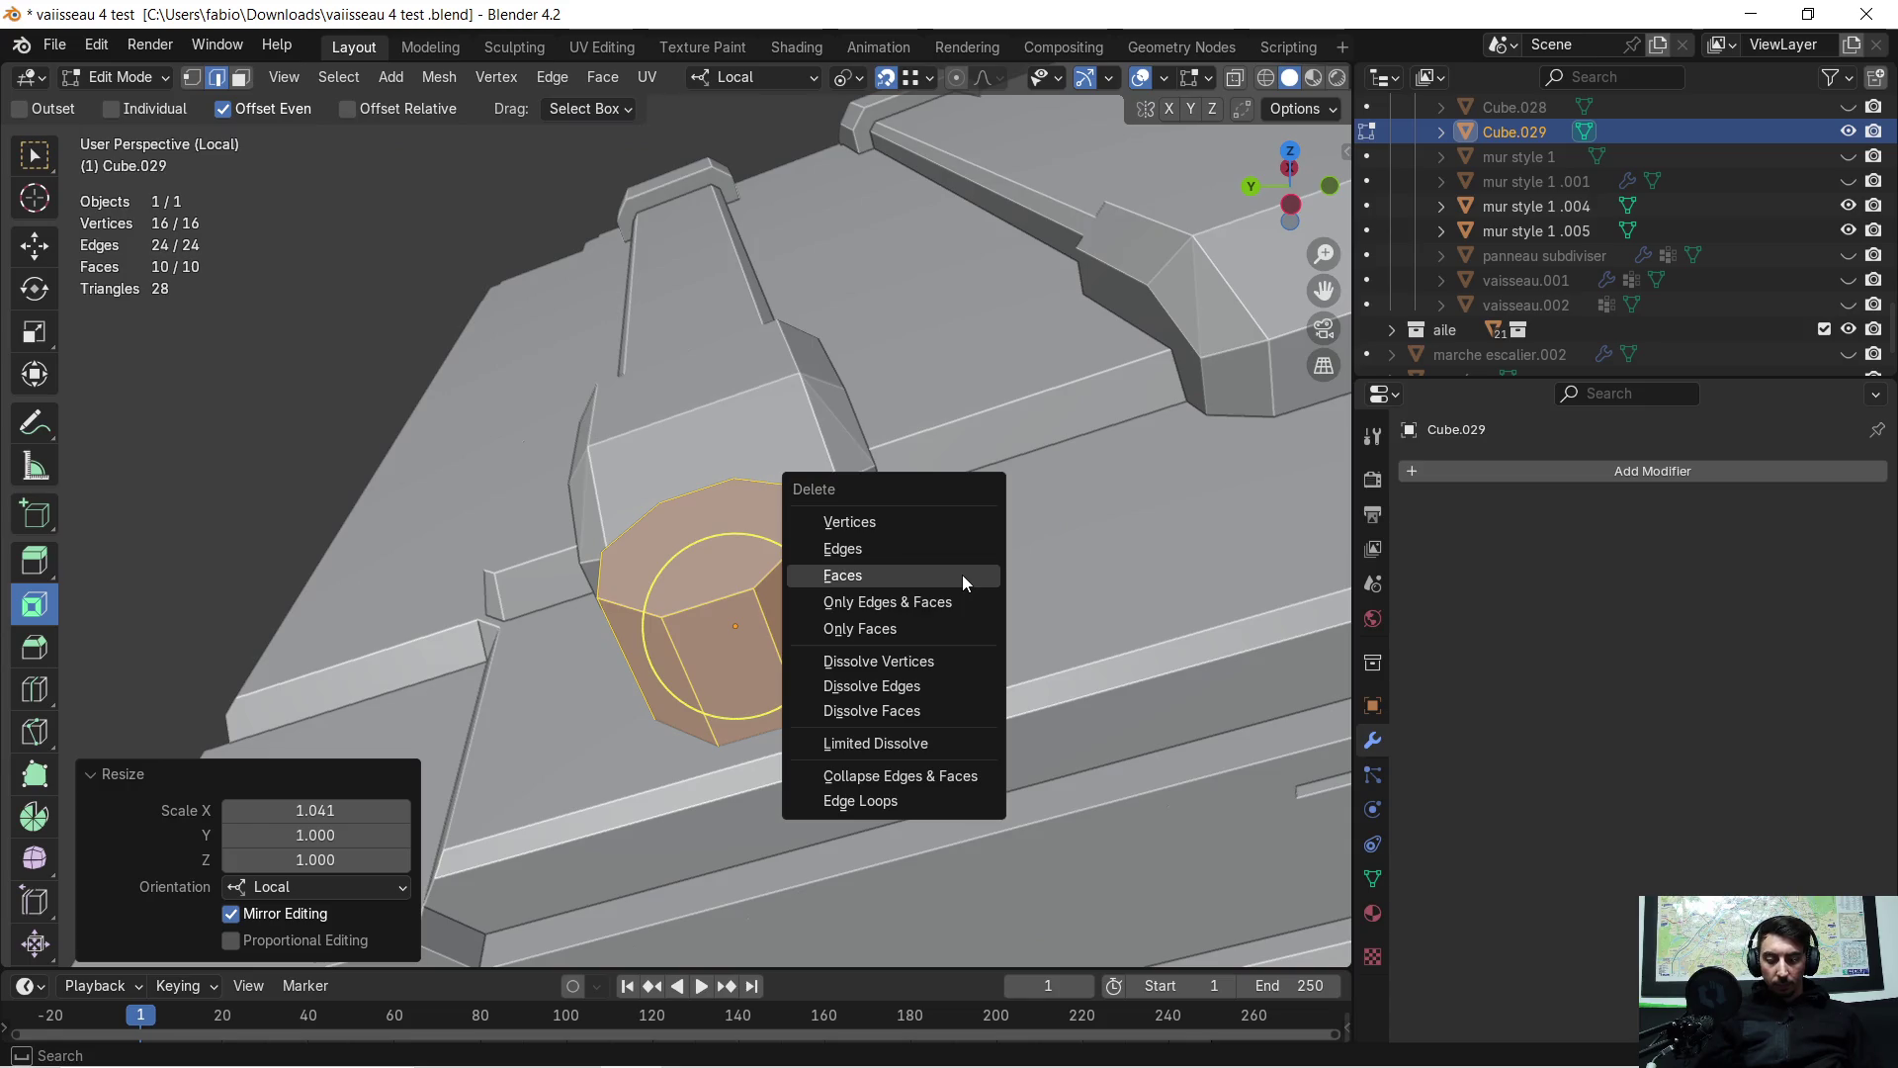
key(ctrl+e)
key(ctrl+e)
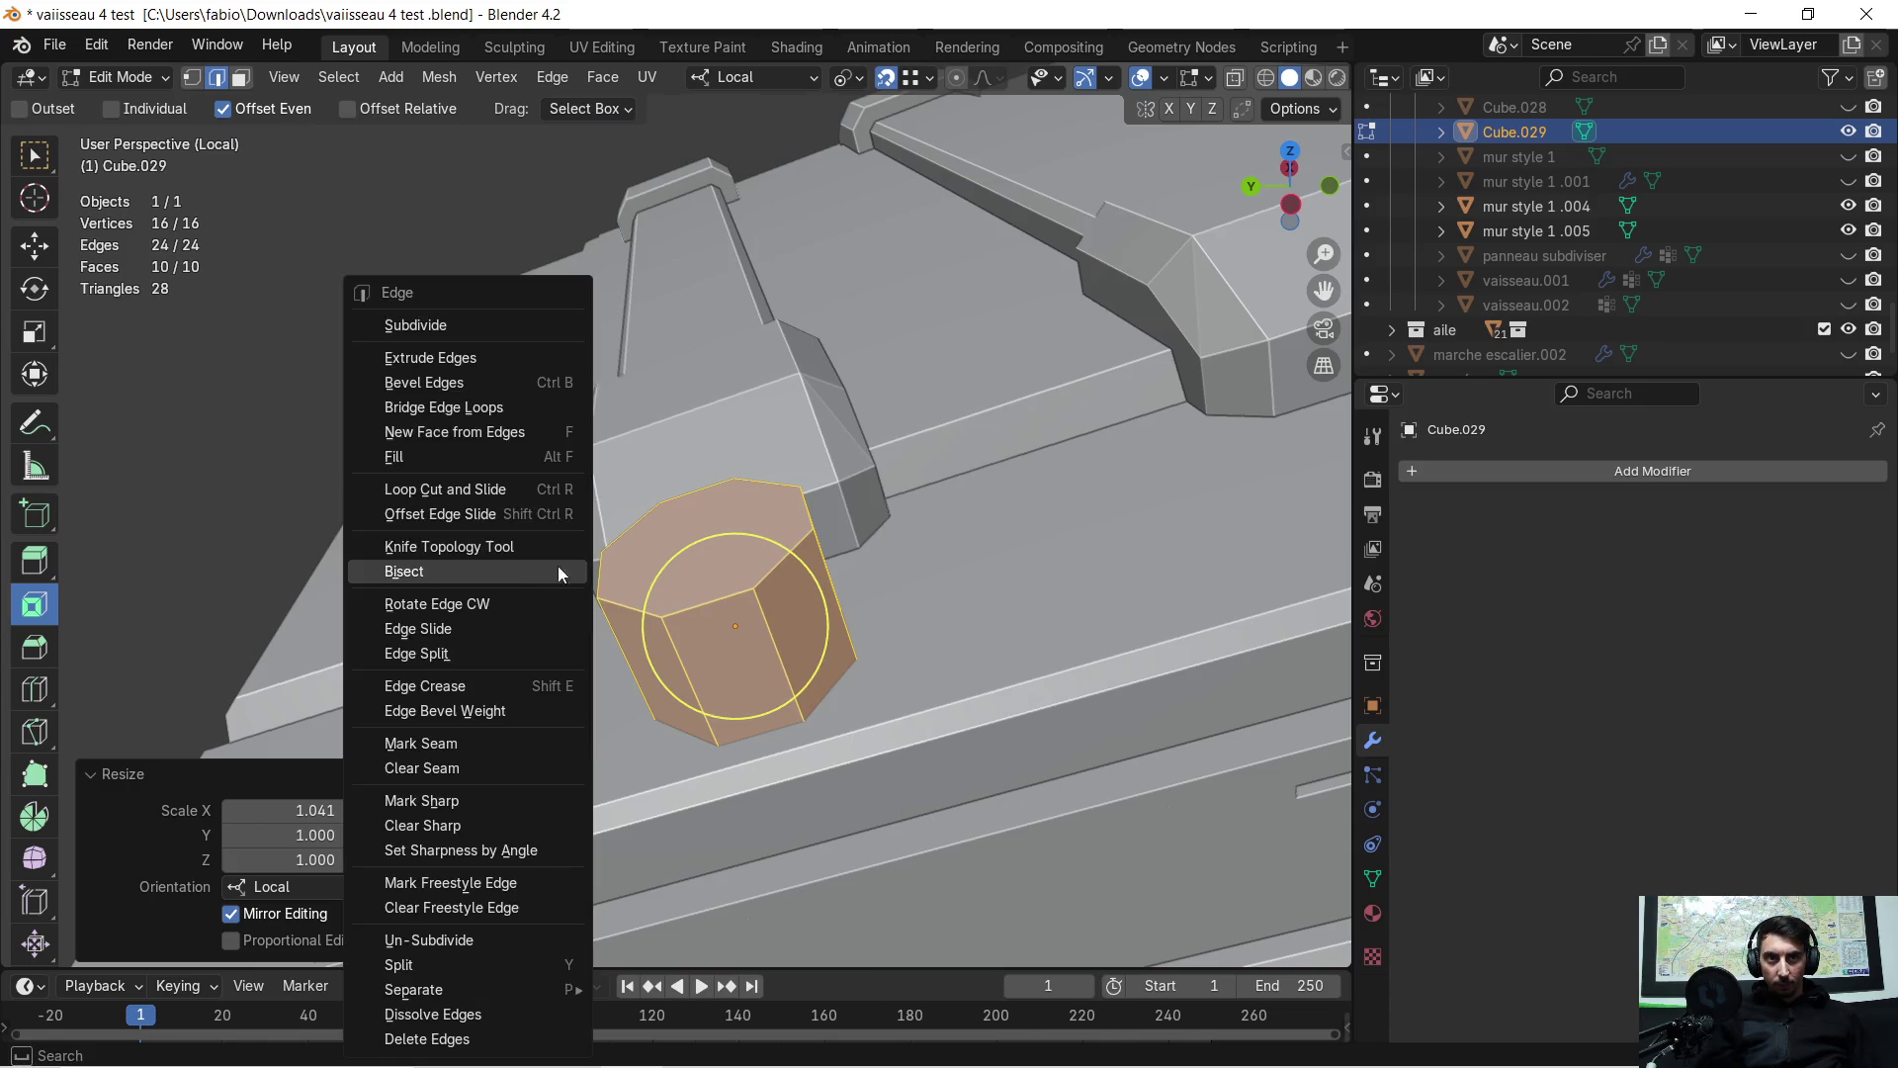
key(s)
key(y)
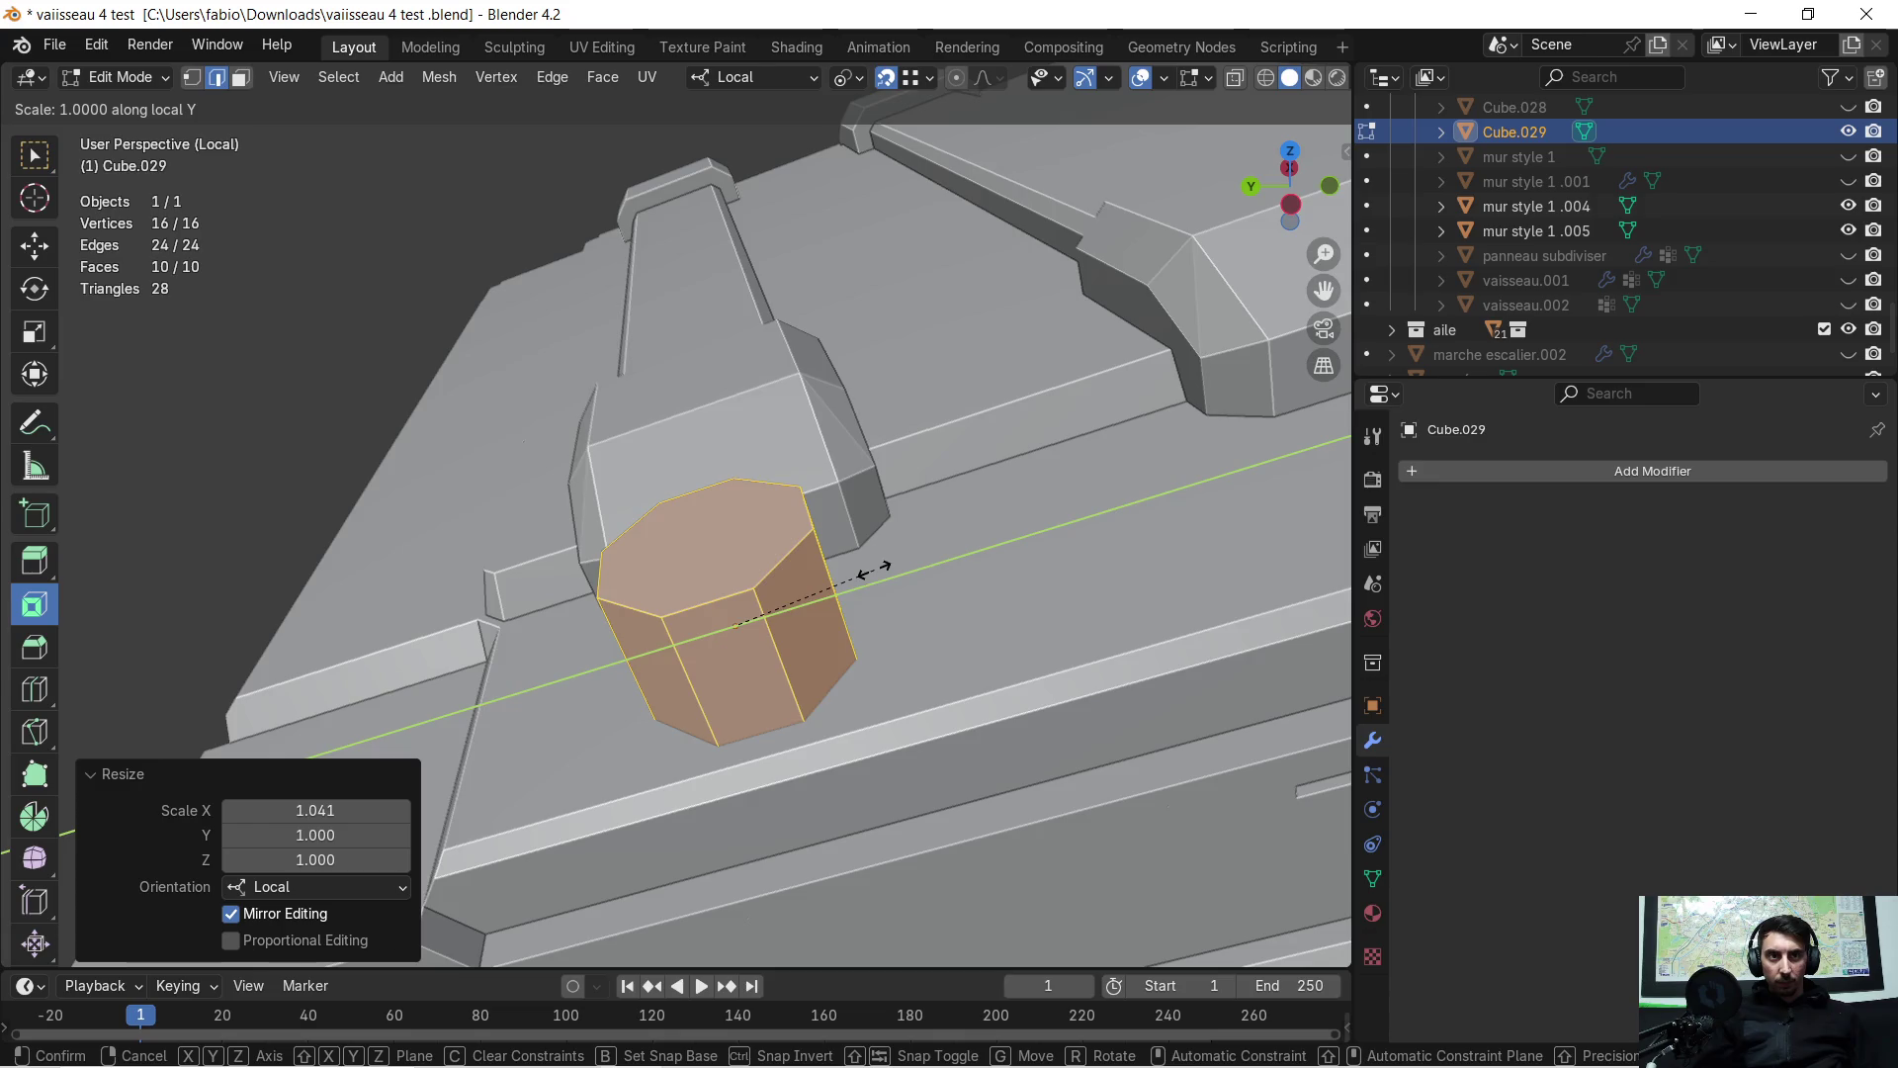
click(975, 529)
mouse_move(975, 530)
middle_down()
mouse_move(1031, 543)
mouse_move(1101, 495)
mouse_move(1127, 441)
mouse_move(988, 554)
mouse_move(878, 600)
mouse_move(934, 504)
middle_up()
scroll(878, 600, up, 3)
Shrink the whole octagon uniformly to 0.441 scale
key(s)
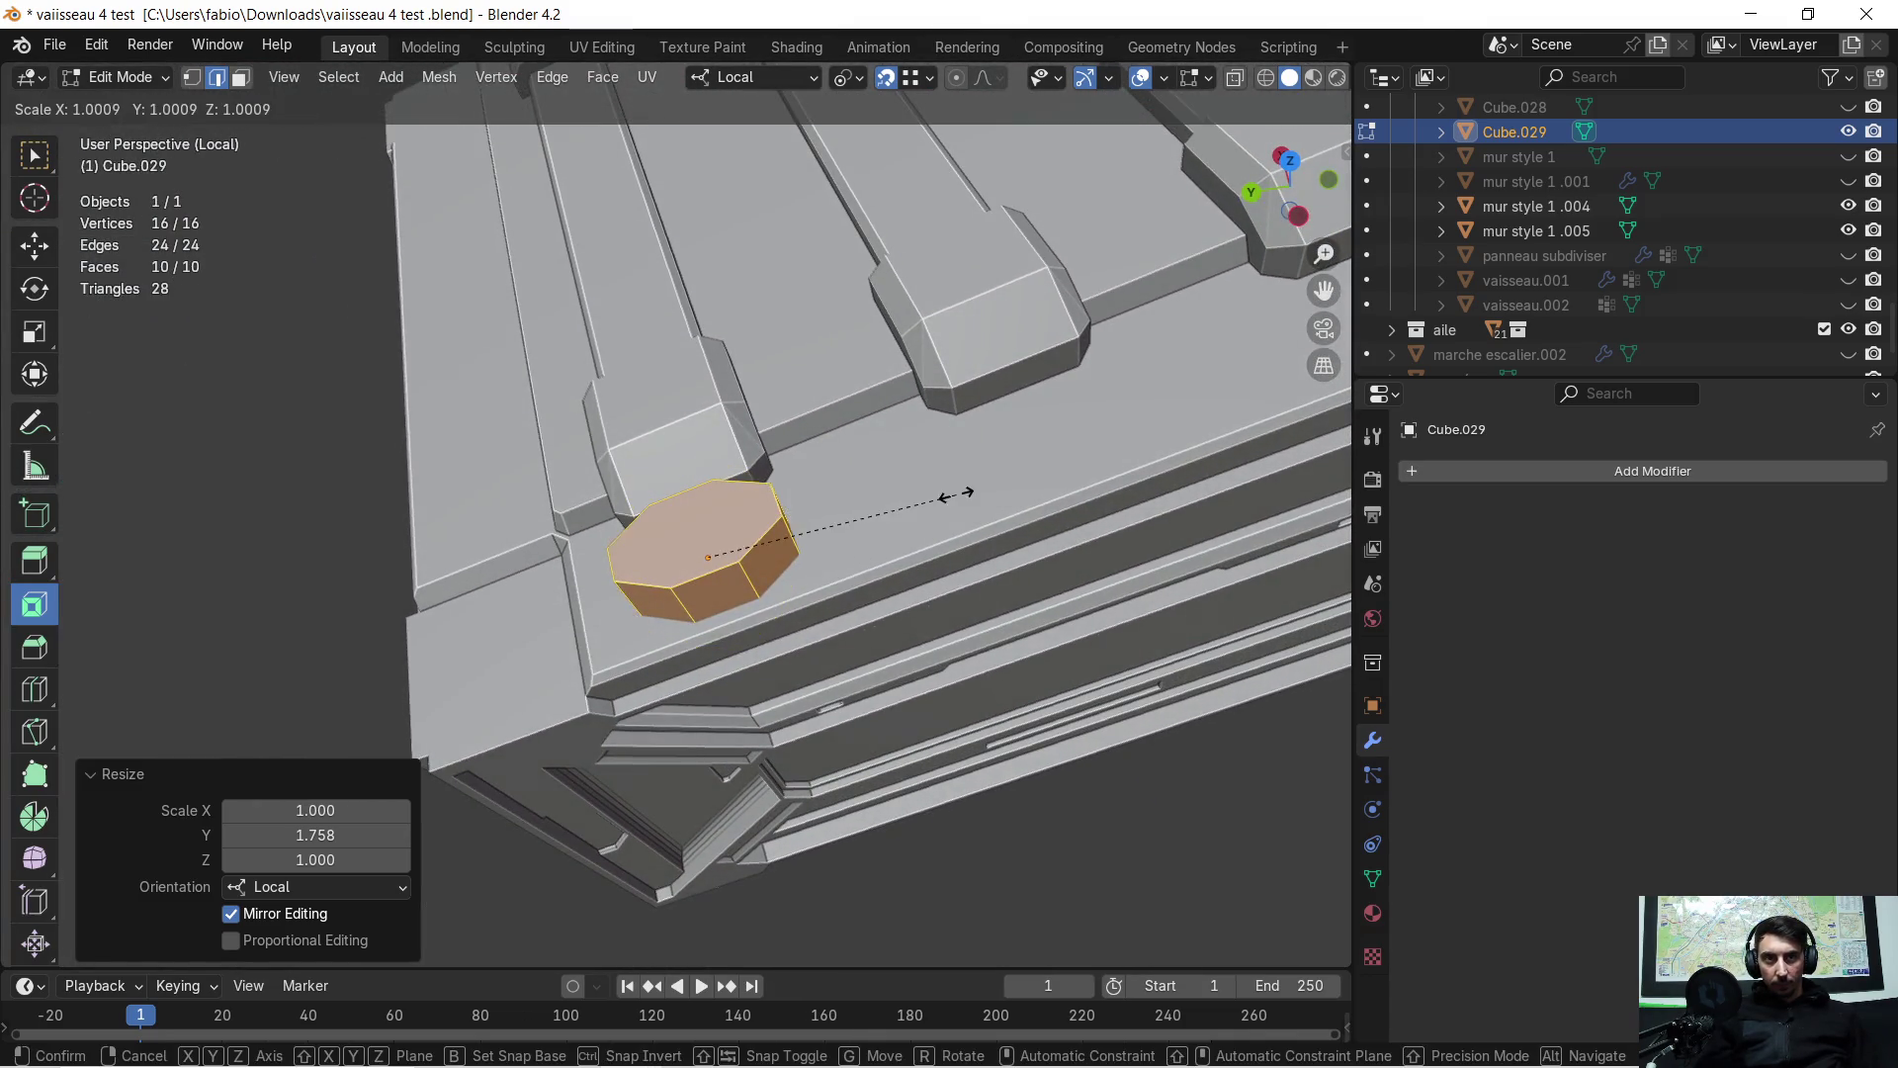
click(827, 534)
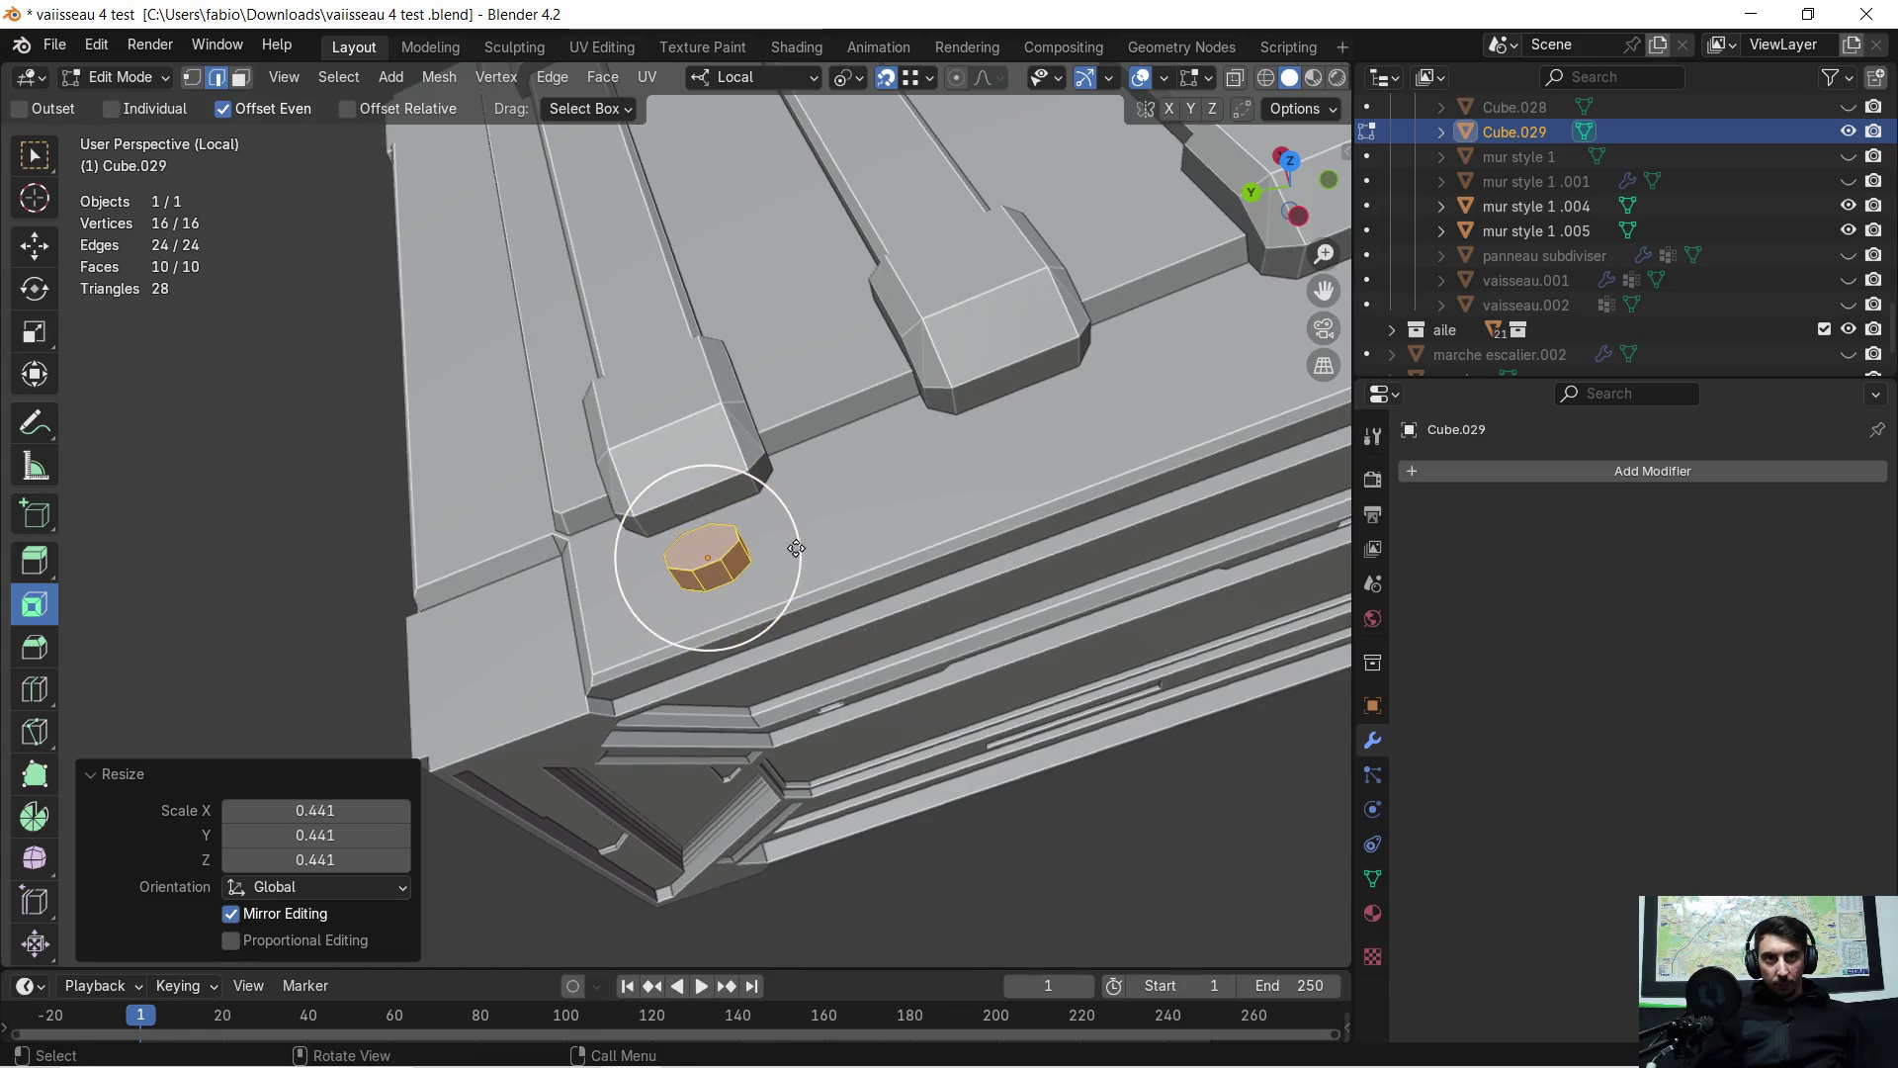
scroll(756, 576, up, 2)
middle_drag(756, 576, 885, 546)
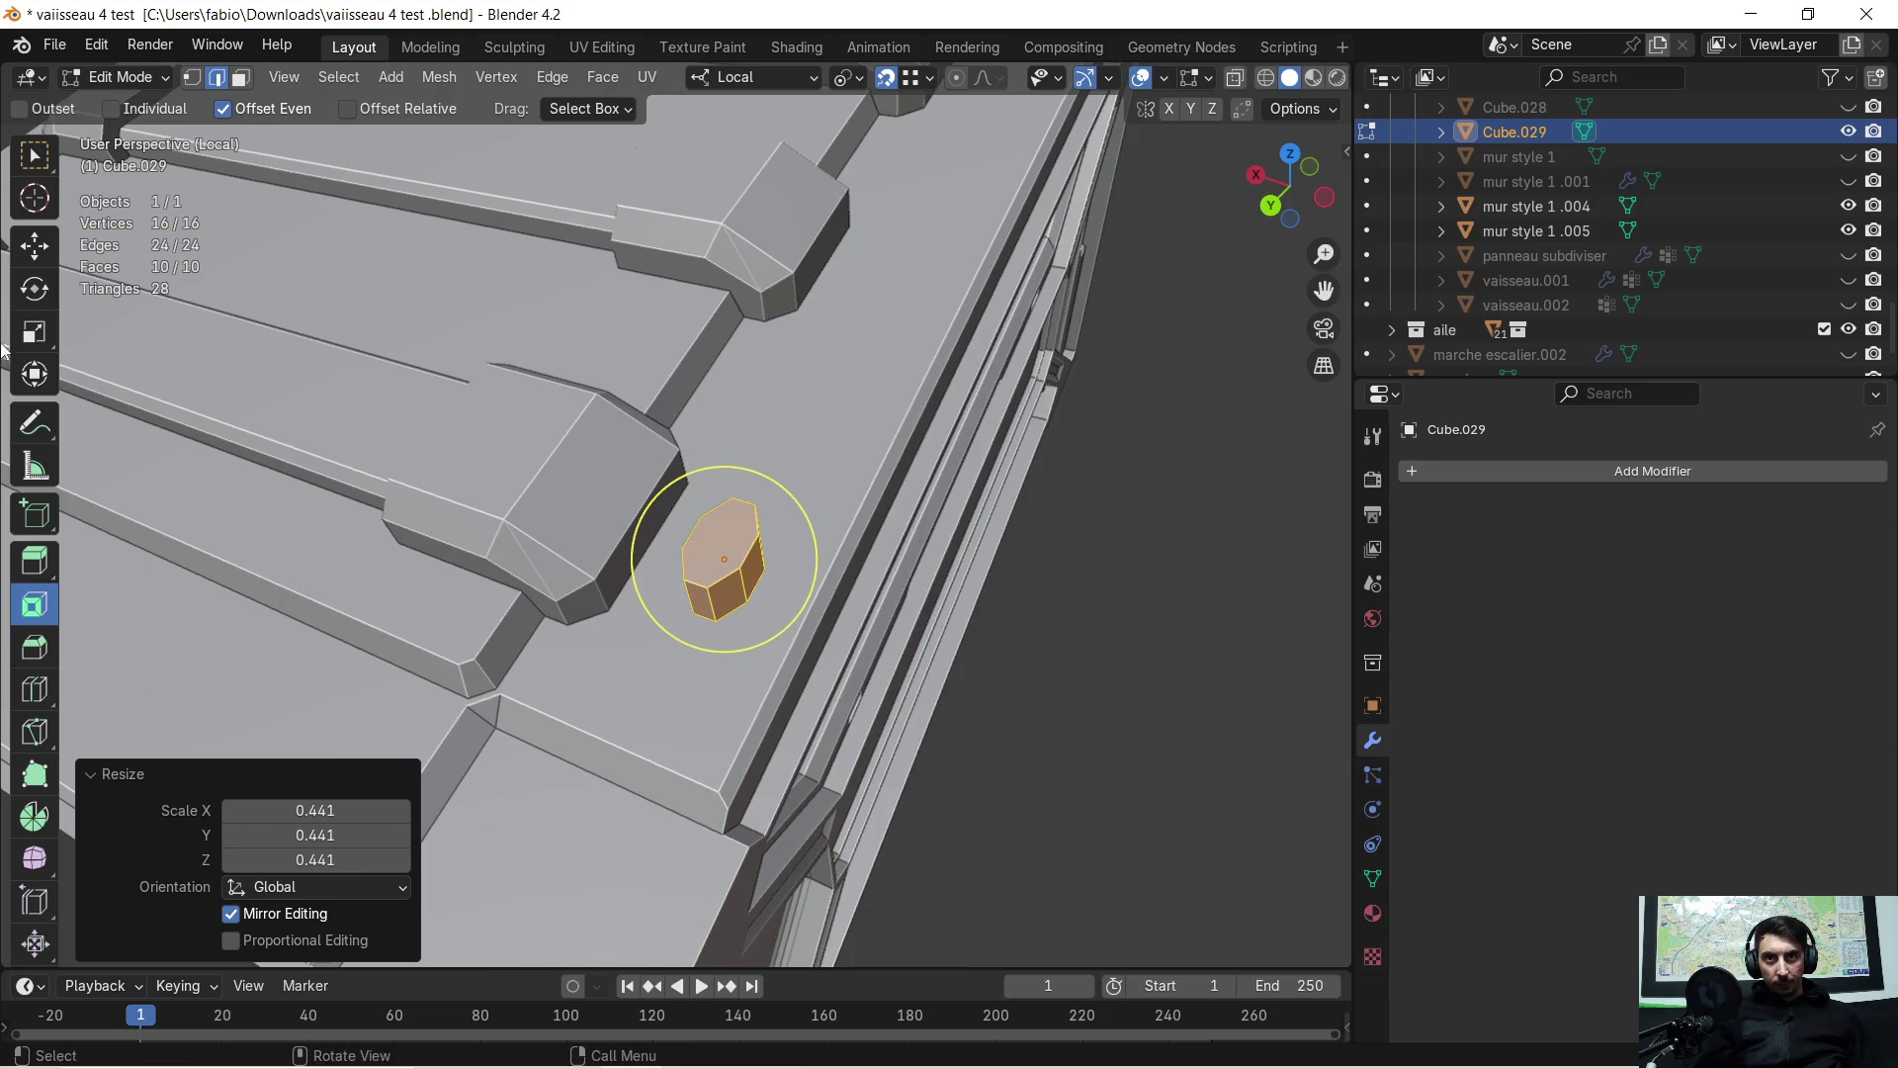
Rotate the octagon 32.5° about its local Z axis
click(30, 295)
key(r)
key(z)
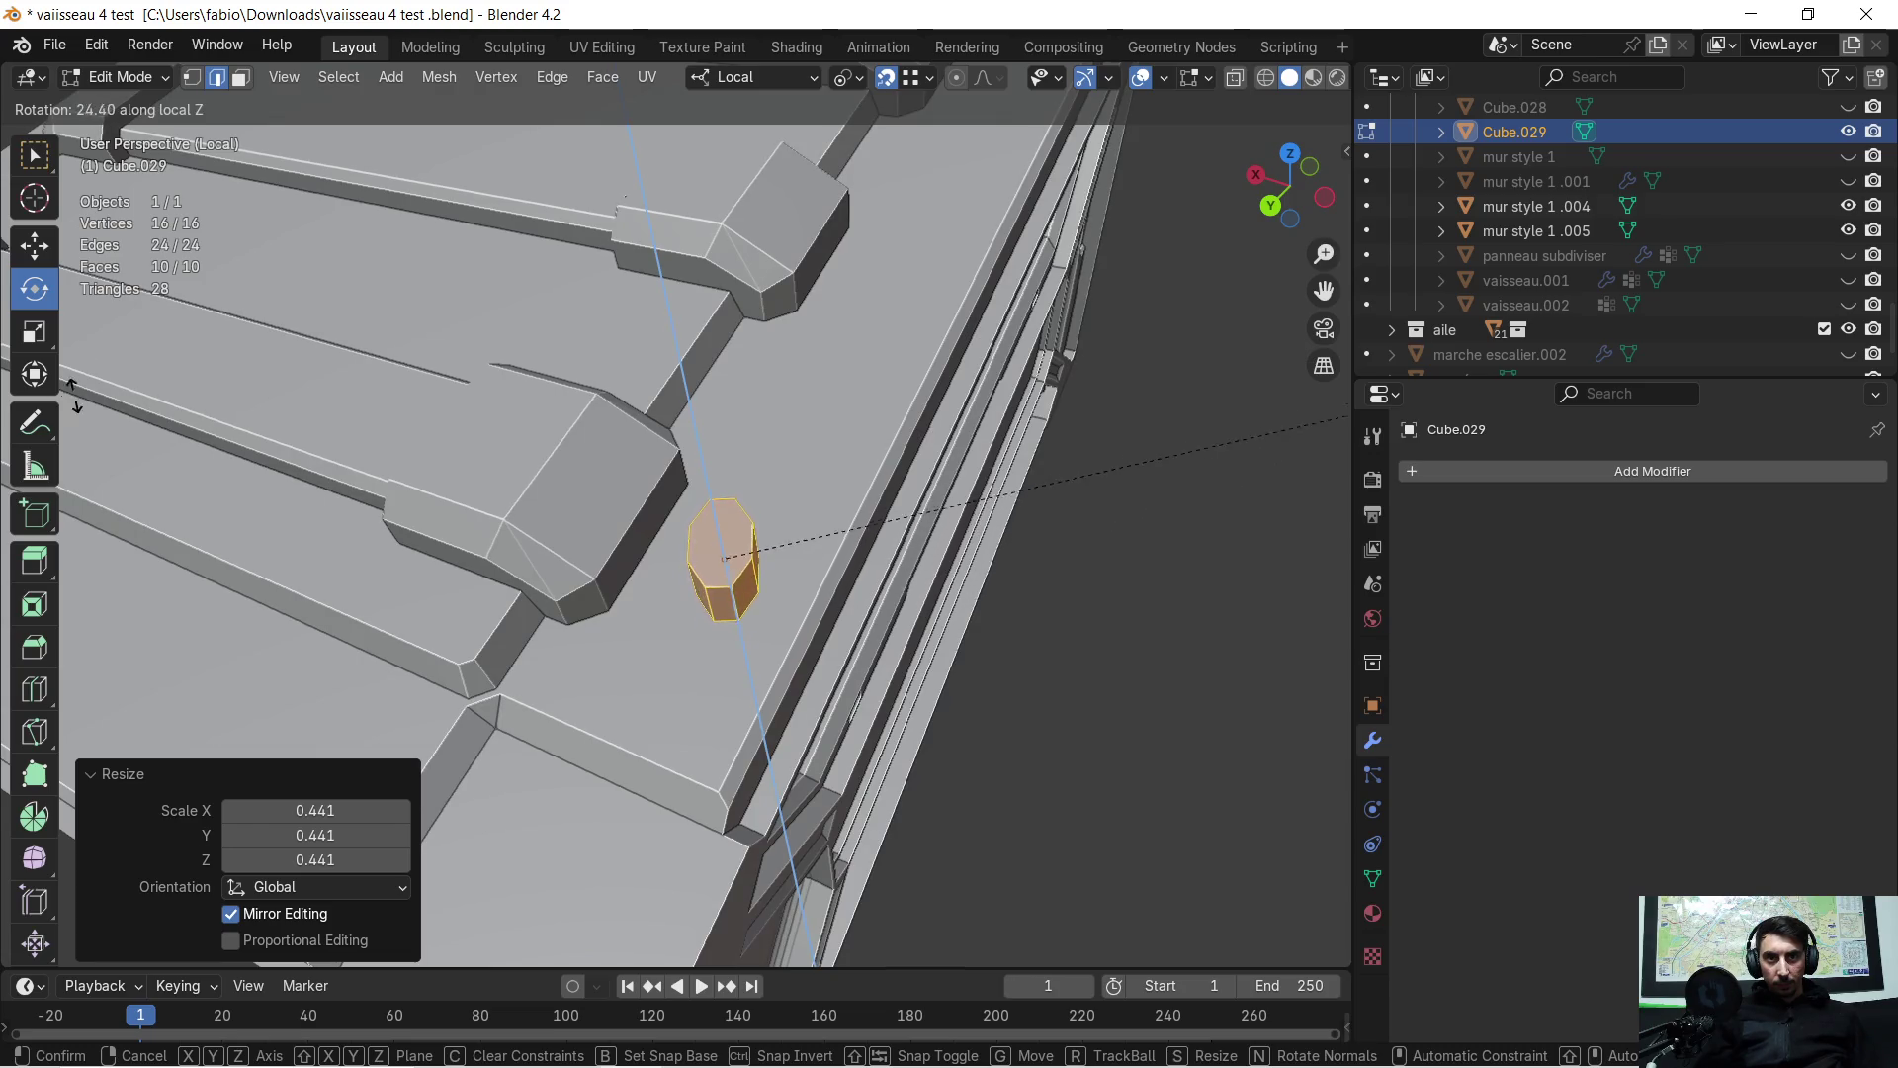
click(202, 239)
mouse_move(203, 239)
middle_down()
mouse_move(418, 565)
mouse_move(538, 530)
mouse_move(643, 558)
middle_up()
Nudge the octagon slightly along local X, then 0.075801 m along local Y
key(g)
key(x)
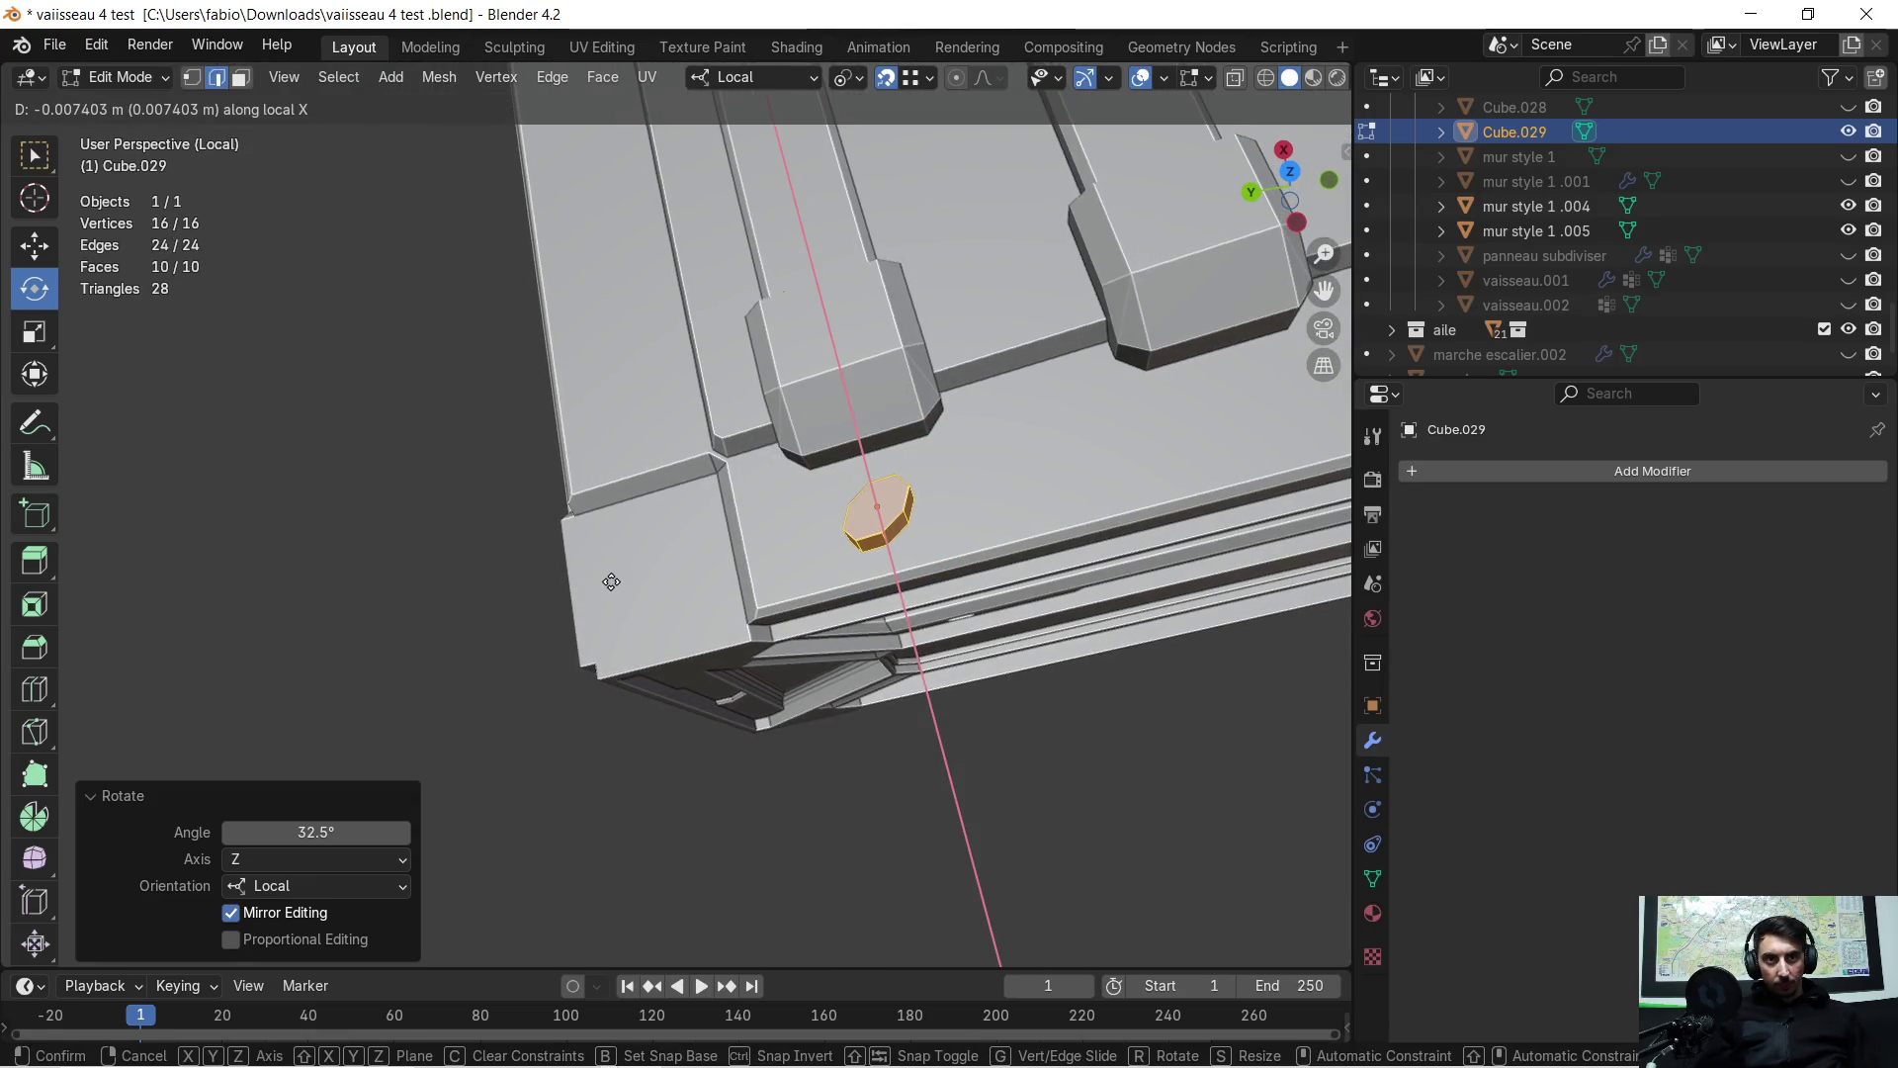
click(612, 583)
key(g)
key(y)
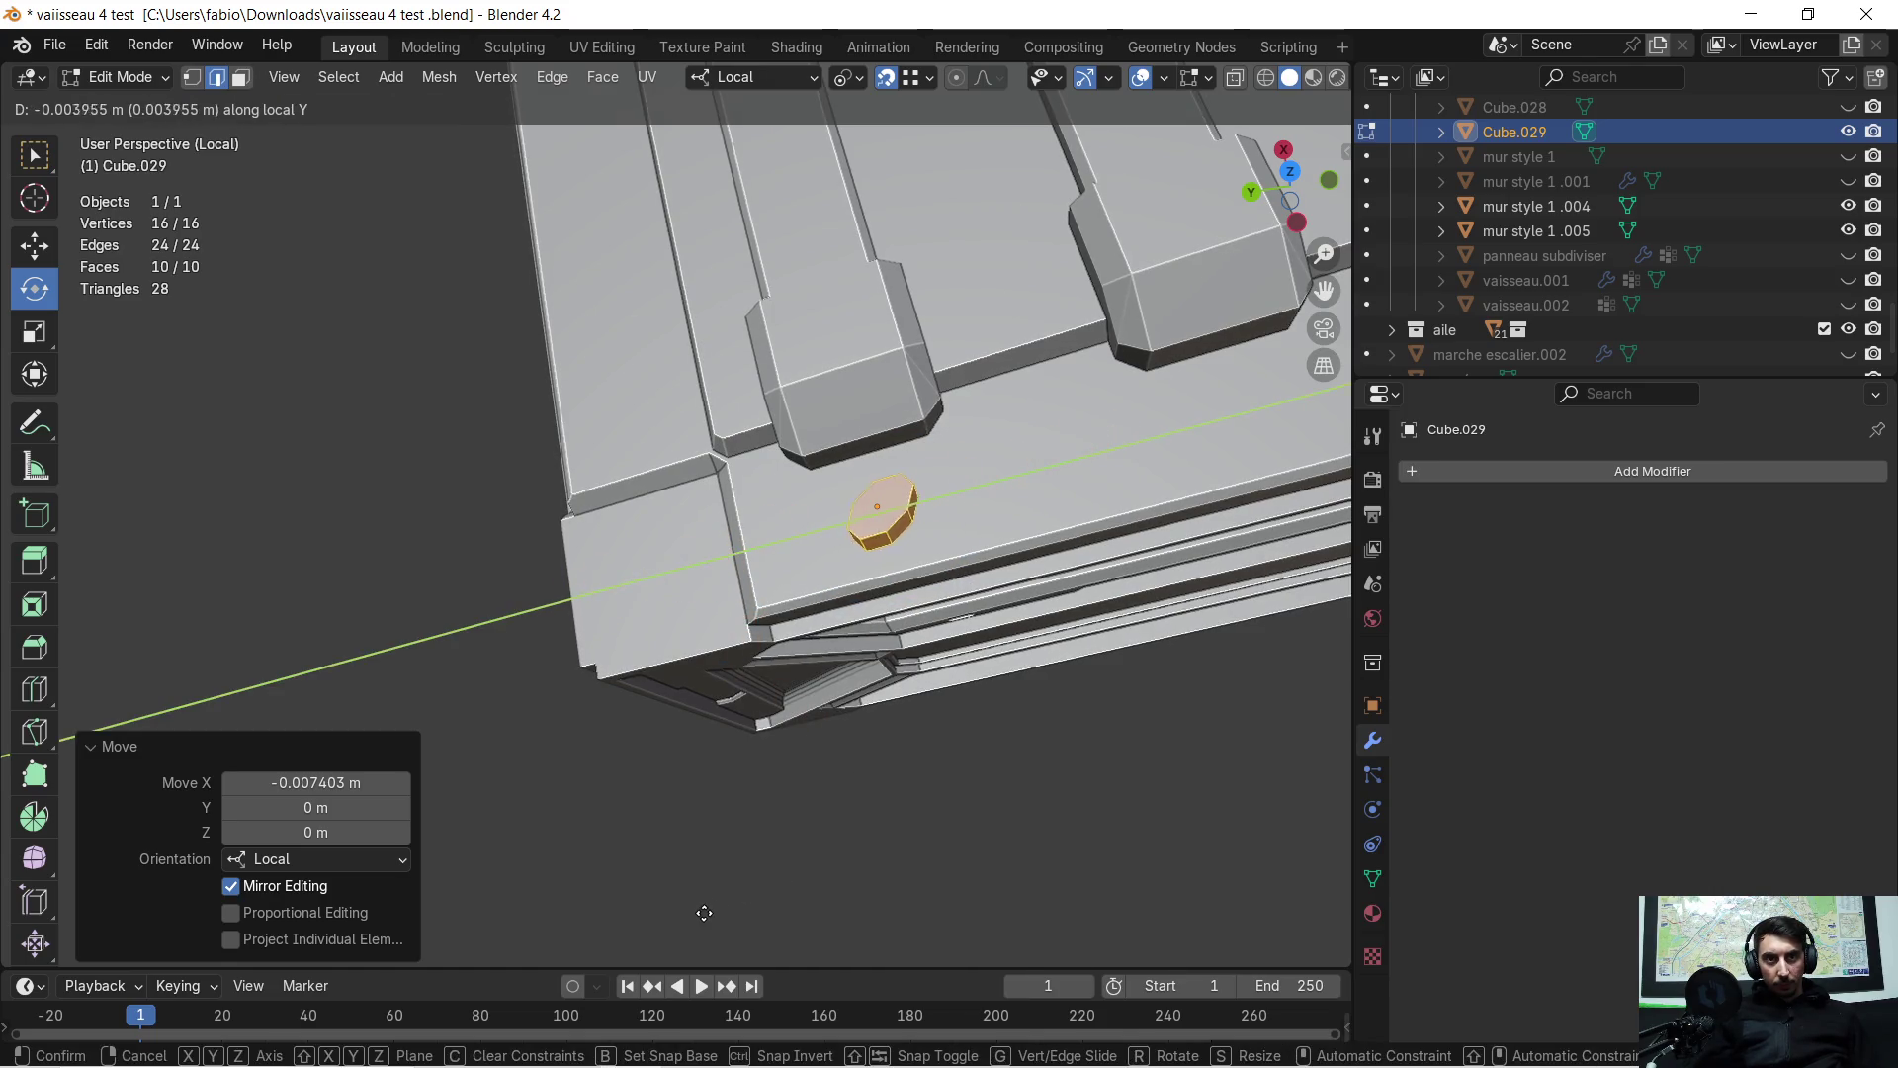
click(633, 944)
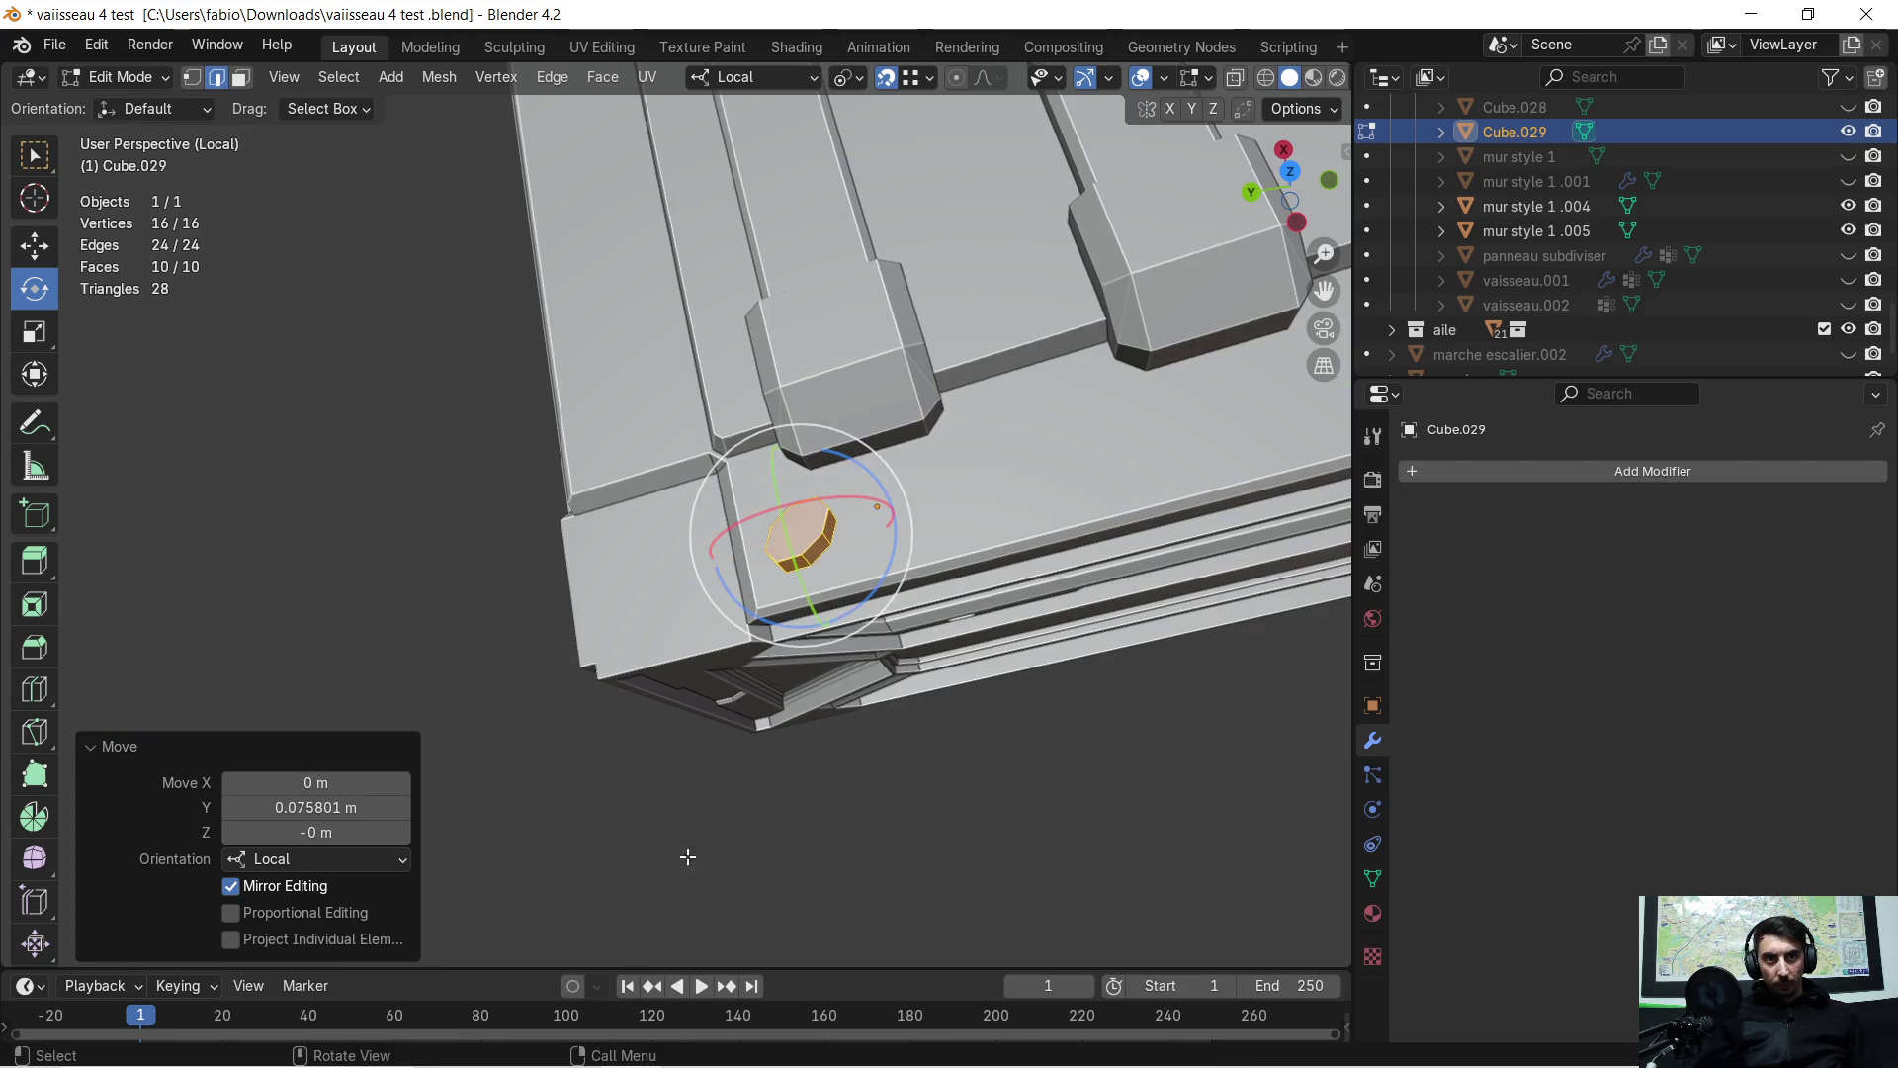
Turn the prism a further 6.51° about its local Z axis
mouse_move(688, 857)
middle_down()
mouse_move(979, 667)
mouse_move(1028, 662)
mouse_move(907, 671)
mouse_move(941, 542)
mouse_move(869, 560)
mouse_move(929, 542)
mouse_move(988, 578)
middle_up()
scroll(979, 667, up, 2)
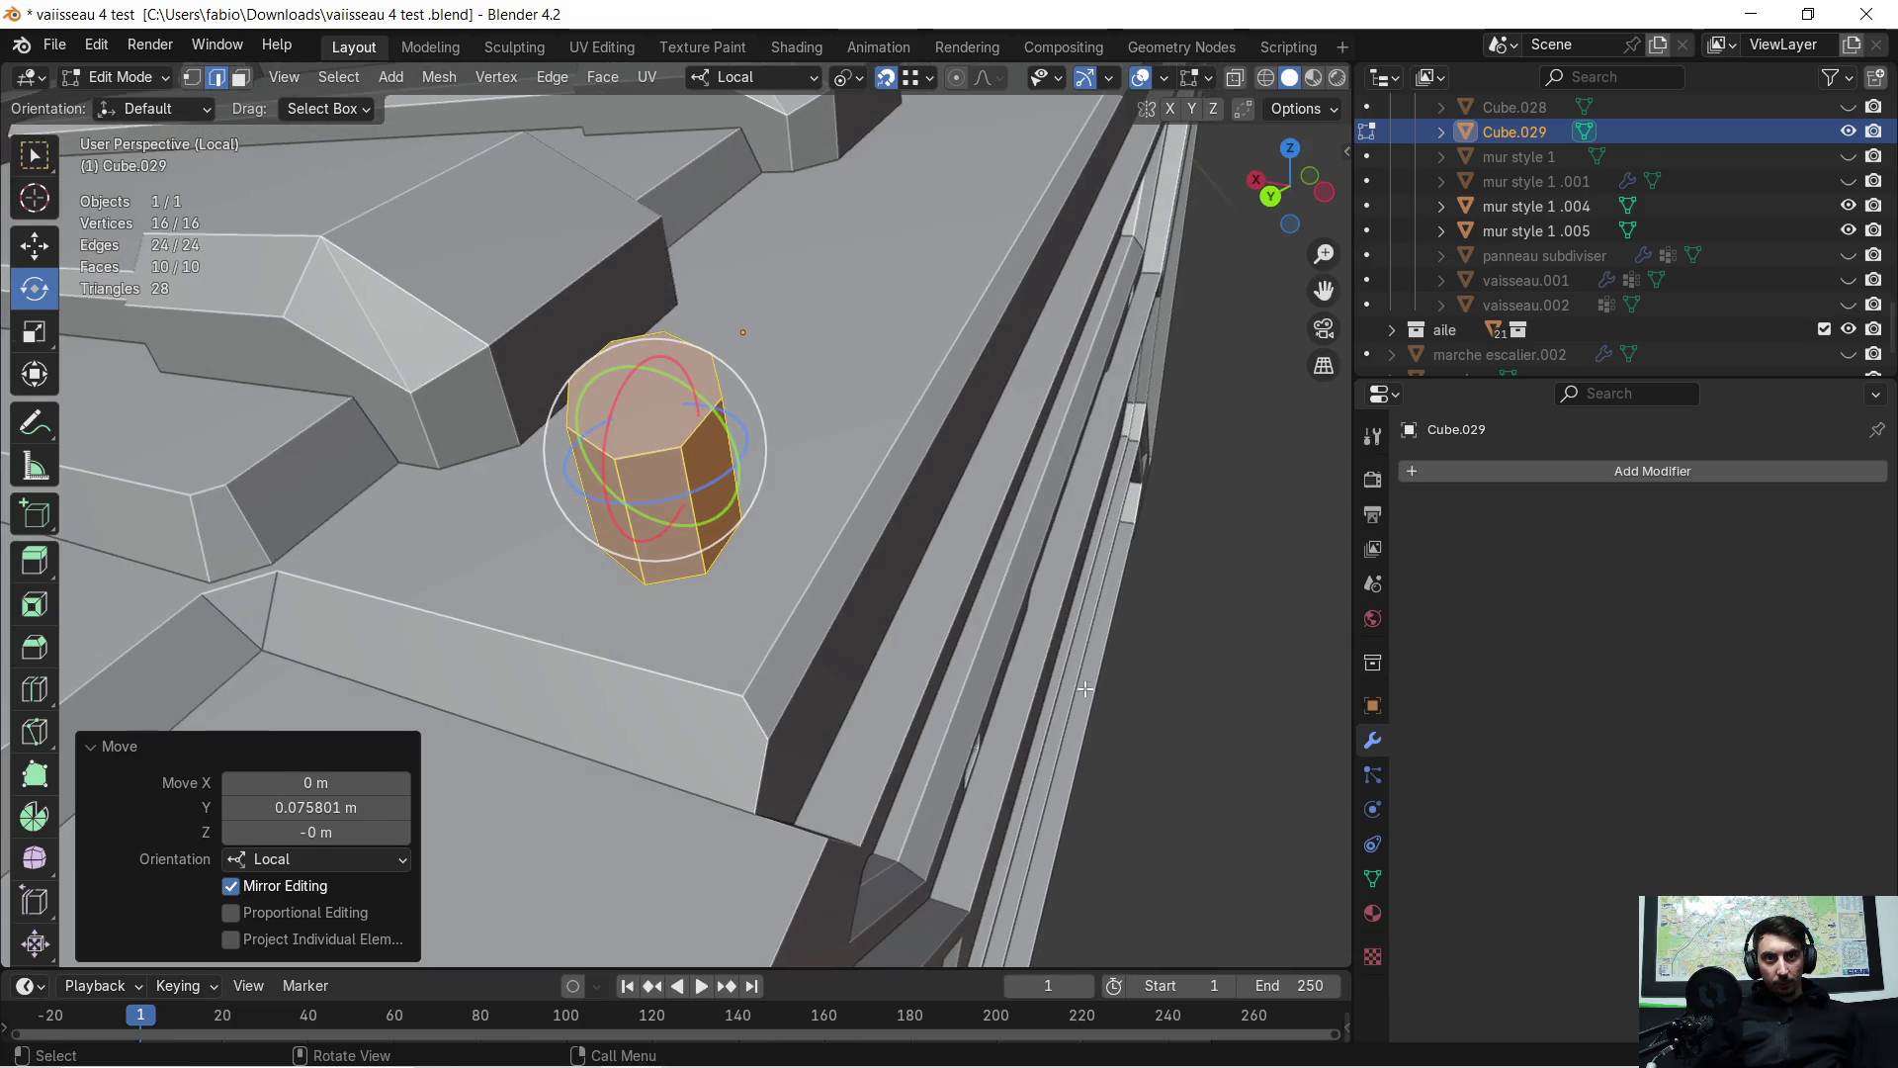
key(r)
key(z)
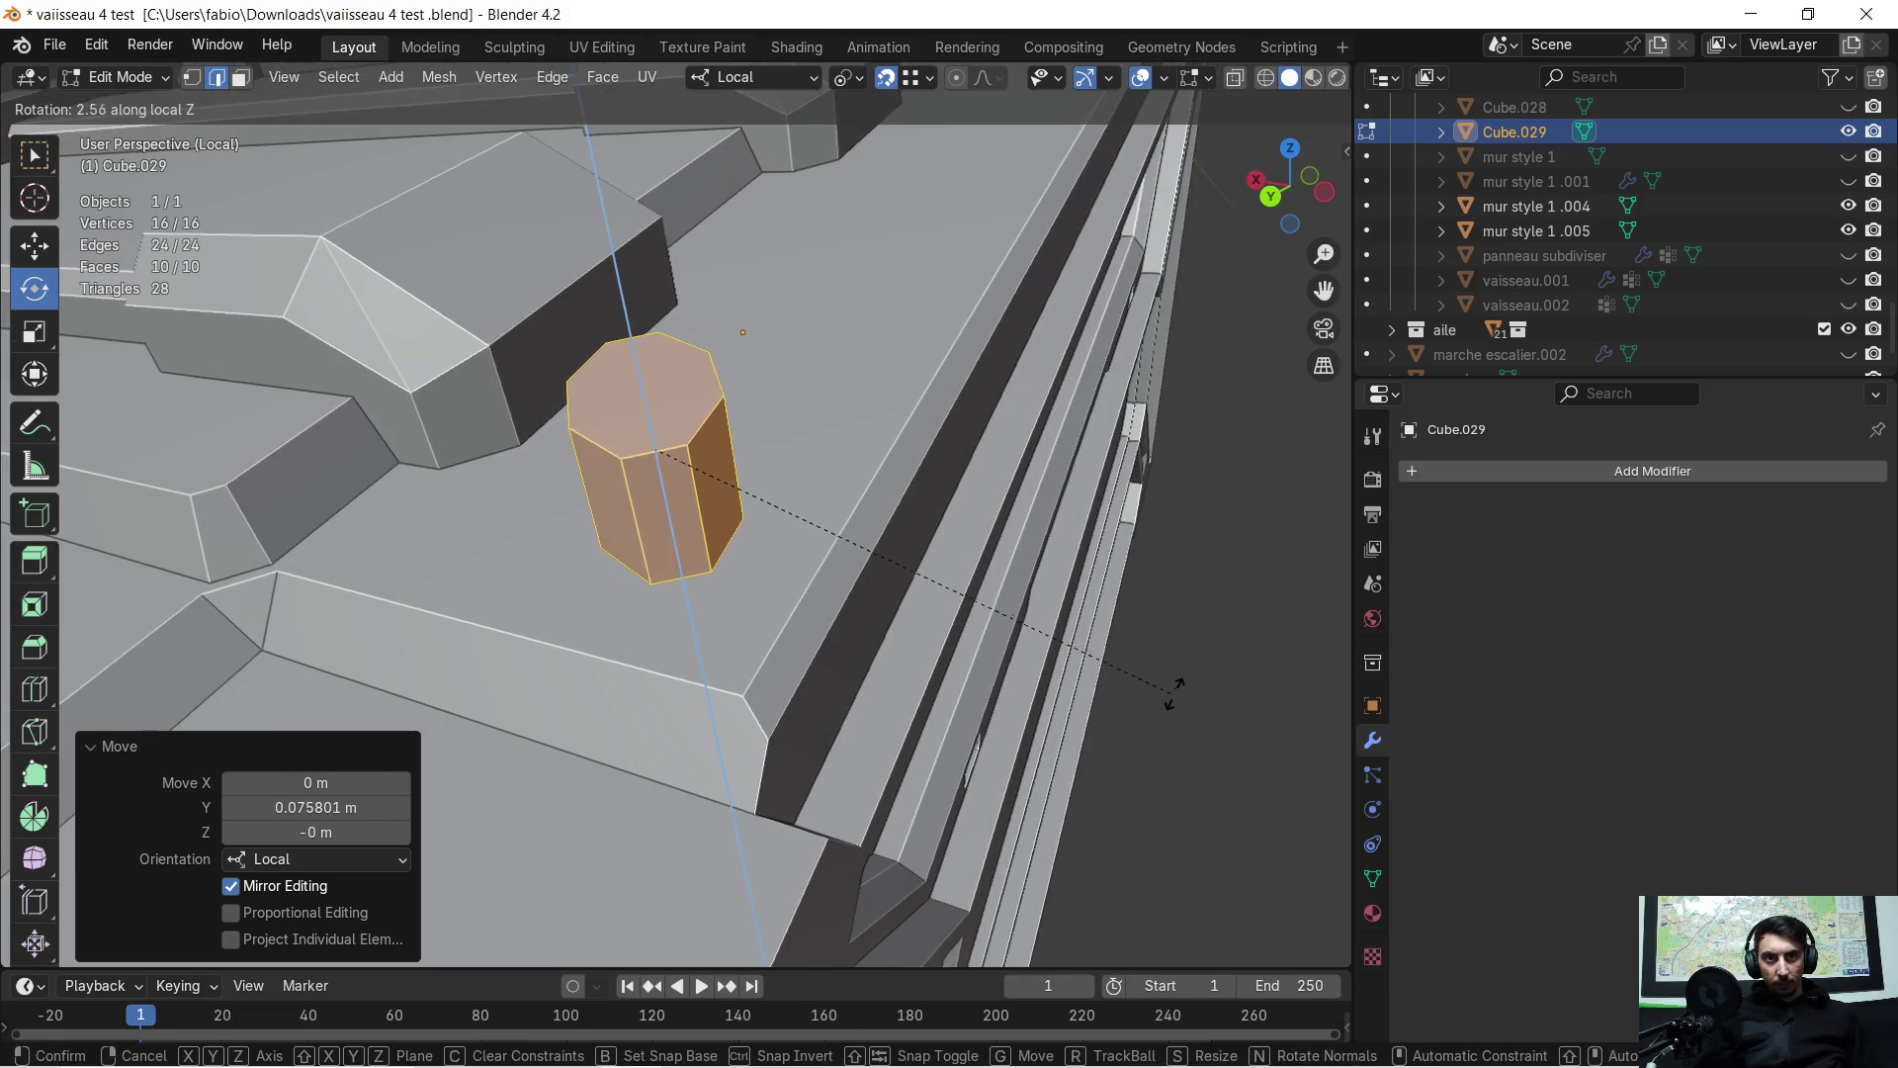
click(1222, 671)
mouse_move(1207, 635)
middle_down()
mouse_move(1135, 757)
mouse_move(1123, 691)
mouse_move(860, 745)
mouse_move(953, 454)
mouse_move(750, 580)
mouse_move(818, 643)
mouse_move(869, 656)
mouse_move(850, 472)
mouse_move(887, 699)
mouse_move(850, 633)
middle_up()
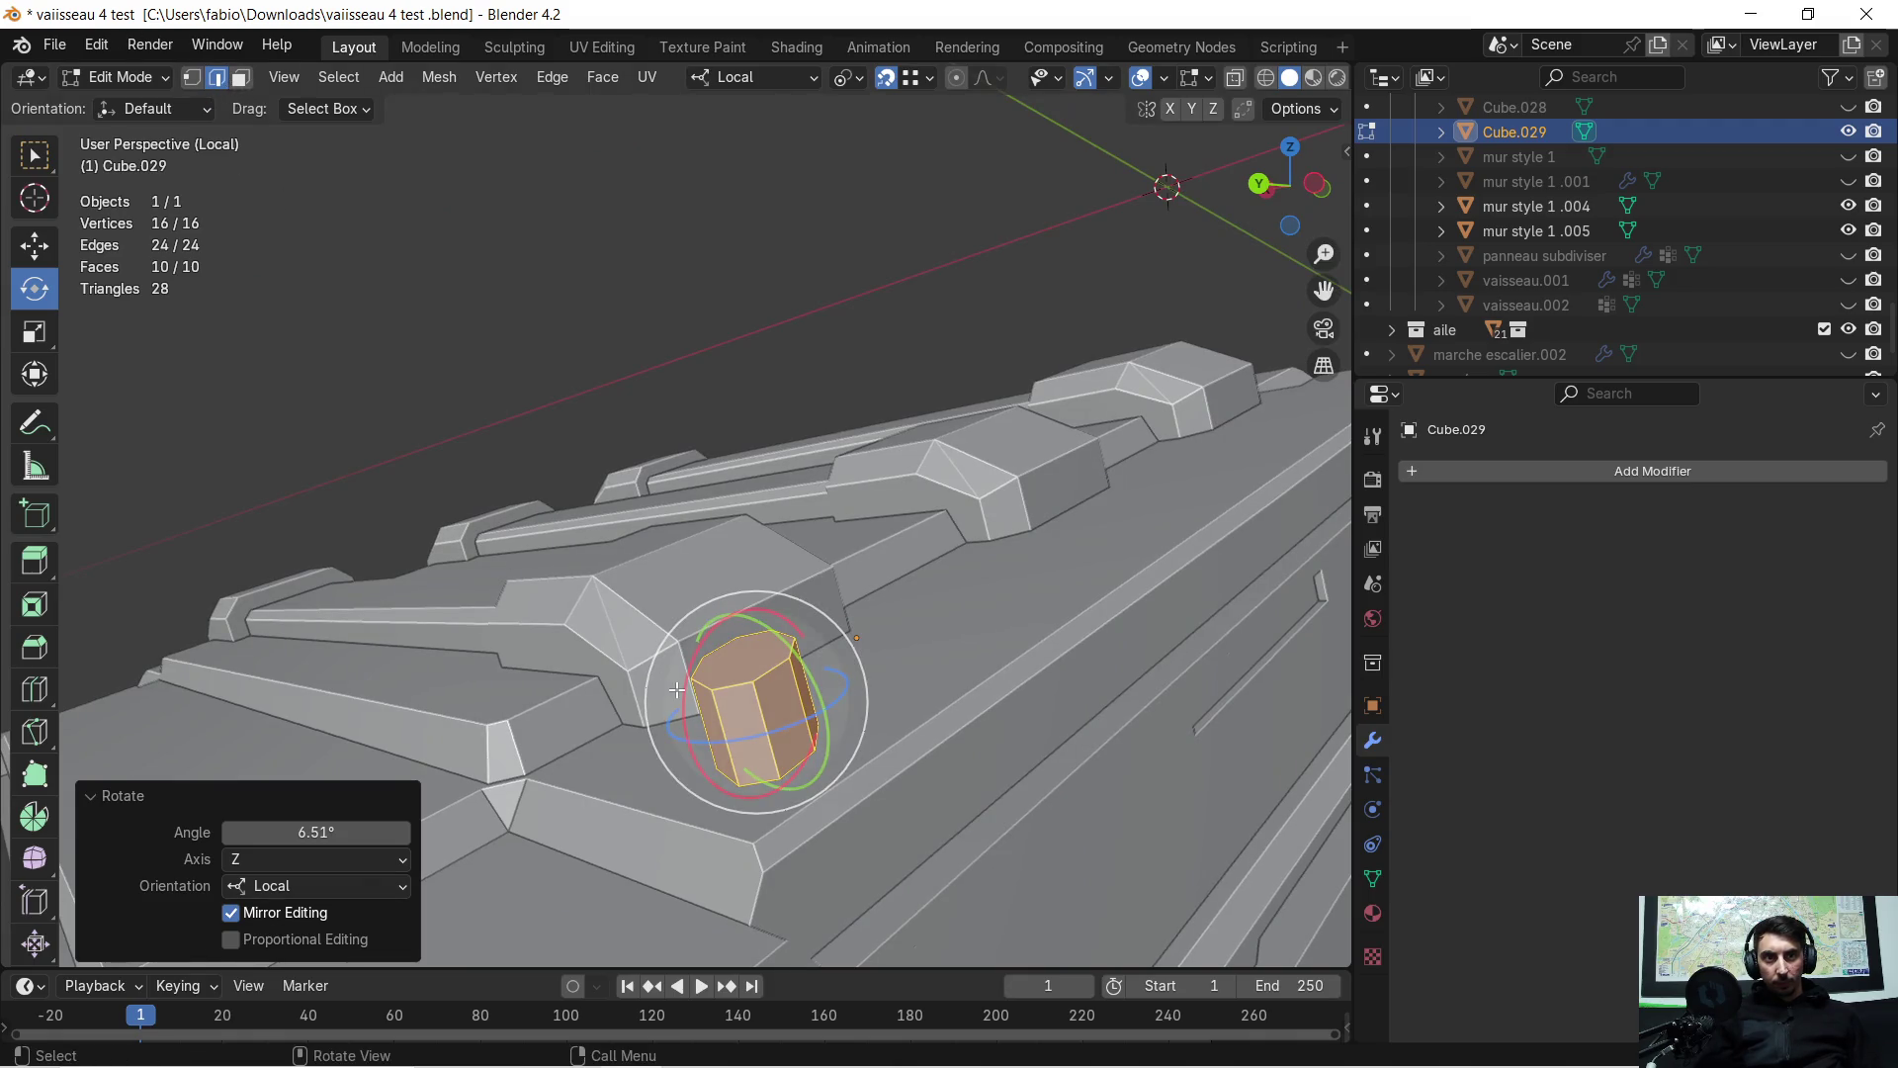
Shift-select all eight vertical side edges of the prism
click(763, 716)
shift+click(704, 735)
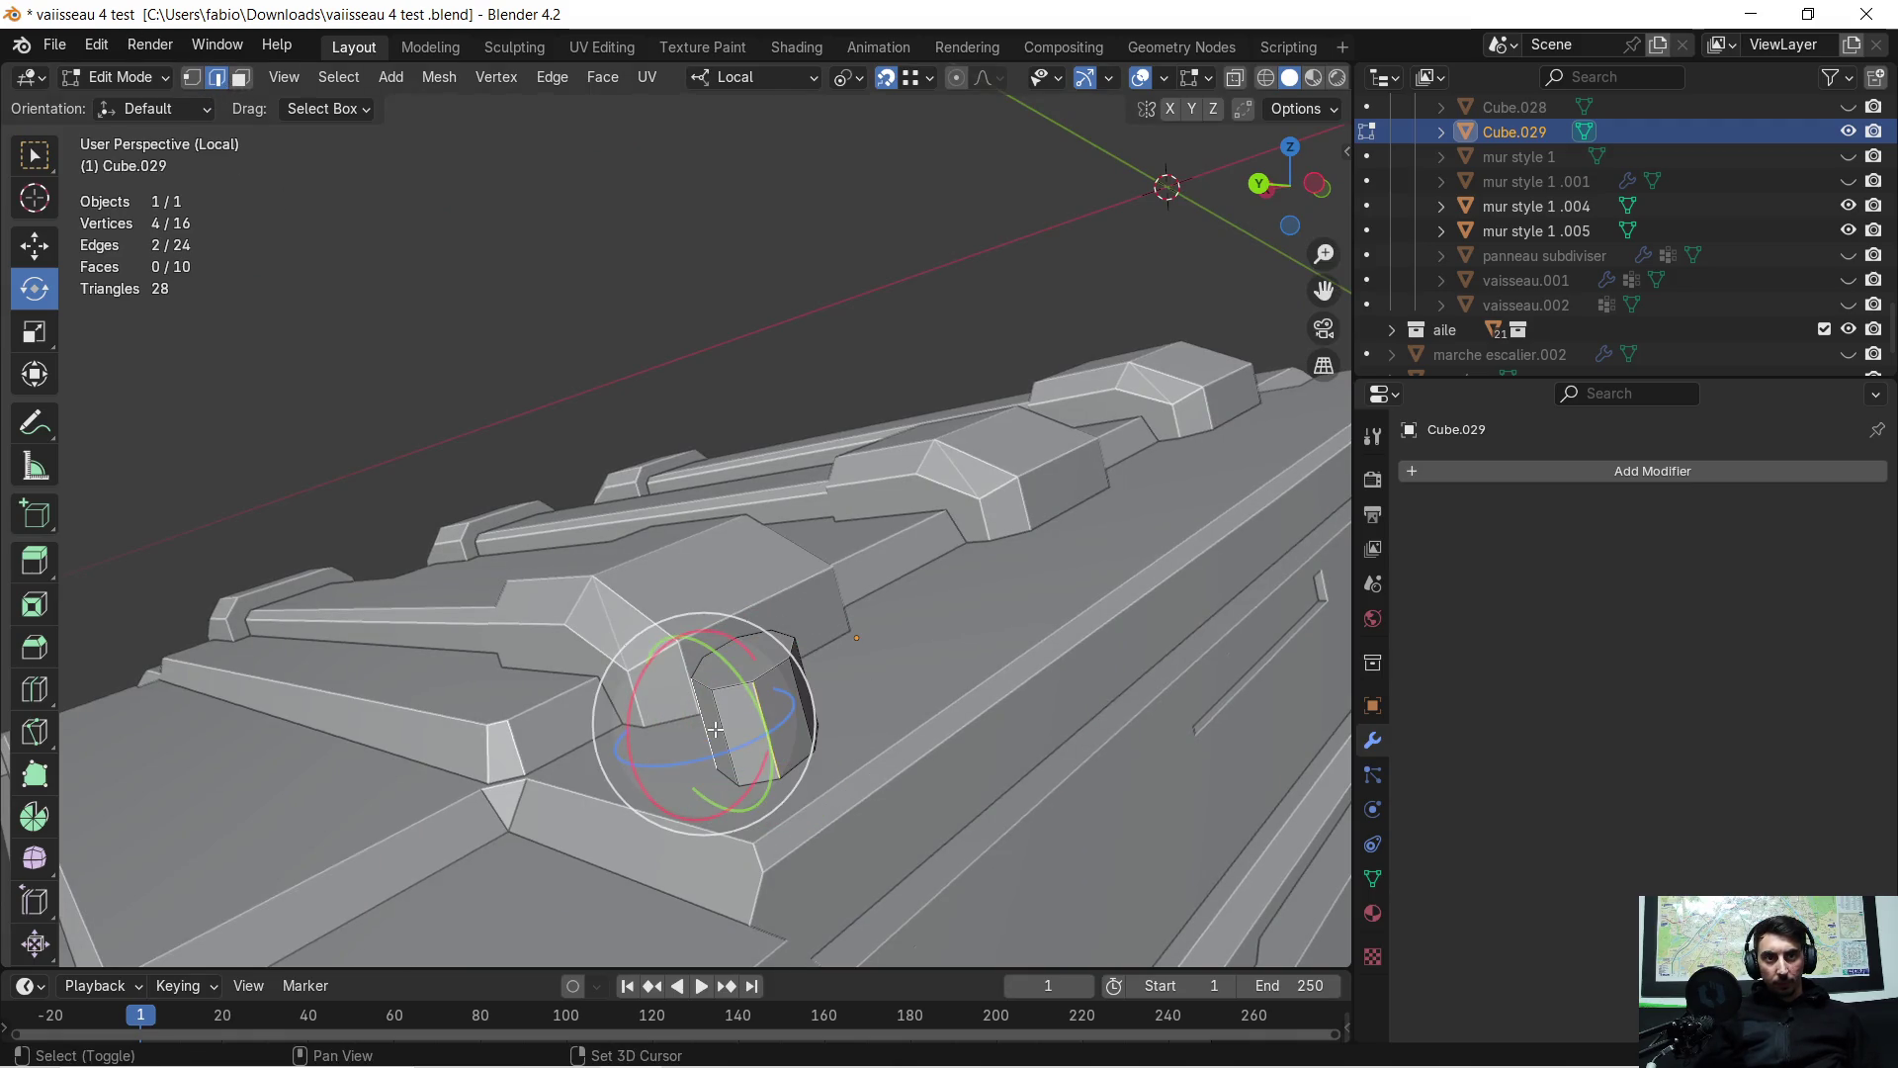
shift+click(739, 723)
shift+click(789, 708)
middle_drag(789, 708, 513, 767)
shift+click(726, 784)
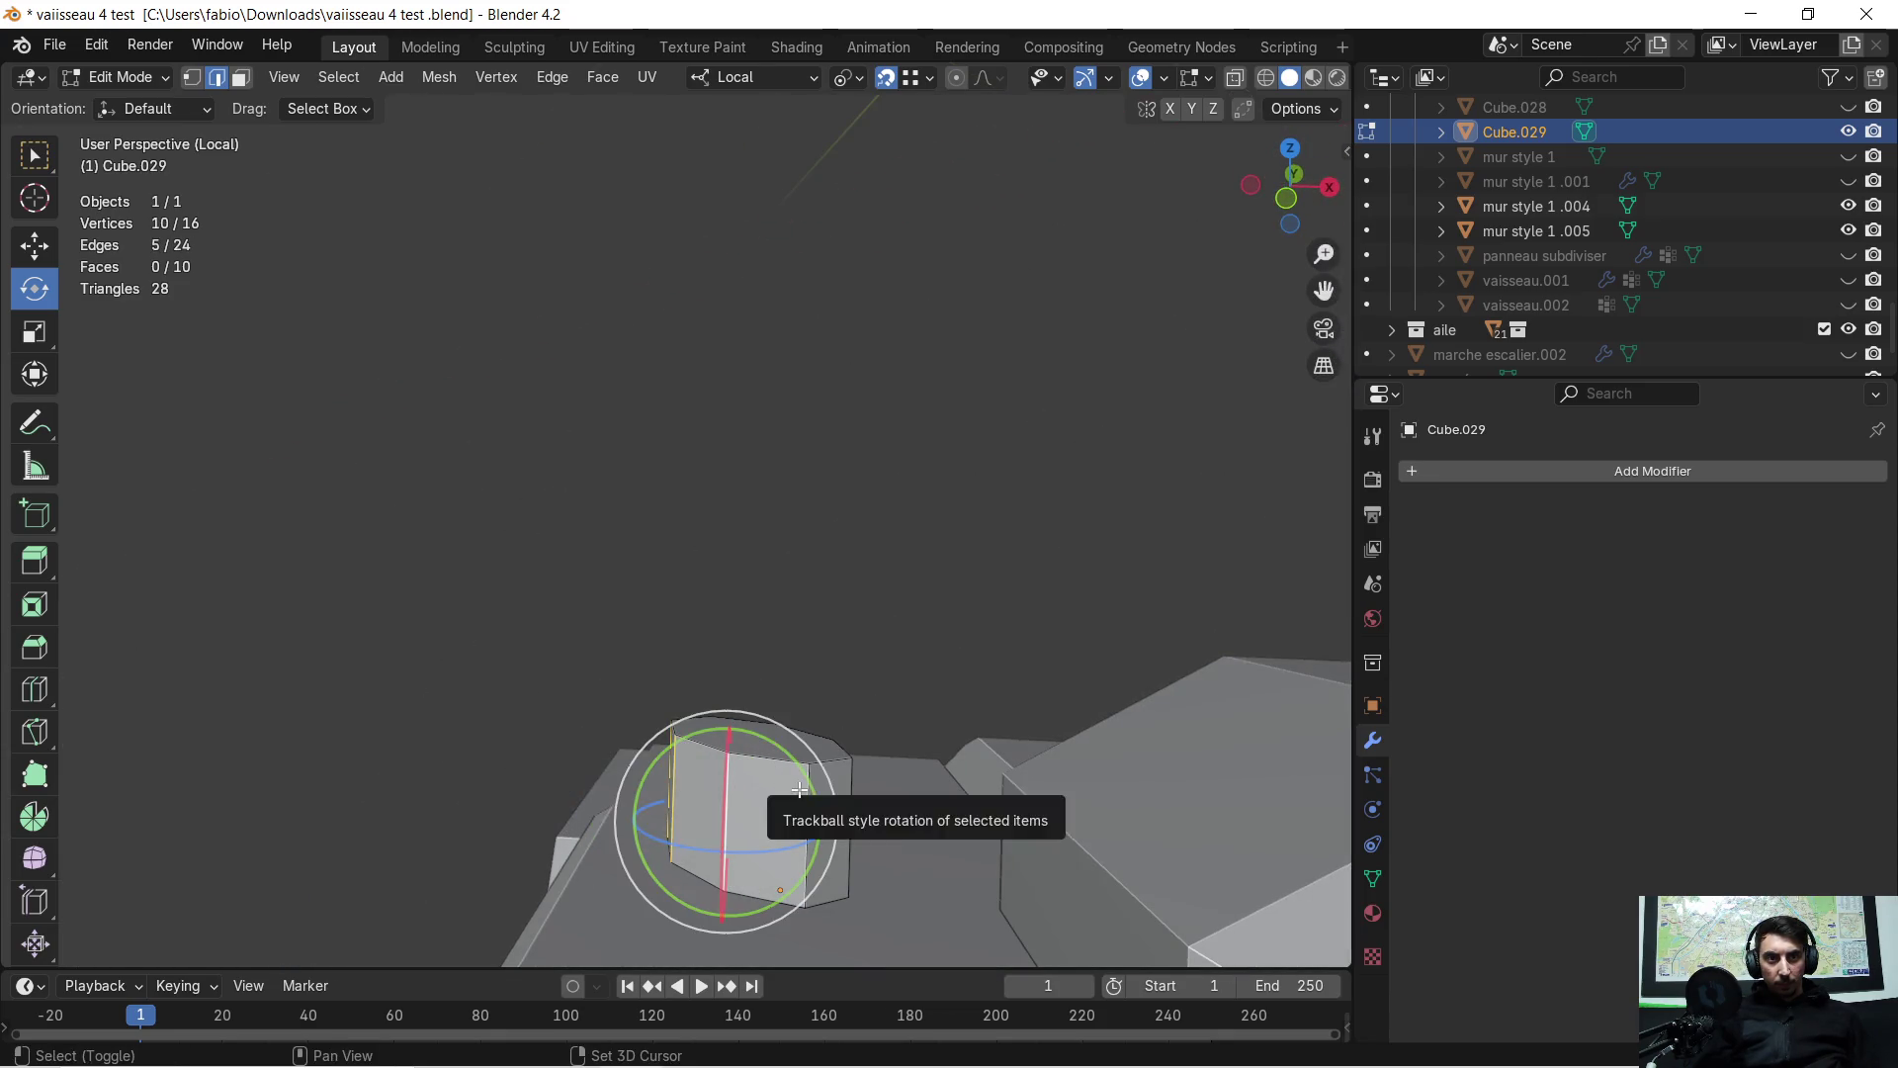
mouse_move(732, 791)
middle_down()
mouse_move(653, 782)
mouse_move(645, 749)
mouse_move(494, 737)
mouse_move(1091, 786)
middle_up()
shift+click(517, 781)
shift+click(510, 769)
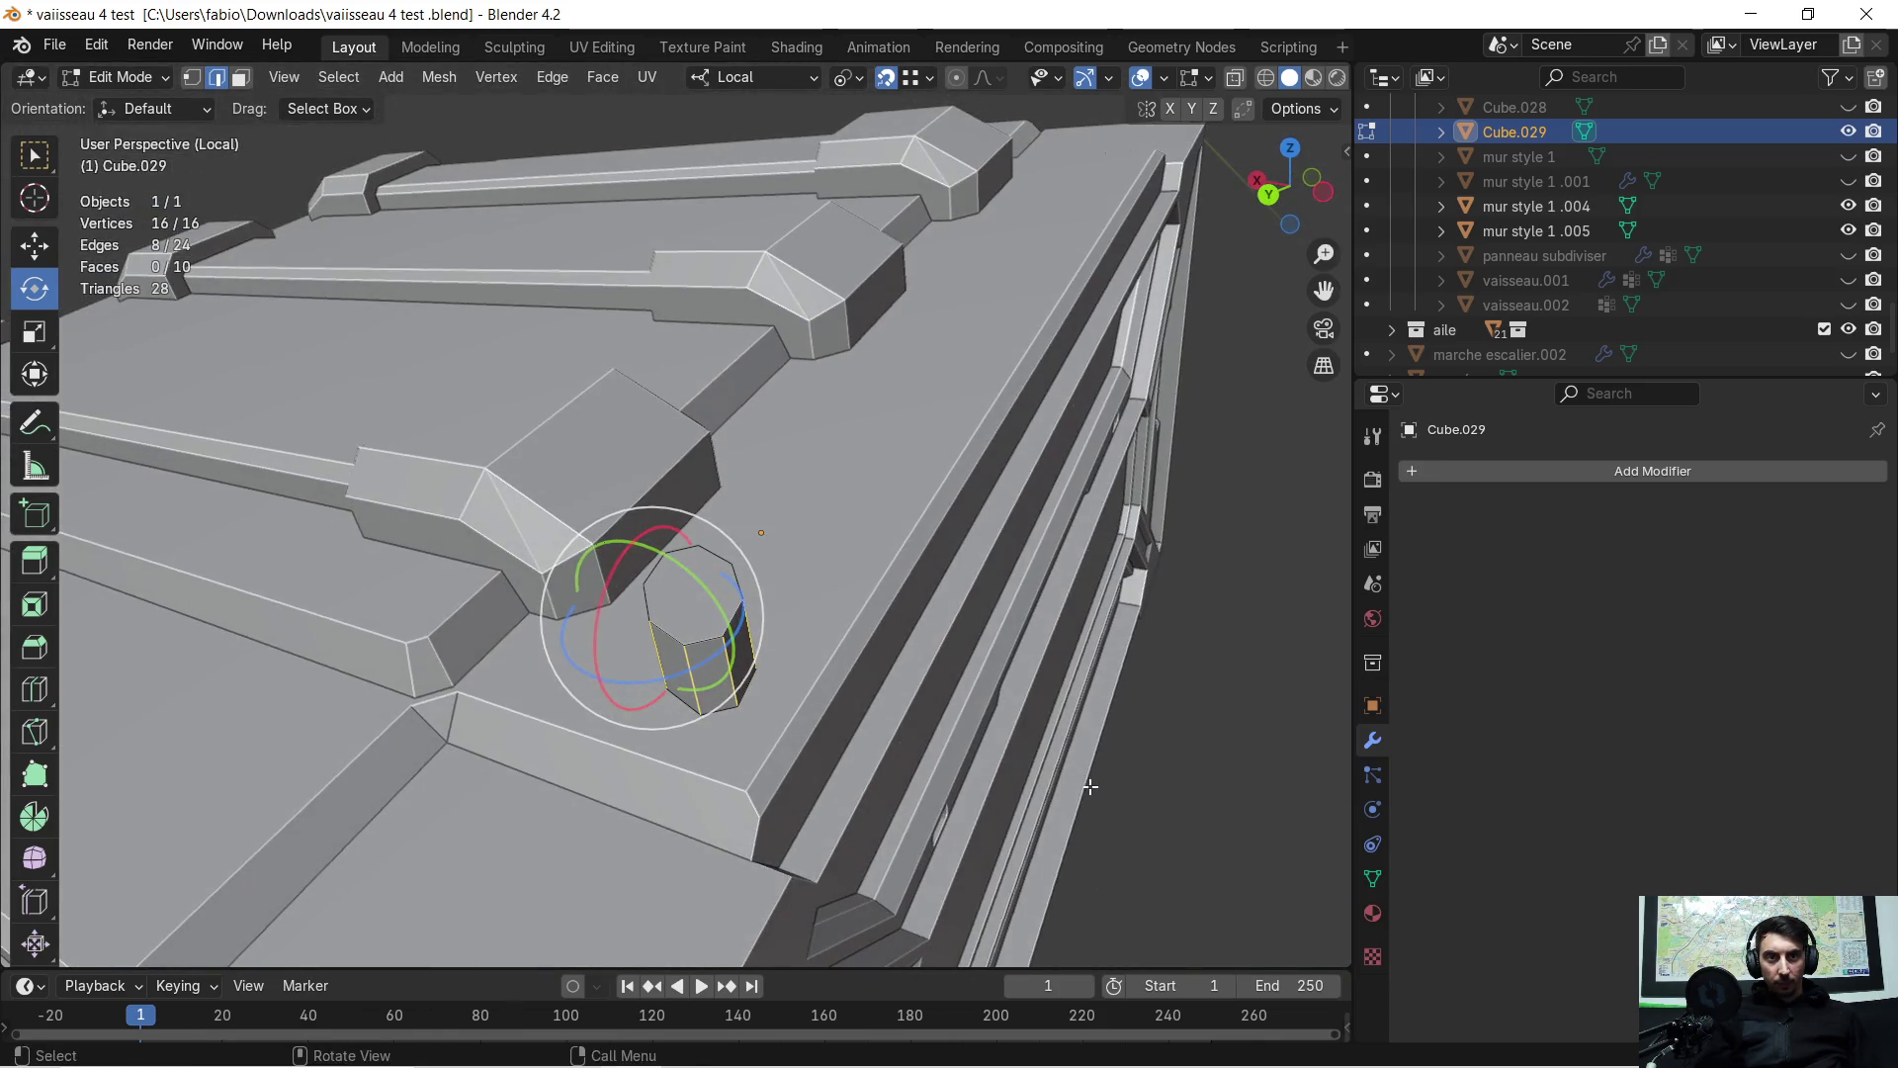
key(super)
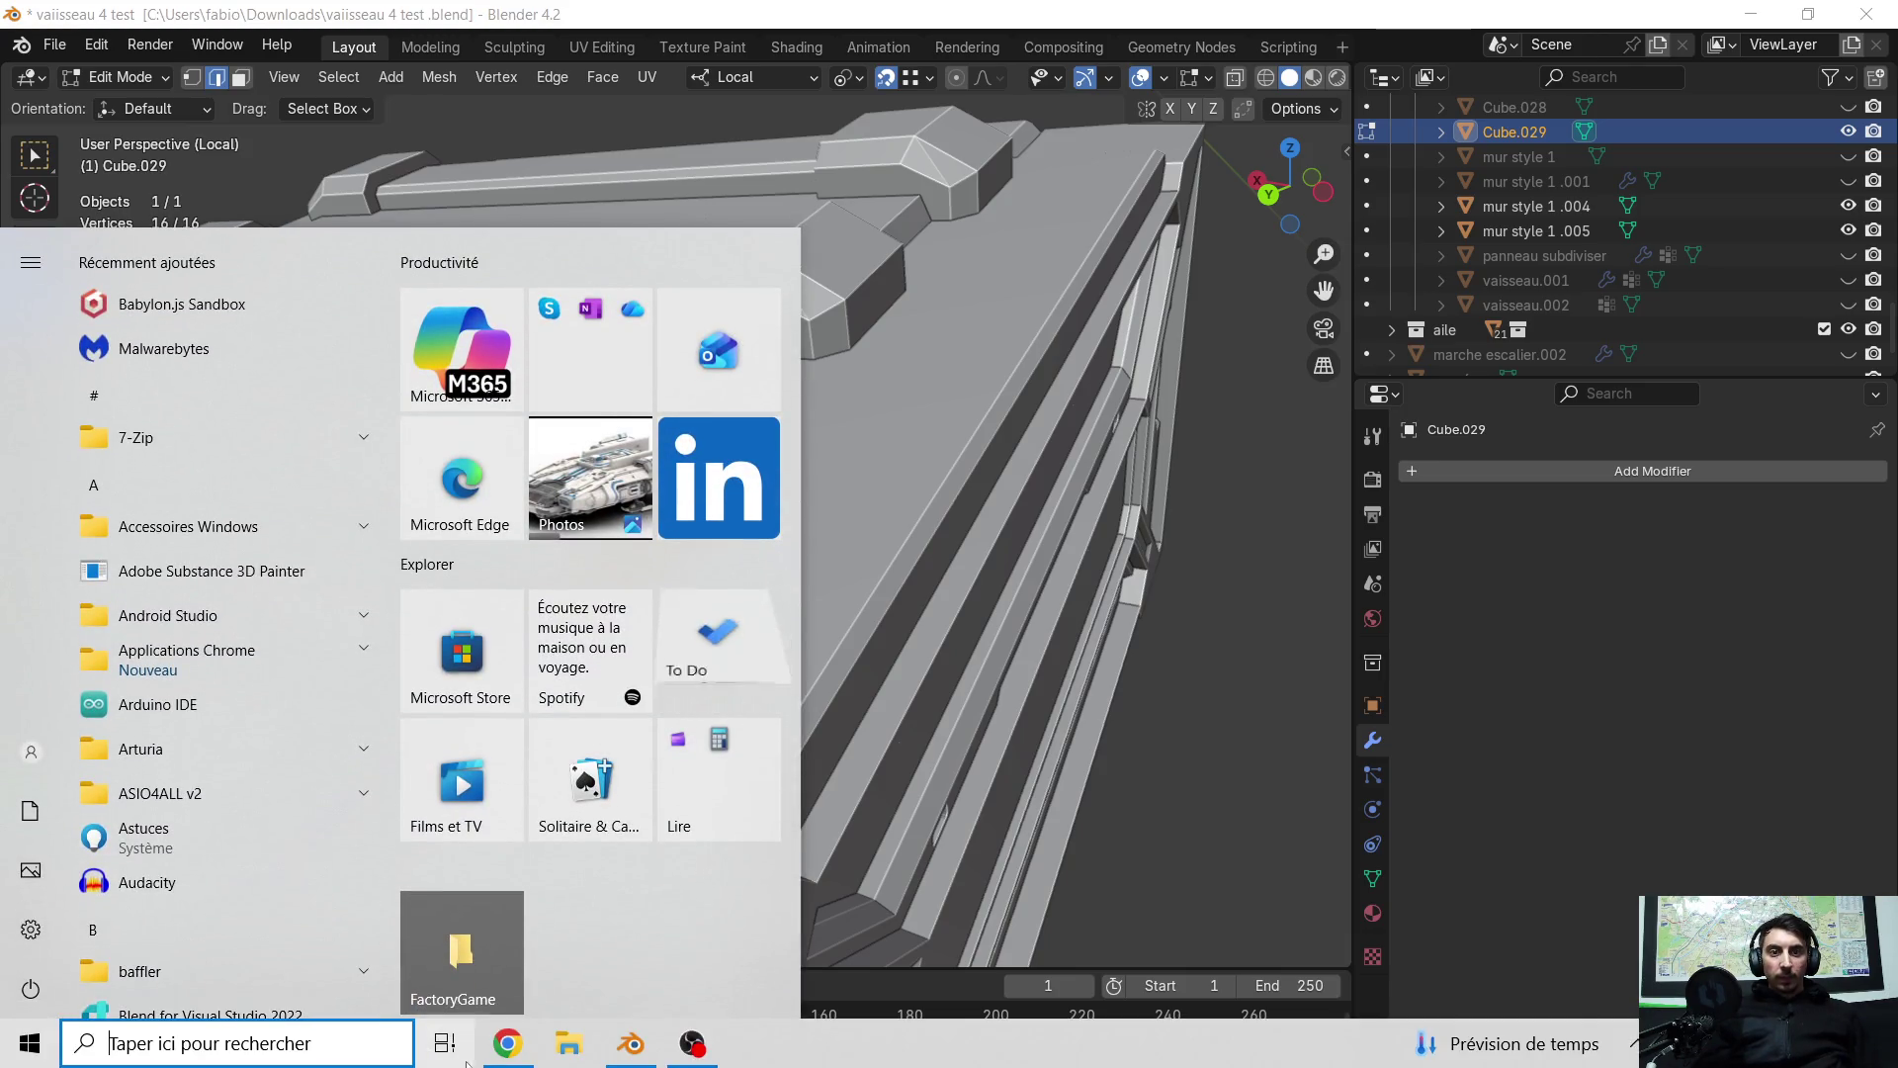
Close the Windows Start menu to get back to the Blender viewport
click(1676, 438)
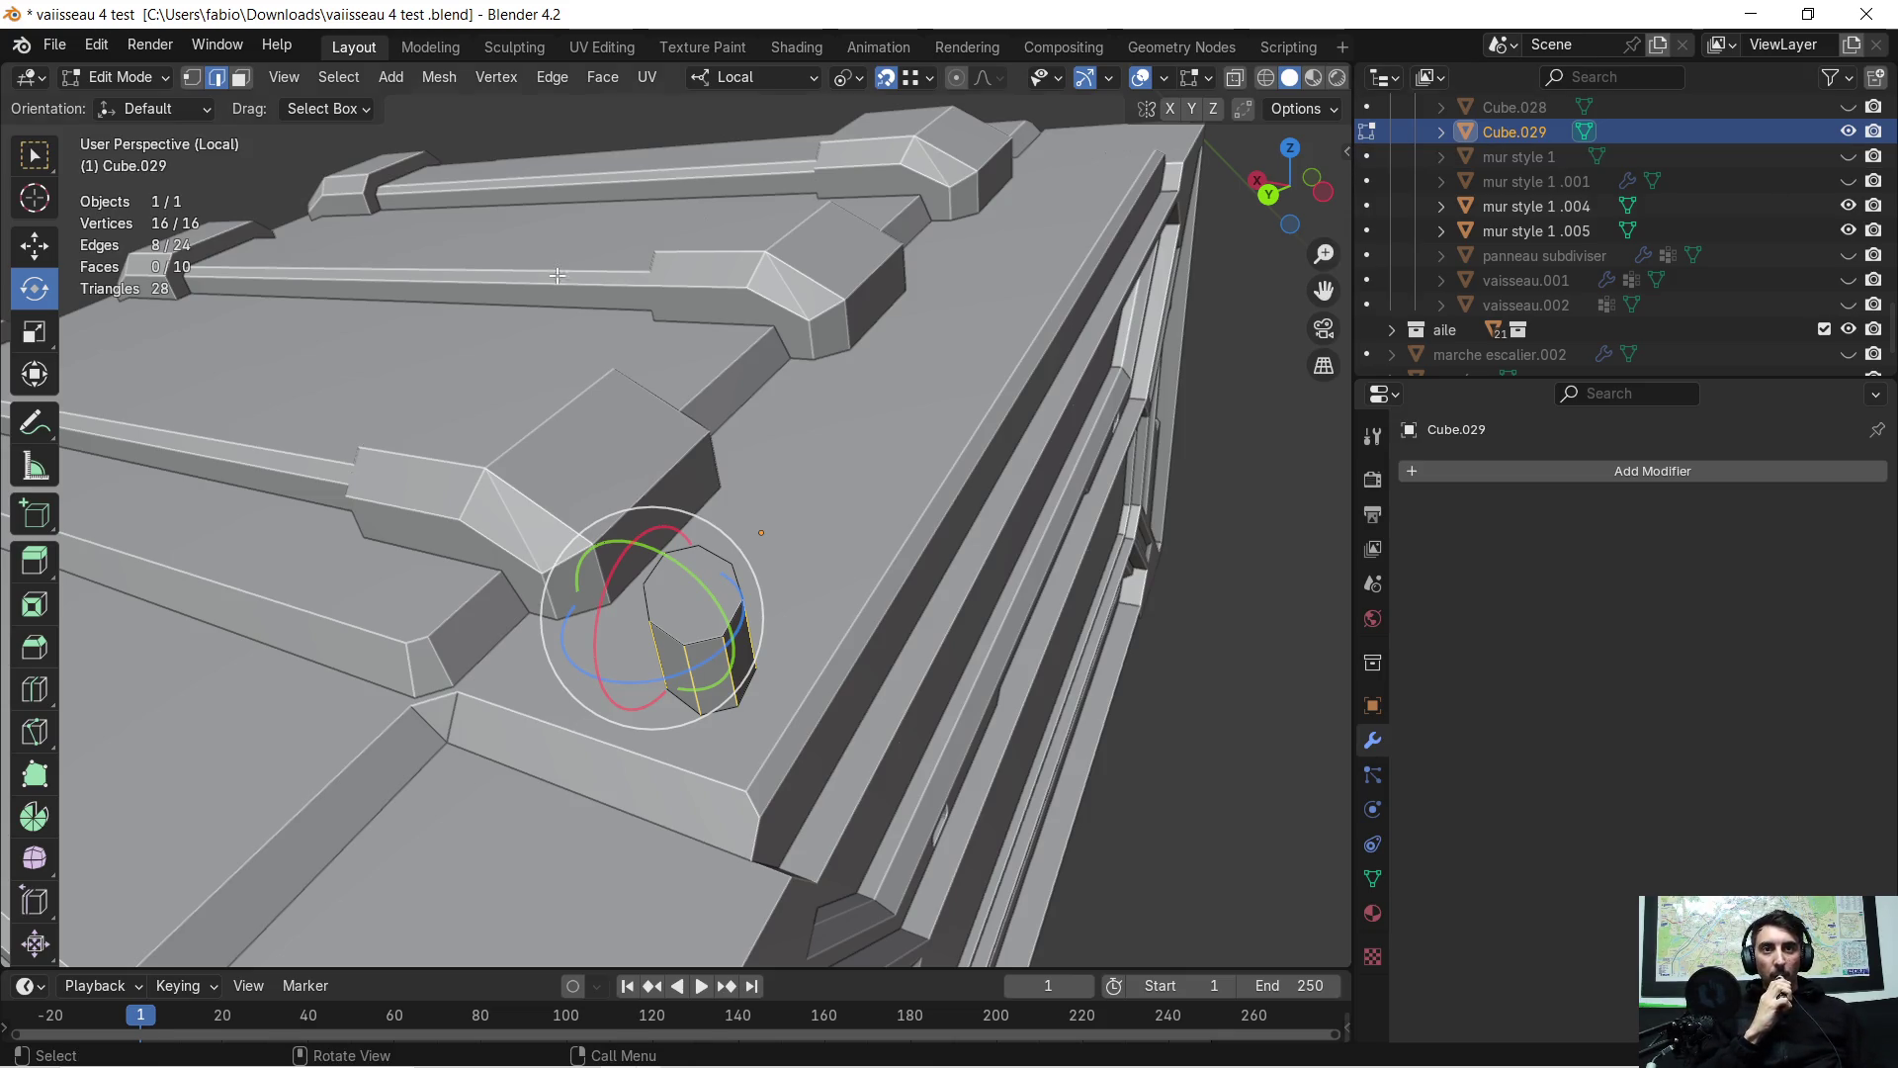
Bevel the selected vertical side edges with 3 segments to round the piece into a cylinder
scroll(862, 528, down, 5)
scroll(837, 501, up, 5)
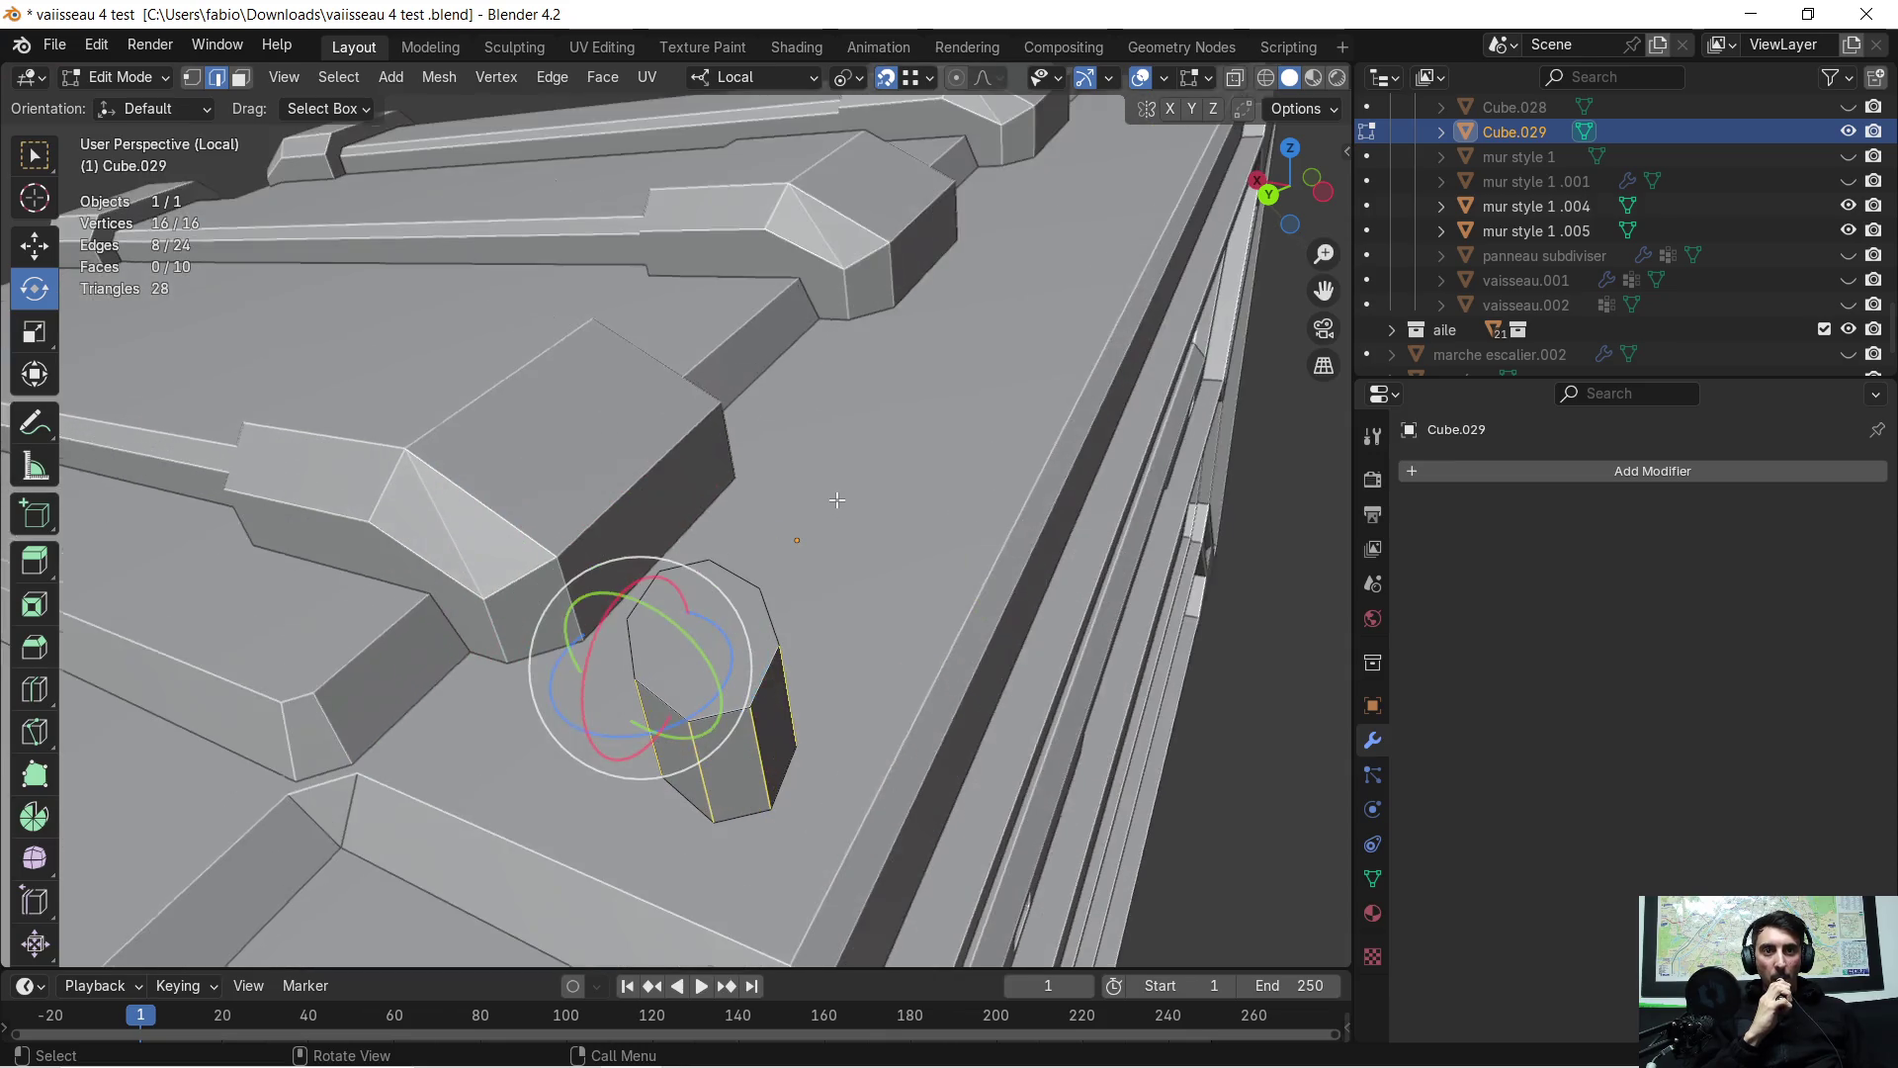
mouse_move(836, 506)
middle_down()
mouse_move(406, 564)
mouse_move(860, 569)
mouse_move(877, 487)
mouse_move(837, 539)
middle_up()
key(ctrl+b)
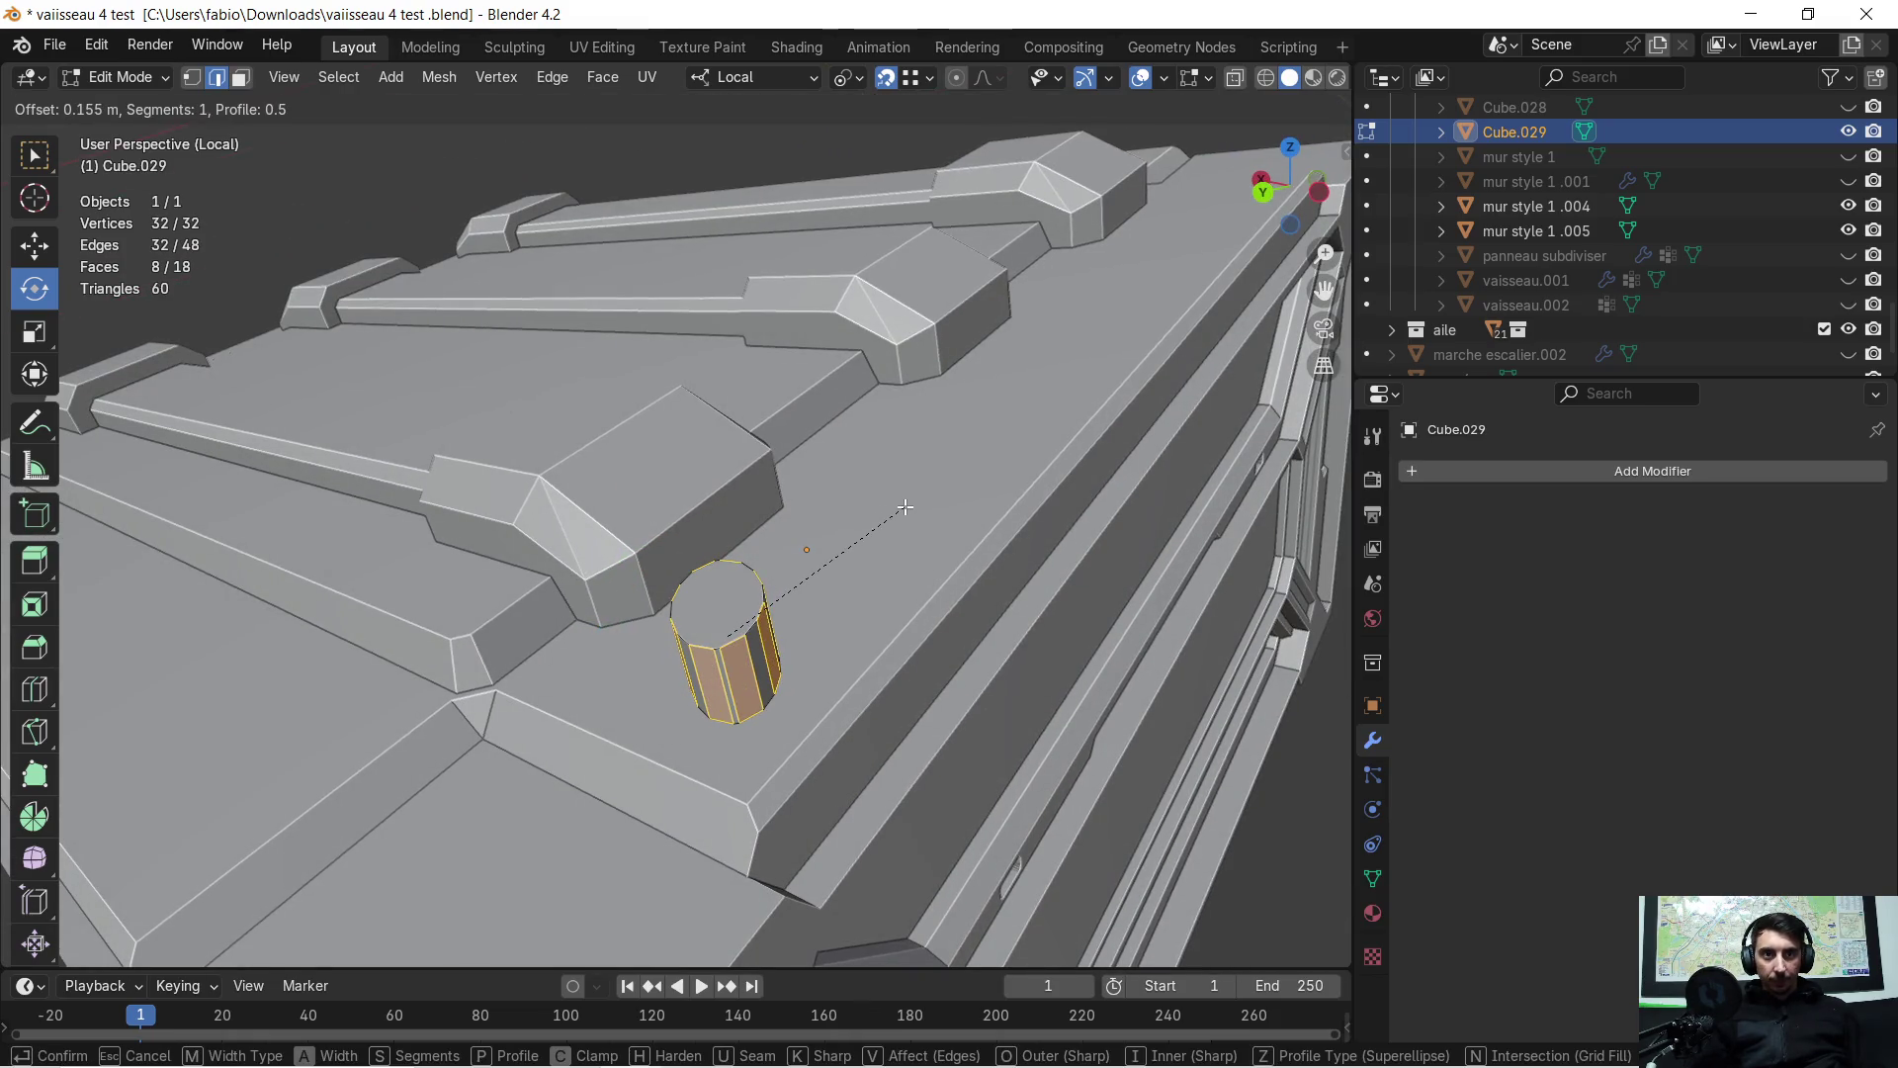
click(899, 508)
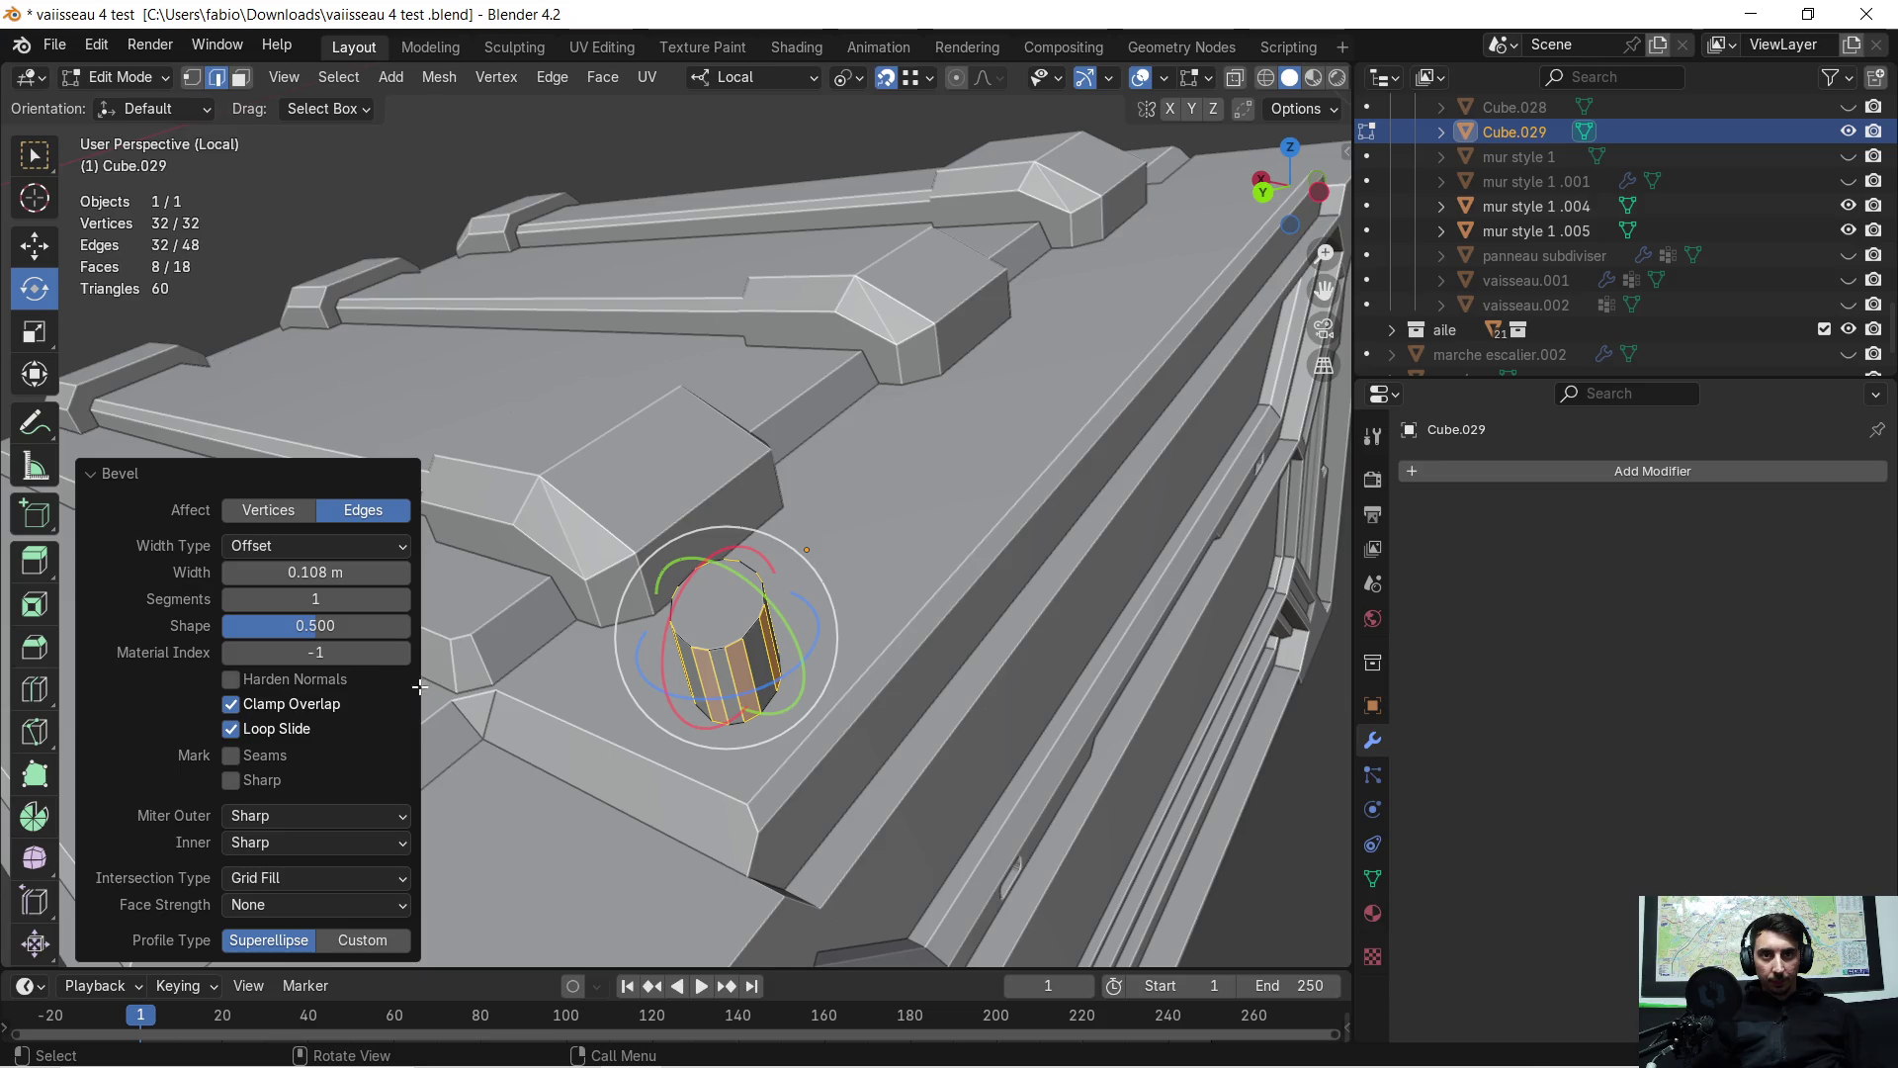
click(402, 601)
click(403, 605)
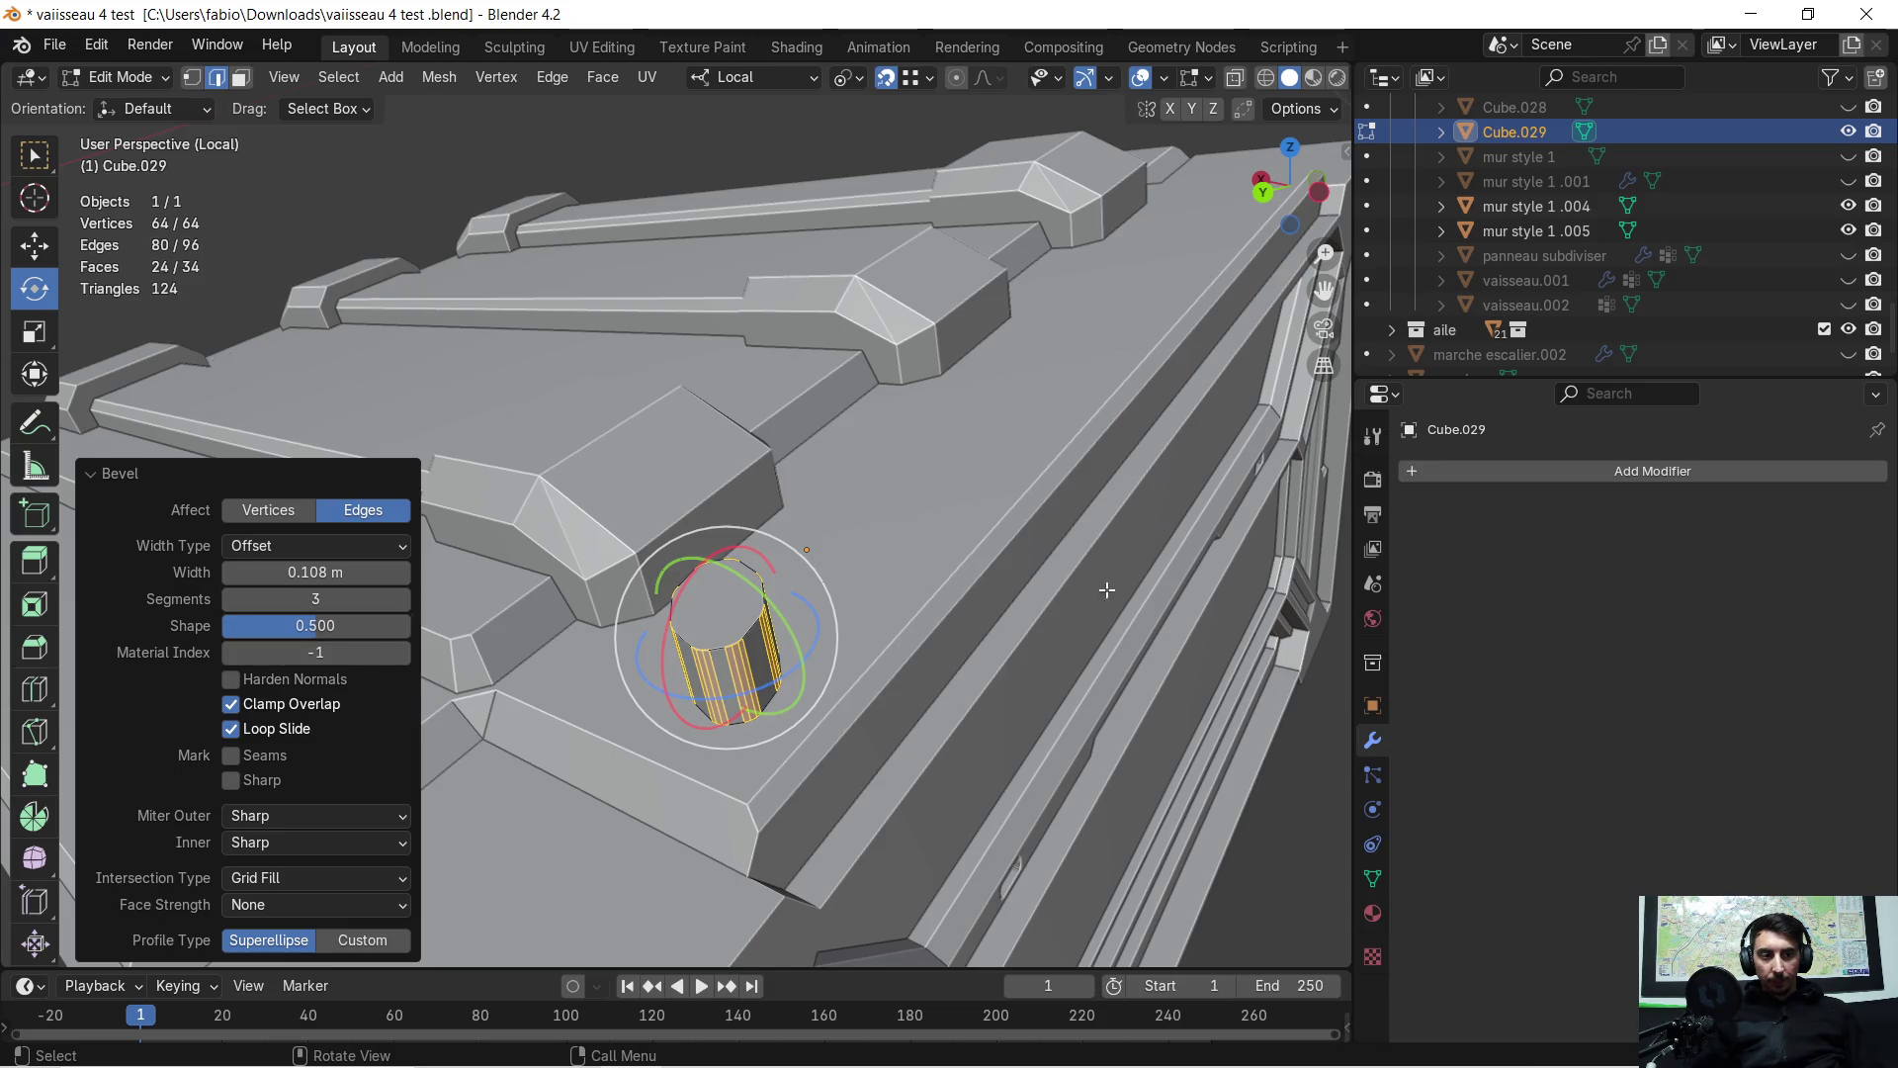
scroll(1181, 643, up, 2)
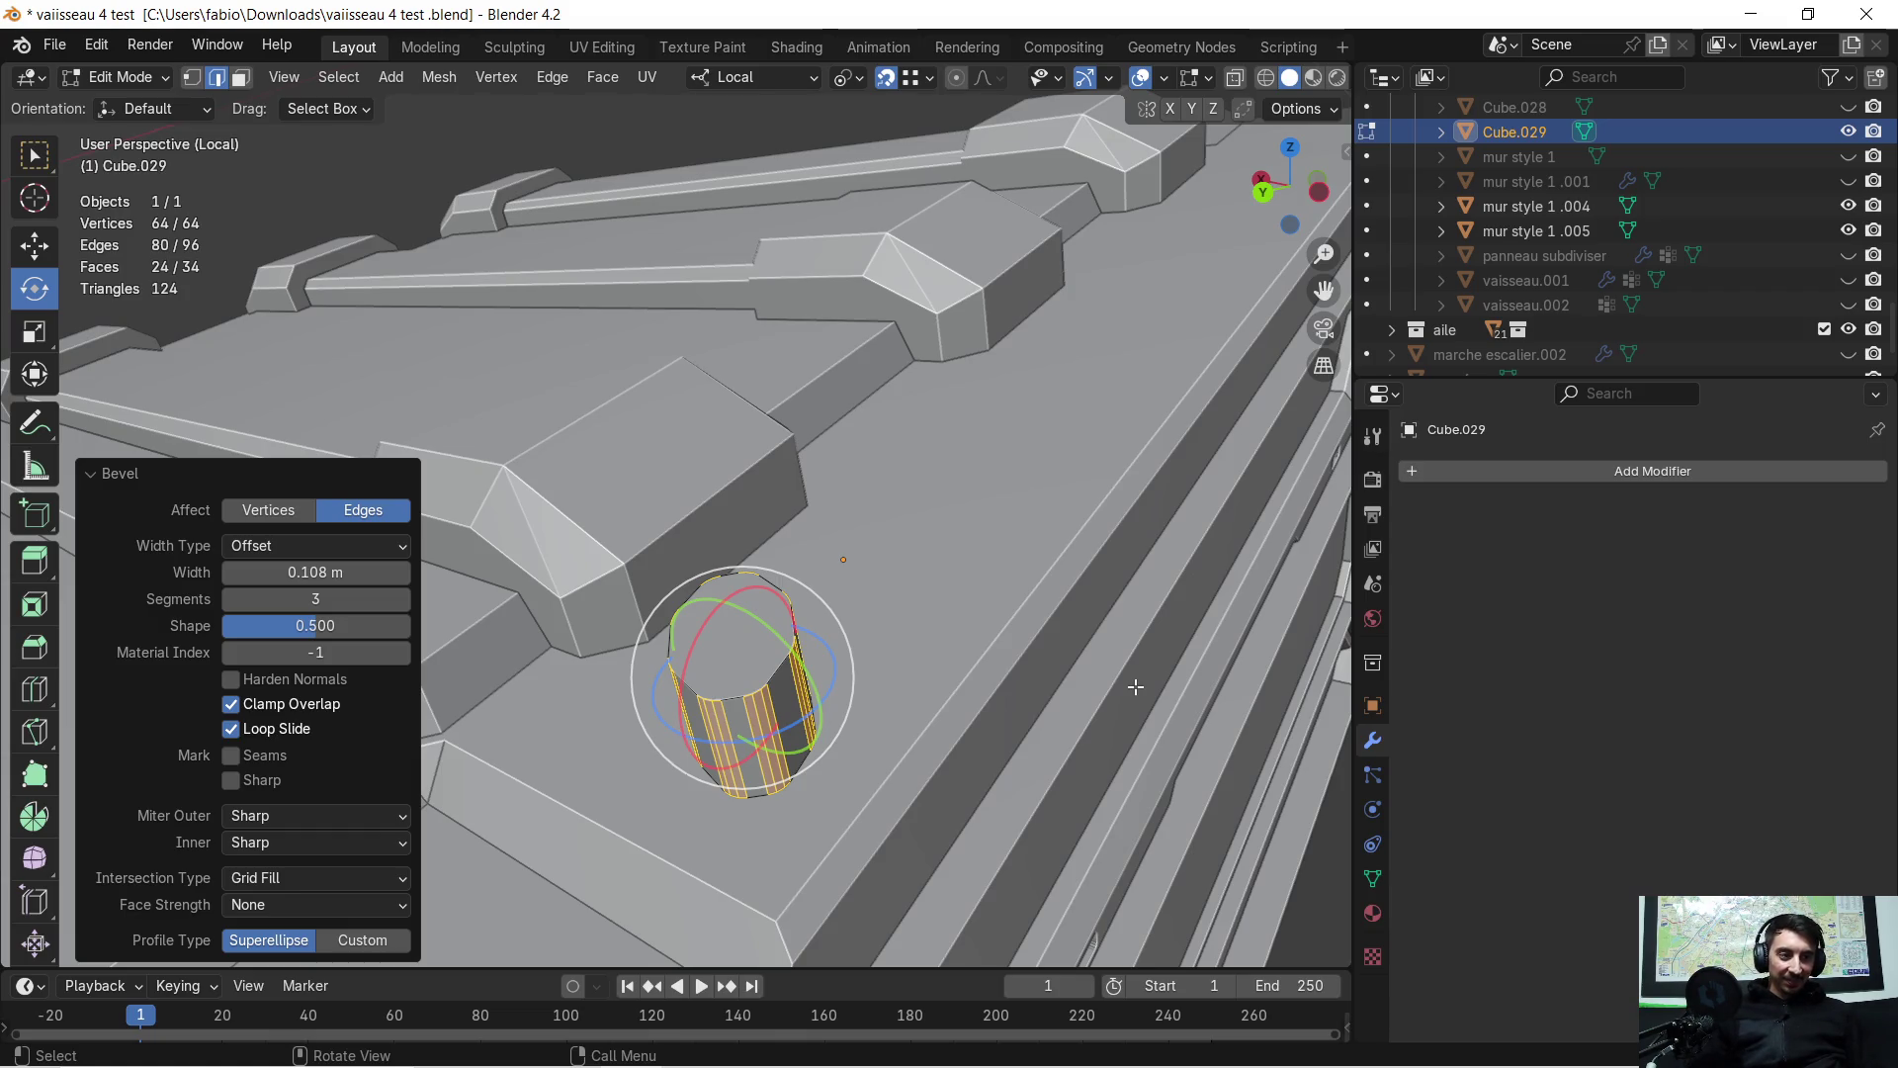
mouse_move(1135, 686)
middle_down()
mouse_move(1203, 665)
mouse_move(952, 727)
mouse_move(898, 602)
mouse_move(994, 528)
mouse_move(924, 532)
mouse_move(1165, 501)
mouse_move(1206, 481)
mouse_move(1219, 424)
middle_up()
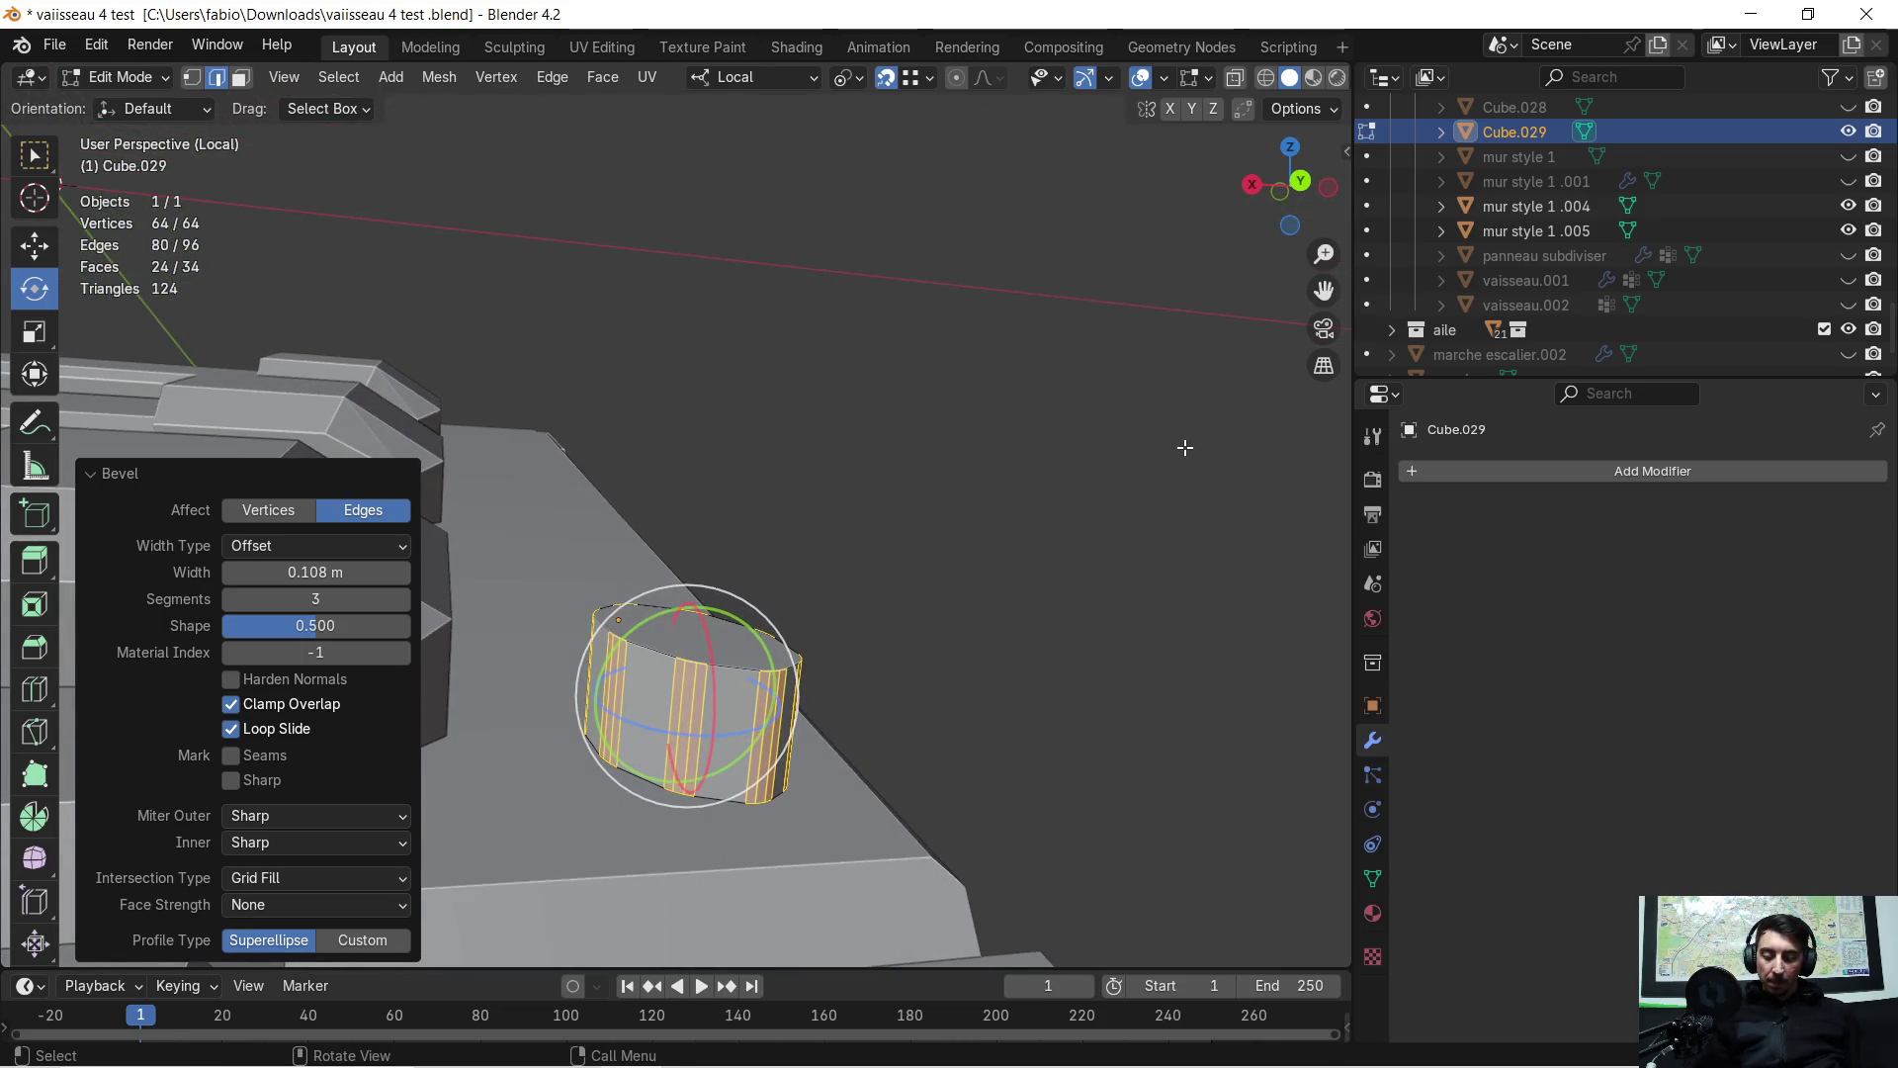
Raise the whole cylinder along the Z axis
key(a)
key(g)
key(z)
click(1182, 441)
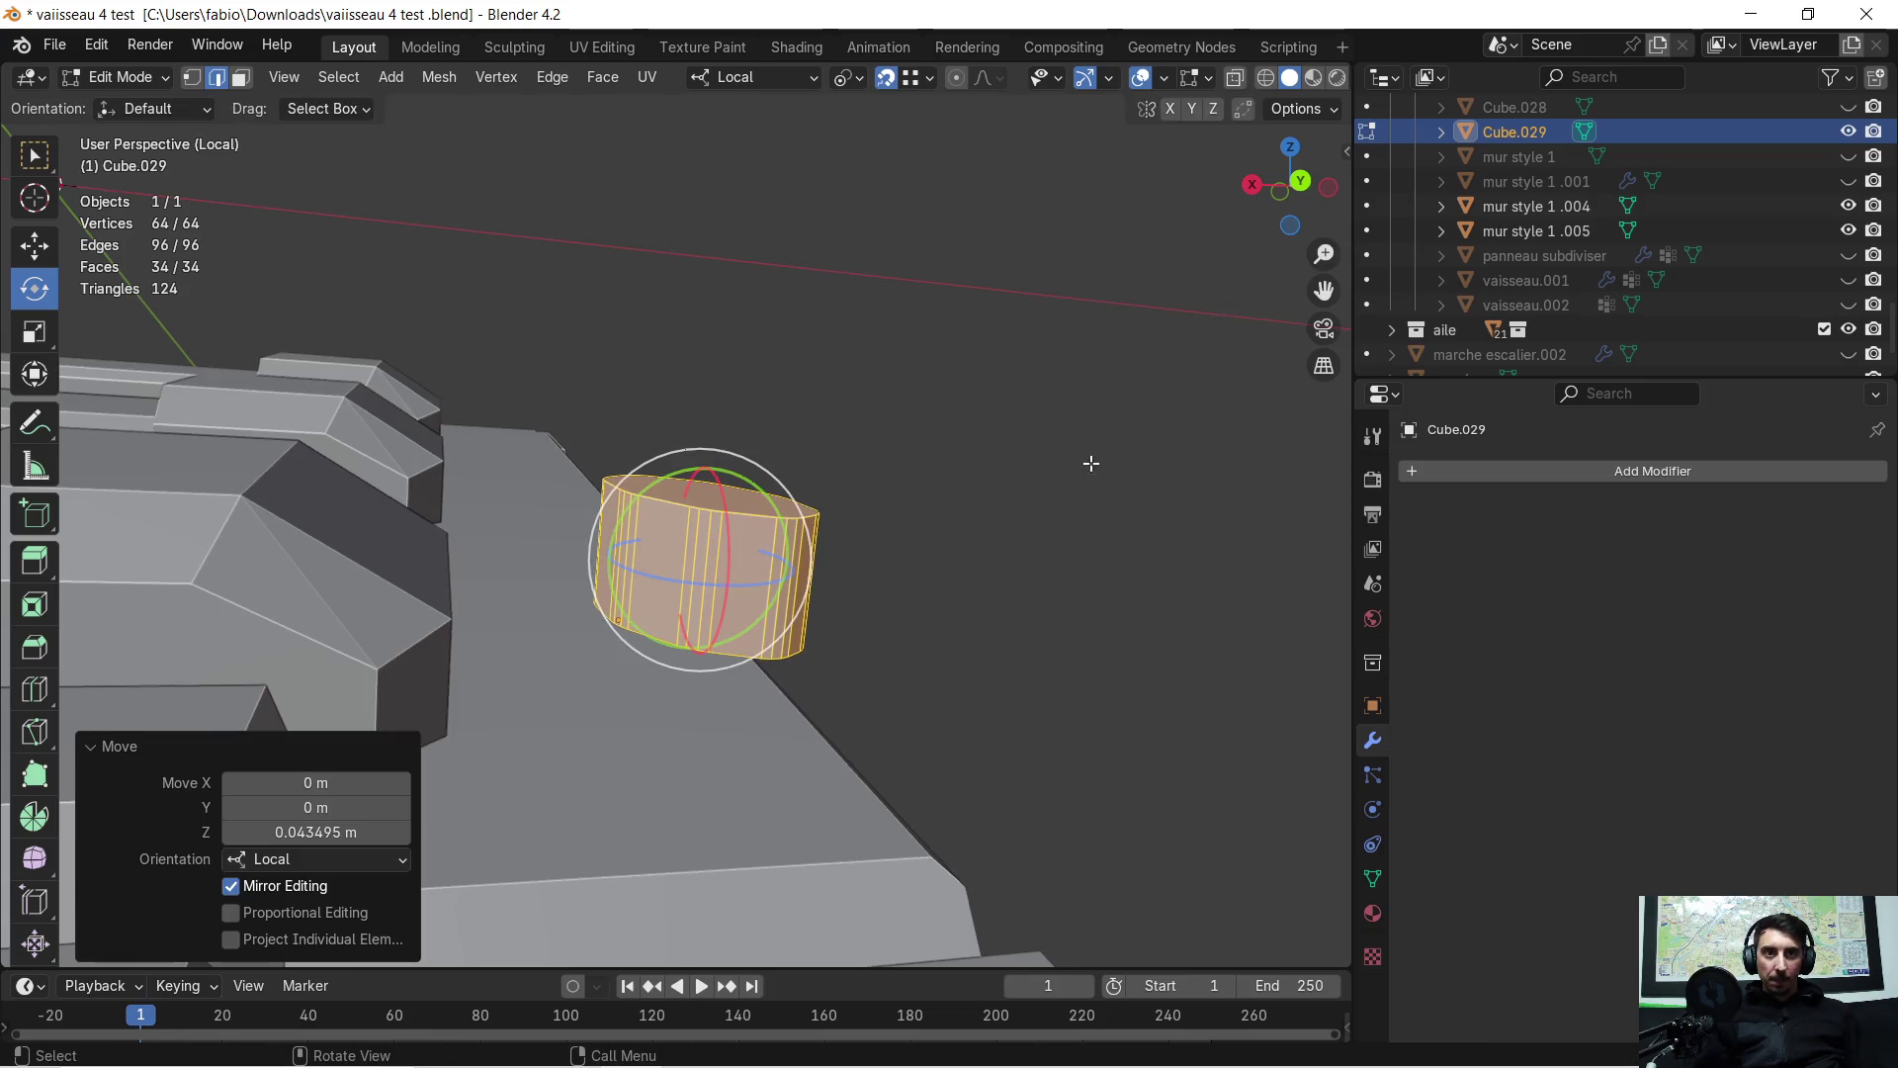
mouse_move(1090, 462)
middle_down()
mouse_move(1038, 597)
mouse_move(1114, 555)
mouse_move(972, 627)
mouse_move(890, 571)
middle_up()
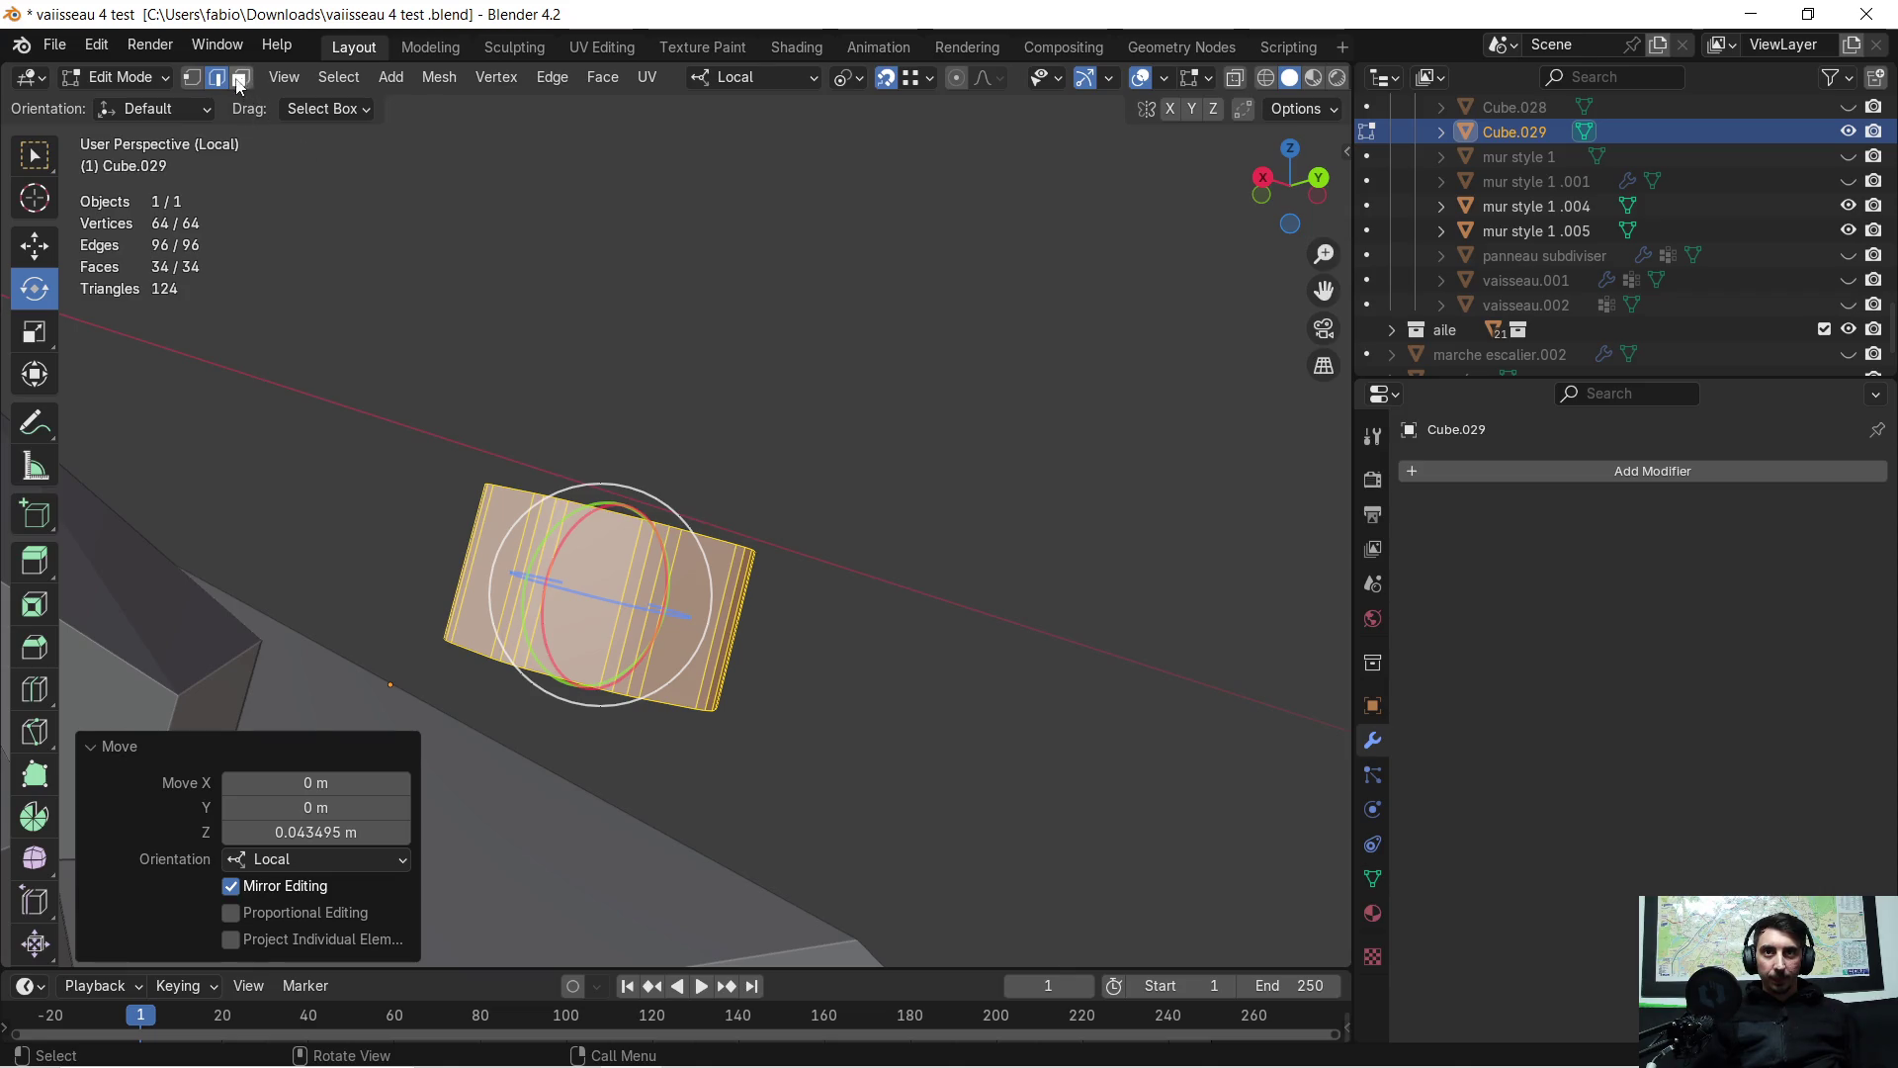
Select the cylinder's bottom rim loop in wireframe and move it along local Z
key(alt+a)
middle_drag(672, 621, 712, 553)
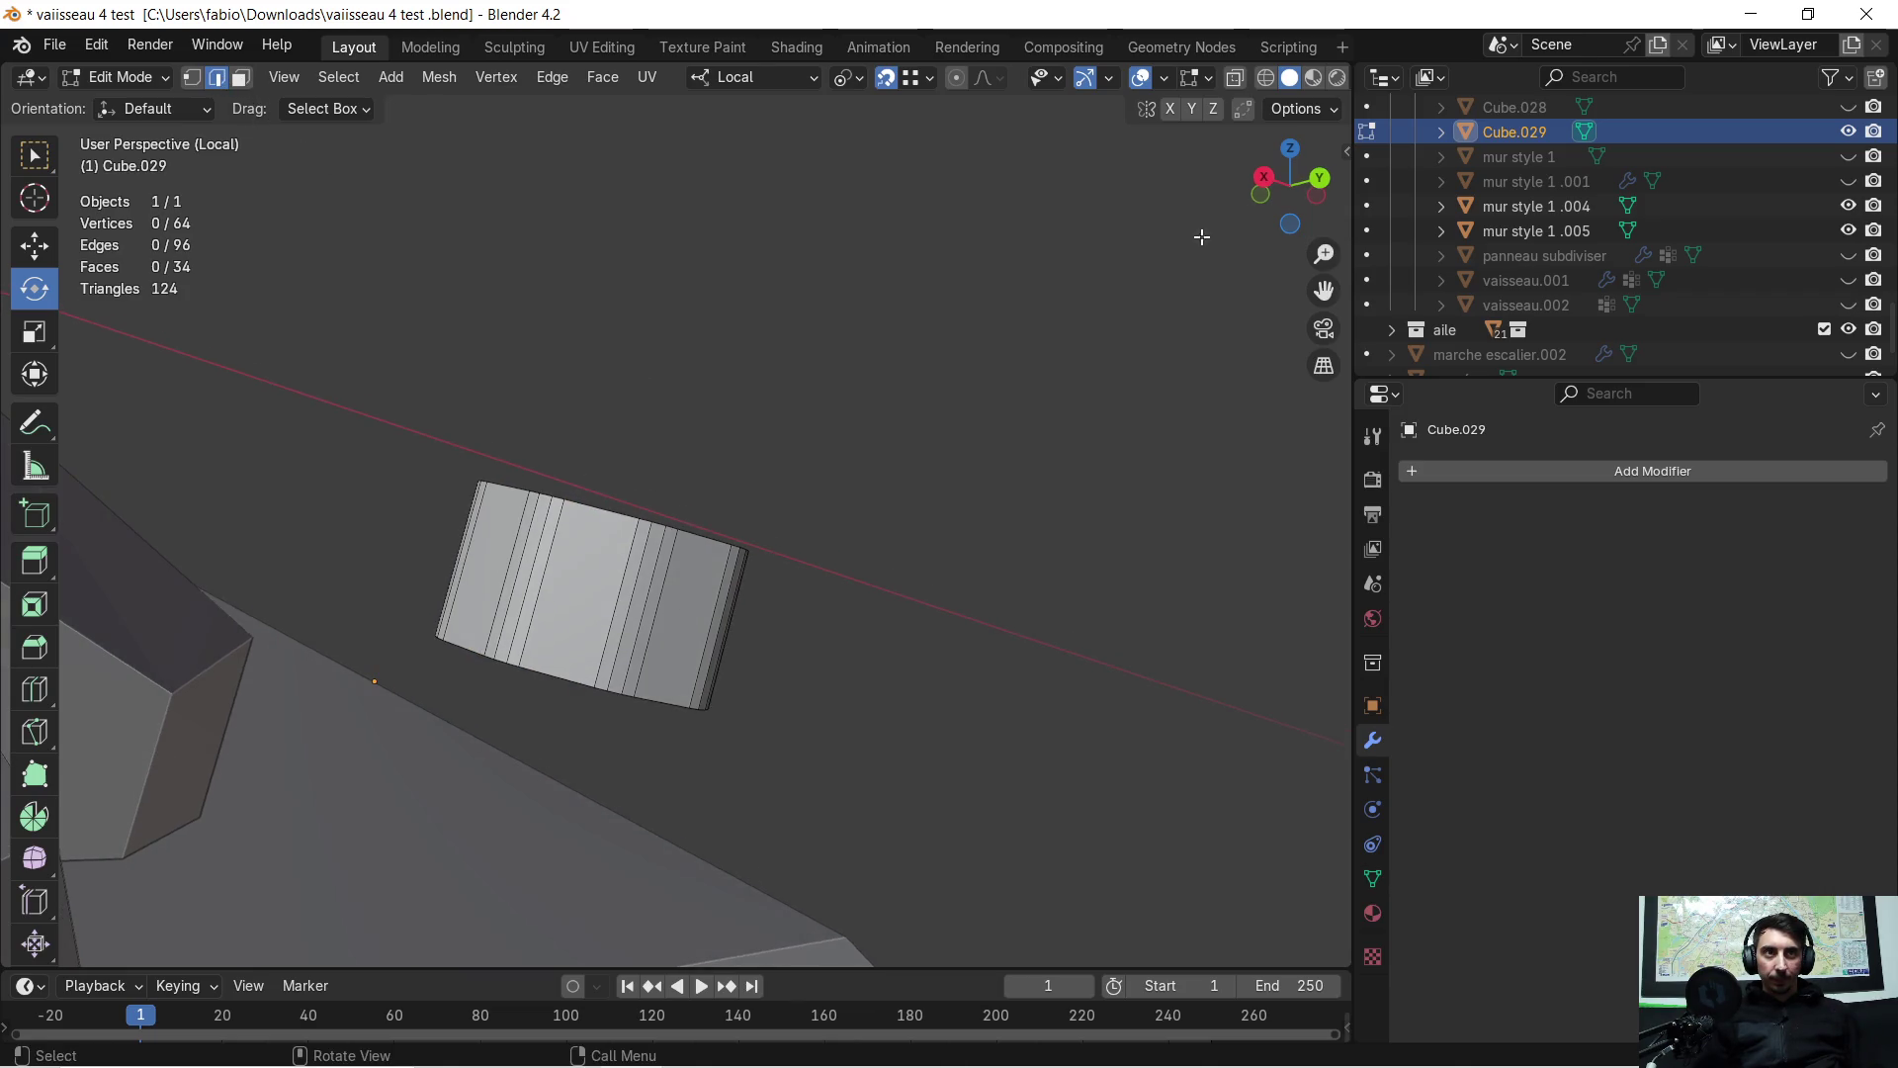
click(1265, 77)
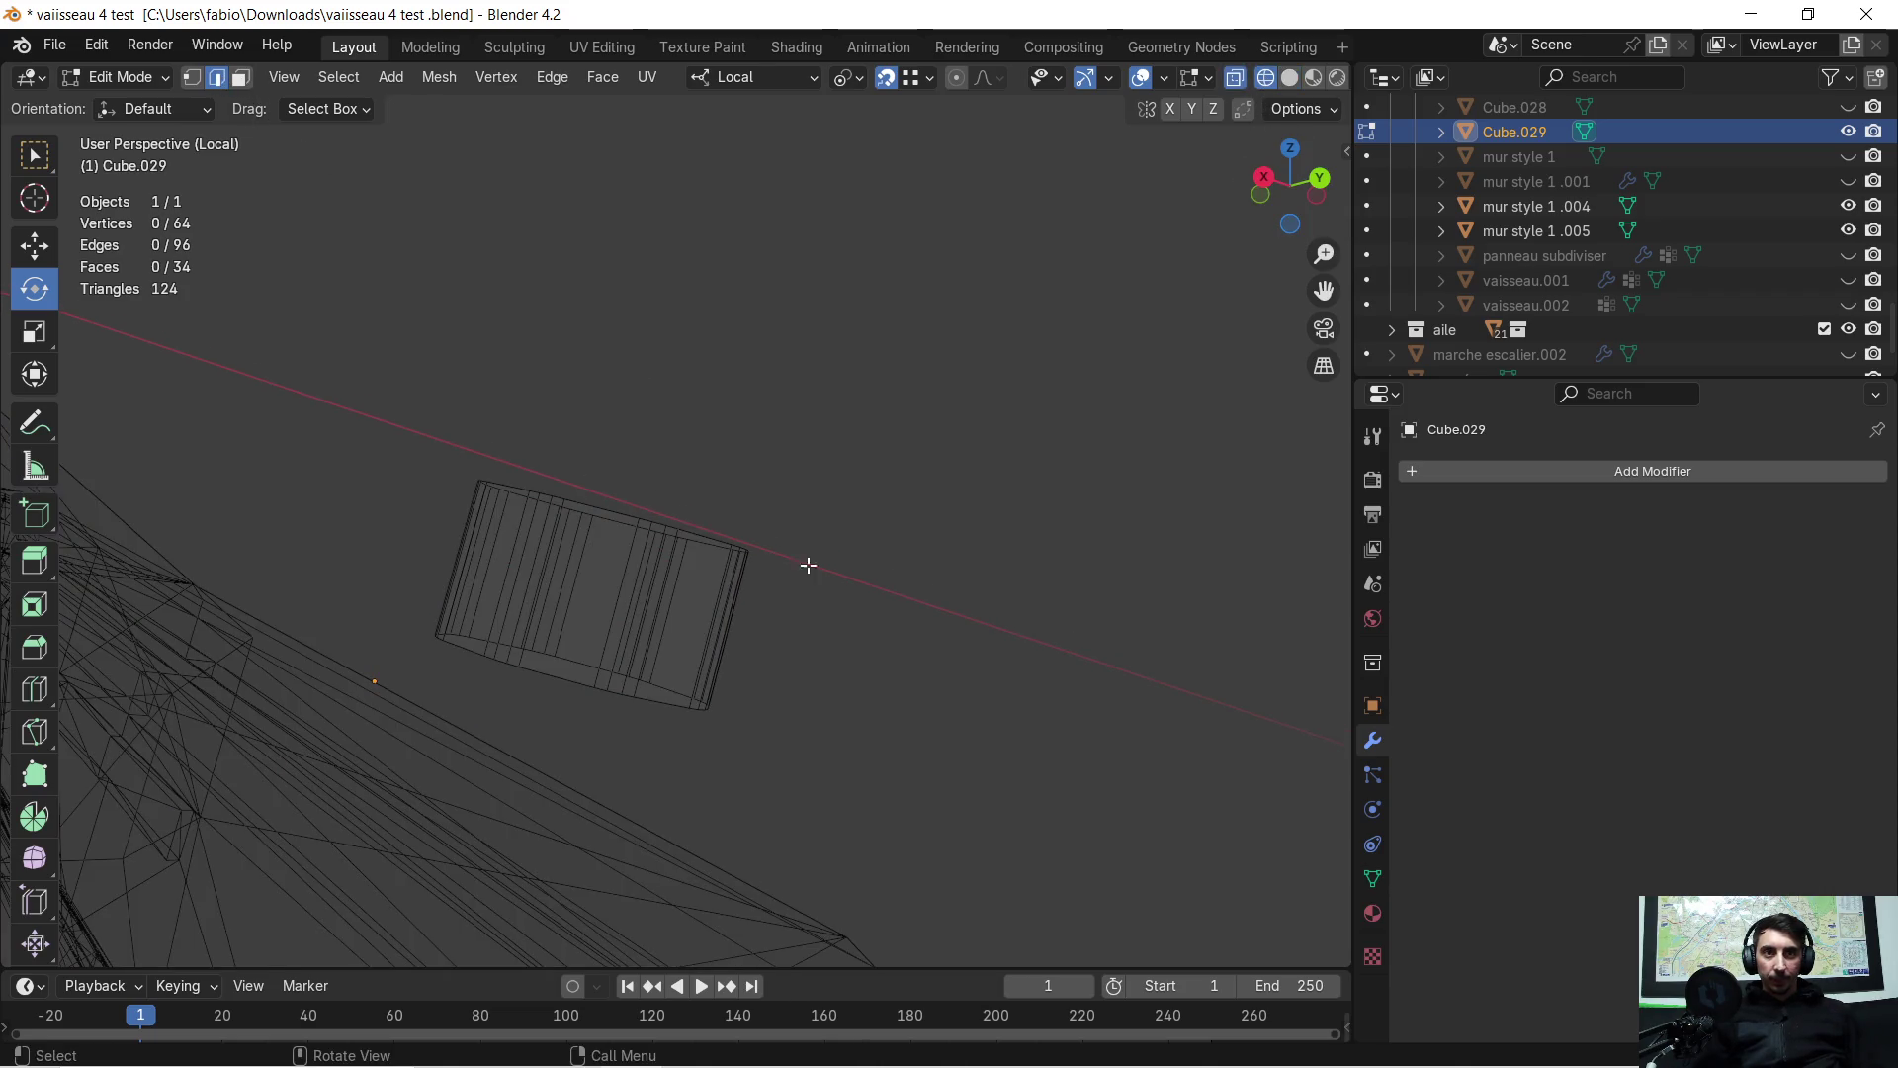
alt+click(575, 652)
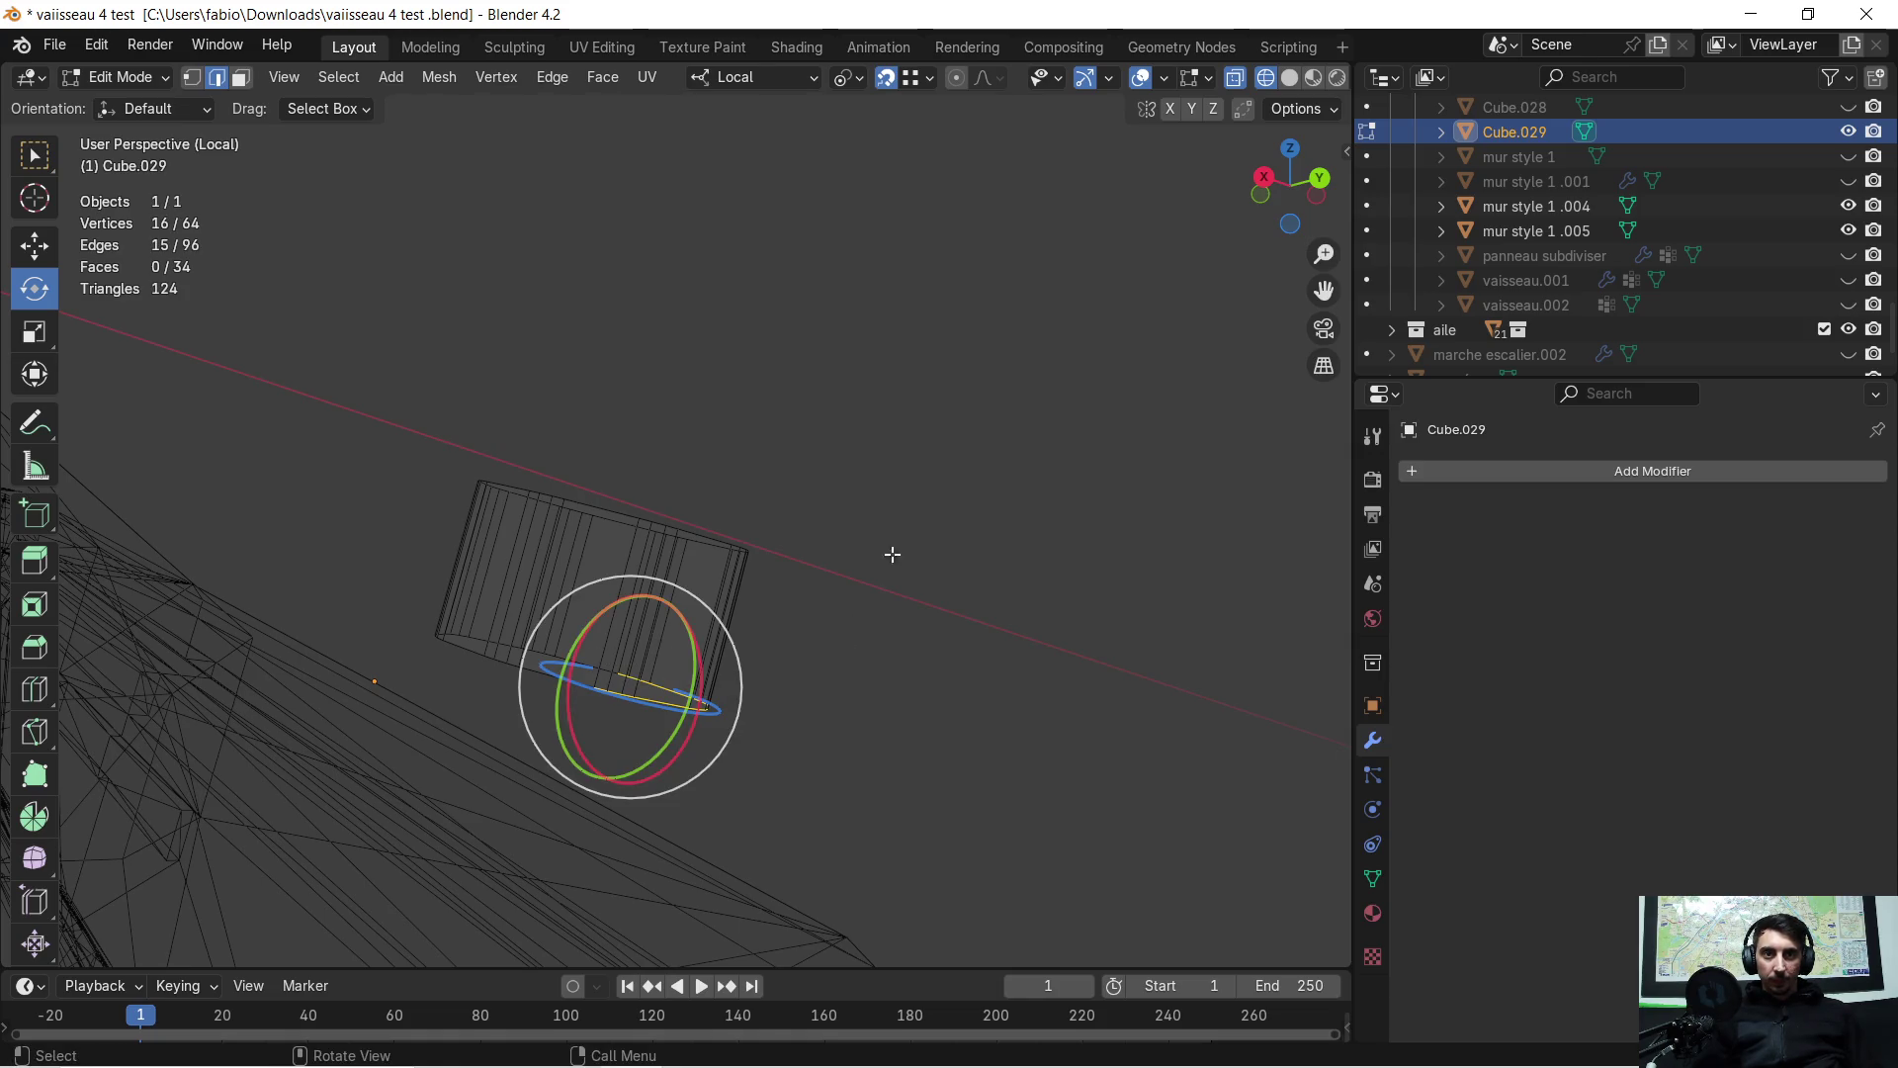
click(1290, 79)
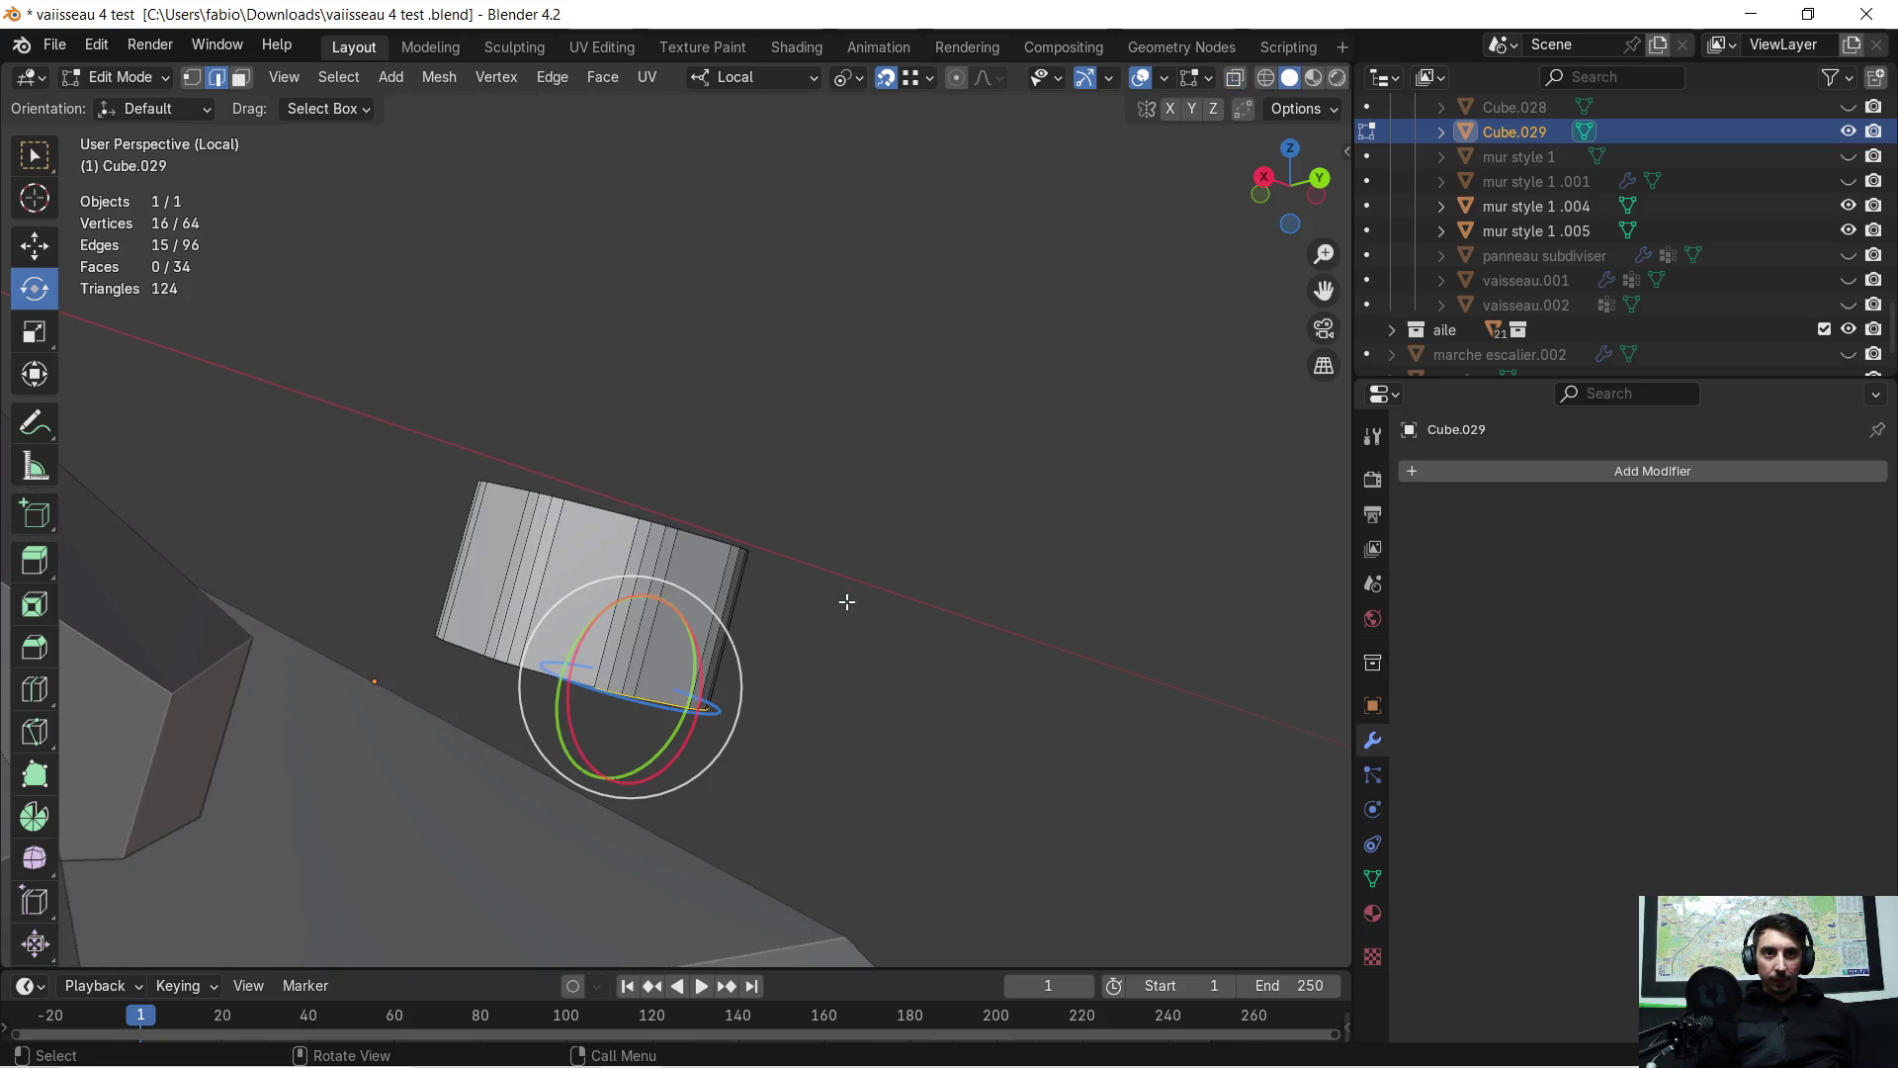
mouse_move(848, 601)
middle_down()
mouse_move(317, 636)
mouse_move(817, 644)
mouse_move(870, 621)
middle_up()
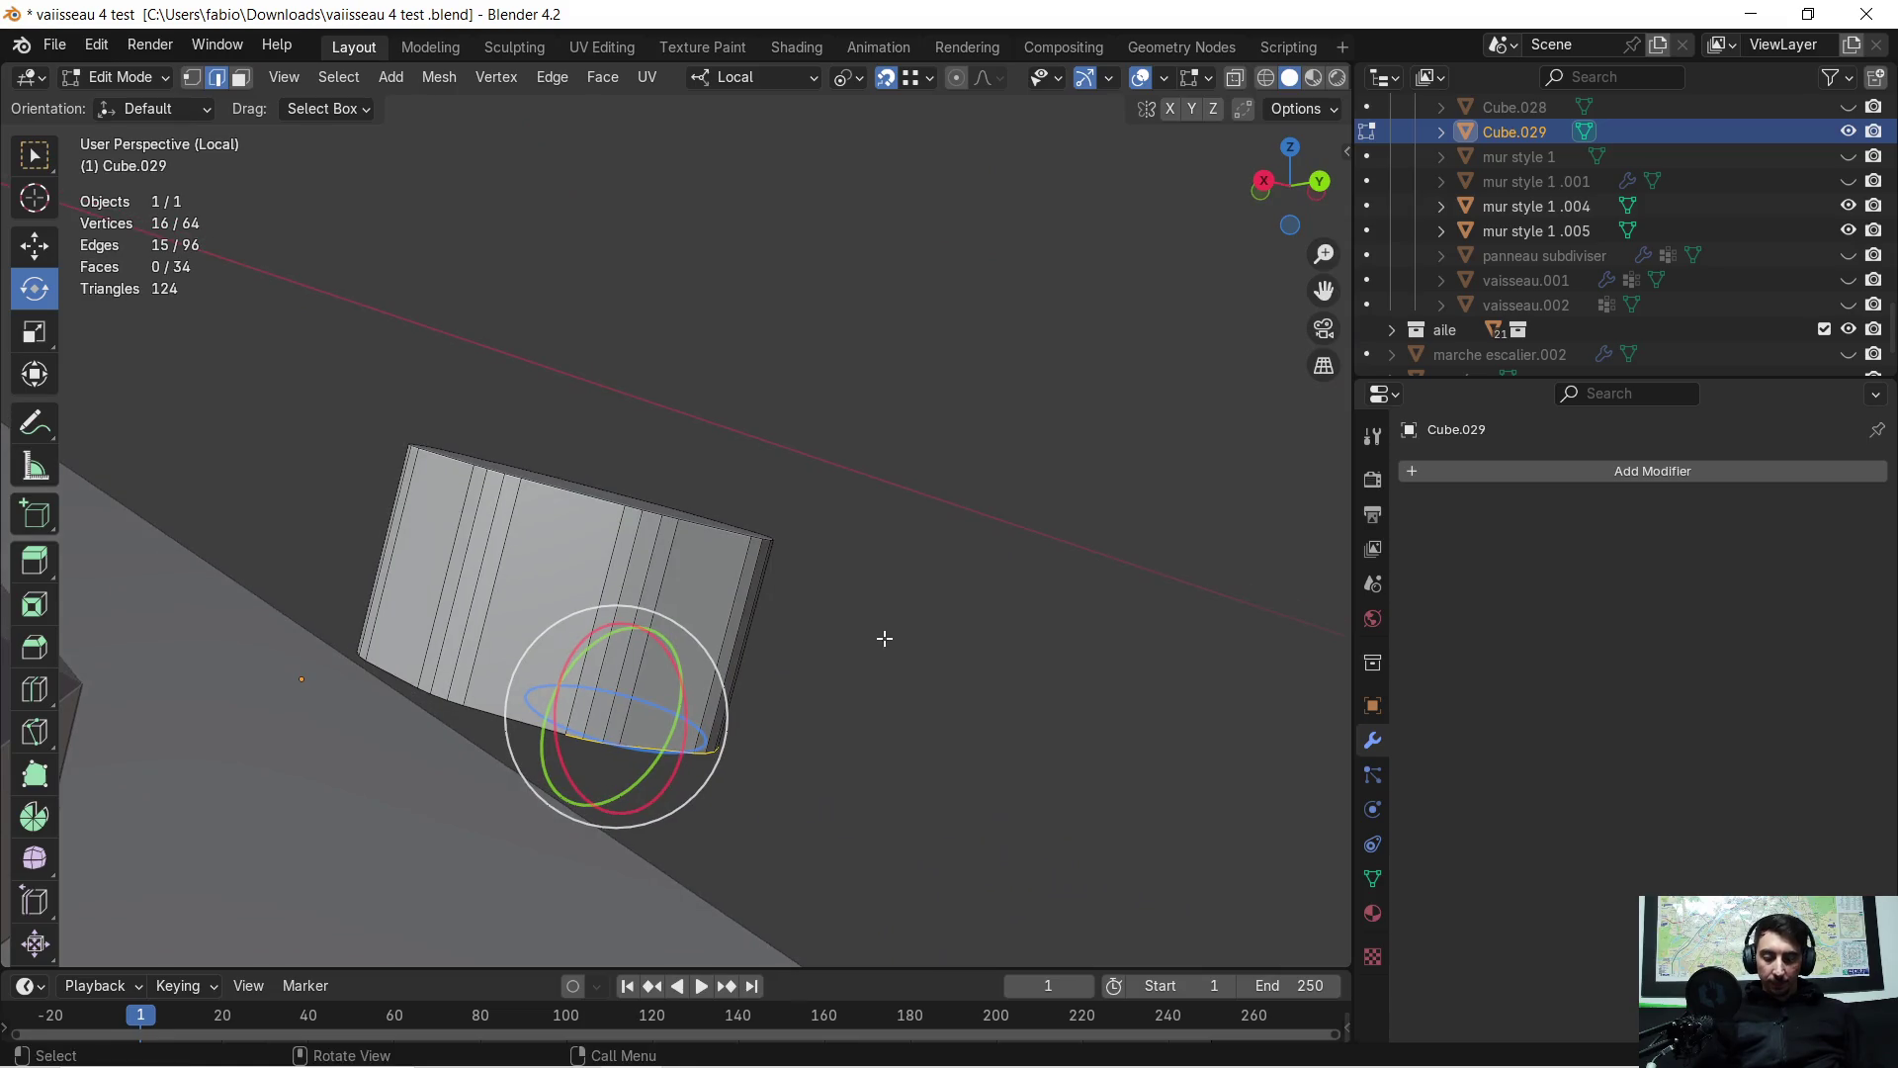
key(g)
key(z)
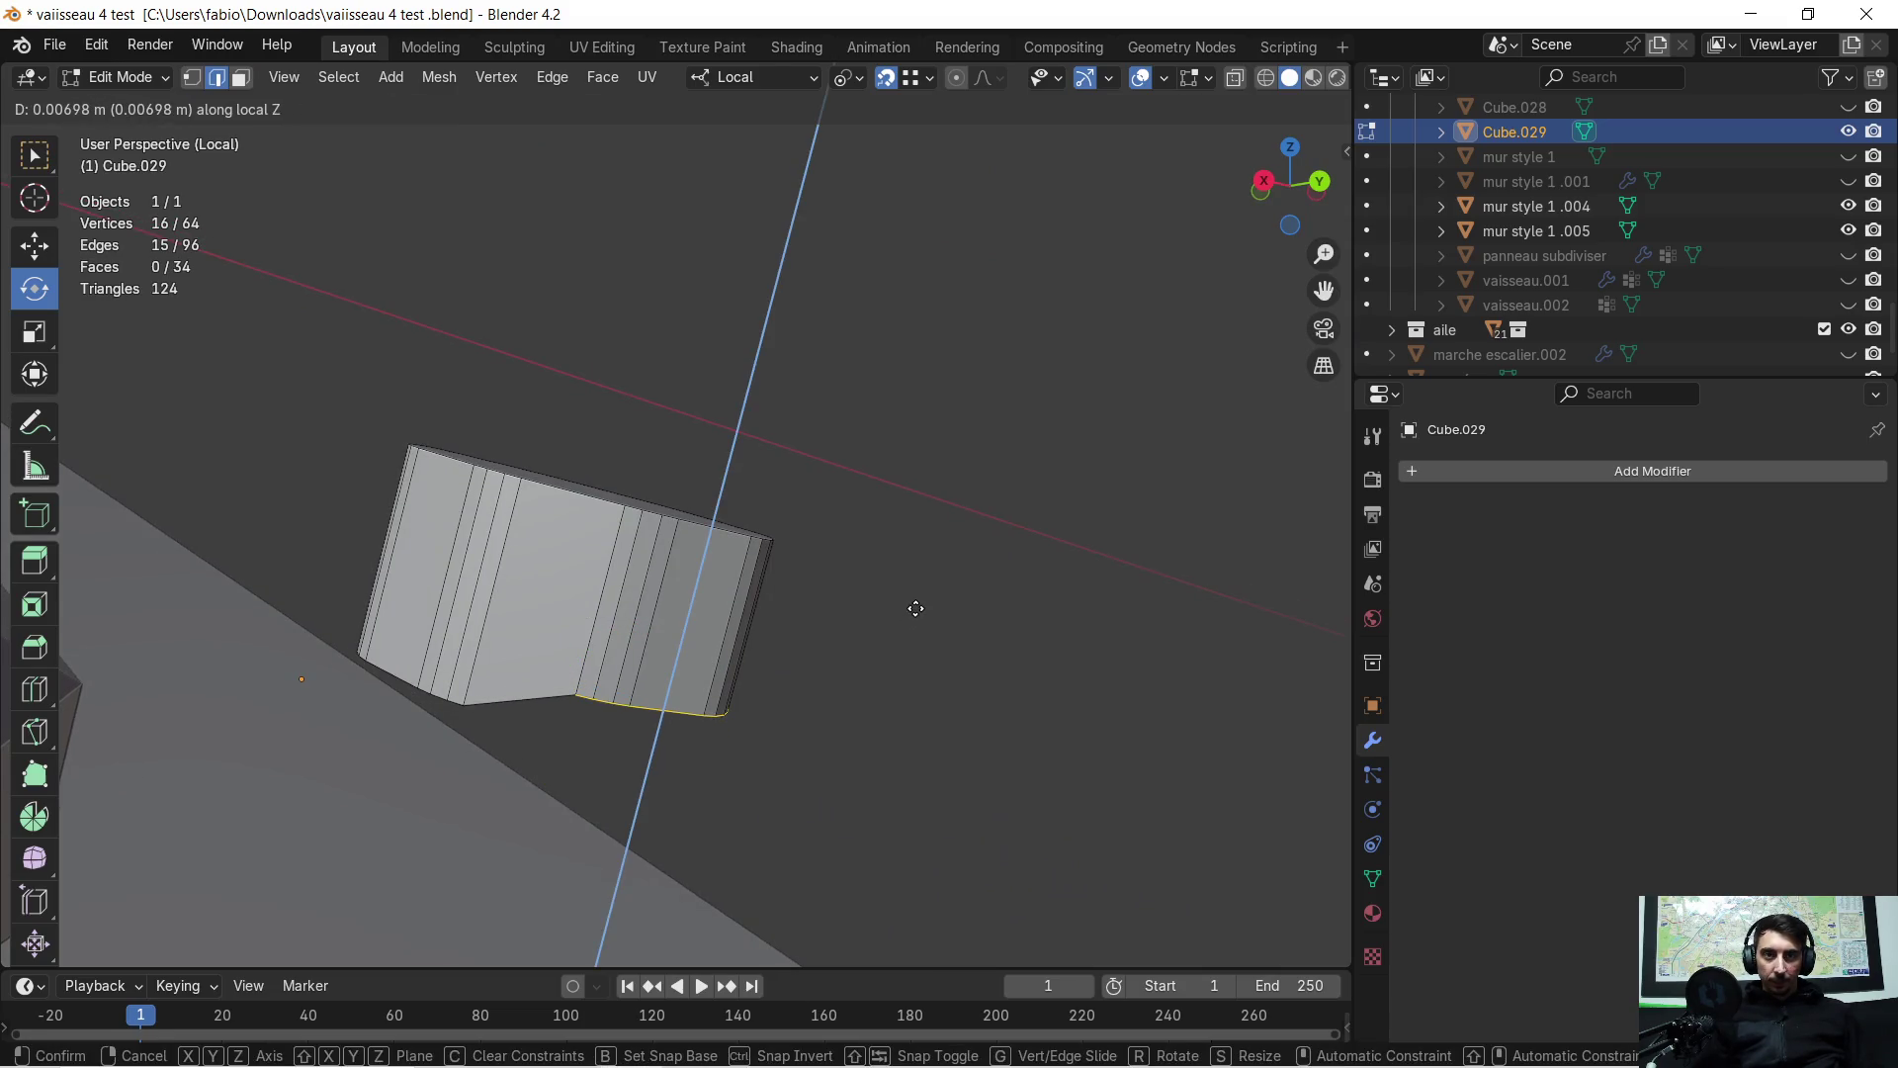
click(916, 608)
mouse_move(936, 584)
middle_down()
mouse_move(916, 544)
mouse_move(813, 560)
middle_up()
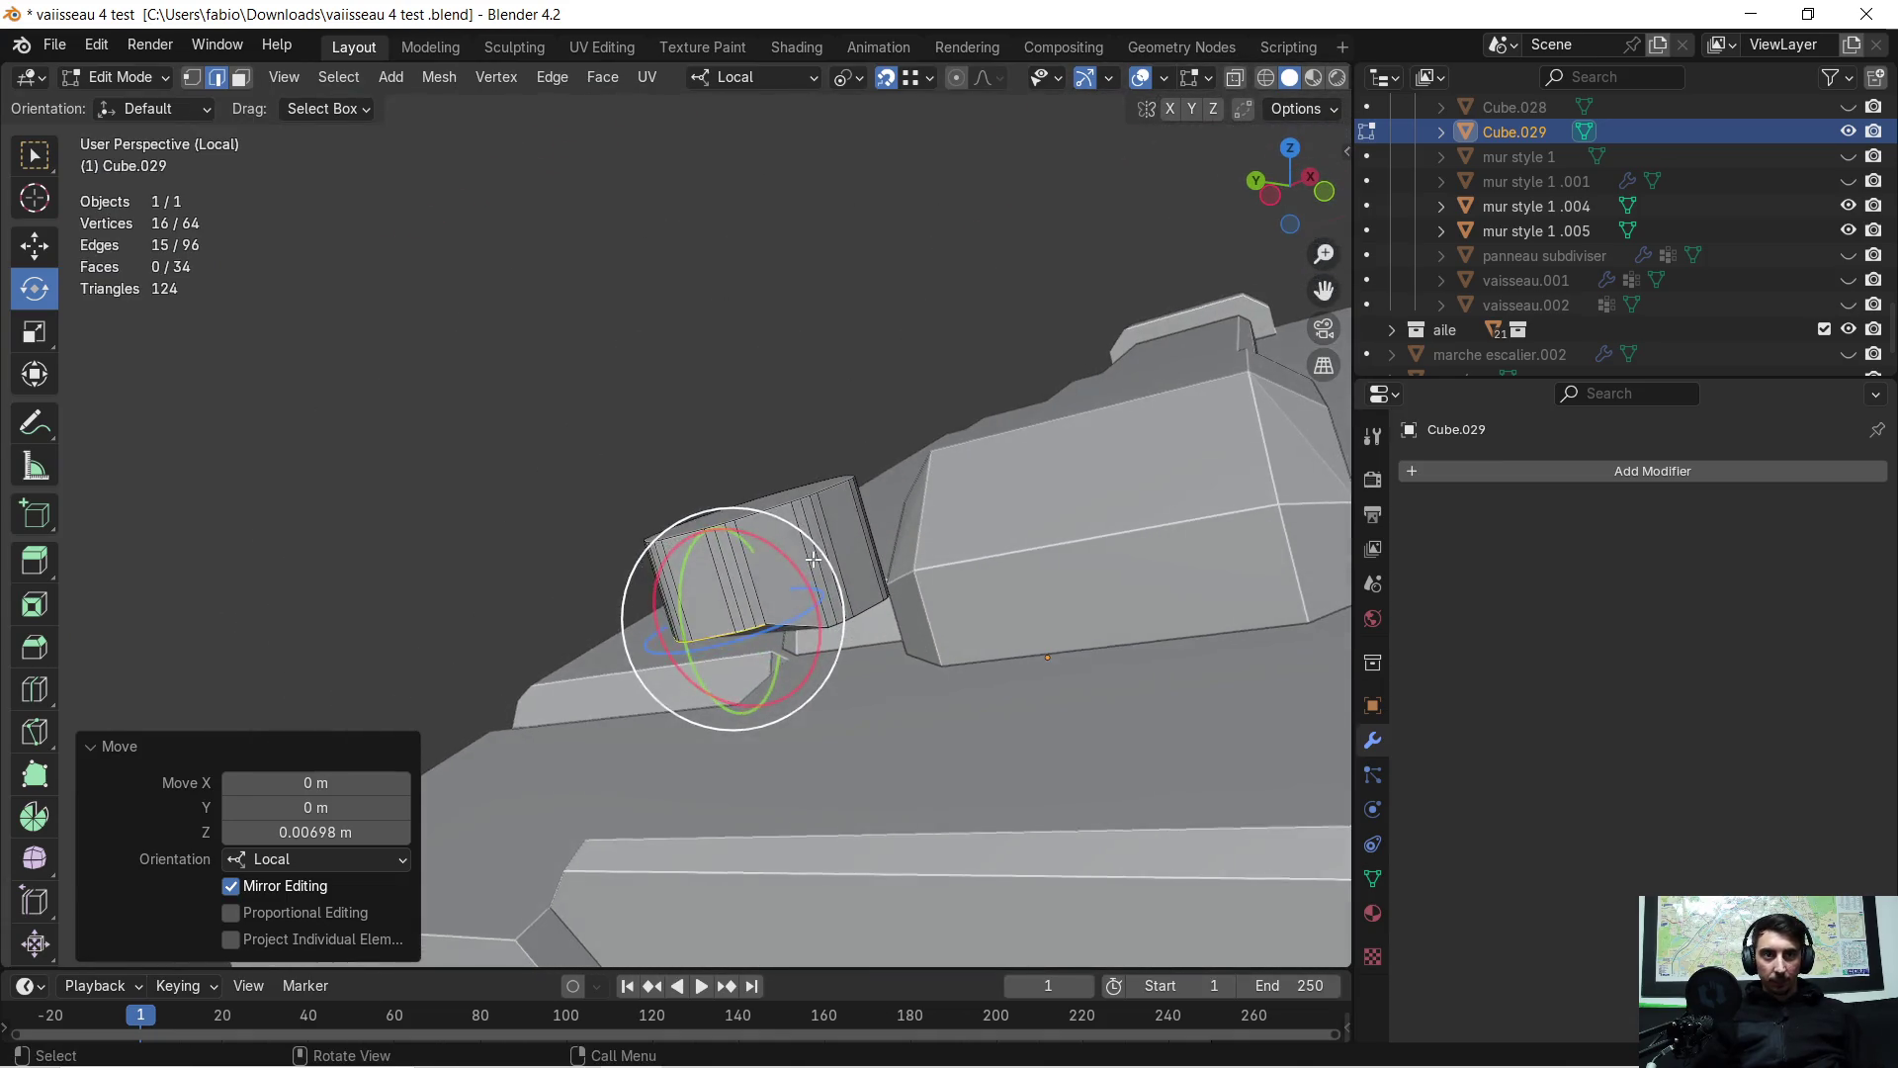
Sink the whole cylinder 0.054512 m along local Z into the panel, then return to Object Mode
key(a)
key(g)
key(z)
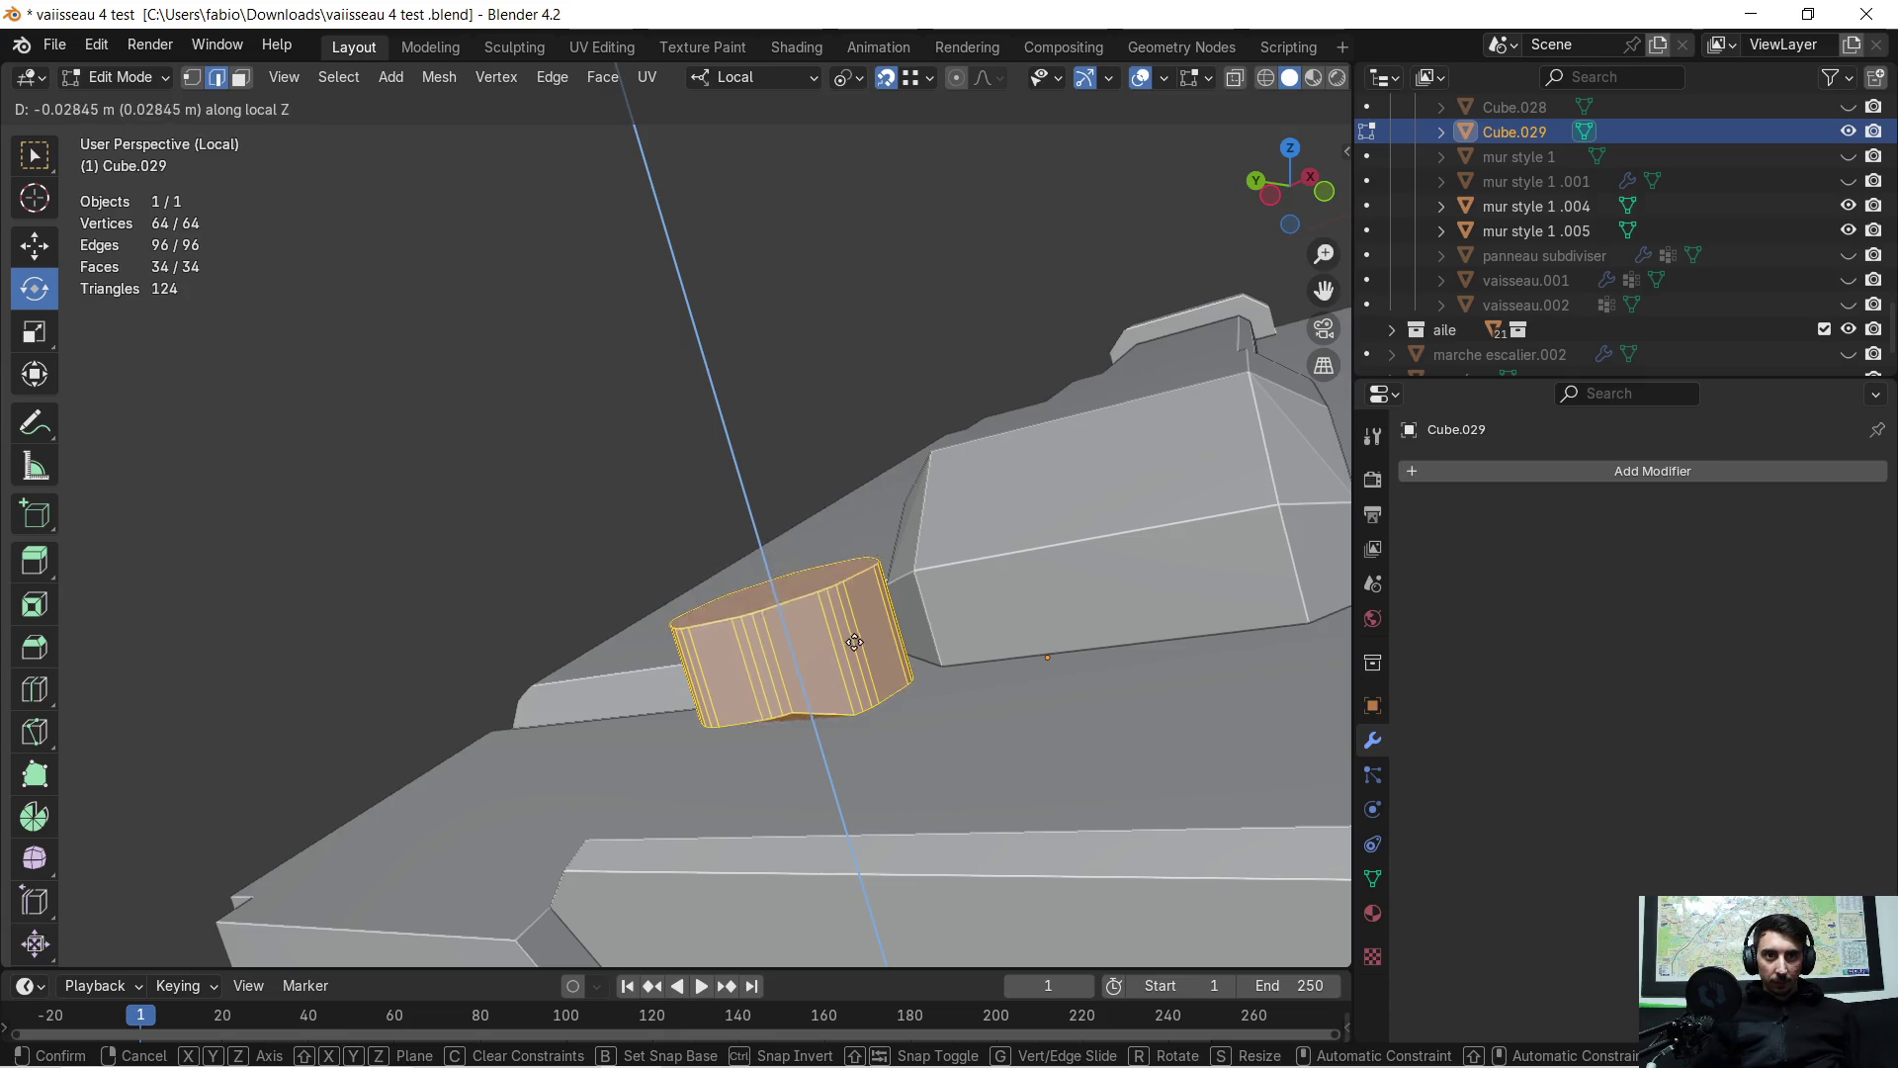
click(869, 710)
mouse_move(870, 706)
middle_down()
mouse_move(914, 741)
mouse_move(998, 705)
mouse_move(893, 658)
middle_up()
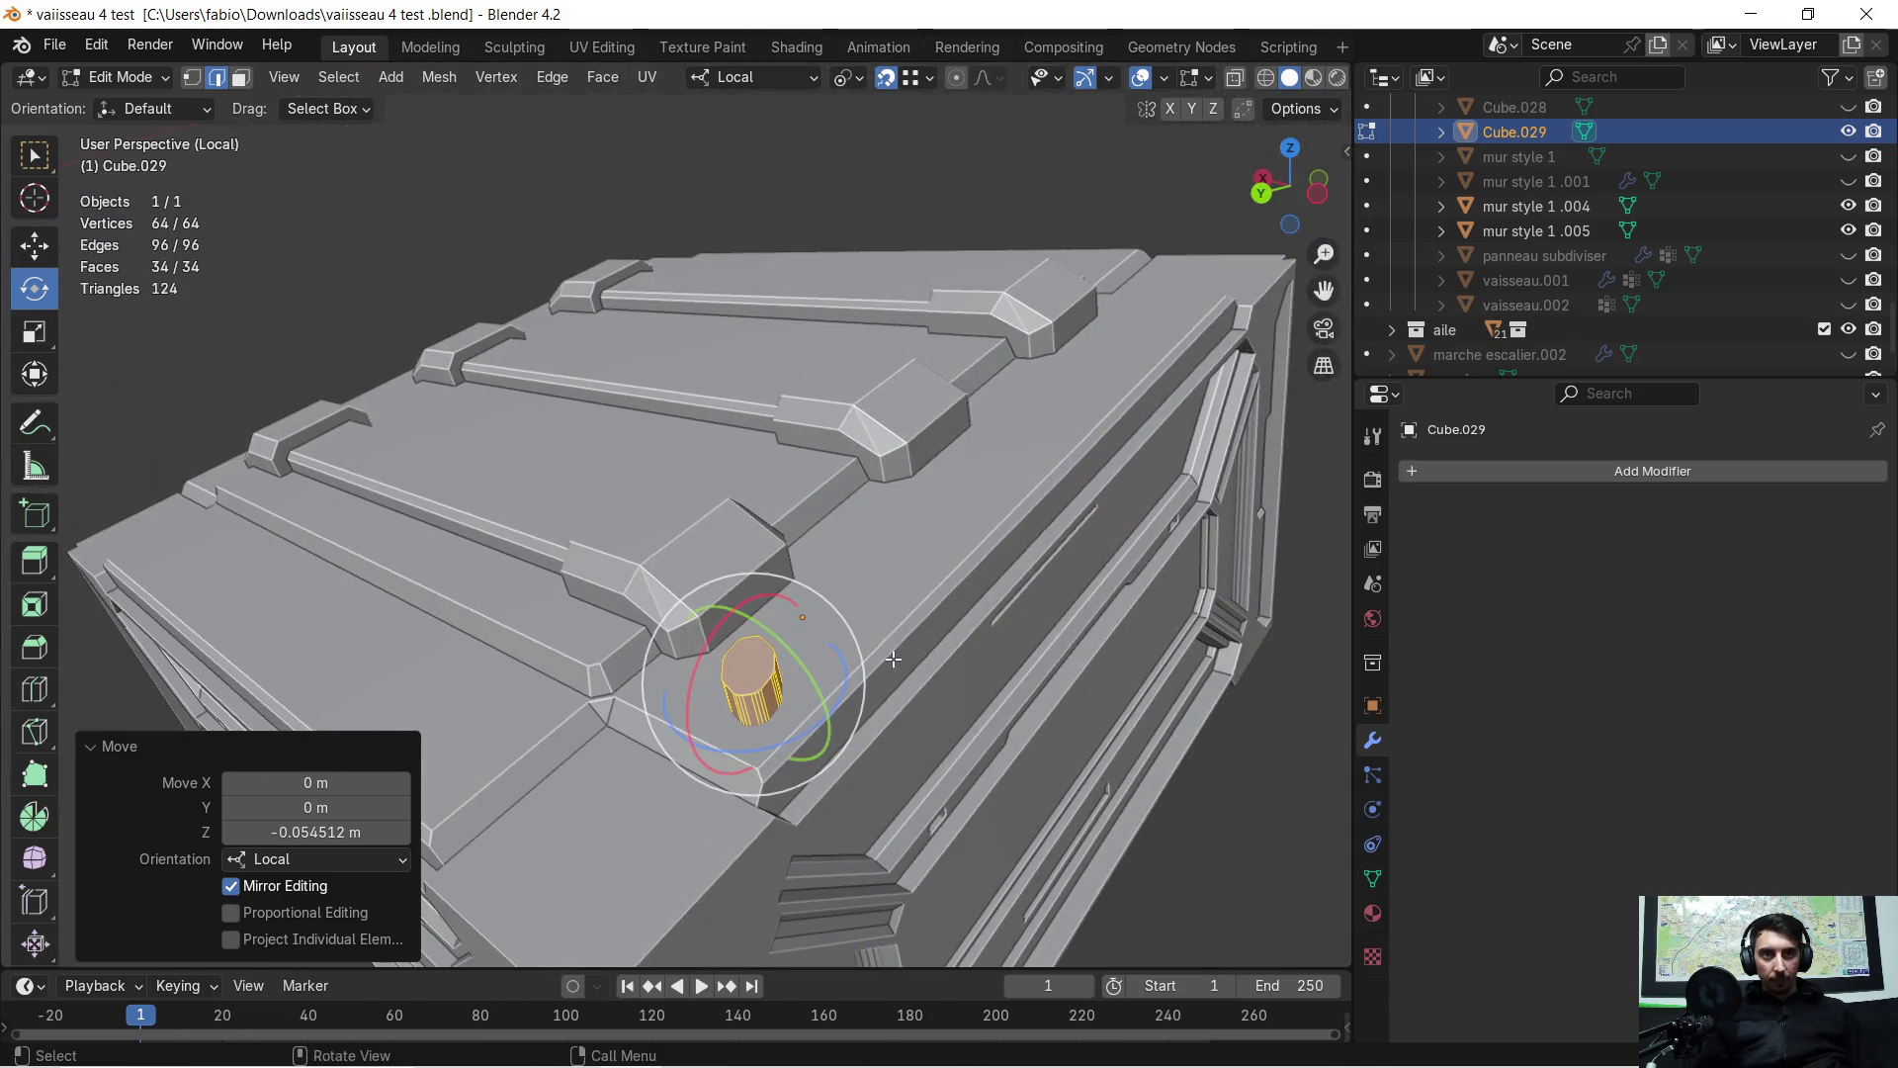
key(Tab)
click(931, 599)
click(1421, 470)
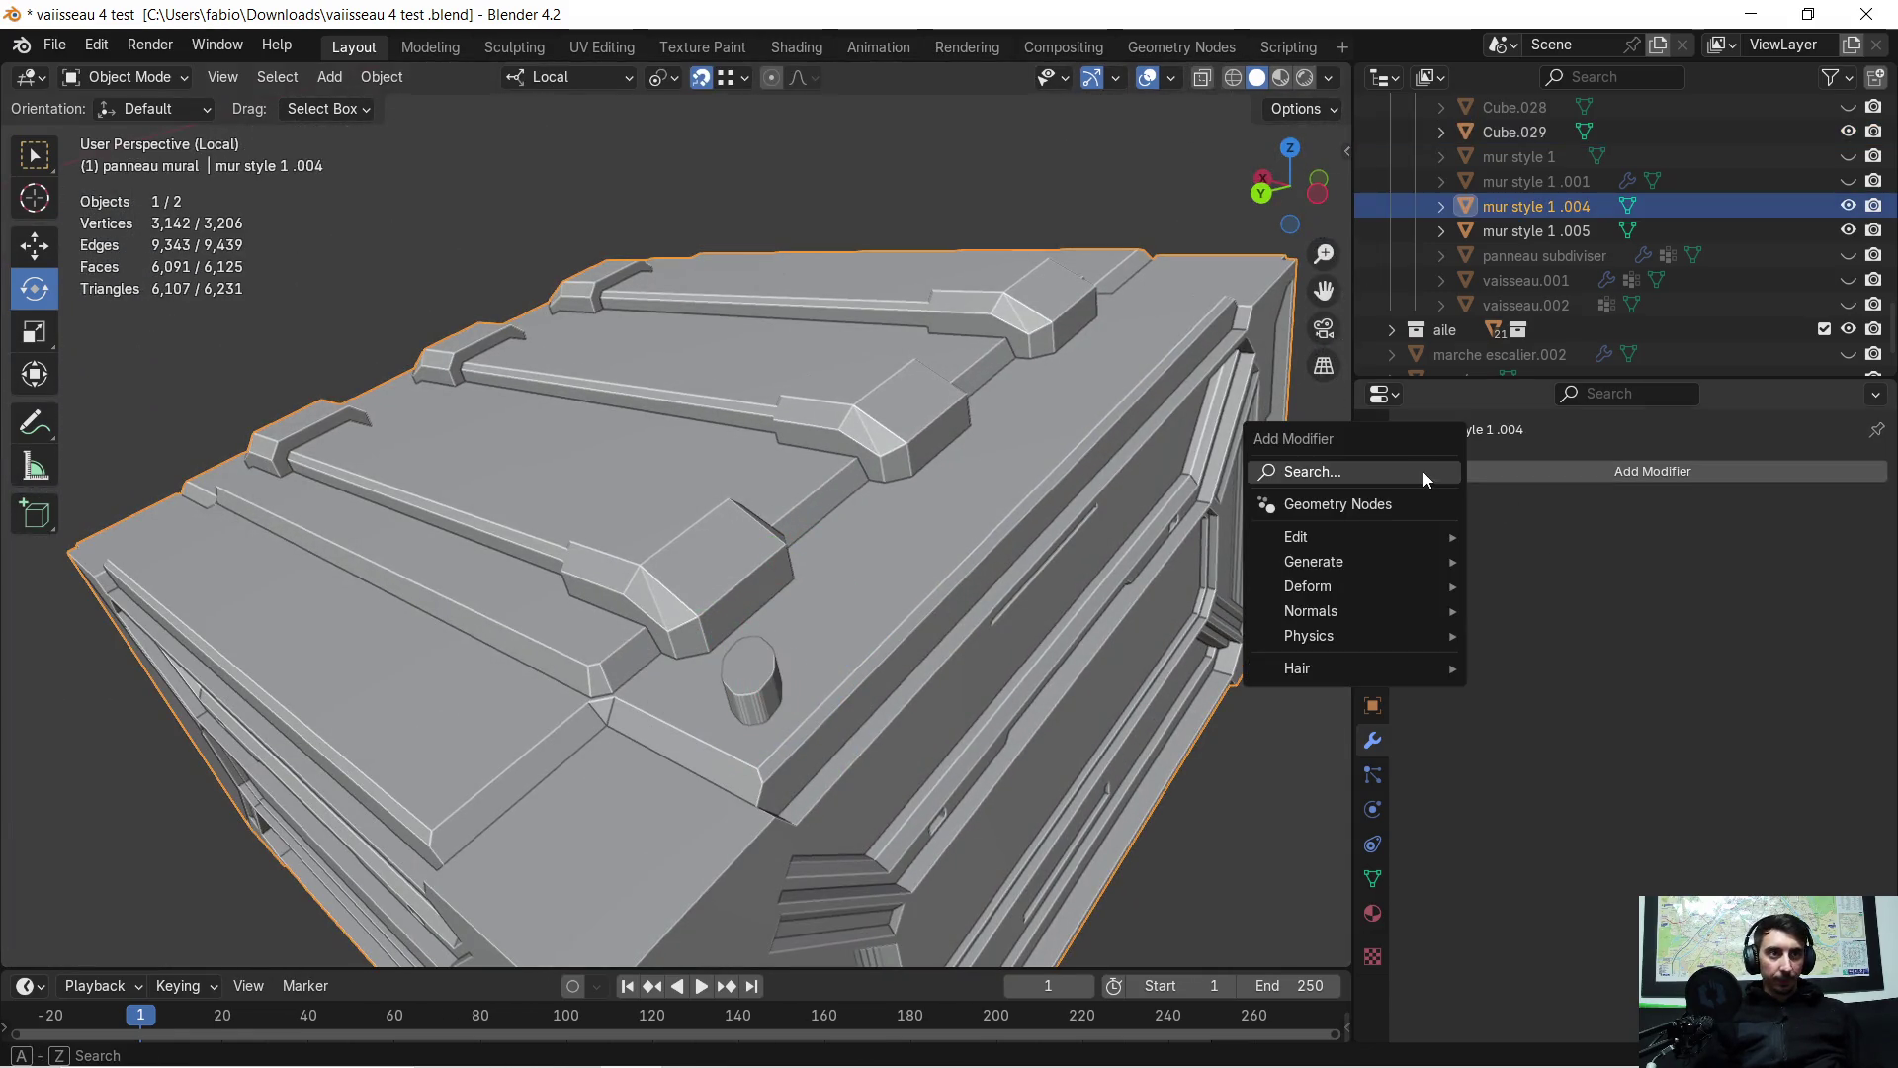
Add a Boolean Difference modifier to mur style 1 .004 using Cube.029 as the cutter object
click(1423, 471)
click(1452, 565)
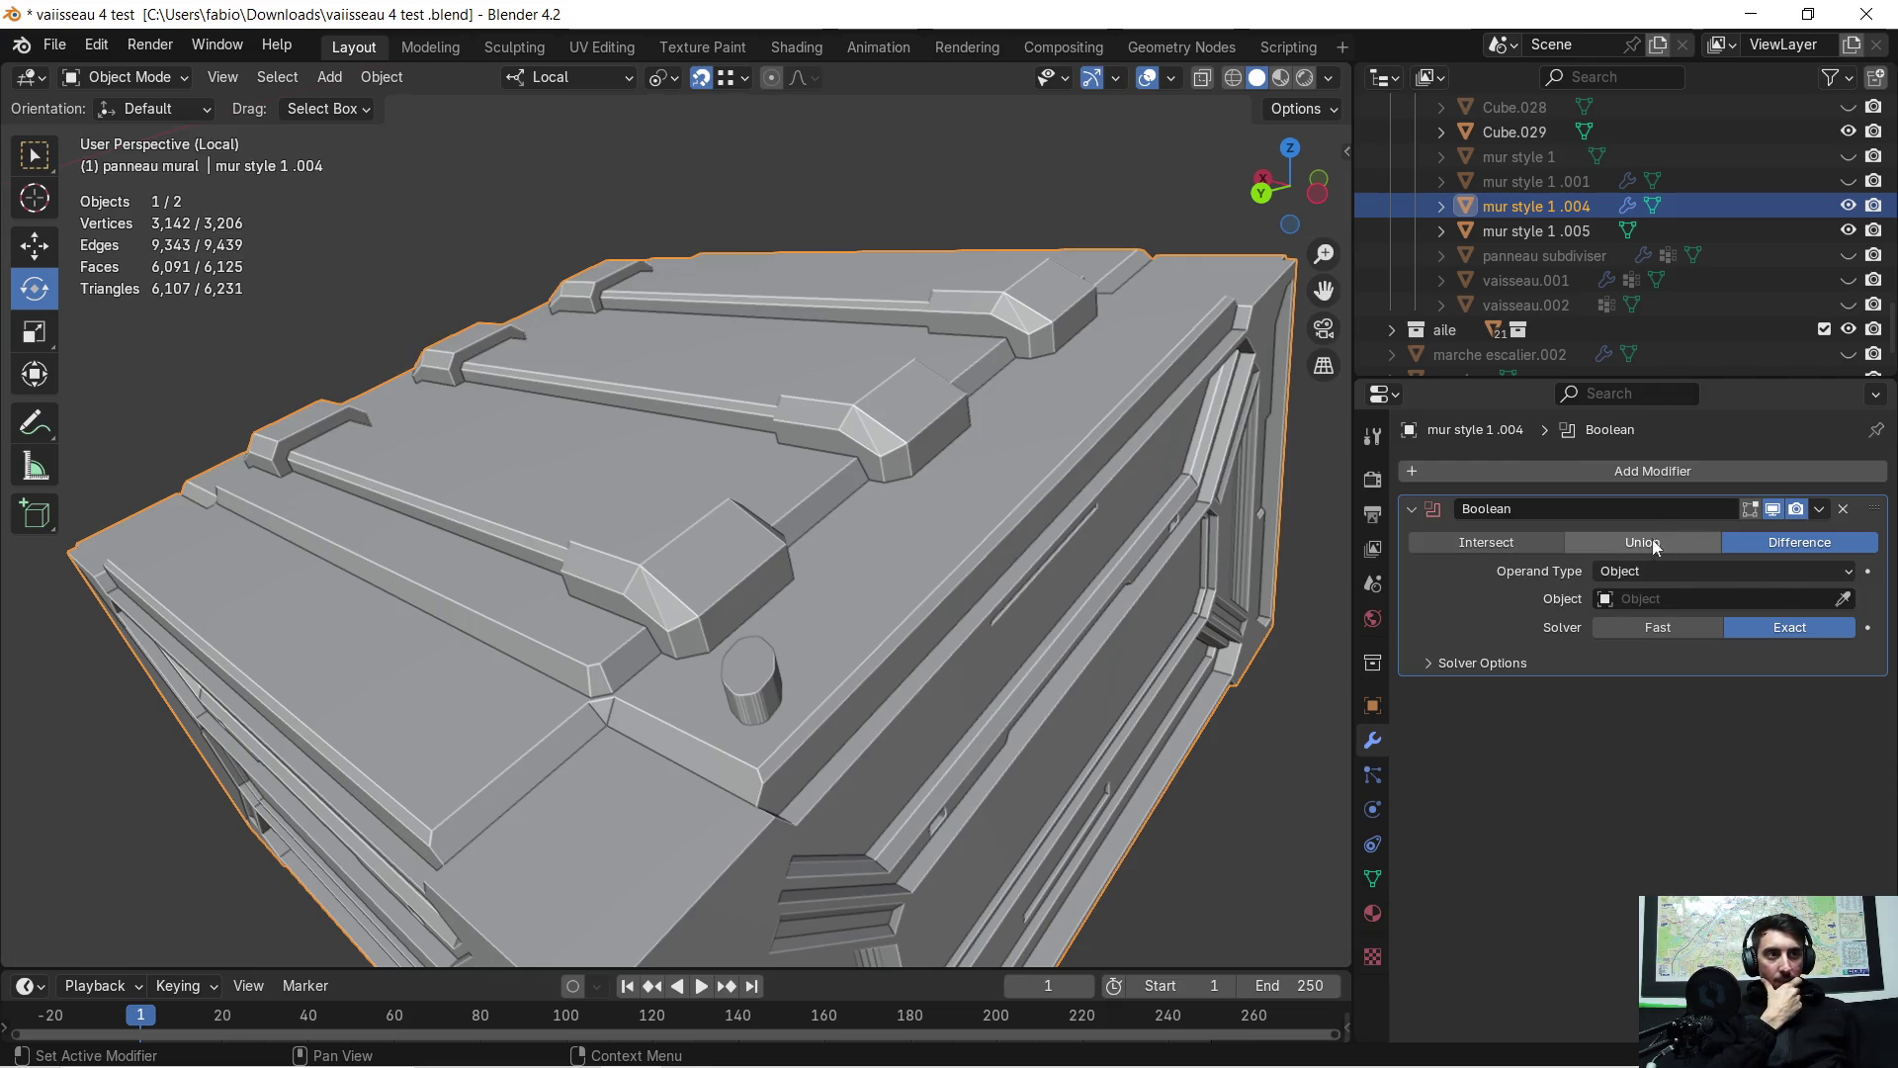
click(1843, 598)
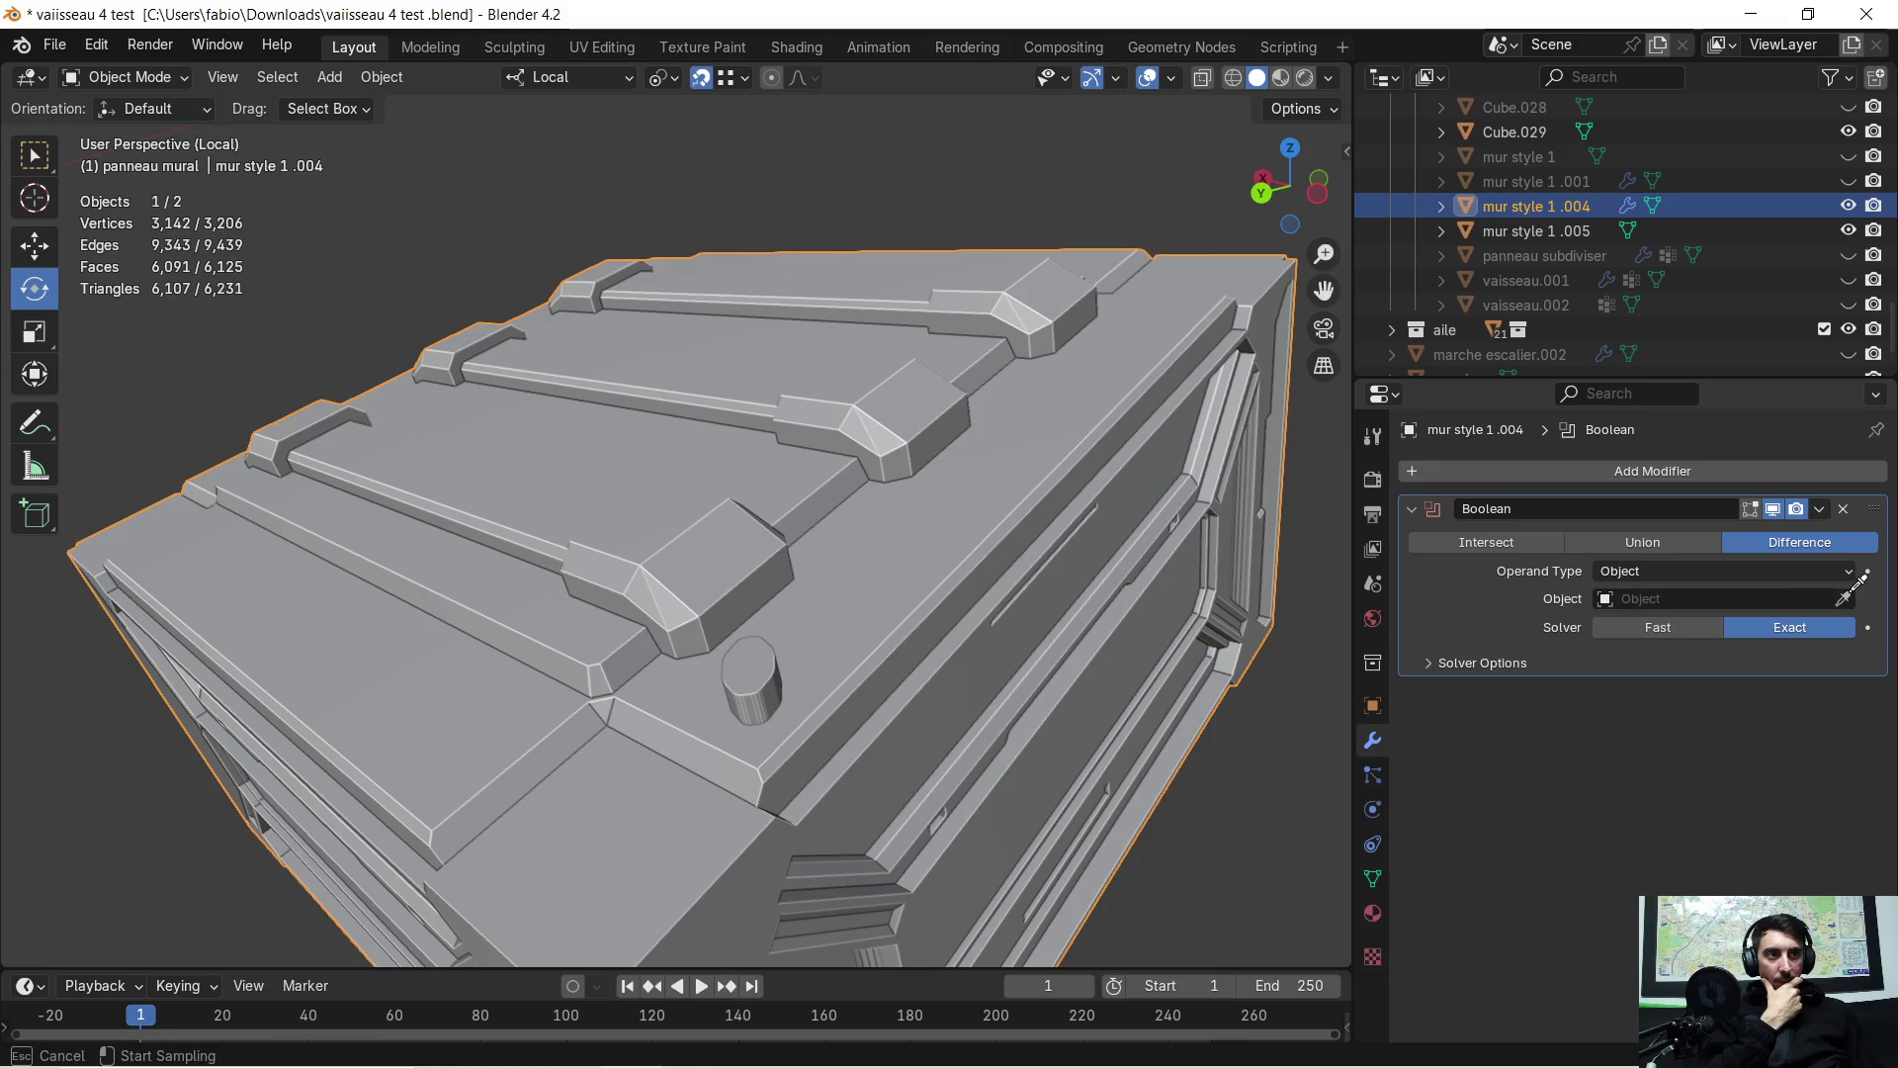
click(753, 663)
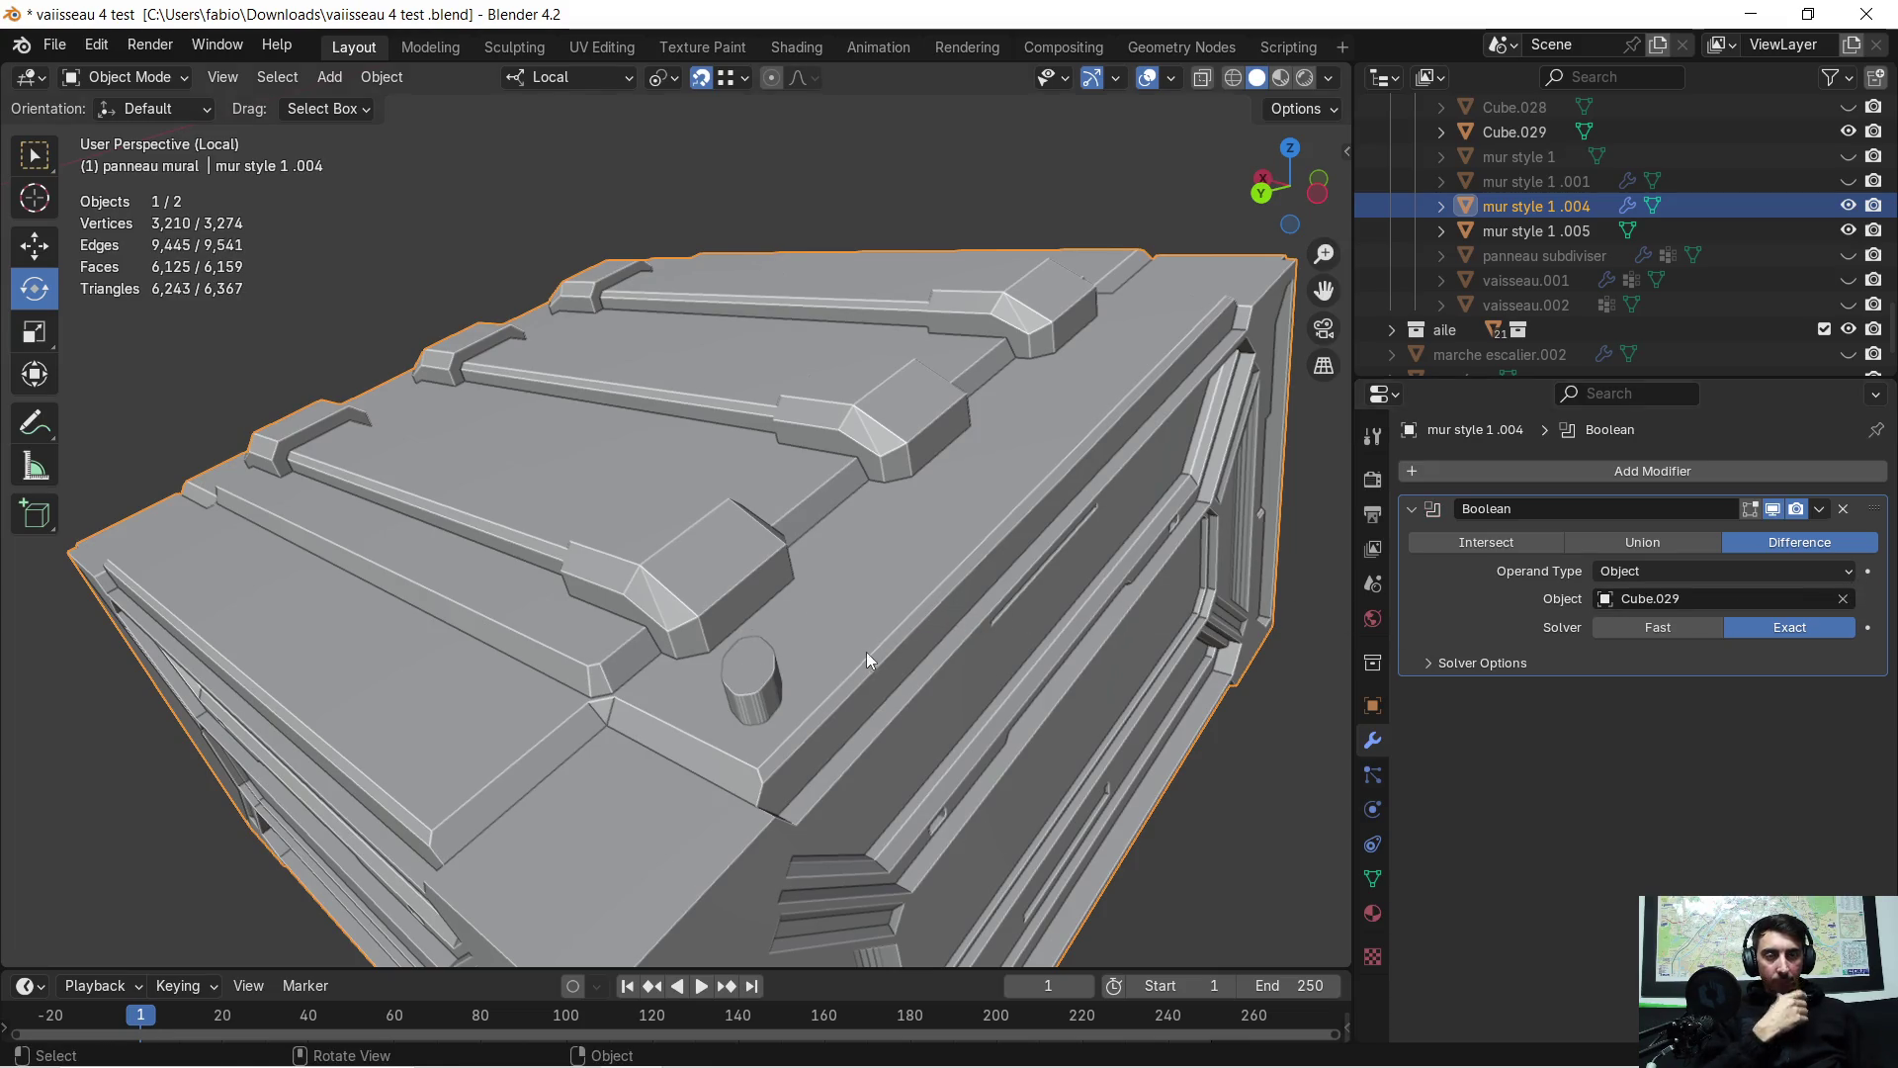
mouse_move(866, 651)
middle_down()
mouse_move(800, 679)
mouse_move(792, 653)
mouse_move(939, 682)
middle_up()
click(751, 692)
click(1379, 705)
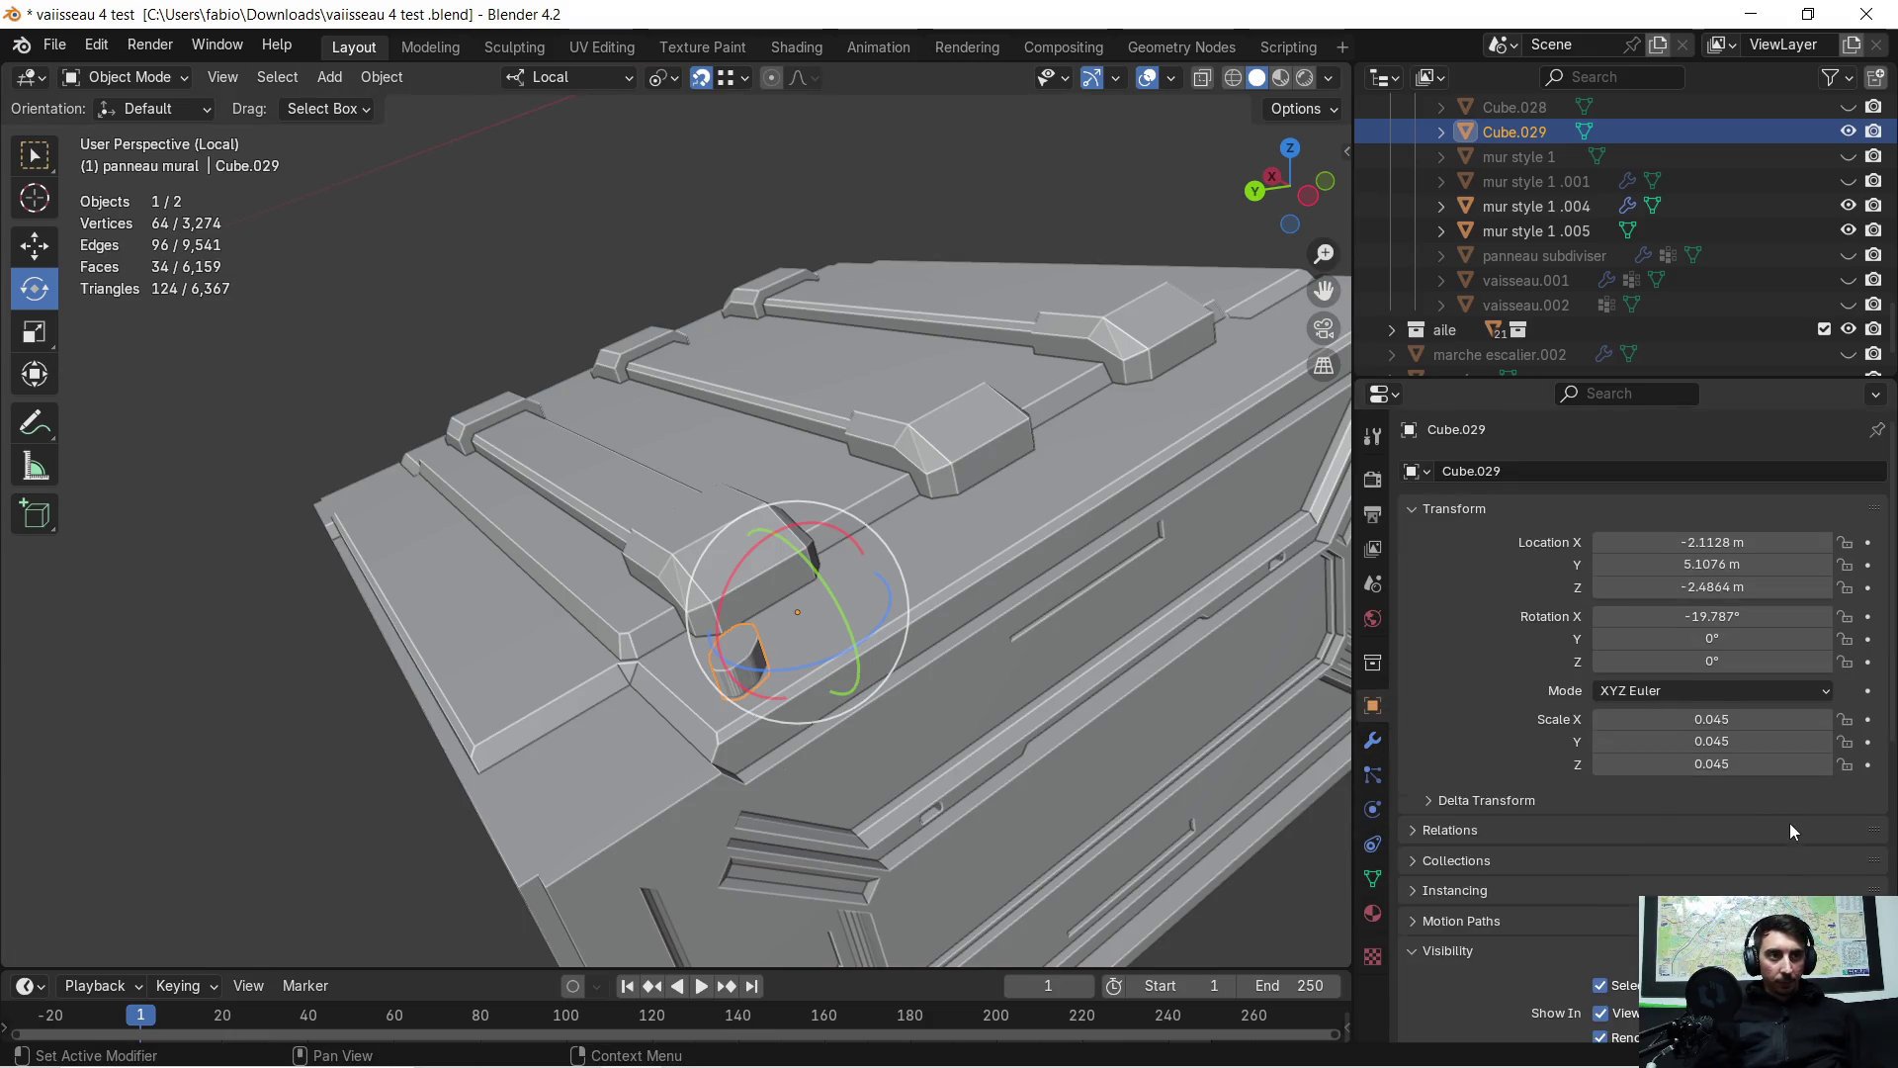
Set Cube.029's Viewport Display to Wire to reveal the hole, then reselect the wall panel
scroll(1789, 823, down, 10)
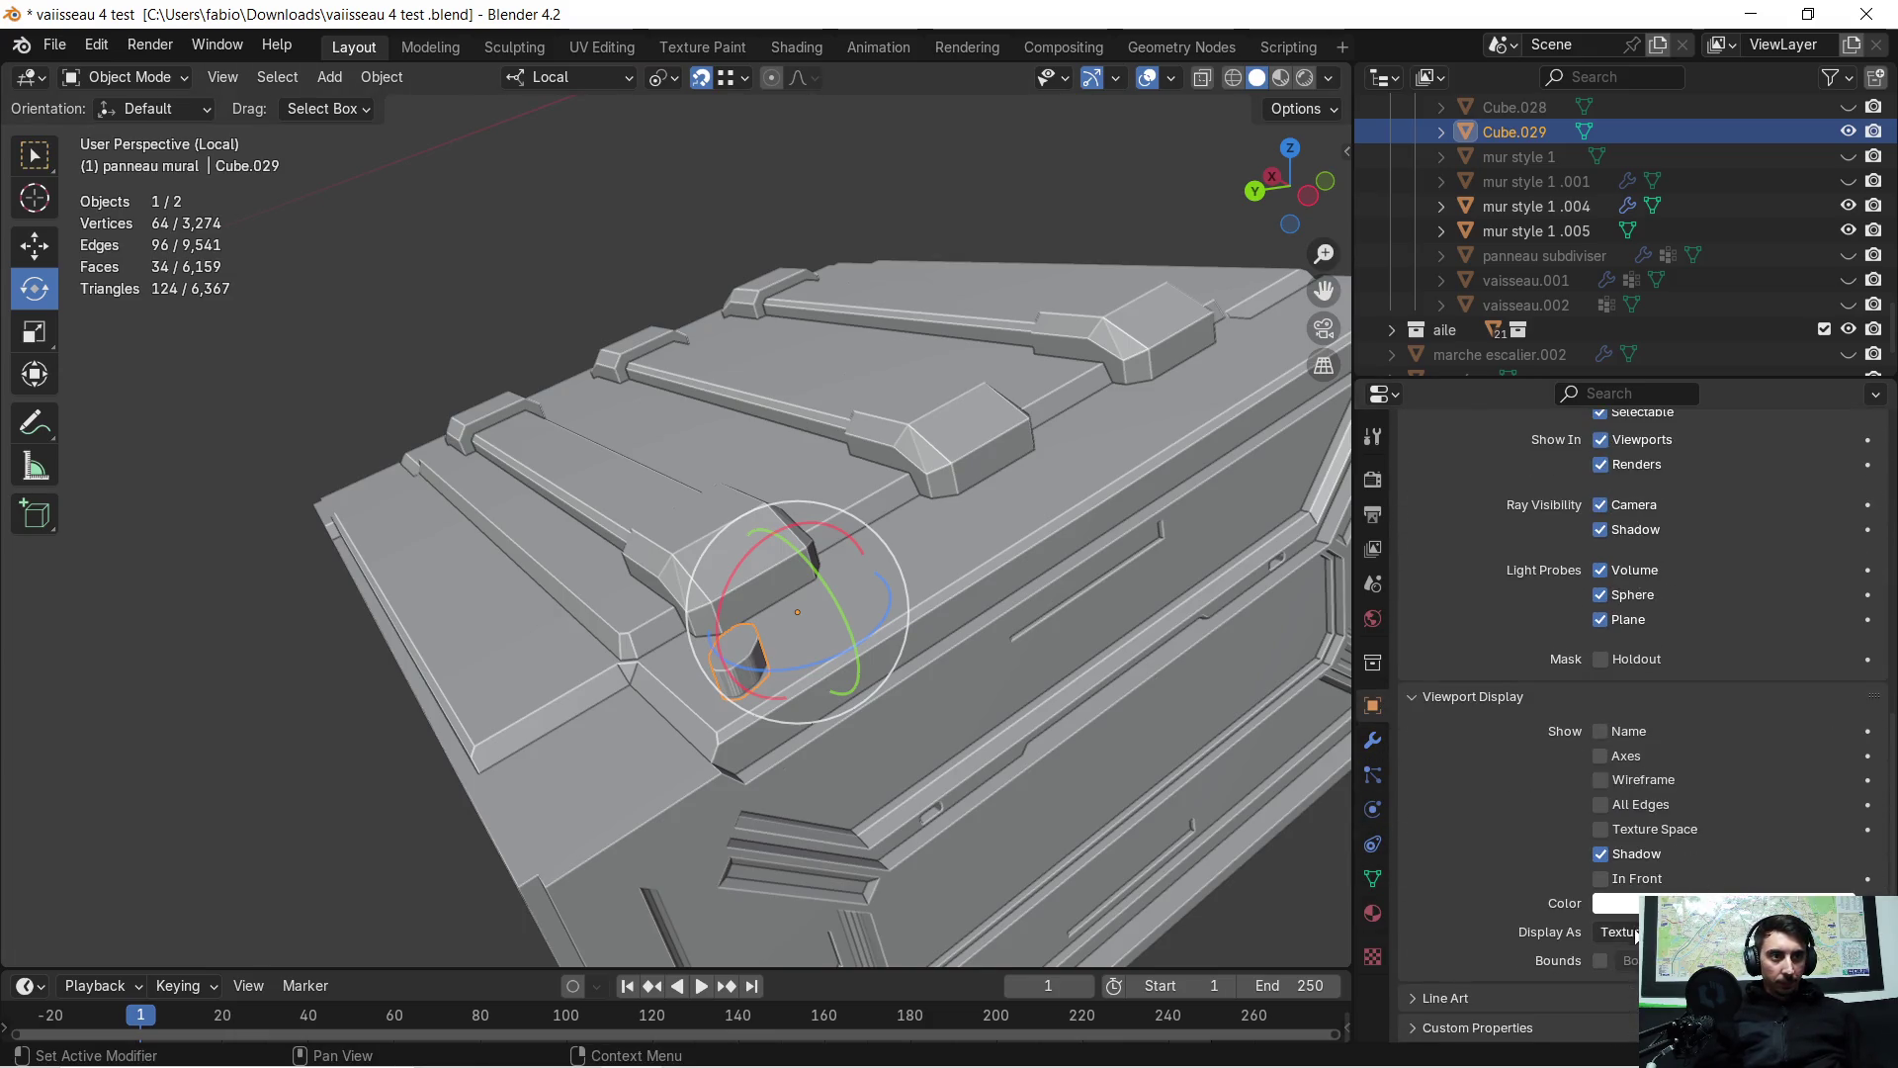
click(1636, 934)
click(1617, 981)
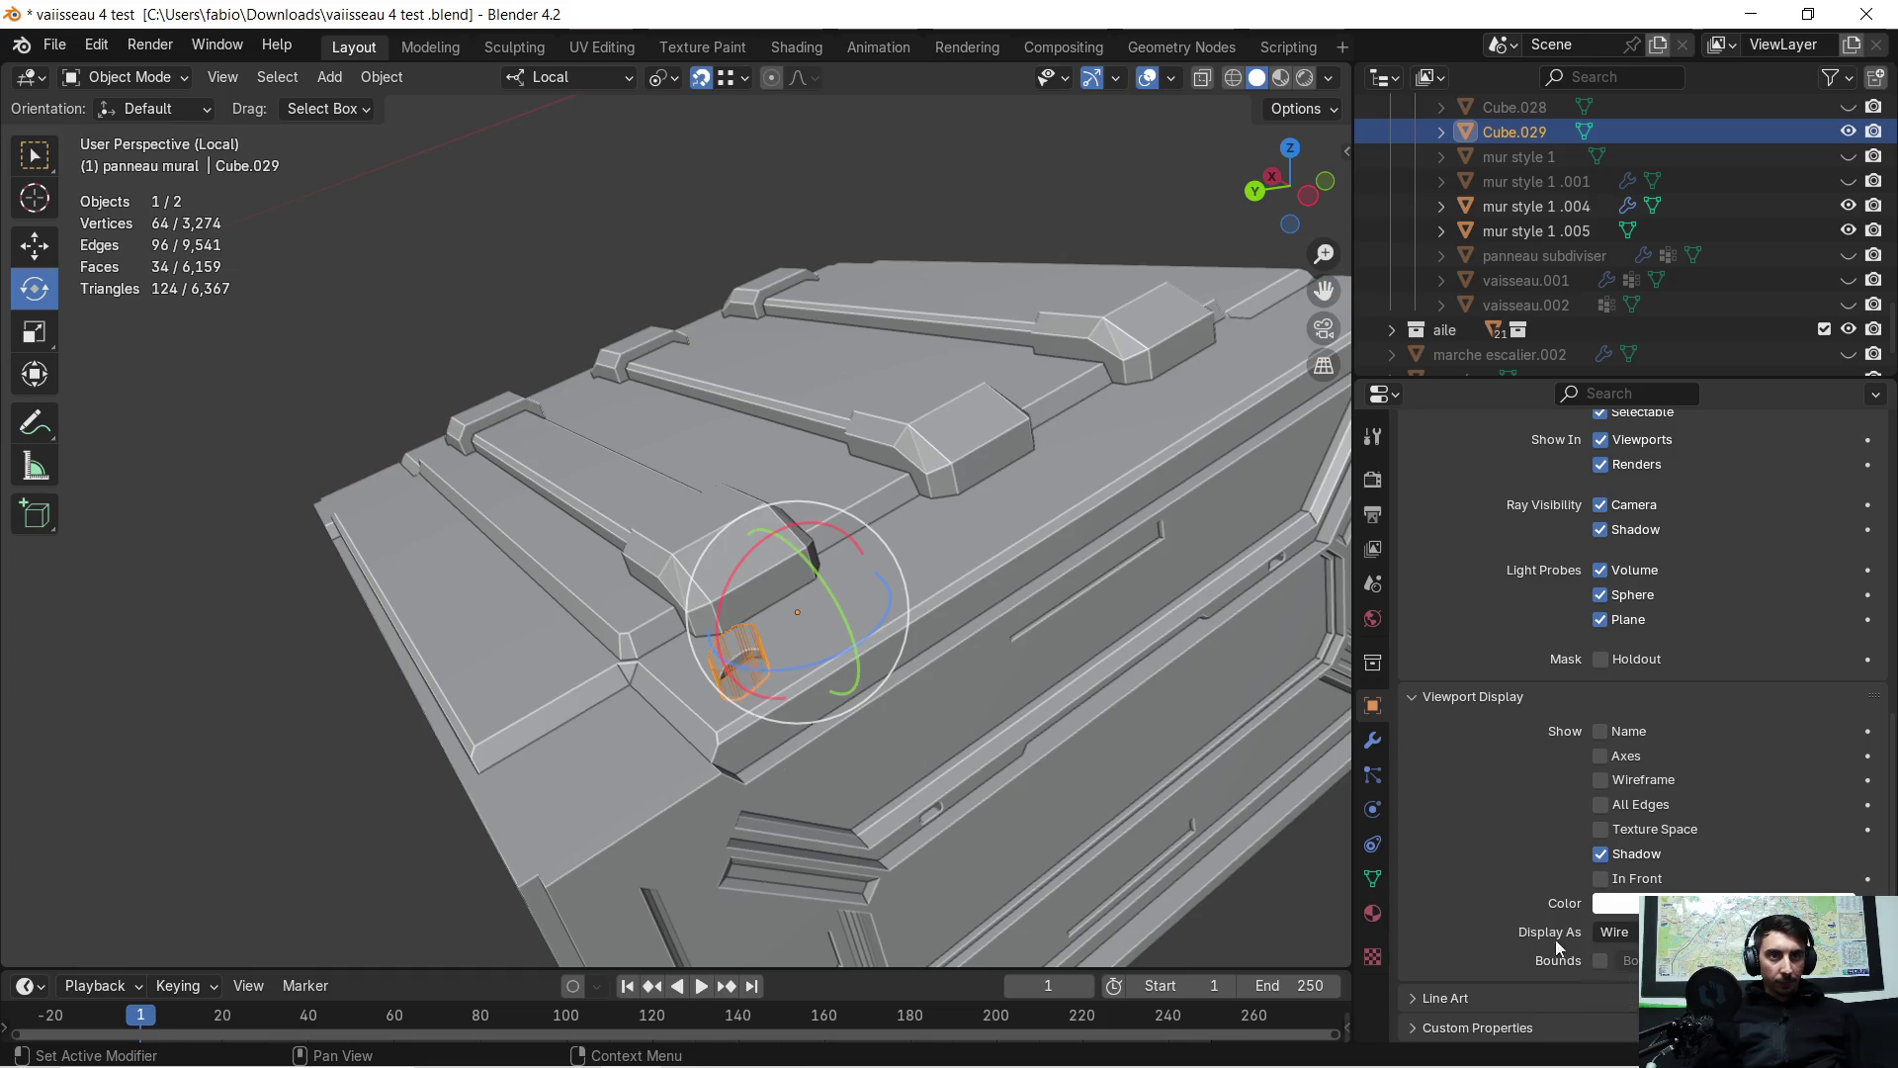
scroll(1029, 676, up, 6)
mouse_move(985, 732)
middle_down()
mouse_move(936, 542)
mouse_move(1018, 591)
mouse_move(1182, 501)
mouse_move(1147, 518)
mouse_move(828, 516)
mouse_move(767, 584)
mouse_move(860, 570)
mouse_move(993, 478)
mouse_move(852, 709)
mouse_move(975, 714)
mouse_move(810, 728)
mouse_move(953, 546)
mouse_move(898, 561)
middle_up()
scroll(777, 641, up, 3)
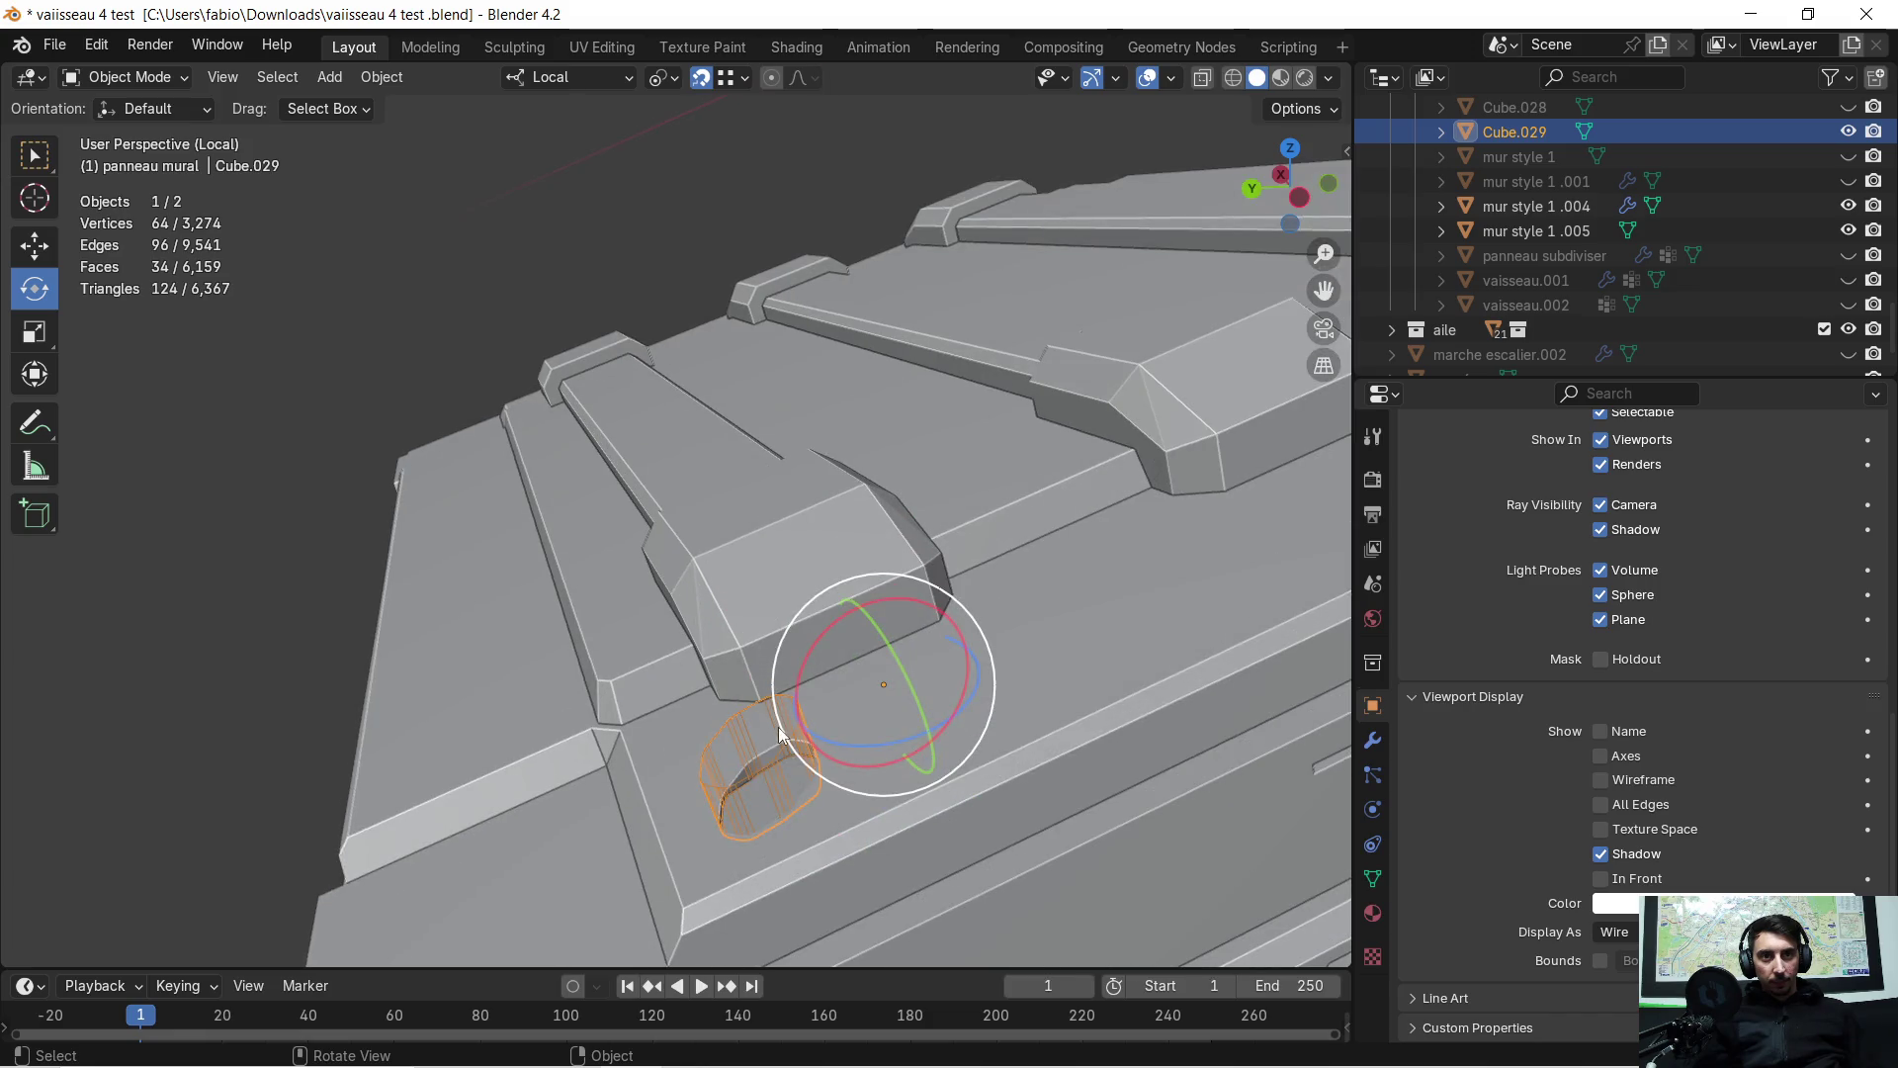
scroll(1004, 577, down, 4)
click(1021, 553)
scroll(1002, 548, down, 4)
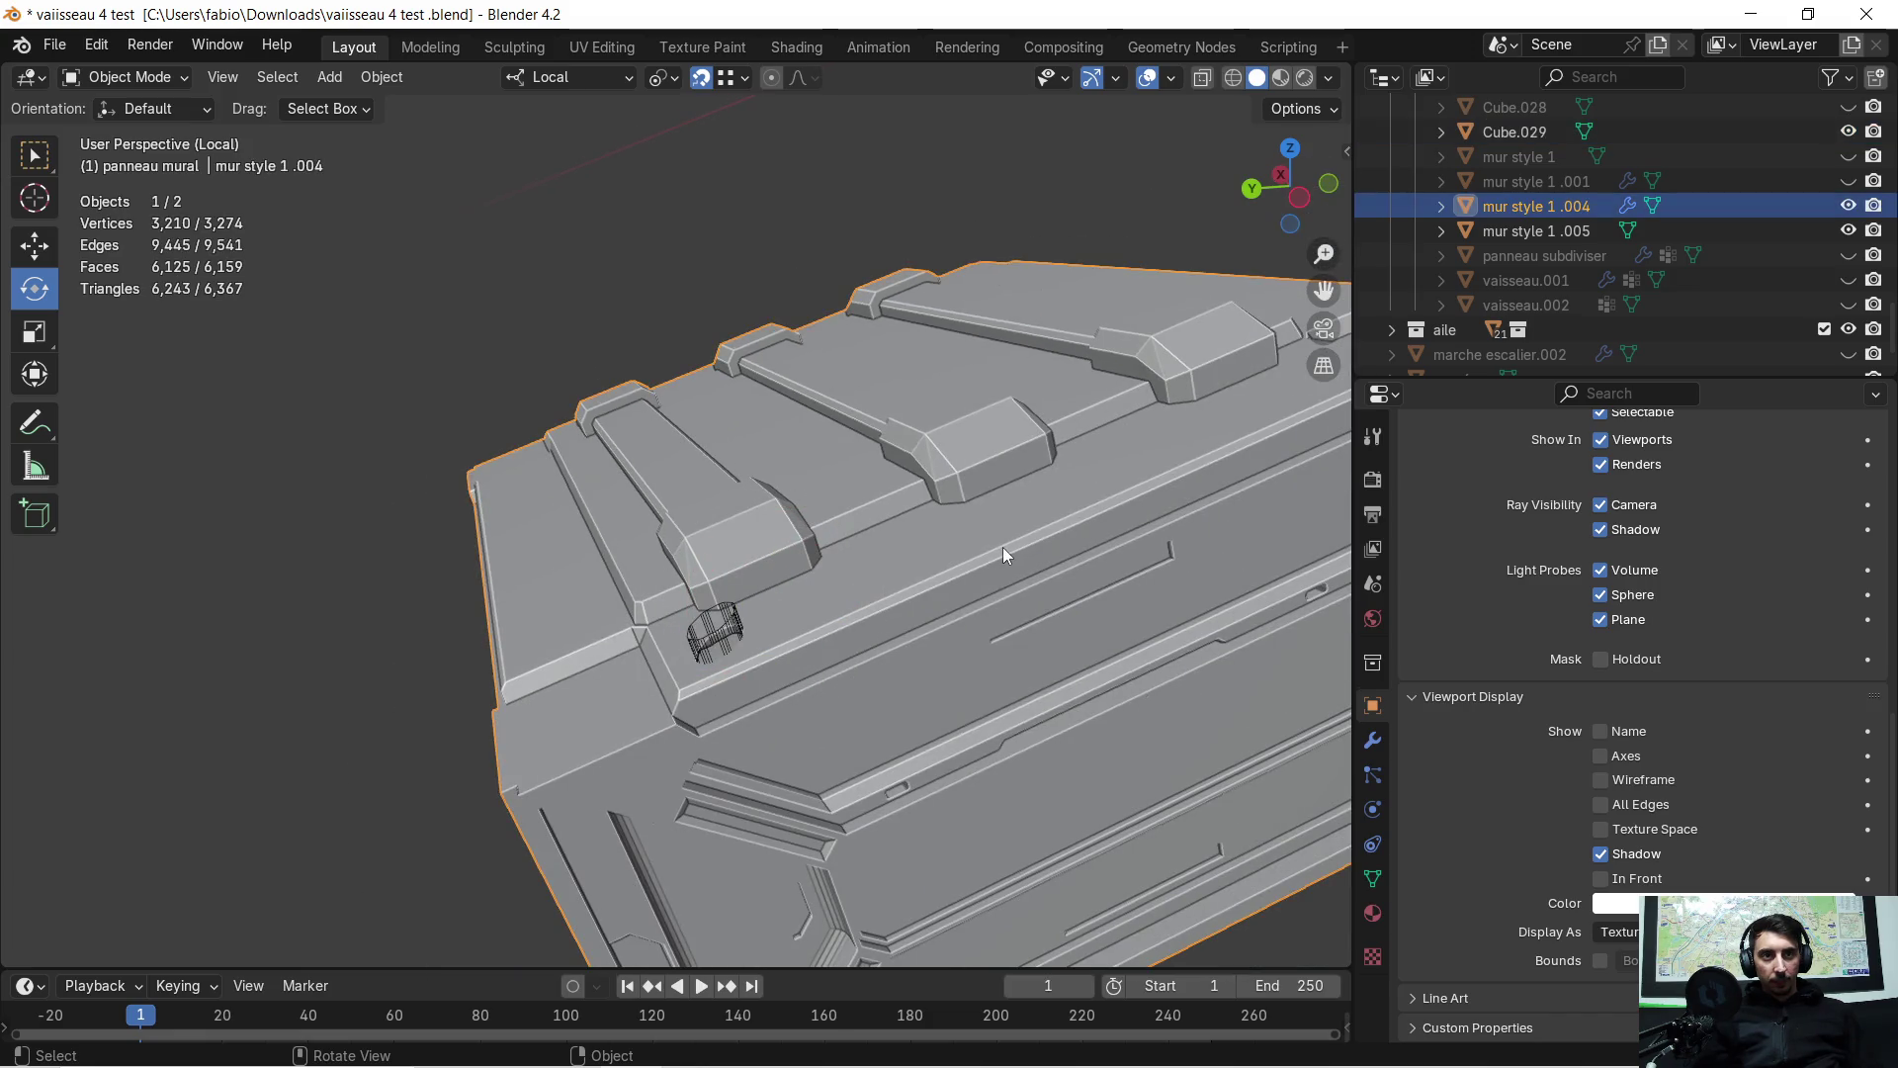
right_click(953, 548)
mouse_move(953, 548)
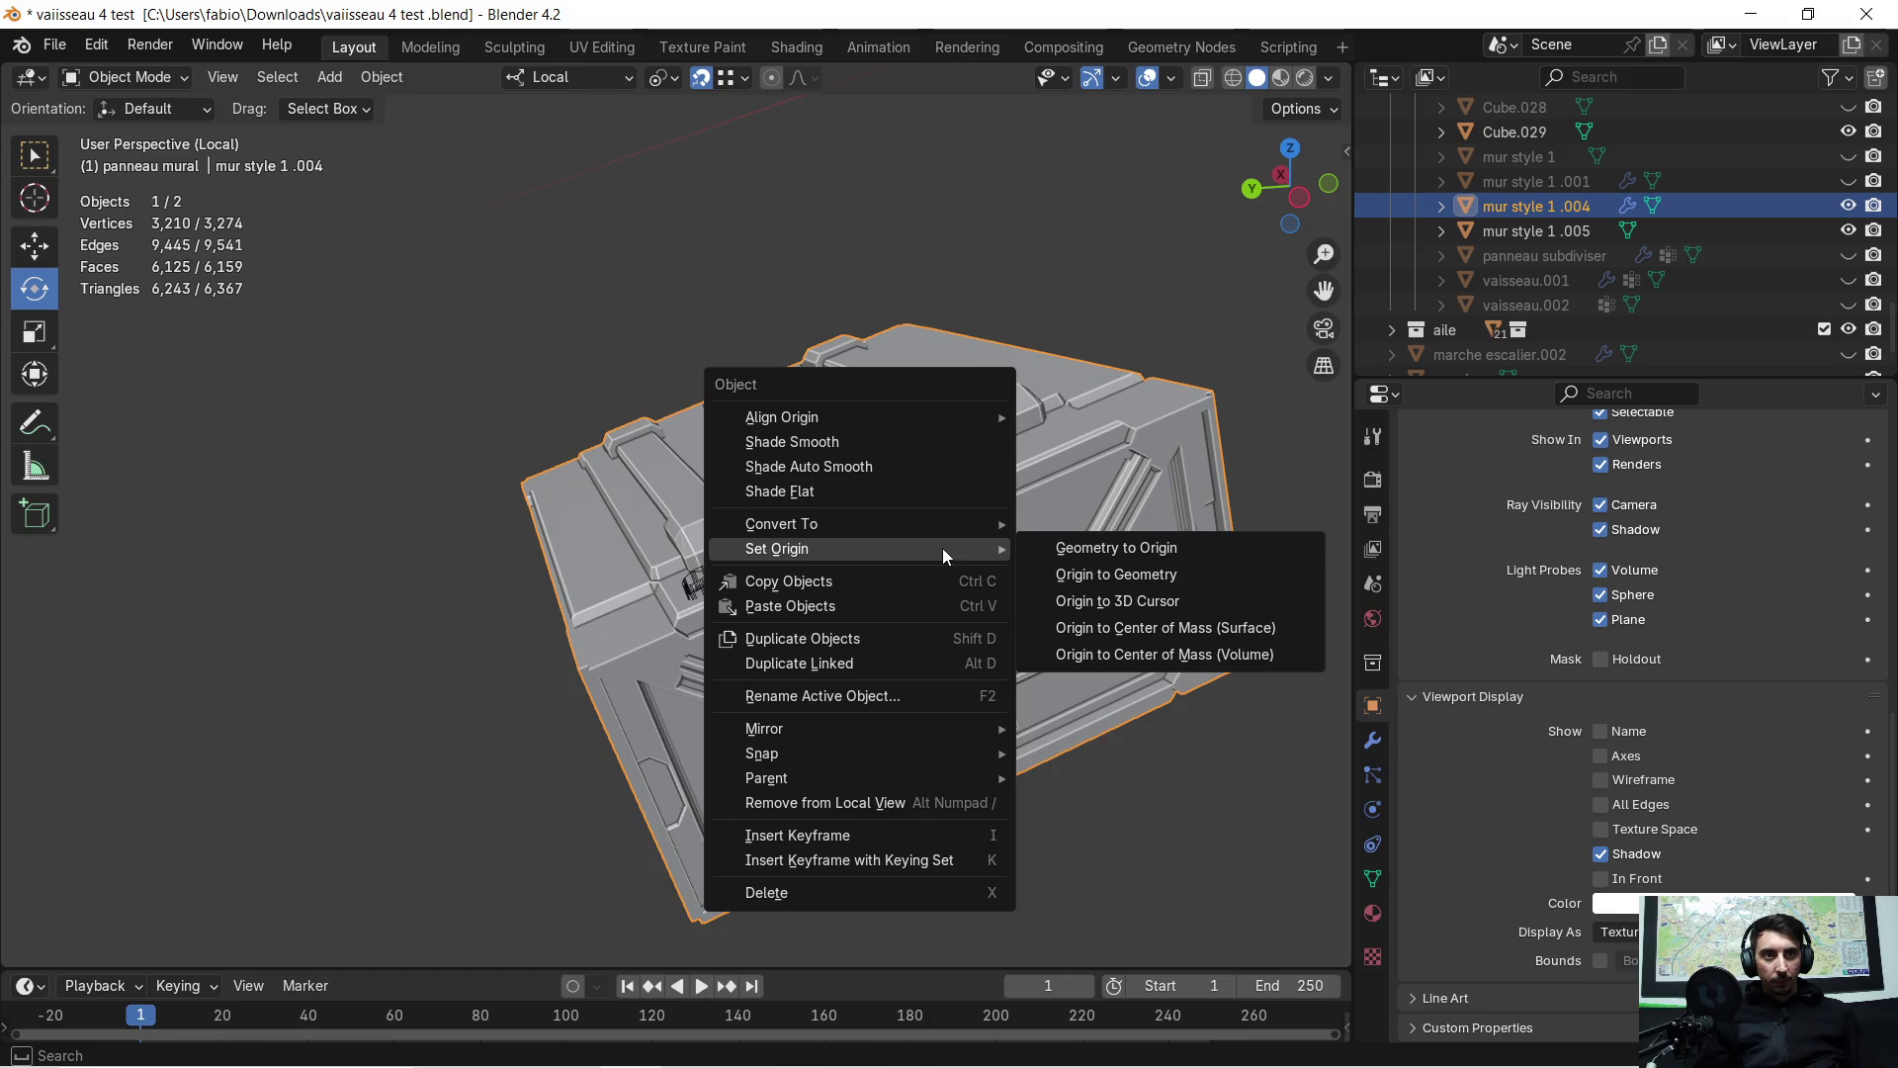
Set the wall panel's origin to its Center of Mass (Volume)
click(1162, 653)
mouse_move(898, 549)
middle_down()
mouse_move(957, 542)
mouse_move(902, 459)
mouse_move(927, 537)
mouse_move(1000, 621)
middle_up()
scroll(762, 596, up, 3)
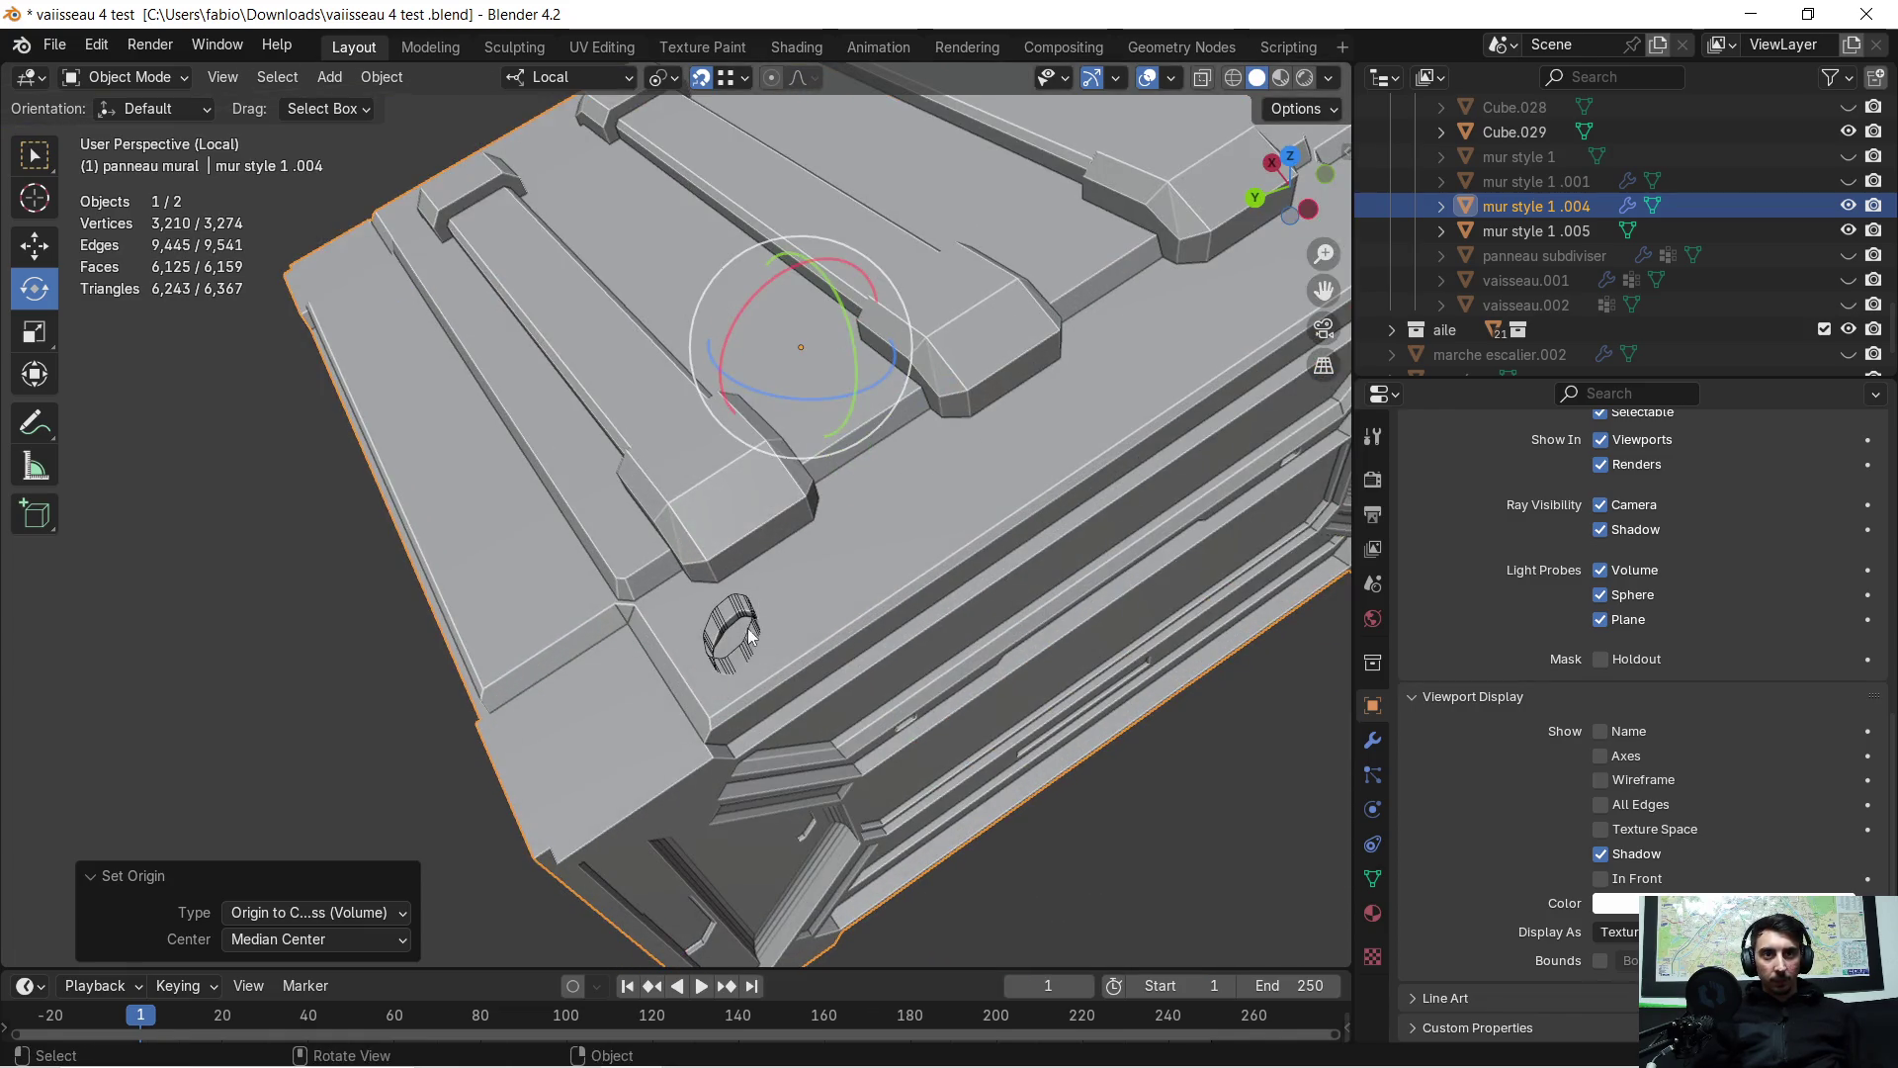
scroll(797, 586, down, 5)
middle_drag(797, 585, 737, 505)
Snap the 3D cursor to the selected wall panel's origin
click(443, 571)
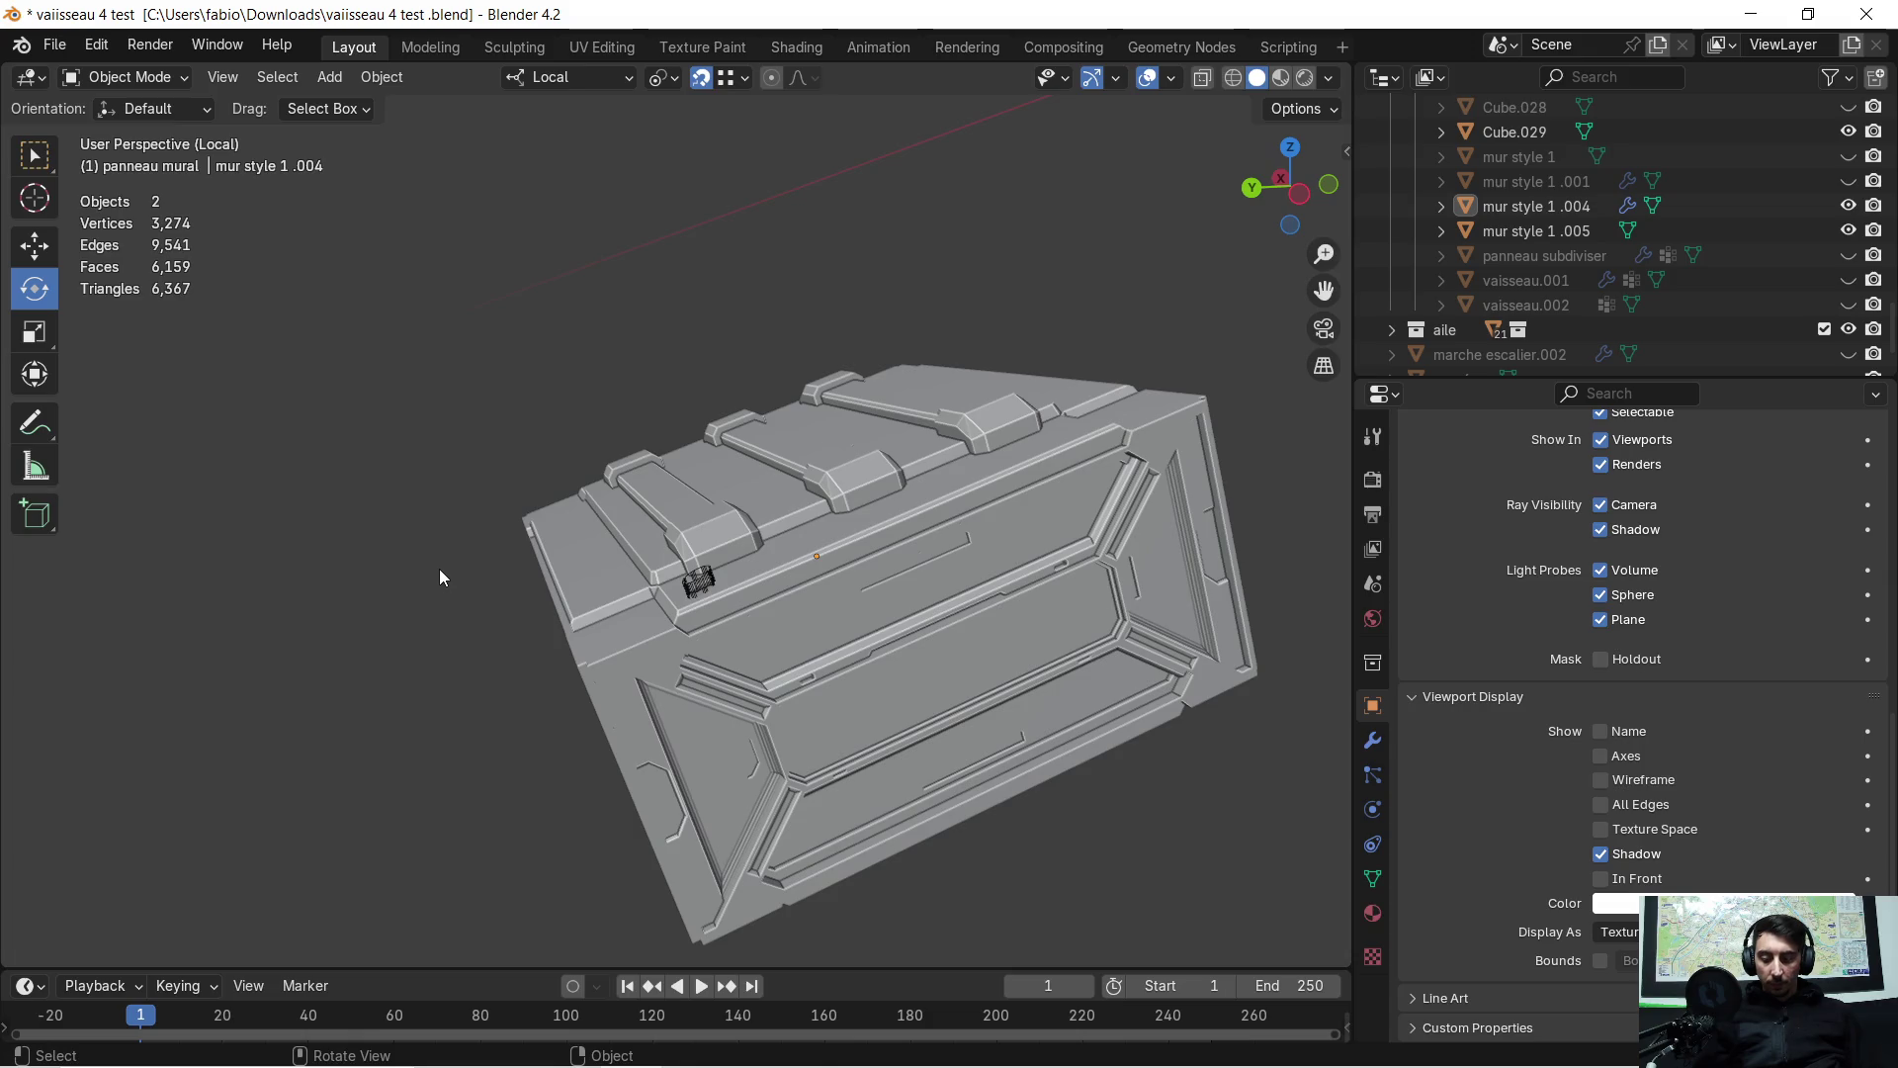
key(shift+s)
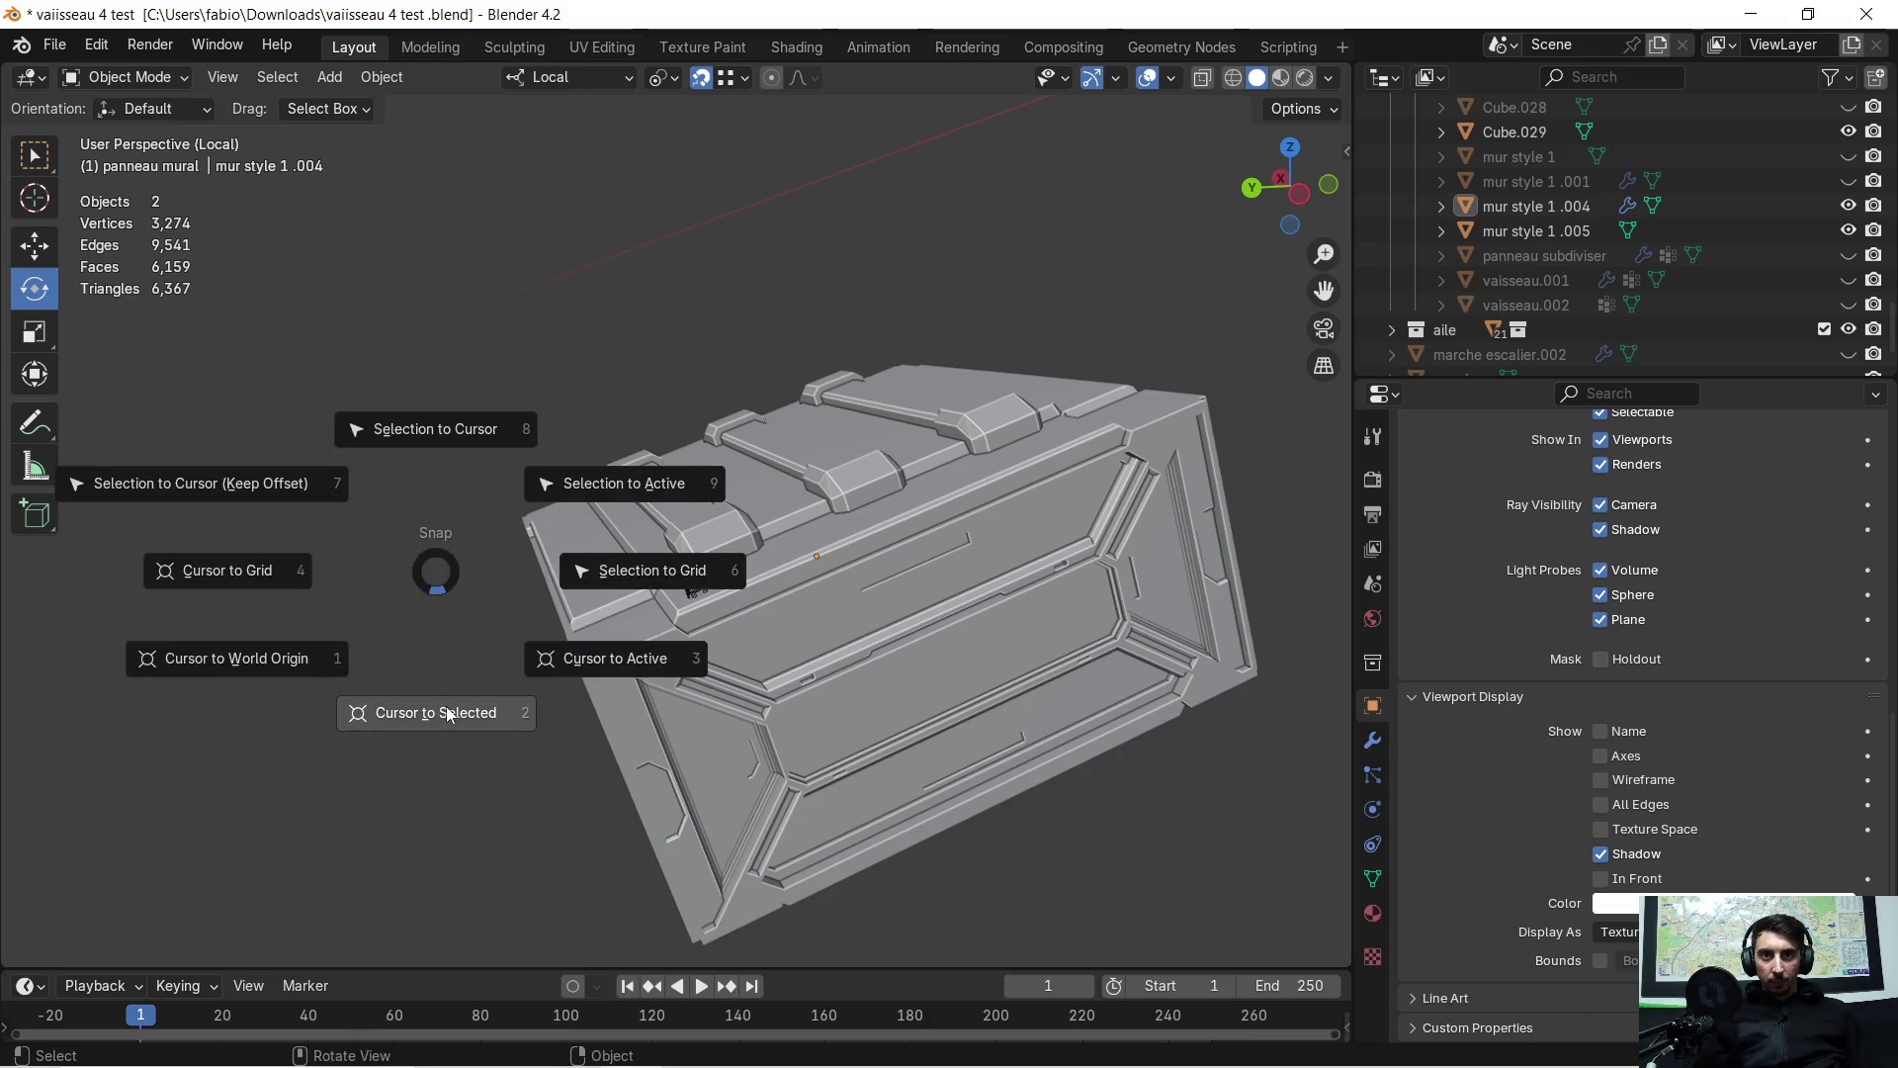
click(461, 698)
key(shift+s)
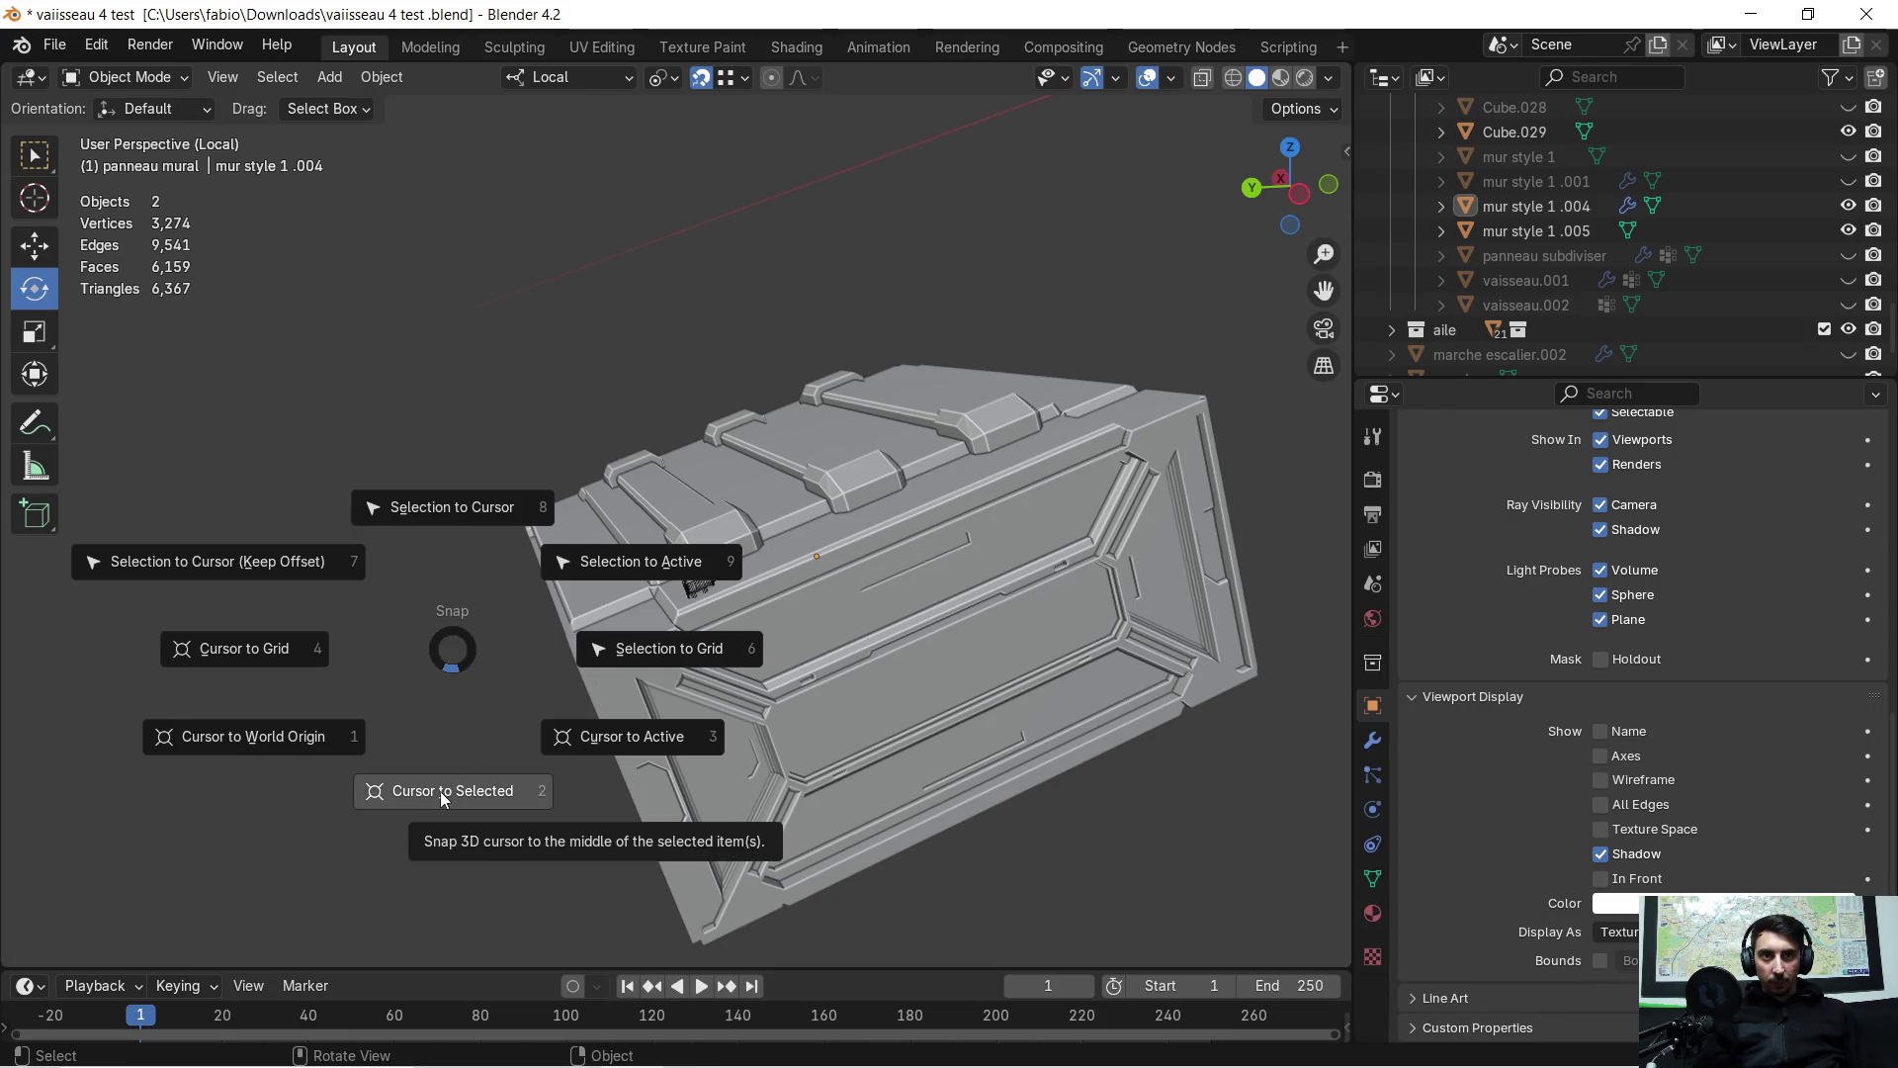
click(1083, 590)
click(1018, 595)
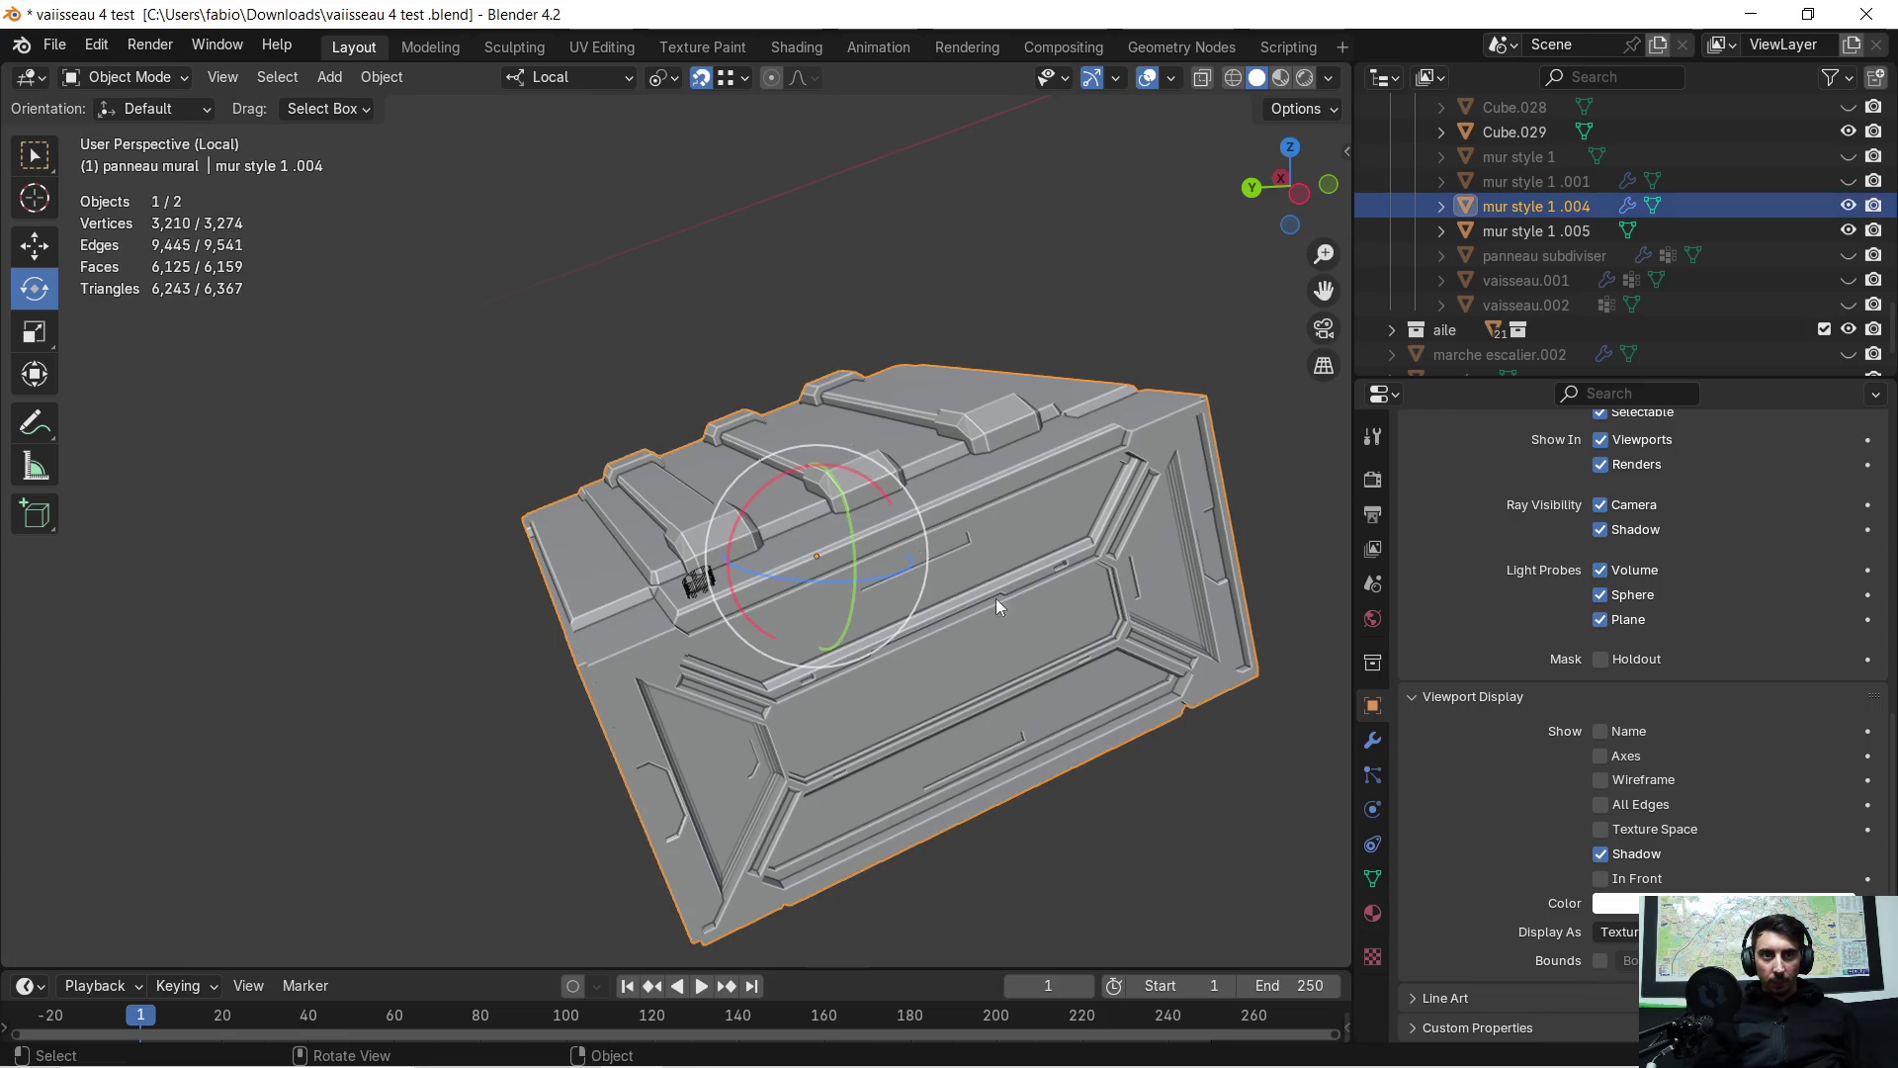
key(shift+s)
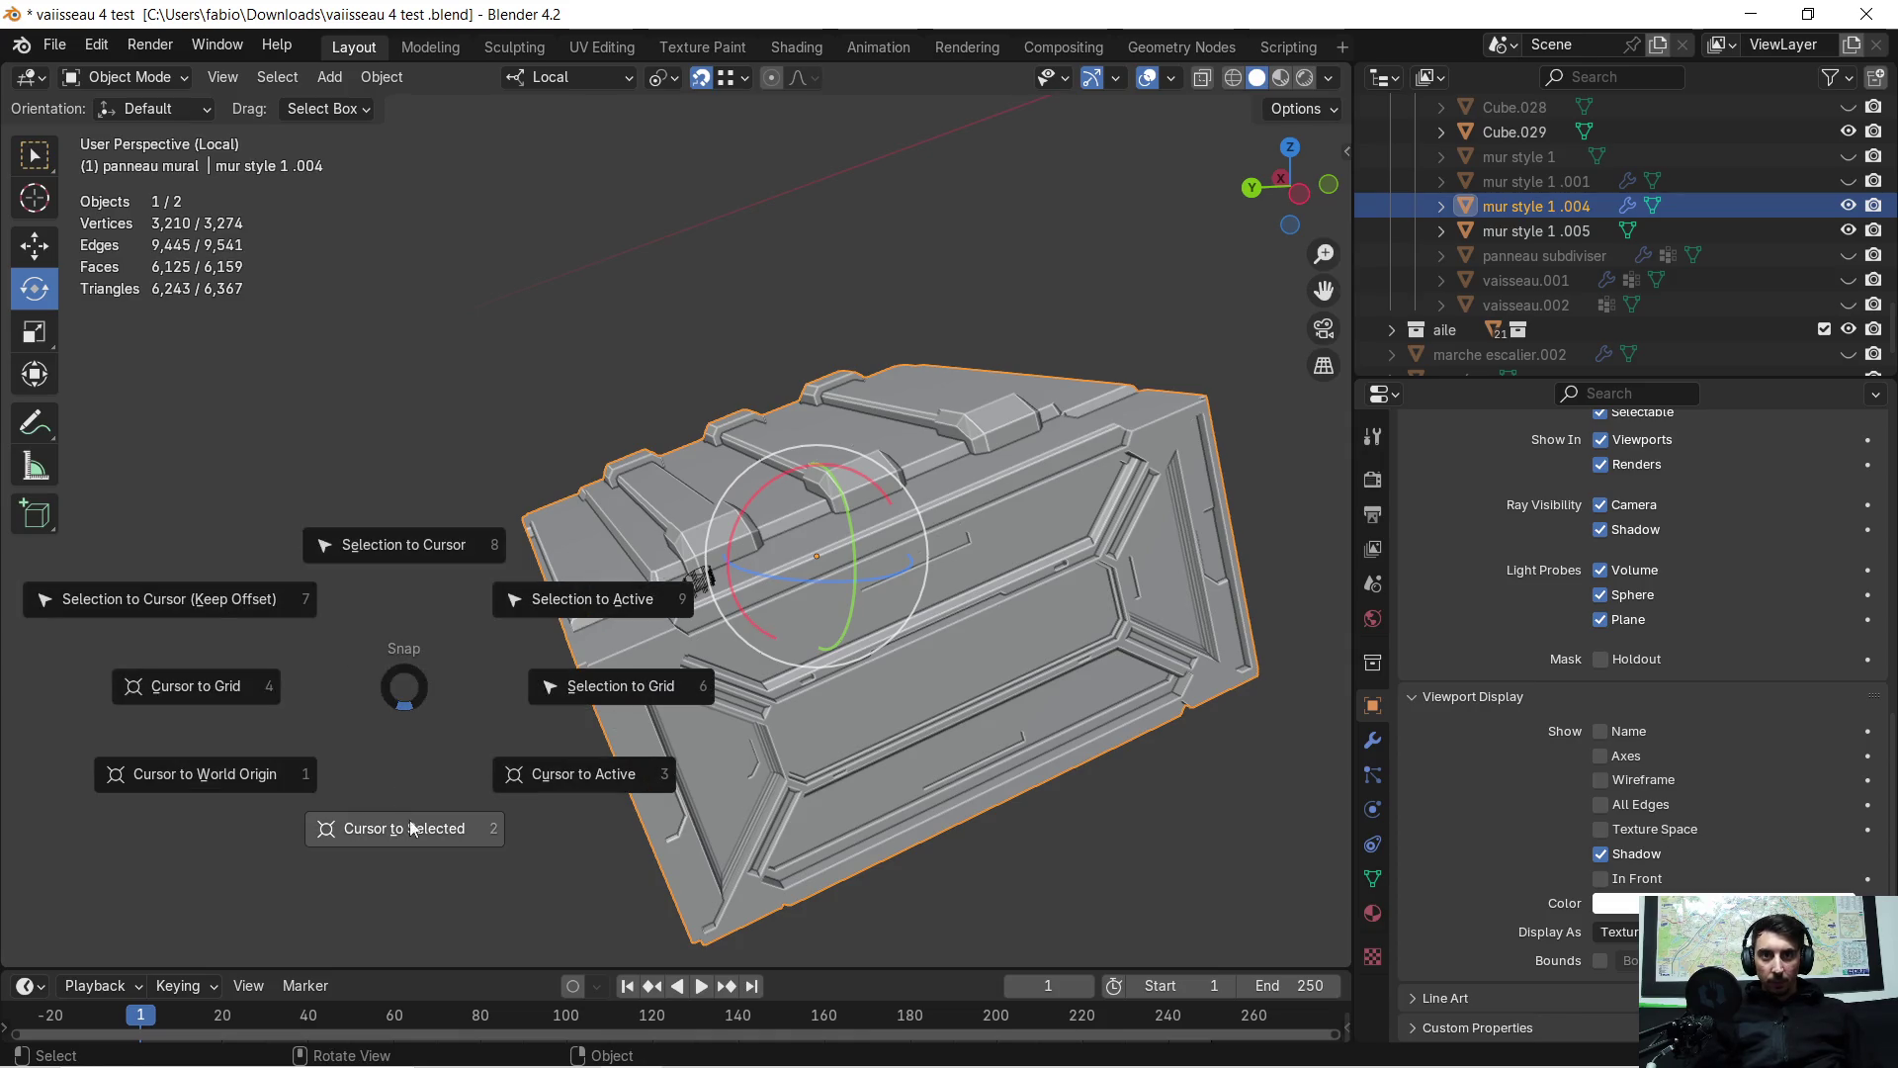
click(411, 828)
scroll(775, 672, up, 4)
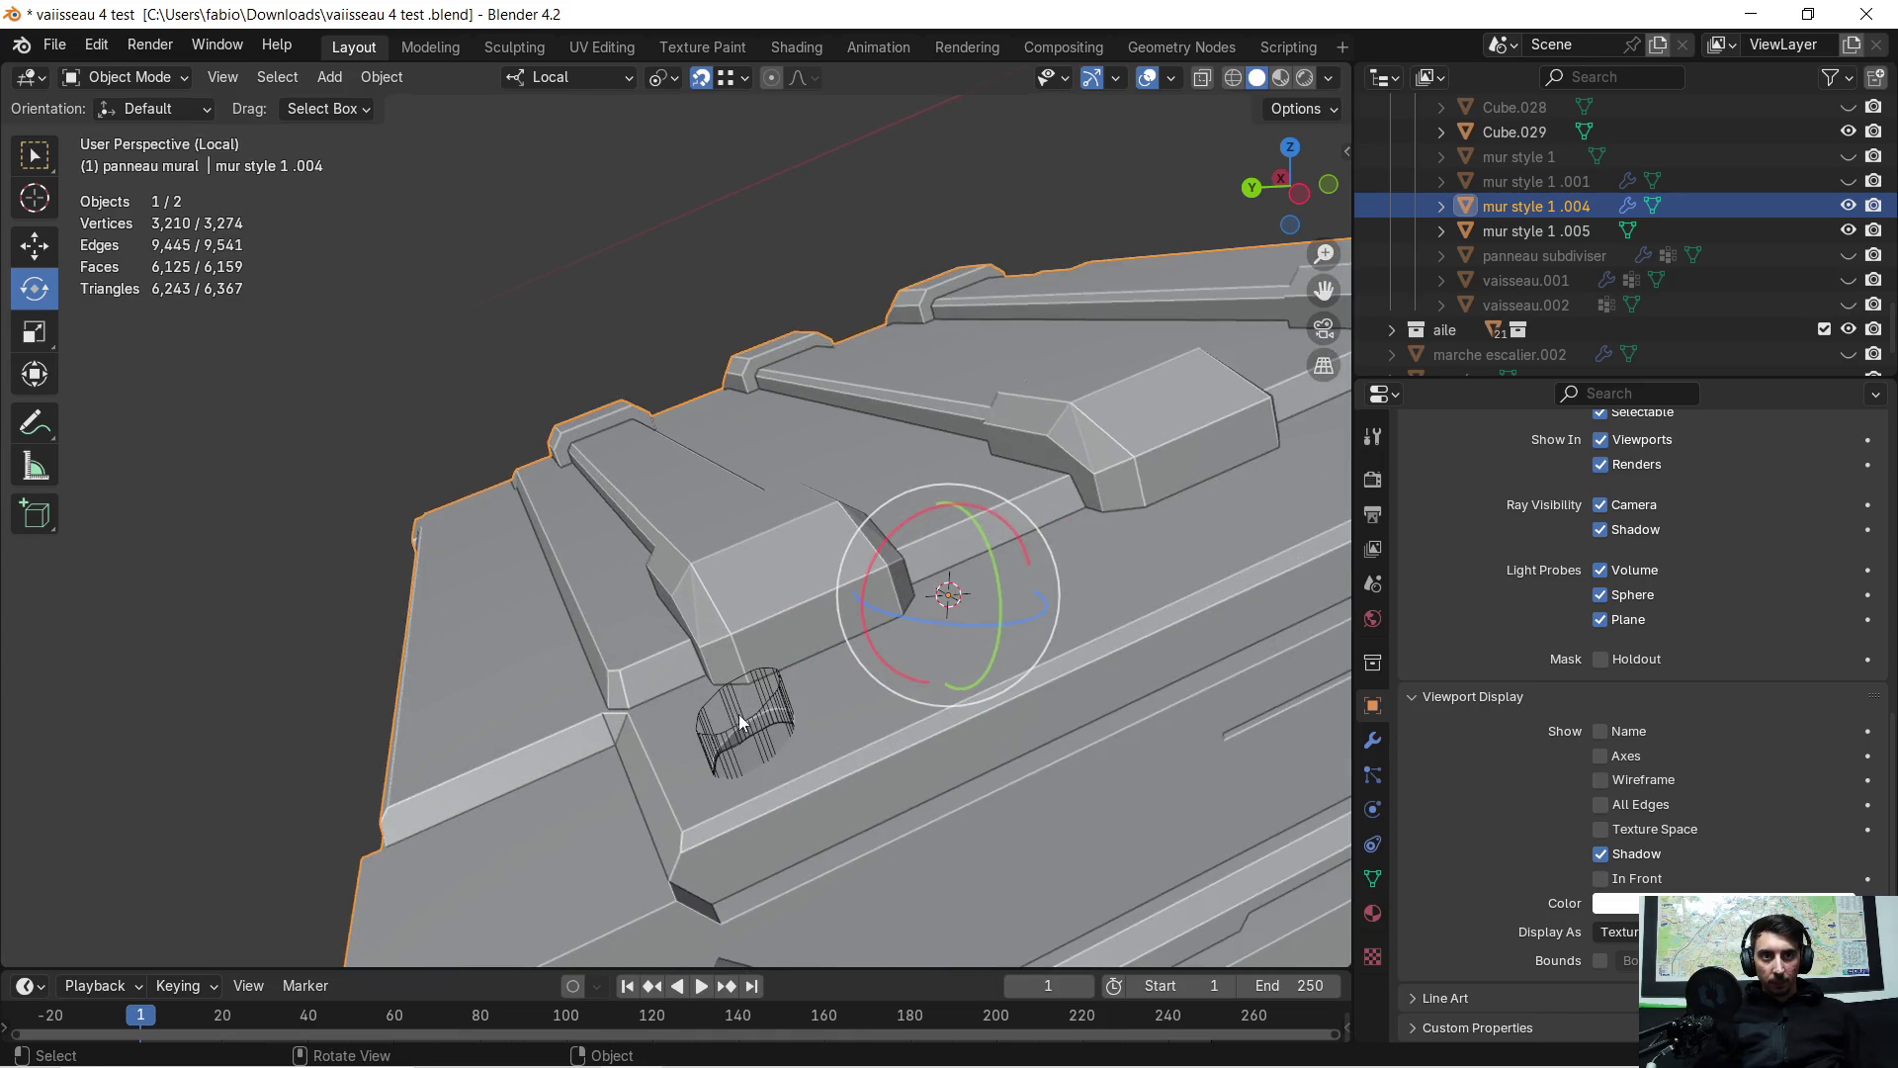
Set the cylinder Cube.029's origin to the 3D cursor
click(738, 697)
right_click(712, 655)
mouse_move(712, 654)
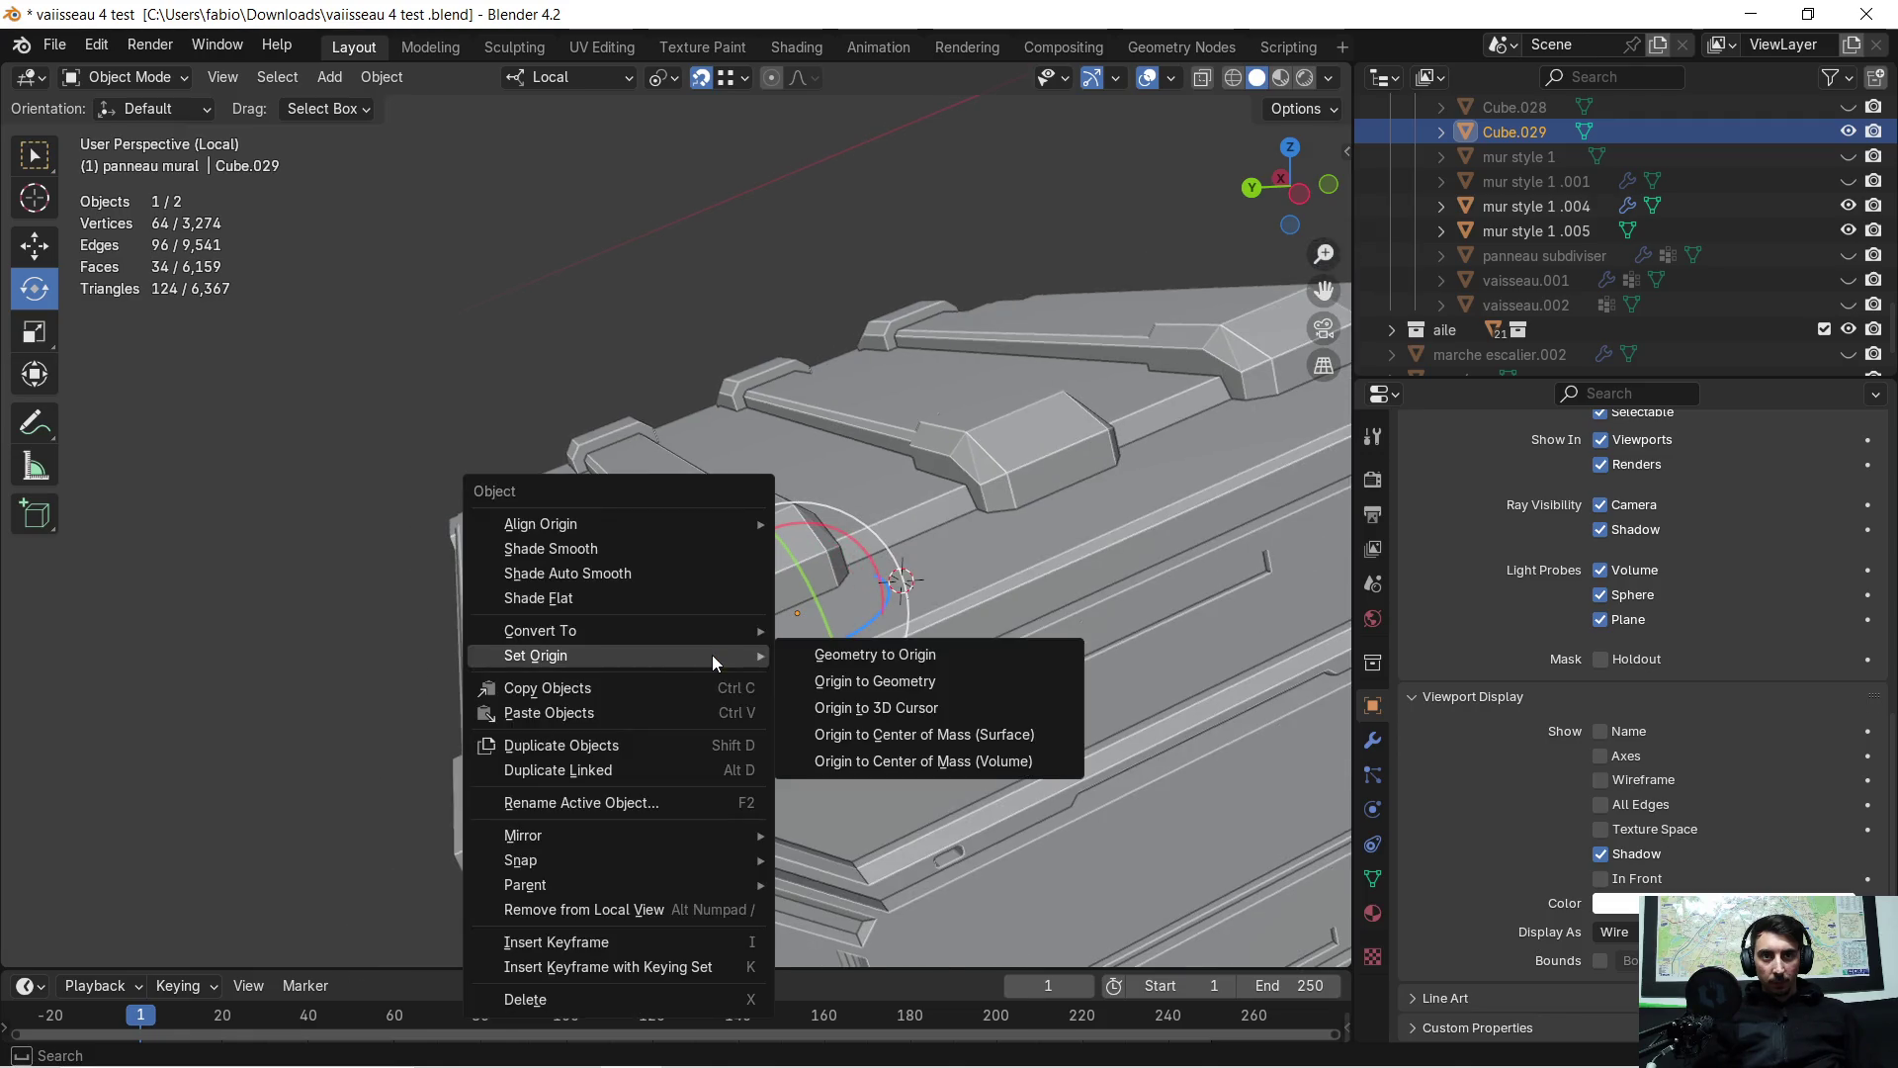
click(907, 710)
middle_drag(1023, 589, 1117, 545)
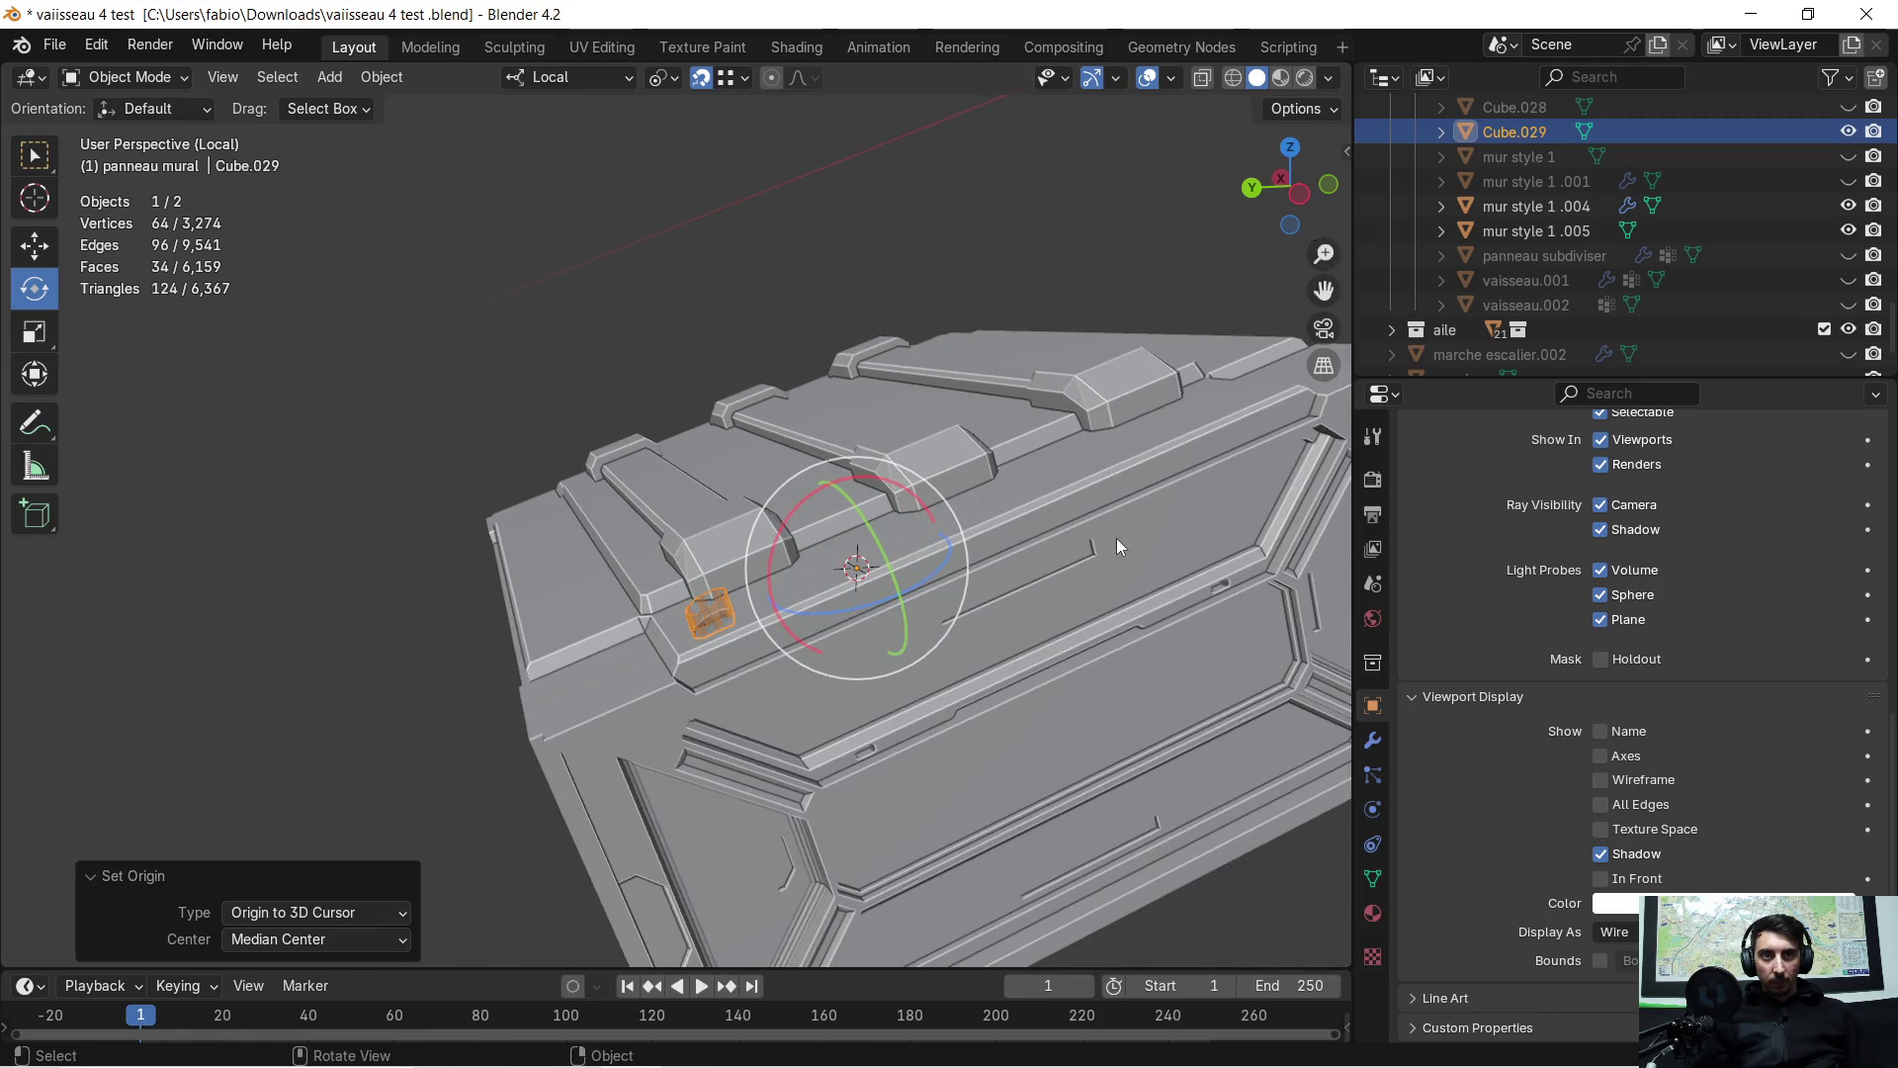
click(1371, 738)
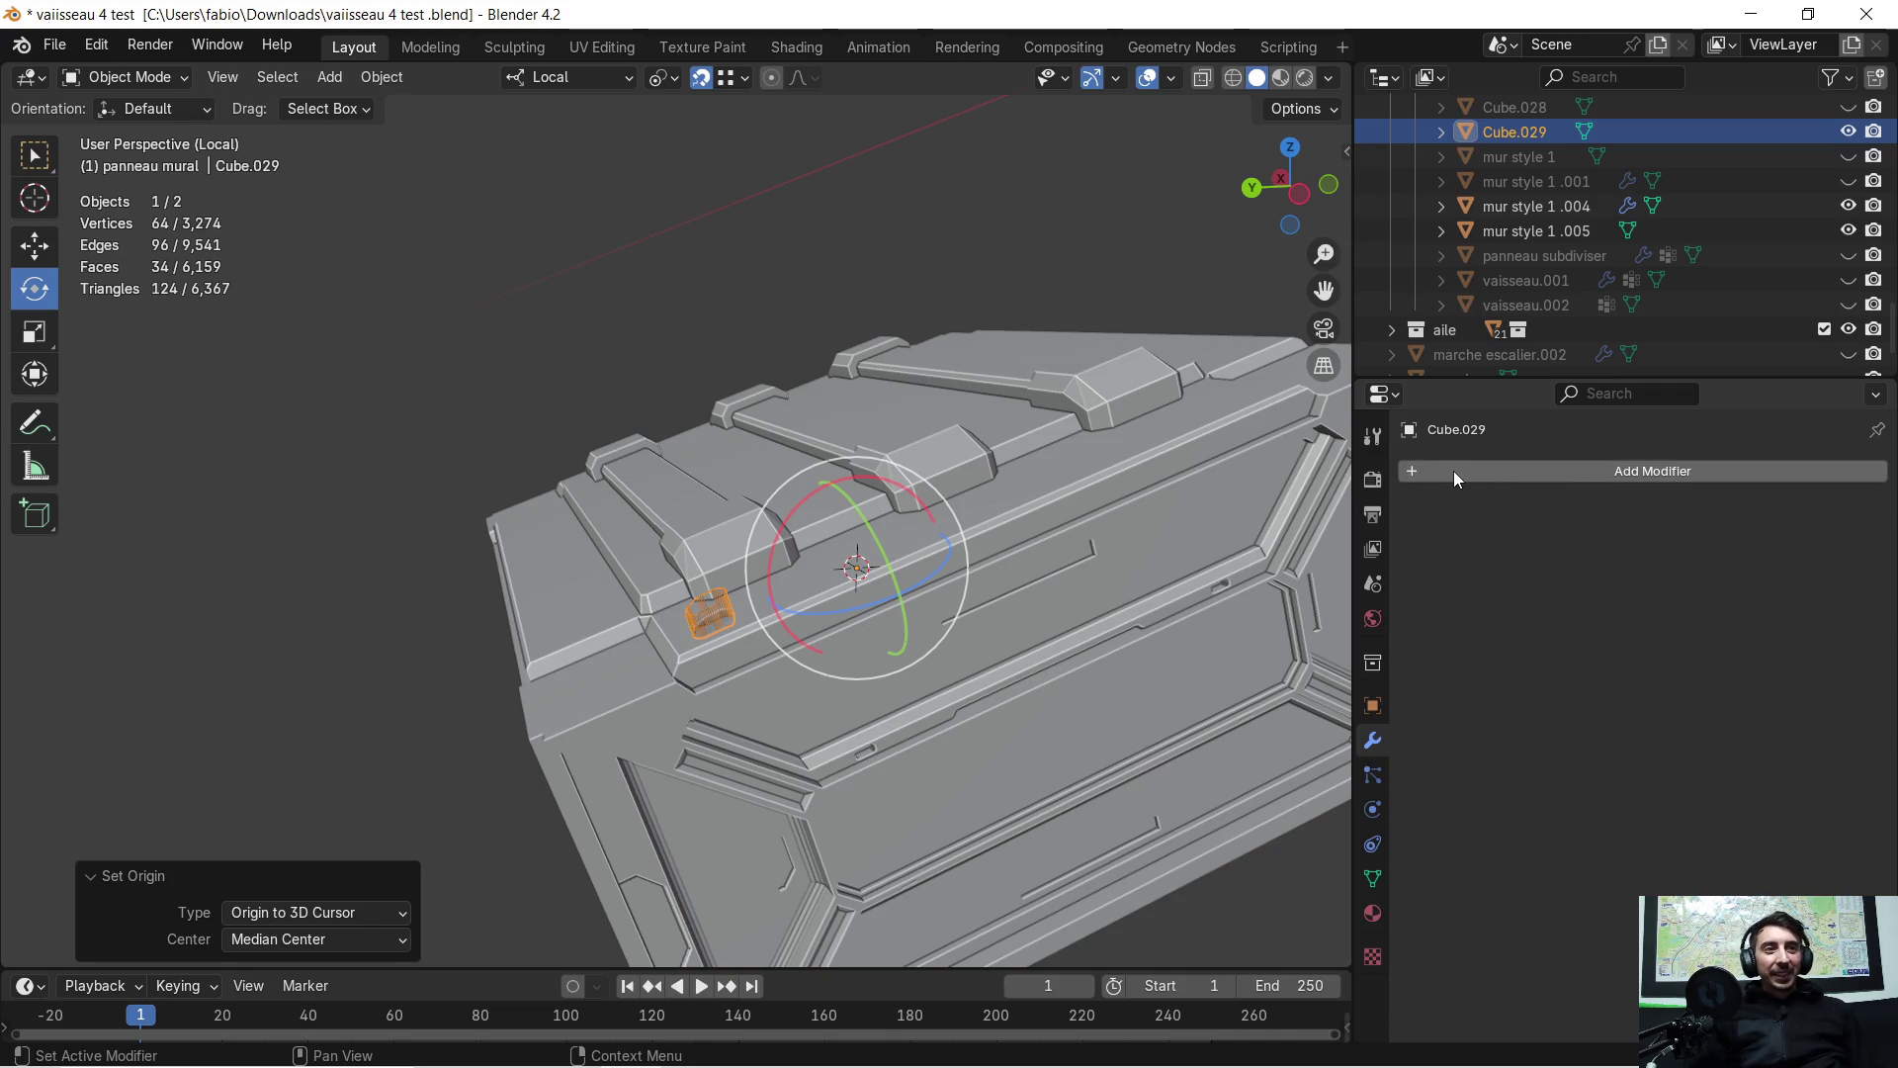
Add an X-axis Mirror modifier to Cube.029 and inspect the mirrored cylinder on the panel
click(1449, 471)
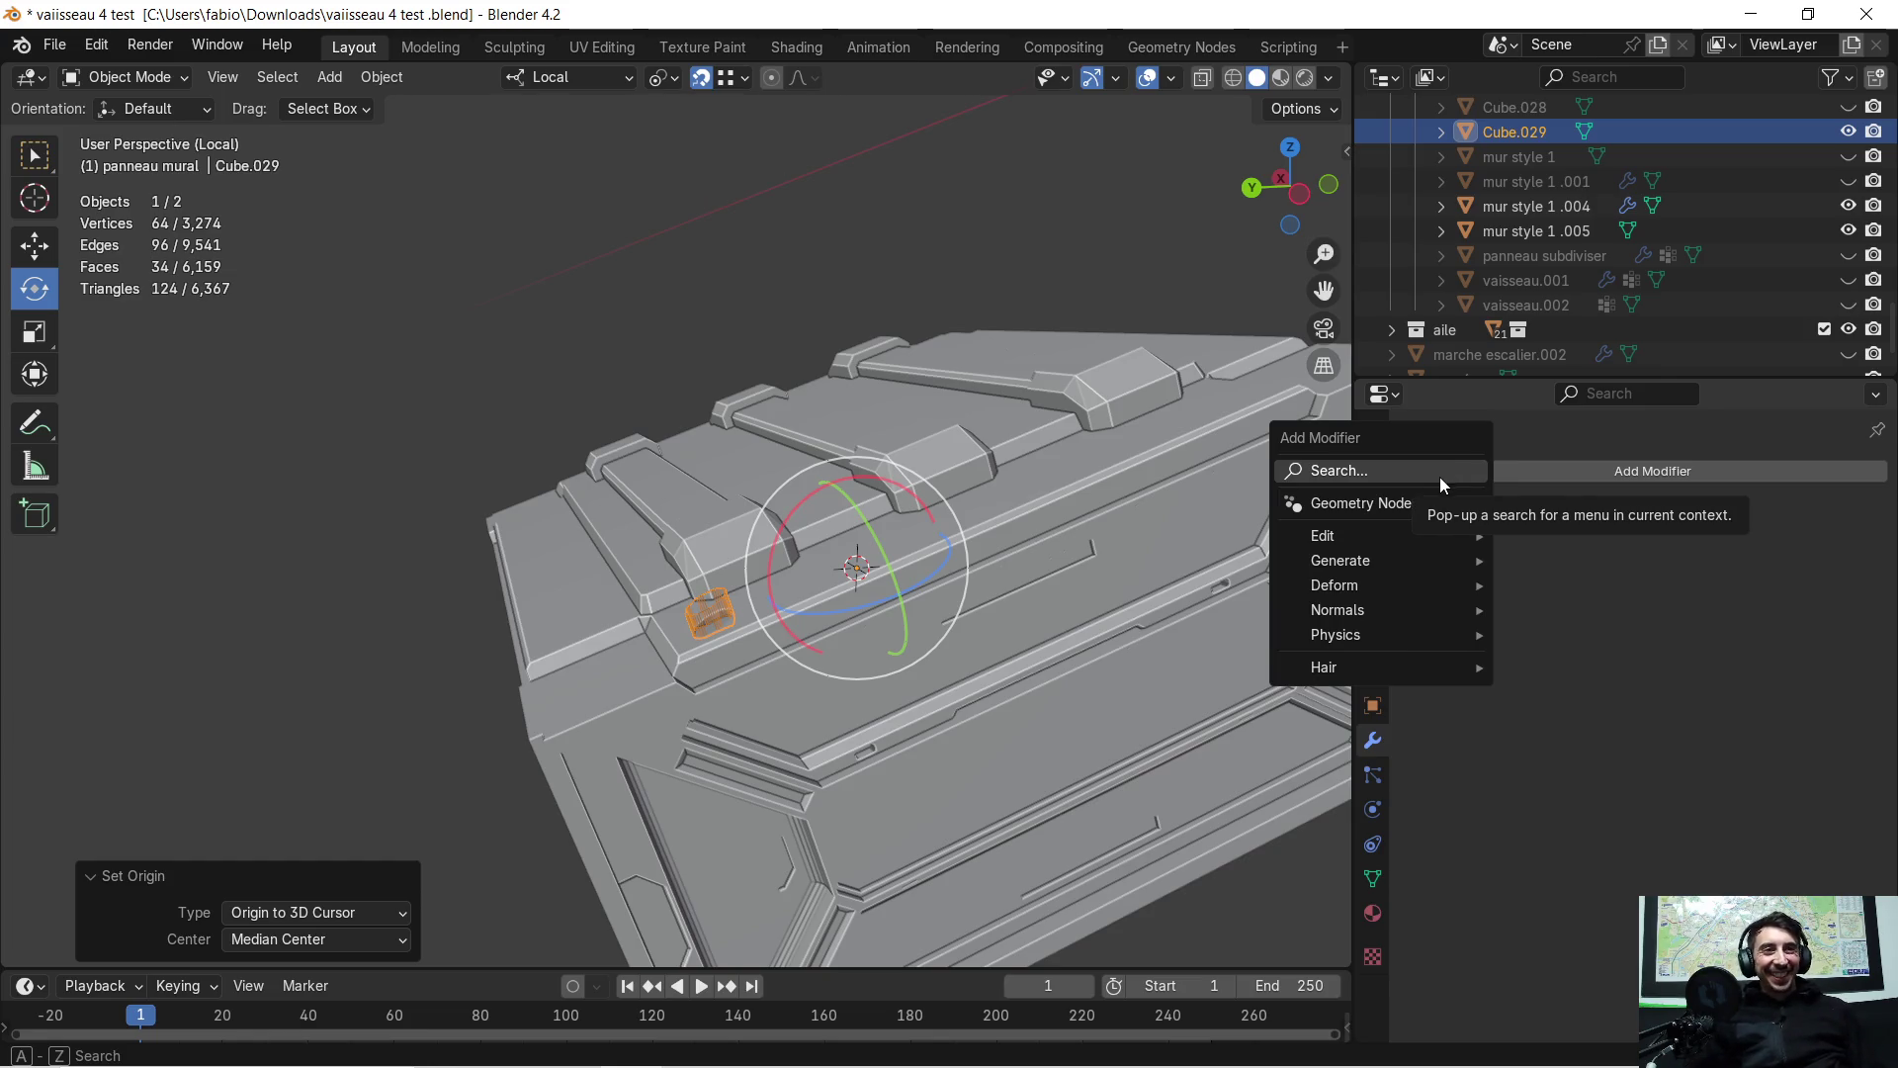
click(1390, 466)
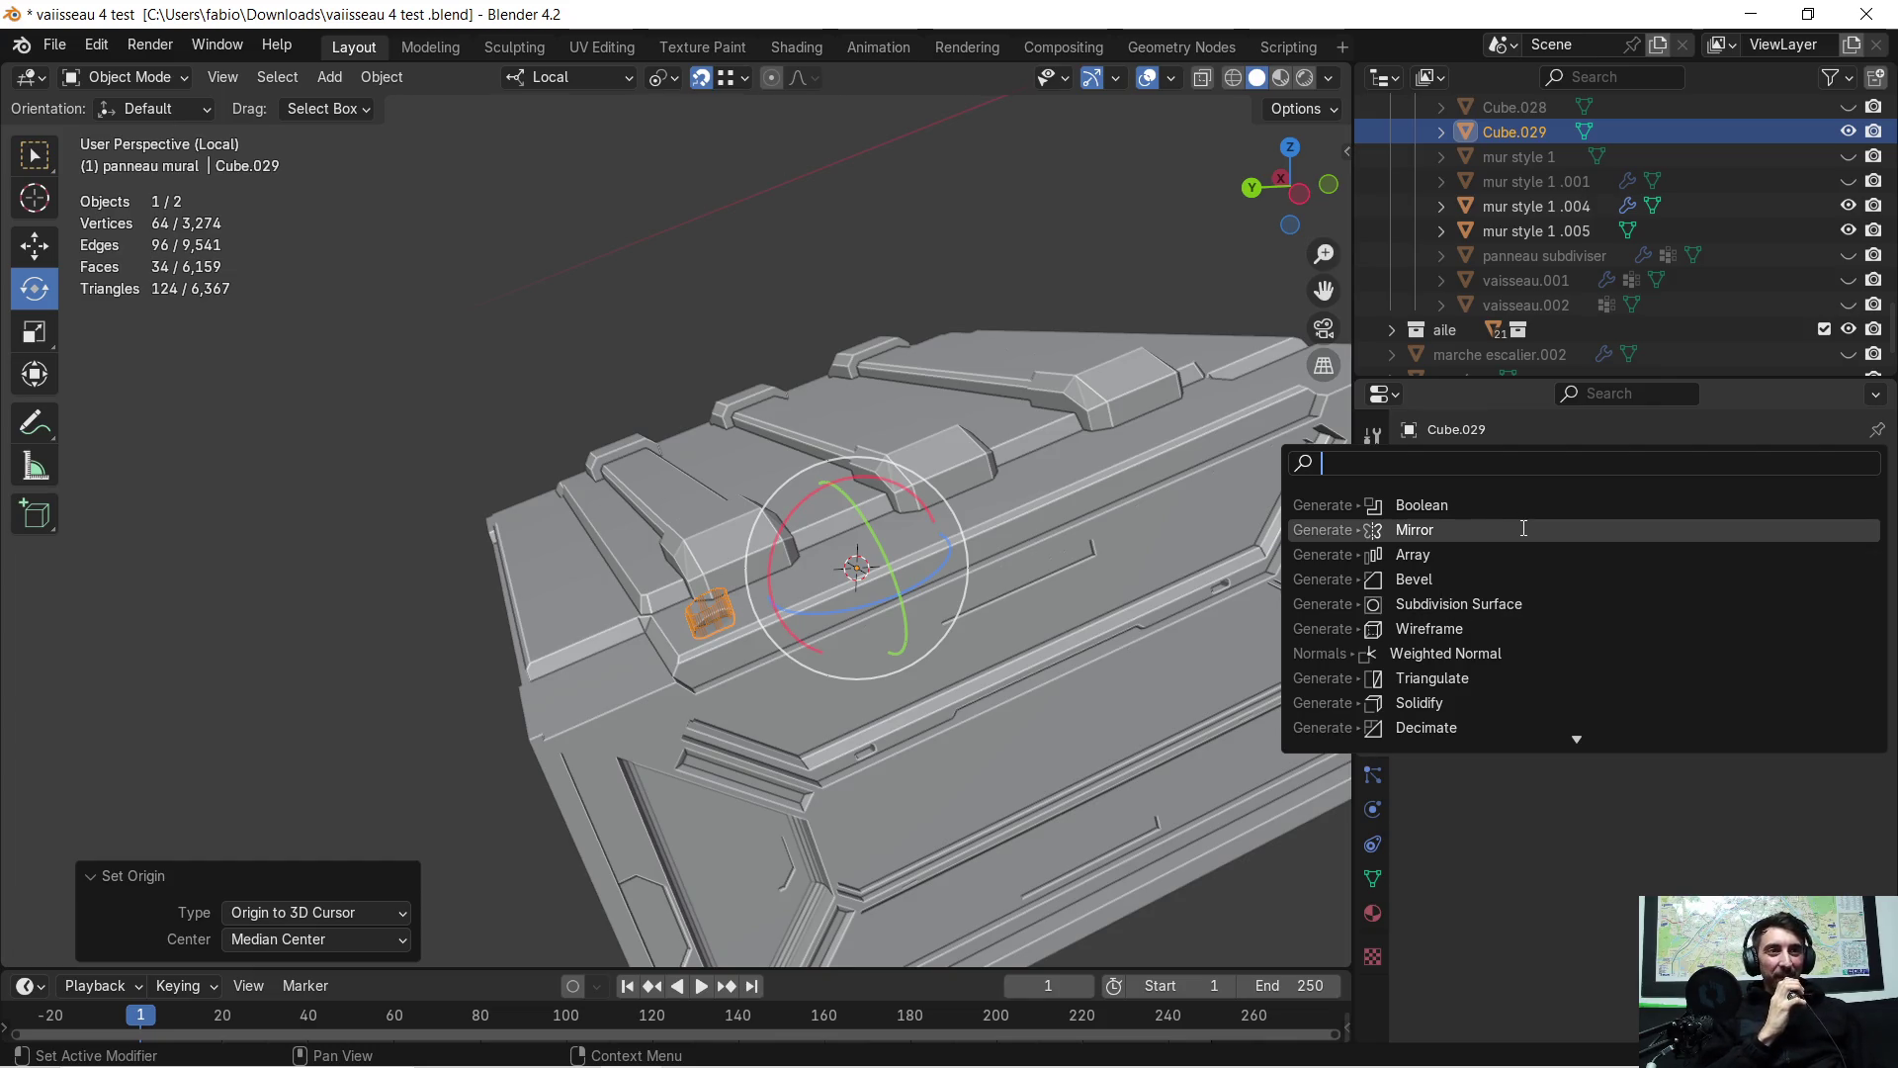
click(1521, 526)
mouse_move(1108, 541)
middle_down()
mouse_move(692, 597)
mouse_move(548, 526)
mouse_move(910, 520)
mouse_move(512, 536)
middle_up()
mouse_move(335, 585)
middle_down()
mouse_move(775, 505)
mouse_move(584, 484)
mouse_move(536, 490)
mouse_move(795, 526)
mouse_move(734, 560)
mouse_move(770, 495)
mouse_move(799, 572)
middle_up()
mouse_move(772, 747)
middle_down()
mouse_move(811, 608)
mouse_move(540, 560)
mouse_move(679, 566)
mouse_move(618, 591)
mouse_move(608, 571)
mouse_move(449, 545)
middle_up()
scroll(449, 546, down, 5)
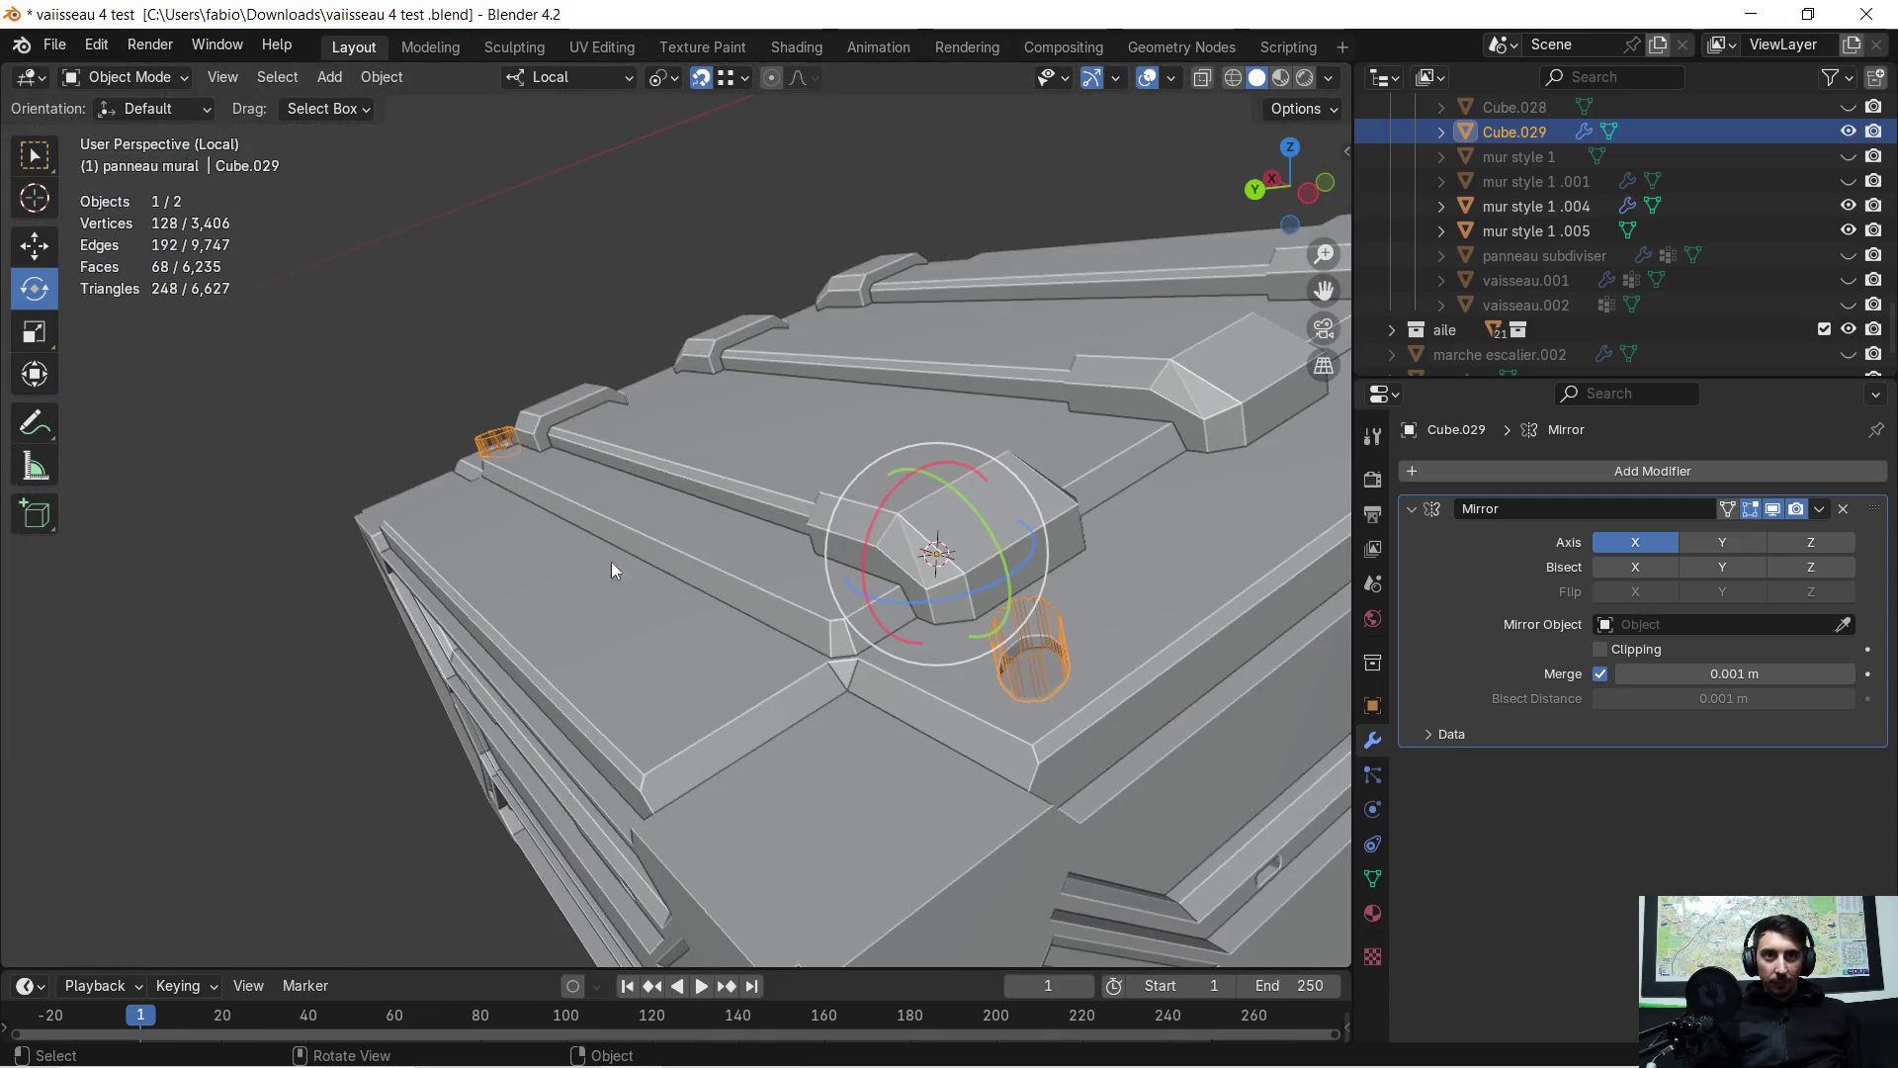
mouse_move(611, 561)
middle_down()
mouse_move(898, 625)
mouse_move(729, 577)
mouse_move(610, 594)
mouse_move(445, 501)
mouse_move(792, 551)
mouse_move(769, 587)
middle_up()
scroll(726, 663, up, 7)
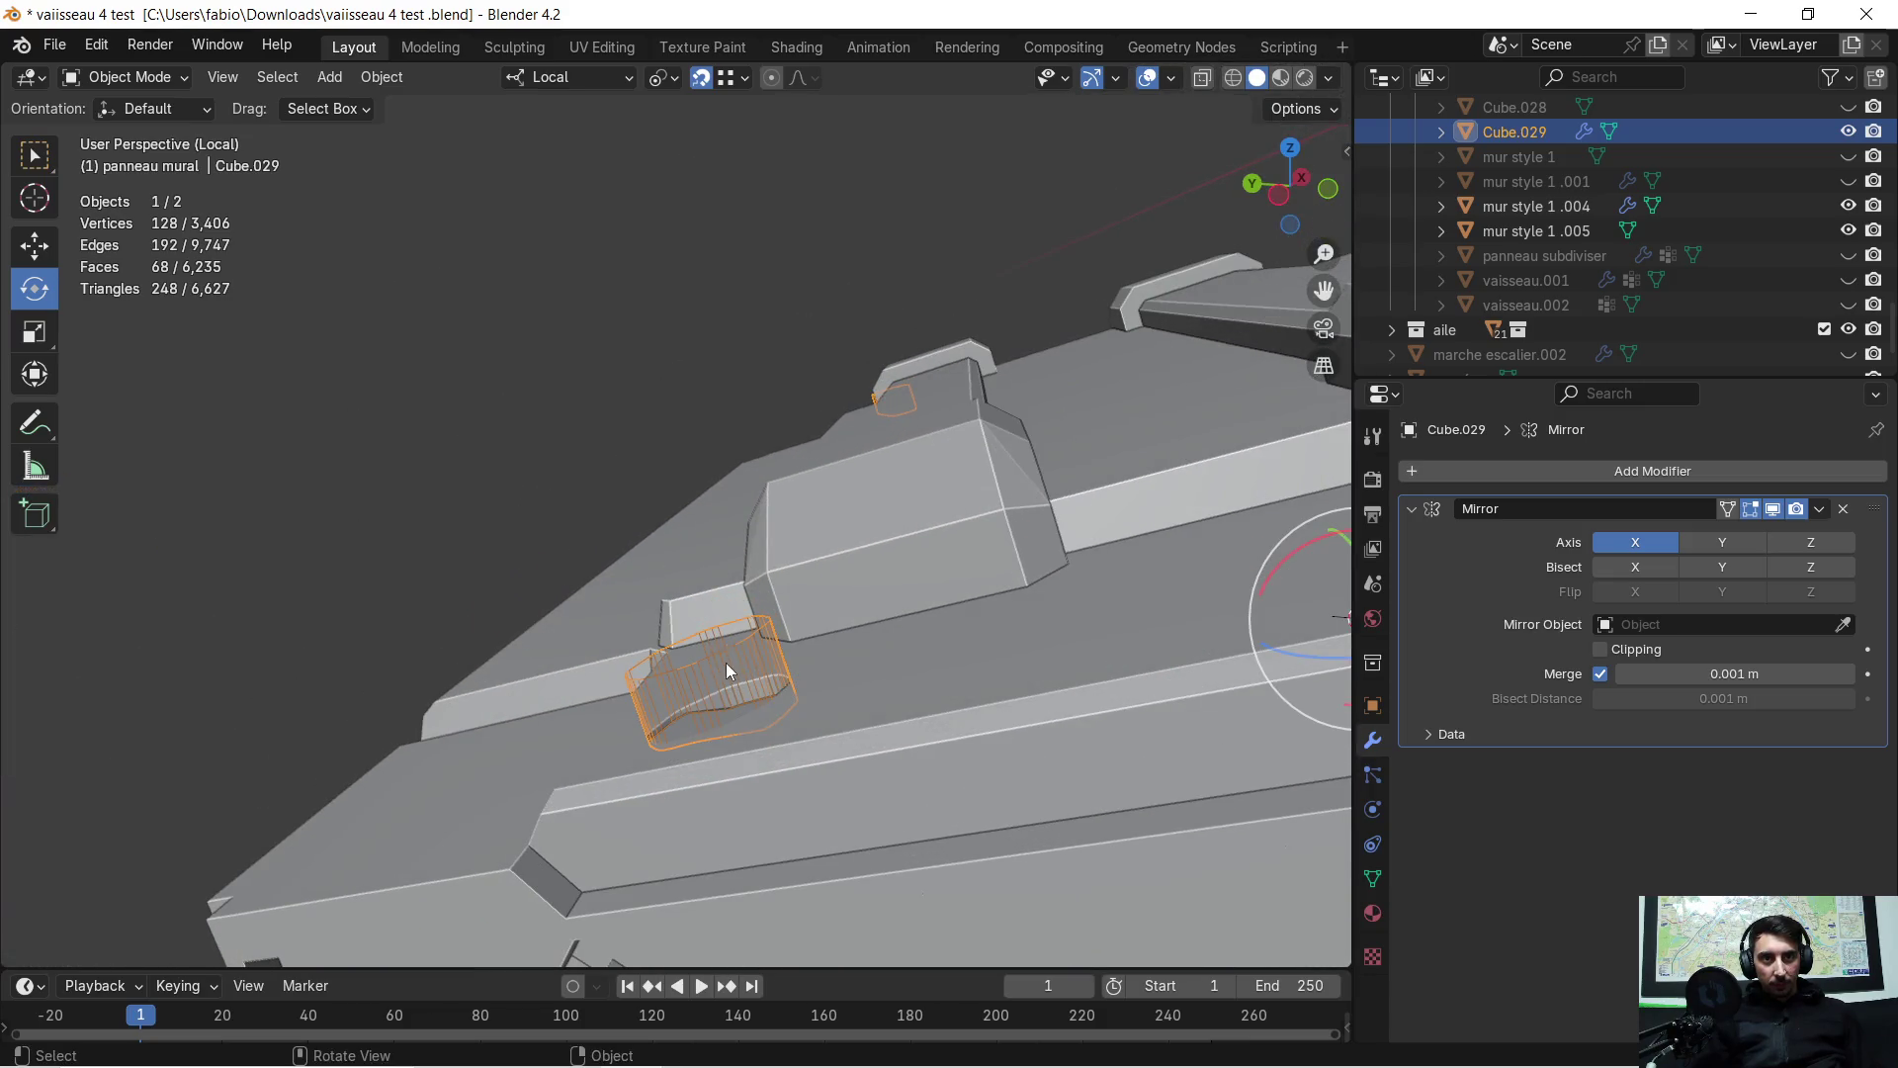
scroll(740, 646, down, 5)
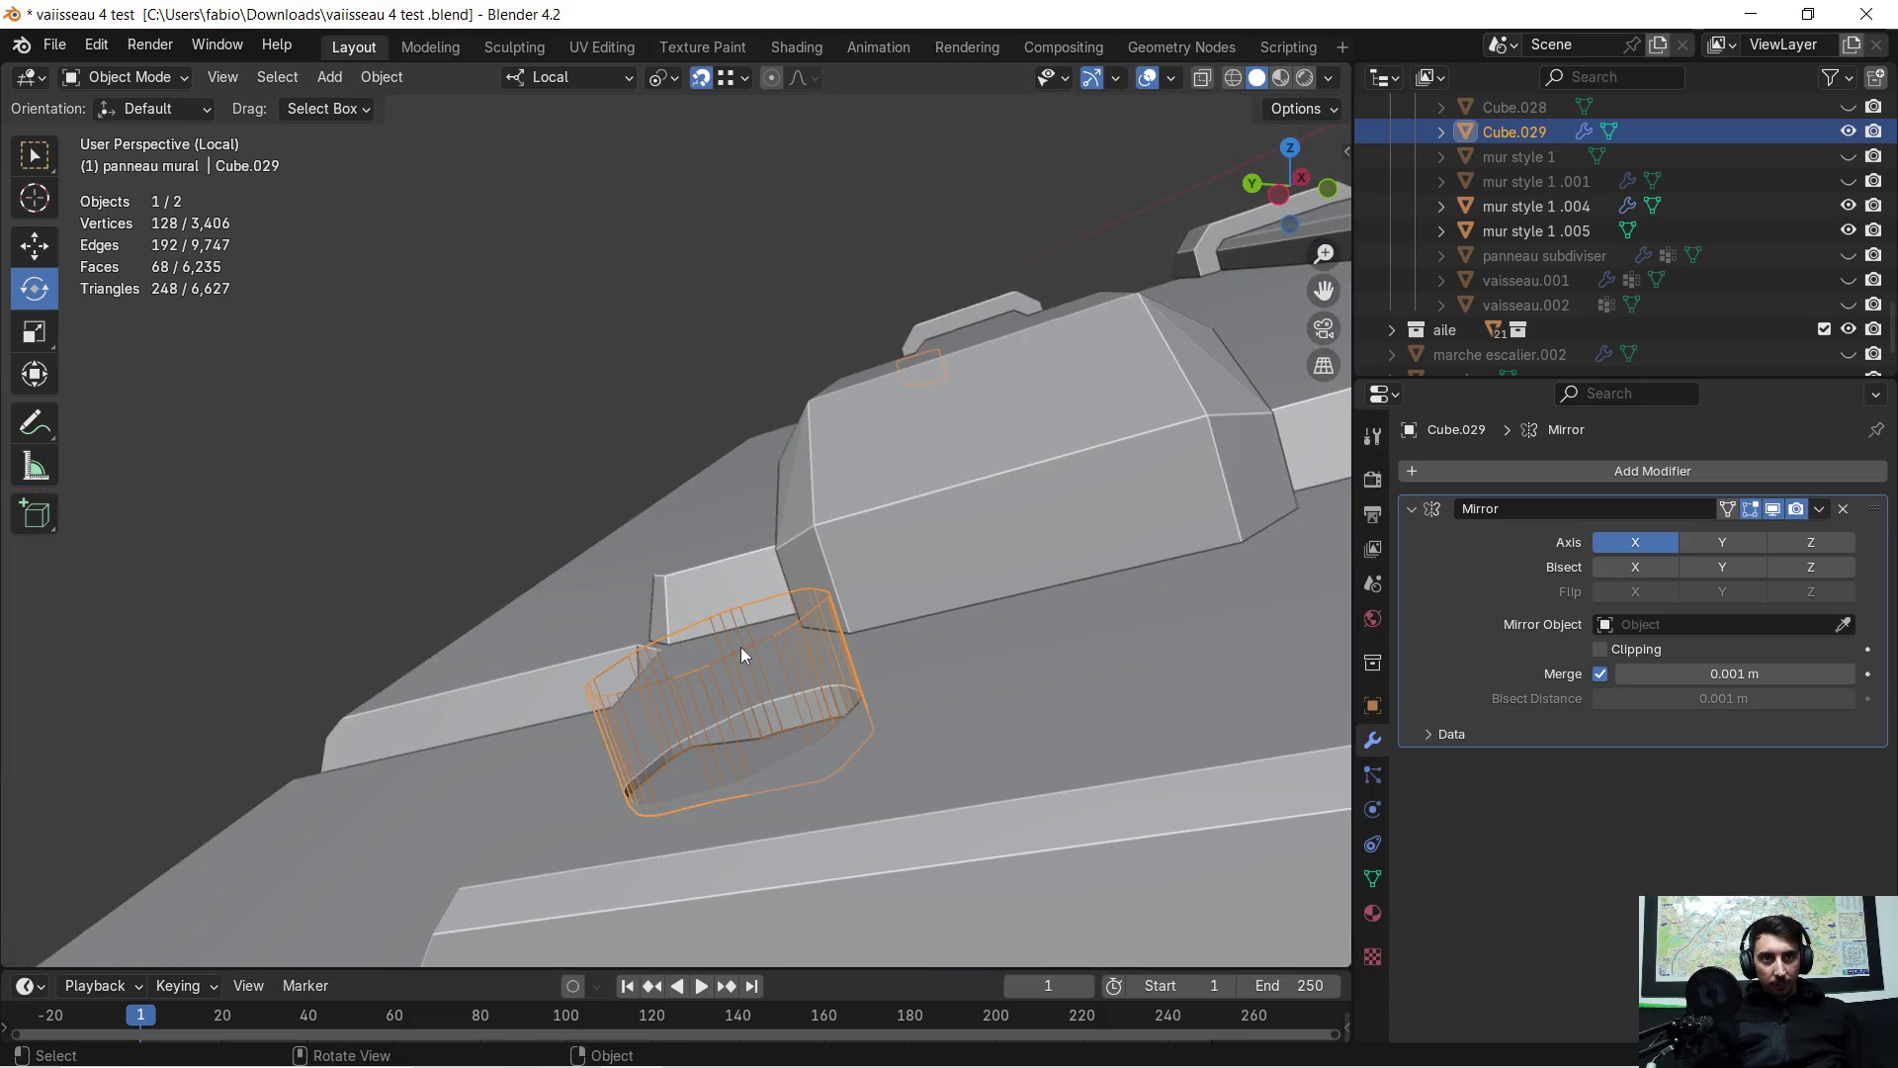
Lower the cutter 0.003137 m along its local Z axis
key(g)
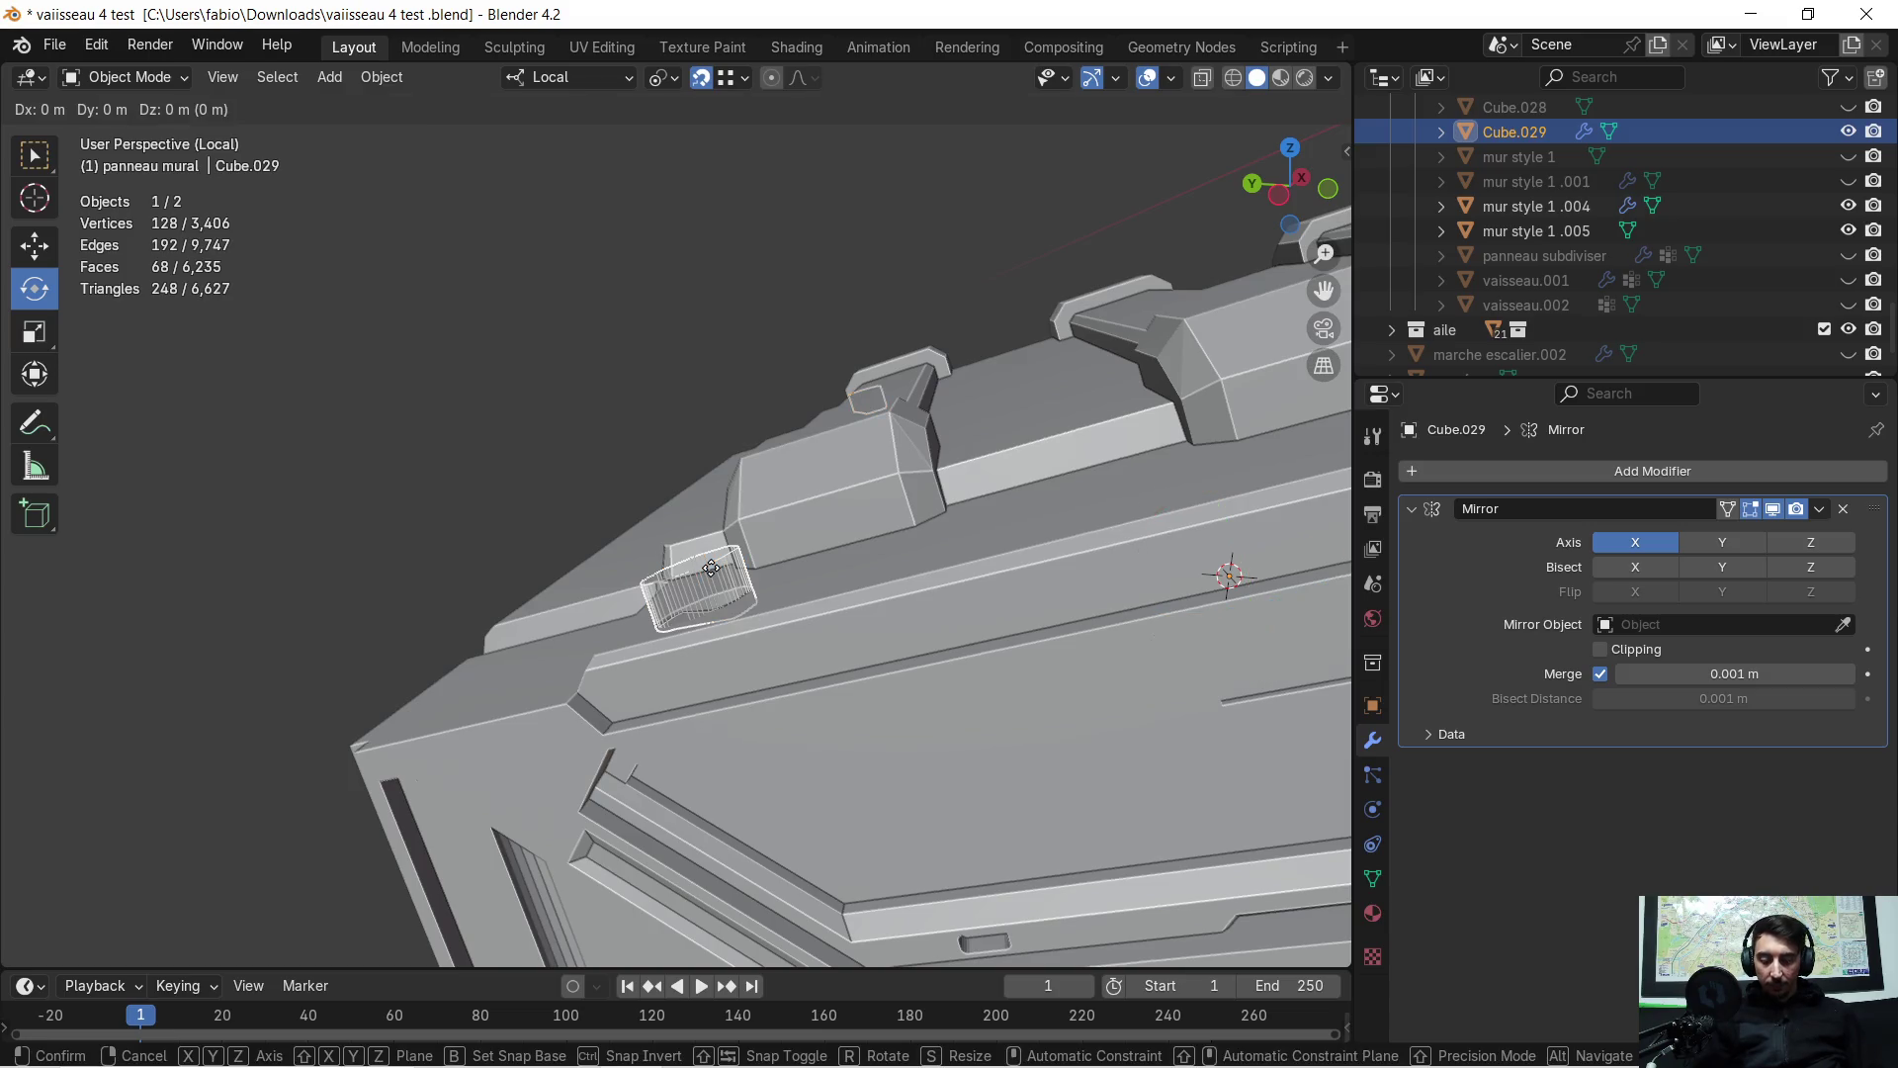
key(z)
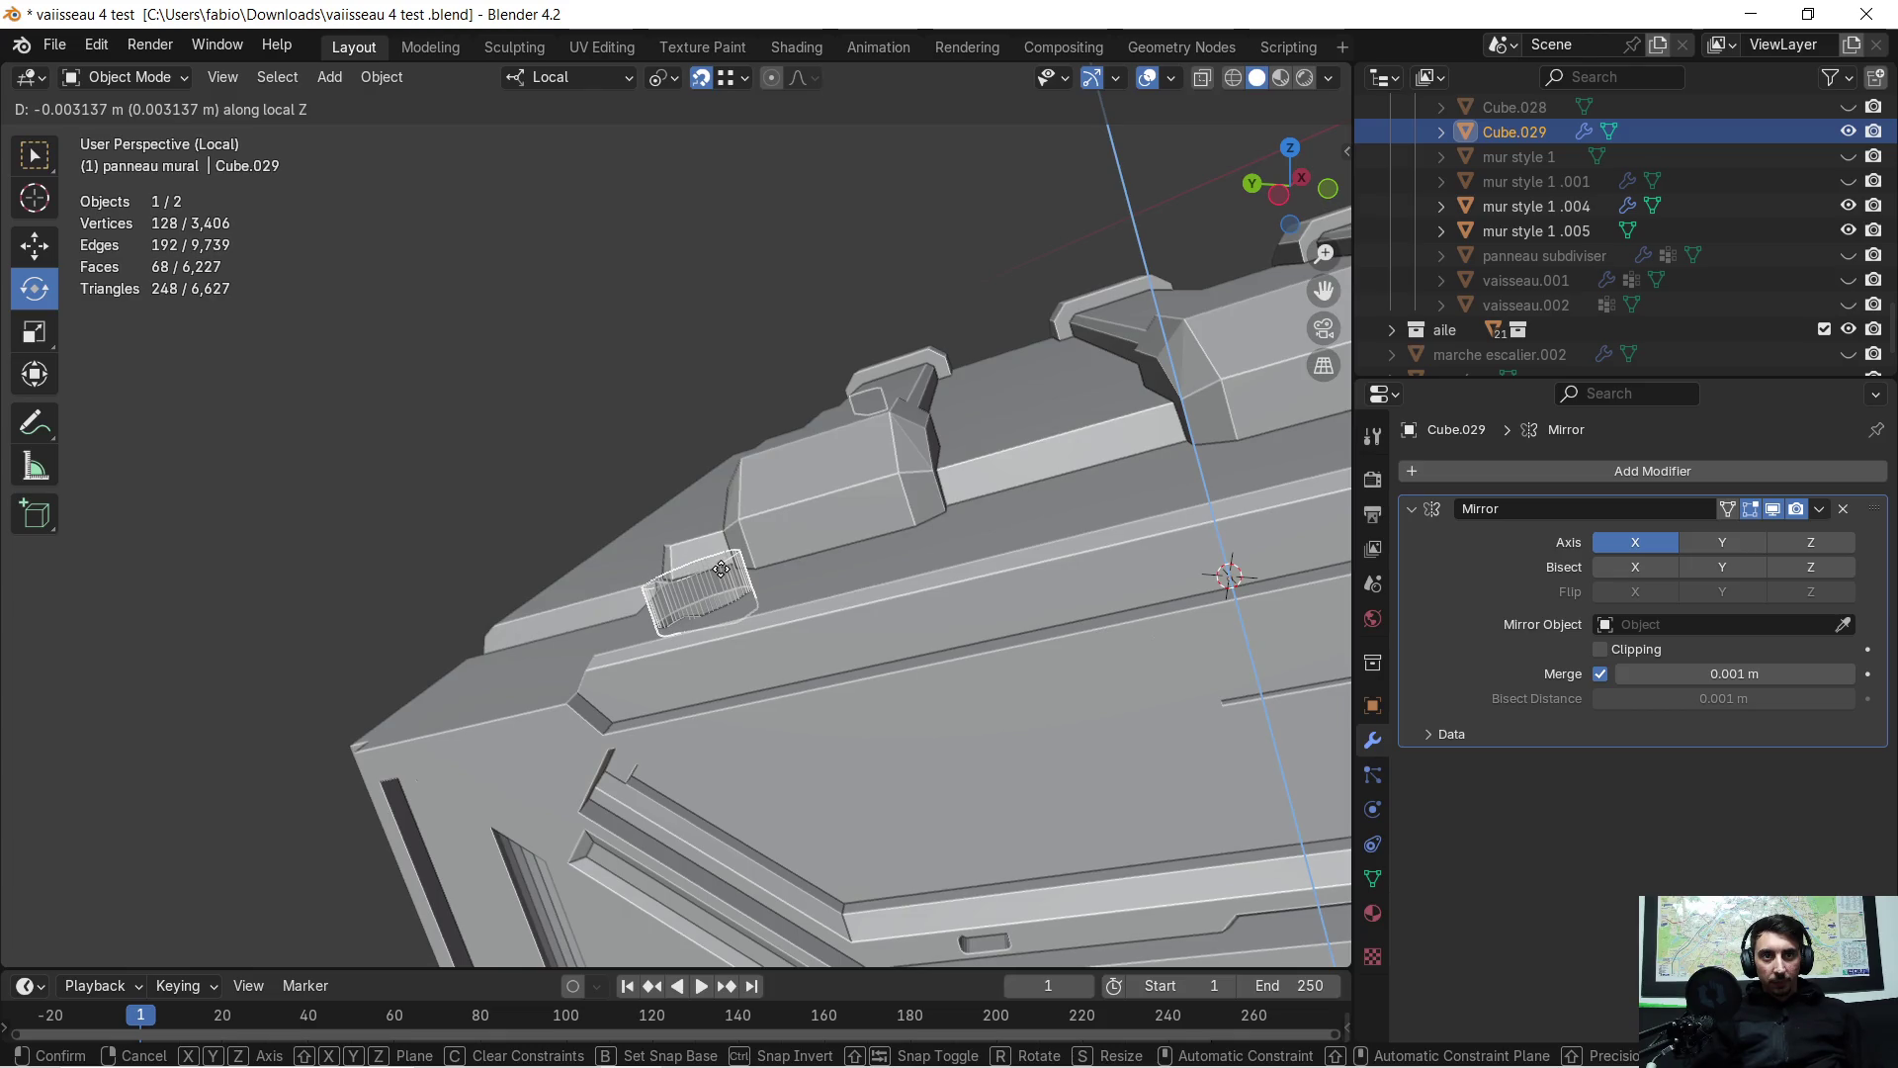
click(721, 568)
scroll(720, 579, up, 3)
mouse_move(719, 580)
shift+middle_down()
mouse_move(767, 615)
mouse_move(971, 645)
mouse_move(753, 597)
mouse_move(757, 580)
mouse_move(798, 571)
mouse_move(862, 472)
mouse_move(1165, 490)
shift+middle_up()
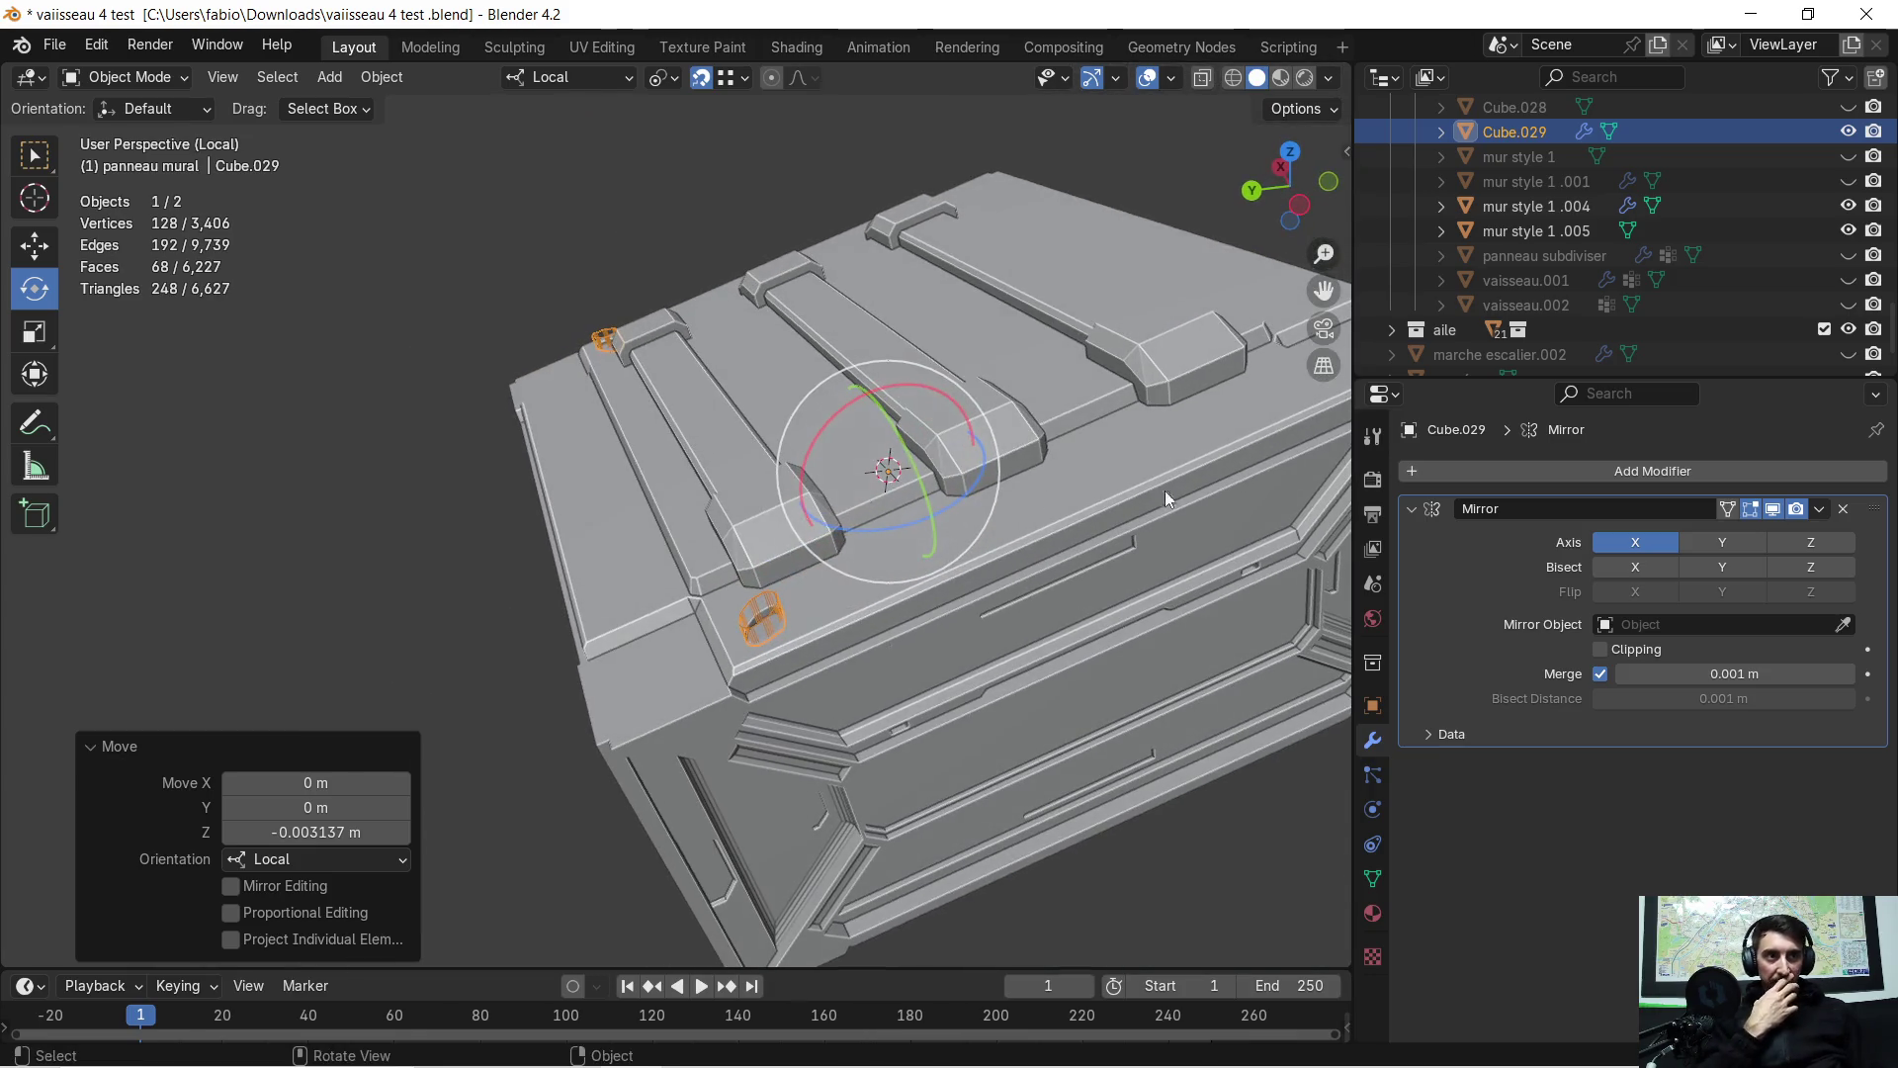
Enable Y in the Mirror modifier's axes to cut four holes near the panel corners
click(1736, 547)
mouse_move(886, 387)
middle_down()
mouse_move(1035, 395)
mouse_move(925, 412)
mouse_move(991, 607)
mouse_move(890, 504)
mouse_move(867, 514)
mouse_move(1056, 491)
middle_up()
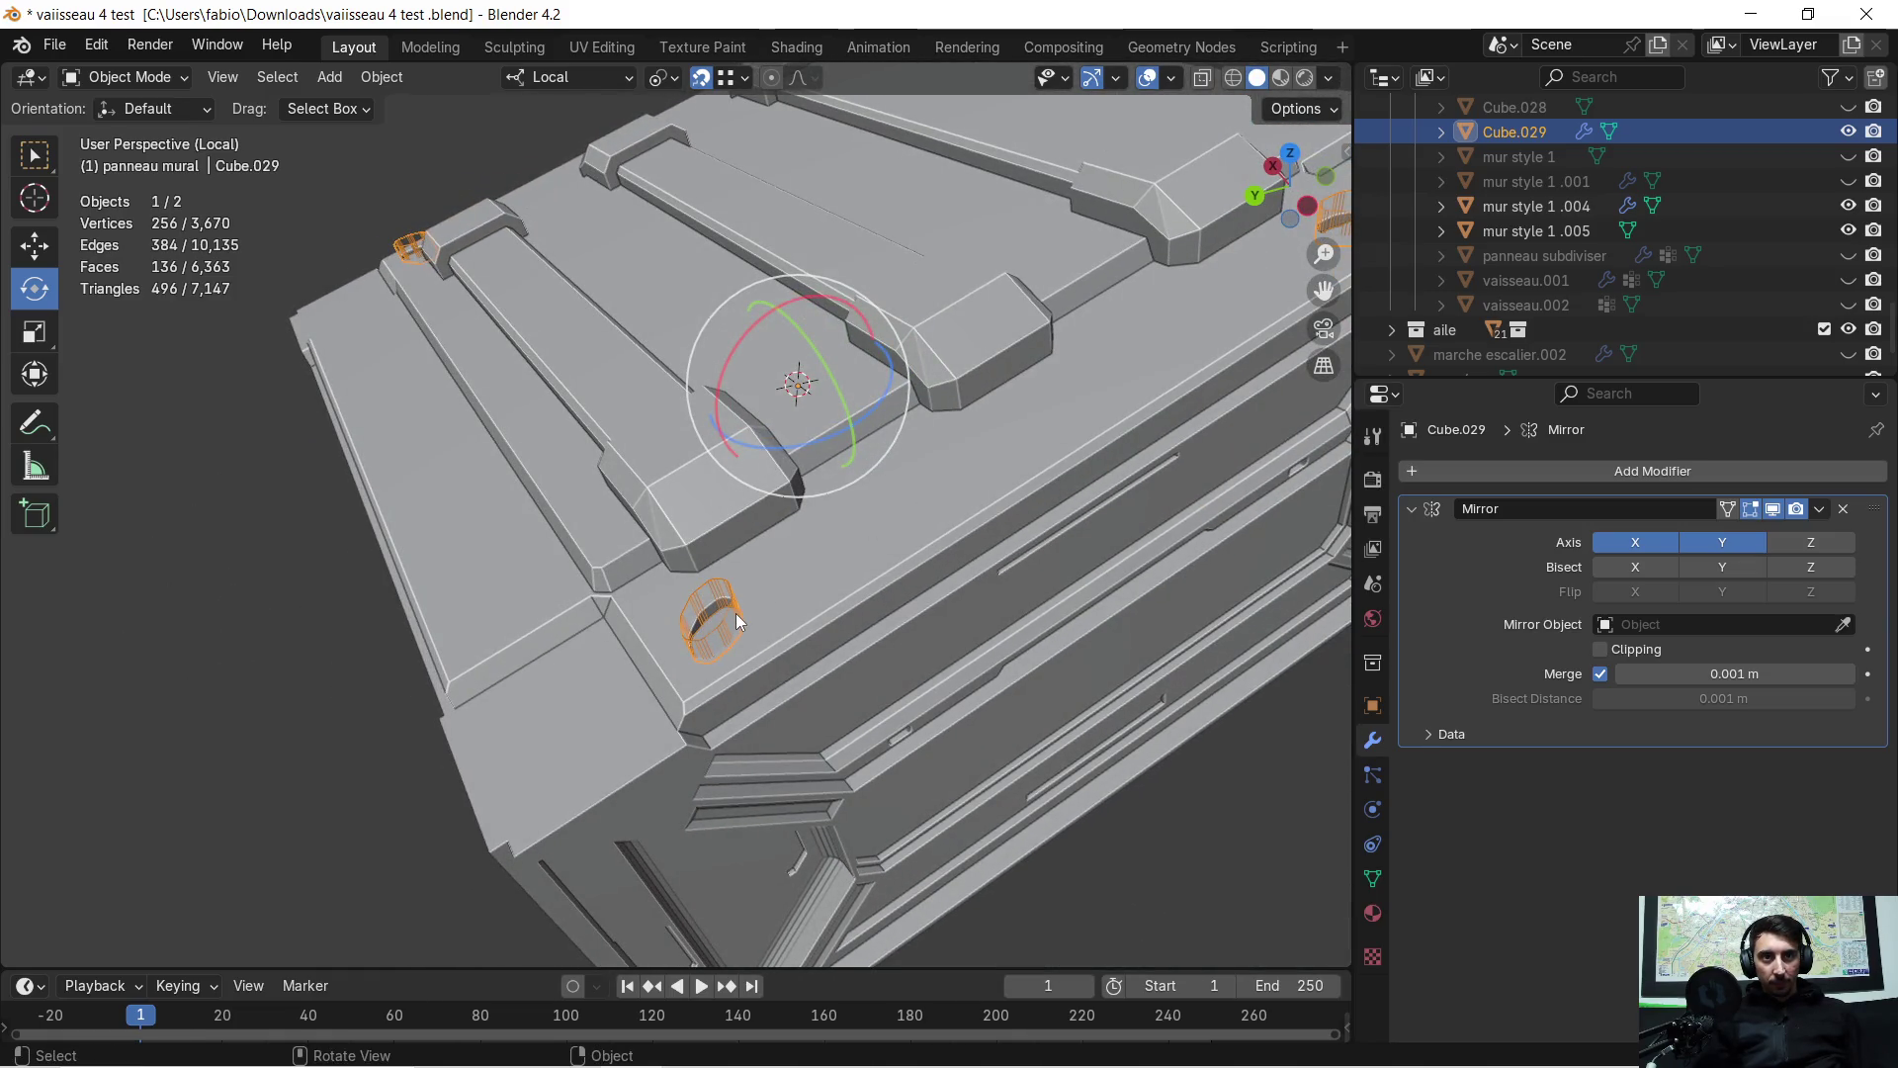
scroll(803, 580, down, 3)
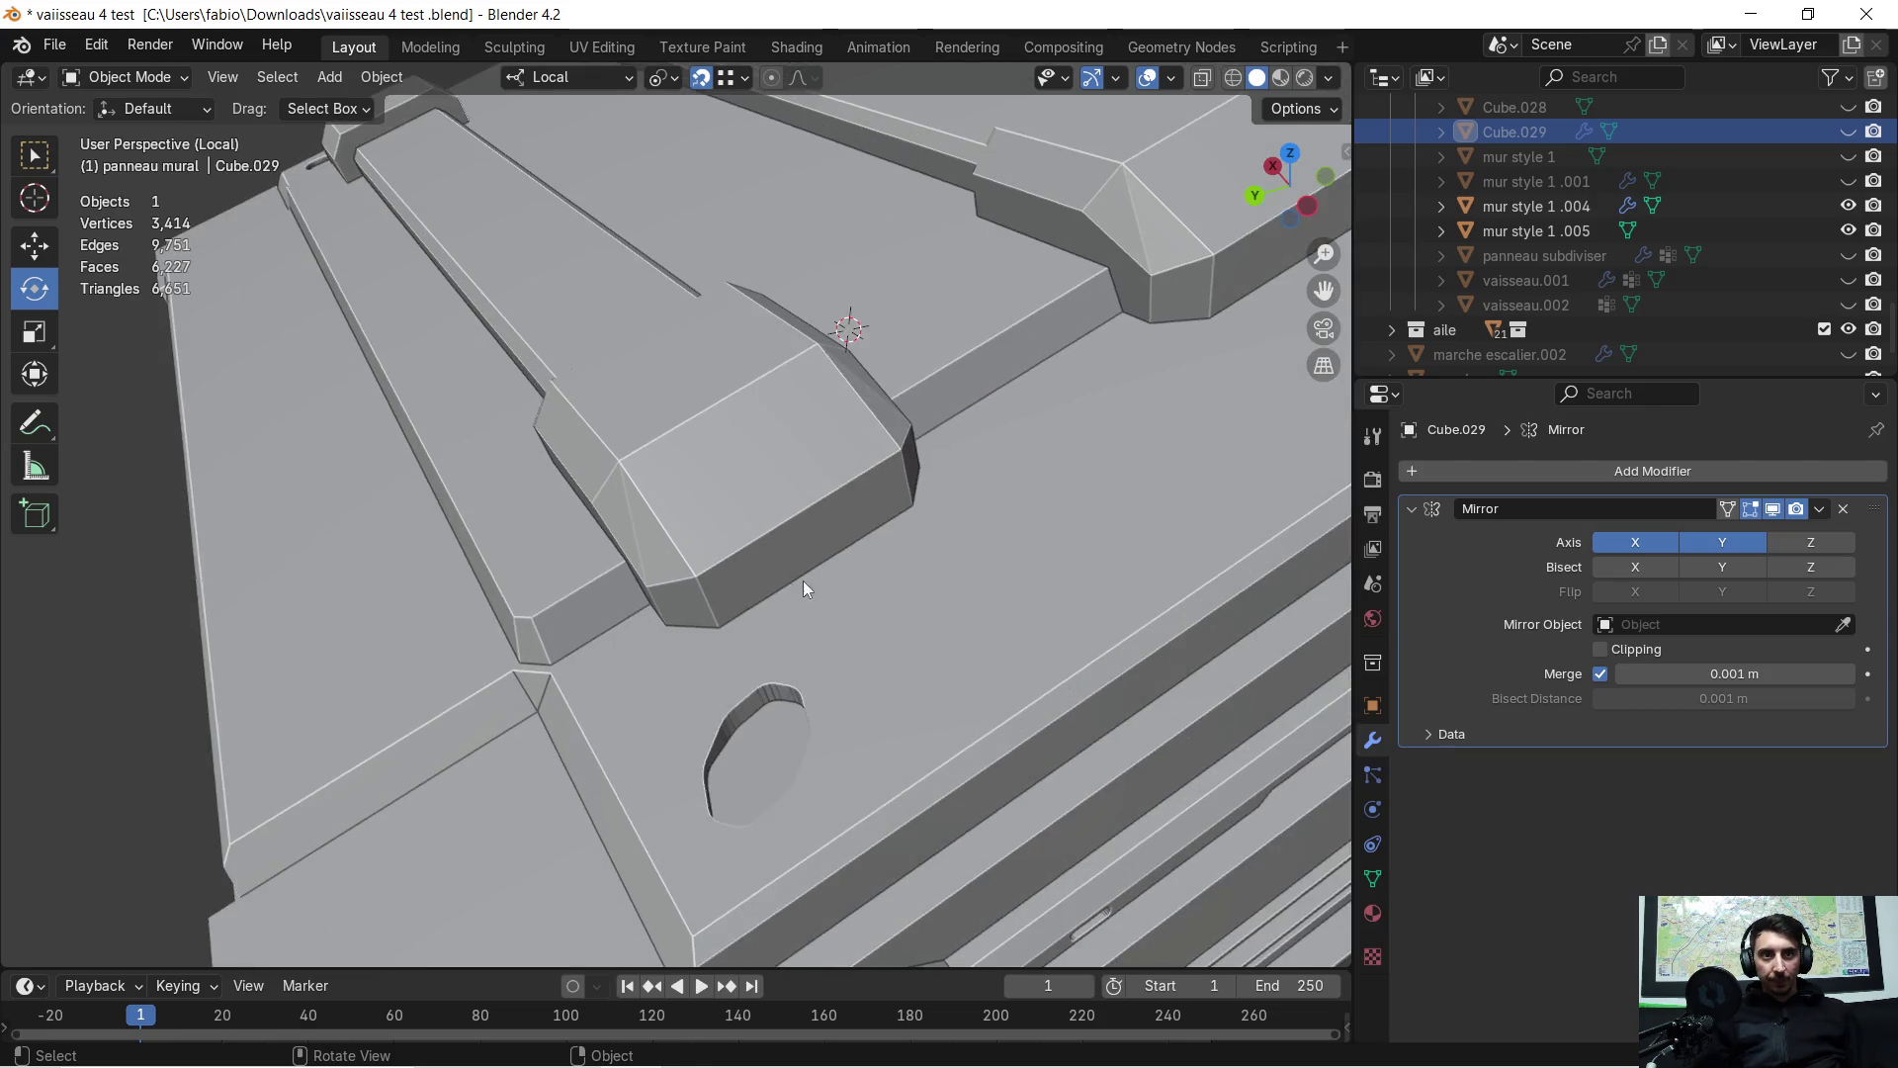
mouse_move(813, 577)
middle_down()
mouse_move(1103, 364)
mouse_move(1013, 482)
mouse_move(902, 542)
mouse_move(893, 502)
mouse_move(875, 502)
mouse_move(722, 591)
mouse_move(804, 549)
mouse_move(1094, 482)
mouse_move(993, 525)
mouse_move(1059, 531)
mouse_move(1196, 447)
mouse_move(561, 475)
mouse_move(651, 477)
mouse_move(630, 555)
mouse_move(555, 597)
mouse_move(275, 579)
mouse_move(188, 468)
middle_up()
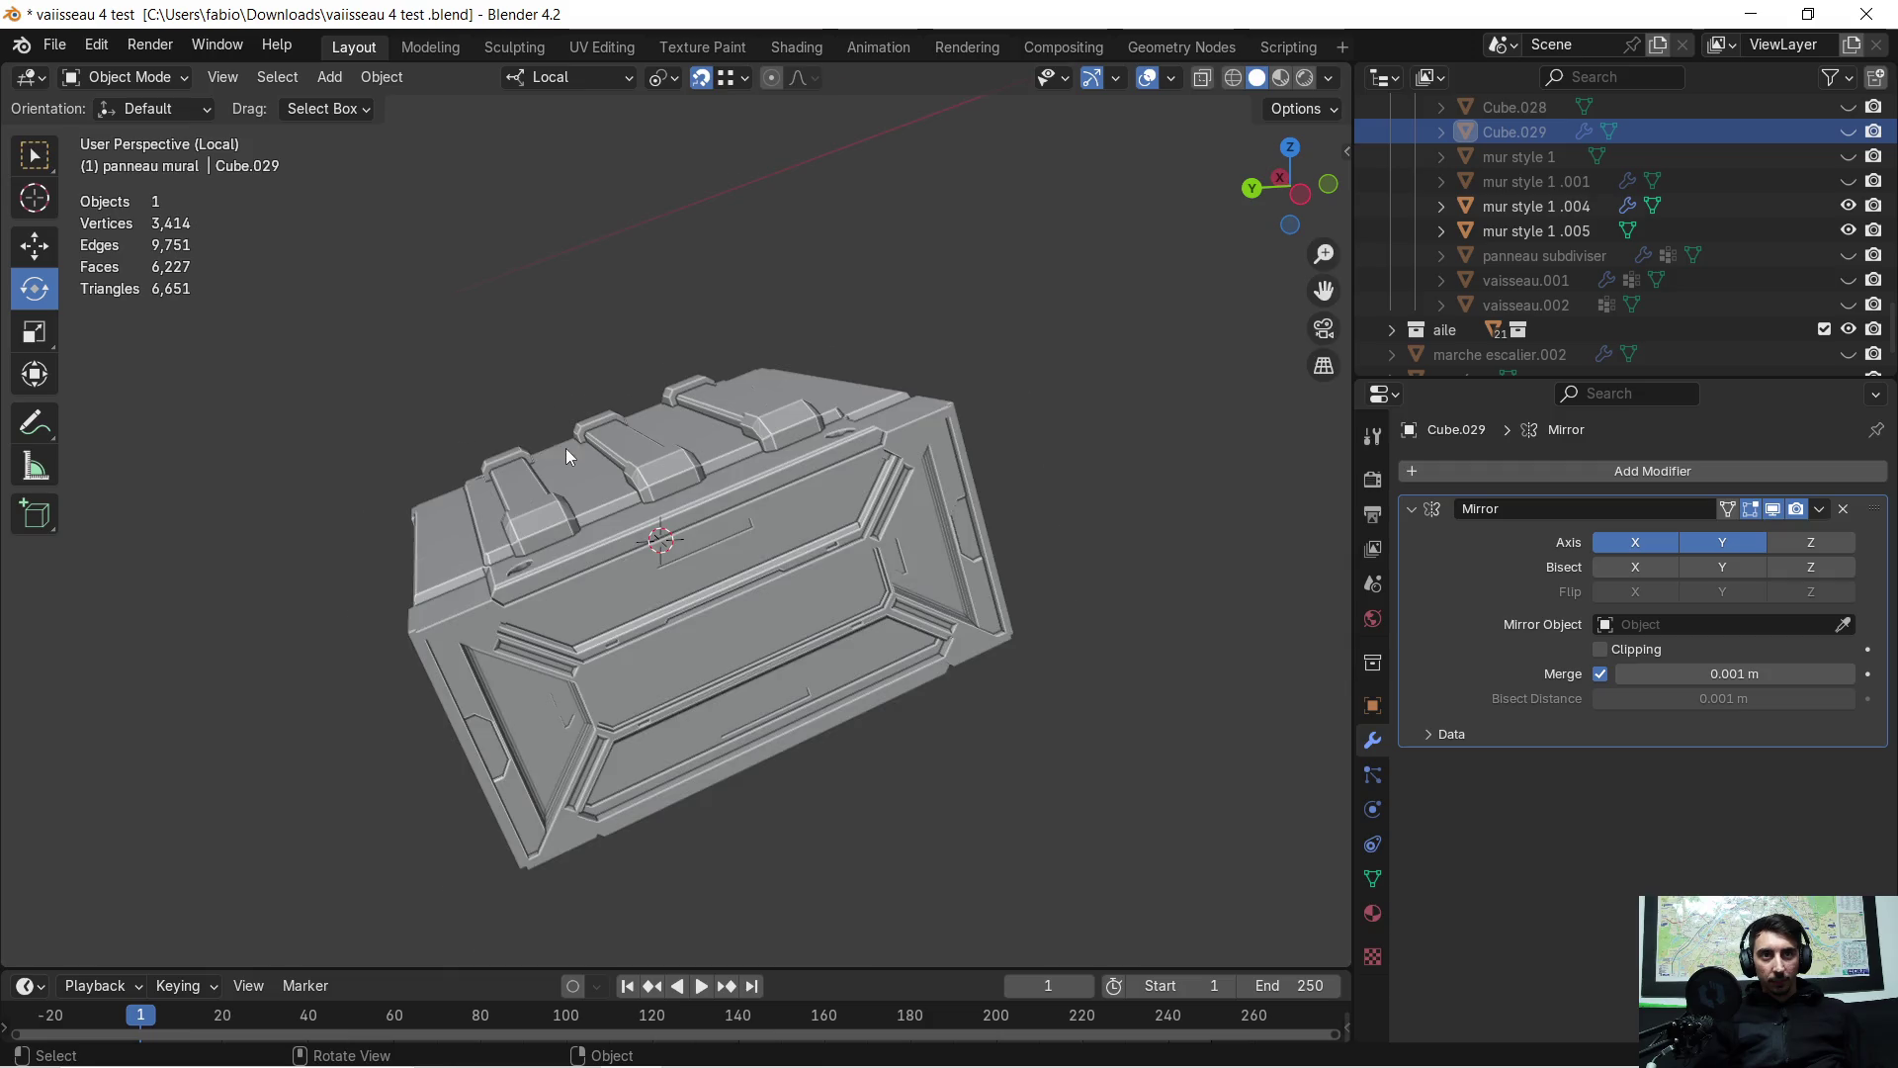
scroll(566, 455, up, 5)
mouse_move(566, 455)
middle_down()
mouse_move(656, 485)
mouse_move(1337, 381)
middle_up()
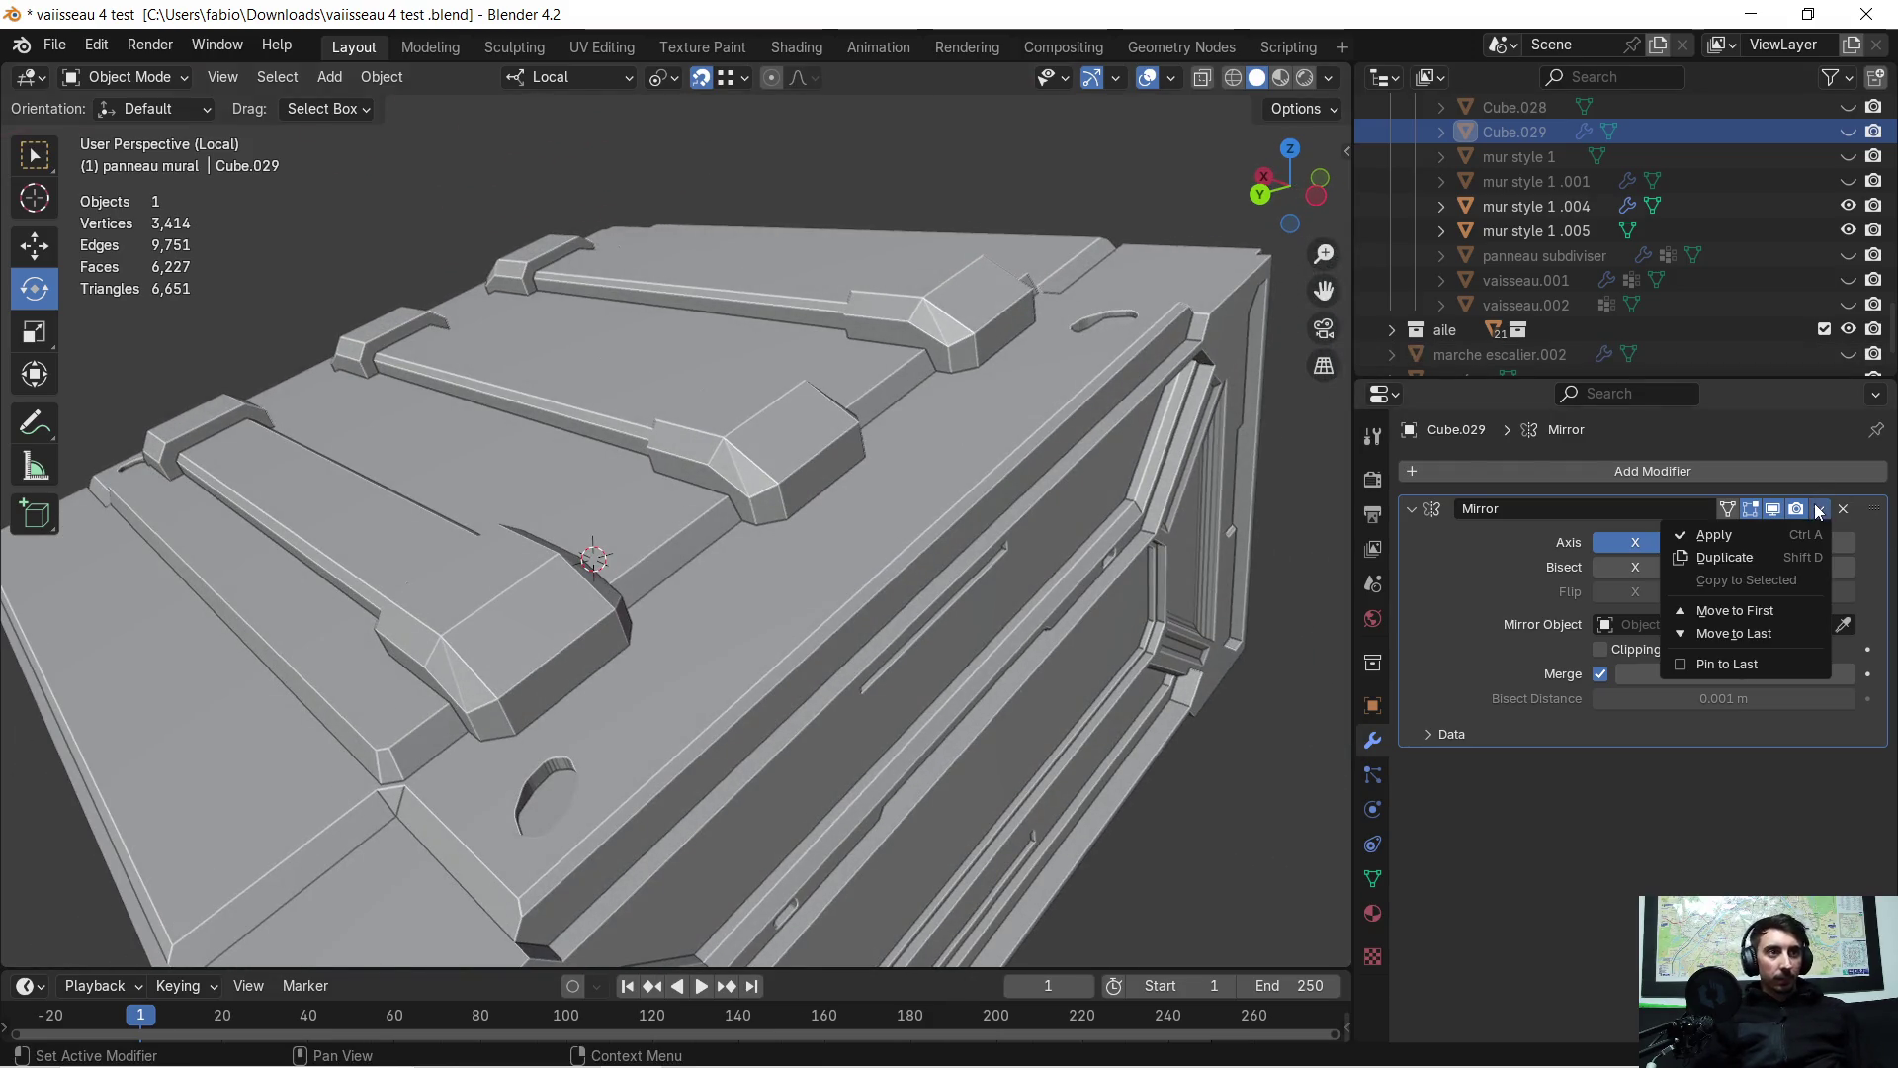
Apply the Mirror modifier on the cutter Cube.029
click(1707, 538)
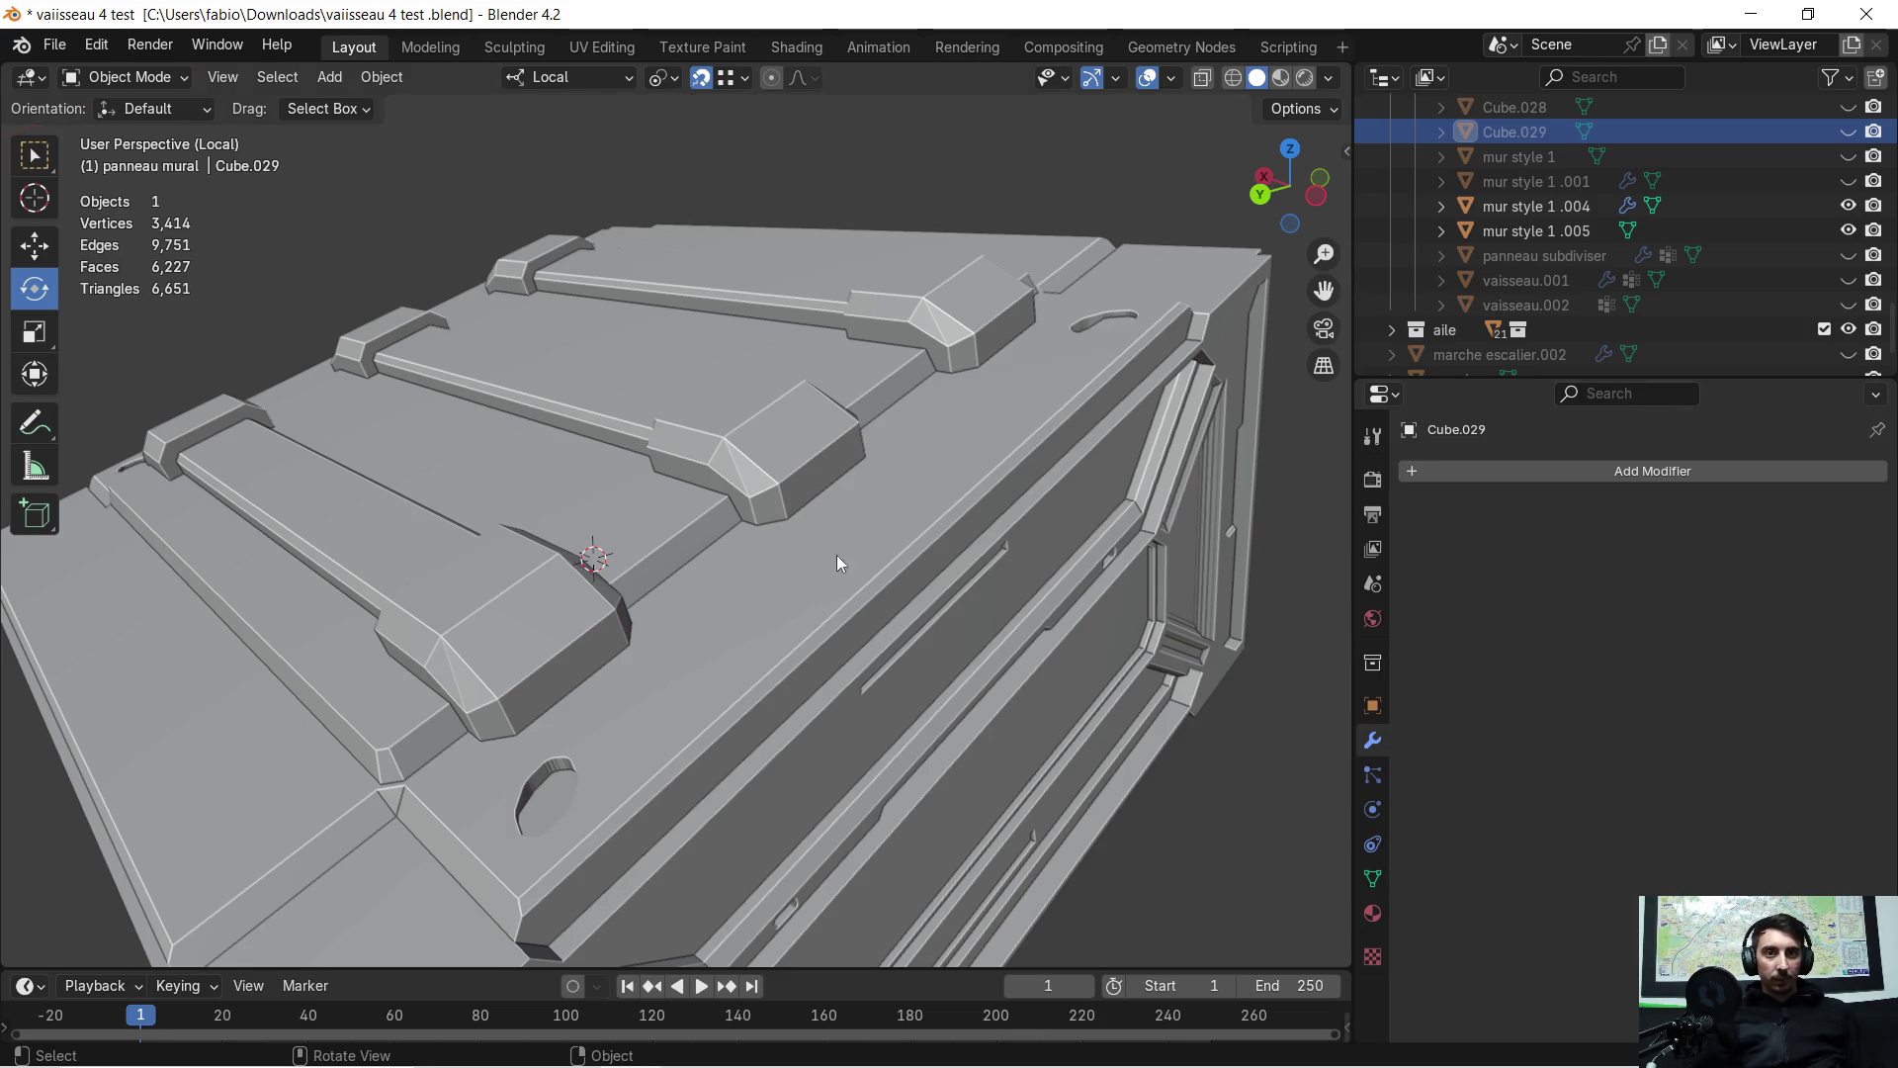
scroll(836, 562, down, 3)
mouse_move(915, 494)
middle_down()
mouse_move(824, 540)
mouse_move(927, 542)
middle_up()
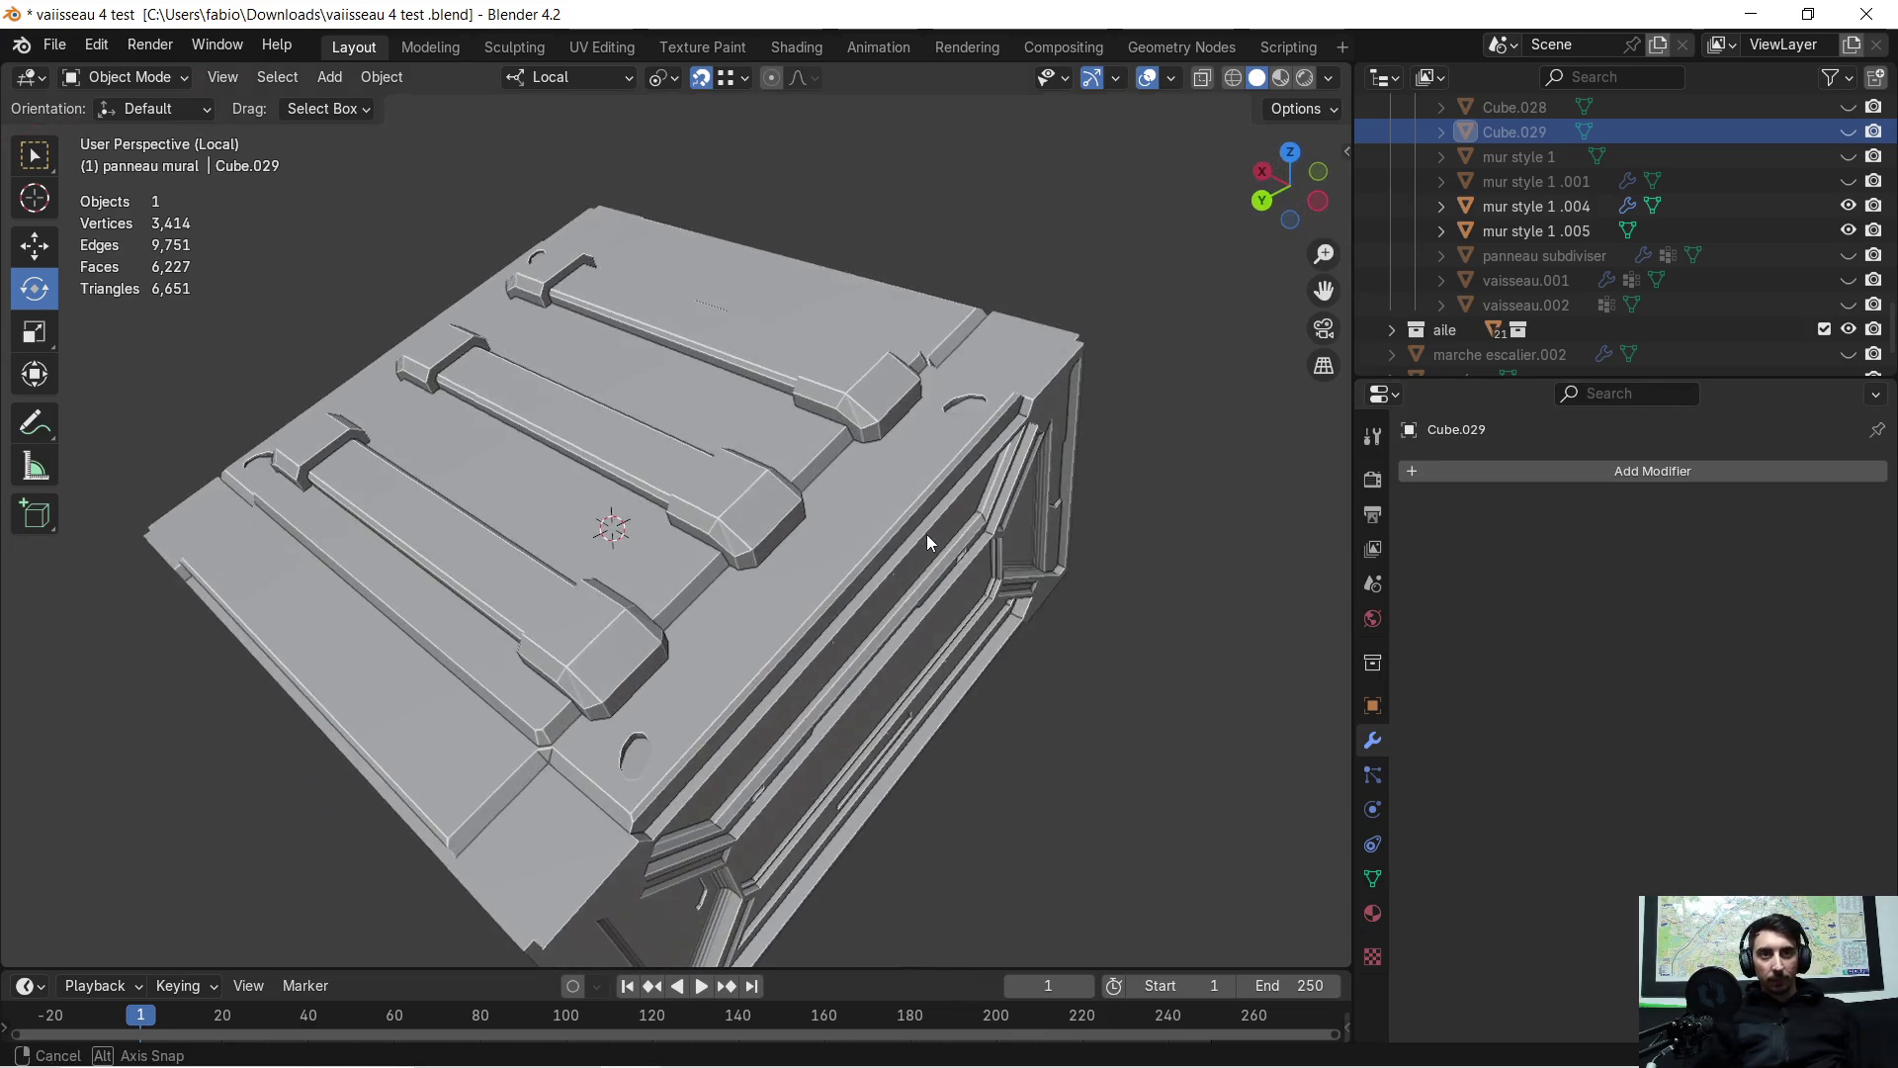
Select the crate hull mur style 1 .004 and check its cut in Edit Mode
click(880, 489)
key(Tab)
scroll(991, 452, up, 2)
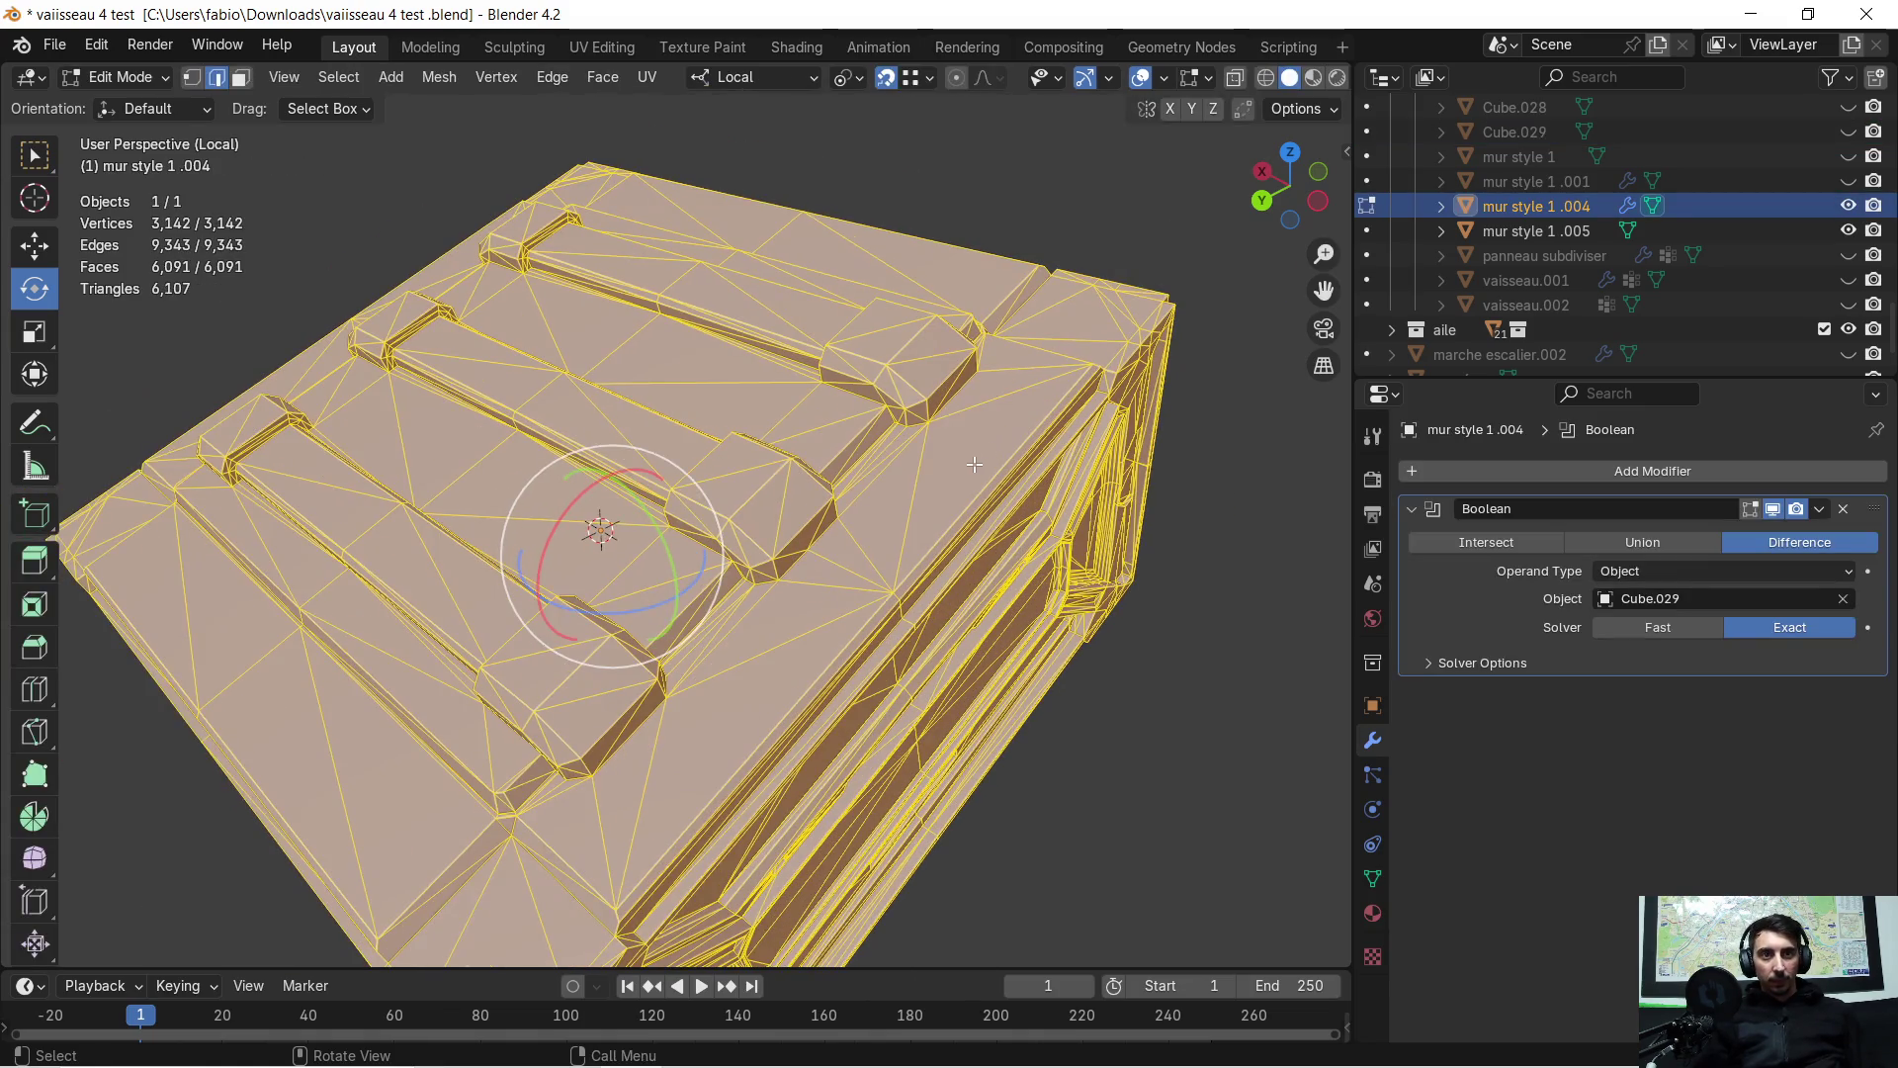
scroll(974, 457, down, 2)
key(Tab)
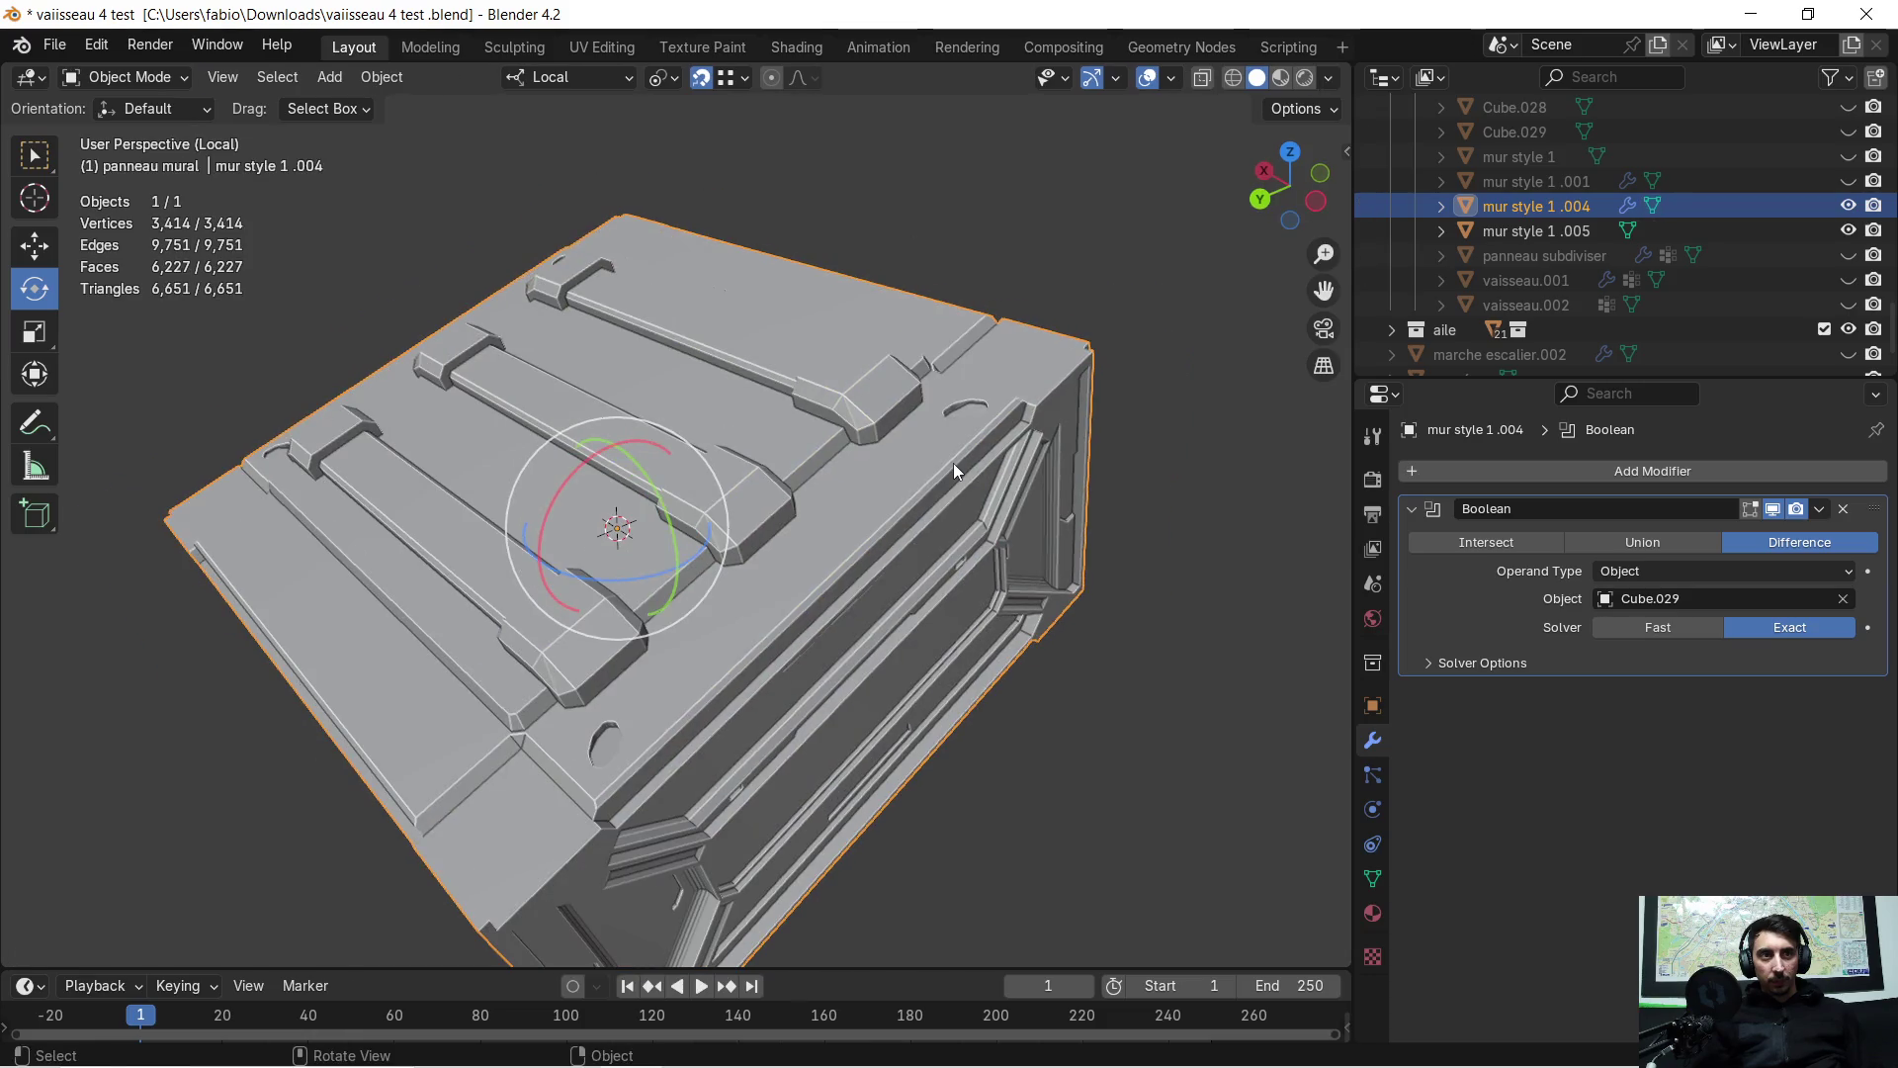
middle_drag(953, 463, 917, 459)
Apply the Boolean difference on mur style 1 .004, baking the round holes into its mesh
click(1819, 509)
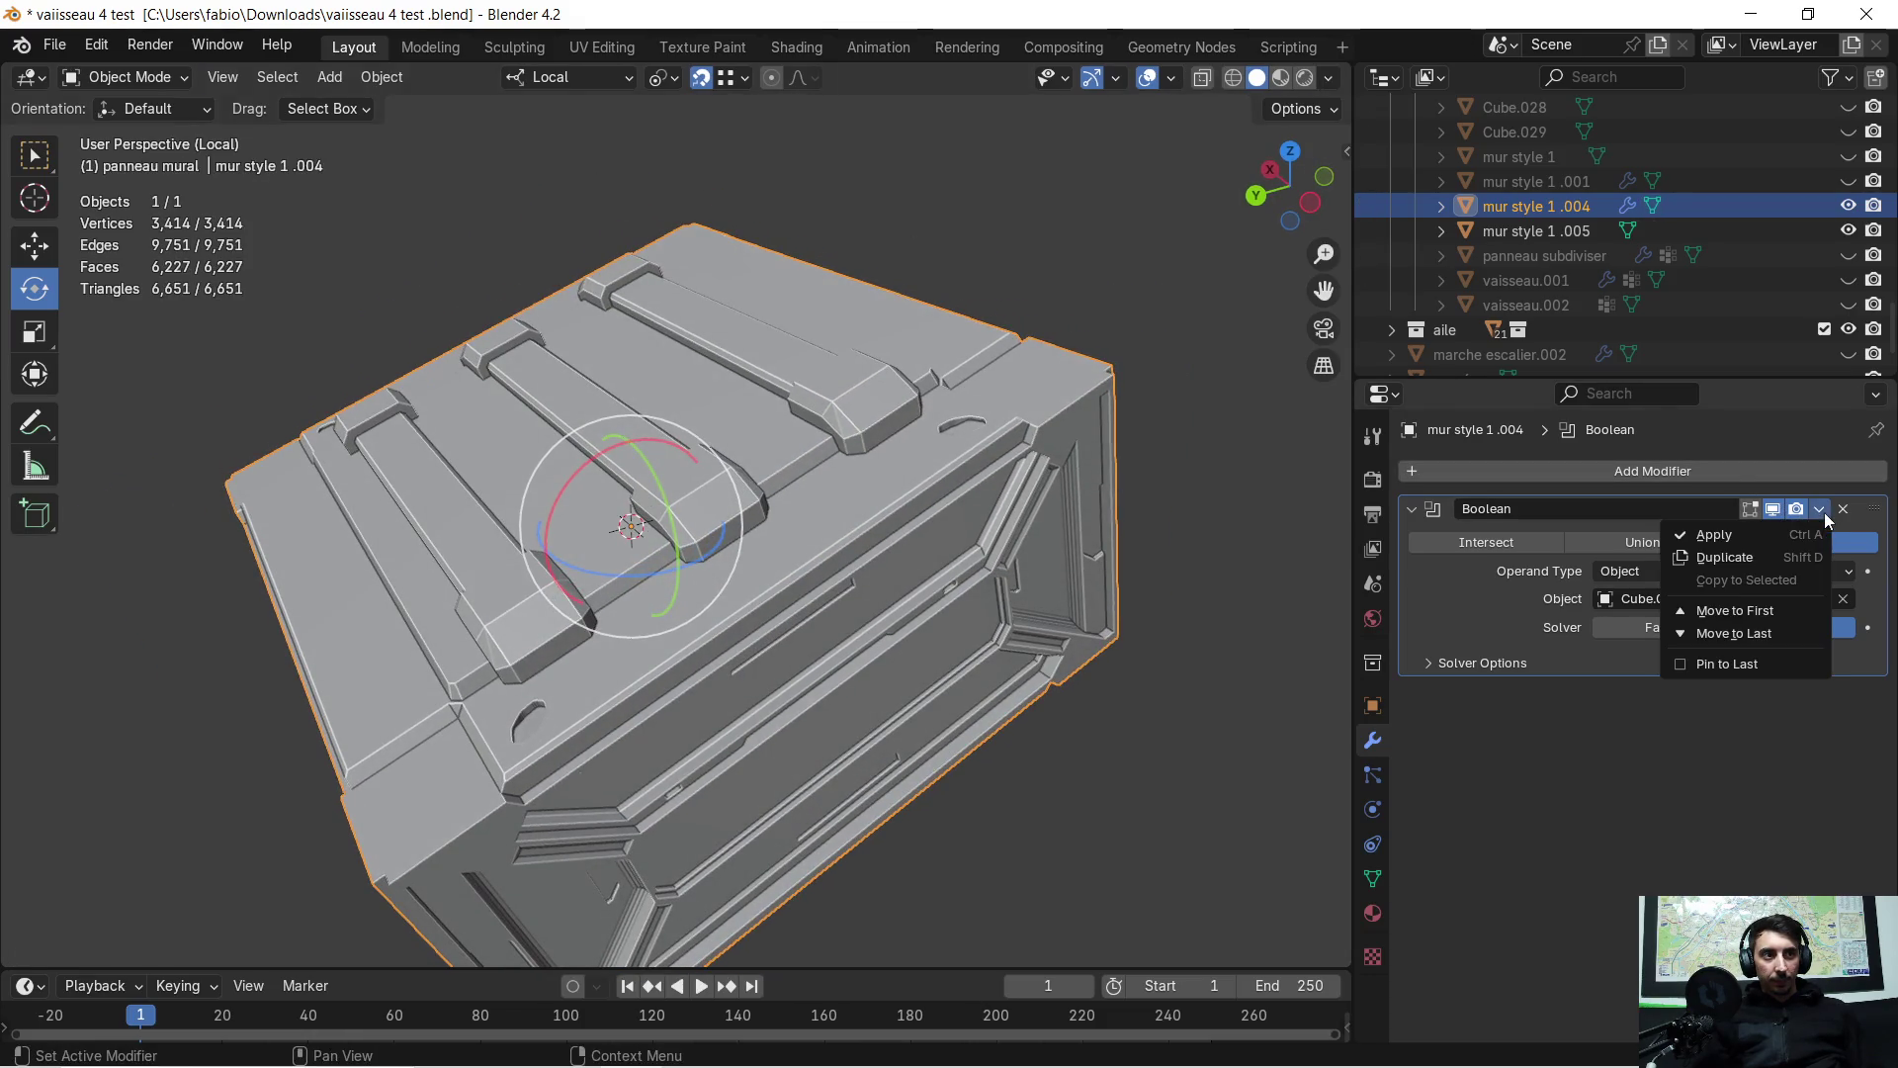
click(1731, 536)
scroll(933, 472, up, 1)
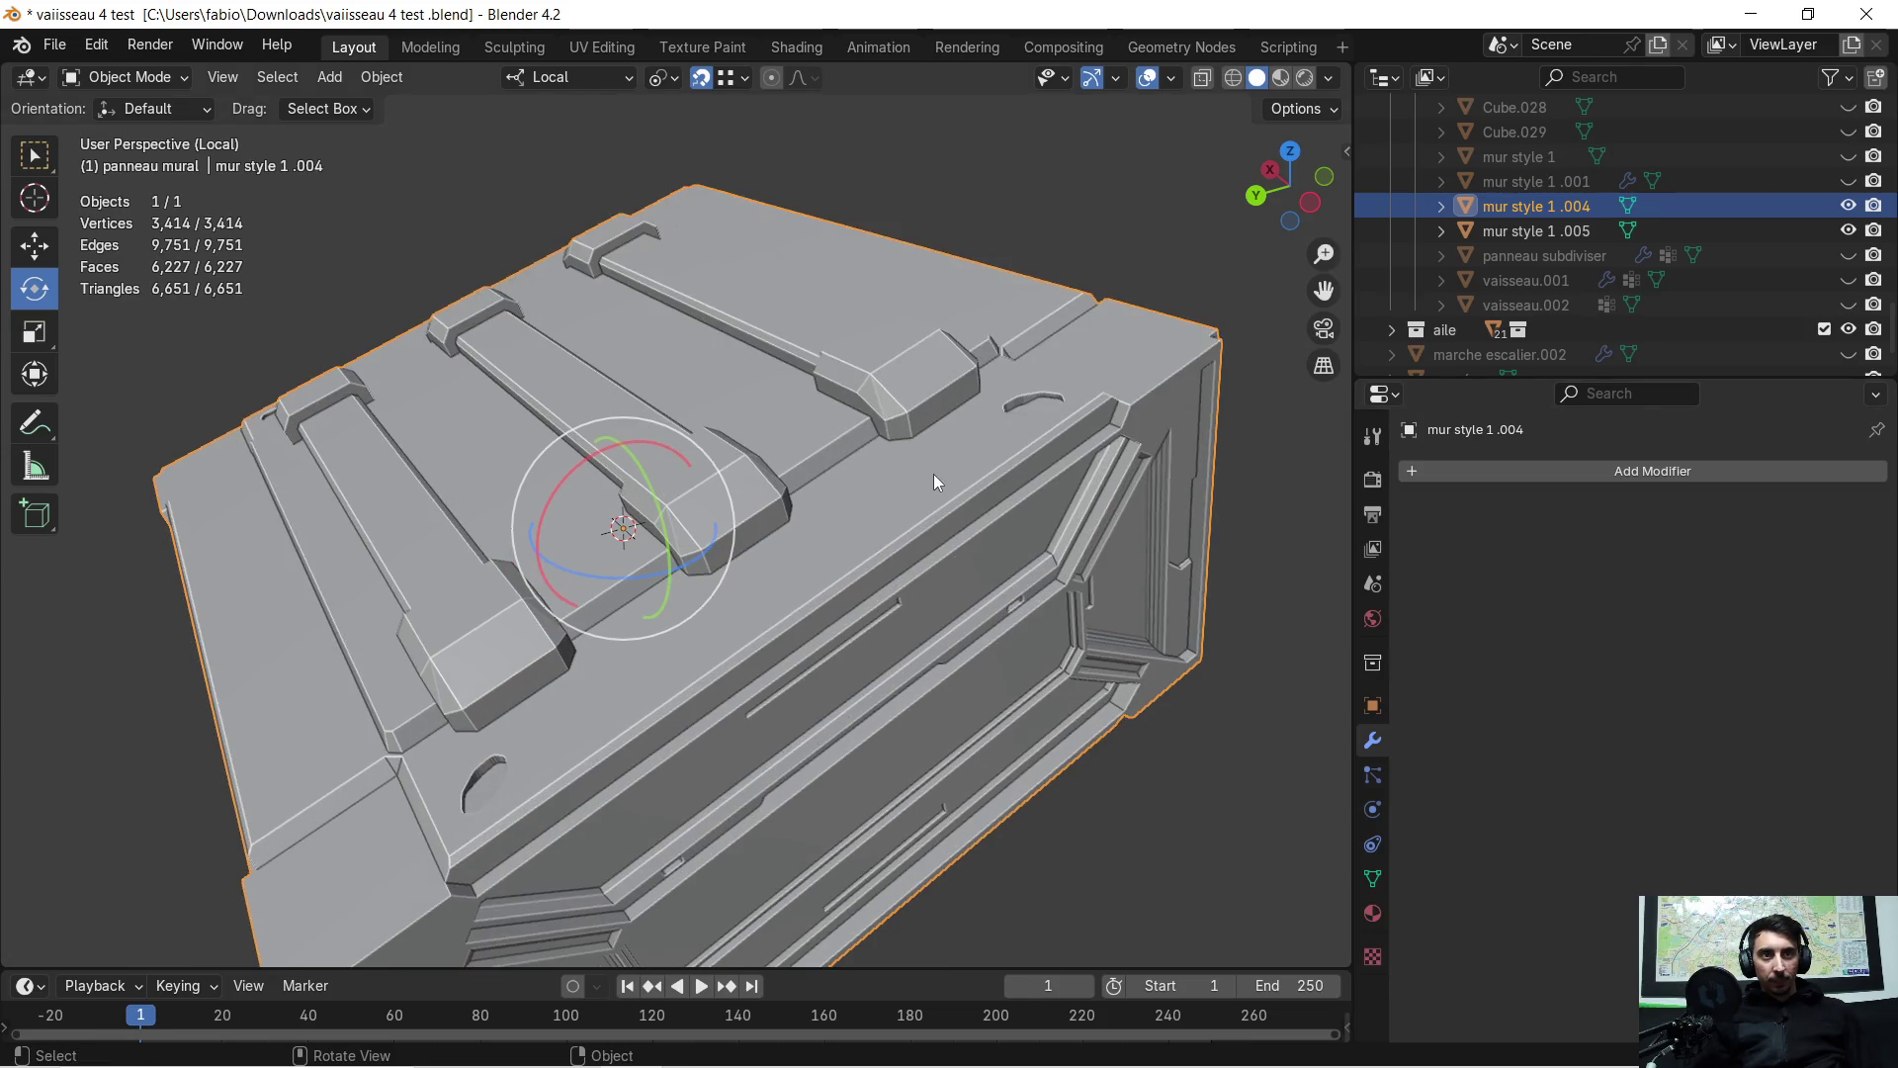
key(Tab)
View the crate top and switch the mur style 1 .004 edit mesh to face select mode
mouse_move(935, 474)
middle_down()
mouse_move(898, 499)
mouse_move(1177, 458)
mouse_move(1127, 436)
mouse_move(881, 431)
mouse_move(542, 559)
mouse_move(809, 479)
mouse_move(765, 453)
middle_up()
scroll(543, 559, up, 3)
scroll(808, 479, down, 5)
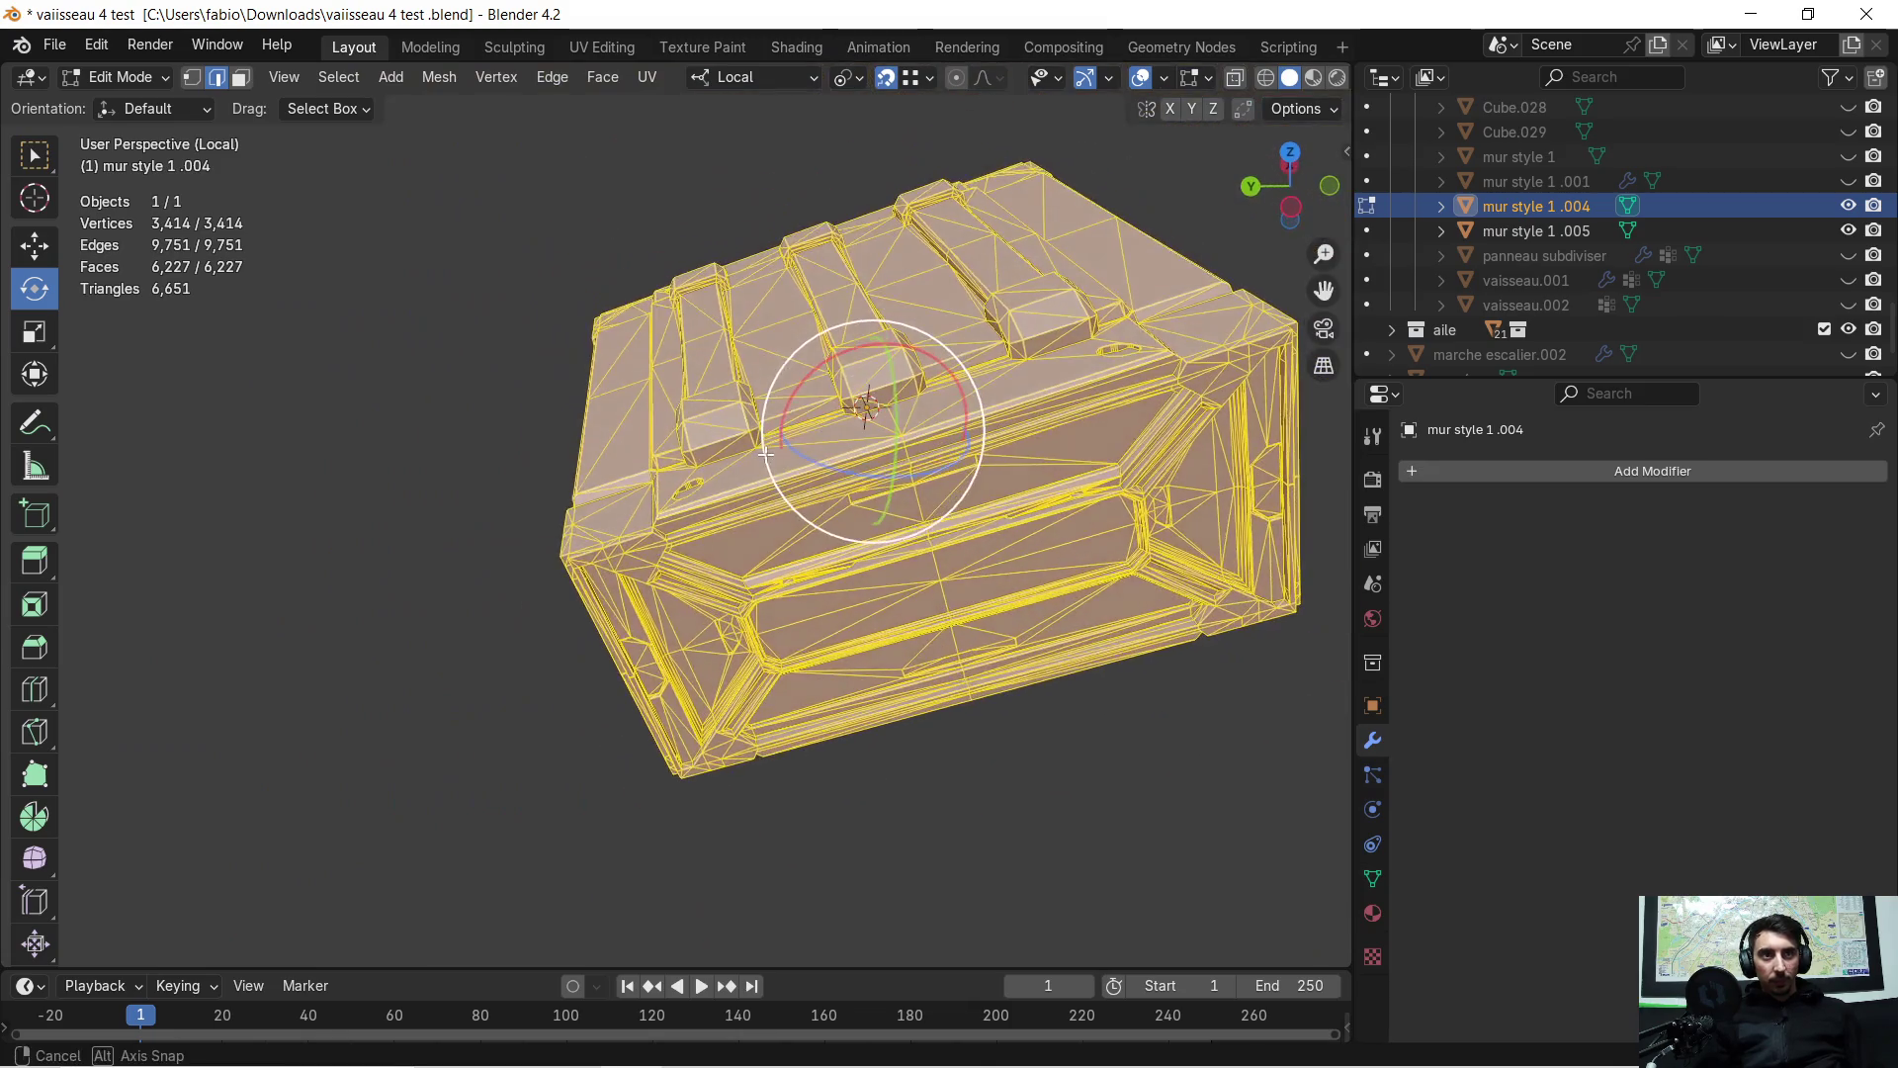
key(ctrl+e)
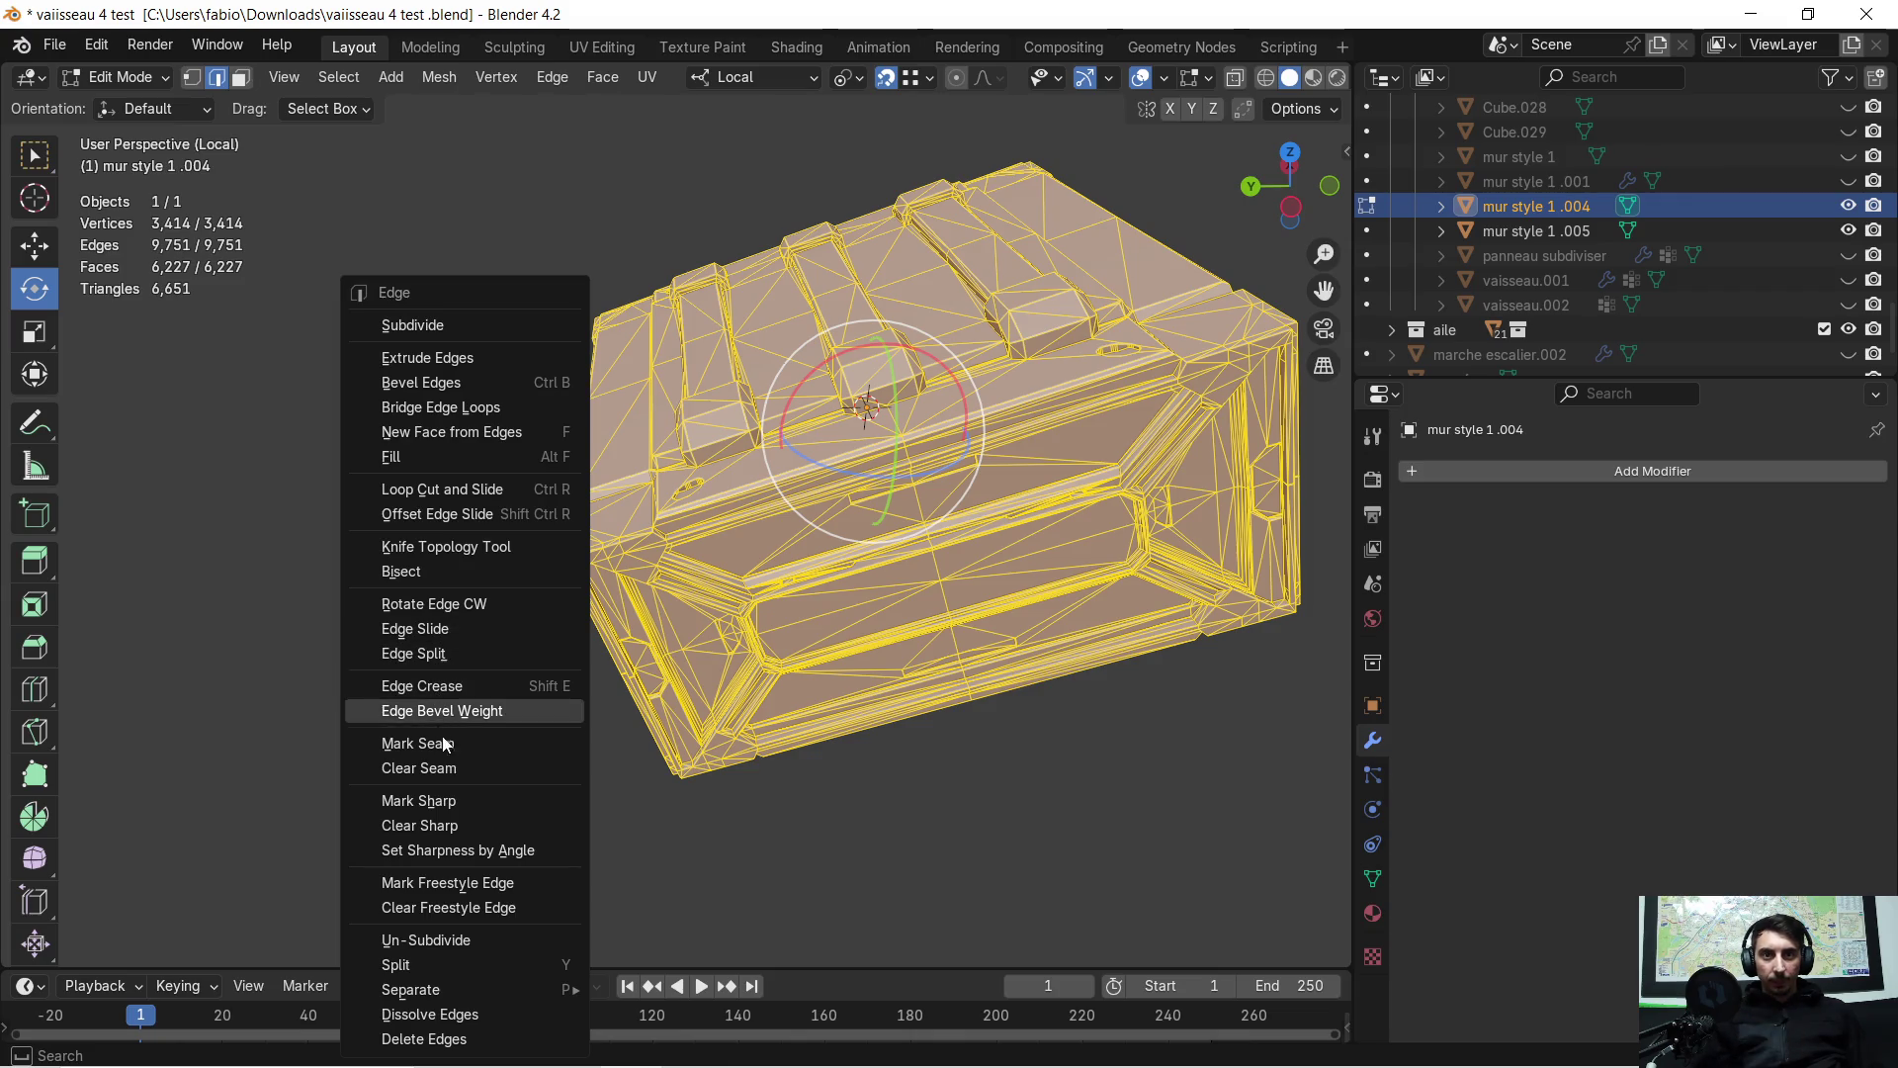
click(241, 77)
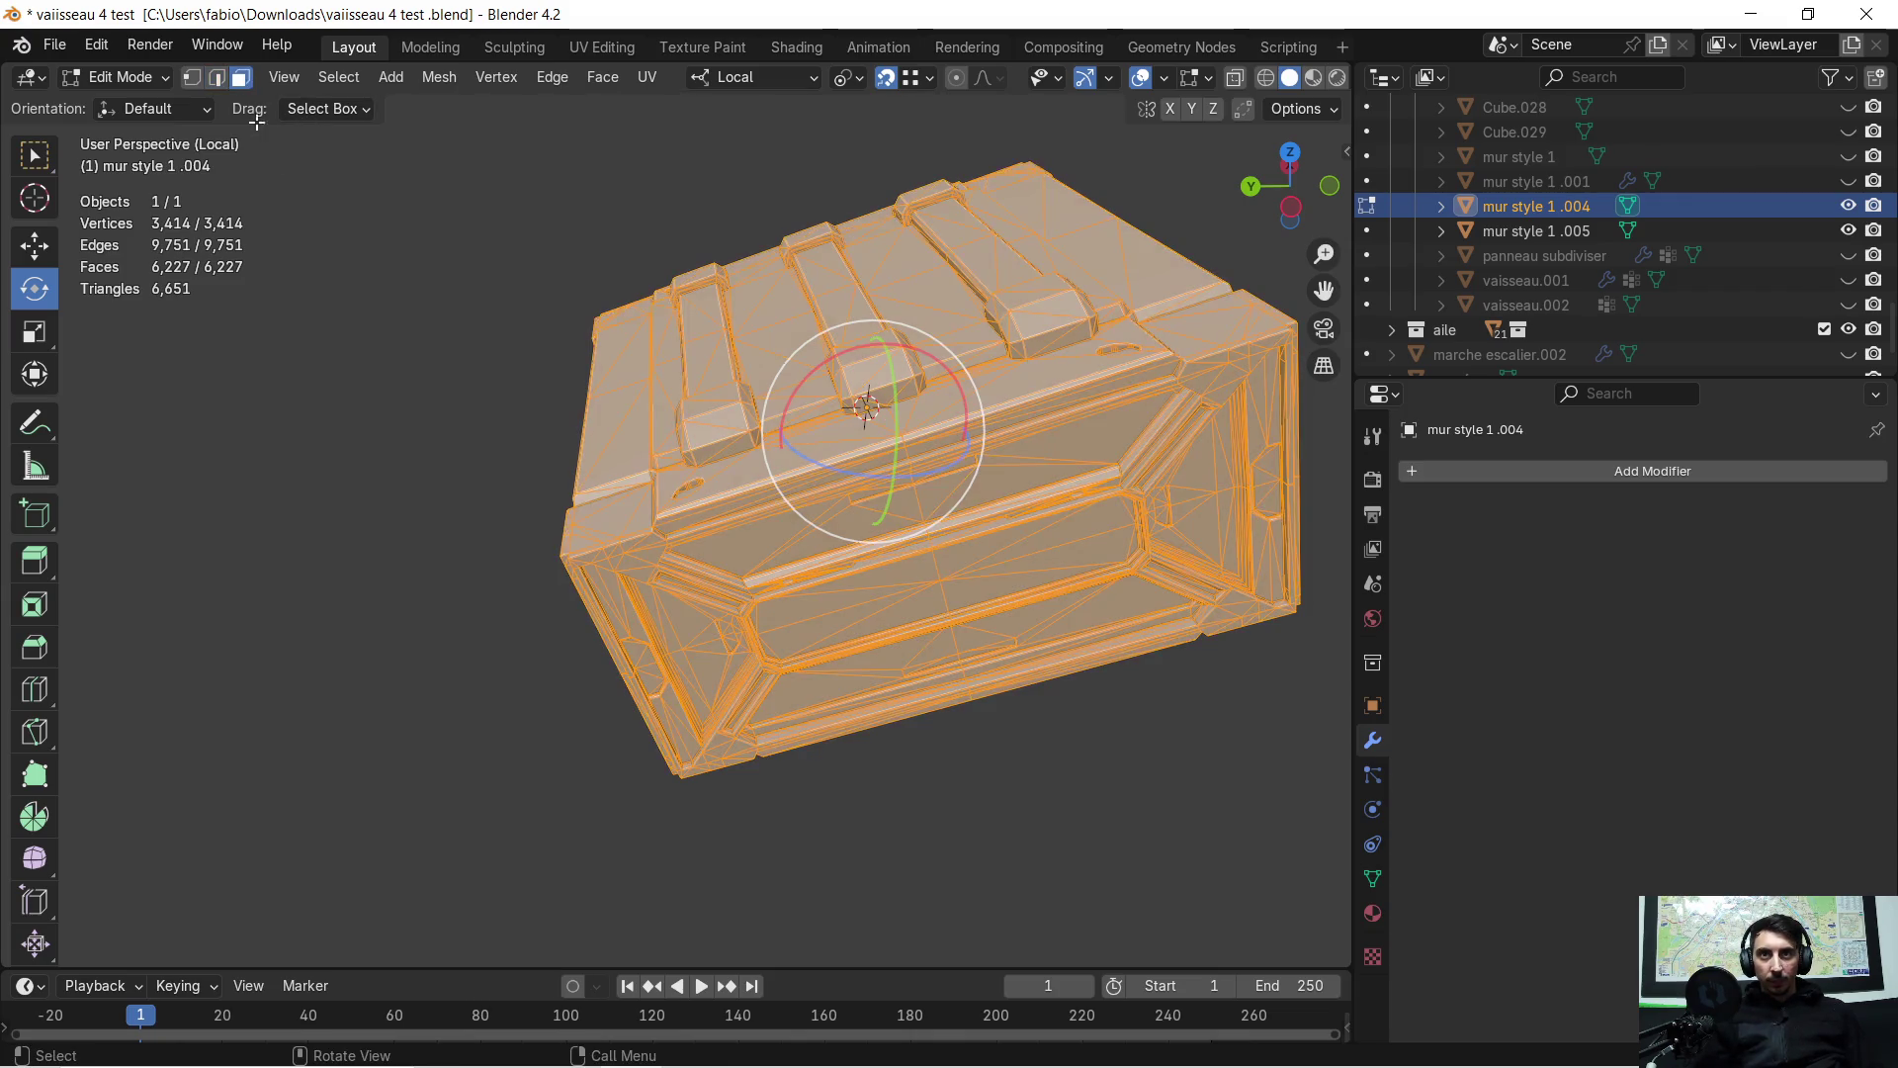
Triangulate all selected crate faces with Triangulate Faces (Beauty)
key(ctrl+f)
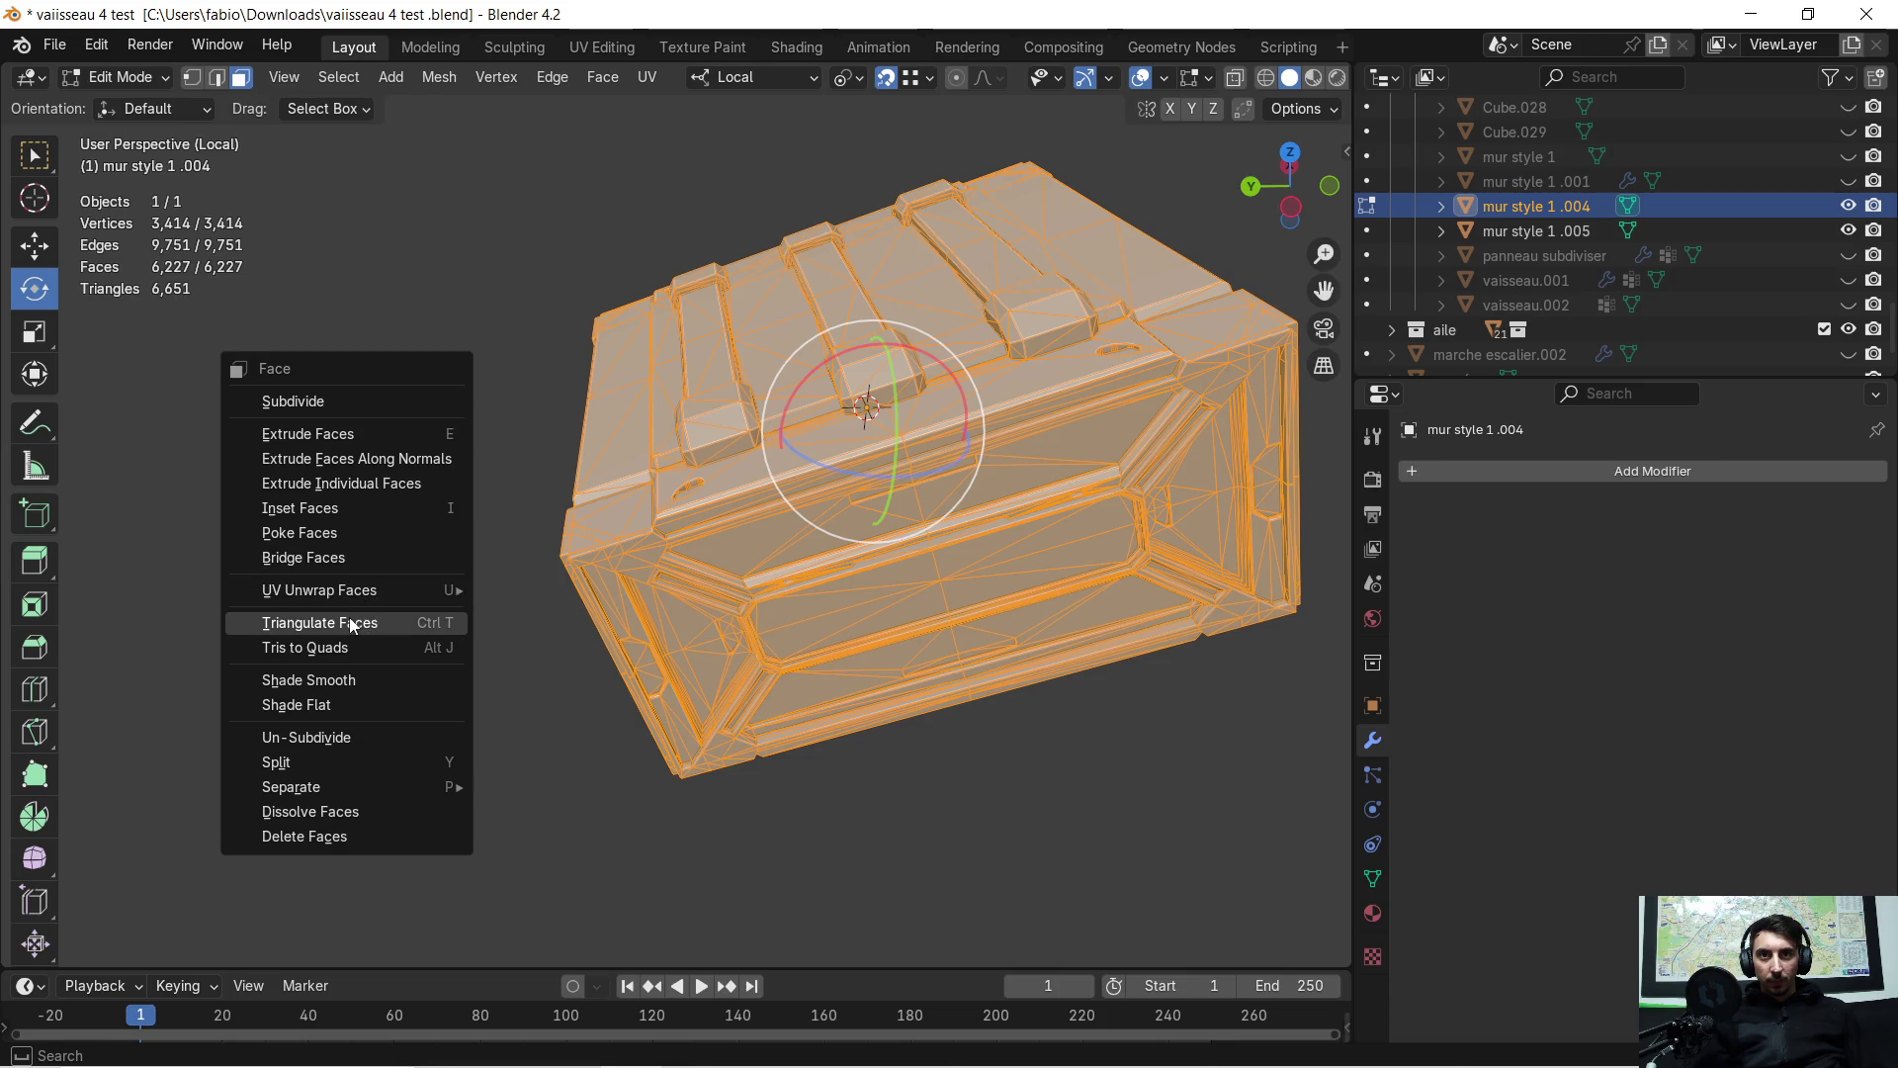
click(360, 620)
scroll(732, 409, up, 6)
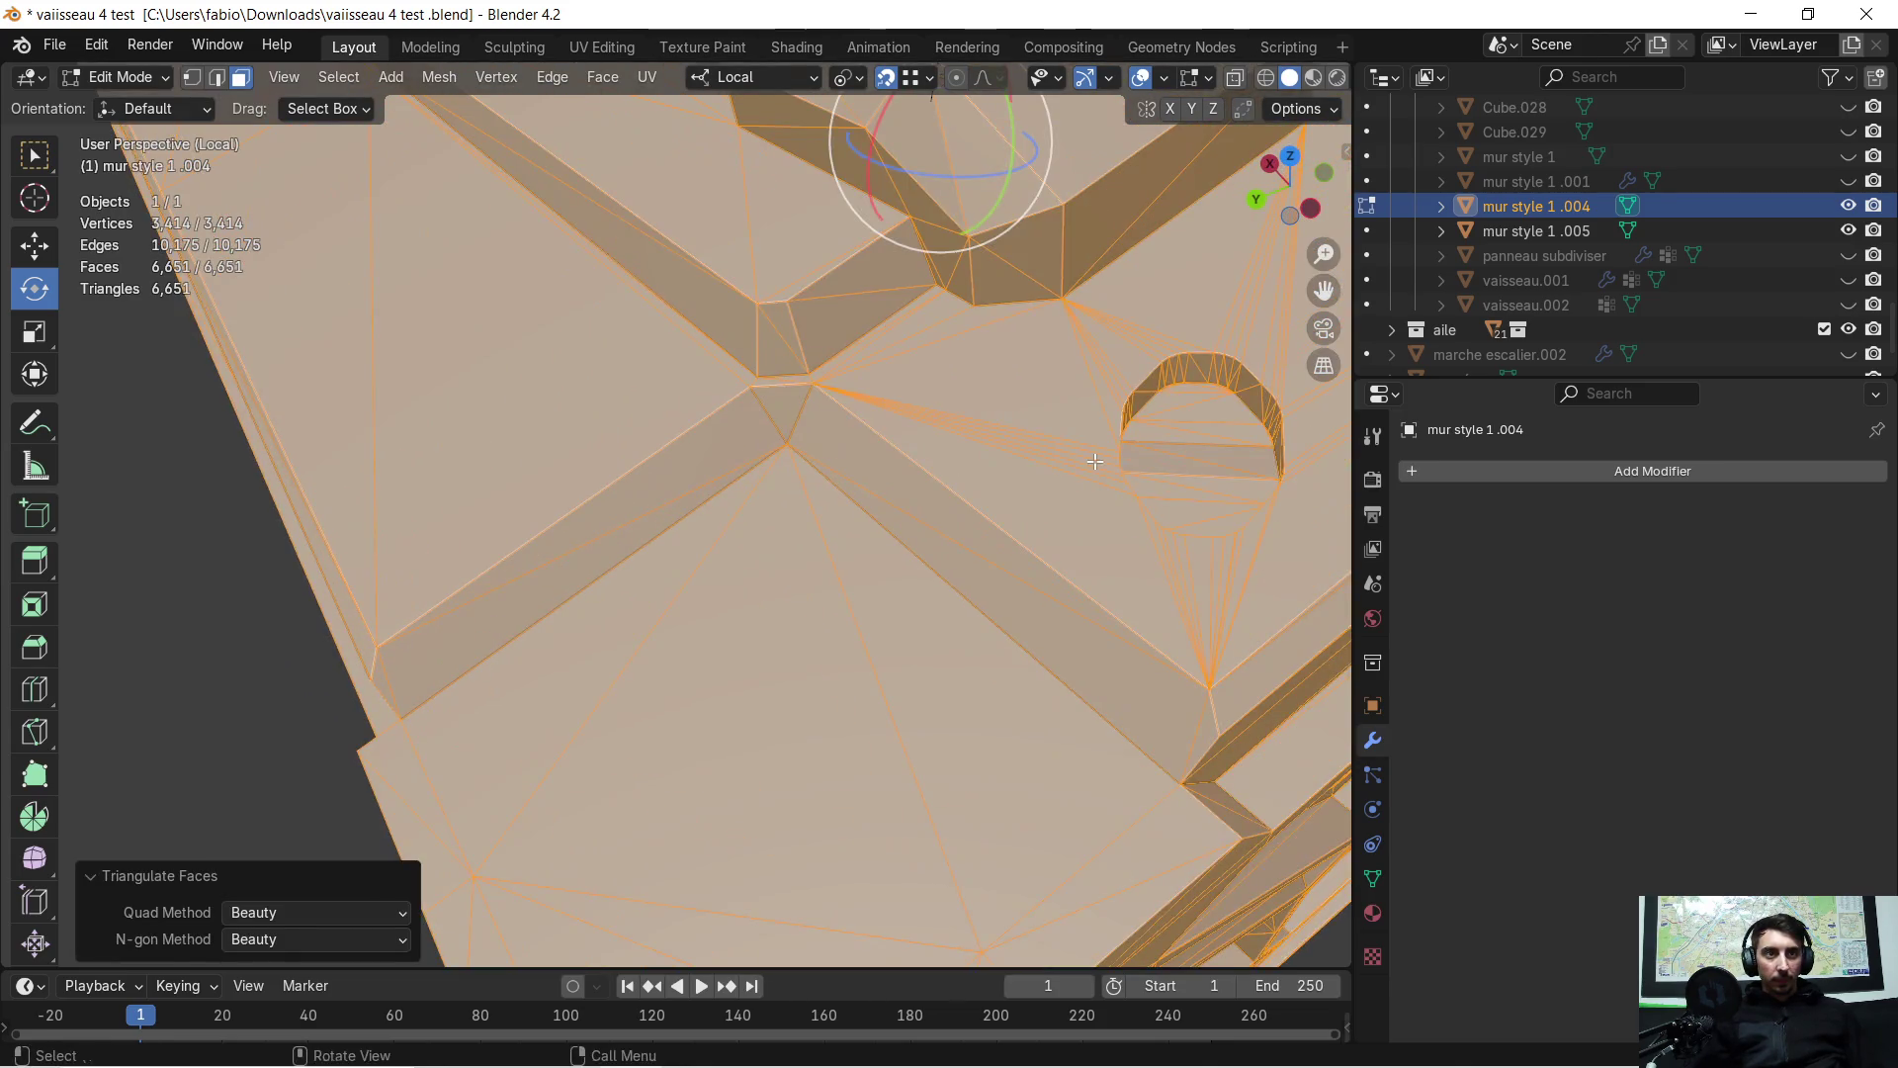
mouse_move(1095, 460)
middle_down()
mouse_move(902, 543)
mouse_move(875, 593)
mouse_move(835, 609)
mouse_move(731, 554)
mouse_move(564, 508)
mouse_move(673, 507)
middle_up()
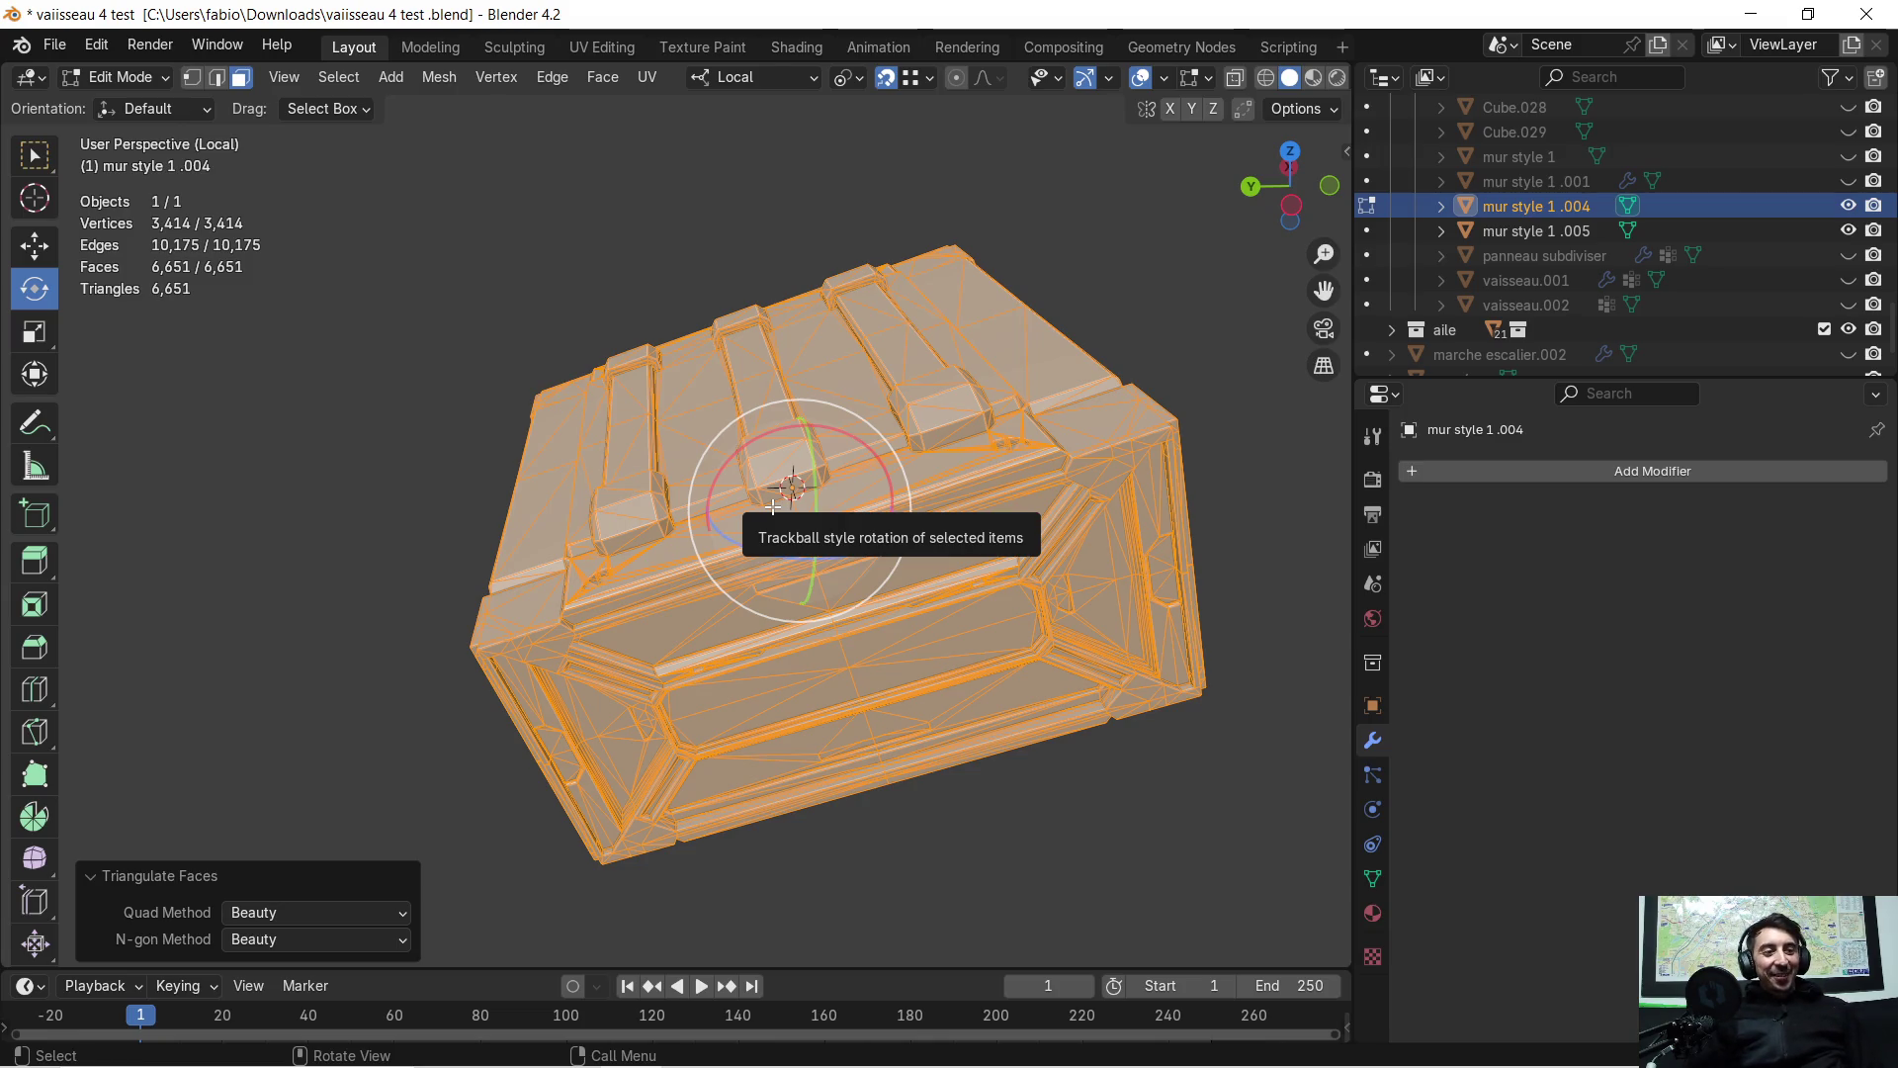
mouse_move(745, 507)
middle_down()
mouse_move(617, 520)
mouse_move(712, 598)
mouse_move(642, 555)
mouse_move(606, 559)
mouse_move(691, 580)
mouse_move(788, 562)
mouse_move(755, 590)
mouse_move(841, 633)
mouse_move(354, 483)
mouse_move(603, 524)
middle_up()
Deselect all, inspect the triangulated top and notch, then return to Object Mode
click(355, 483)
scroll(944, 697, up, 3)
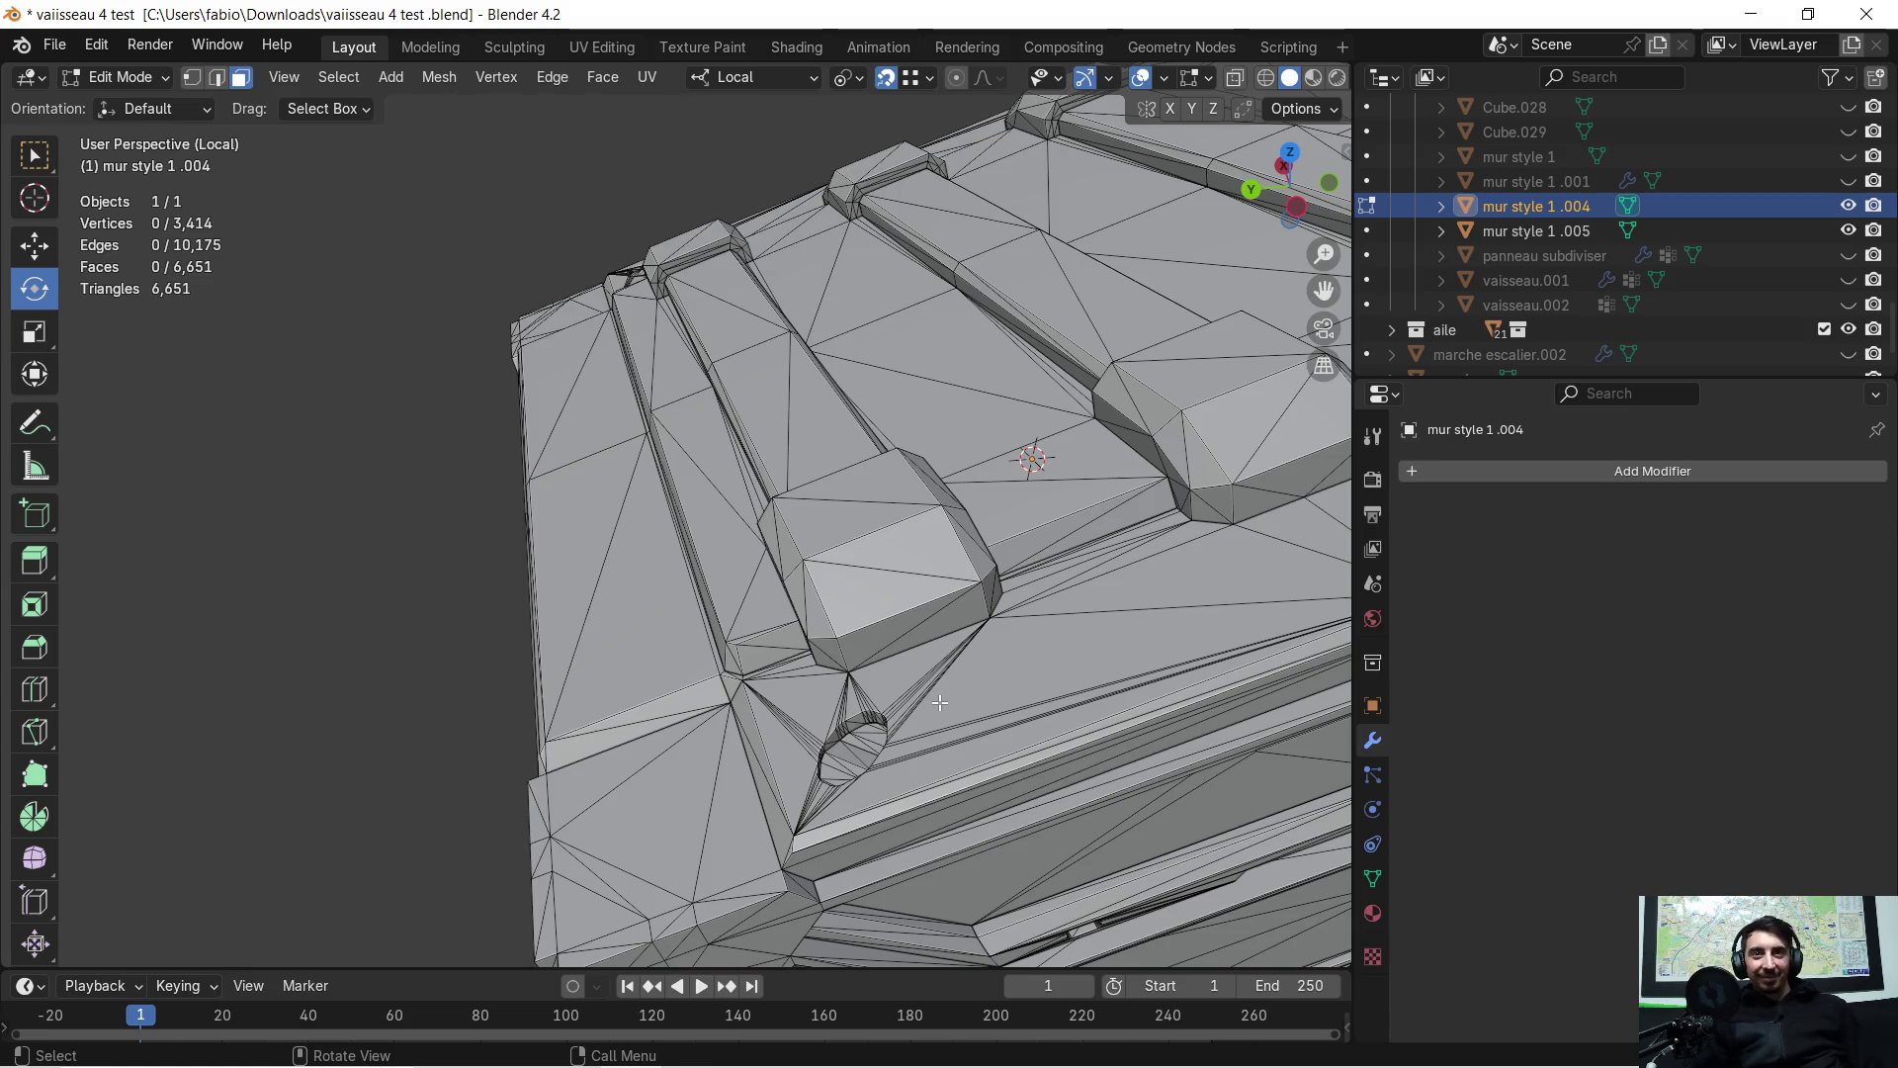
shift+middle_drag(939, 702, 833, 605)
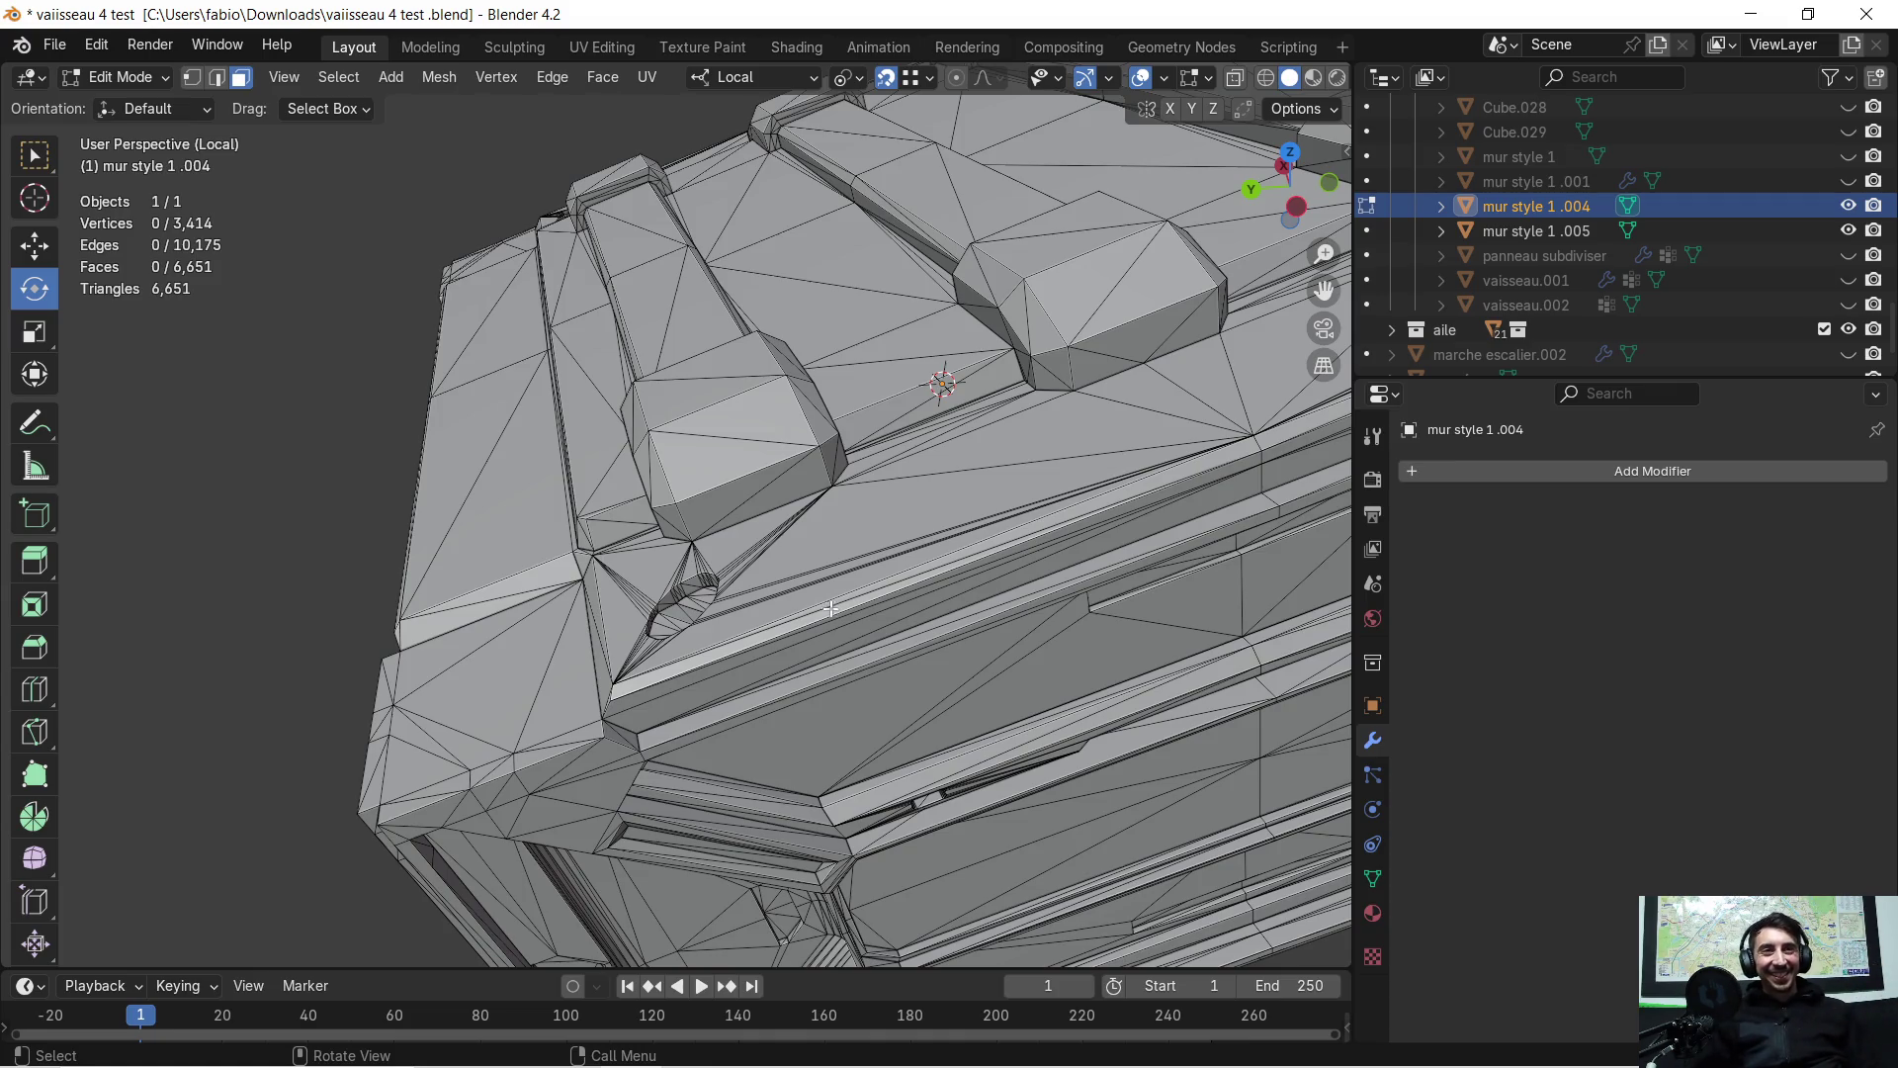
scroll(830, 608, up, 5)
mouse_move(830, 608)
shift+middle_down()
mouse_move(482, 497)
mouse_move(596, 498)
mouse_move(712, 318)
mouse_move(747, 353)
mouse_move(763, 481)
mouse_move(900, 427)
mouse_move(1004, 441)
mouse_move(852, 442)
mouse_move(866, 421)
mouse_move(853, 480)
mouse_move(803, 485)
mouse_move(744, 549)
shift+middle_up()
scroll(879, 479, up, 3)
key(Tab)
Inspect the crate side from several angles in Edit and Object Mode
scroll(692, 574, up, 2)
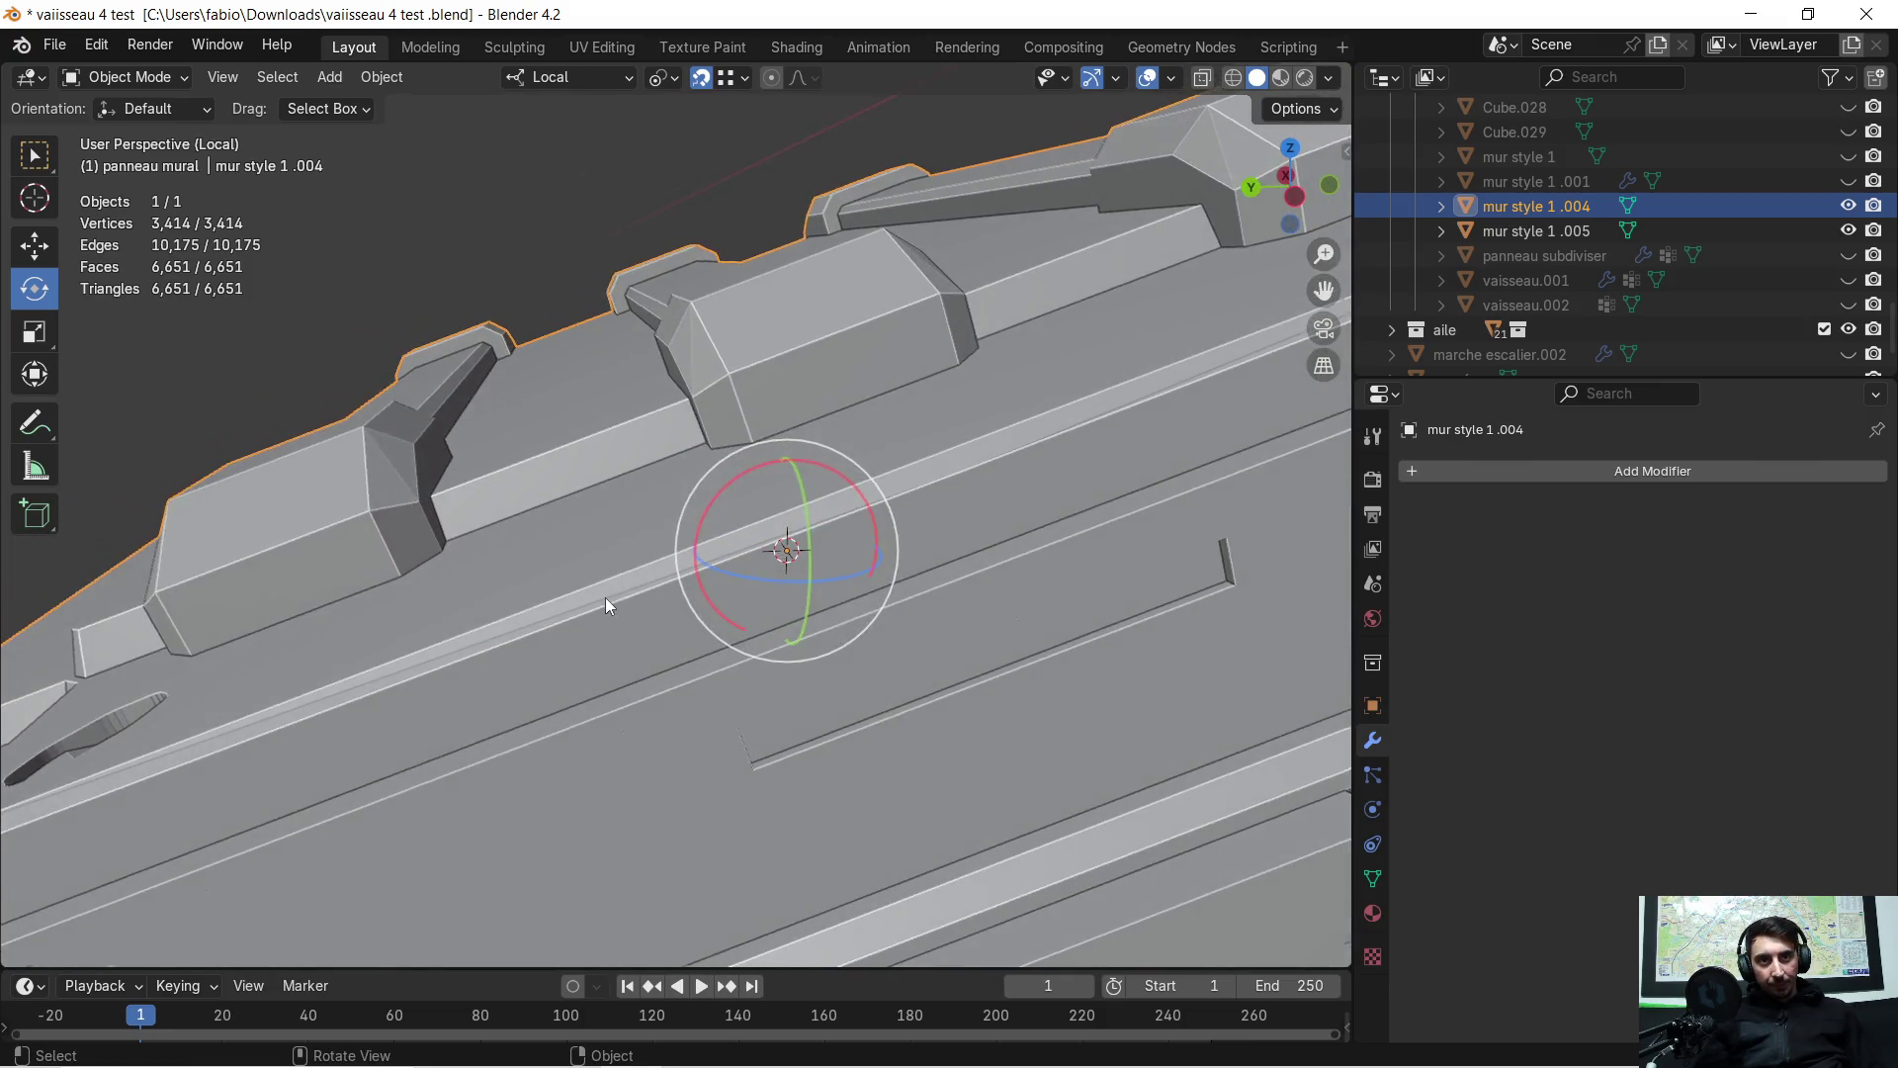
scroll(564, 623, up, 2)
mouse_move(526, 643)
middle_down()
mouse_move(774, 566)
mouse_move(741, 625)
middle_up()
key(Tab)
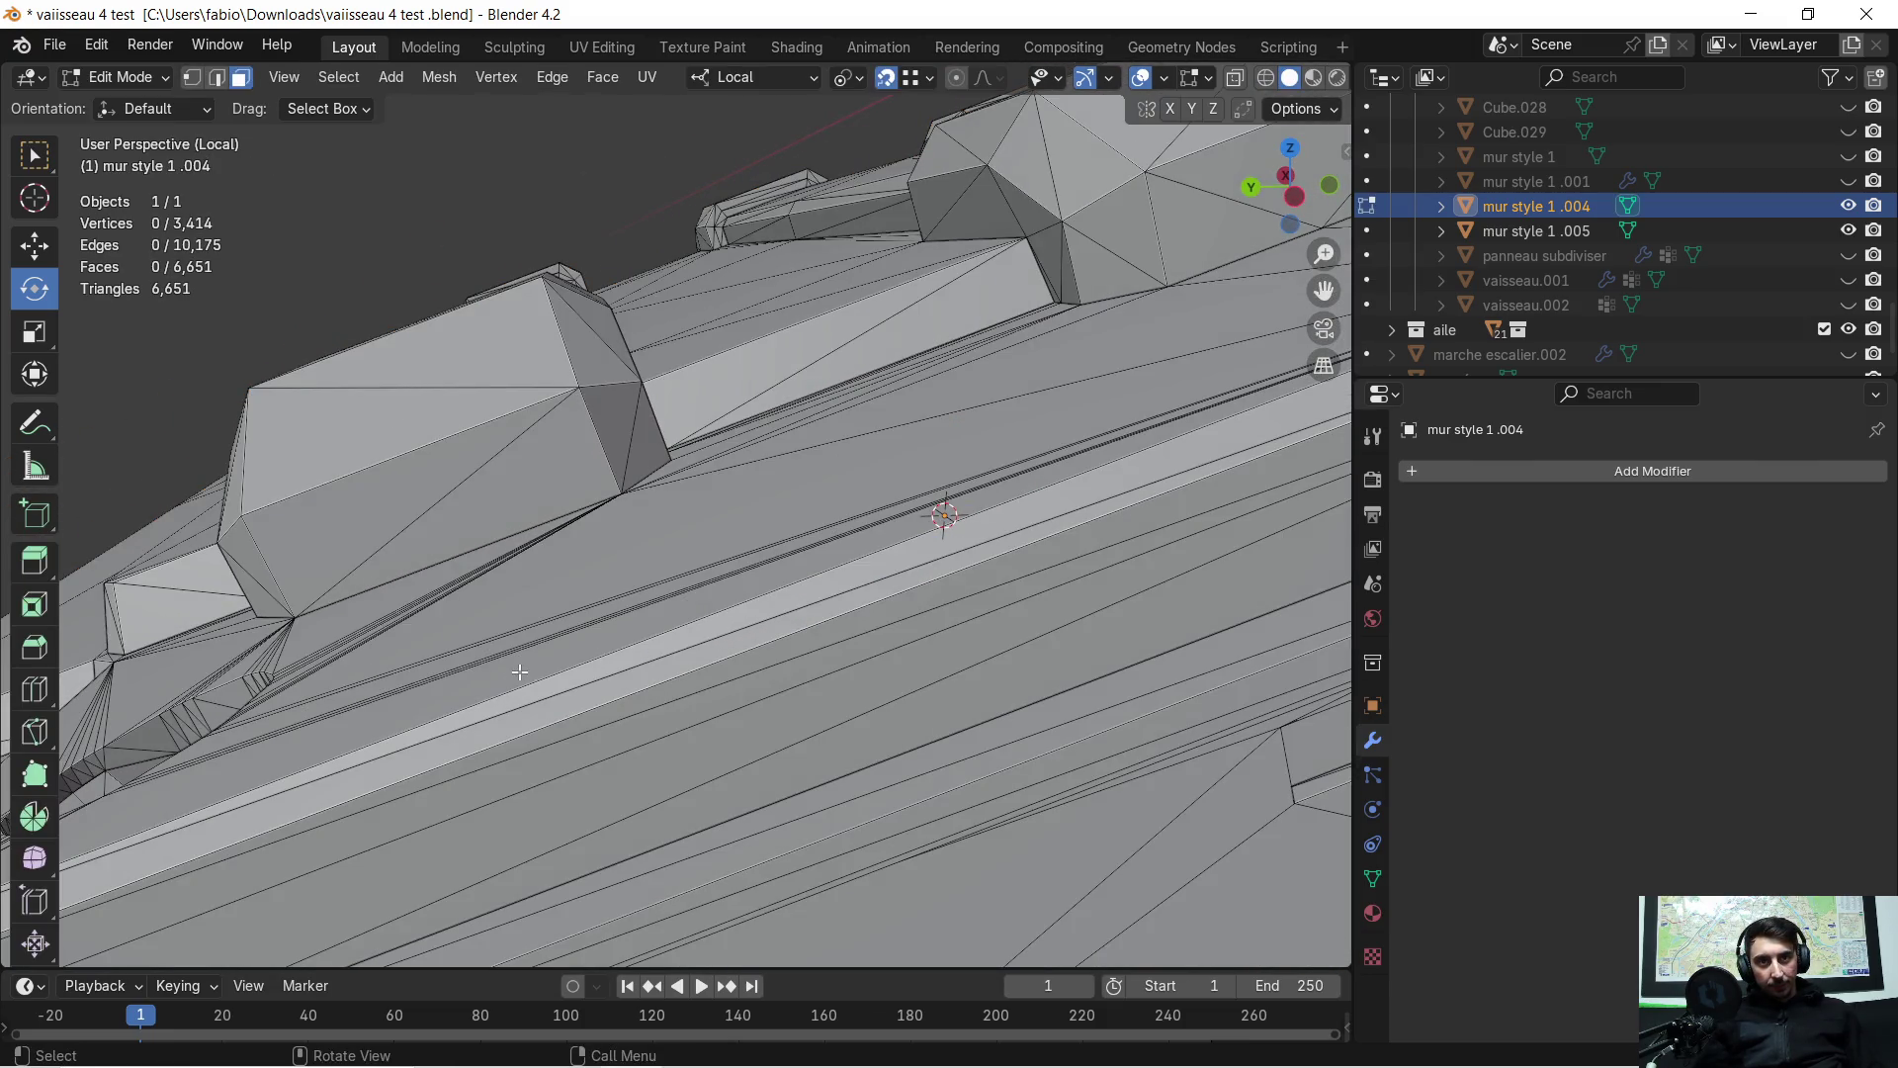
shift+middle_drag(520, 673, 848, 563)
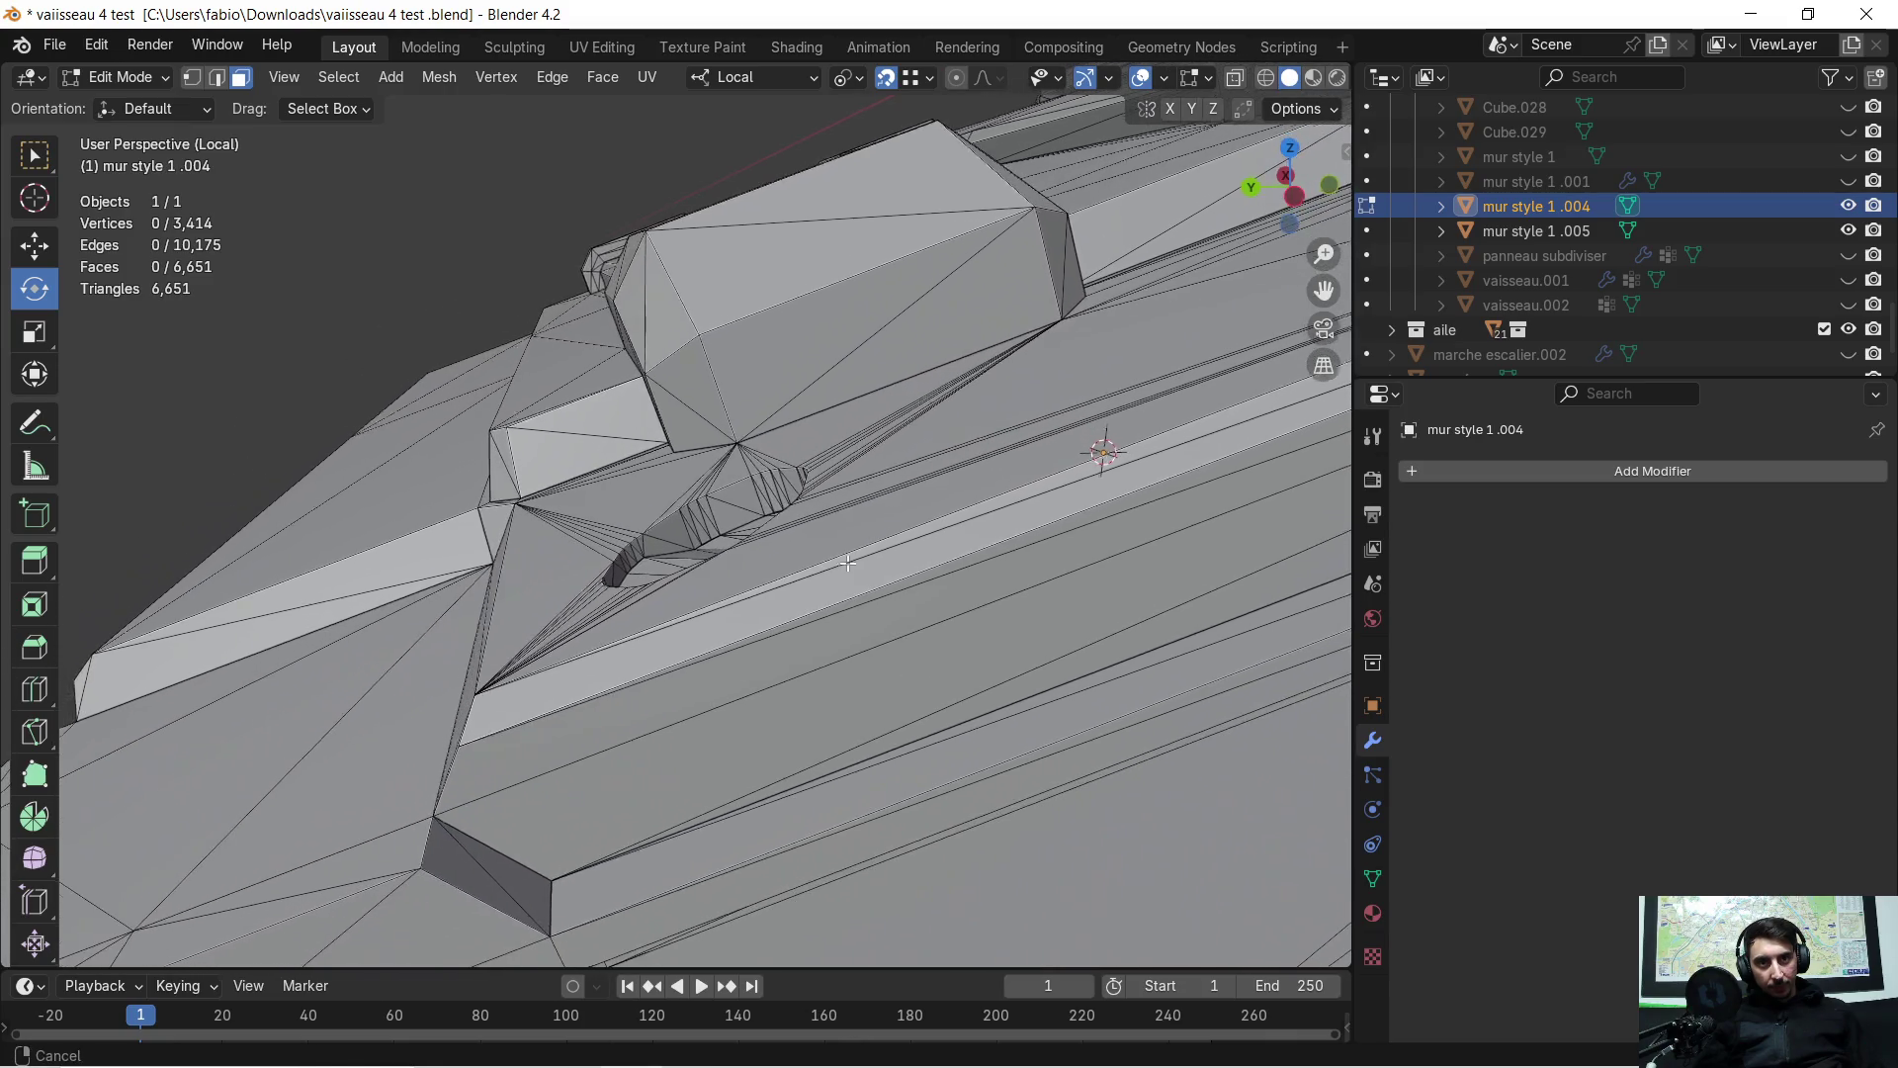
mouse_move(534, 737)
middle_down()
mouse_move(643, 692)
mouse_move(754, 686)
mouse_move(692, 613)
mouse_move(712, 578)
mouse_move(434, 860)
middle_up()
scroll(711, 578, up, 2)
mouse_move(920, 419)
middle_down()
mouse_move(988, 375)
mouse_move(824, 457)
mouse_move(895, 428)
mouse_move(890, 362)
mouse_move(1143, 425)
mouse_move(899, 424)
mouse_move(839, 445)
mouse_move(497, 435)
mouse_move(615, 454)
mouse_move(665, 424)
mouse_move(665, 403)
middle_up()
scroll(1144, 424, up, 2)
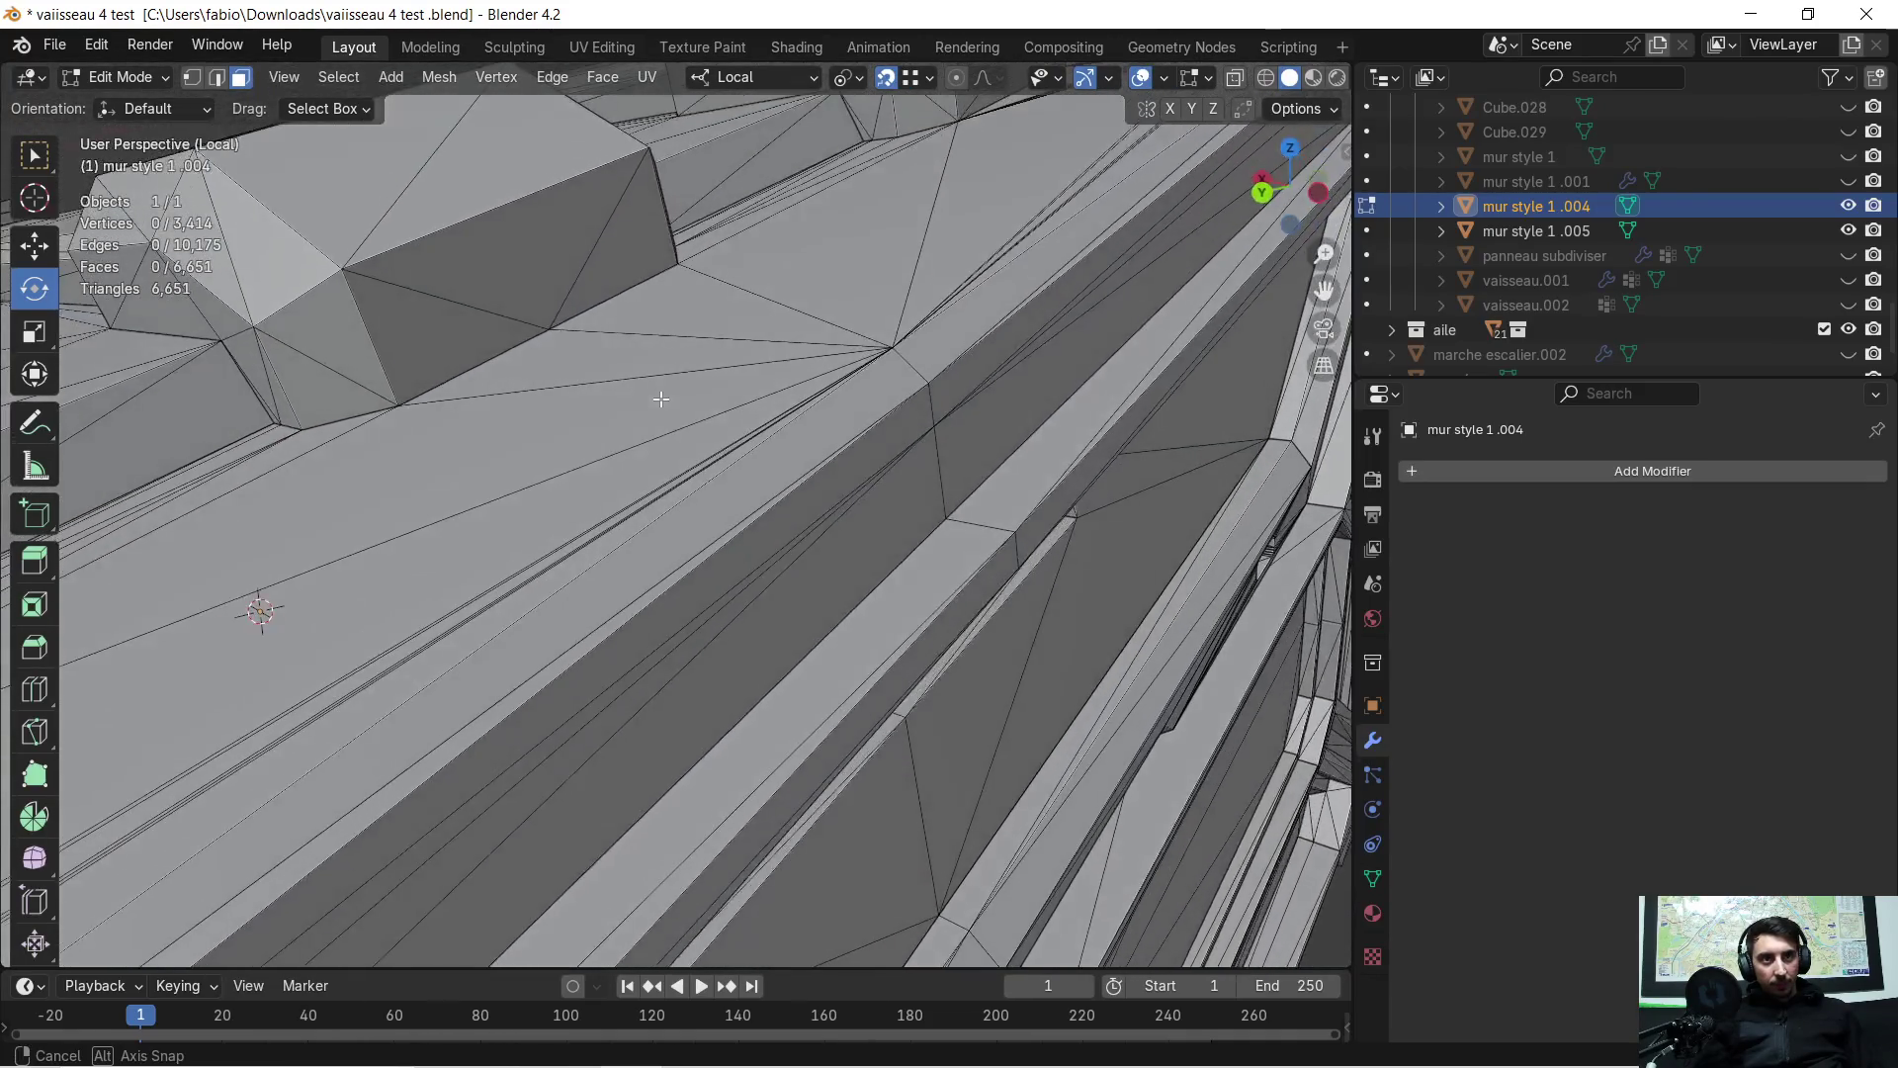
key(Tab)
mouse_move(722, 557)
shift+middle_down()
mouse_move(762, 491)
mouse_move(1077, 267)
mouse_move(830, 411)
mouse_move(888, 369)
shift+middle_up()
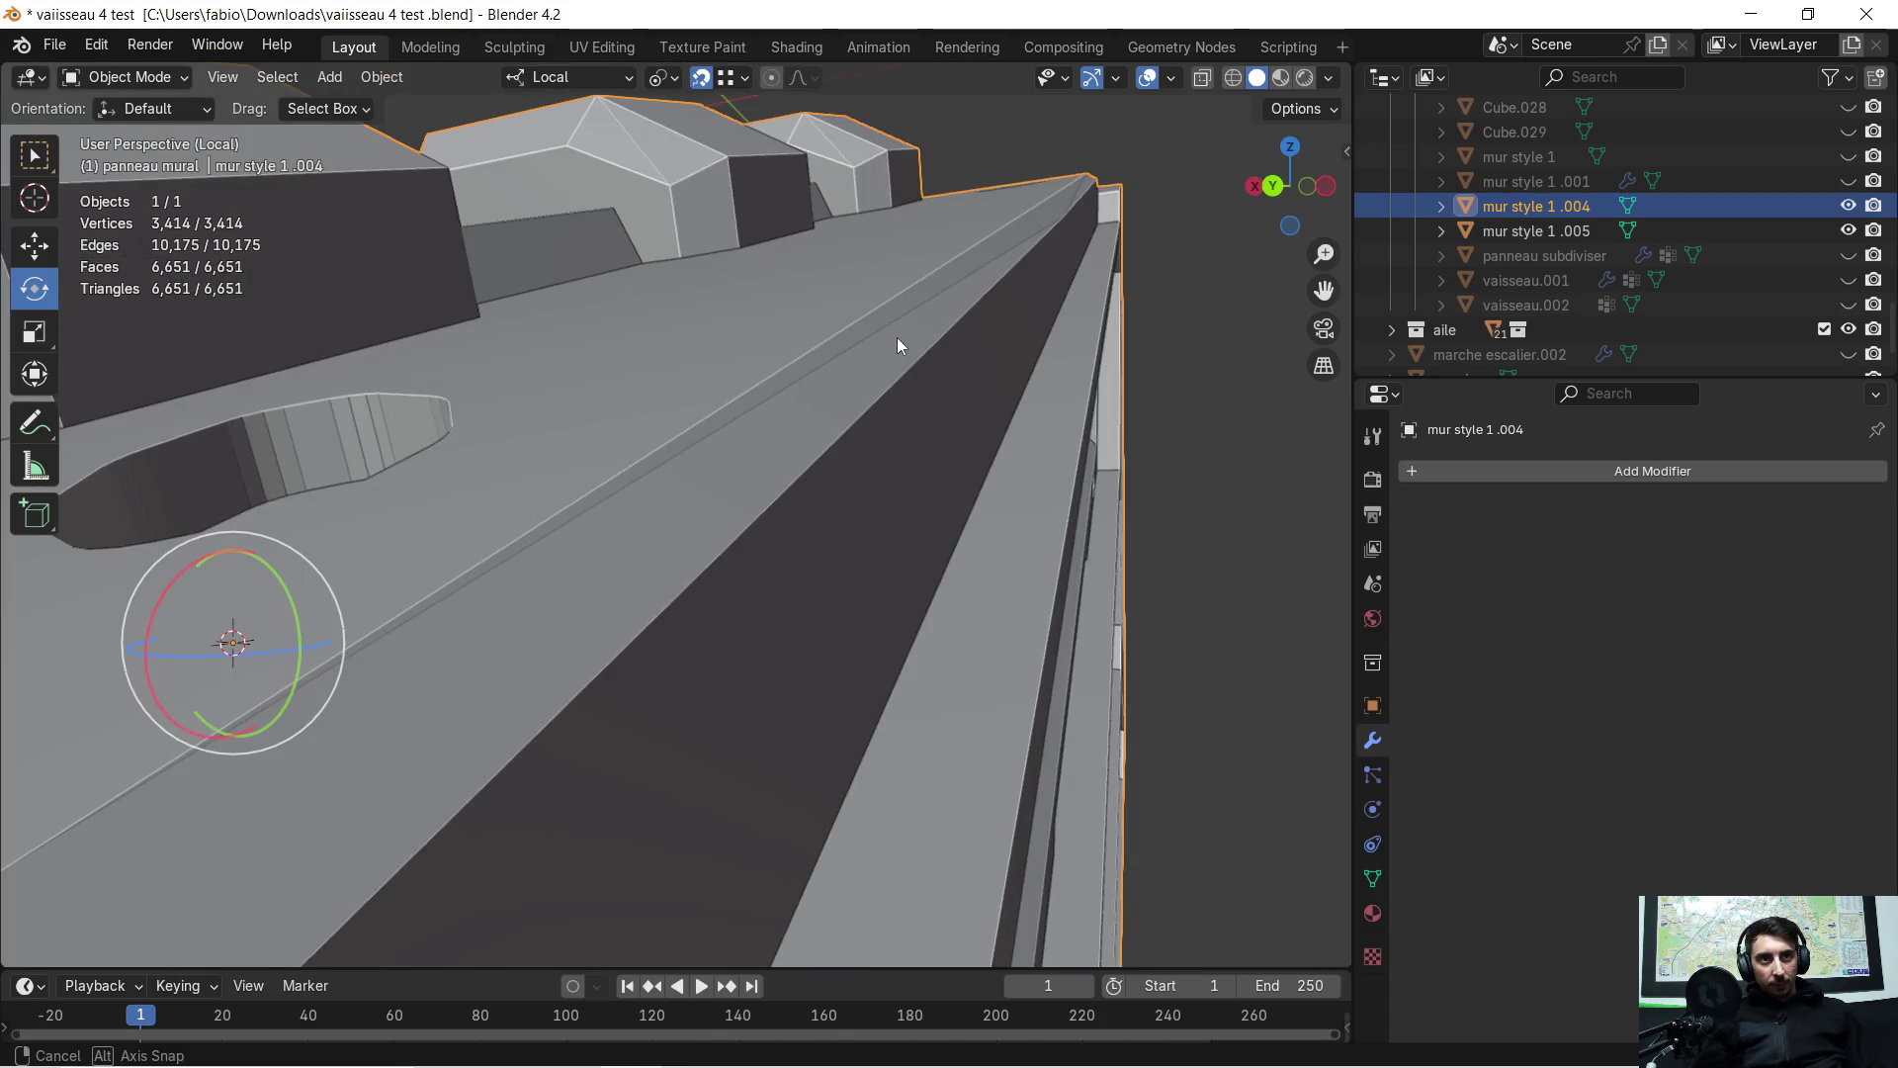
key(Tab)
Delete the thin sliver face and the large face behind it on the crate side
click(894, 341)
scroll(895, 342, up, 2)
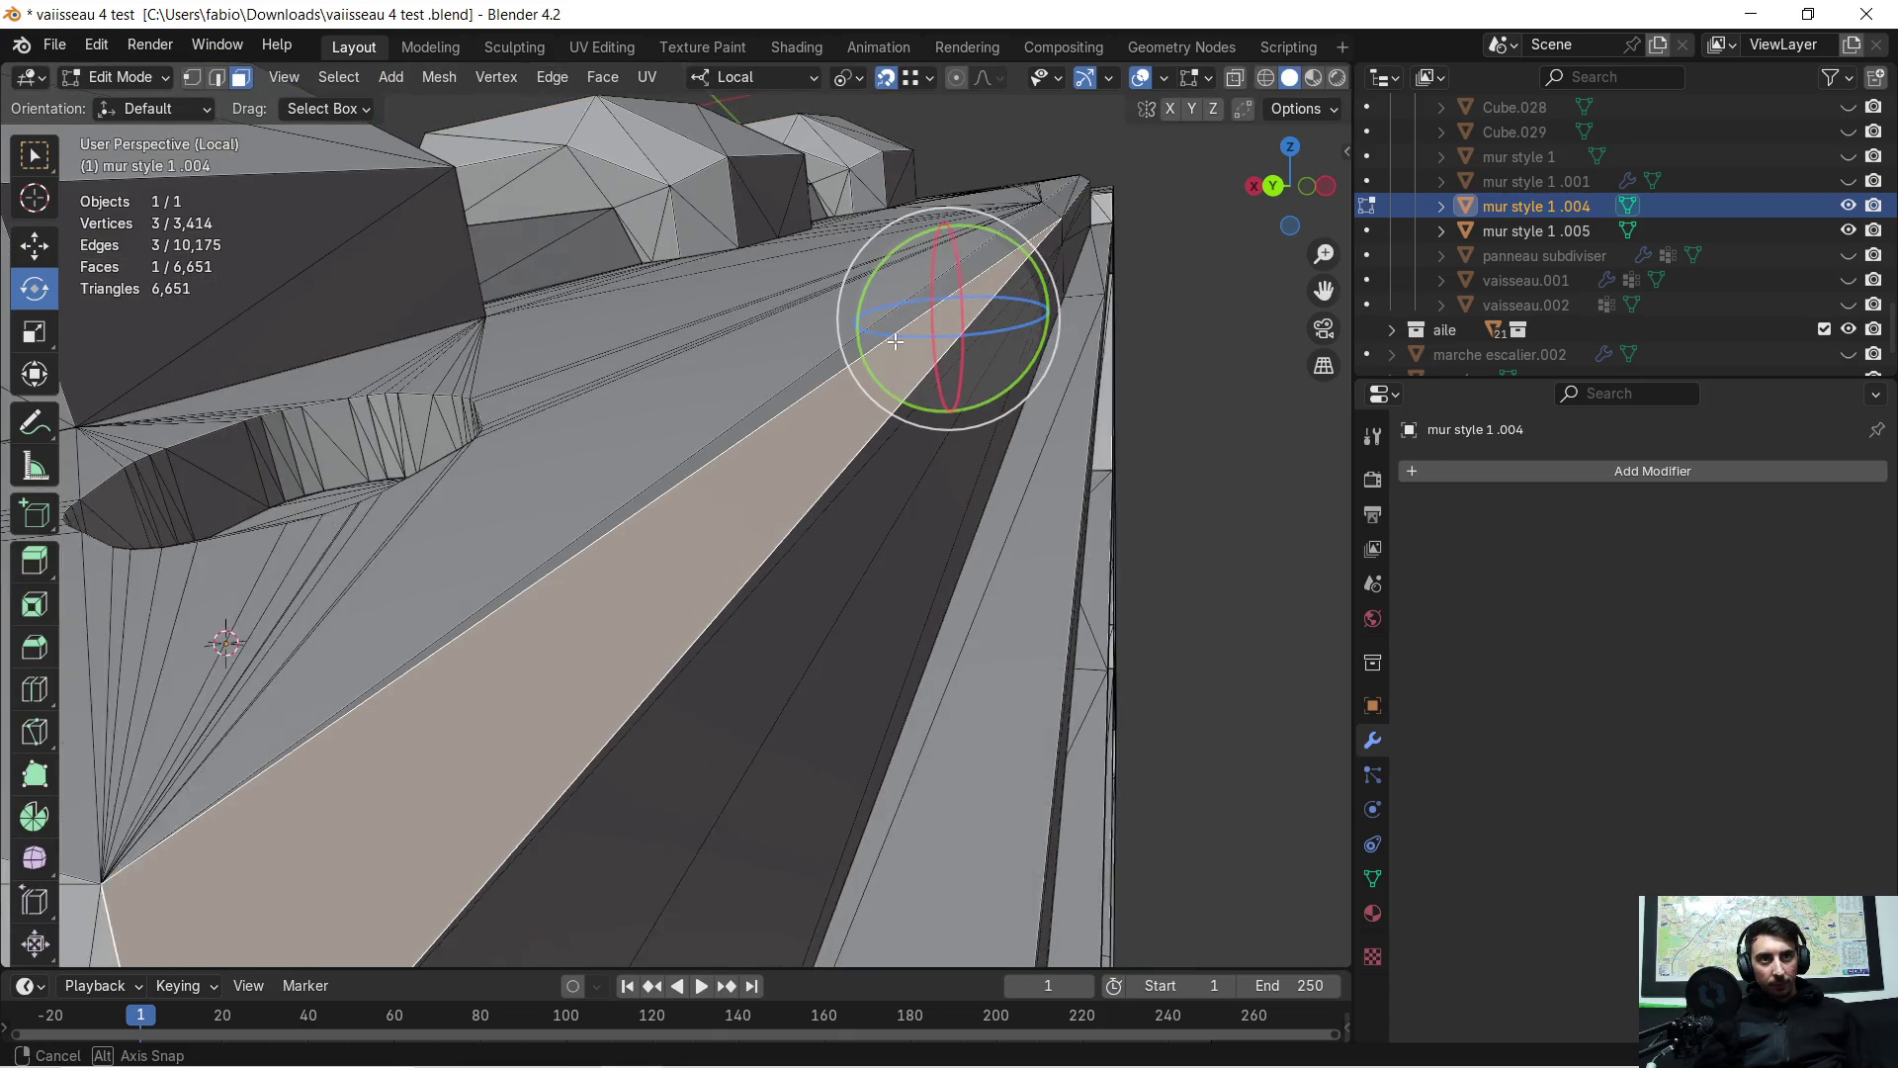
click(900, 342)
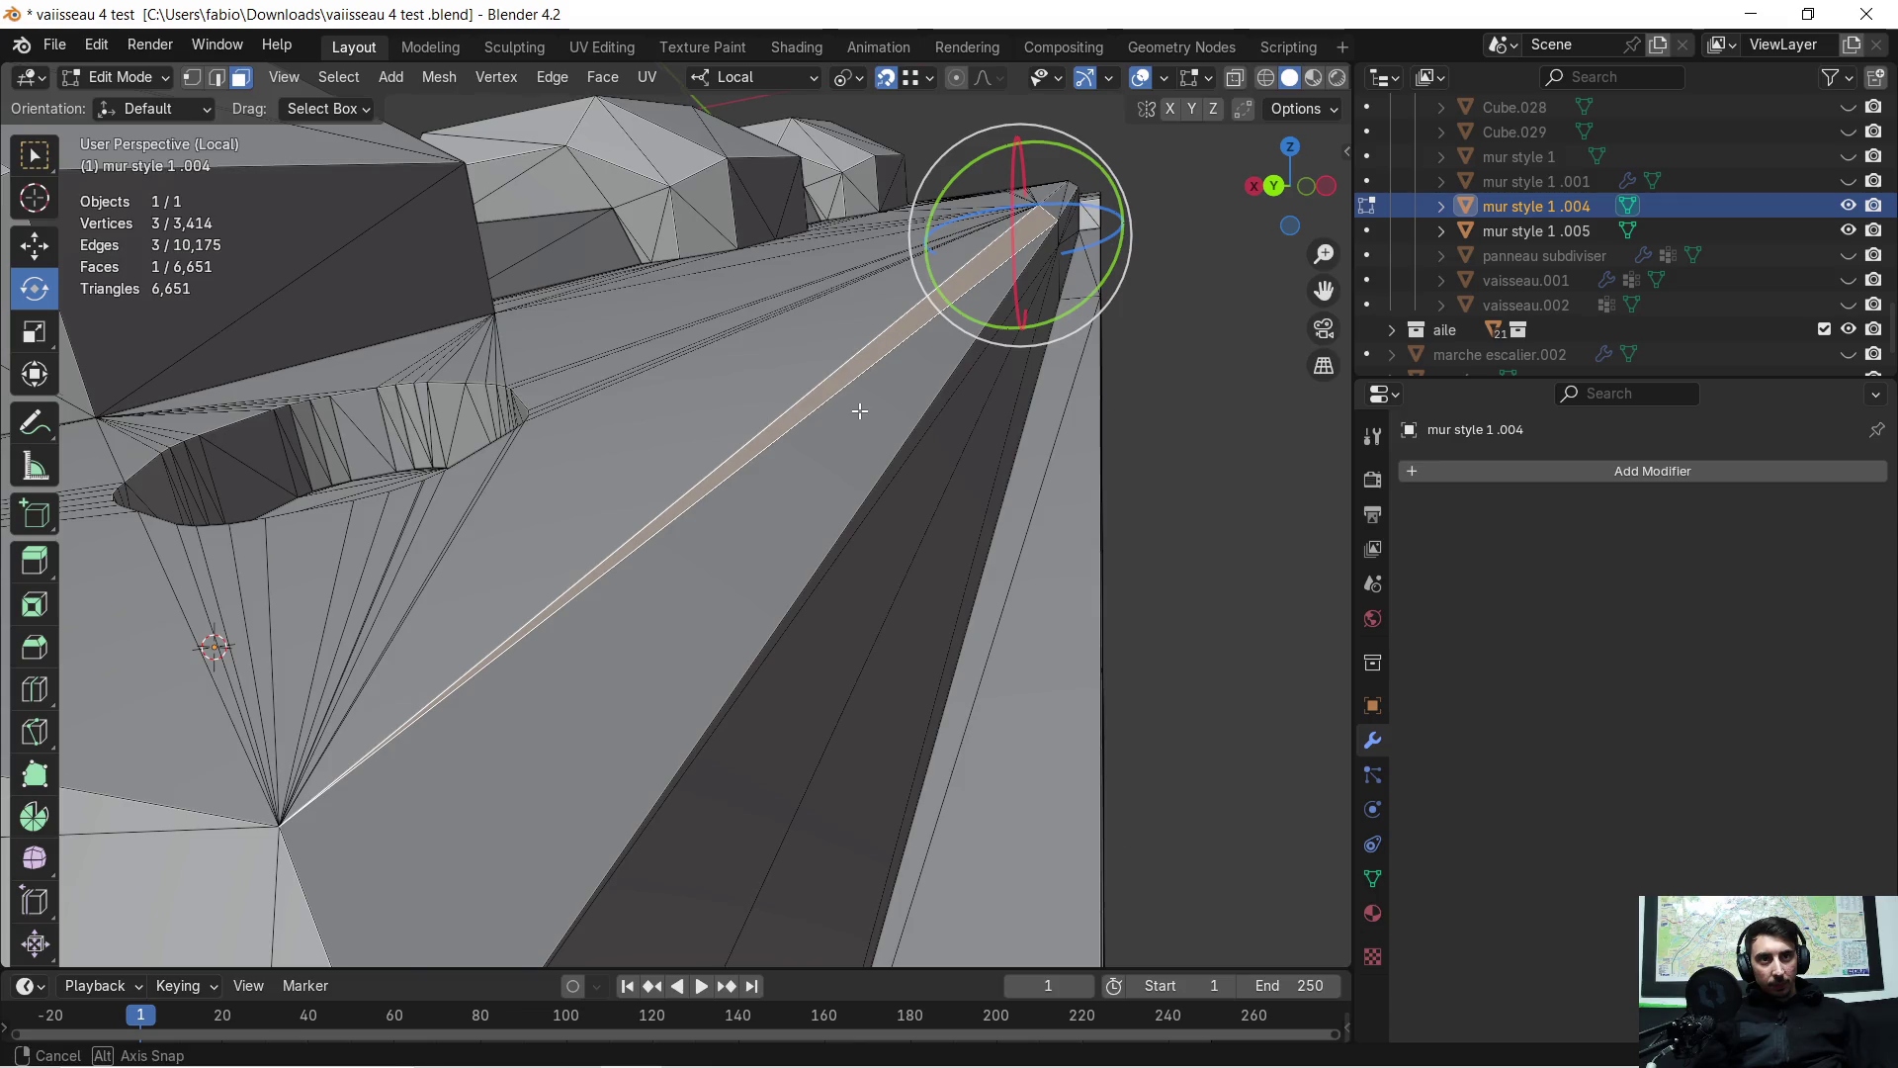
middle_drag(860, 412, 864, 408)
key(x)
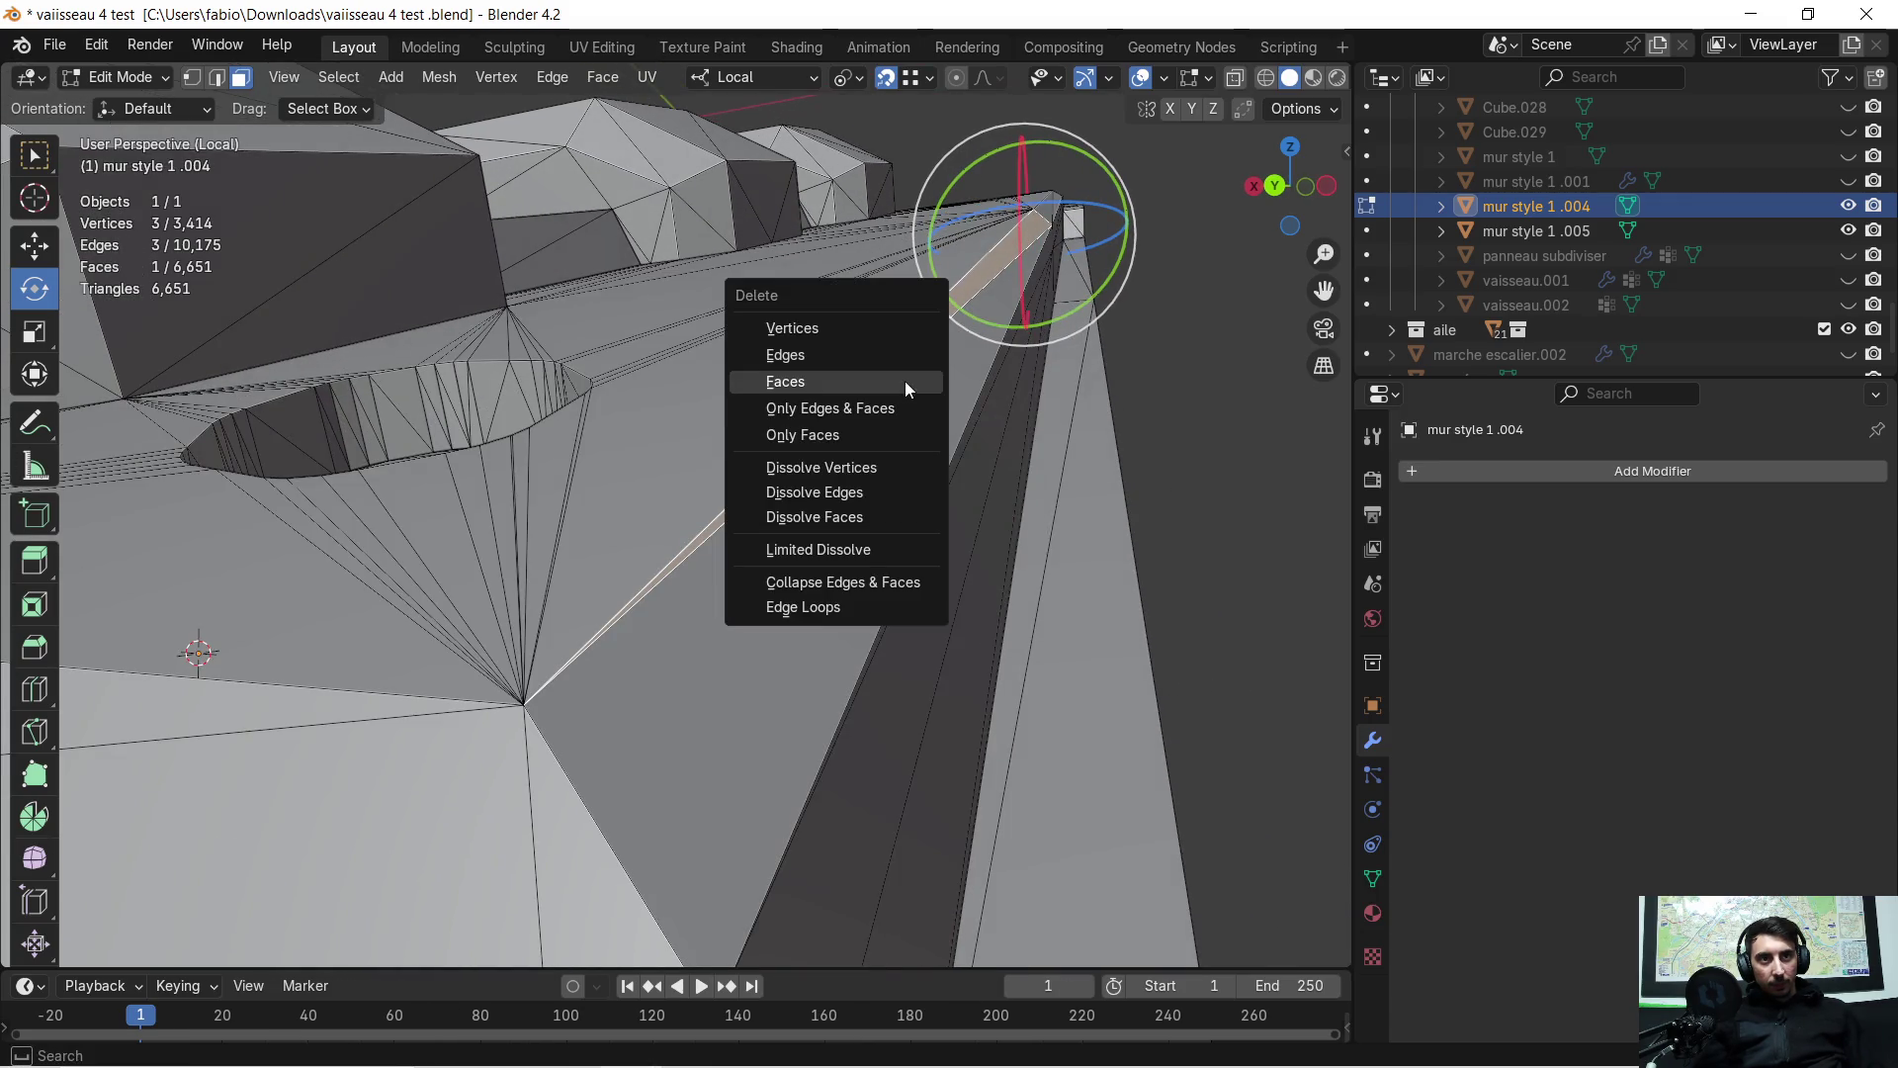
click(905, 381)
click(924, 371)
key(x)
click(924, 371)
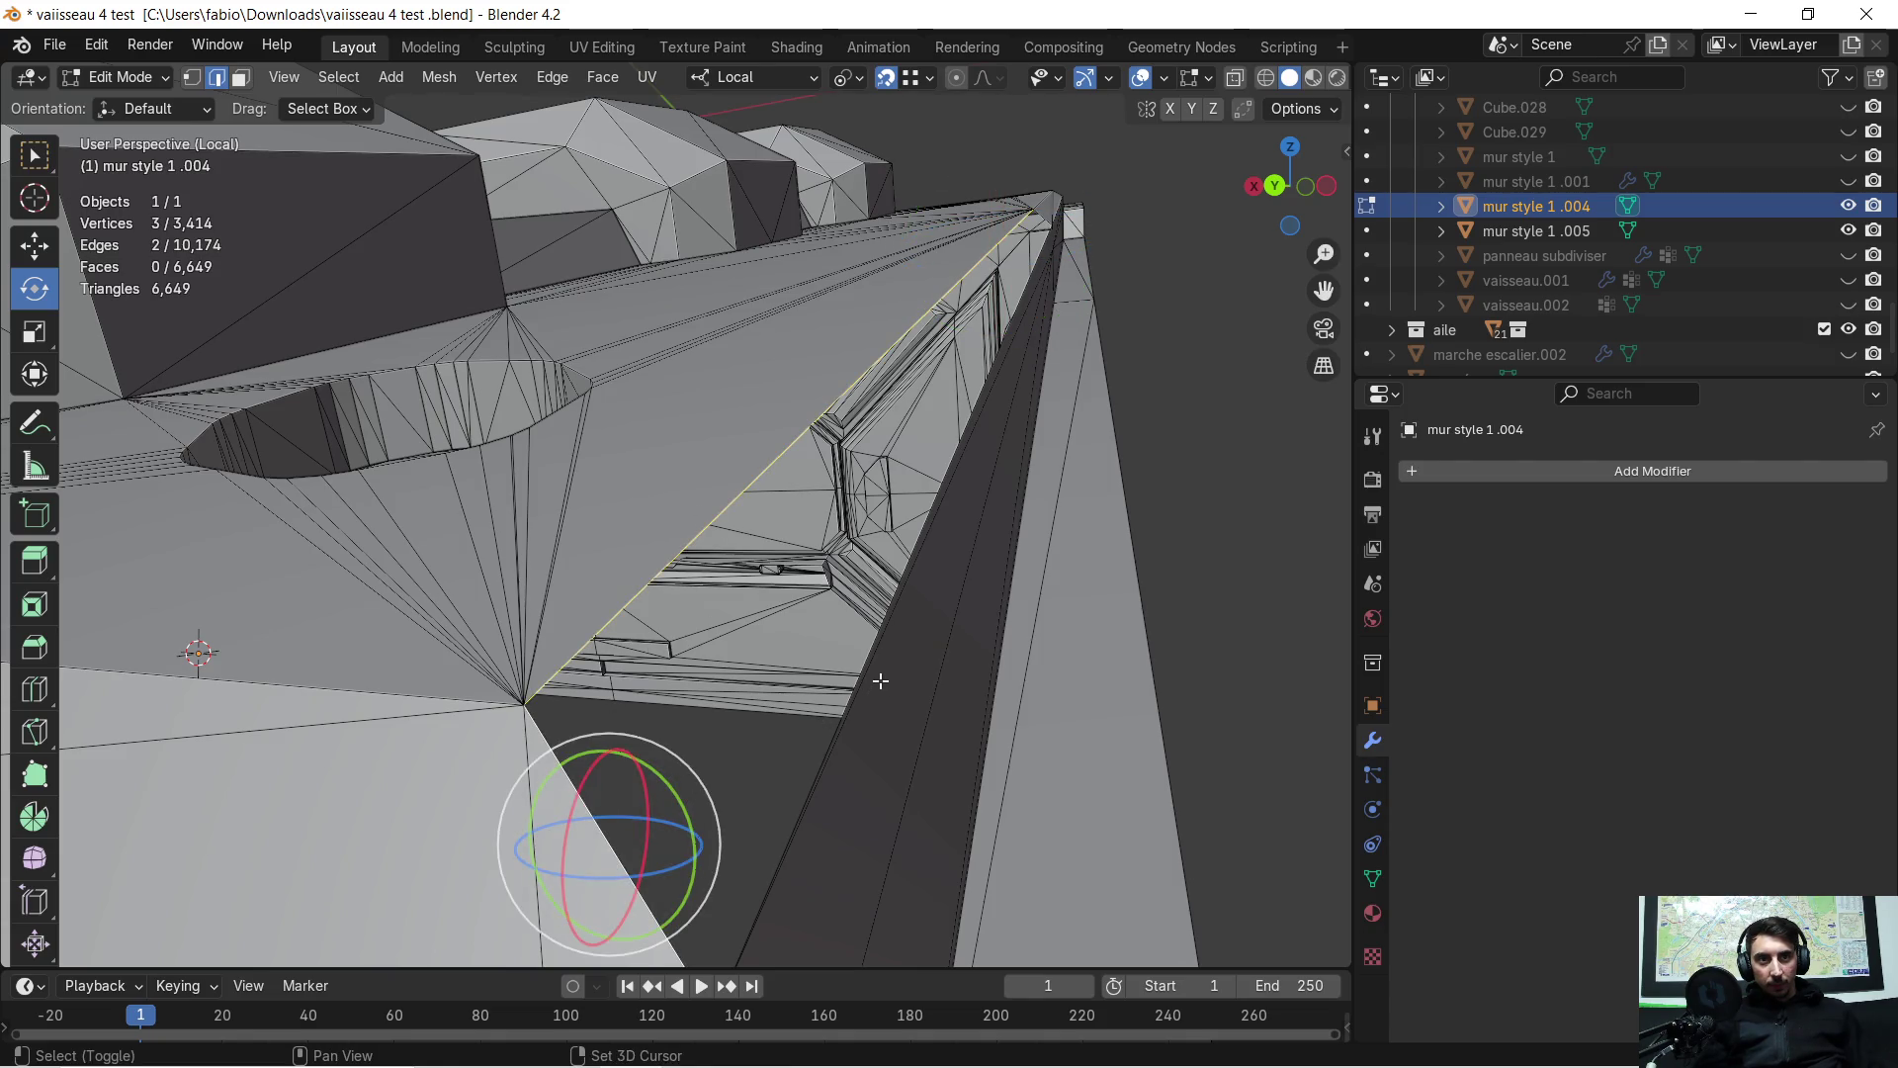
Fill the gap with a face from the four vertices and triangulate it into two triangles
mouse_move(959, 593)
middle_down()
mouse_move(941, 576)
mouse_move(944, 591)
middle_up()
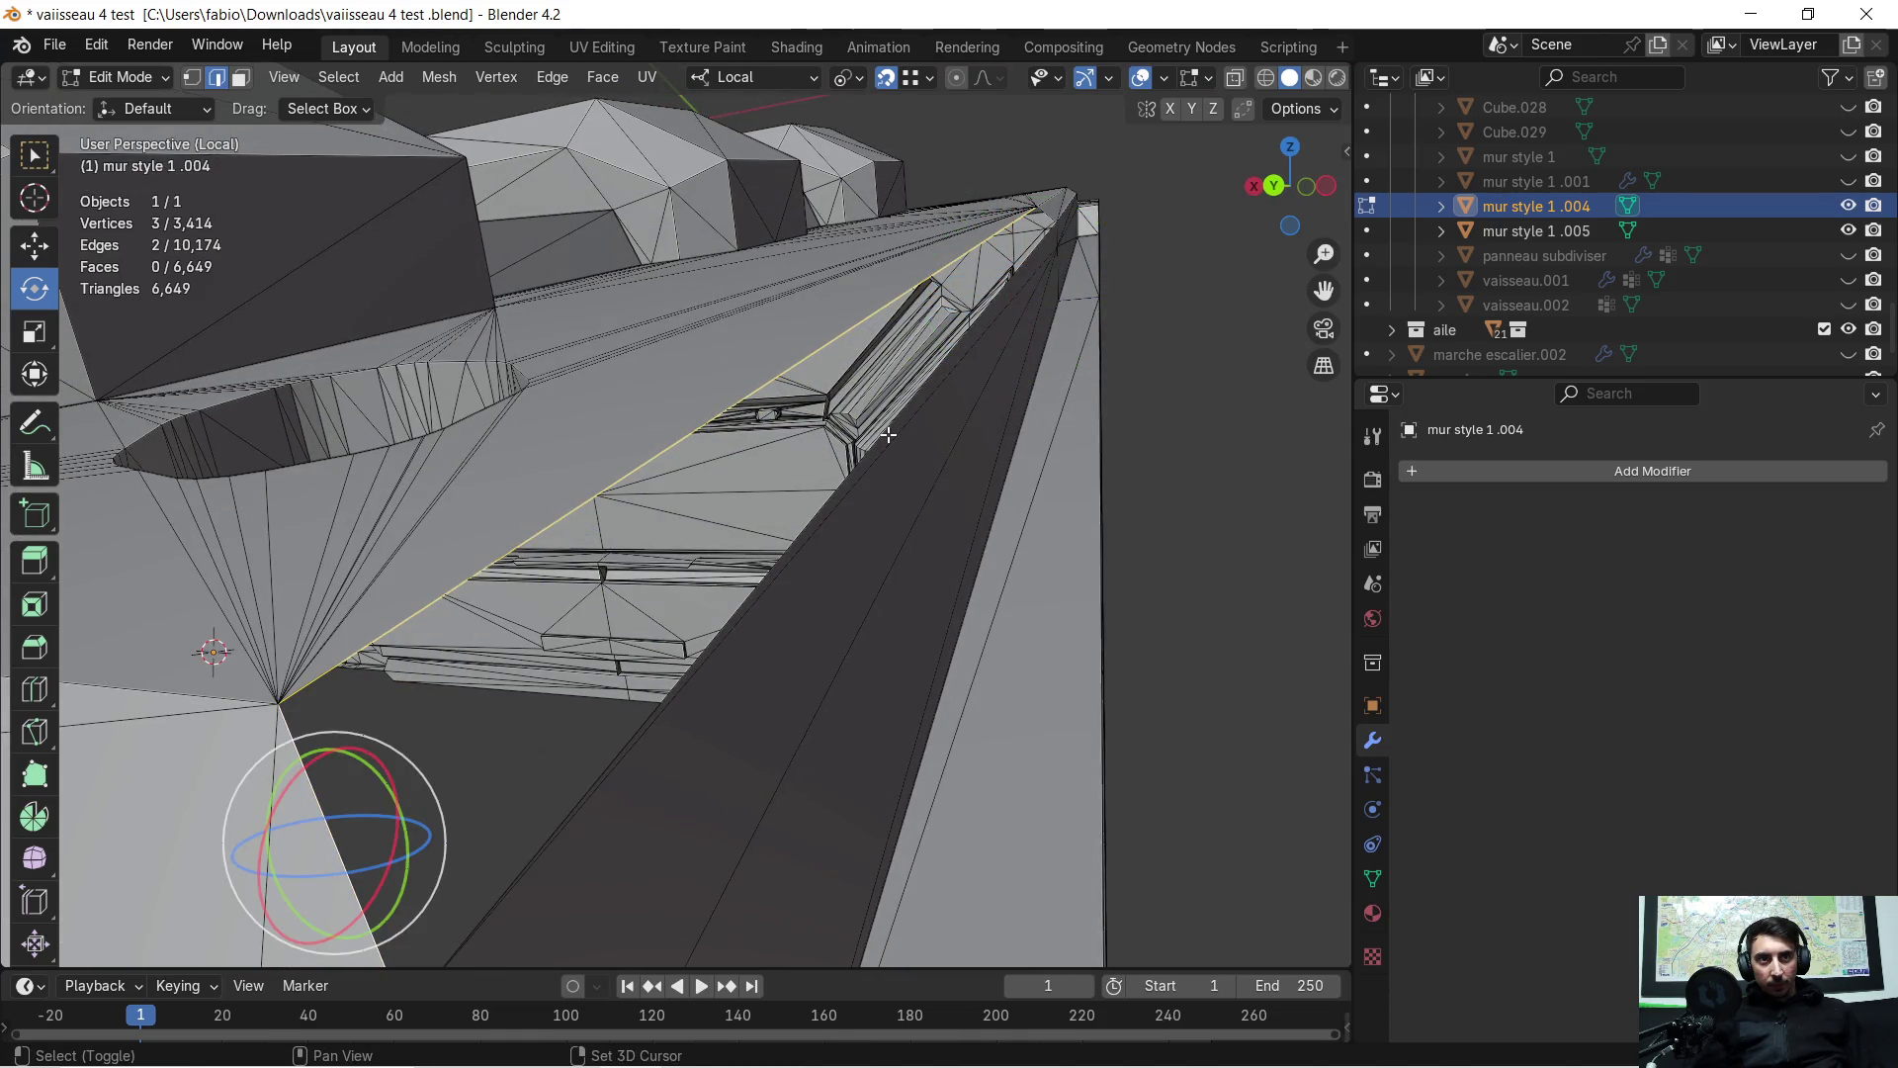
middle_drag(908, 427, 875, 448)
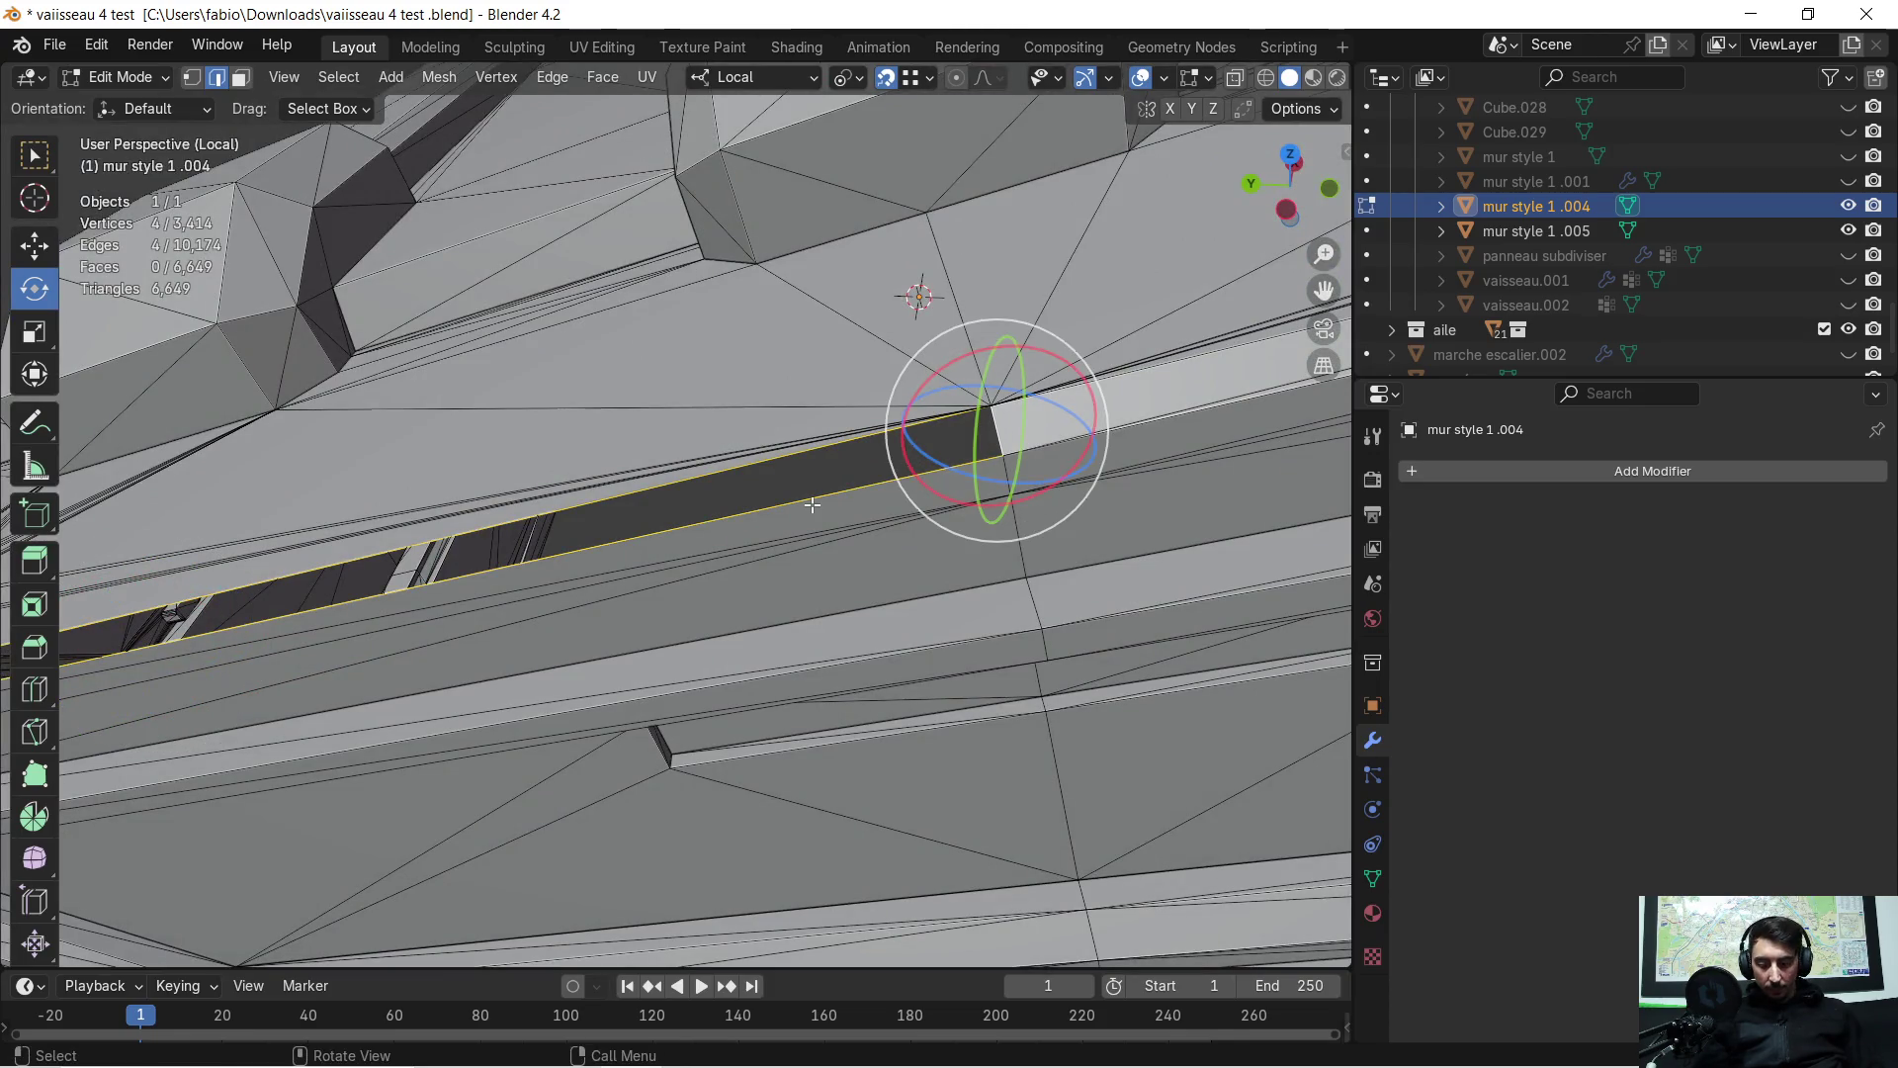
key(f)
mouse_move(811, 505)
middle_down()
mouse_move(781, 509)
mouse_move(914, 421)
middle_up()
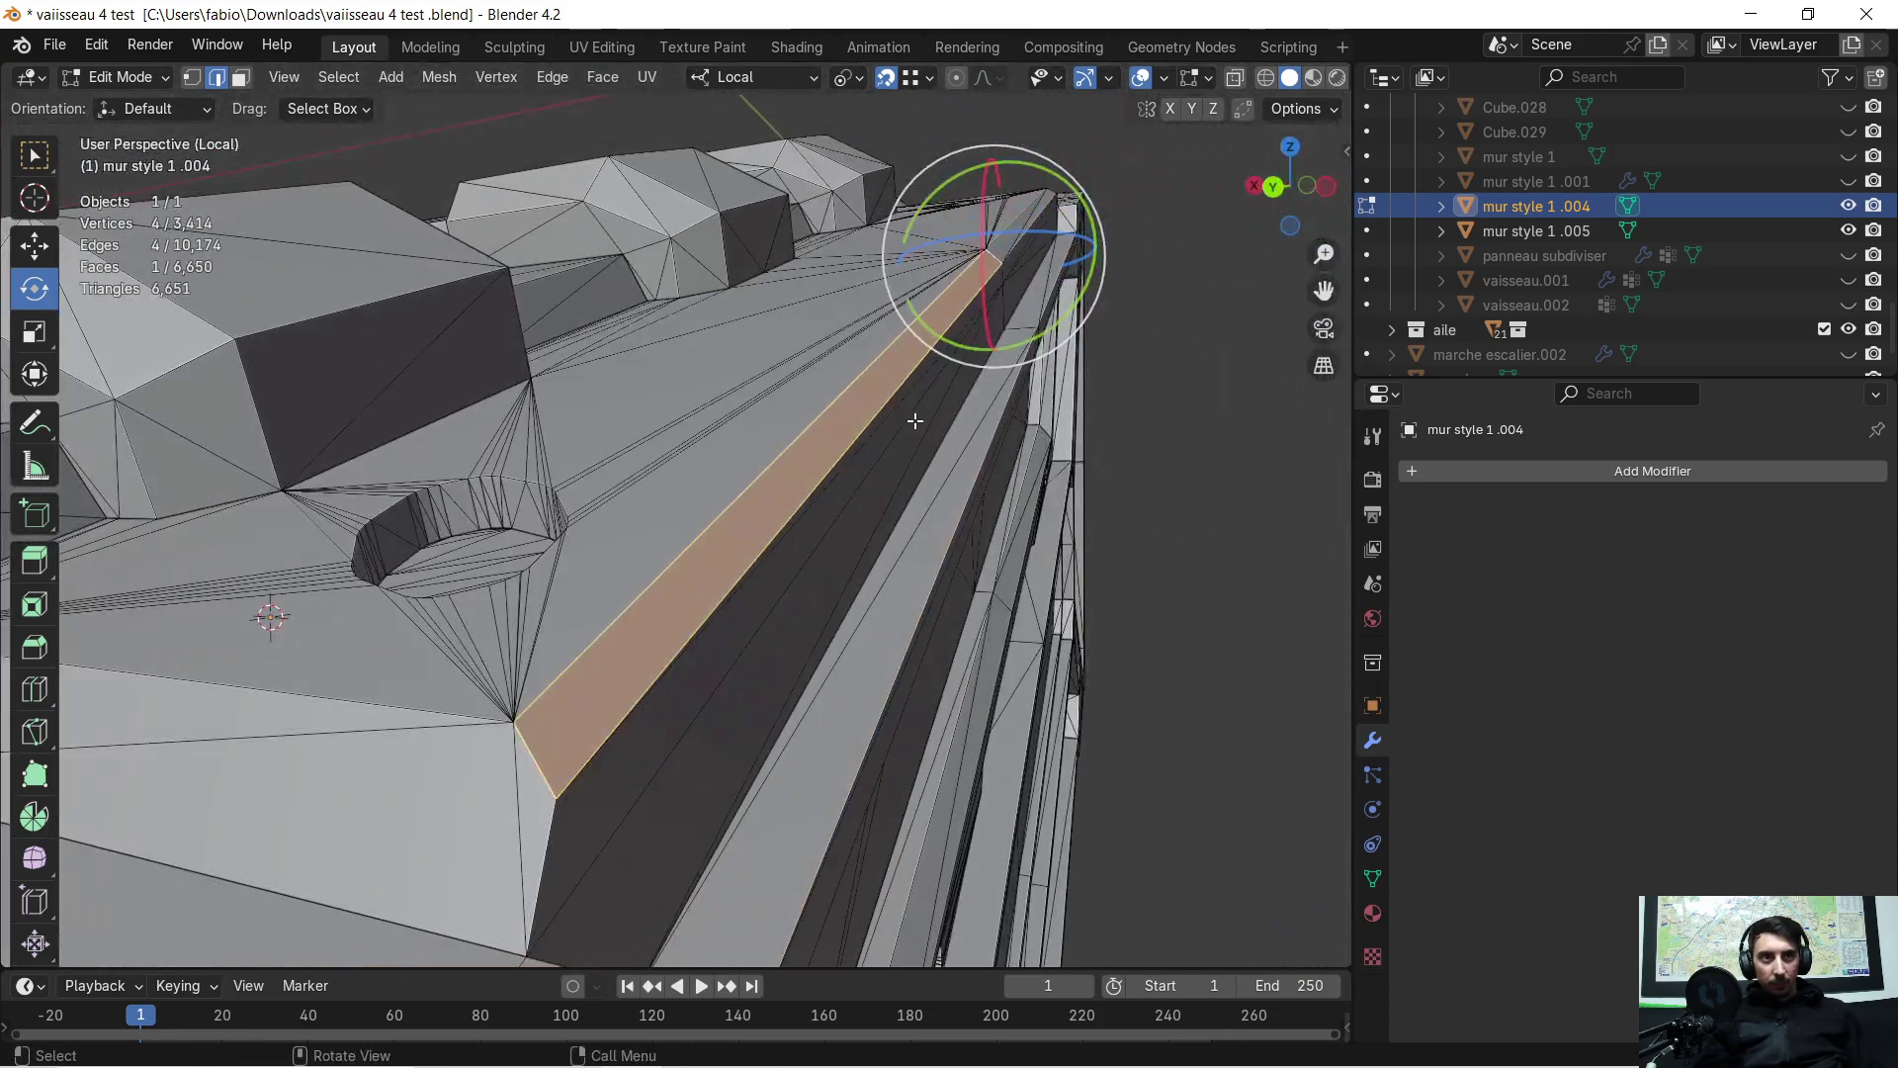
key(ctrl+e)
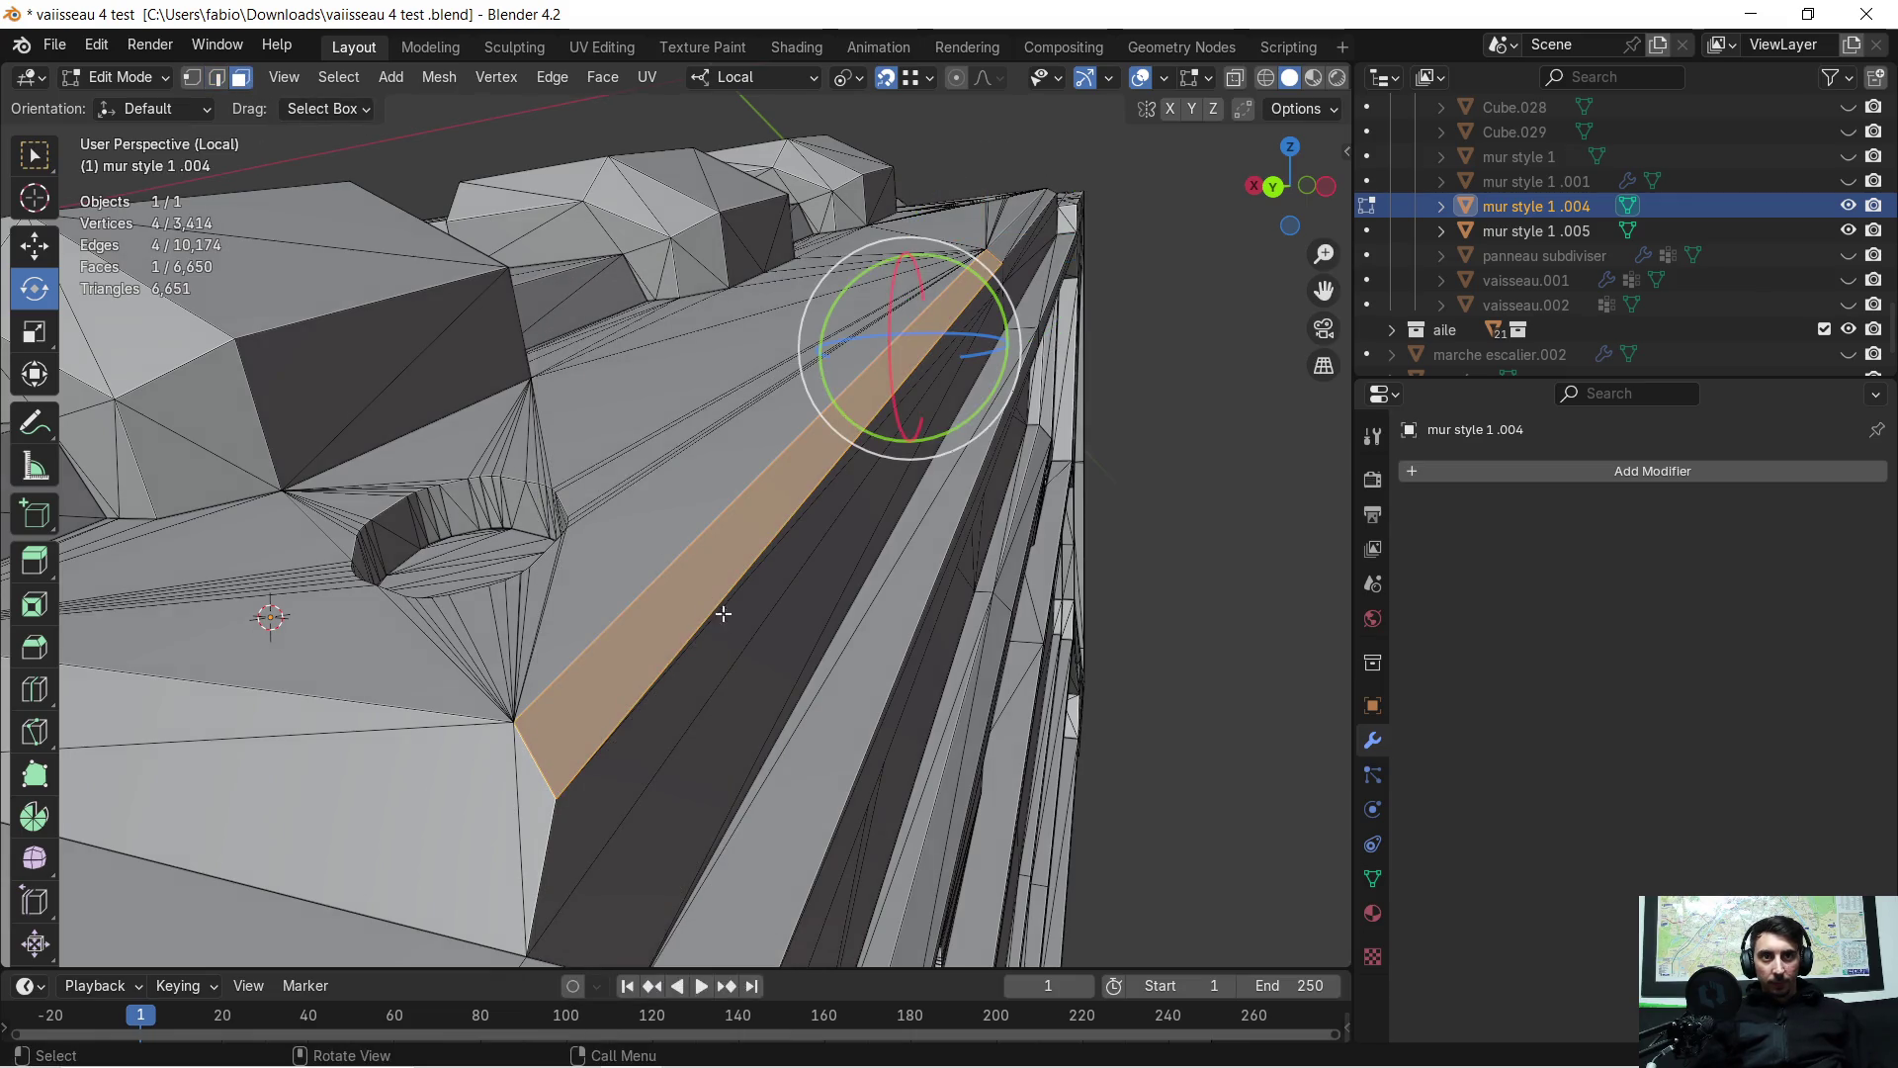
right_click(727, 578)
click(730, 578)
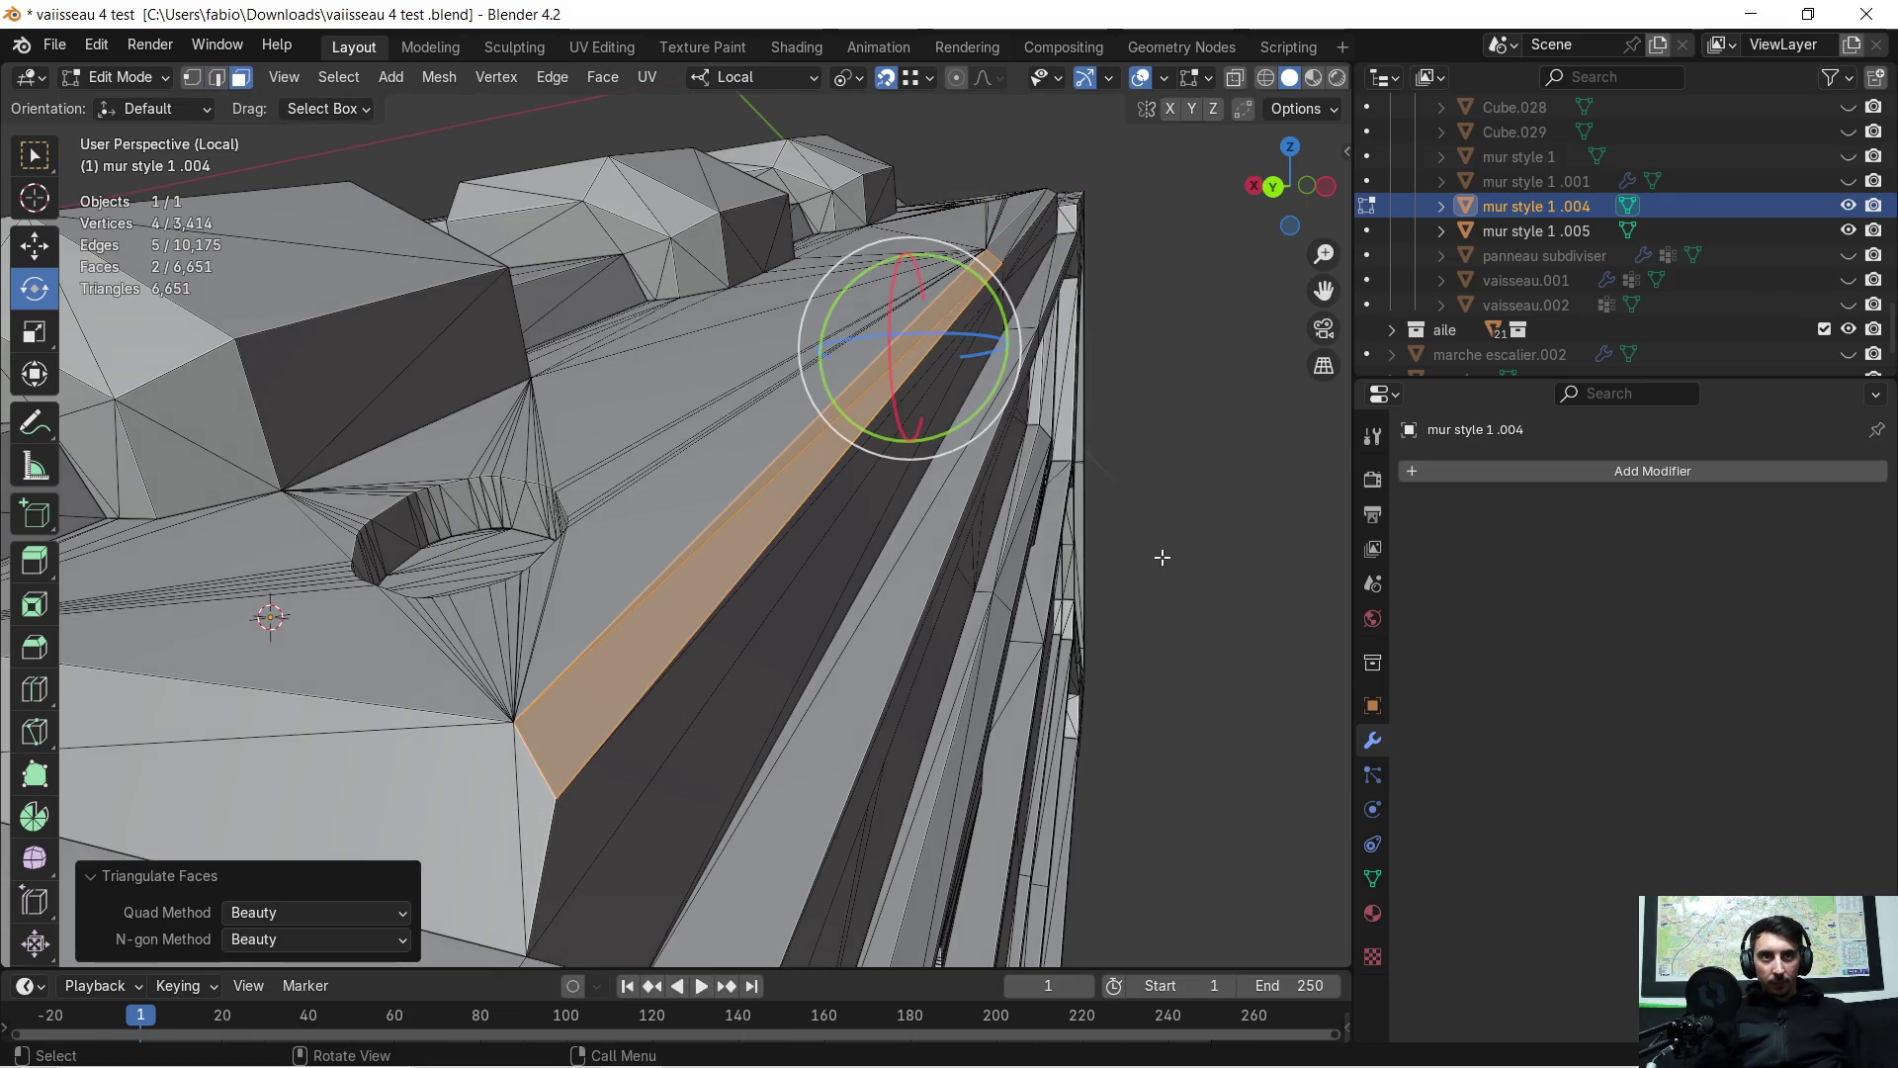
Select all, merge vertices By Distance, and view the result in Object Mode
key(a)
key(m)
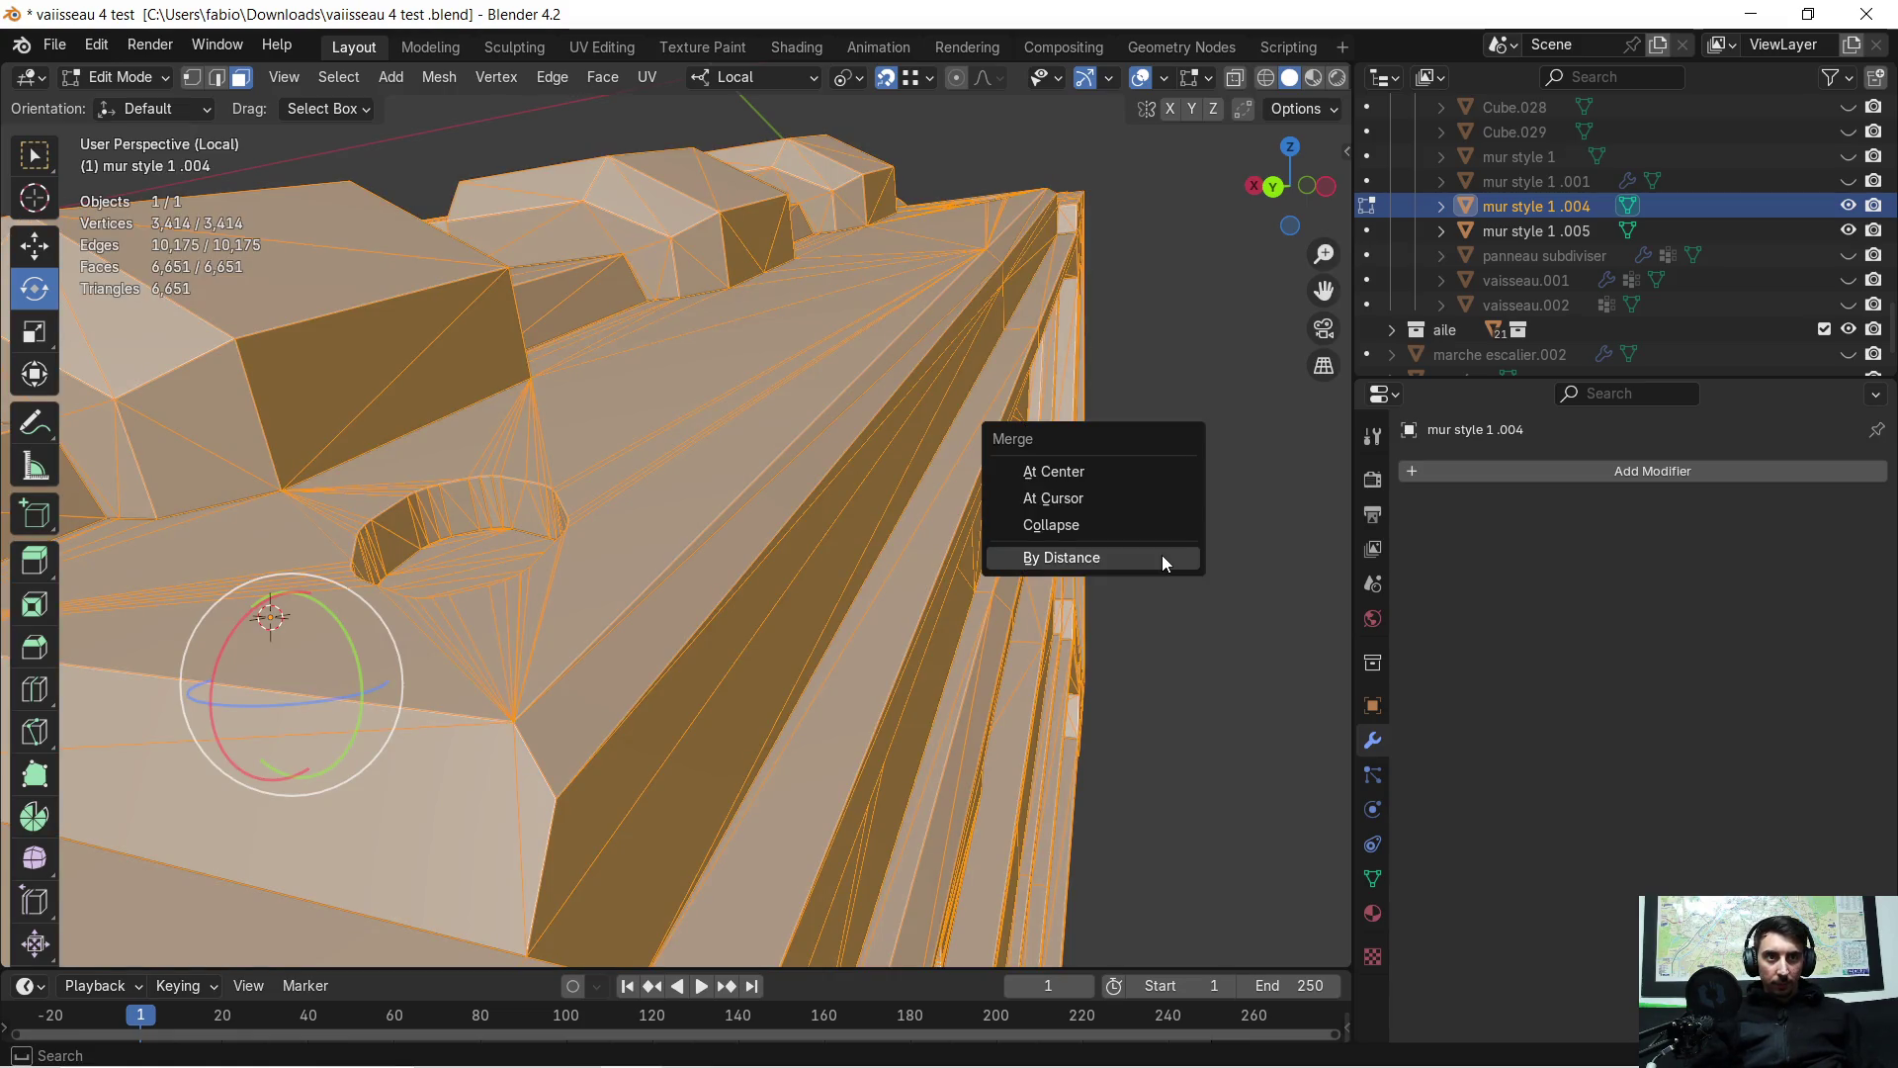
click(1161, 555)
key(Tab)
mouse_move(1194, 581)
middle_down()
mouse_move(1166, 513)
mouse_move(1184, 508)
mouse_move(1026, 564)
mouse_move(1161, 507)
mouse_move(959, 538)
middle_up()
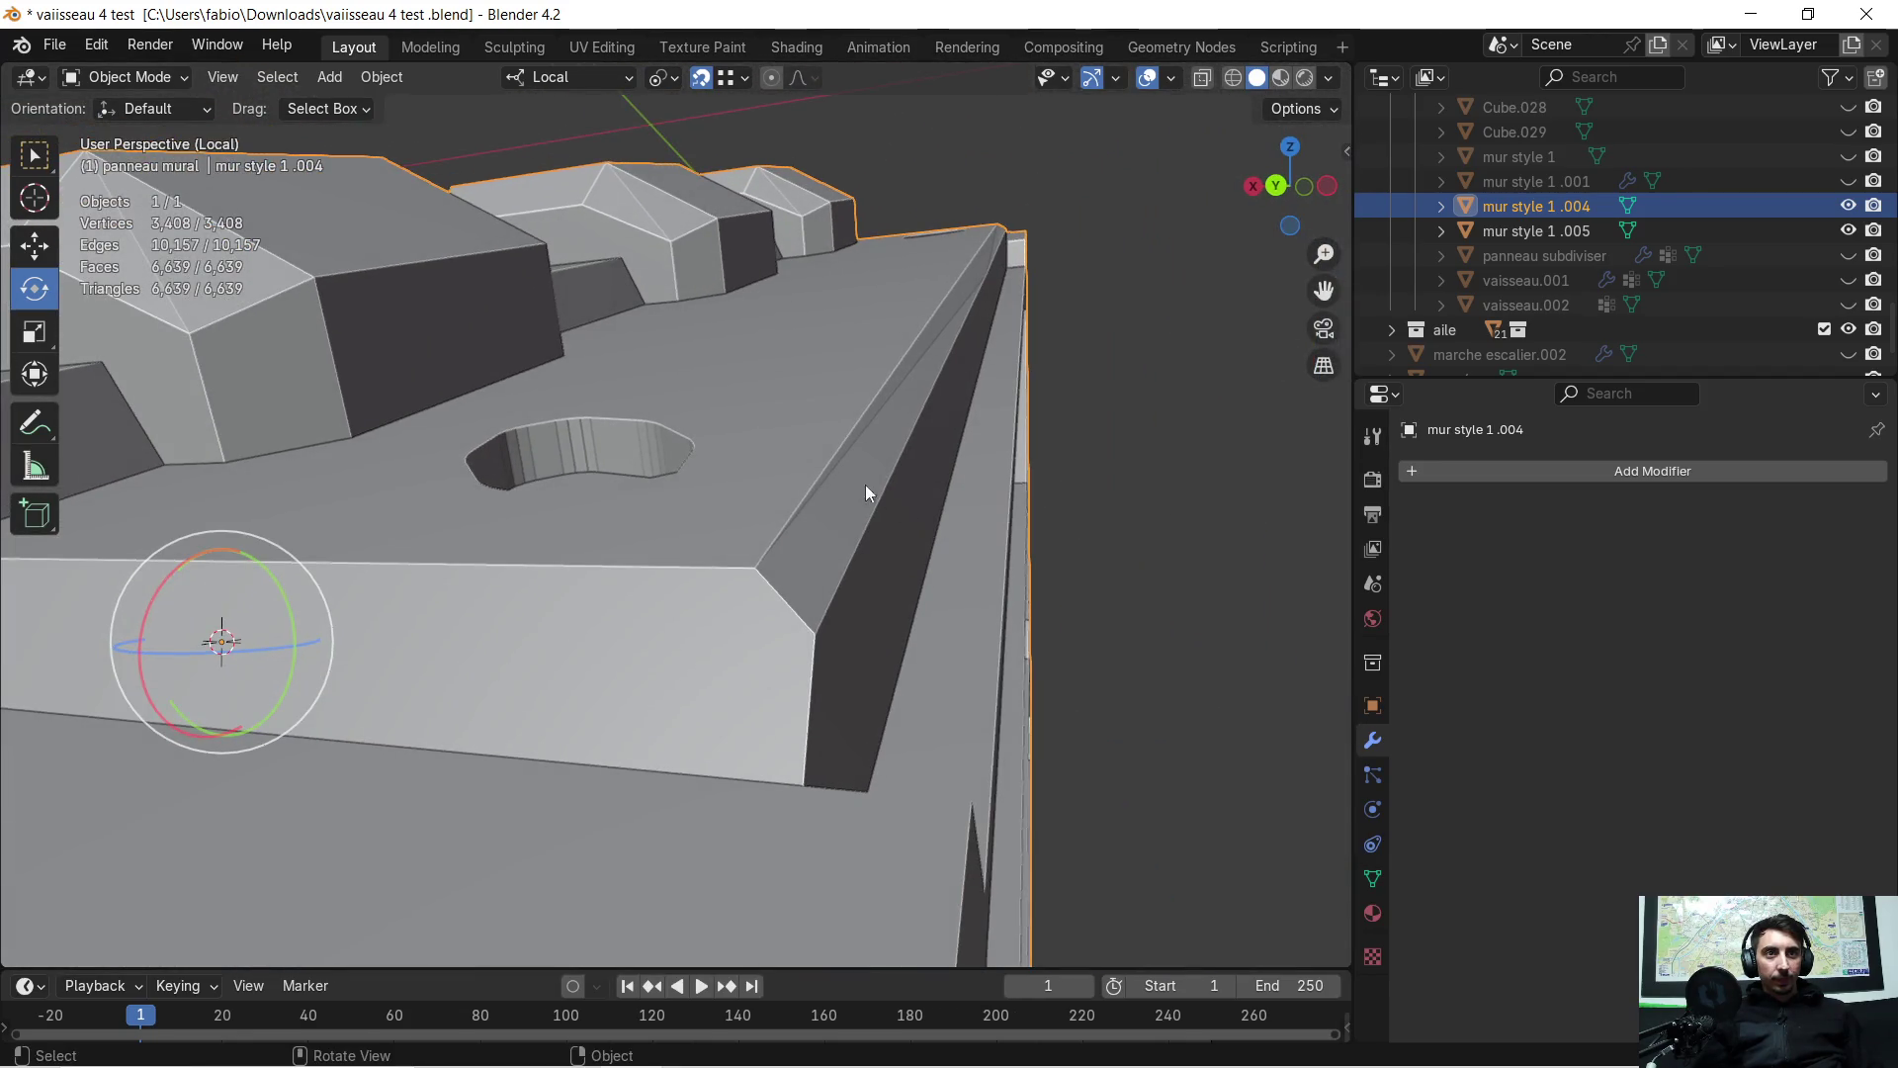
Select the long sloped face and inspect it from several angles
key(Tab)
click(855, 478)
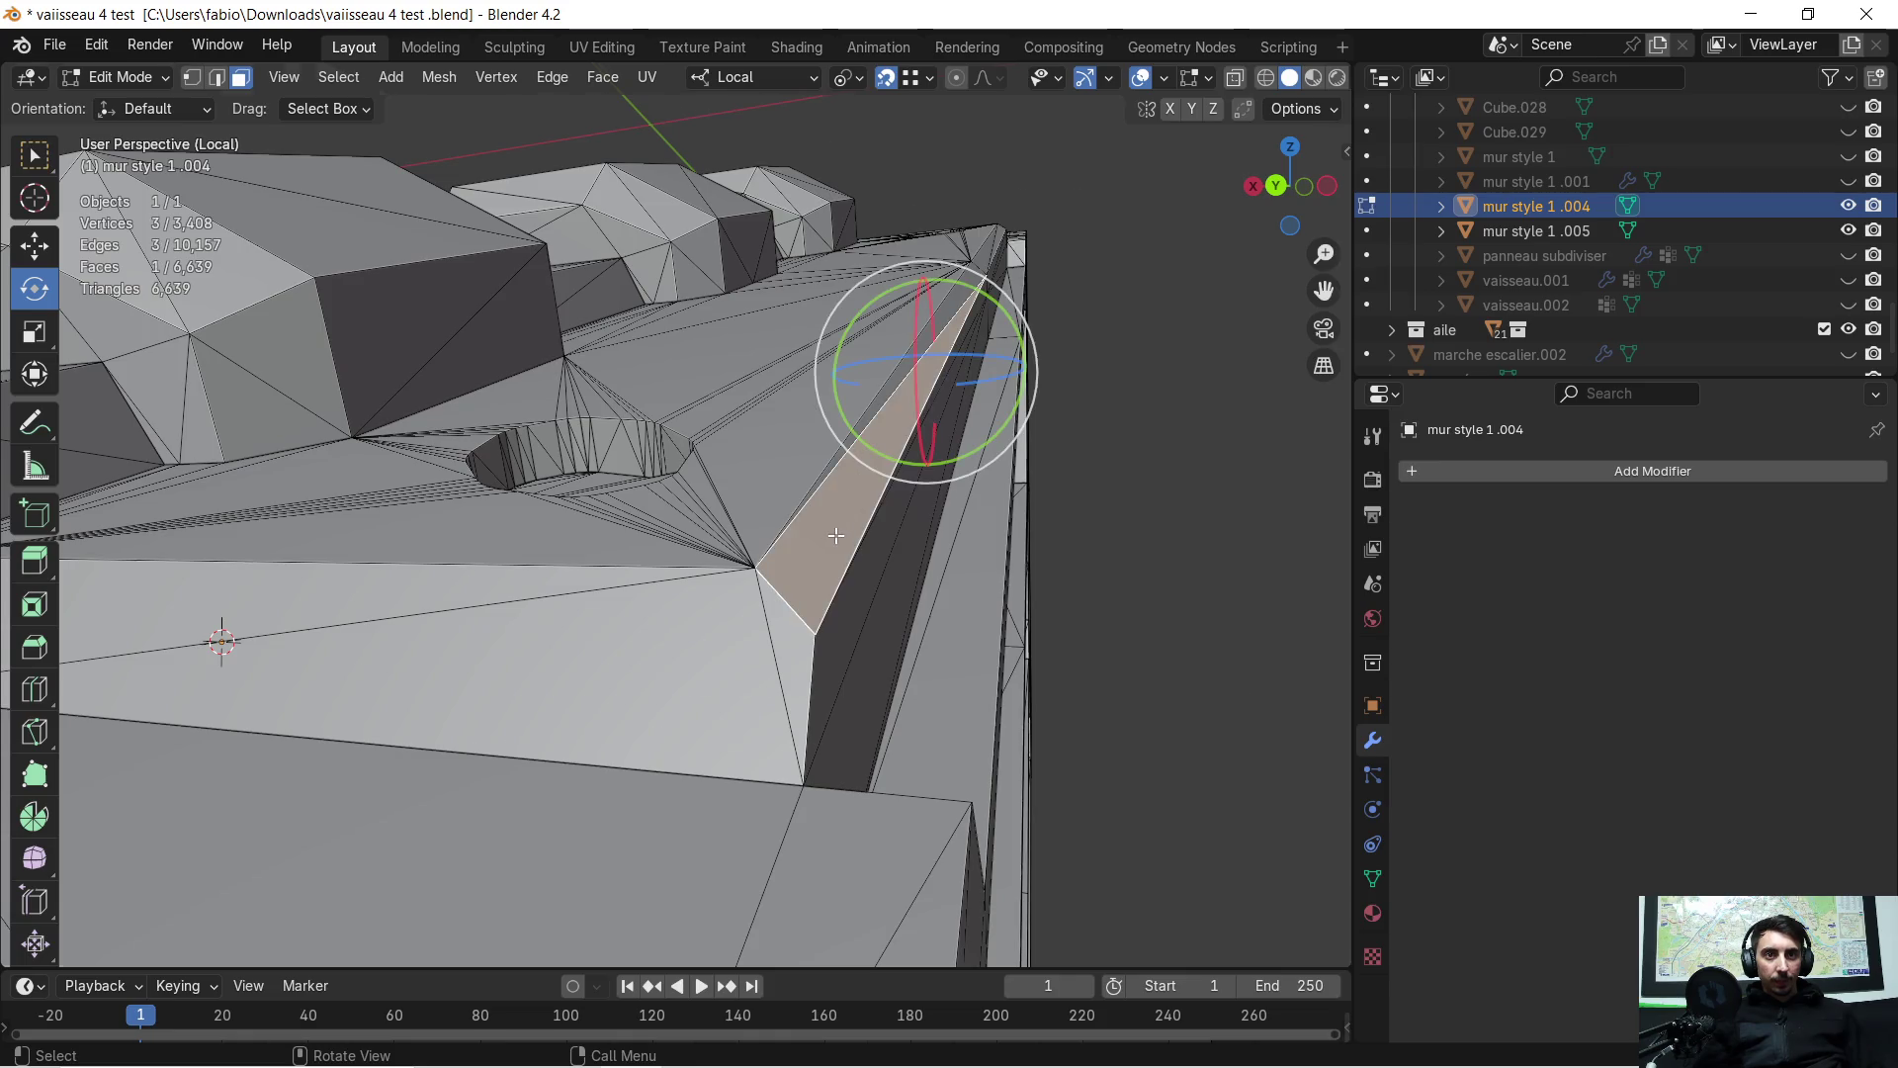
mouse_move(835, 535)
middle_down()
mouse_move(878, 527)
mouse_move(424, 479)
mouse_move(999, 339)
mouse_move(665, 644)
mouse_move(730, 436)
mouse_move(781, 485)
middle_up()
mouse_move(839, 592)
middle_down()
mouse_move(1058, 373)
mouse_move(983, 581)
mouse_move(746, 579)
mouse_move(781, 547)
mouse_move(773, 525)
middle_up()
mouse_move(758, 526)
middle_down()
mouse_move(933, 510)
mouse_move(526, 536)
mouse_move(85, 615)
mouse_move(494, 591)
mouse_move(483, 640)
mouse_move(669, 562)
mouse_move(786, 560)
middle_up()
key(Tab)
Undo the vertex merge and face edits, then select the whole mesh in edge mode
key(Tab)
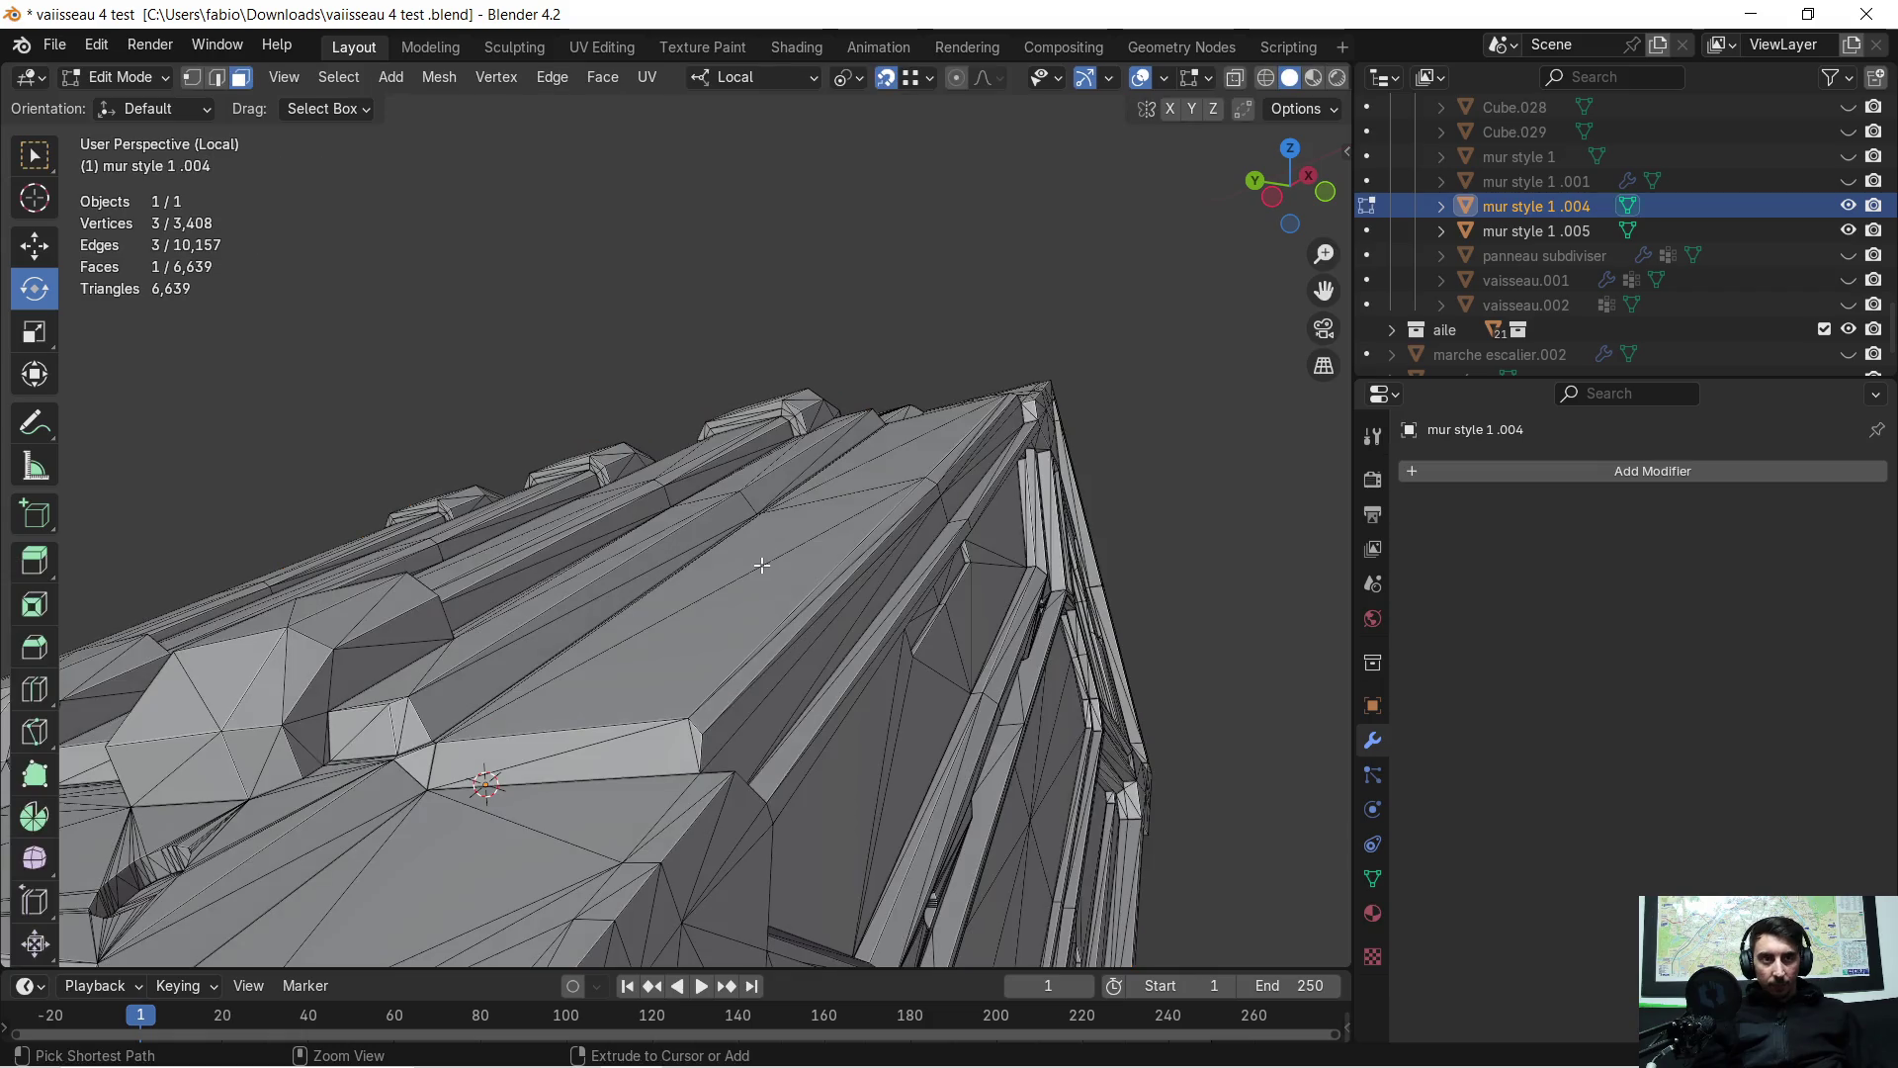
key(Tab)
key(Tab)
key(a)
key(ctrl+z)
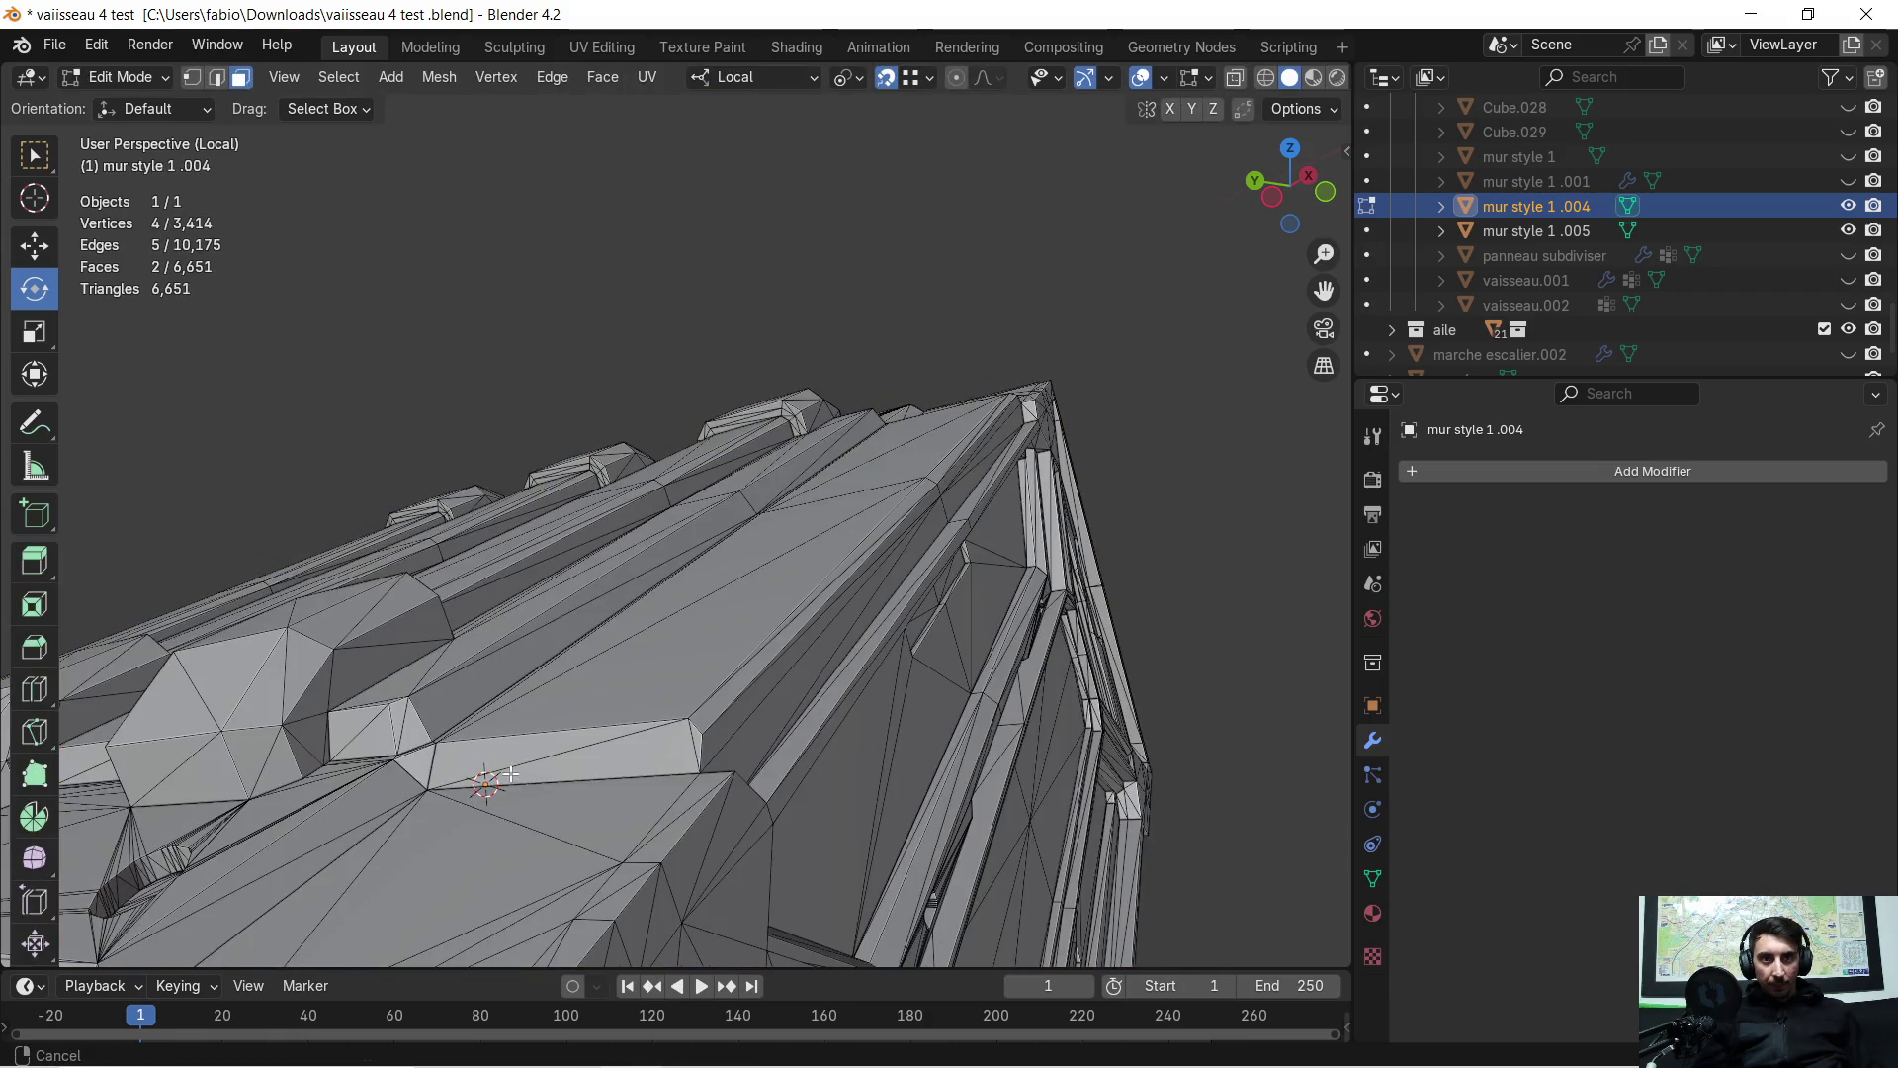
mouse_move(511, 774)
ctrl+middle_down()
mouse_move(656, 699)
mouse_move(666, 736)
ctrl+middle_up()
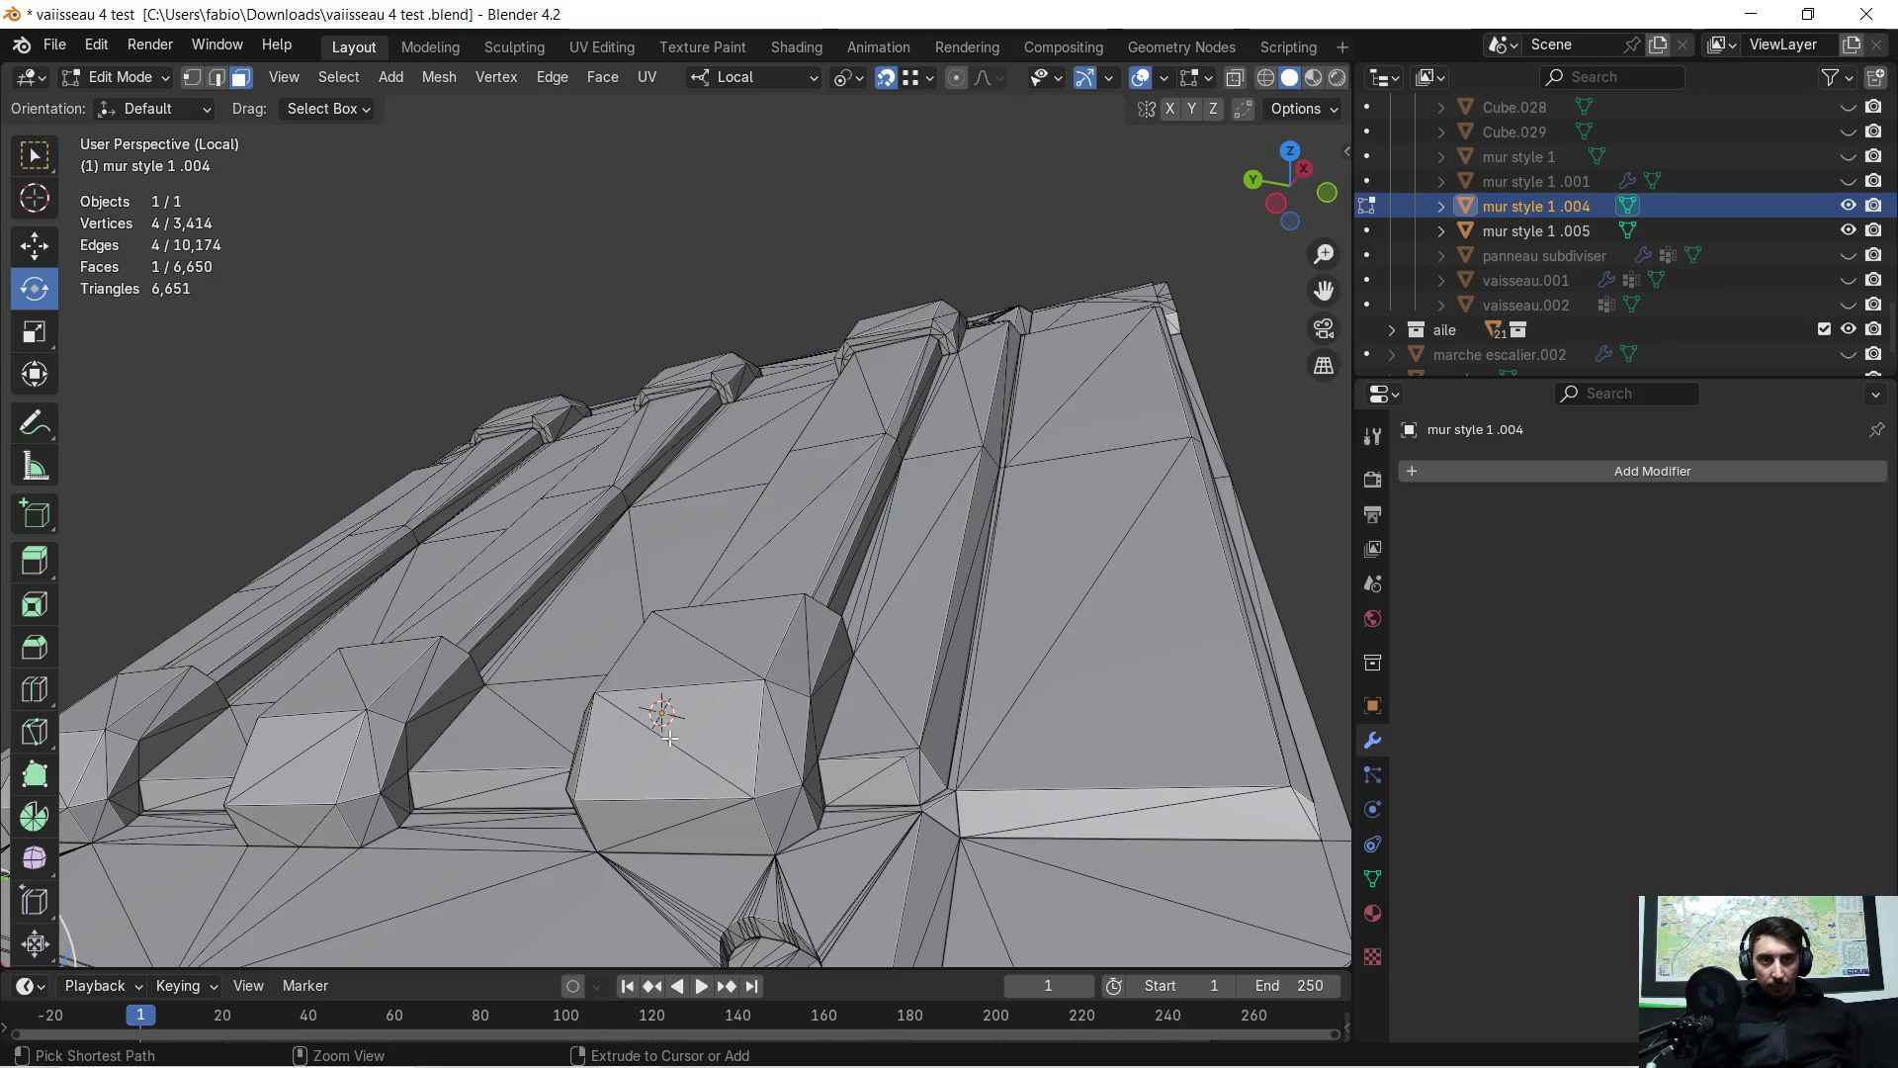
key(ctrl+z)
key(Tab)
key(Tab)
key(a)
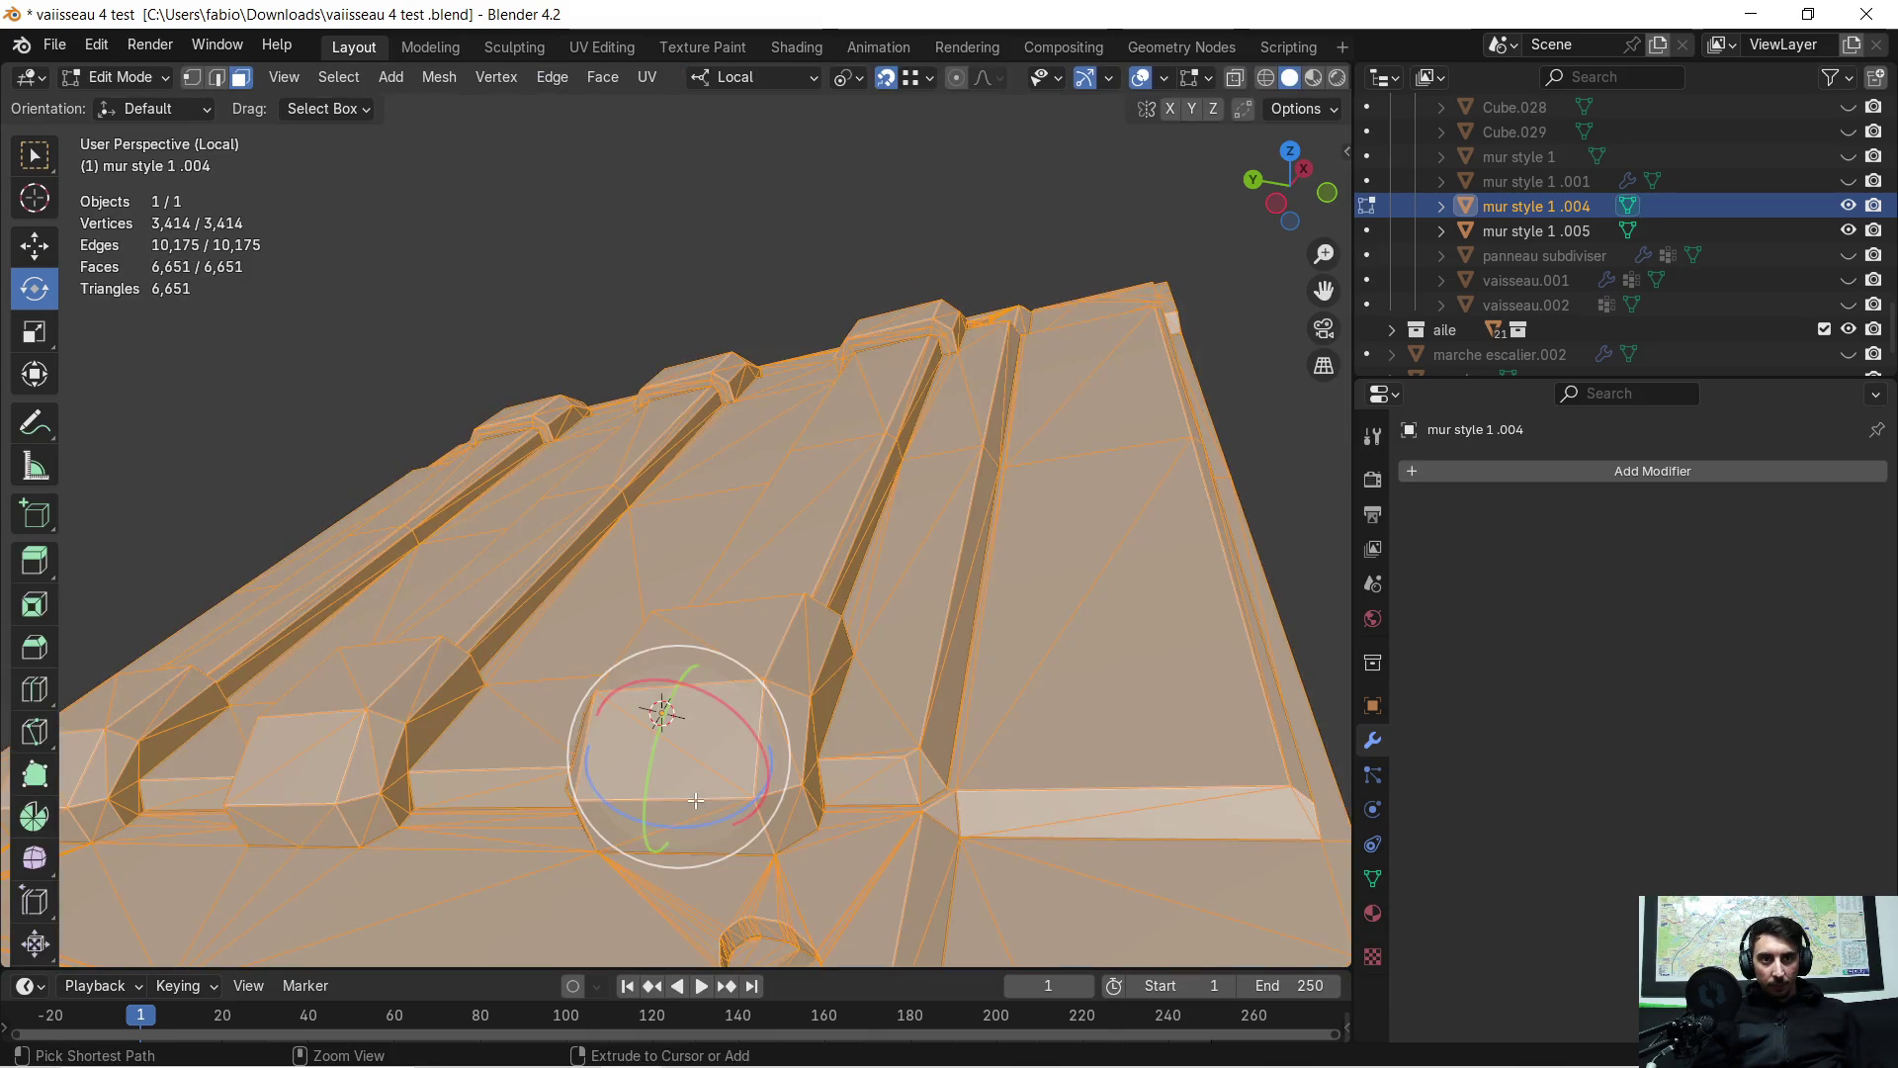
key(2)
middle_drag(696, 801, 777, 755)
key(Tab)
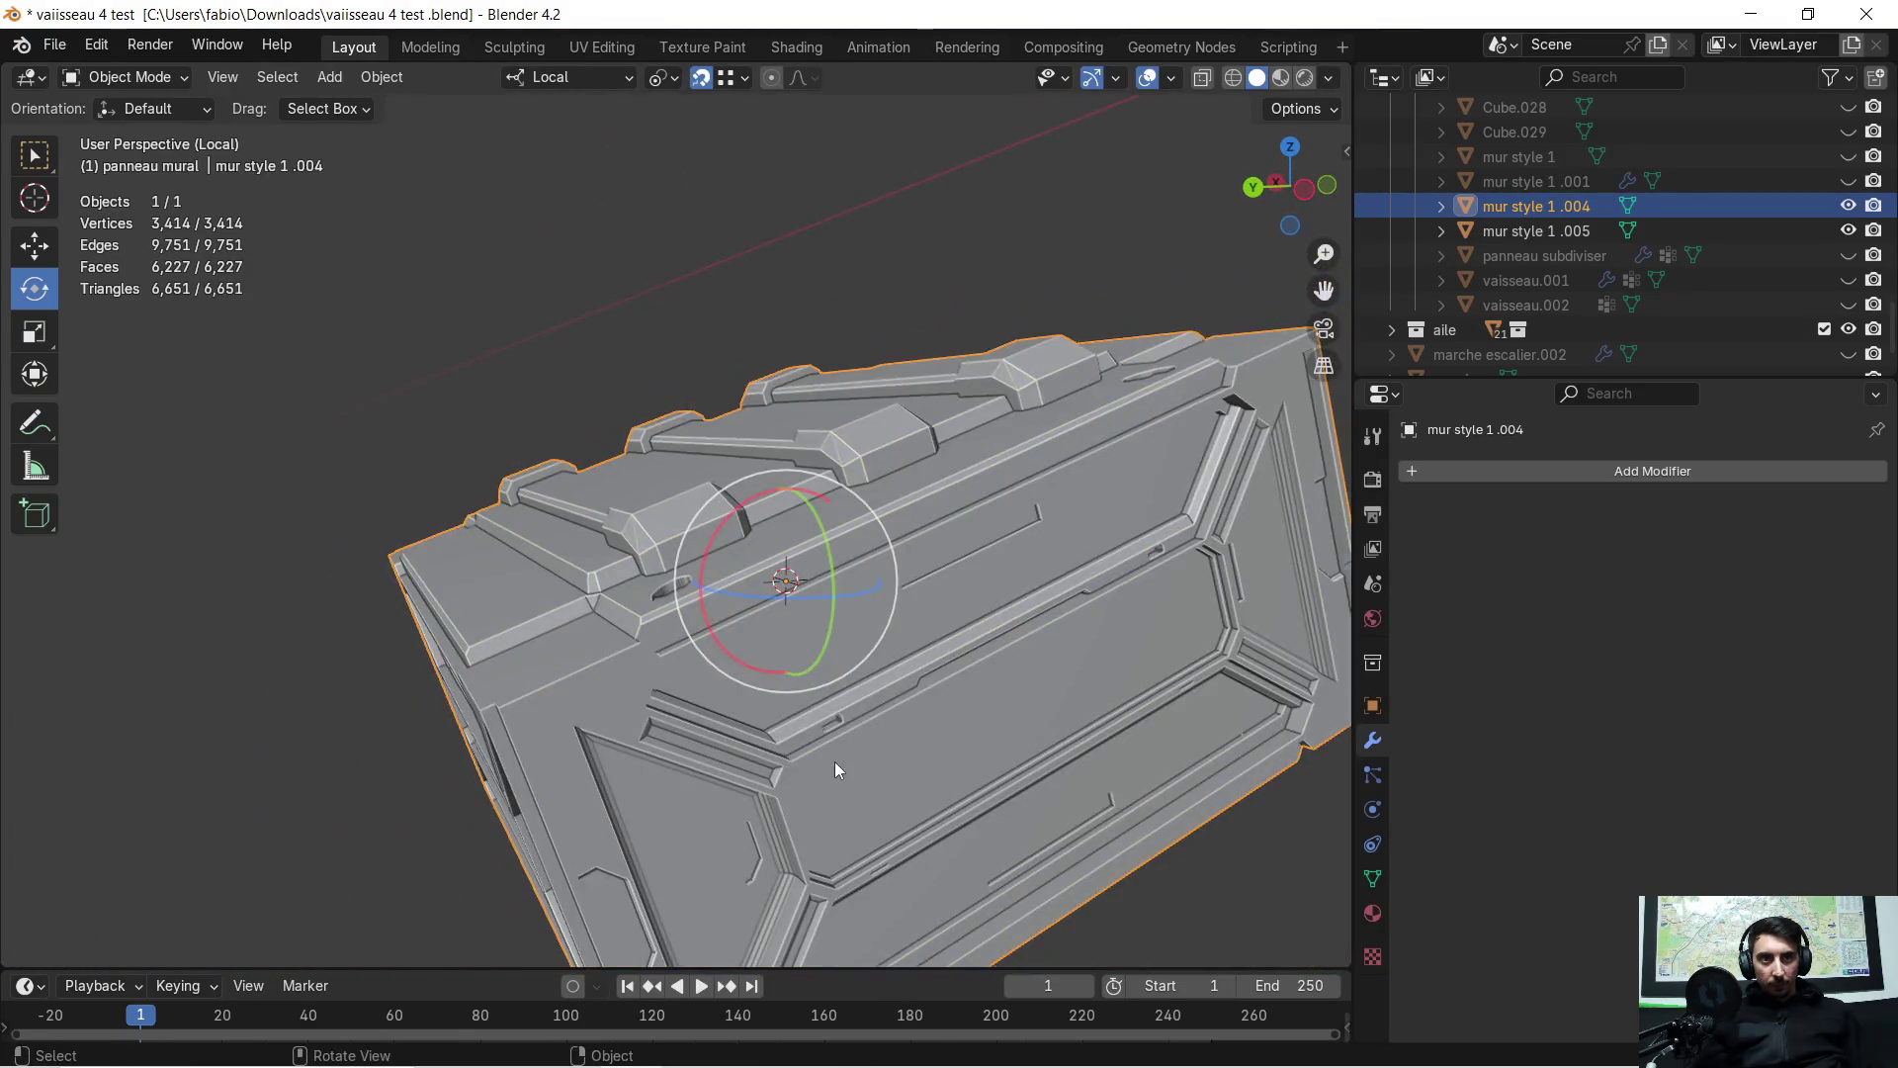
Inspect the crate's top and sides, then exit Local view to show it beside the stairs
scroll(890, 767, up, 3)
mouse_move(980, 750)
ctrl+middle_down()
mouse_move(795, 756)
mouse_move(676, 811)
mouse_move(686, 763)
mouse_move(744, 729)
ctrl+middle_up()
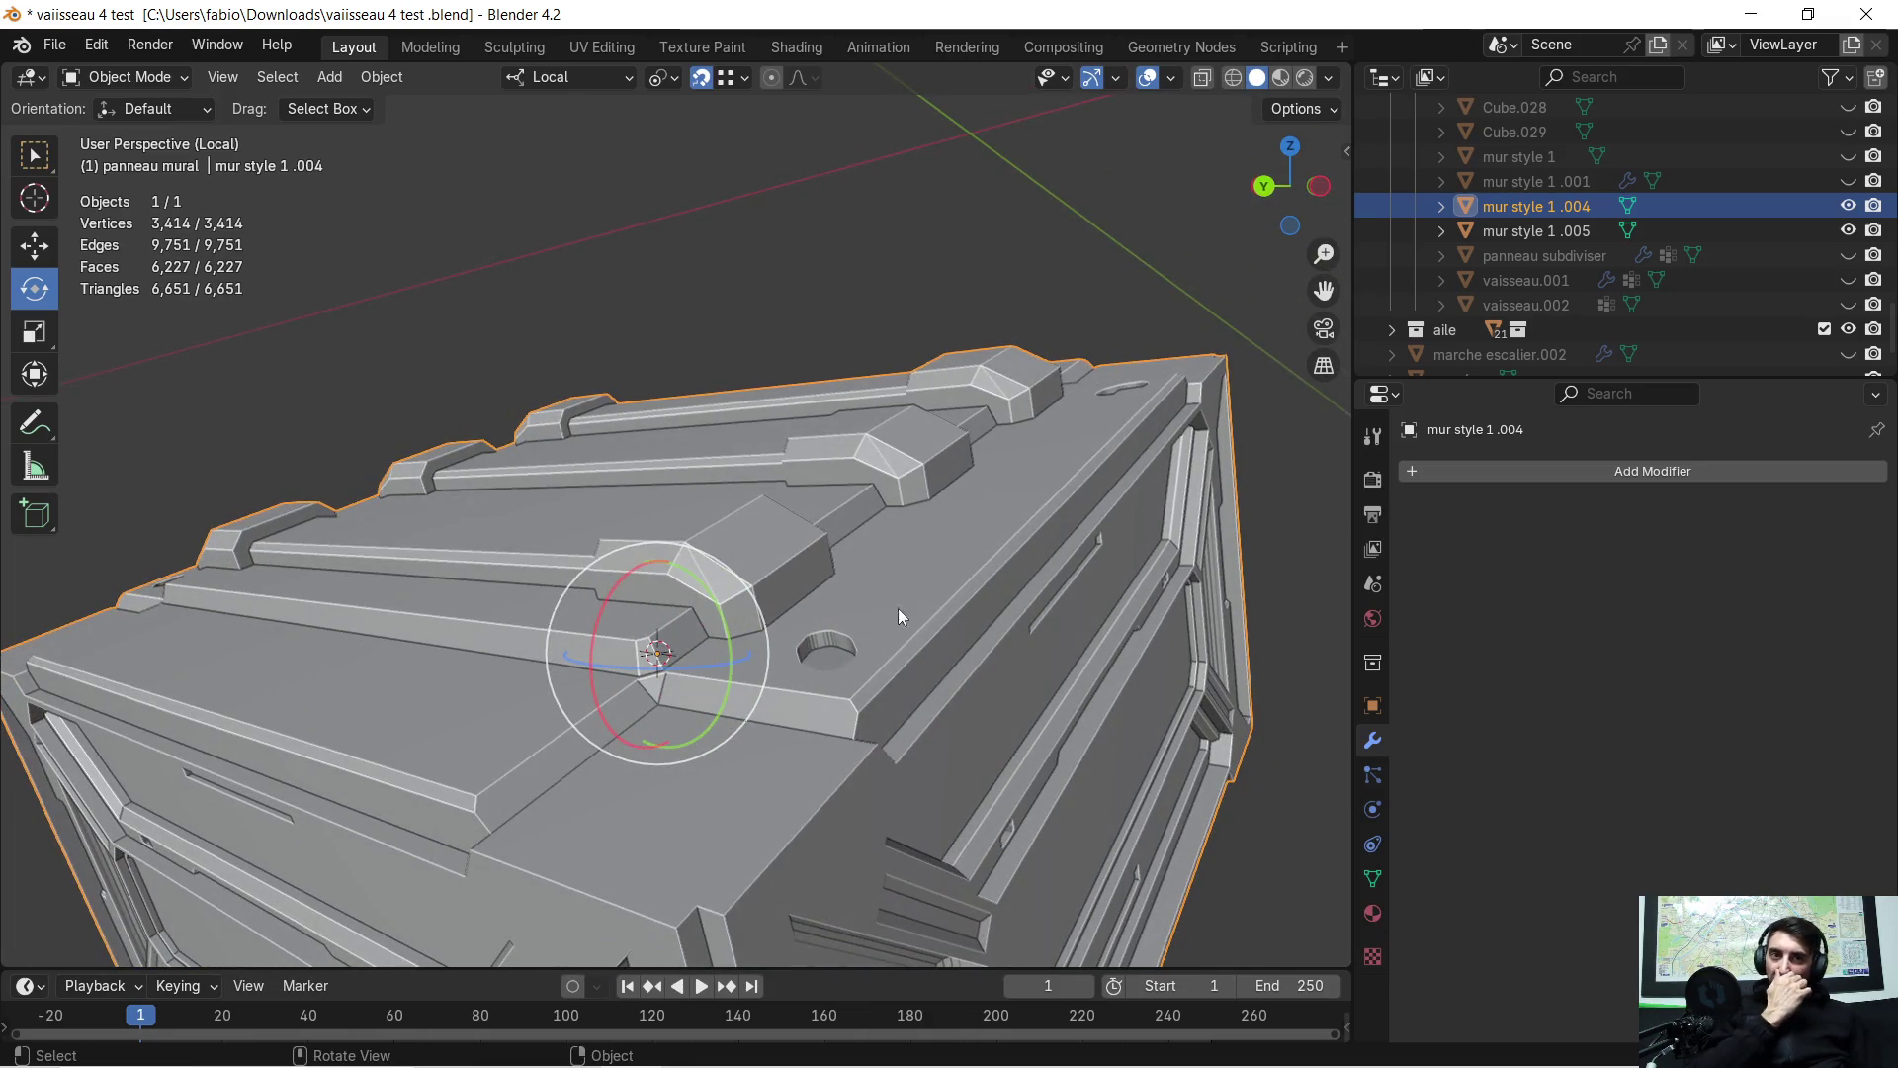
mouse_move(958, 554)
middle_down()
mouse_move(949, 574)
mouse_move(992, 565)
middle_up()
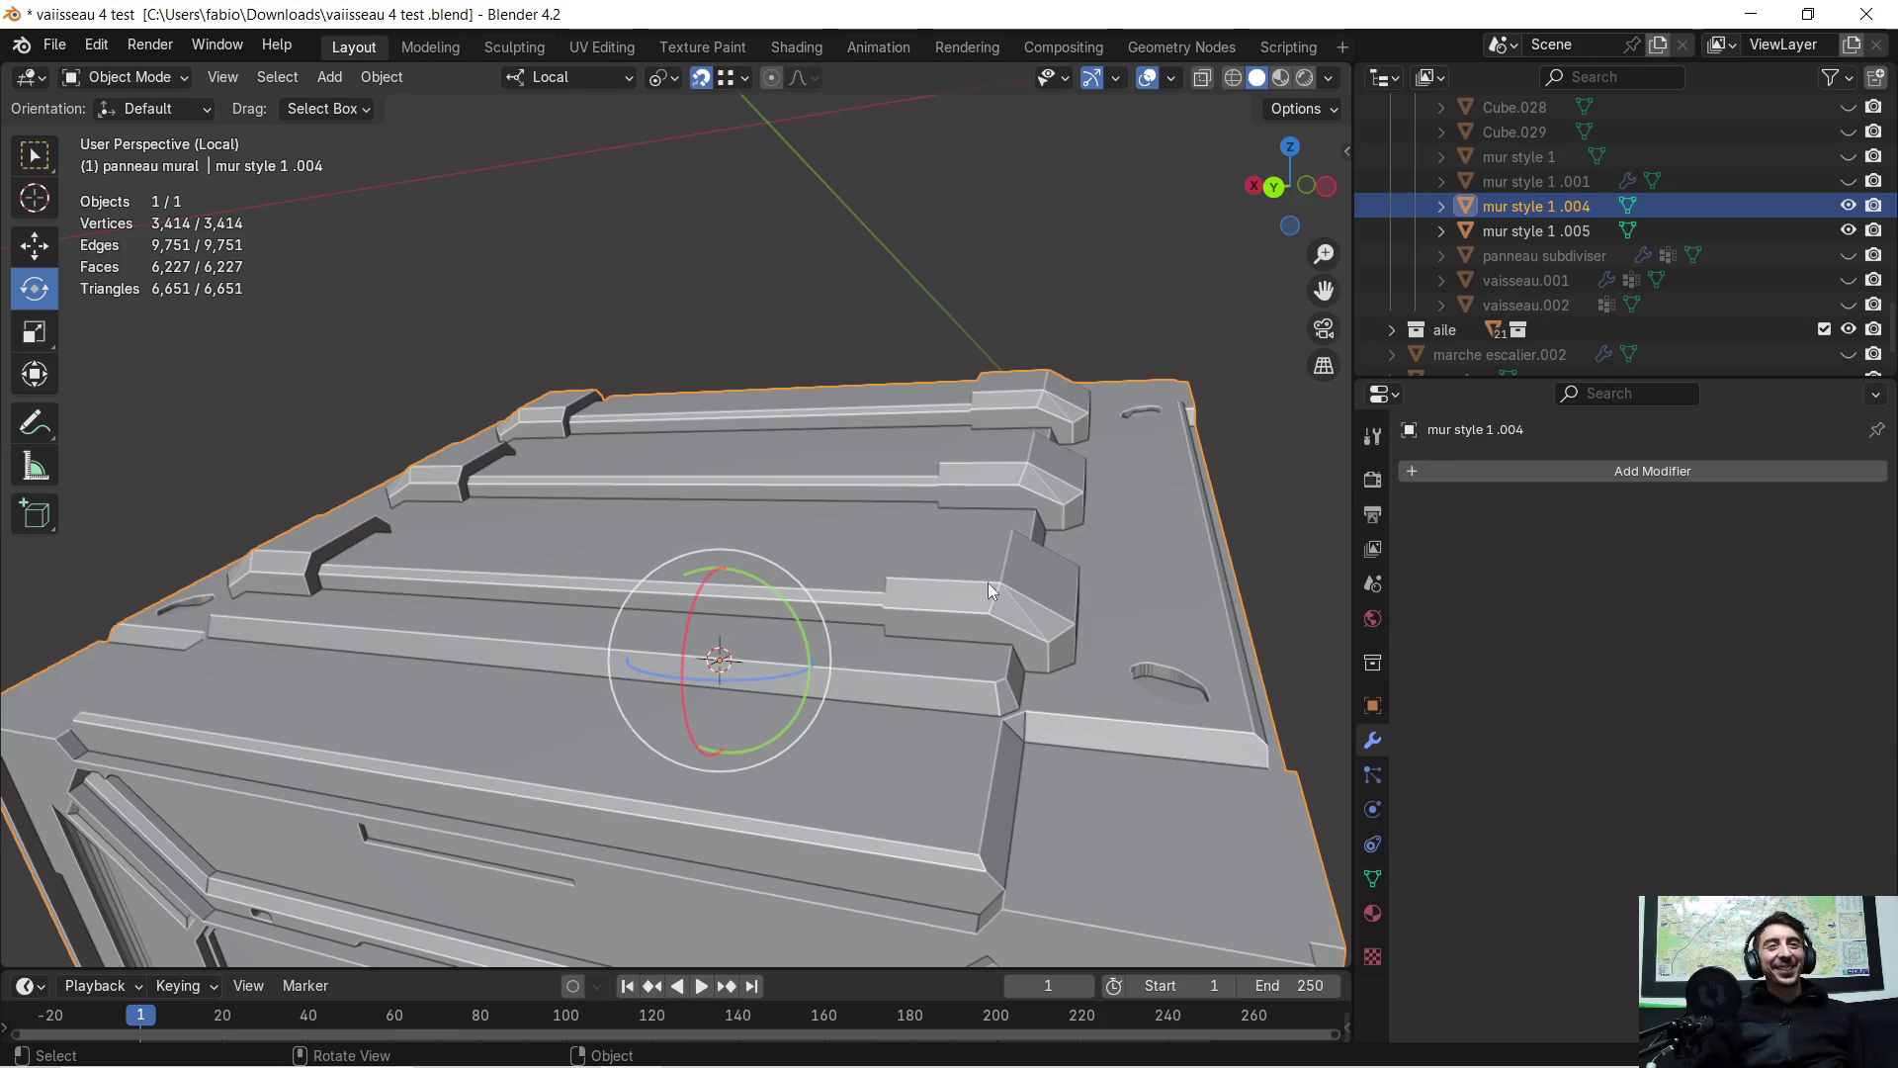
mouse_move(989, 585)
middle_down()
mouse_move(1093, 595)
mouse_move(842, 618)
mouse_move(1001, 570)
middle_up()
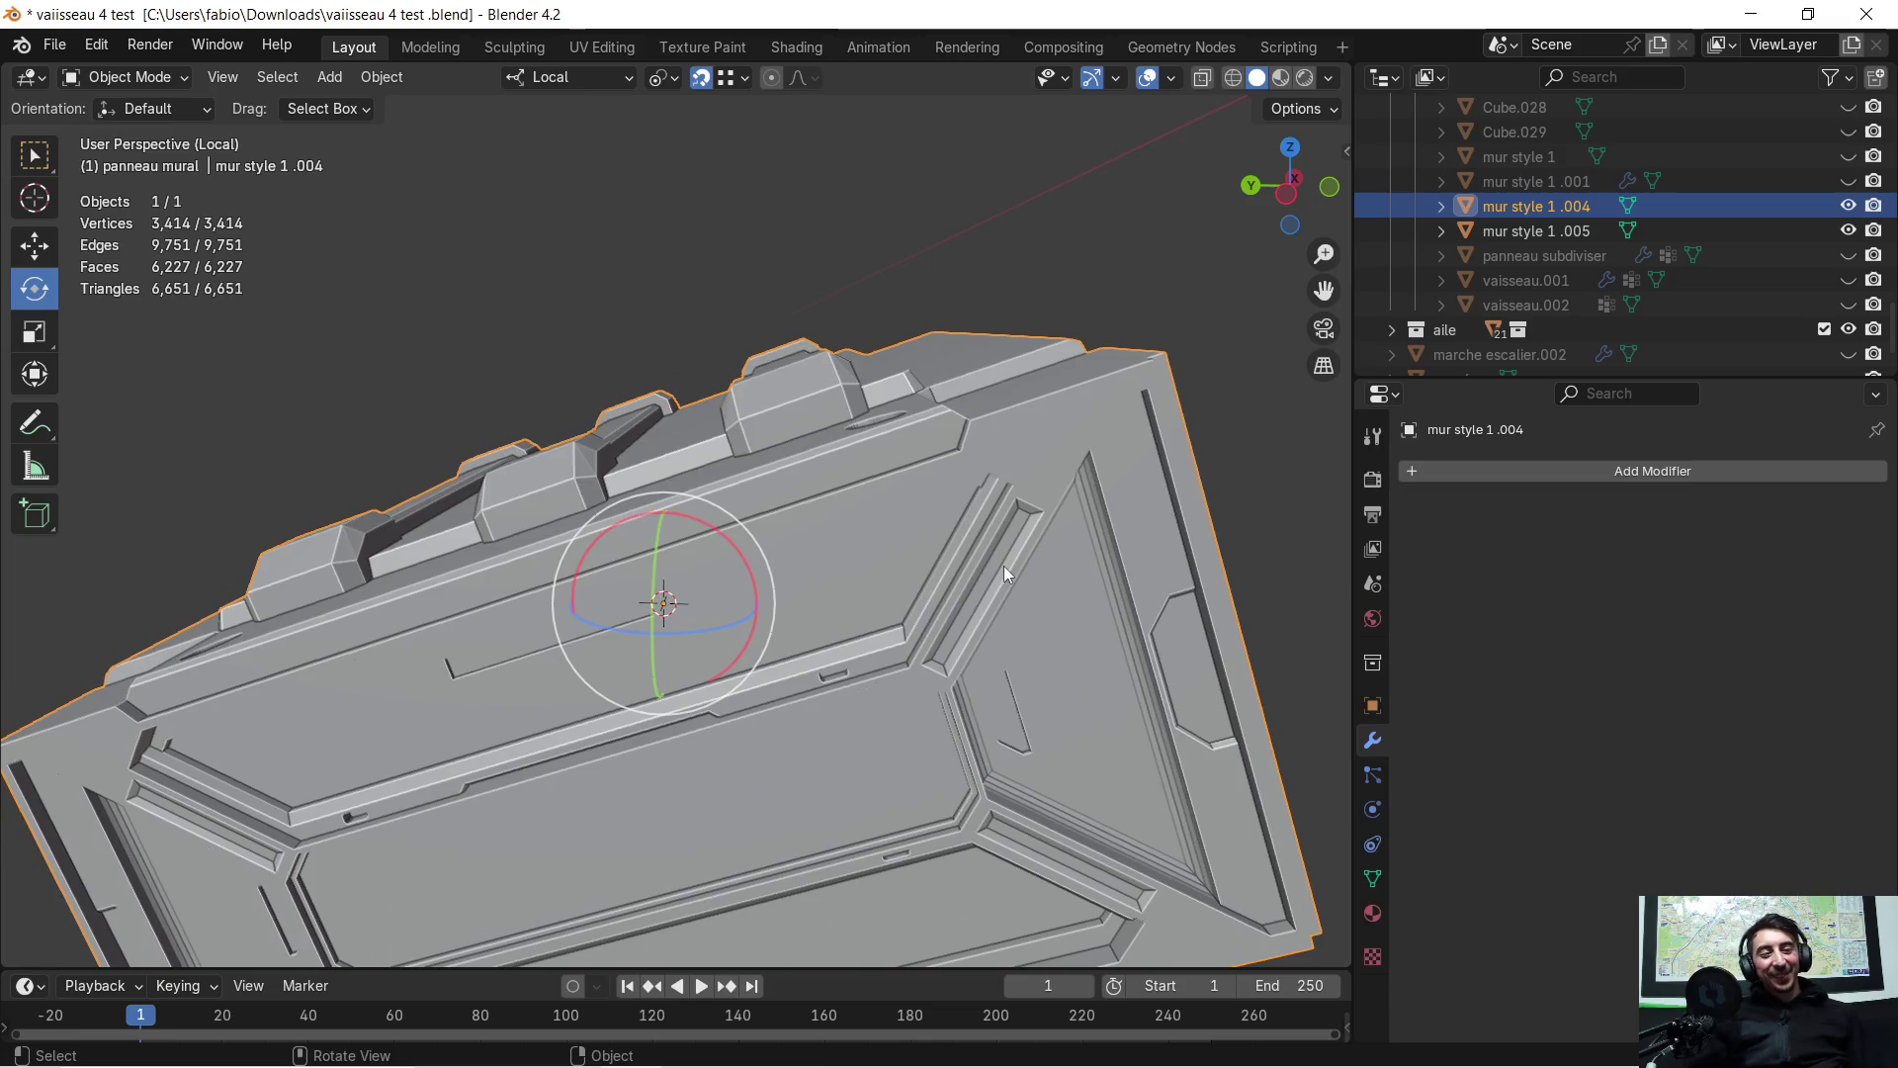
mouse_move(816, 514)
middle_down()
mouse_move(781, 492)
mouse_move(888, 455)
mouse_move(678, 555)
mouse_move(635, 520)
mouse_move(809, 429)
mouse_move(916, 466)
mouse_move(989, 443)
mouse_move(419, 720)
mouse_move(625, 673)
mouse_move(660, 699)
mouse_move(666, 730)
mouse_move(532, 744)
mouse_move(515, 769)
middle_up()
key(Tab)
key(Tab)
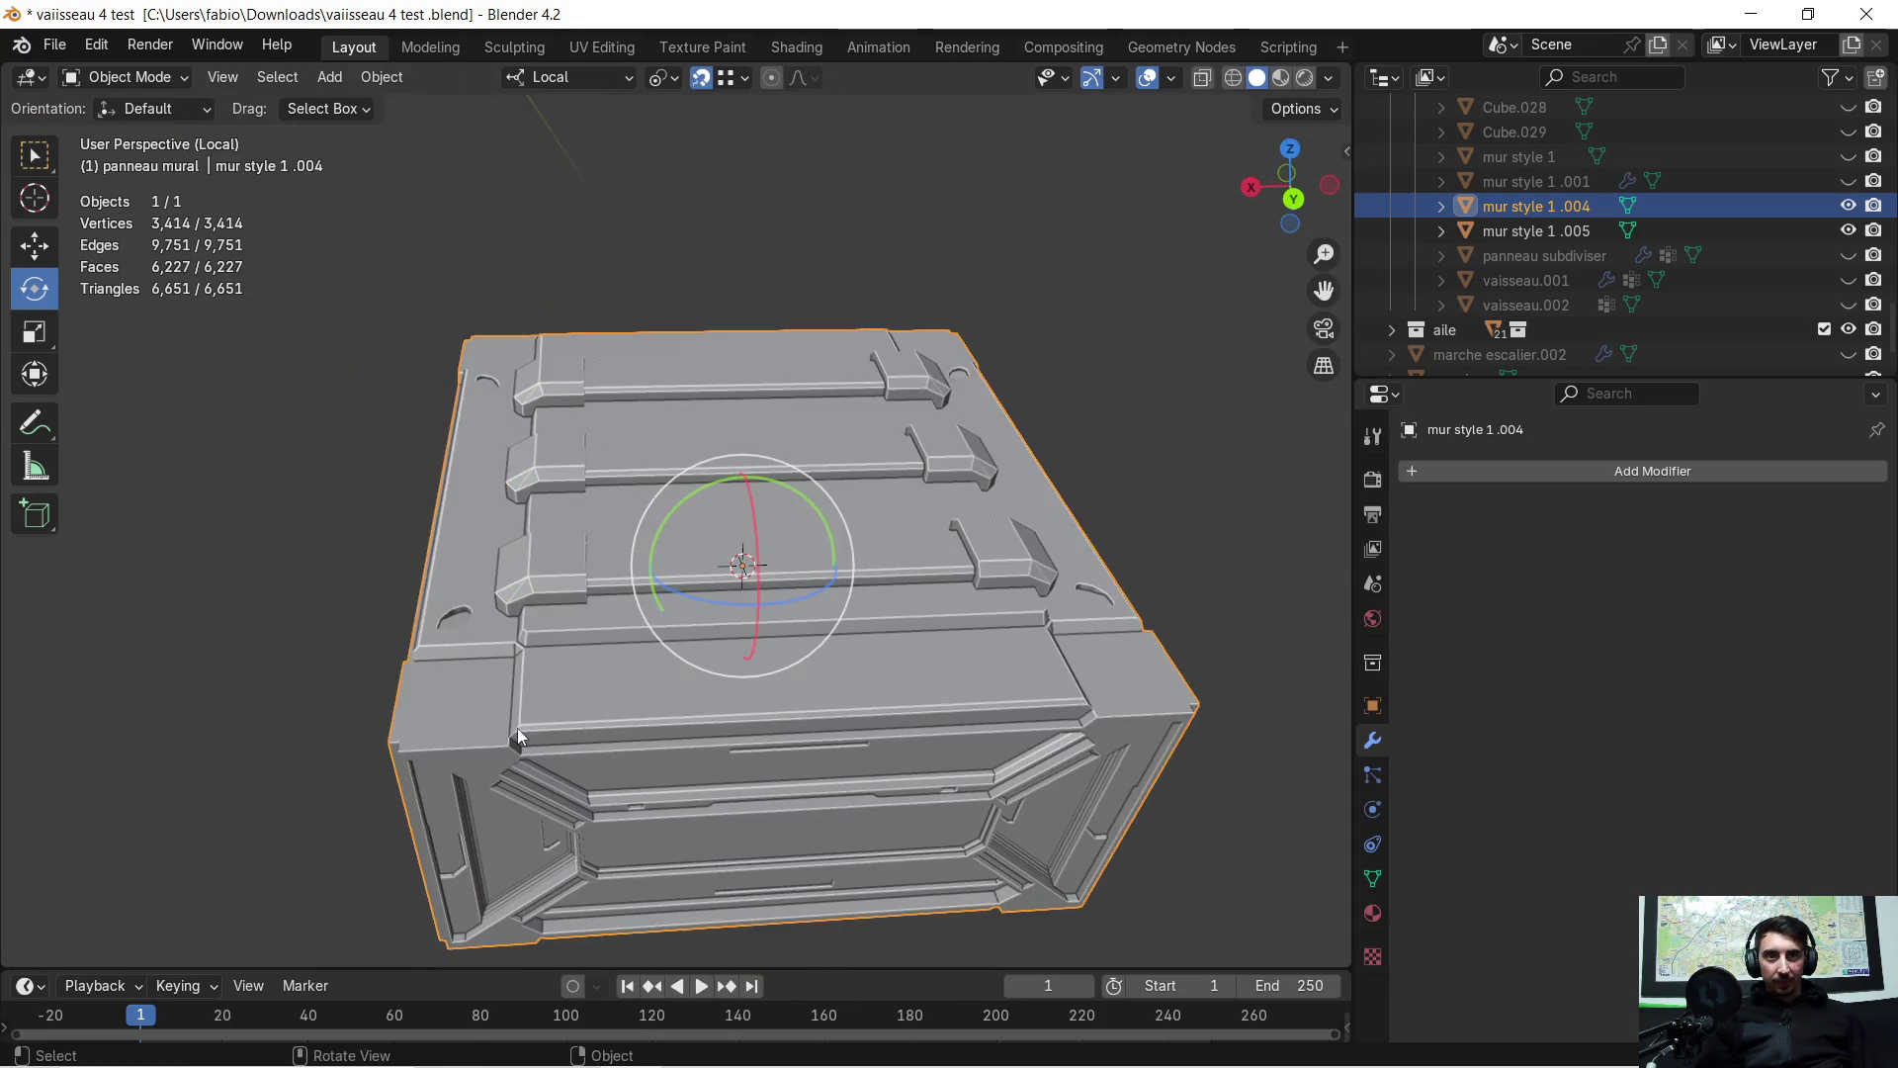
key(KP_Divide)
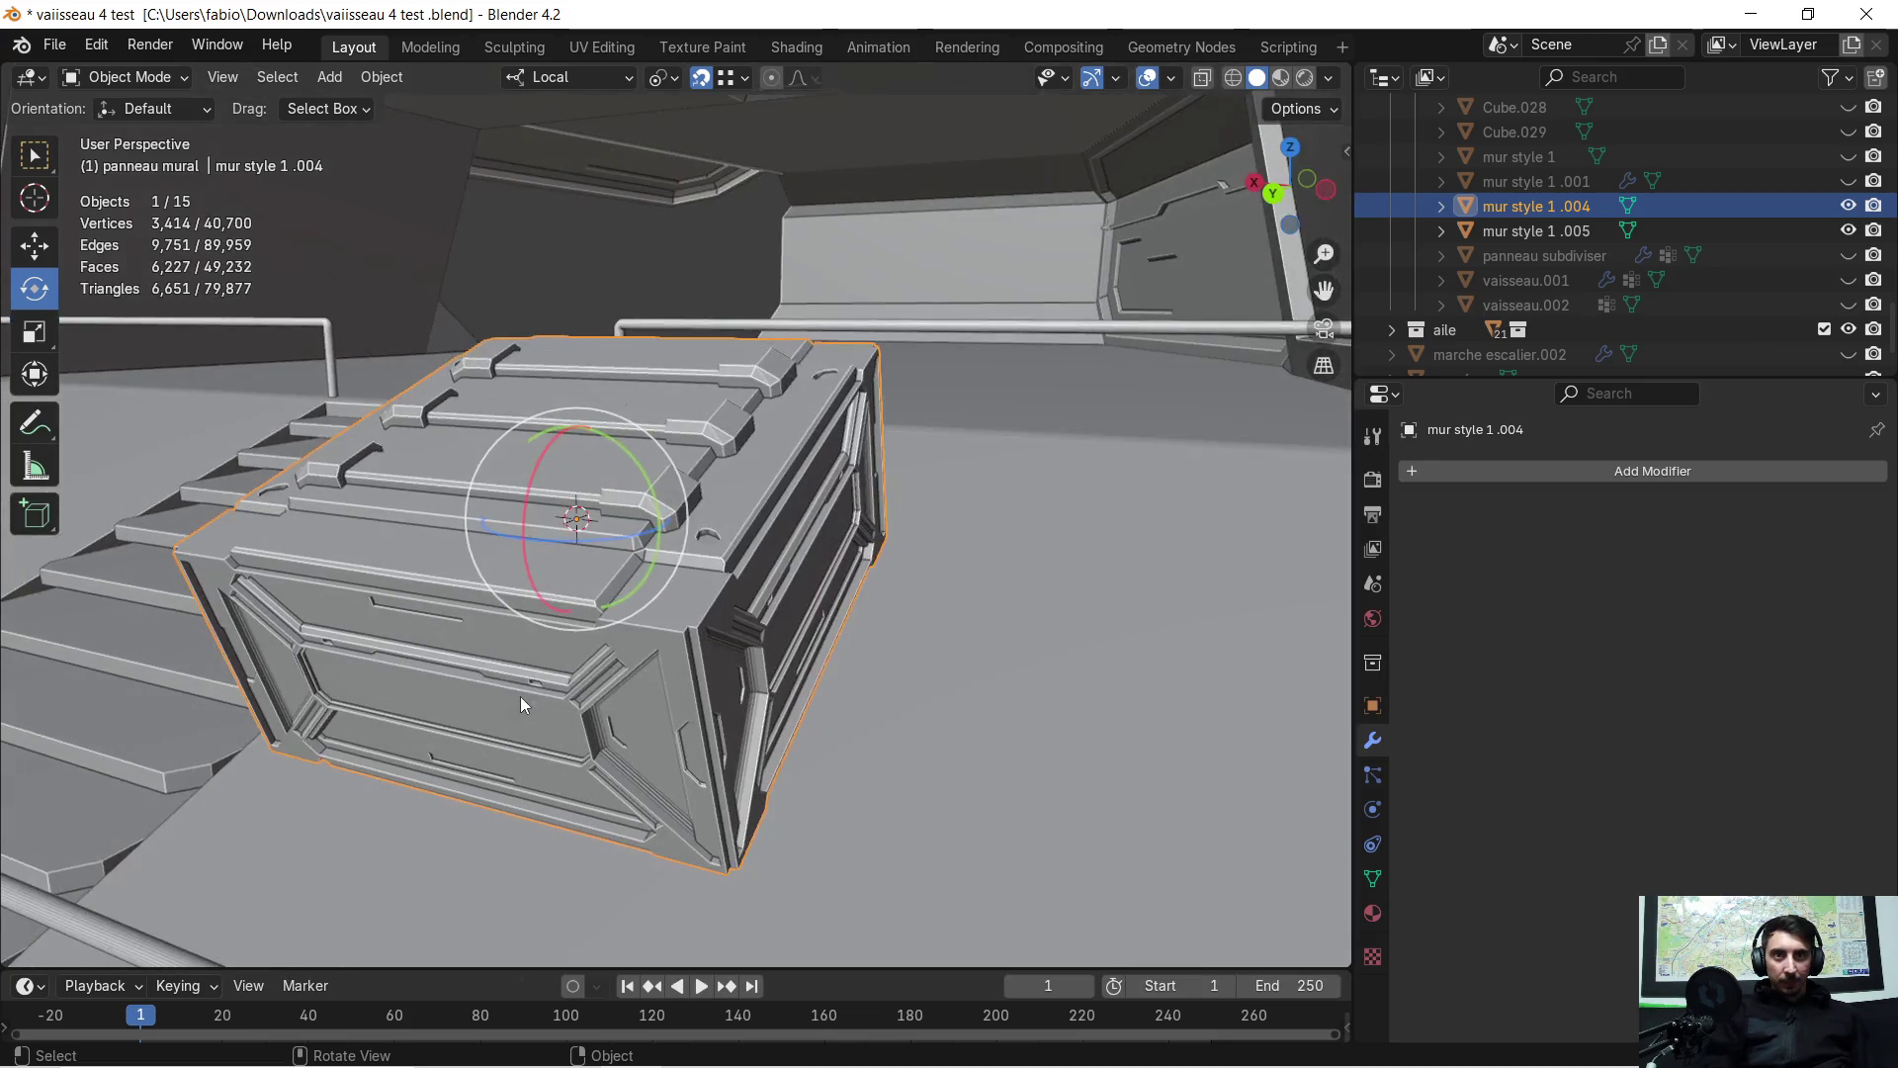
mouse_move(476, 637)
middle_down()
mouse_move(461, 633)
mouse_move(655, 598)
middle_up()
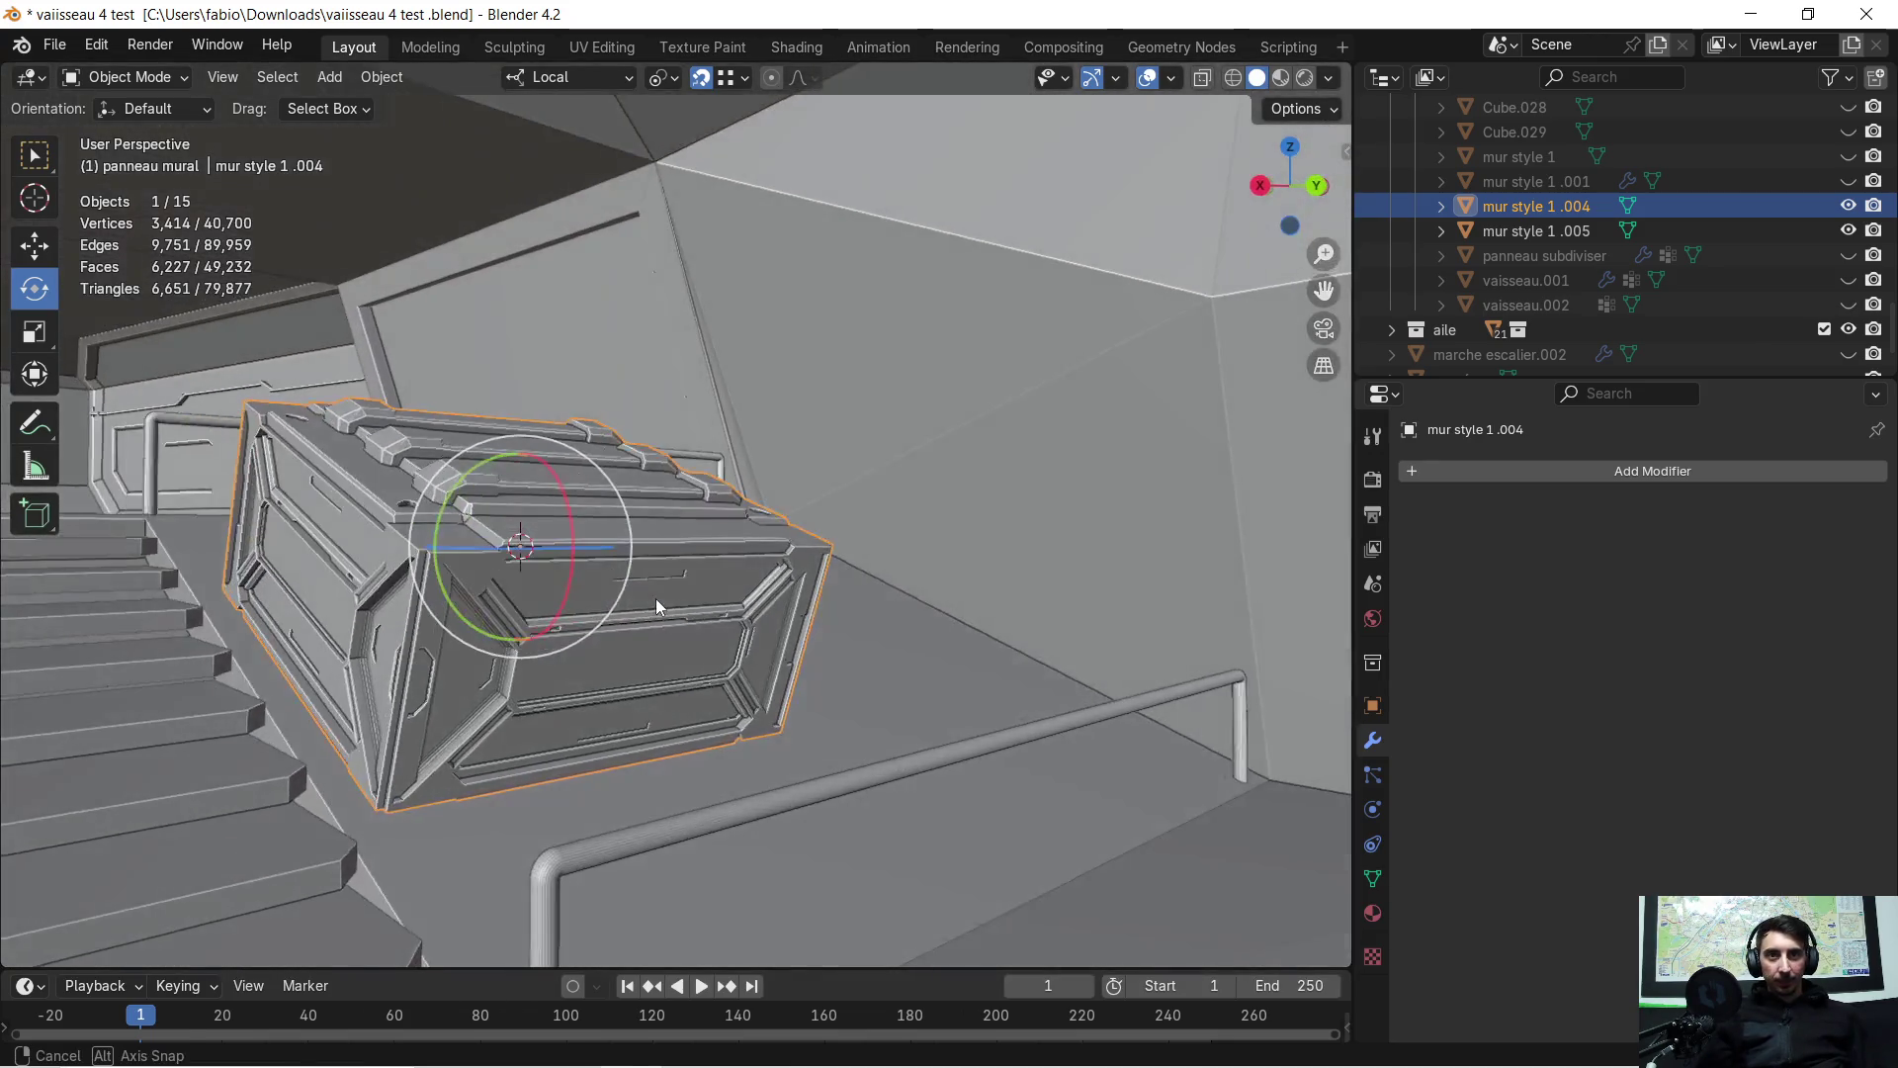
mouse_move(621, 522)
middle_down()
mouse_move(597, 530)
mouse_move(669, 648)
mouse_move(665, 707)
mouse_move(652, 756)
mouse_move(584, 802)
mouse_move(725, 704)
mouse_move(583, 771)
mouse_move(691, 706)
middle_up()
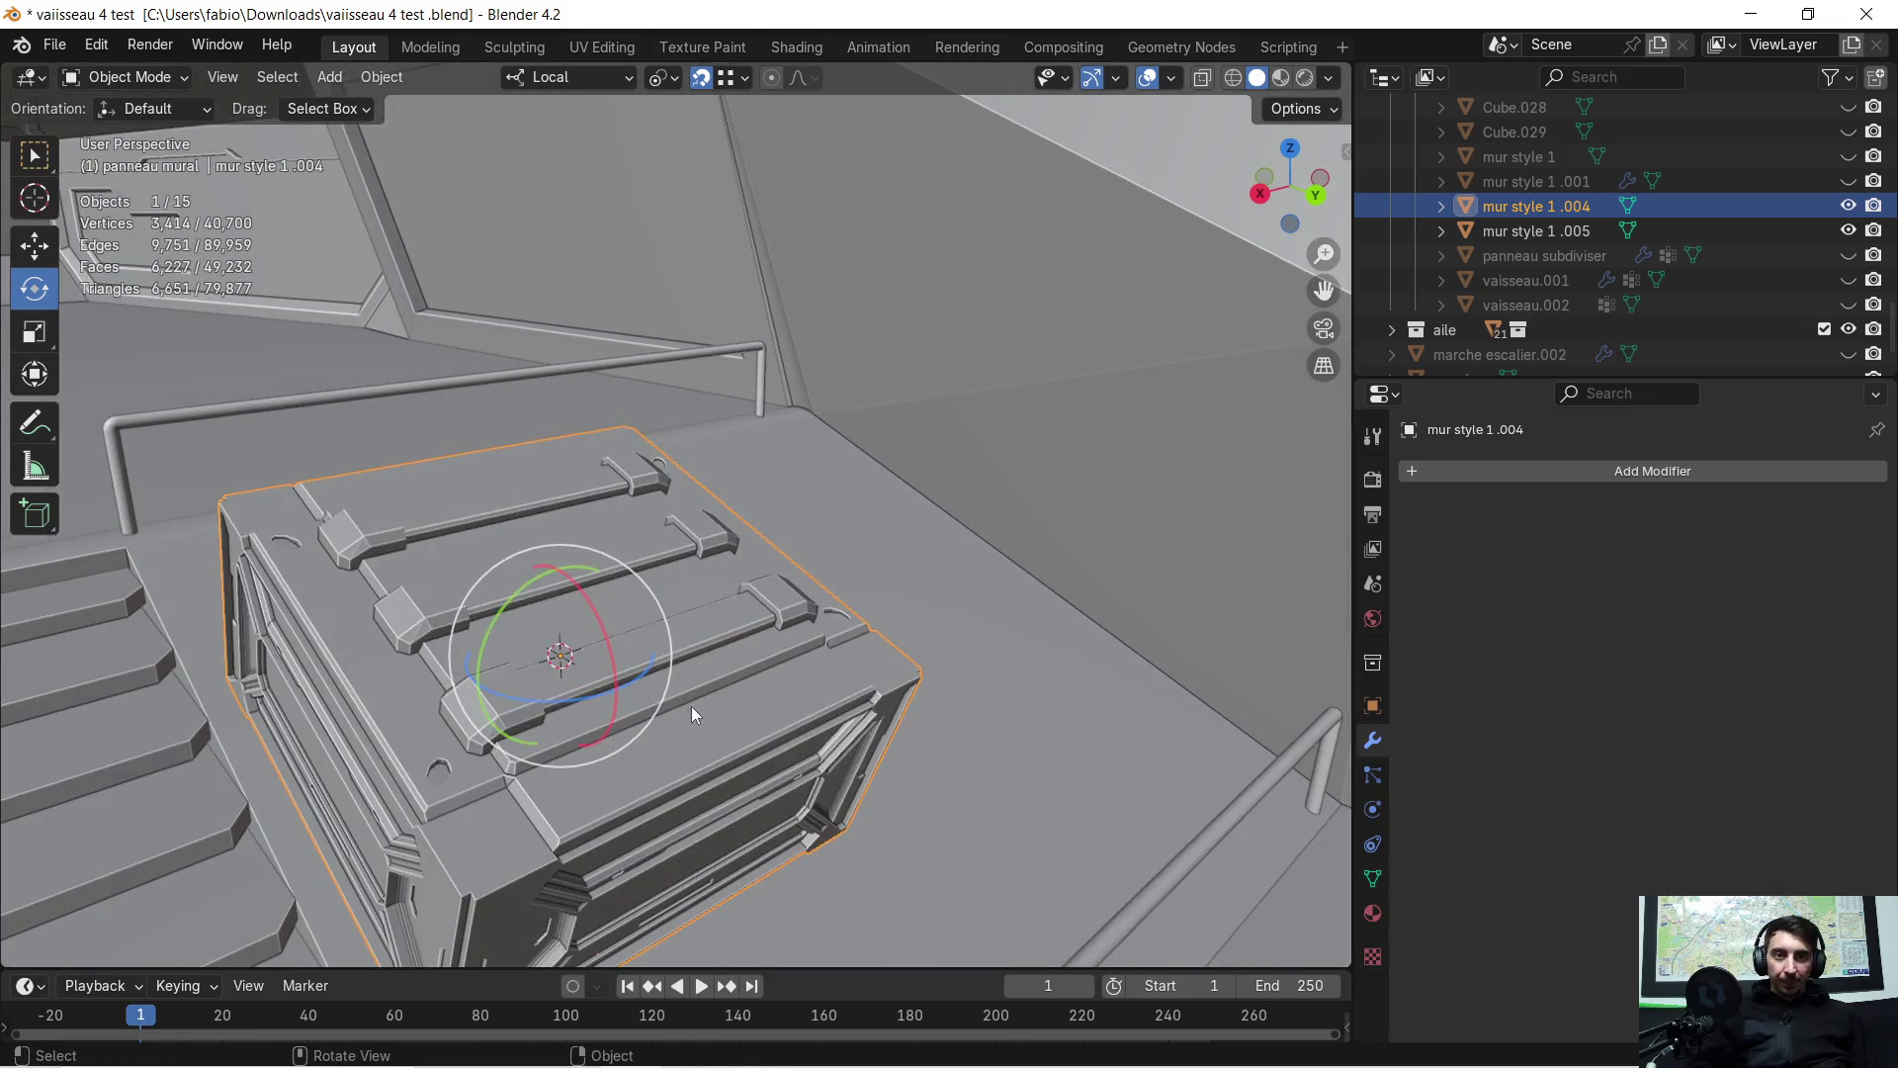
scroll(704, 691, up, 3)
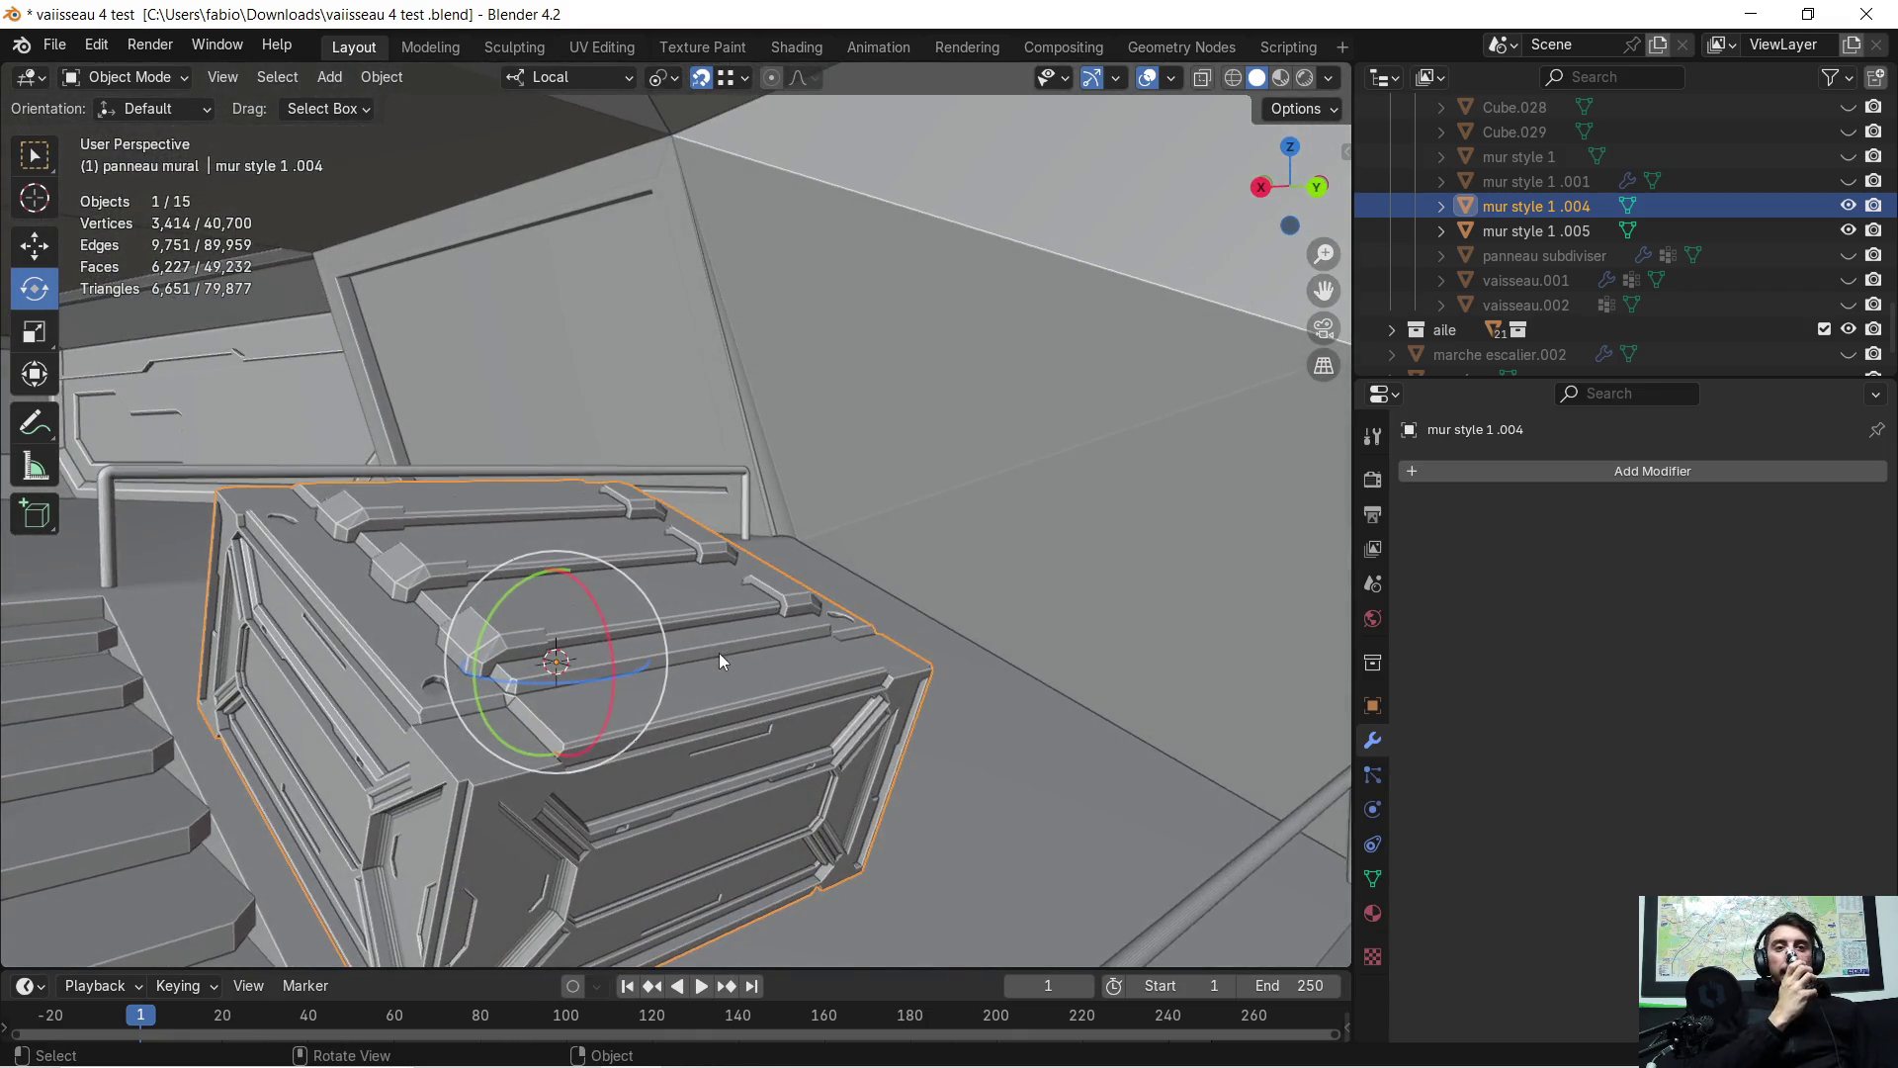
scroll(720, 652, up, 2)
scroll(716, 674, down, 3)
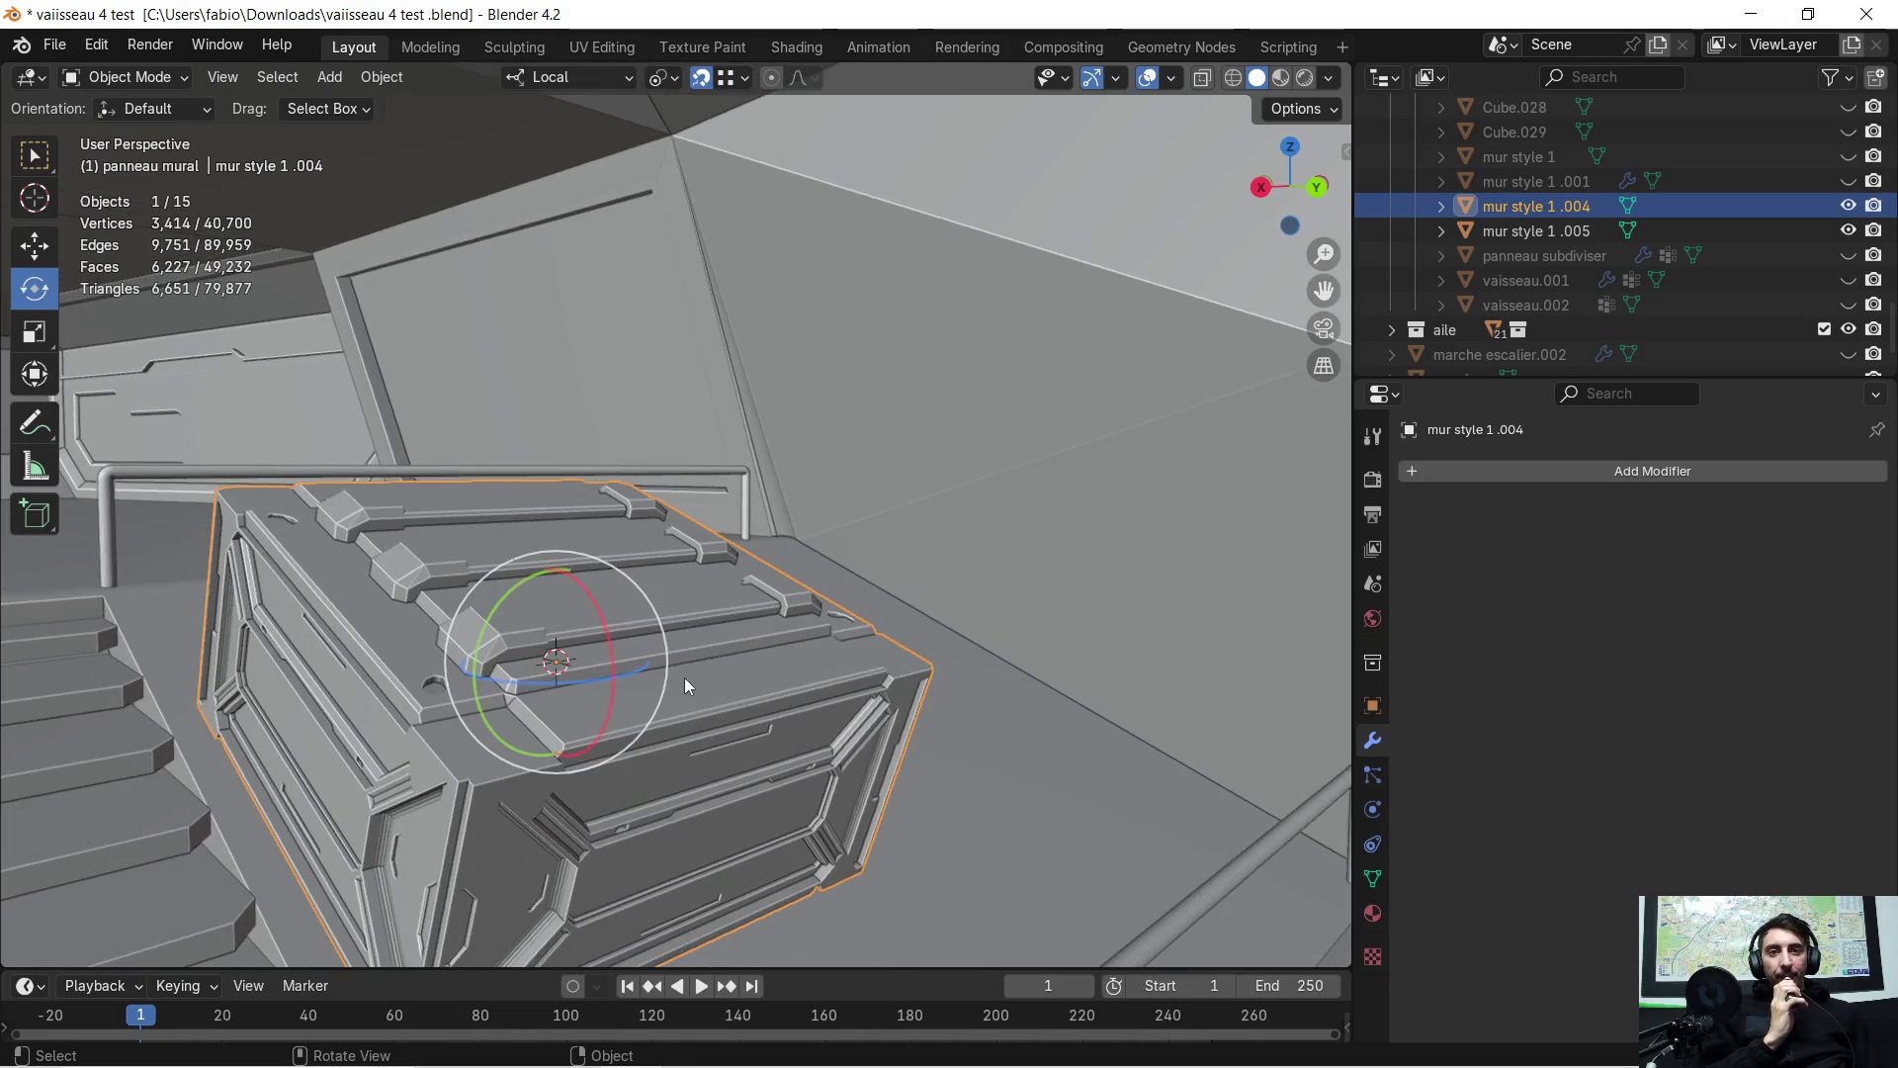
mouse_move(689, 685)
middle_down()
mouse_move(581, 737)
mouse_move(743, 670)
middle_up()
mouse_move(609, 666)
middle_down()
mouse_move(622, 696)
mouse_move(590, 722)
mouse_move(481, 705)
mouse_move(441, 673)
mouse_move(472, 644)
mouse_move(437, 620)
mouse_move(553, 593)
middle_up()
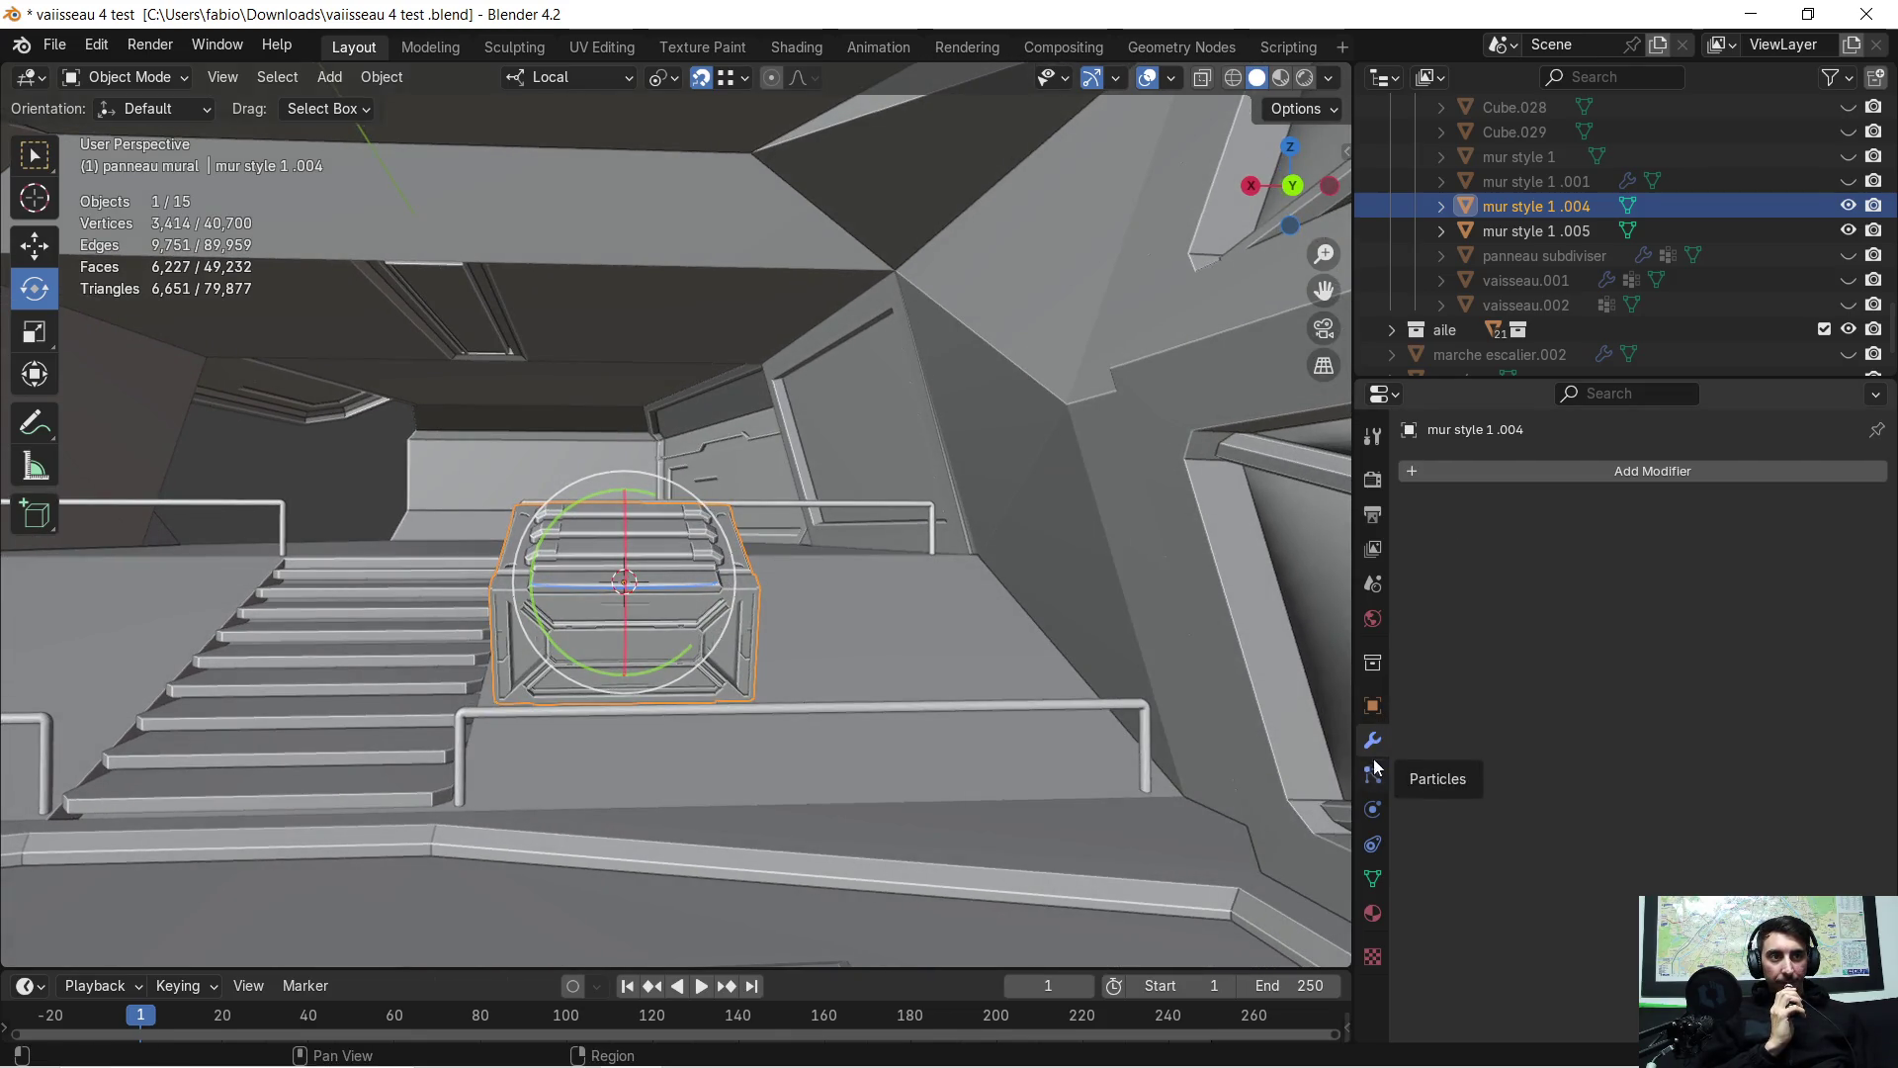
Add an Array modifier to the crate with Relative Offset X factor -1.2
click(1432, 470)
click(1421, 470)
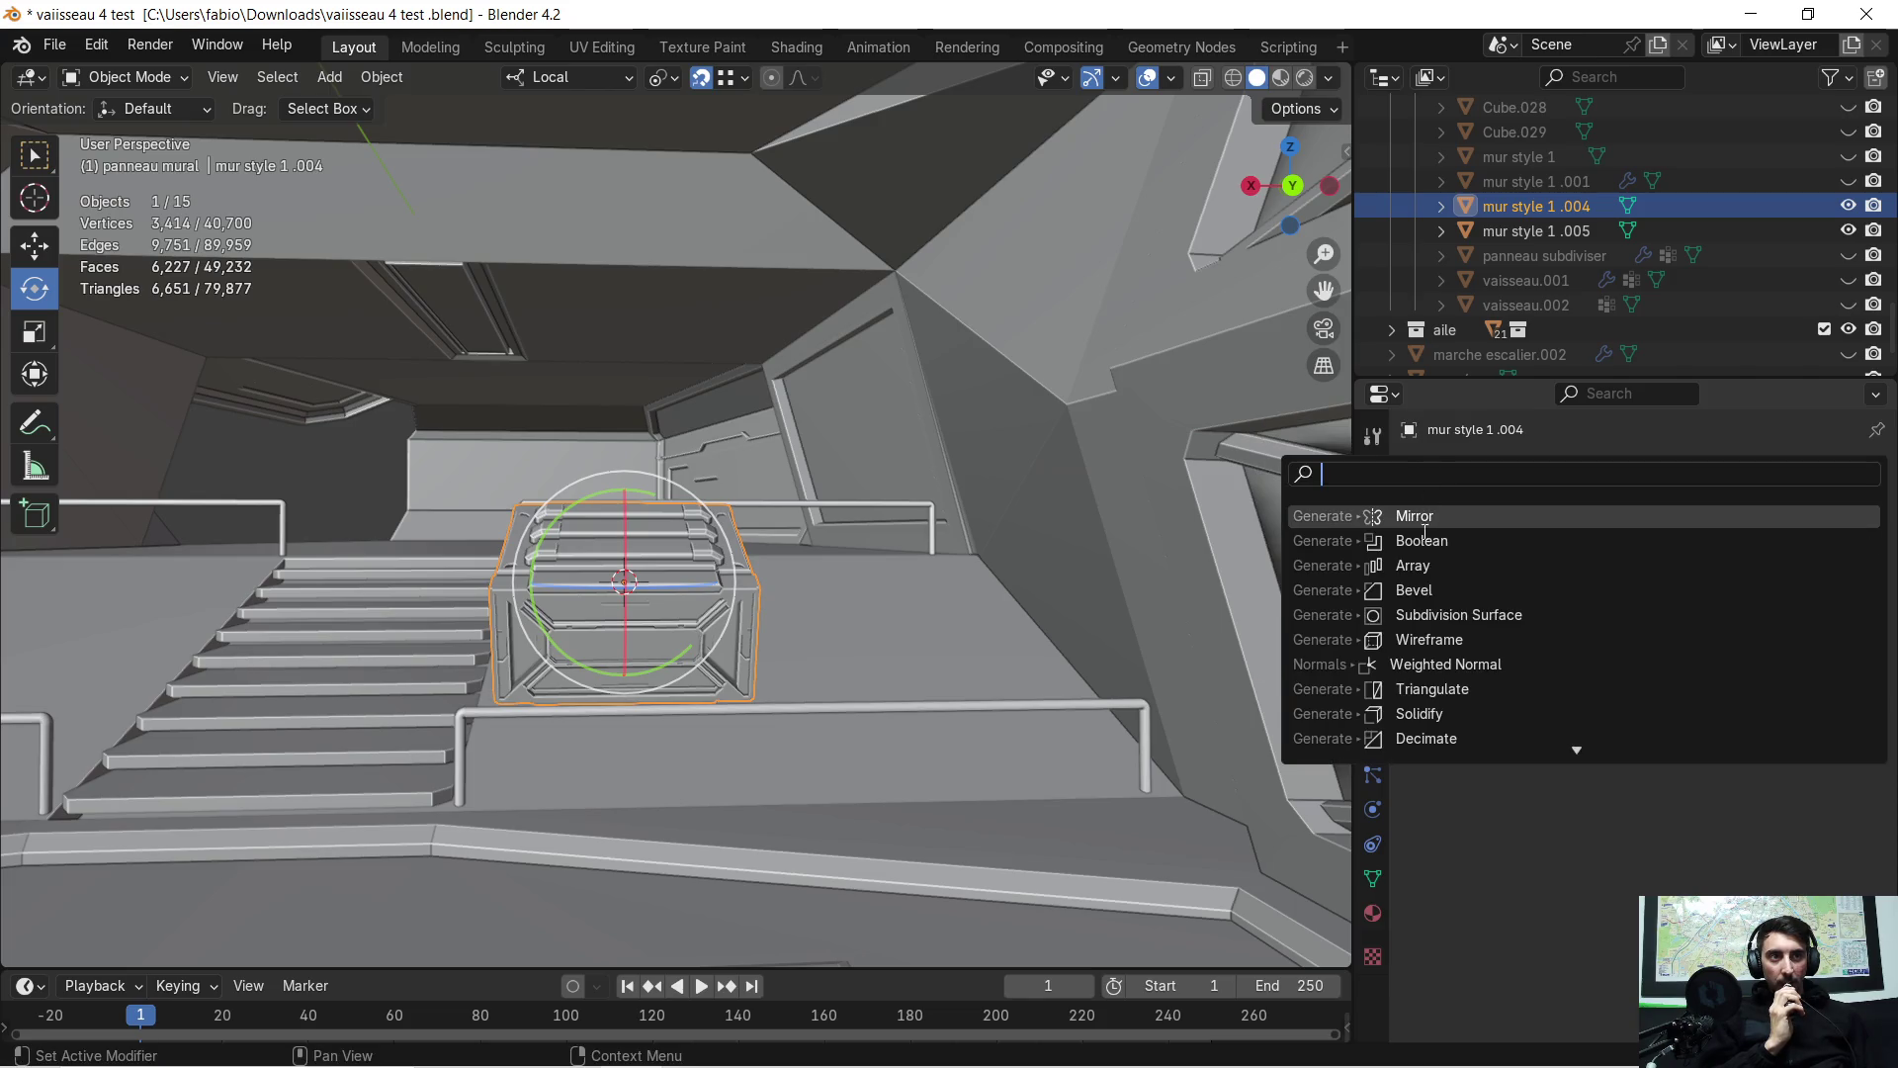
click(1412, 561)
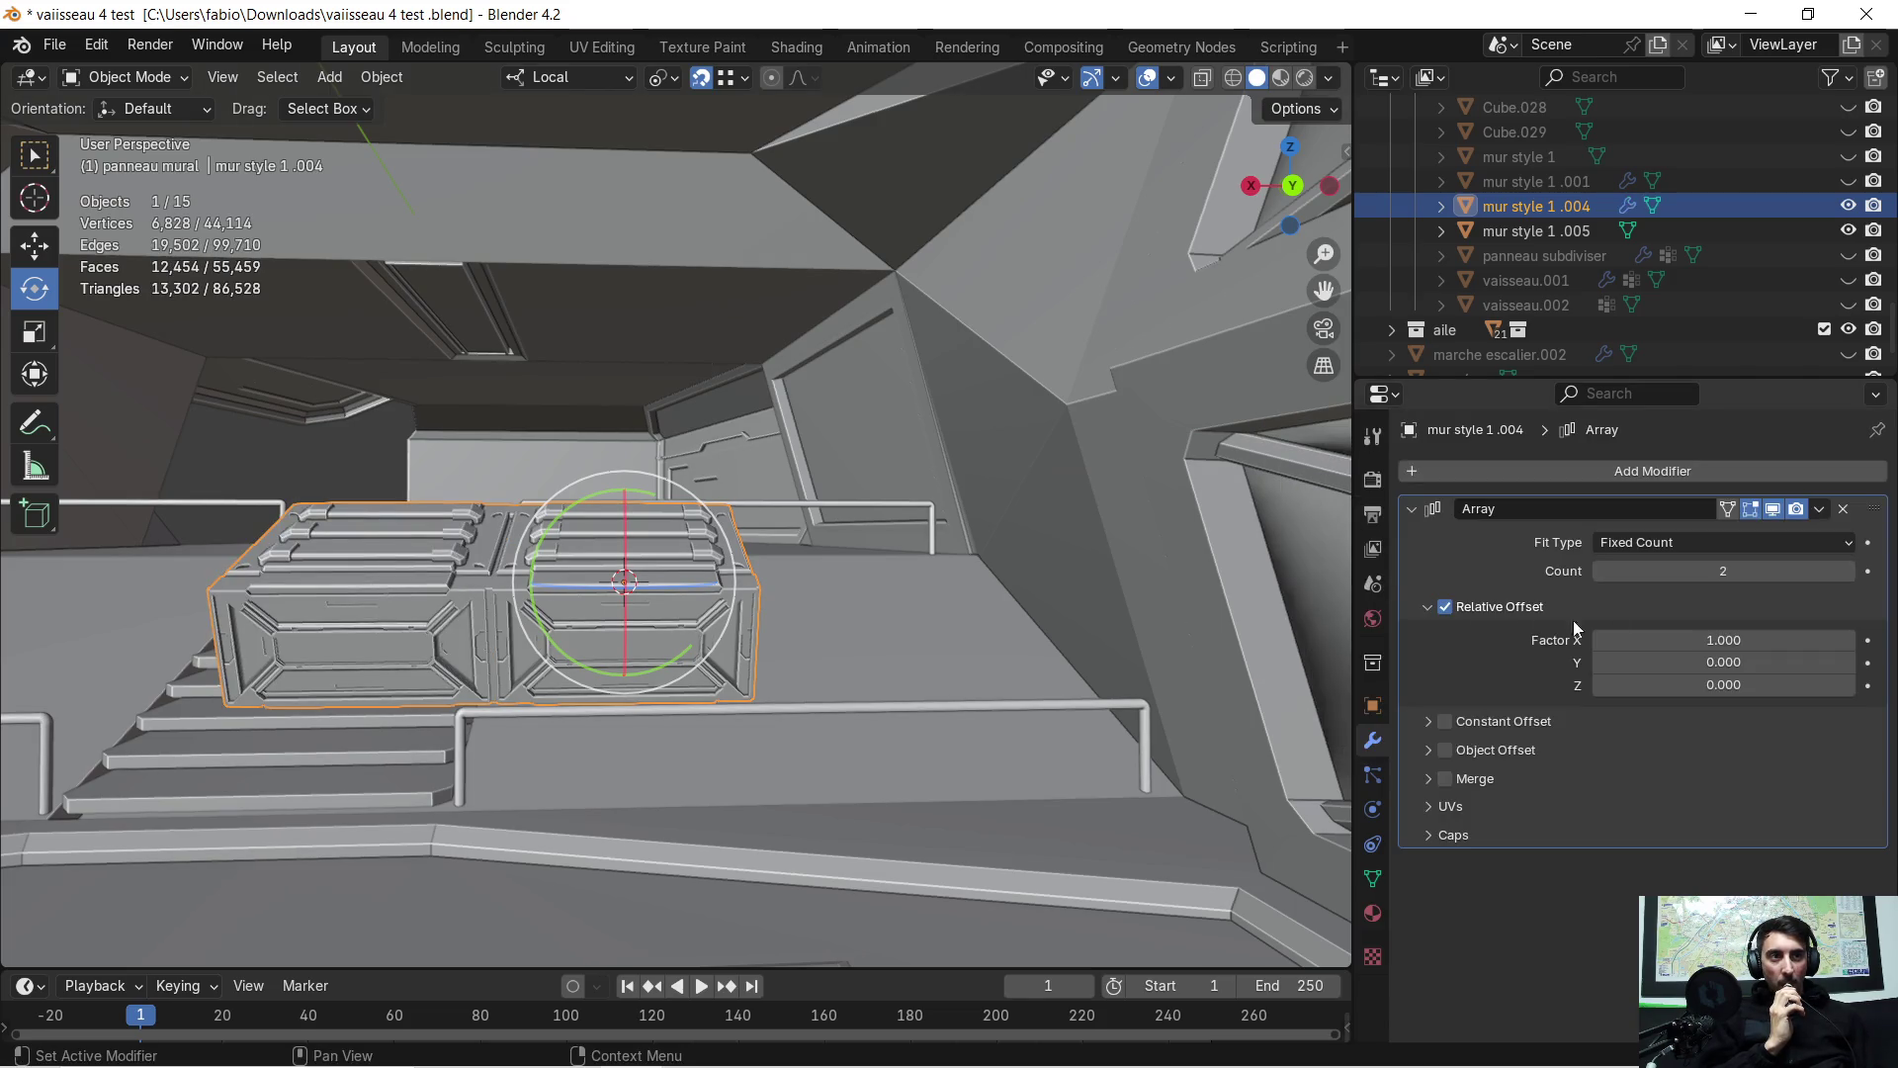
click(1703, 643)
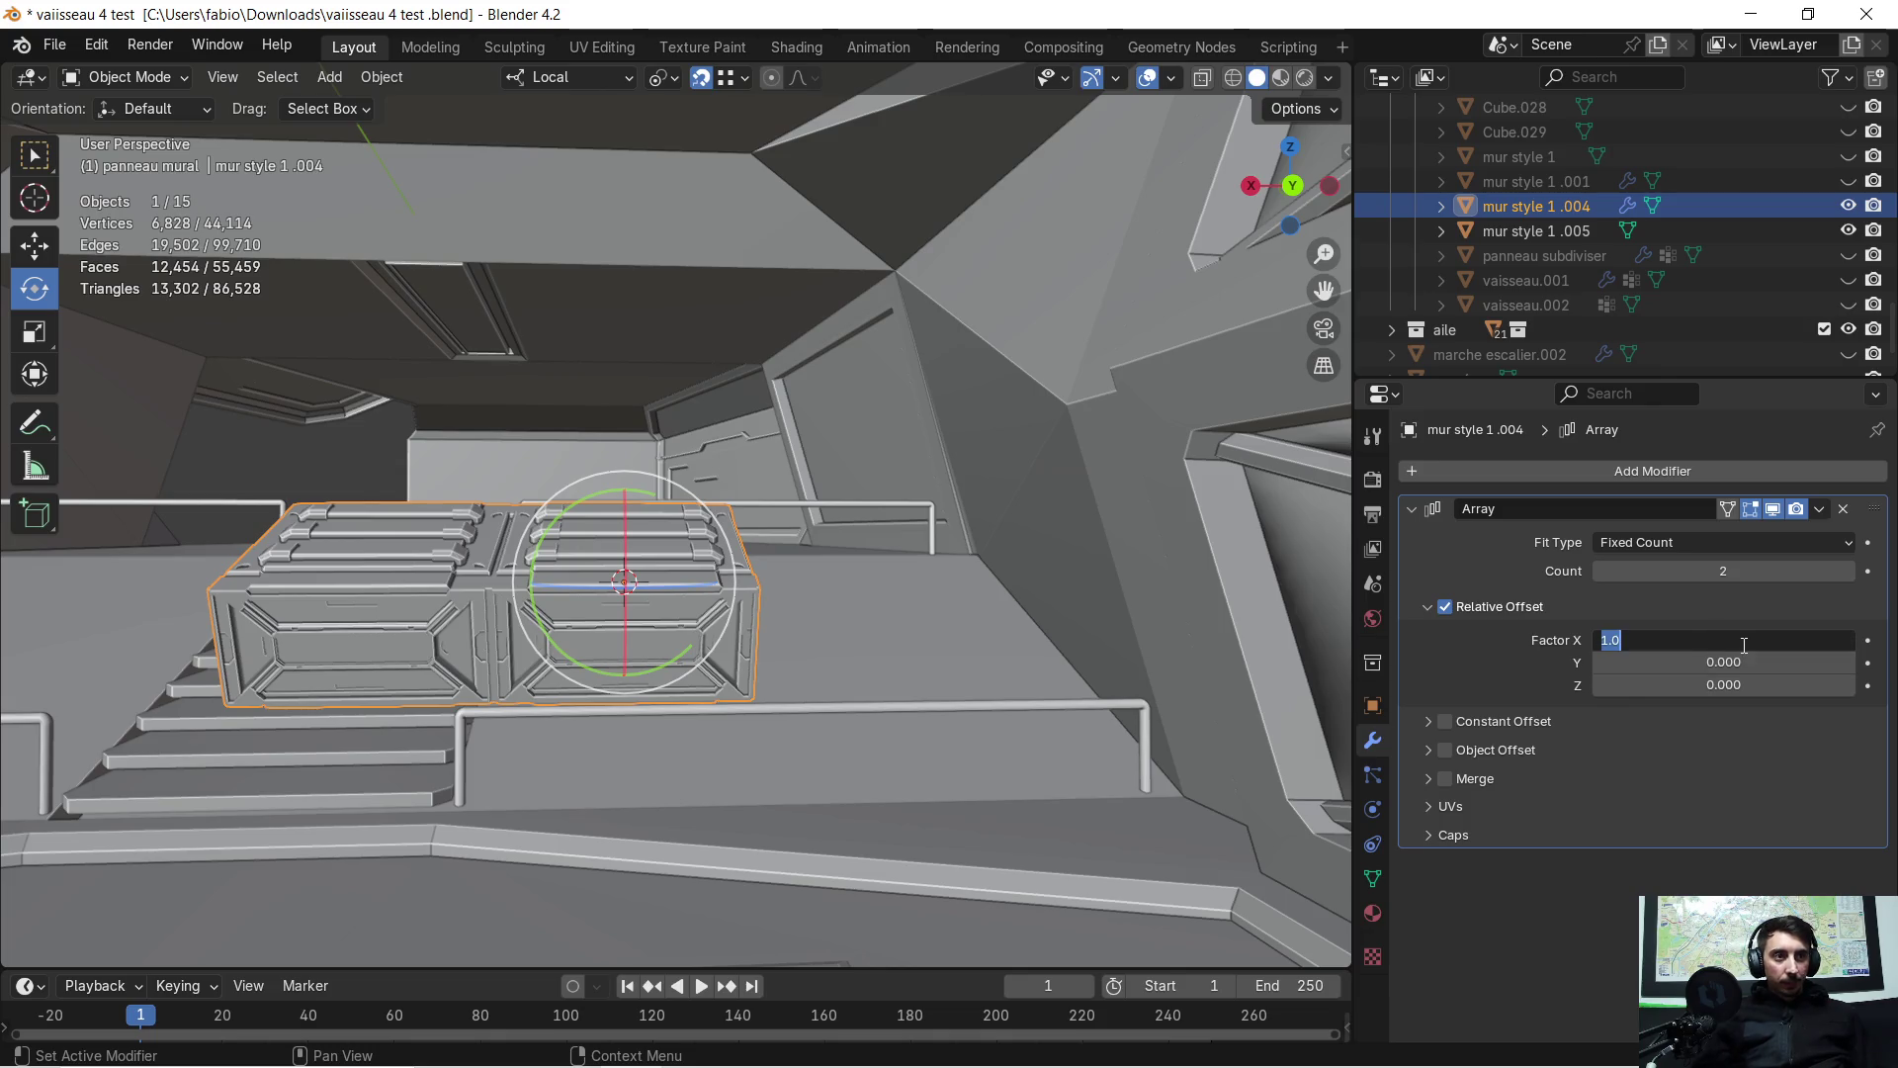
text(-12)
key(Return)
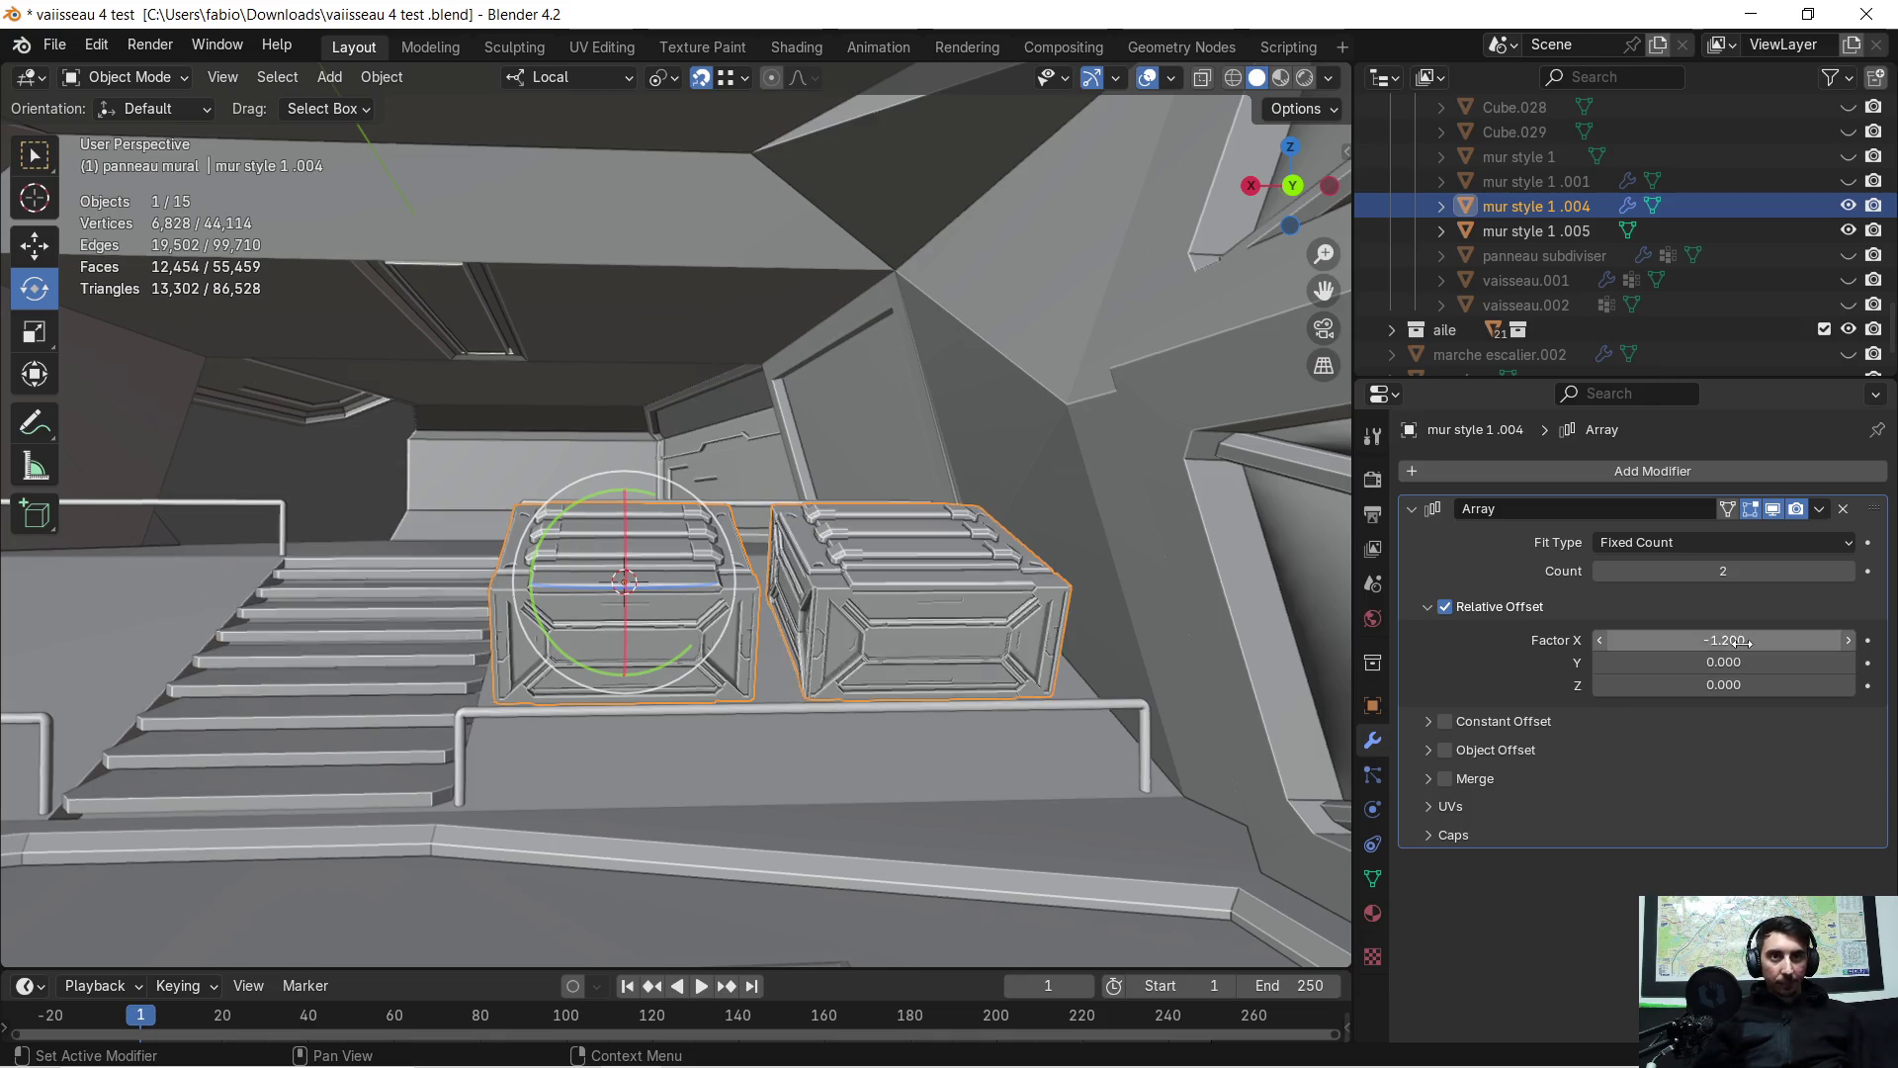
mouse_move(613, 583)
middle_down()
mouse_move(803, 575)
mouse_move(876, 607)
mouse_move(1236, 539)
middle_up()
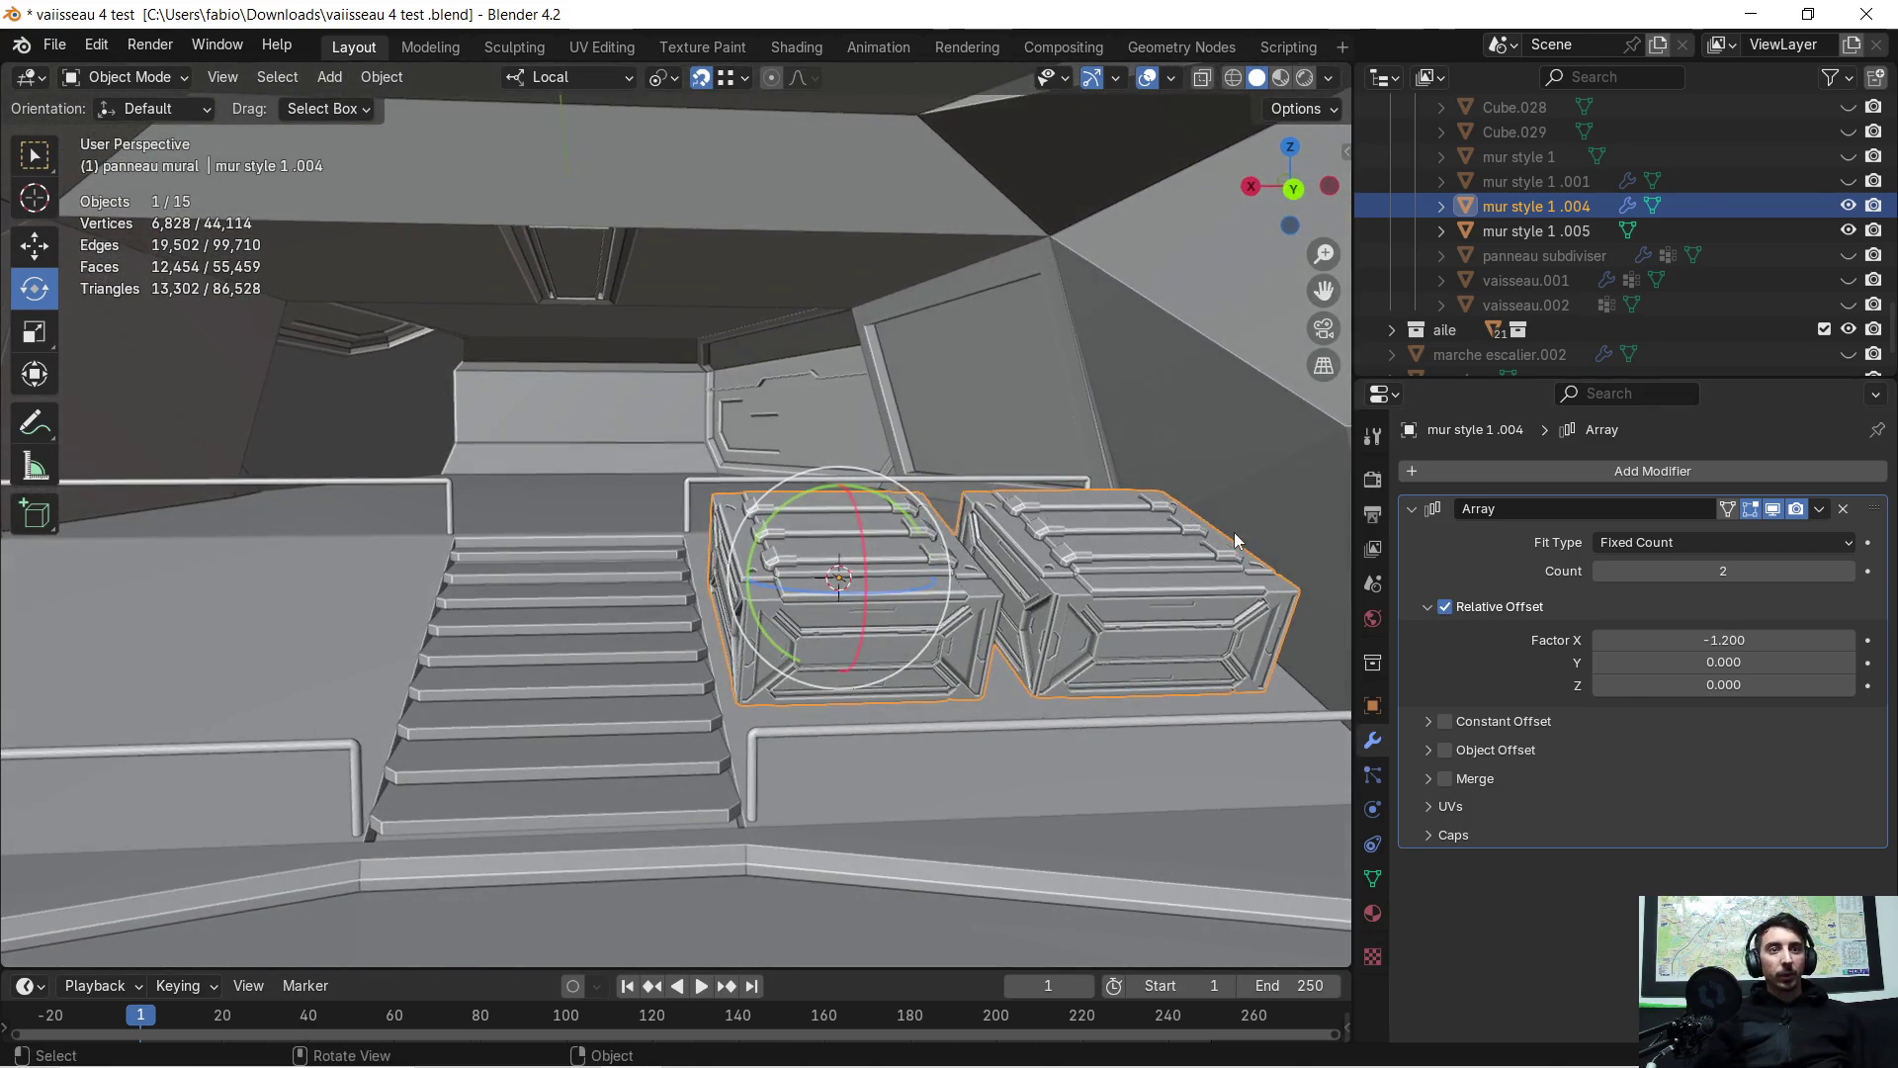
Apply the Array, set the crates' origin to the 3D cursor, and frame them
click(1823, 514)
click(1728, 527)
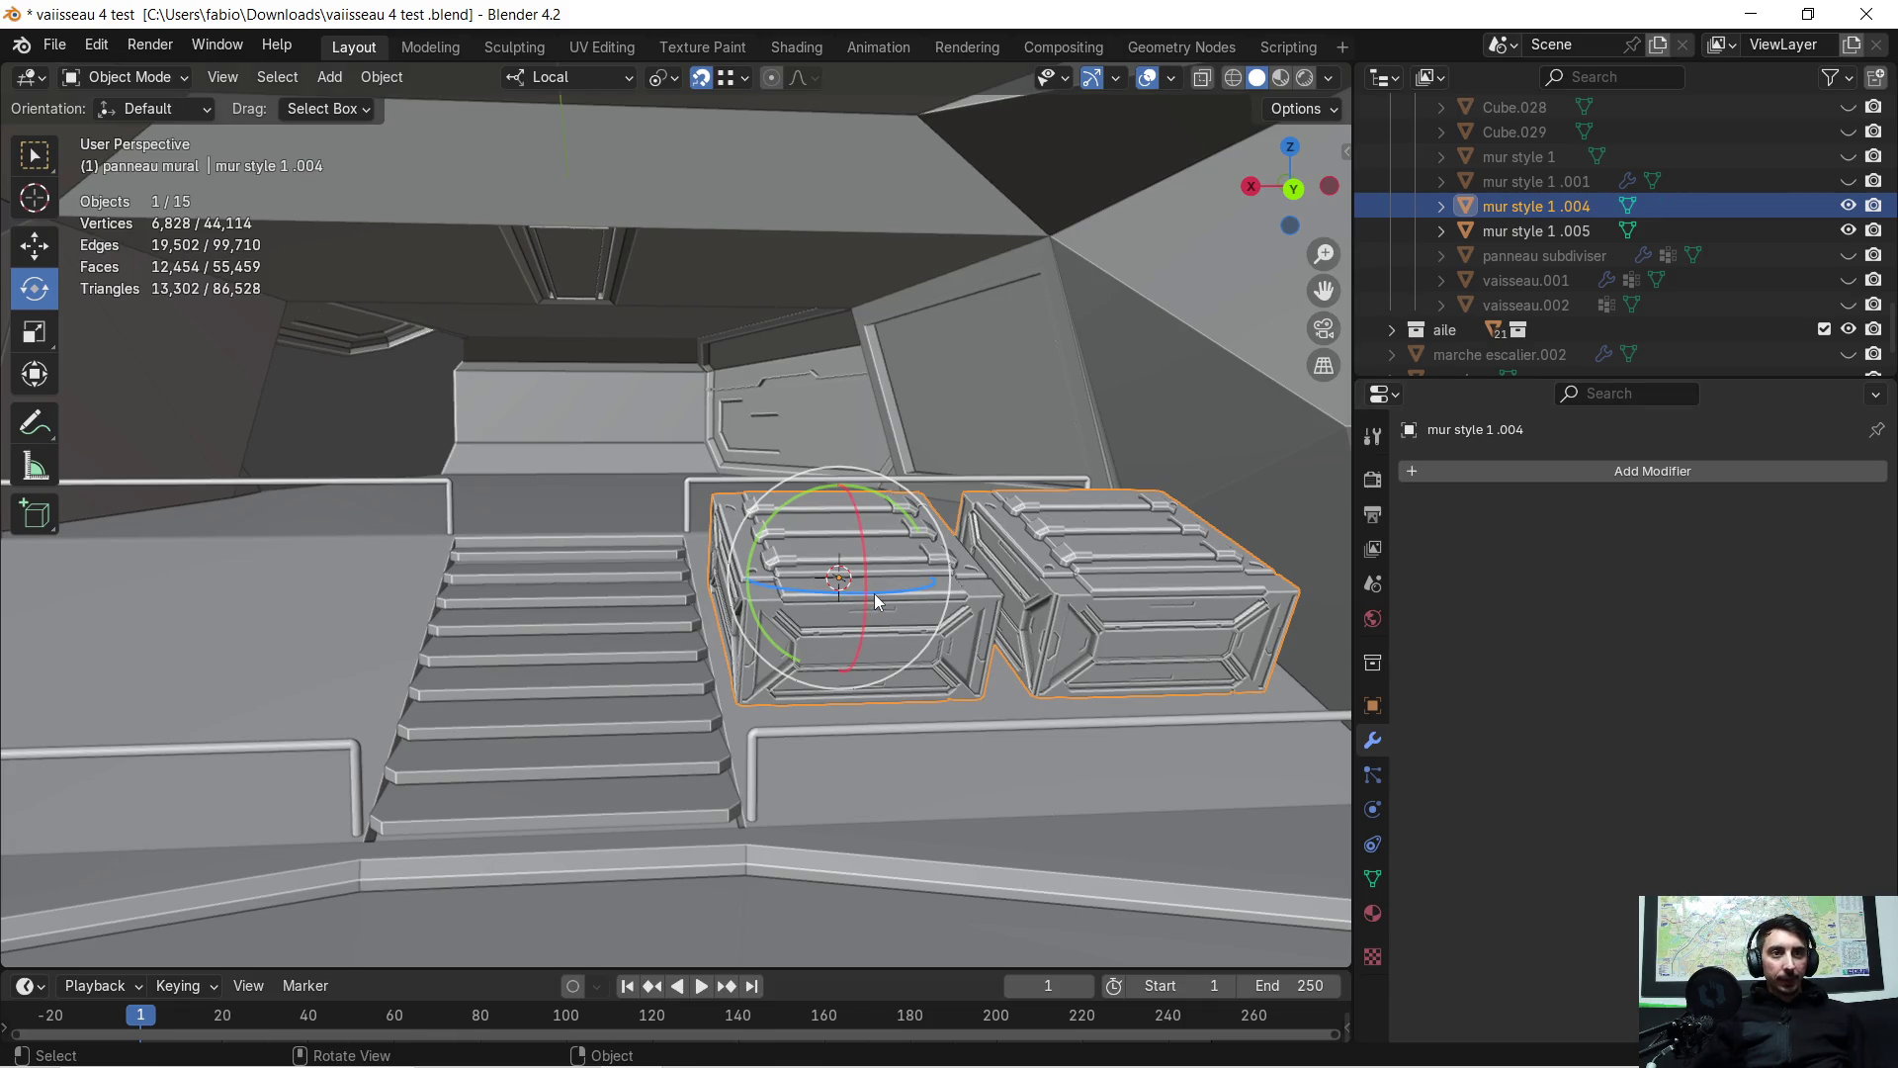
middle_drag(876, 600, 876, 591)
right_click(800, 590)
mouse_move(801, 593)
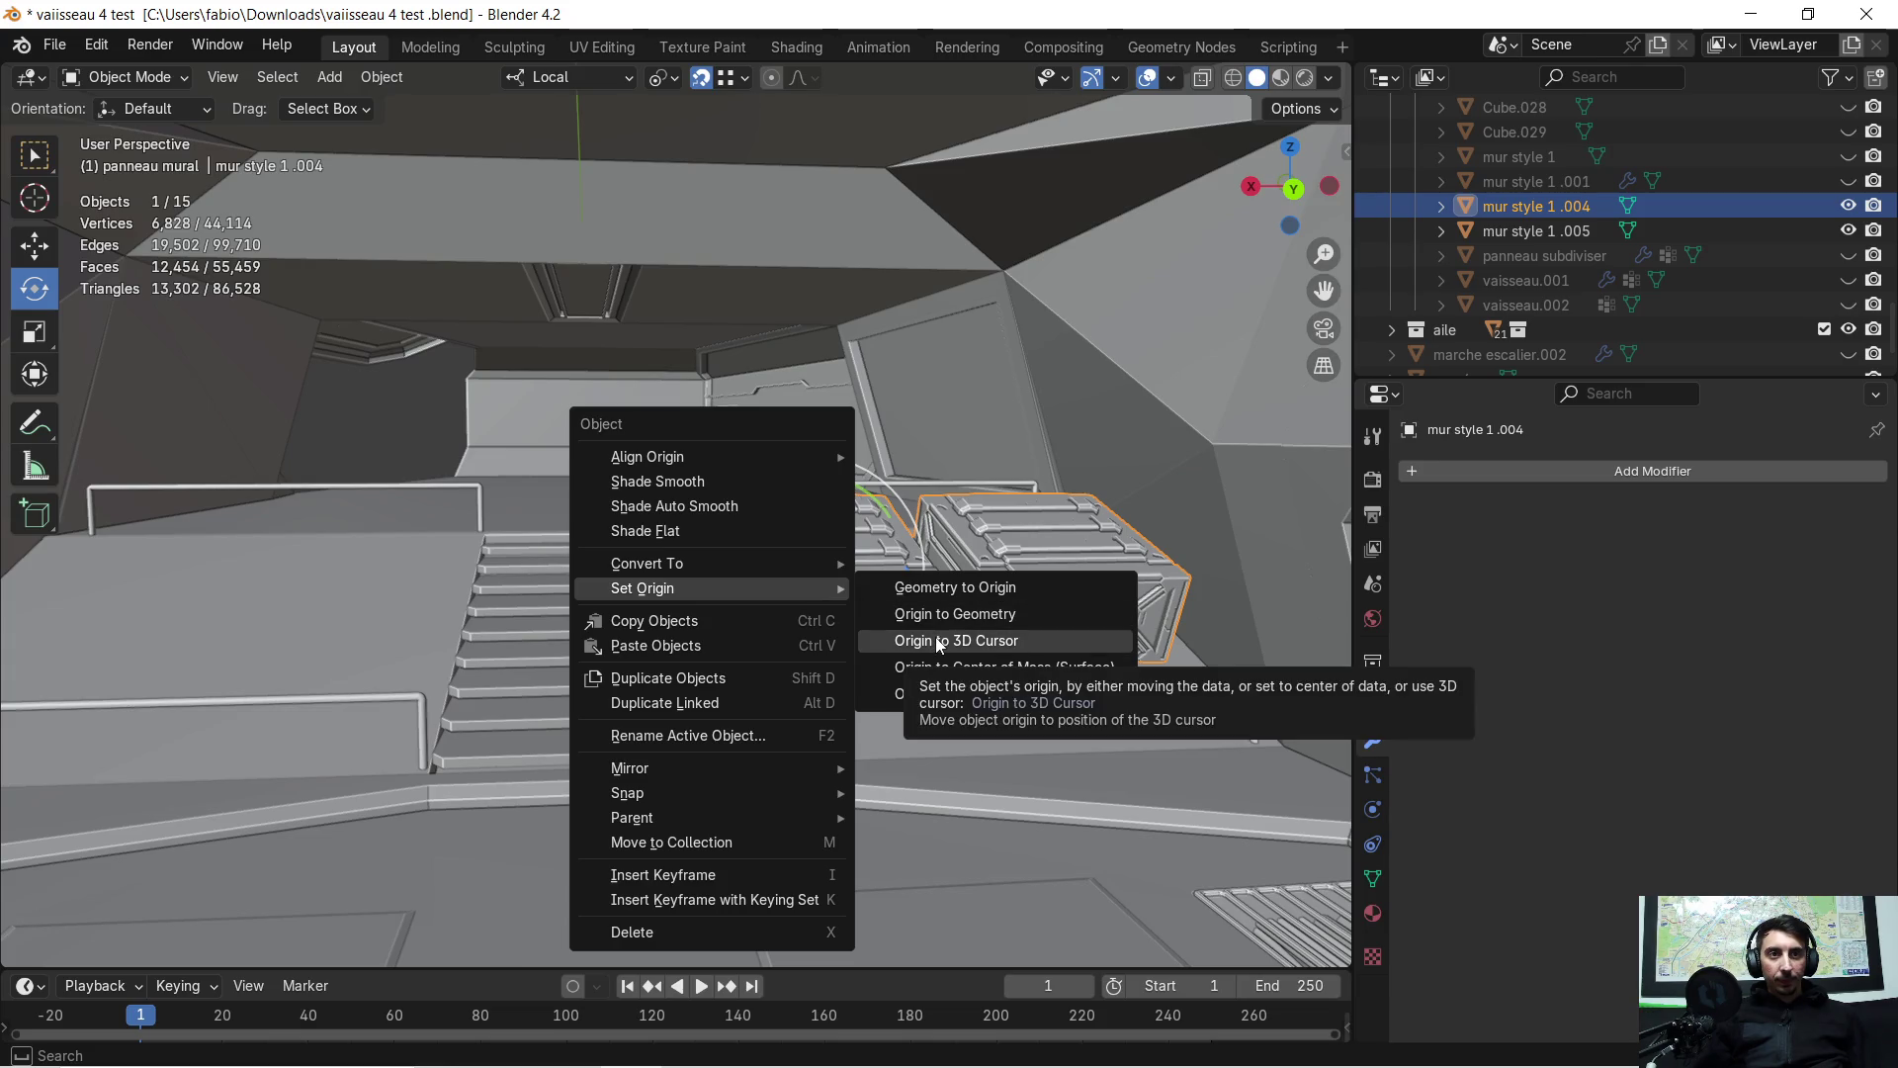
click(510, 439)
key(KP_Decimal)
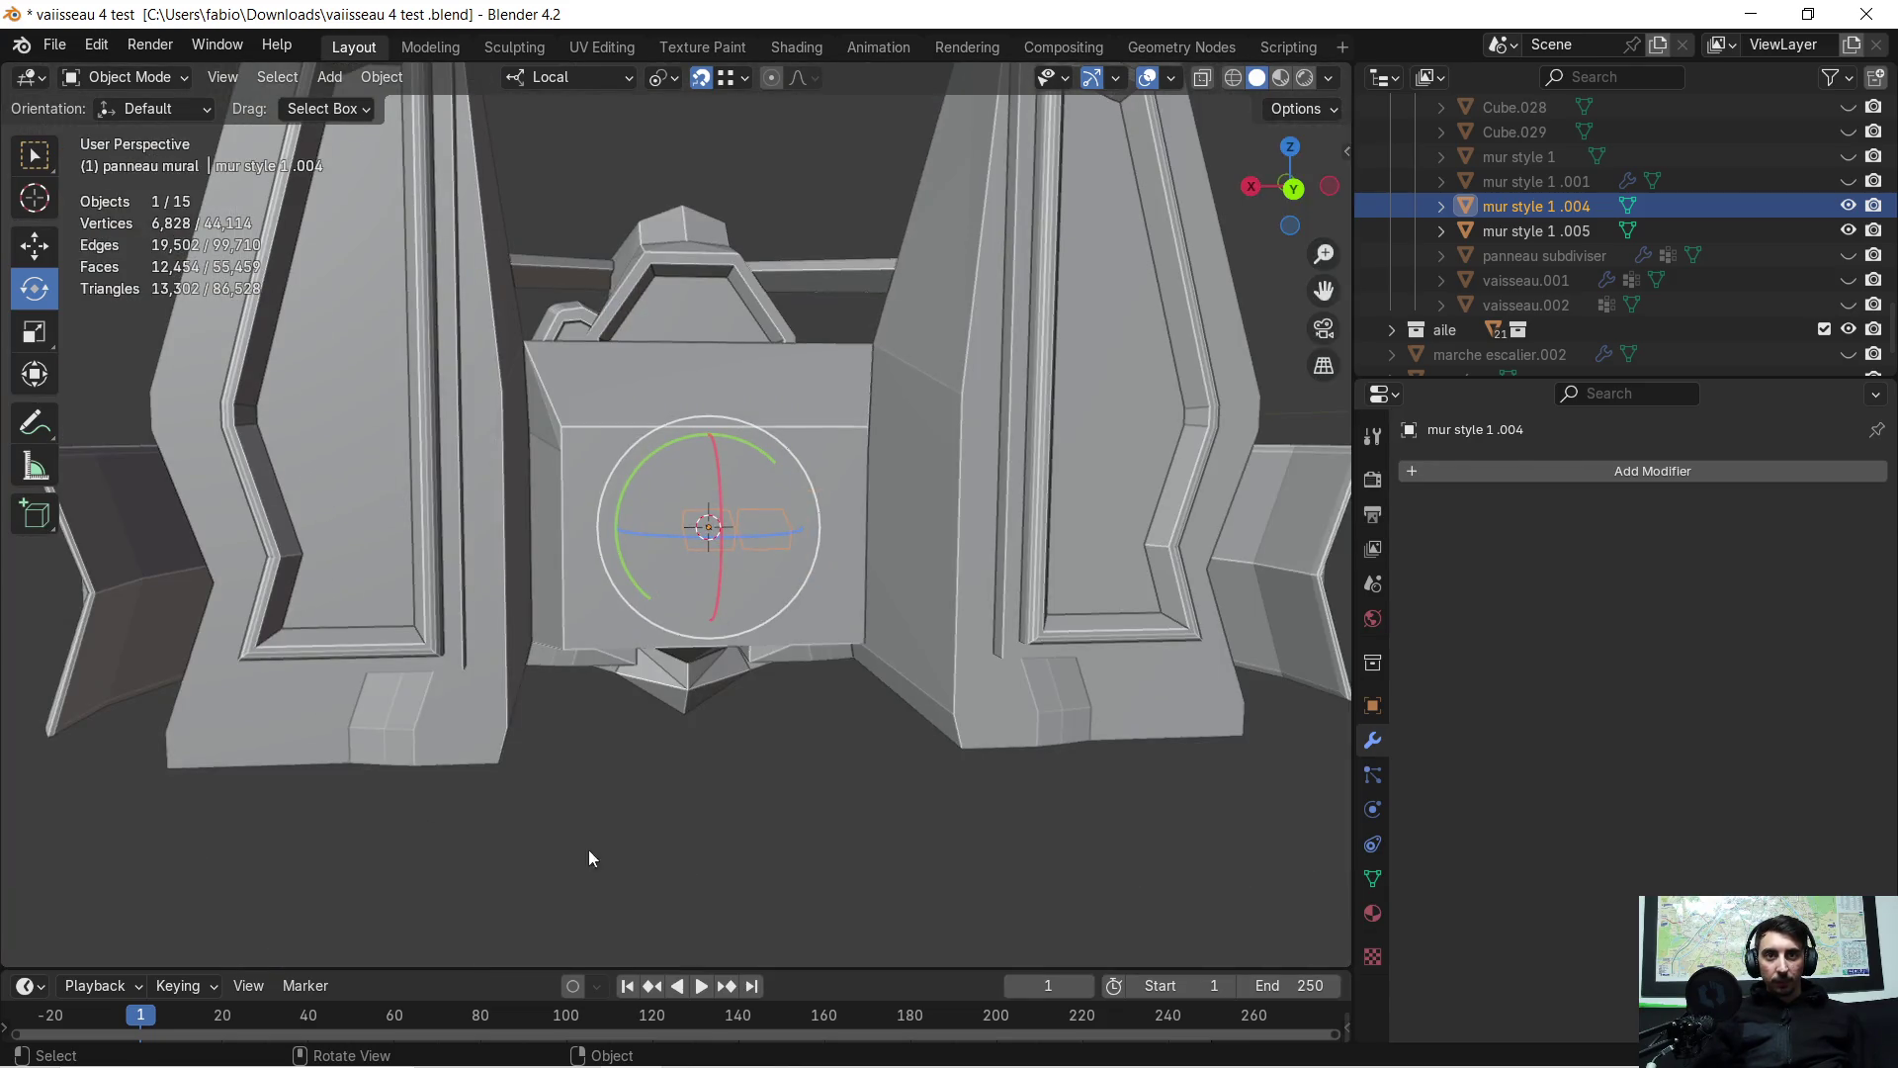
click(661, 856)
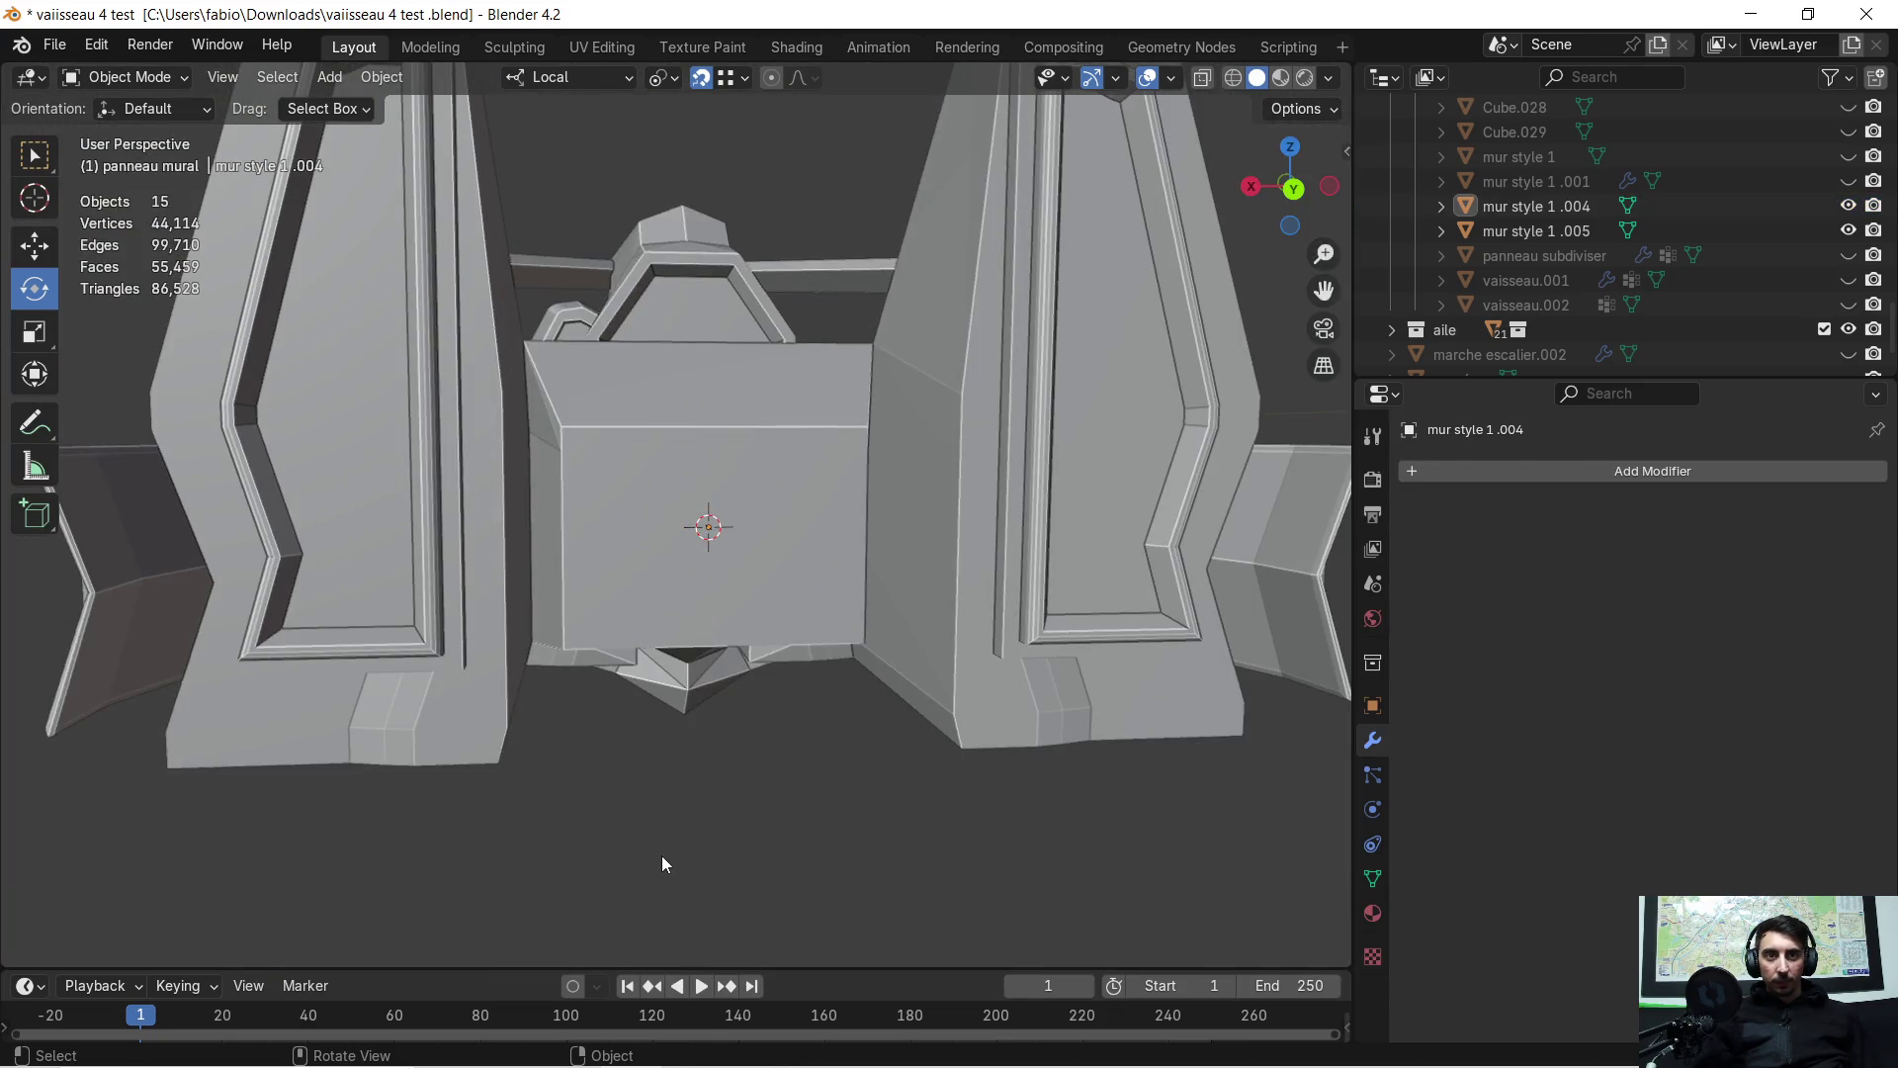